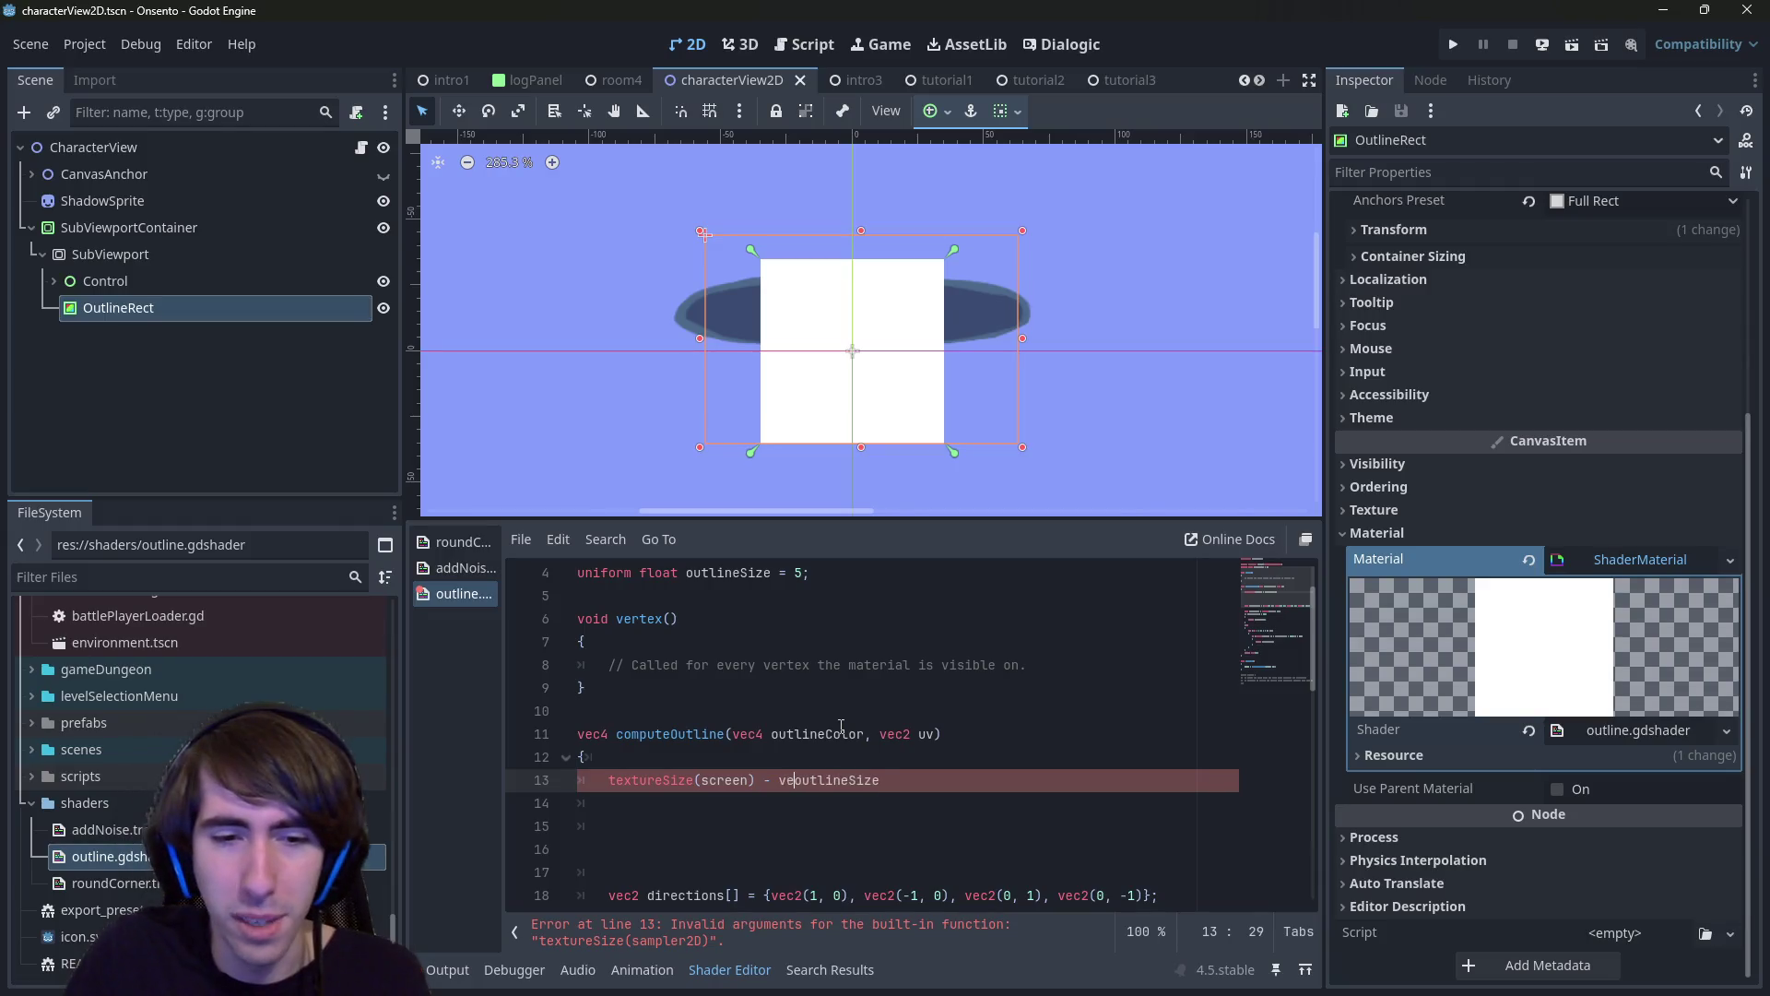
# Step: Close the vec2() wrapper around outlineSize in the outline shader
pyautogui.press('End')
pyautogui.write(')')
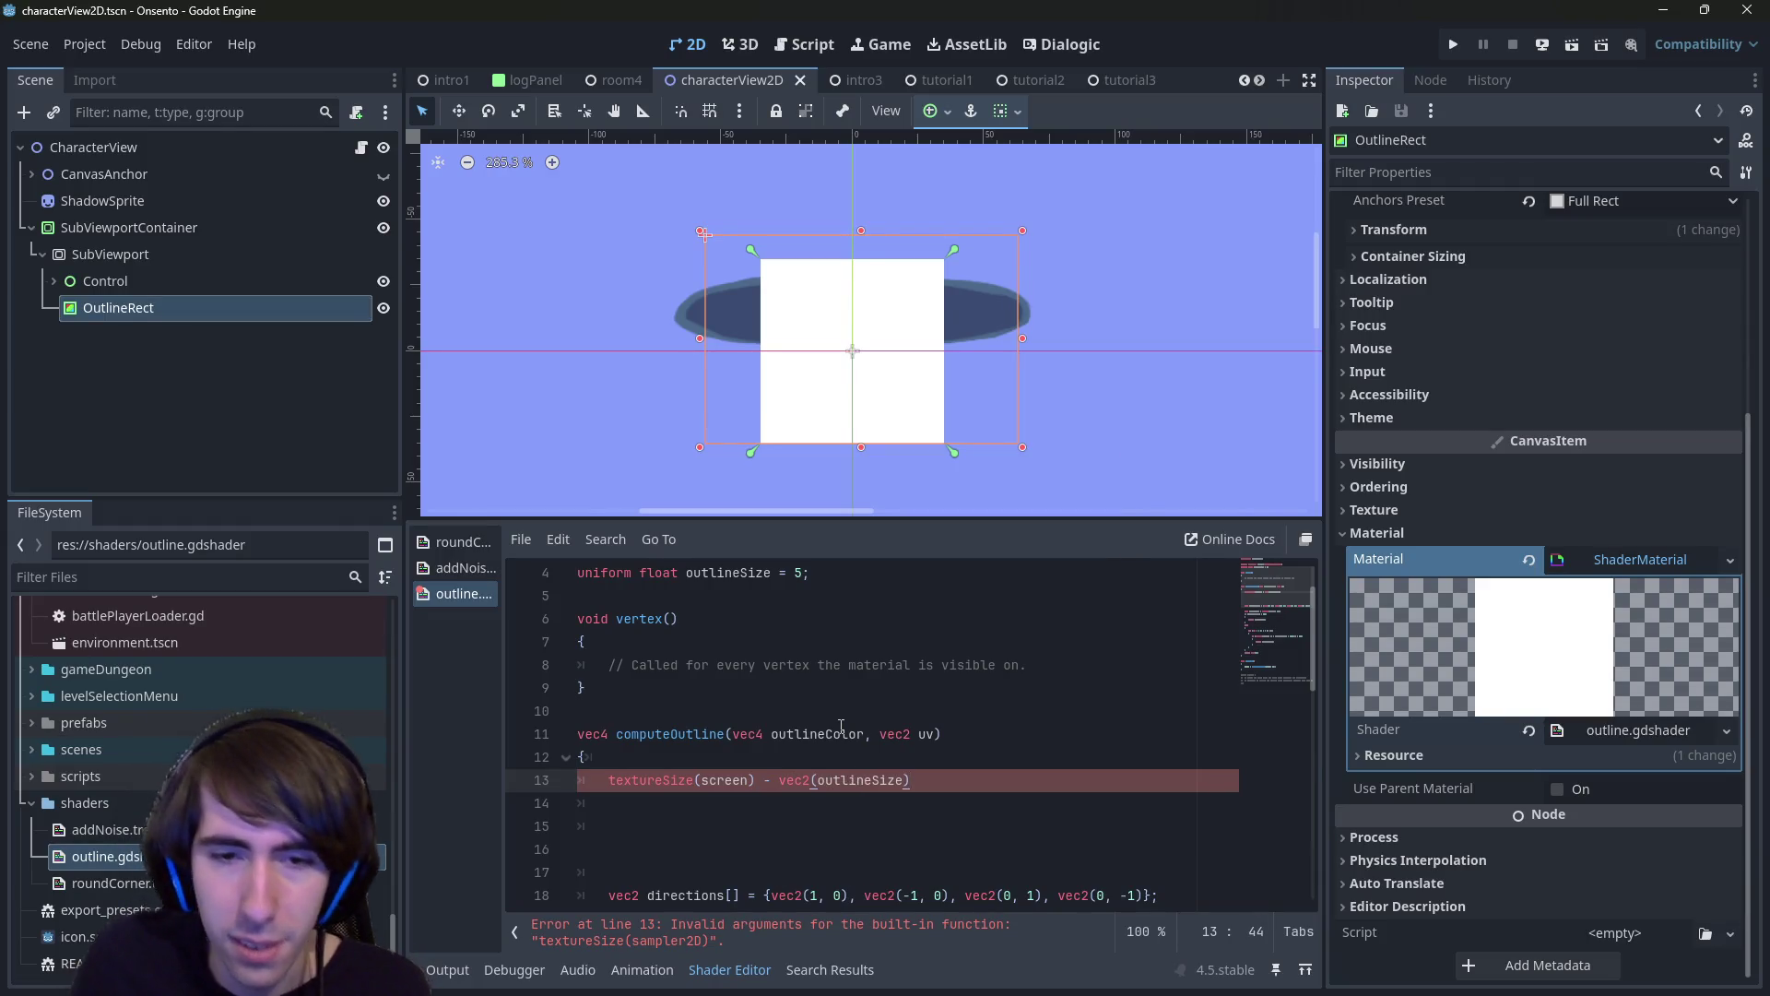
pyautogui.click(666, 782)
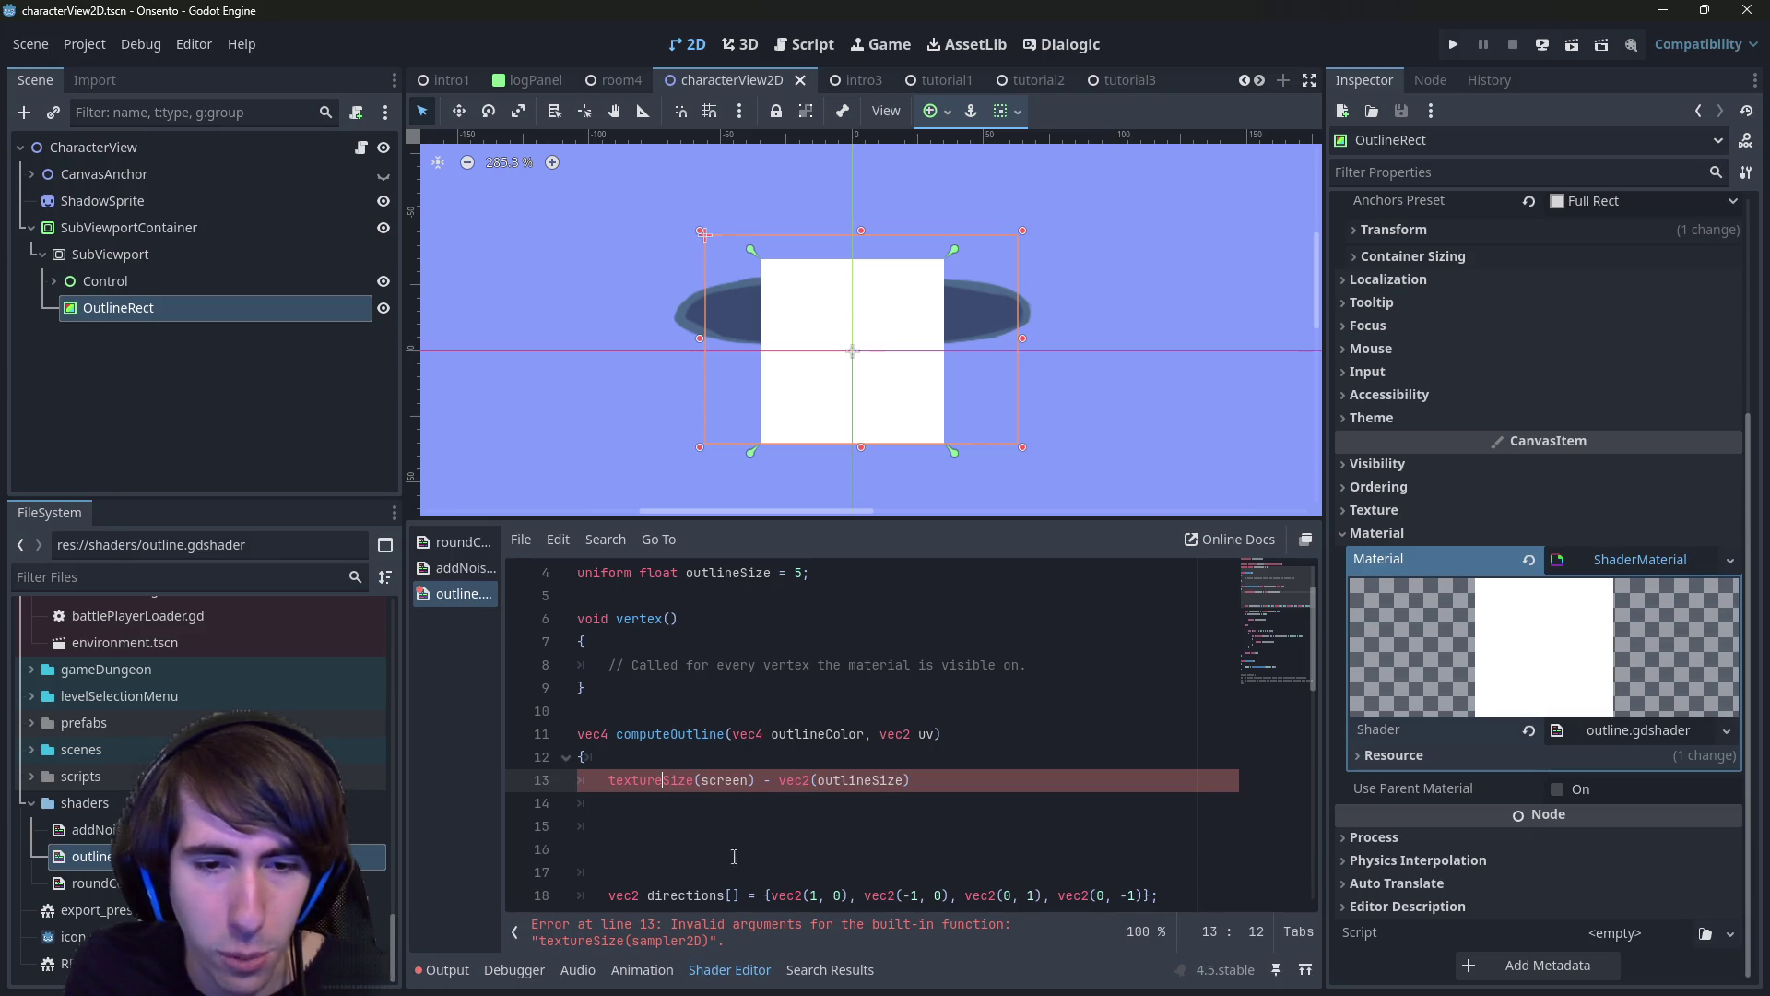
pyautogui.press('Home')
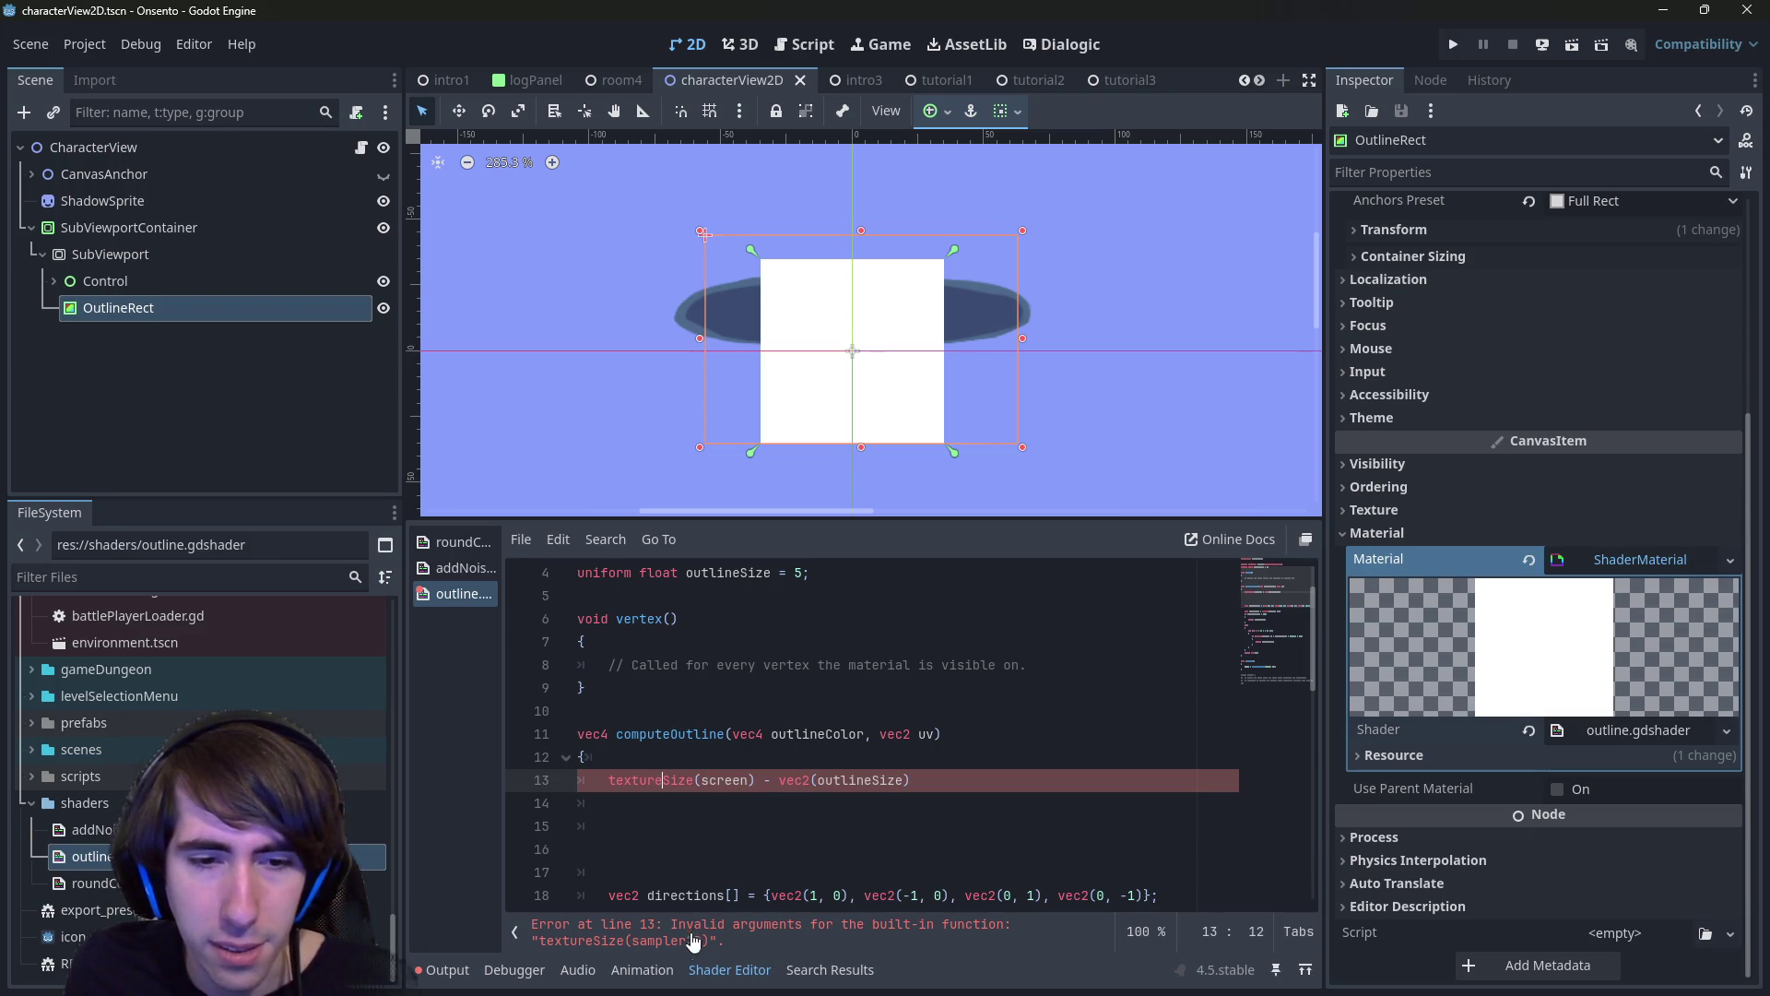
pyautogui.scroll(-1, 707, 786)
pyautogui.doubleClick(737, 733)
pyautogui.scroll(2, 738, 728)
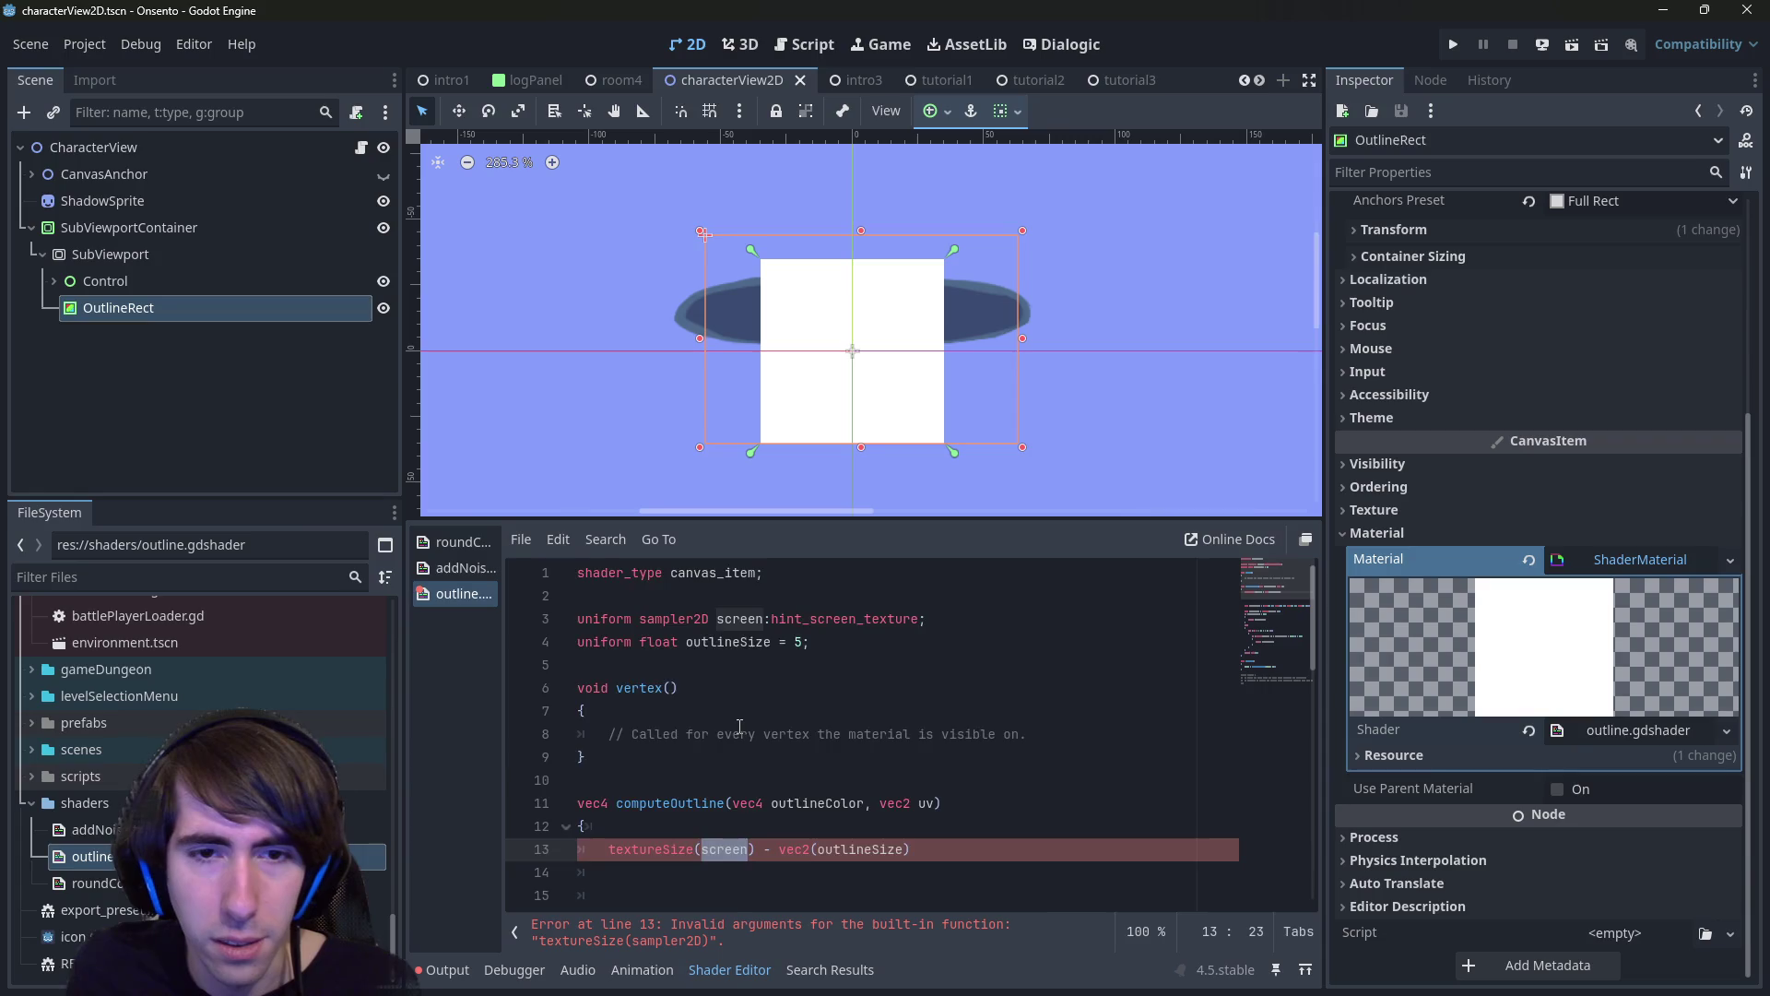
pyautogui.scroll(-1, 739, 727)
pyautogui.click(616, 781)
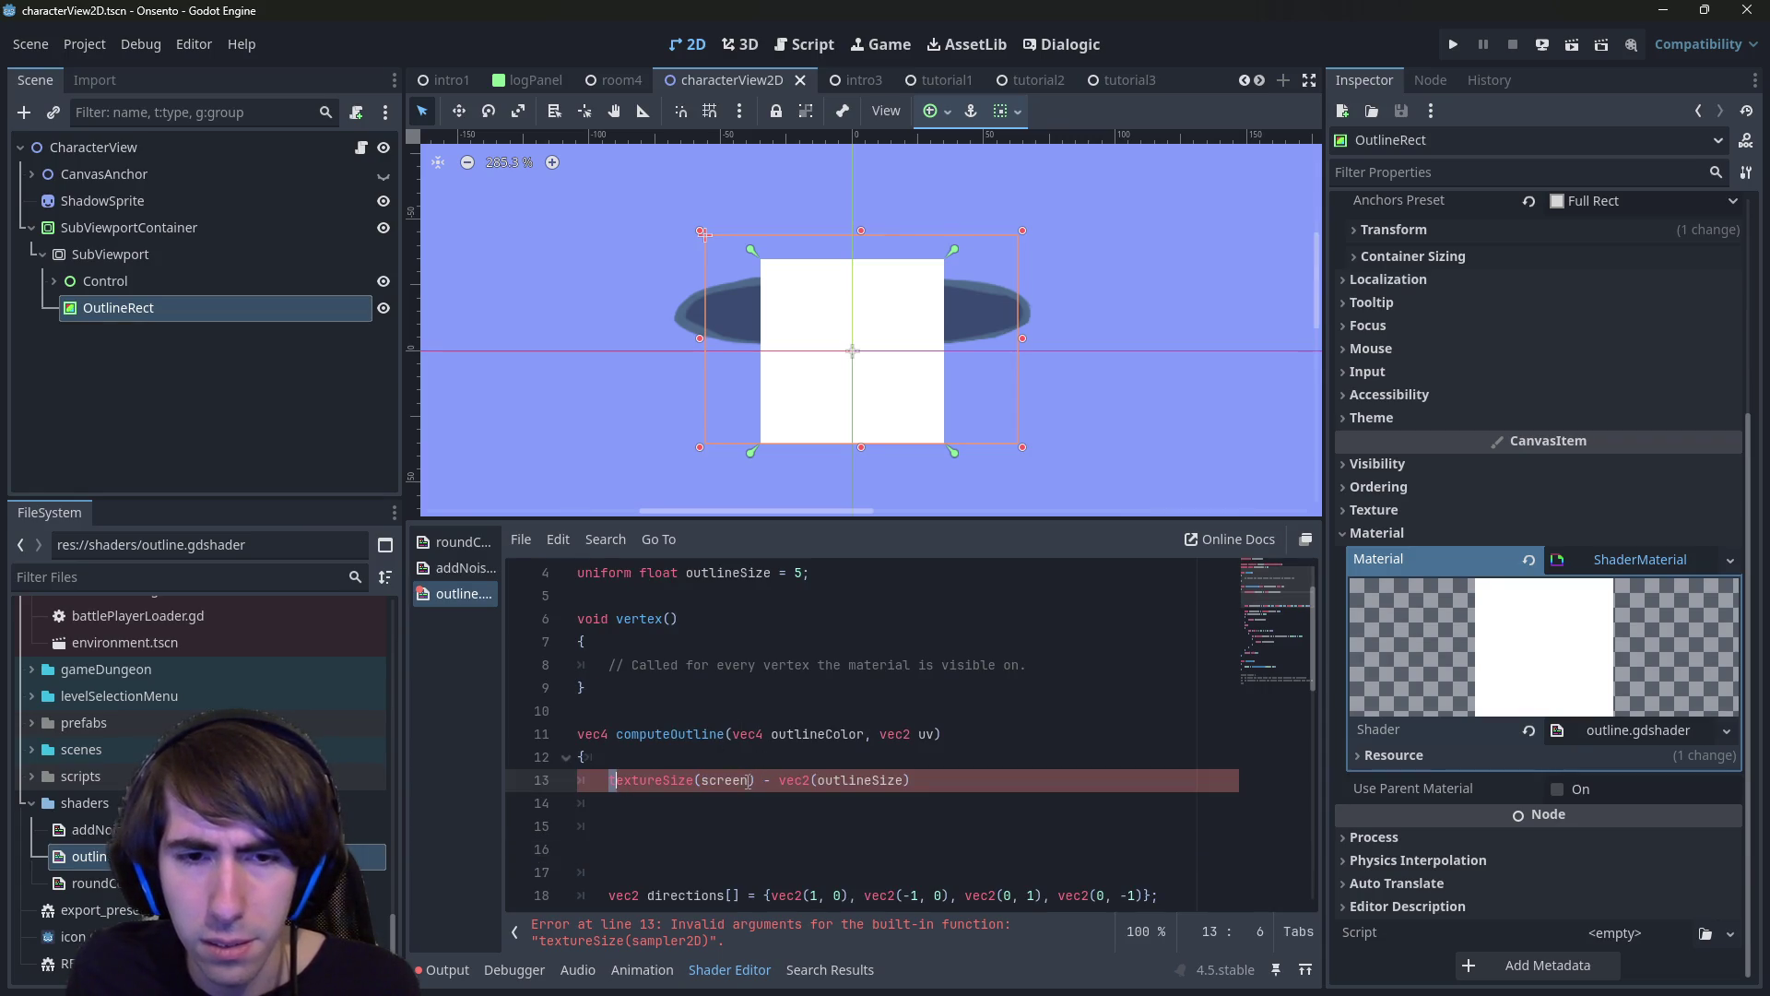
# Step: End textureSize(screen) with a semicolon and move vec2(outlineSize) to line 14, dropping the minus
pyautogui.click(755, 780)
pyautogui.write(';')
pyautogui.press('Return')
pyautogui.press('Delete')
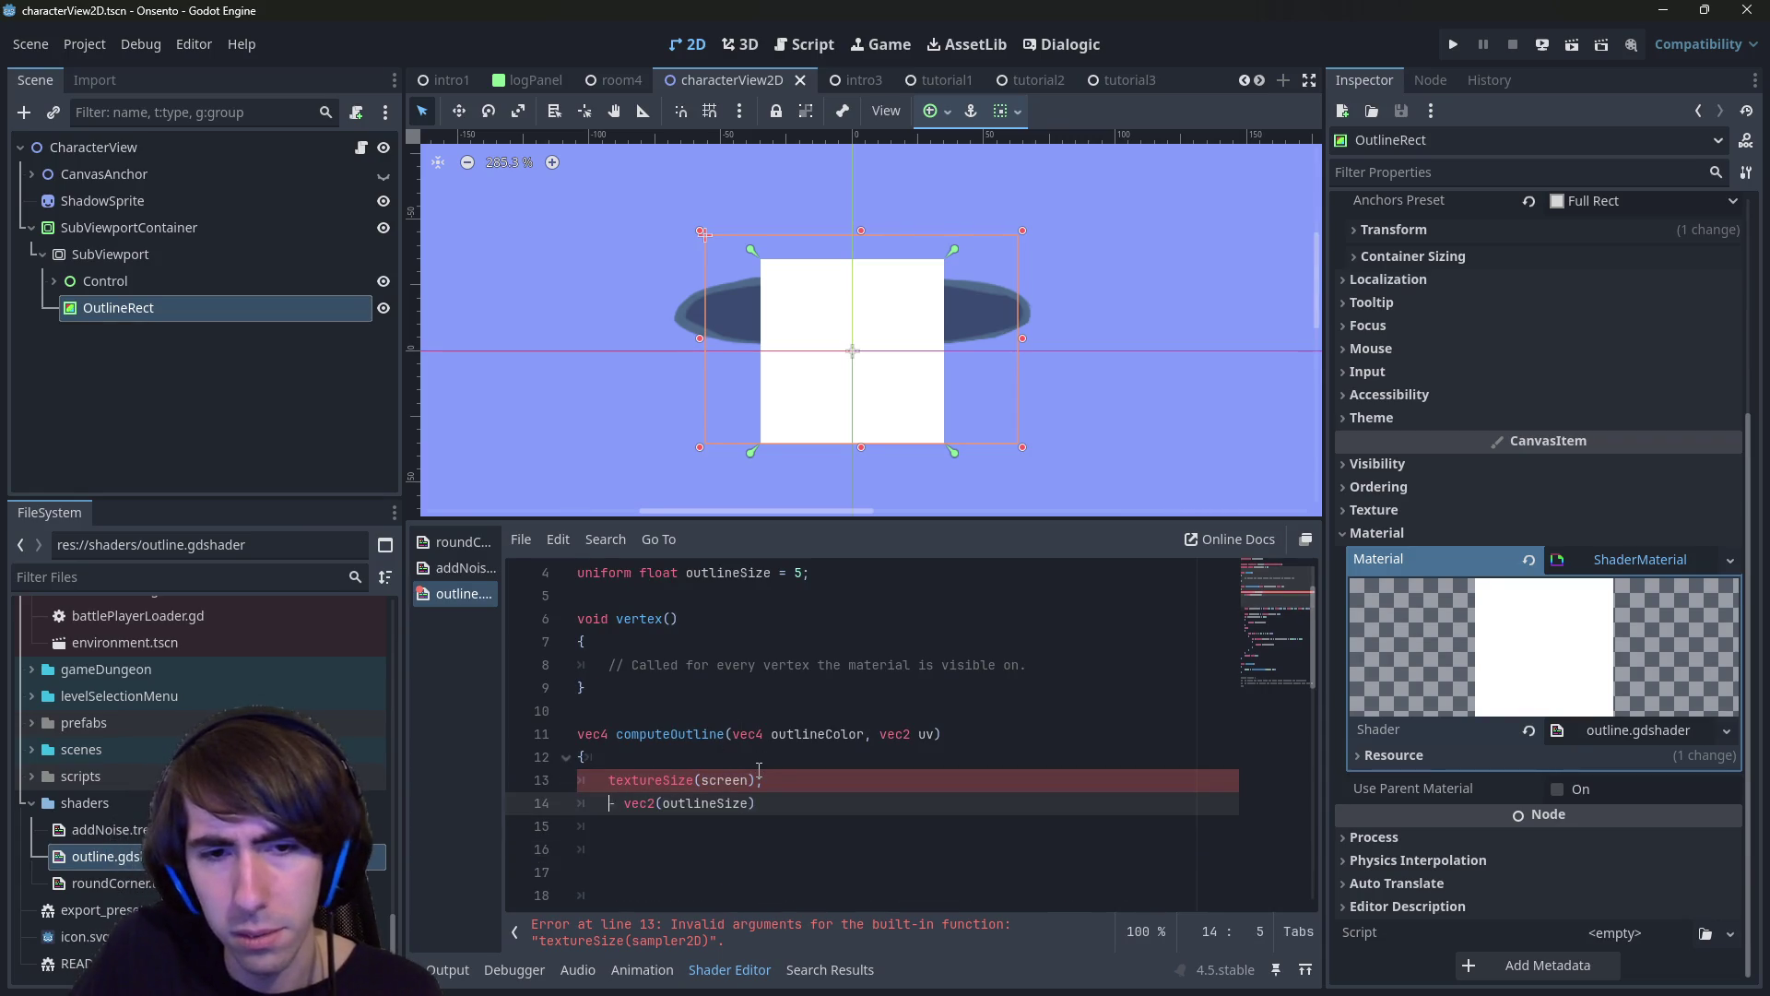
pyautogui.press('Delete')
pyautogui.press('Delete')
# Step: Add a comma inside textureSize(screen, ) on line 13
pyautogui.scroll(-1, 751, 798)
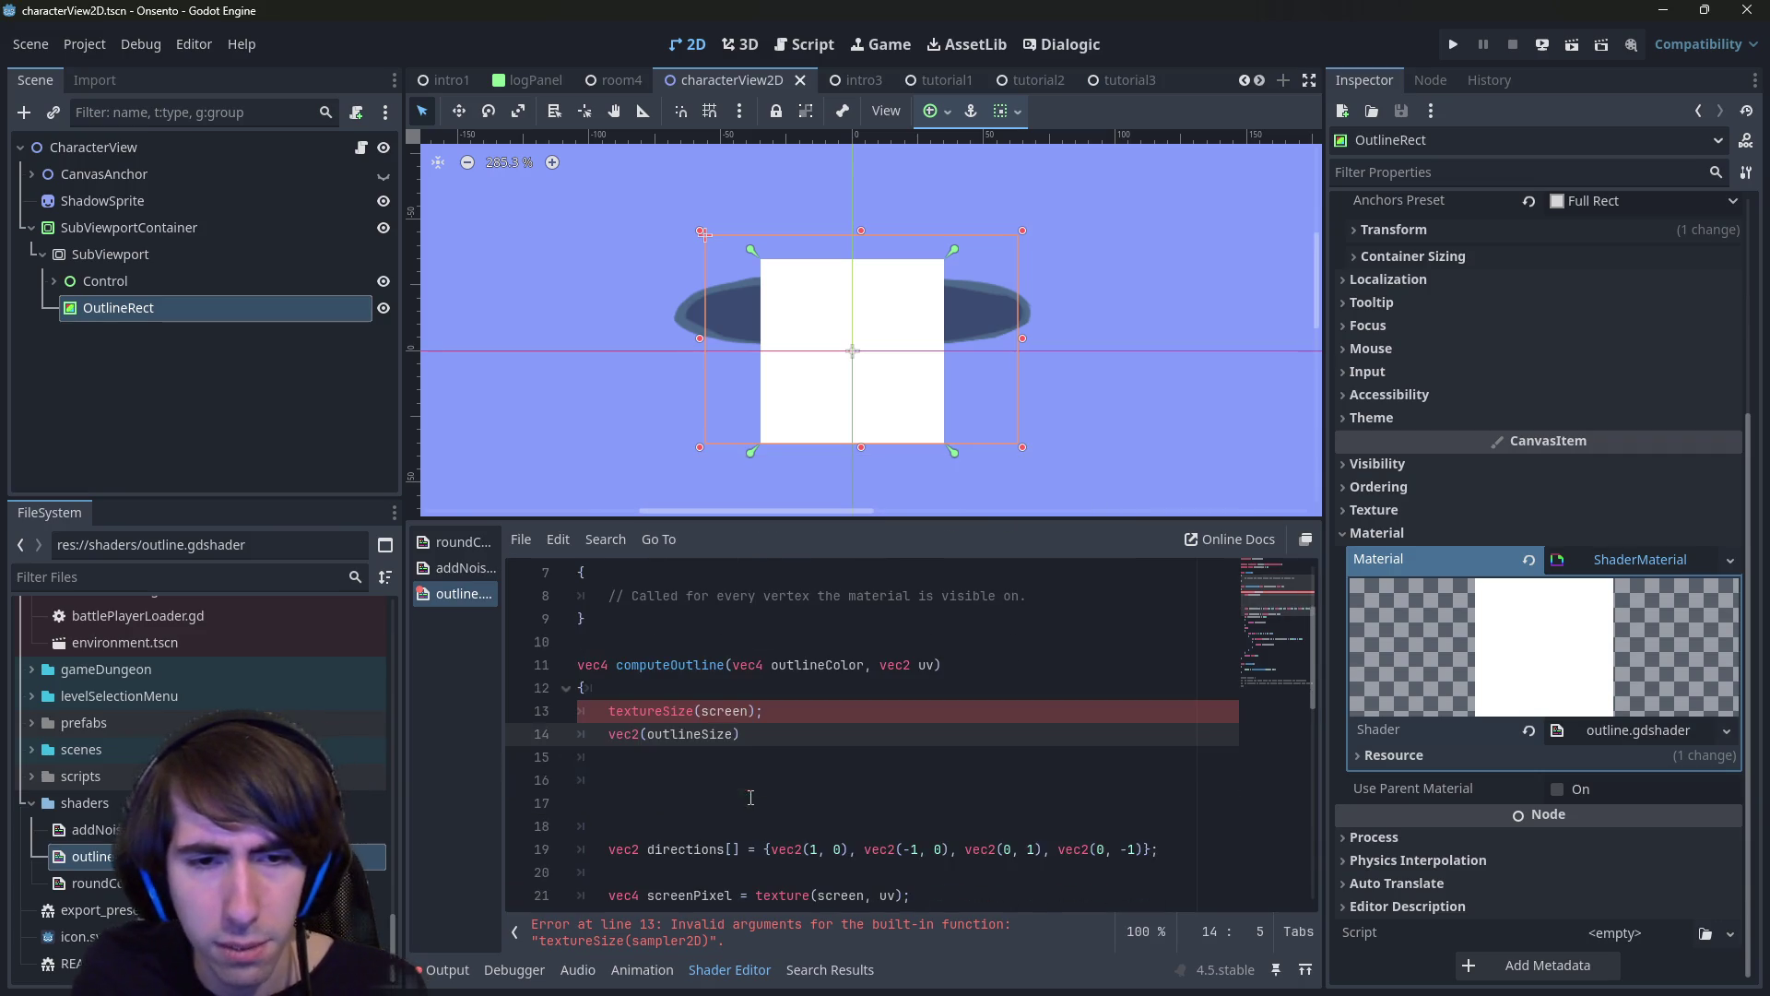
pyautogui.click(754, 710)
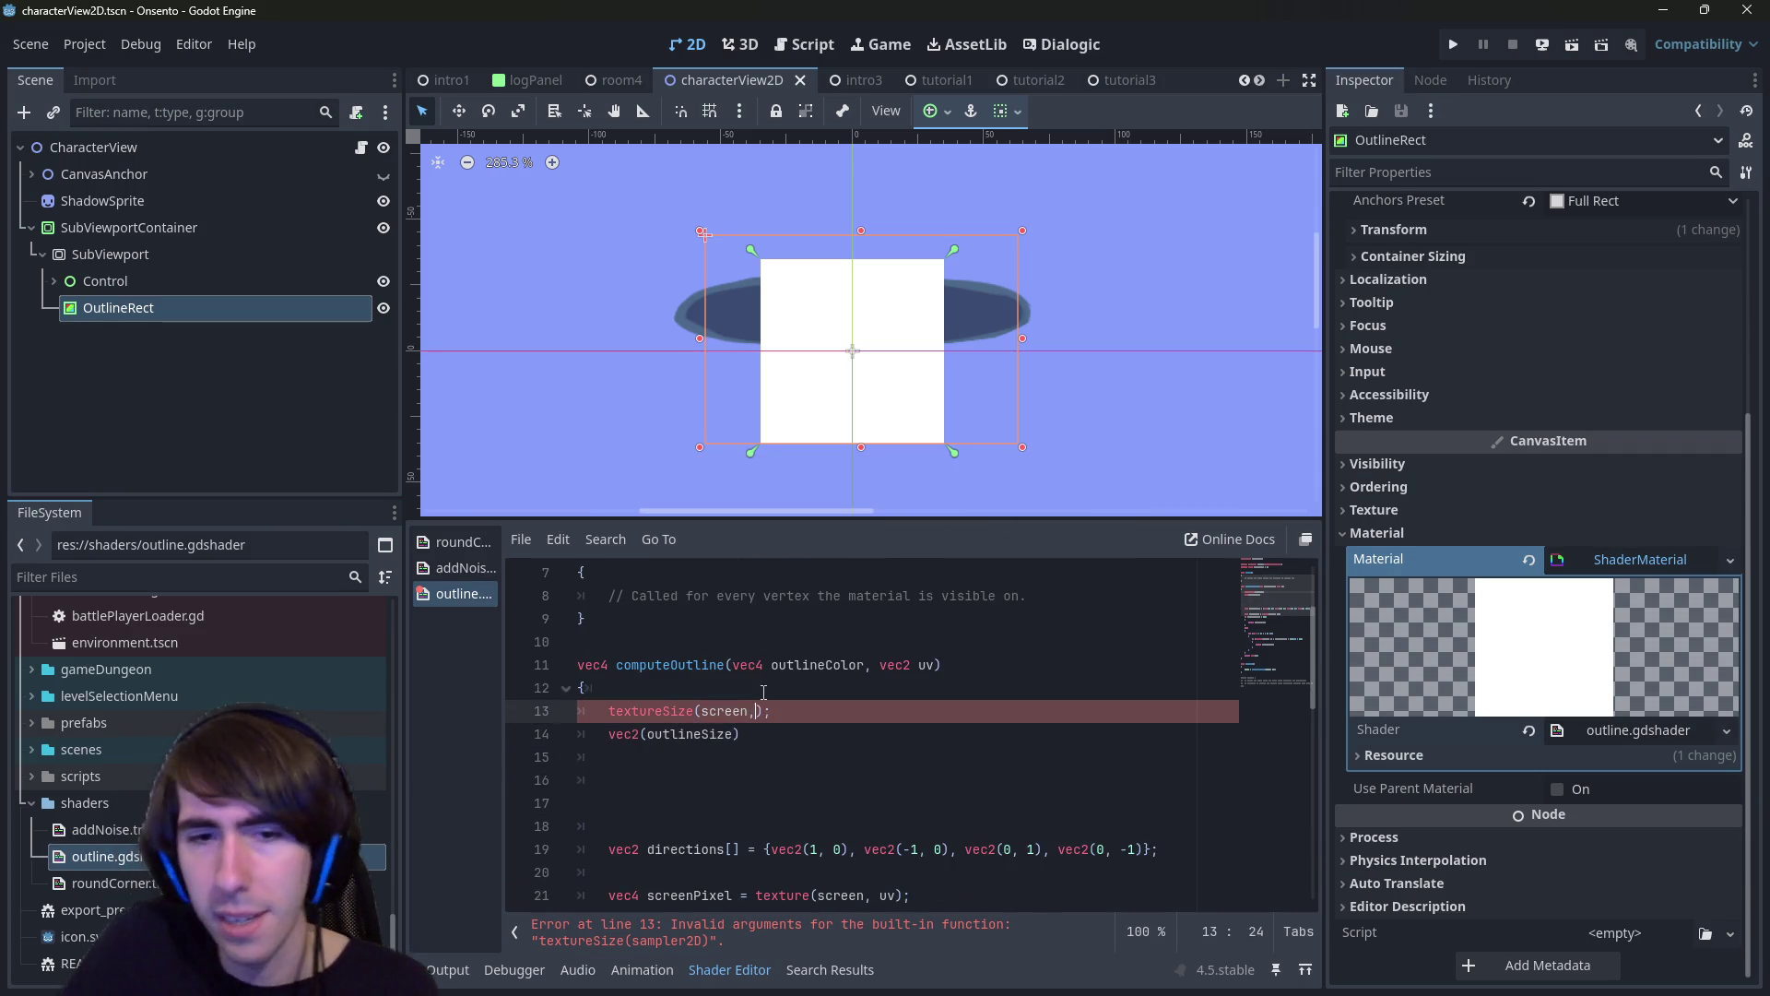
pyautogui.write(',')
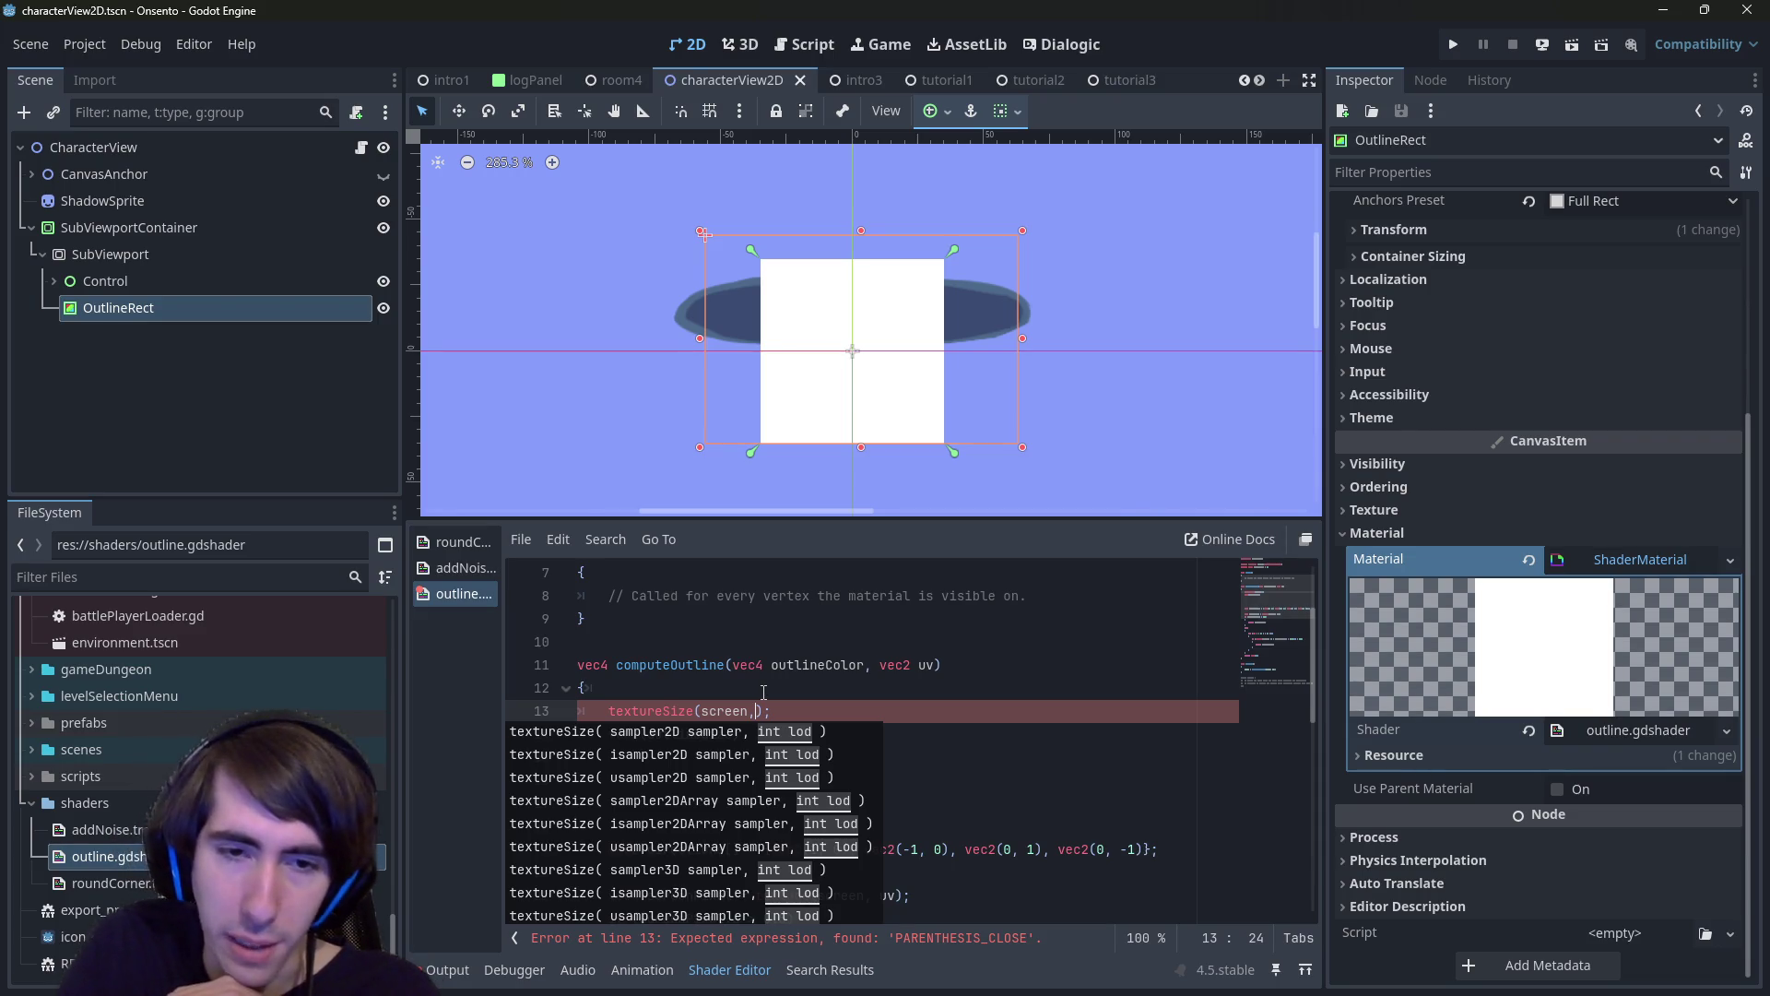
pyautogui.press('Escape')
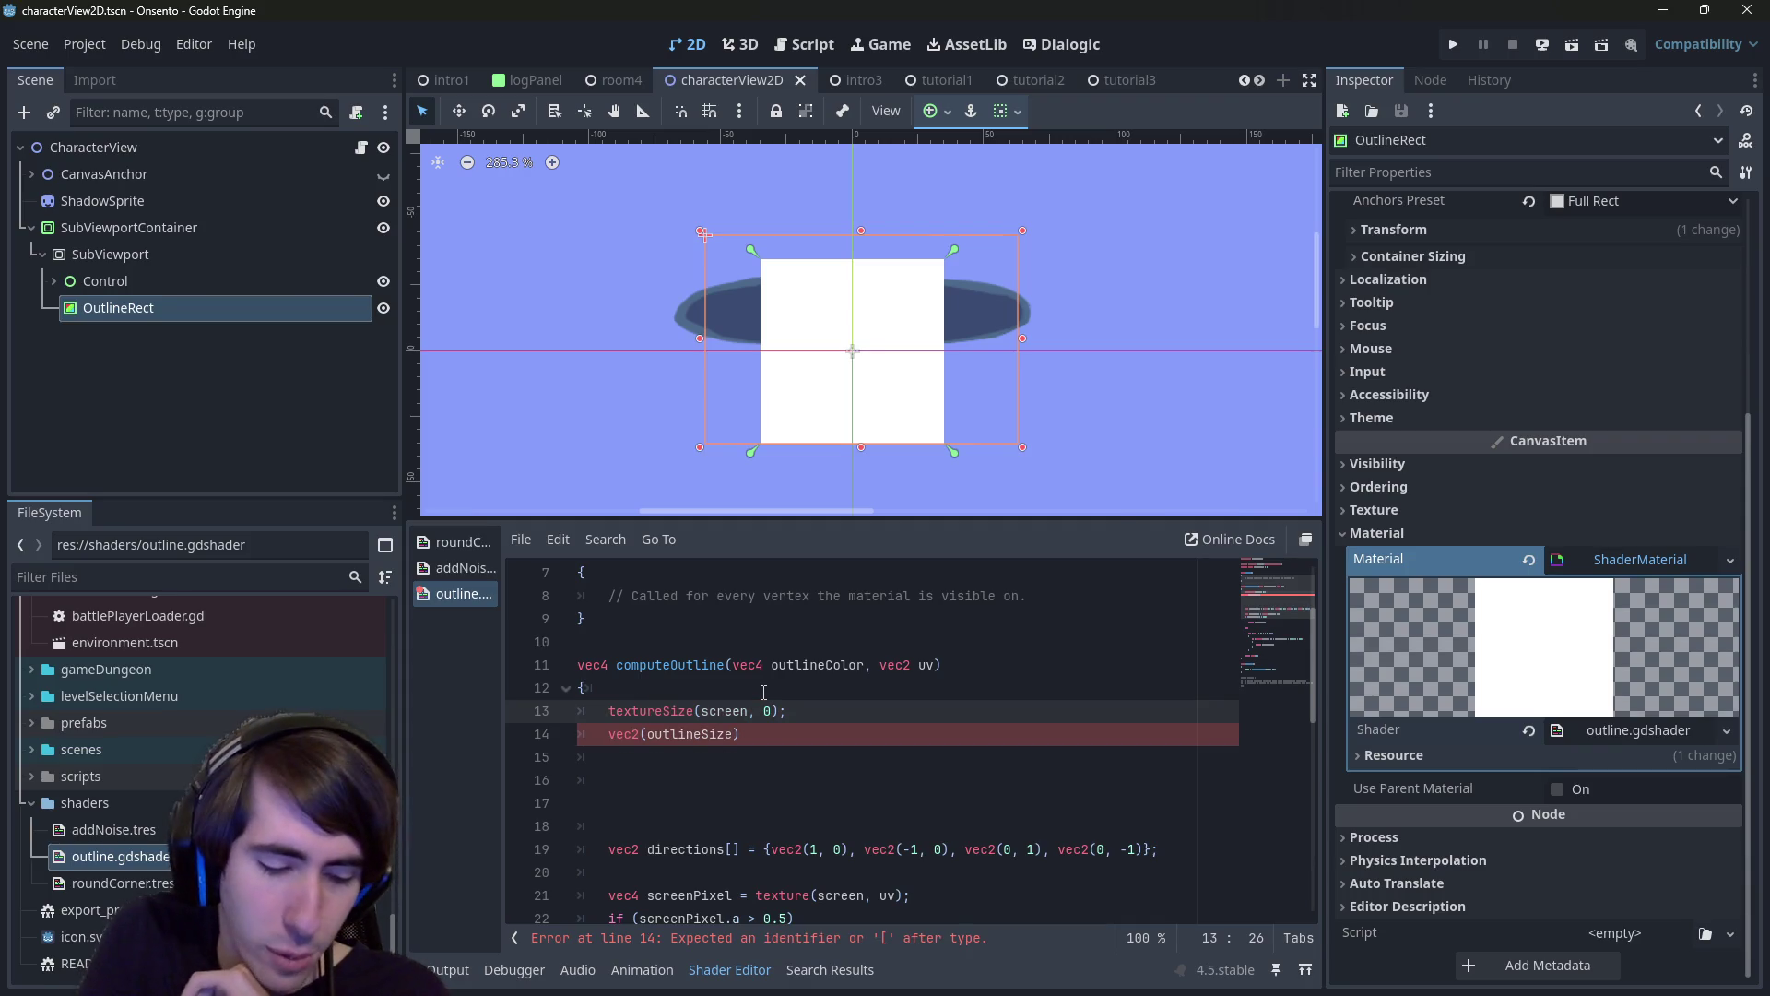
# Step: Save the scene and complete line 13 as textureSize(screen, 0);
pyautogui.hotkey('ctrl', 's')
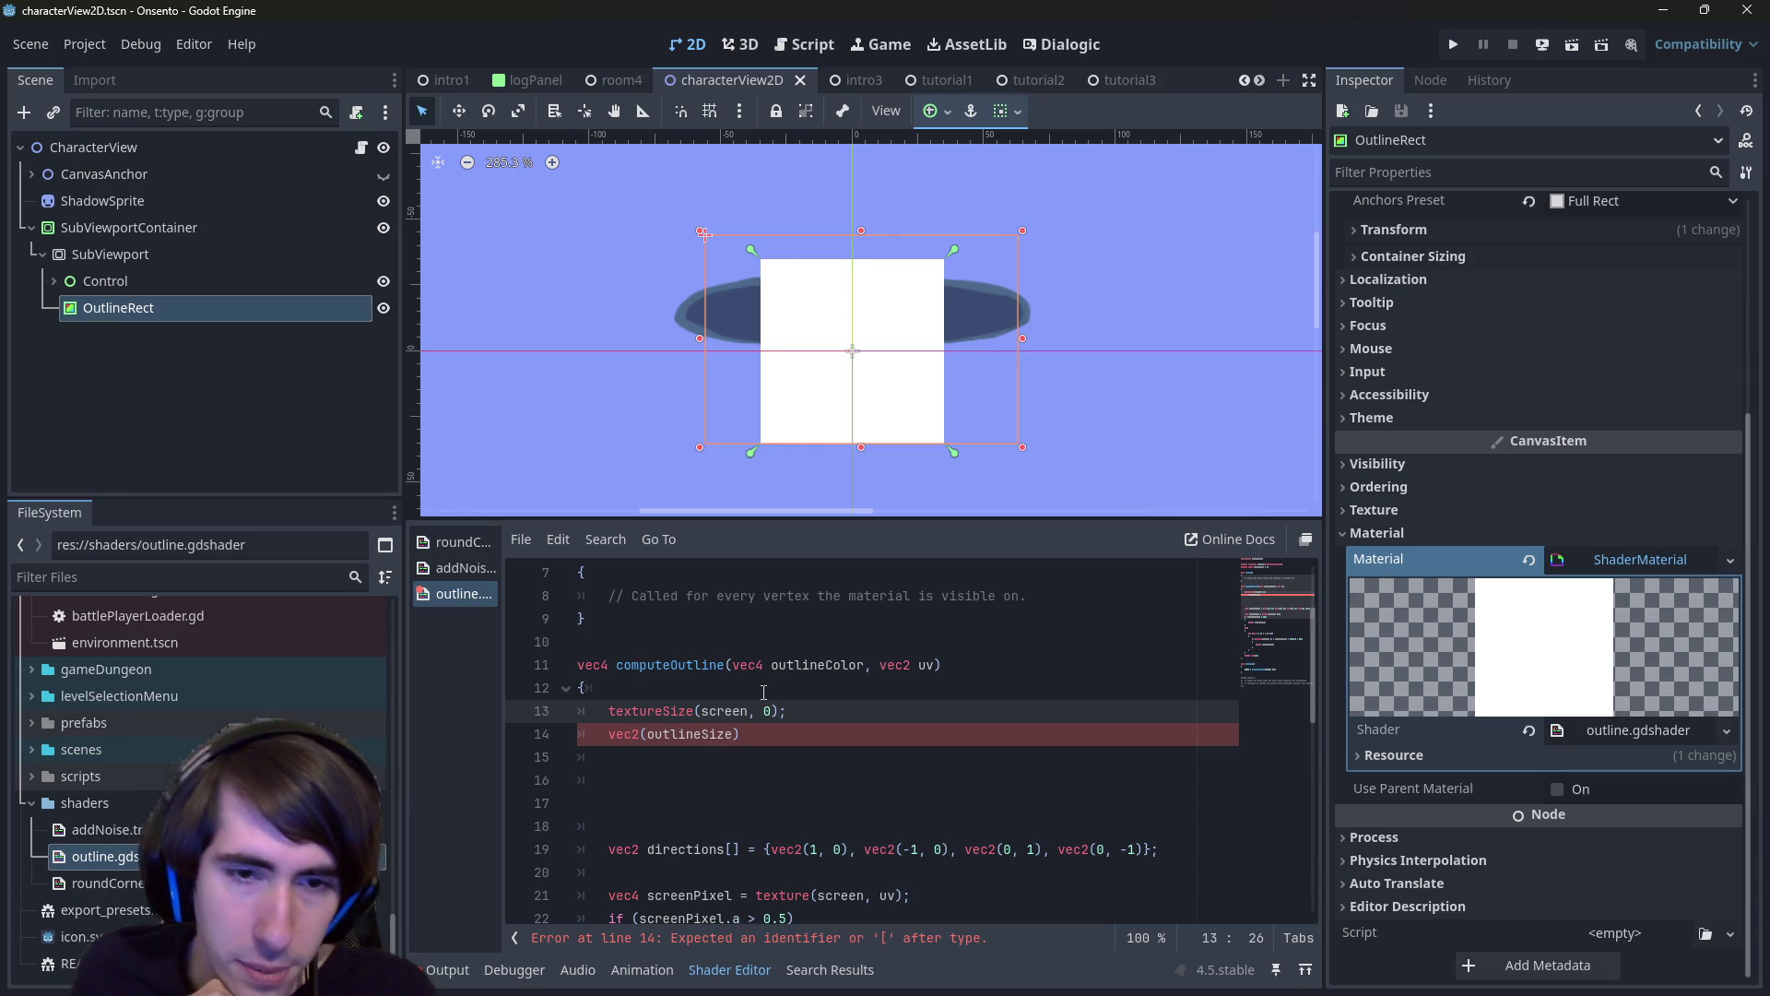
pyautogui.click(765, 710)
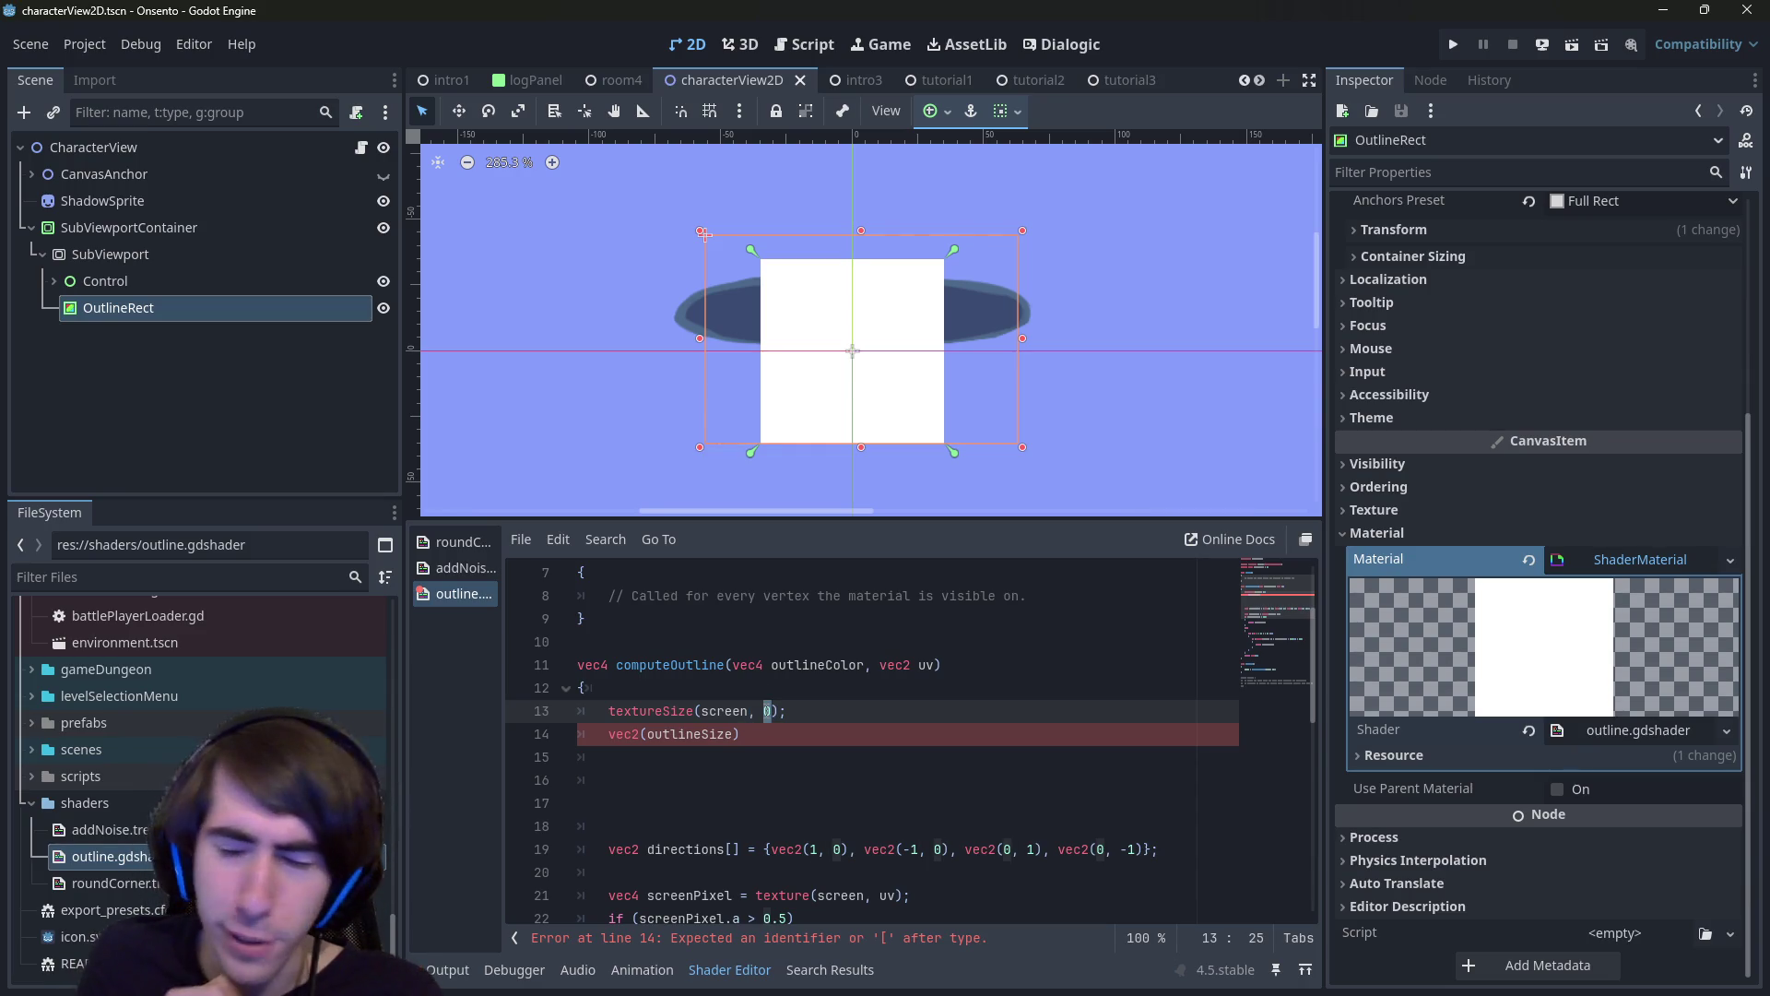
pyautogui.click(782, 710)
pyautogui.write(';')
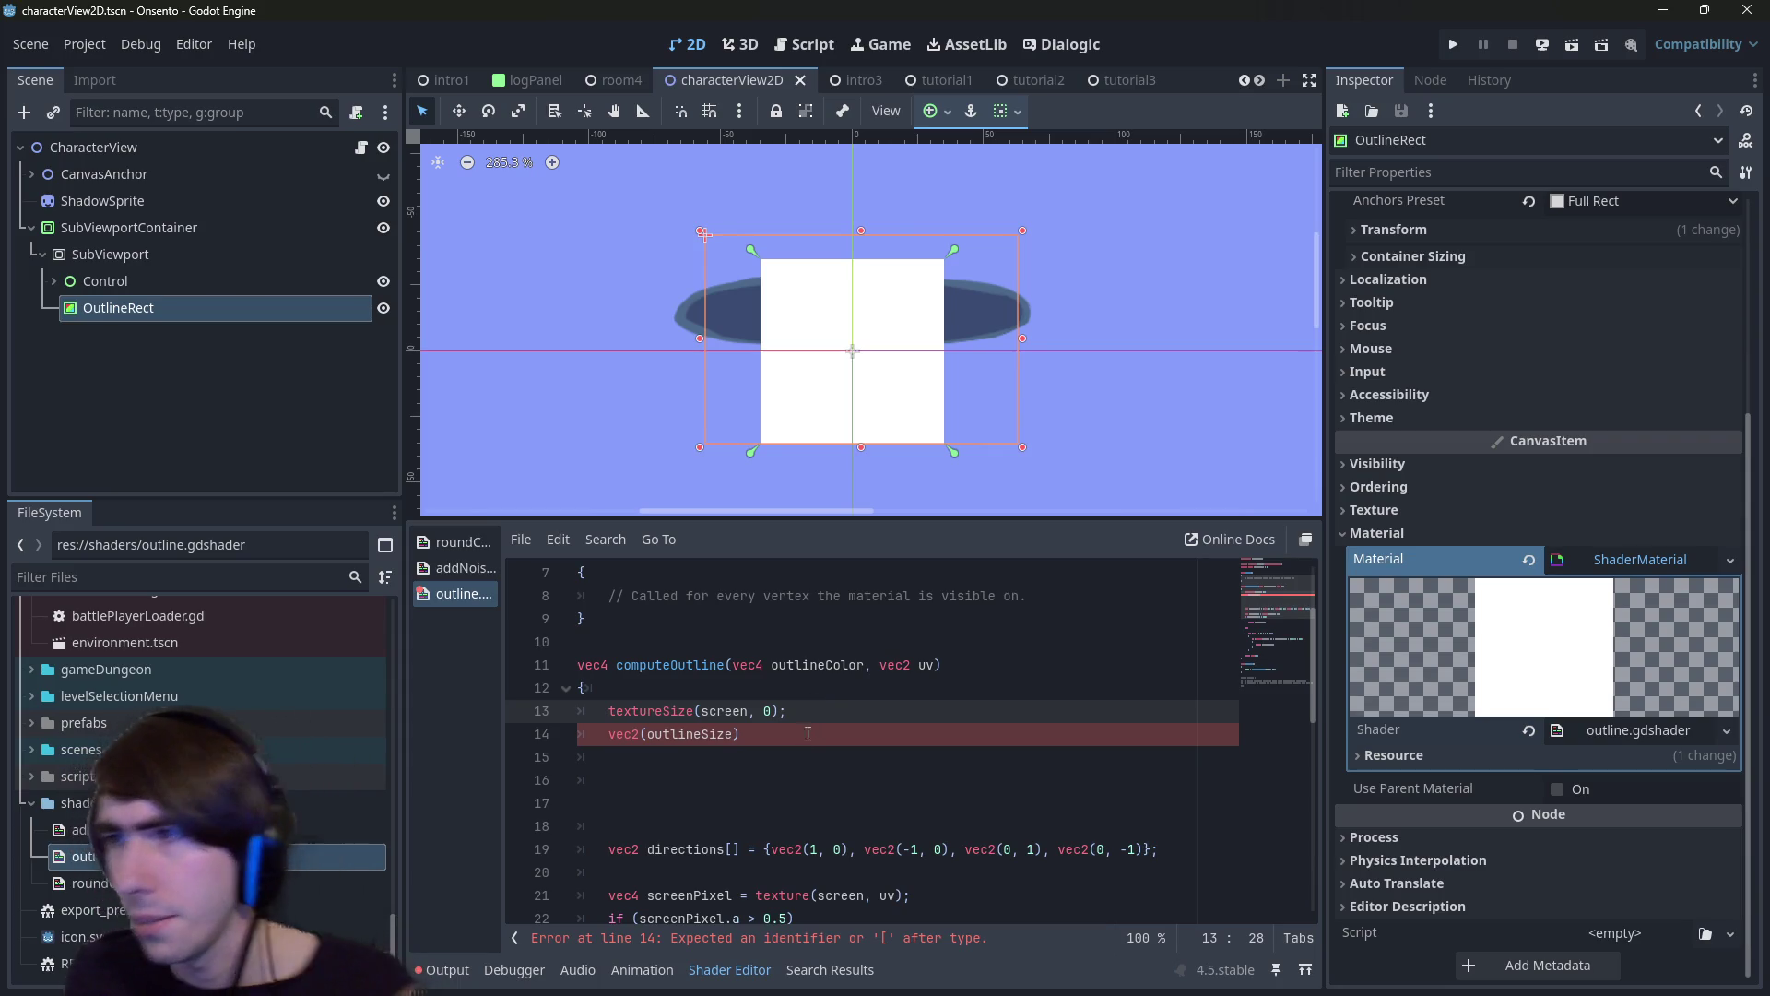
# Step: Join line 14 onto line 13 as textureSize(screen, 0) * outlineSize and save
pyautogui.click(801, 729)
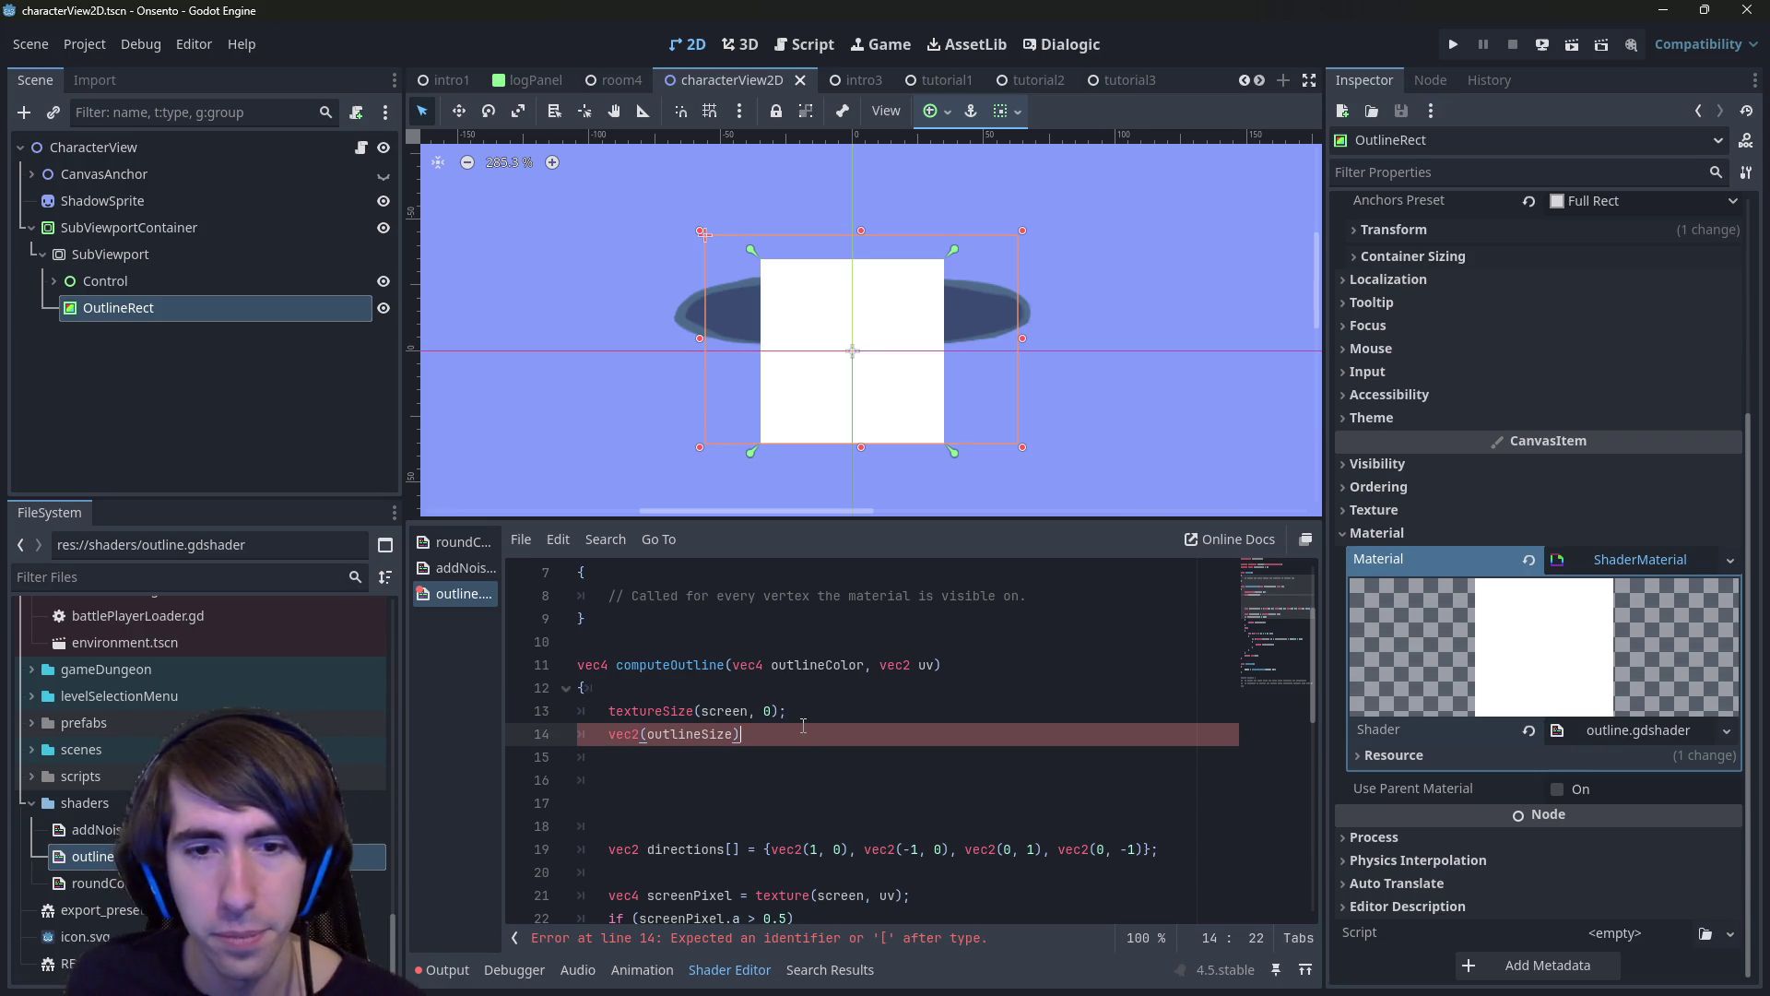
pyautogui.click(612, 724)
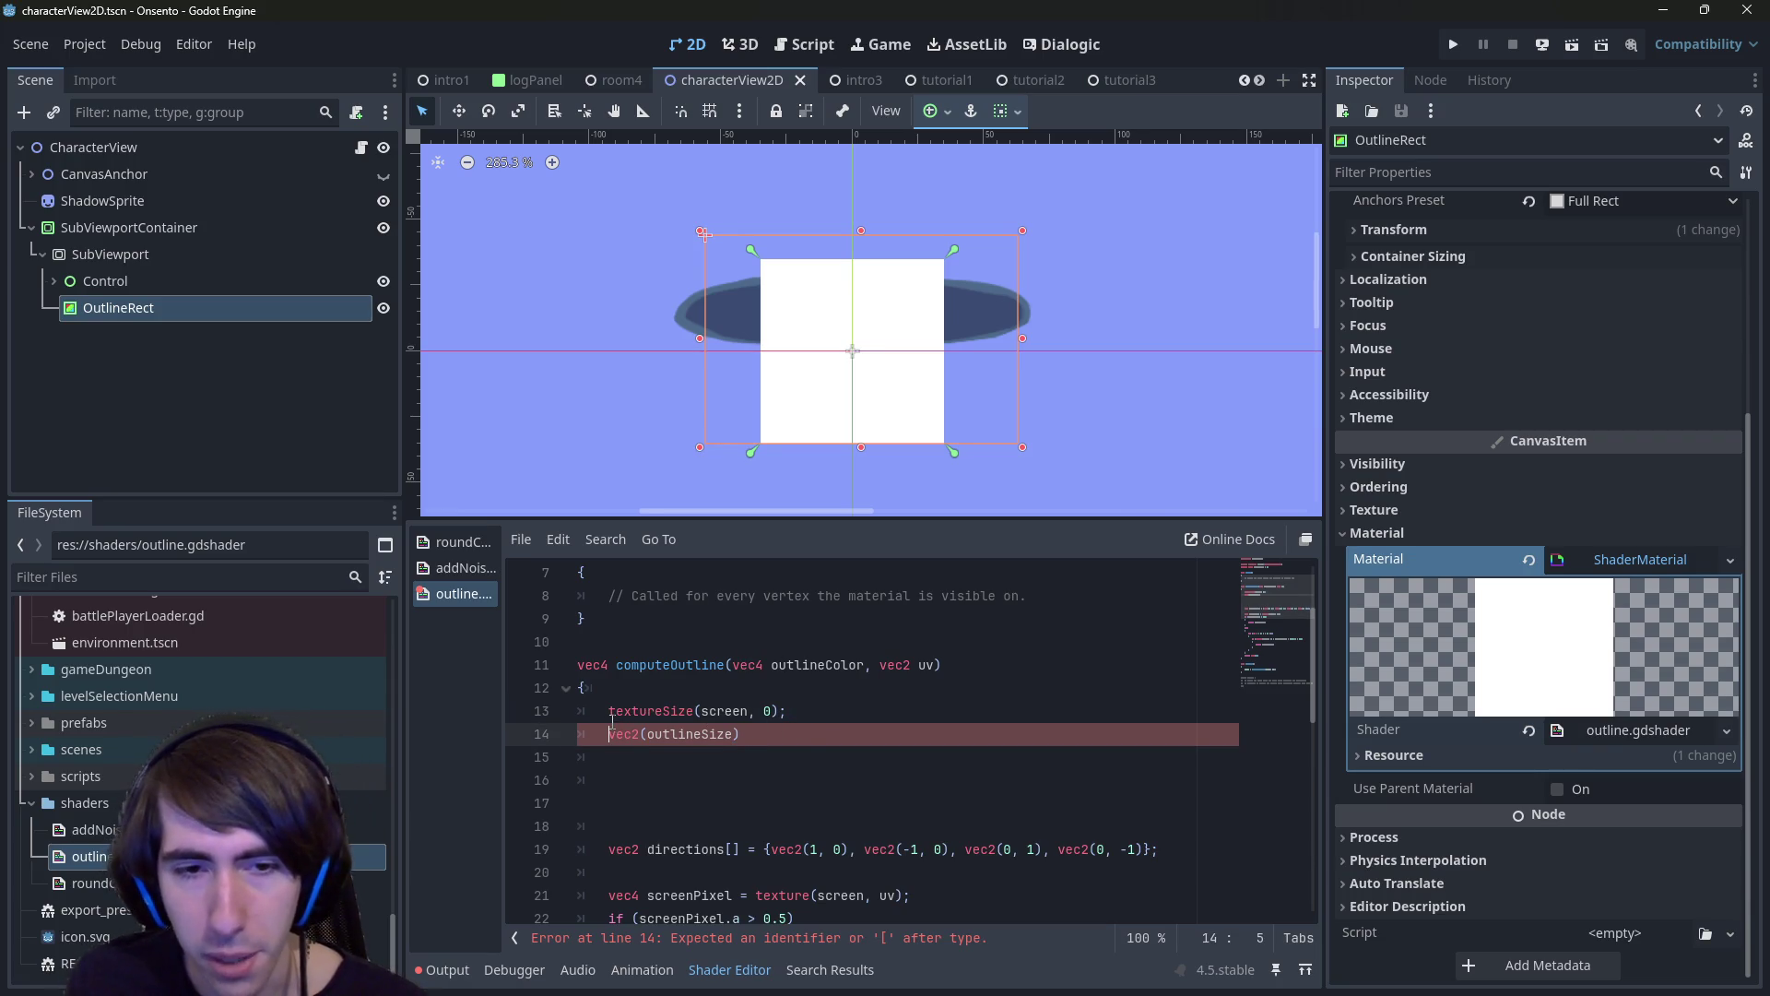
pyautogui.press('Delete')
pyautogui.press('Delete')
pyautogui.press('Delete')
pyautogui.press('BackSpace')
pyautogui.press('BackSpace')
pyautogui.press('BackSpace')
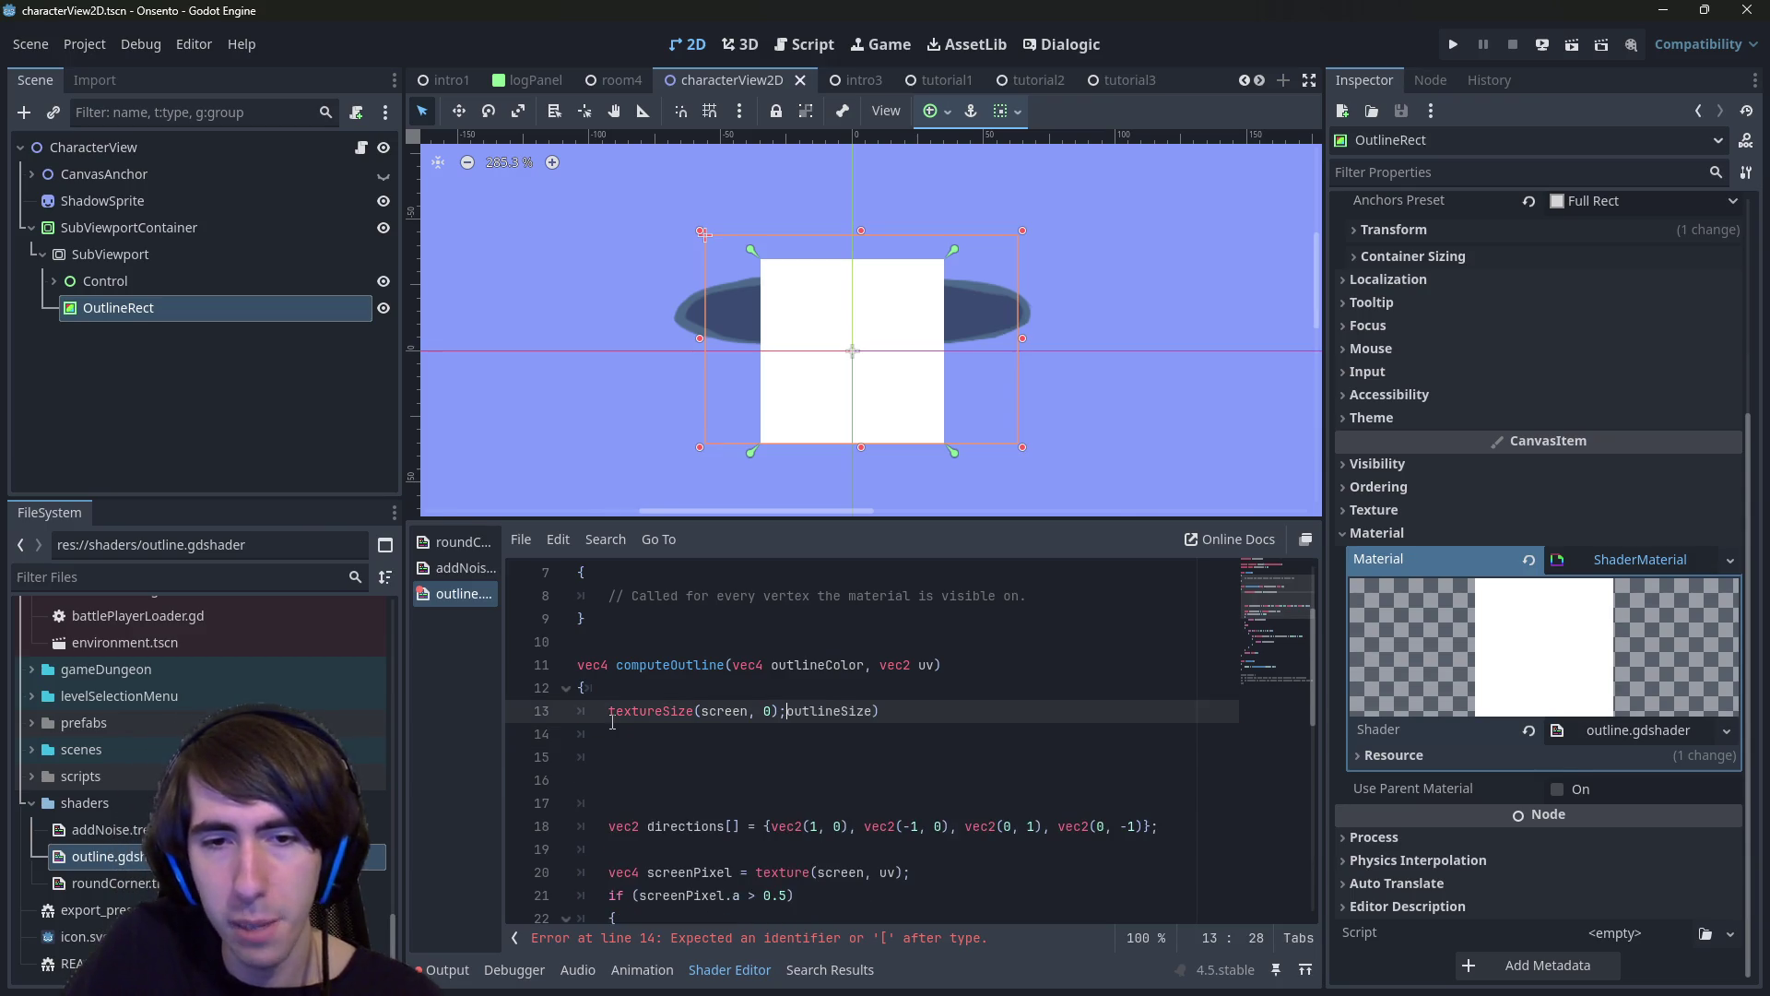
pyautogui.write('*')
pyautogui.press('End')
pyautogui.press('BackSpace')
pyautogui.hotkey('ctrl', 's')
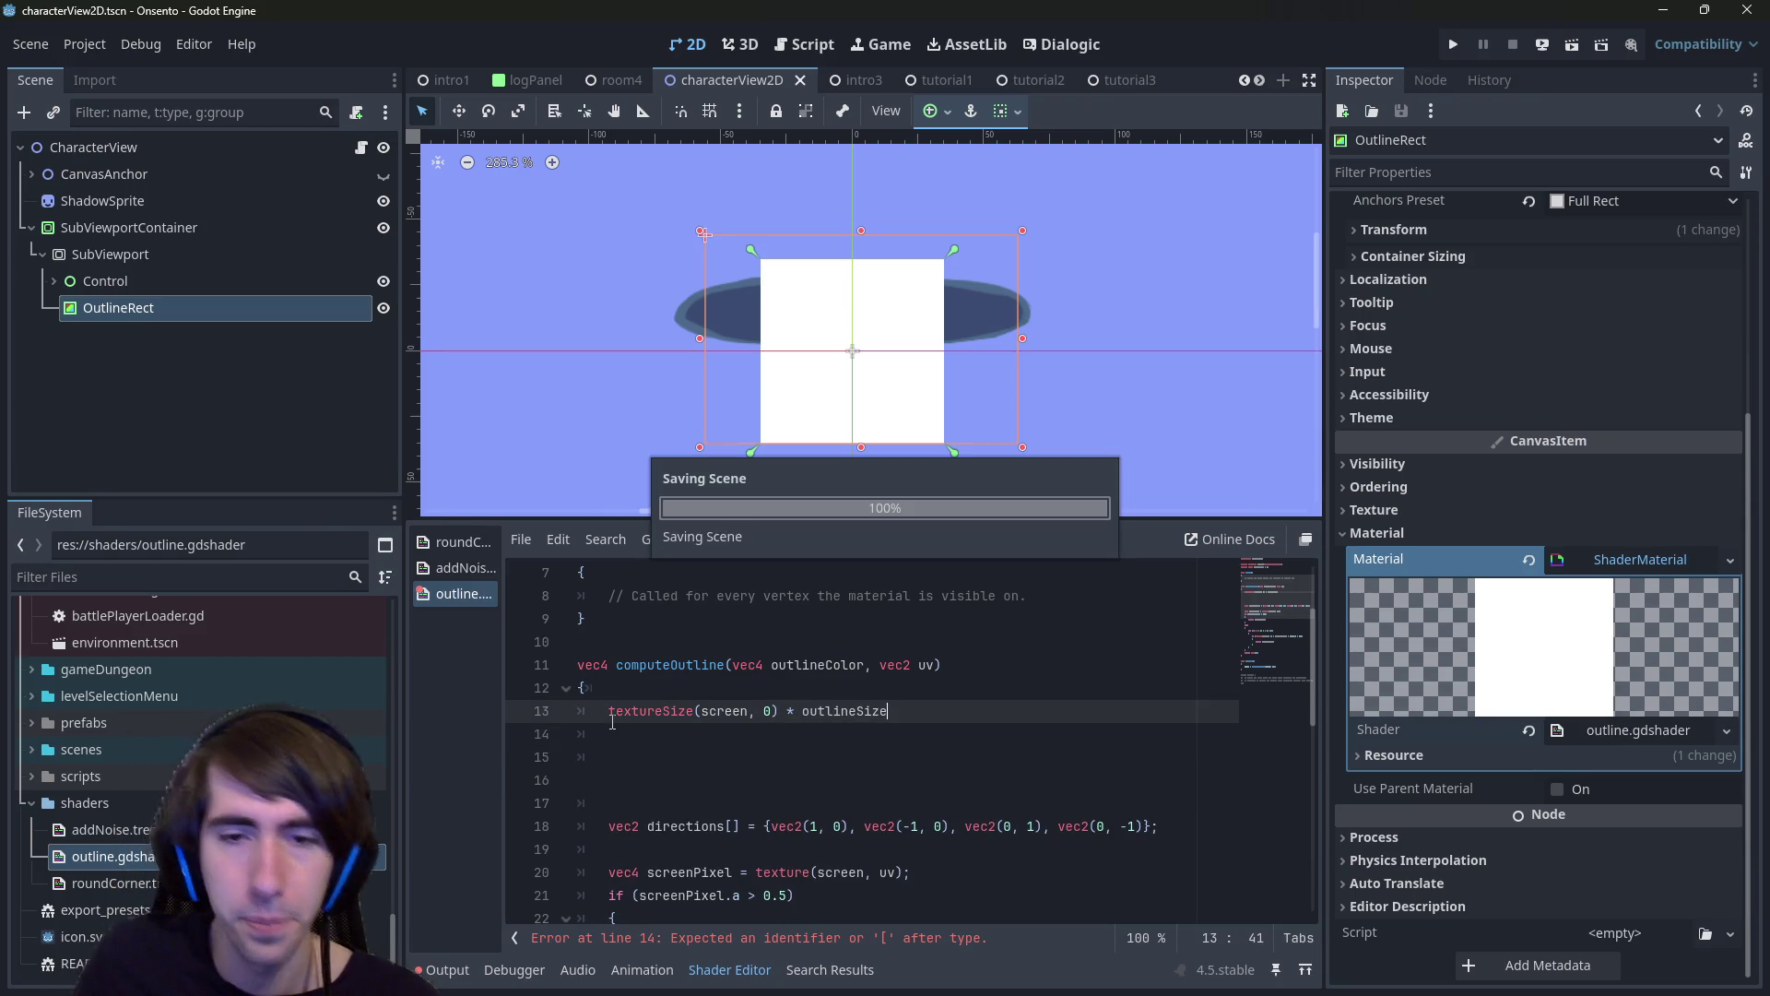
# Step: Try wrapping textureSize(screen, 0) in vec2(), save, then undo the wrapper
pyautogui.press('Home')
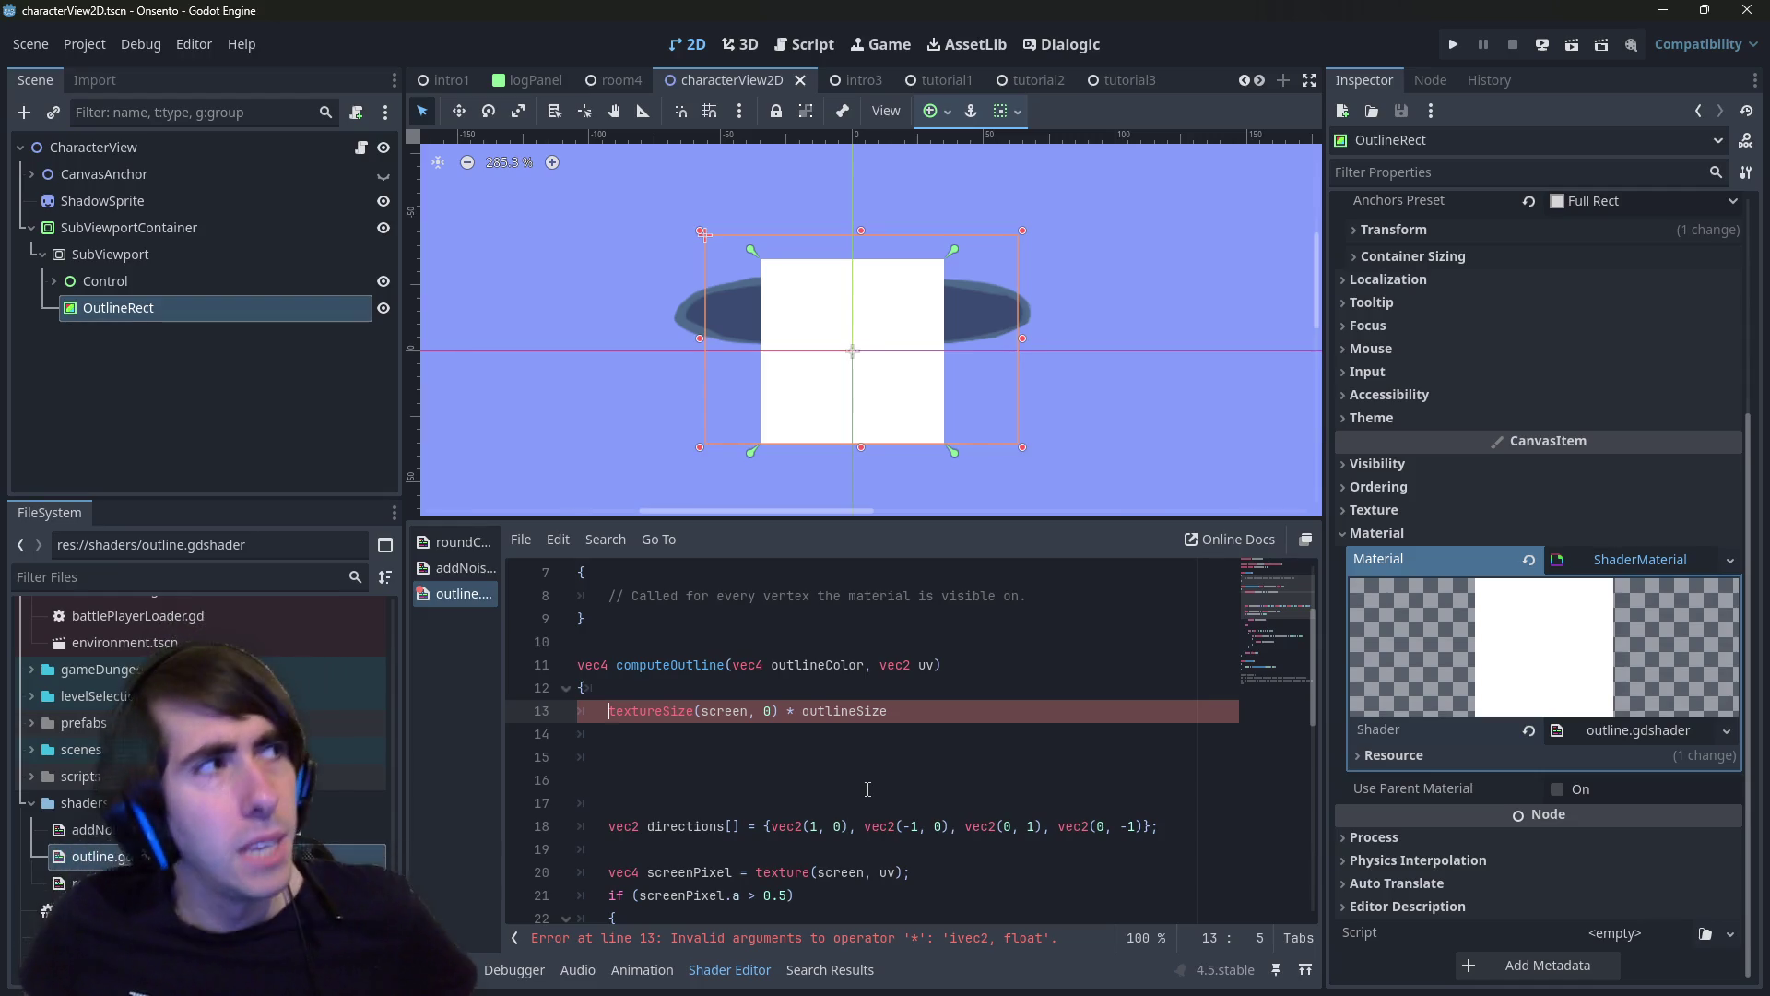
pyautogui.write('vec2(')
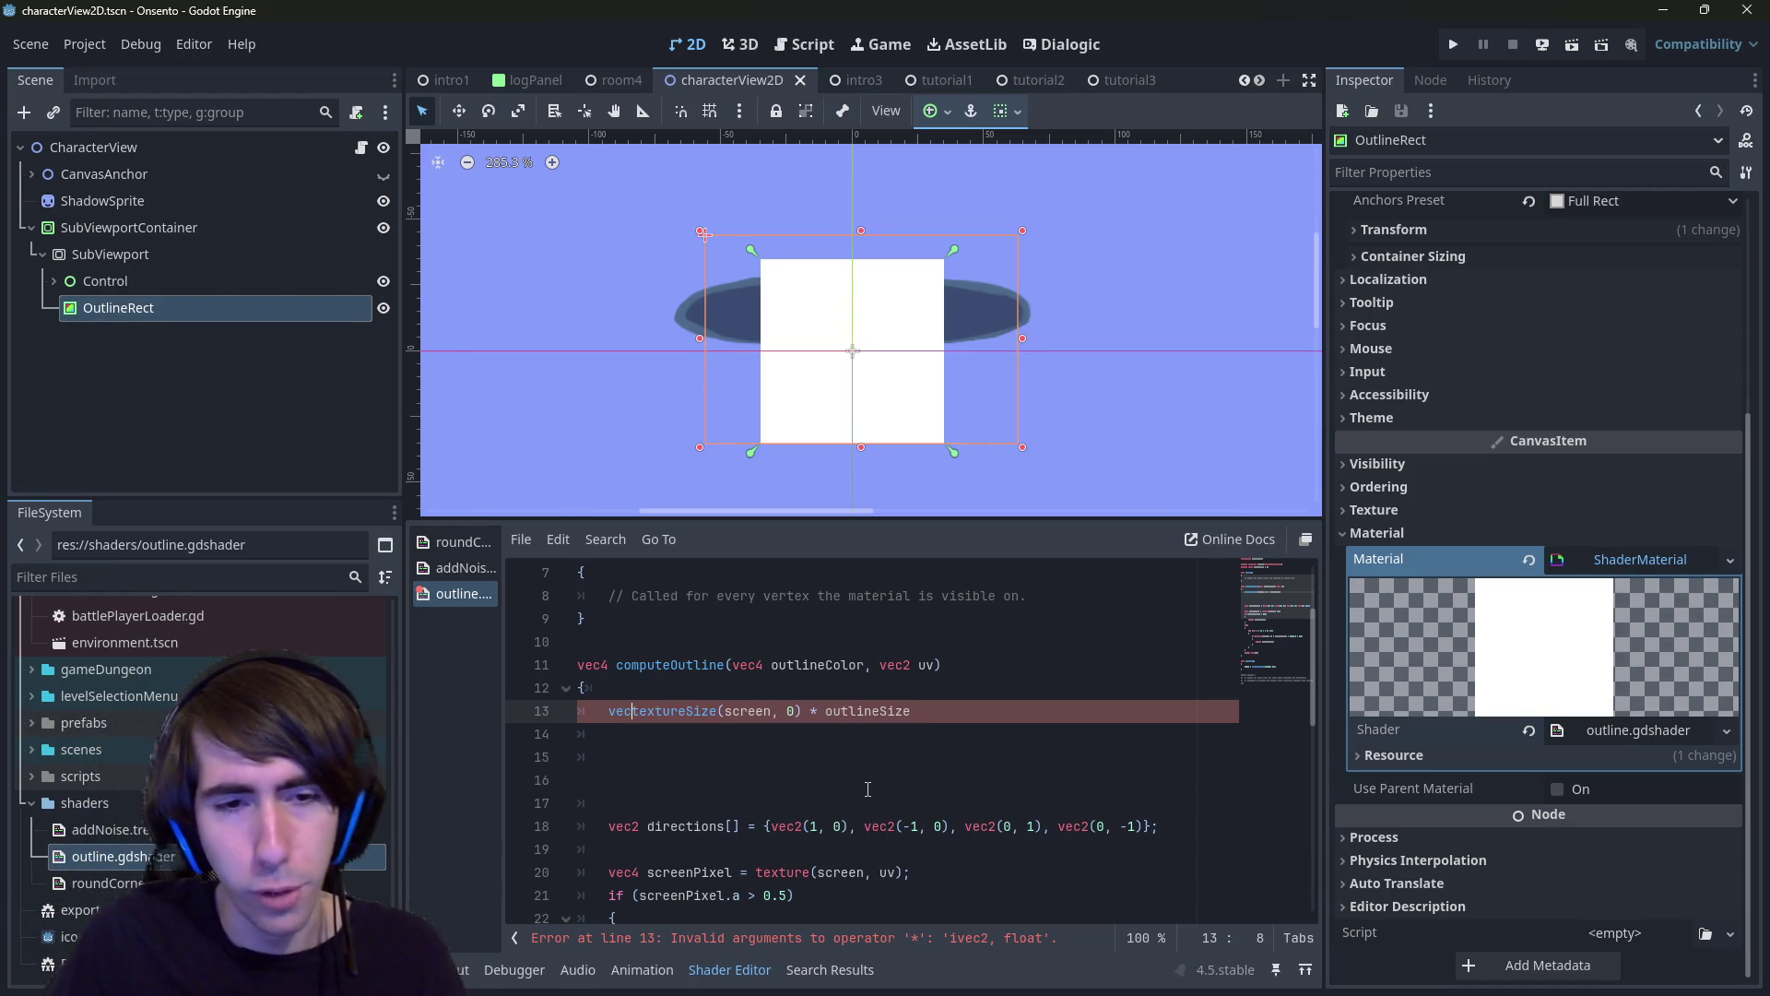
pyautogui.hotkey('ctrl', 'Right')
pyautogui.hotkey('ctrl', 'Right')
pyautogui.press('Right')
pyautogui.press('Right')
pyautogui.press('Right')
pyautogui.write(')')
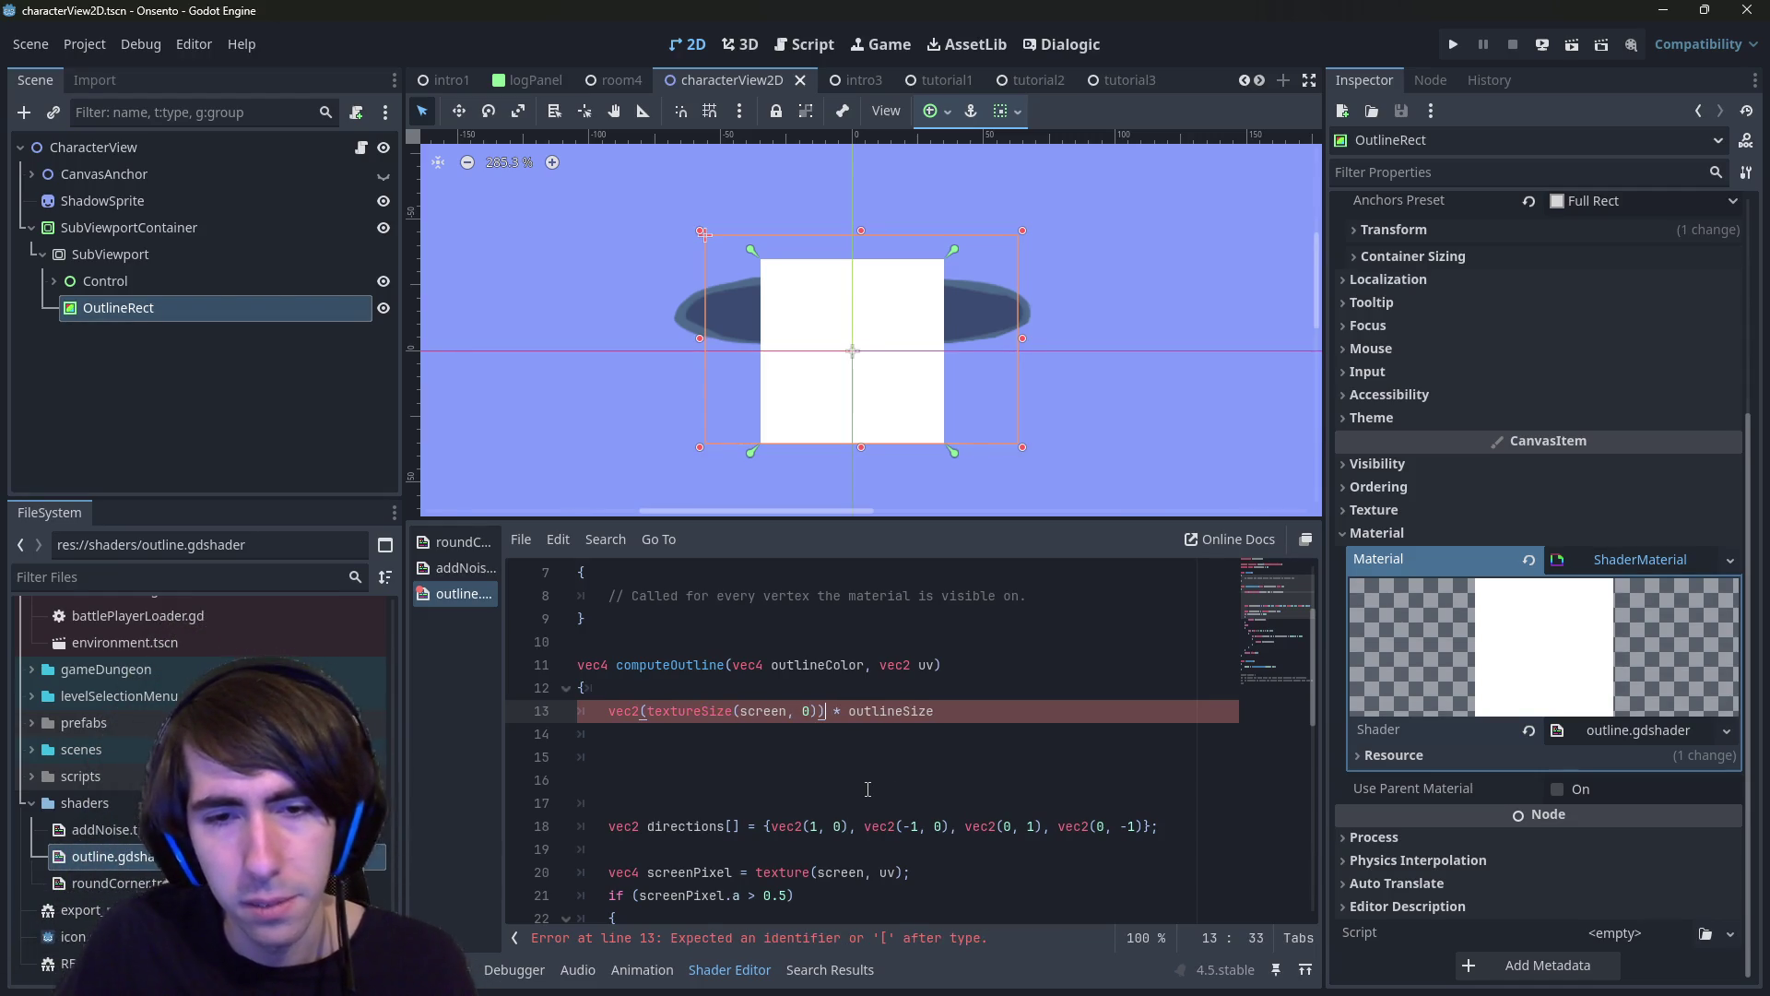
pyautogui.hotkey('ctrl', 's')
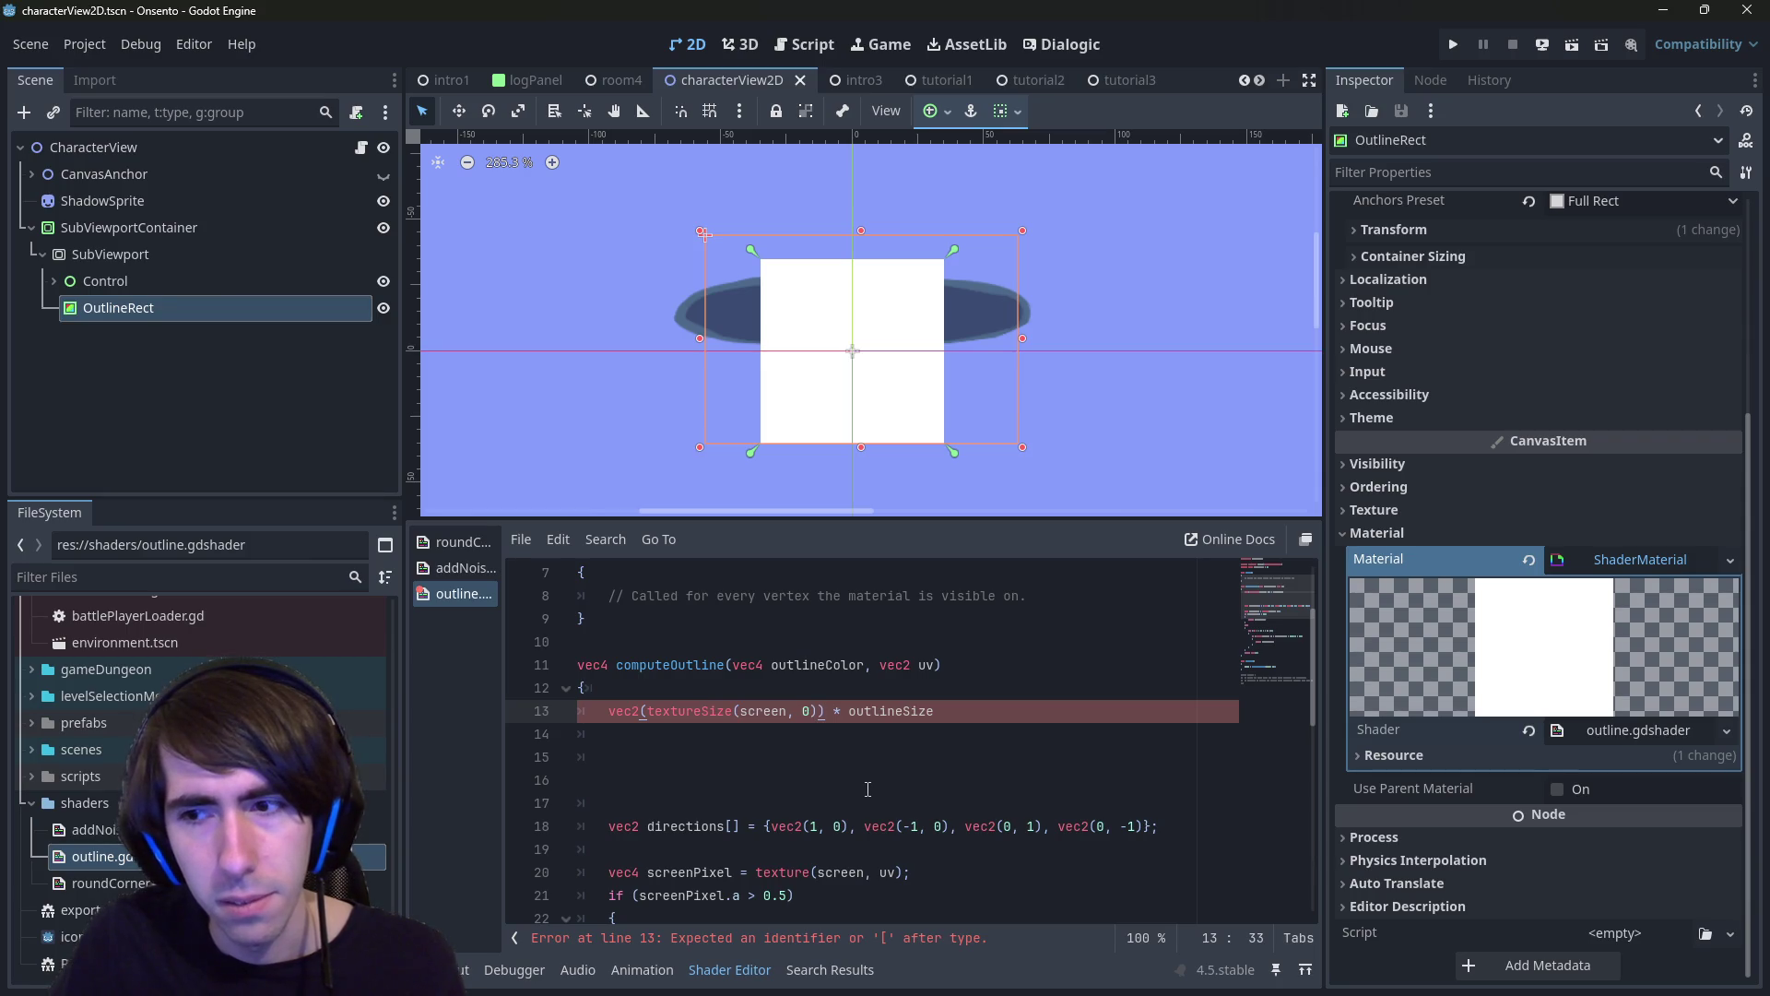
pyautogui.hotkey('ctrl', 'z')
pyautogui.hotkey('ctrl', 'z')
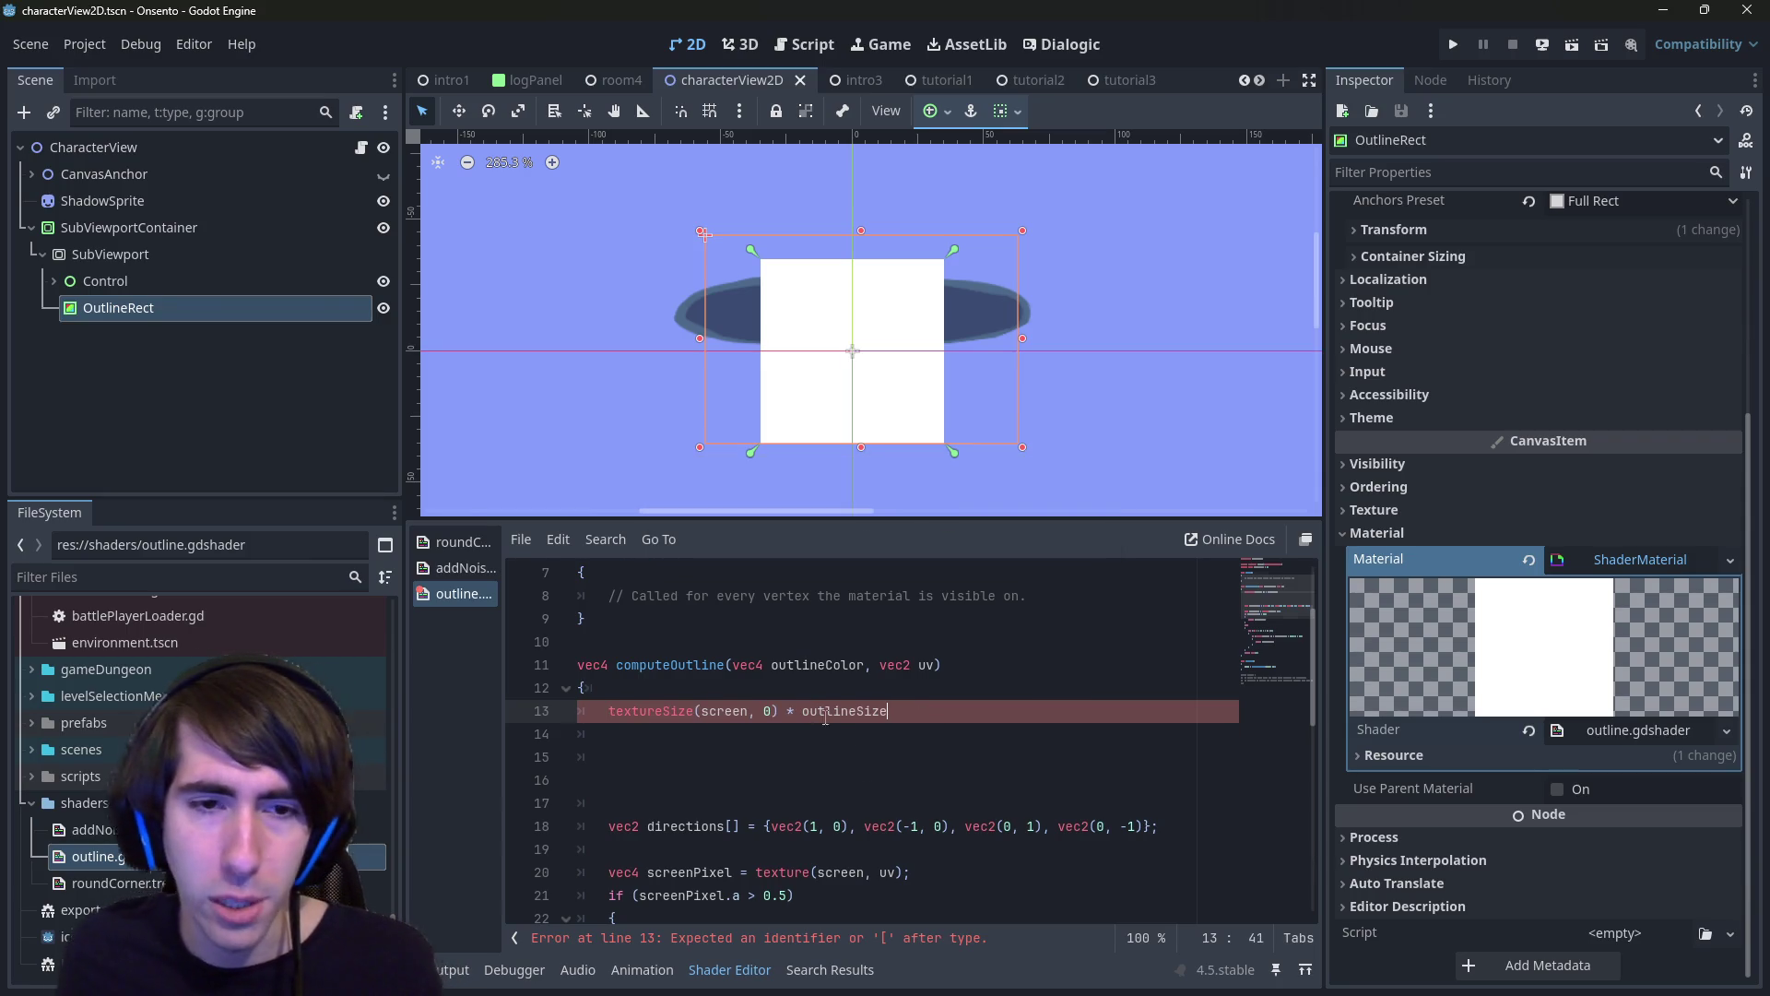
pyautogui.scroll(3, 825, 717)
# Step: Change the outlineSize uniform type from float to int and save
pyautogui.doubleClick(660, 643)
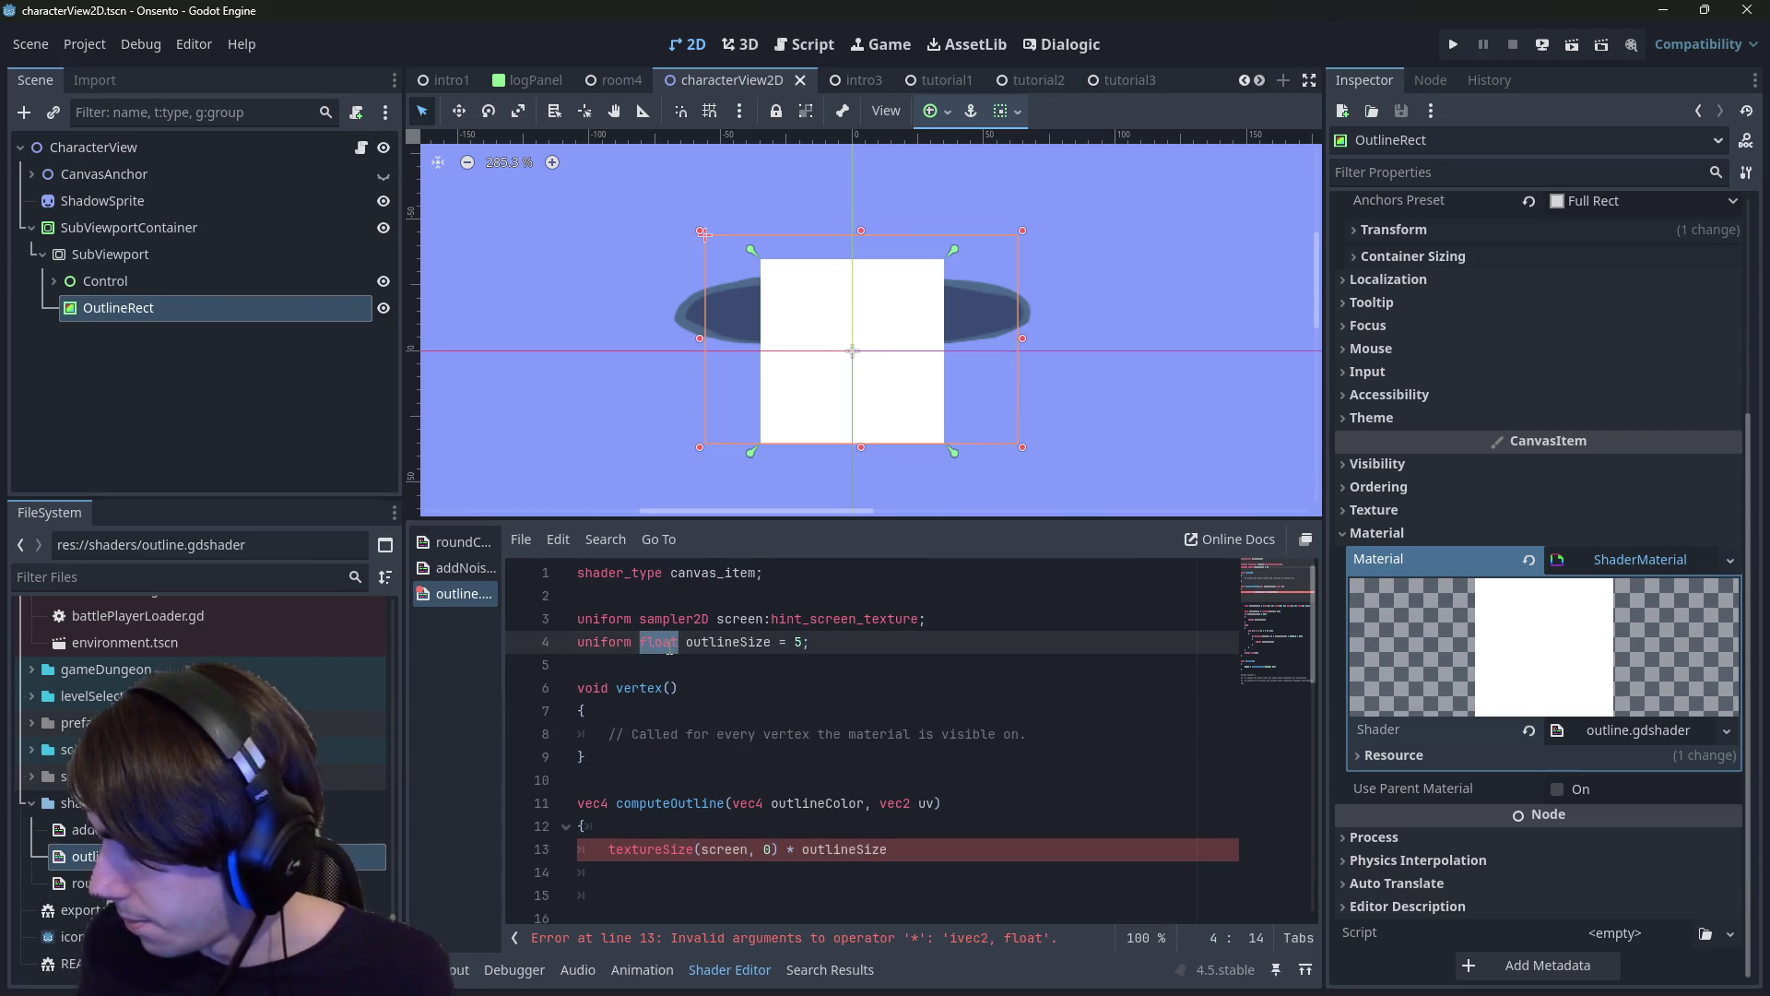
pyautogui.write('i')
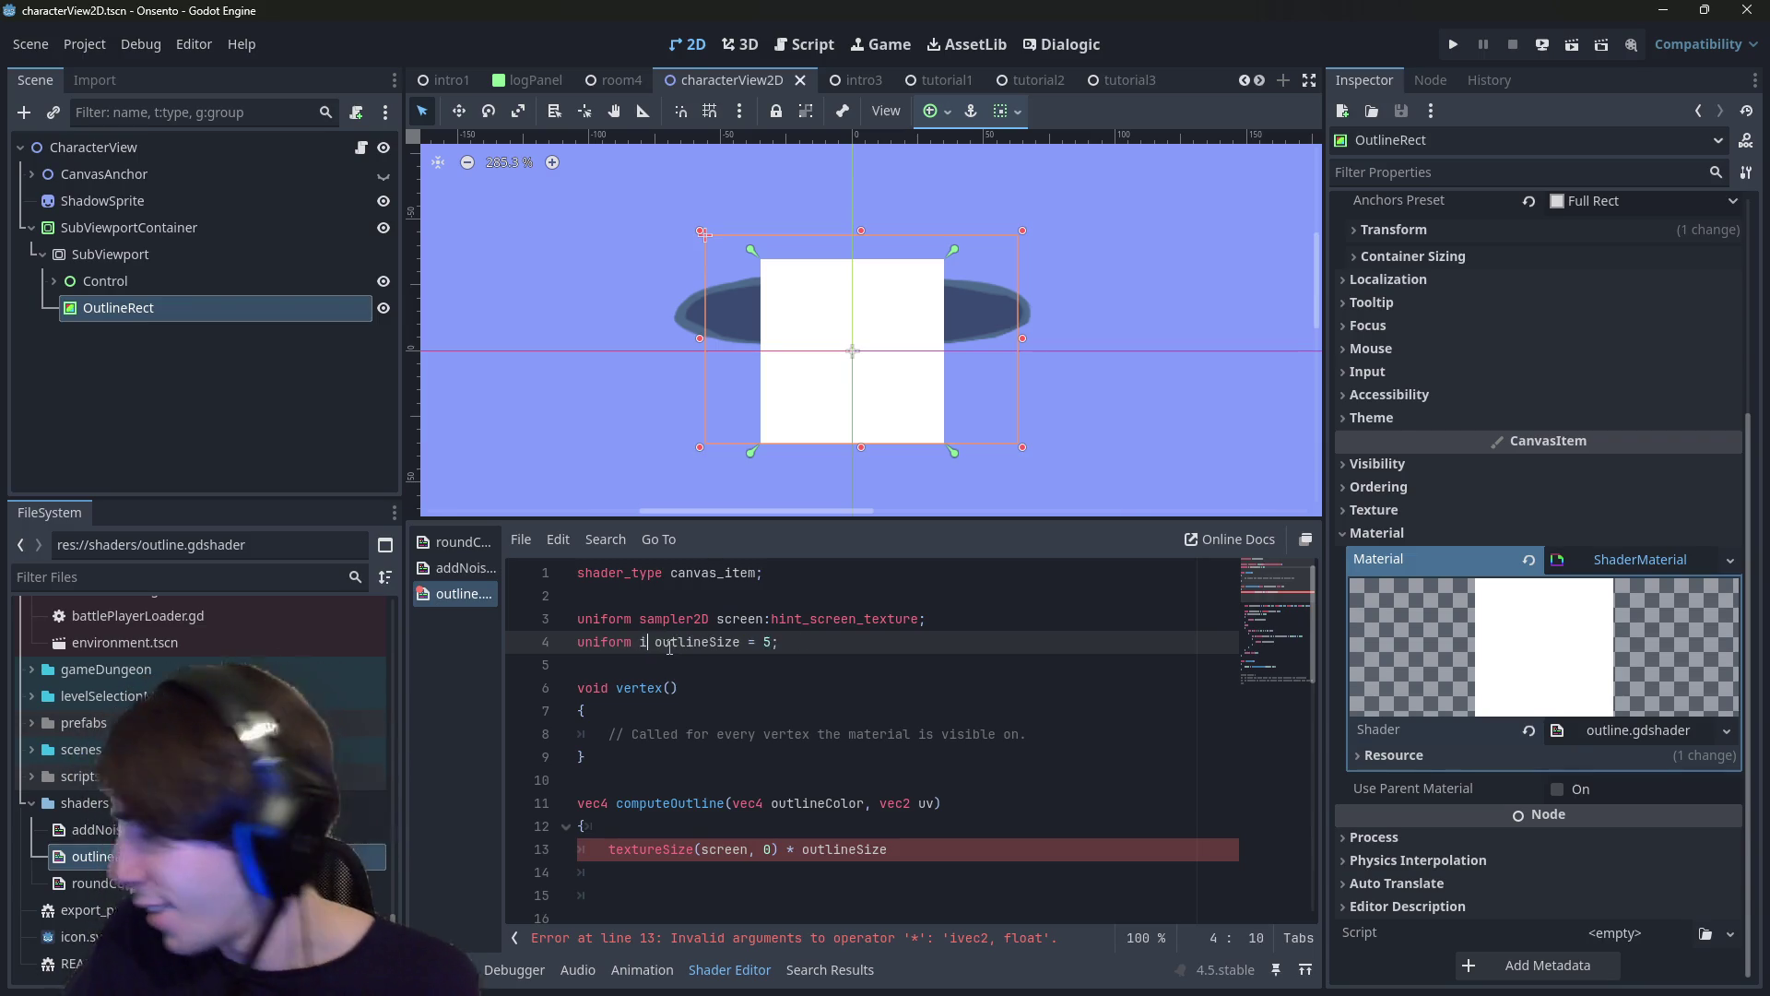
pyautogui.write('nt')
pyautogui.hotkey('ctrl', 's')
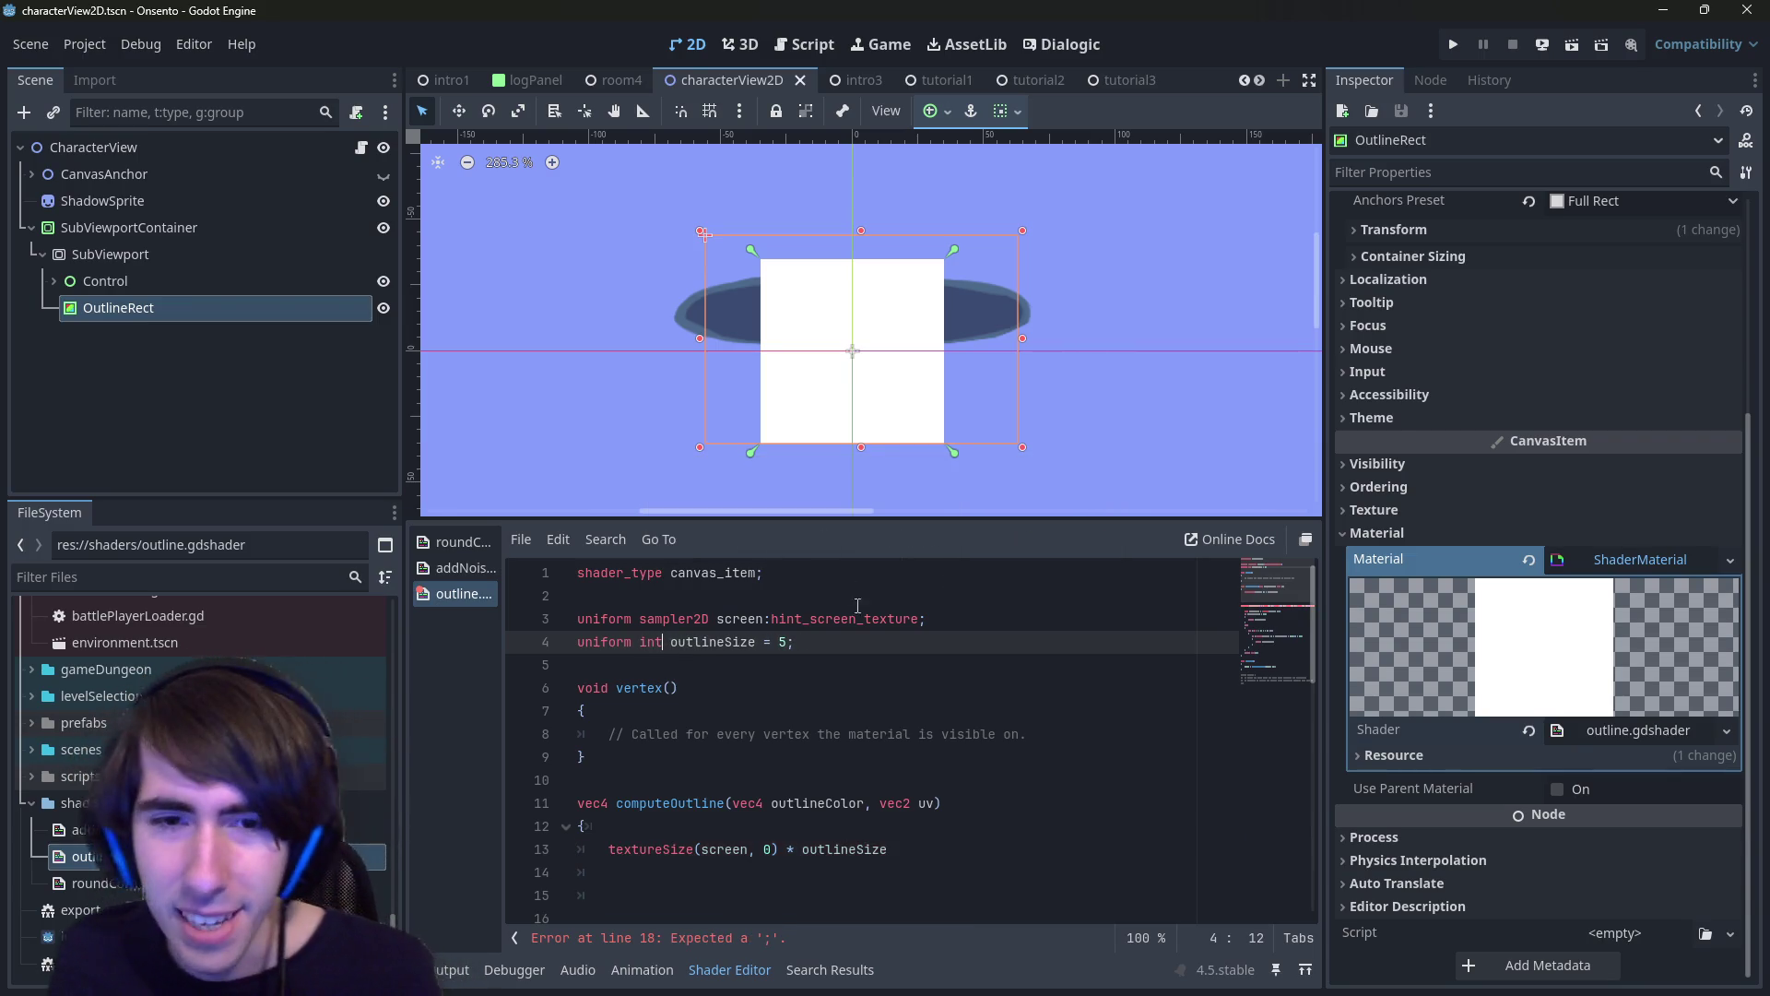
pyautogui.click(819, 643)
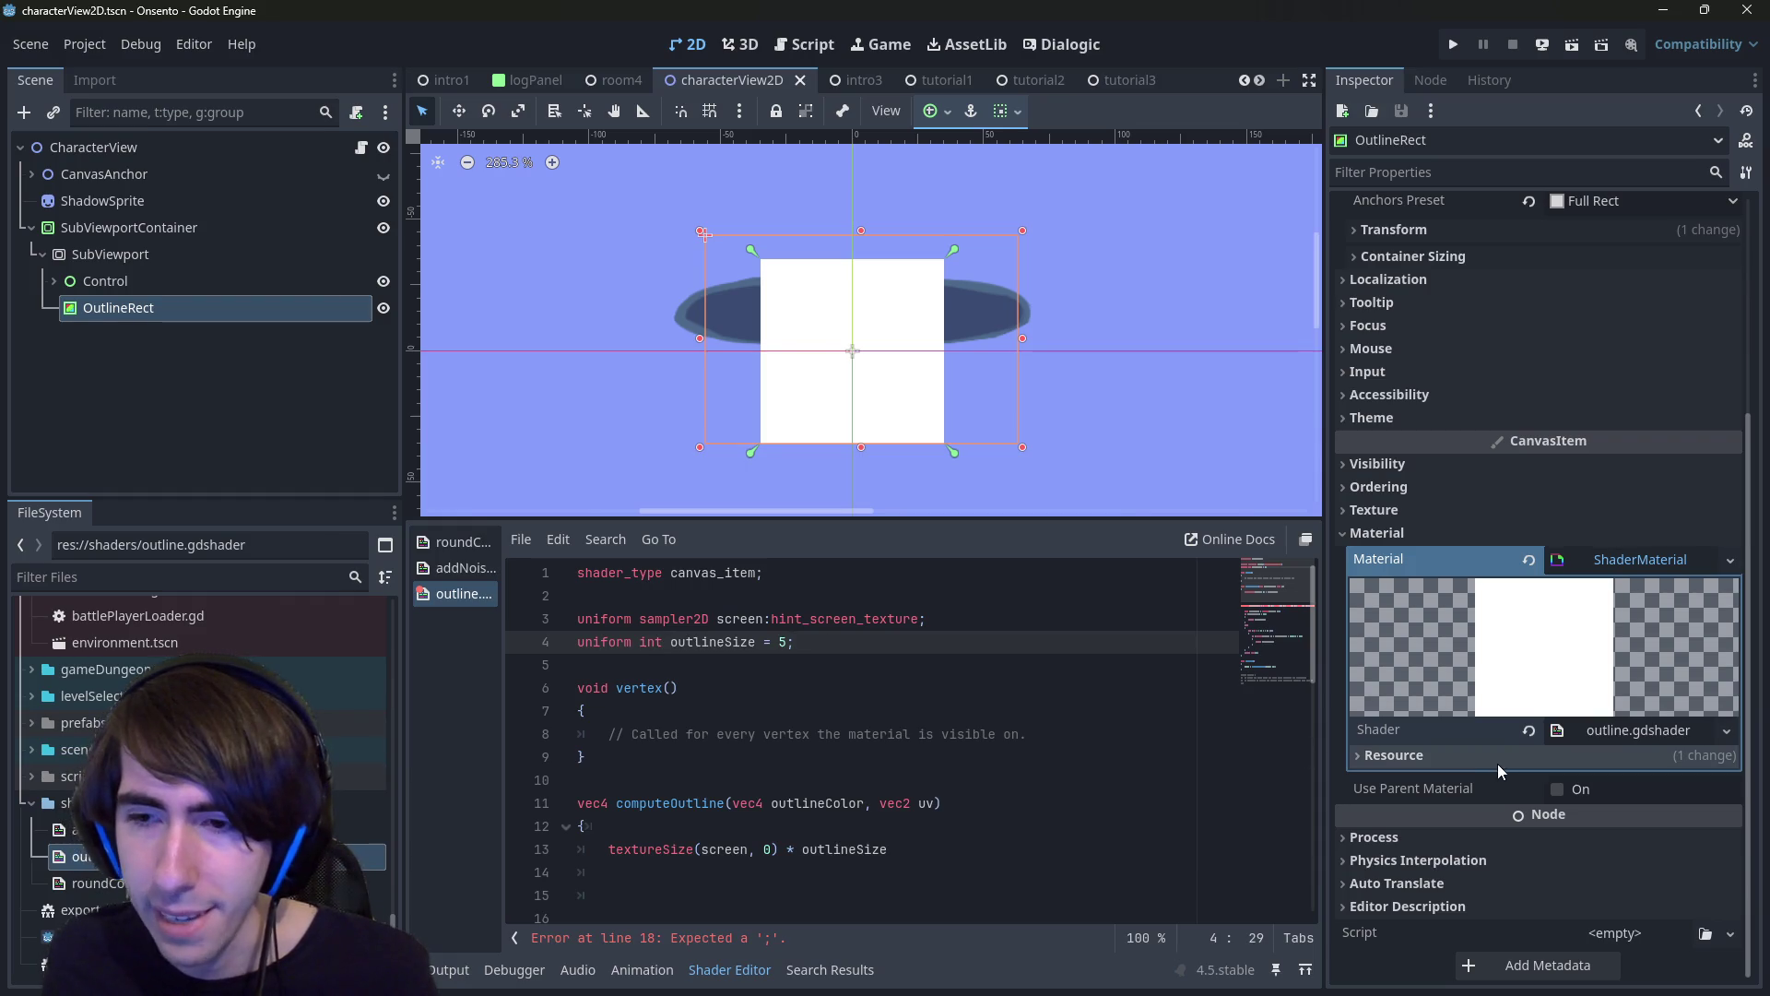
pyautogui.scroll(-1, 769, 753)
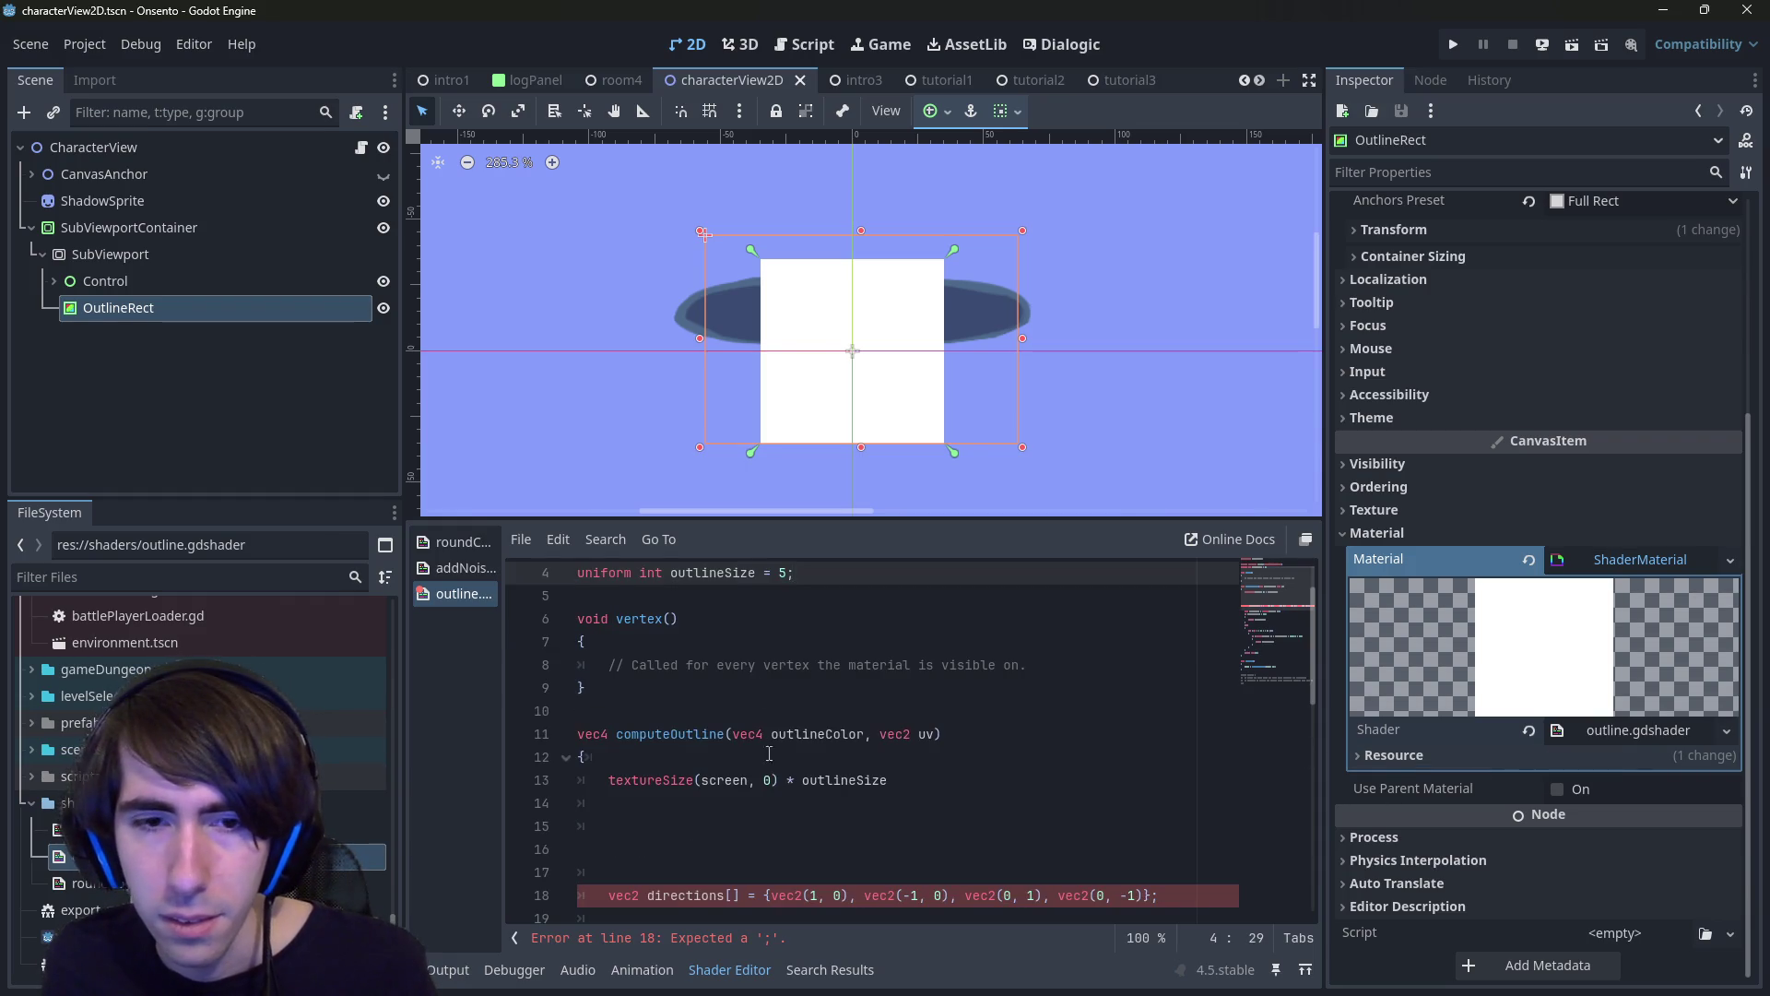
# Step: Make line 13 subtract instead of multiply: textureSize(screen, 0) - outlineSize, and save
pyautogui.doubleClick(741, 573)
pyautogui.scroll(-1, 766, 738)
pyautogui.click(891, 711)
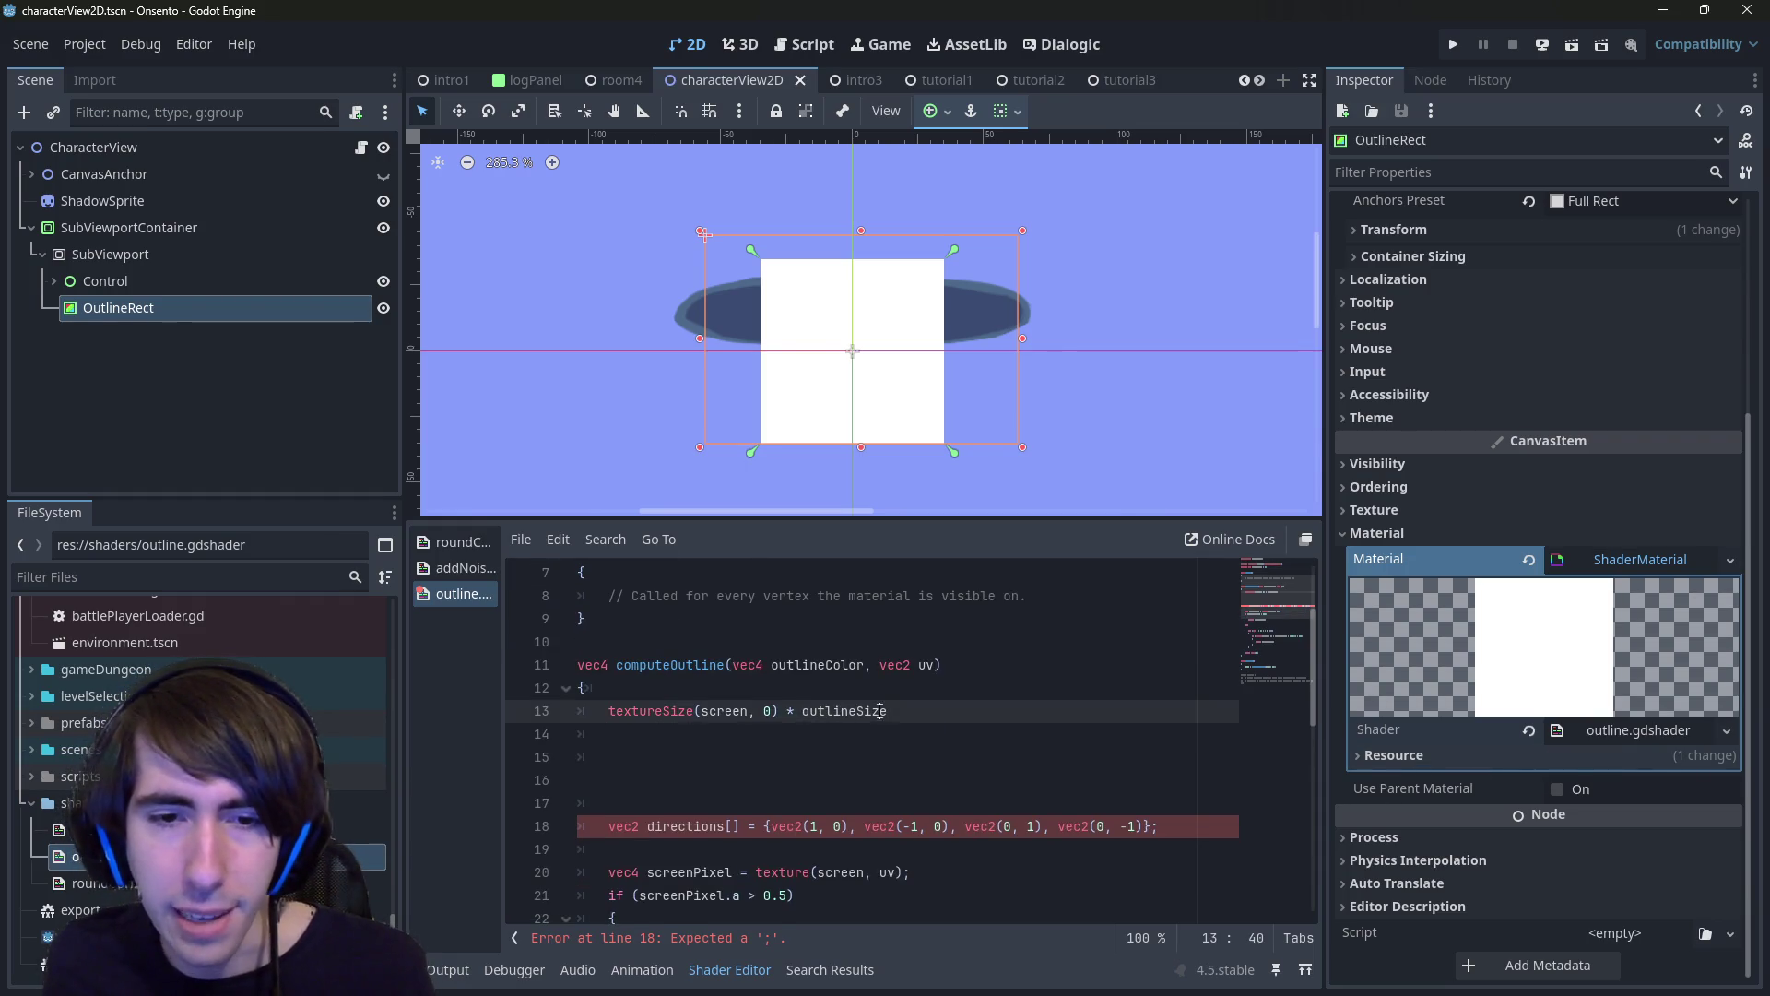
pyautogui.click(616, 693)
pyautogui.click(606, 711)
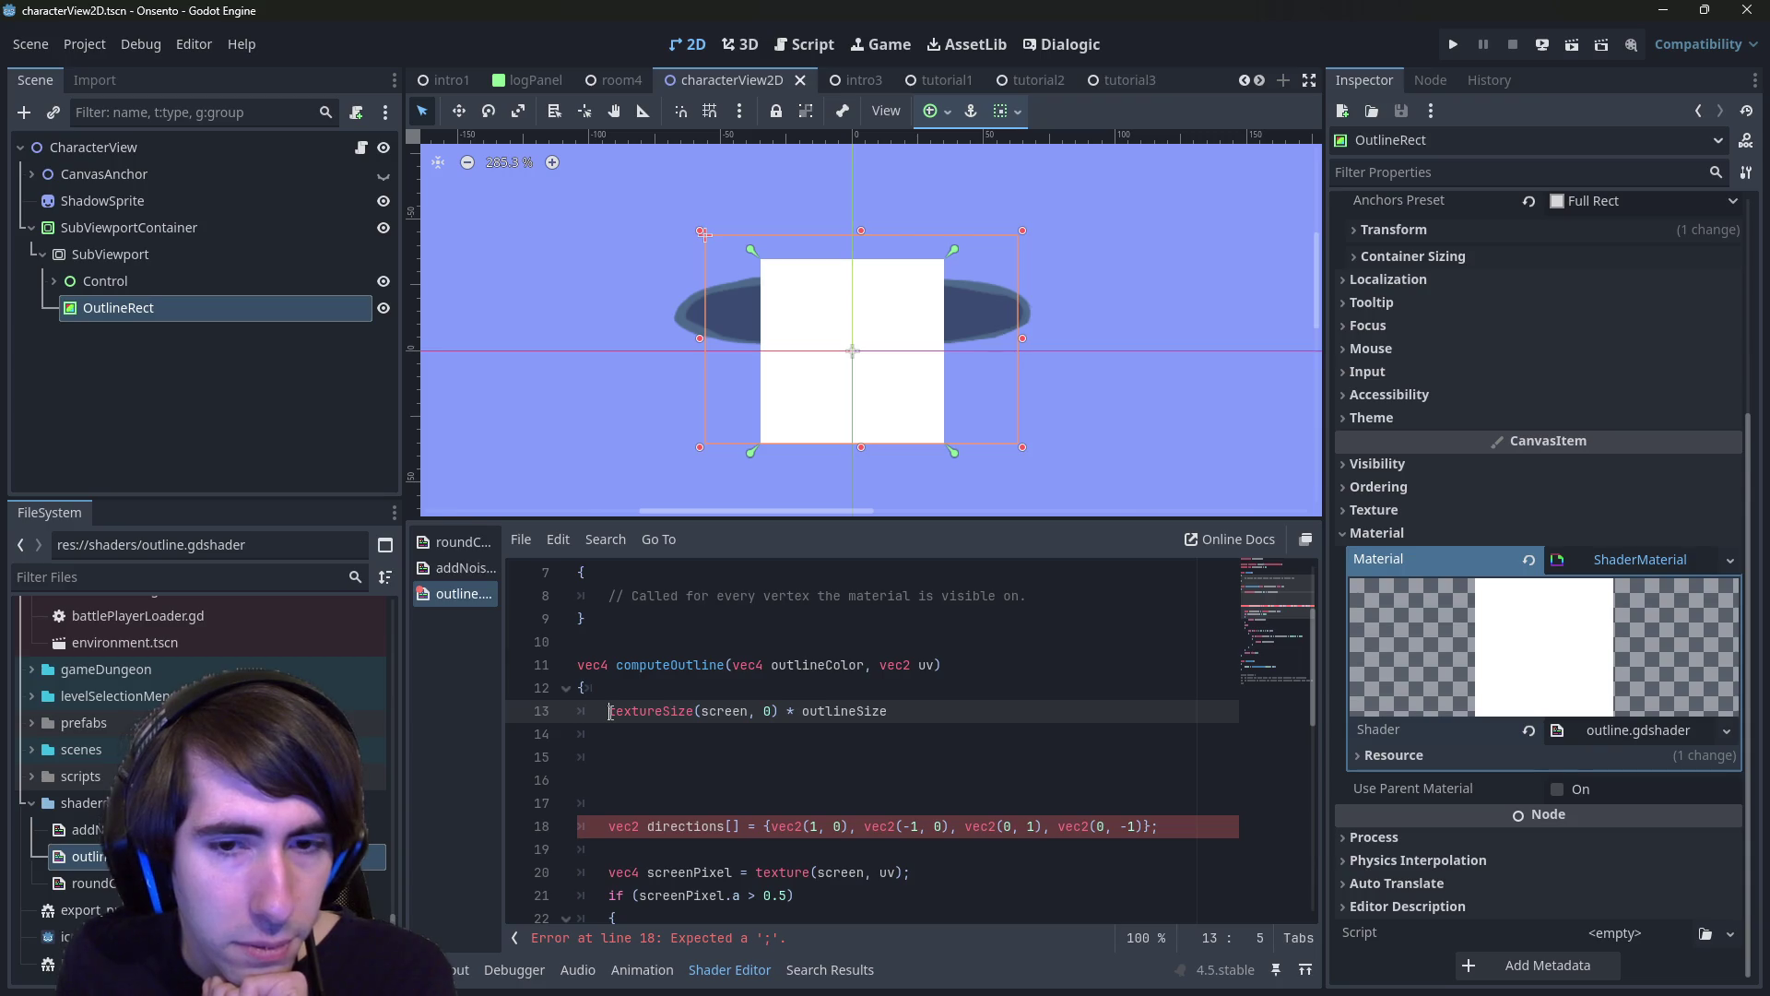
pyautogui.click(797, 719)
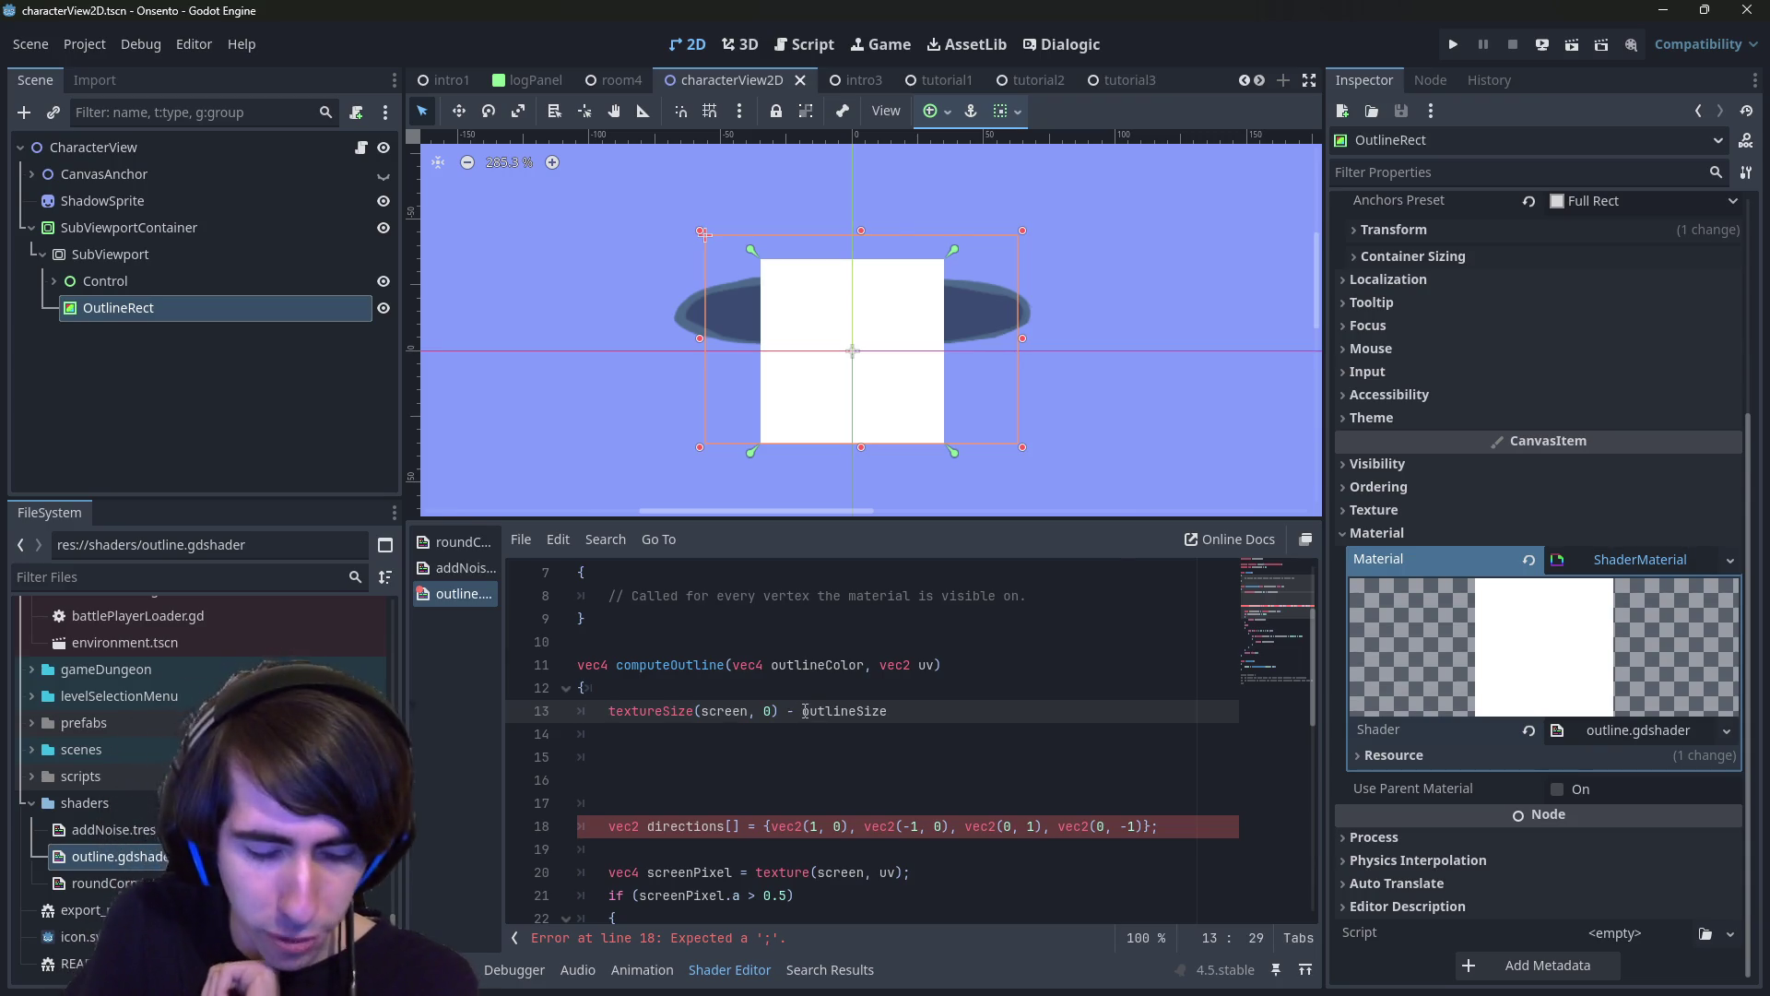
pyautogui.hotkey('ctrl', 's')
# Step: Experiment with remap and lerp calls on empty line 14
pyautogui.scroll(2, 805, 711)
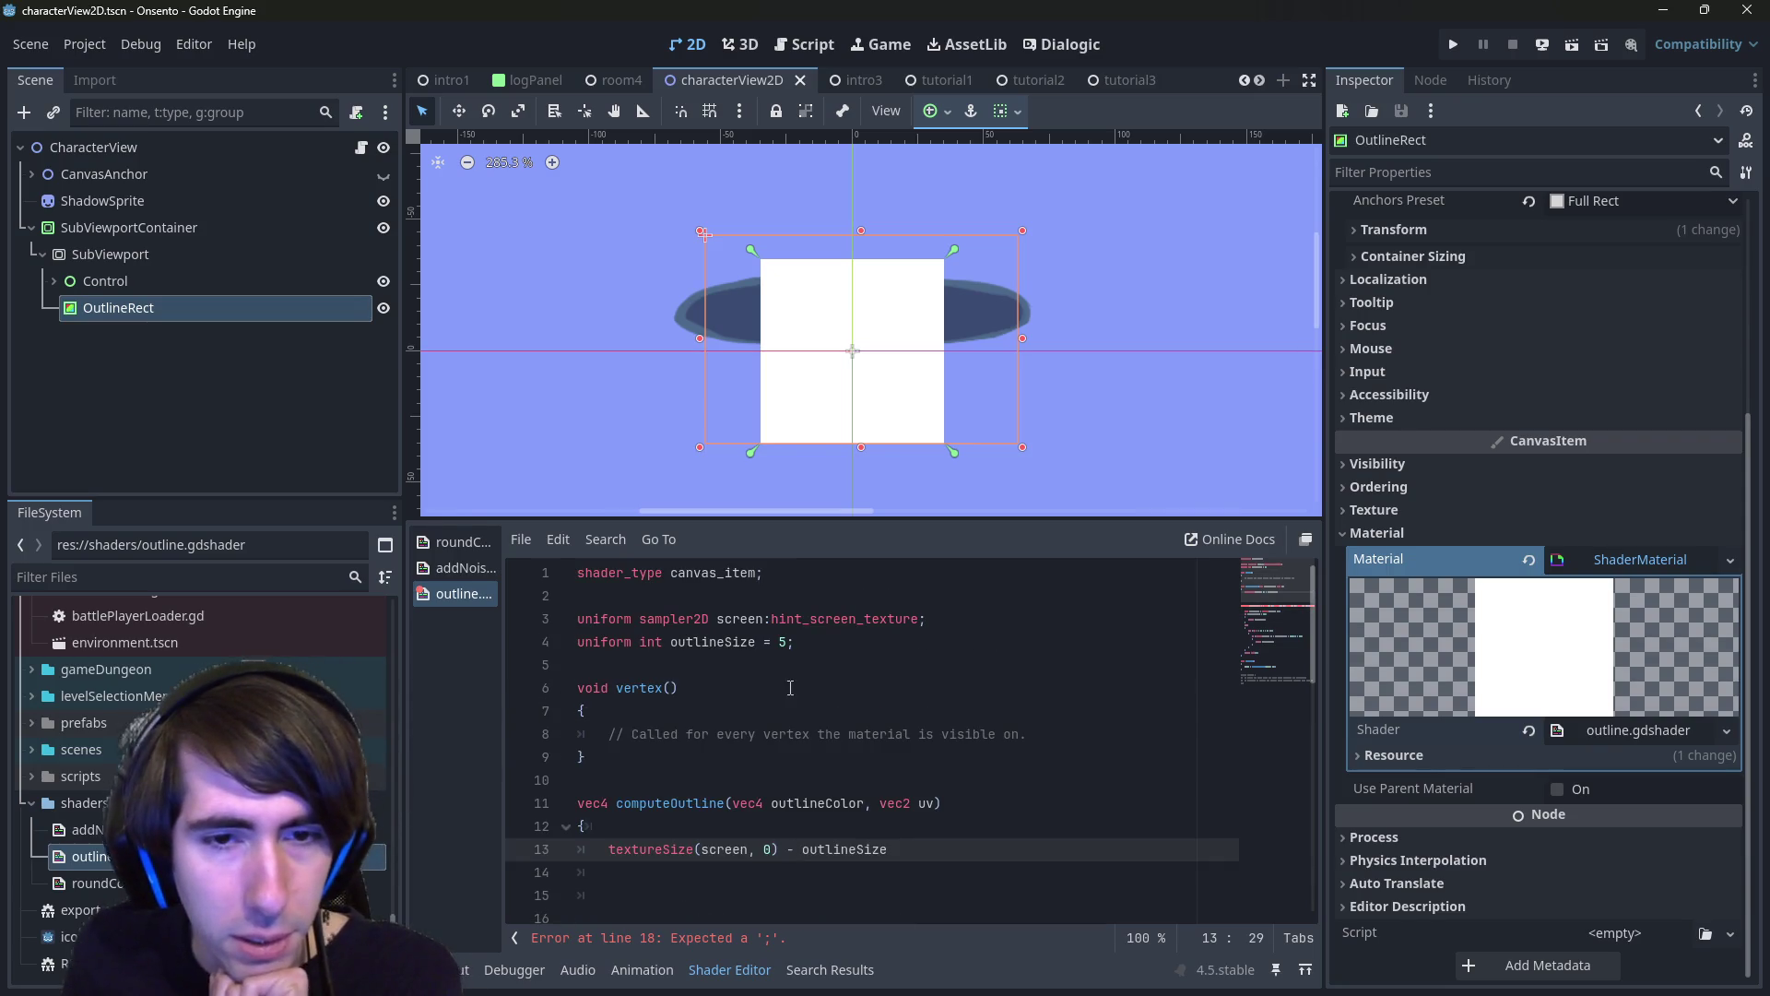
pyautogui.doubleClick(742, 622)
pyautogui.scroll(-1, 728, 649)
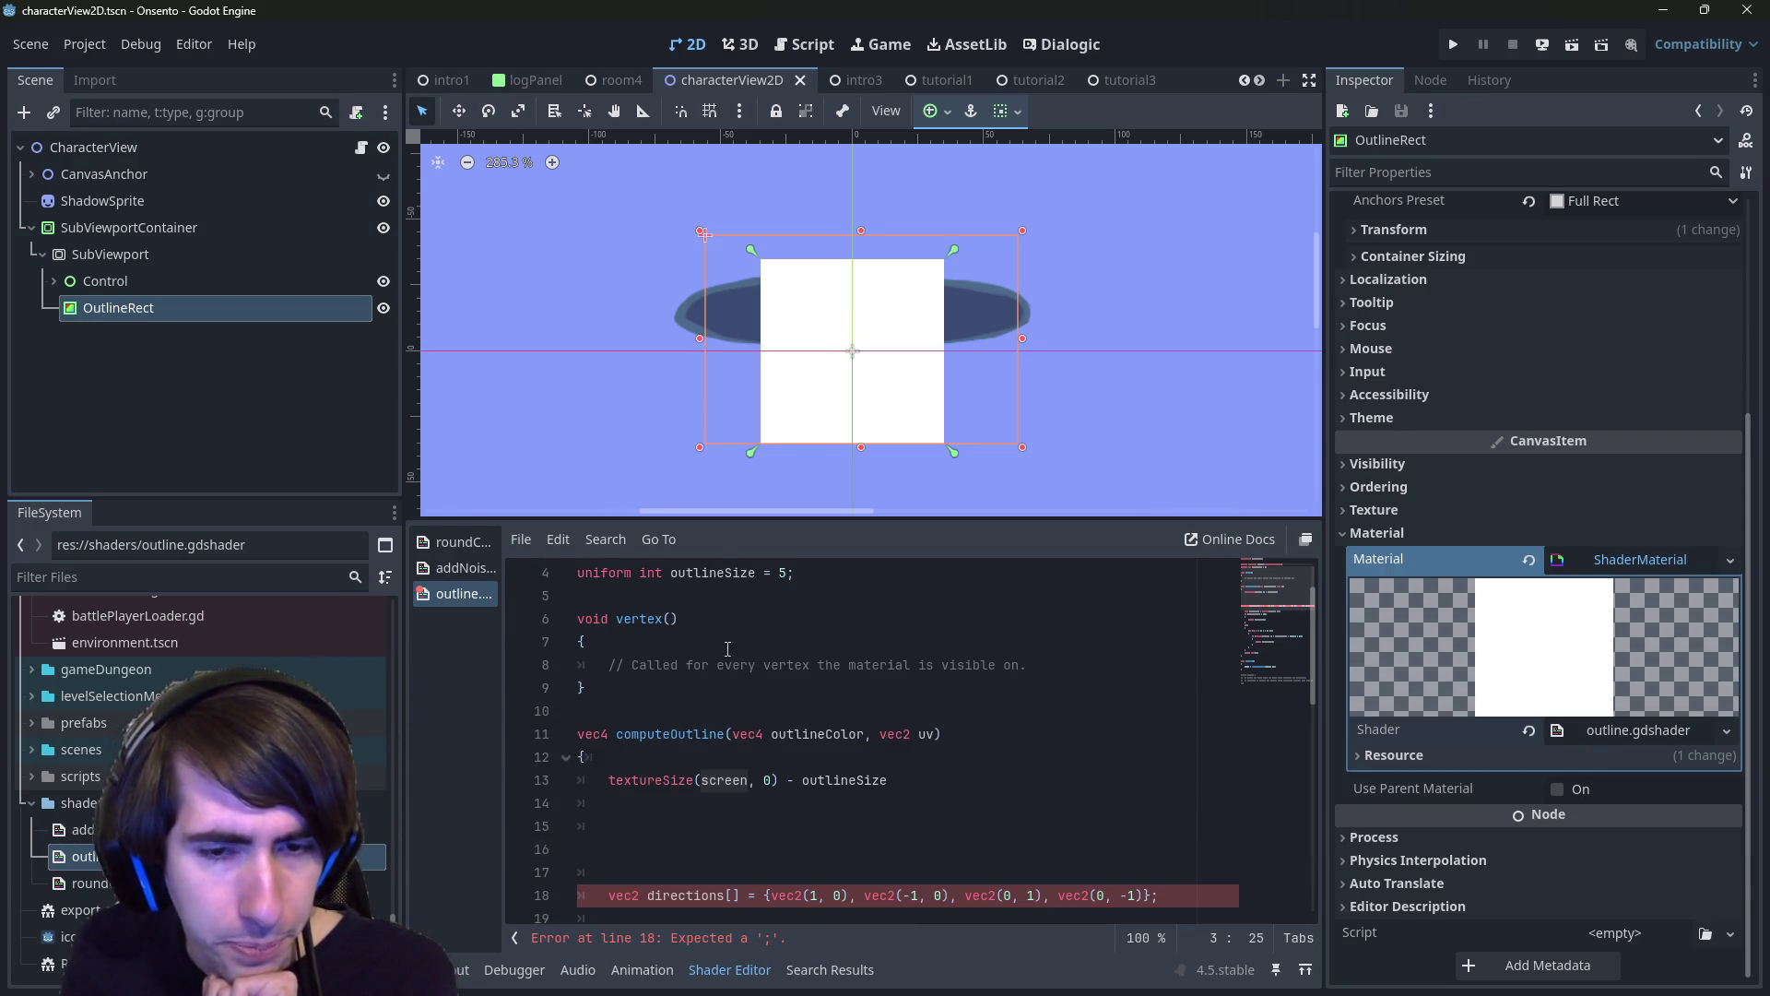
pyautogui.click(607, 783)
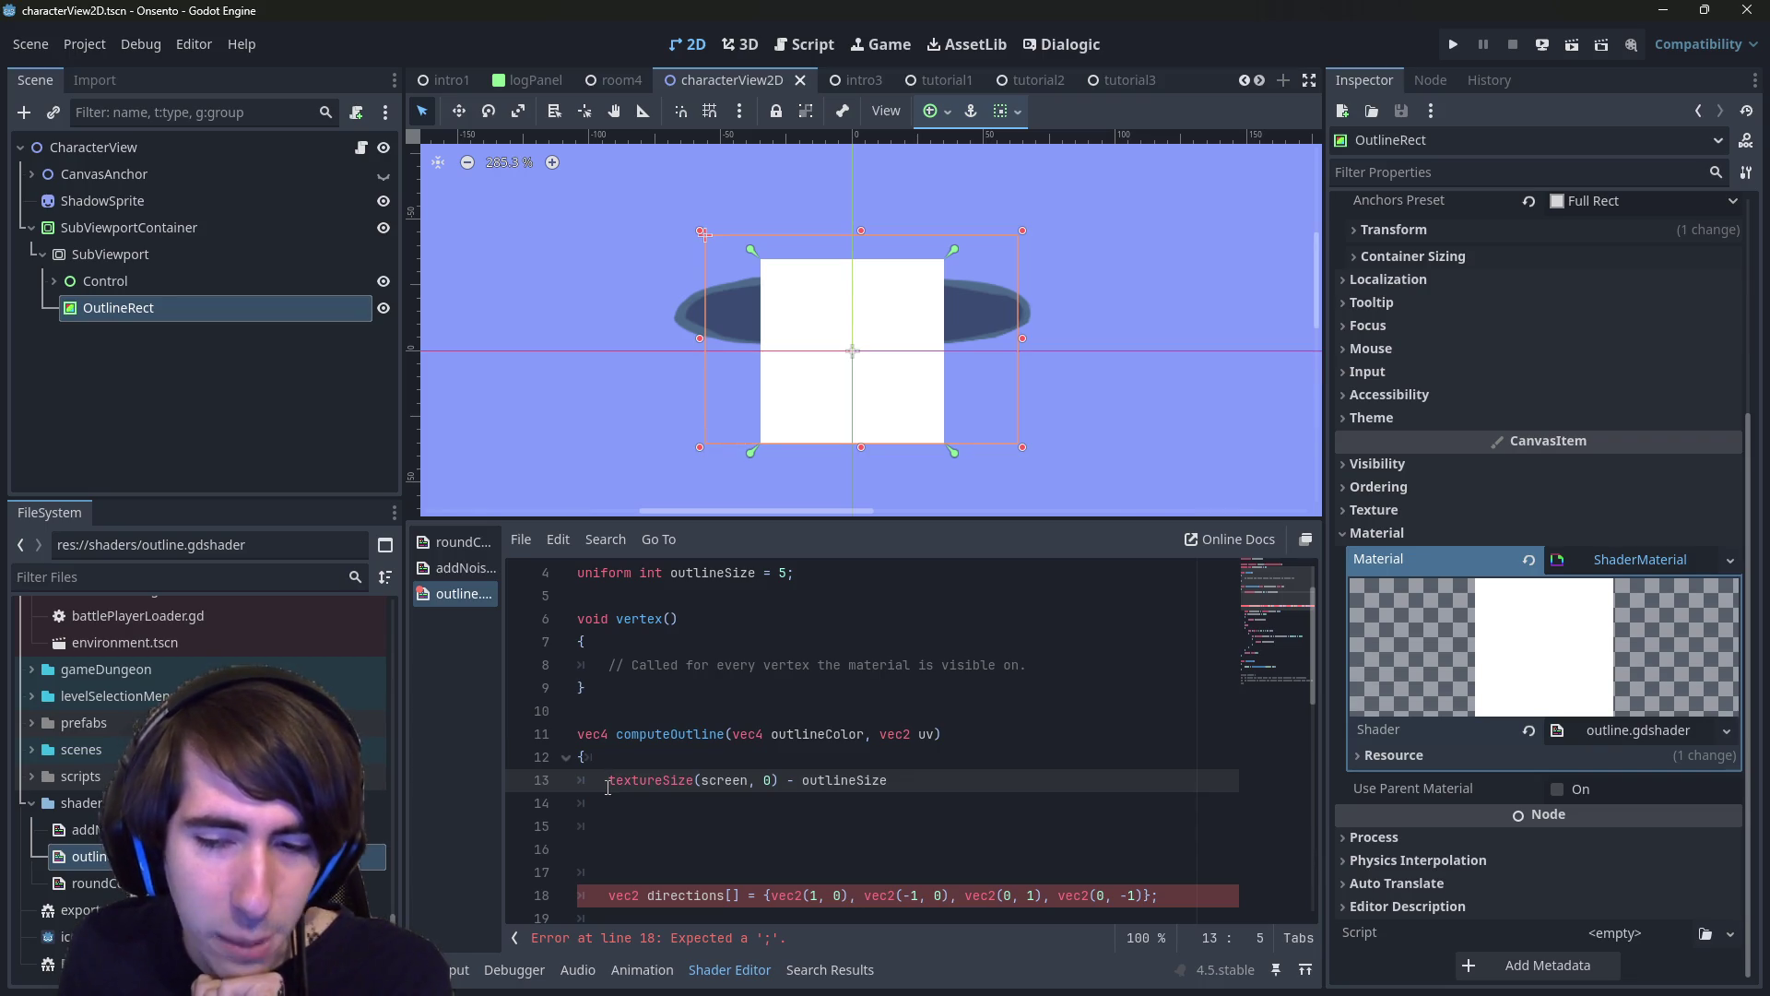
pyautogui.click(668, 812)
pyautogui.write('rema')
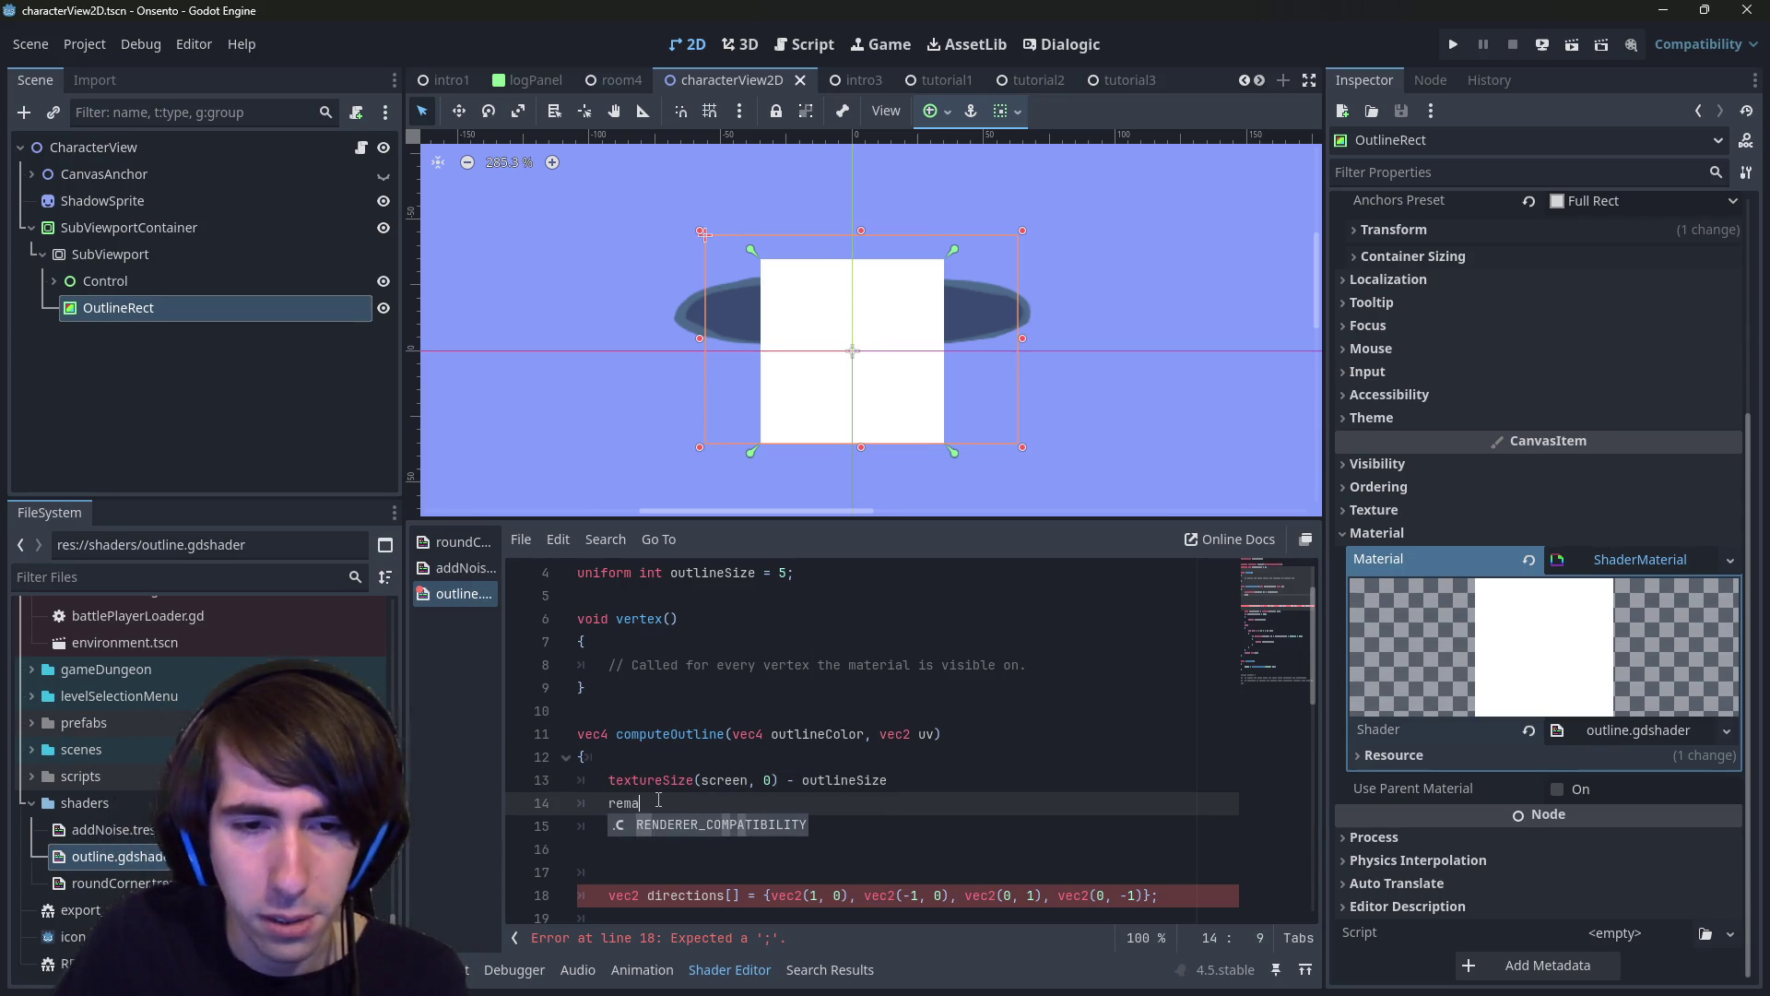
pyautogui.write('p')
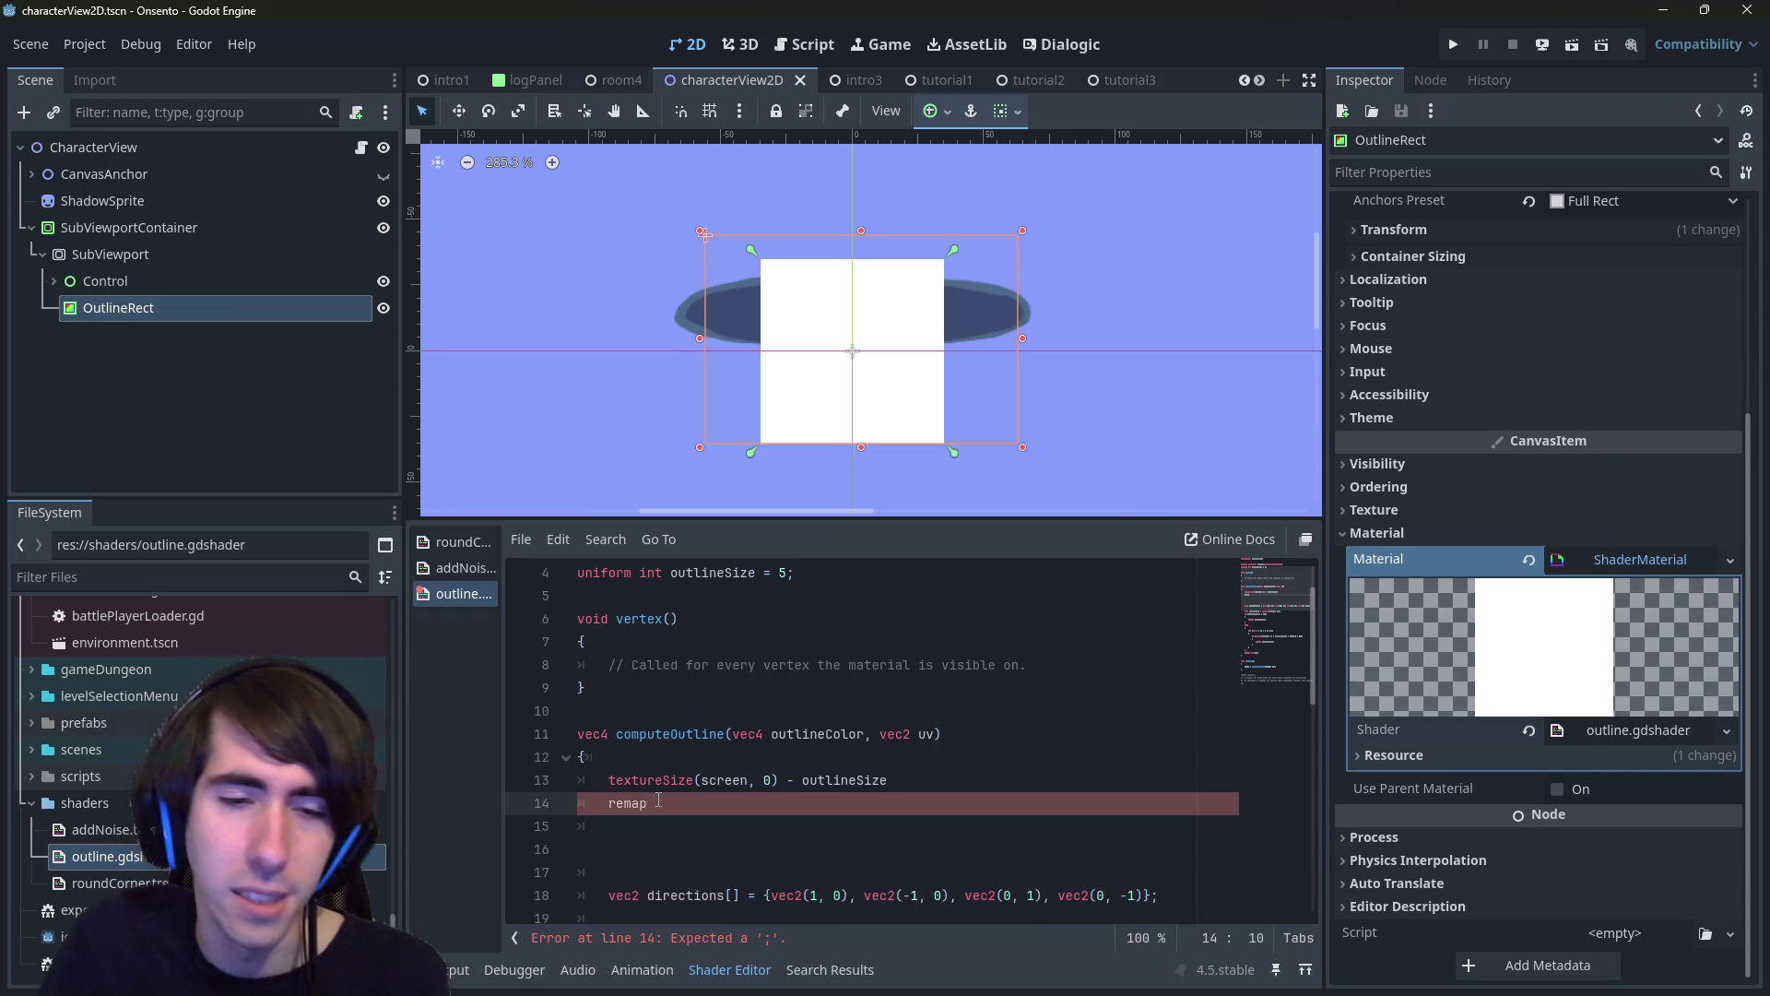
pyautogui.press('BackSpace')
pyautogui.press('BackSpace')
pyautogui.press('BackSpace')
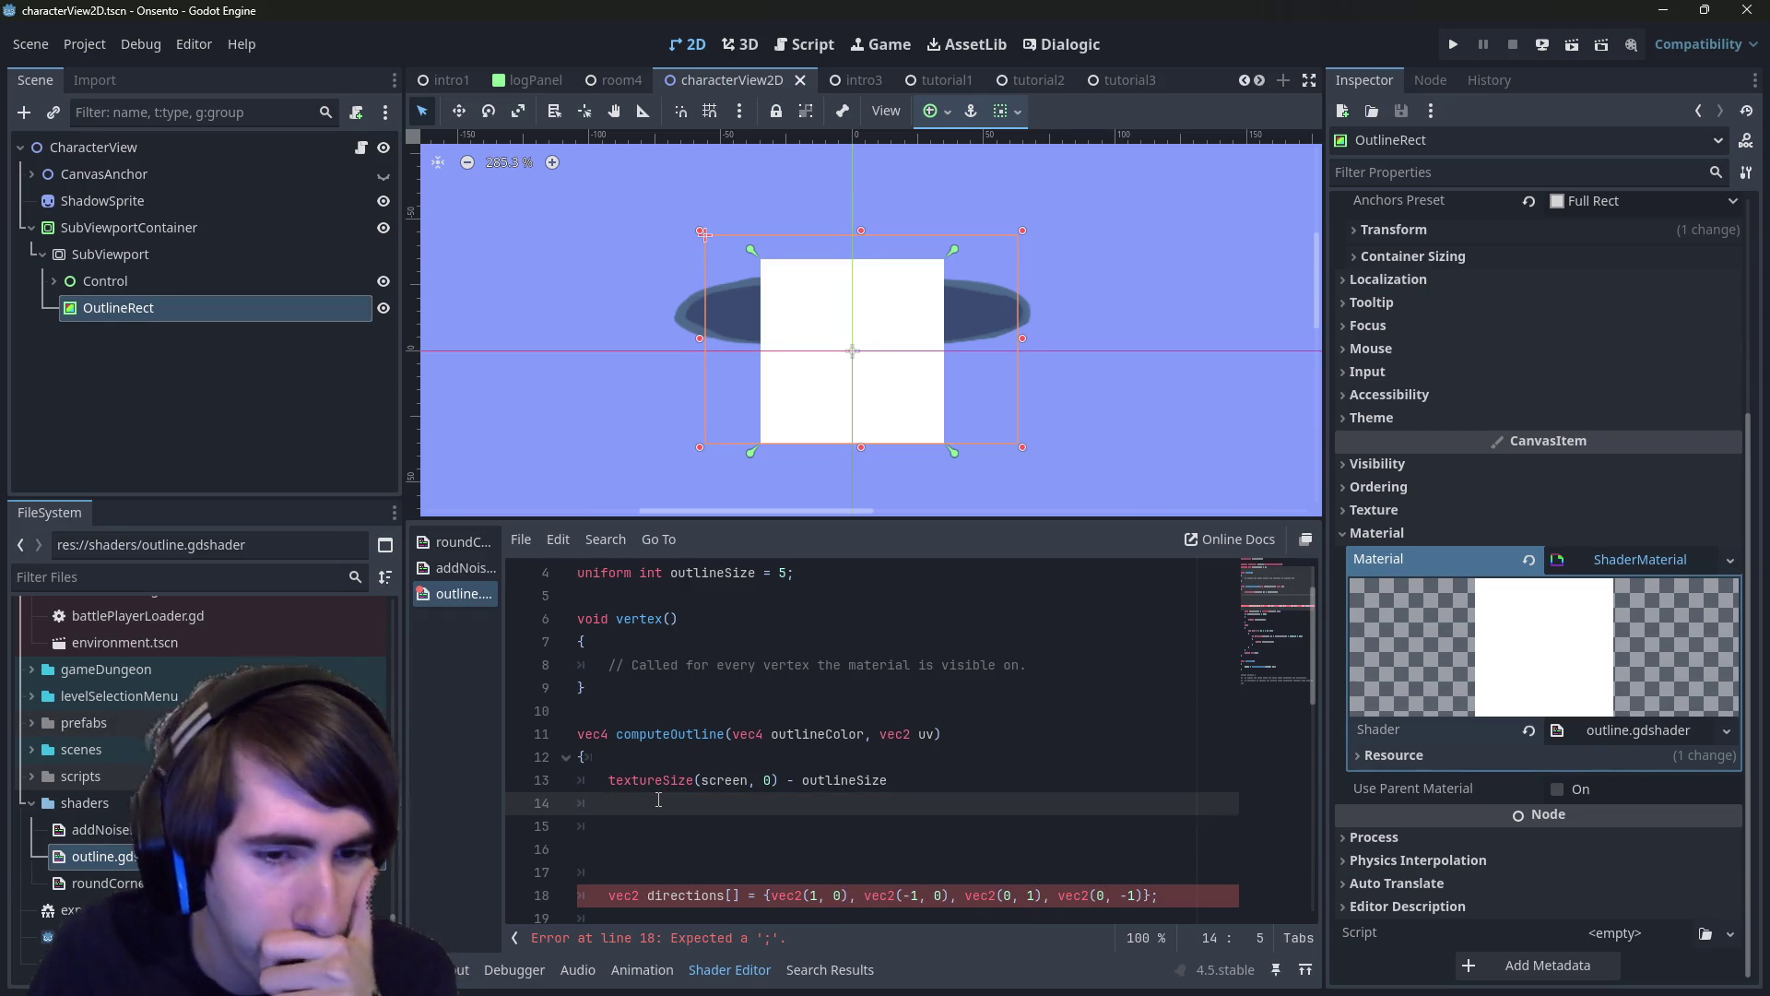
pyautogui.write('lerp')
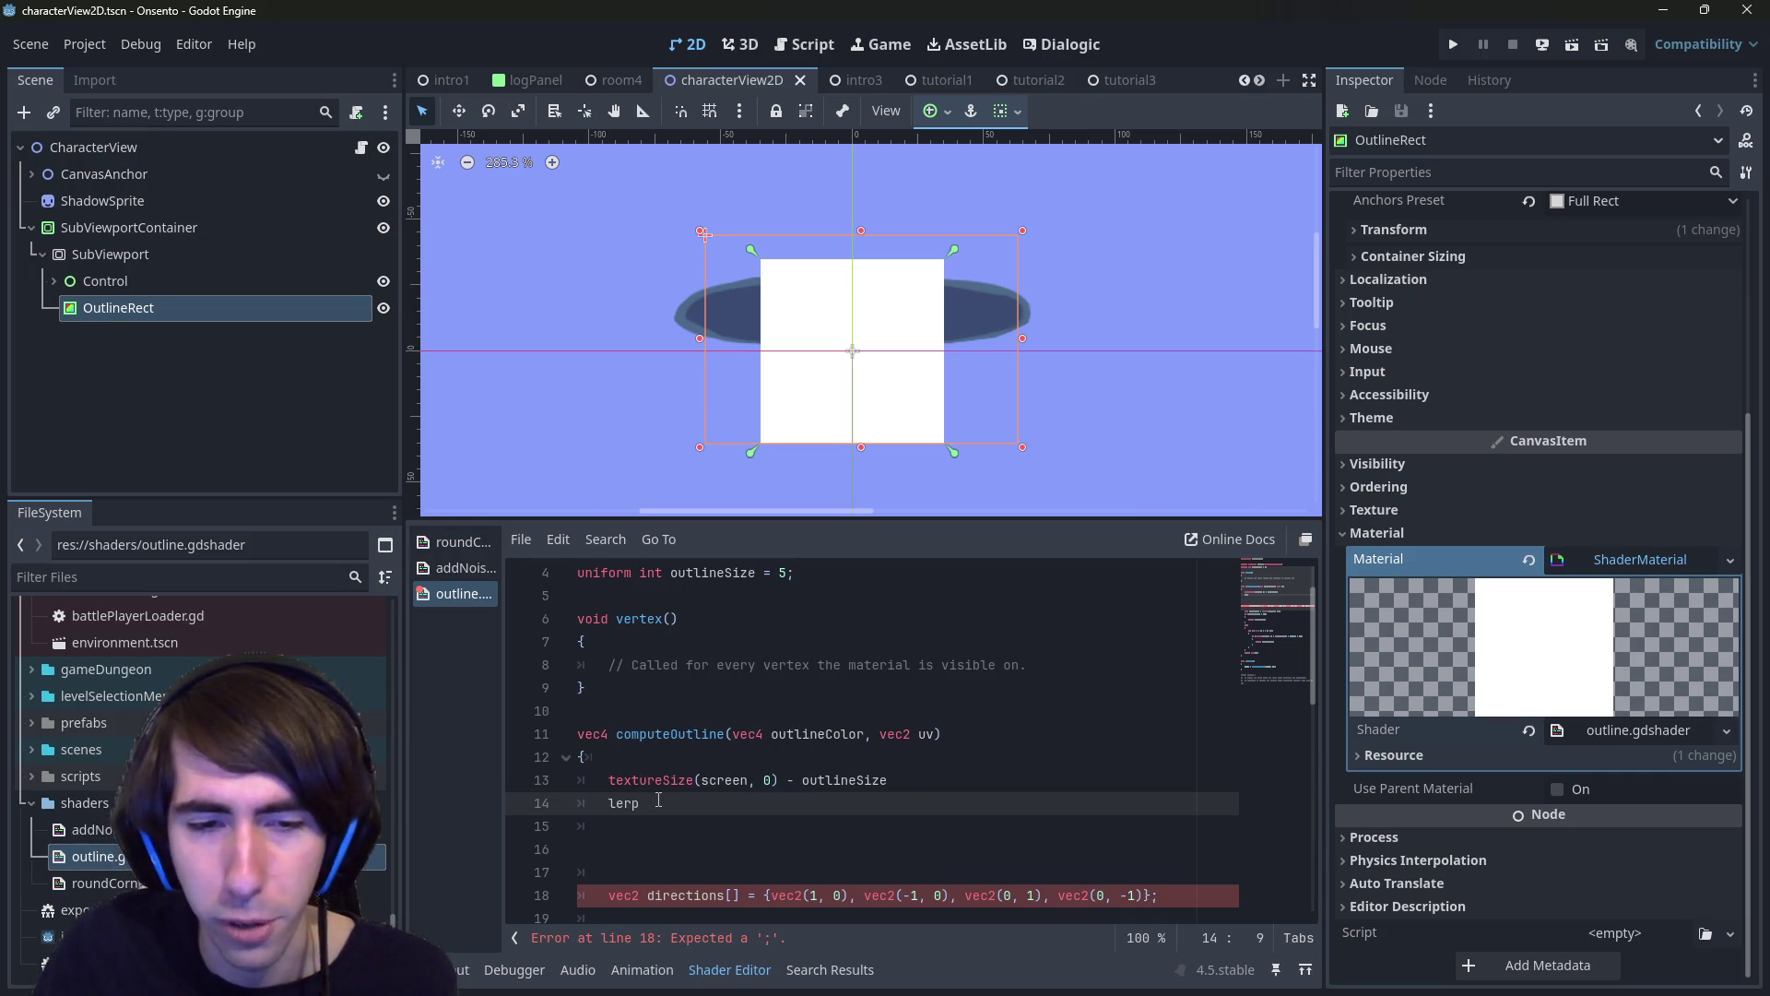
# Step: Erase the lerp and slerp attempts from line 14 and comment out line 13
pyautogui.press('BackSpace')
pyautogui.press('BackSpace')
pyautogui.press('BackSpace')
pyautogui.write('lerp')
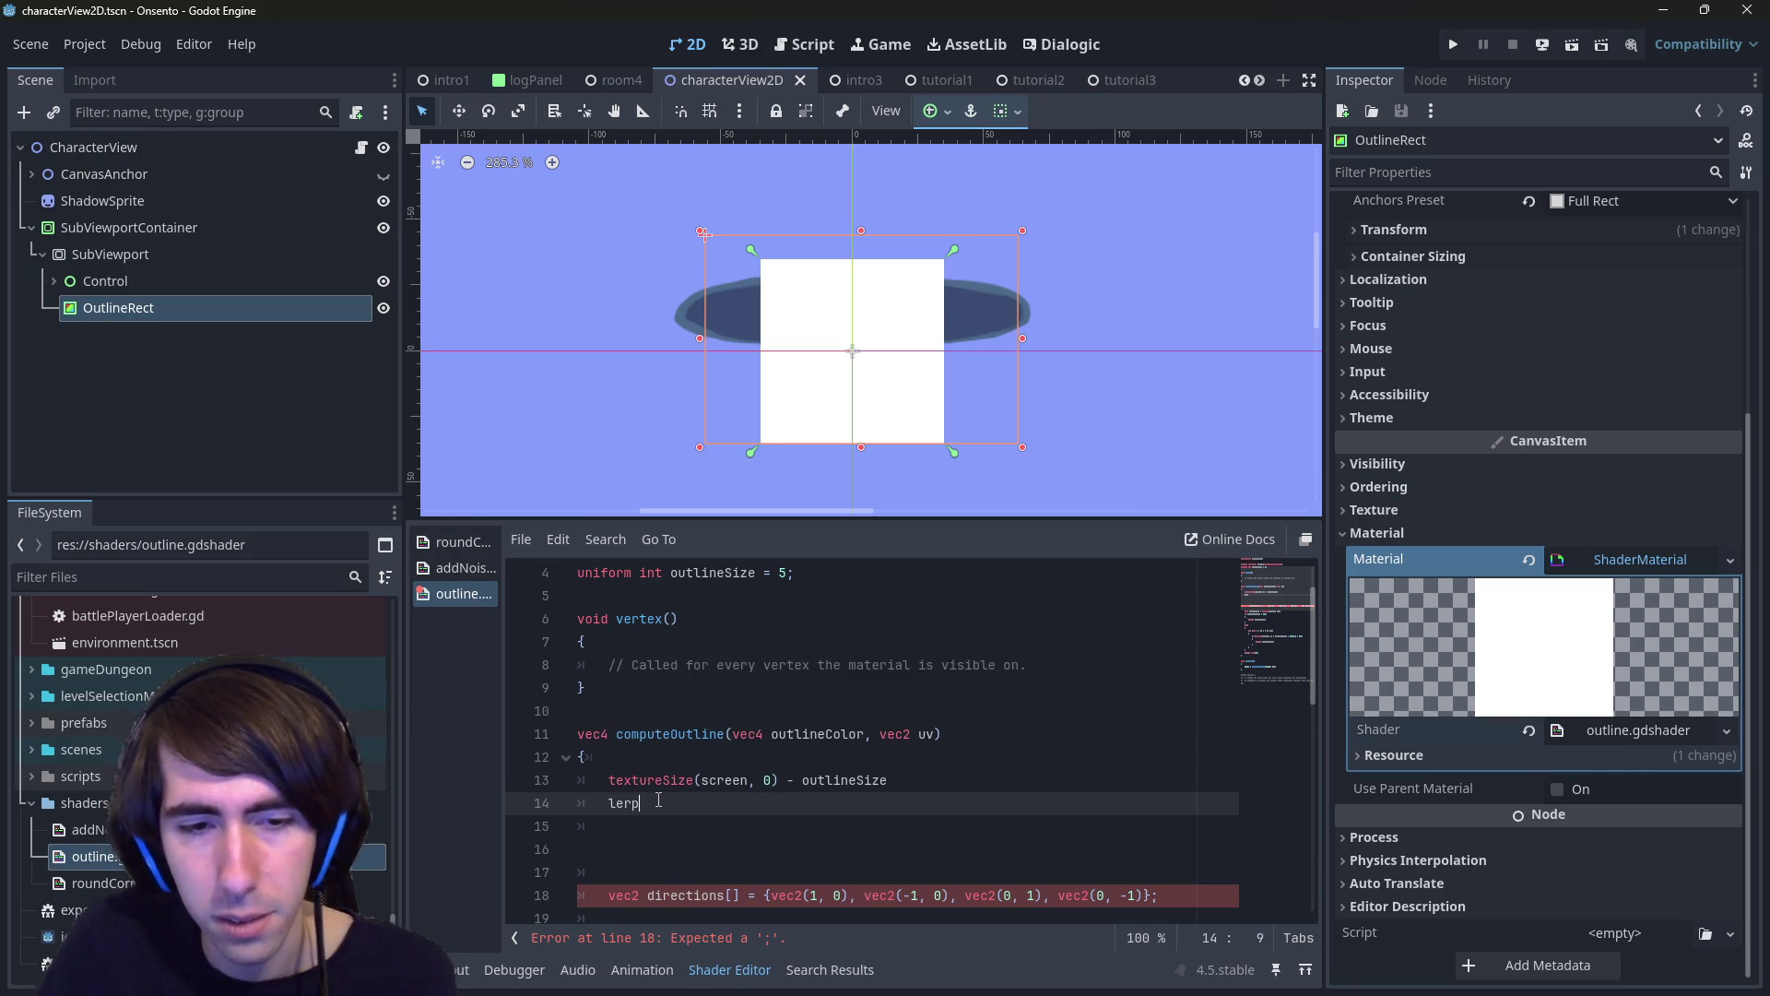
pyautogui.write('(')
pyautogui.press('BackSpace')
pyautogui.press('BackSpace')
pyautogui.press('BackSpace')
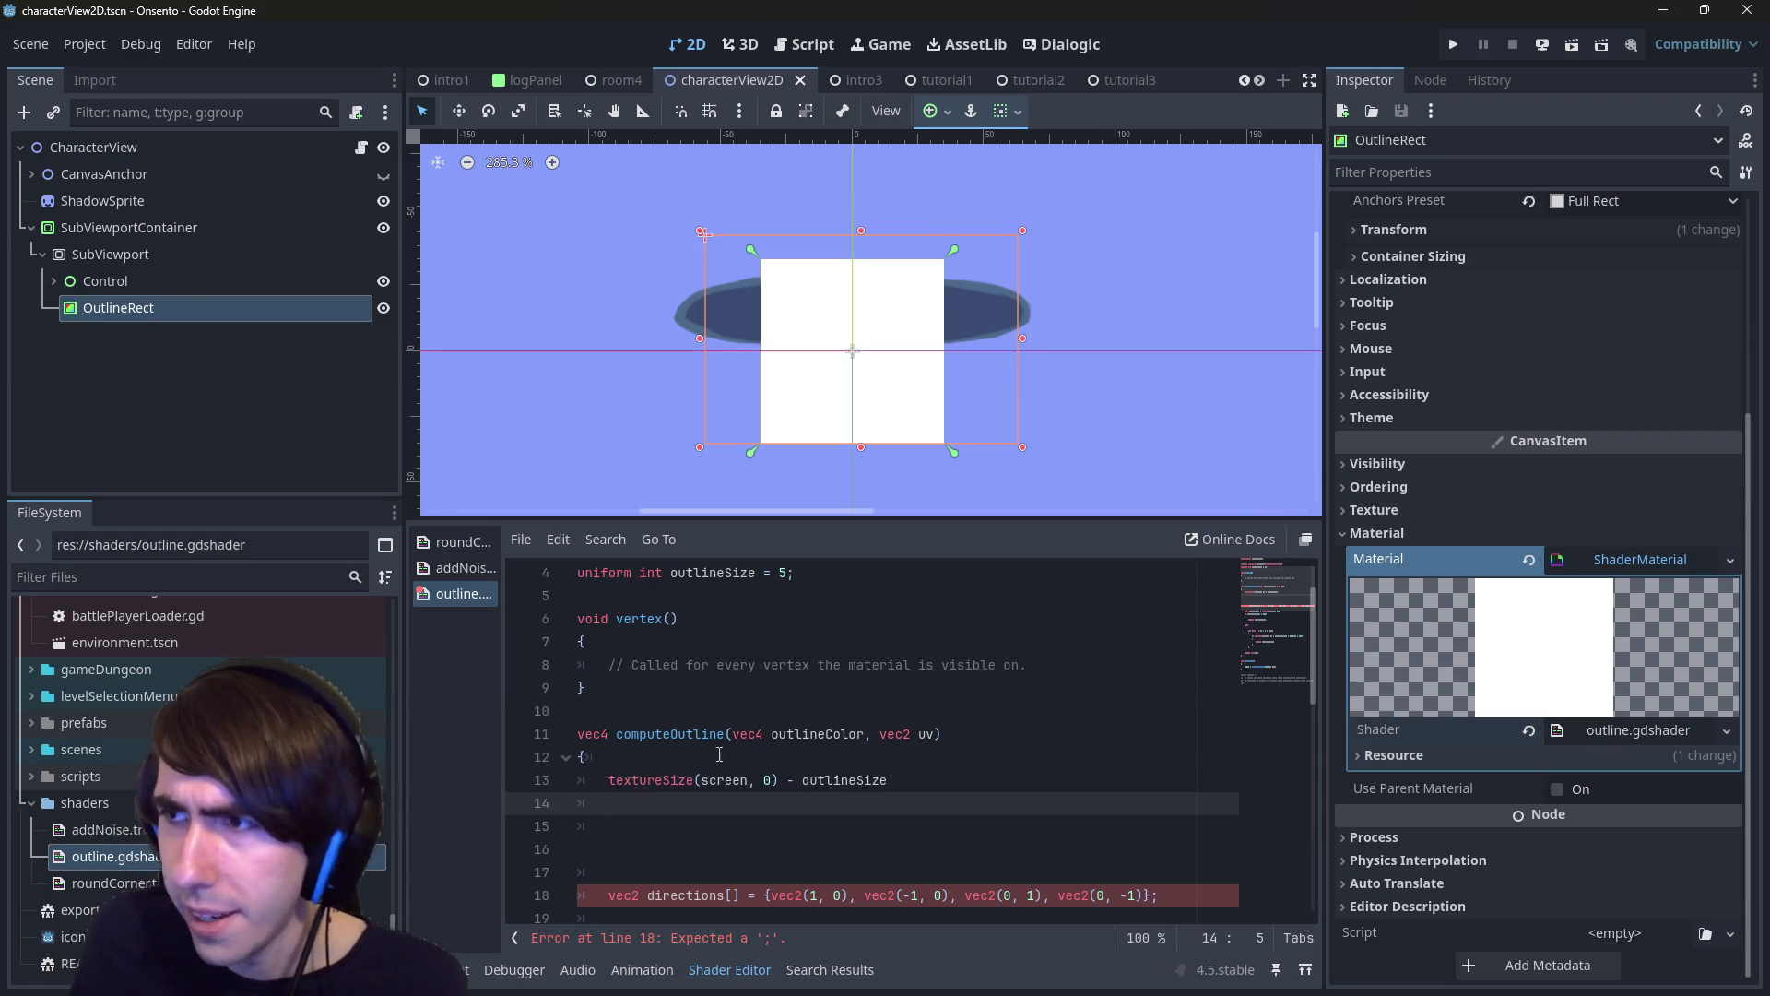
pyautogui.write('slepr')
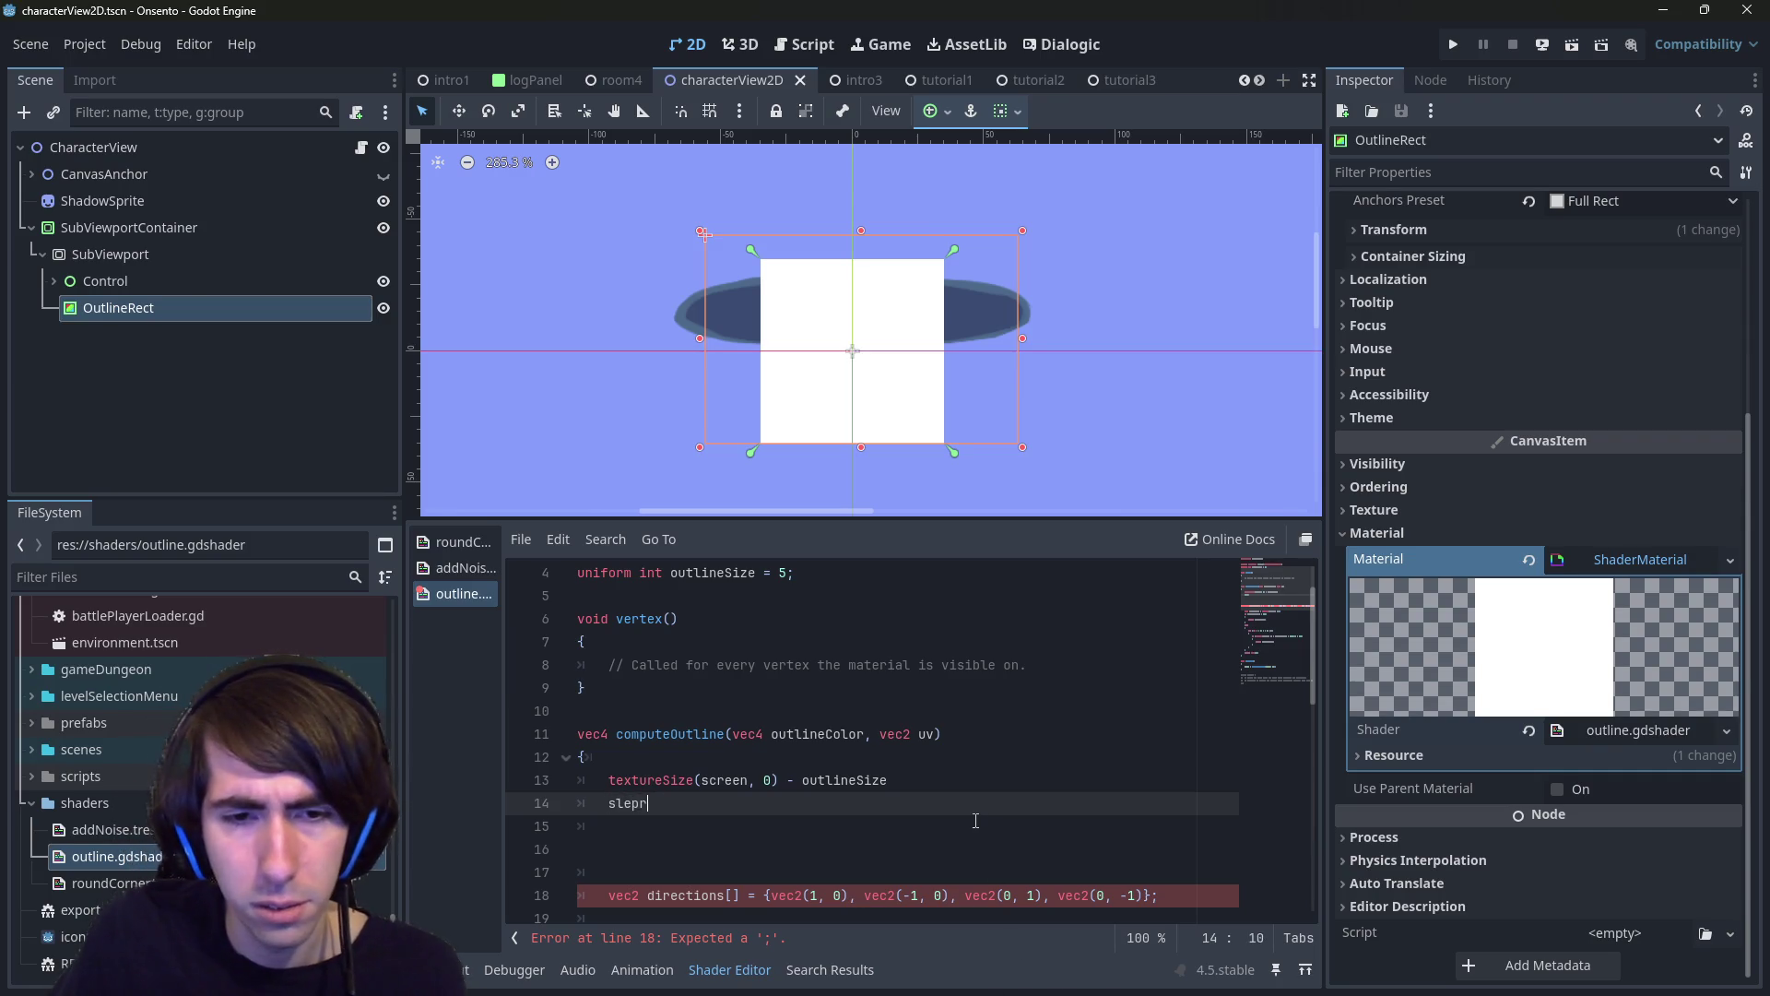
pyautogui.press('BackSpace')
pyautogui.press('BackSpace')
pyautogui.press('BackSpace')
pyautogui.hotkey('ctrl', 'k')
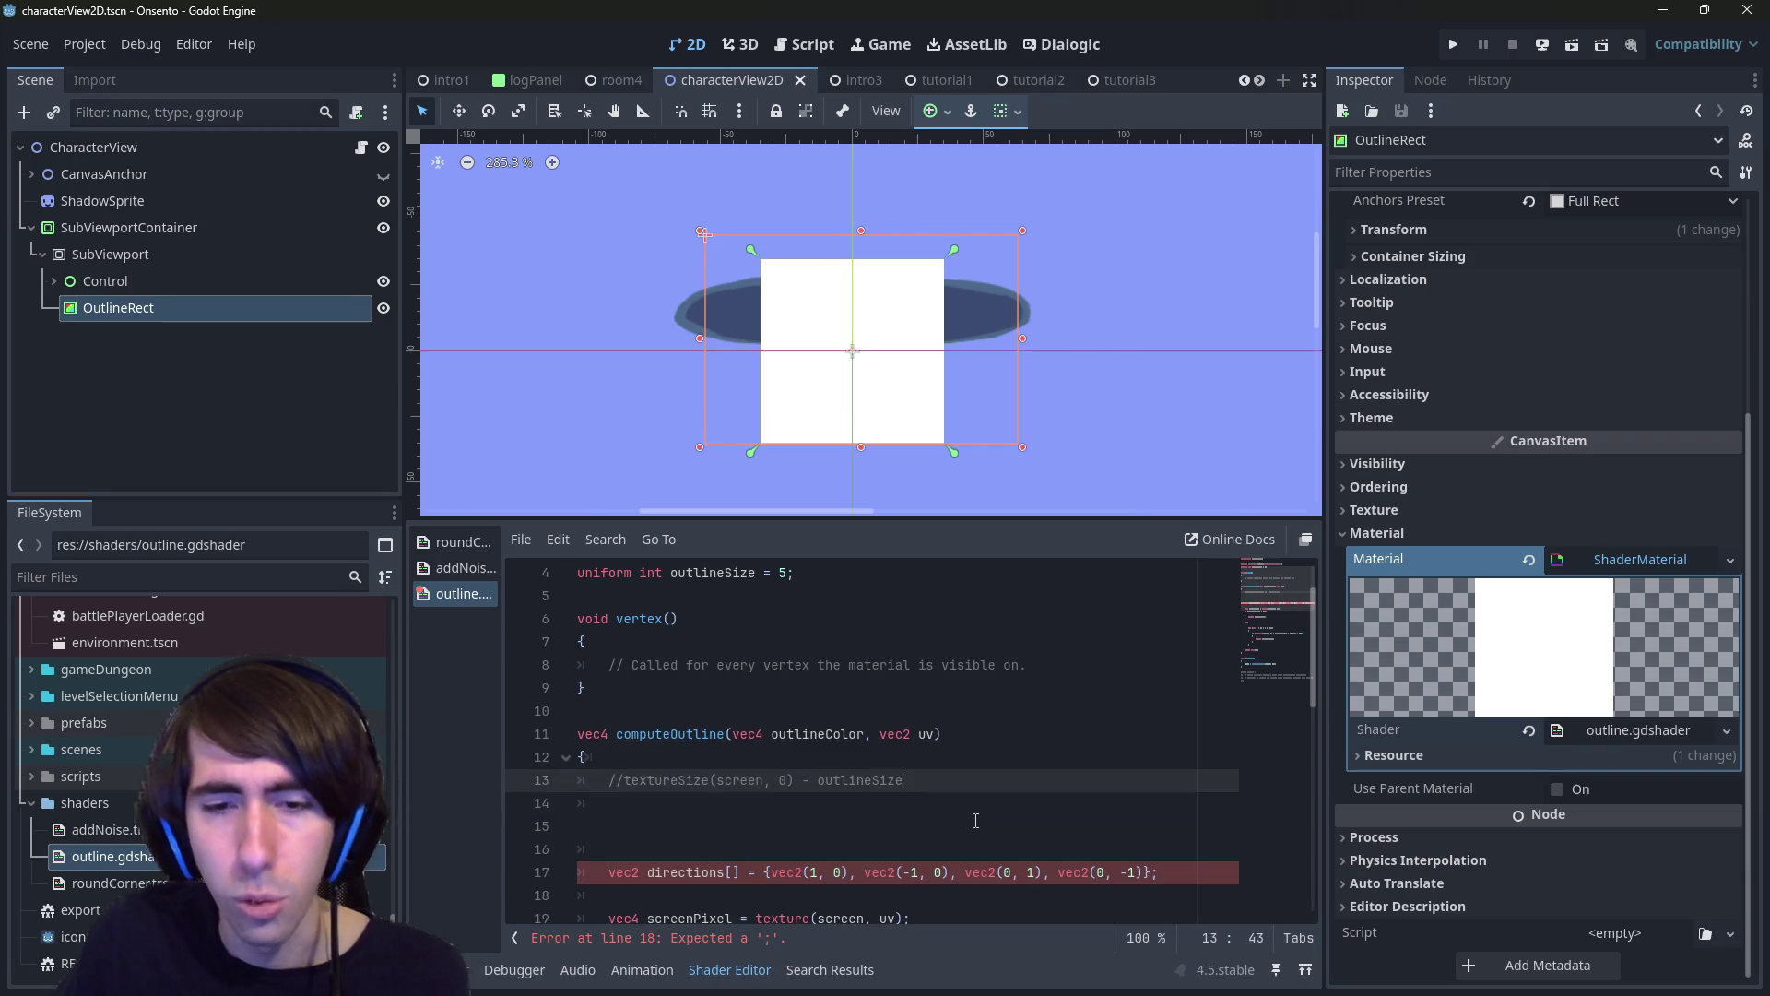
# Step: Try remap and lerp on a new line 14 below the commented line, leaving 'ler'
pyautogui.press('Down')
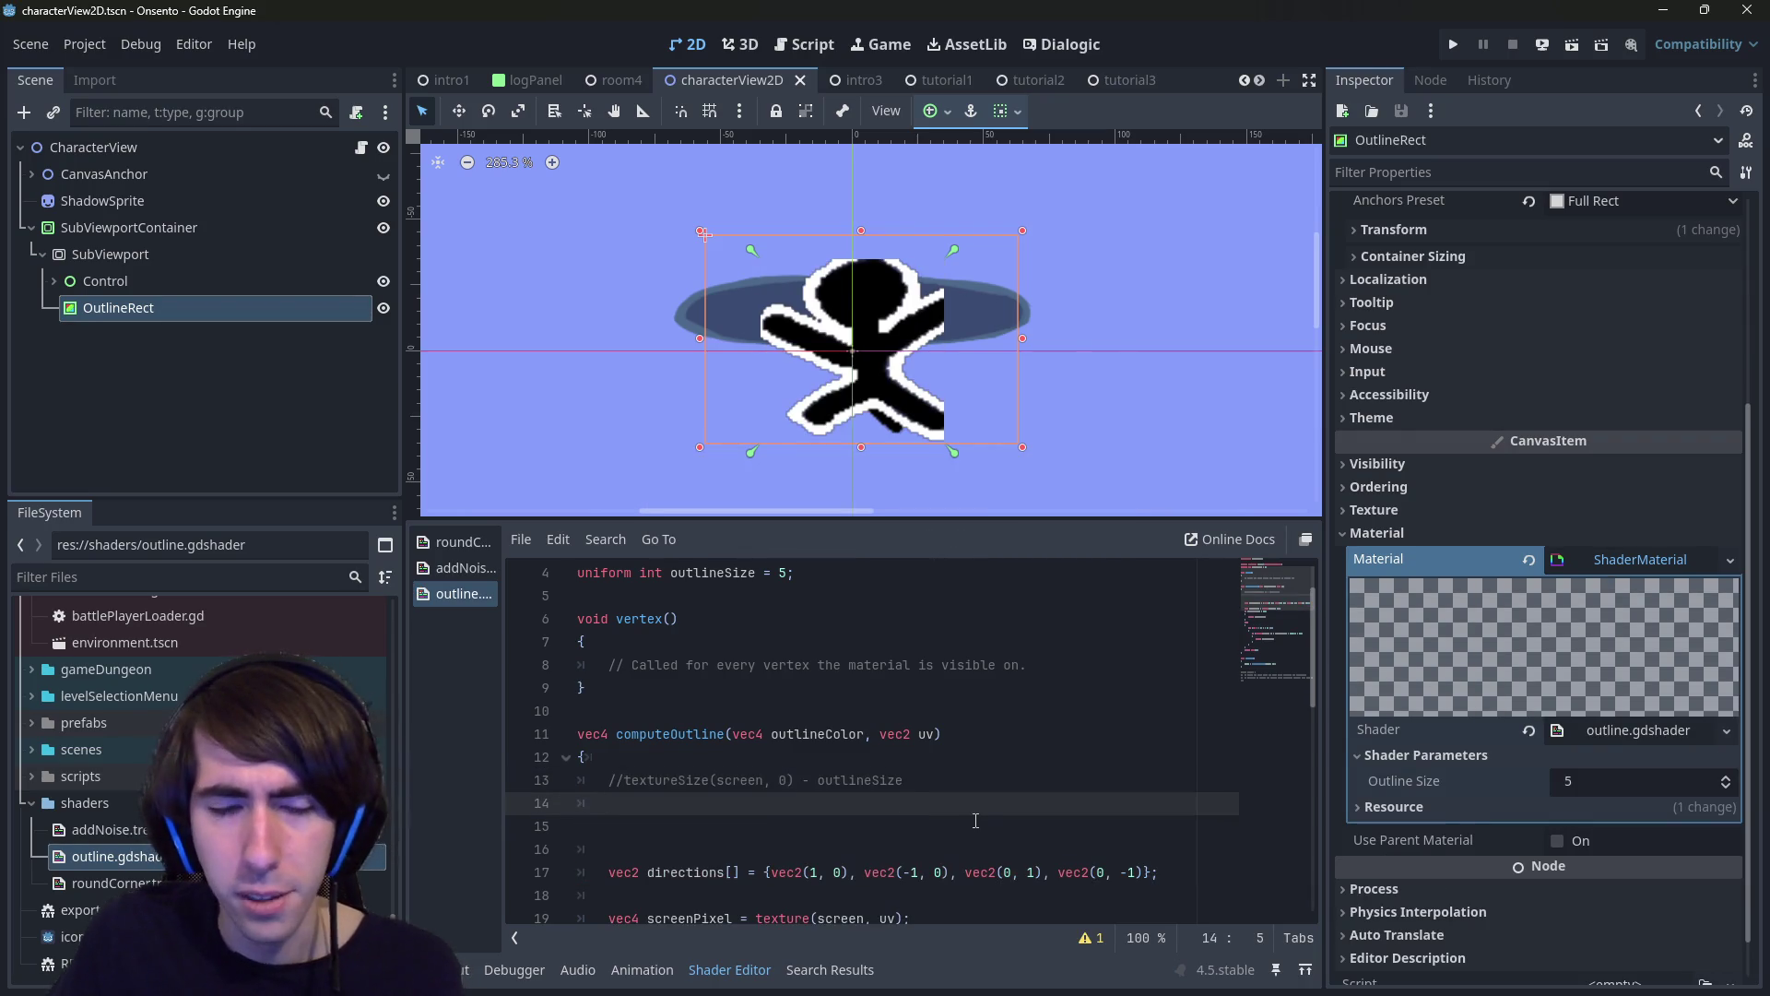
pyautogui.write('remap')
pyautogui.hotkey('ctrl', 'BackSpace')
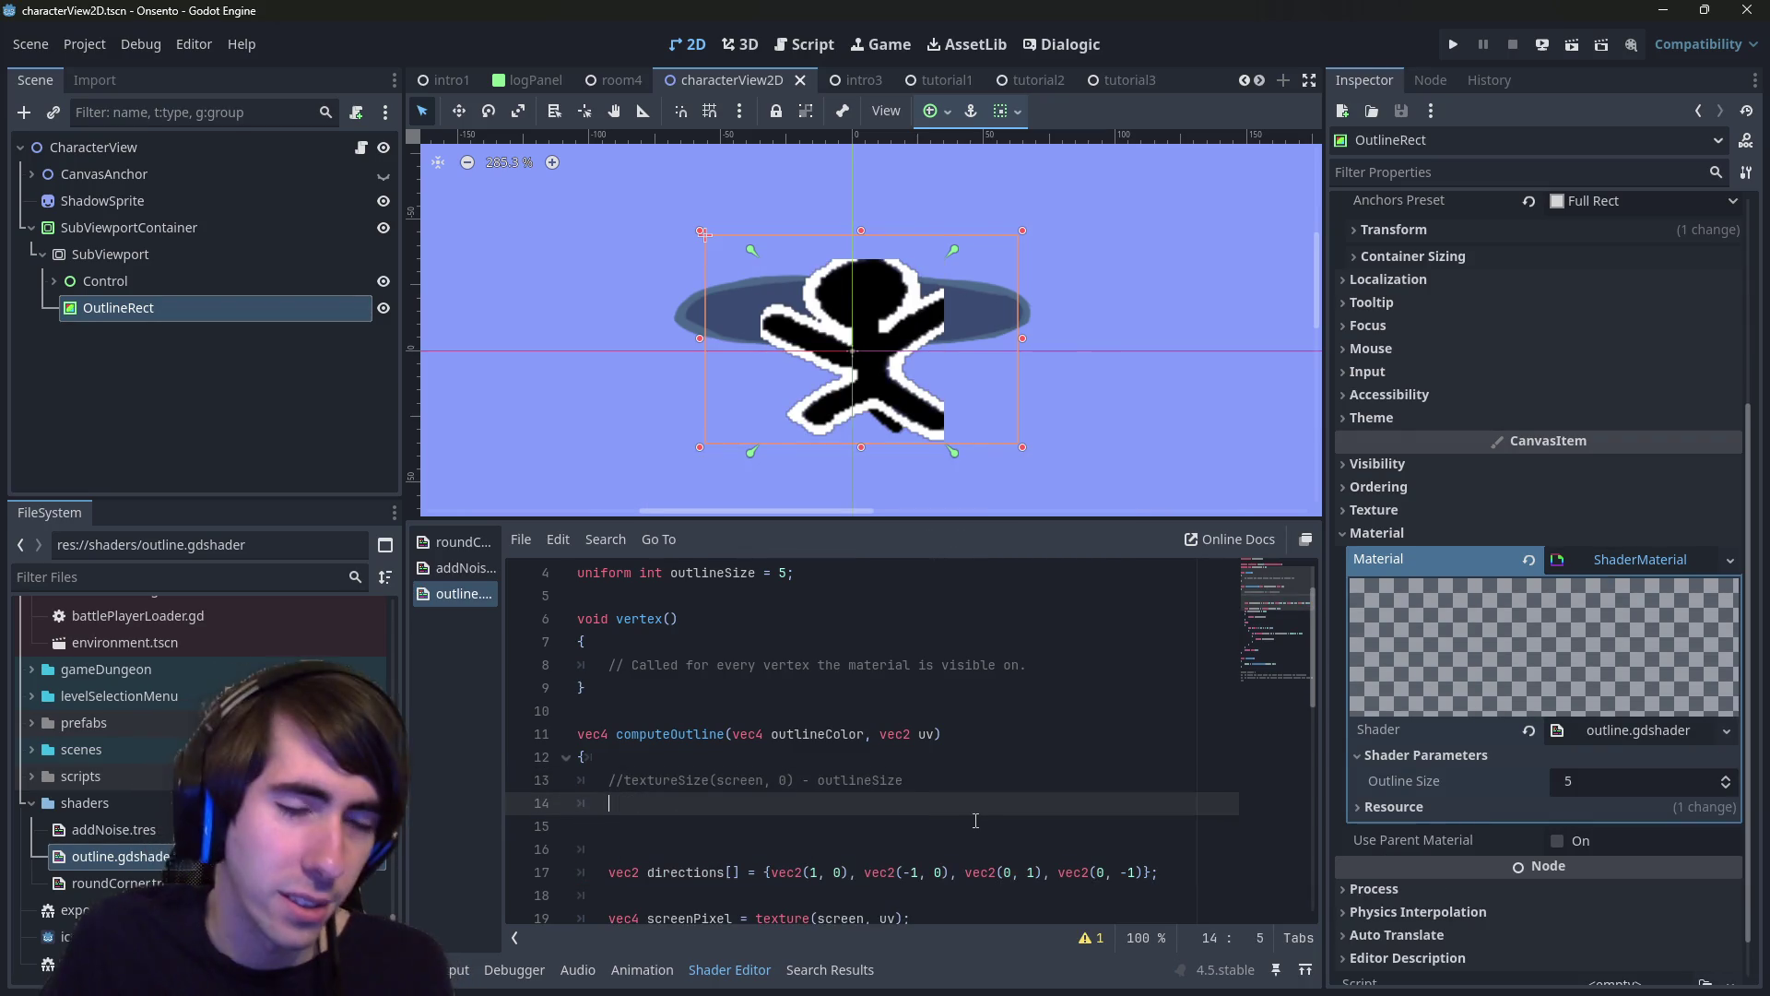
pyautogui.write('lerp')
pyautogui.press('BackSpace')
pyautogui.press('BackSpace')
pyautogui.press('BackSpace')
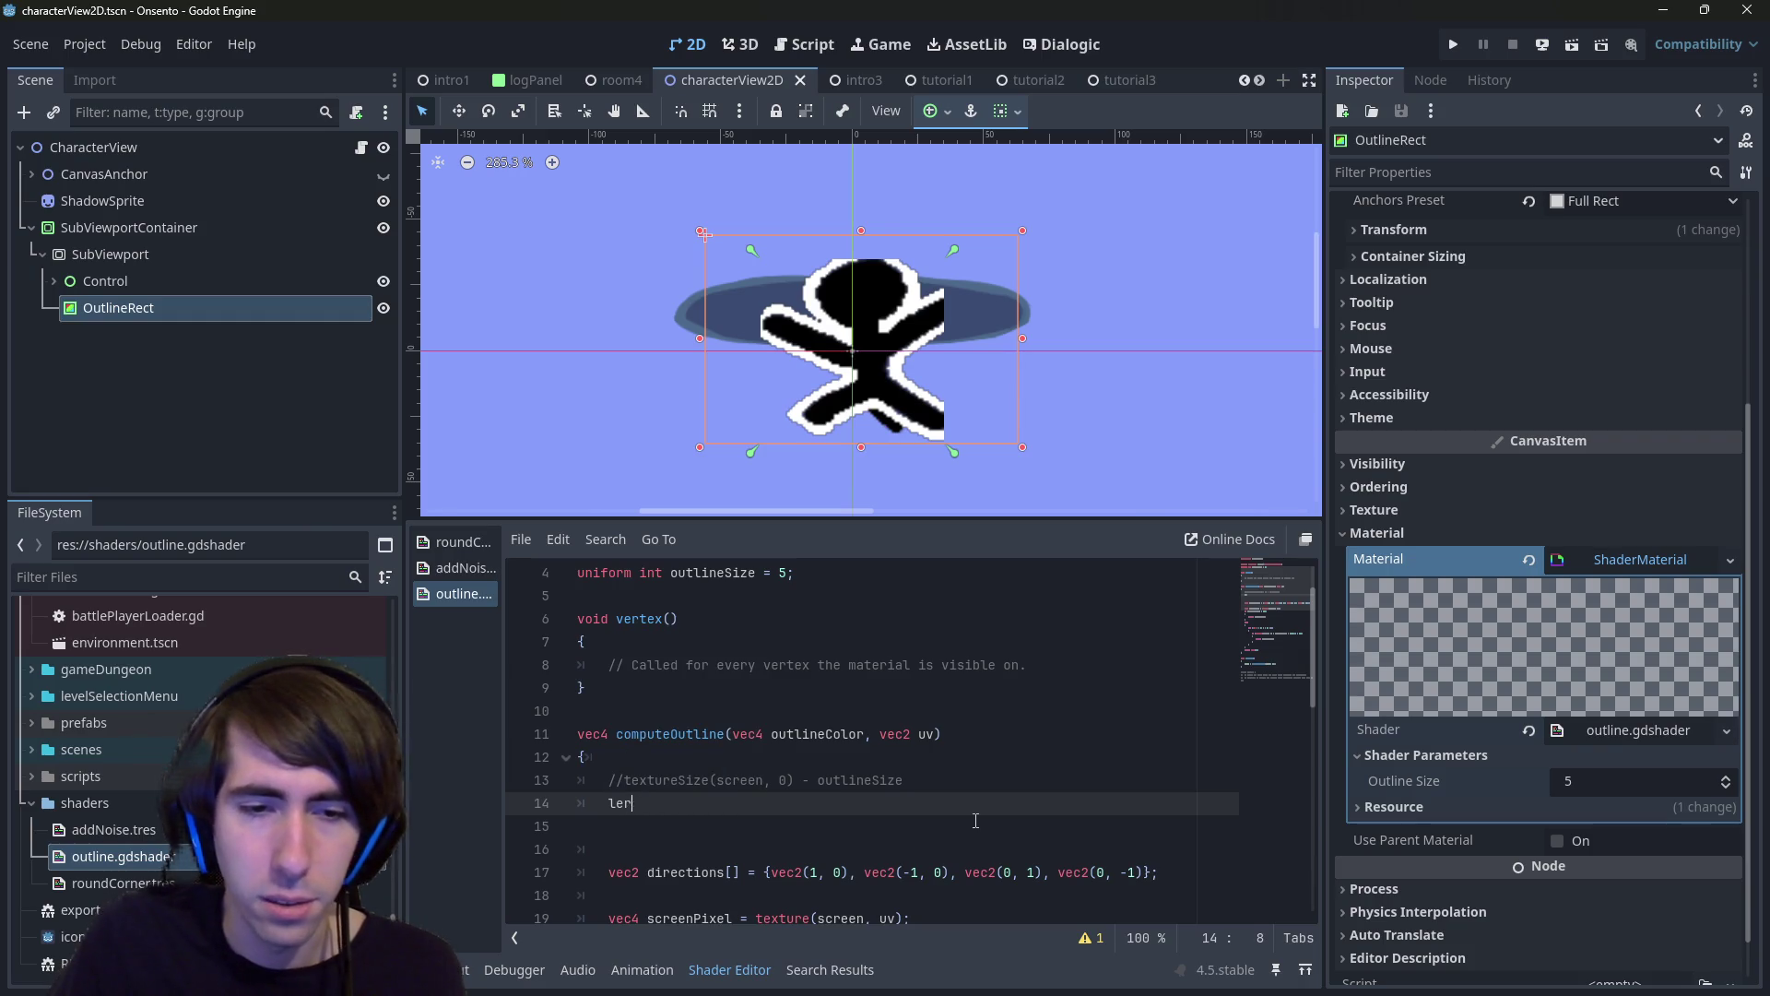
# Step: Delete the leftover 'ler' text and extra blank line, re-indent line 14, and save
pyautogui.write('er')
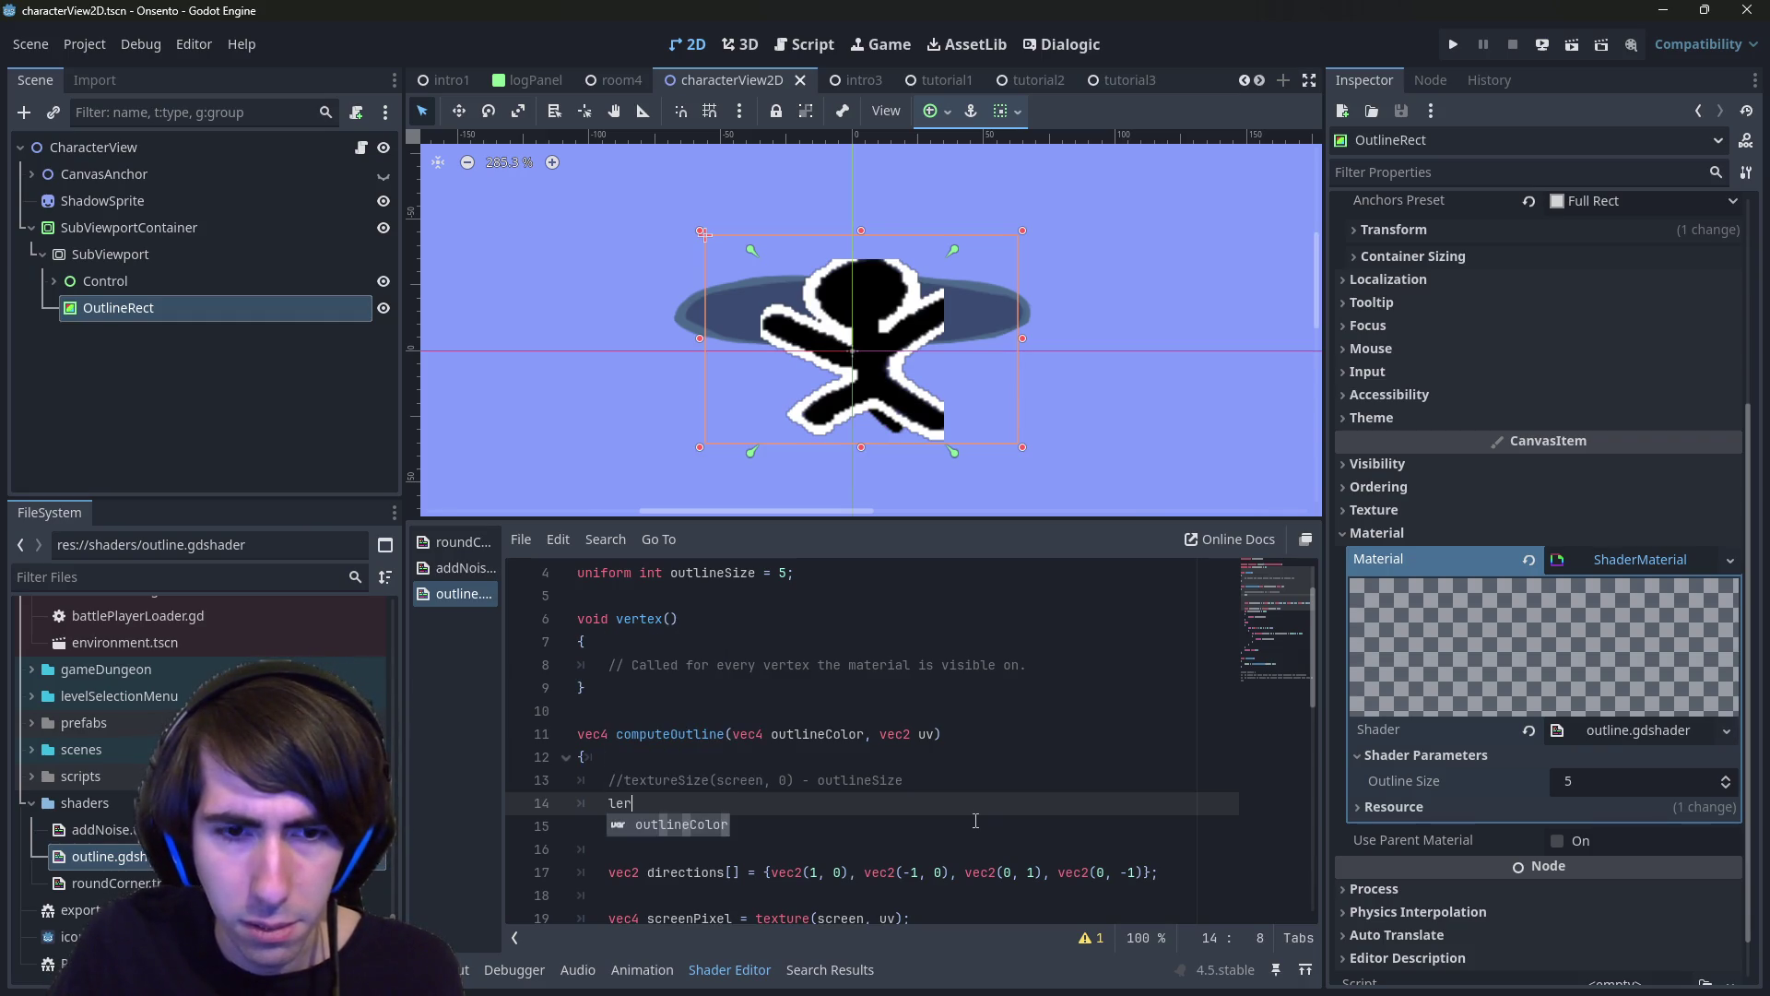
pyautogui.press('BackSpace')
pyautogui.press('BackSpace')
pyautogui.press('BackSpace')
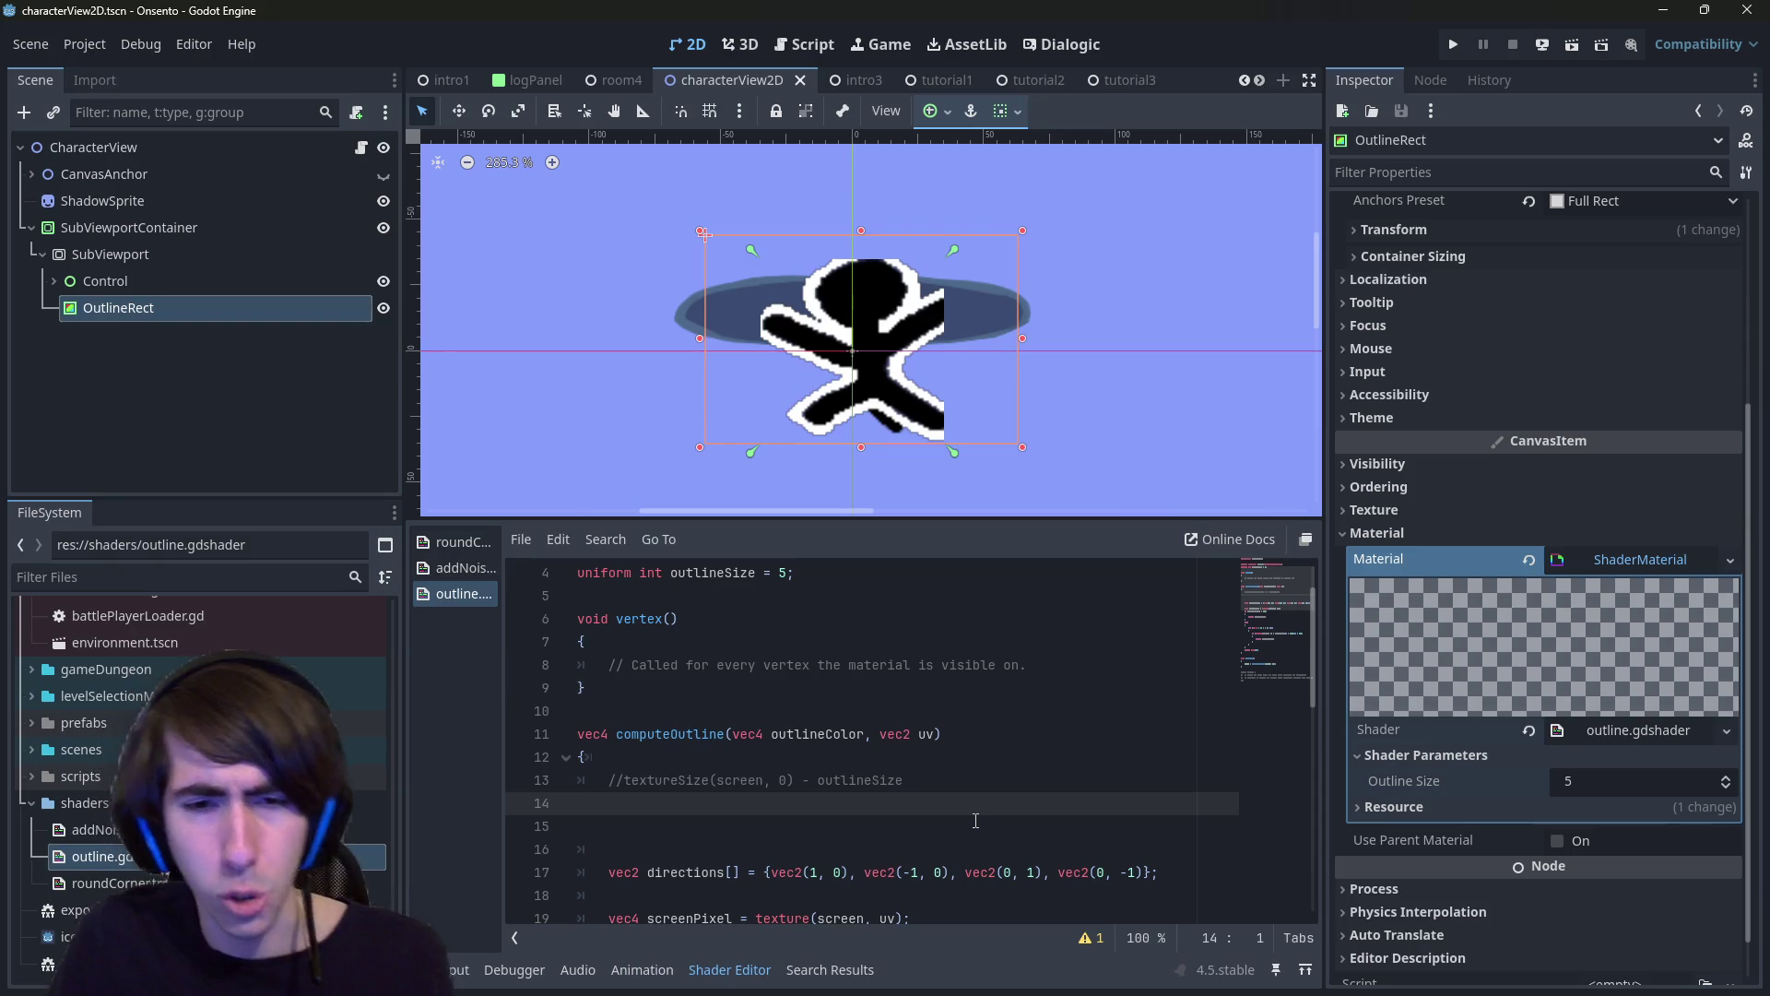
pyautogui.press('BackSpace')
pyautogui.hotkey('ctrl', 's')
pyautogui.press('Down')
pyautogui.press('Tab')
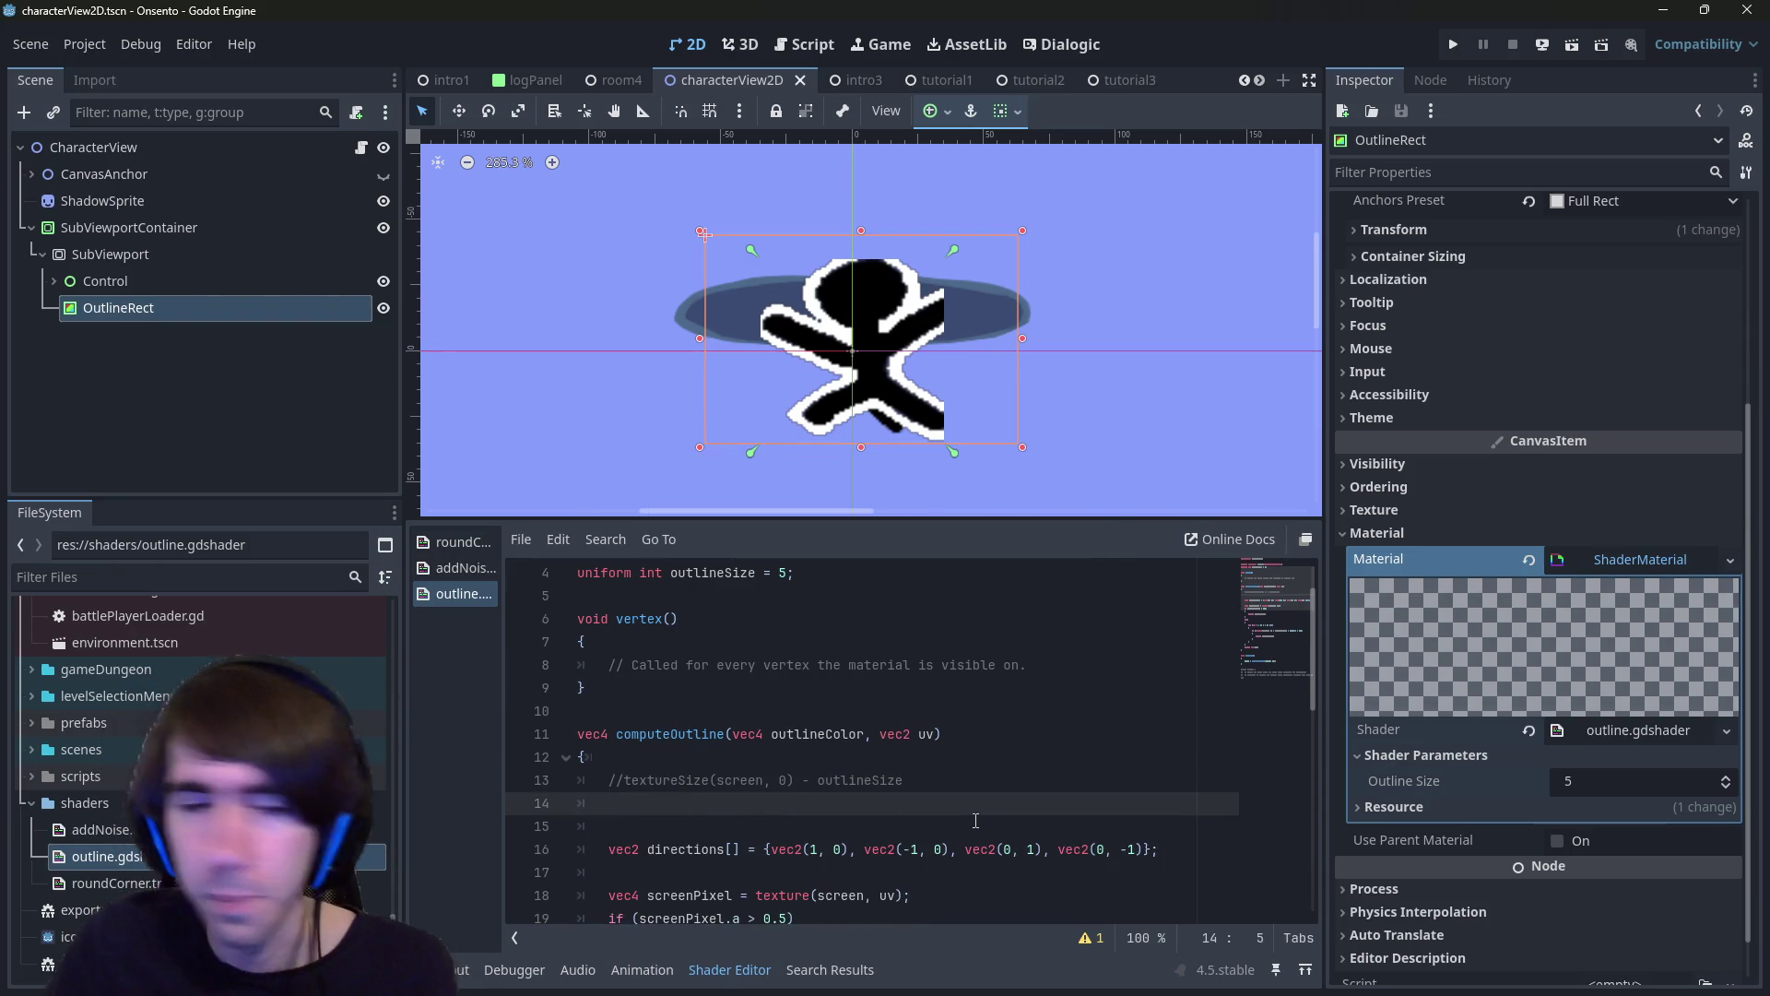
pyautogui.hotkey('ctrl', 's')
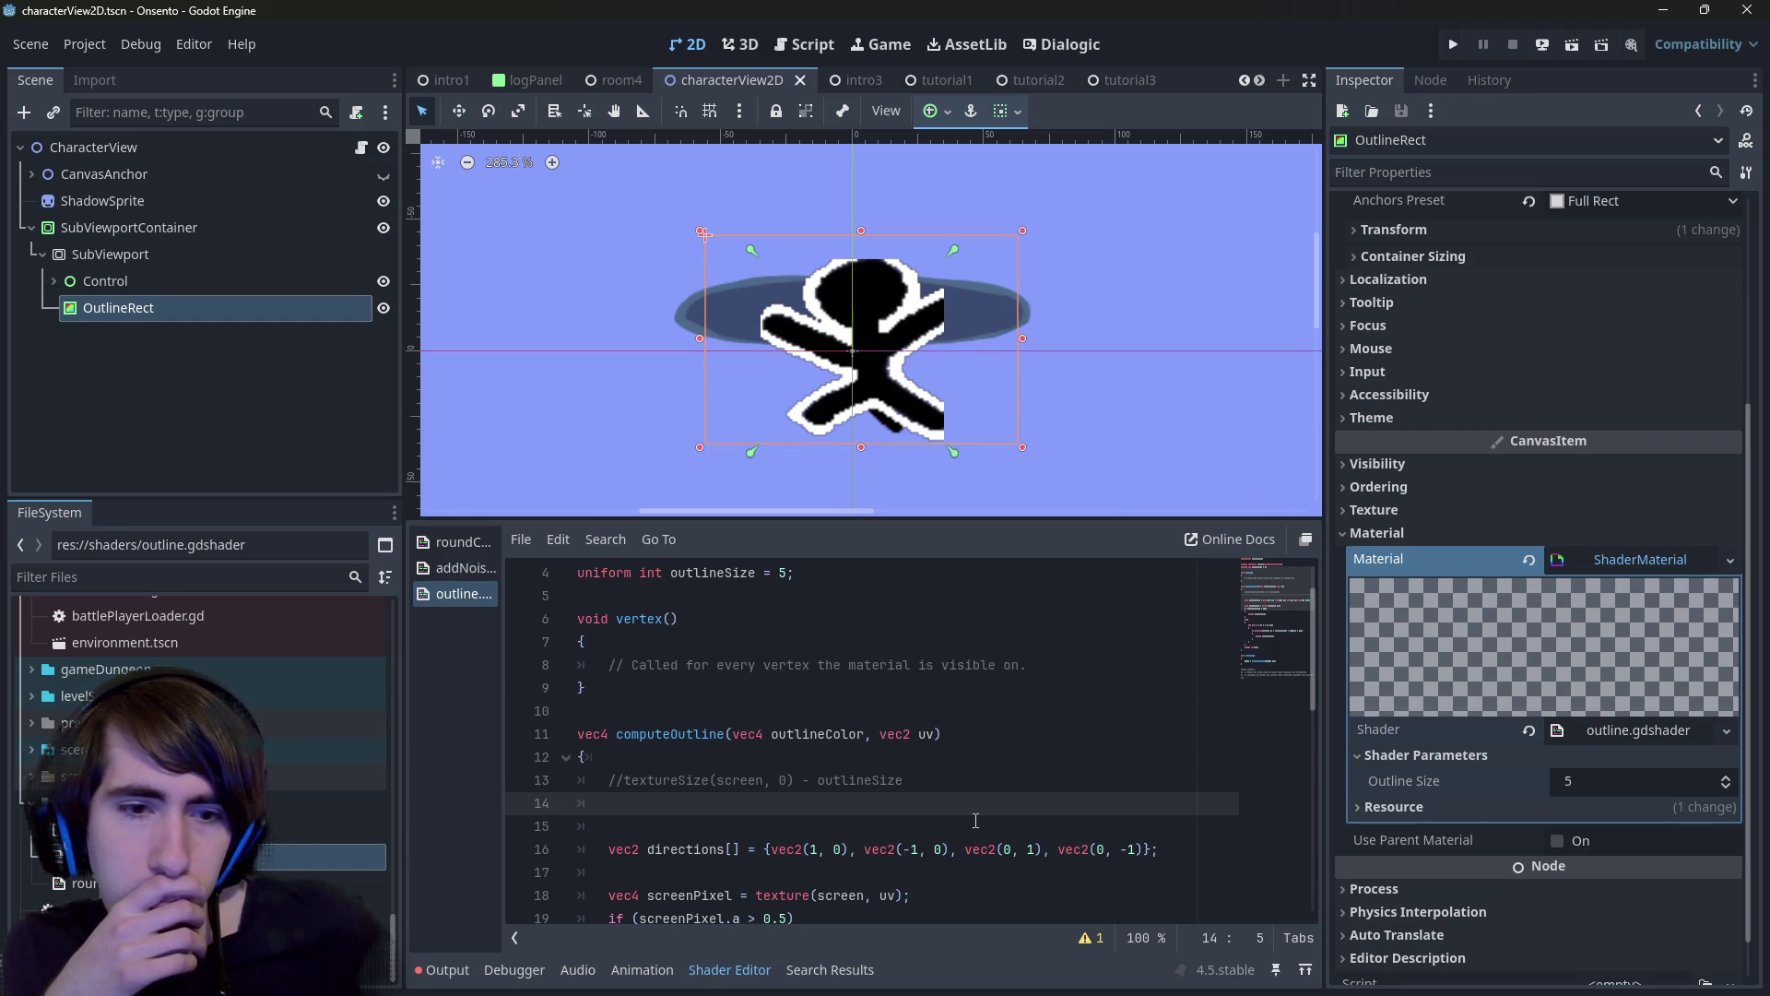
pyautogui.press('Up')
pyautogui.press('Home')
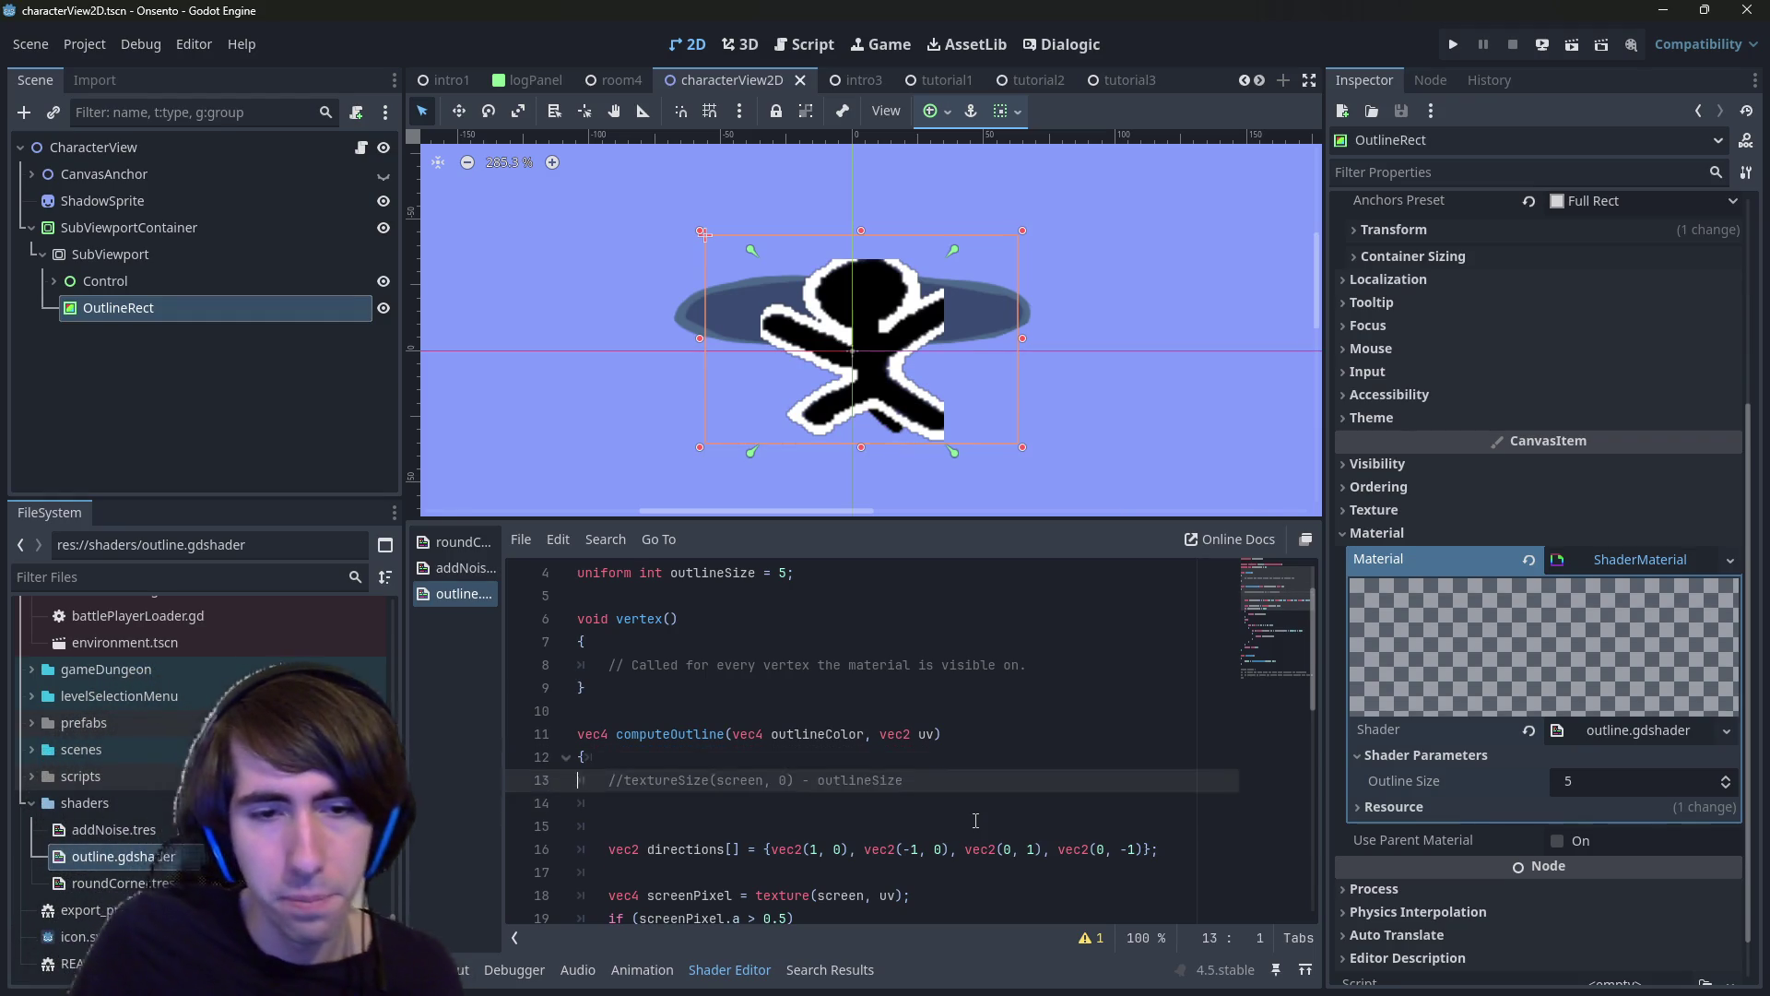
# Step: Uncomment line 13 and rewrite it as uv * (textureSize(screen, 0) - outlineSize)
pyautogui.hotkey('ctrl', 'k')
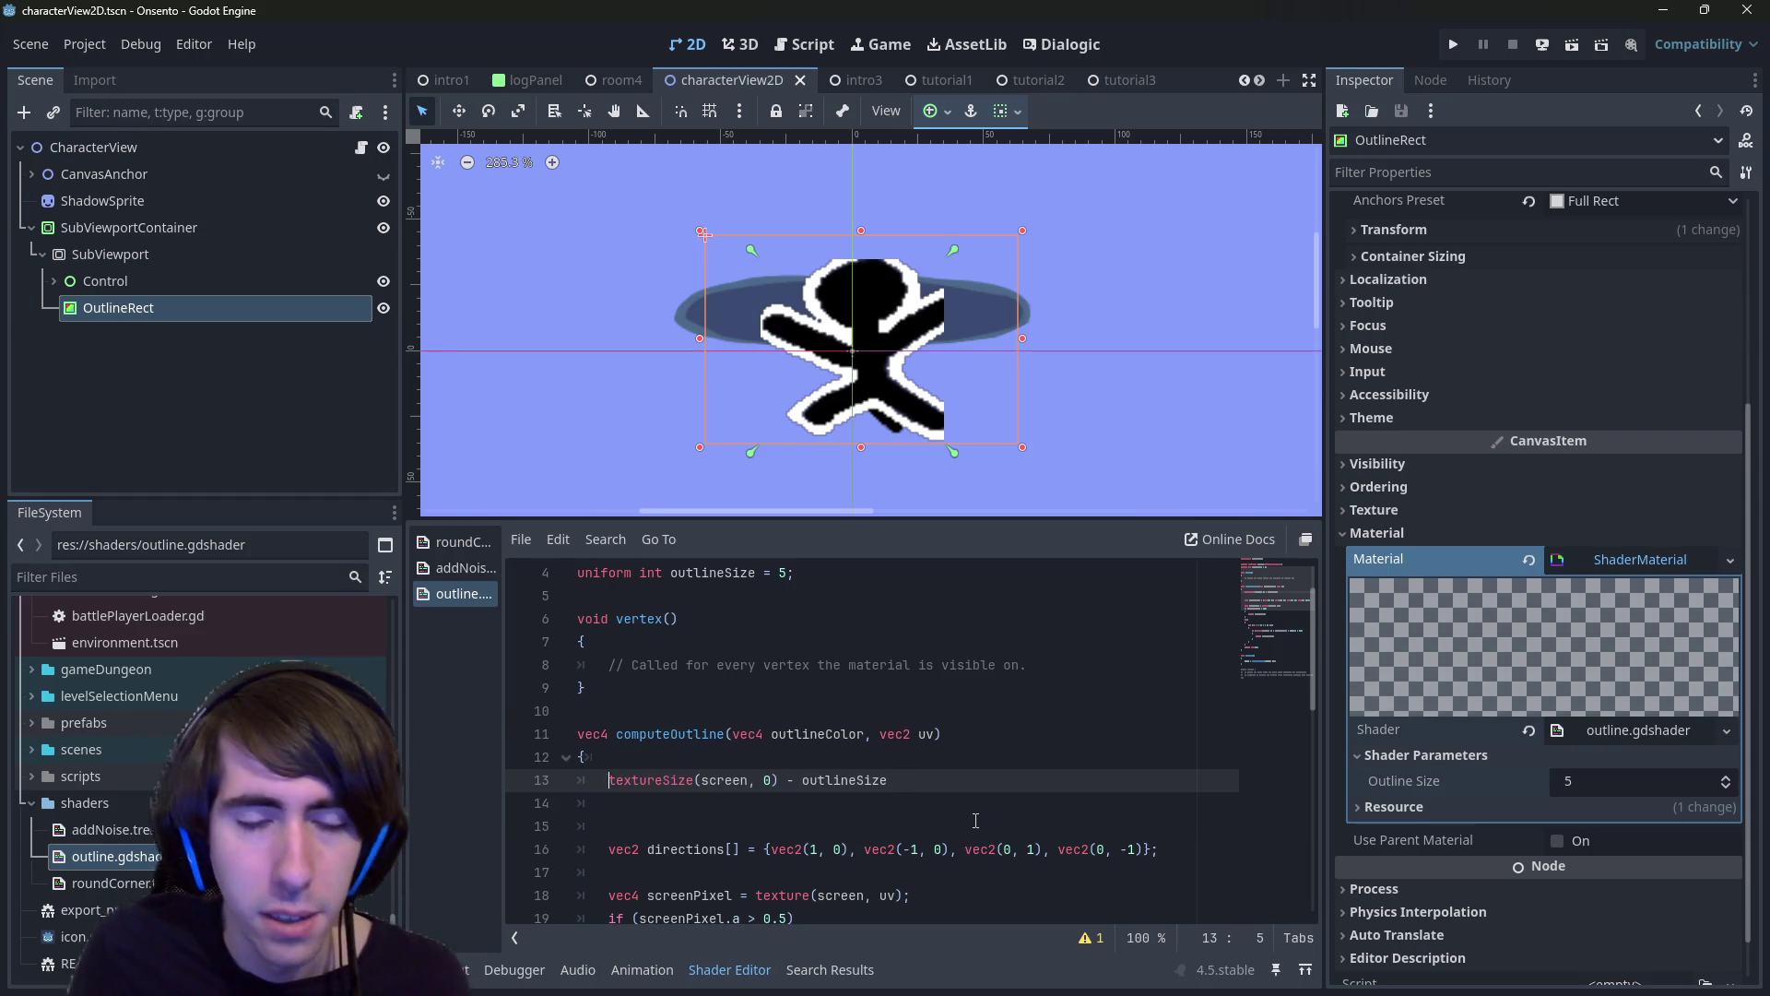
pyautogui.write('uv ')
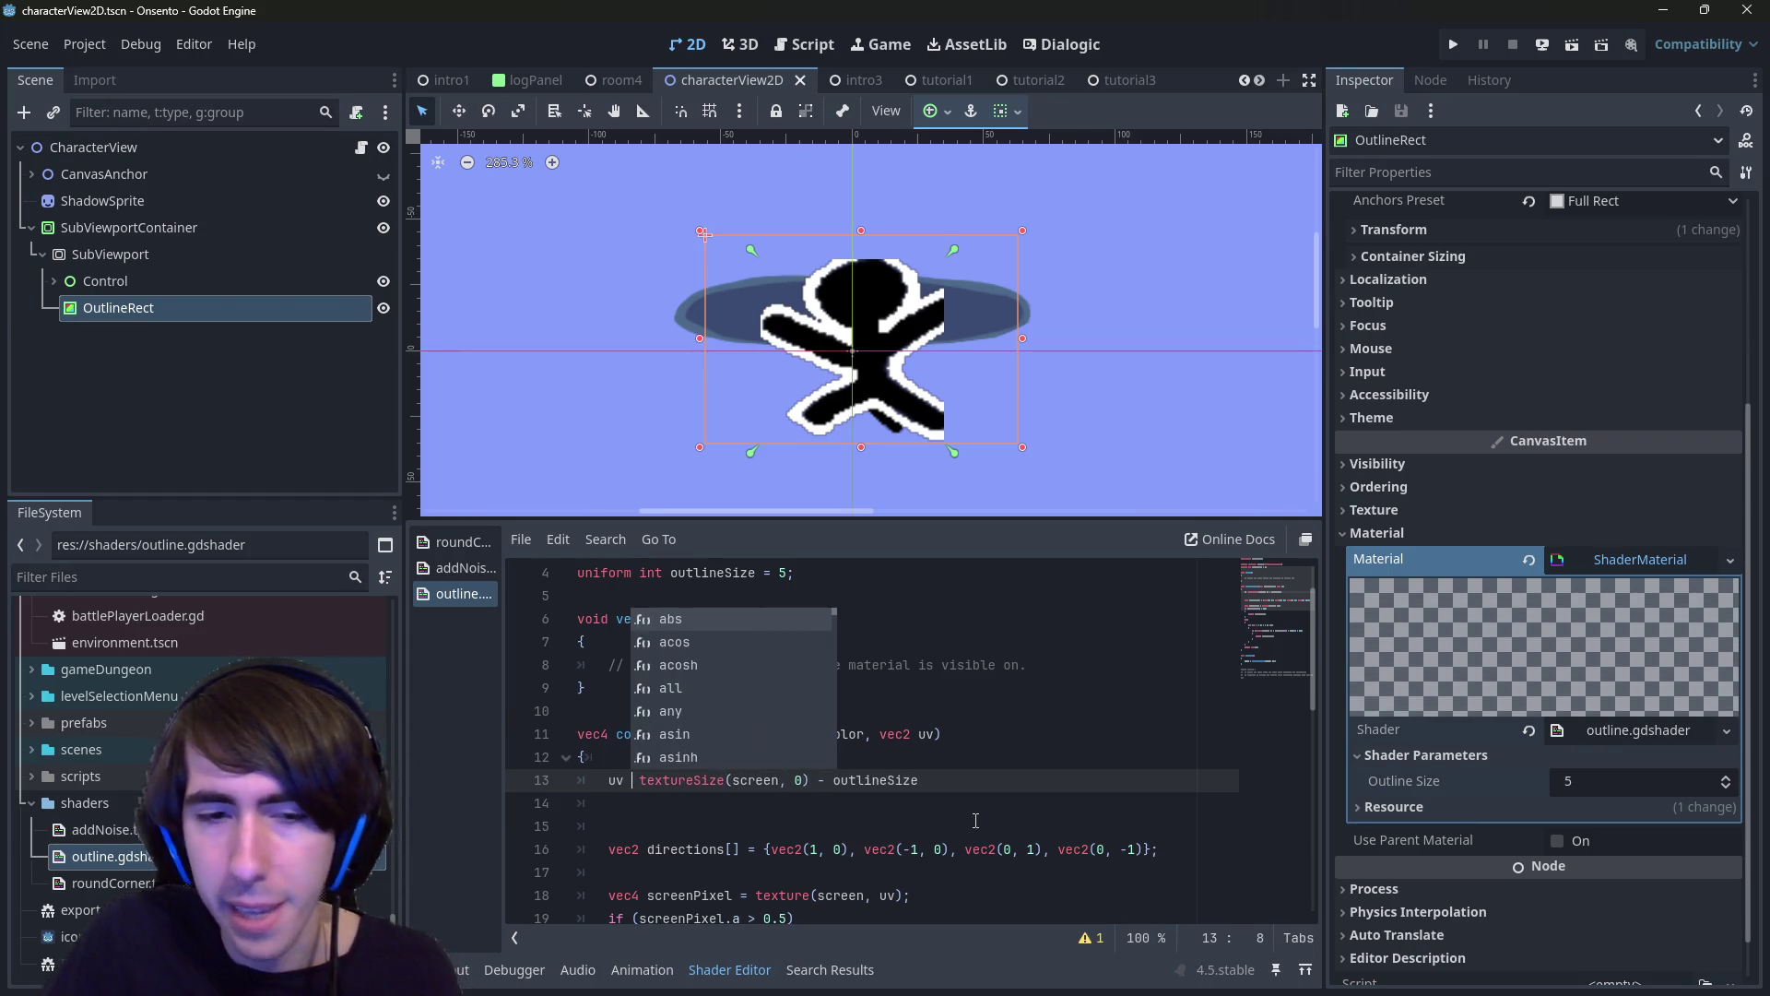
pyautogui.write('* (')
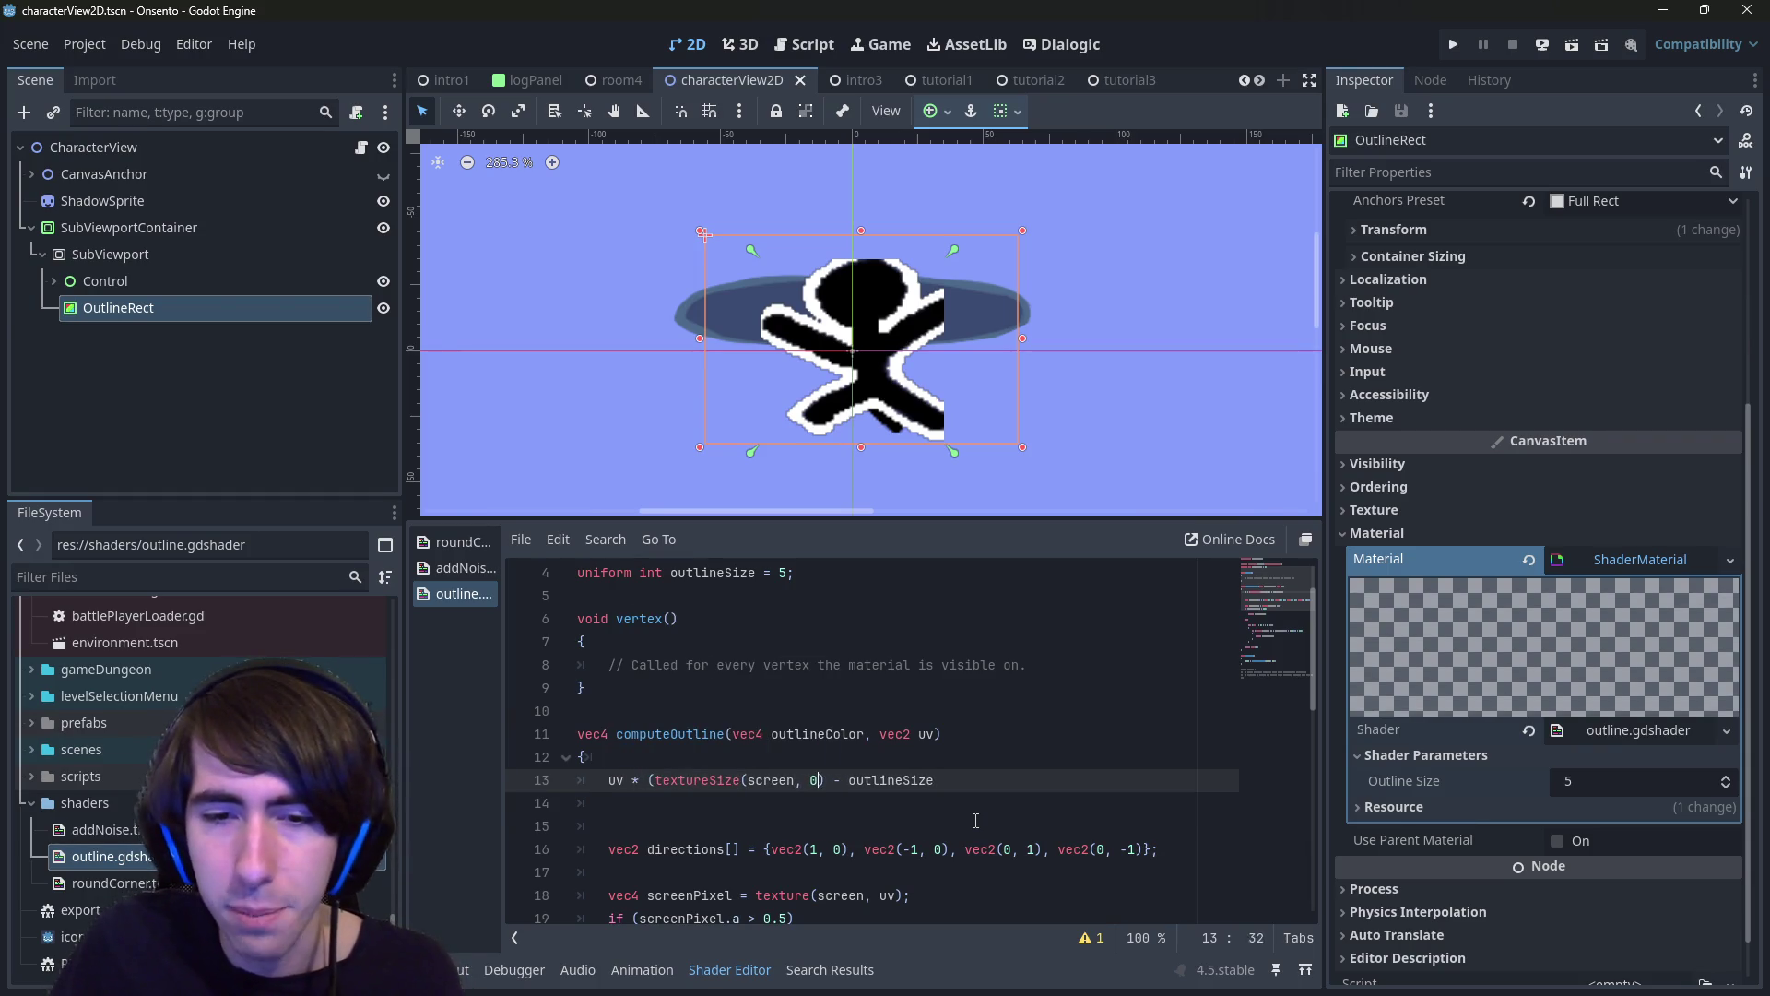
pyautogui.press('End')
pyautogui.write(')')
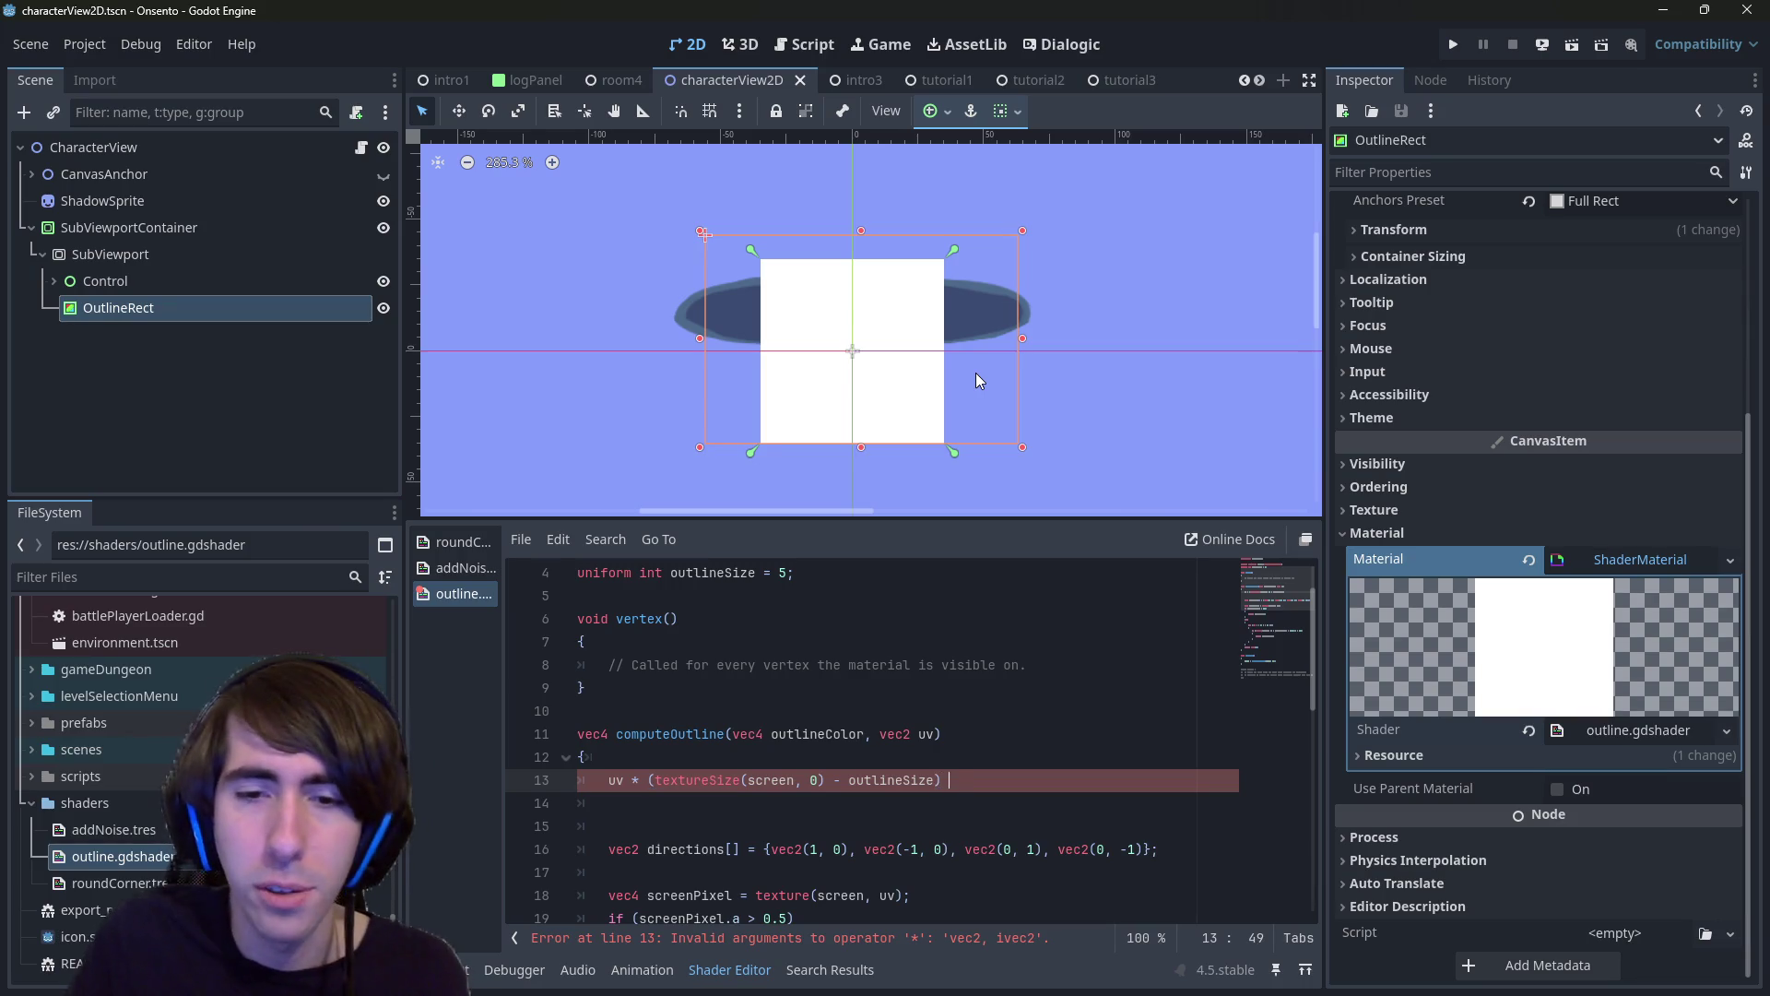
# Step: Append + outlineSize; to the end of line 13
pyautogui.write('+')
pyautogui.press('End')
pyautogui.hotkey('ctrl', 'v')
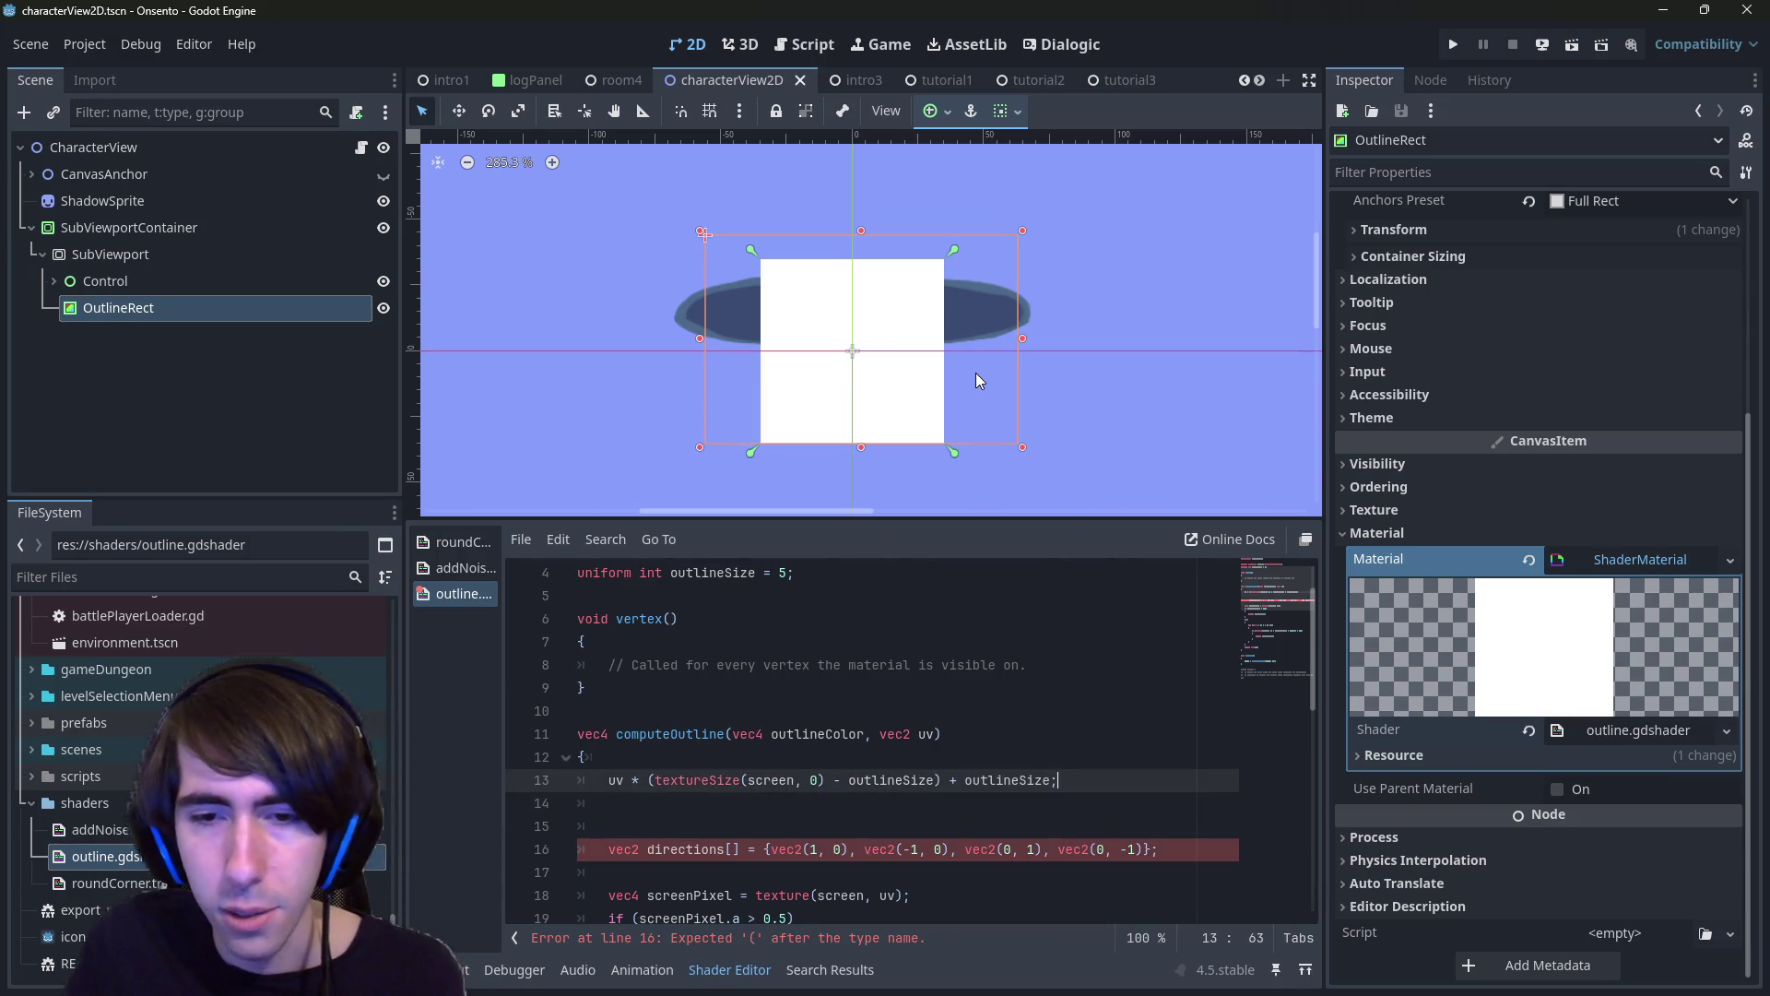
pyautogui.write(';')
# Step: Put uv * back in front of (textureSize(screen, 0) - outlineSize) on line 13
pyautogui.click(608, 808)
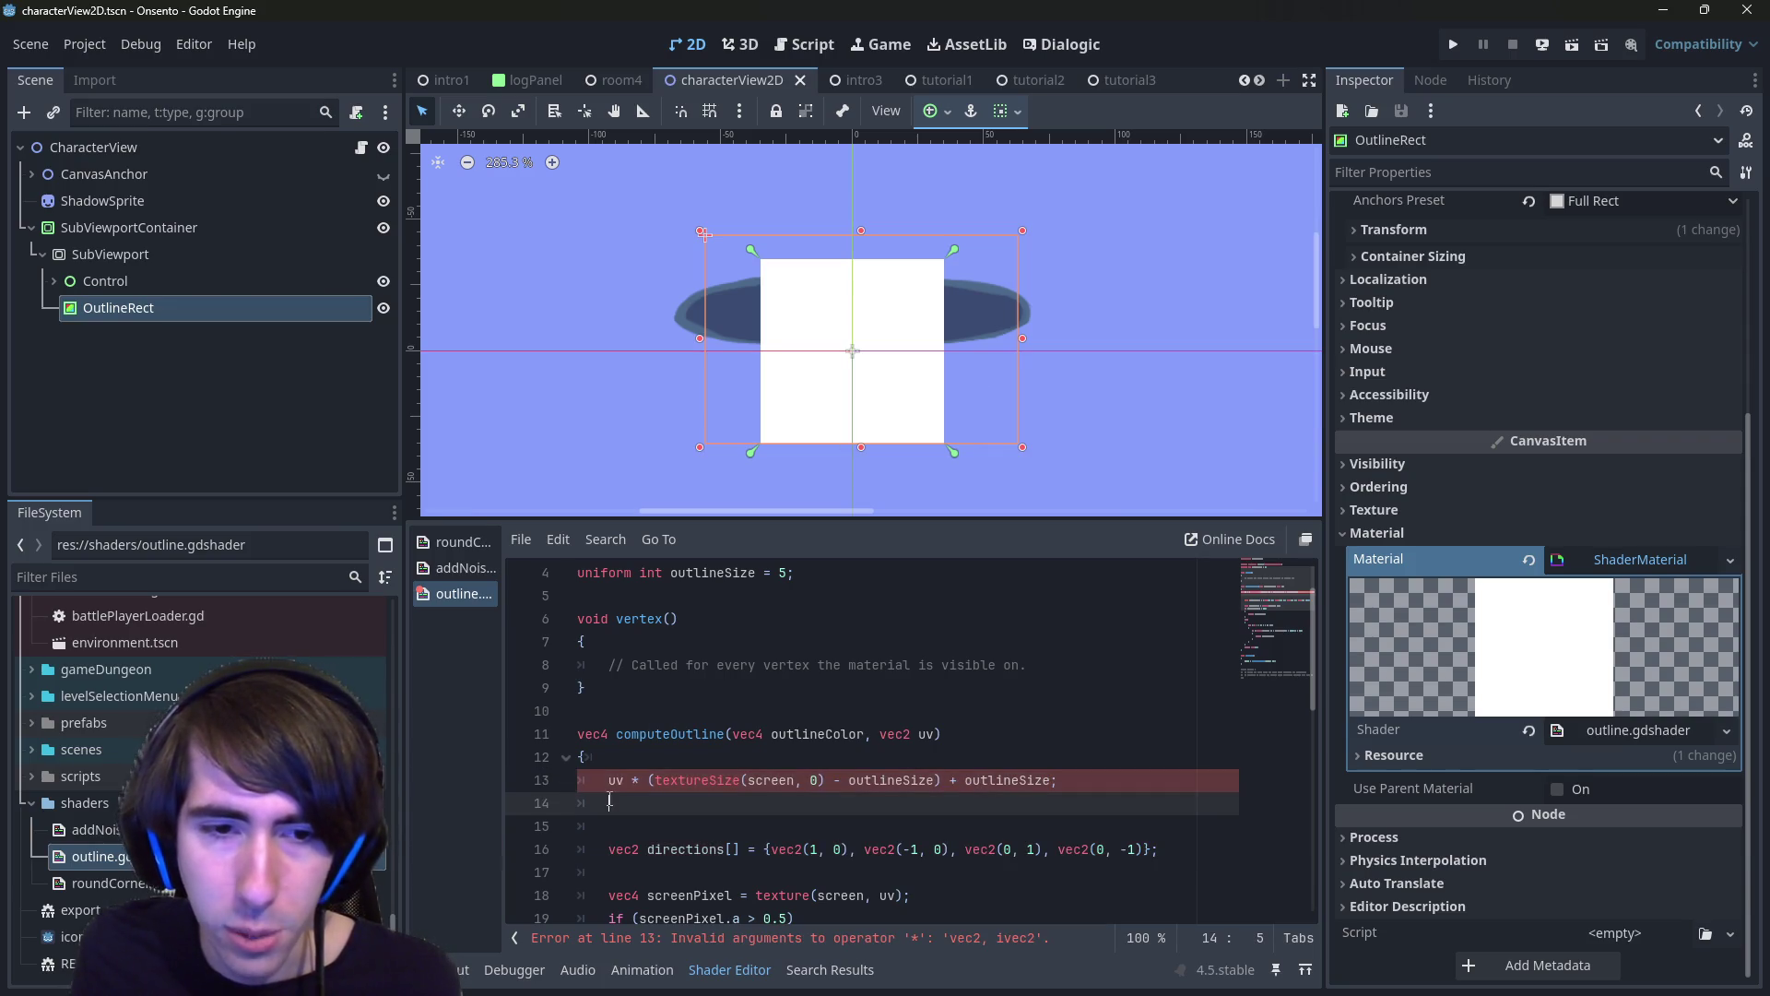
pyautogui.press('Up')
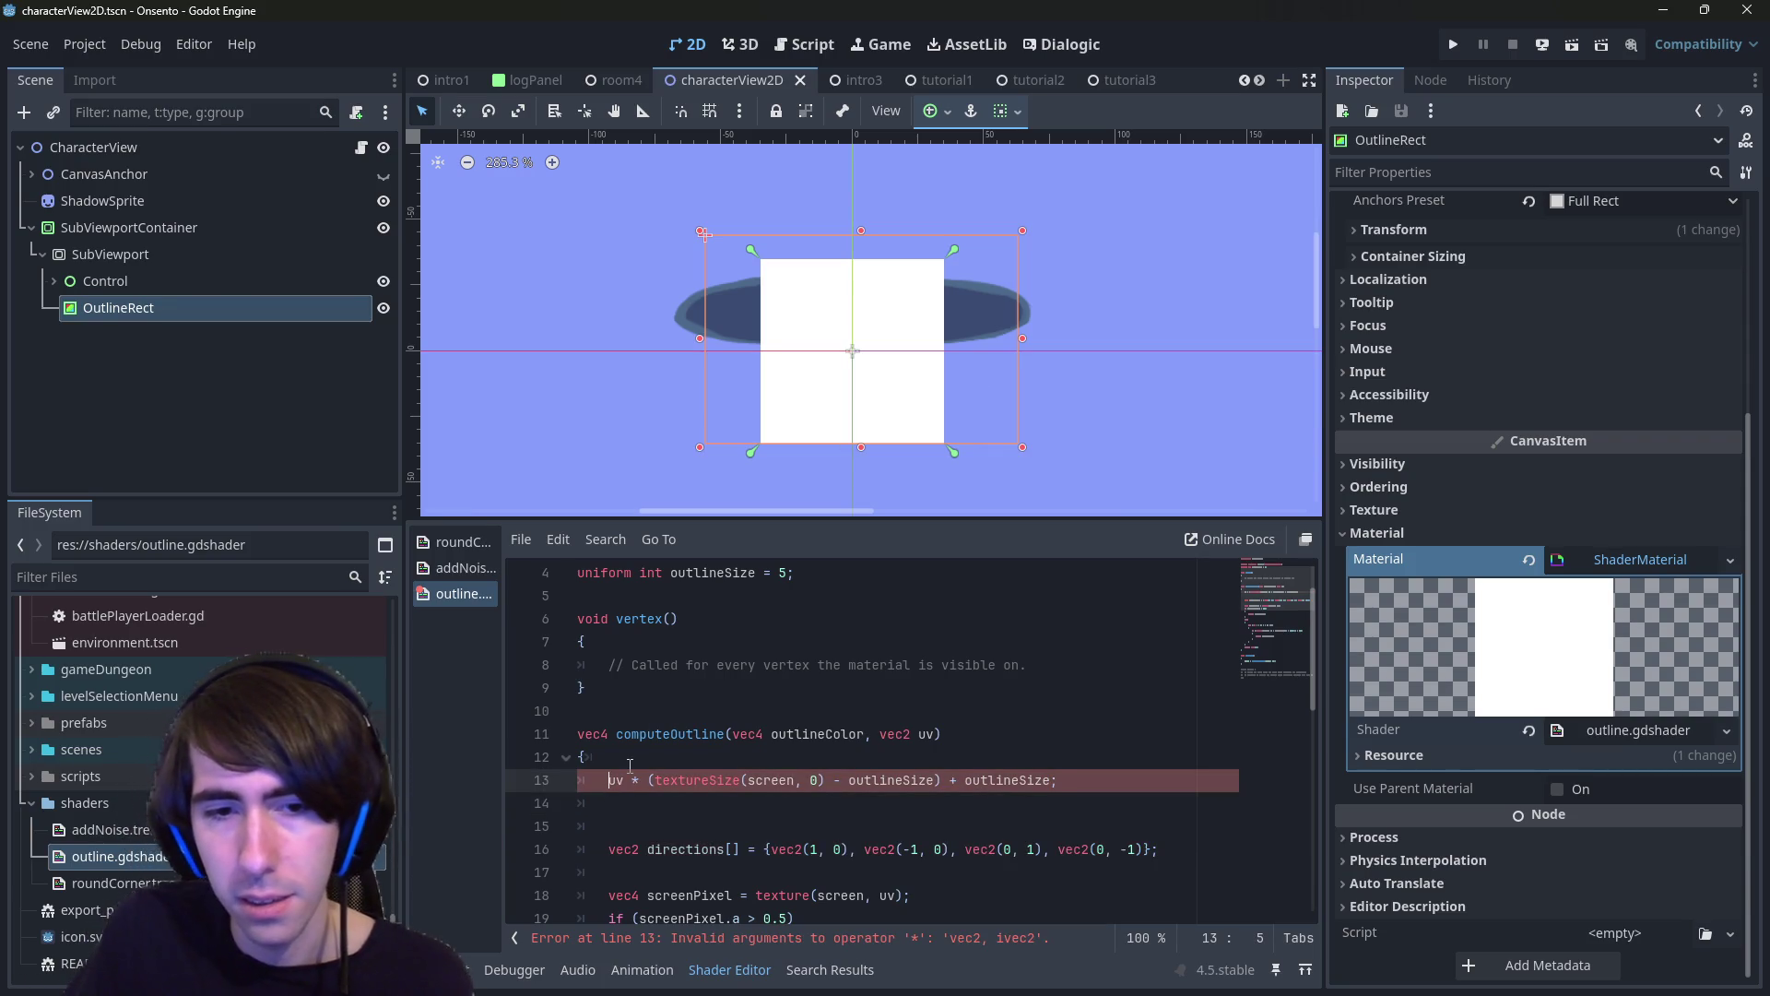
pyautogui.write('u')
pyautogui.press('BackSpace')
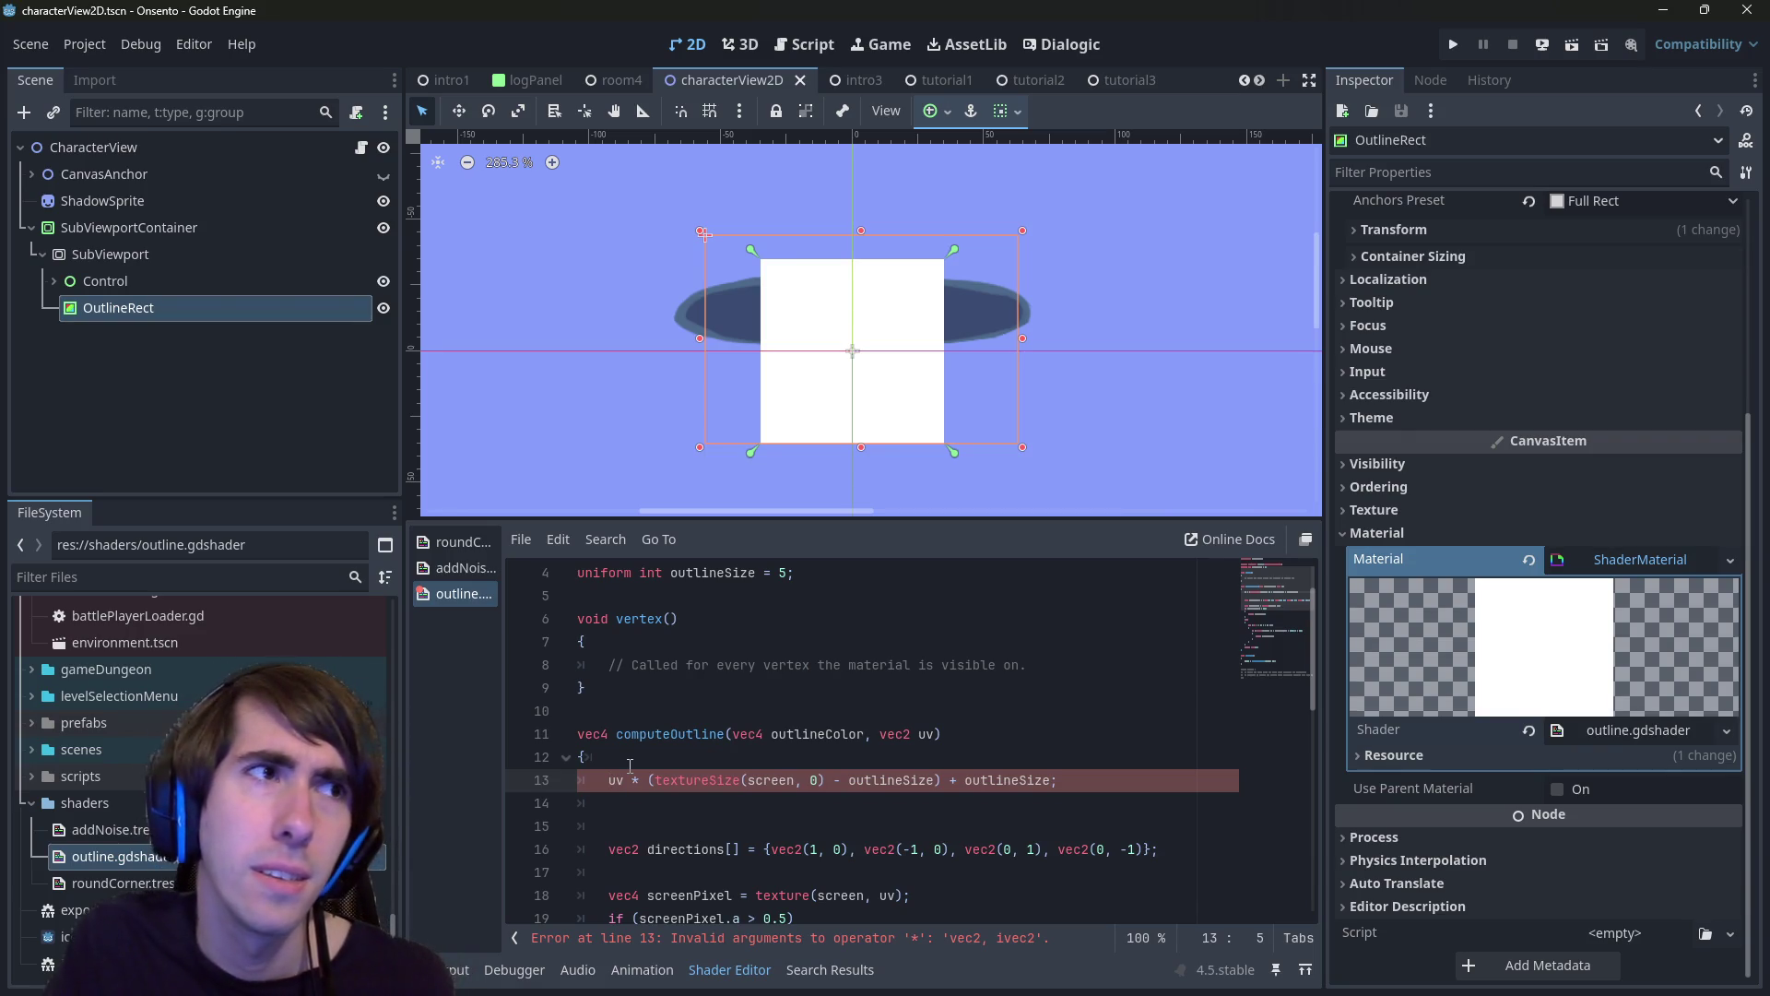
pyautogui.press('Delete')
pyautogui.press('Delete')
pyautogui.press('Delete')
pyautogui.press('Delete')
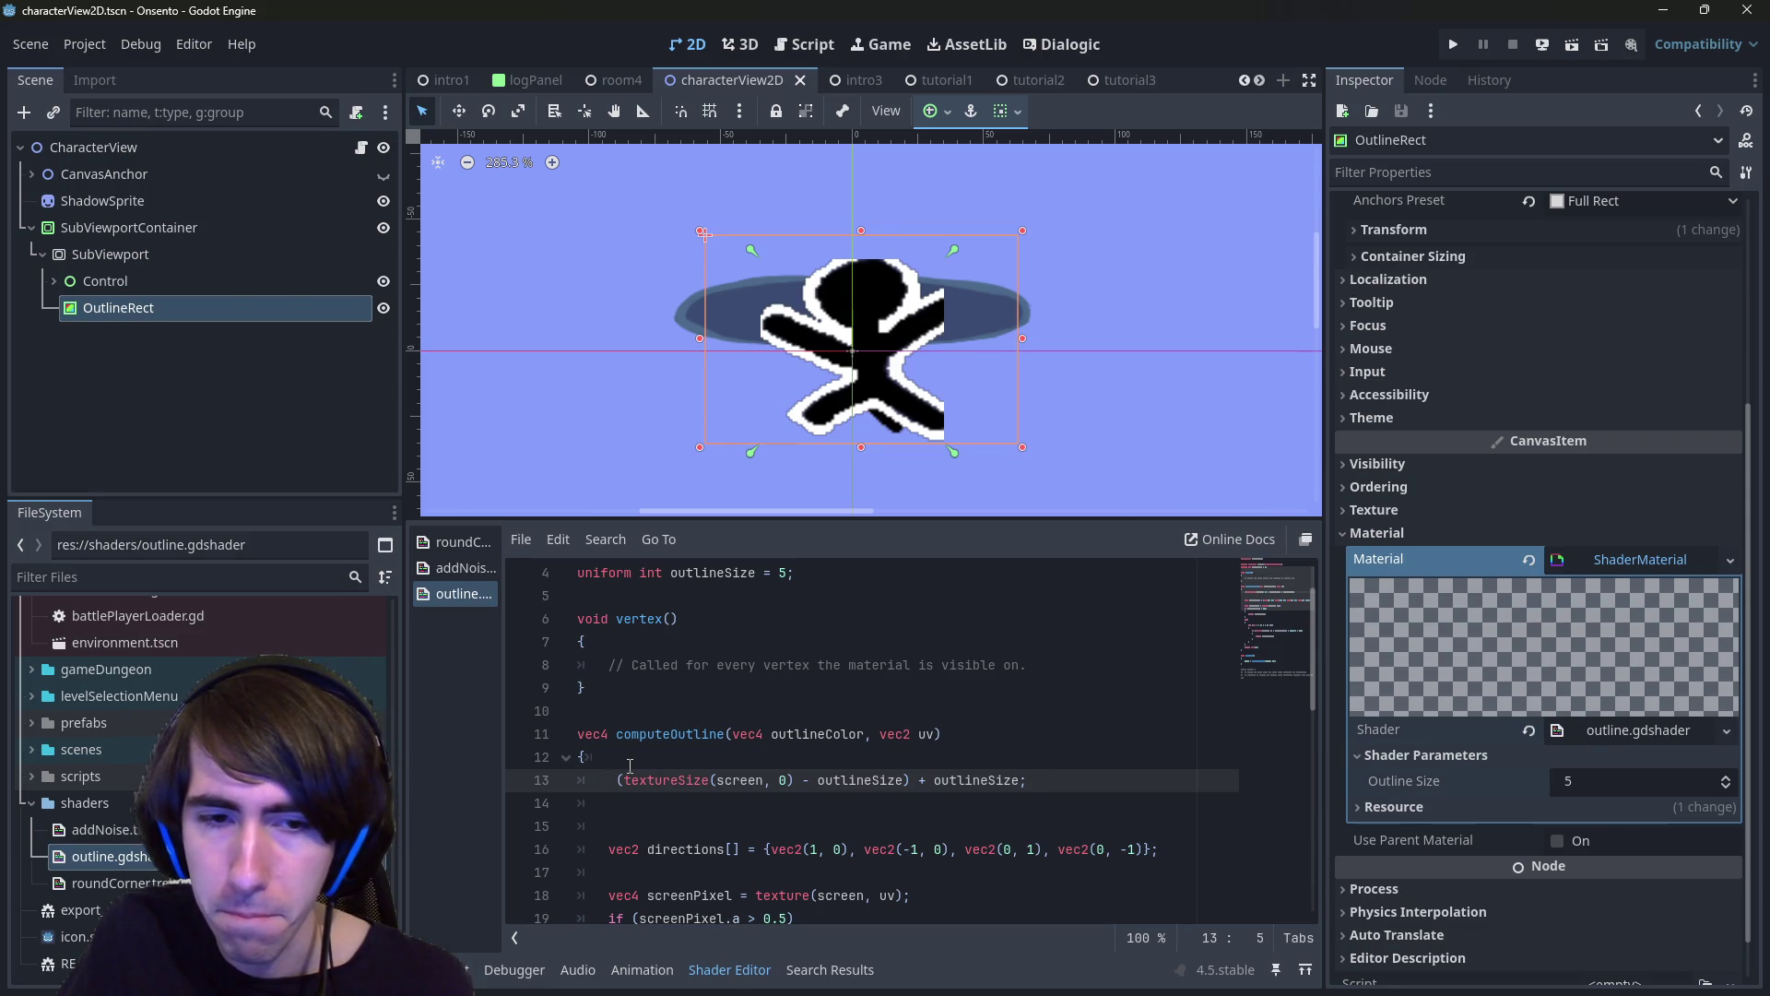
pyautogui.write('uv *')
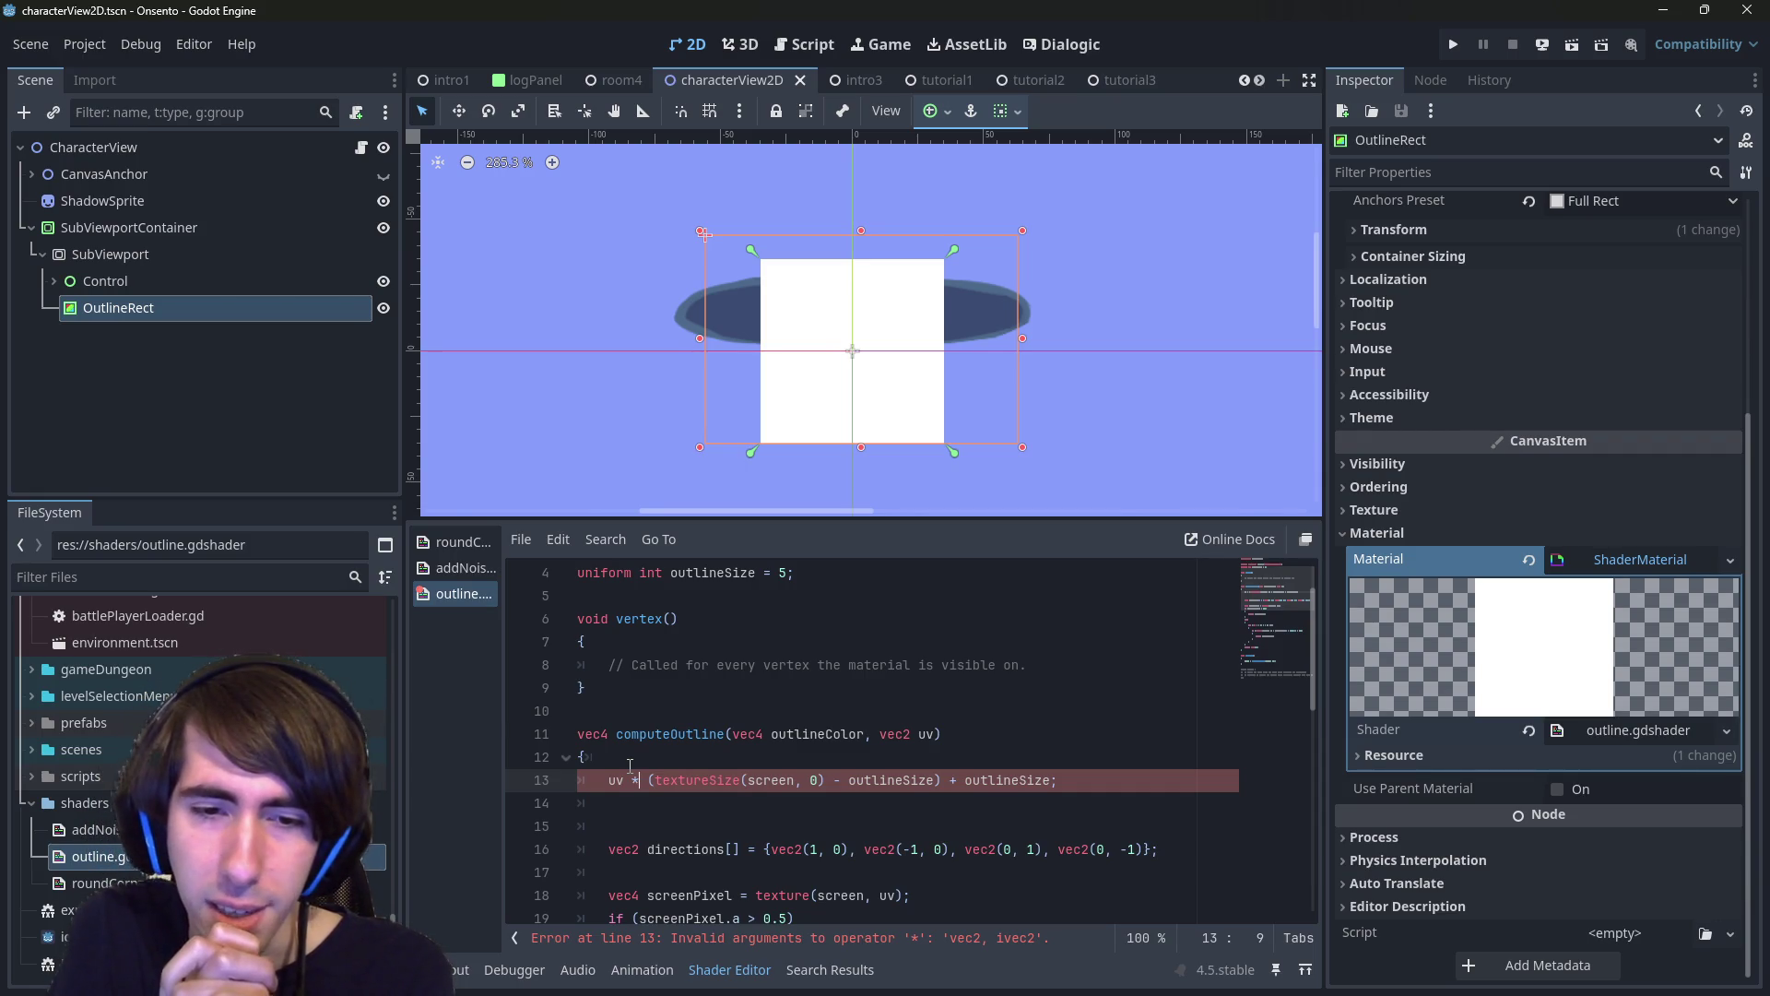
pyautogui.press('Left')
pyautogui.press('Left')
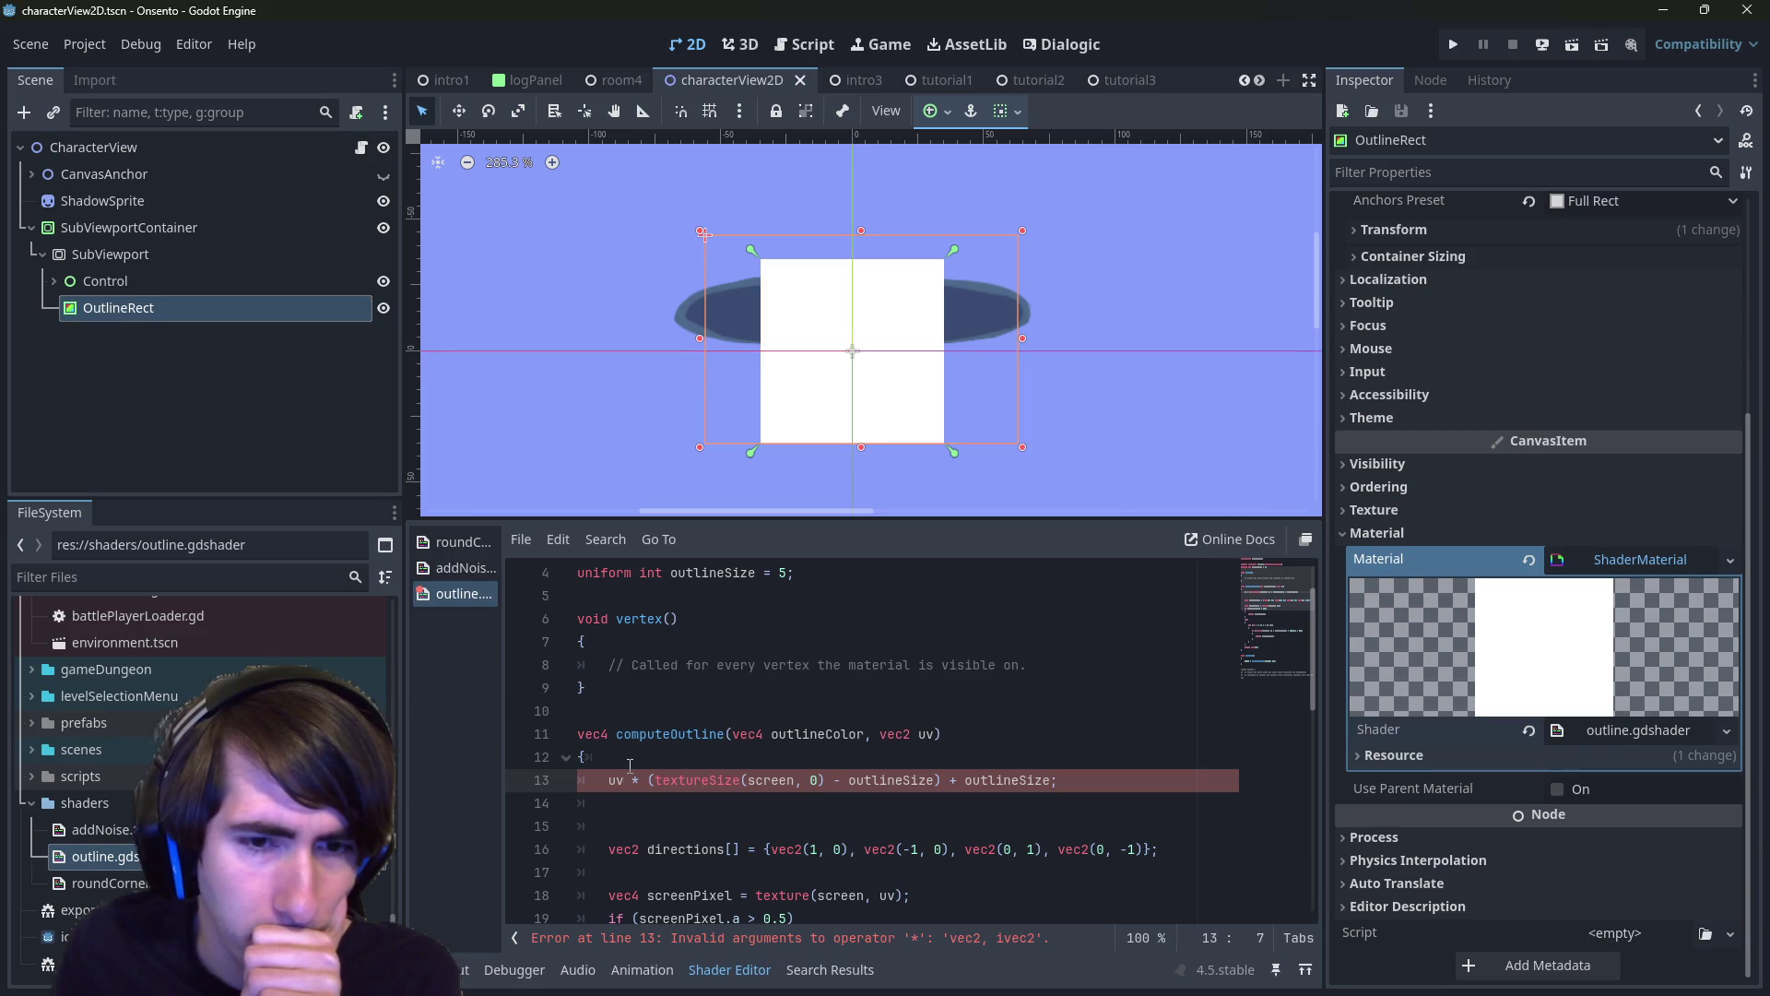
pyautogui.press('Up')
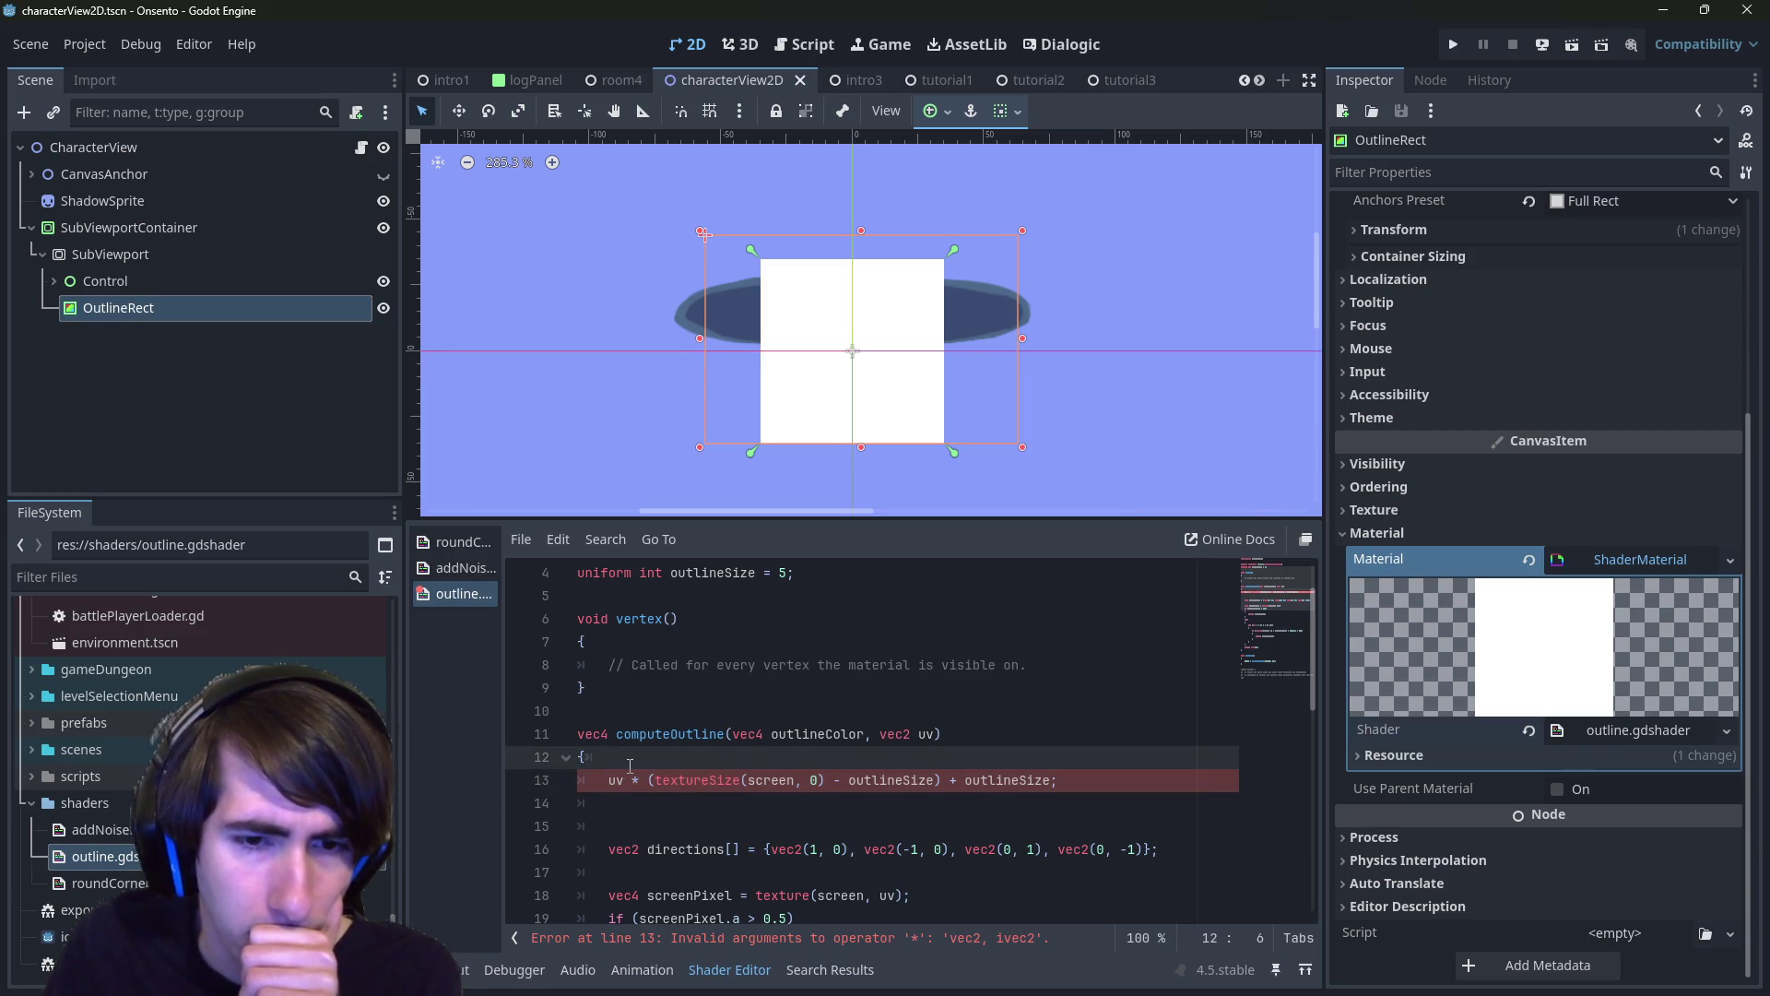
pyautogui.press('Return')
pyautogui.press('Return')
pyautogui.press('Right')
pyautogui.press('Right')
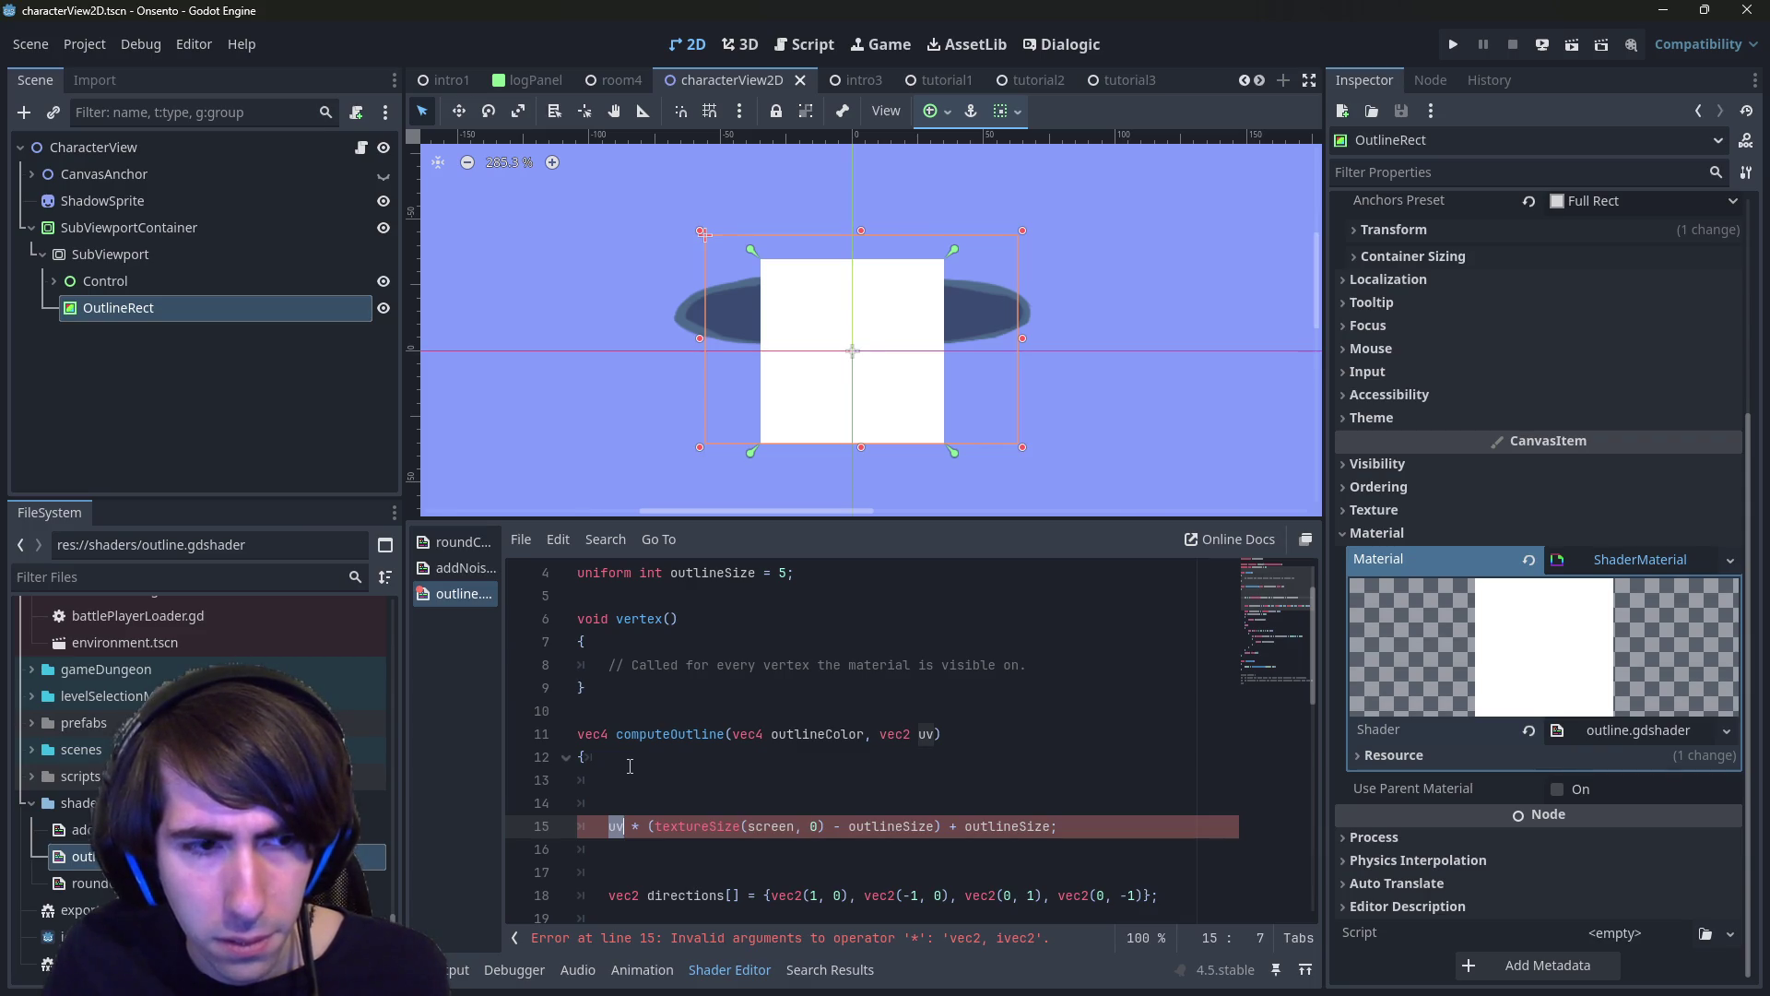
pyautogui.press('Up')
pyautogui.press('Up')
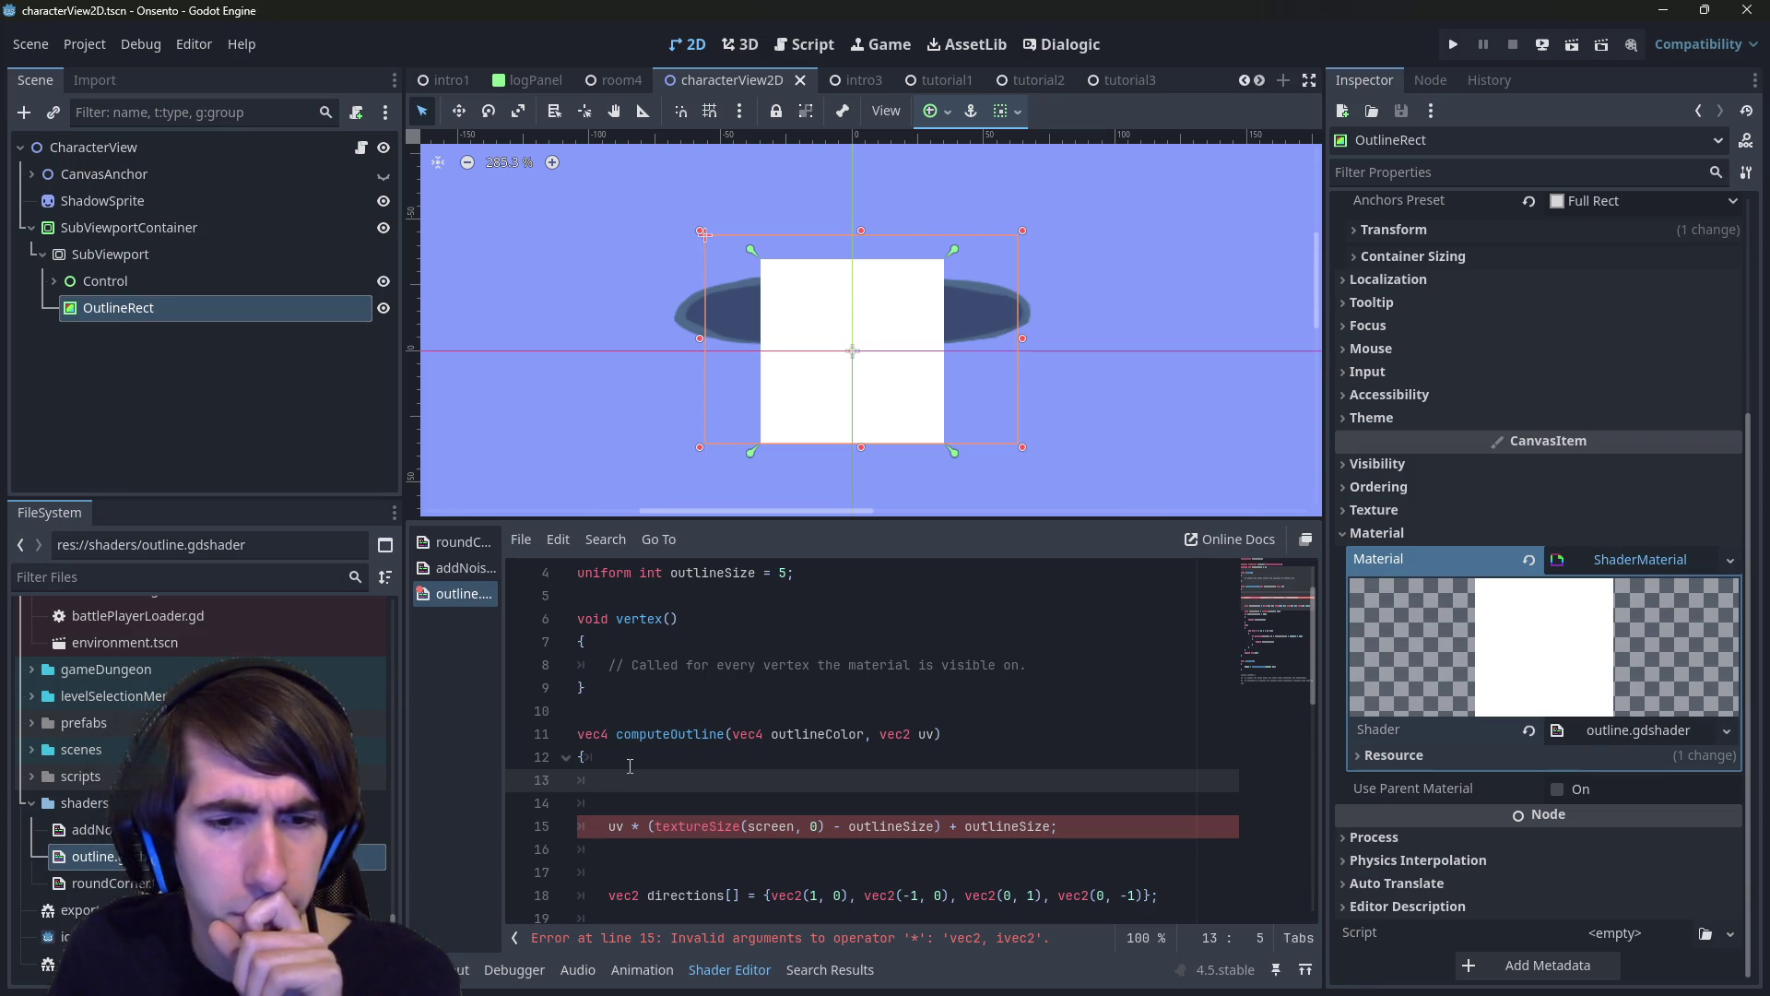
pyautogui.press('BackSpace')
pyautogui.press('BackSpace')
pyautogui.press('BackSpace')
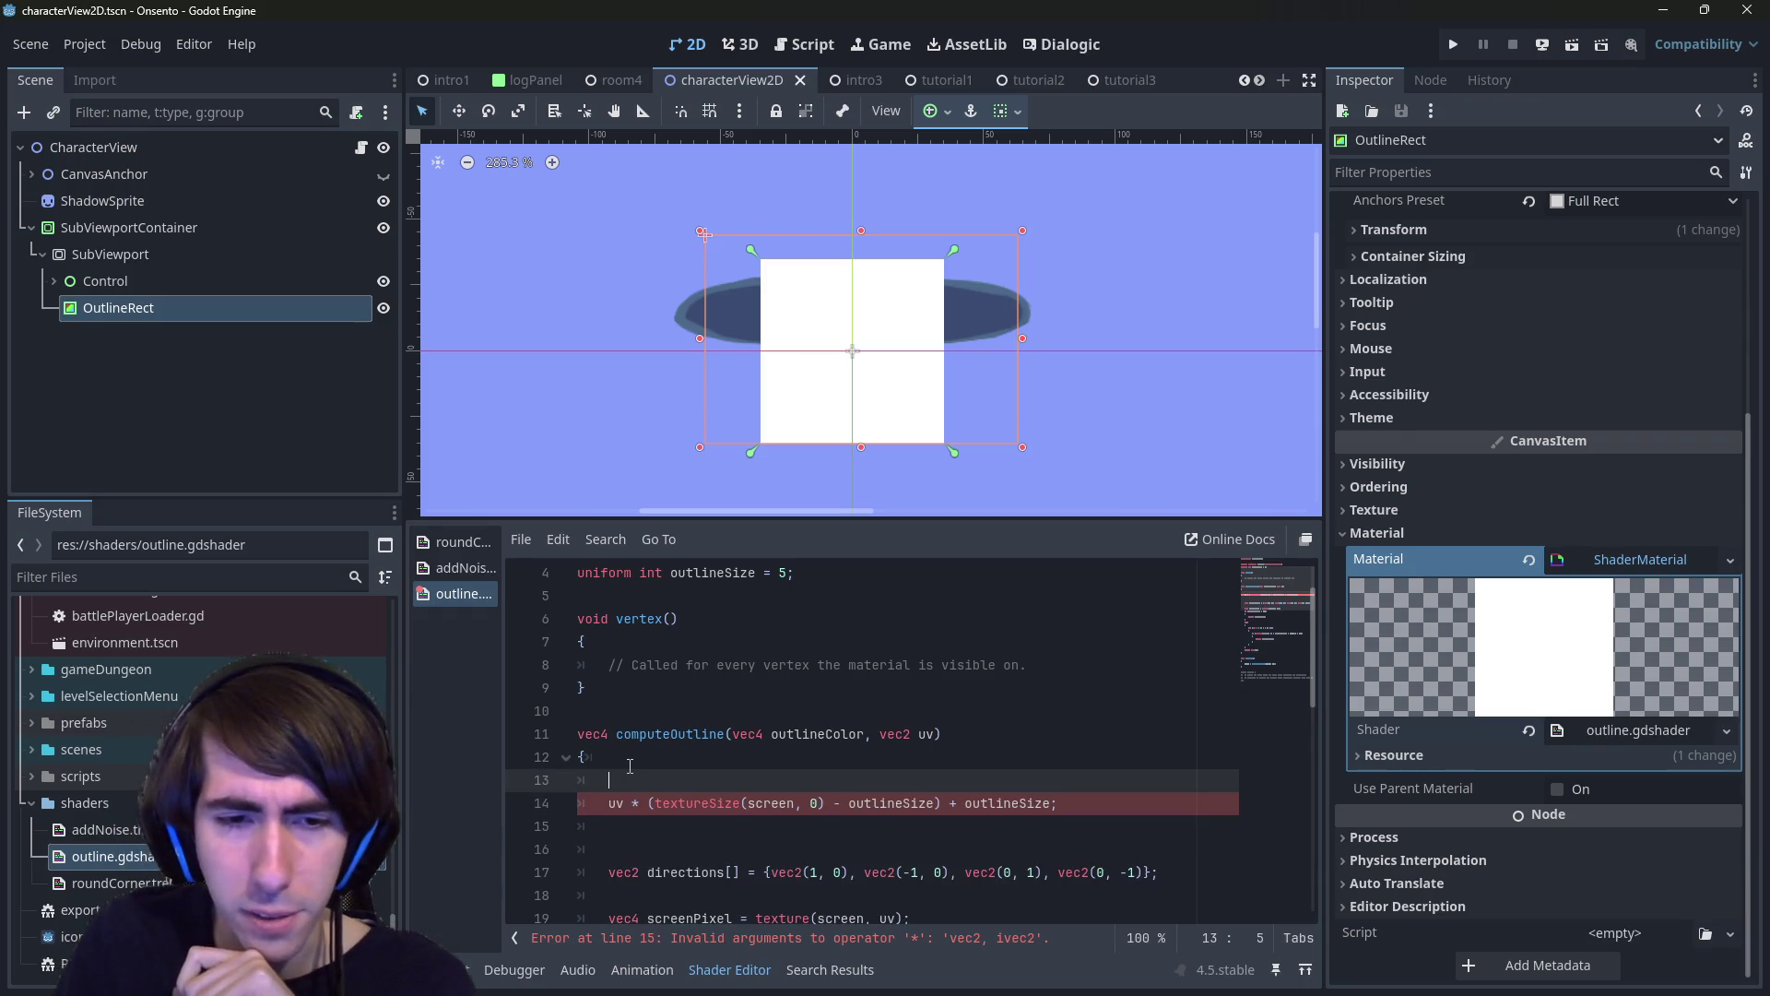
pyautogui.press('Down')
pyautogui.press('Down')
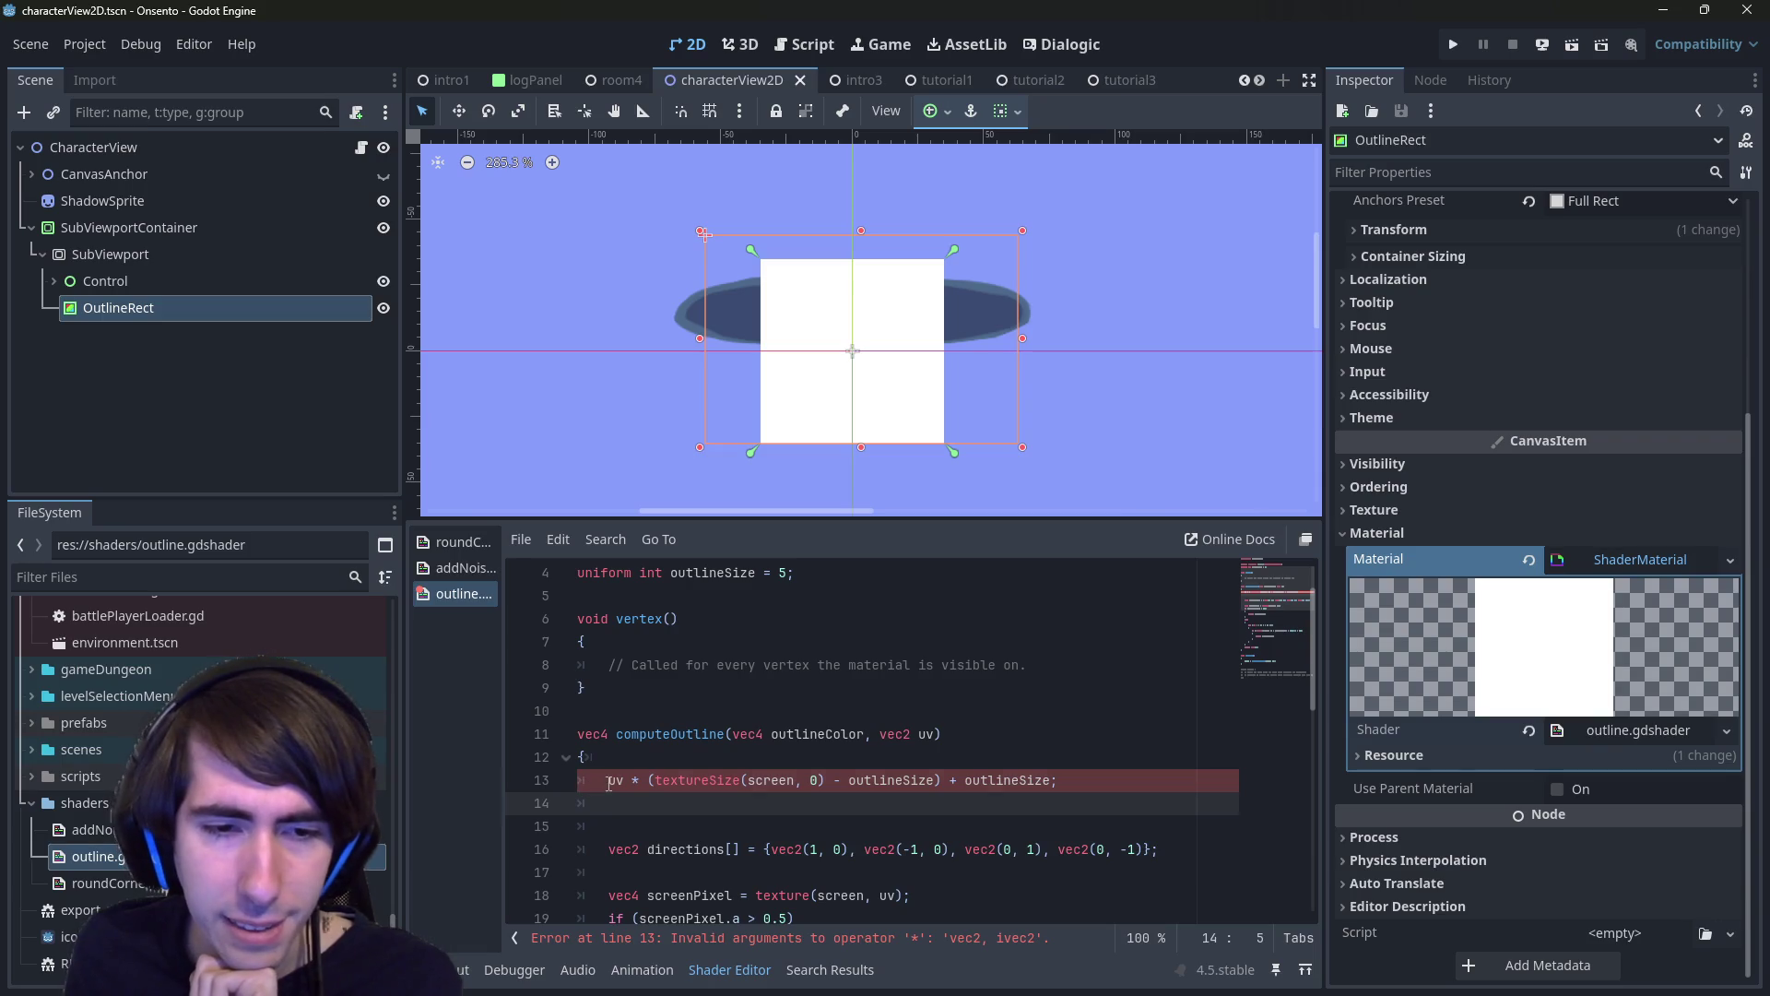
pyautogui.moveTo(609, 780); pyautogui.dragTo(1065, 785)
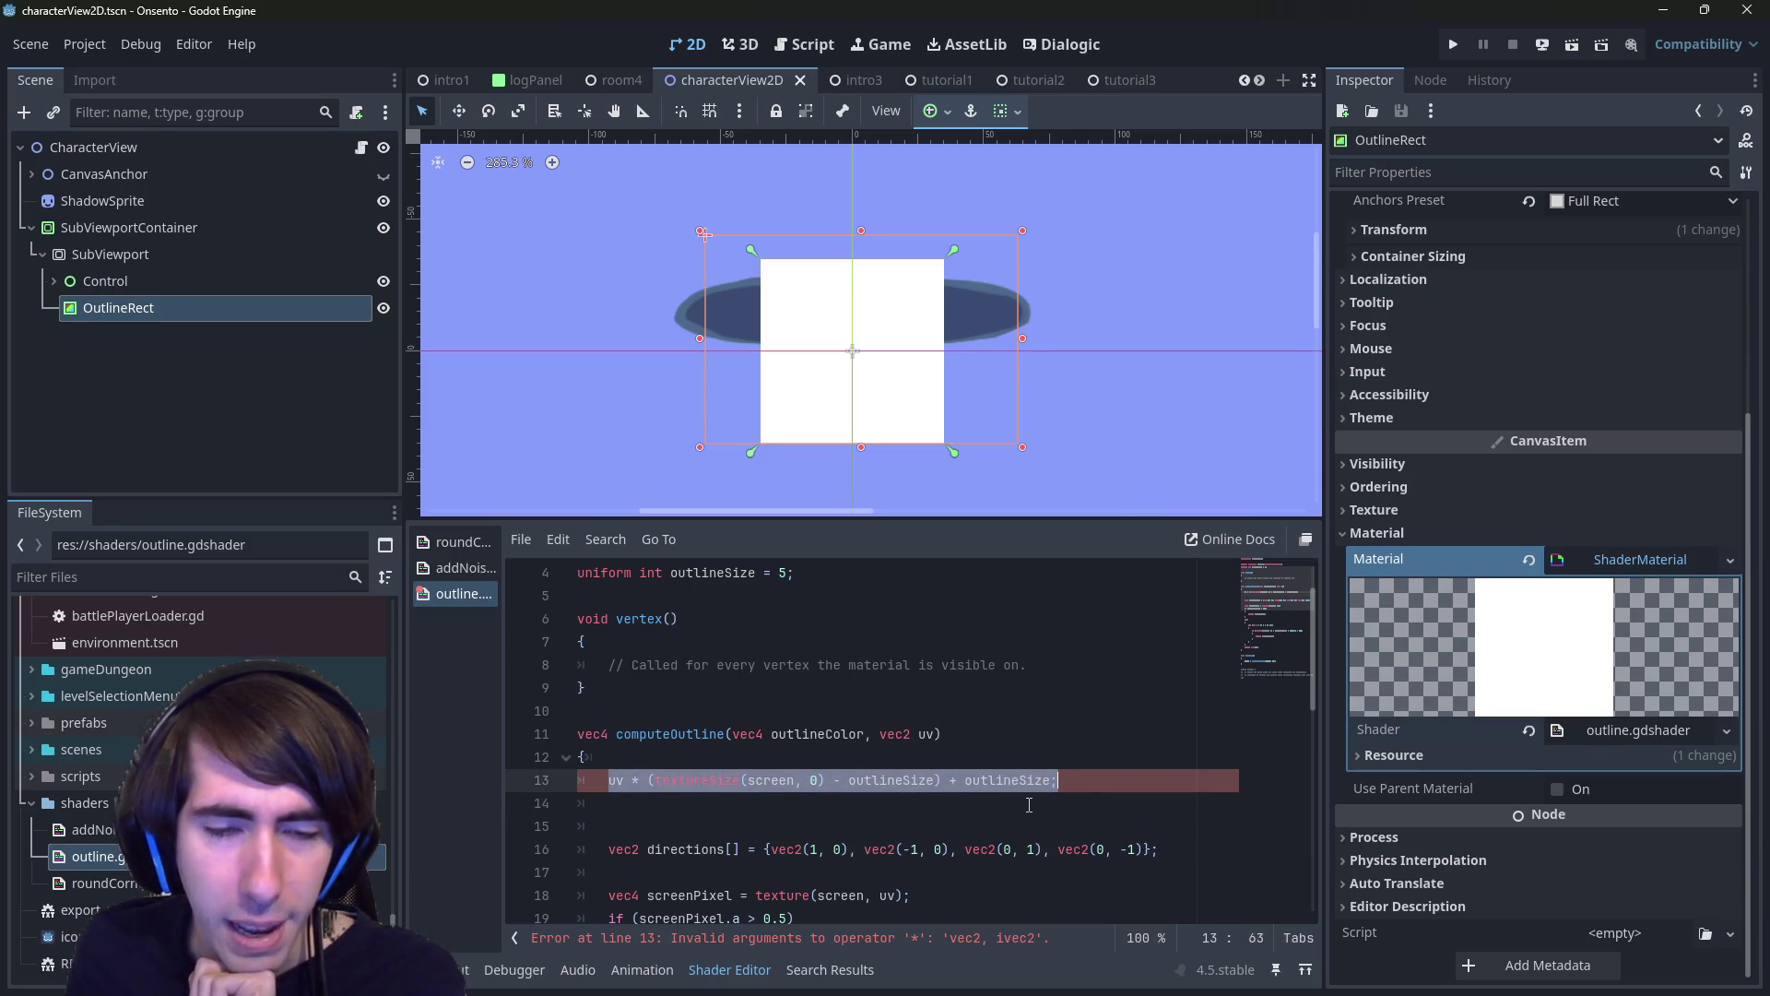
pyautogui.click(1029, 805)
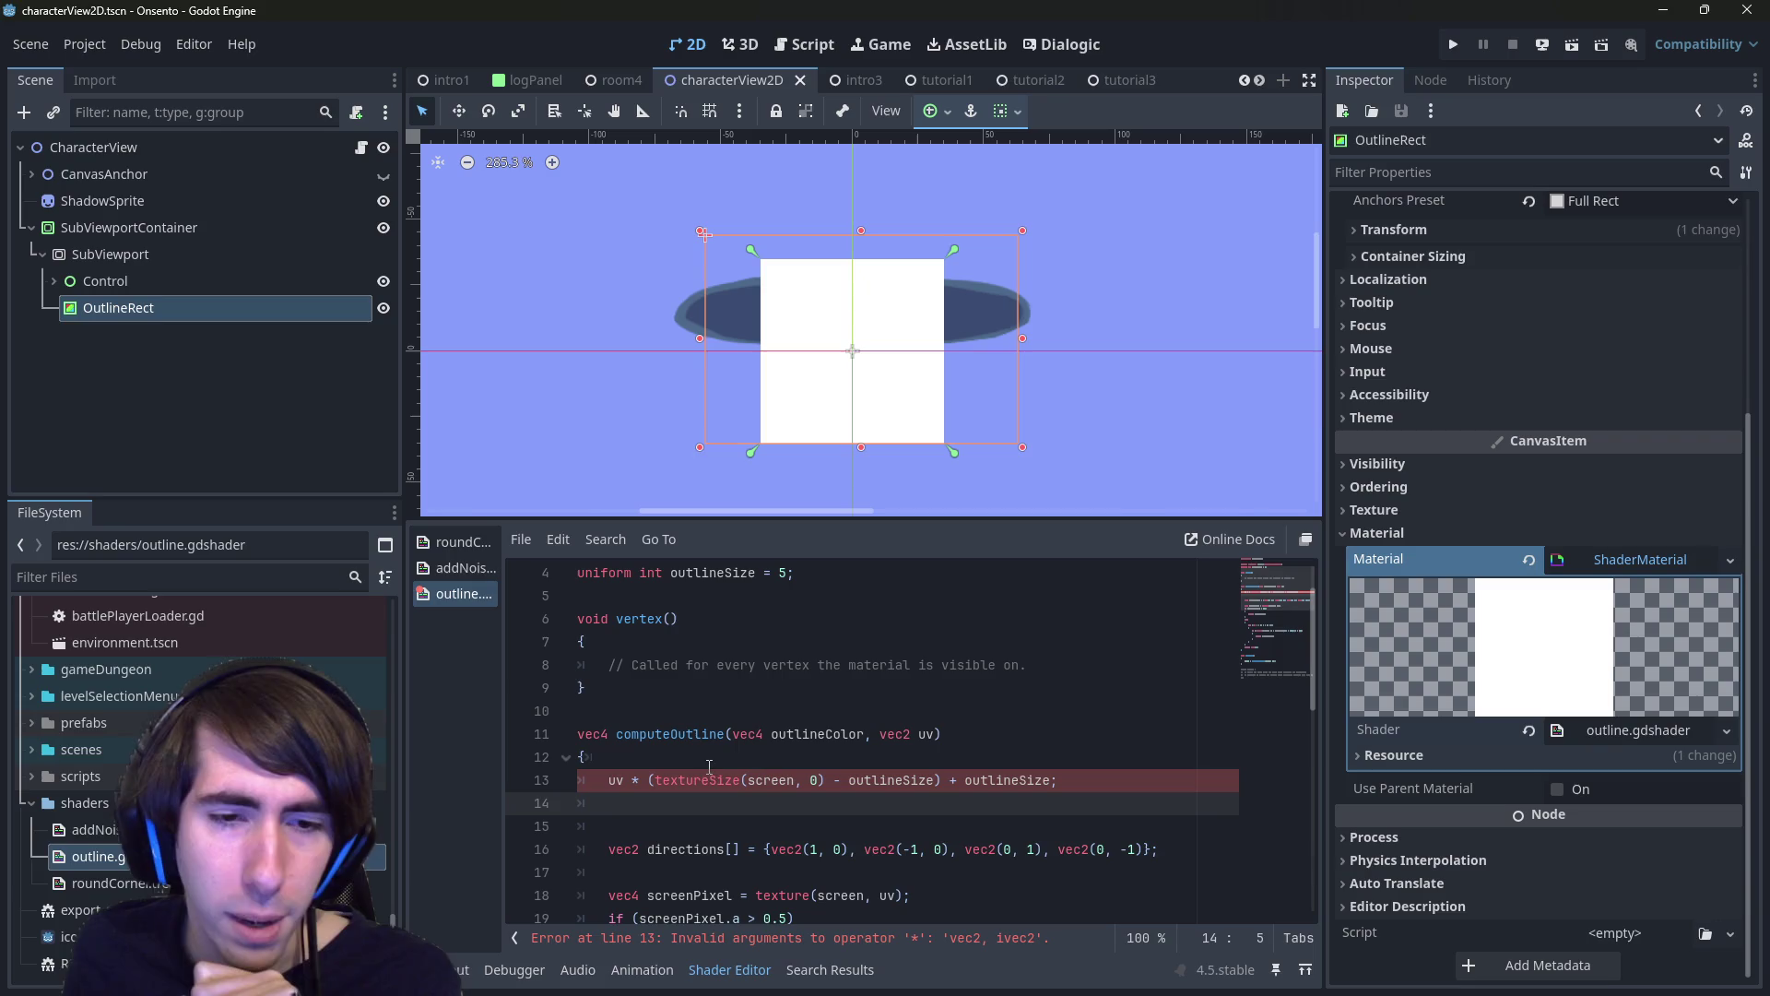
pyautogui.click(657, 782)
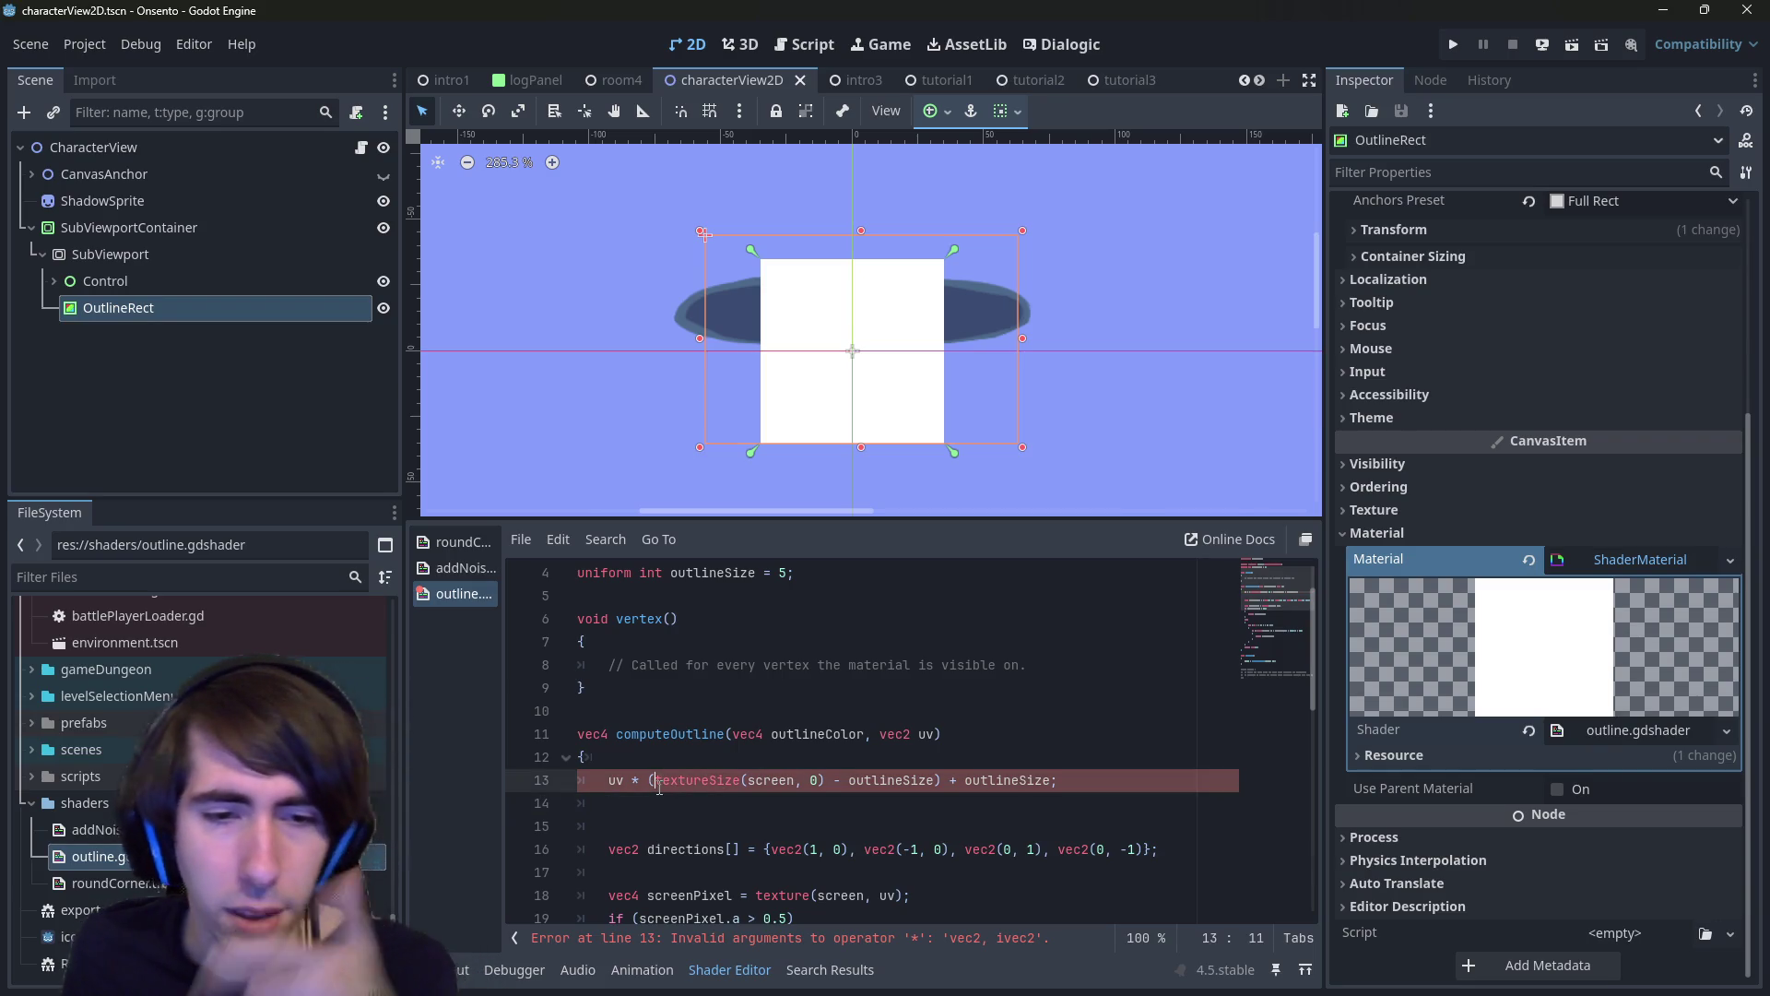
pyautogui.moveTo(659, 782); pyautogui.dragTo(836, 782)
pyautogui.click(808, 807)
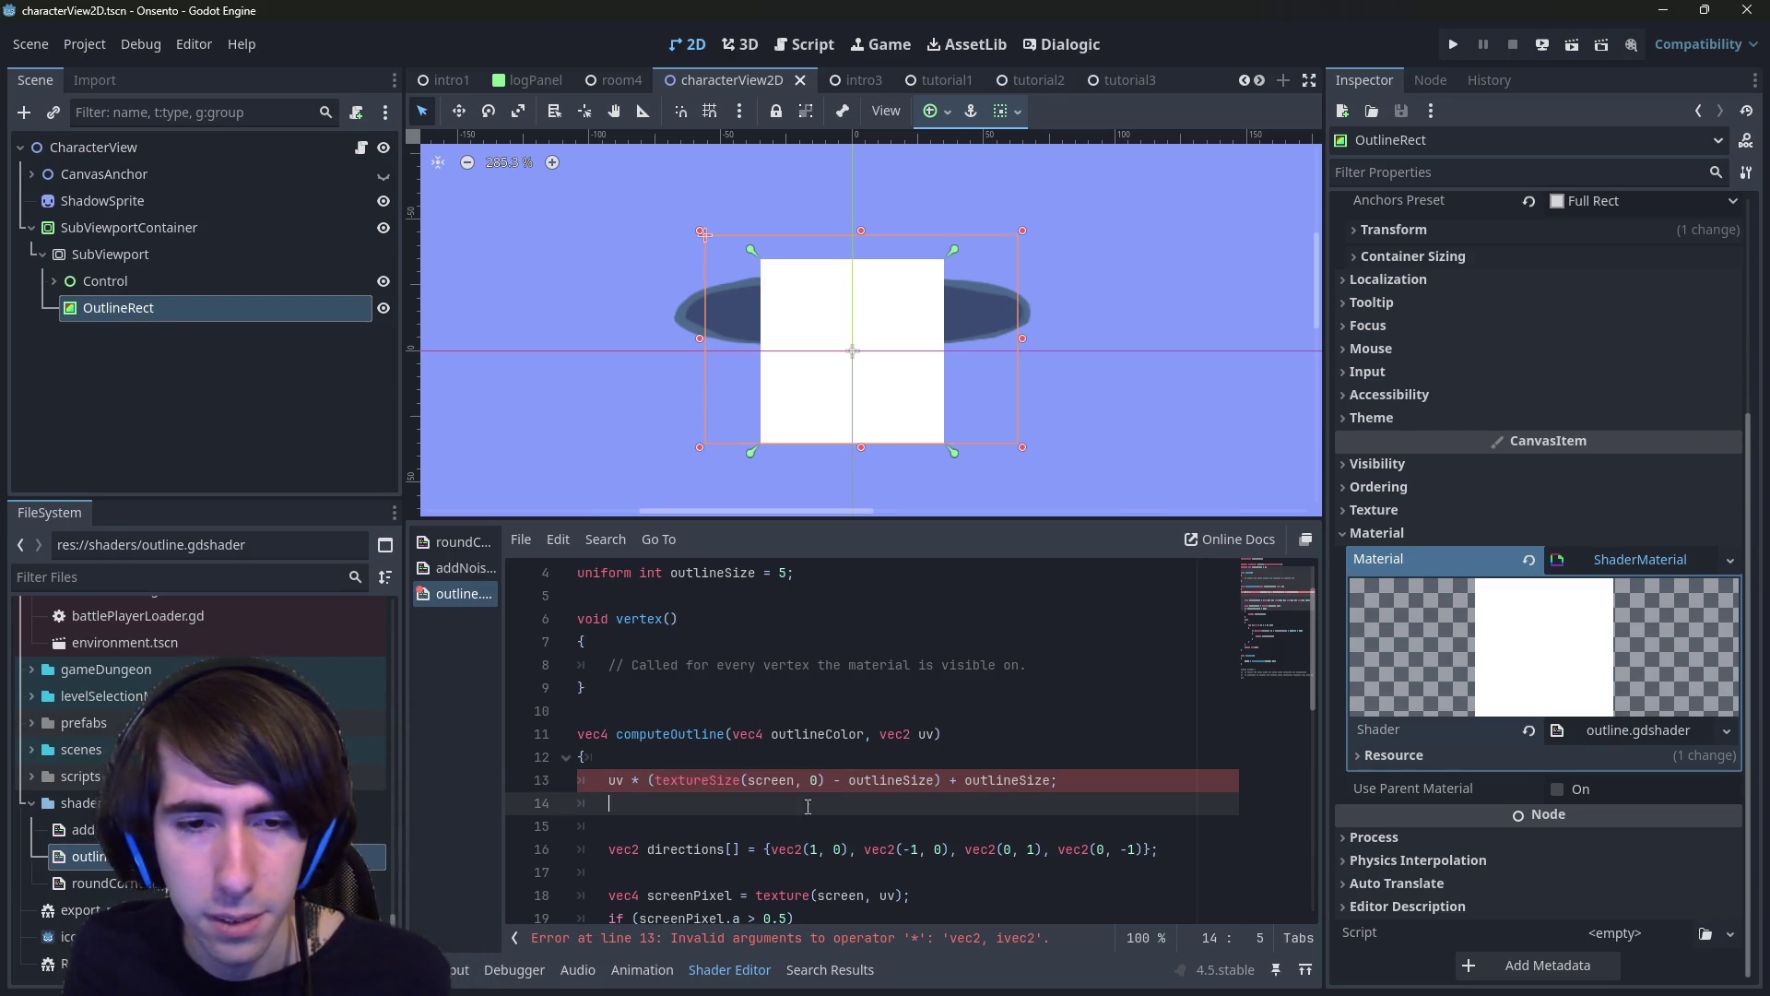
pyautogui.scroll(-1, 766, 751)
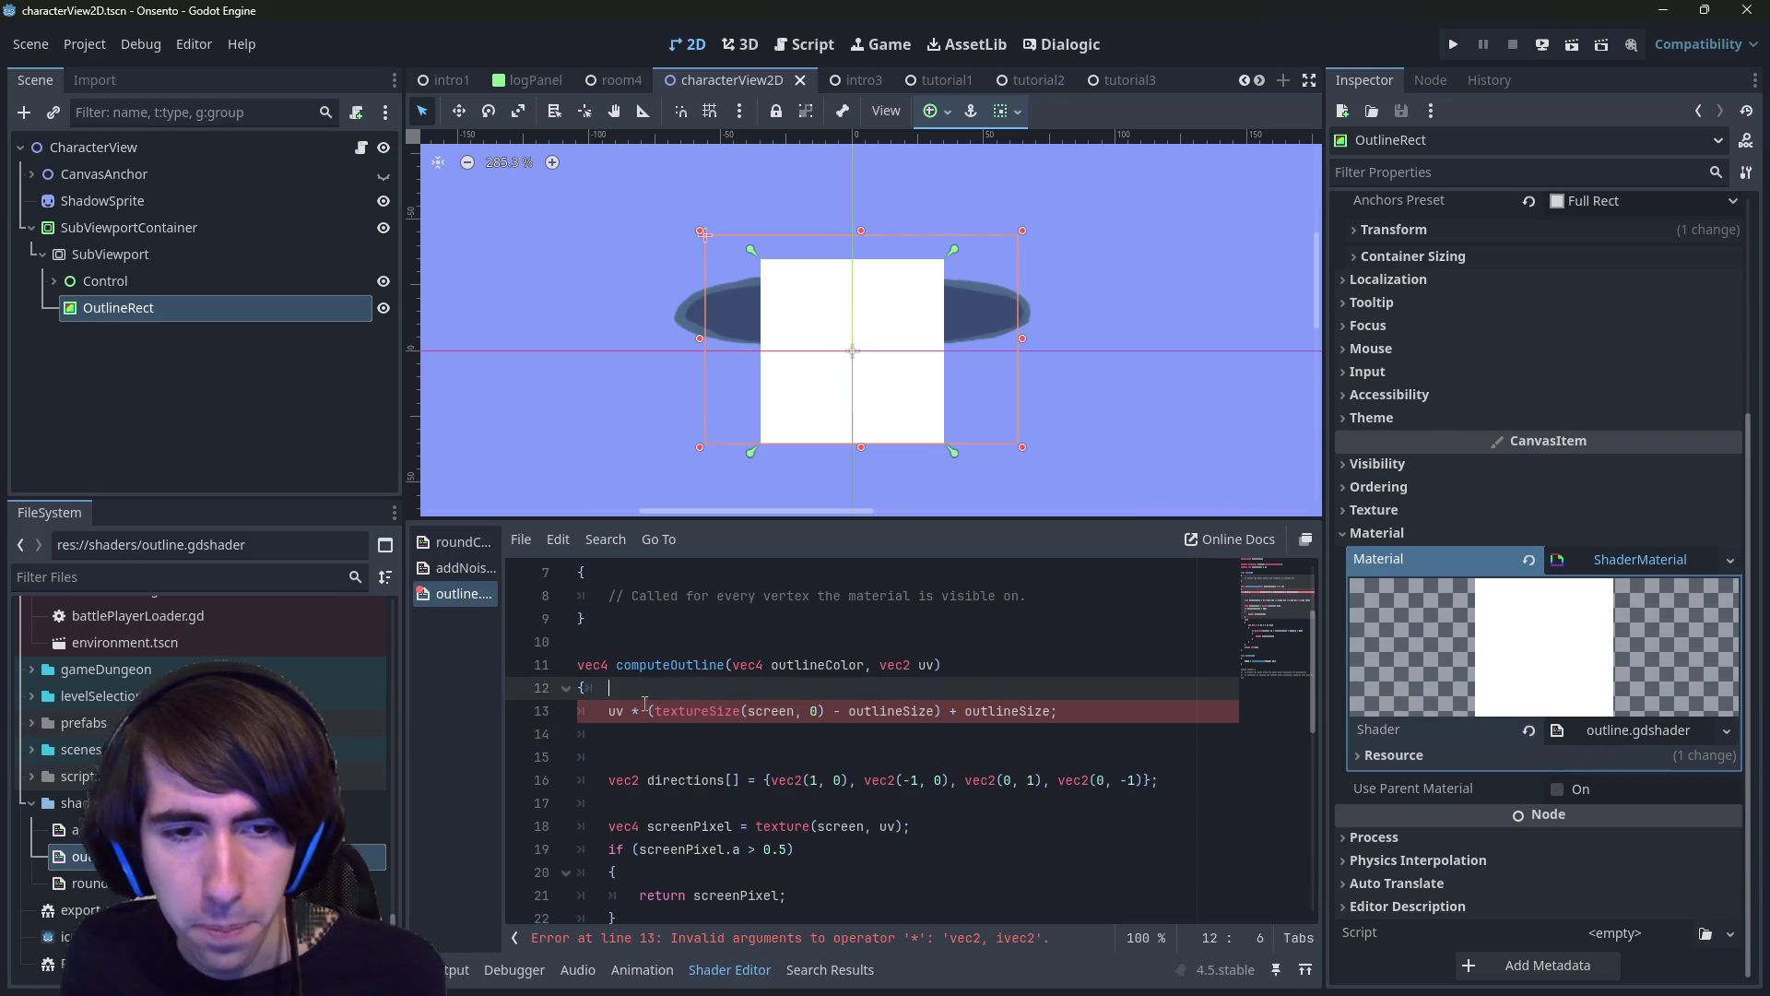
# Step: Assign the uv expression to vec2 samplingUVs and start a vec2 texture declaration above it
pyautogui.click(608, 712)
pyautogui.scroll(-1, 669, 696)
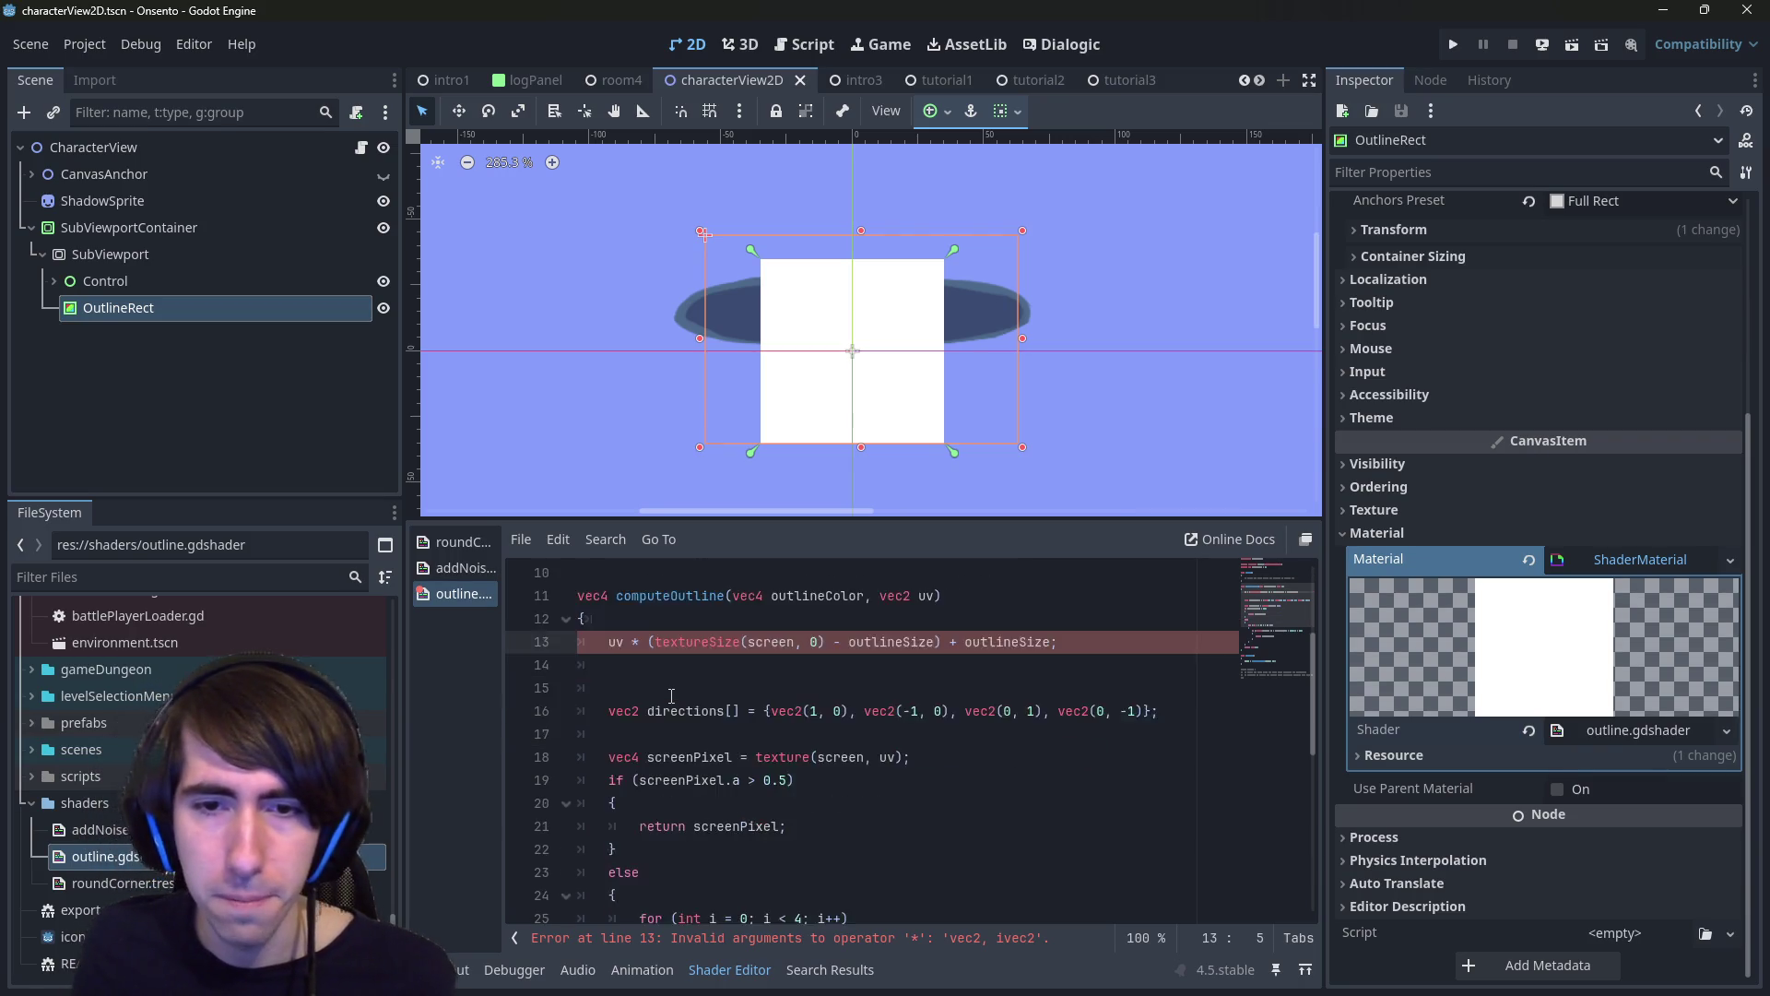
pyautogui.scroll(1, 670, 696)
pyautogui.write('s')
pyautogui.press('BackSpace')
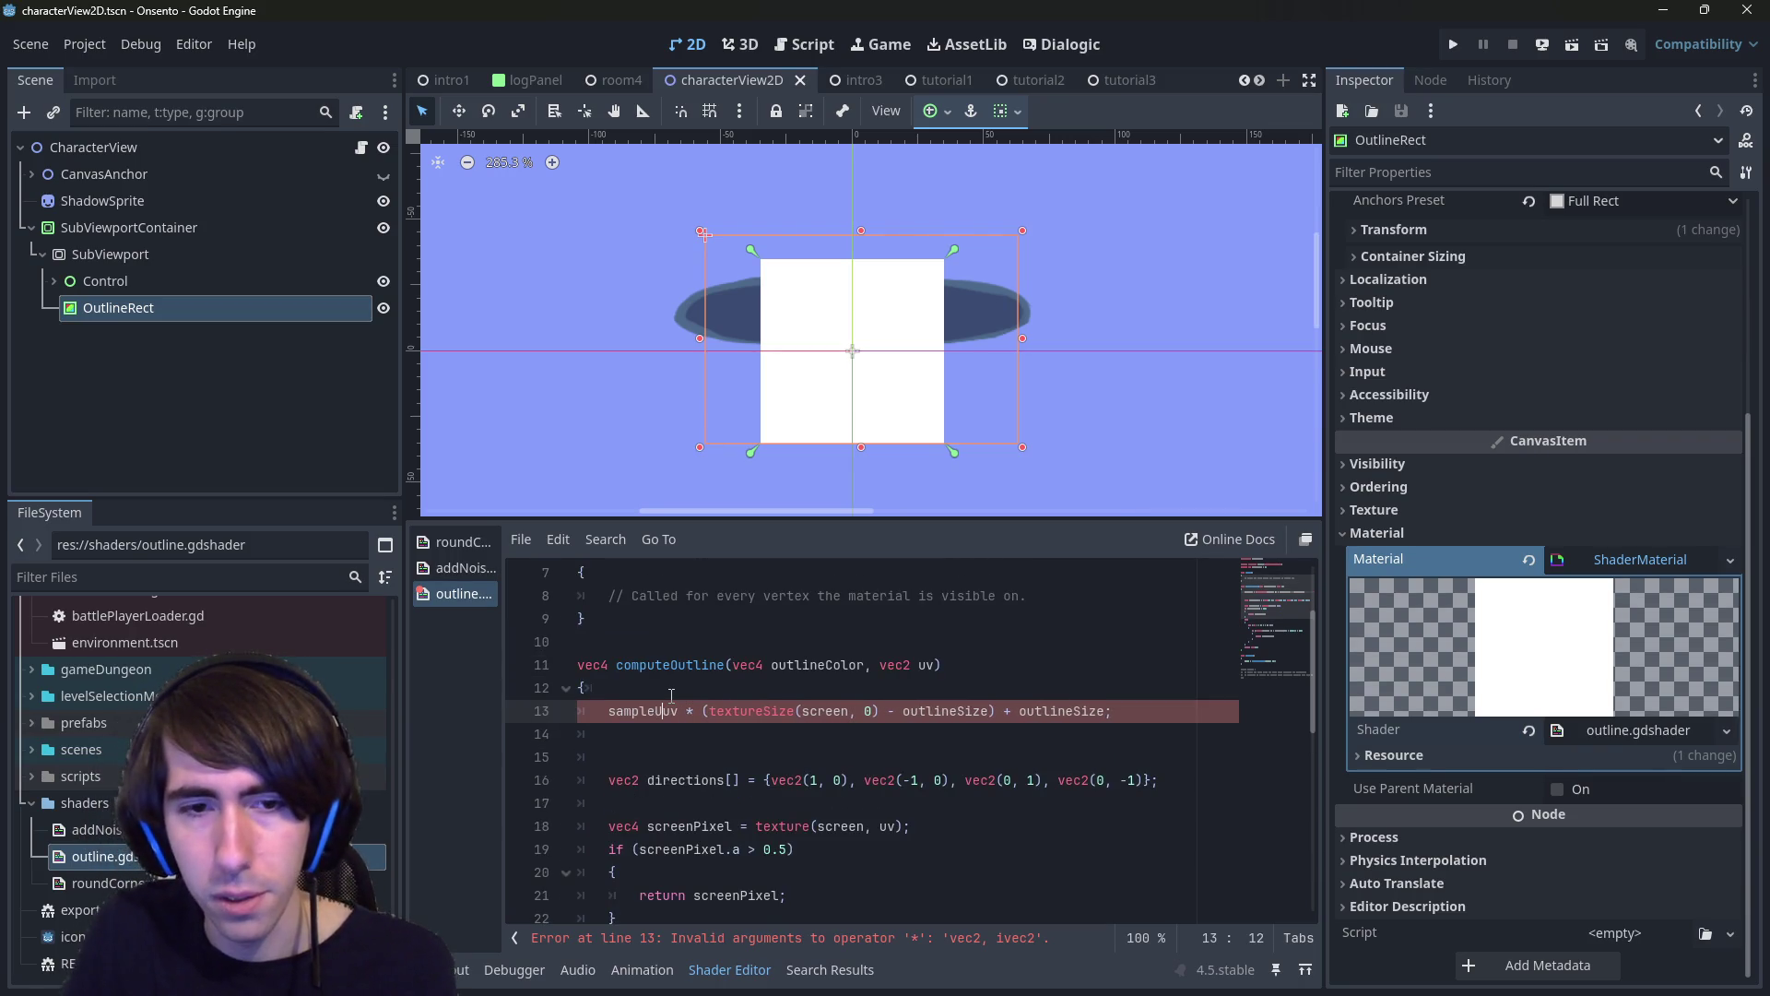
pyautogui.write('vec2 sam')
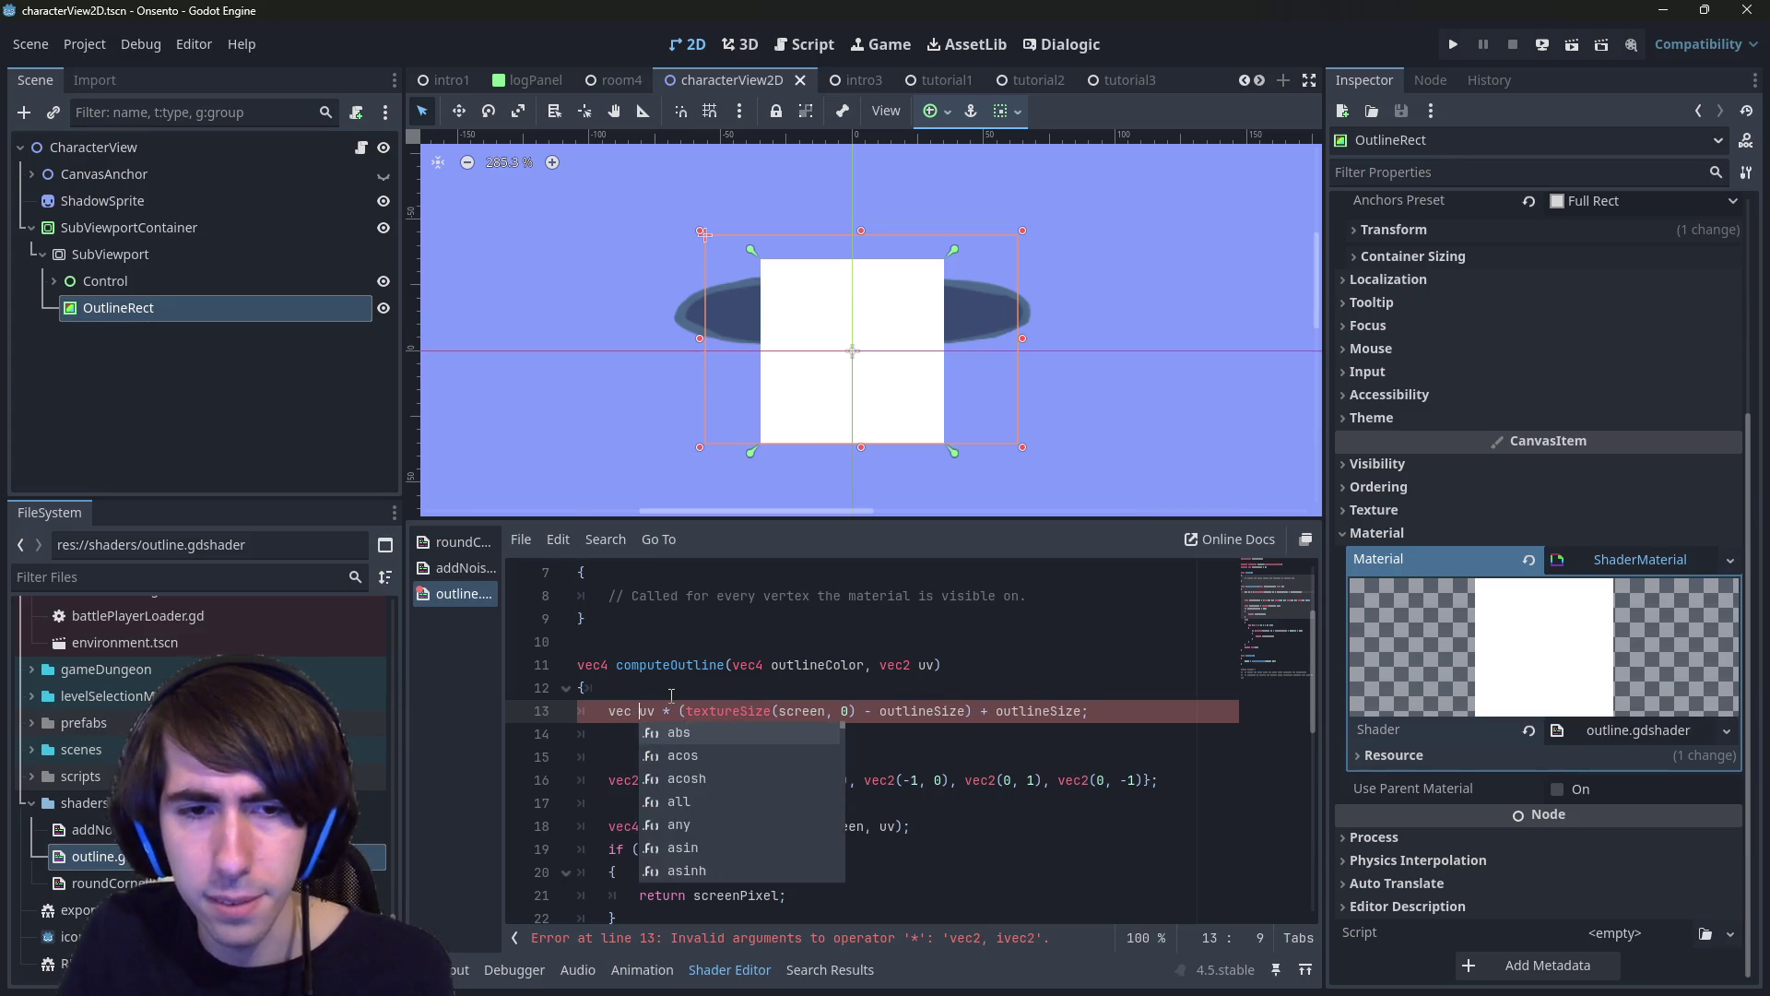
pyautogui.write('plingUVs ')
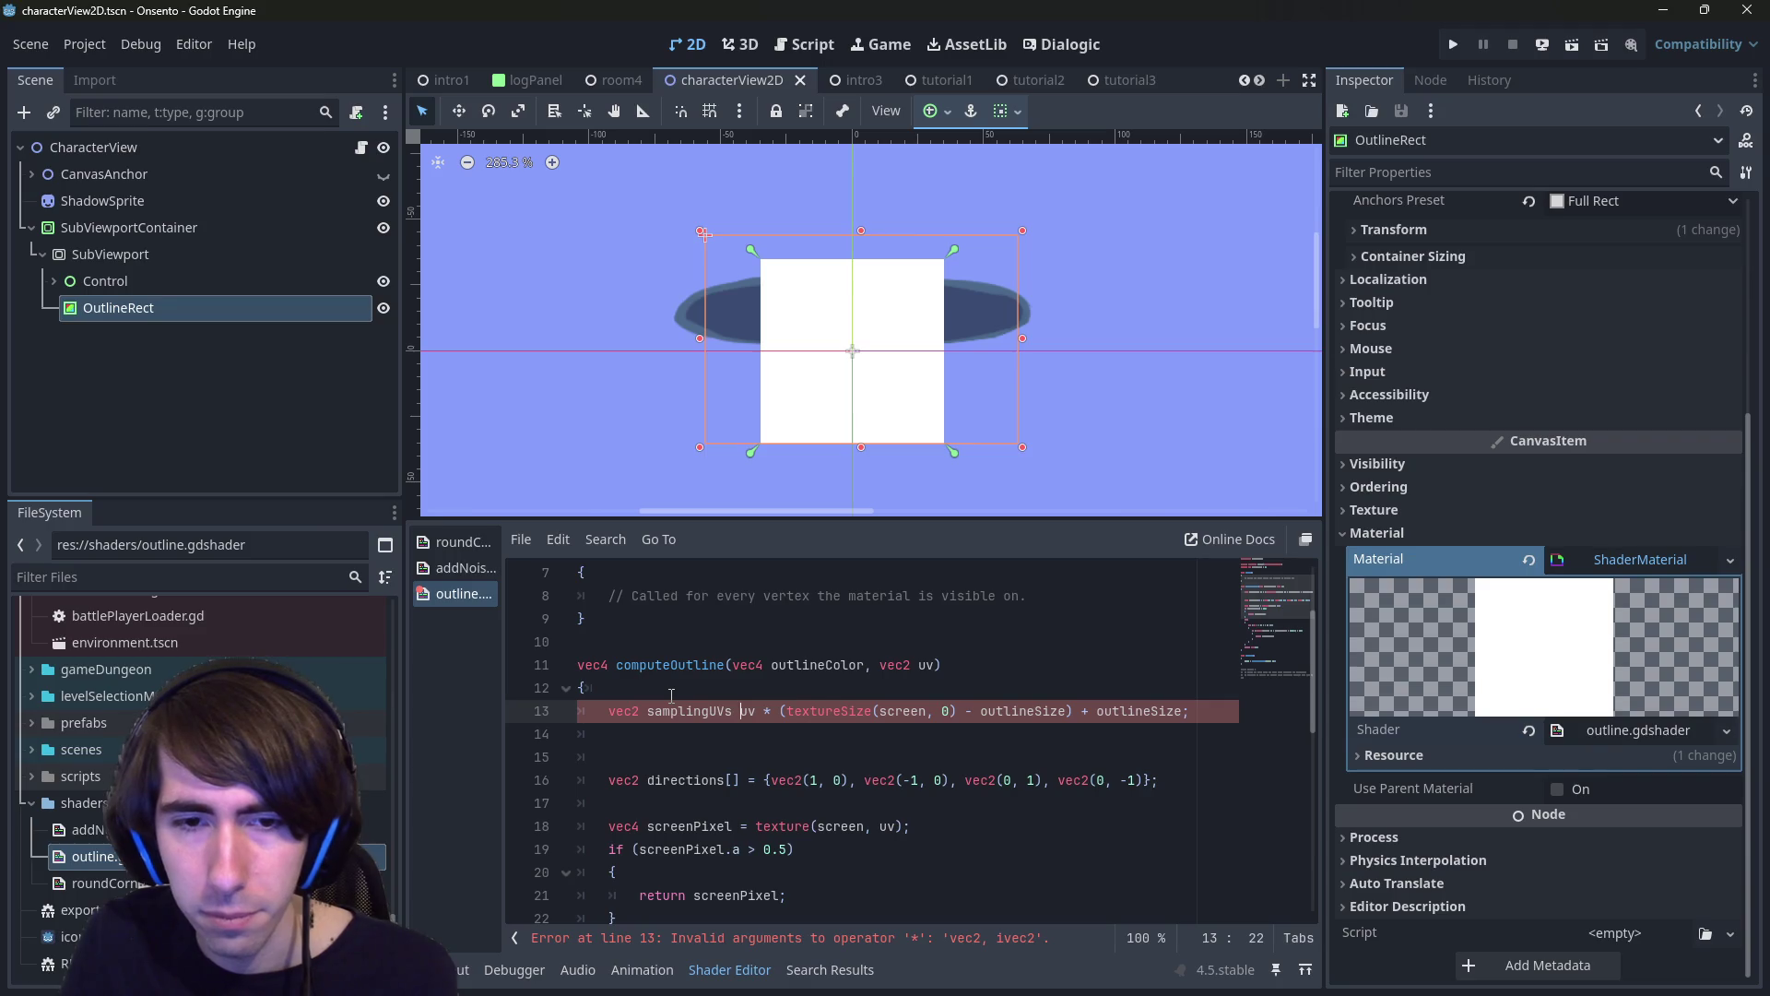
pyautogui.write('=')
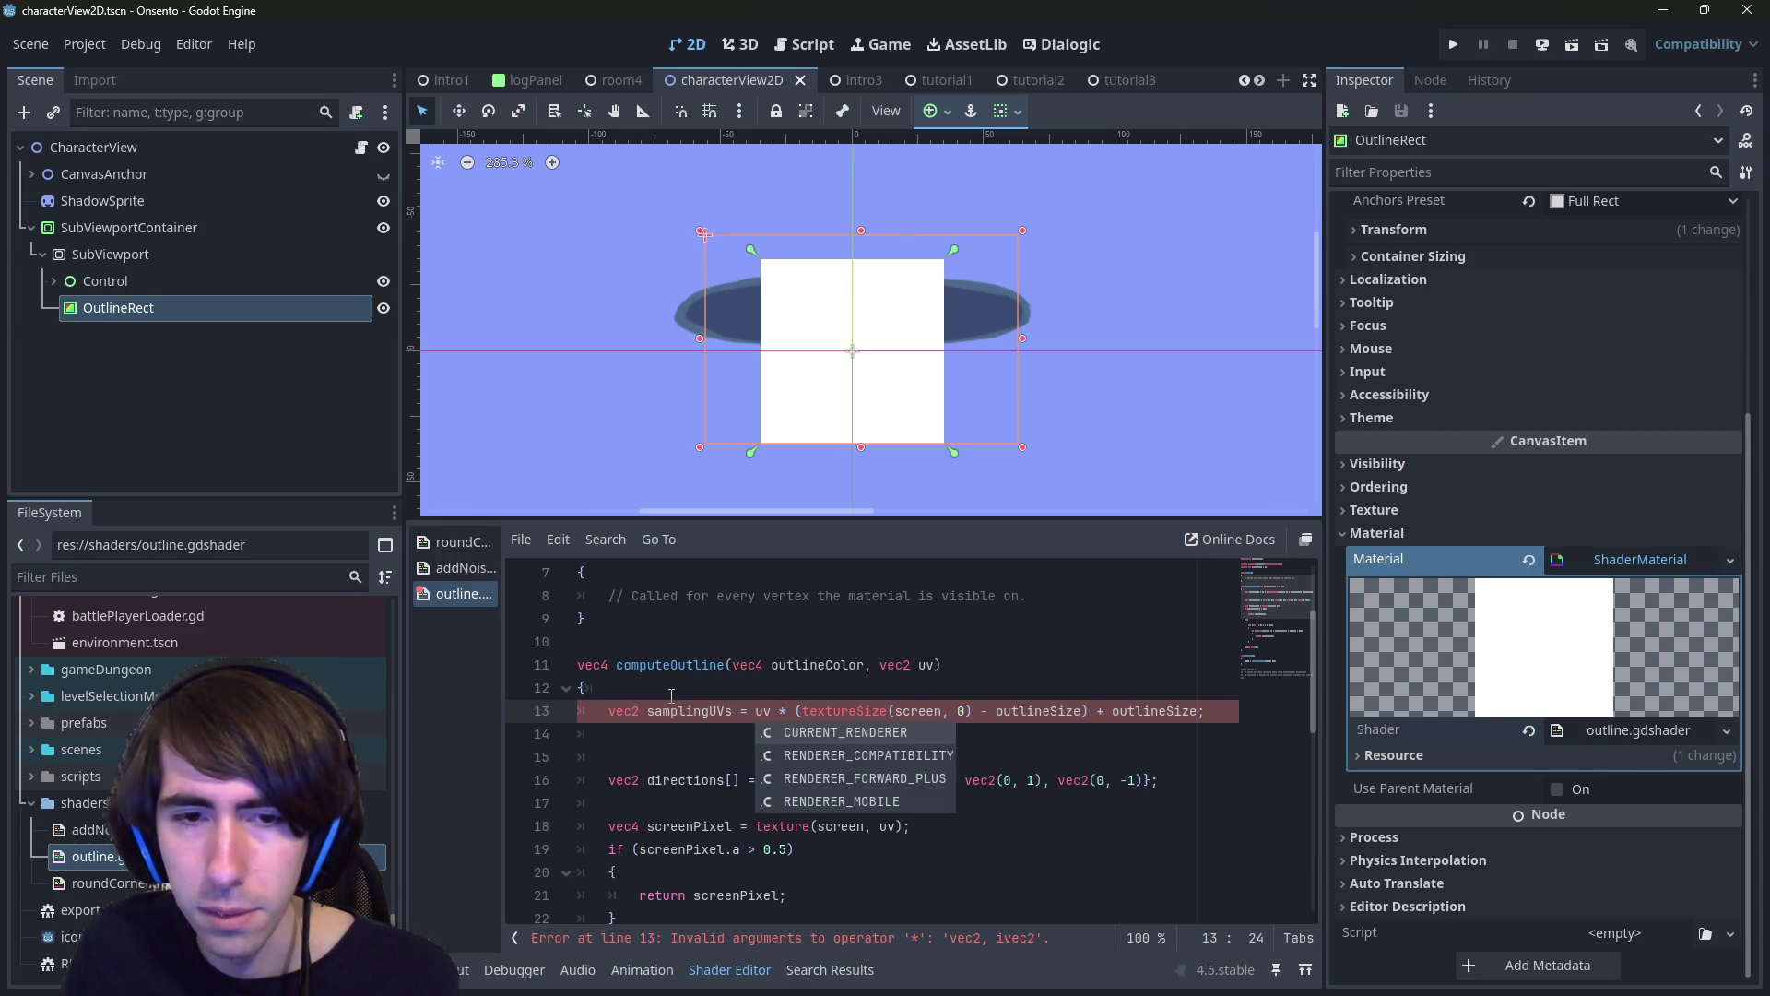
pyautogui.press('Escape')
pyautogui.hotkey('ctrl', 'shift', 'Return')
pyautogui.write('vec2 ')
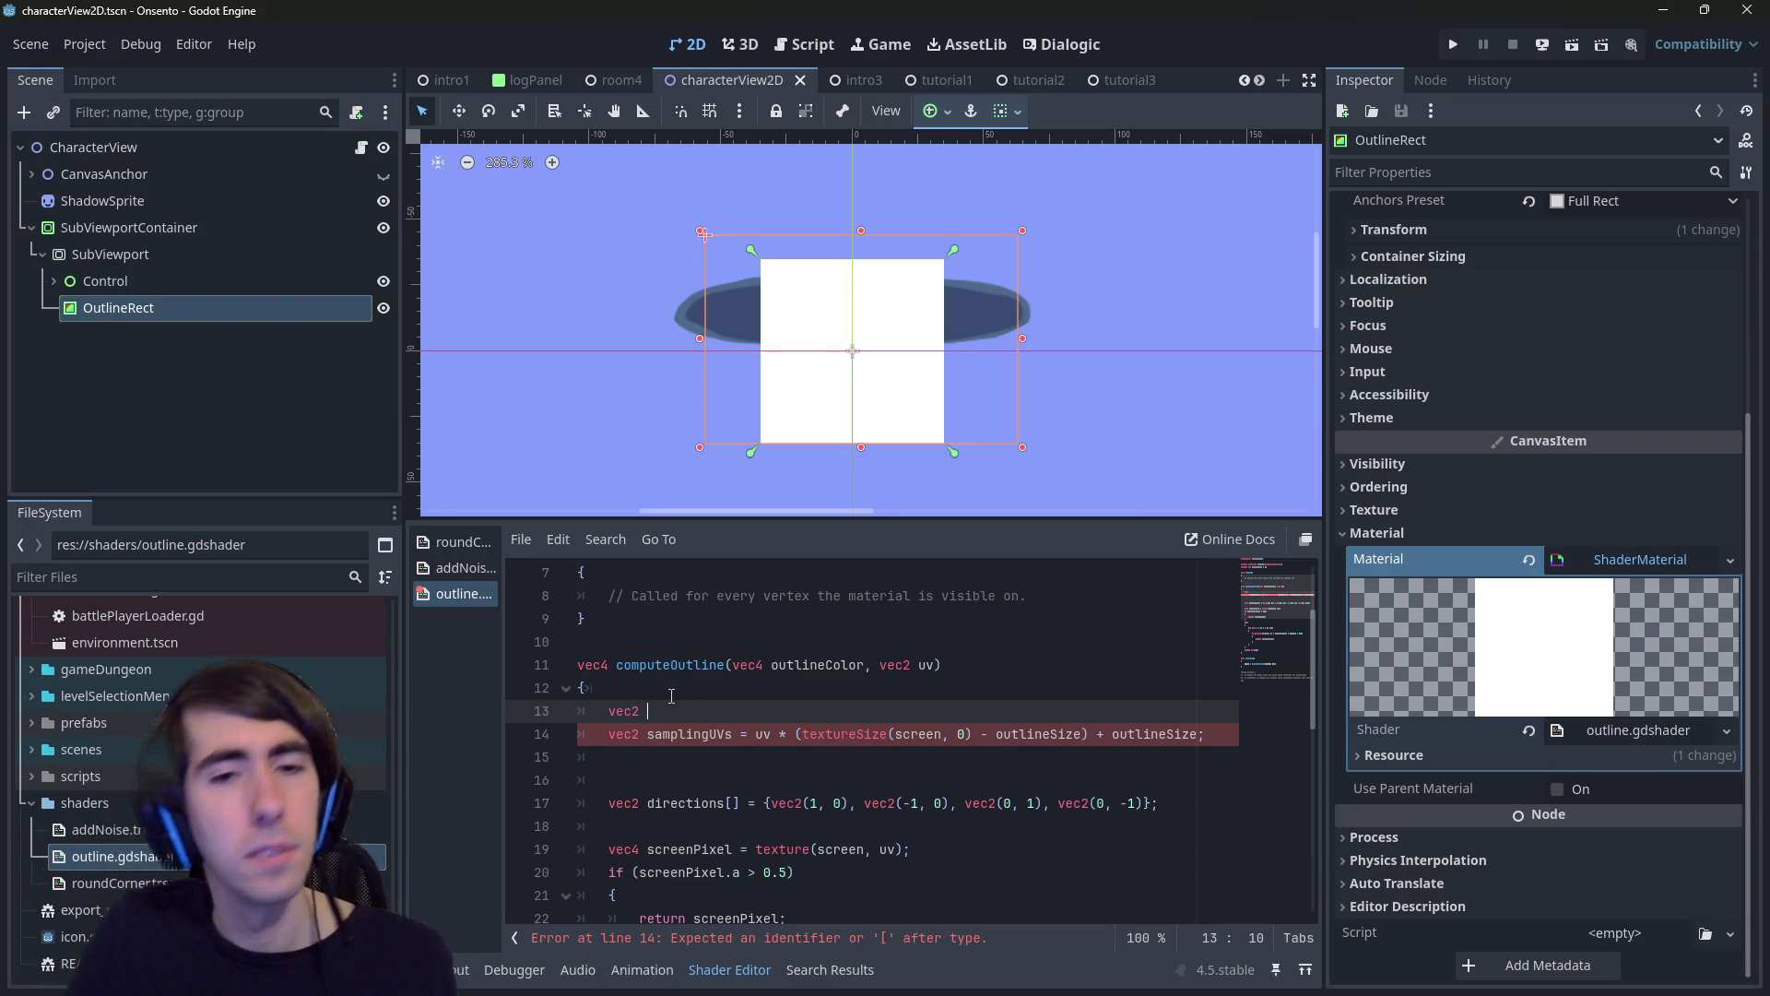
pyautogui.write('texture')
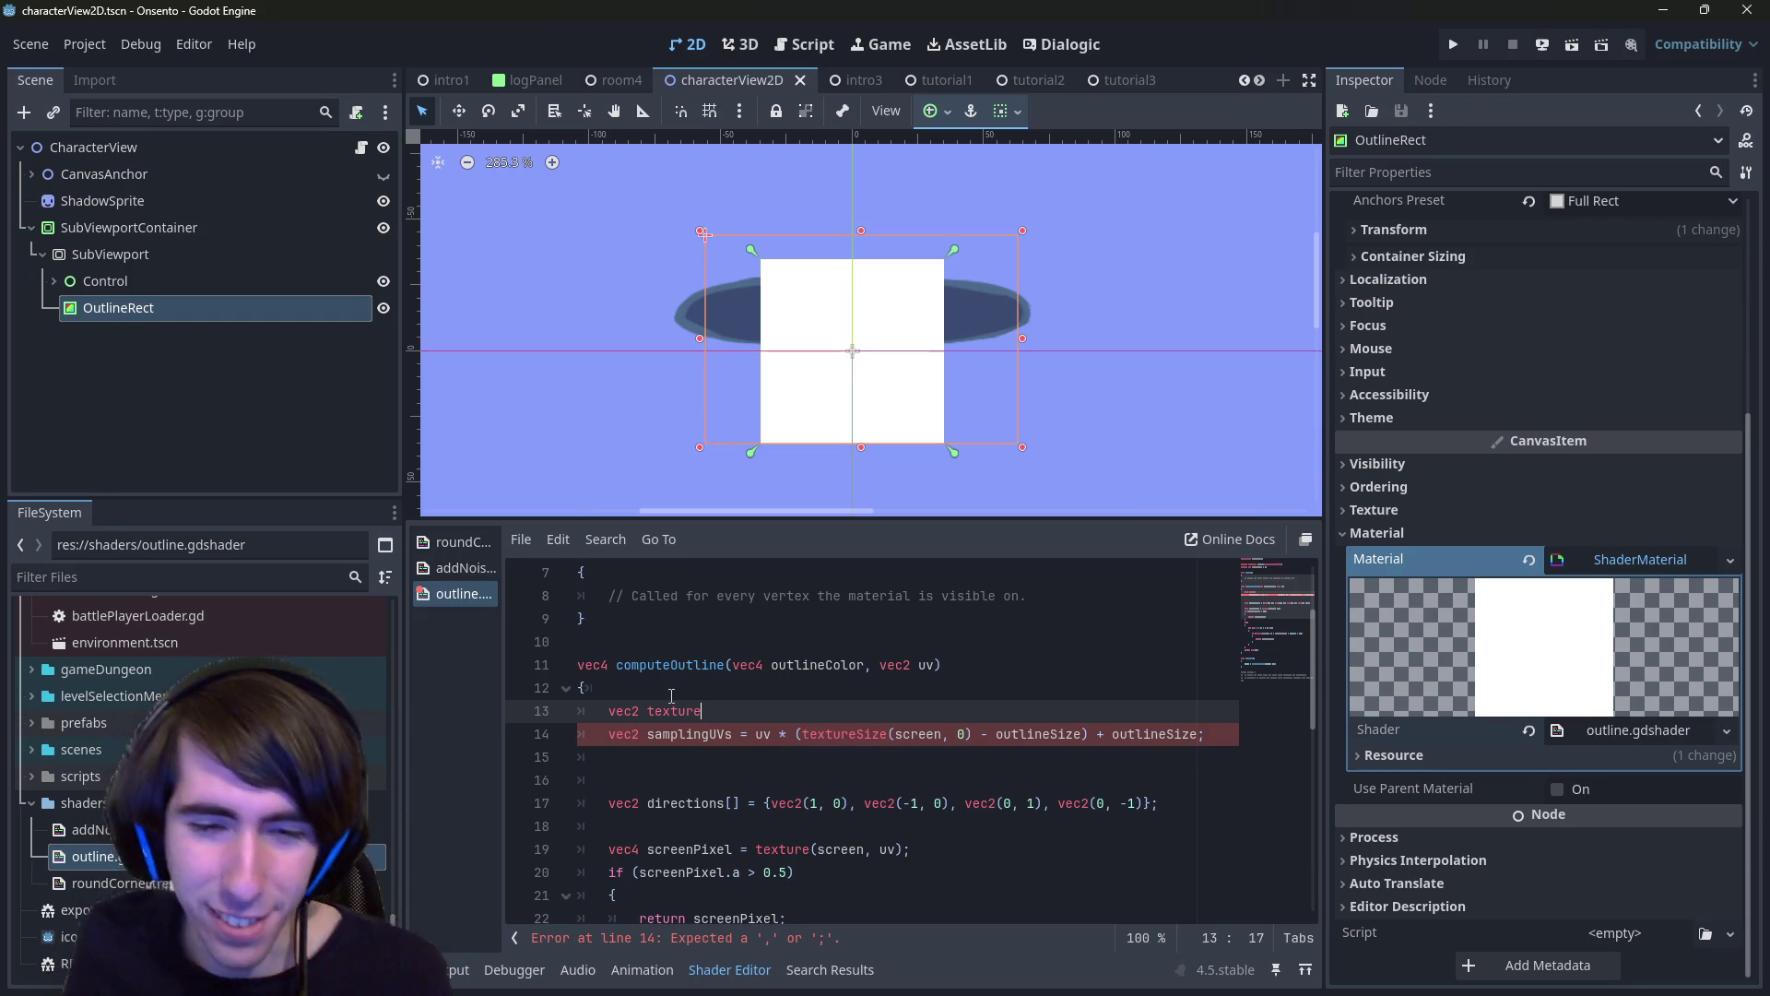
# Step: Rename the new line 13 vec2 declaration to 'positionInPixels ='
pyautogui.scroll(-3, 671, 696)
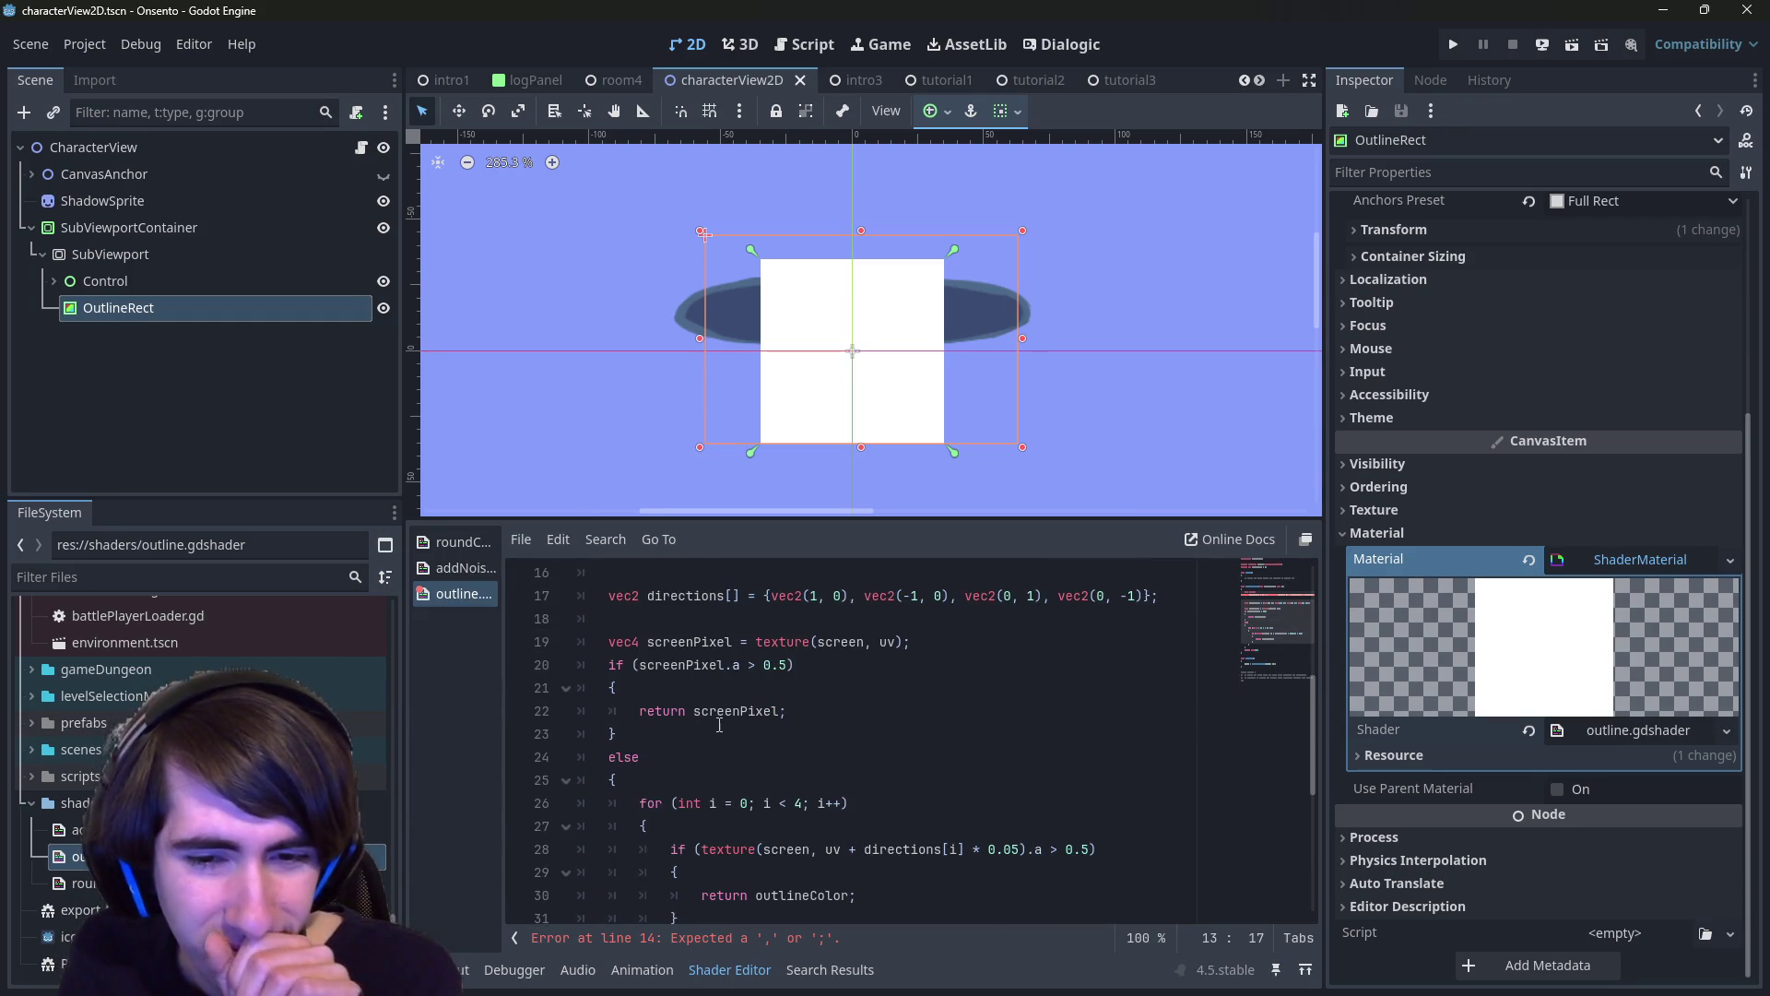
pyautogui.scroll(-1, 720, 725)
pyautogui.scroll(1, 719, 726)
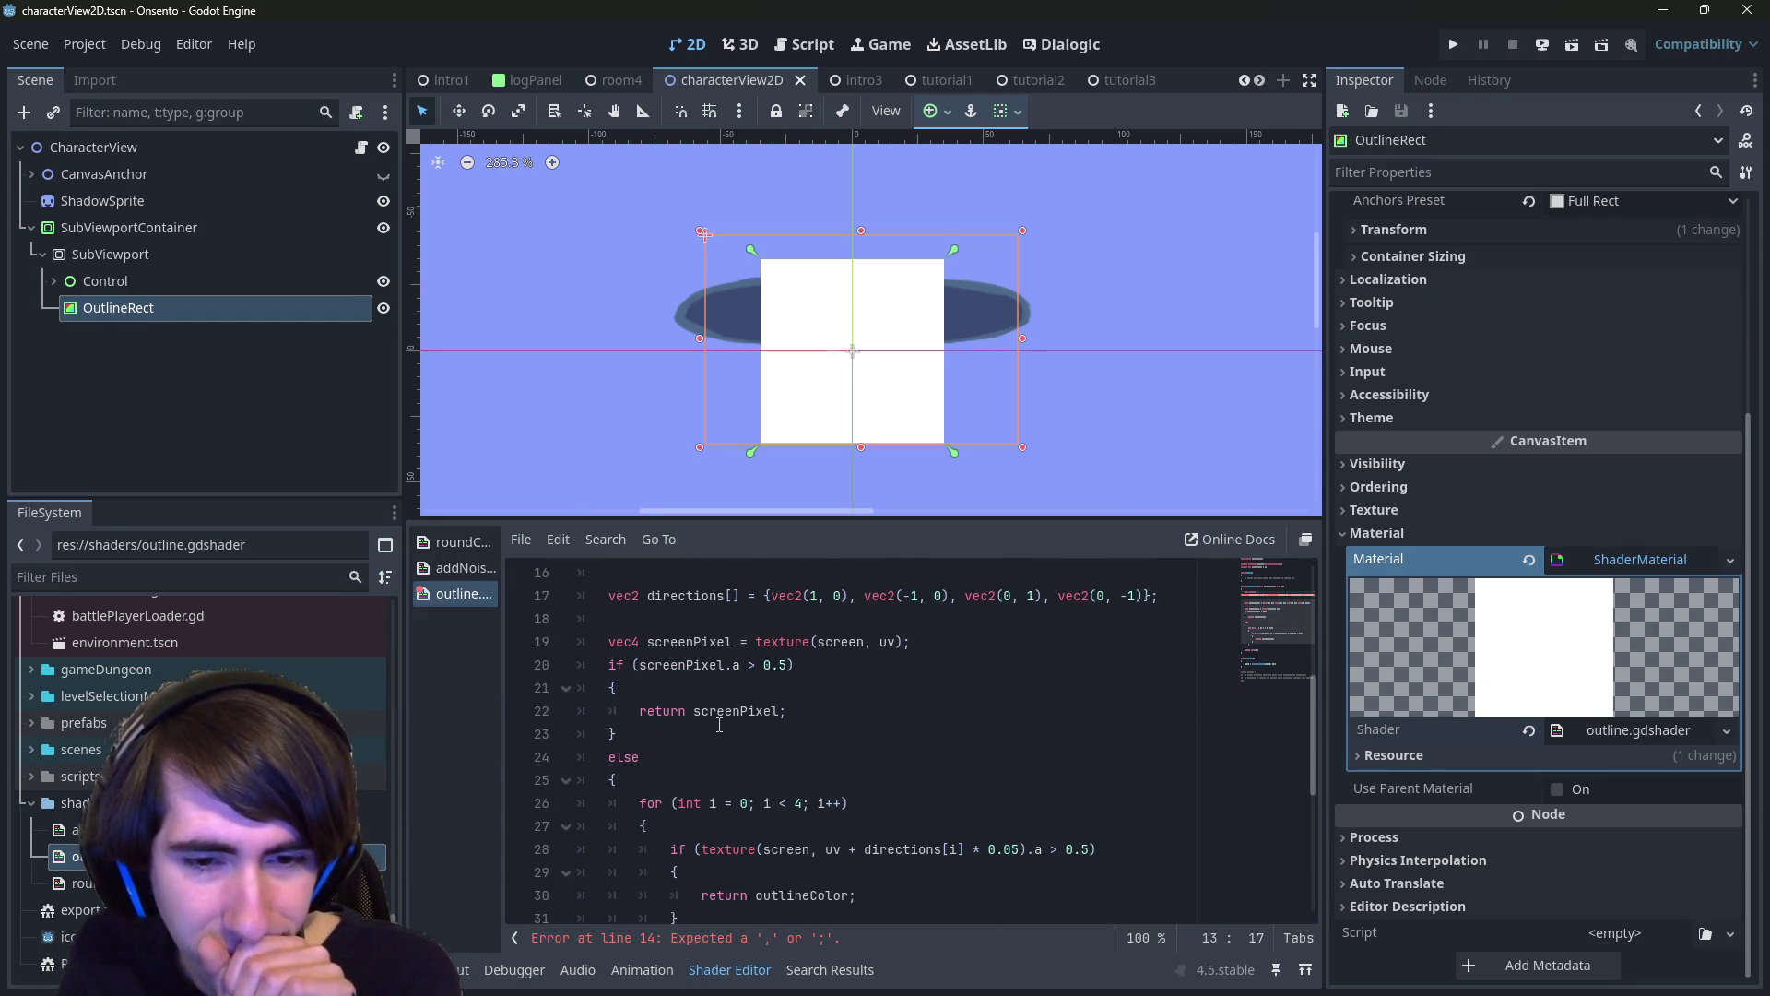
pyautogui.doubleClick(830, 849)
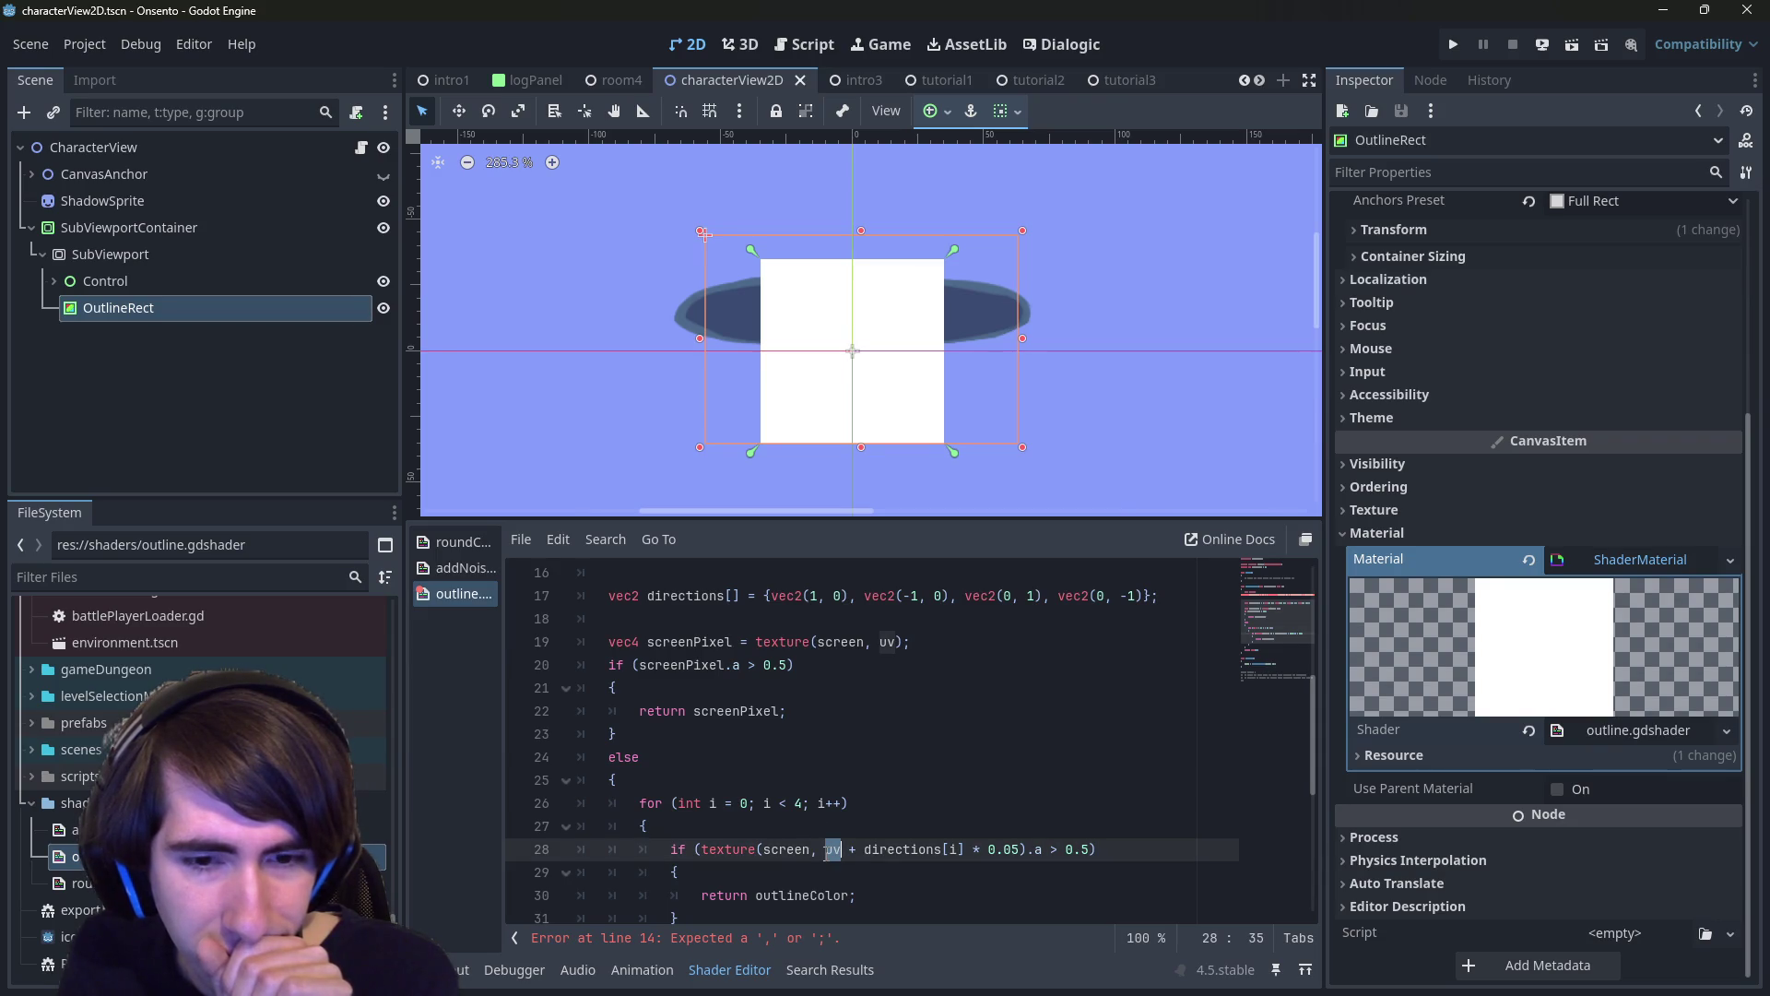
pyautogui.scroll(3, 827, 849)
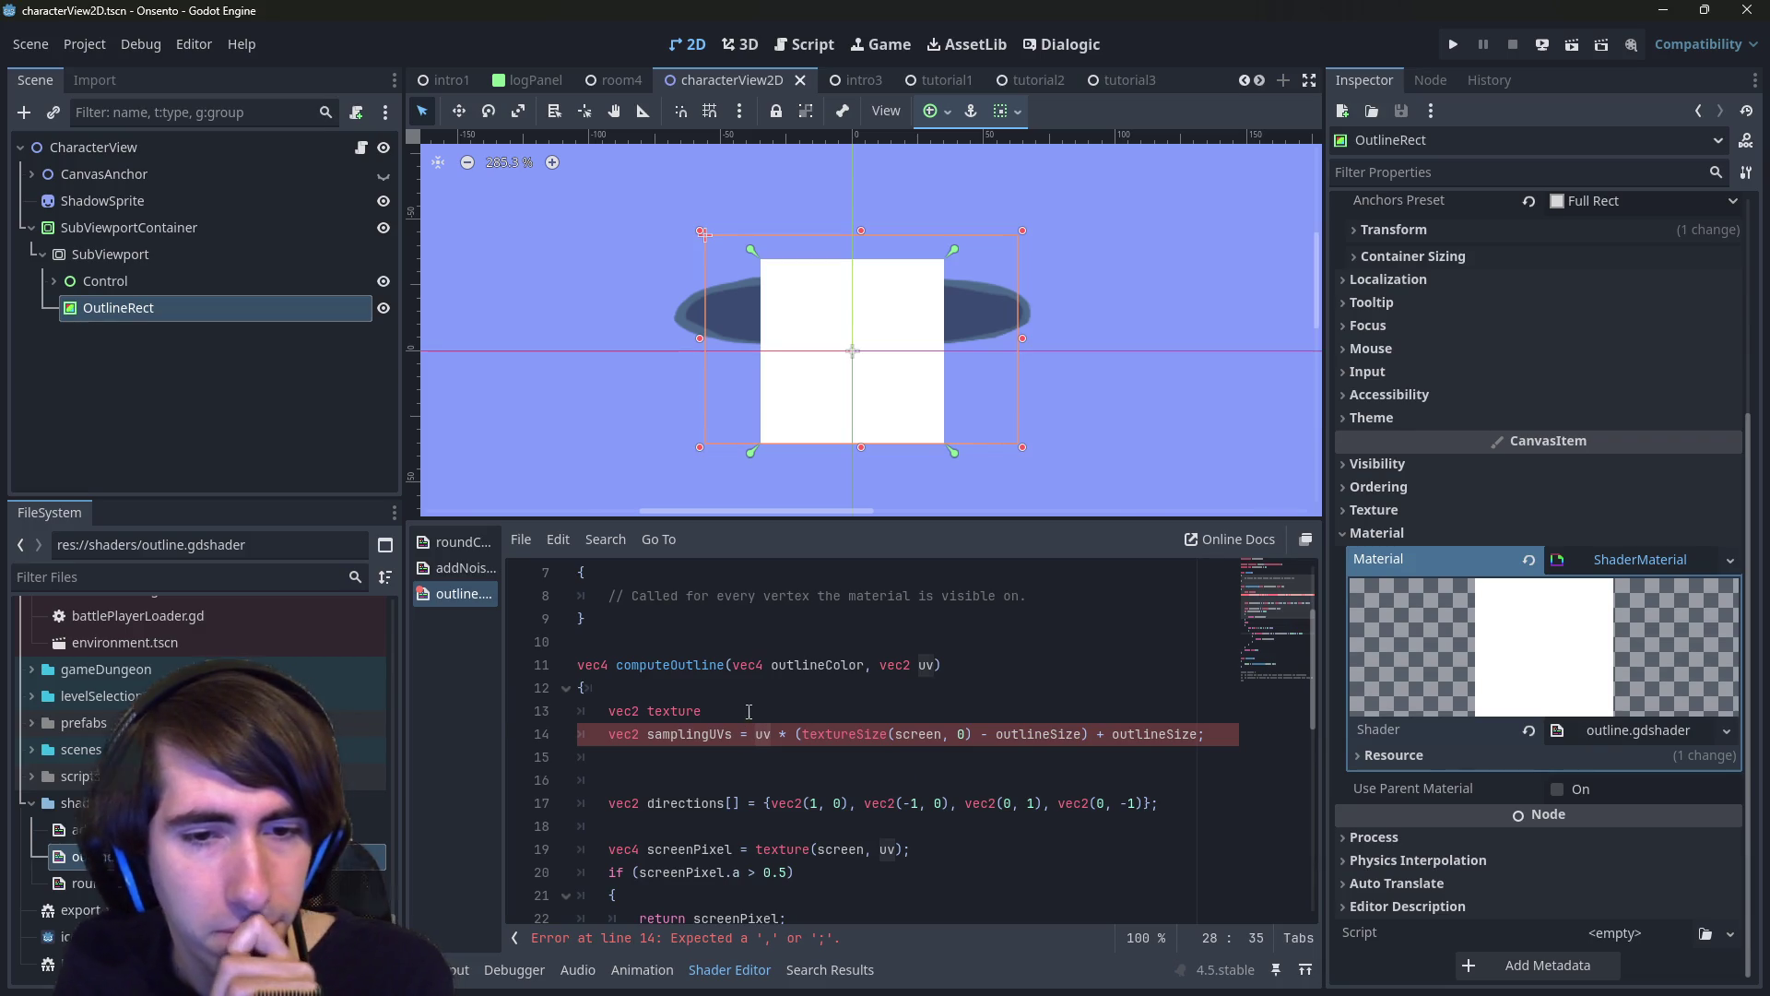
pyautogui.click(750, 712)
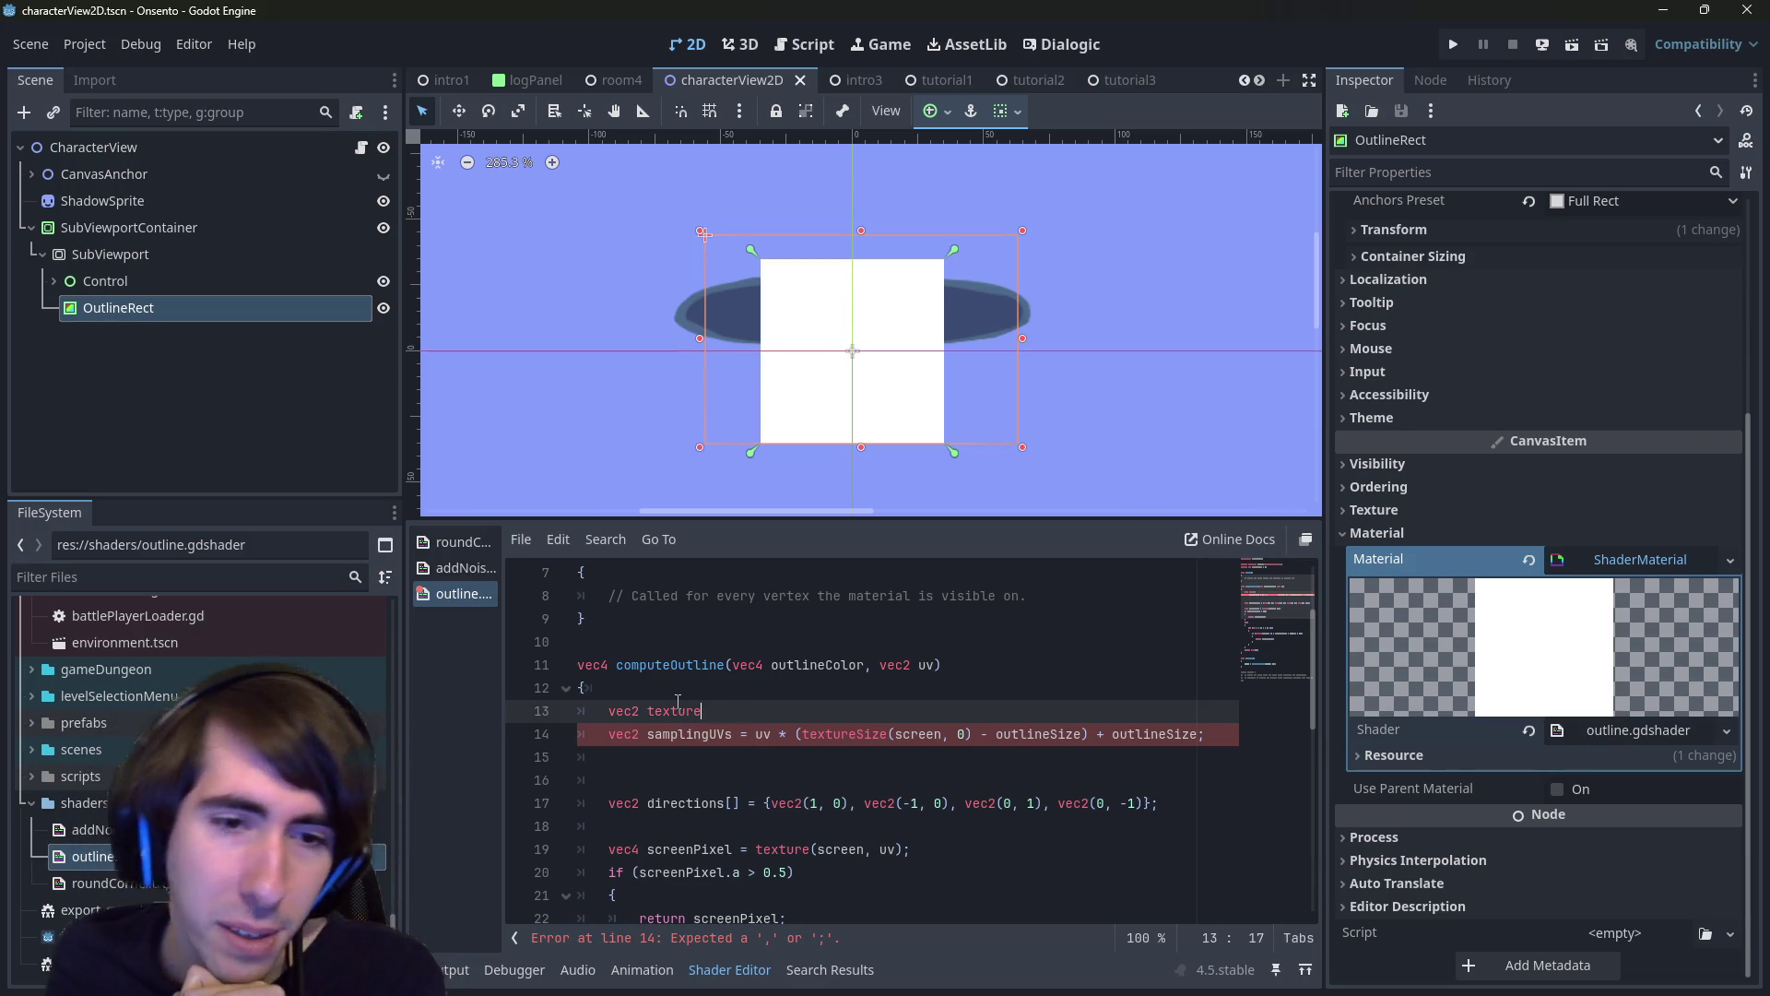
pyautogui.doubleClick(682, 711)
pyautogui.click(732, 715)
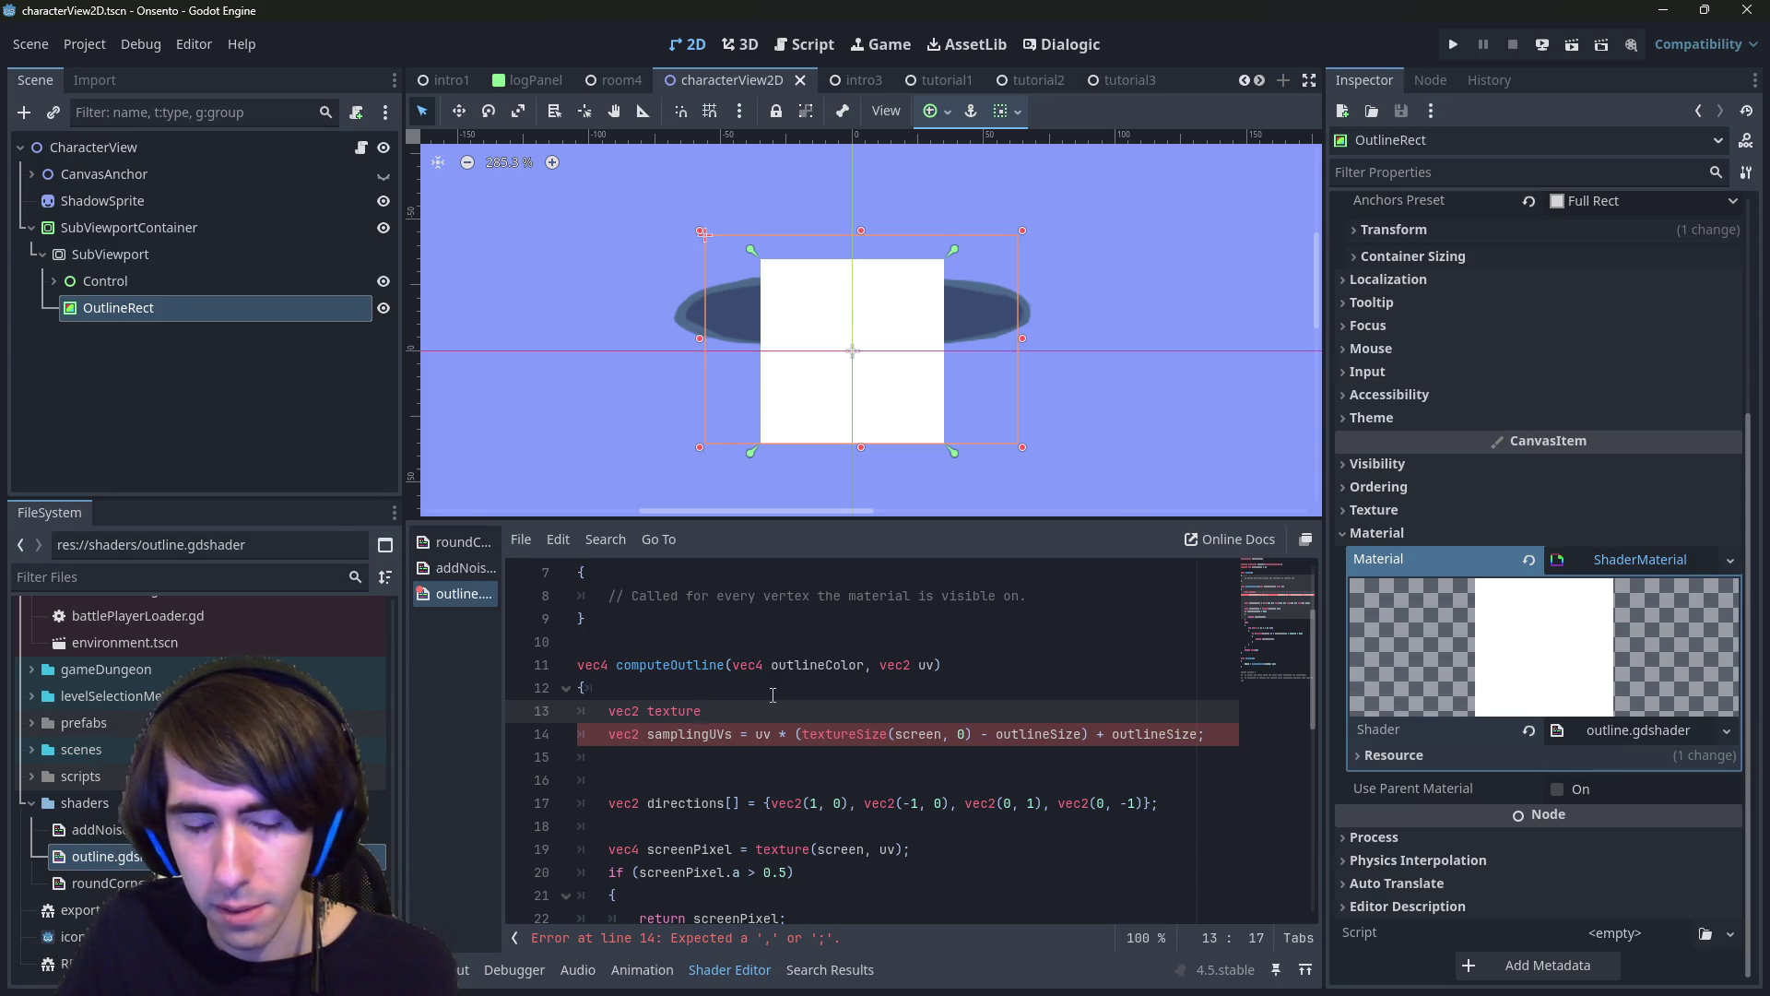
pyautogui.hotkey('ctrl', 'BackSpace')
pyautogui.write('pos')
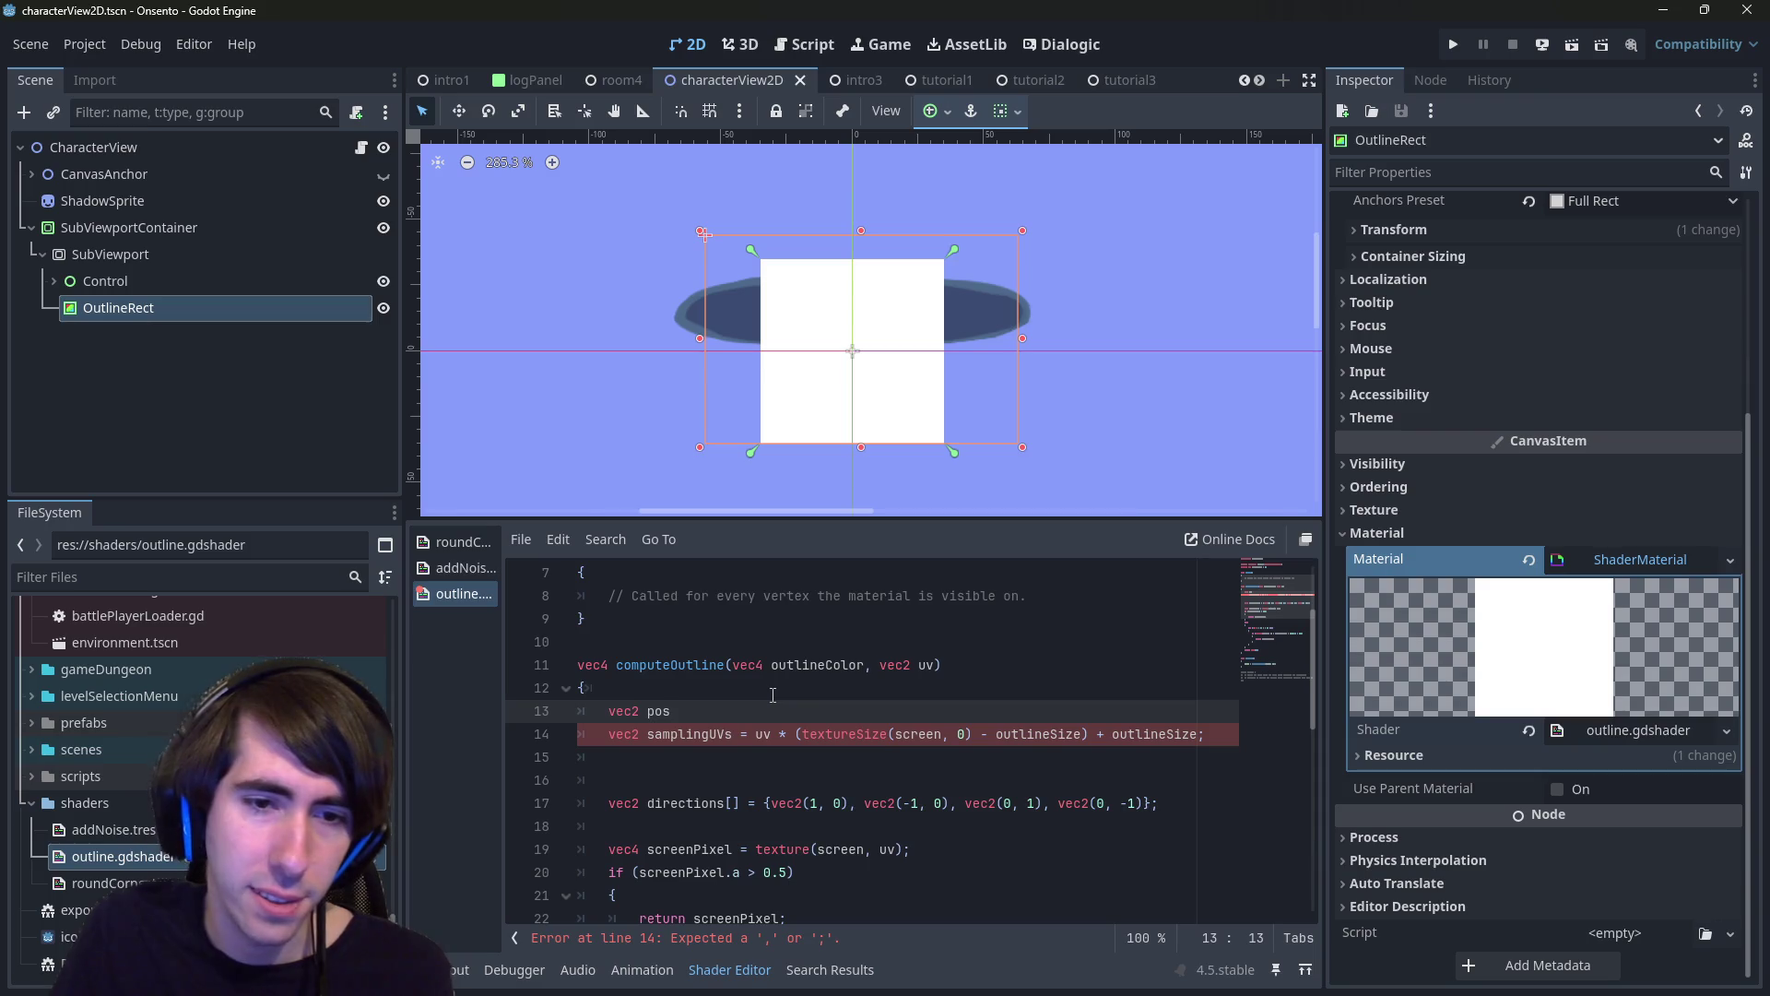
pyautogui.hotkey('ctrl', 'BackSpace')
pyautogui.hotkey('ctrl', 'space')
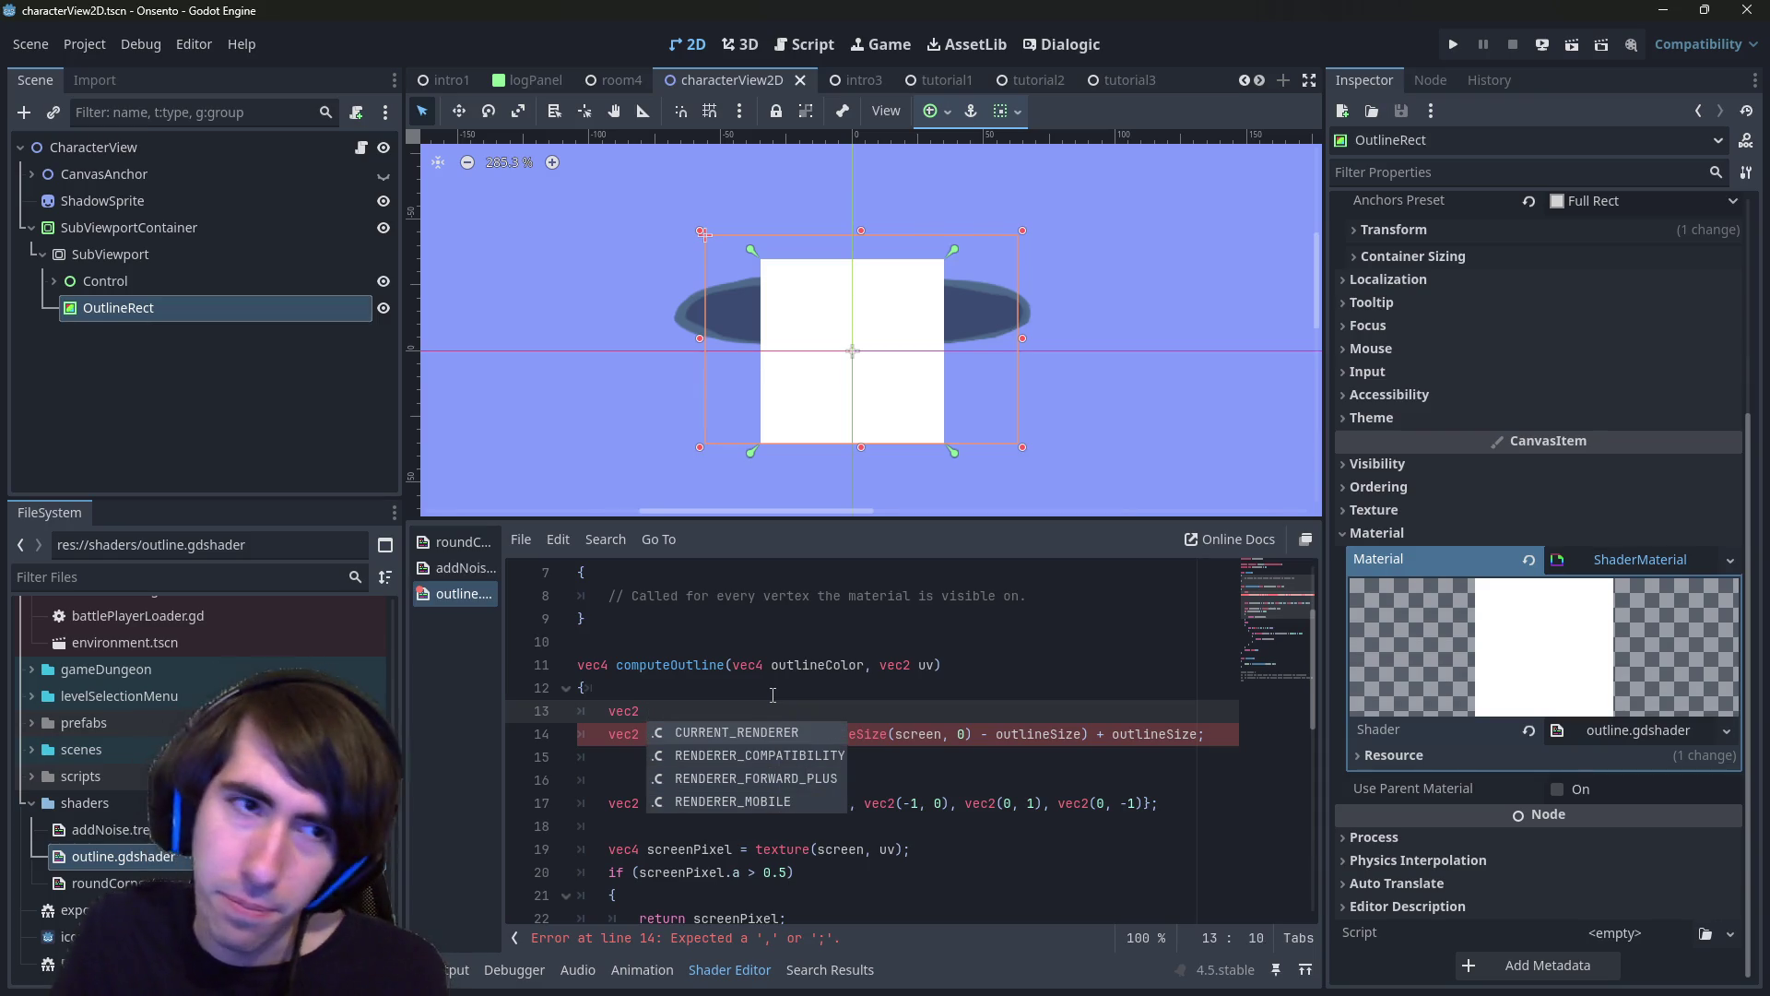
pyautogui.press('Escape')
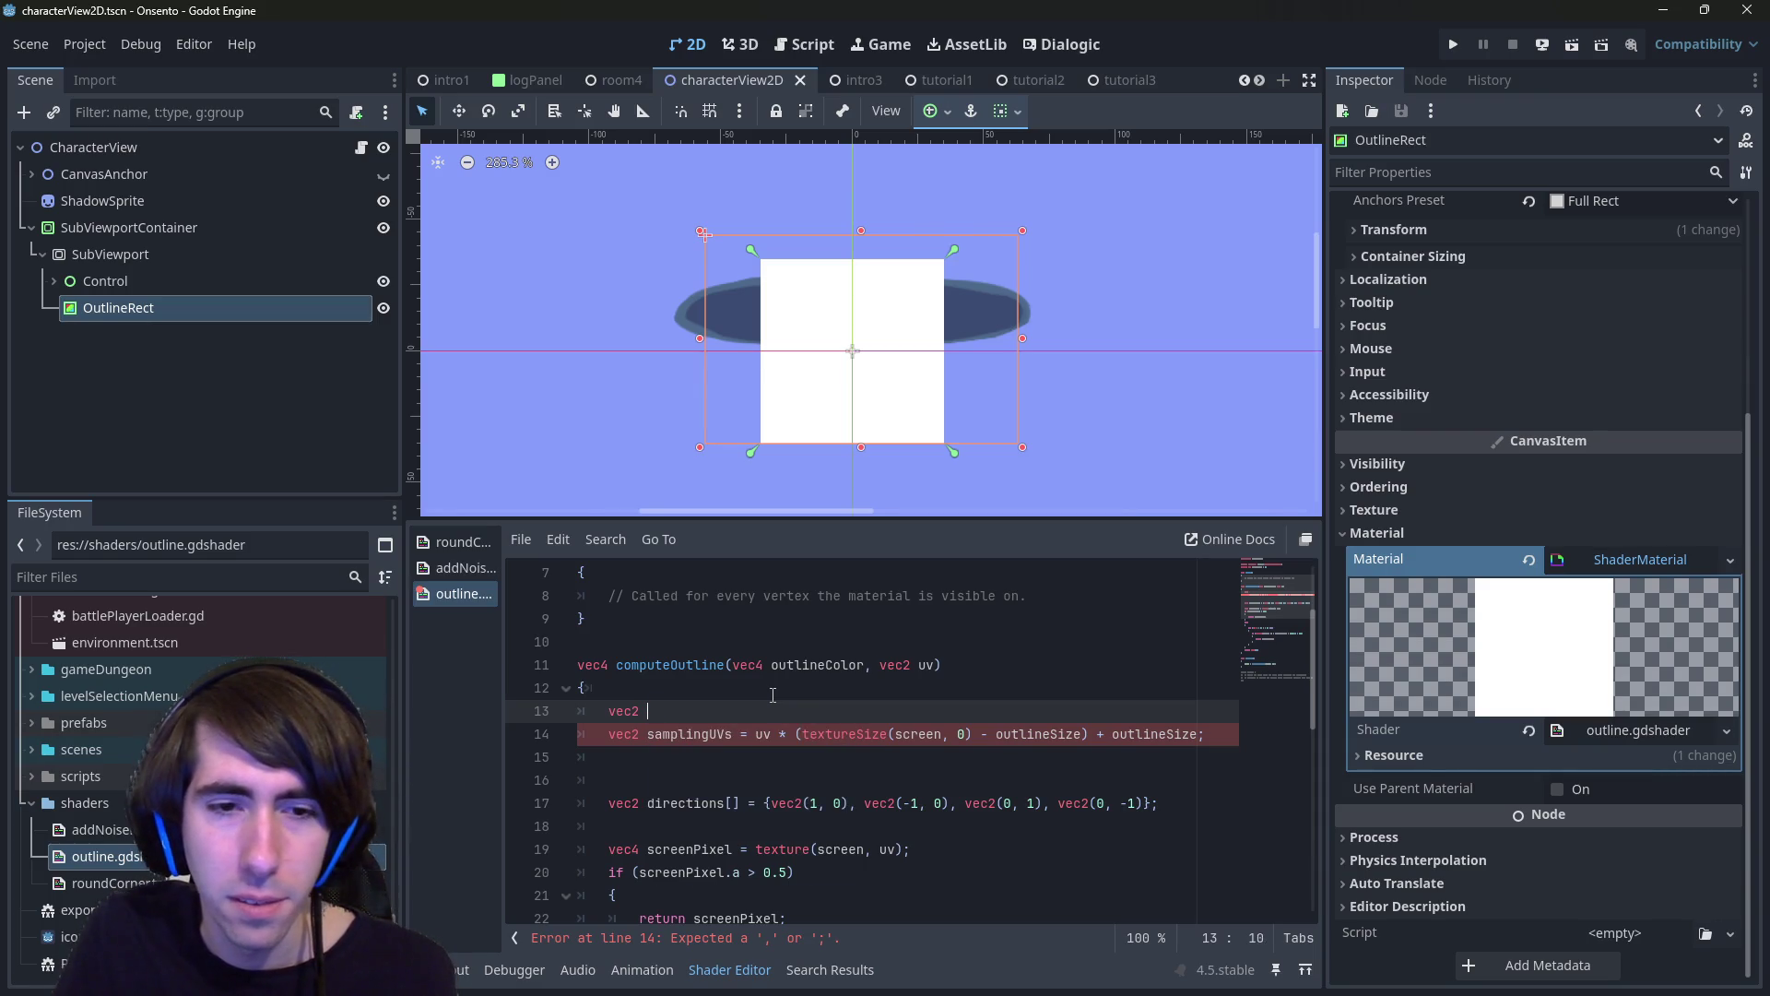
pyautogui.write('position')
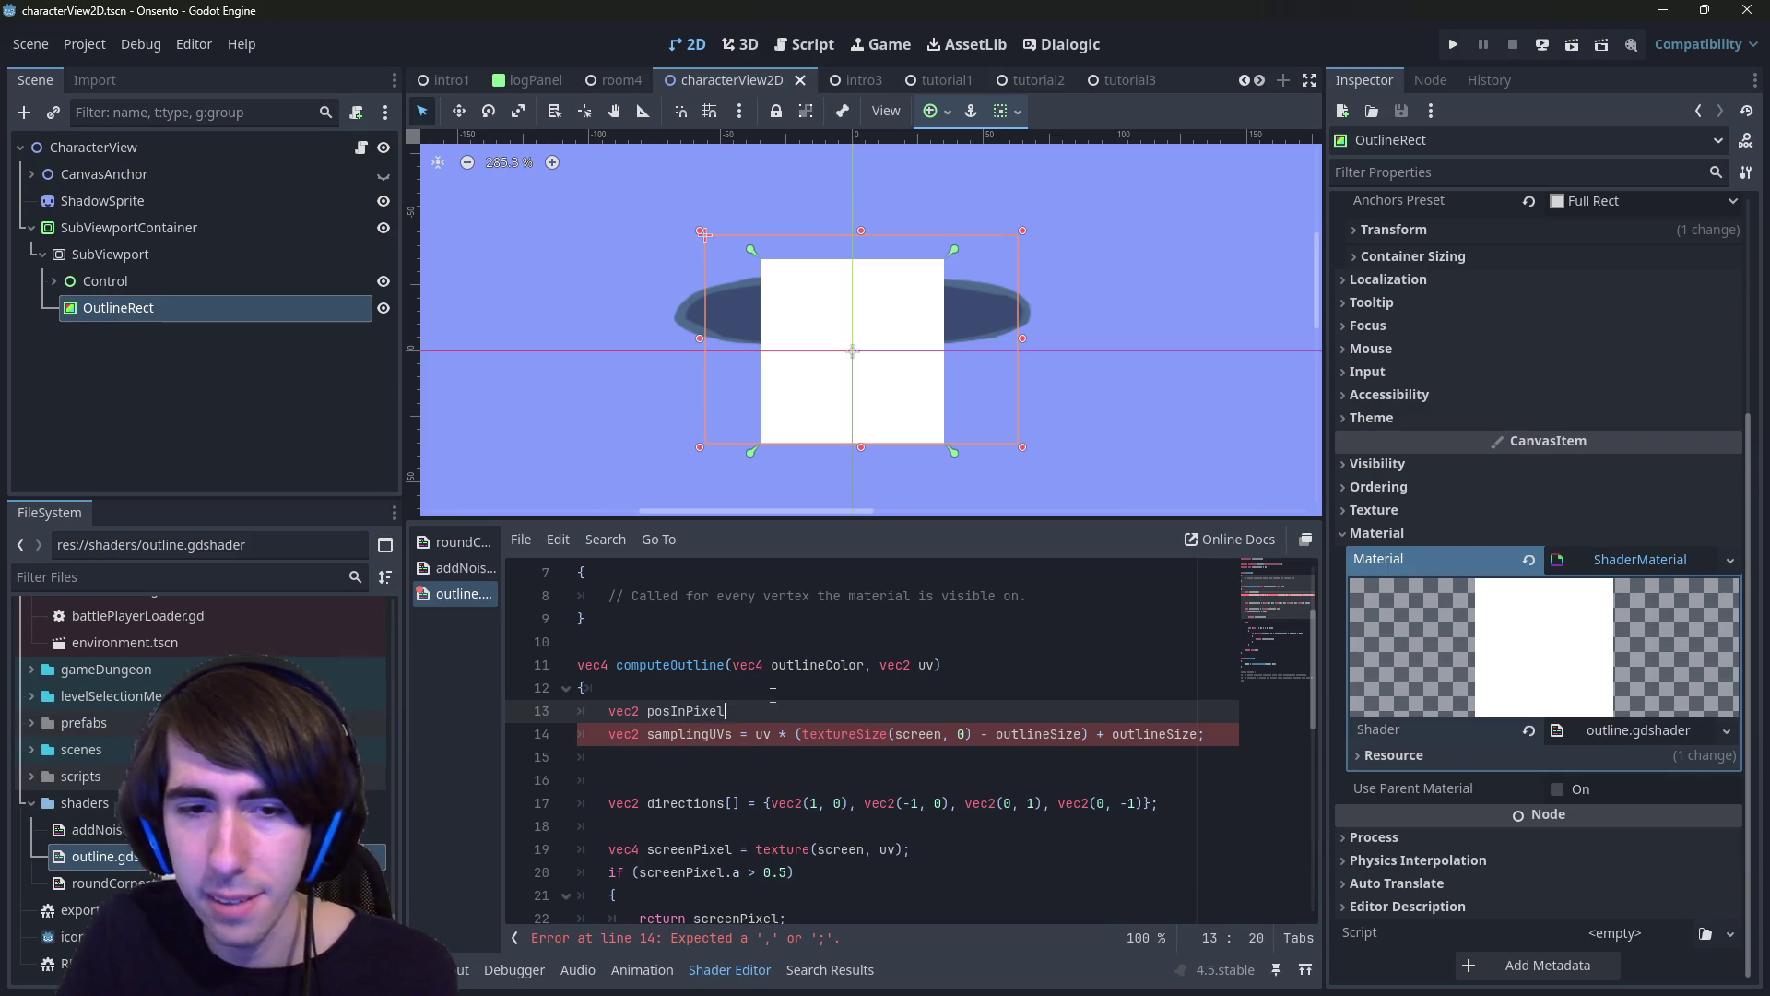
pyautogui.hotkey('ctrl', 'BackSpace')
pyautogui.write('uv')
pyautogui.hotkey('ctrl', 'BackSpace')
pyautogui.write('pixel')
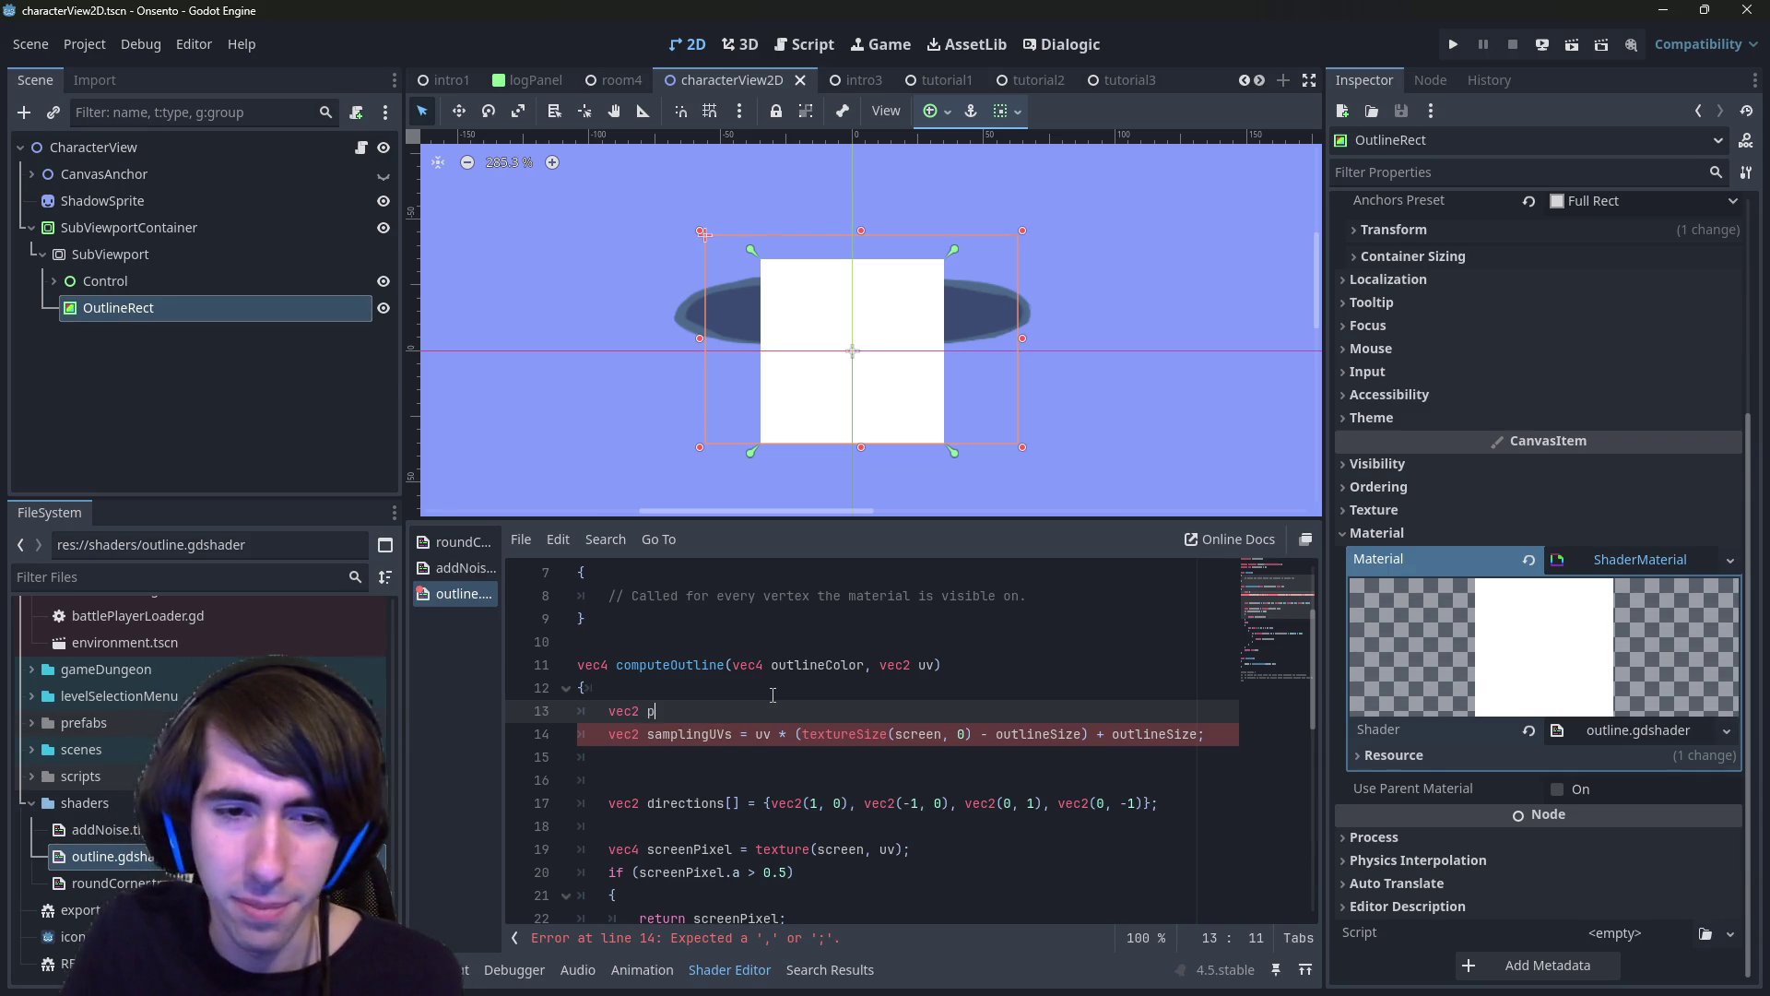
pyautogui.write('Position =')
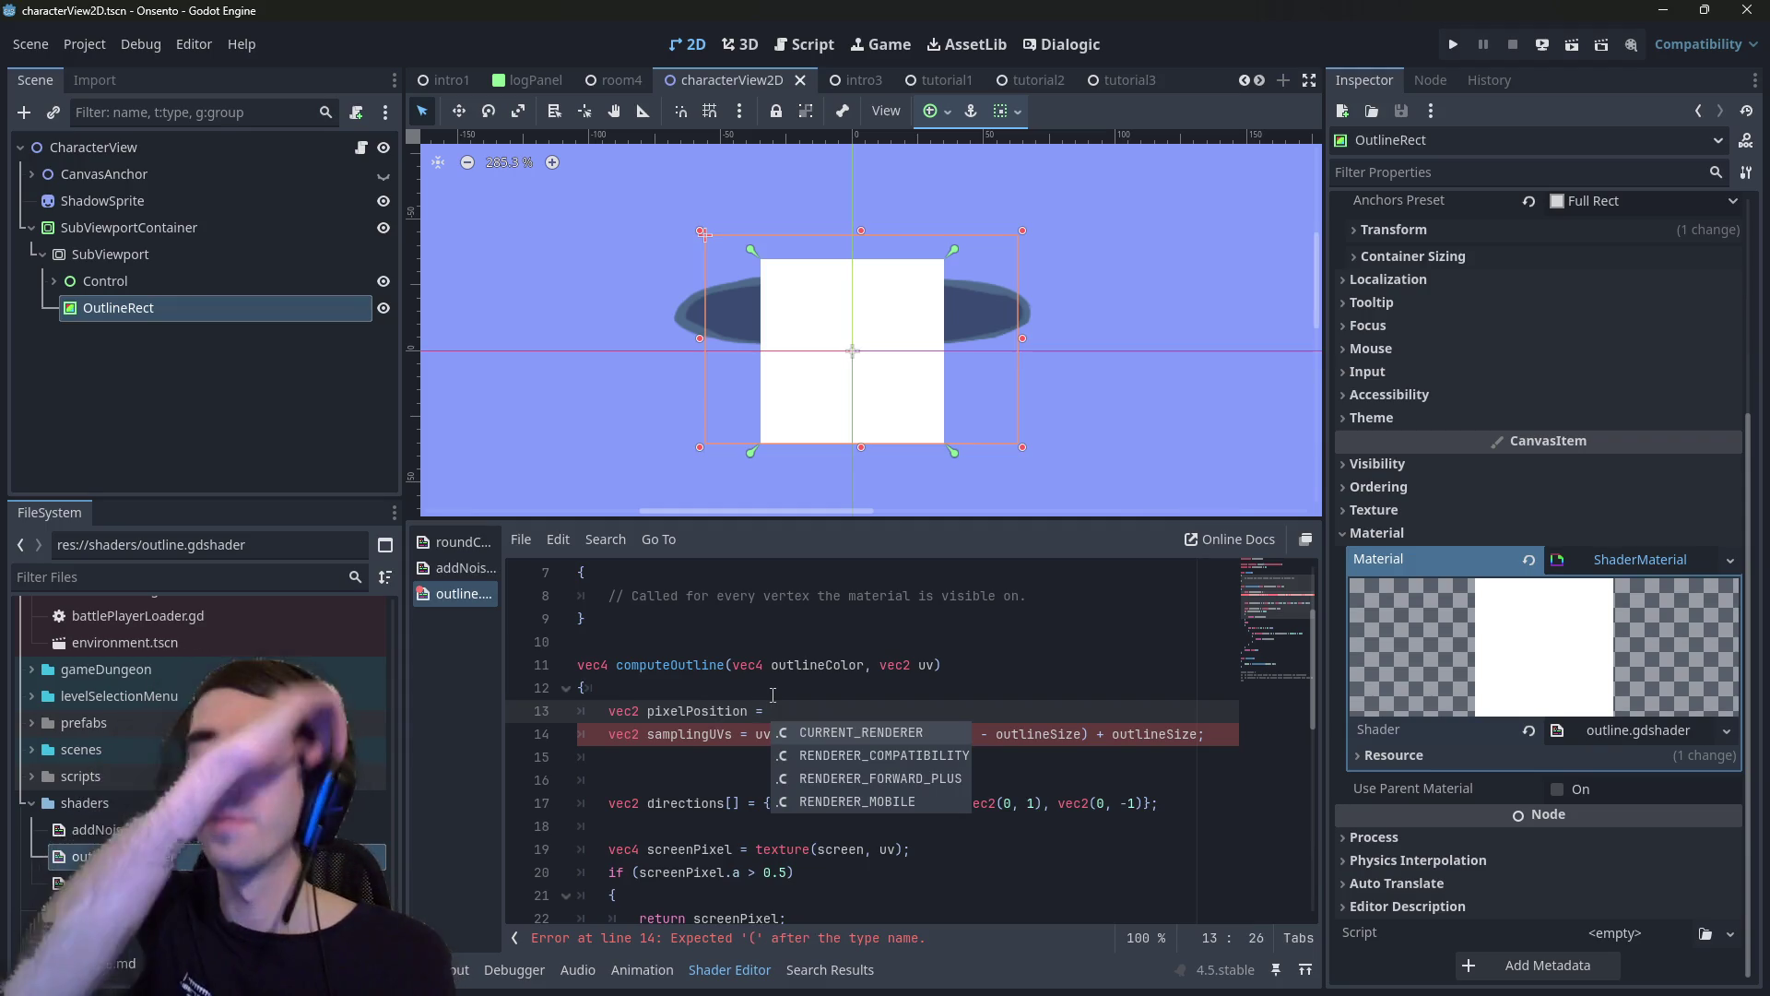
pyautogui.hotkey('ctrl', 'BackSpace')
pyautogui.hotkey('ctrl', 'BackSpace')
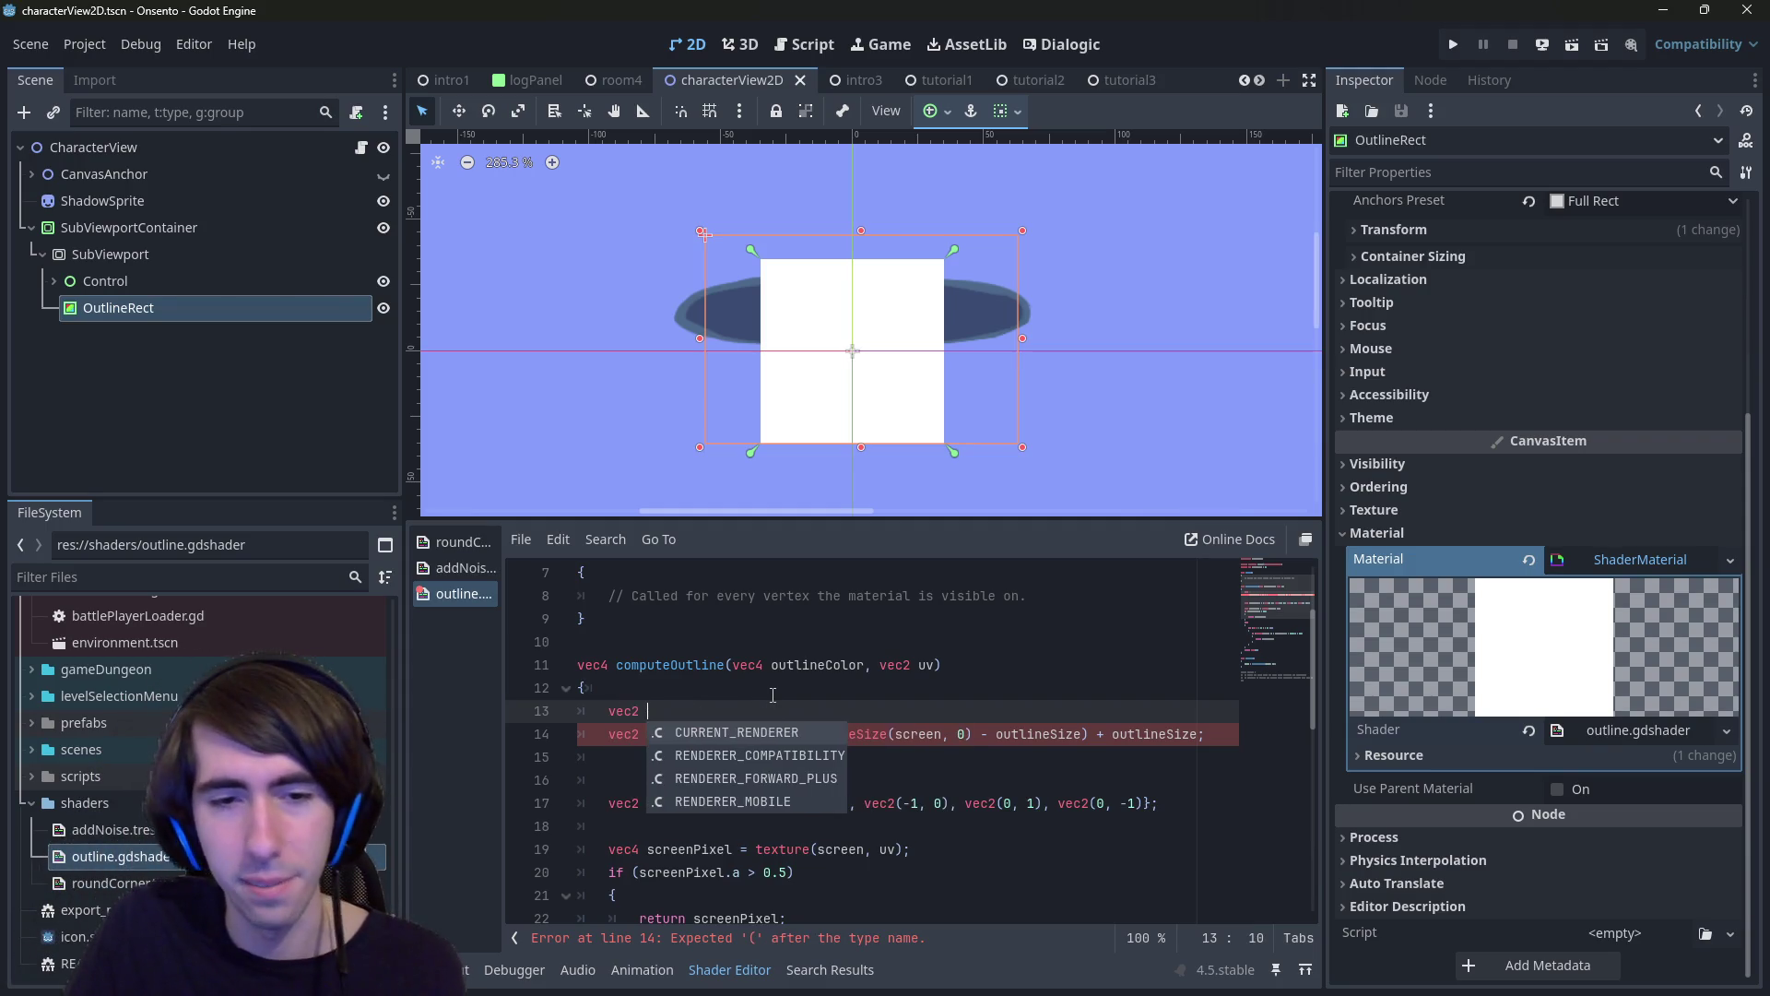
pyautogui.write('positionInPixels ')
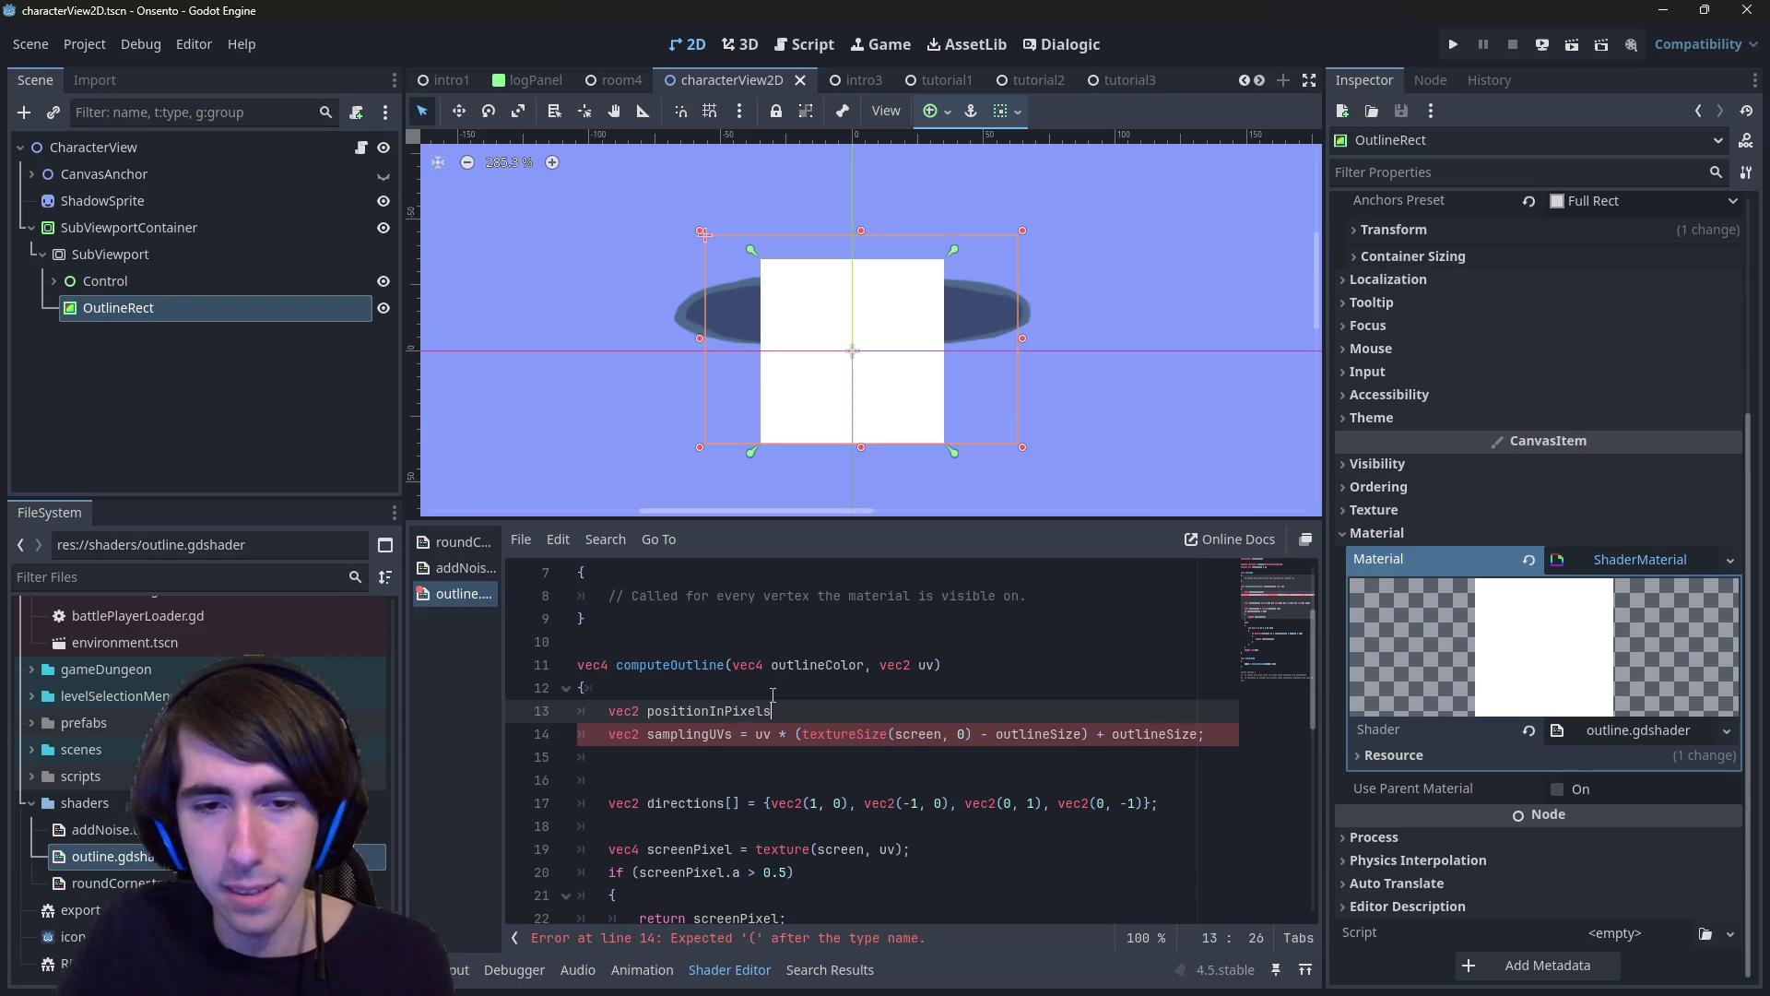
pyautogui.write('=')
# Step: Copy line 14's uv/outlineSize expression into line 13 as the positionInPixels value and save
pyautogui.press('Down')
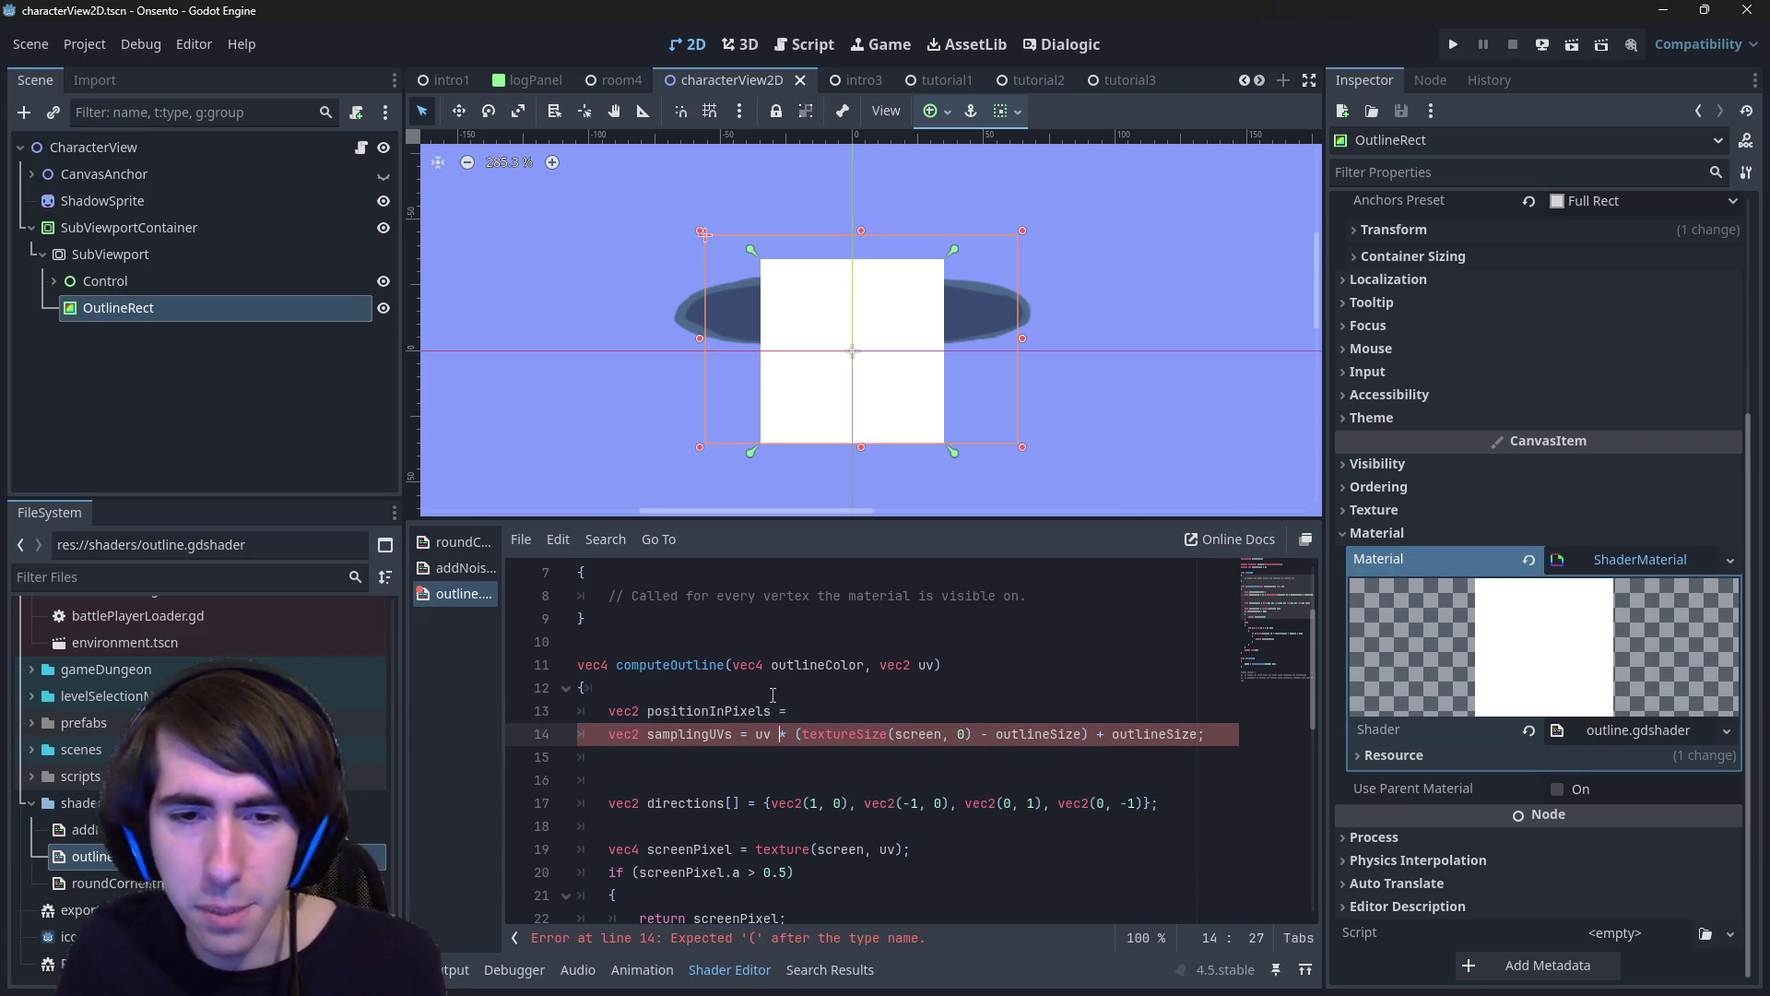
pyautogui.hotkey('ctrl', 'shift', 'Right')
pyautogui.hotkey('ctrl', 'shift', 'Right')
pyautogui.hotkey('ctrl', 'shift', 'Right')
pyautogui.hotkey('shift', 'End')
pyautogui.hotkey('ctrl', 'shift', 'Left')
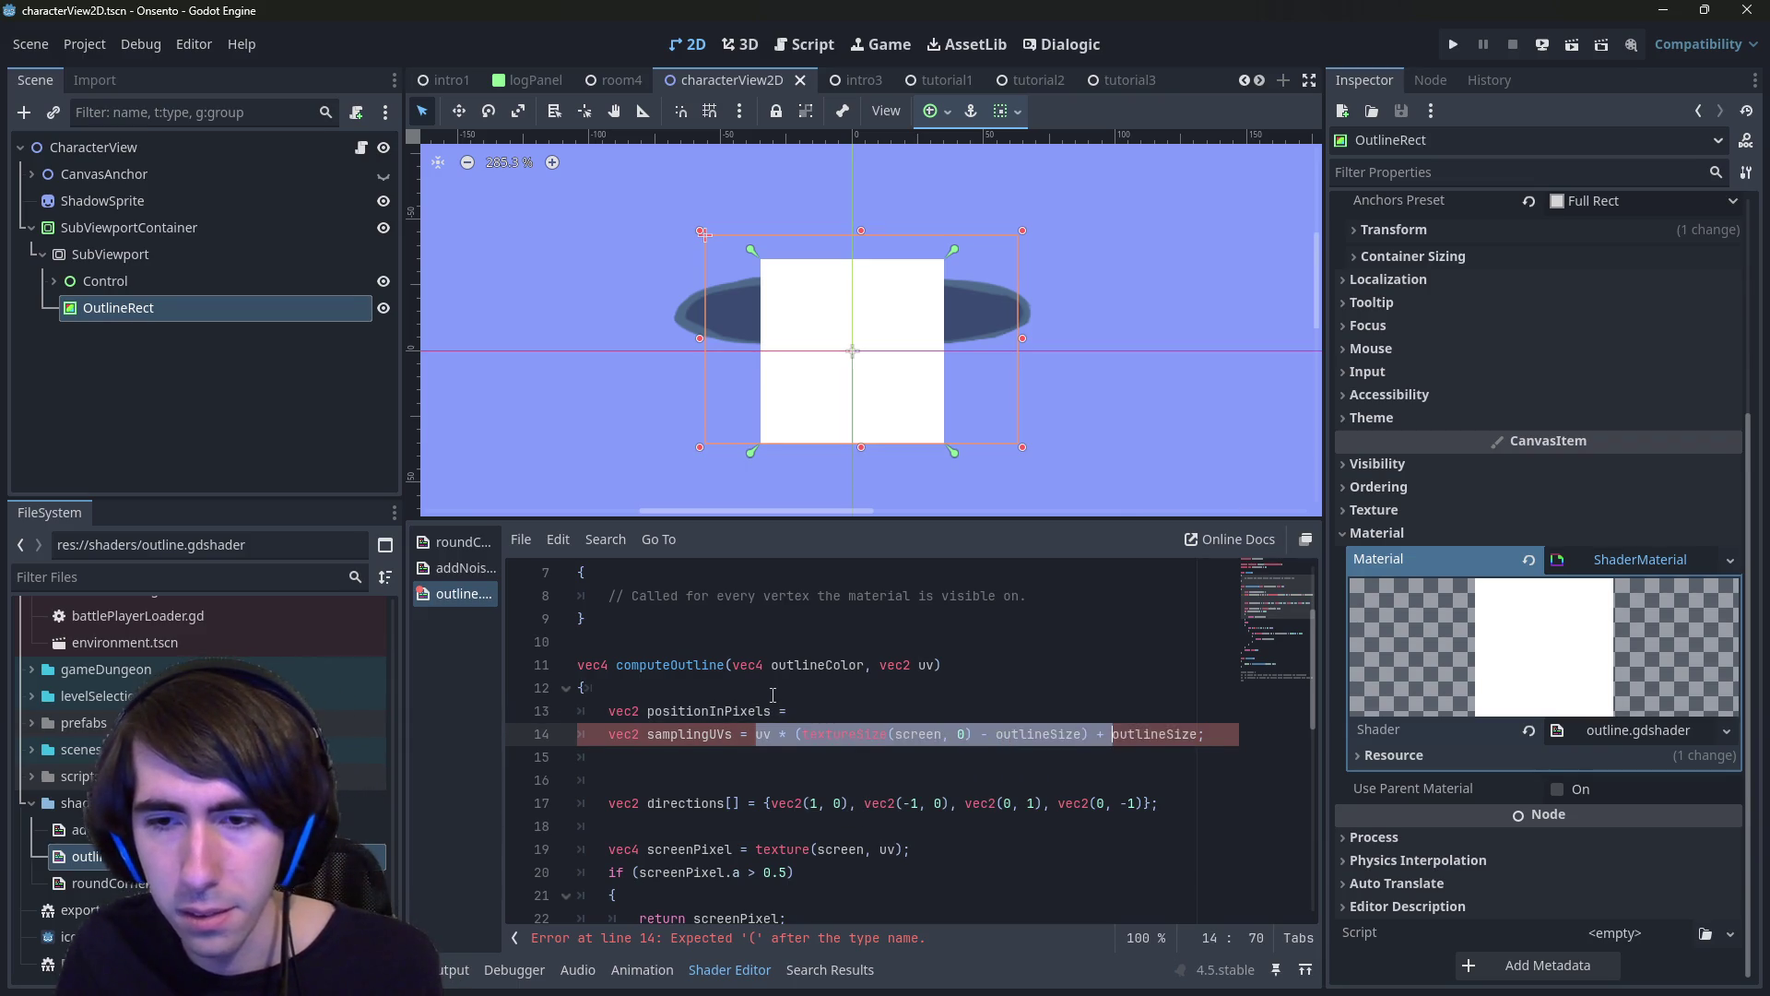
pyautogui.hotkey('ctrl', 'shift', 'Right')
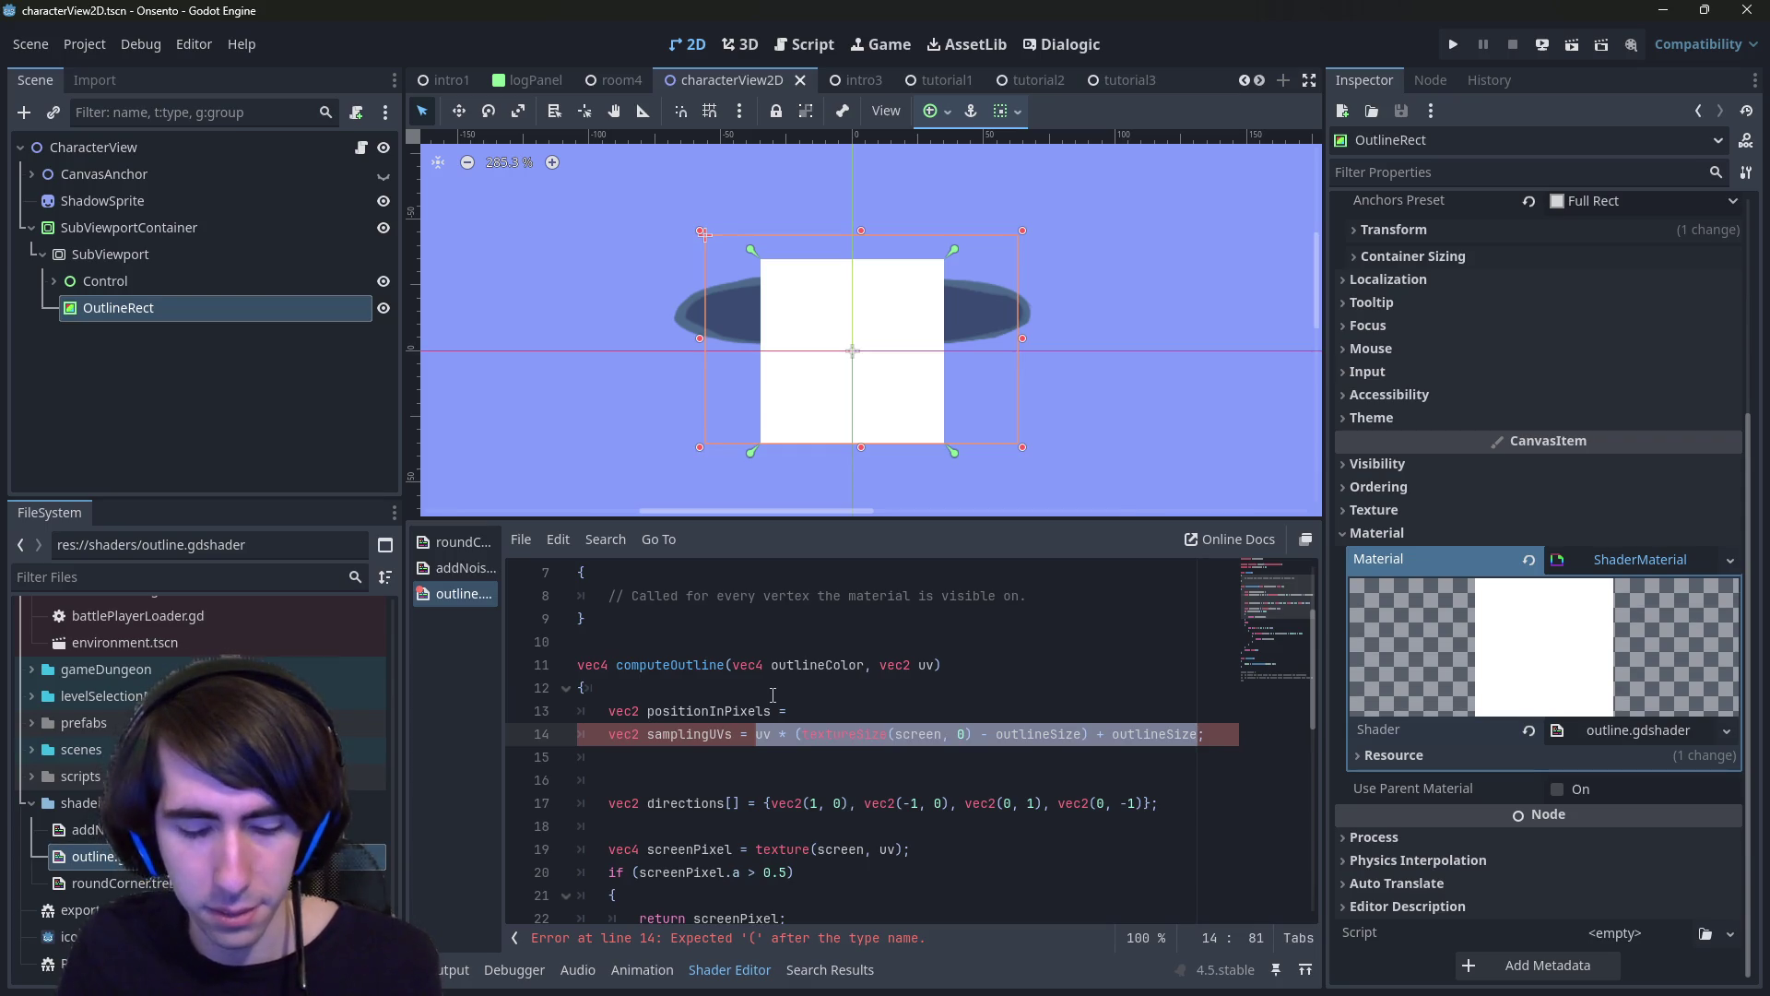
pyautogui.hotkey('ctrl', 'c')
pyautogui.press('Up')
pyautogui.hotkey('ctrl', 'v')
pyautogui.write(';')
pyautogui.hotkey('ctrl', 's')
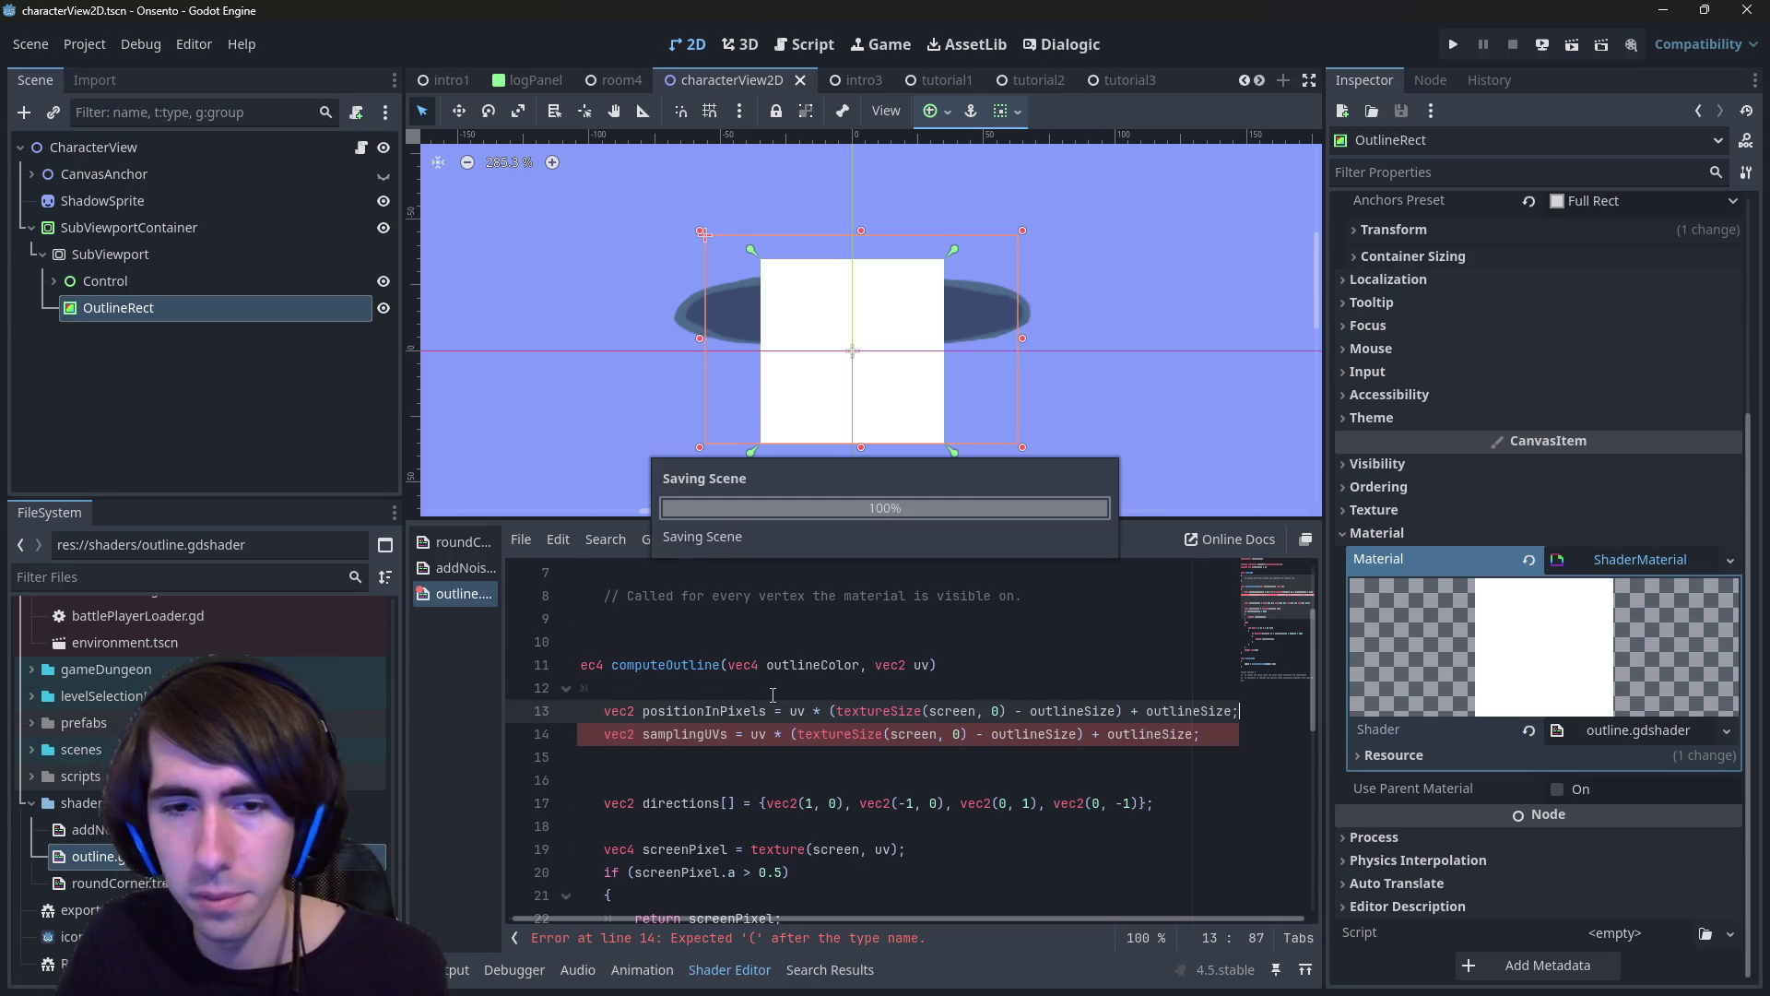
# Step: Rewrite line 14 as samplingUVs = positionInPixels / textureSize(screen, 0) and save
pyautogui.press('Down')
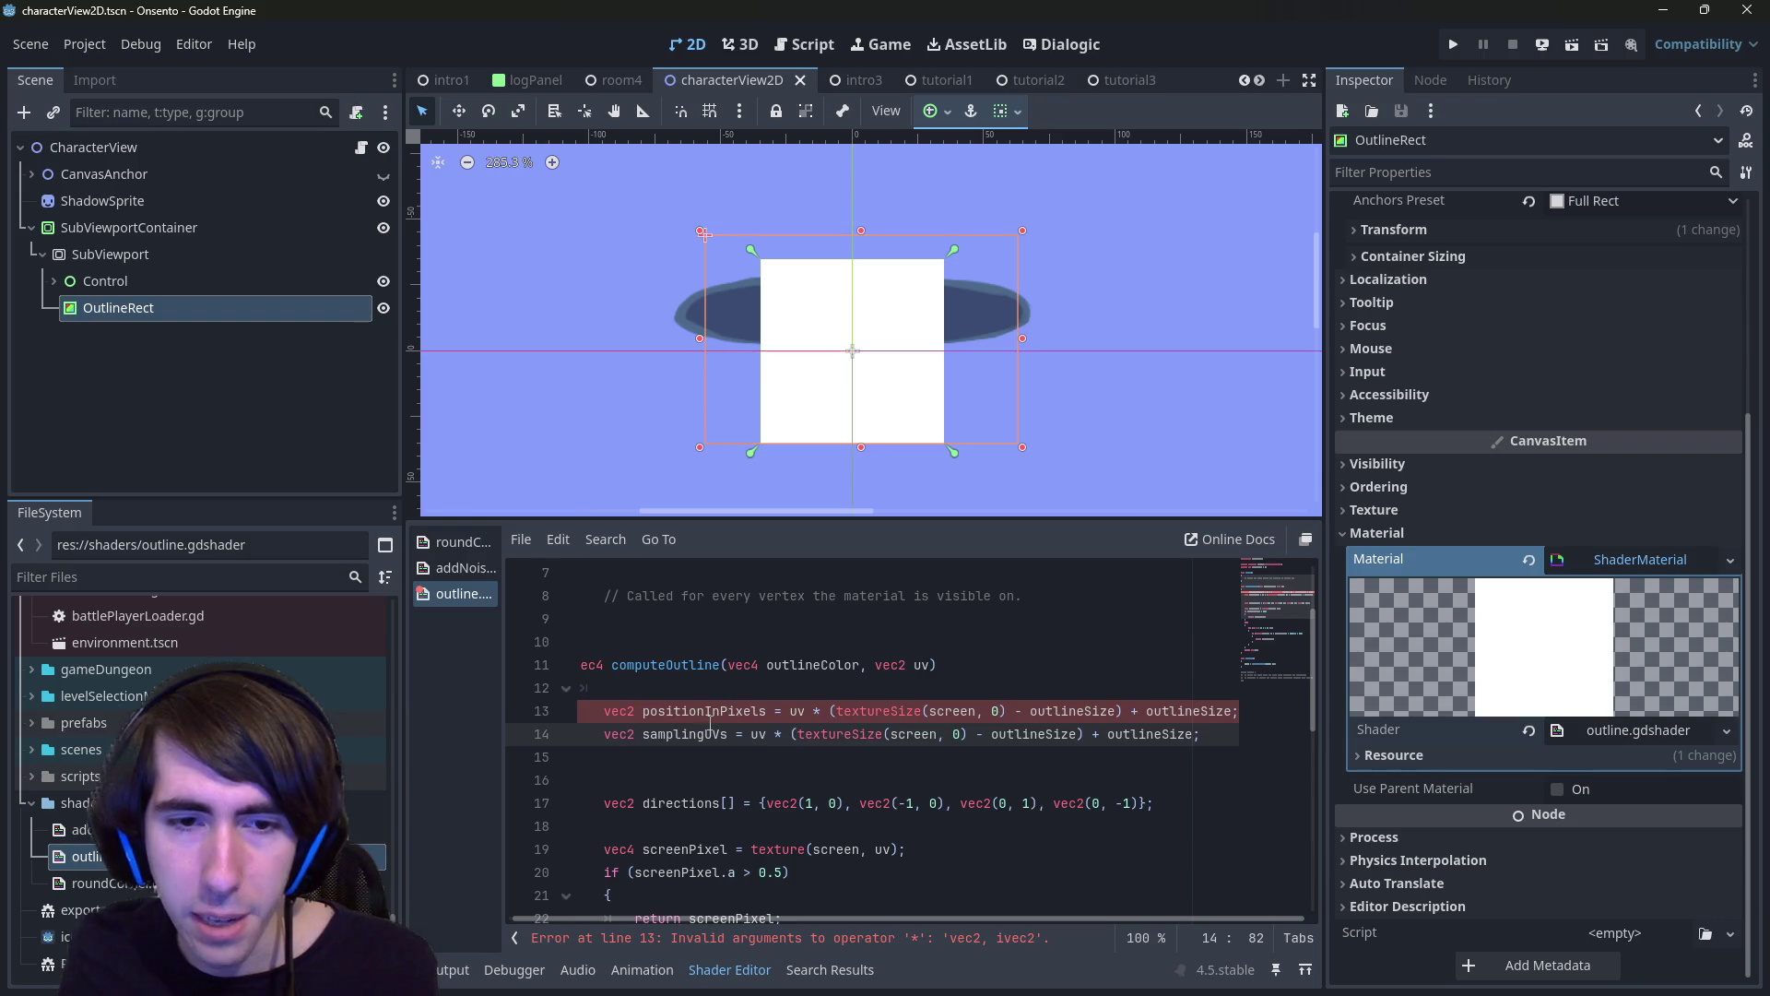
pyautogui.doubleClick(717, 711)
pyautogui.hotkey('ctrl', 'c')
pyautogui.moveTo(749, 734); pyautogui.dragTo(777, 734)
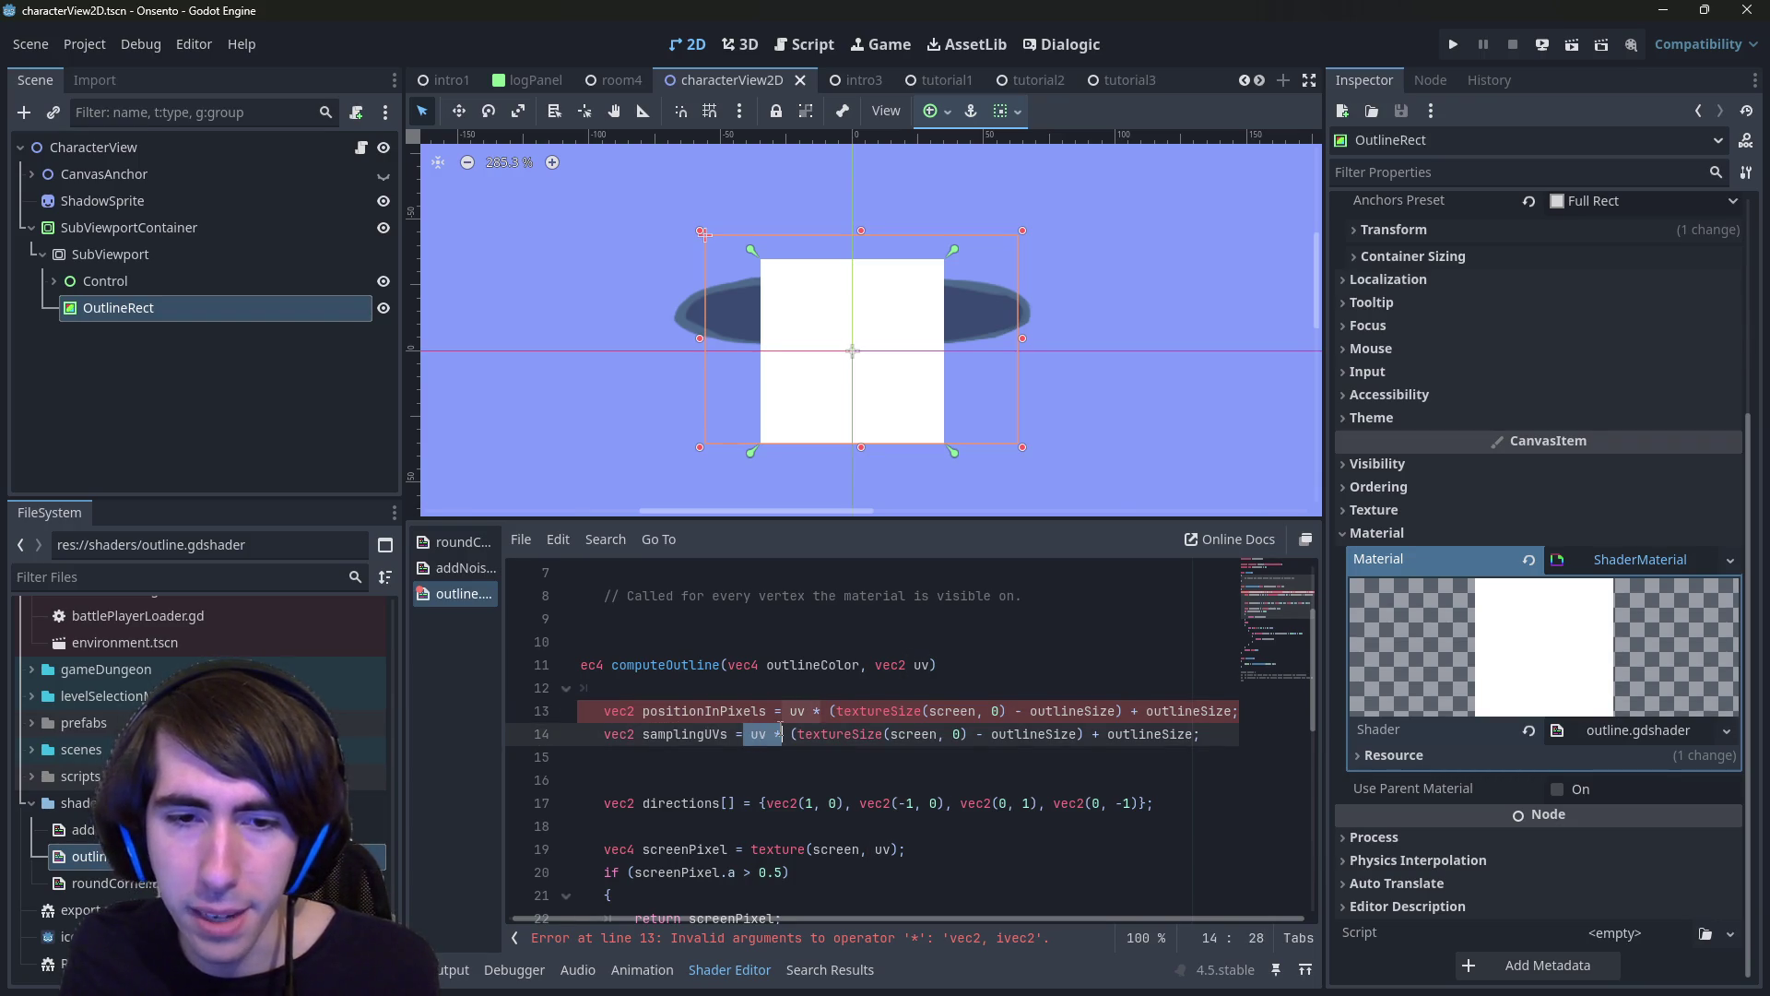
pyautogui.hotkey('ctrl', 'v')
pyautogui.hotkey('ctrl', 'z')
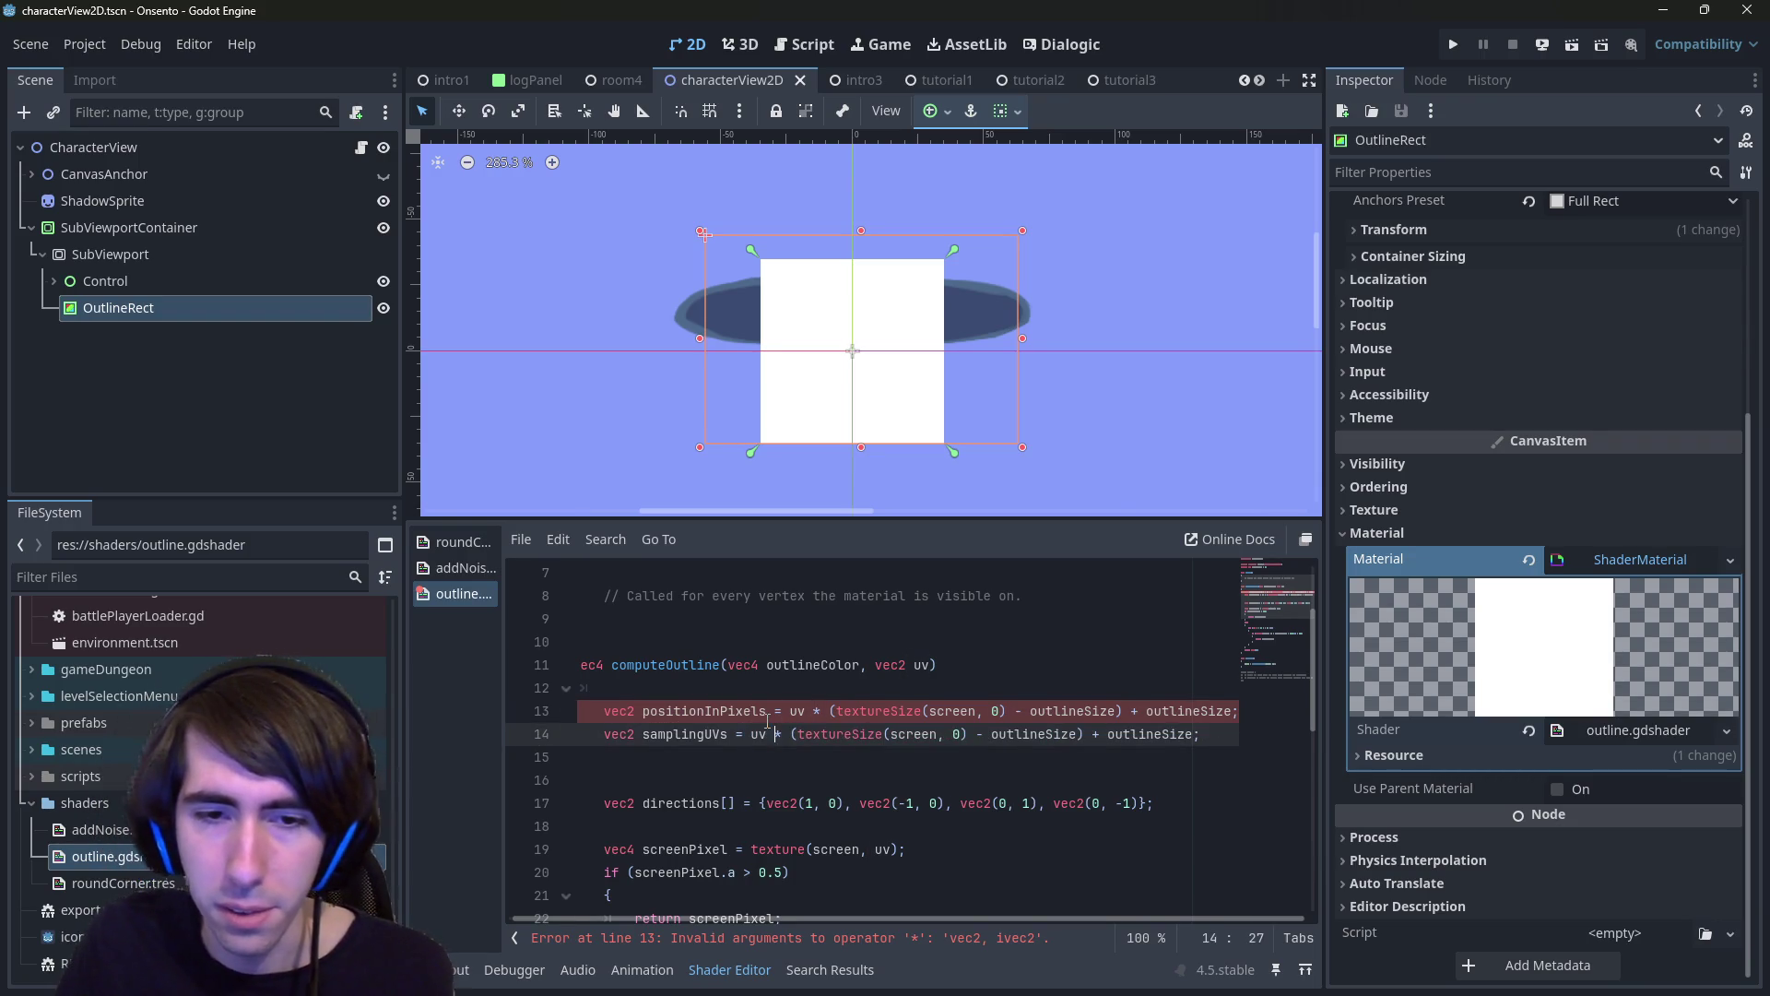
pyautogui.hotkey('ctrl', 'y')
pyautogui.hotkey('ctrl', 'z')
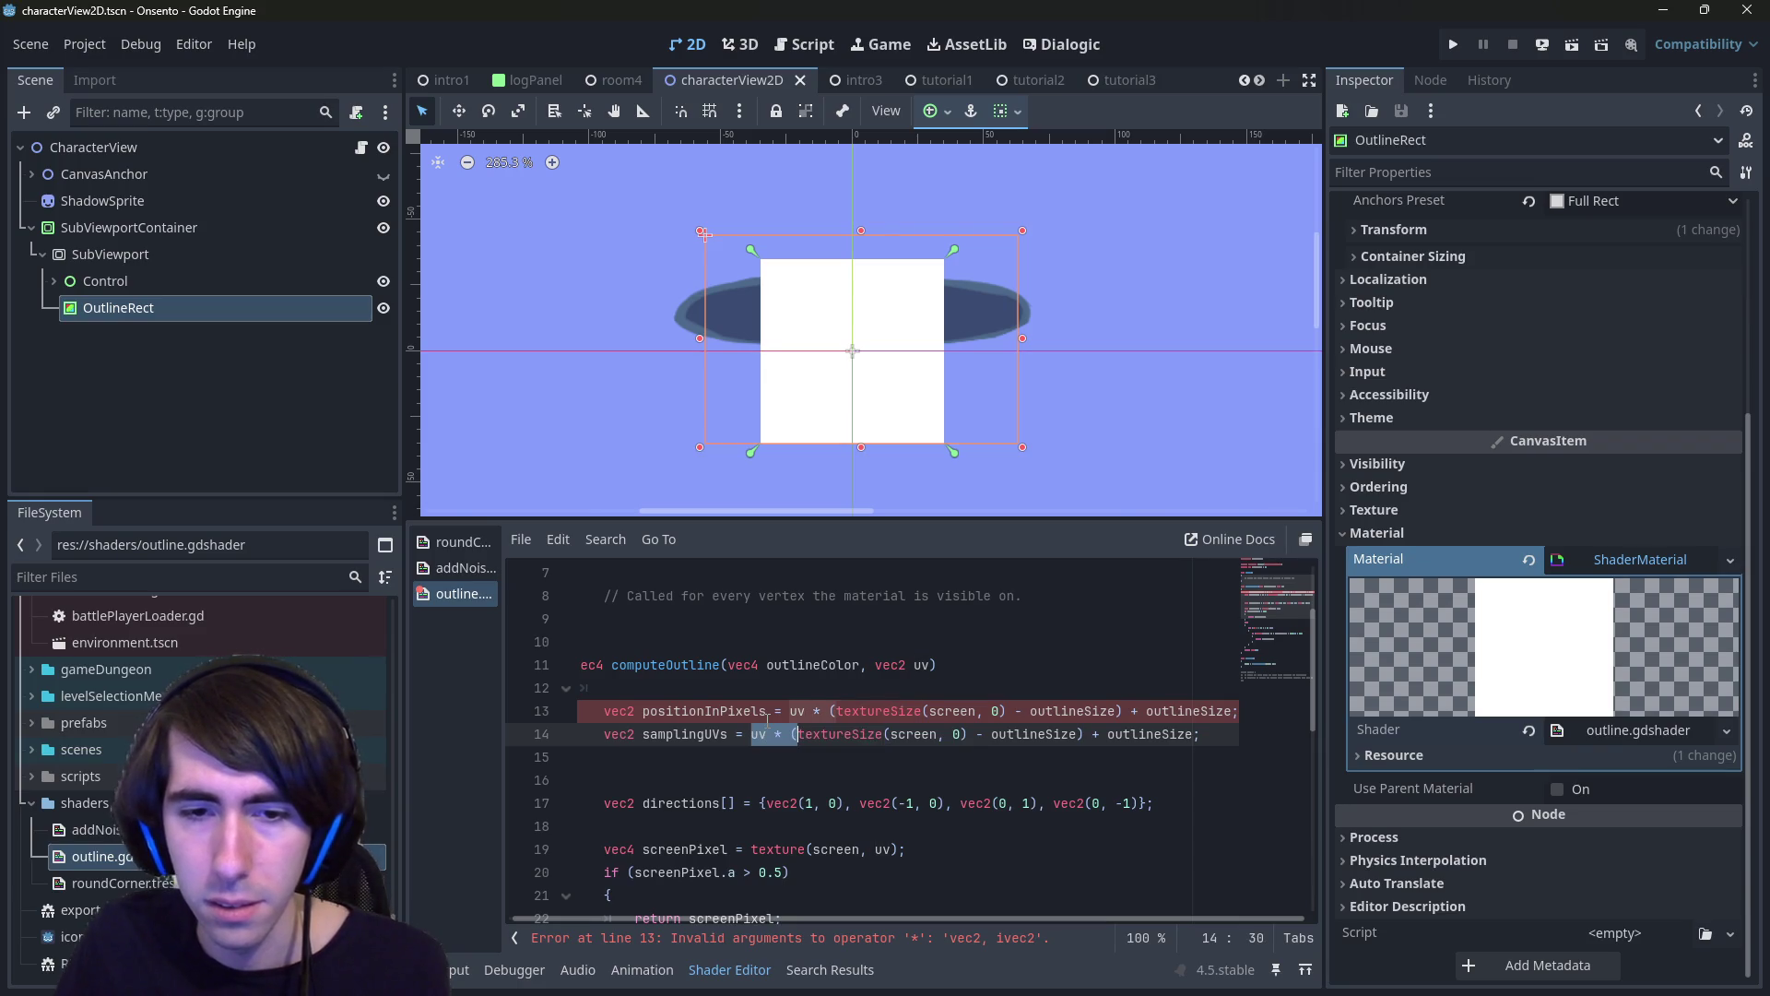
pyautogui.hotkey('ctrl', 'v')
pyautogui.press('Delete')
pyautogui.press('Delete')
pyautogui.press('Delete')
pyautogui.write('/')
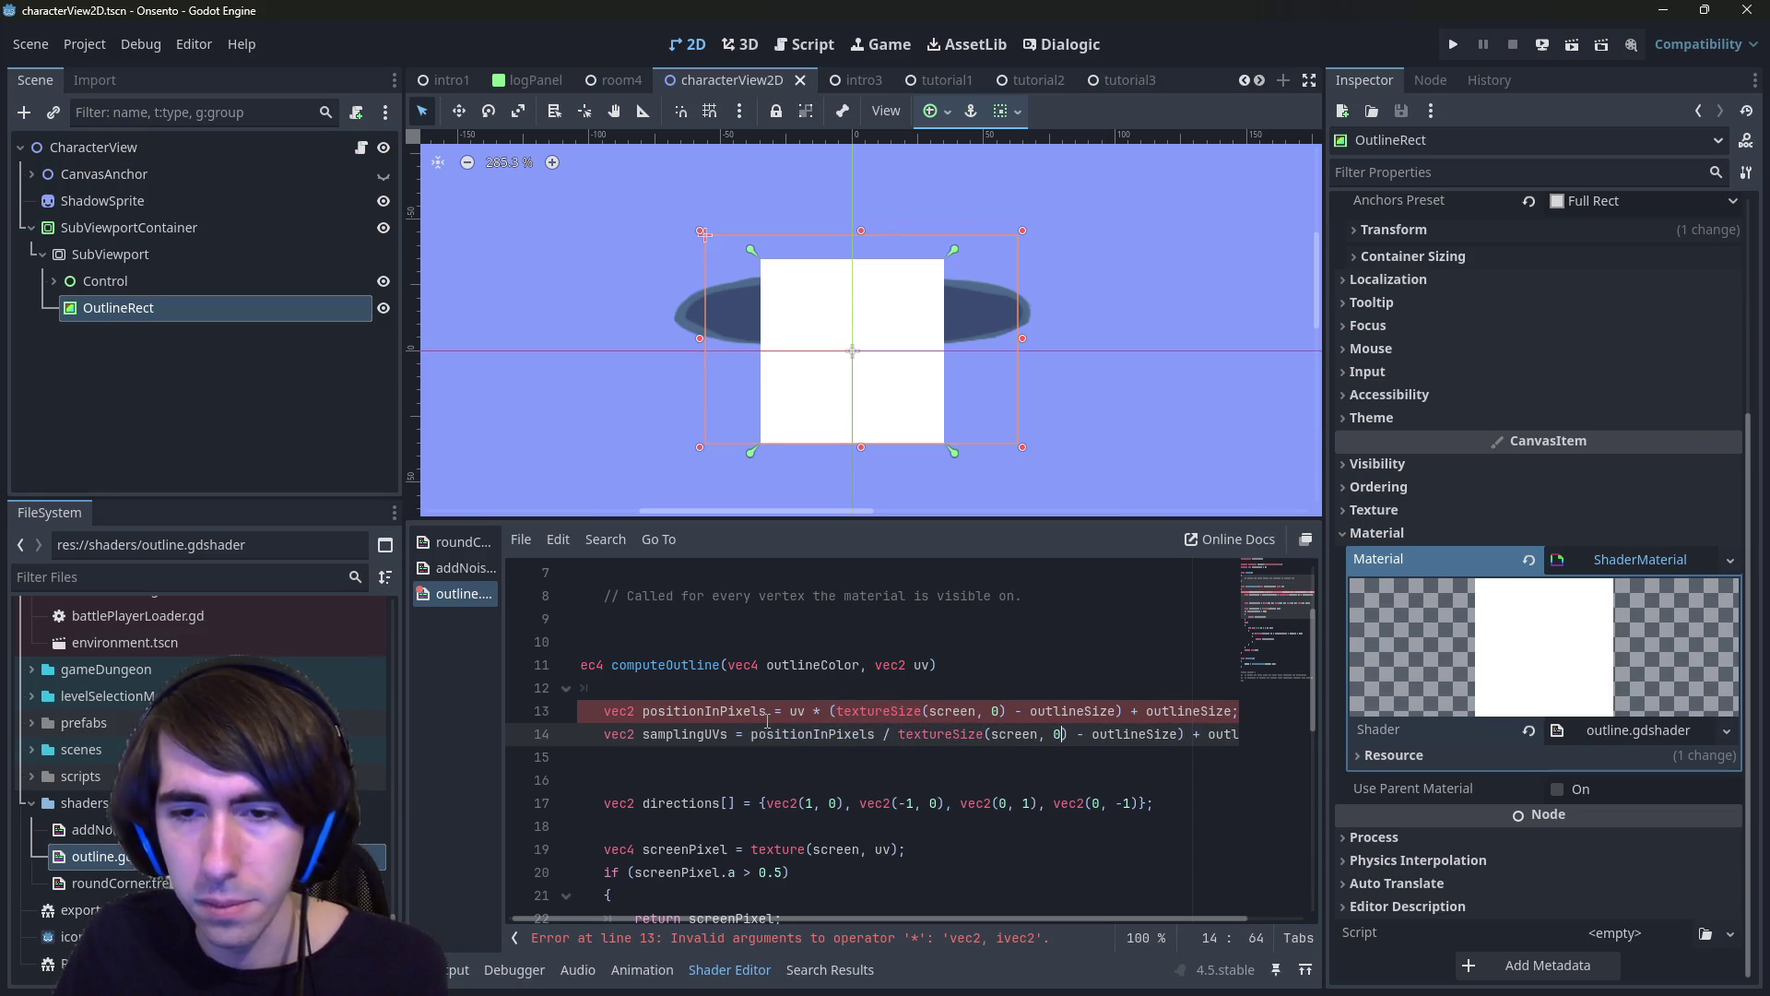
pyautogui.hotkey('ctrl', 'Right')
pyautogui.hotkey('ctrl', 'Right')
pyautogui.hotkey('ctrl', 'Right')
pyautogui.hotkey('shift', 'End')
pyautogui.press('Delete')
pyautogui.write(';')
pyautogui.hotkey('ctrl', 's')
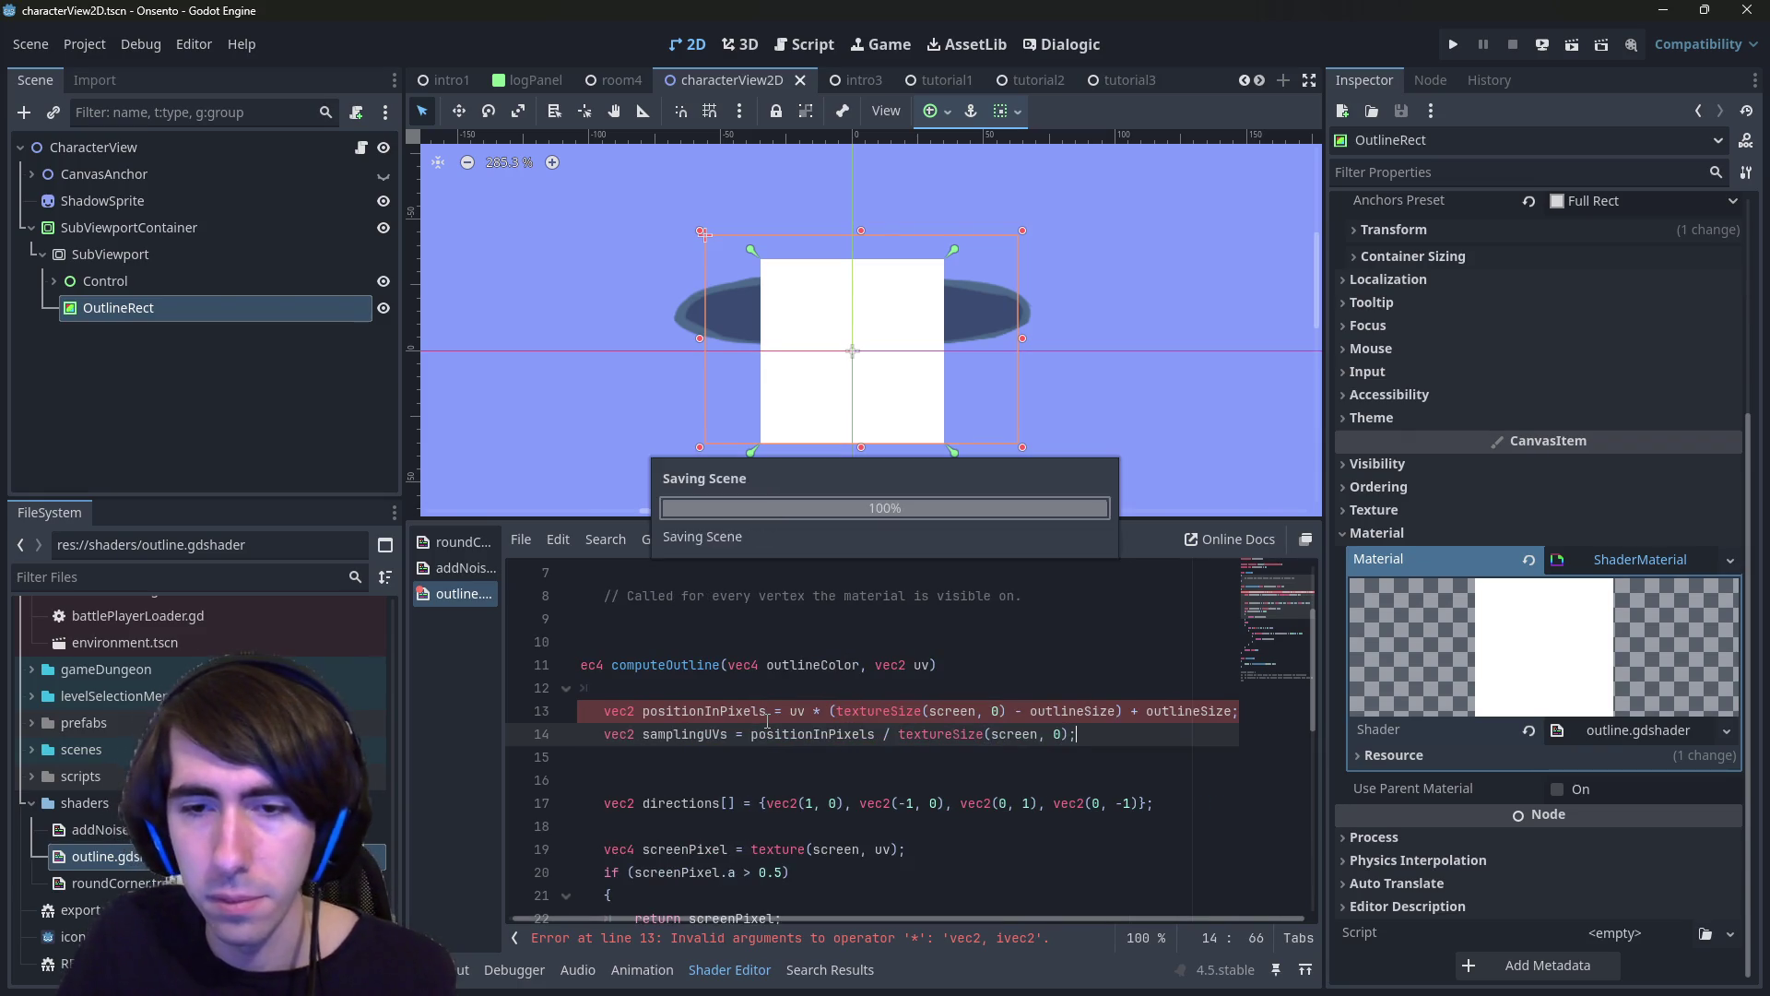
pyautogui.click(873, 939)
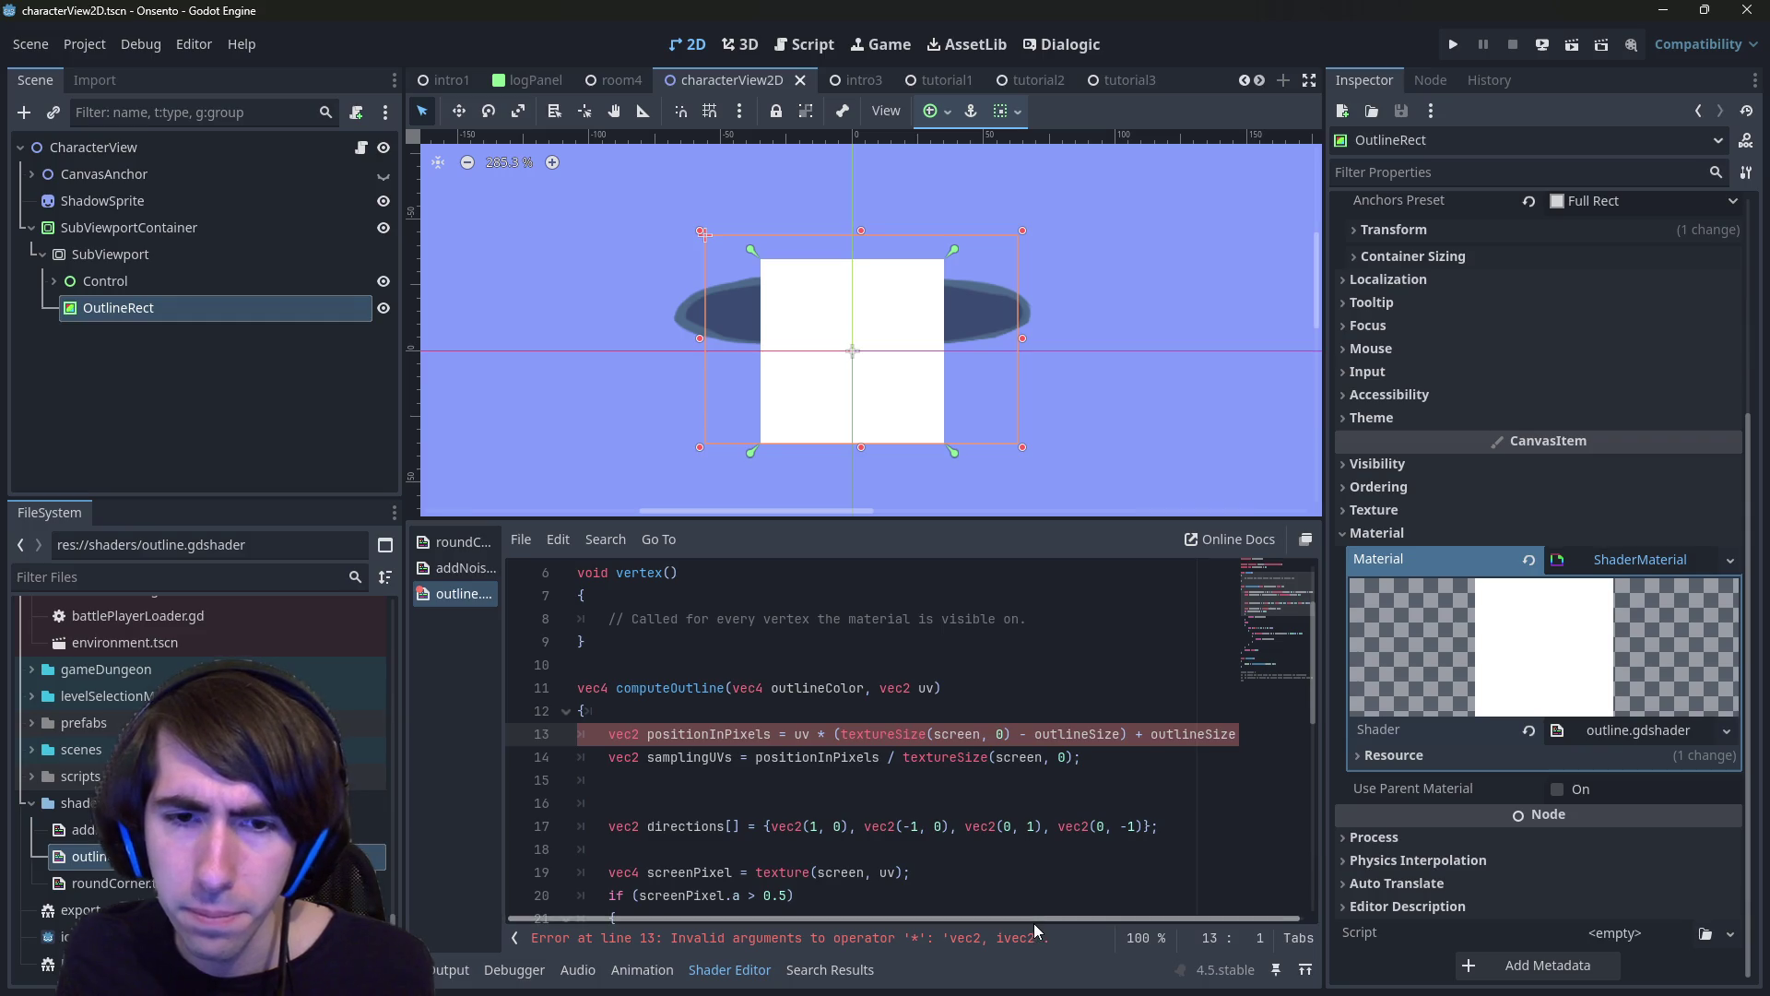
# Step: Wrap line 13's textureSize(screen, 0) - outlineSize group in vec2() and save
pyautogui.doubleClick(802, 734)
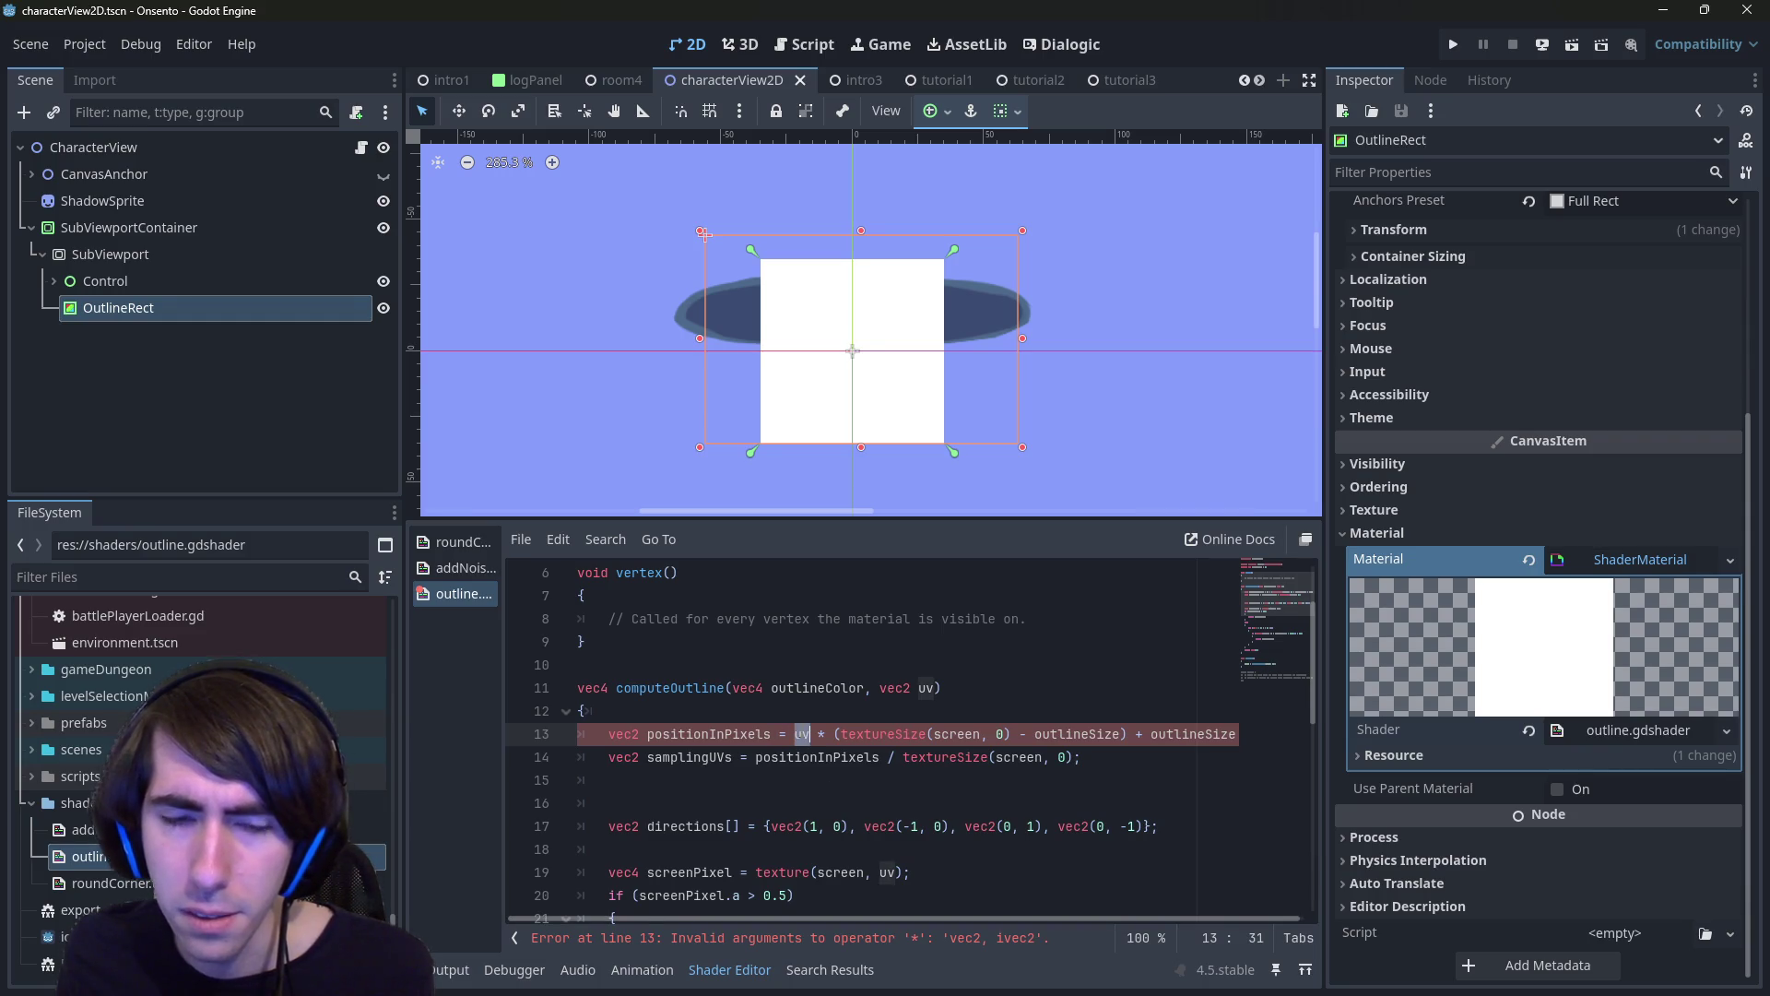
pyautogui.click(823, 730)
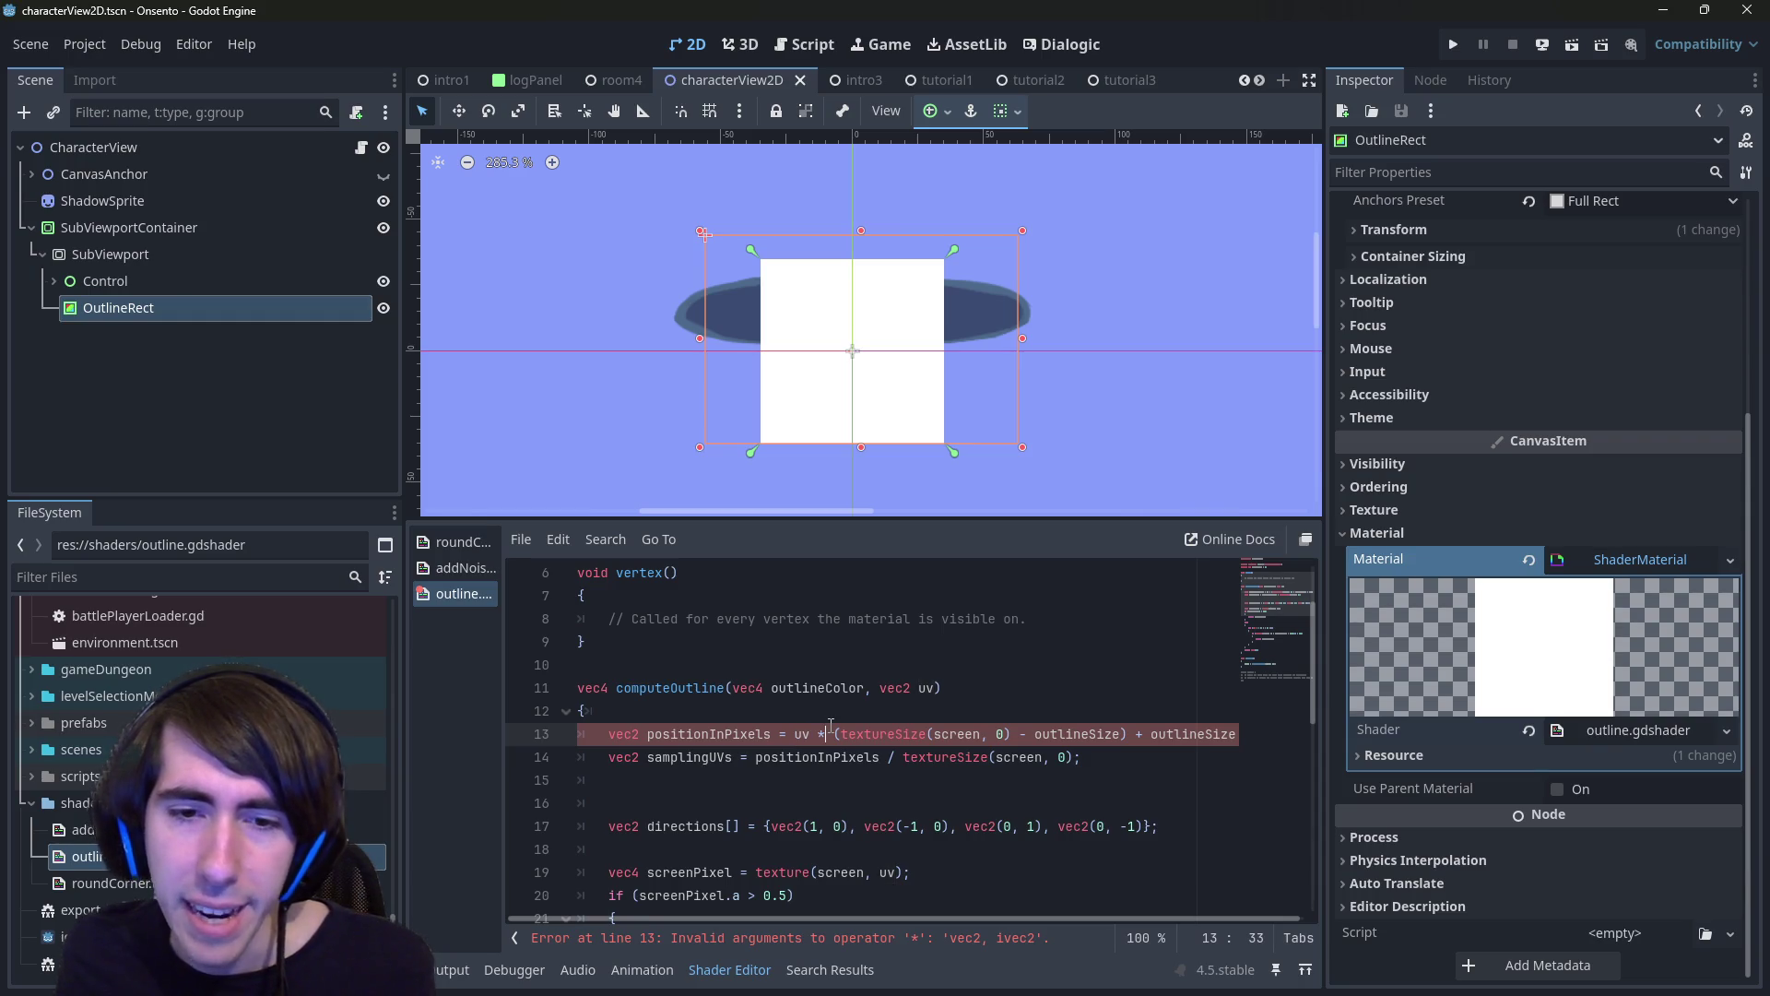
pyautogui.tripleClick(831, 727)
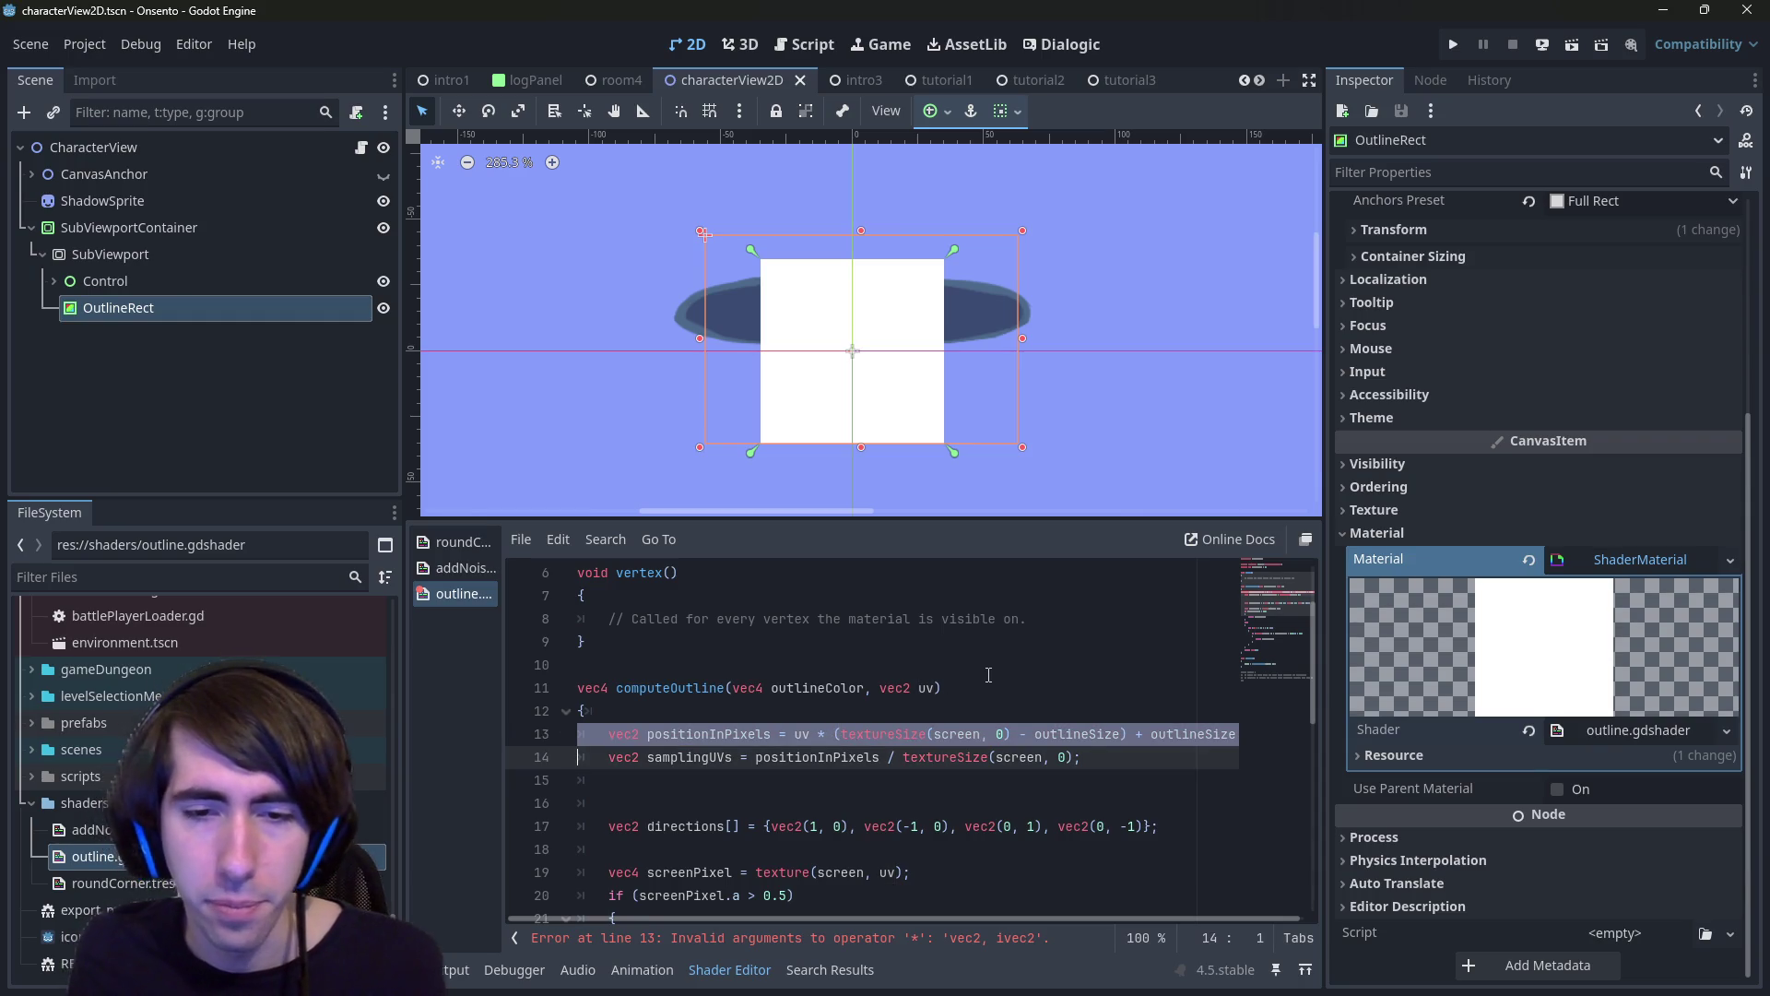
pyautogui.click(835, 734)
pyautogui.write('vec2(')
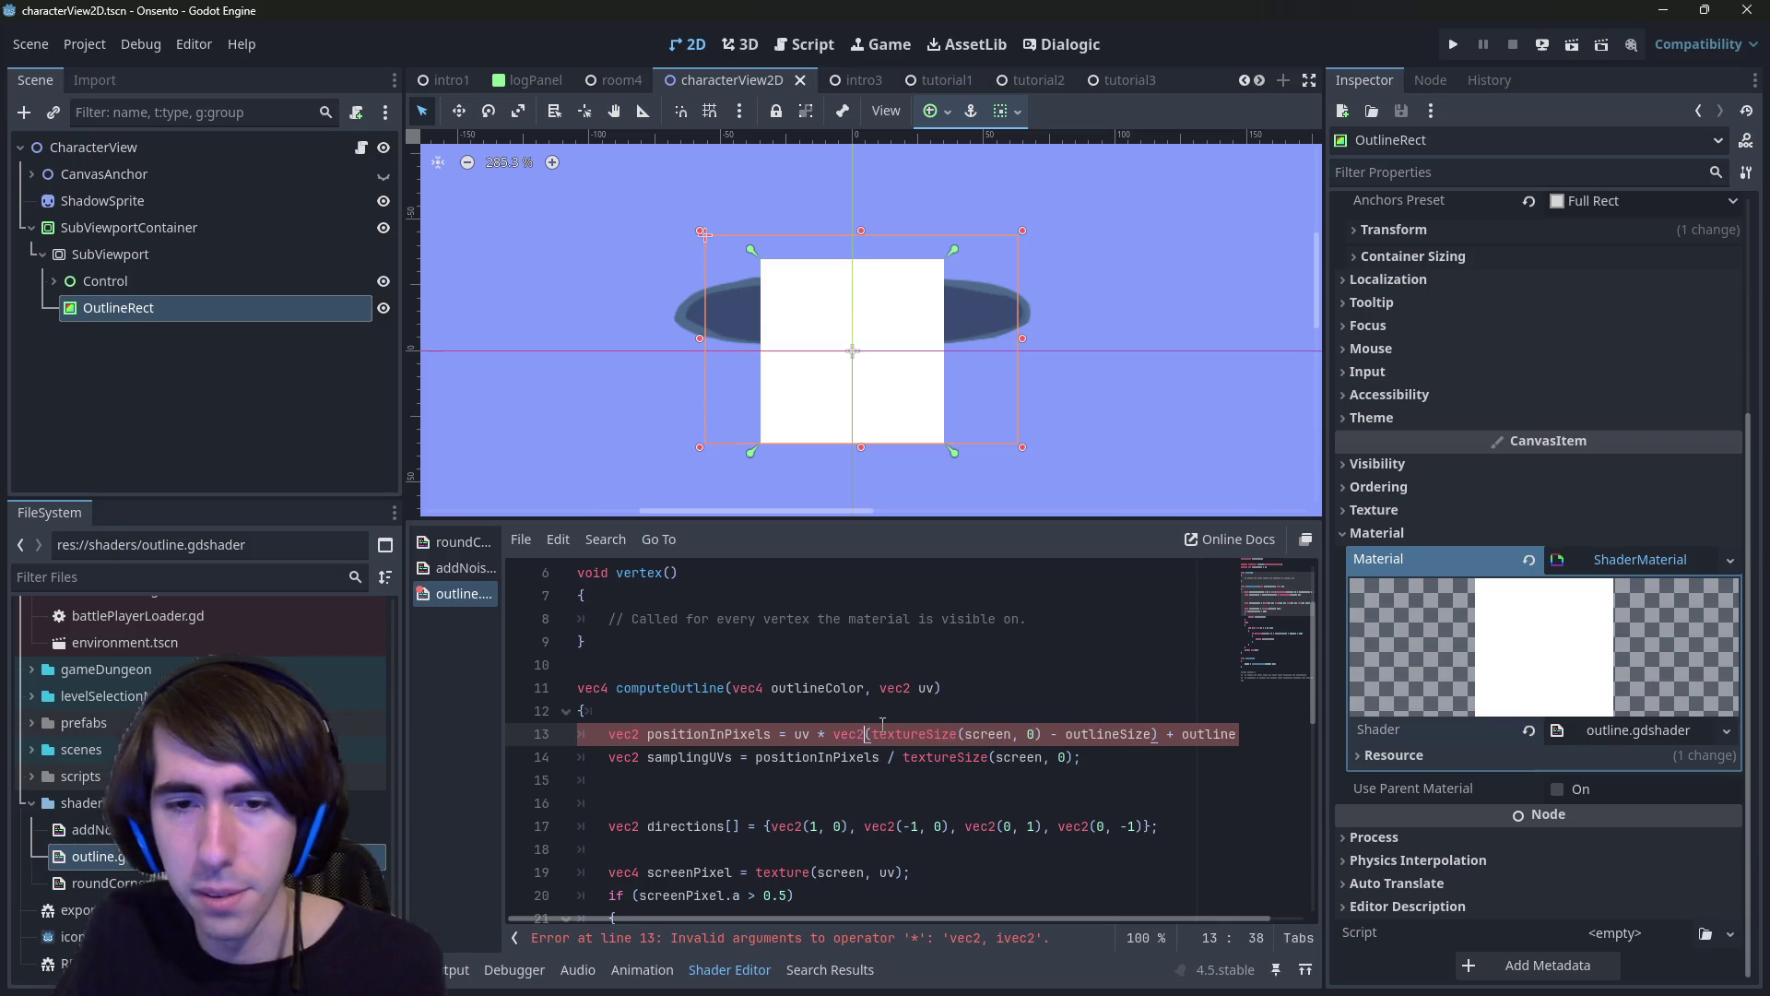
pyautogui.press('End')
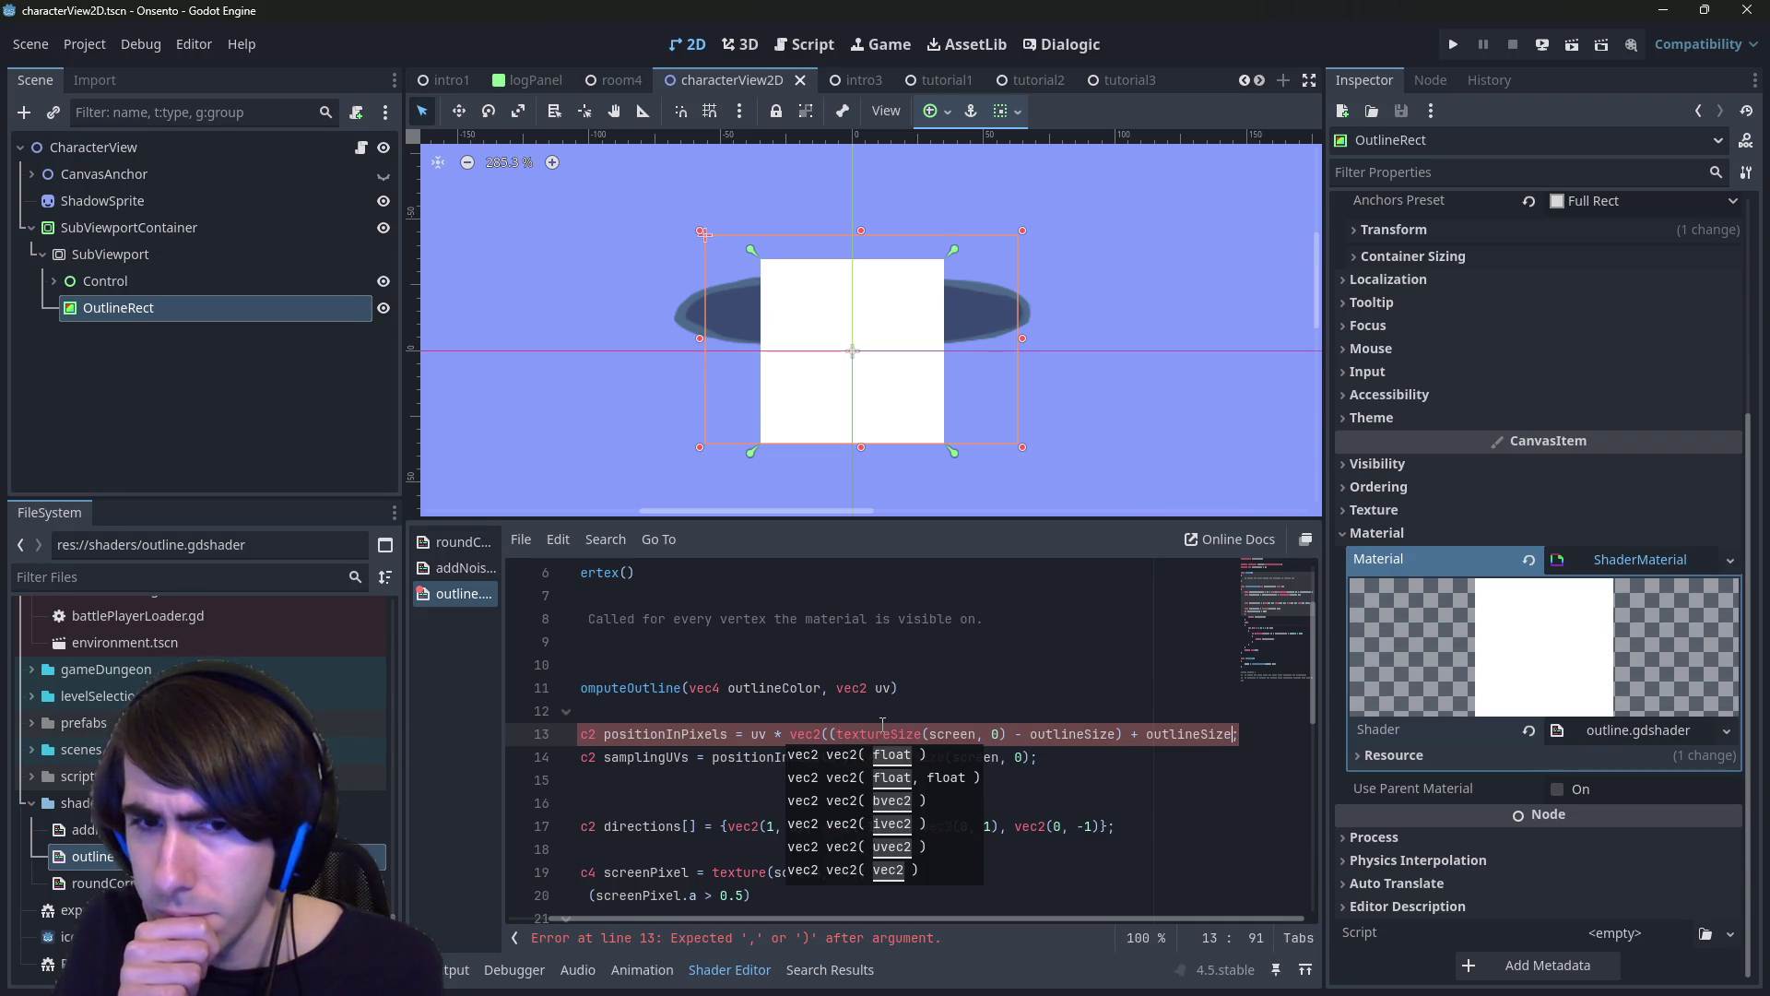
pyautogui.doubleClick(804, 734)
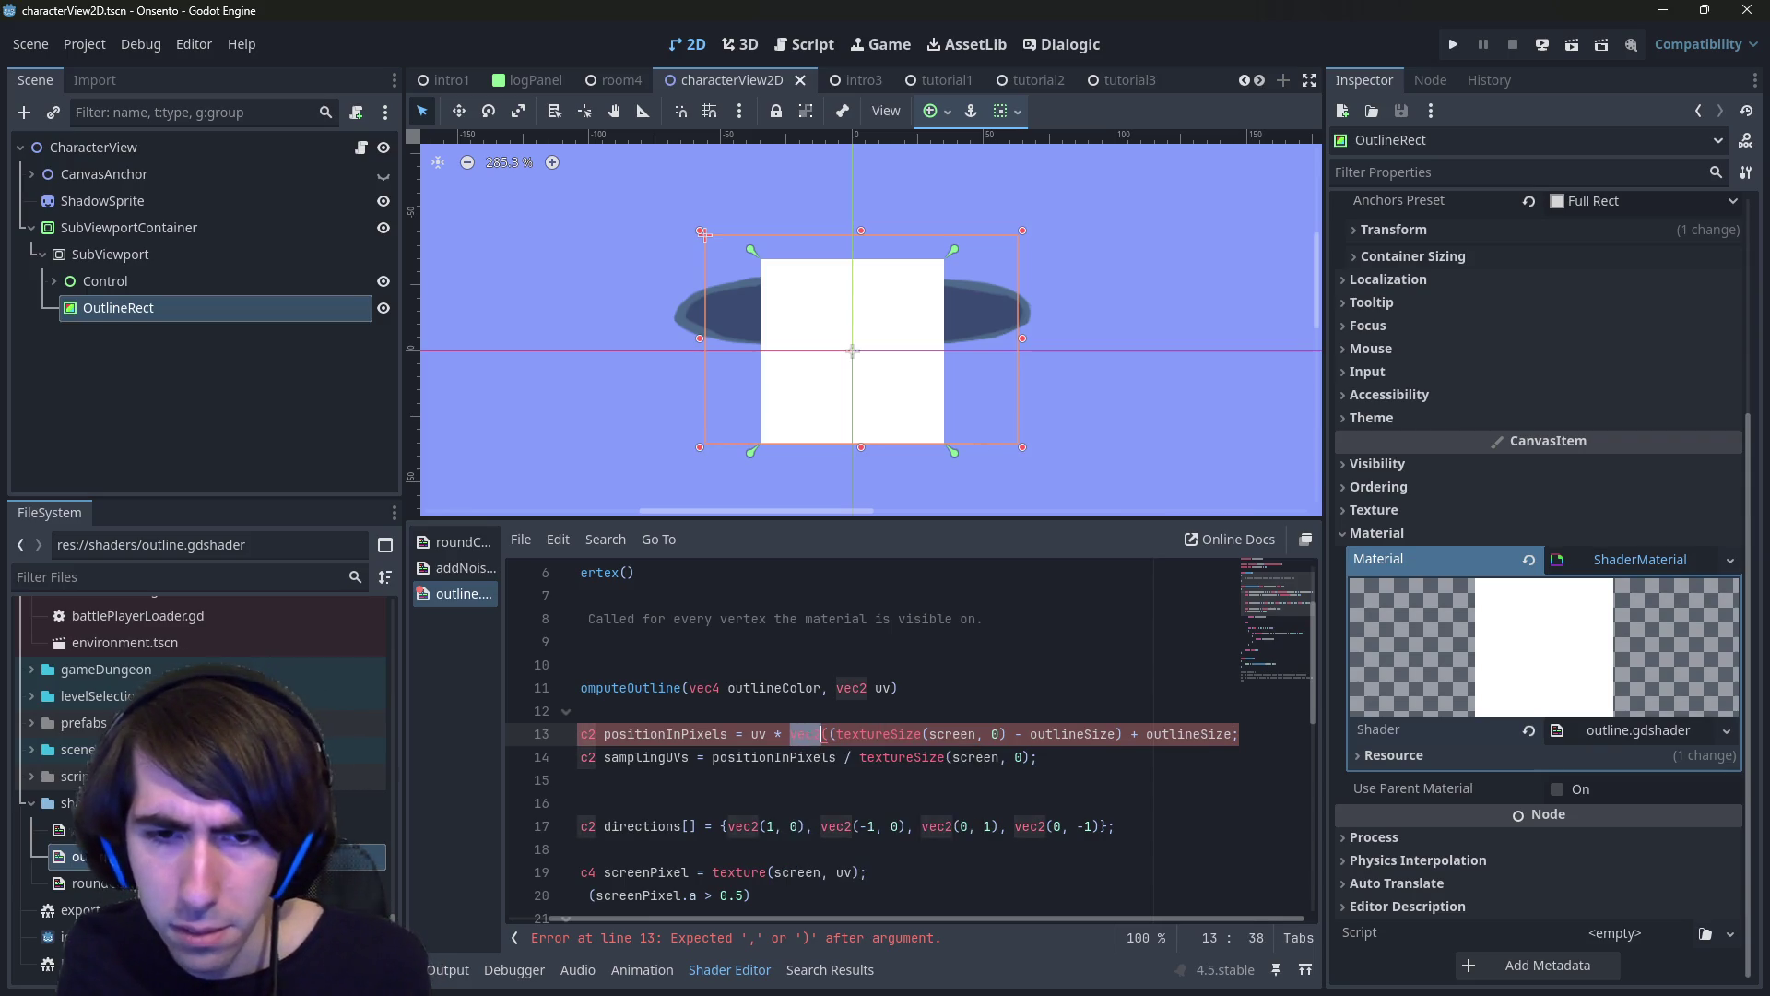
pyautogui.press('BackSpace')
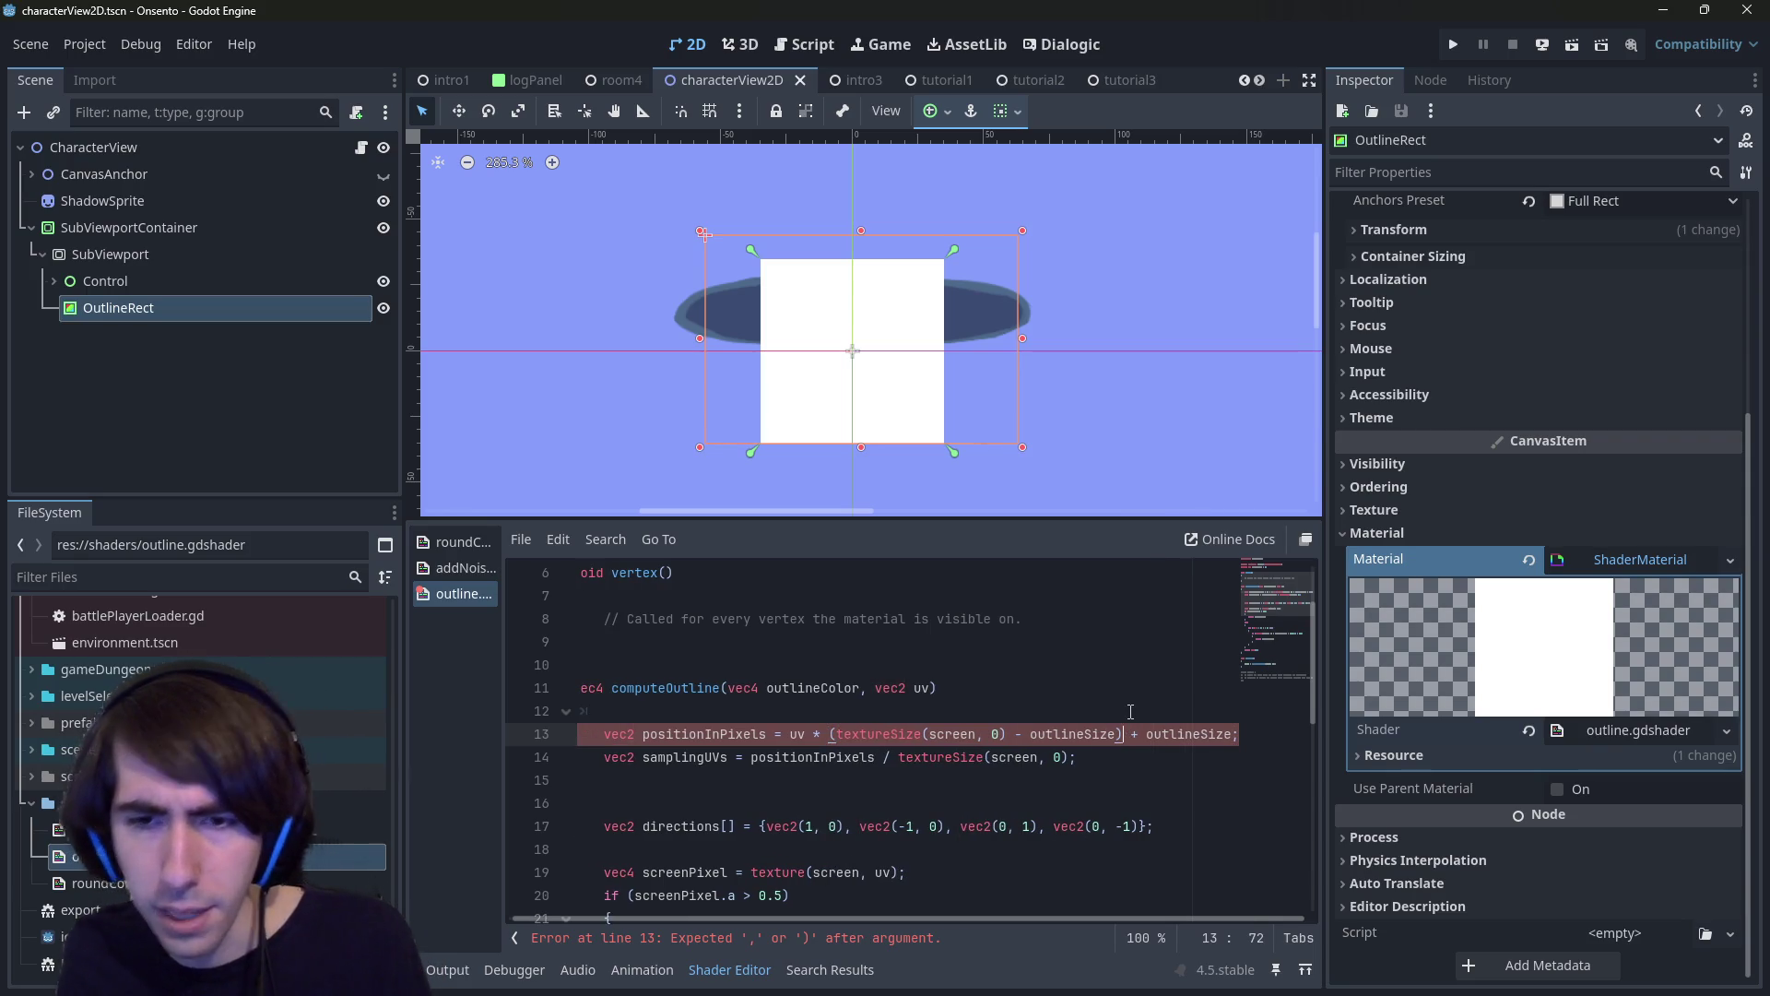
pyautogui.write(')')
pyautogui.press('Left')
pyautogui.press('Left')
pyautogui.press('Left')
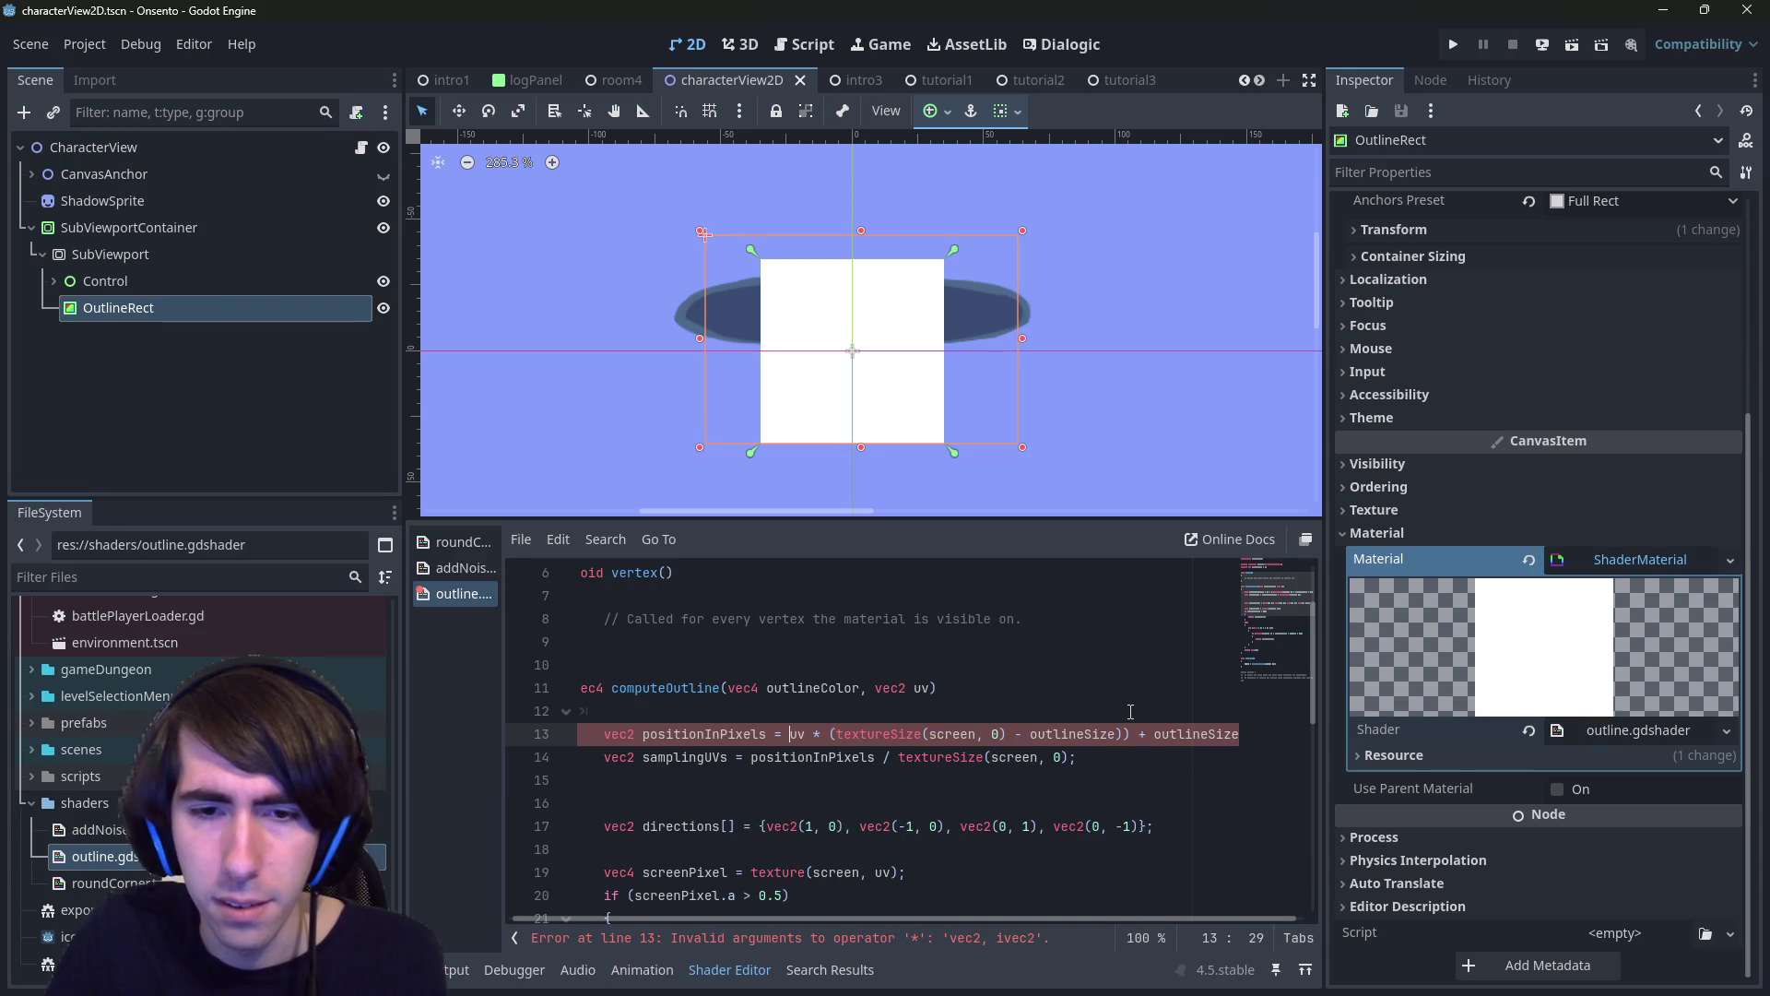
pyautogui.write('vec2')
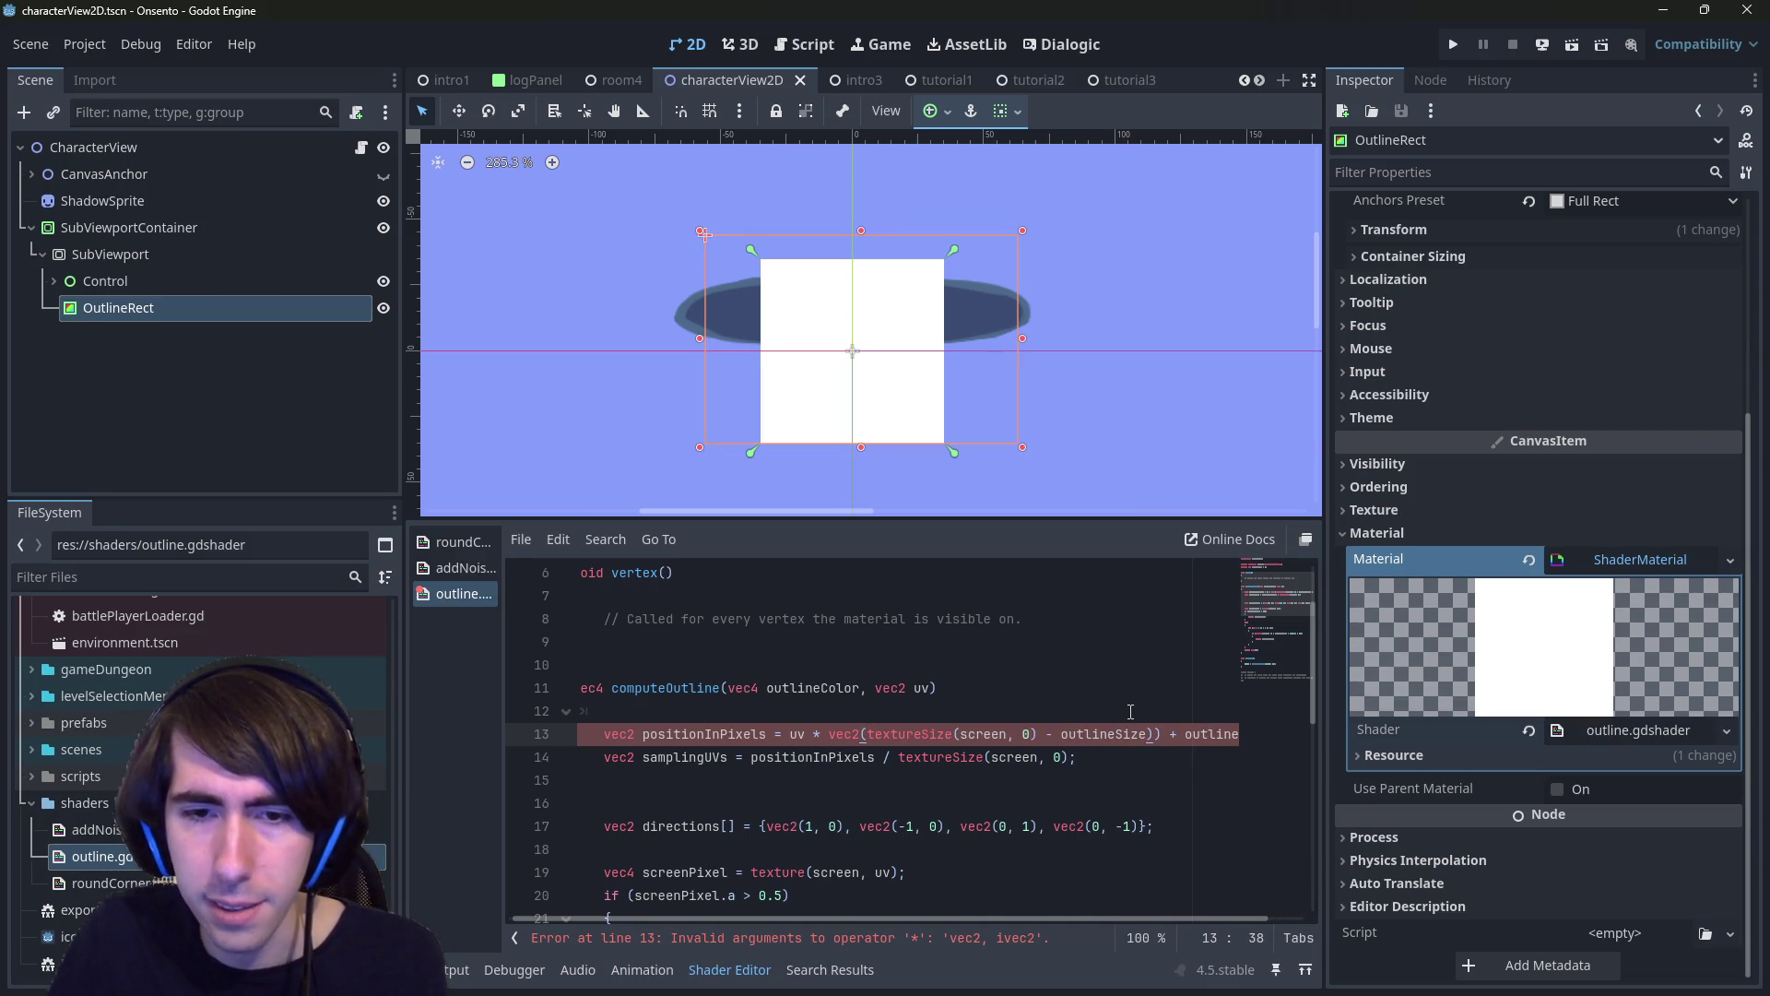
pyautogui.hotkey('ctrl', 's')
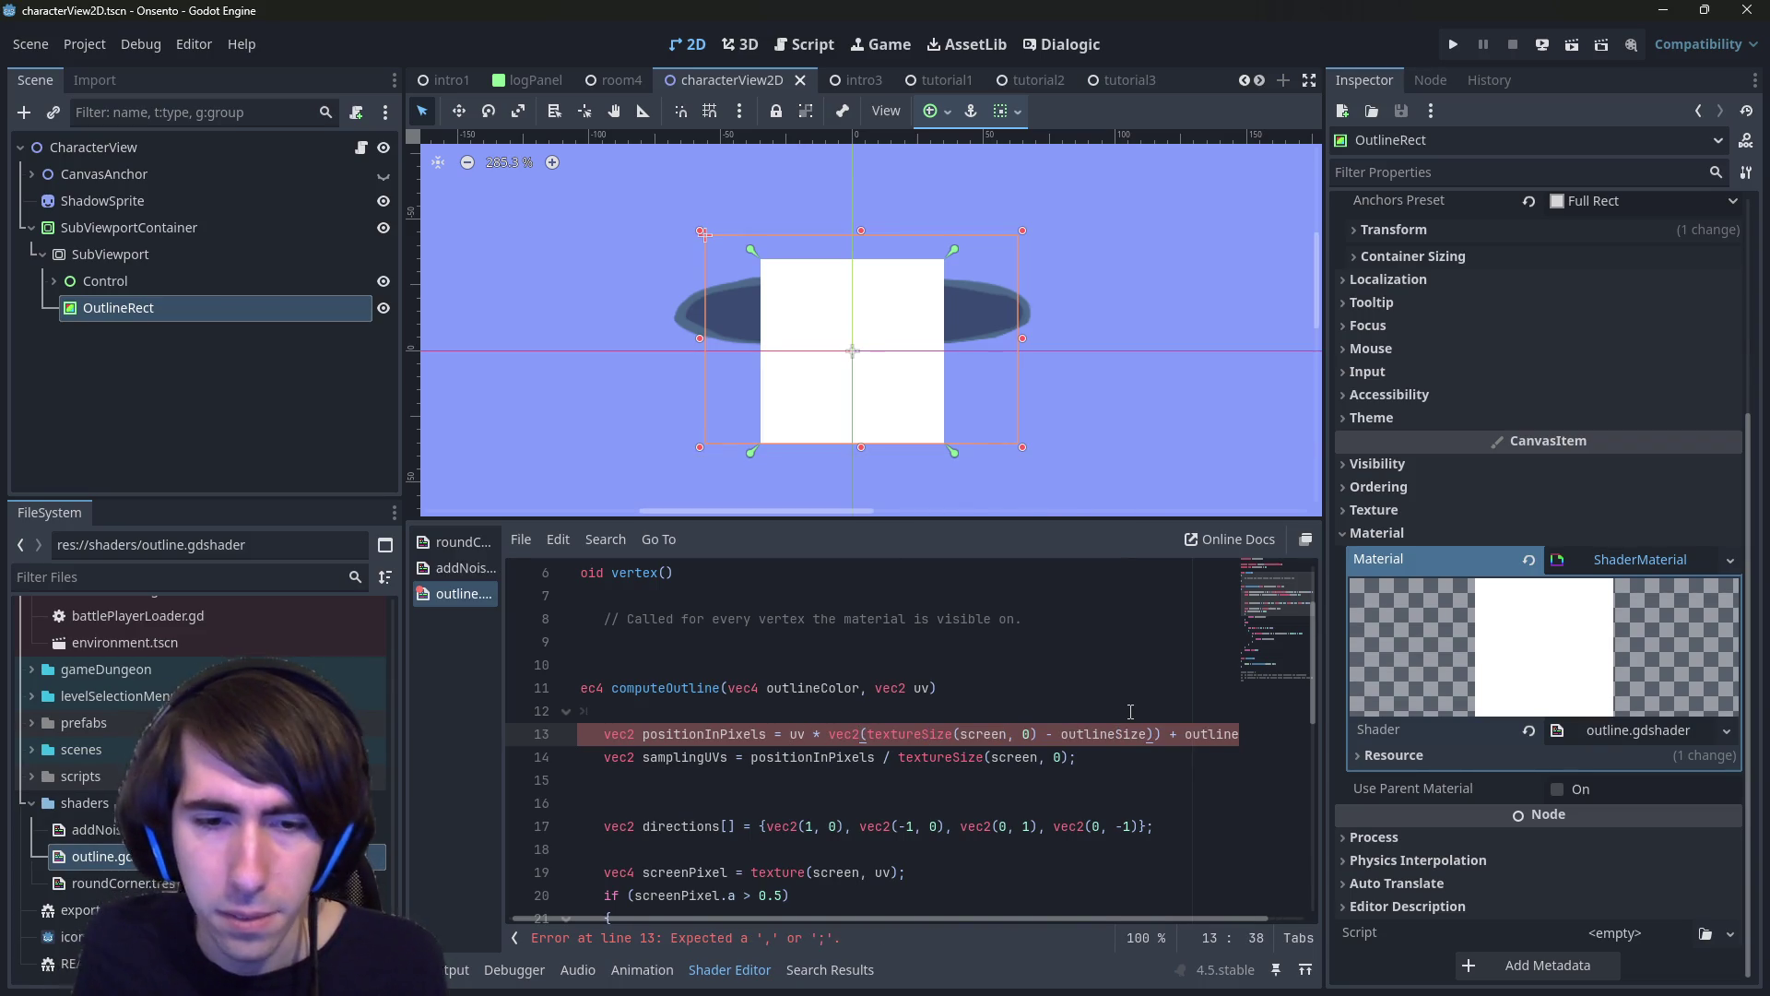
# Step: Check the error bar and inspect the end of line 13 after the outlineSize bracket
pyautogui.moveTo(1101, 734); pyautogui.dragTo(1363, 744)
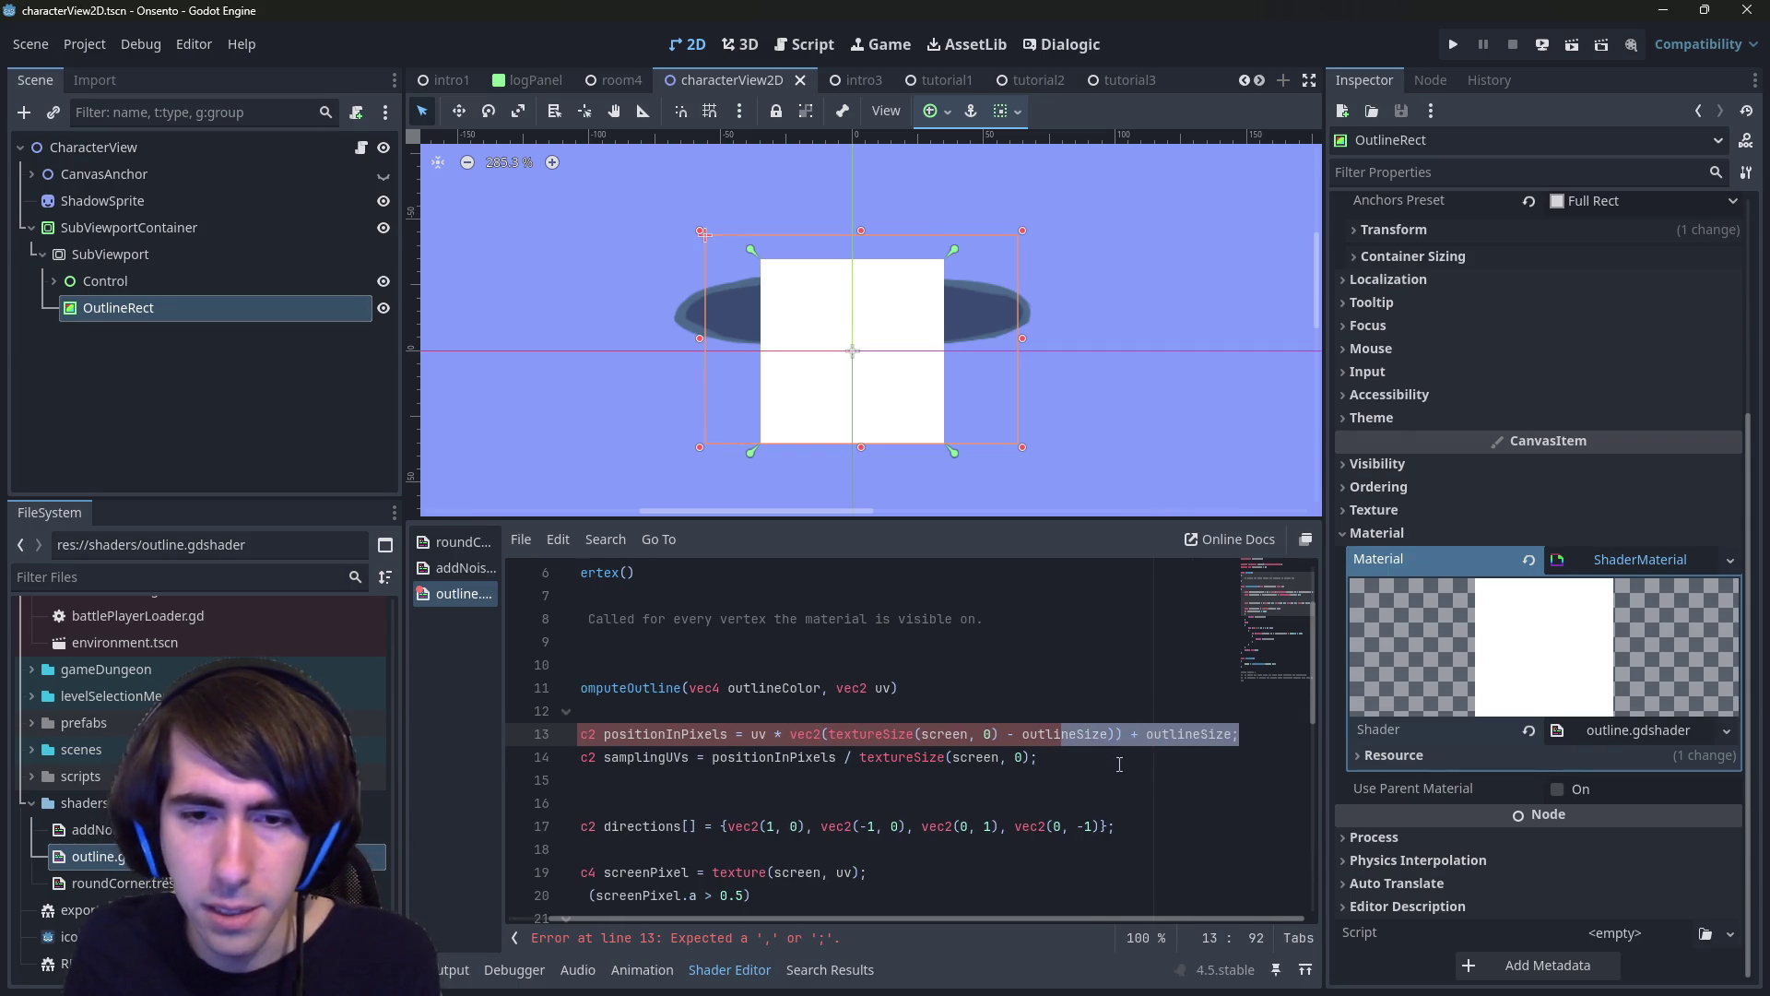
pyautogui.moveTo(609, 780)
pyautogui.mouseDown()
pyautogui.moveTo(437, 728)
pyautogui.moveTo(1037, 760)
pyautogui.mouseUp()
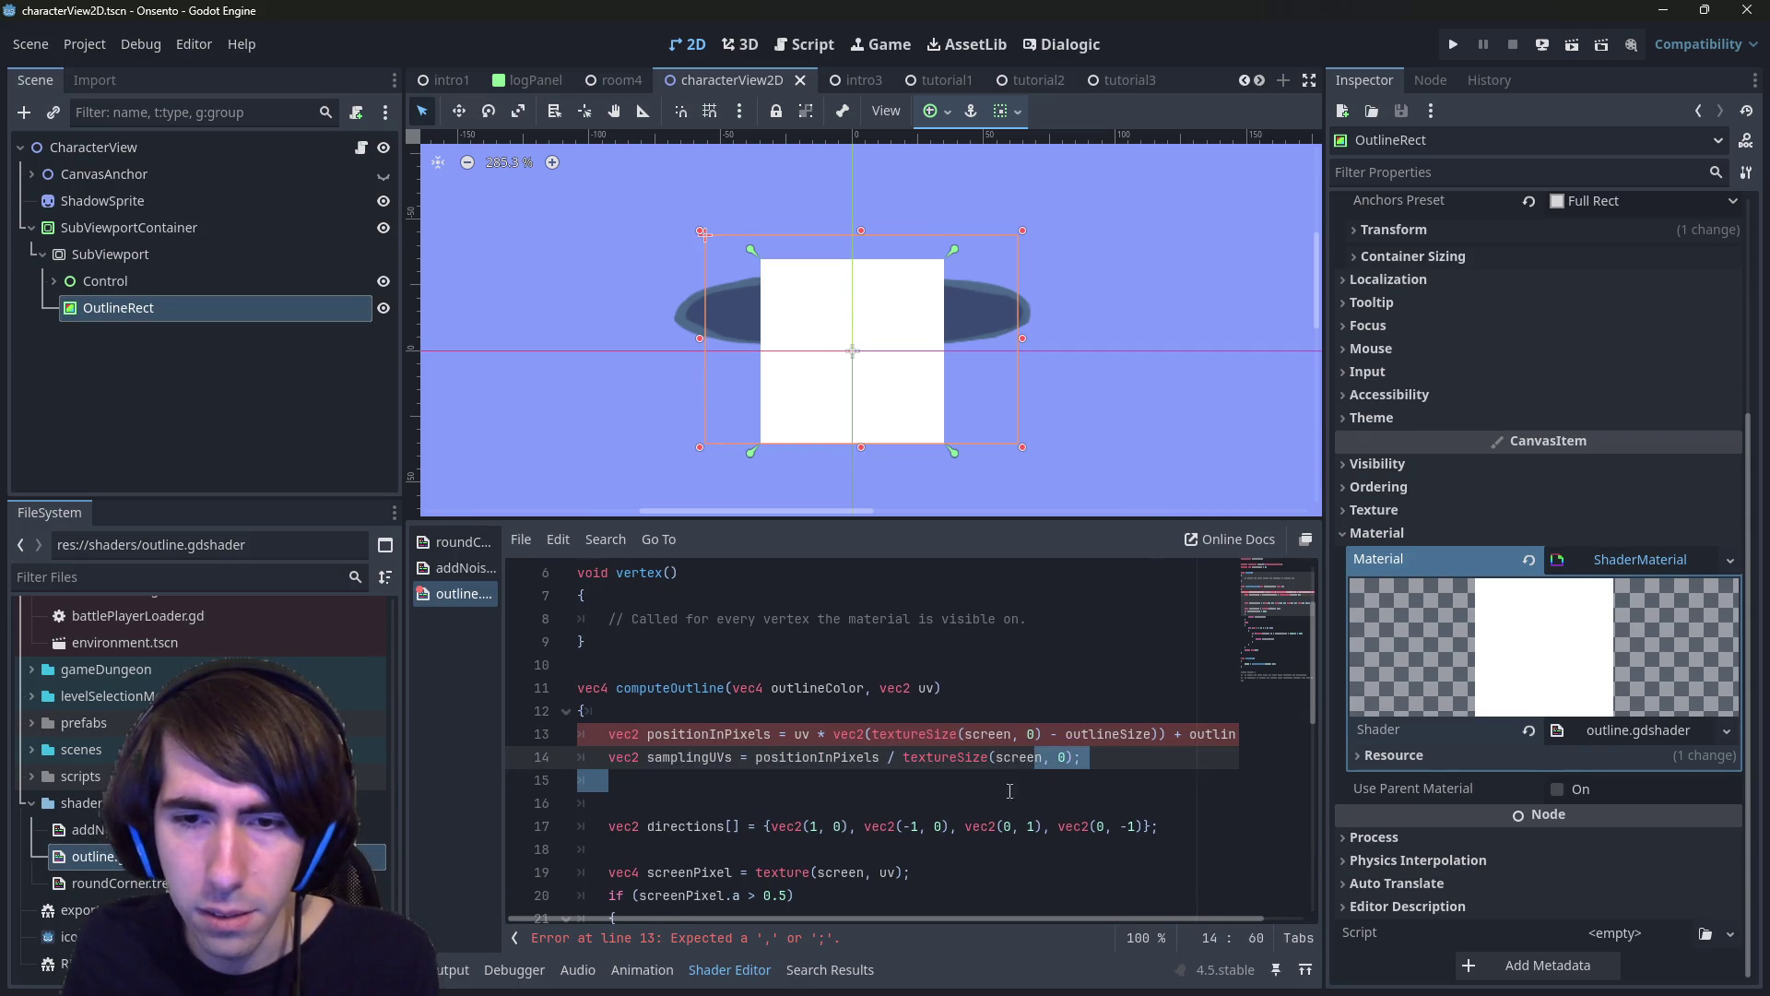
pyautogui.click(998, 734)
pyautogui.click(1034, 734)
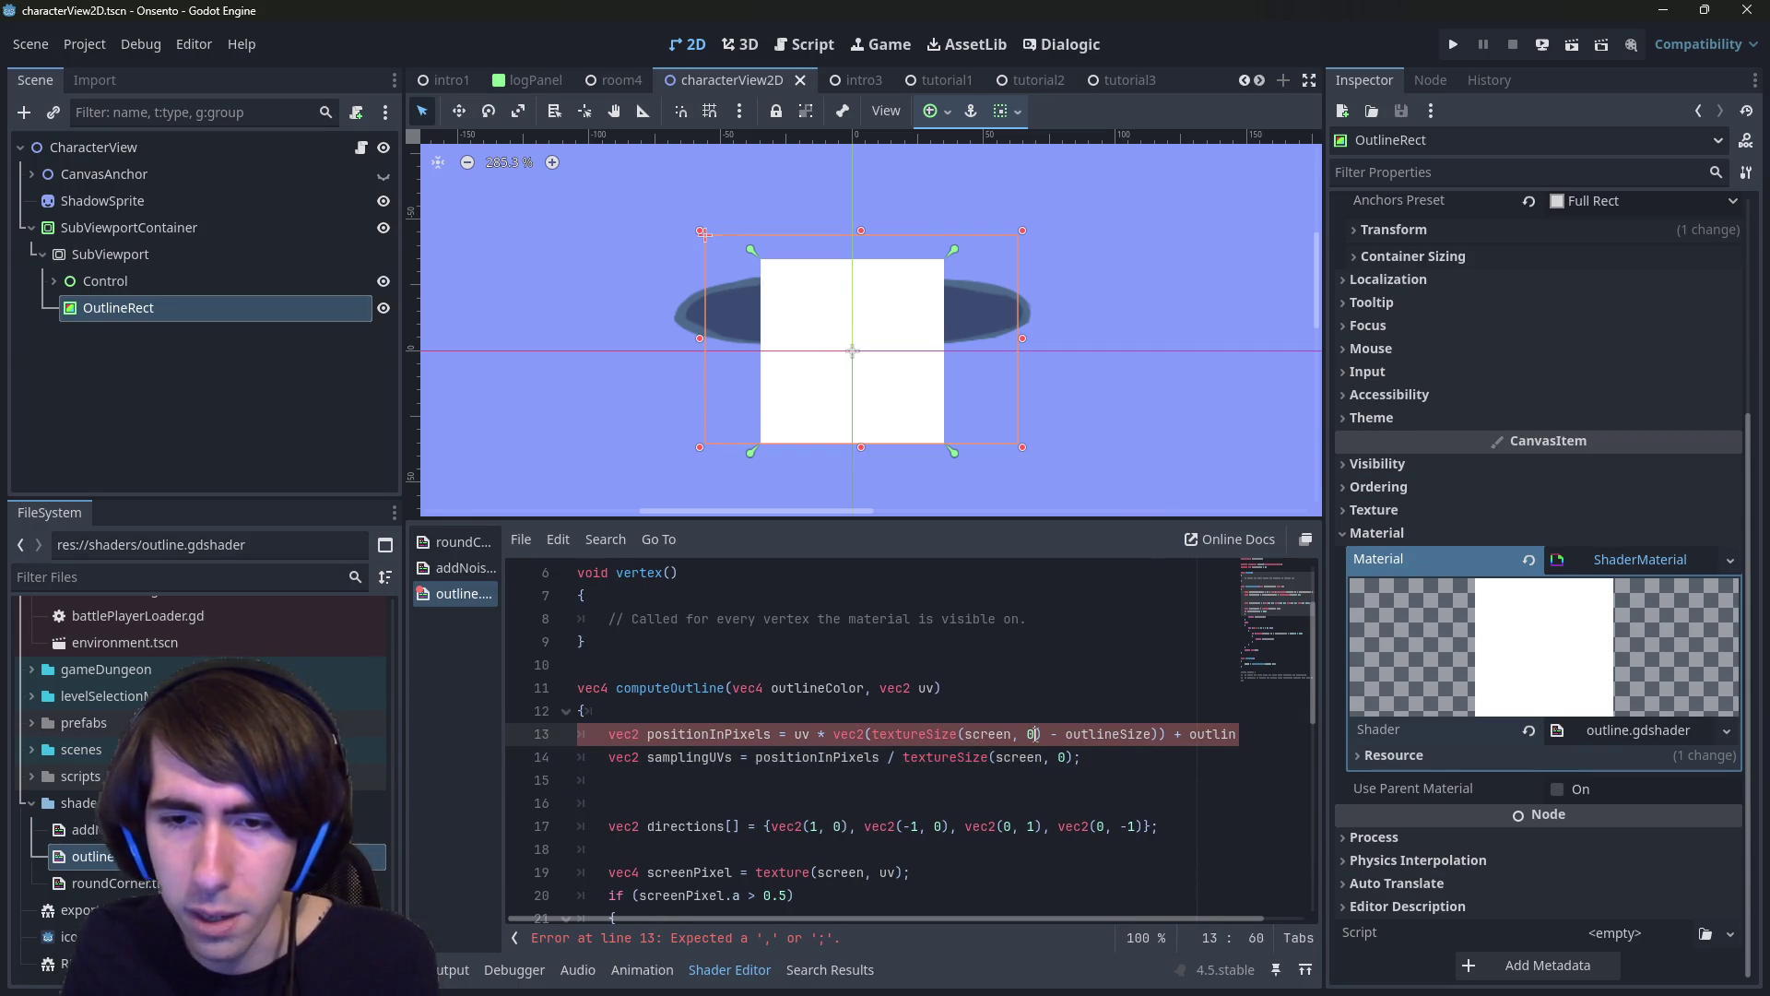
pyautogui.click(1159, 734)
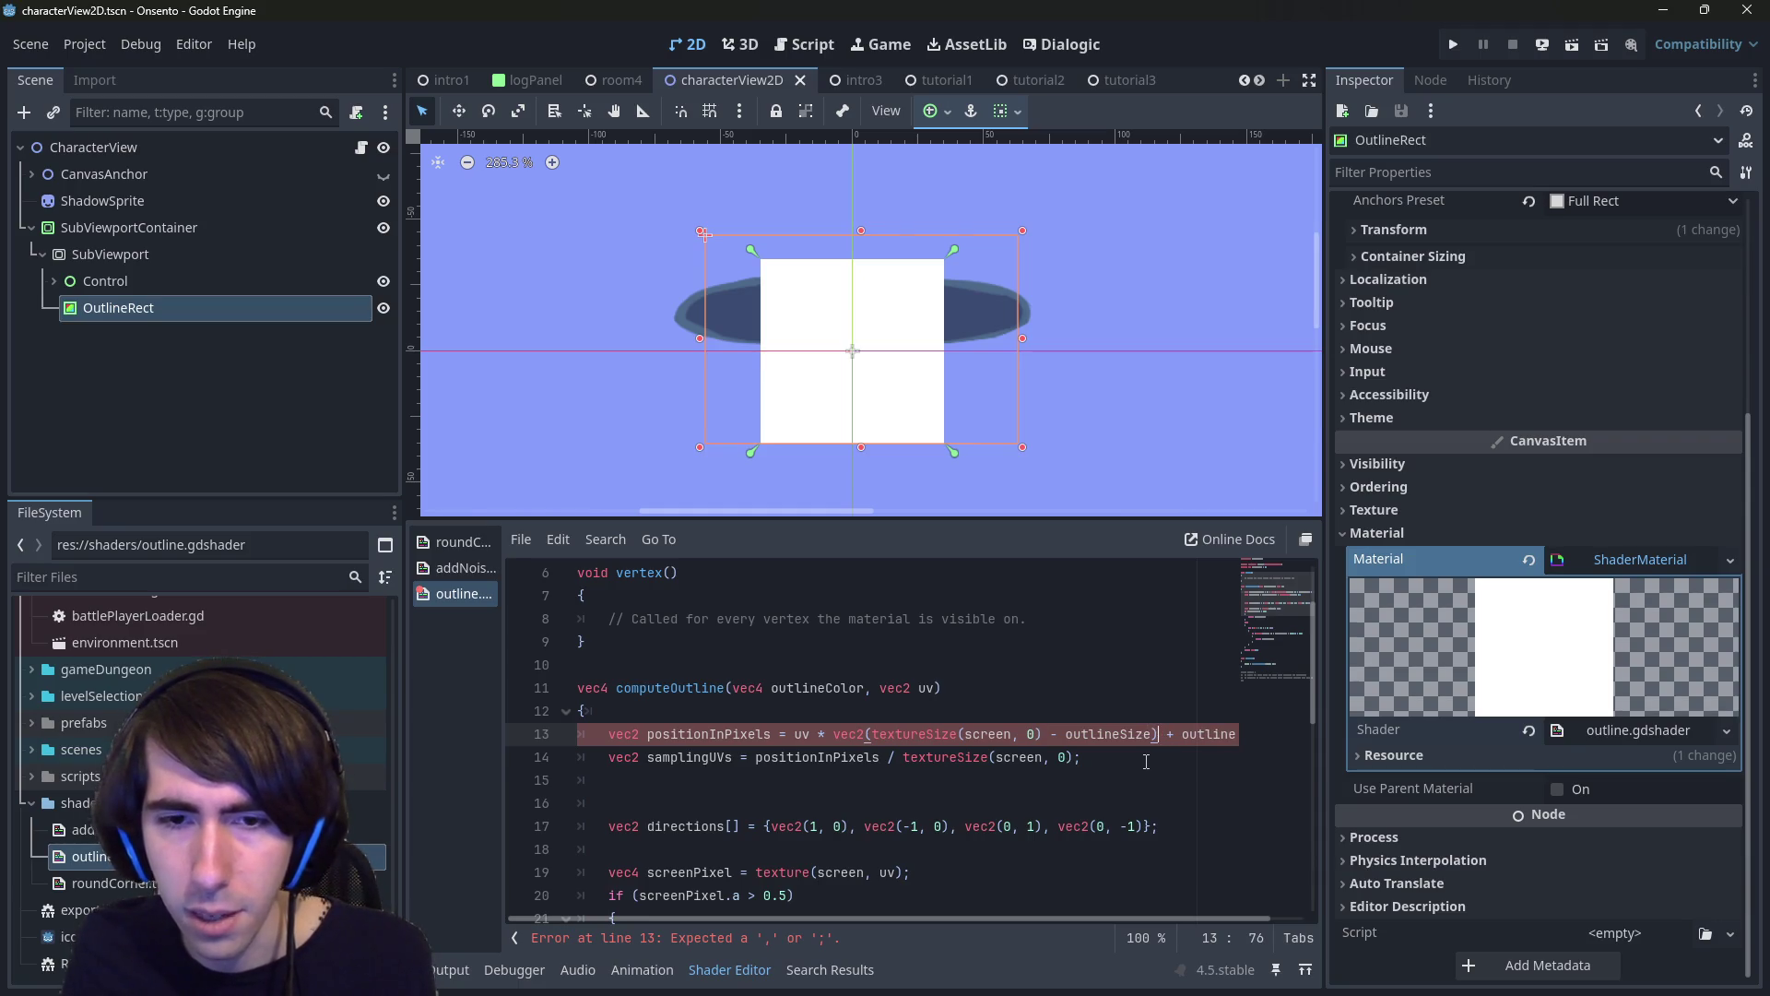
pyautogui.click(1146, 761)
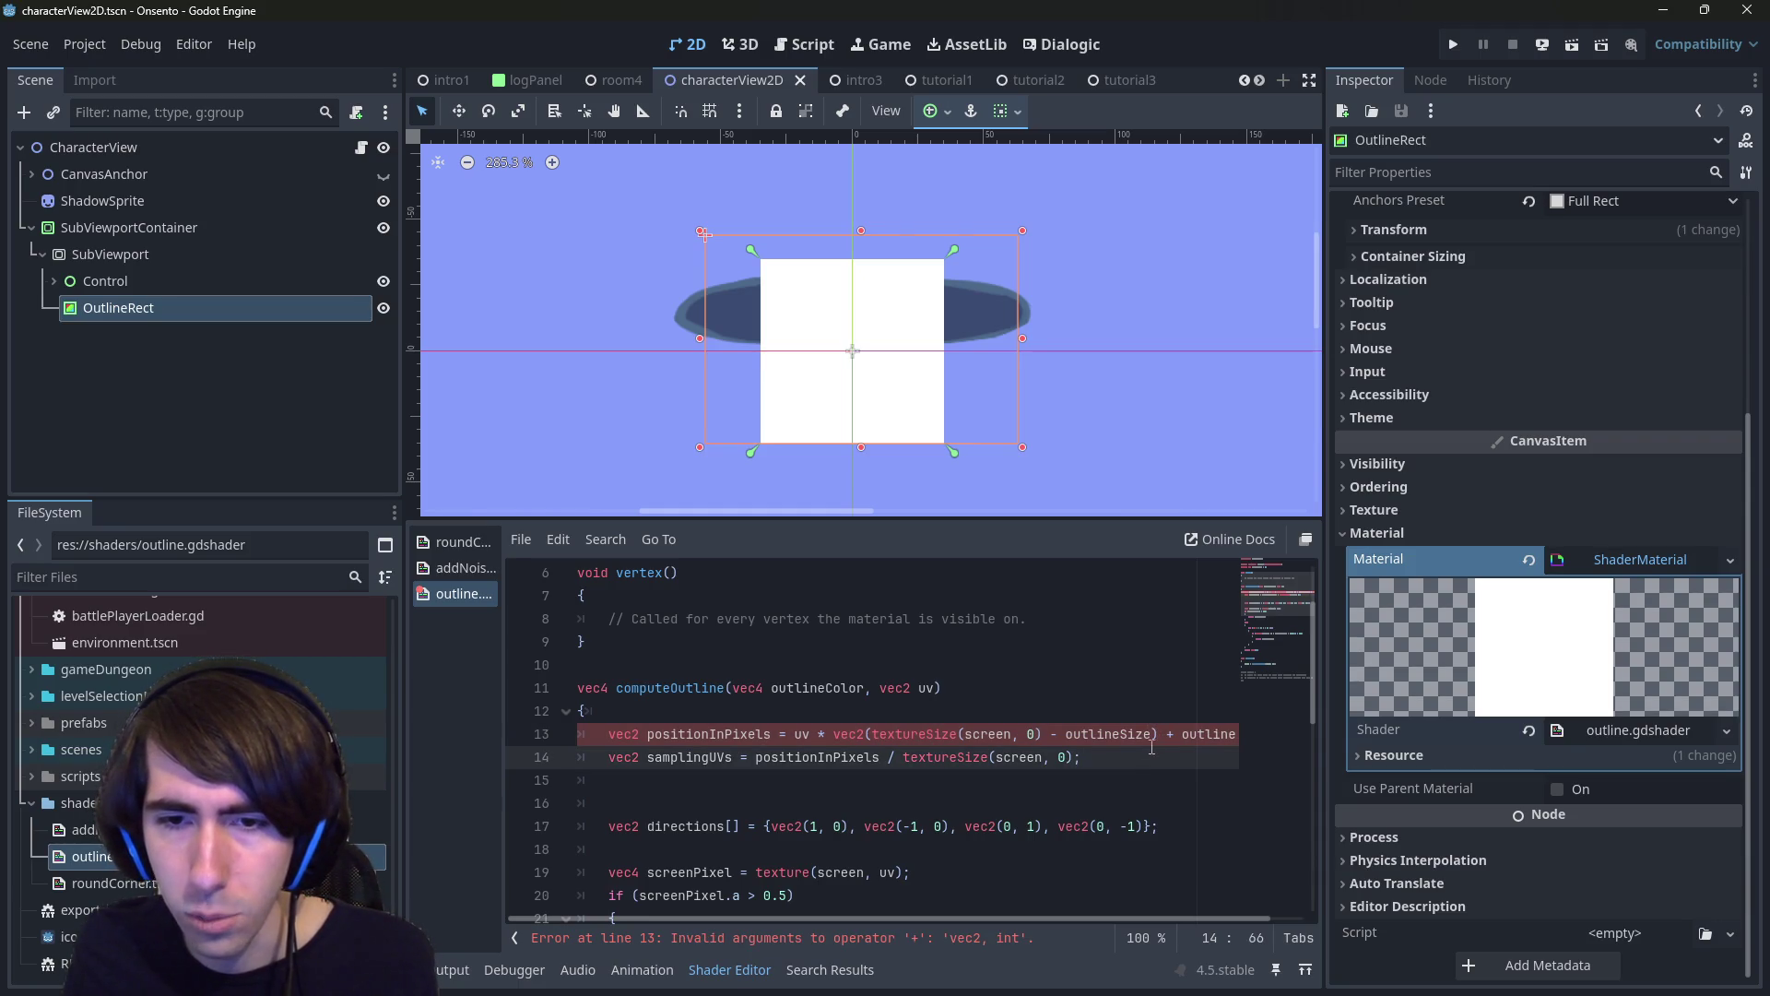
# Step: Cast the final outlineSize on line 13 to float(outlineSize)
pyautogui.click(1159, 734)
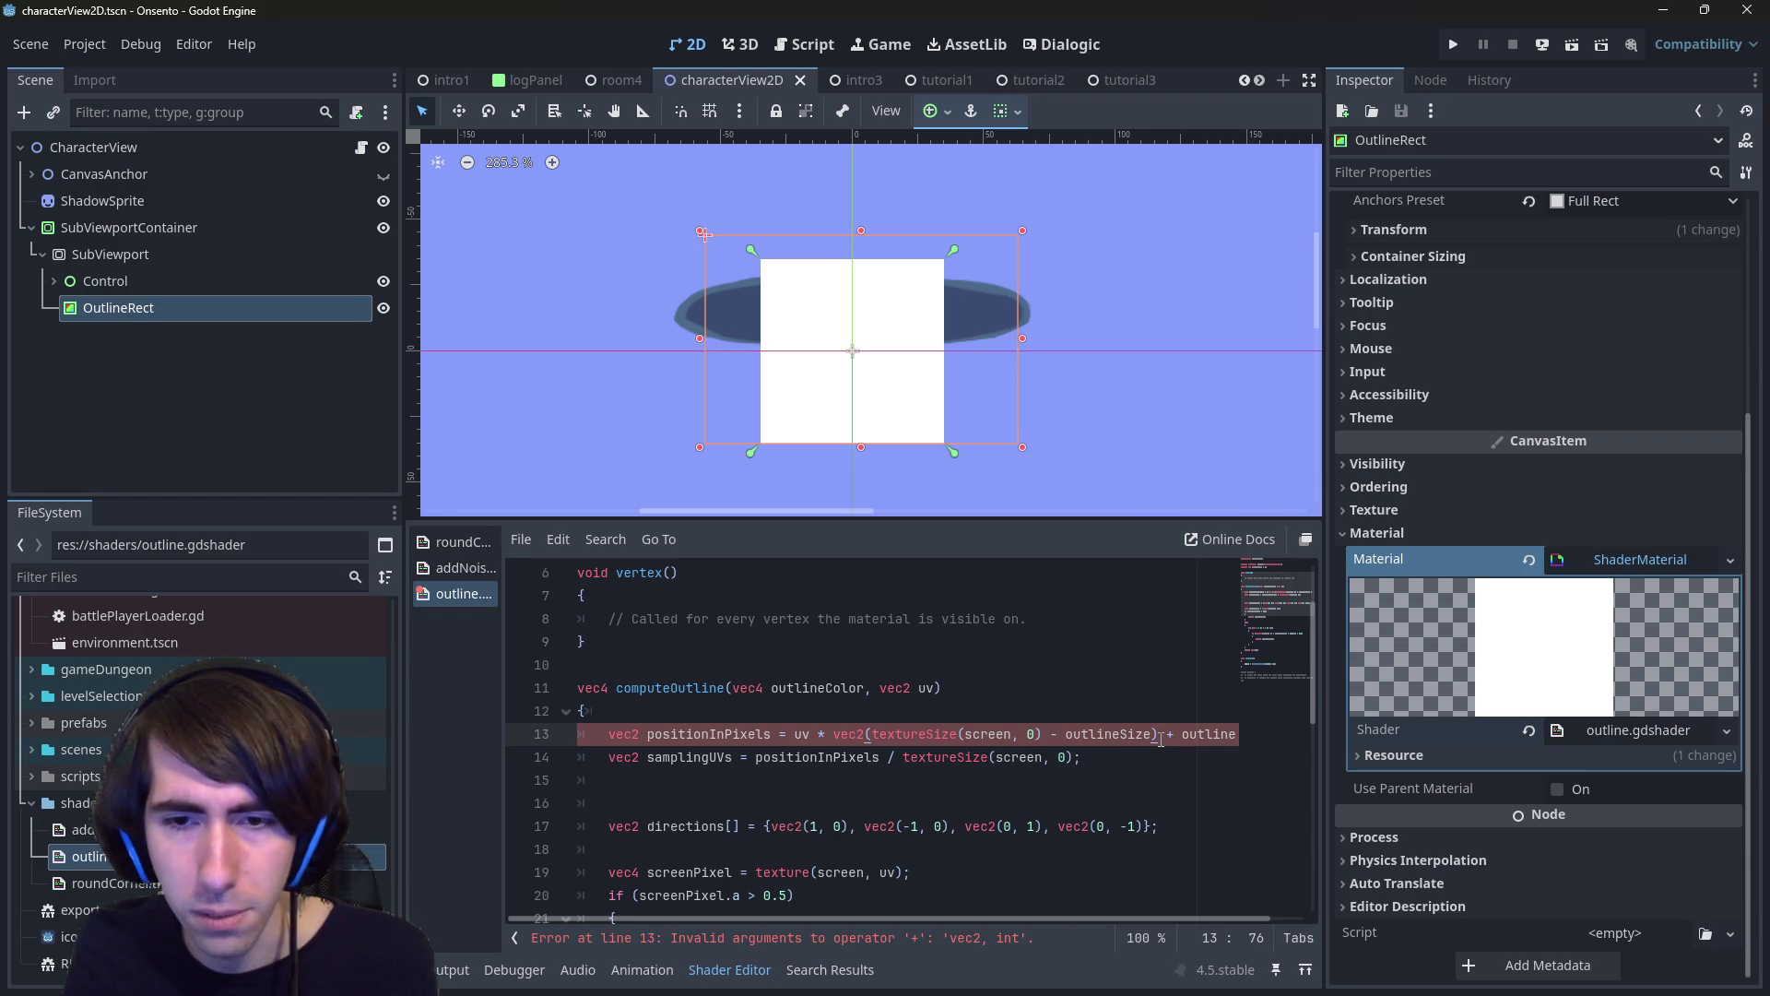
pyautogui.press('Home')
pyautogui.press('Home')
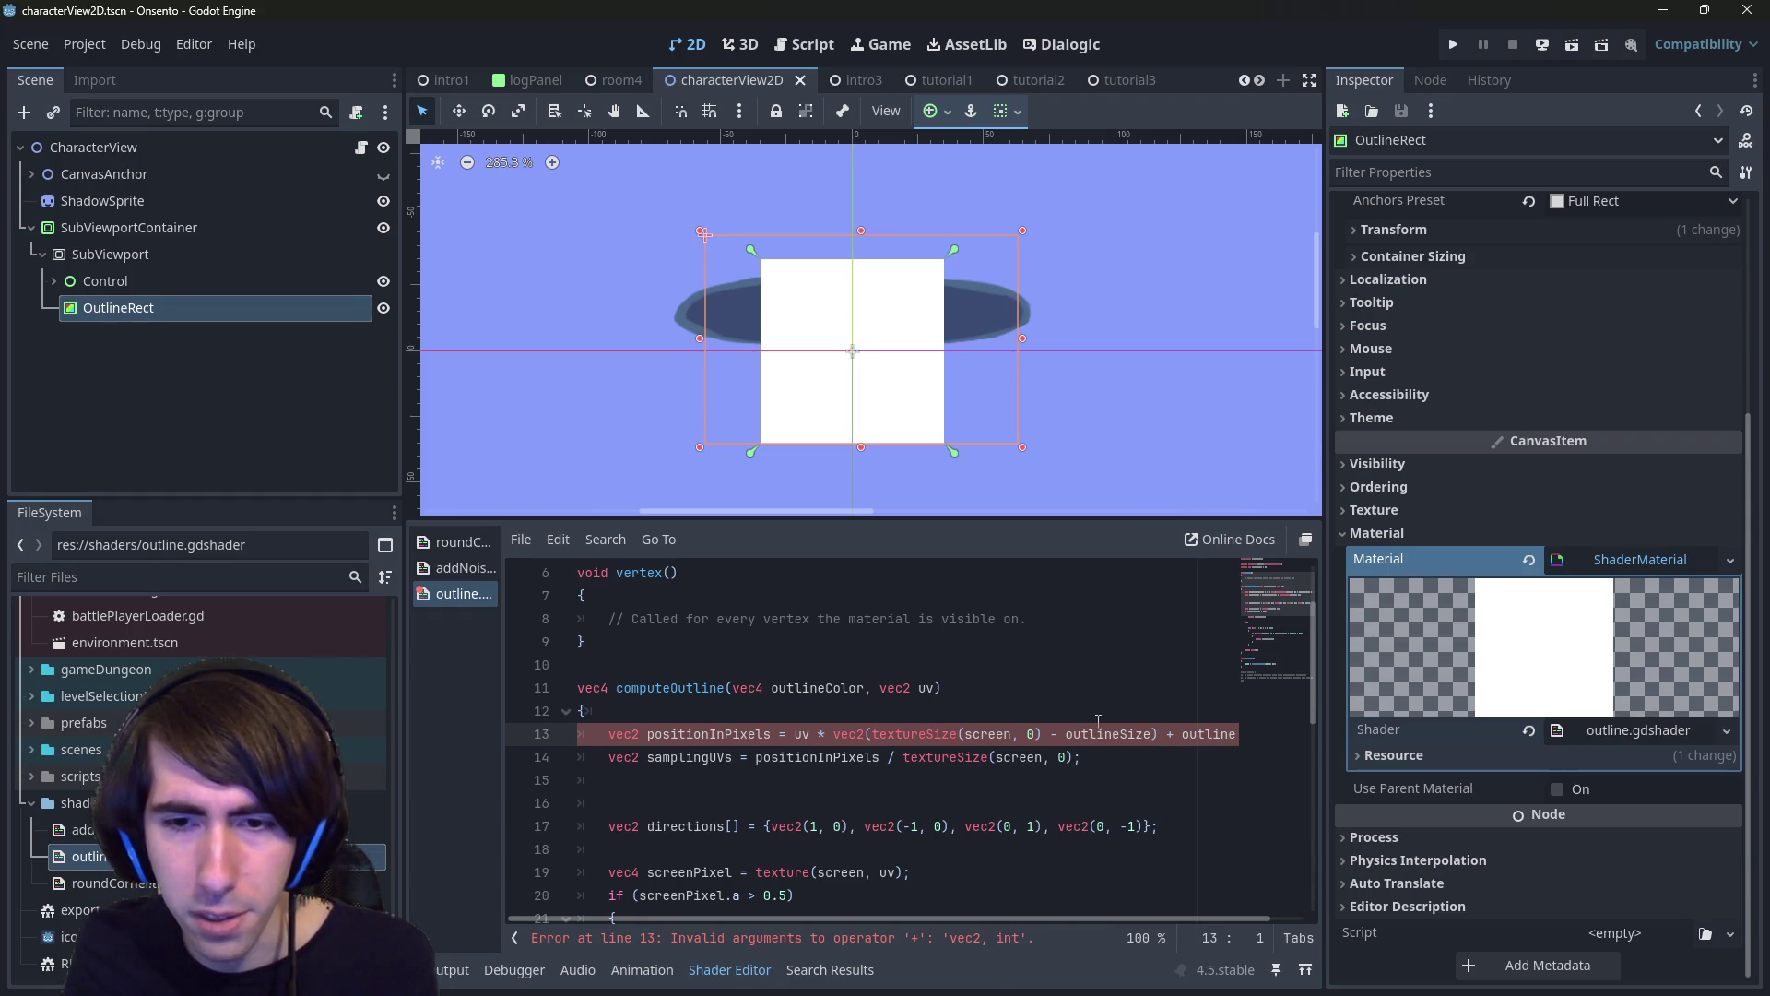
pyautogui.click(1066, 735)
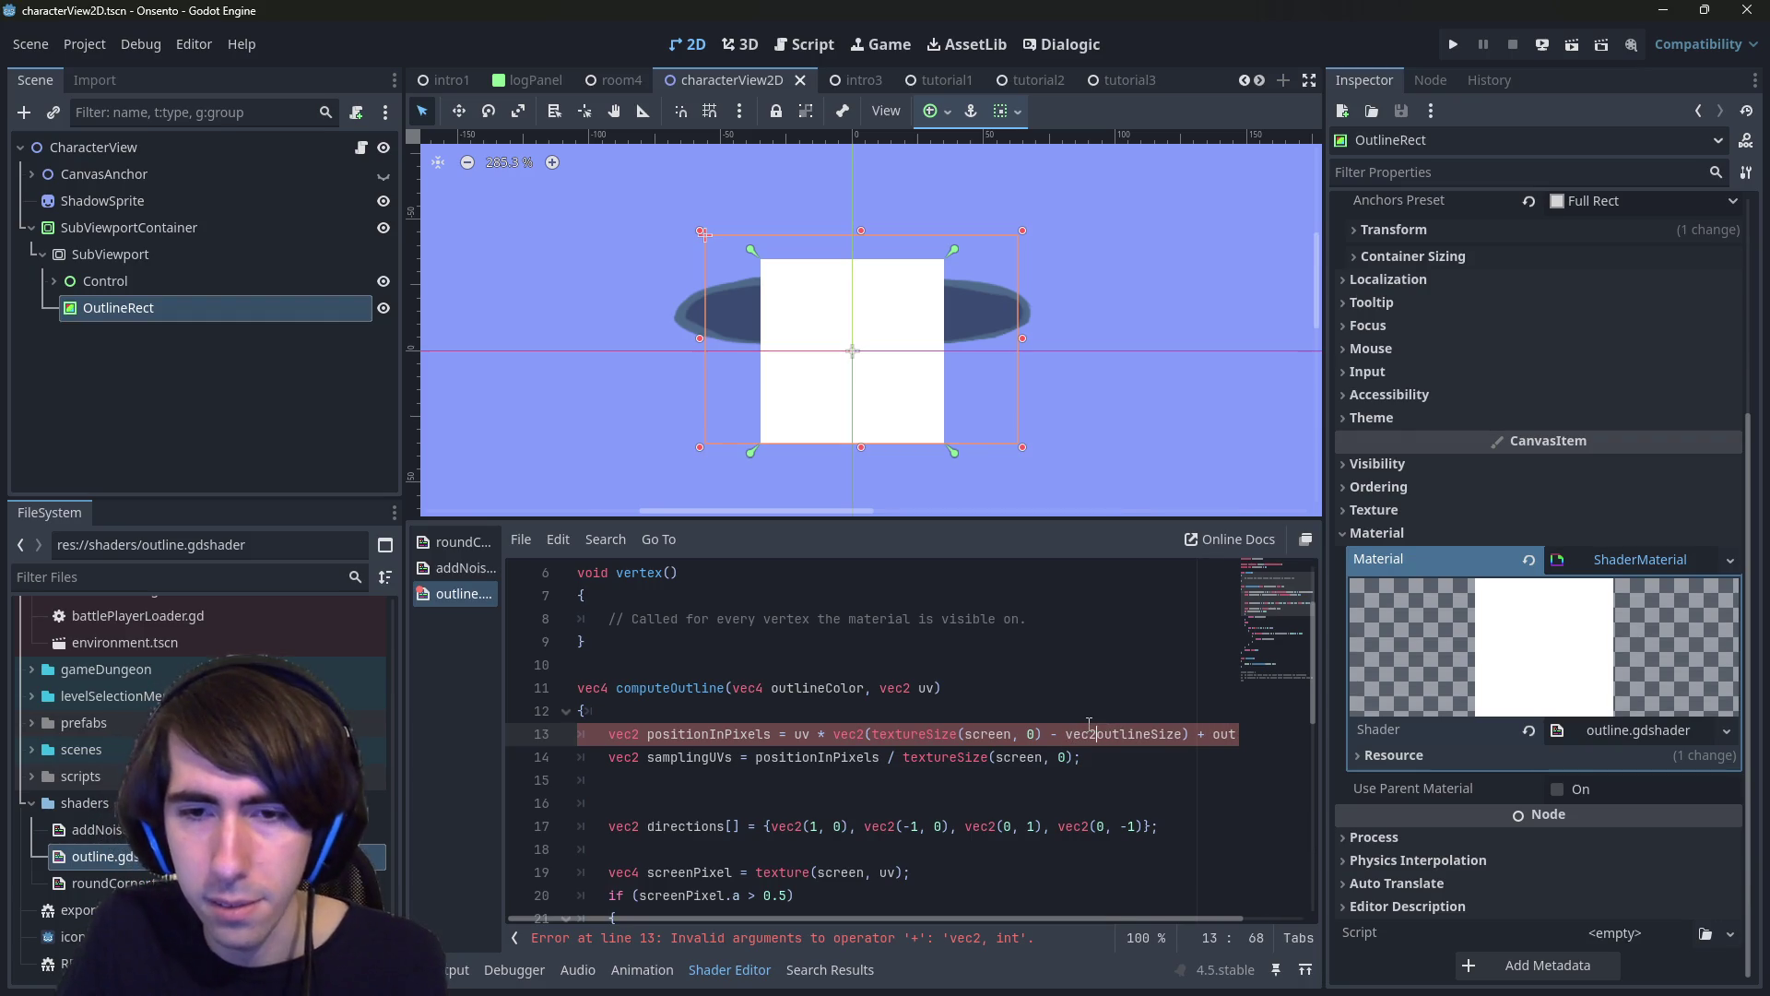
pyautogui.press('End')
pyautogui.press('Left')
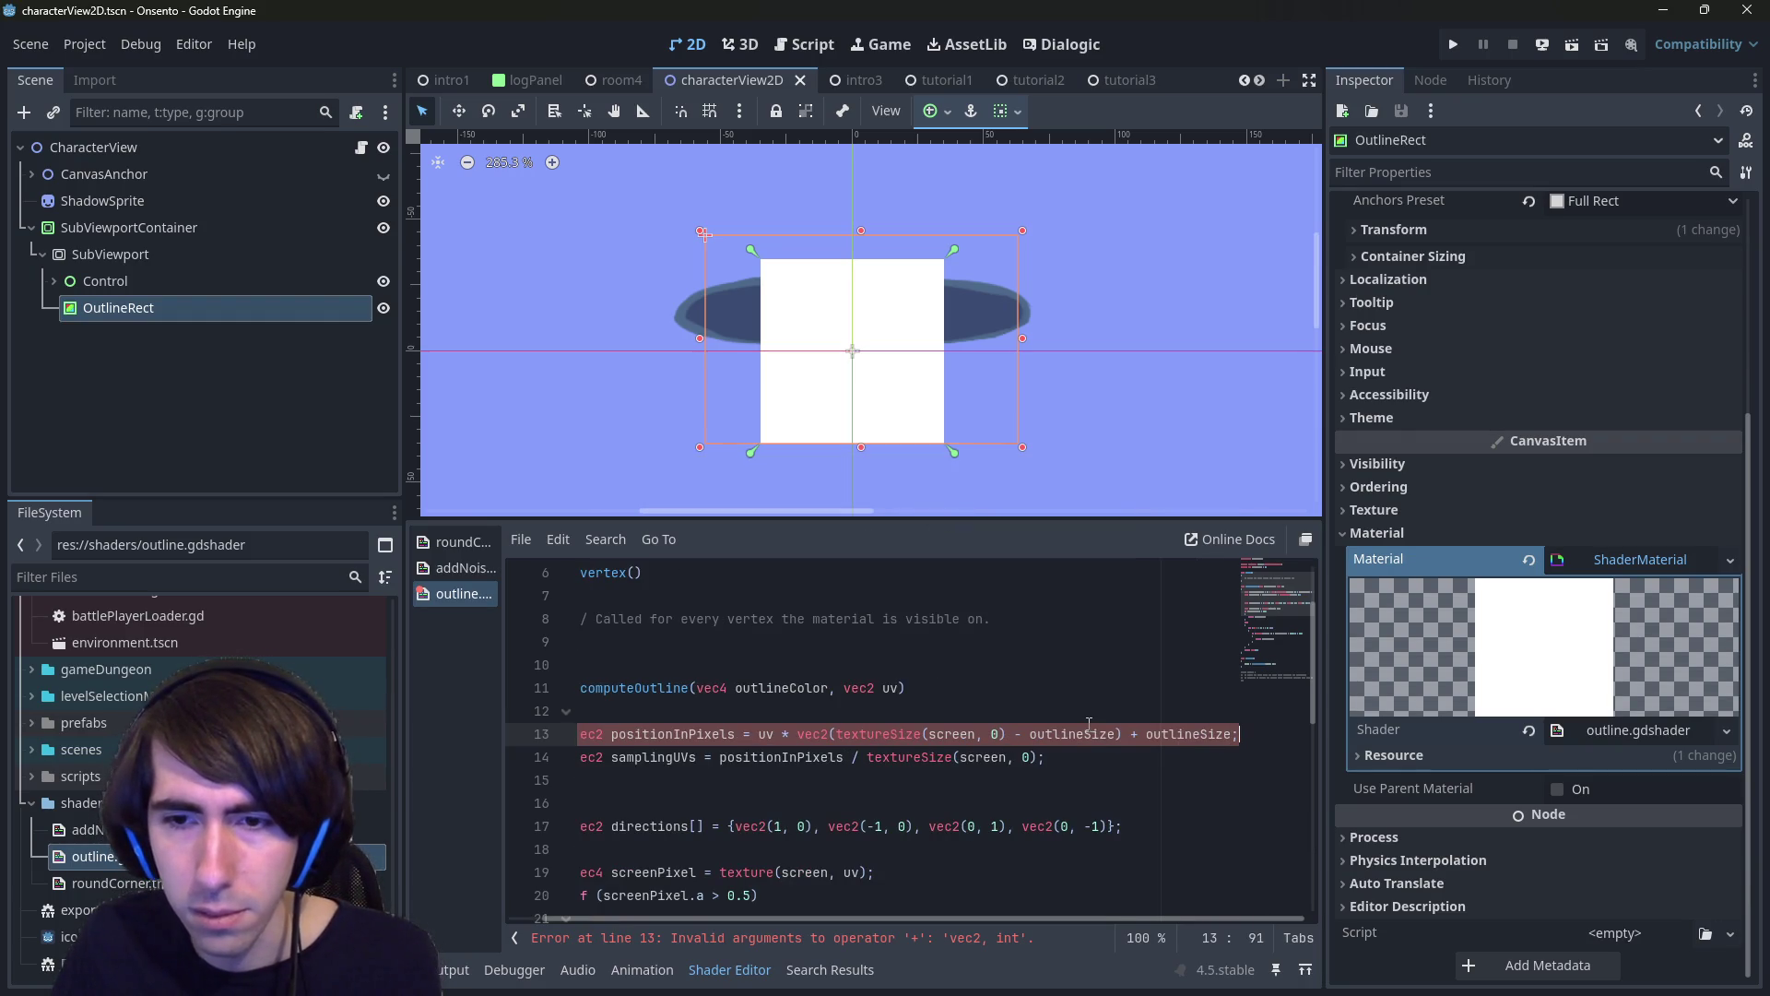
pyautogui.hotkey('ctrl', 'Left')
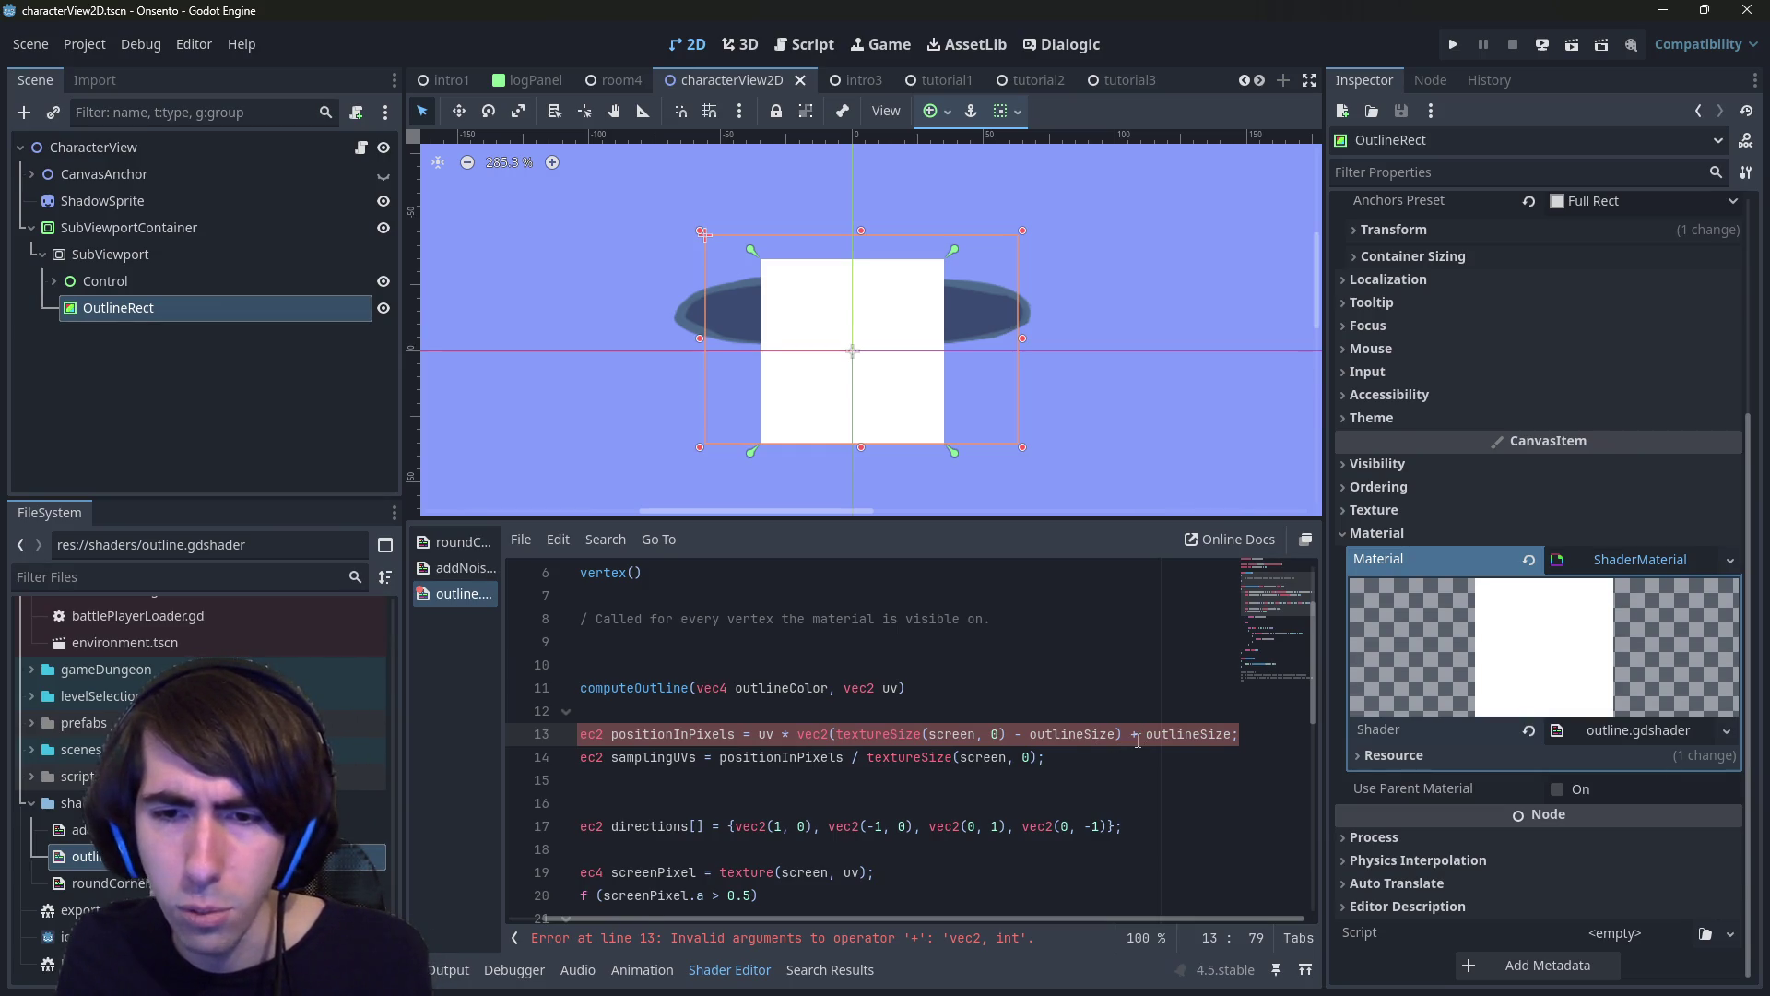
pyautogui.write('float(')
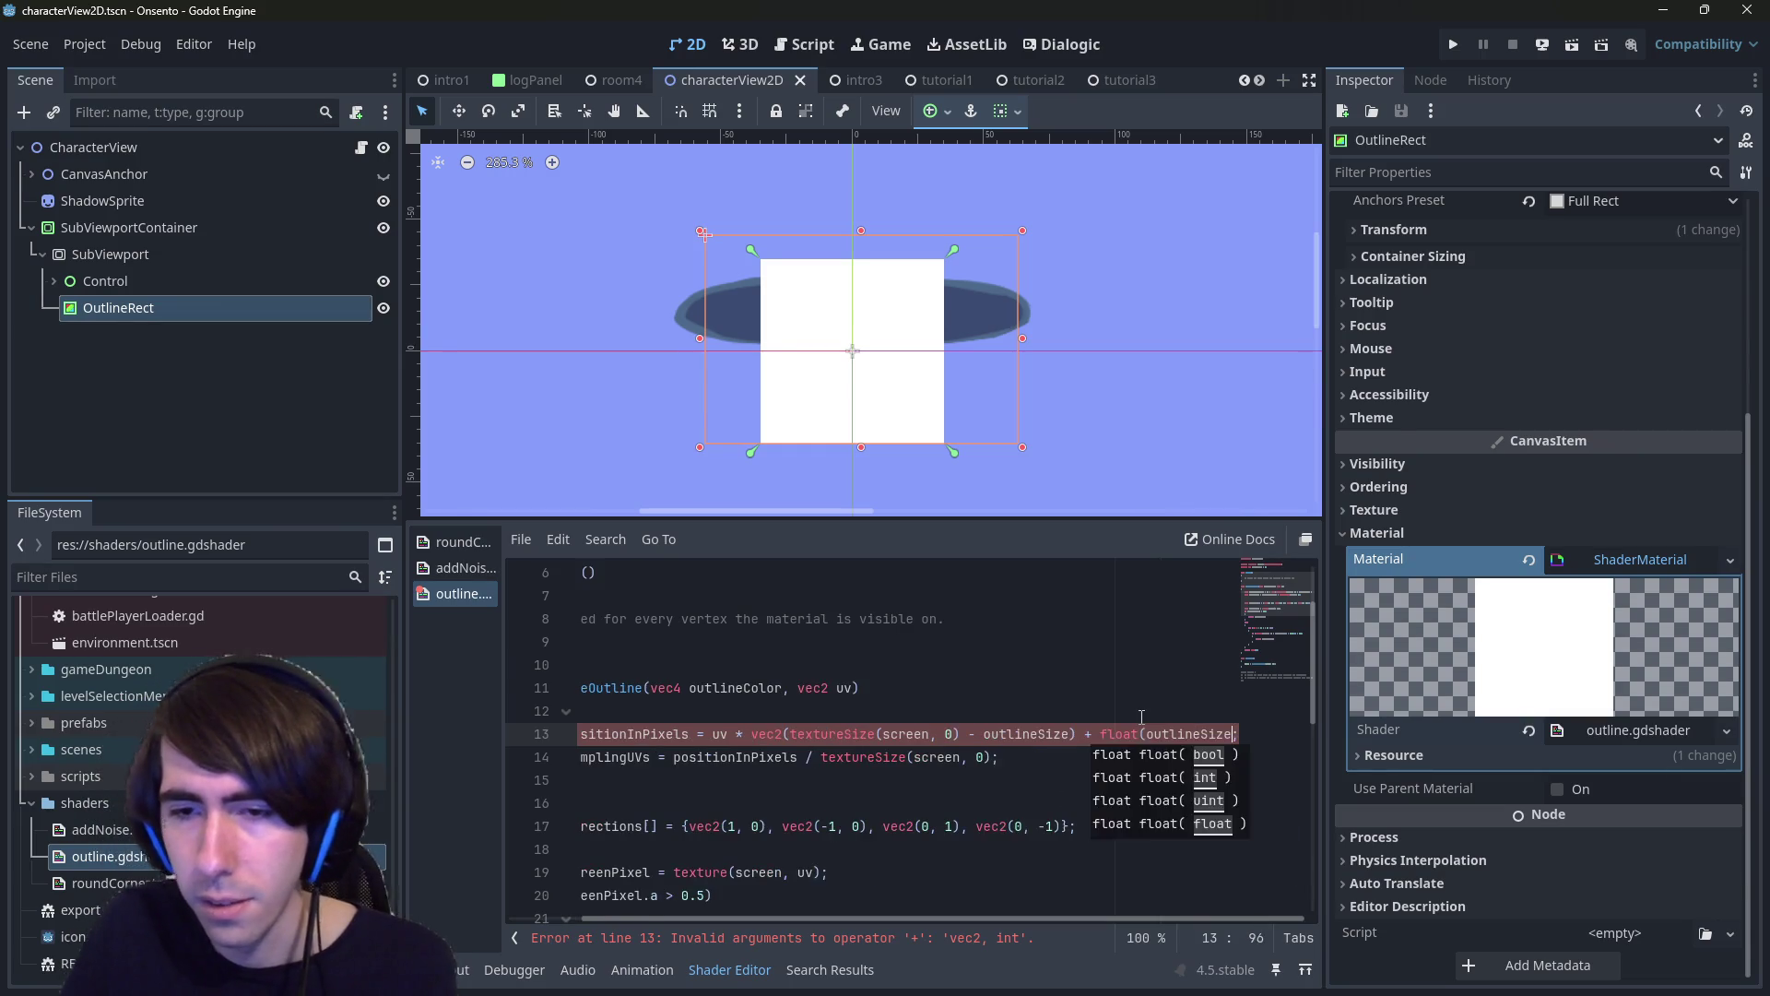
pyautogui.hotkey('ctrl', 'Right')
pyautogui.write(')')
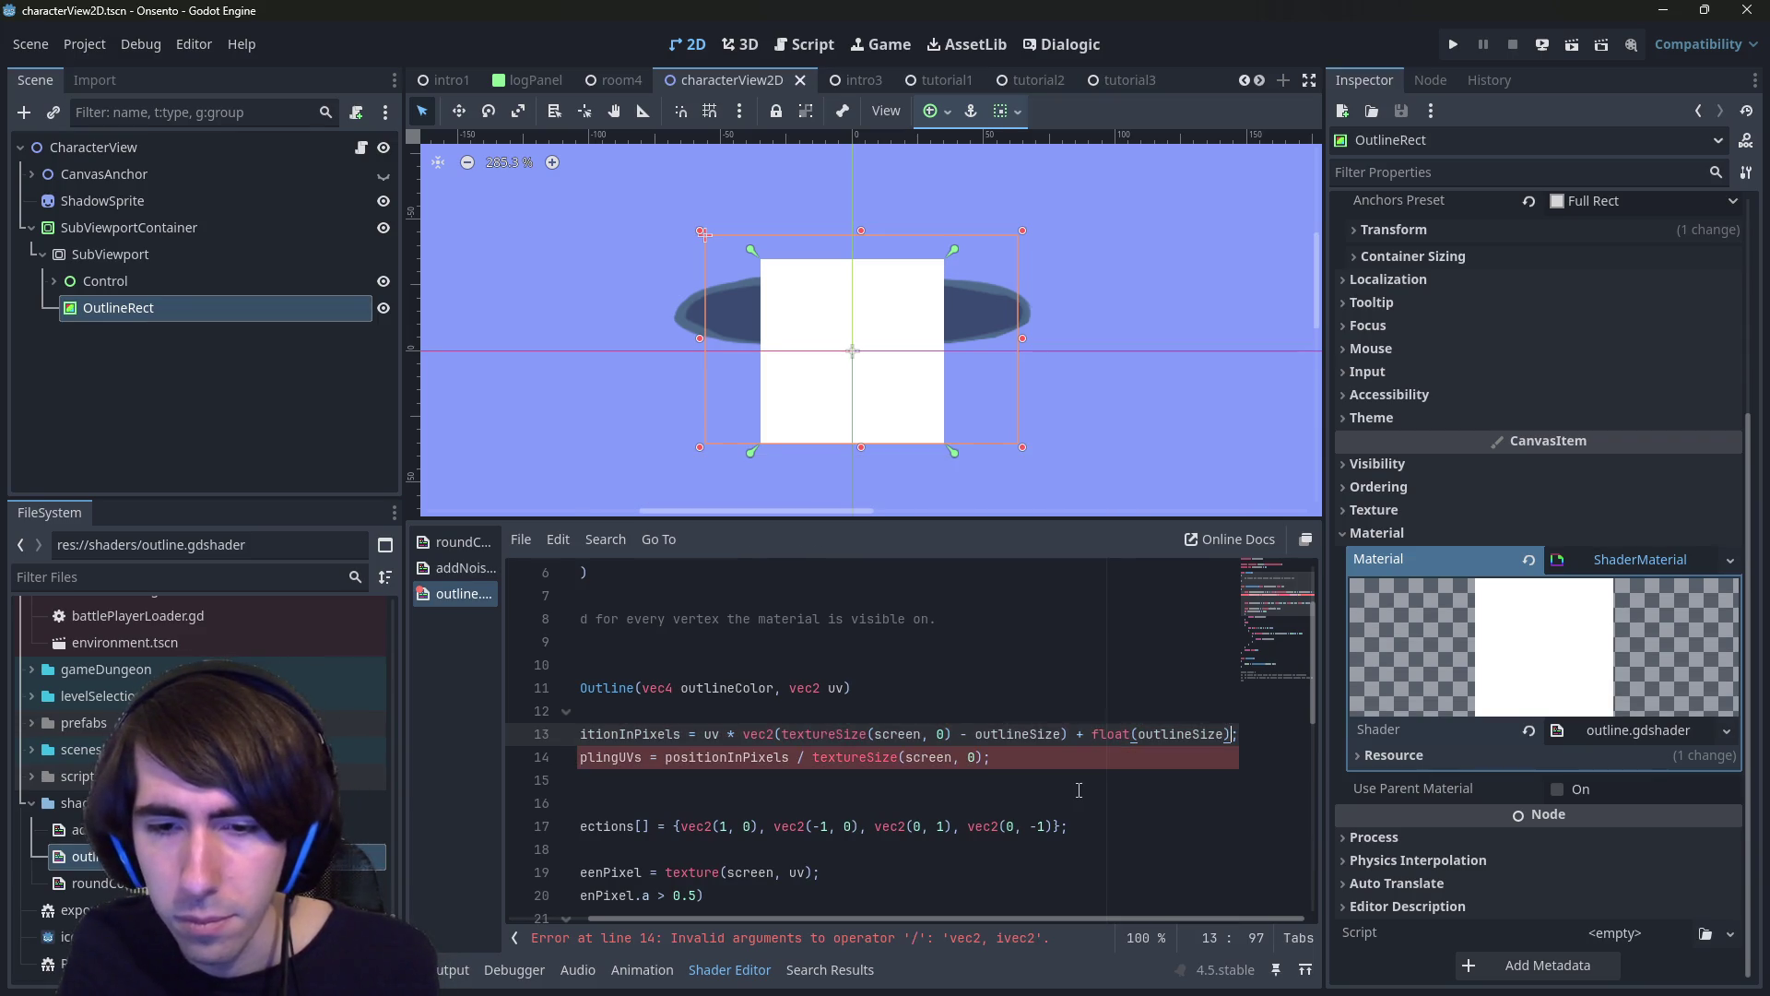
# Step: Start wrapping textureSize(screen, 0) on line 14 in a vec2() cast
pyautogui.moveTo(996, 757); pyautogui.dragTo(554, 757)
pyautogui.click(891, 757)
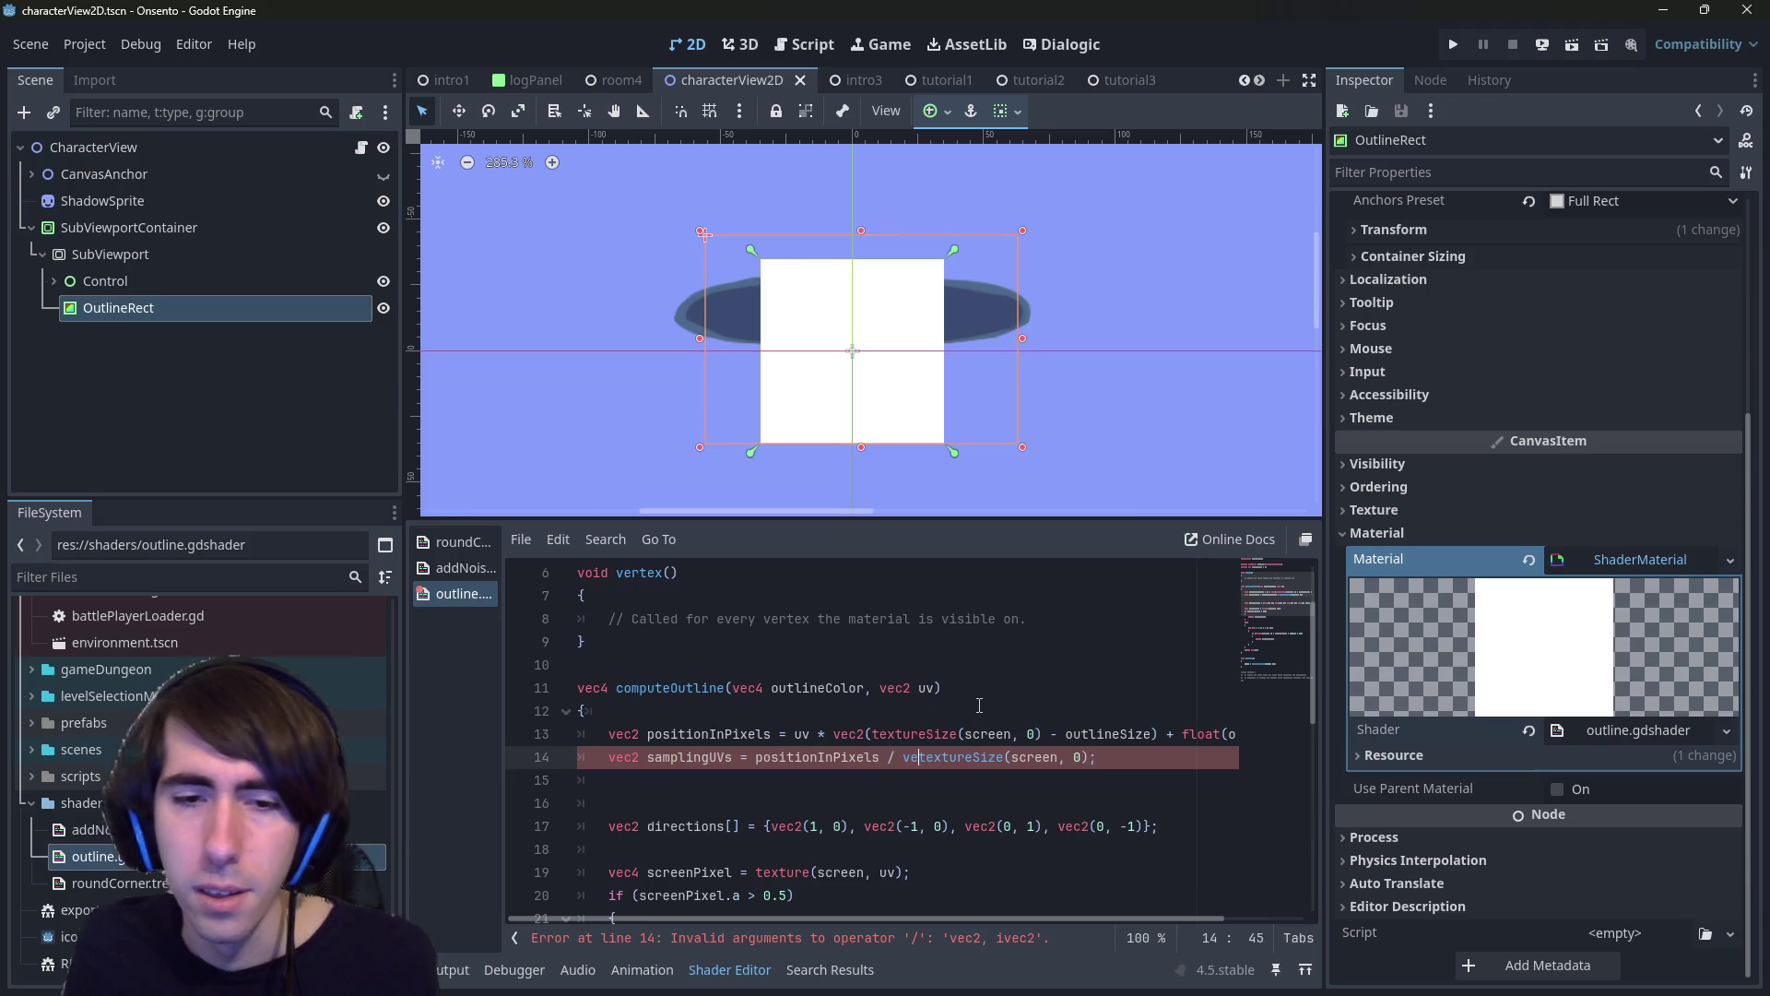
pyautogui.write('vec2(')
pyautogui.press('Right')
pyautogui.press('Right')
pyautogui.press('Right')
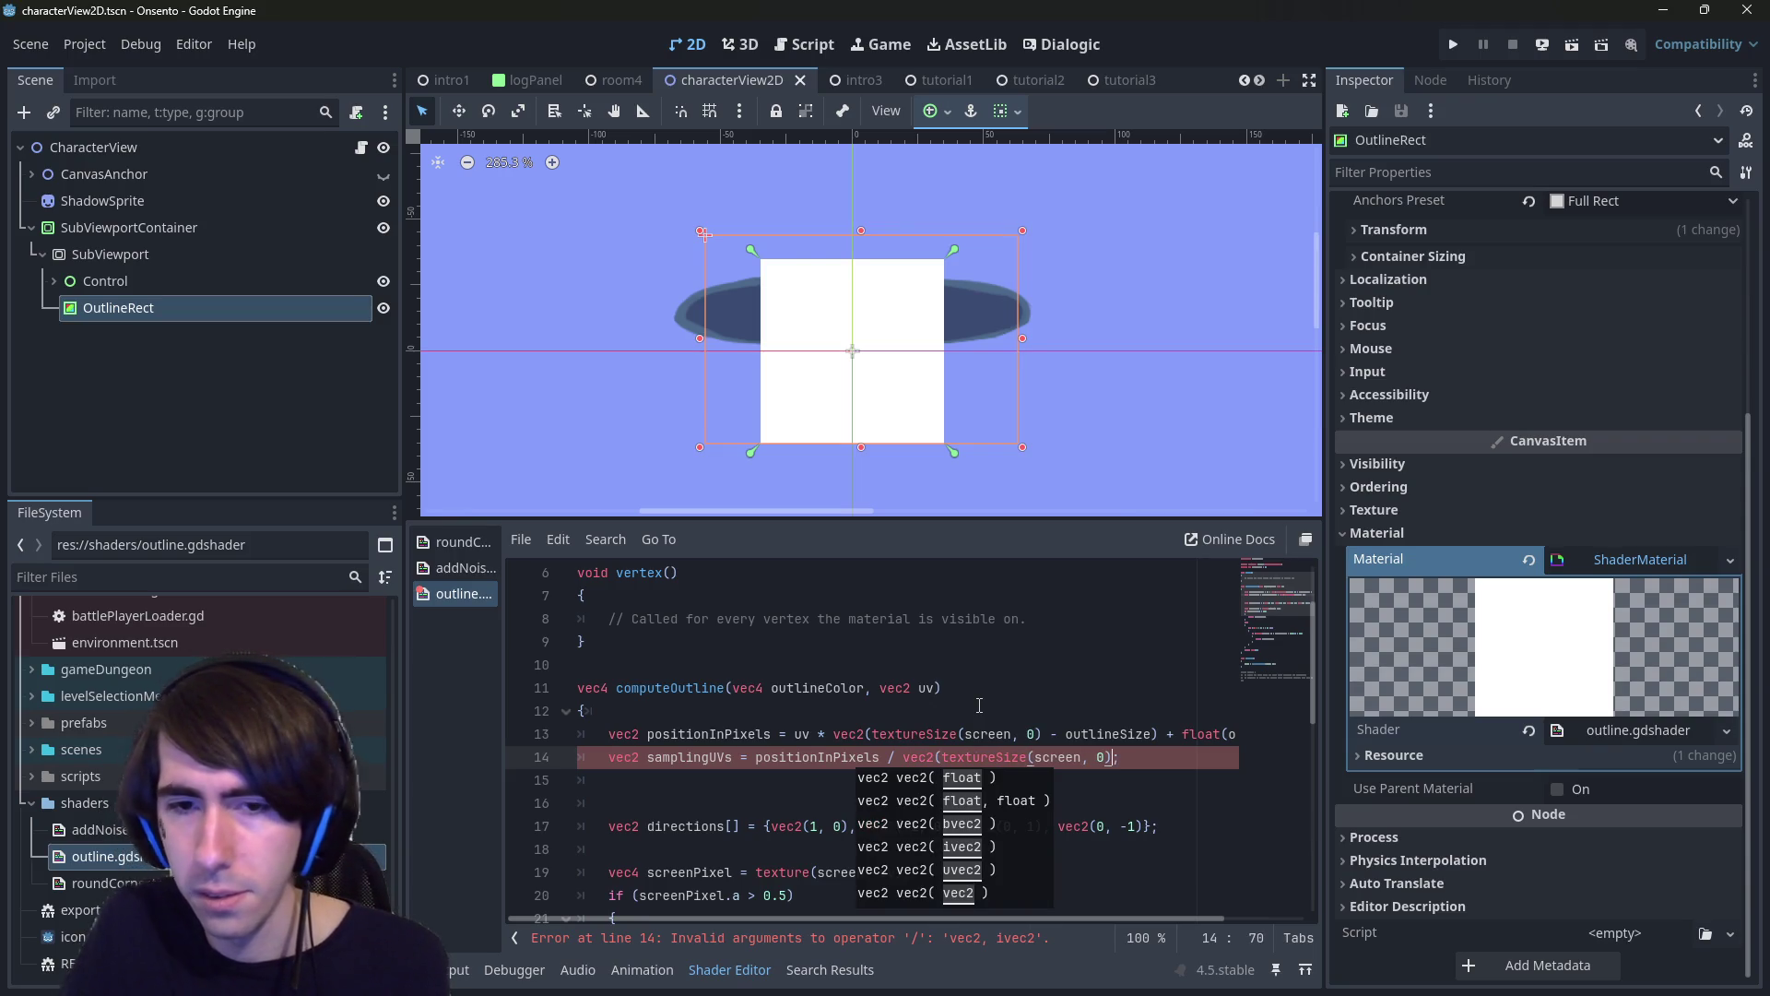
# Step: Close the vec2() cast on line 14, save, and narrow OutlineRect around the outlined stick figure
pyautogui.write(')')
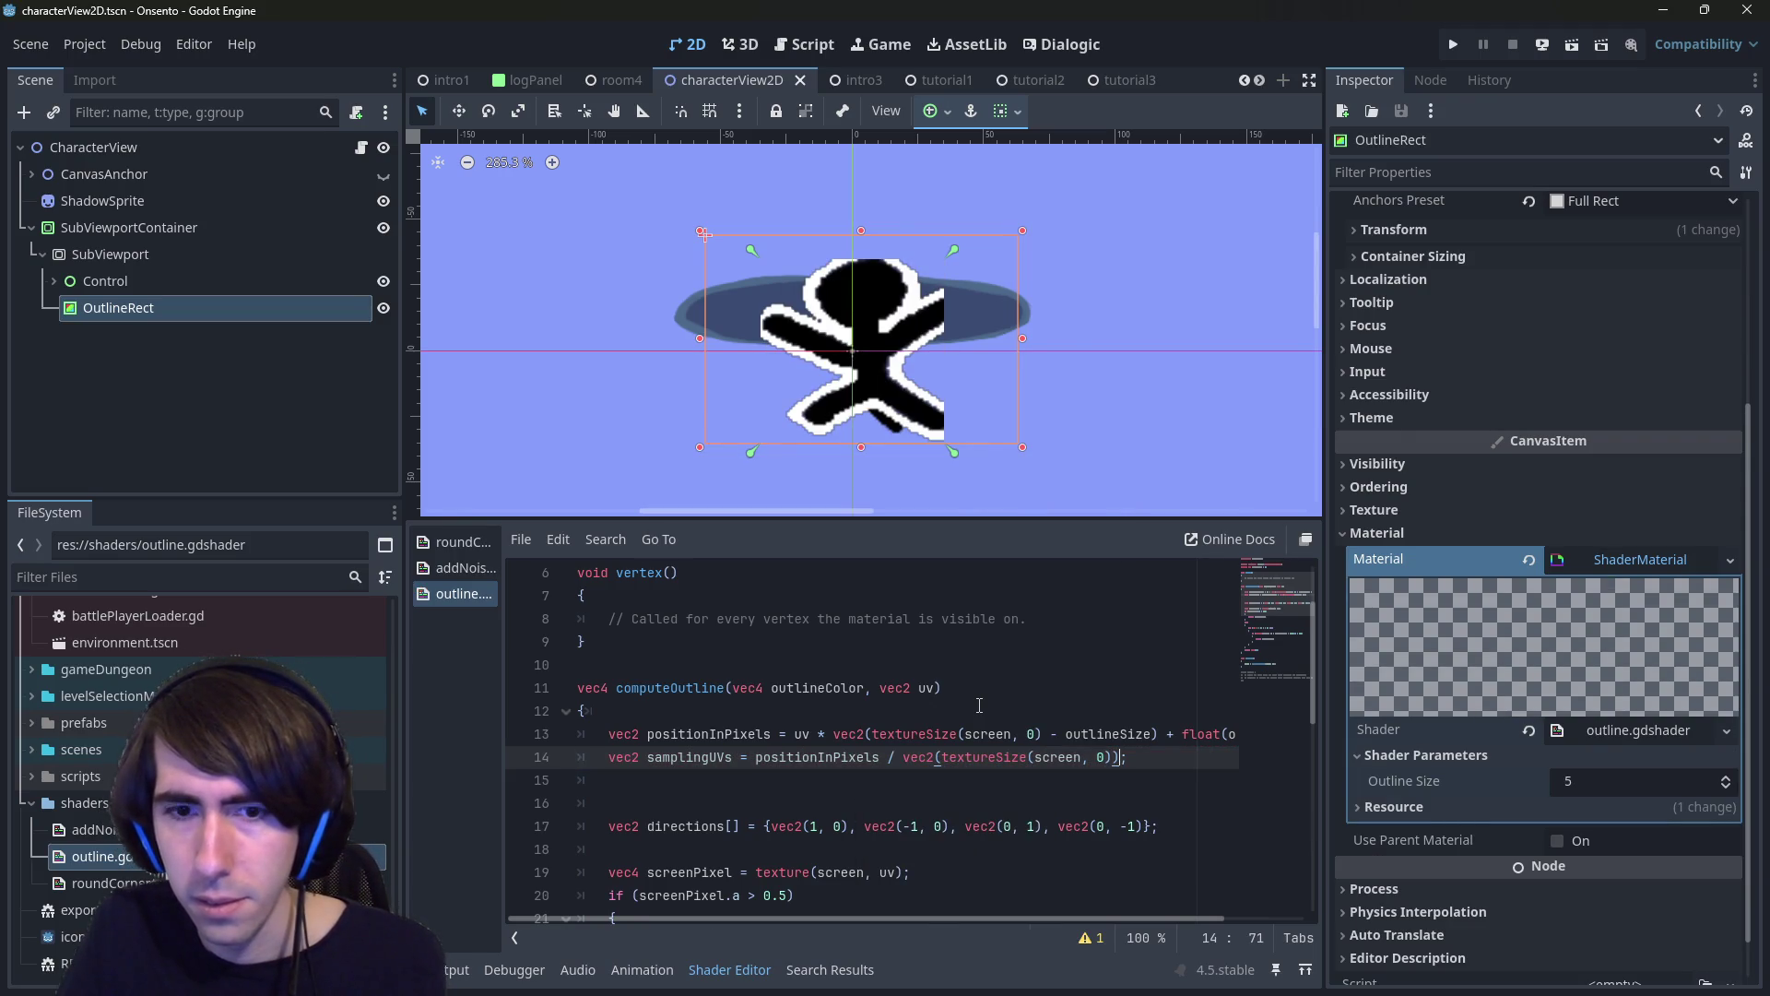
pyautogui.hotkey('ctrl', 's')
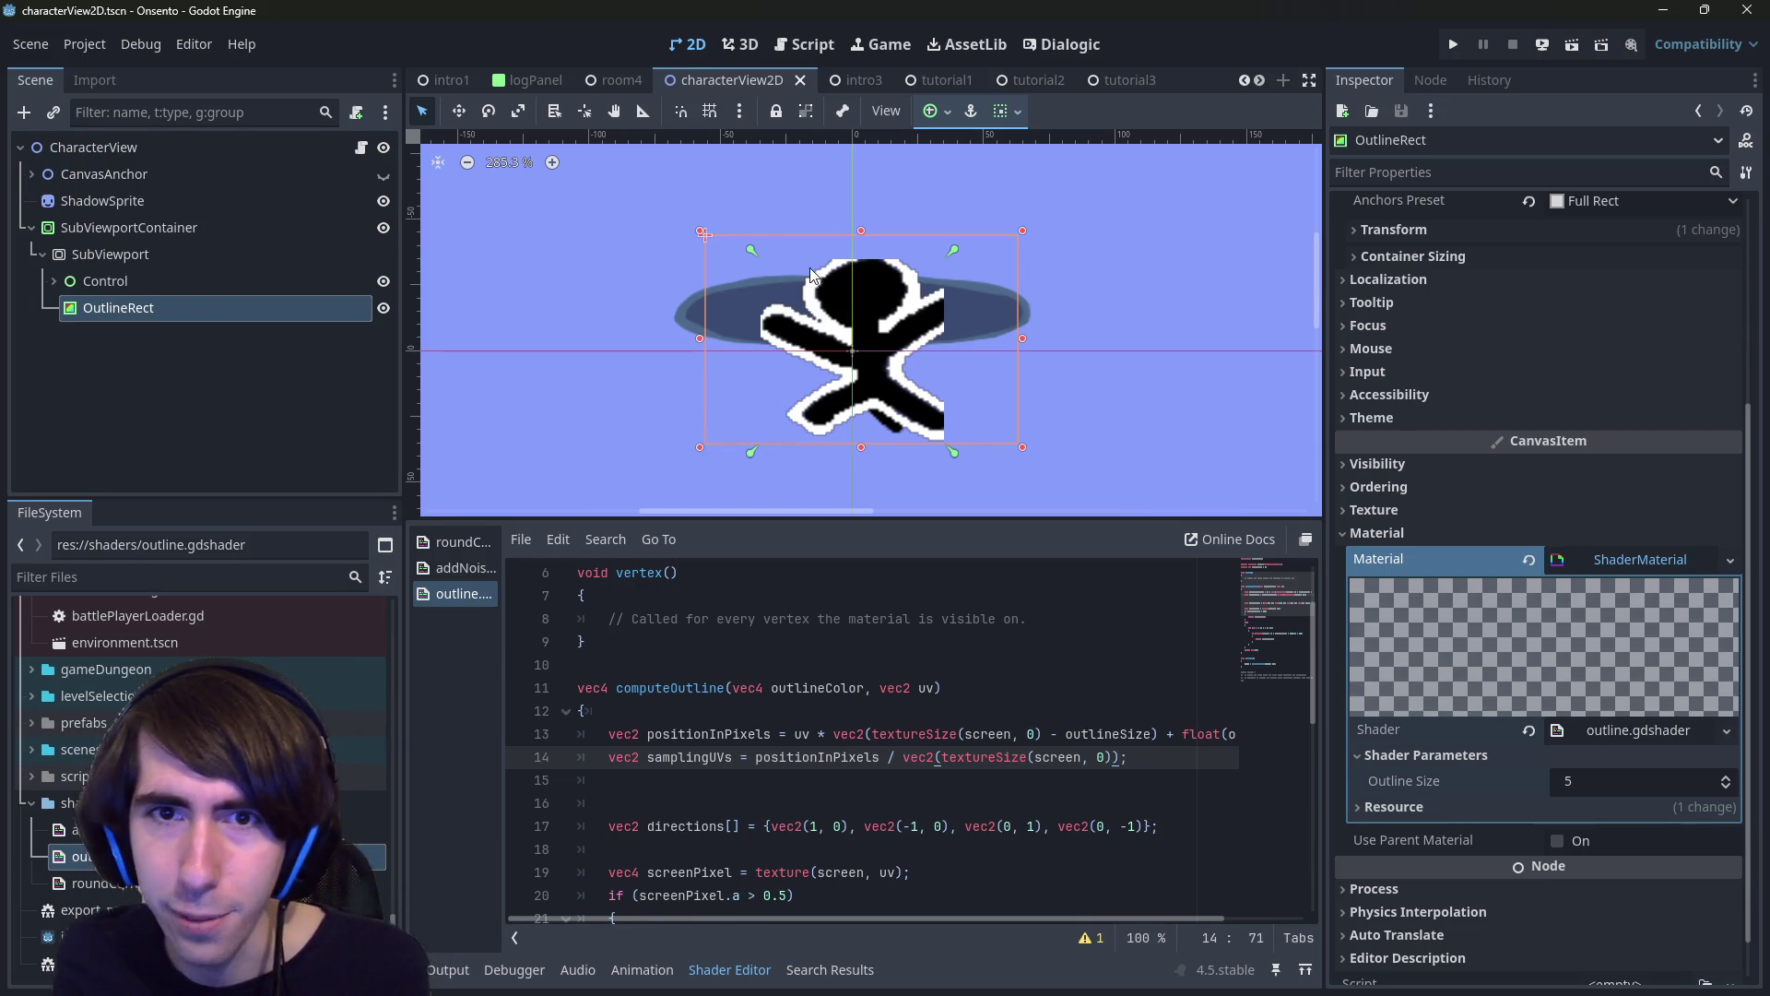
pyautogui.click(218, 288)
pyautogui.click(216, 308)
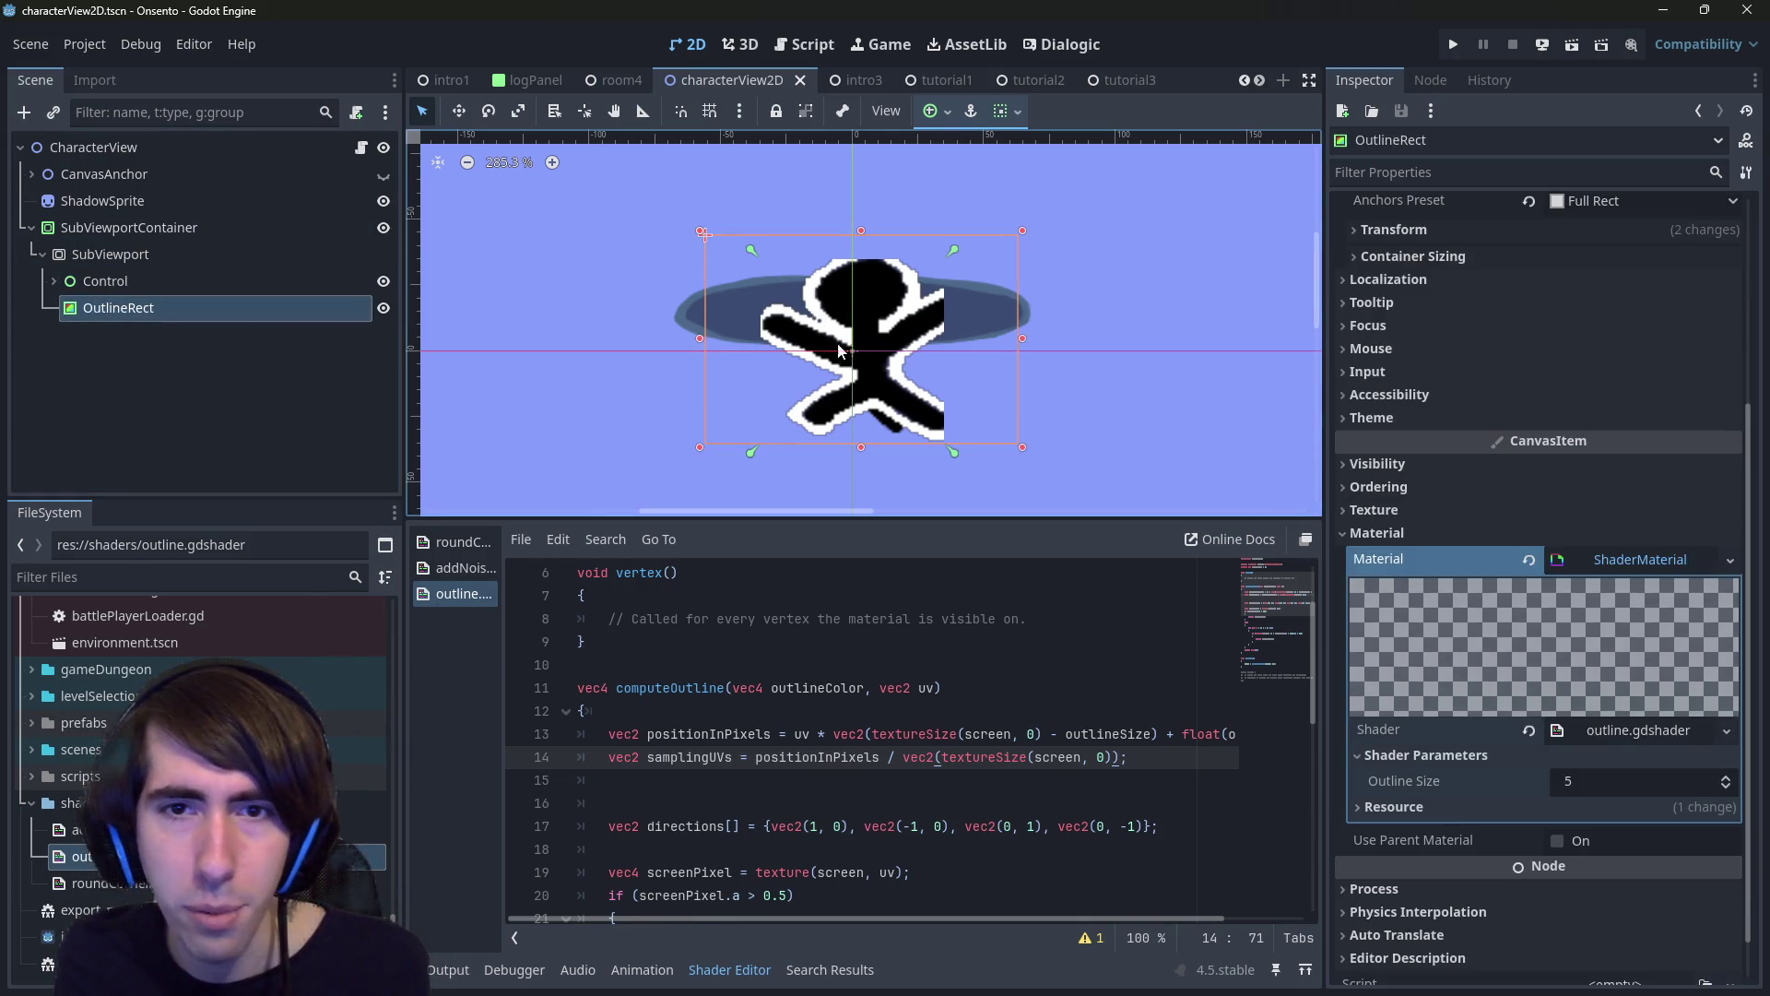
pyautogui.moveTo(1076, 336)
pyautogui.mouseDown()
pyautogui.moveTo(1592, 289)
pyautogui.moveTo(1752, 295)
pyautogui.moveTo(955, 402)
pyautogui.mouseUp()
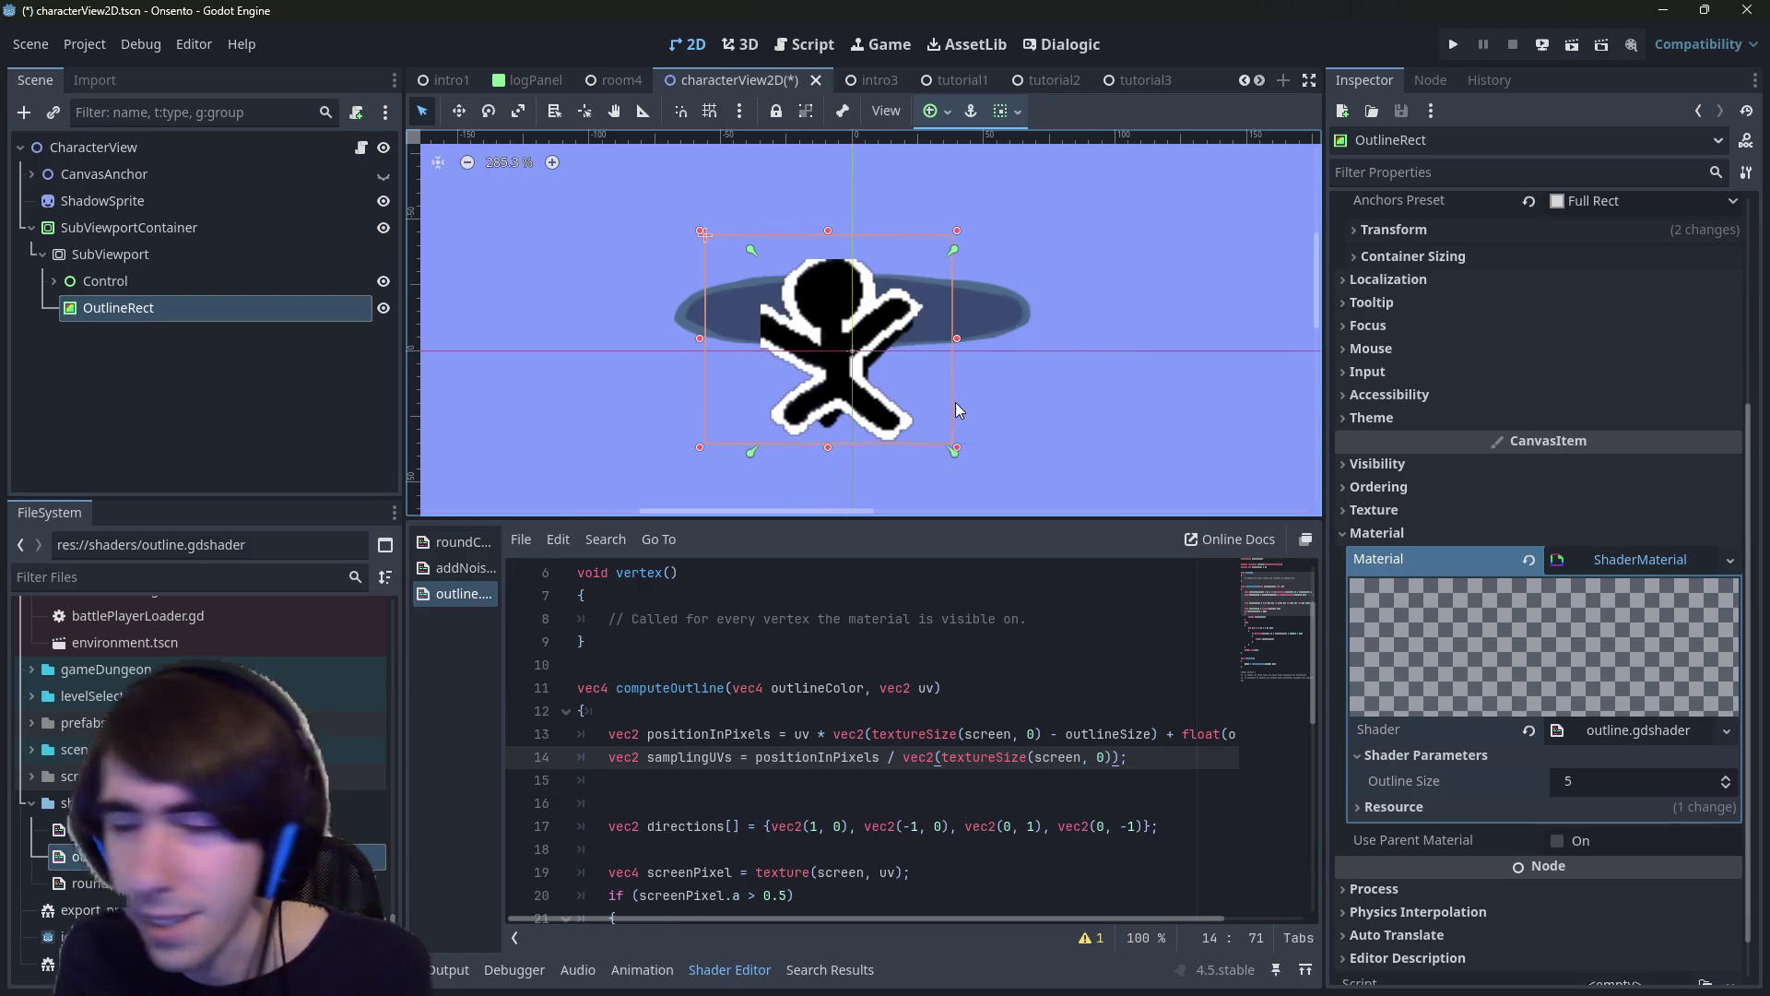
pyautogui.scroll(-3, 884, 446)
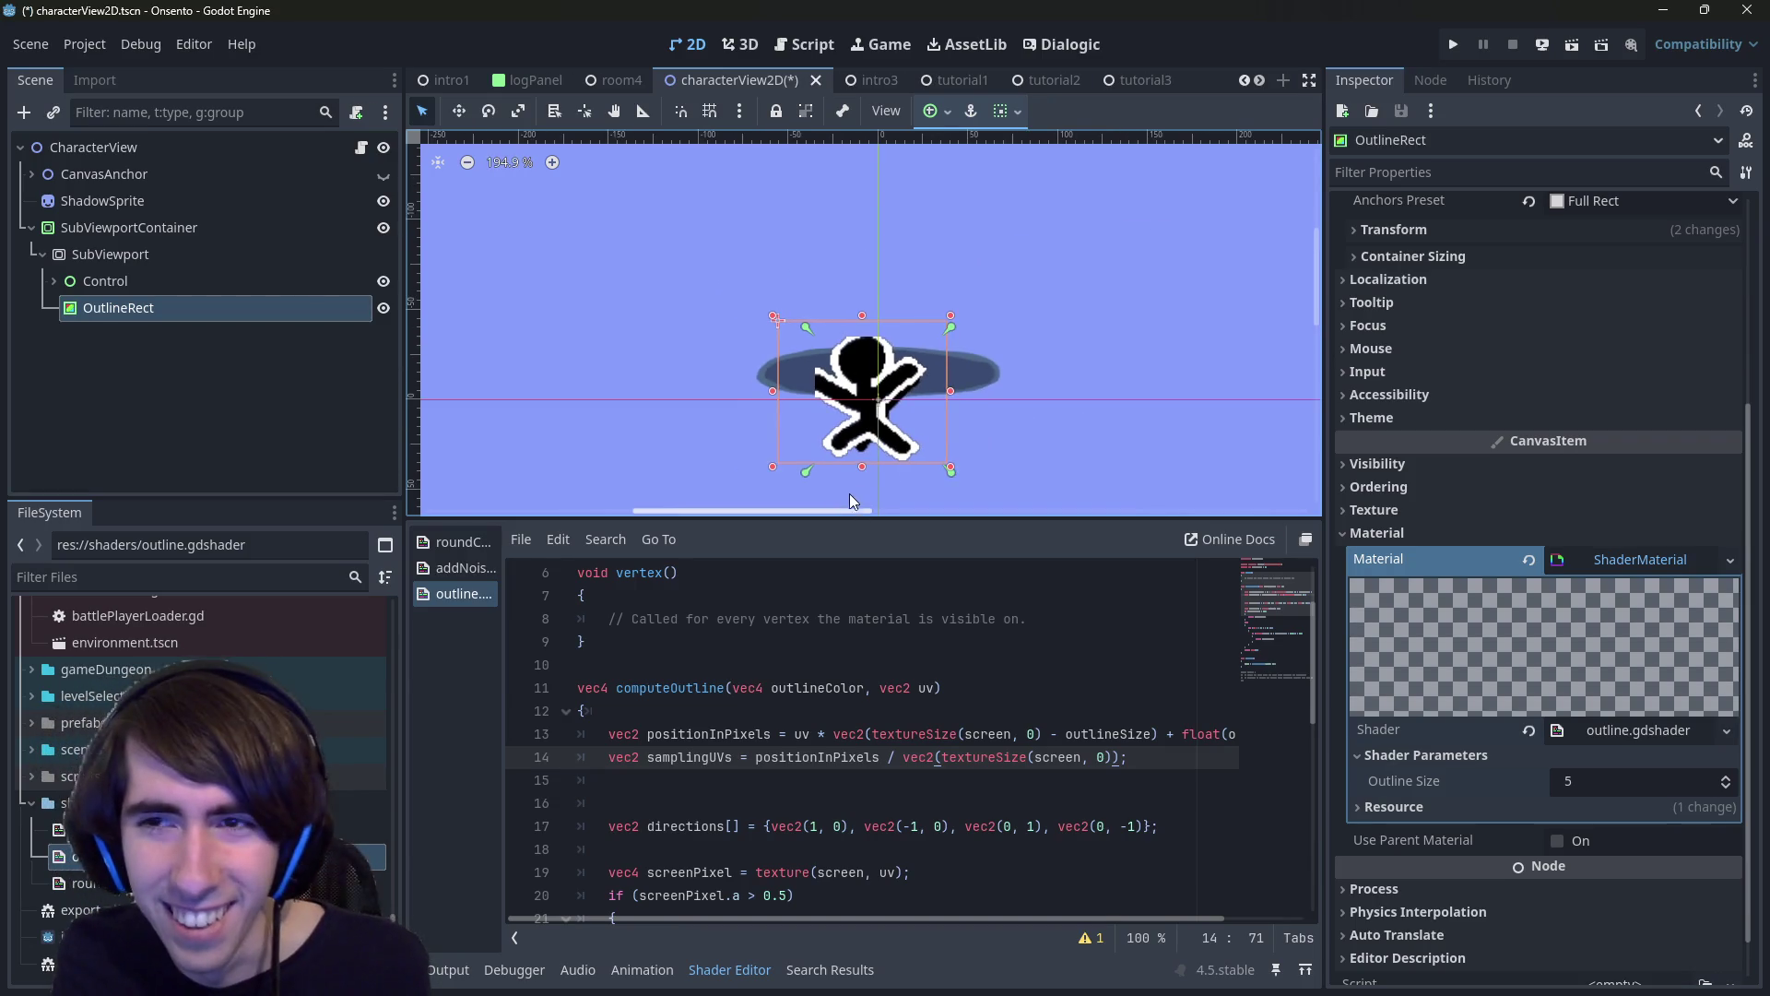
pyautogui.scroll(4, 1420, 442)
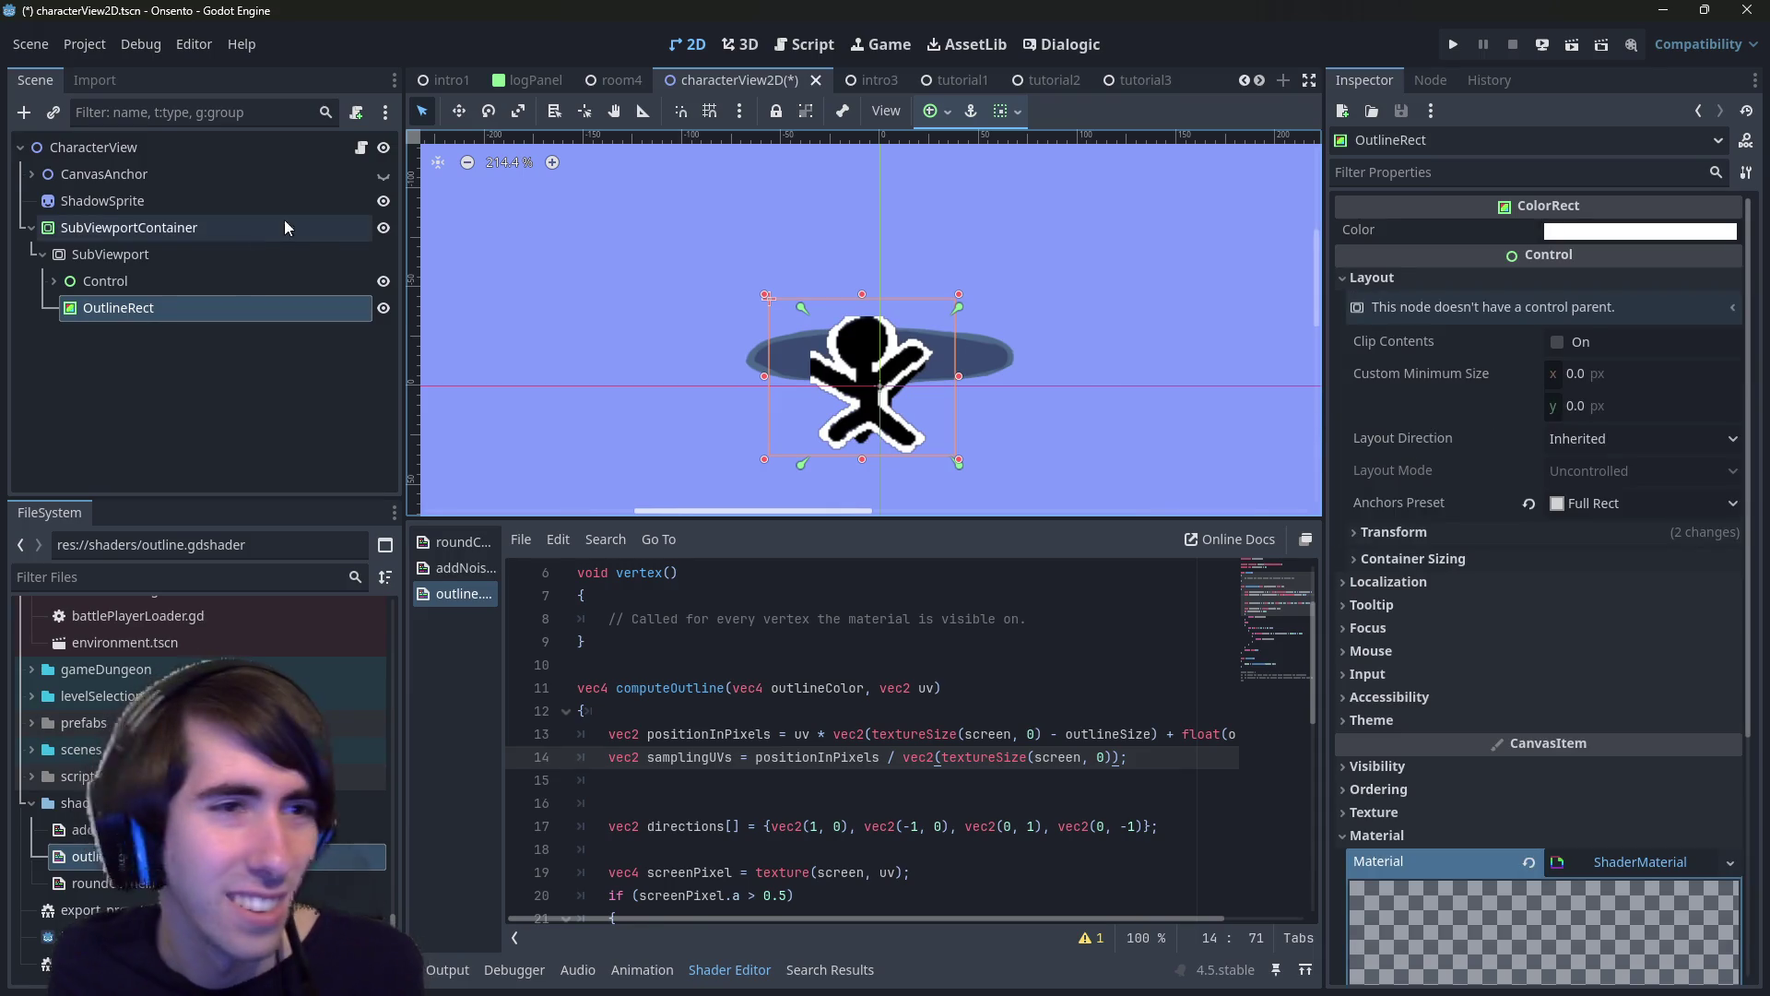
pyautogui.click(234, 280)
pyautogui.click(229, 302)
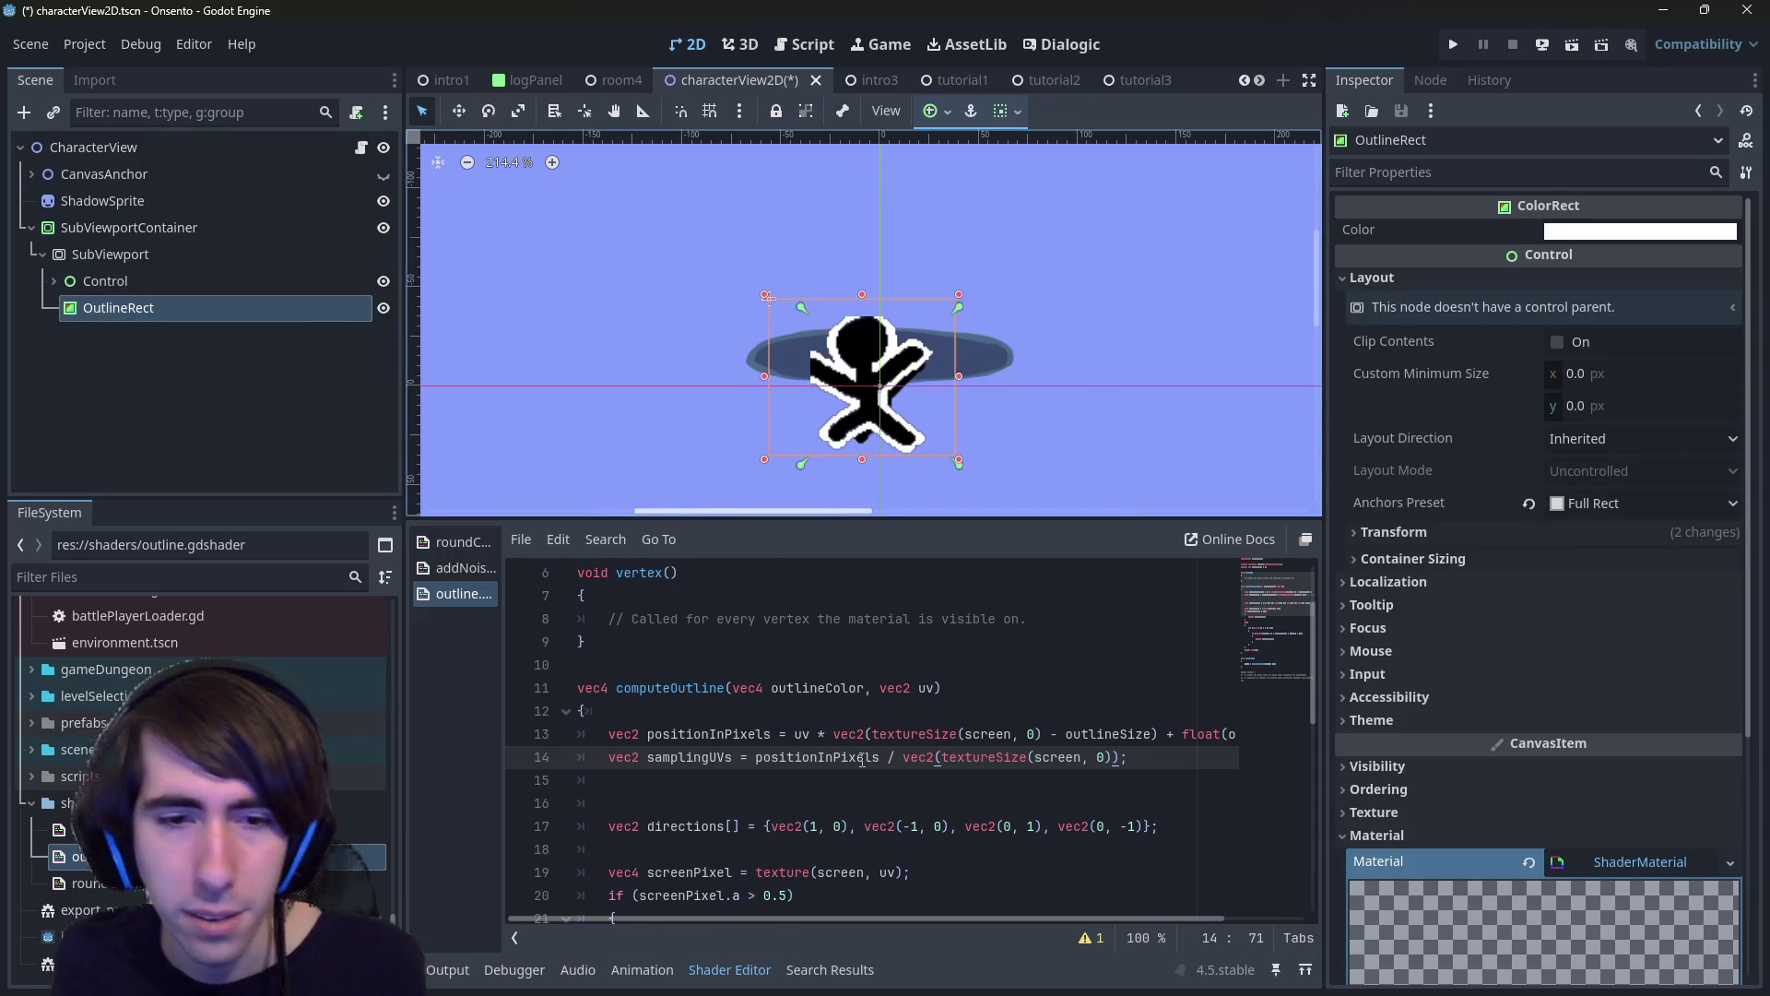
pyautogui.doubleClick(719, 757)
pyautogui.hotkey('ctrl', 'c')
pyautogui.scroll(-1, 718, 719)
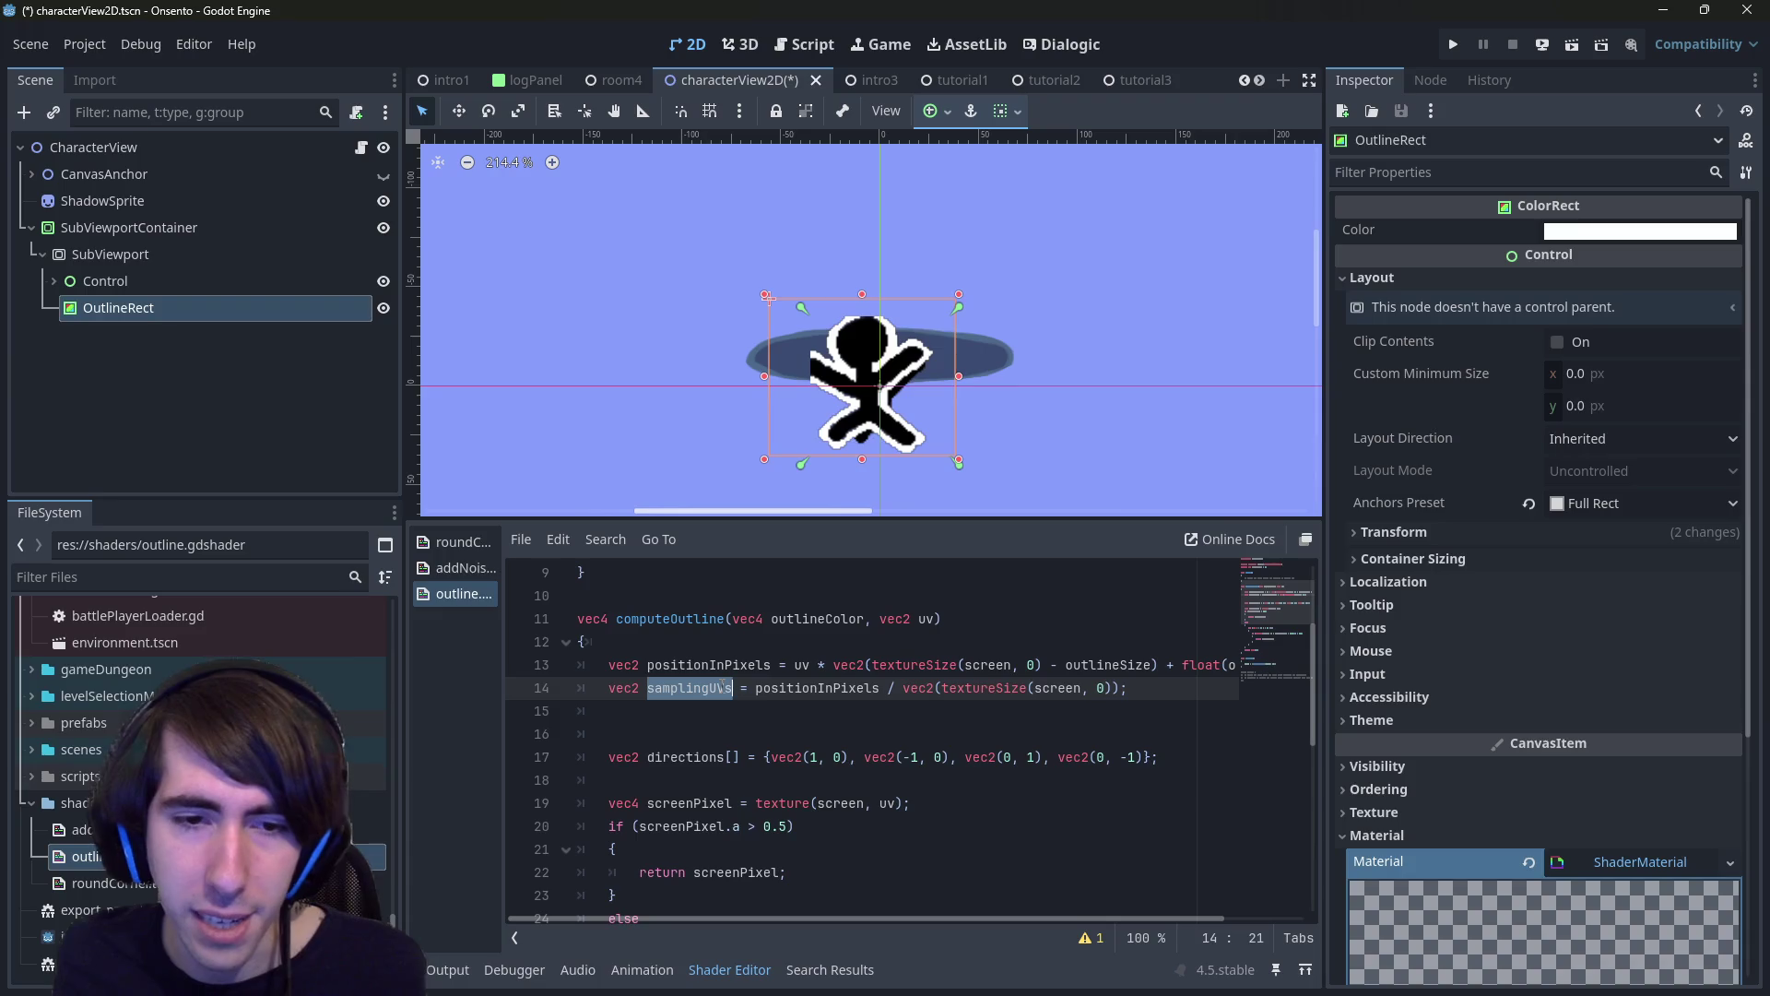
pyautogui.scroll(-3, 706, 688)
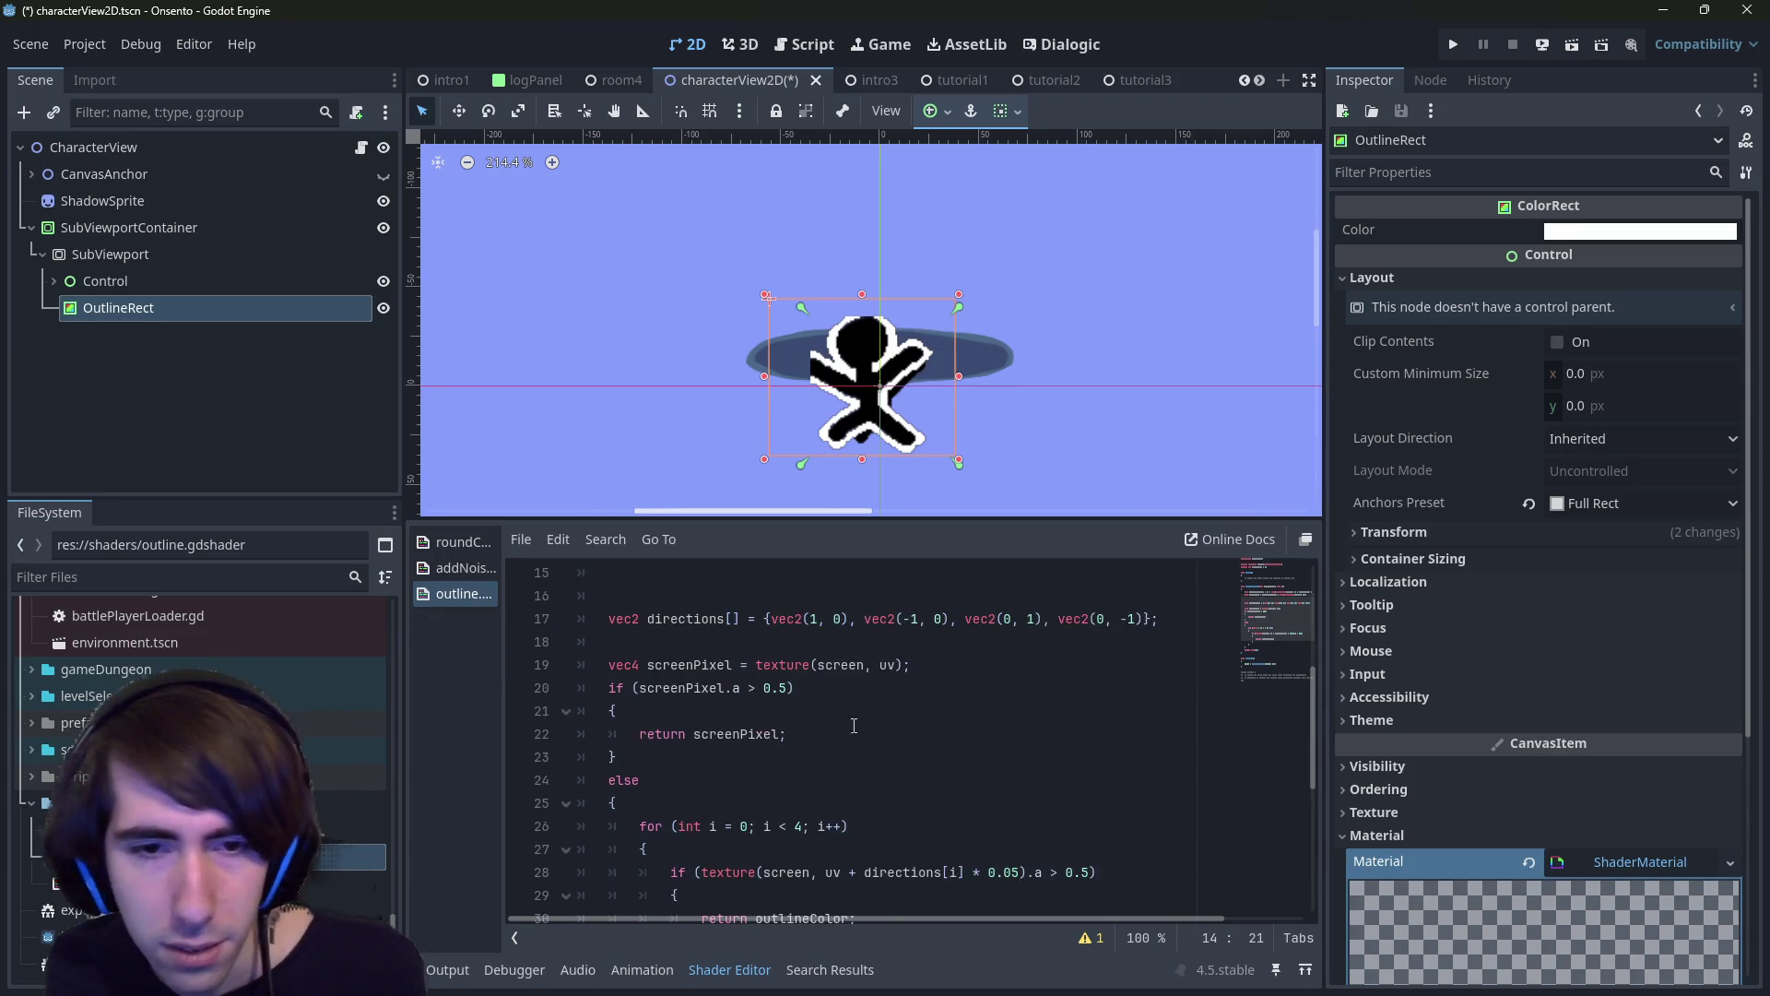
# Step: Replace uv with samplingUVs in the line 19 and 28 lookups, comparing results via undo/redo
pyautogui.doubleClick(888, 596)
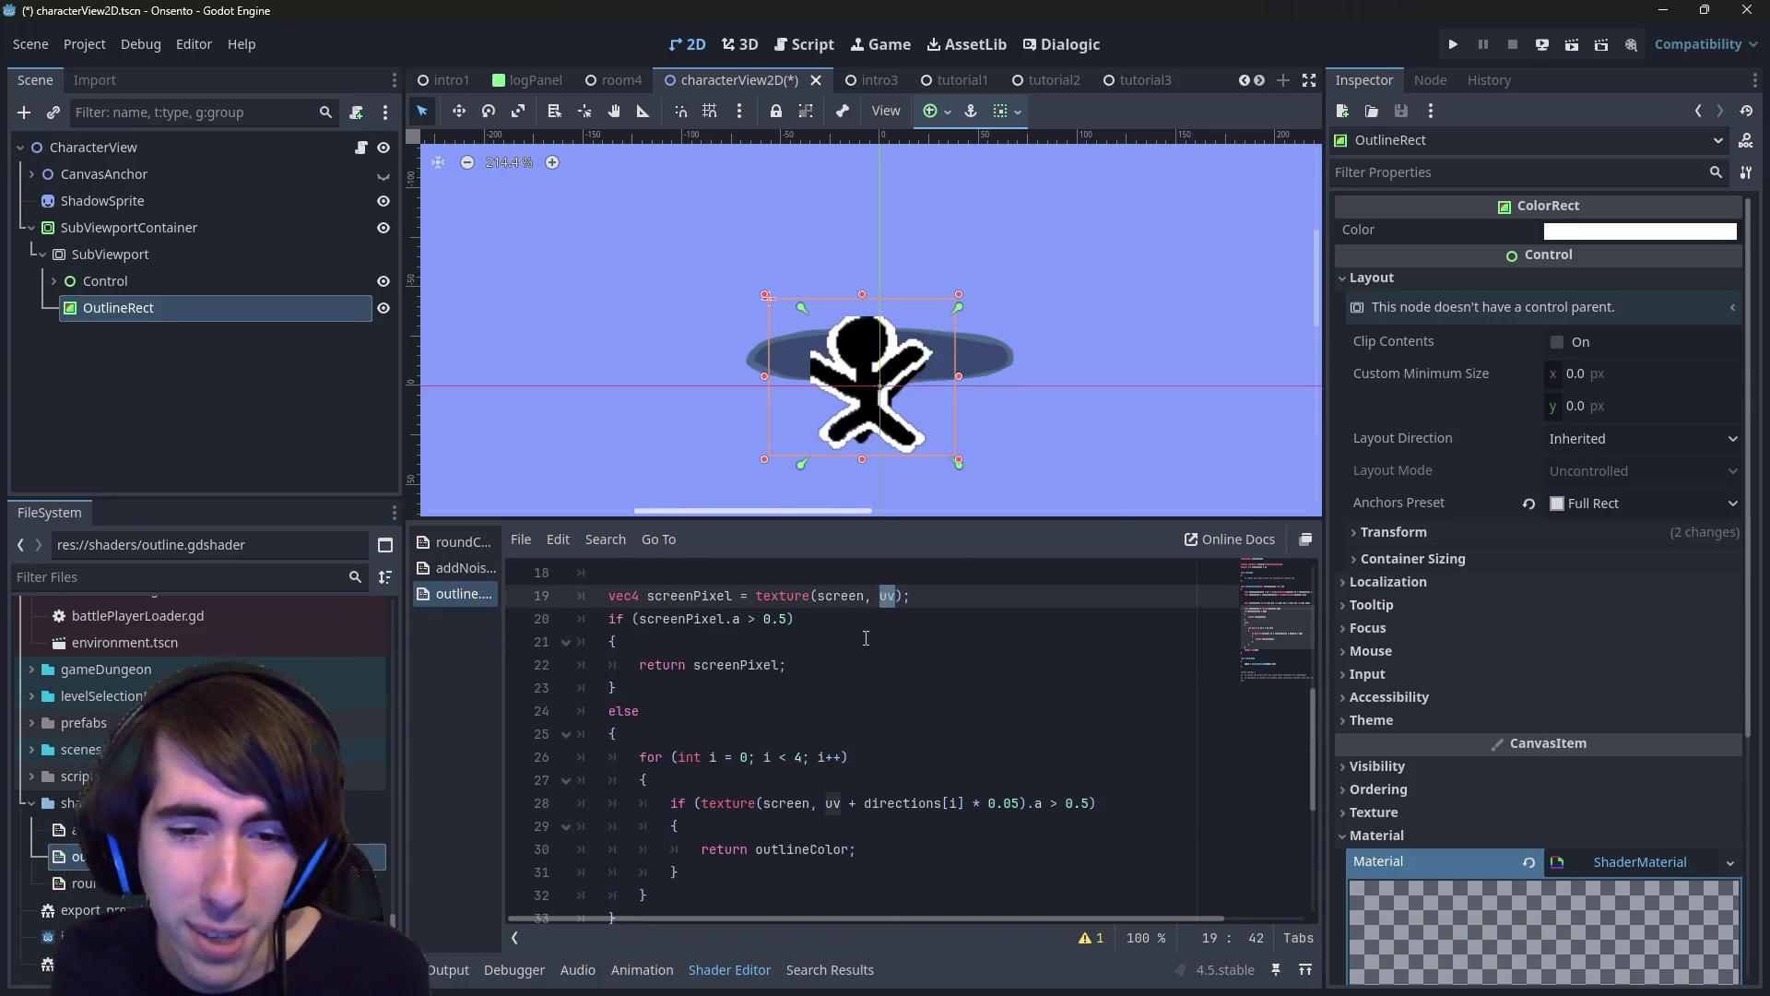
pyautogui.hotkey('ctrl', 'd')
pyautogui.hotkey('ctrl', 'v')
pyautogui.hotkey('ctrl', 's')
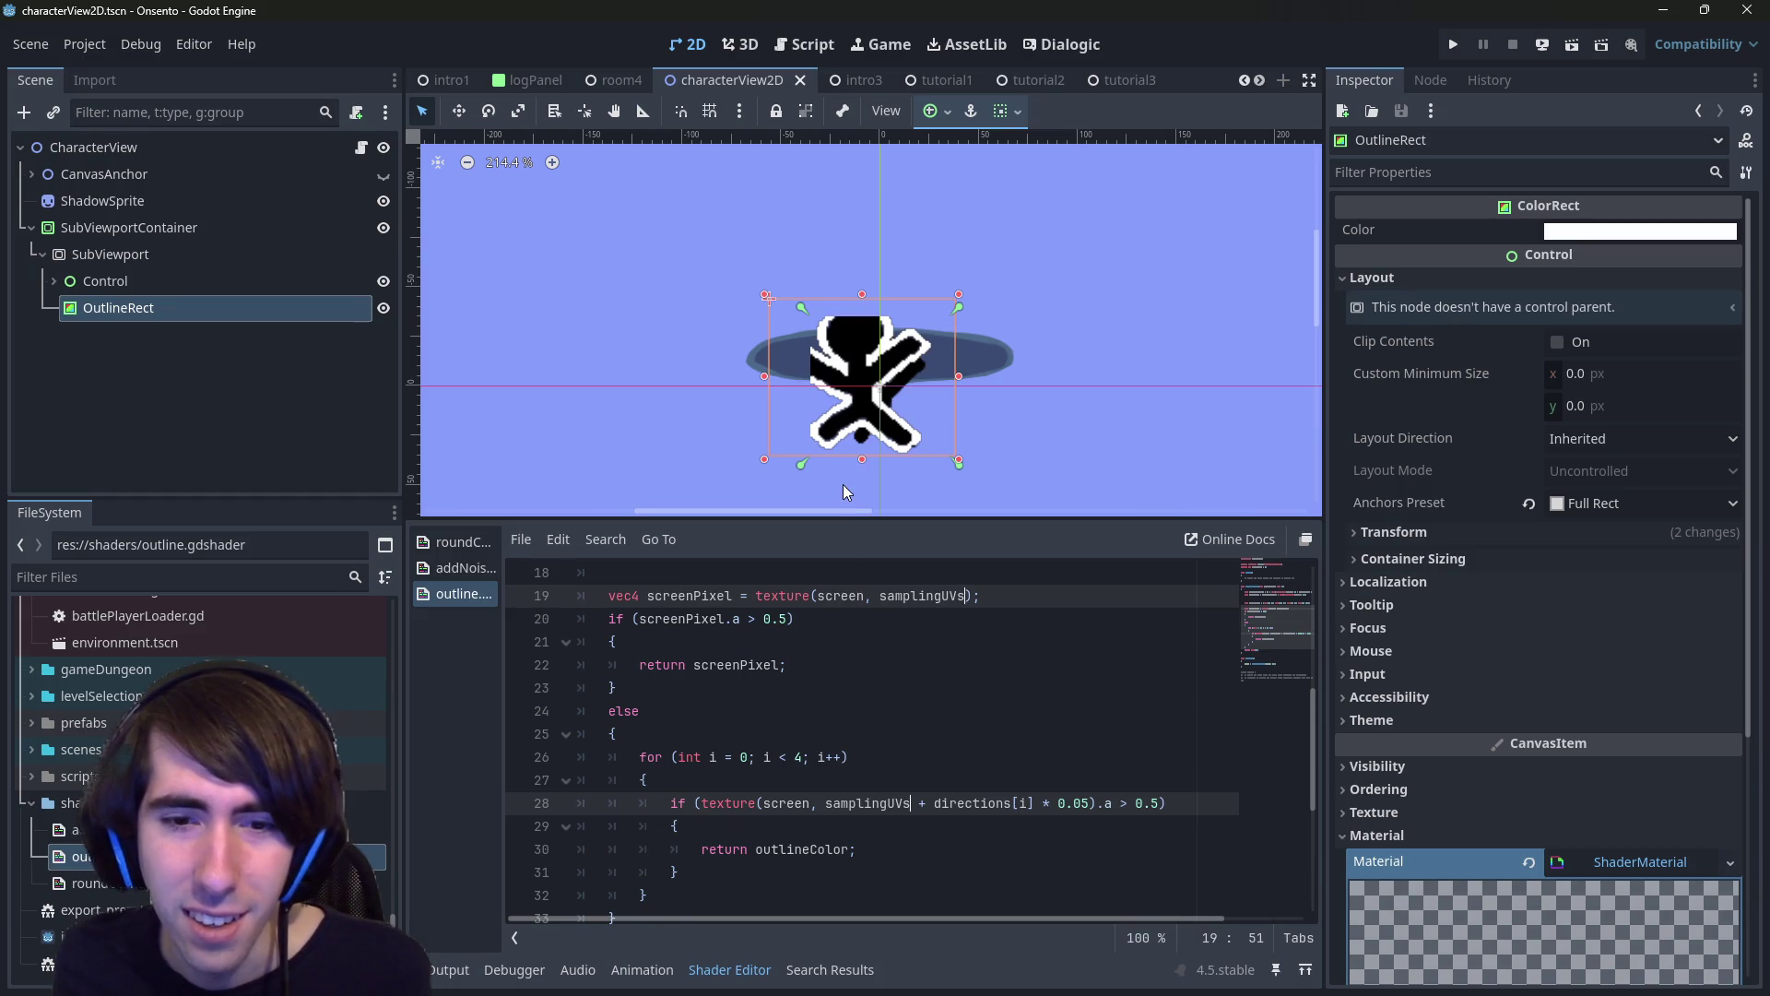
pyautogui.moveTo(843, 484); pyautogui.dragTo(861, 477)
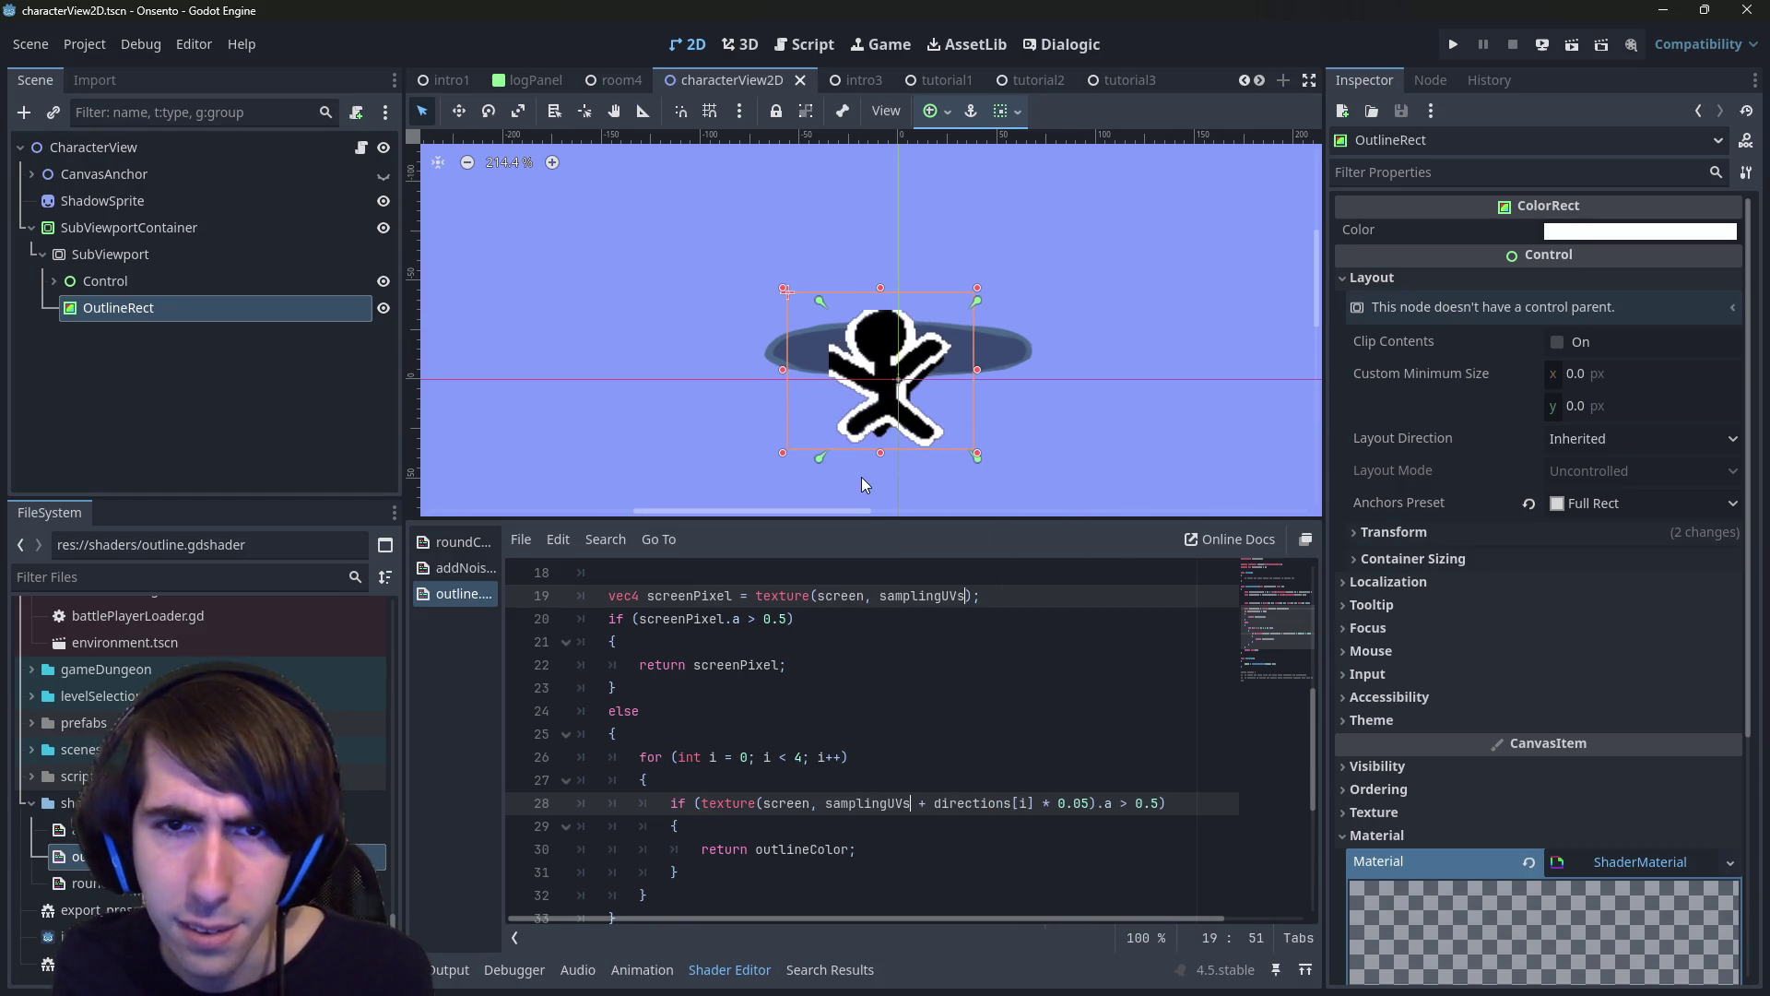
pyautogui.hotkey('ctrl', 's')
pyautogui.hotkey('ctrl', 'z')
pyautogui.hotkey('ctrl', 's')
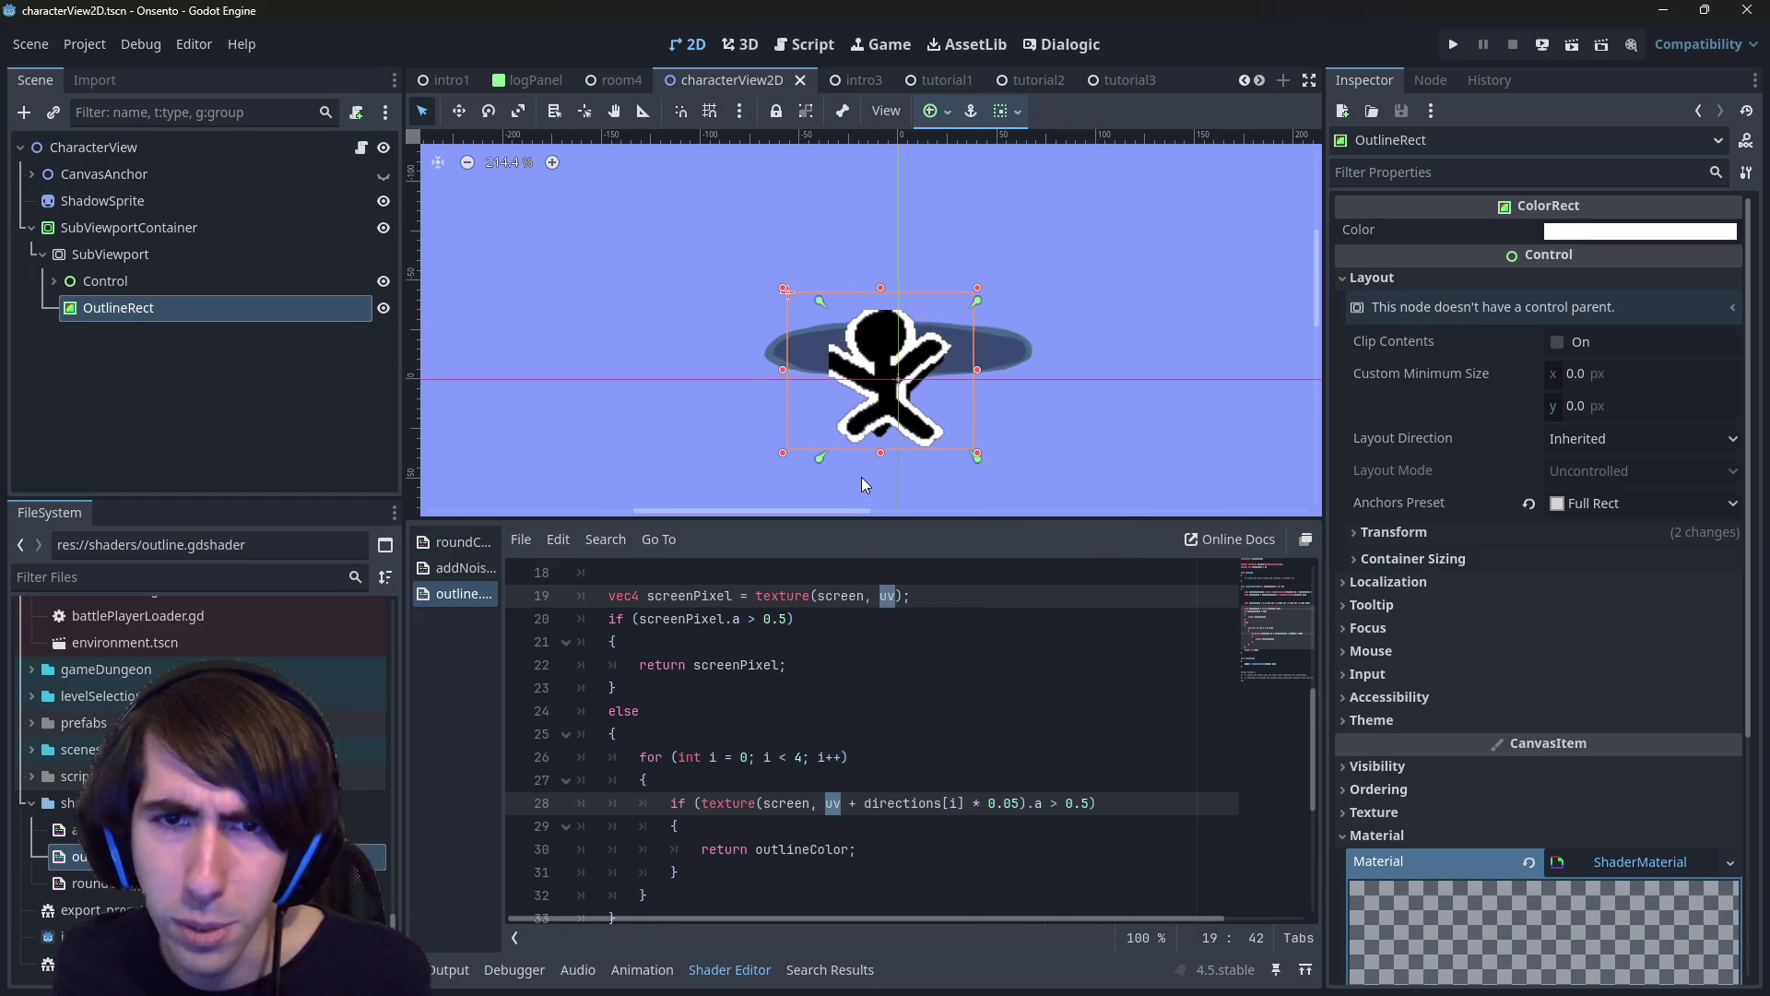
pyautogui.hotkey('ctrl', 'y')
pyautogui.hotkey('ctrl', 's')
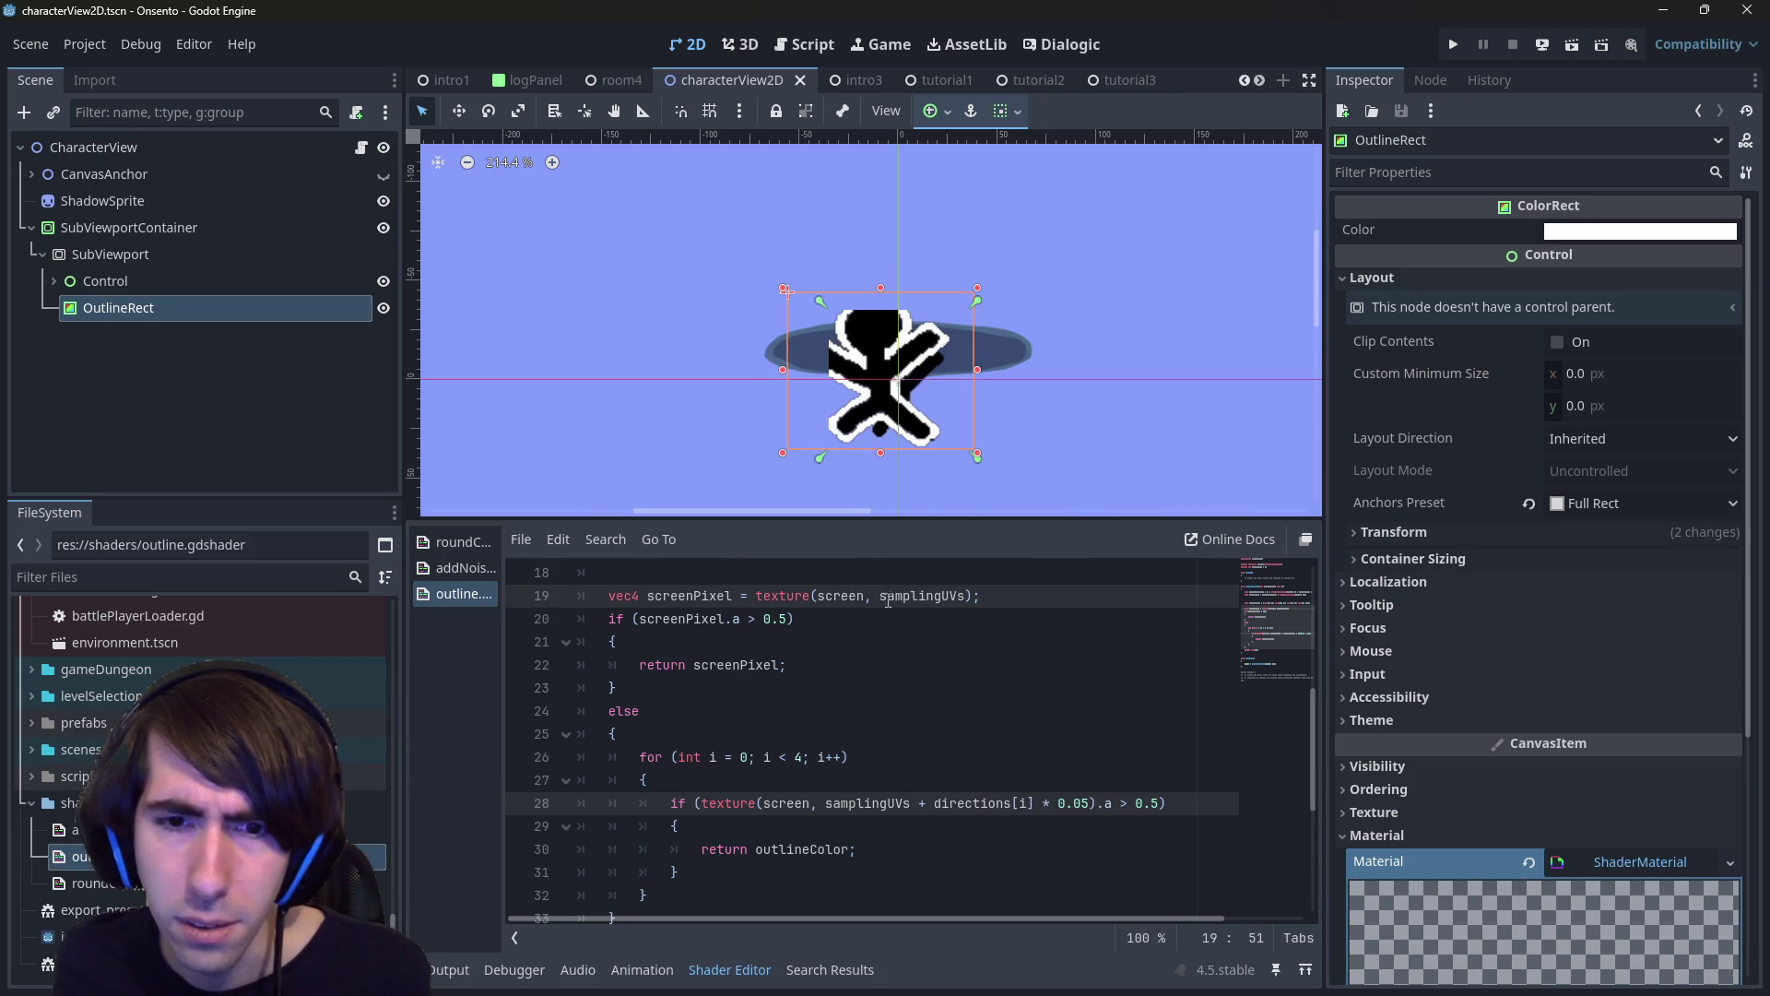
pyautogui.scroll(6, 898, 671)
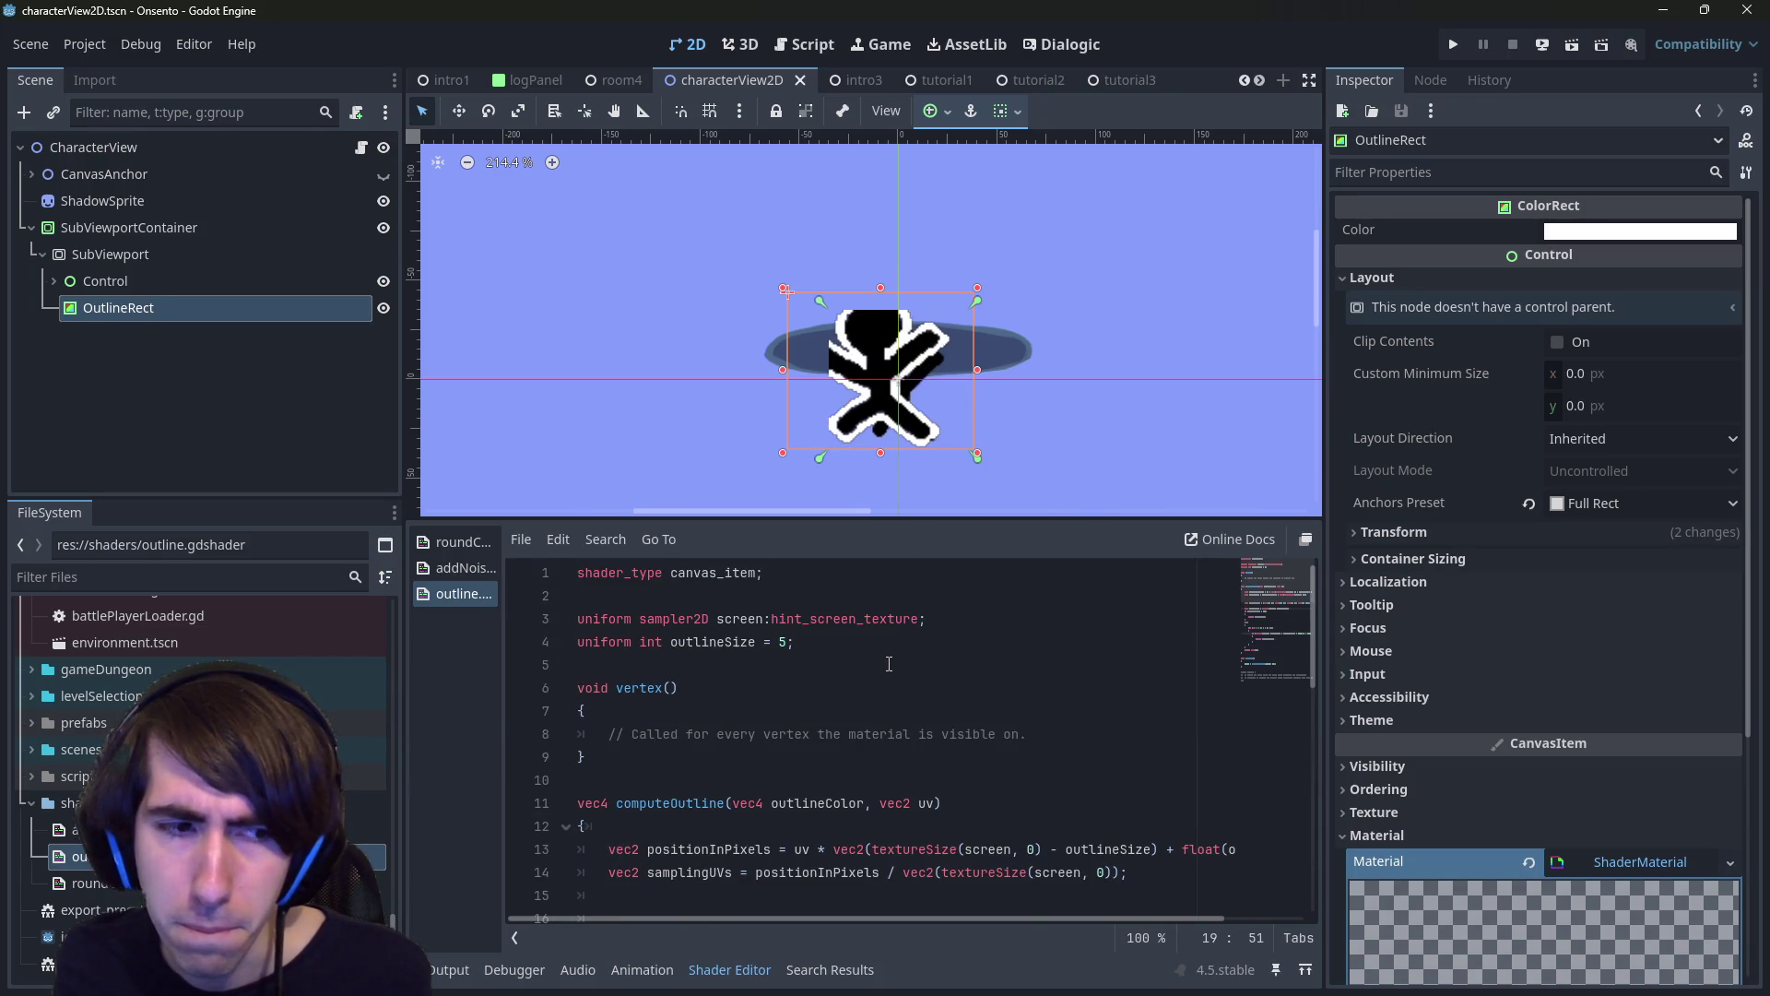
pyautogui.scroll(-1, 889, 664)
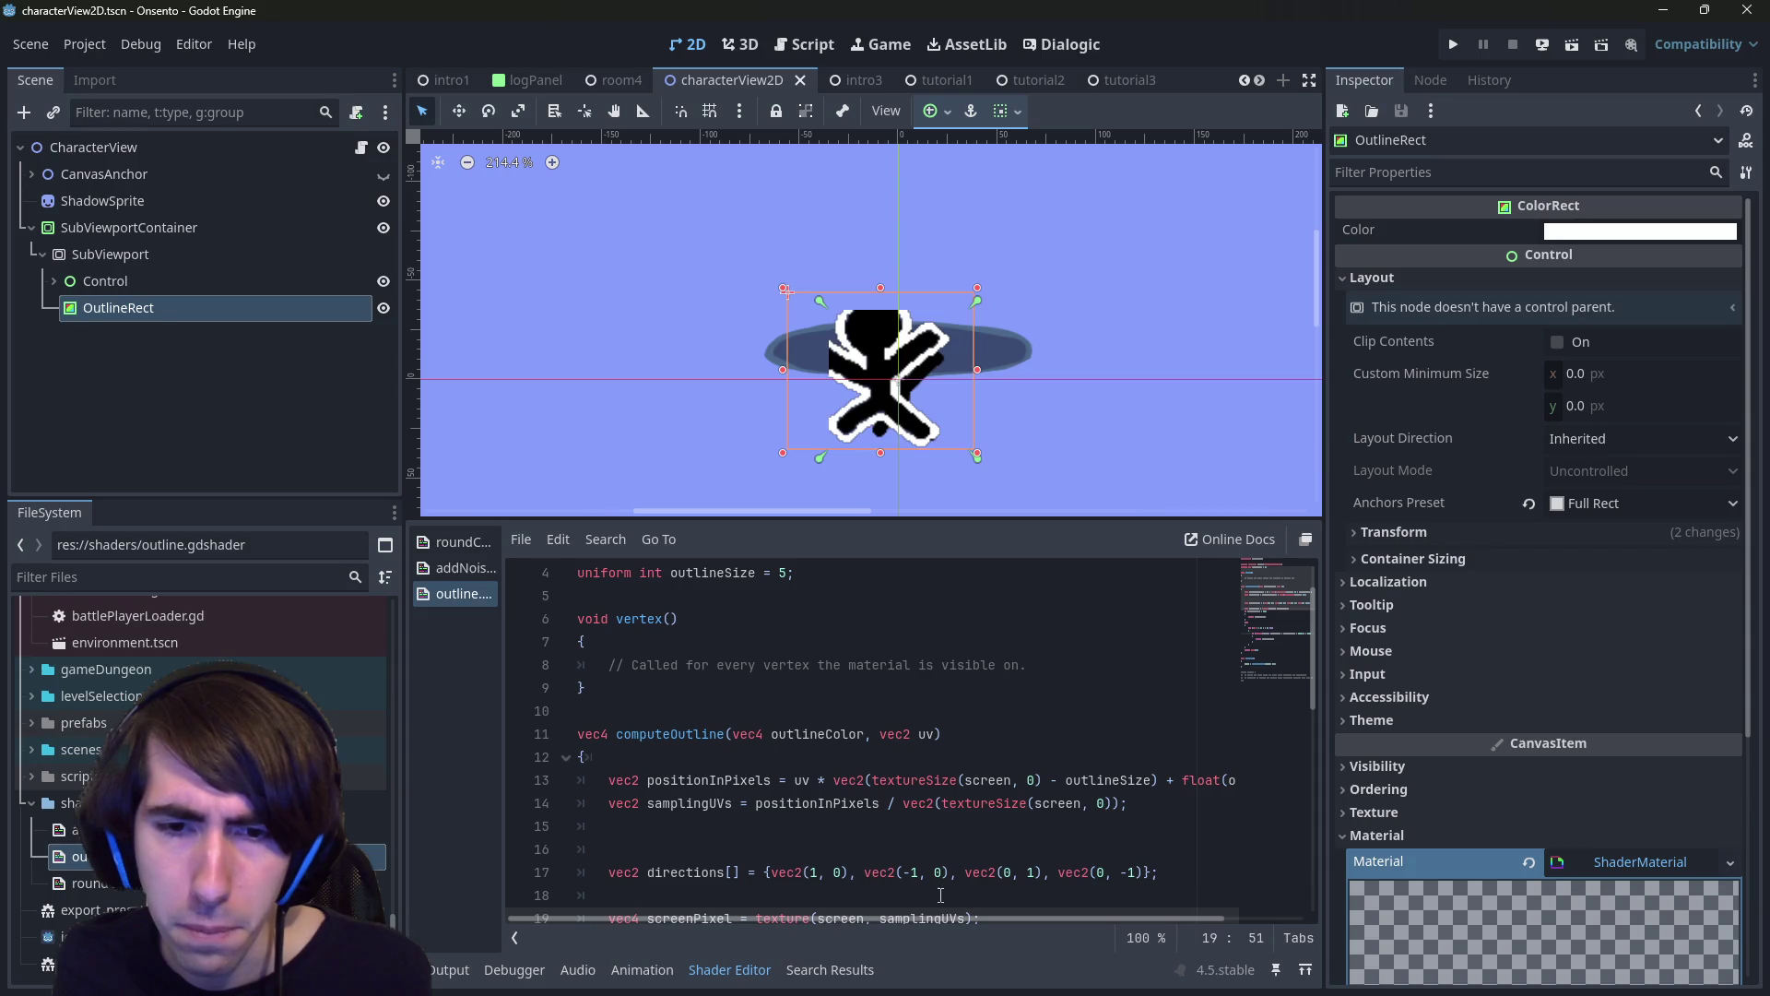
pyautogui.moveTo(900, 914)
pyautogui.mouseDown()
pyautogui.moveTo(926, 913)
pyautogui.moveTo(845, 917)
pyautogui.moveTo(1020, 907)
pyautogui.moveTo(812, 910)
pyautogui.moveTo(944, 903)
pyautogui.mouseUp()
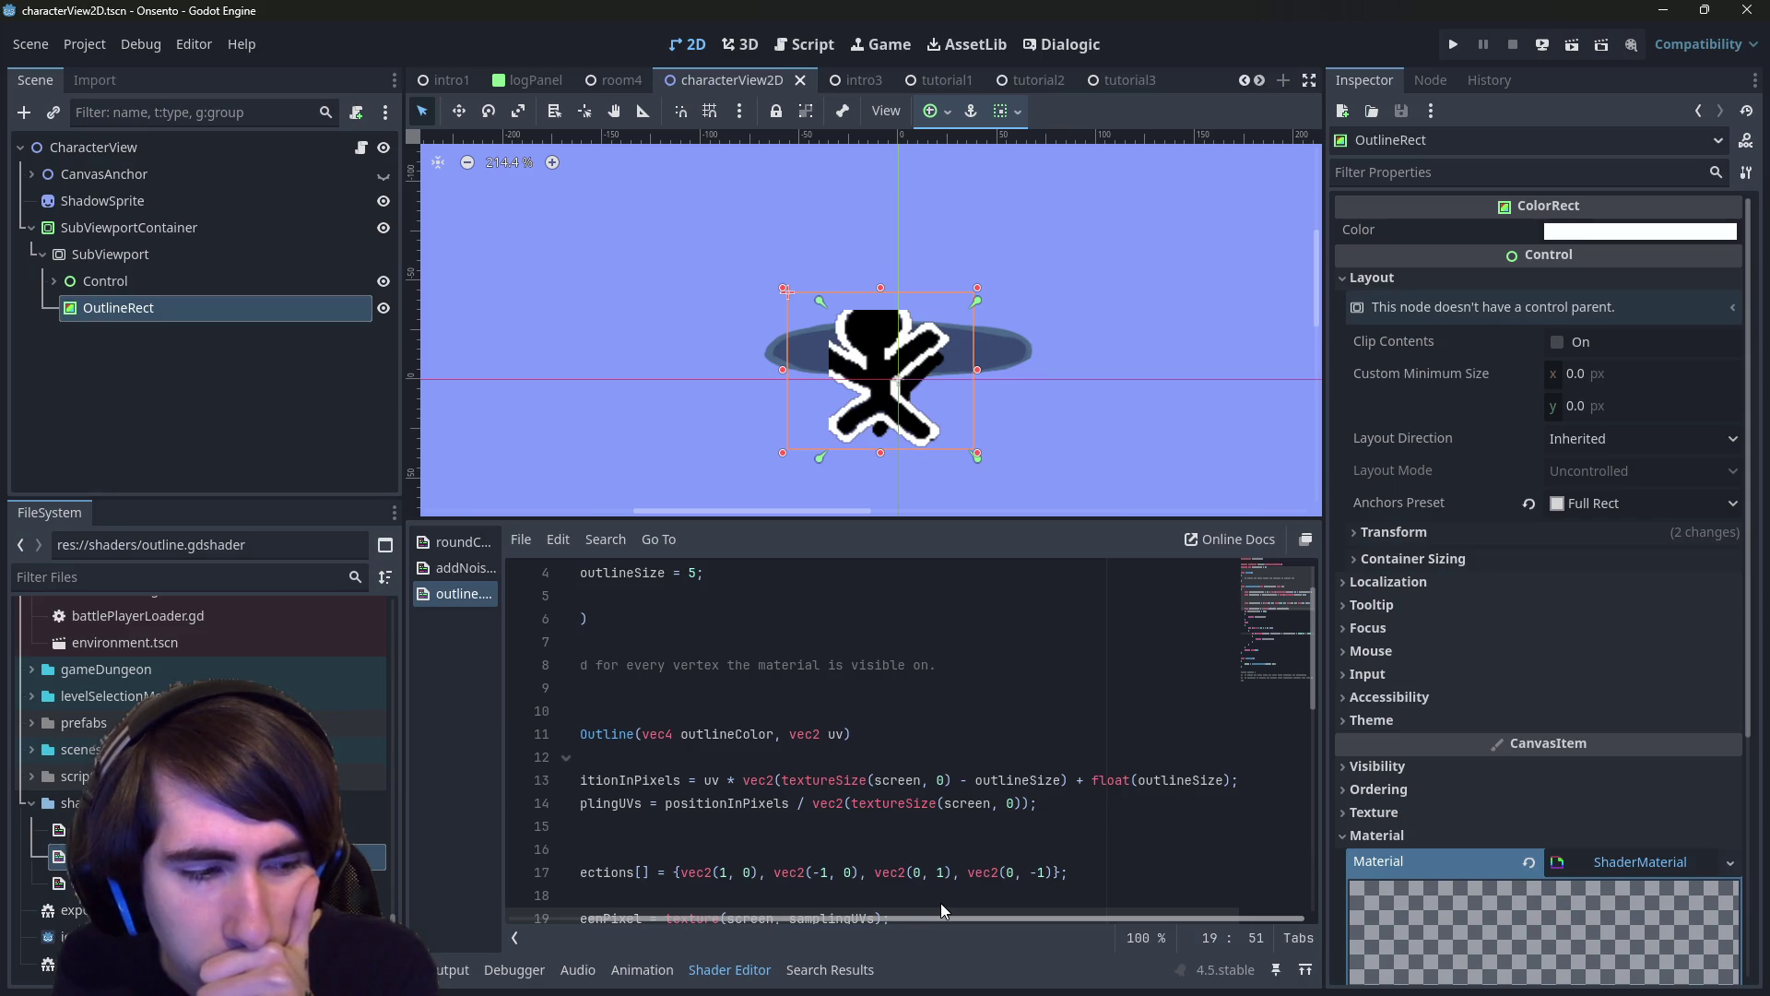
# Step: Change line 13 to subtract 2 * outlineSize from textureSize(screen, 0)
pyautogui.click(976, 786)
pyautogui.write('2 *')
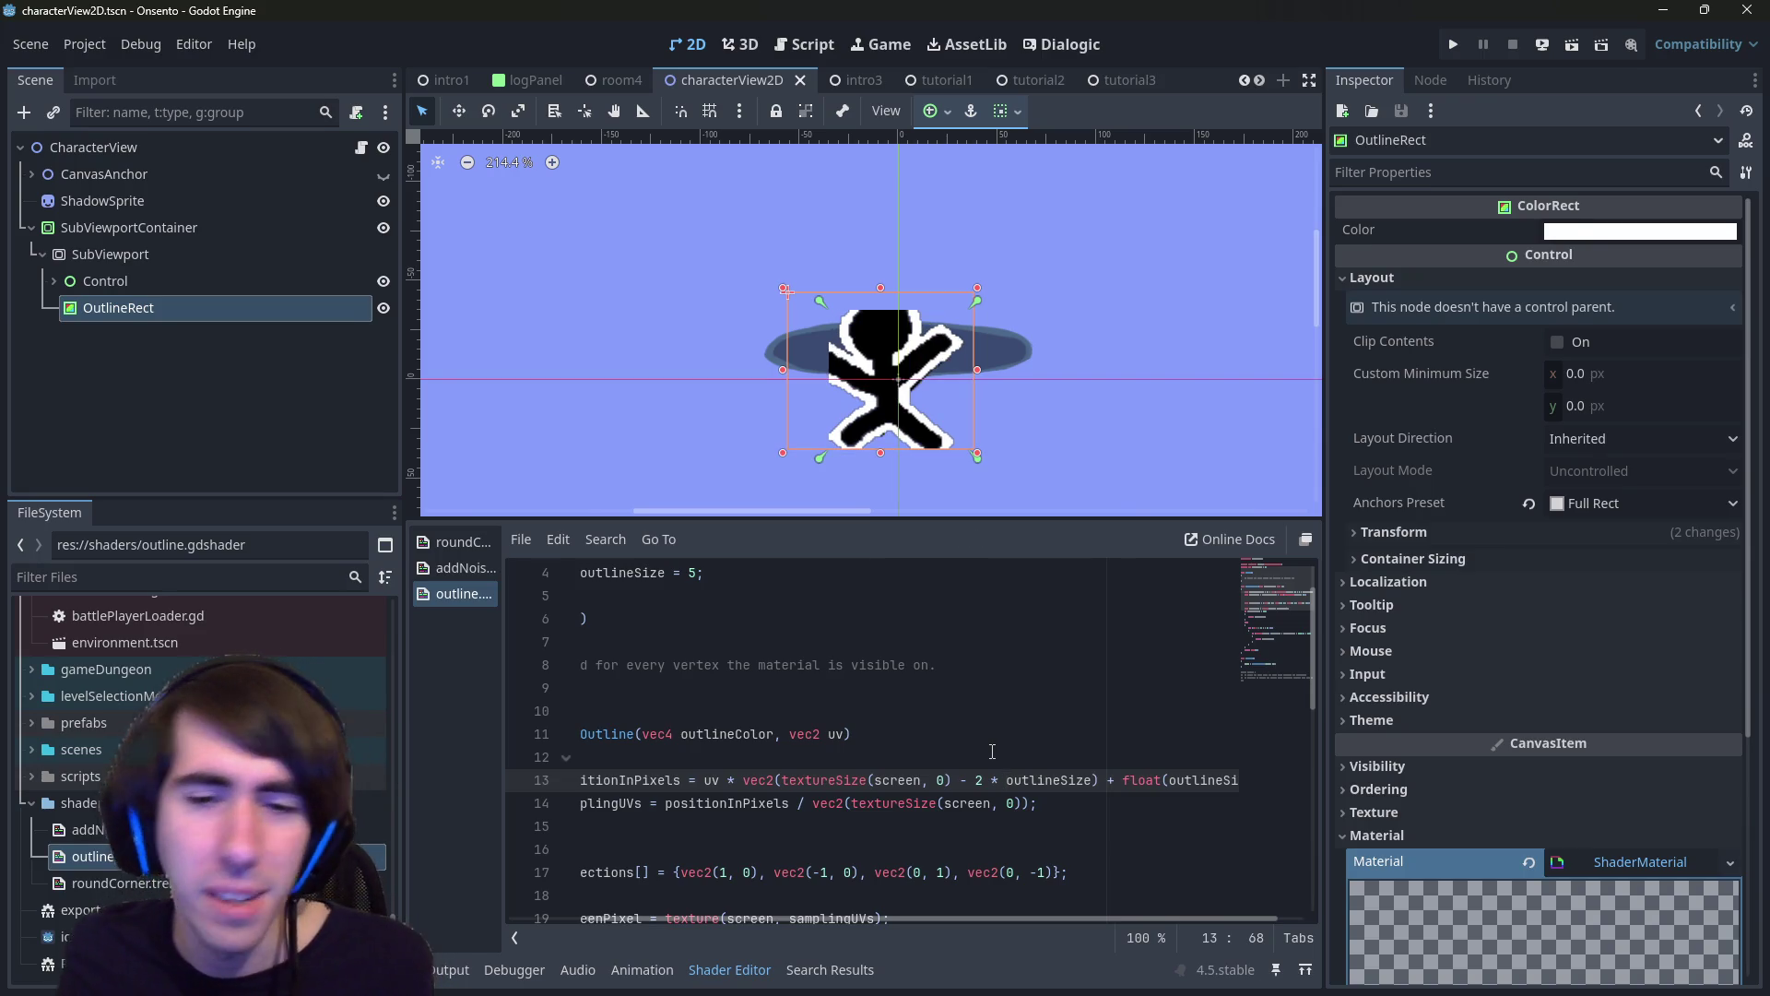
pyautogui.doubleClick(630, 781)
pyautogui.keyDown('shift'); pyautogui.click(1133, 830); pyautogui.keyUp('shift')
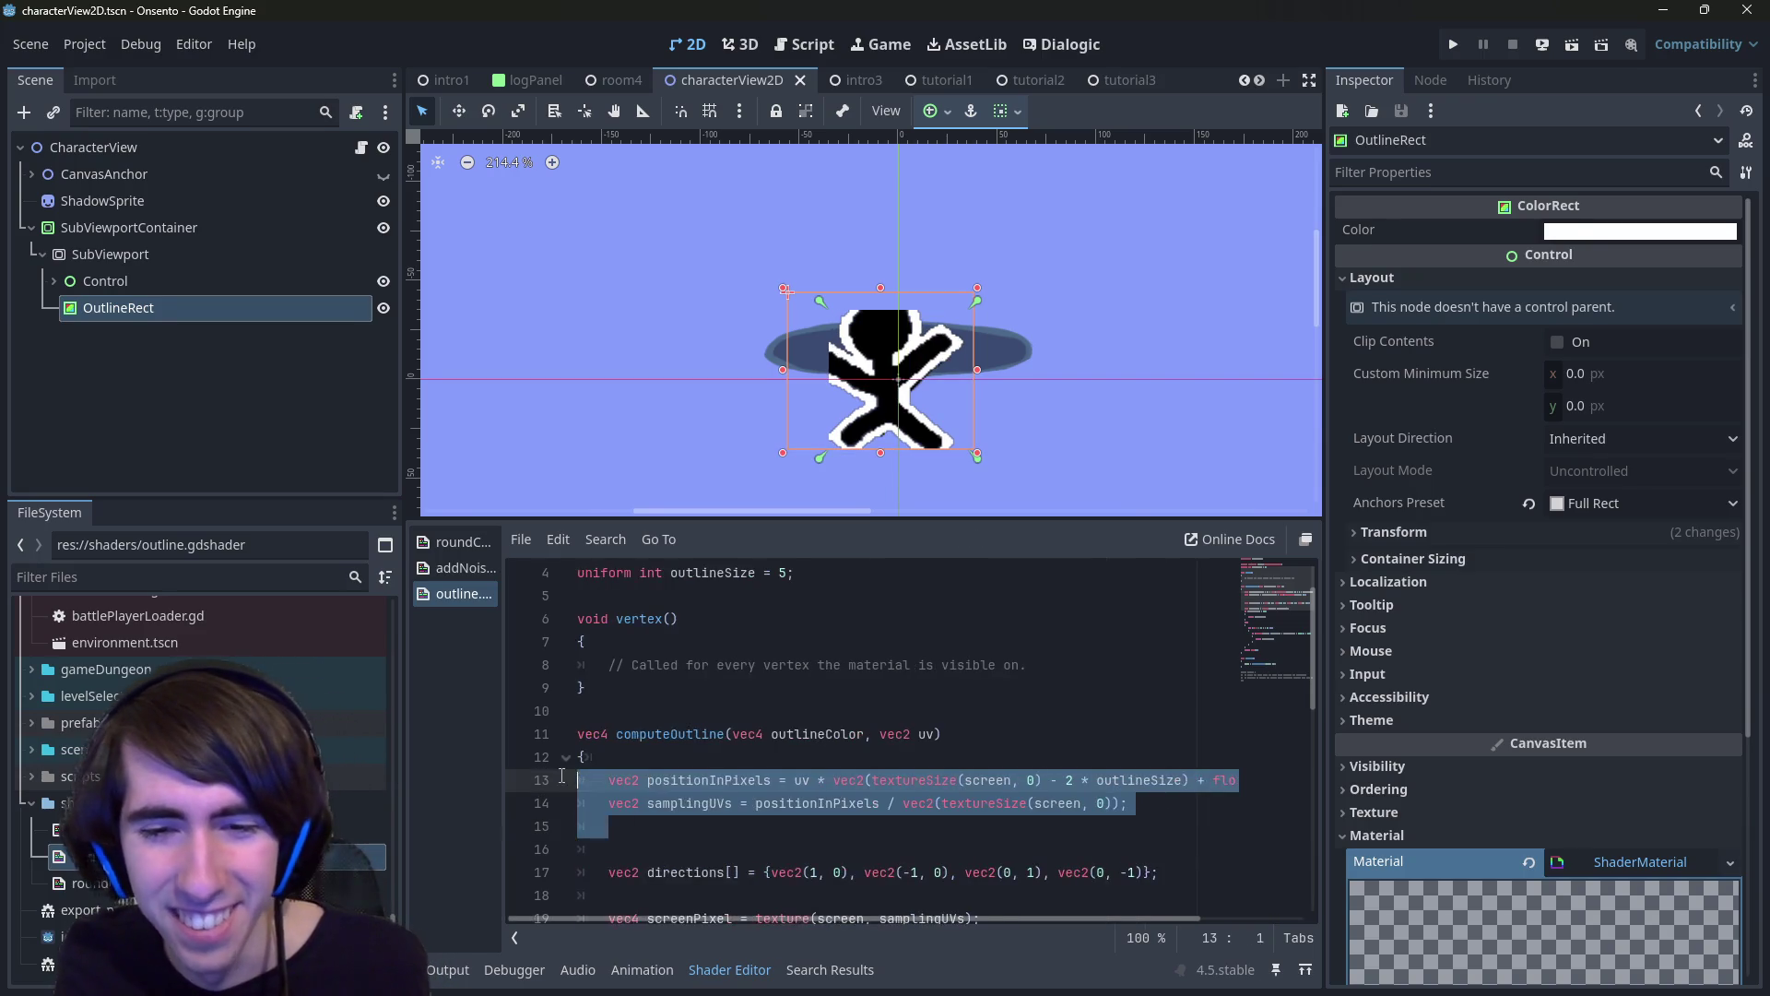
# Step: Review the positionInPixels and samplingUVs lines, widening the code area to read them fully
pyautogui.click(1007, 828)
pyautogui.scroll(-1, 1007, 828)
pyautogui.doubleClick(673, 734)
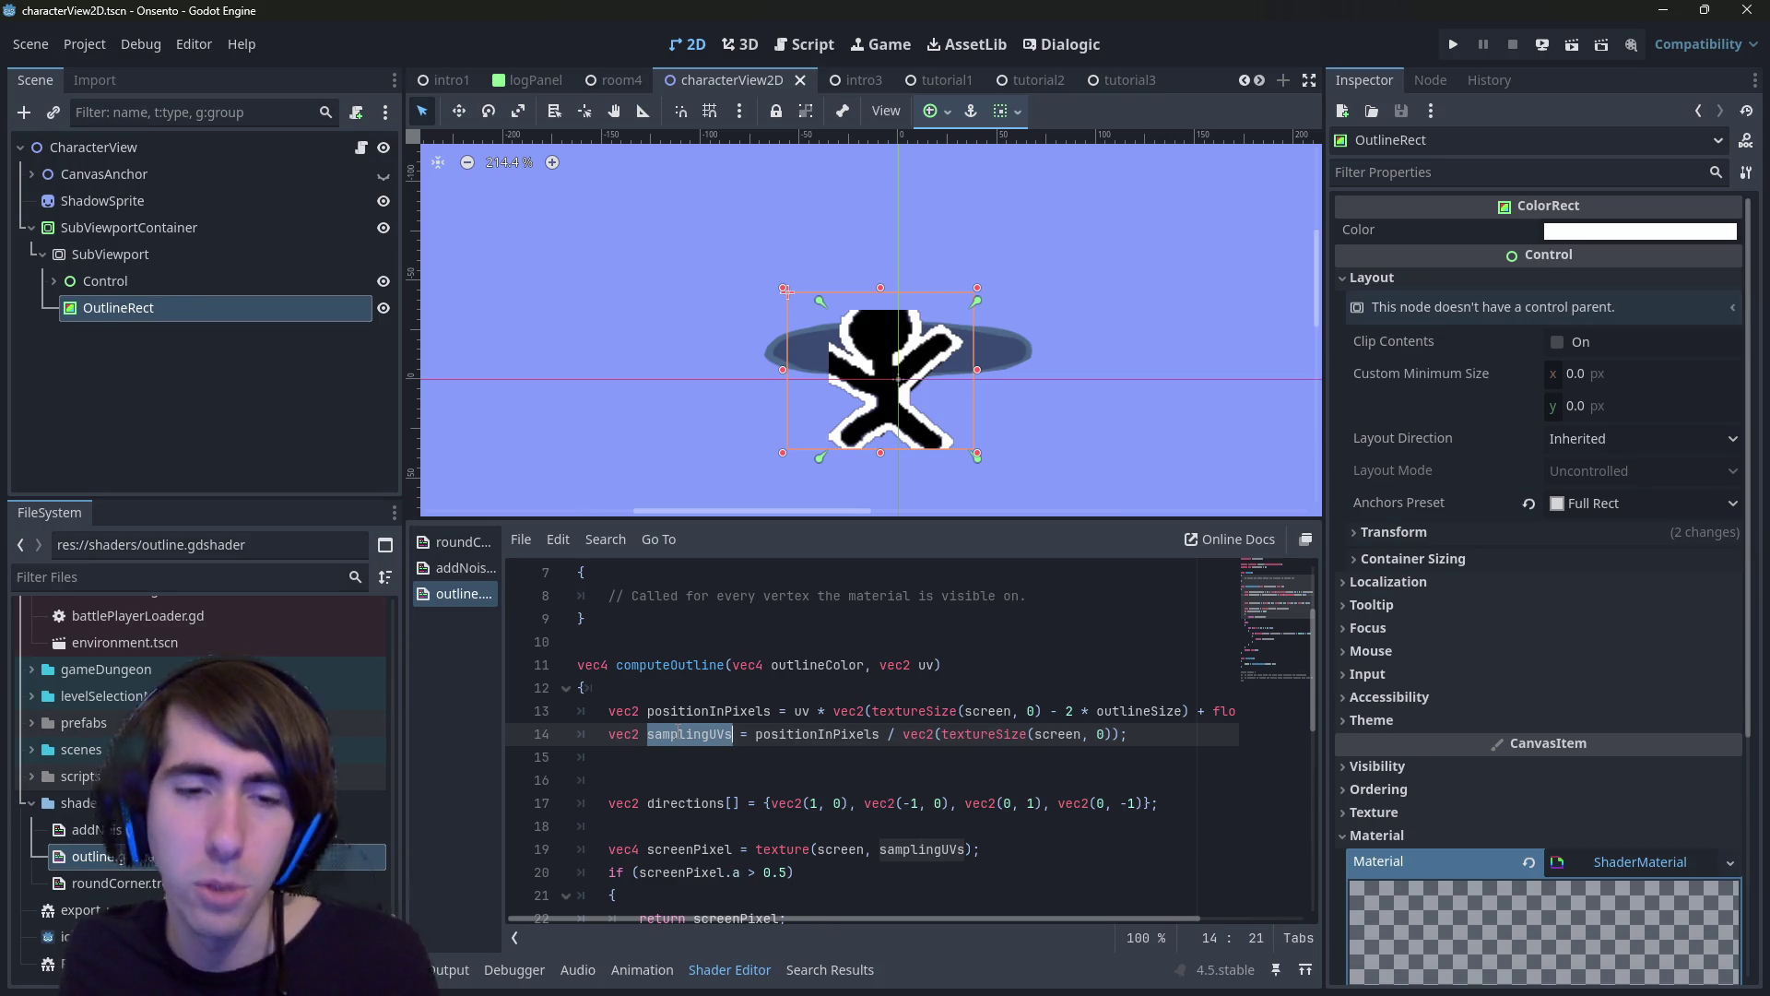
pyautogui.click(704, 766)
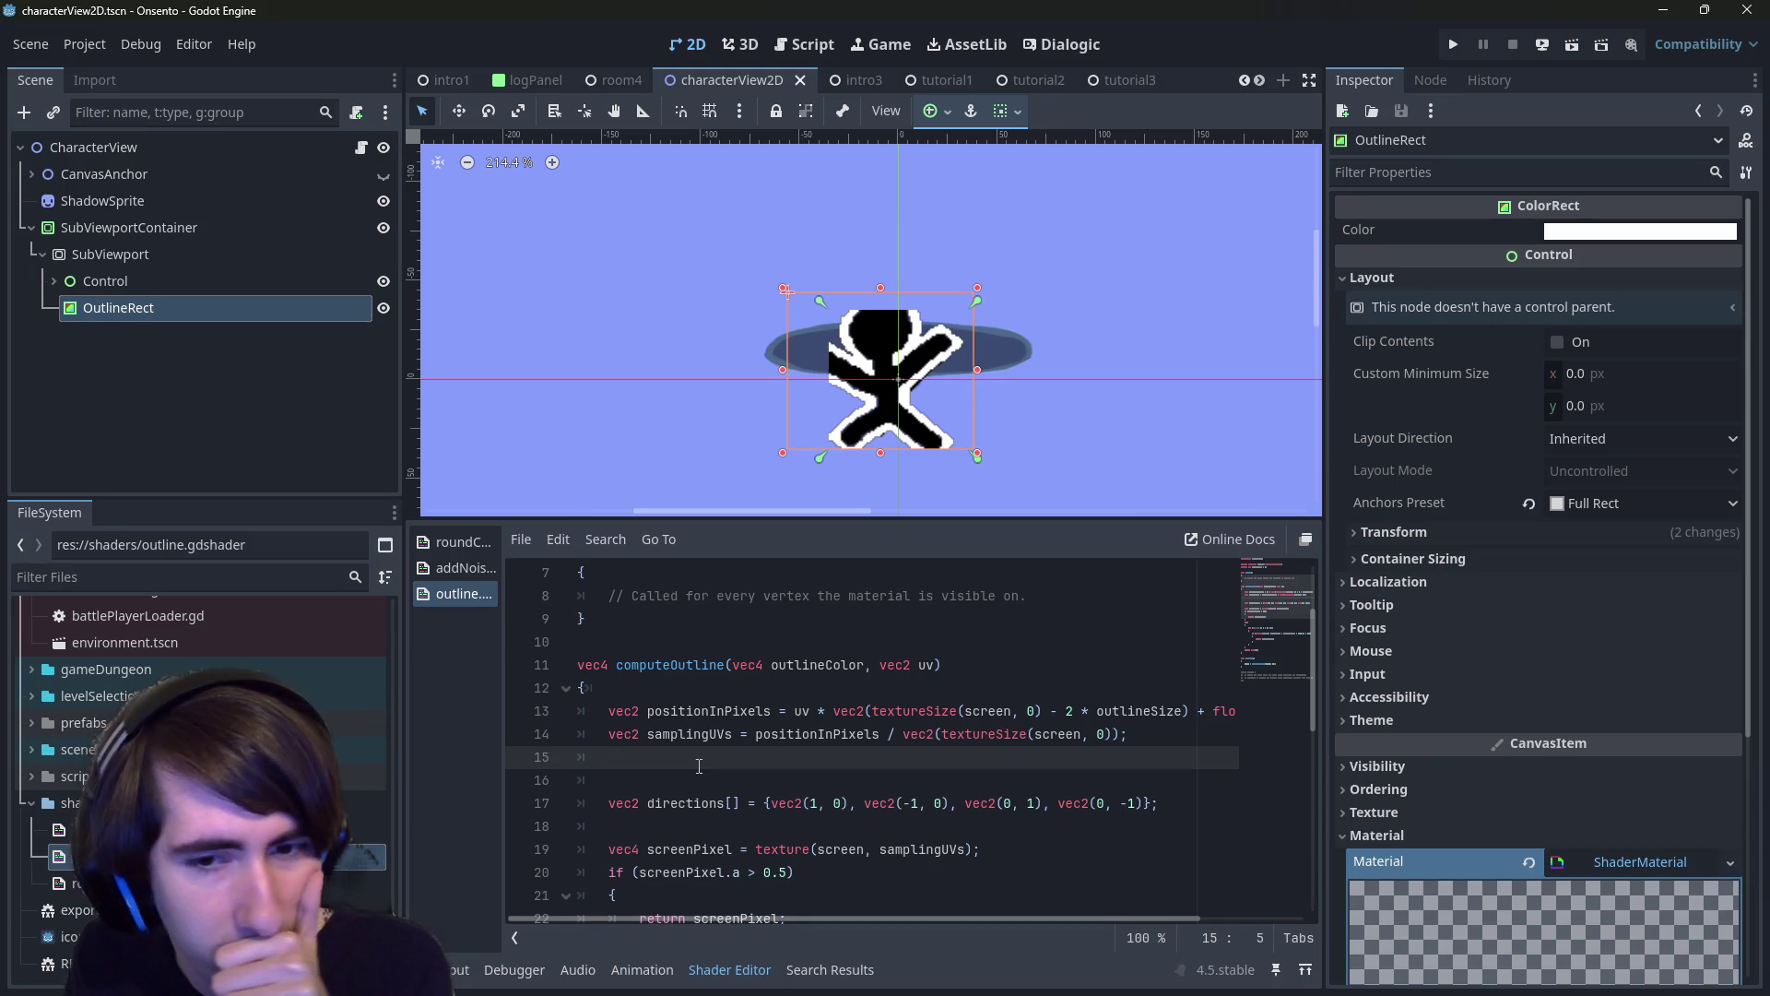
pyautogui.doubleClick(818, 734)
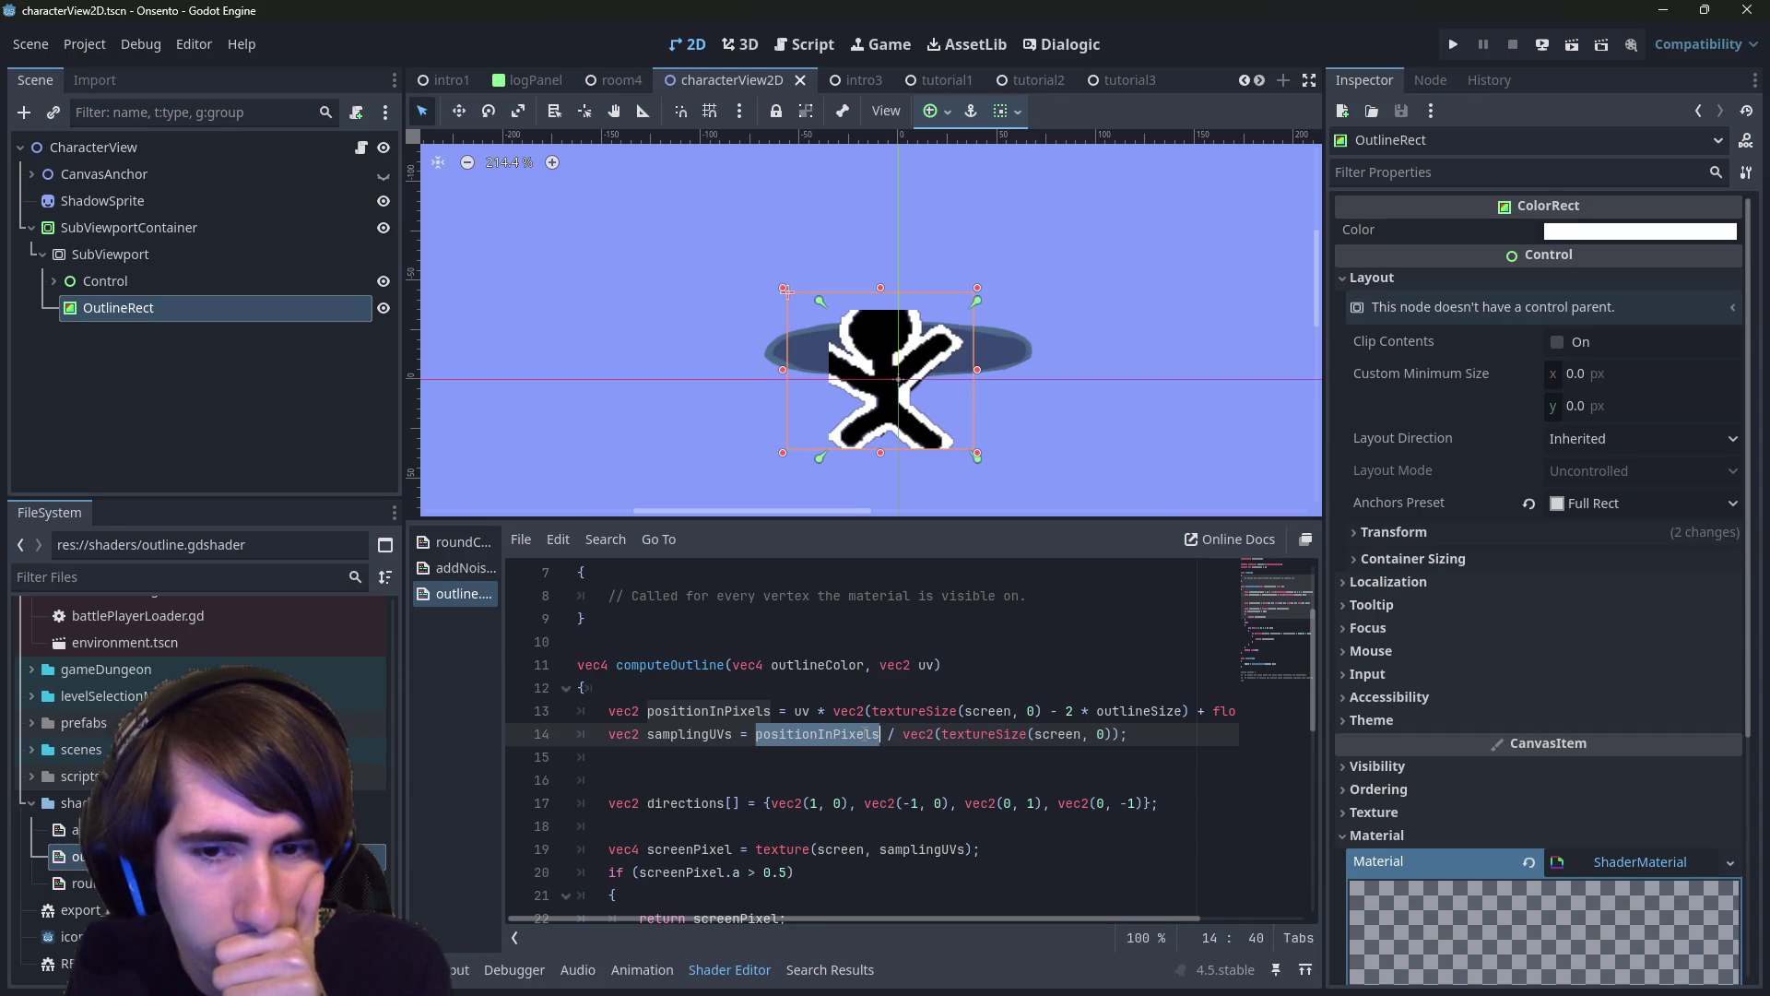
pyautogui.doubleClick(1147, 713)
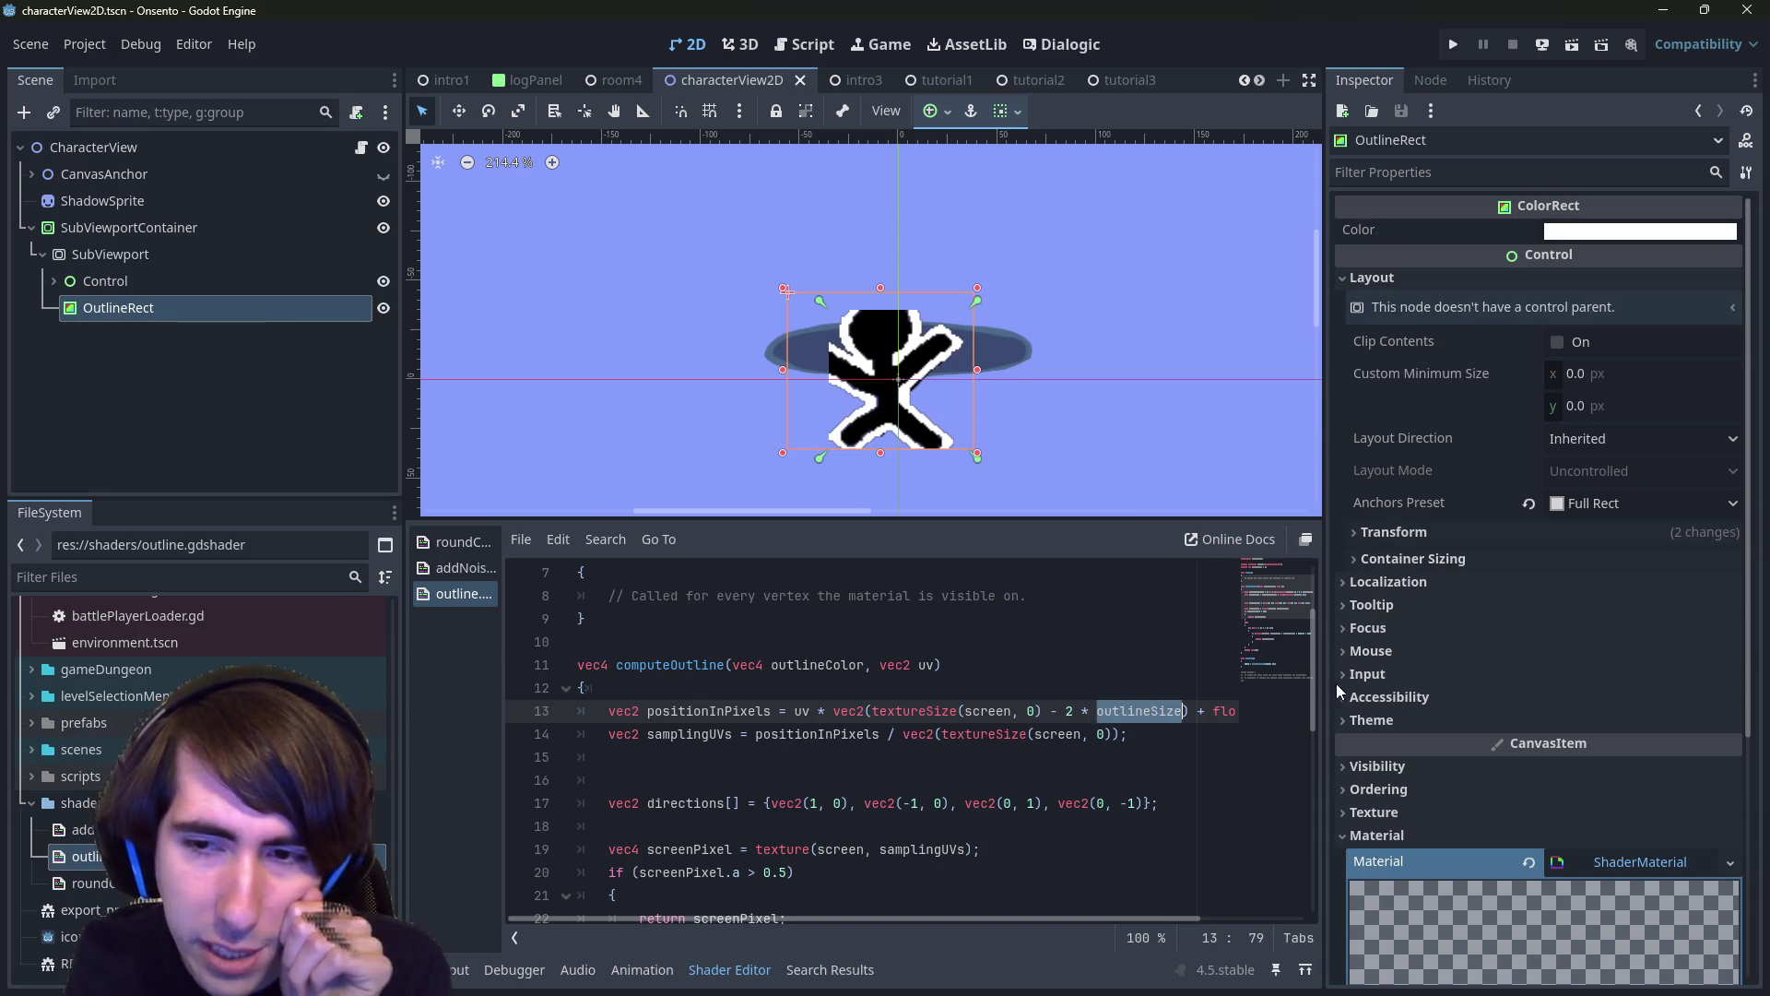
pyautogui.moveTo(1337, 683); pyautogui.dragTo(1432, 683)
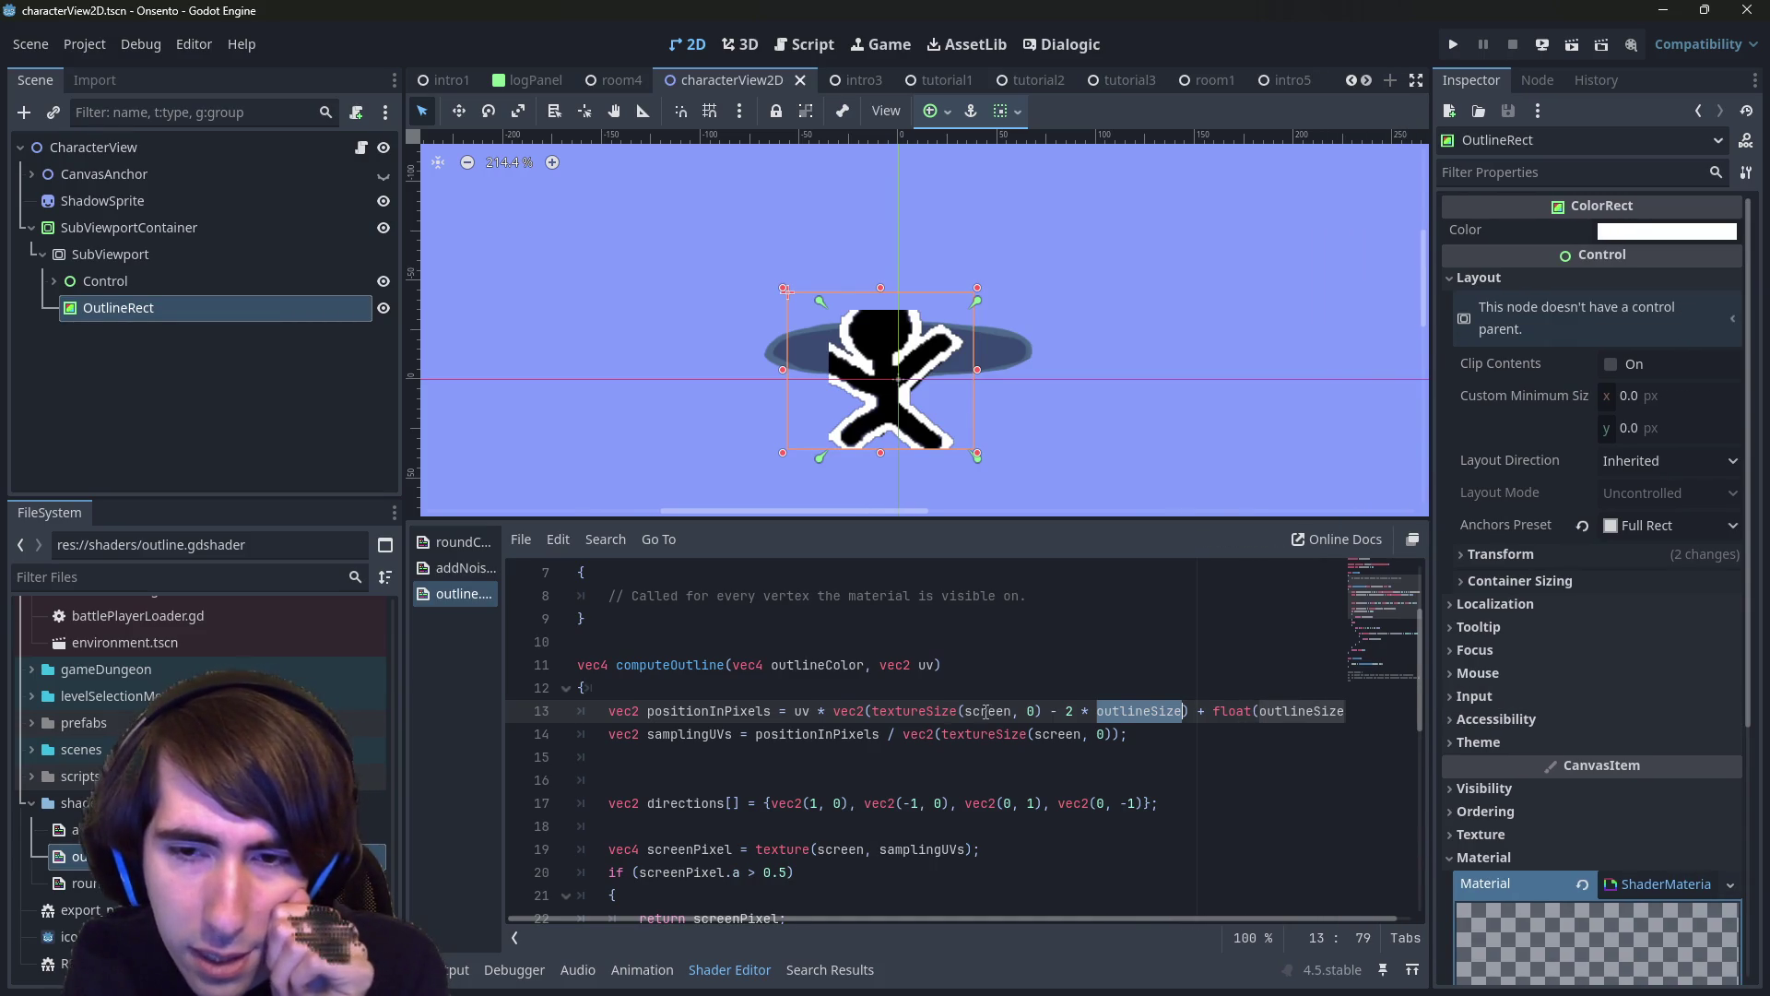
pyautogui.doubleClick(911, 711)
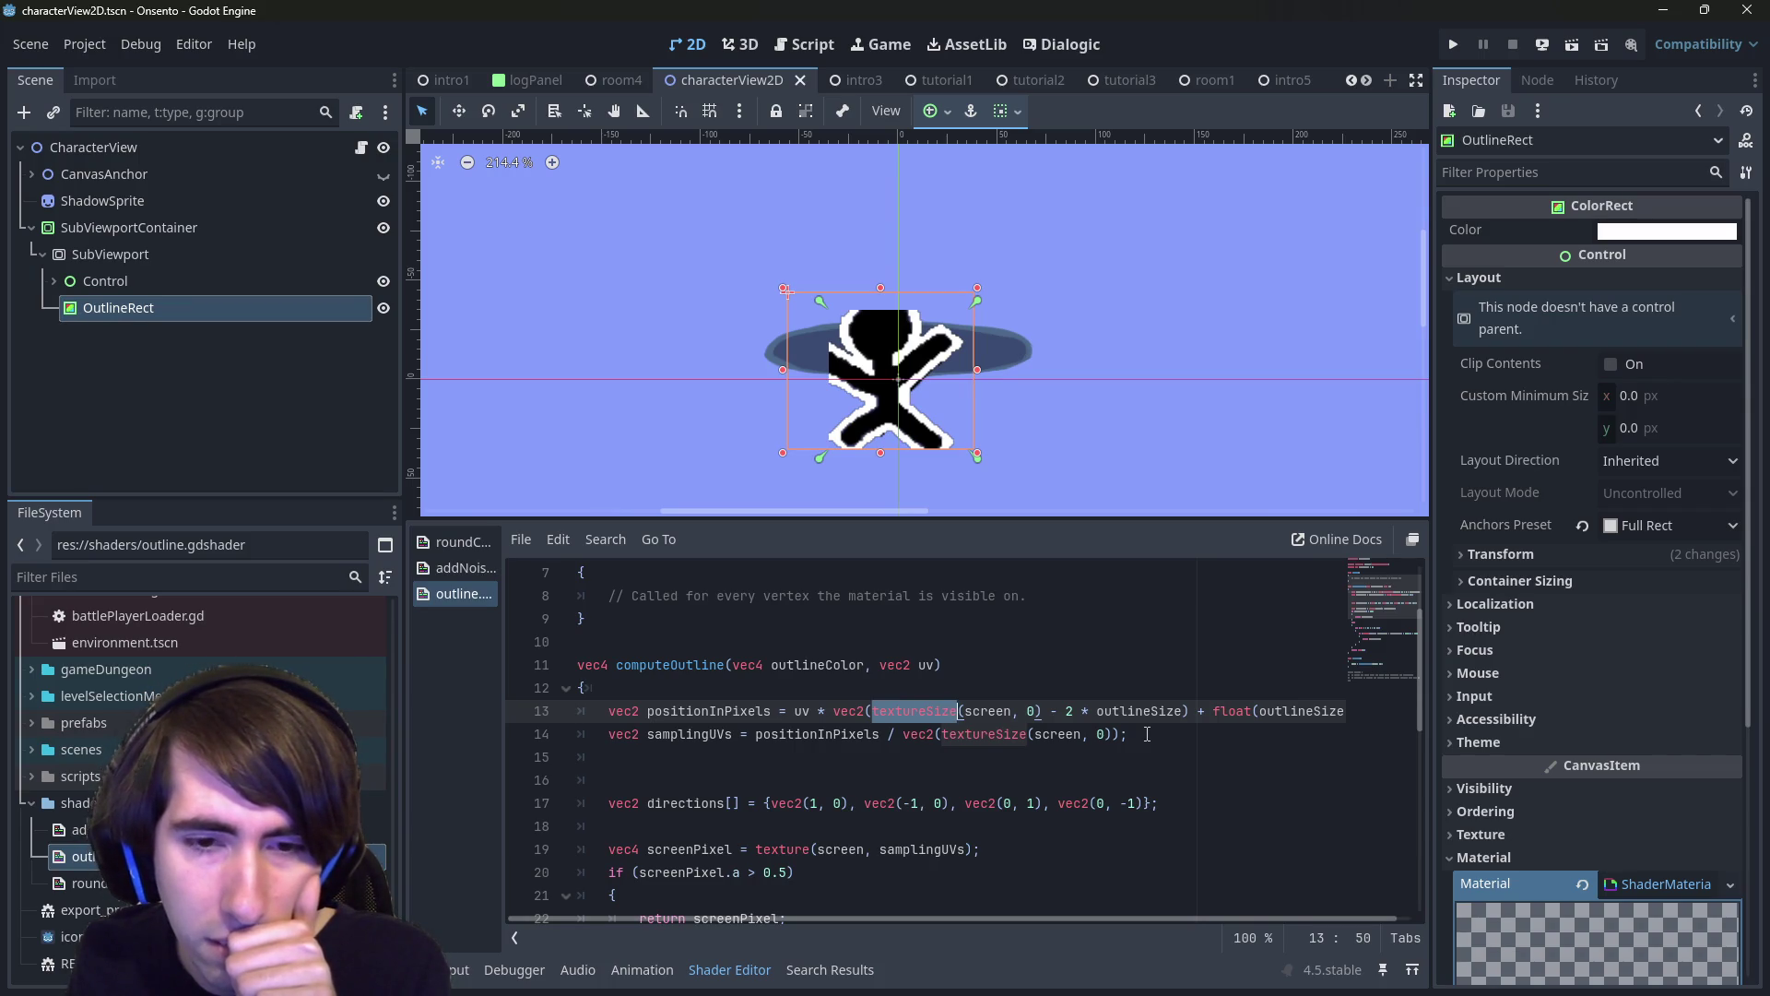
# Step: Select lines 13–14 together and comment them out with Ctrl+K
pyautogui.moveTo(1147, 734); pyautogui.dragTo(364, 727)
pyautogui.moveTo(609, 734); pyautogui.dragTo(735, 745)
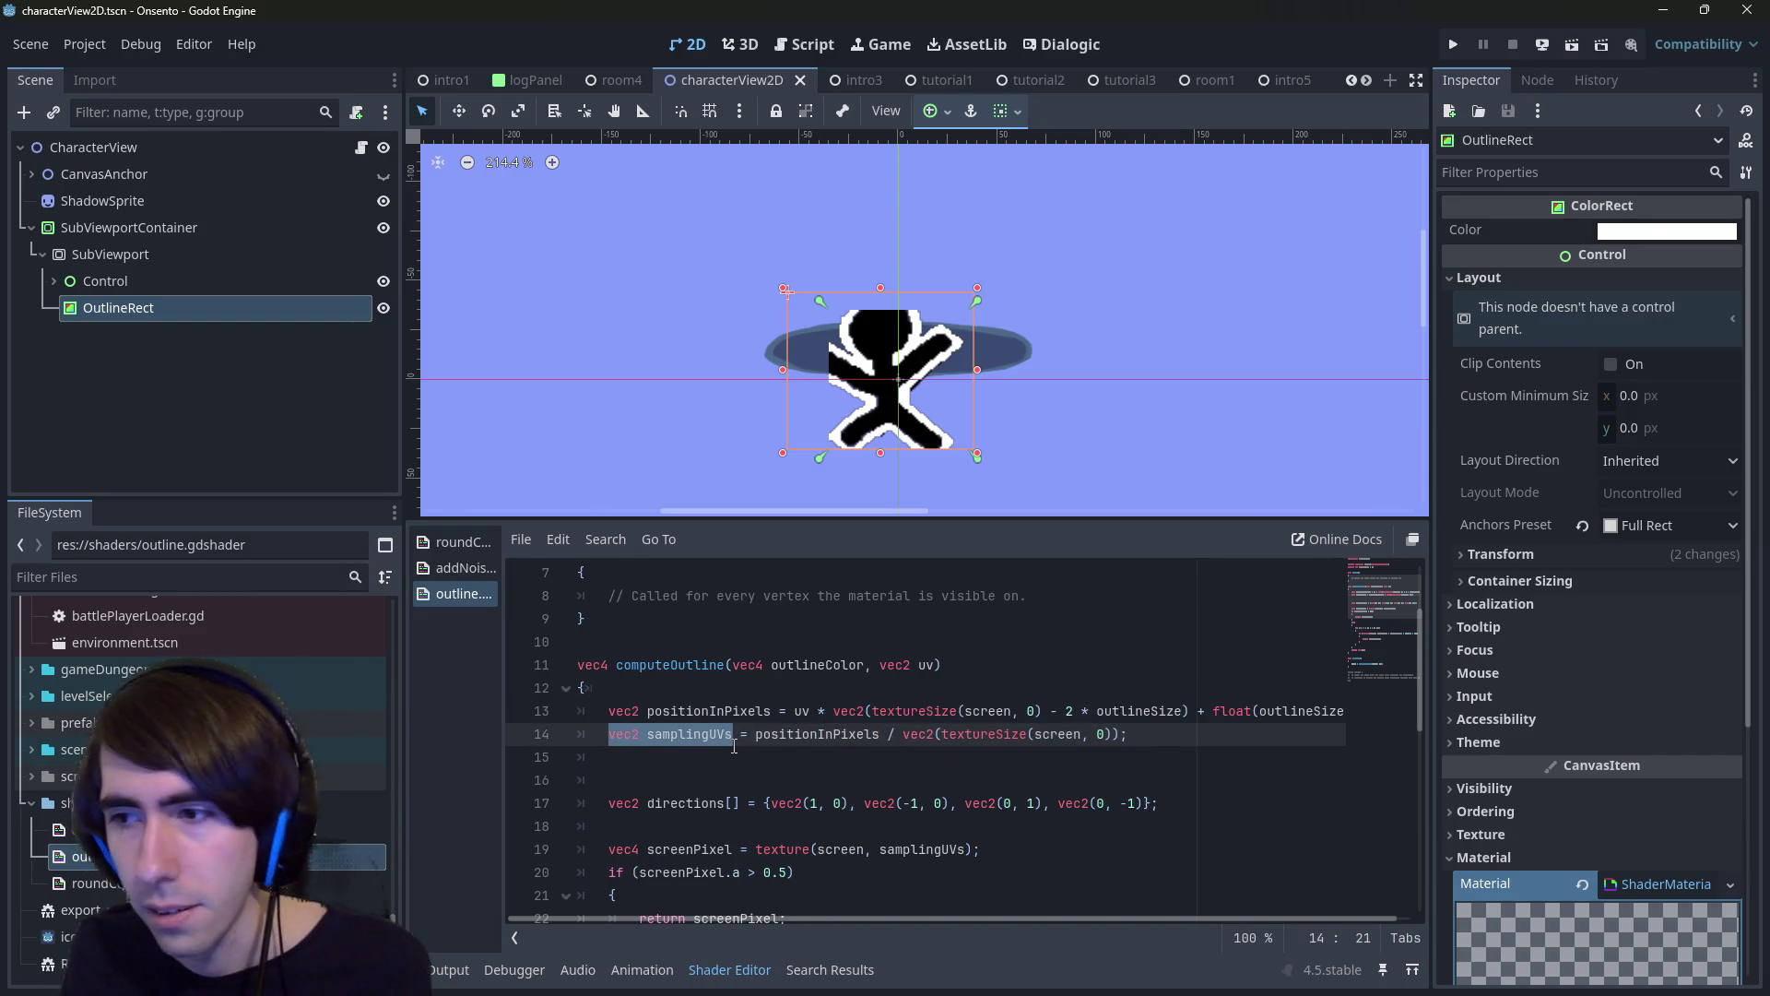
pyautogui.click(946, 751)
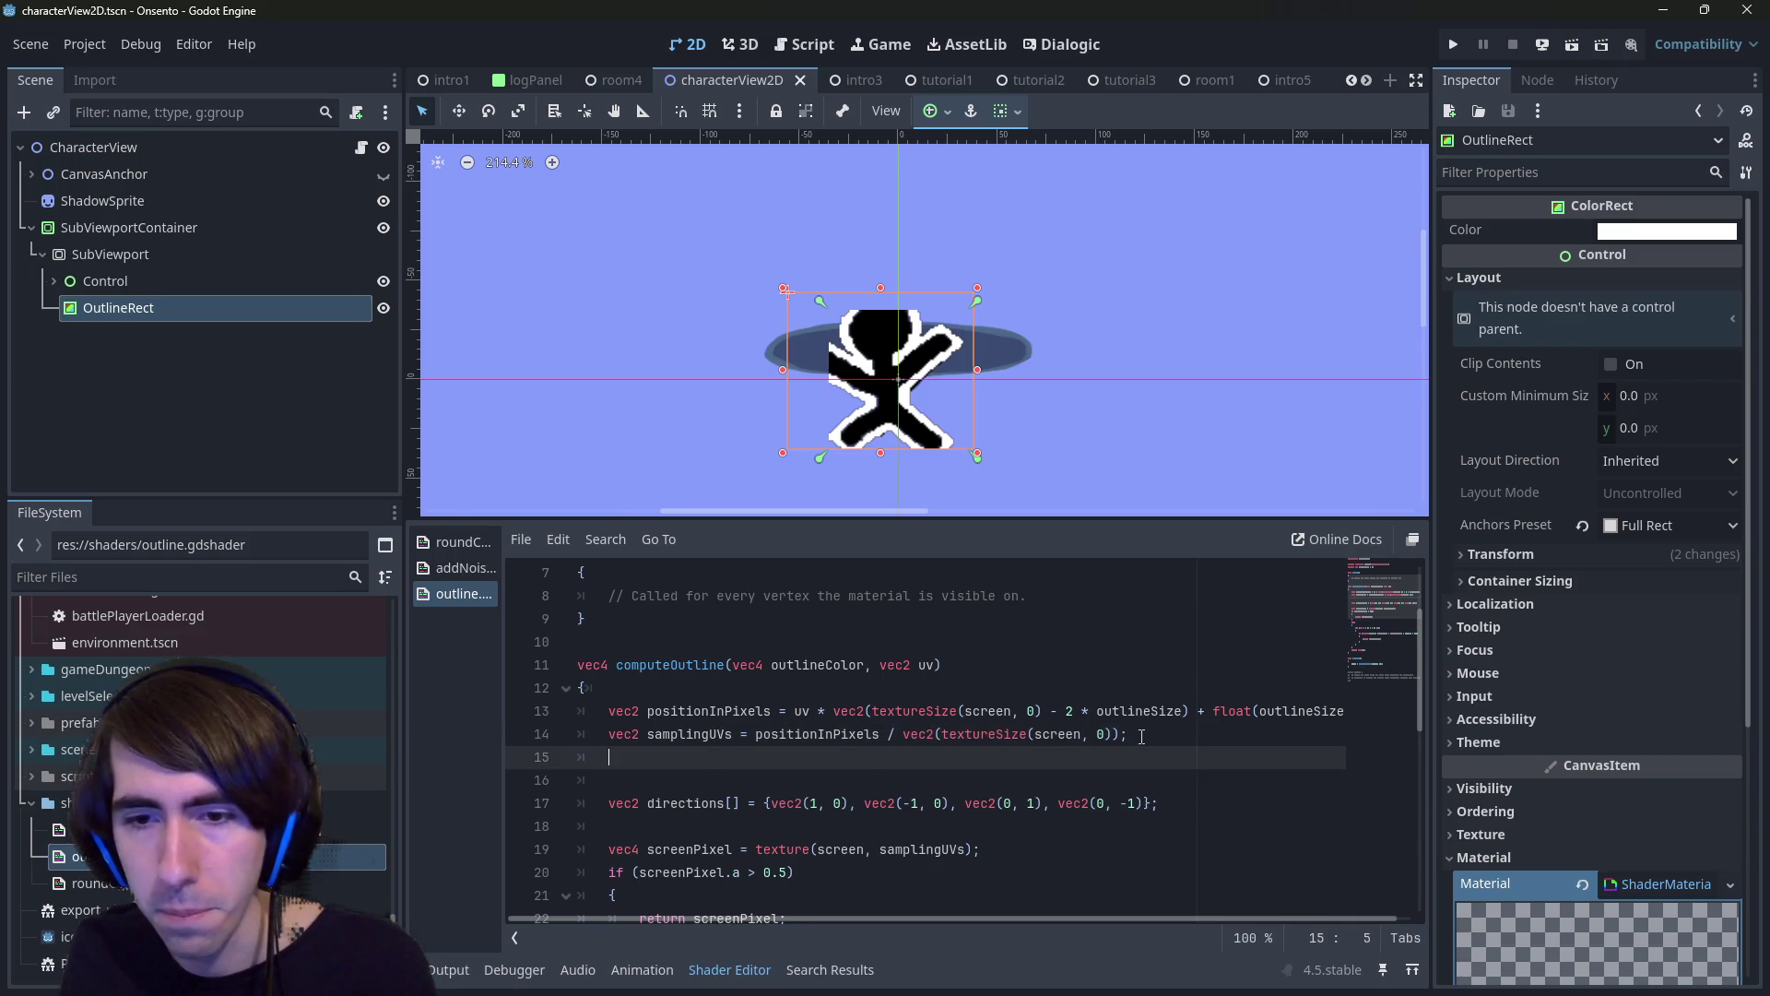
pyautogui.moveTo(1129, 734)
pyautogui.mouseDown()
pyautogui.moveTo(378, 747)
pyautogui.moveTo(373, 707)
pyautogui.mouseUp()
pyautogui.hotkey('ctrl', 'k')
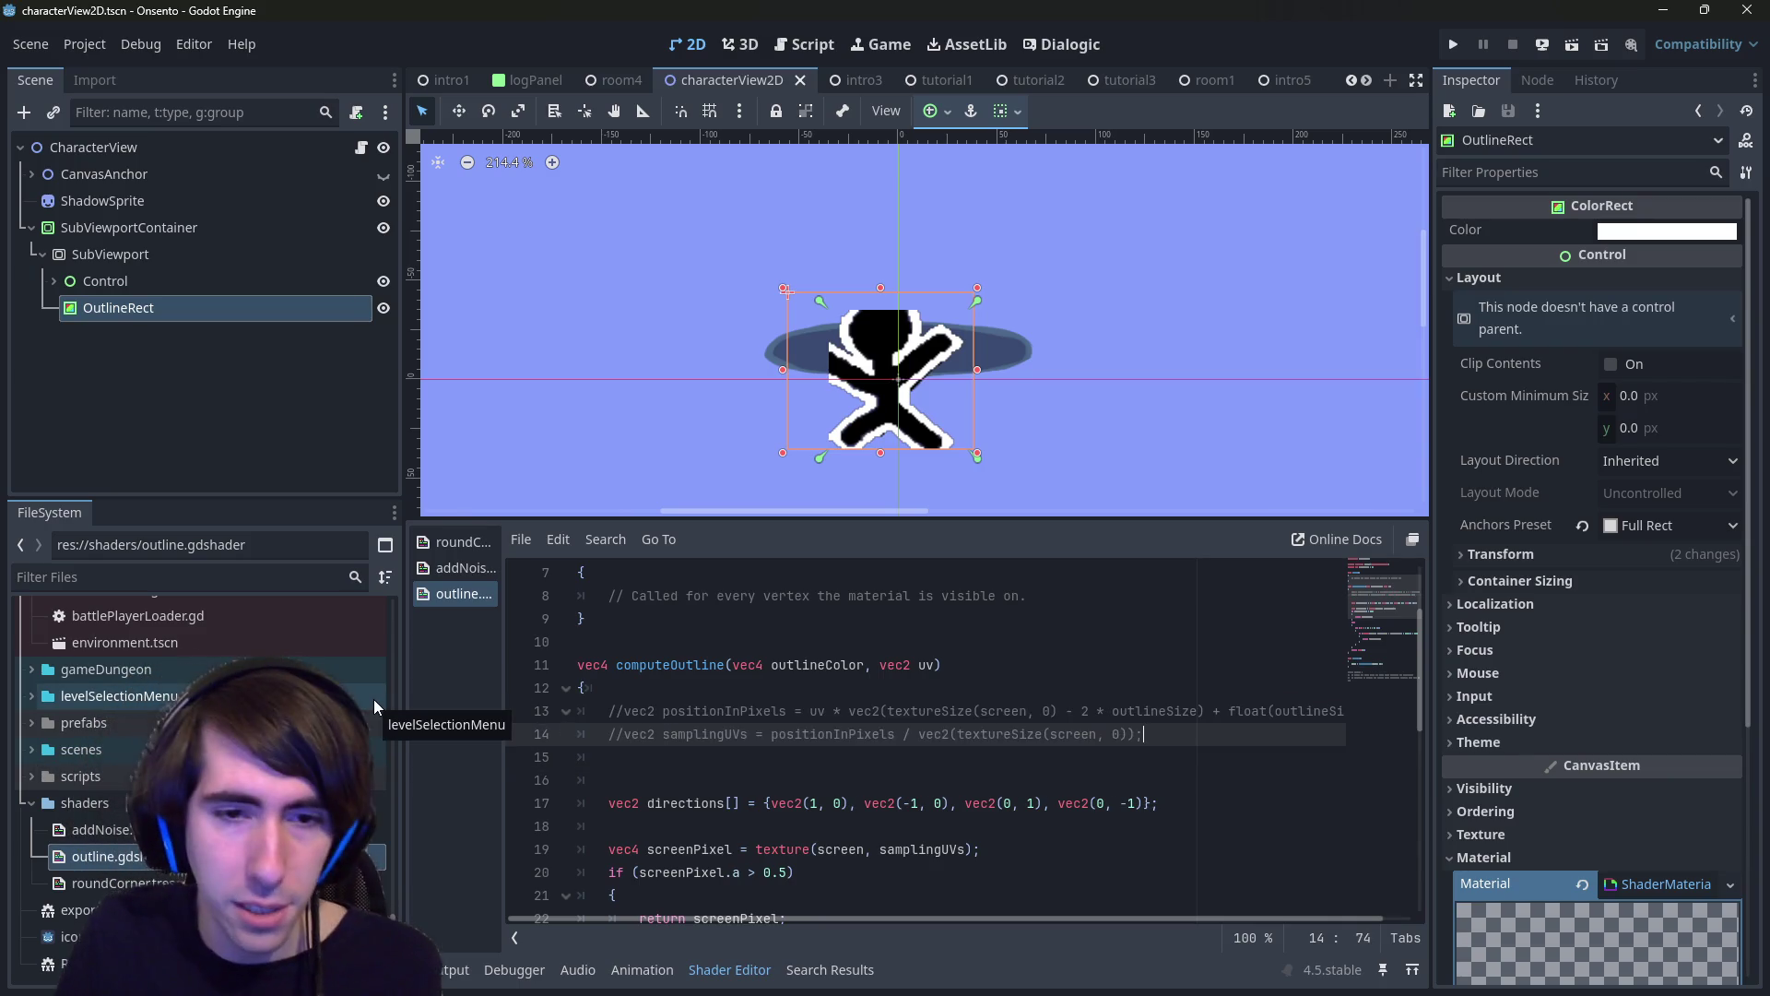
# Step: Add a 'vec2 samplingUVs' line below the disabled code, save, and comment it out
pyautogui.press('Down')
pyautogui.press('Down')
pyautogui.press('Return')
pyautogui.press('Return')
pyautogui.press('Up')
pyautogui.write('vec2 samplingUVs')
pyautogui.hotkey('ctrl', 's')
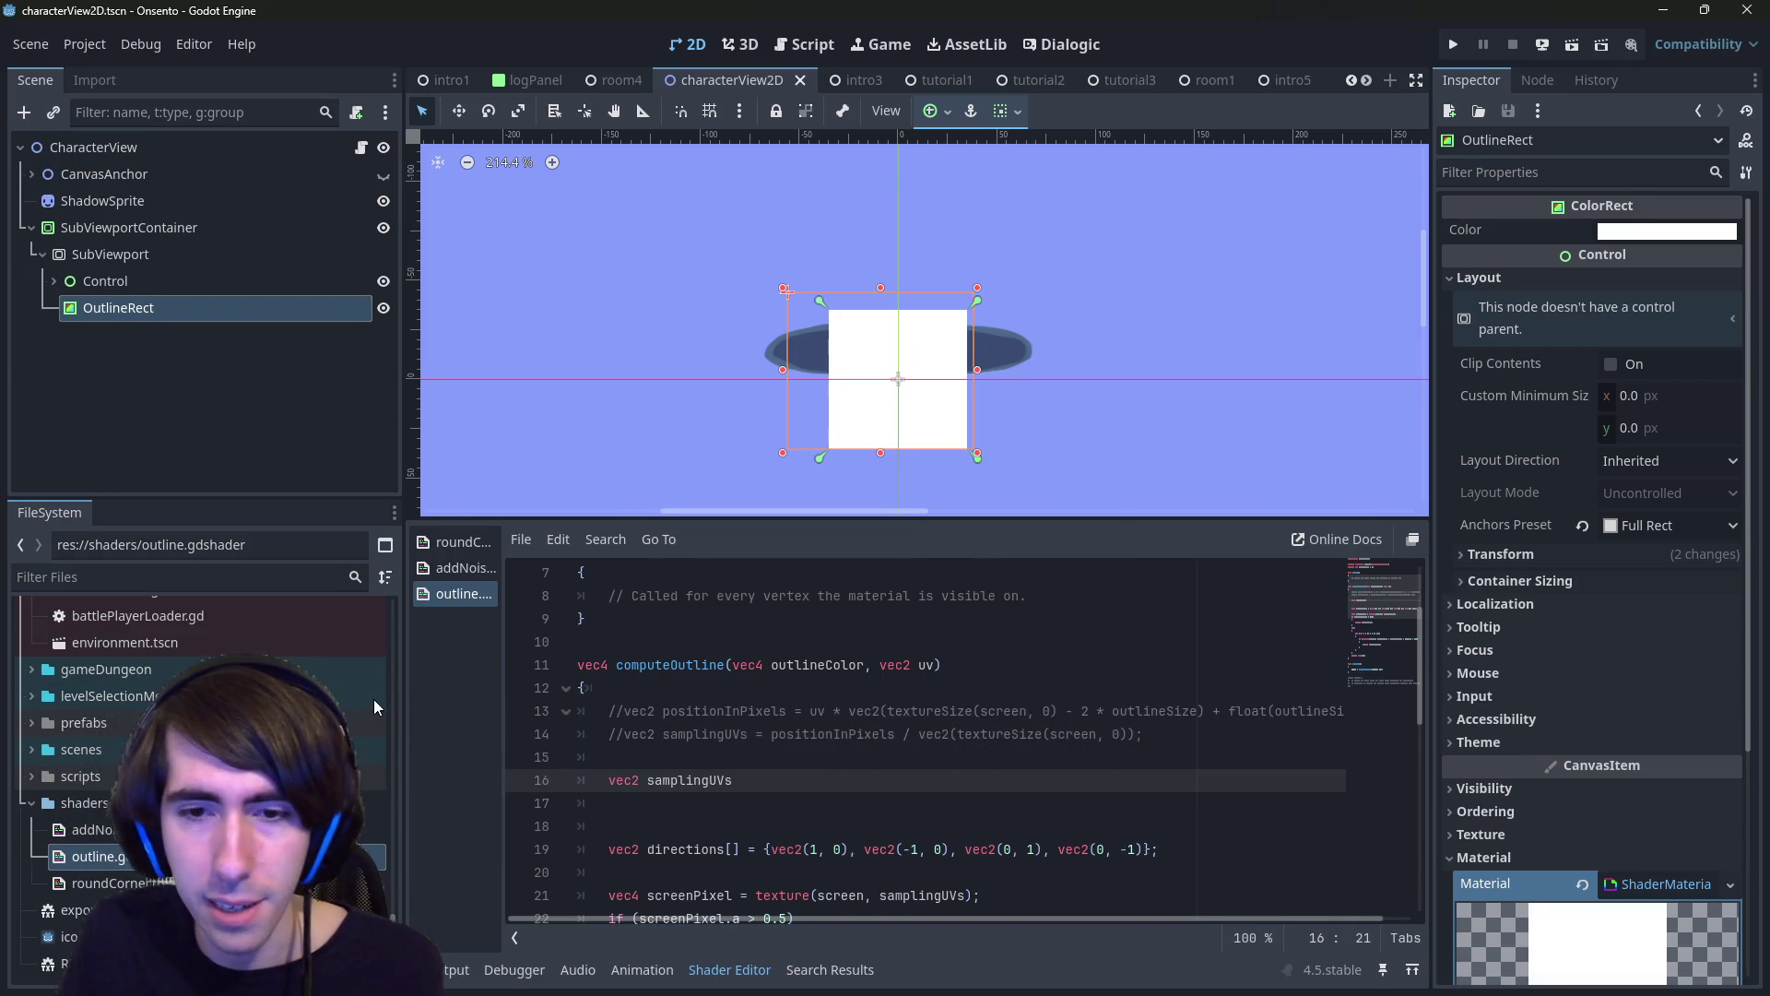
pyautogui.hotkey('ctrl', 'k')
pyautogui.press('Home')
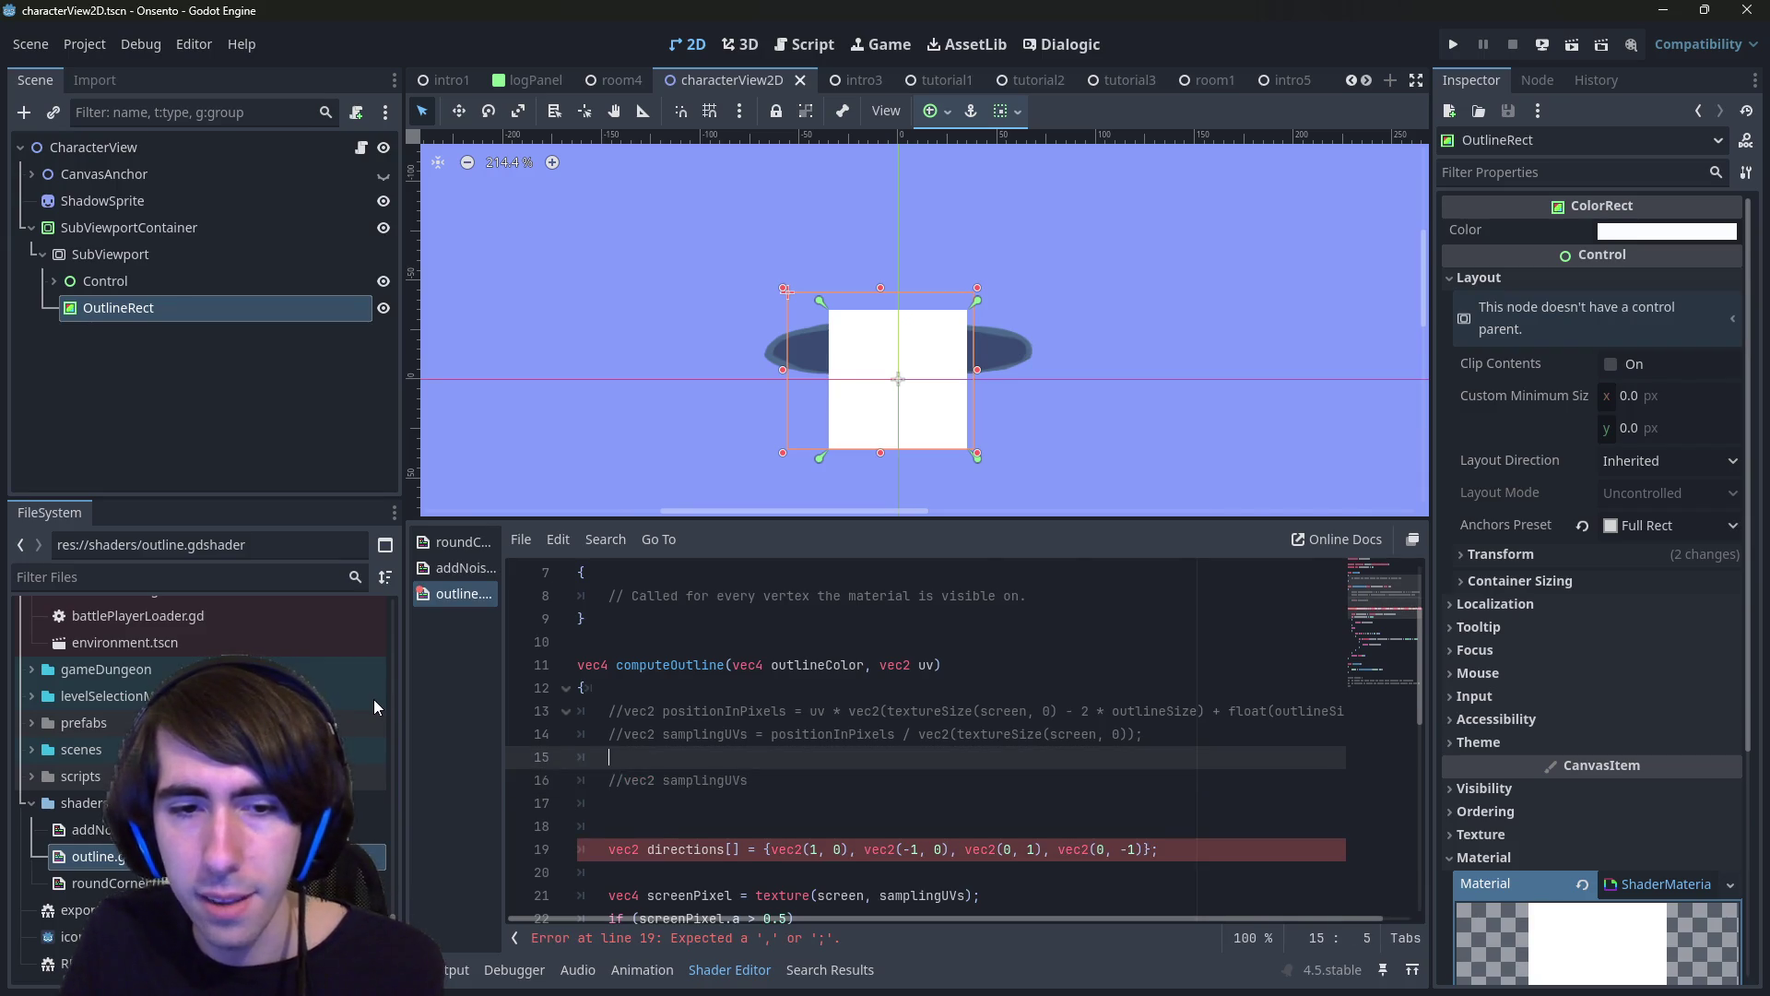
# Step: Draft a 'float edgeSizeInPixels =' line above it, then undo it, leaving an indented blank line
pyautogui.press('Return')
pyautogui.press('Return')
pyautogui.press('Up')
pyautogui.press('Up')
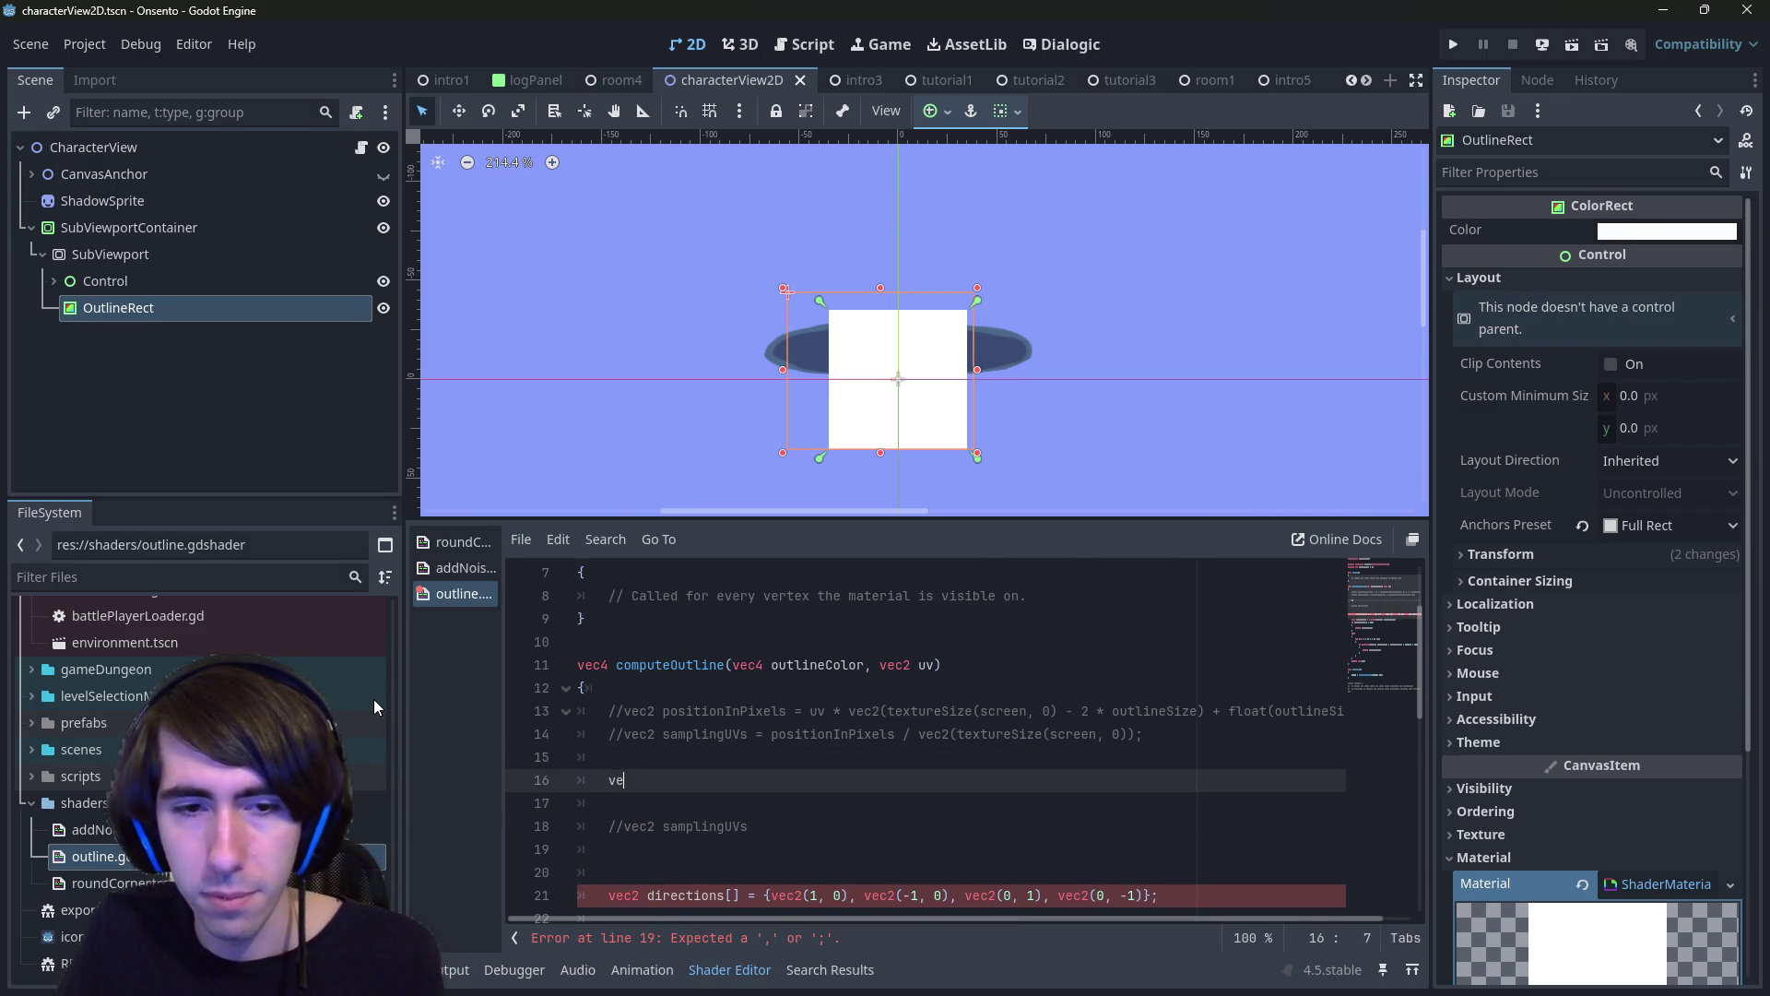
pyautogui.write('float edgeSize =')
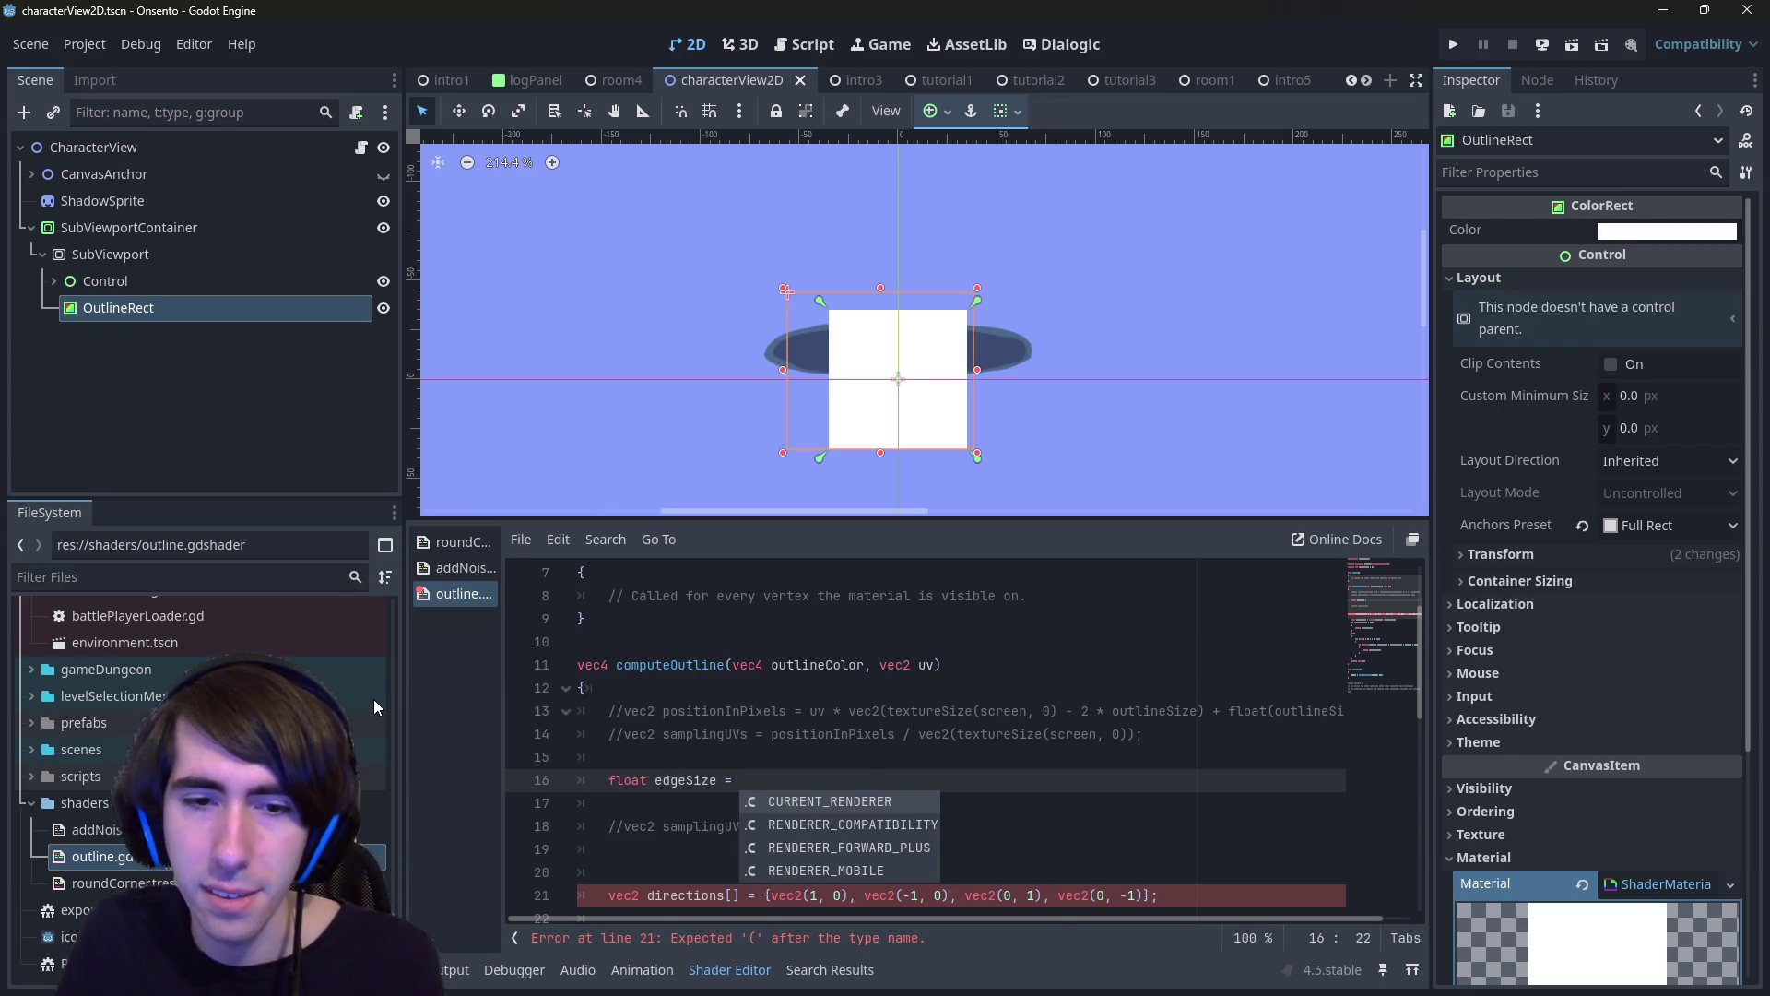
pyautogui.press('Left')
pyautogui.press('Left')
pyautogui.press('Left')
pyautogui.write('InPixels')
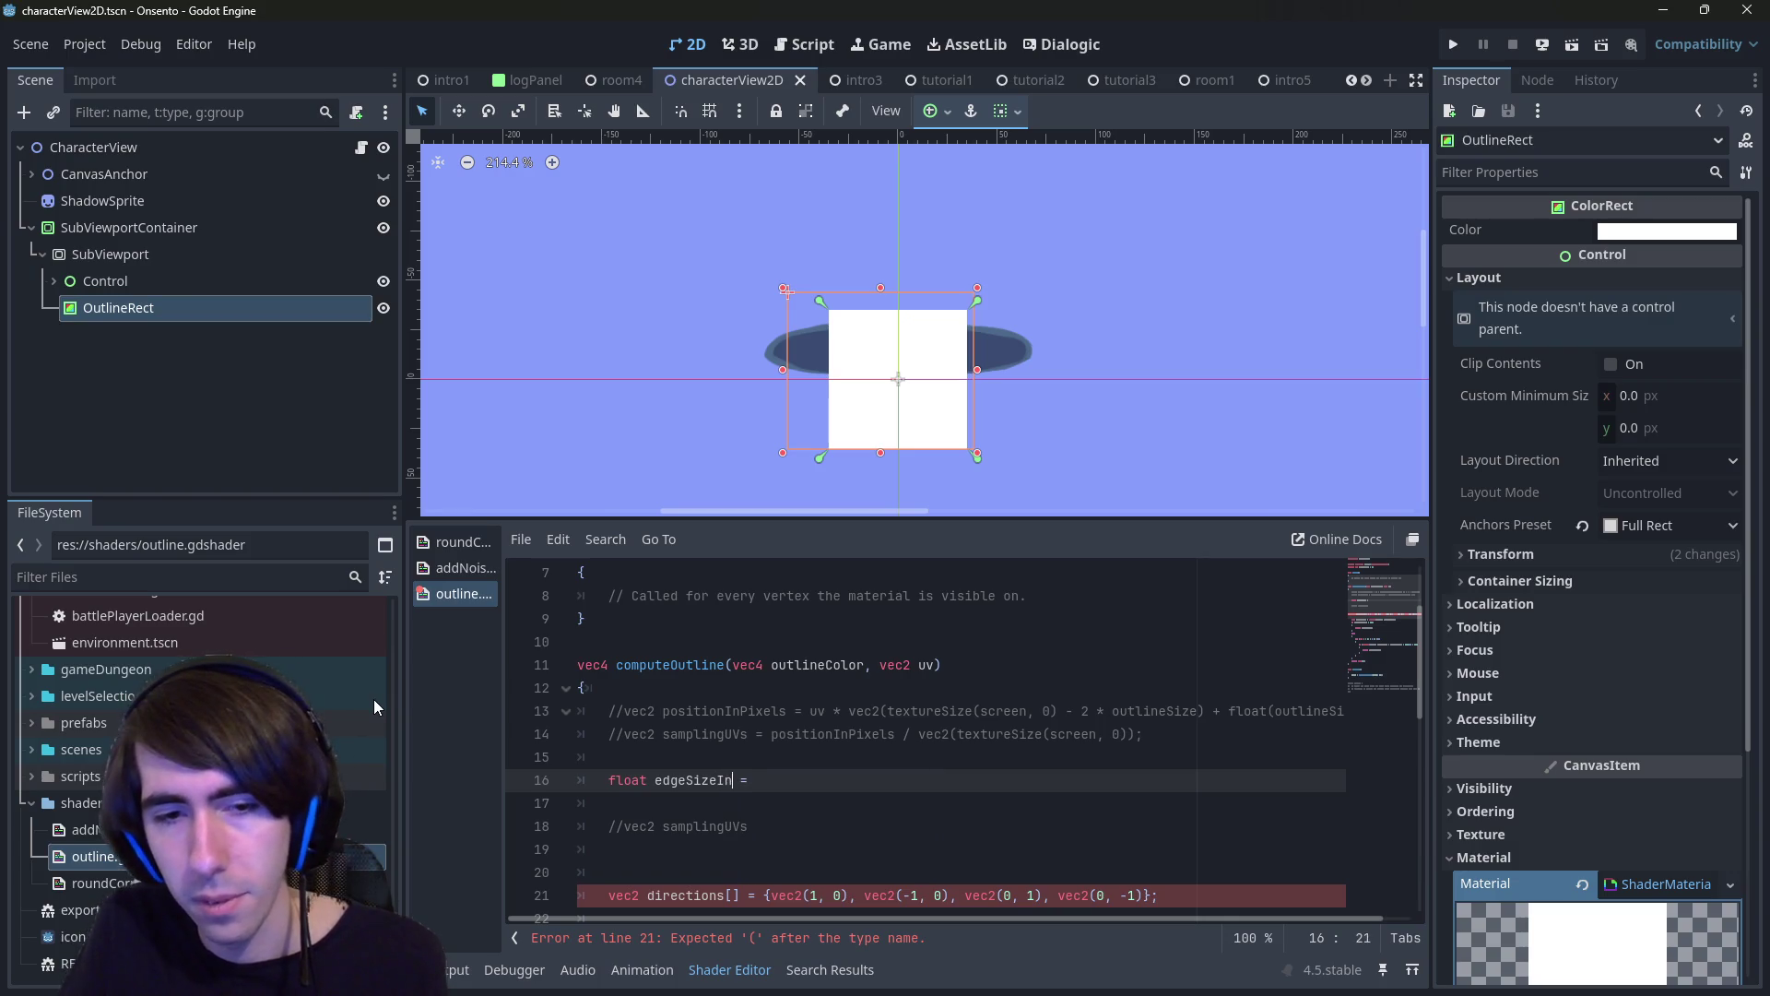
pyautogui.press('Up')
pyautogui.press('Up')
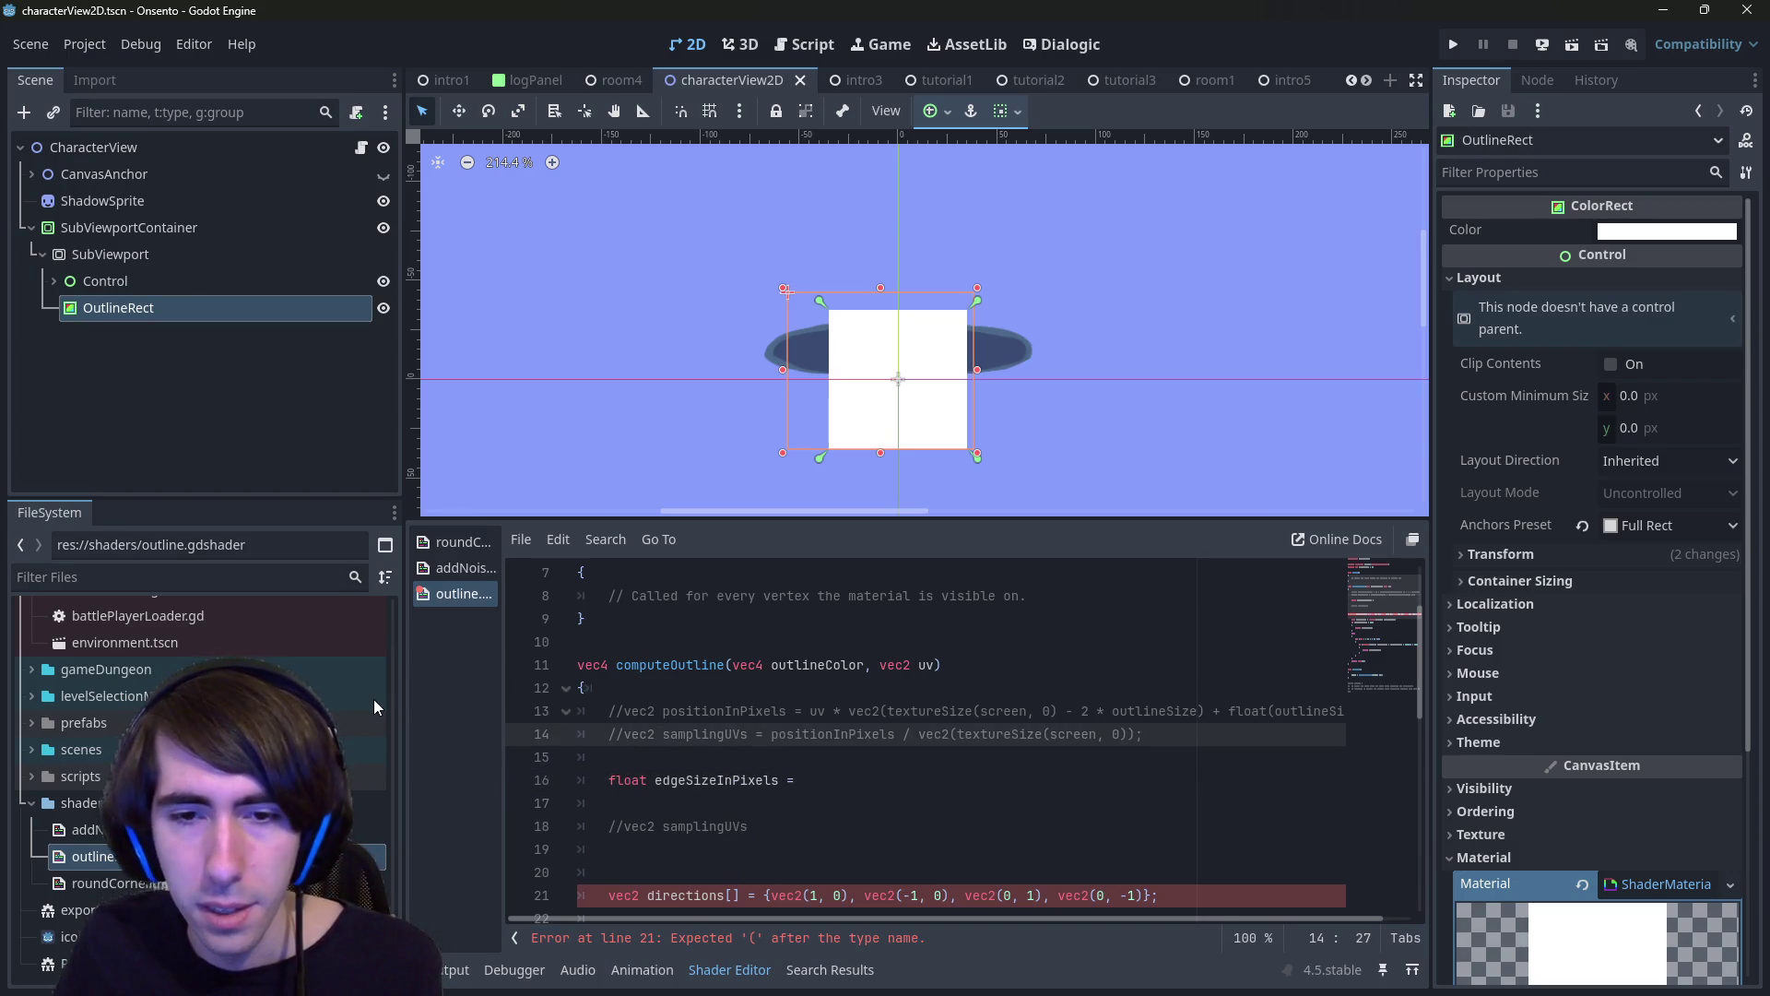
pyautogui.hotkey('ctrl', 'Right')
pyautogui.hotkey('ctrl', 'Right')
pyautogui.hotkey('ctrl', 'Right')
pyautogui.press('Up')
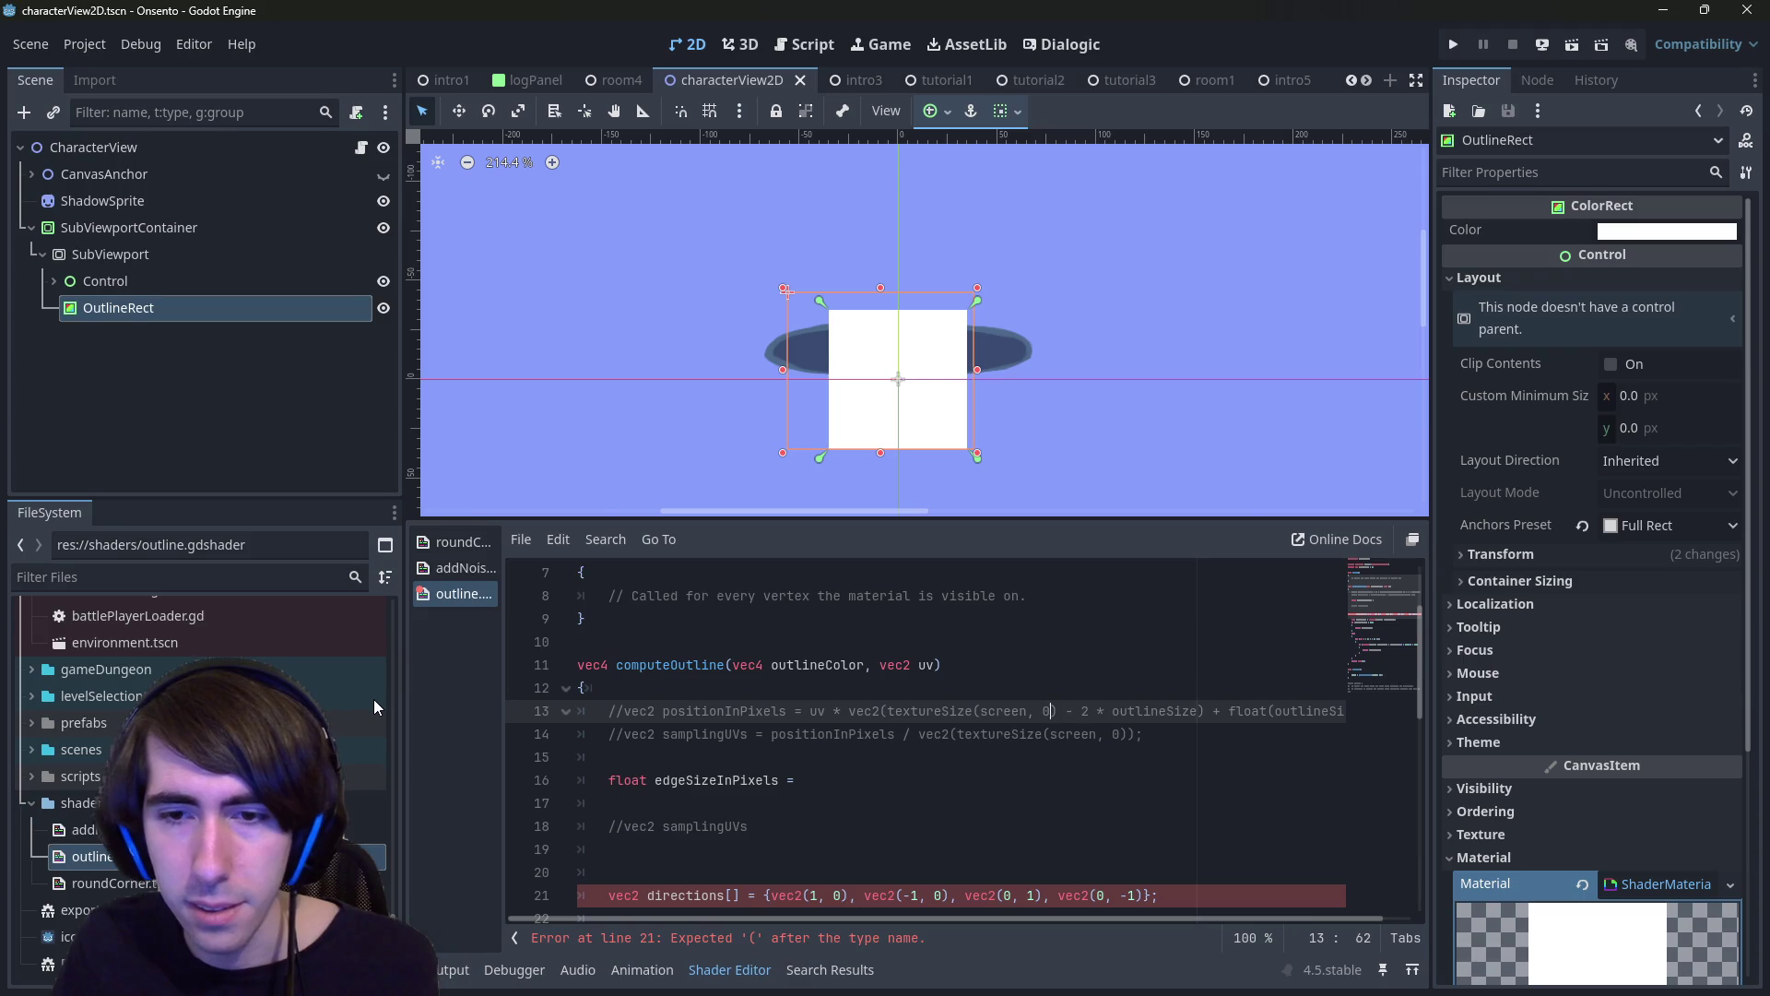
pyautogui.press('Down')
pyautogui.press('Down')
pyautogui.press('Down')
pyautogui.press('Down')
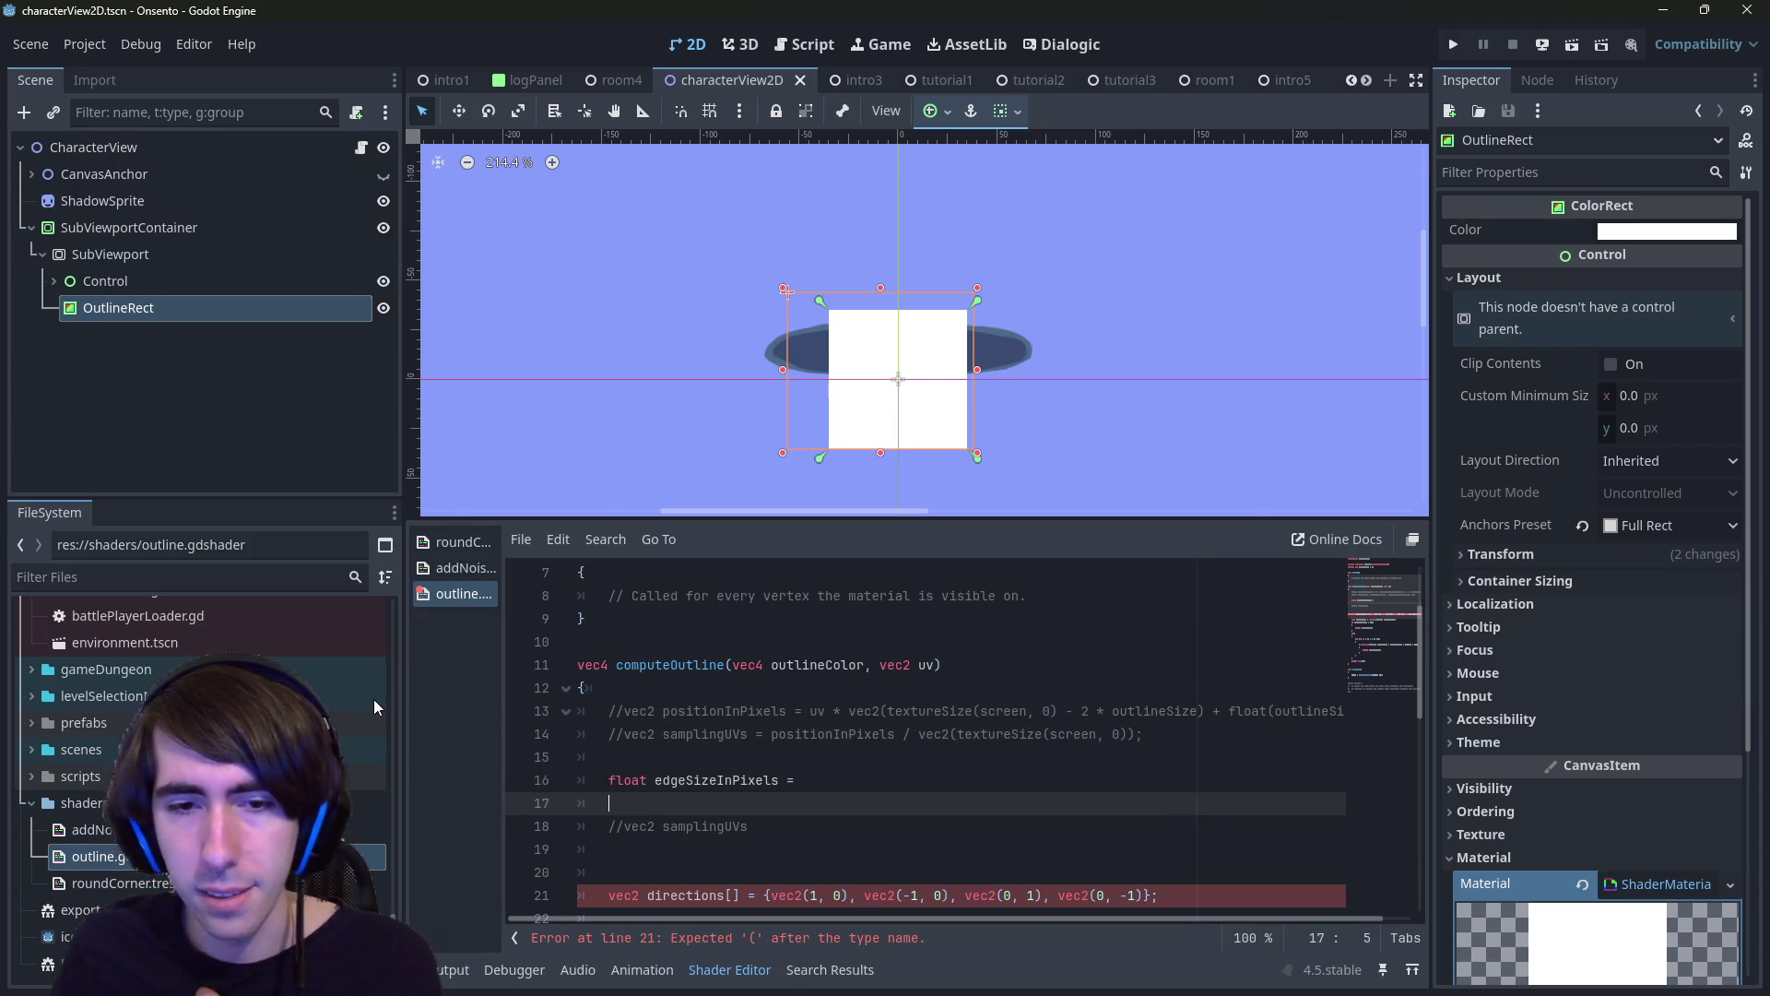
pyautogui.press('Up')
pyautogui.press('End')
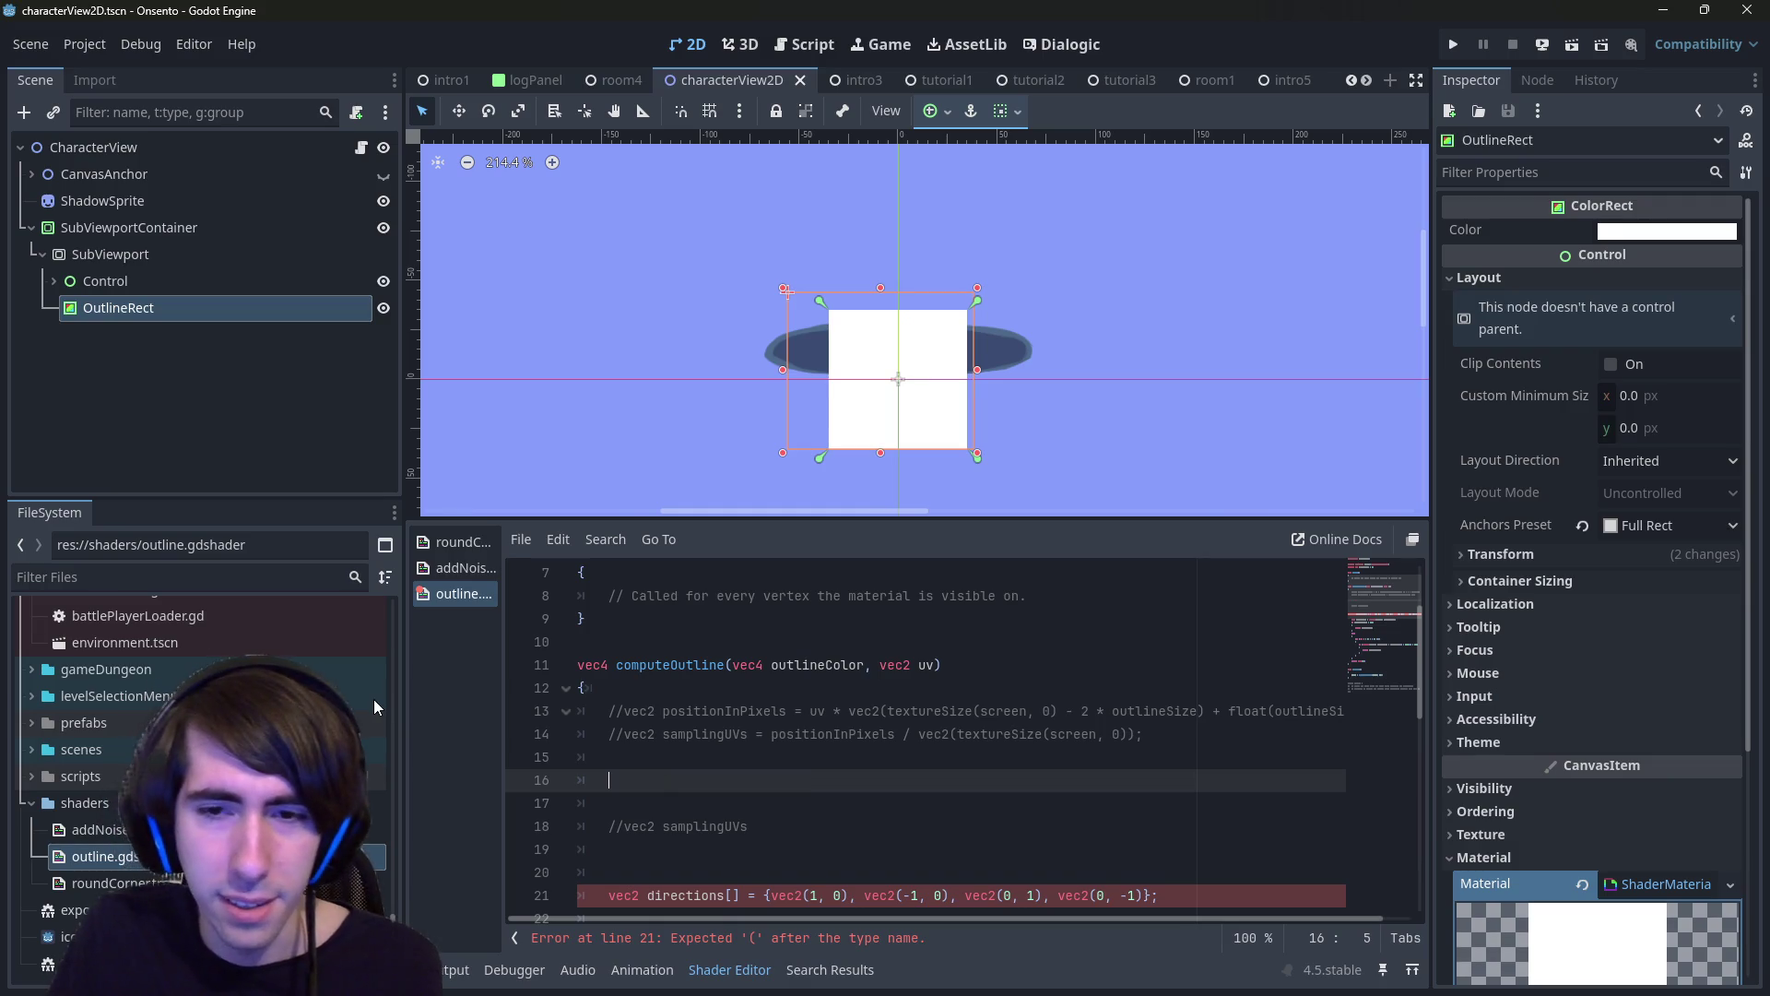
pyautogui.hotkey('ctrl', 'z')
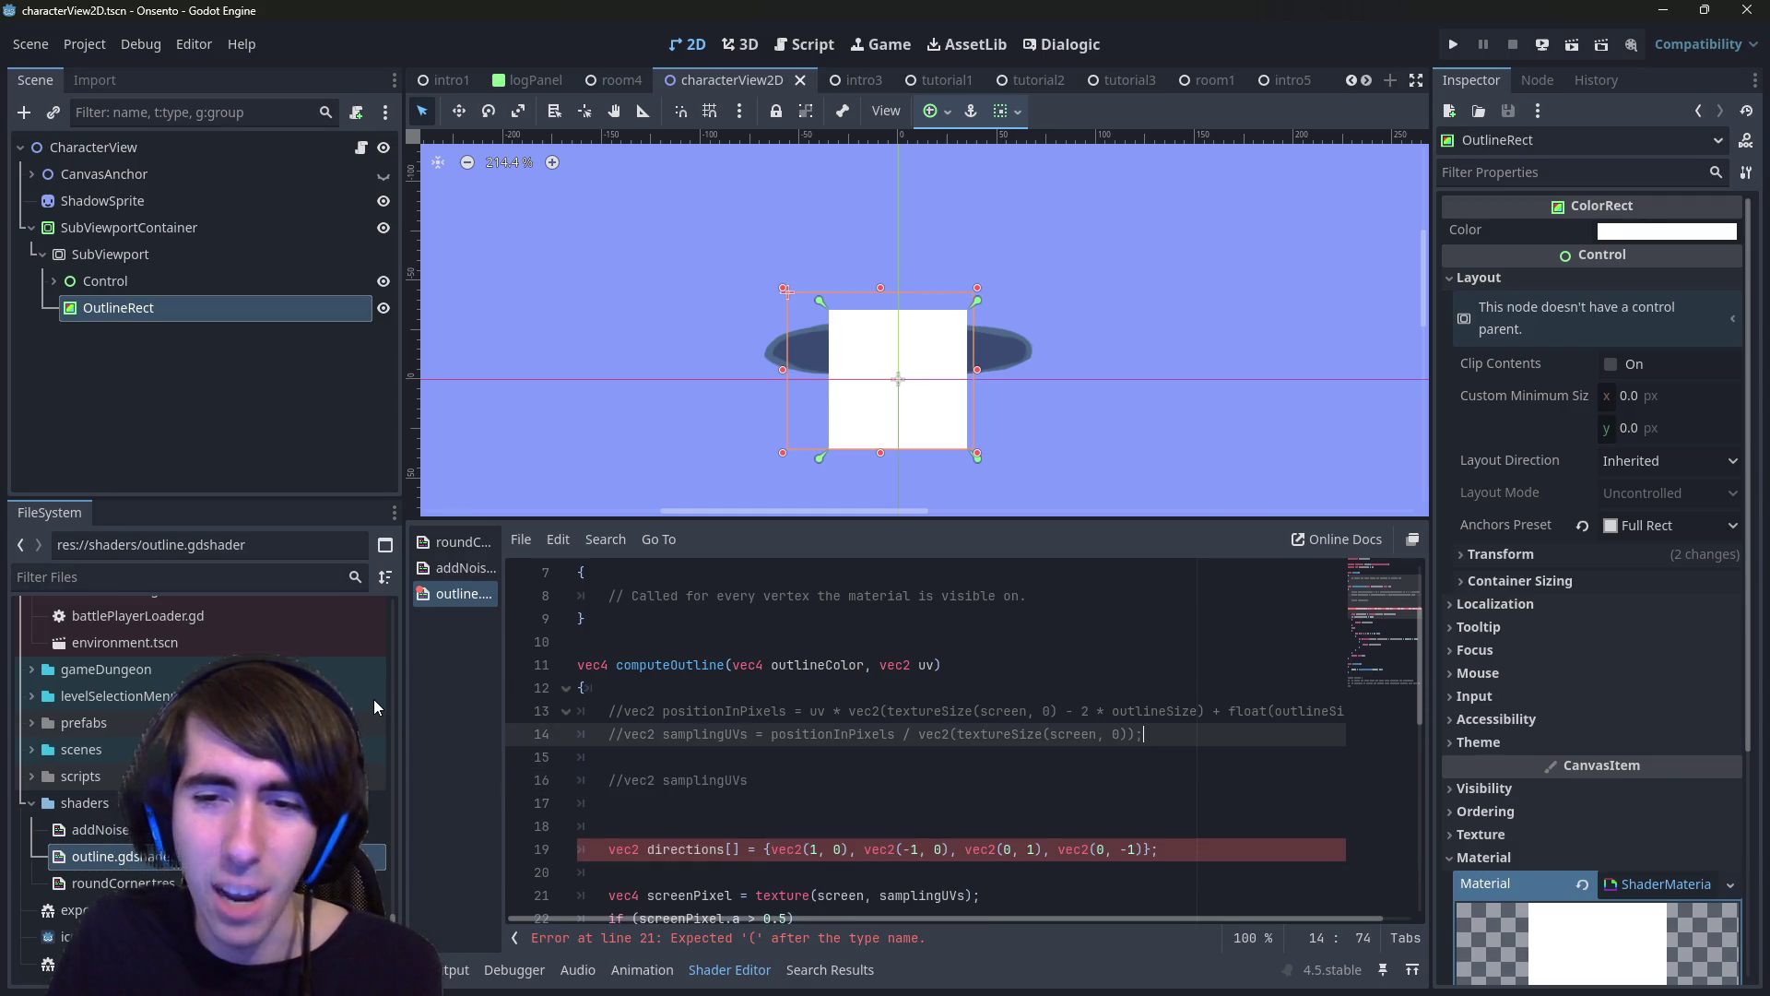
pyautogui.press('Tab')
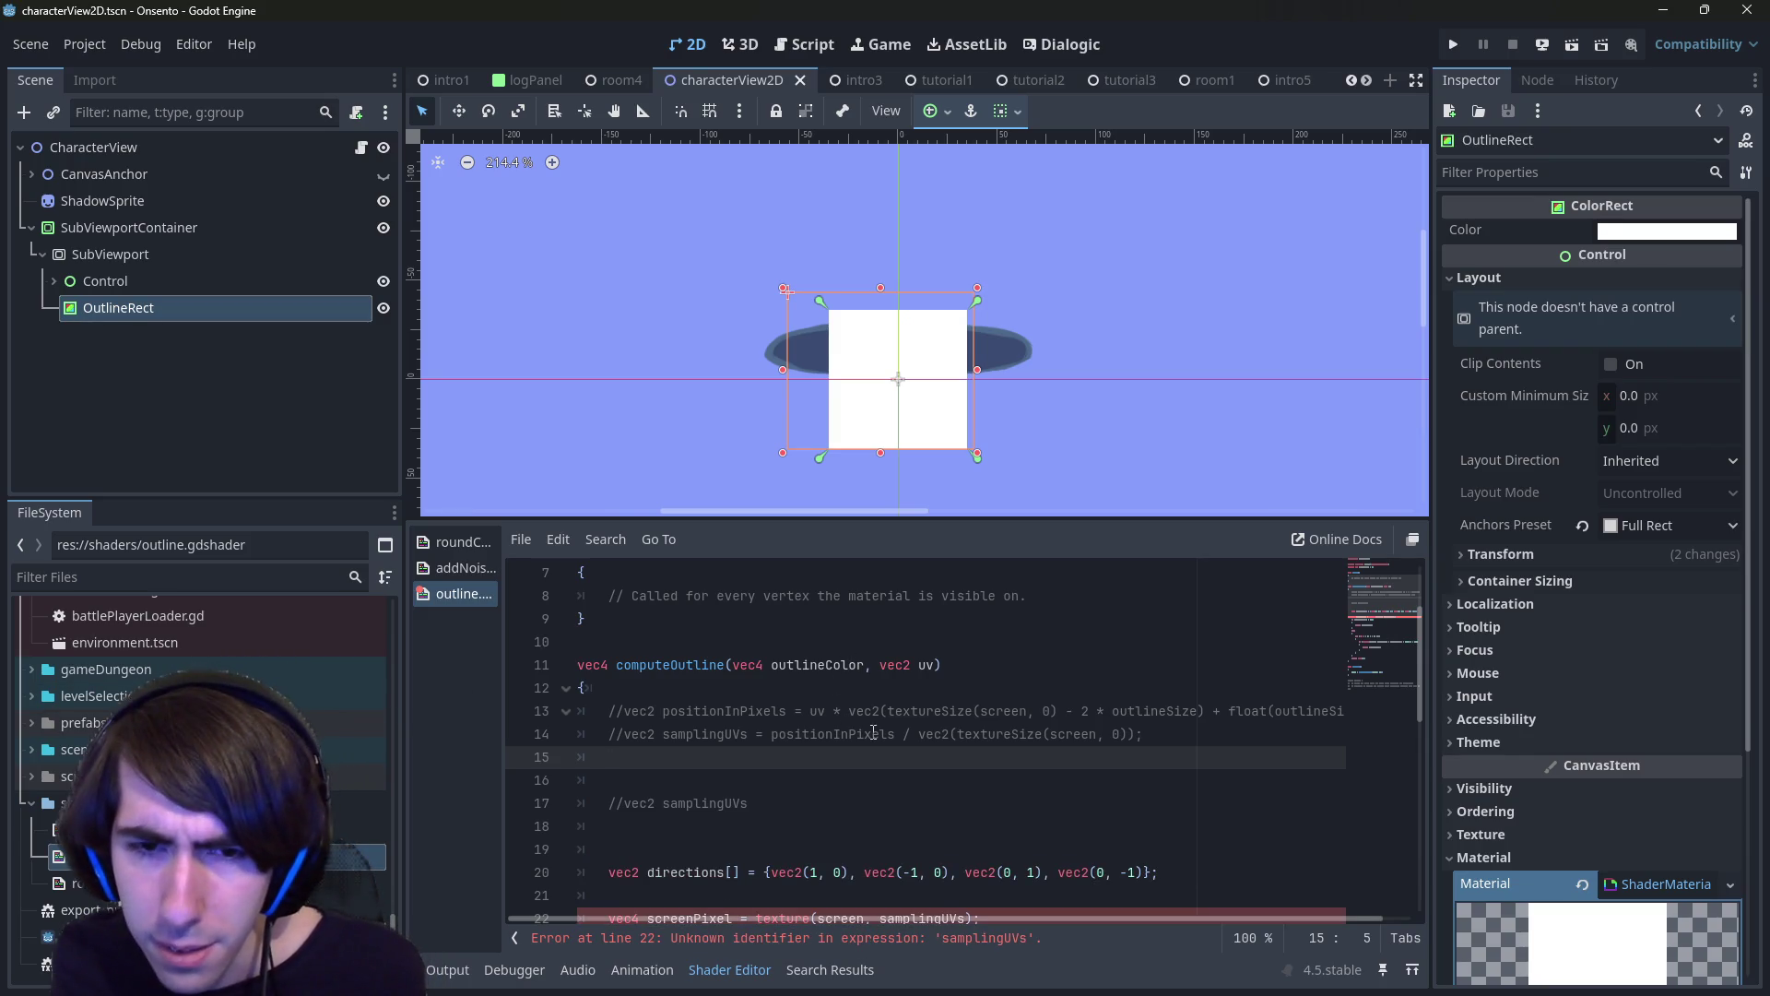
# Step: Select outlineSize on line 13, then return the caret to empty line 16
pyautogui.click(812, 710)
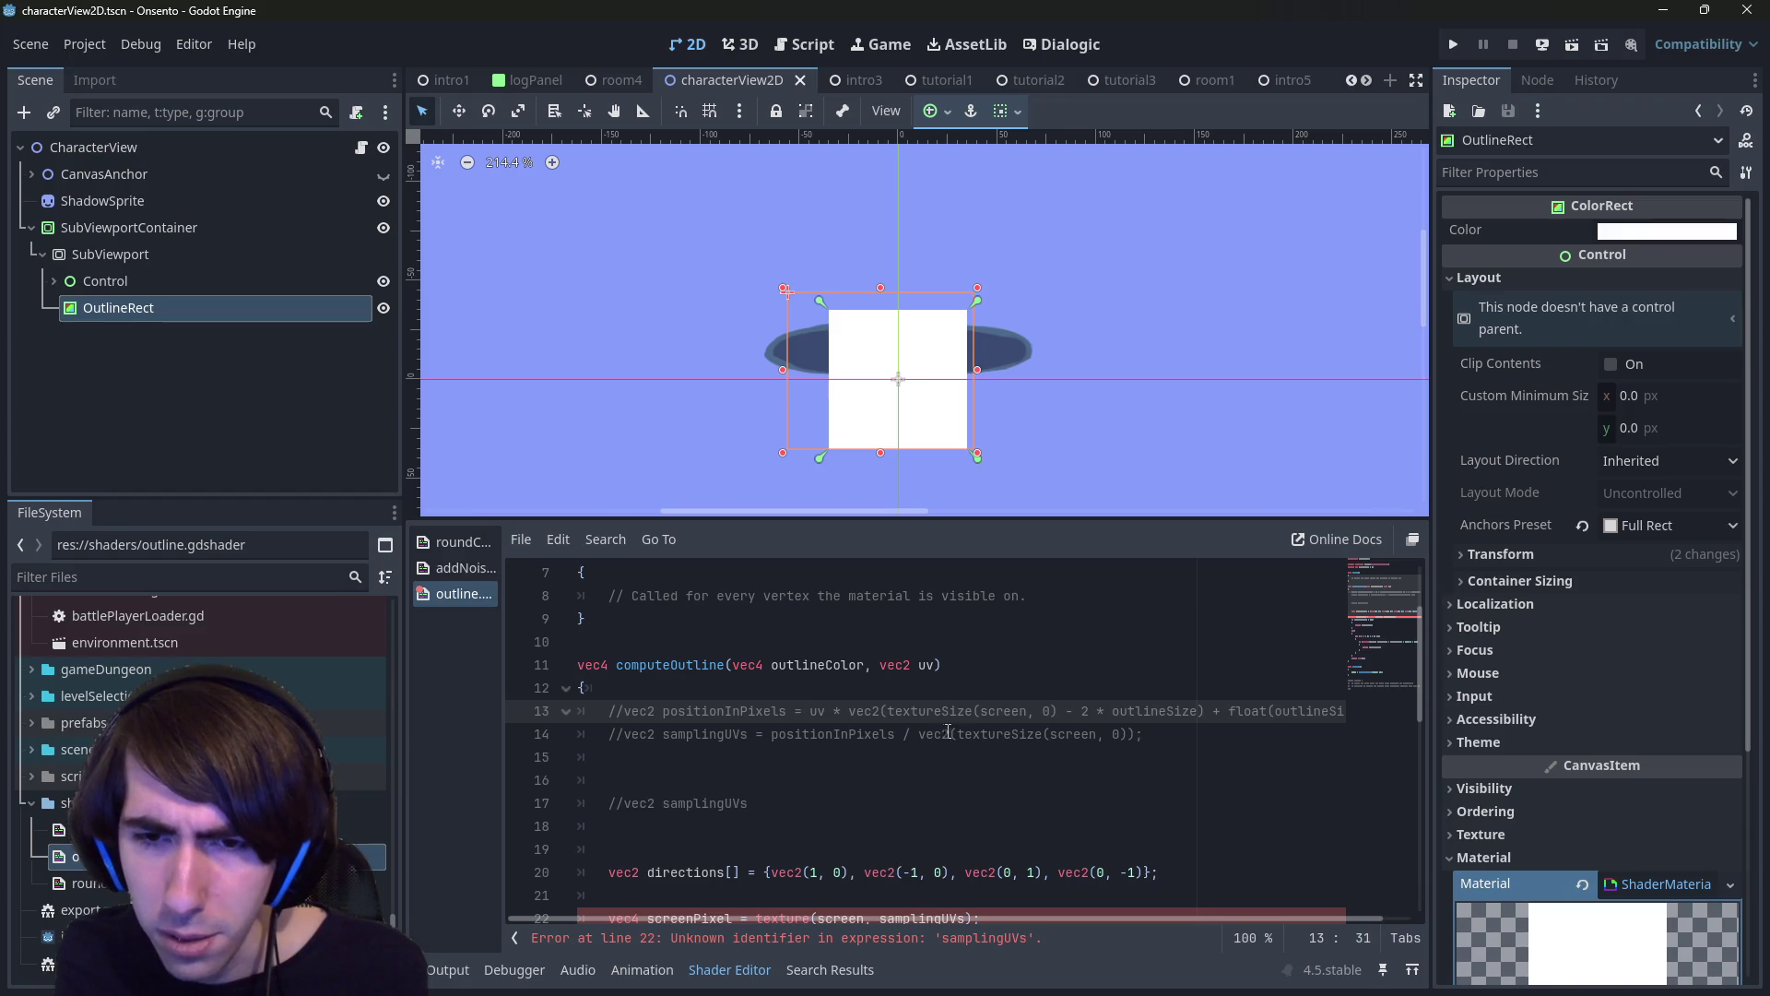
pyautogui.click(842, 785)
pyautogui.click(785, 764)
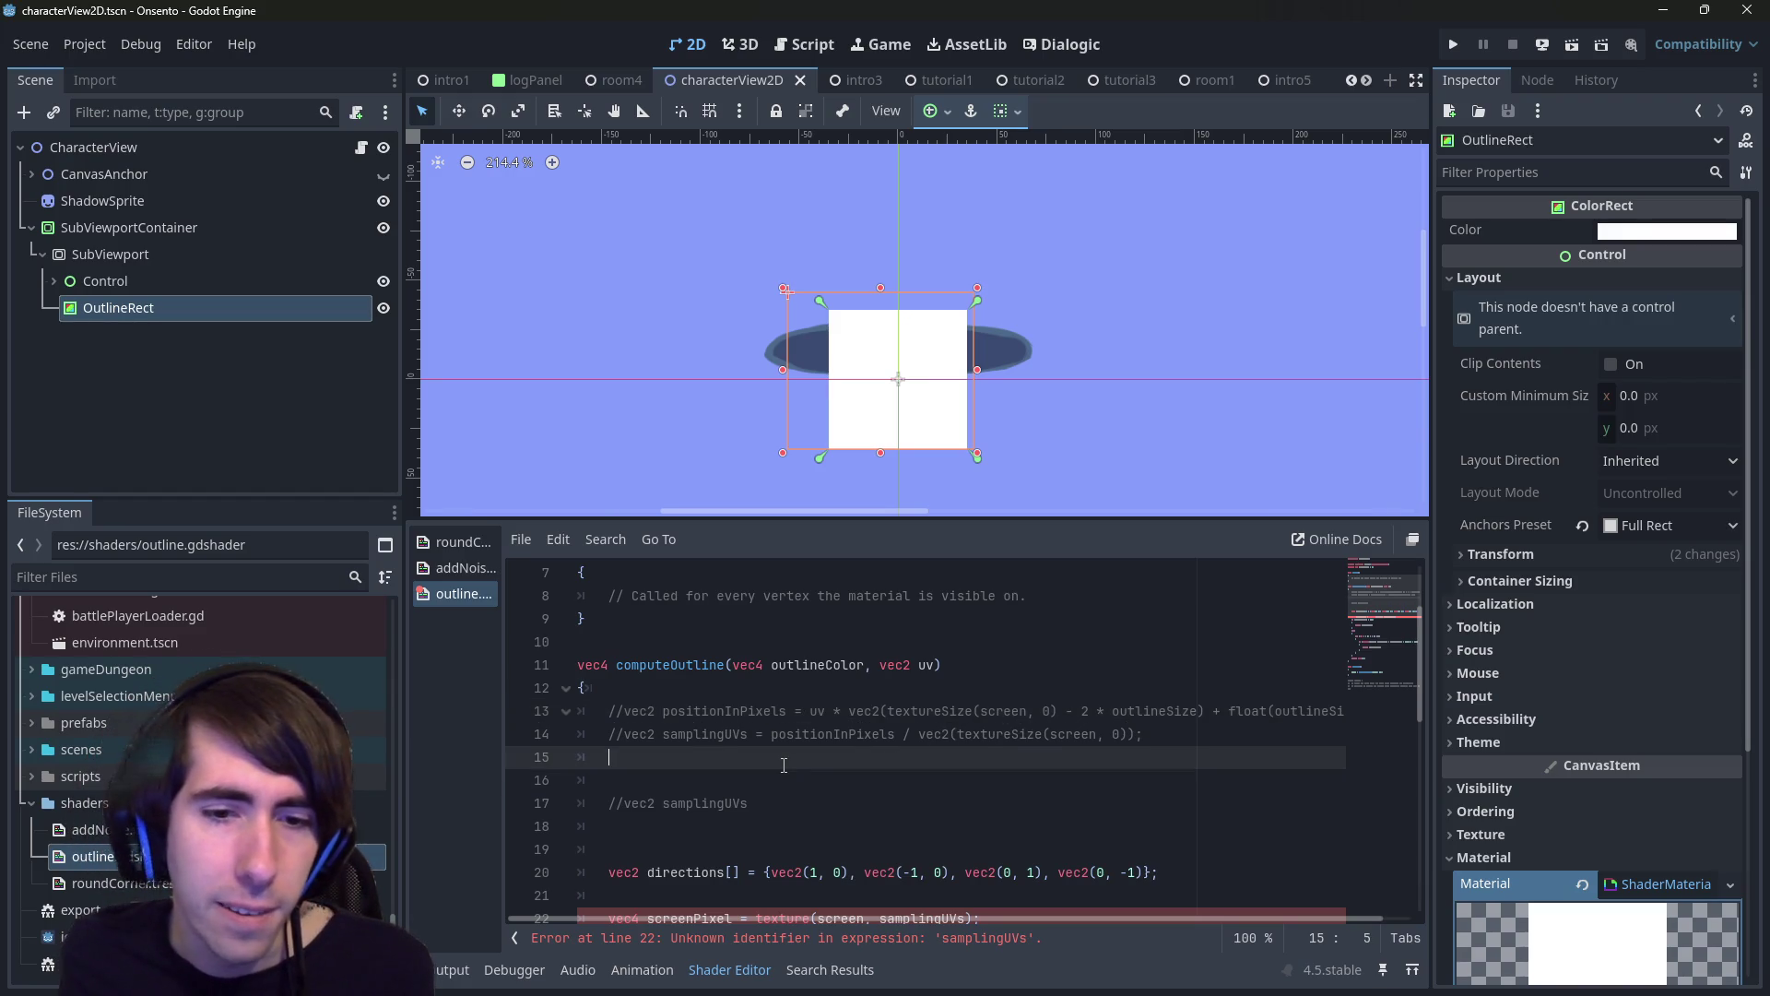
pyautogui.click(1168, 716)
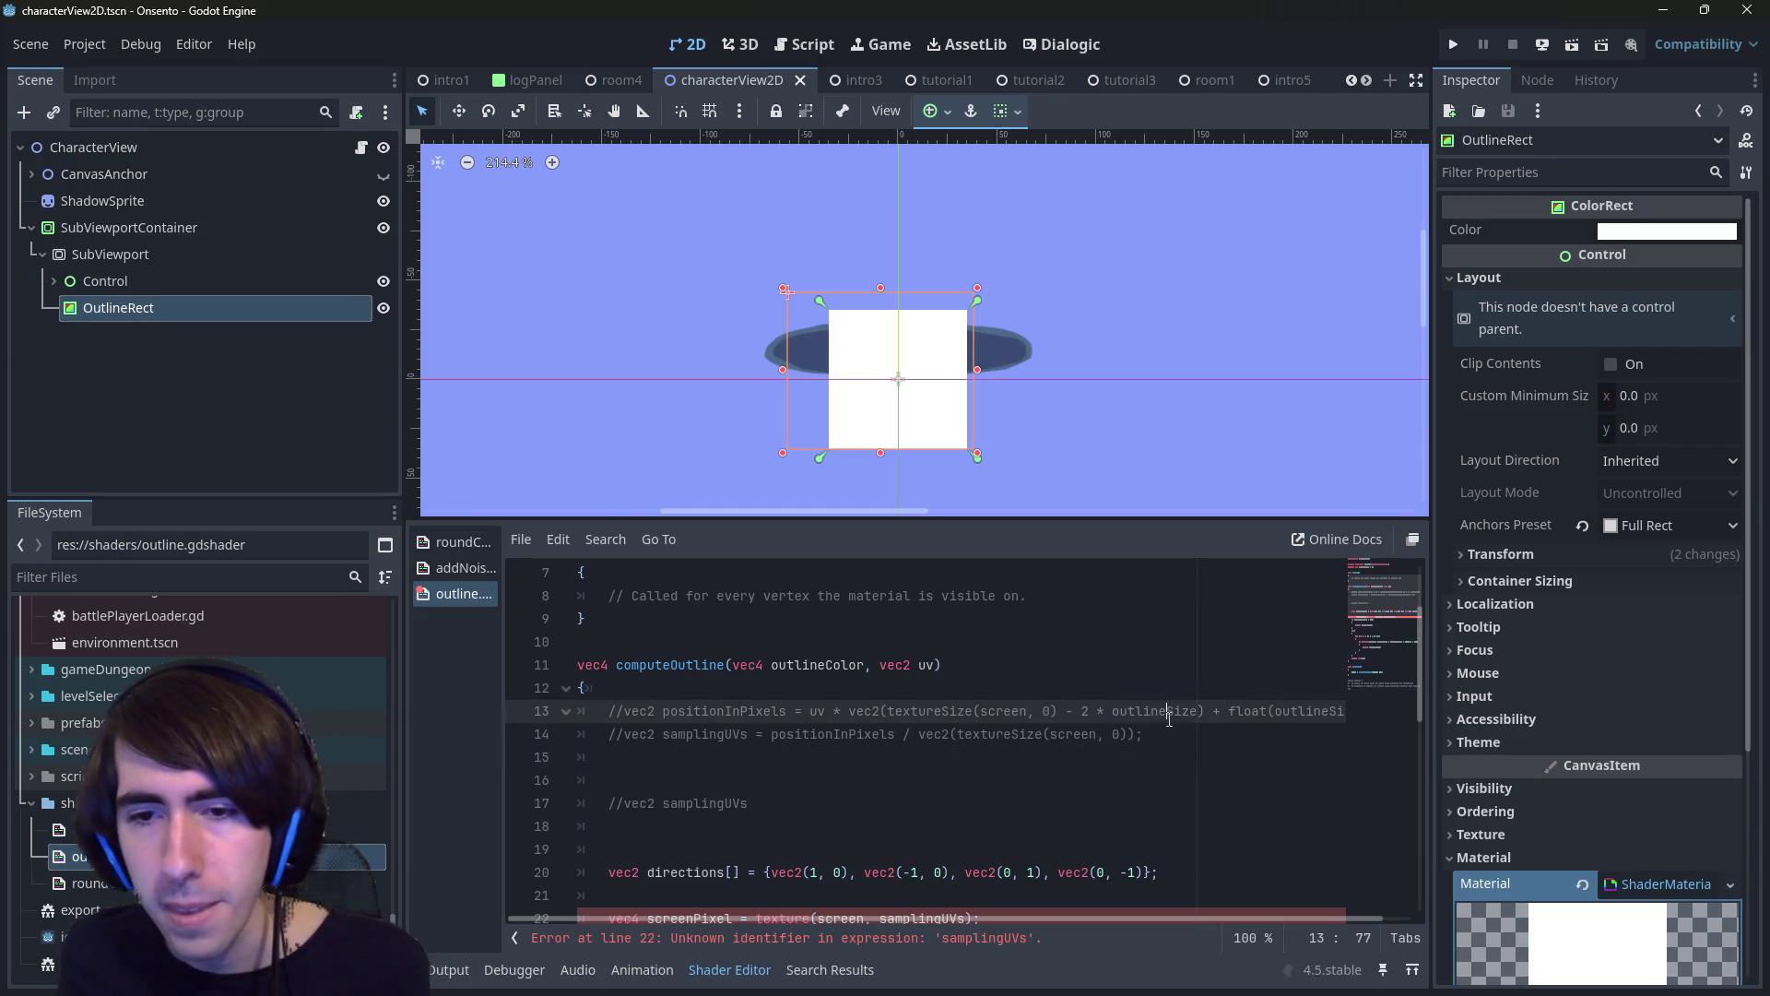
pyautogui.doubleClick(1168, 716)
pyautogui.scroll(-1, 760, 730)
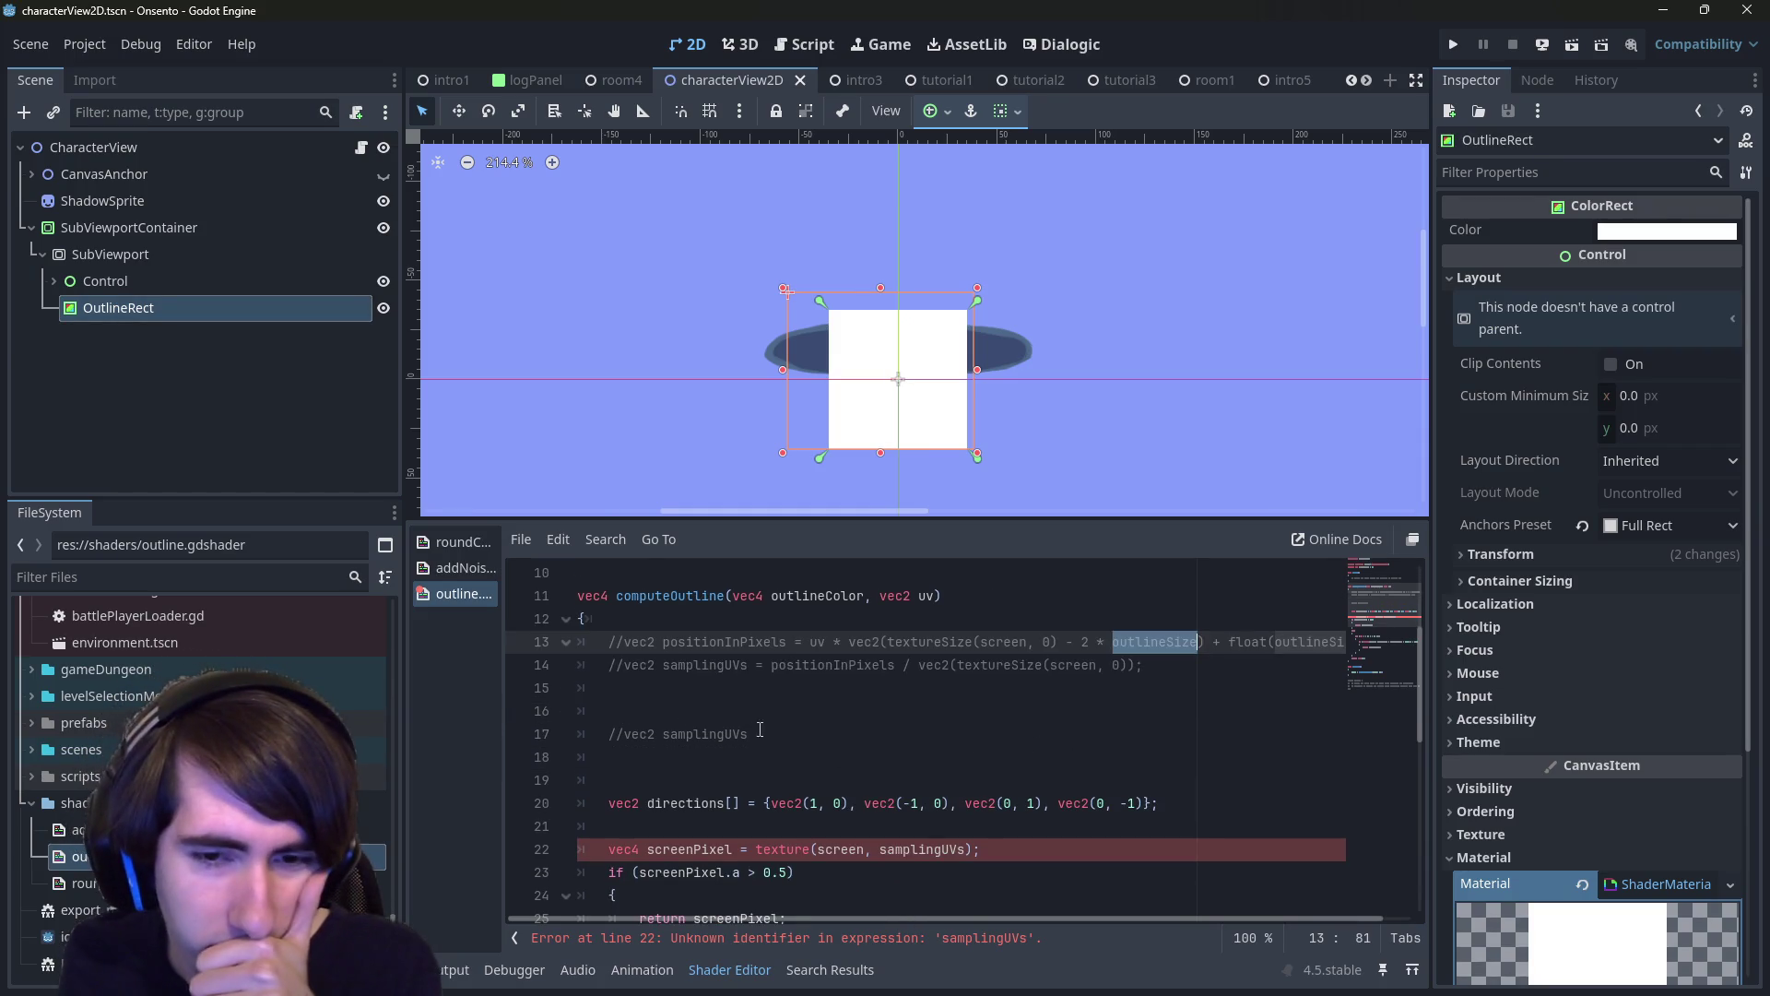
pyautogui.click(741, 708)
pyautogui.click(763, 757)
pyautogui.click(757, 735)
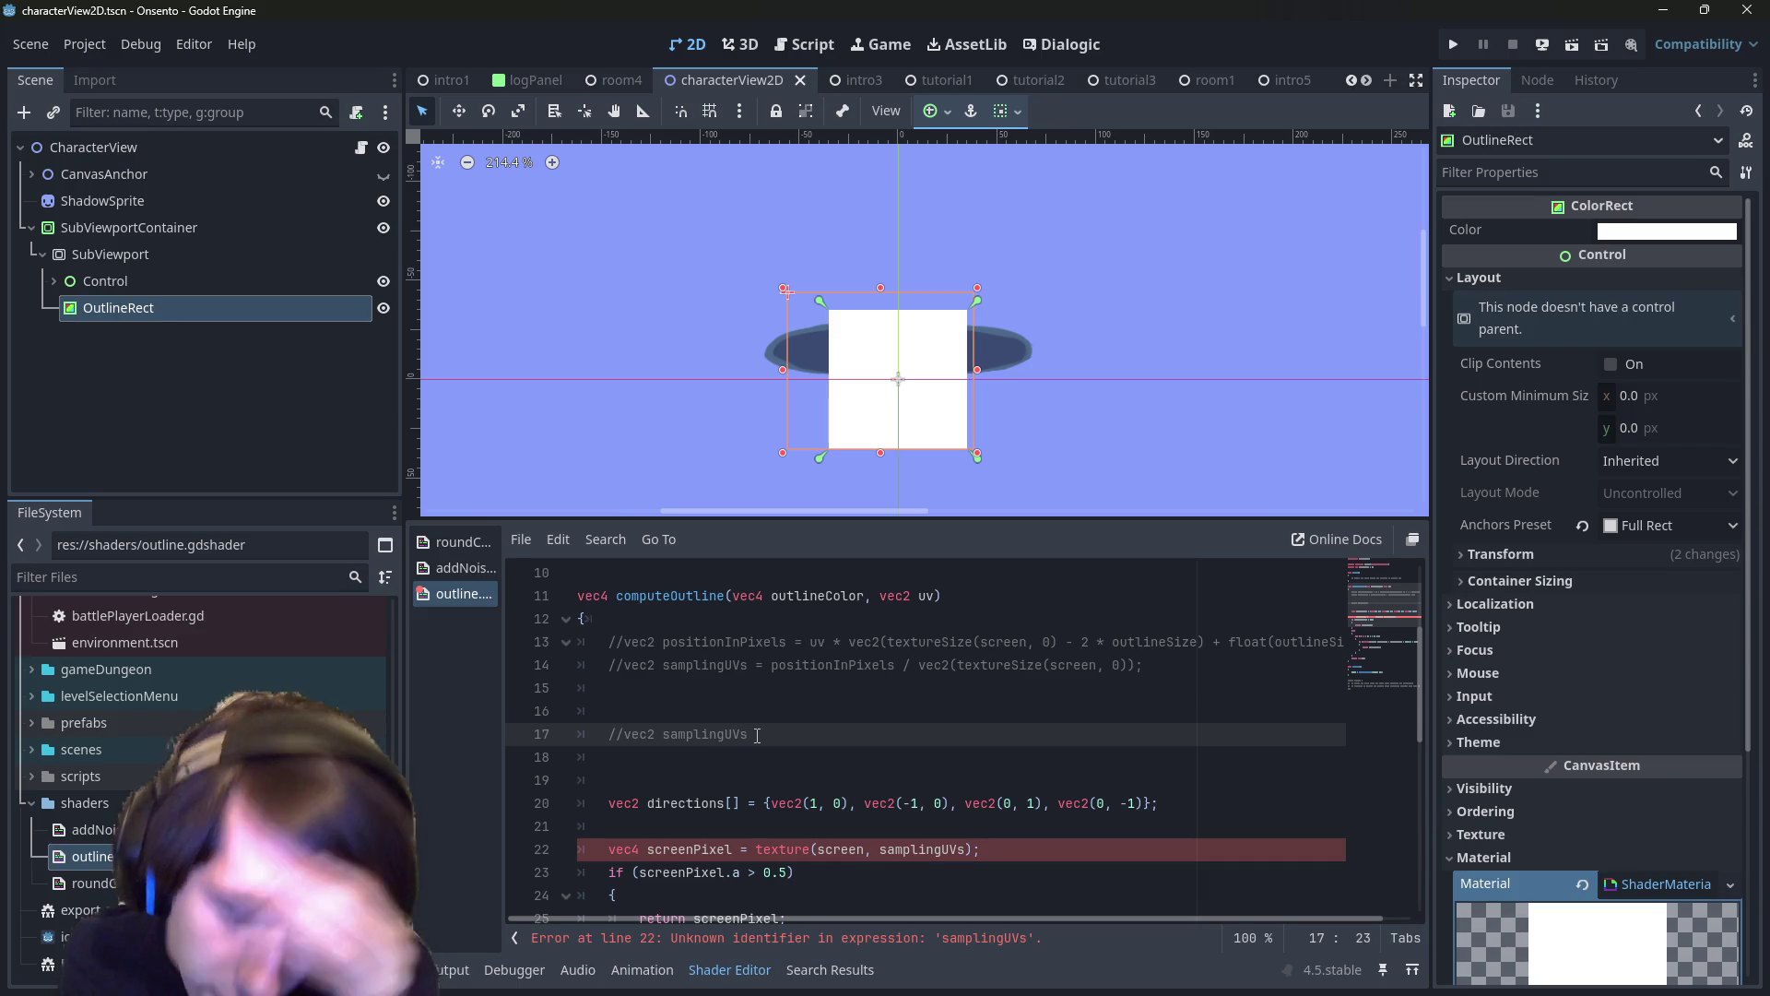
pyautogui.click(754, 712)
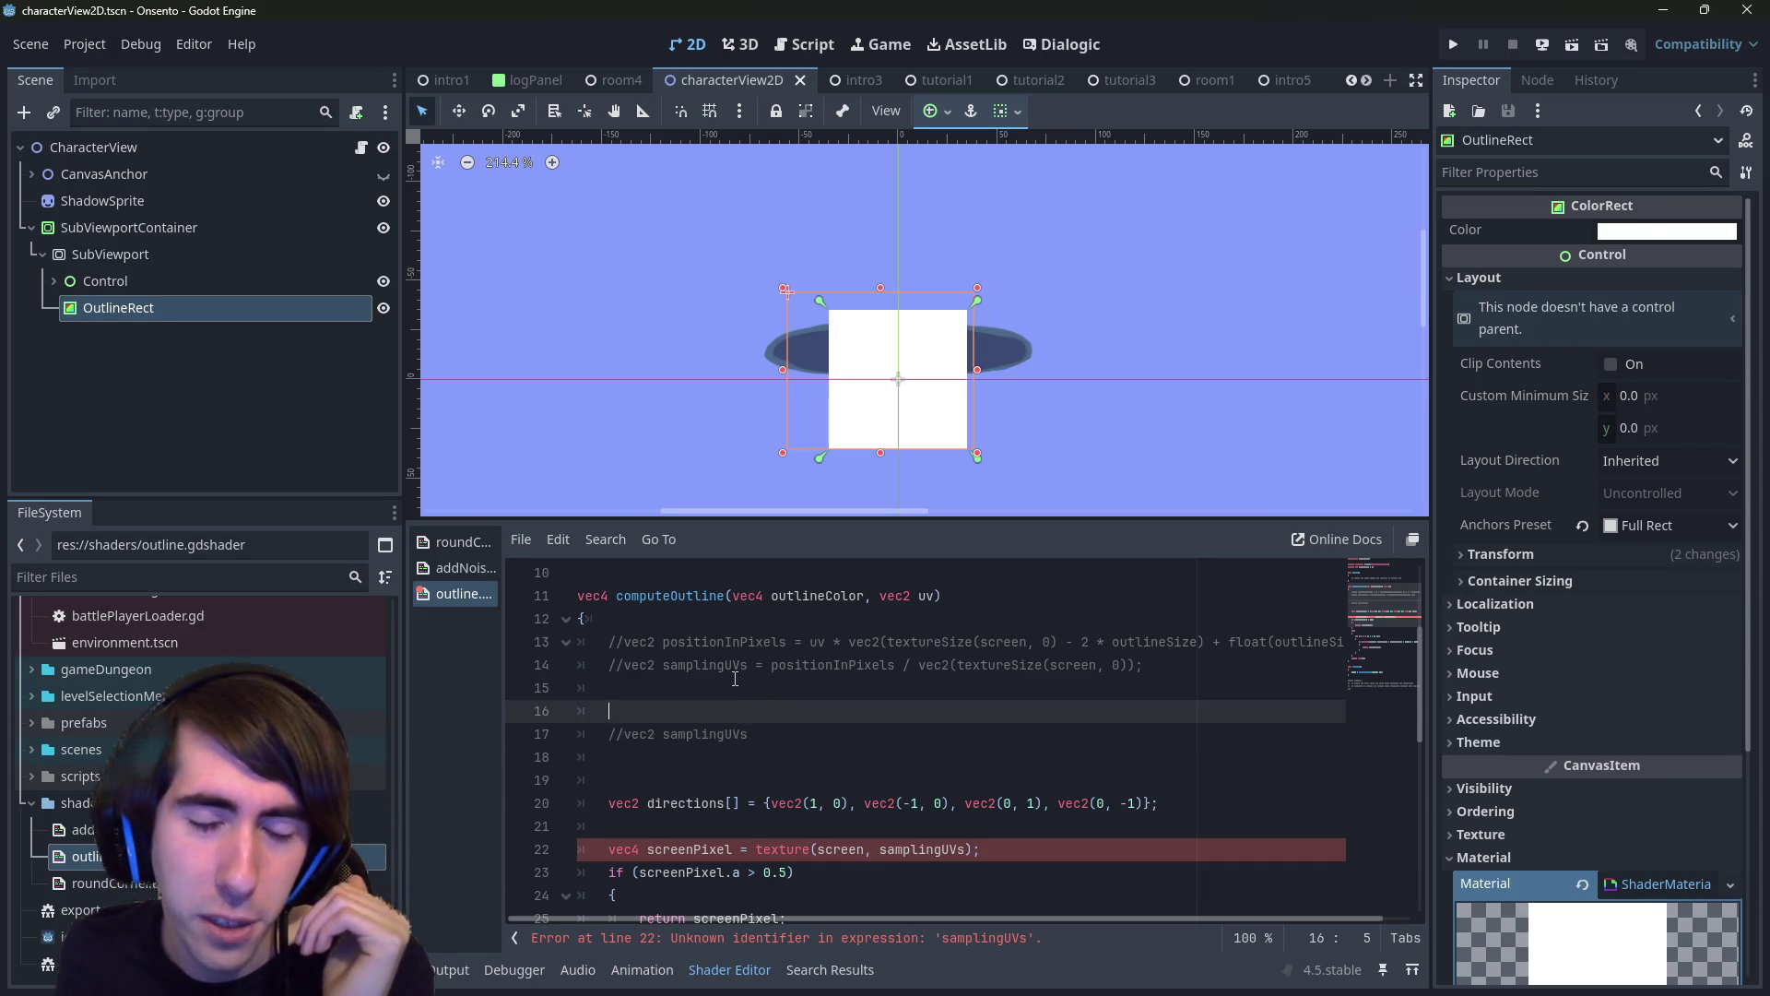
# Step: Paste outlineSize after 'uv +' and start a new normalizedOutlineSize vec2 declaration, then save
pyautogui.write('uv +')
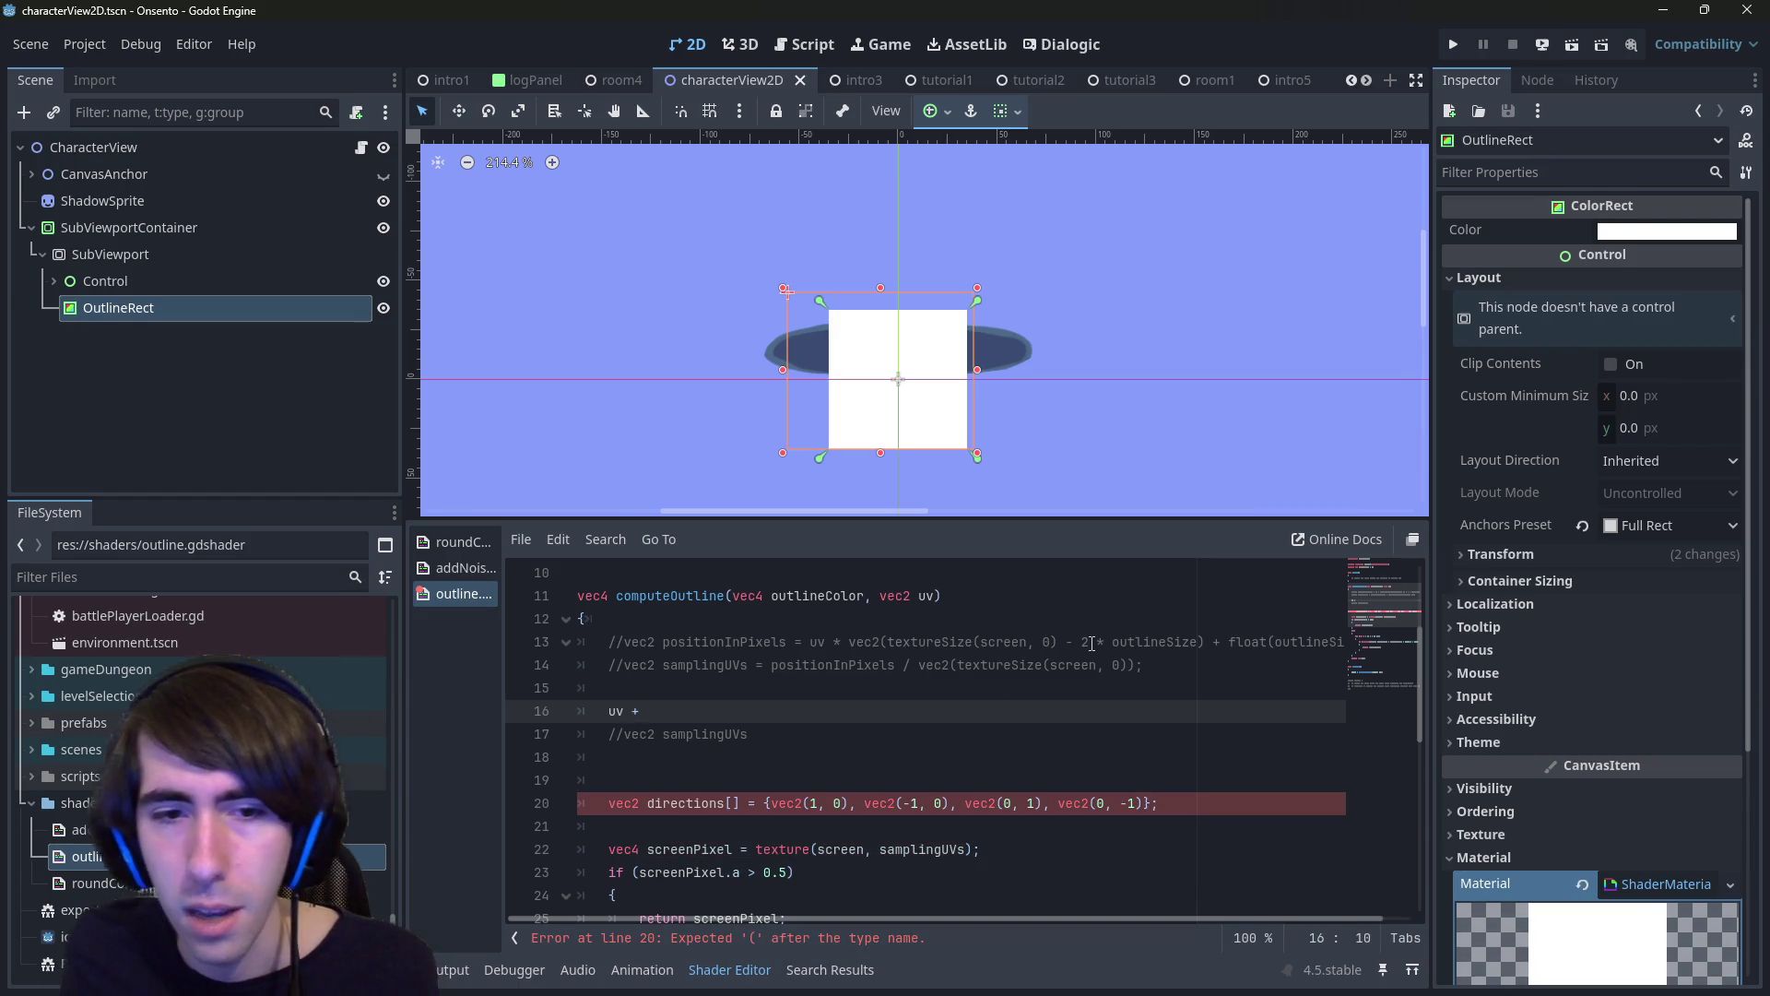
pyautogui.doubleClick(1146, 641)
pyautogui.hotkey('ctrl', 'c')
pyautogui.click(899, 703)
pyautogui.hotkey('ctrl', 'v')
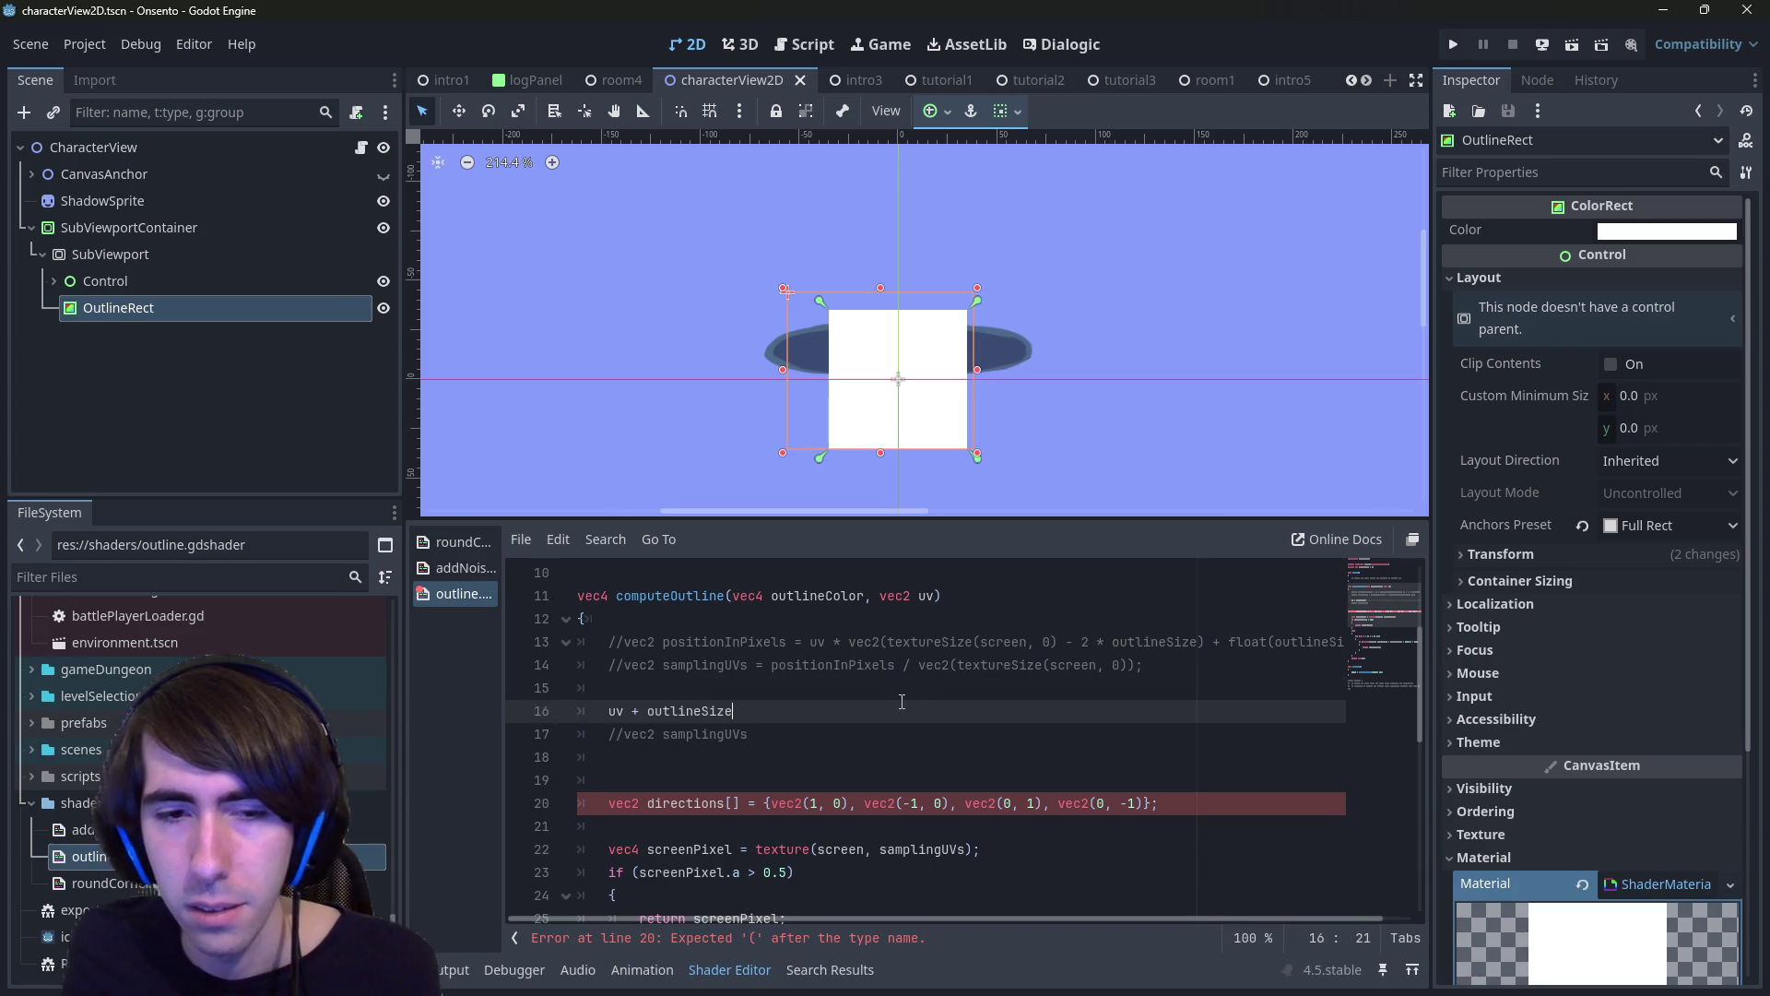
pyautogui.hotkey('ctrl', 'shift', 'Return')
pyautogui.hotkey('ctrl', 'shift', 'Return')
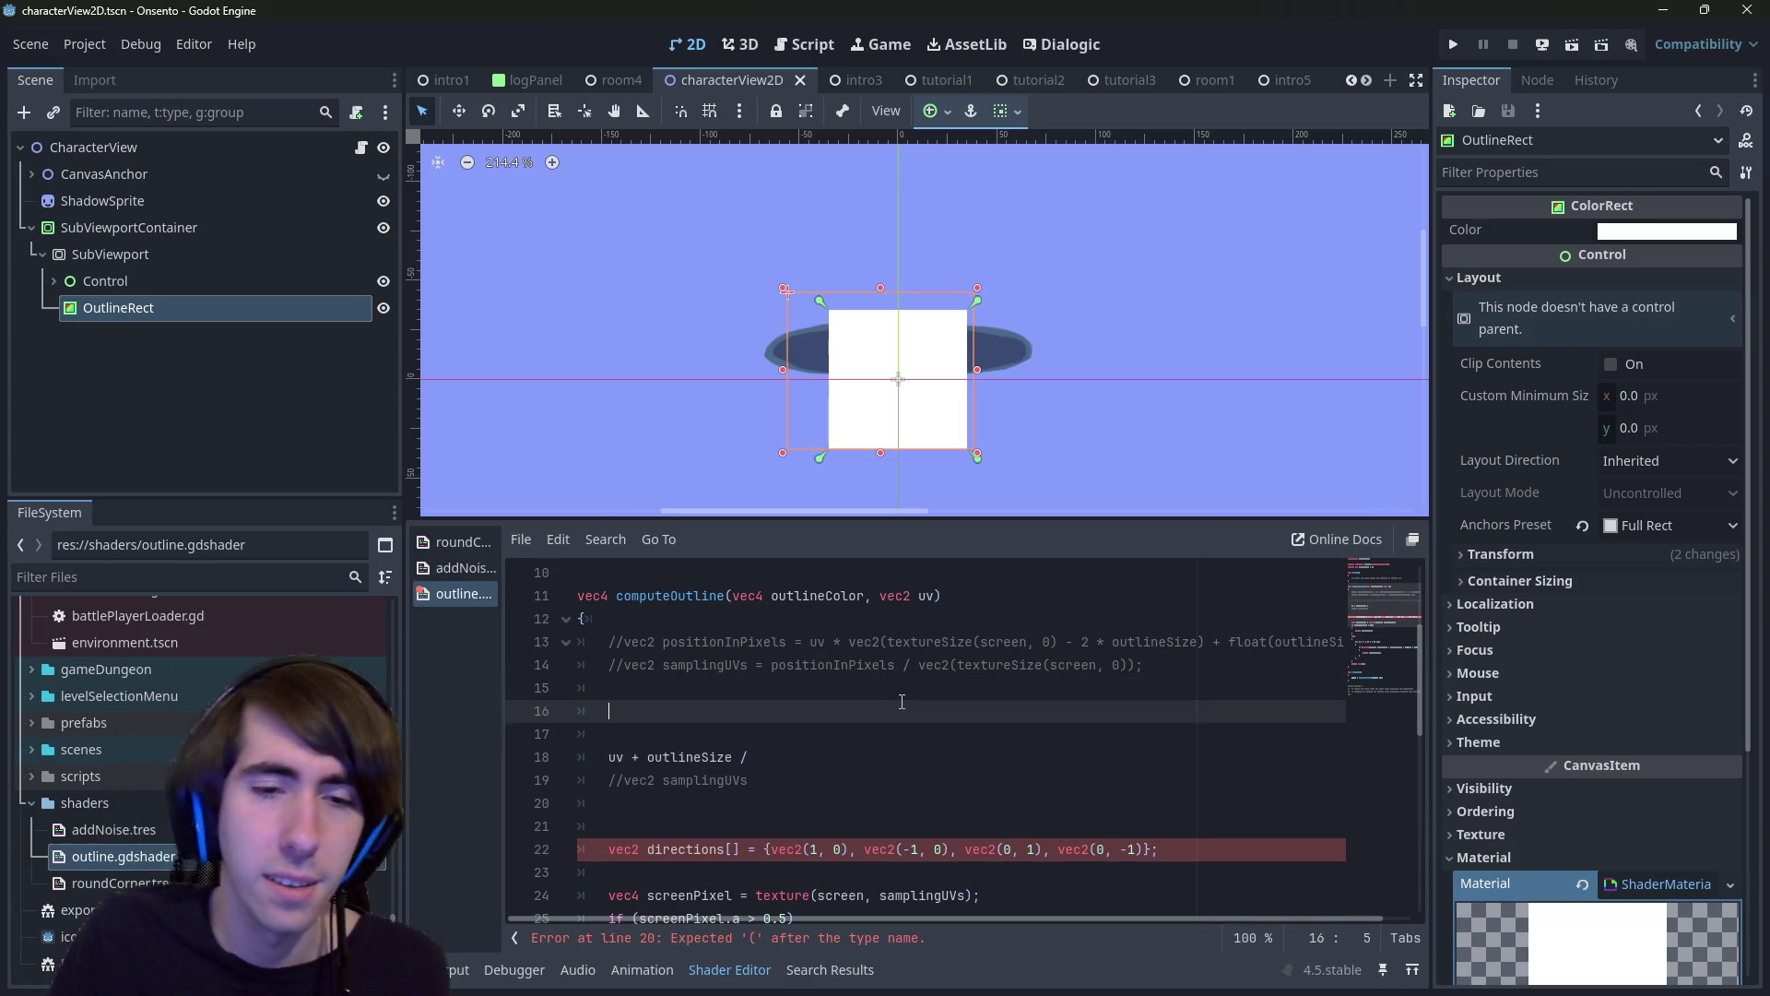
pyautogui.write('vec2')
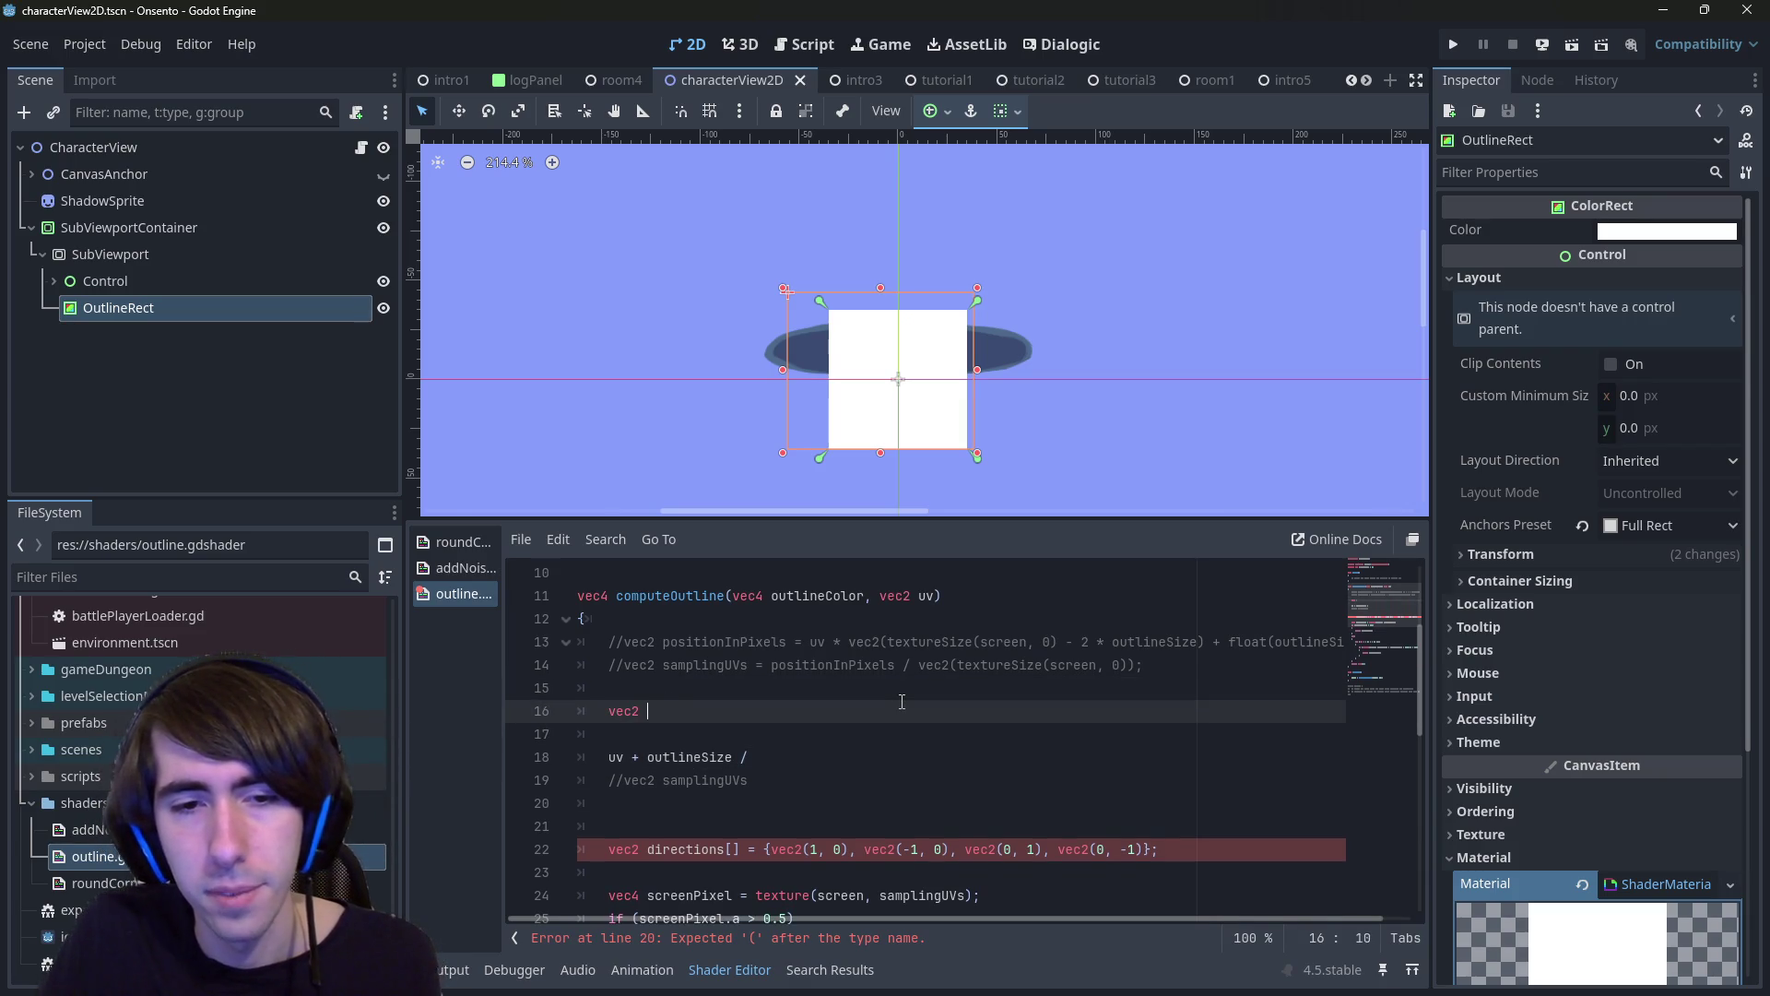
pyautogui.write('outlineSize')
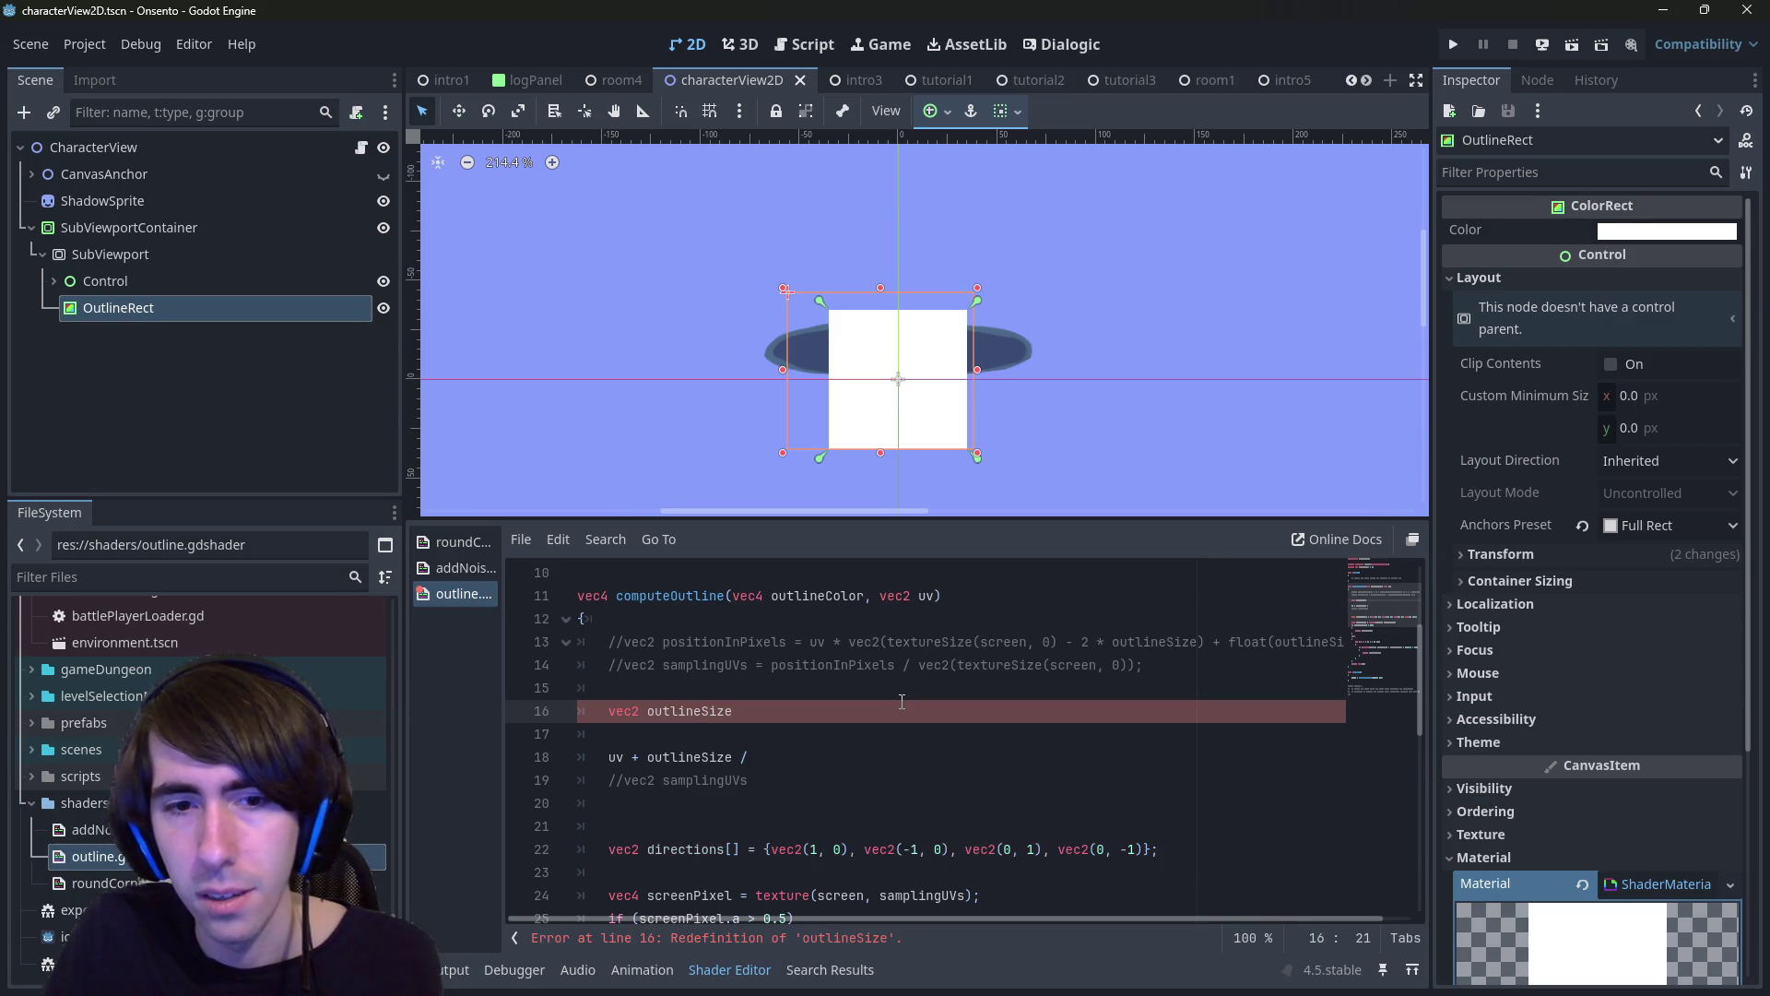
pyautogui.write('normalized')
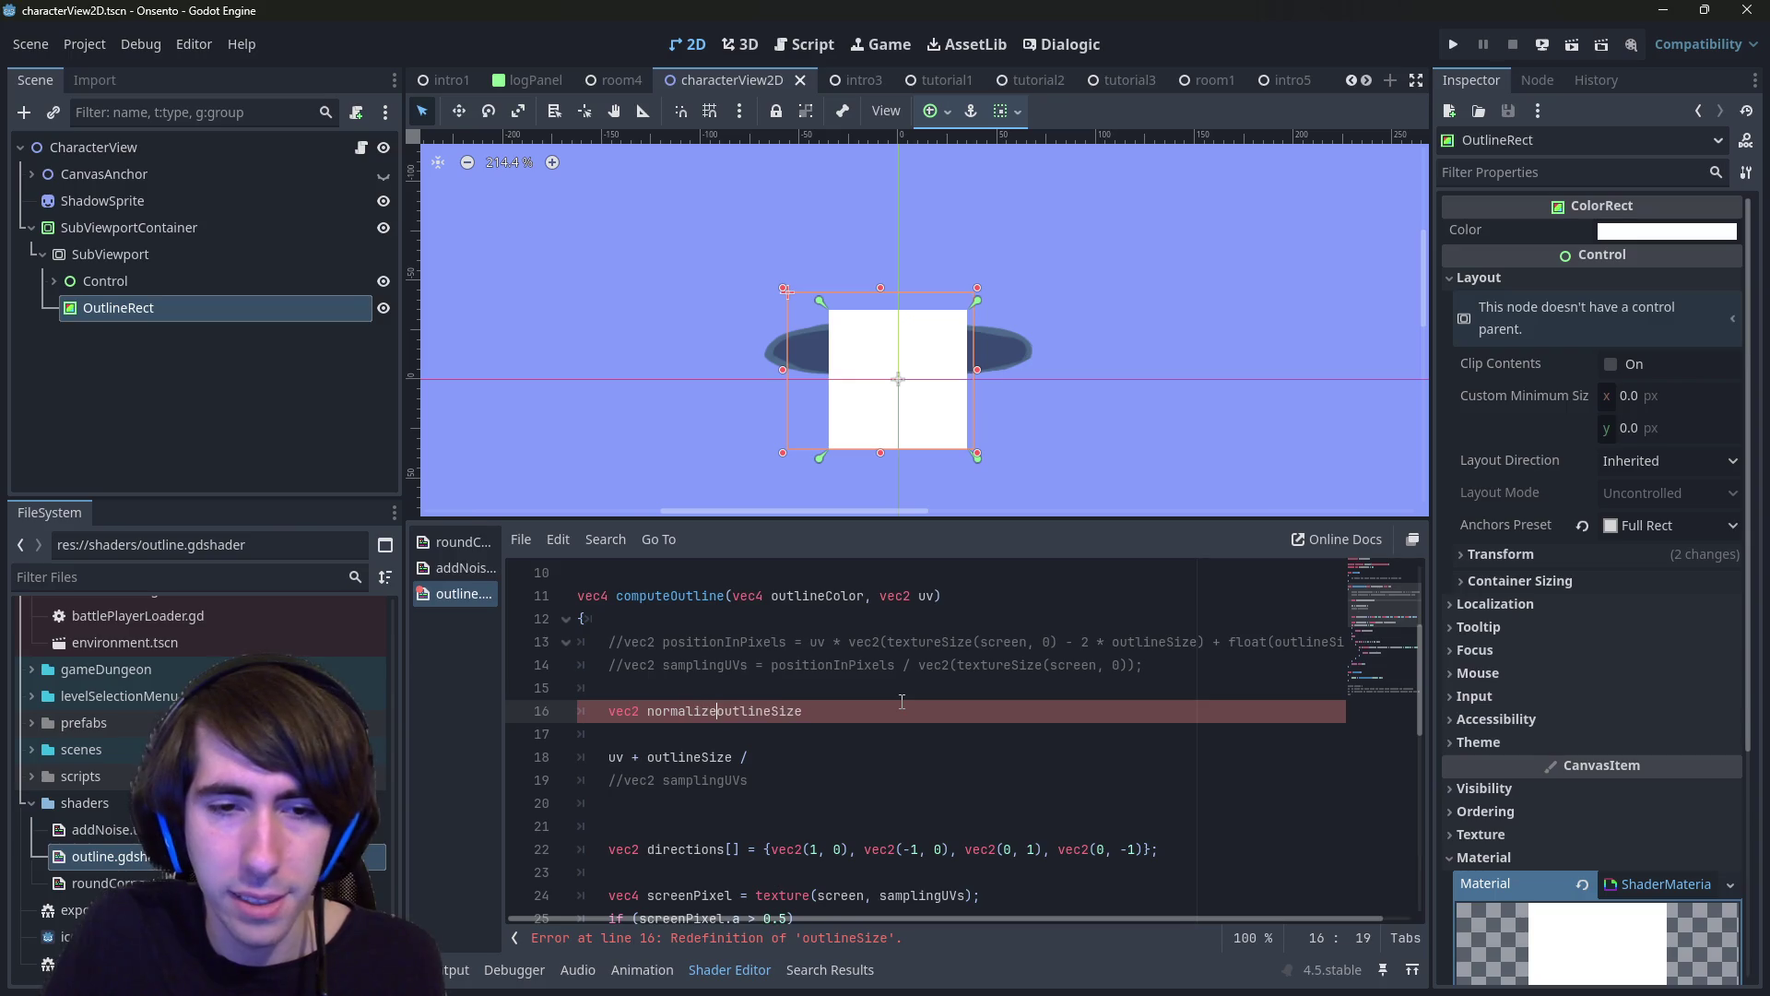
pyautogui.press('Delete')
pyautogui.write('O')
pyautogui.hotkey('ctrl', 's')
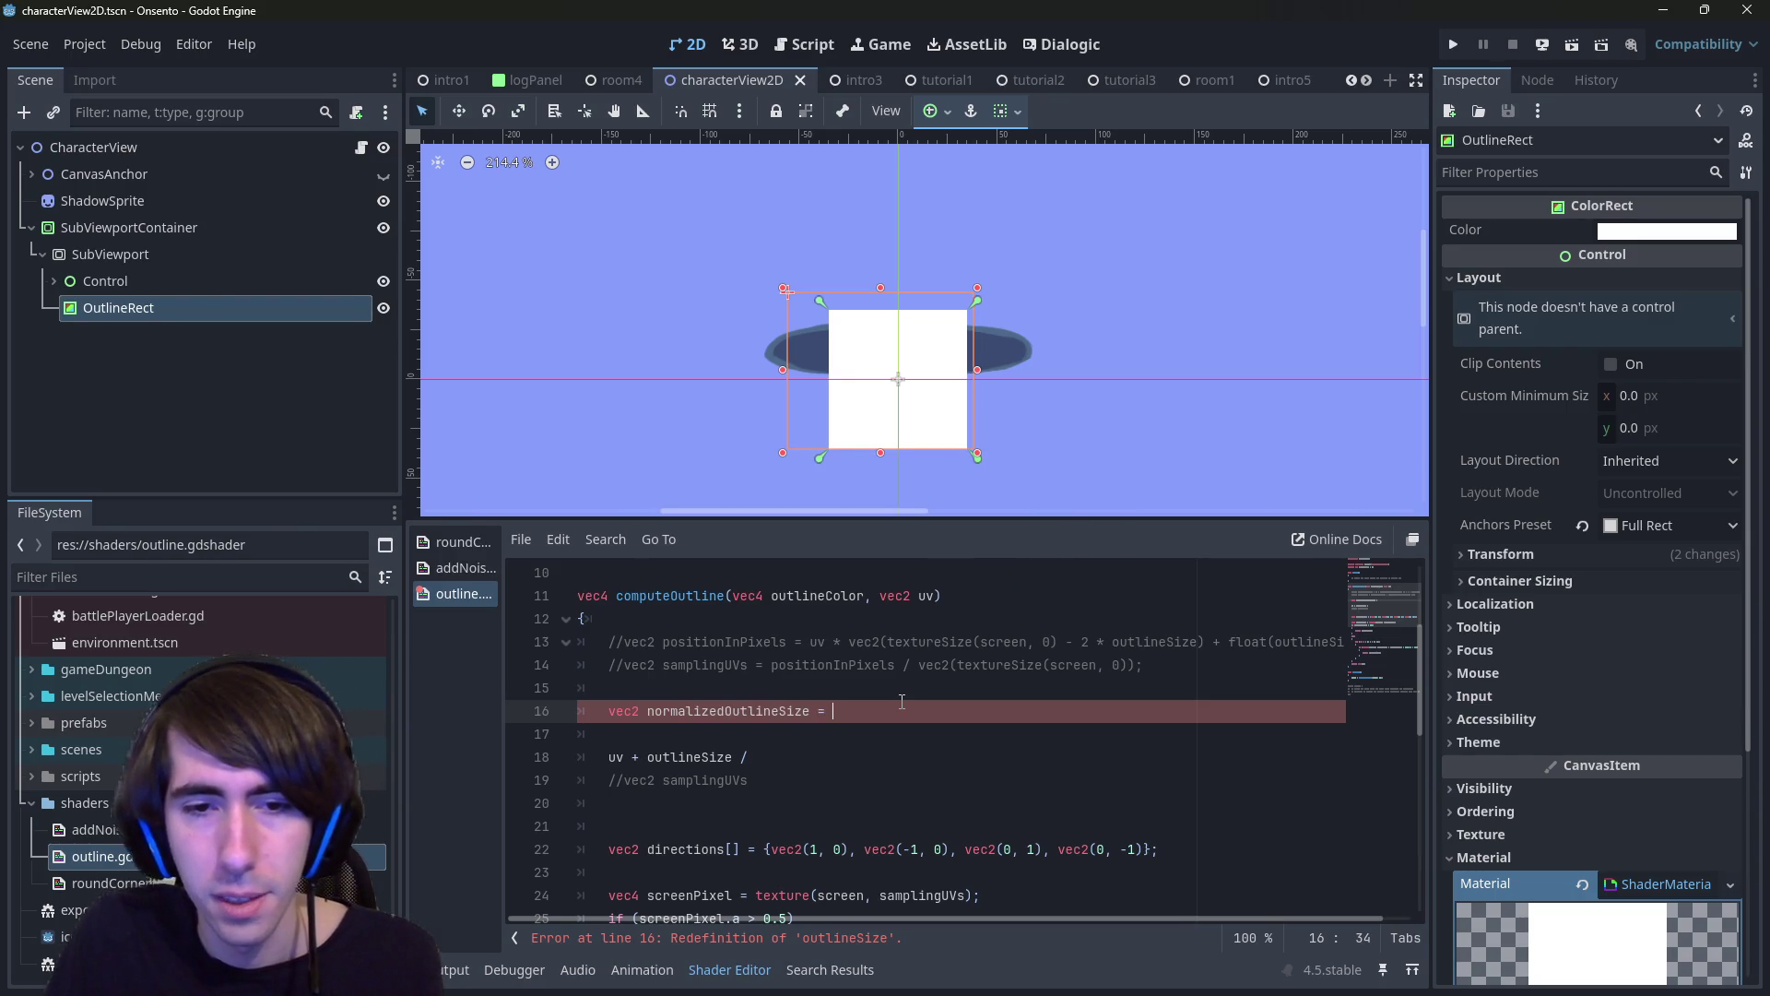
# Step: Assign normalizedOutlineSize = outlineSize / textureSize(screen, 0), copied from line 13, and save
pyautogui.write('= ')
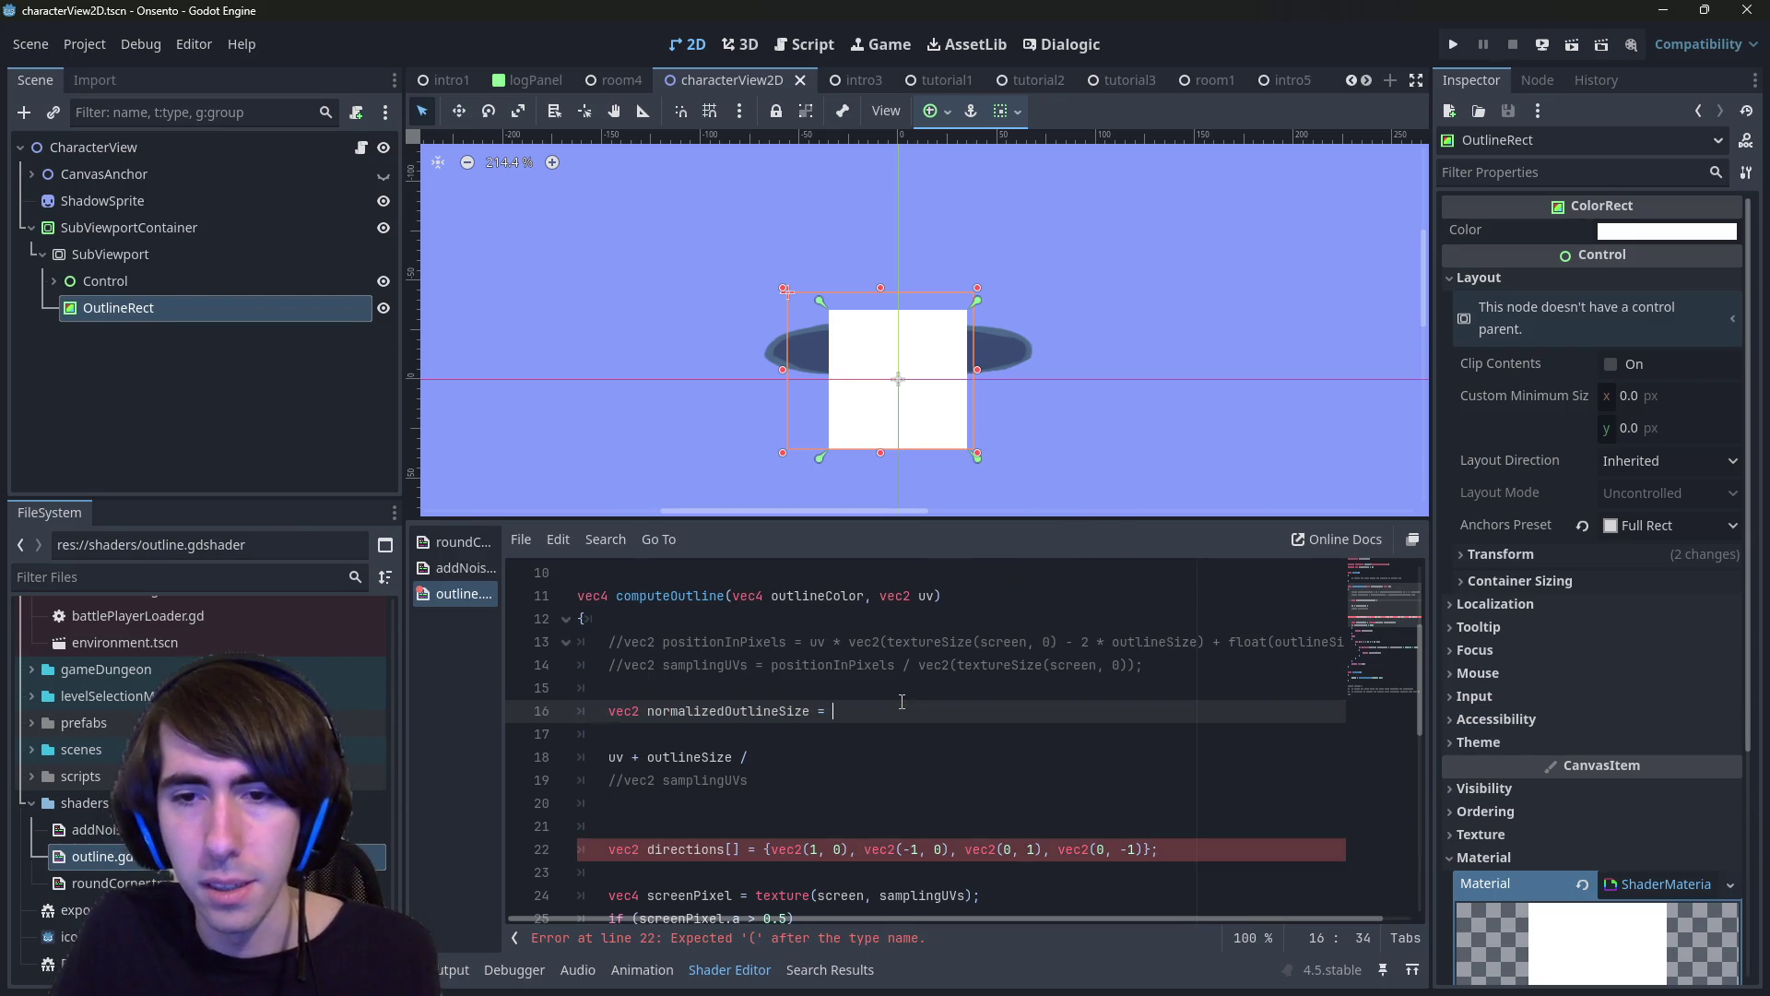
pyautogui.write('outlineSize /')
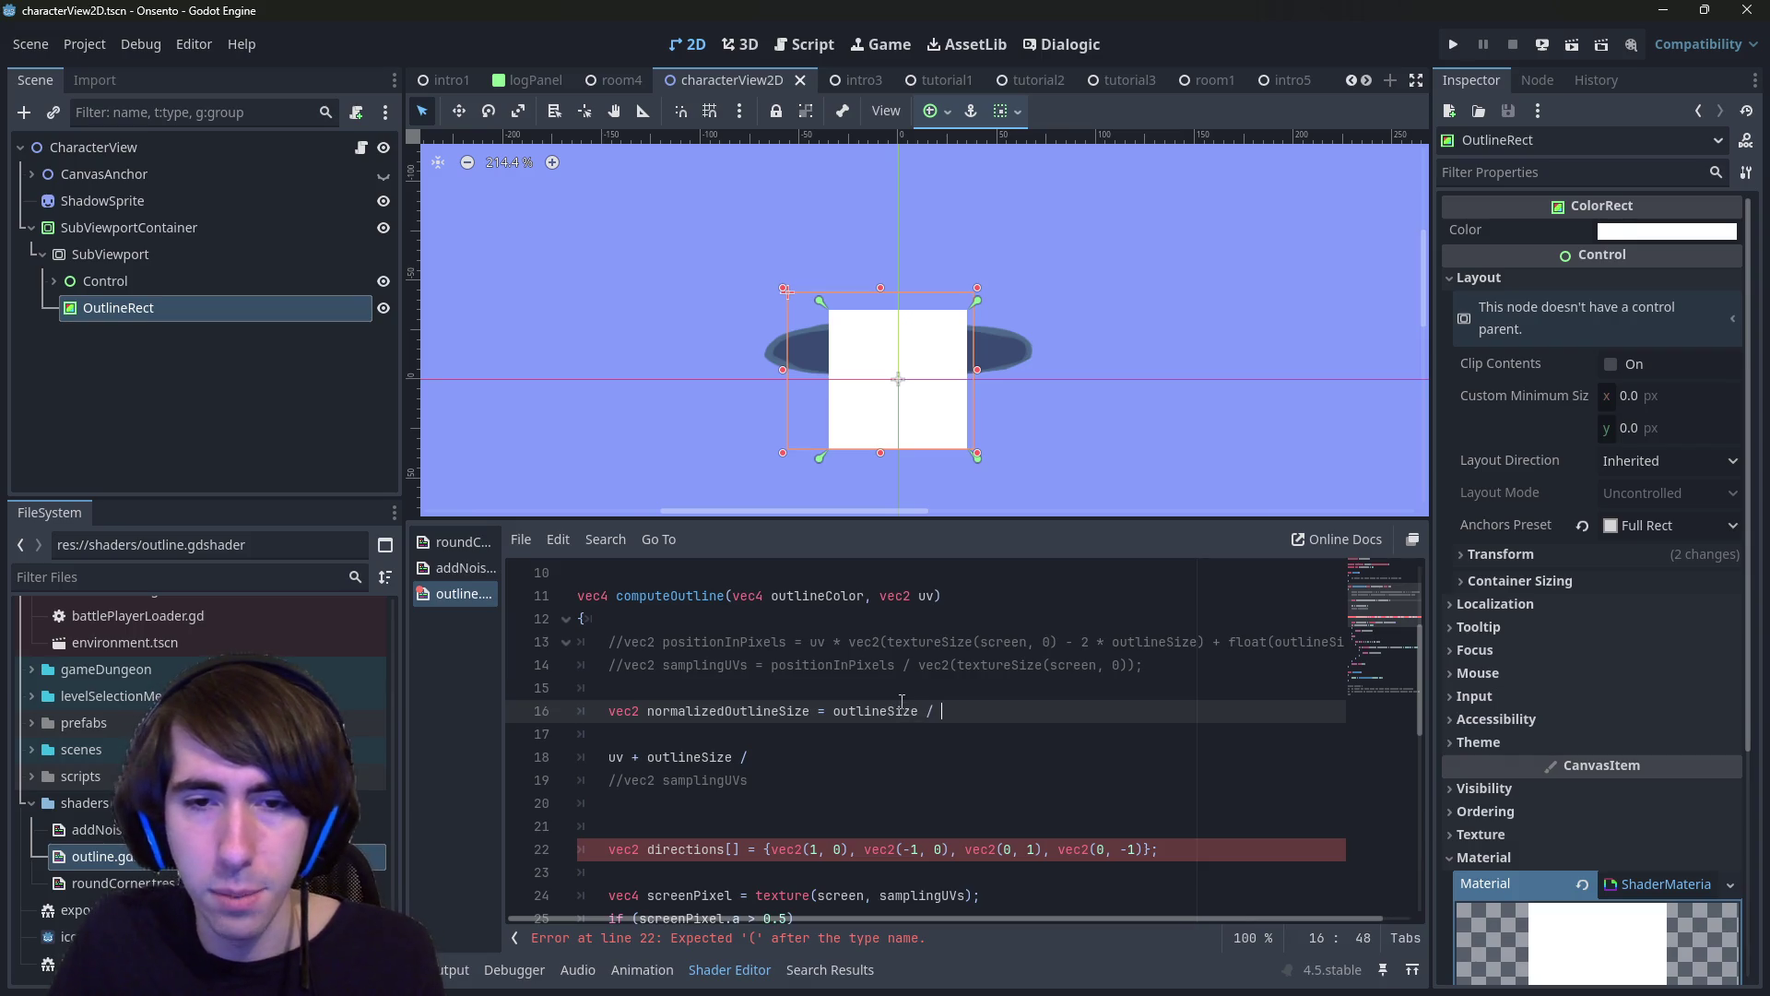
pyautogui.moveTo(887, 642); pyautogui.dragTo(1081, 642)
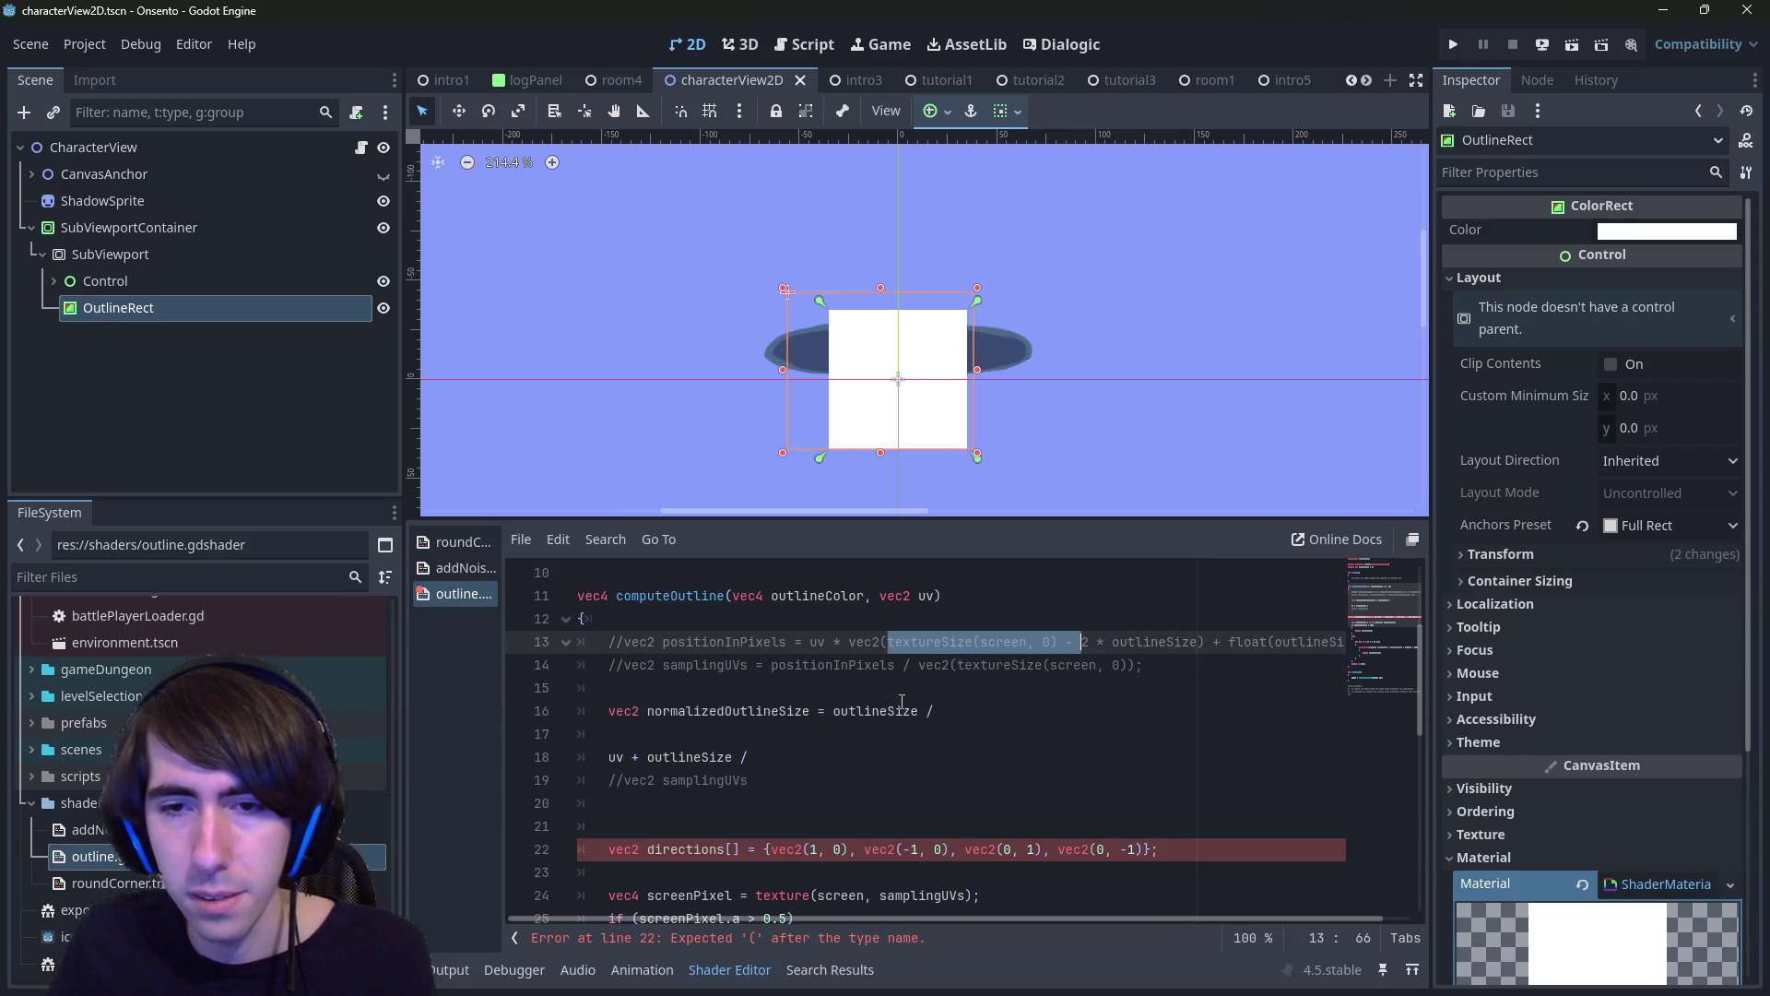
pyautogui.hotkey('shift', 'Left')
pyautogui.hotkey('shift', 'Left')
pyautogui.hotkey('shift', 'Left')
pyautogui.hotkey('ctrl', 'c')
pyautogui.press('Down')
pyautogui.press('Down')
pyautogui.press('Down')
pyautogui.press('End')
pyautogui.hotkey('ctrl', 'v')
pyautogui.hotkey('ctrl', 's')
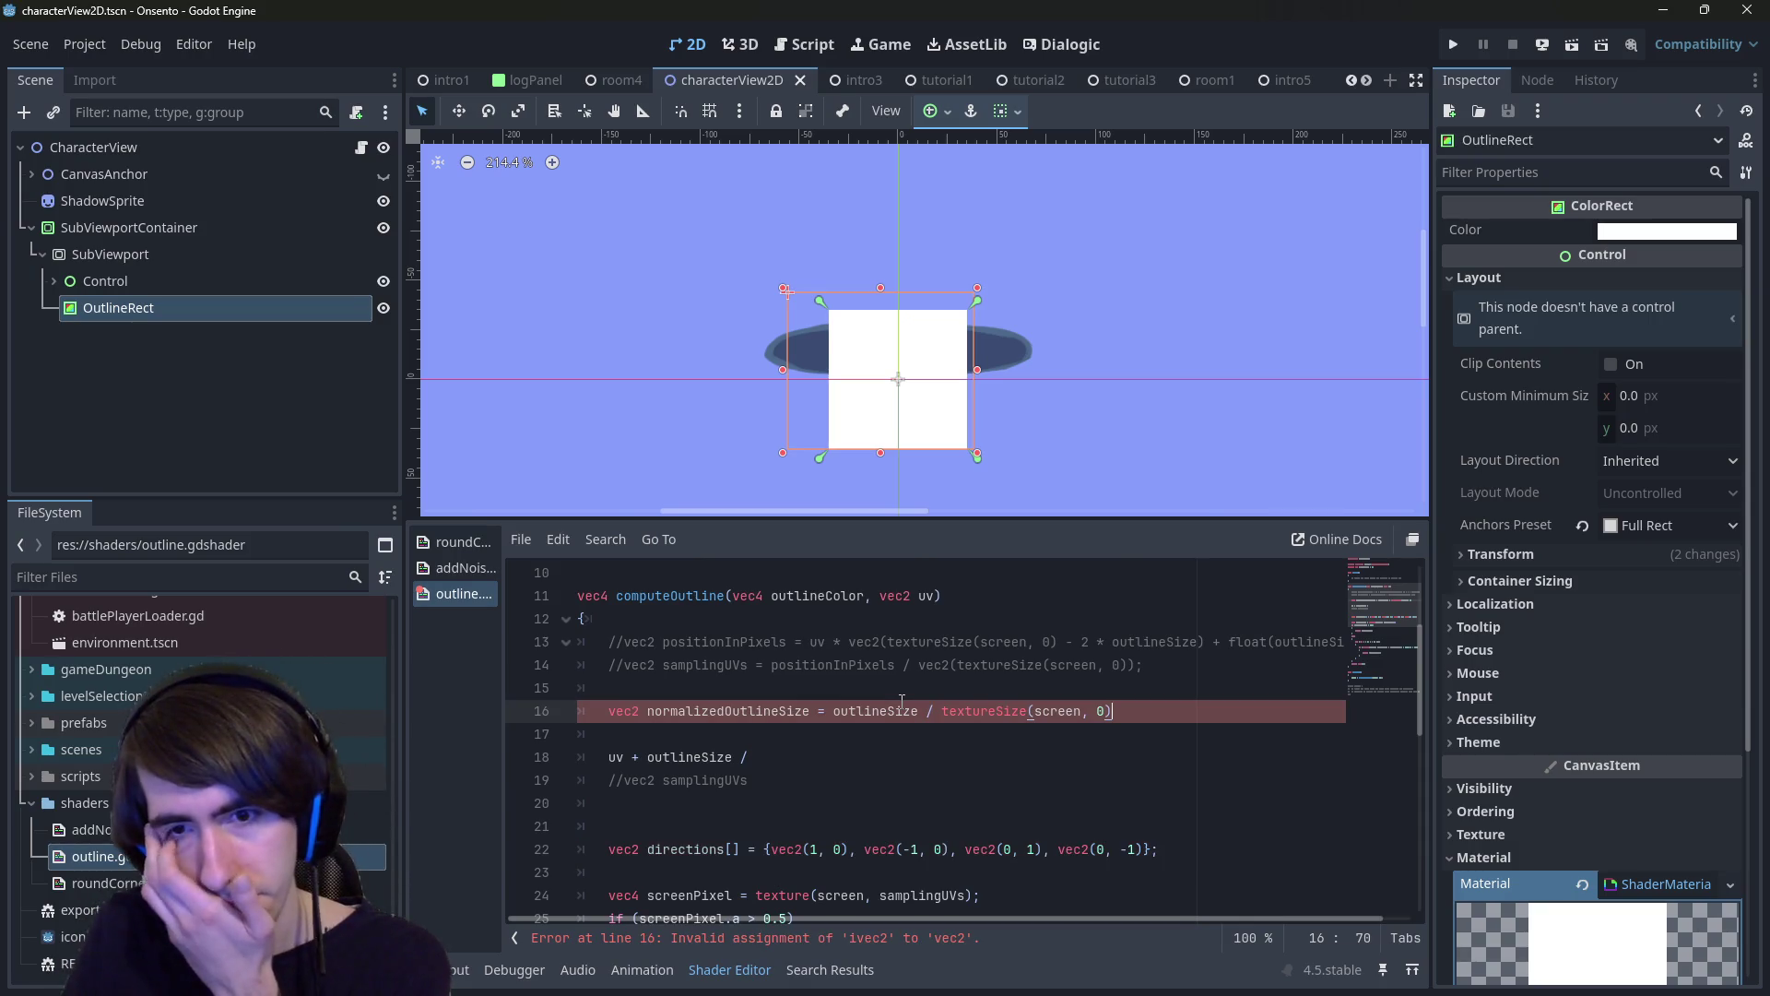
# Step: Wrap outlineSize and textureSize(screen, 0) in vec2() conversions and save
pyautogui.click(836, 709)
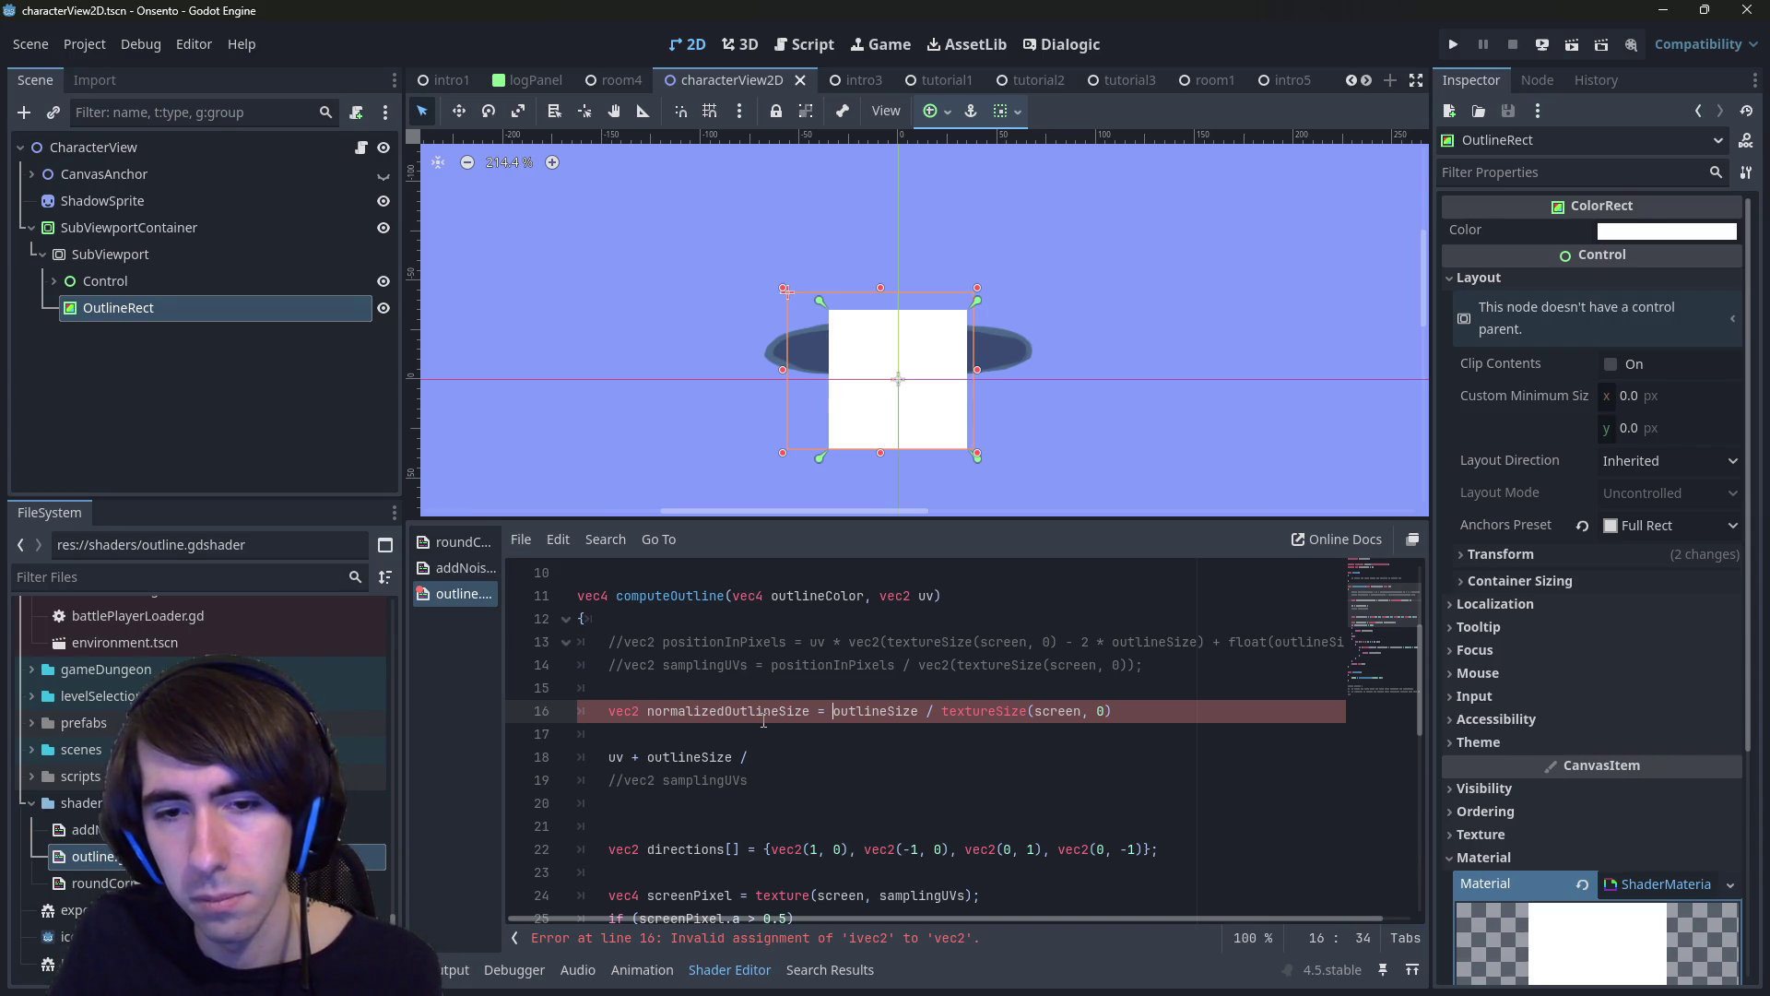
pyautogui.write('vec2(')
pyautogui.hotkey('ctrl', 'Right')
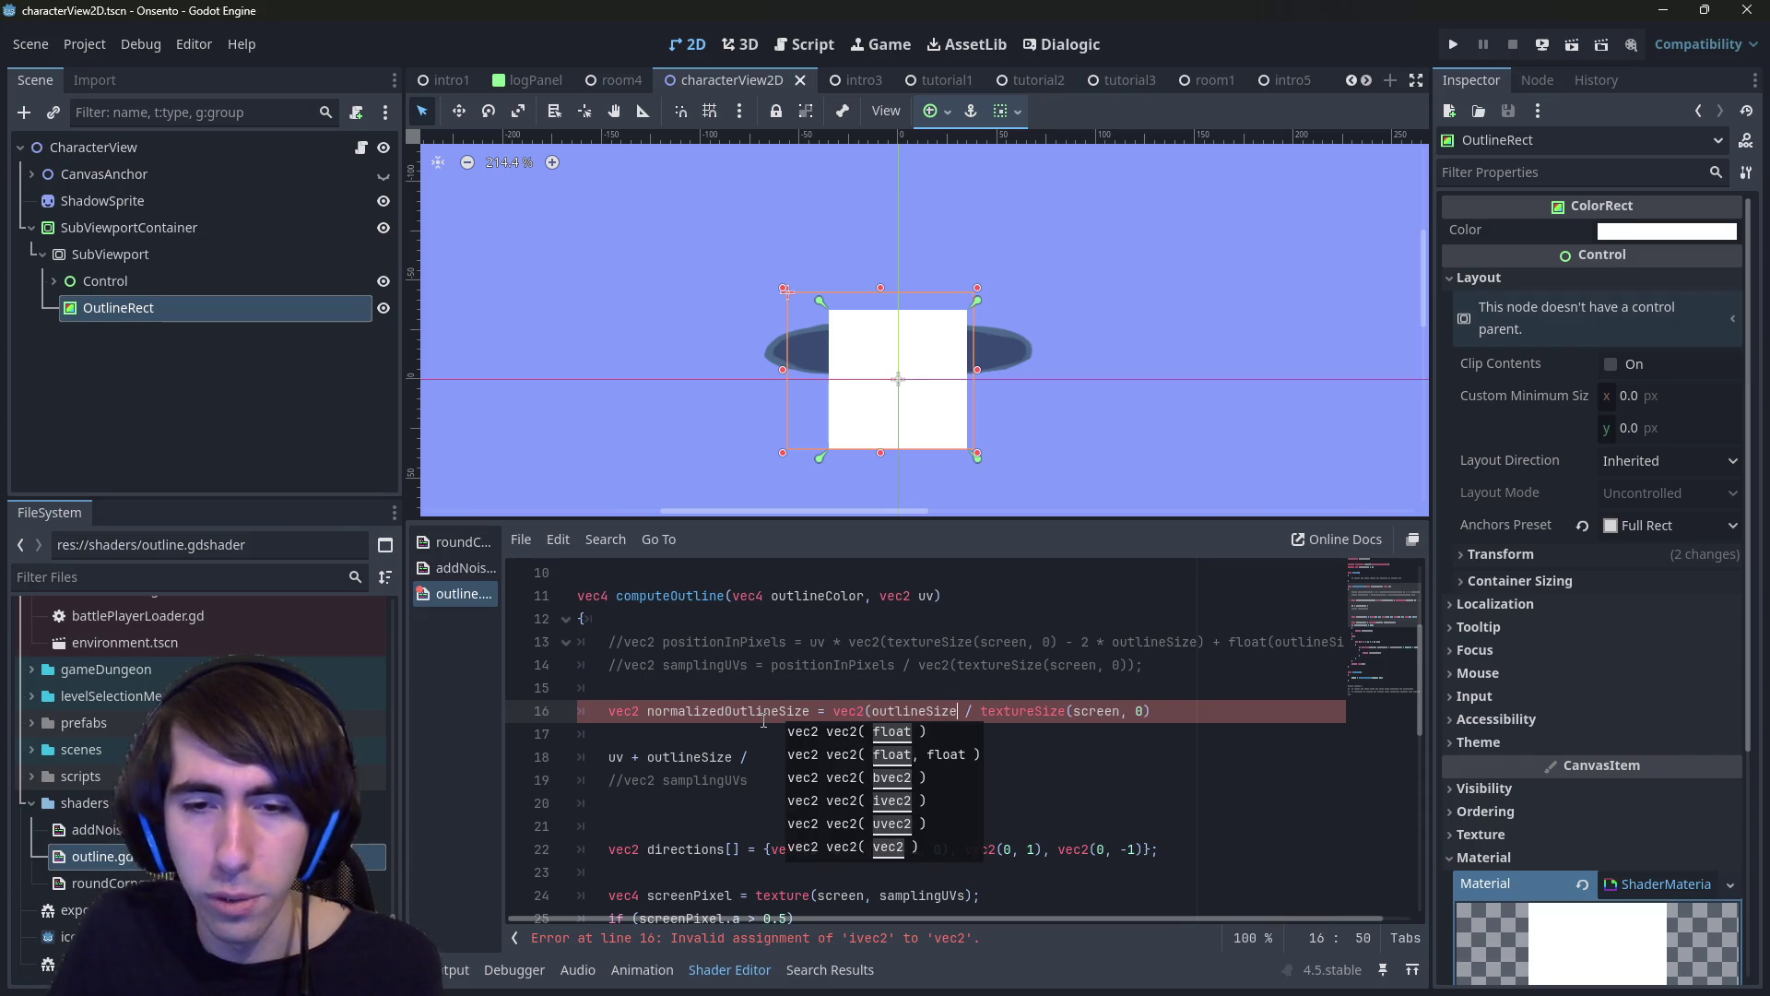
pyautogui.write(')')
pyautogui.hotkey('ctrl', 'Left')
pyautogui.write('vec2(')
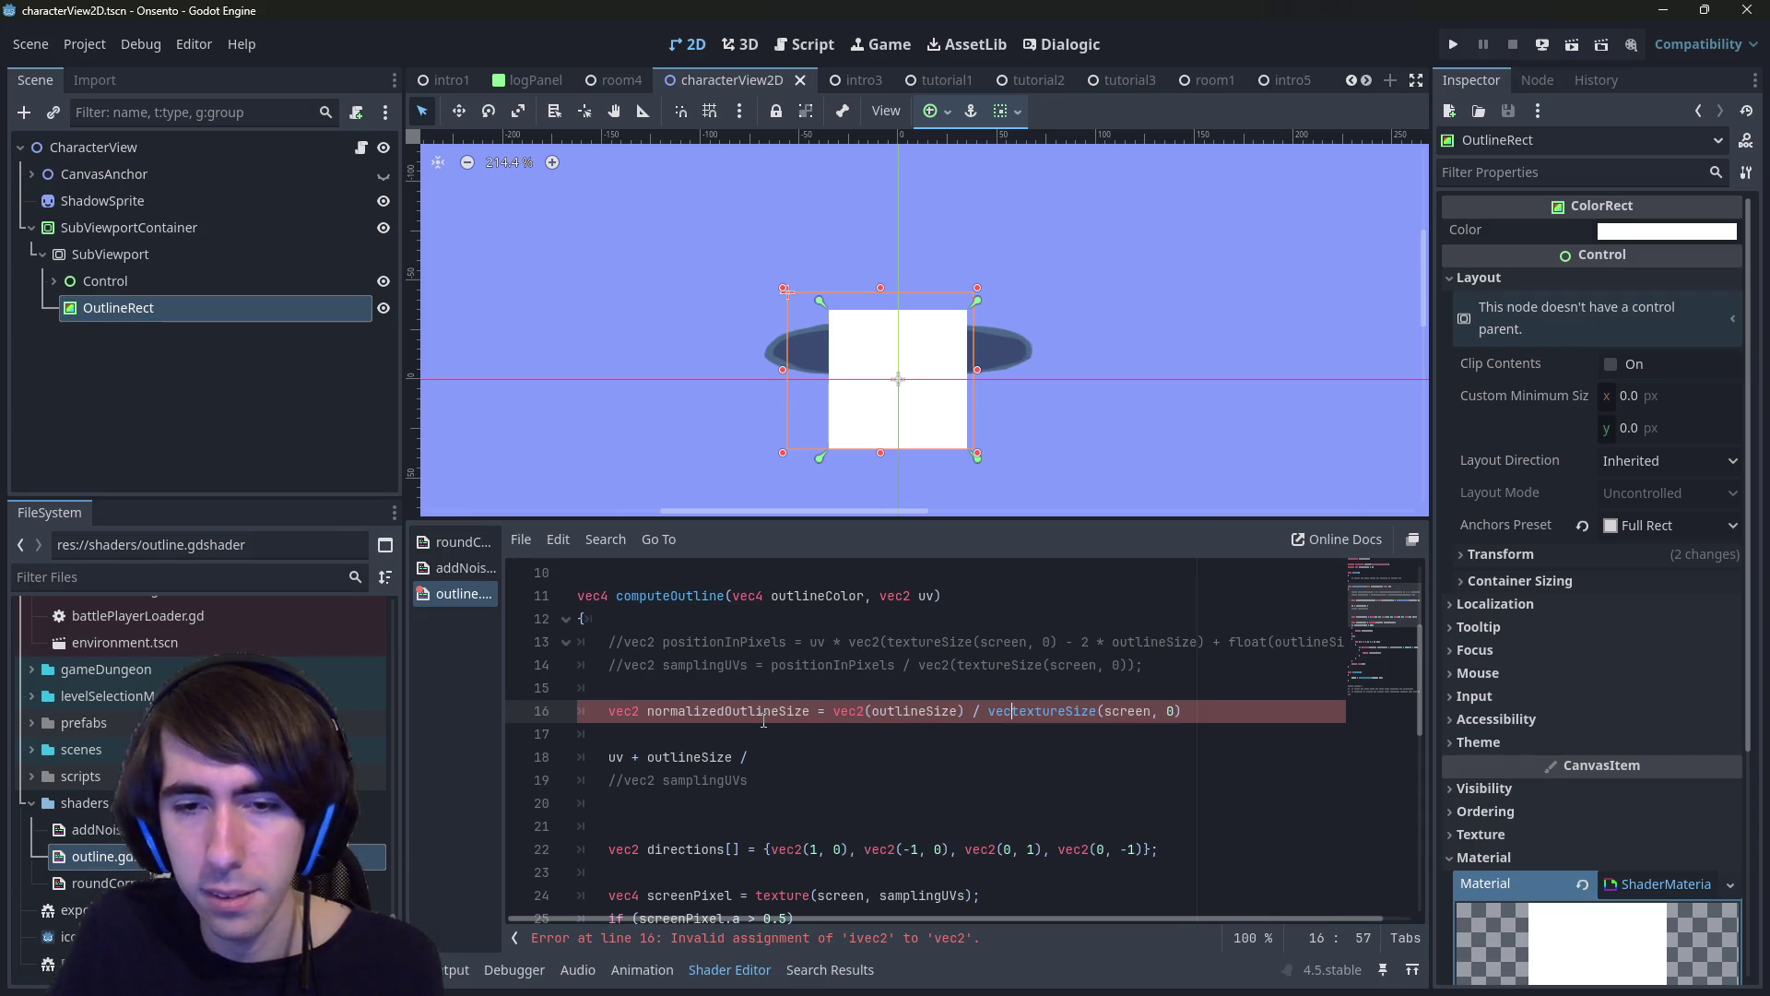
pyautogui.press('End')
pyautogui.write(')')
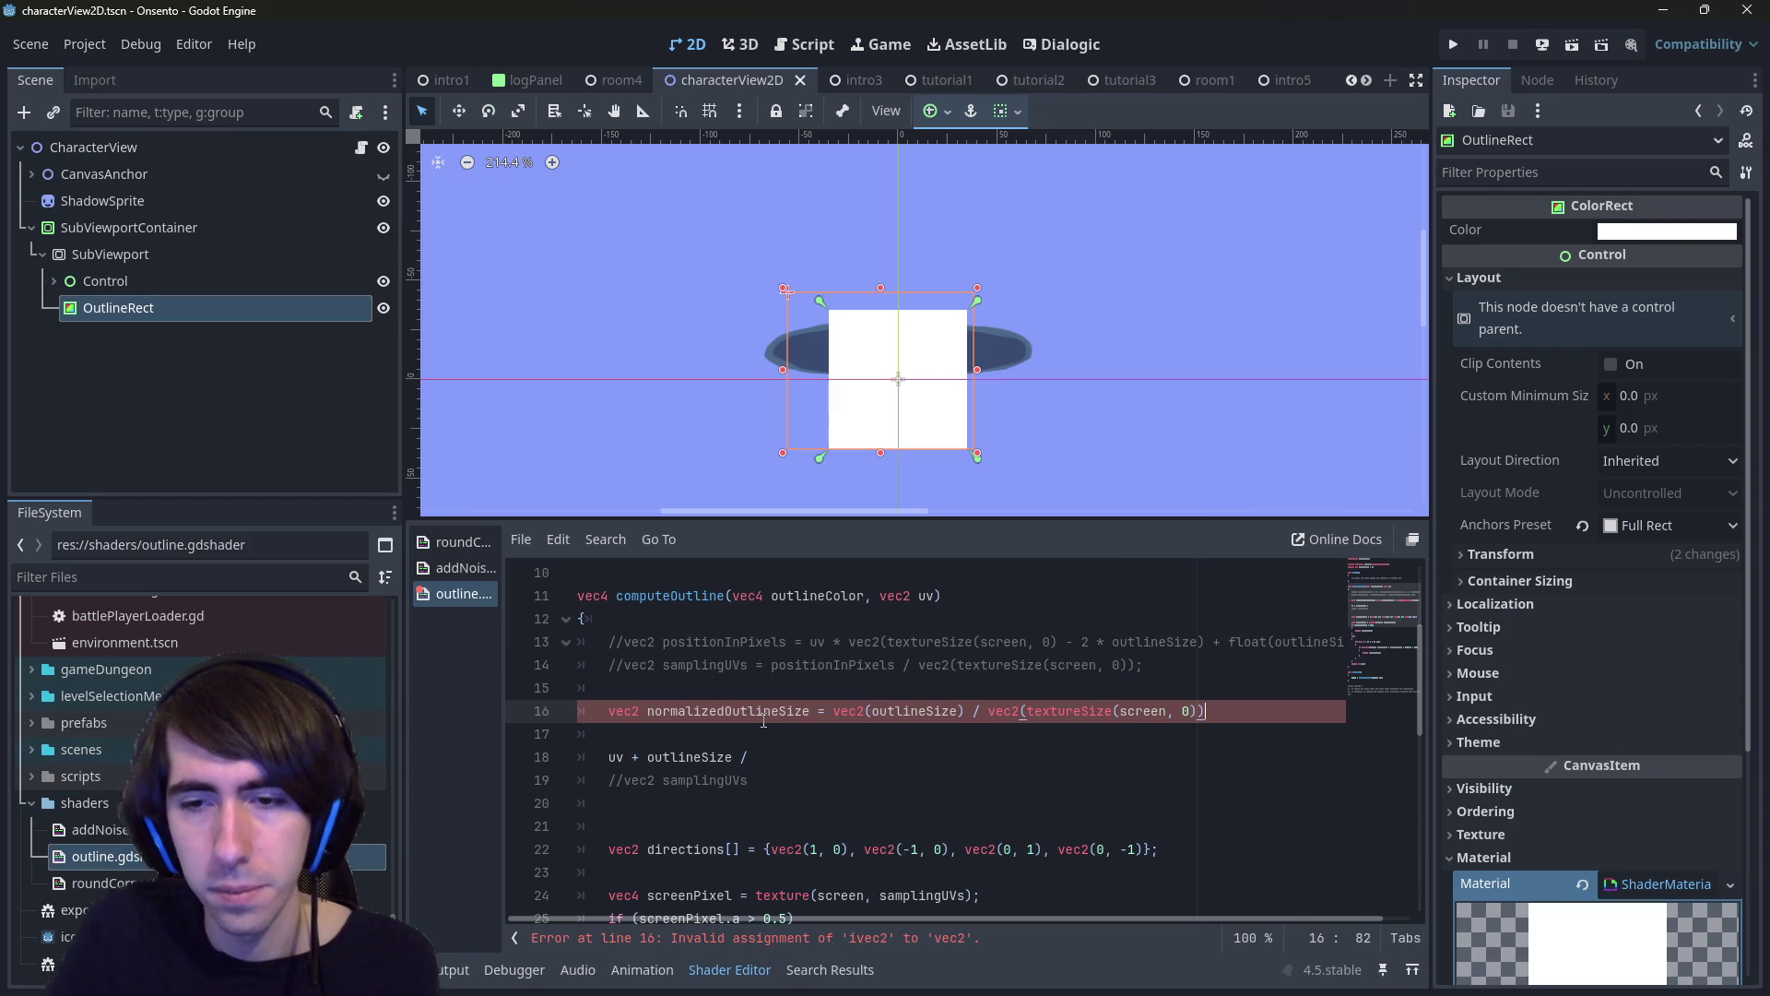
pyautogui.hotkey('ctrl', 's')
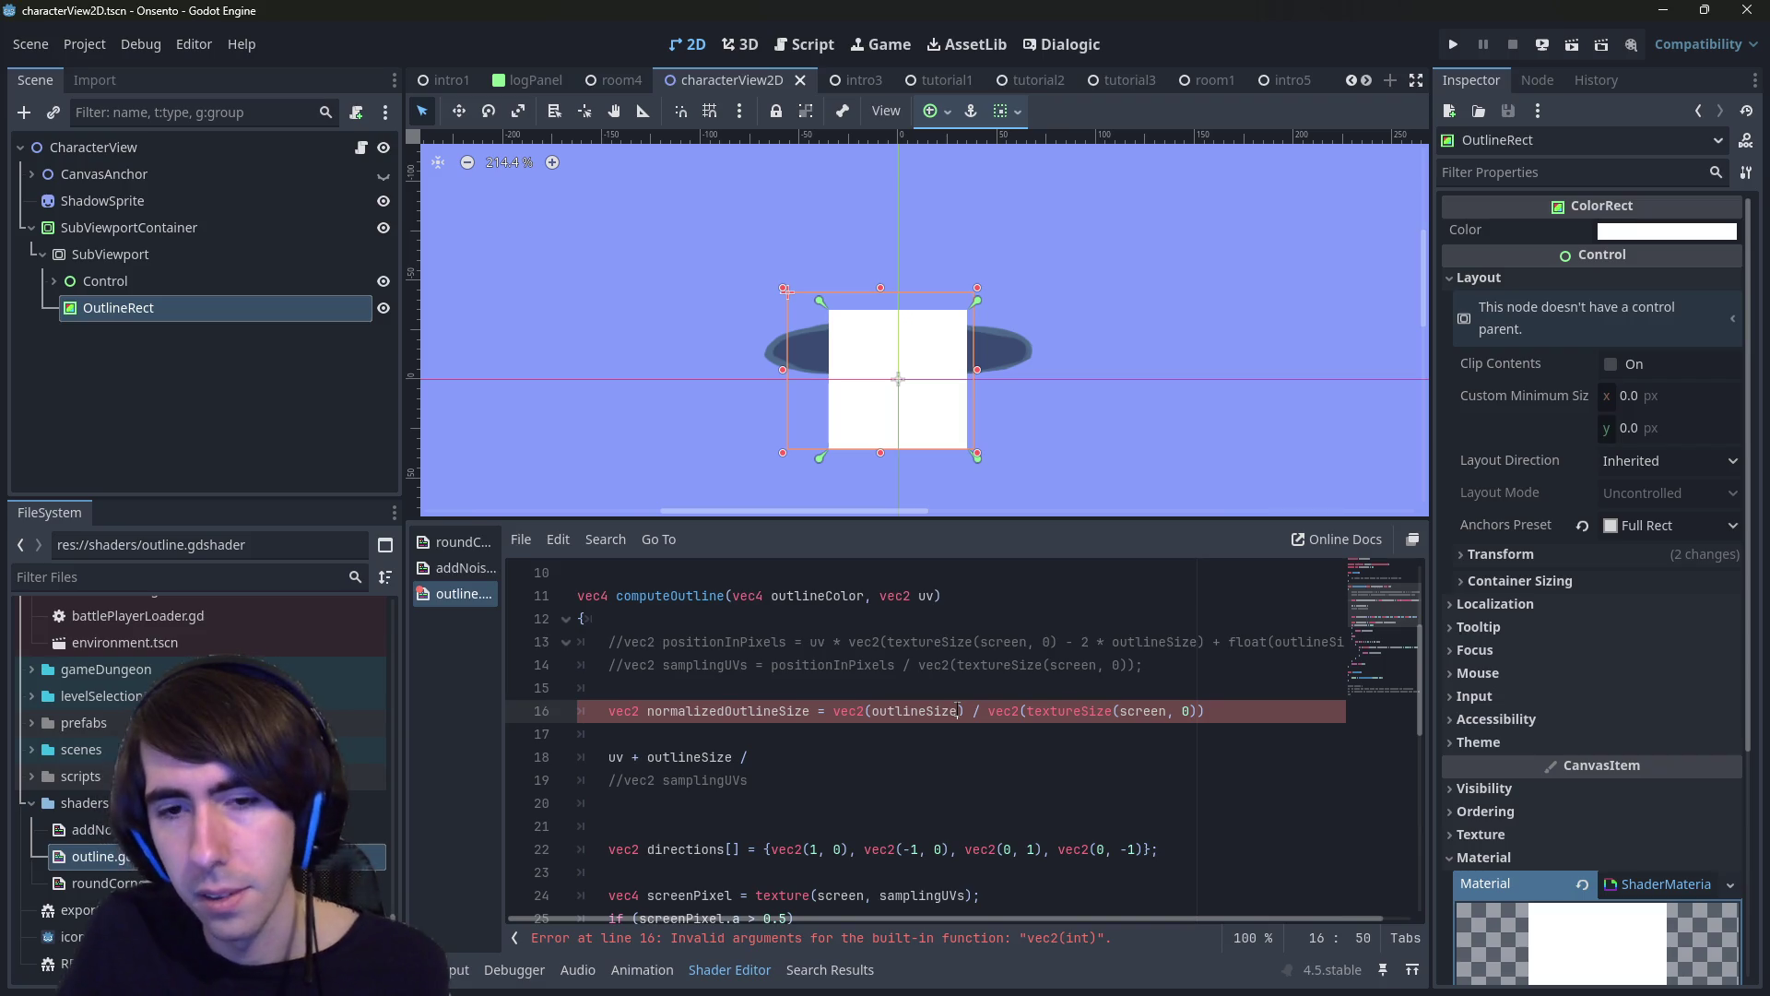
pyautogui.write(',')
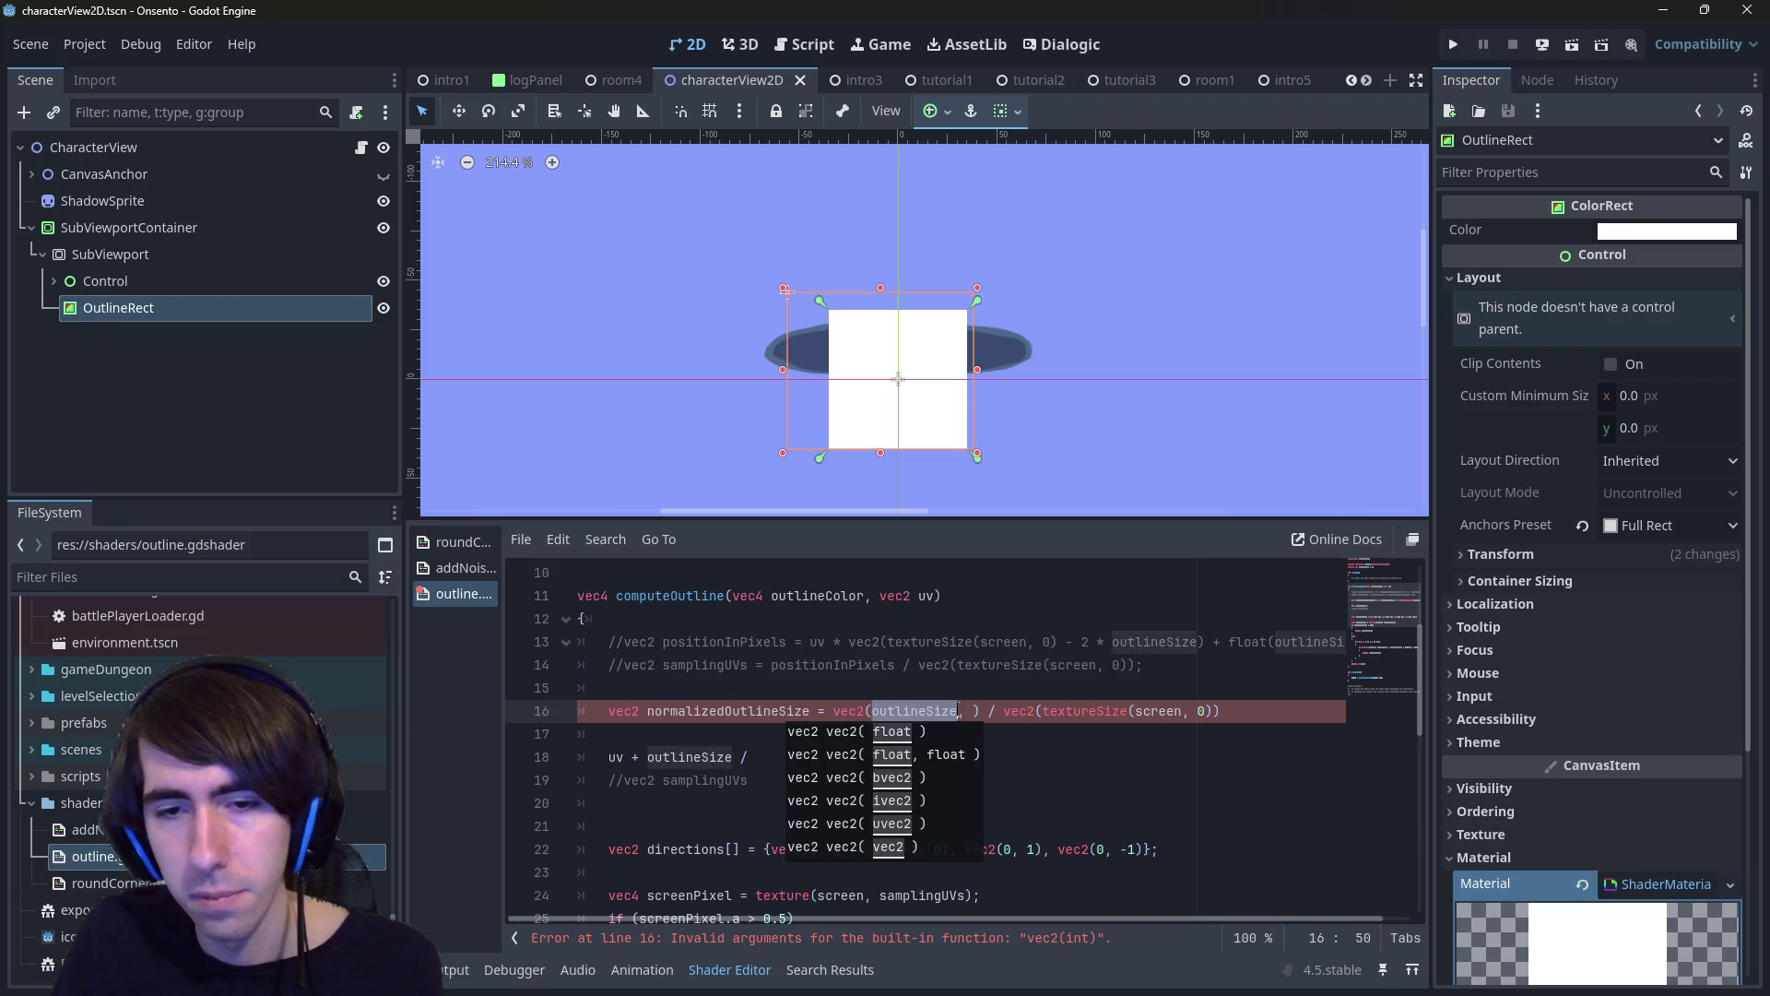
pyautogui.press('BackSpace')
pyautogui.press('BackSpace')
pyautogui.hotkey('ctrl', 's')
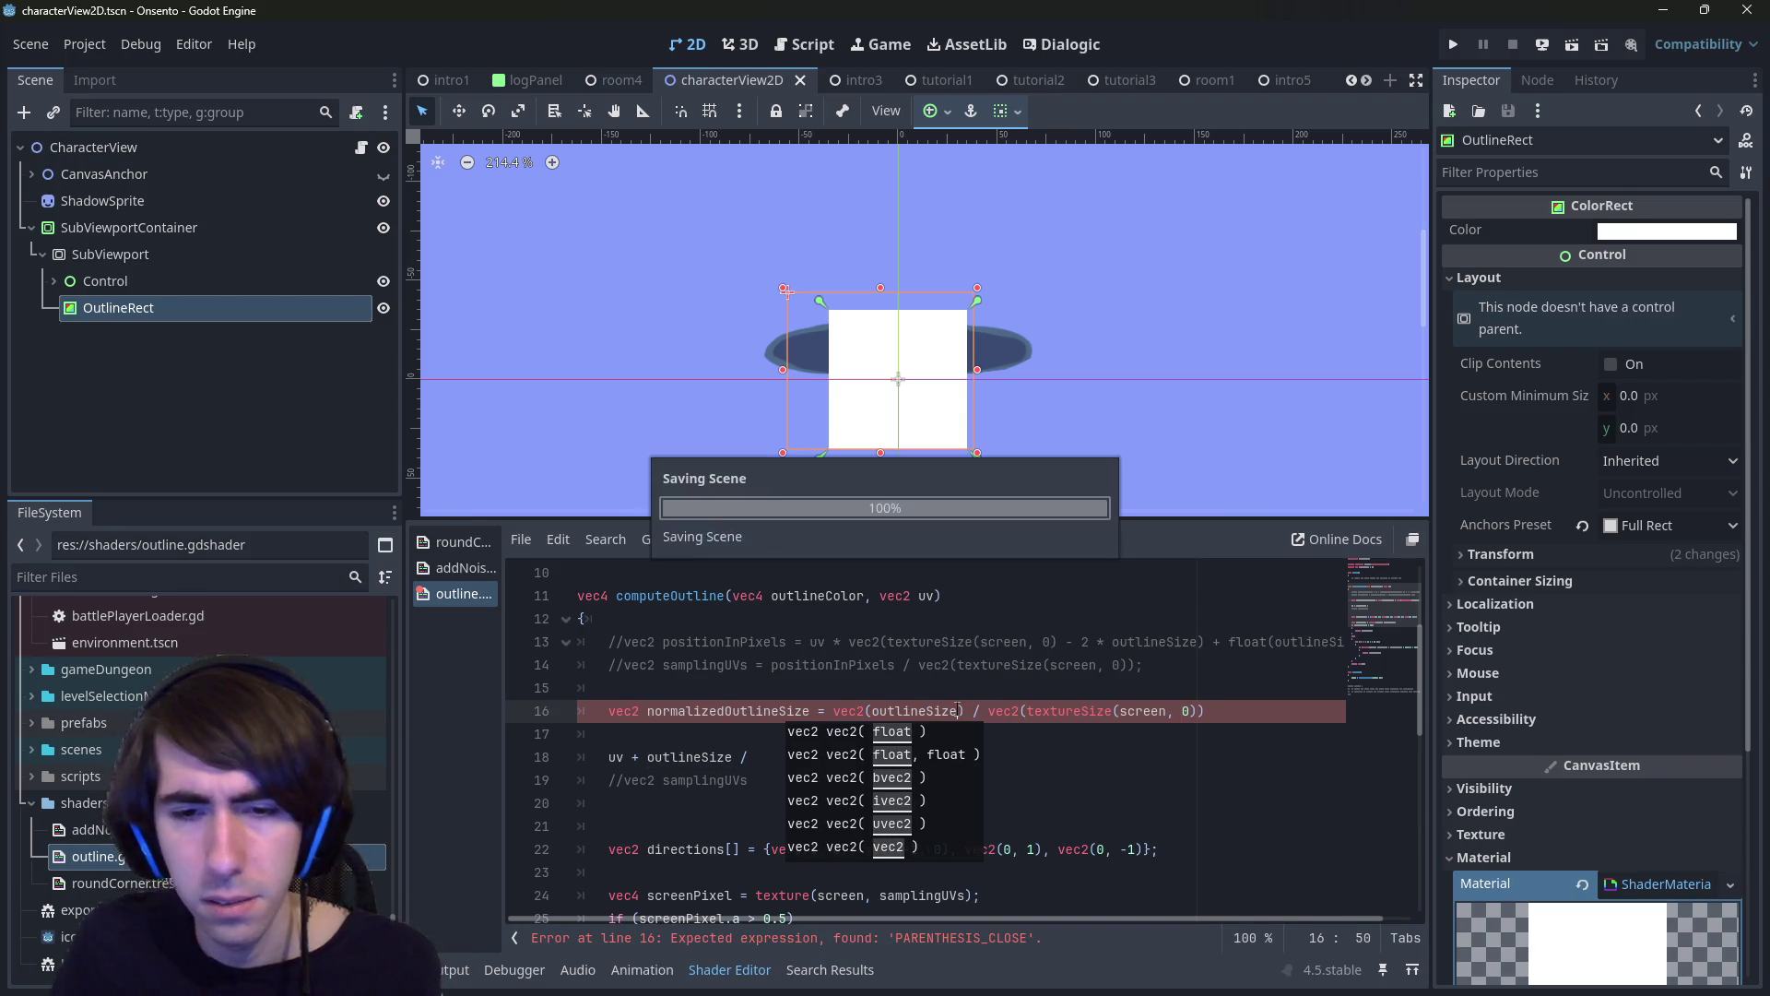
# Step: Cast outlineSize to float, giving vec2(float(outlineSize)) / vec2(textureSize(screen, 0)), and save
pyautogui.click(929, 938)
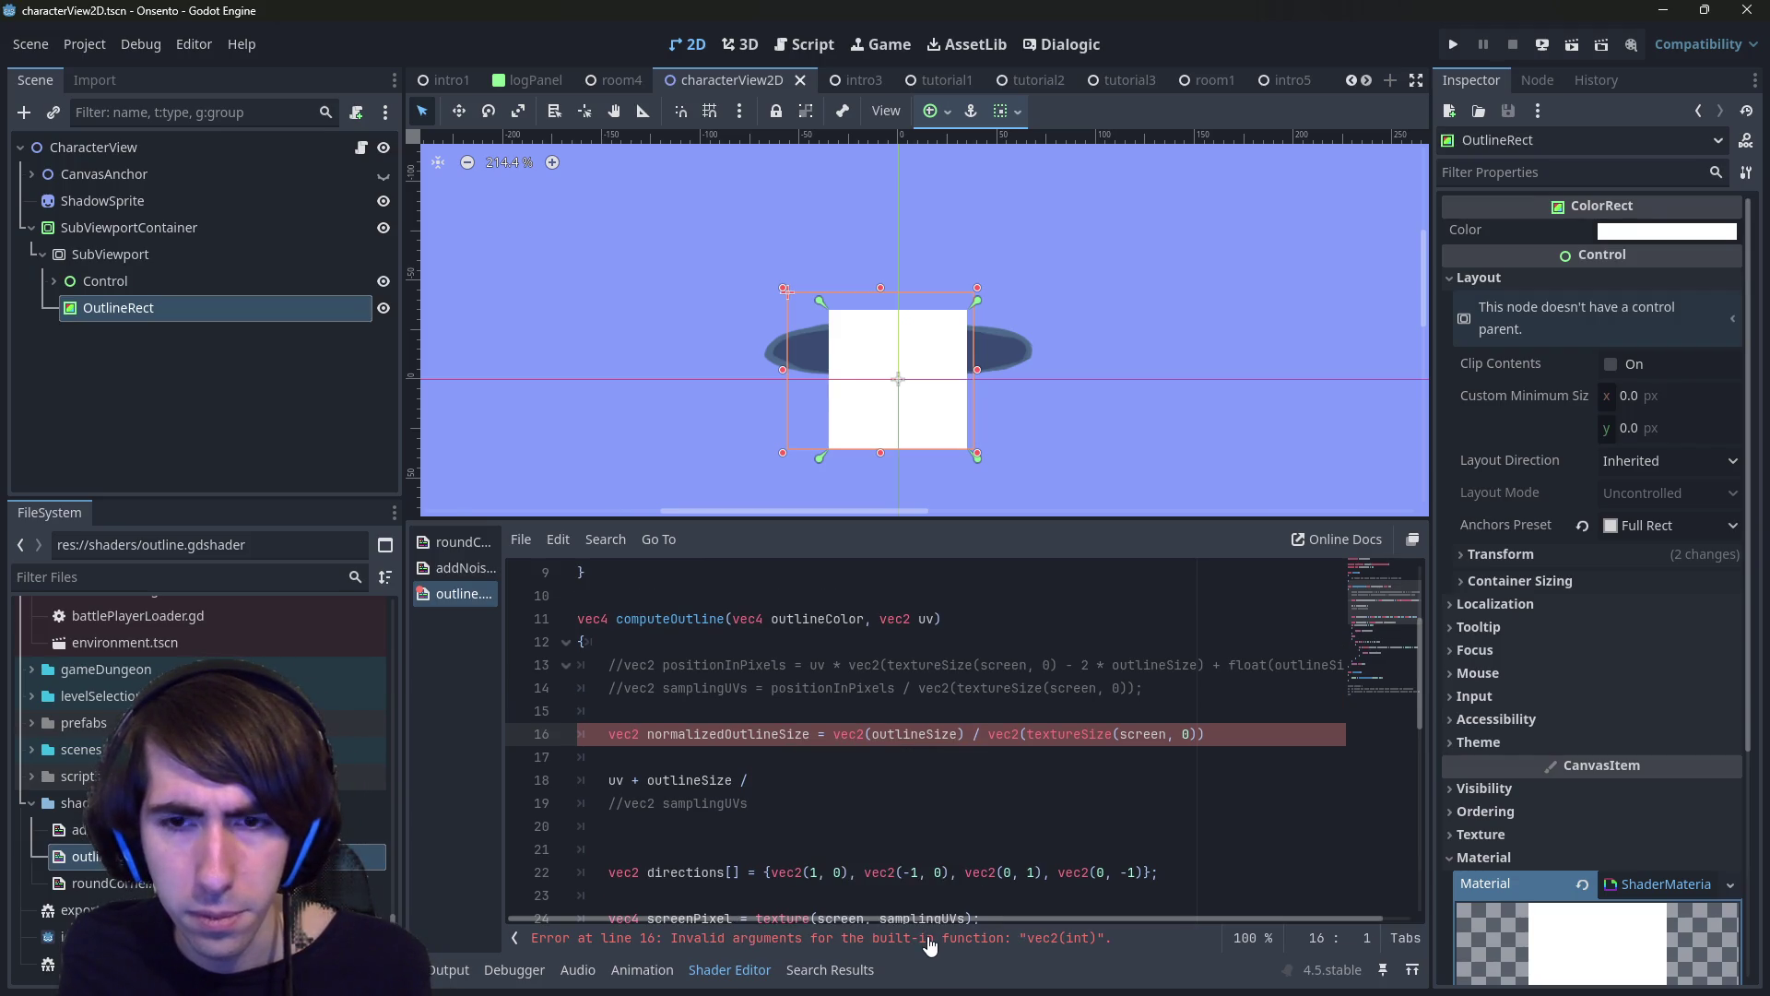
pyautogui.doubleClick(910, 735)
pyautogui.press('Left')
pyautogui.write('float(')
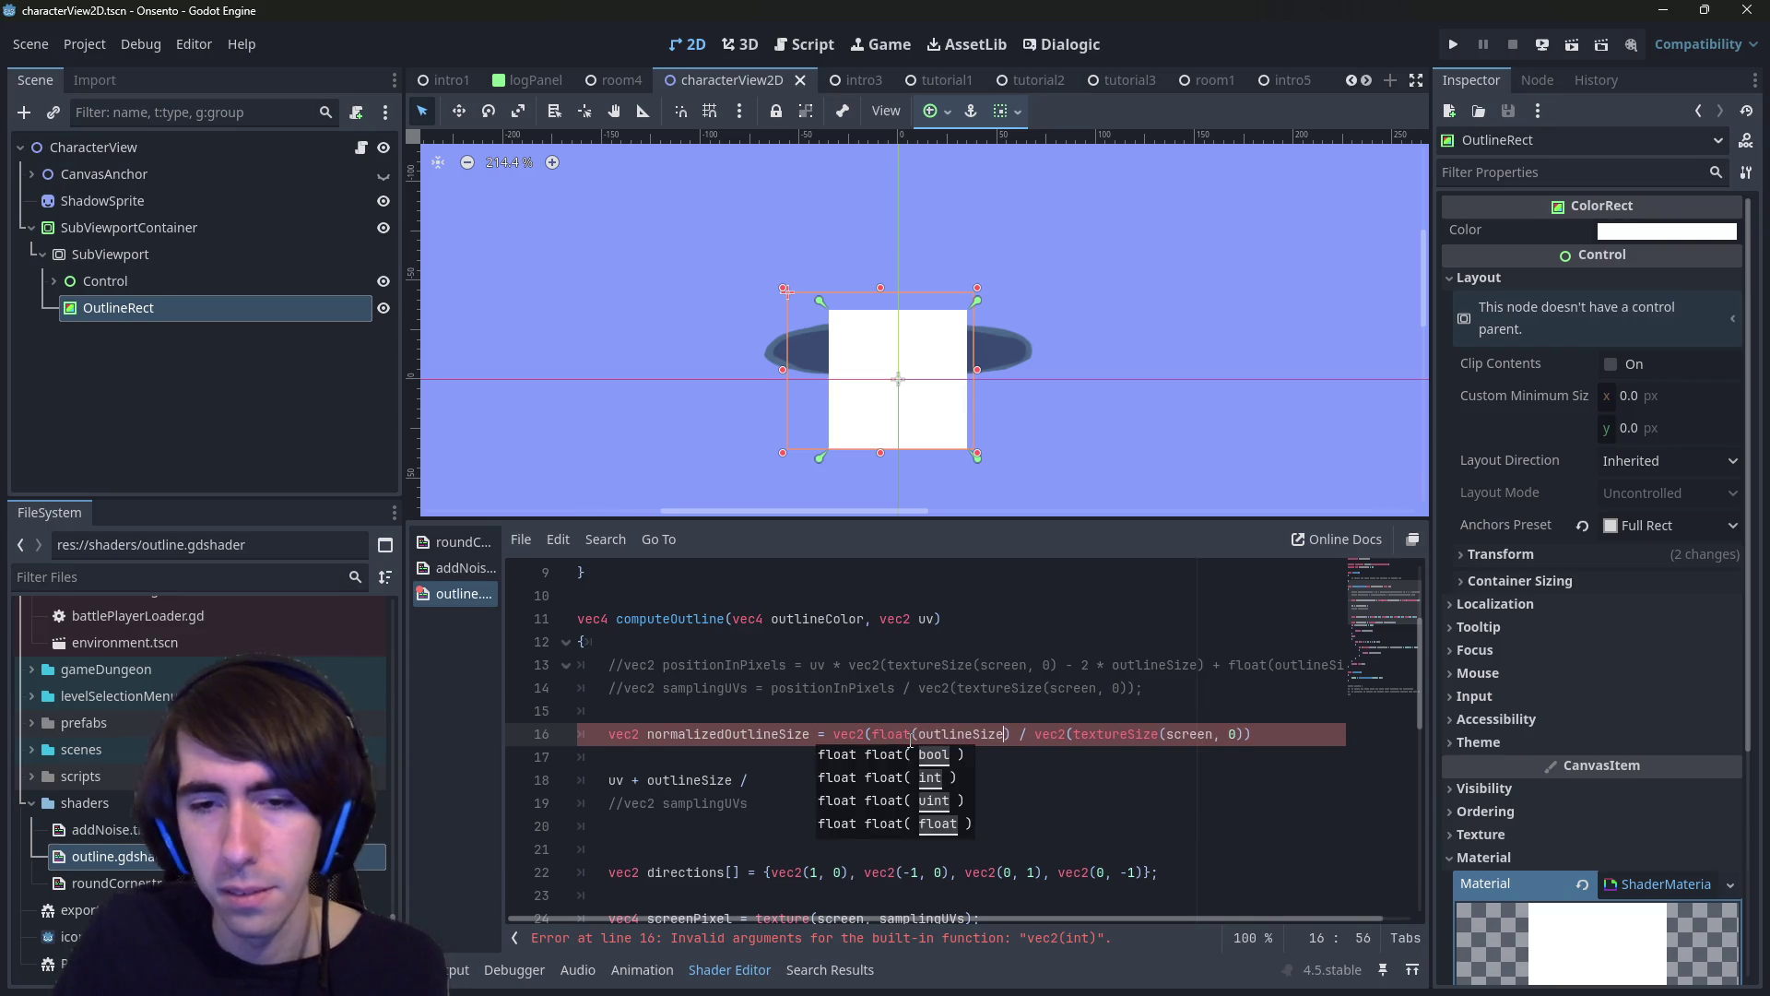
pyautogui.hotkey('ctrl', 'Right')
pyautogui.press('Right')
pyautogui.write(')')
pyautogui.hotkey('ctrl', 's')
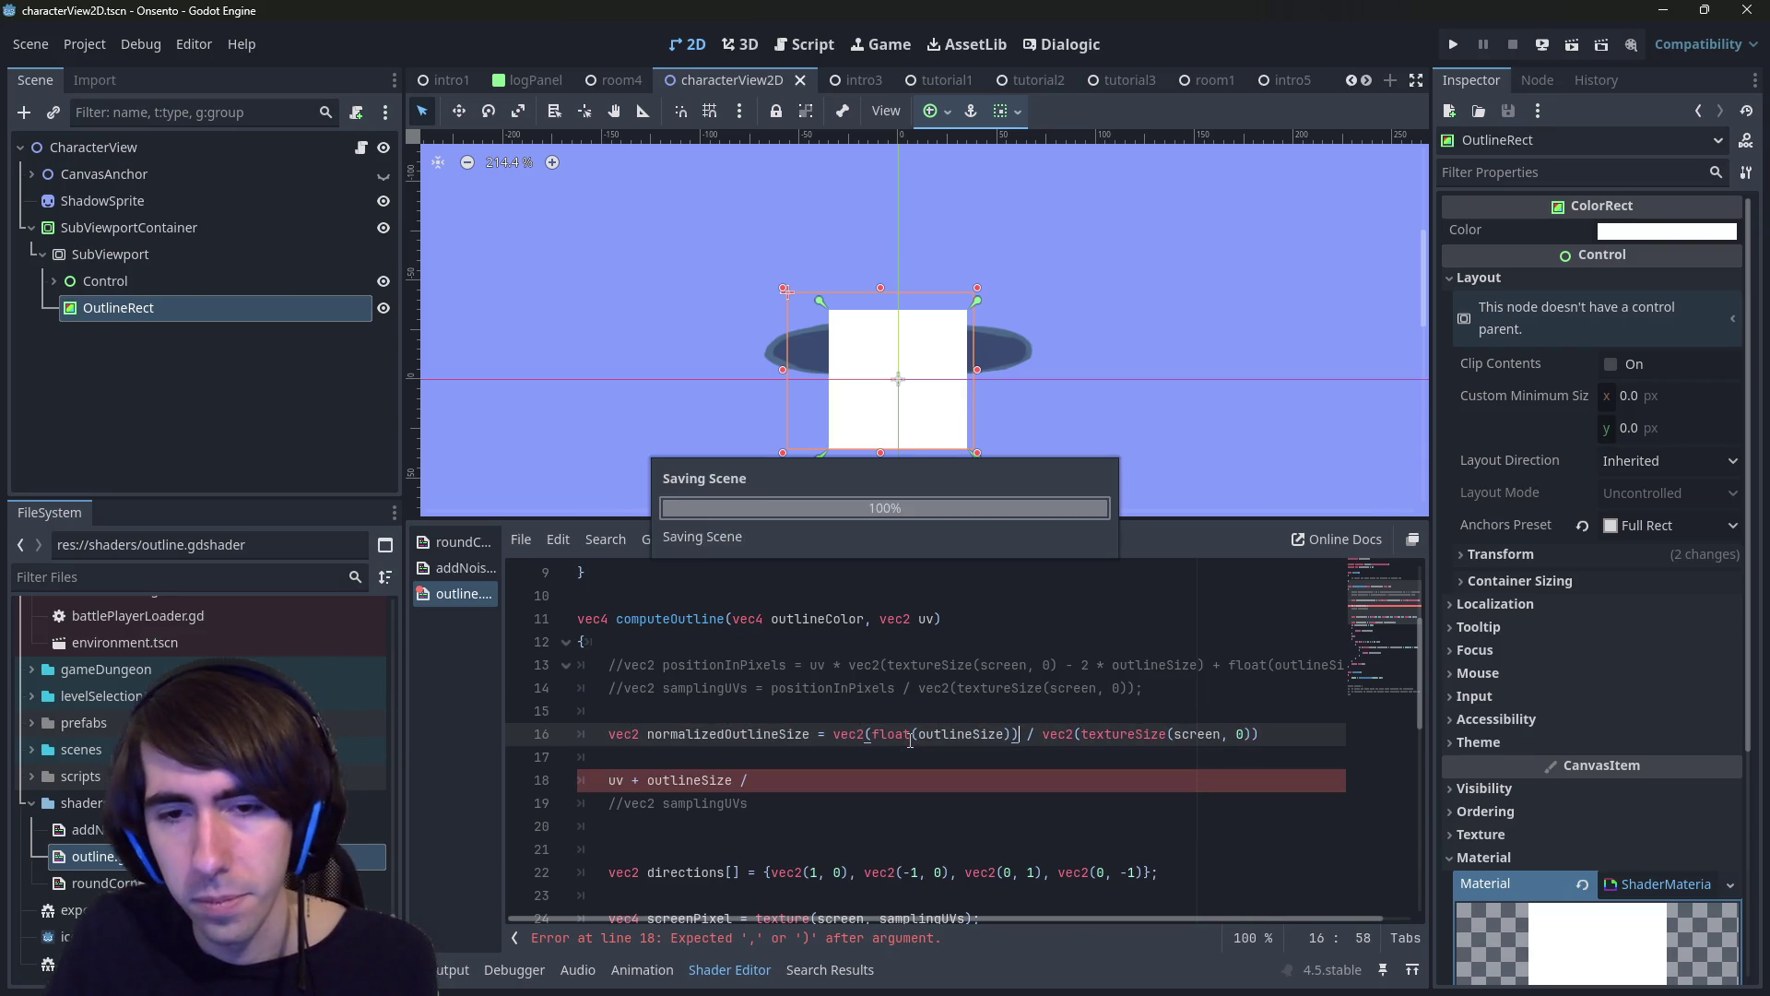
# Step: Rewrite line 18 as uv * (vec2(1.0) - 2.0 * normalizedOutlineSize) + normalizedOutlineSize
pyautogui.doubleClick(715, 734)
pyautogui.hotkey('ctrl', 'c')
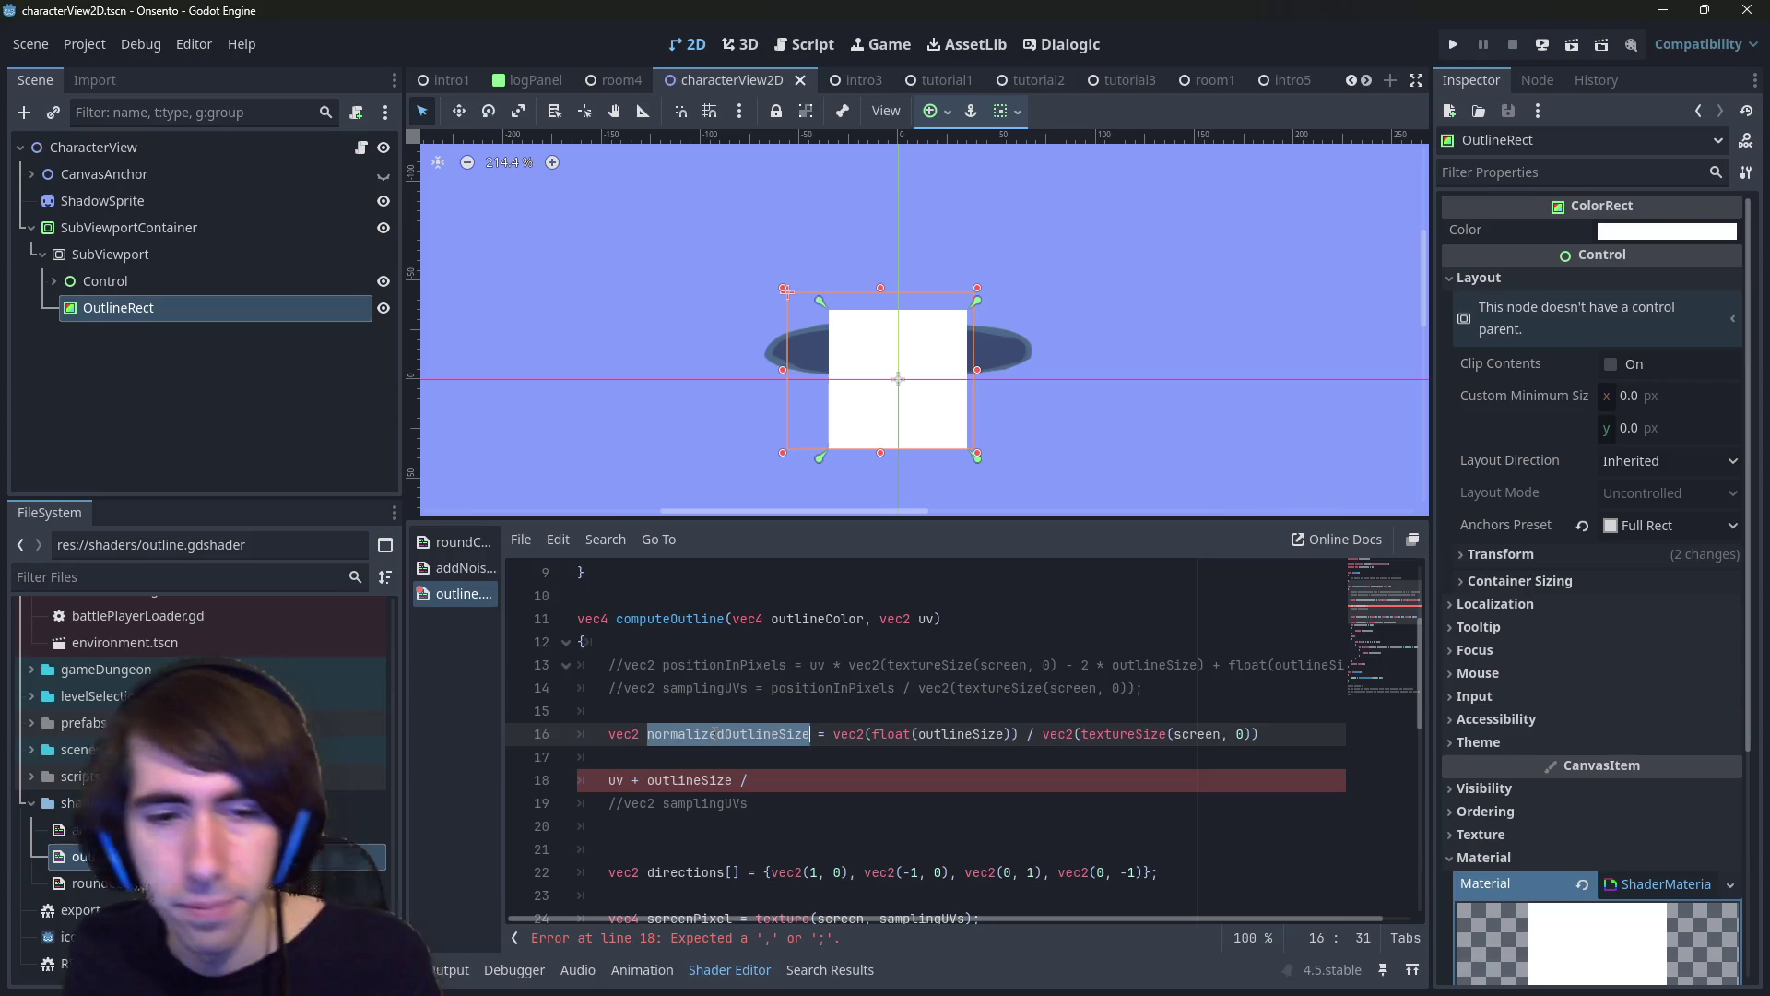
pyautogui.scroll(-1, 714, 734)
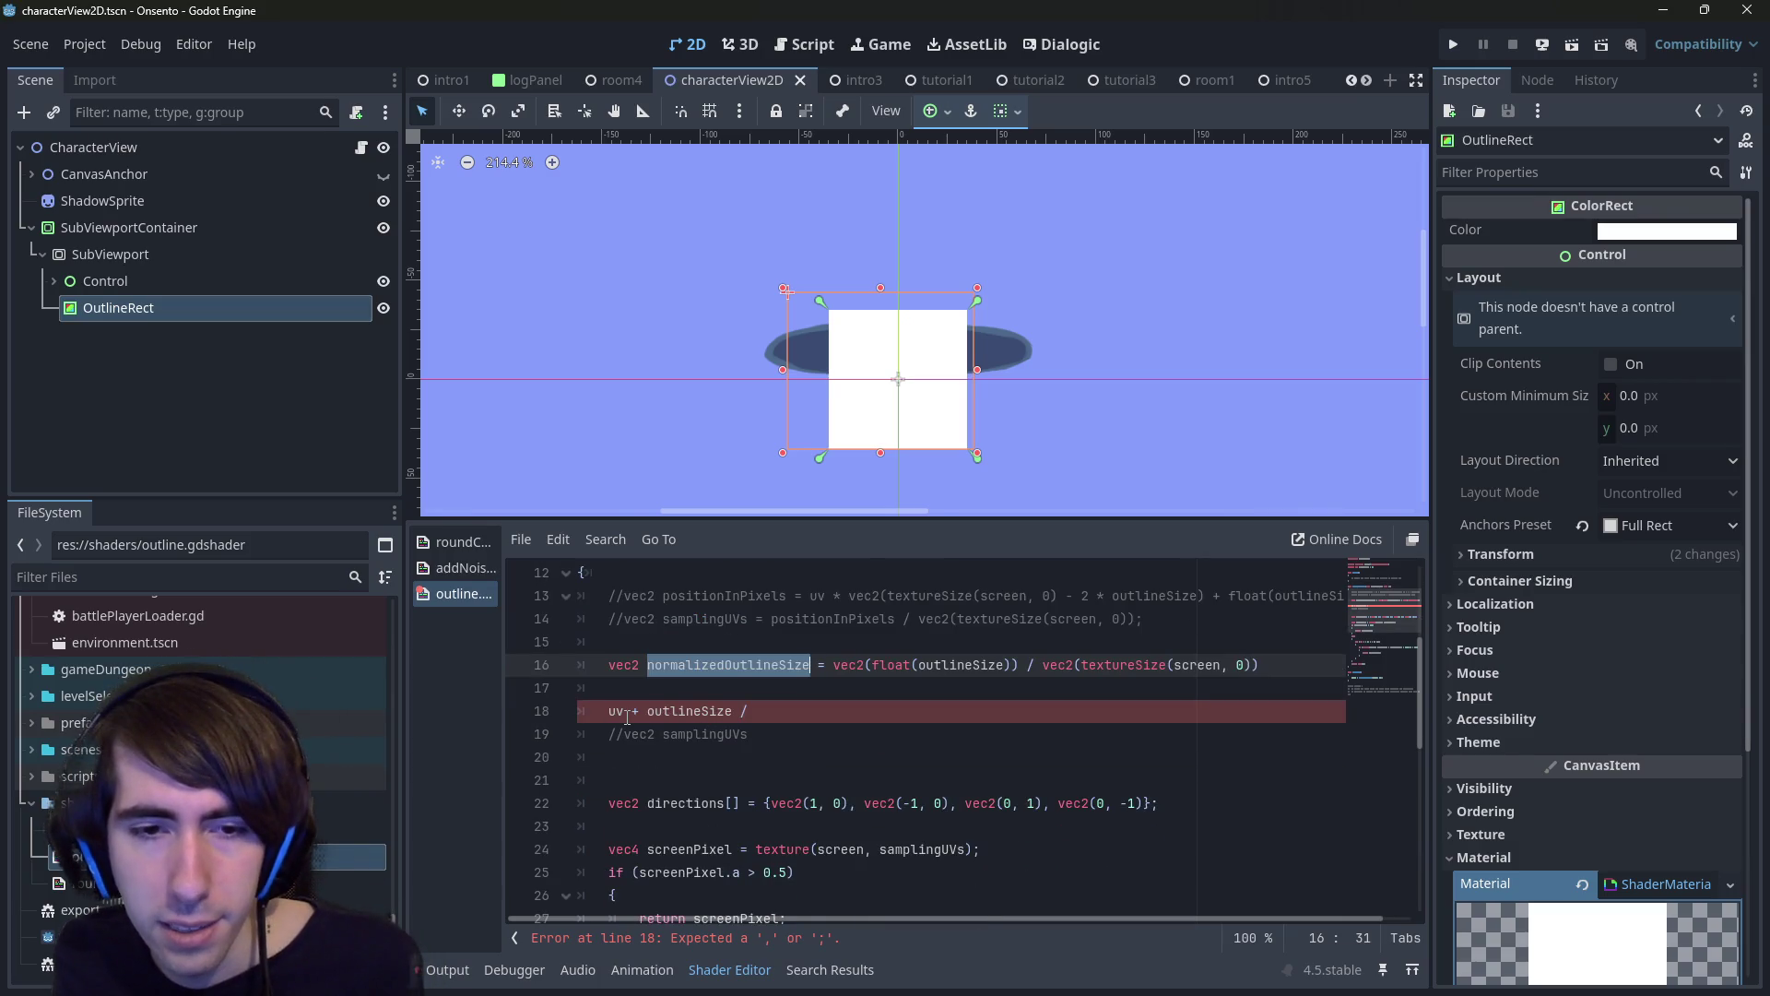
pyautogui.moveTo(748, 711); pyautogui.dragTo(649, 718)
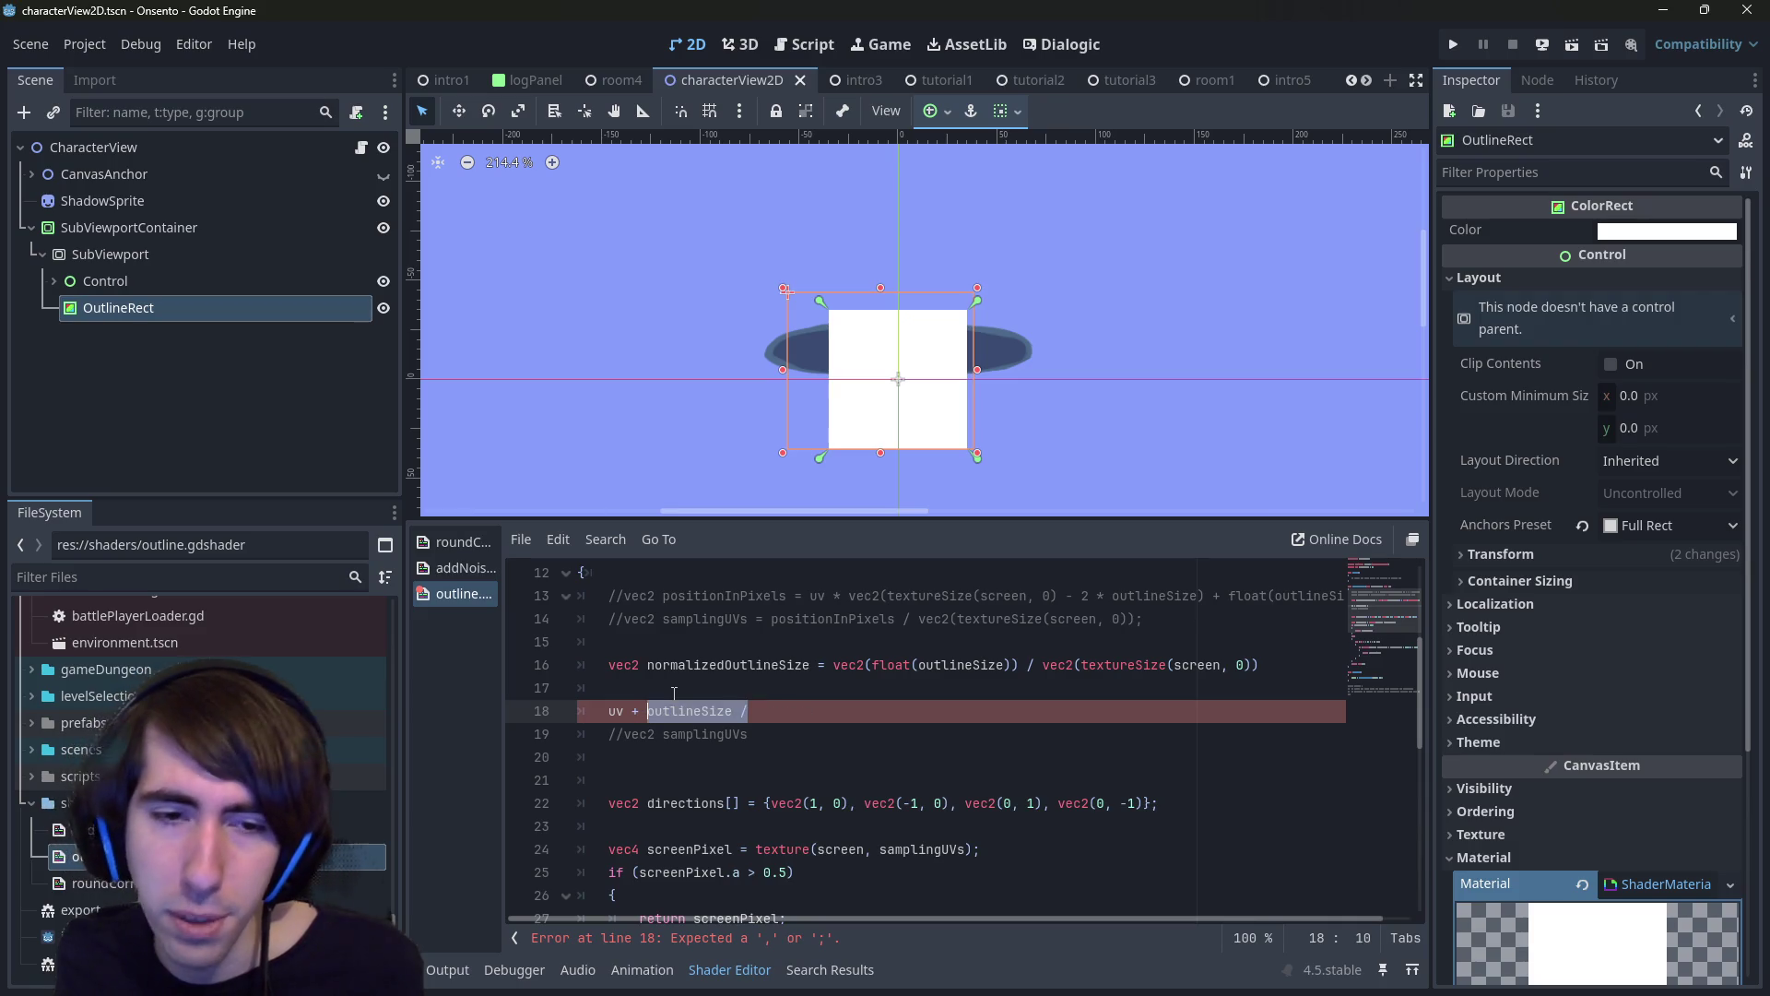
pyautogui.press('BackSpace')
pyautogui.press('BackSpace')
pyautogui.press('BackSpace')
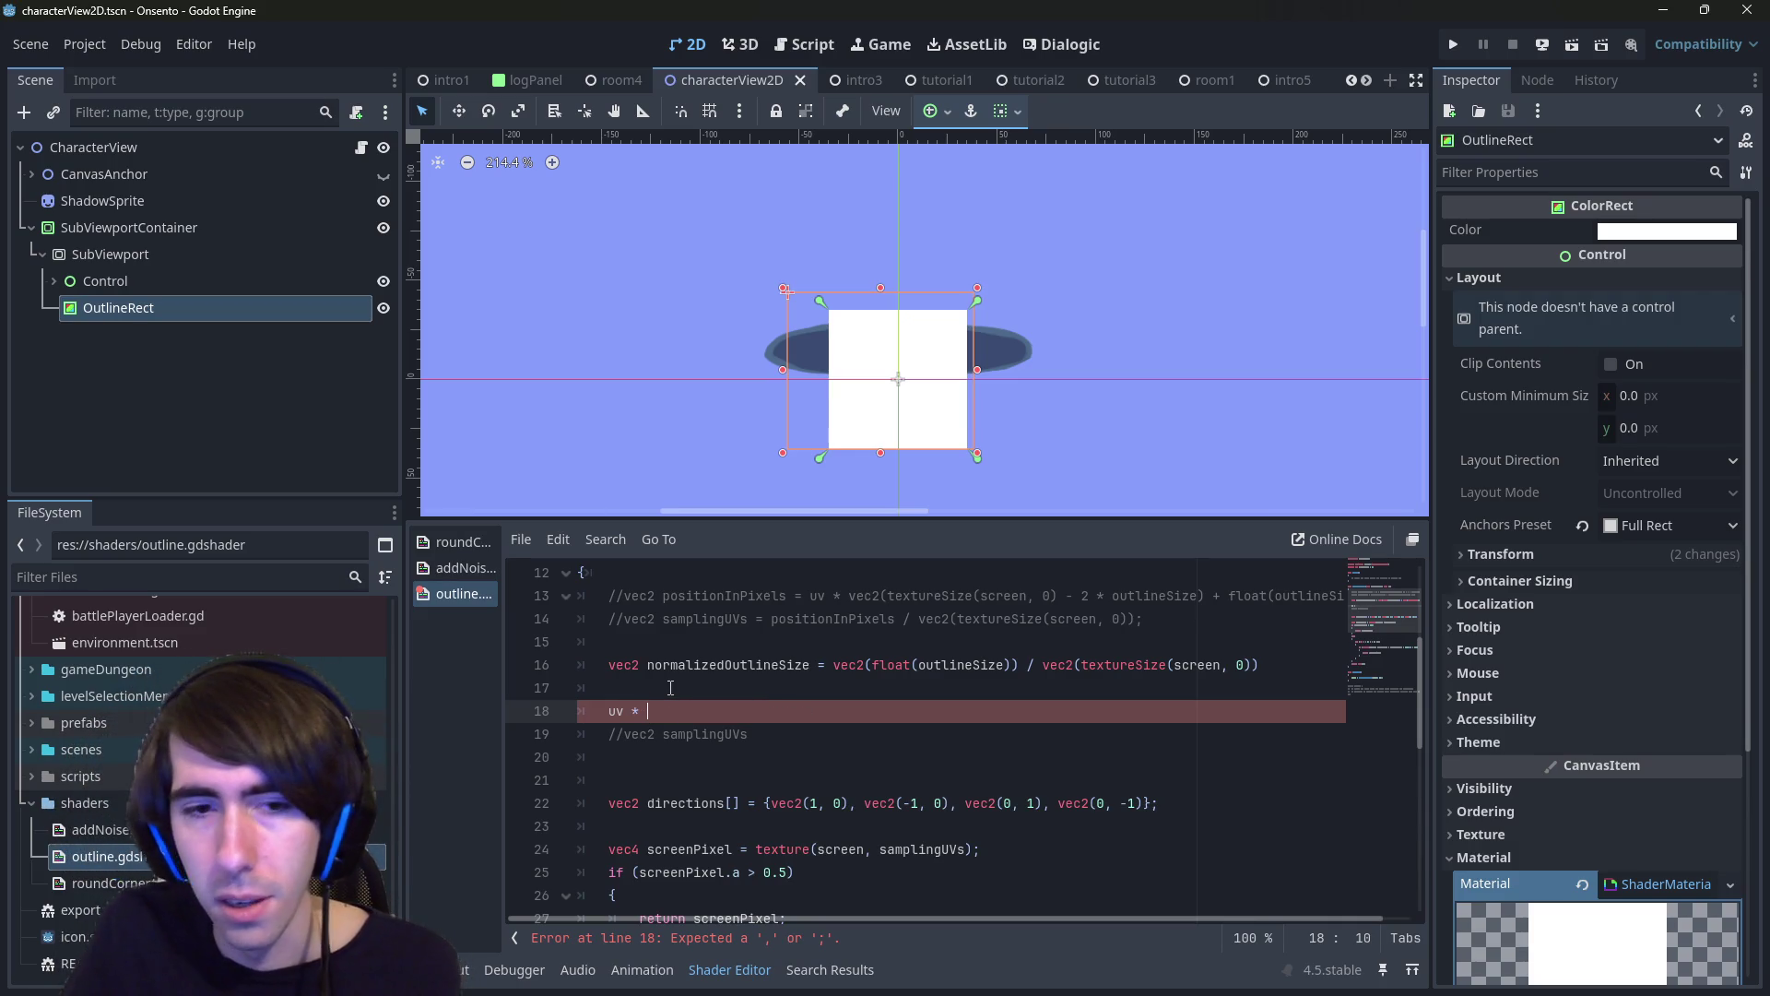
pyautogui.write('(1.0 -')
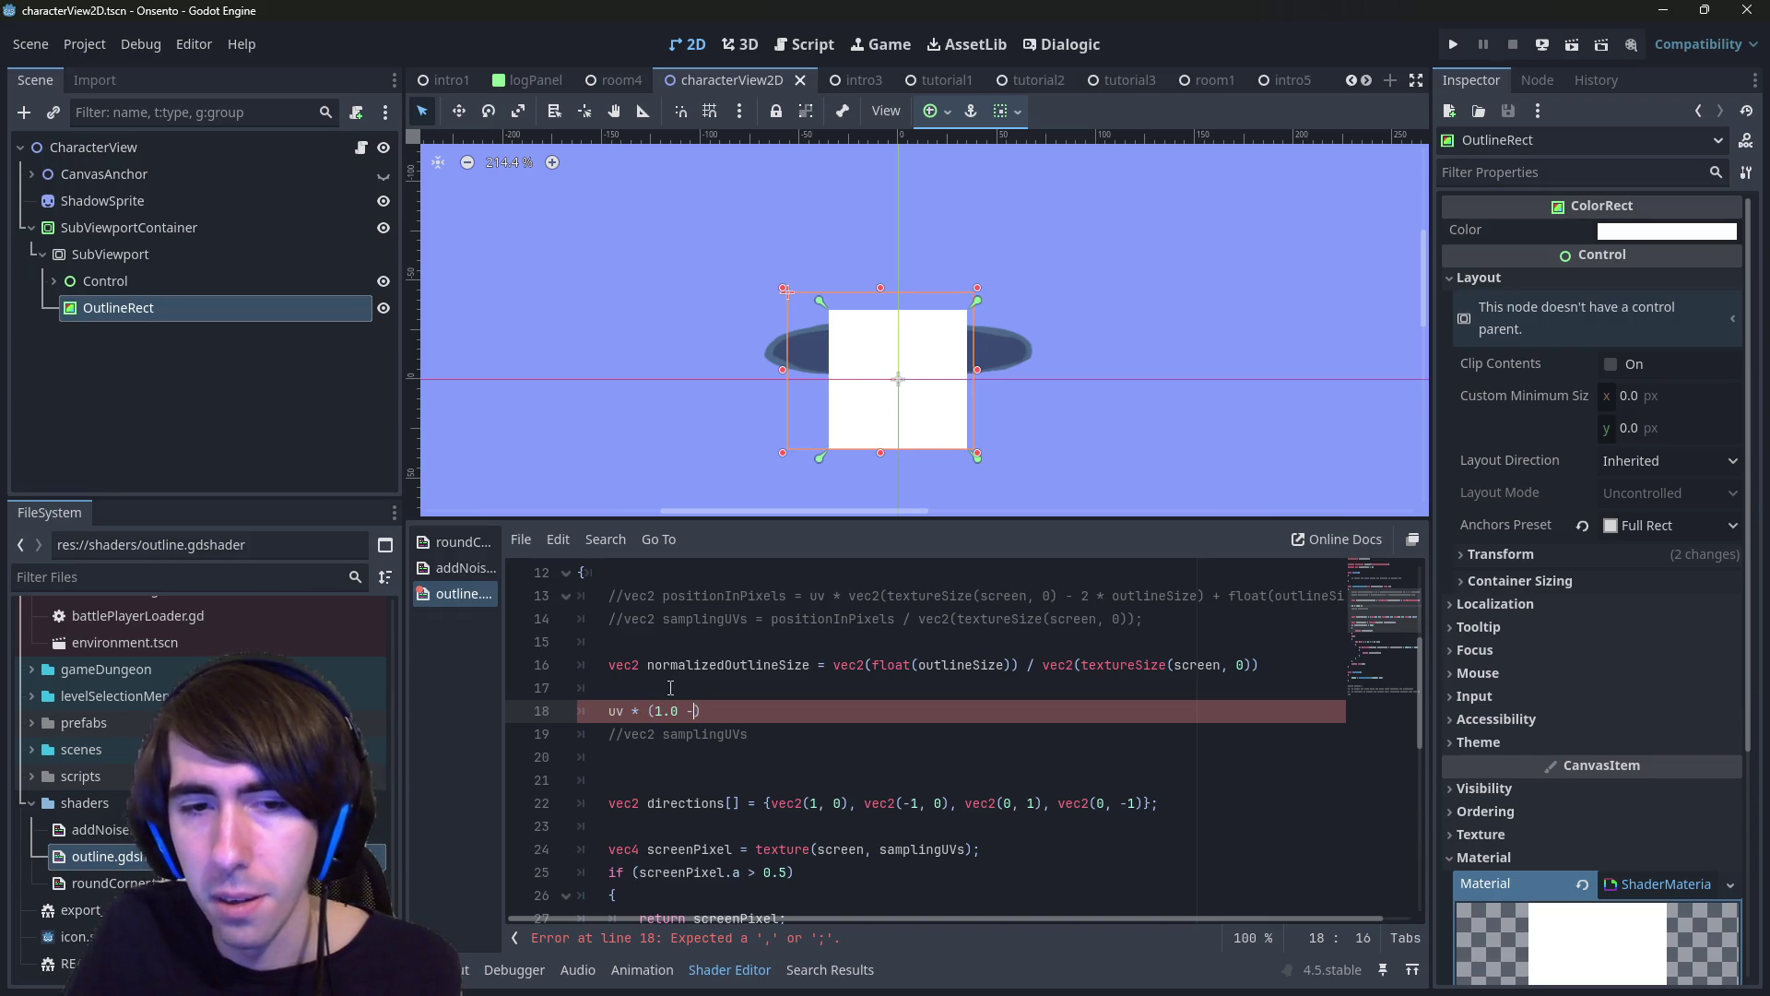
pyautogui.hotkey('ctrl', 'v')
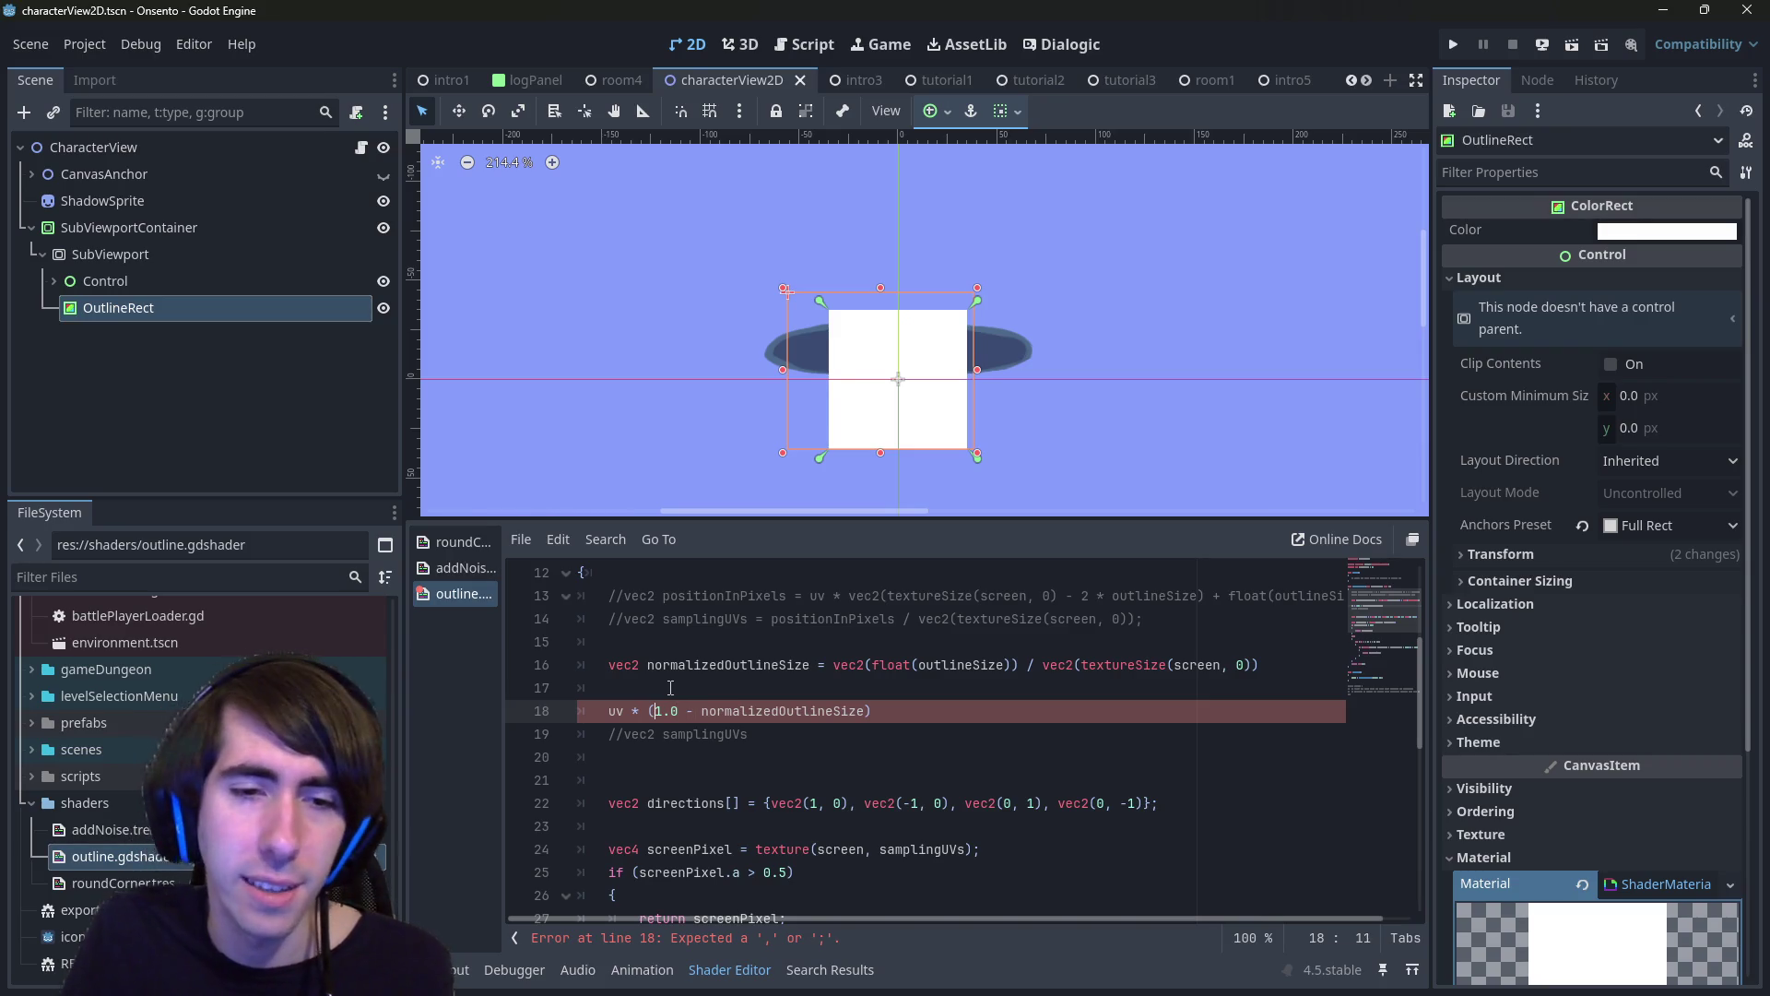
pyautogui.write('vec2(')
pyautogui.press('Right')
pyautogui.write(')')
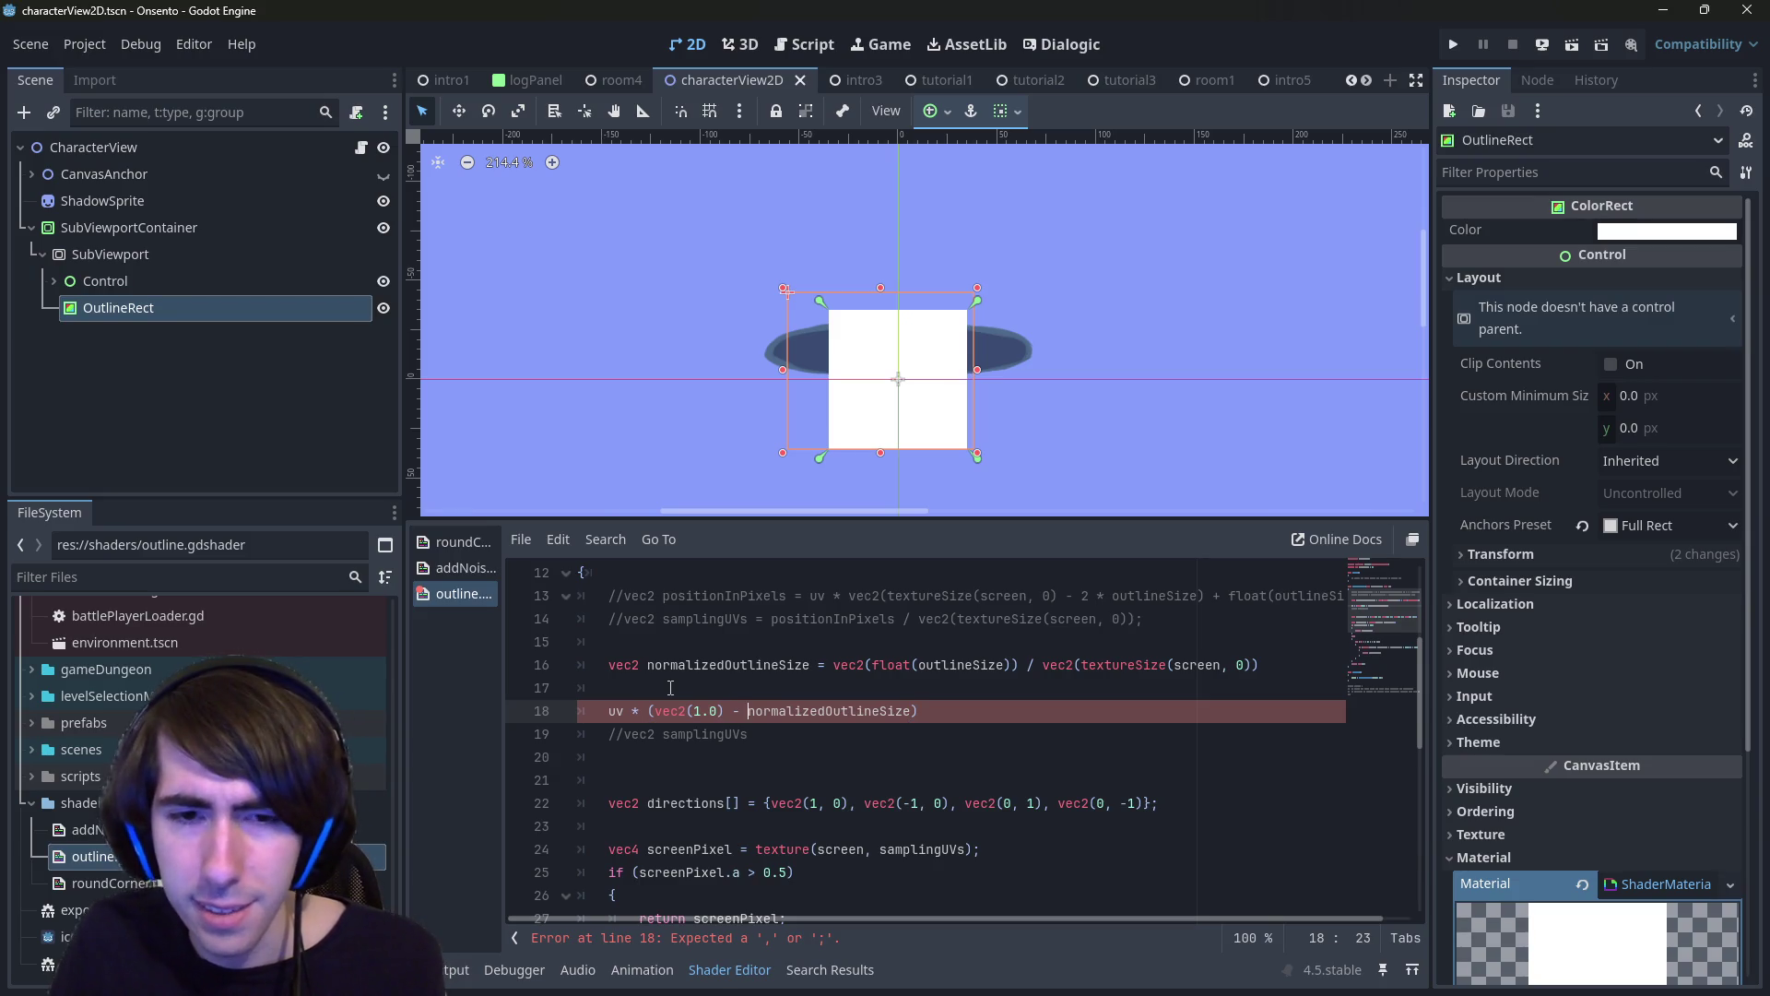
pyautogui.write('2 * ')
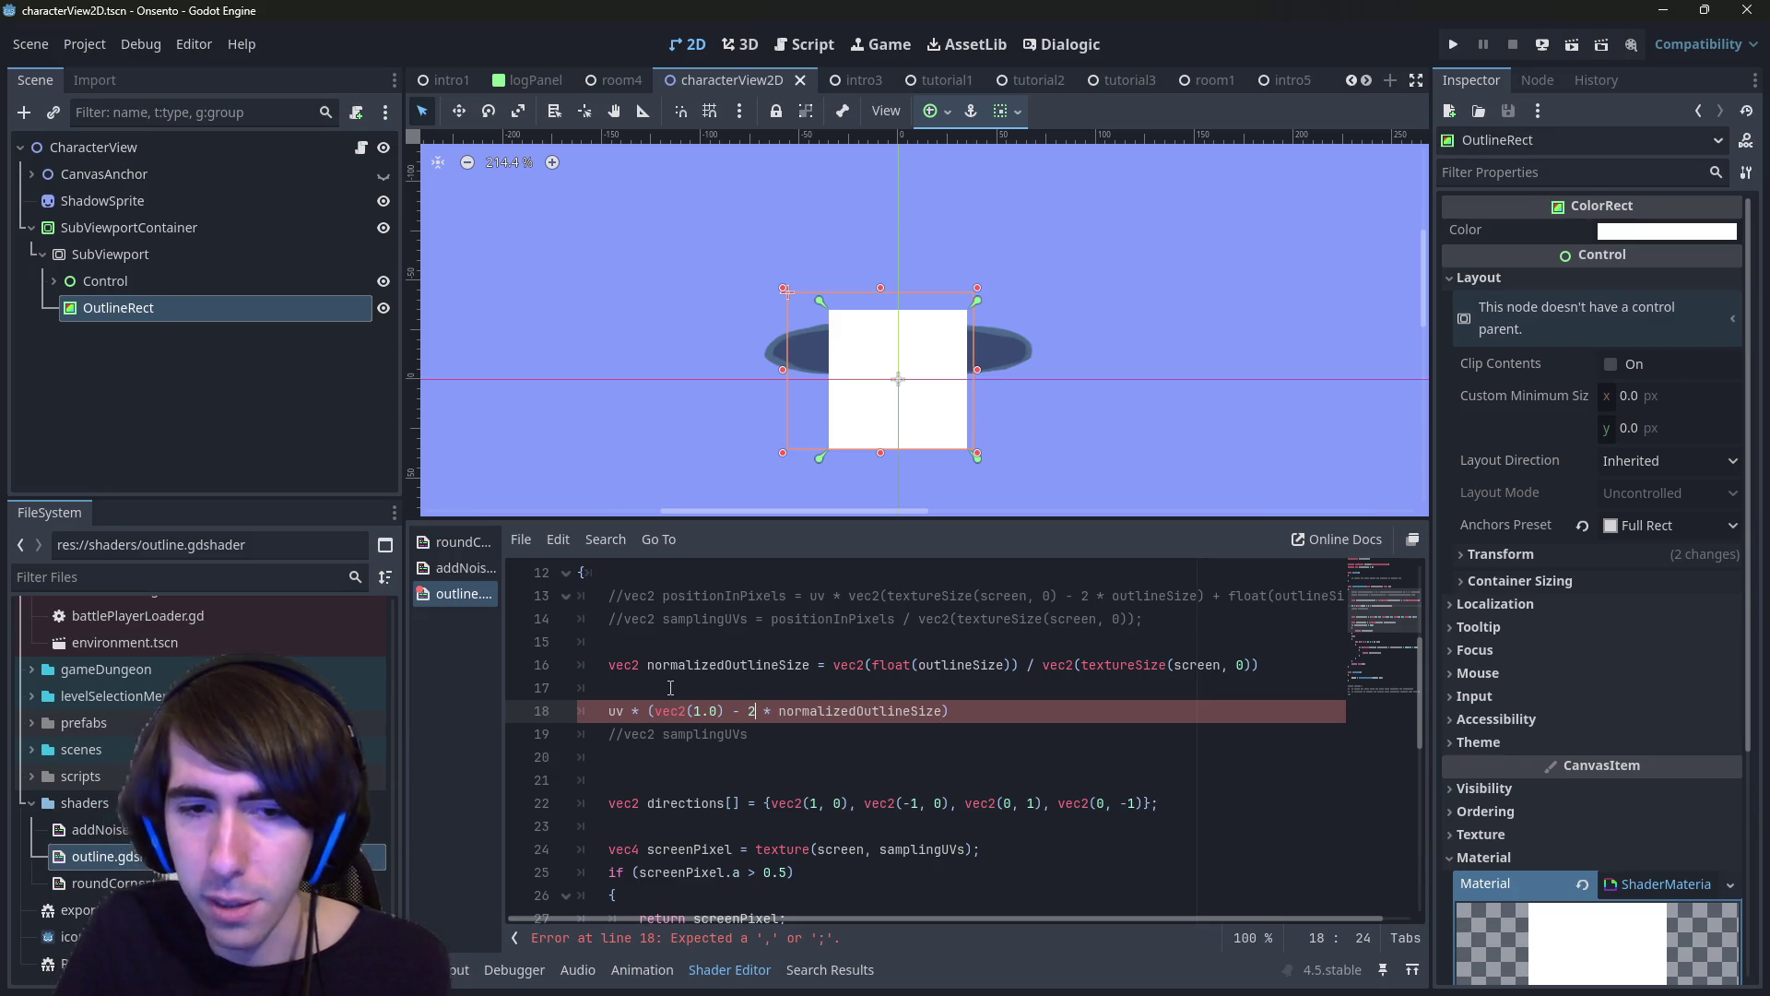
pyautogui.write('.0')
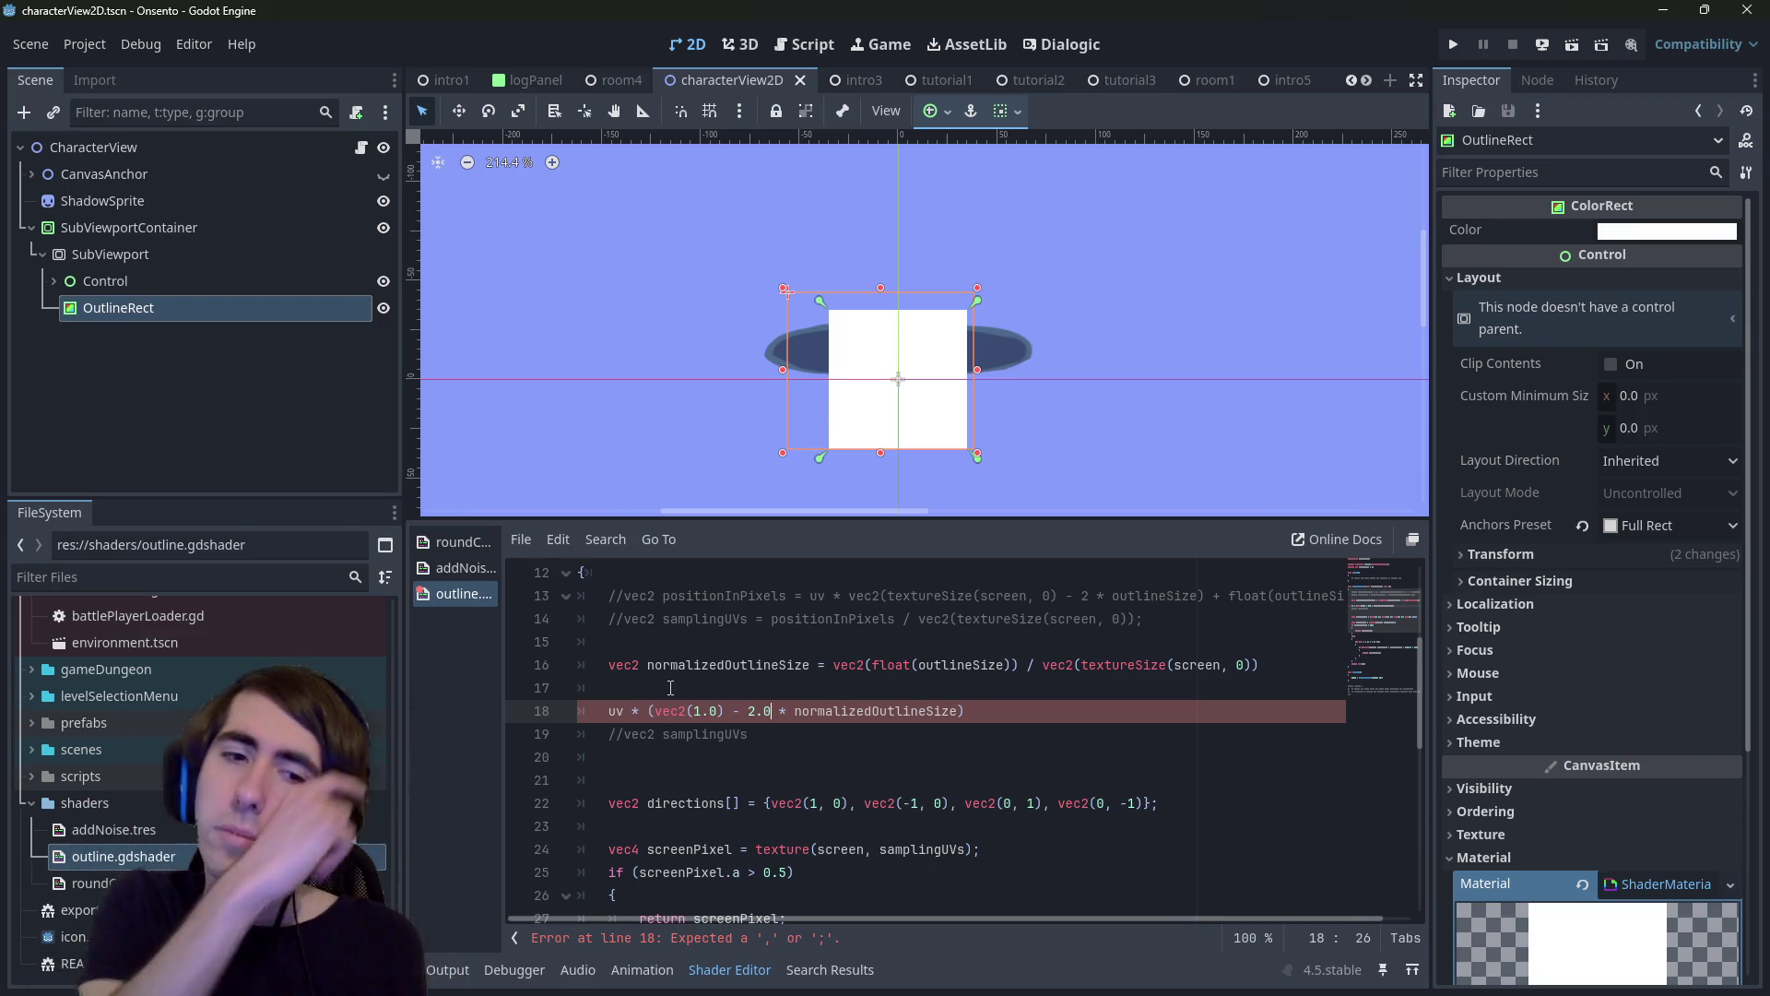
pyautogui.click(1012, 717)
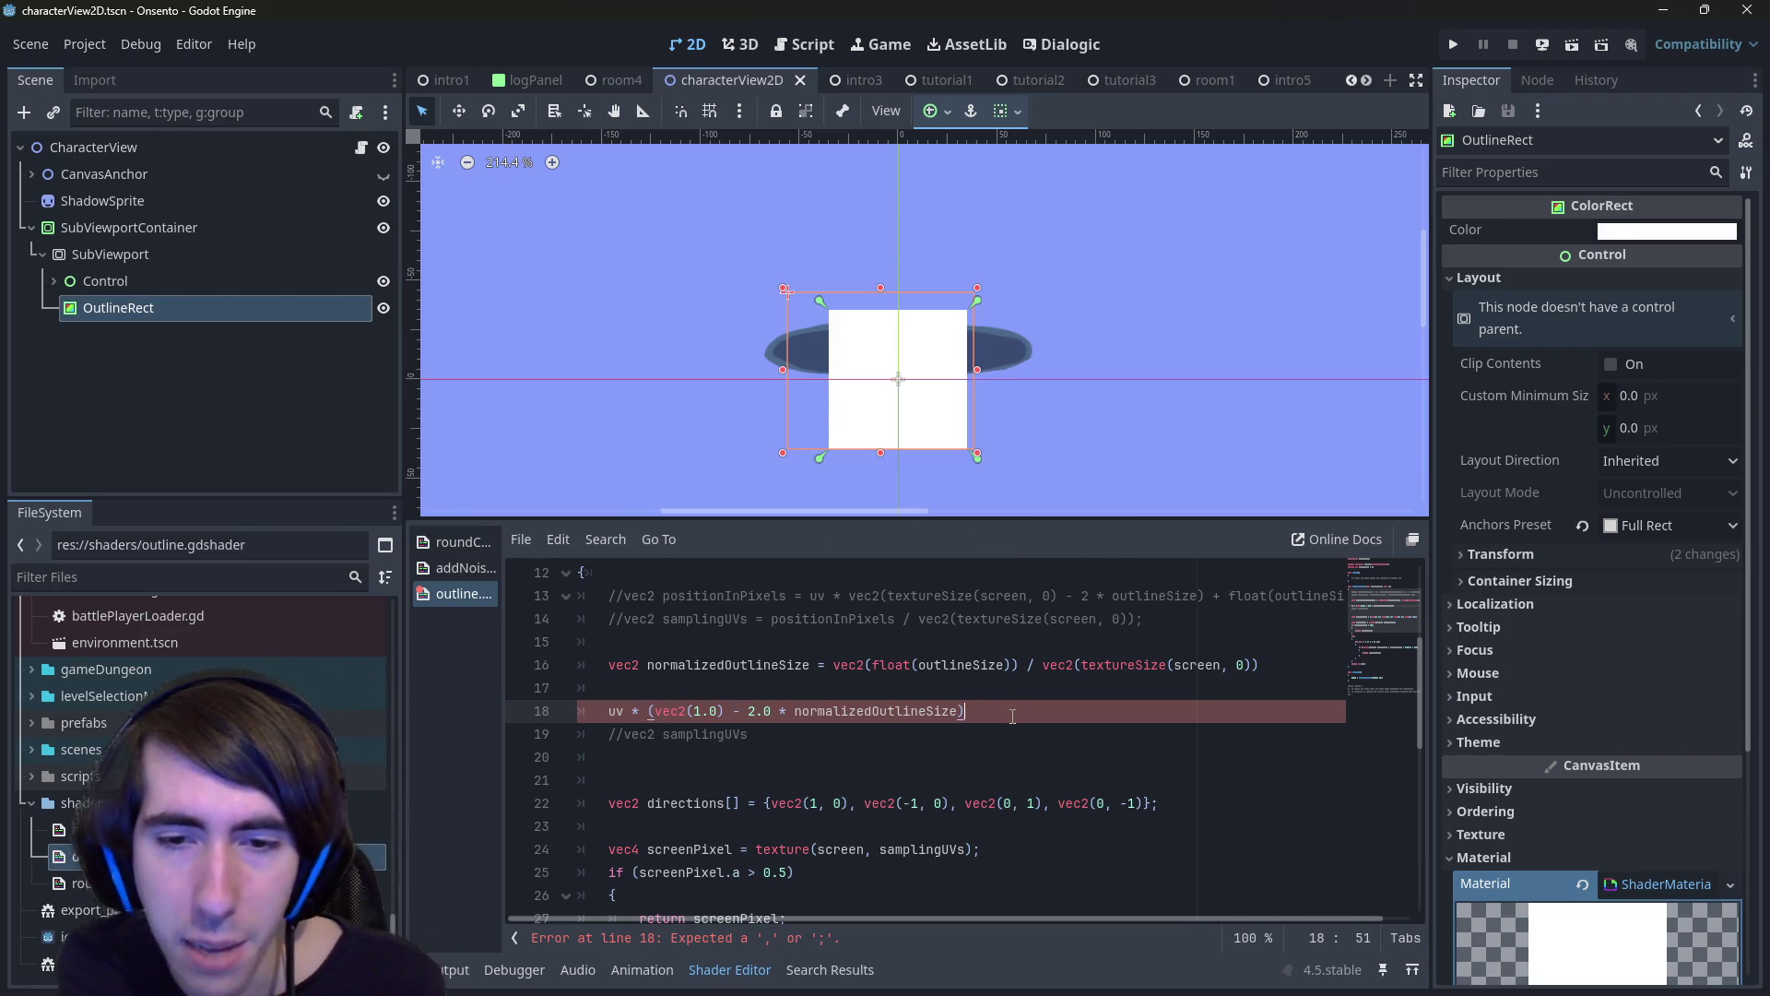
pyautogui.write('+ normalizedOutlineSize')
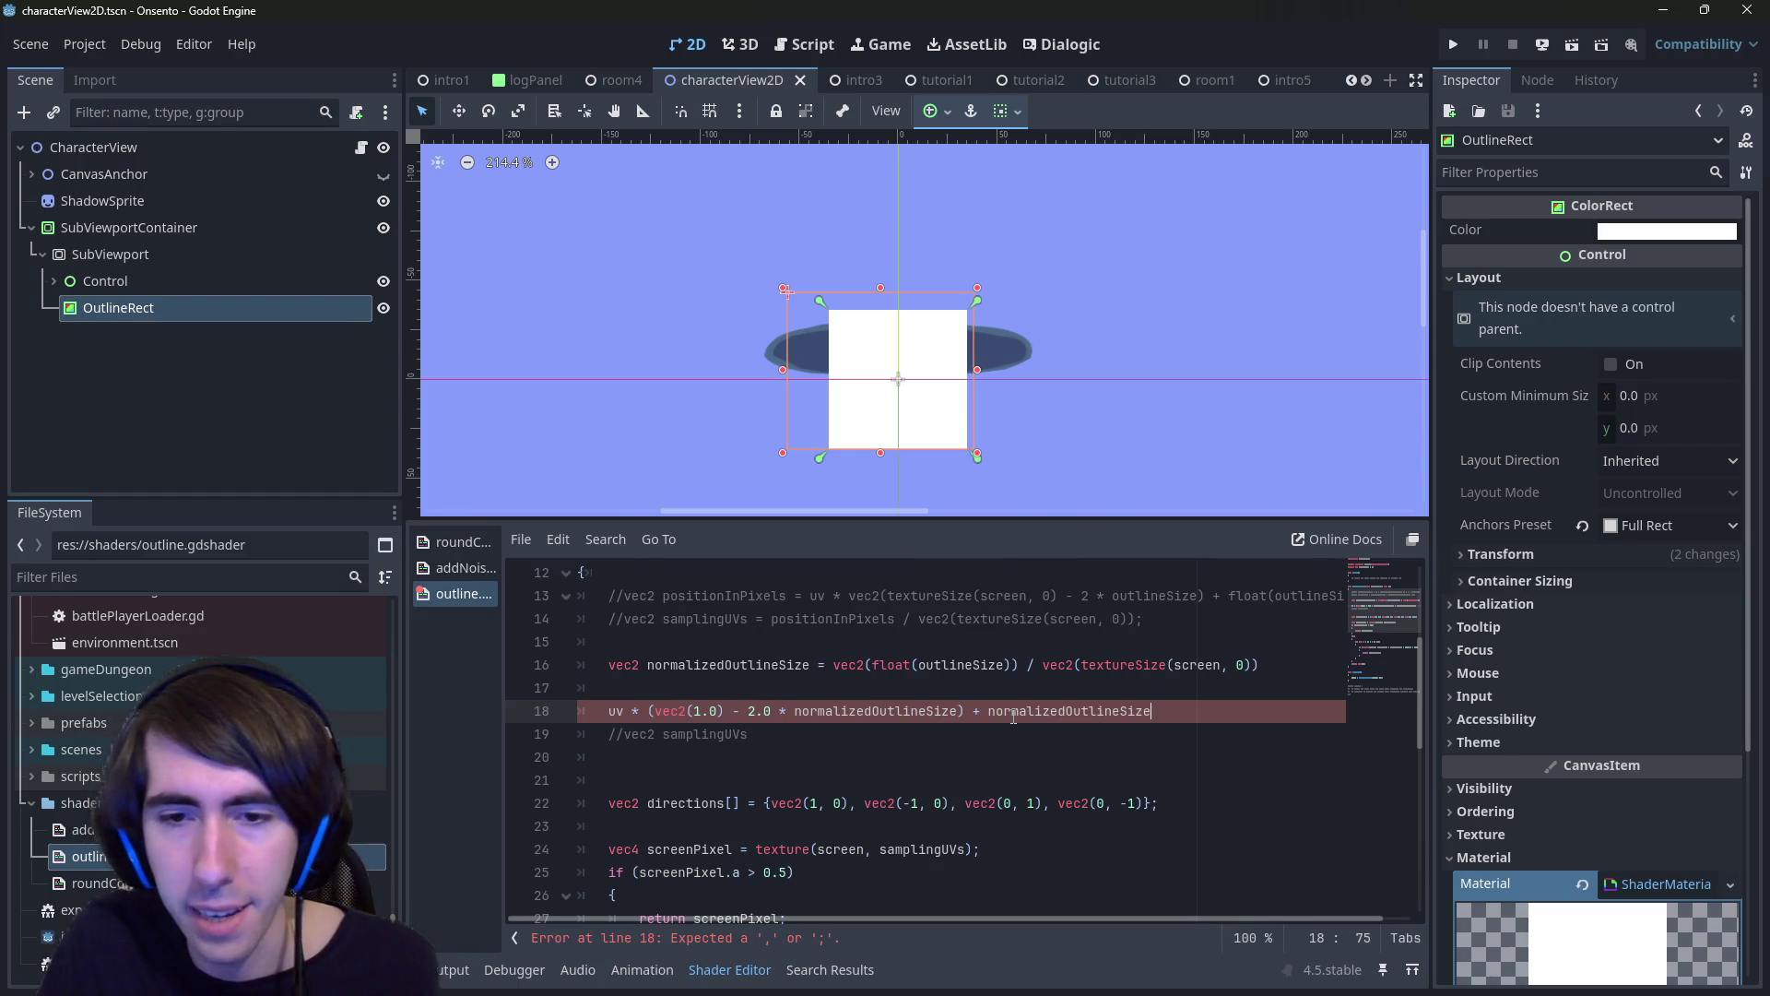
# Step: Prefix line 18 with 'vec2 samplingUVs =', end it with a semicolon, and save
pyautogui.doubleClick(612, 710)
pyautogui.moveTo(746, 618); pyautogui.dragTo(625, 618)
pyautogui.hotkey('ctrl', 'c')
pyautogui.click(601, 711)
pyautogui.hotkey('ctrl', 'v')
pyautogui.write('=')
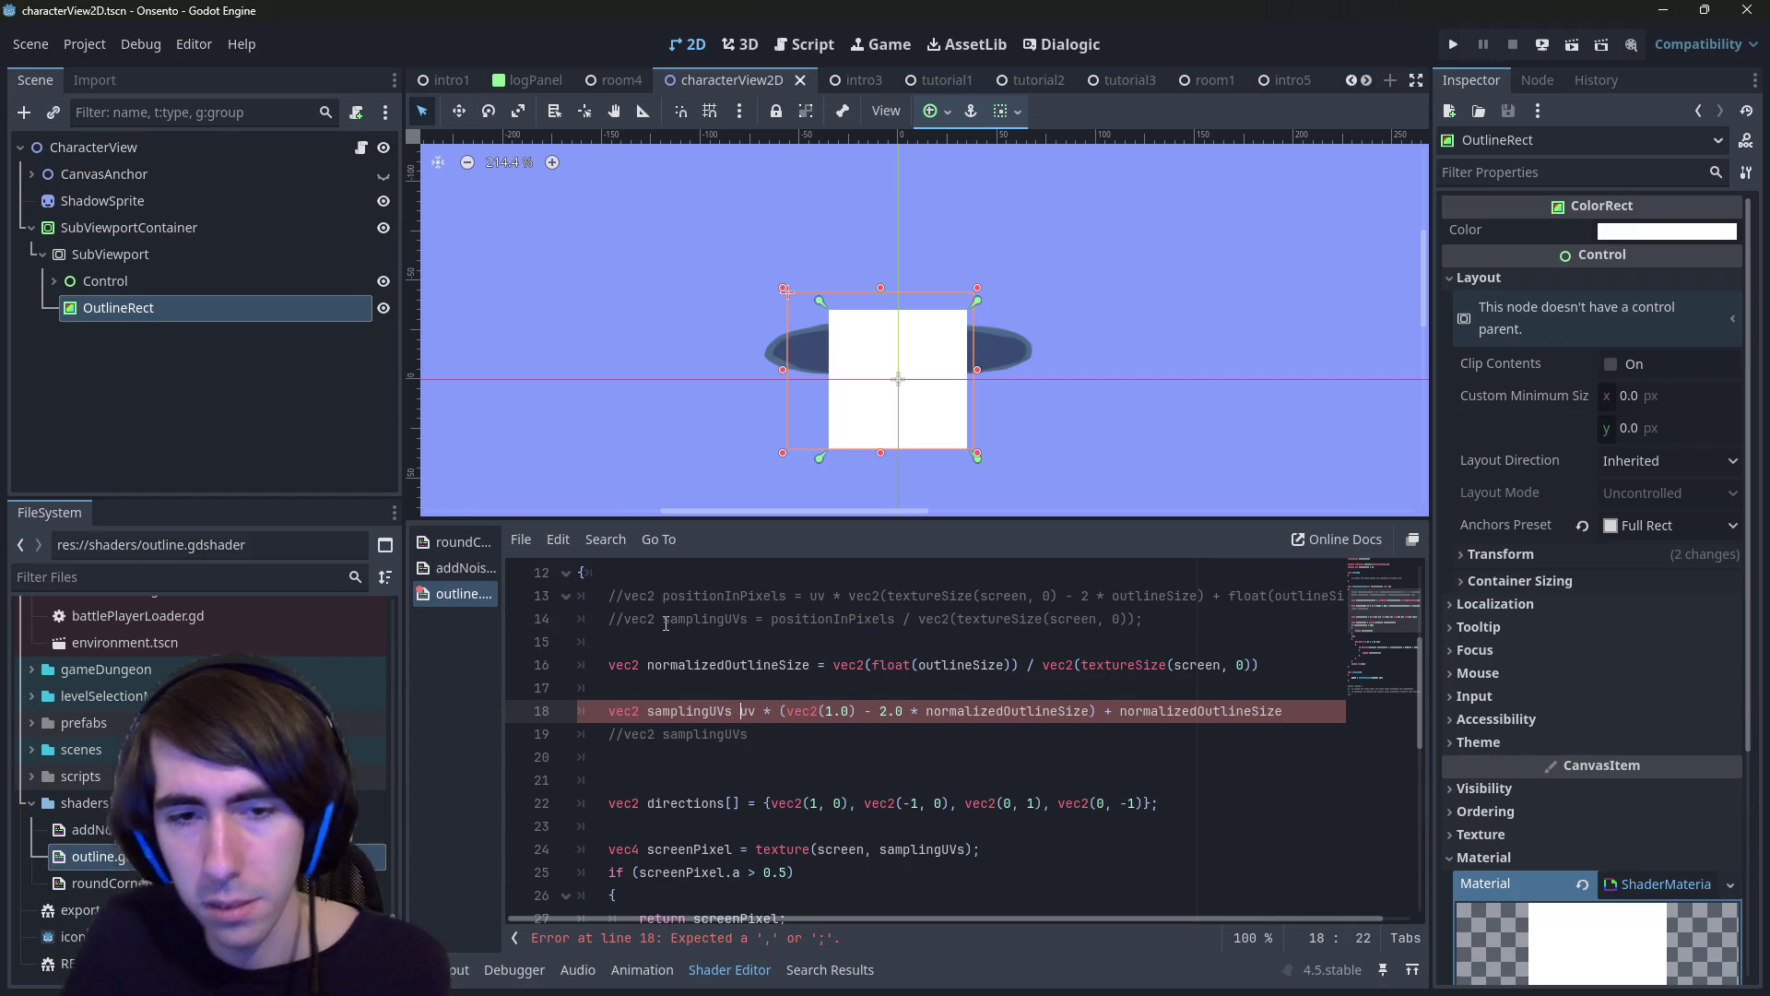
pyautogui.press('End')
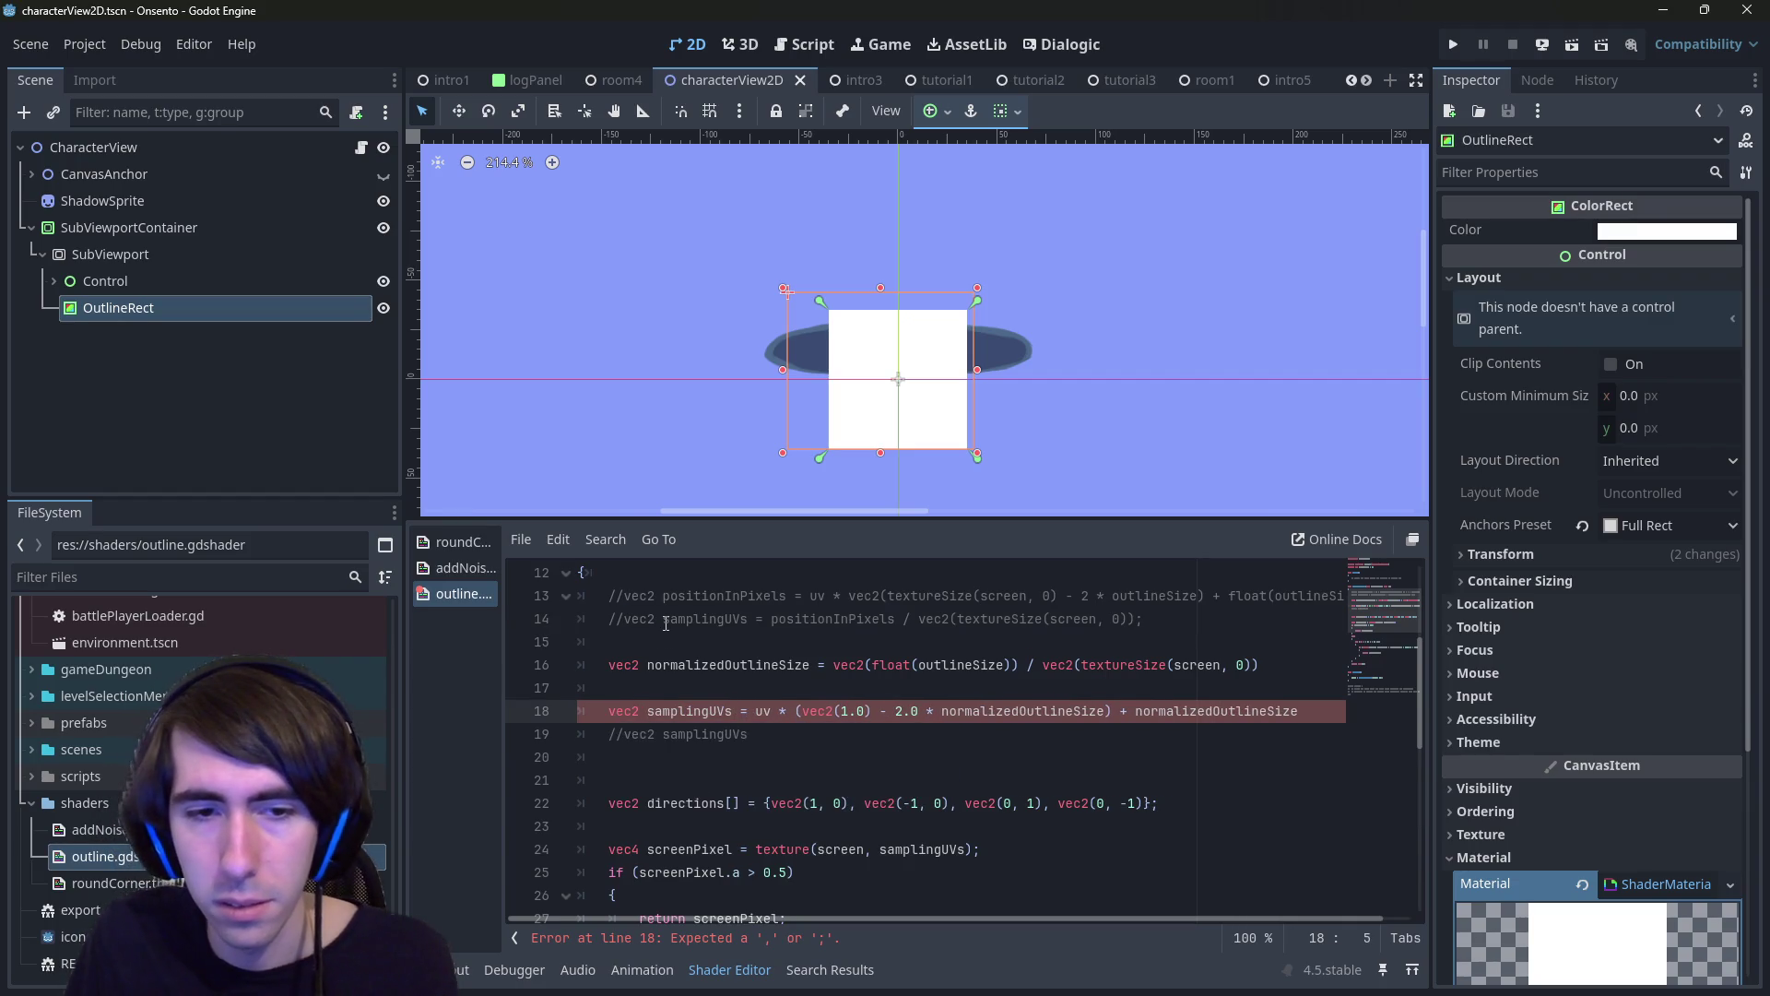
pyautogui.write(';')
pyautogui.hotkey('ctrl', 's')
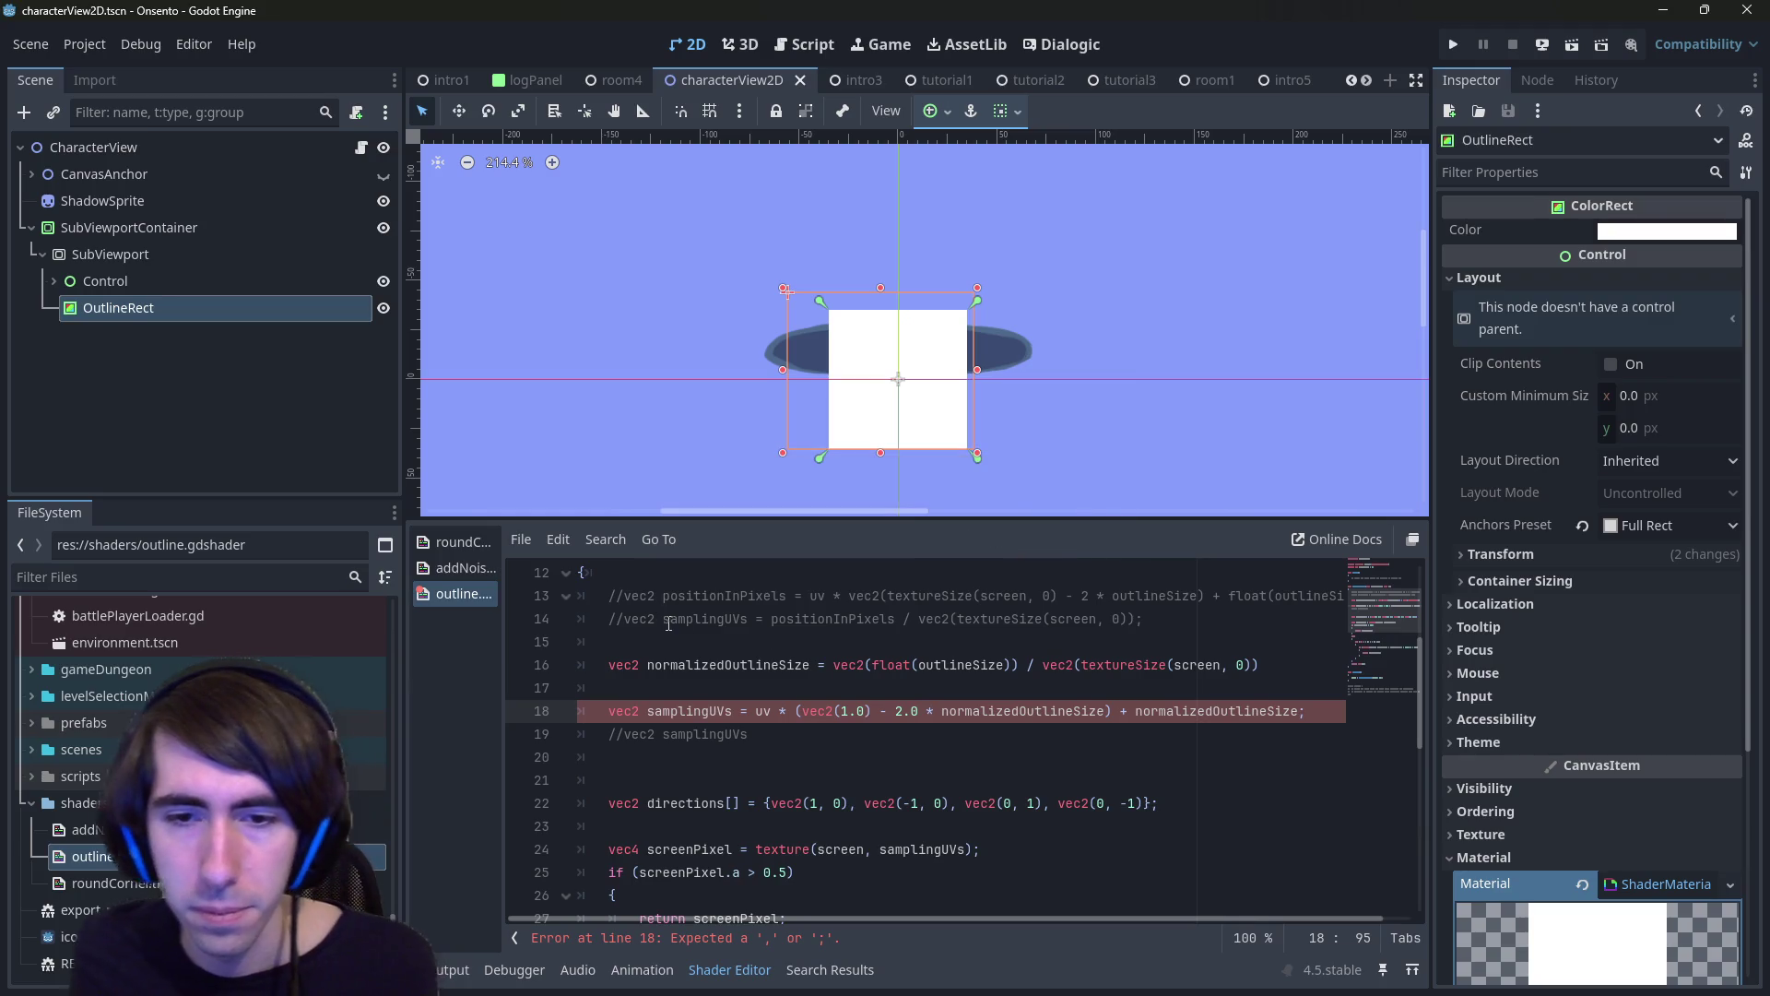
# Step: Add the missing semicolon to line 16 and save so the shader compiles
pyautogui.click(842, 938)
pyautogui.click(1286, 690)
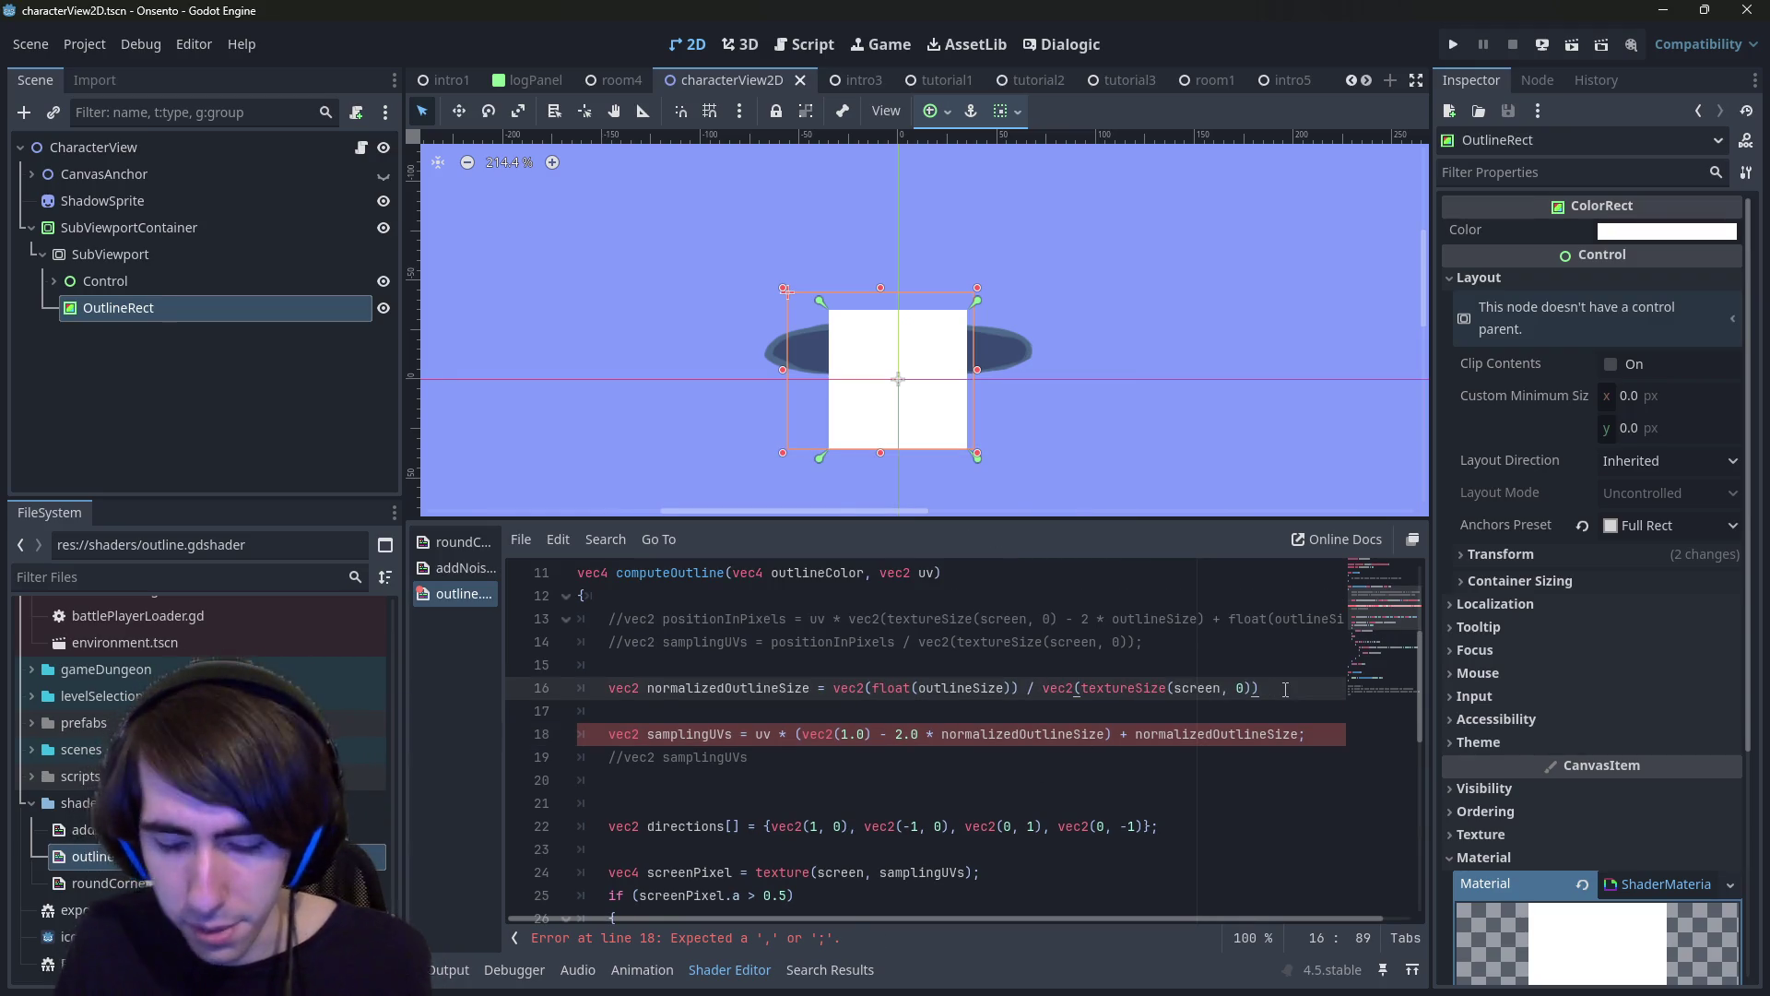
pyautogui.write(';')
pyautogui.hotkey('ctrl', 's')
pyautogui.scroll(-1, 760, 634)
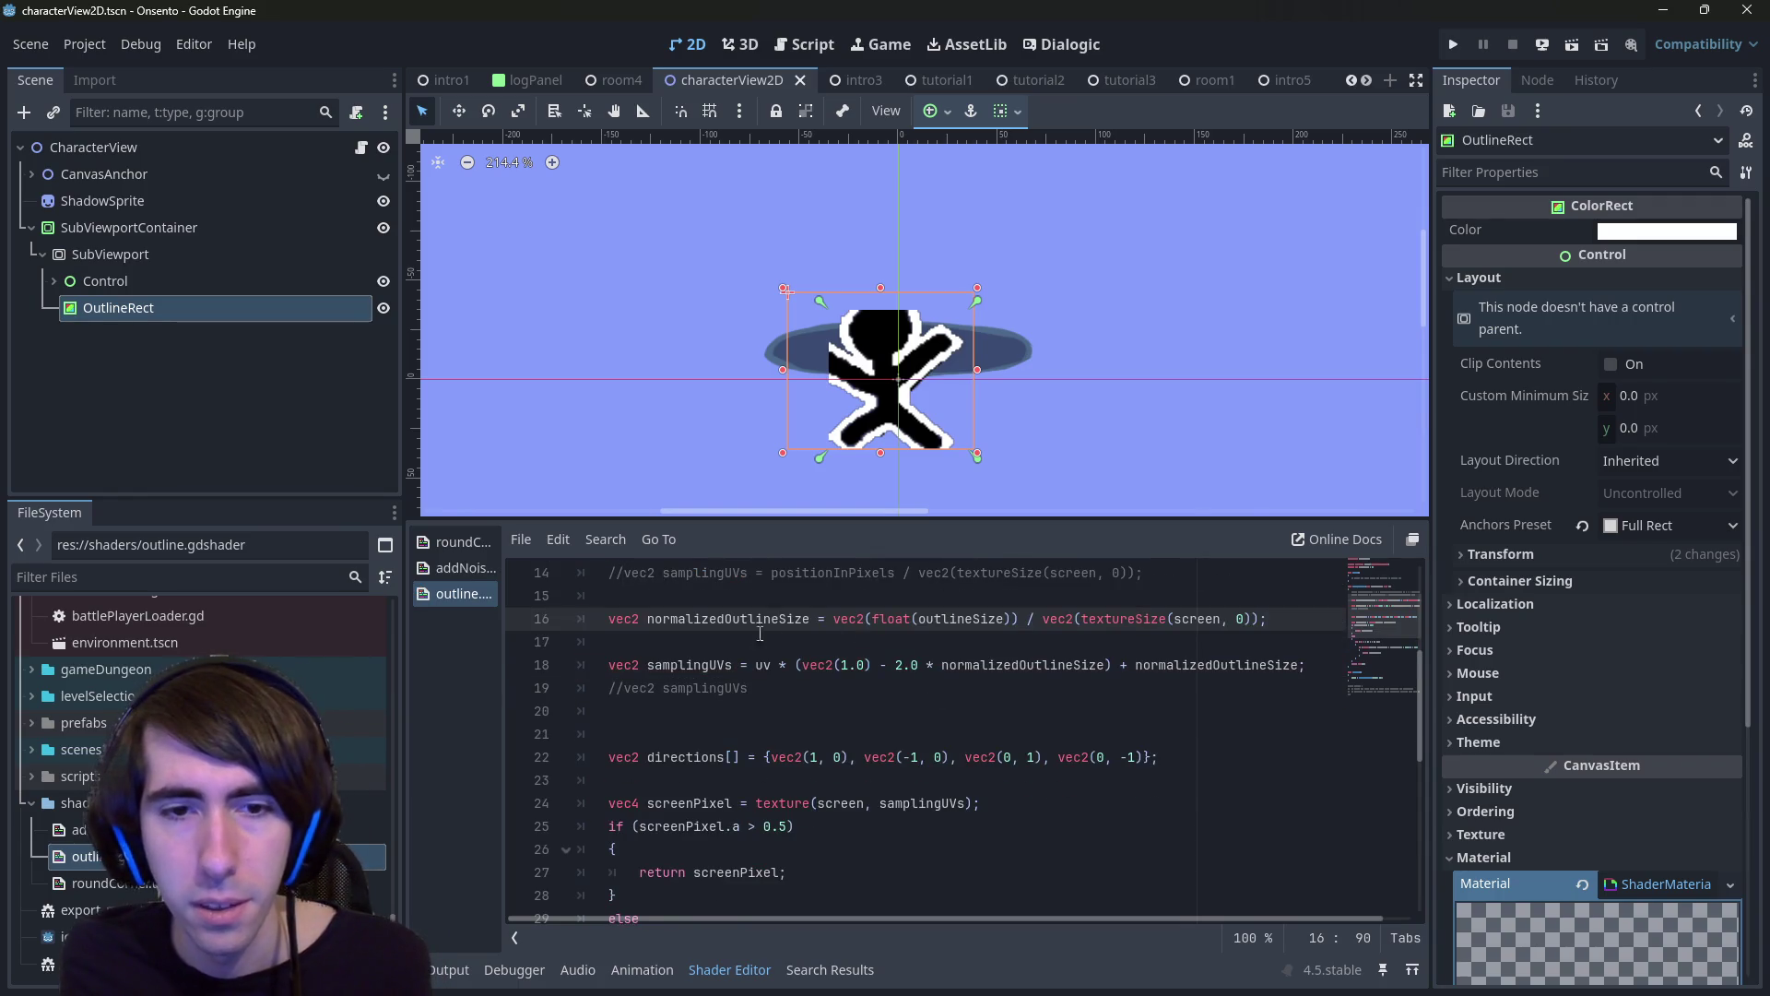
# Step: Drag OutlineRect's right edge to several widths to test the outline around the figure
pyautogui.doubleClick(689, 665)
pyautogui.scroll(-3, 830, 738)
pyautogui.scroll(2, 877, 755)
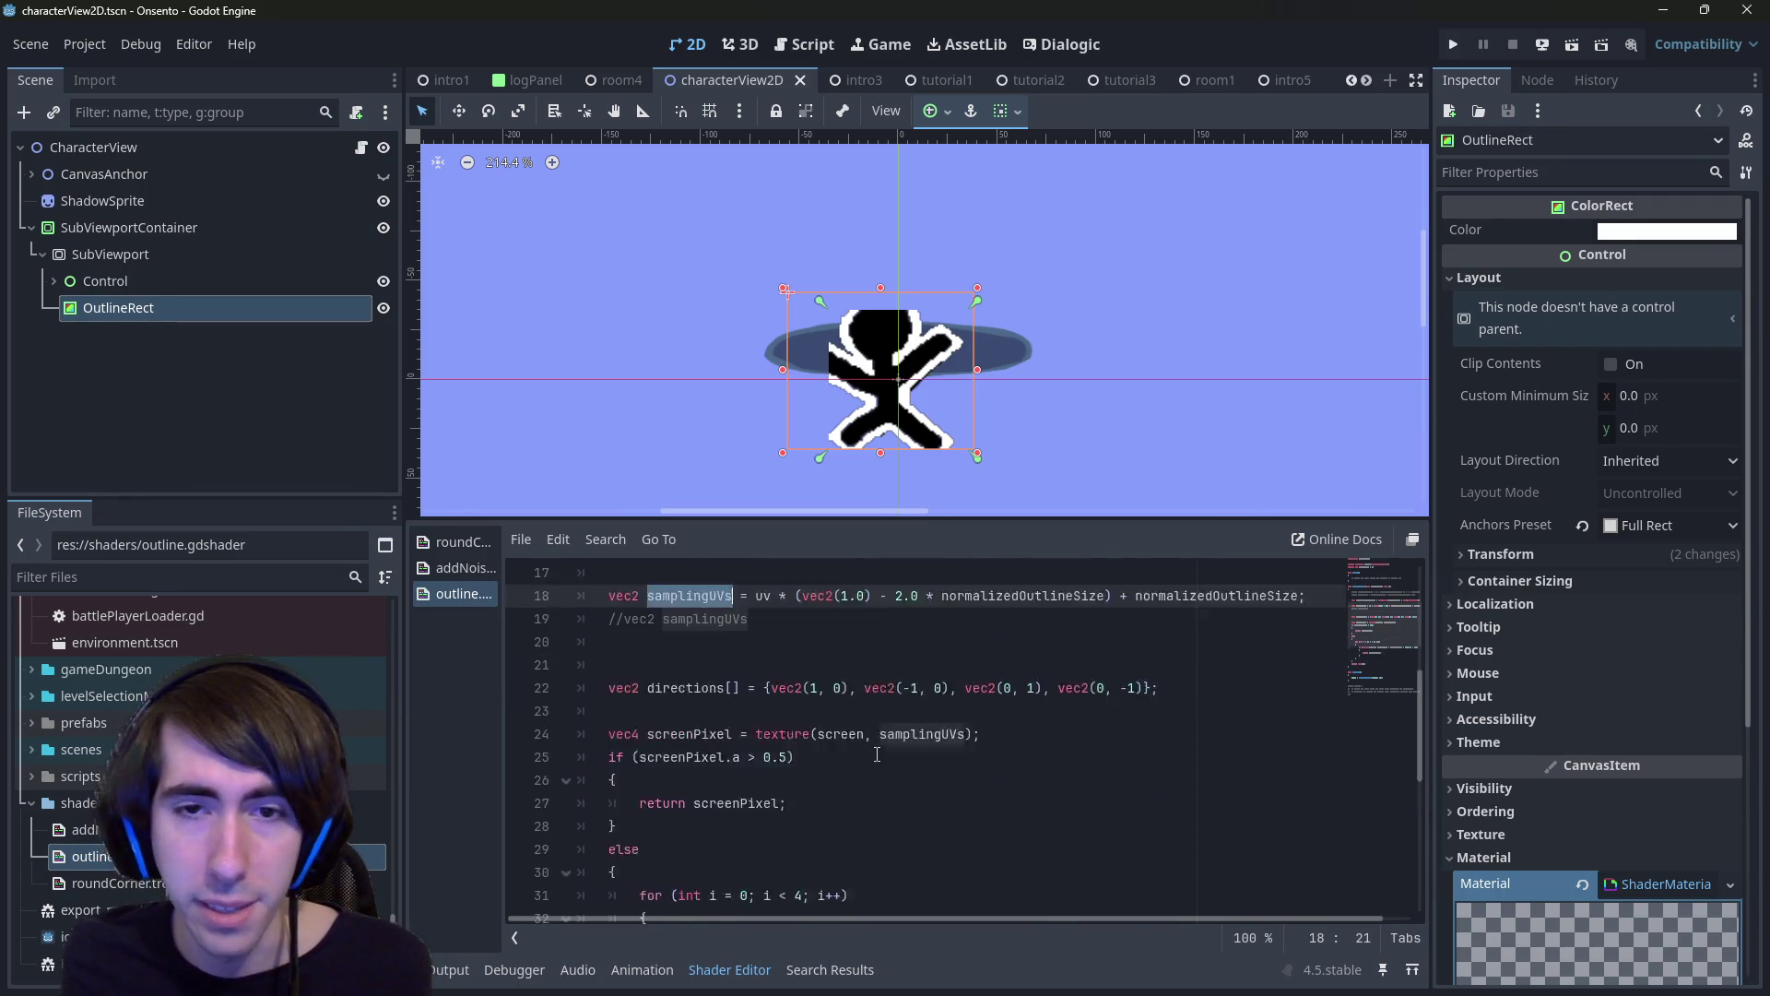
pyautogui.scroll(2, 877, 754)
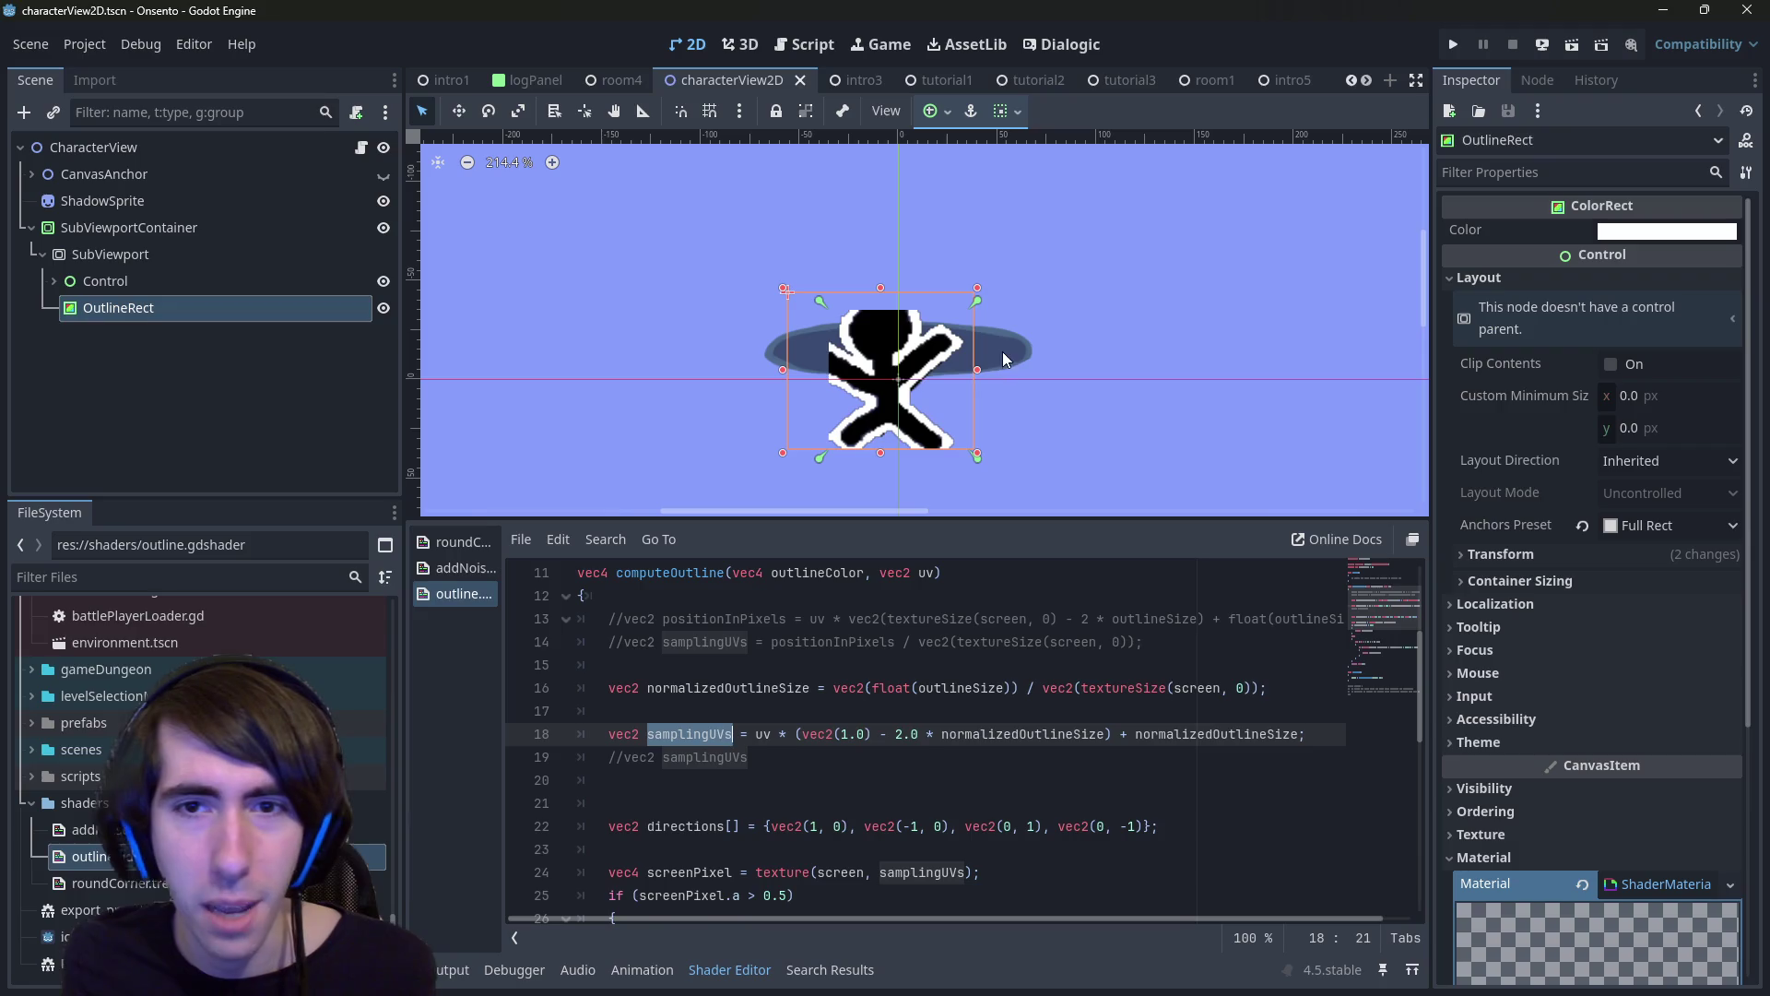
pyautogui.moveTo(979, 369)
pyautogui.mouseDown()
pyautogui.moveTo(845, 376)
pyautogui.moveTo(1769, 372)
pyautogui.mouseUp()
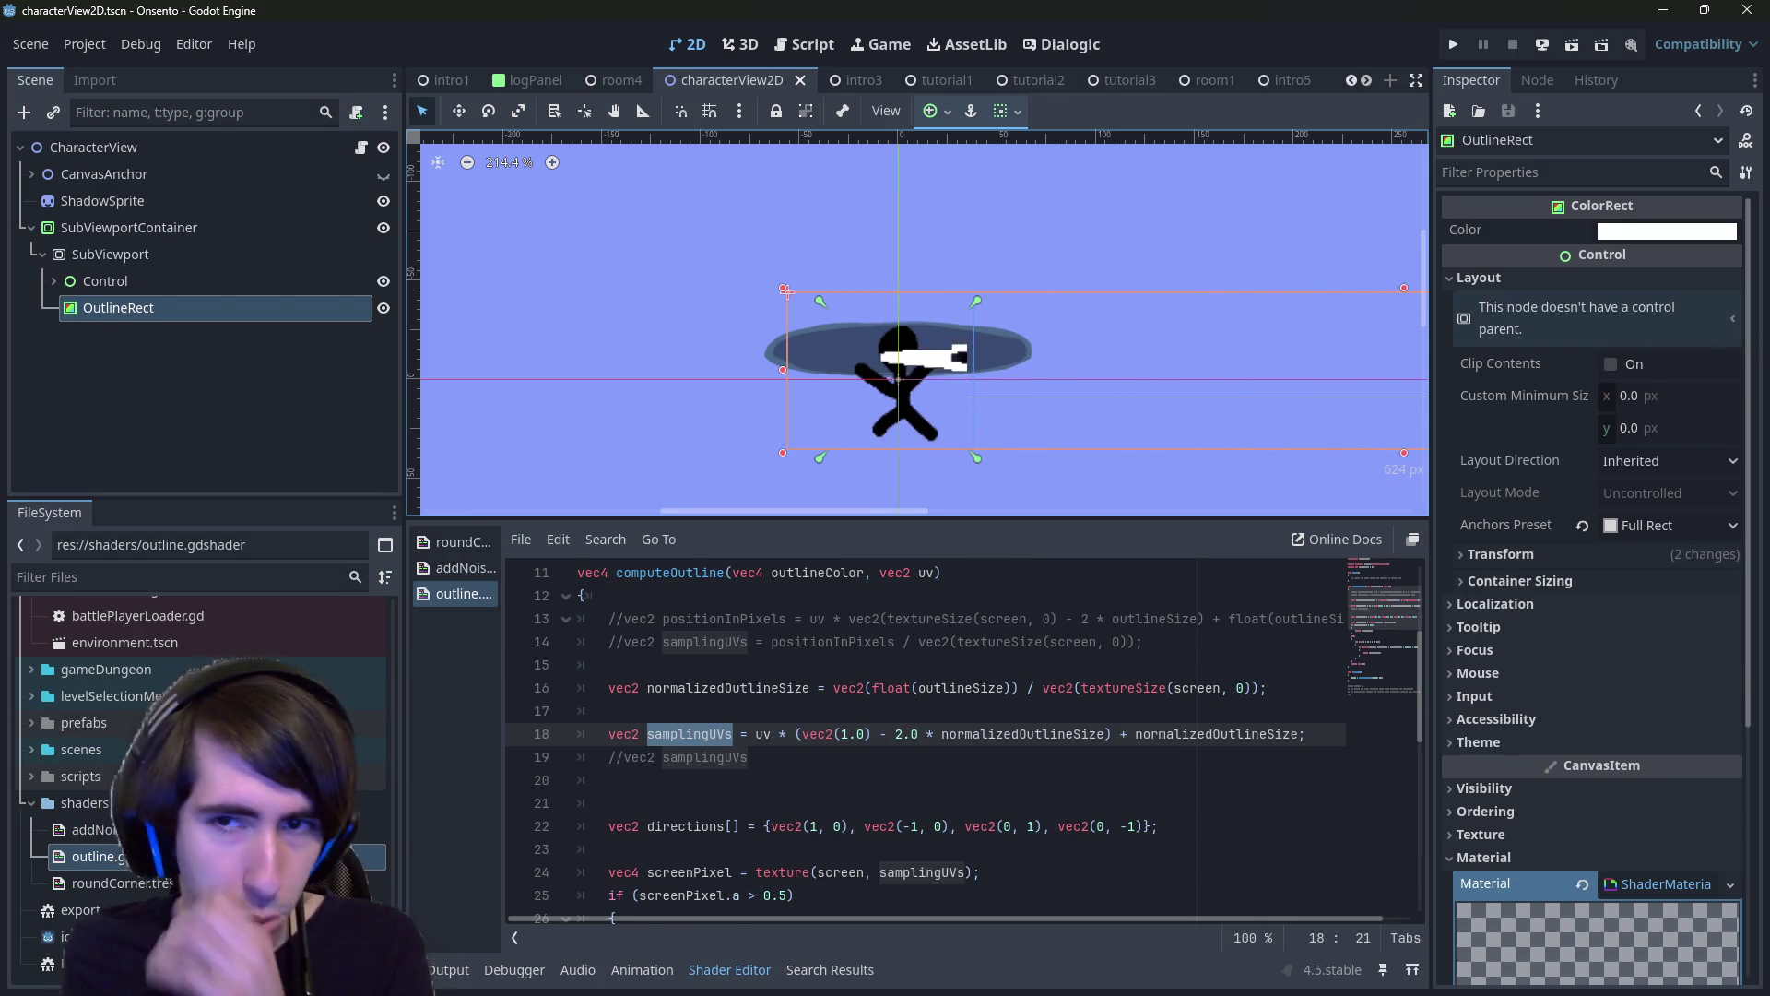
pyautogui.moveTo(1380, 370)
pyautogui.mouseDown()
pyautogui.moveTo(1199, 355)
pyautogui.moveTo(1180, 338)
pyautogui.moveTo(1049, 369)
pyautogui.moveTo(1138, 370)
pyautogui.mouseUp()
pyautogui.moveTo(1219, 369)
pyautogui.mouseDown()
pyautogui.moveTo(1455, 369)
pyautogui.moveTo(879, 380)
pyautogui.moveTo(1439, 369)
pyautogui.moveTo(1231, 355)
pyautogui.moveTo(909, 373)
pyautogui.mouseUp()
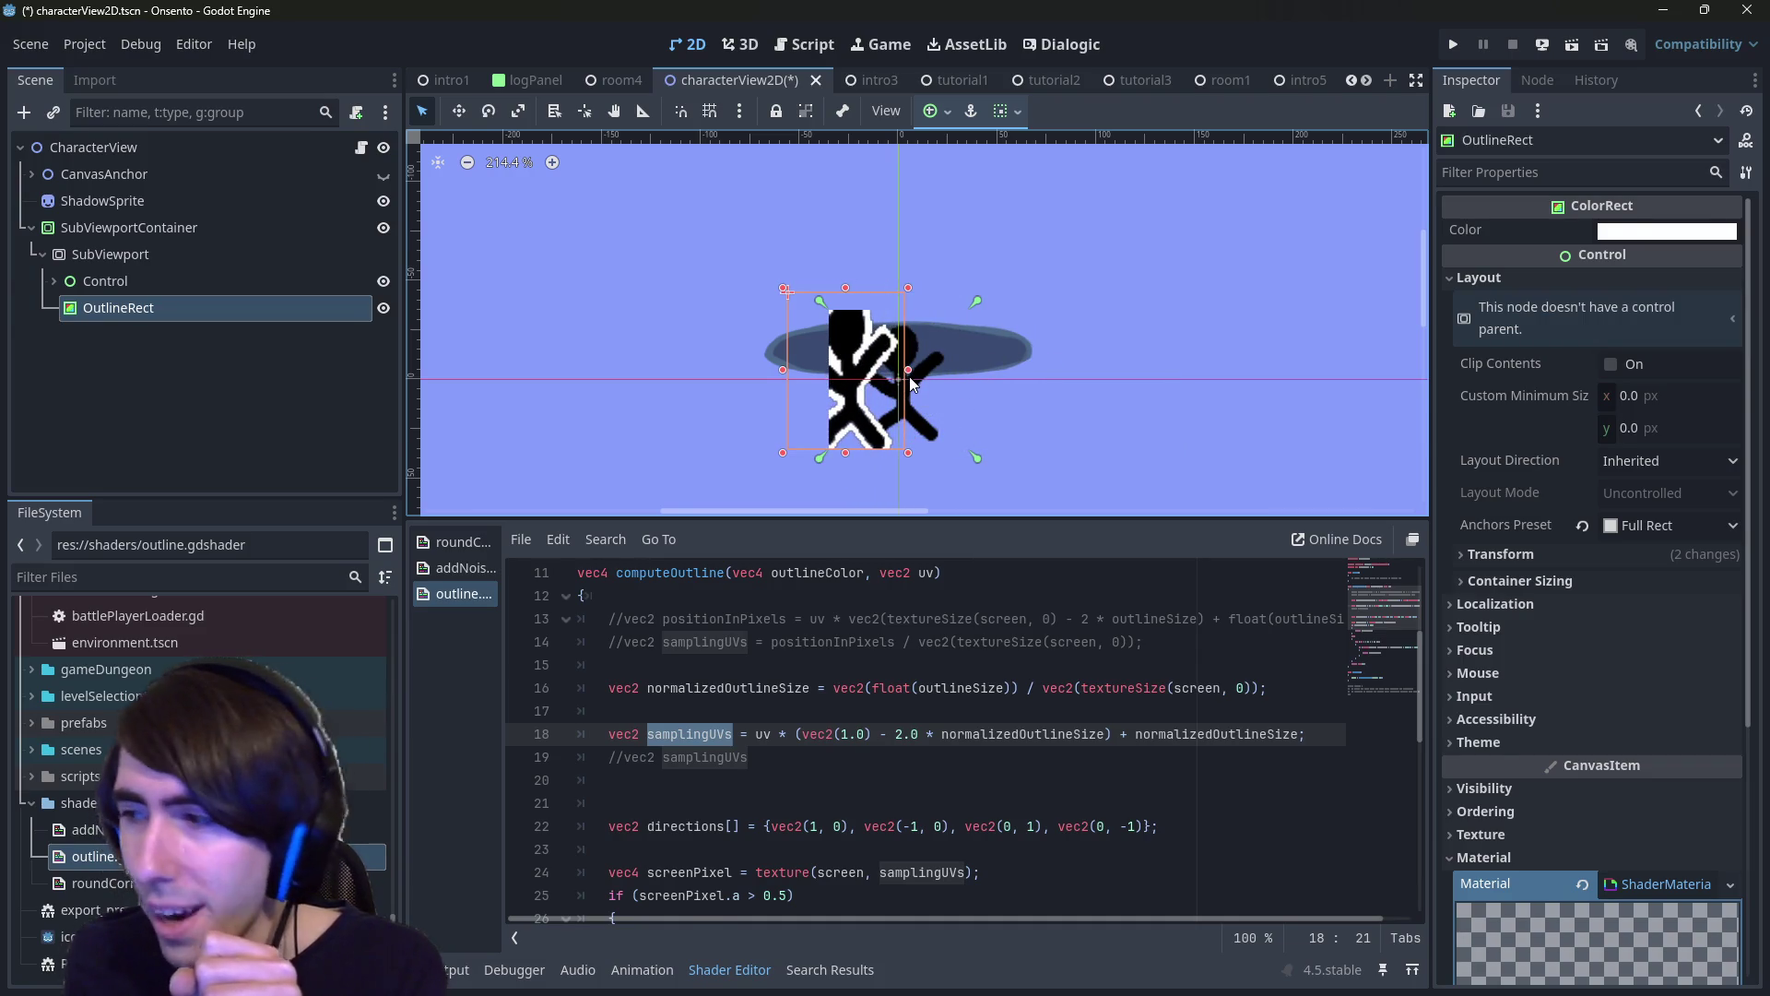
pyautogui.moveTo(909, 370)
pyautogui.mouseDown()
pyautogui.moveTo(1337, 386)
pyautogui.moveTo(648, 468)
pyautogui.moveTo(992, 424)
pyautogui.mouseUp()
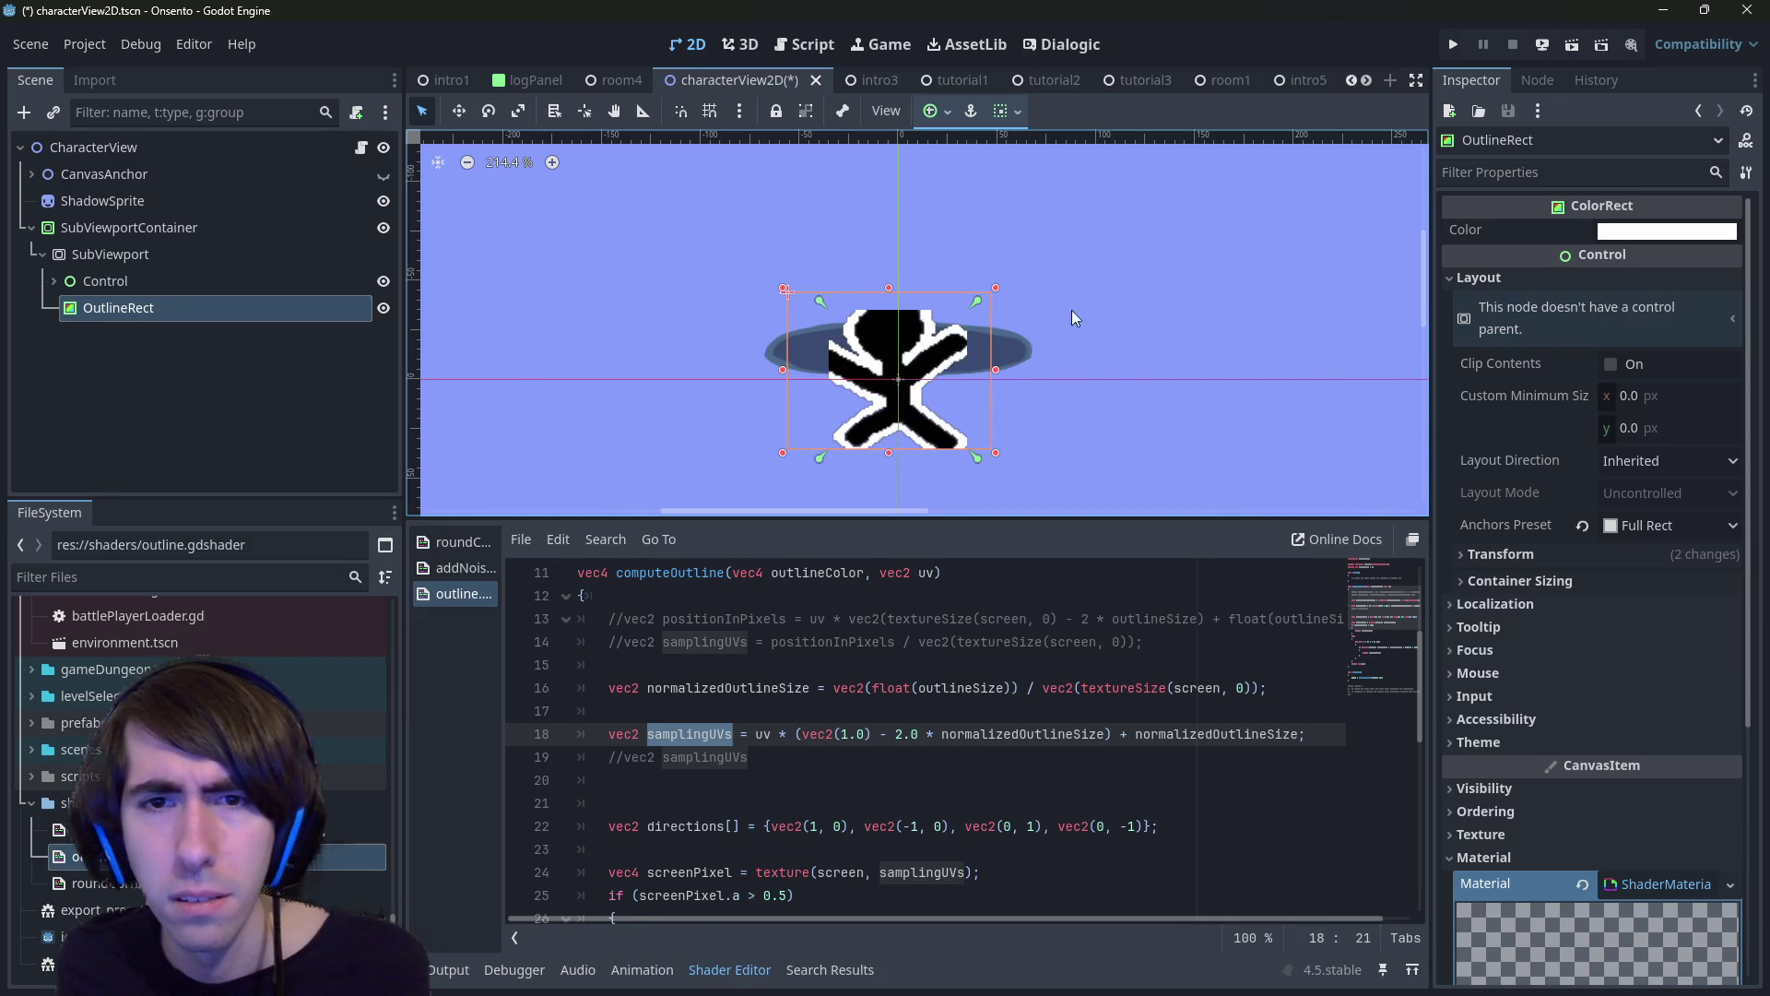
# Step: Apply the Full Rect anchor preset to OutlineRect and save the scene
pyautogui.scroll(-2, 1068, 369)
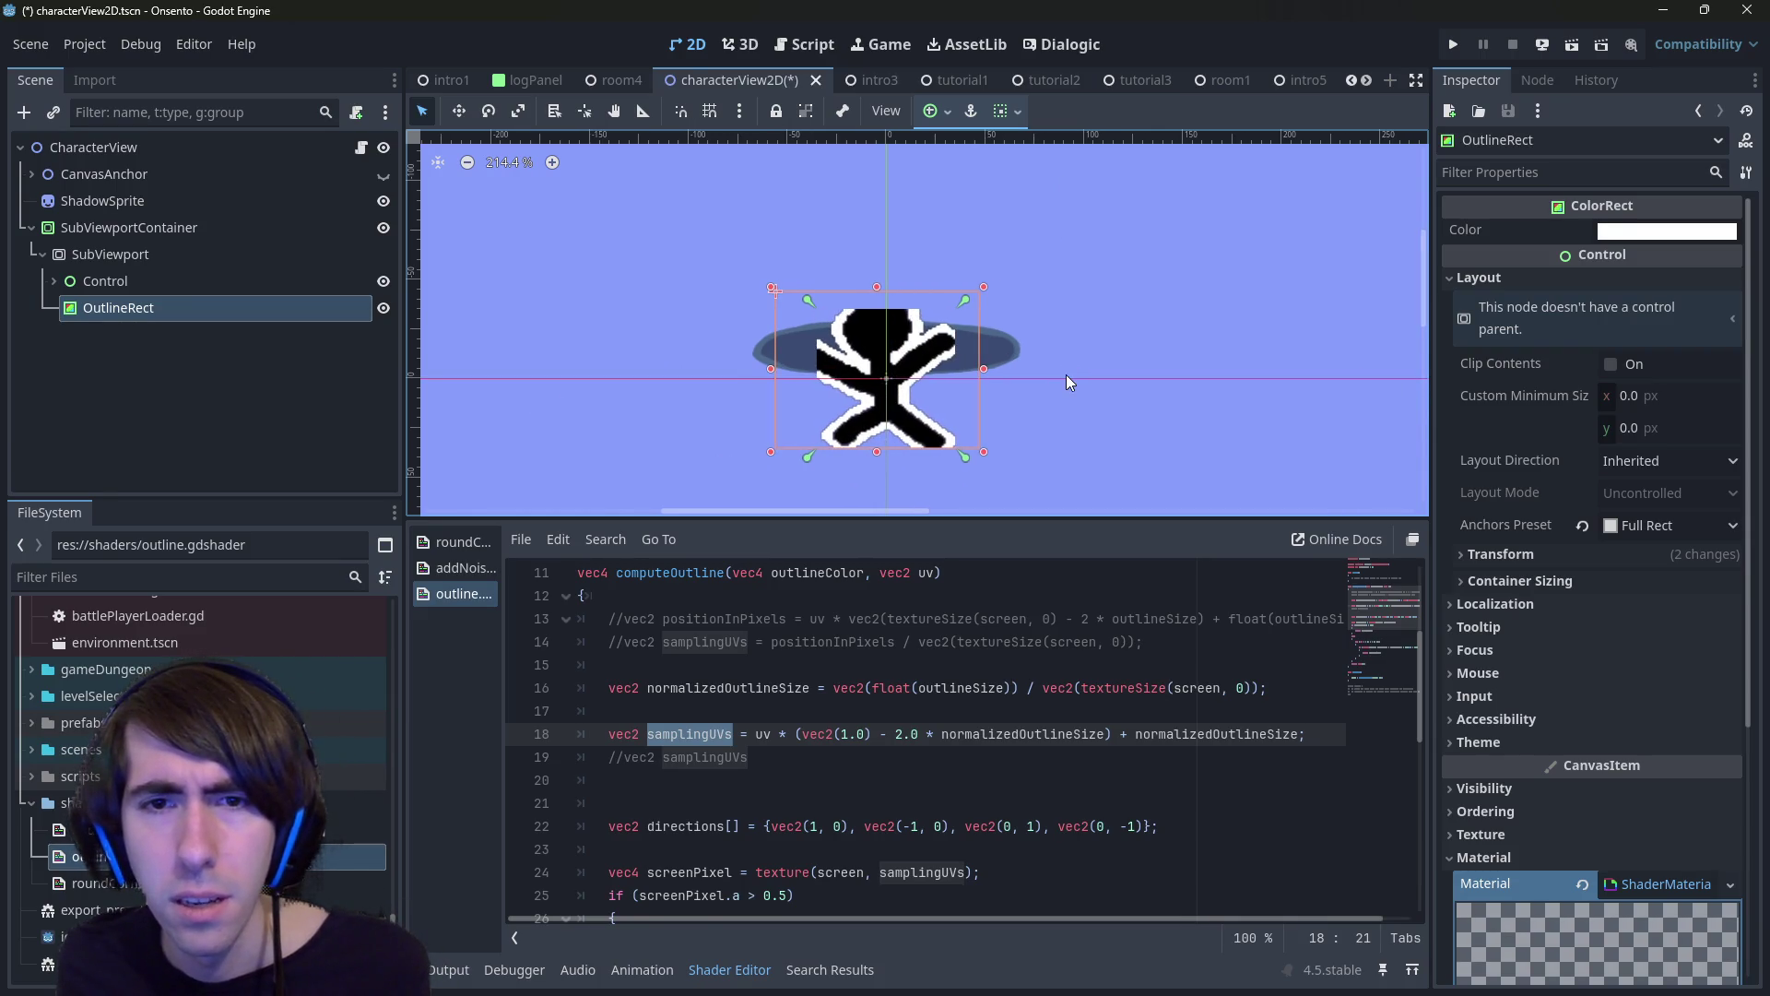
pyautogui.click(944, 122)
pyautogui.click(1043, 281)
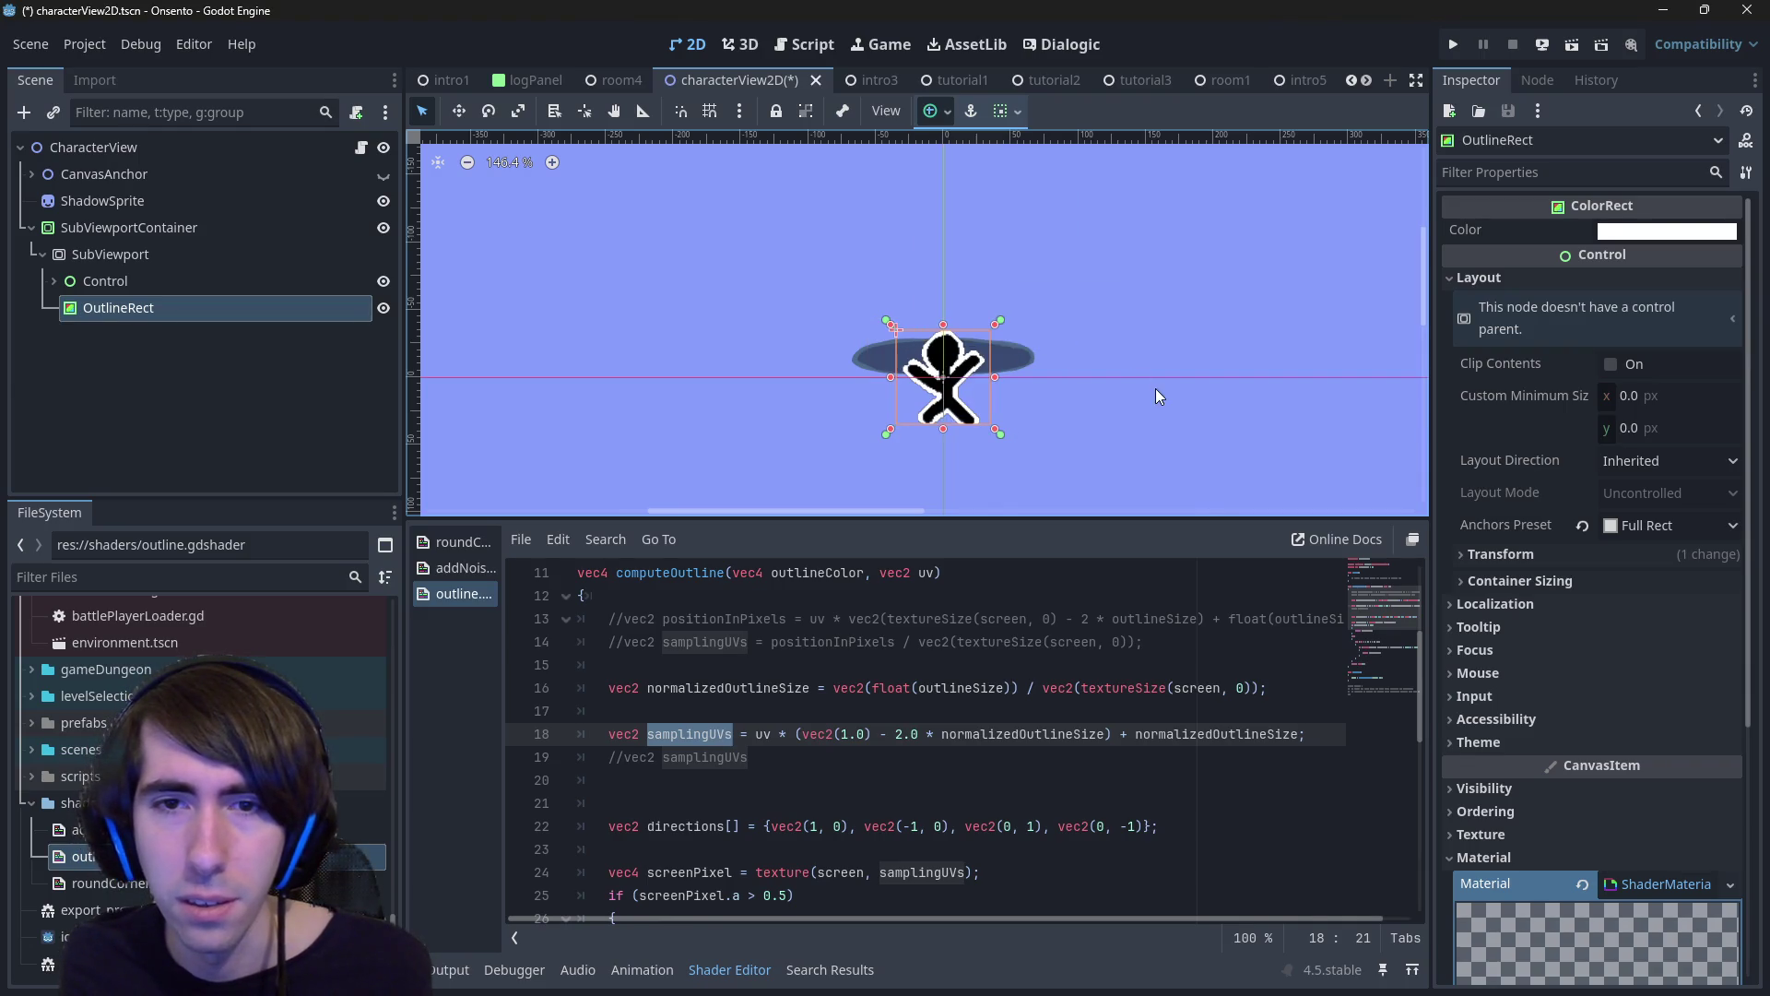
pyautogui.moveTo(1037, 432); pyautogui.dragTo(1048, 402)
pyautogui.hotkey('ctrl', 's')
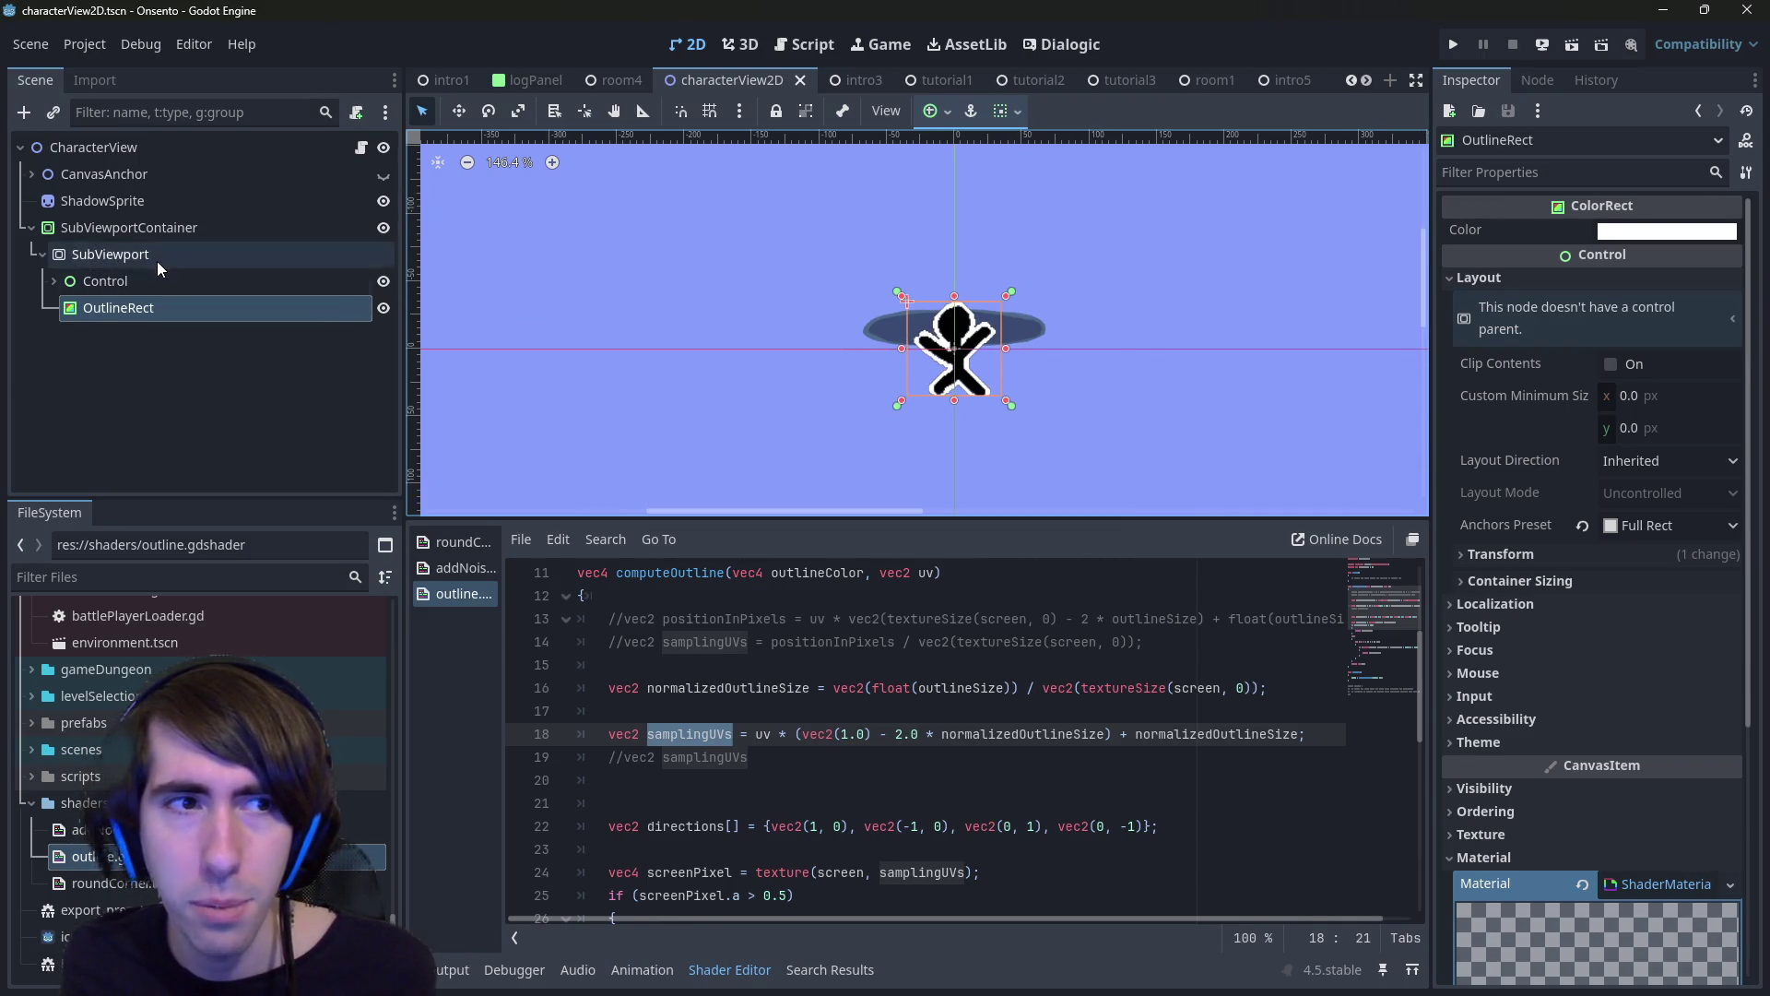
# Step: Select SubViewport and enlarge its Size to 1135 × 1245 px in the Inspector
pyautogui.click(159, 265)
pyautogui.moveTo(1645, 470)
pyautogui.mouseDown()
pyautogui.moveTo(1752, 470)
pyautogui.moveTo(1655, 467)
pyautogui.moveTo(1677, 467)
pyautogui.mouseUp()
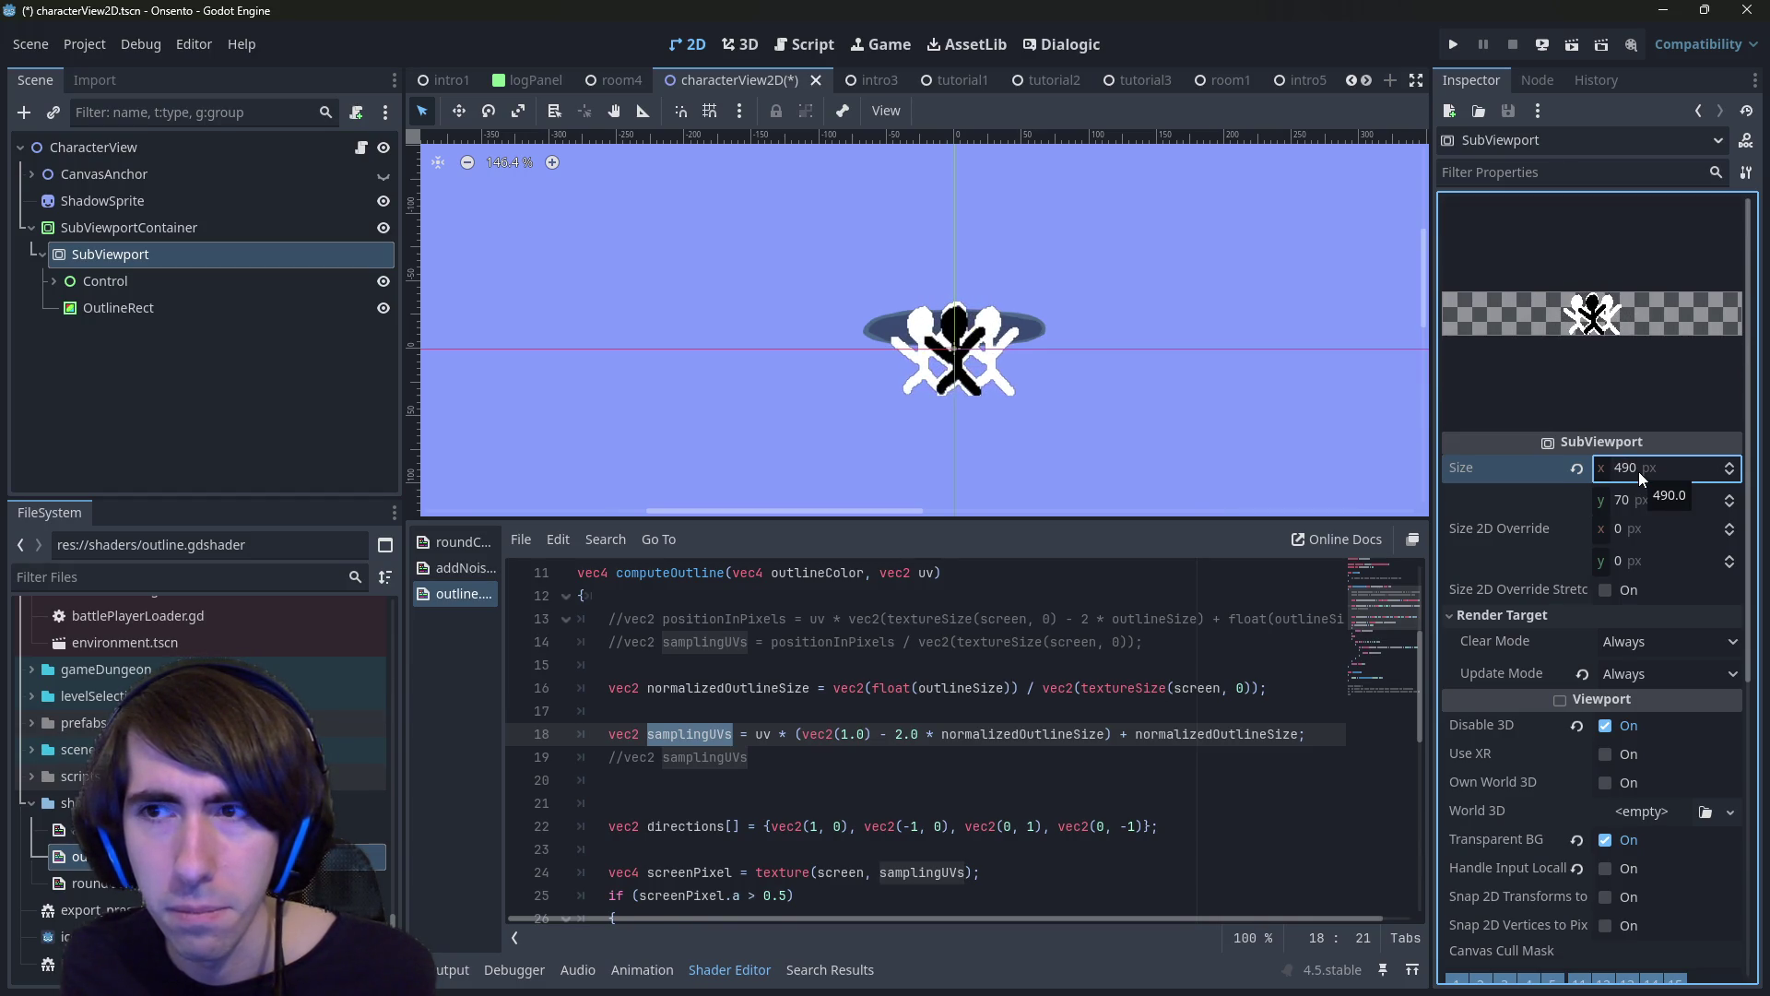
pyautogui.moveTo(1642, 472)
pyautogui.mouseDown()
pyautogui.moveTo(1665, 473)
pyautogui.moveTo(1674, 500)
pyautogui.moveTo(1647, 500)
pyautogui.mouseUp()
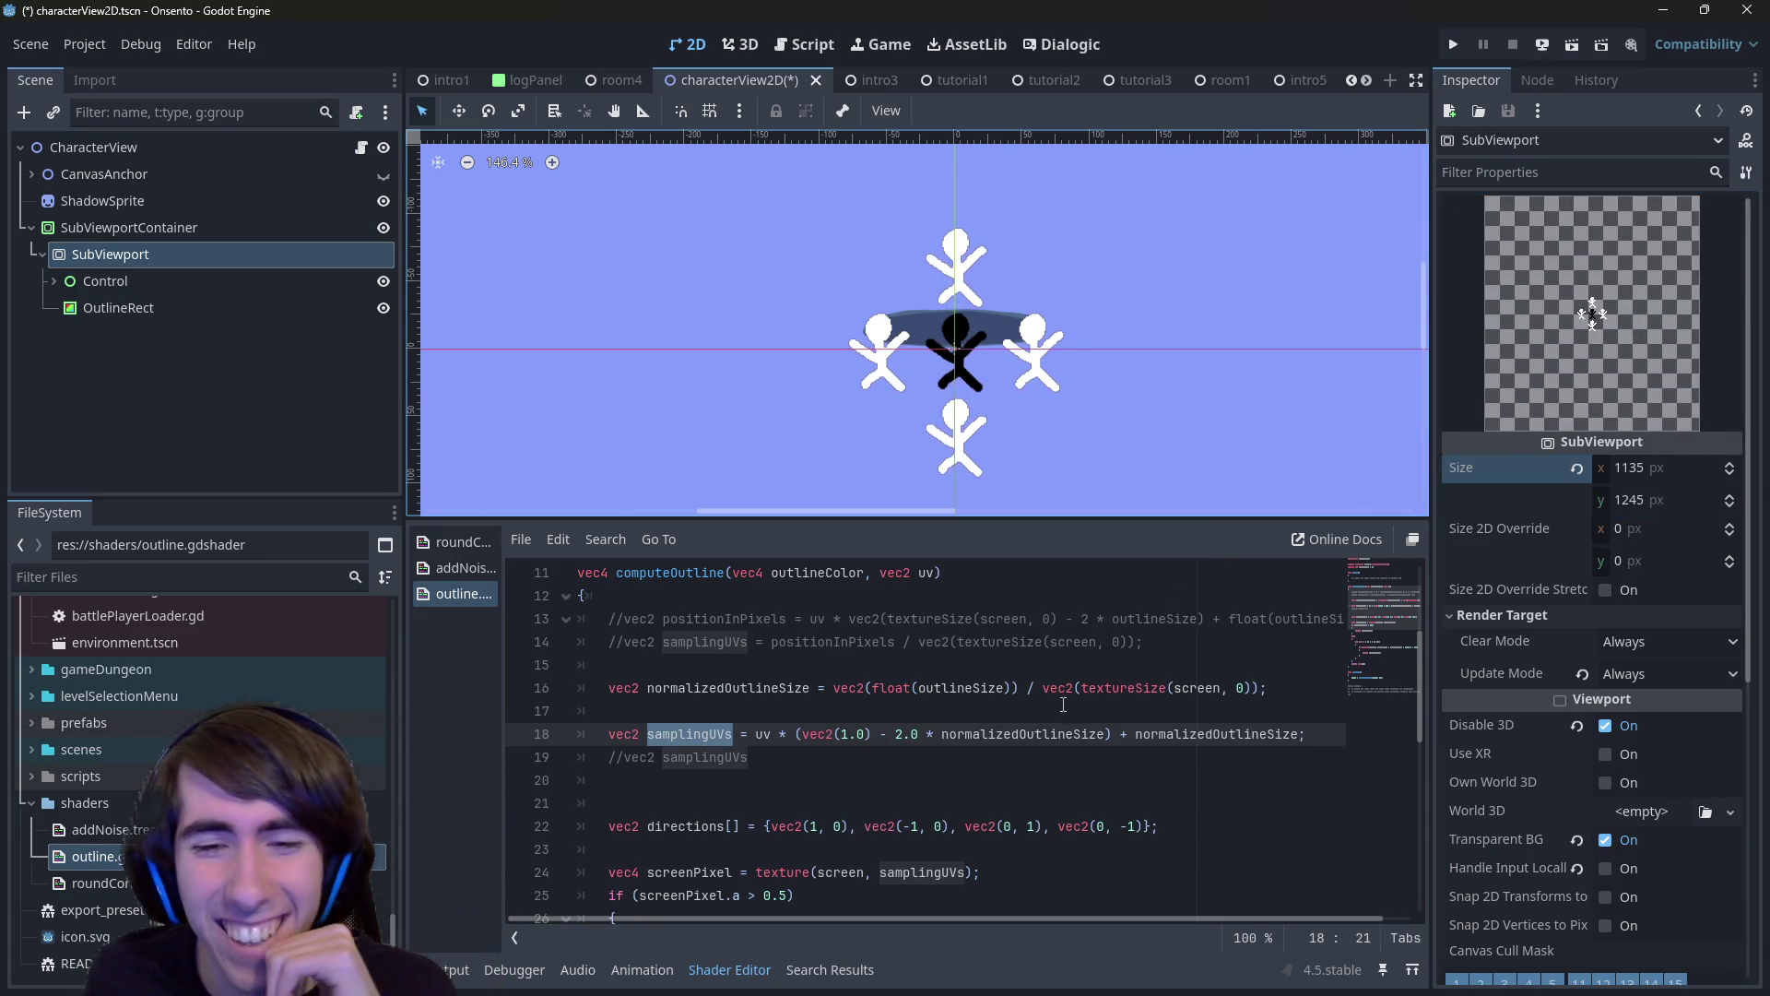
pyautogui.scroll(-2, 1045, 720)
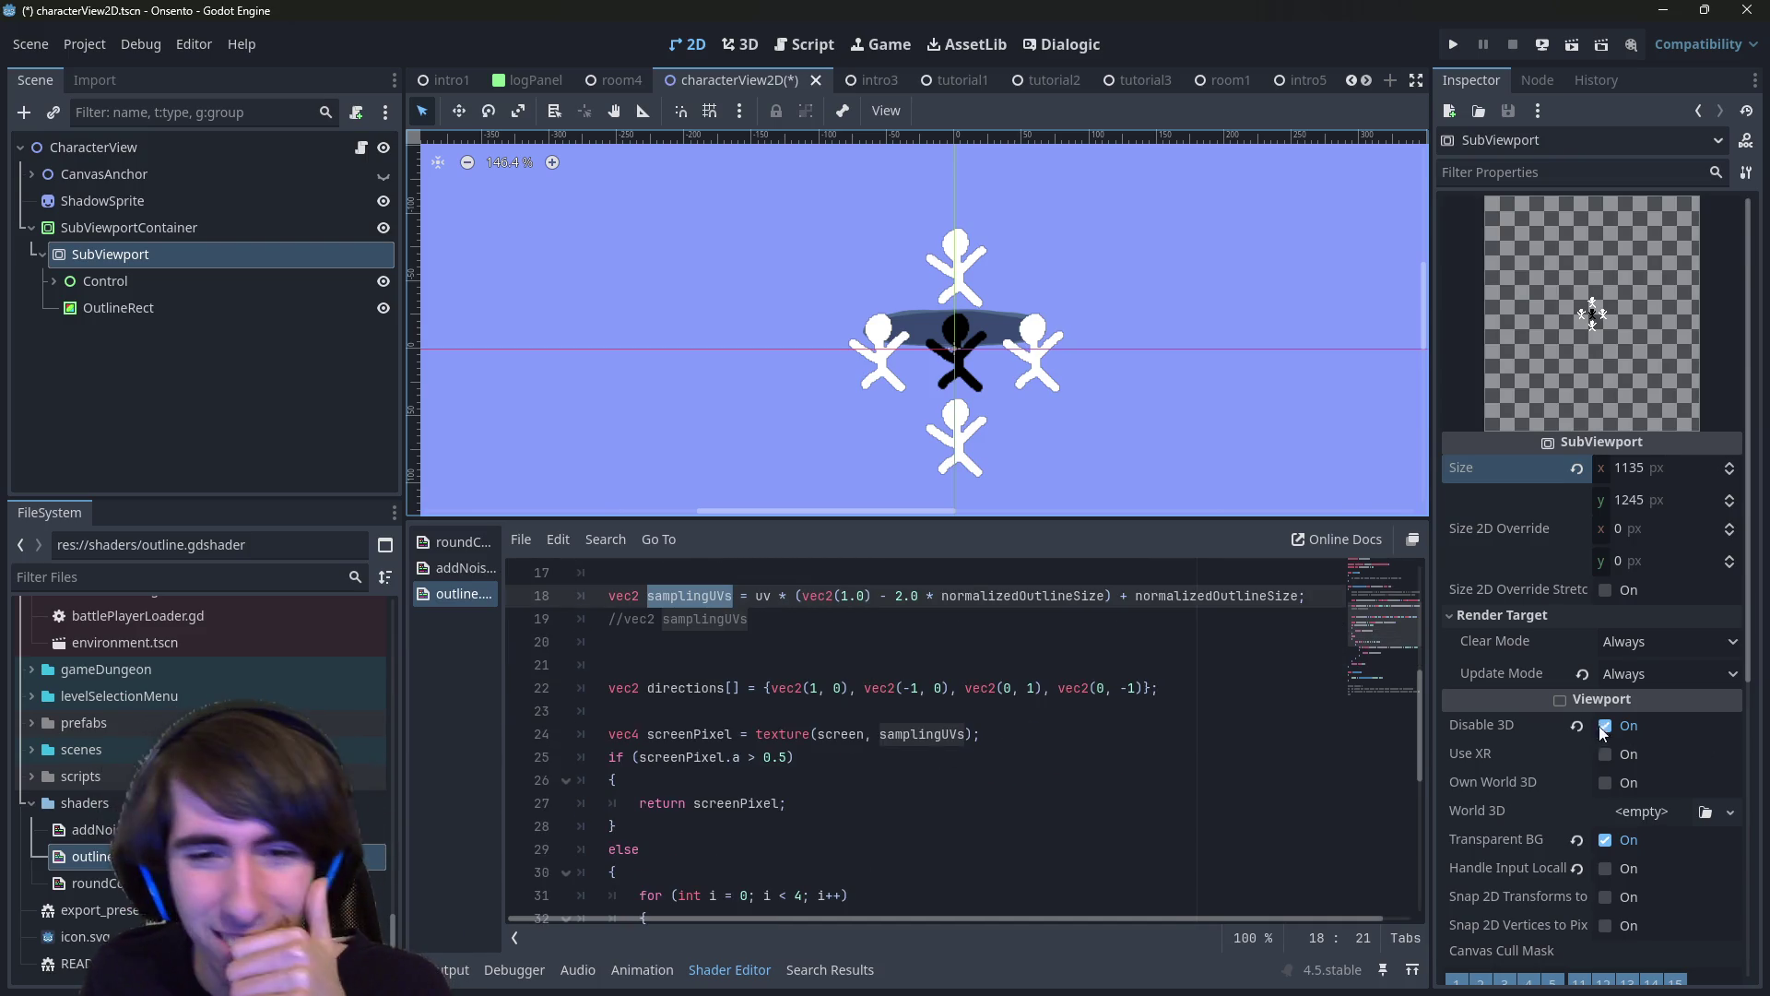
pyautogui.click(1067, 771)
pyautogui.doubleClick(1041, 600)
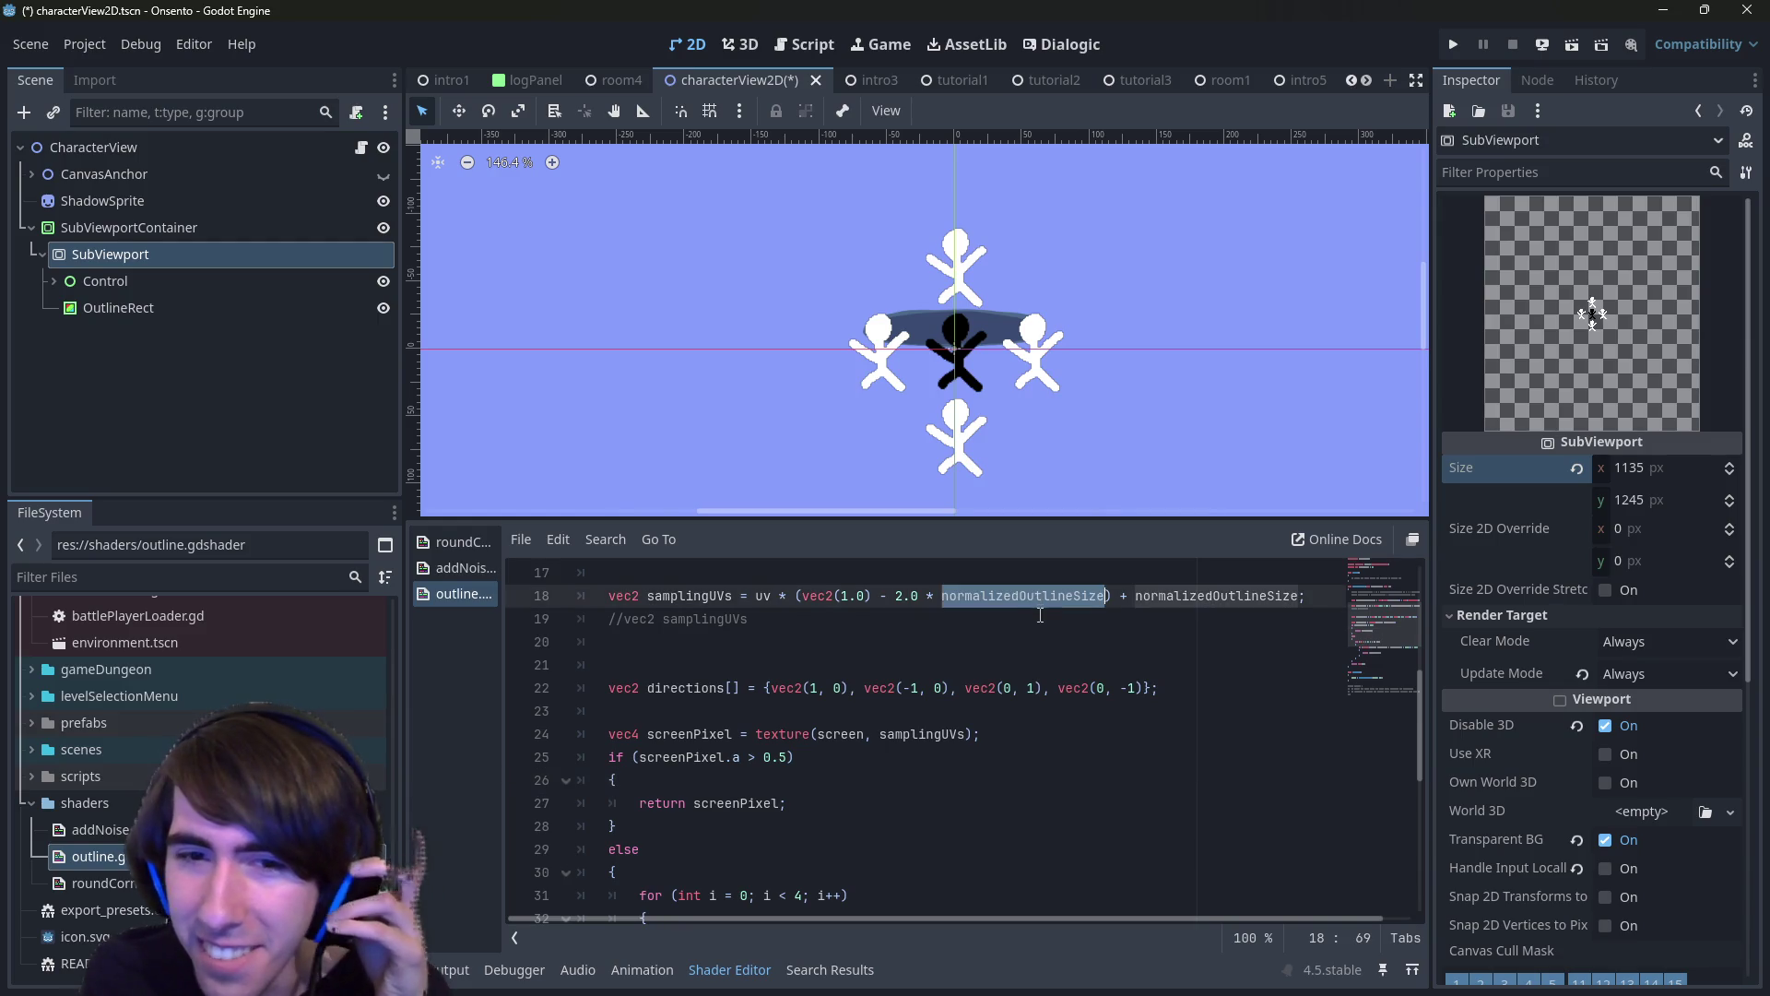
pyautogui.scroll(-4, 923, 711)
pyautogui.scroll(-3, 923, 711)
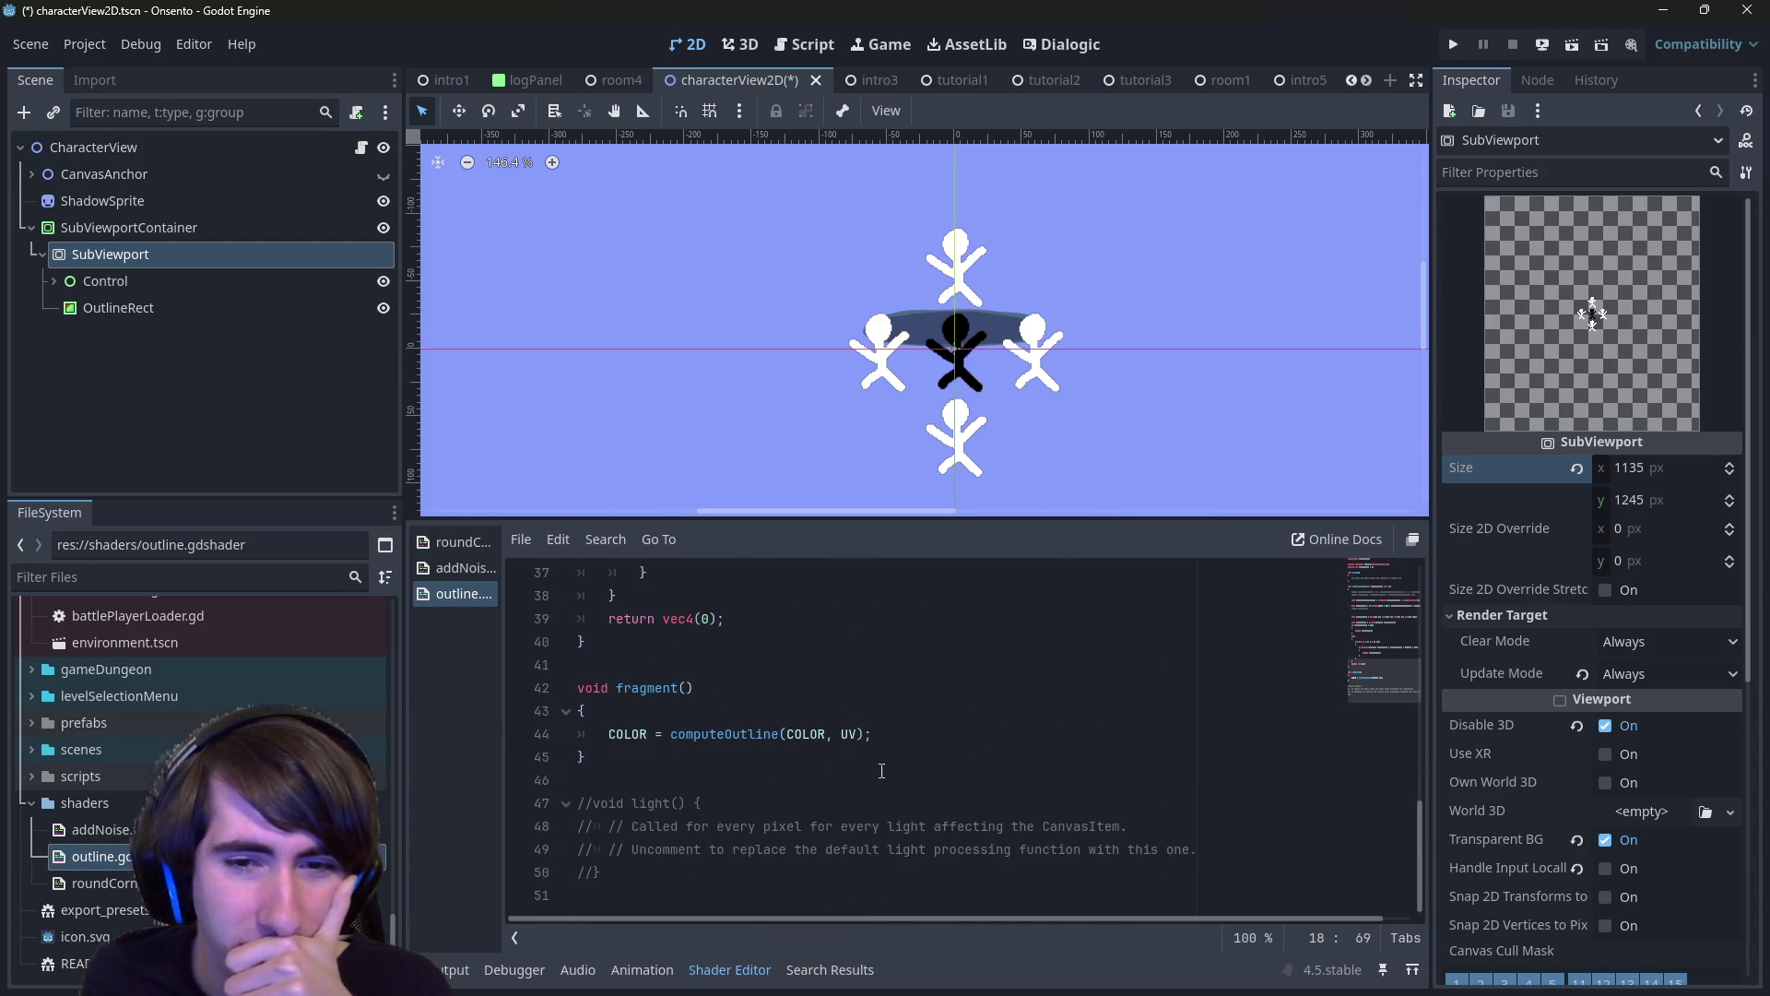
pyautogui.scroll(4, 858, 807)
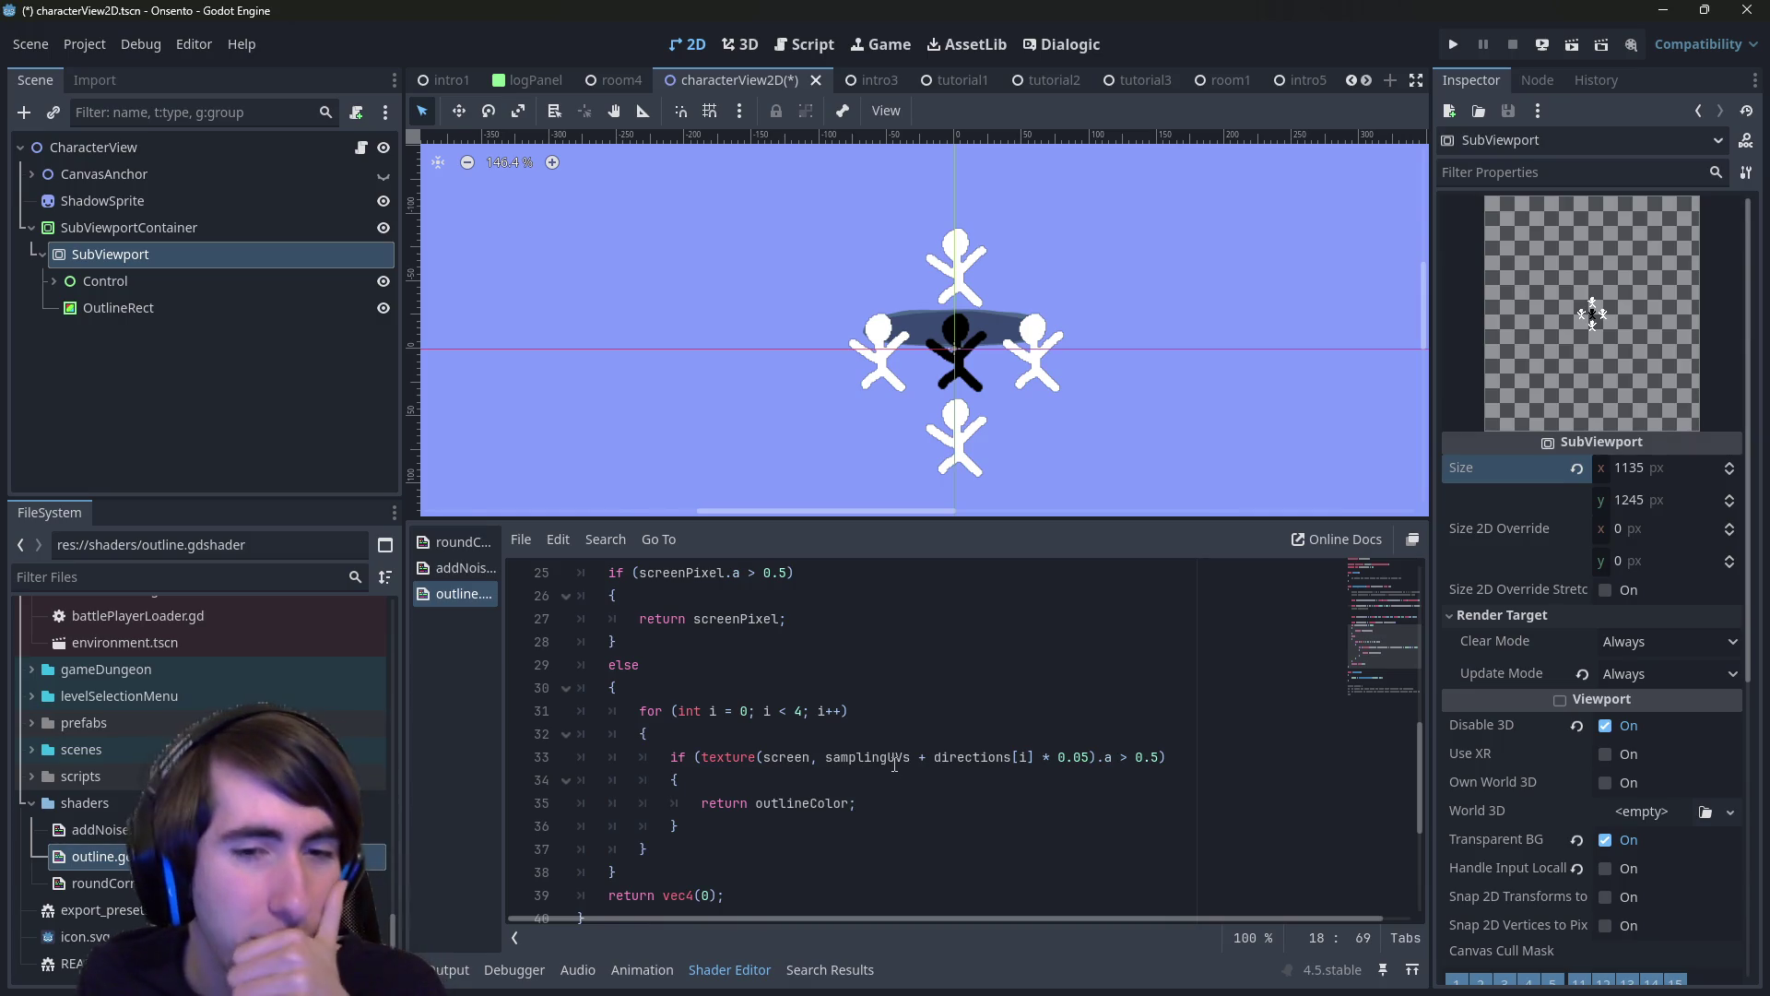
pyautogui.click(893, 801)
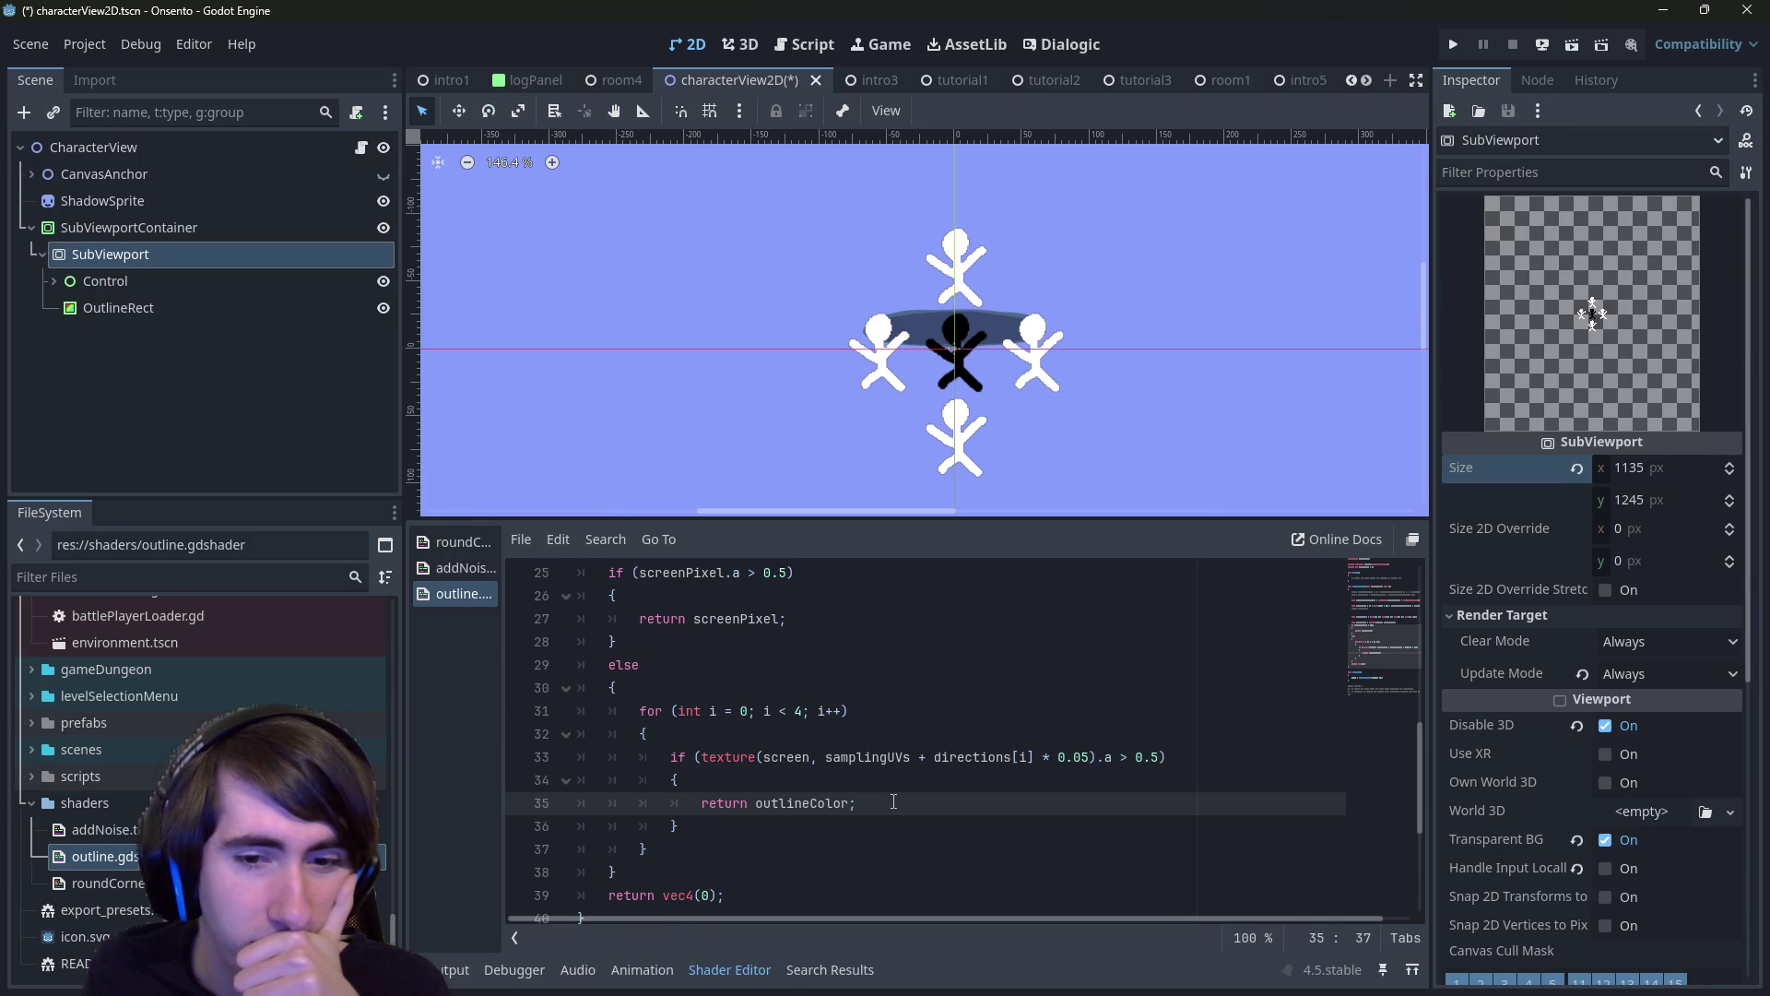
pyautogui.scroll(-1, 885, 798)
pyautogui.scroll(1, 858, 788)
pyautogui.click(699, 758)
pyautogui.click(1131, 758)
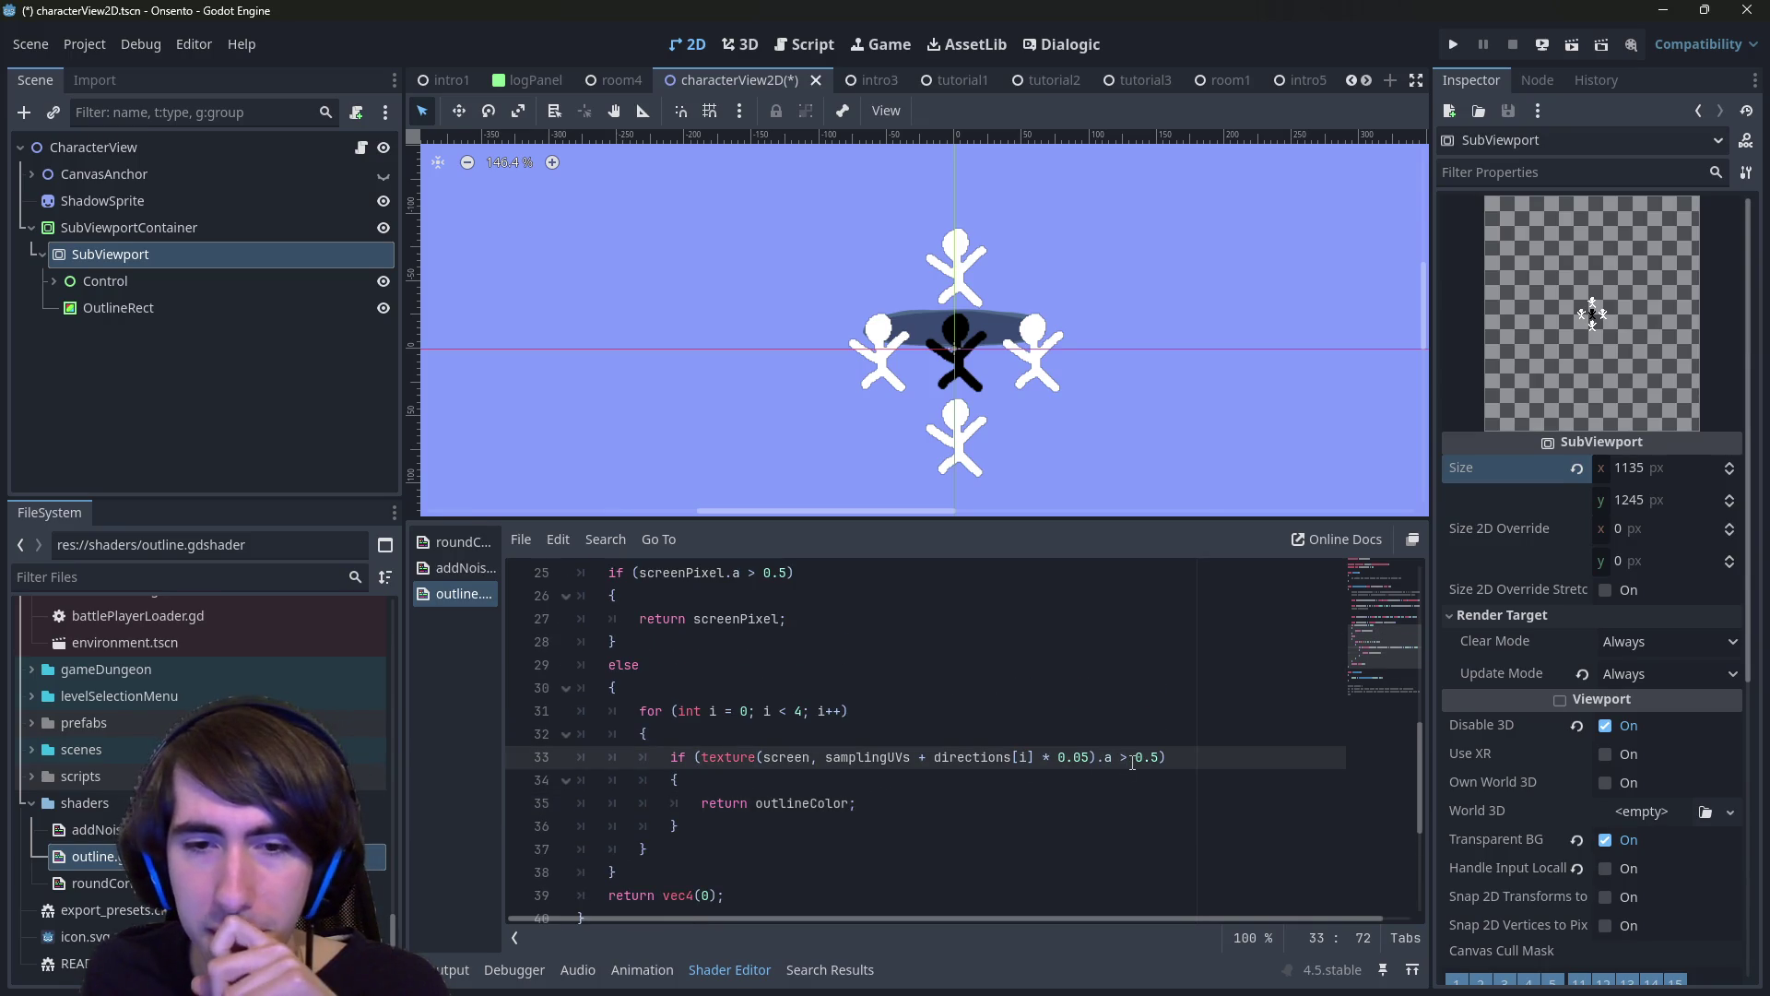
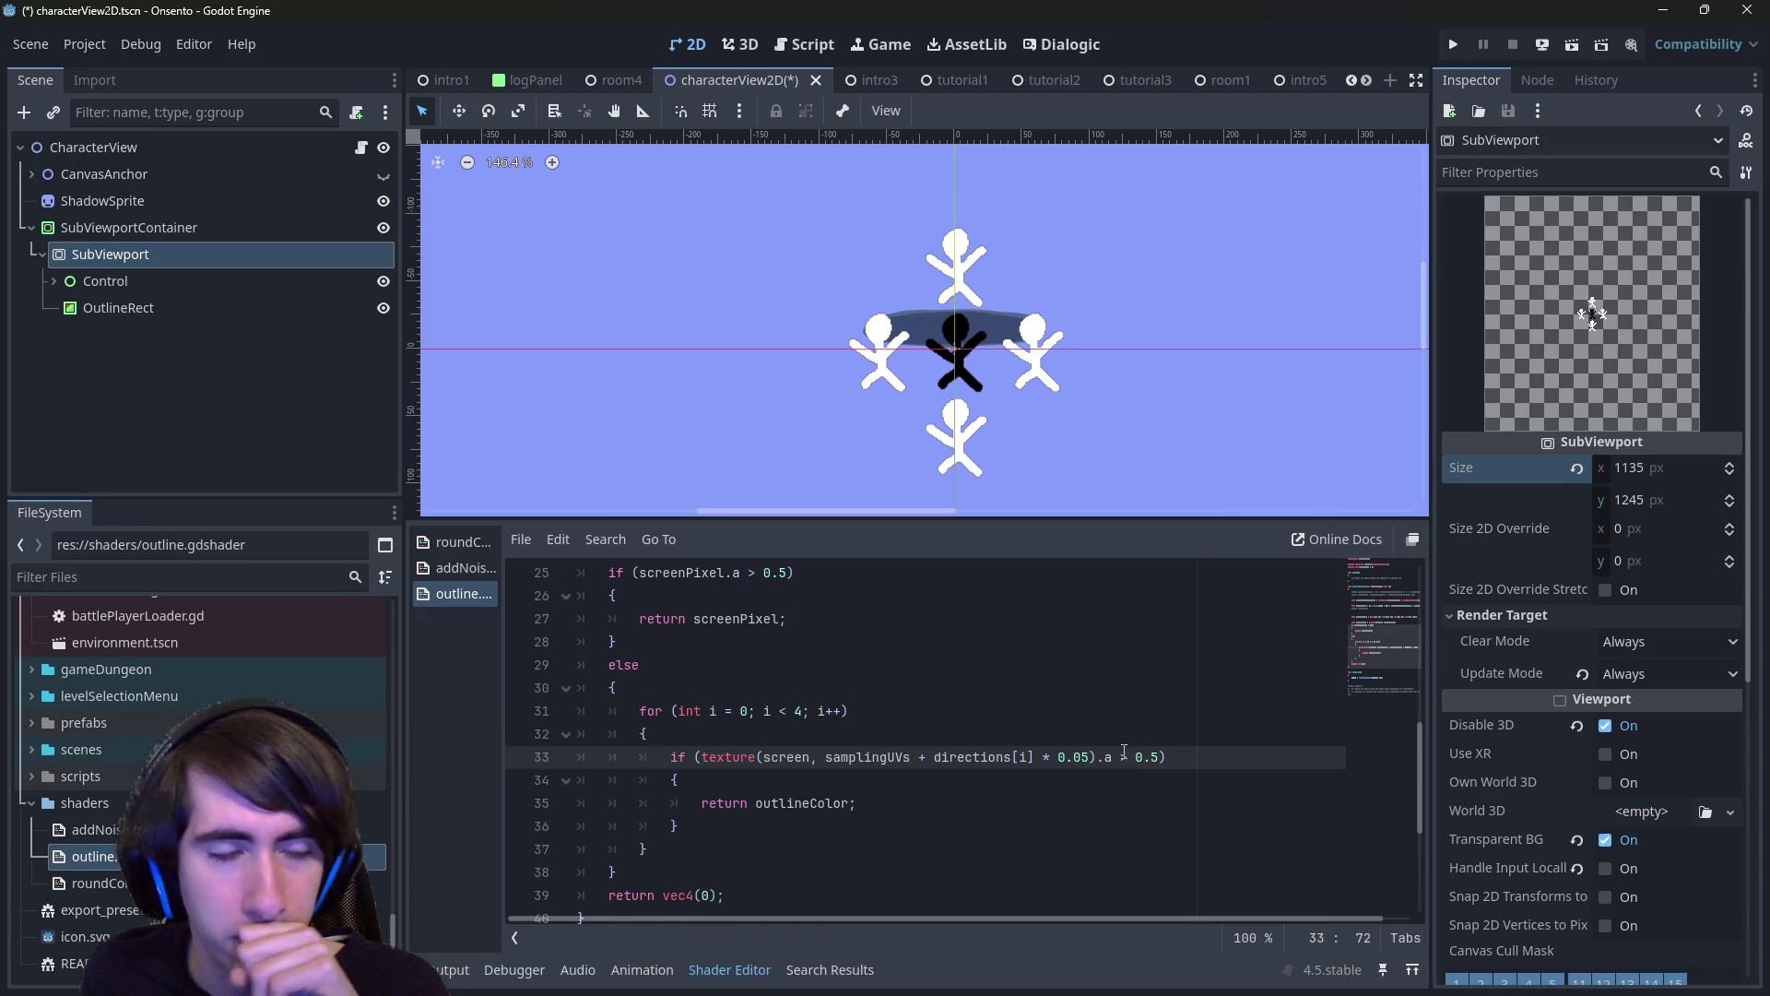
# Step: Examine the sampling line 33, highlighting samplingUVs, directions and the 0.05 multiplier
pyautogui.scroll(1, 1051, 754)
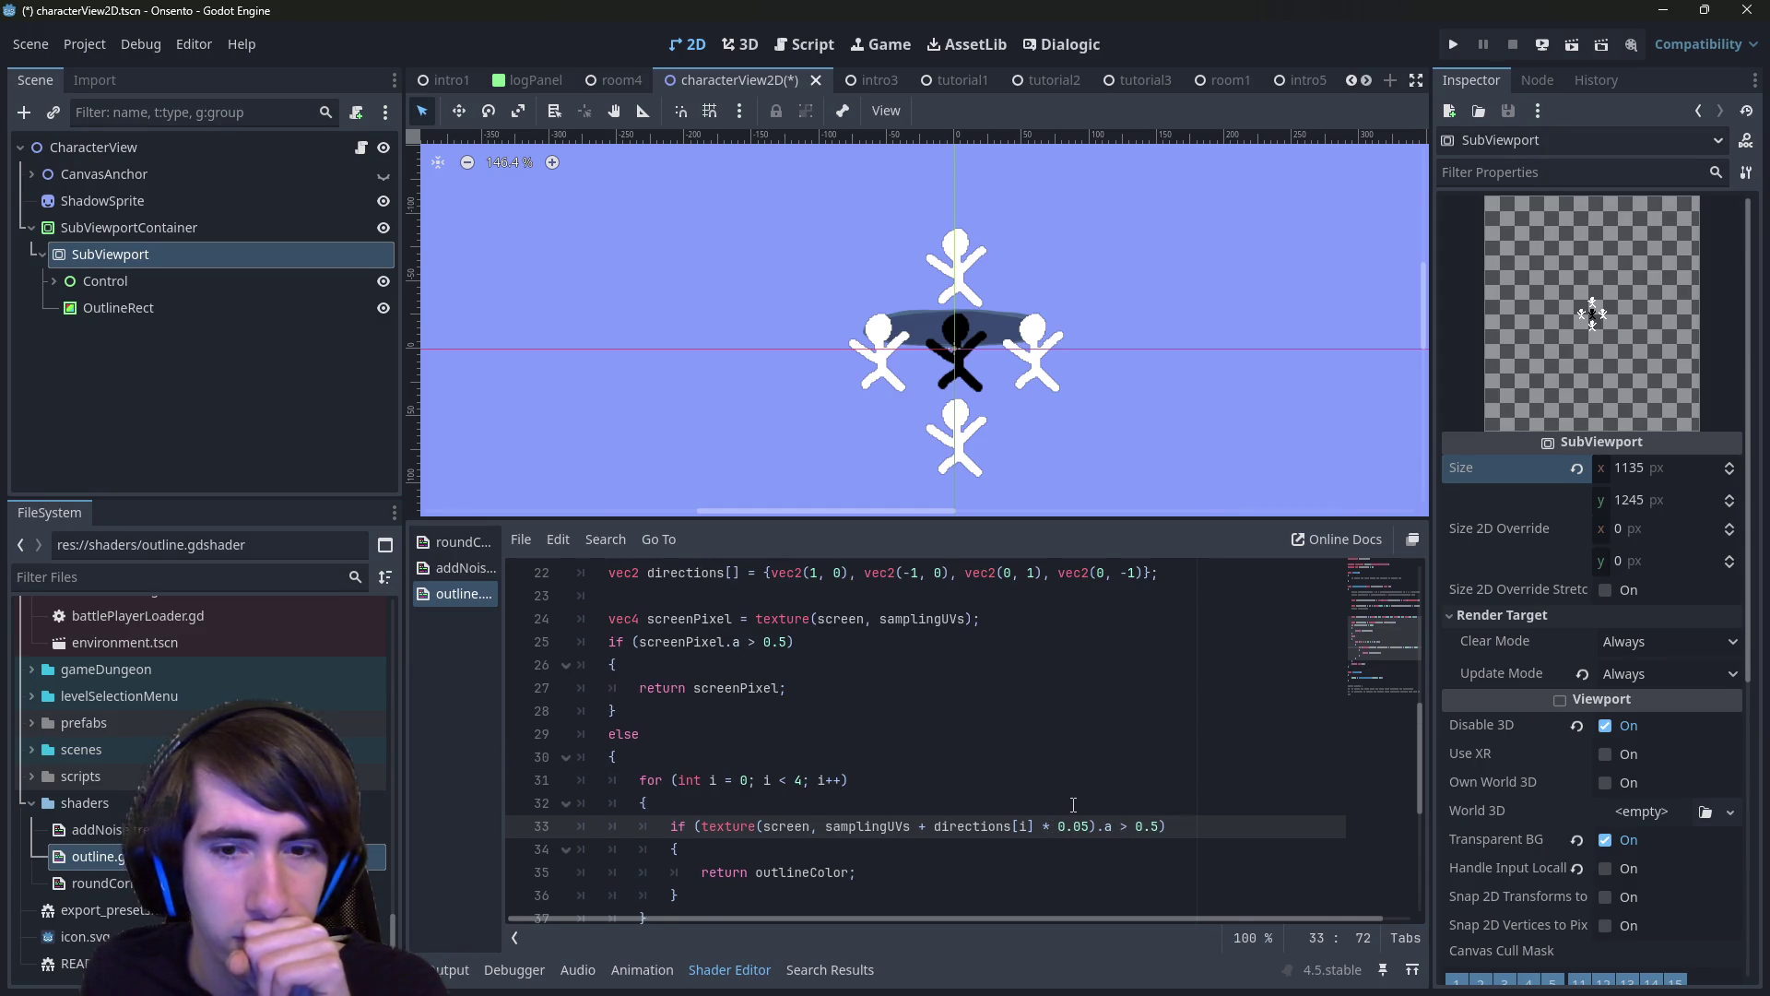
pyautogui.scroll(3, 1073, 805)
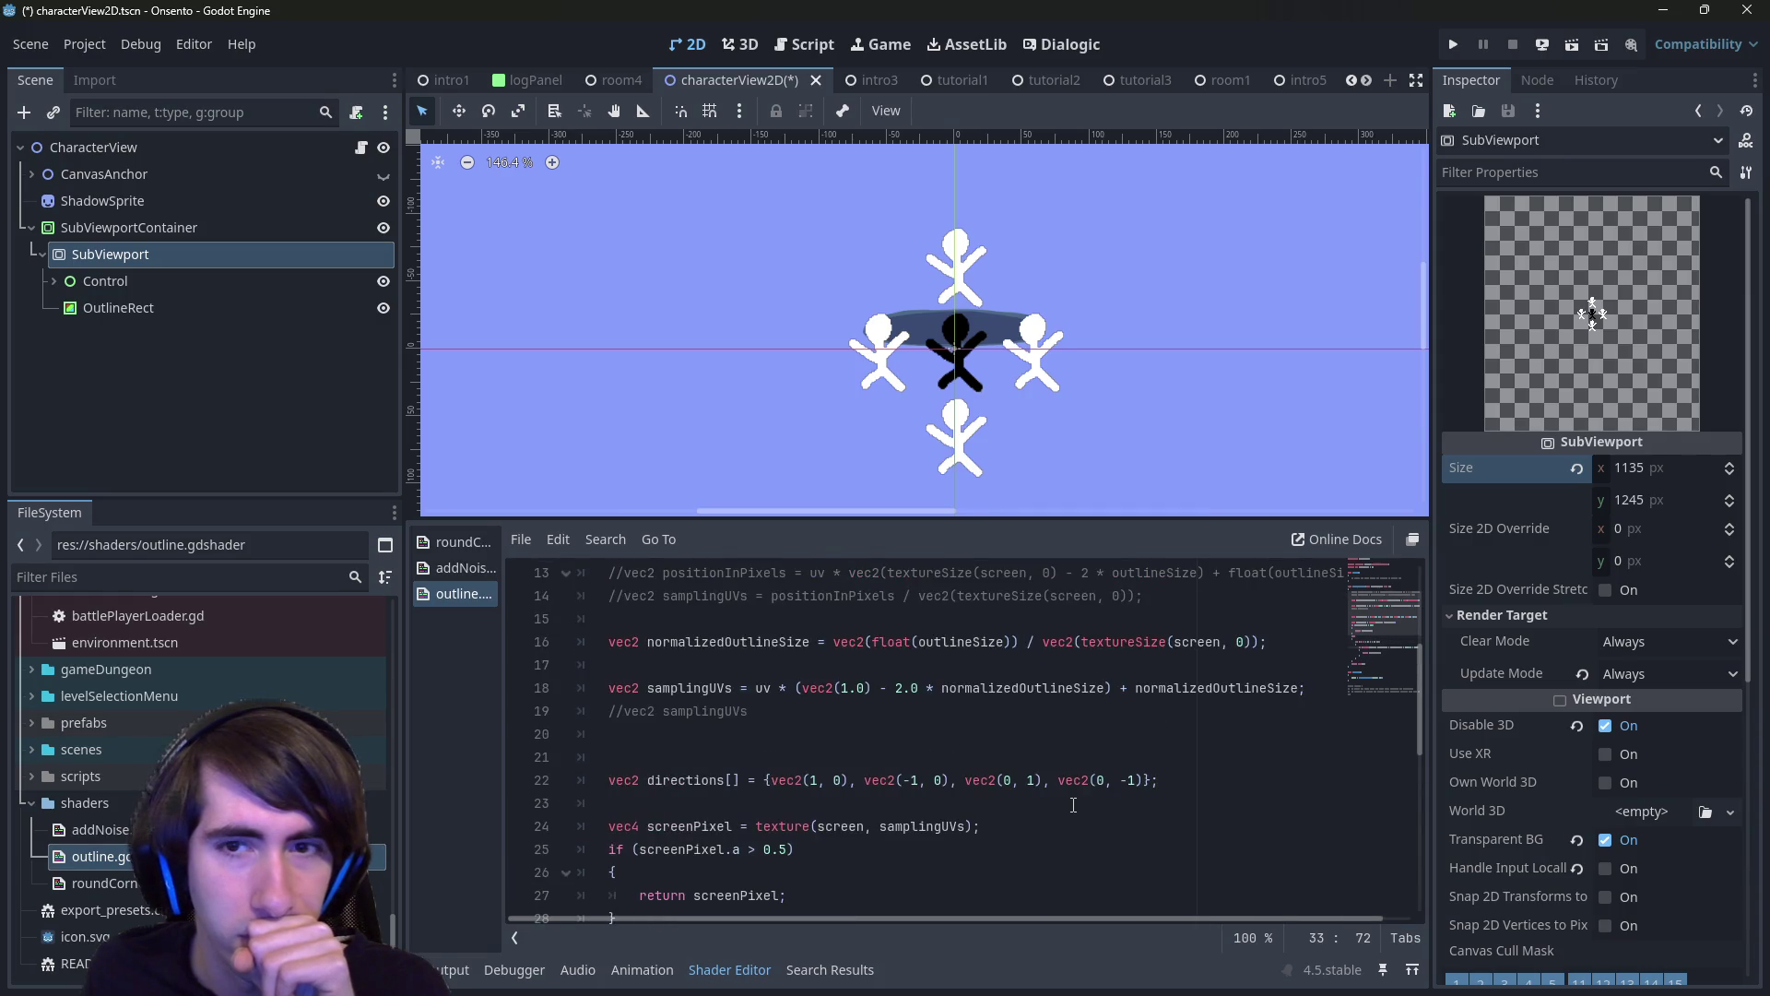
pyautogui.scroll(-4, 1073, 805)
pyautogui.doubleClick(867, 757)
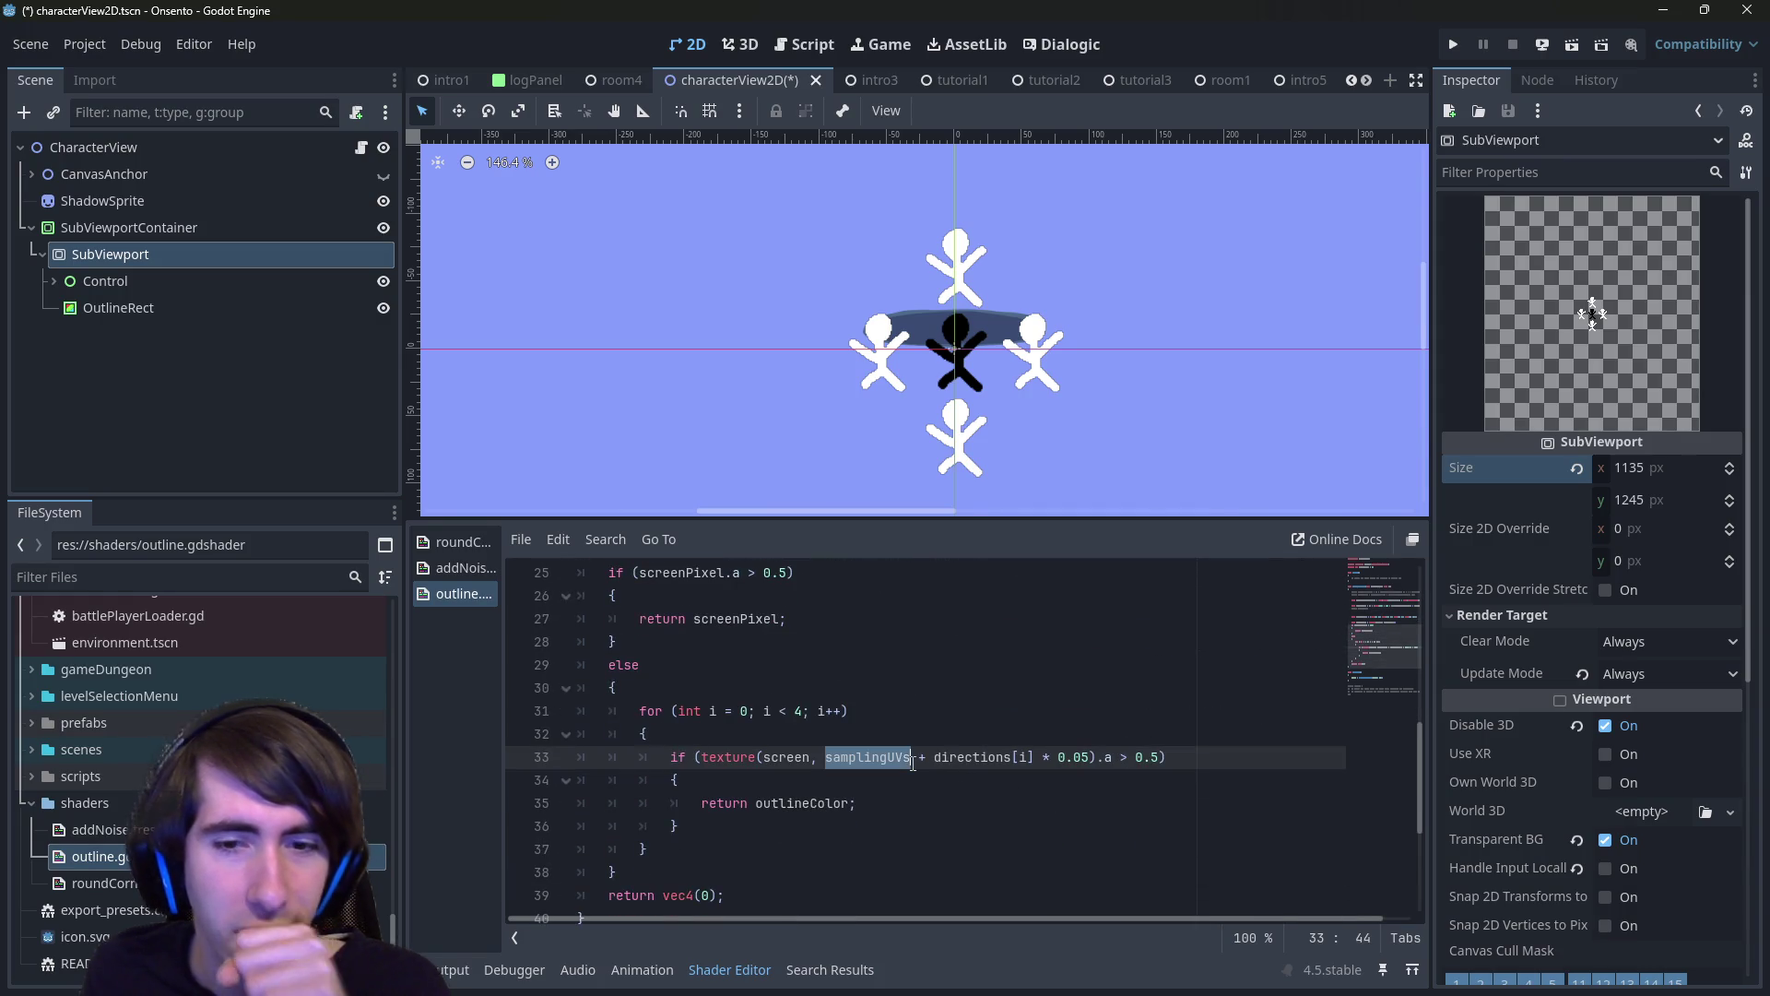
pyautogui.click(941, 759)
pyautogui.doubleClick(943, 759)
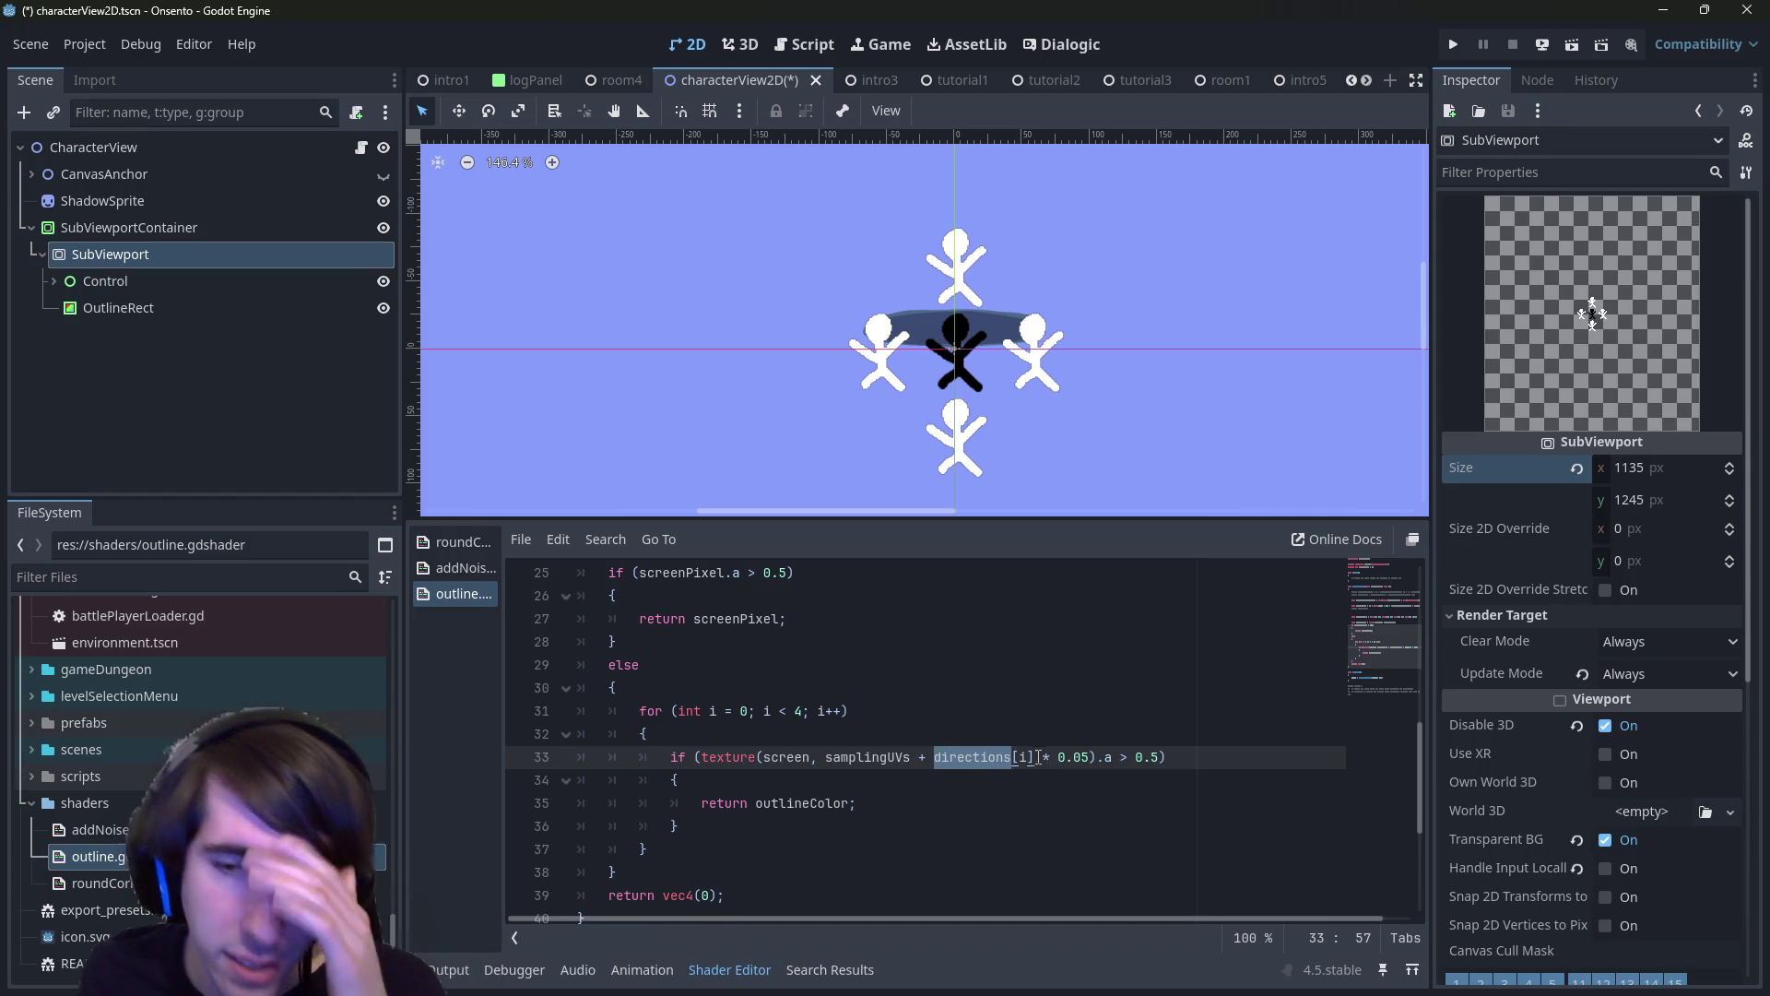
pyautogui.moveTo(1058, 757); pyautogui.dragTo(1091, 758)
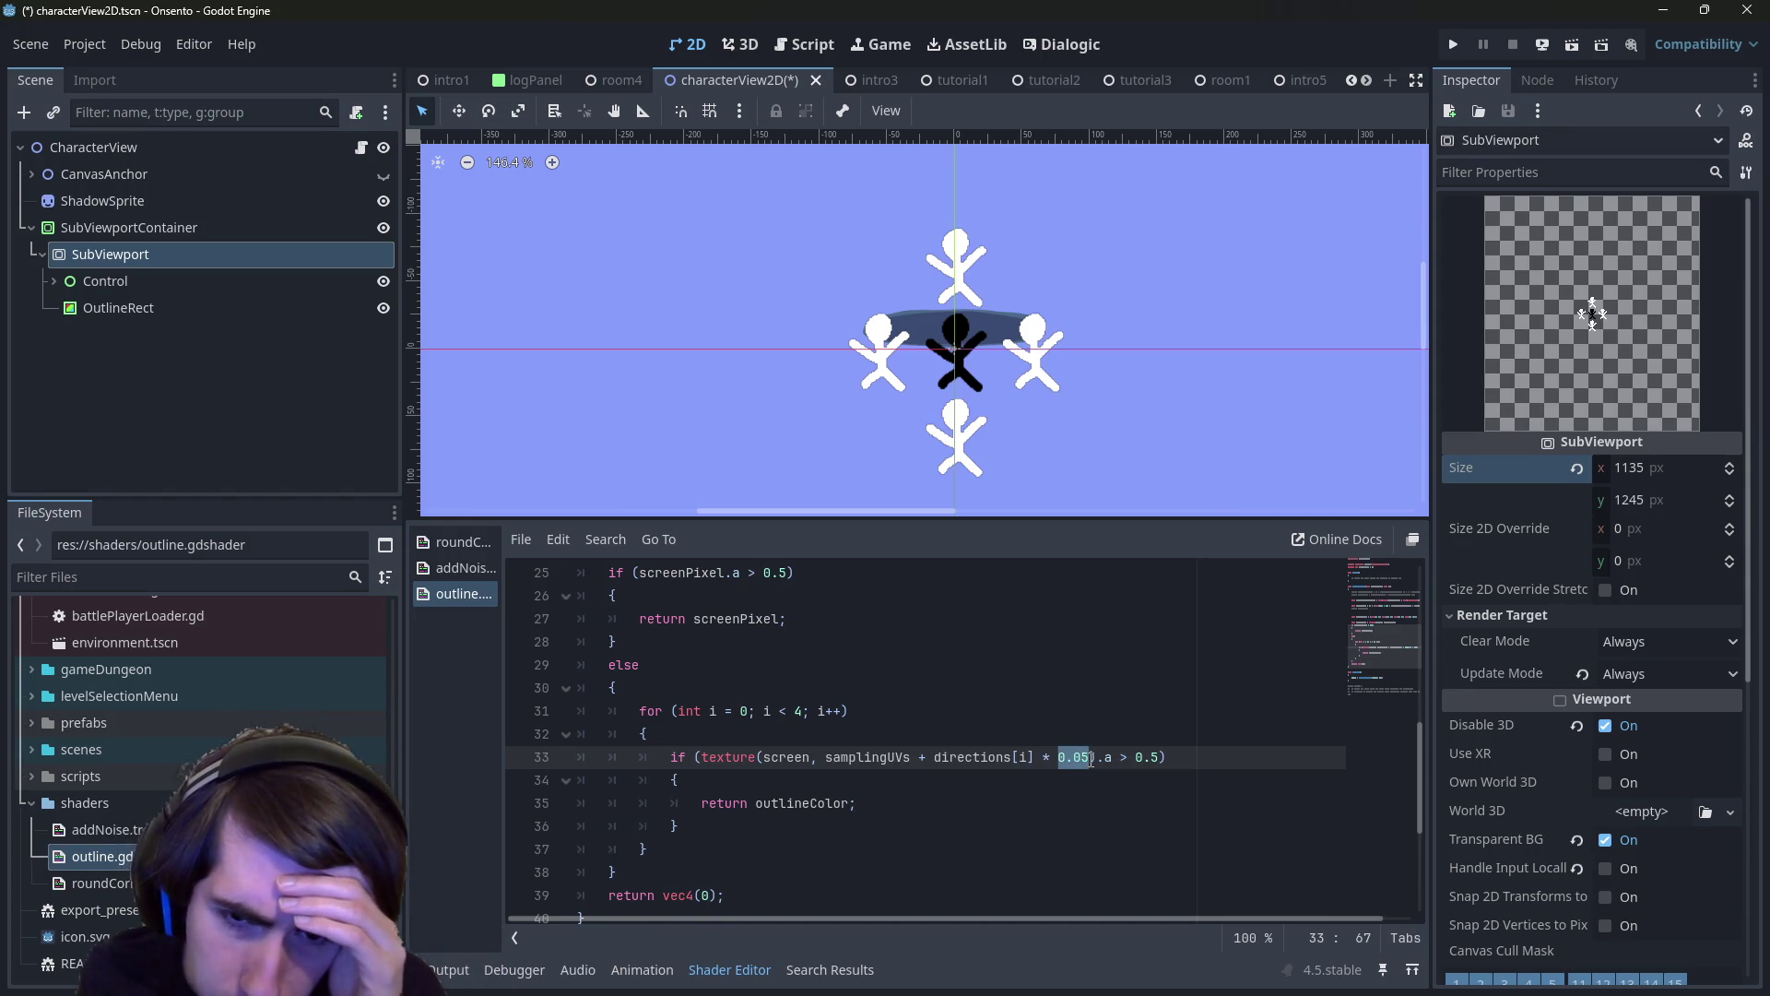
pyautogui.doubleClick(730, 757)
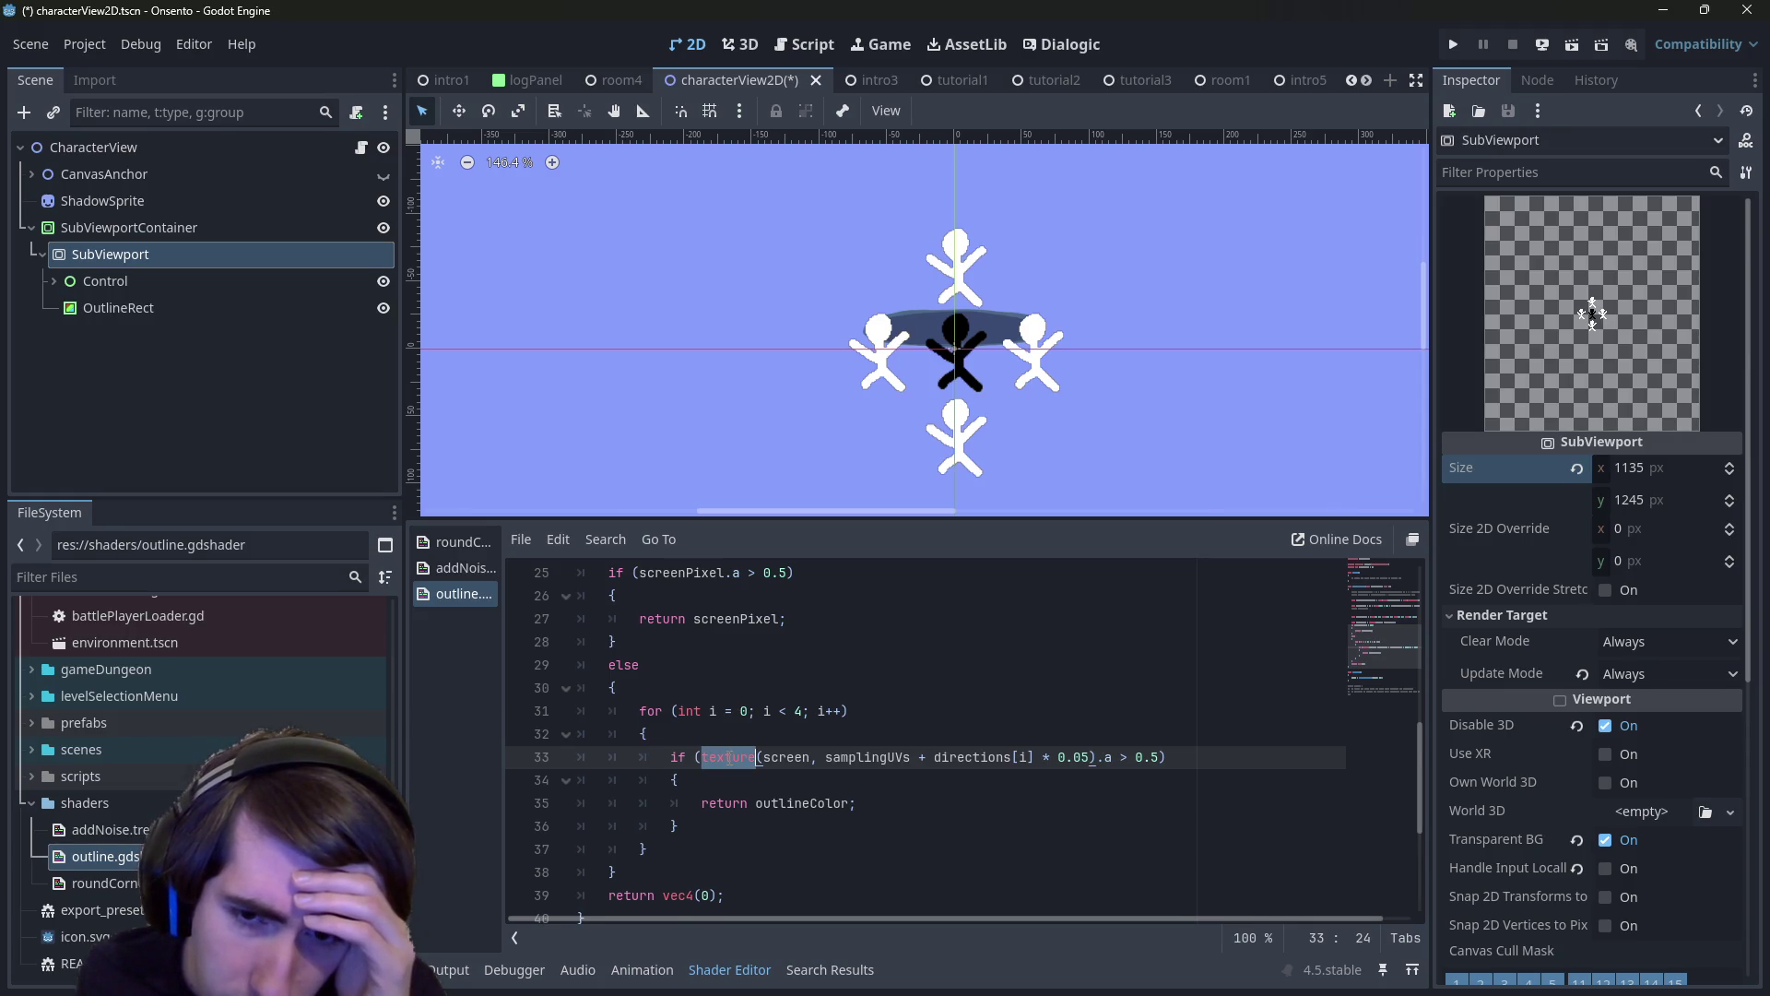
pyautogui.doubleClick(1081, 757)
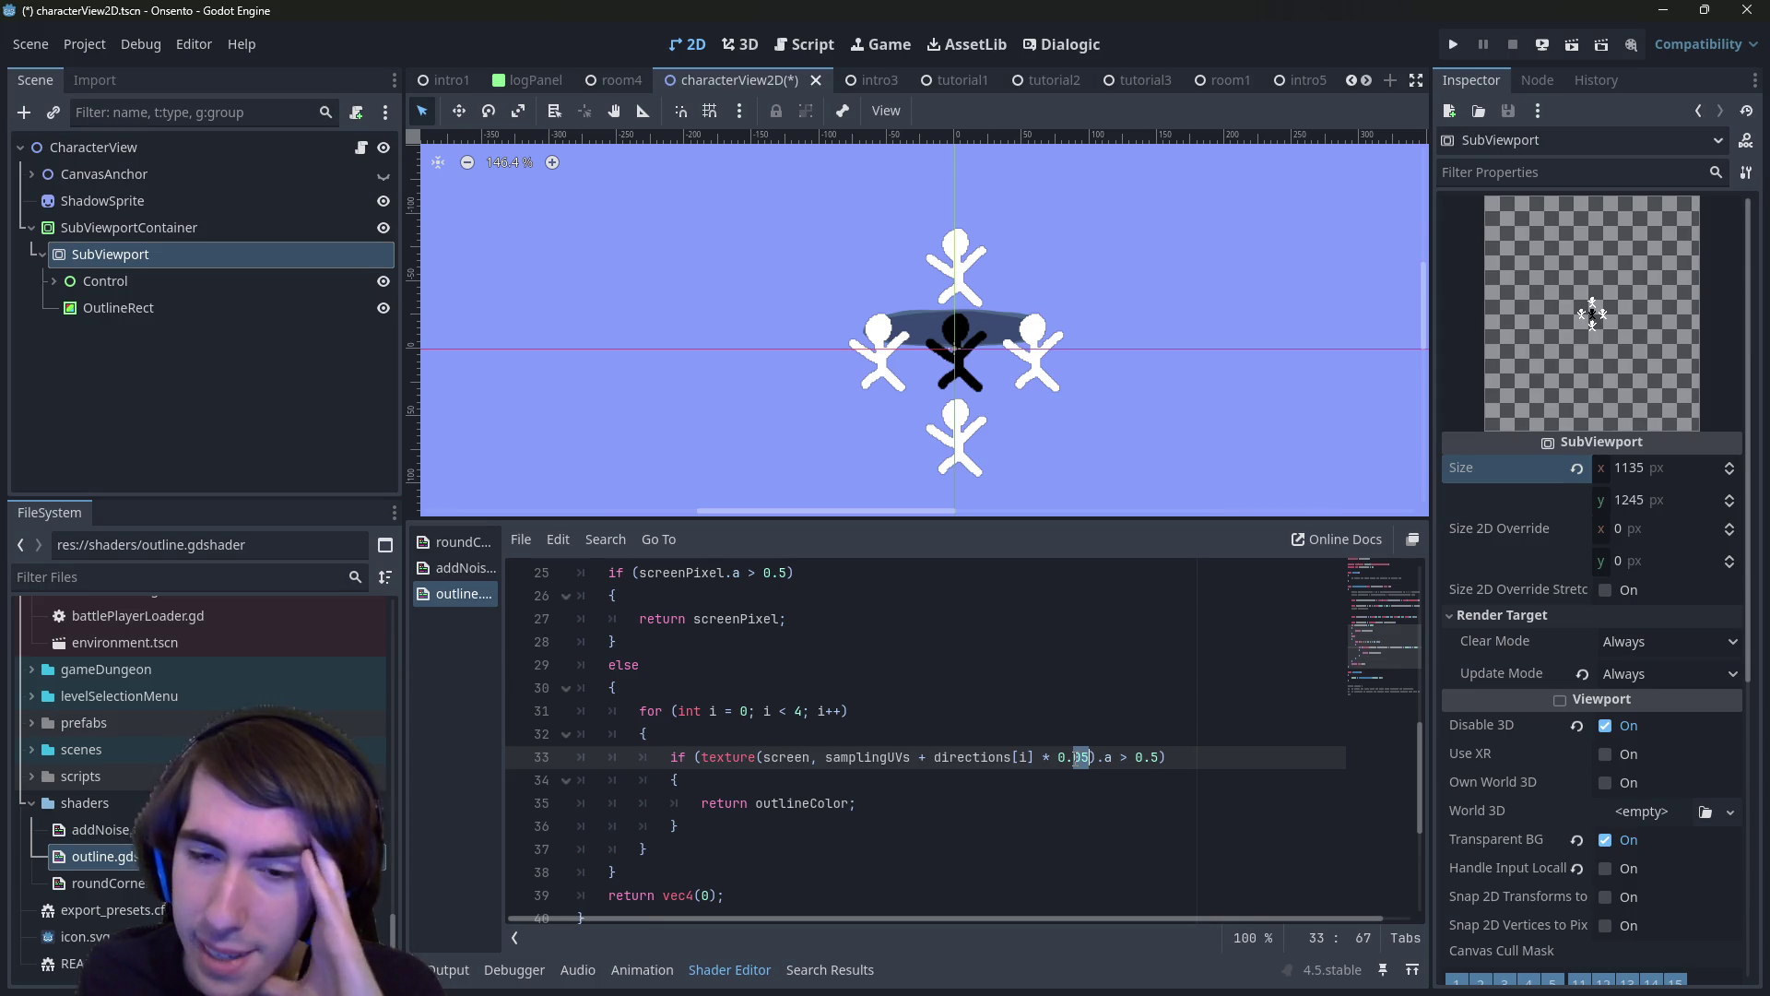
pyautogui.scroll(8, 1076, 759)
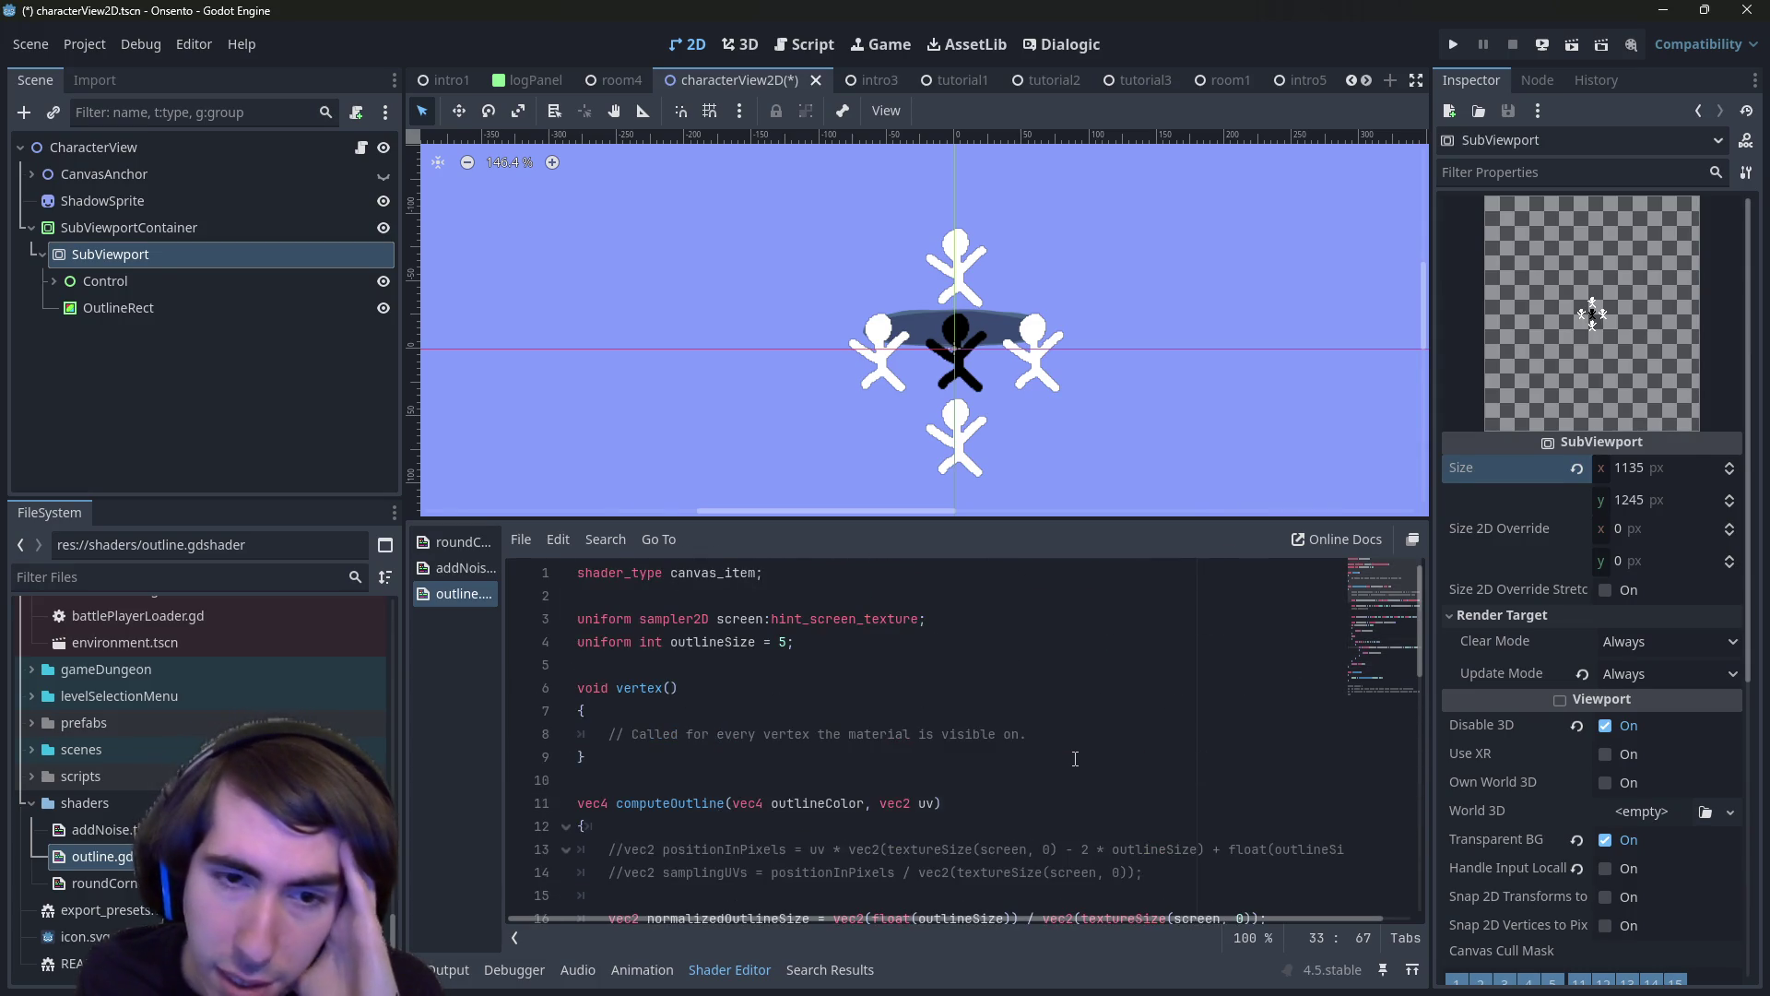
pyautogui.scroll(-6, 1075, 759)
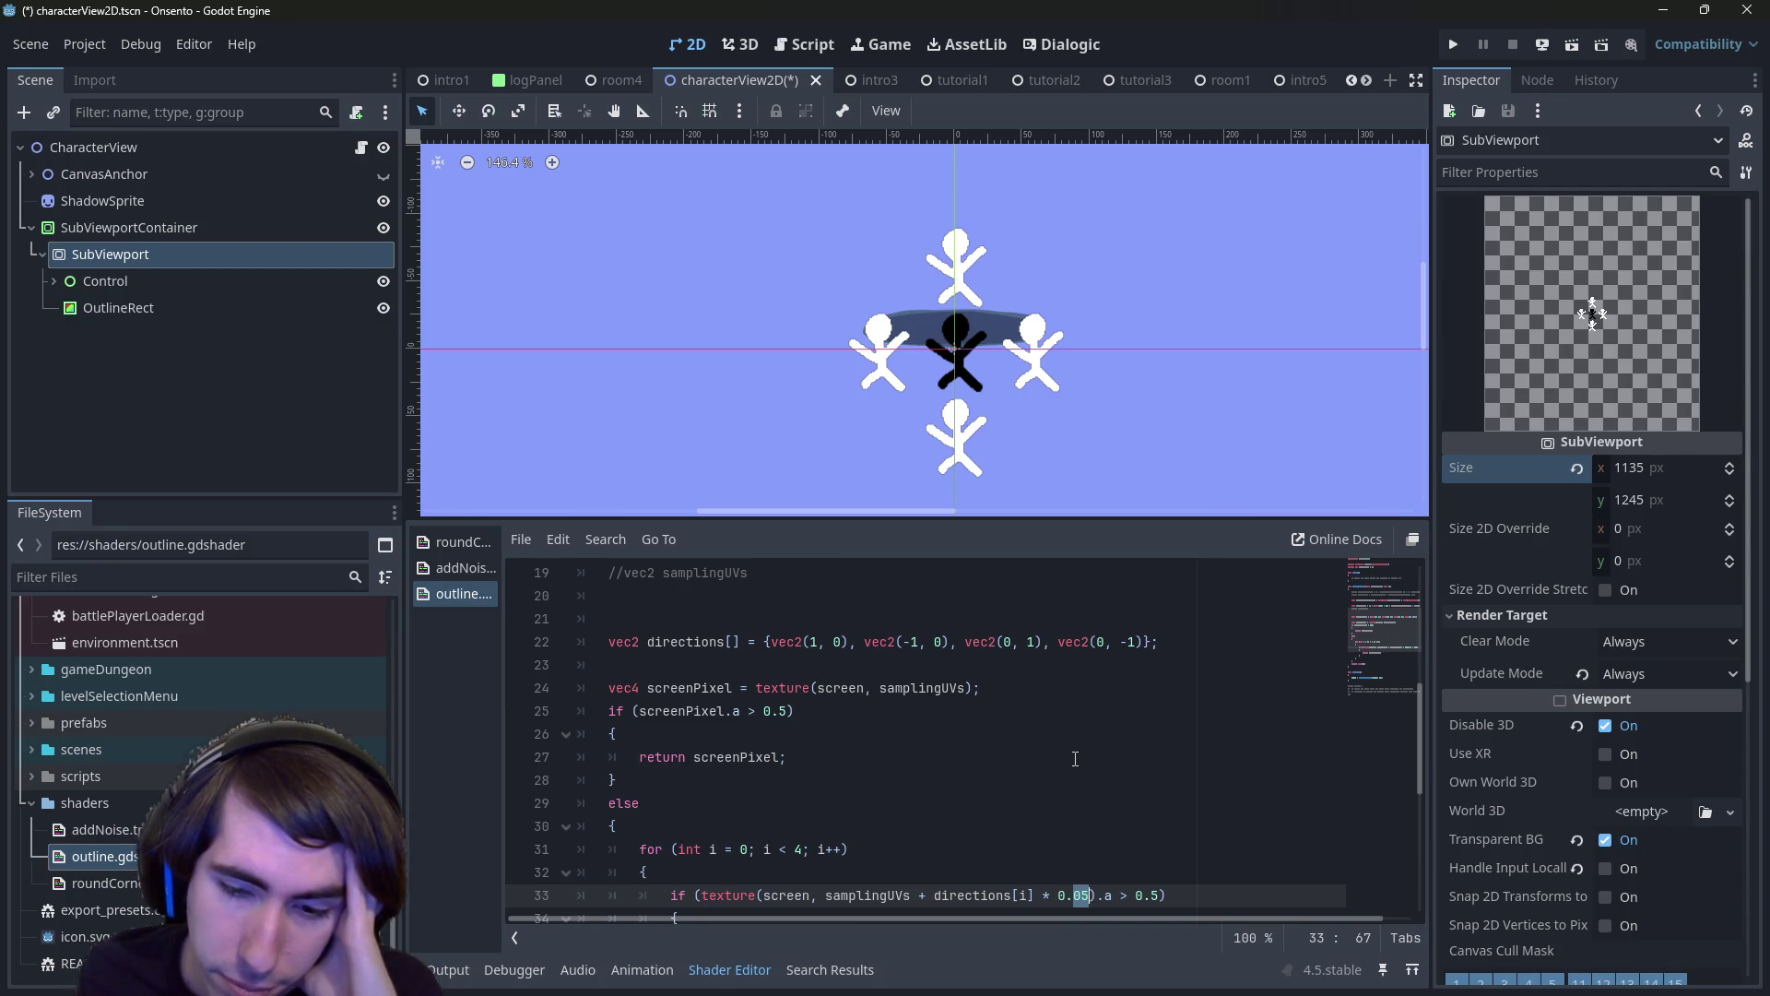
pyautogui.scroll(3, 1076, 759)
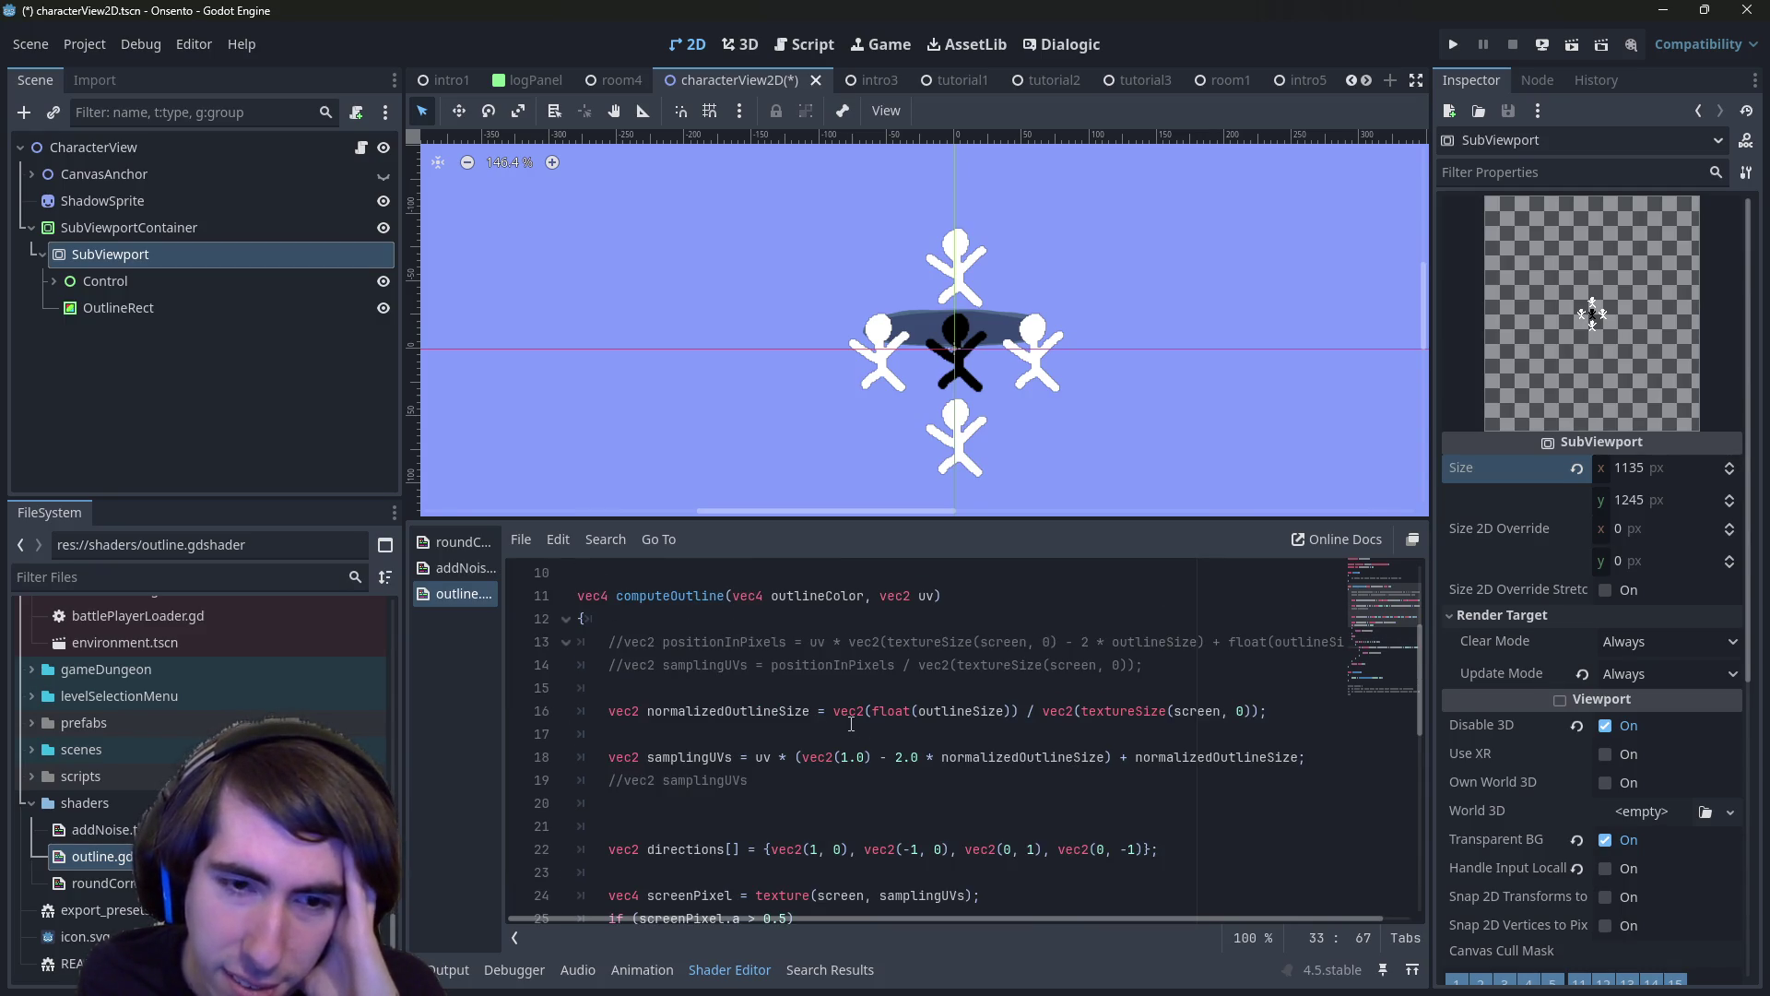
# Step: Declare float offset = 3.0 on a new line inside the loop and save
pyautogui.click(857, 729)
pyautogui.moveTo(858, 730)
pyautogui.mouseDown()
pyautogui.moveTo(590, 690)
pyautogui.moveTo(553, 737)
pyautogui.mouseUp()
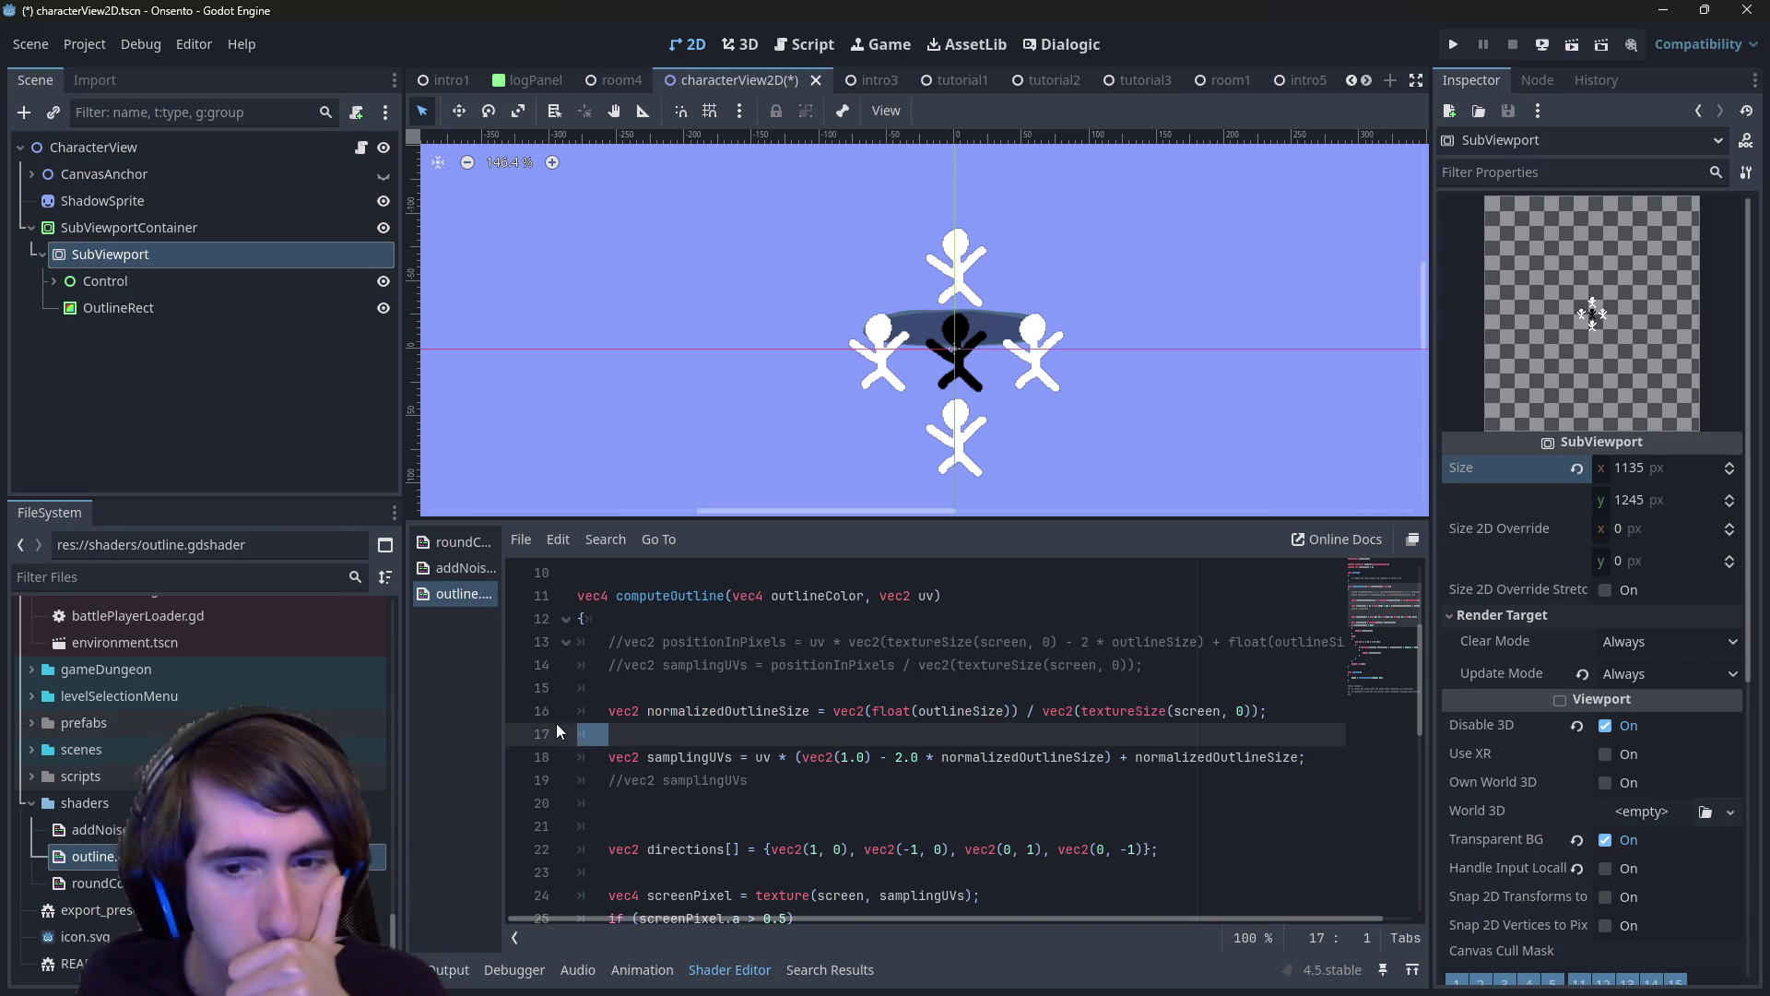
pyautogui.scroll(-3, 904, 786)
pyautogui.scroll(2, 1019, 737)
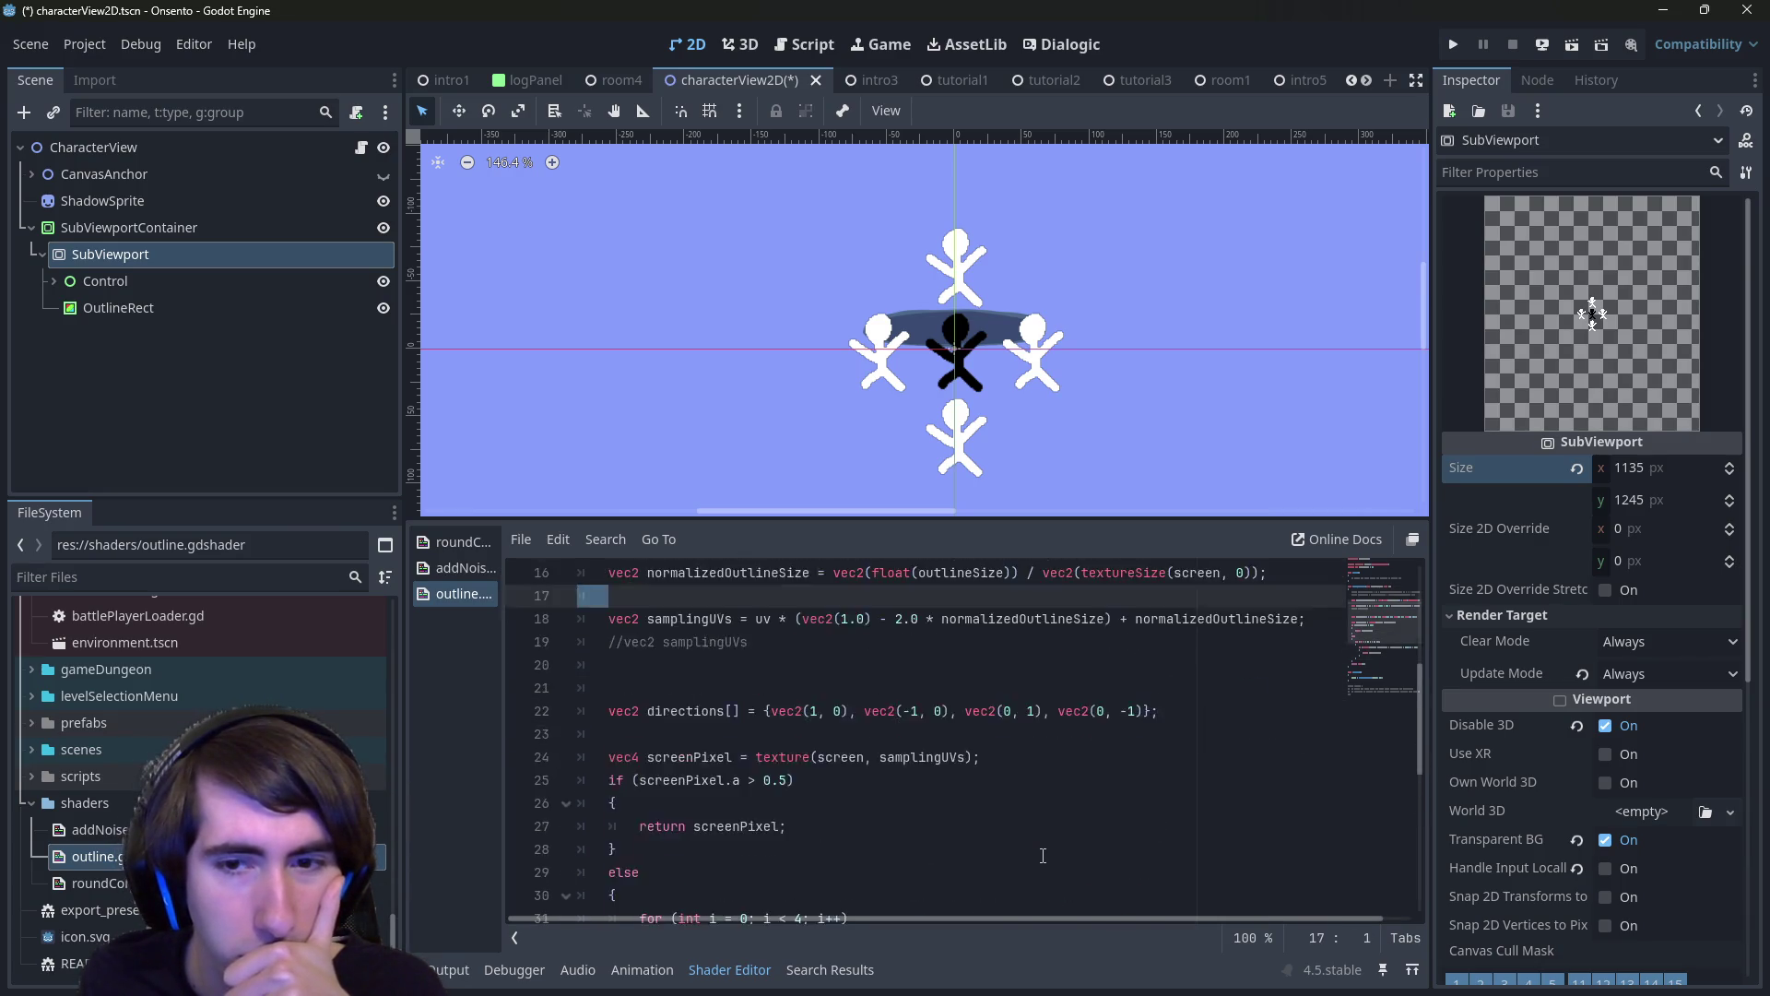
pyautogui.click(1019, 692)
pyautogui.click(1003, 692)
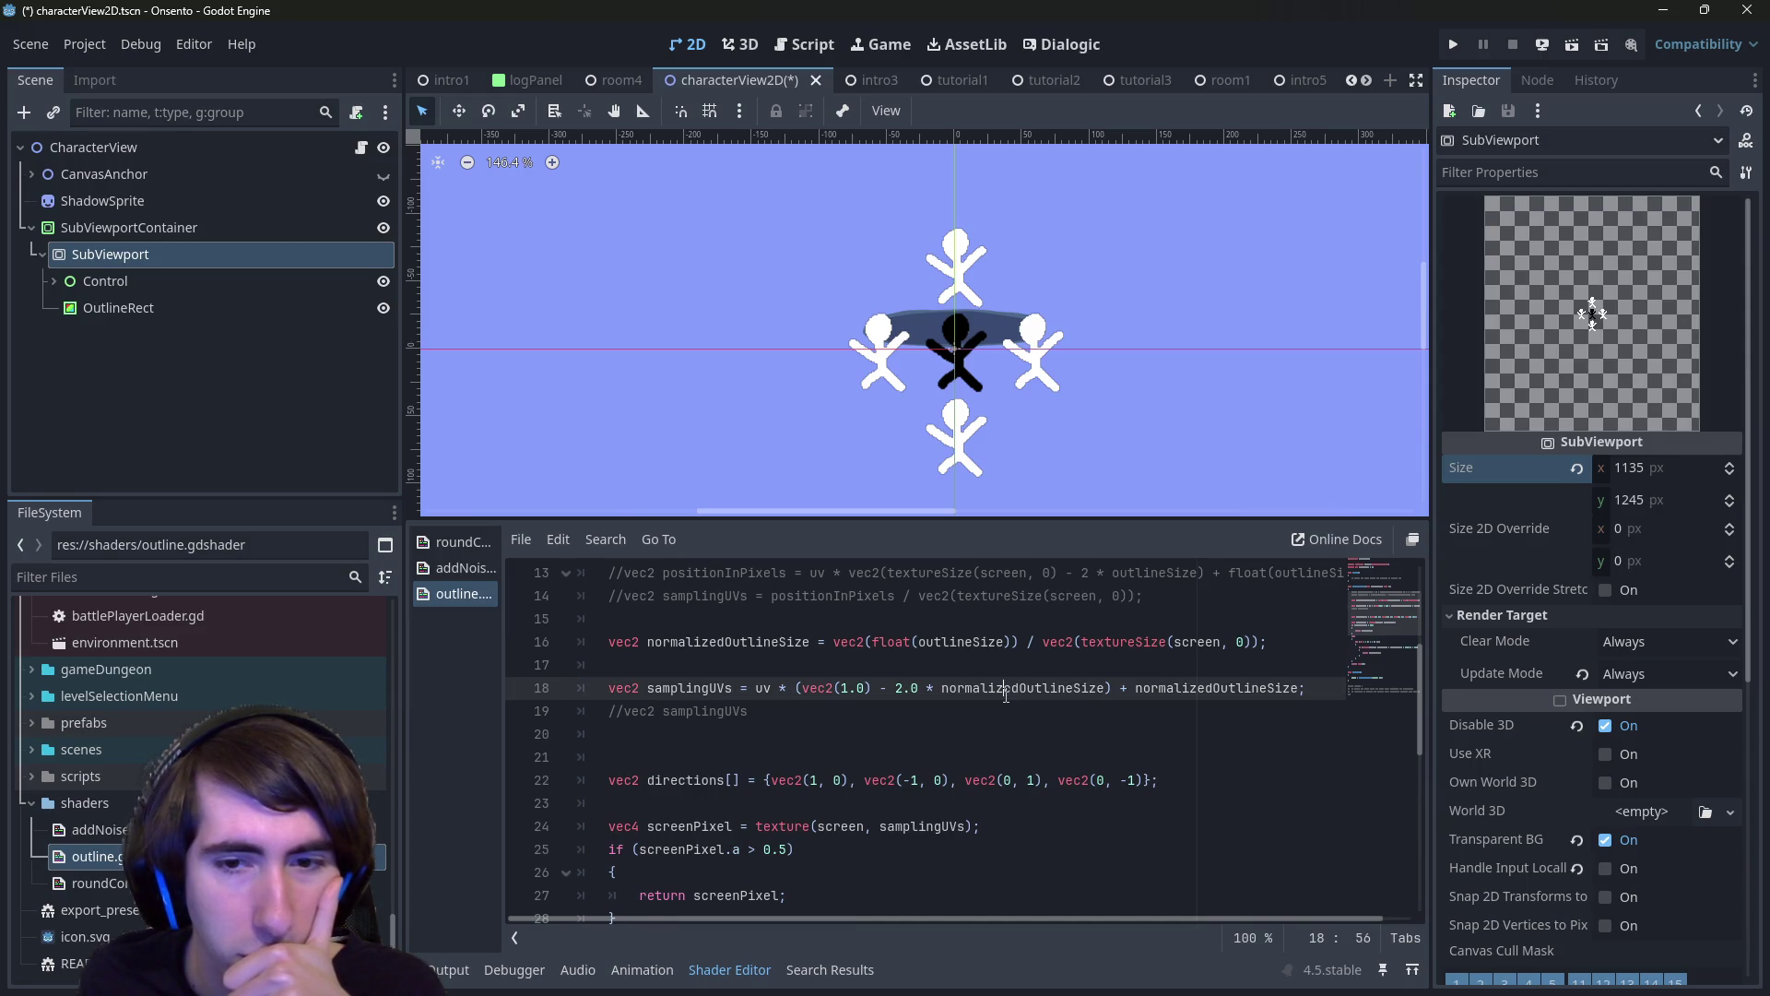
pyautogui.scroll(-4, 1006, 711)
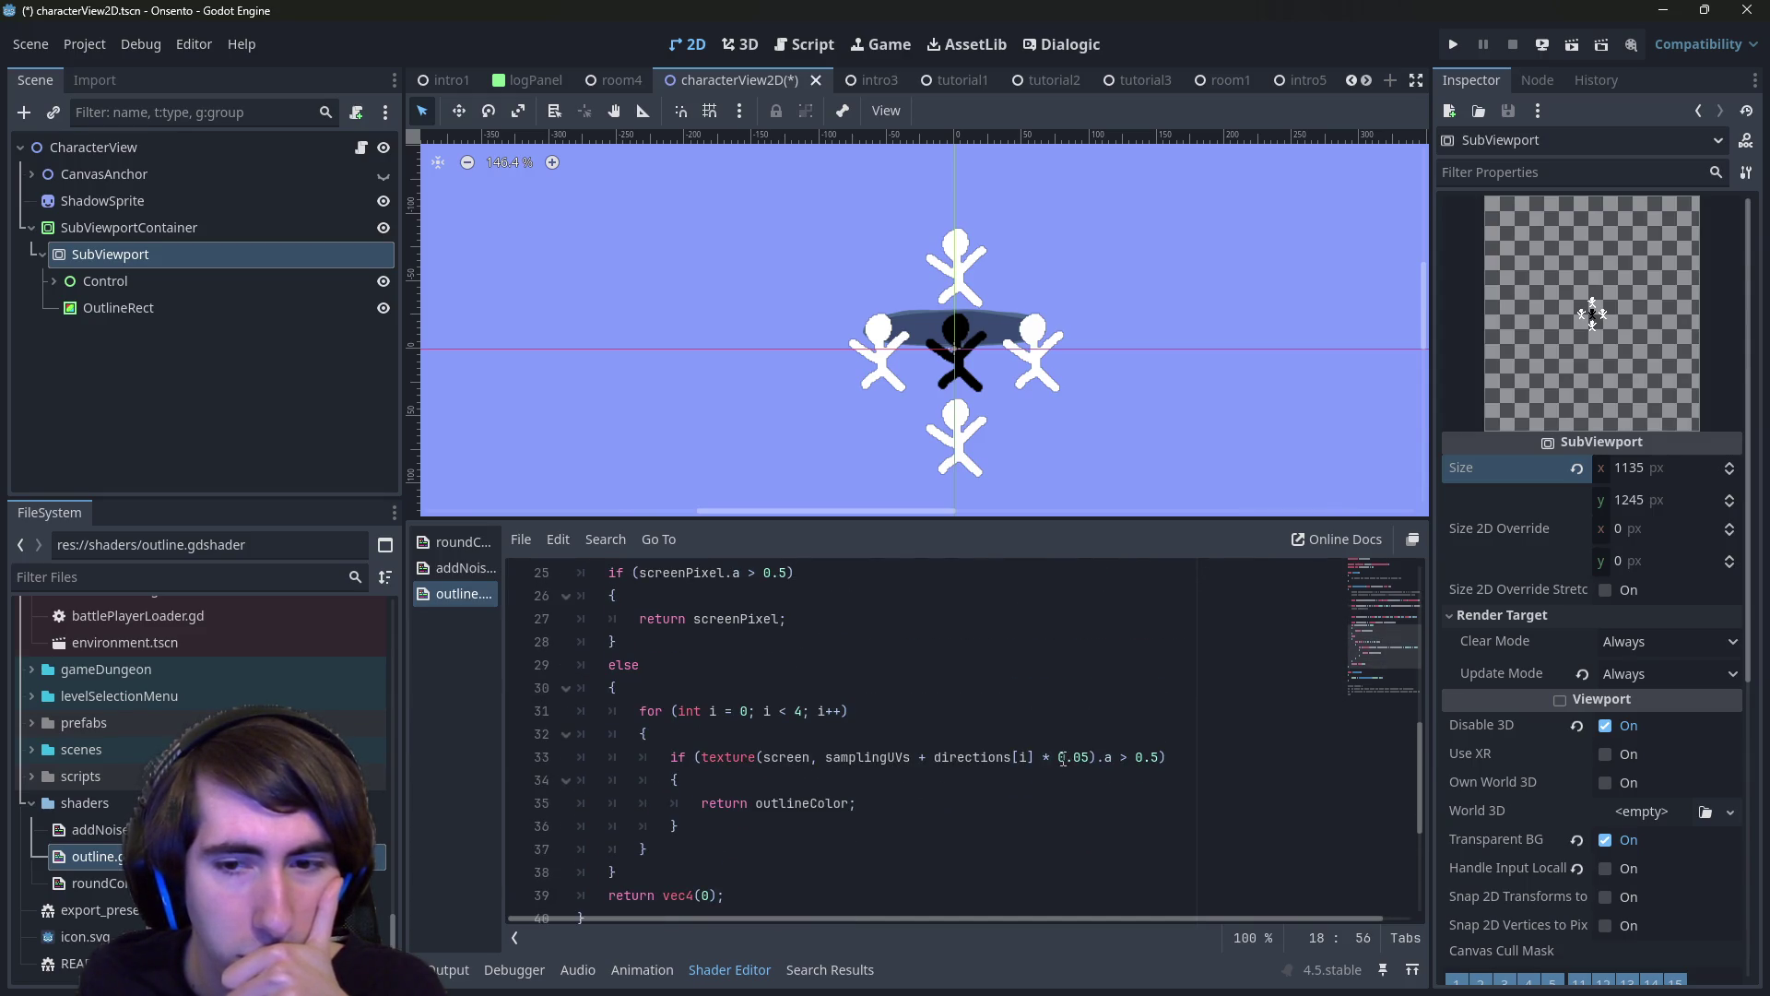
pyautogui.click(1063, 758)
pyautogui.click(1052, 731)
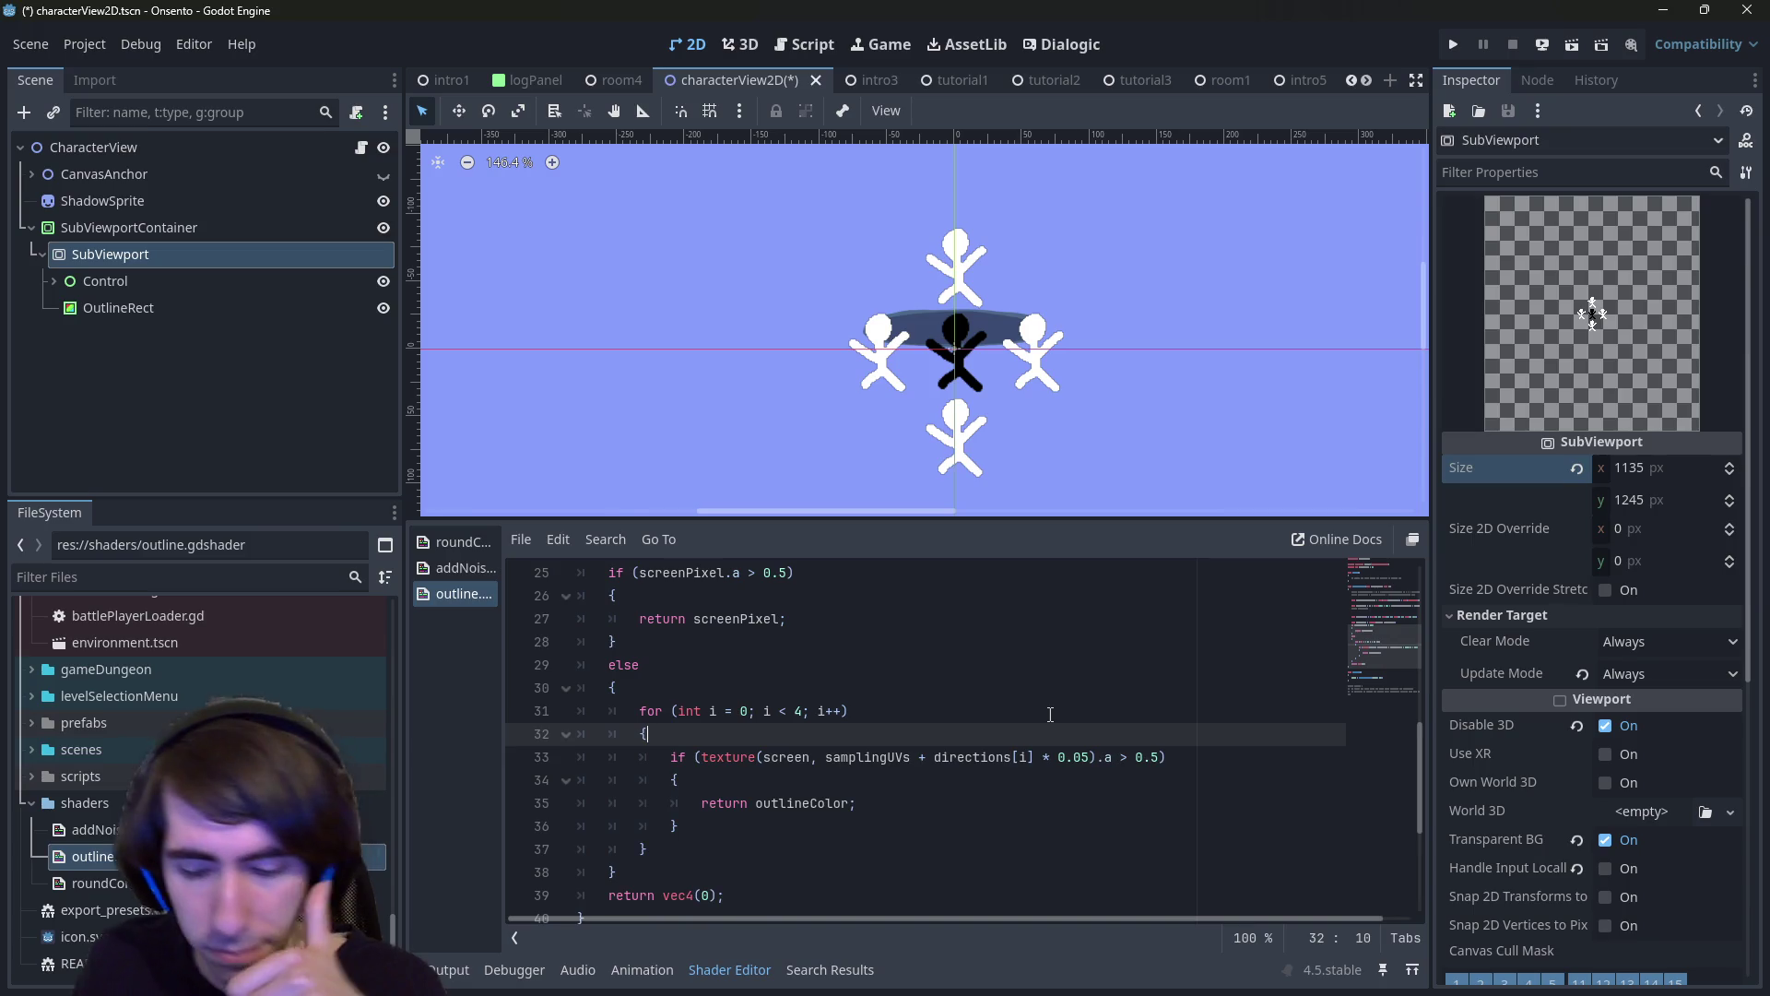
pyautogui.press('Return')
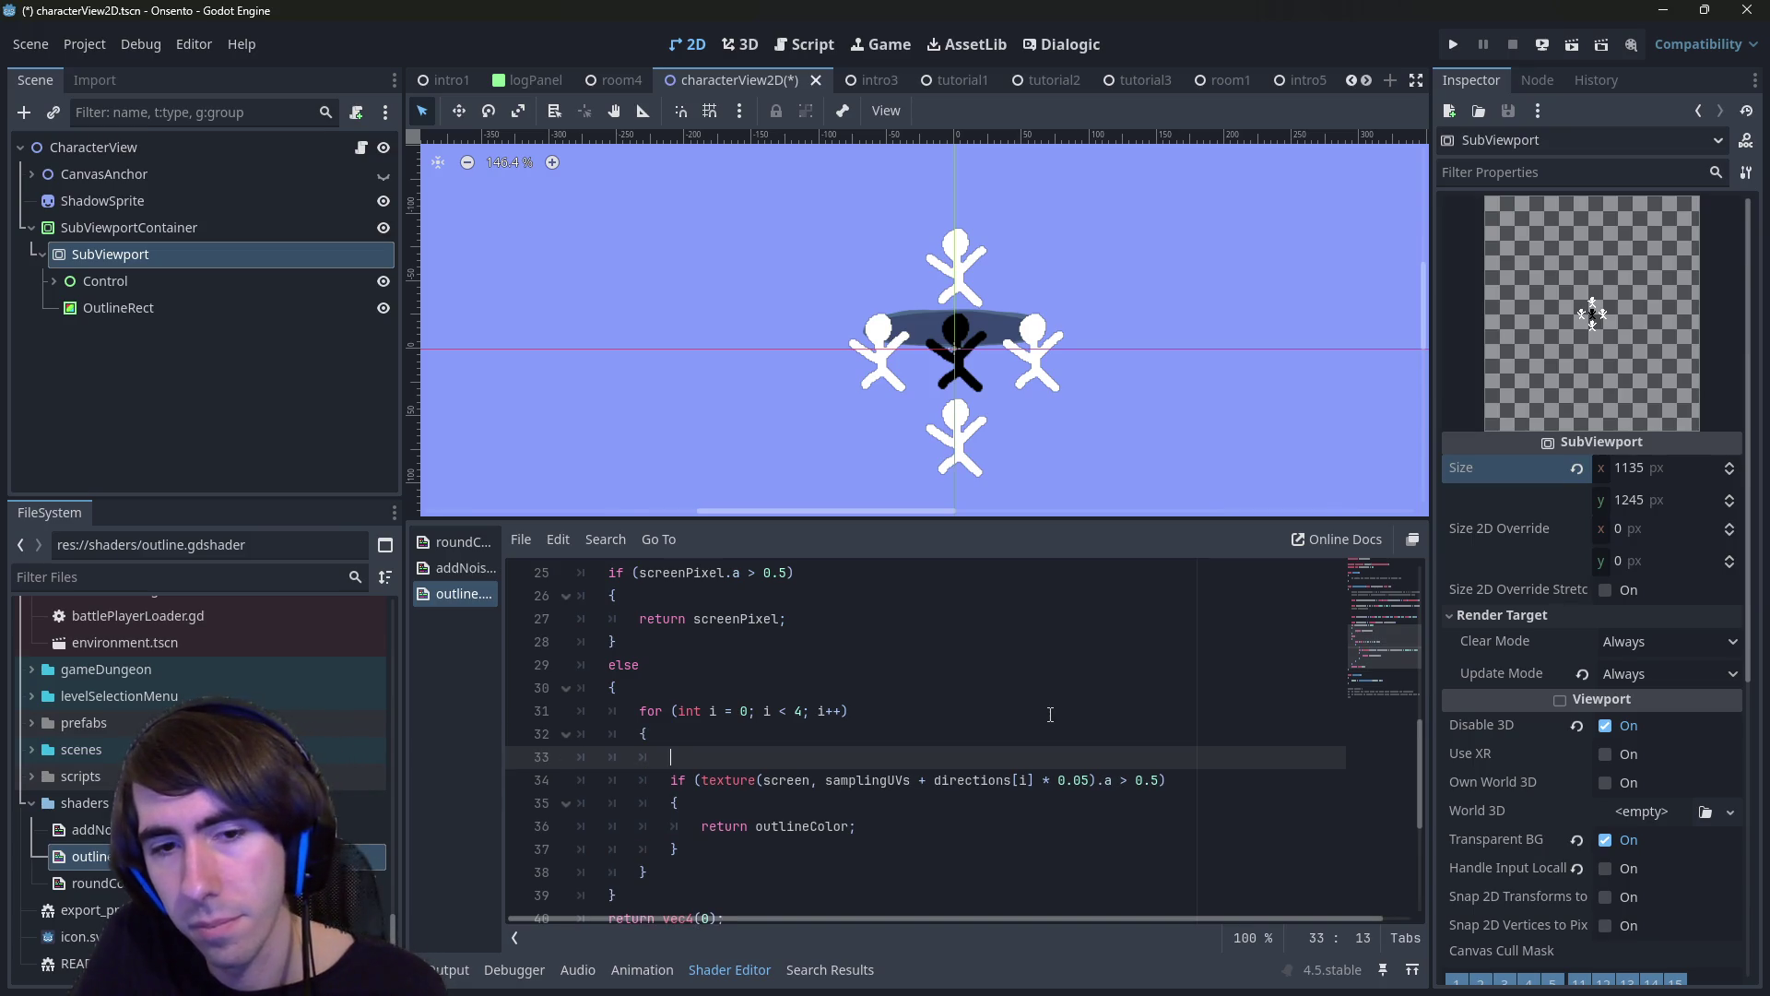
pyautogui.write('float offset')
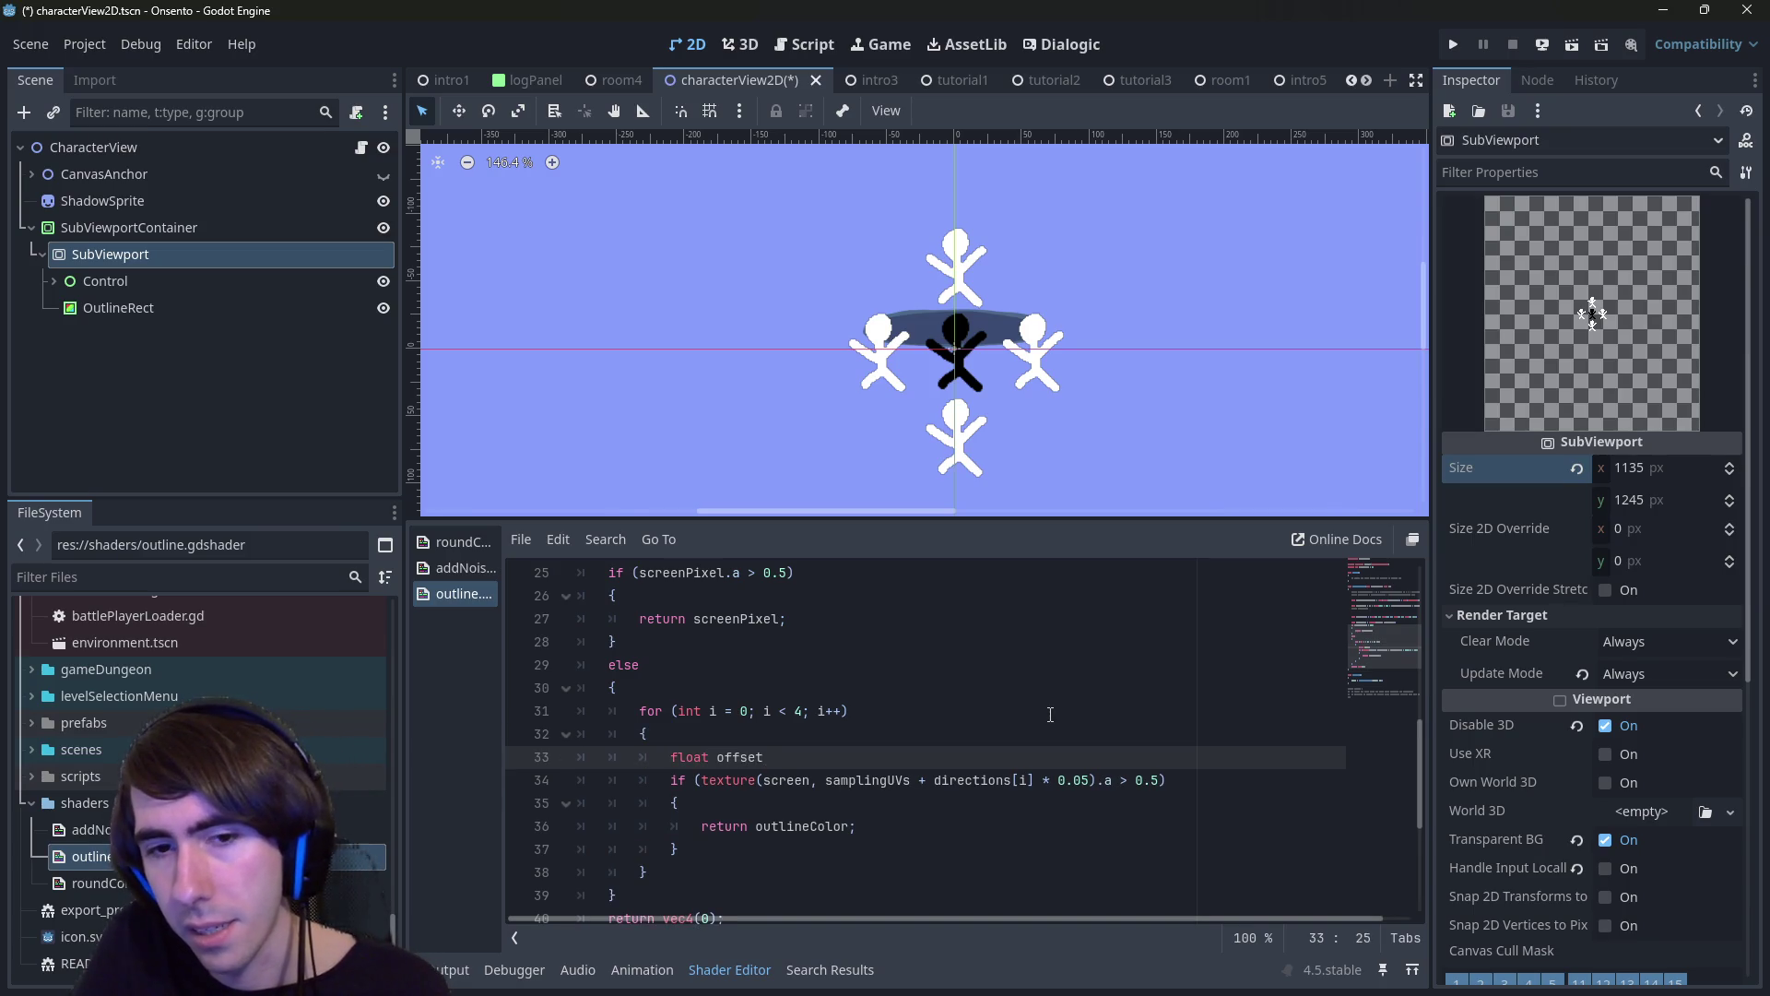
pyautogui.write(' = ')
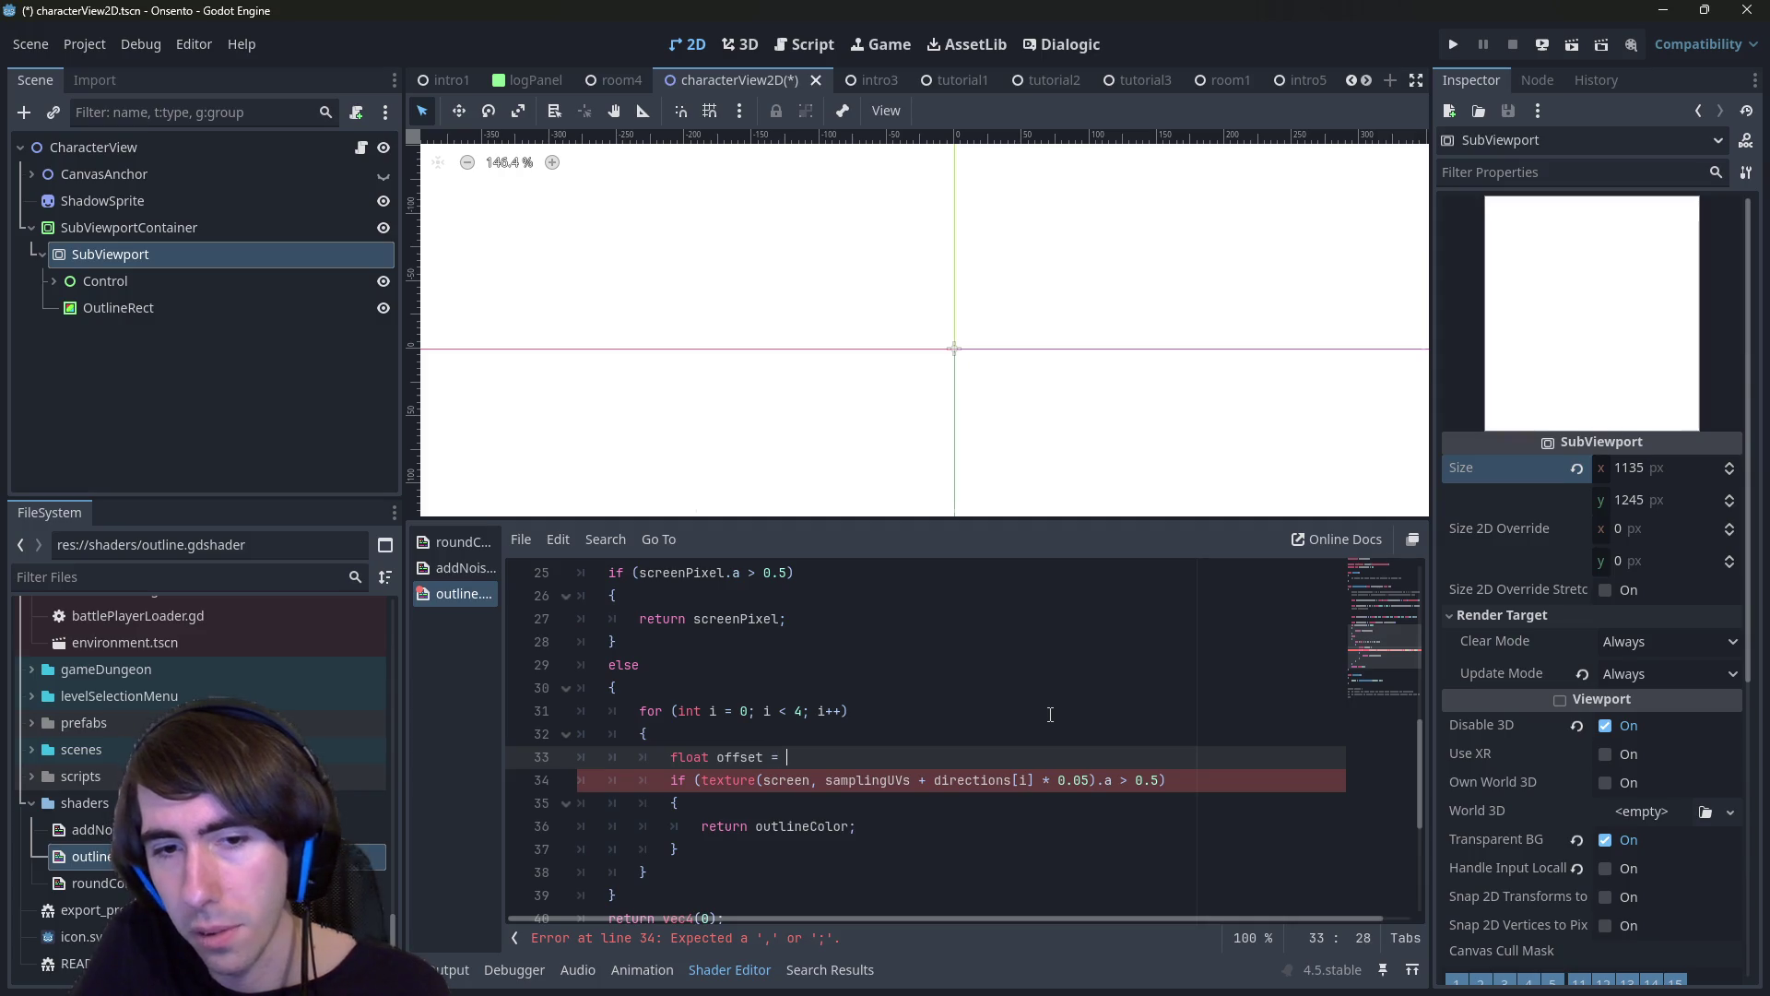
pyautogui.write('1')
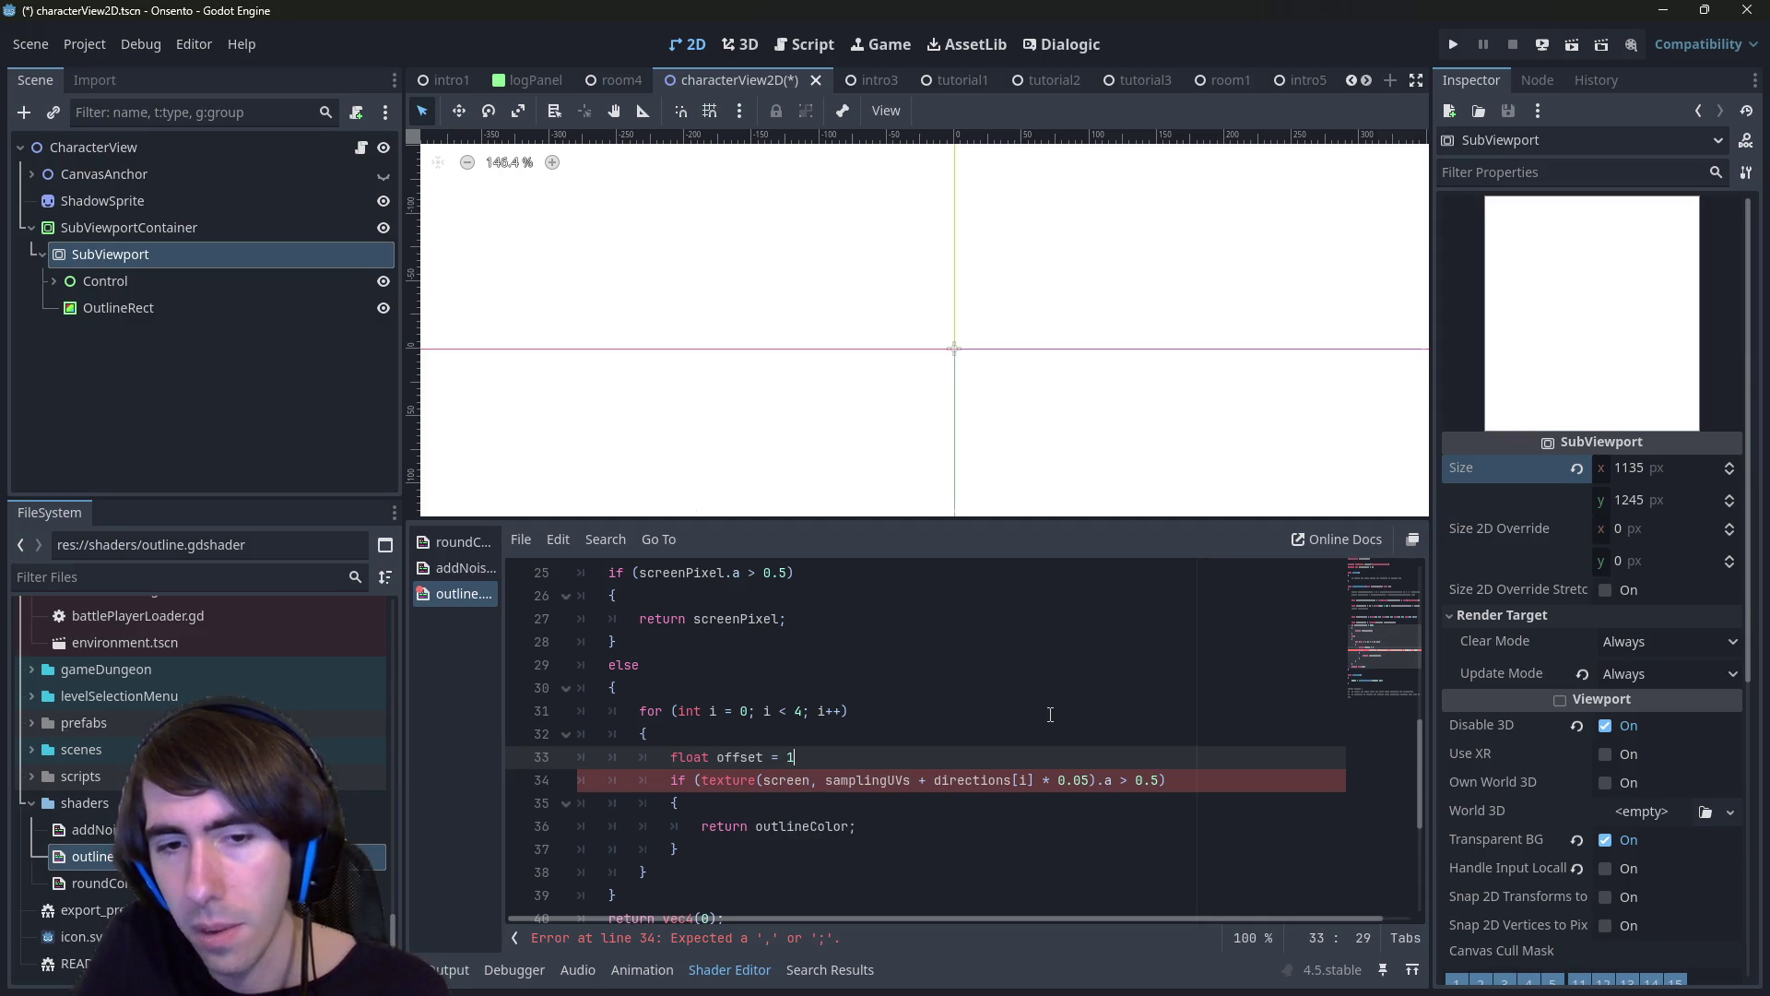
pyautogui.hotkey('ctrl', 's')
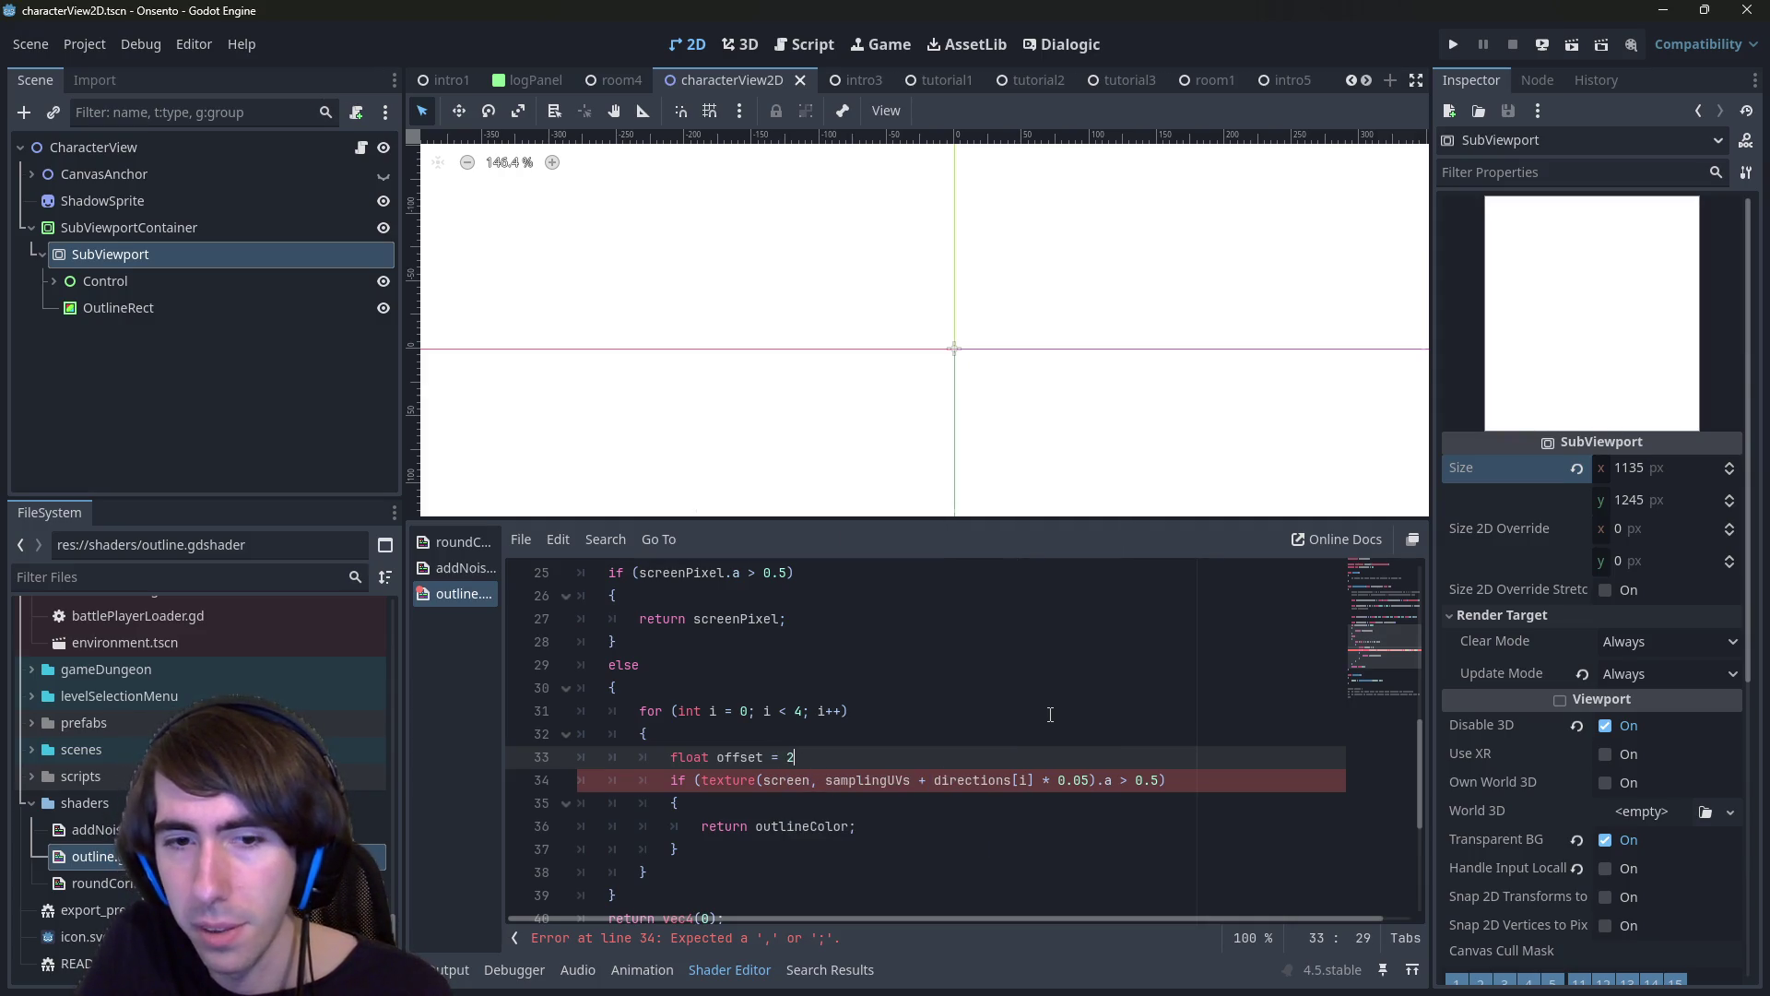
pyautogui.hotkey('ctrl', 's')
pyautogui.hotkey('ctrl', 's')
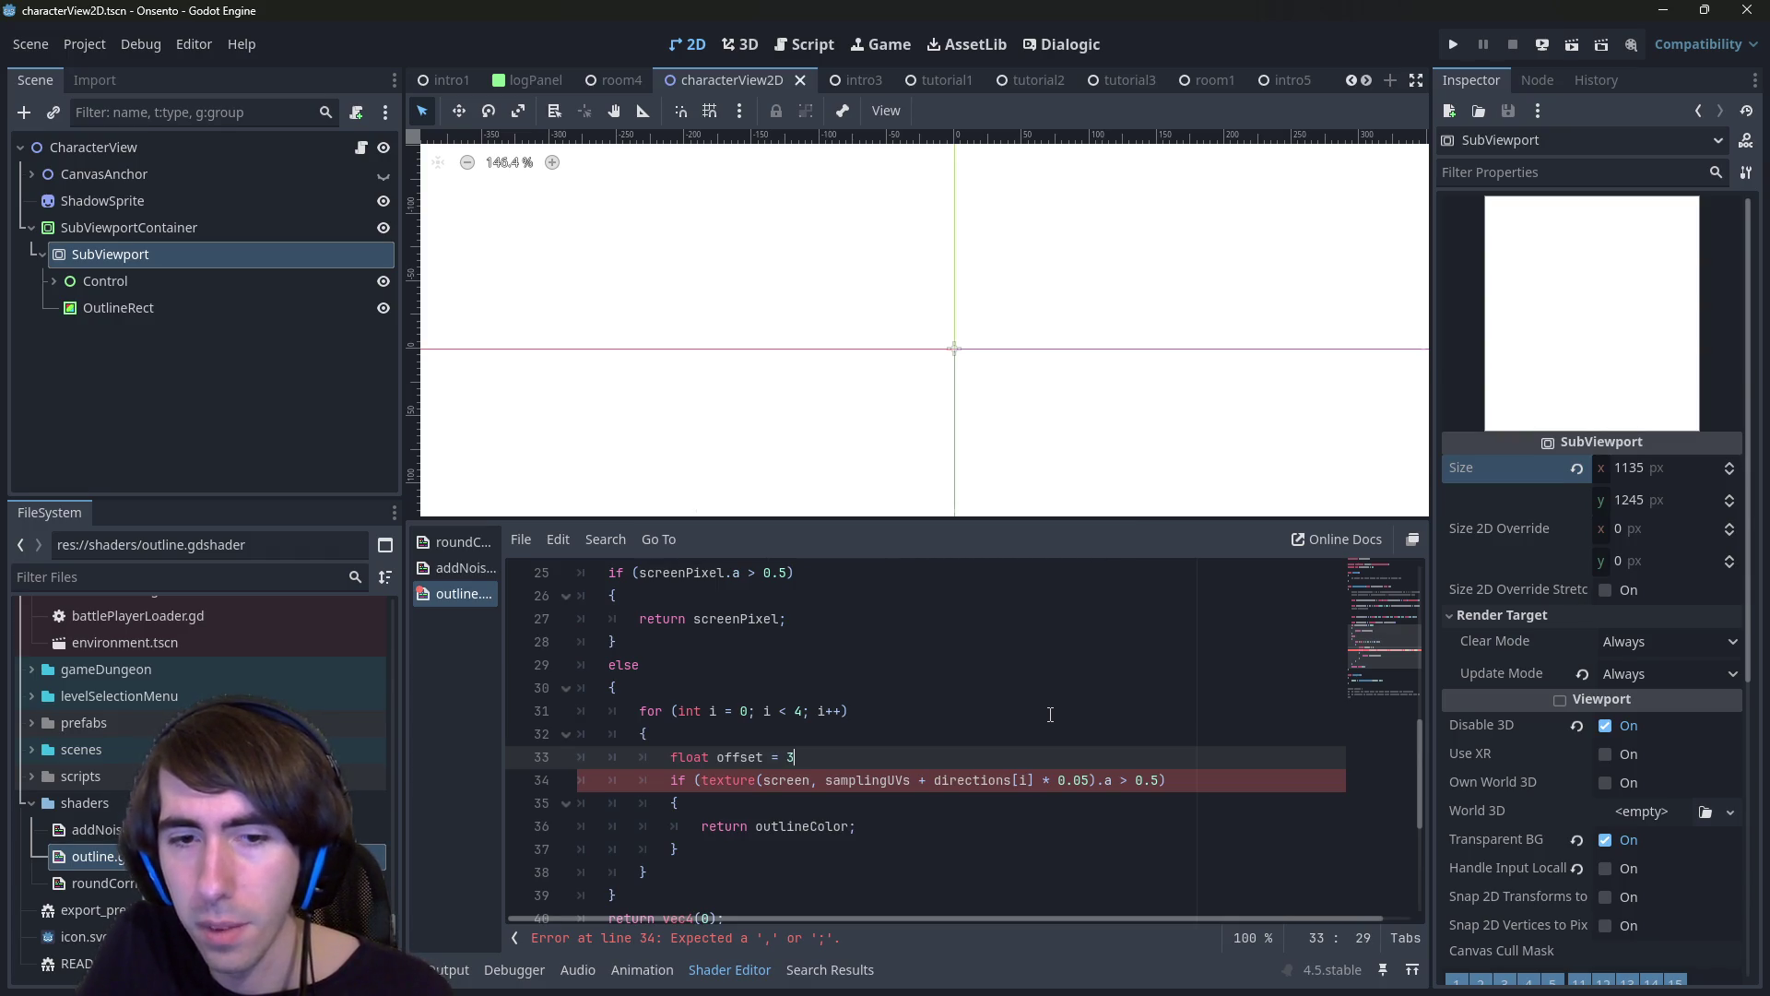
pyautogui.hotkey('ctrl', 's')
# Step: Replace the 0.05 multiplier on the texture sampling line with offset
pyautogui.doubleClick(1074, 780)
pyautogui.scroll(3, 1056, 784)
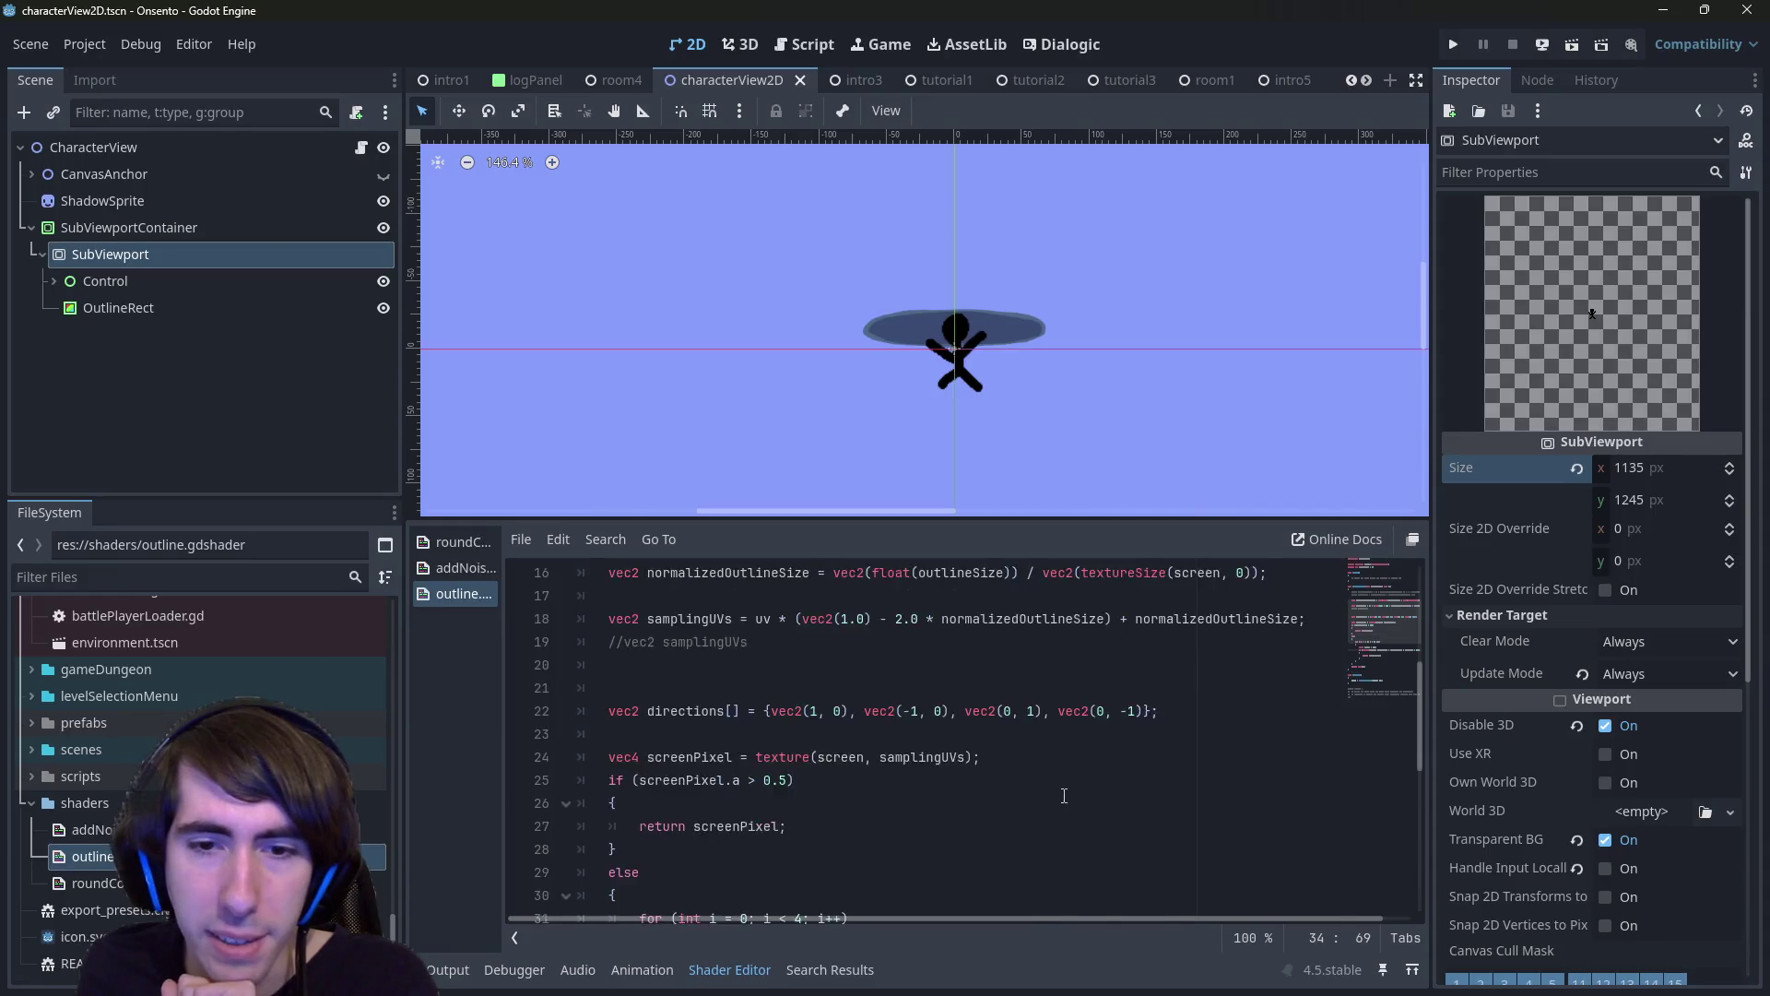
pyautogui.write('offset).a > 0.5)')
pyautogui.scroll(5, 1060, 793)
pyautogui.scroll(2, 1051, 796)
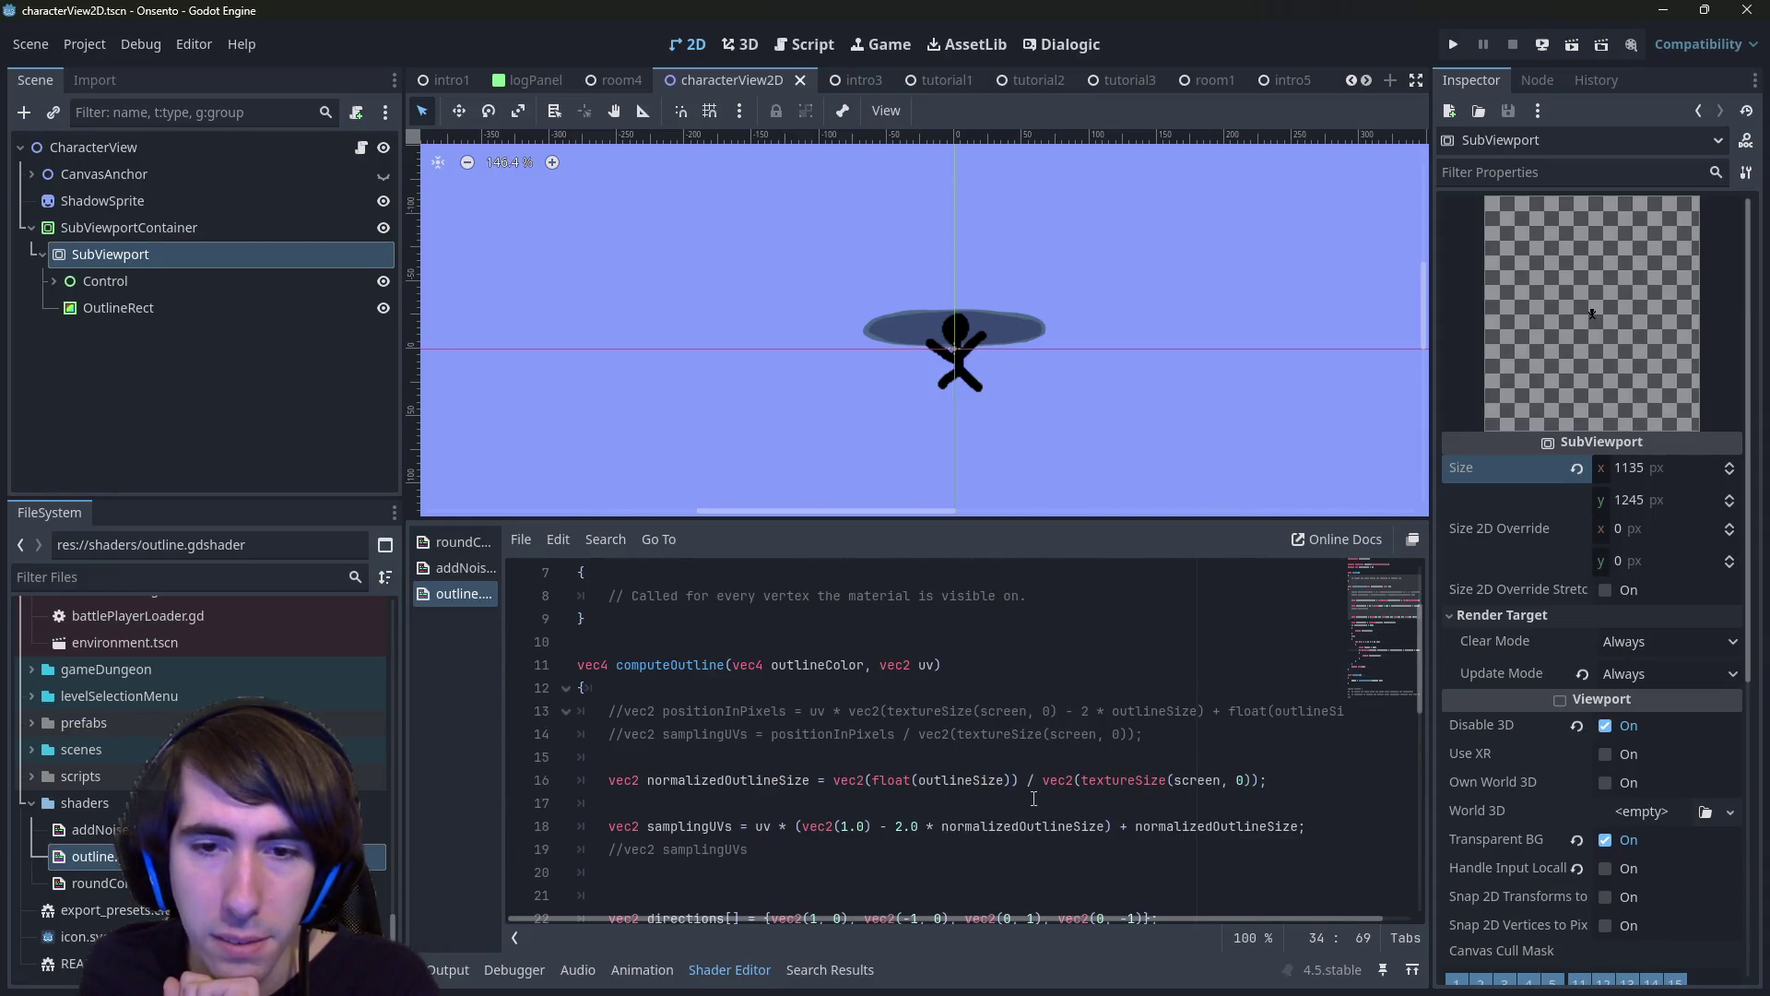
pyautogui.scroll(2, 1003, 799)
pyautogui.scroll(-2, 923, 806)
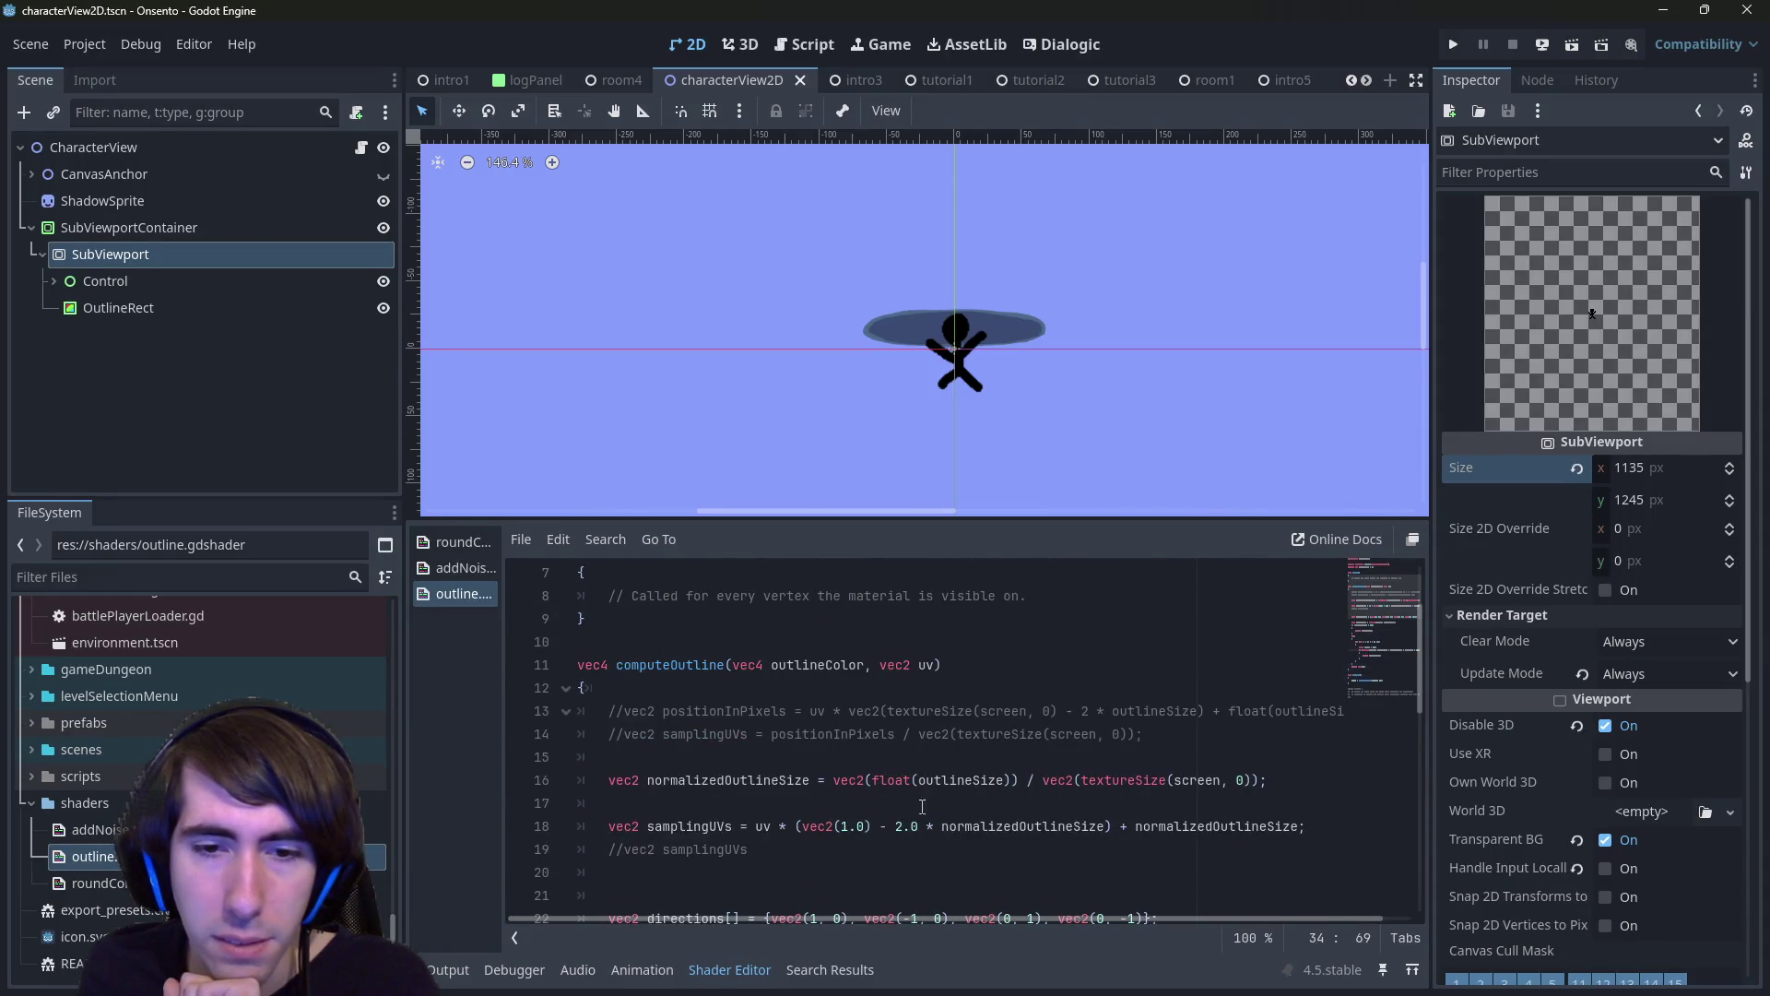
pyautogui.scroll(-3, 856, 817)
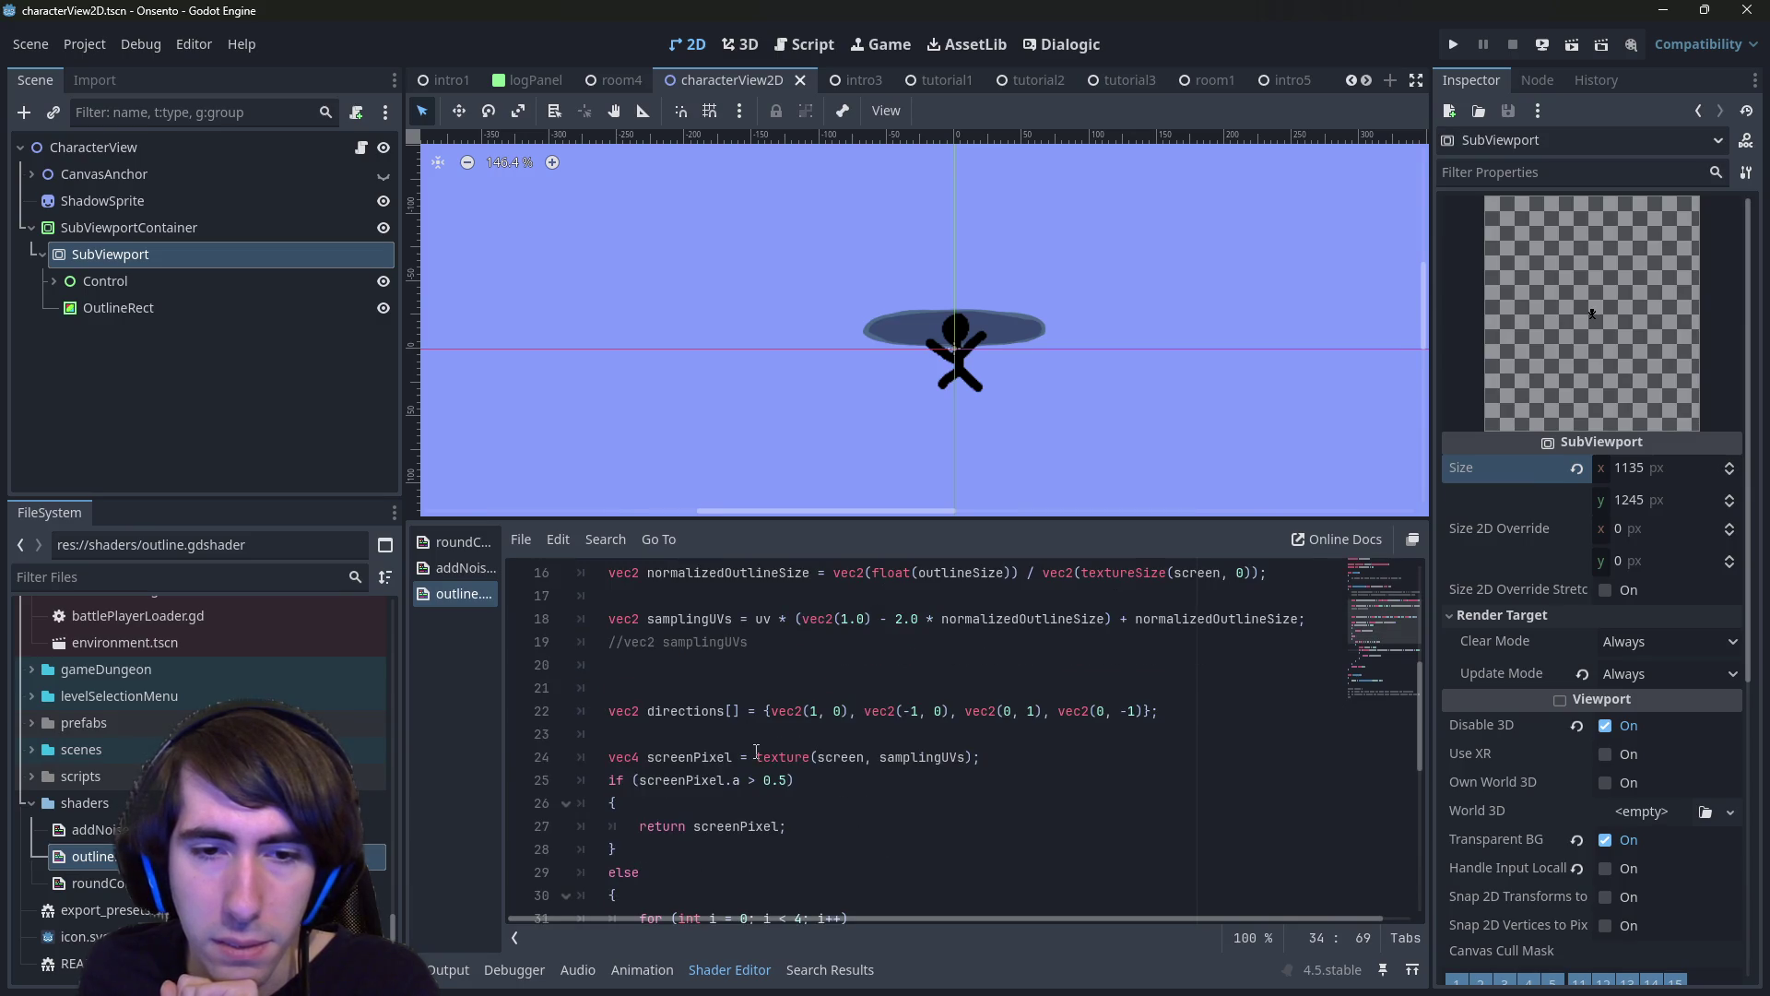
pyautogui.moveTo(756, 757); pyautogui.dragTo(974, 757)
pyautogui.scroll(-2, 959, 758)
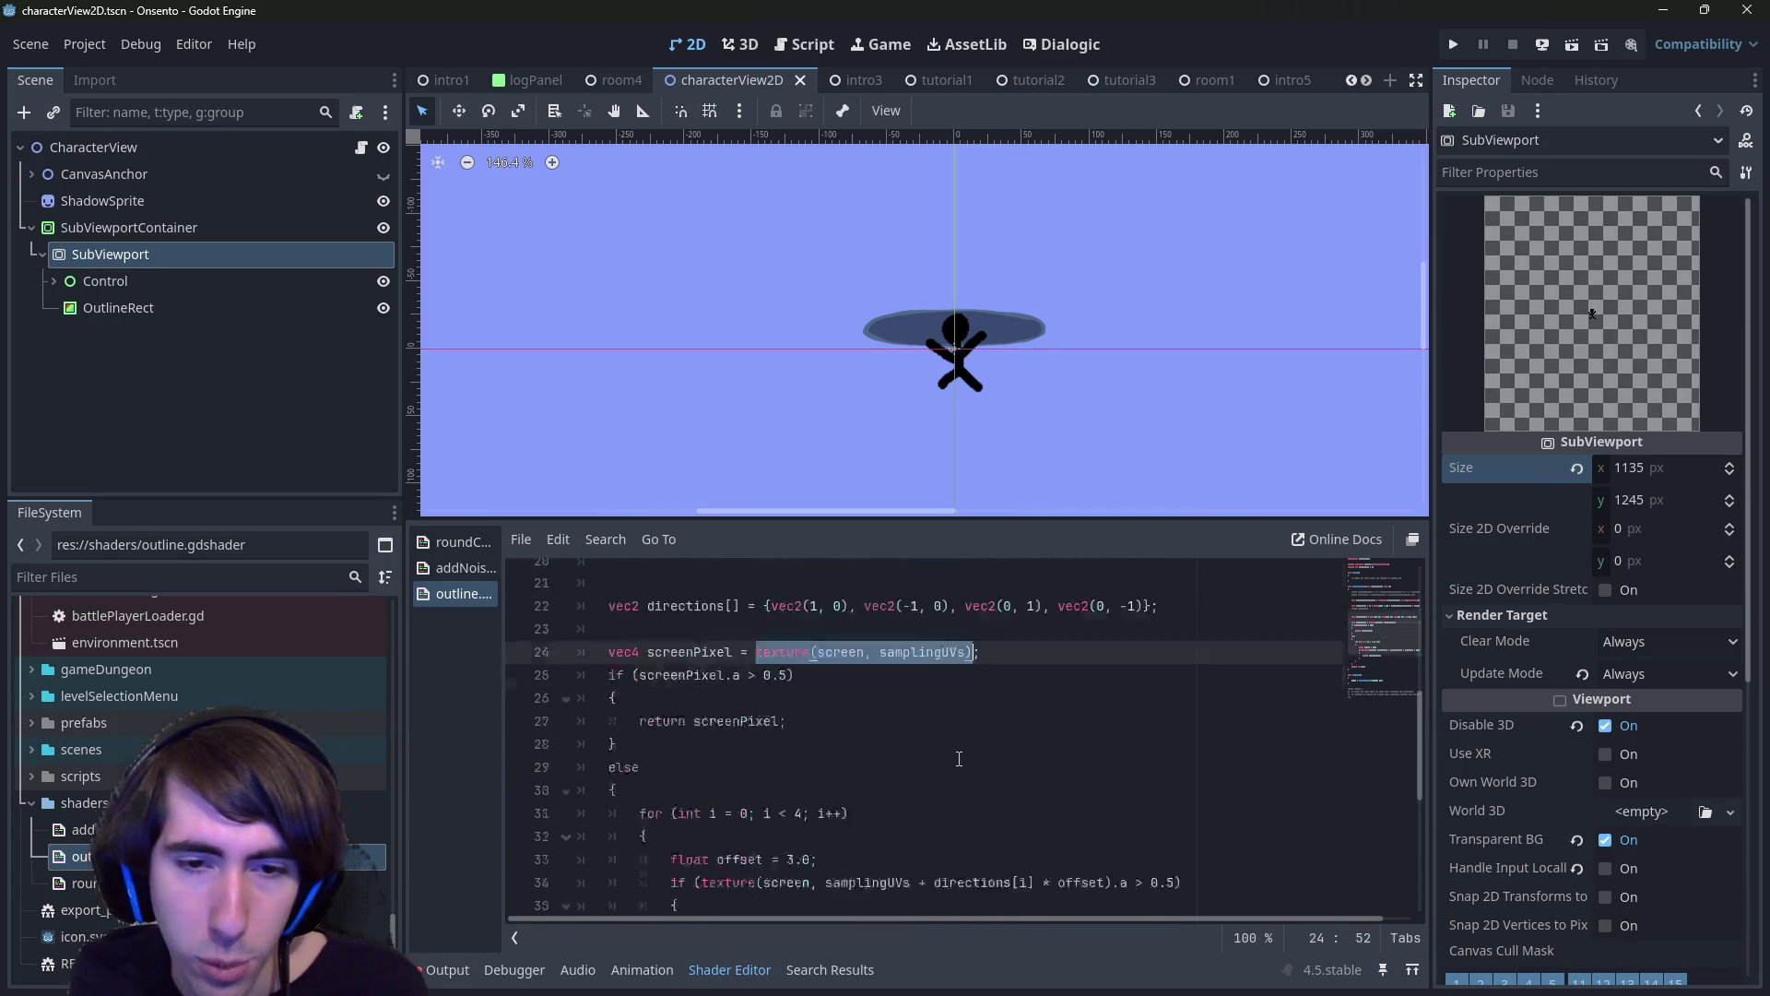
pyautogui.scroll(2, 959, 758)
pyautogui.scroll(1, 959, 758)
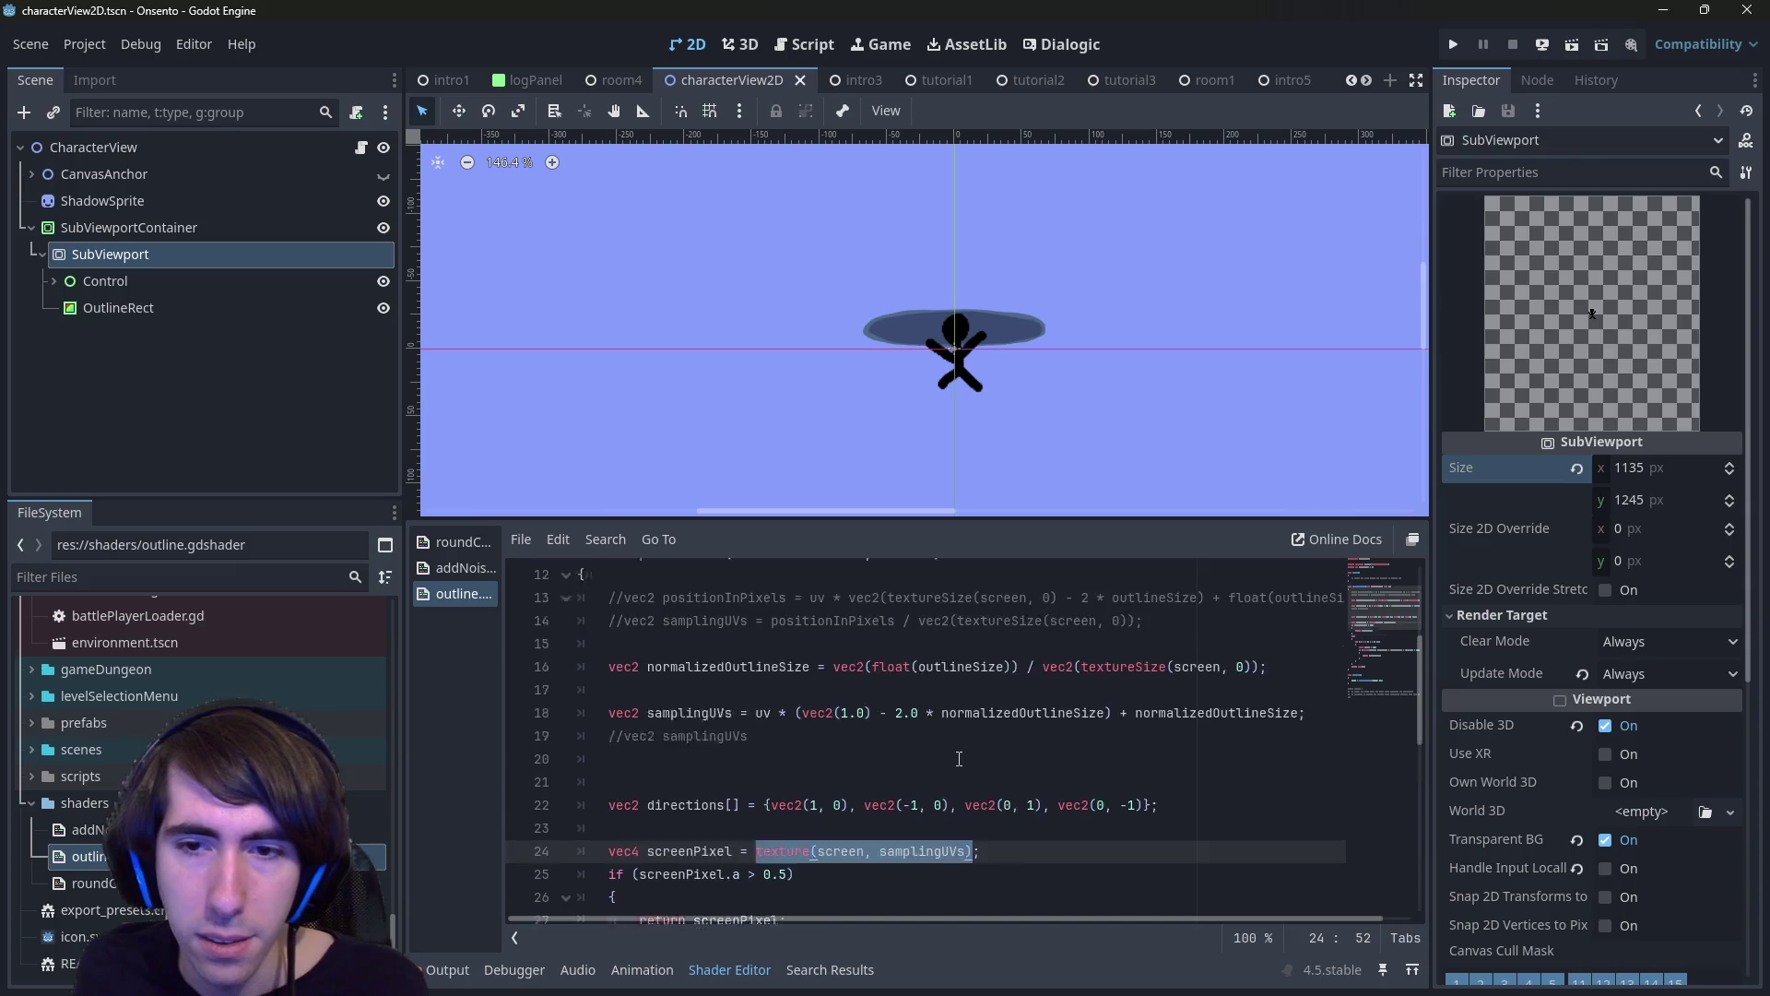
pyautogui.click(987, 686)
# Step: Declare vec2 screenSize = vec2(textureSize(screen, 0)) and use it as the outline size divisor
pyautogui.write('vec2 textut')
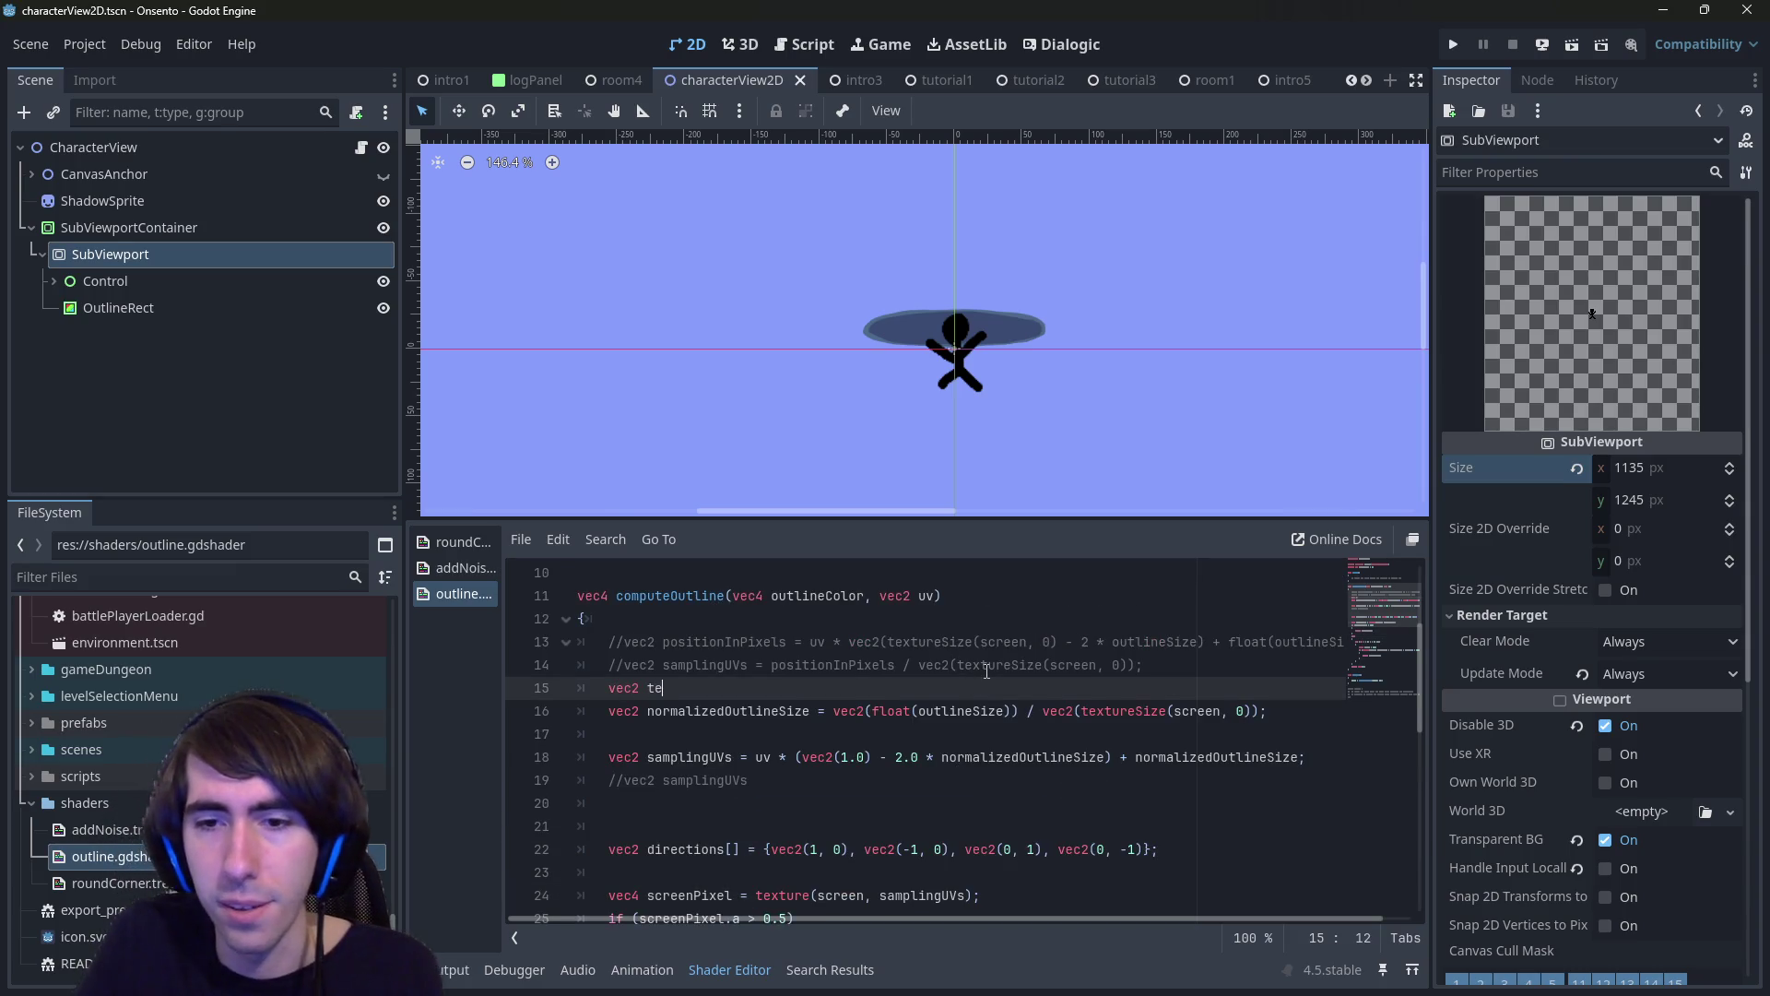
pyautogui.hotkey('ctrl', 'BackSpace')
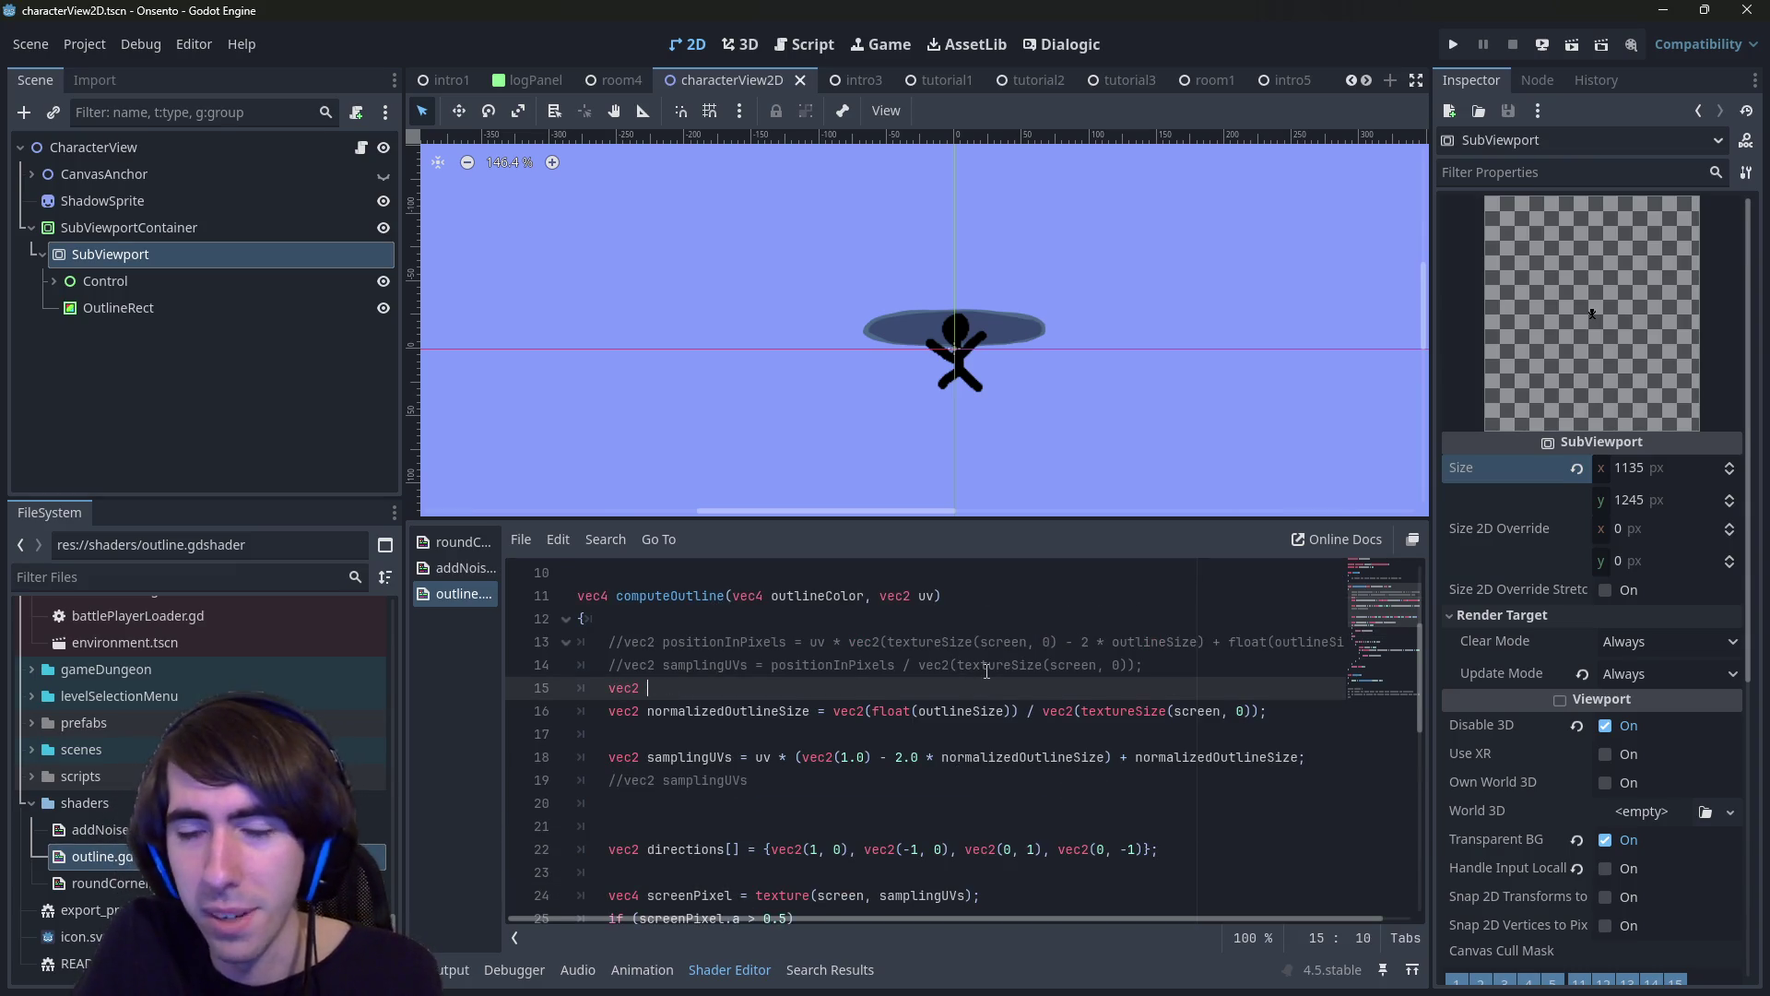
pyautogui.write('creenSize =')
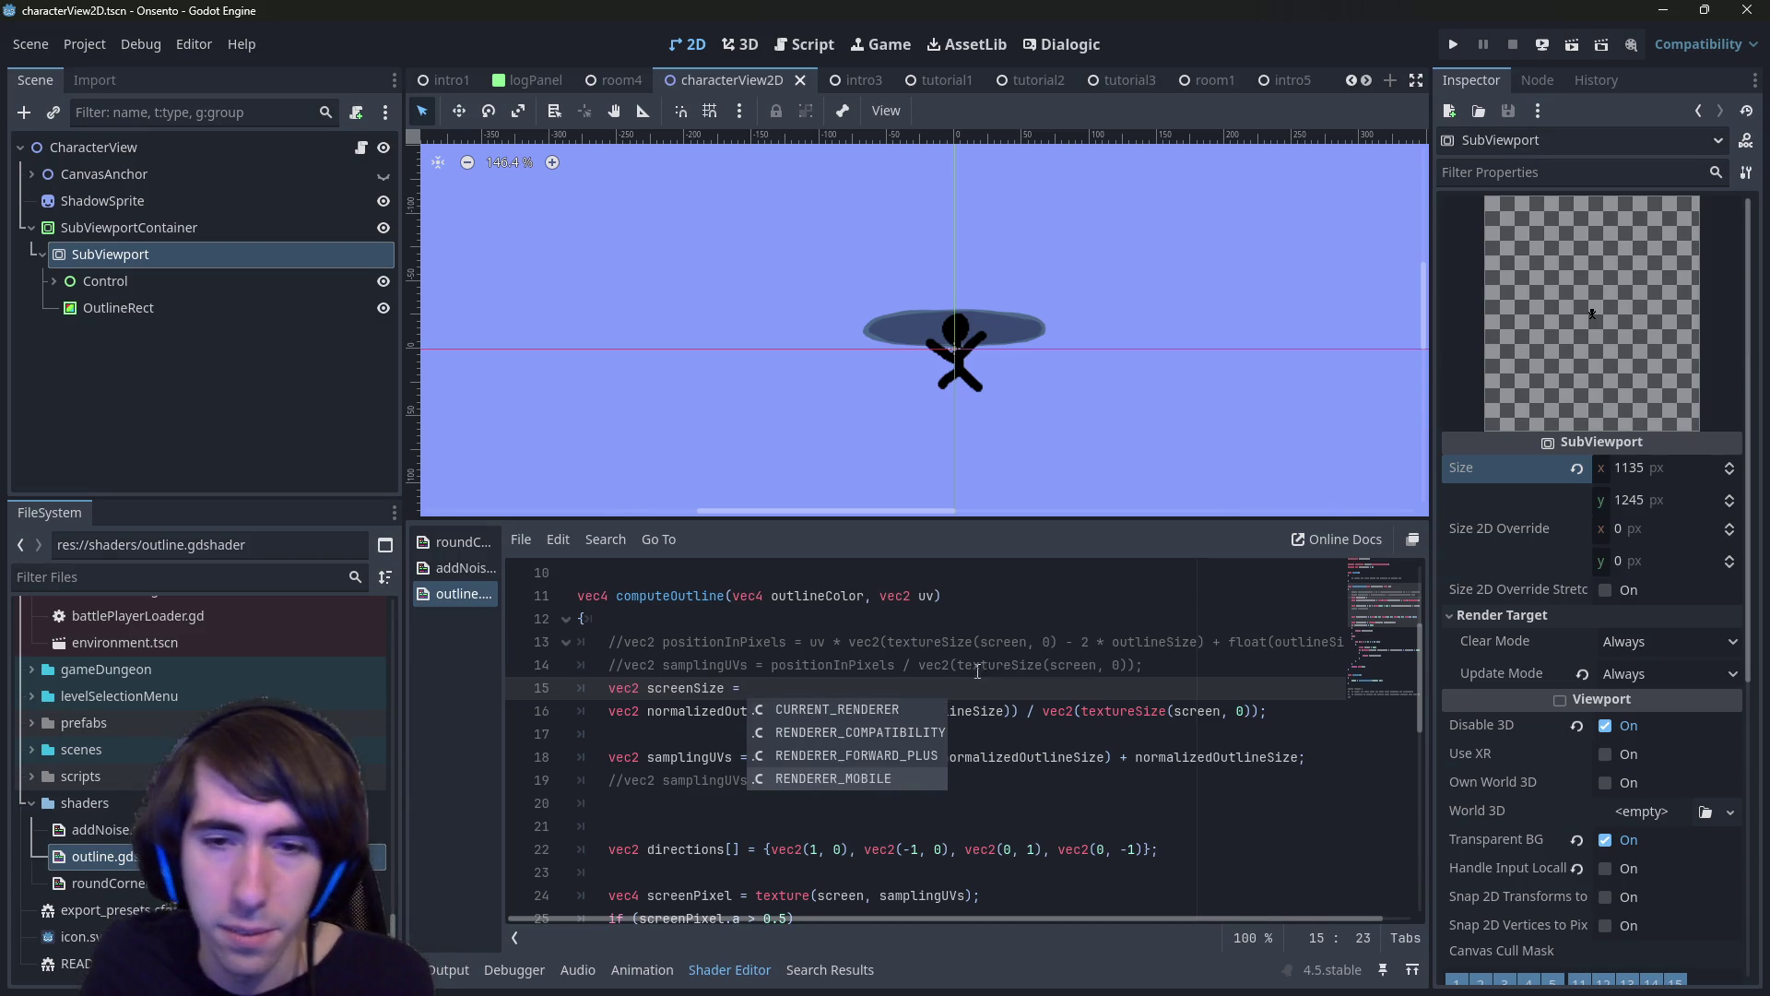
pyautogui.press('Escape')
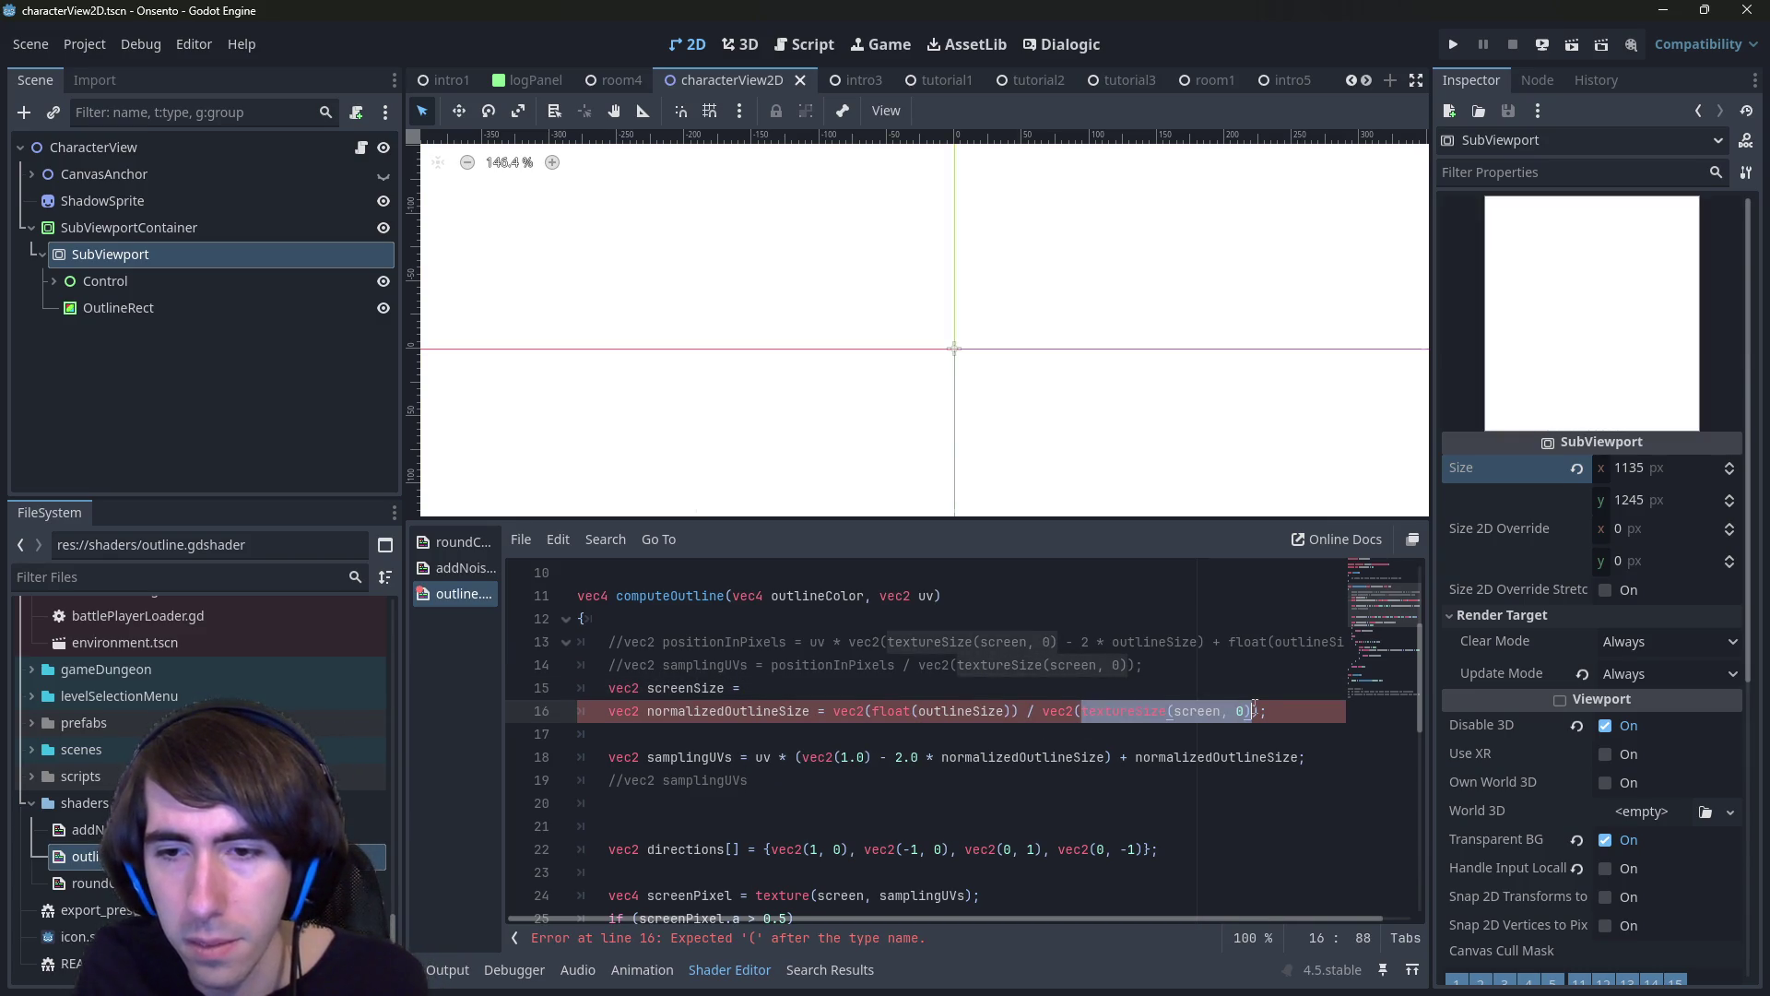
pyautogui.write('textureSize(screen, 0)')
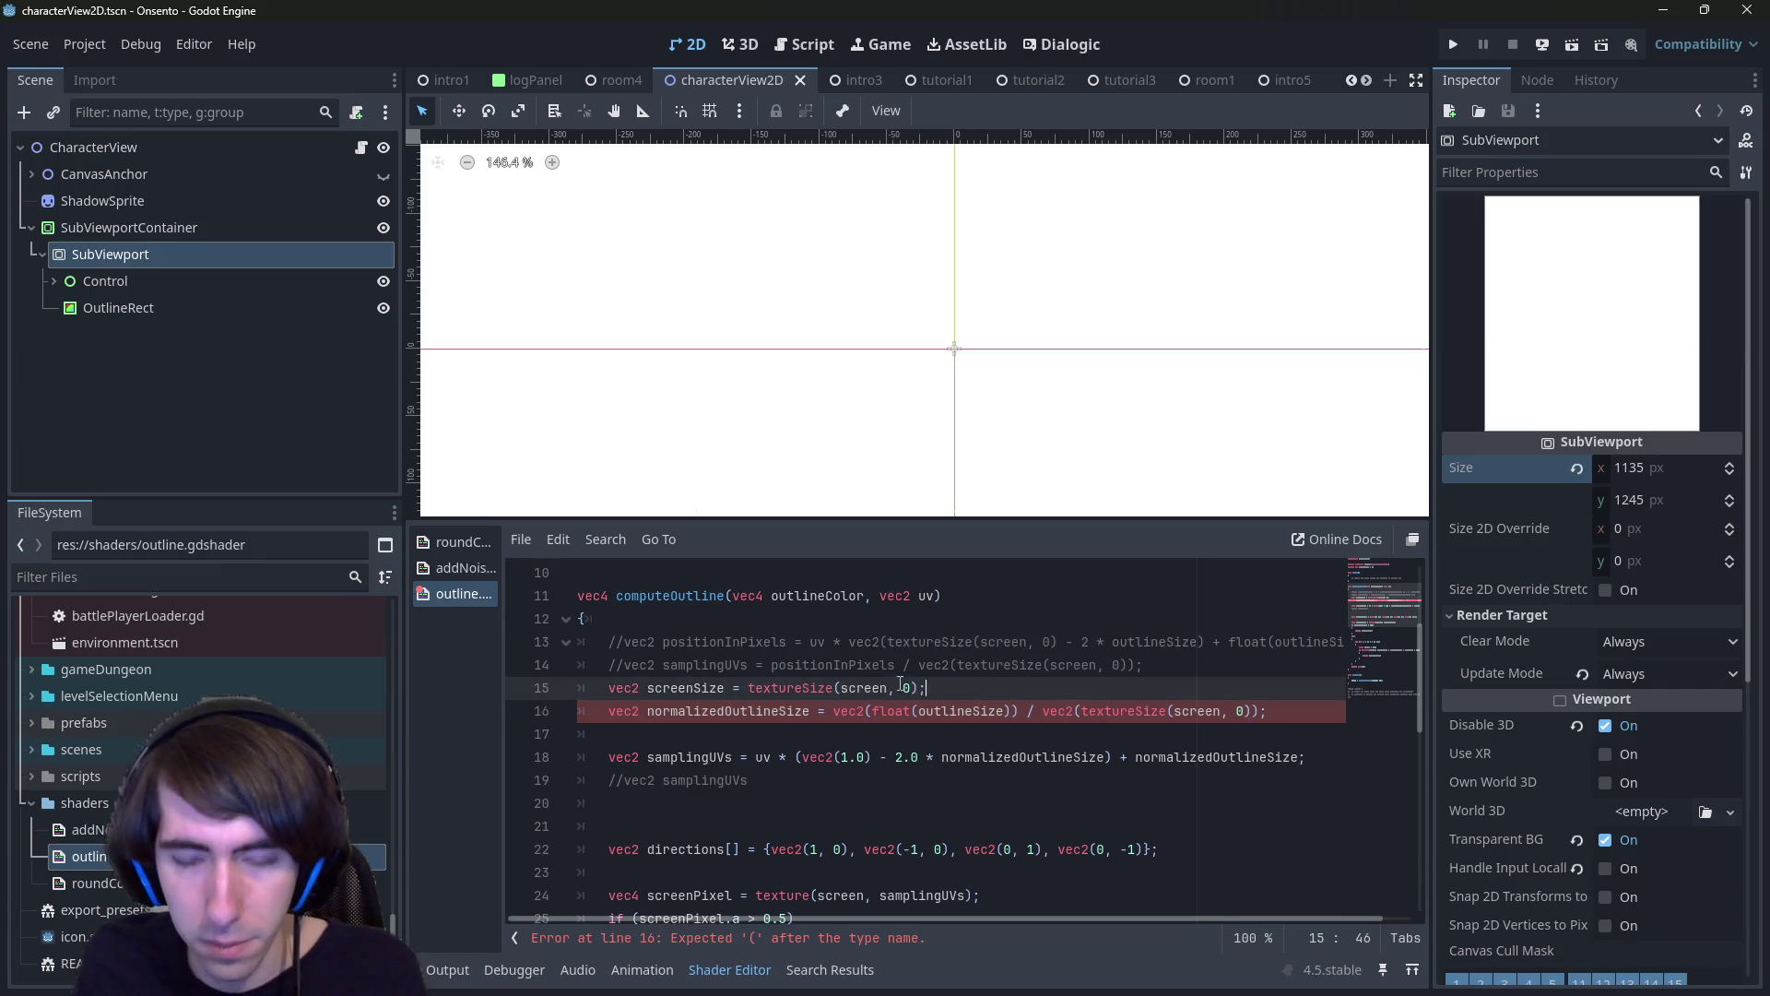
pyautogui.doubleClick(687, 688)
pyautogui.hotkey('ctrl', 'c')
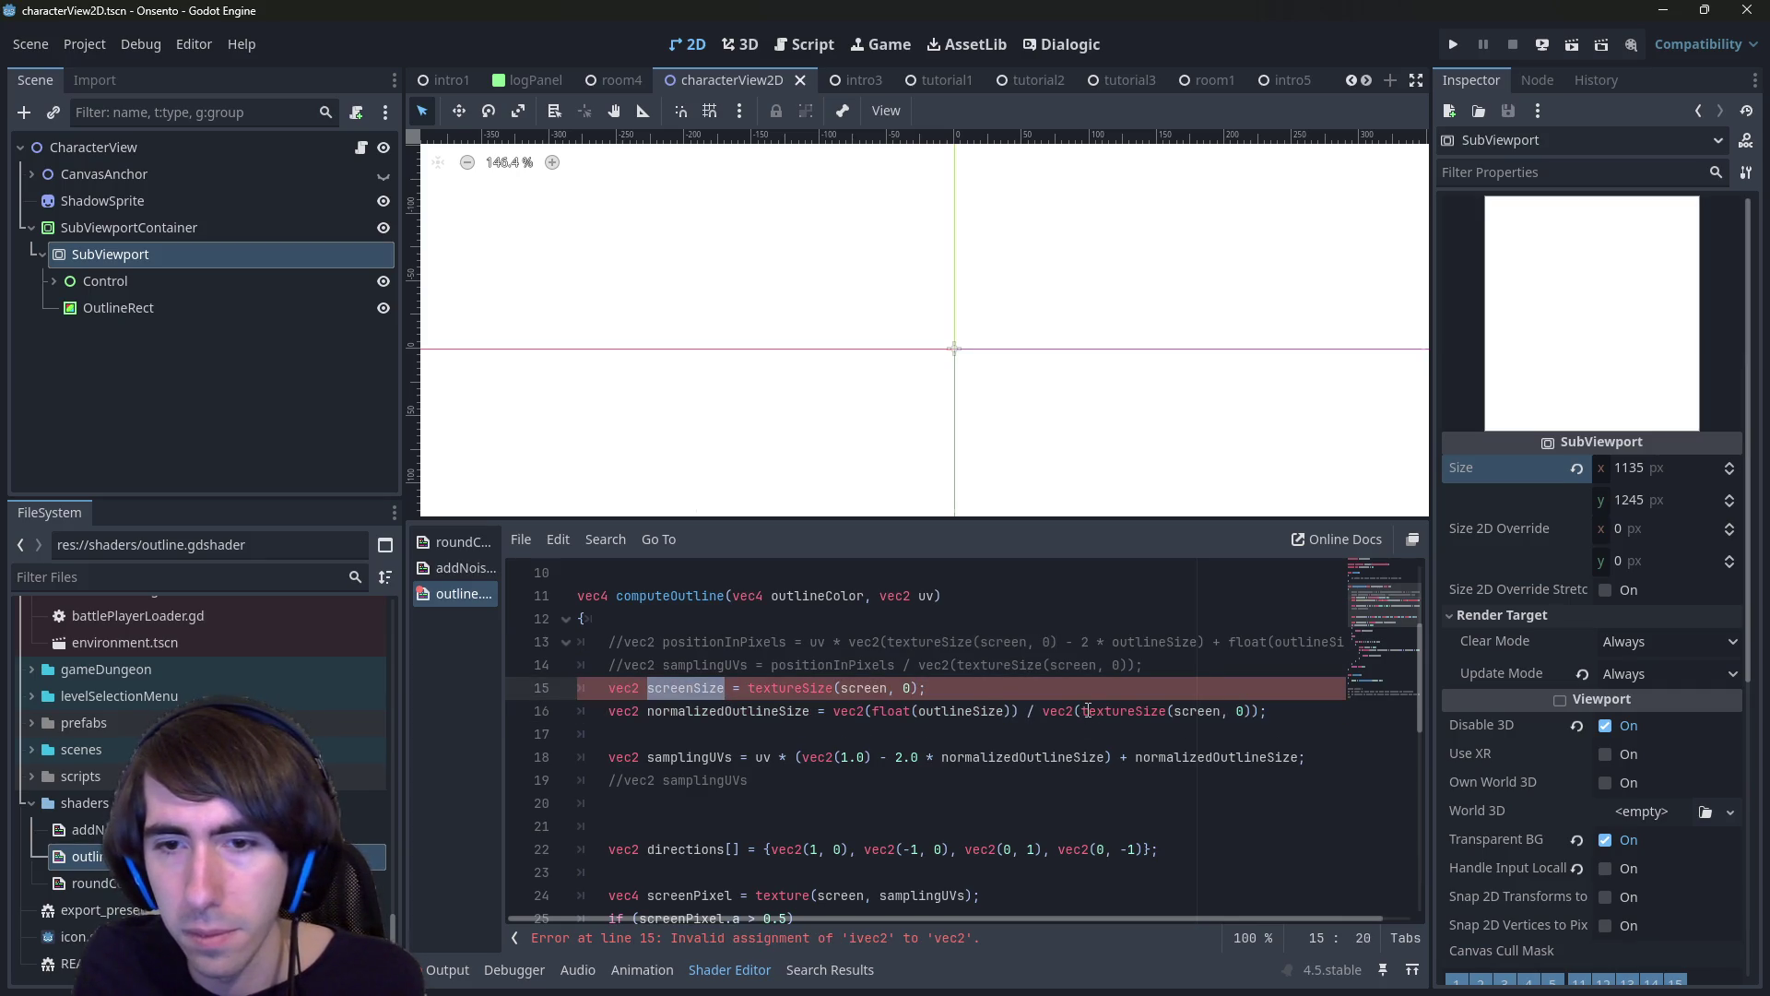
pyautogui.moveTo(1083, 710); pyautogui.dragTo(1253, 710)
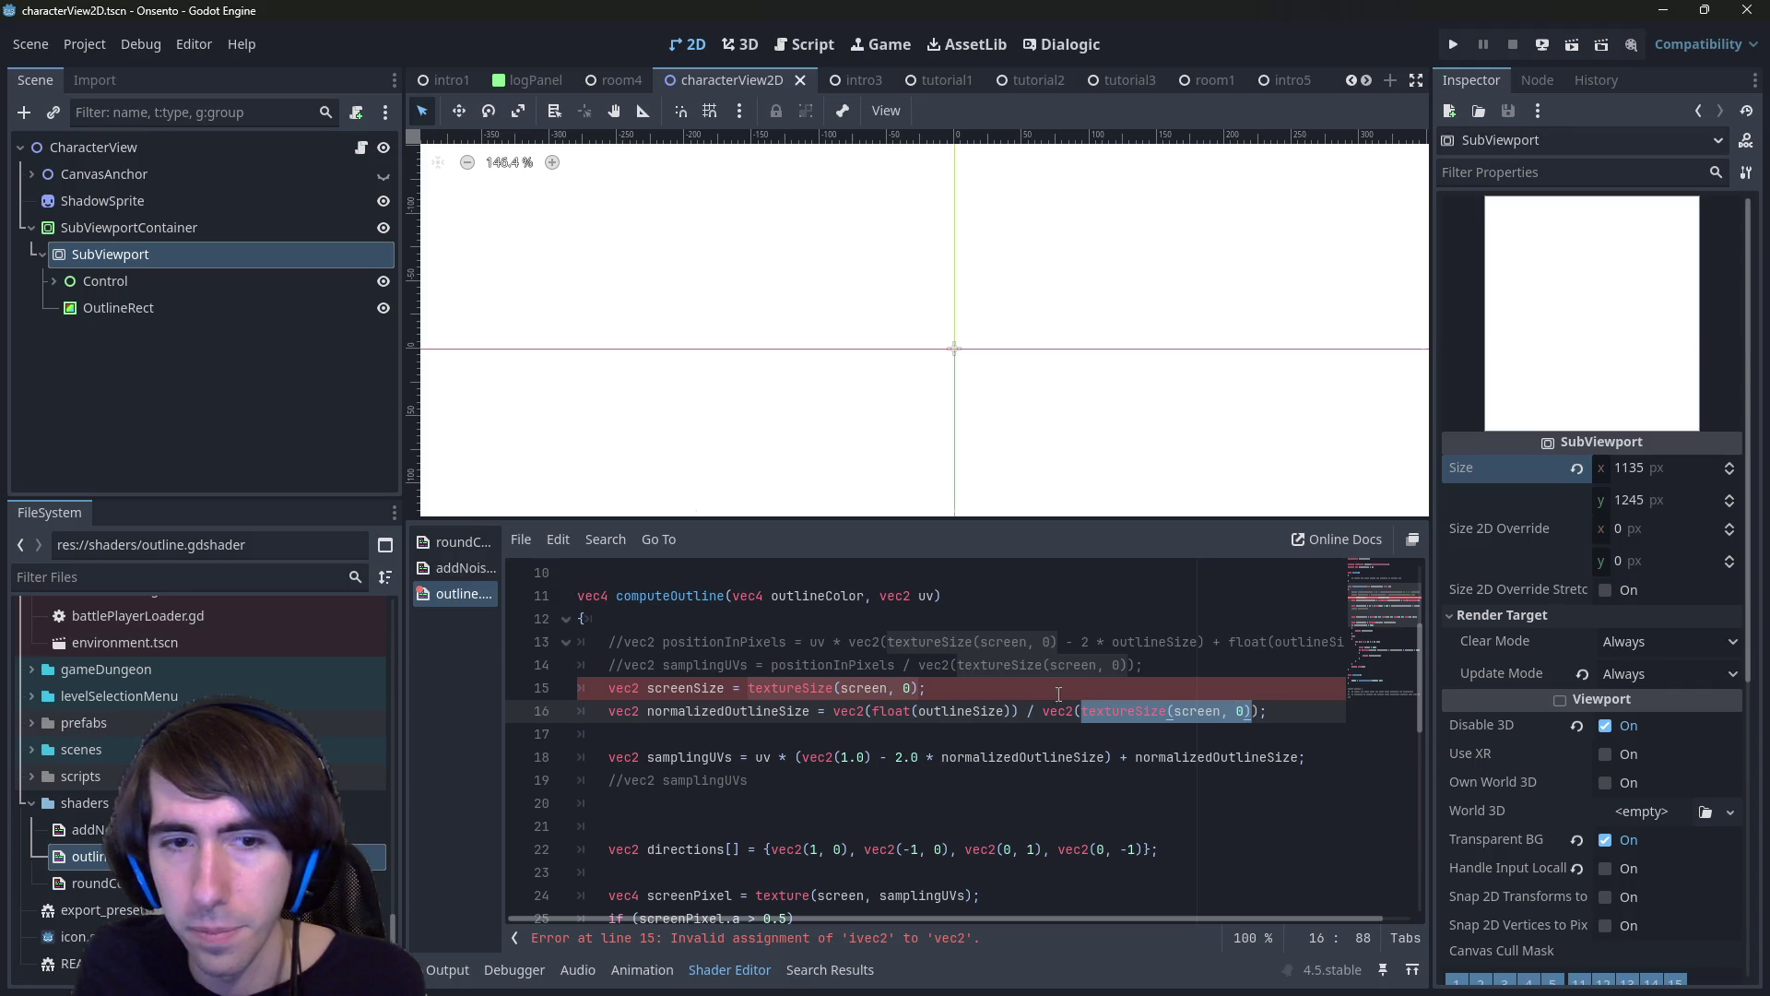
pyautogui.hotkey('ctrl', 'v')
pyautogui.click(751, 687)
pyautogui.write('vec2(')
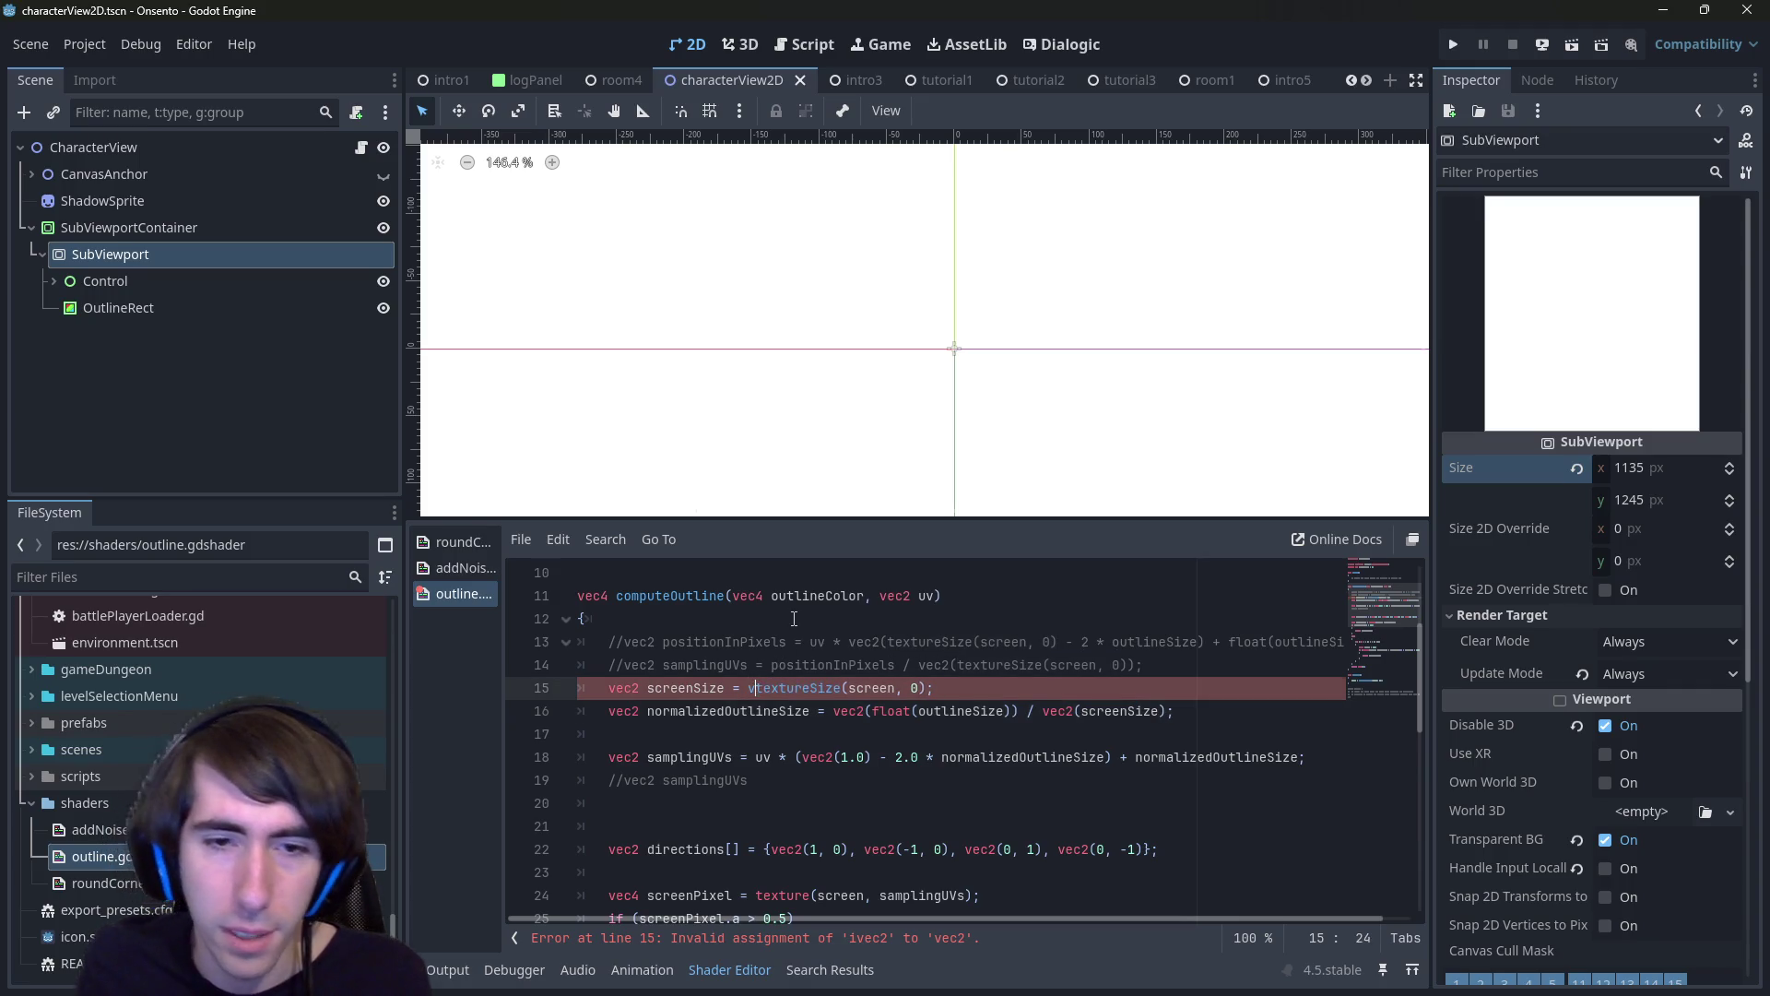
pyautogui.hotkey('ctrl', 'Right')
pyautogui.write(')')
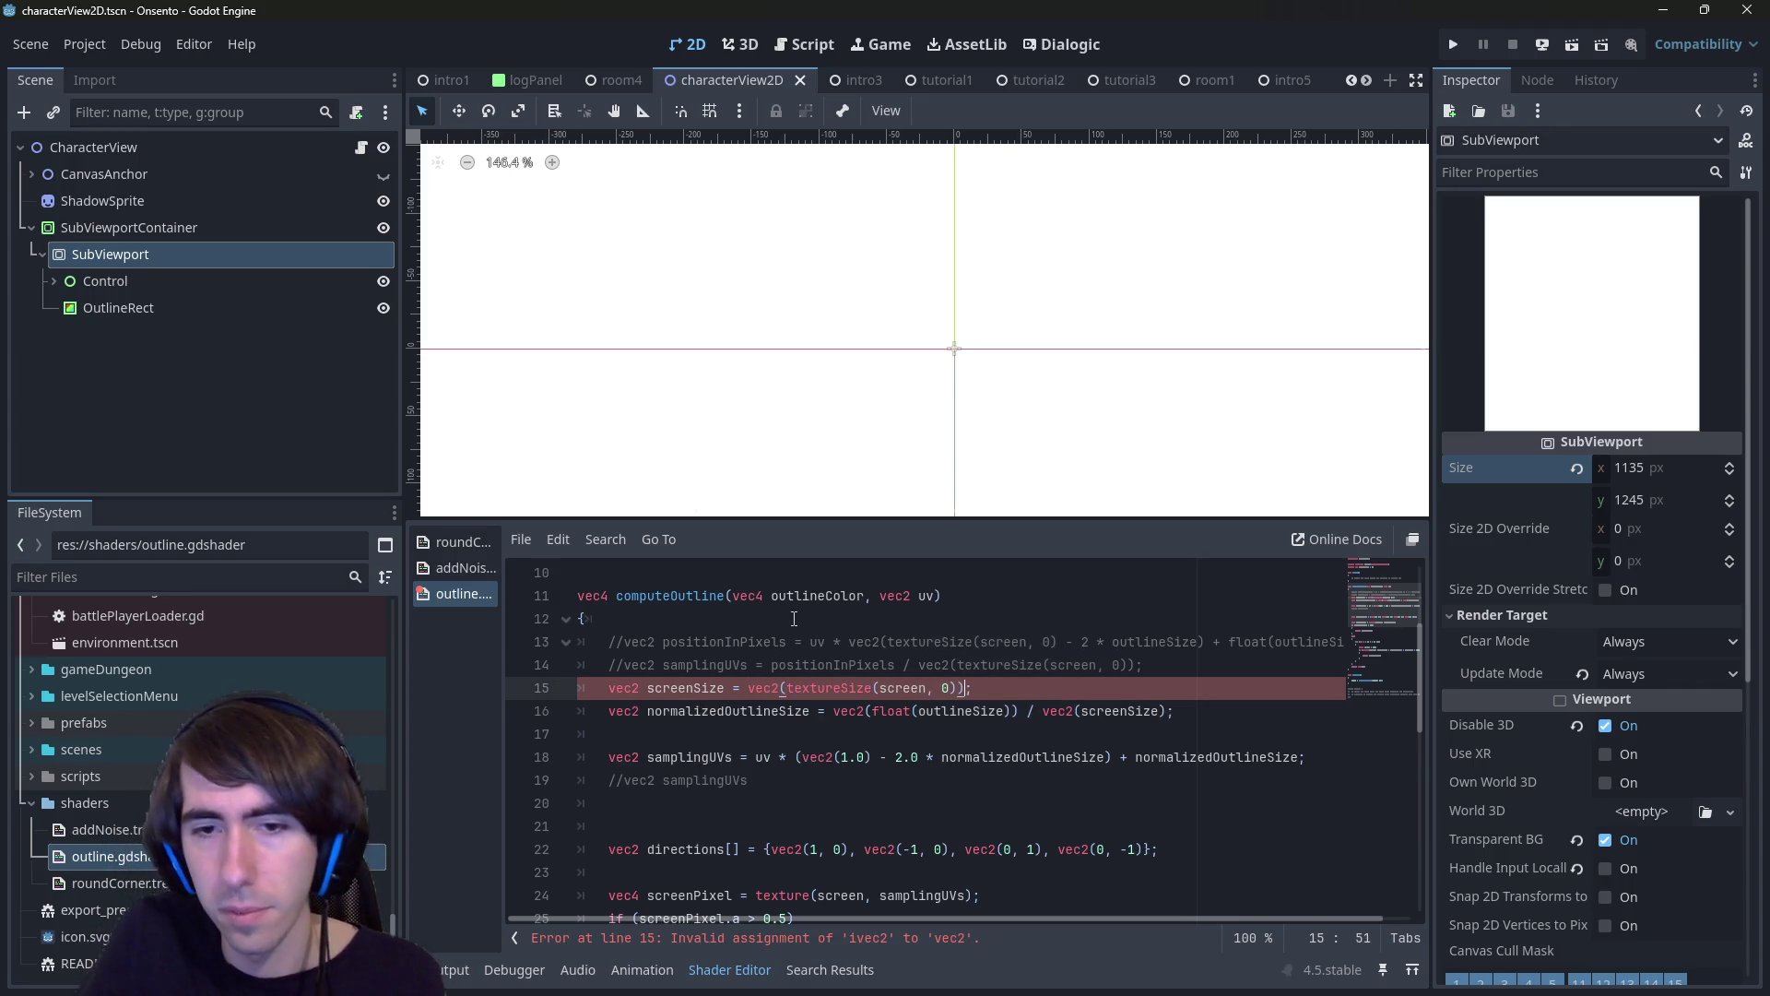
pyautogui.hotkey('ctrl', 's')
# Step: Remove the redundant vec2 wrapper around the divisor on line 16
pyautogui.click(1062, 710)
pyautogui.doubleClick(1062, 710)
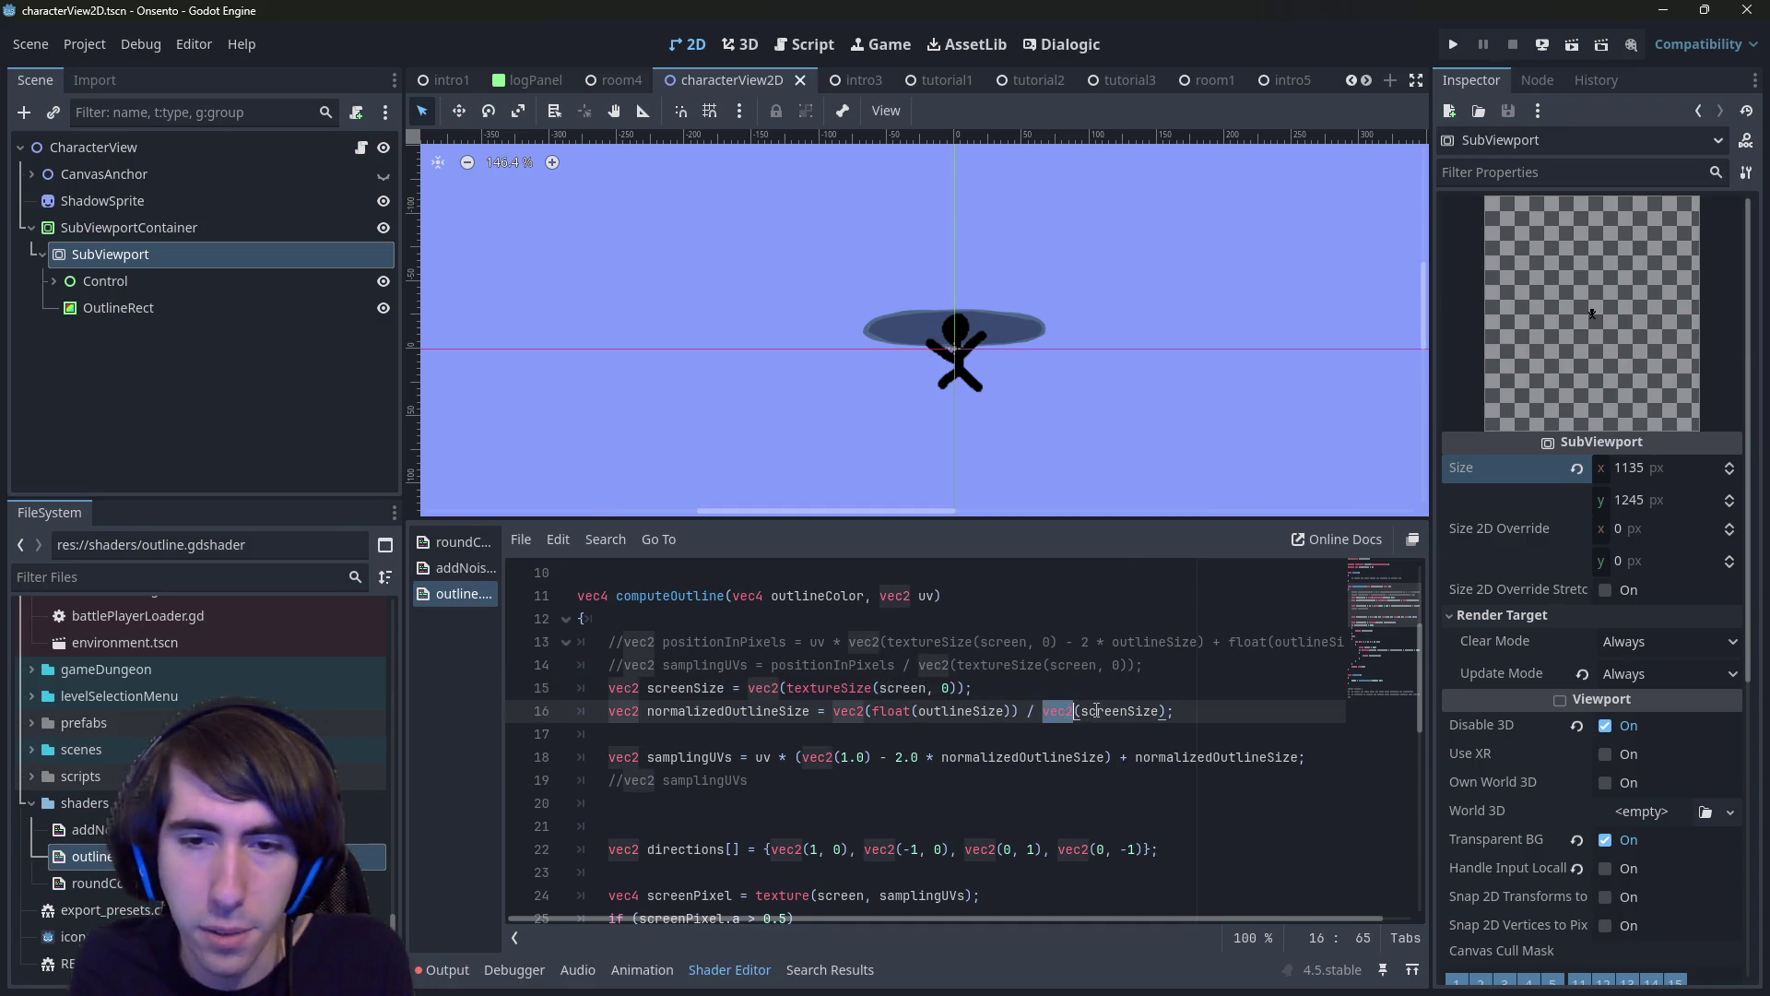
pyautogui.press('Delete')
pyautogui.press('Delete')
pyautogui.hotkey('ctrl', 'Right')
pyautogui.press('Delete')
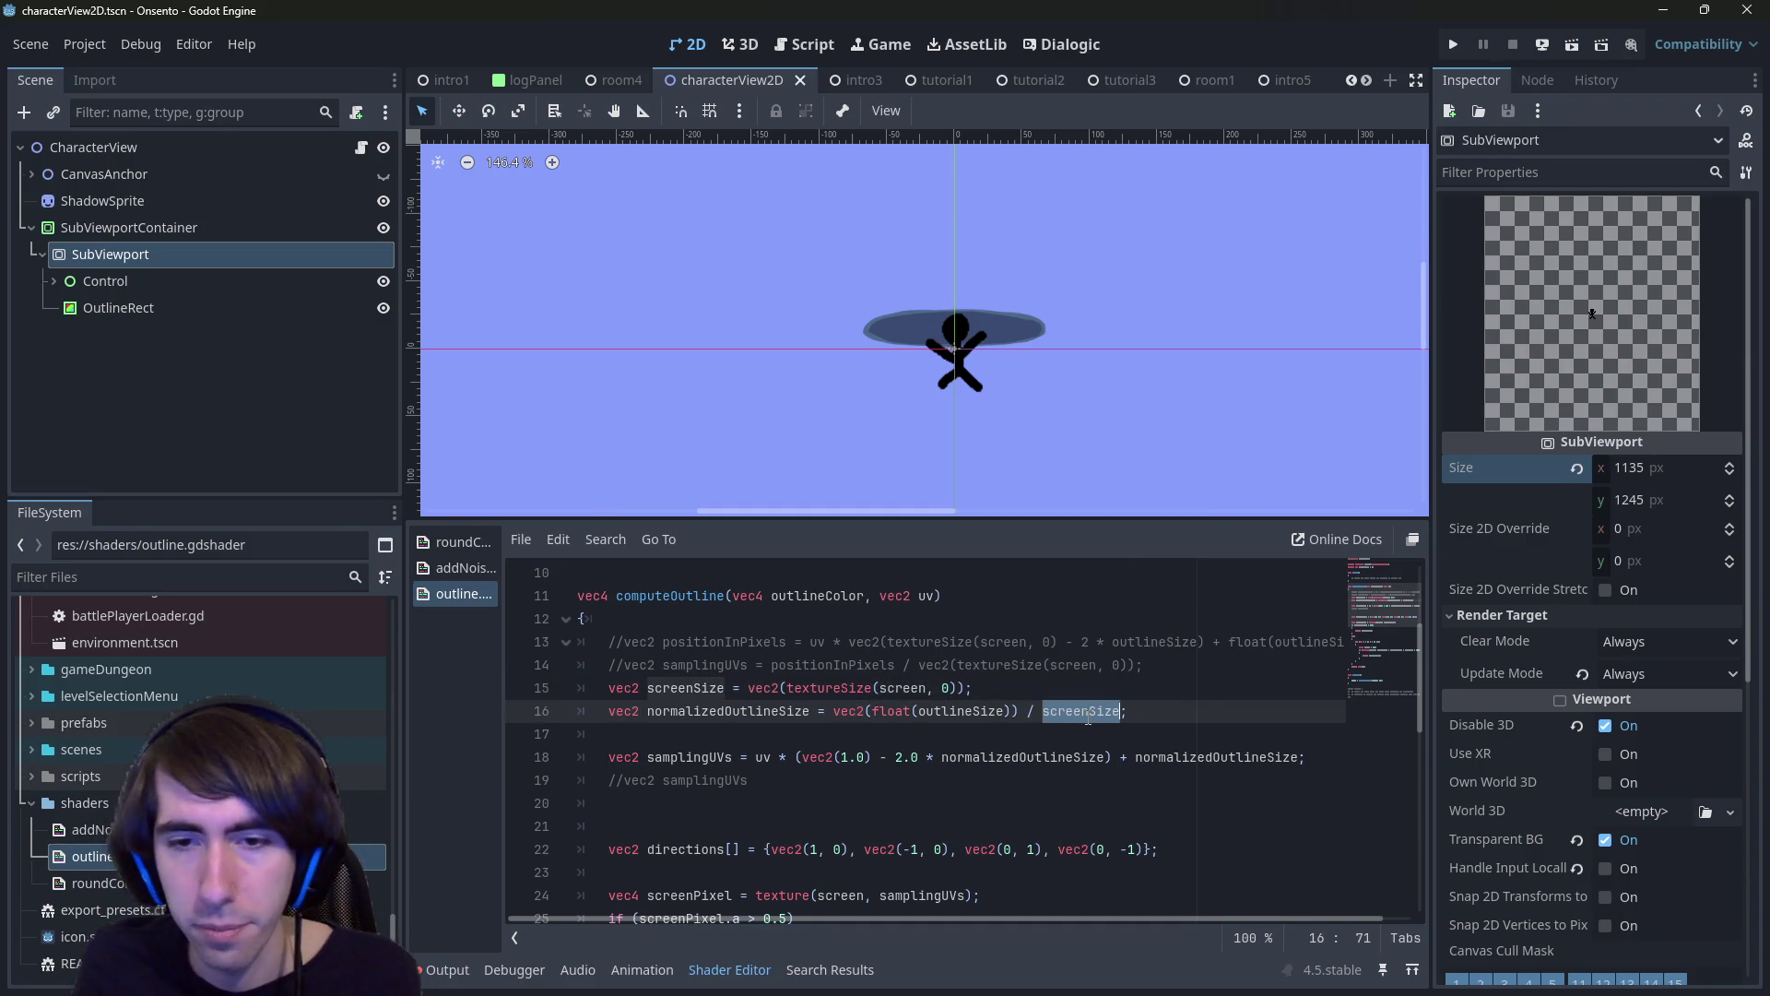
# Step: Divide the sampling offset on line 34 by screenSize and save
pyautogui.scroll(-5, 1052, 738)
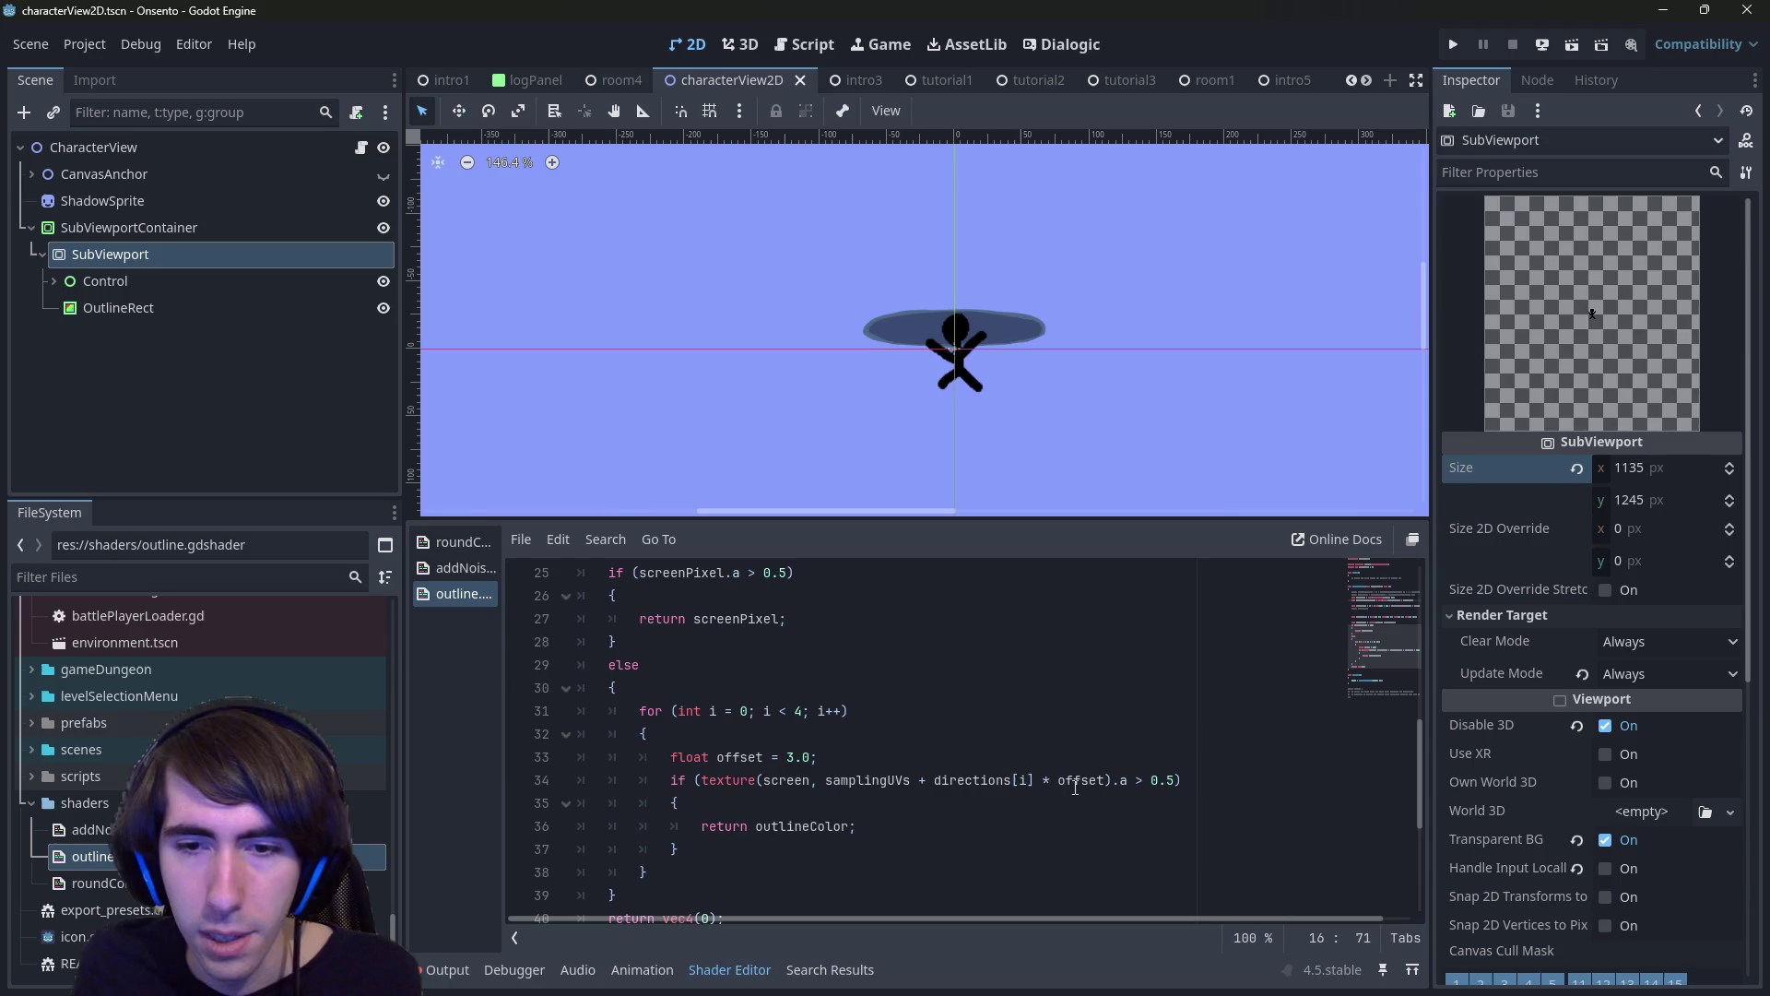
pyautogui.click(1104, 781)
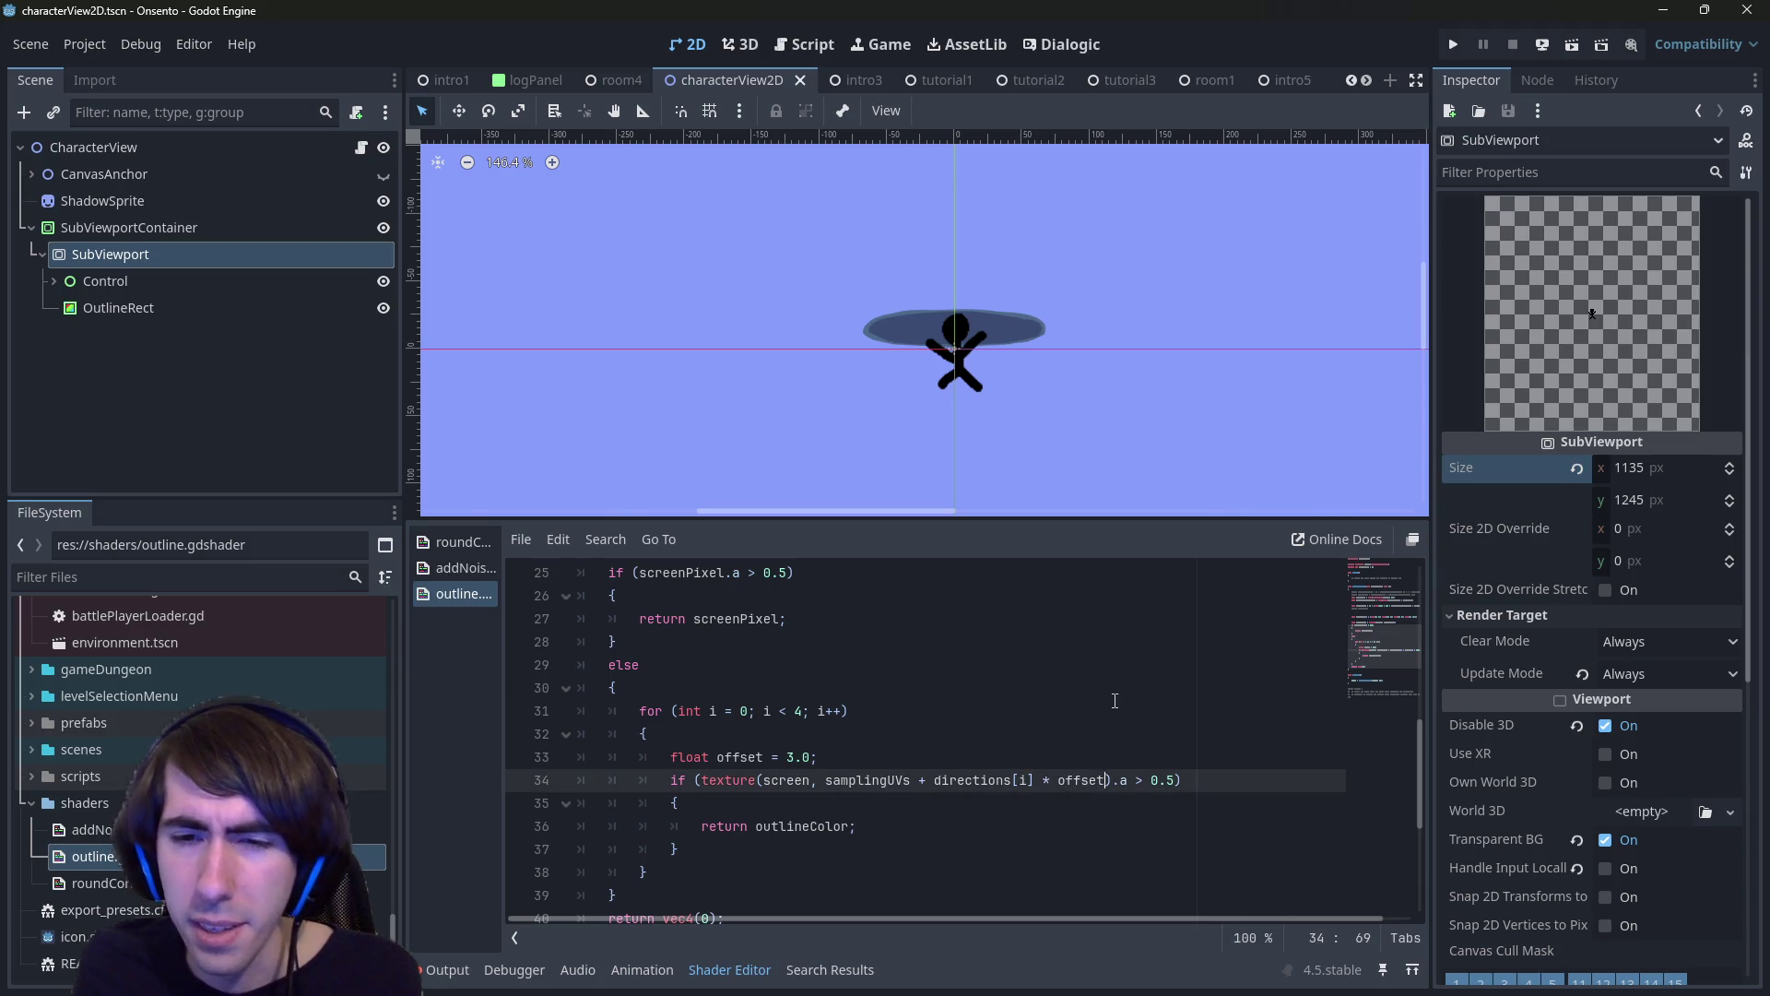
pyautogui.write('/ screenSize')
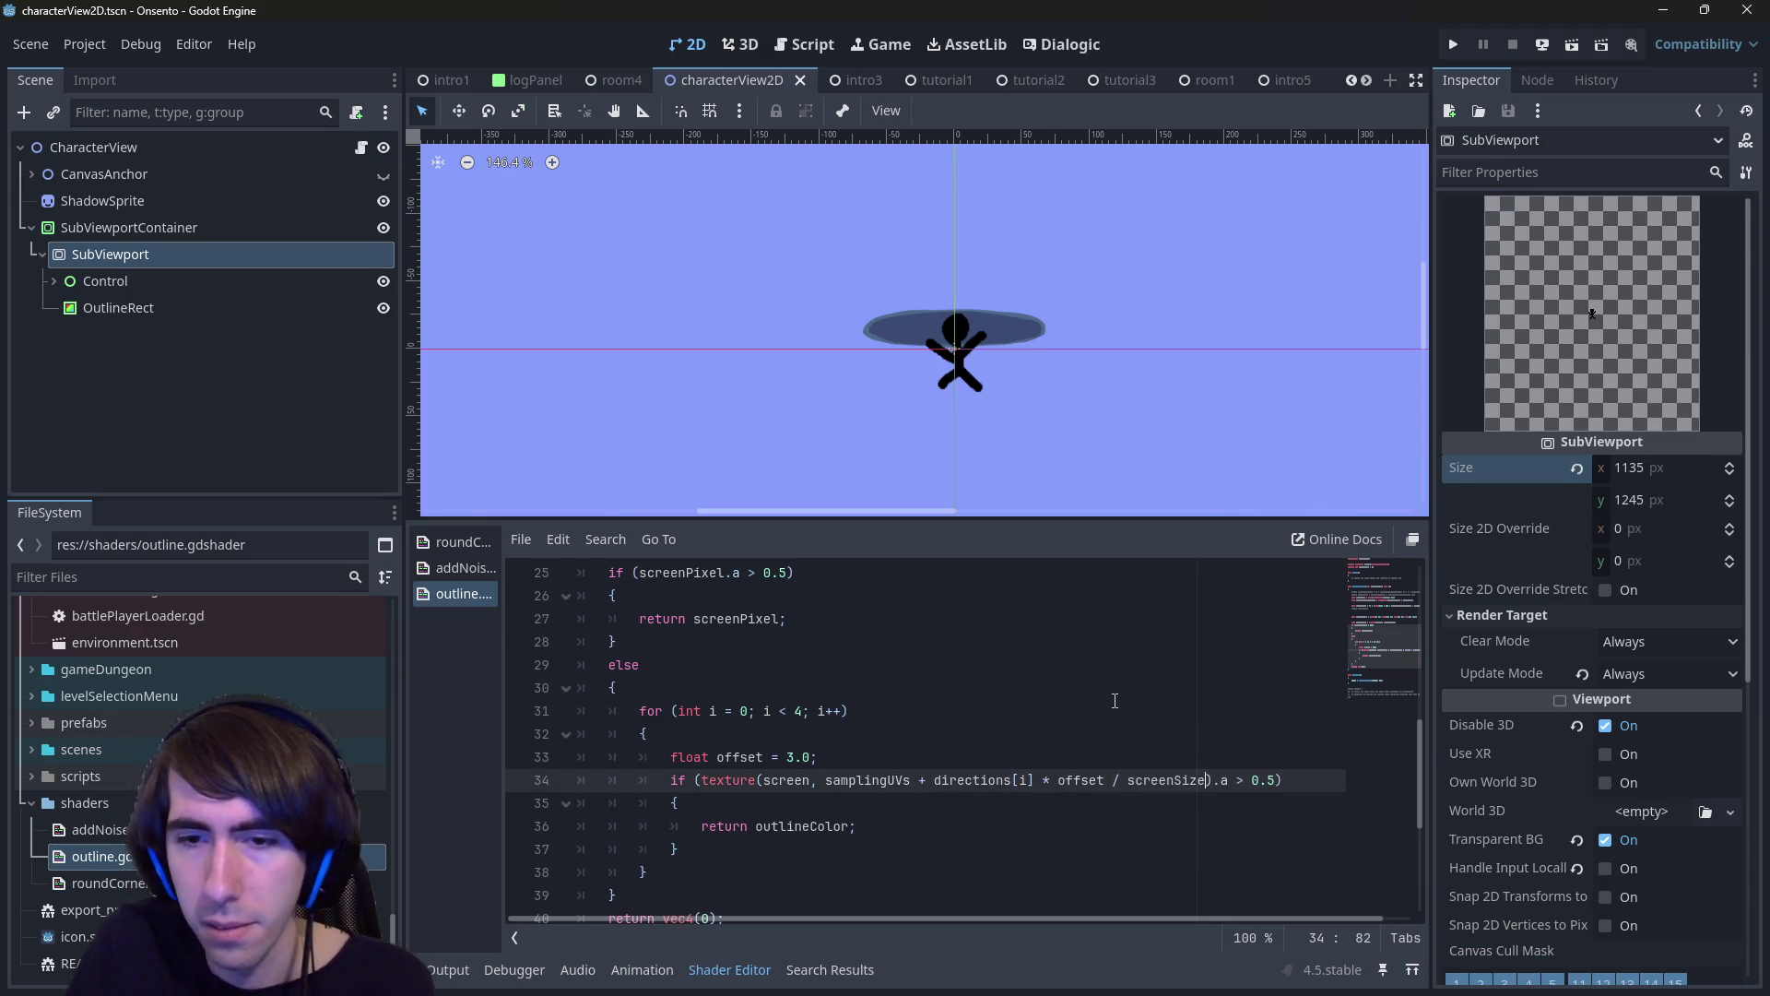
pyautogui.hotkey('ctrl', 's')
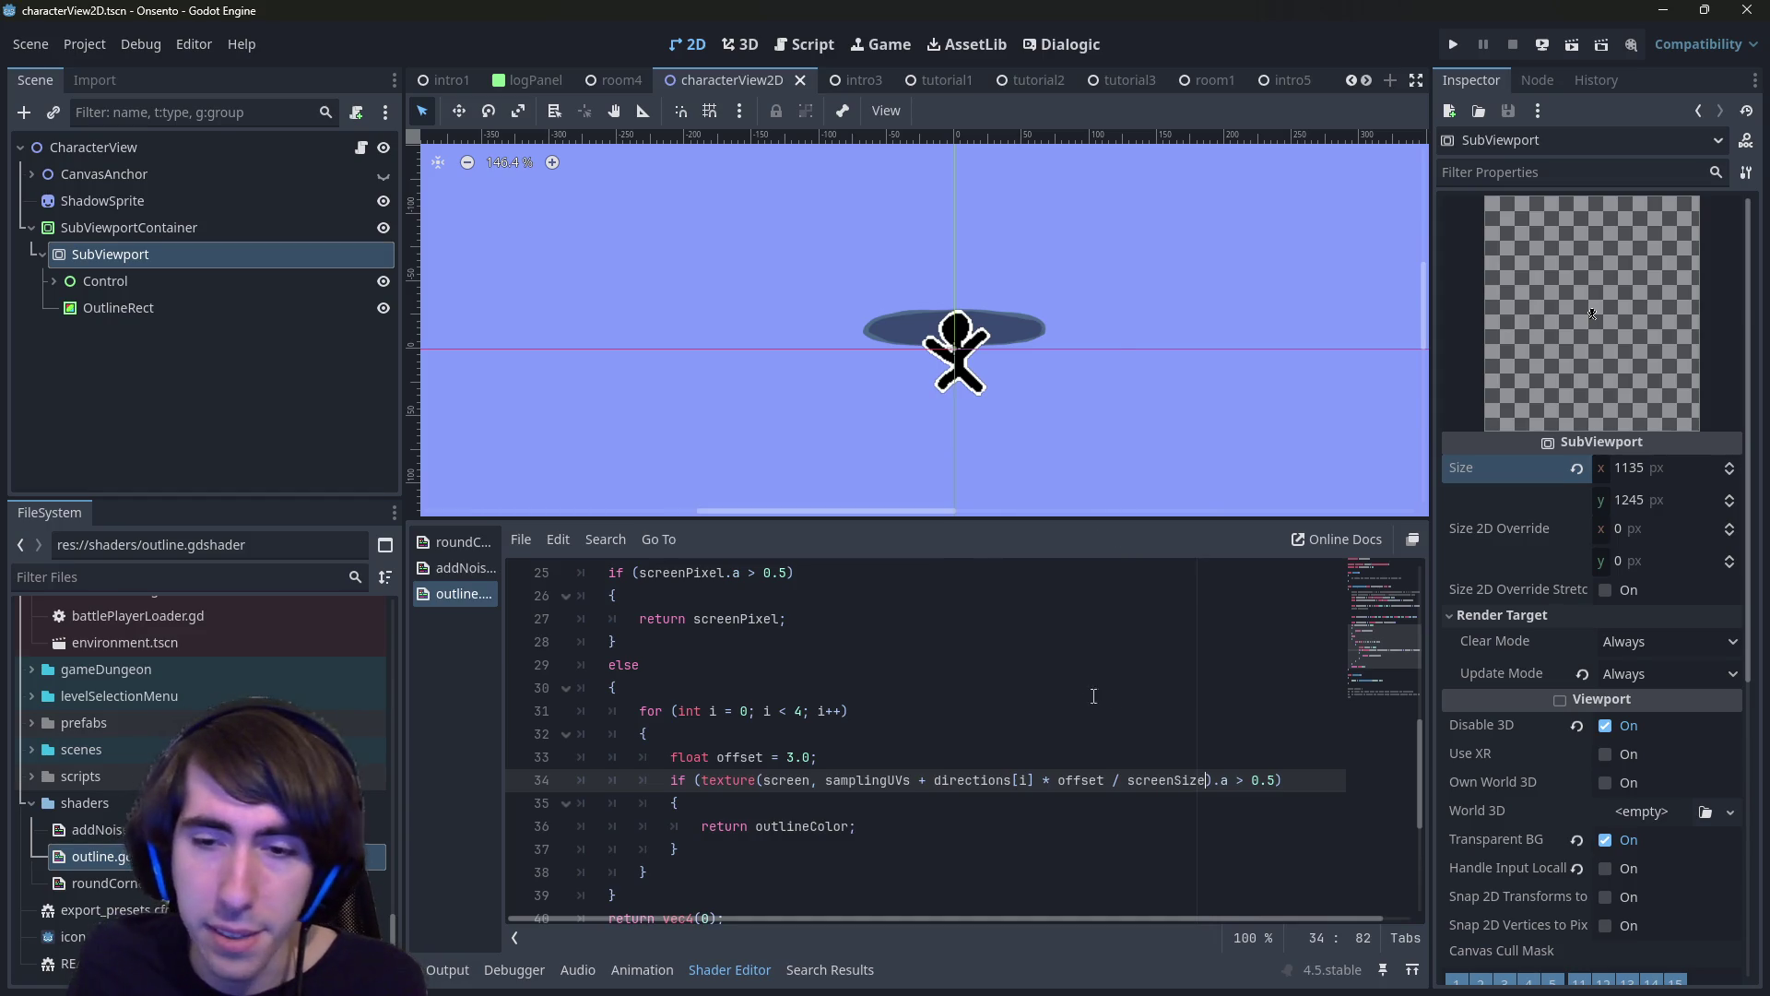
# Step: Inspect the OutlineRect and SubViewport nodes in the scene tree
pyautogui.moveTo(968, 317); pyautogui.dragTo(996, 369)
pyautogui.scroll(5, 996, 369)
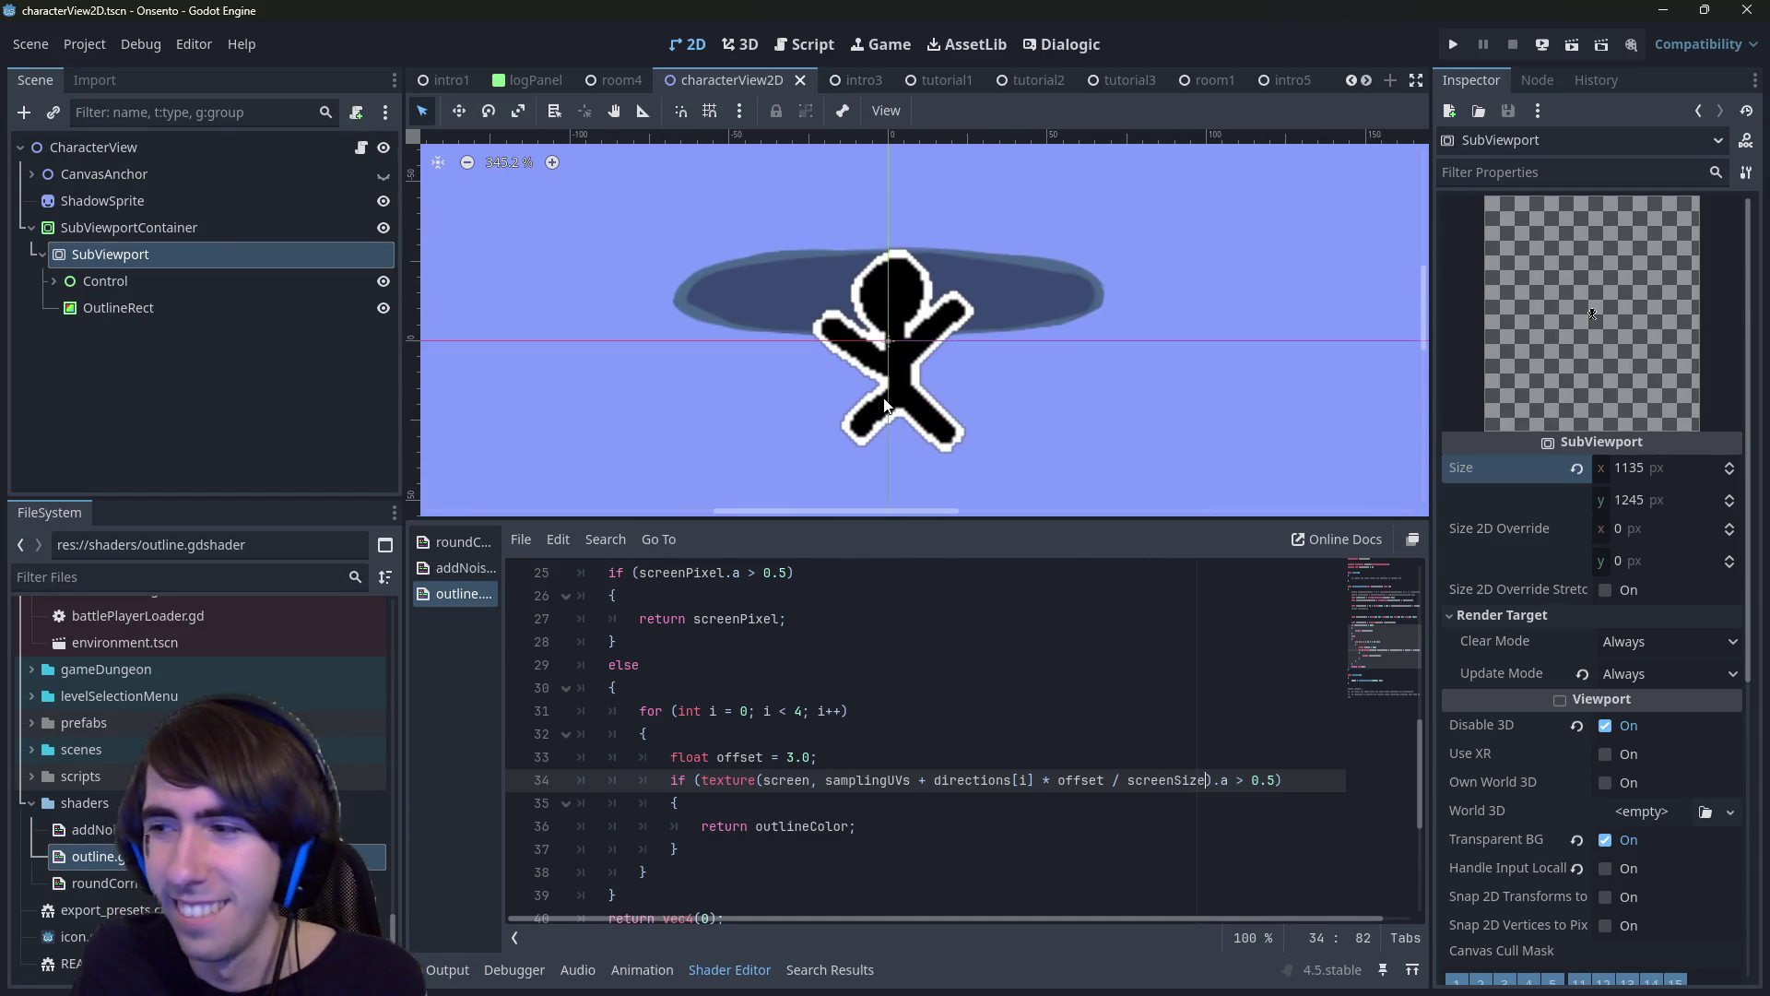
pyautogui.click(364, 309)
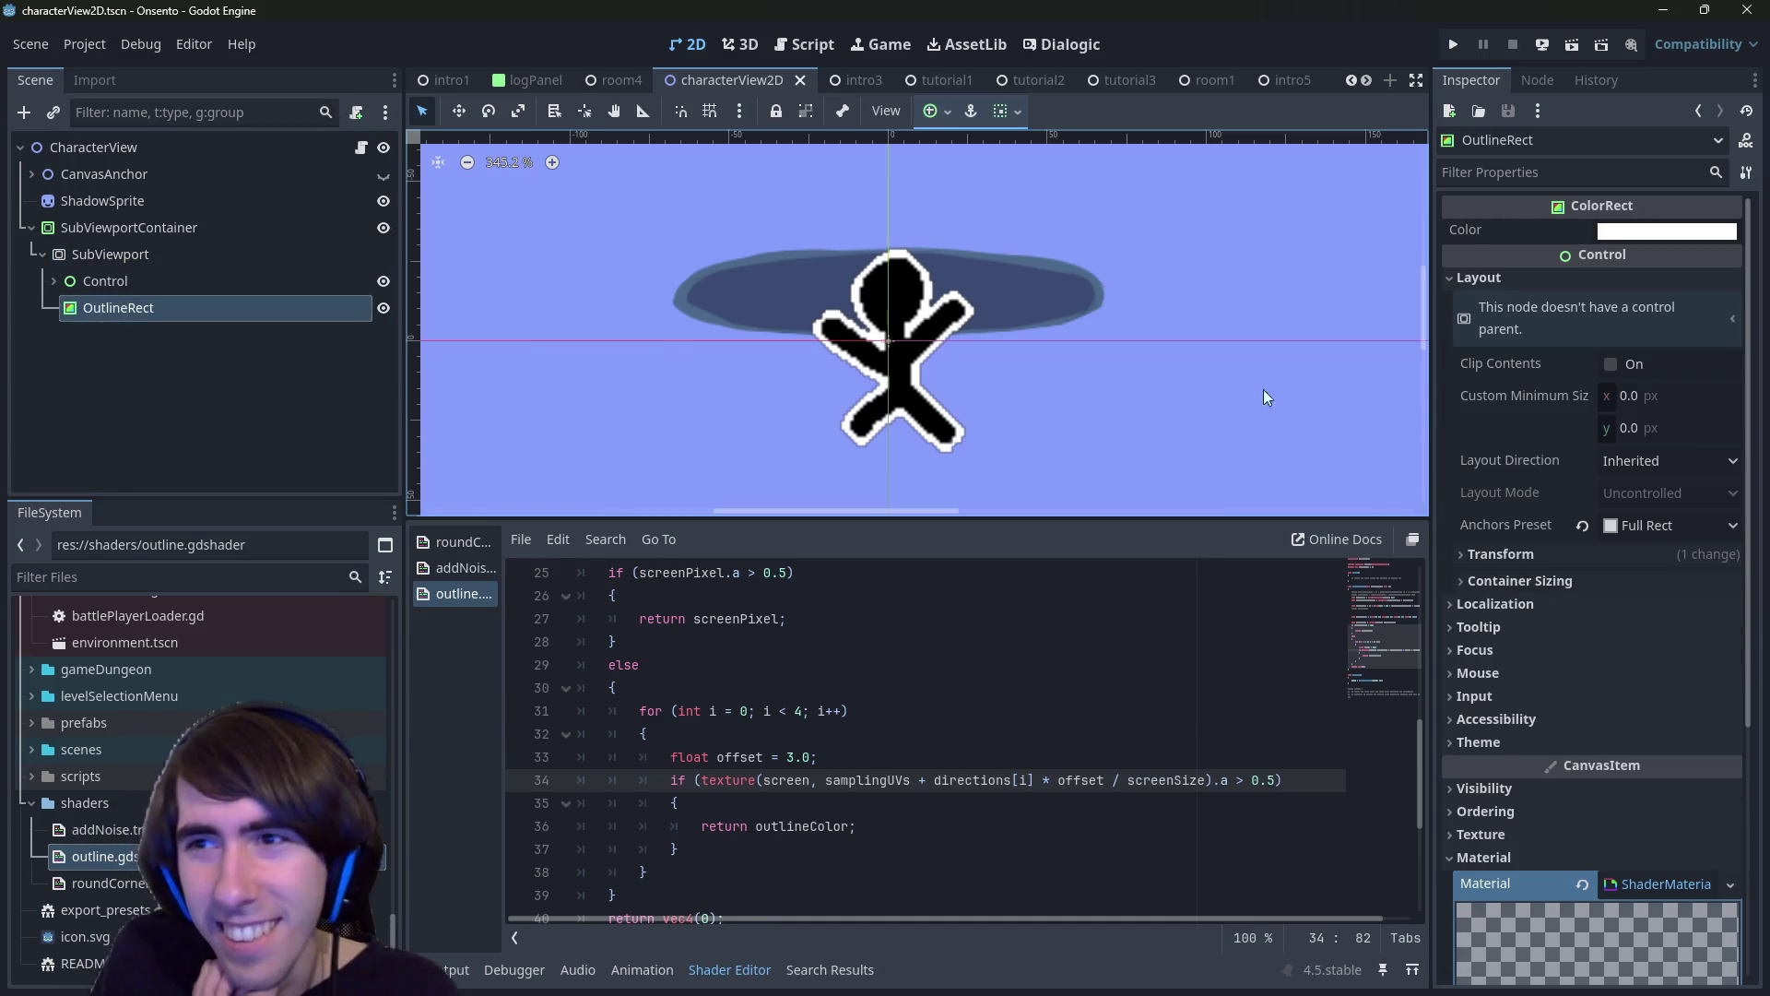
pyautogui.click(53, 281)
pyautogui.click(89, 281)
pyautogui.click(122, 332)
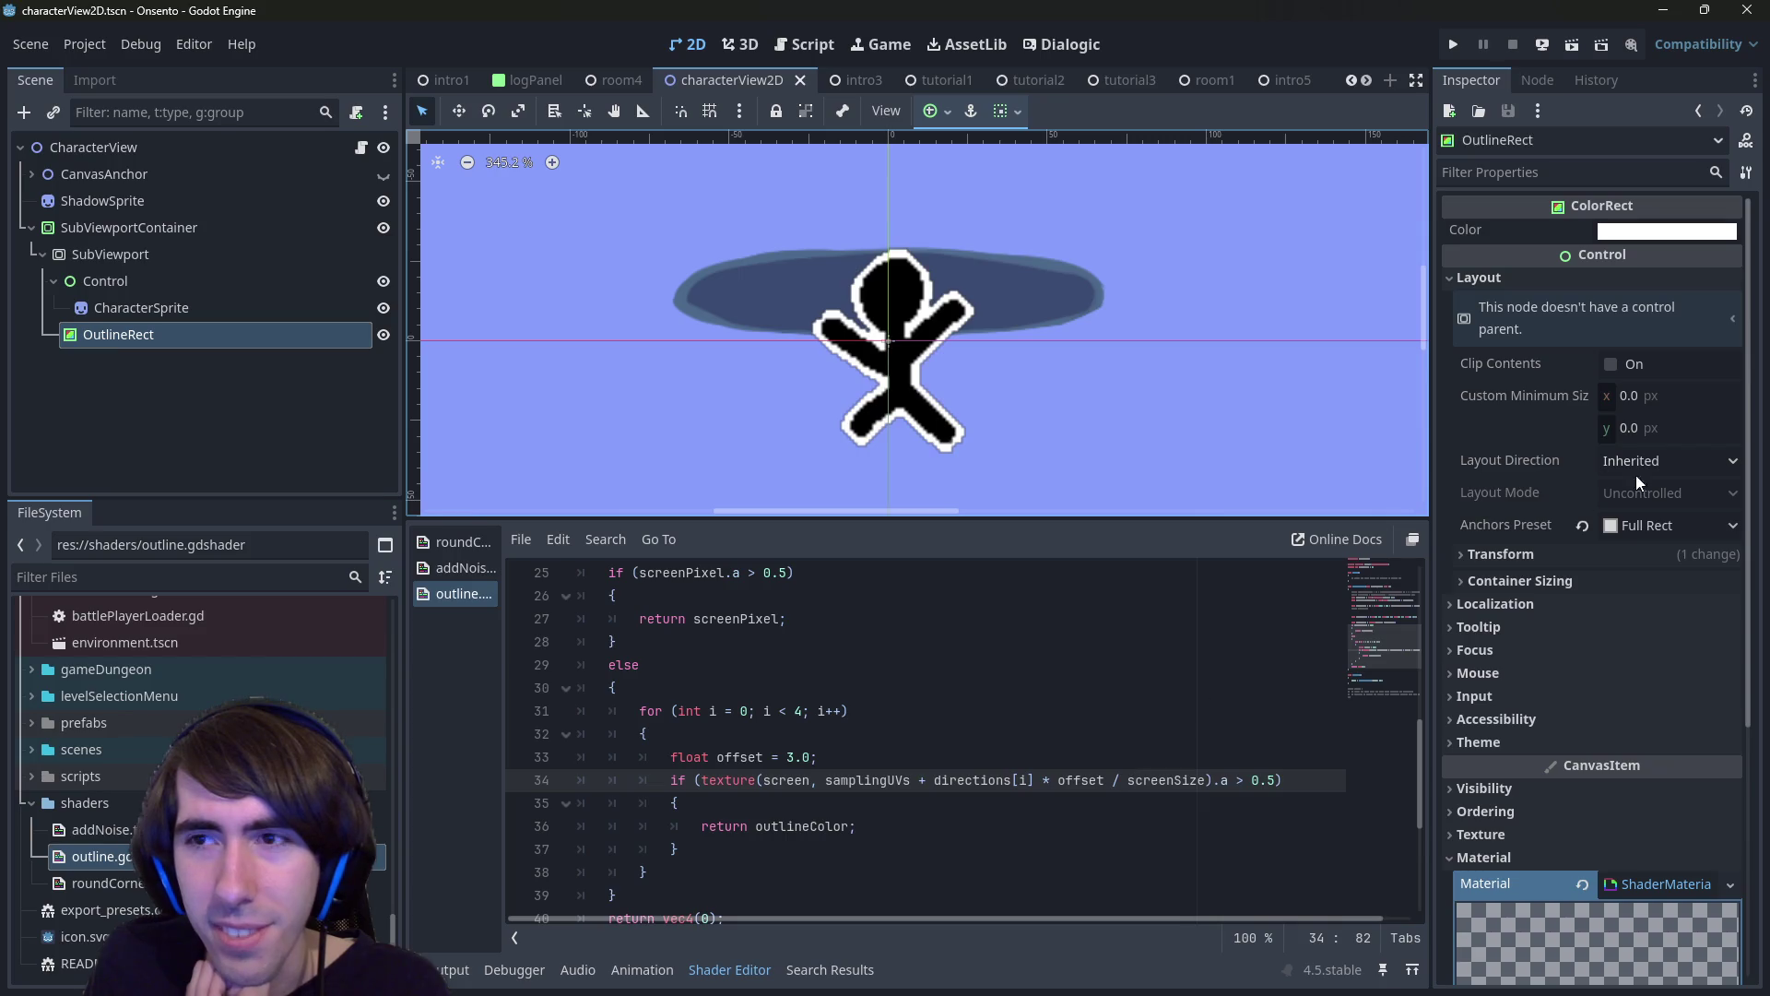
pyautogui.click(109, 255)
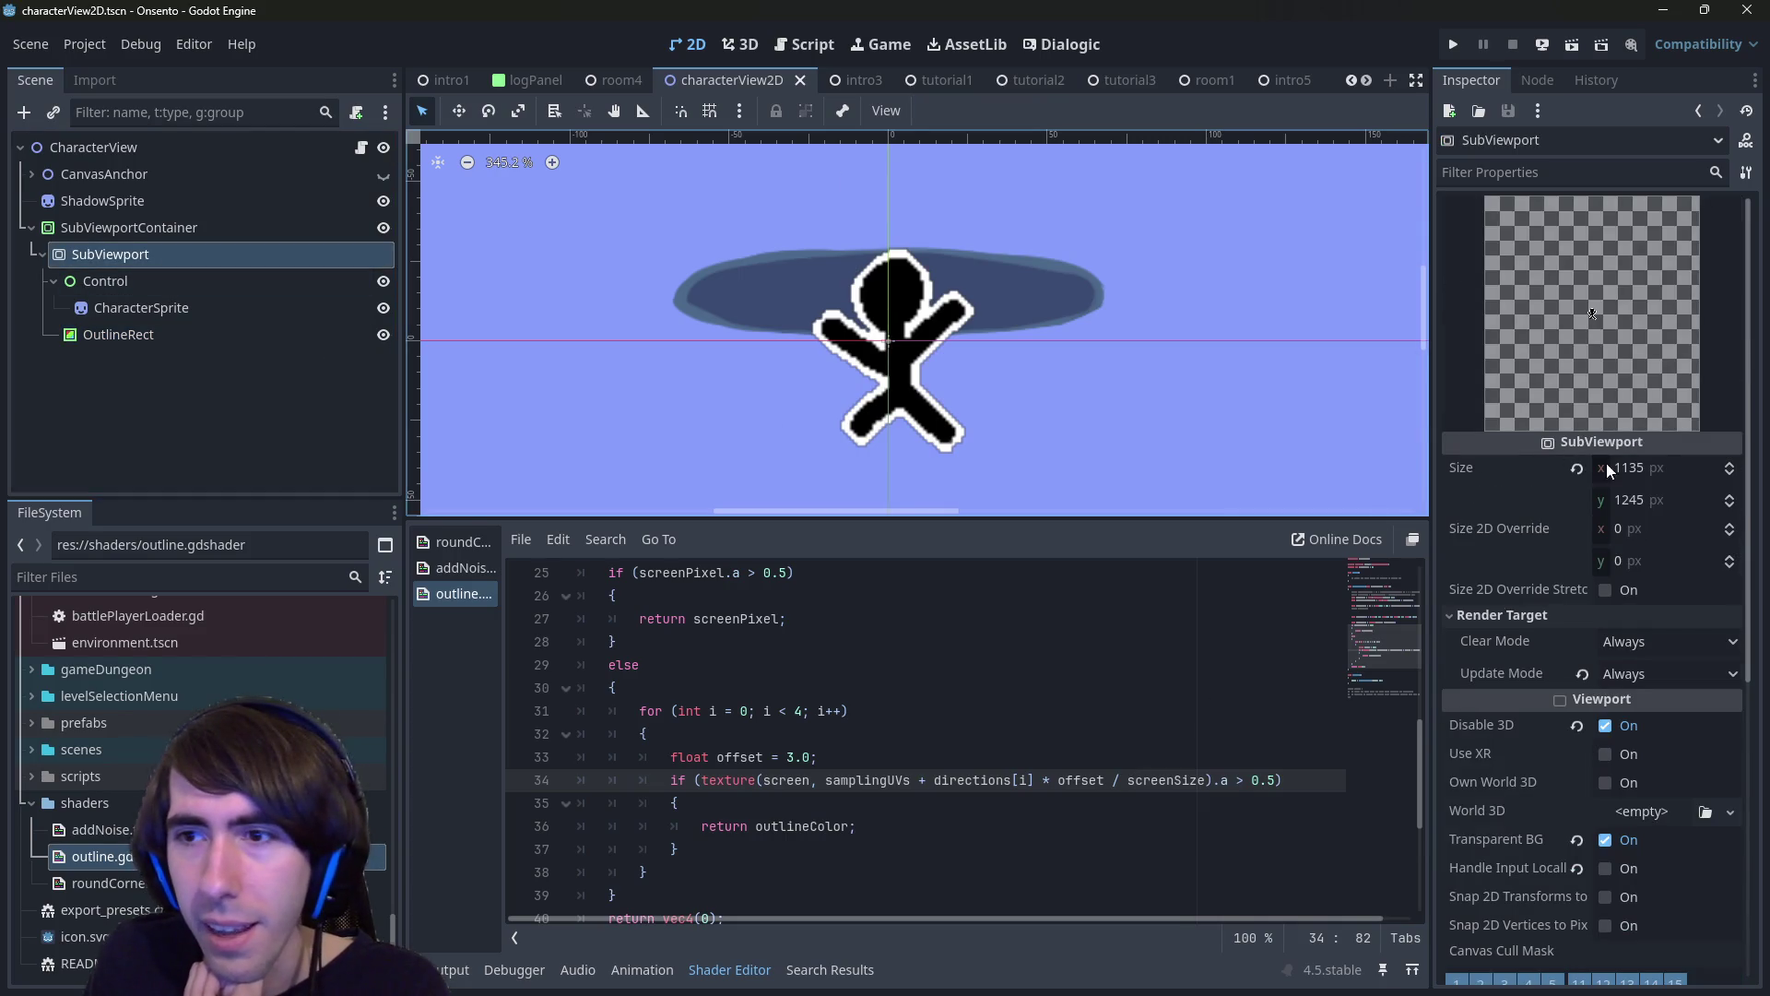
# Step: Drag the SubViewport Size x narrower to test outline scaling
pyautogui.moveTo(1650, 467)
pyautogui.mouseDown()
pyautogui.moveTo(1568, 468)
pyautogui.moveTo(1683, 467)
pyautogui.moveTo(1480, 467)
pyautogui.mouseUp()
pyautogui.scroll(-5, 1015, 378)
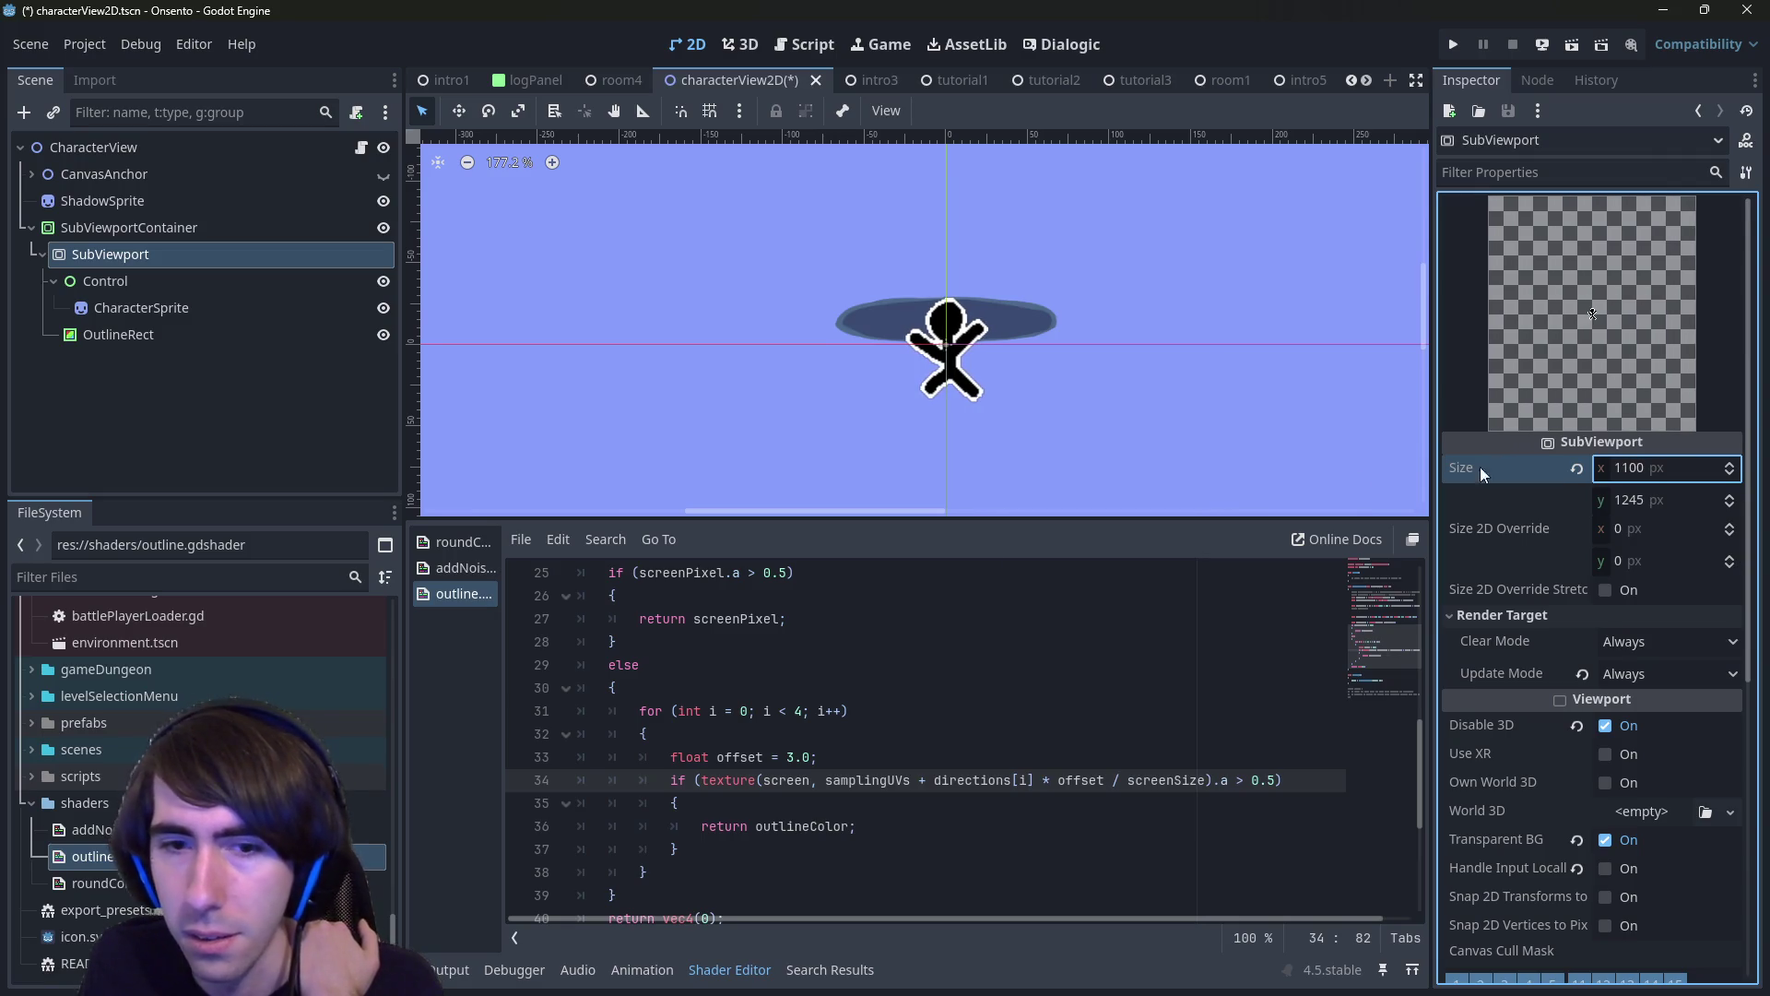
pyautogui.scroll(5, 761, 644)
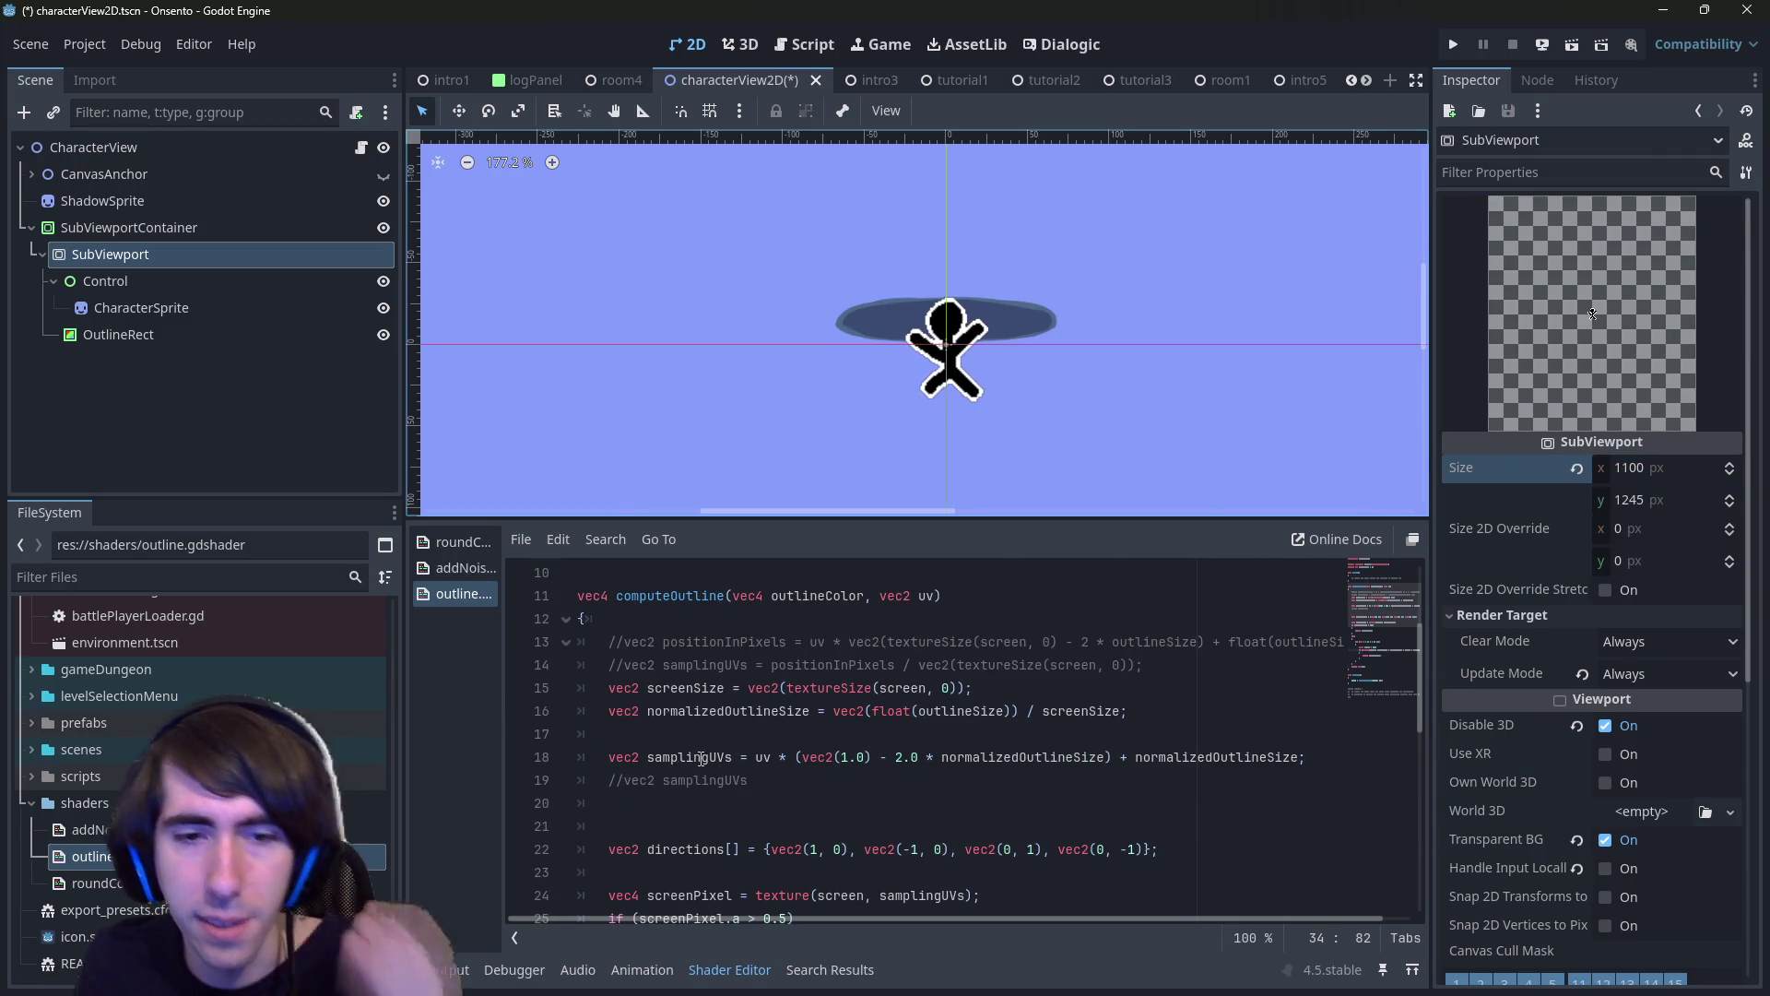
# Step: Copy the samplingUVs declaration to line 20, assign it uv, and save
pyautogui.moveTo(735, 759); pyautogui.dragTo(608, 759)
pyautogui.hotkey('ctrl', 'c')
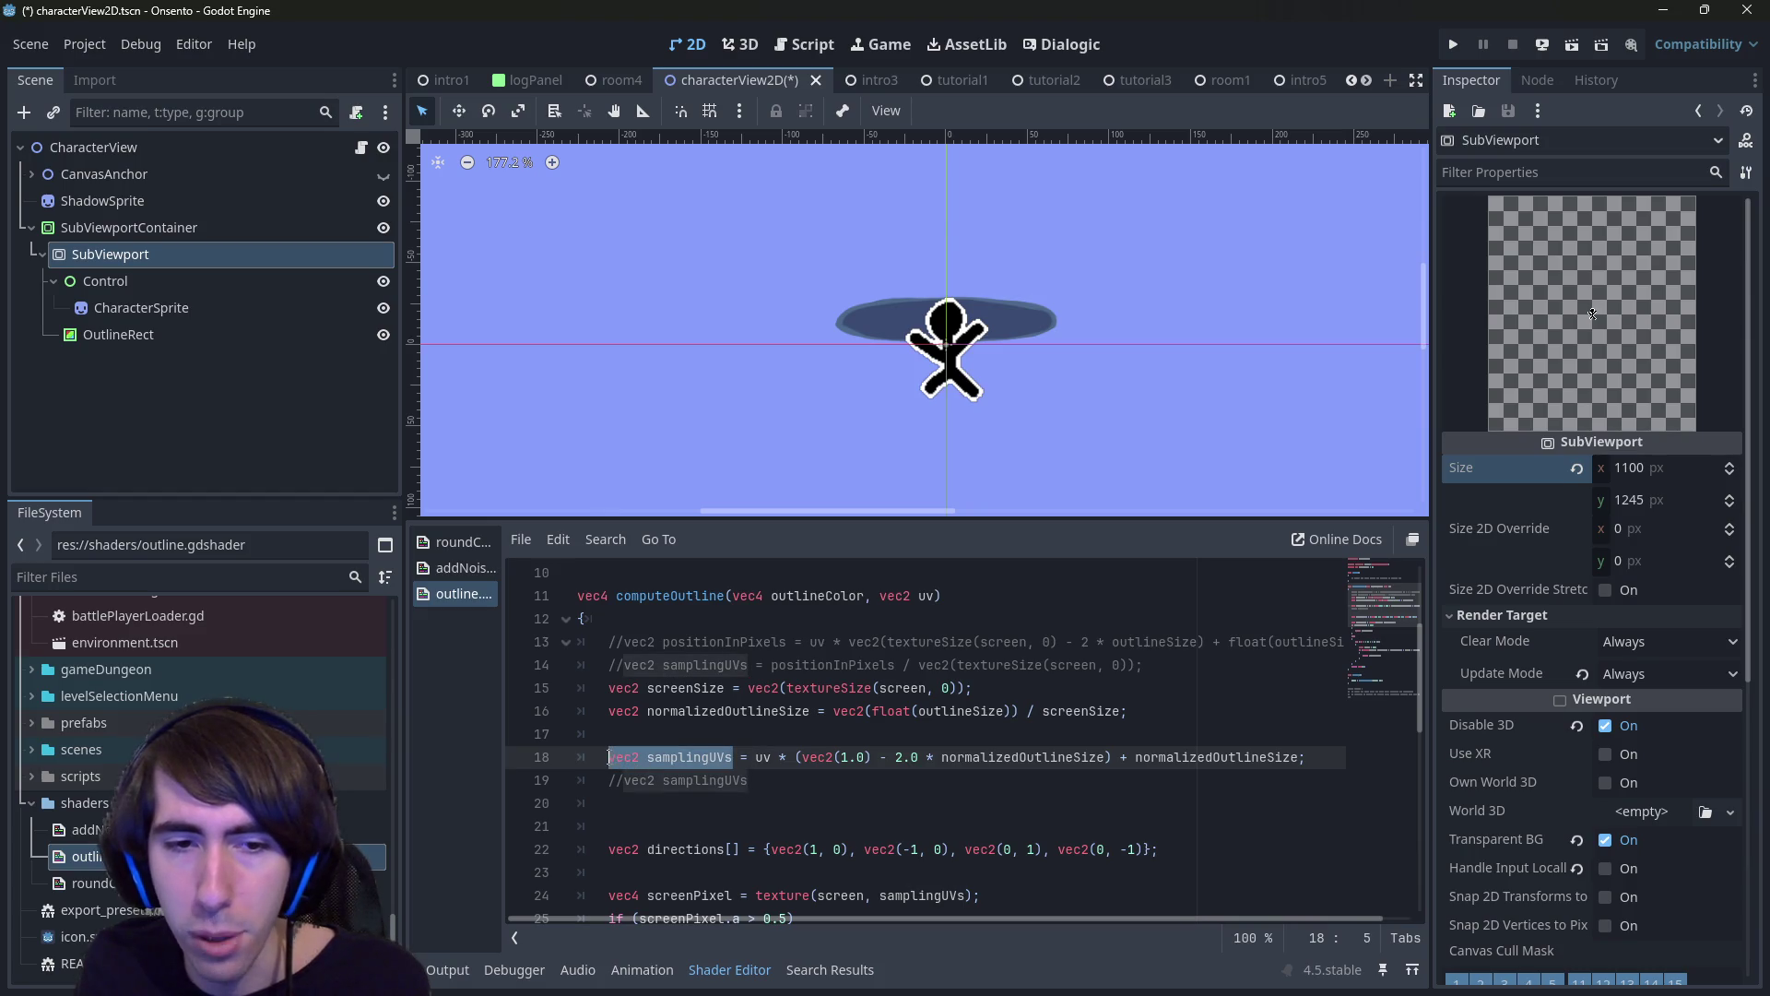
pyautogui.press('Down')
pyautogui.press('Down')
pyautogui.hotkey('ctrl', 'v')
pyautogui.write('= u')
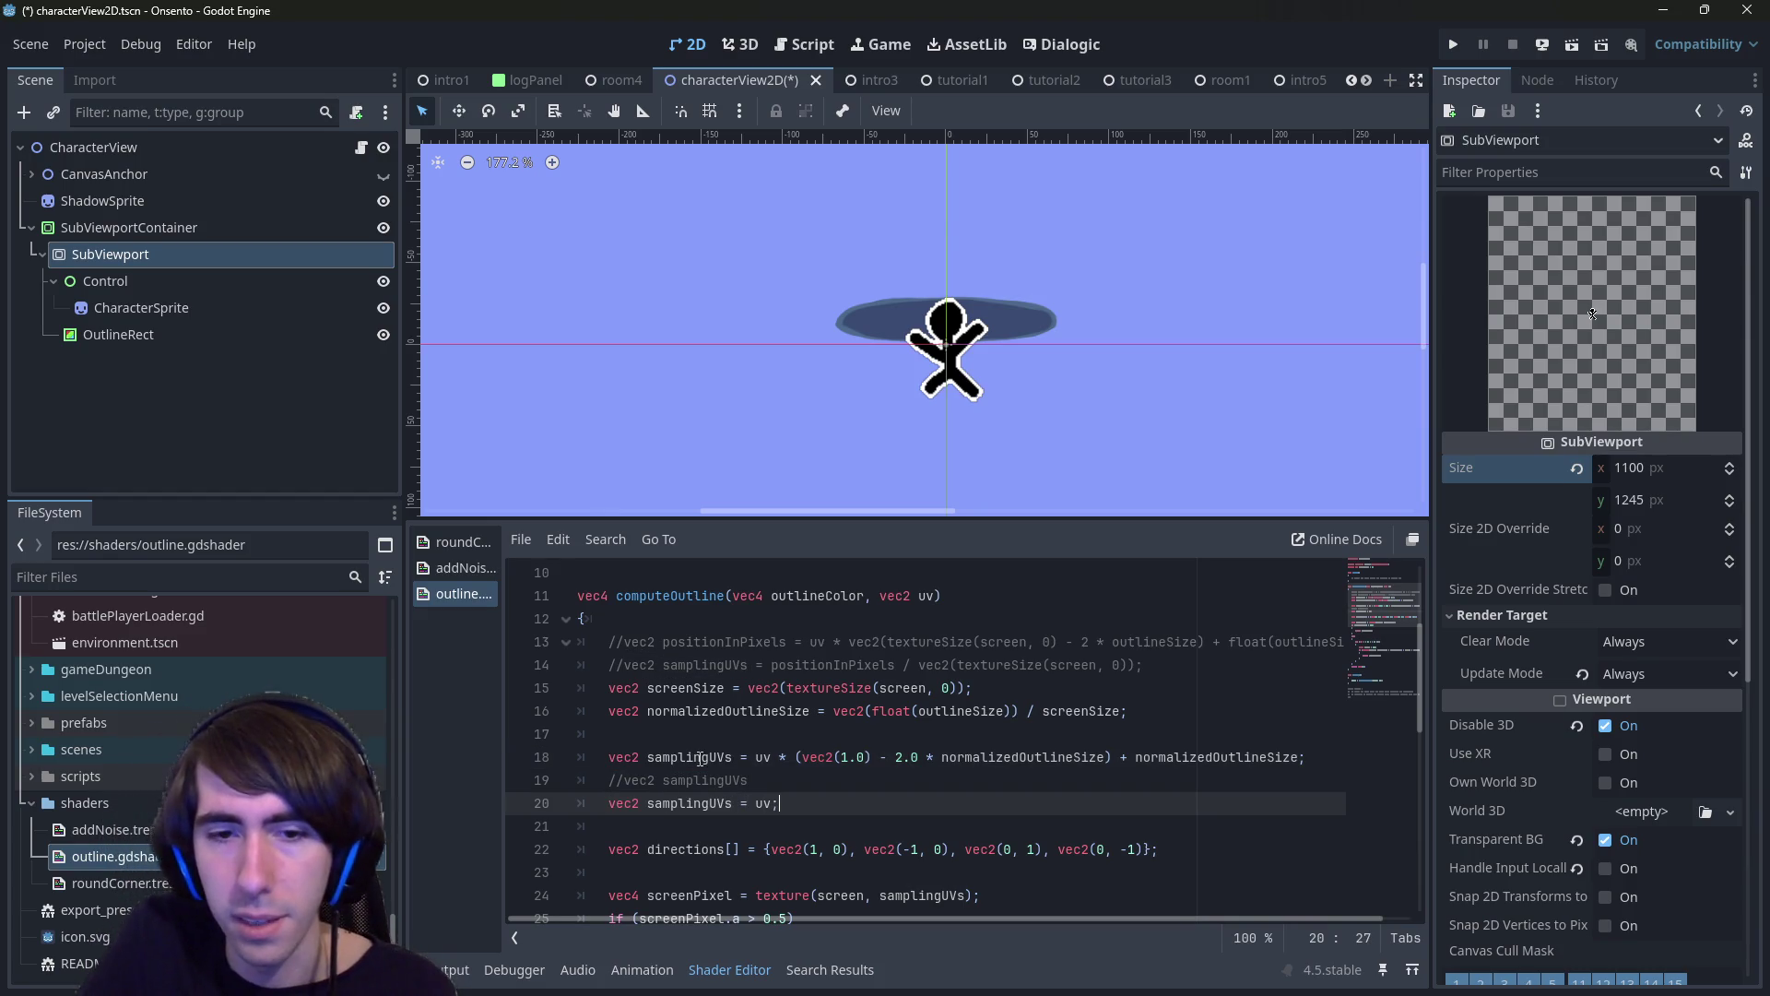
pyautogui.hotkey('ctrl', 's')
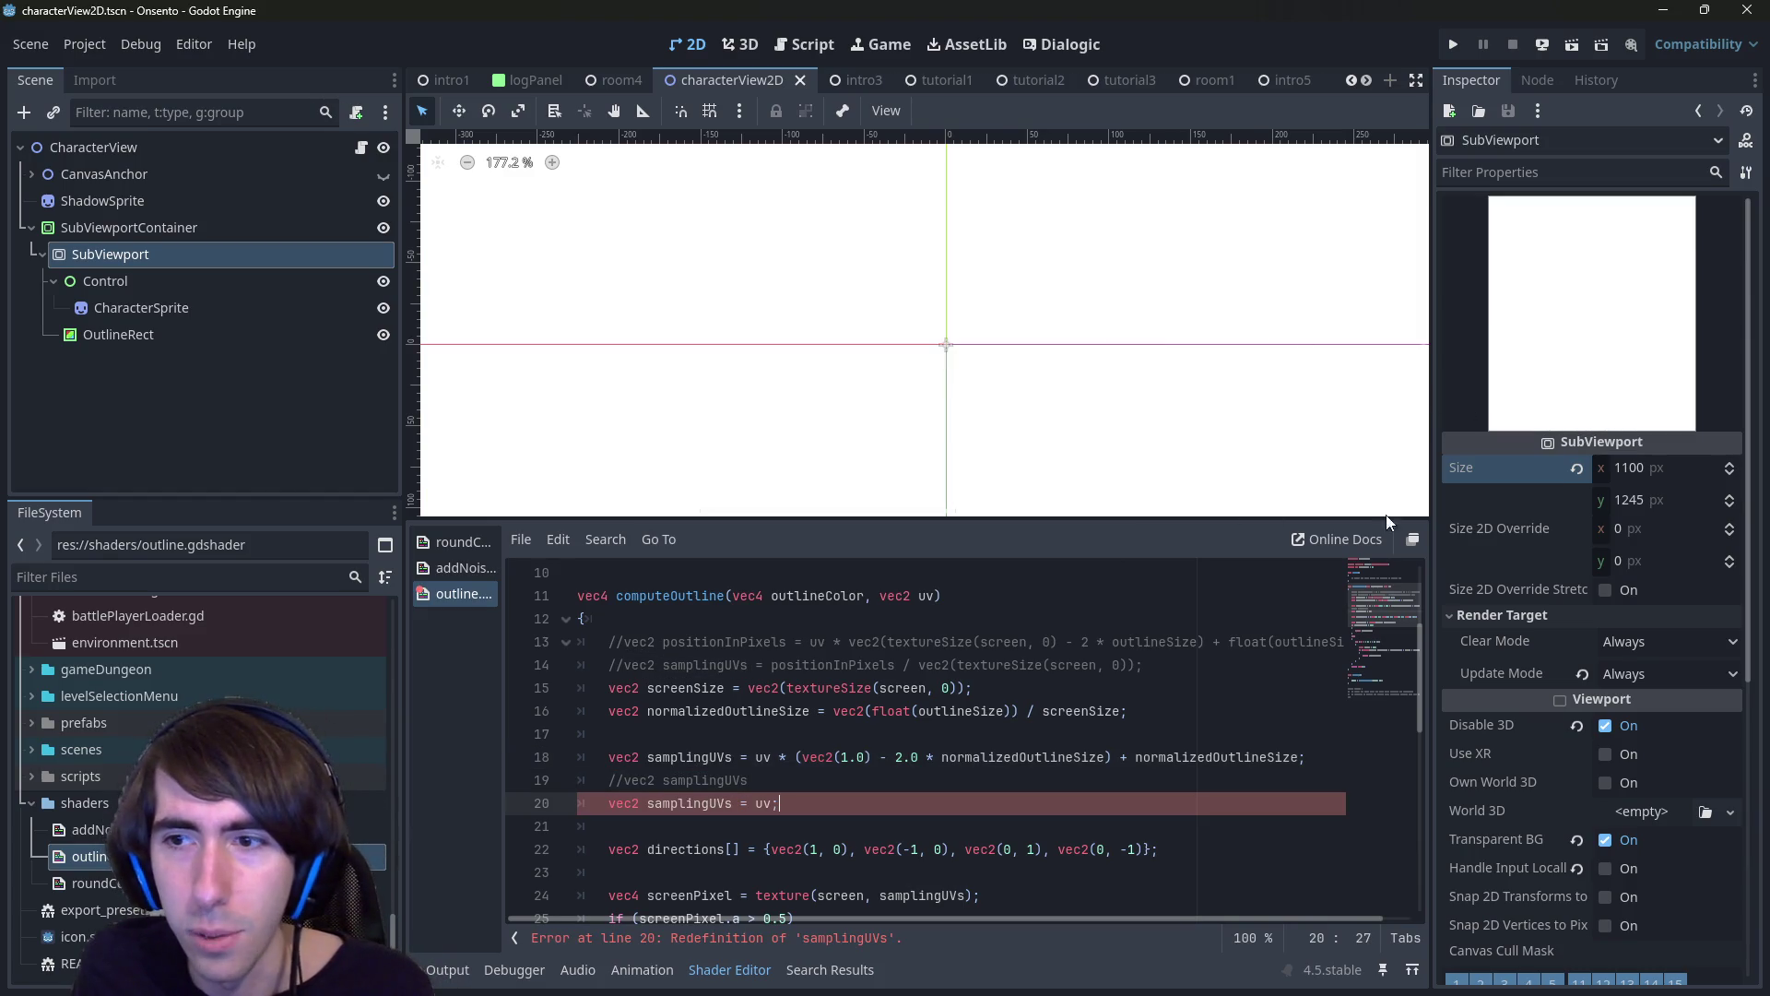
# Step: Retry narrower and wider SubViewport widths, settling at 6980 px, and re-edit line 20's vec2
pyautogui.moveTo(1647, 467); pyautogui.dragTo(1439, 467)
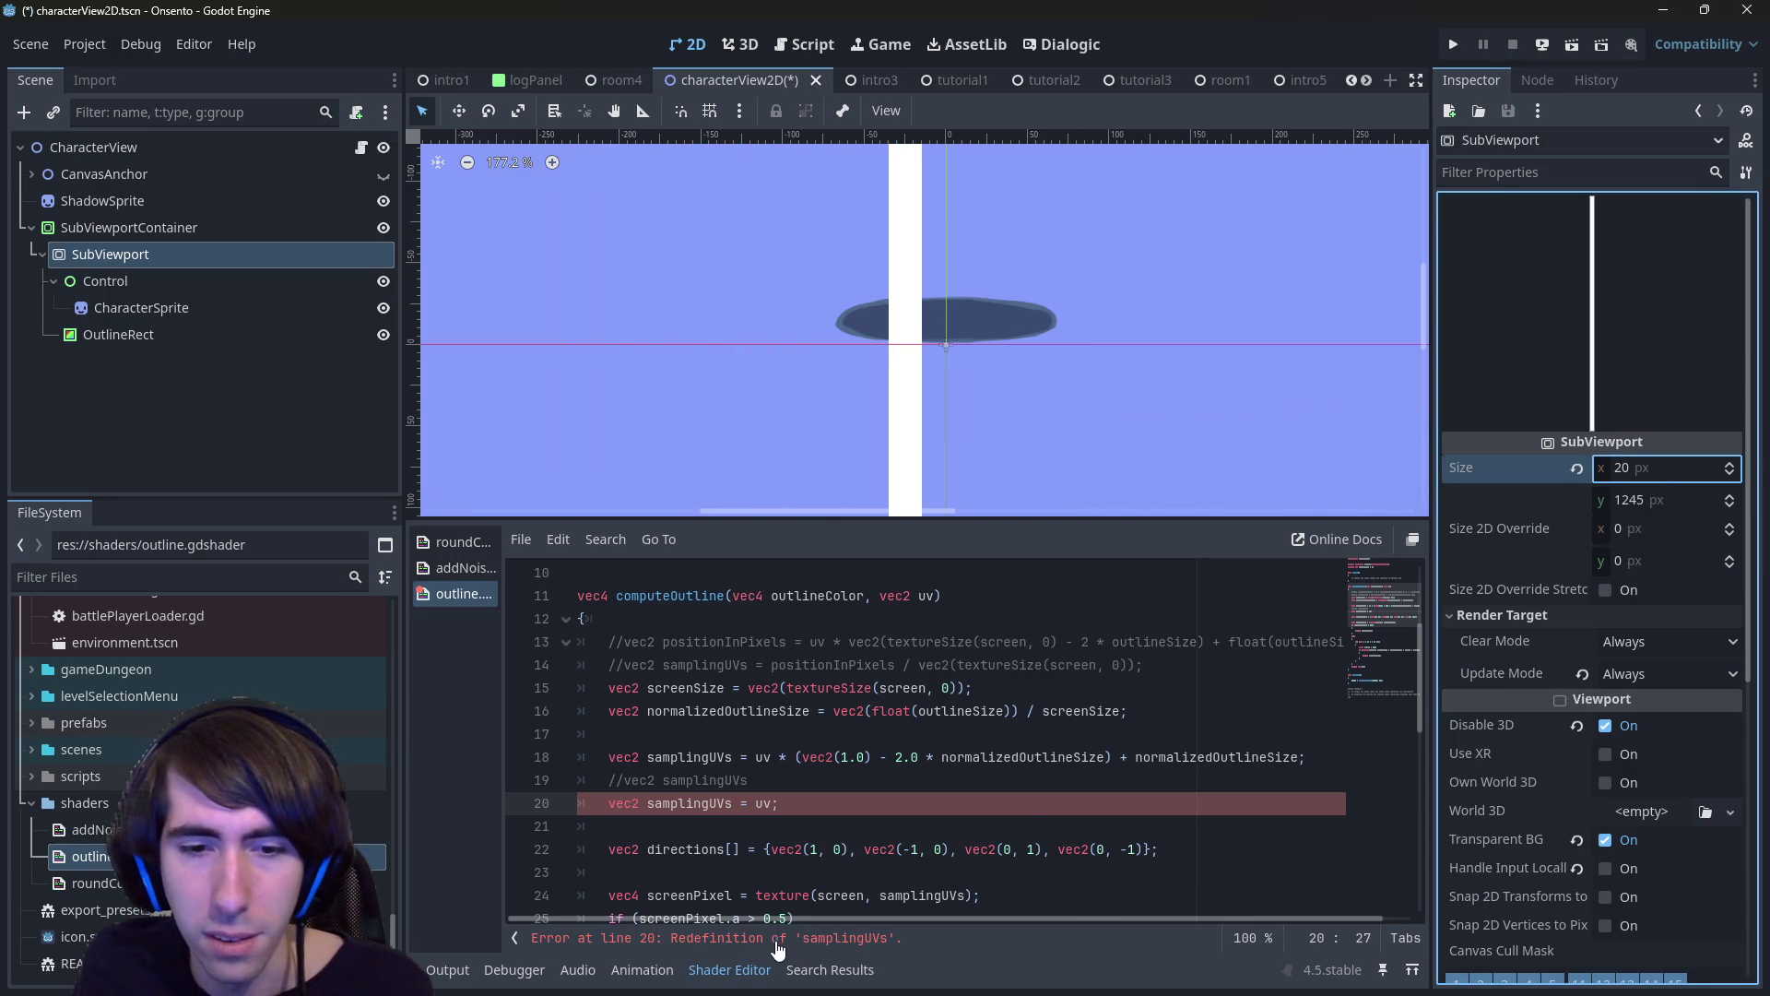
pyautogui.click(646, 803)
pyautogui.press('BackSpace')
pyautogui.press('BackSpace')
pyautogui.press('BackSpace')
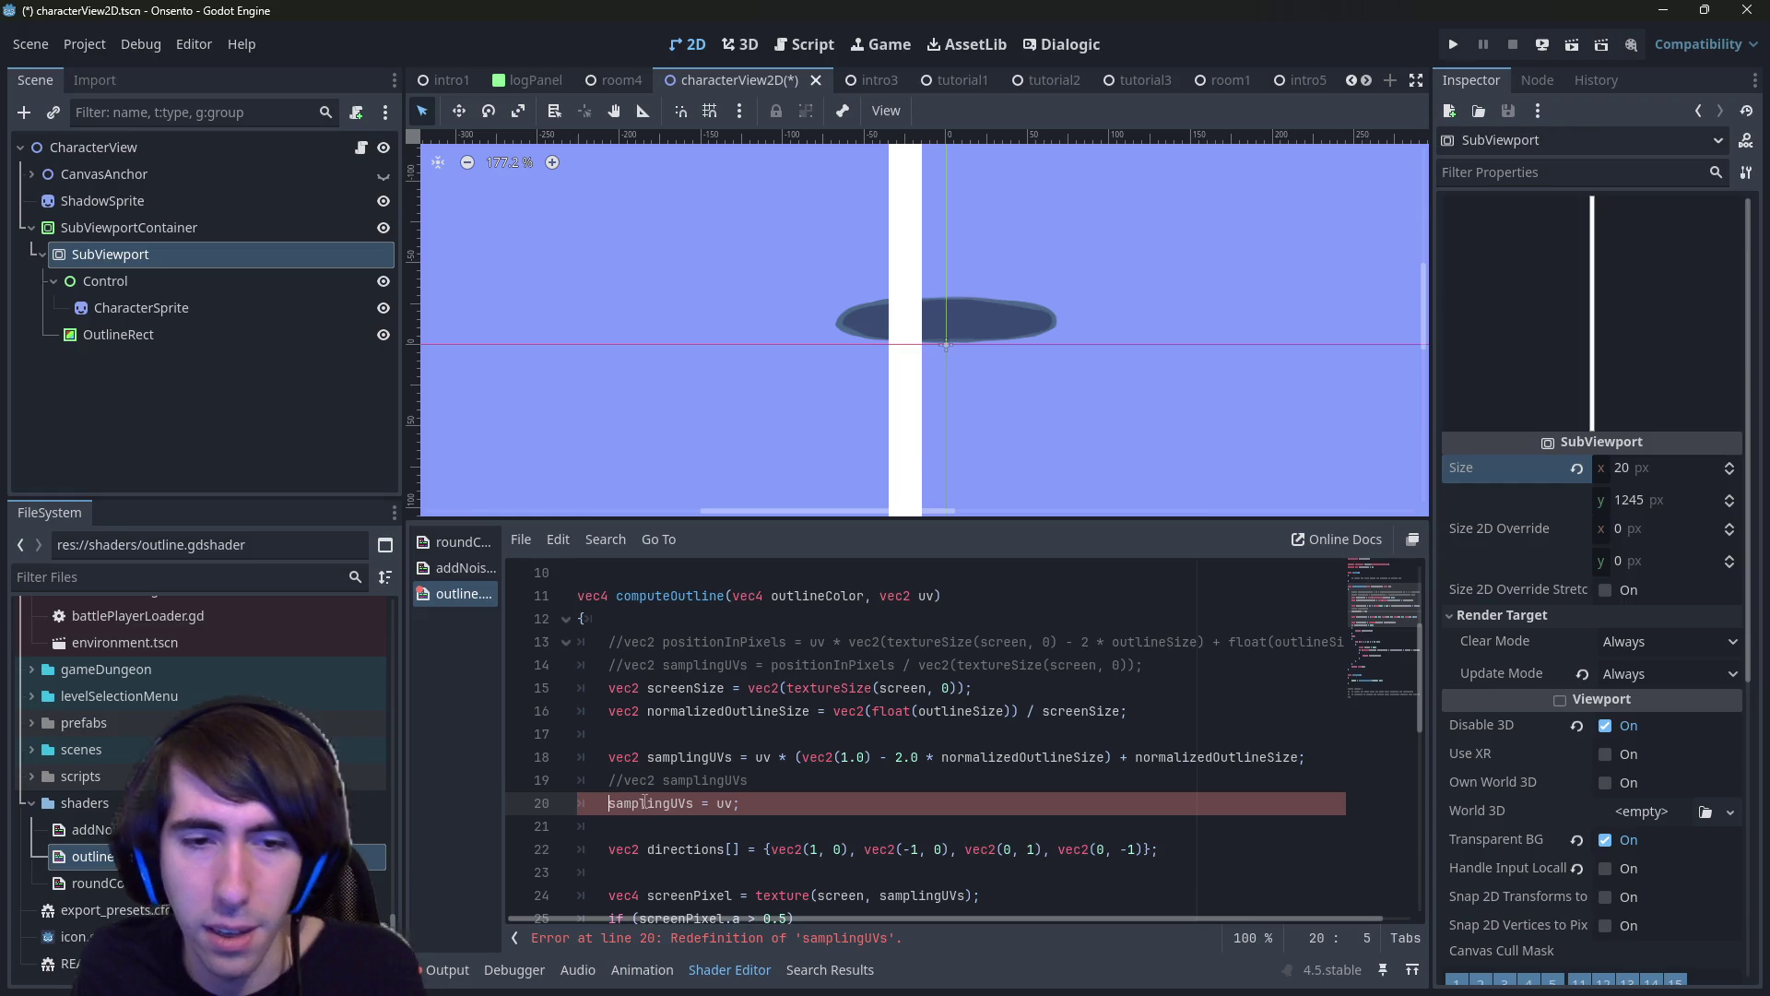
pyautogui.hotkey('ctrl', 's')
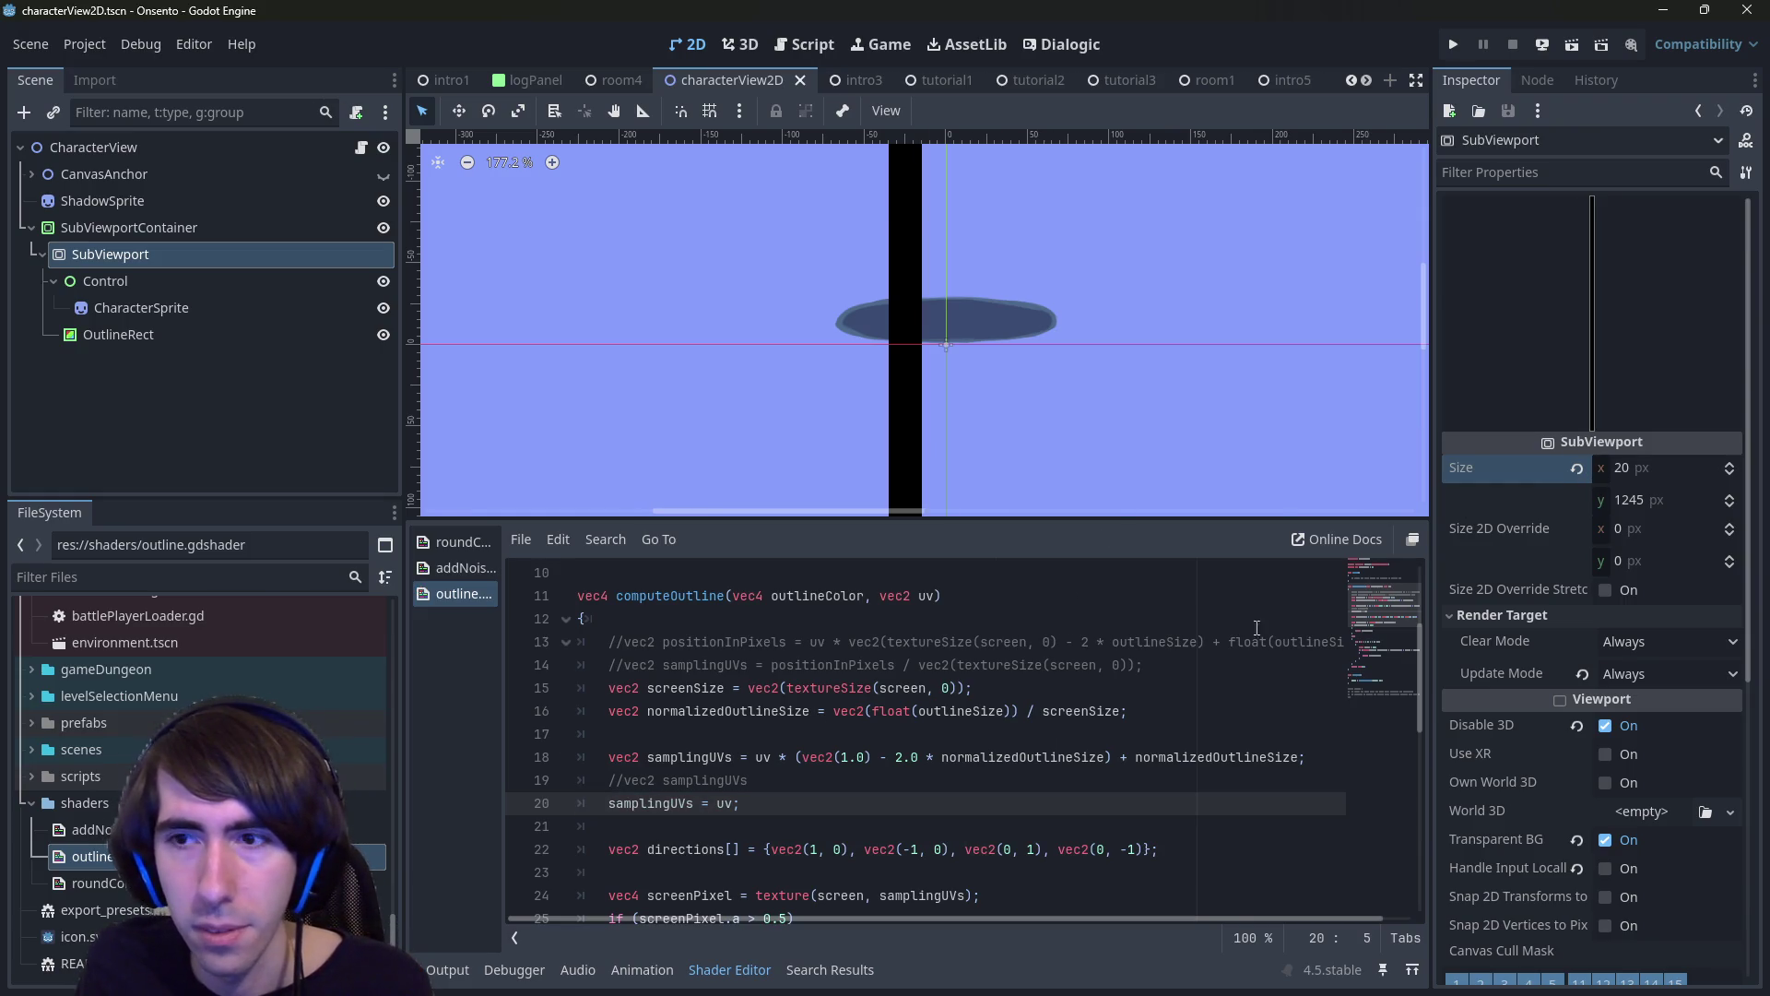
pyautogui.moveTo(1613, 470)
pyautogui.mouseDown()
pyautogui.moveTo(1592, 313)
pyautogui.moveTo(1625, 466)
pyautogui.mouseUp()
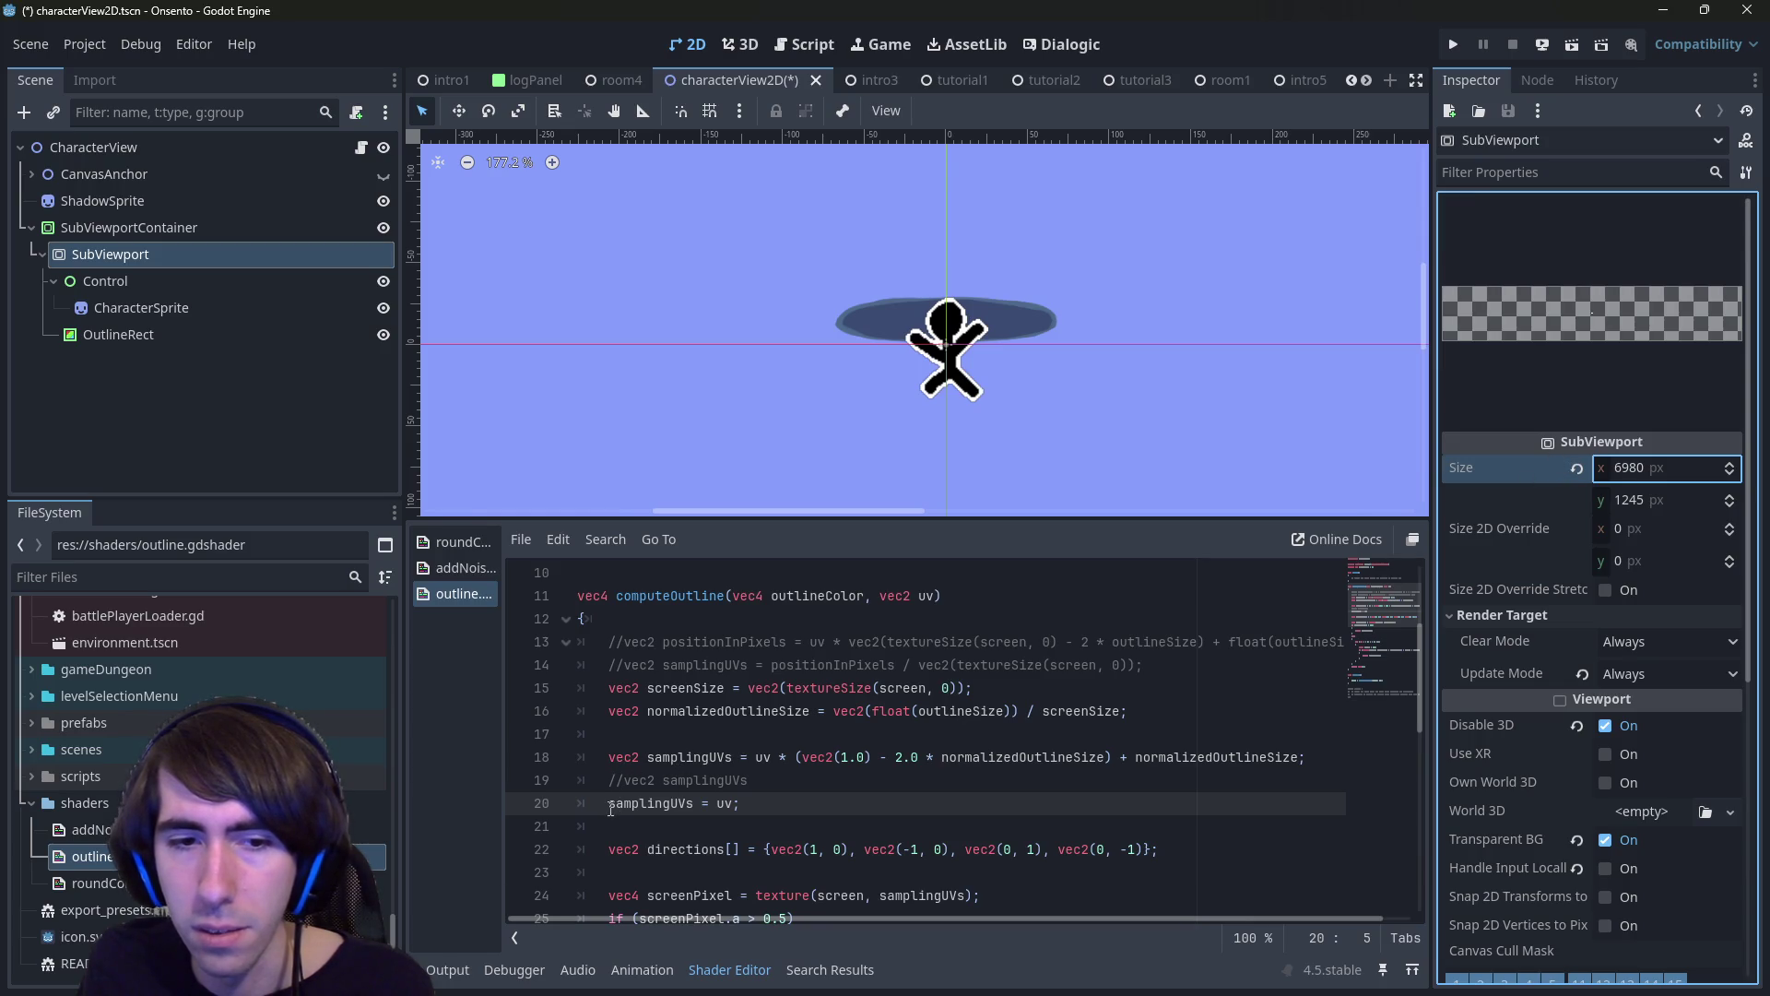
pyautogui.write('vec2')
pyautogui.click(670, 757)
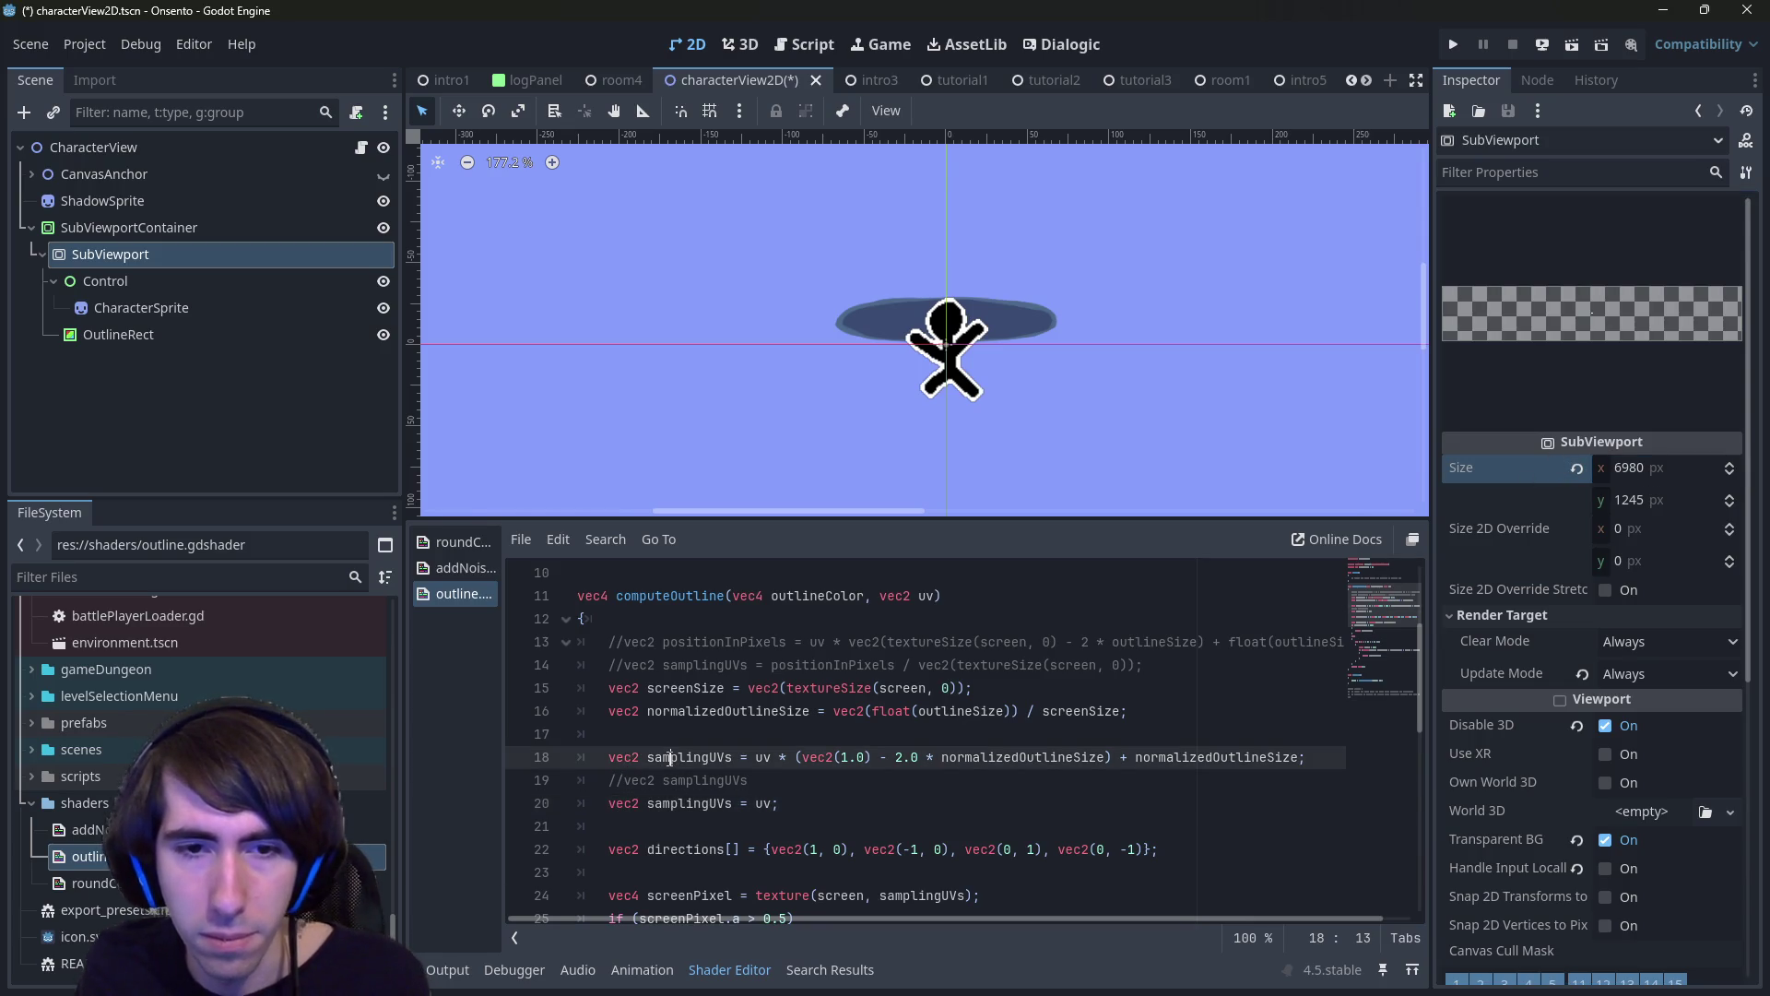
# Step: Highlight normalizedOutlineSize in the shader to trace where it is used
pyautogui.doubleClick(692, 711)
pyautogui.scroll(-2, 691, 719)
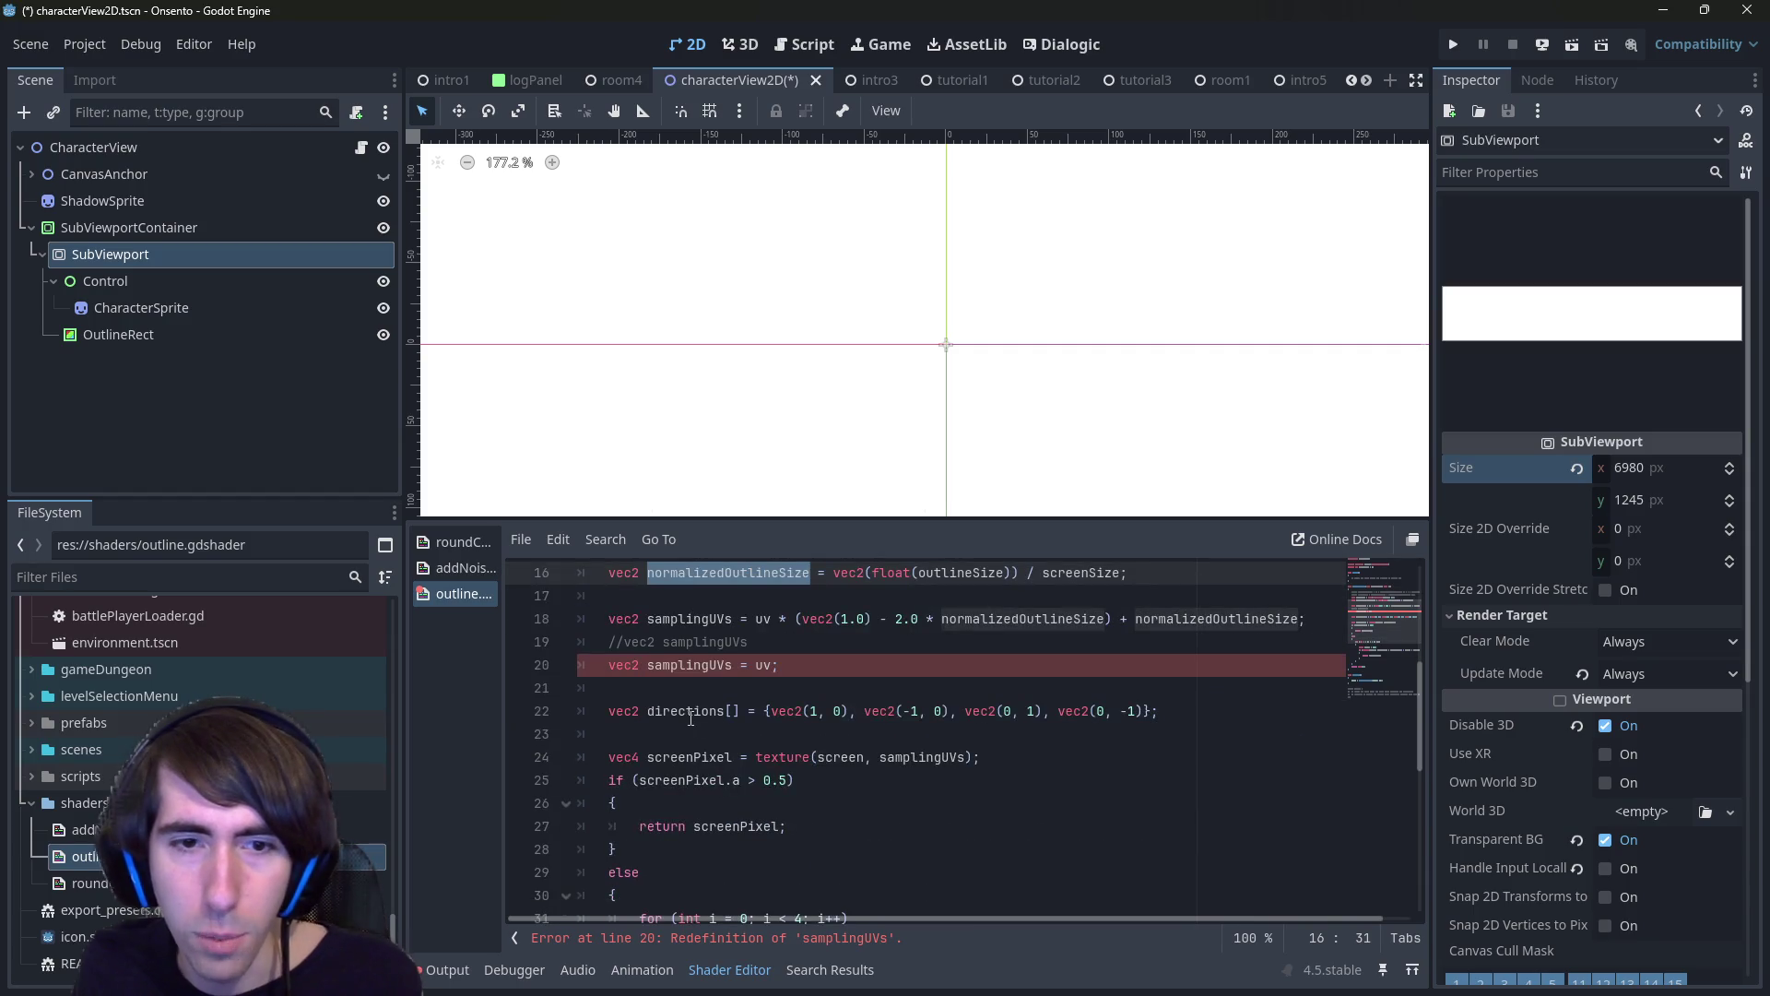
pyautogui.hotkey('ctrl', 's')
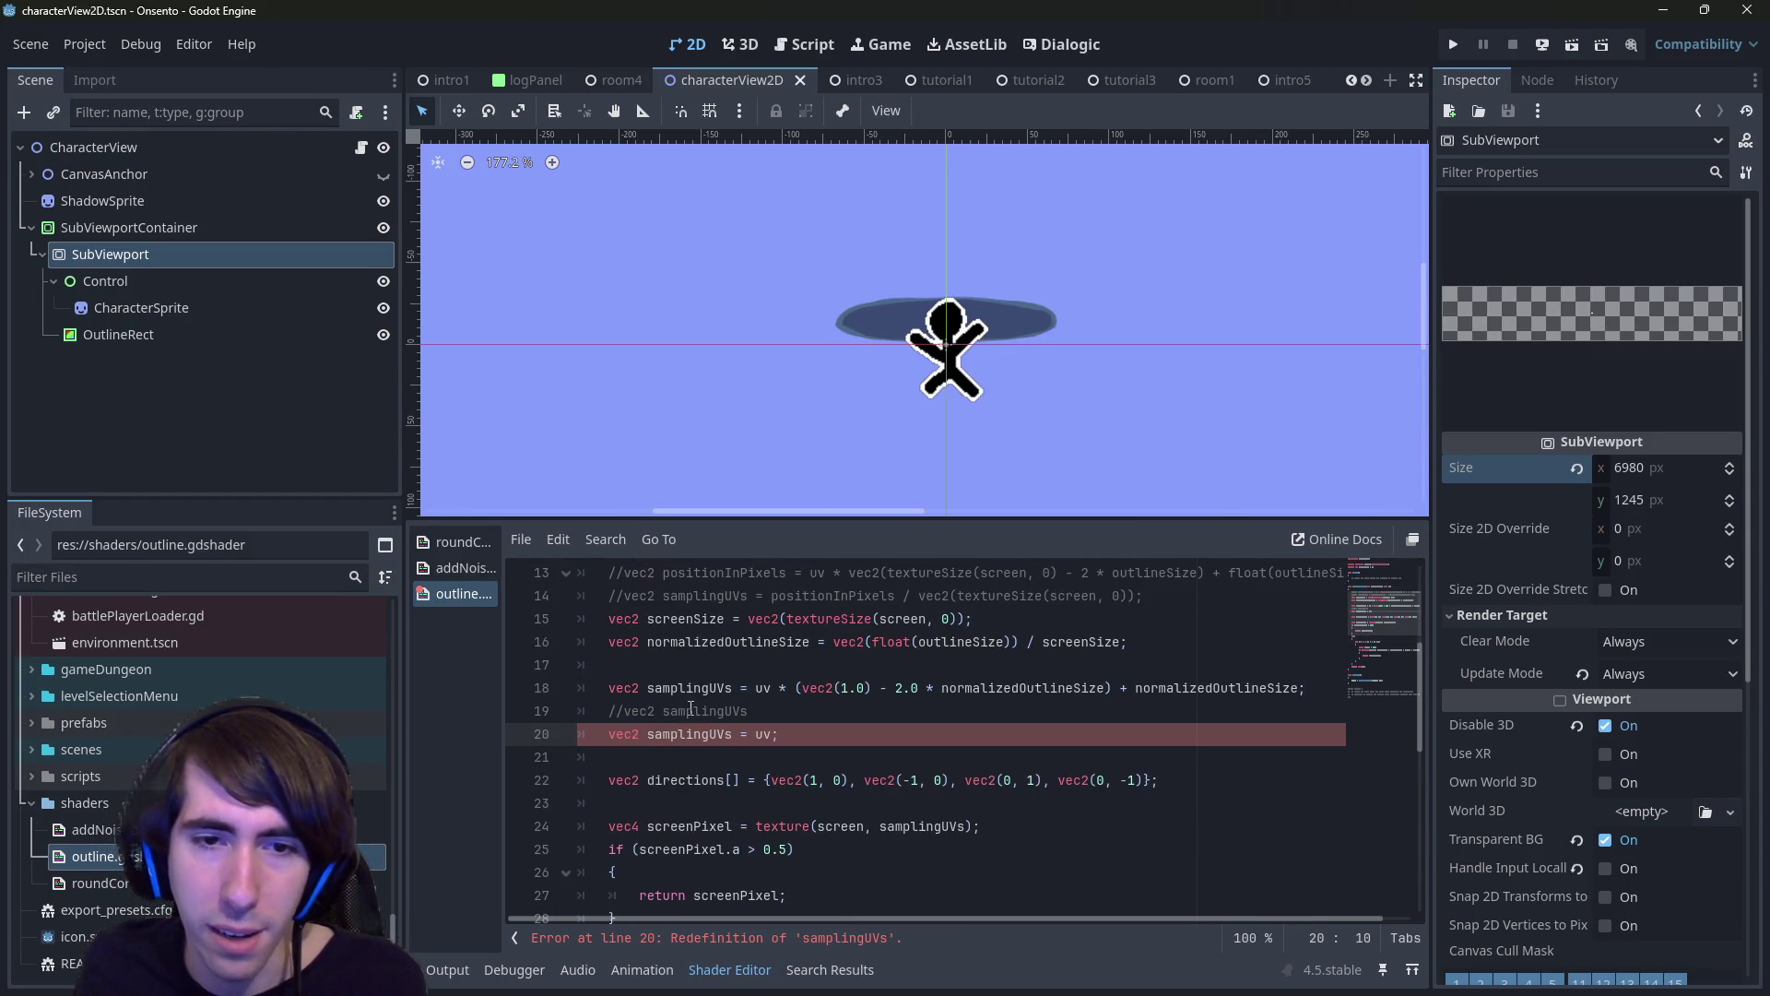
pyautogui.doubleClick(704, 643)
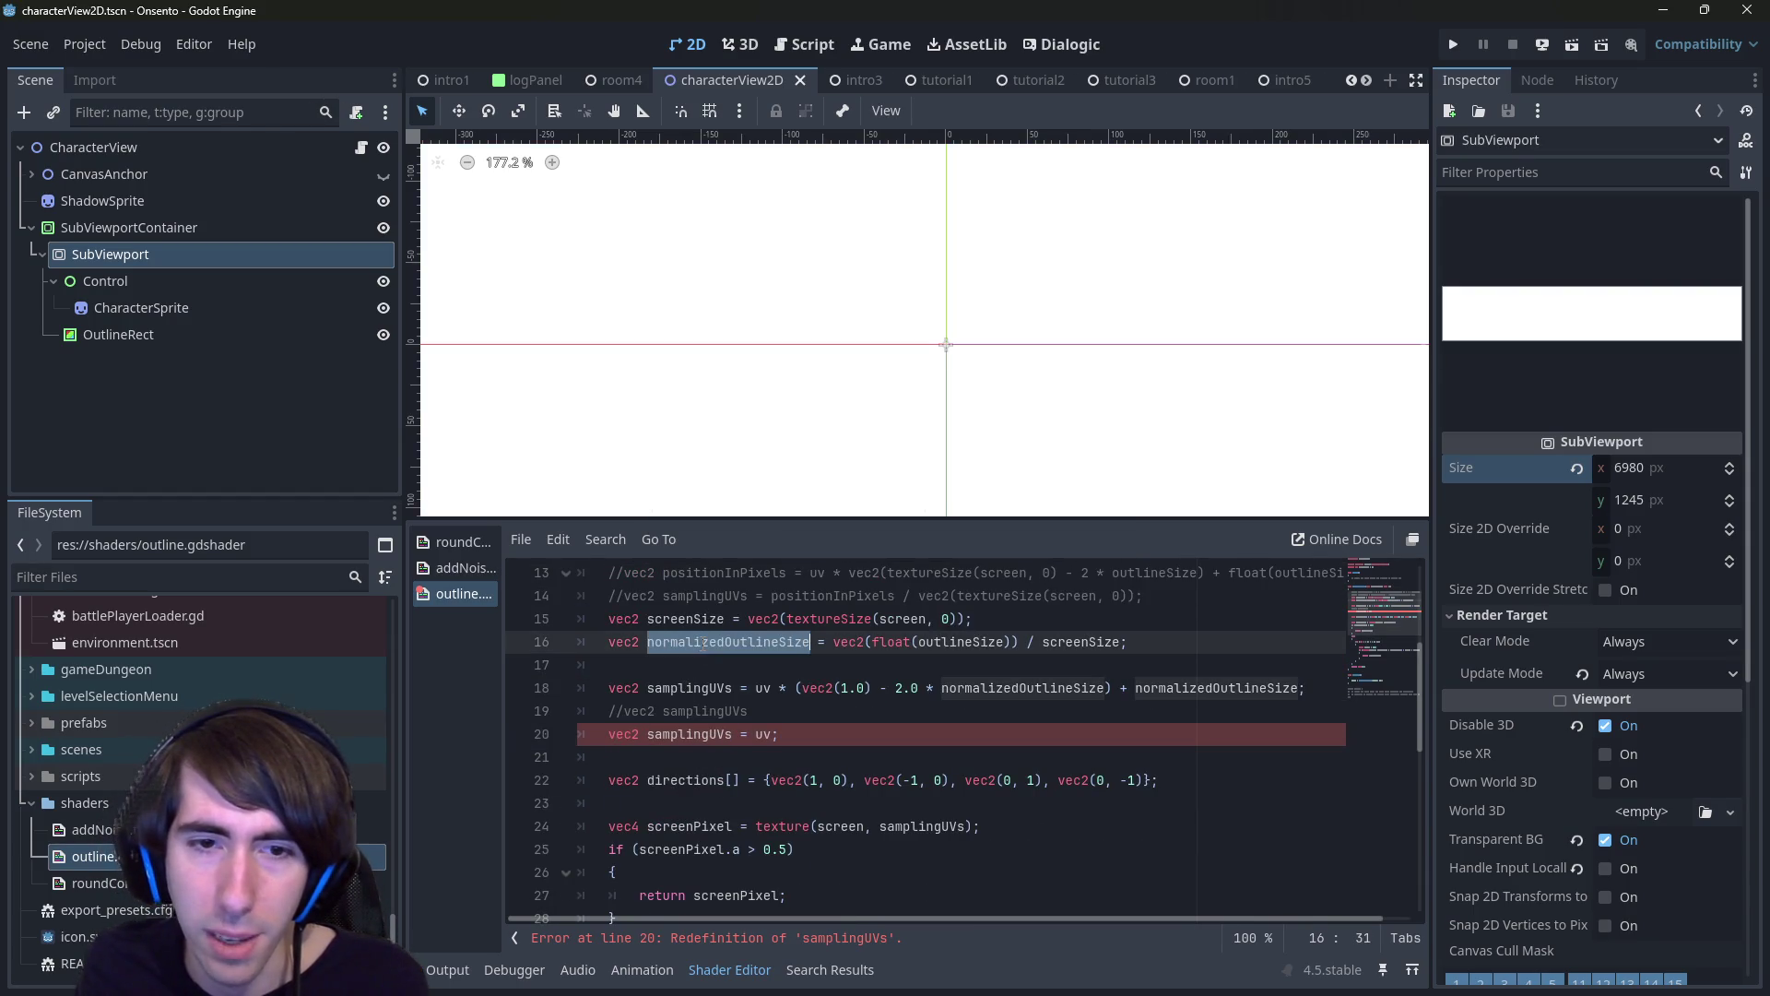
pyautogui.scroll(-4, 705, 642)
pyautogui.scroll(4, 710, 636)
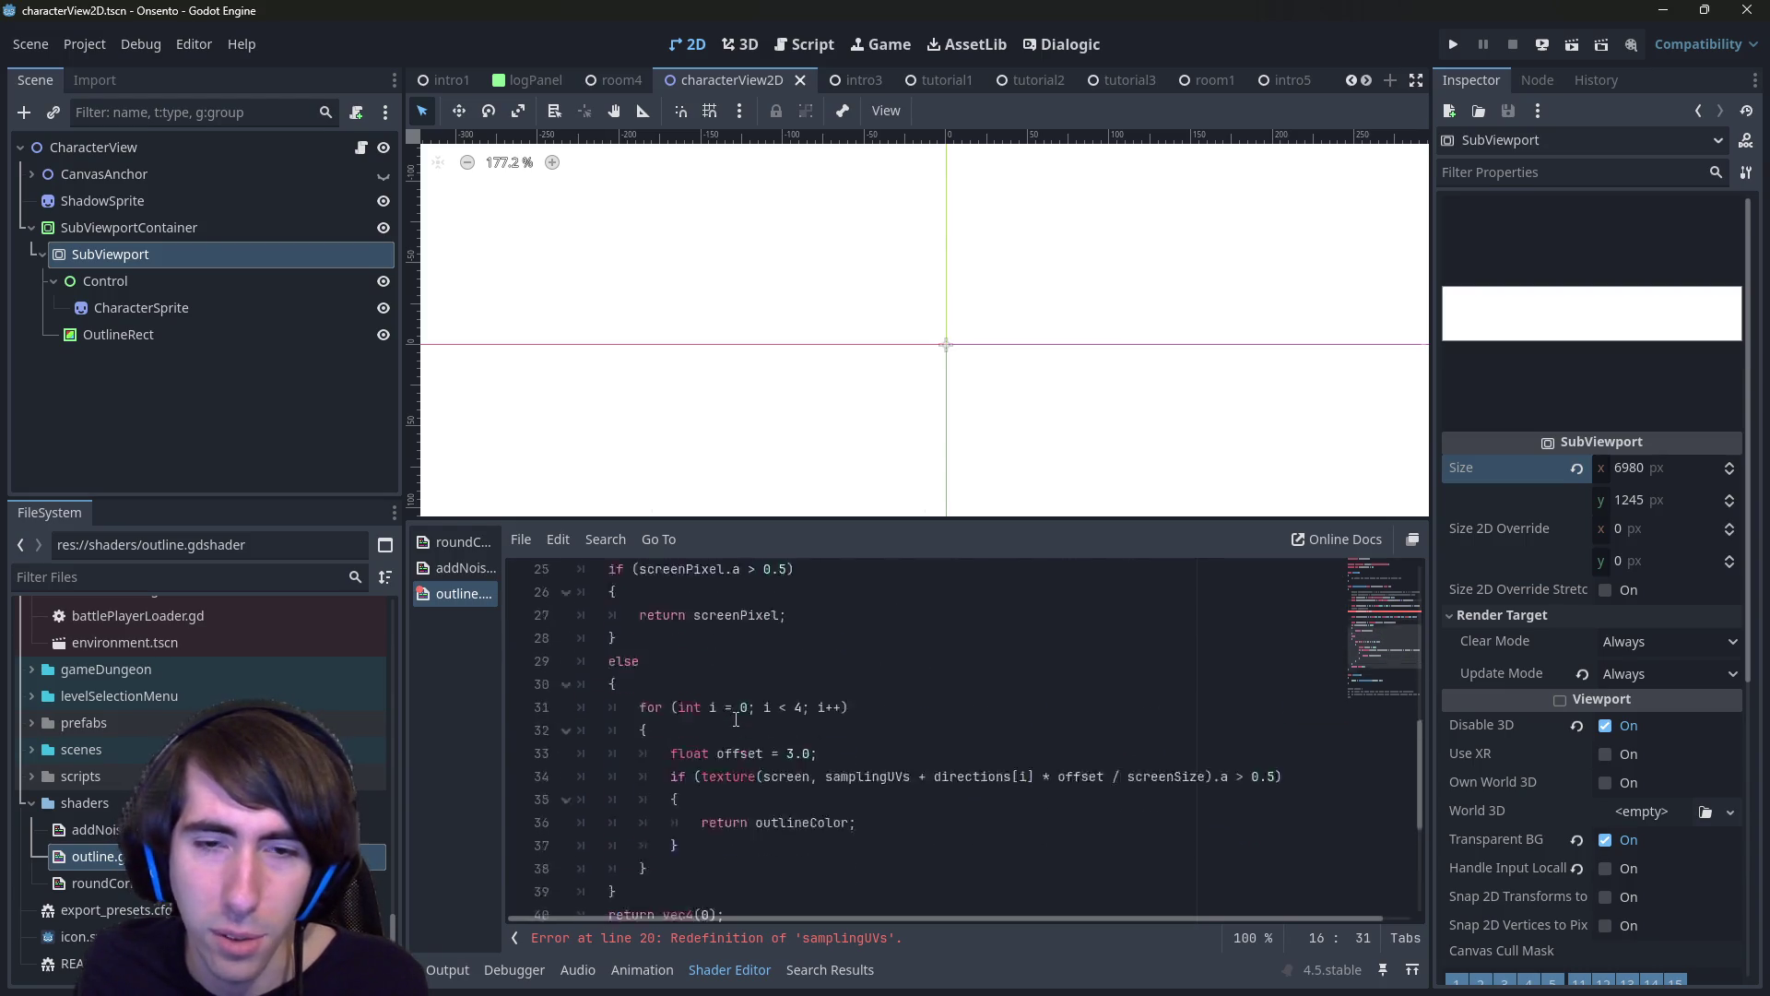
# Step: Delete the redundant vec2 type so line 20 reads samplingUVs = uv, and save
pyautogui.click(710, 628)
pyautogui.click(701, 687)
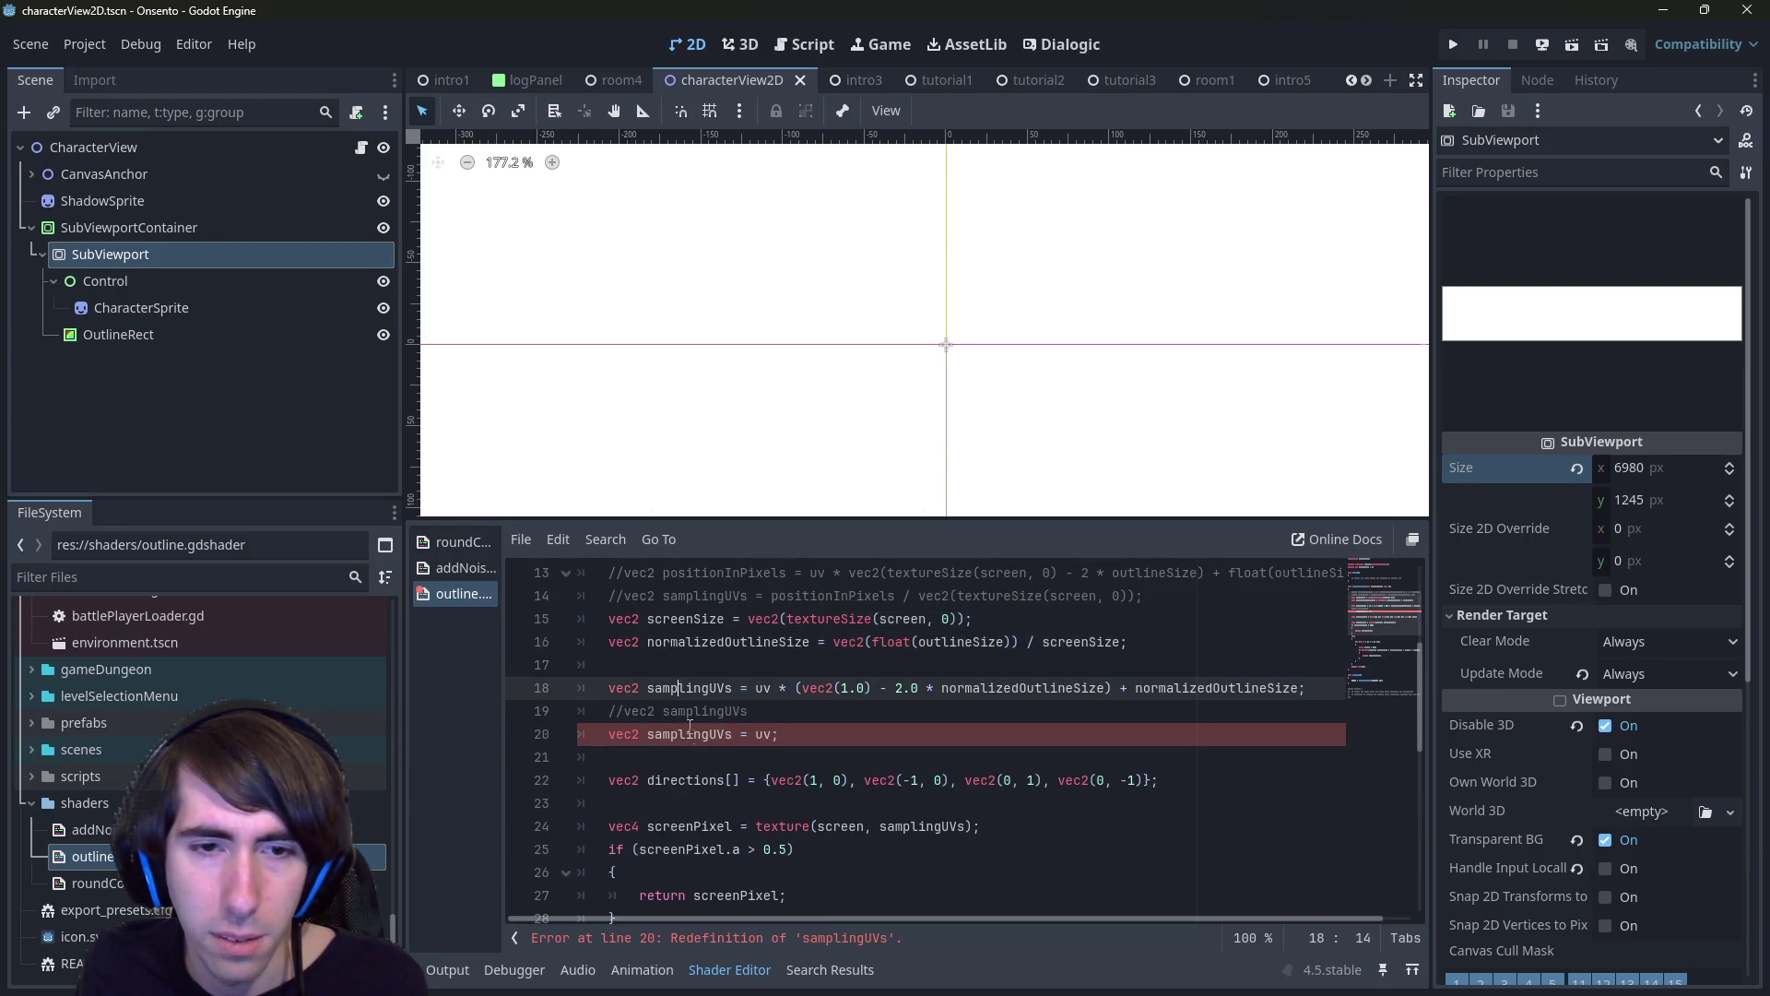
pyautogui.click(690, 735)
pyautogui.hotkey('ctrl', 'Left')
pyautogui.press('BackSpace')
pyautogui.press('BackSpace')
pyautogui.press('BackSpace')
pyautogui.hotkey('ctrl', 's')
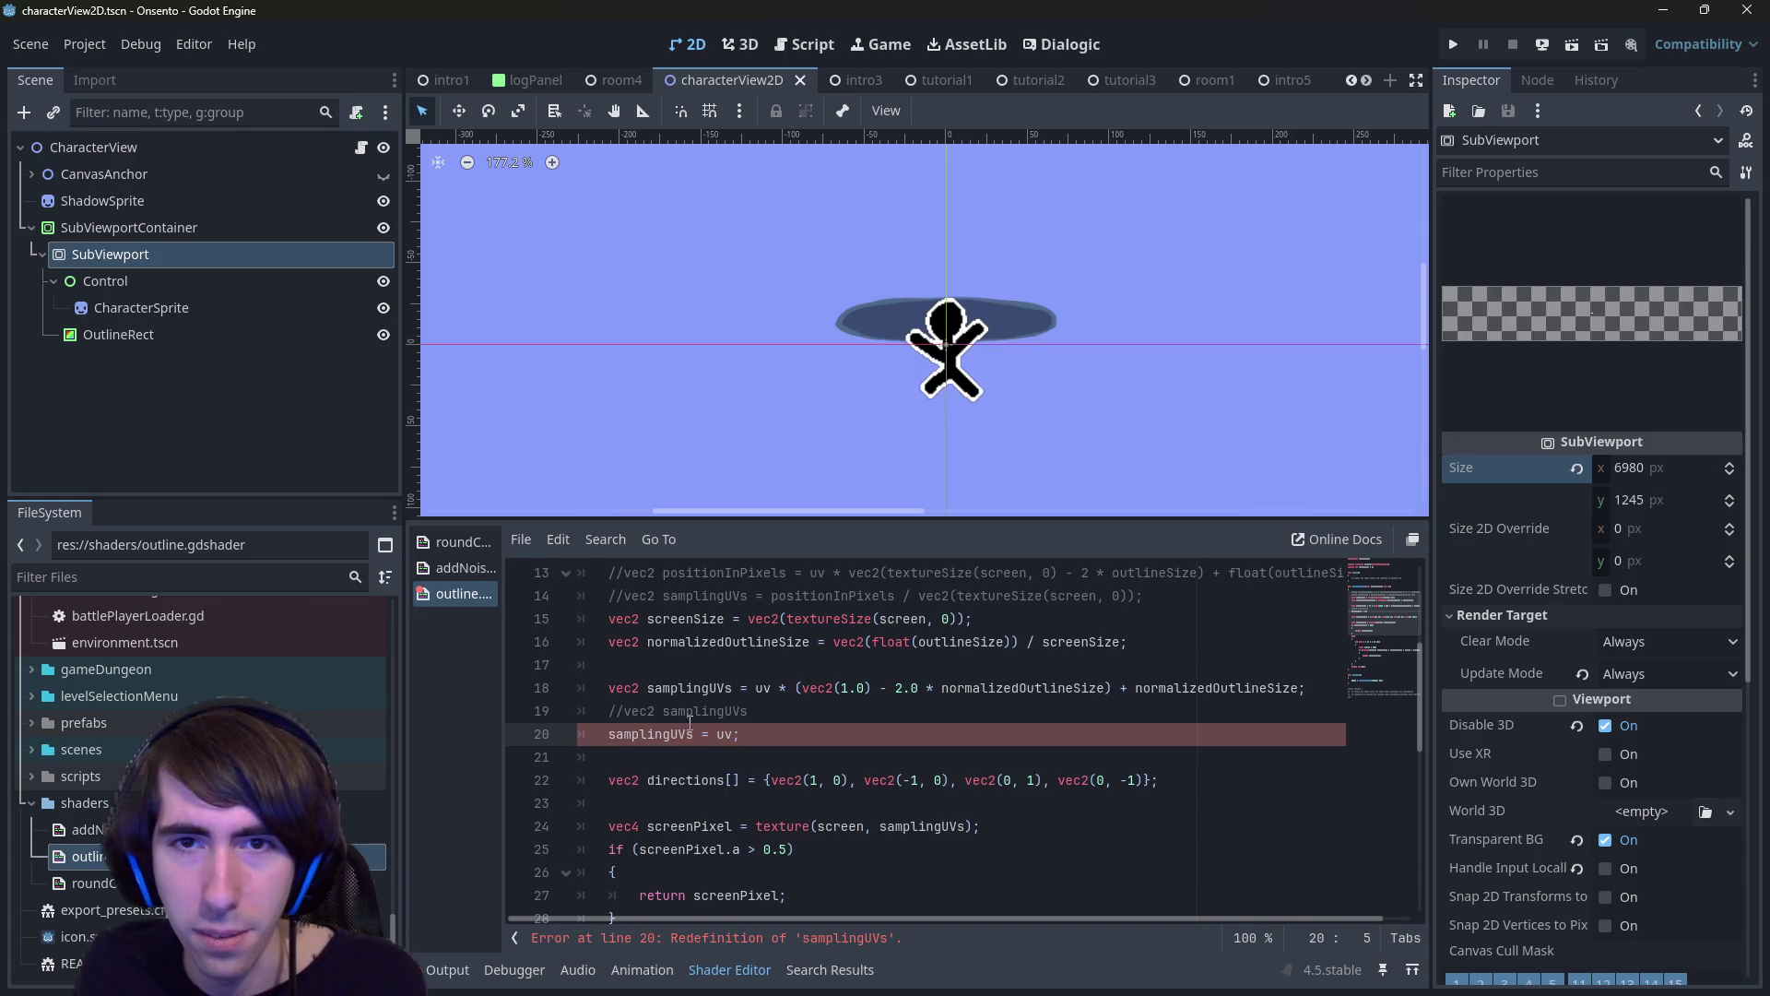
pyautogui.scroll(-1, 690, 718)
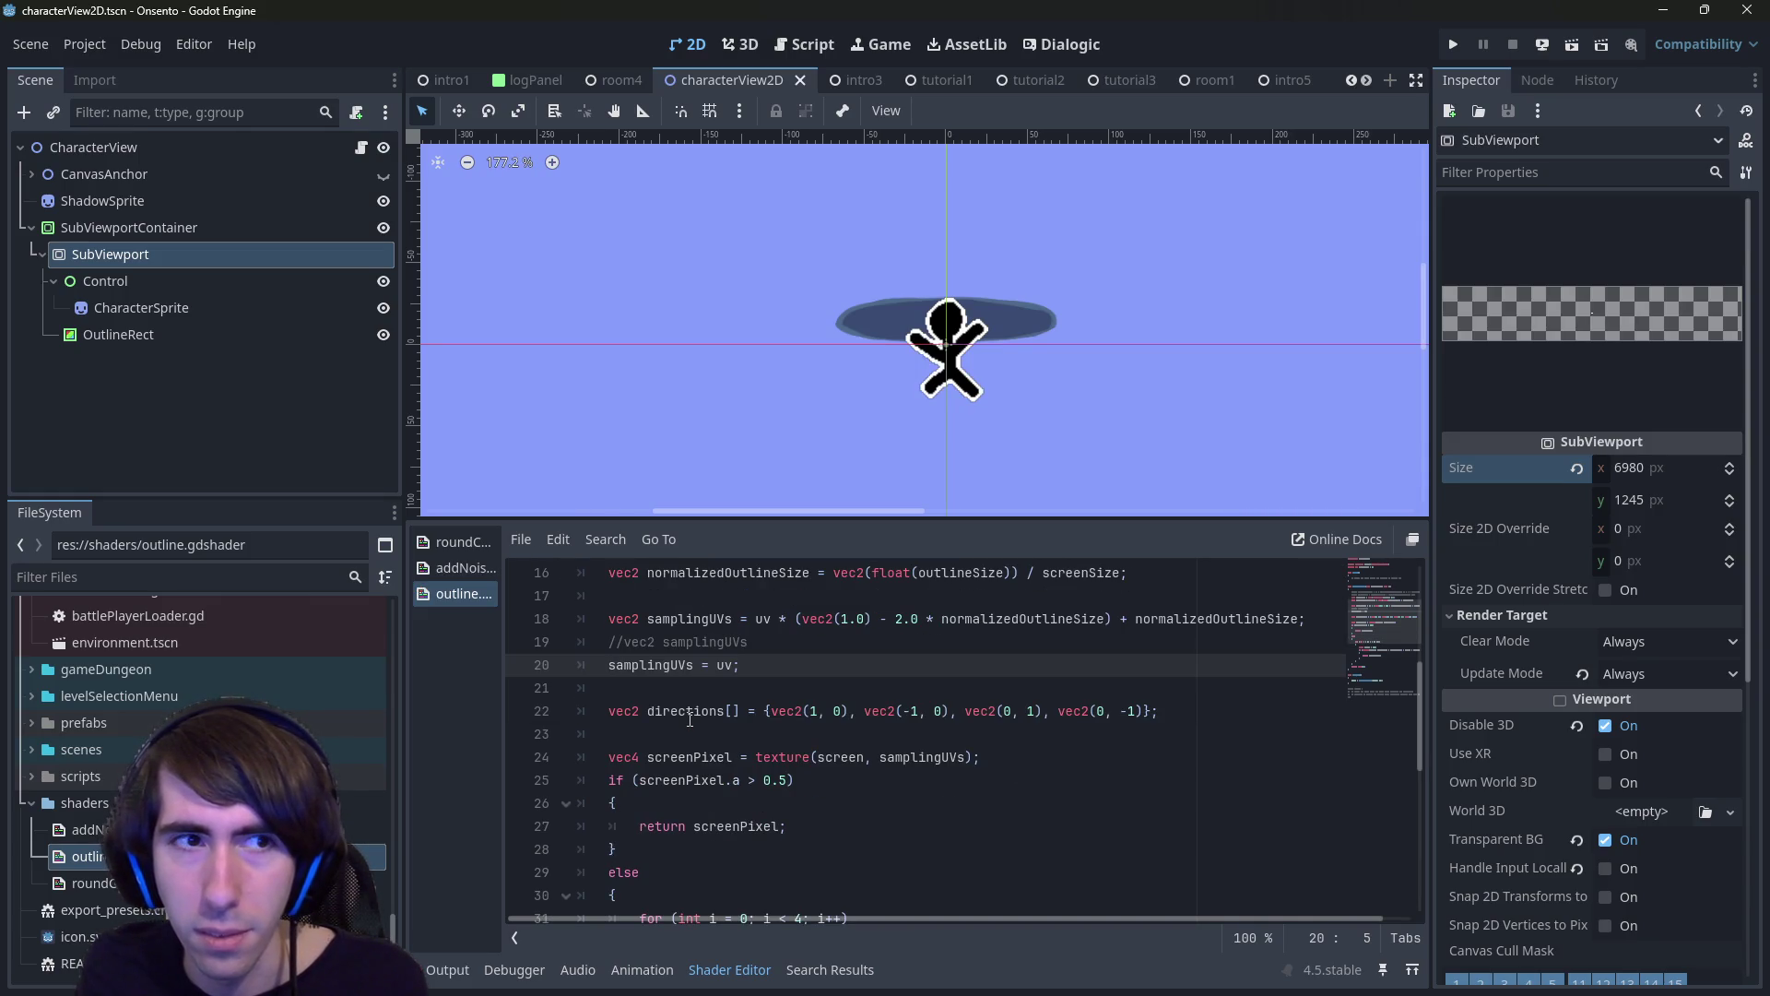
pyautogui.scroll(2, 690, 719)
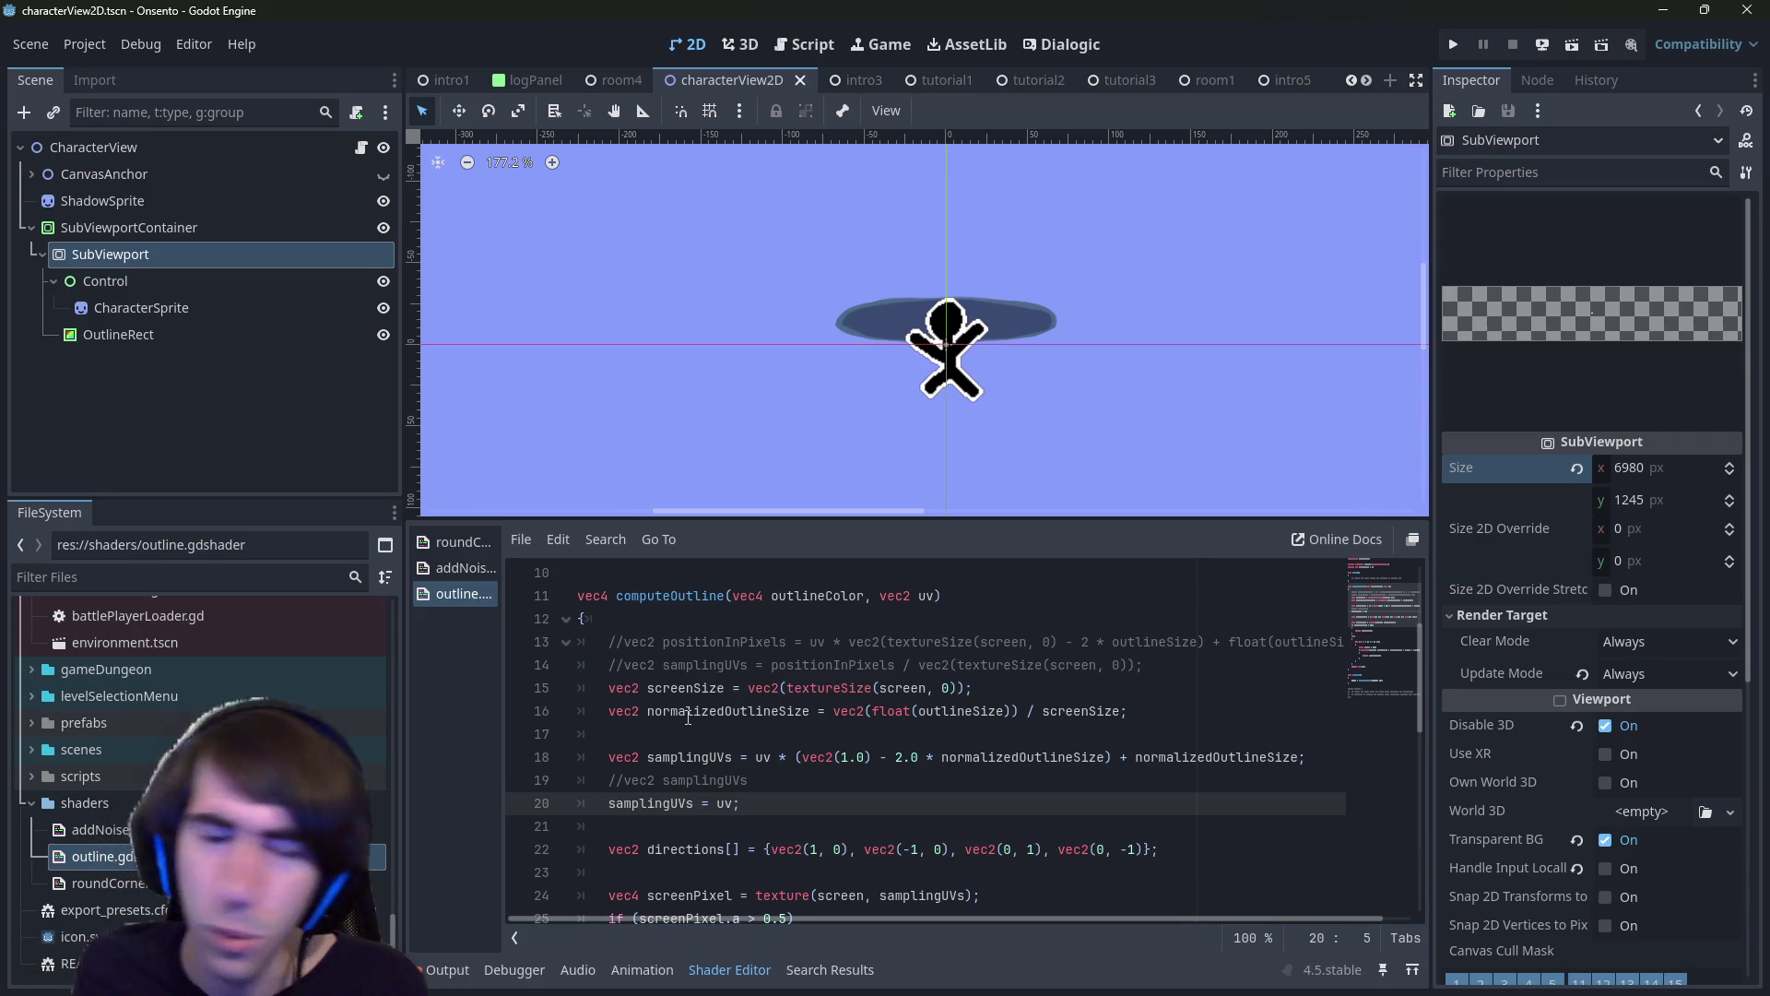
# Step: Select the SubViewport and drag its Size x narrower than 6980 px
pyautogui.click(166, 334)
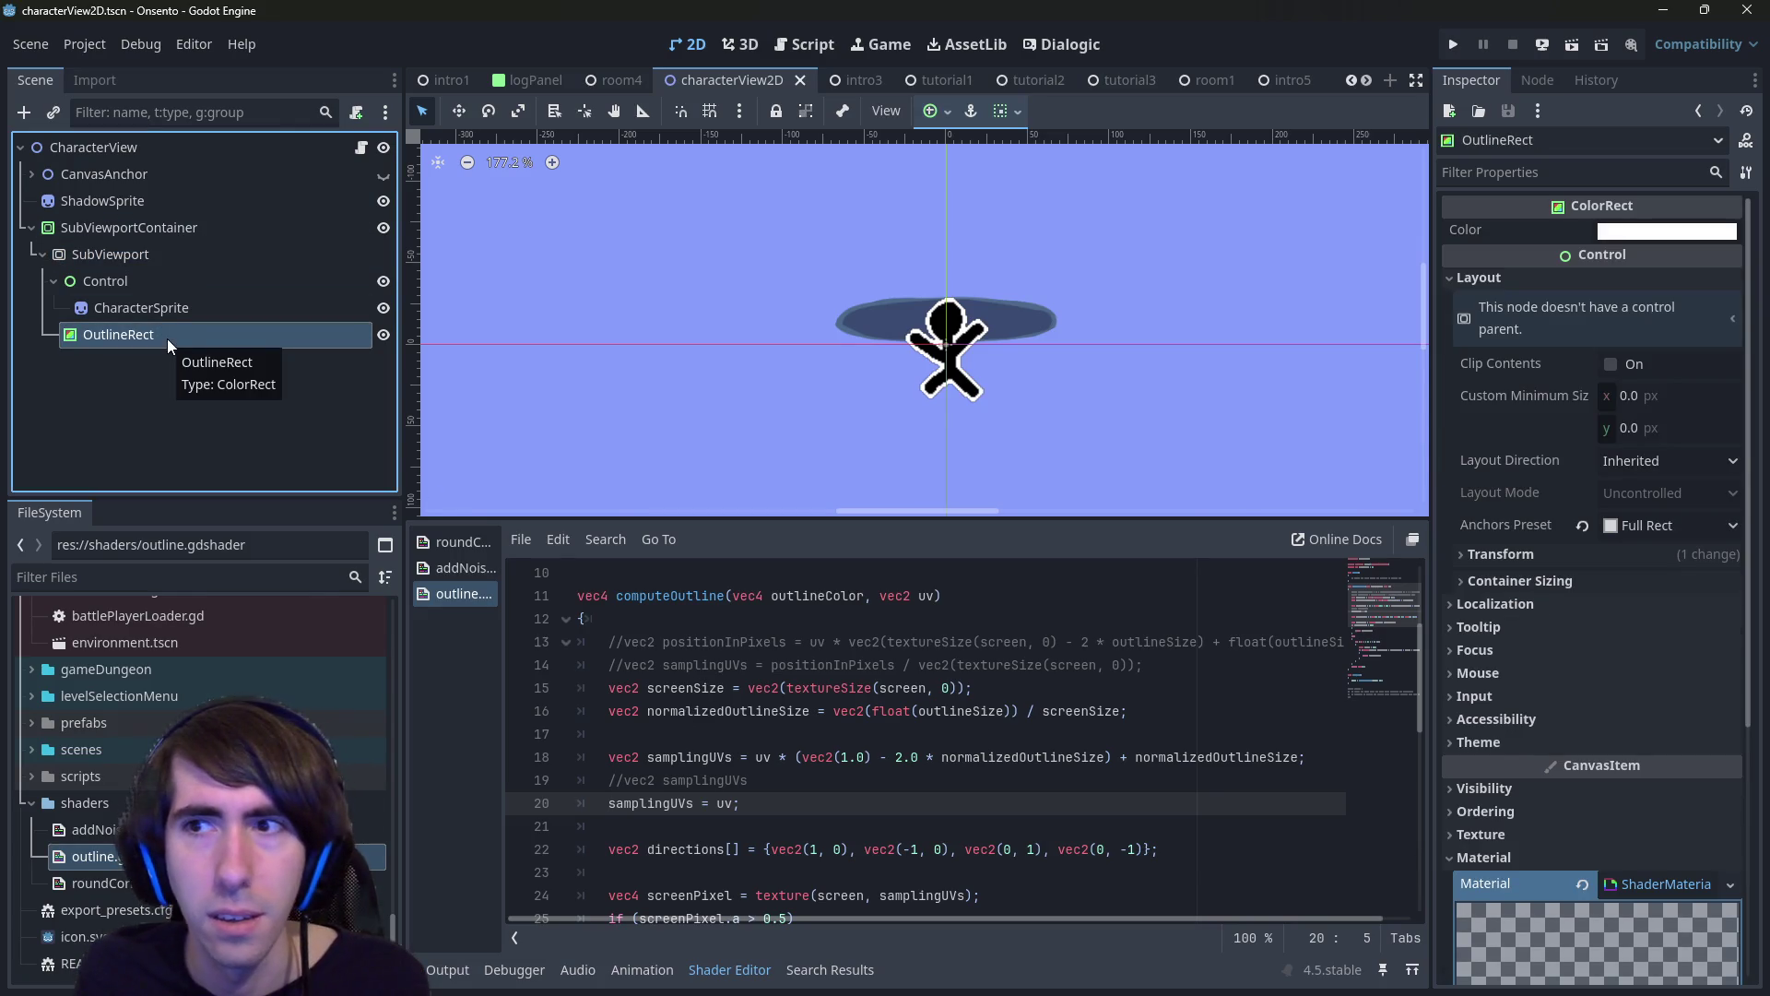
pyautogui.click(181, 309)
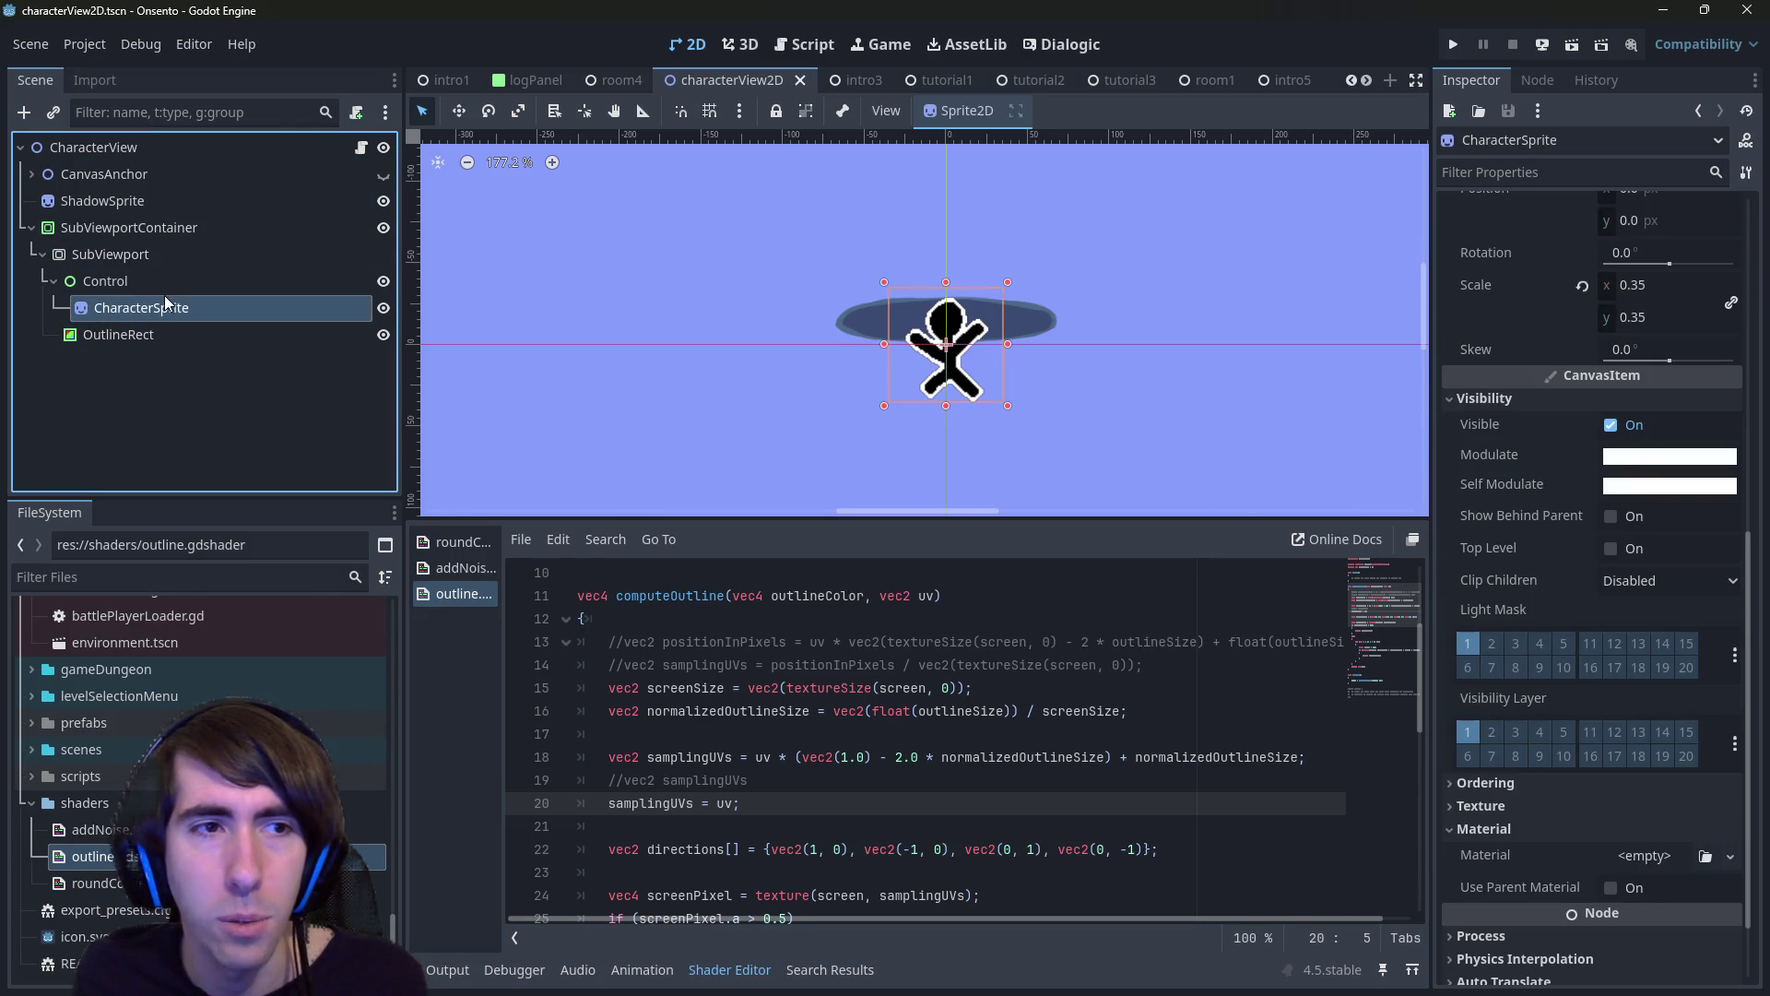
pyautogui.click(122, 335)
pyautogui.click(125, 283)
pyautogui.click(138, 254)
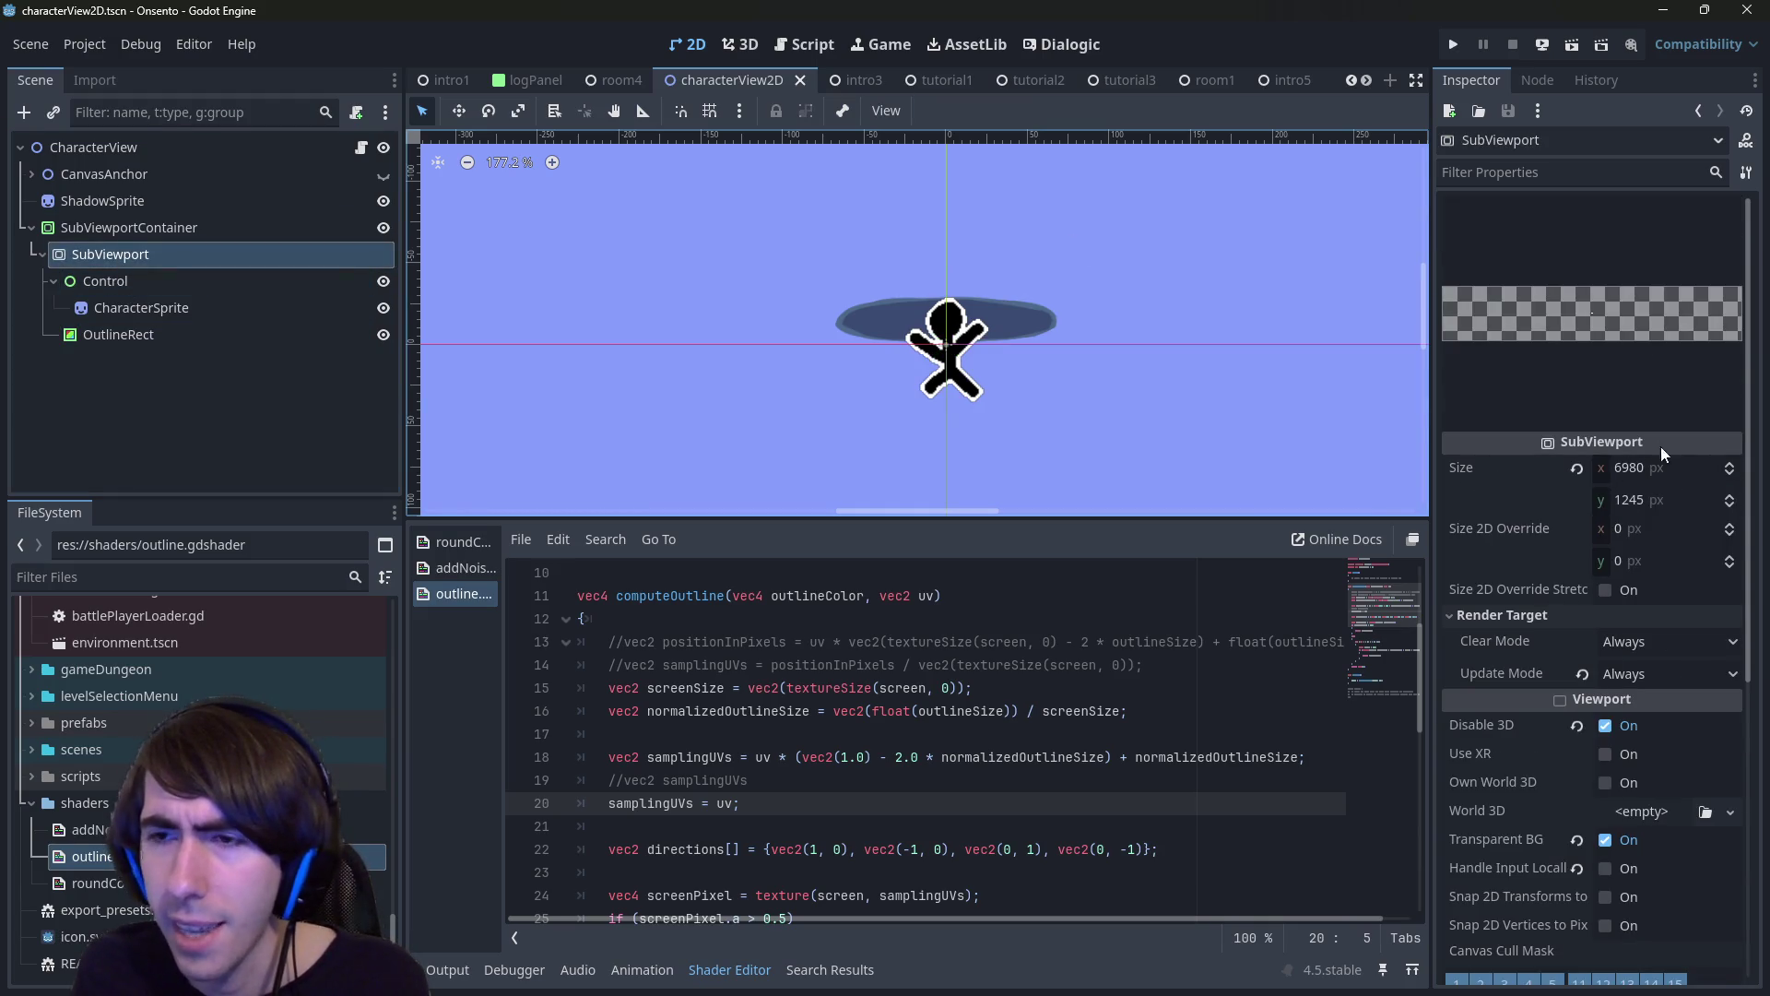
pyautogui.moveTo(1621, 468); pyautogui.dragTo(1660, 467)
# Step: Apply the Full Rect anchor preset to OutlineRect
pyautogui.click(186, 346)
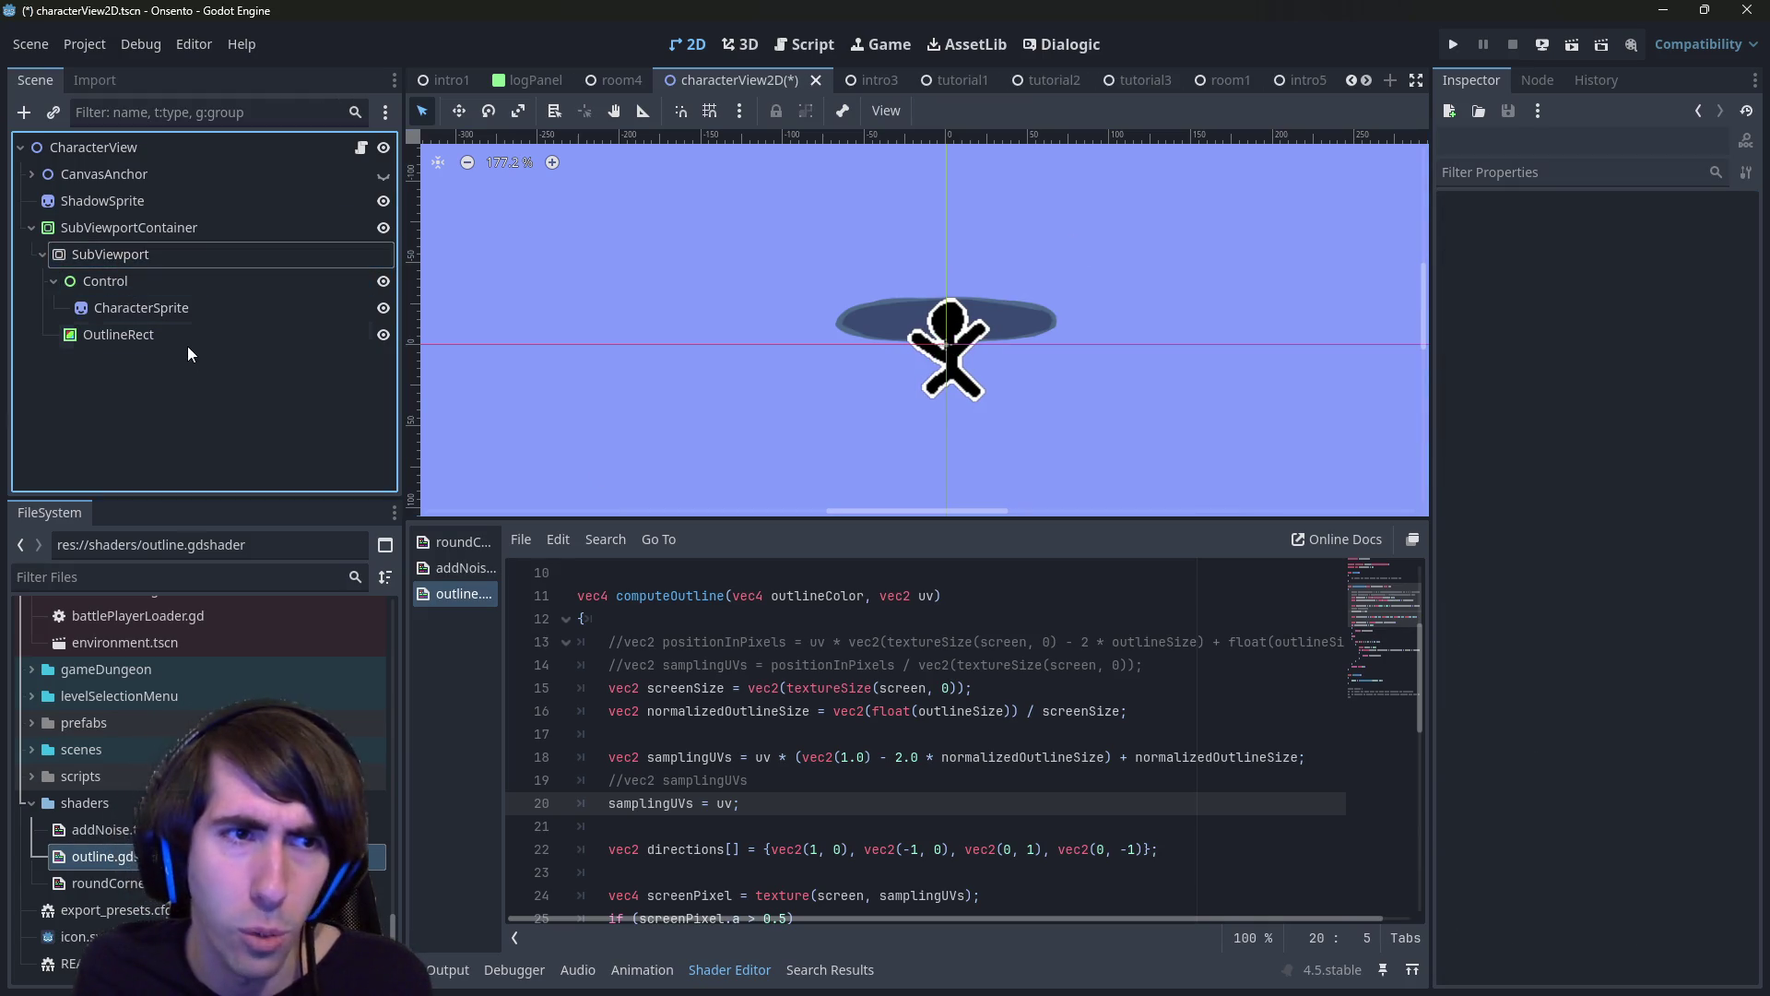
pyautogui.click(186, 343)
pyautogui.click(934, 115)
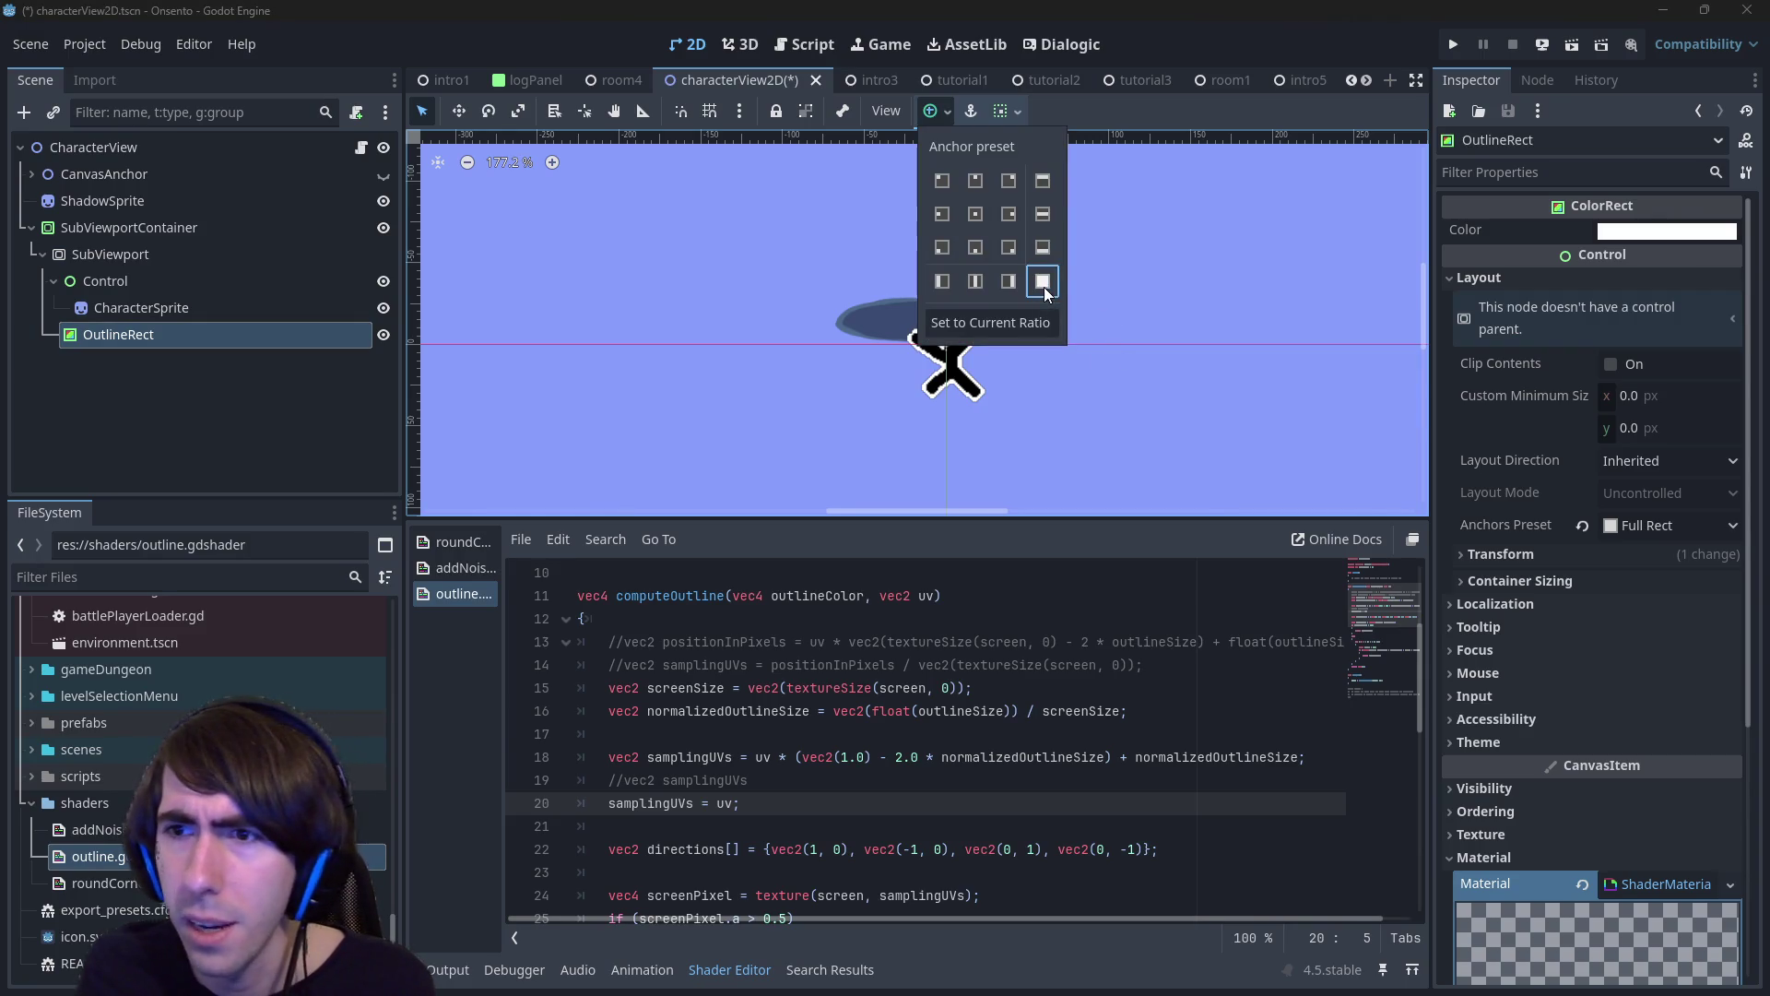
pyautogui.click(1045, 289)
# Step: Reselect the SubViewport and drag its Size x down to 4455 px
pyautogui.click(153, 286)
pyautogui.click(152, 265)
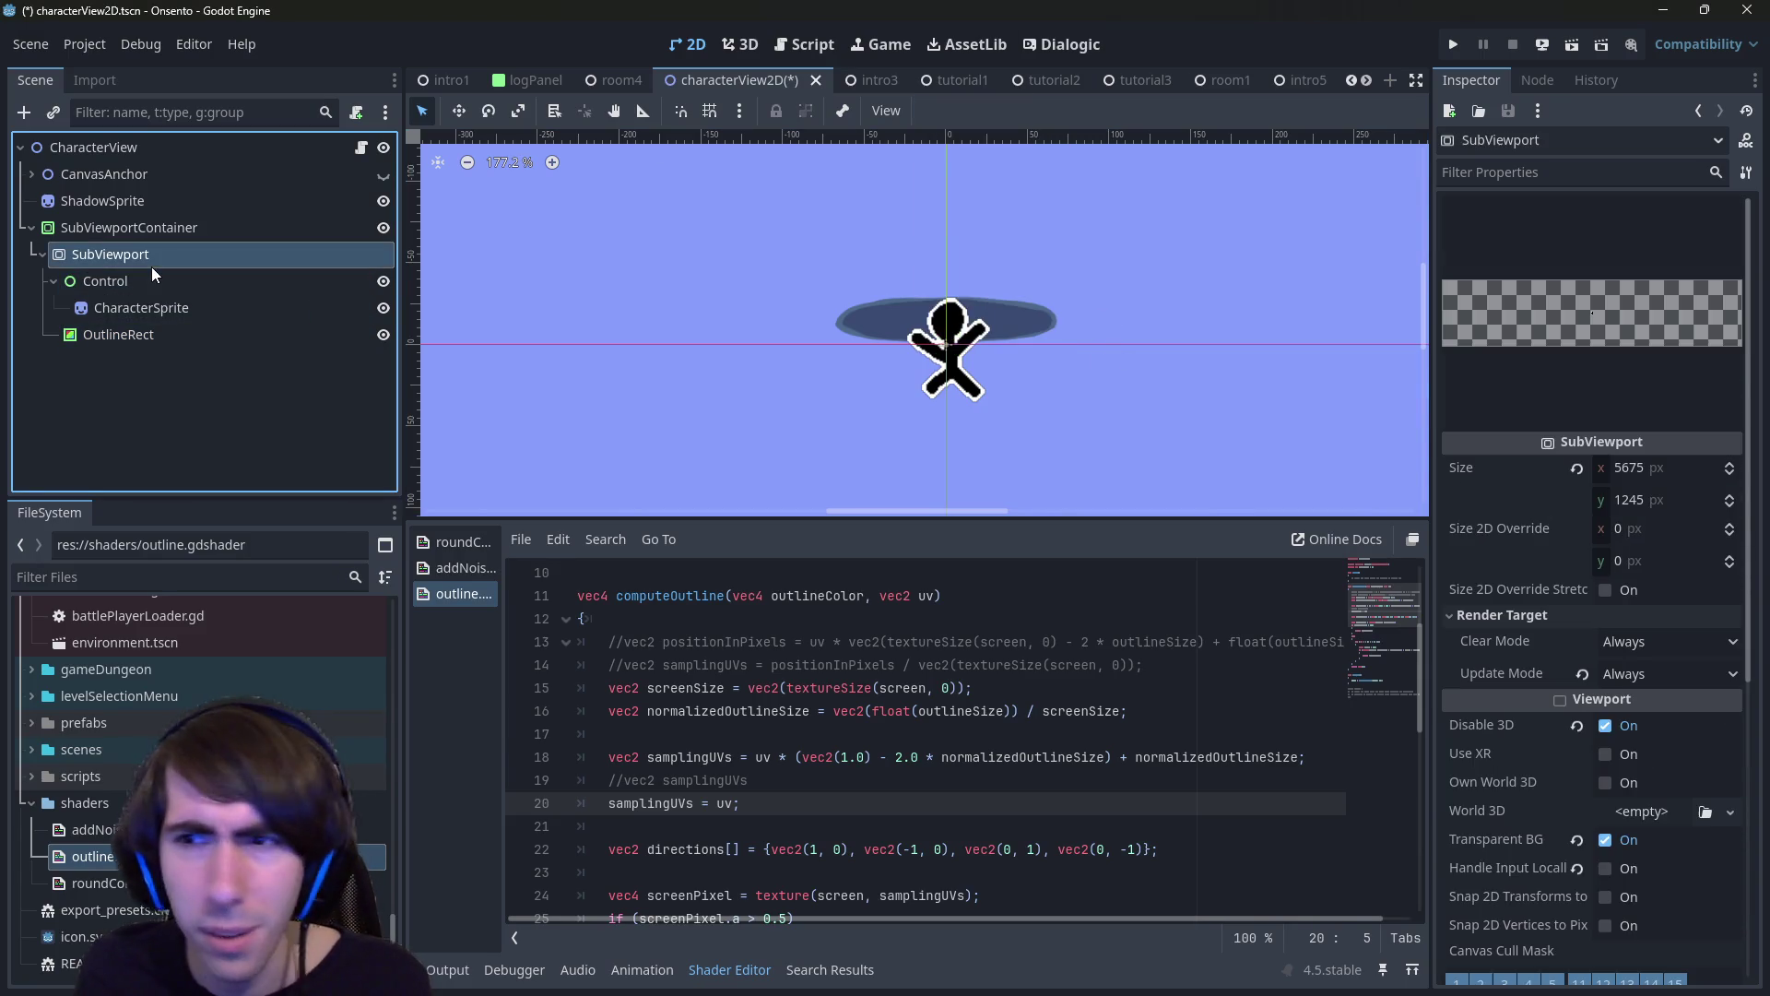
pyautogui.click(162, 278)
pyautogui.click(153, 256)
pyautogui.click(1642, 468)
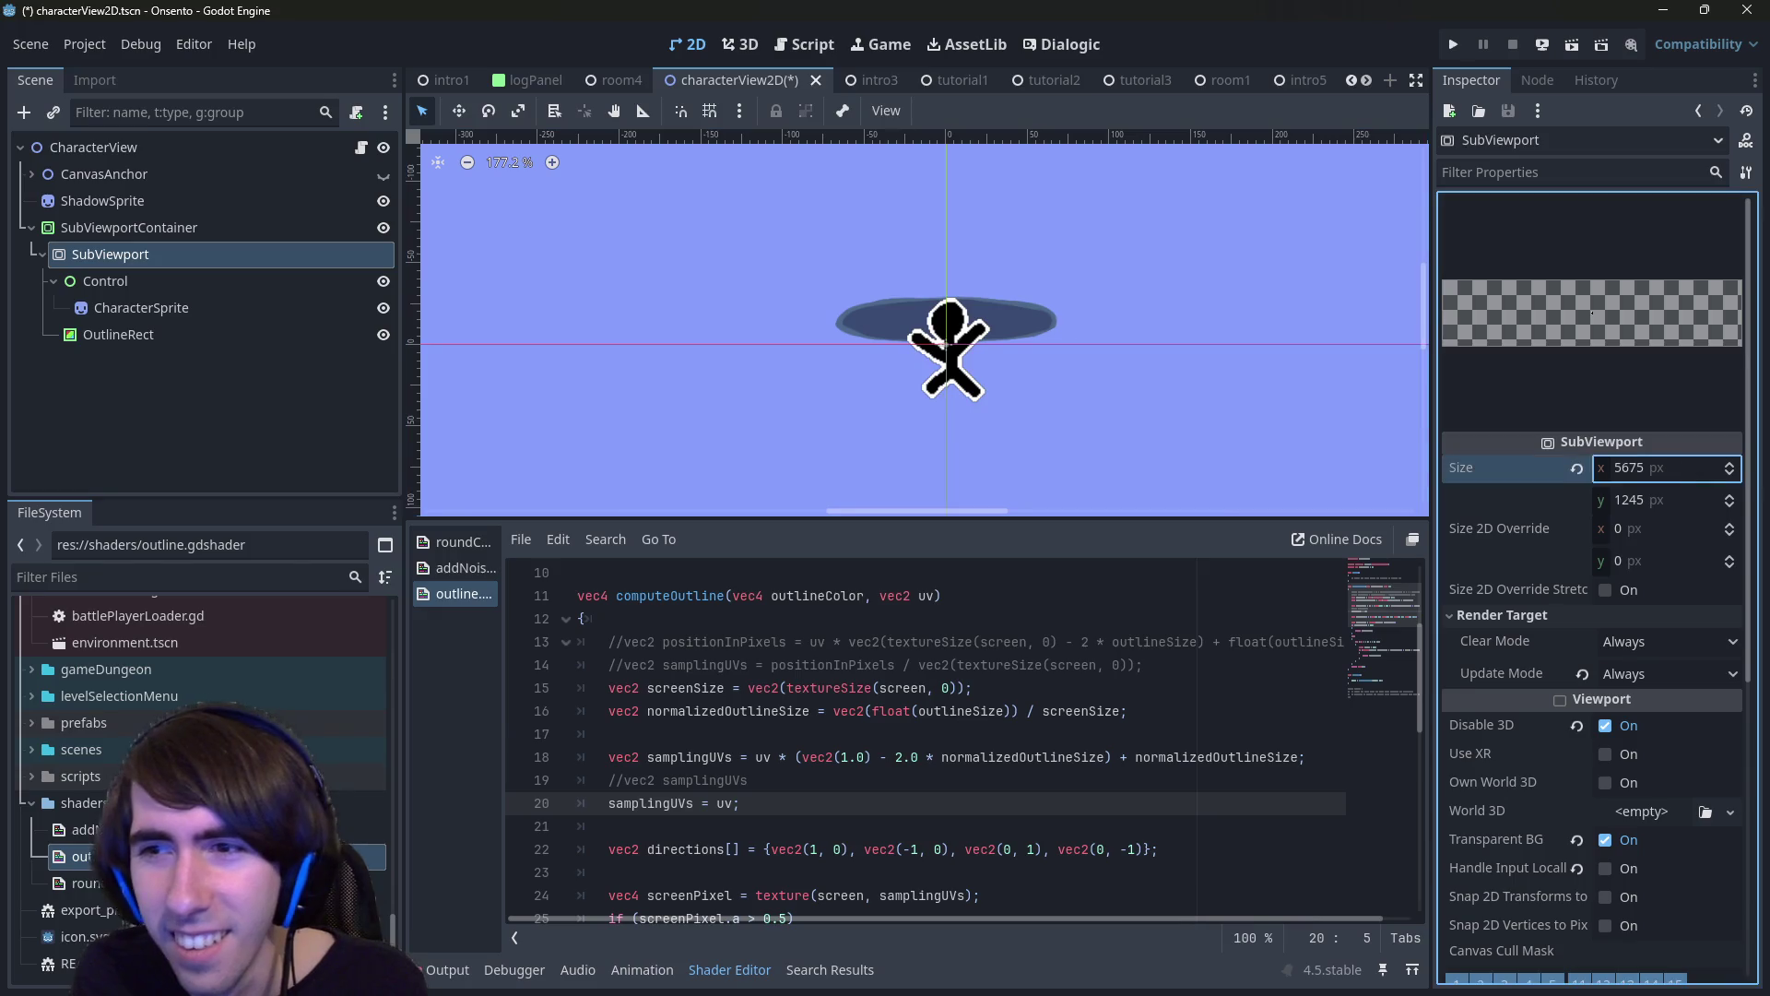
pyautogui.moveTo(1641, 468); pyautogui.dragTo(821, 805)
pyautogui.scroll(-1, 743, 801)
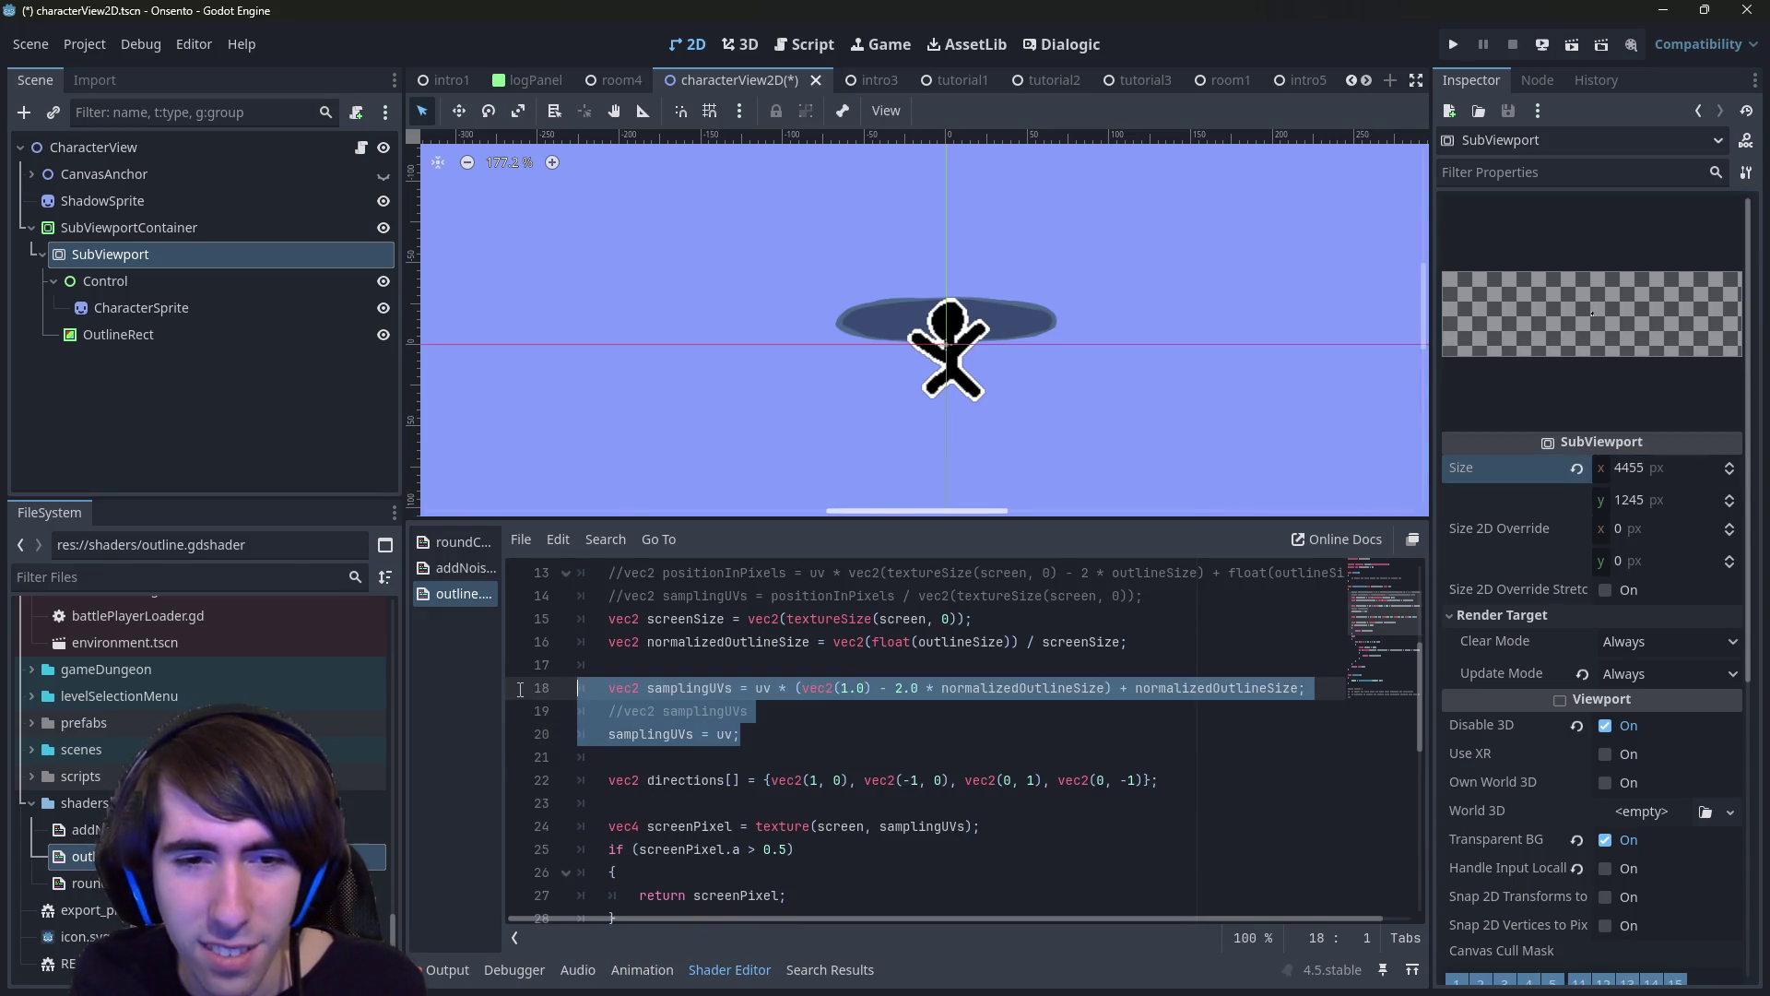
pyautogui.click(694, 734)
pyautogui.hotkey('ctrl', 's')
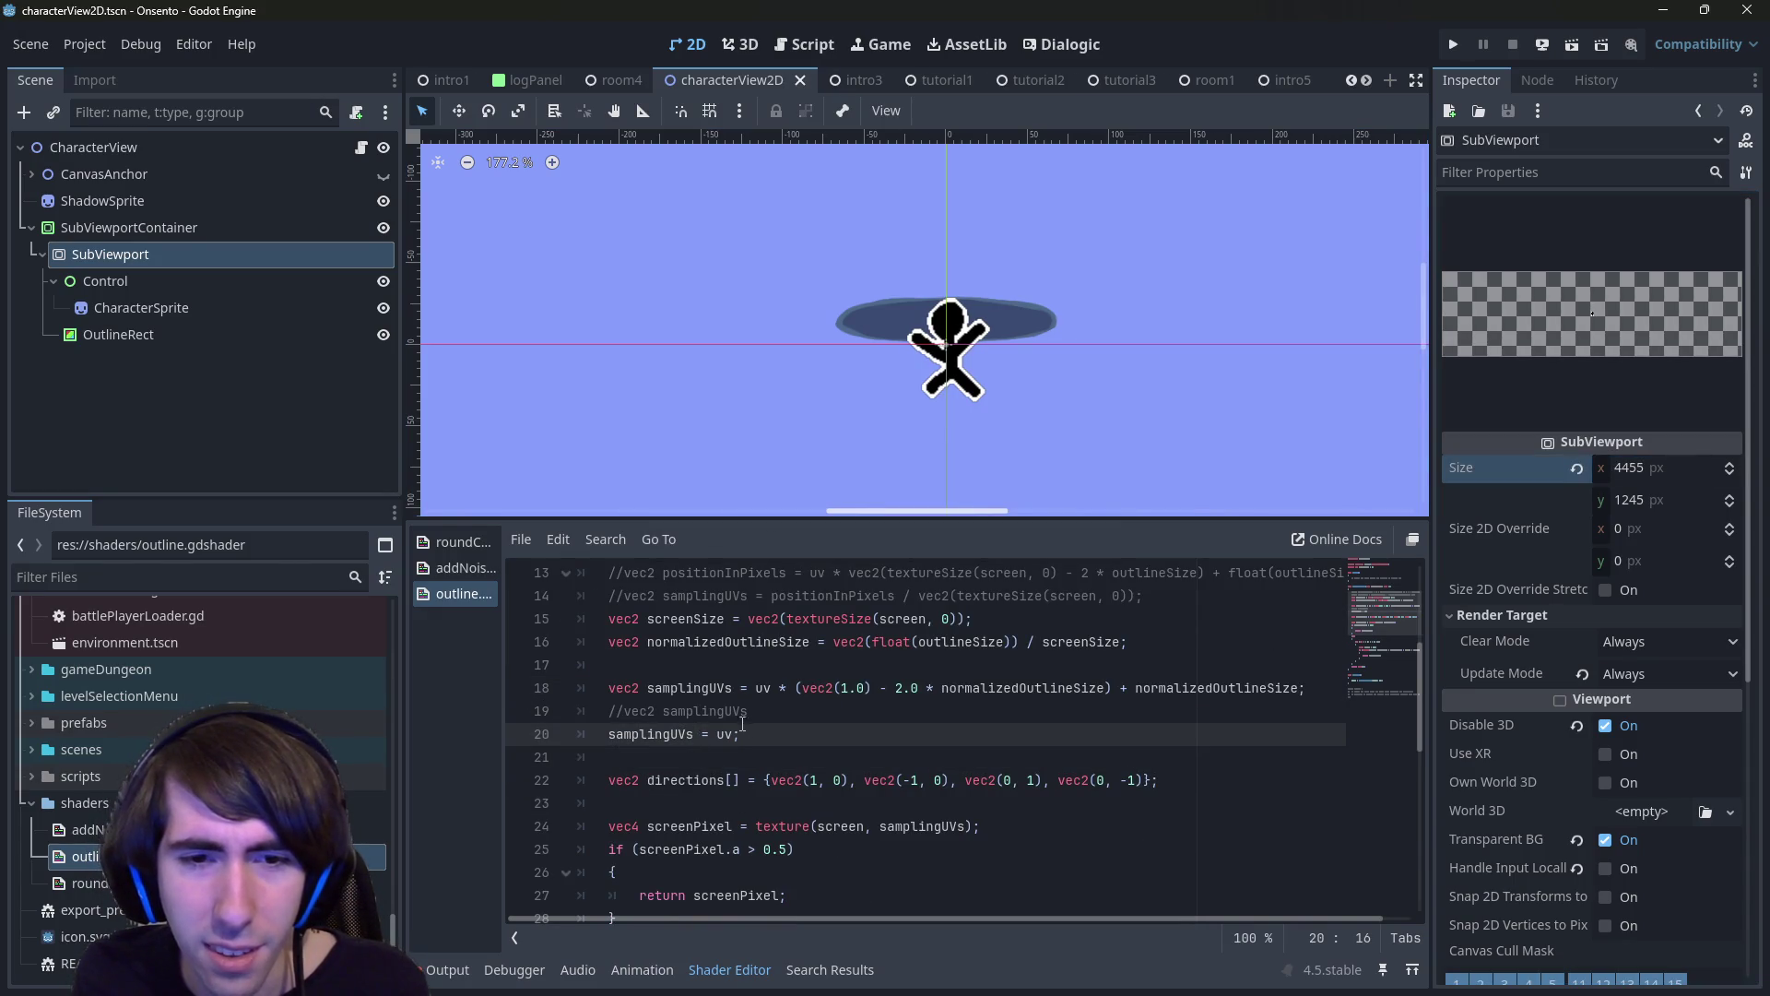
pyautogui.doubleClick(726, 734)
pyautogui.scroll(1, 727, 729)
pyautogui.hotkey('ctrl', 's')
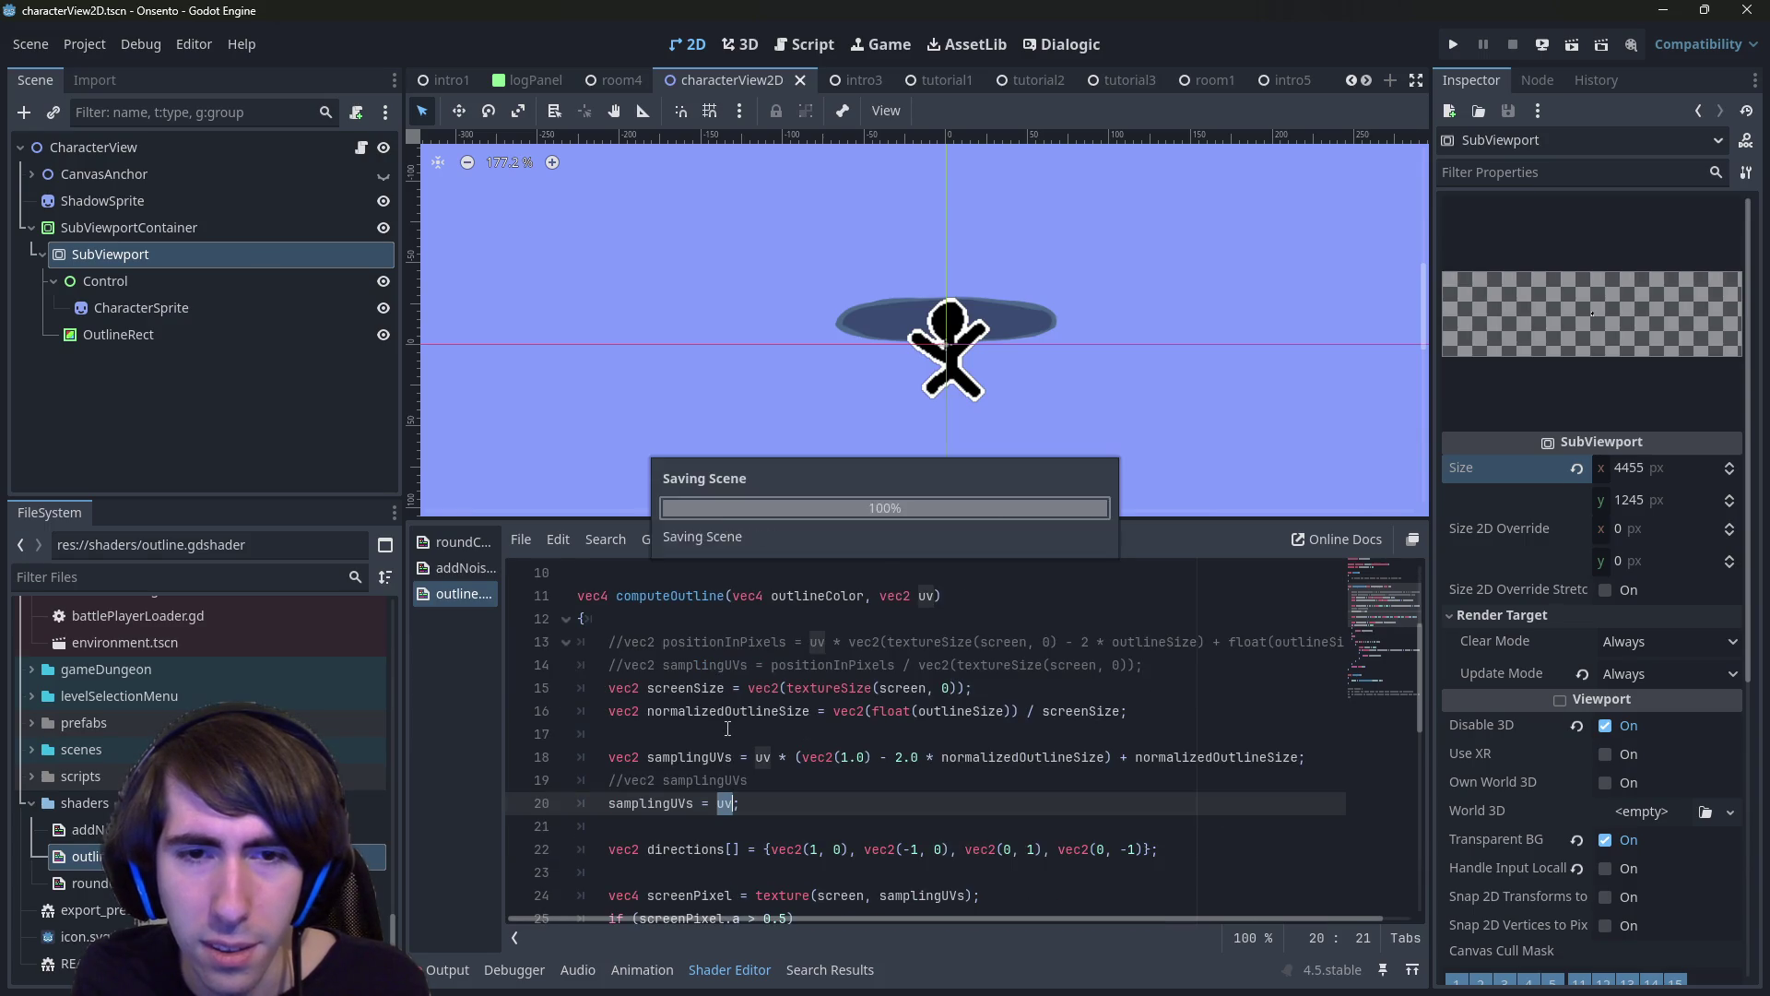
pyautogui.scroll(-6, 728, 728)
pyautogui.click(790, 688)
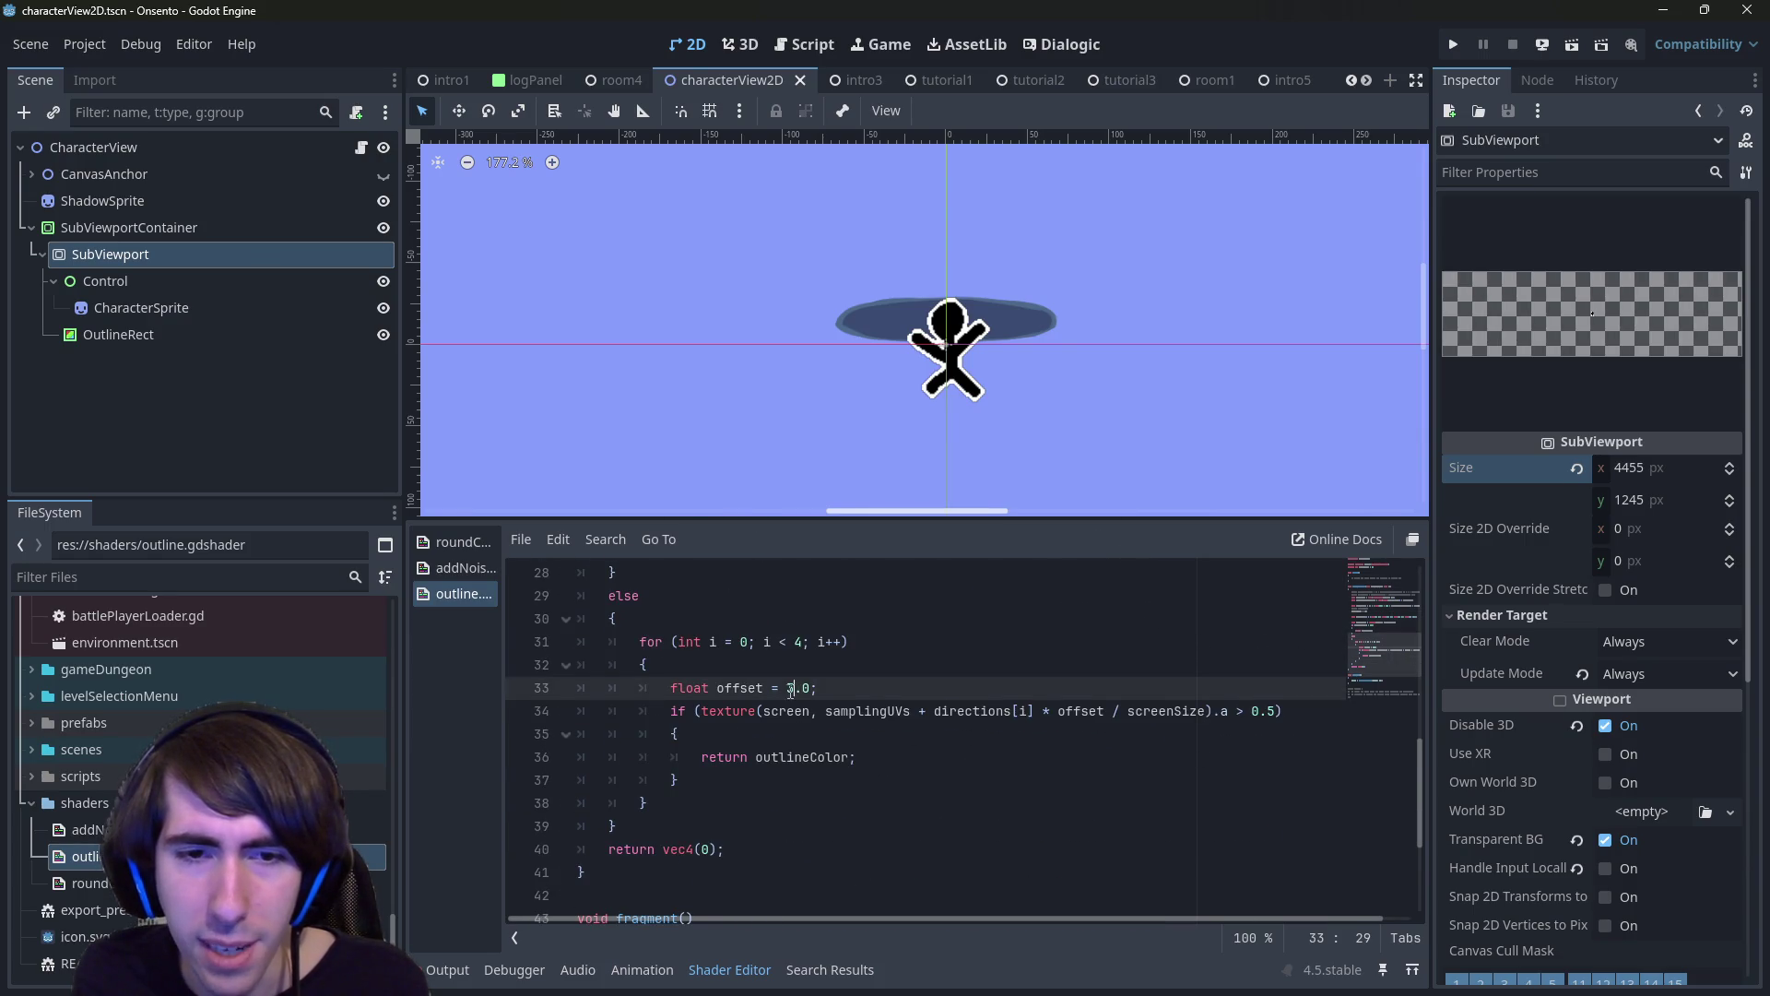
pyautogui.press('Right')
pyautogui.scroll(1, 822, 726)
pyautogui.click(956, 780)
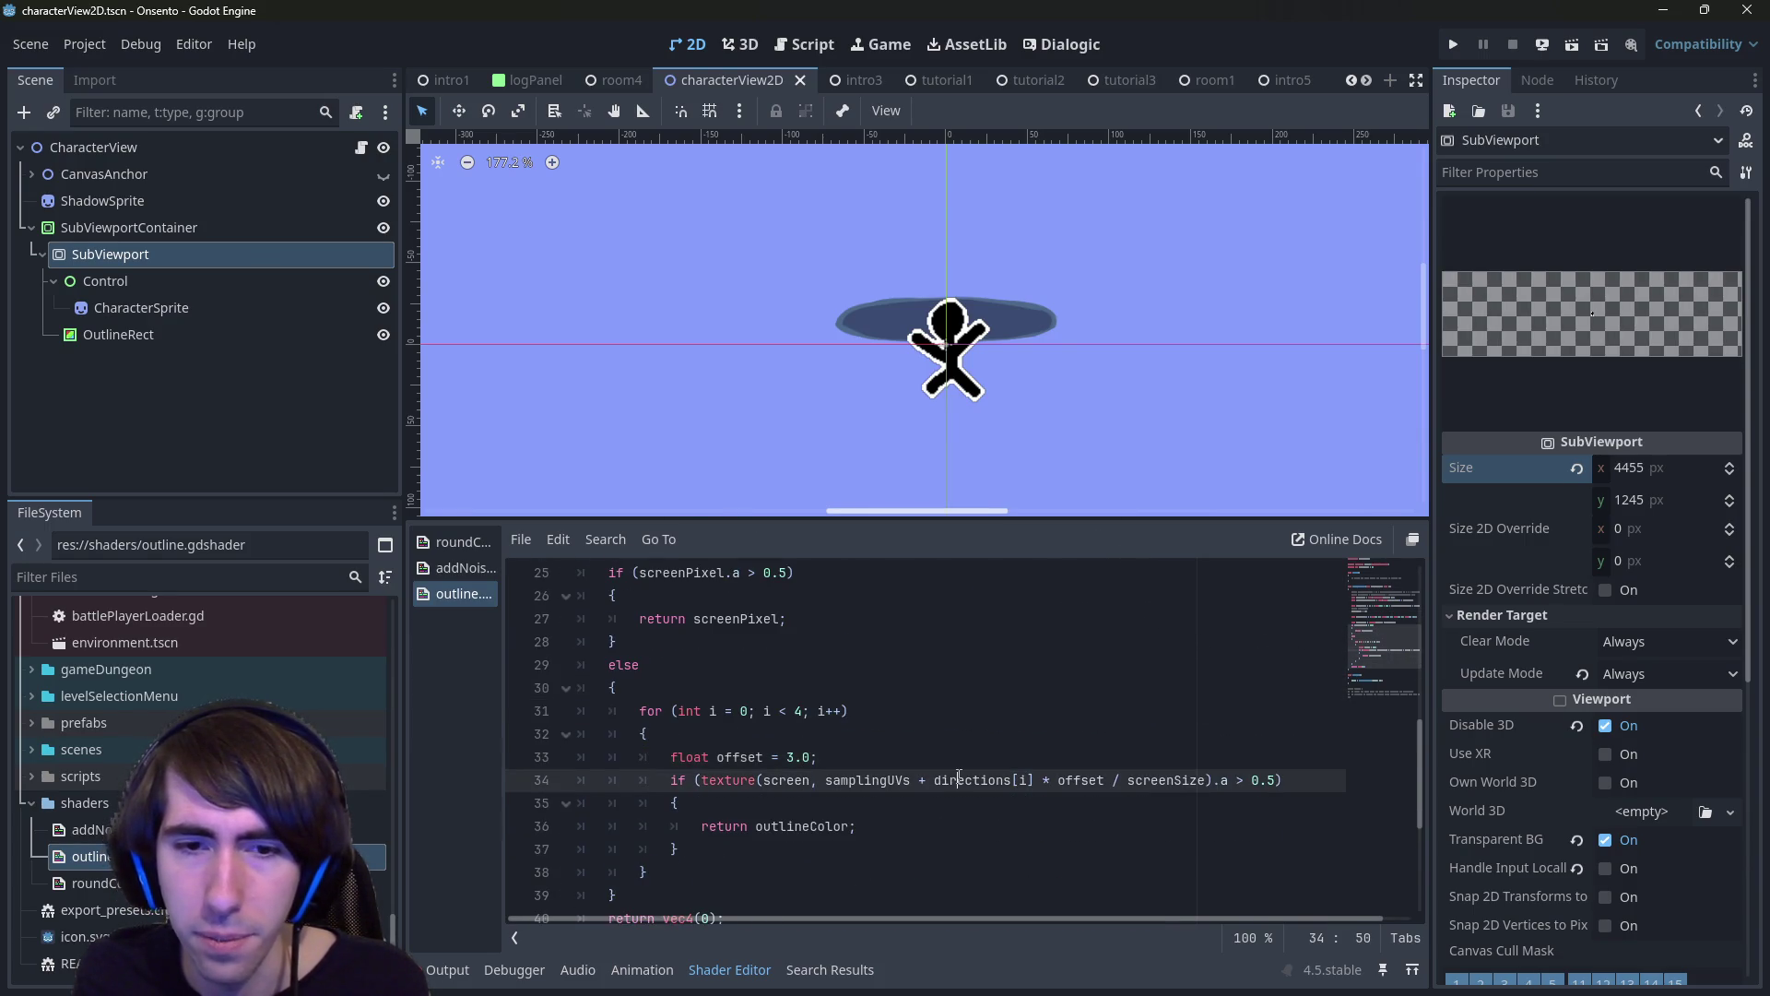
pyautogui.press('Right')
pyautogui.press('Right')
pyautogui.press('Right')
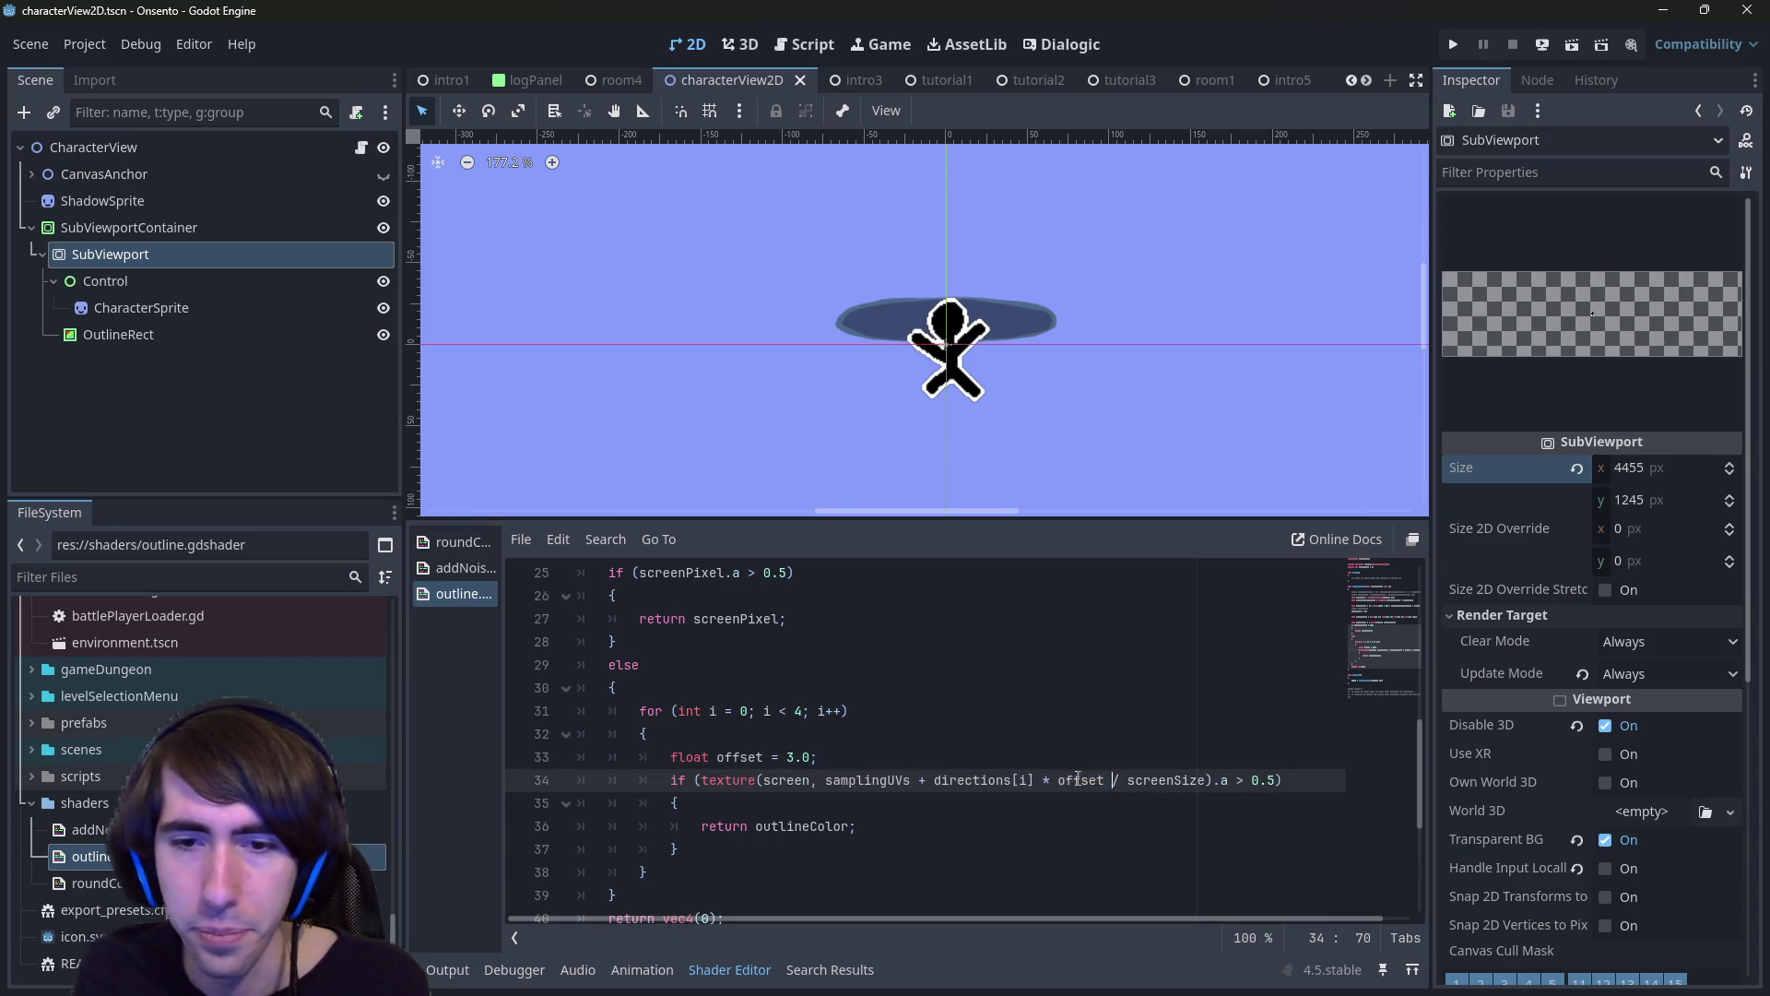
pyautogui.scroll(4, 756, 763)
pyautogui.doubleClick(646, 734)
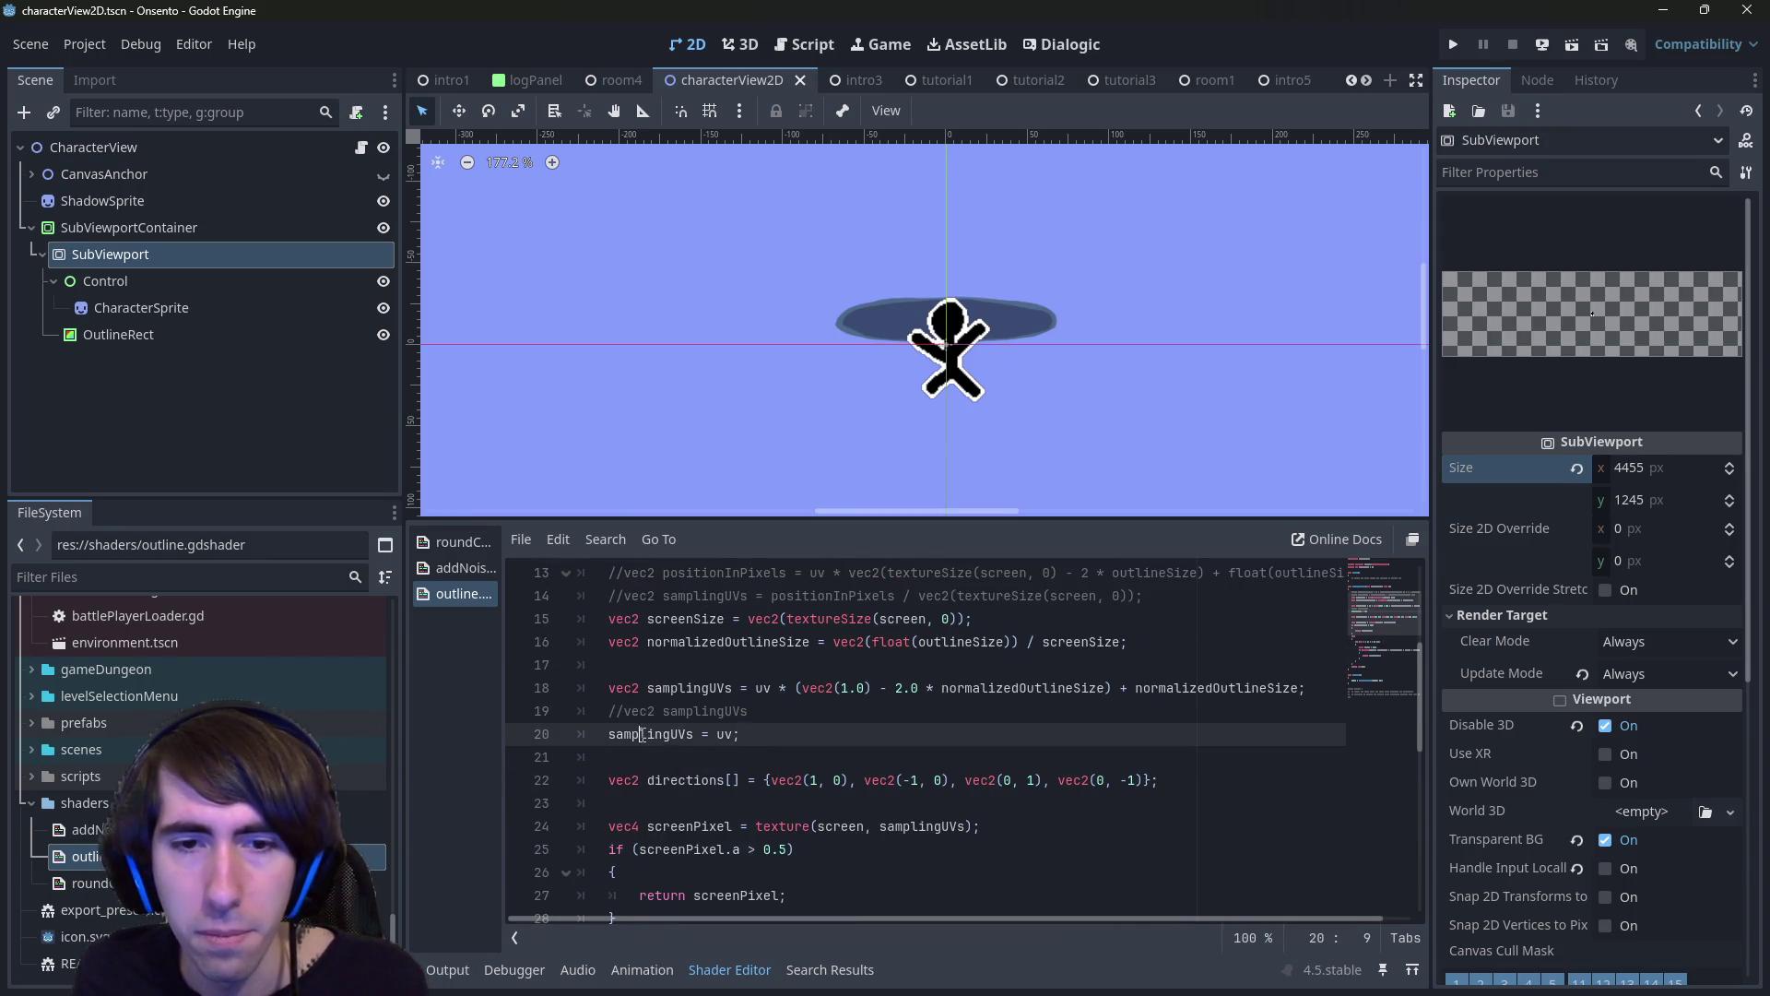
pyautogui.scroll(1, 670, 730)
pyautogui.scroll(2, 959, 430)
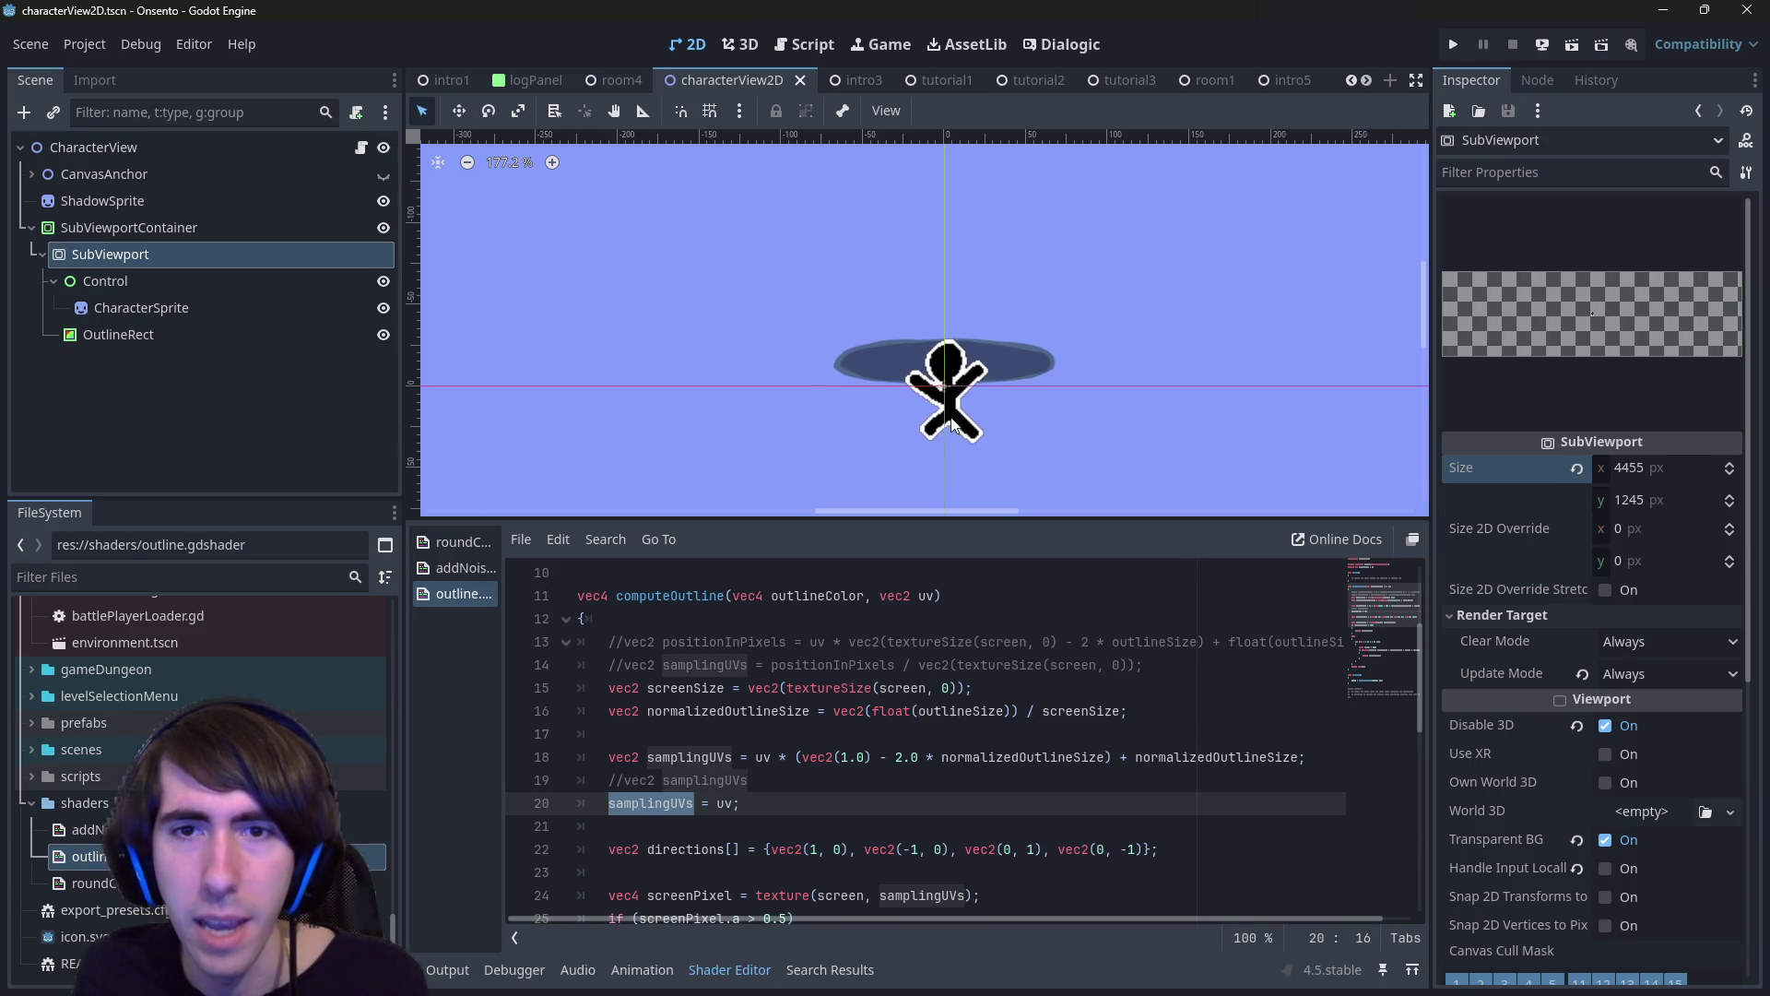
pyautogui.click(765, 804)
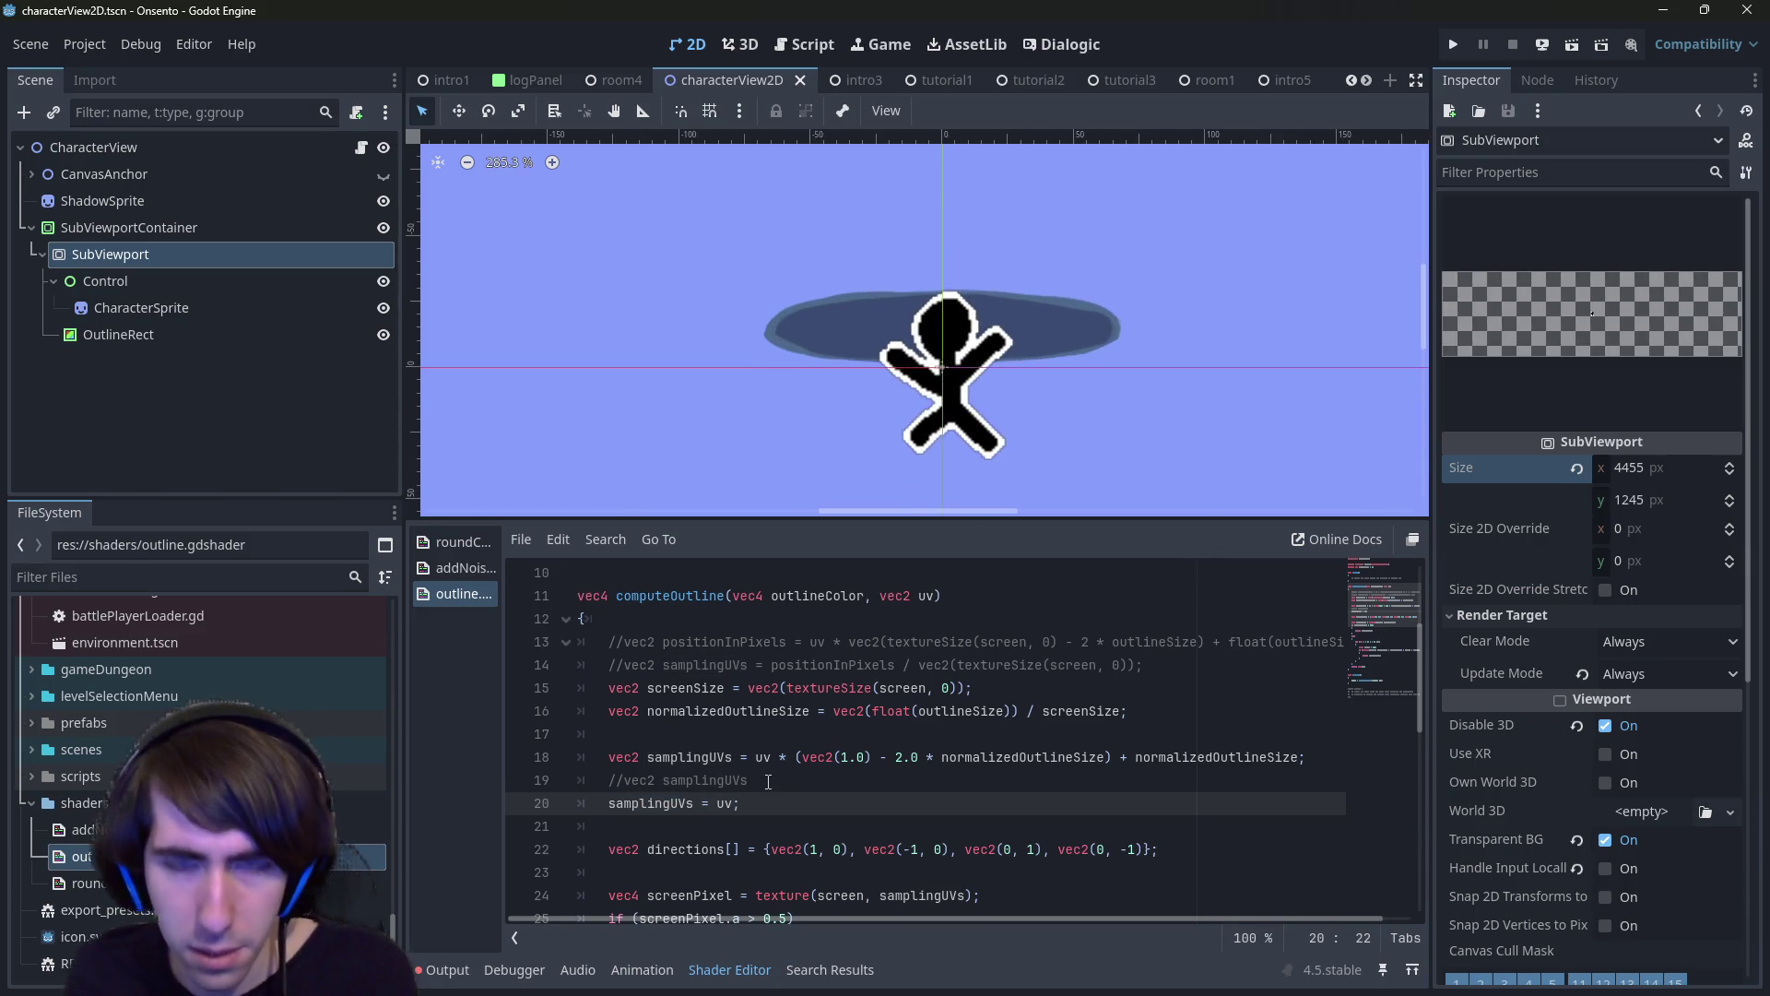
pyautogui.hotkey('ctrl', 'k')
pyautogui.hotkey('ctrl', 's')
pyautogui.hotkey('ctrl', 'k')
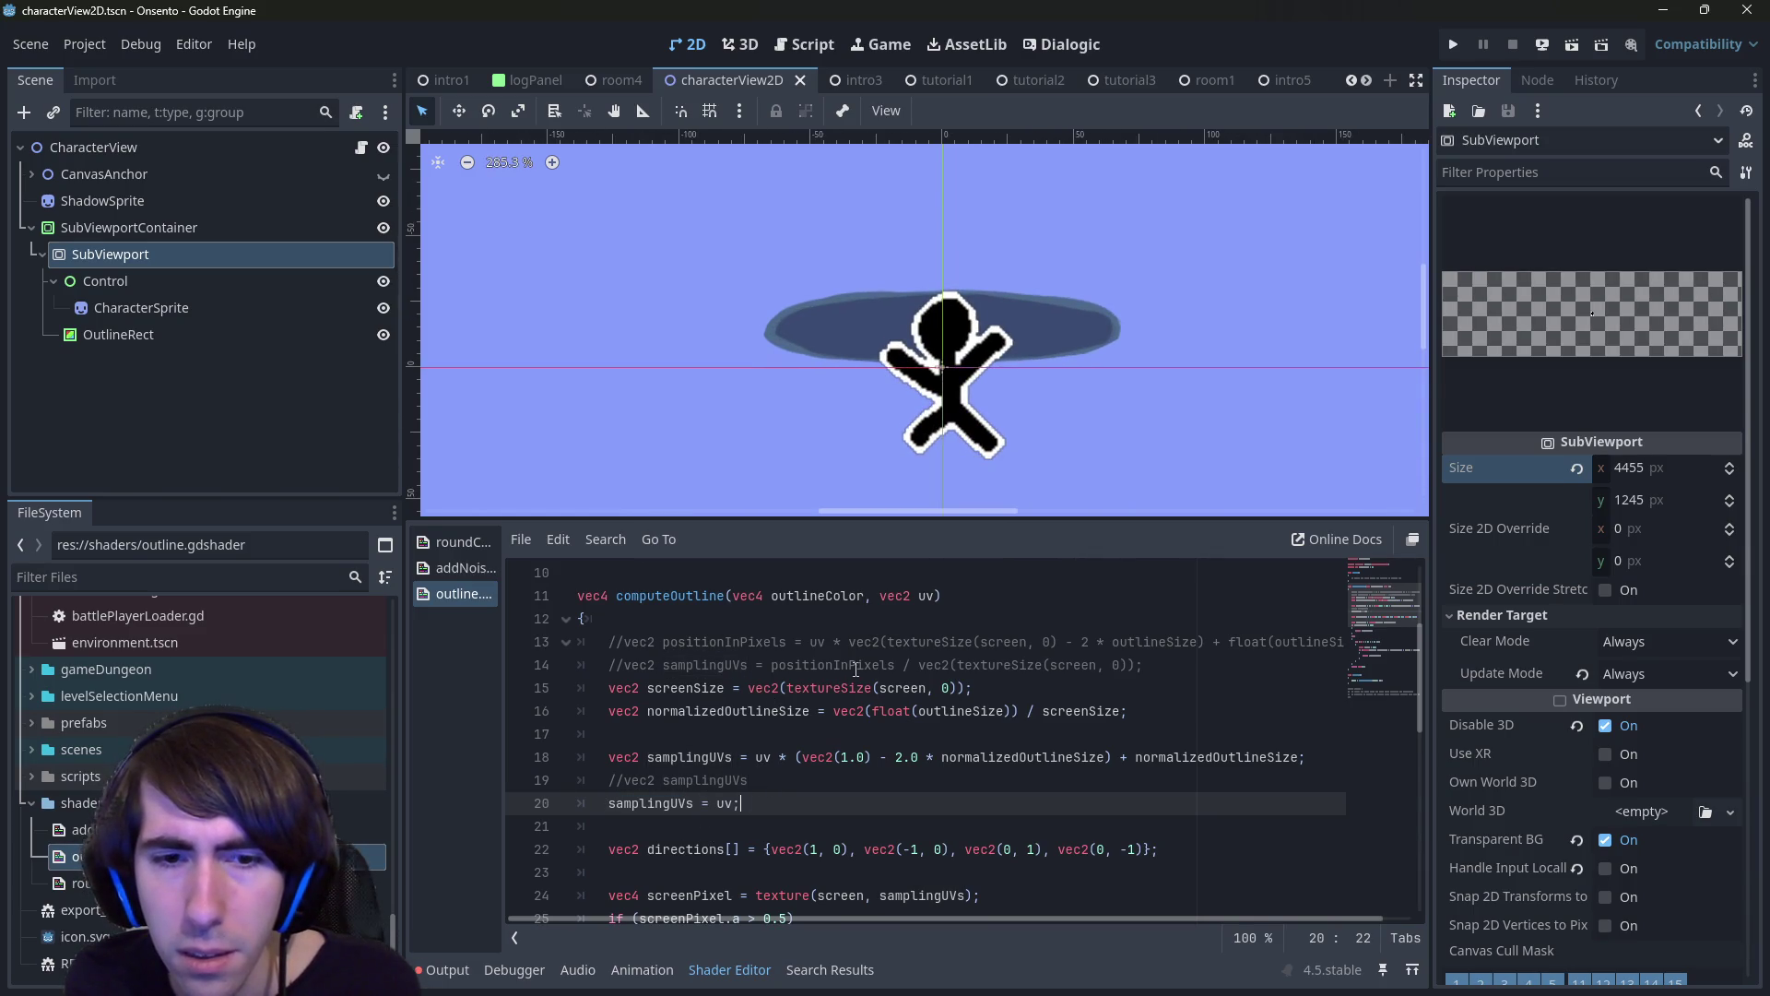
pyautogui.hotkey('ctrl', 's')
pyautogui.hotkey('ctrl', 'k')
pyautogui.hotkey('ctrl', 's')
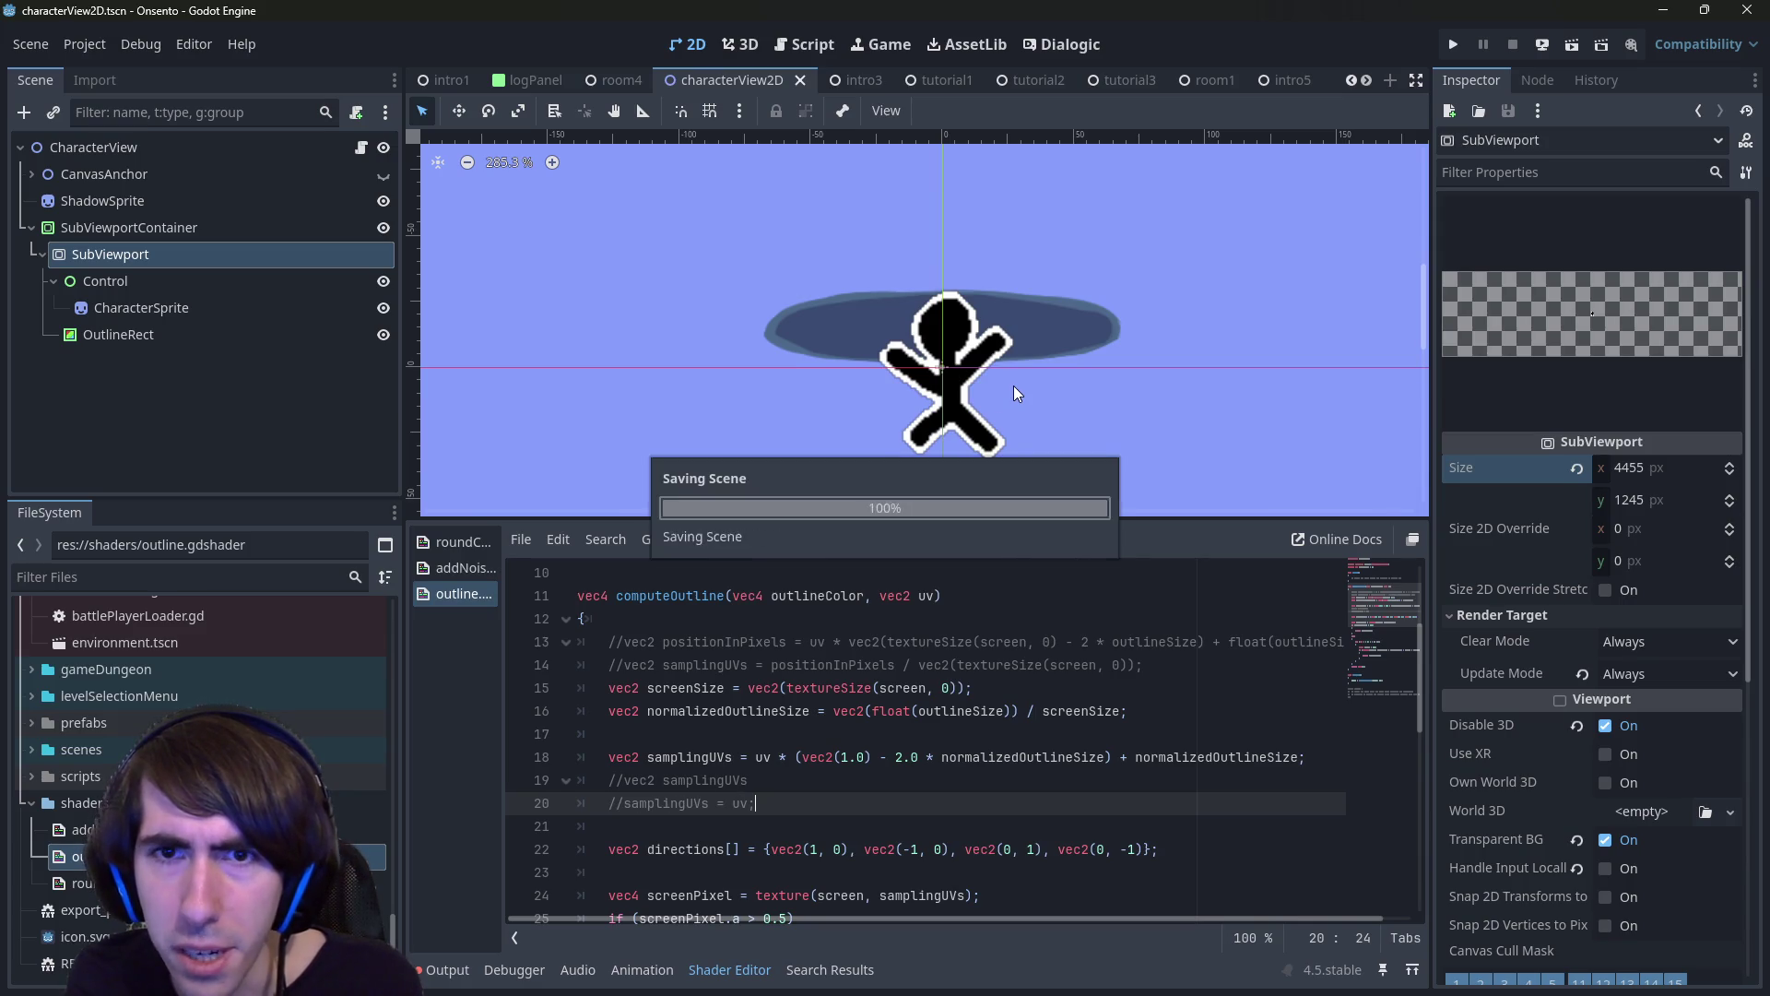
pyautogui.hotkey('ctrl', 'k')
pyautogui.hotkey('ctrl', 's')
pyautogui.hotkey('ctrl', 'k')
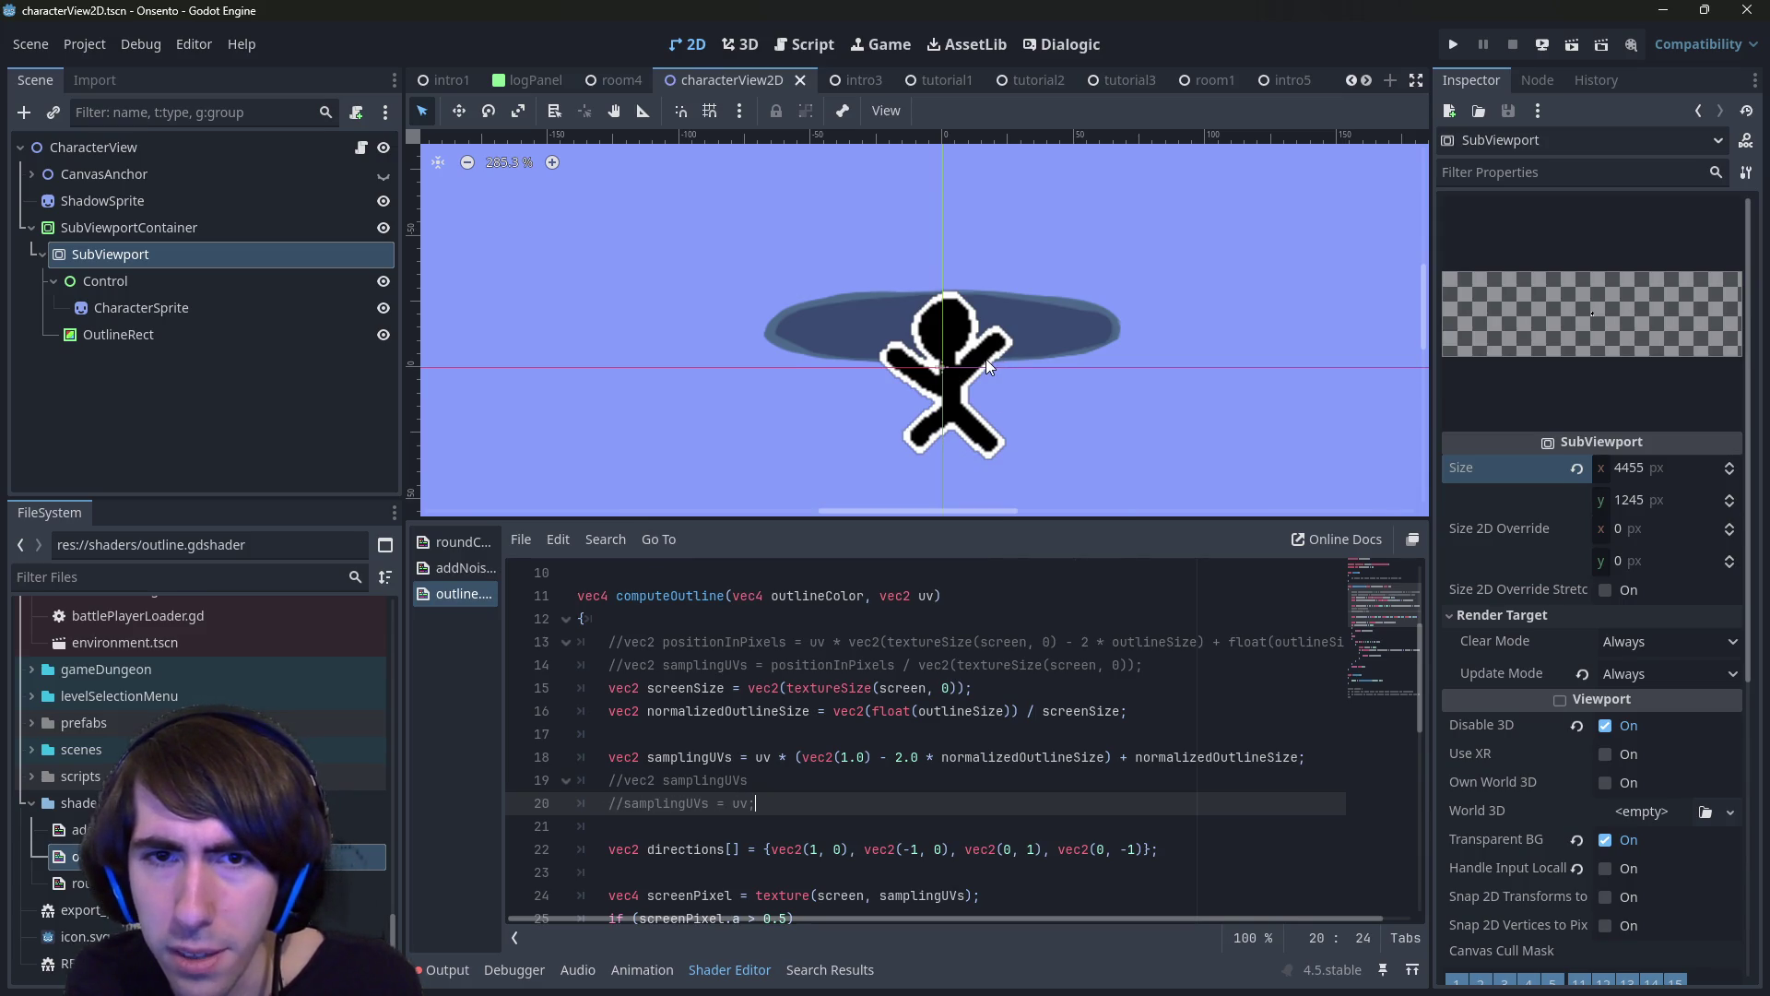
pyautogui.hotkey('ctrl', 's')
pyautogui.hotkey('ctrl', 'k')
pyautogui.hotkey('ctrl', 's')
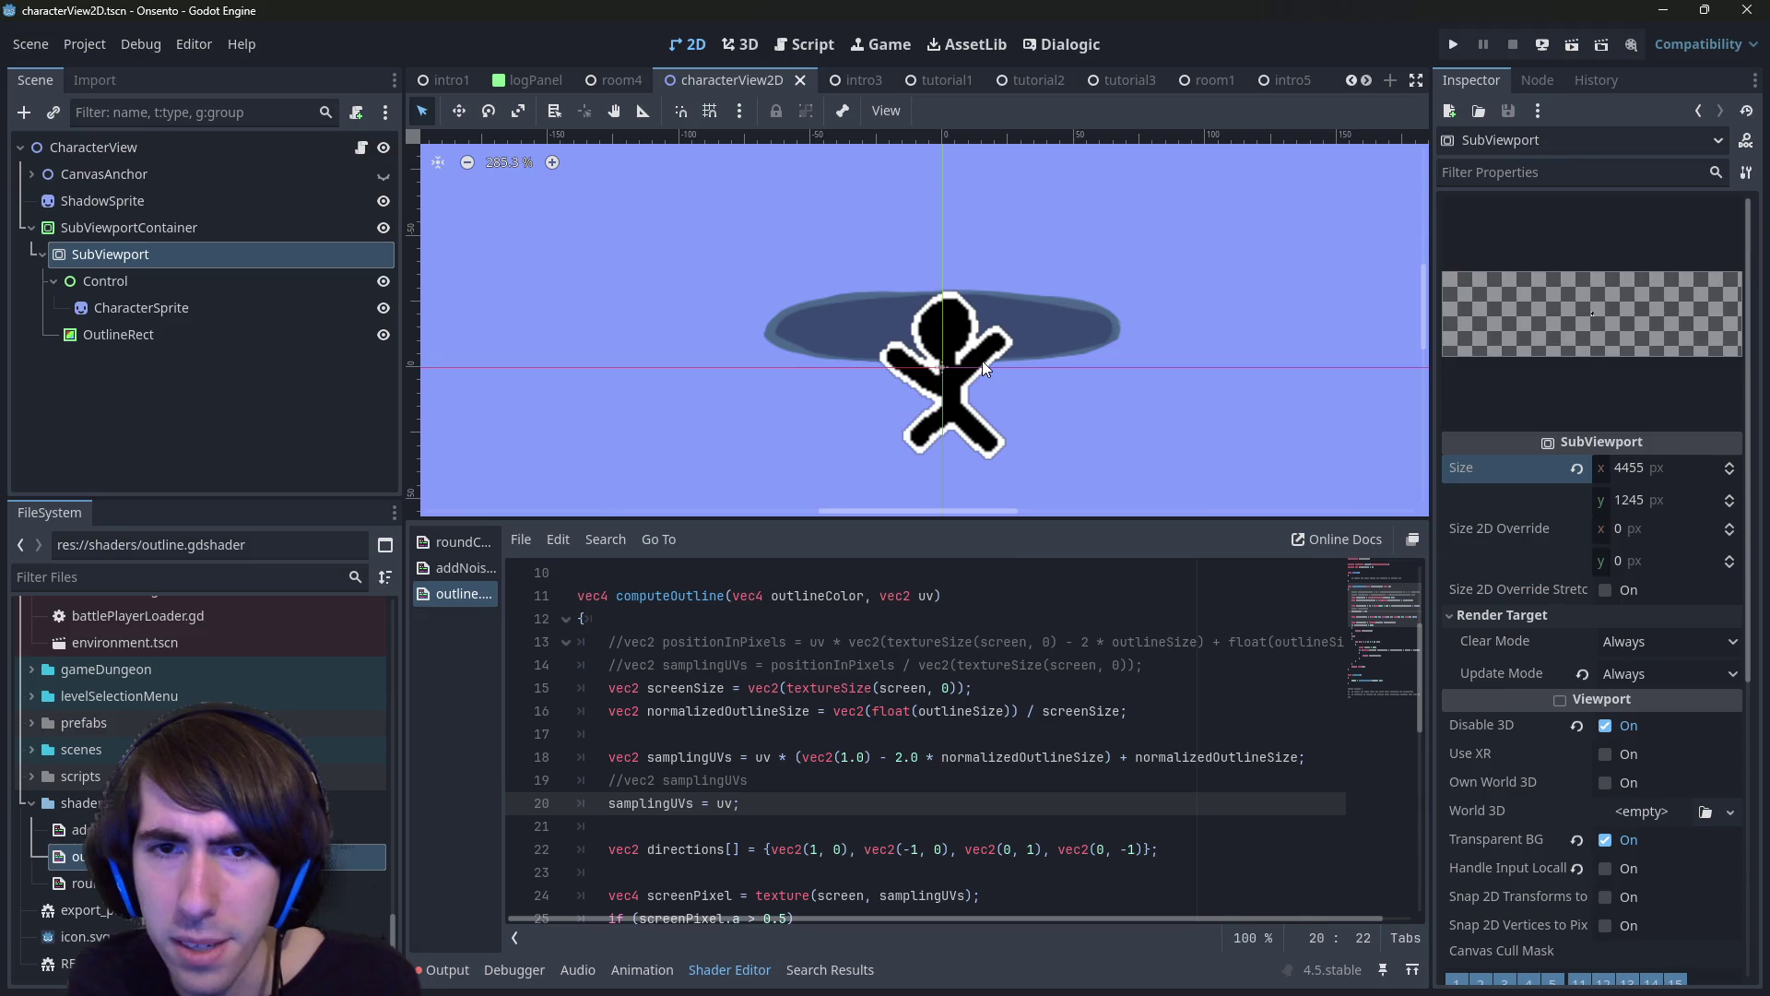
pyautogui.hotkey('ctrl', 'k')
pyautogui.hotkey('ctrl', 's')
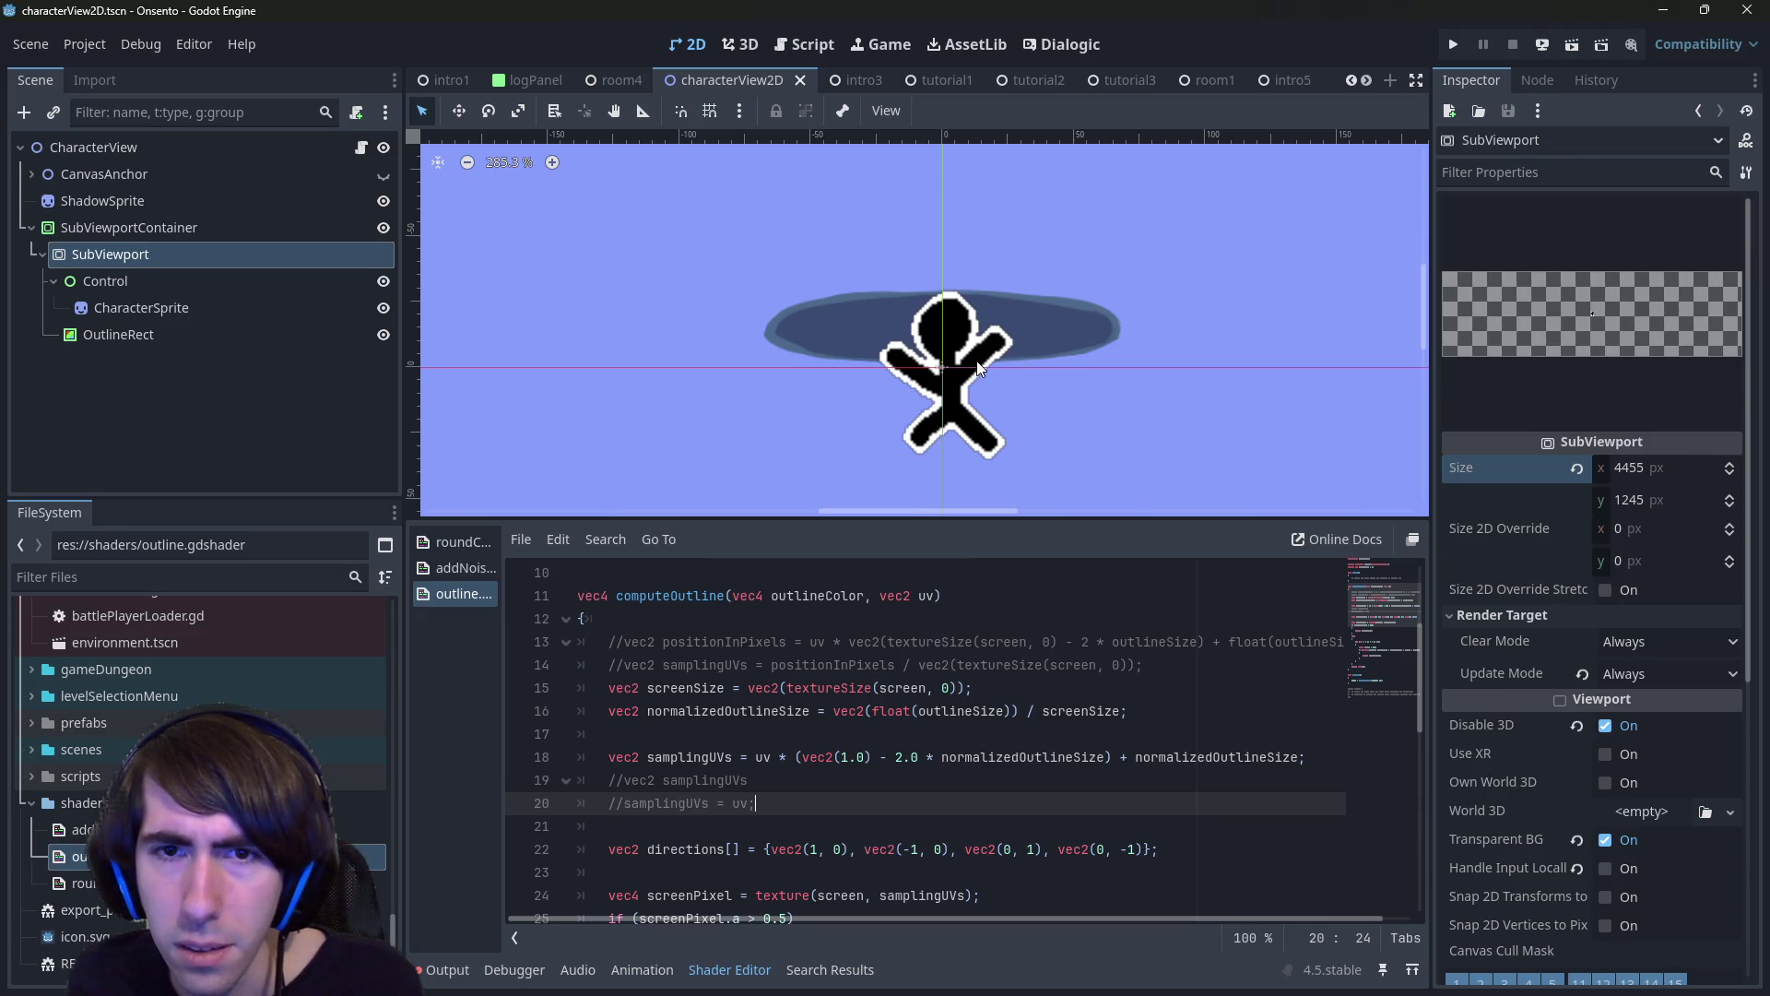
pyautogui.hotkey('ctrl', 'k')
pyautogui.hotkey('ctrl', 's')
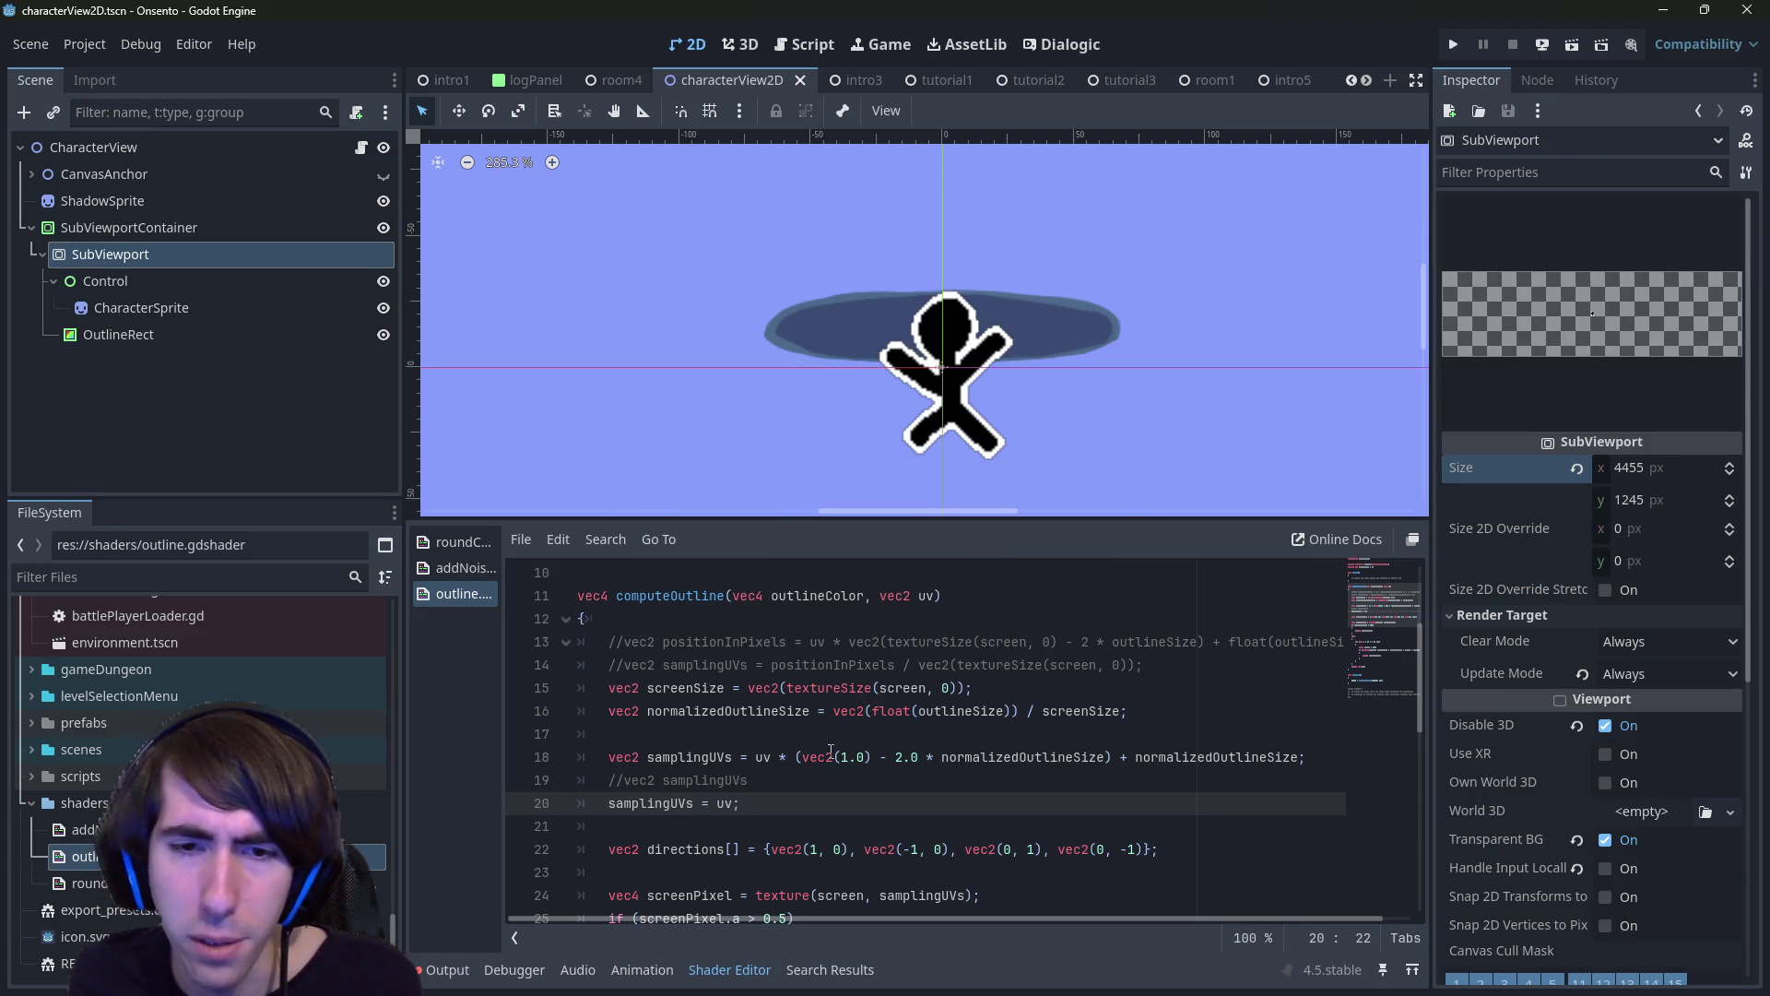
pyautogui.click(858, 756)
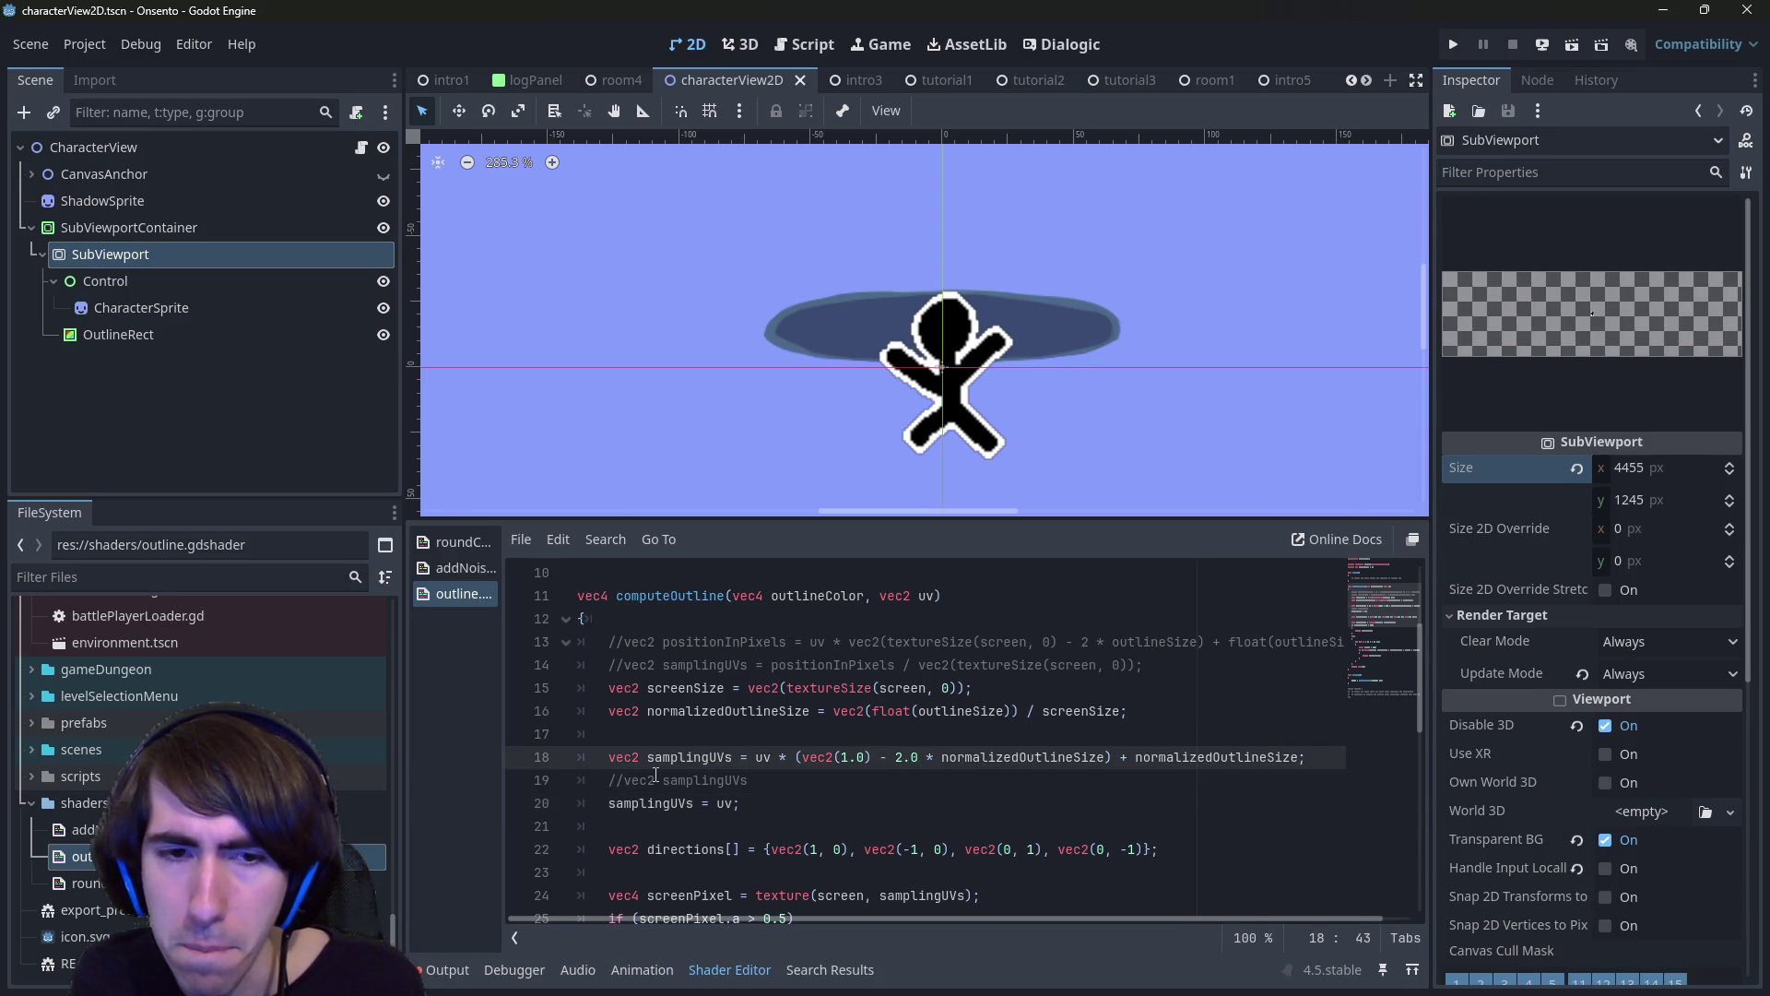
pyautogui.doubleClick(664, 803)
pyautogui.scroll(-5, 682, 783)
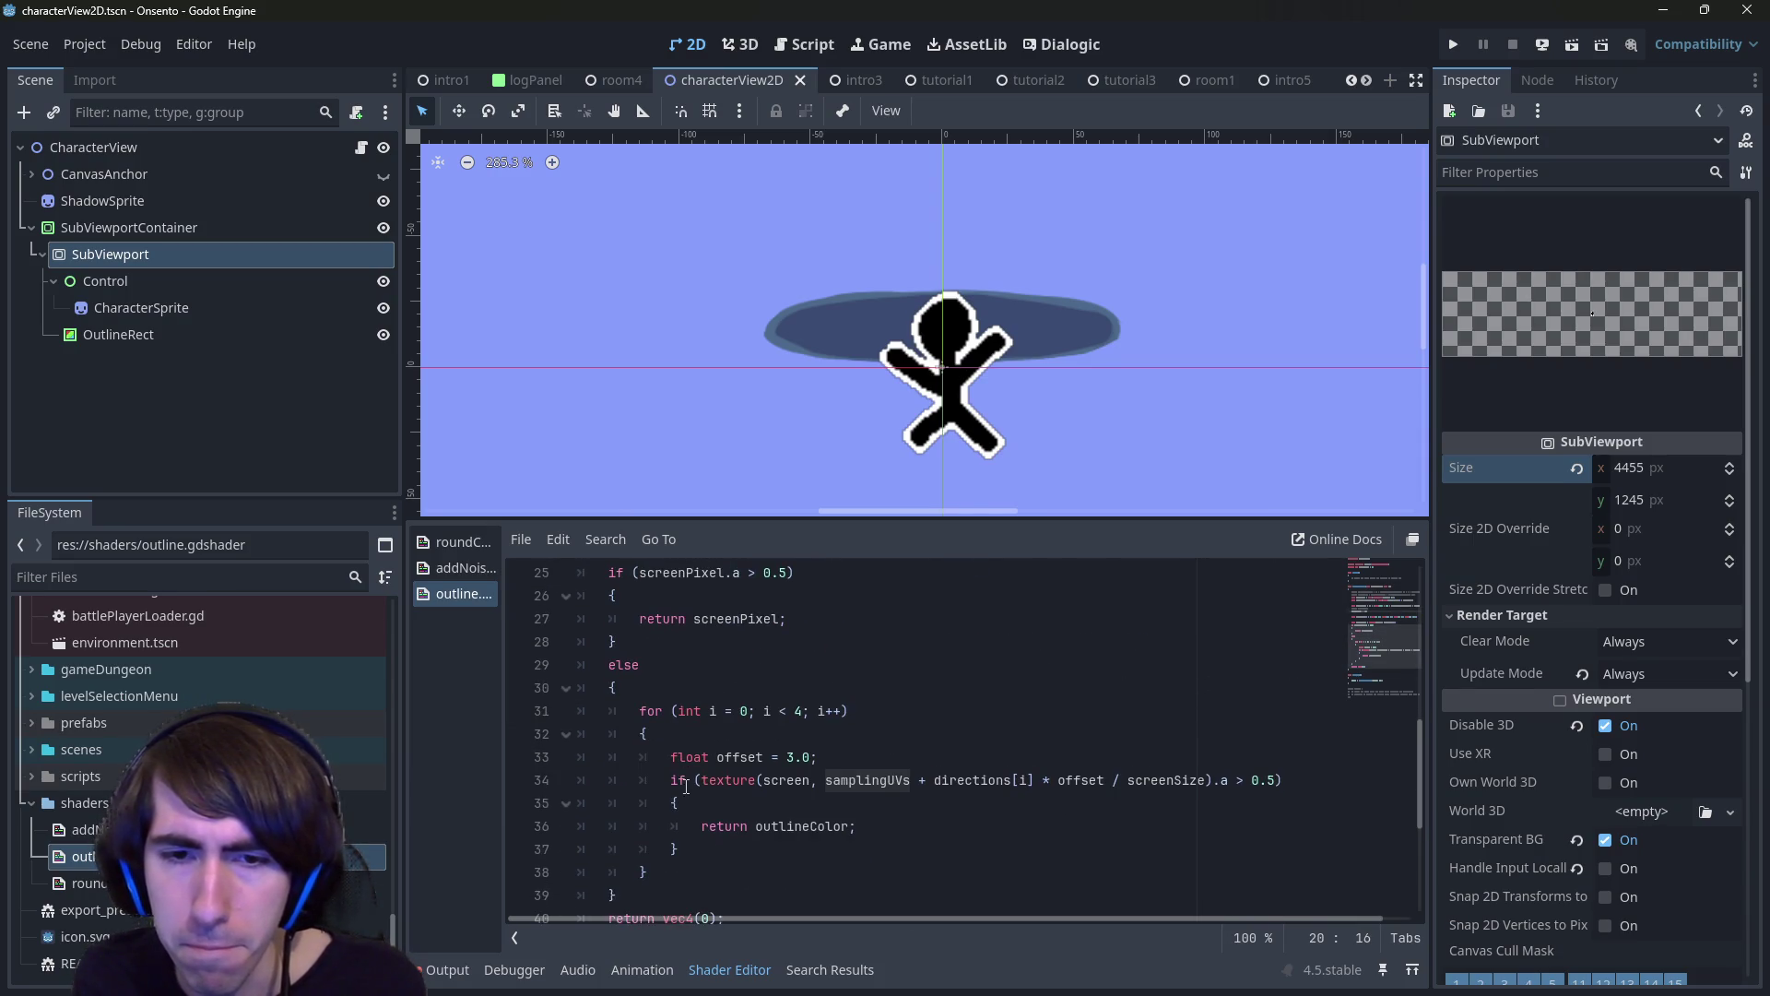
pyautogui.scroll(4, 687, 774)
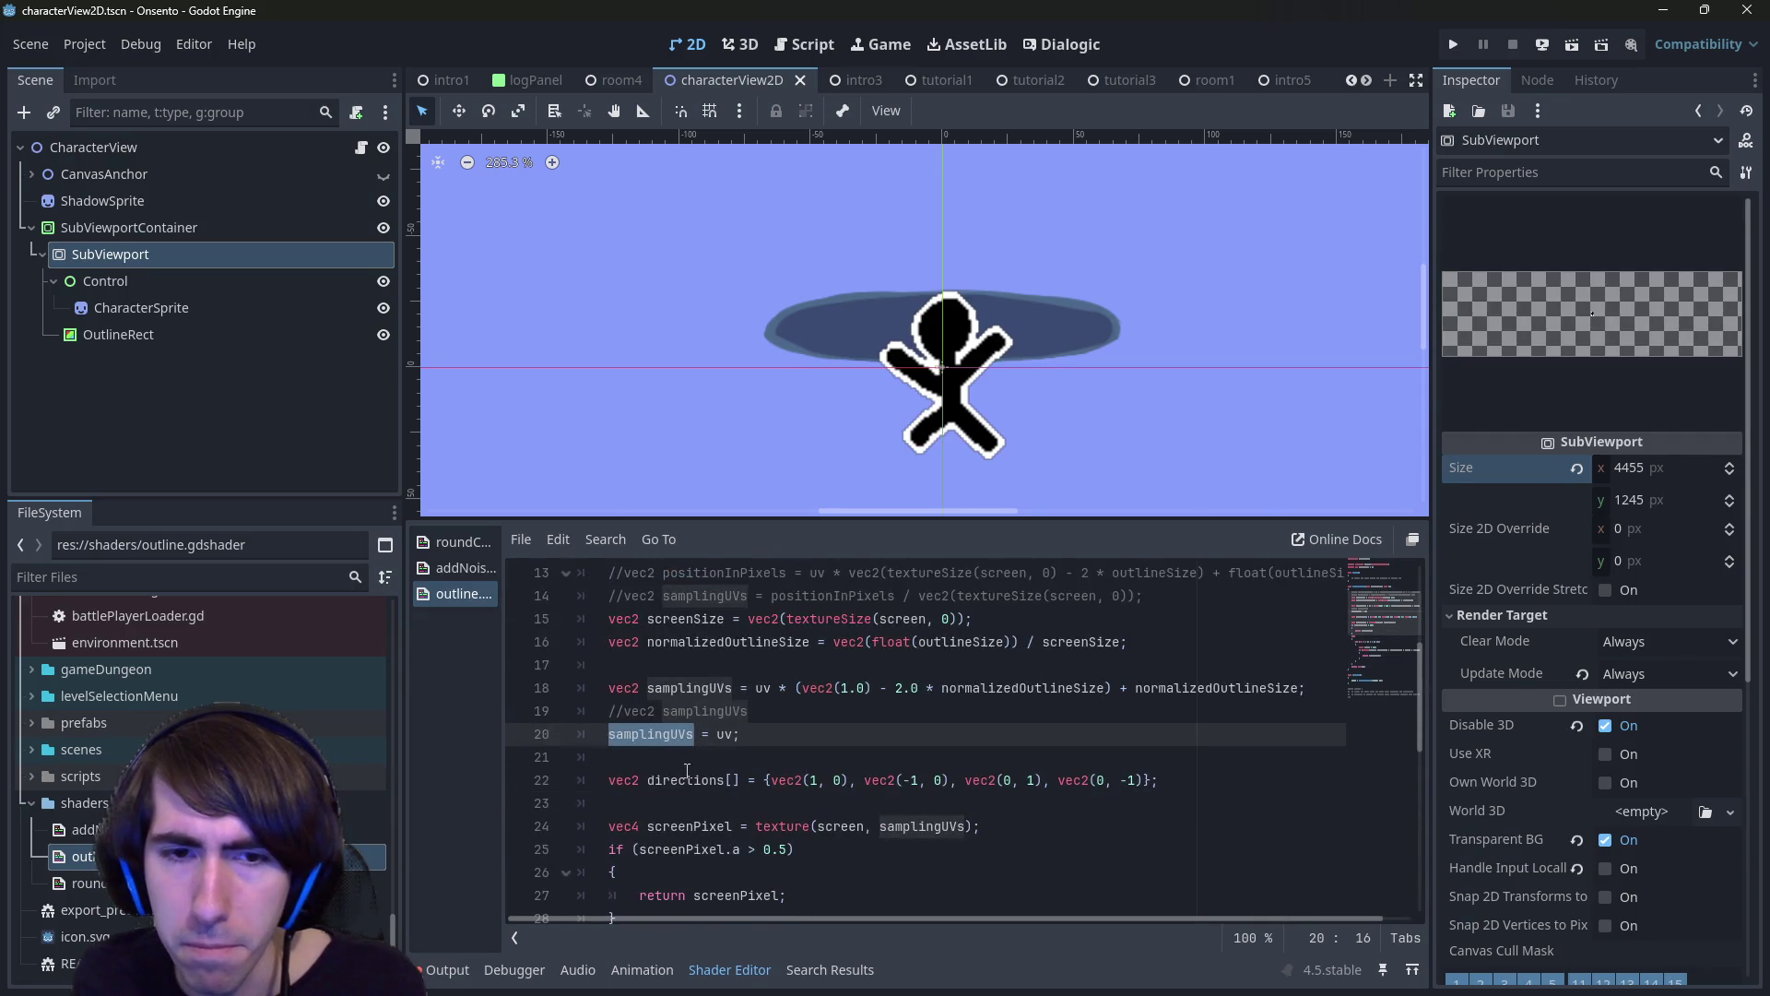
pyautogui.scroll(1, 687, 771)
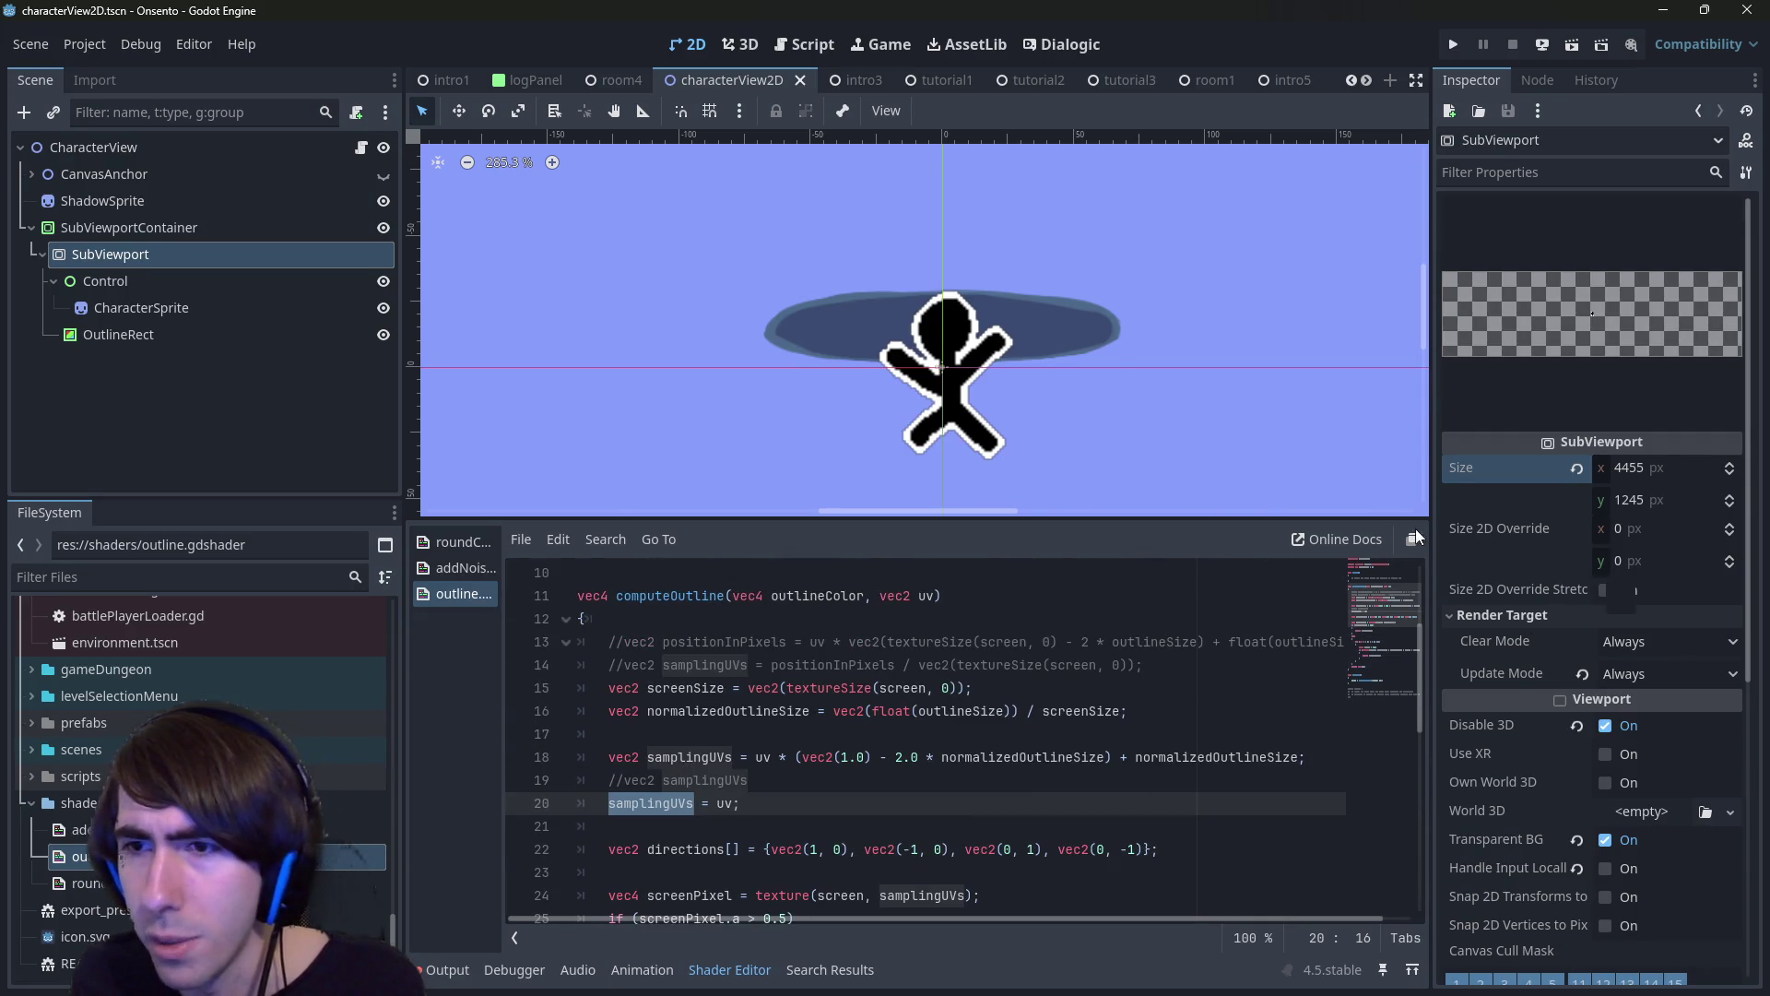
pyautogui.scroll(-5, 1632, 645)
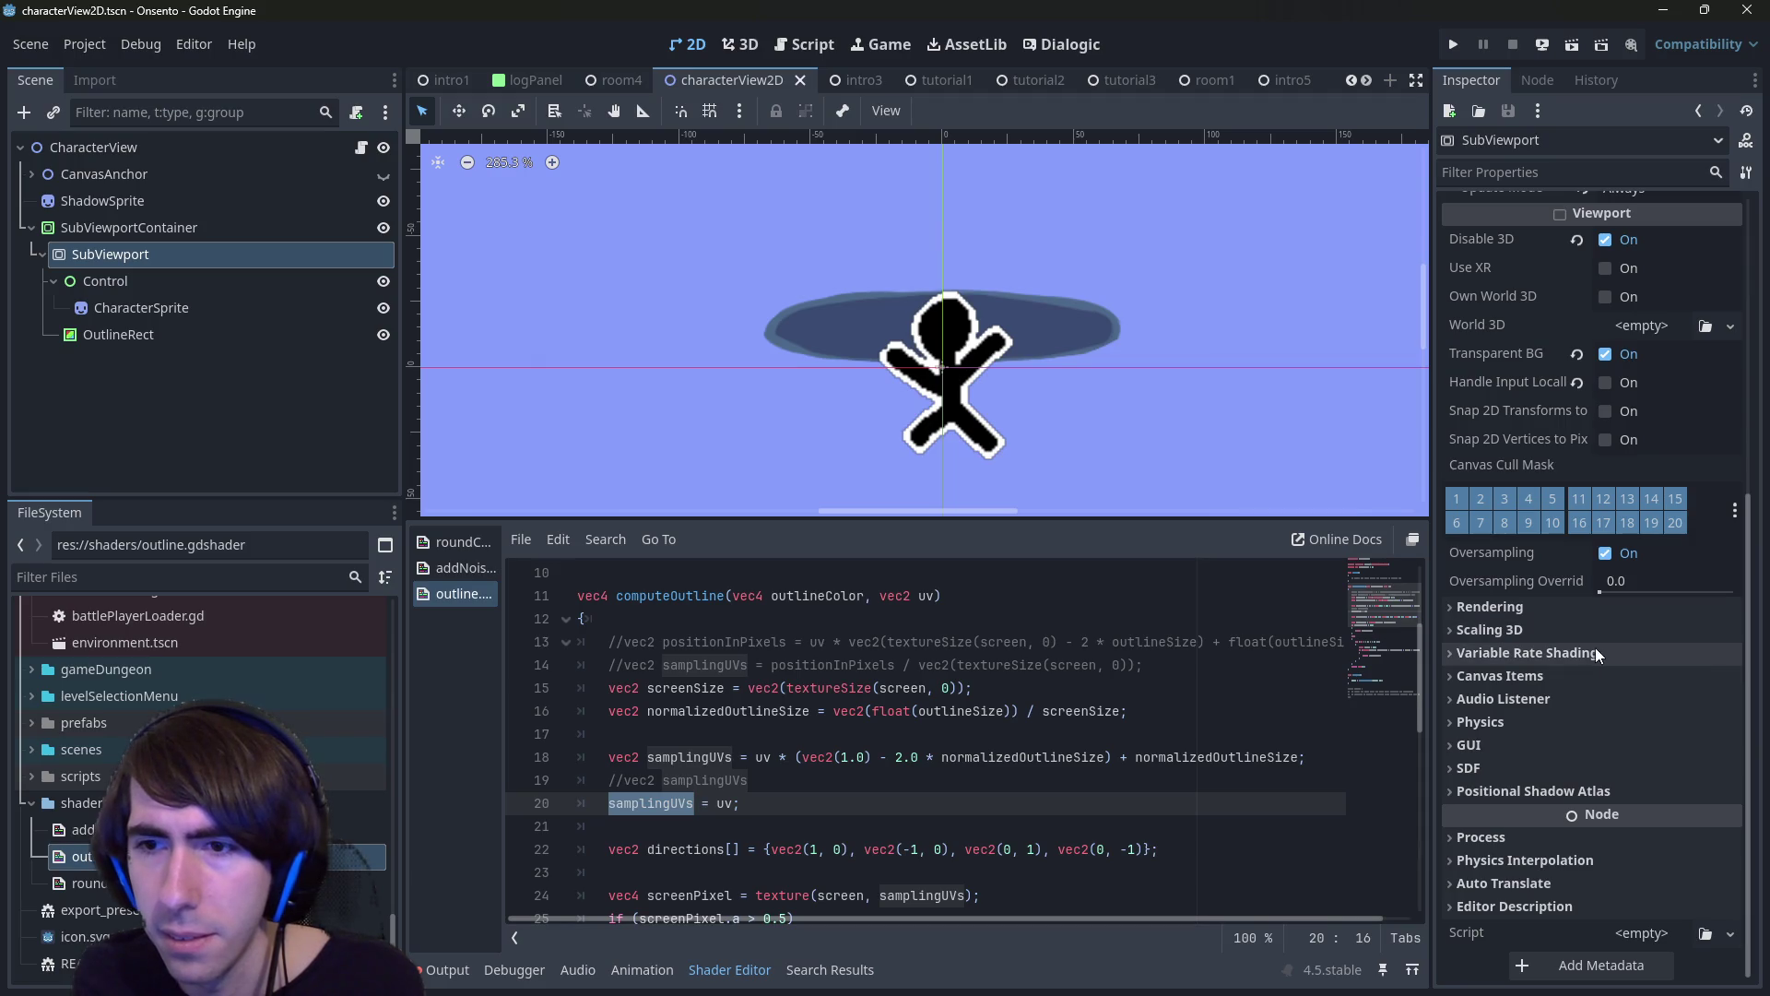
pyautogui.scroll(2, 1545, 710)
pyautogui.scroll(-2, 1536, 673)
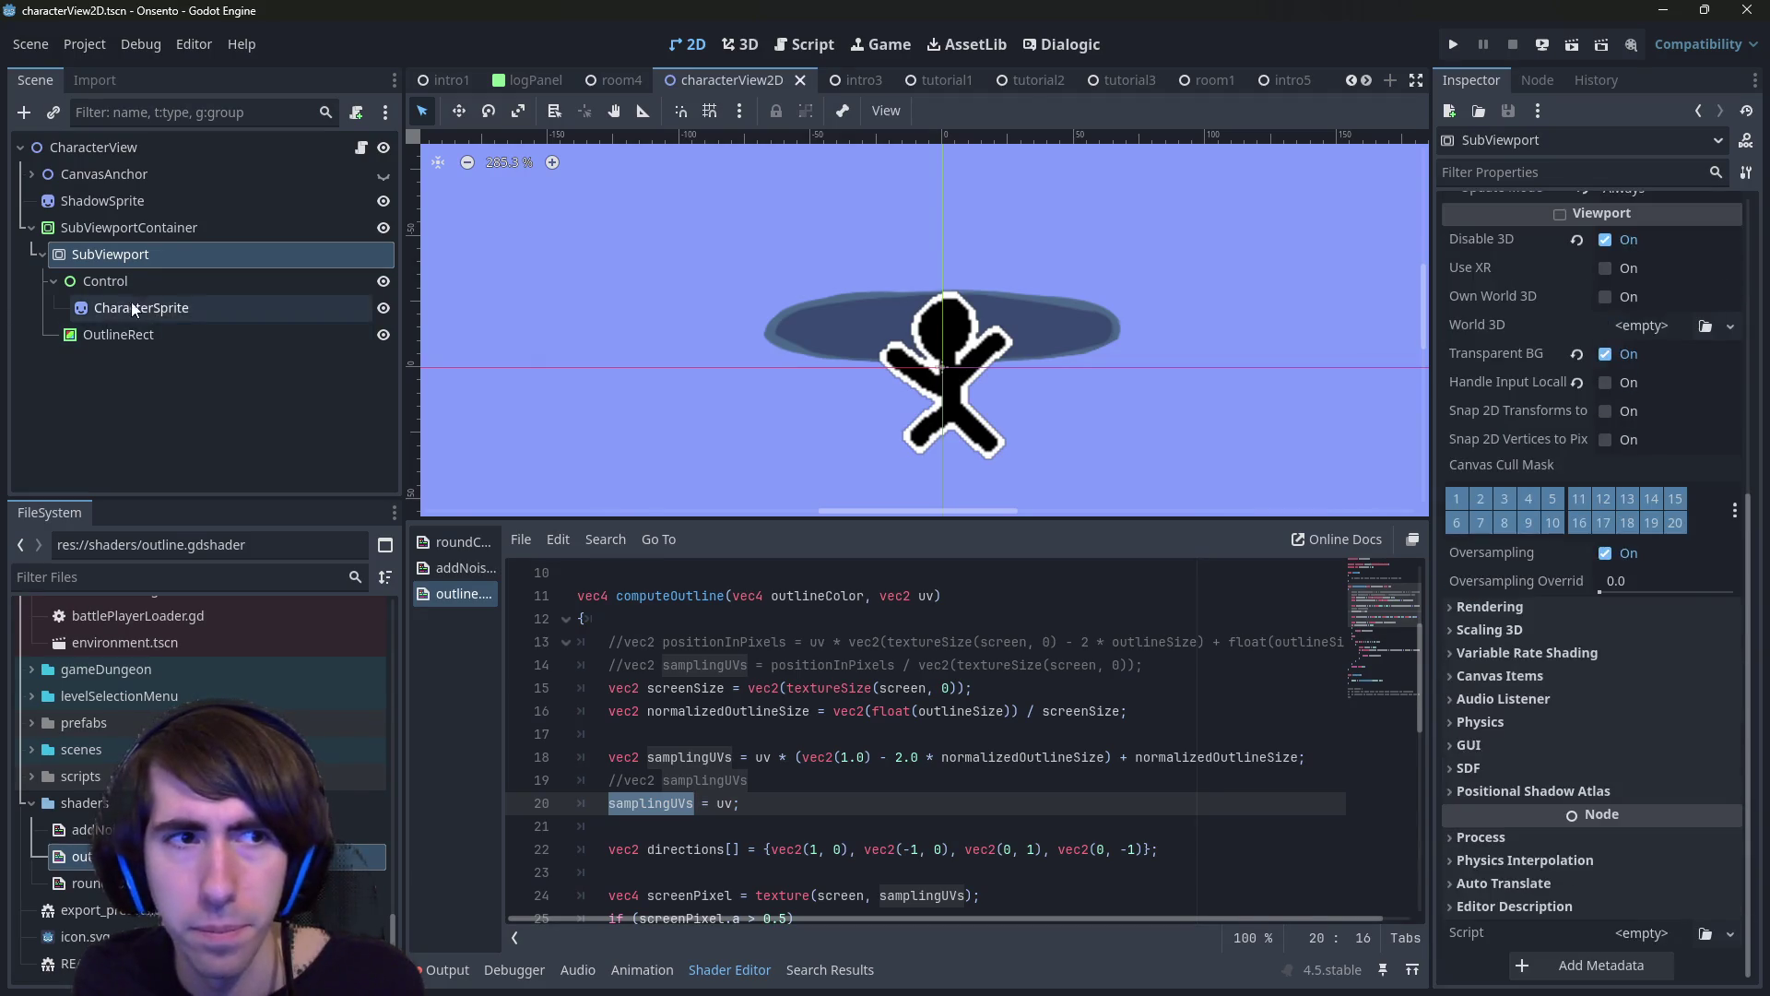
# Step: Set OutlineRect's Outline Size shader parameter to 25 and save characterView2D
pyautogui.click(141, 307)
pyautogui.scroll(5, 1549, 720)
pyautogui.scroll(5, 1551, 721)
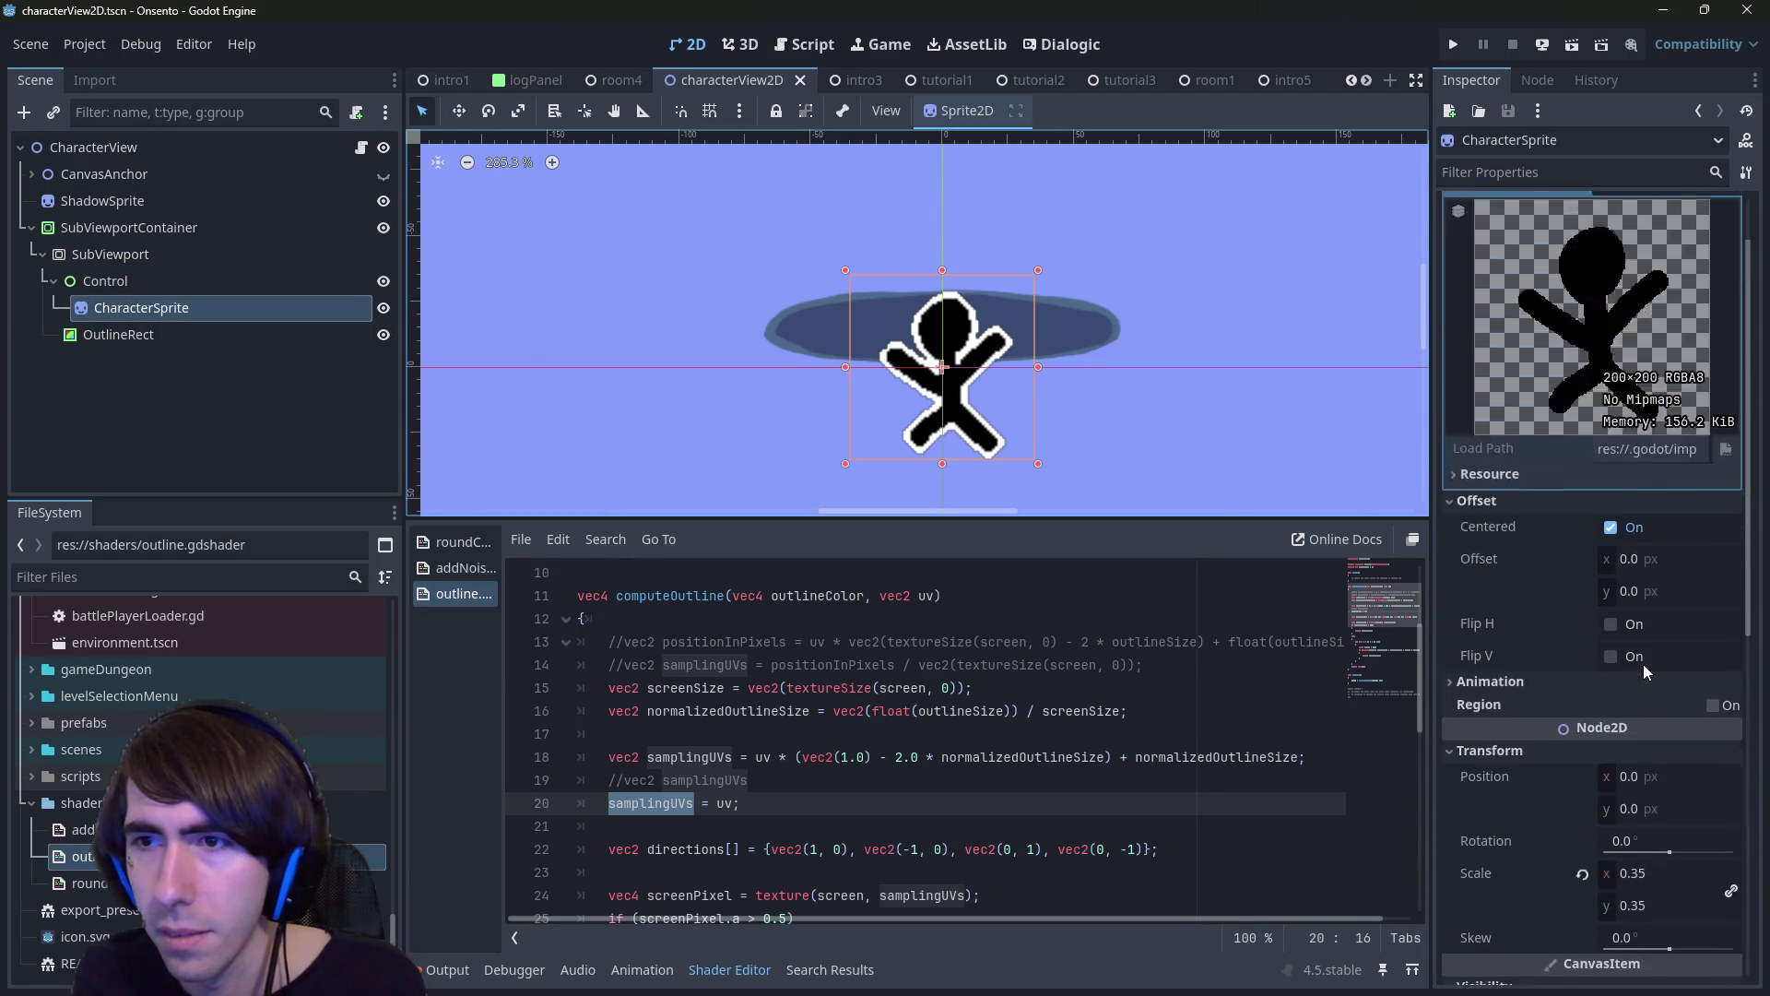
pyautogui.scroll(-10, 1635, 690)
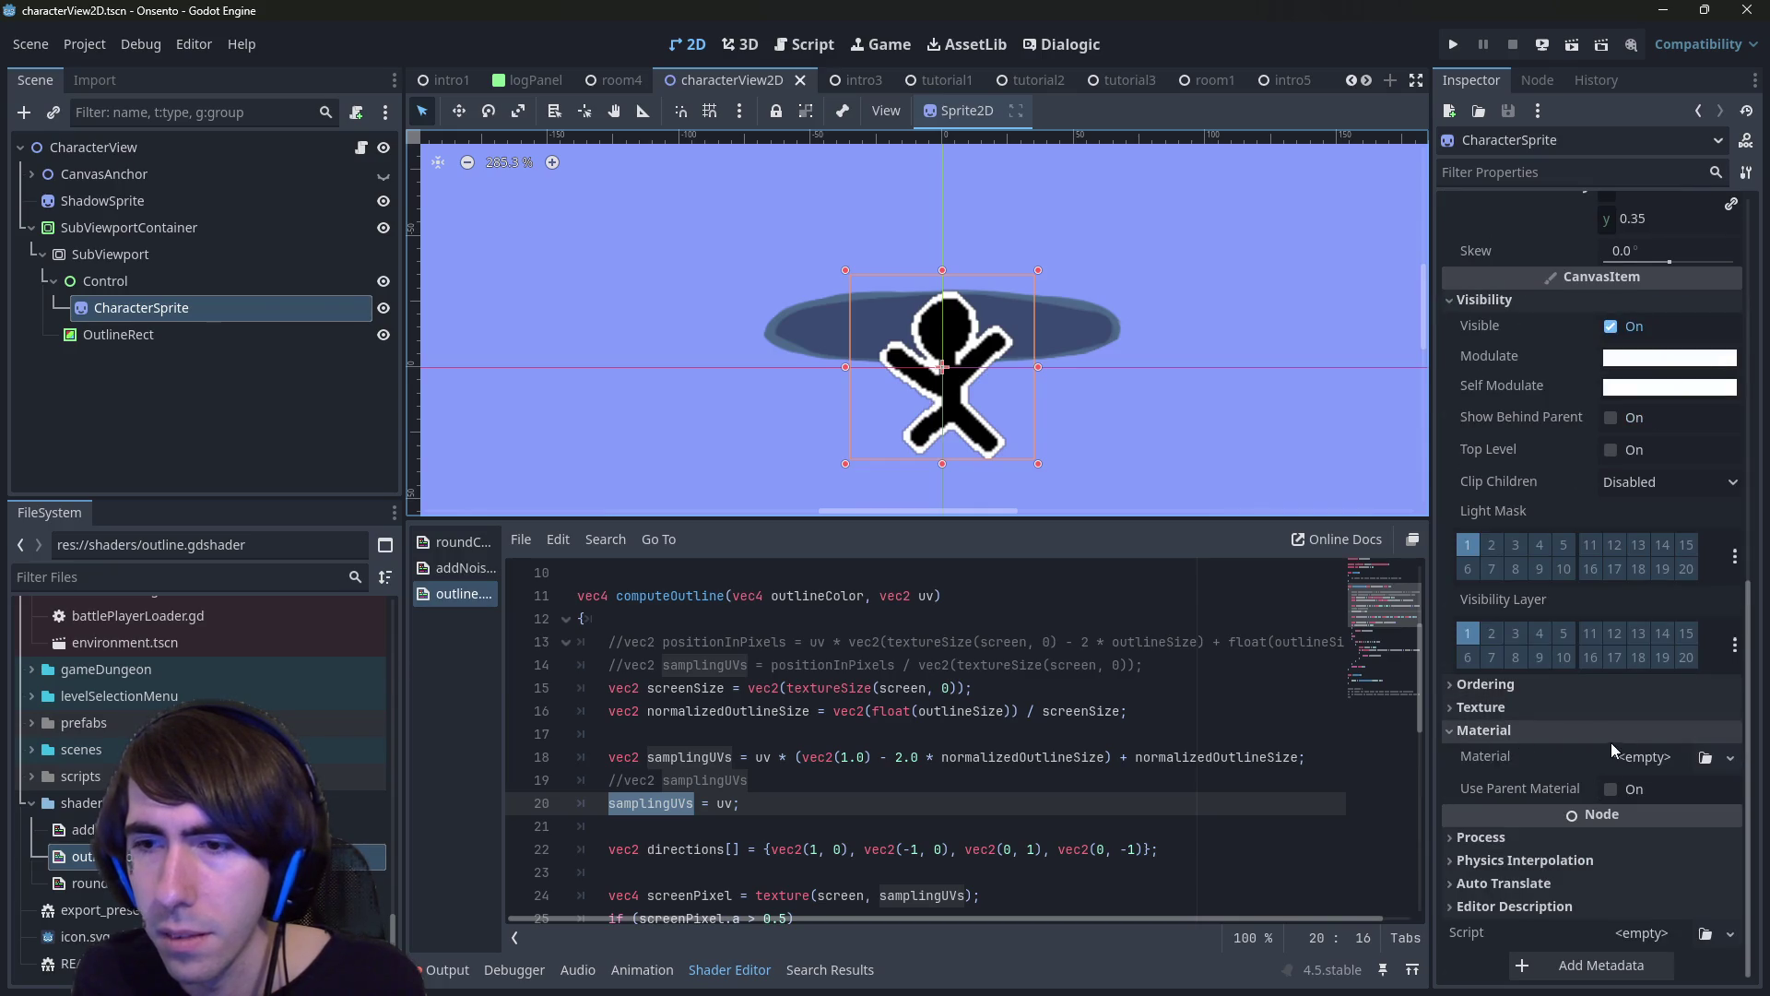
pyautogui.click(153, 340)
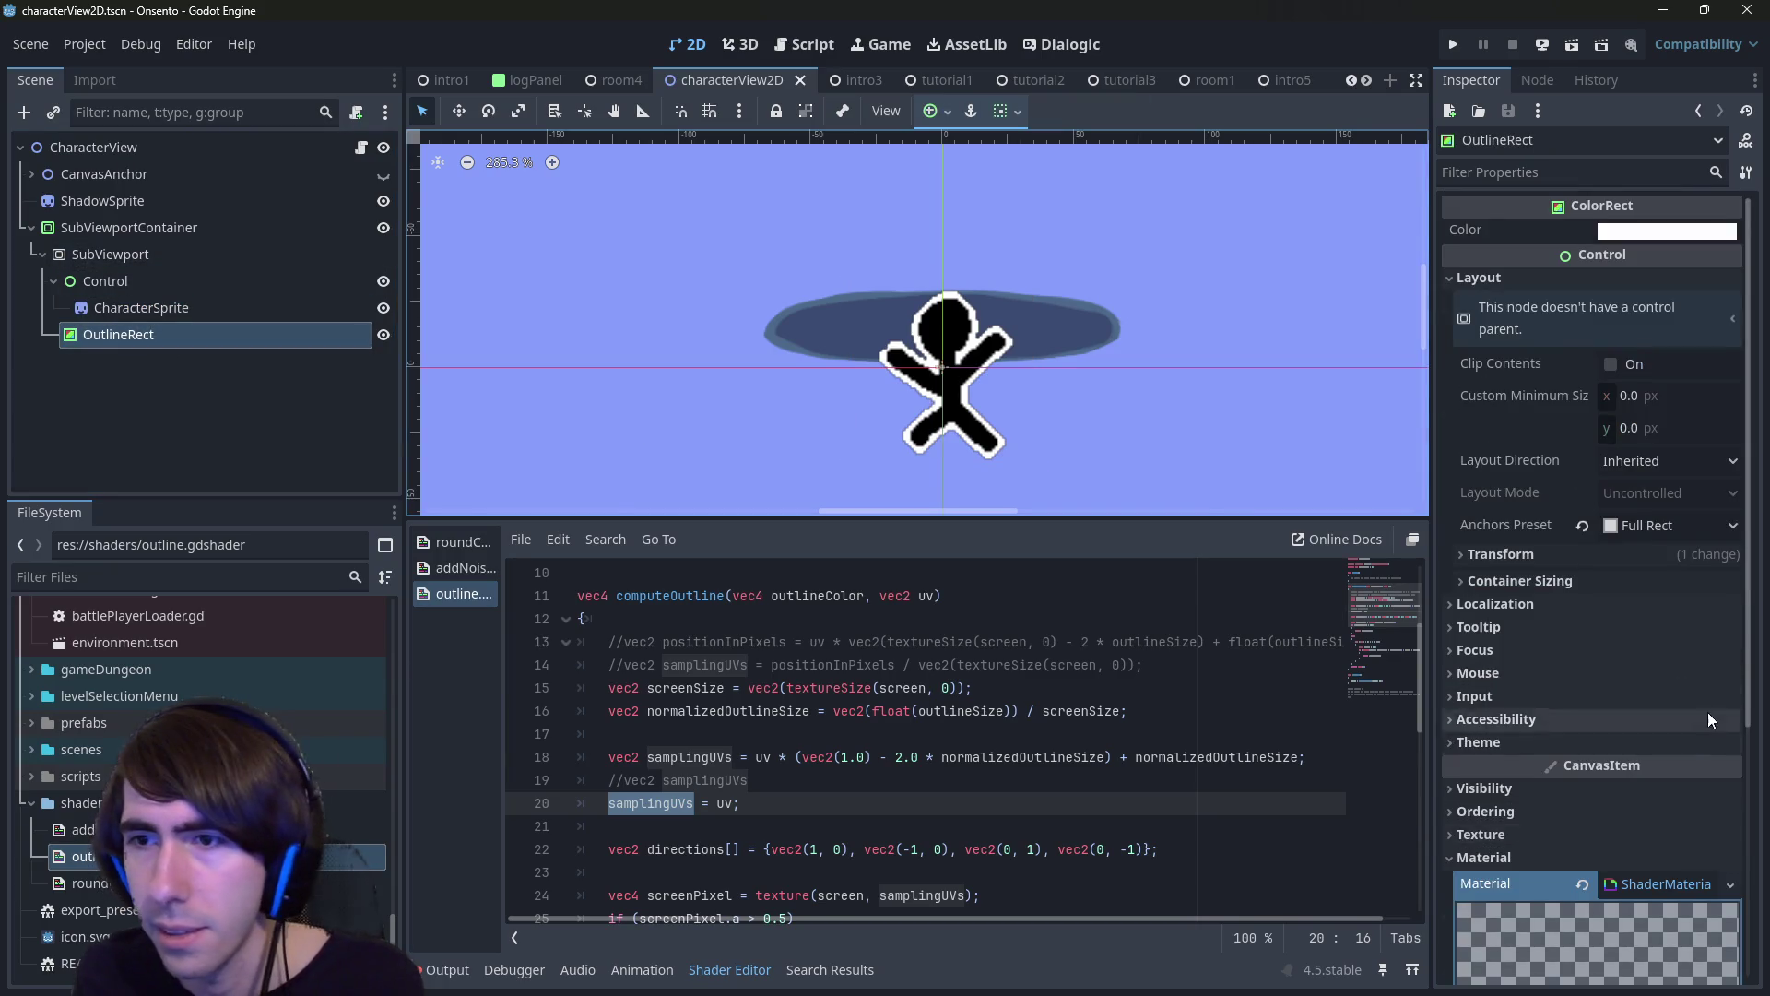
pyautogui.scroll(-5, 1708, 712)
pyautogui.click(1627, 725)
pyautogui.write('25')
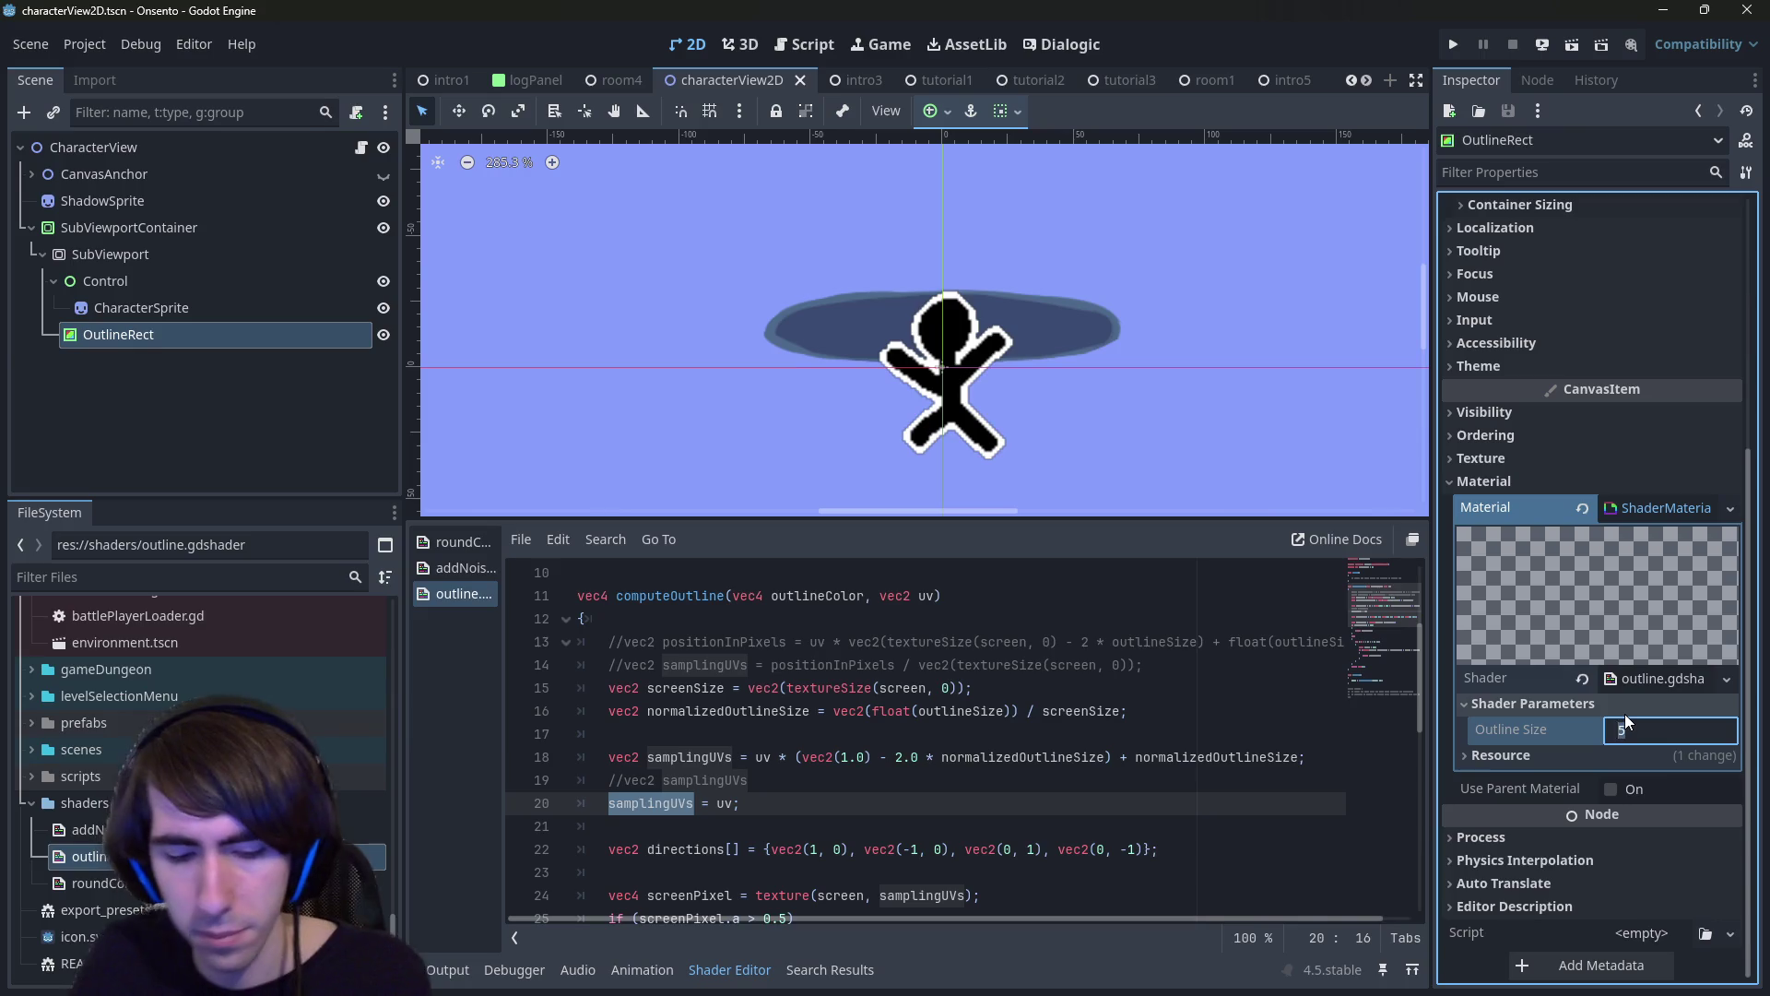
pyautogui.press('Return')
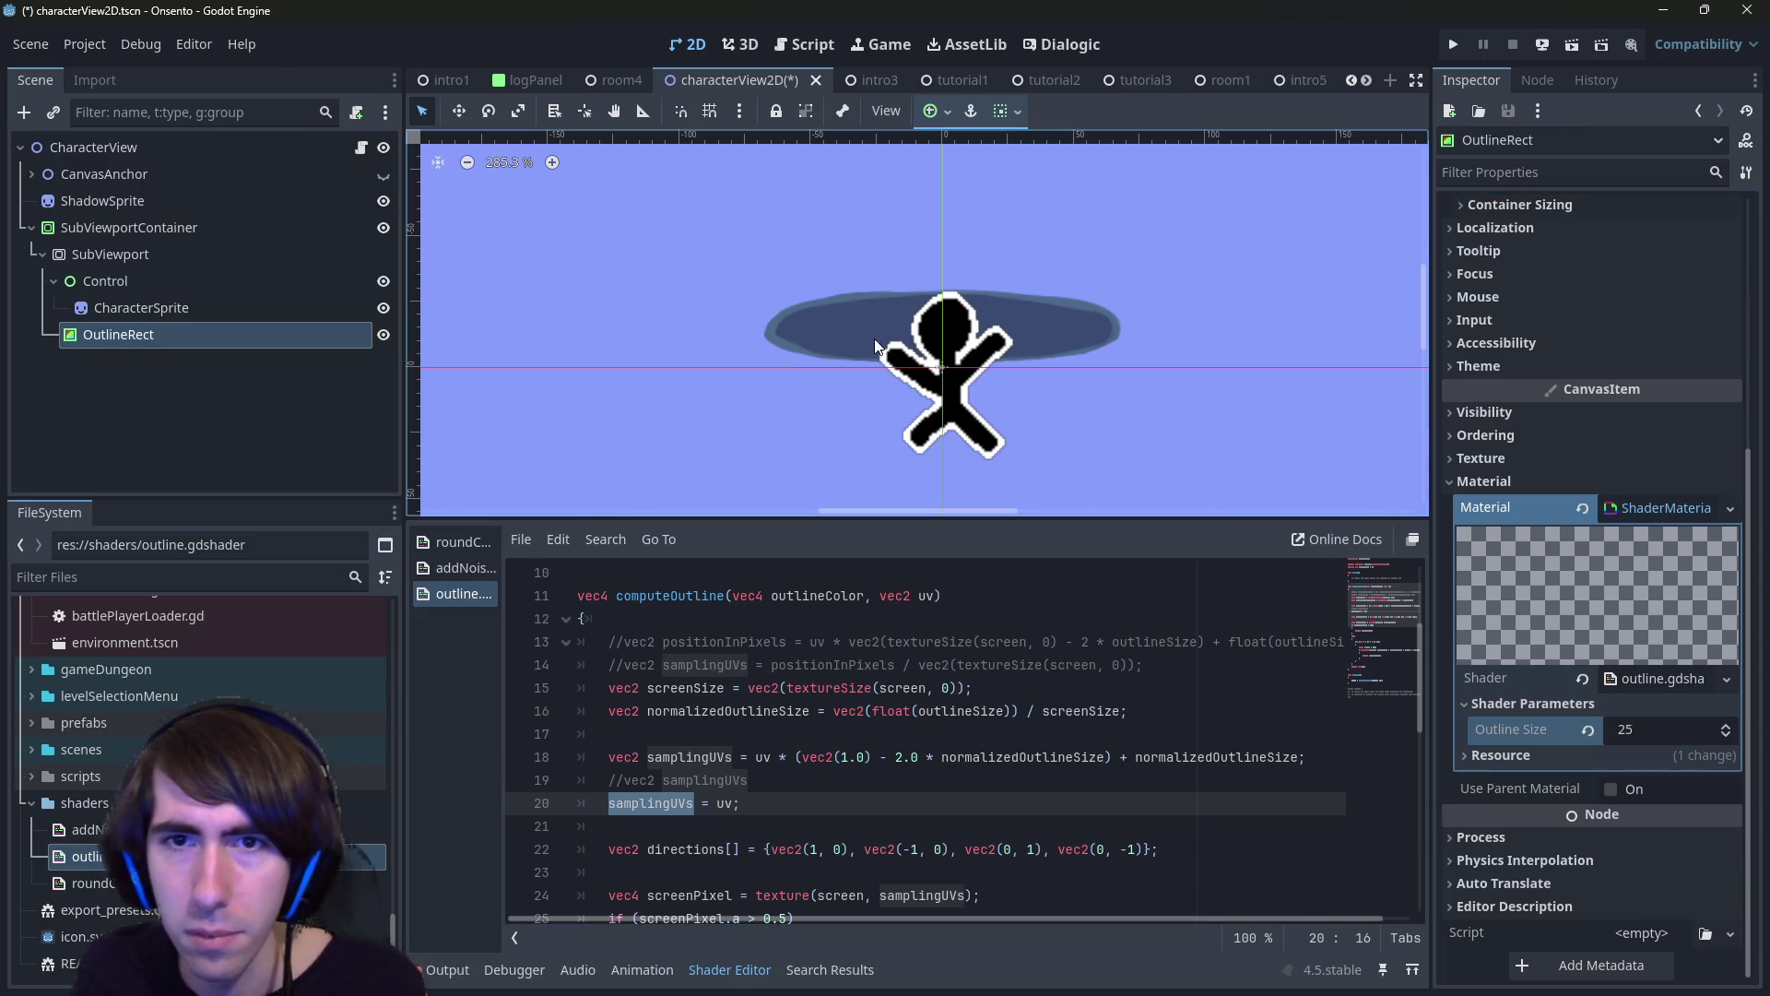
pyautogui.scroll(-1, 987, 357)
pyautogui.hotkey('ctrl', 's')
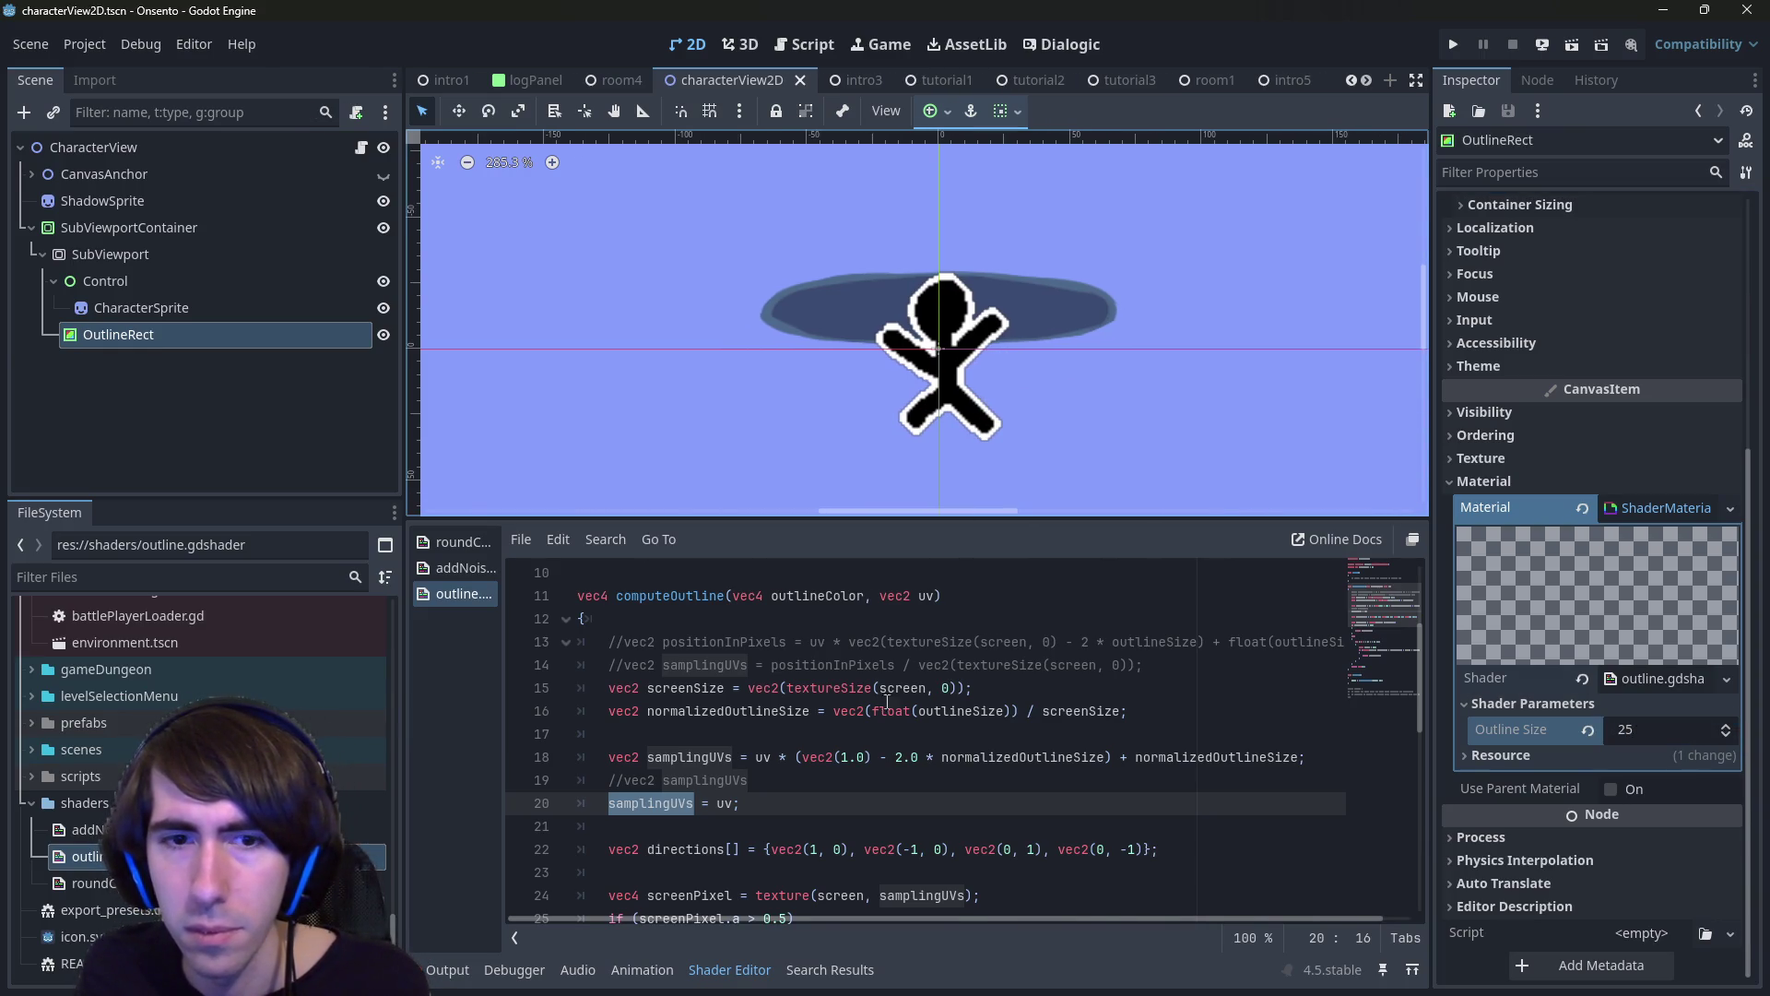
pyautogui.scroll(3, 887, 703)
pyautogui.doubleClick(738, 641)
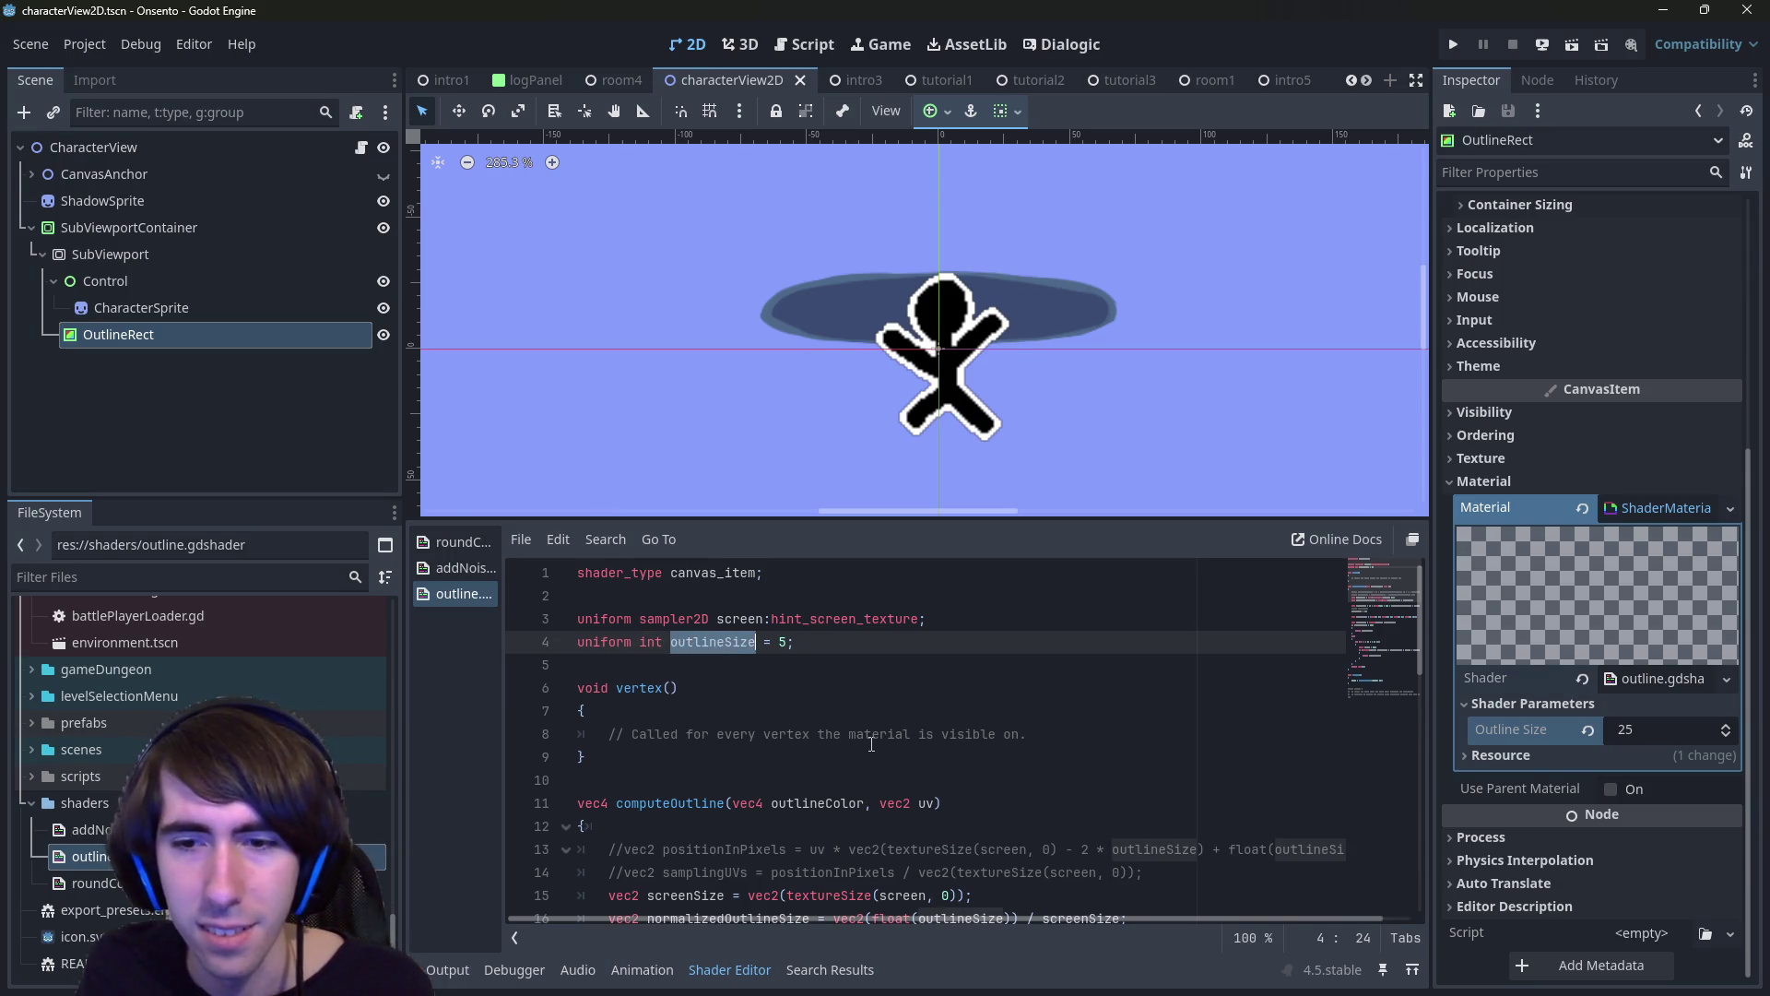
# Step: Change the outlineSize uniform type from int to float and save the shader
pyautogui.scroll(-4, 872, 745)
pyautogui.doubleClick(961, 642)
pyautogui.scroll(3, 692, 642)
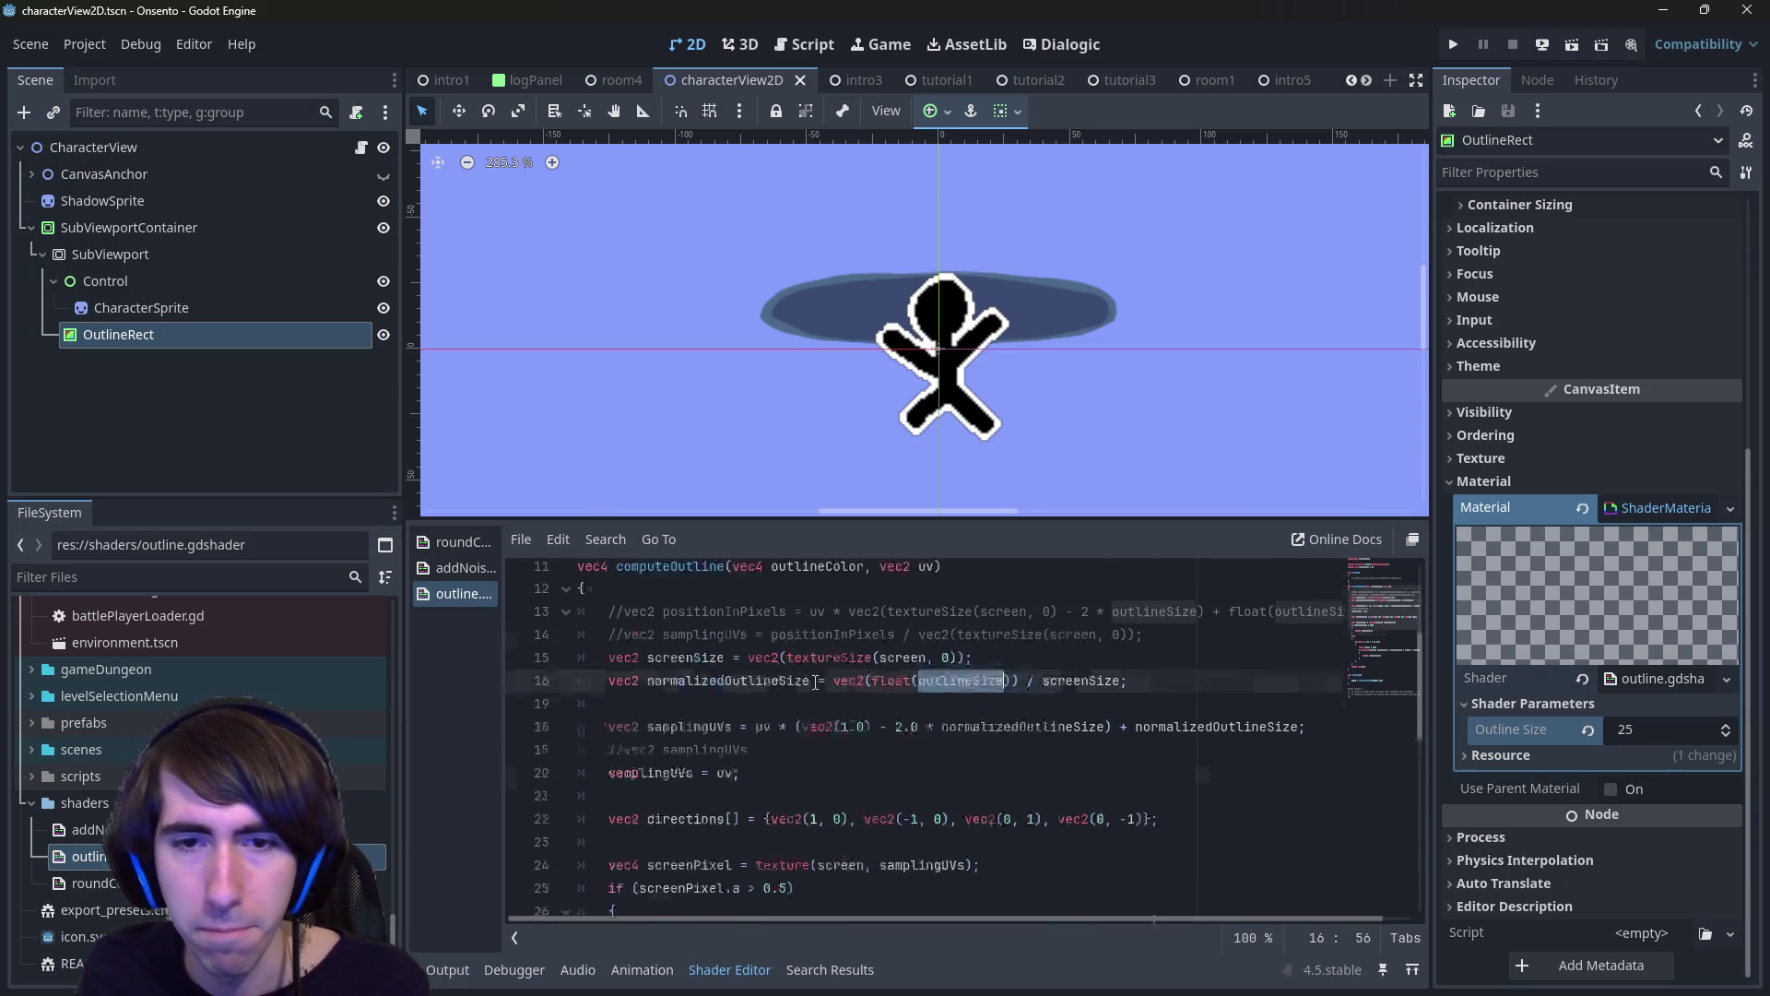
pyautogui.doubleClick(650, 573)
pyautogui.write('float')
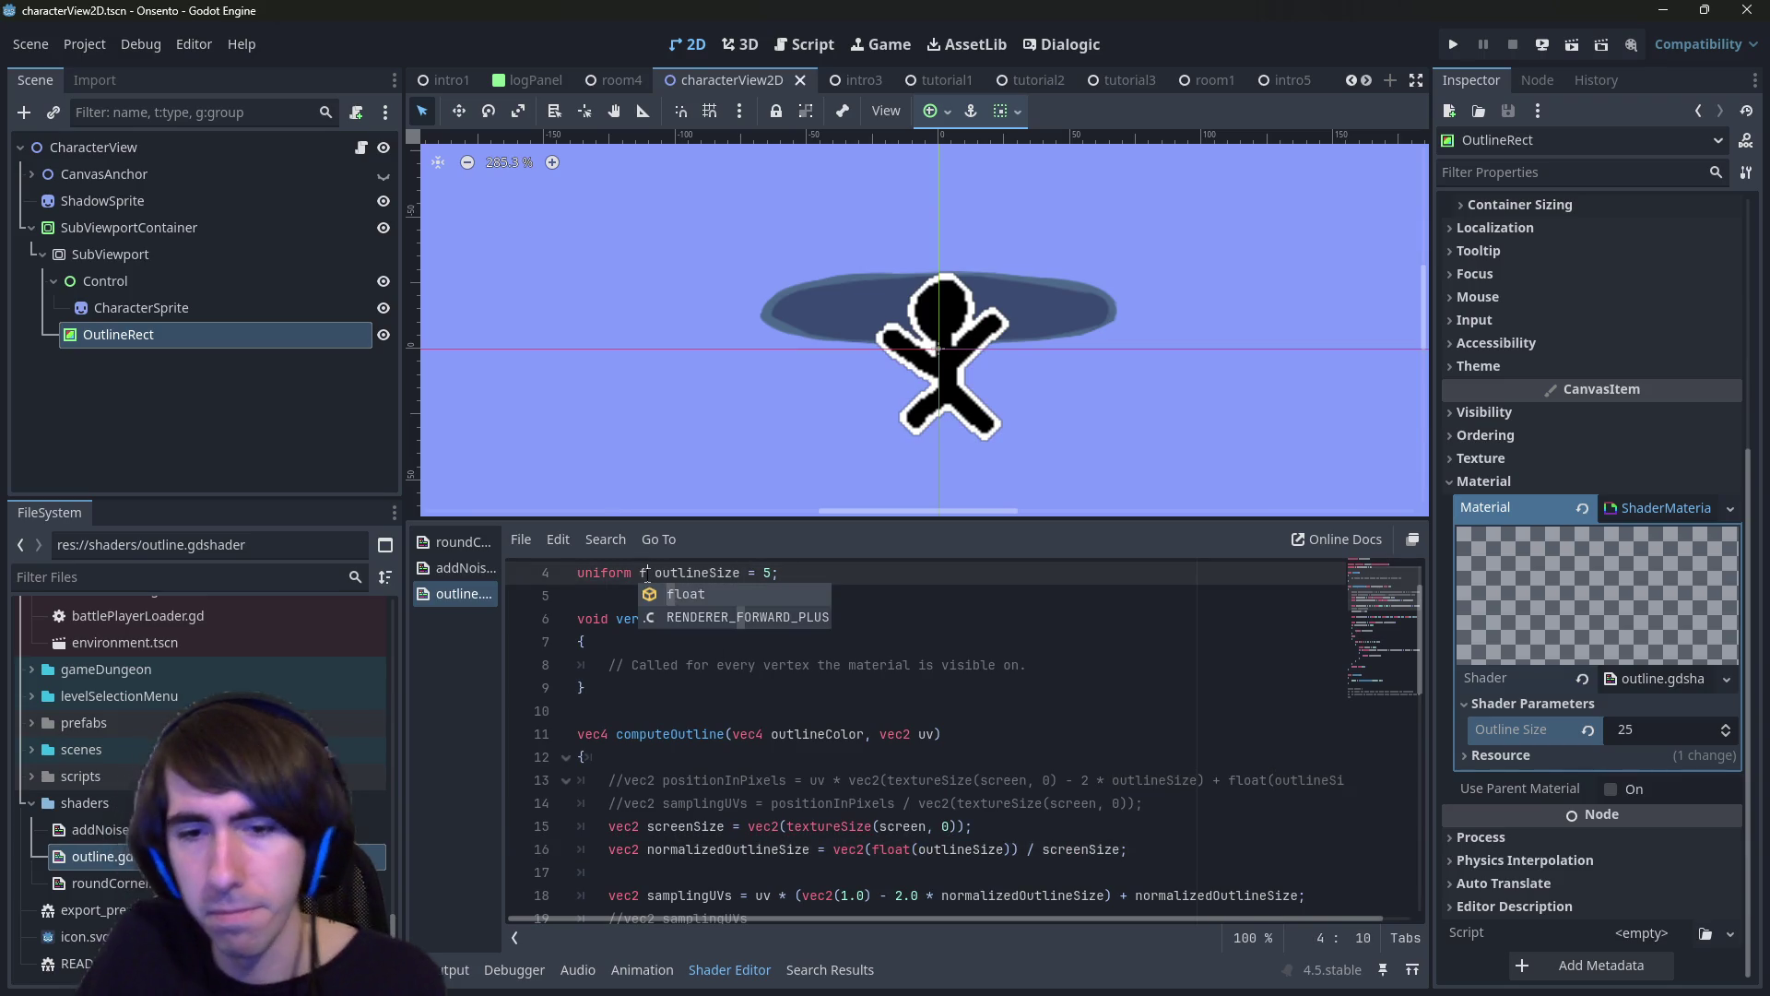
pyautogui.hotkey('ctrl', 's')
# Step: Remove the float() cast around outlineSize on line 16
pyautogui.moveTo(871, 849); pyautogui.dragTo(918, 849)
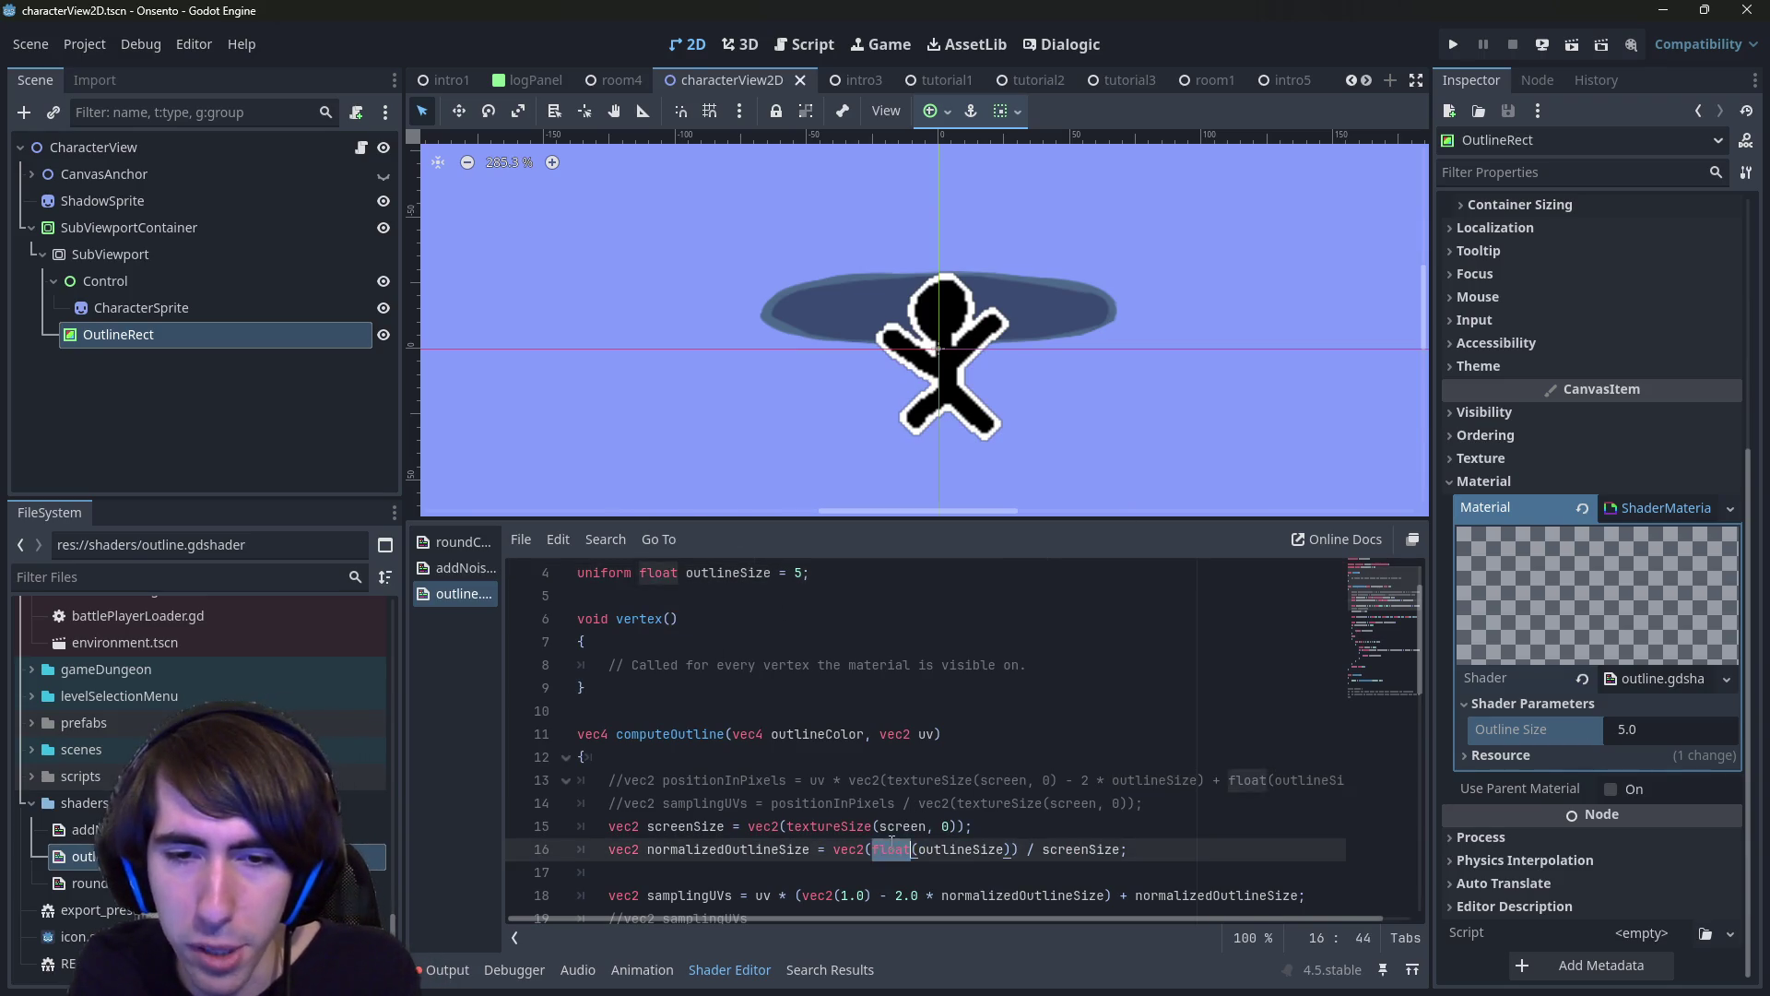
pyautogui.press('BackSpace')
pyautogui.press('Delete')
pyautogui.click(959, 827)
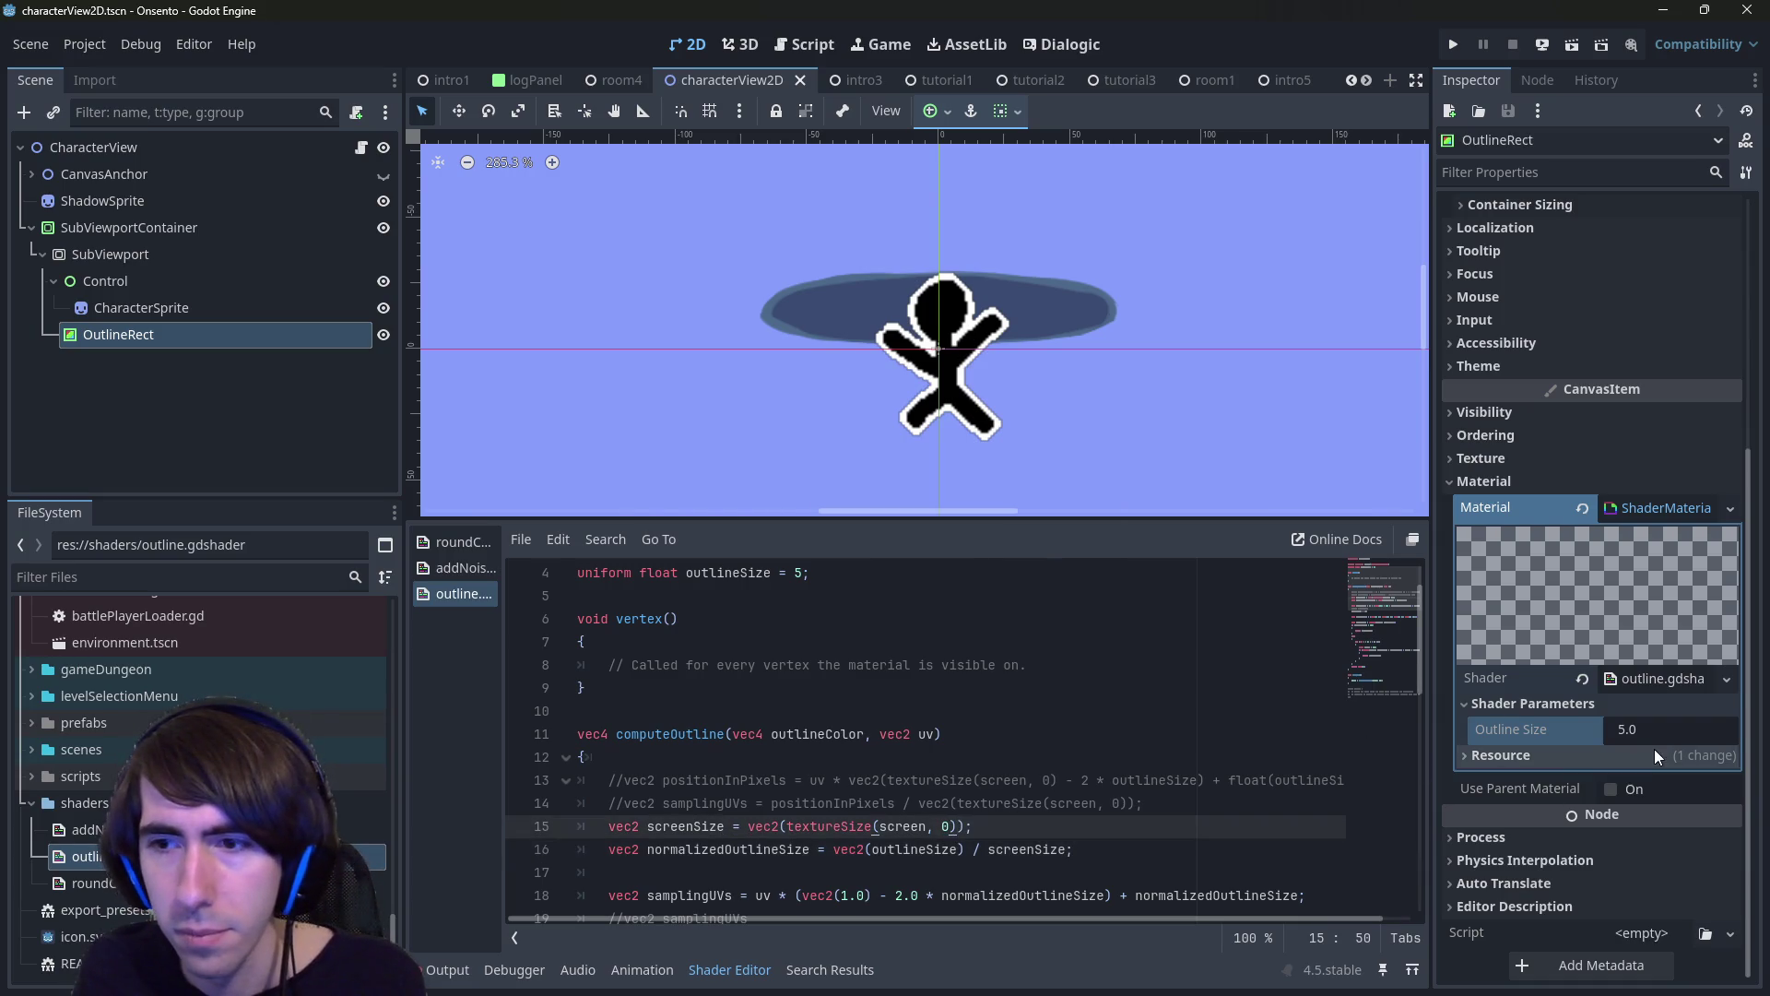
# Step: Test a fractional Outline Size, revert it to 5.0, and review every use of outlineSize
pyautogui.moveTo(1641, 730); pyautogui.dragTo(1657, 730)
pyautogui.hotkey('ctrl', 'z')
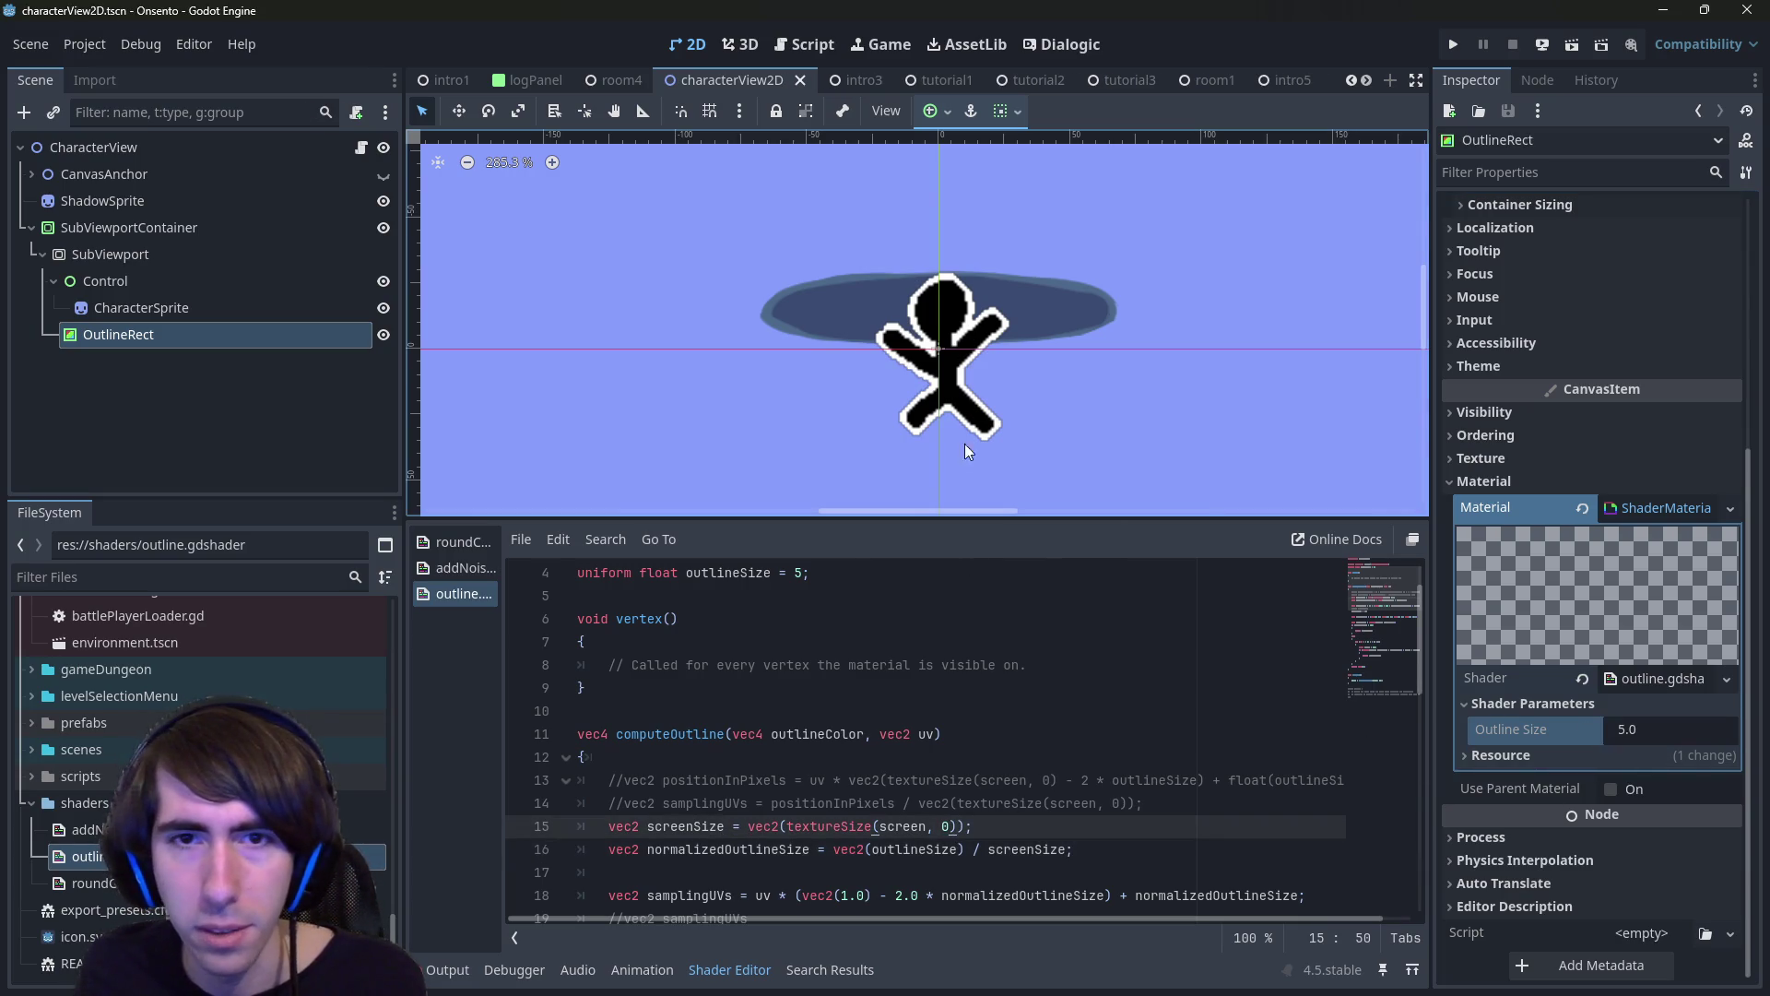
pyautogui.doubleClick(758, 573)
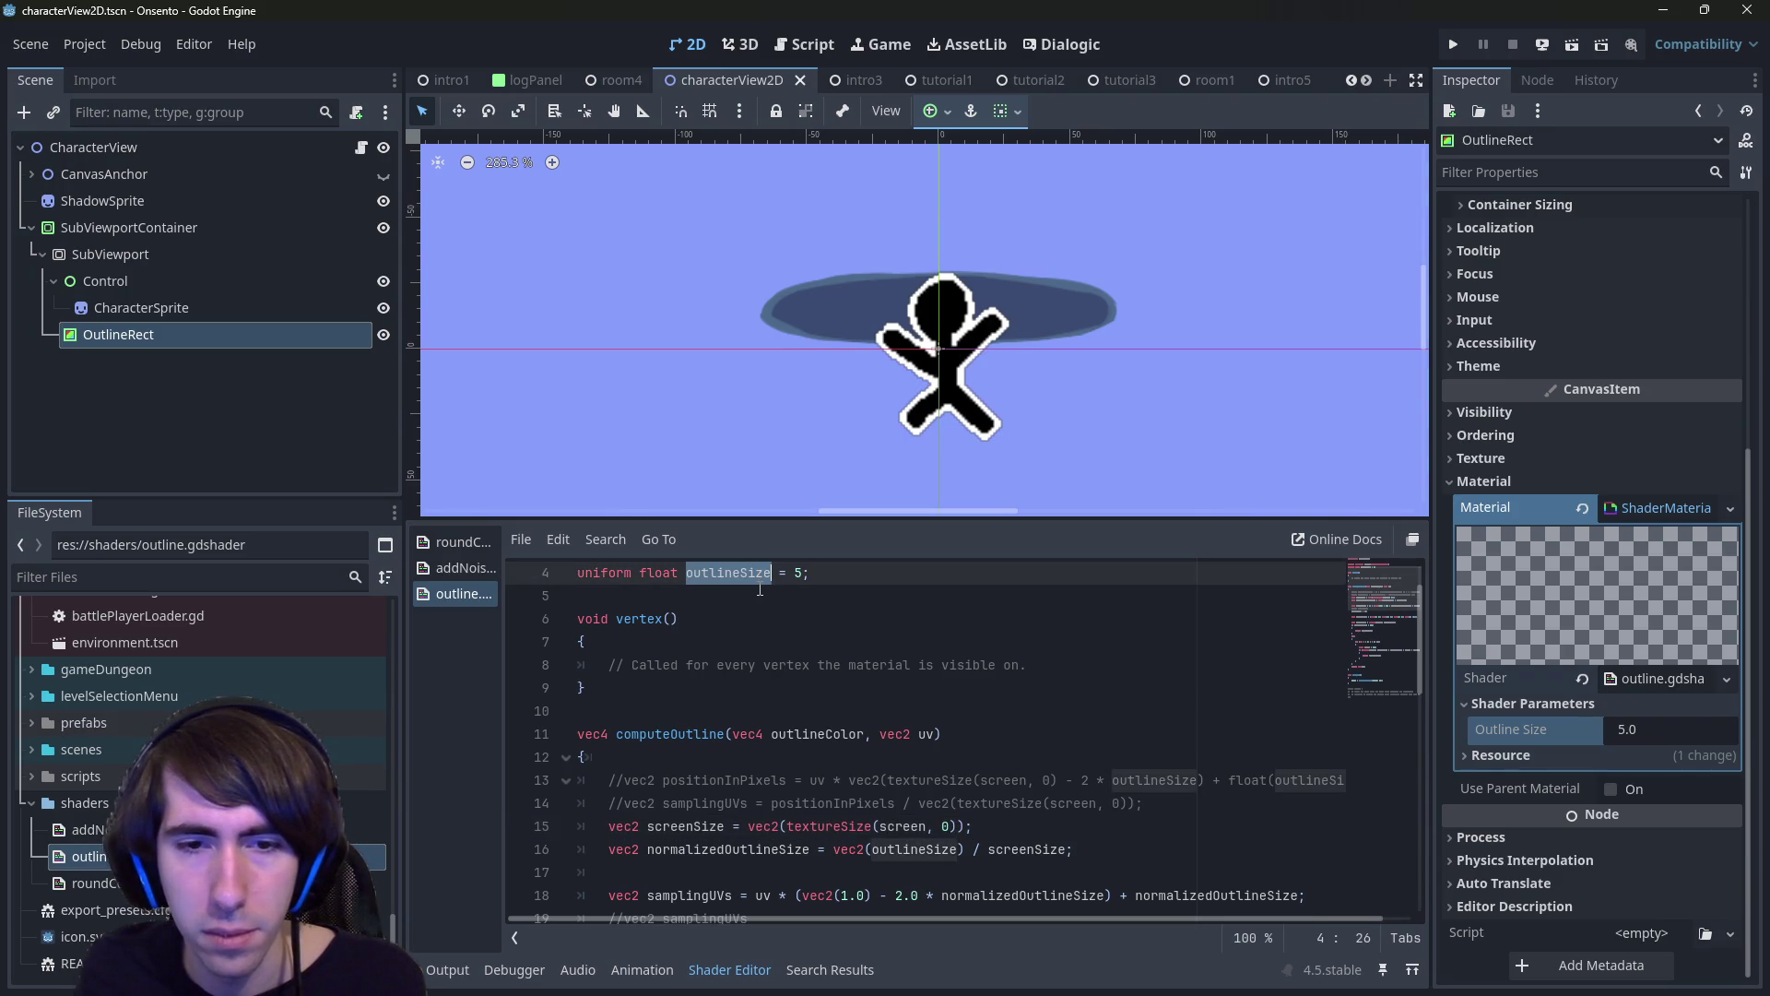
pyautogui.scroll(-1, 901, 818)
pyautogui.scroll(-5, 963, 731)
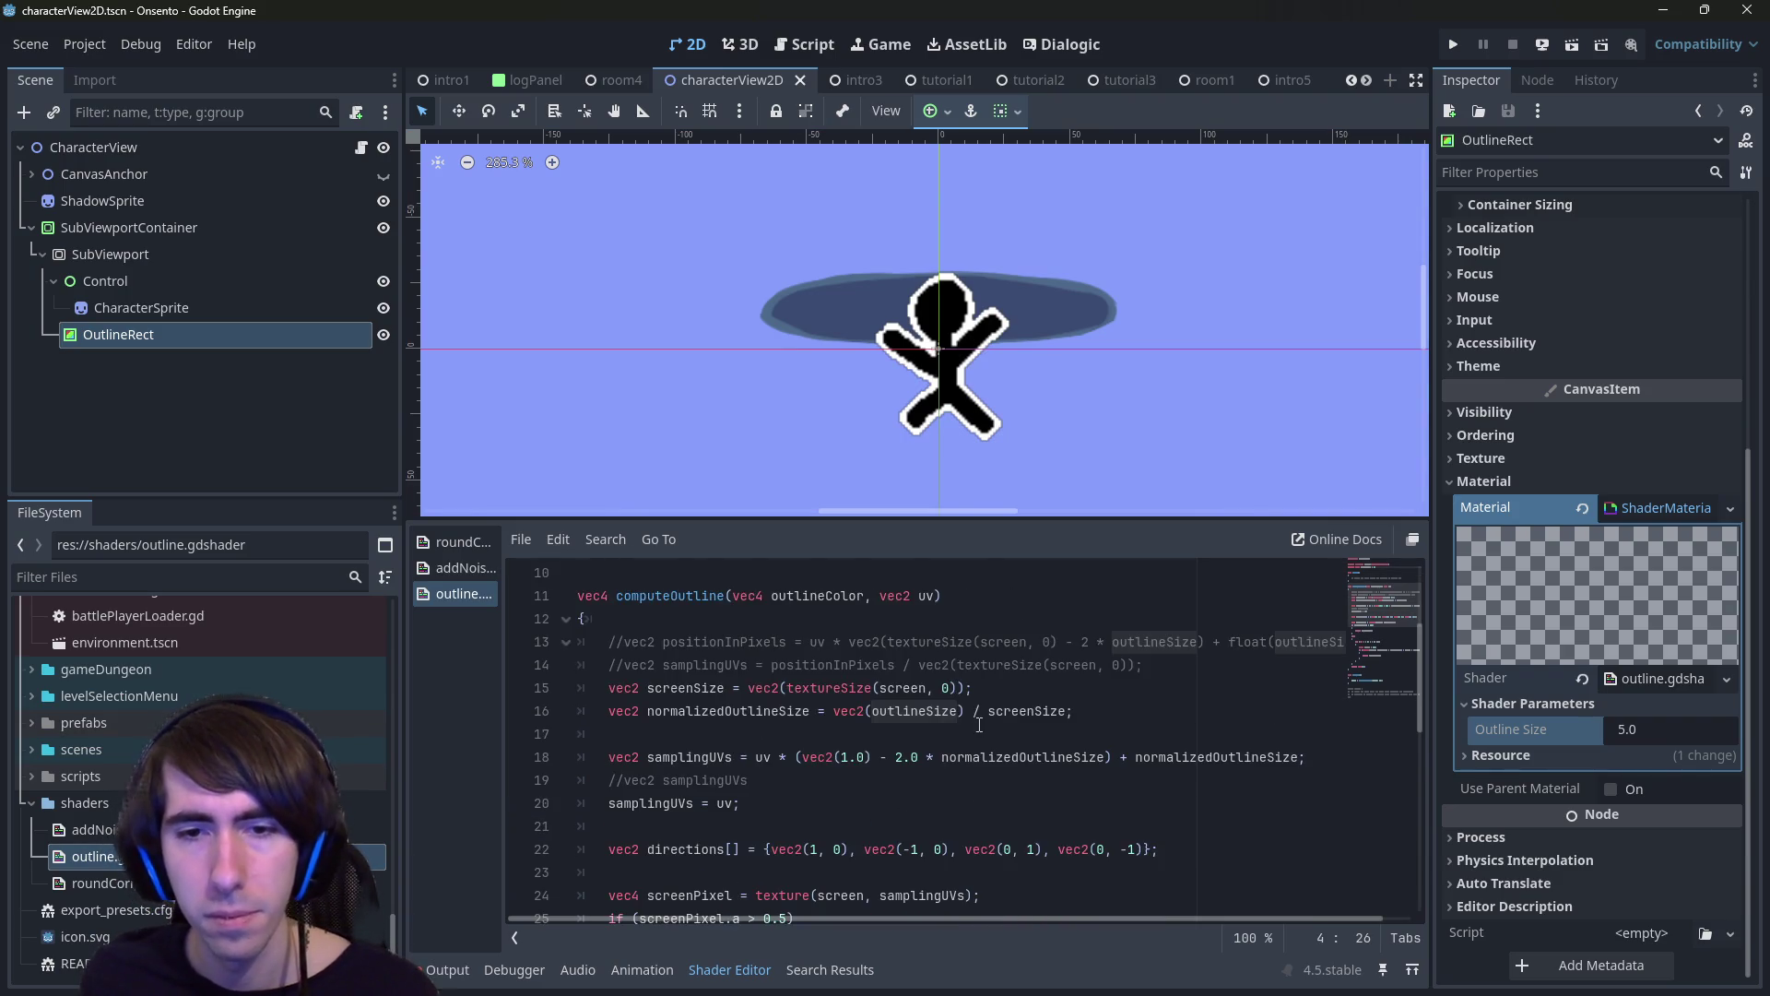
pyautogui.scroll(3, 951, 708)
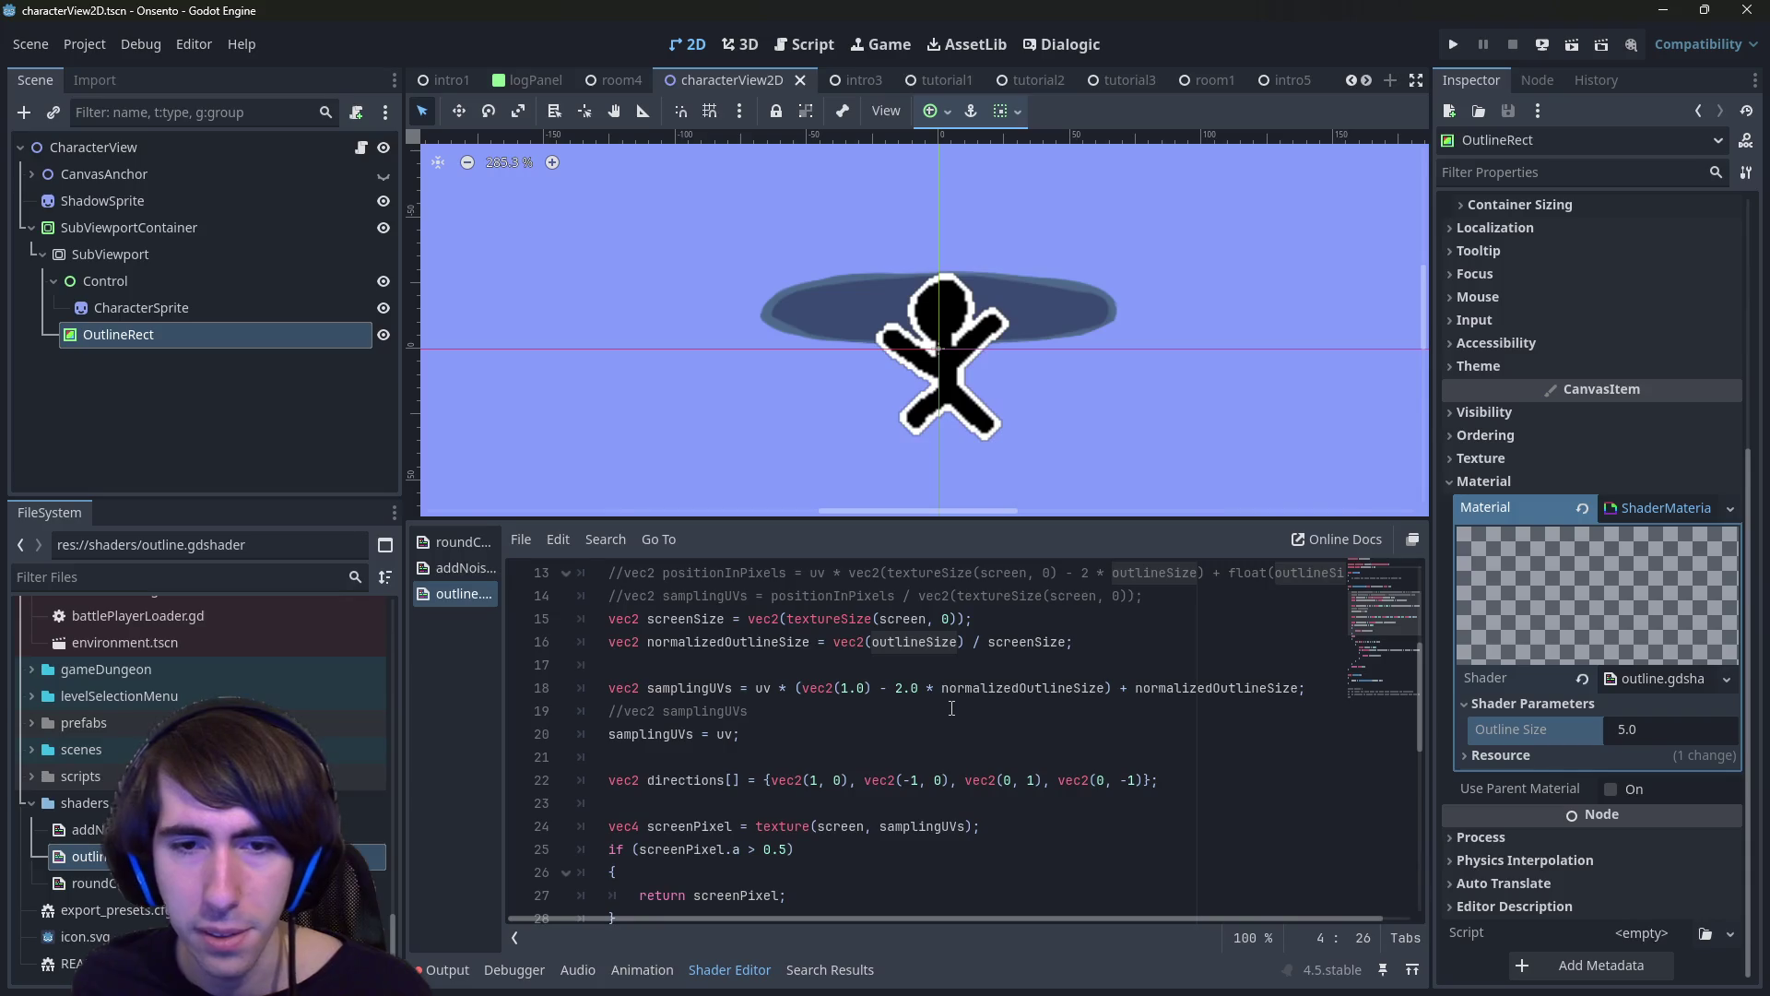
pyautogui.scroll(-4, 952, 708)
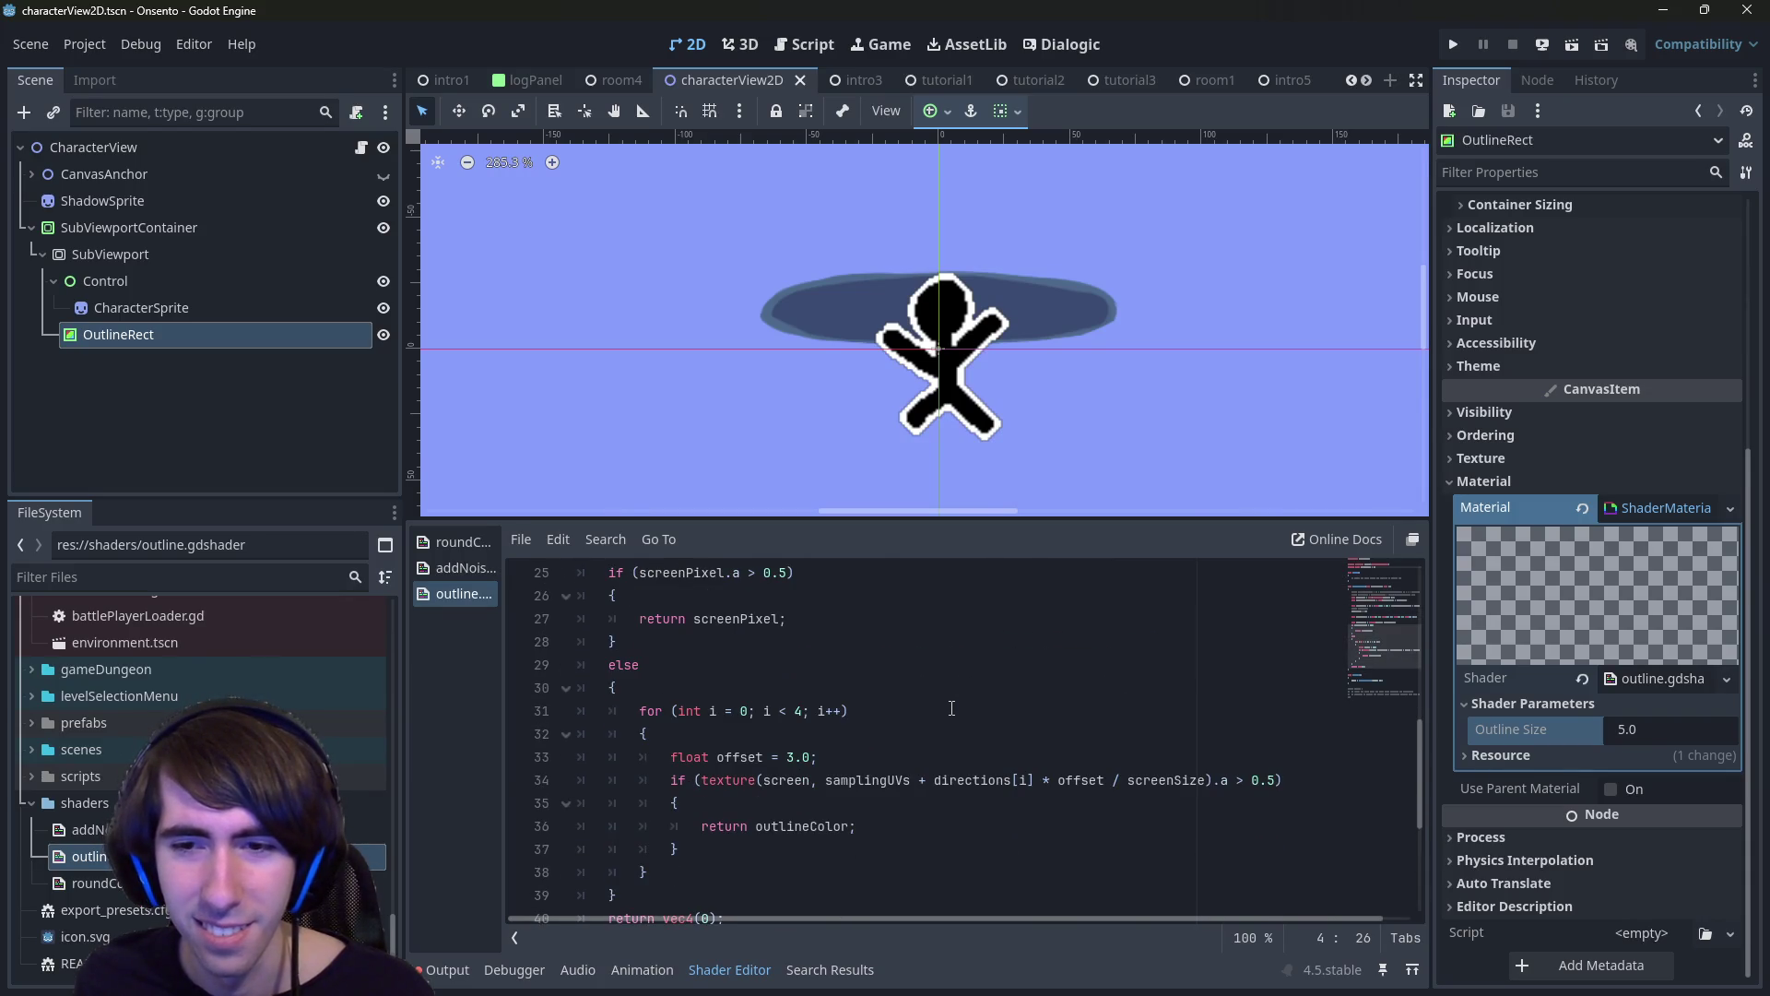
pyautogui.click(1009, 735)
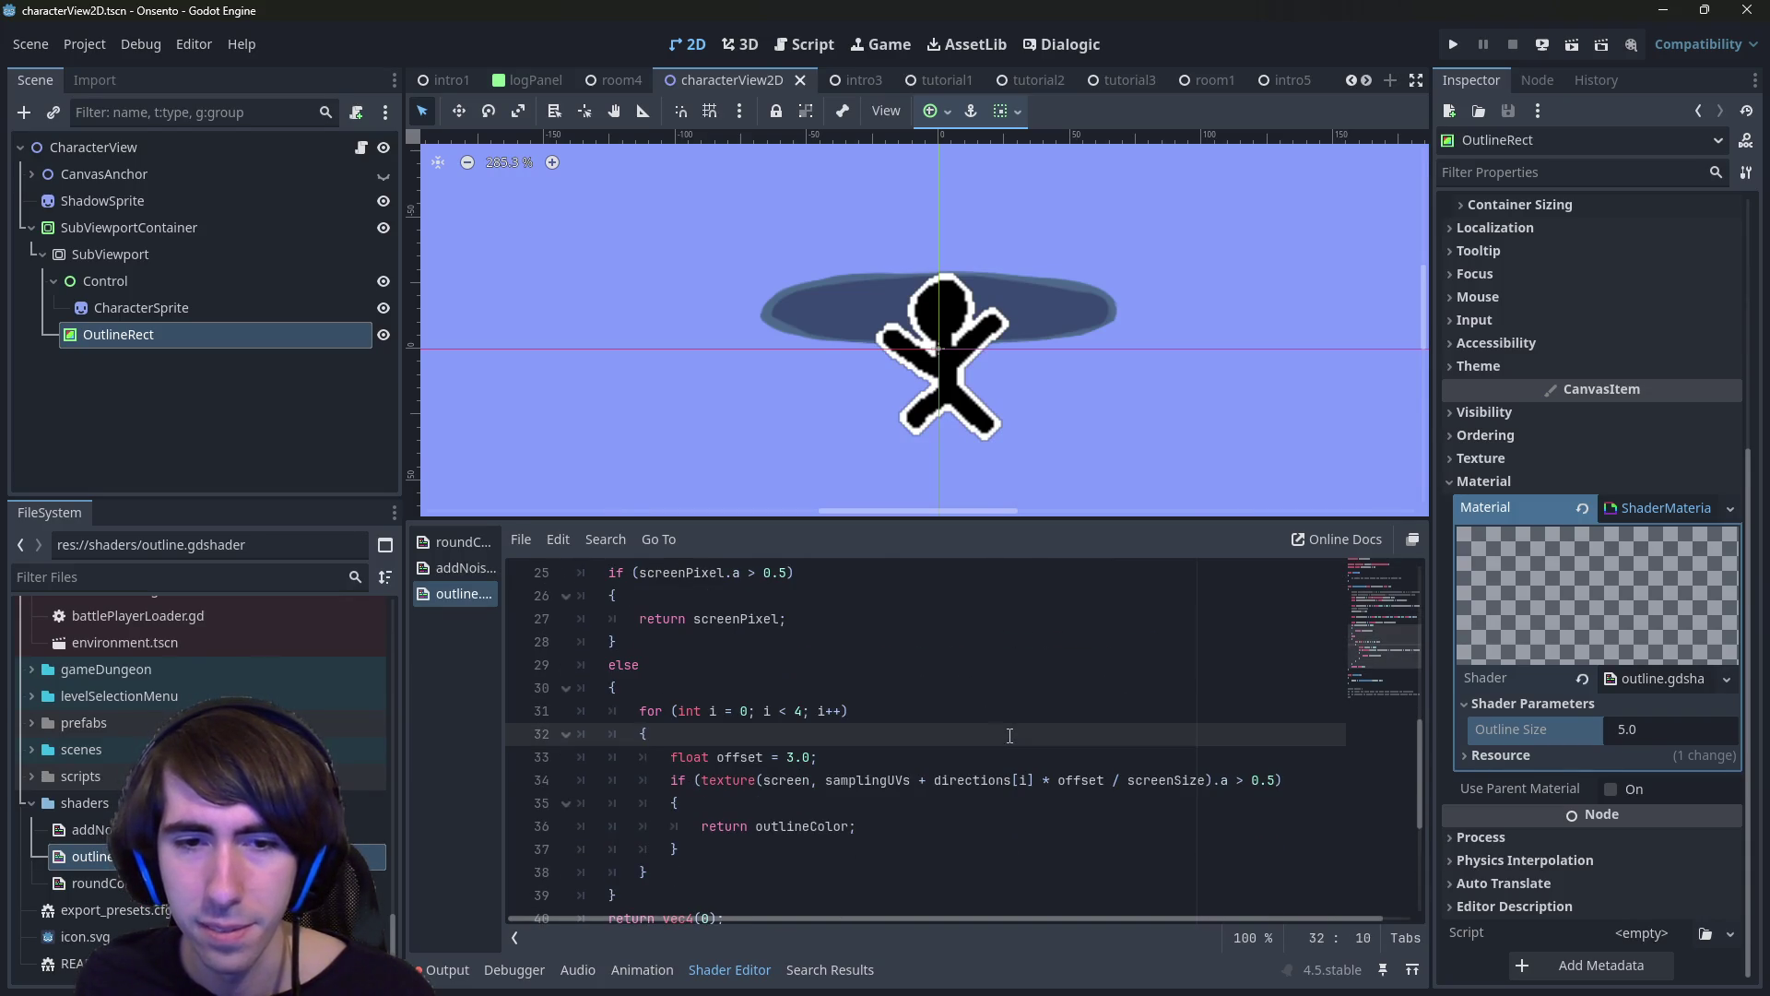
pyautogui.click(1624, 732)
pyautogui.write('10')
pyautogui.press('Return')
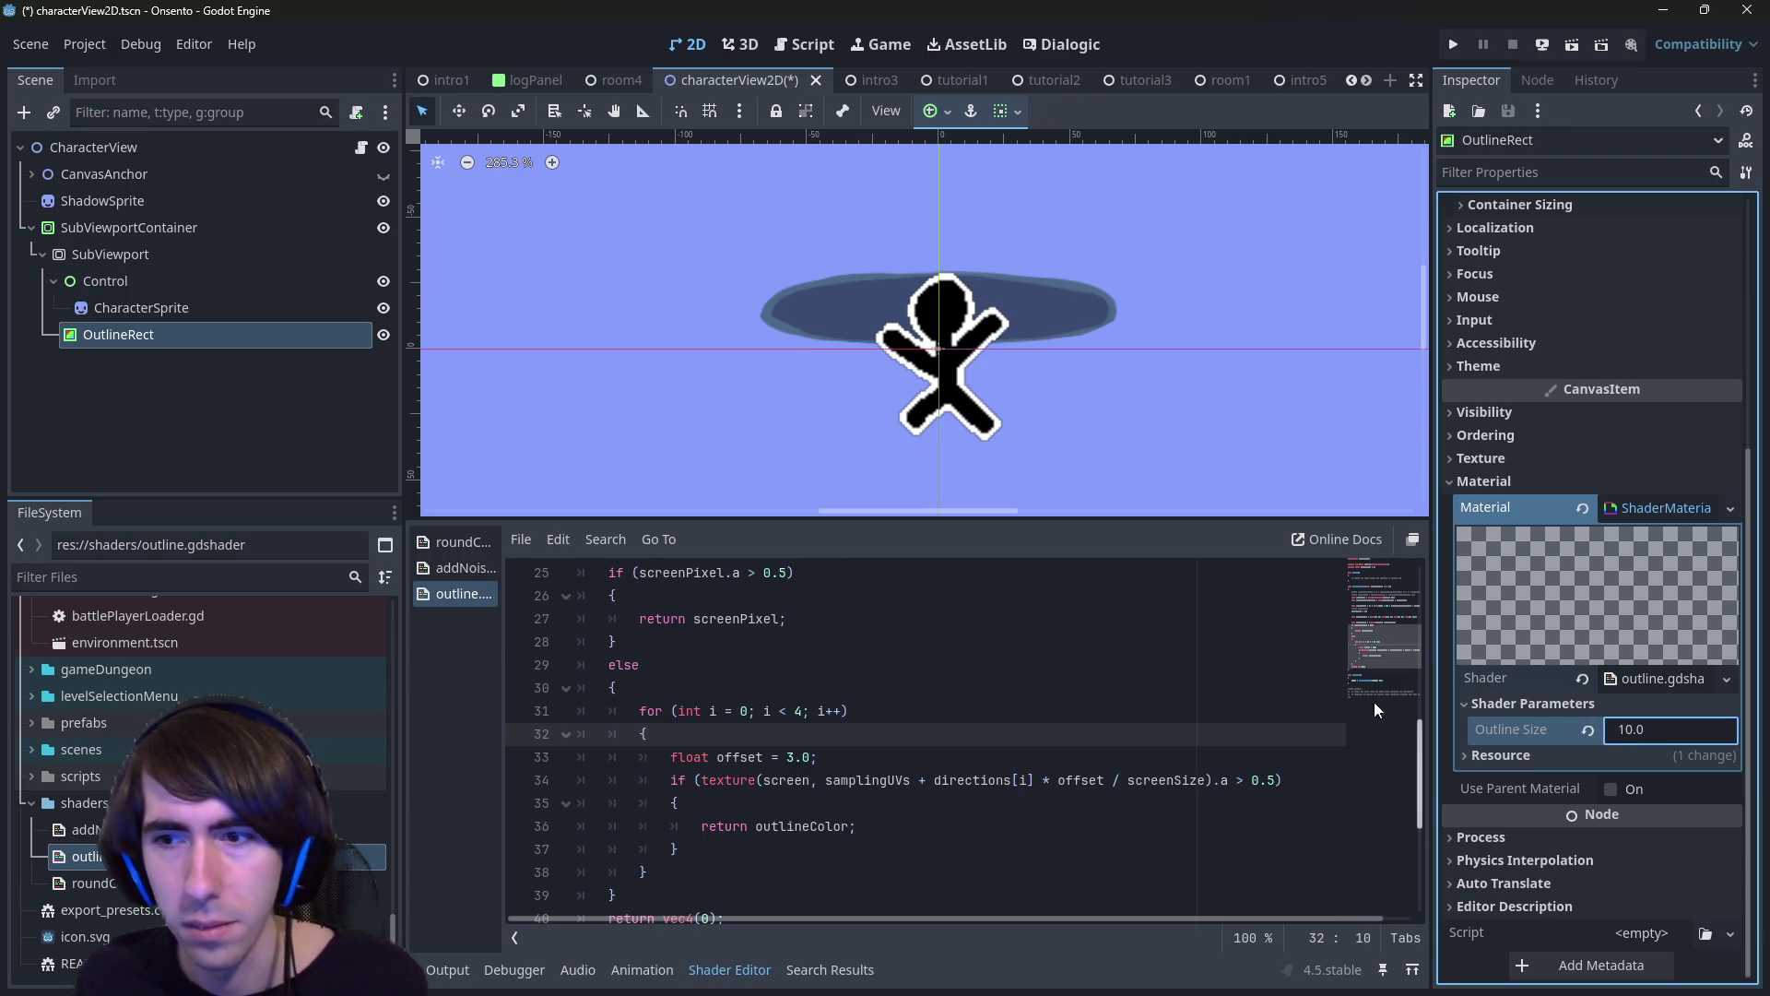
pyautogui.moveTo(1659, 730); pyautogui.dragTo(1697, 729)
pyautogui.hotkey('ctrl', 's')
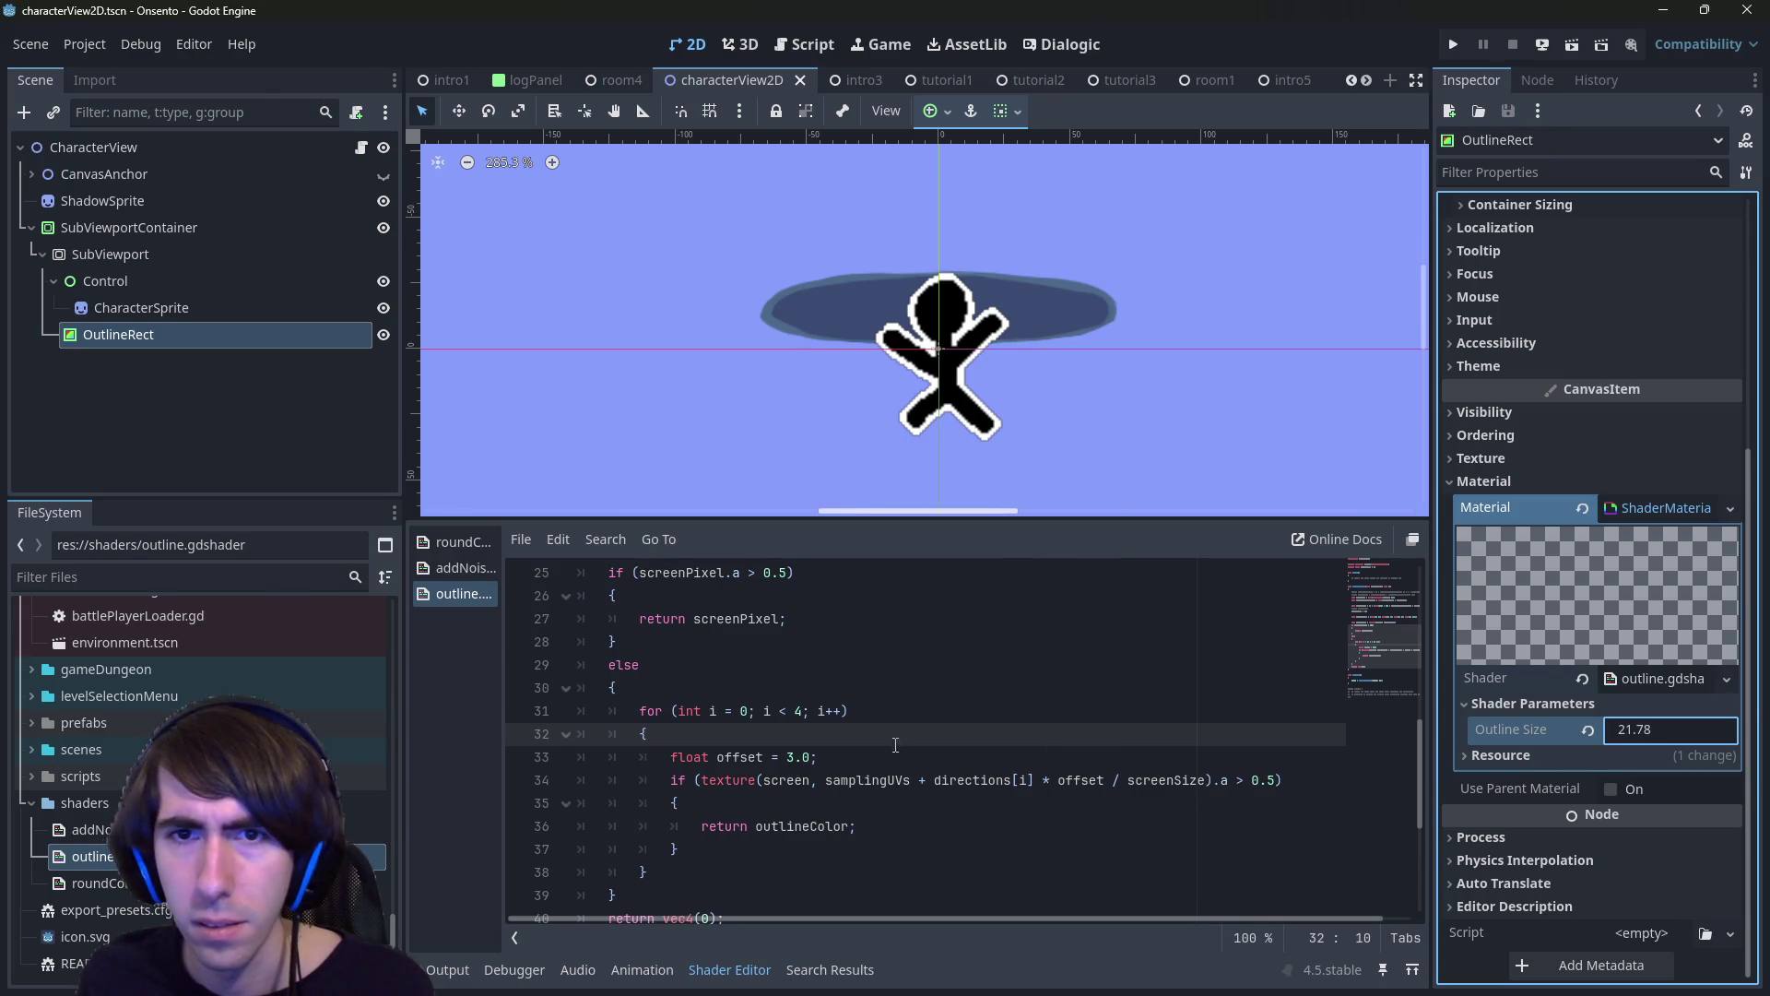
pyautogui.doubleClick(1698, 728)
pyautogui.write('200')
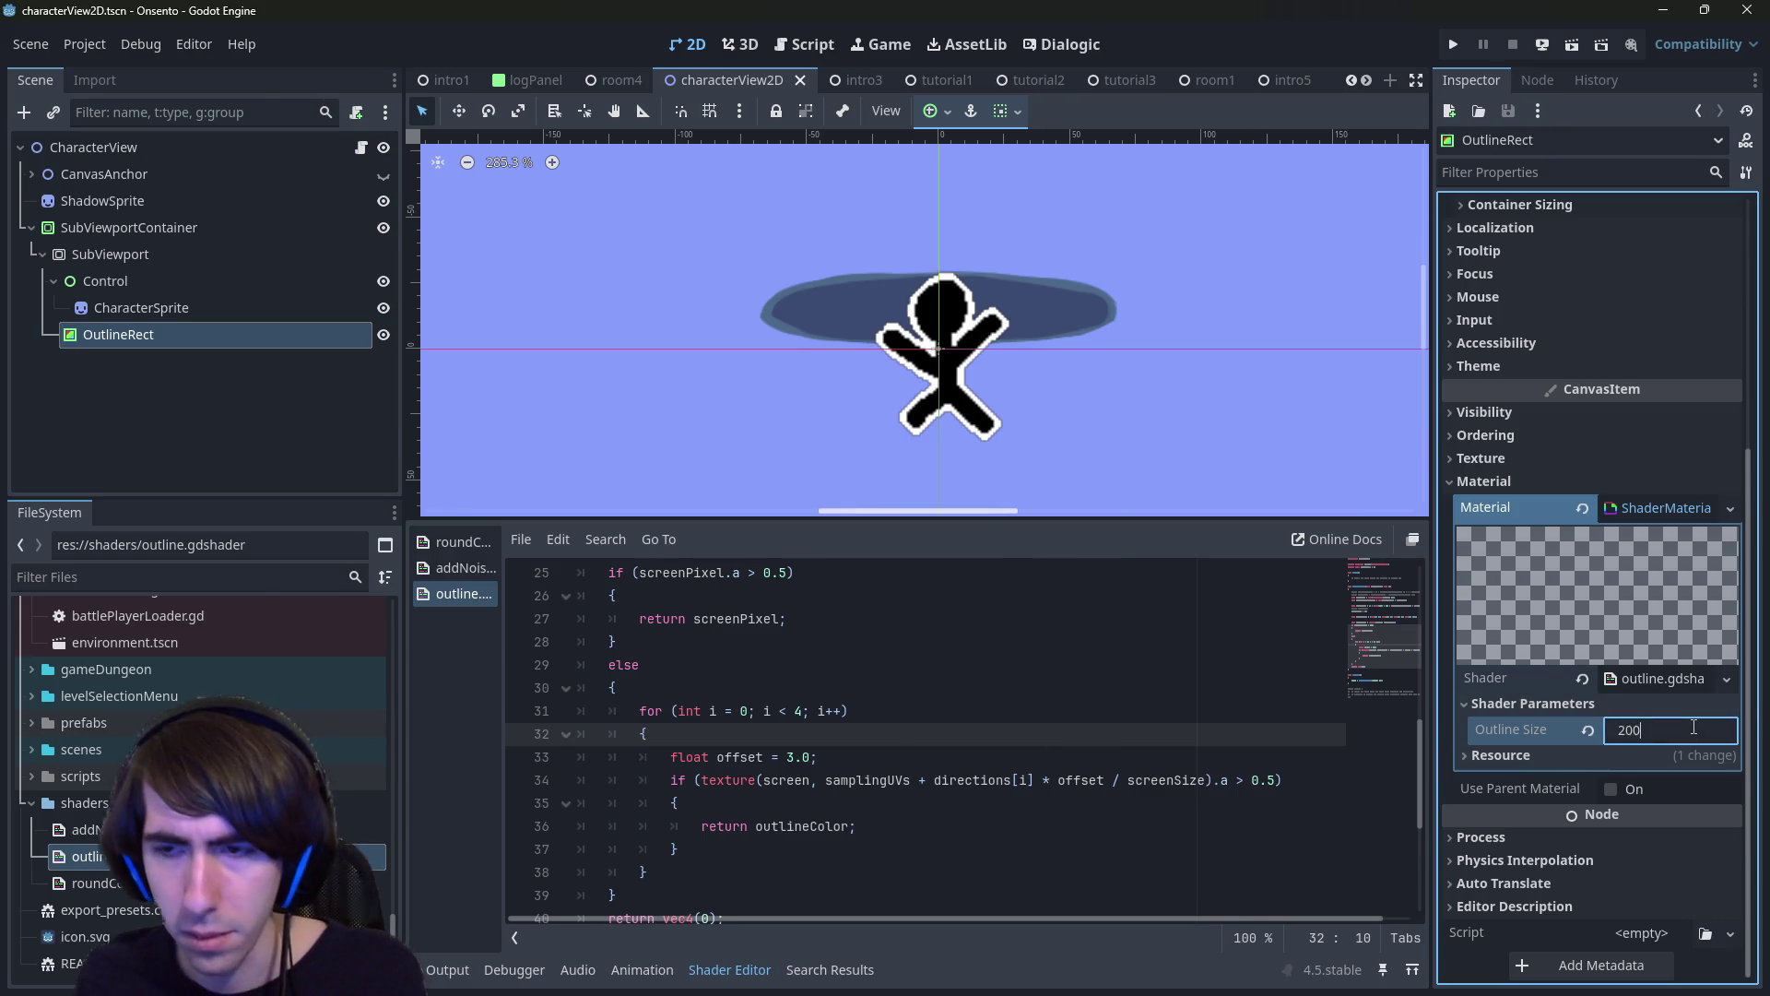
pyautogui.press('Return')
pyautogui.hotkey('ctrl', 's')
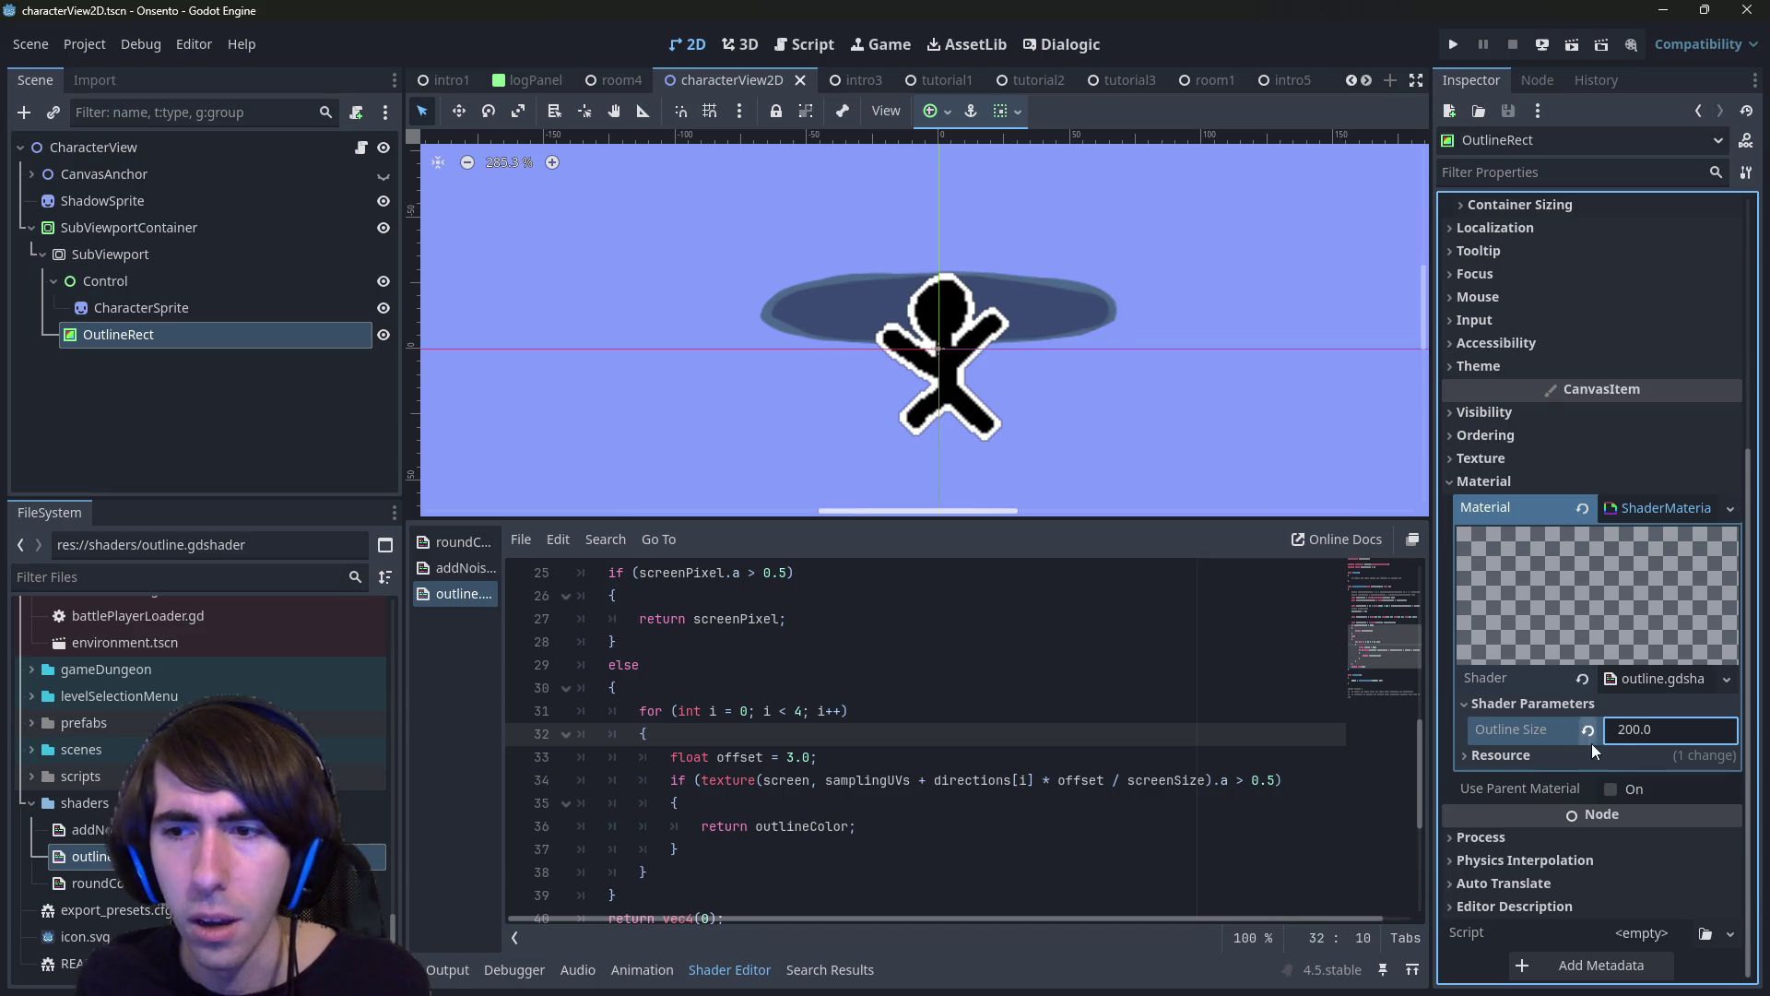
pyautogui.scroll(5, 1198, 715)
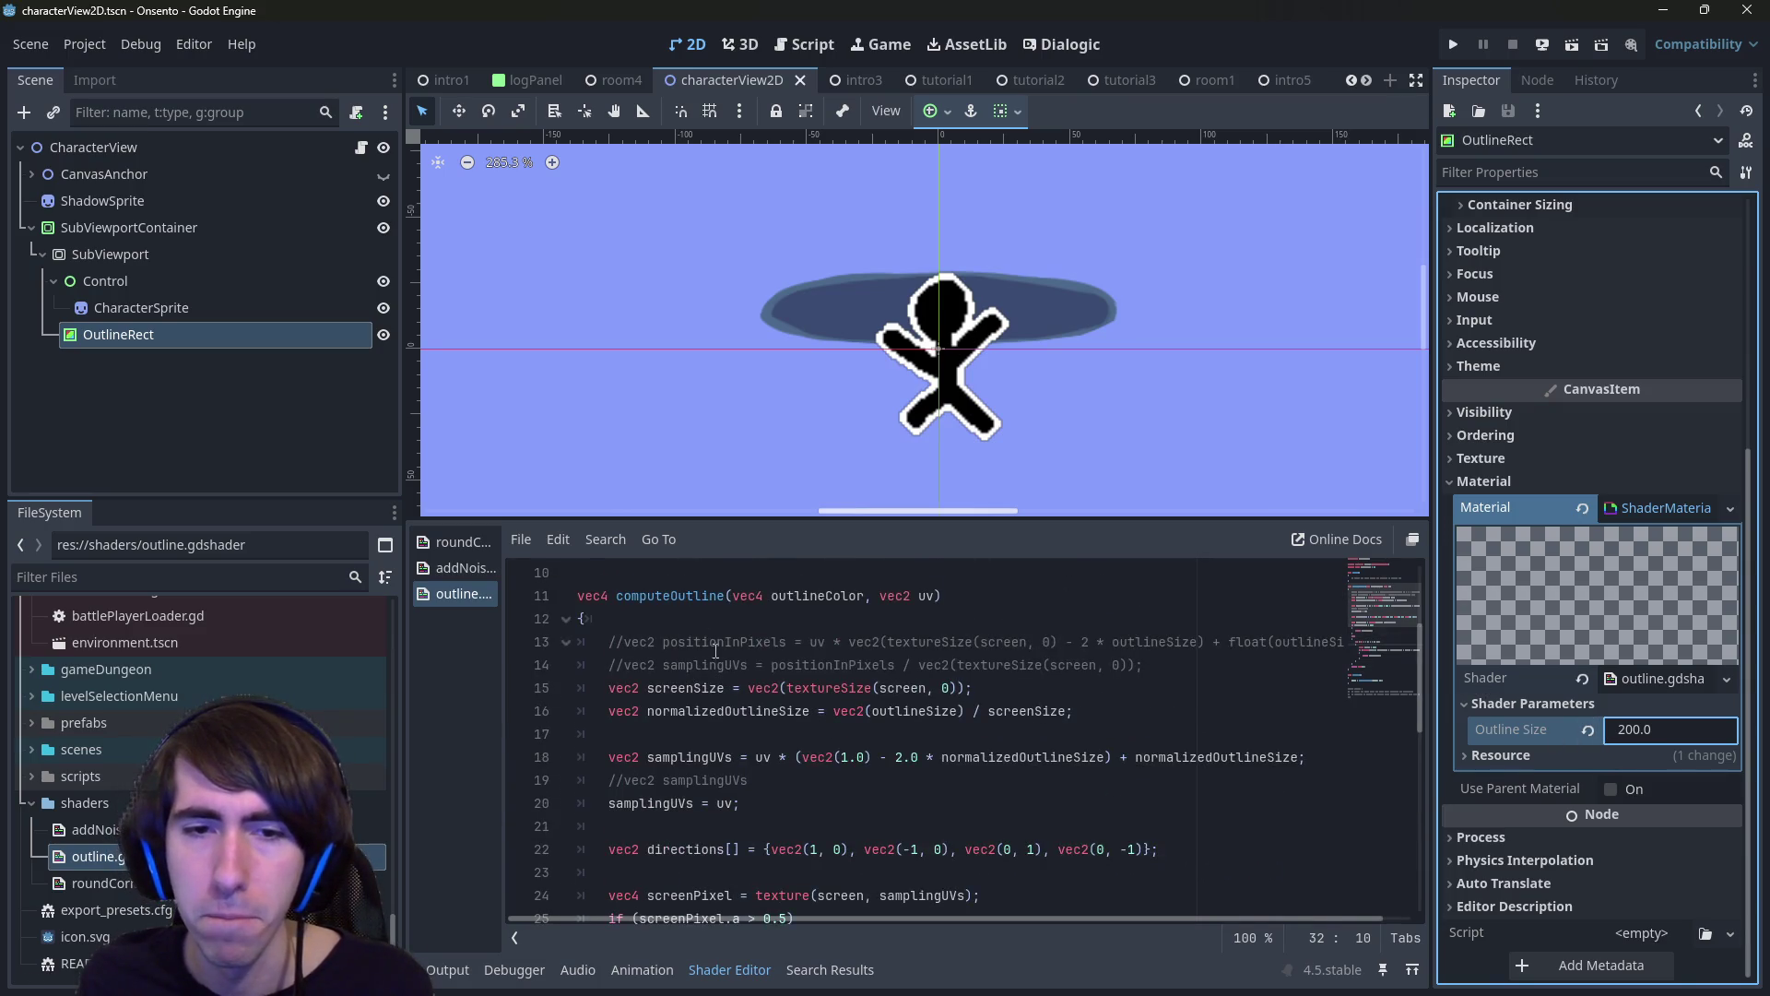
pyautogui.doubleClick(712, 712)
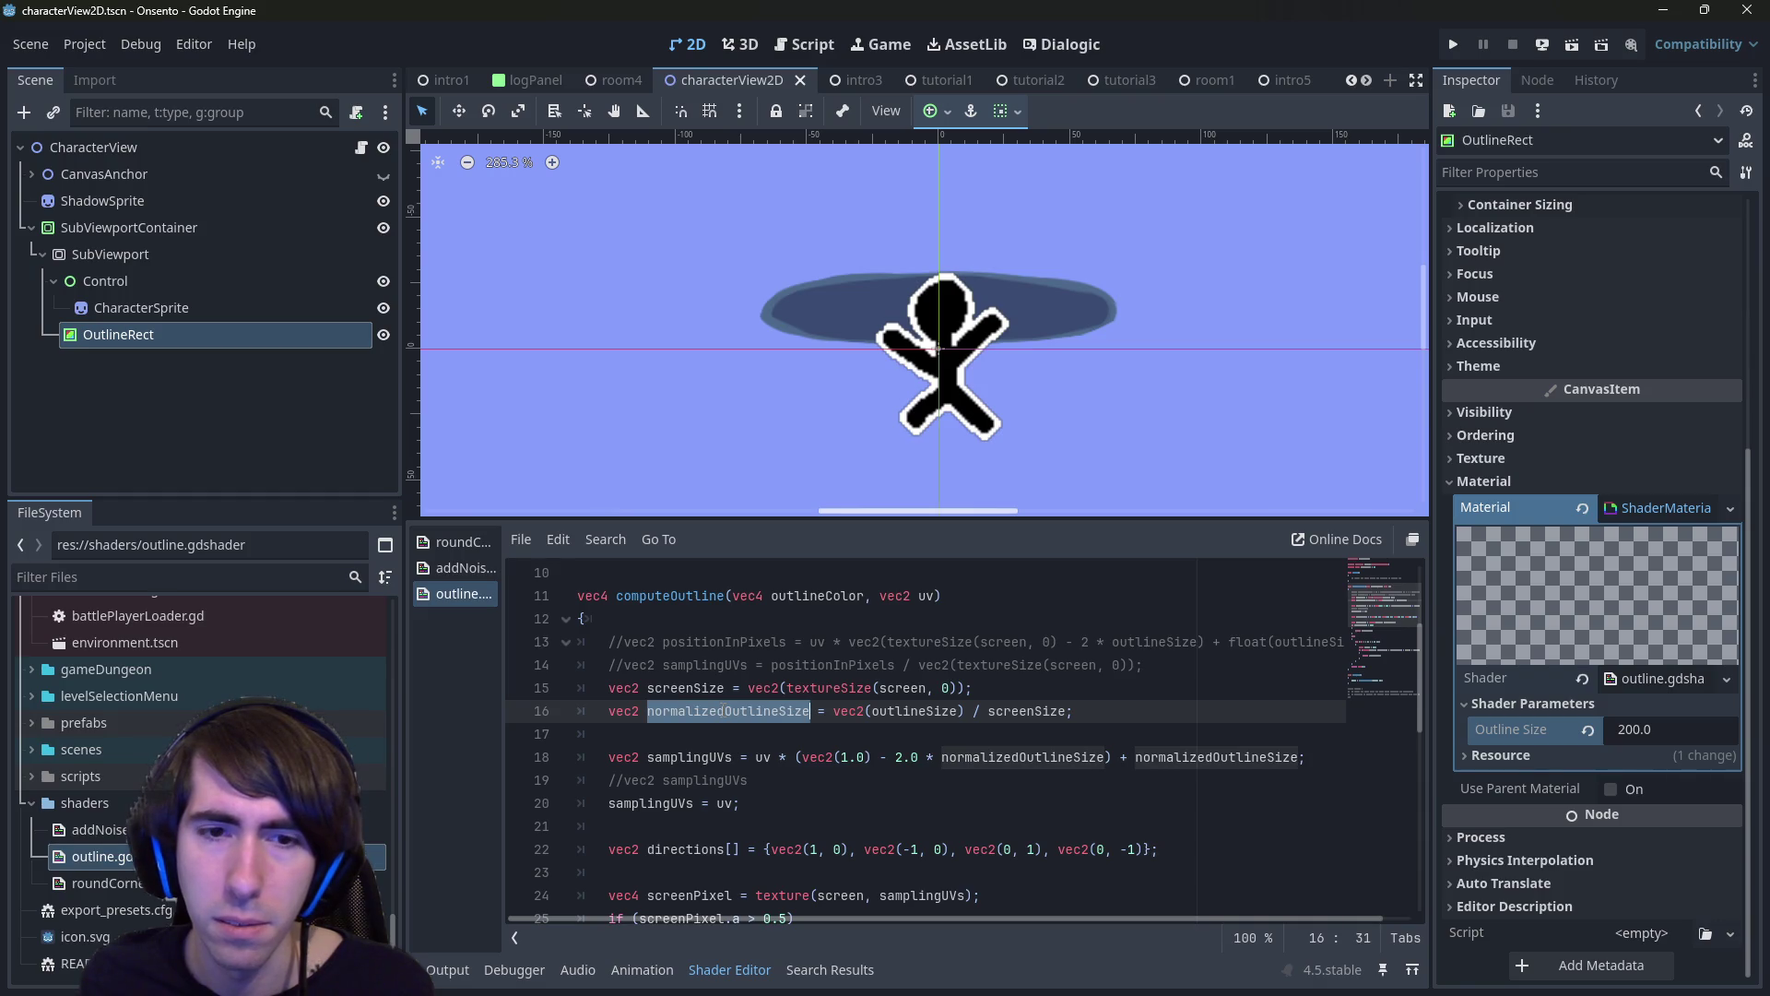
pyautogui.scroll(2, 724, 711)
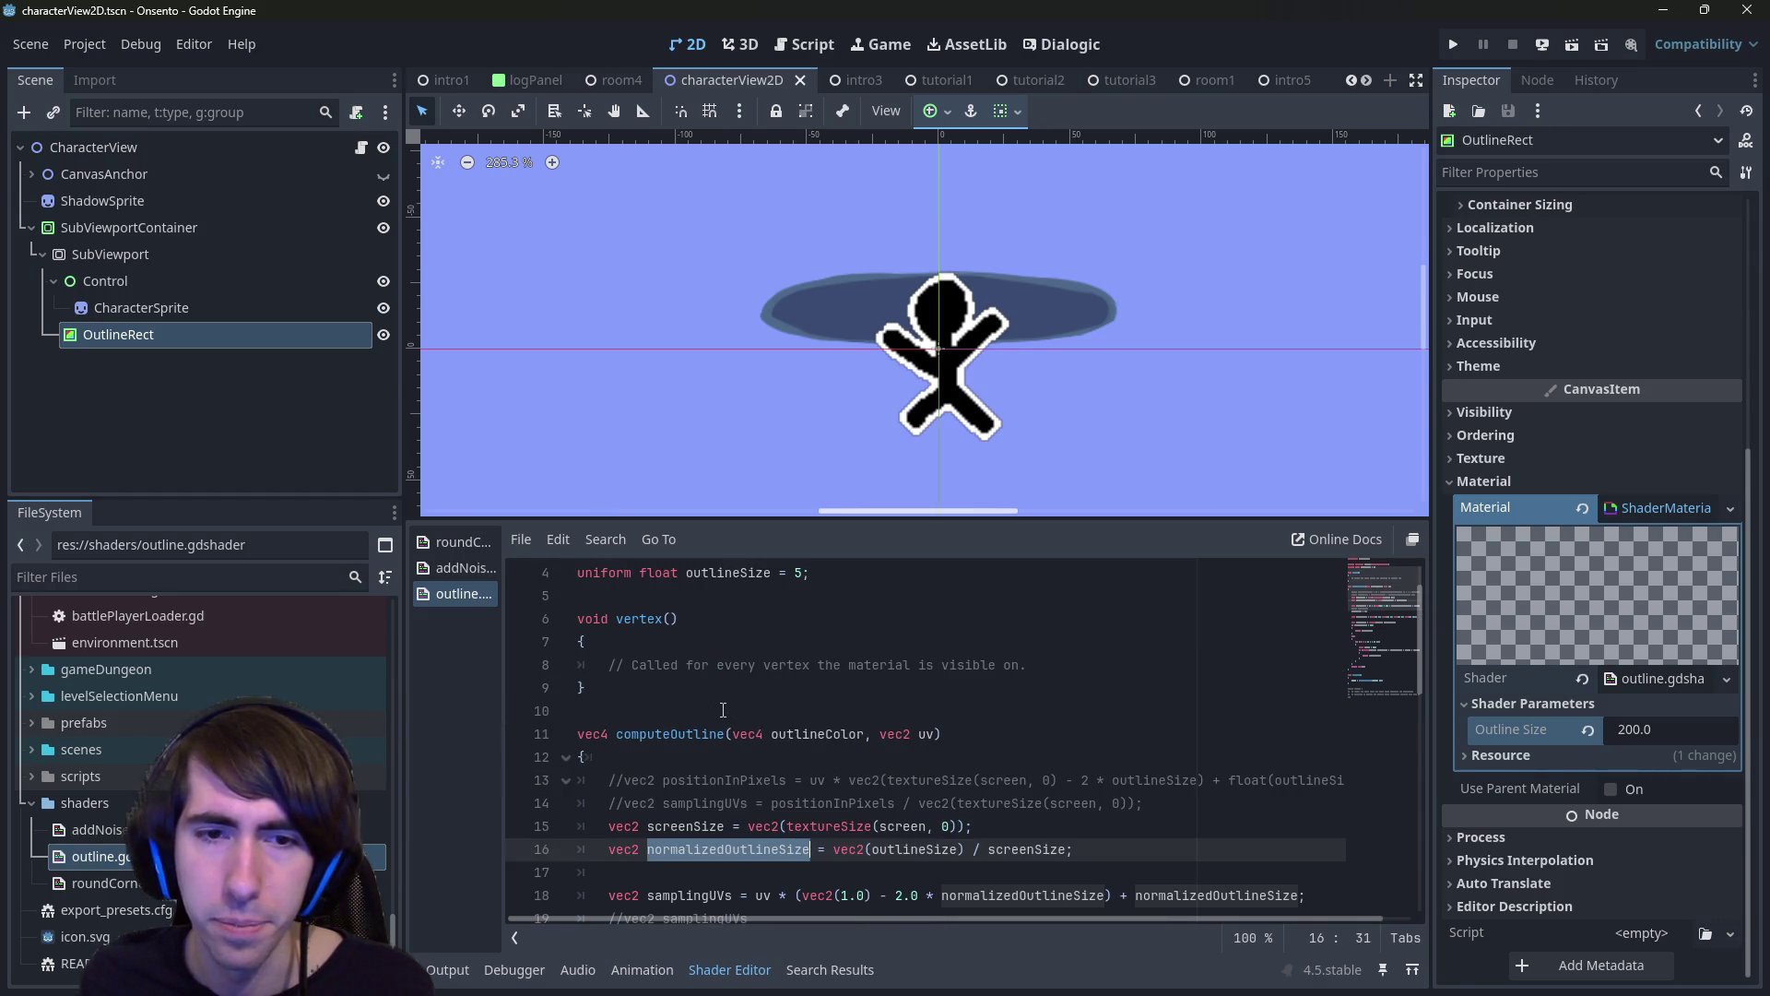
pyautogui.doubleClick(752, 573)
pyautogui.scroll(-6, 865, 722)
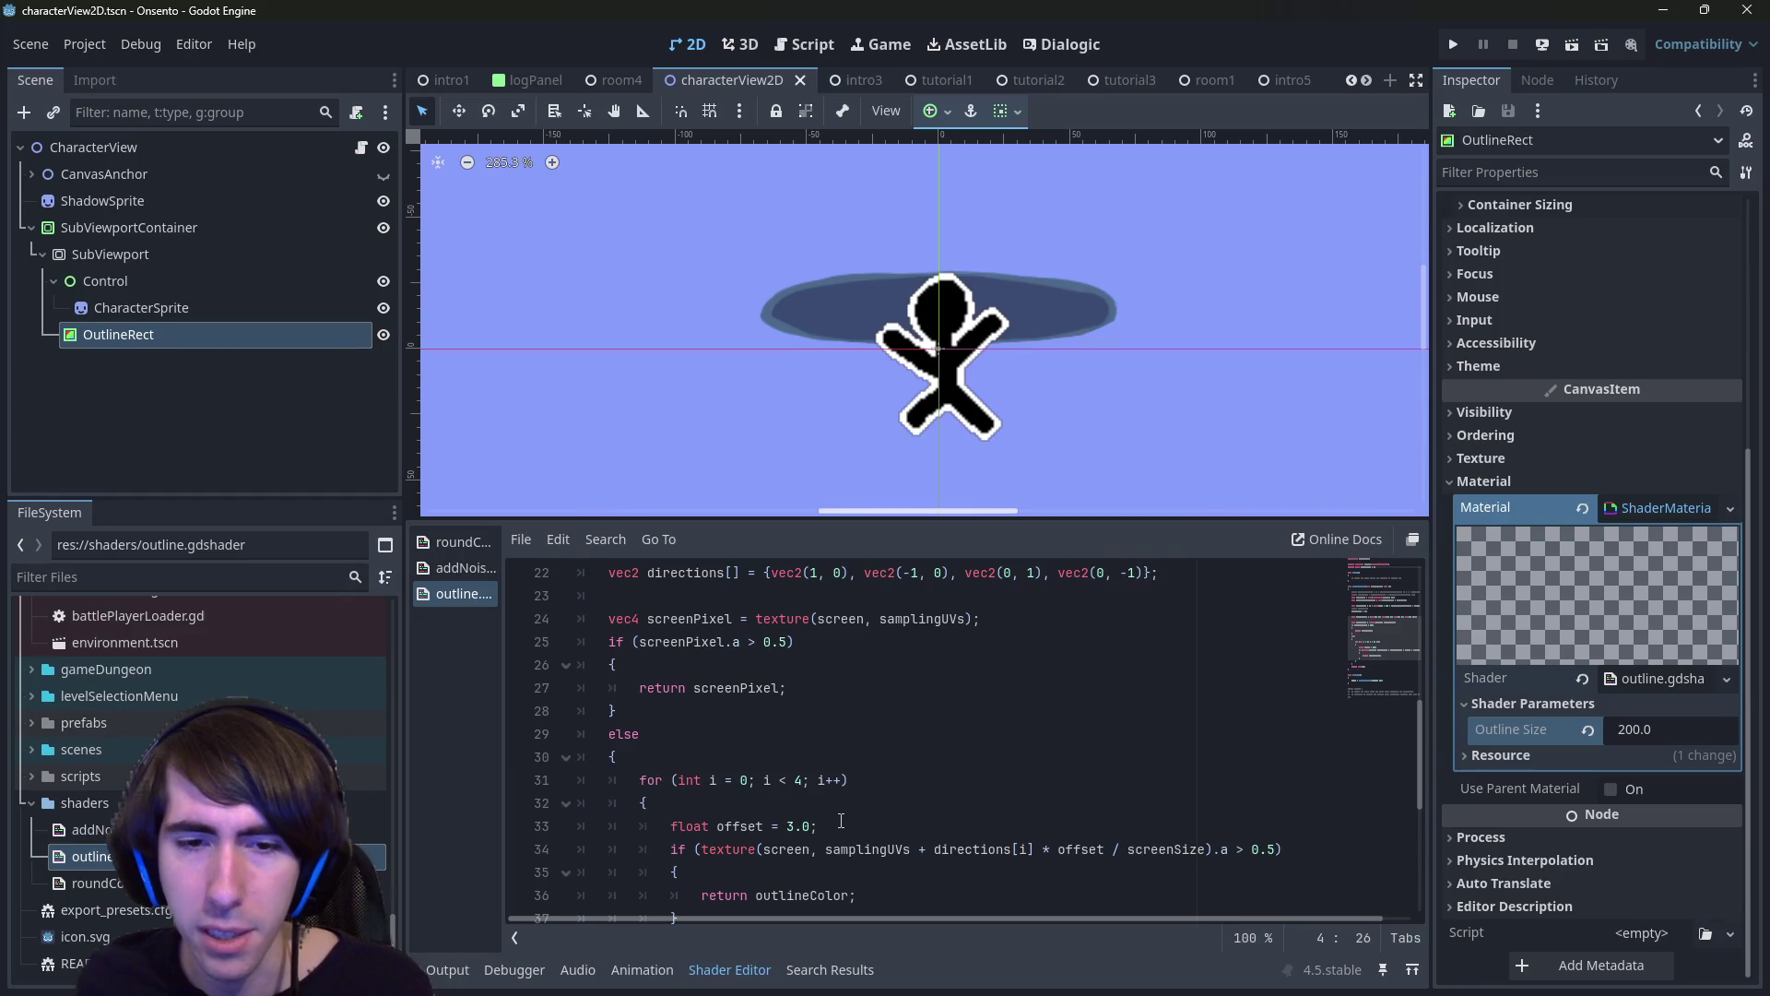
pyautogui.moveTo(841, 824)
pyautogui.mouseDown()
pyautogui.moveTo(783, 827)
pyautogui.moveTo(813, 829)
pyautogui.mouseUp()
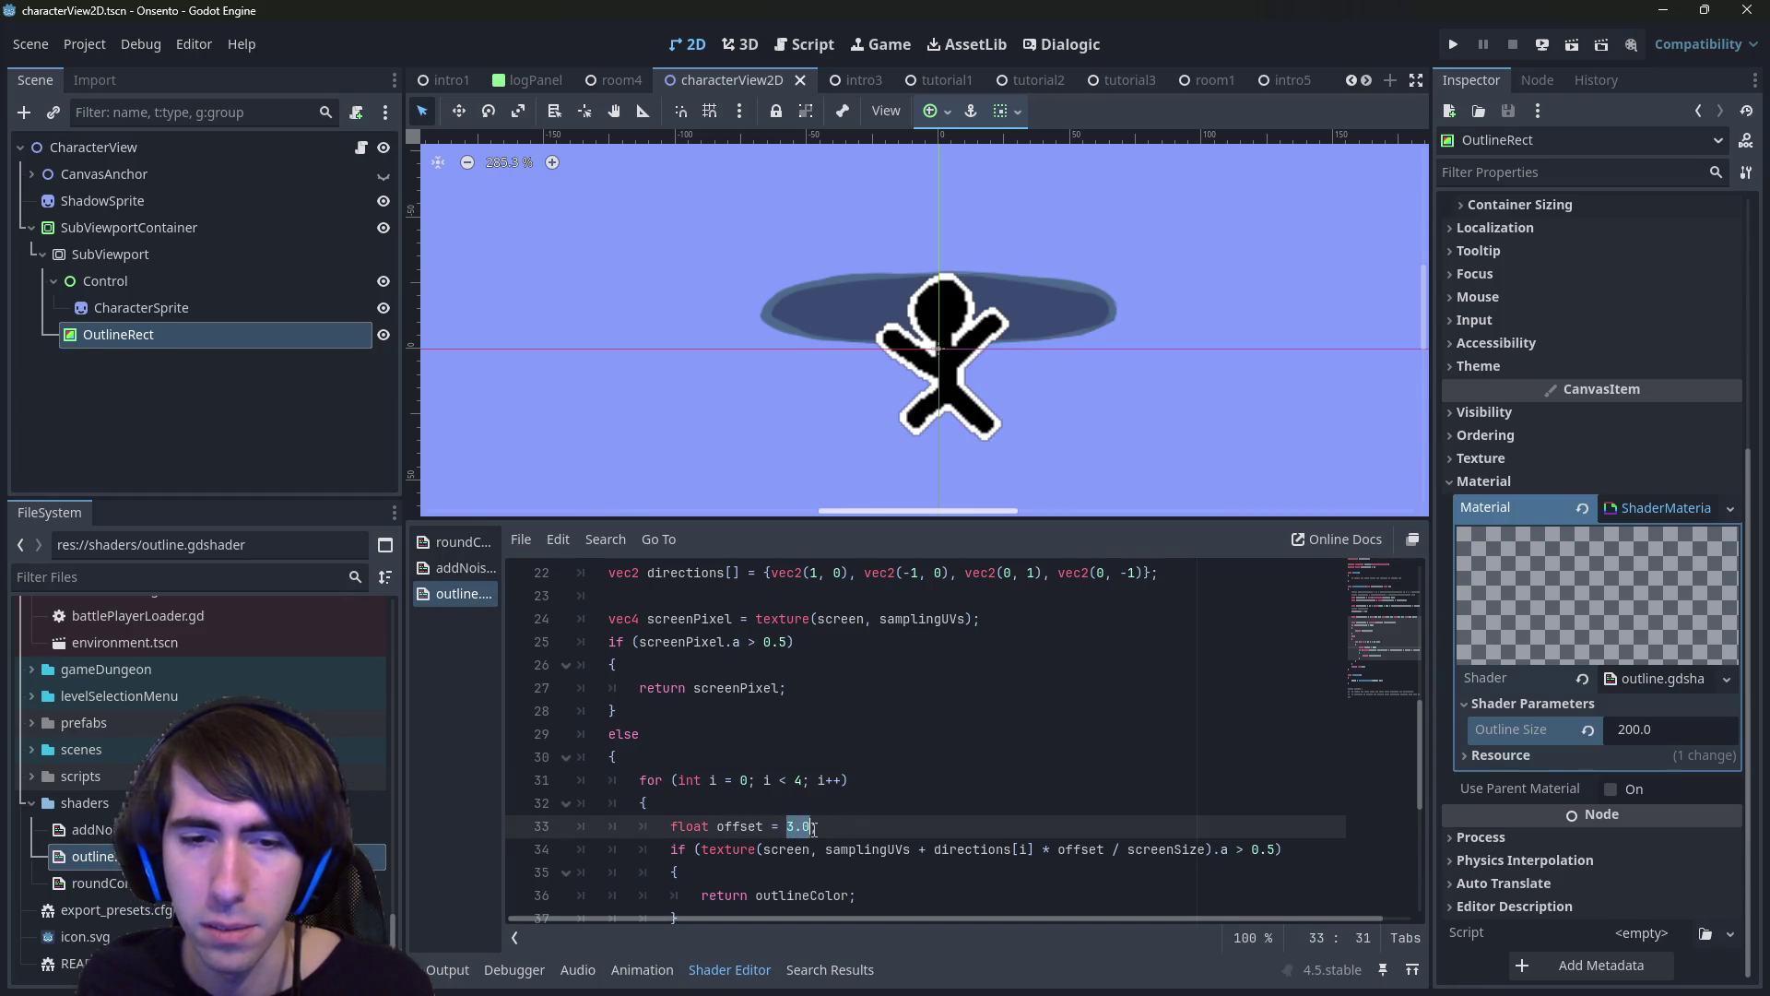
pyautogui.scroll(3, 814, 829)
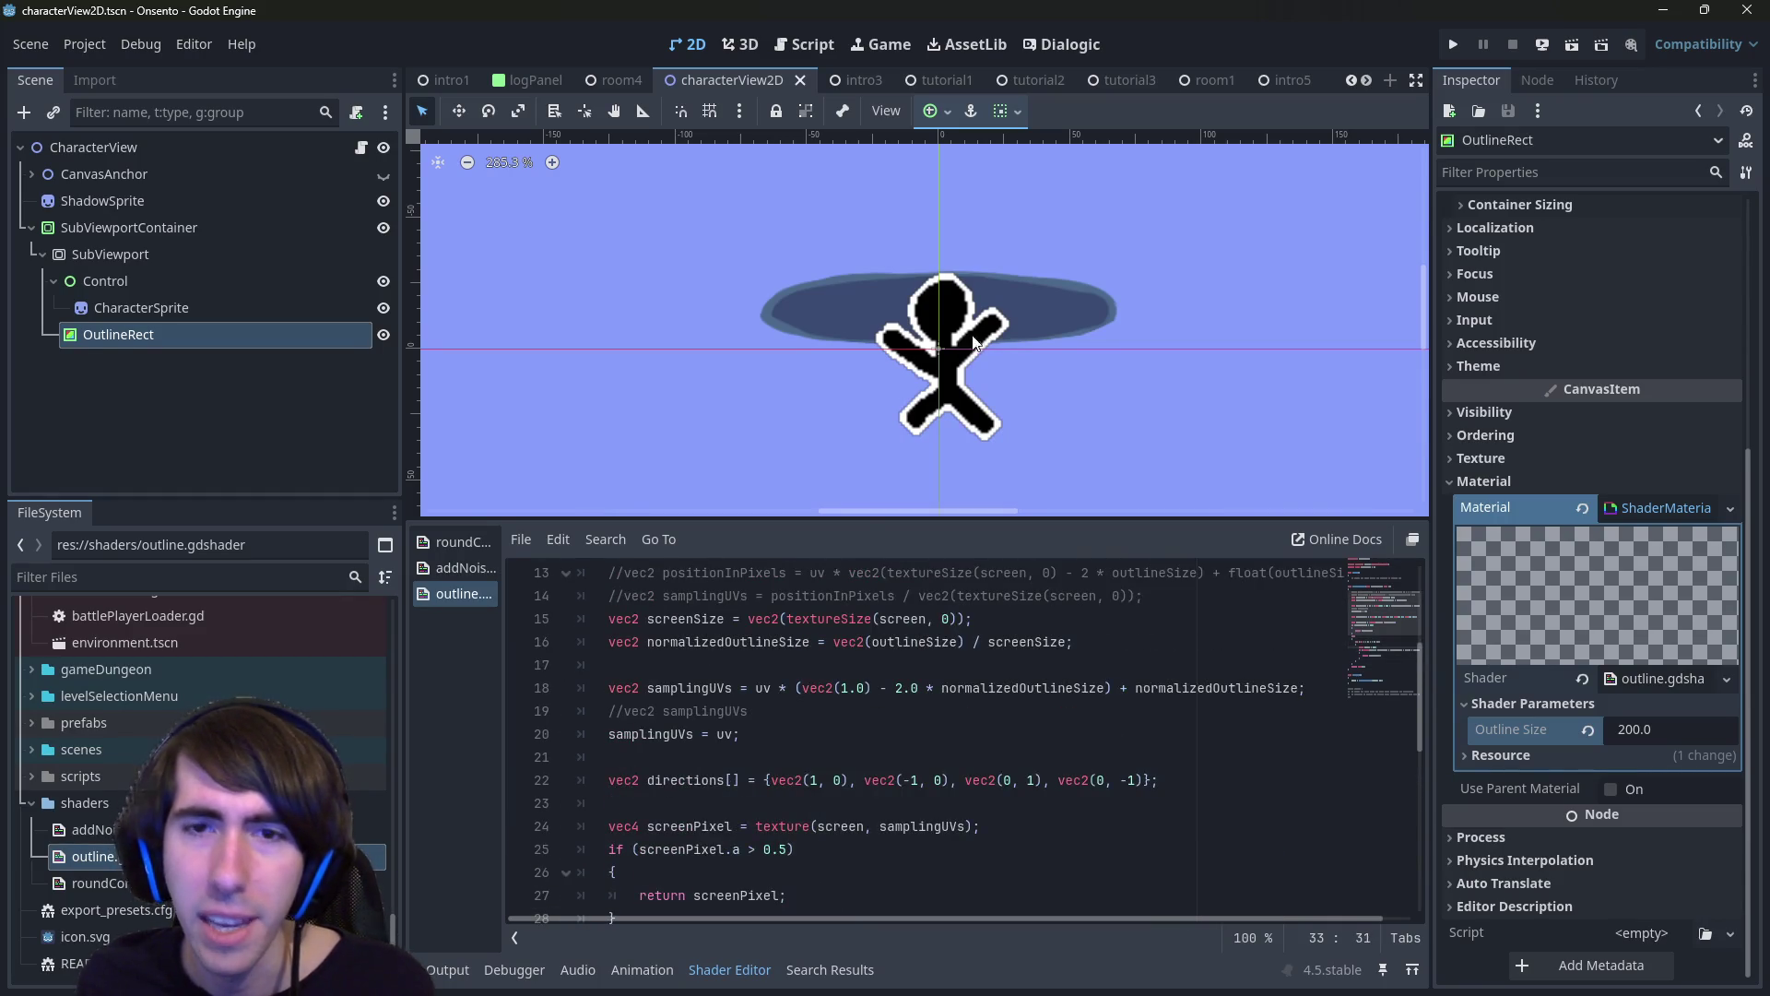
pyautogui.scroll(2, 894, 735)
pyautogui.scroll(-2, 836, 723)
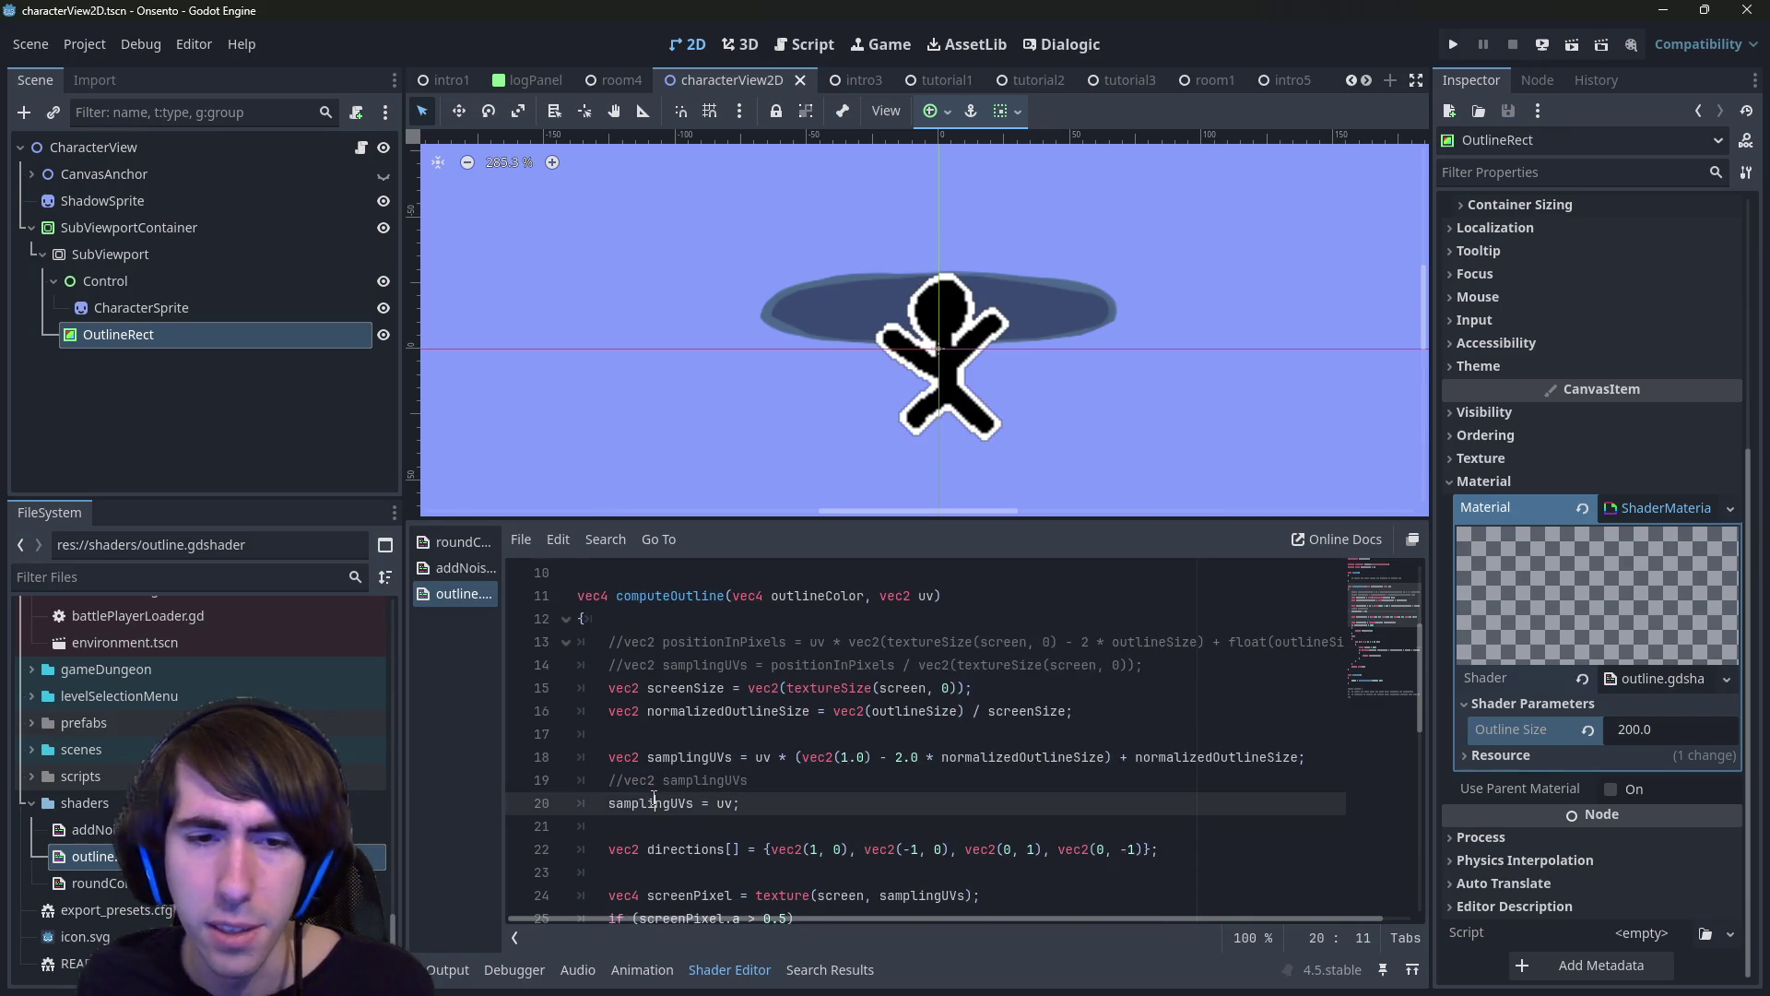
pyautogui.doubleClick(651, 737)
pyautogui.scroll(-2, 686, 791)
pyautogui.scroll(1, 687, 791)
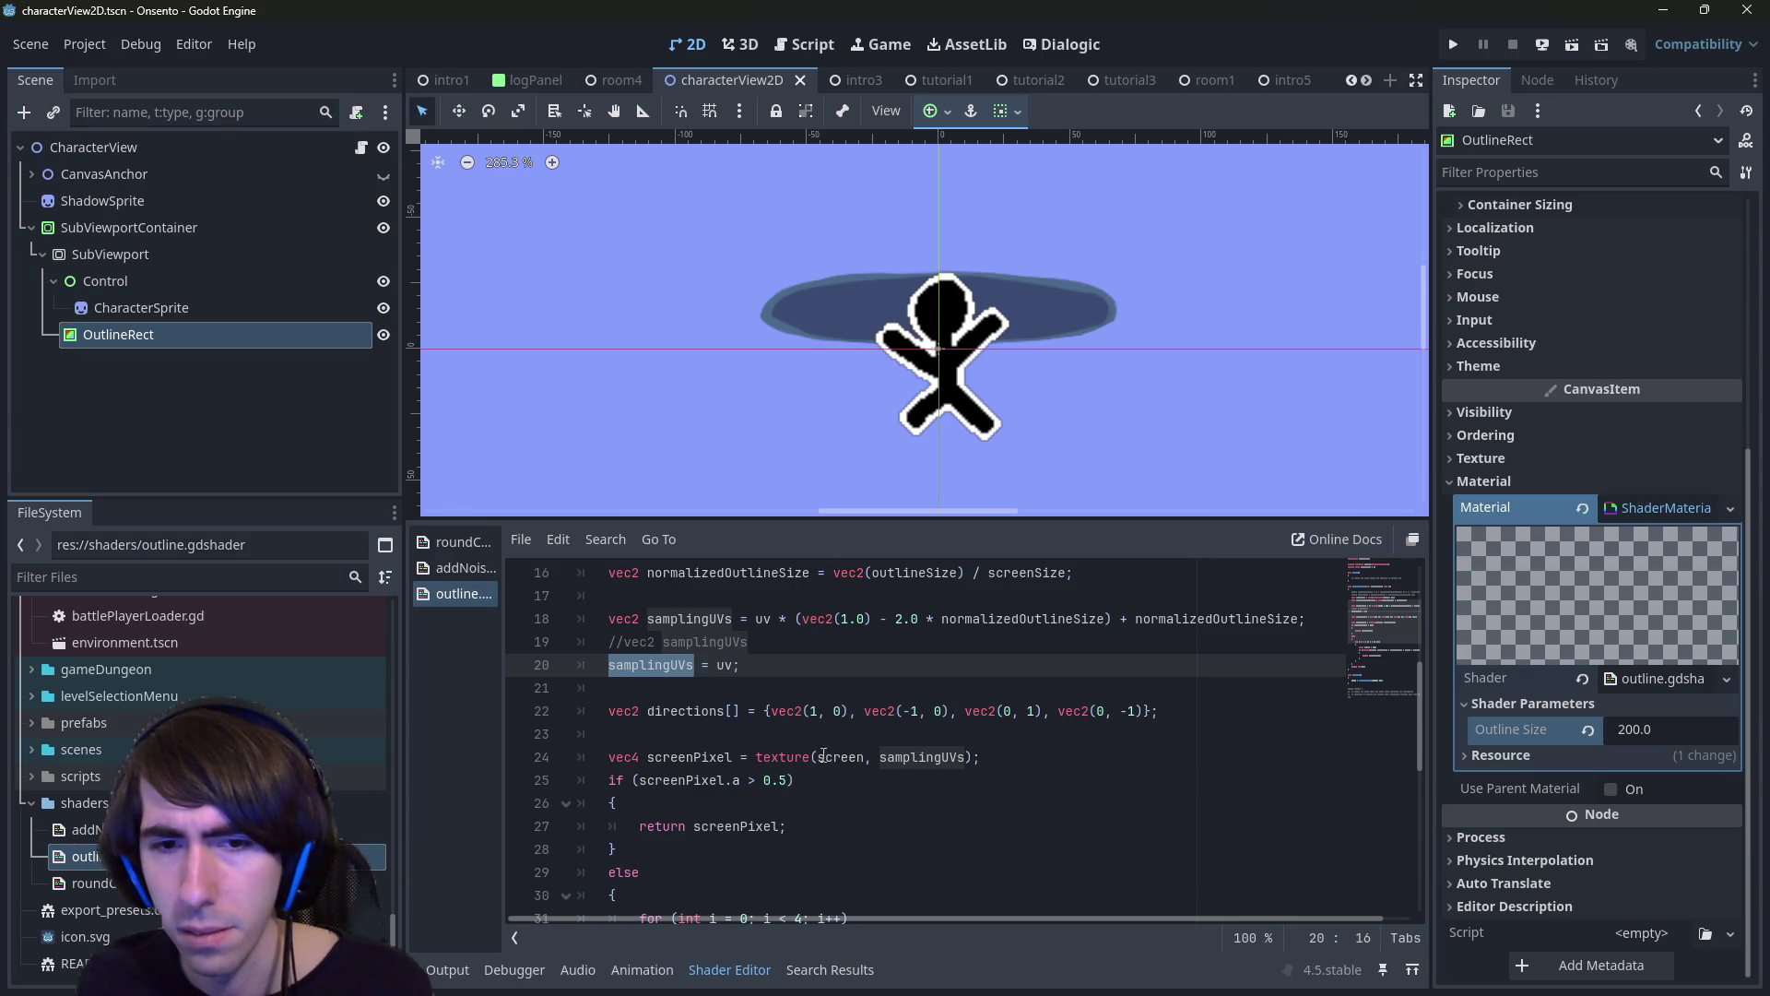
pyautogui.click(855, 757)
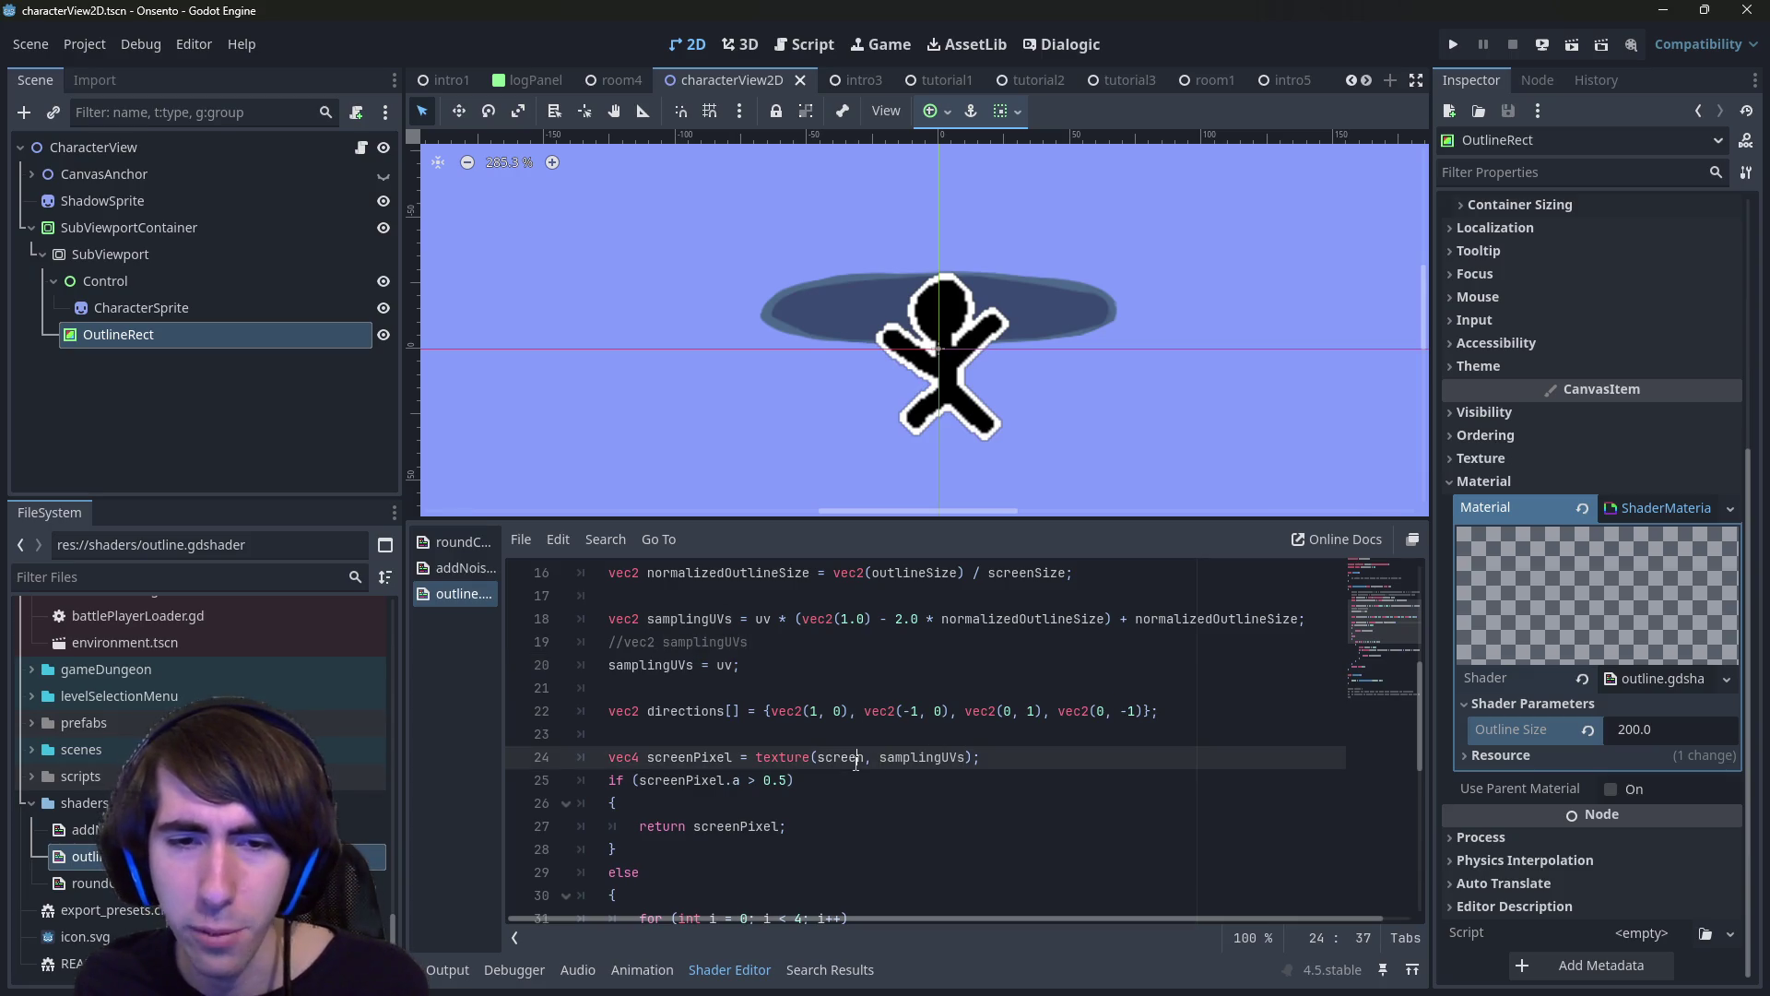
pyautogui.scroll(1, 824, 731)
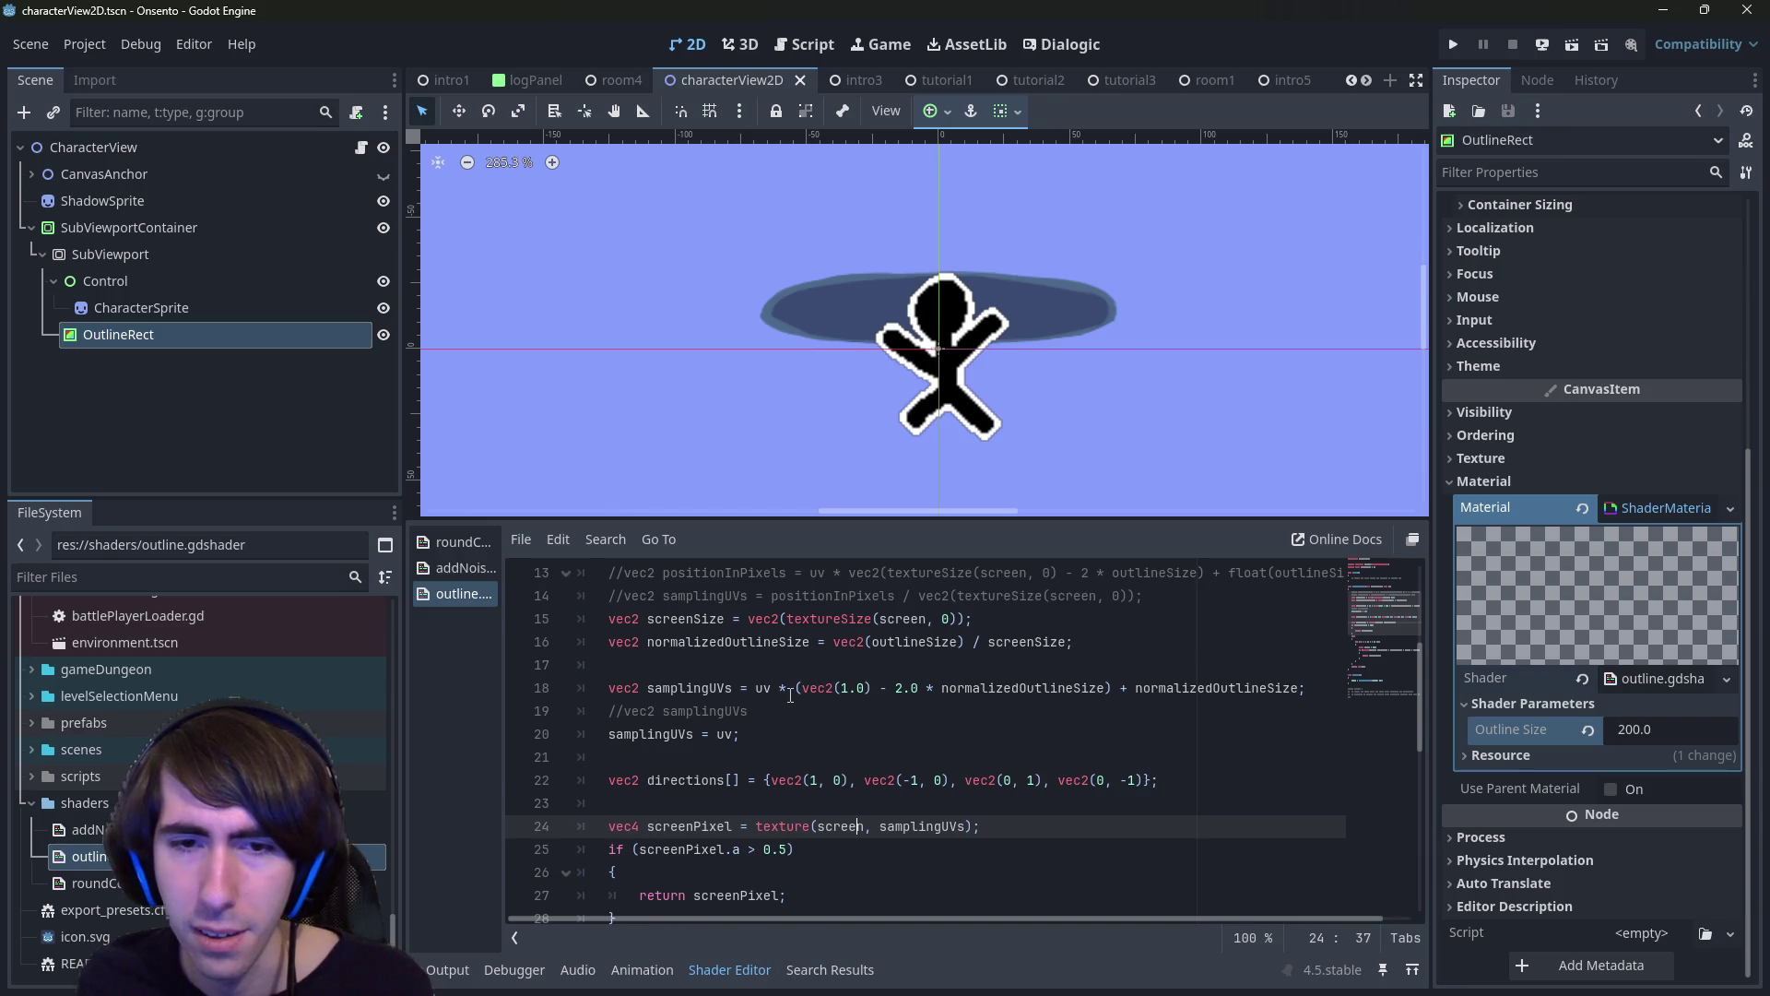
pyautogui.moveTo(790, 690)
pyautogui.mouseDown()
pyautogui.moveTo(885, 688)
pyautogui.moveTo(869, 688)
pyautogui.mouseUp()
pyautogui.click(877, 687)
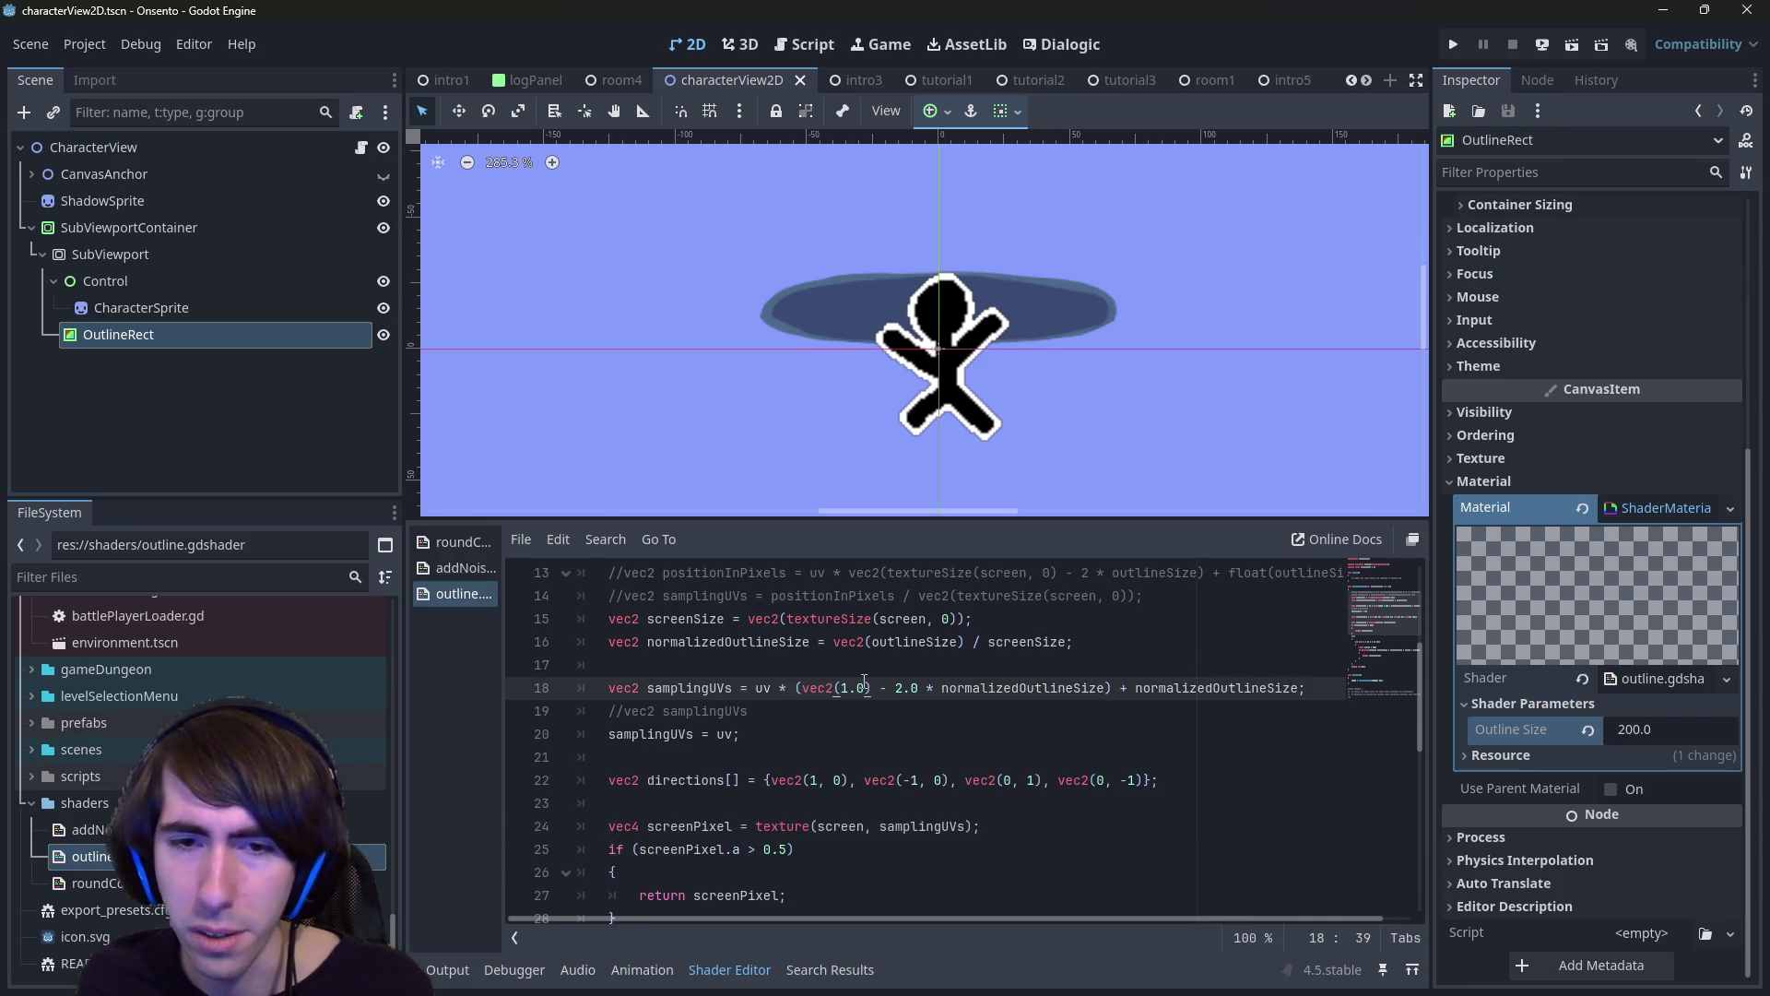
pyautogui.doubleClick(762, 687)
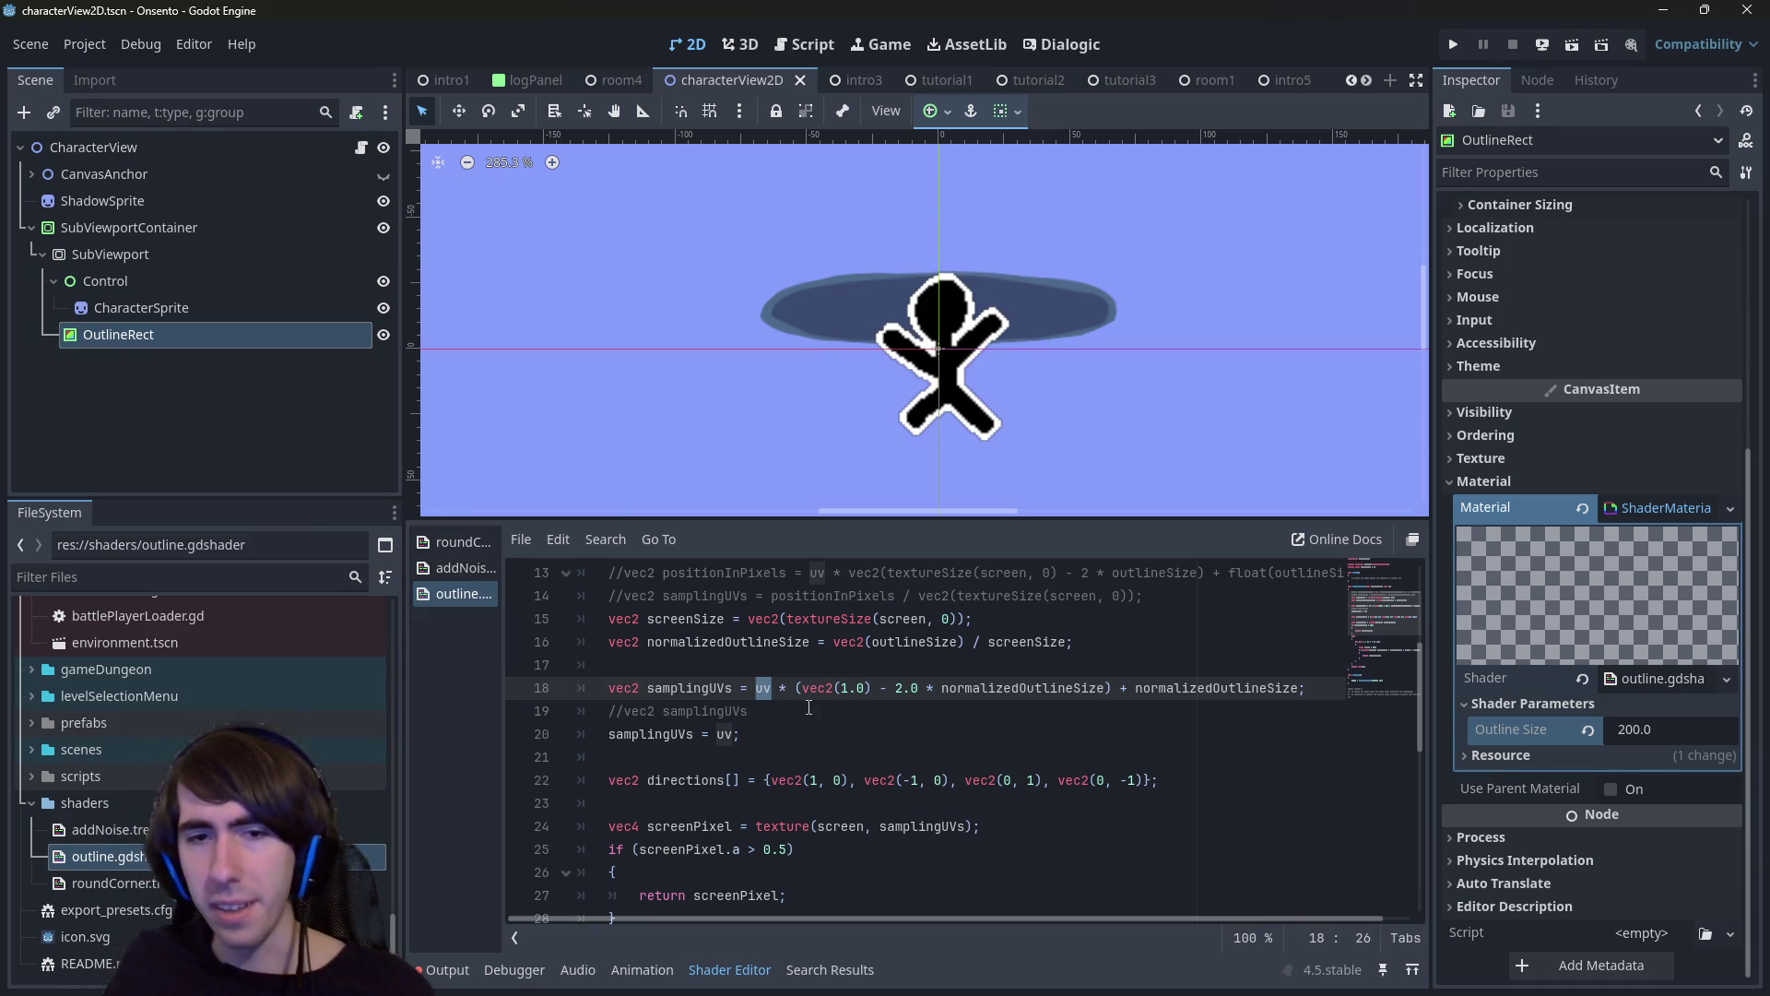
pyautogui.moveTo(800, 685); pyautogui.dragTo(1002, 680)
pyautogui.doubleClick(1001, 679)
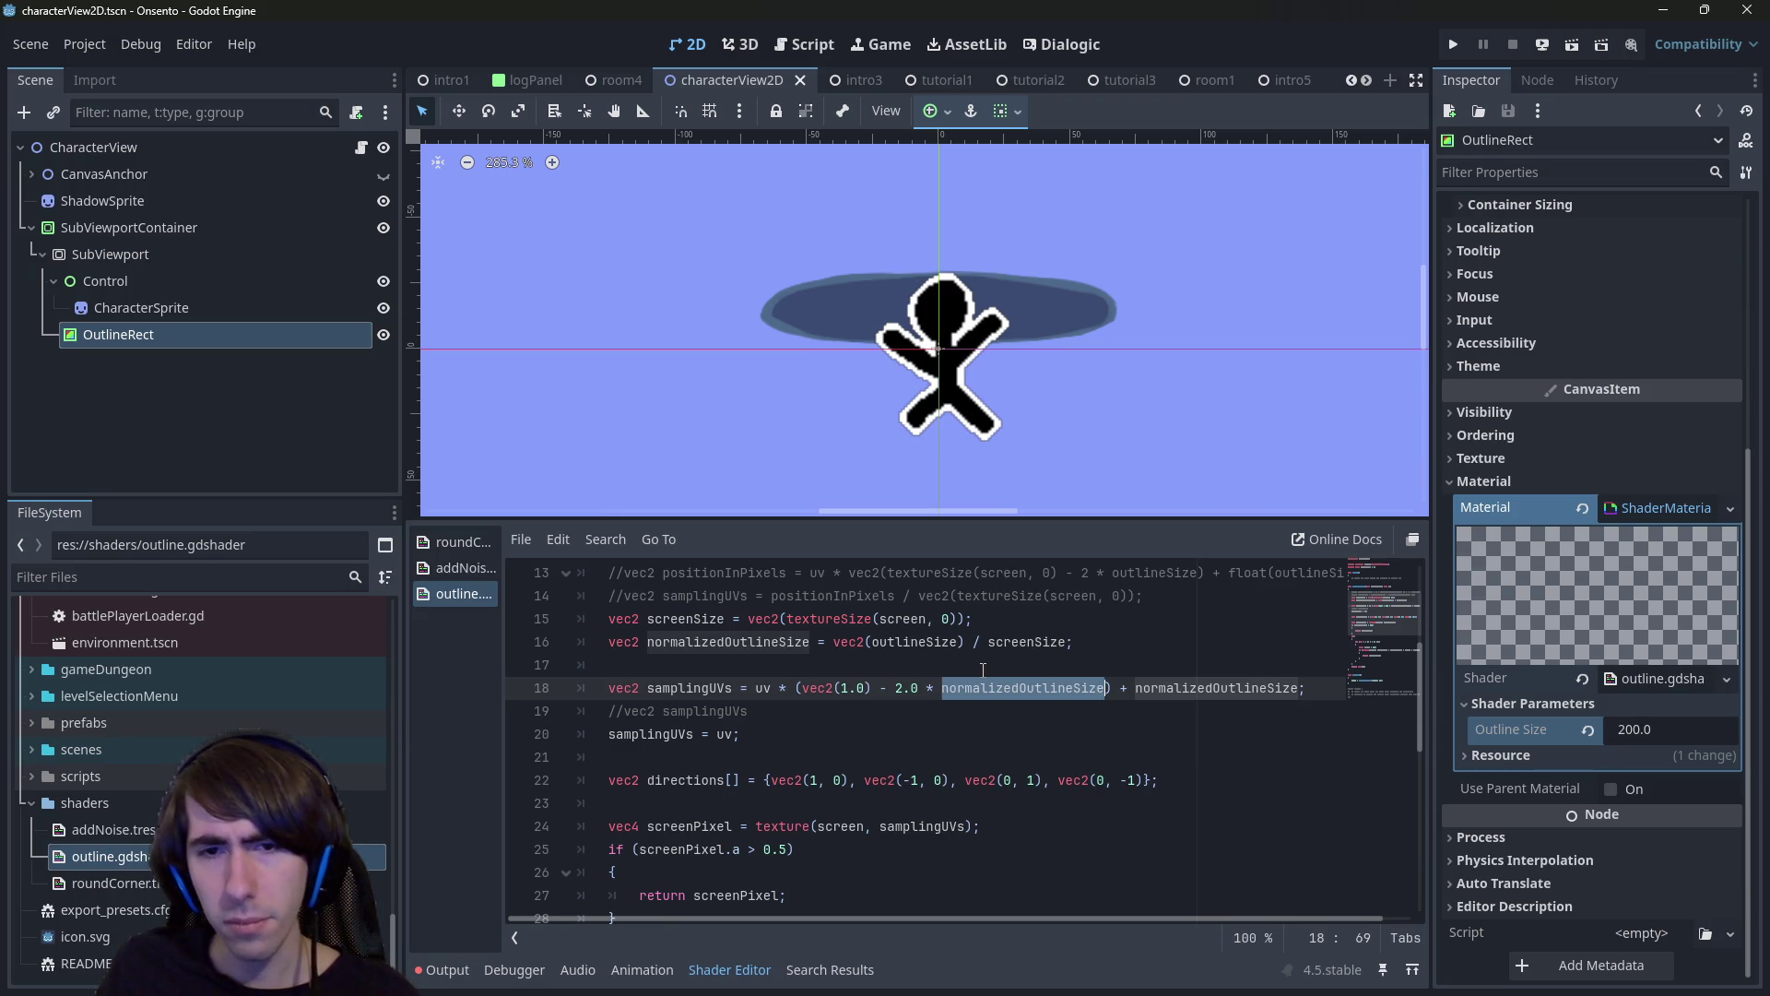
pyautogui.doubleClick(756, 643)
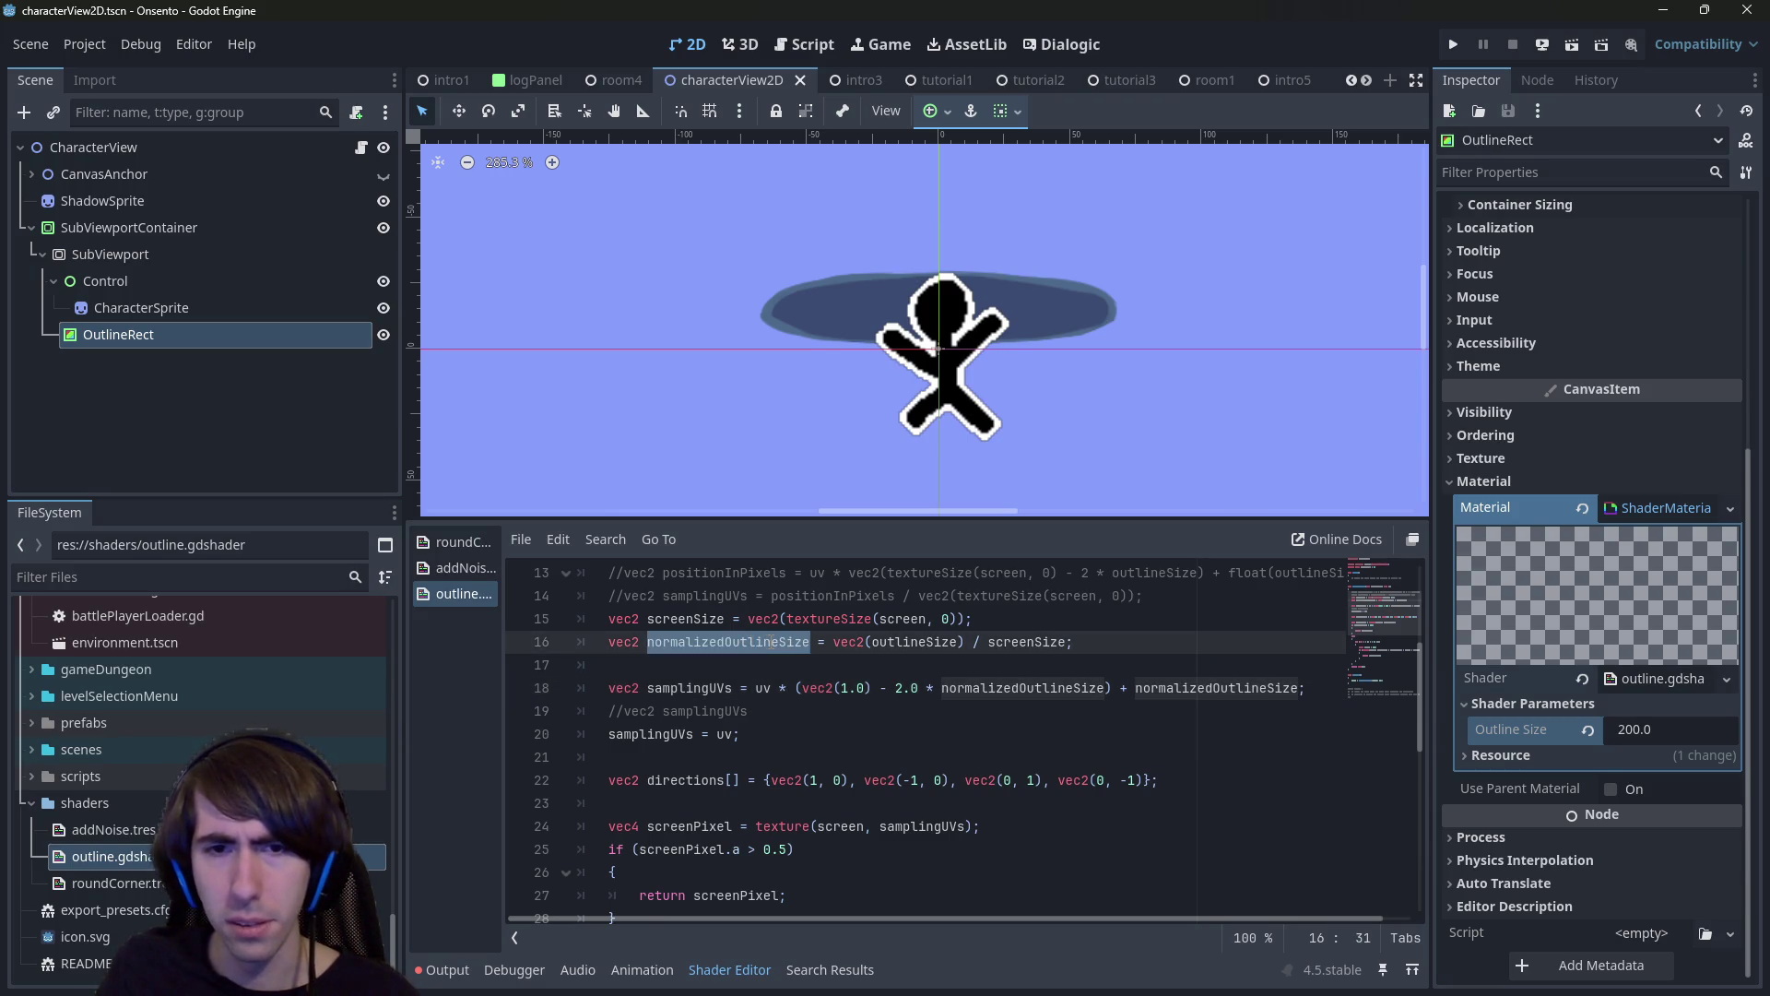
pyautogui.doubleClick(725, 618)
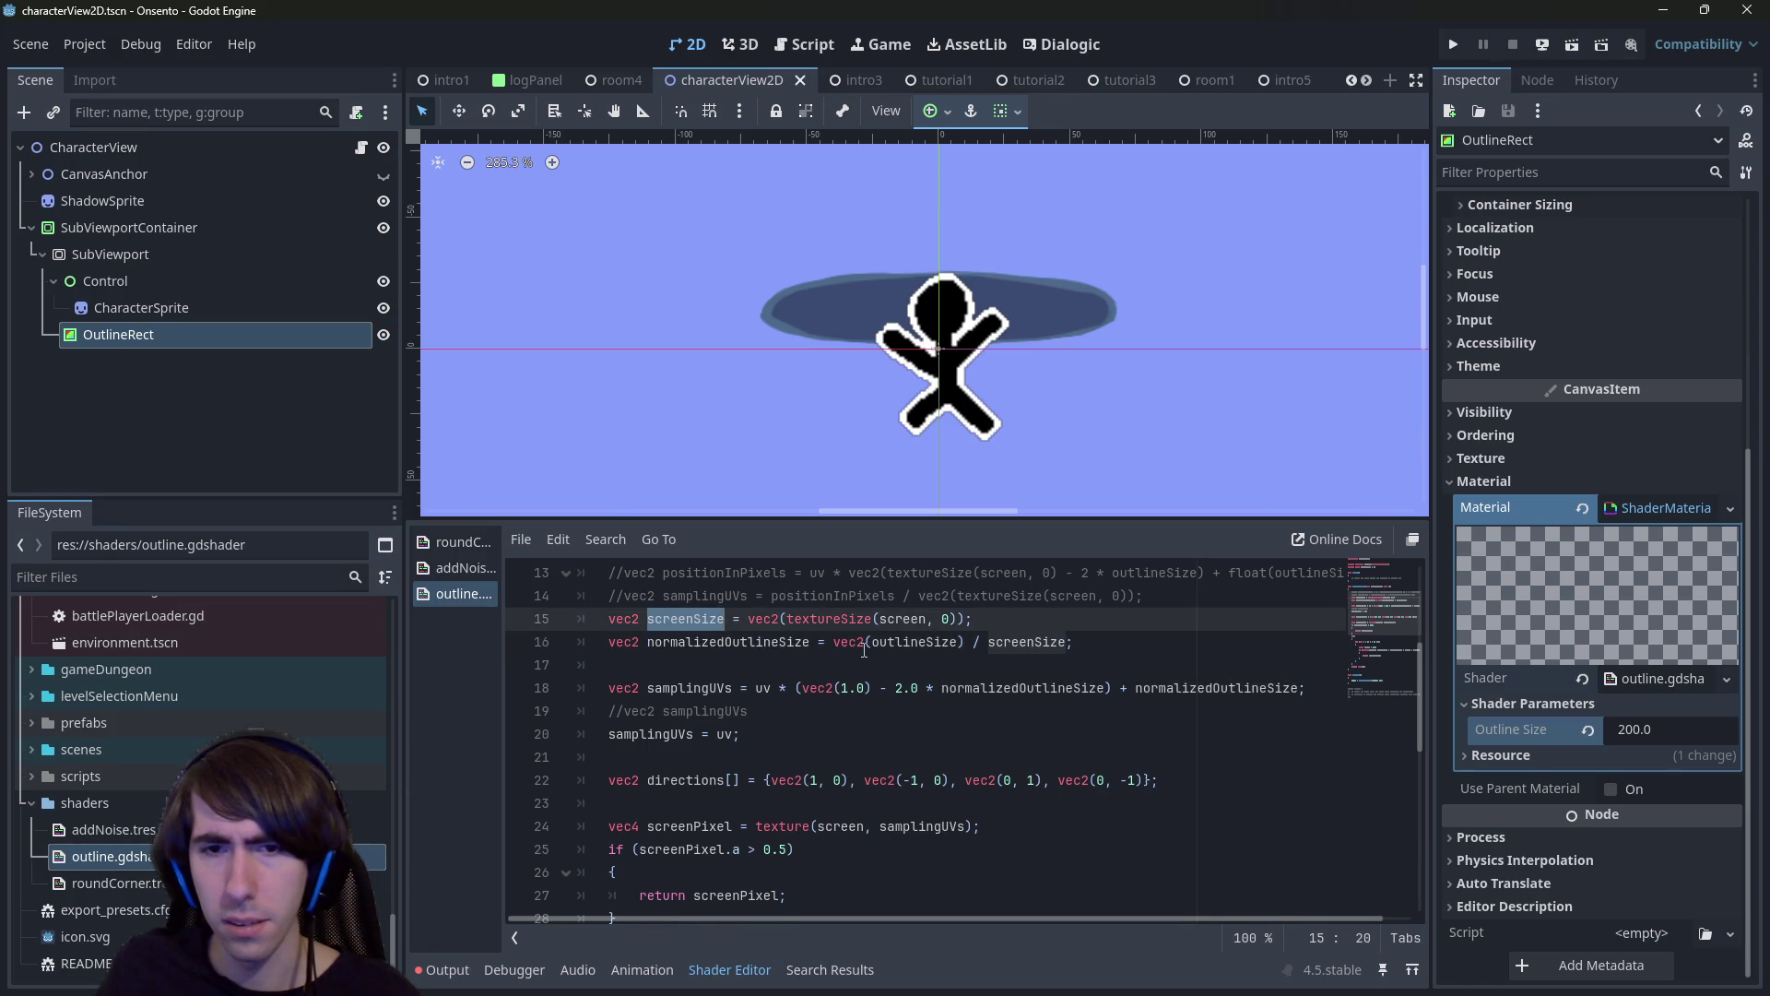
pyautogui.doubleClick(911, 643)
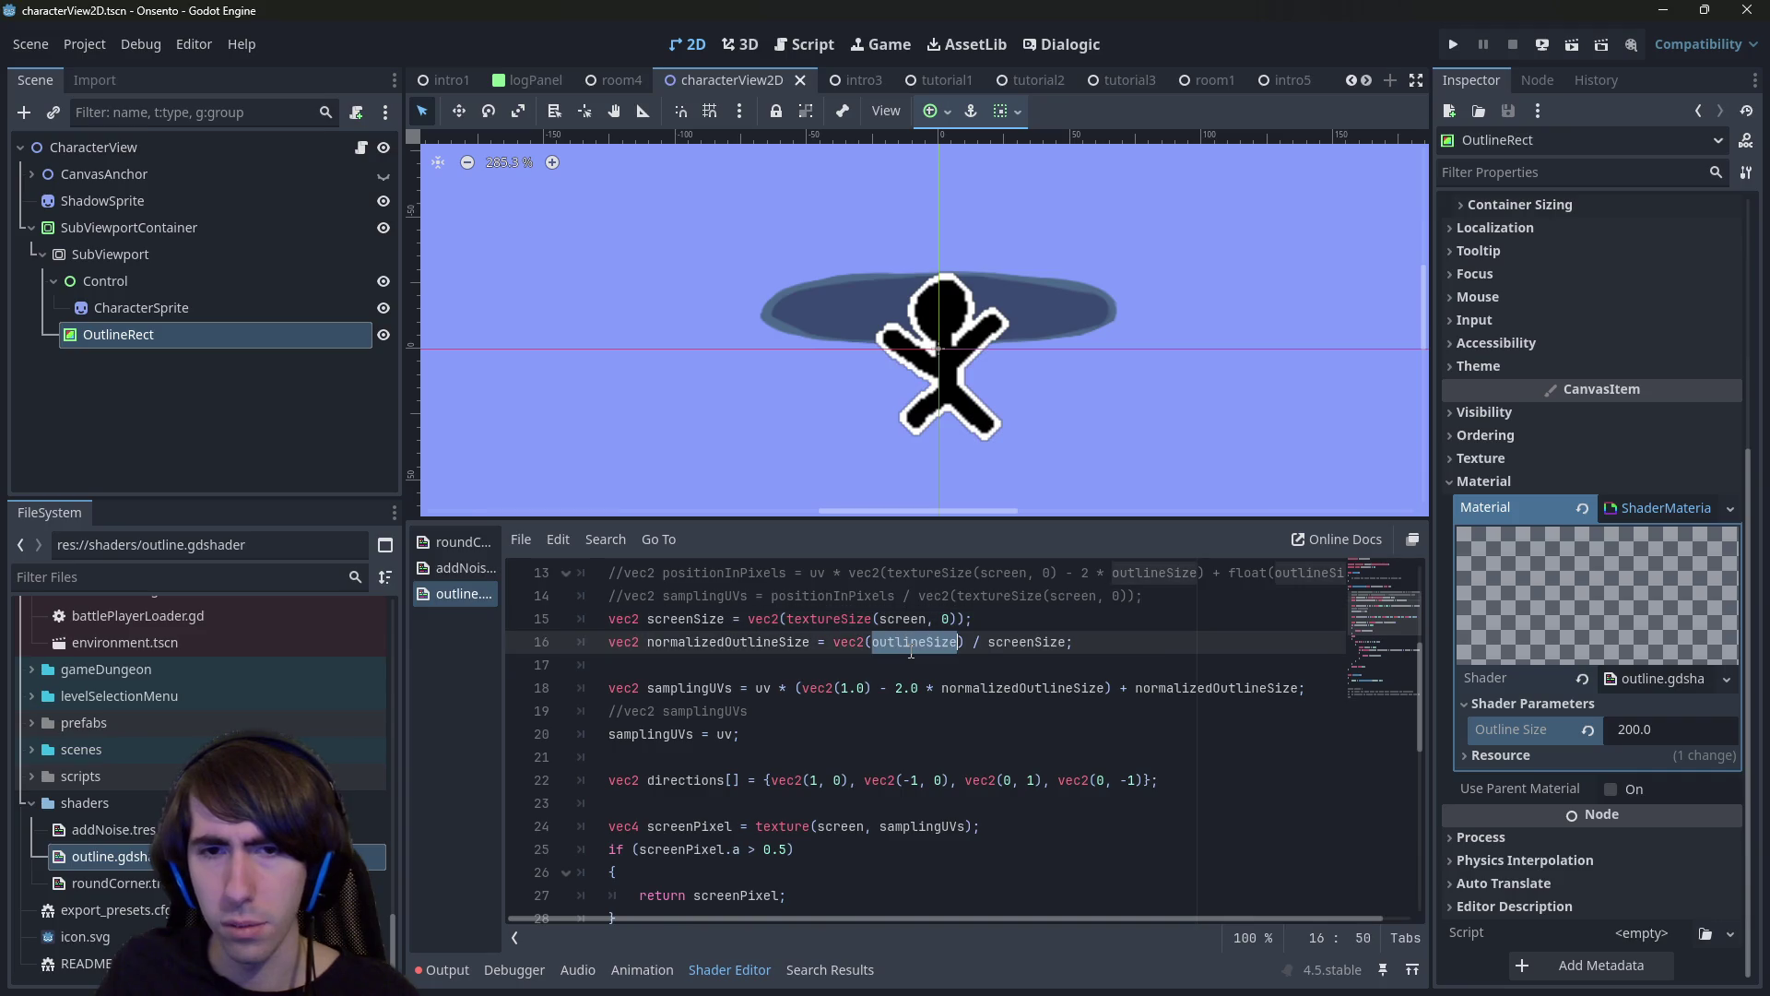
pyautogui.doubleClick(1026, 643)
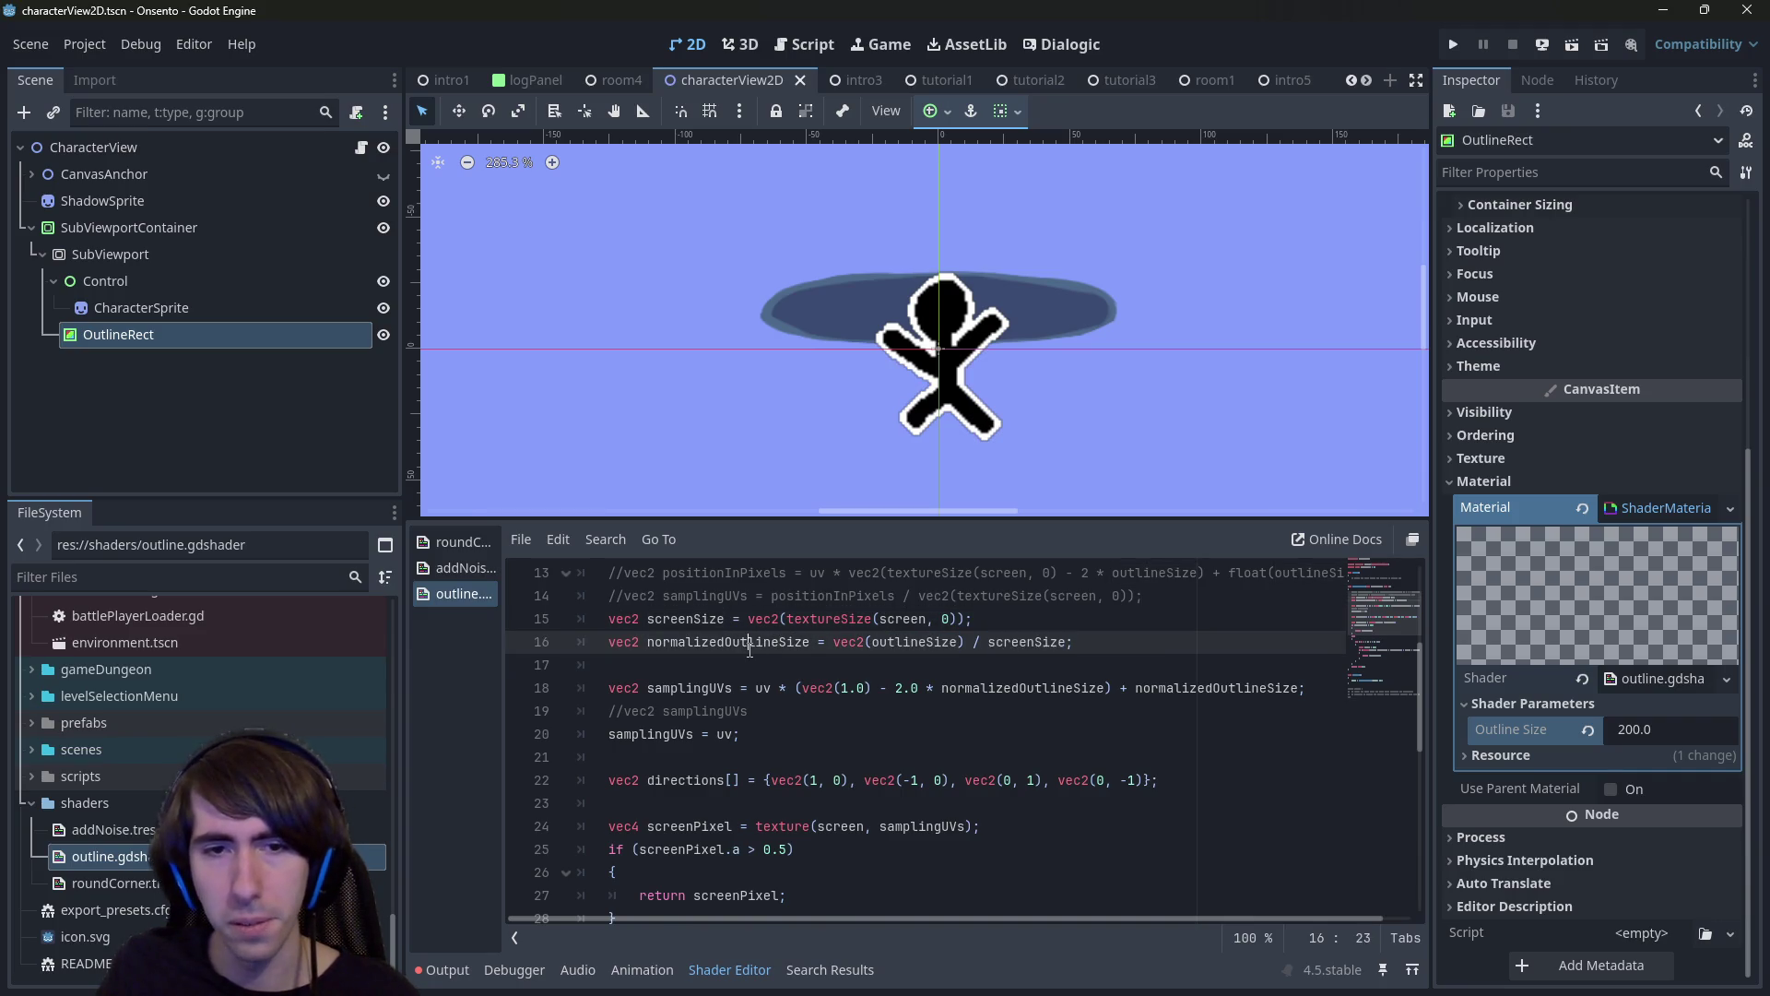
pyautogui.doubleClick(796, 643)
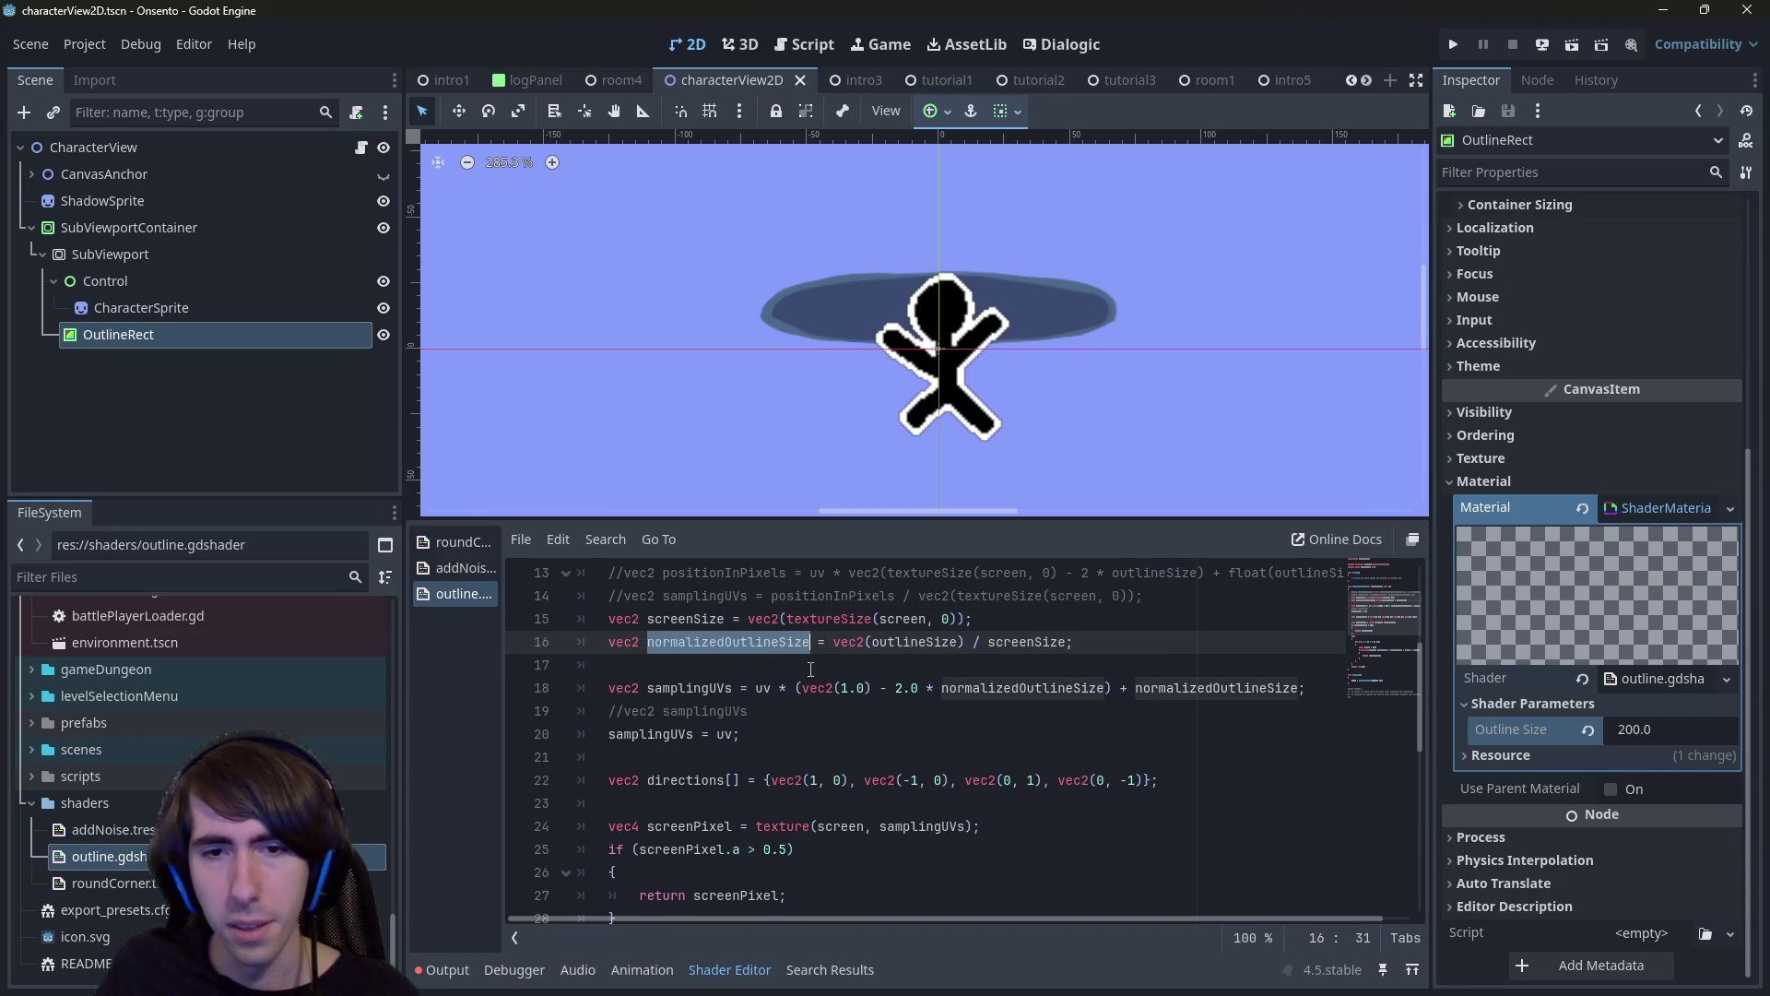
pyautogui.click(861, 690)
pyautogui.click(848, 689)
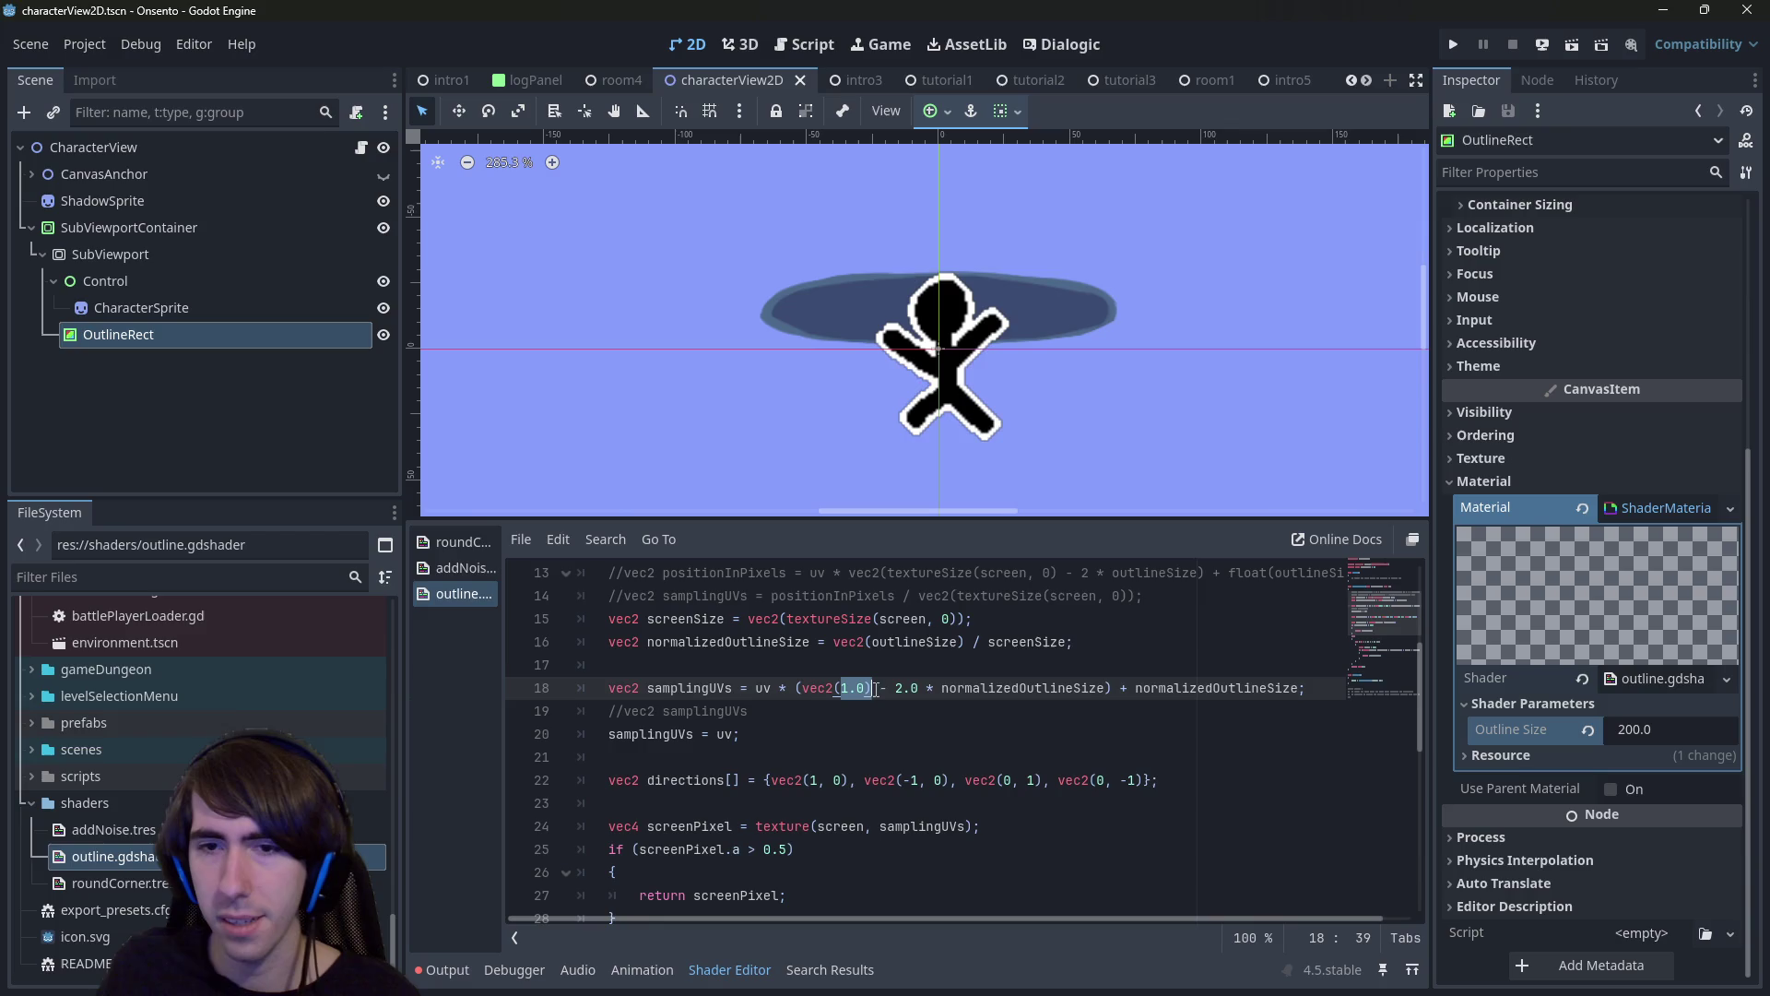
pyautogui.click(1160, 690)
pyautogui.tripleClick(1160, 690)
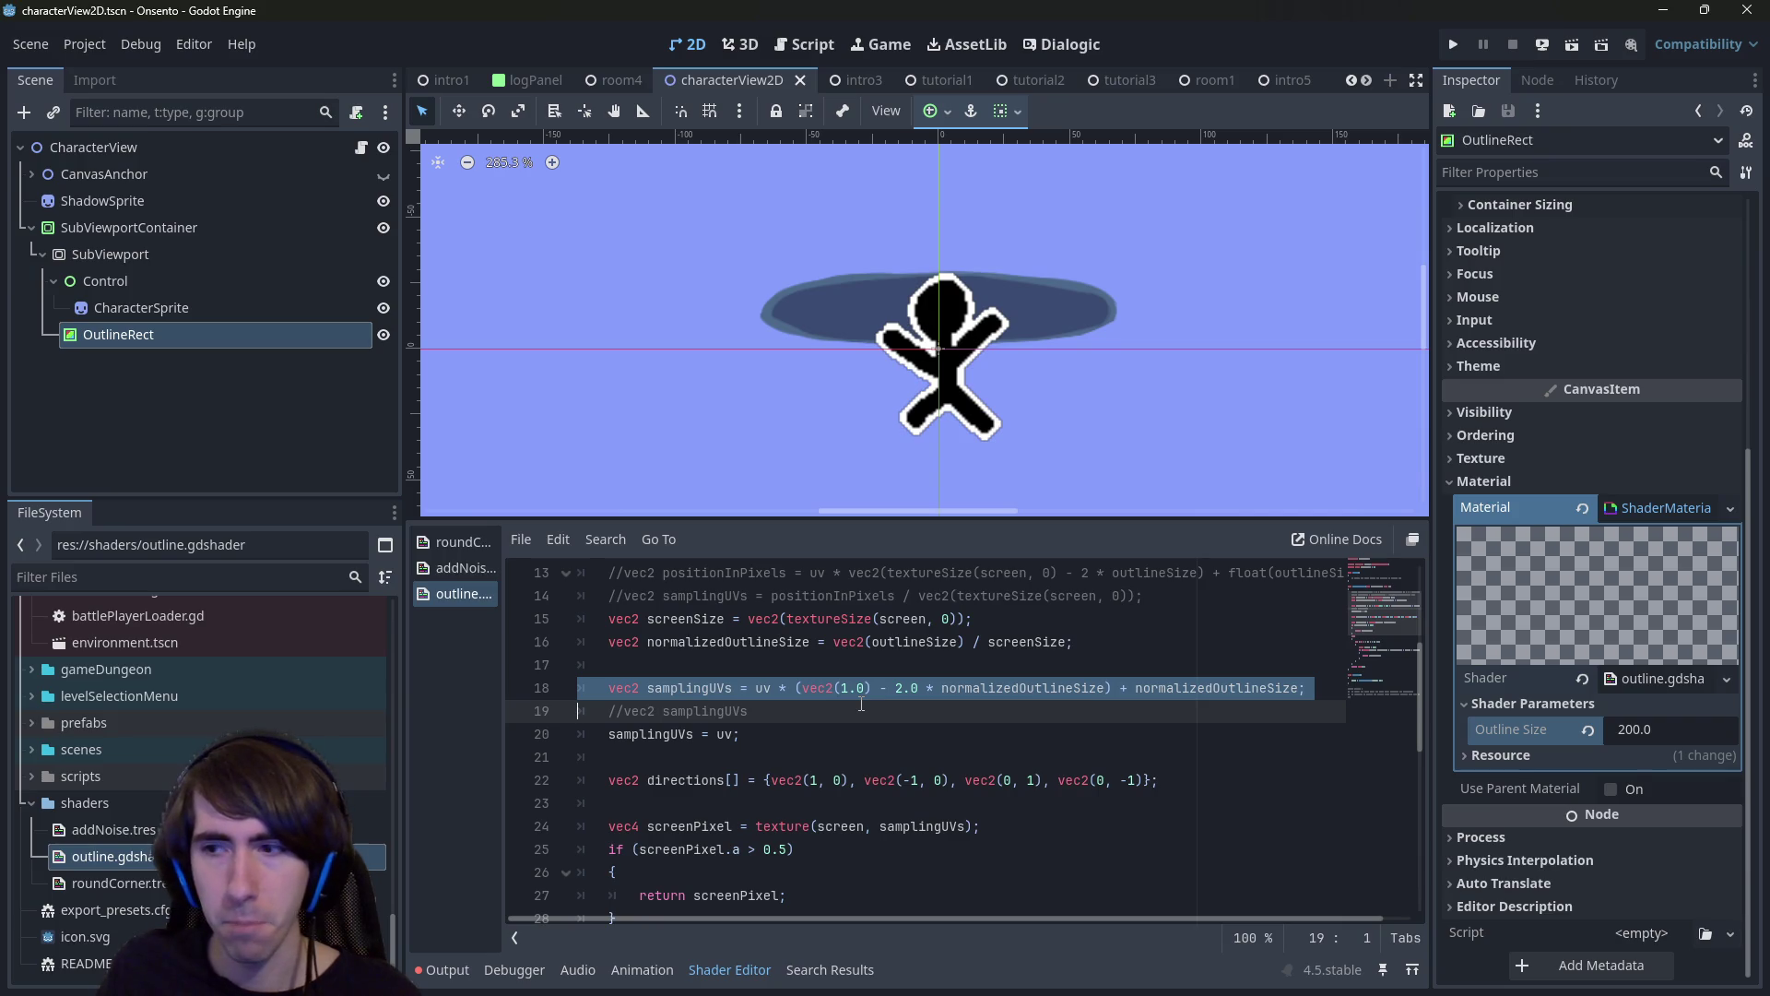
pyautogui.hotkey('alt', 'Tab')
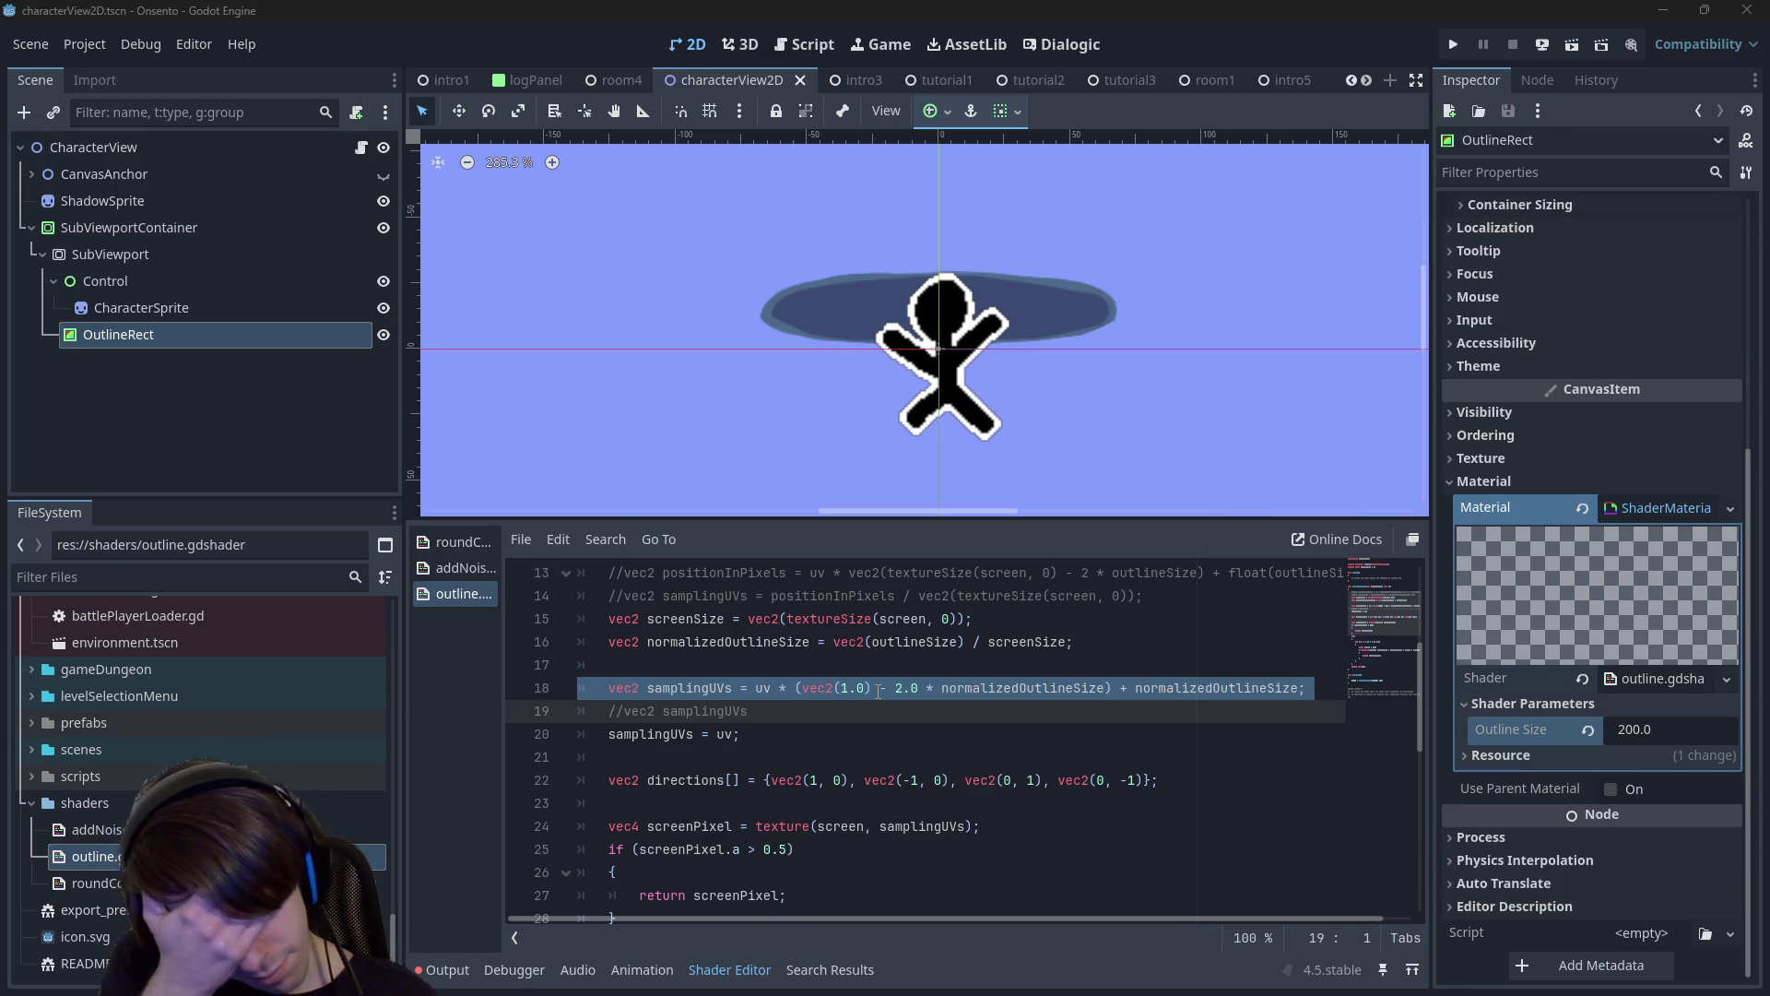
pyautogui.click(739, 734)
pyautogui.hotkey('ctrl', 'k')
pyautogui.scroll(1, 738, 734)
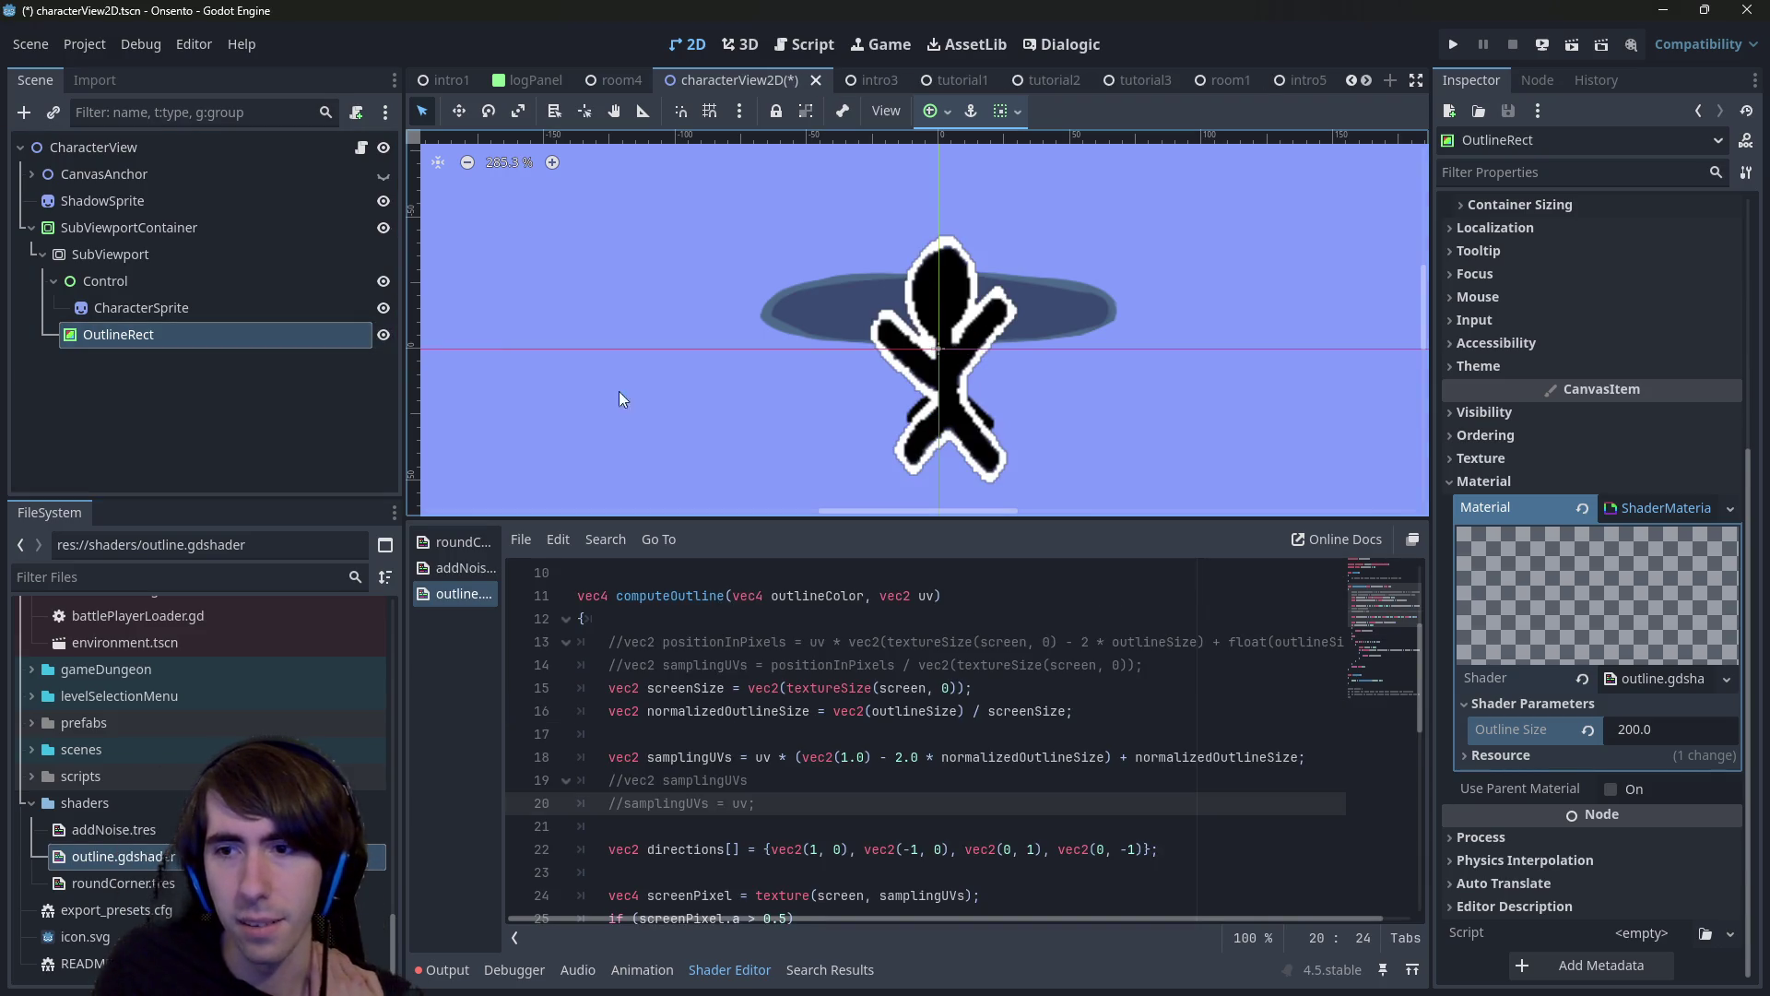
# Step: Try an Outline Size of 120, then set it to 50
pyautogui.moveTo(1651, 729); pyautogui.dragTo(1636, 736)
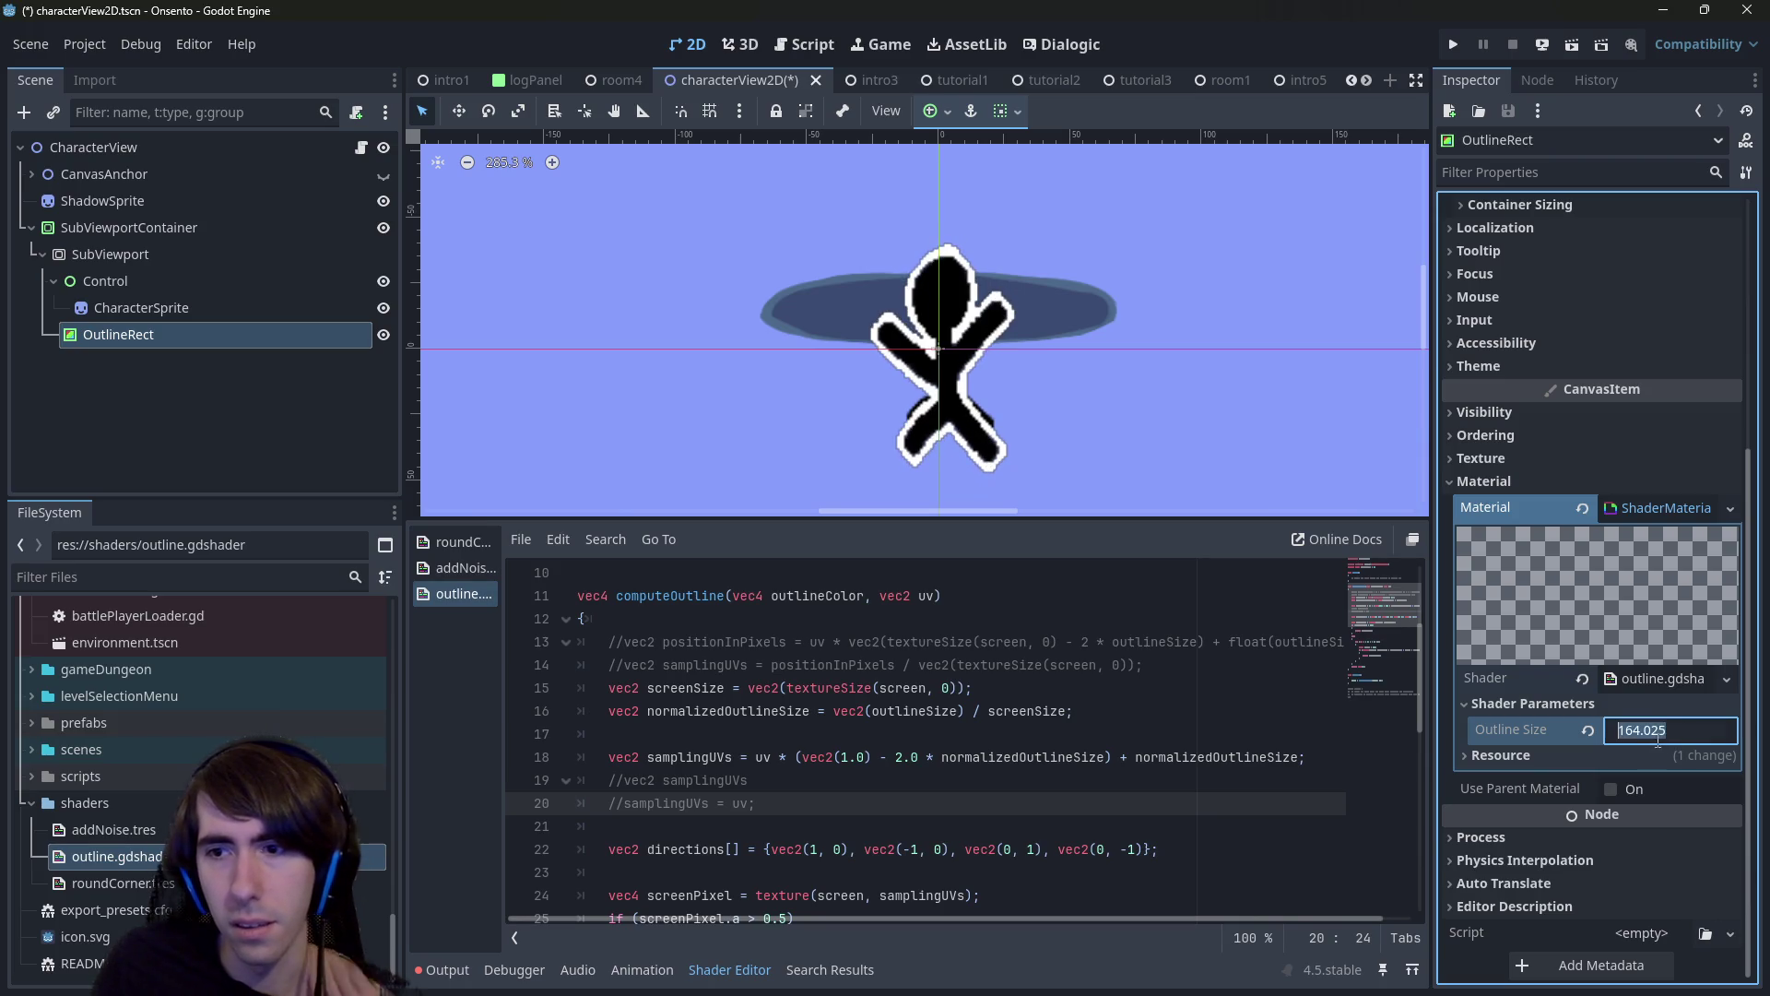
pyautogui.write('120')
pyautogui.press('Return')
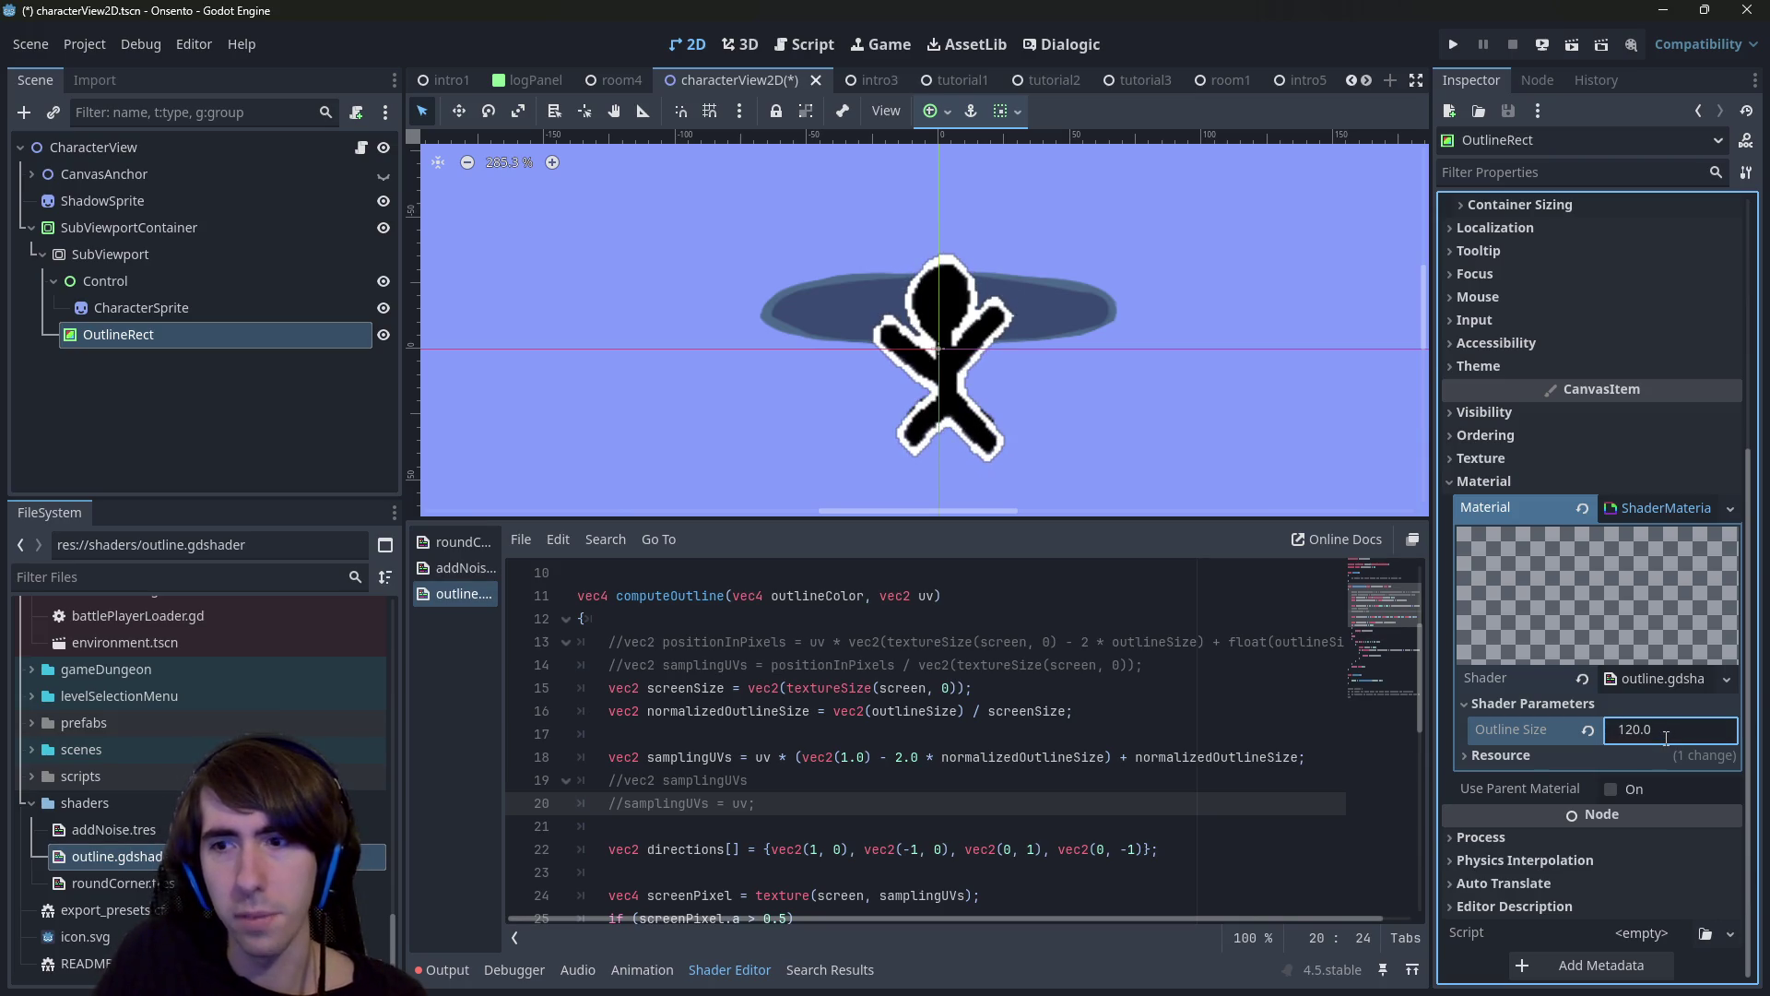
pyautogui.doubleClick(1667, 737)
pyautogui.write('50')
pyautogui.press('Return')
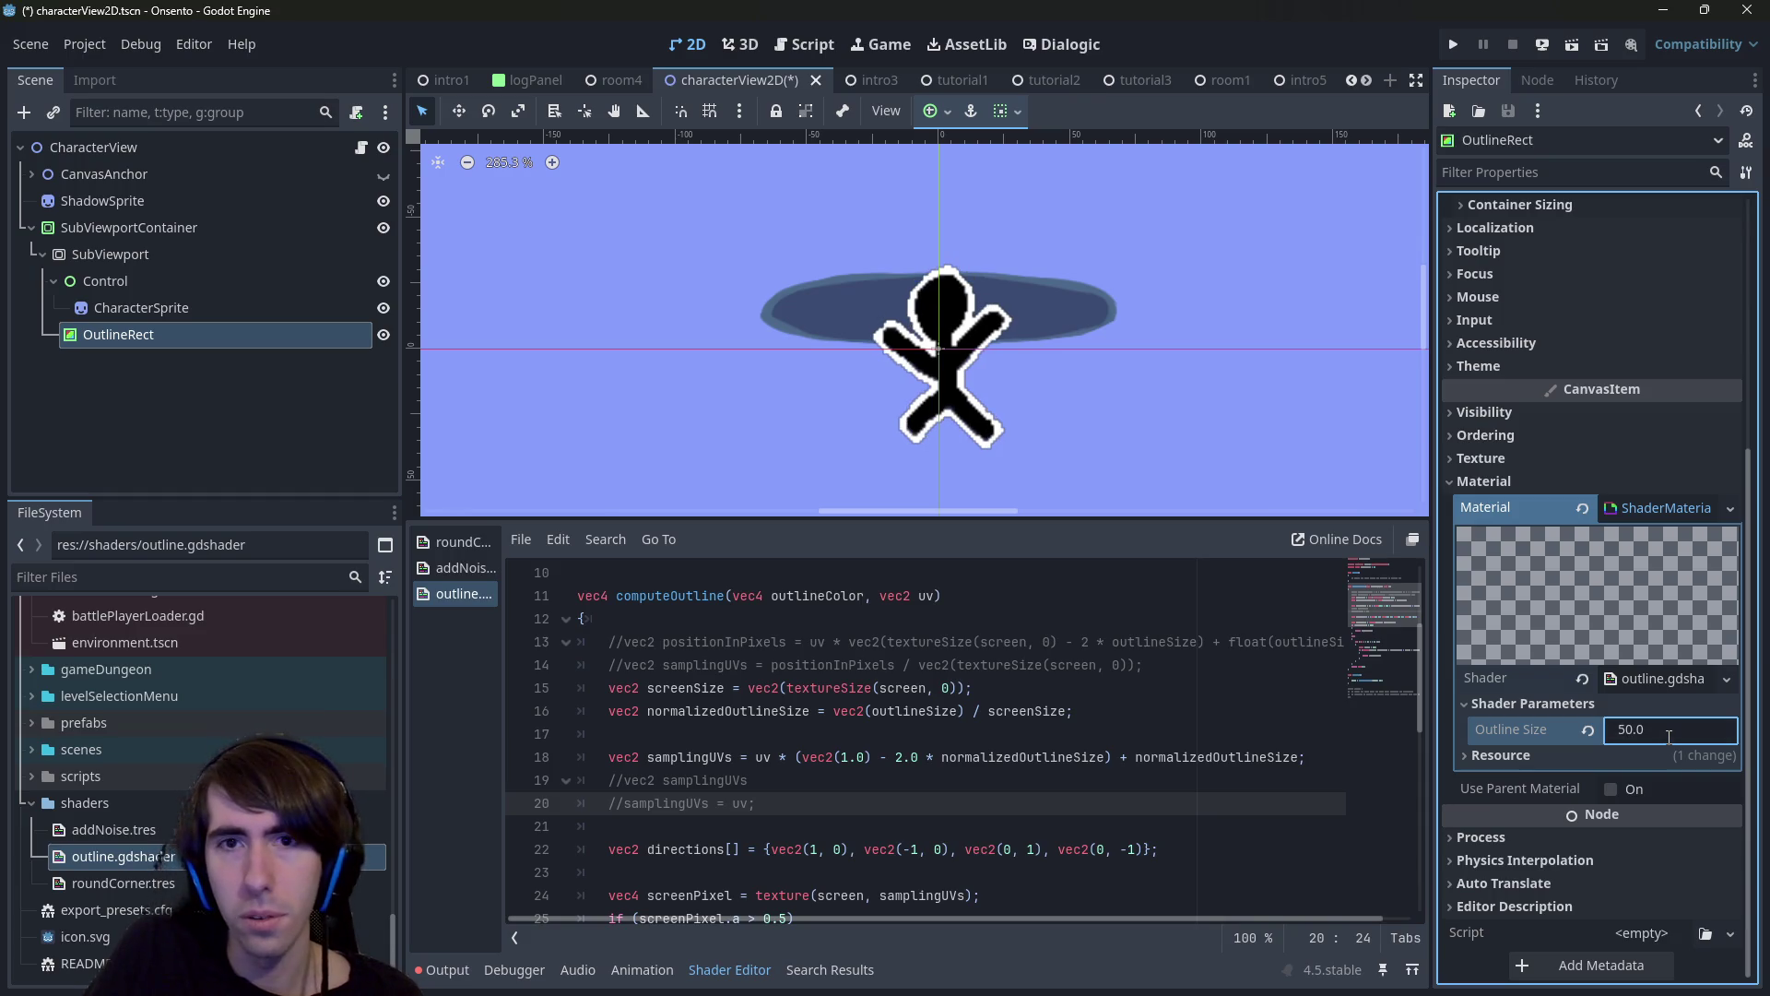
# Step: Try Outline Size values around 37, 20 and 120, reverting to 20
pyautogui.moveTo(1669, 738); pyautogui.dragTo(1662, 738)
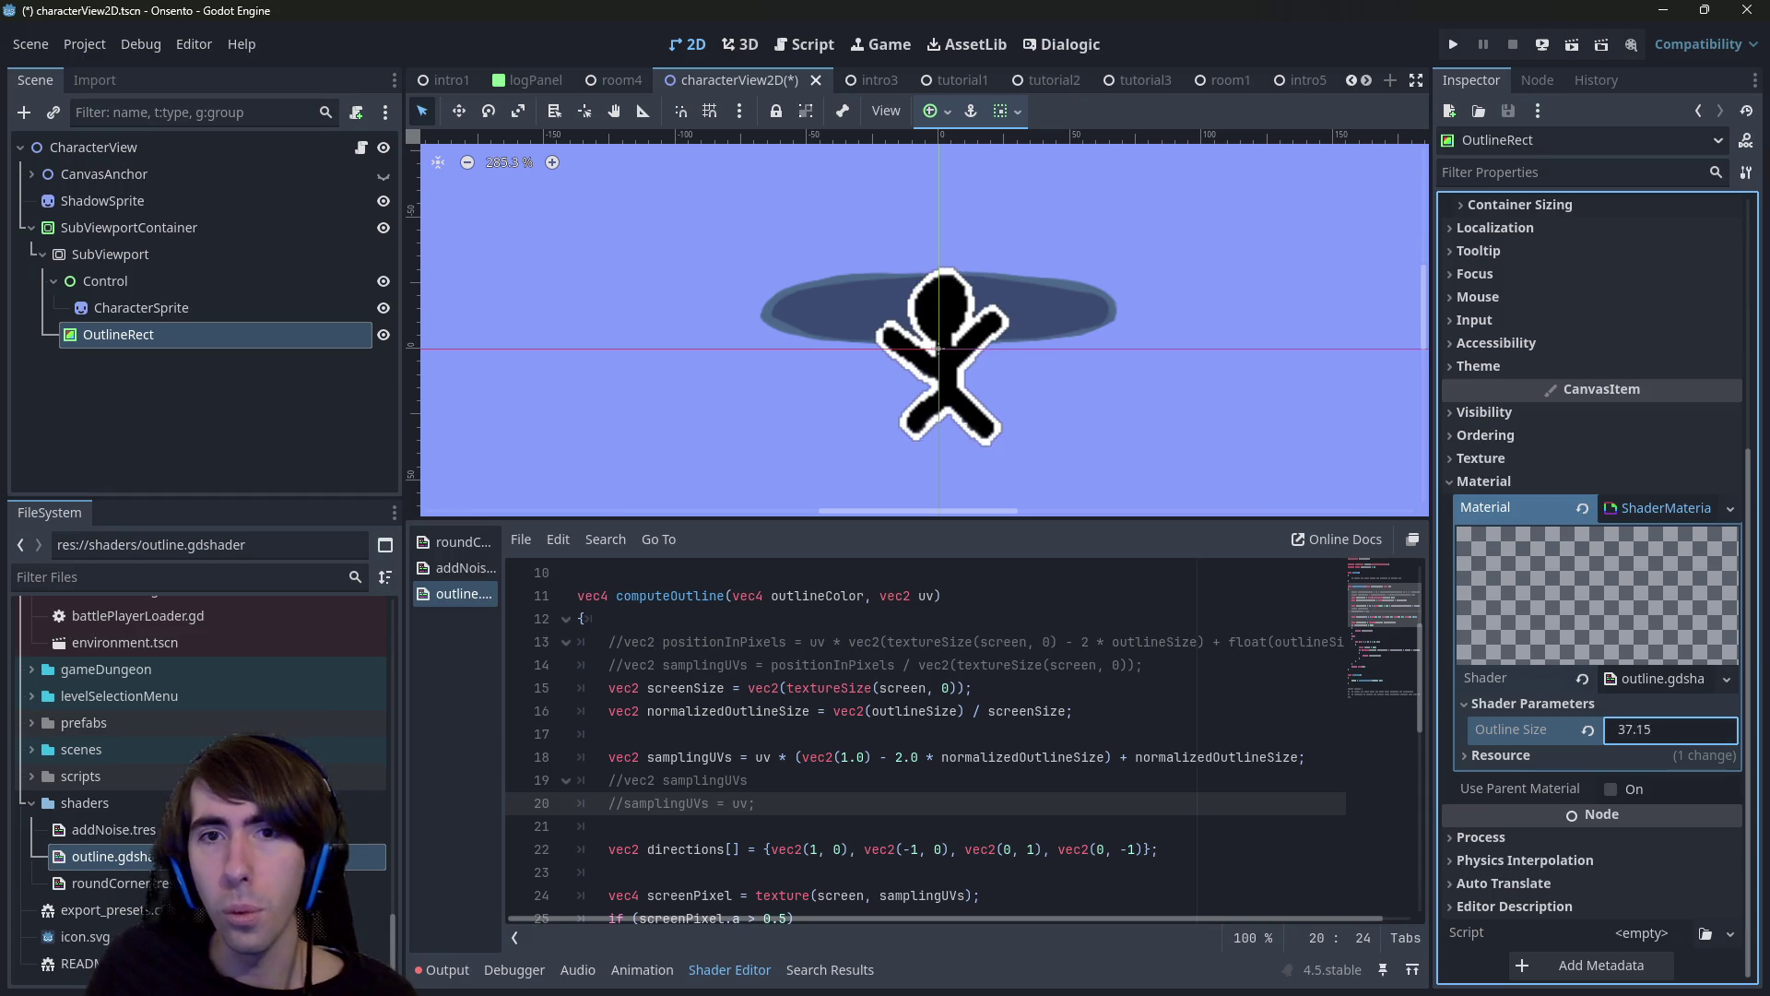
pyautogui.doubleClick(1682, 728)
pyautogui.write('2')
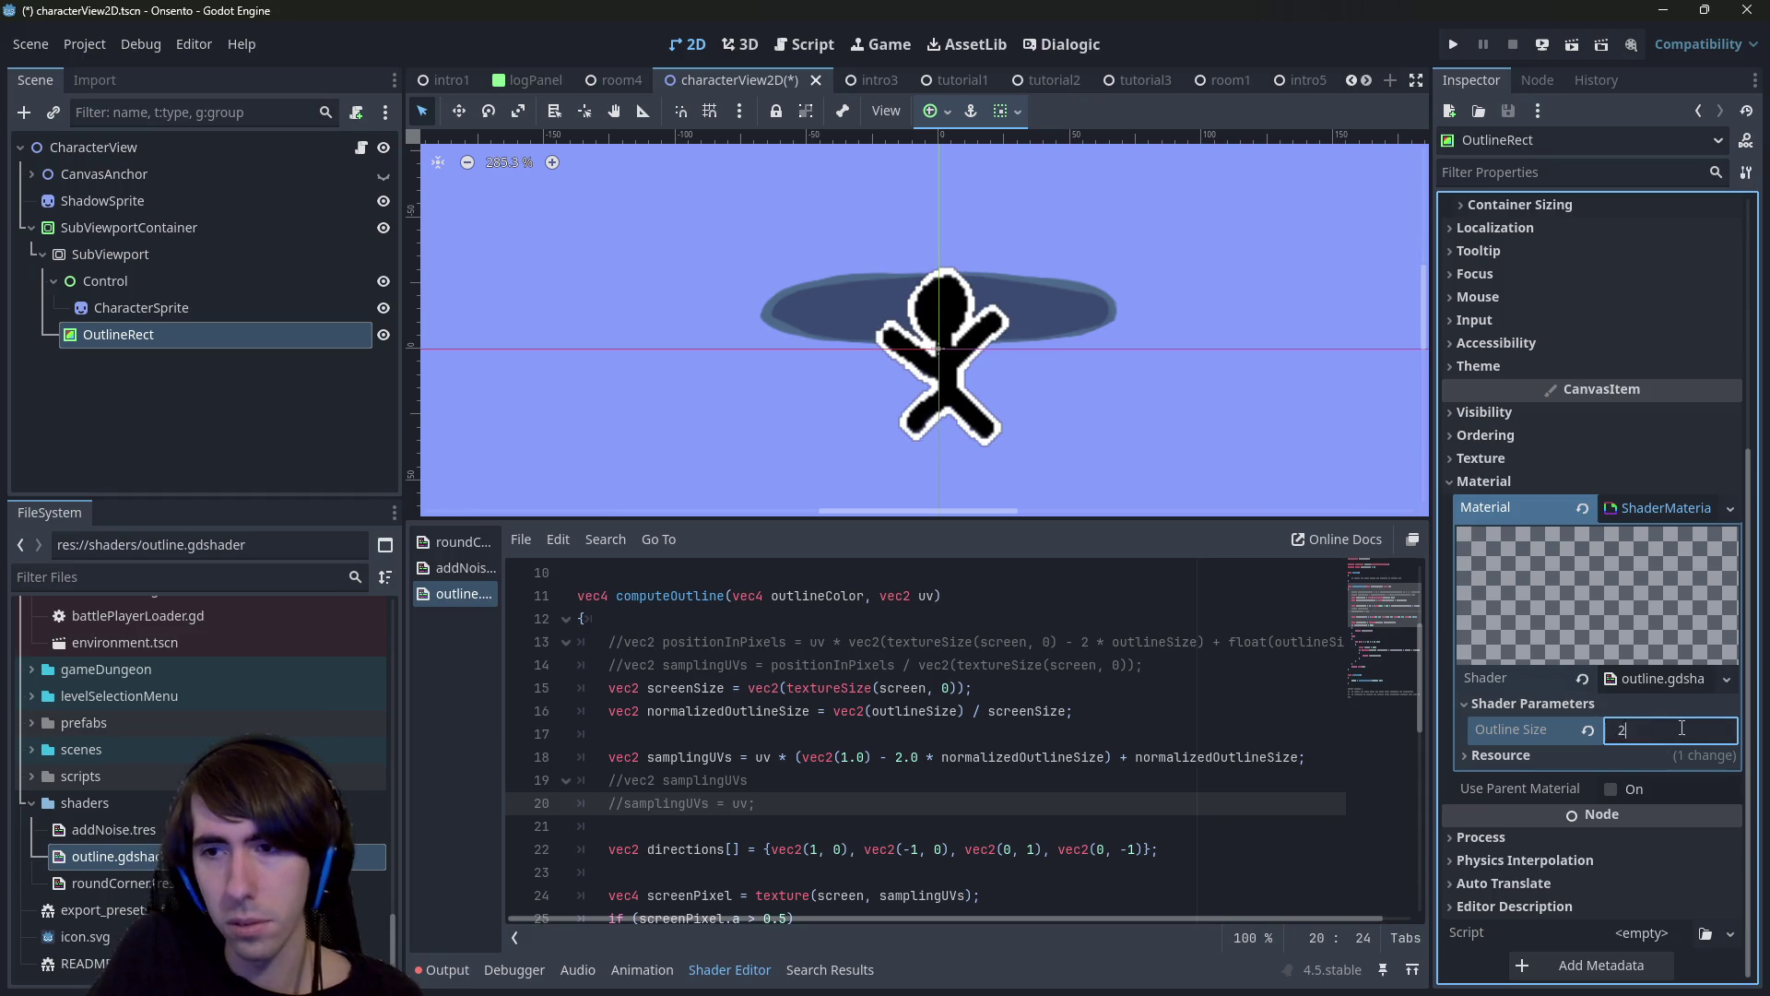
pyautogui.write('0')
pyautogui.press('Return')
pyautogui.write('120')
pyautogui.press('Return')
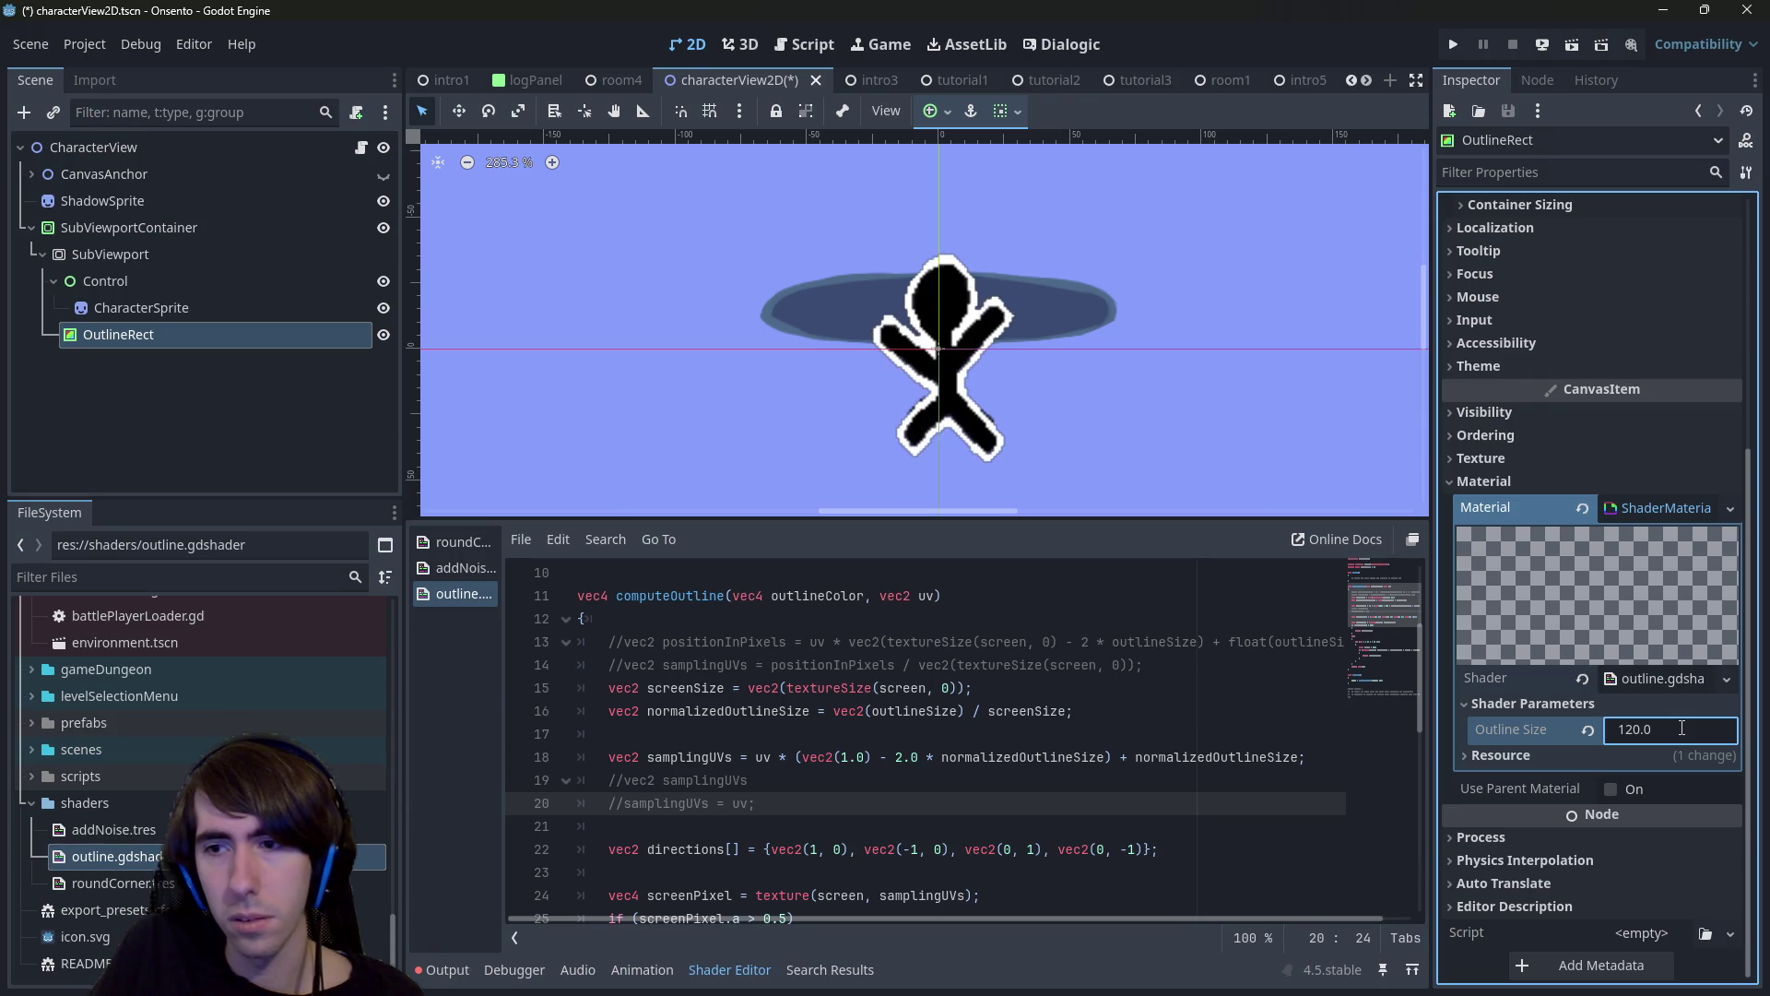
pyautogui.hotkey('ctrl', 'z')
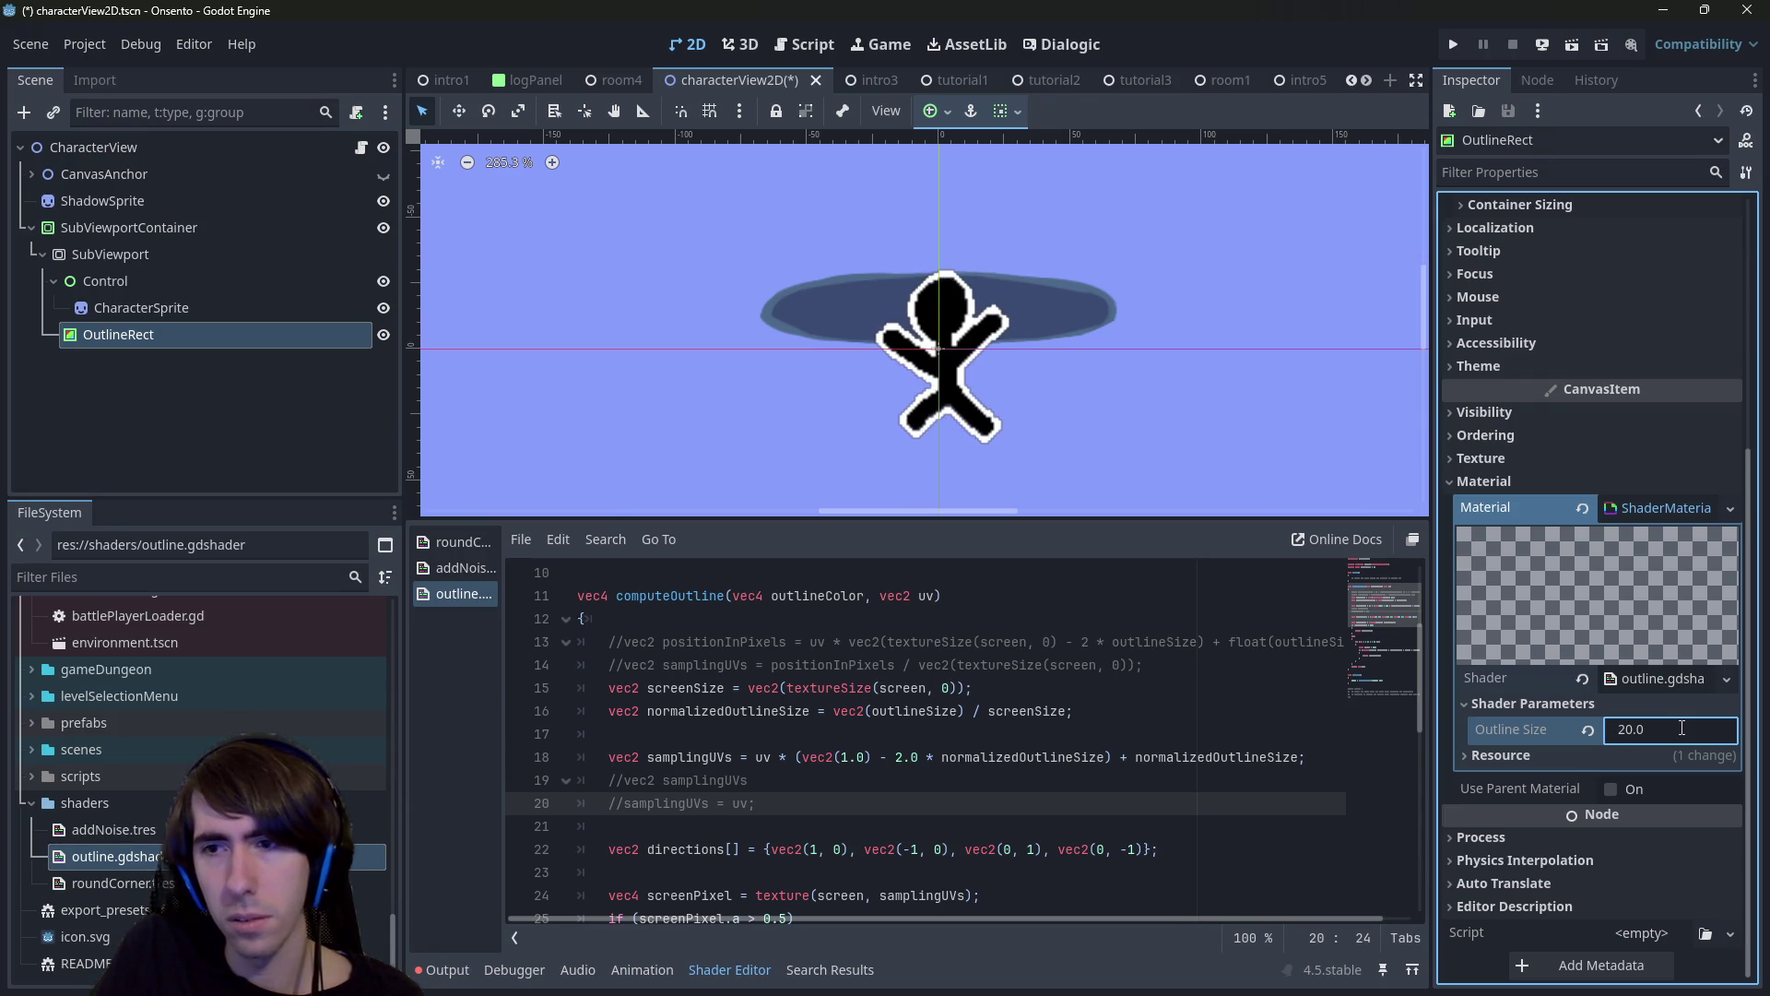
# Step: Test Outline Size values 0, 20 and 500, then undo back to 50
pyautogui.hotkey('ctrl', 'a')
pyautogui.write('0')
pyautogui.press('Return')
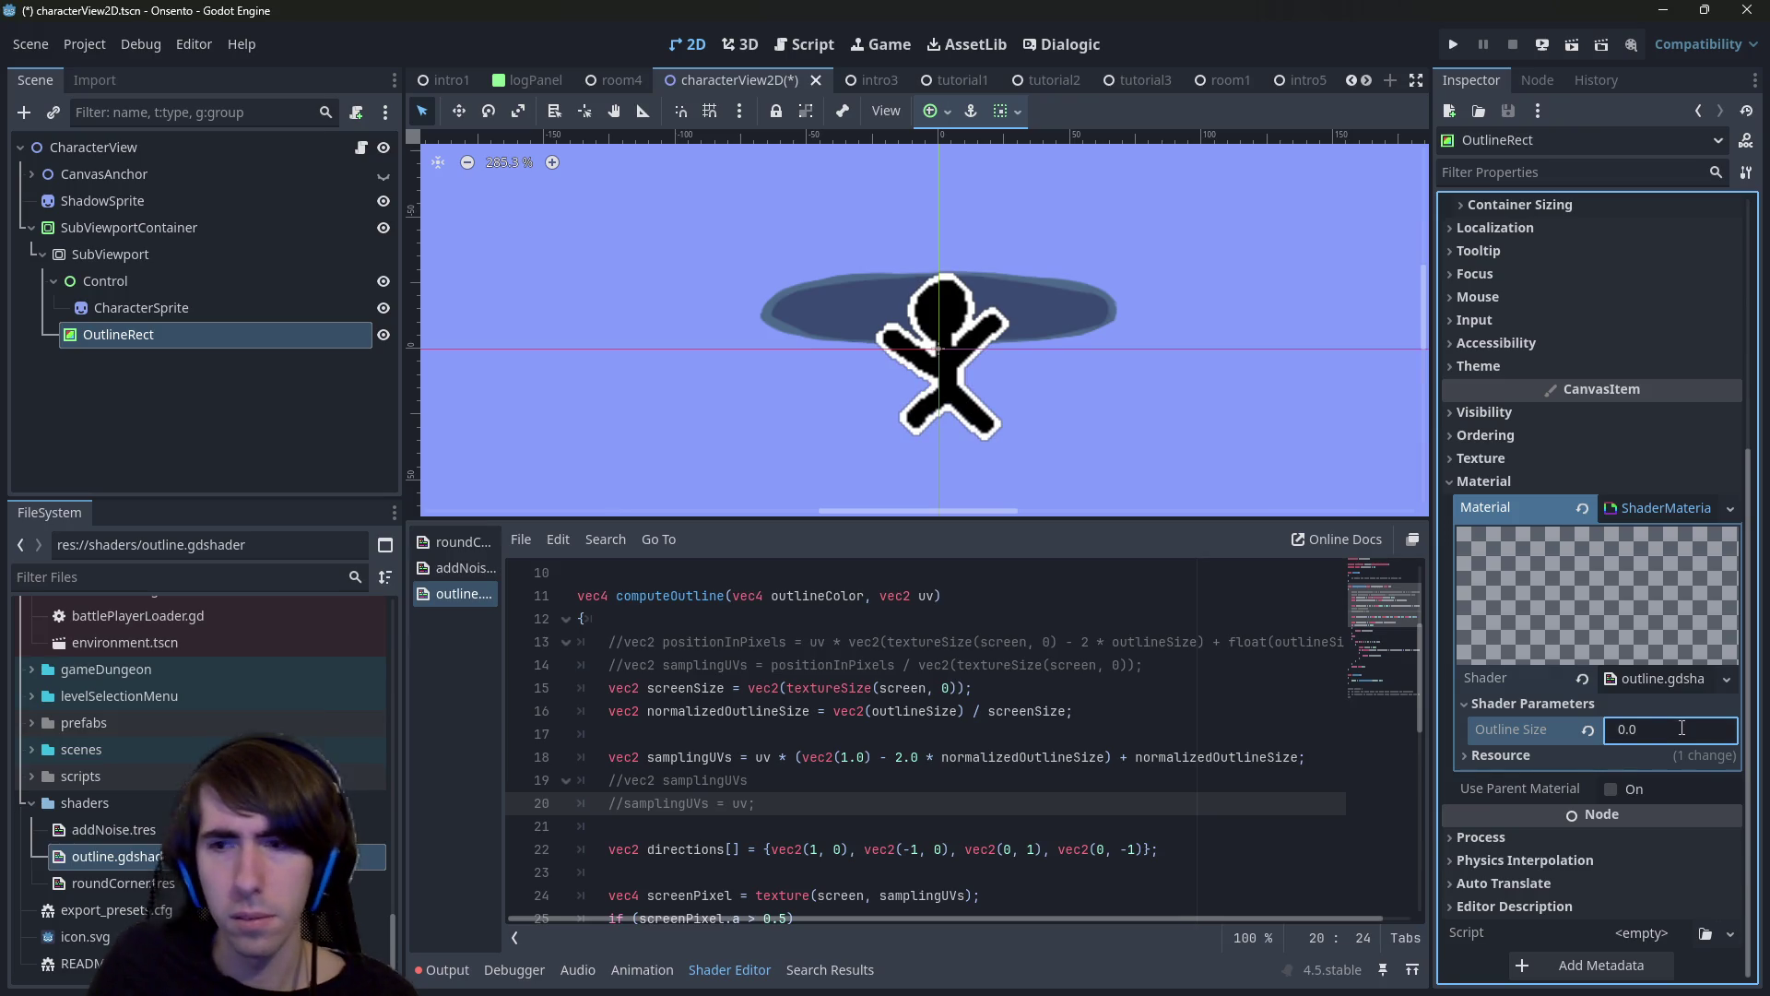
pyautogui.hotkey('ctrl', 'a')
pyautogui.write('20')
pyautogui.press('Return')
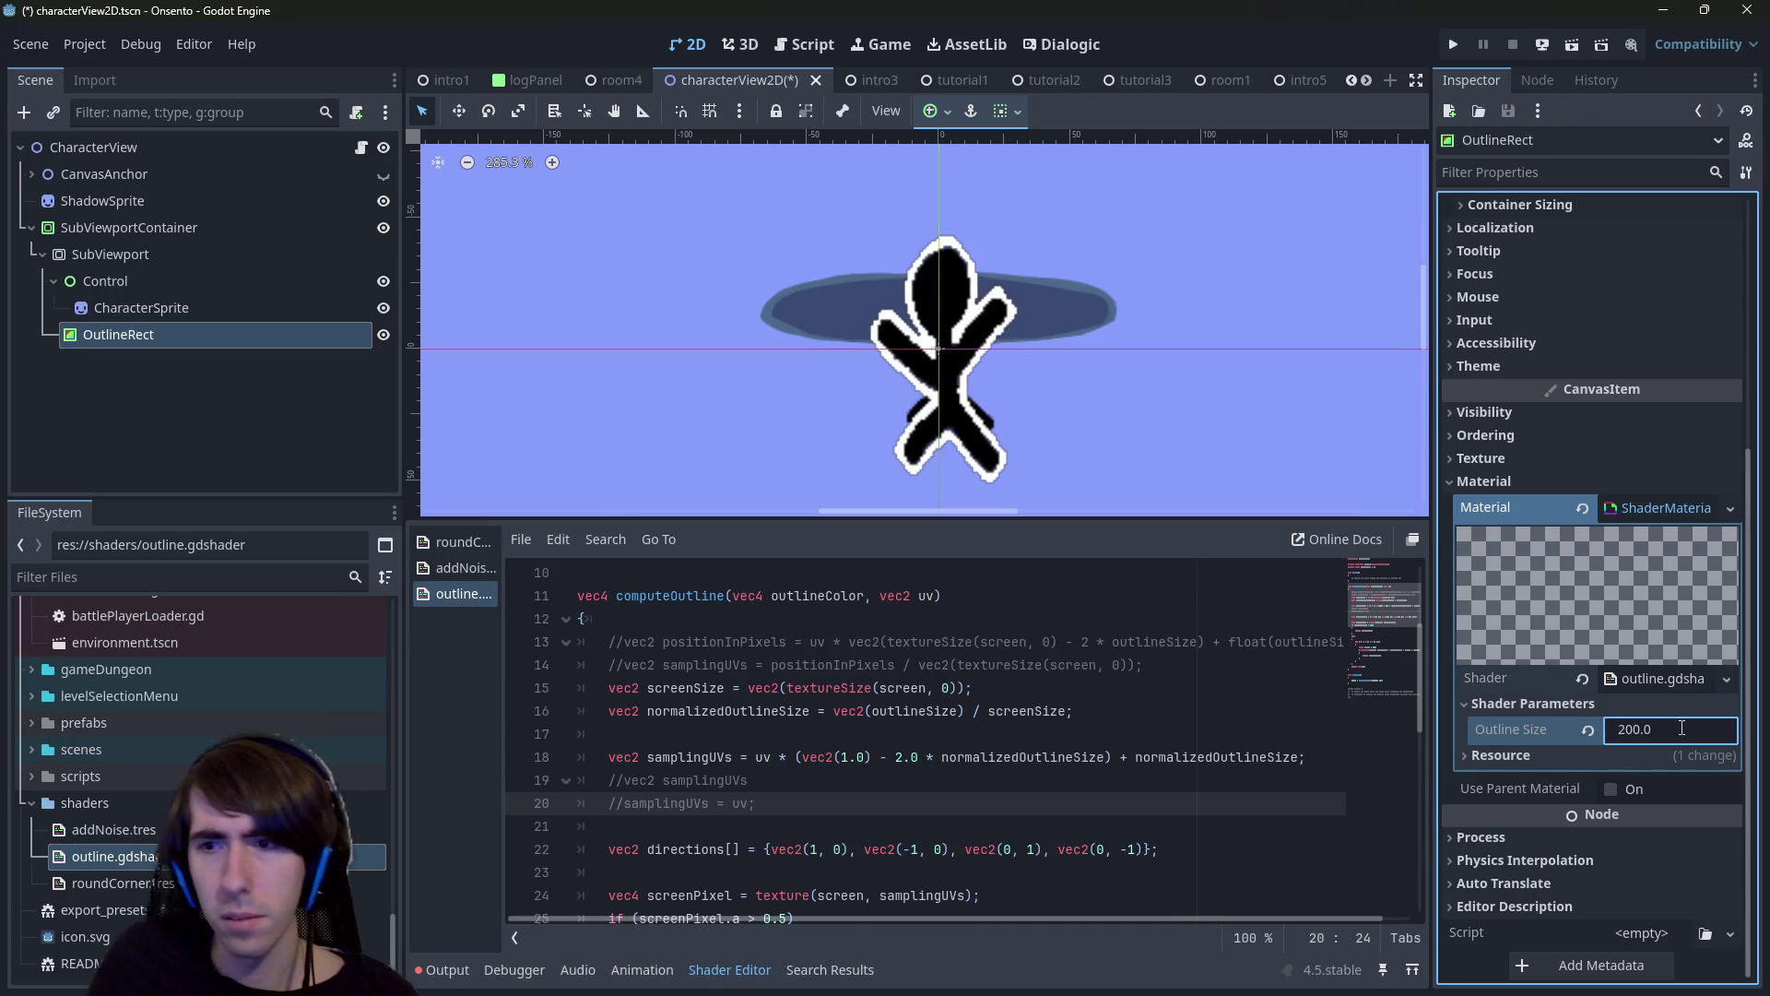
pyautogui.hotkey('ctrl', 'a')
pyautogui.write('500')
pyautogui.press('Return')
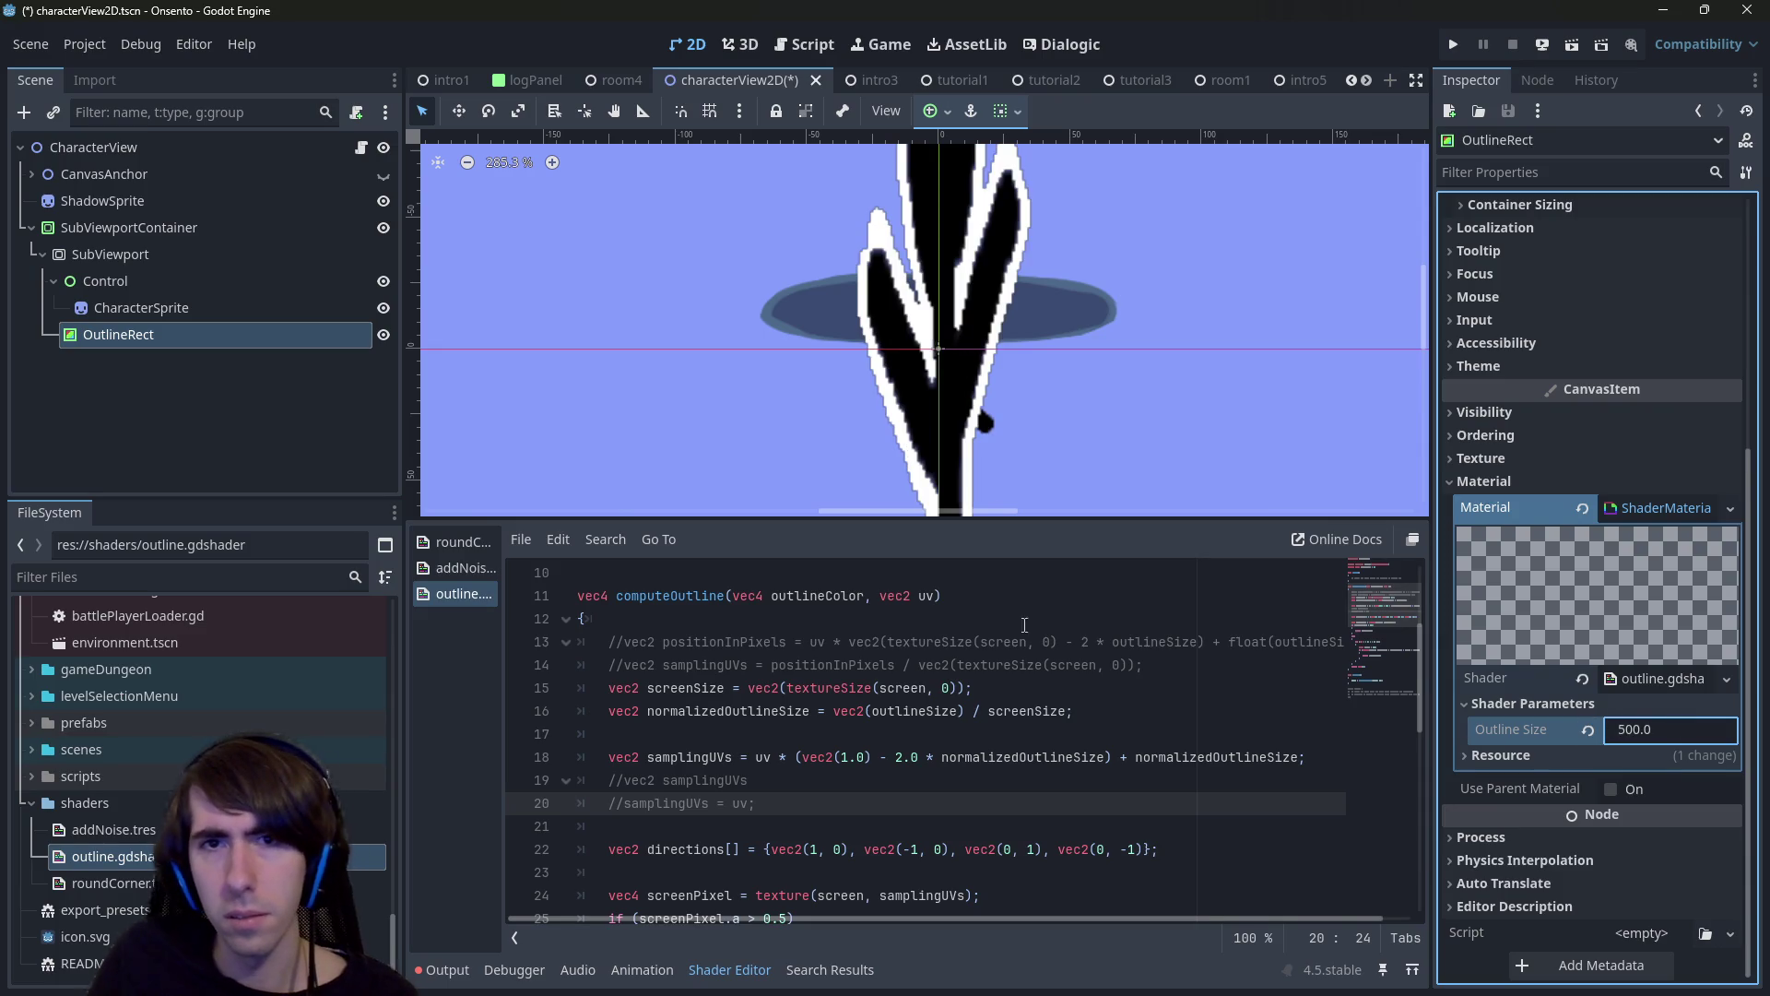
pyautogui.scroll(-5, 917, 384)
pyautogui.hotkey('ctrl', 'z')
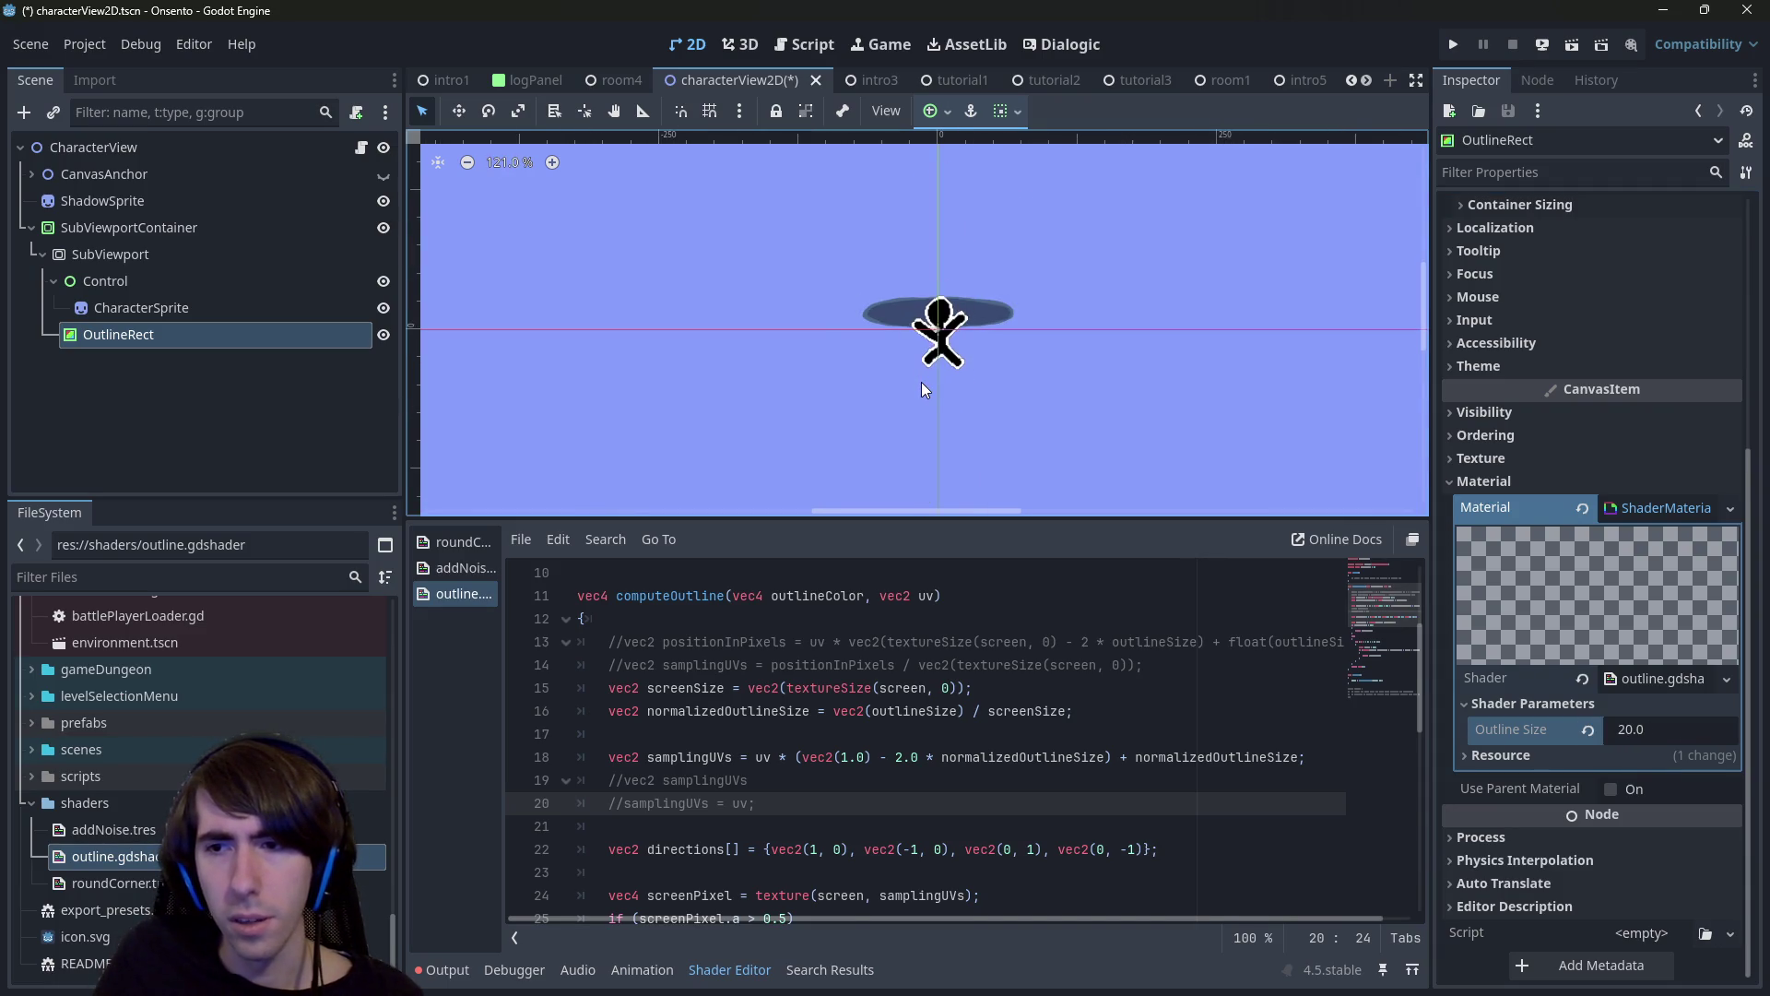
pyautogui.scroll(10, 947, 350)
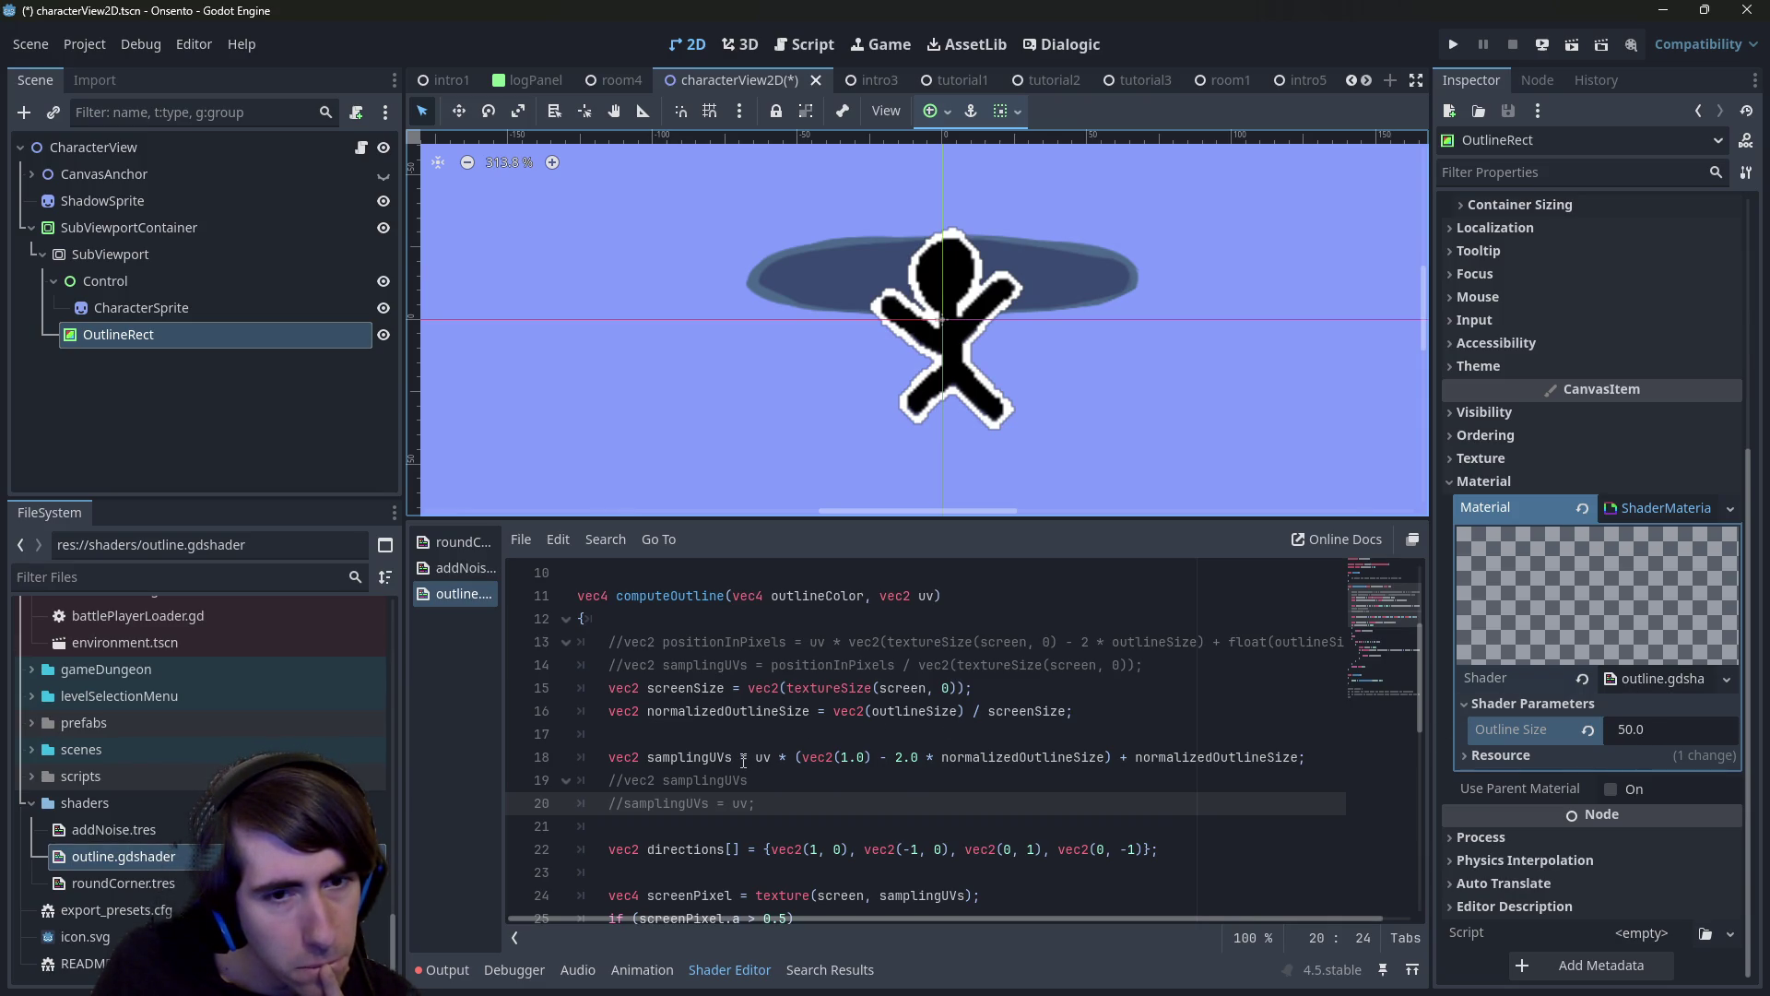
# Step: Highlight normalizedOutlineSize and screenSize to check where they are used
pyautogui.doubleClick(779, 710)
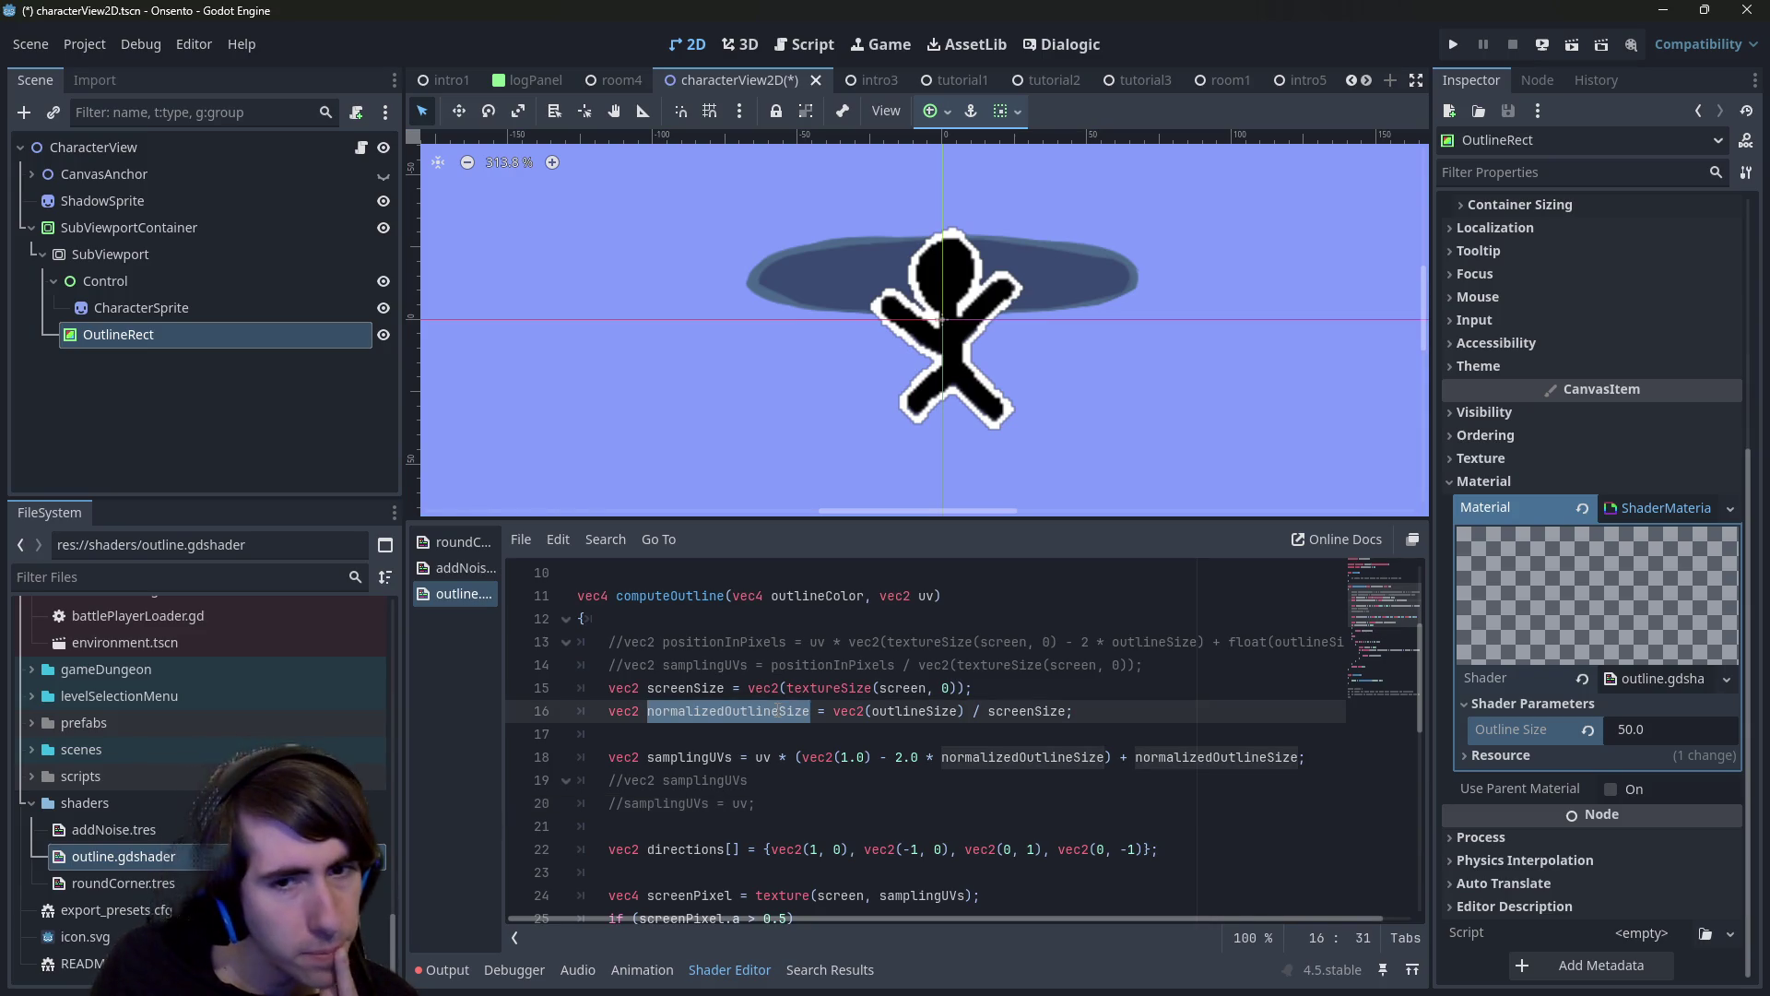
pyautogui.click(876, 710)
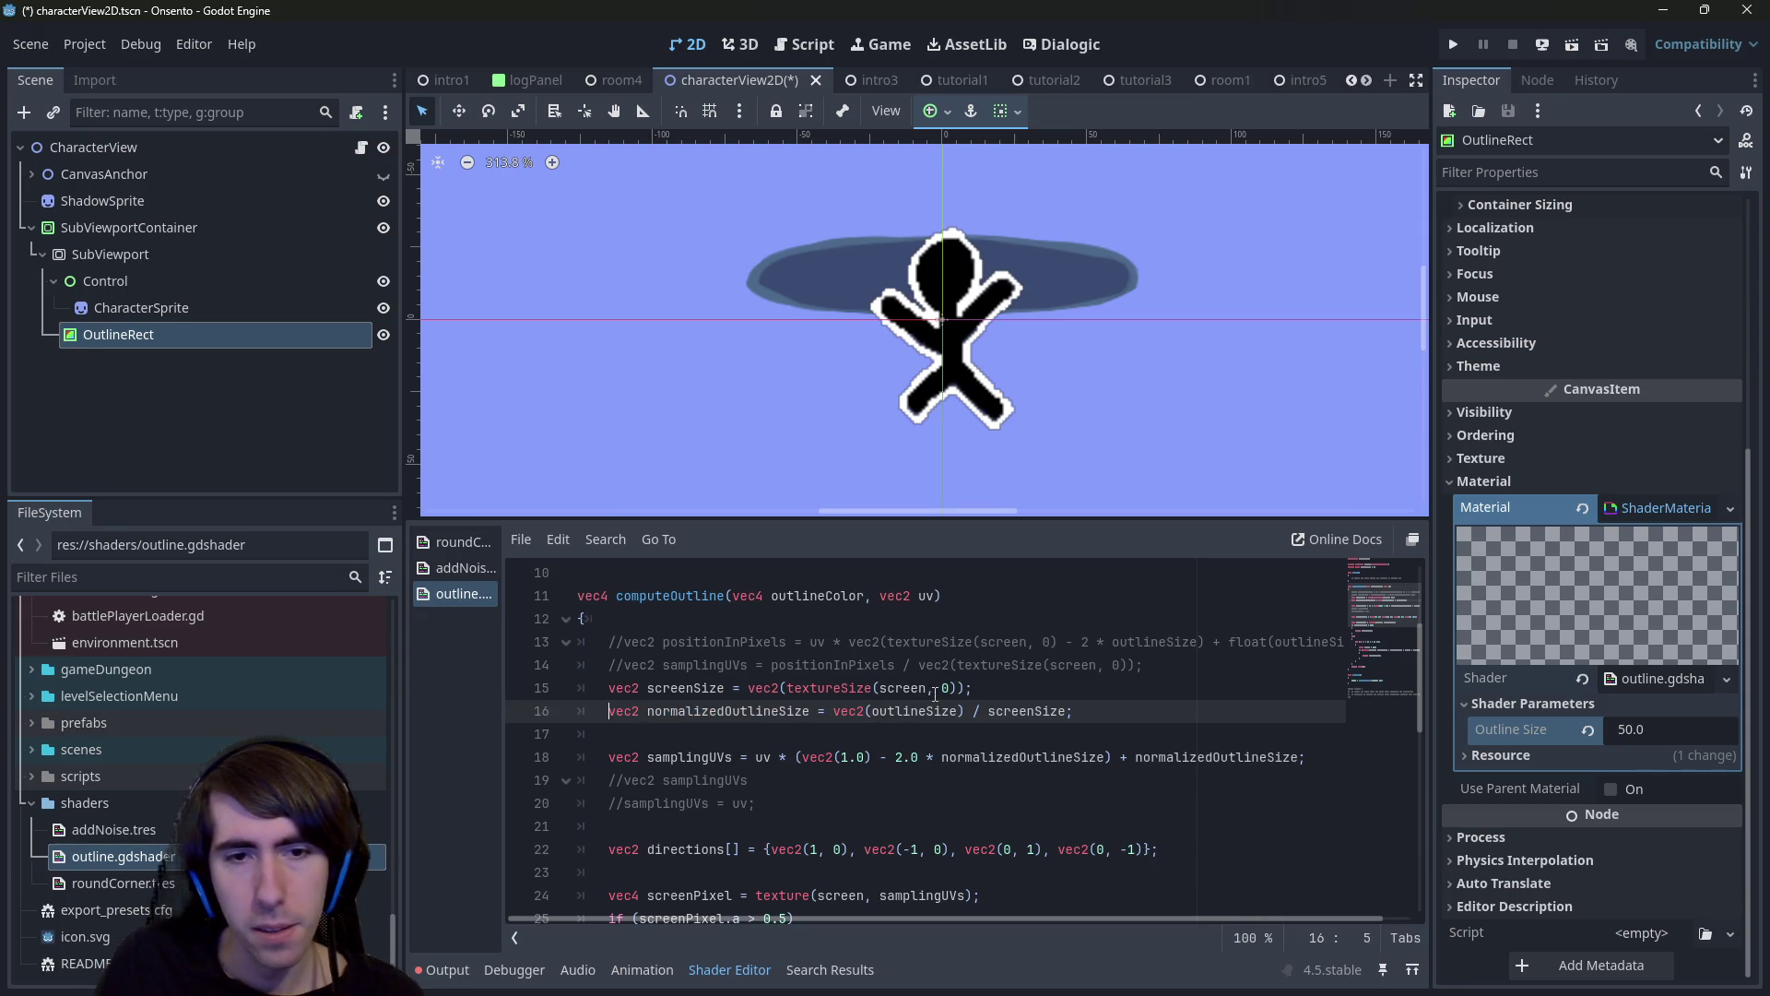
pyautogui.press('Home')
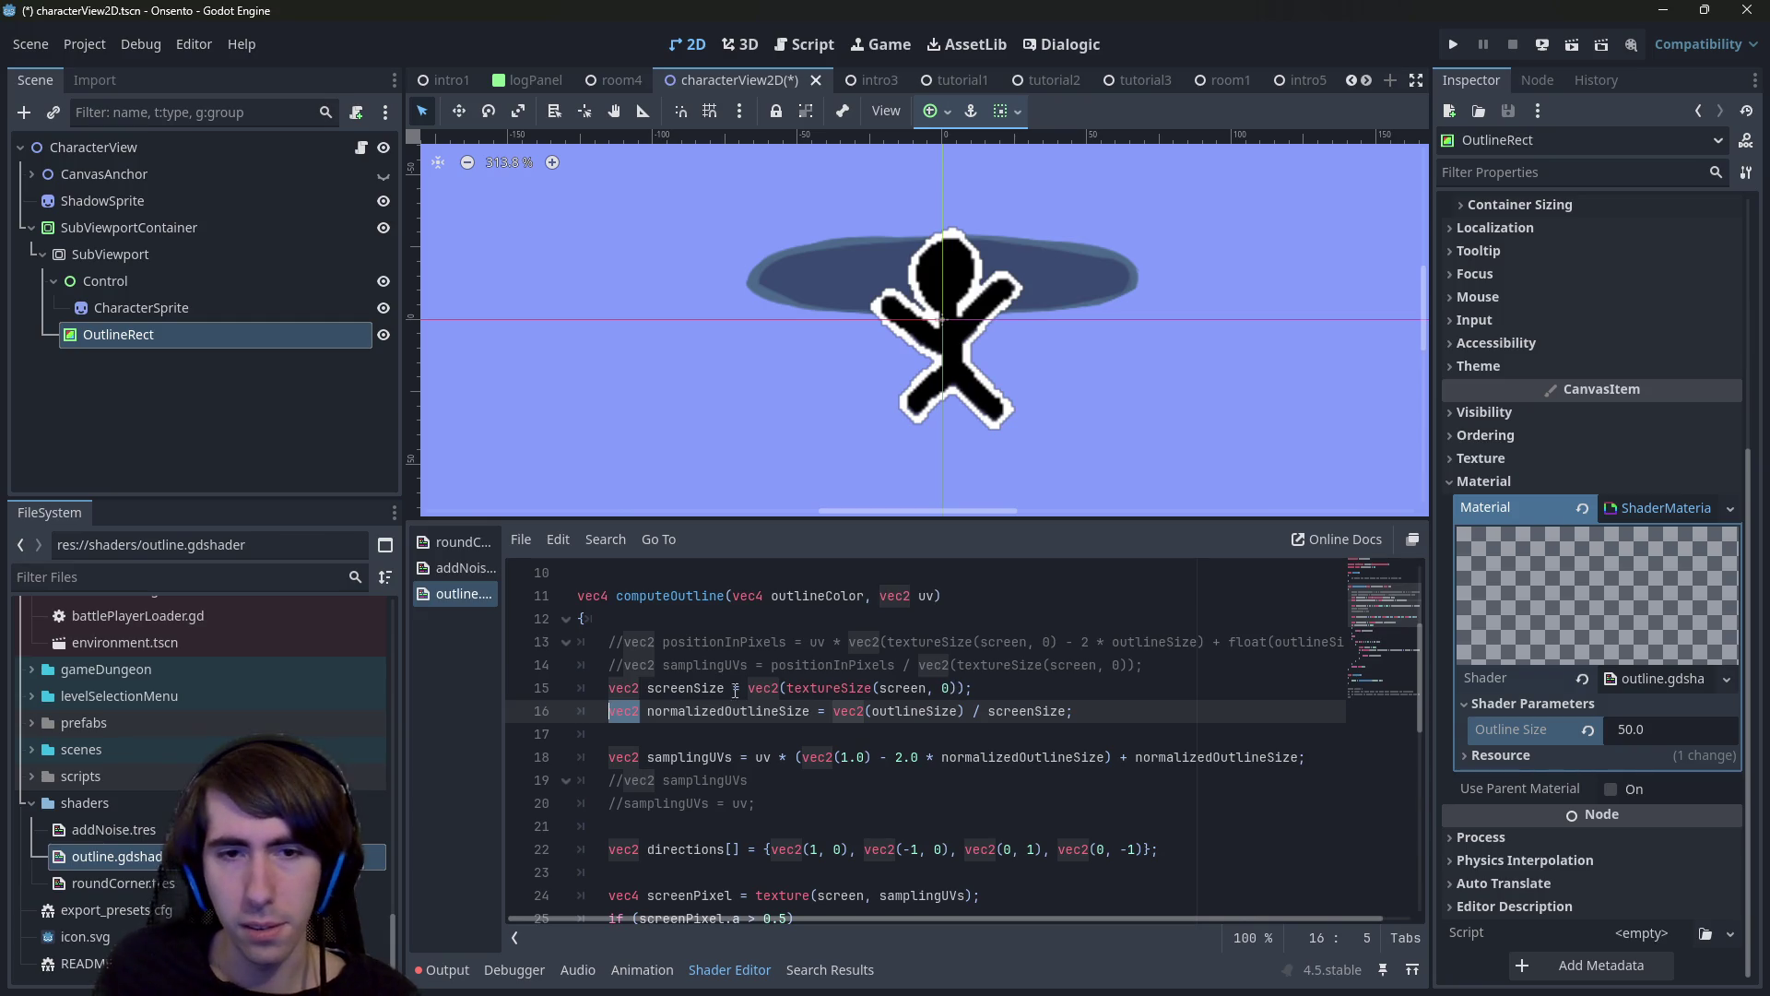
pyautogui.doubleClick(706, 688)
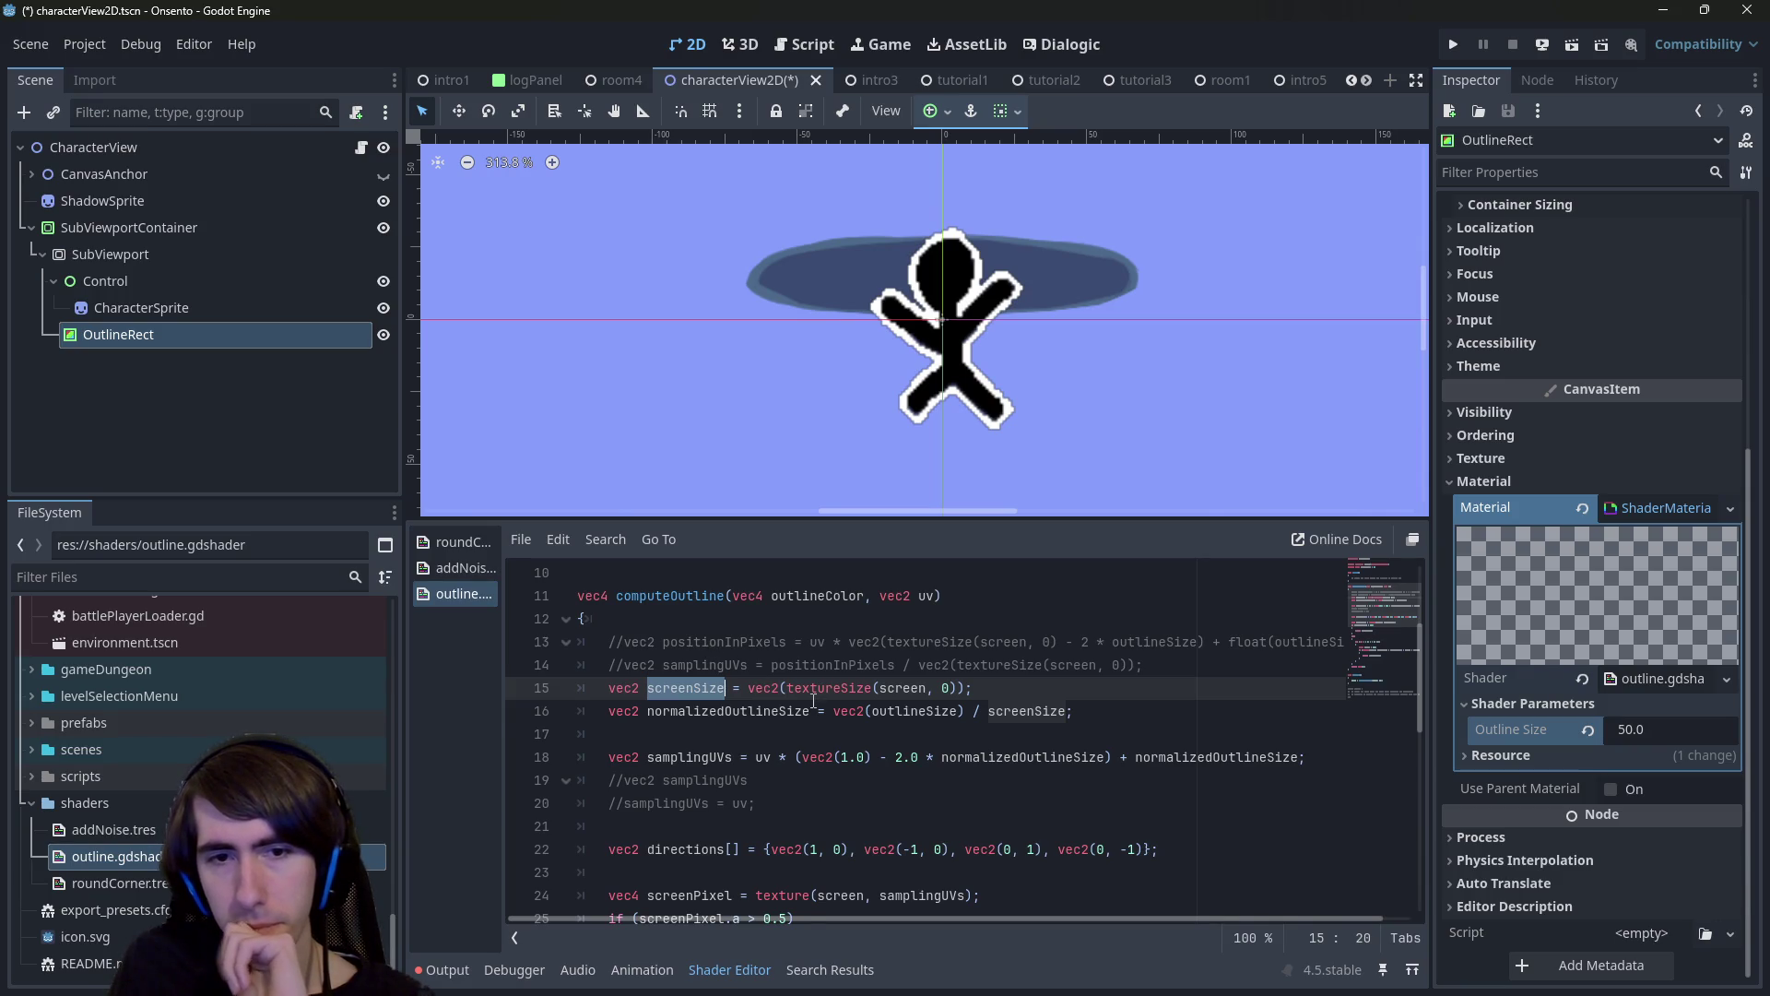
# Step: Start a new line after line 16 with 'float maxNormalizedOutlineSize = max('
pyautogui.click(1105, 708)
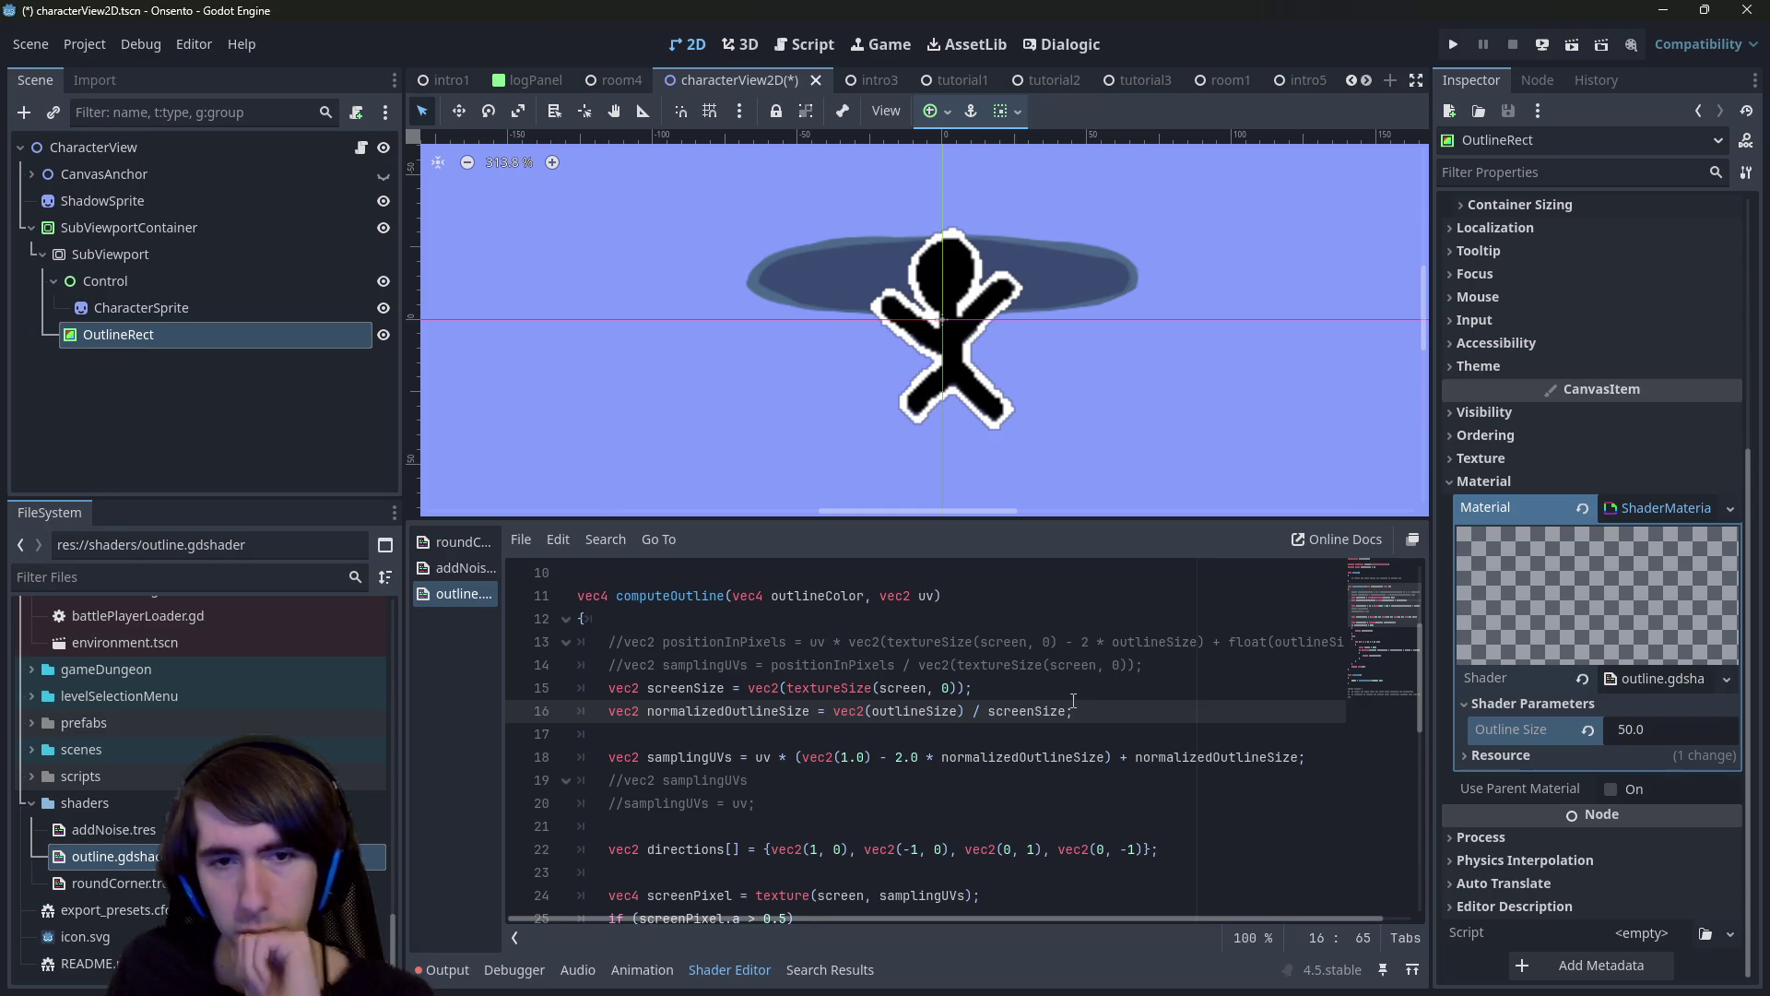
pyautogui.press('Return')
pyautogui.write('fl')
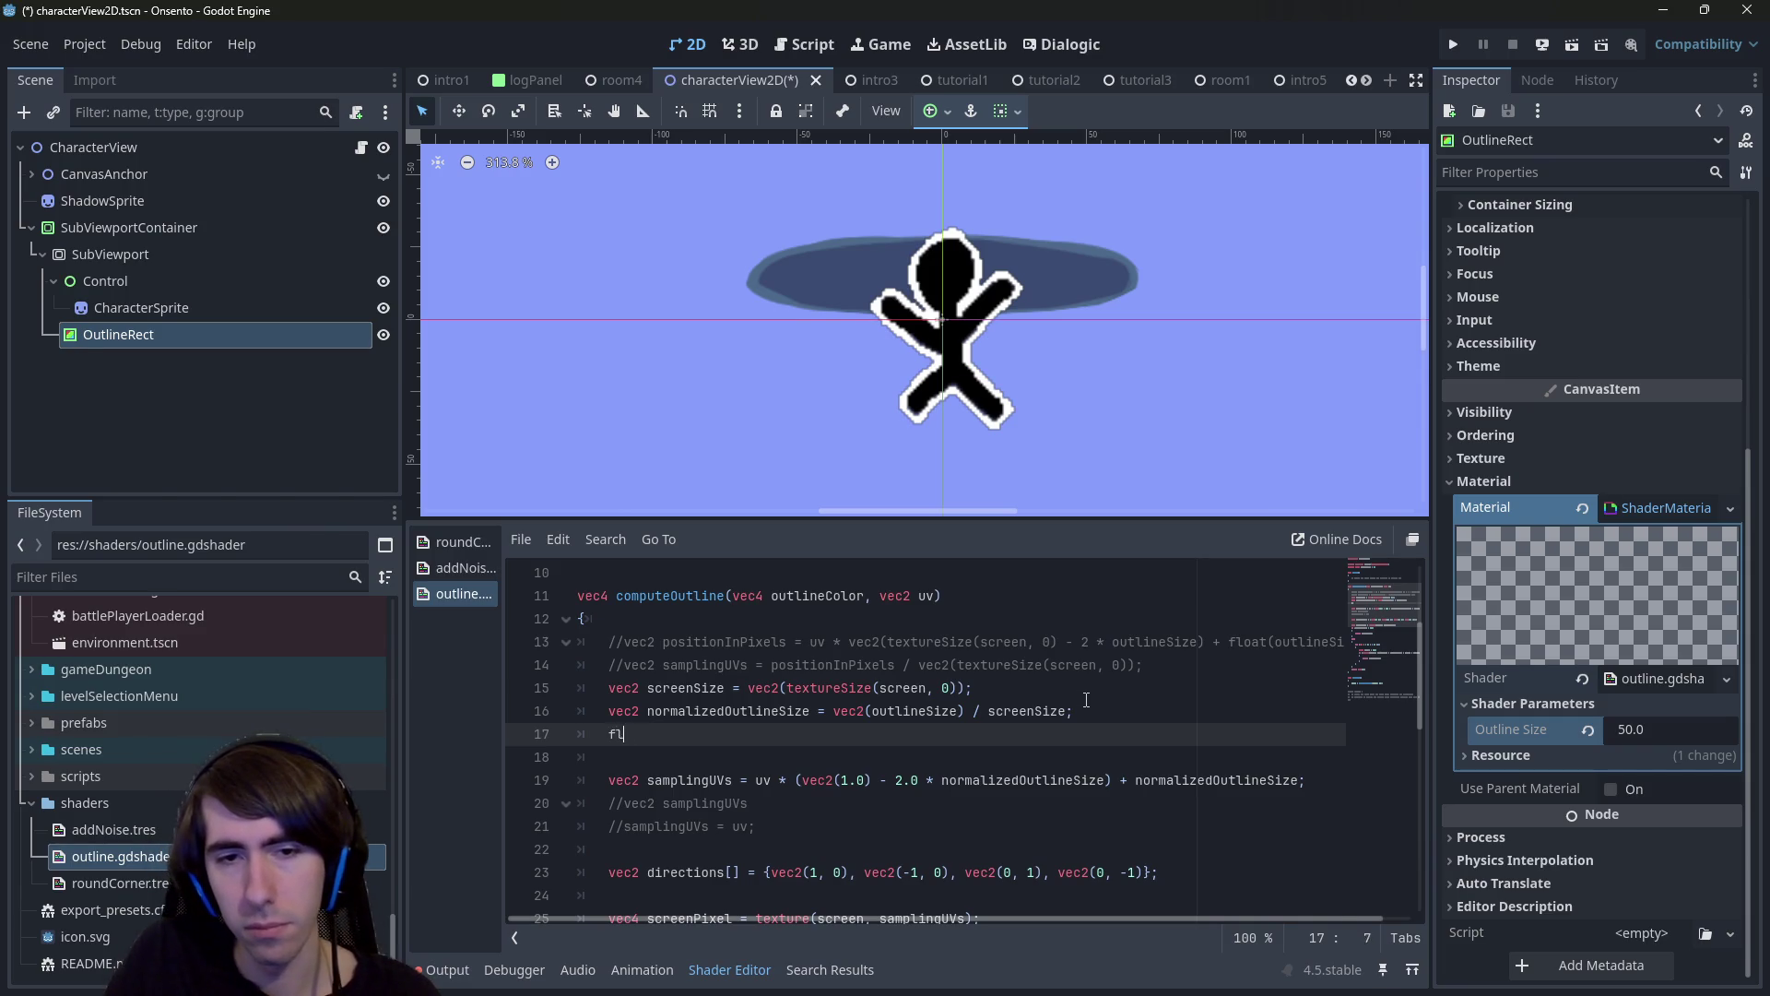
pyautogui.write('oat maxNormalized')
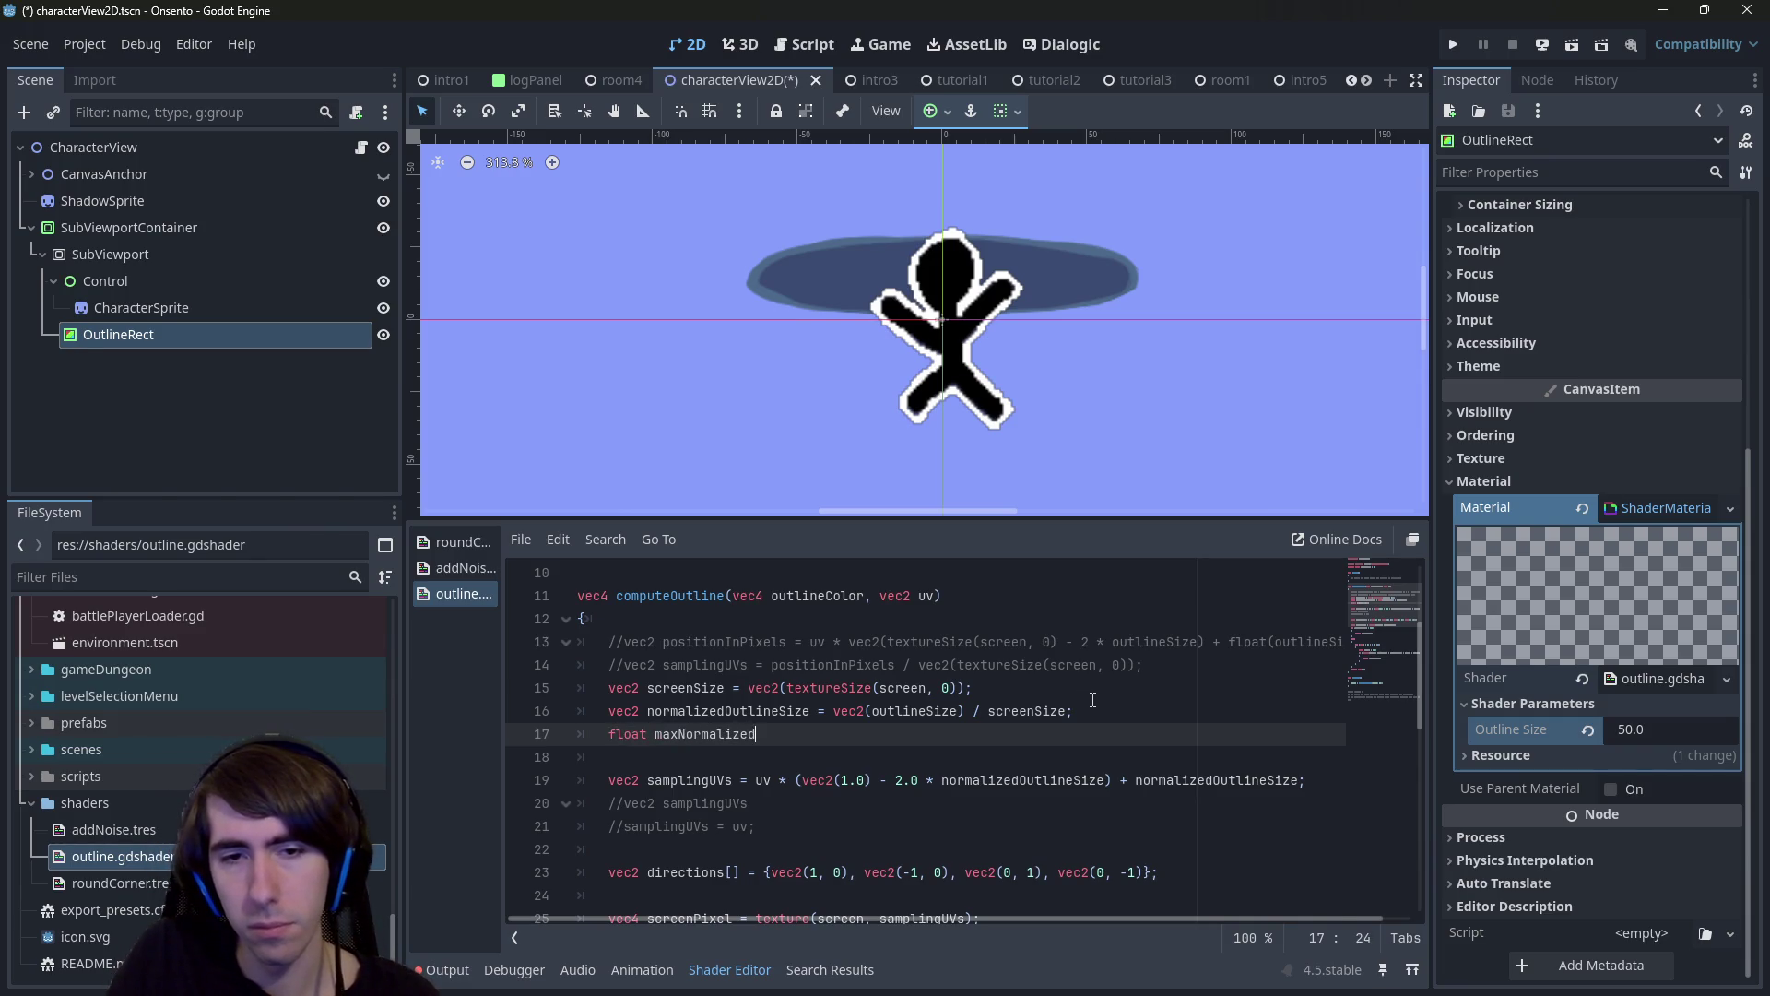
pyautogui.write('OutlineSize =')
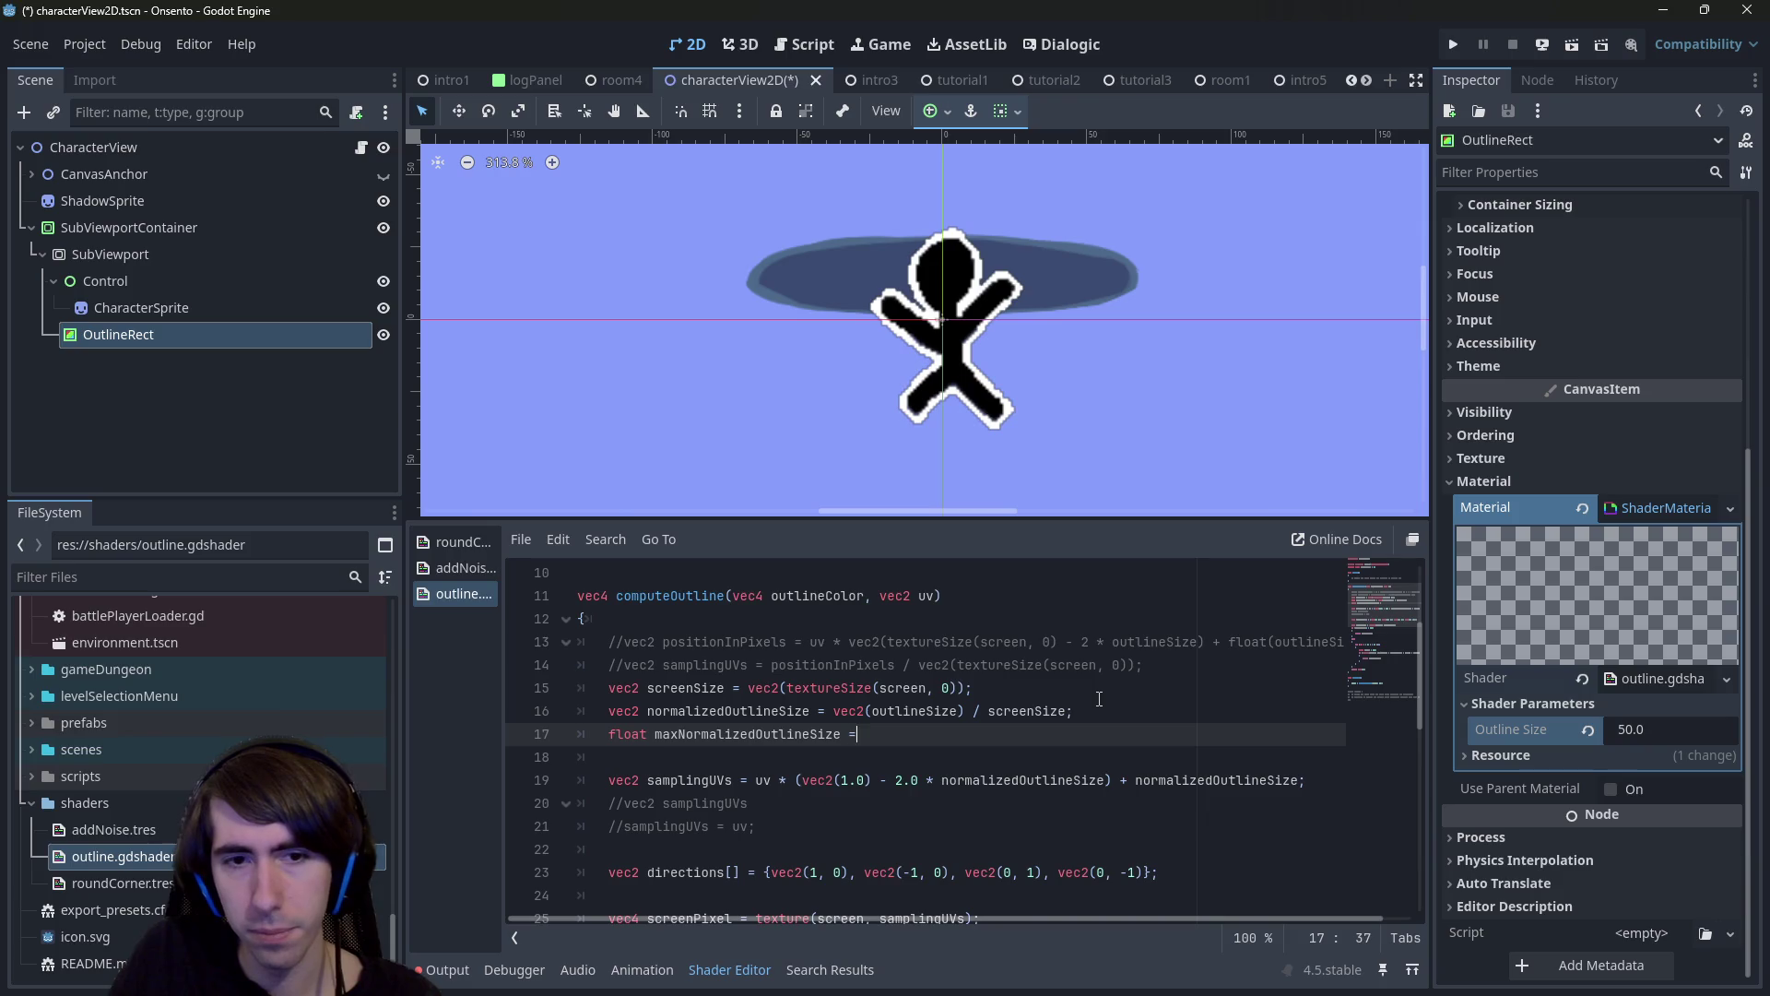
pyautogui.write(' max(')
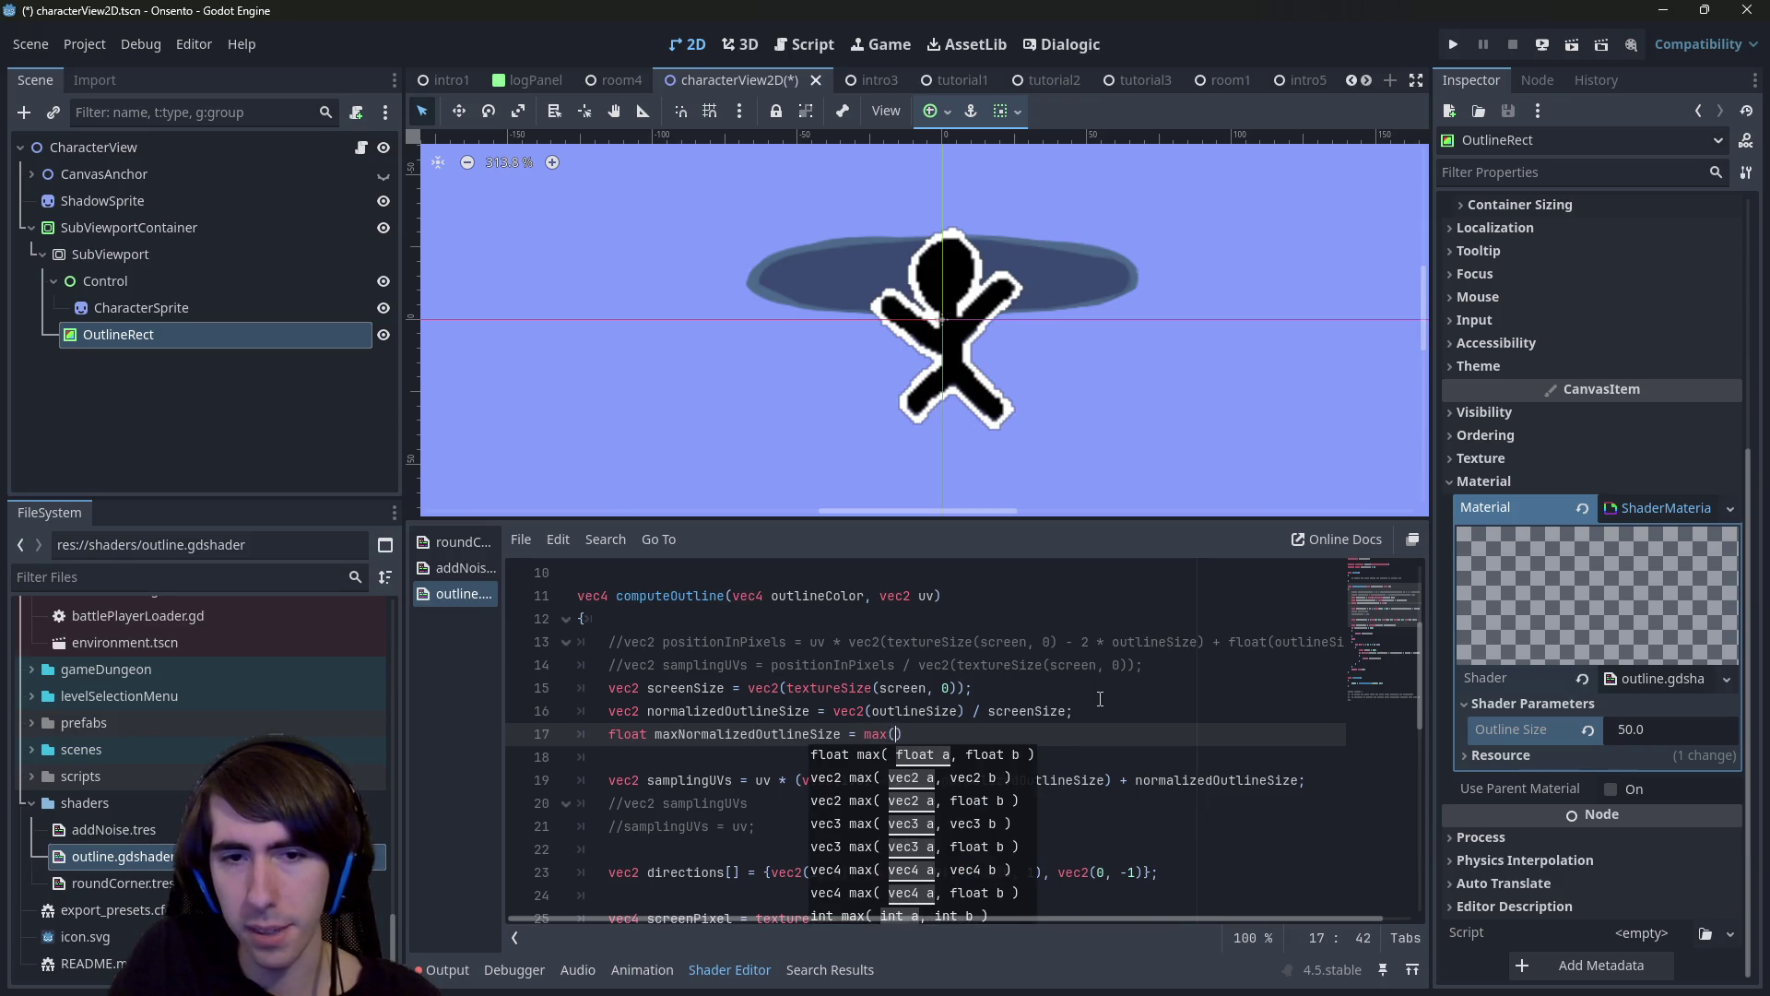
# Step: Complete the line as max(normalizedOutlineSize.x, normalizedOutlineSize.y); and save
pyautogui.doubleClick(729, 711)
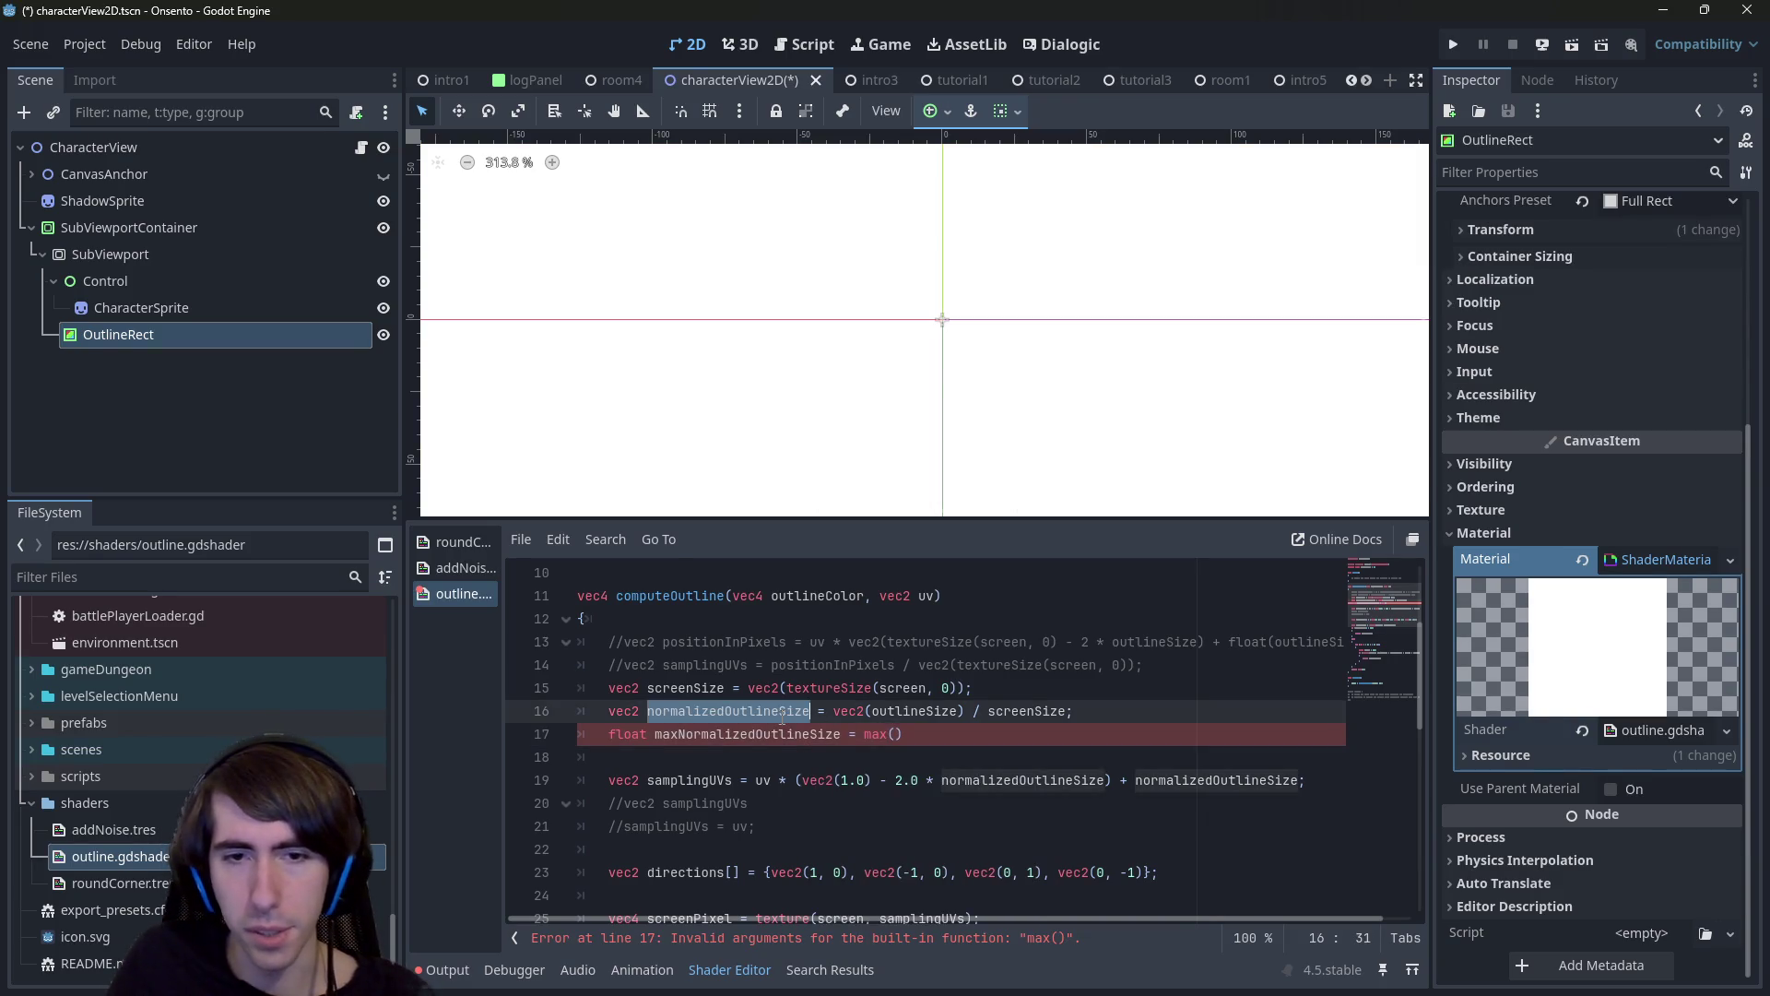
pyautogui.hotkey('ctrl', 'c')
pyautogui.click(902, 735)
pyautogui.hotkey('ctrl', 'v')
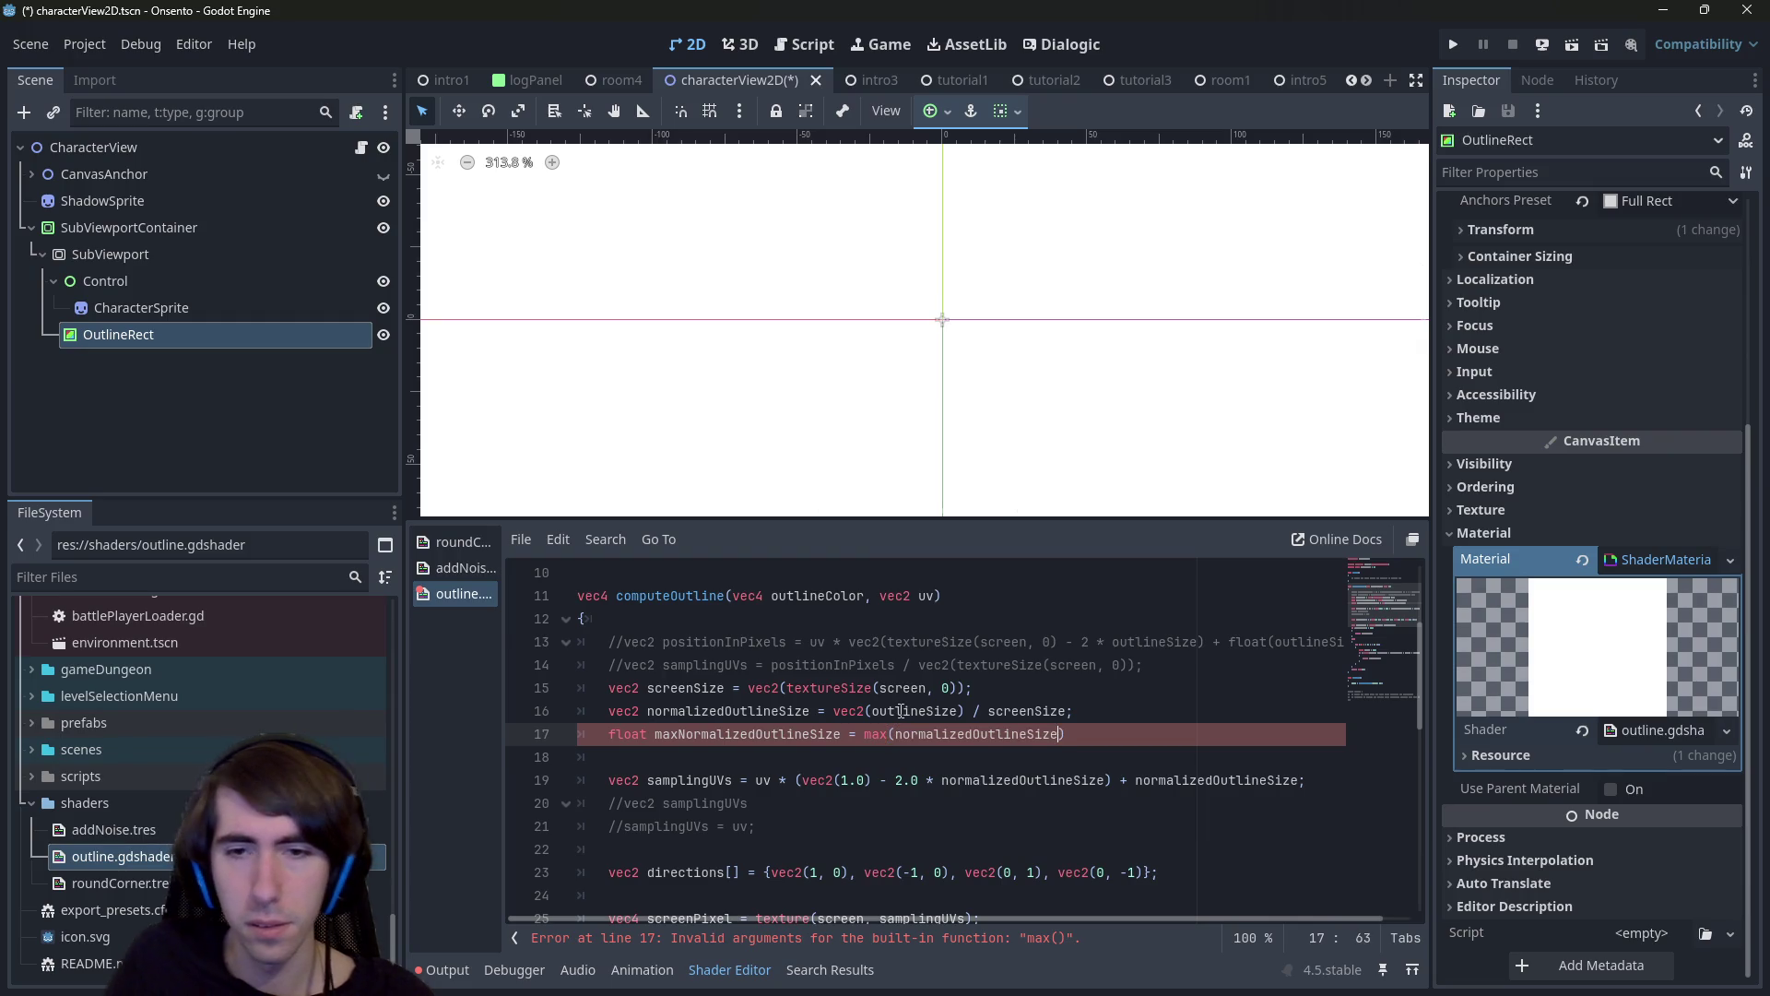
pyautogui.write('.x,')
pyautogui.hotkey('ctrl', 'v')
pyautogui.write('.y);')
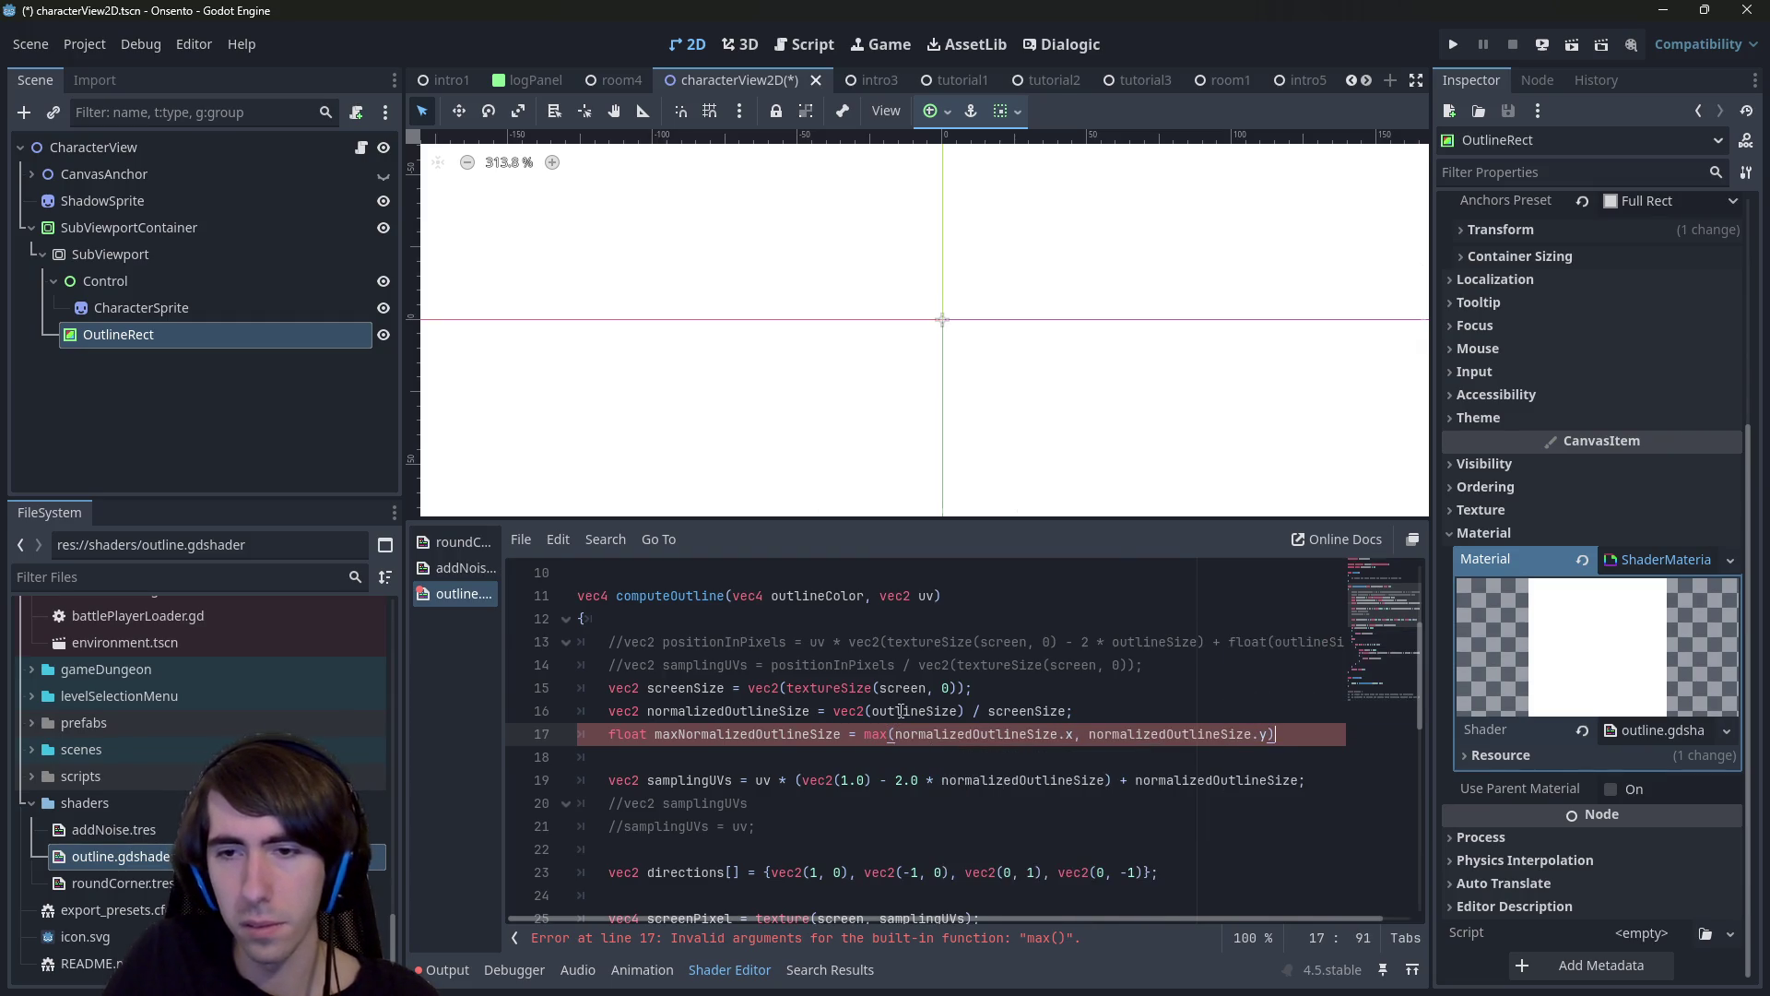
pyautogui.hotkey('ctrl', 's')
# Step: Replace both normalizedOutlineSize uses on line 19 with maxNormalizedOutlineSize and save
pyautogui.doubleClick(808, 733)
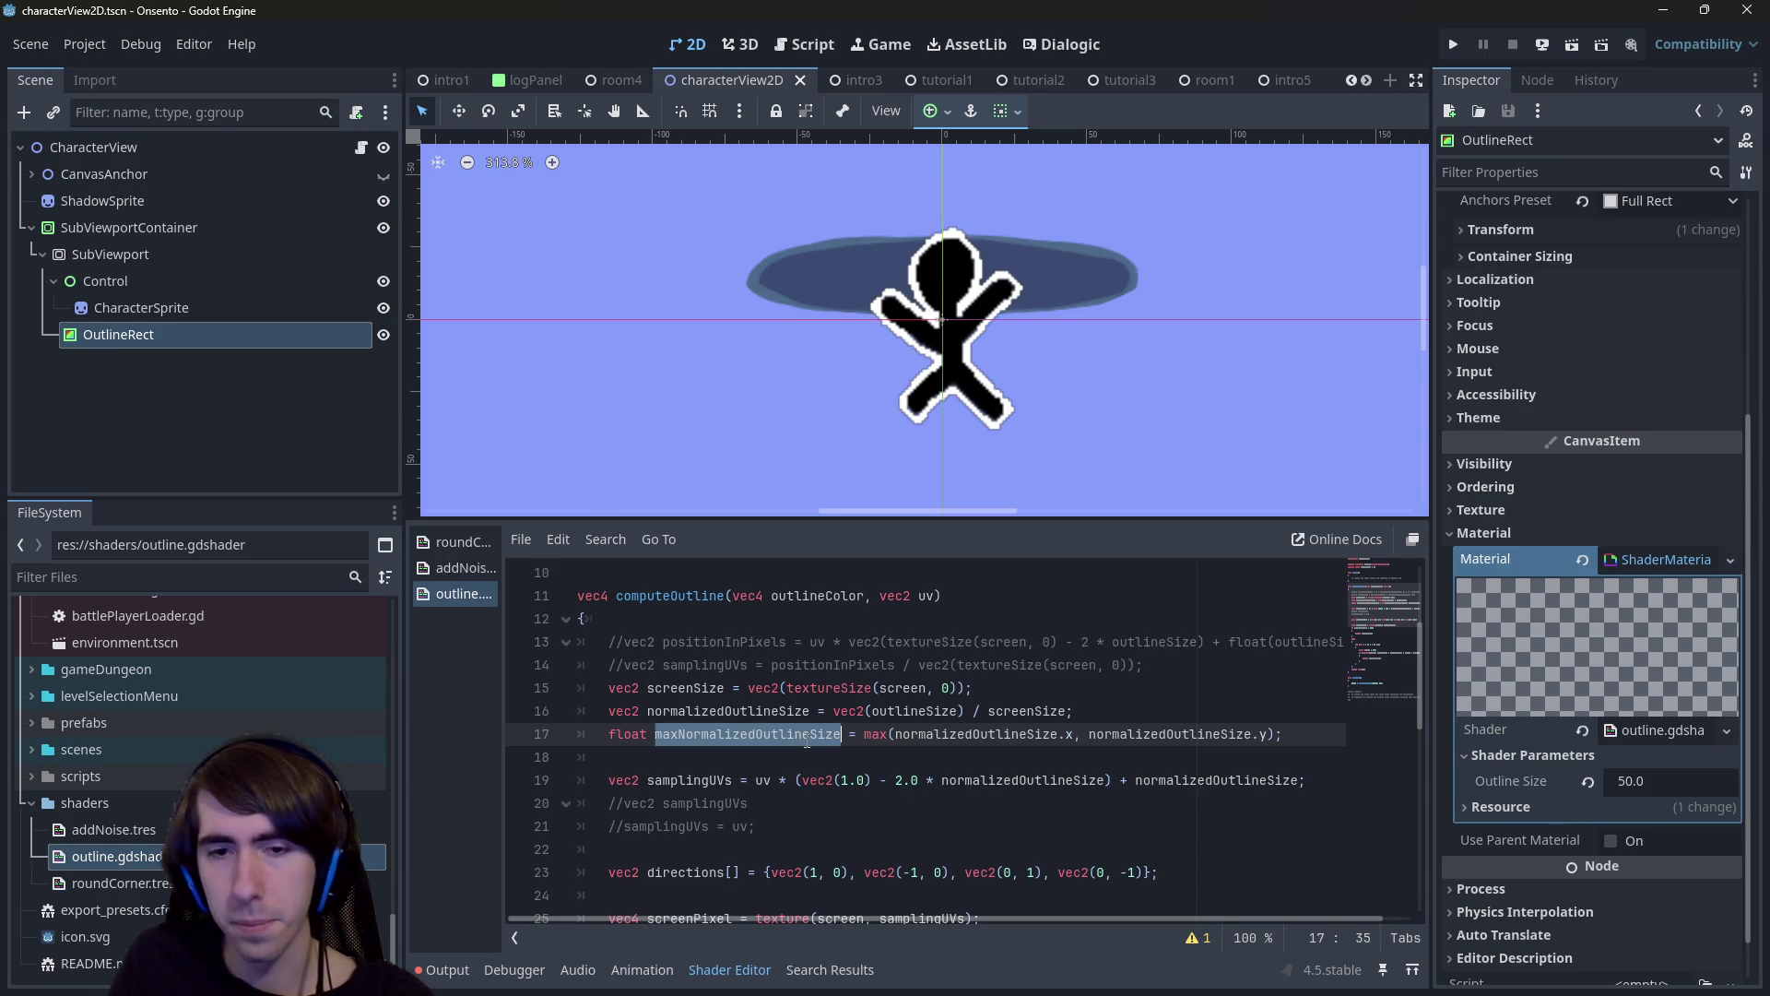
pyautogui.hotkey('ctrl', 'c')
pyautogui.doubleClick(979, 780)
pyautogui.hotkey('ctrl', 'v')
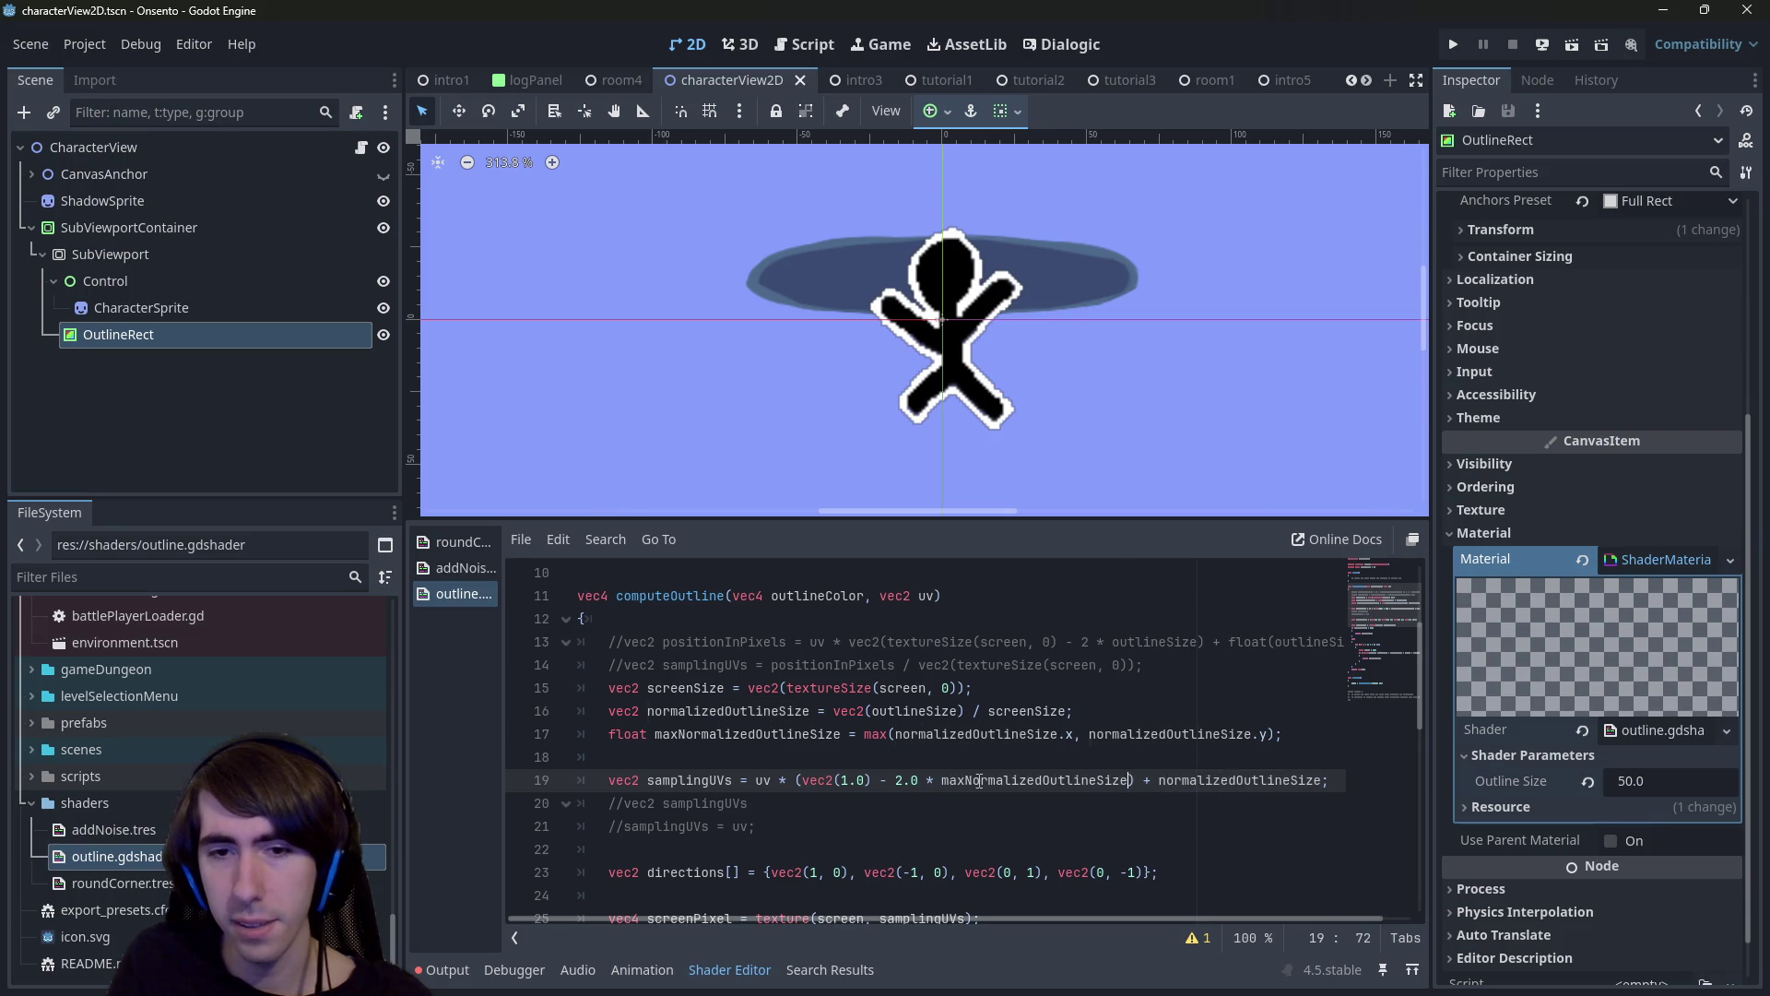
pyautogui.hotkey('ctrl', 's')
pyautogui.doubleClick(1196, 780)
pyautogui.hotkey('ctrl', 'v')
pyautogui.hotkey('ctrl', 's')
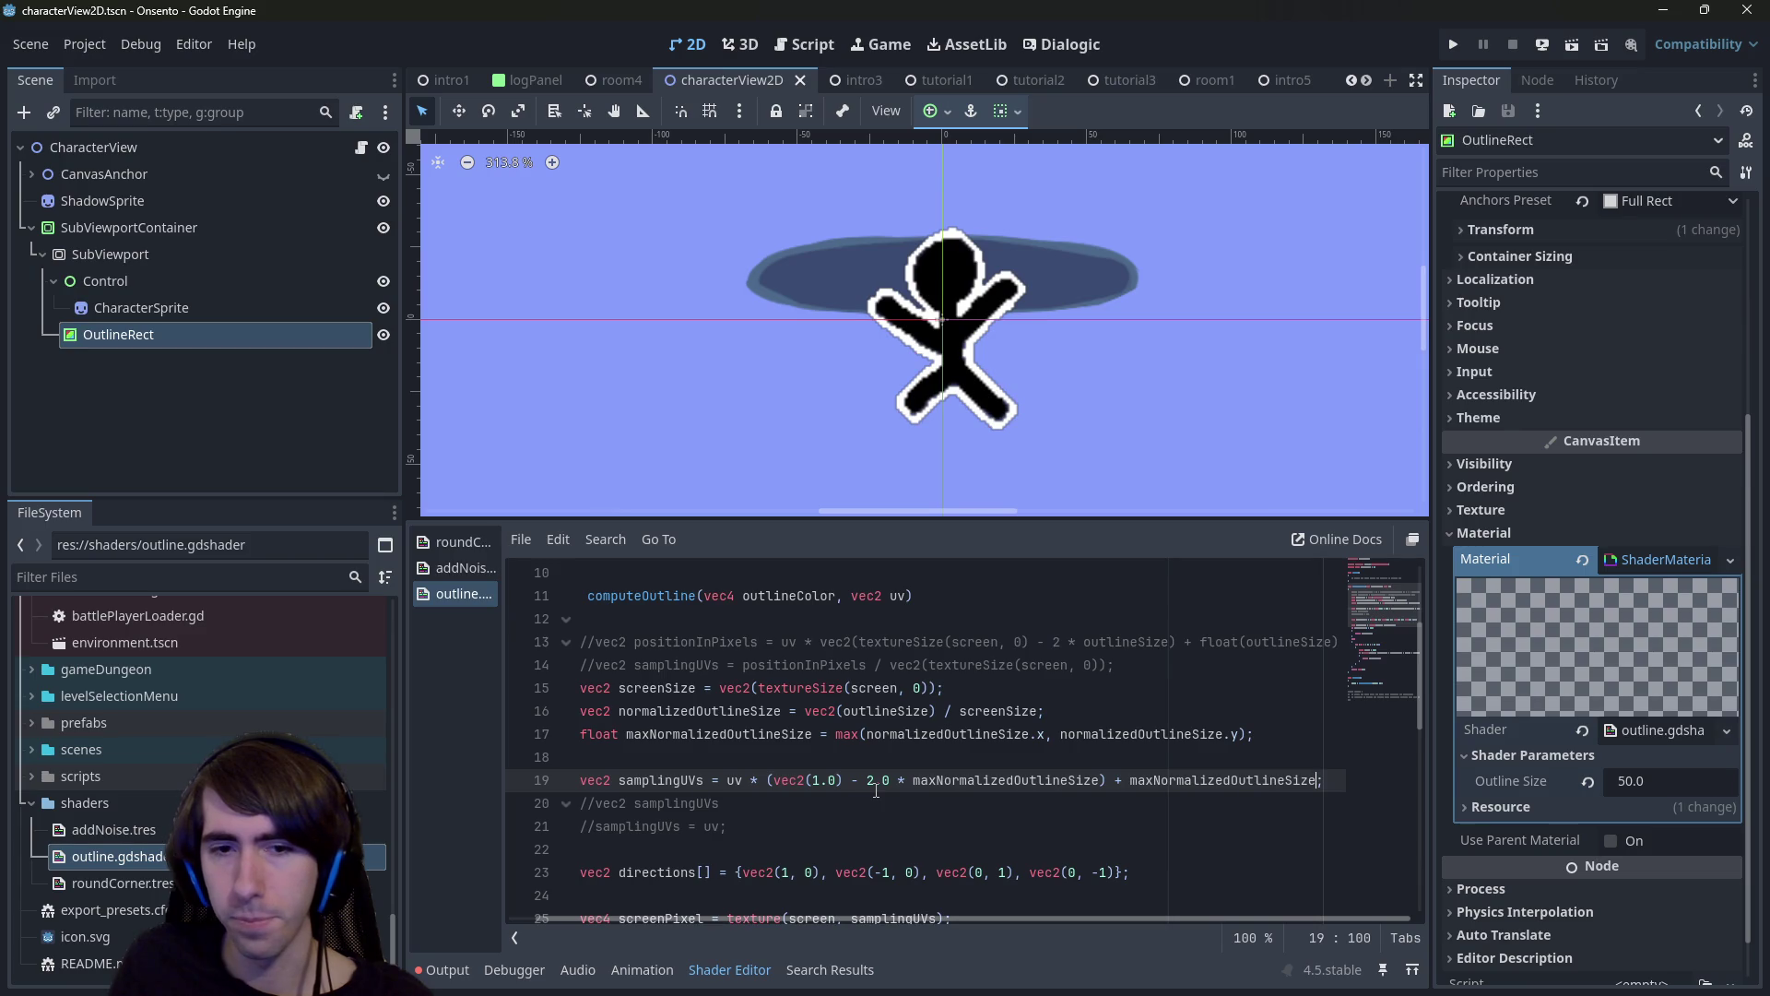
pyautogui.hscroll(-2, 1035, 921)
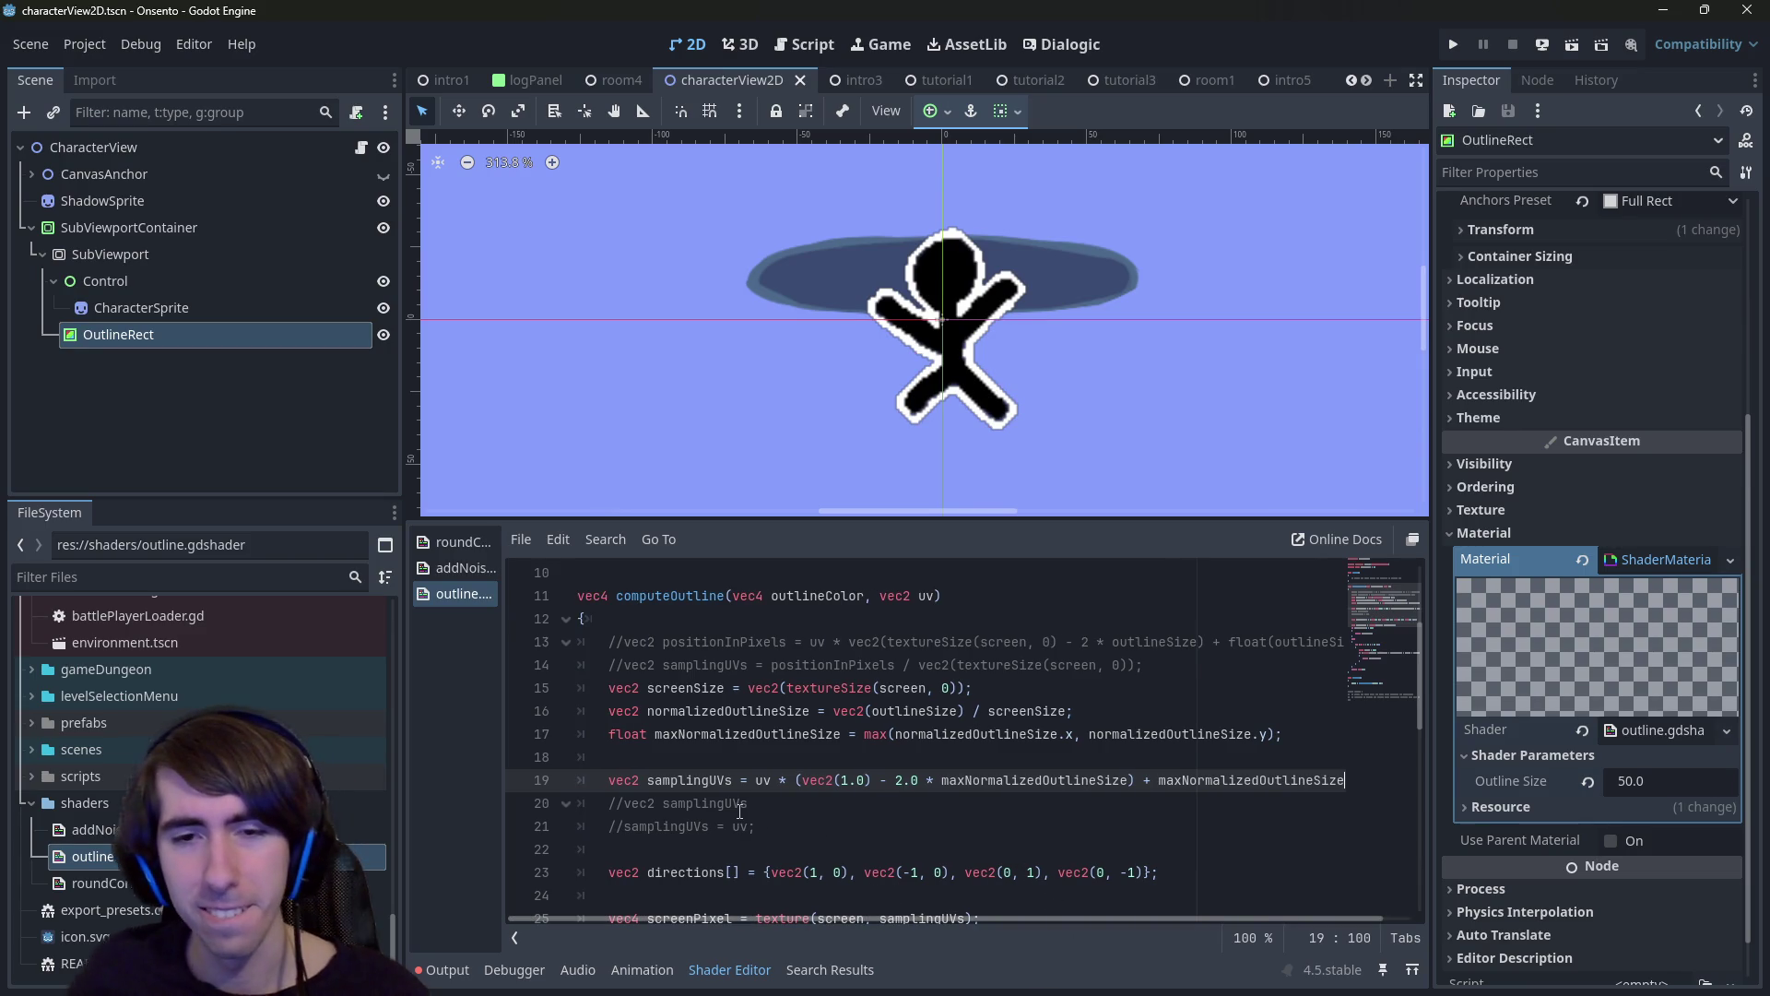
# Step: Remove the commented-out samplingUVs lines and highlight where samplingUVs is used
pyautogui.hotkey('ctrl', 'z')
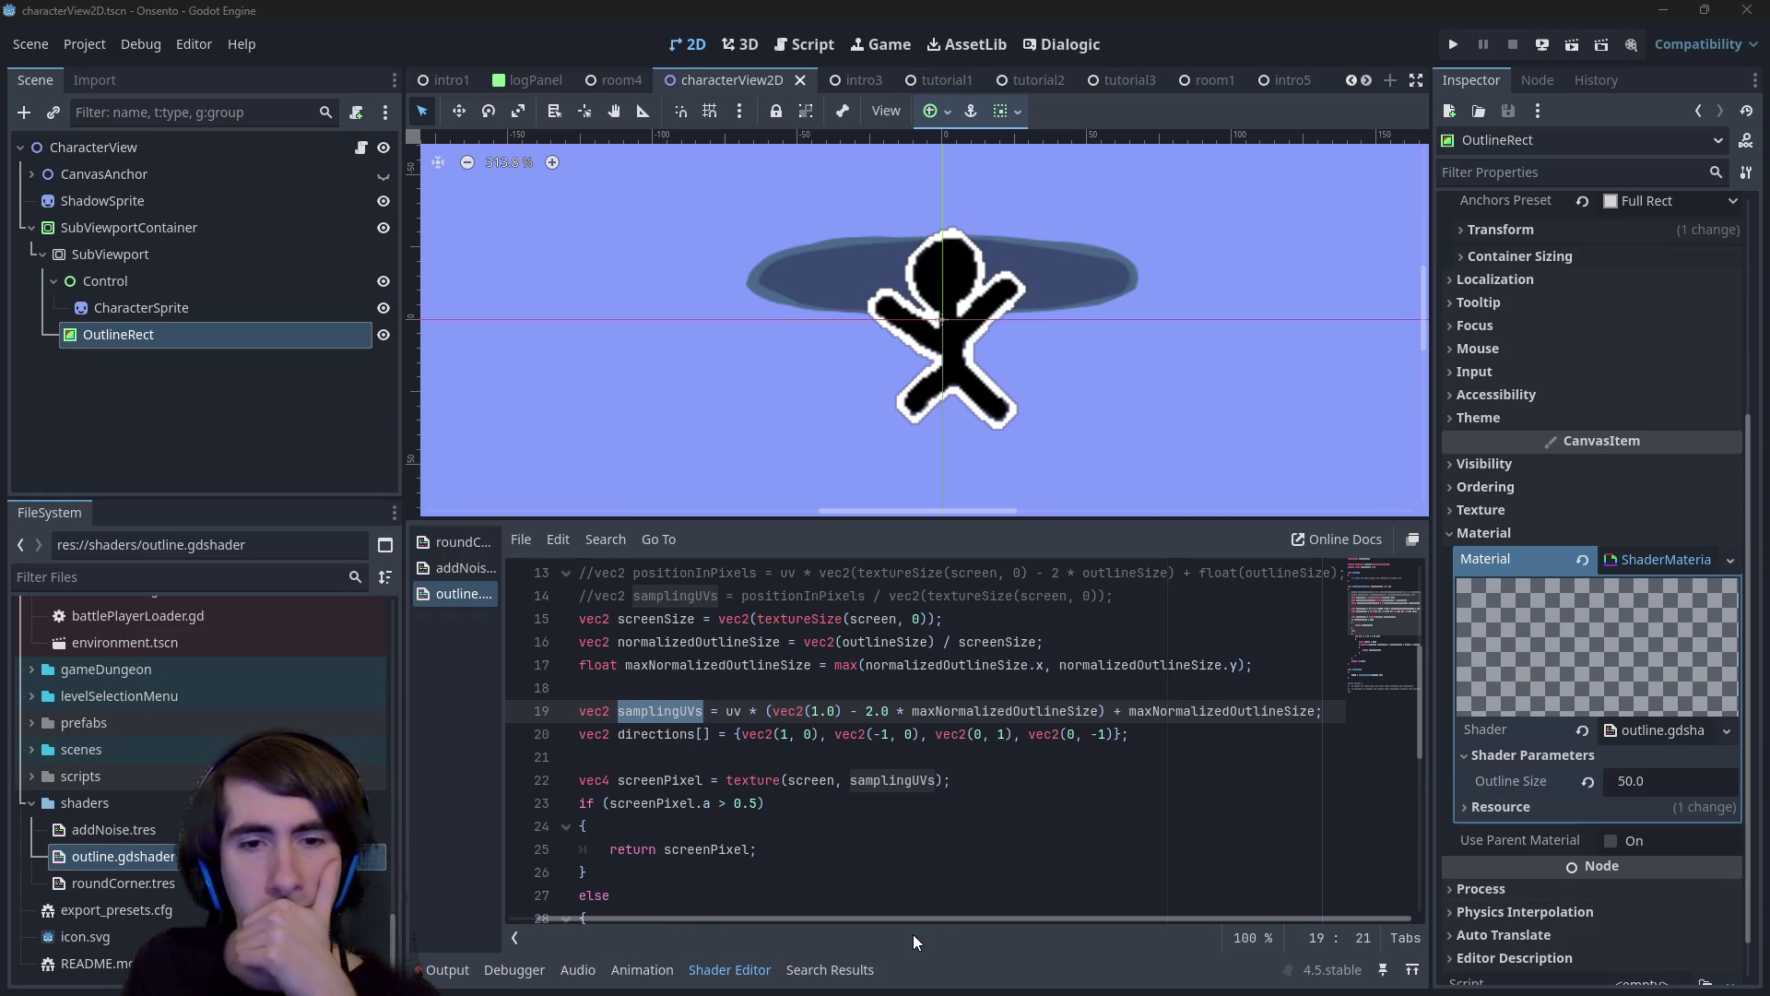
pyautogui.click(817, 815)
pyautogui.click(815, 780)
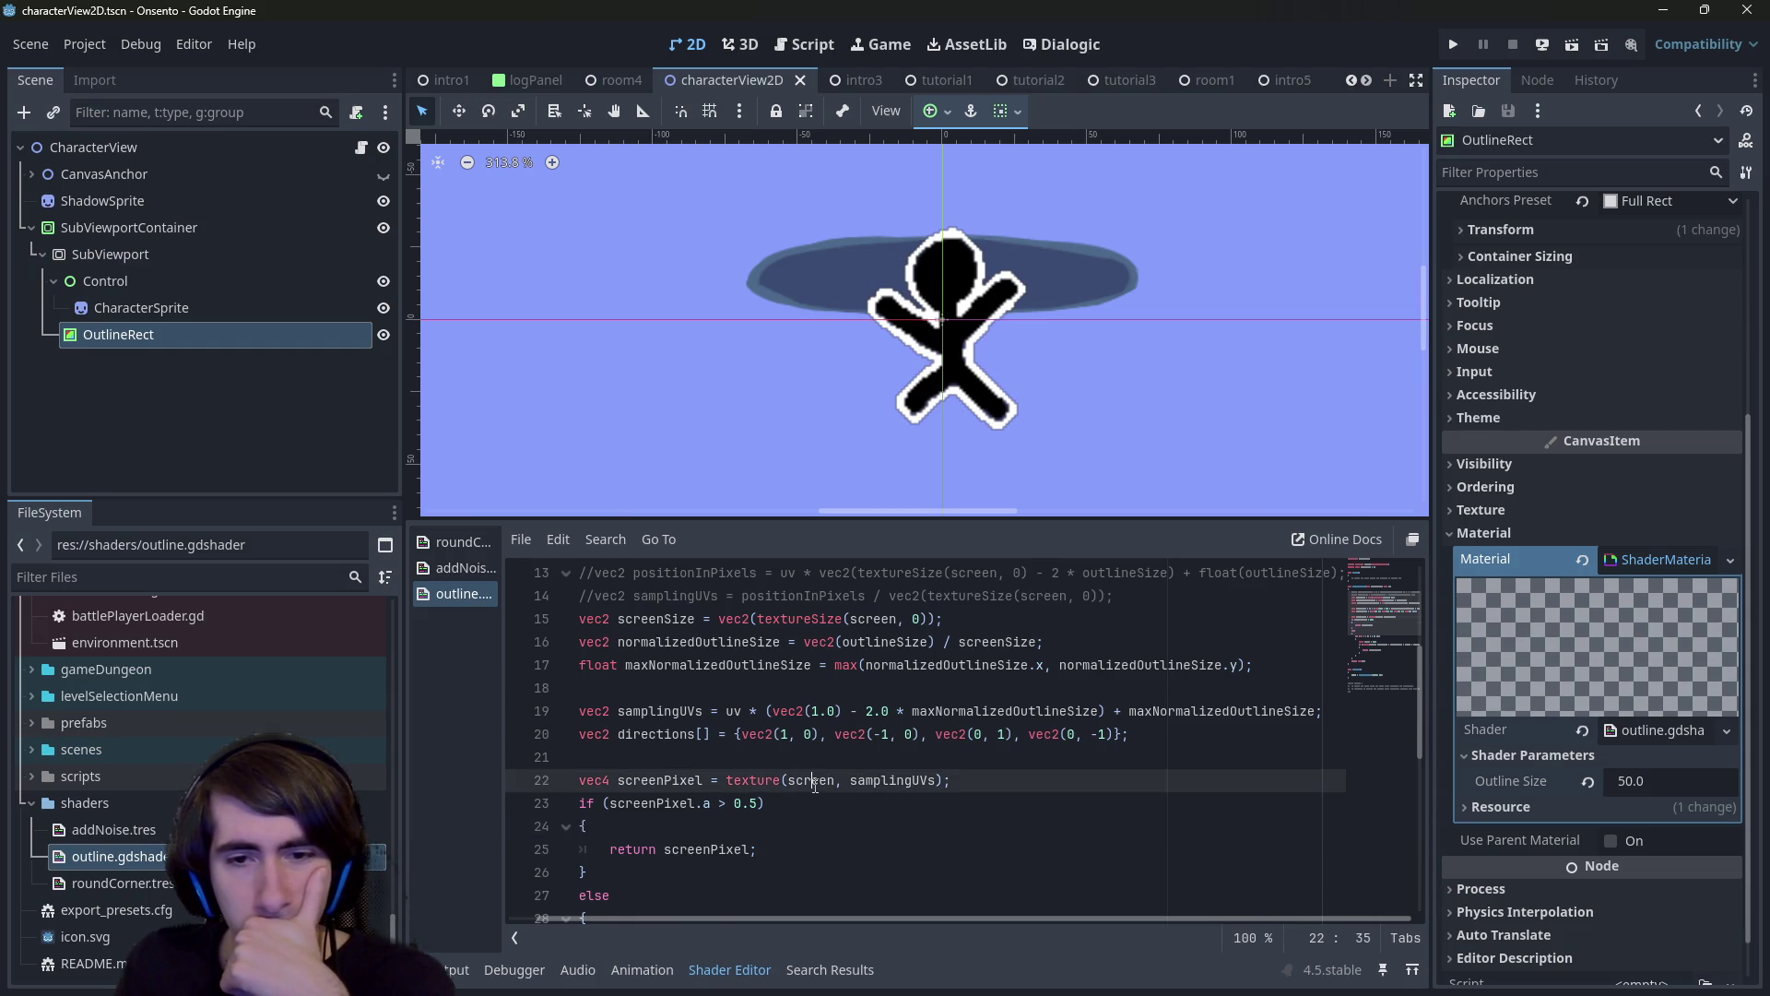
pyautogui.doubleClick(892, 780)
pyautogui.doubleClick(674, 711)
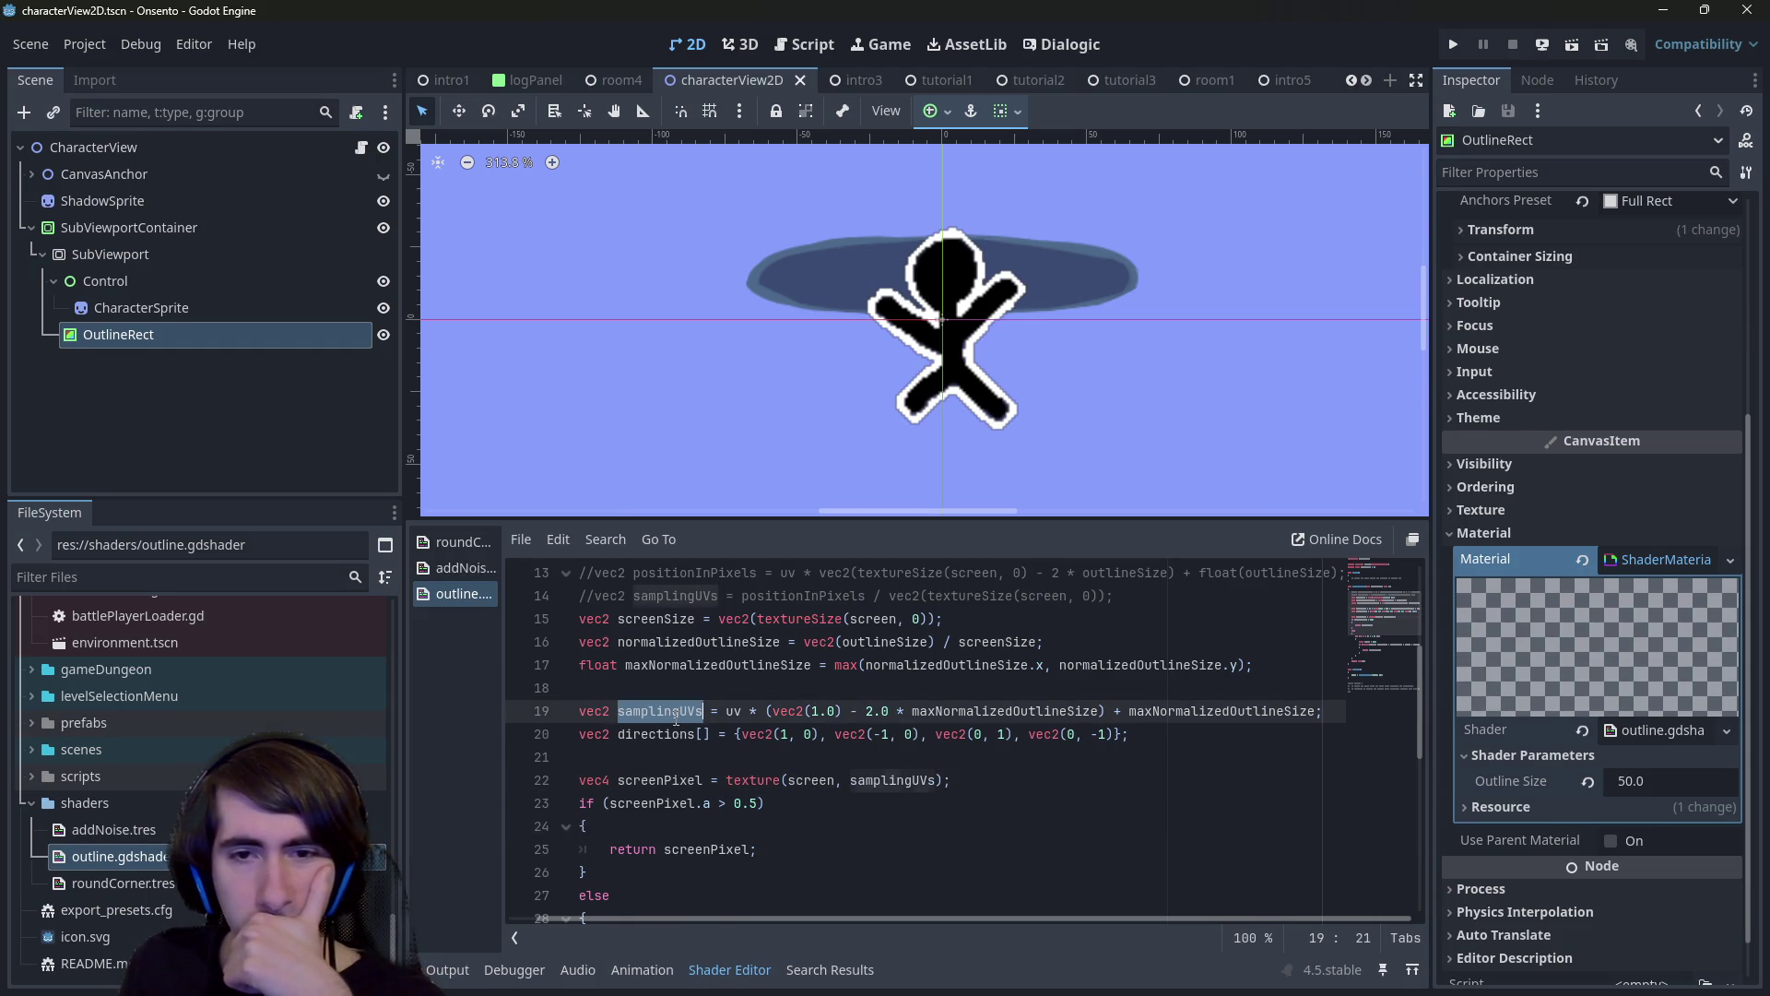
# Step: Review the samplingUVs formula and the return line further down the shader
pyautogui.scroll(2, 676, 726)
pyautogui.scroll(-1, 676, 726)
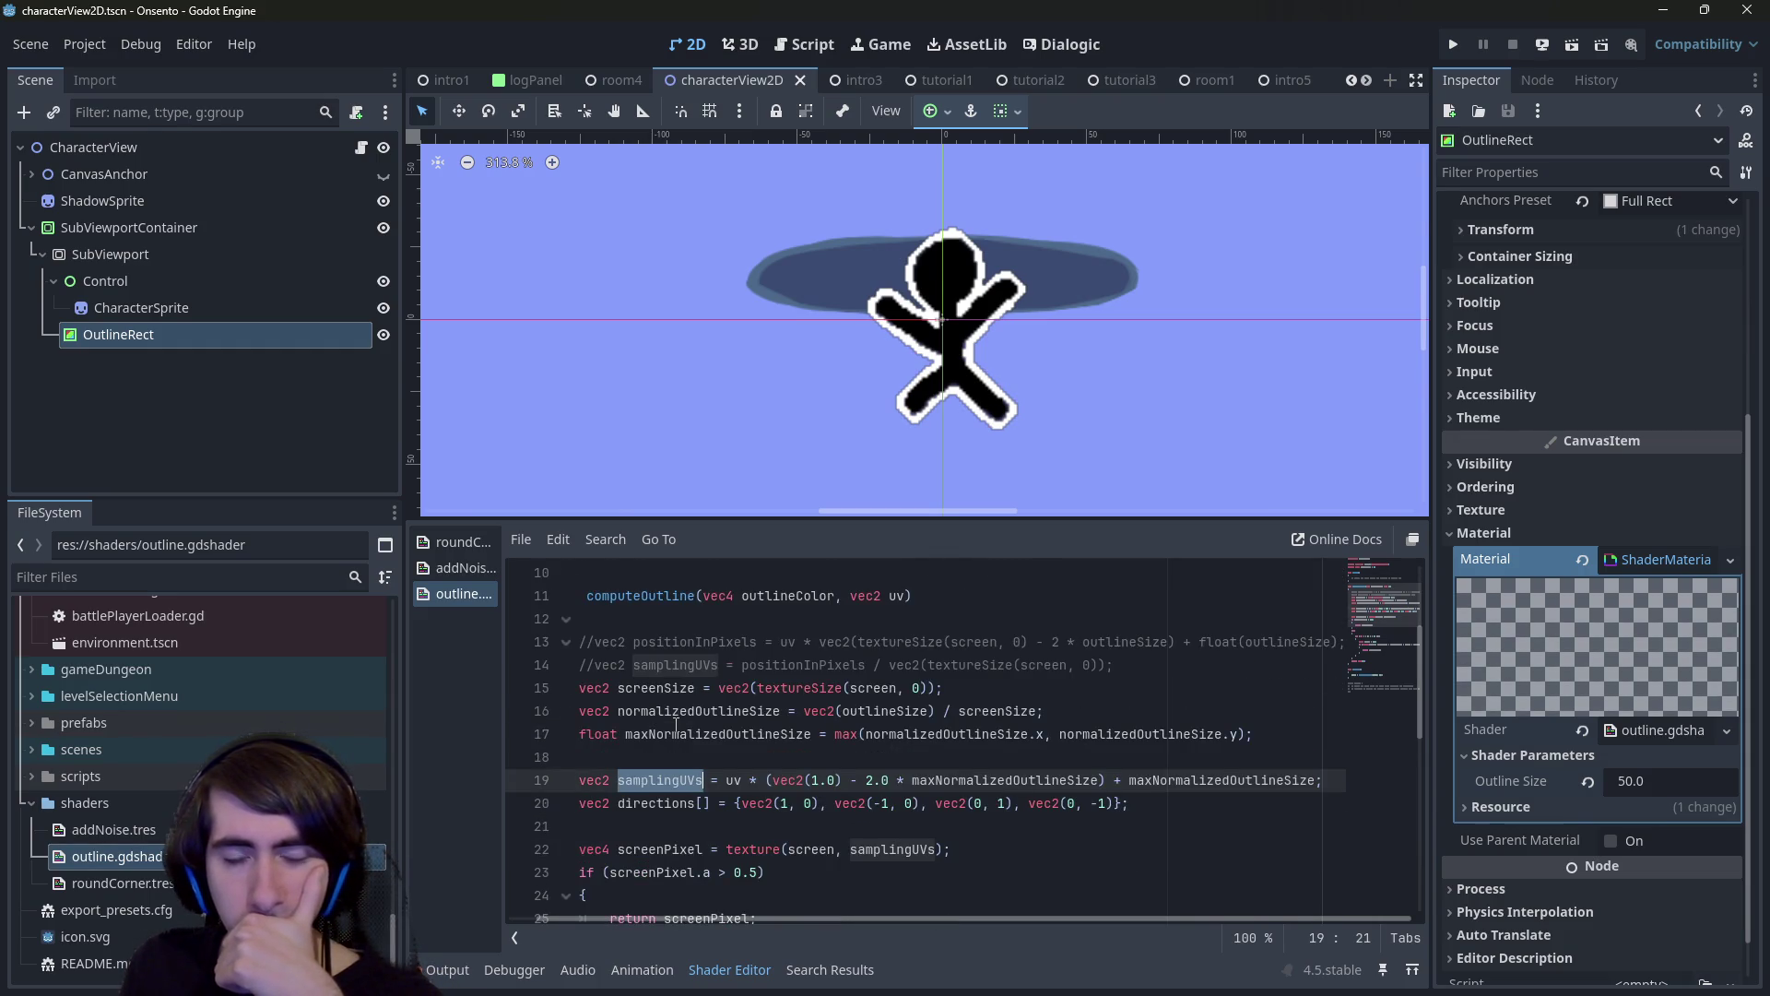
pyautogui.scroll(-1, 676, 726)
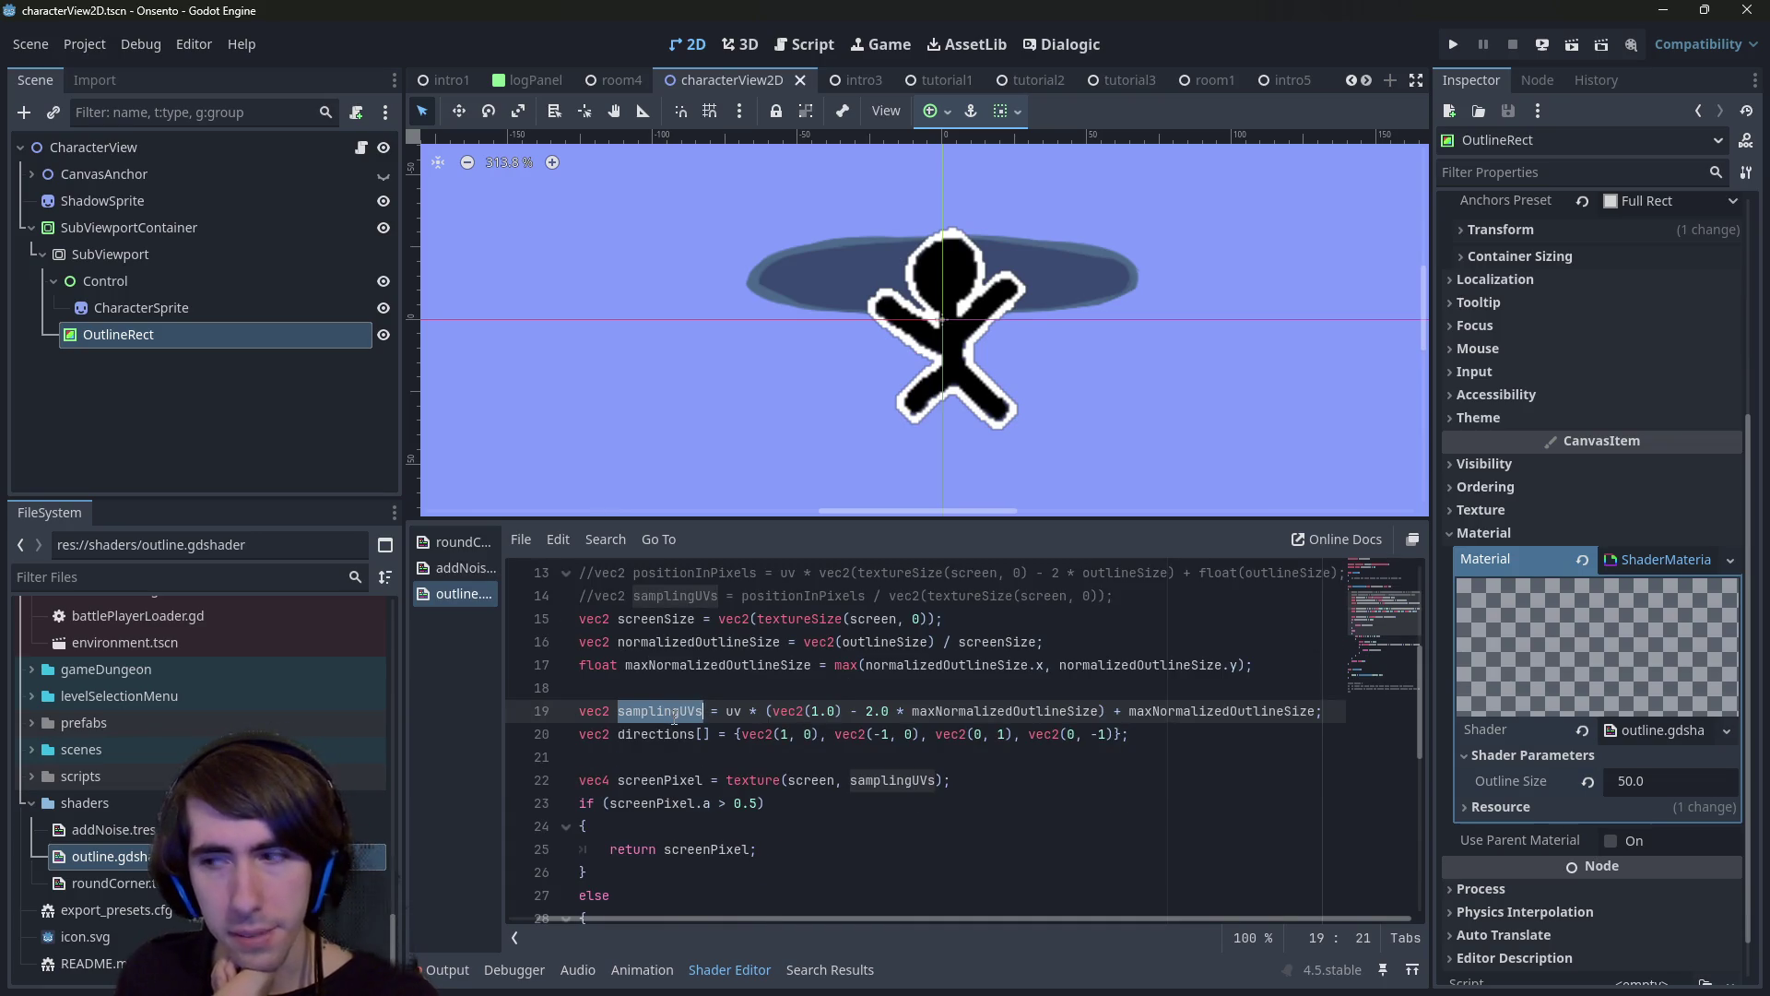
pyautogui.scroll(-4, 673, 748)
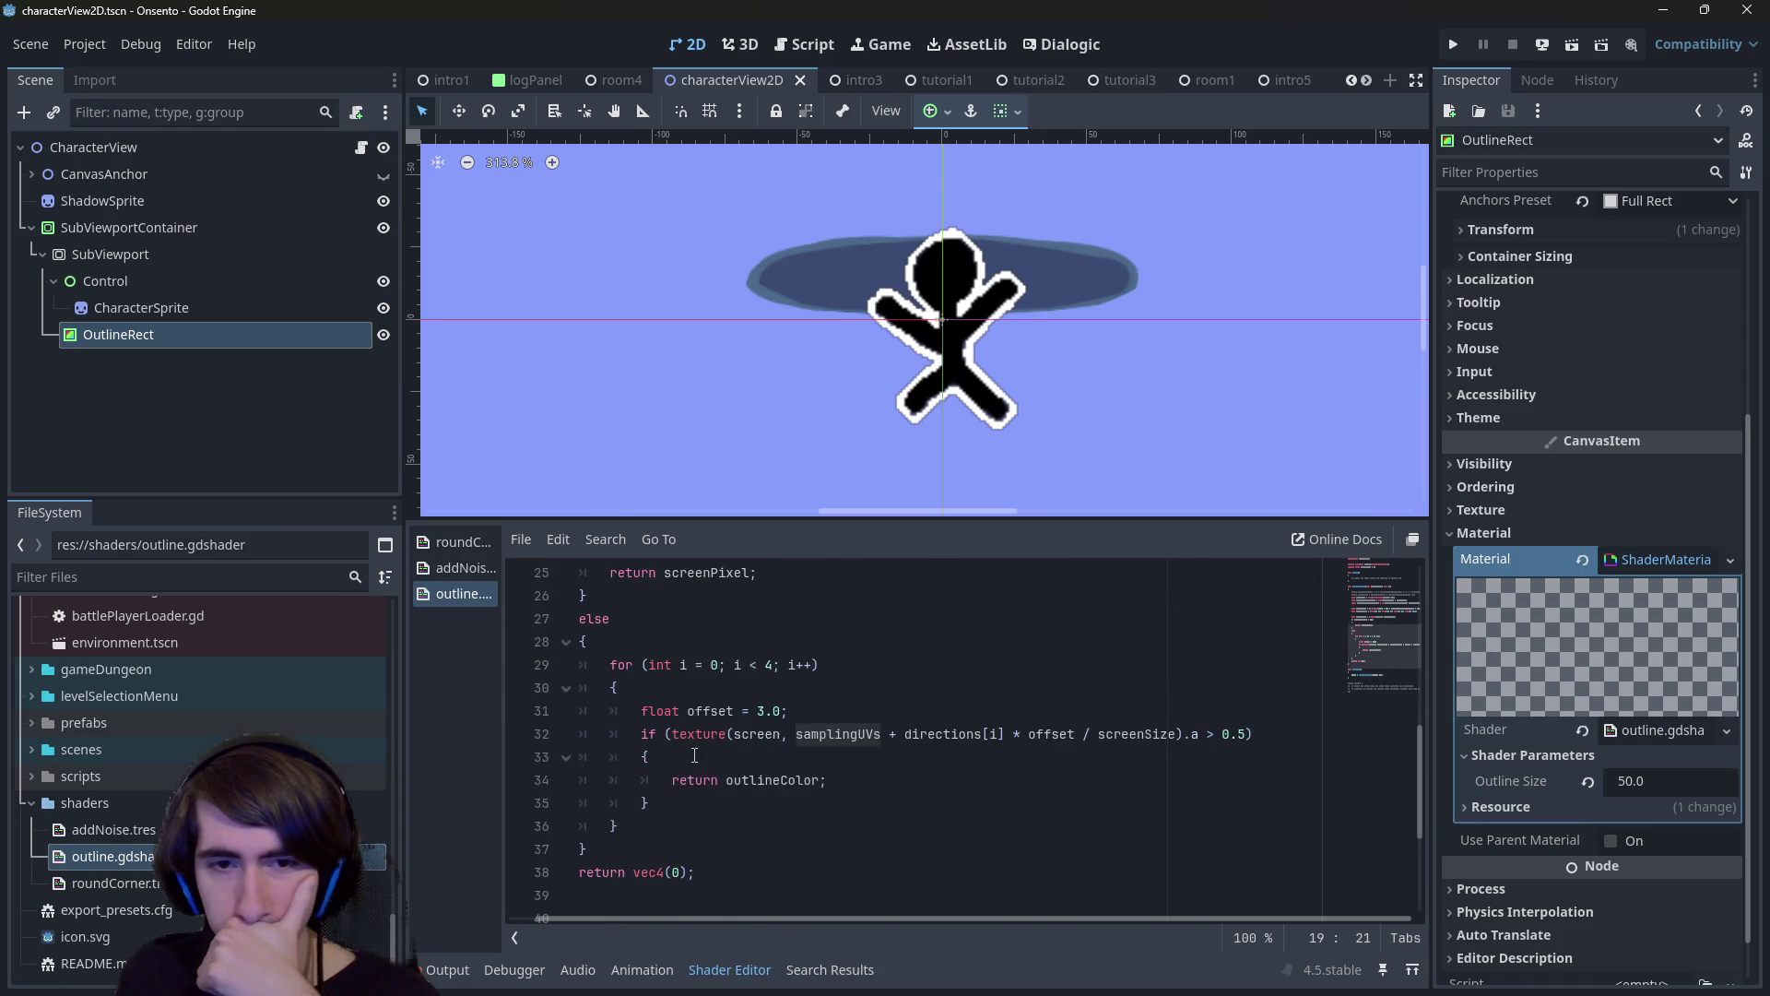
pyautogui.scroll(3, 687, 751)
pyautogui.scroll(-1, 689, 753)
pyautogui.scroll(1, 690, 754)
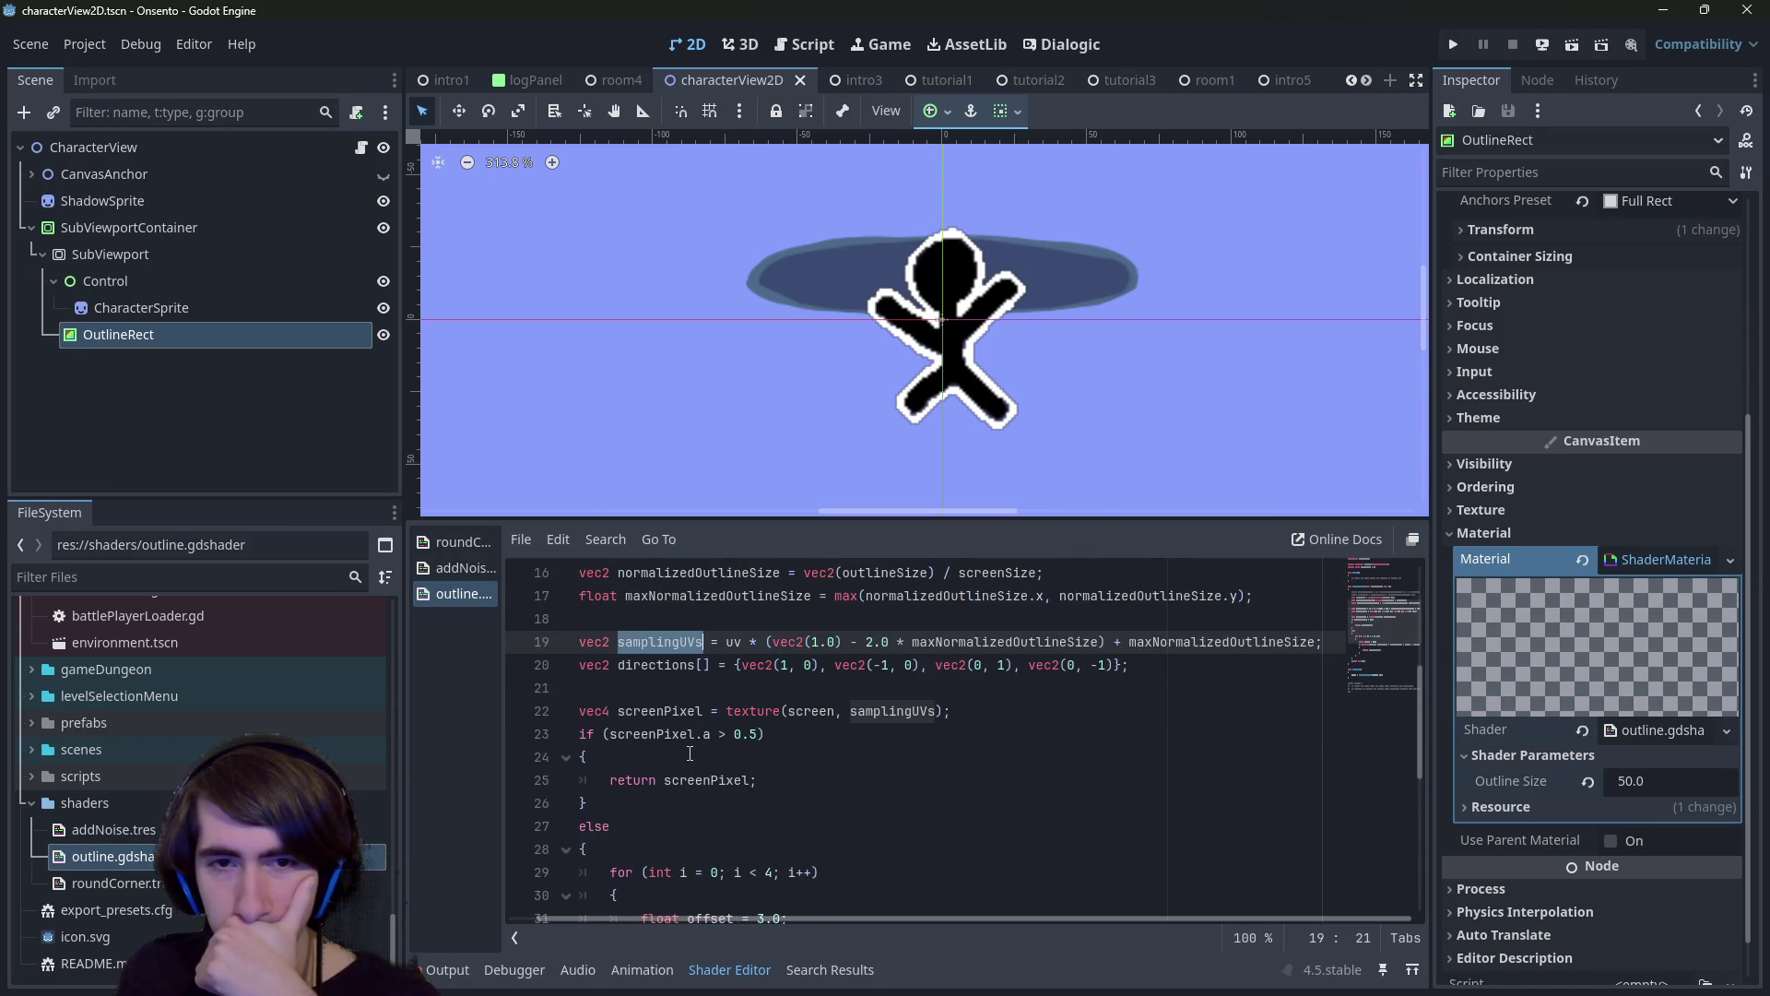
pyautogui.click(786, 782)
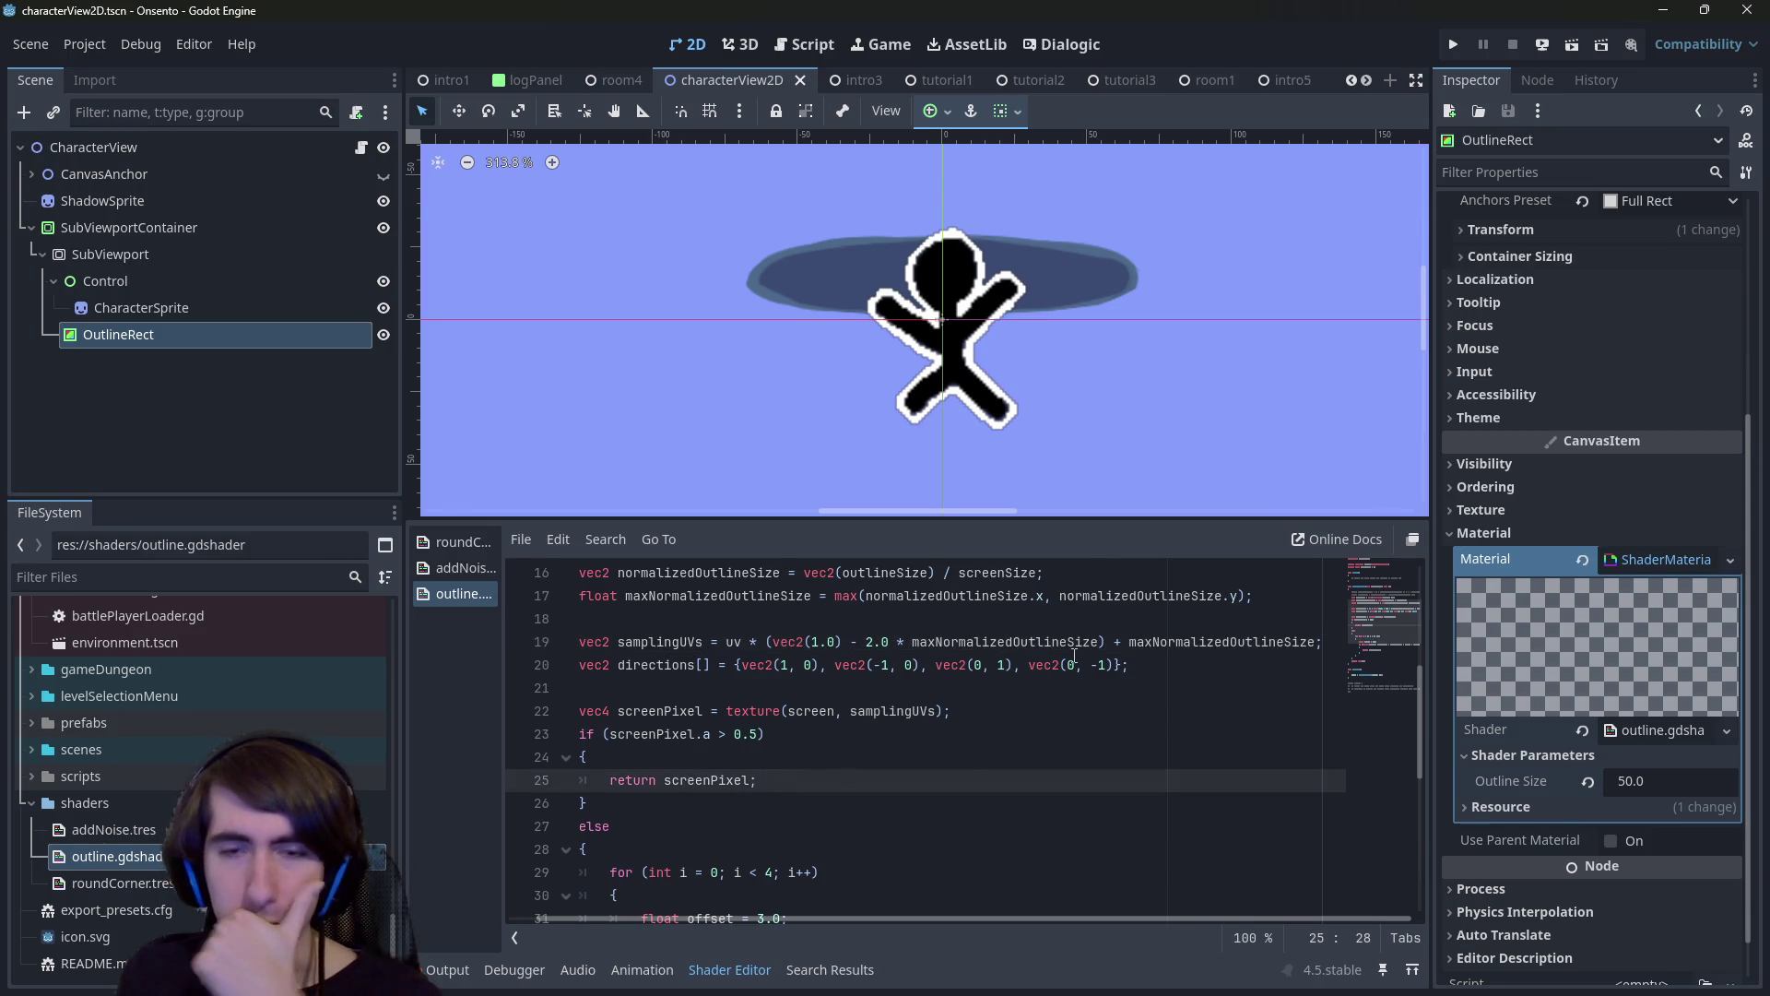
pyautogui.scroll(1, 874, 729)
pyautogui.click(858, 711)
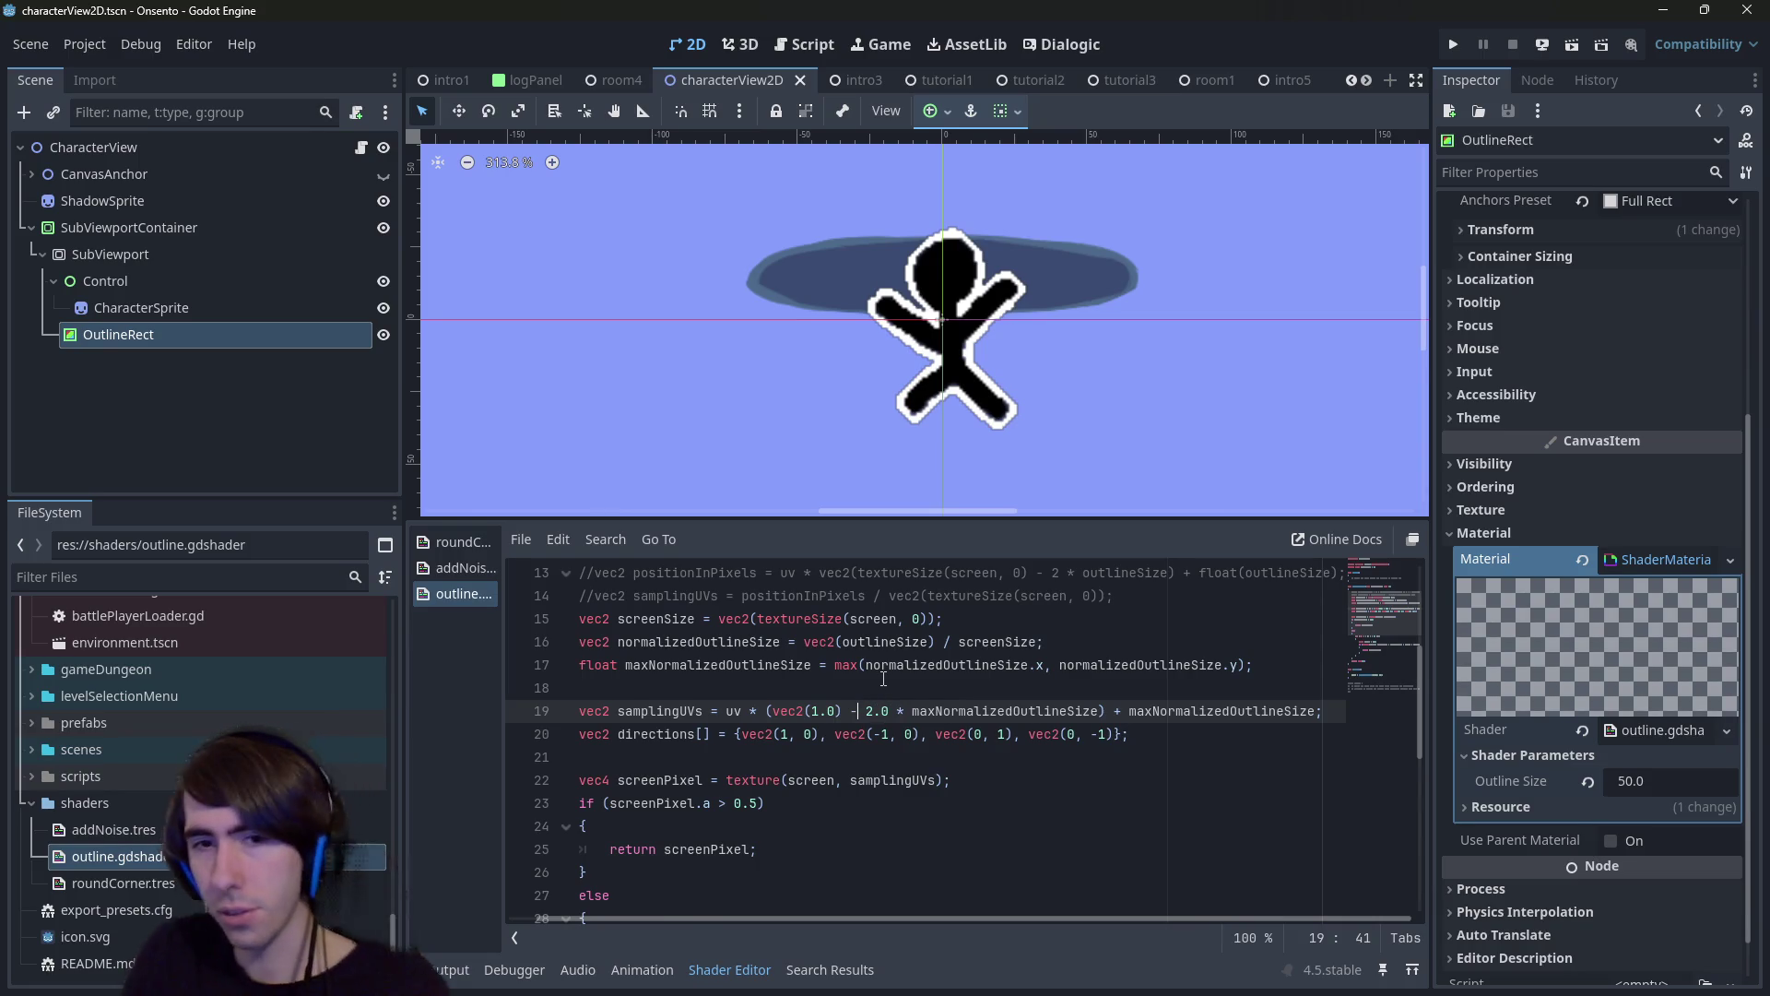
# Step: Make samplingUVs scale uv by 1.0 plus twice maxNormalizedOutlineSize, minus it, and save
pyautogui.press('BackSpace')
pyautogui.write('+')
pyautogui.press('End')
pyautogui.hotkey('ctrl', 'Left')
pyautogui.press('Left')
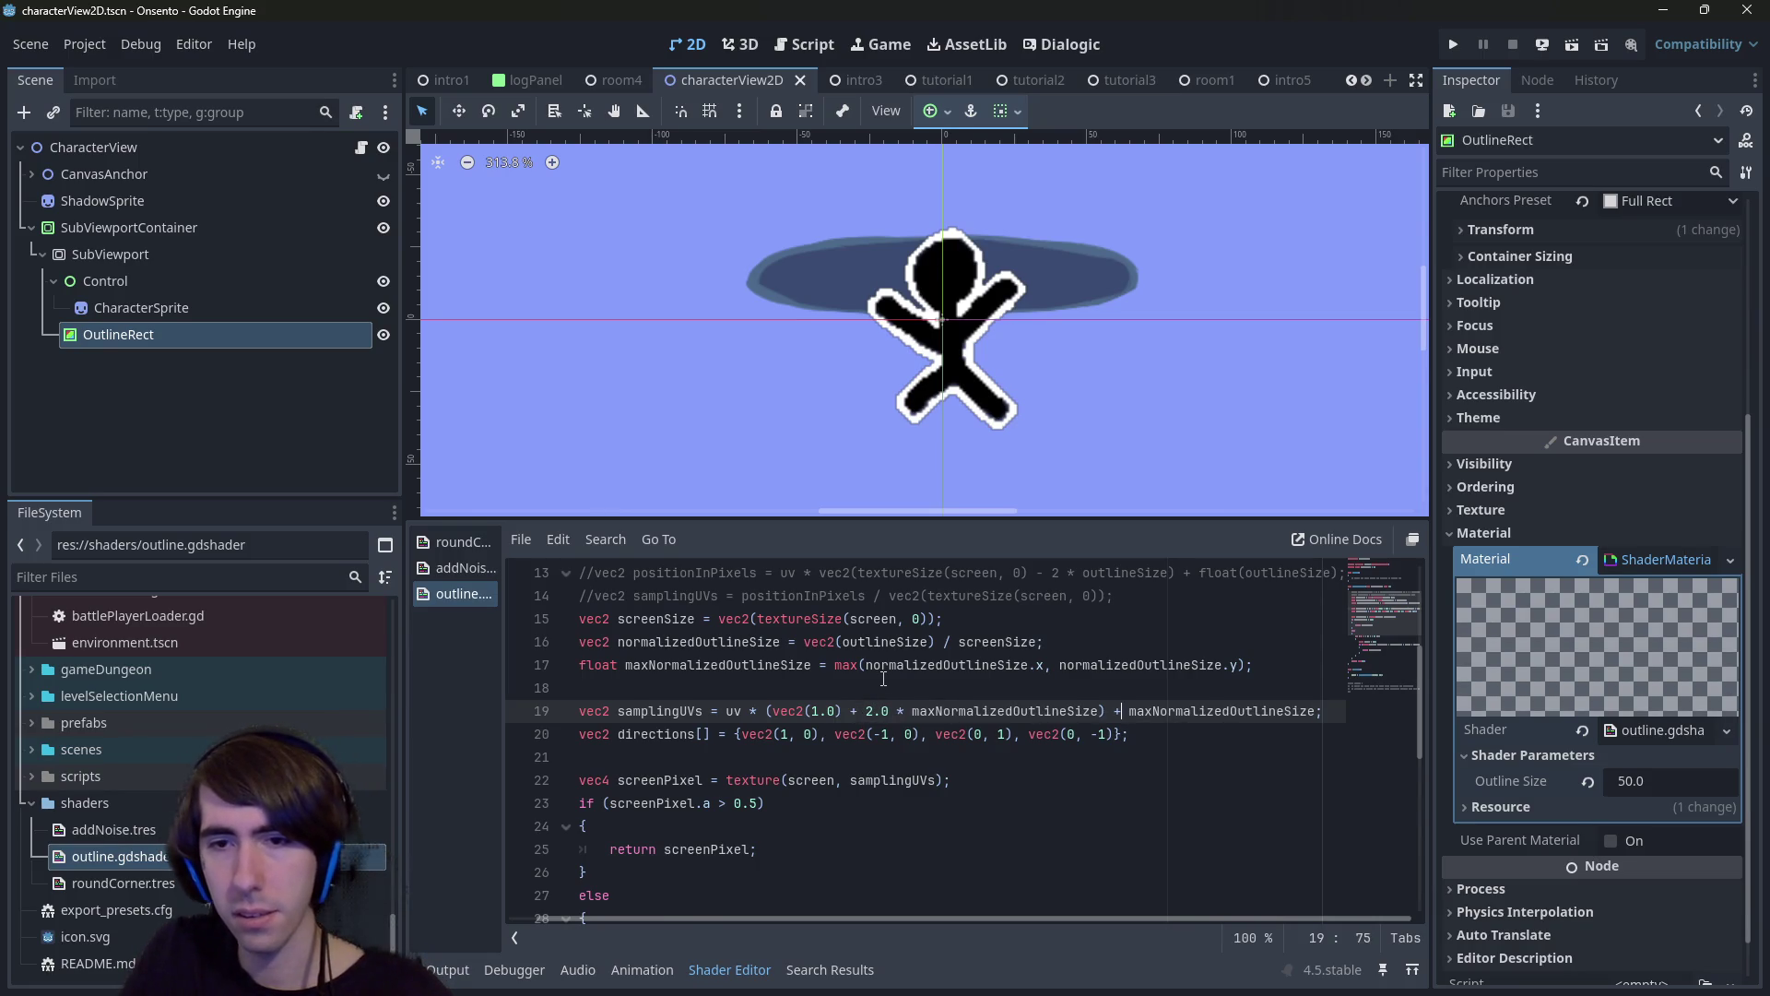
pyautogui.press('BackSpace')
pyautogui.write('-')
pyautogui.hotkey('ctrl', 's')
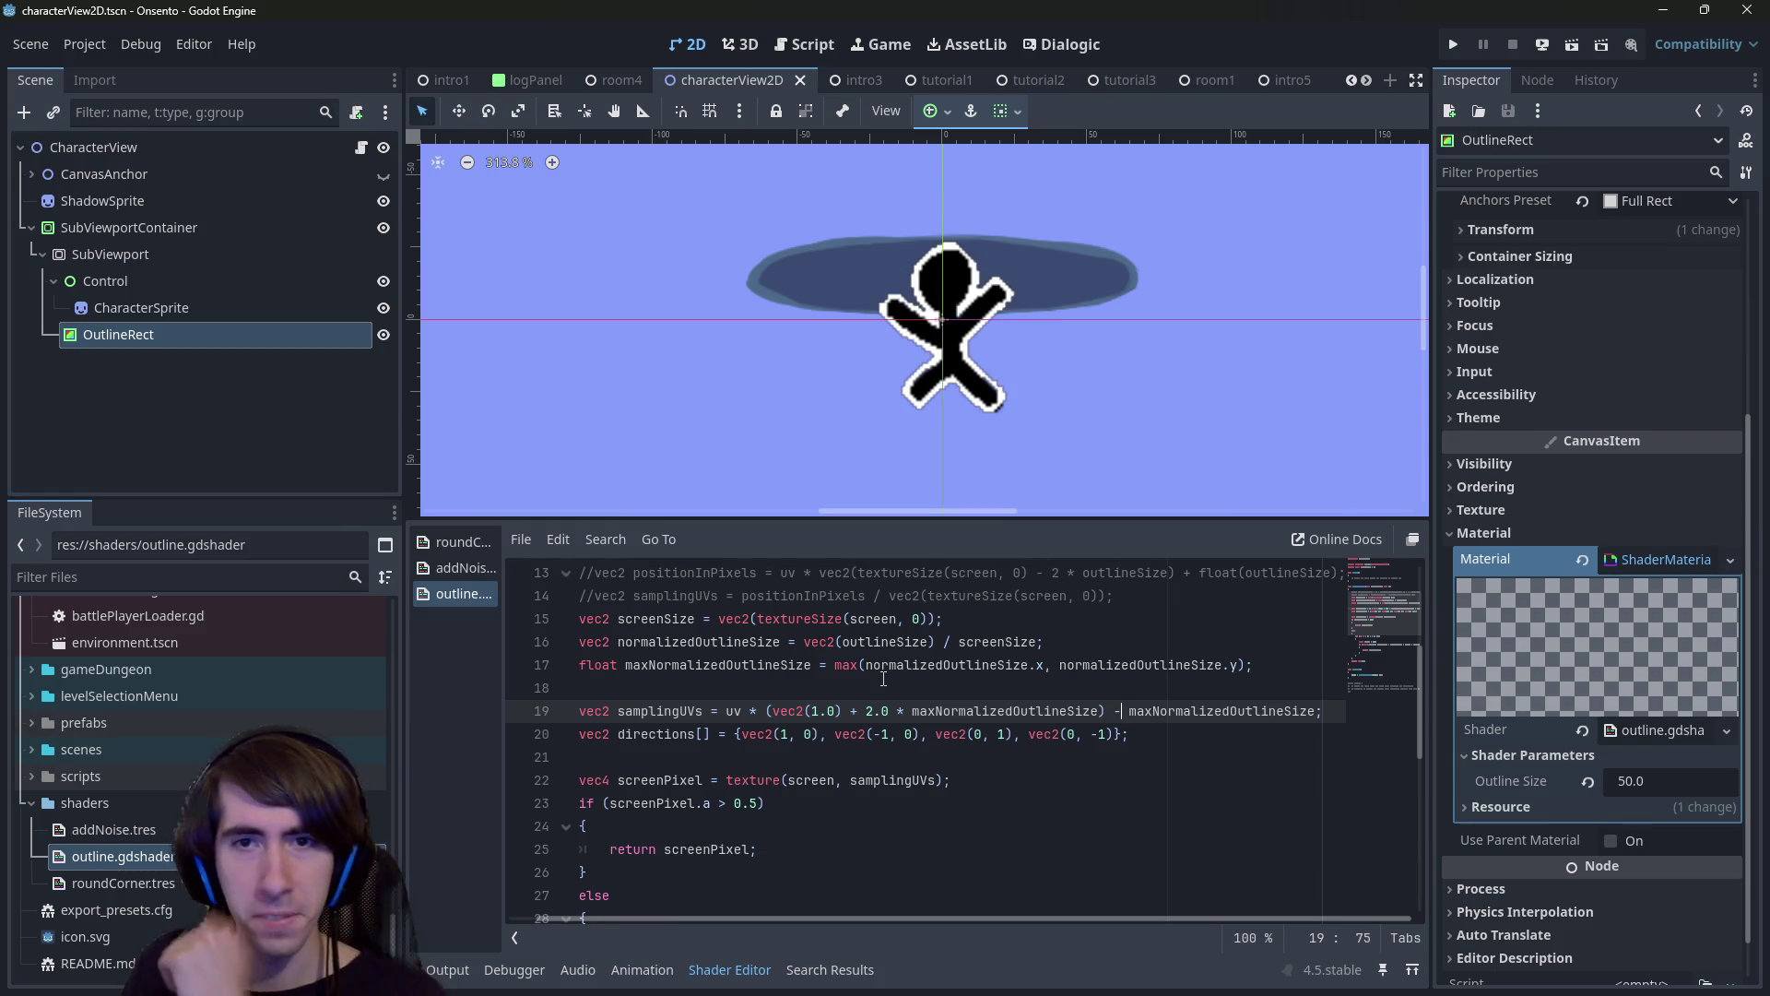
# Step: Try Outline Size values 200, 500 and 1000, then set it back to 5
pyautogui.moveTo(1629, 784)
pyautogui.mouseDown()
pyautogui.moveTo(1646, 784)
pyautogui.moveTo(1616, 801)
pyautogui.mouseUp()
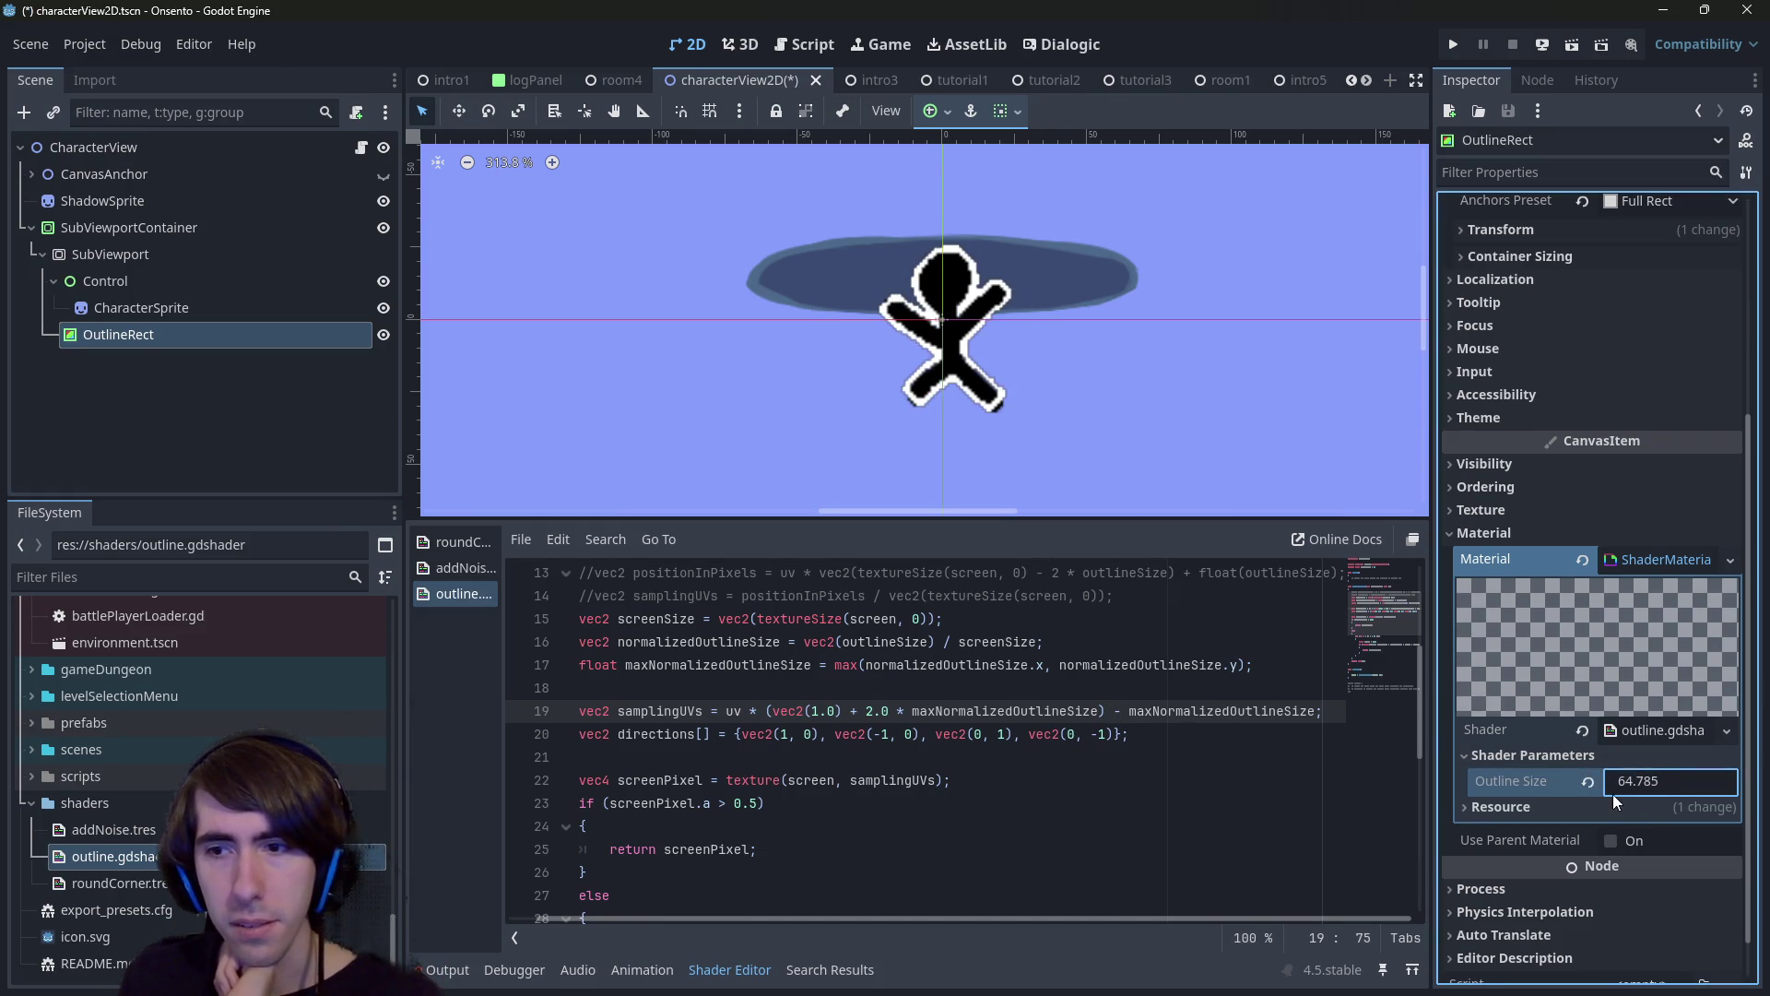
pyautogui.write('200')
pyautogui.press('Return')
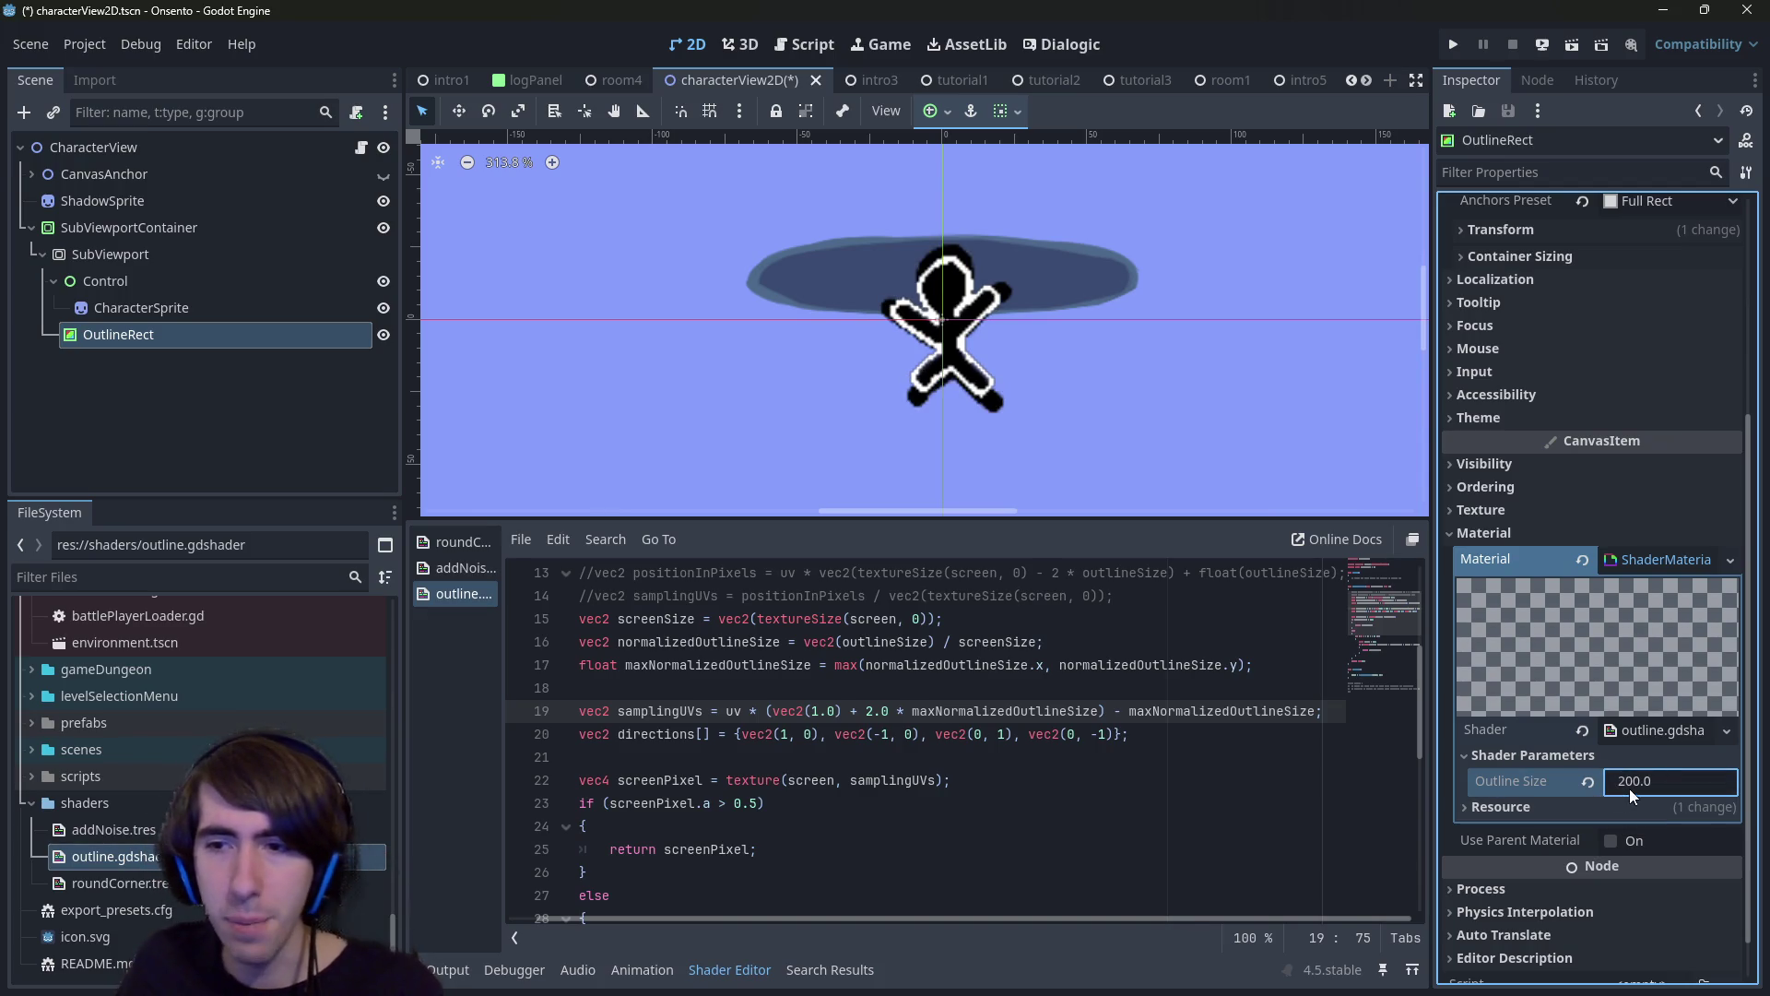
pyautogui.click(1629, 788)
pyautogui.write('500')
pyautogui.press('Return')
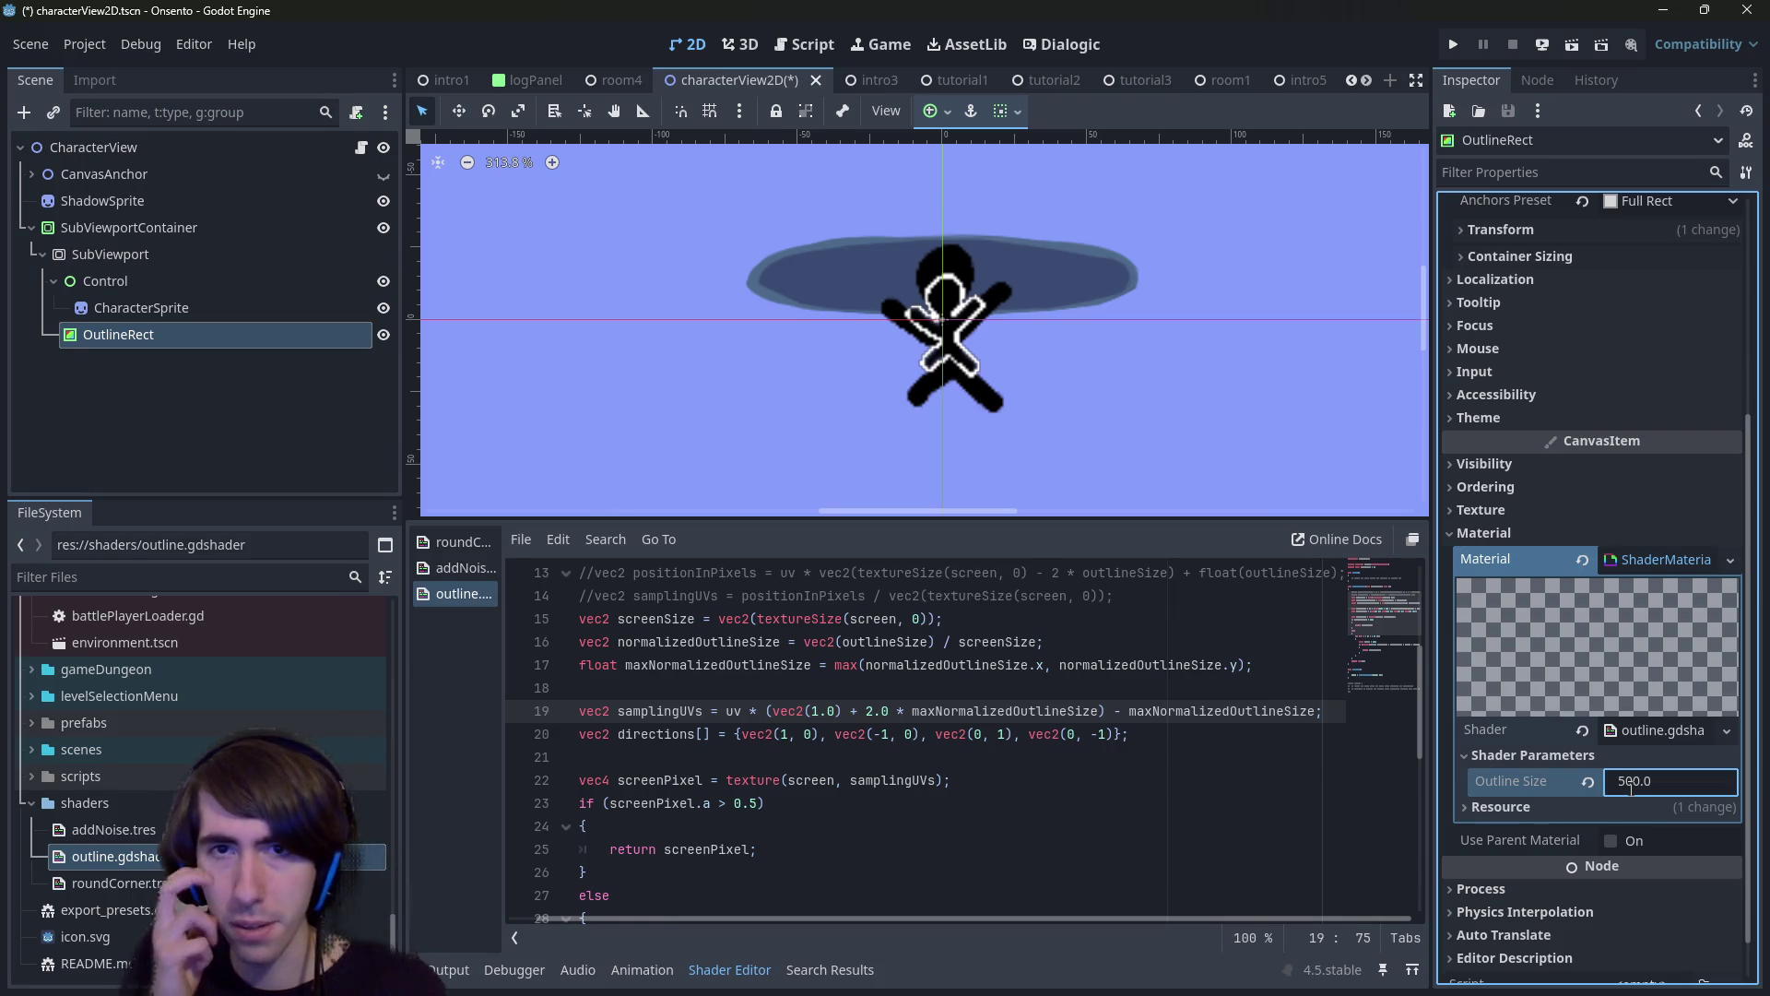
pyautogui.click(1631, 789)
pyautogui.write('1000')
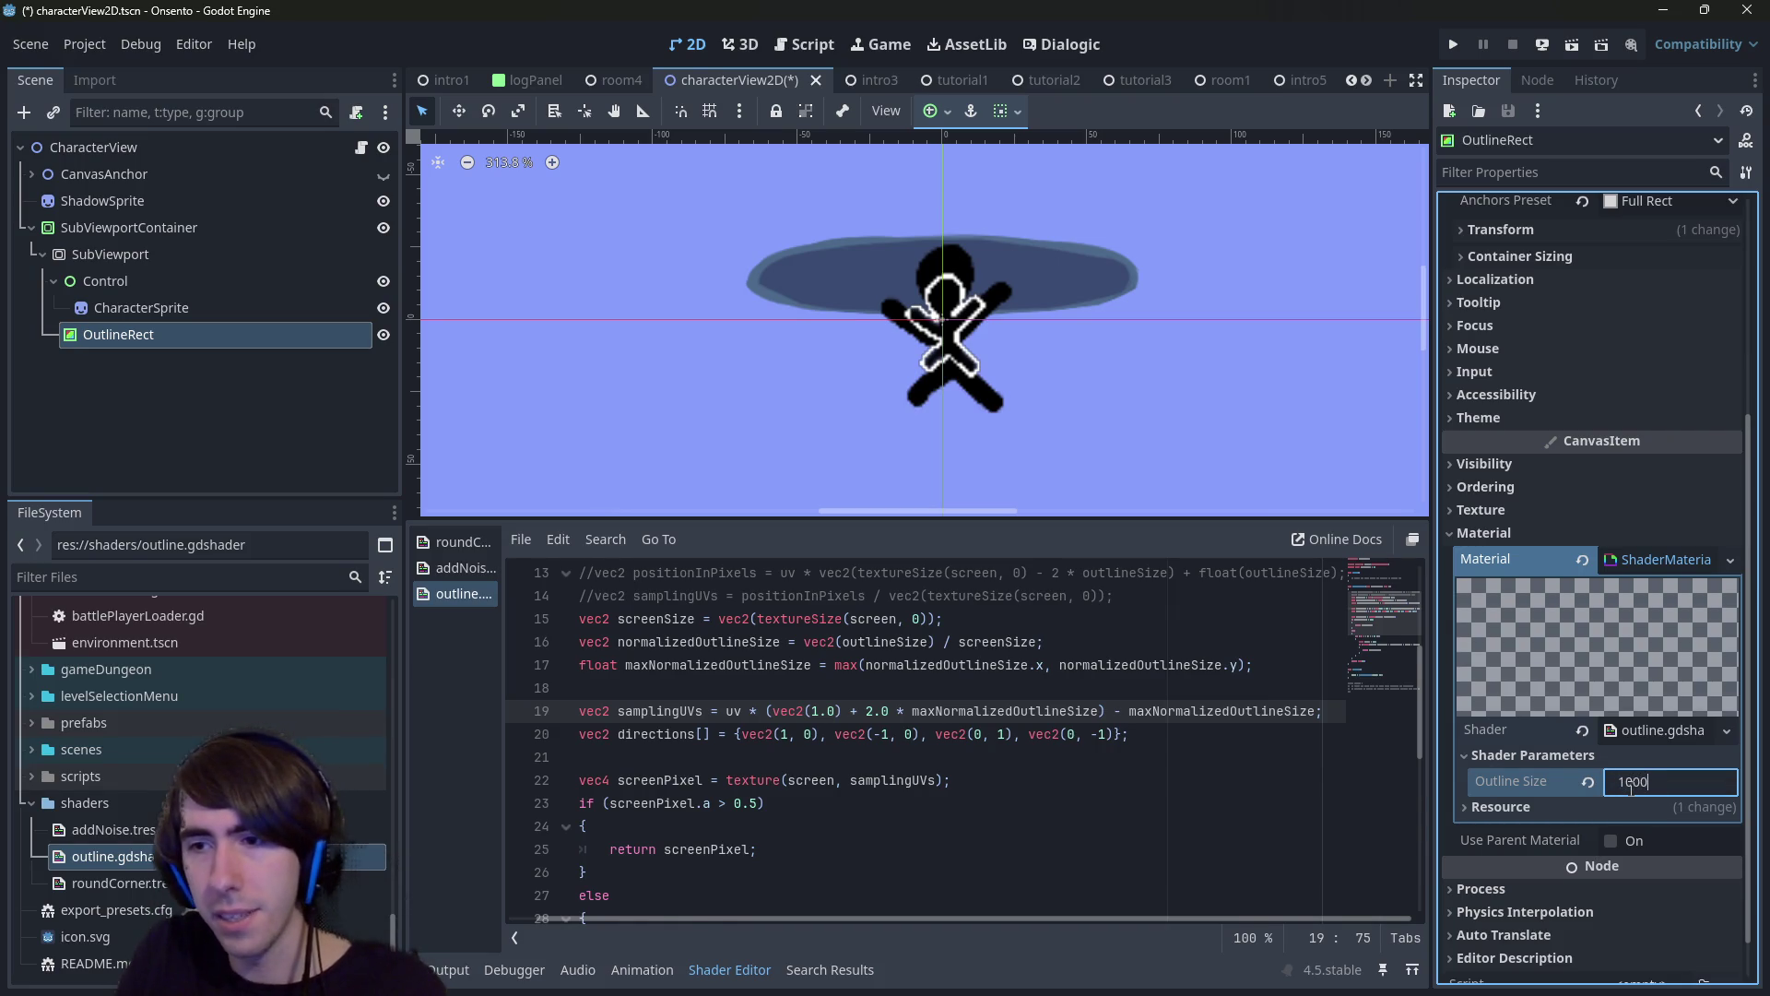
pyautogui.press('Return')
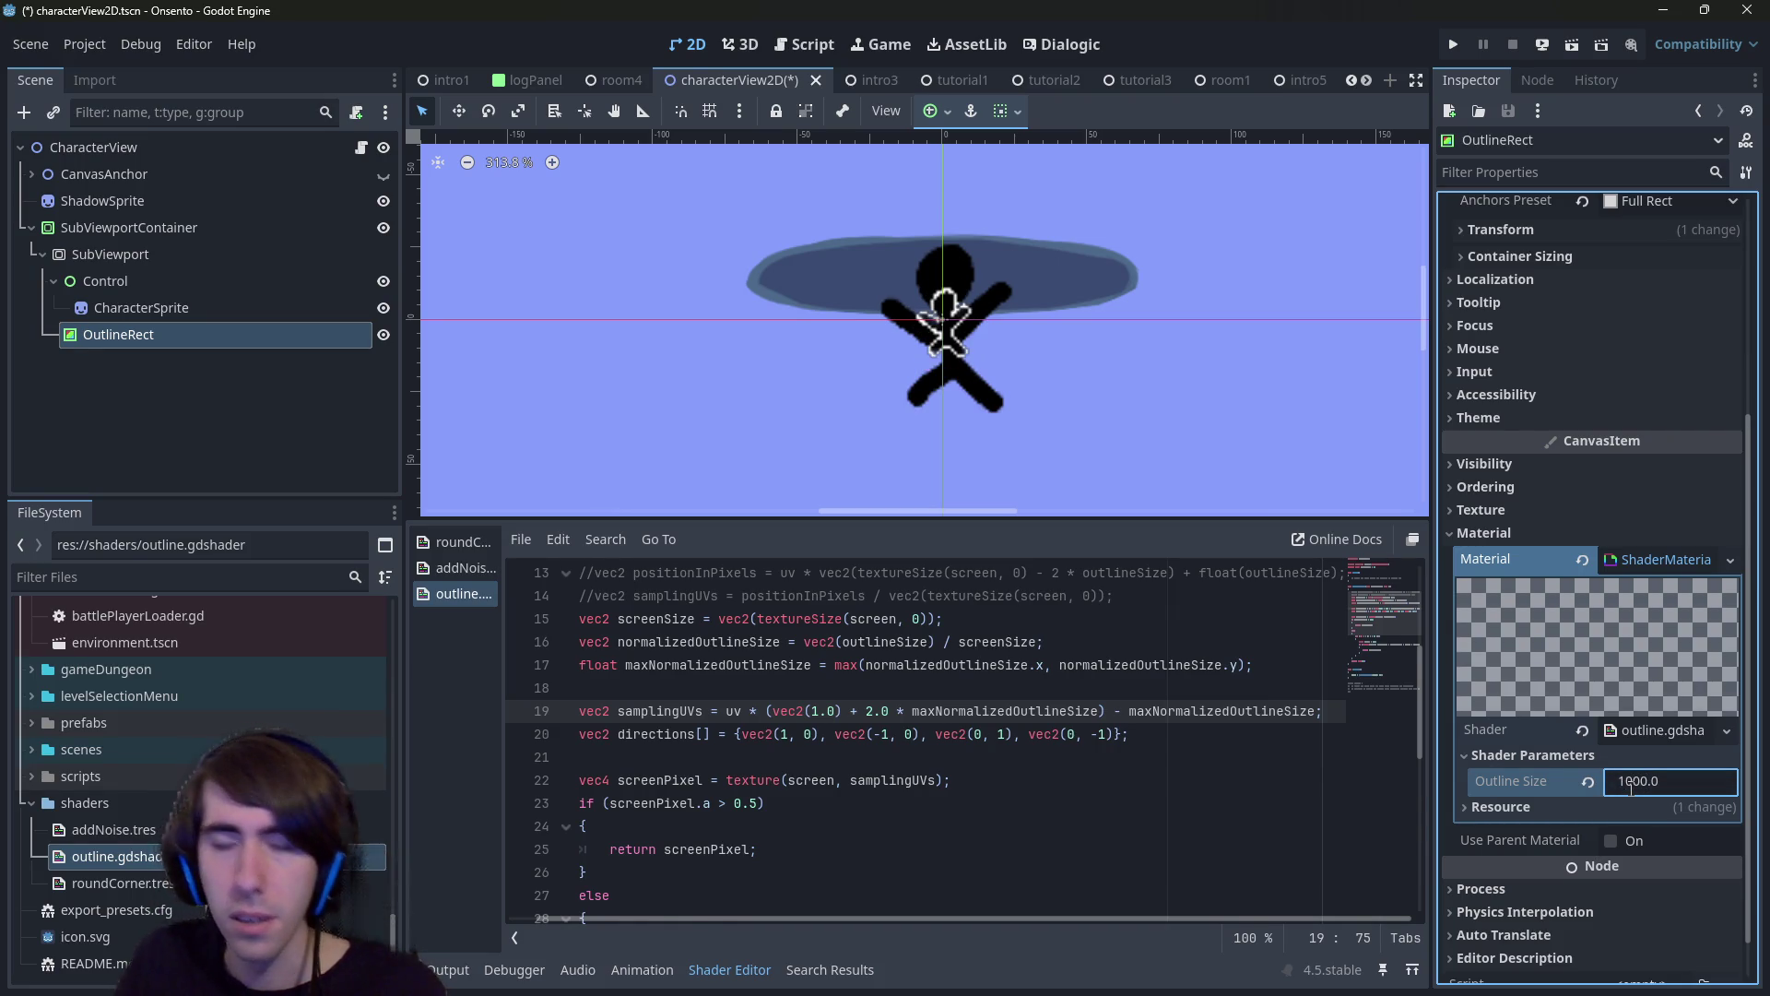
pyautogui.click(1631, 790)
pyautogui.write('5')
pyautogui.press('Return')
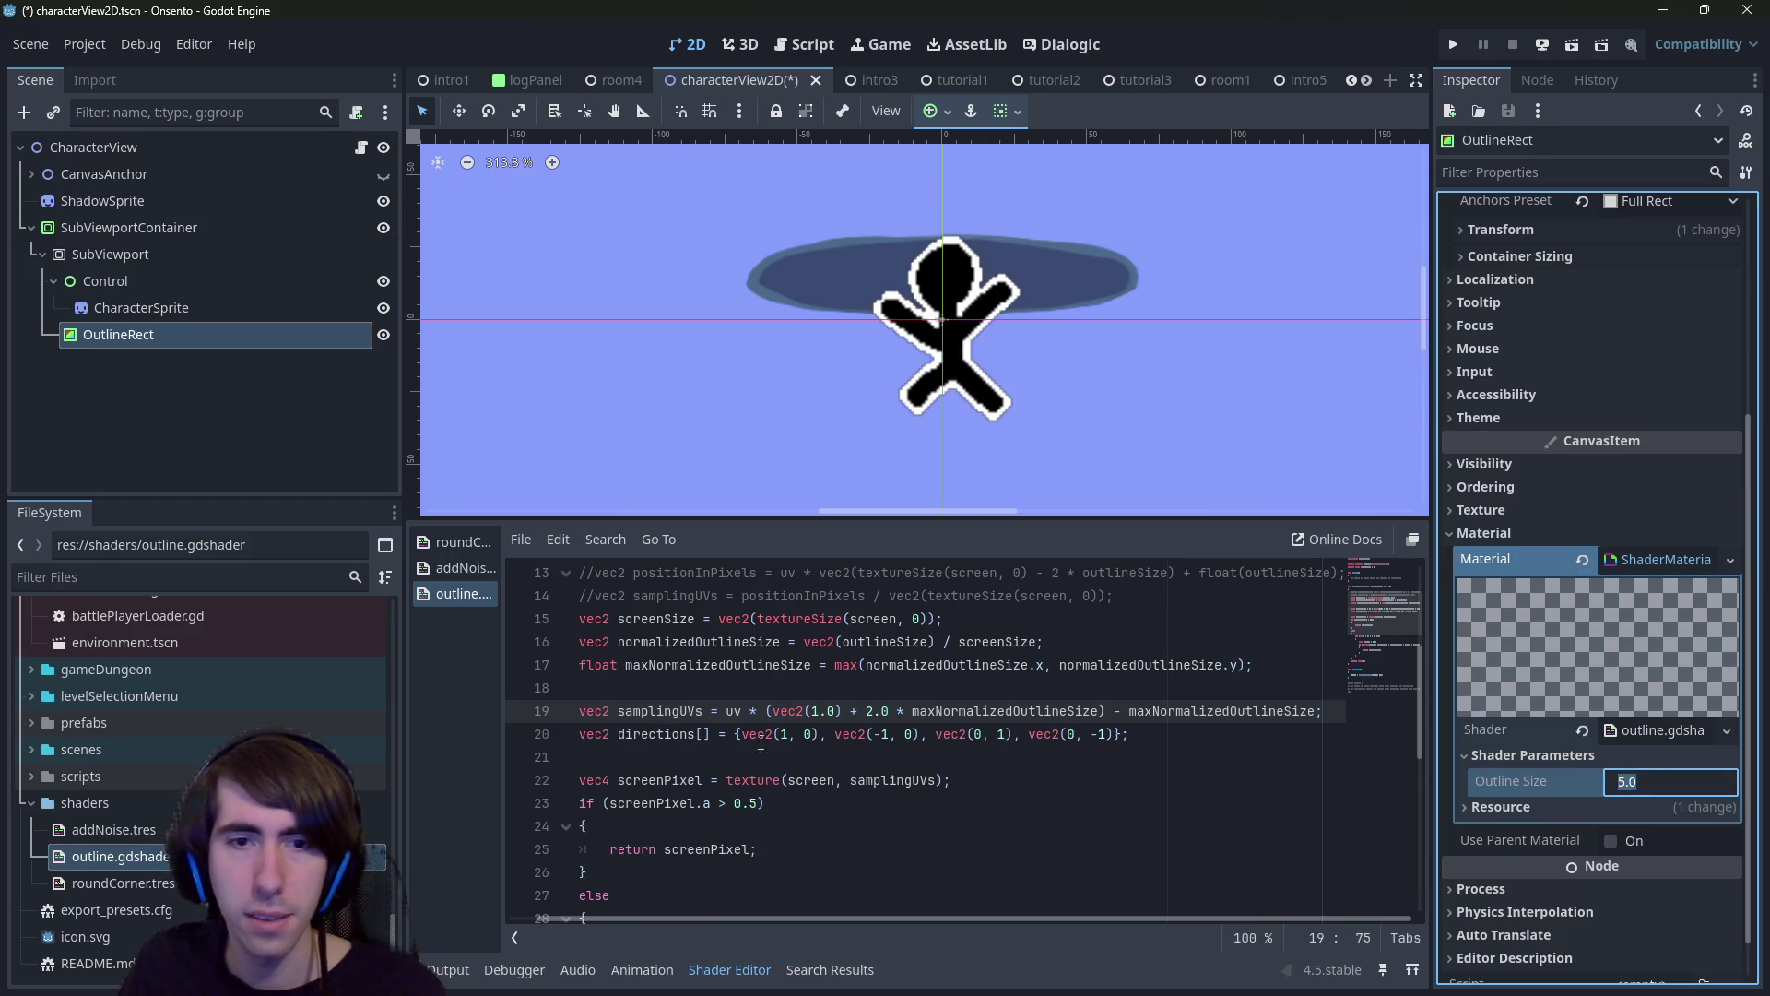
pyautogui.scroll(4, 761, 743)
# Step: Replace offset with outlineSize in the texture lookup and save
pyautogui.doubleClick(711, 642)
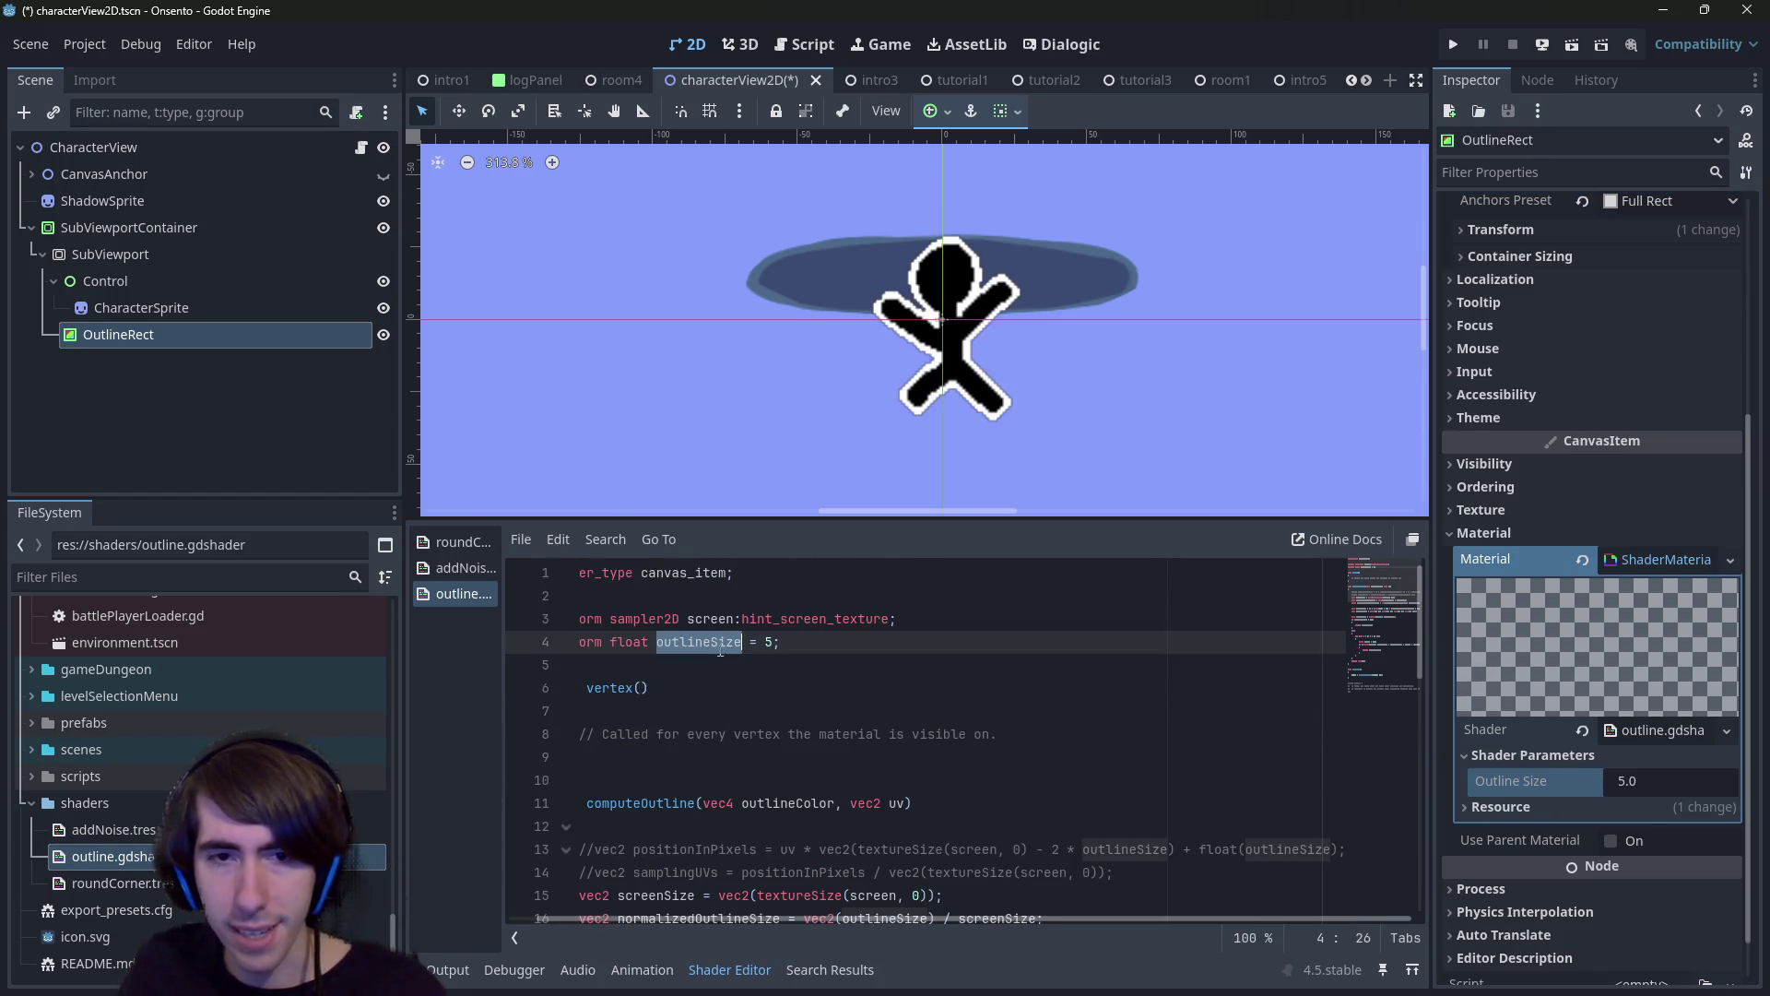
pyautogui.scroll(-7, 720, 651)
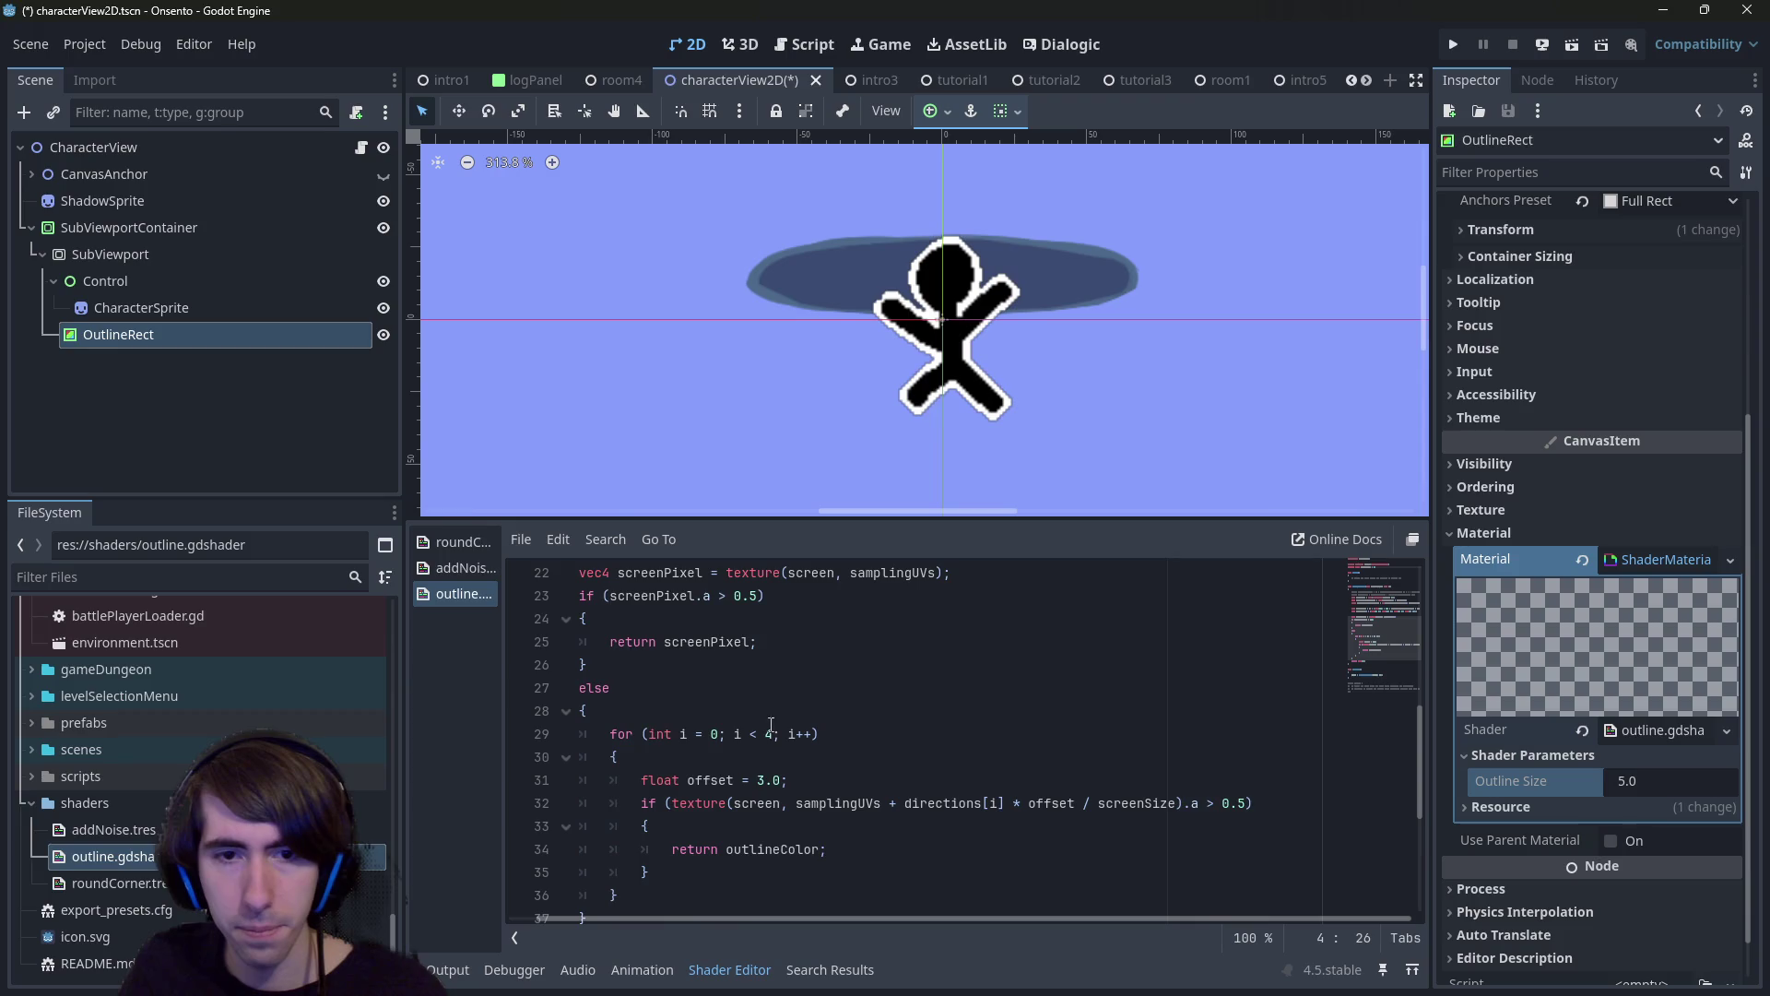
pyautogui.doubleClick(720, 779)
pyautogui.doubleClick(1051, 803)
pyautogui.hotkey('ctrl', 'v')
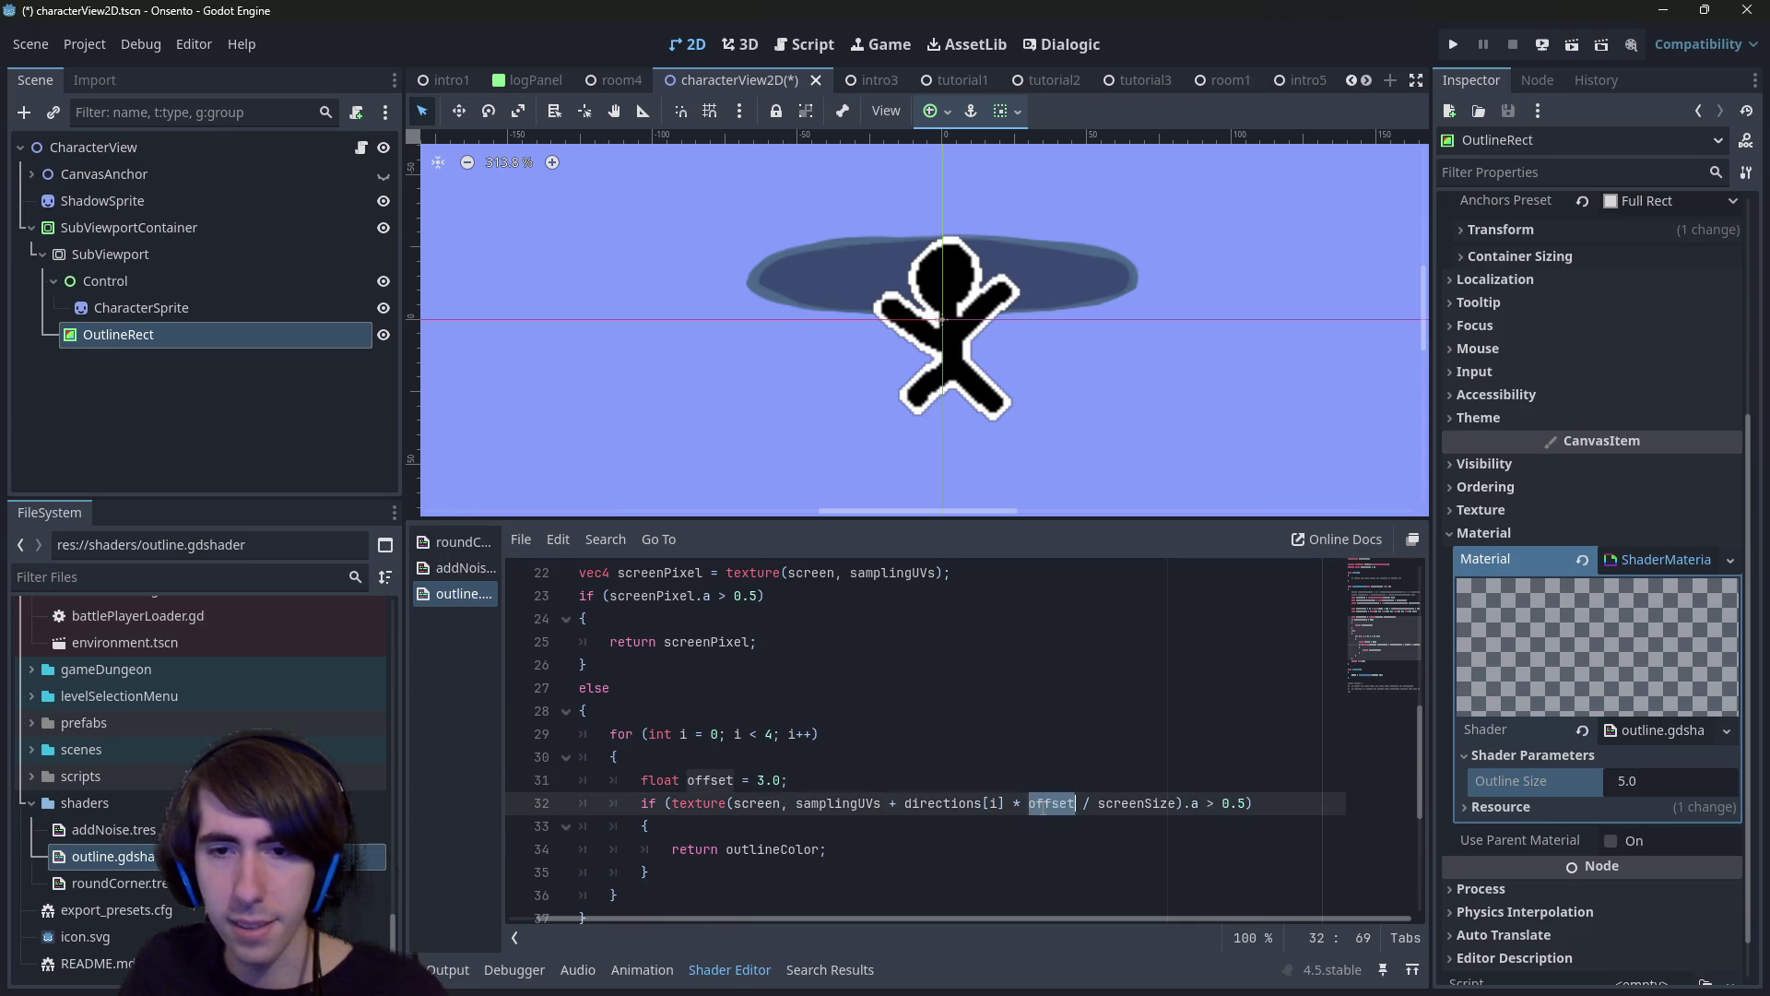
pyautogui.hotkey('ctrl', 's')
# Step: Delete the float offset = 3.0 line, comparing against the fixed offset before saving
pyautogui.click(542, 779)
pyautogui.press('BackSpace')
pyautogui.press('BackSpace')
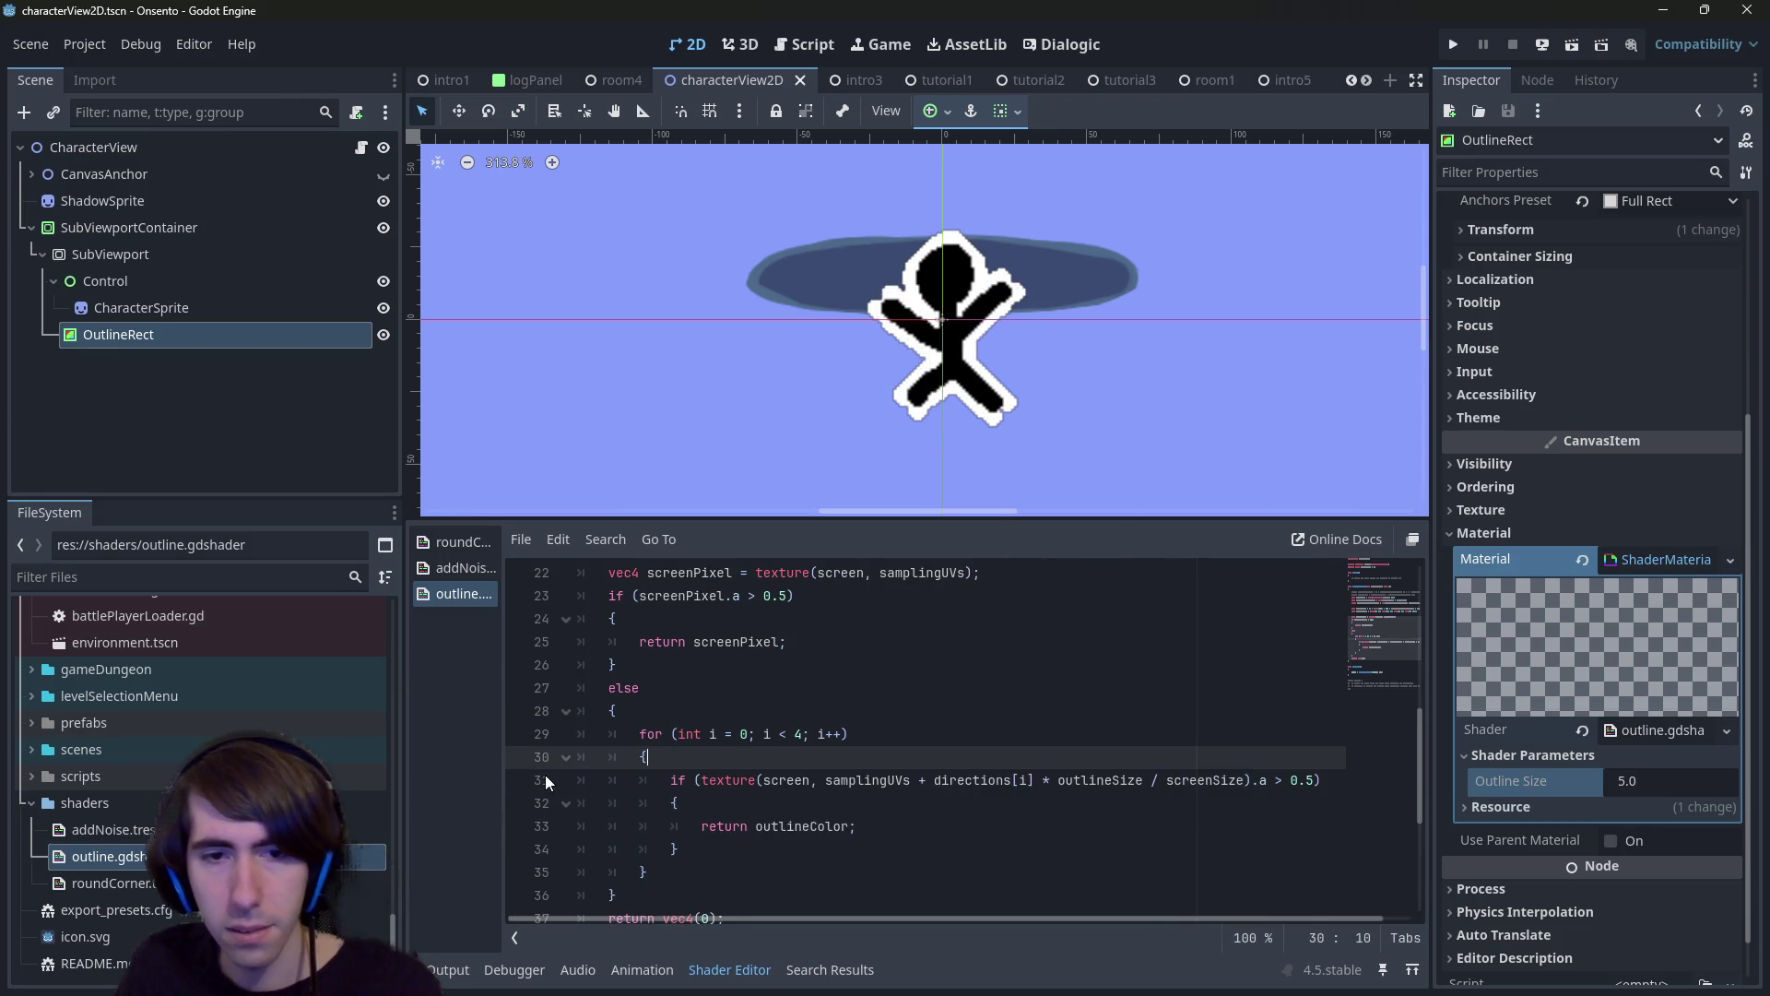
pyautogui.hotkey('ctrl', 's')
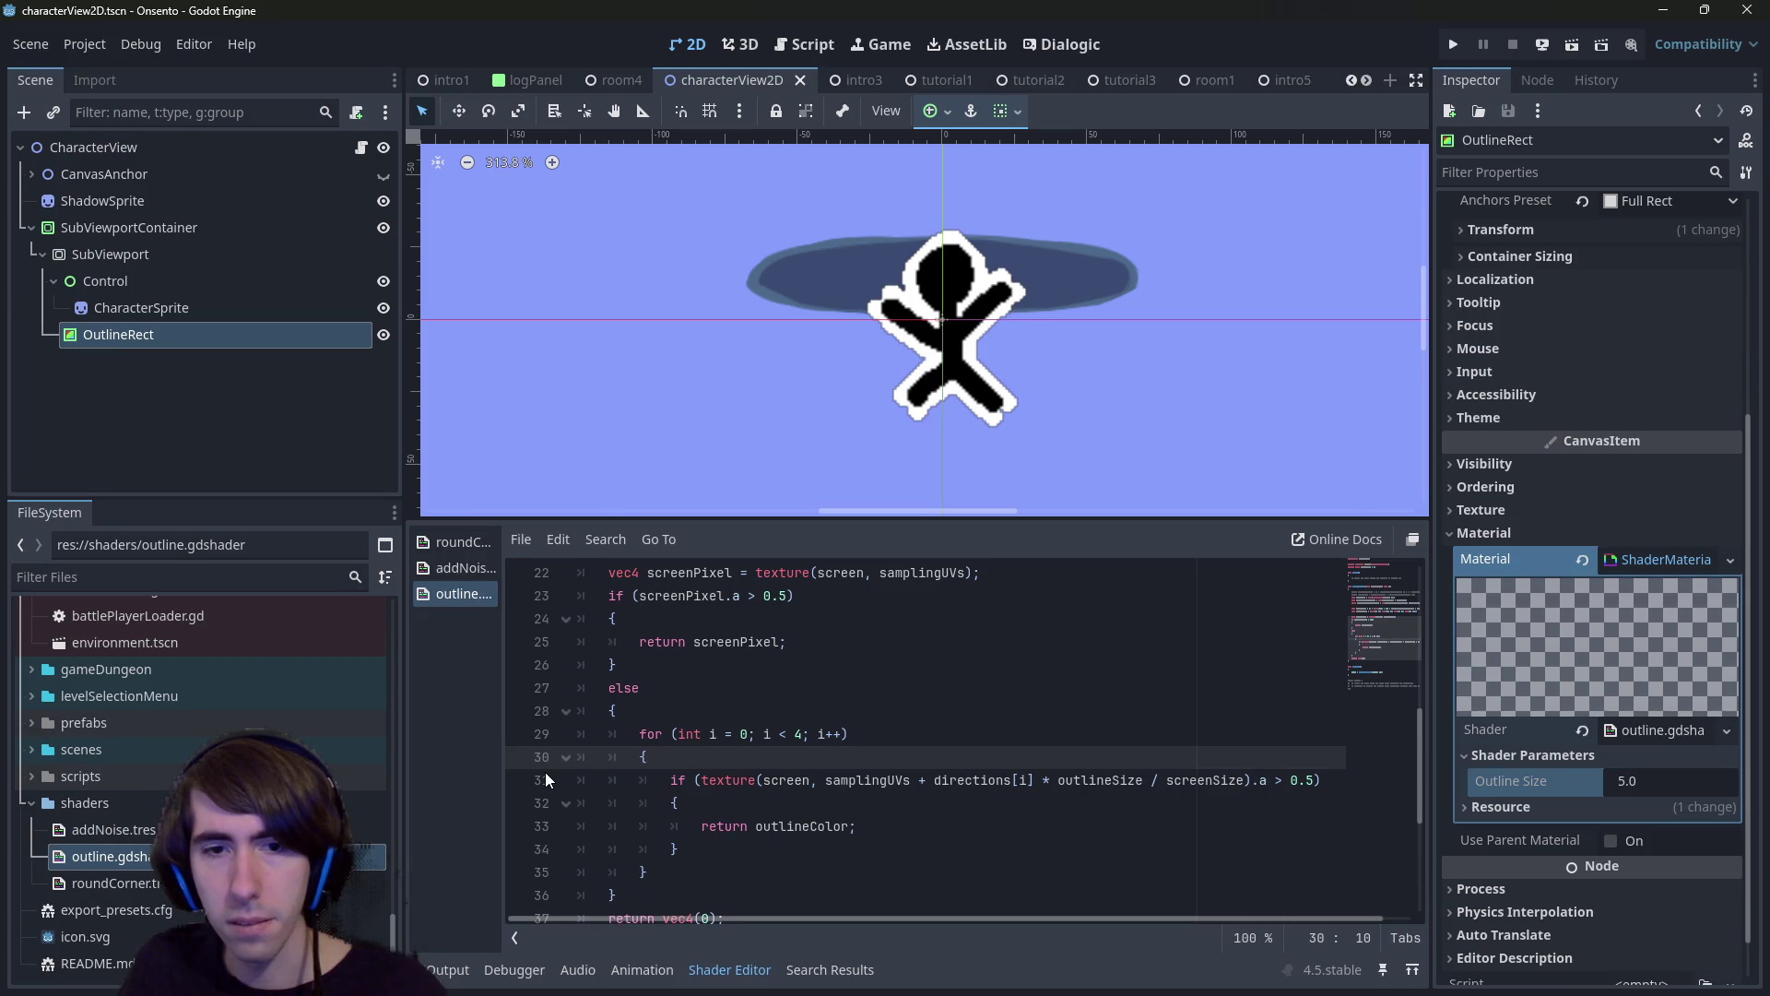
pyautogui.hotkey('ctrl', 'z')
pyautogui.hotkey('ctrl', 'z')
pyautogui.hotkey('ctrl', 's')
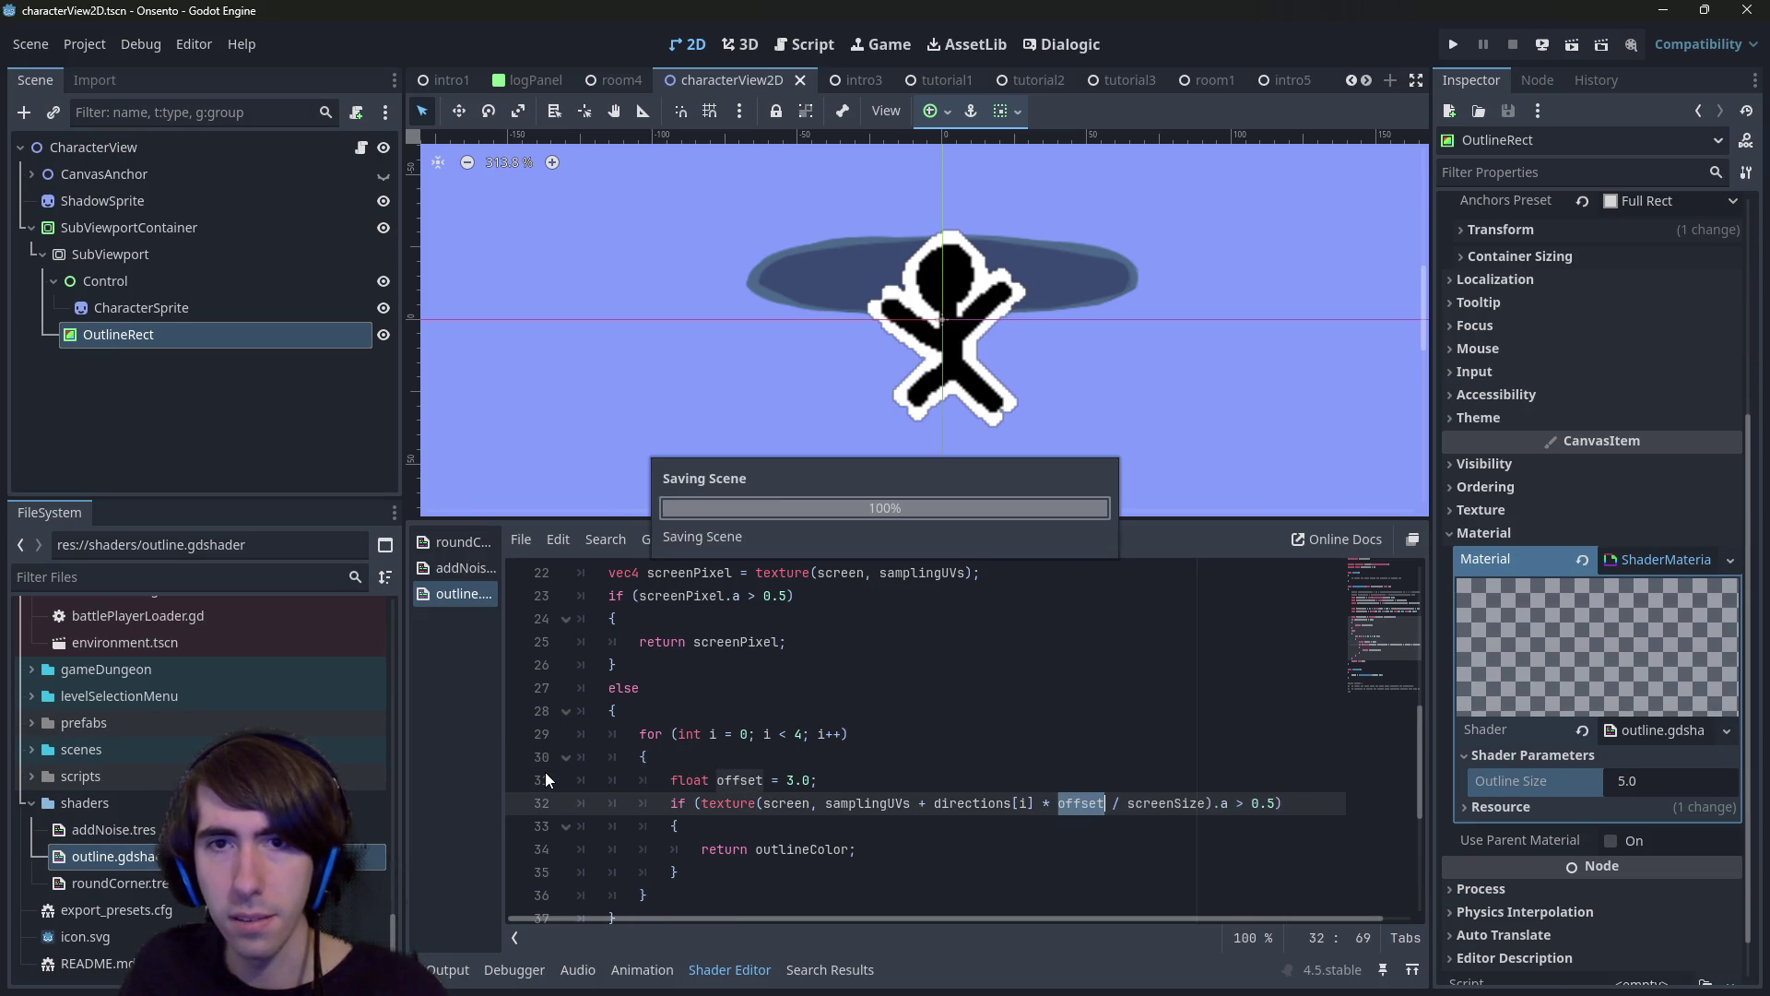
pyautogui.hotkey('ctrl', 'shift', 'z')
pyautogui.hotkey('ctrl', 'shift', 'z')
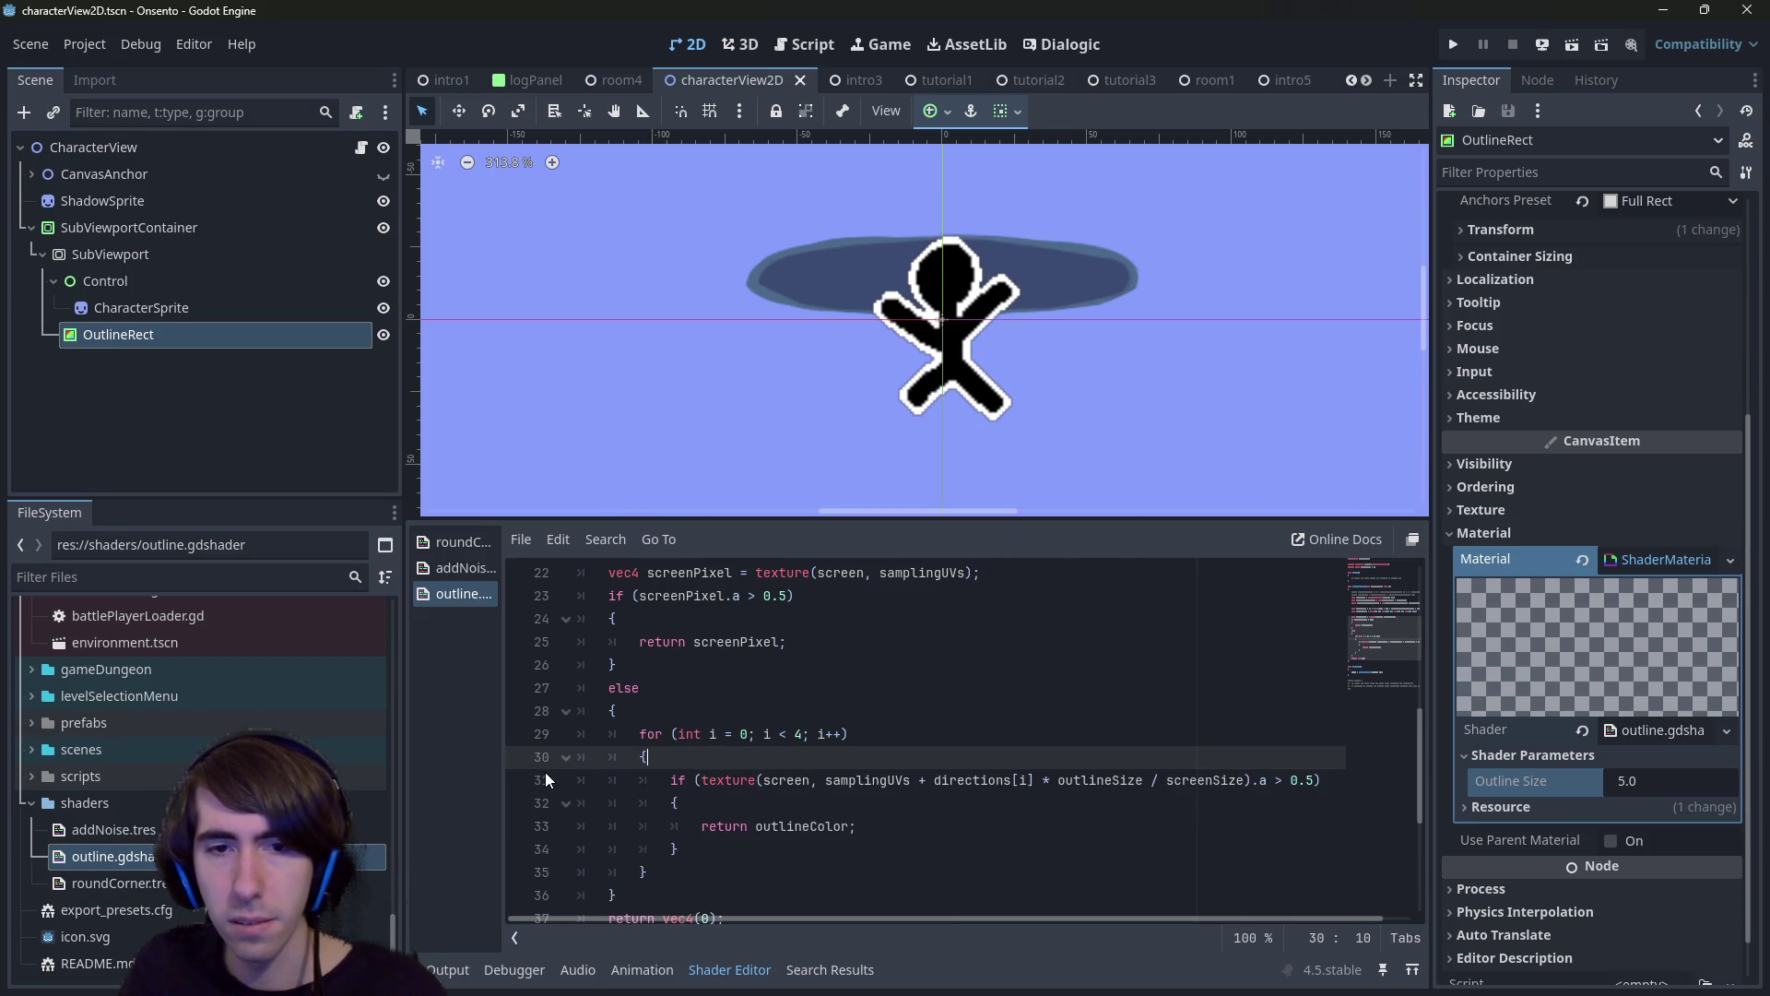
pyautogui.hotkey('ctrl', 's')
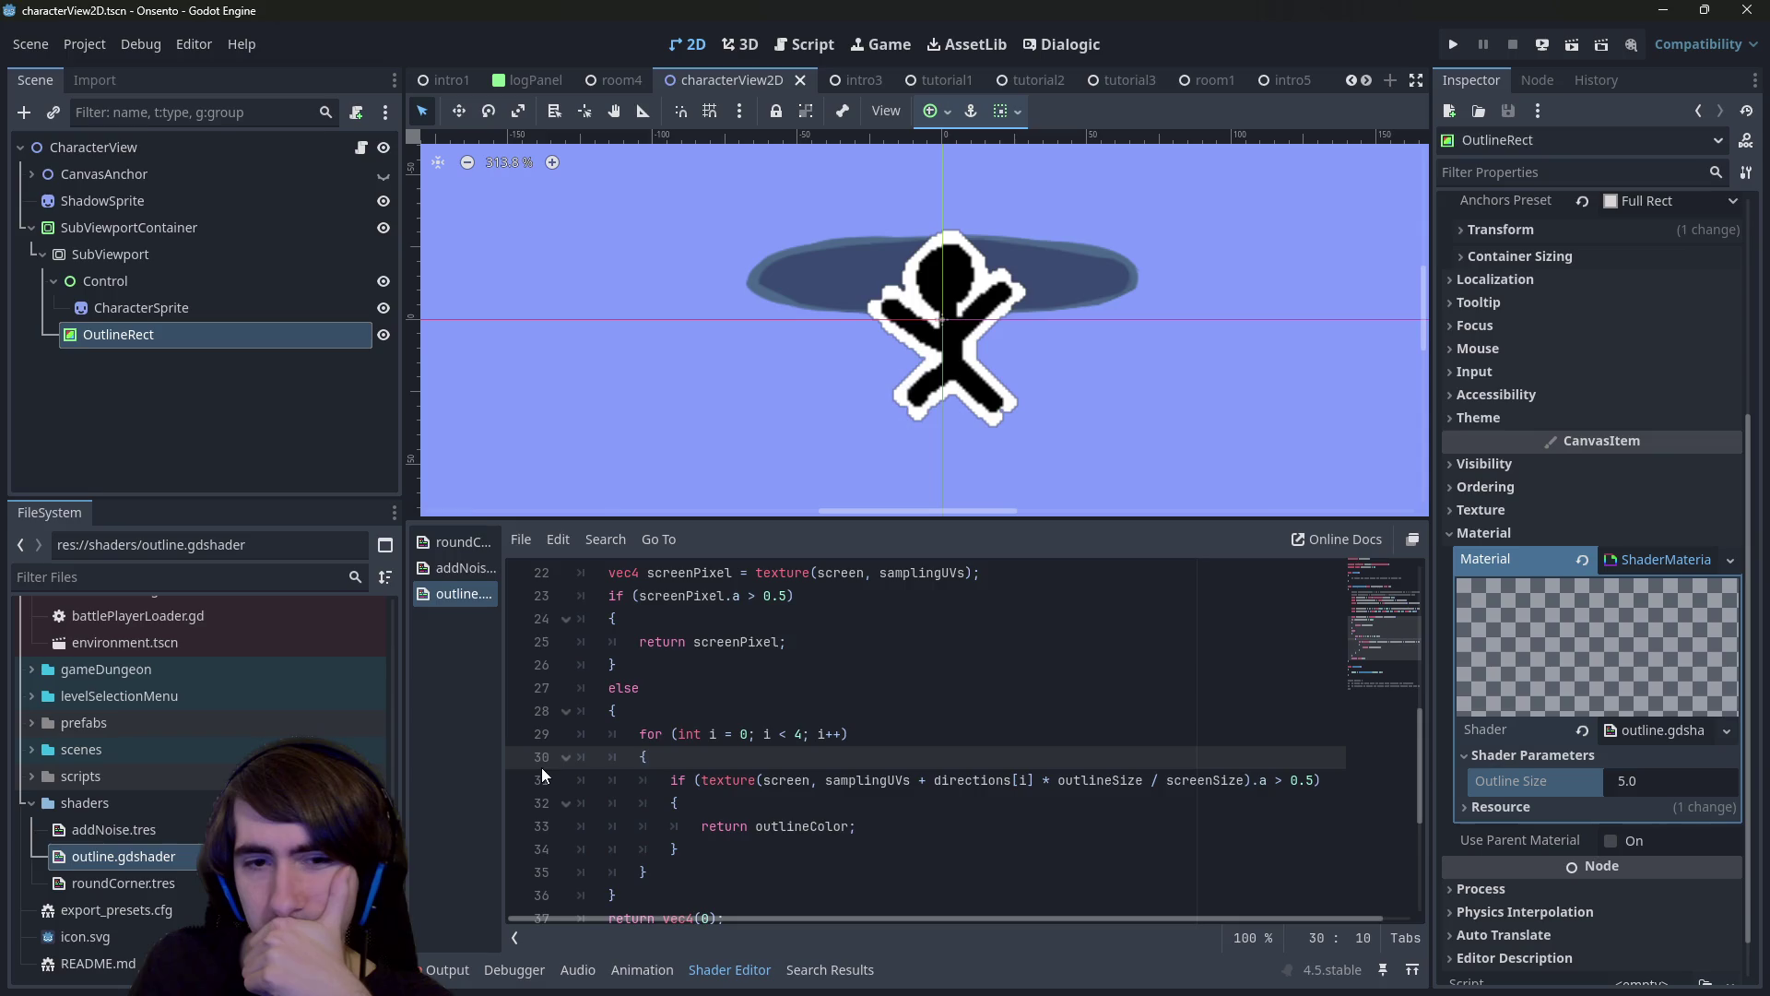
# Step: Review the shader code, undo two recent edits, and save the scene again
pyautogui.scroll(7, 837, 809)
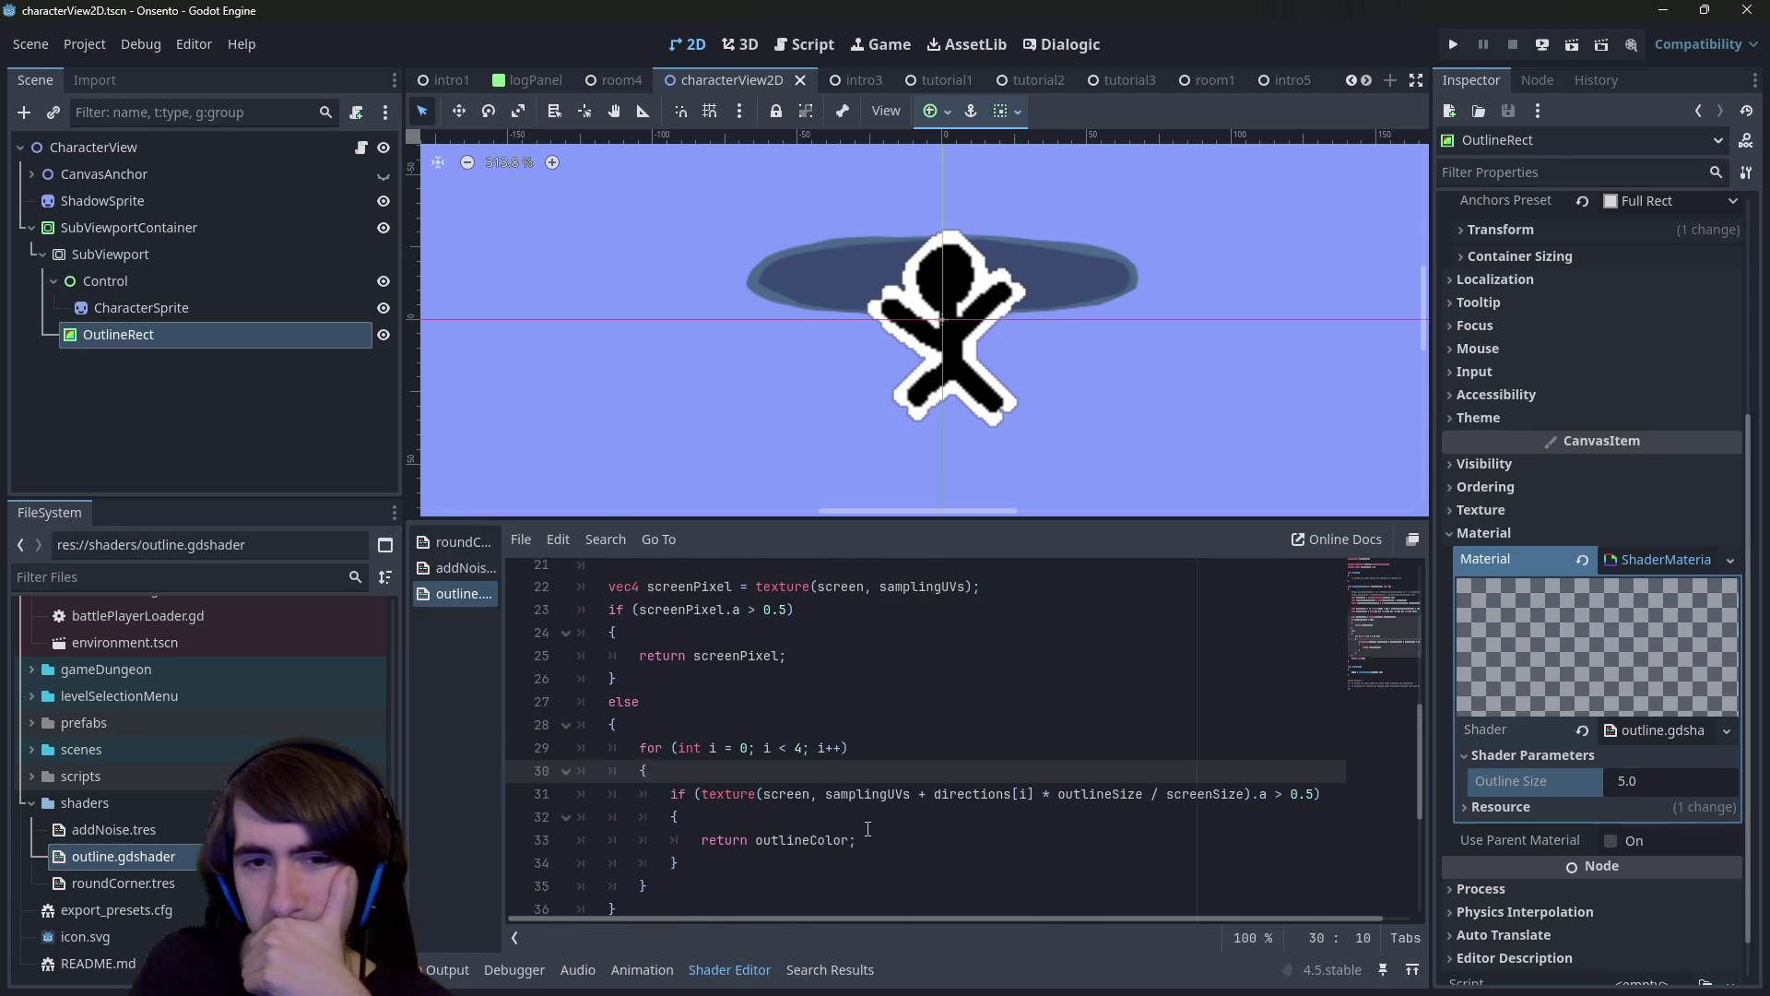
pyautogui.scroll(-6, 837, 810)
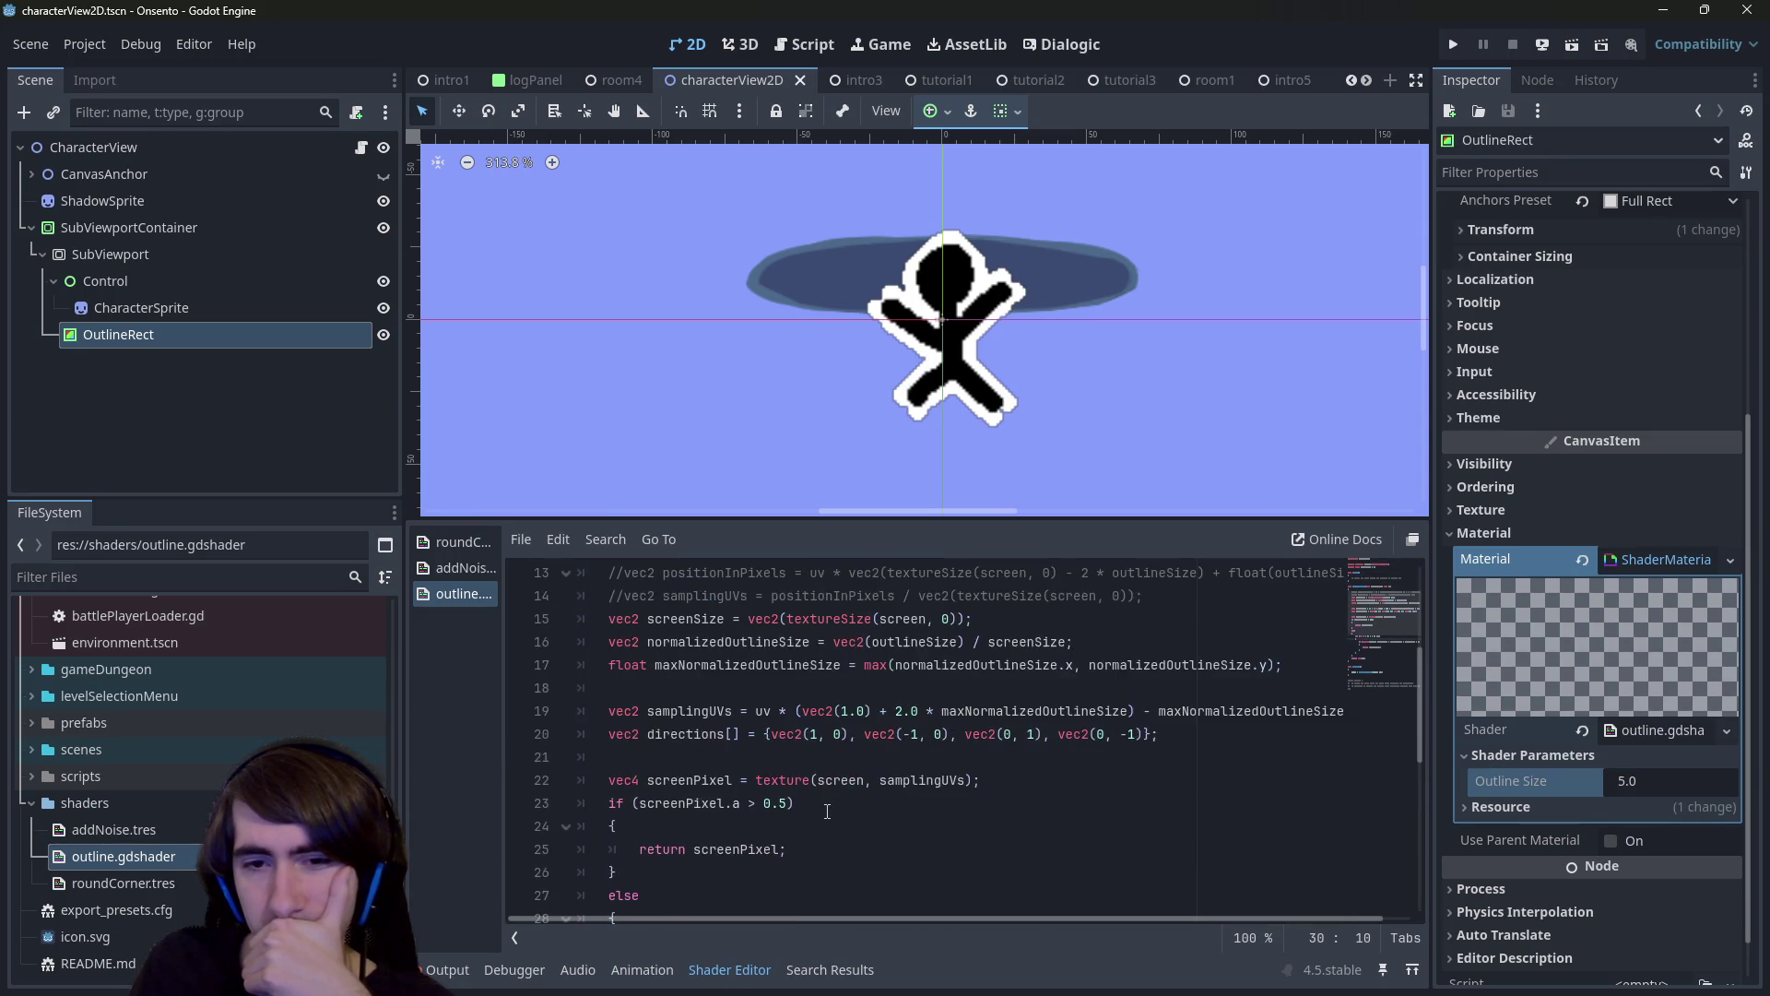
pyautogui.scroll(-4, 828, 811)
pyautogui.scroll(3, 829, 816)
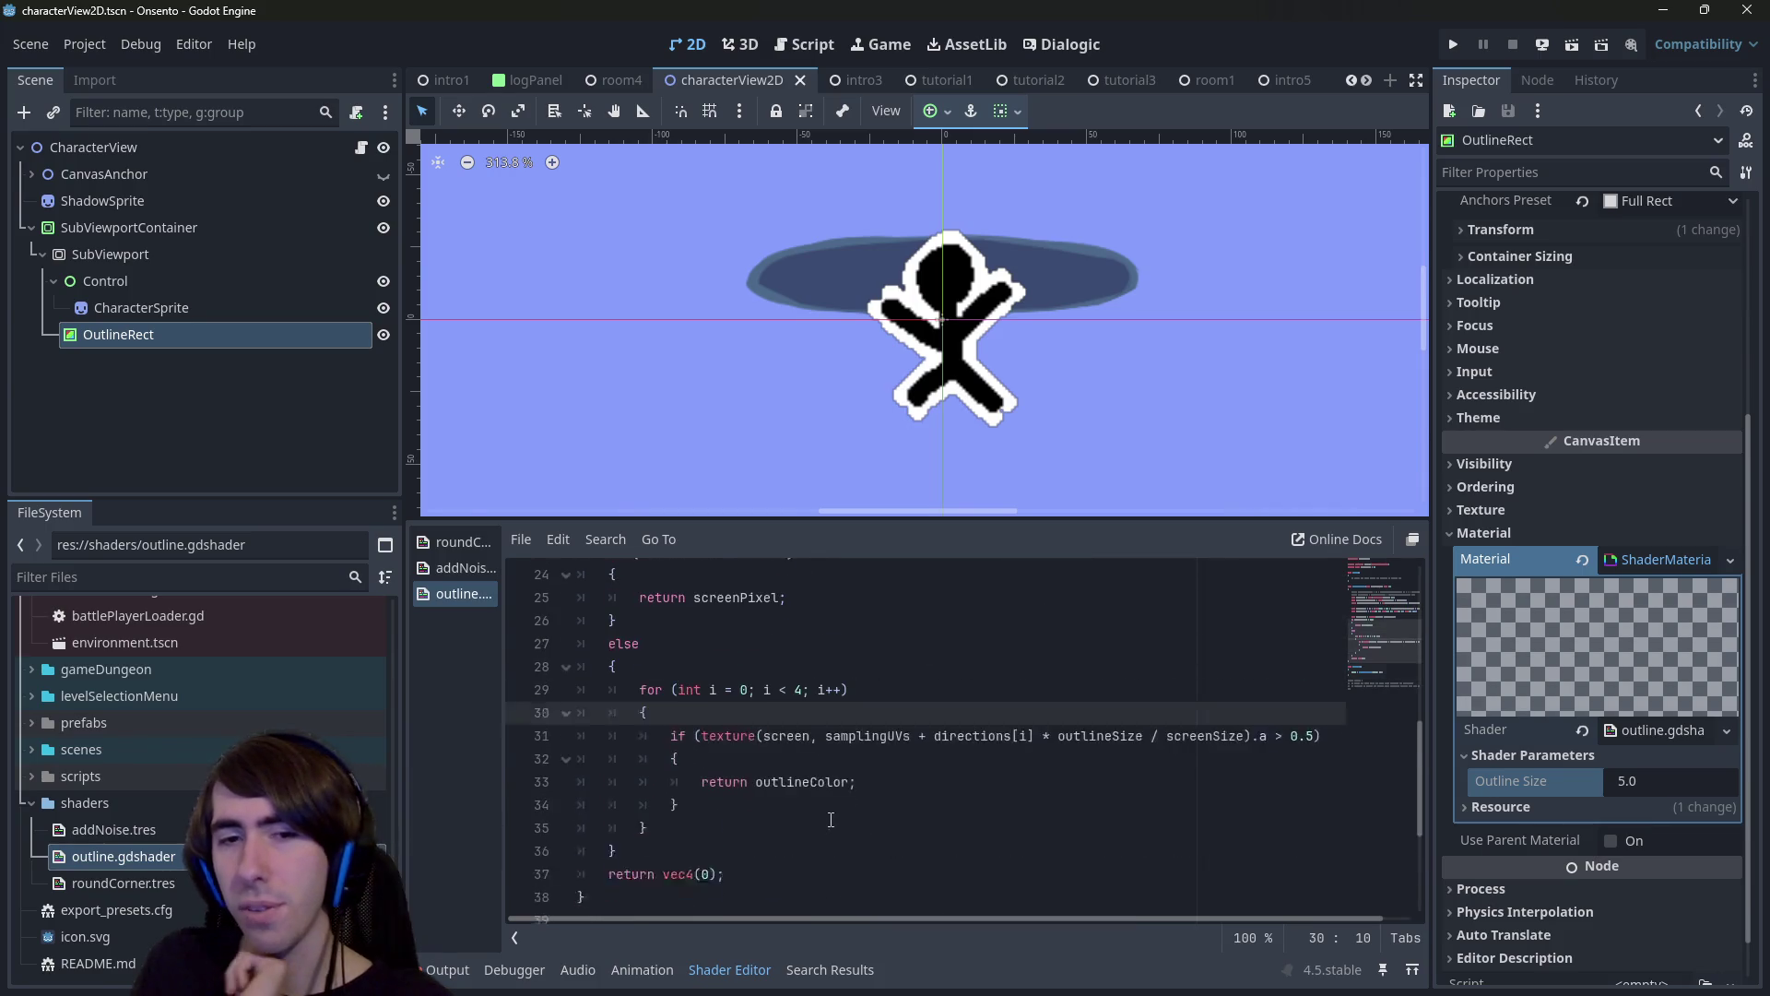
pyautogui.scroll(7, 841, 811)
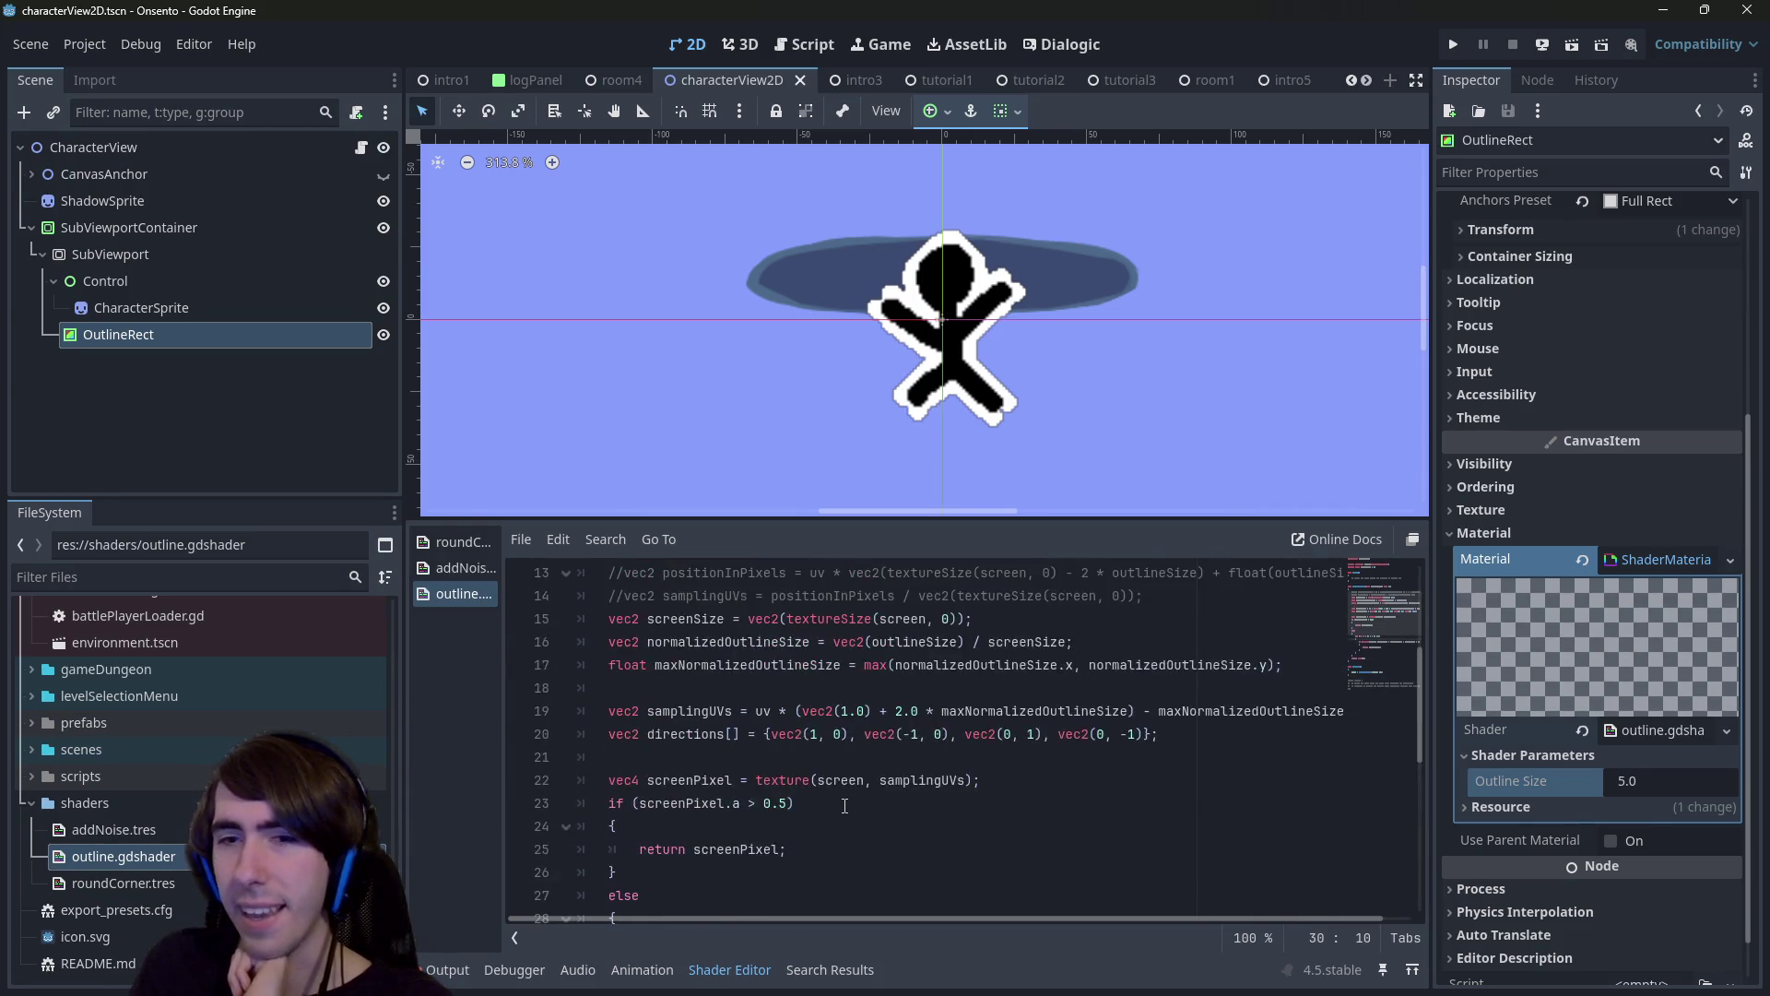
pyautogui.click(883, 734)
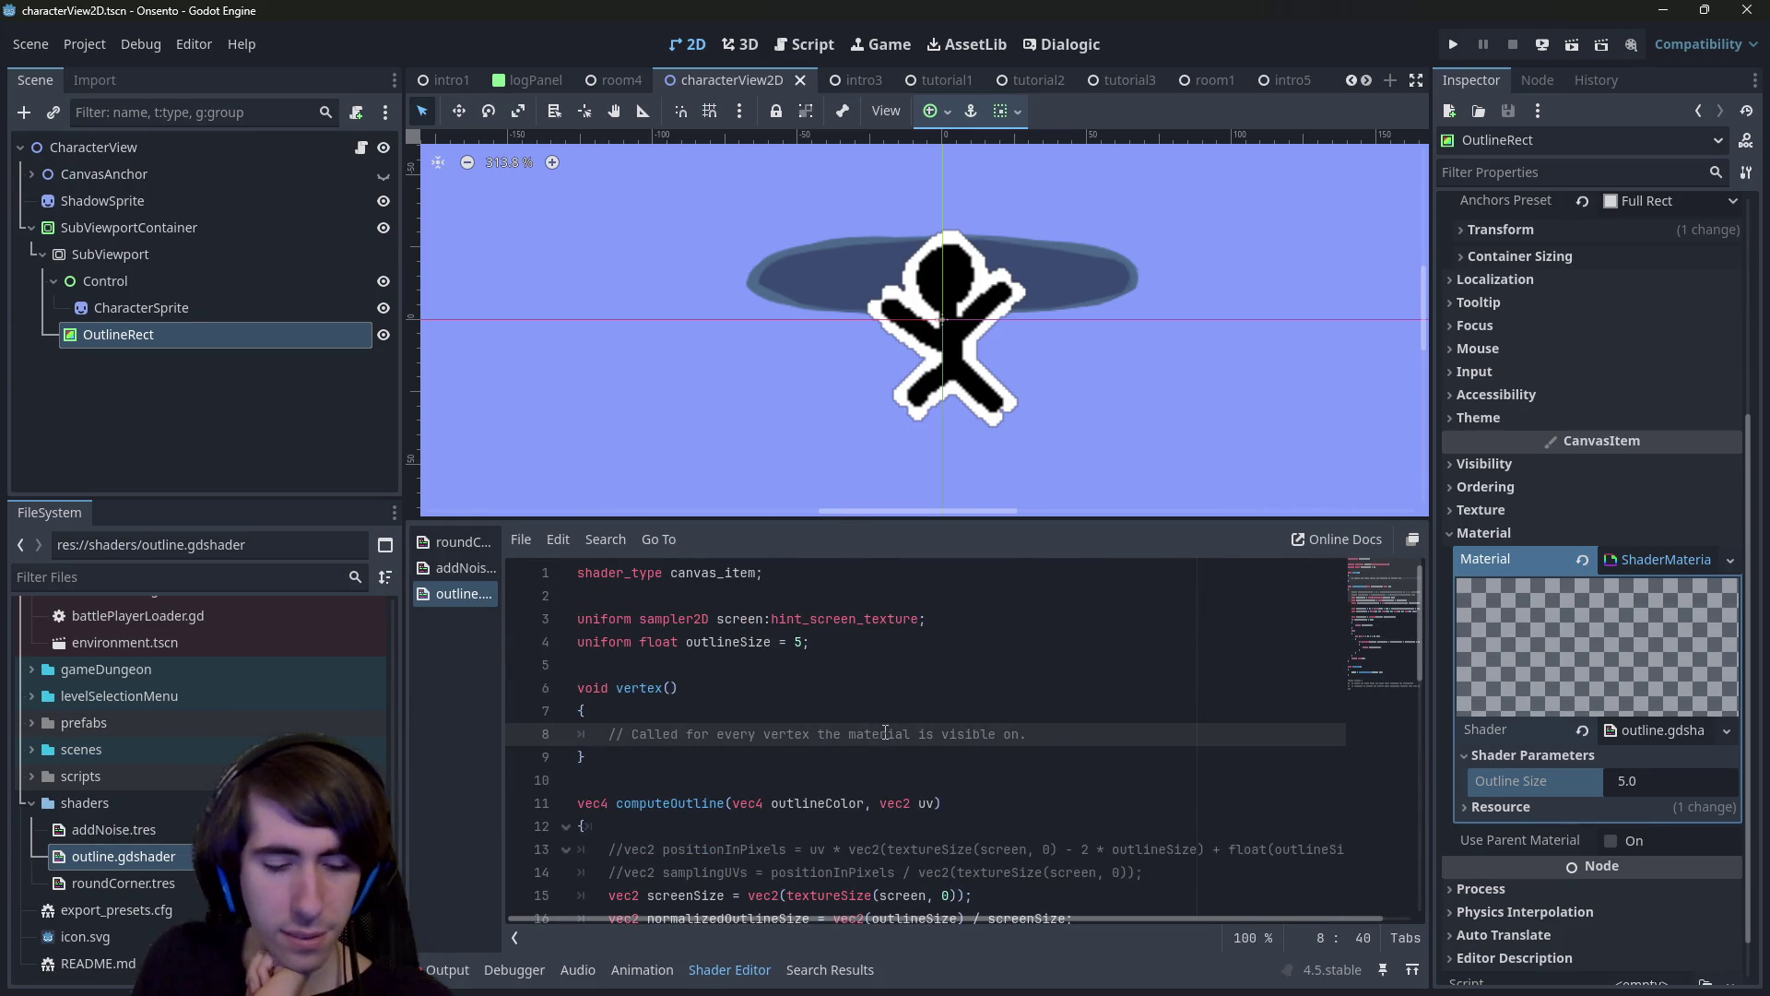
pyautogui.hotkey('ctrl', 'z')
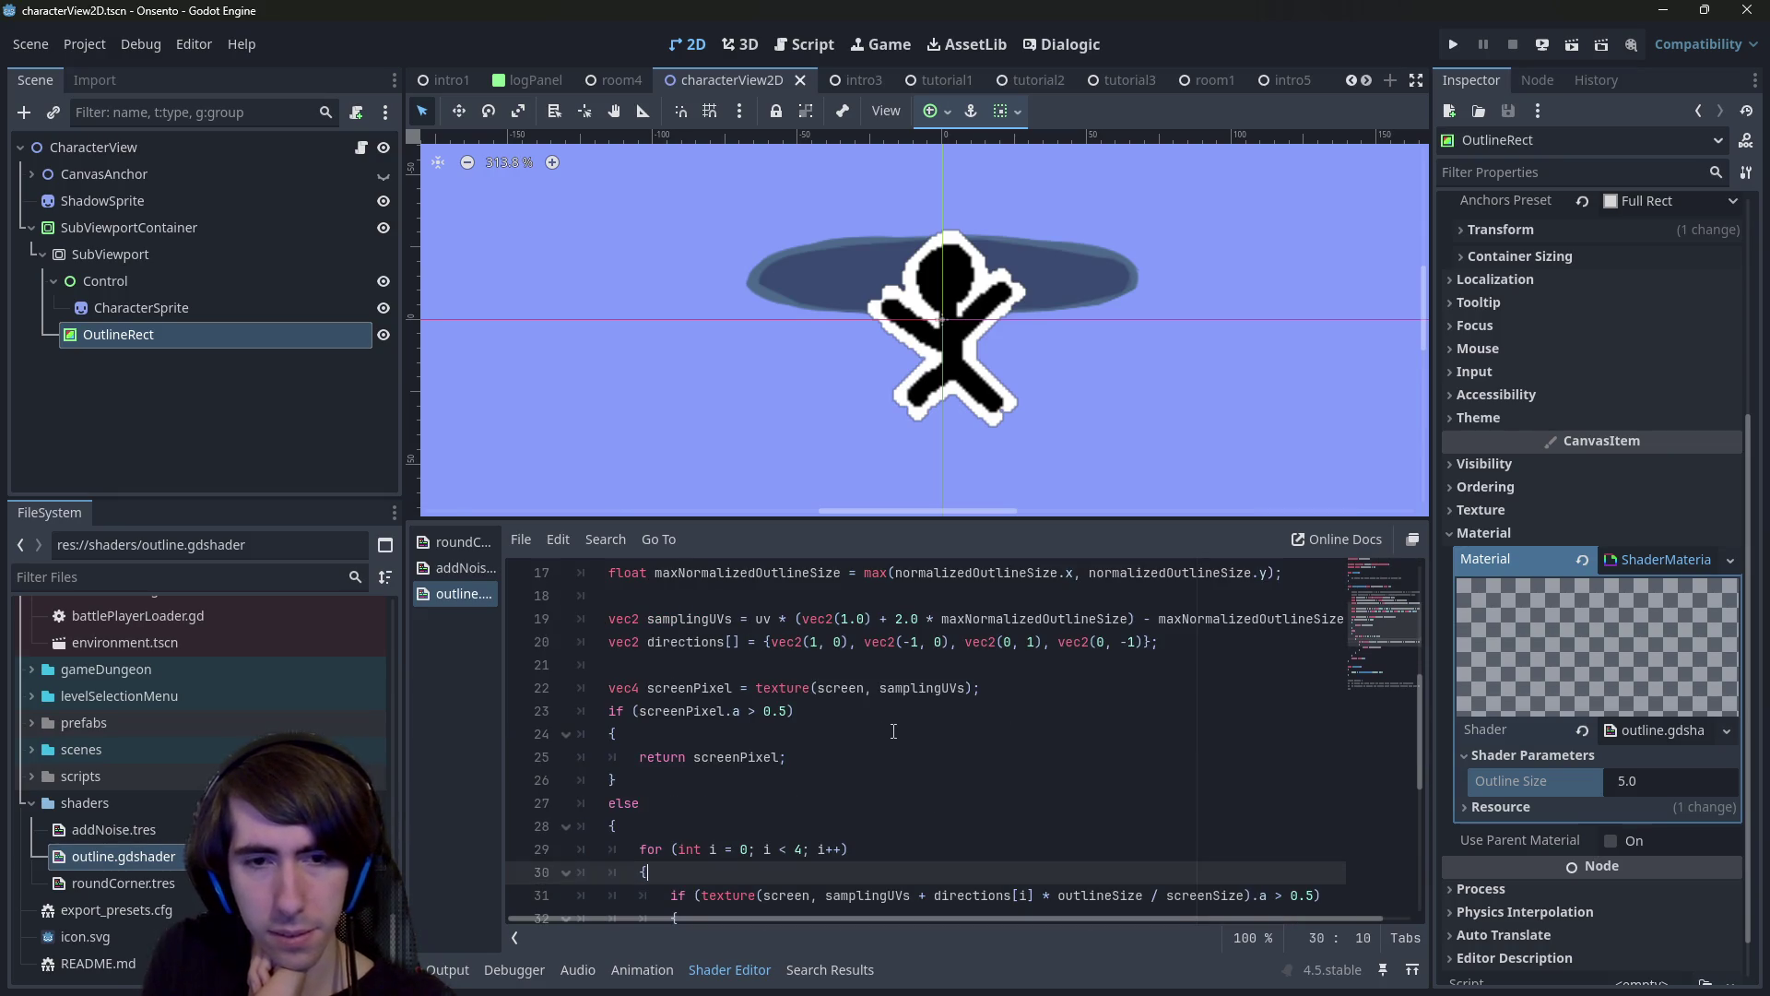
pyautogui.hotkey('ctrl', 'z')
pyautogui.hotkey('ctrl', 's')
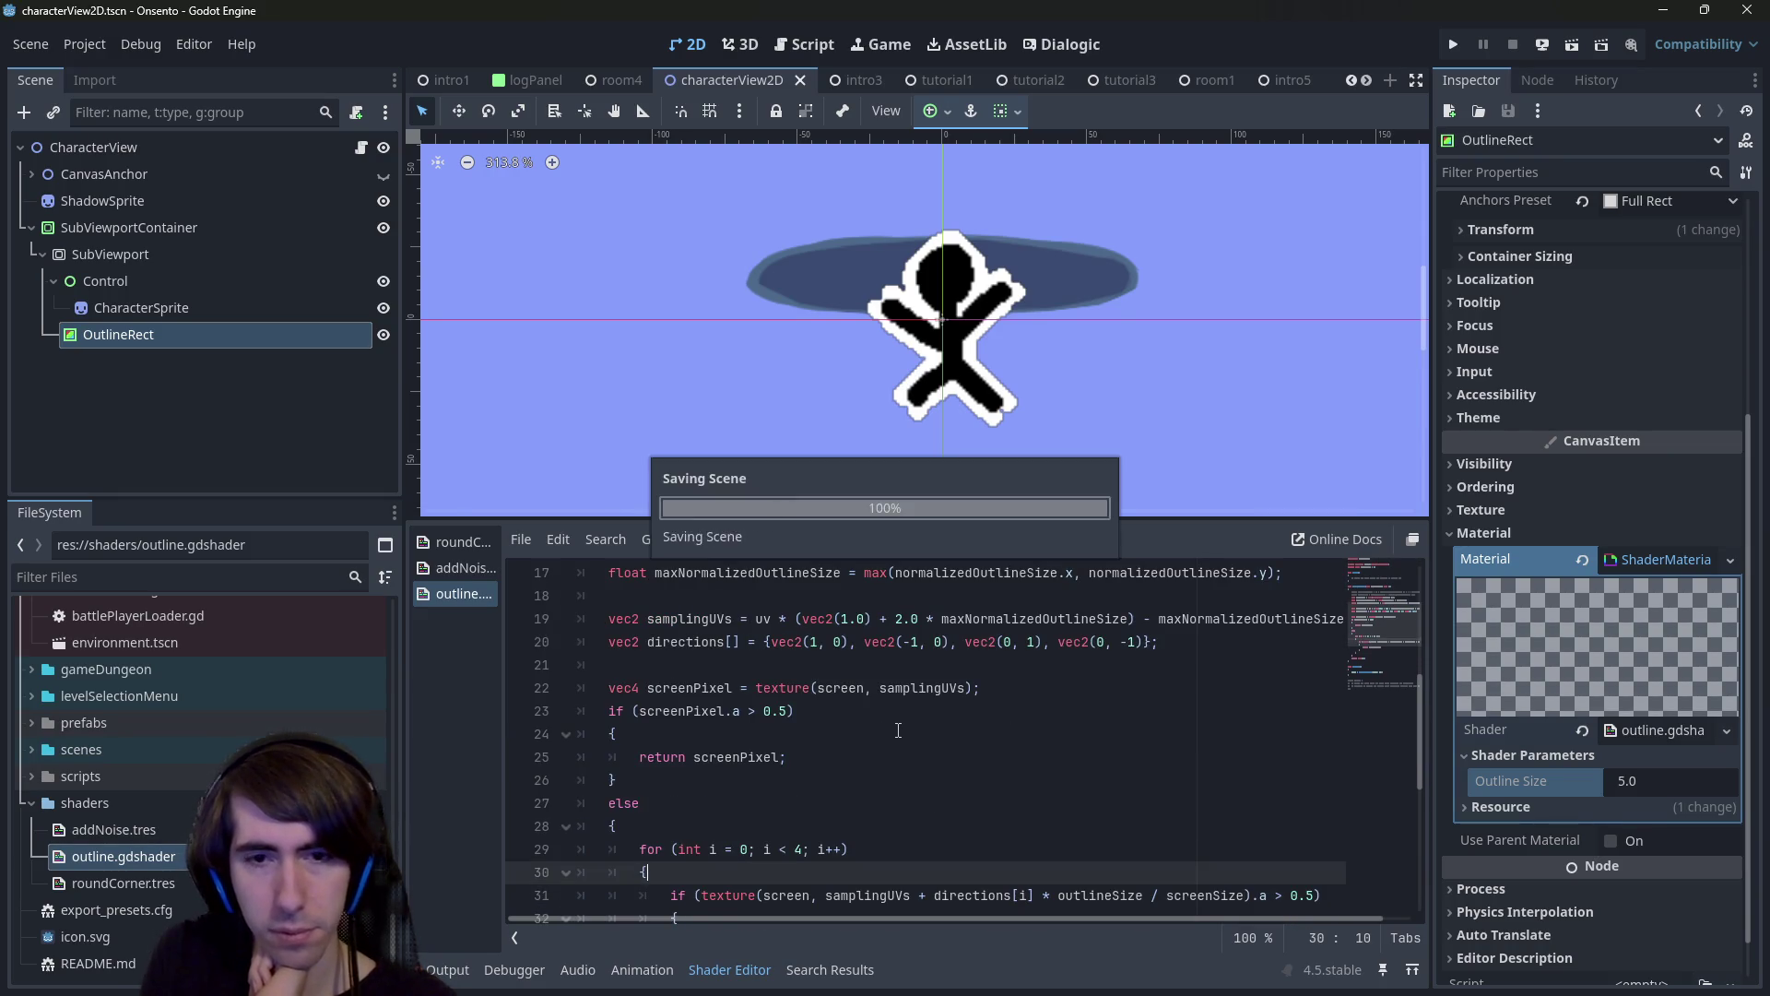
pyautogui.scroll(-3, 907, 767)
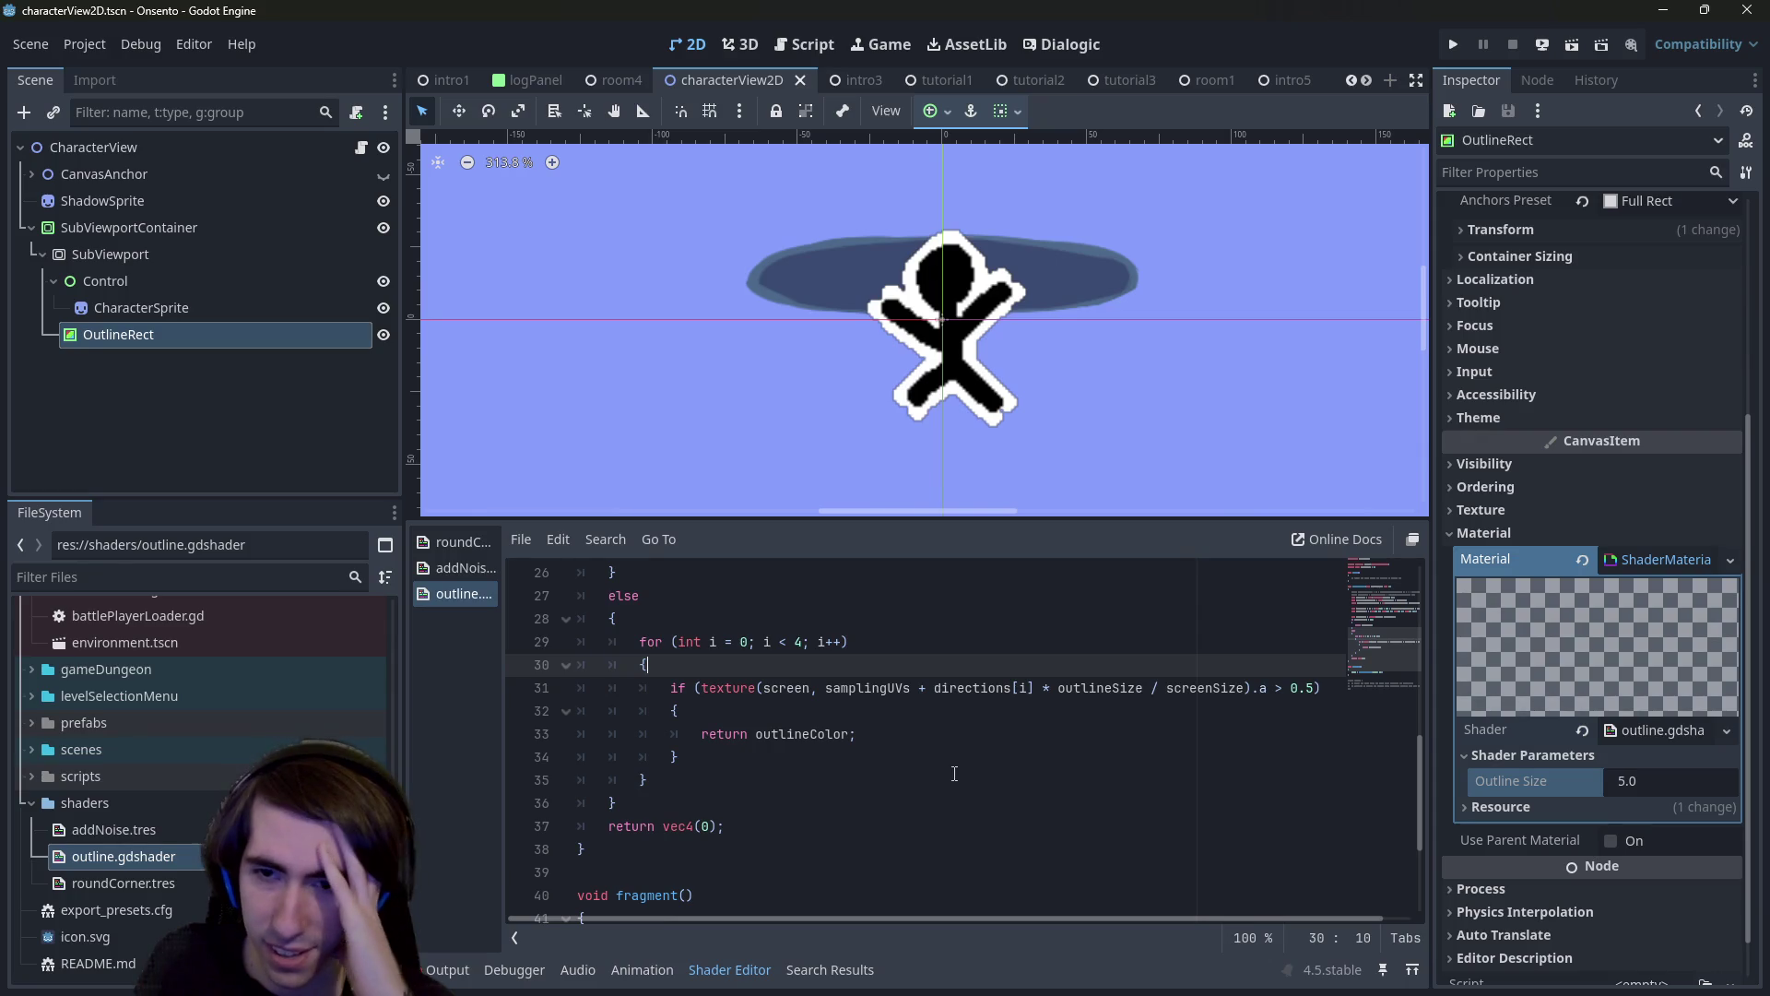
pyautogui.scroll(1, 965, 734)
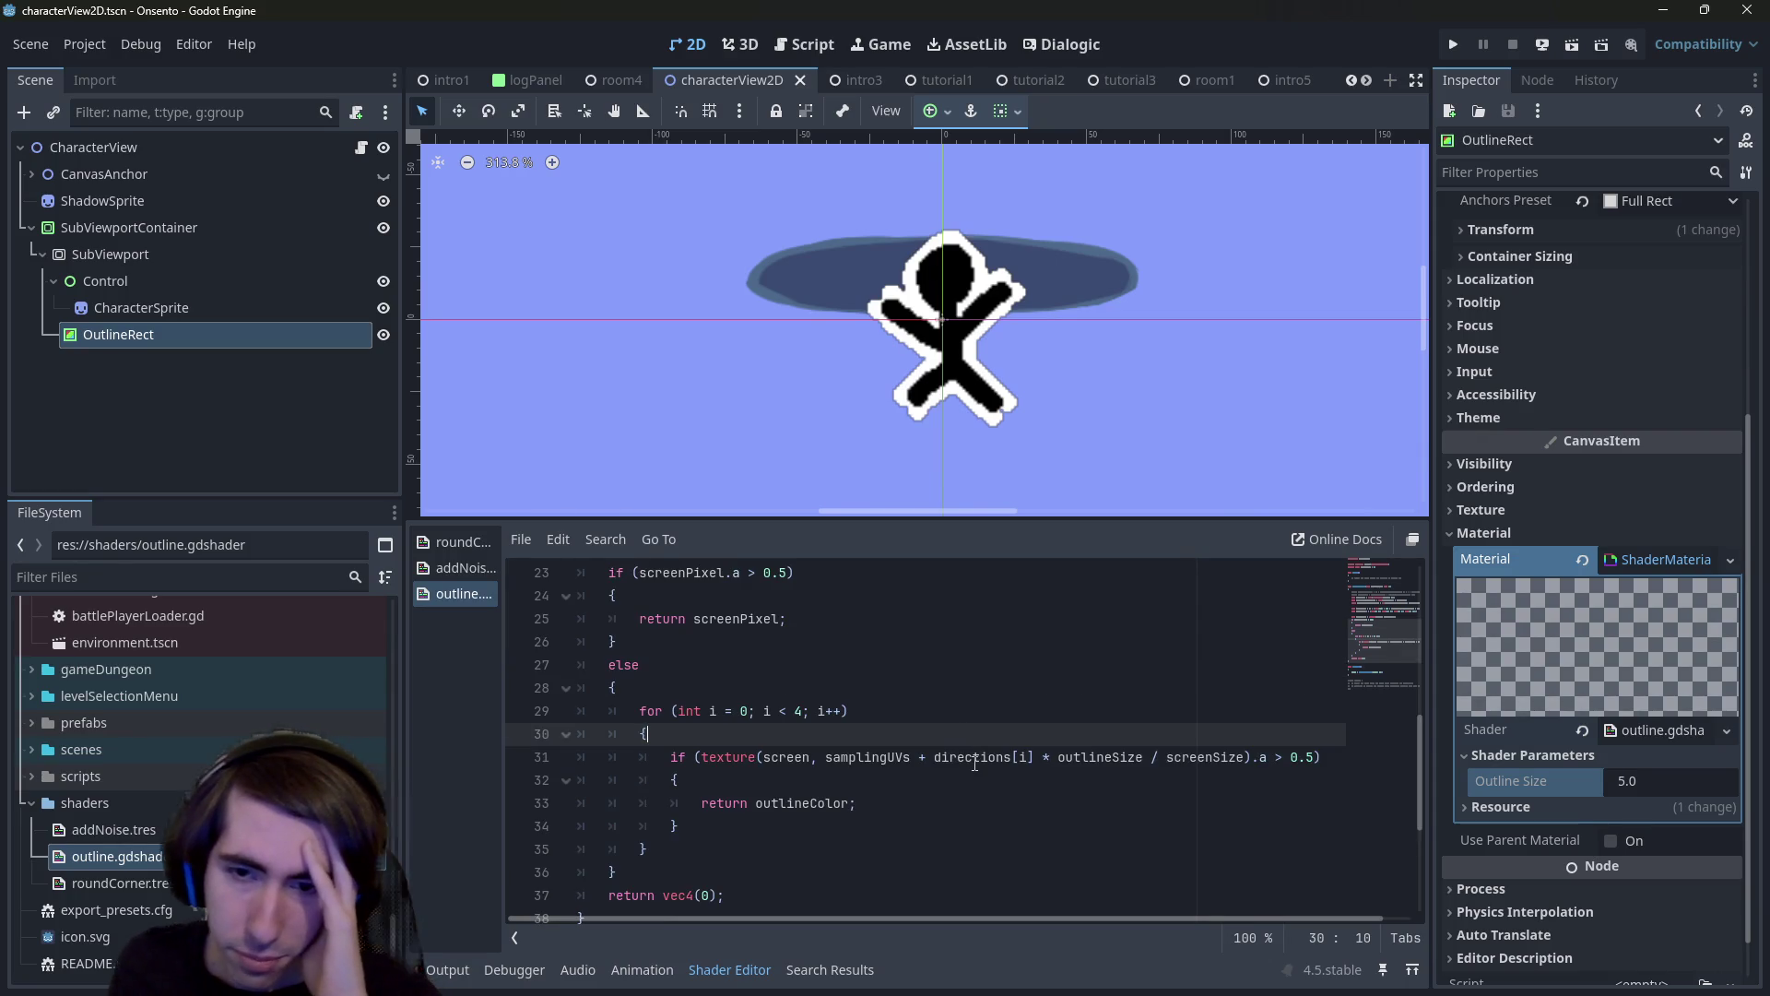
pyautogui.scroll(7, 1032, 749)
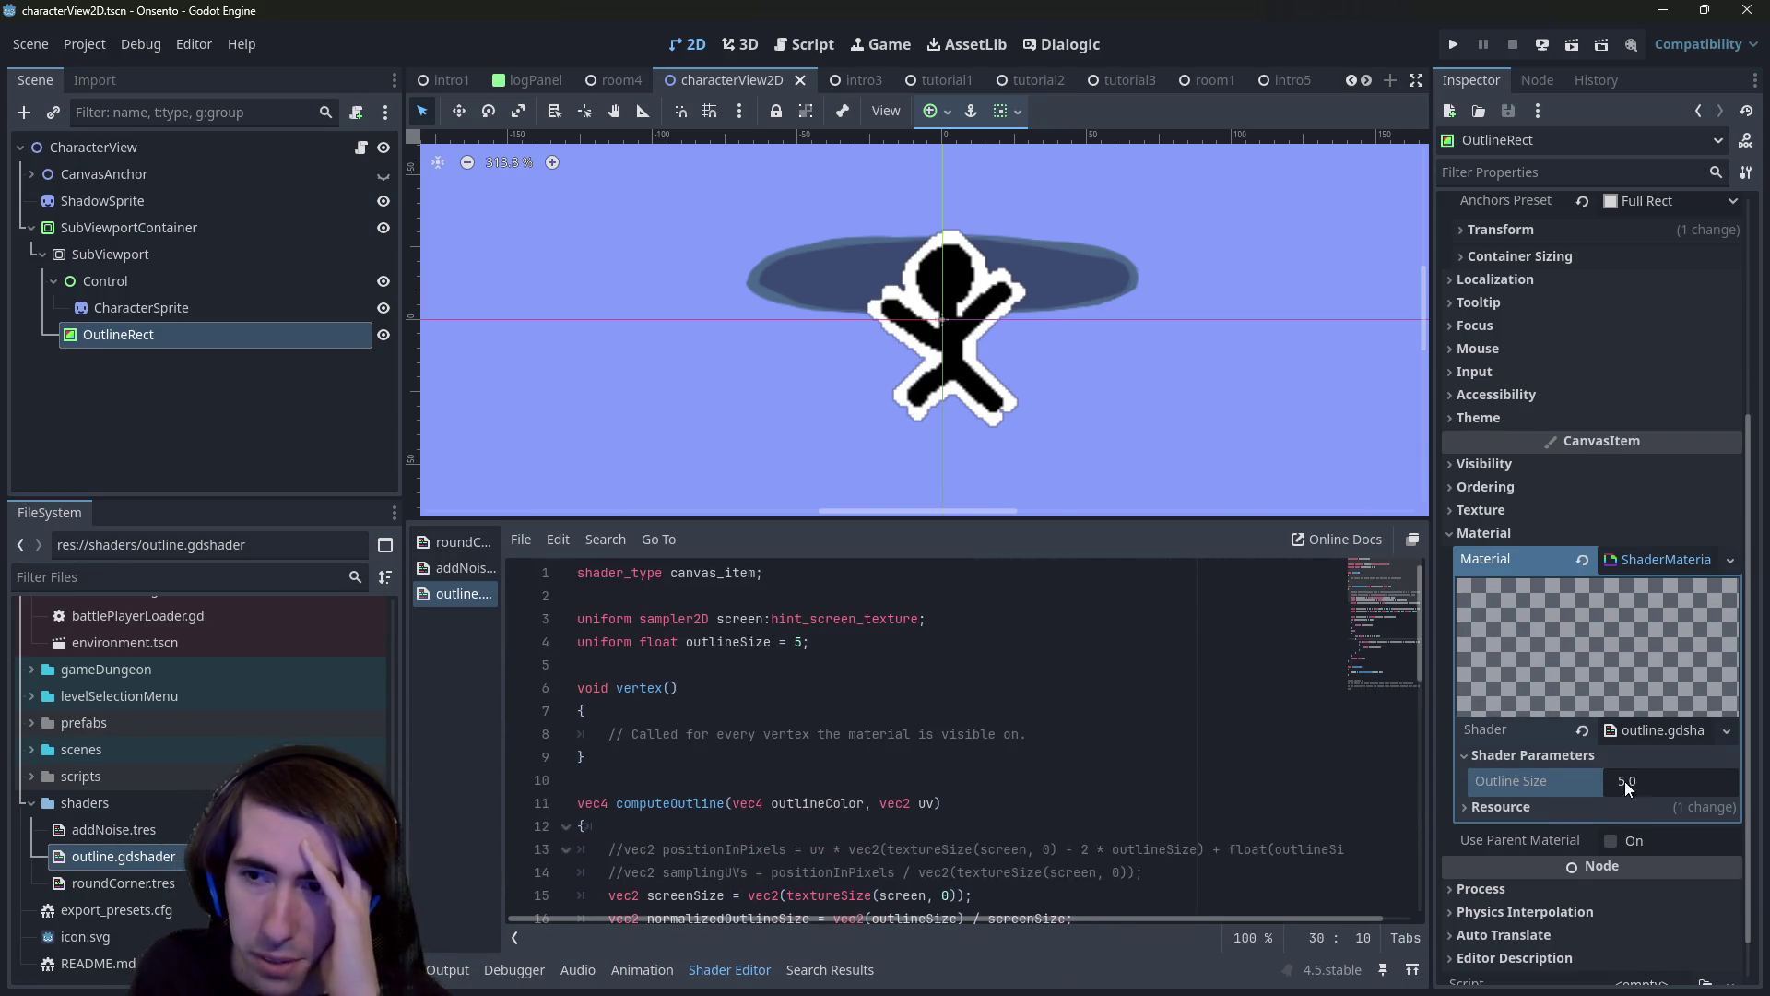
# Step: Drag Outline Size up to watch the outline spread, then enter 5 and finally 3
pyautogui.moveTo(1632, 781)
pyautogui.mouseDown()
pyautogui.moveTo(1601, 781)
pyautogui.moveTo(1766, 781)
pyautogui.moveTo(1614, 781)
pyautogui.moveTo(1734, 781)
pyautogui.moveTo(1647, 788)
pyautogui.mouseUp()
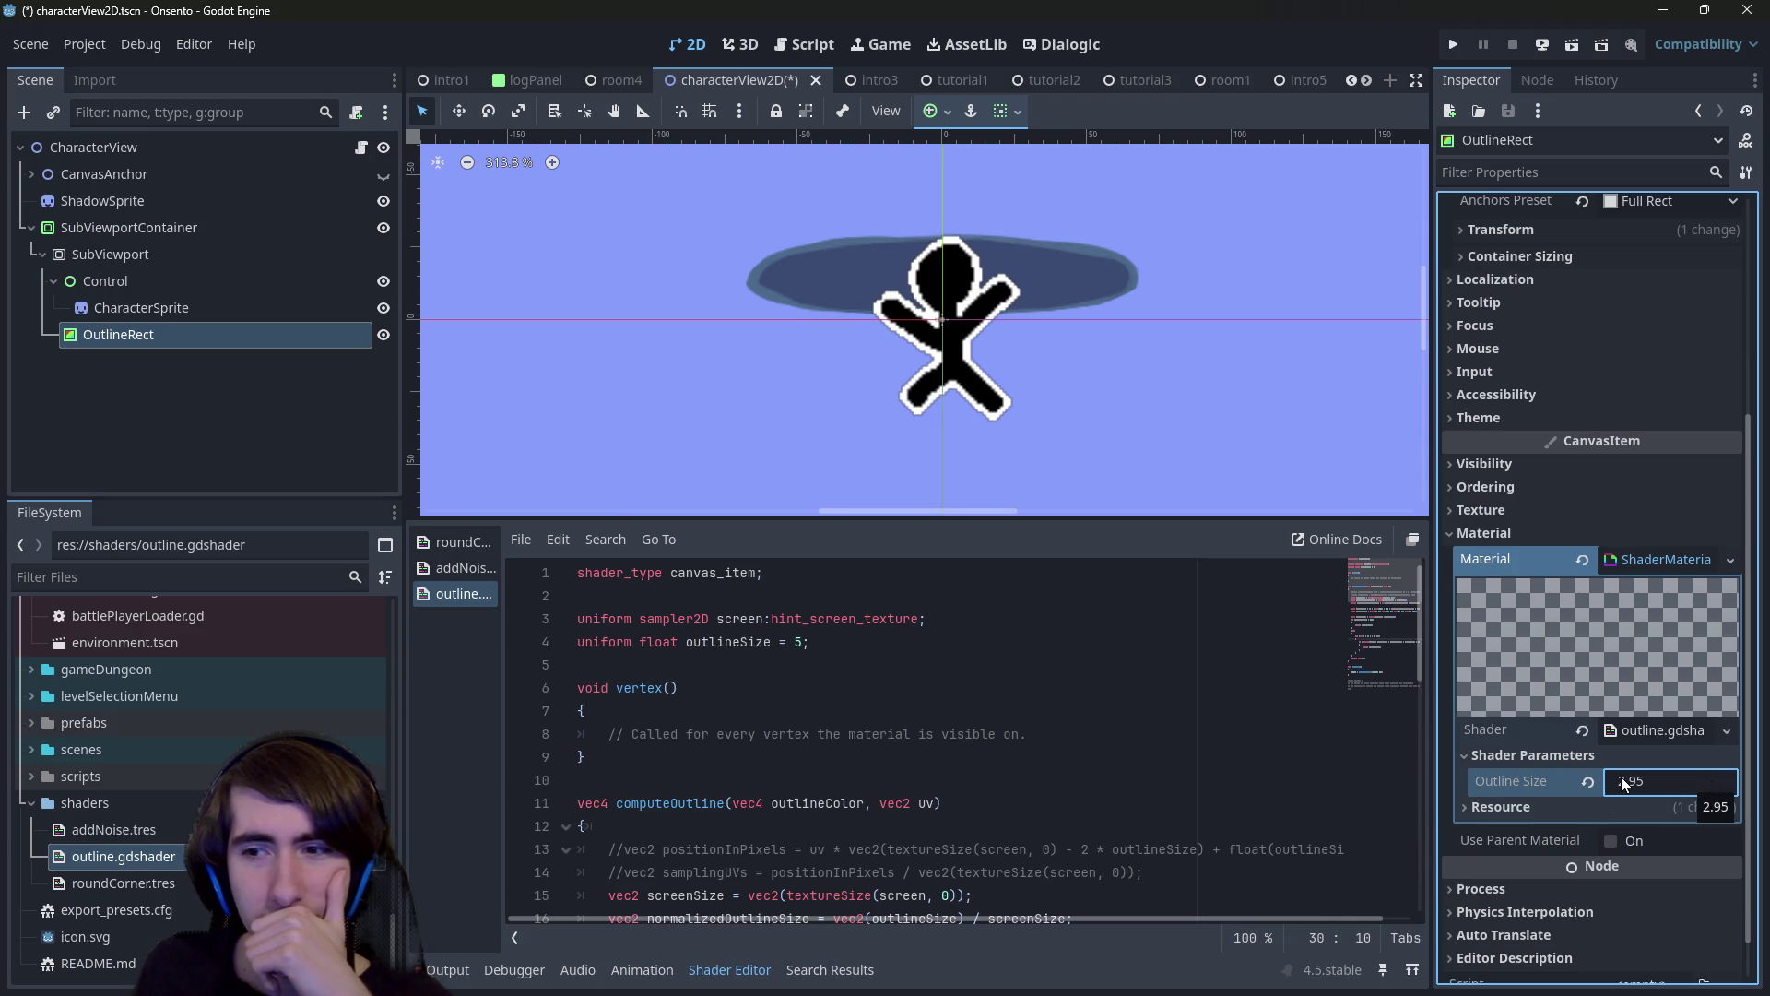
pyautogui.moveTo(1625, 783)
pyautogui.mouseDown()
pyautogui.moveTo(1682, 782)
pyautogui.moveTo(1628, 783)
pyautogui.mouseUp()
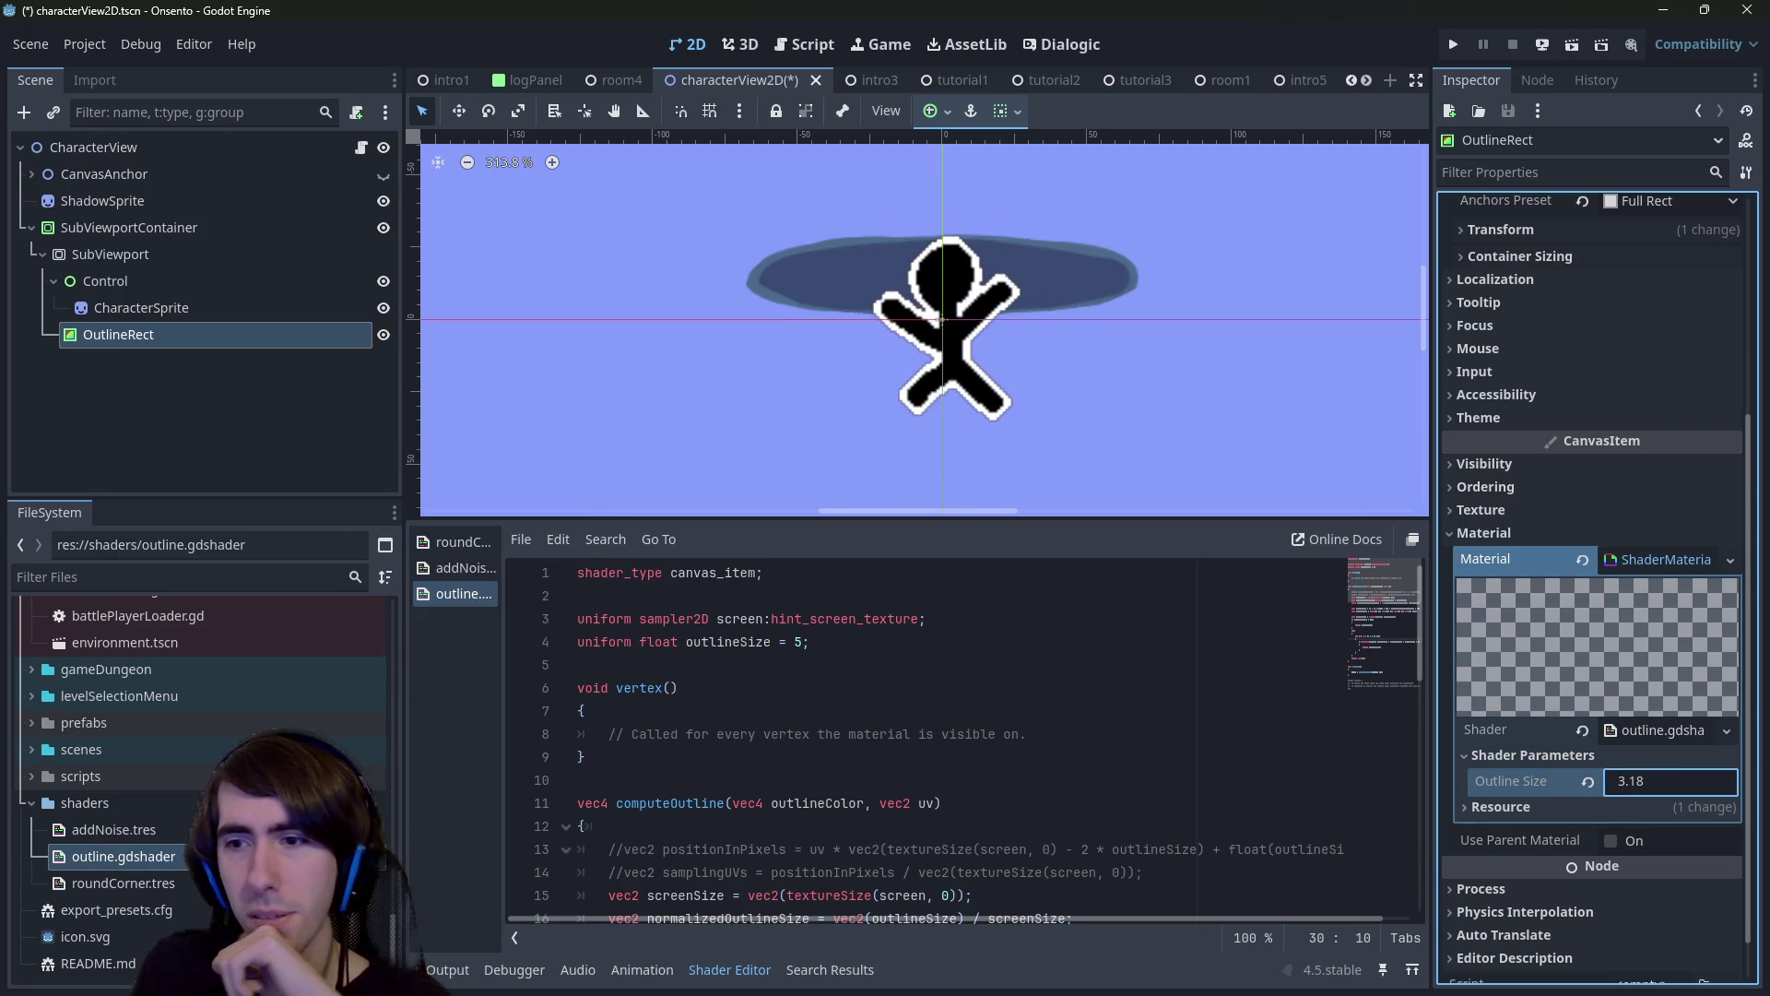
pyautogui.click(1628, 783)
pyautogui.write('5')
pyautogui.press('Return')
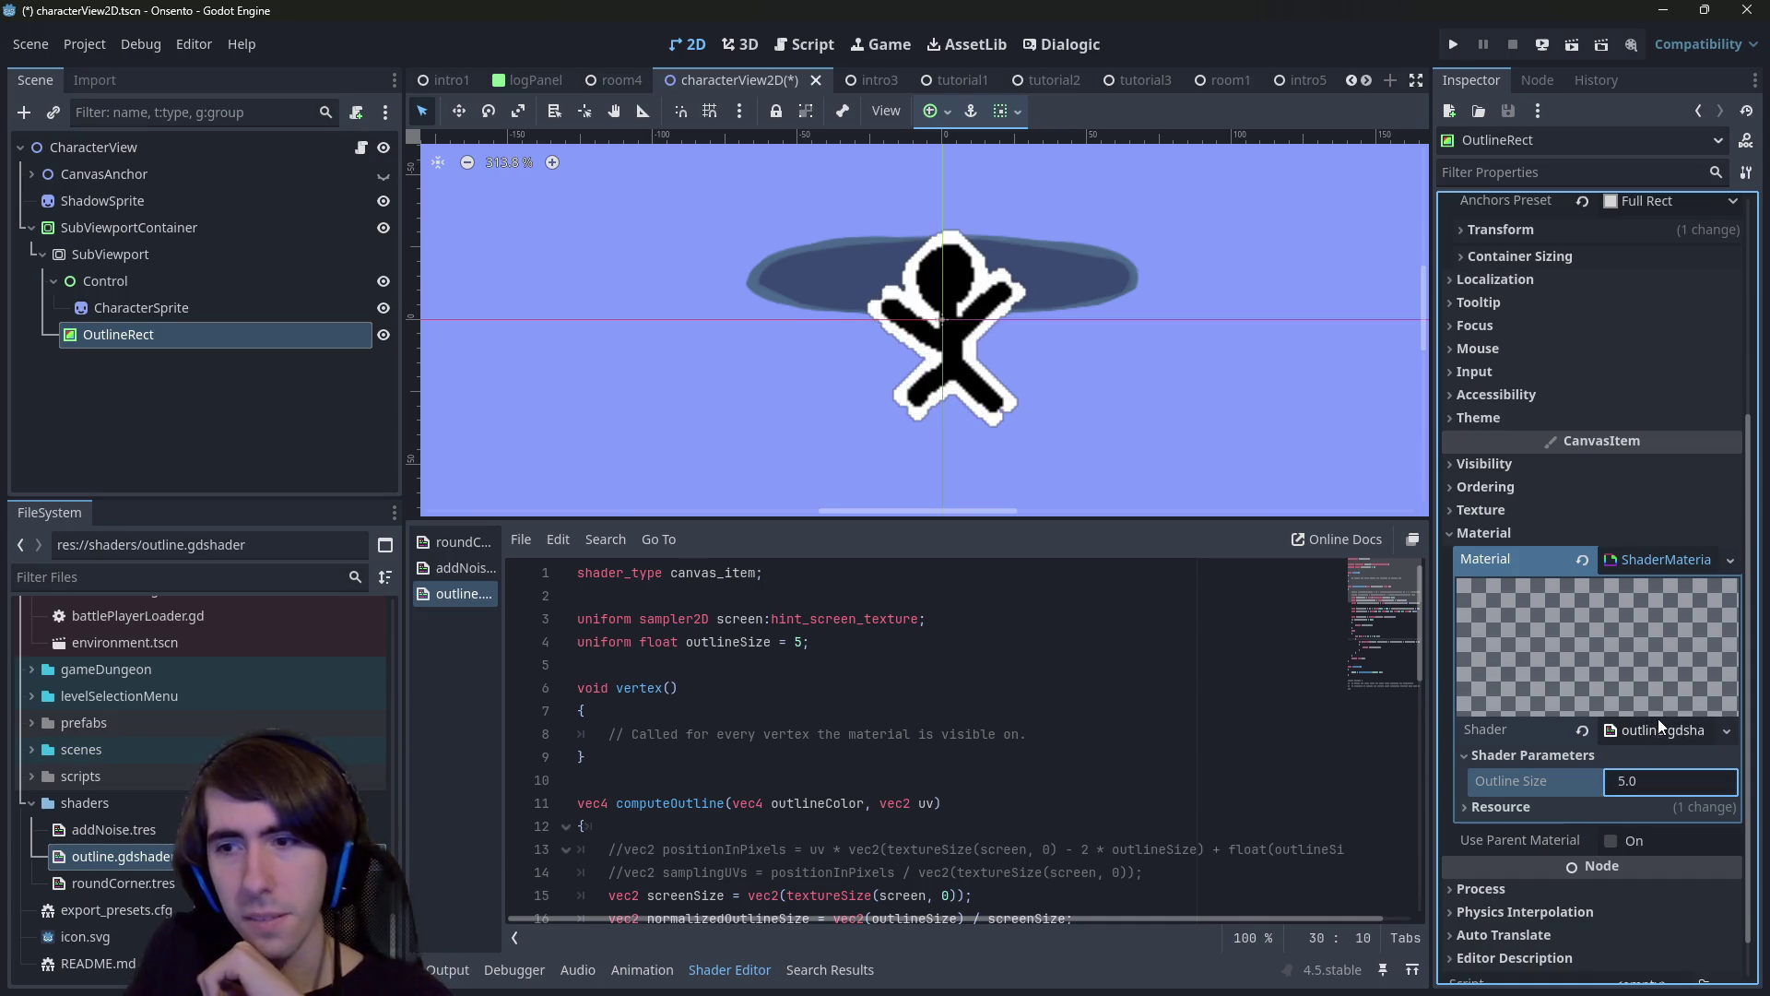
pyautogui.click(1656, 784)
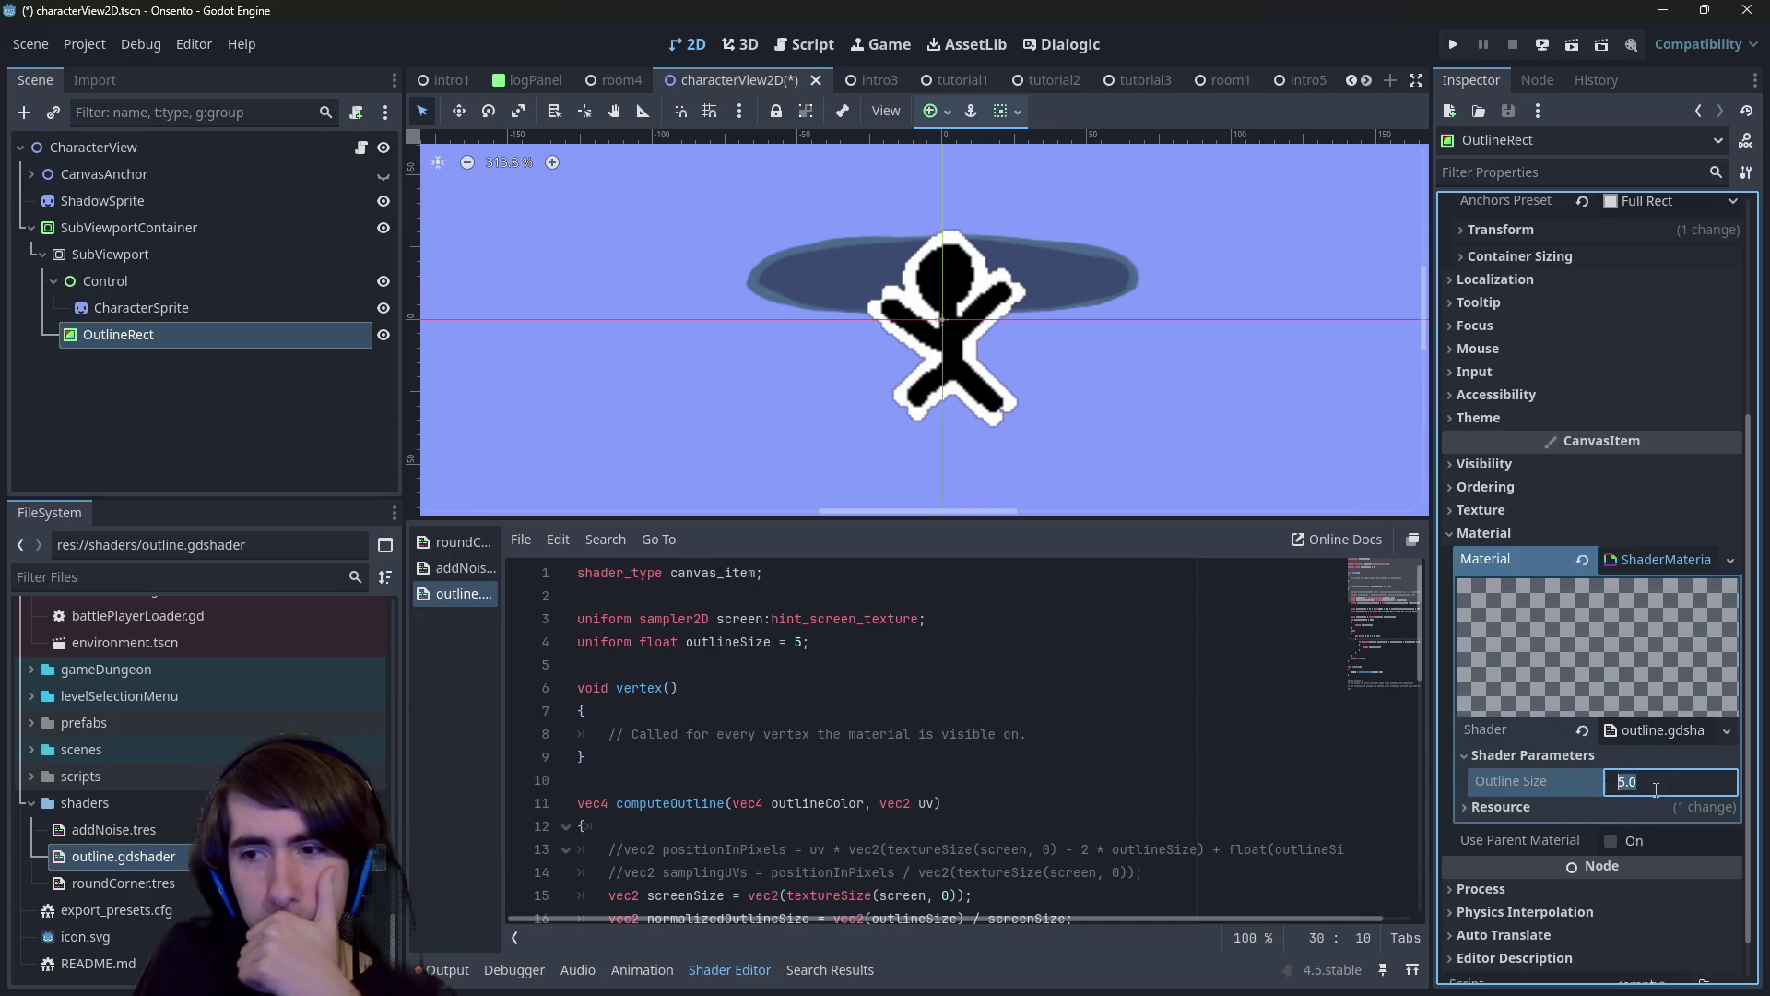
pyautogui.write('3')
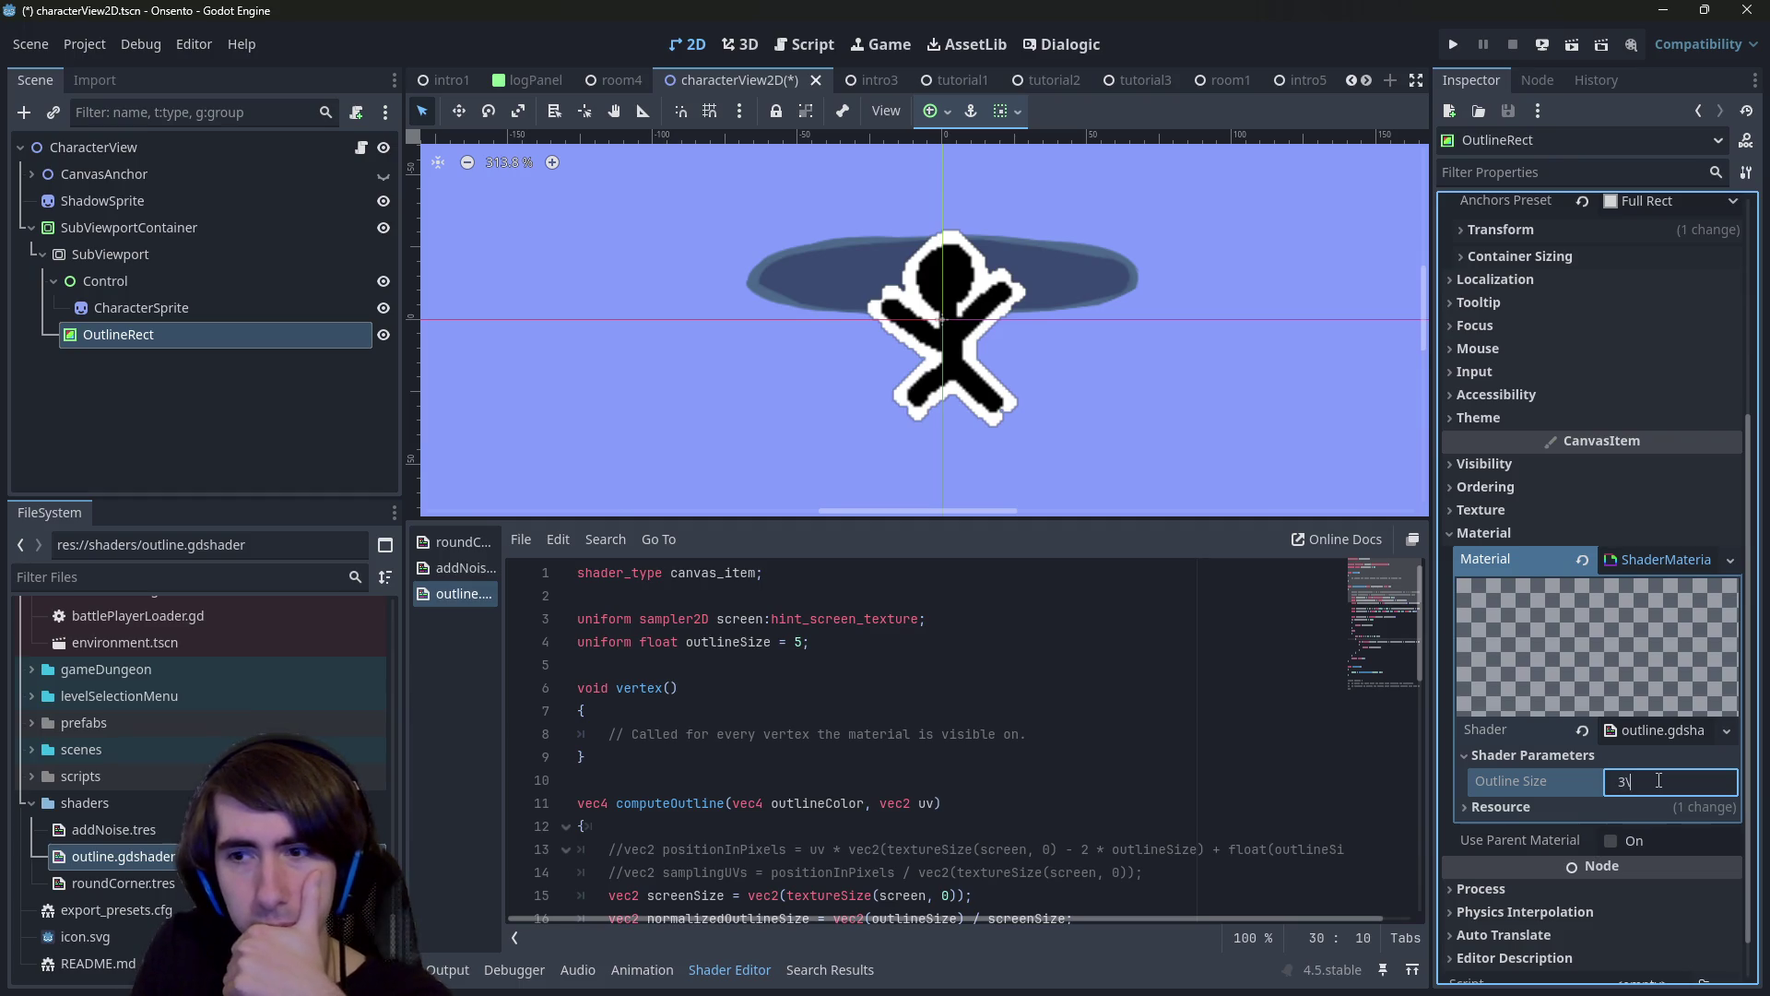
pyautogui.press('Return')
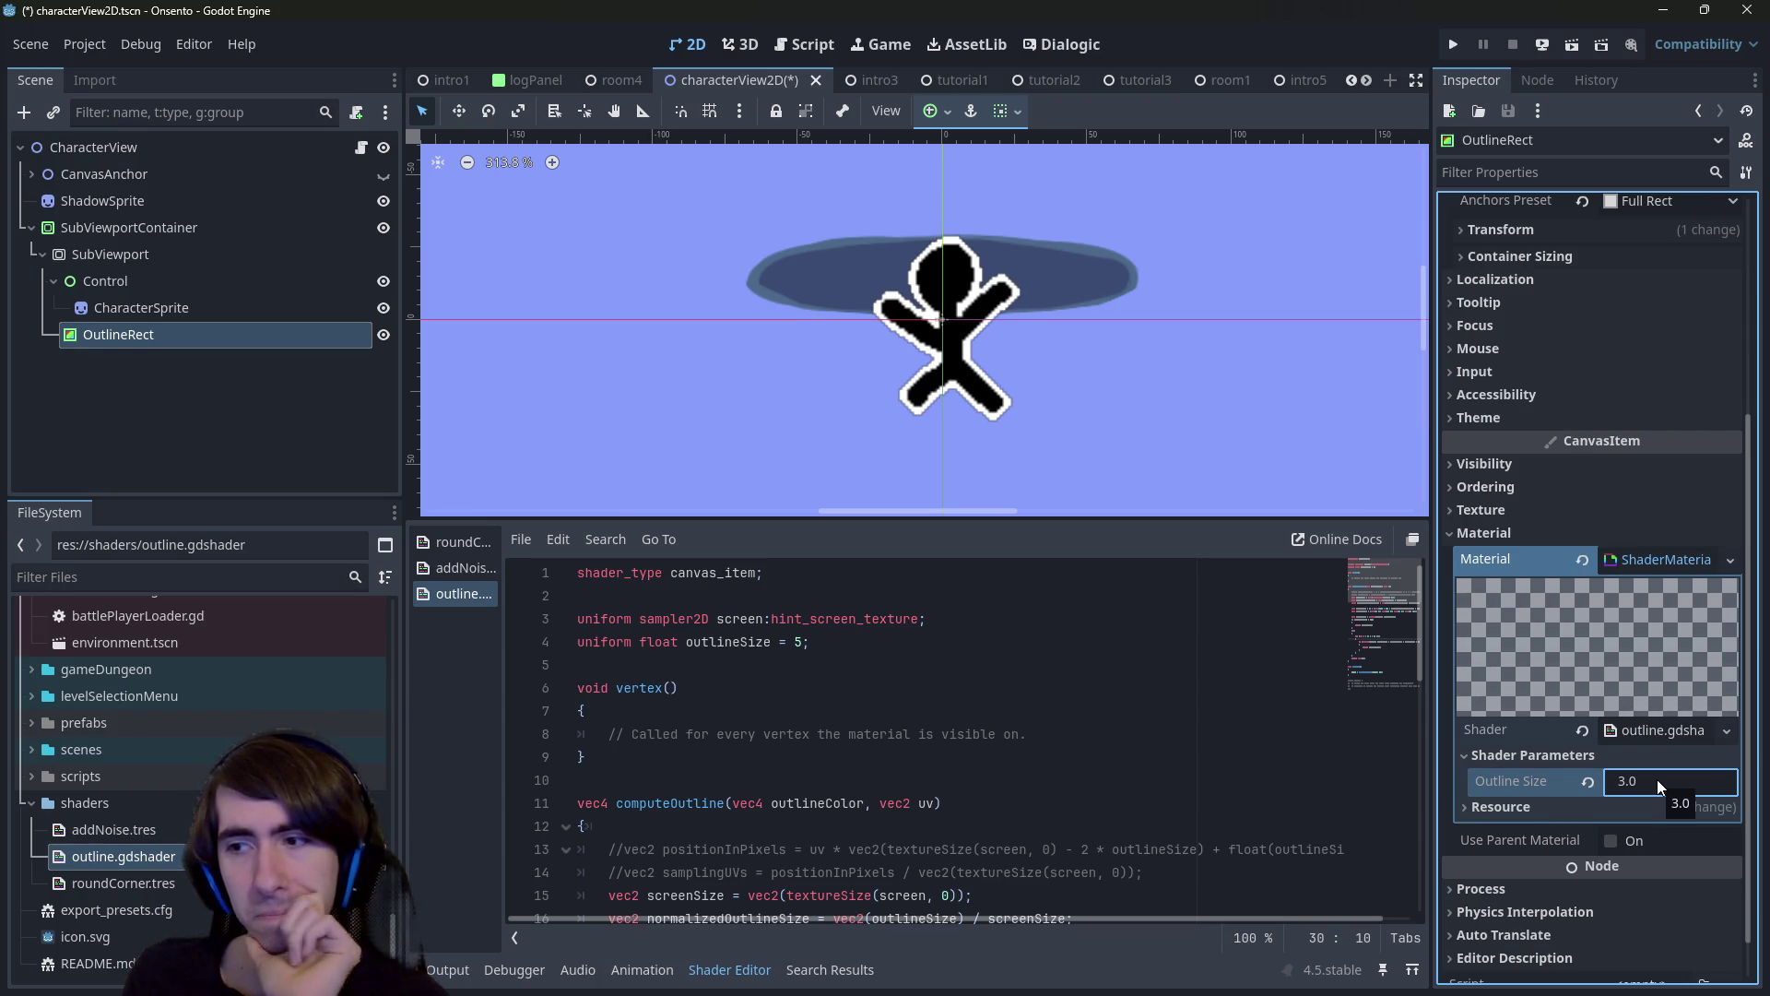
pyautogui.scroll(-10, 877, 739)
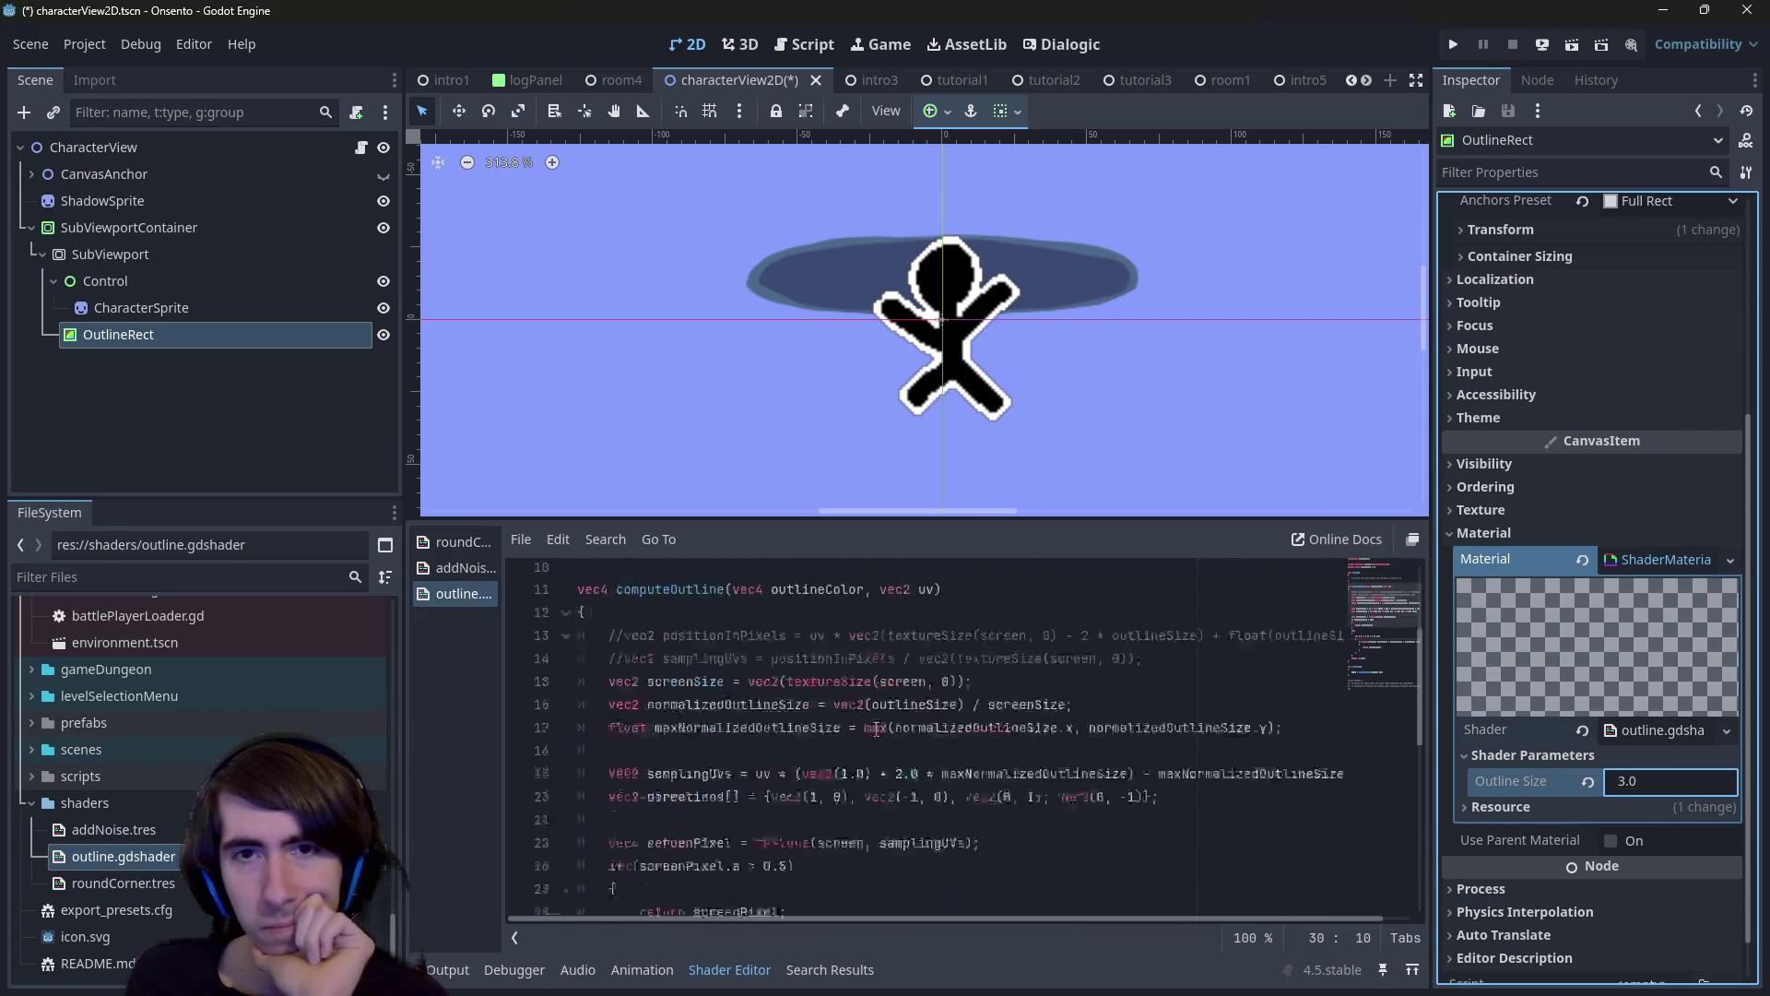
# Step: Select the texture alpha check on line 31 and start a new condition line 32 below it
pyautogui.scroll(5, 878, 740)
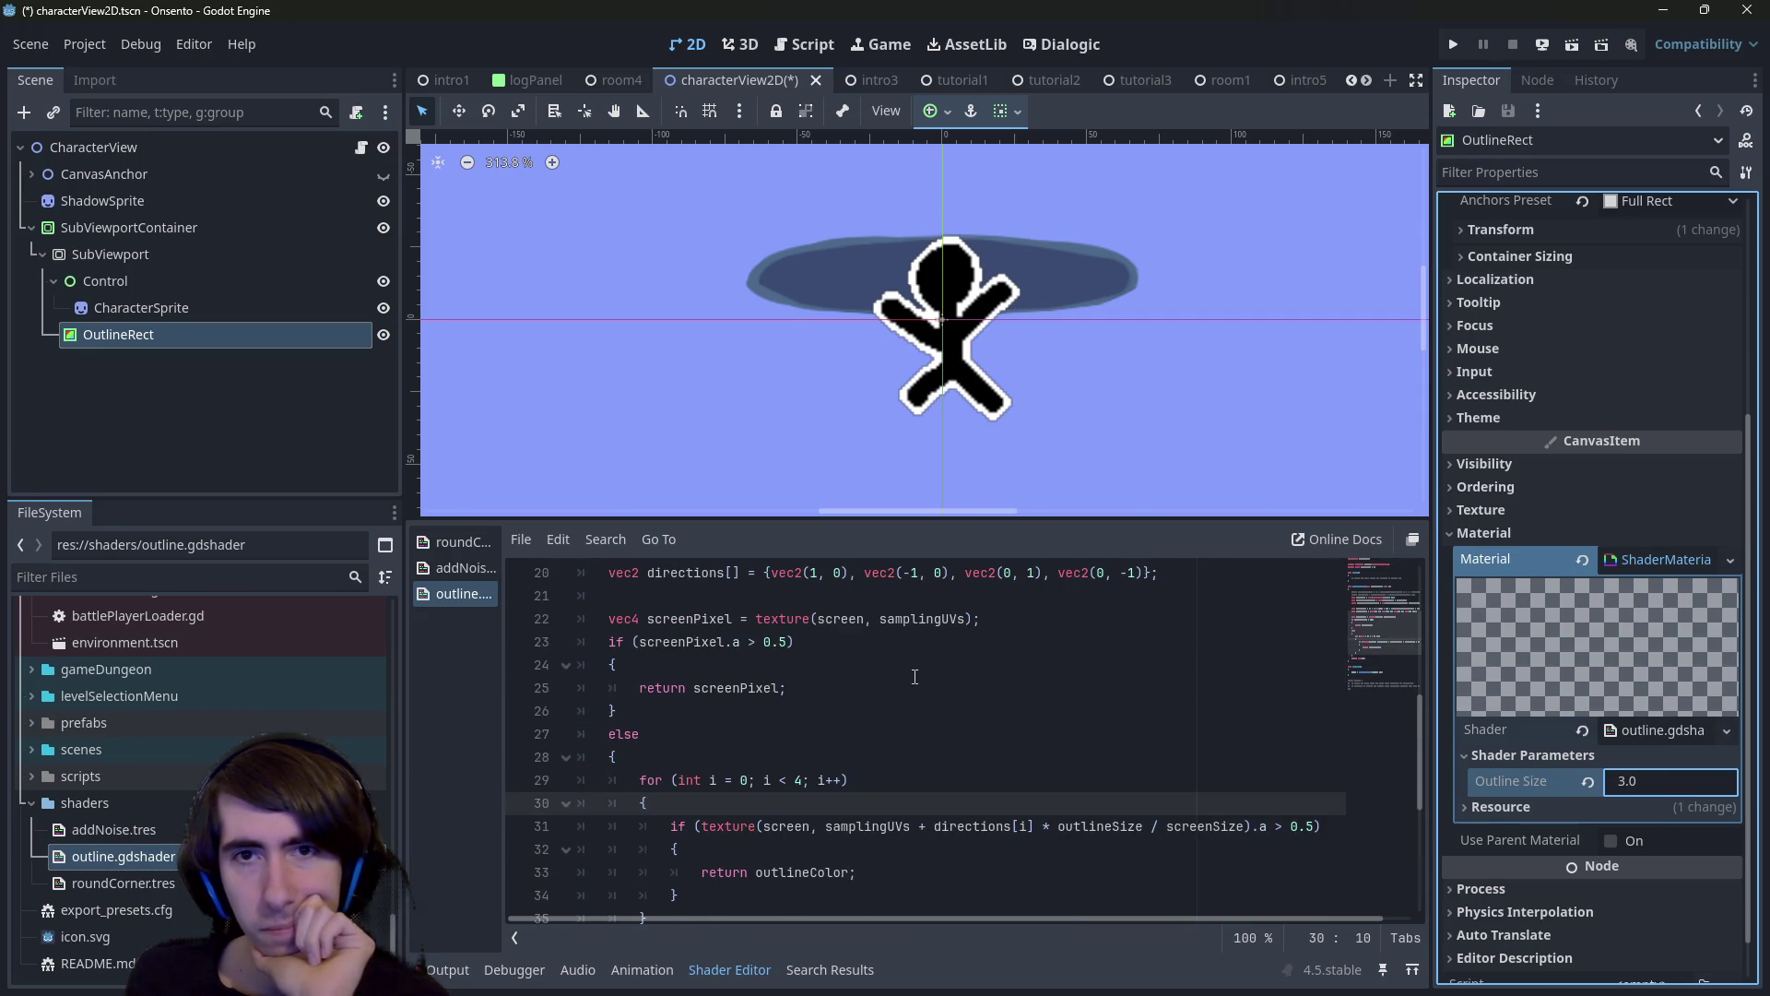
pyautogui.scroll(-1, 914, 677)
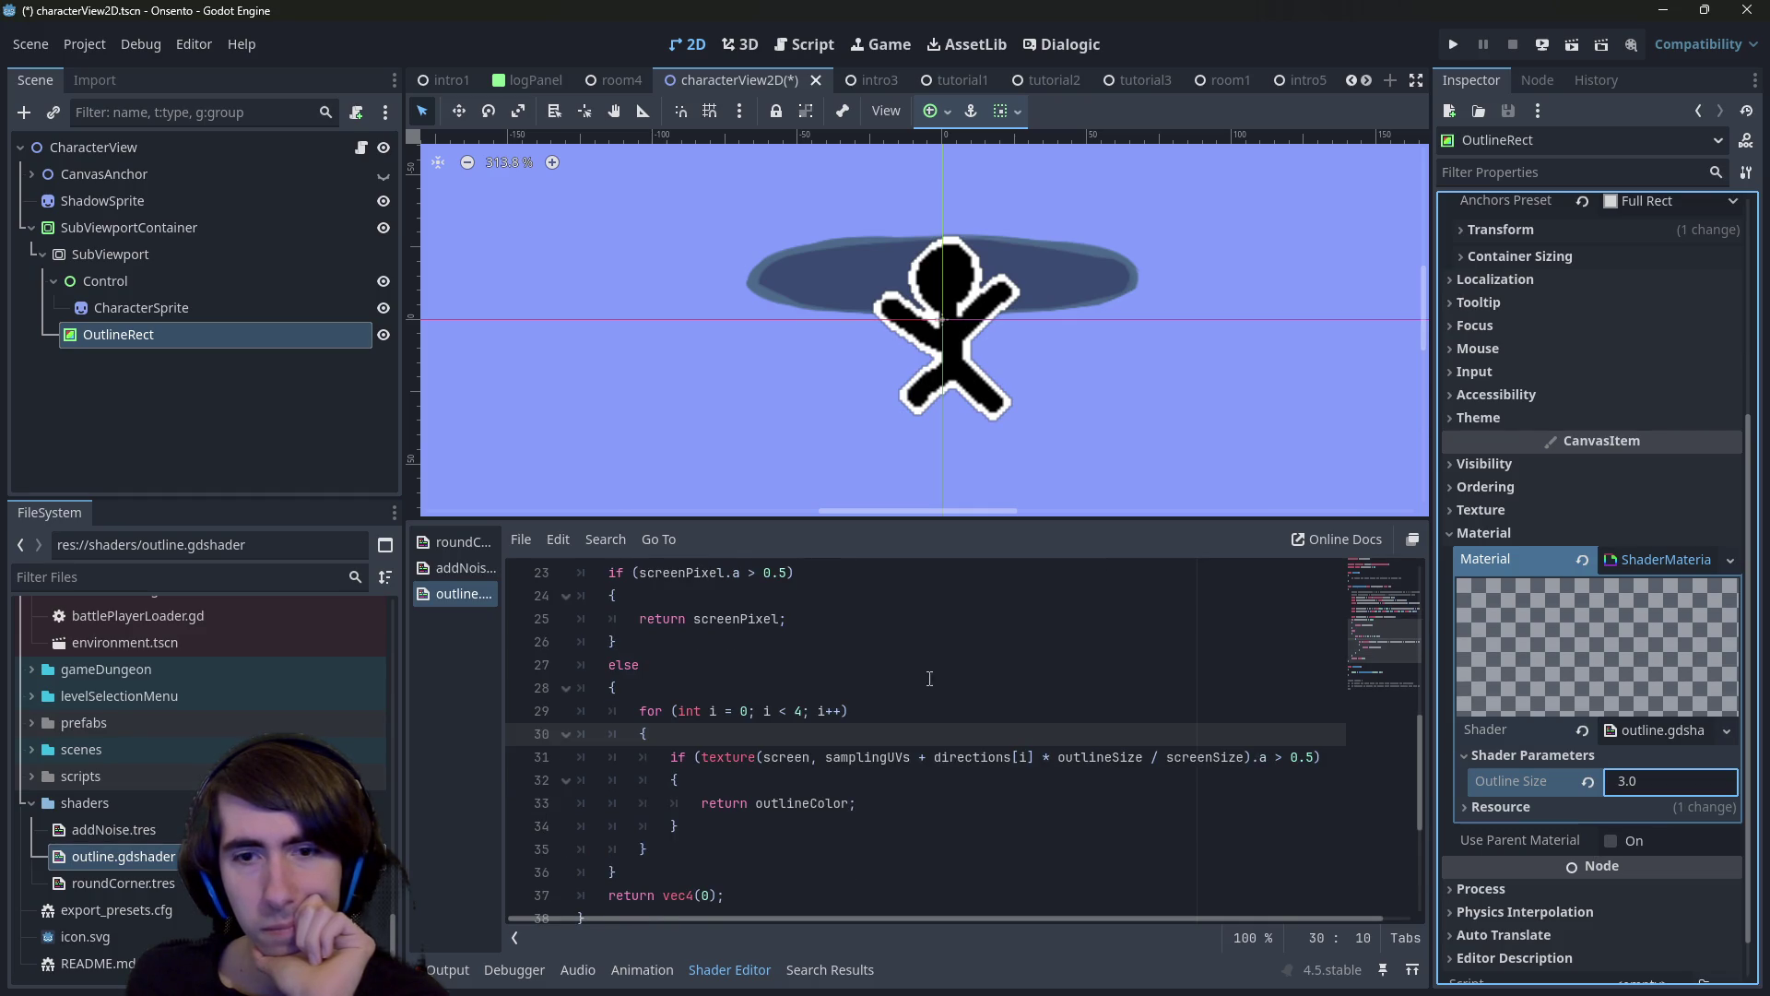
pyautogui.click(945, 707)
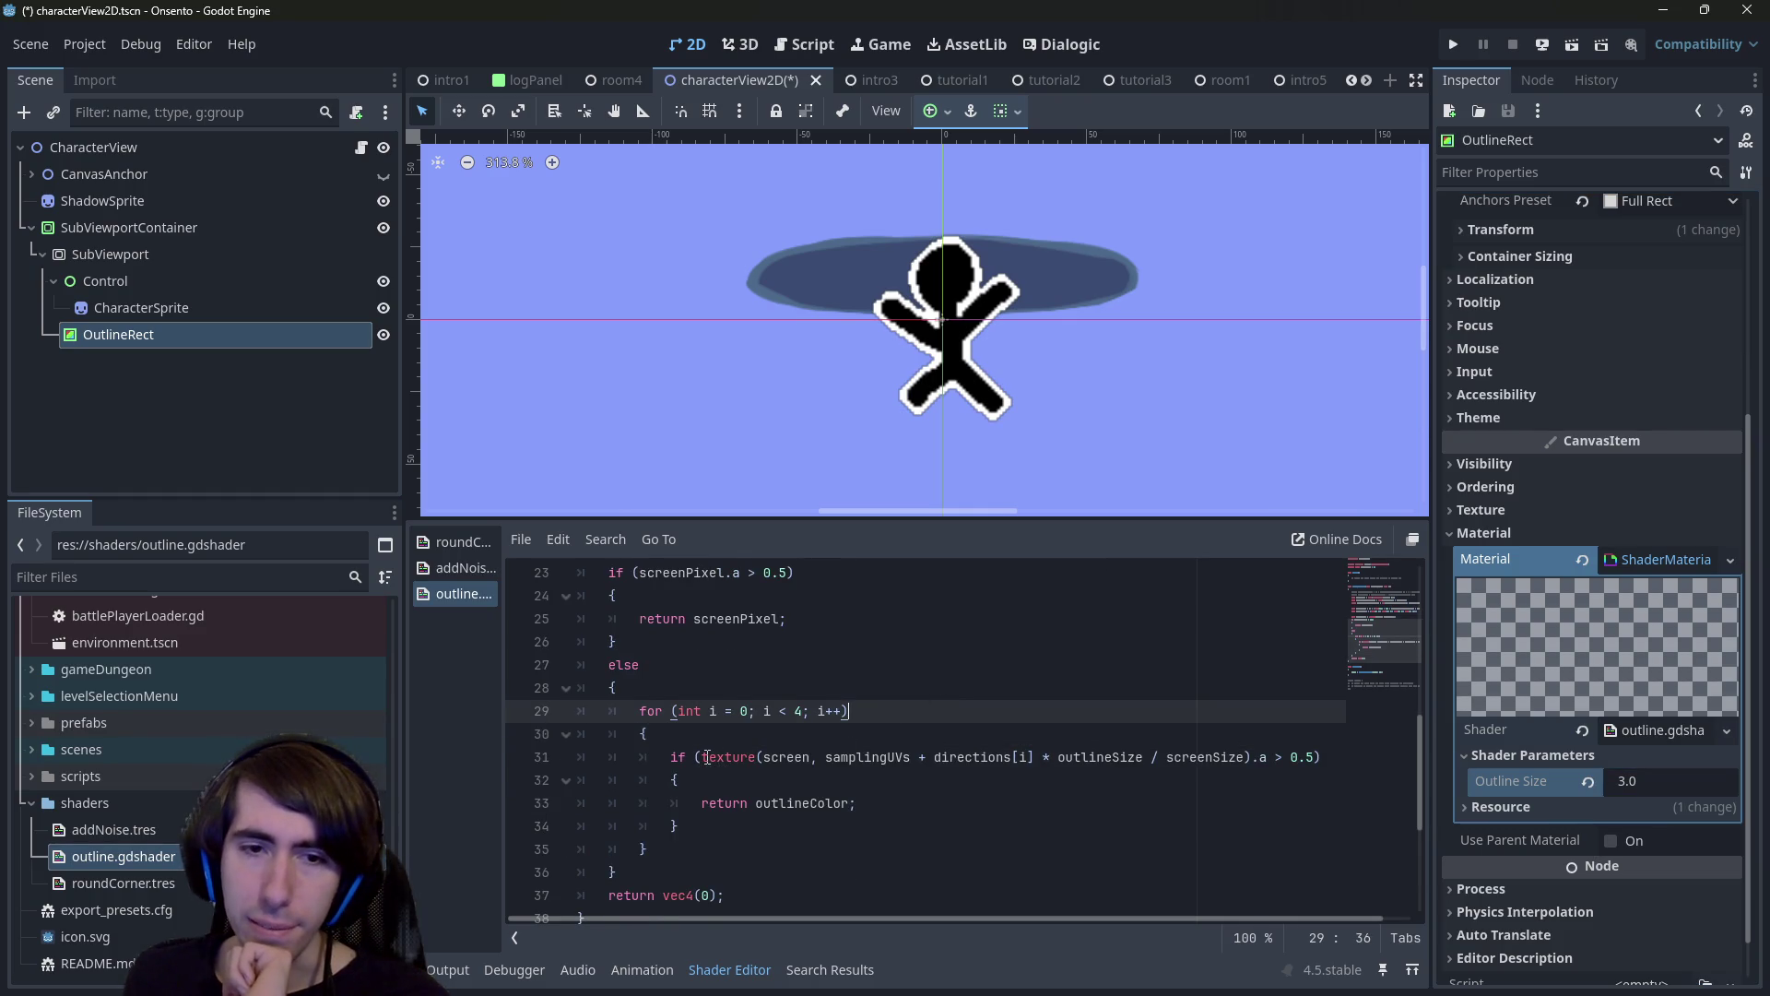
pyautogui.moveTo(703, 756); pyautogui.dragTo(1316, 758)
pyautogui.hotkey('ctrl', 'c')
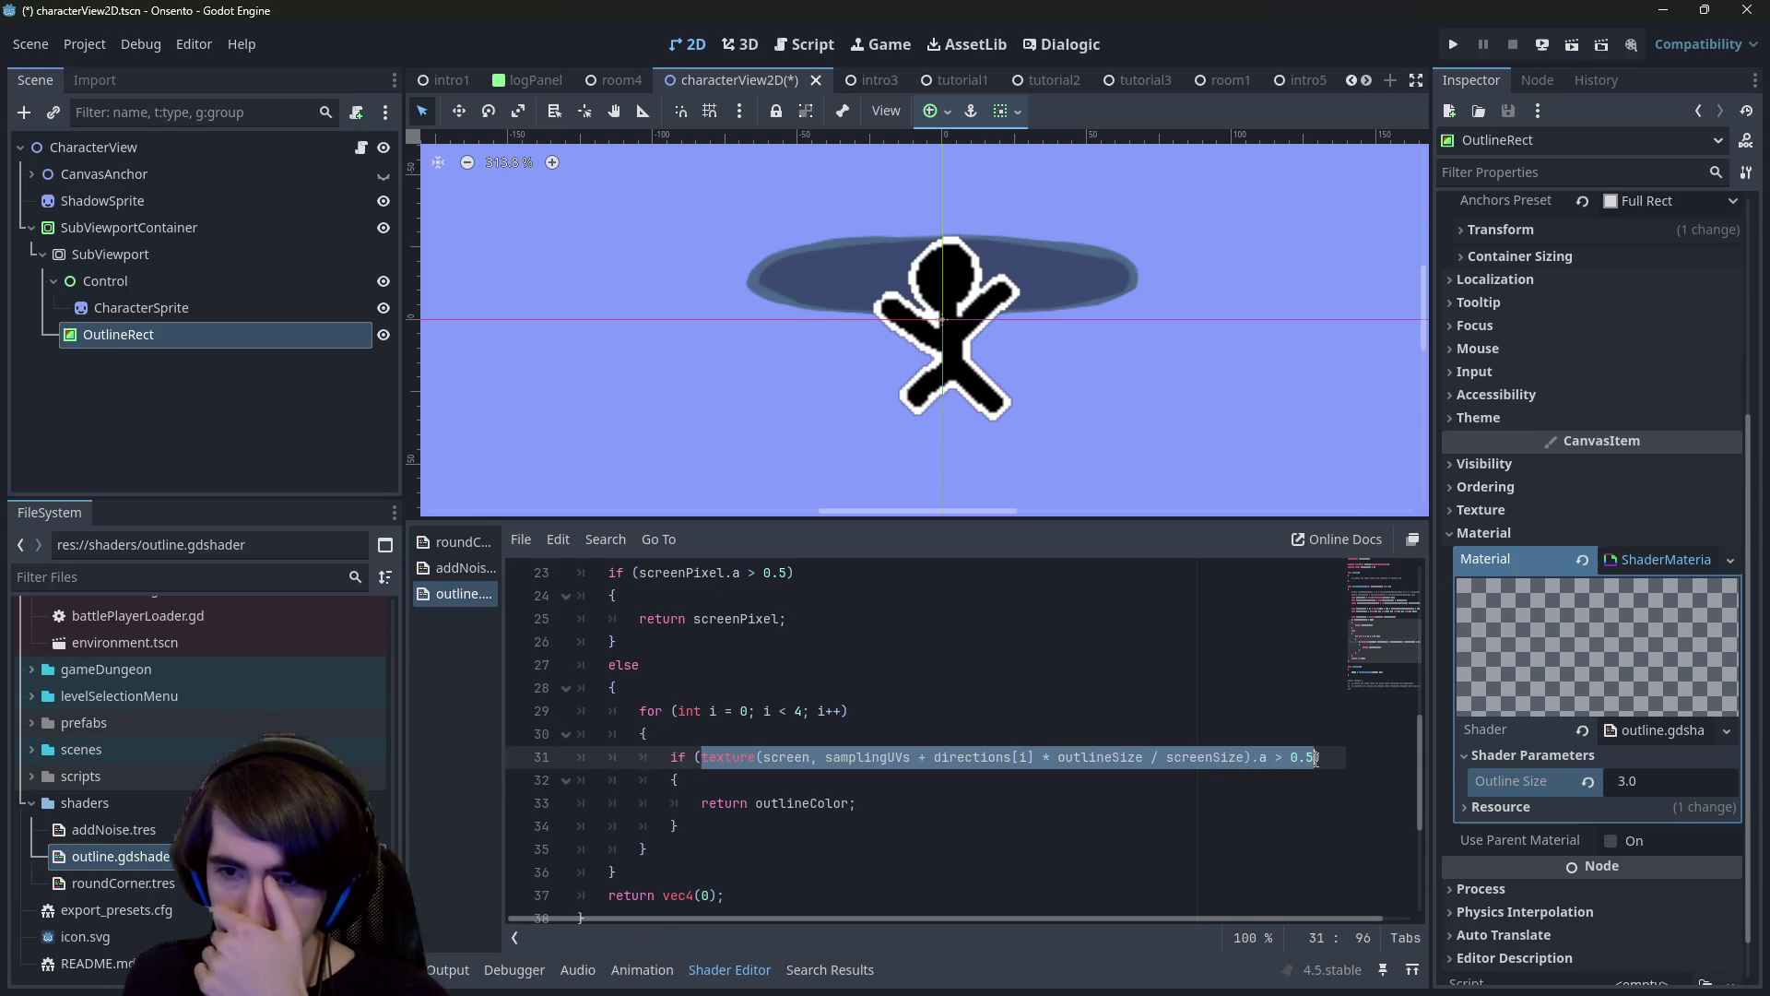
pyautogui.press('Right')
pyautogui.press('Return')
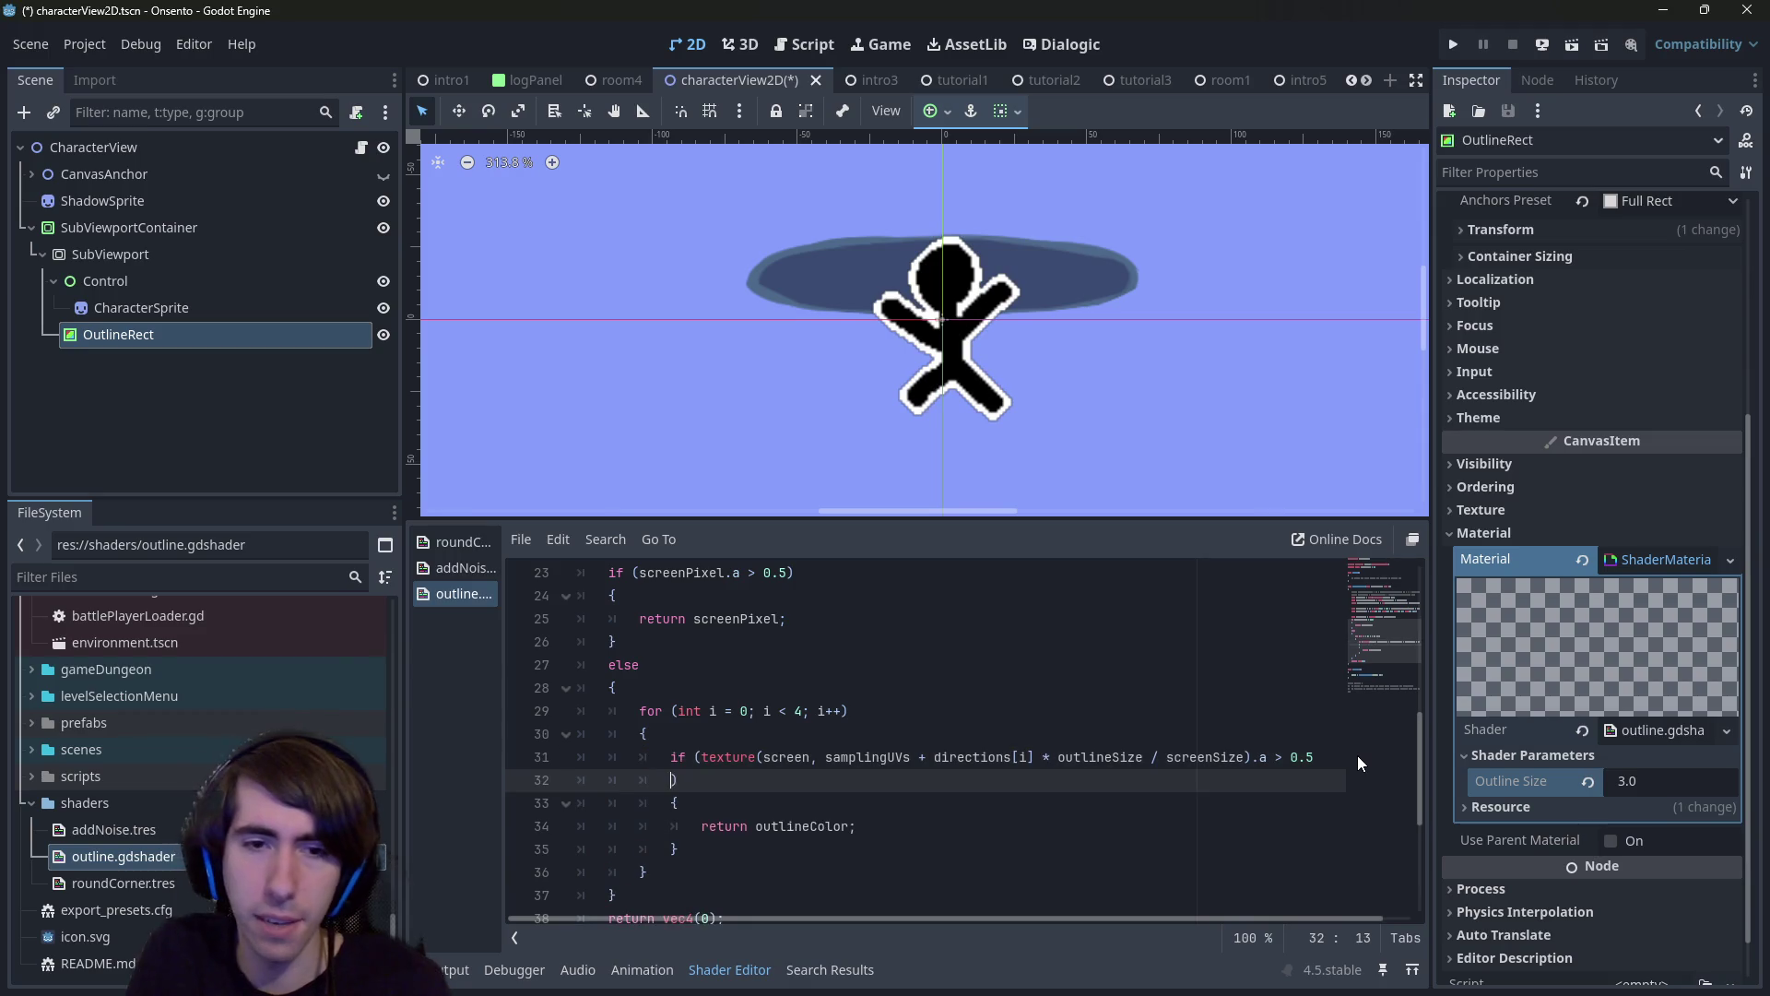
pyautogui.write('&&')
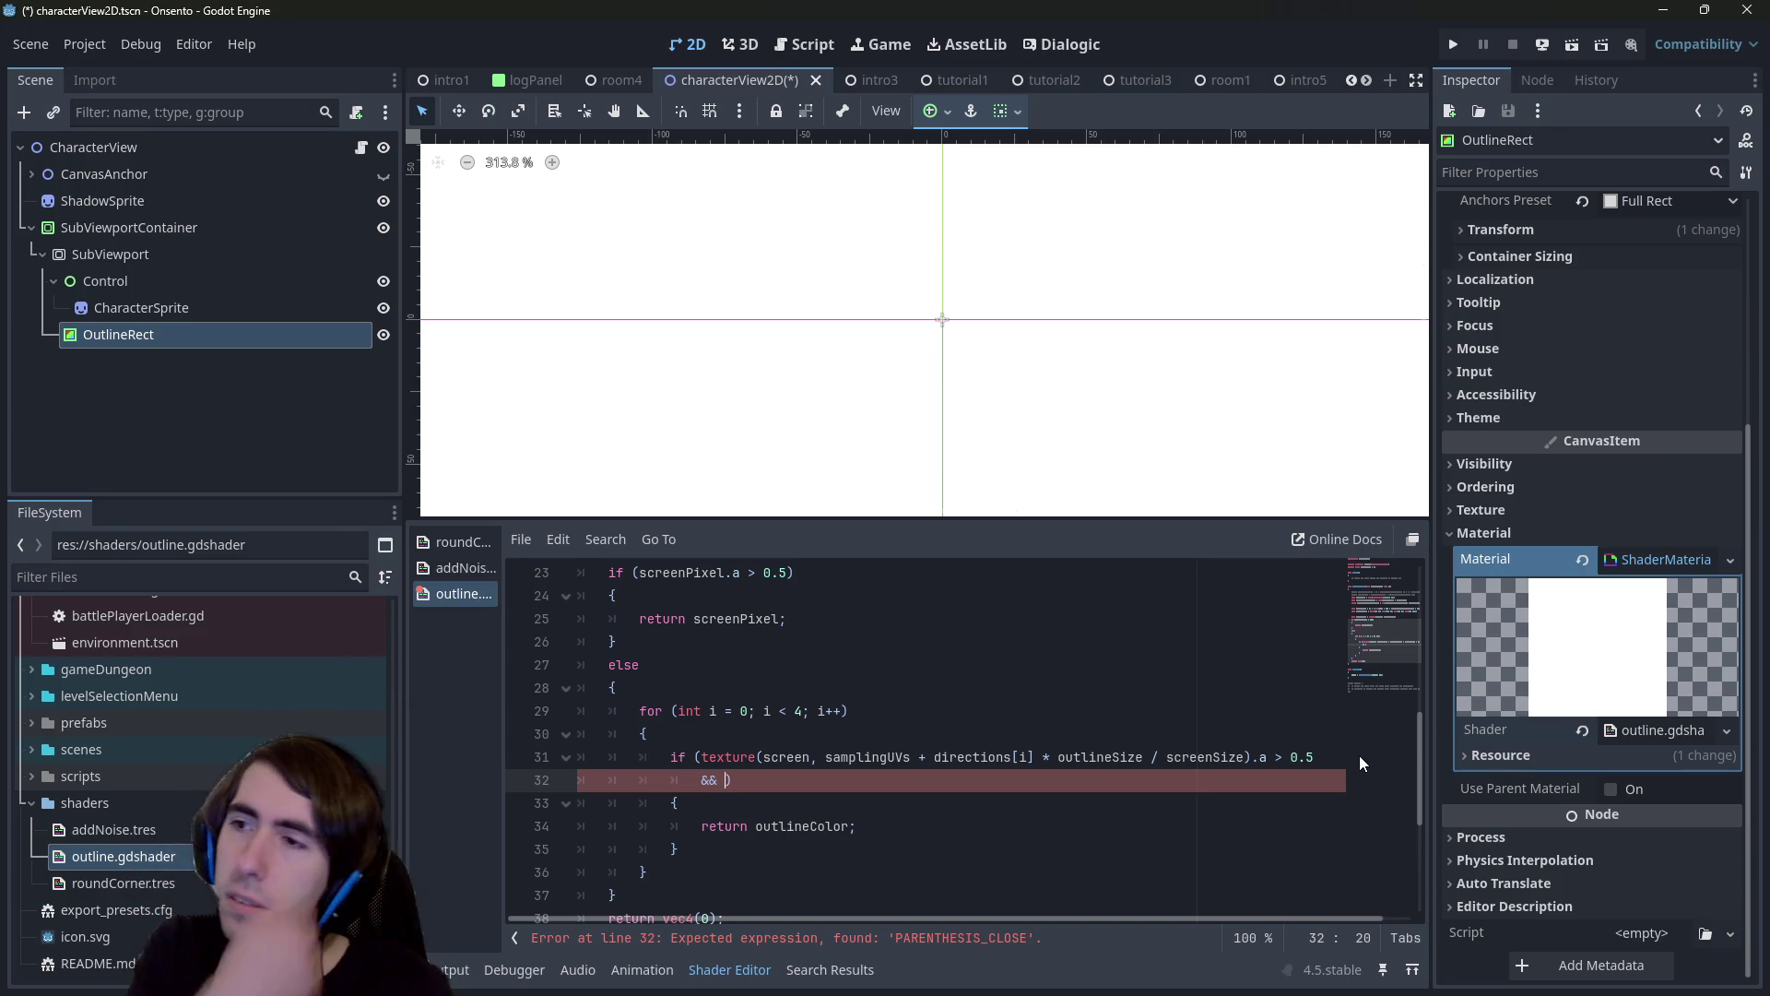
# Step: Make line 32 an || condition that repeats the pasted texture alpha check
pyautogui.press('BackSpace')
pyautogui.press('BackSpace')
pyautogui.press('BackSpace')
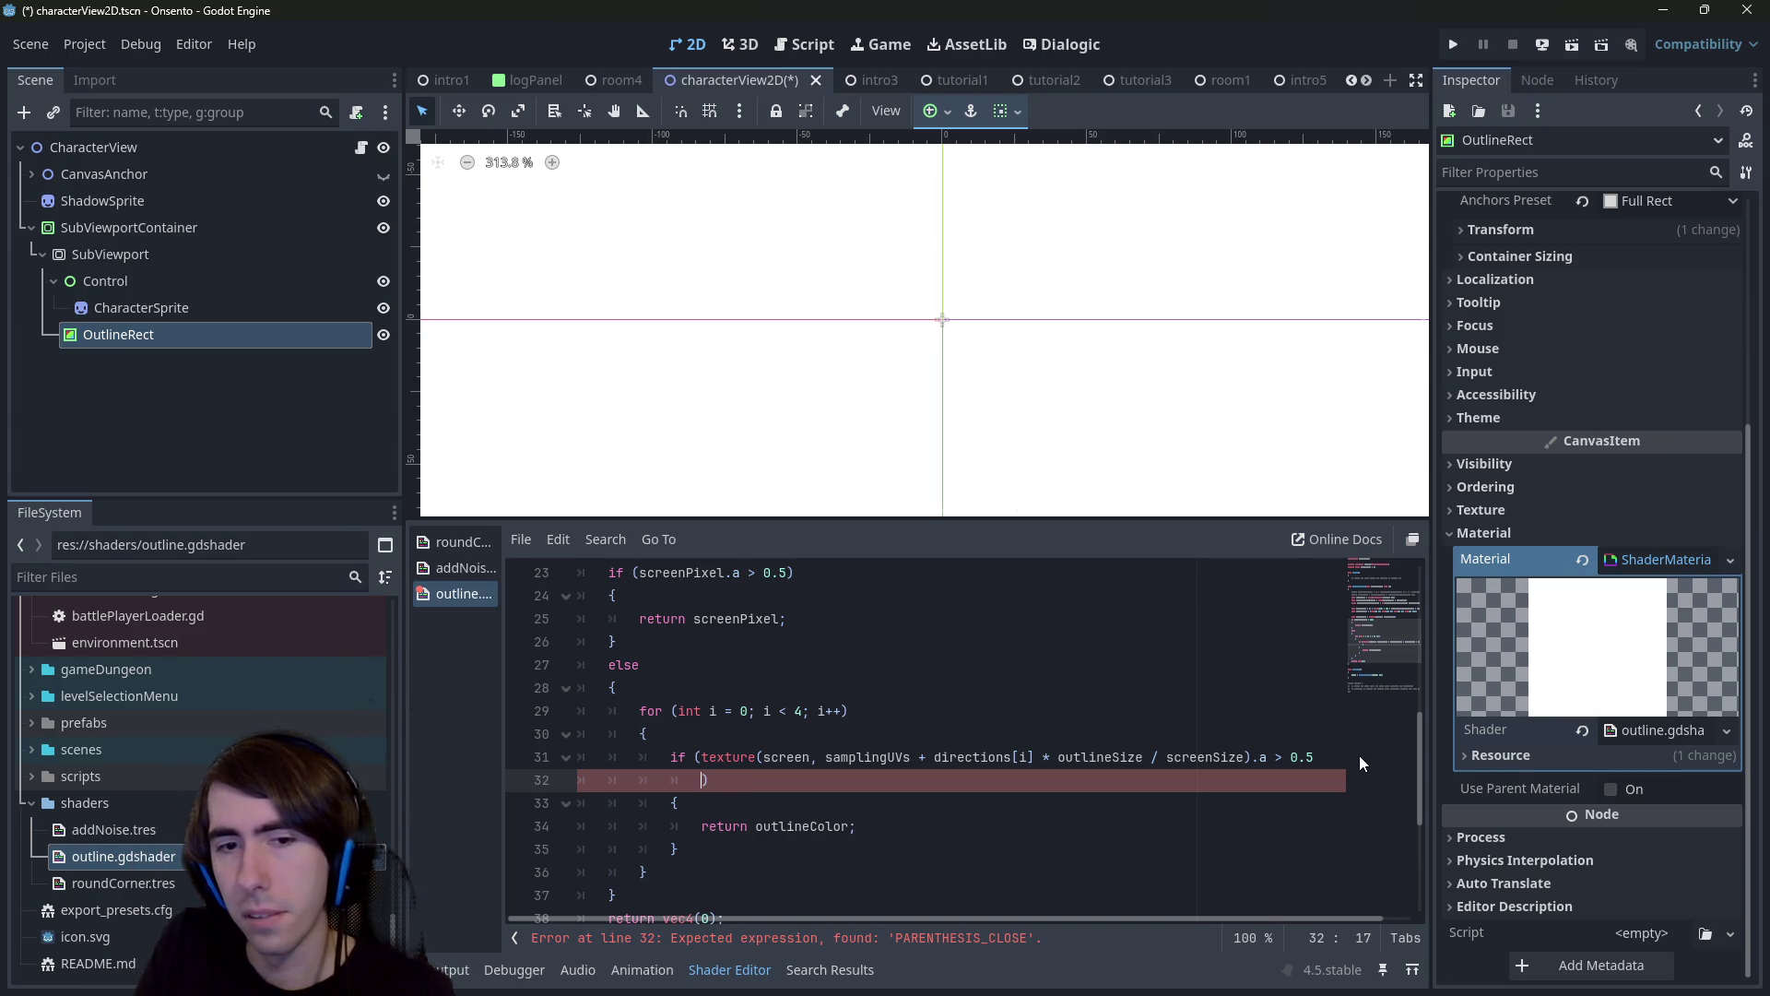
pyautogui.write('||')
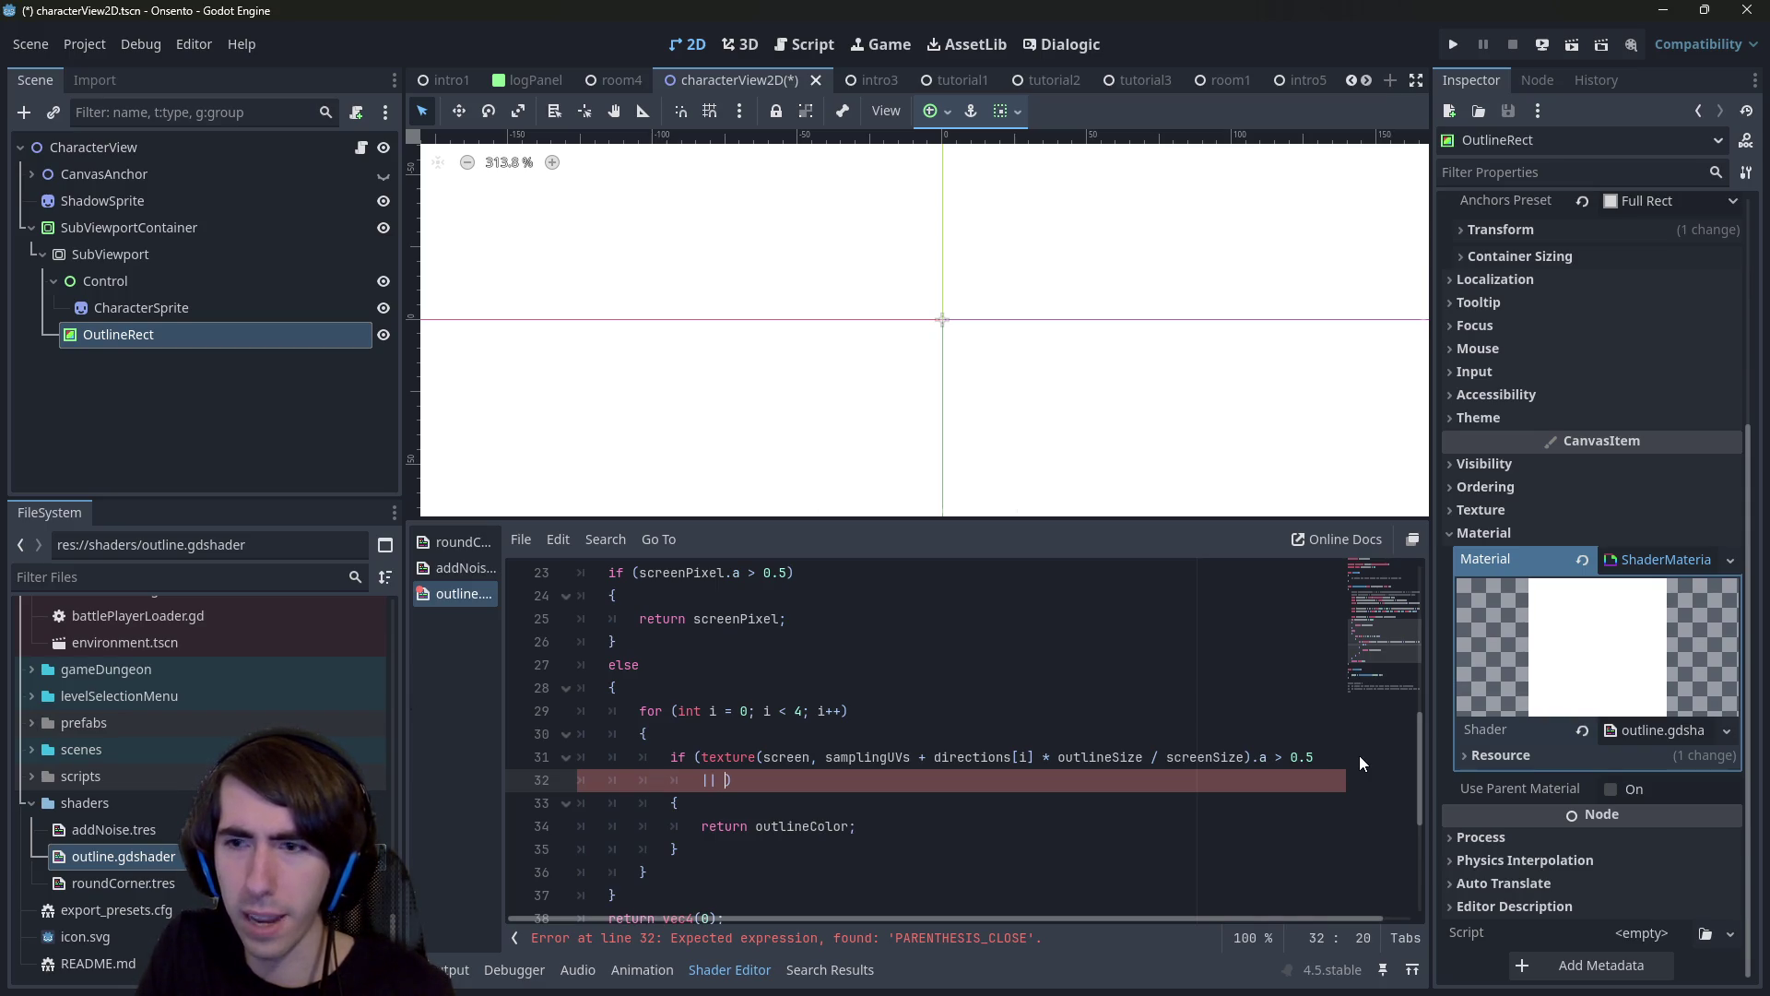
pyautogui.hotkey('ctrl', 'v')
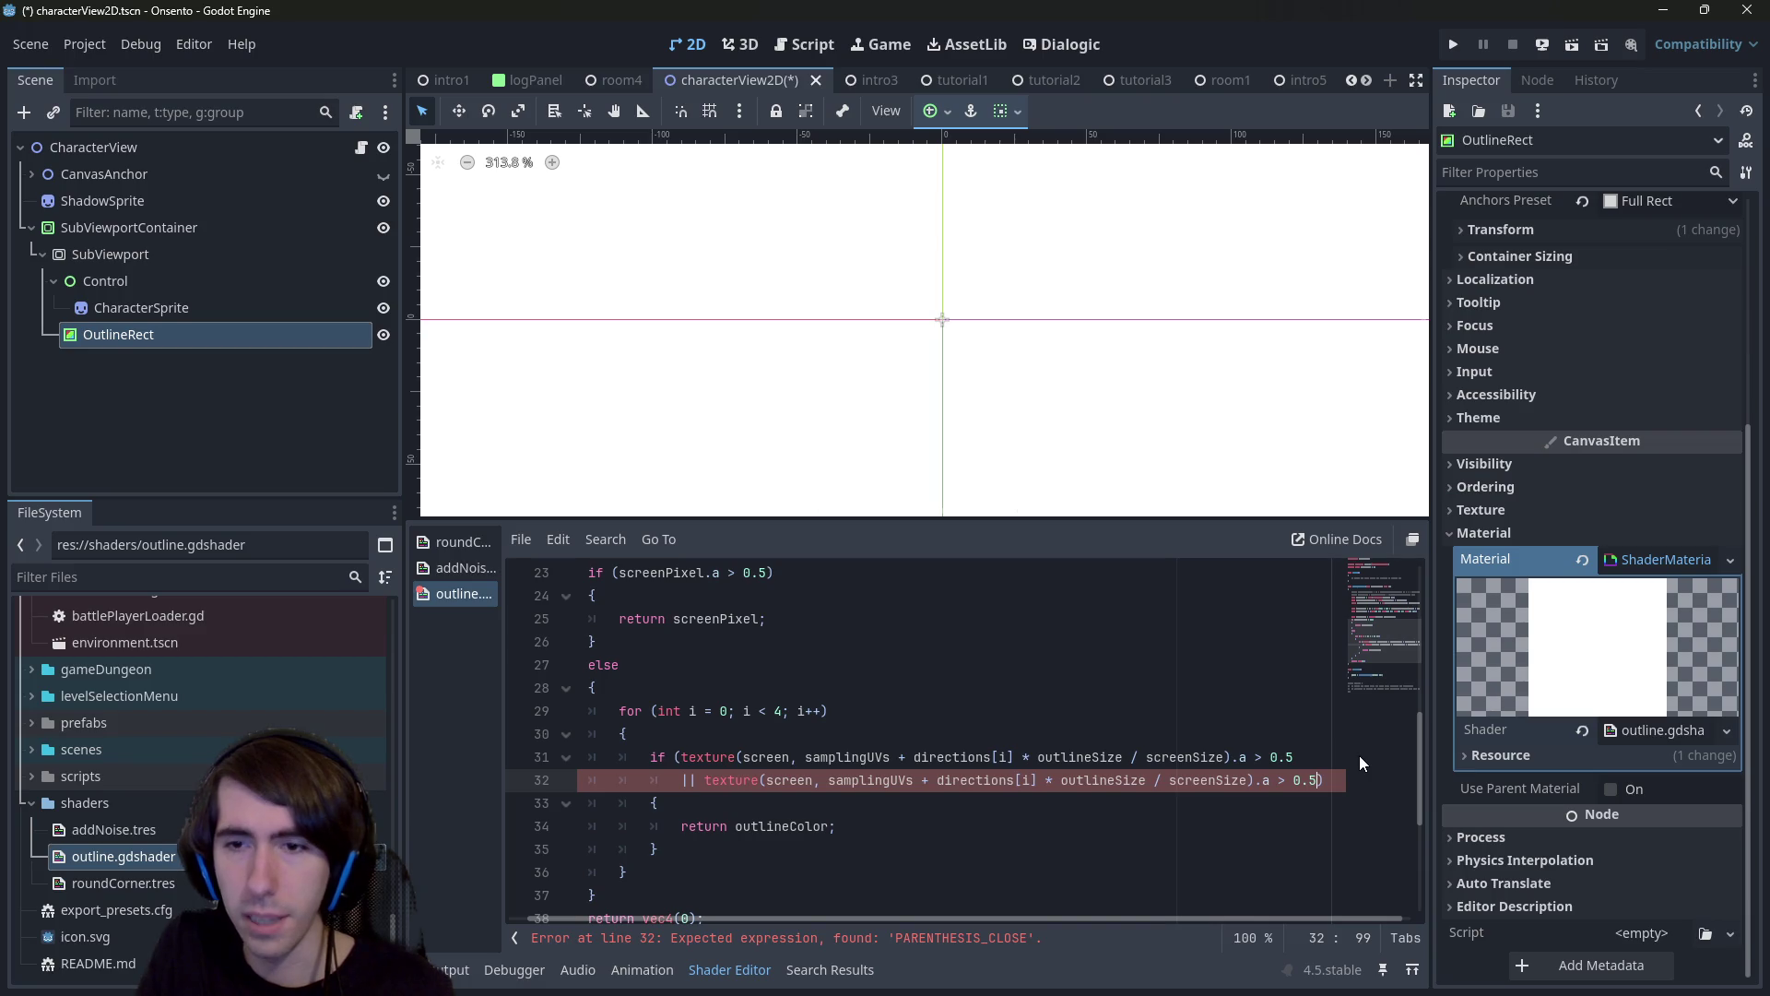
pyautogui.press('Left')
pyautogui.press('Left')
pyautogui.press('Left')
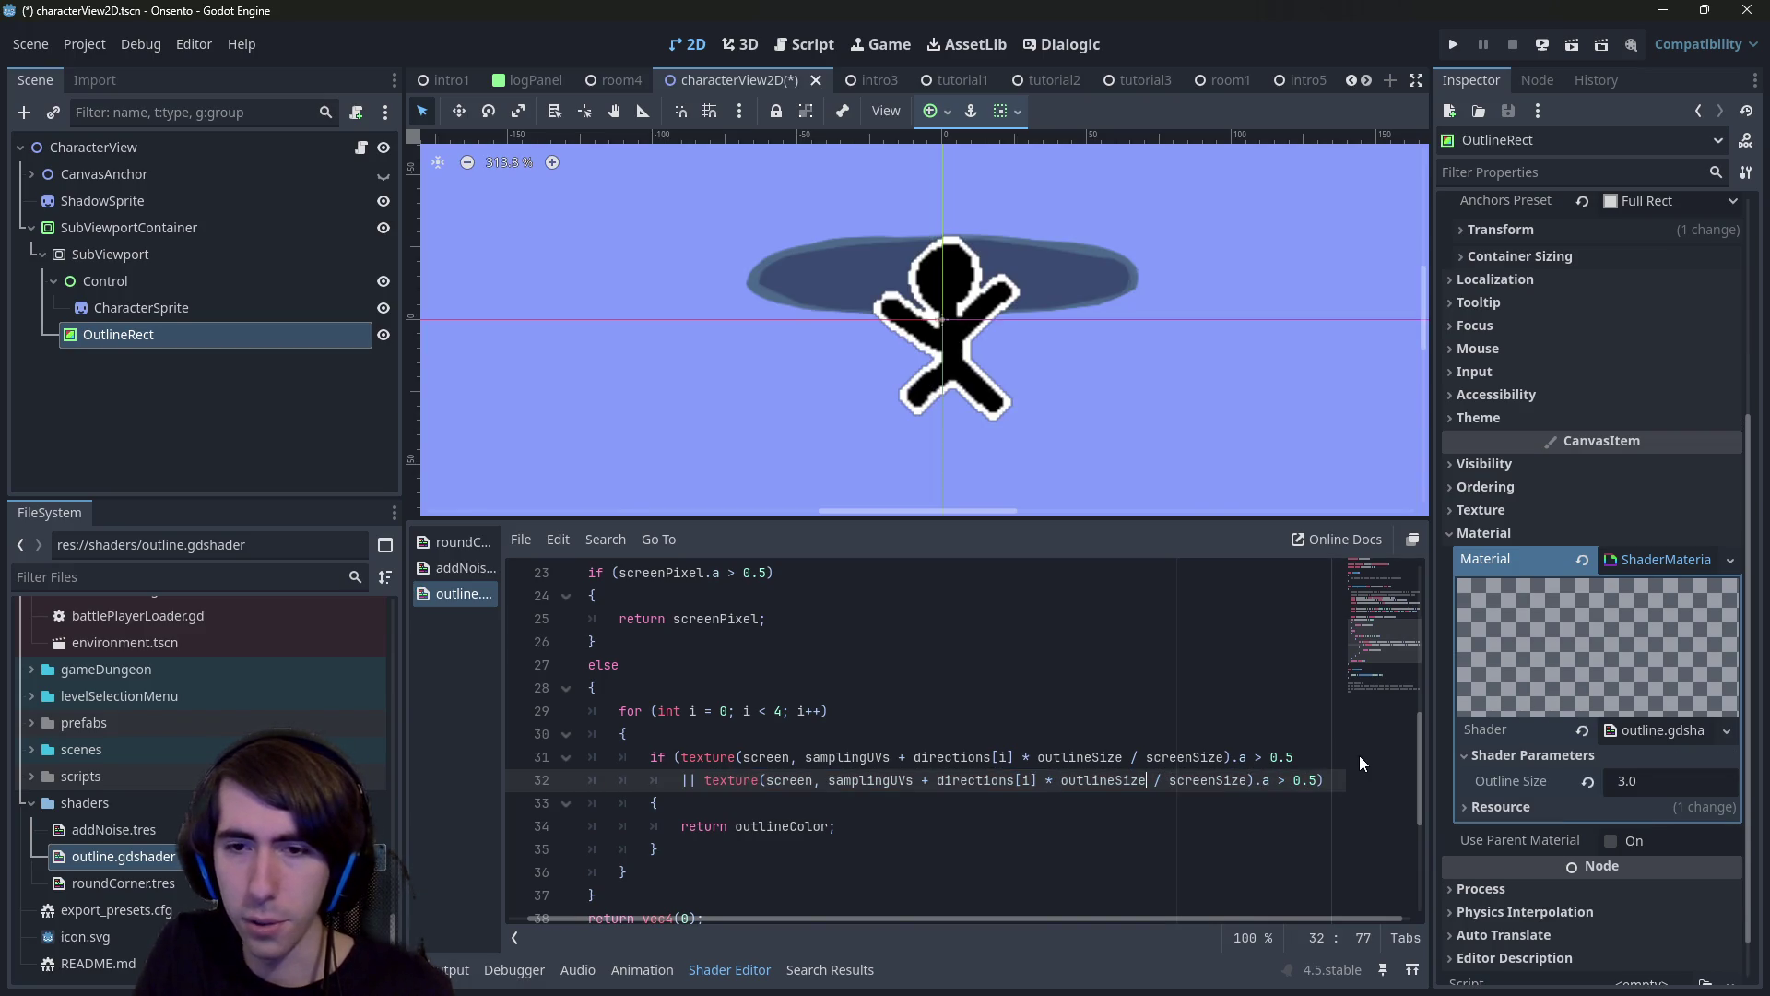
pyautogui.write('* 0.5')
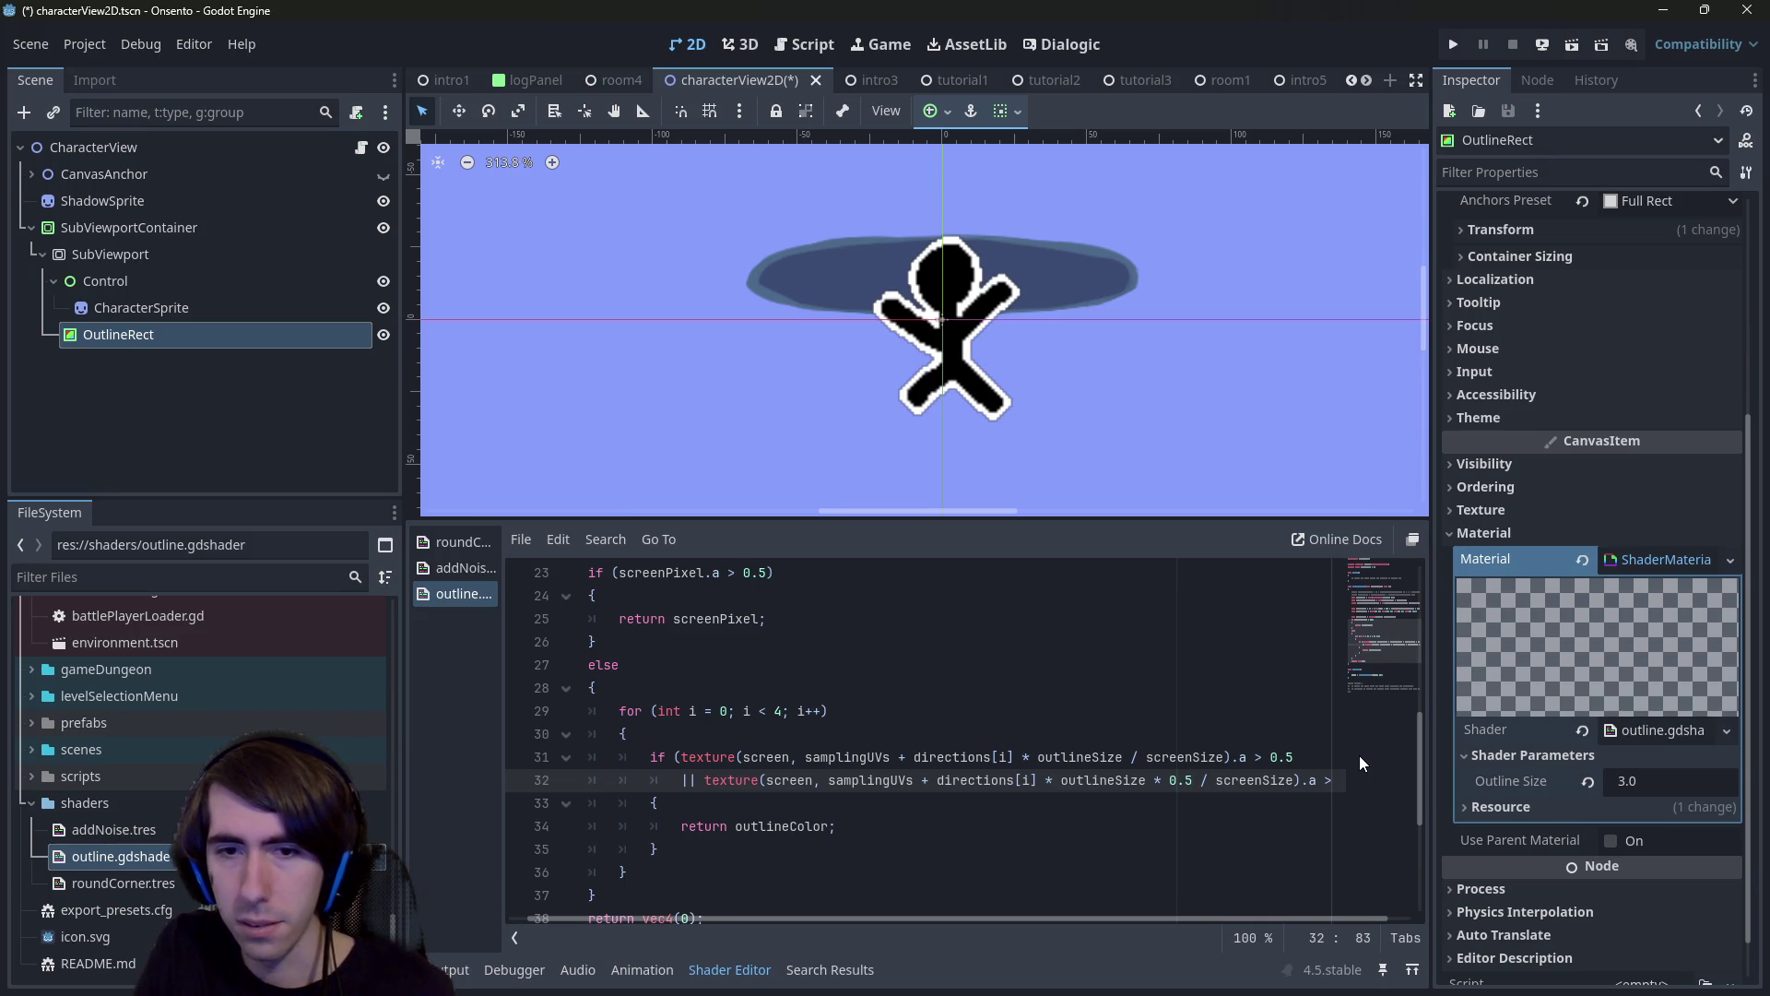
pyautogui.hotkey('ctrl', 'z')
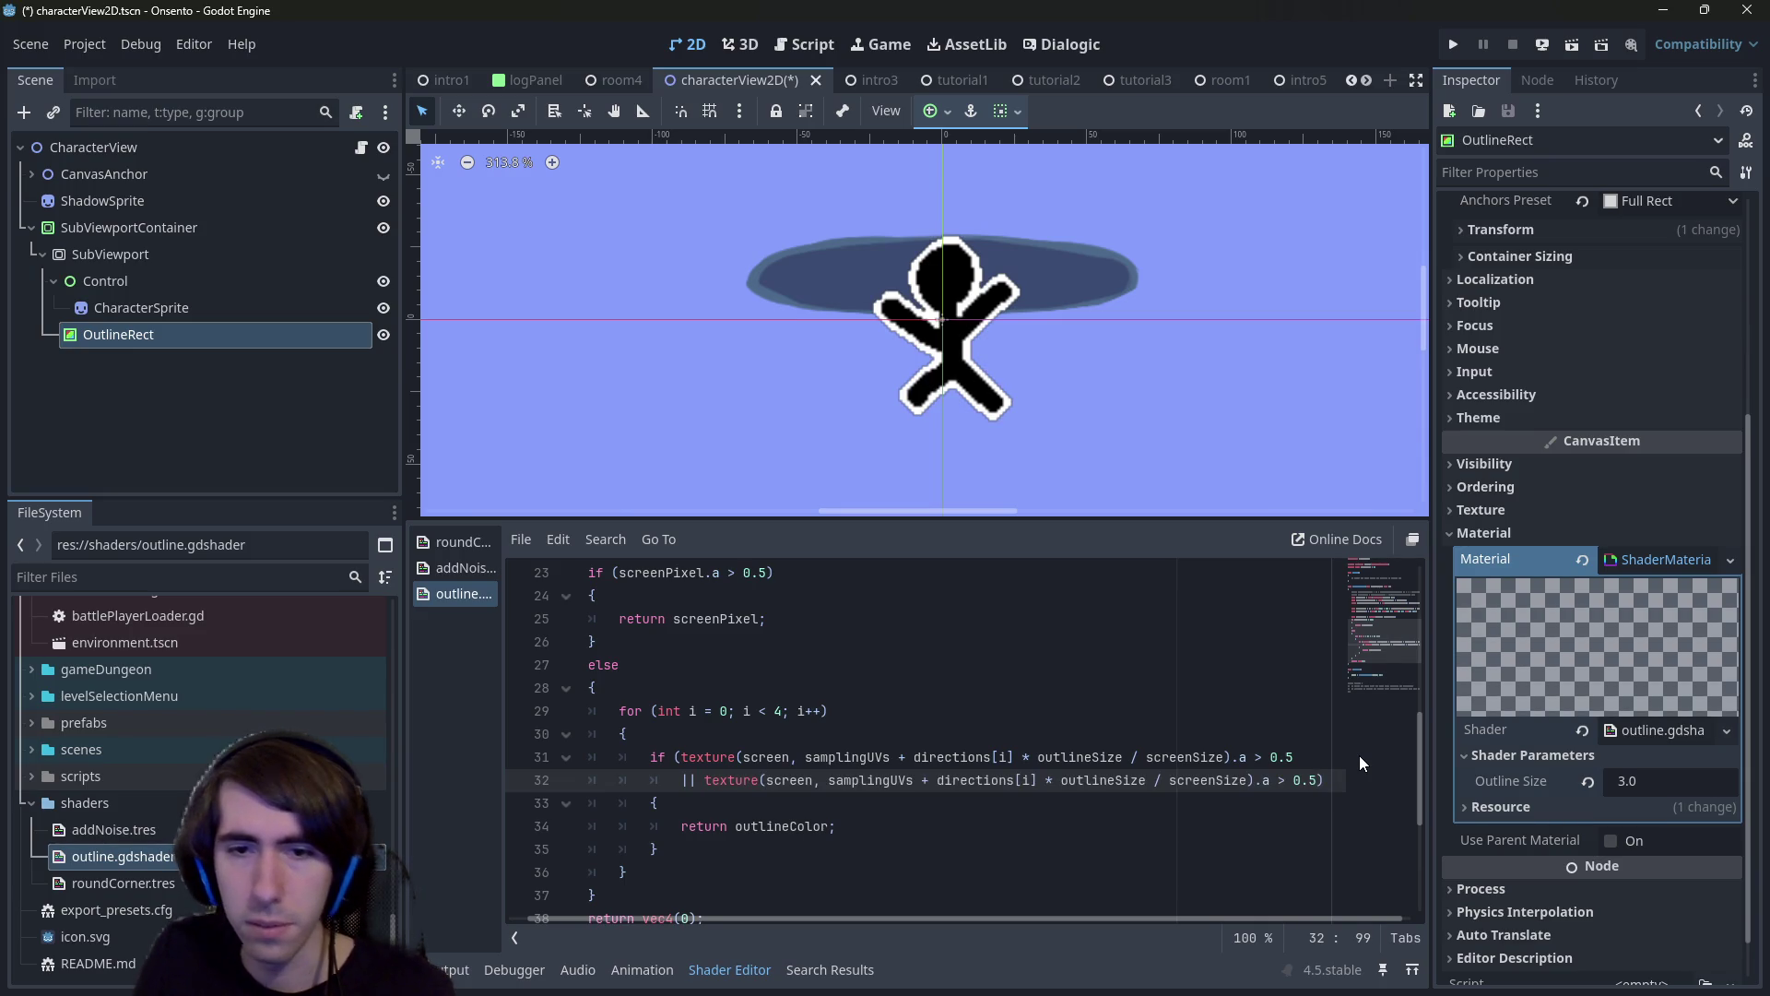
# Step: Sample line 32's check at 0.5 * directions[i] and save with Ctrl+S to recompile the shader
pyautogui.doubleClick(867, 780)
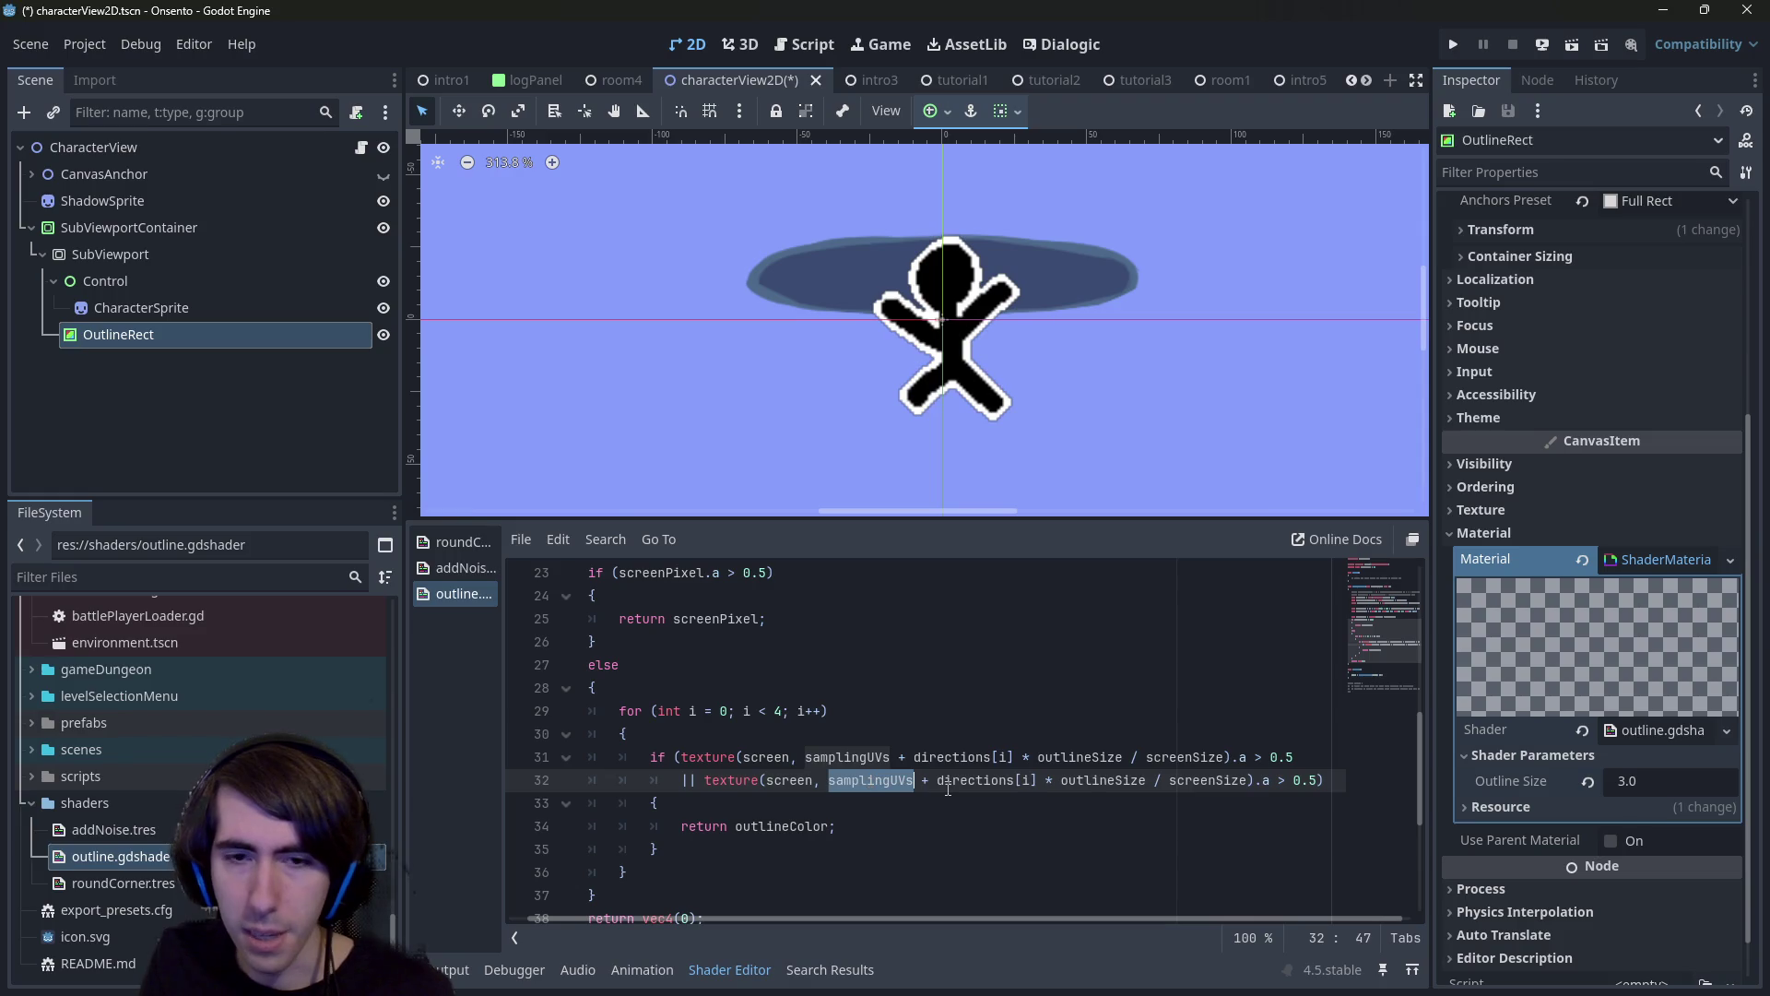
pyautogui.click(939, 780)
pyautogui.write('0,')
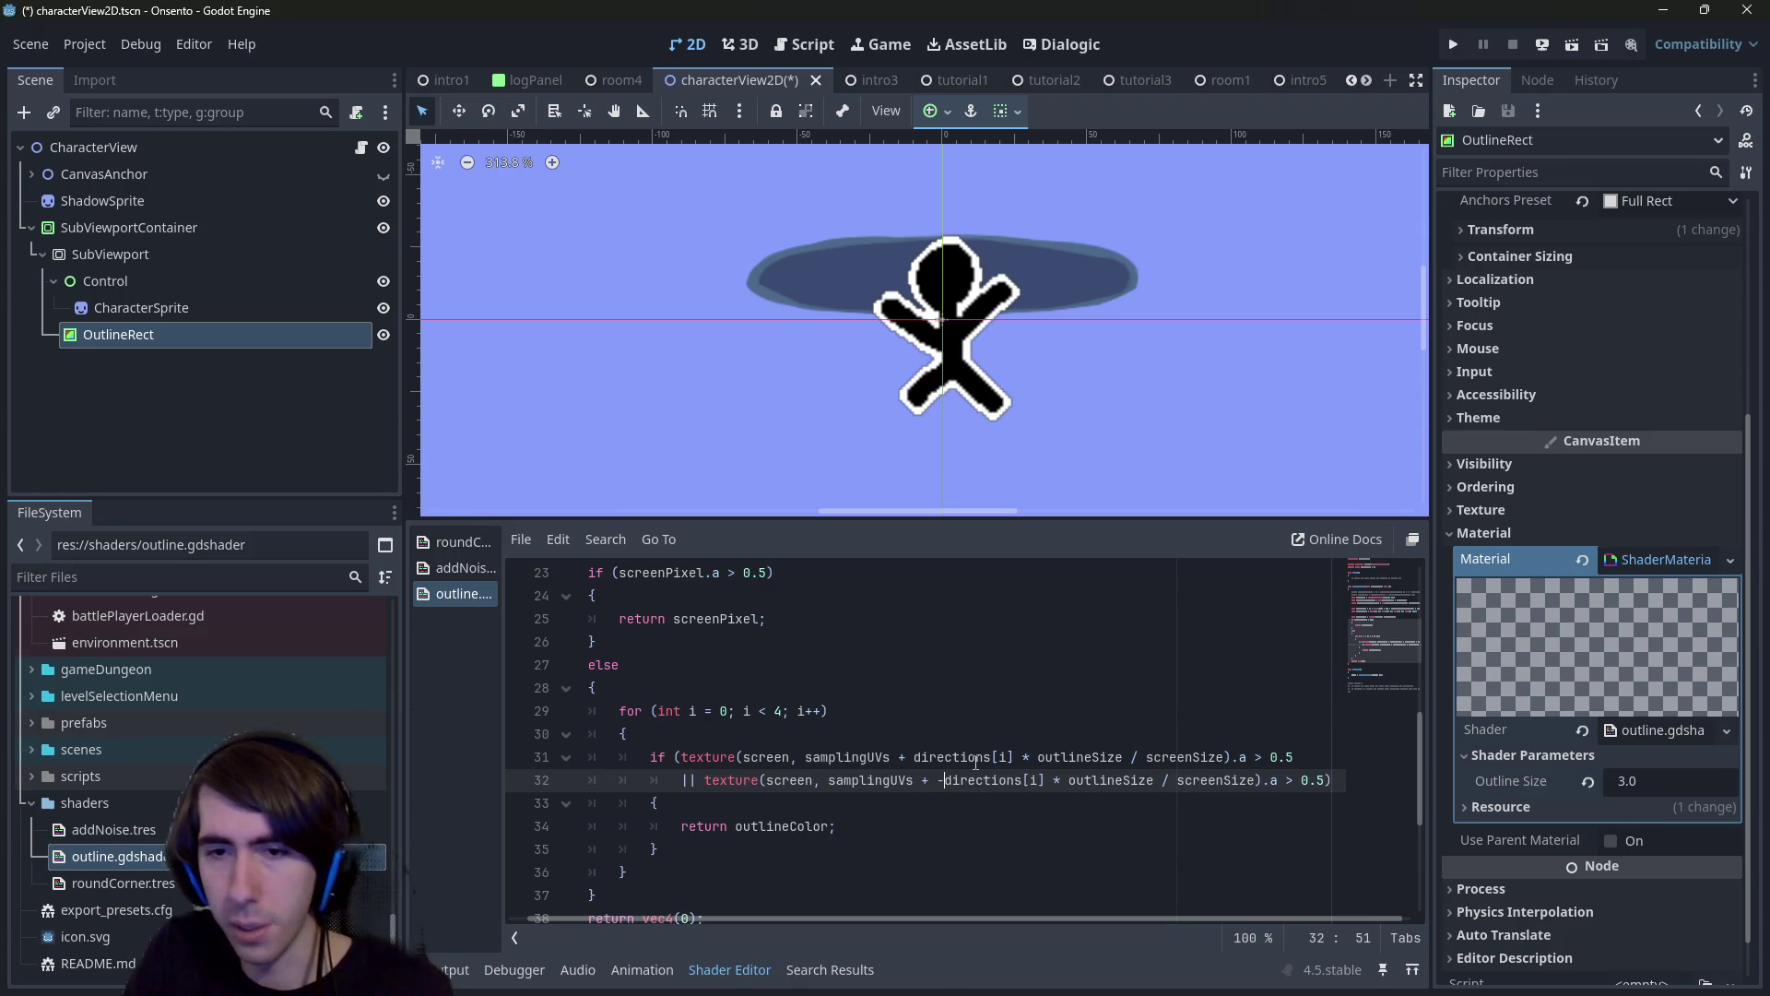
pyautogui.press('BackSpace')
pyautogui.write('.5 *')
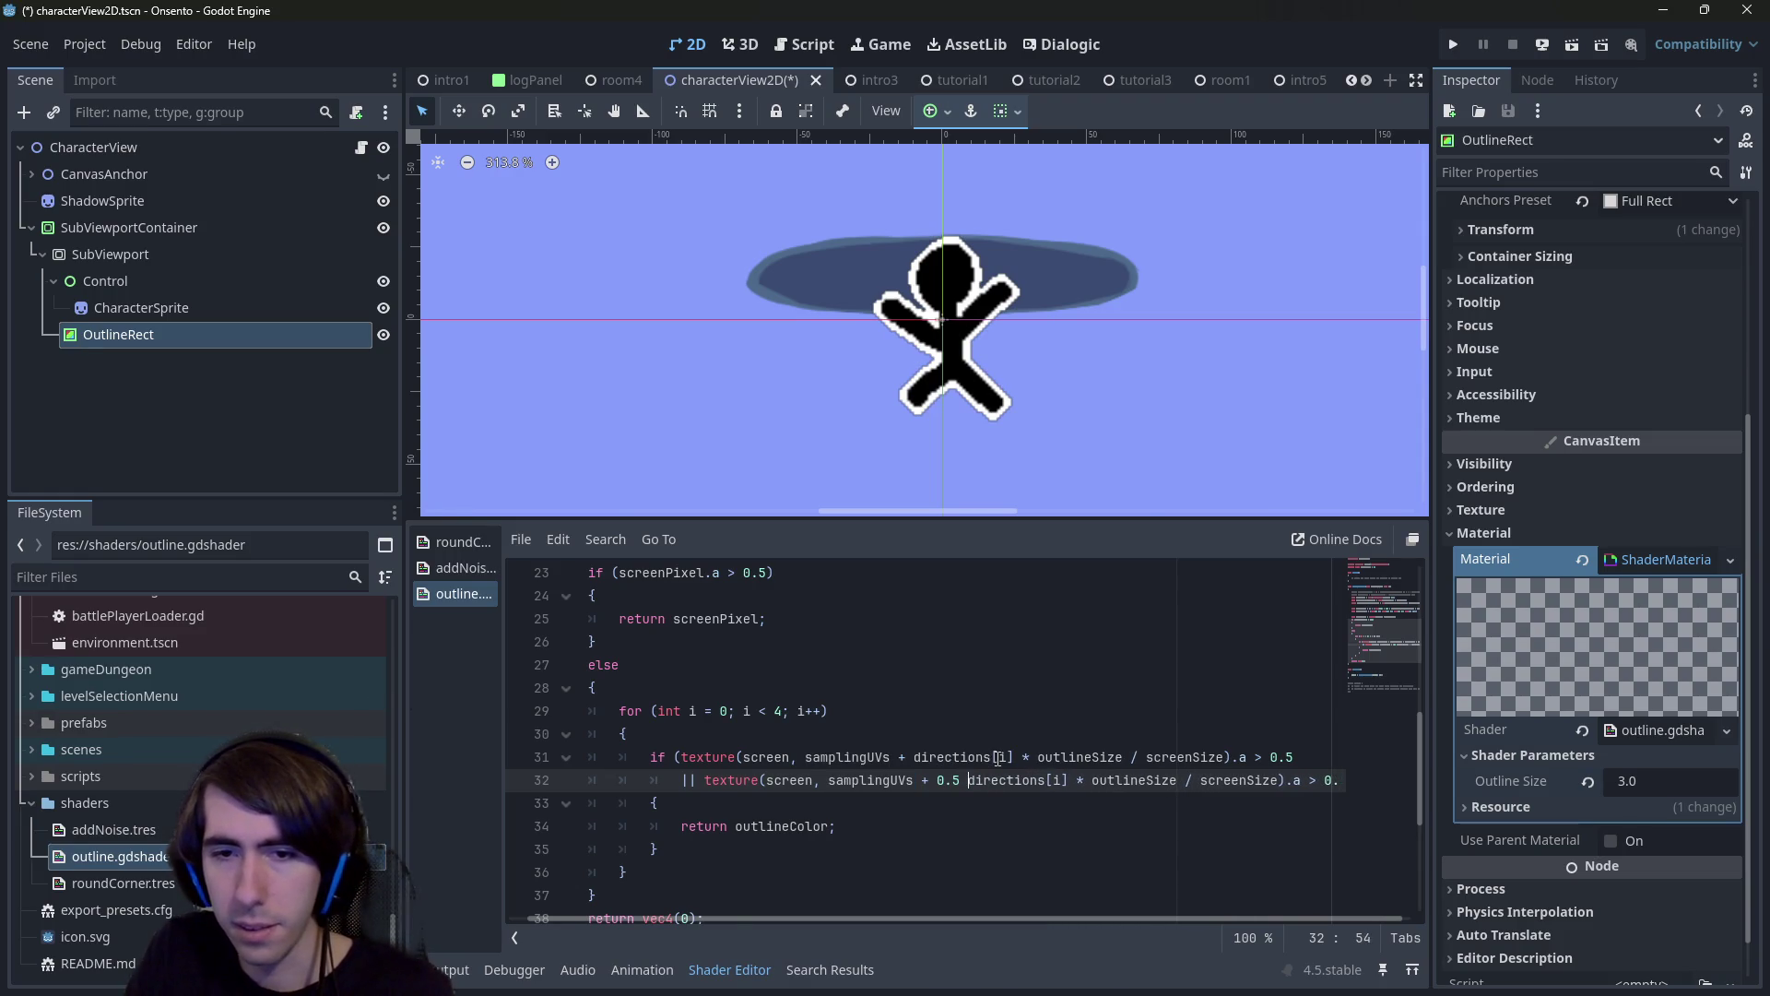
pyautogui.hotkey('ctrl', 's')
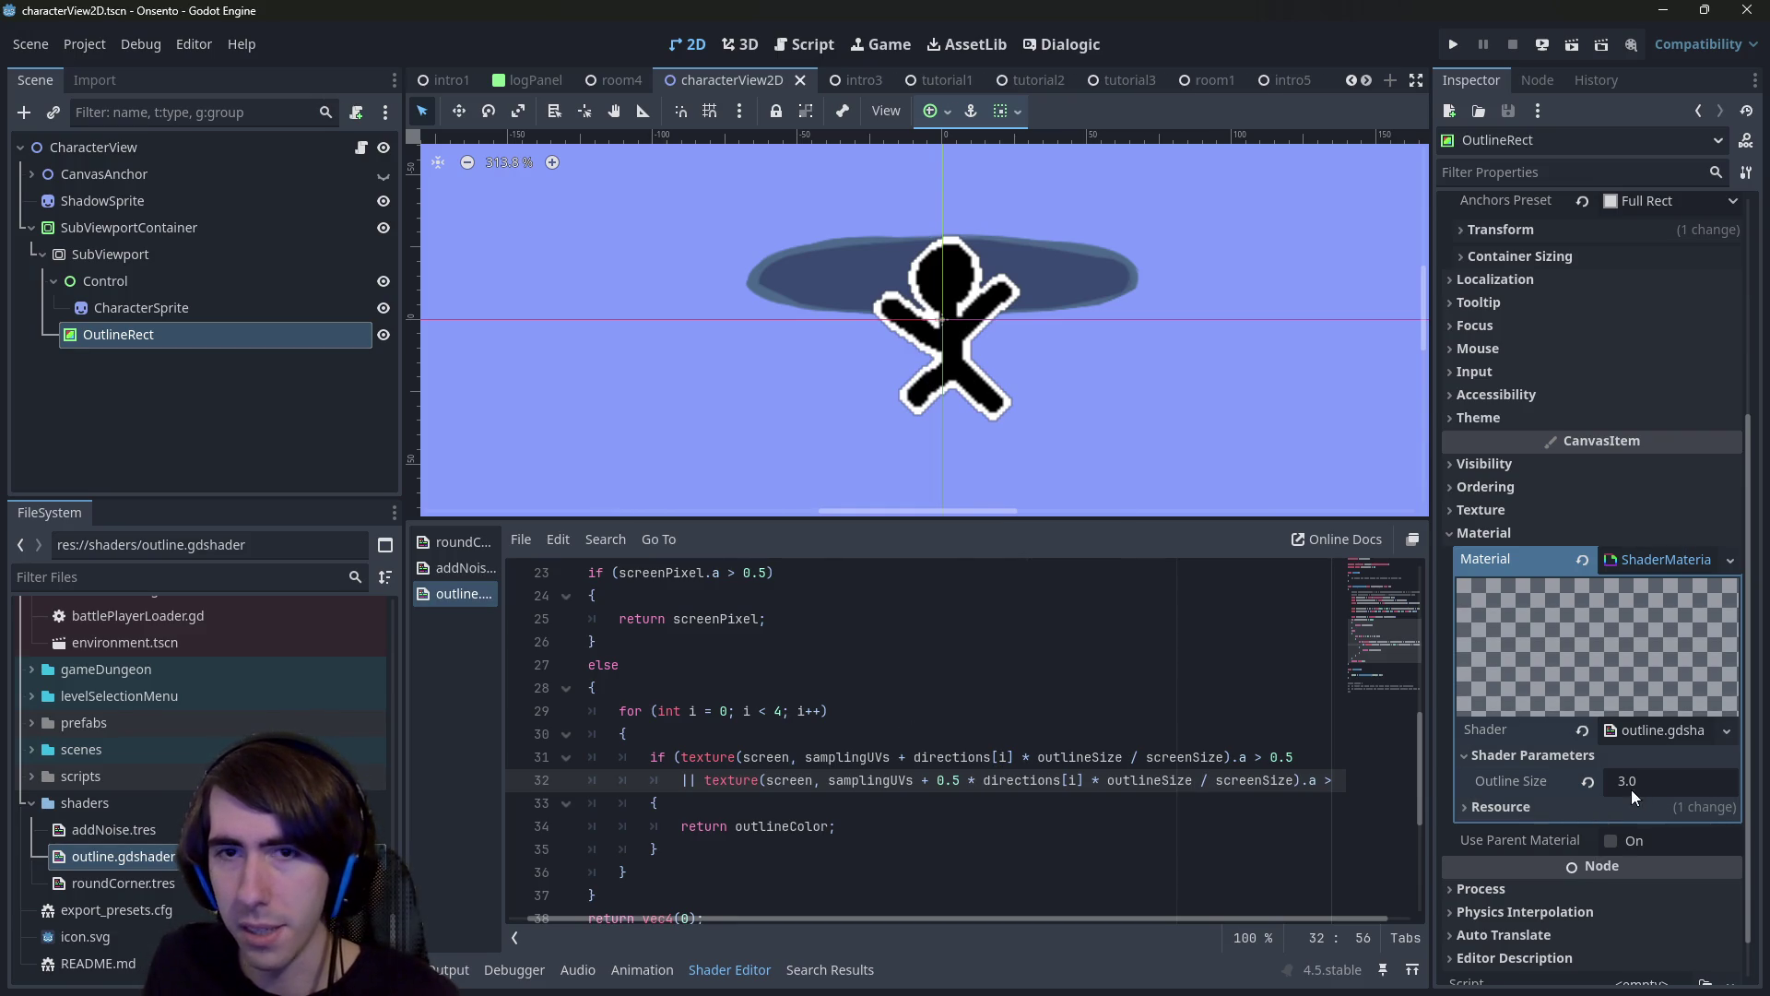
# Step: Set Outline Size to 5
pyautogui.moveTo(1630, 781); pyautogui.dragTo(1674, 781)
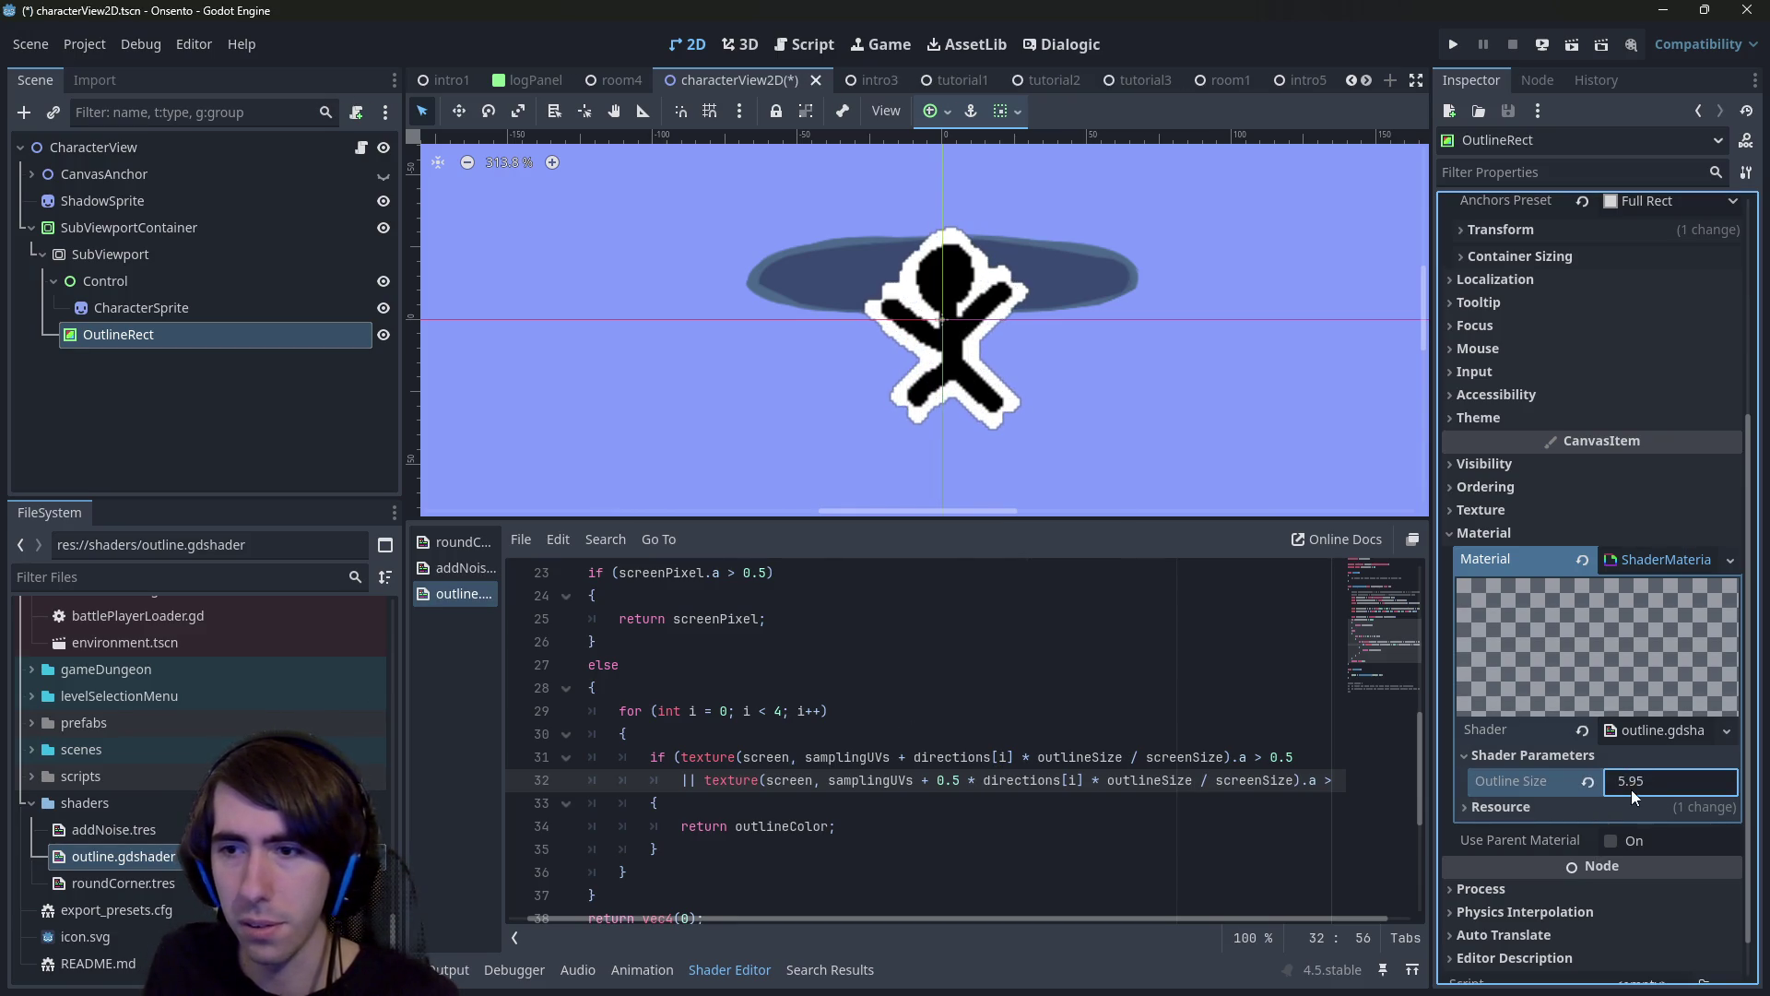
pyautogui.write('5')
pyautogui.press('Return')
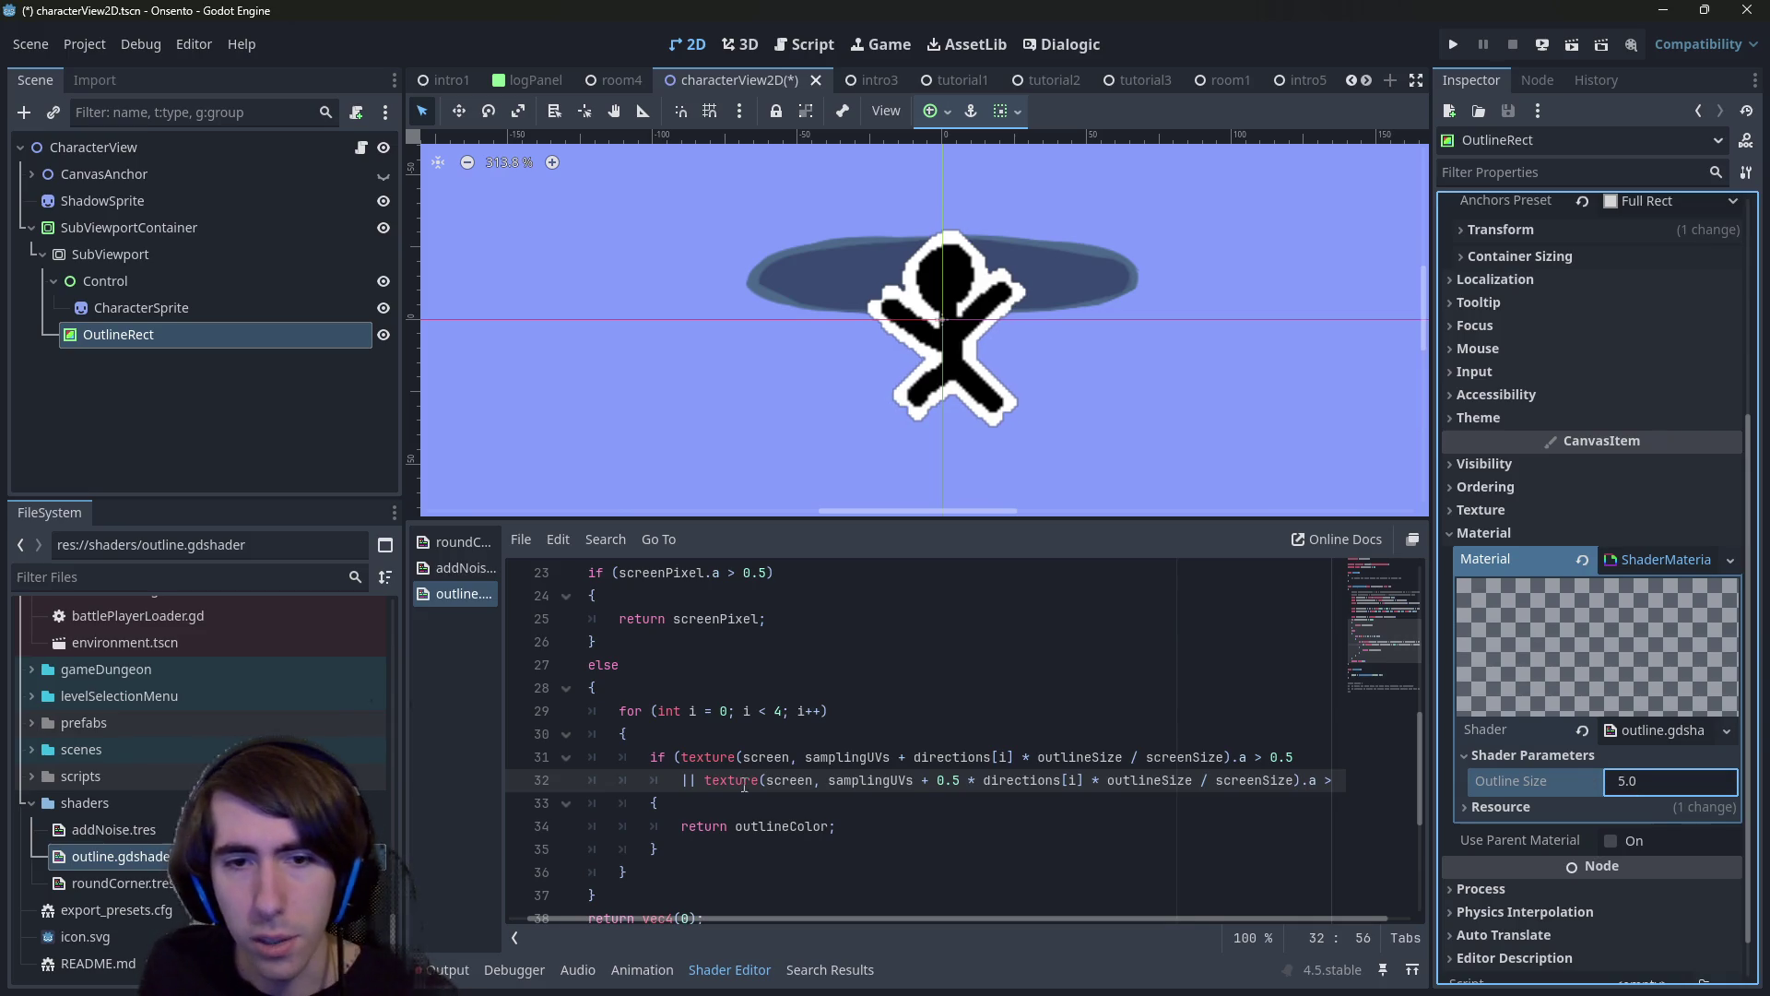
# Step: Test the single-condition version by commenting out line 32 and saving, then restore the original lines
pyautogui.click(688, 781)
pyautogui.hotkey('ctrl', 'k')
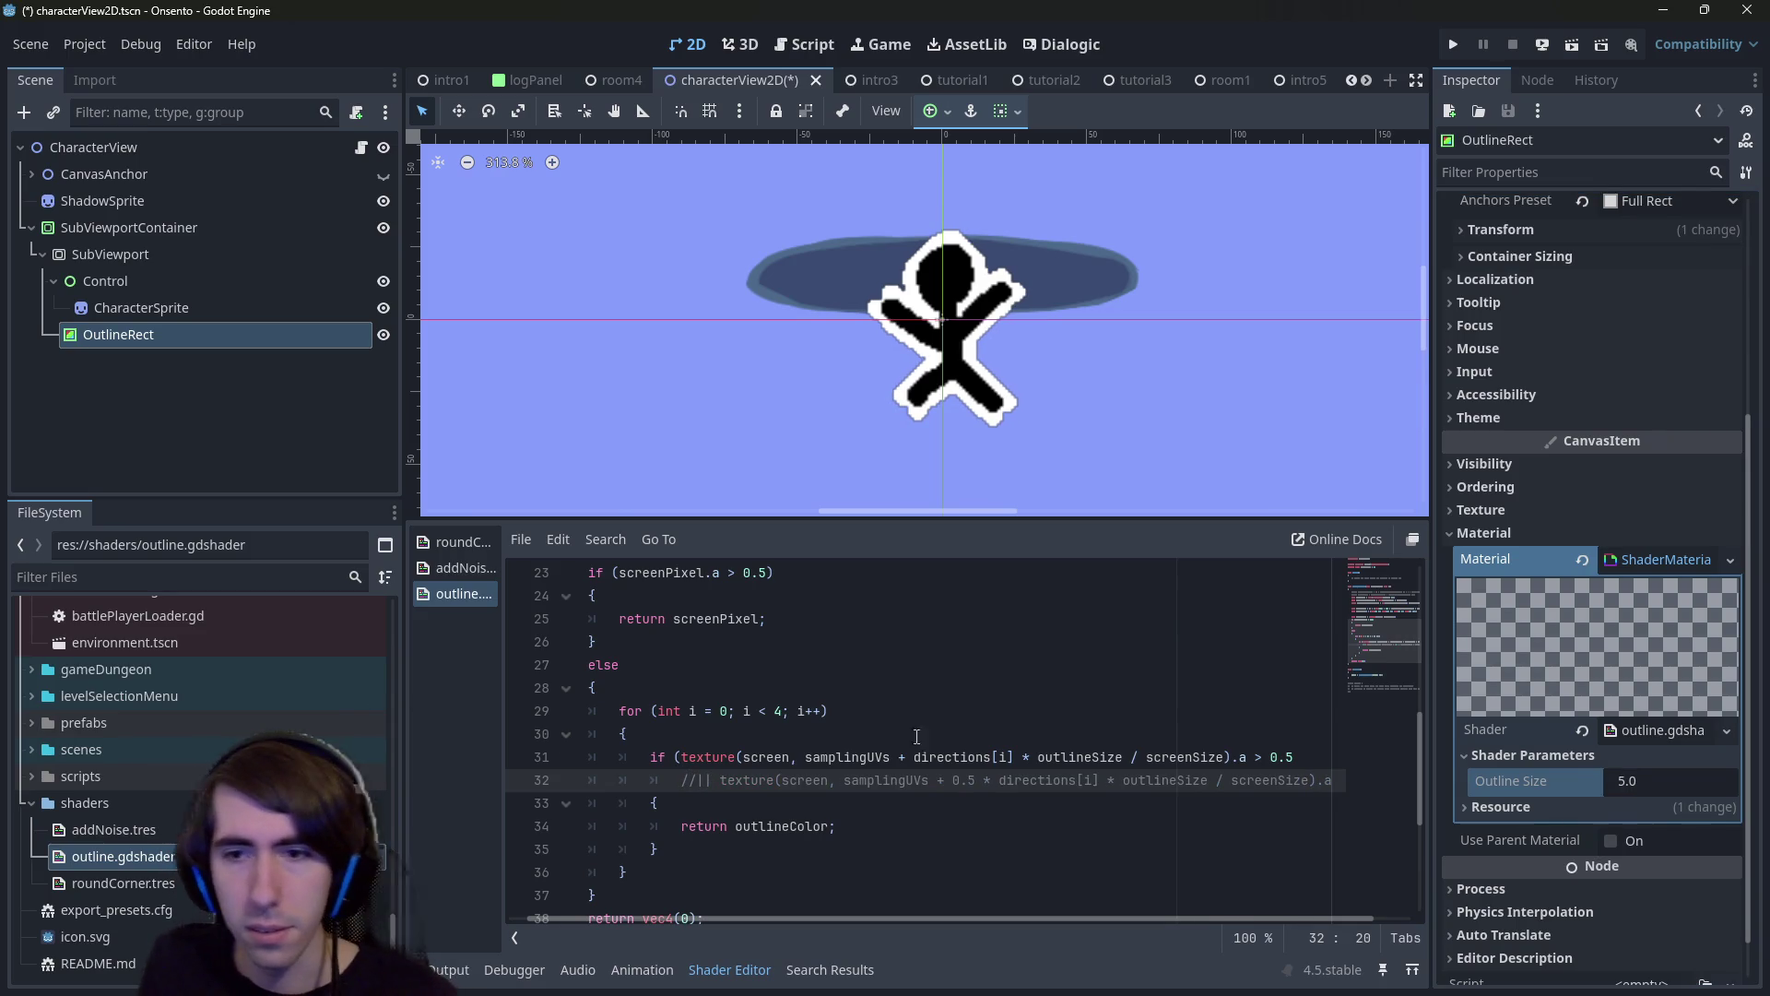
pyautogui.click(1302, 757)
pyautogui.write(')')
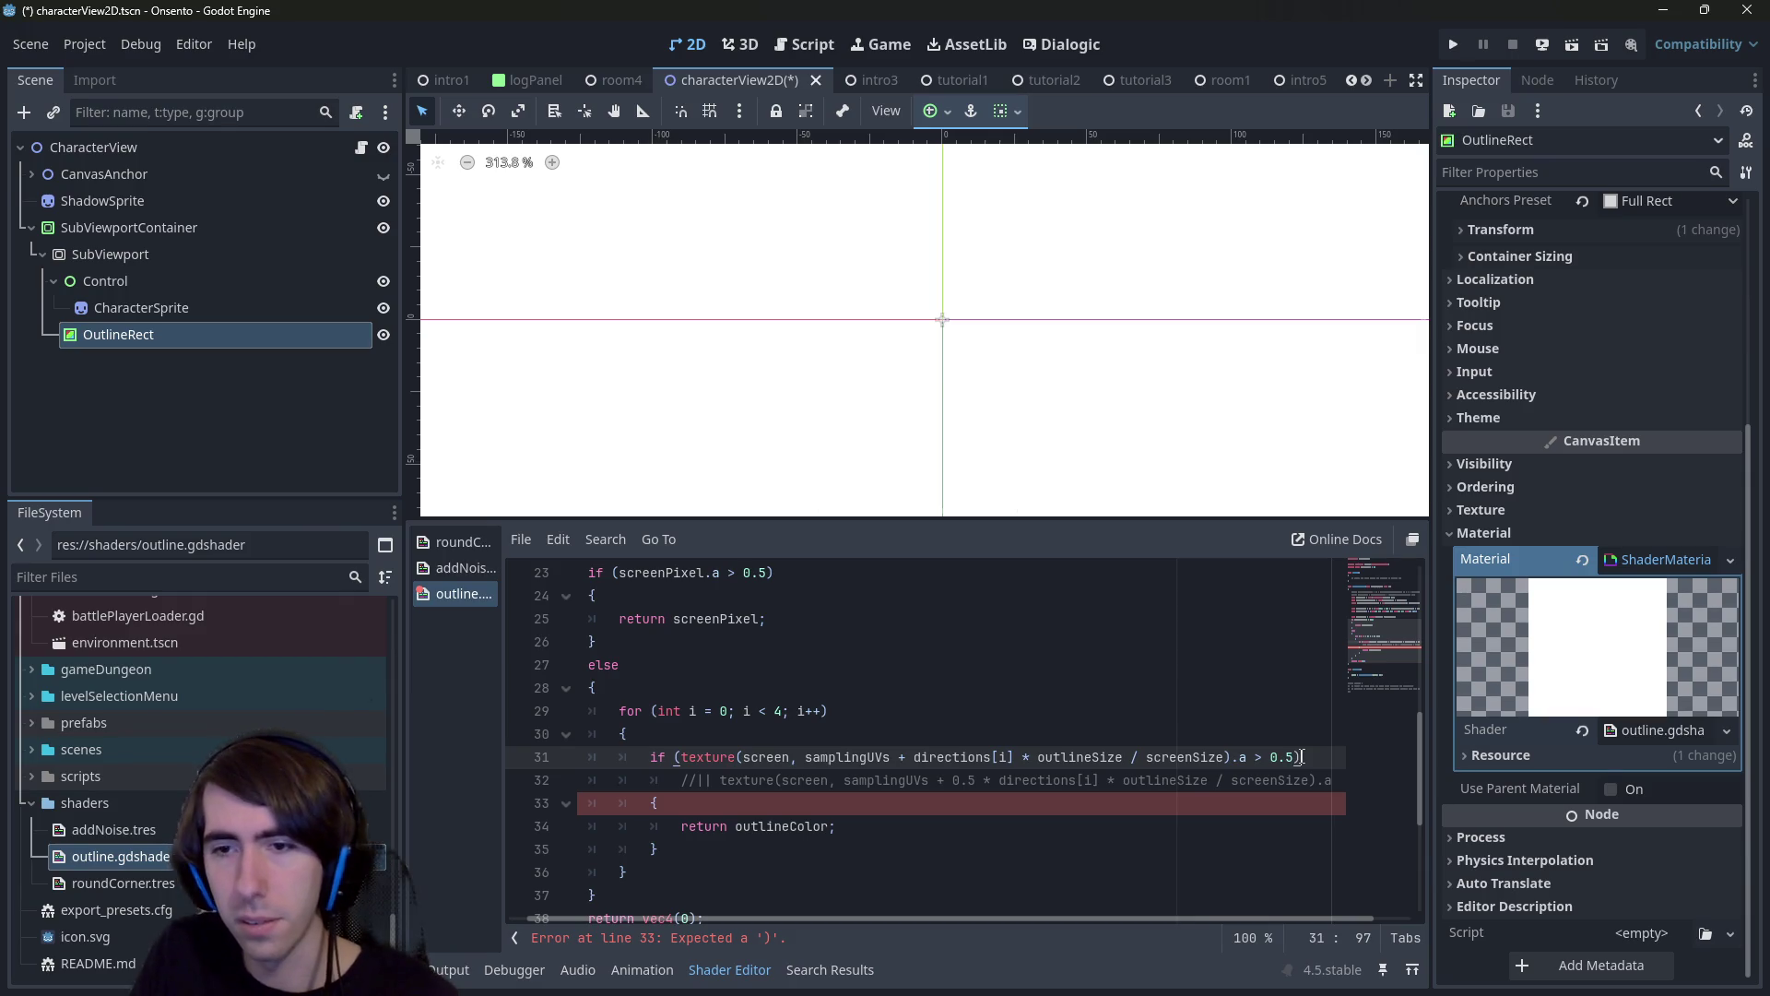
pyautogui.hotkey('ctrl', 's')
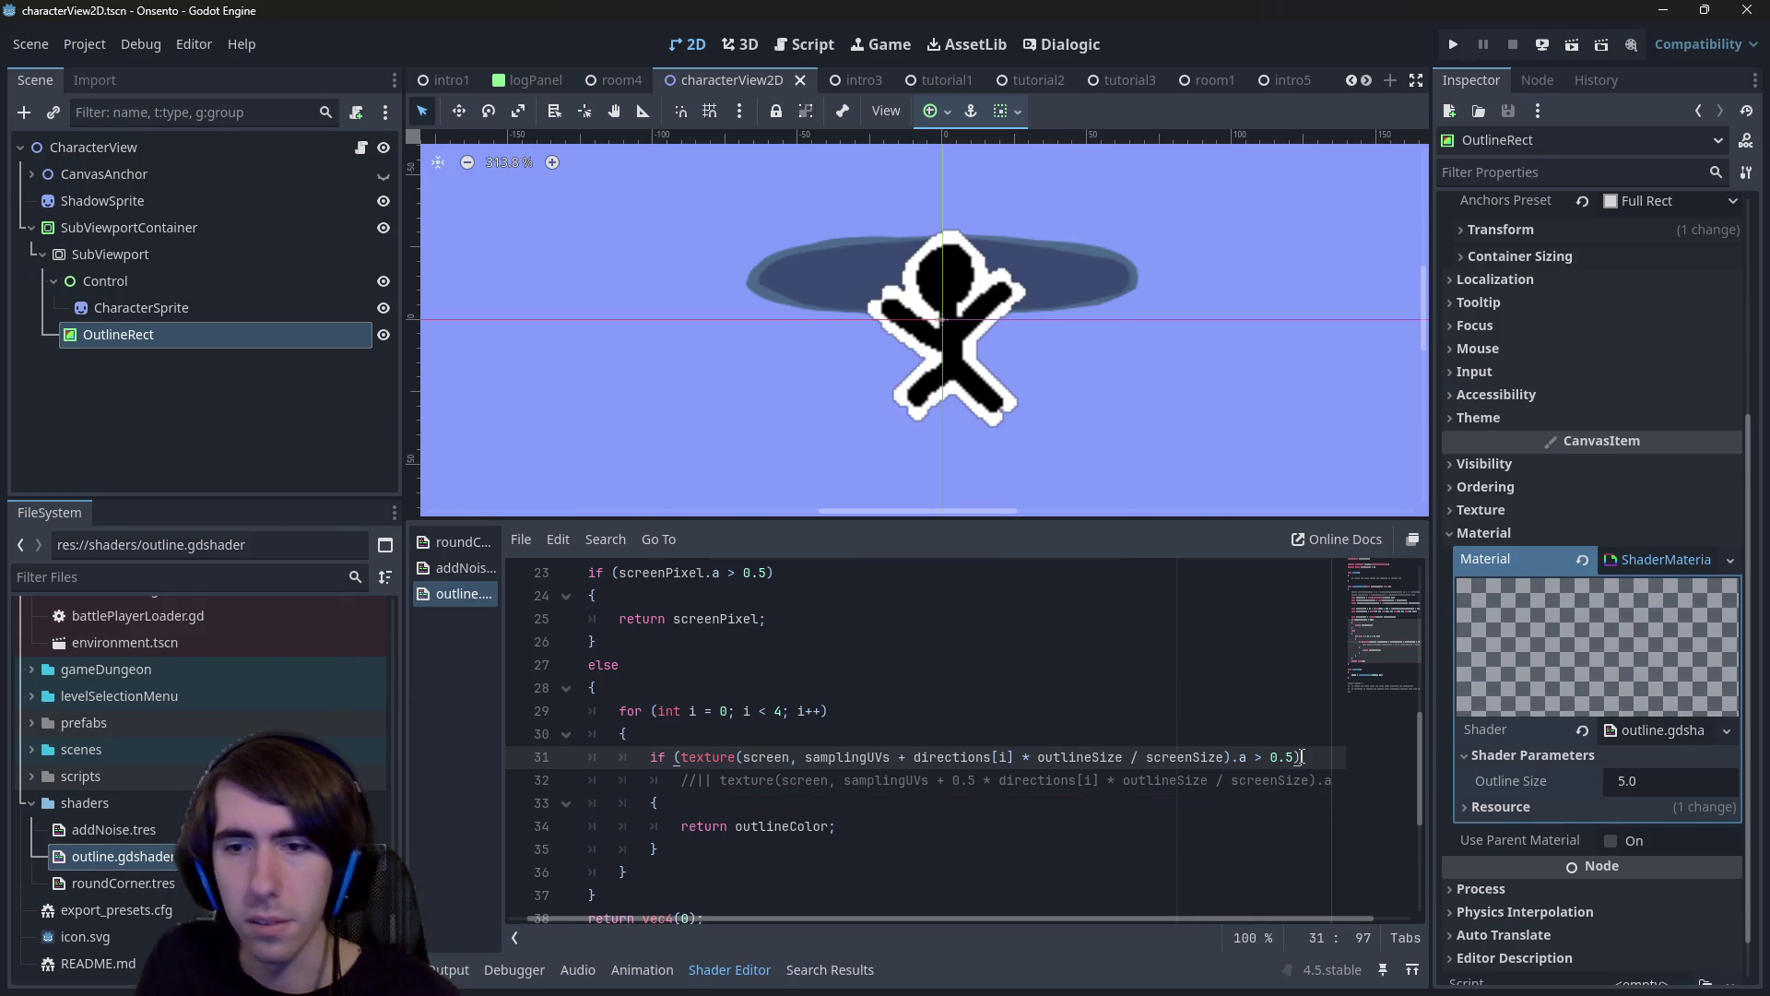
pyautogui.press('BackSpace')
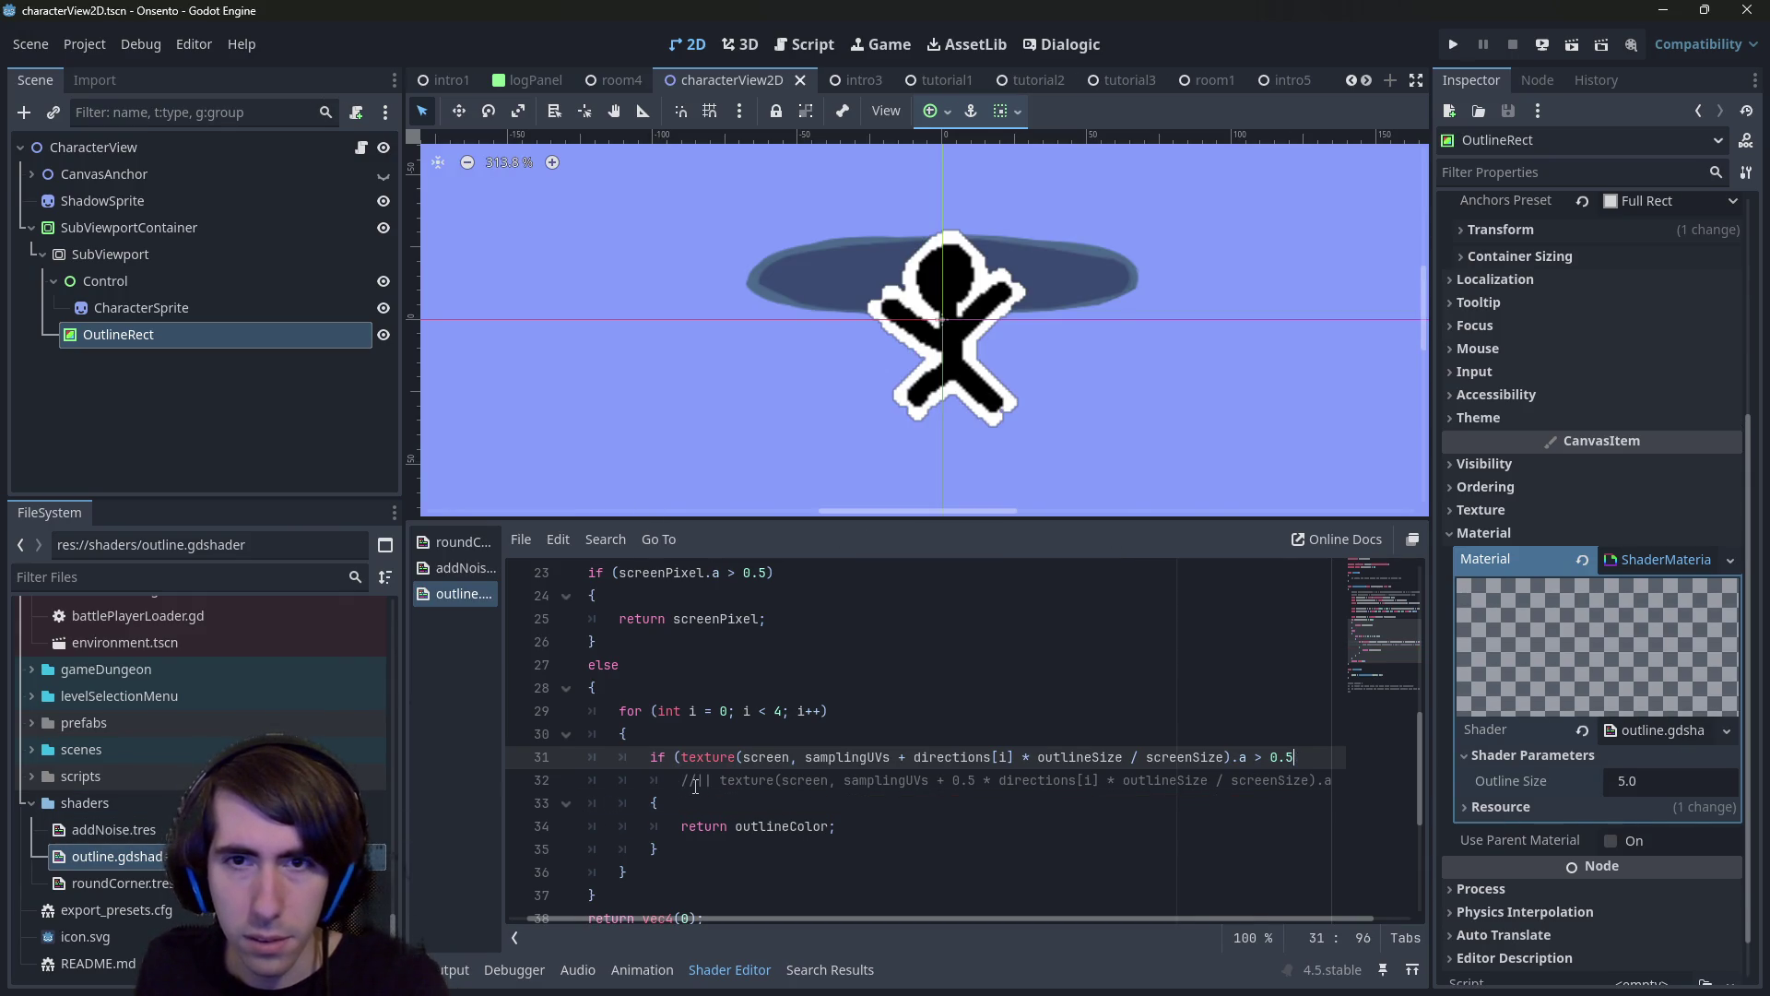
pyautogui.click(693, 781)
pyautogui.hotkey('ctrl', 'k')
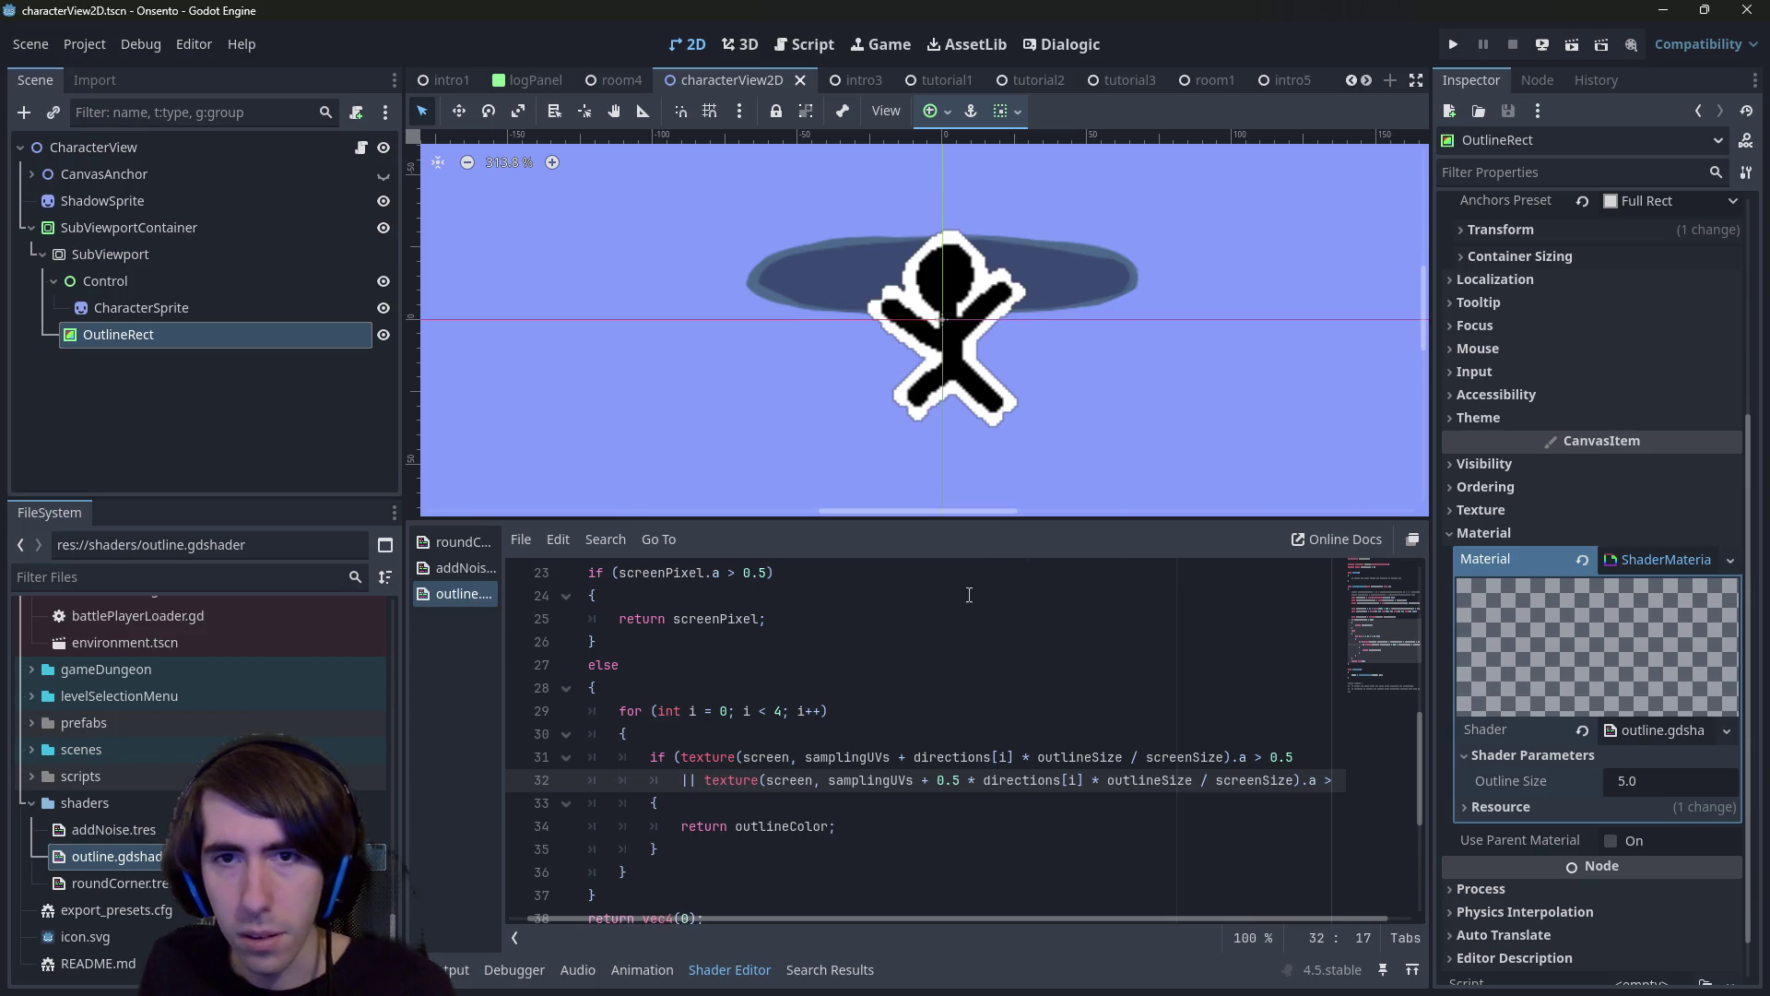
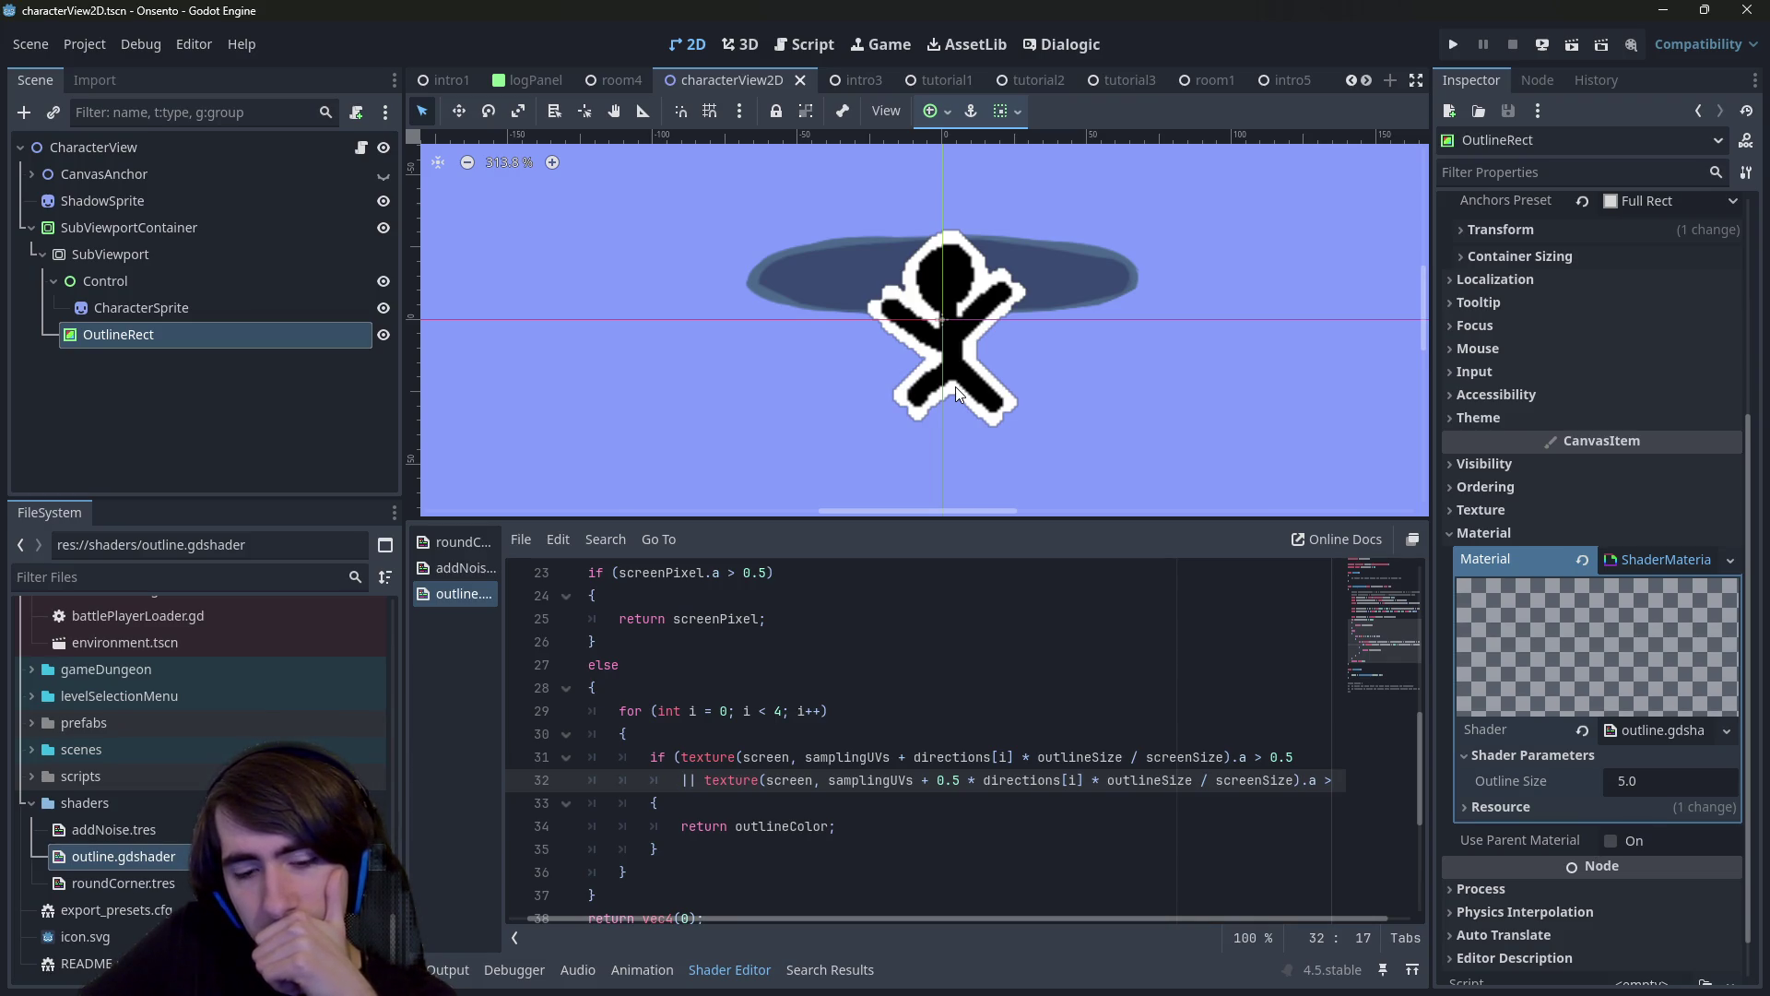
# Step: Try Outline Size values of 1 and then 2 in the shader parameters
pyautogui.click(1700, 774)
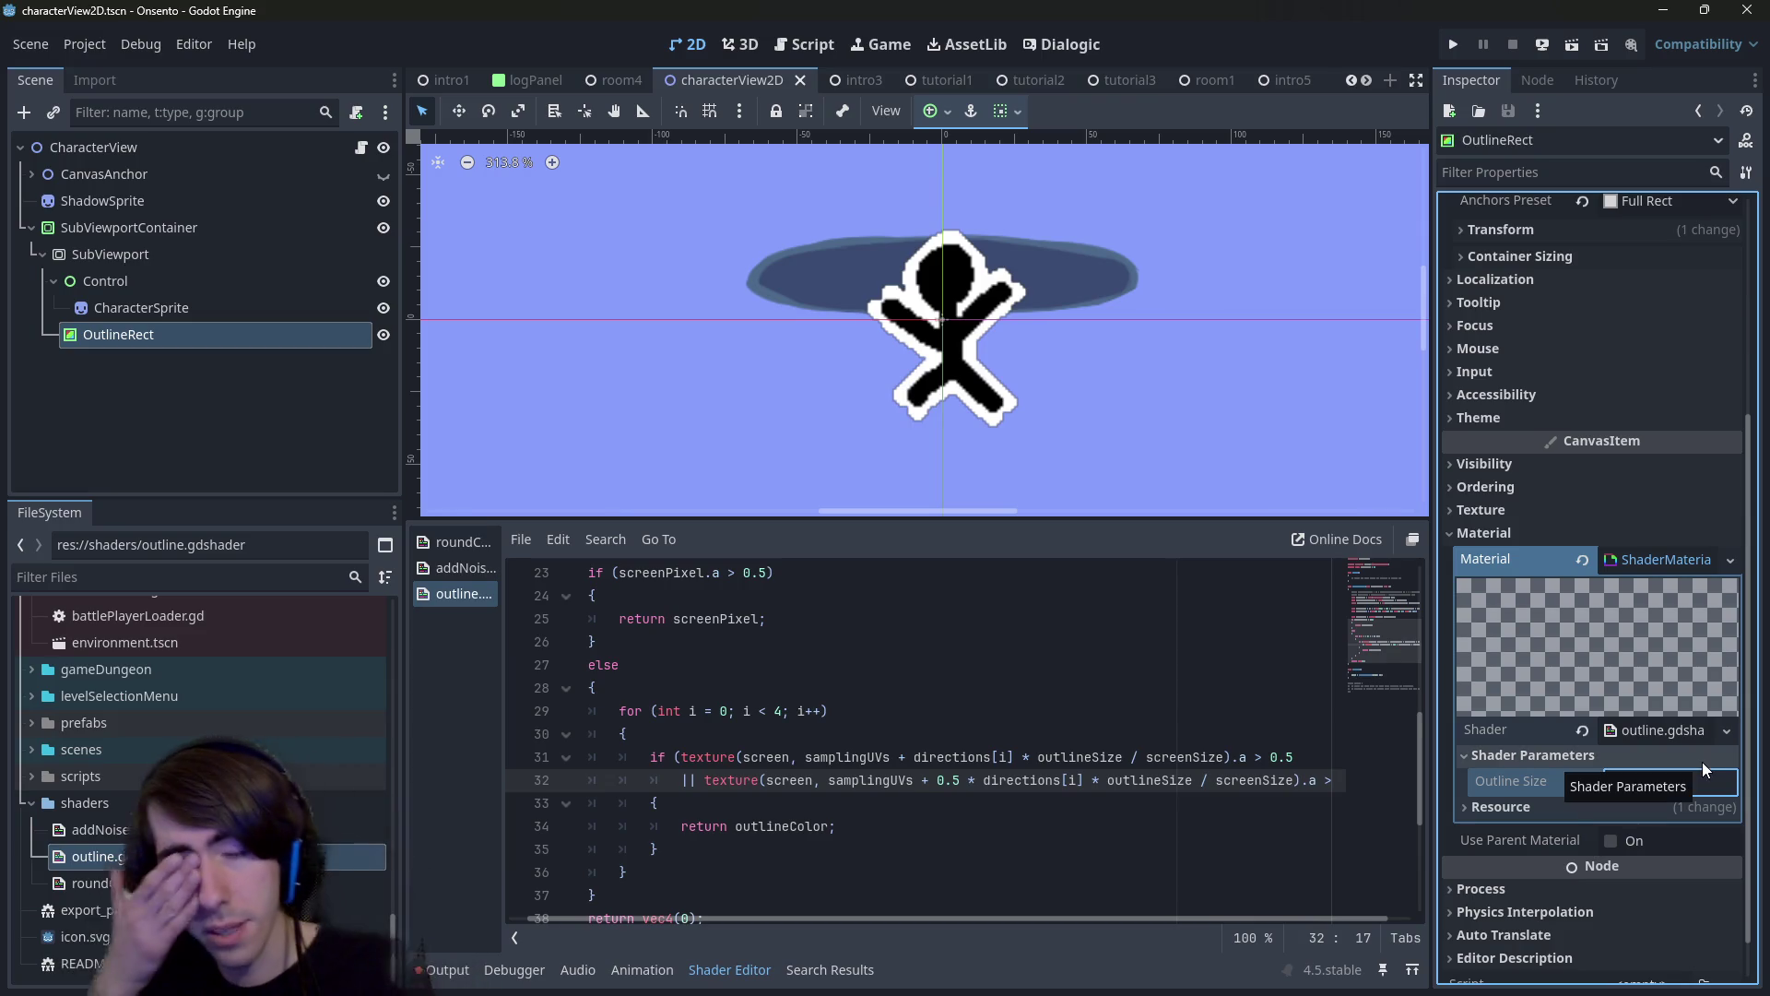
pyautogui.write('1')
pyautogui.press('Return')
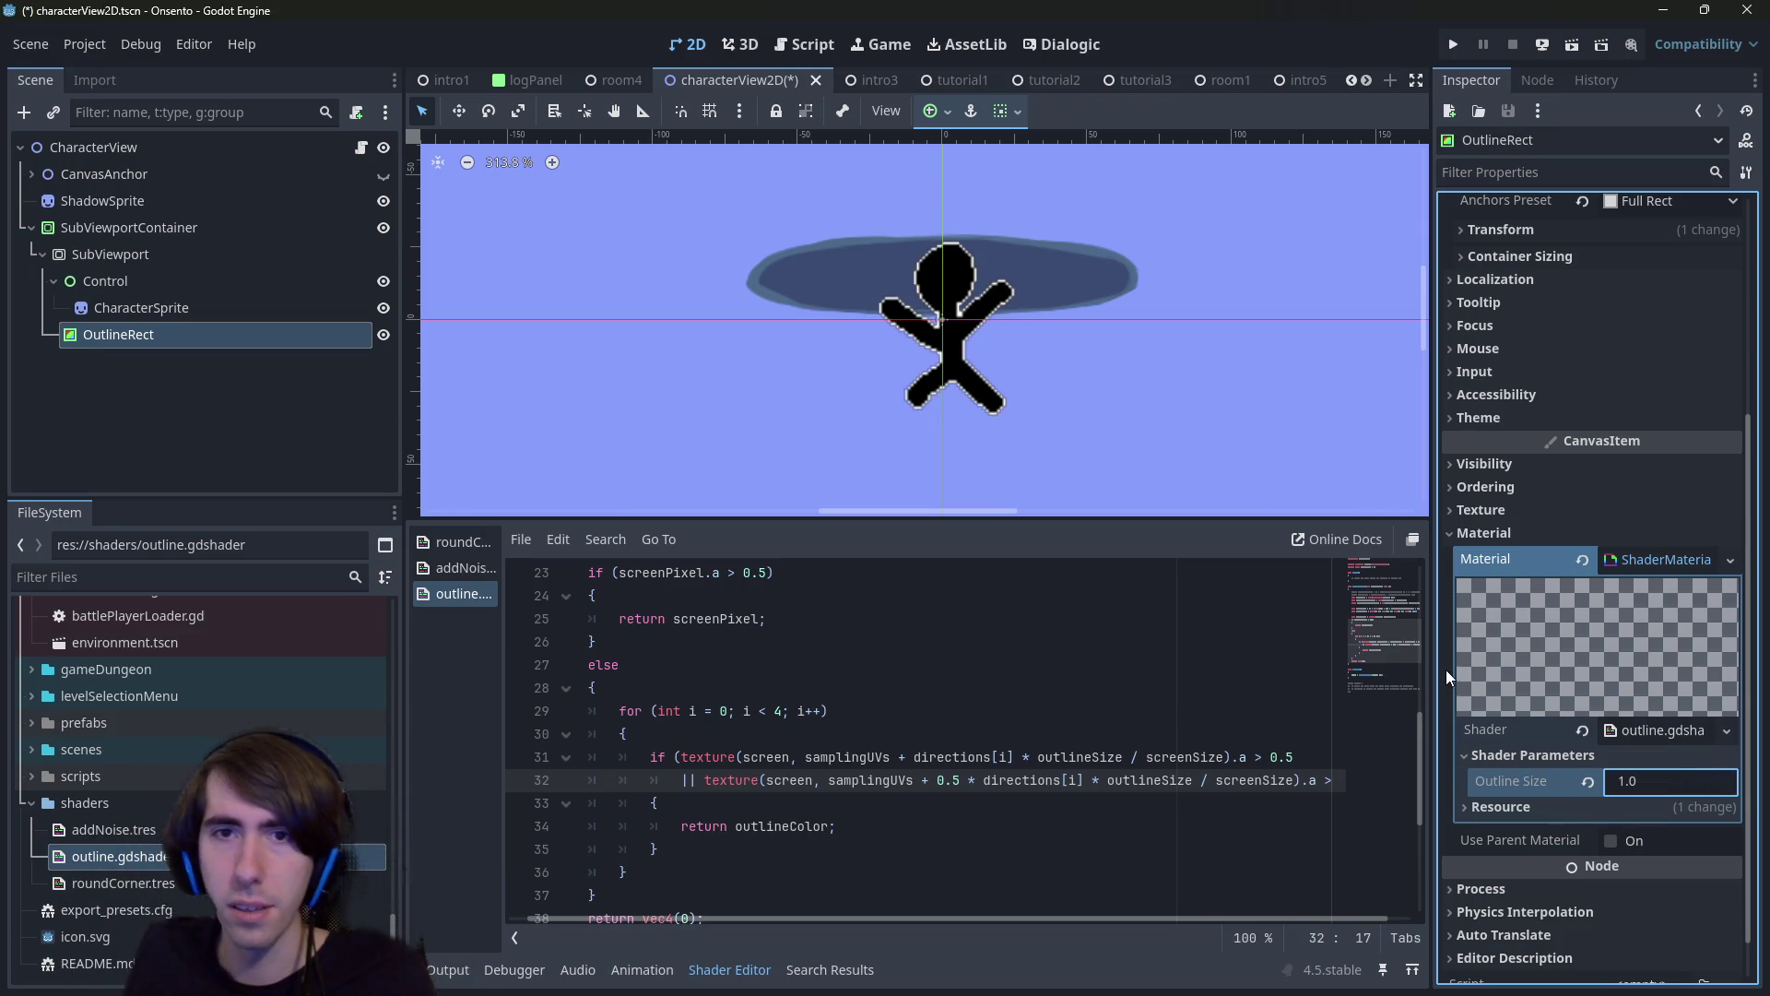
pyautogui.scroll(3, 945, 378)
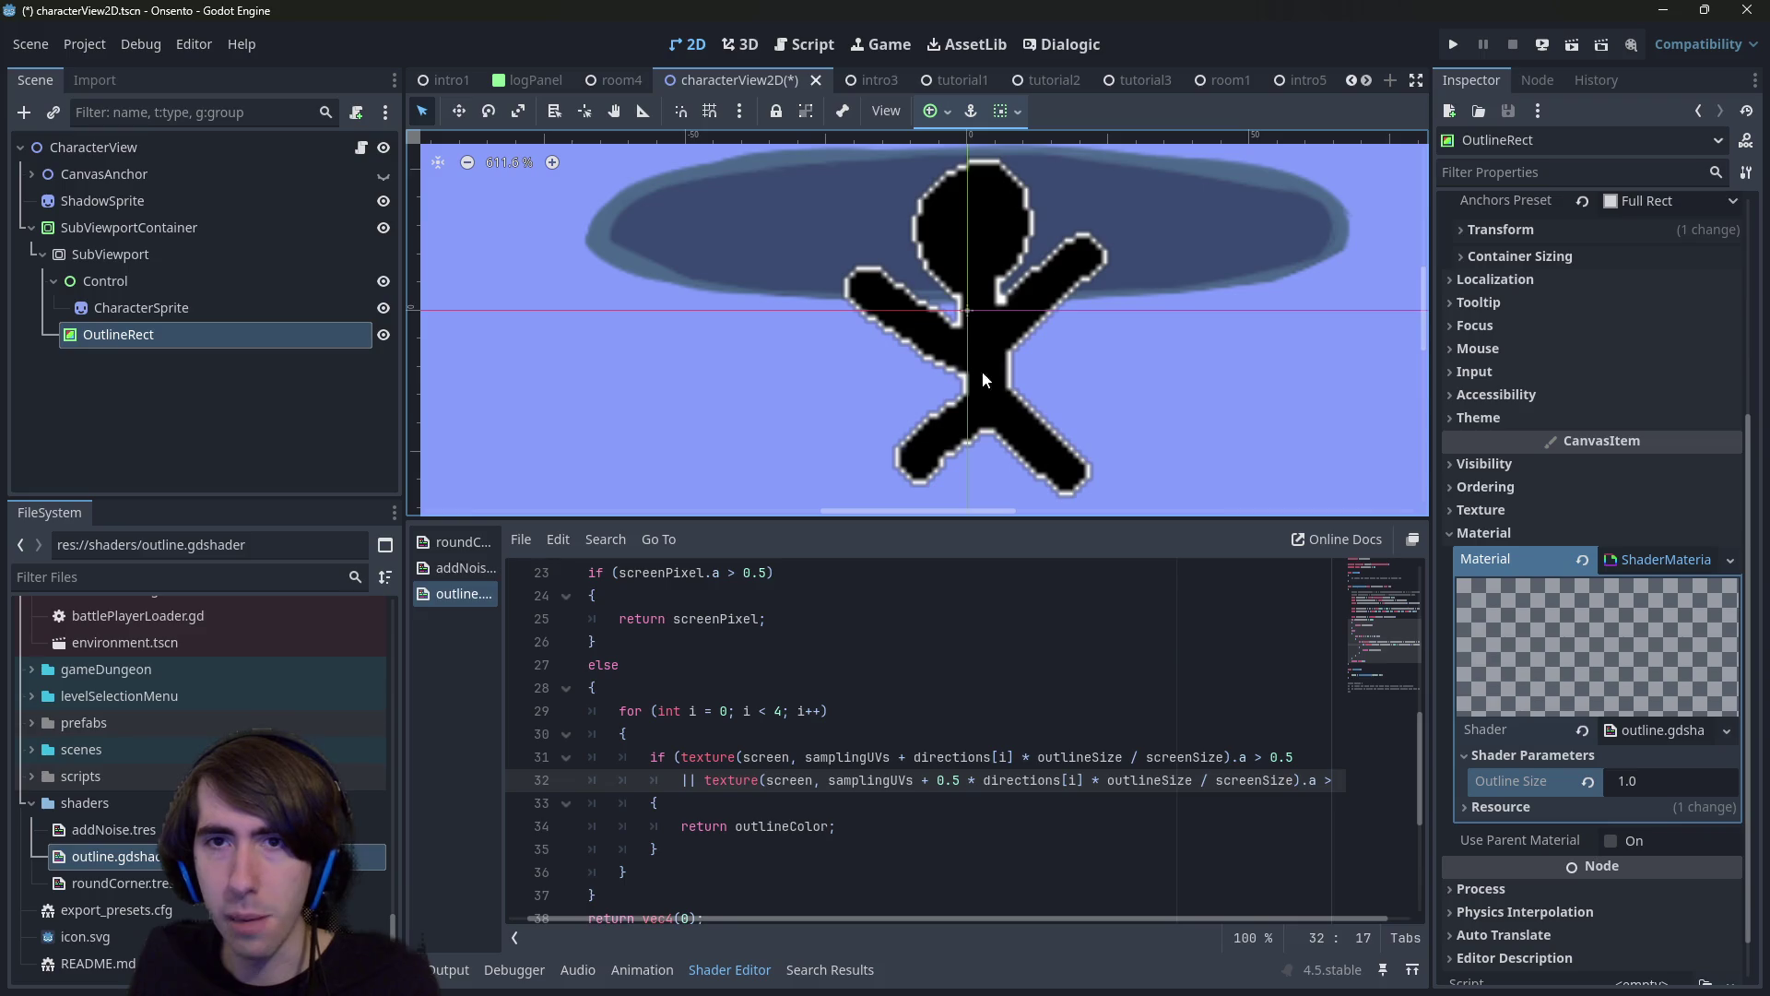
pyautogui.click(1671, 782)
pyautogui.write('2')
pyautogui.press('Return')
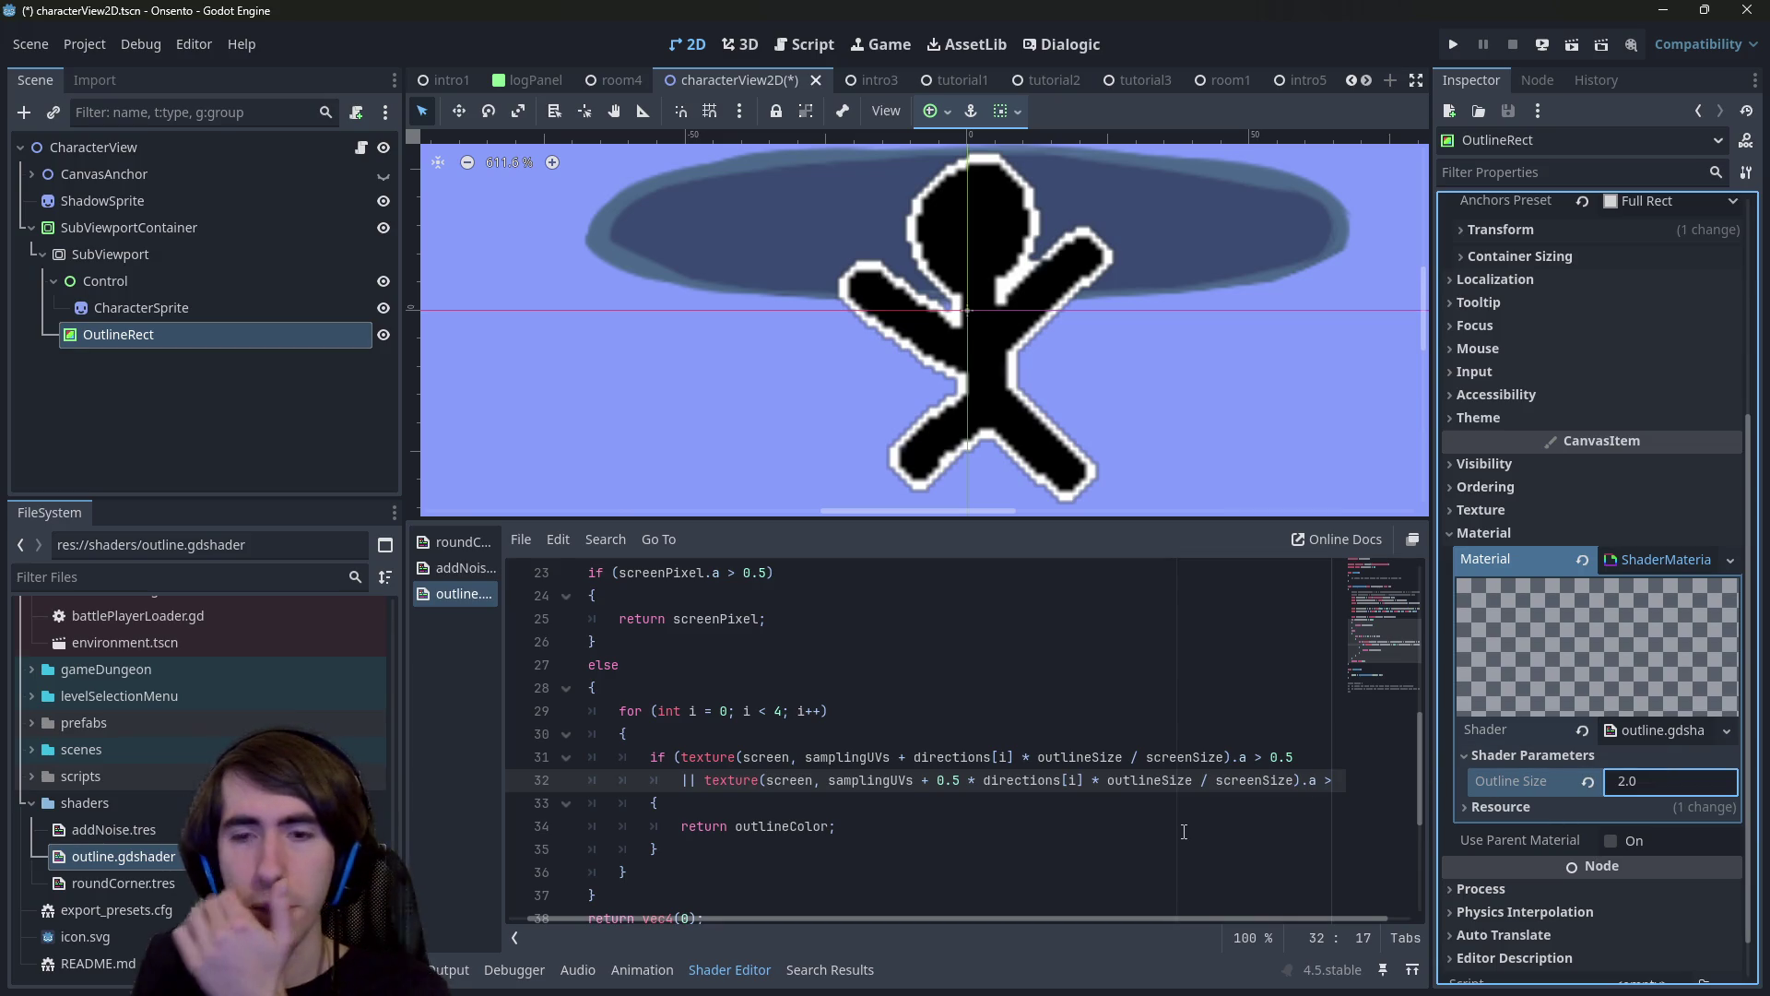
# Step: Set Outline Size to 4 and inspect the stick figure's thicker white outline
pyautogui.moveTo(885, 781); pyautogui.dragTo(1197, 781)
pyautogui.click(1197, 781)
pyautogui.scroll(-1, 1107, 780)
pyautogui.scroll(1, 1014, 781)
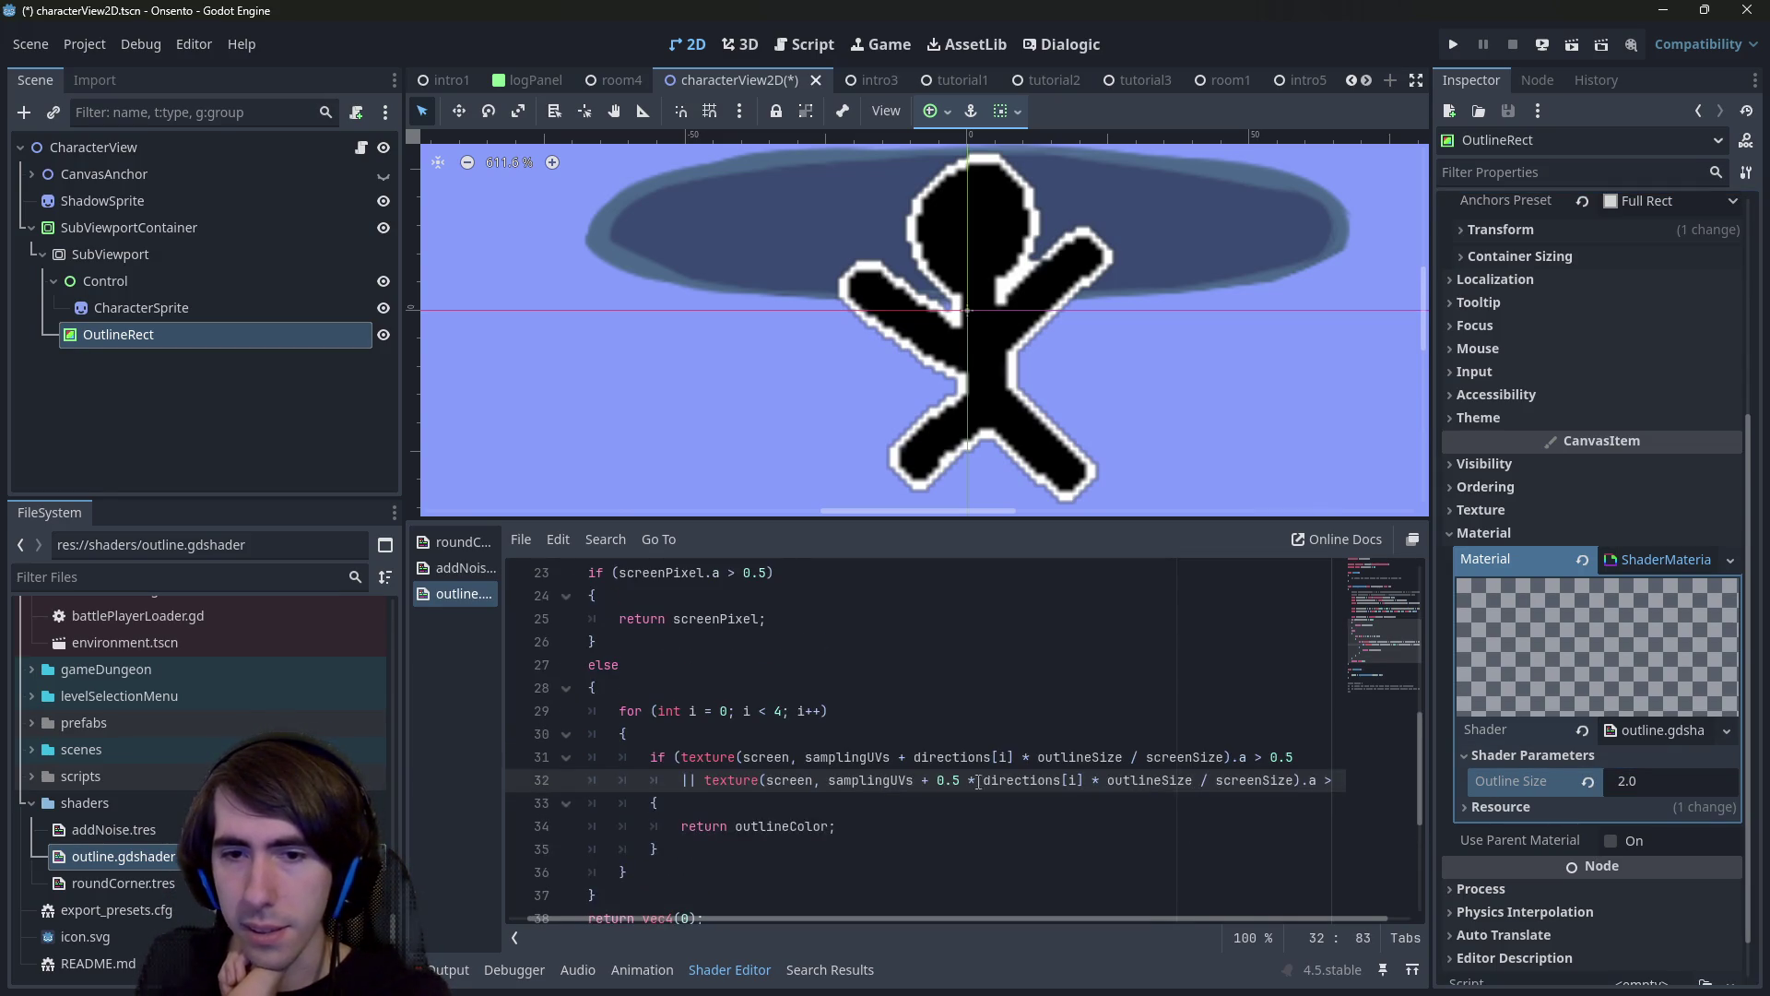
pyautogui.click(933, 780)
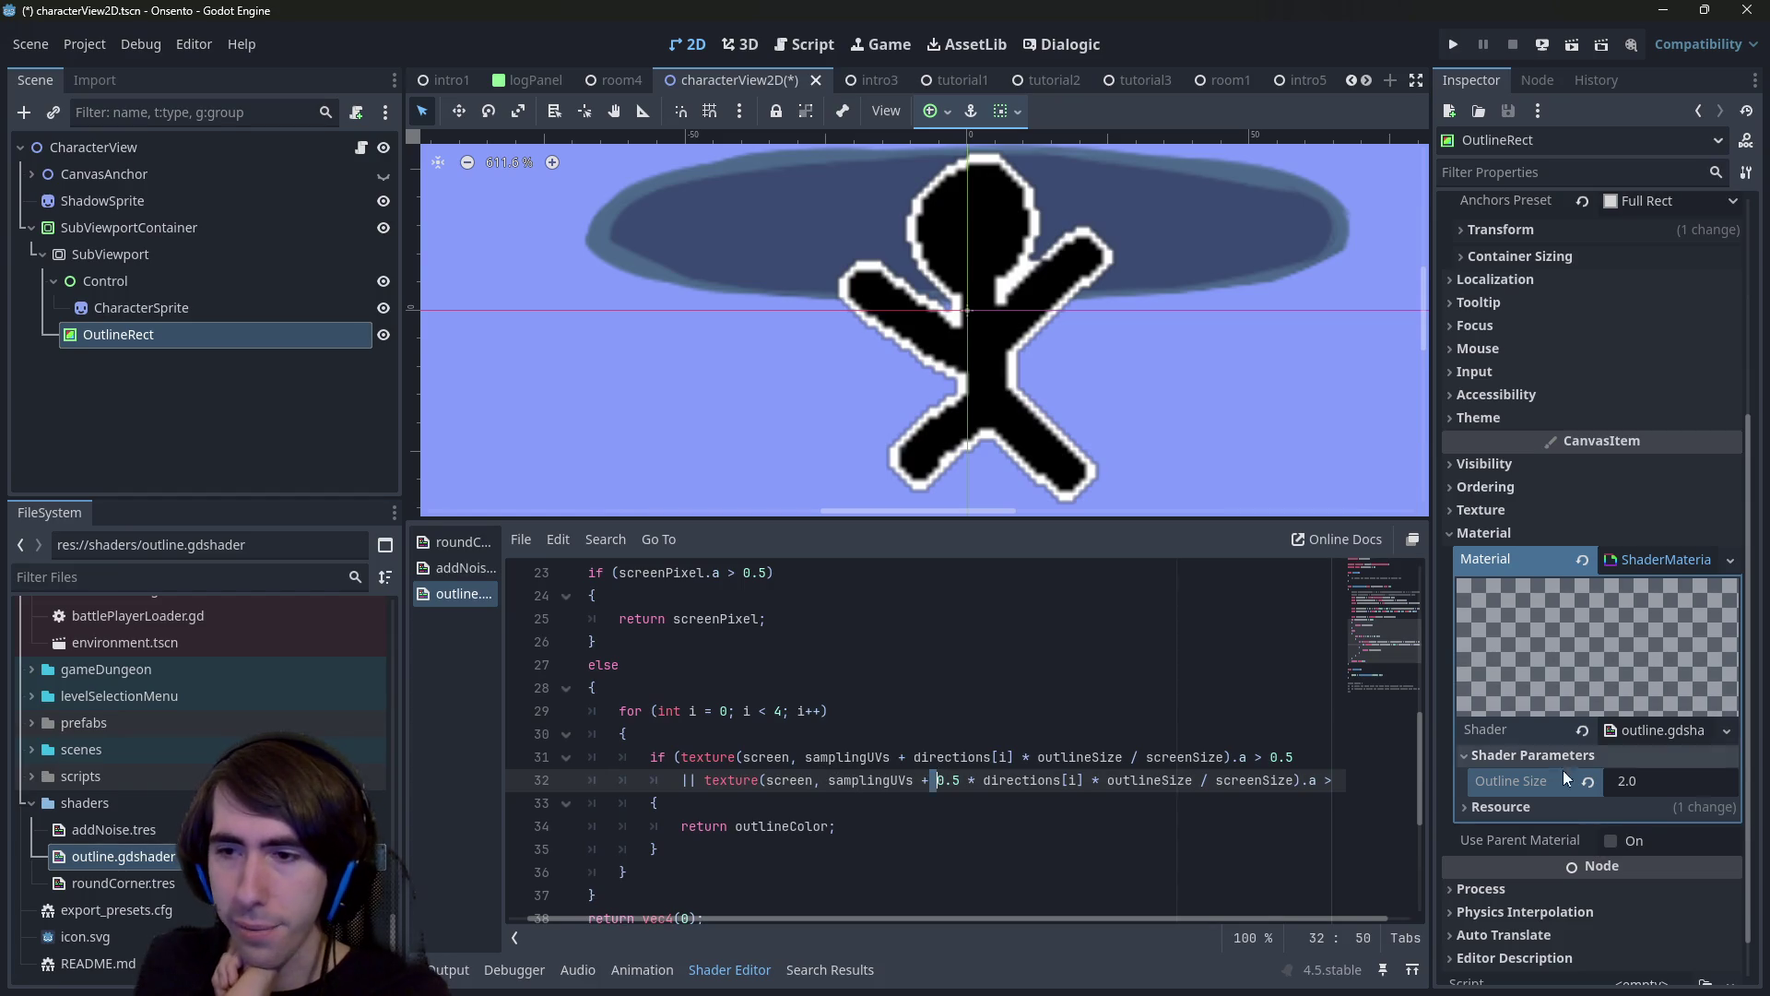
pyautogui.click(1651, 781)
pyautogui.write('4')
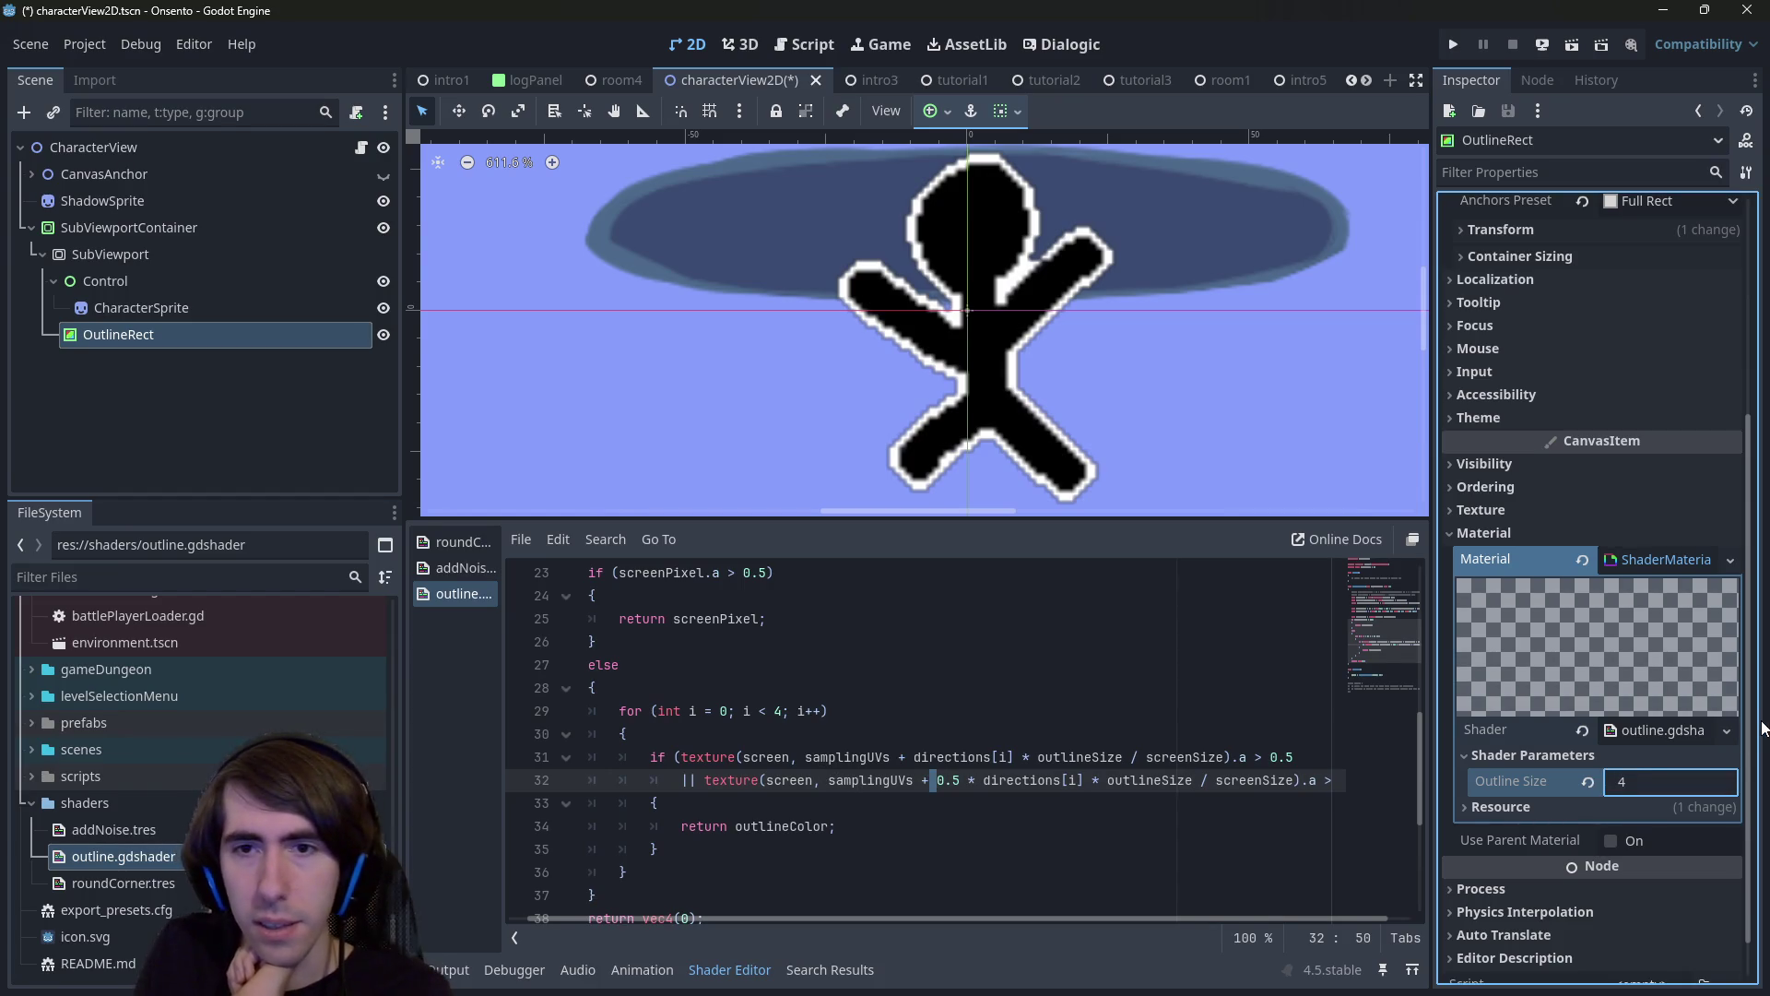
pyautogui.press('Return')
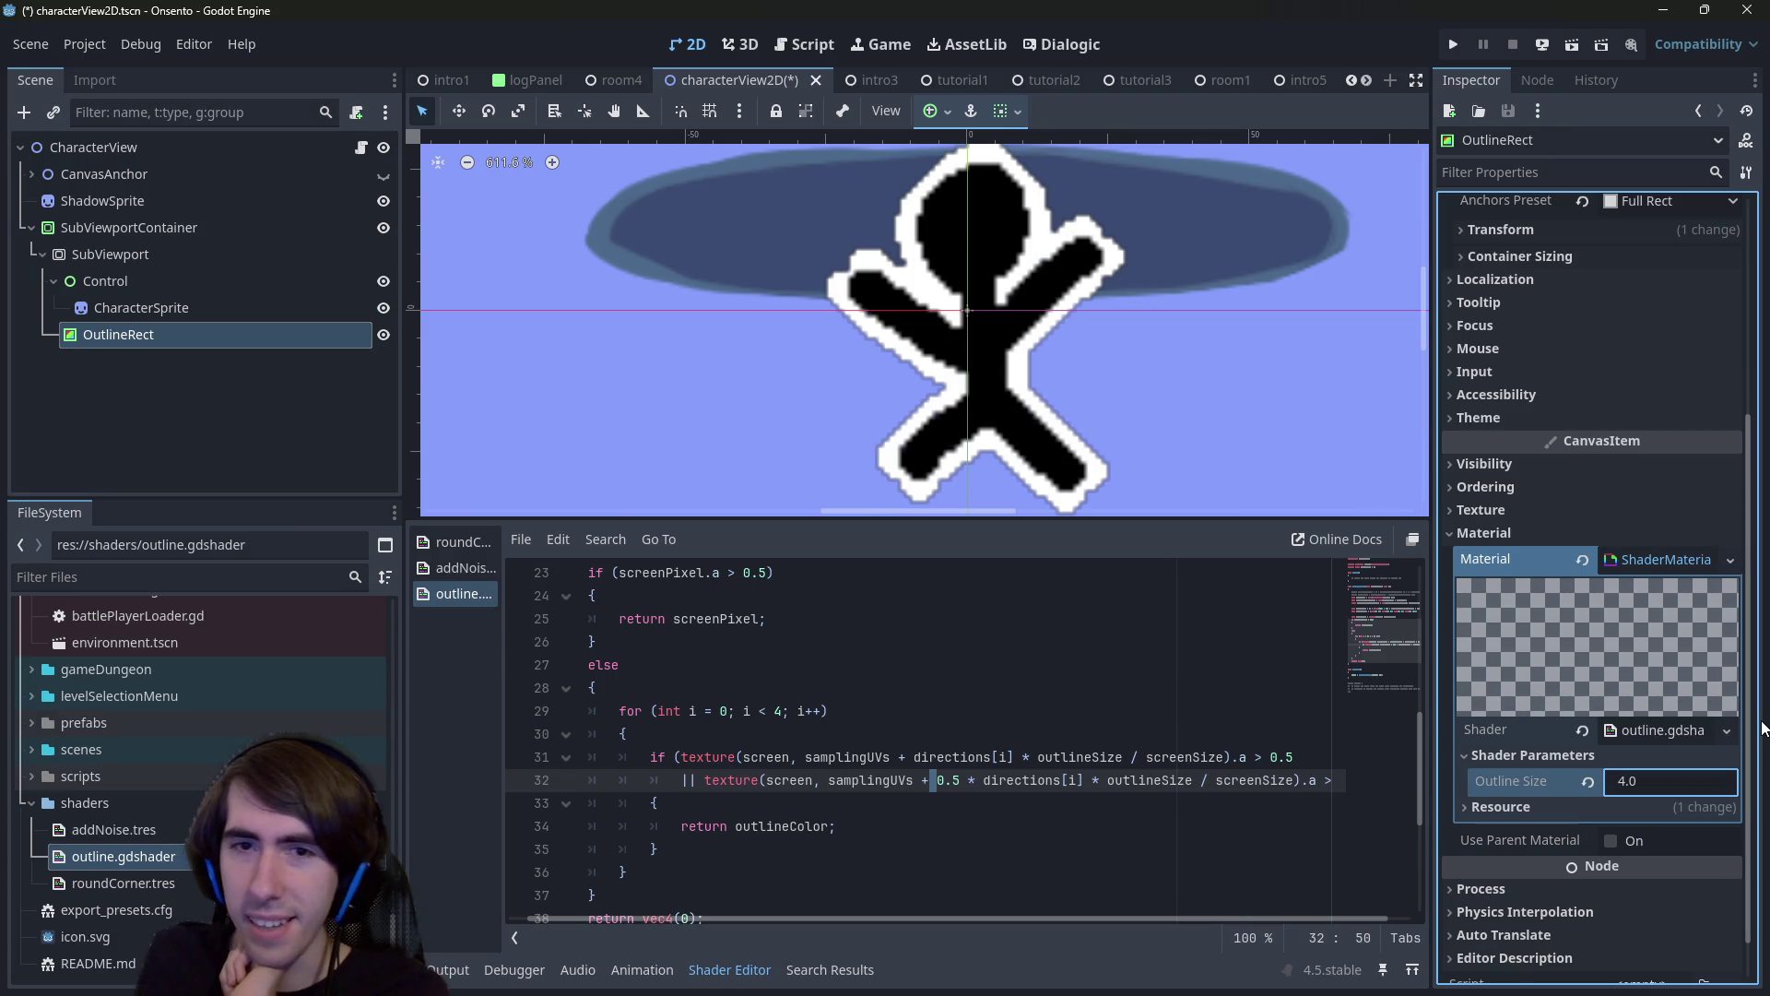
pyautogui.scroll(5, 1051, 438)
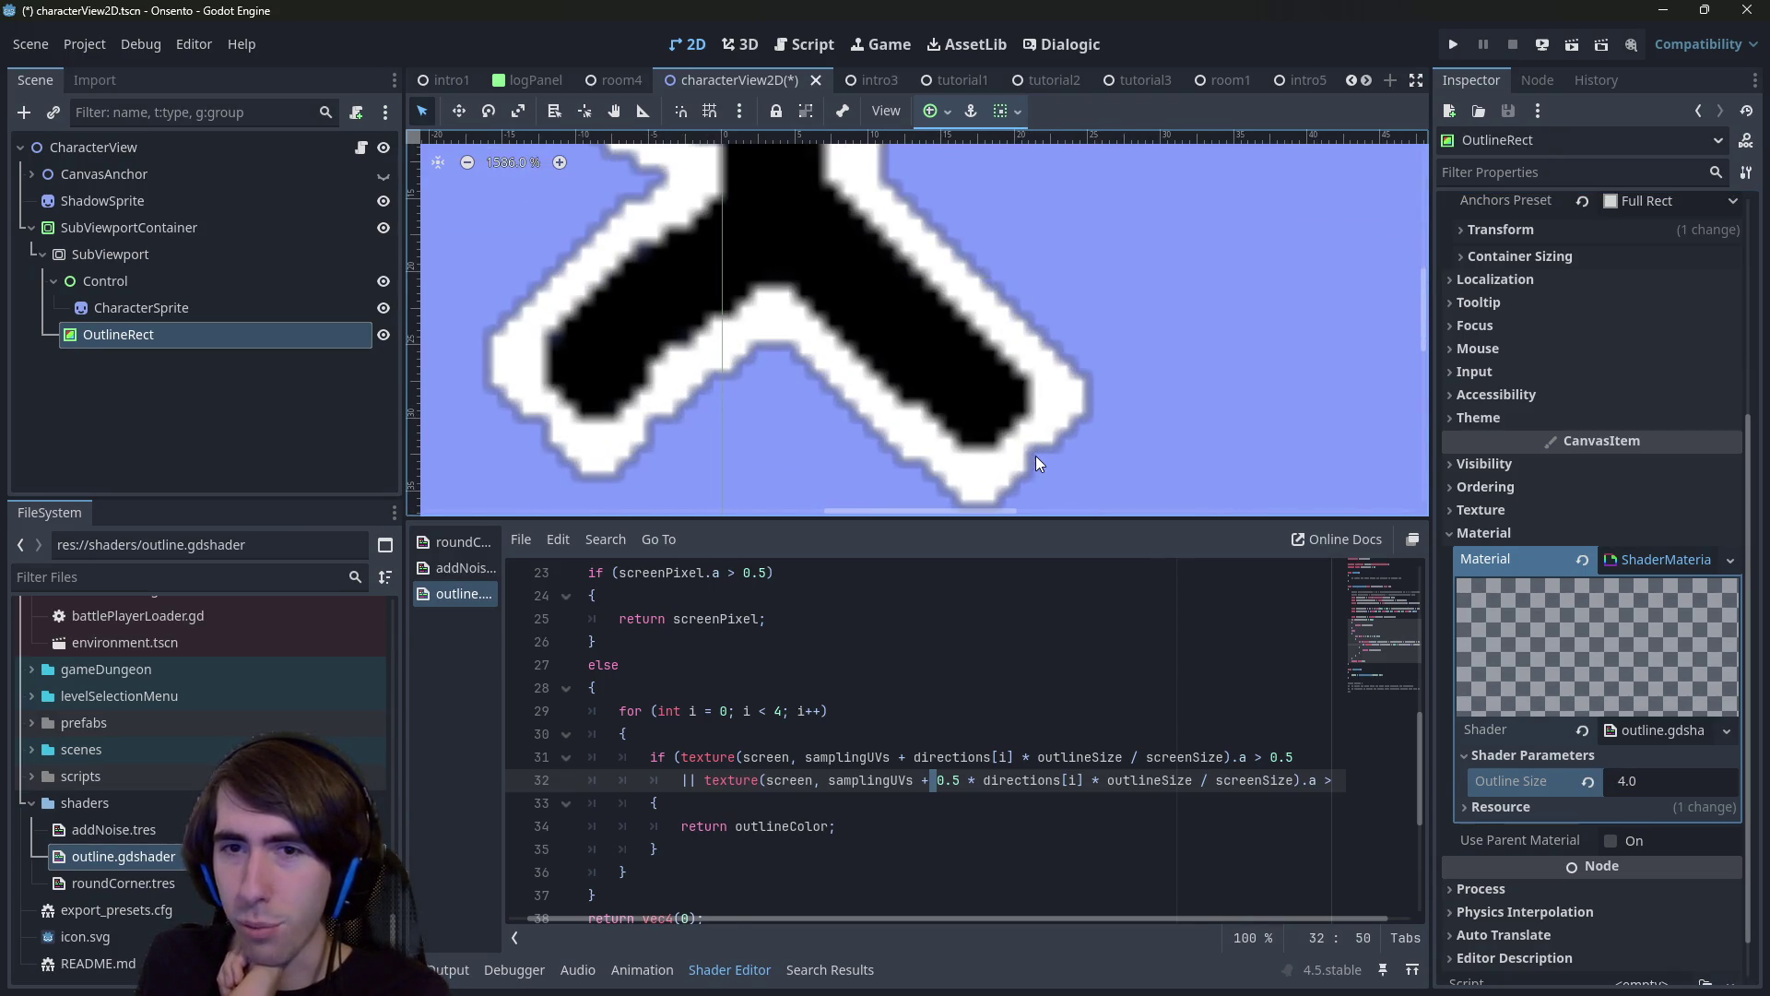
pyautogui.scroll(-5, 1037, 455)
pyautogui.moveTo(883, 429); pyautogui.dragTo(870, 445)
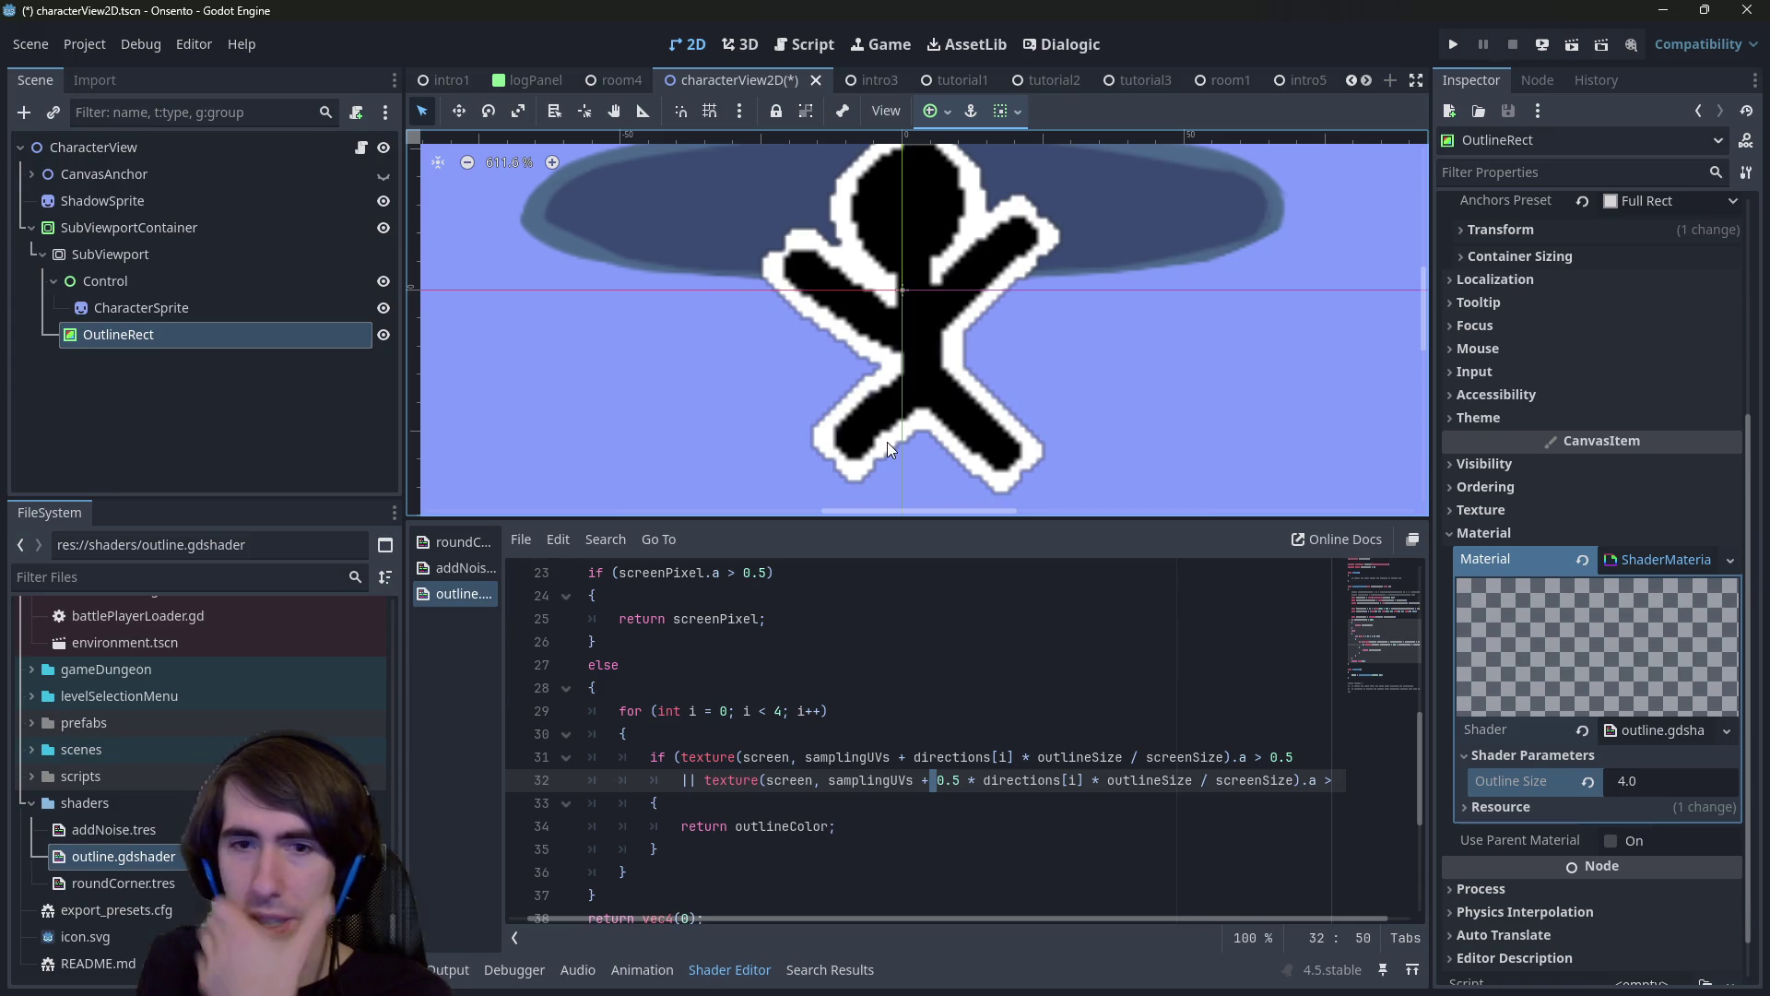
pyautogui.scroll(1, 887, 443)
pyautogui.scroll(-3, 916, 396)
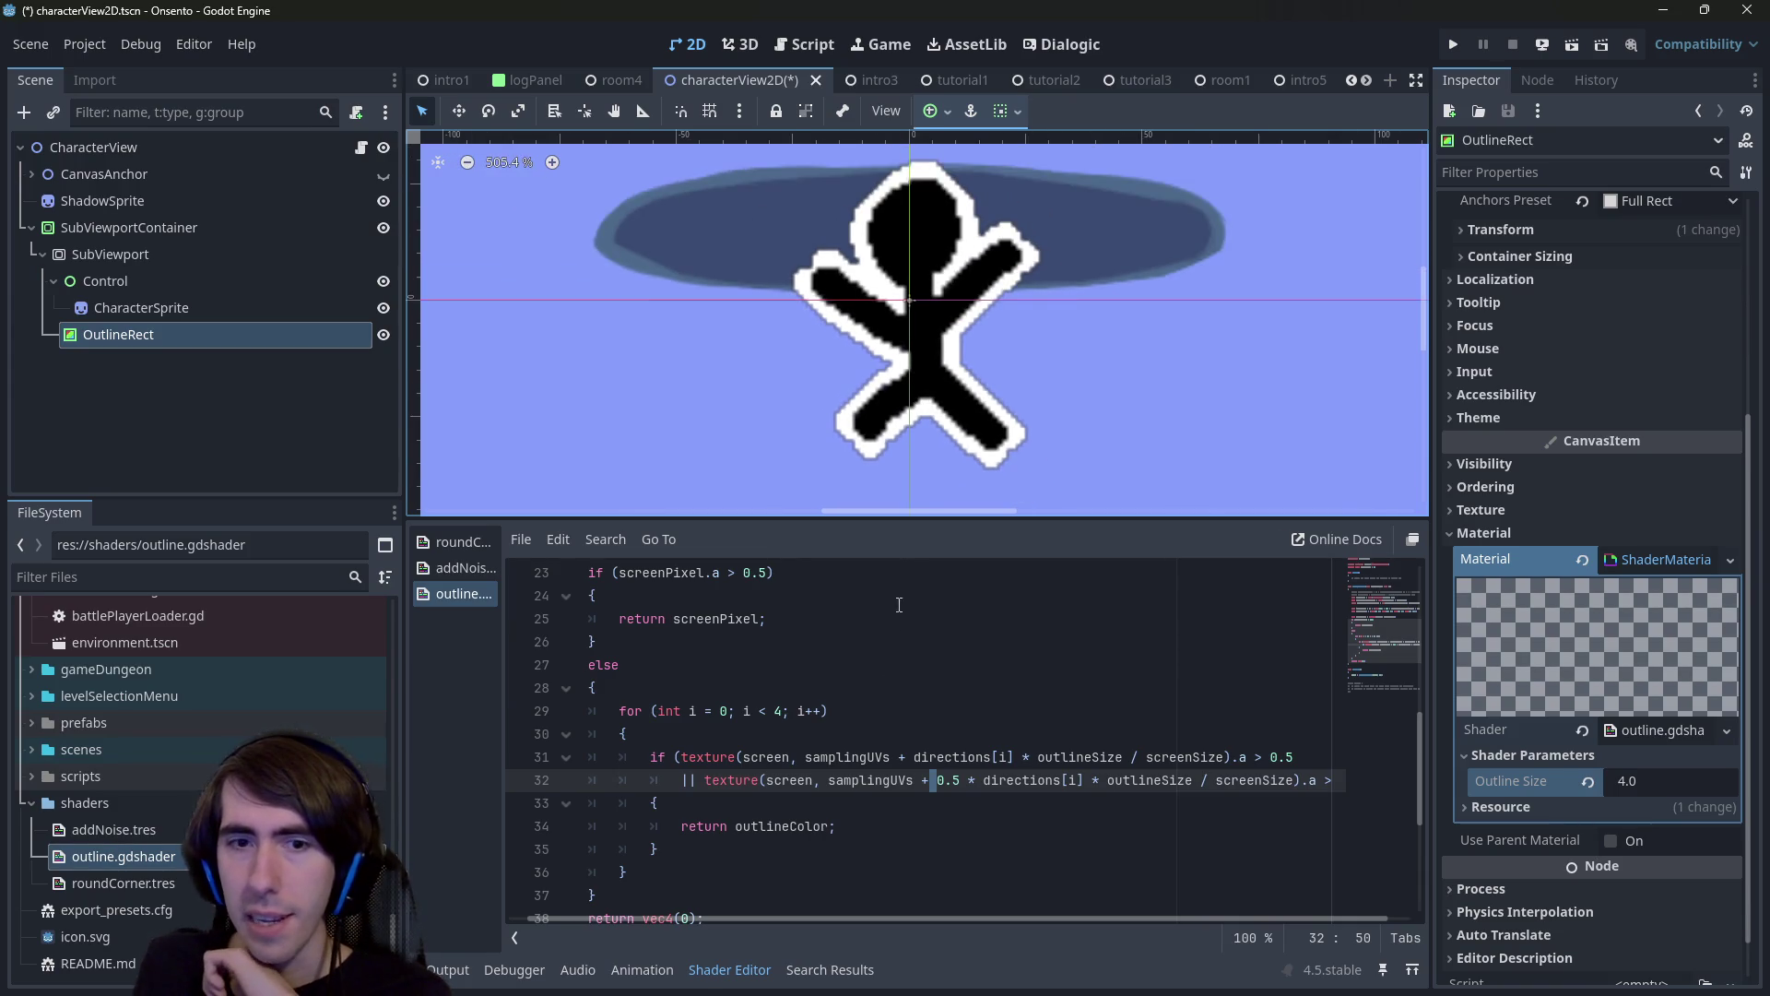
pyautogui.scroll(4, 890, 692)
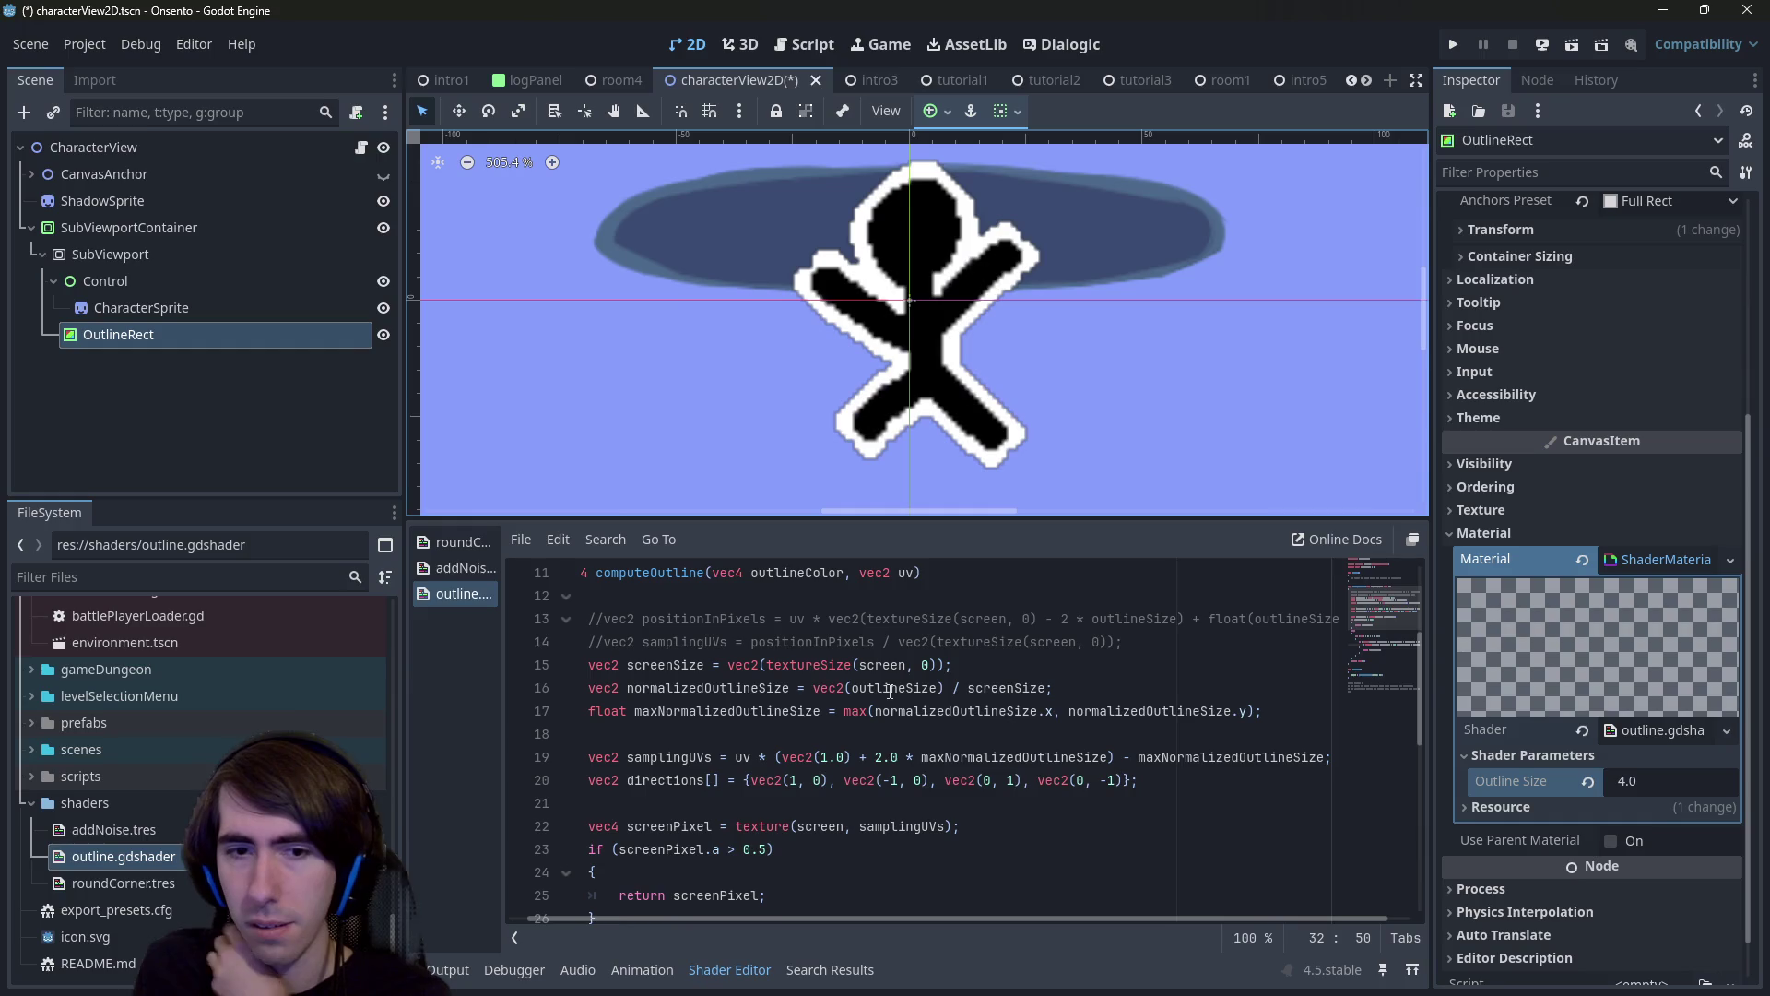
# Step: Reformat the directions array so its four axis vectors sit on their own indented line
pyautogui.click(1123, 779)
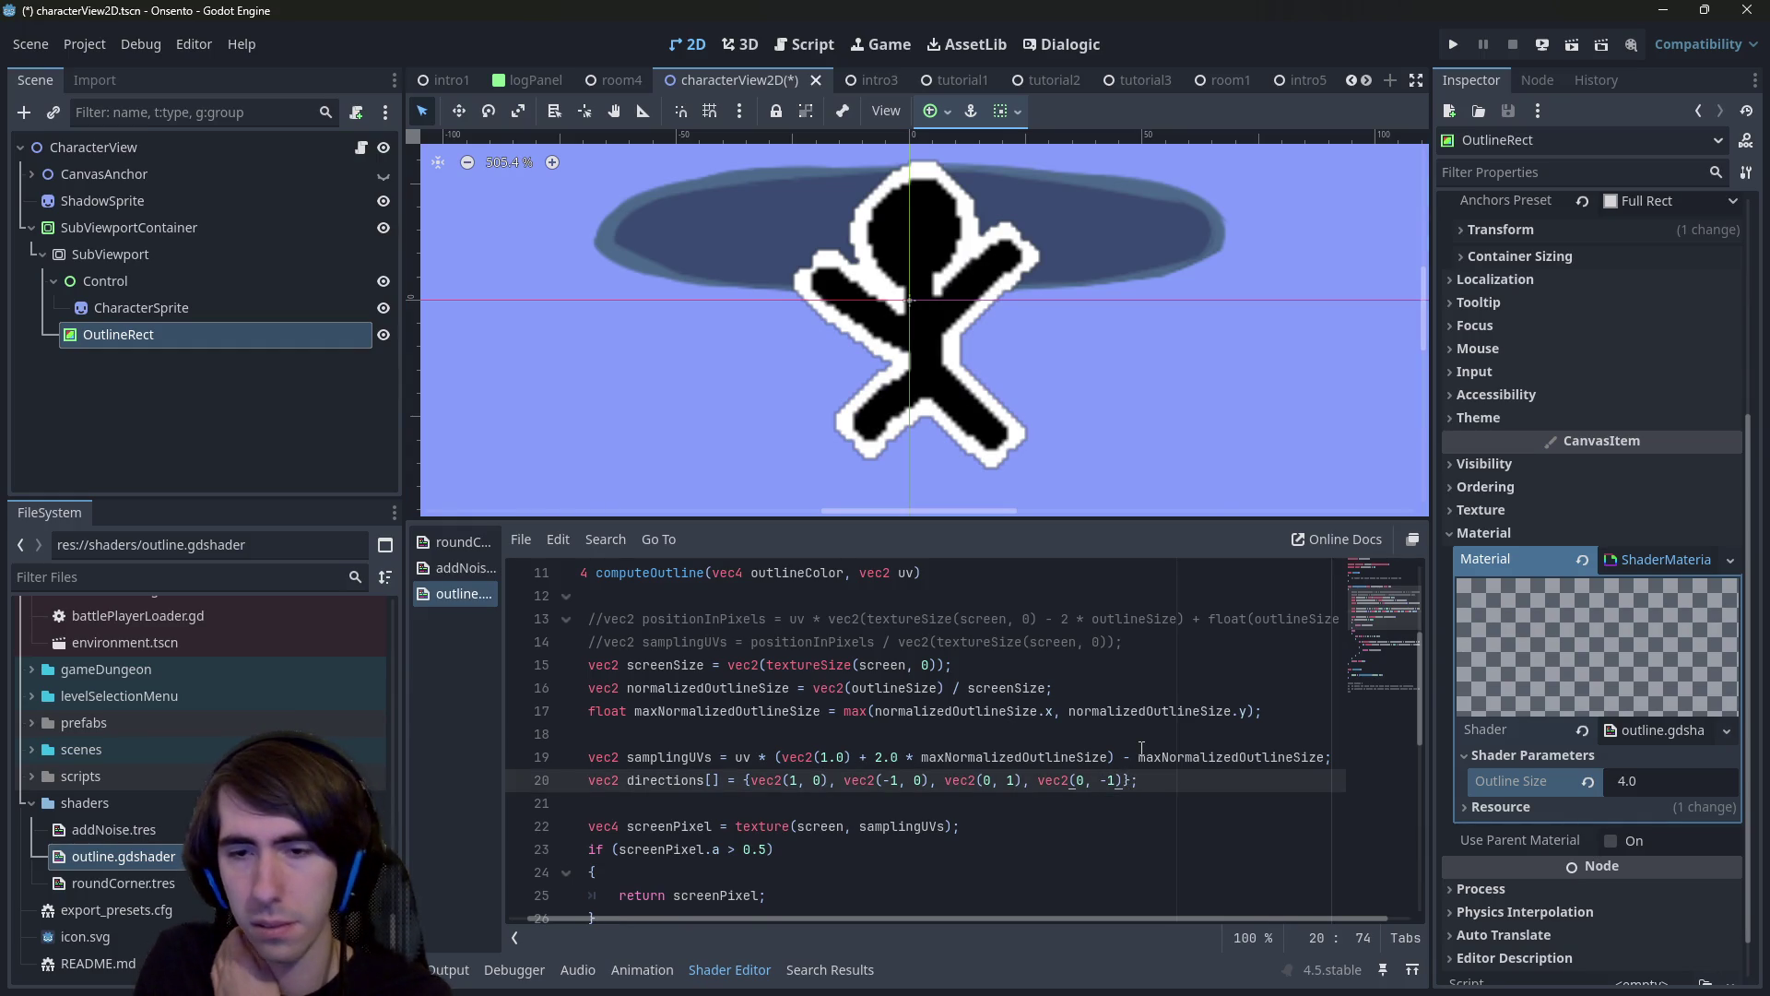
pyautogui.write(',CURRENT_RENDERER')
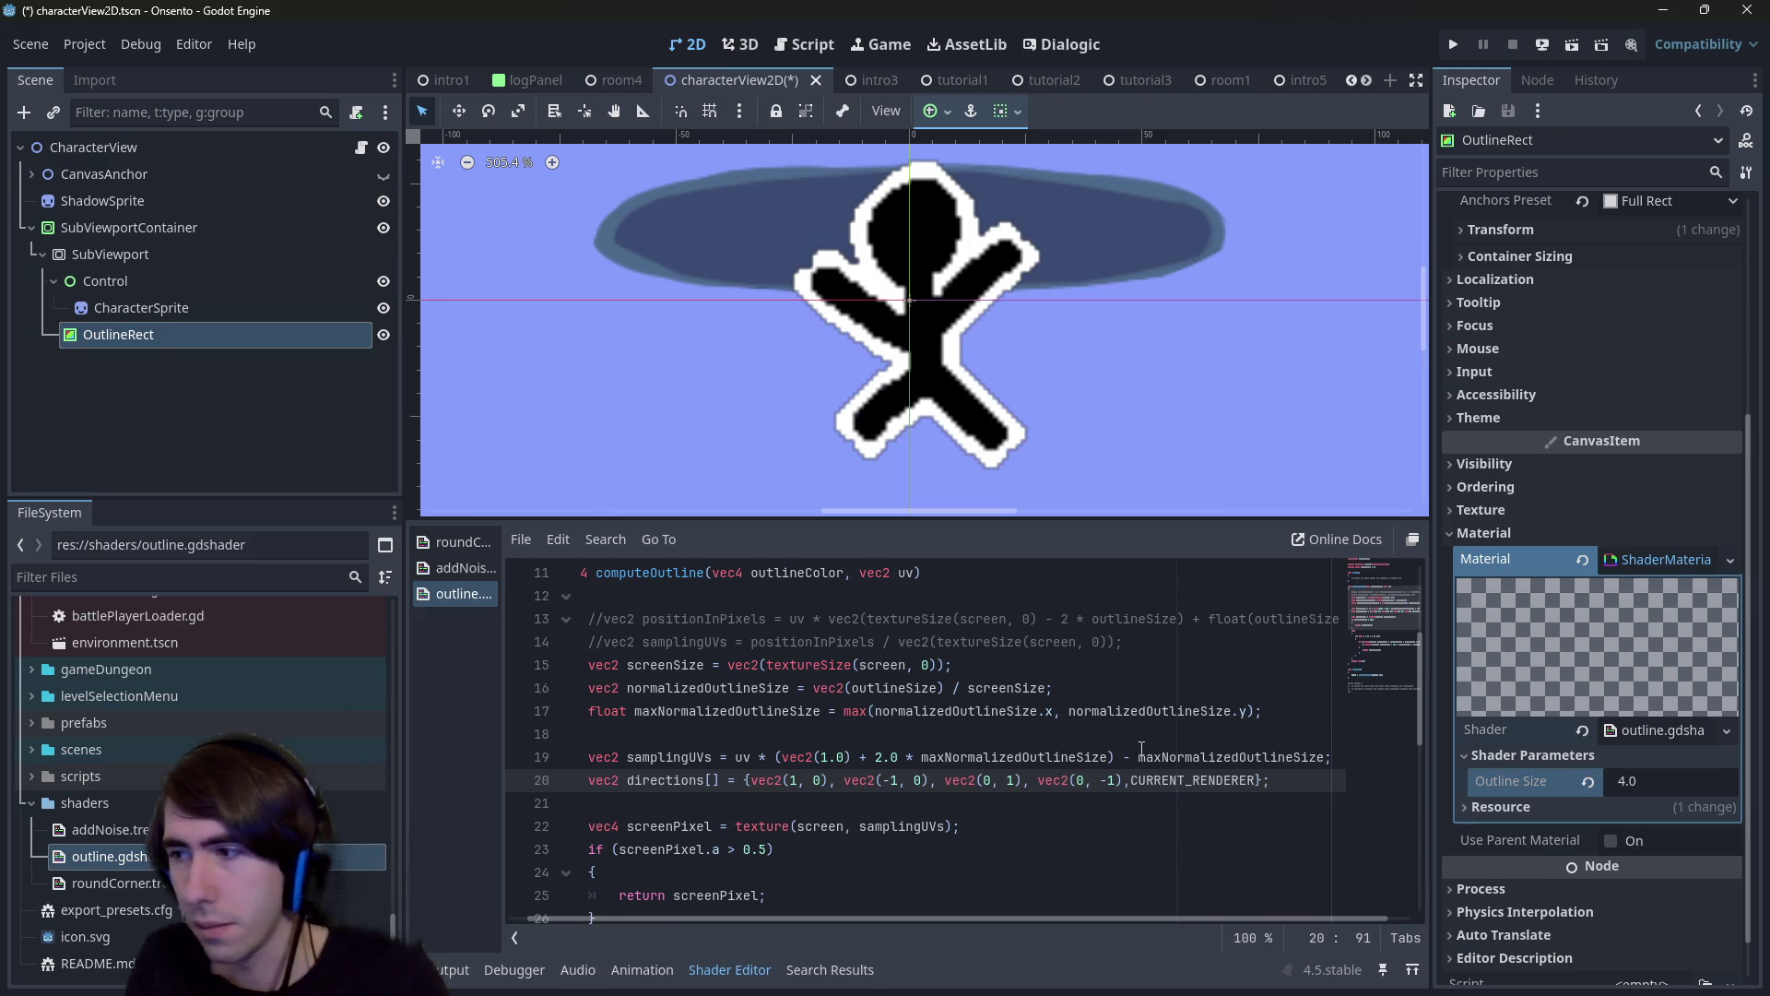
pyautogui.hotkey('ctrl', 'BackSpace')
pyautogui.press('Return')
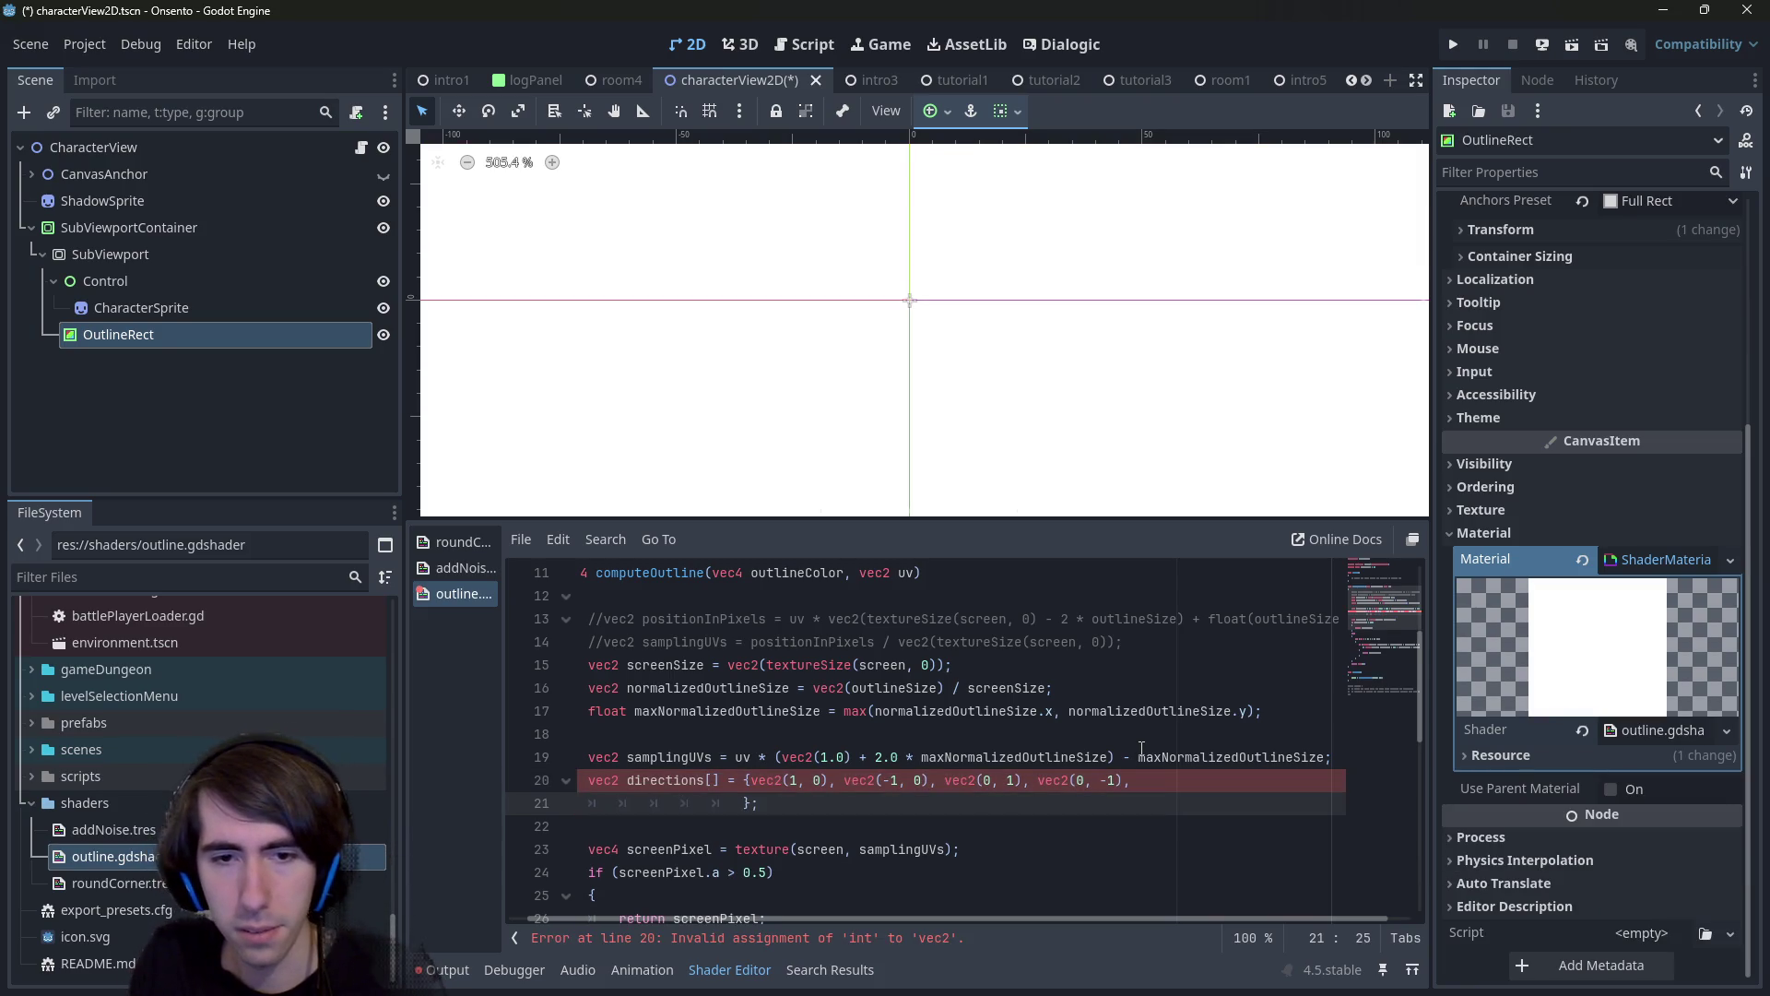
pyautogui.press('Up')
pyautogui.hotkey('ctrl', 'Right')
pyautogui.hotkey('ctrl', 'Right')
pyautogui.press('Return')
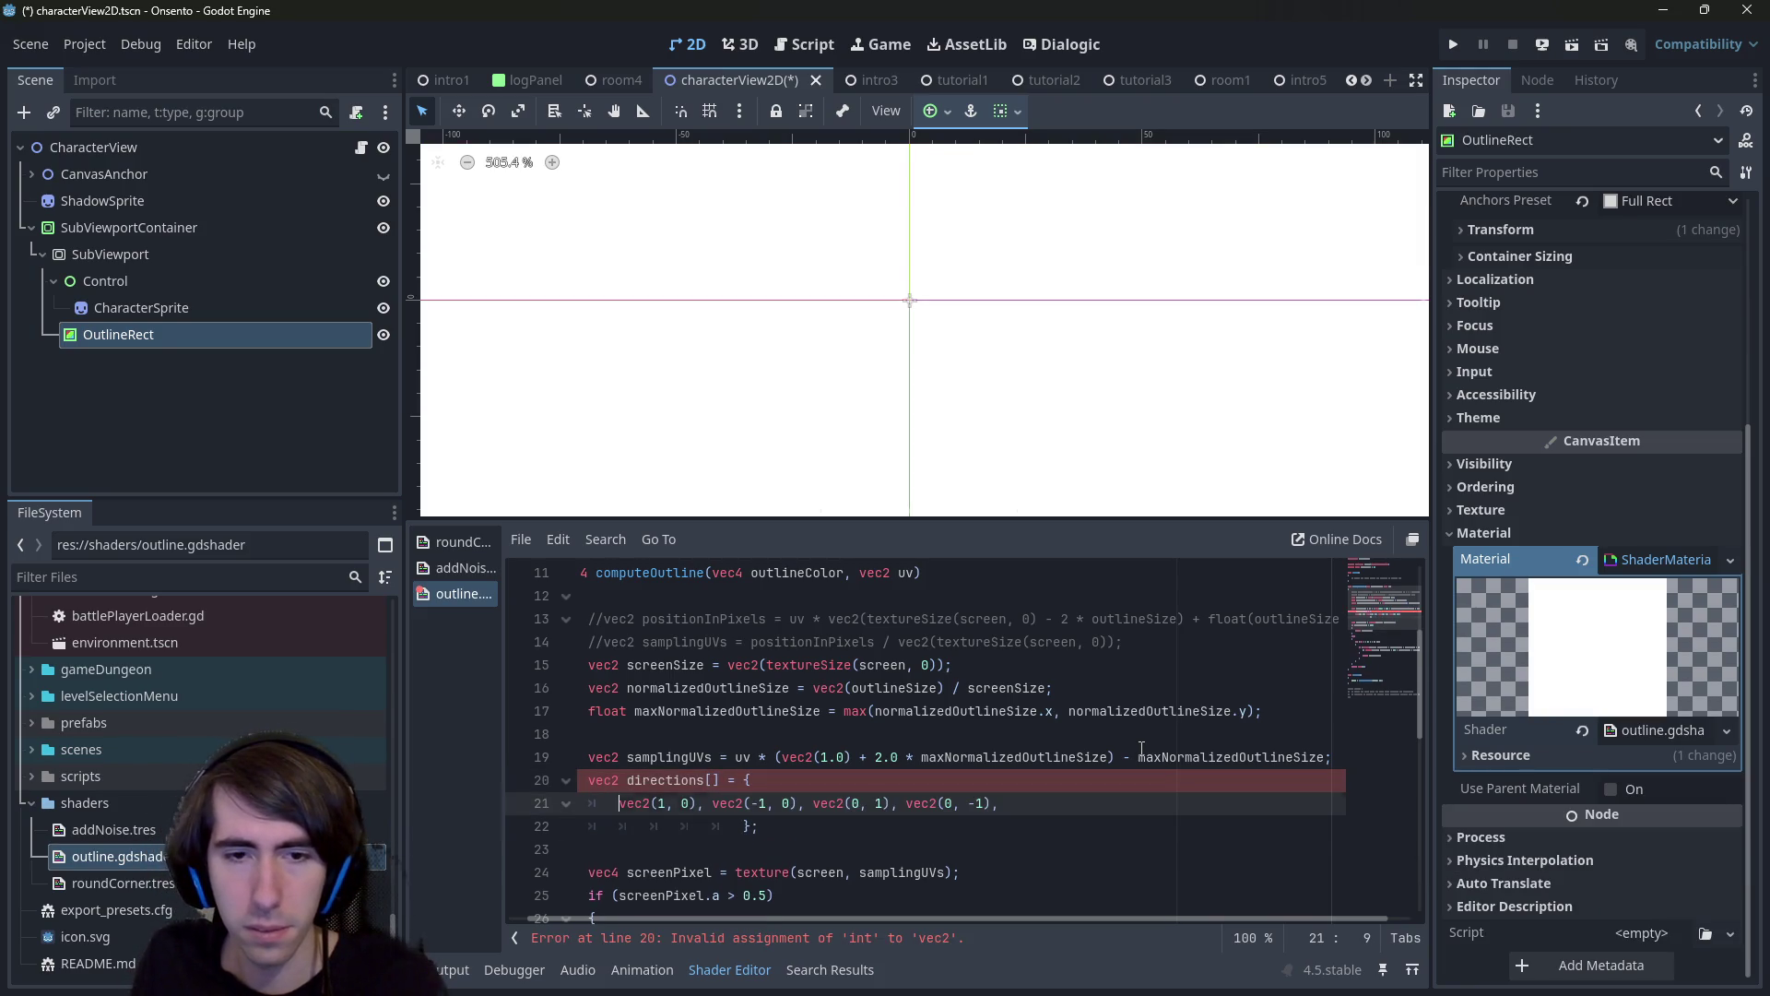
pyautogui.press('Down')
pyautogui.press('End')
pyautogui.press('Home')
pyautogui.press('BackSpace')
pyautogui.press('BackSpace')
pyautogui.press('BackSpace')
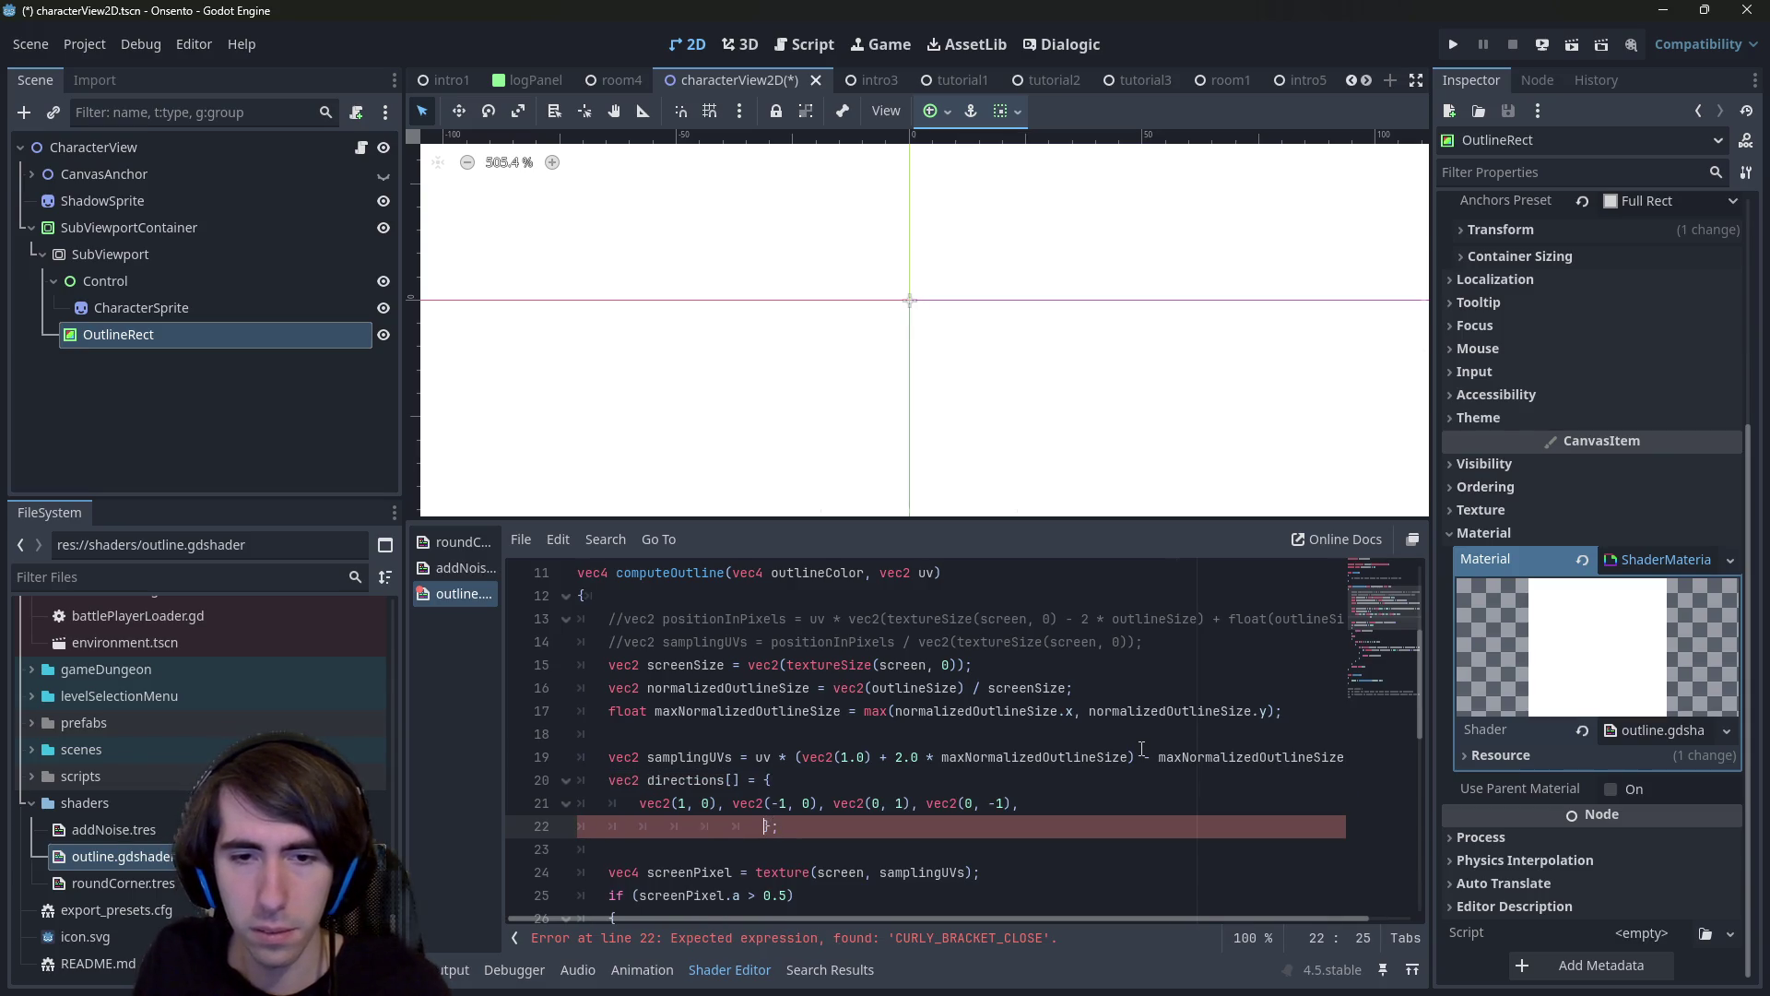
pyautogui.press('Return')
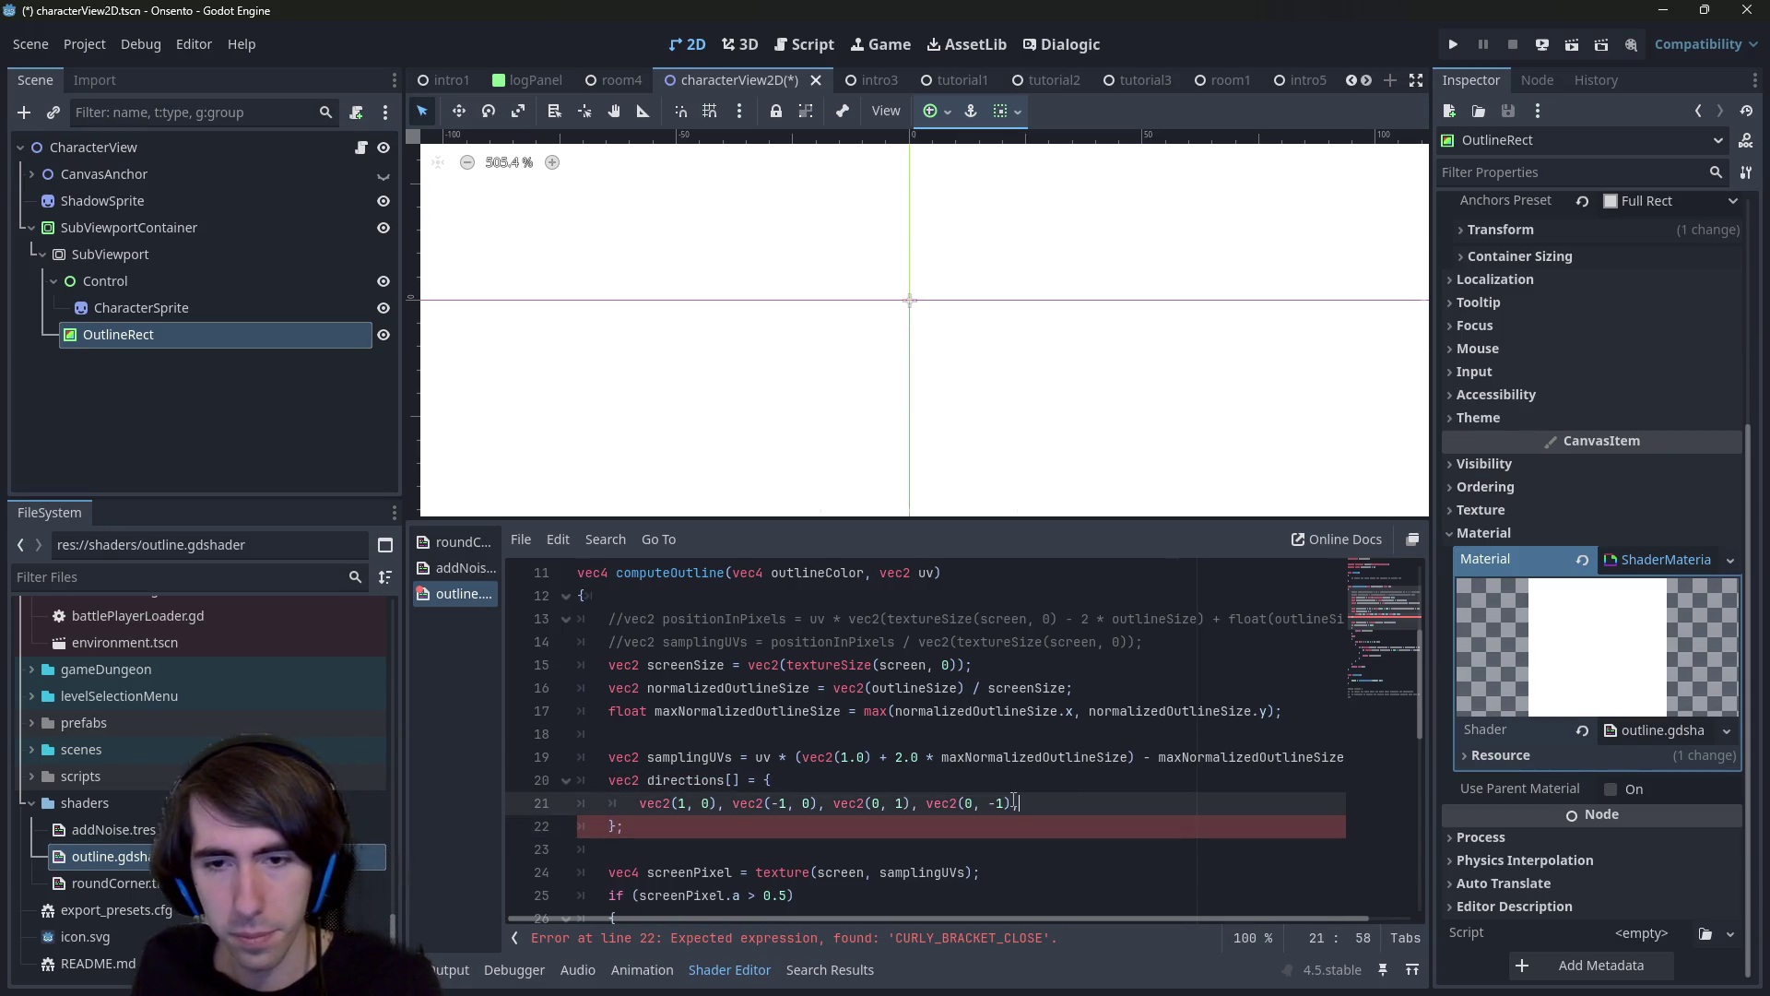
pyautogui.press('Tab')
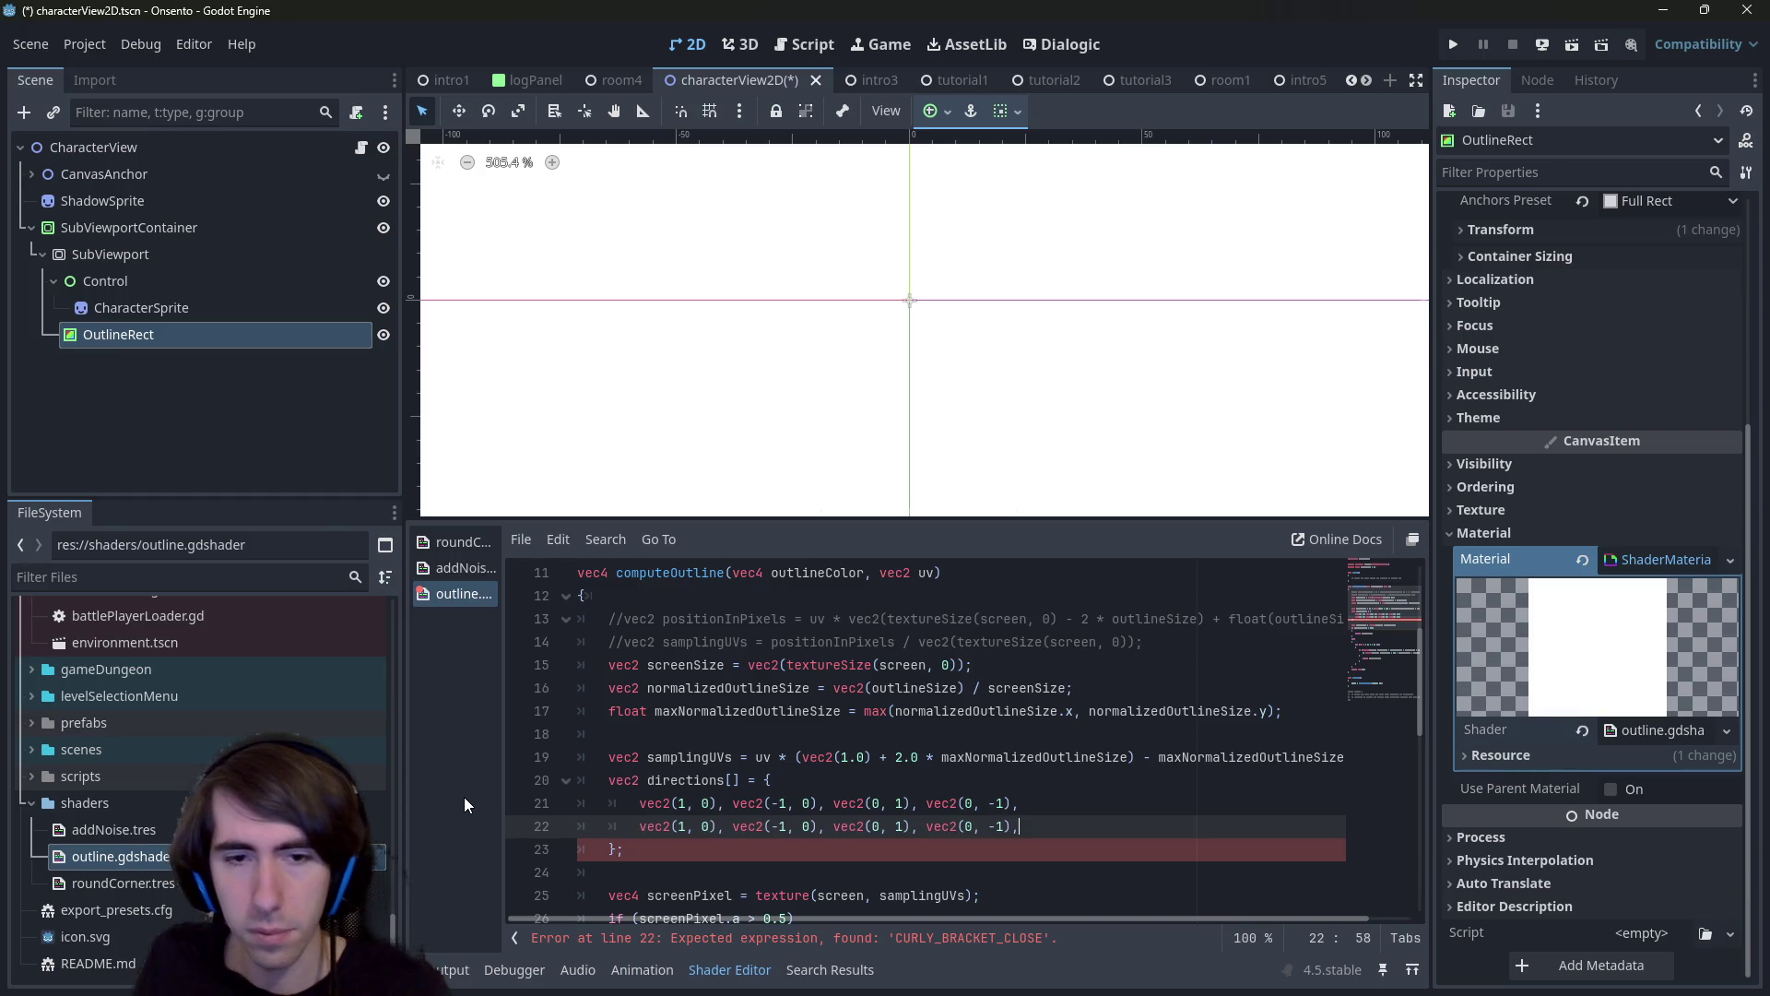
# Step: Add a diagonal directions line: (1, 1), (-1, -1), (-1, 1), (1, -1), and save
pyautogui.hotkey('ctrl', 'v')
pyautogui.click(710, 826)
pyautogui.press('BackSpace')
pyautogui.write('1')
pyautogui.press('Right')
pyautogui.press('Right')
pyautogui.press('Right')
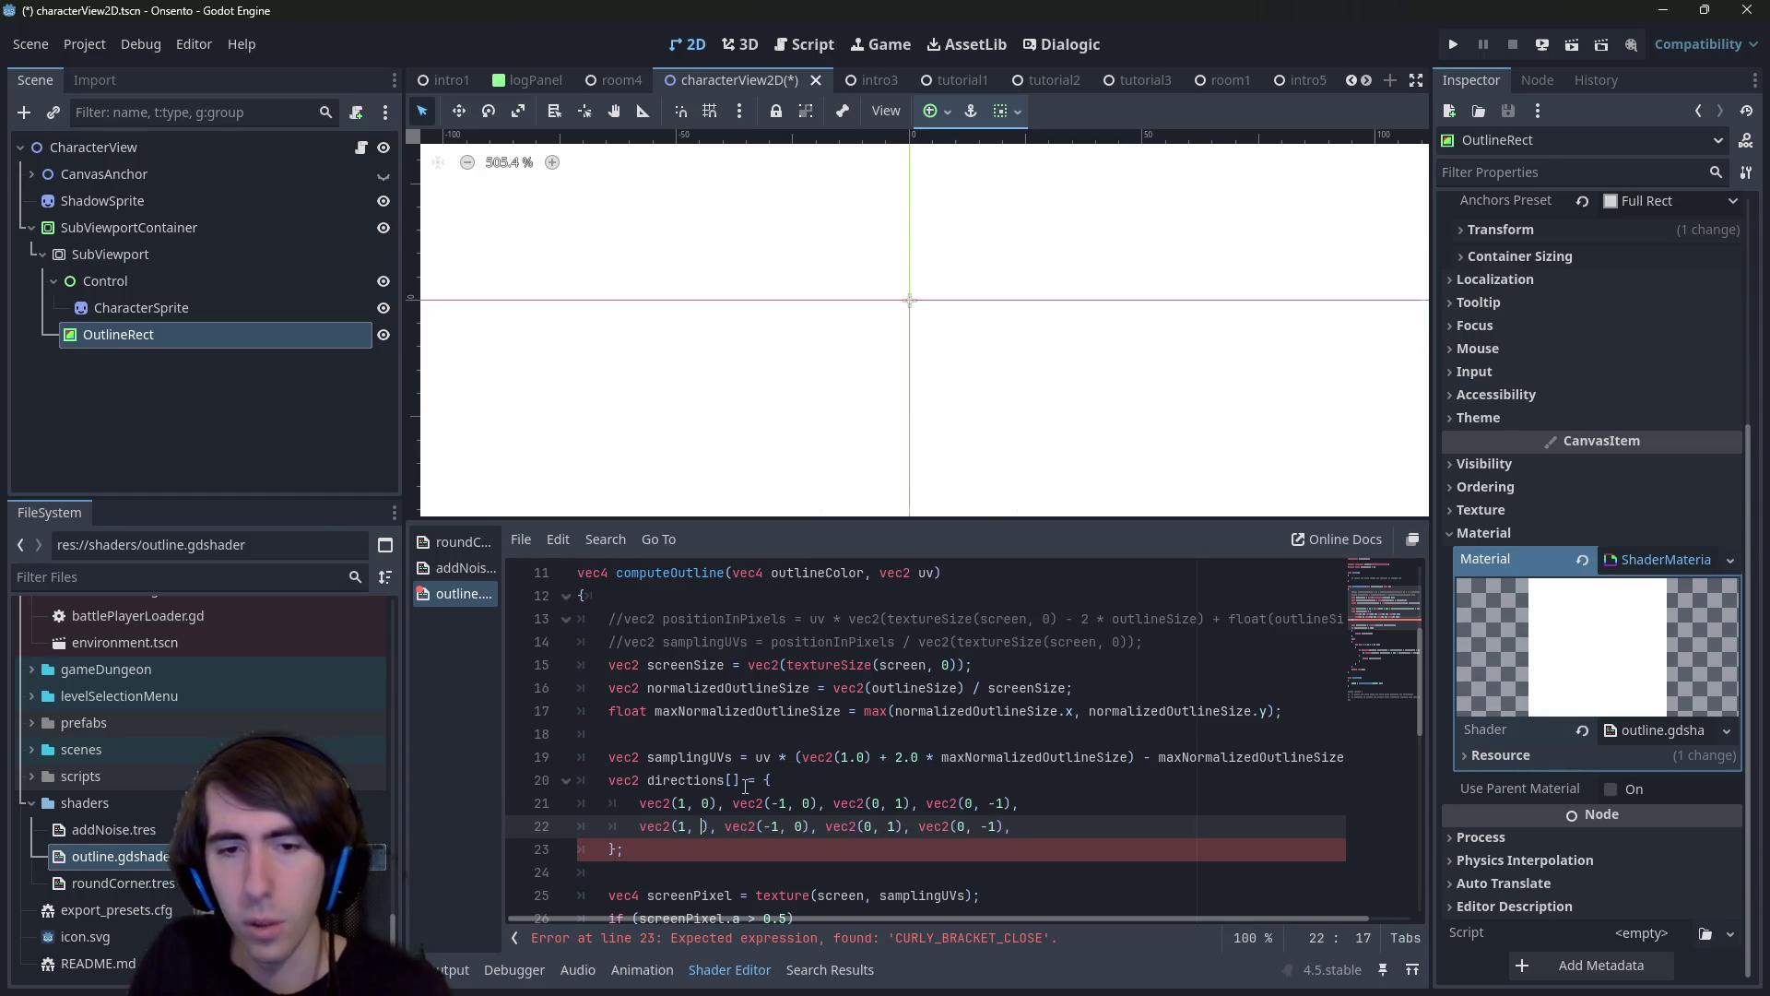
pyautogui.press('BackSpace')
pyautogui.write('-1')
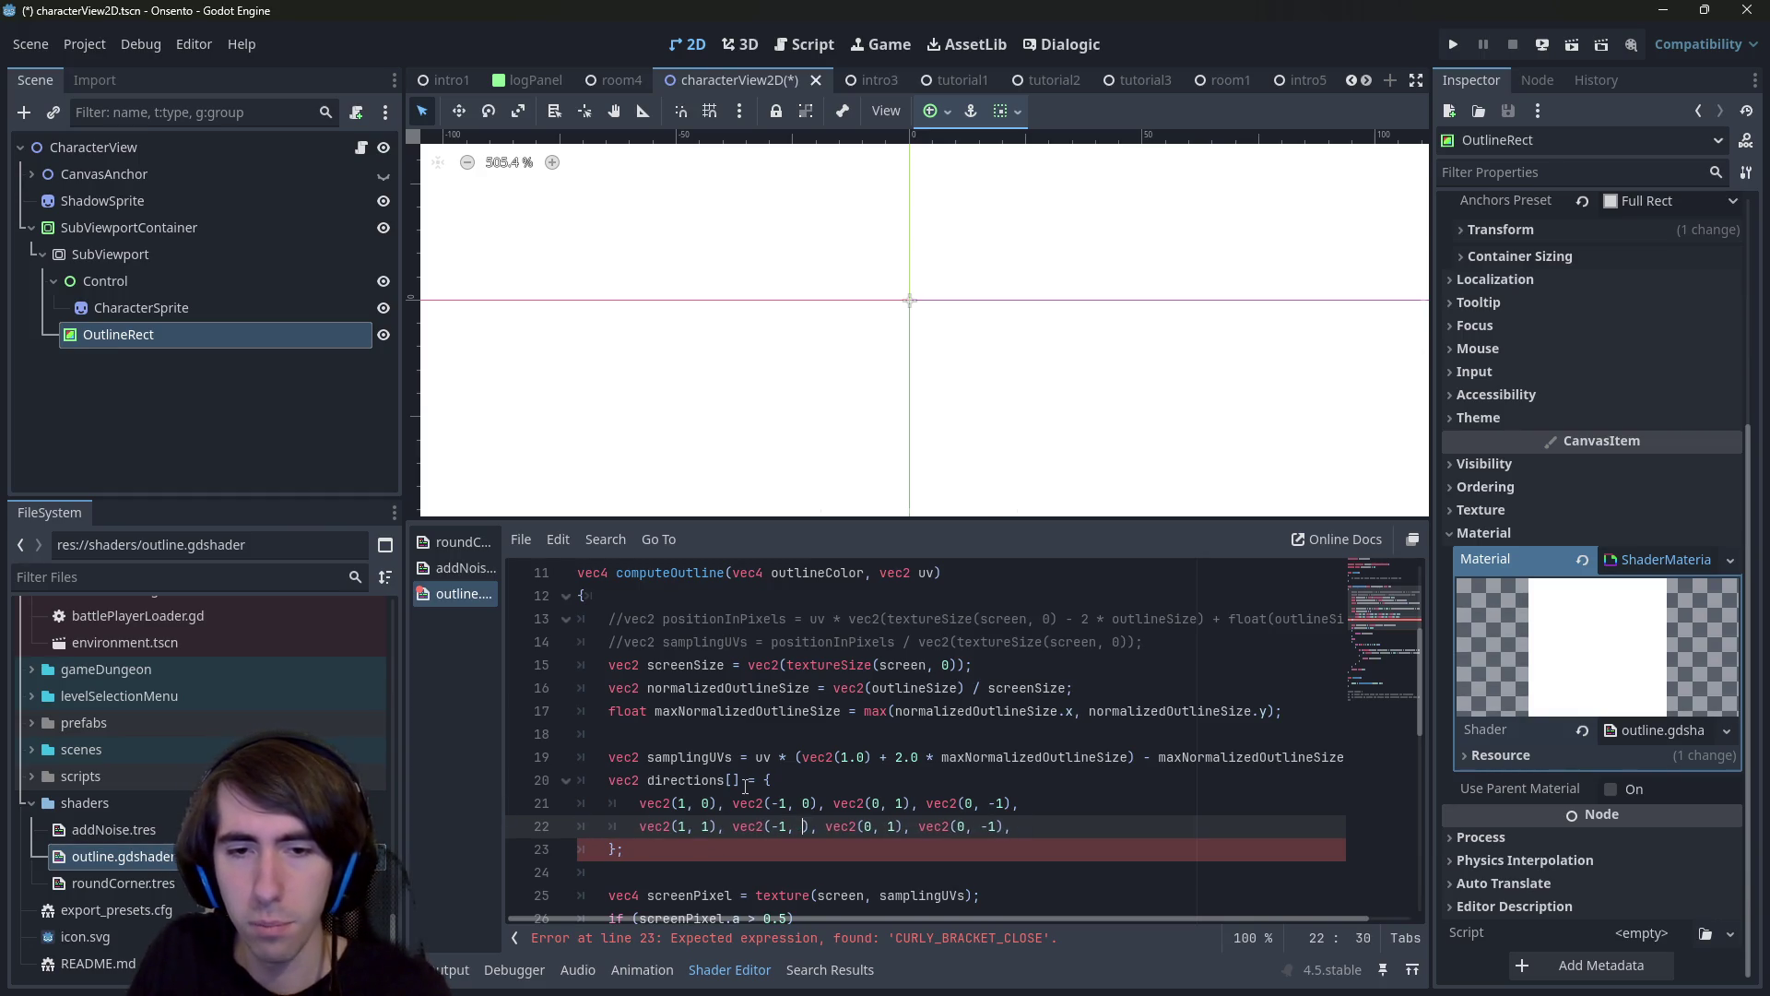
pyautogui.press('Right')
pyautogui.press('Right')
pyautogui.press('Right')
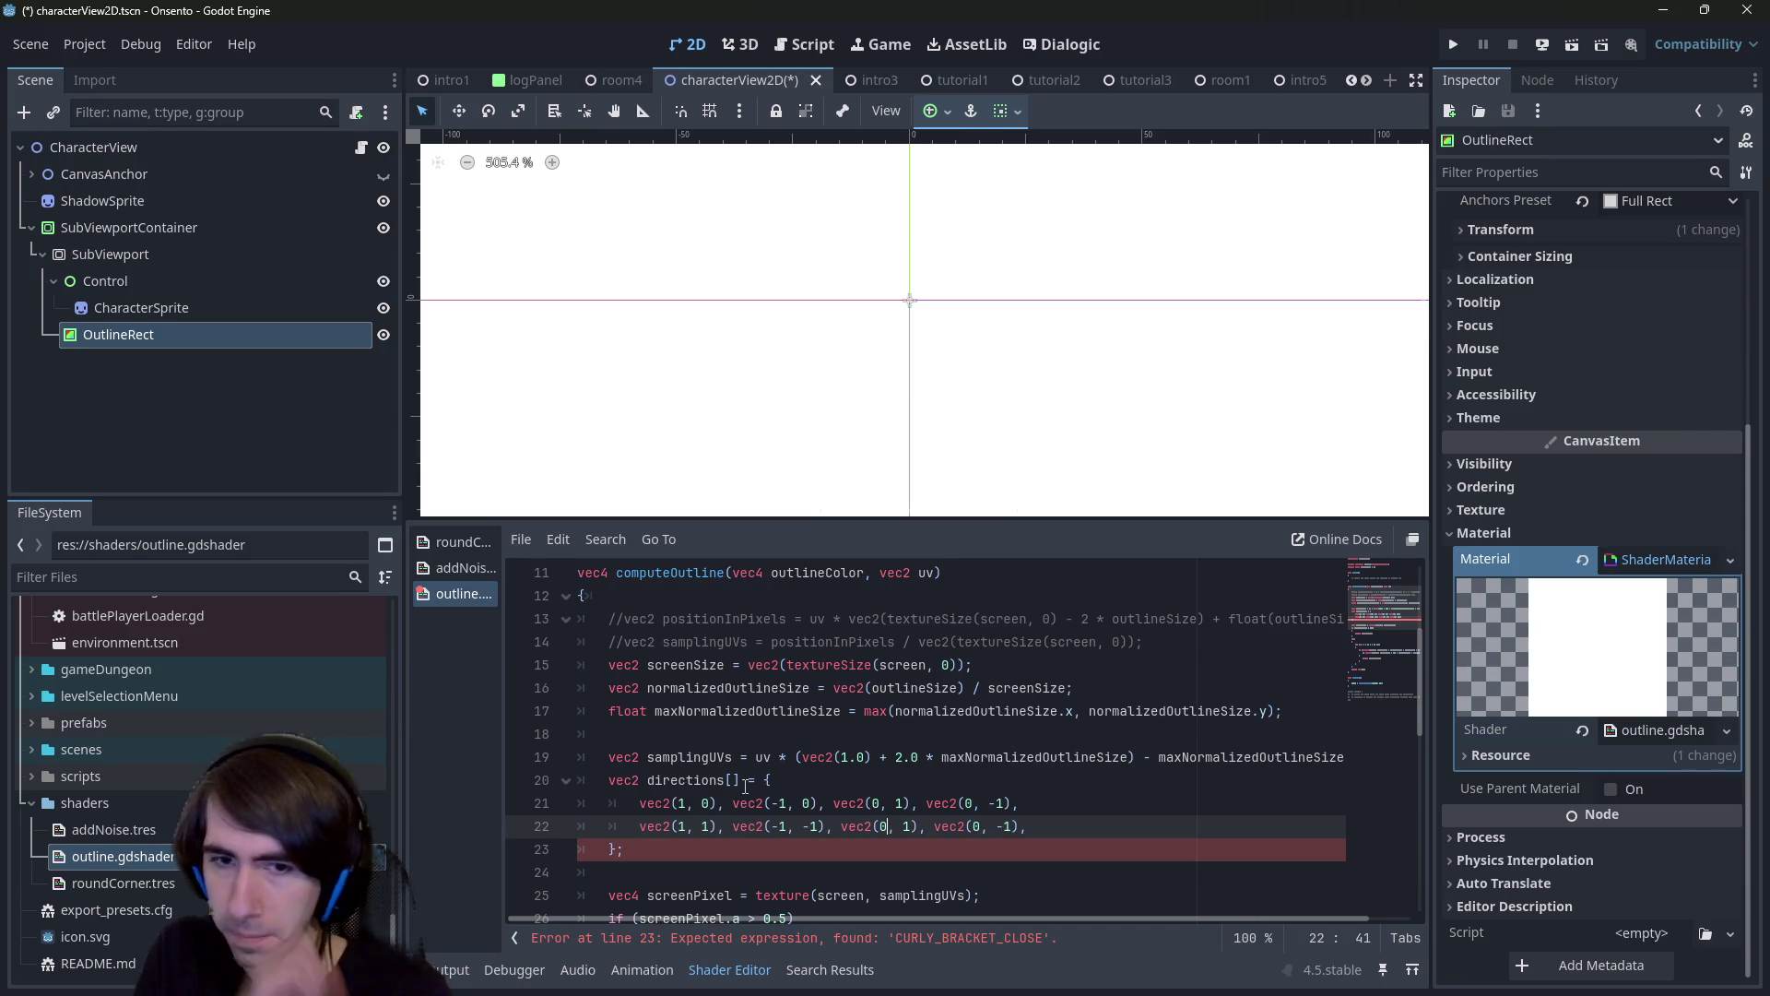
pyautogui.press('BackSpace')
pyautogui.write('-1')
pyautogui.press('Right')
pyautogui.press('Right')
pyautogui.press('Right')
pyautogui.press('Right')
pyautogui.press('Right')
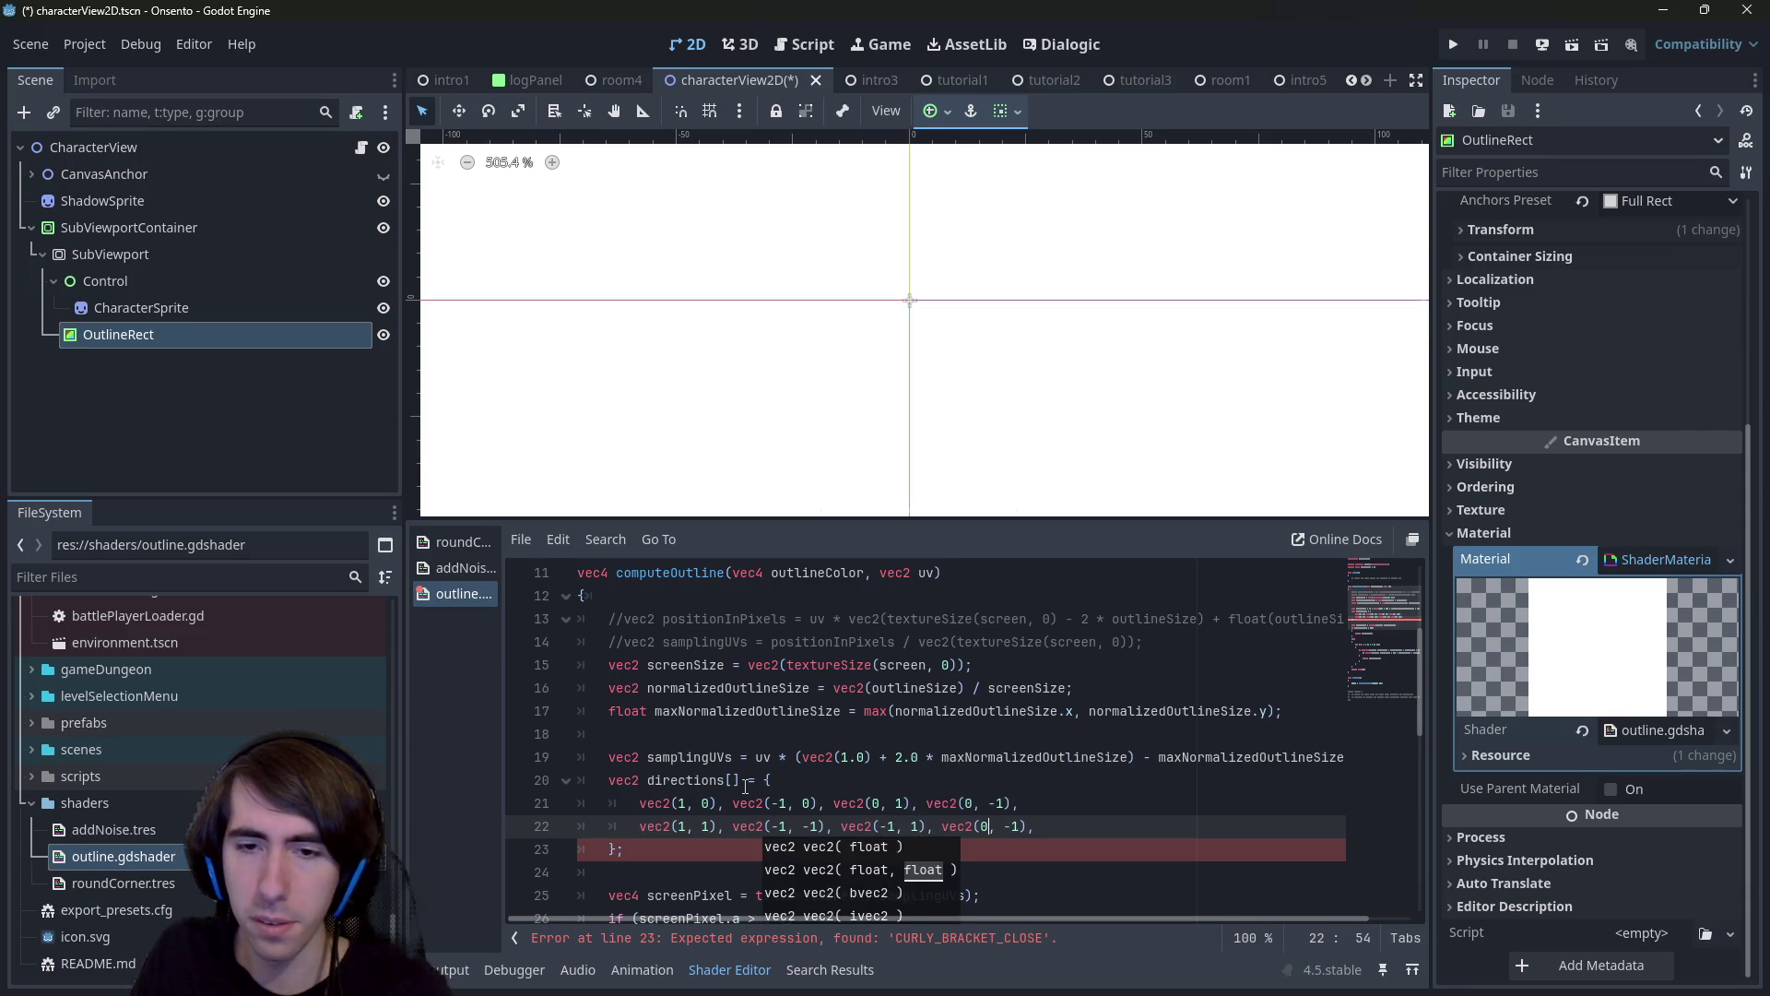
pyautogui.press('BackSpace')
pyautogui.write('1')
pyautogui.hotkey('ctrl', 's')
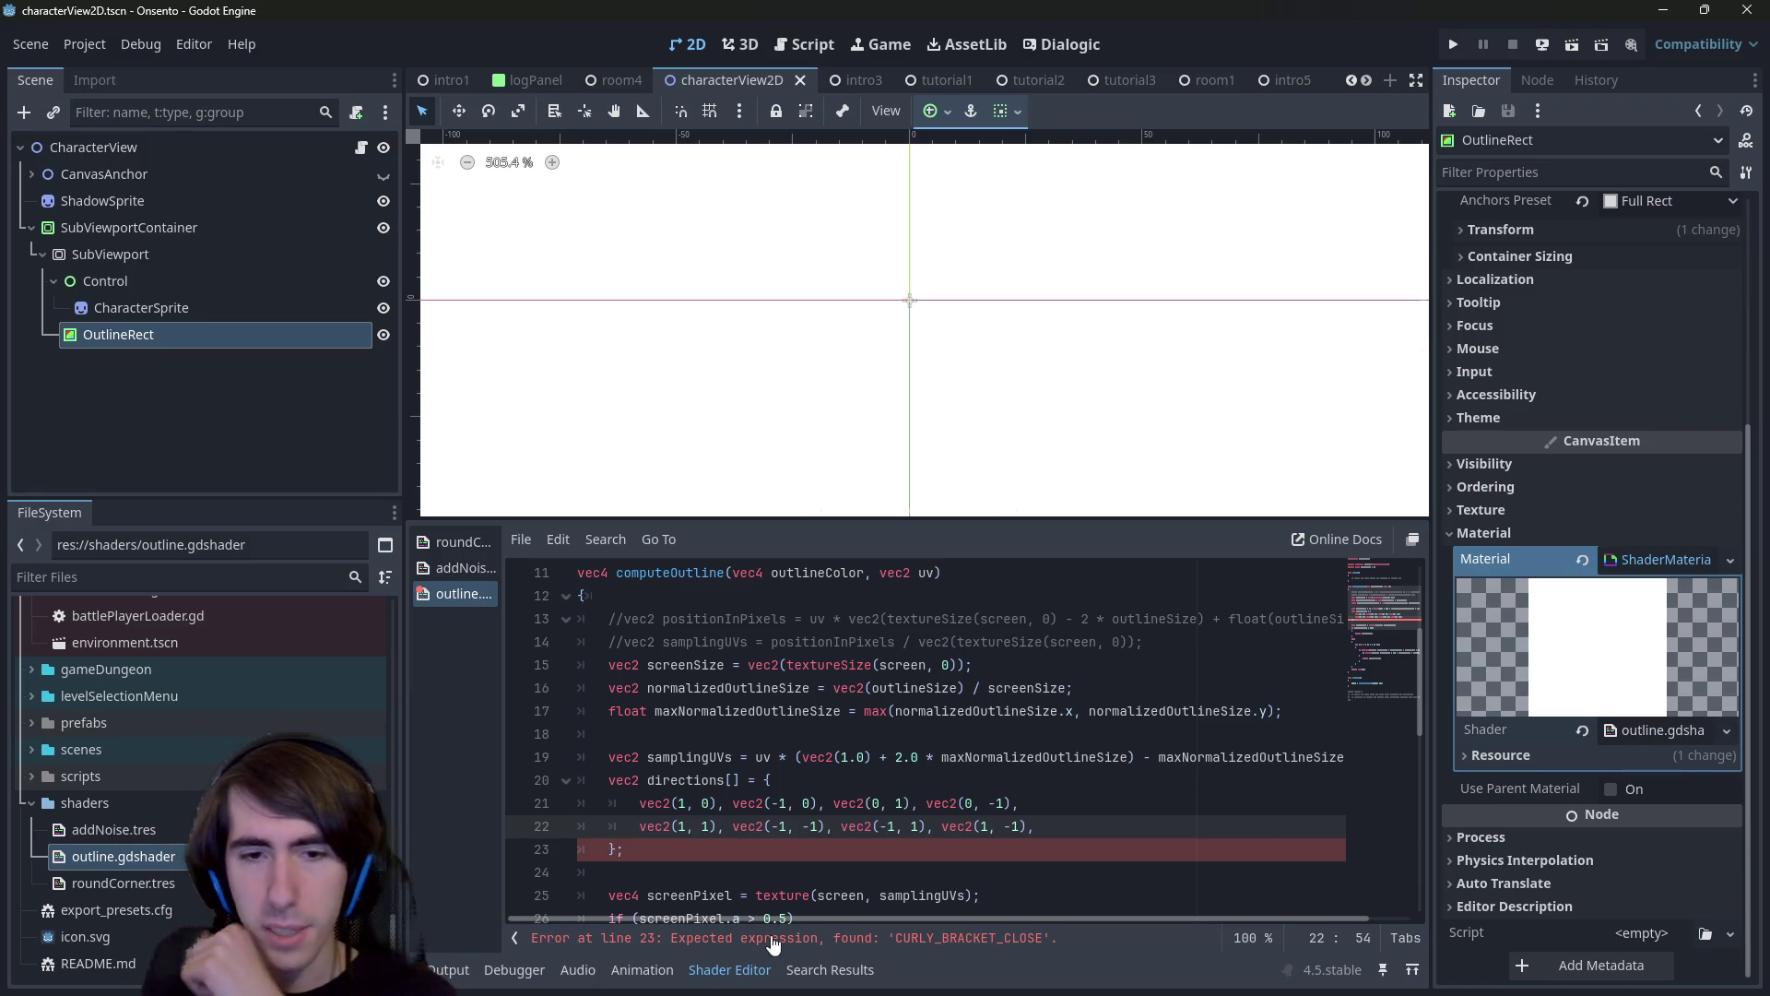
# Step: Fix the trailing commas so the diagonal line compiles, comparing it commented and uncommented
pyautogui.click(1063, 835)
pyautogui.press('BackSpace')
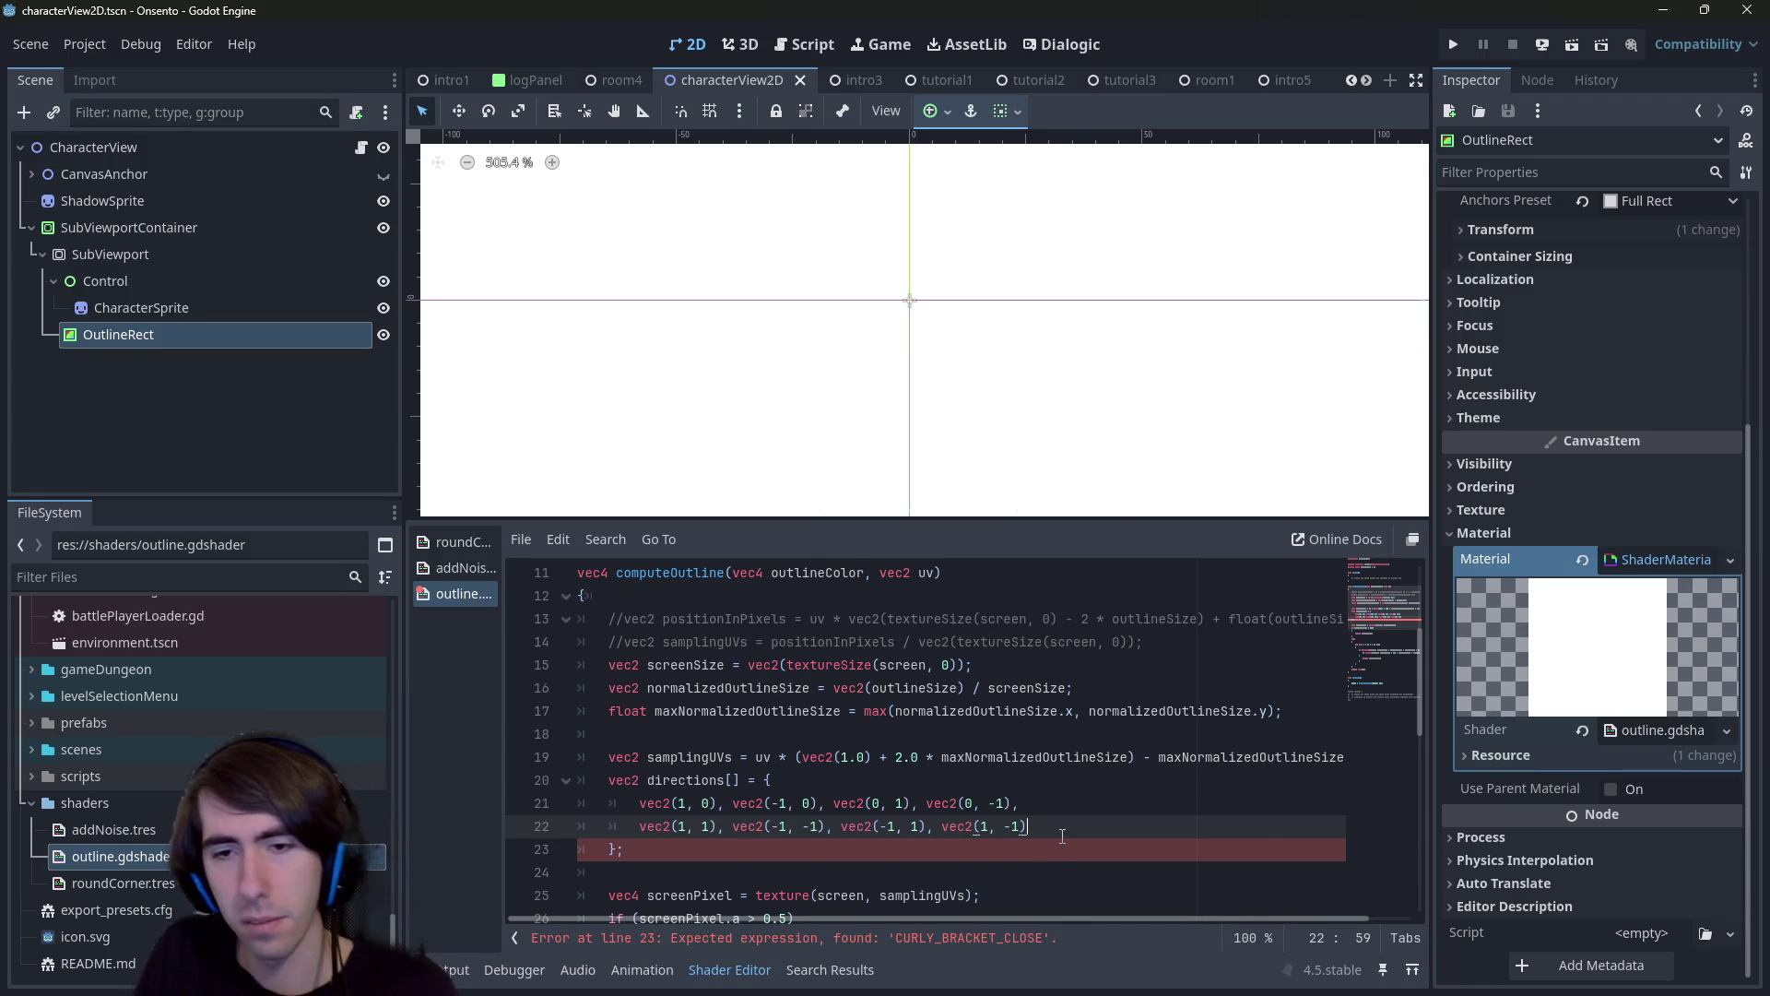
pyautogui.hotkey('ctrl', 's')
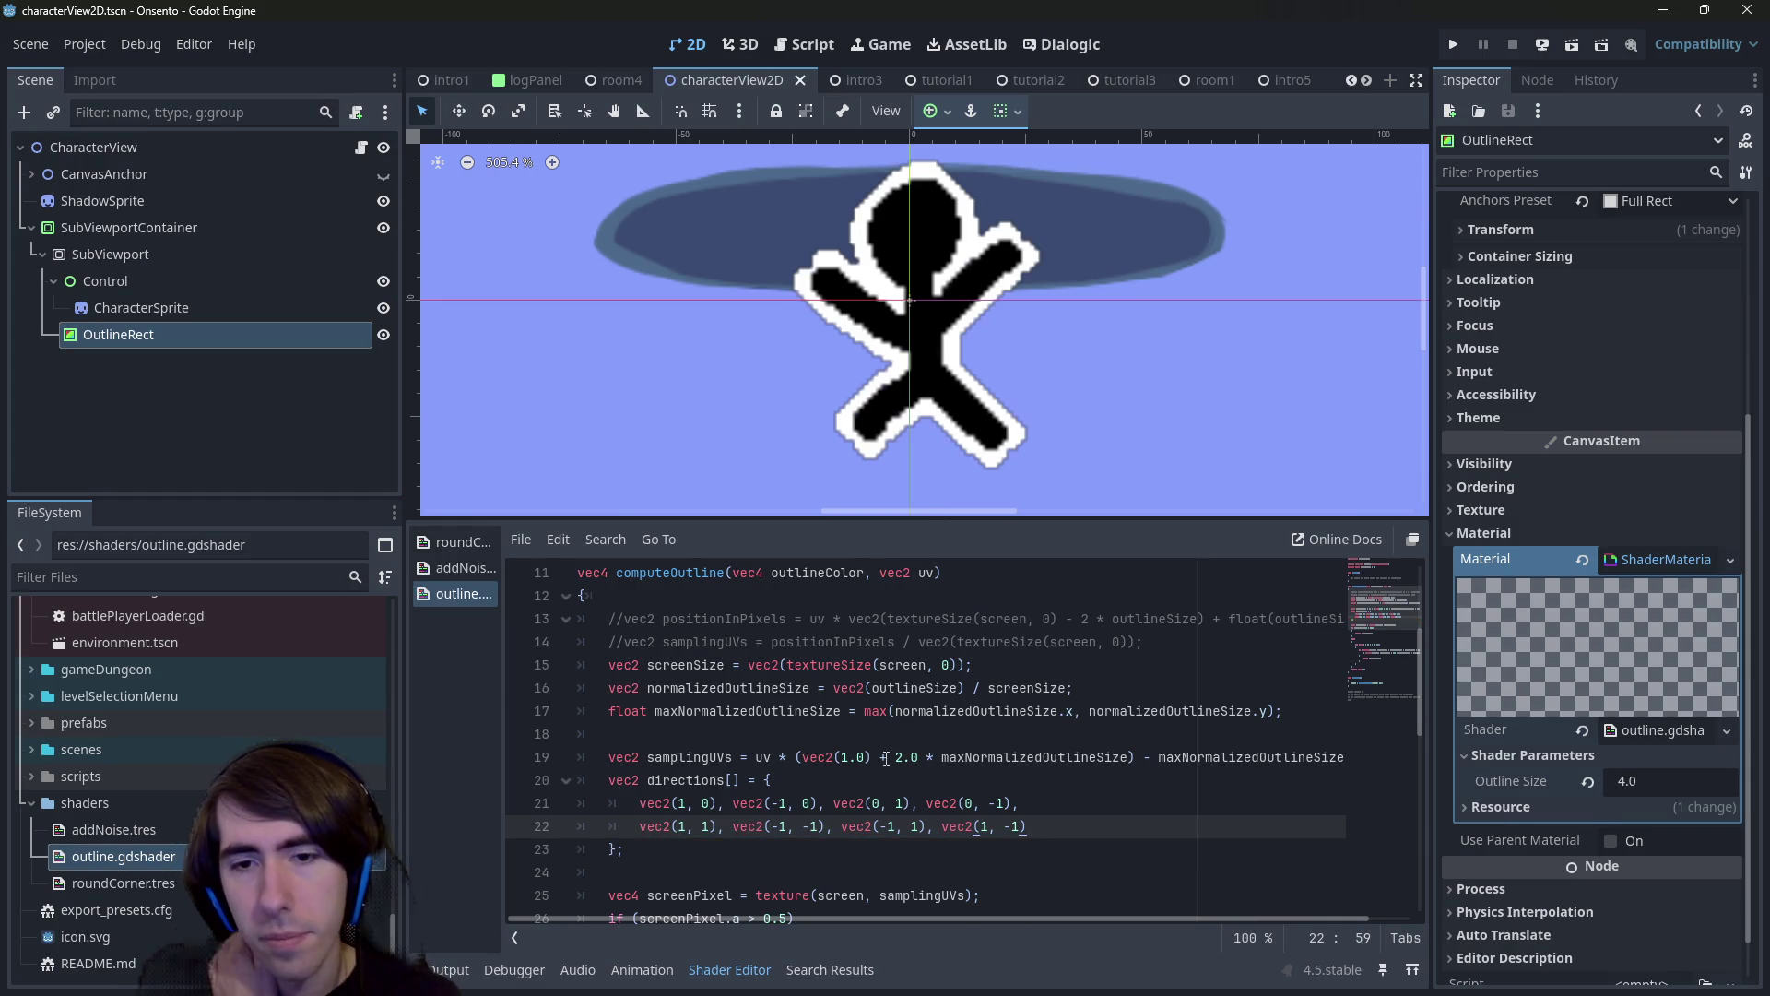
pyautogui.scroll(-5, 897, 751)
pyautogui.scroll(3, 896, 751)
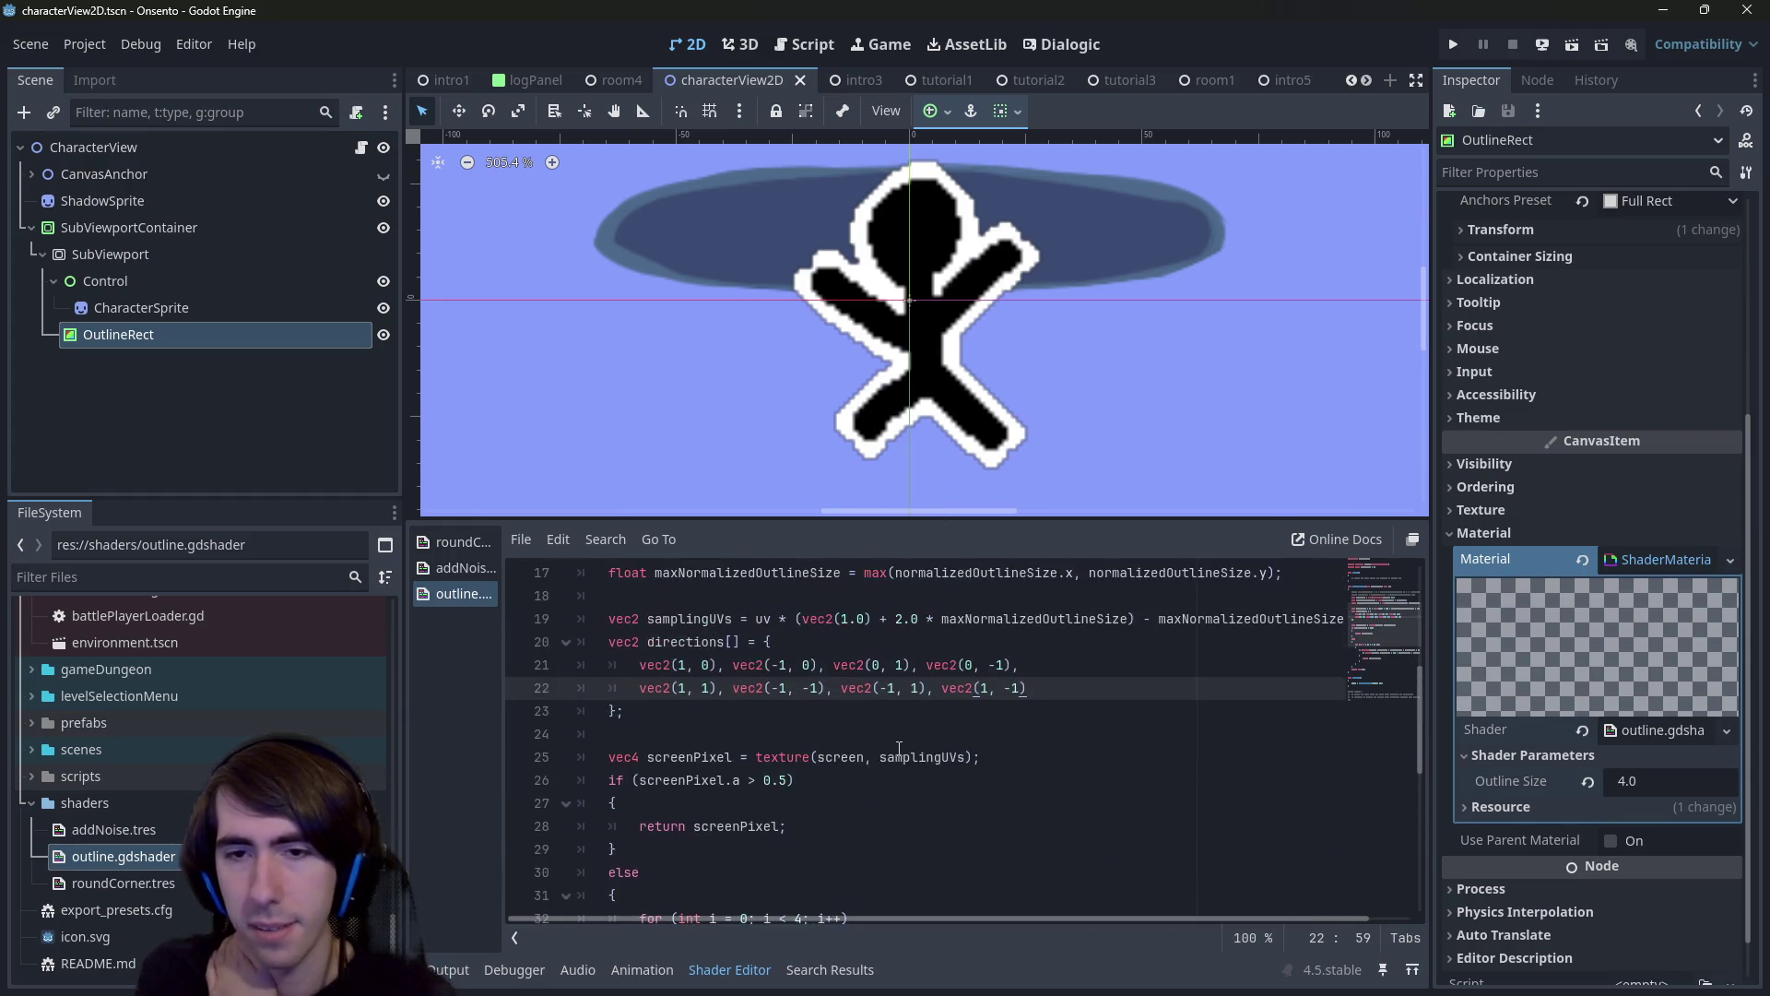
pyautogui.hotkey('ctrl', 'k')
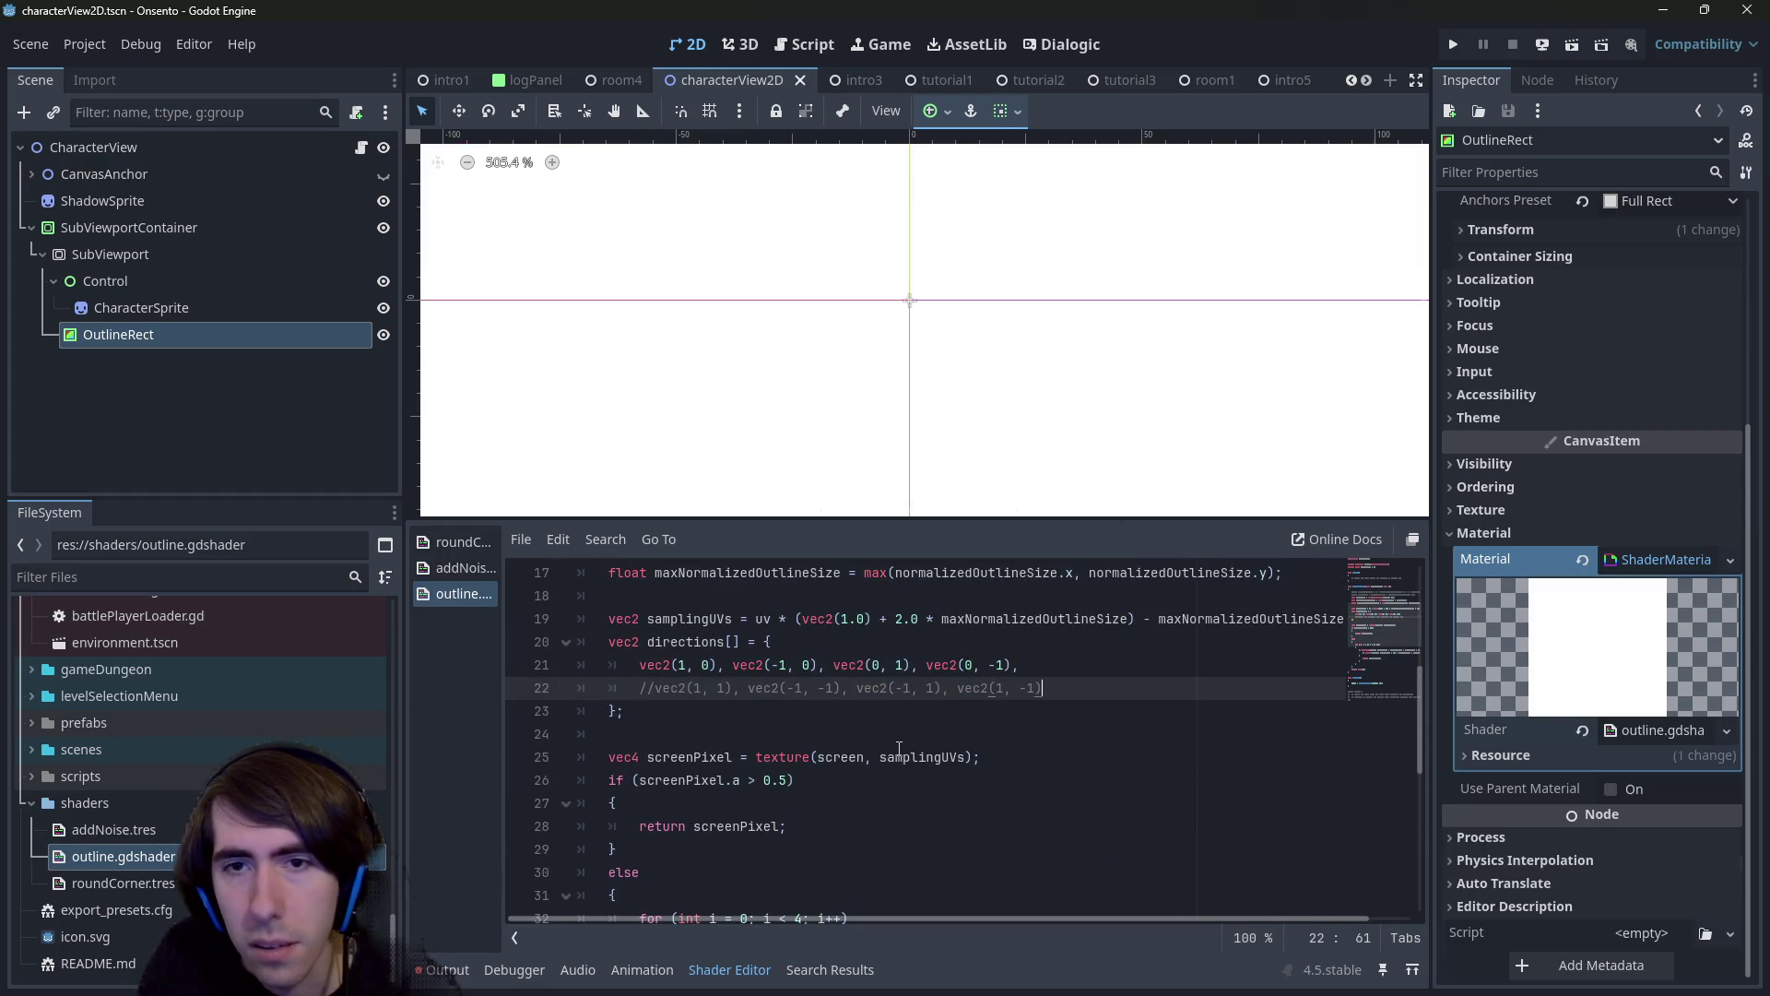
pyautogui.hotkey('ctrl', 'k')
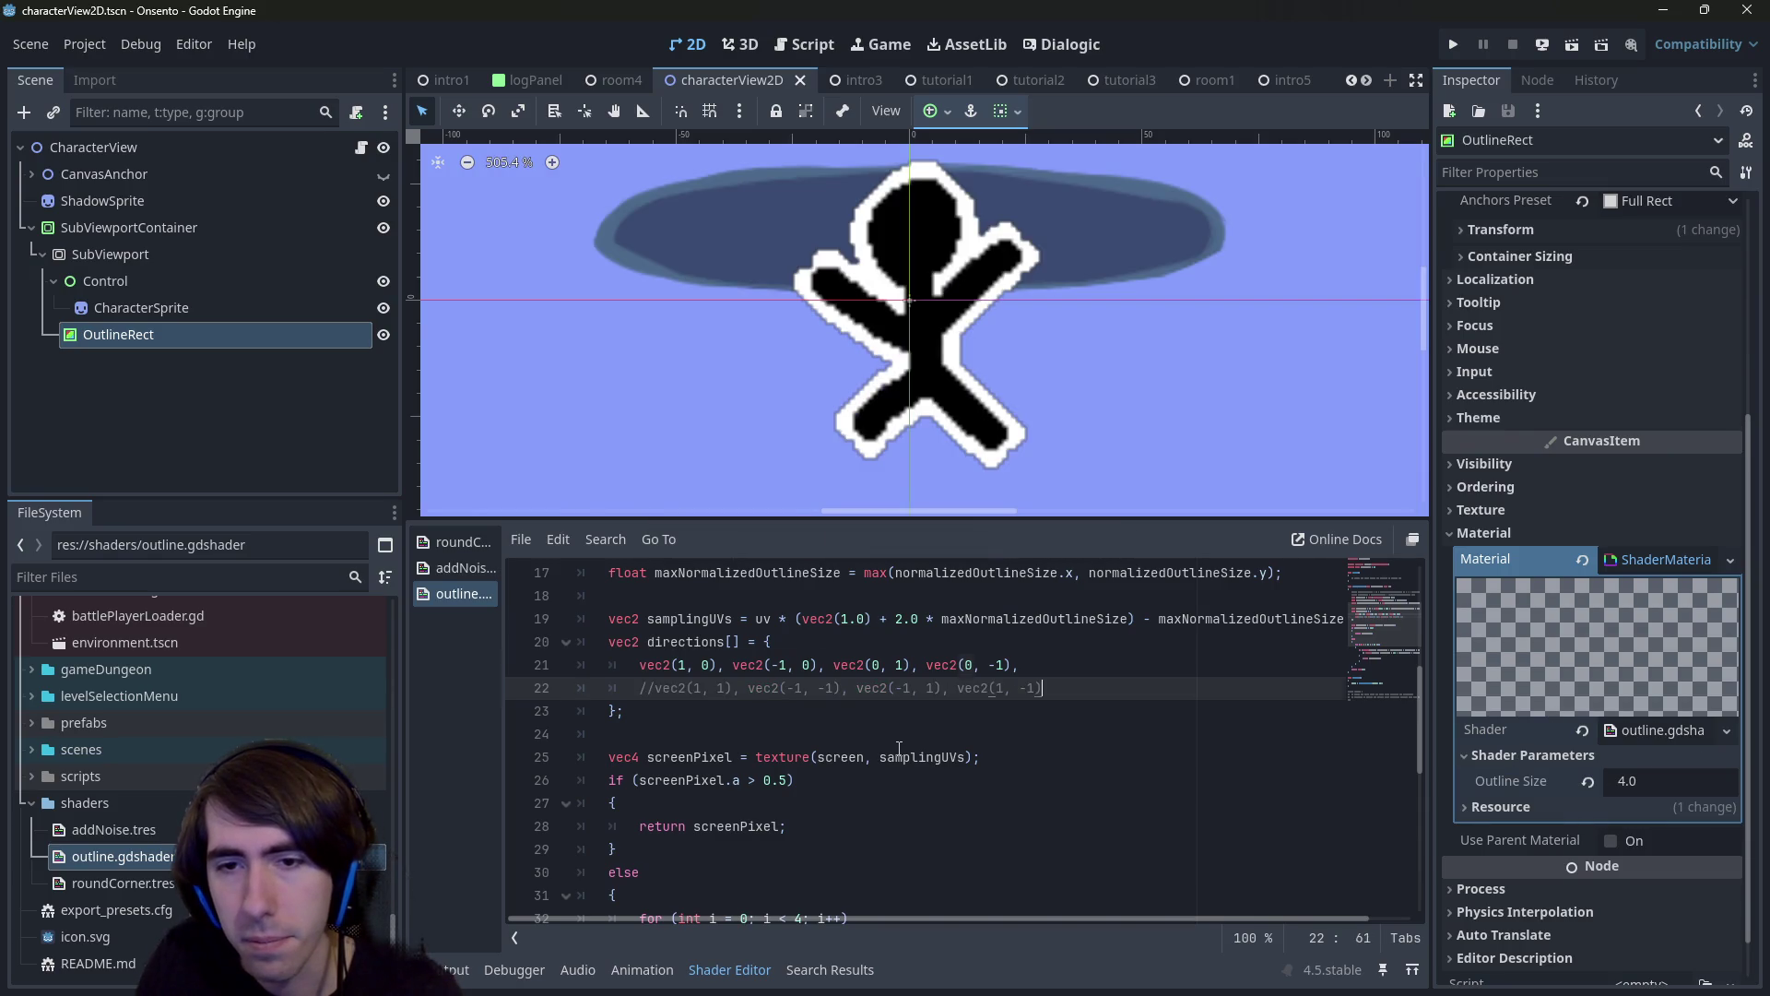
pyautogui.hotkey('ctrl', 'k')
pyautogui.press('Up')
pyautogui.press('BackSpace')
pyautogui.hotkey('ctrl', 'z')
pyautogui.hotkey('ctrl', 'z')
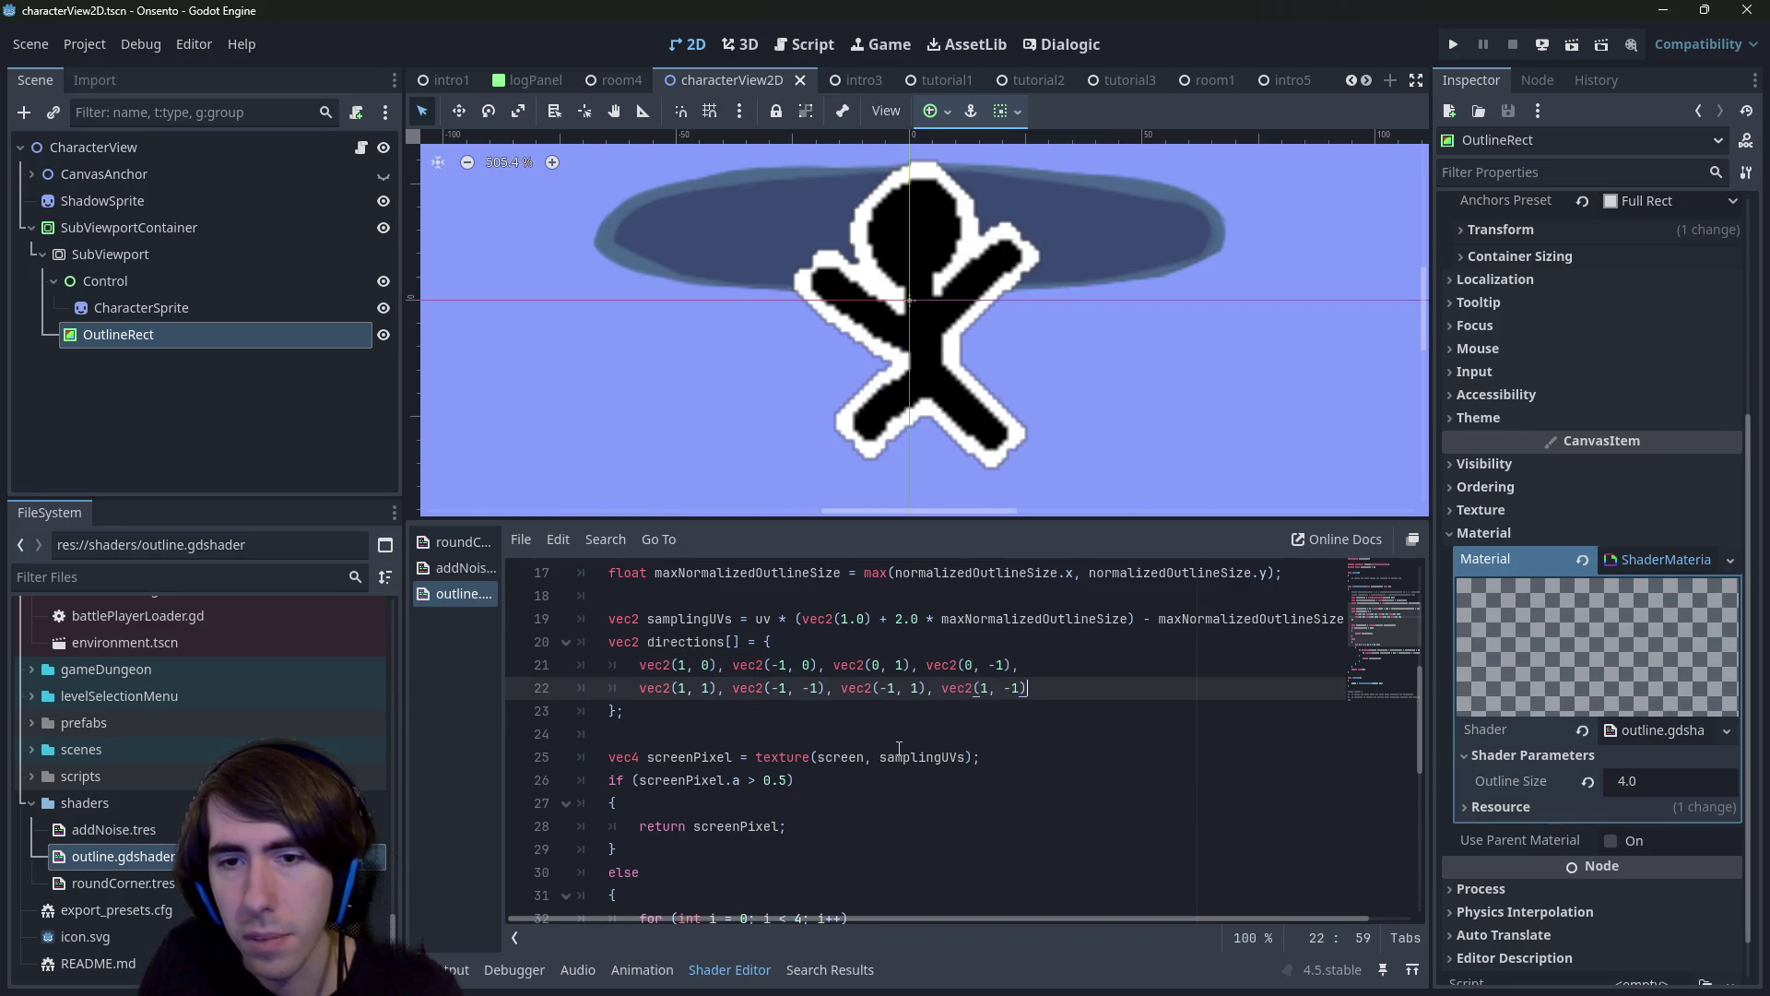
pyautogui.scroll(-3, 899, 749)
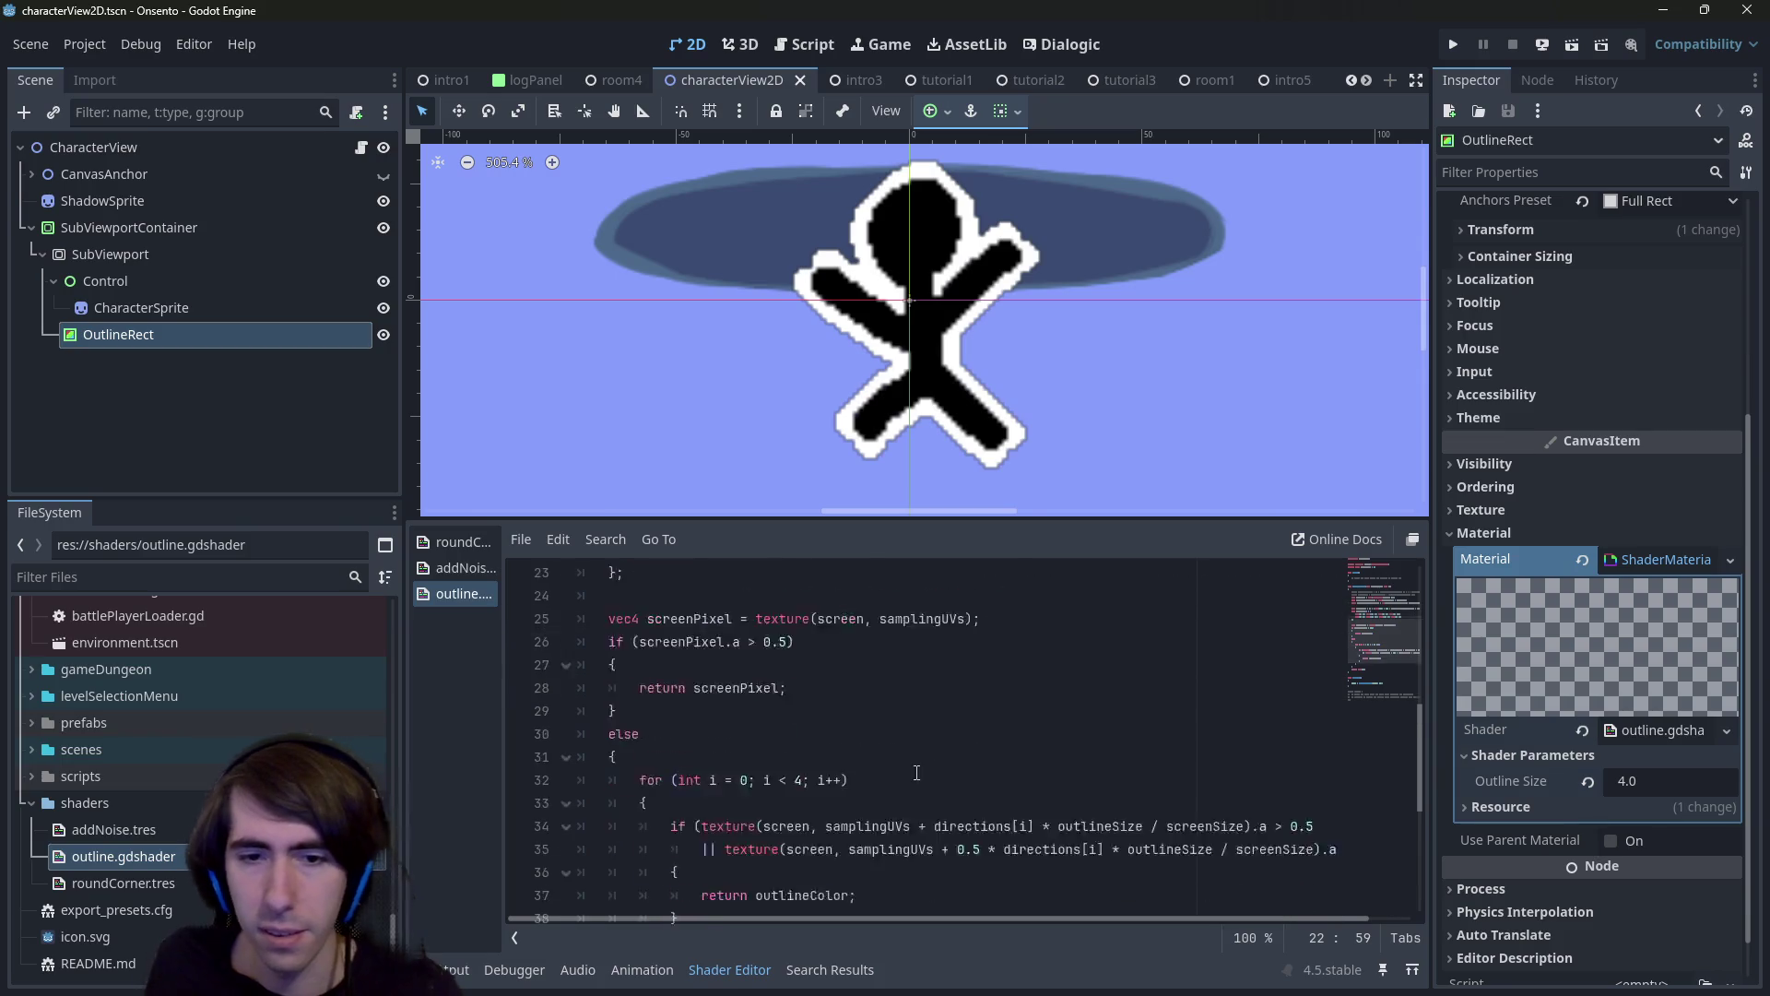
# Step: Raise the for-loop bound from 4 so it iterates over all 8 directions
pyautogui.click(805, 712)
pyautogui.scroll(1, 805, 713)
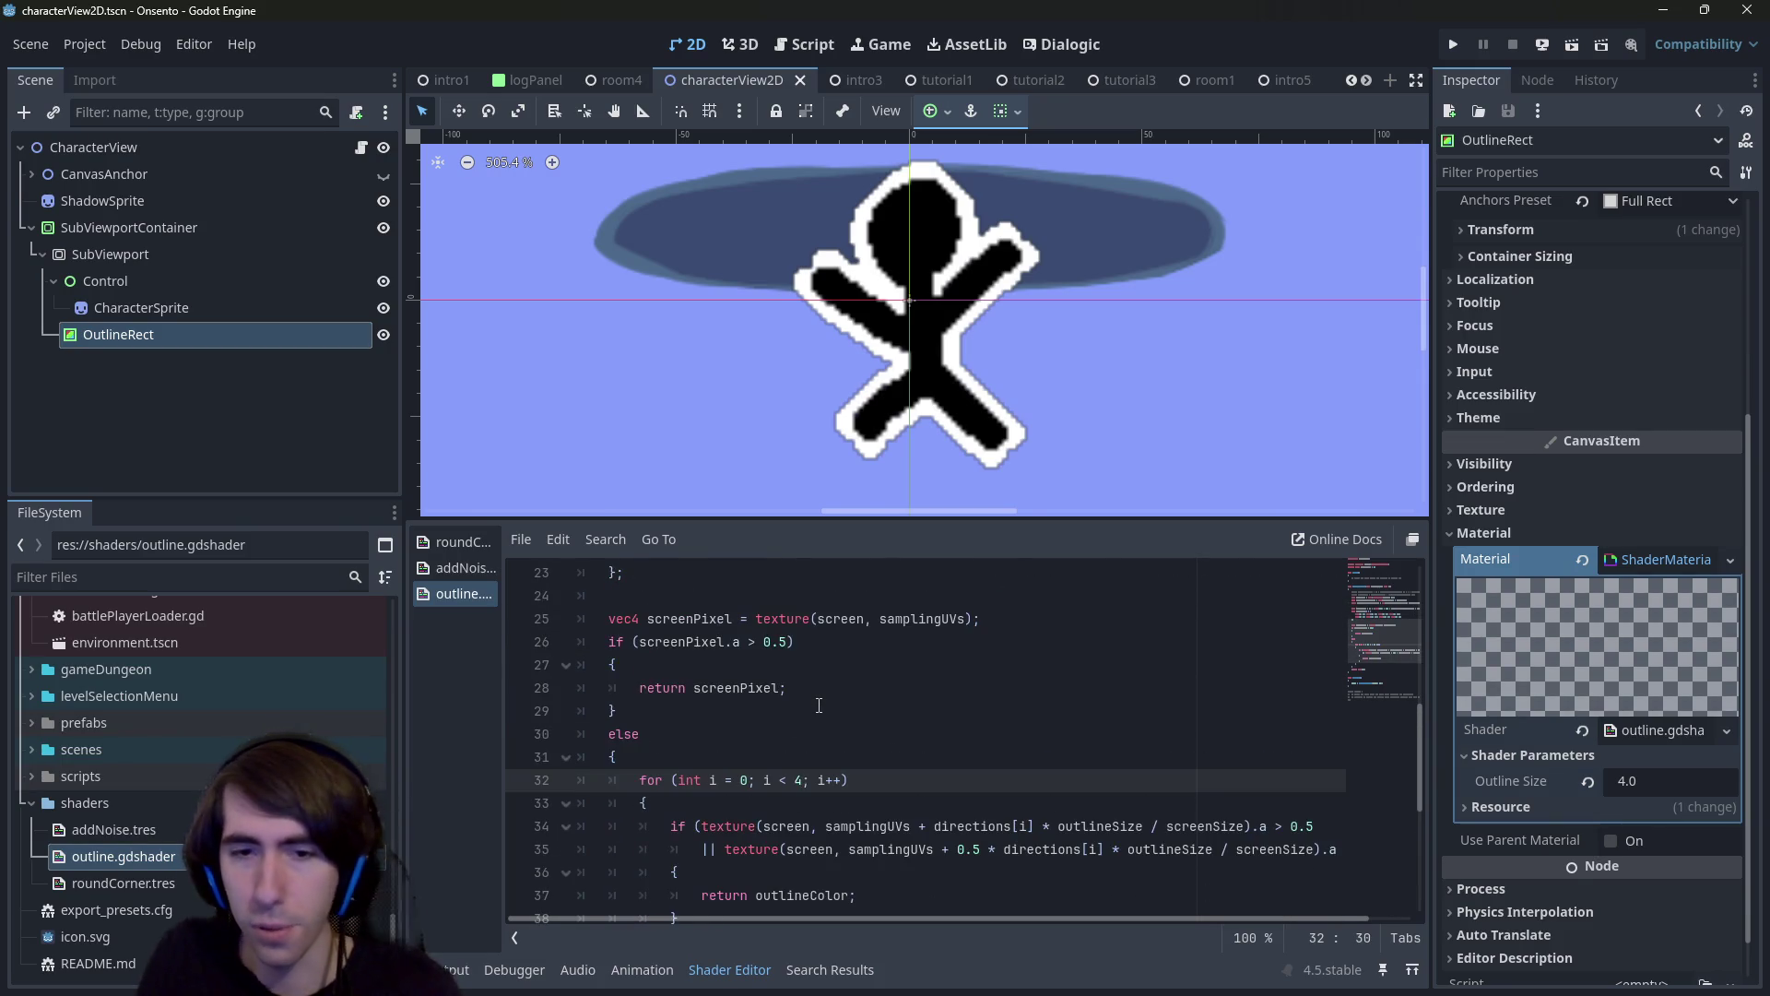
pyautogui.press('BackSpace')
pyautogui.write('7')
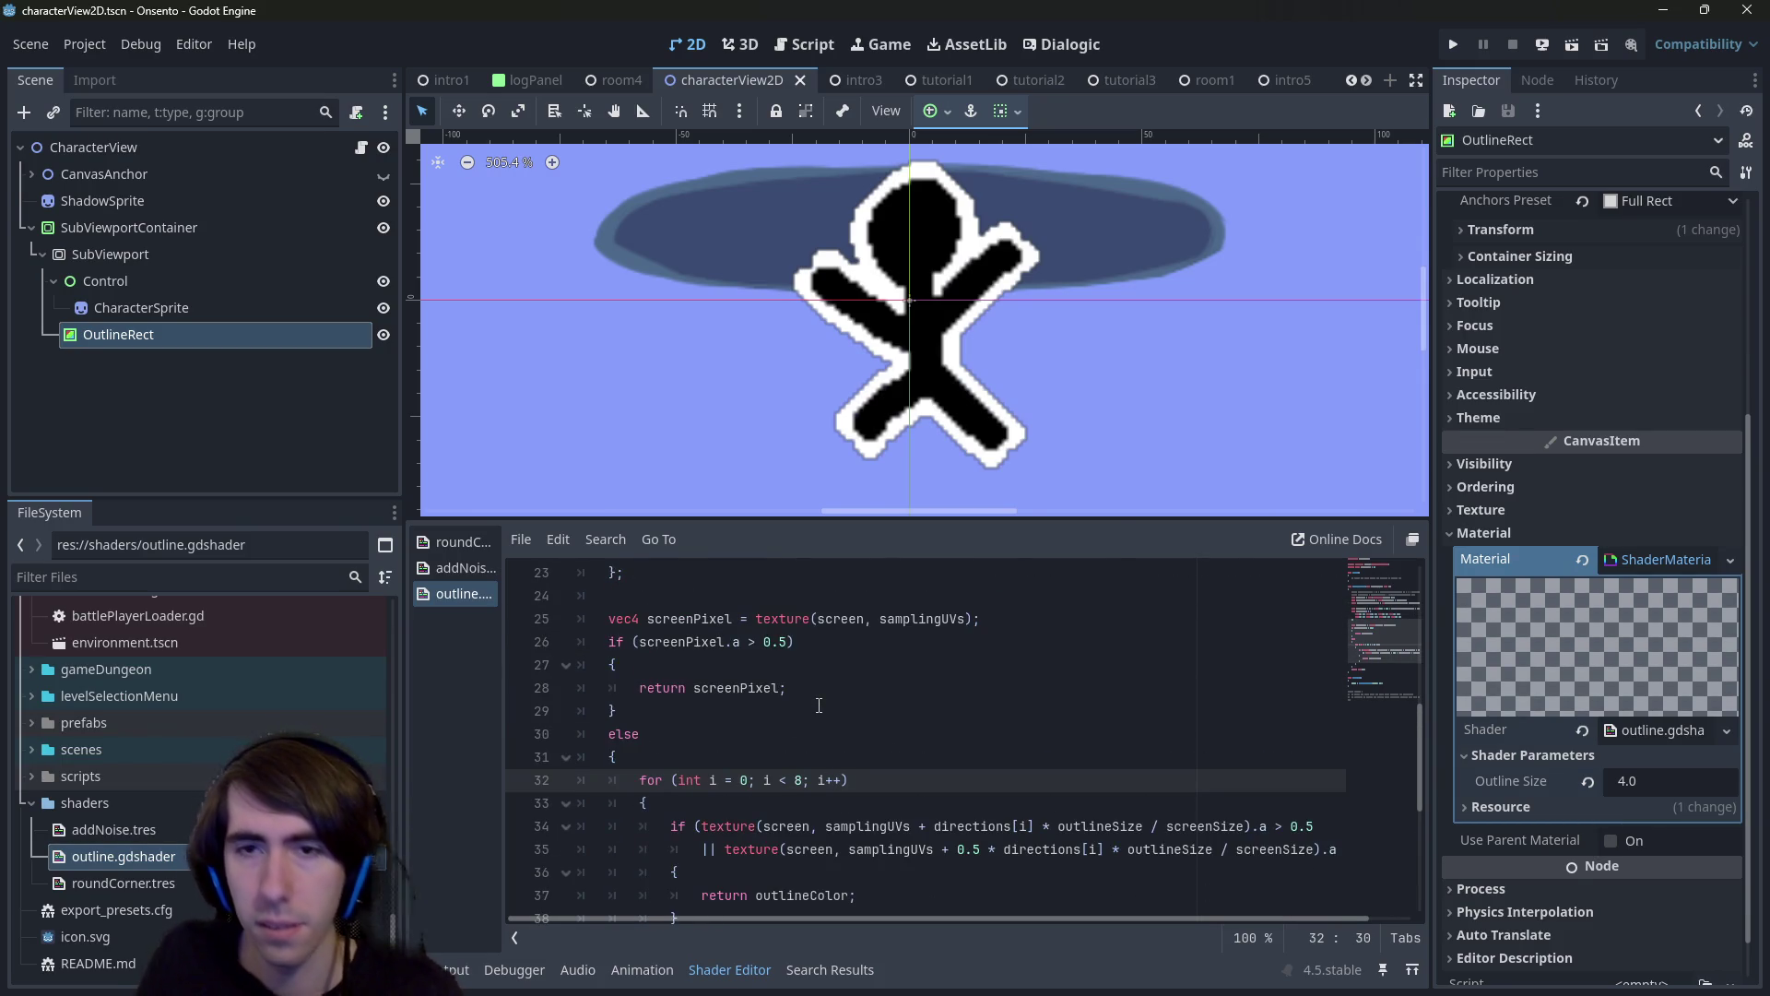
pyautogui.scroll(3, 888, 760)
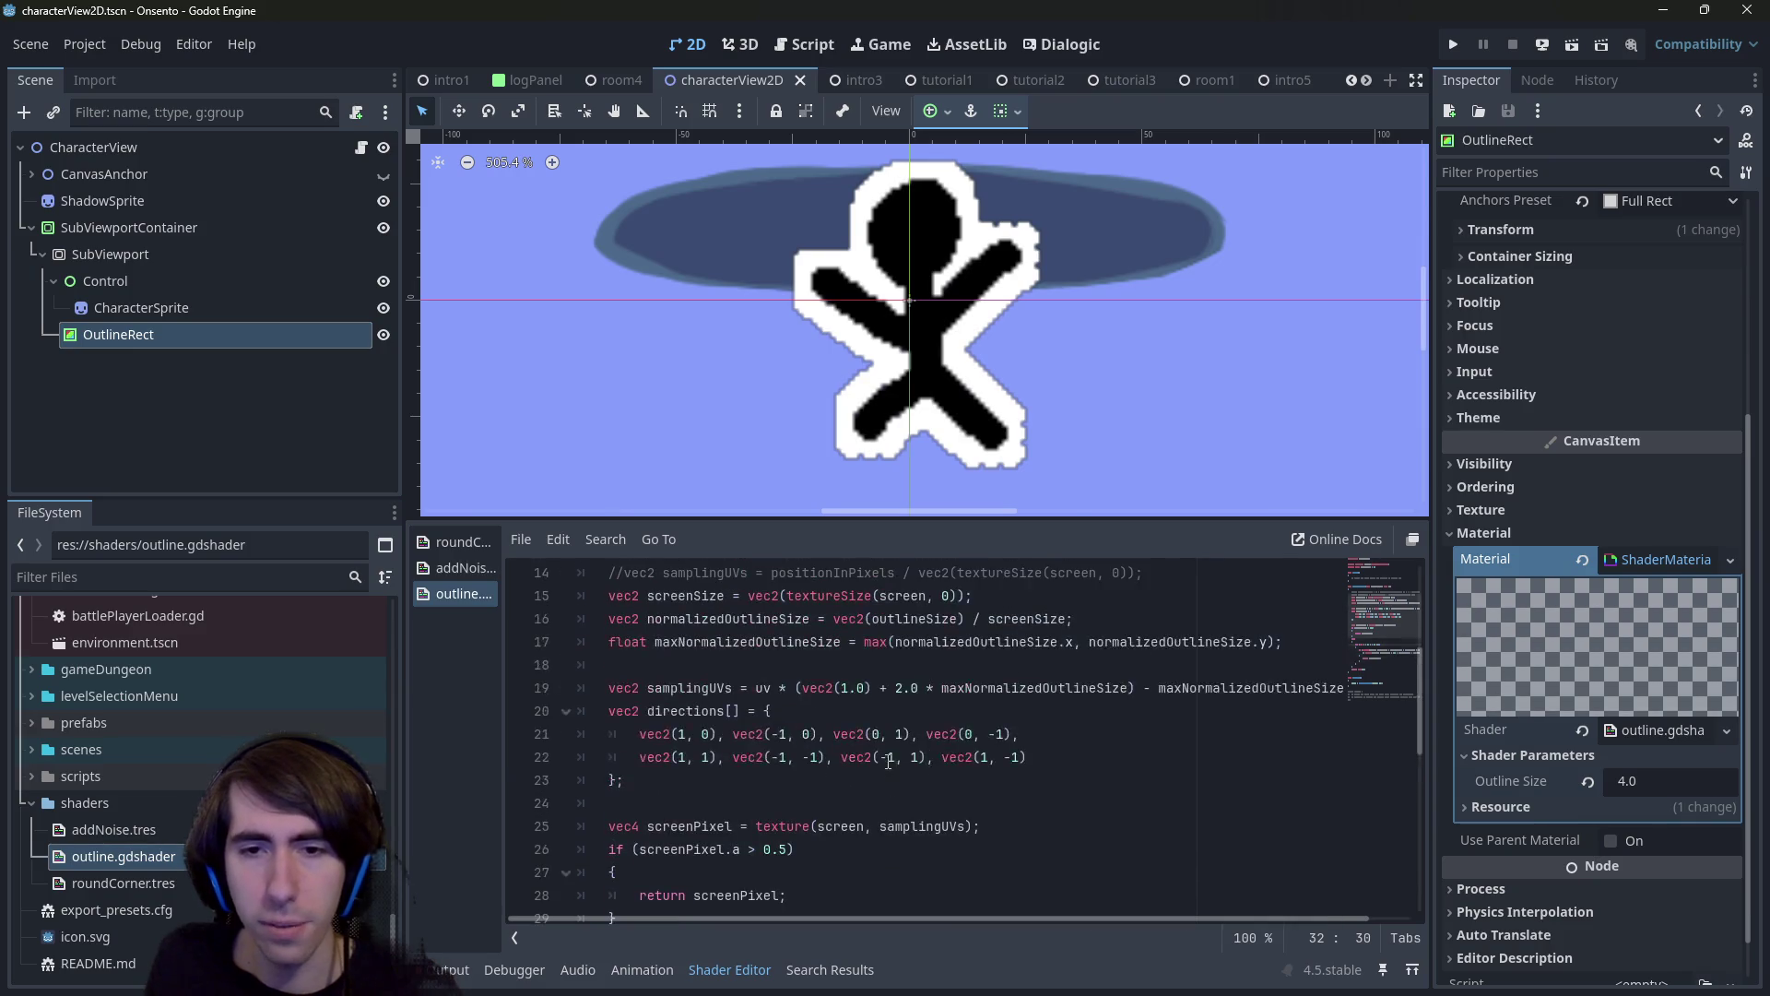
# Step: Try multiplying the diagonal vectors by sqrt(2), then undo it
pyautogui.click(1048, 761)
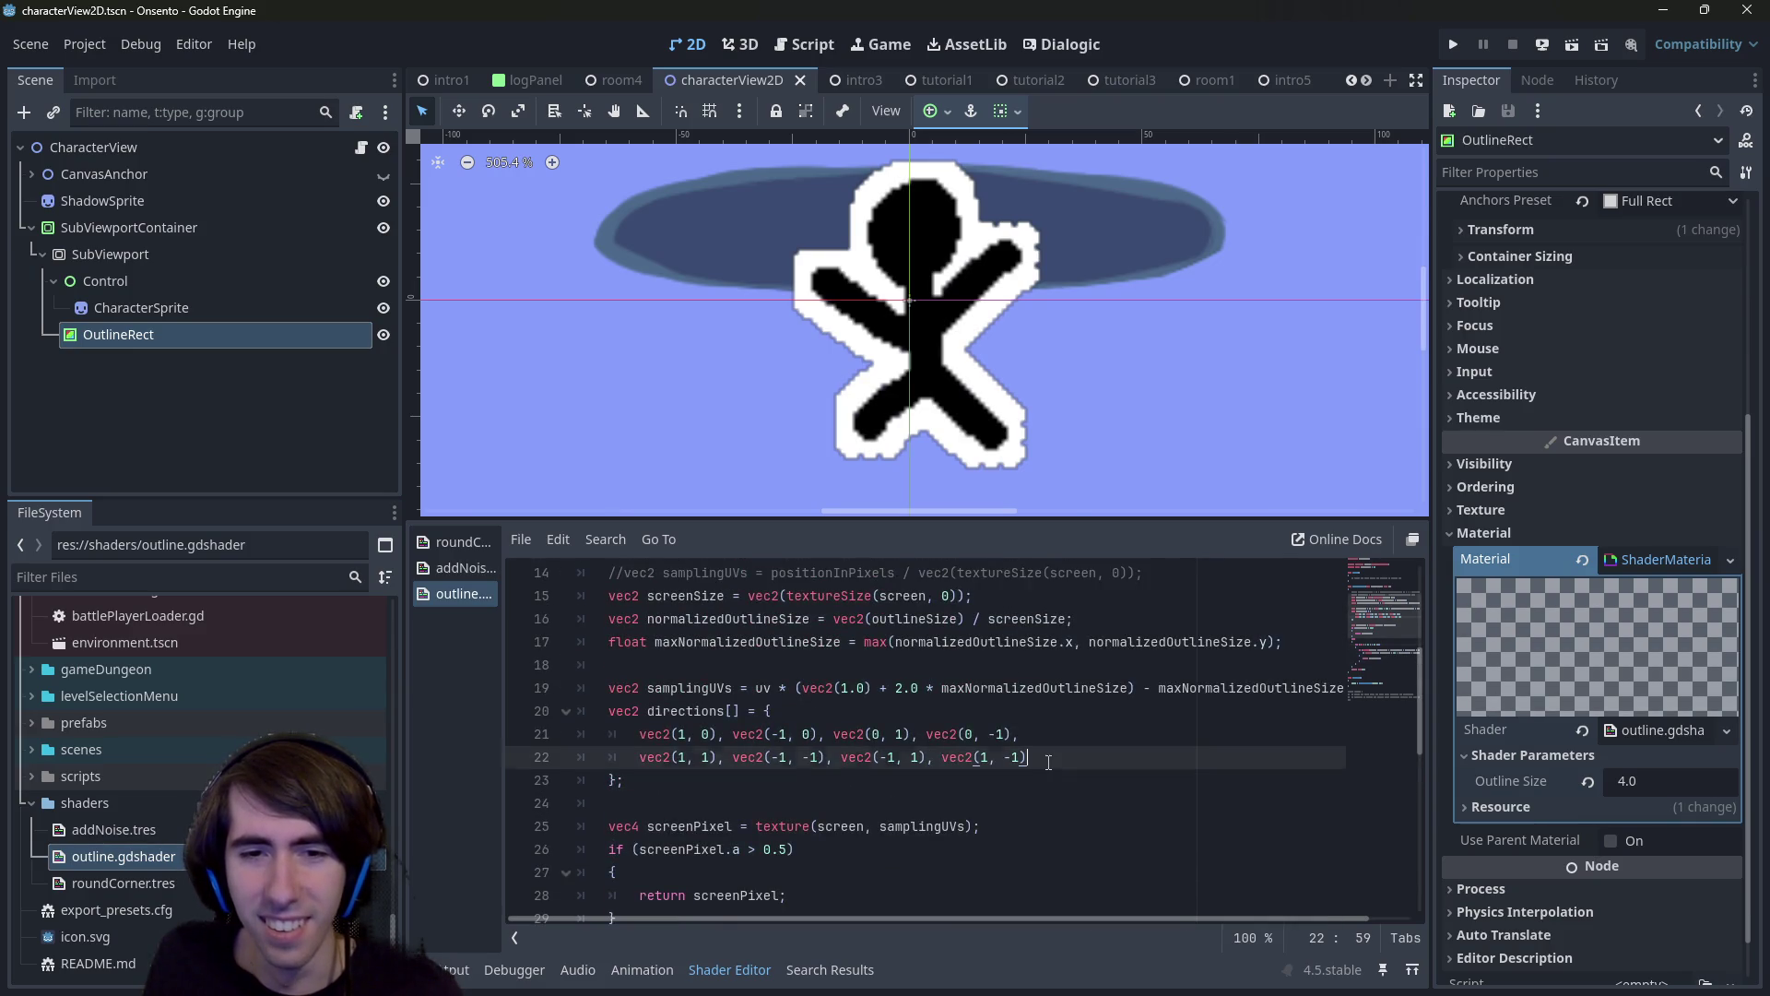
pyautogui.click(700, 756)
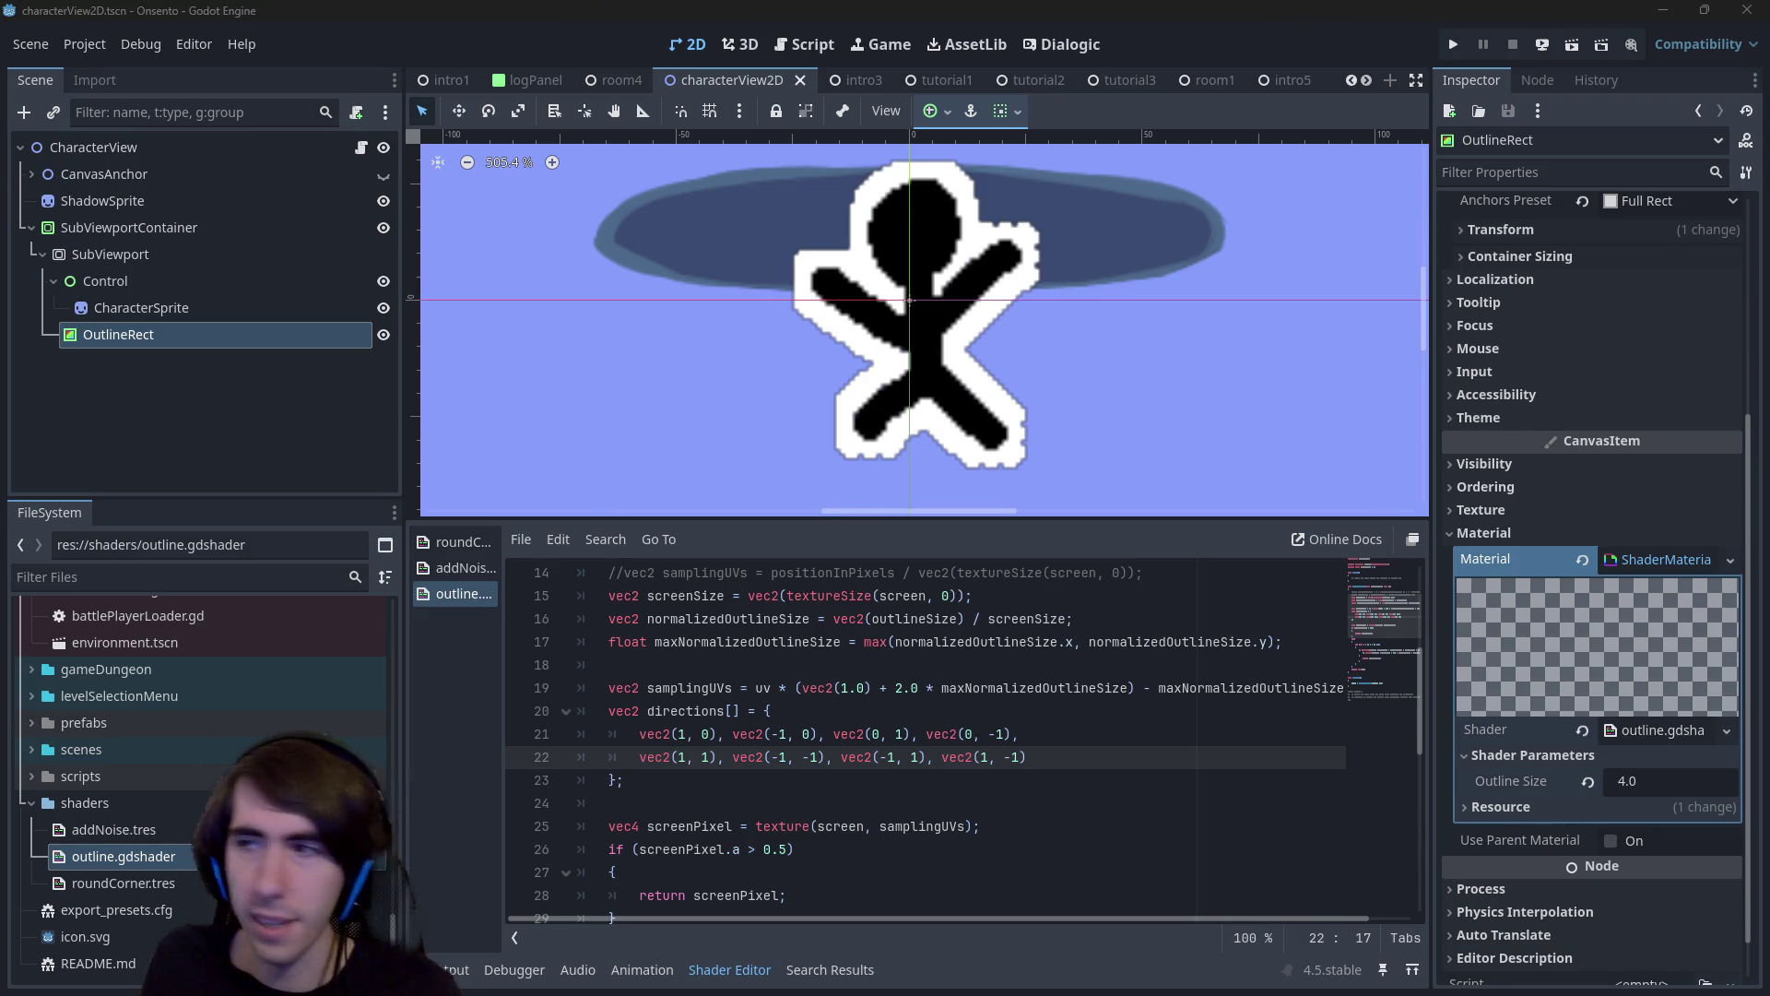
pyautogui.click(640, 757)
pyautogui.write('sqrt(2) ')
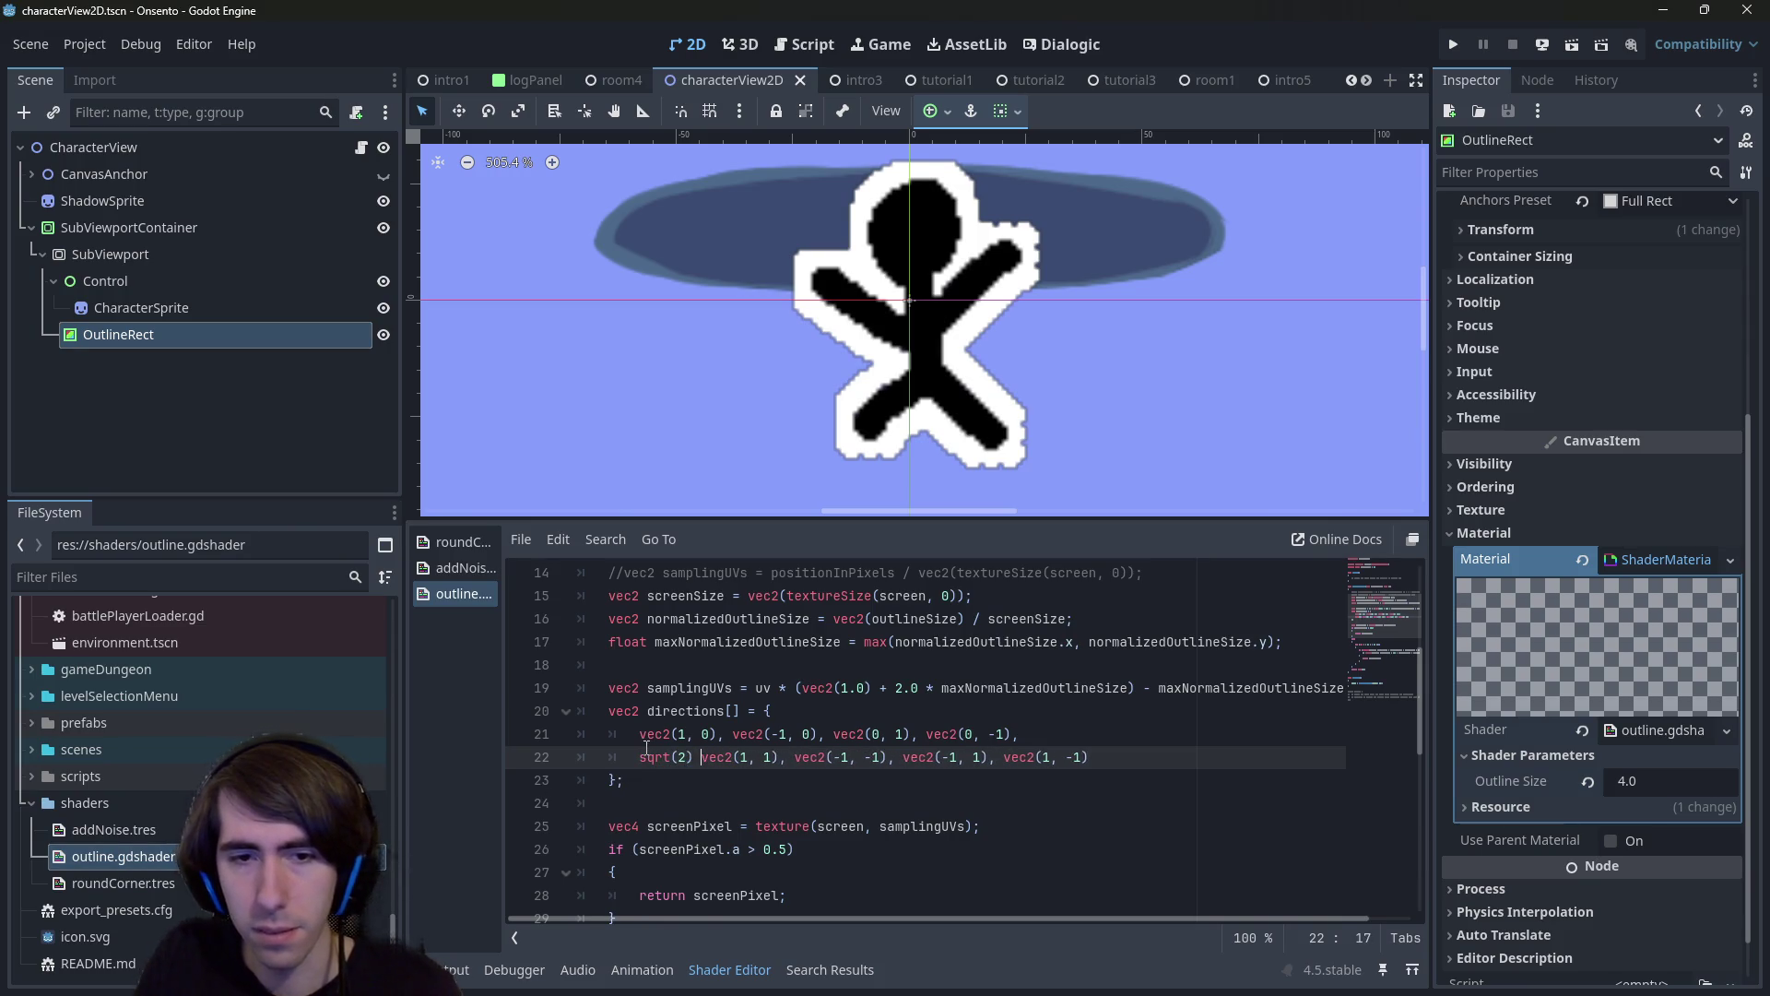
pyautogui.write('*')
pyautogui.press('Left')
pyautogui.press('Left')
pyautogui.press('Left')
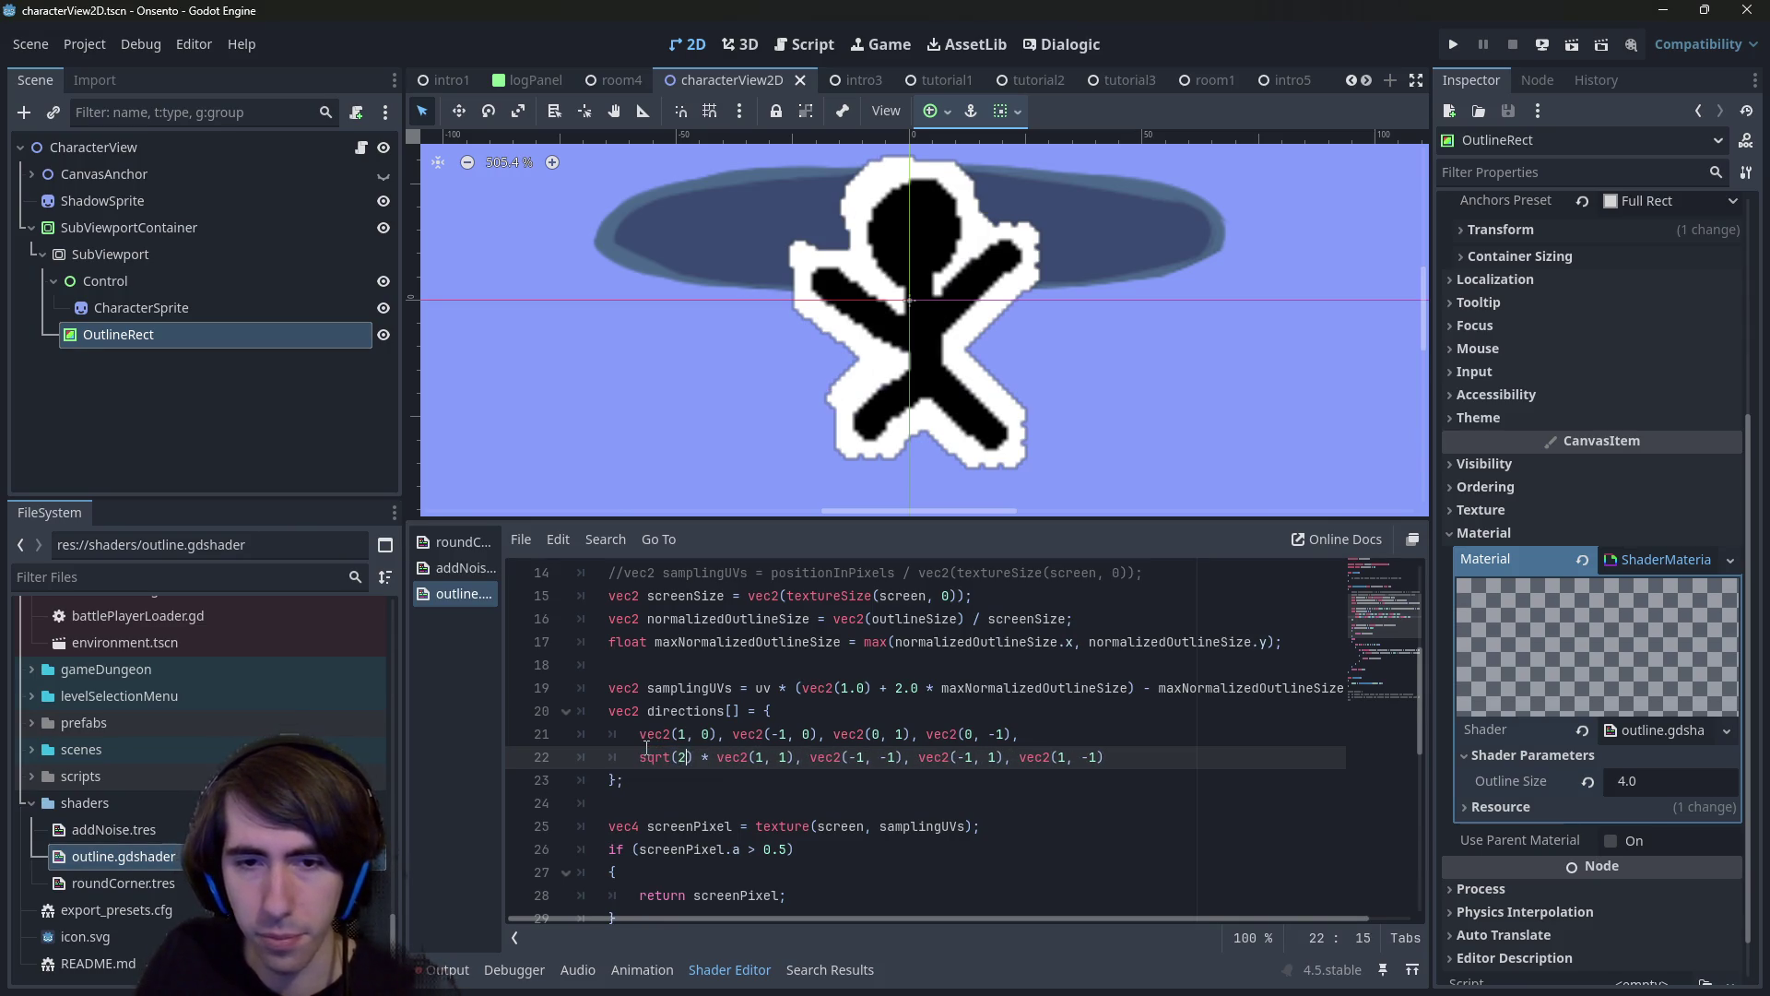
pyautogui.press('Right')
pyautogui.press('Right')
pyautogui.press('Right')
pyautogui.press('Right')
pyautogui.press('Right')
pyautogui.press('Right')
pyautogui.write('sqrt(2) *')
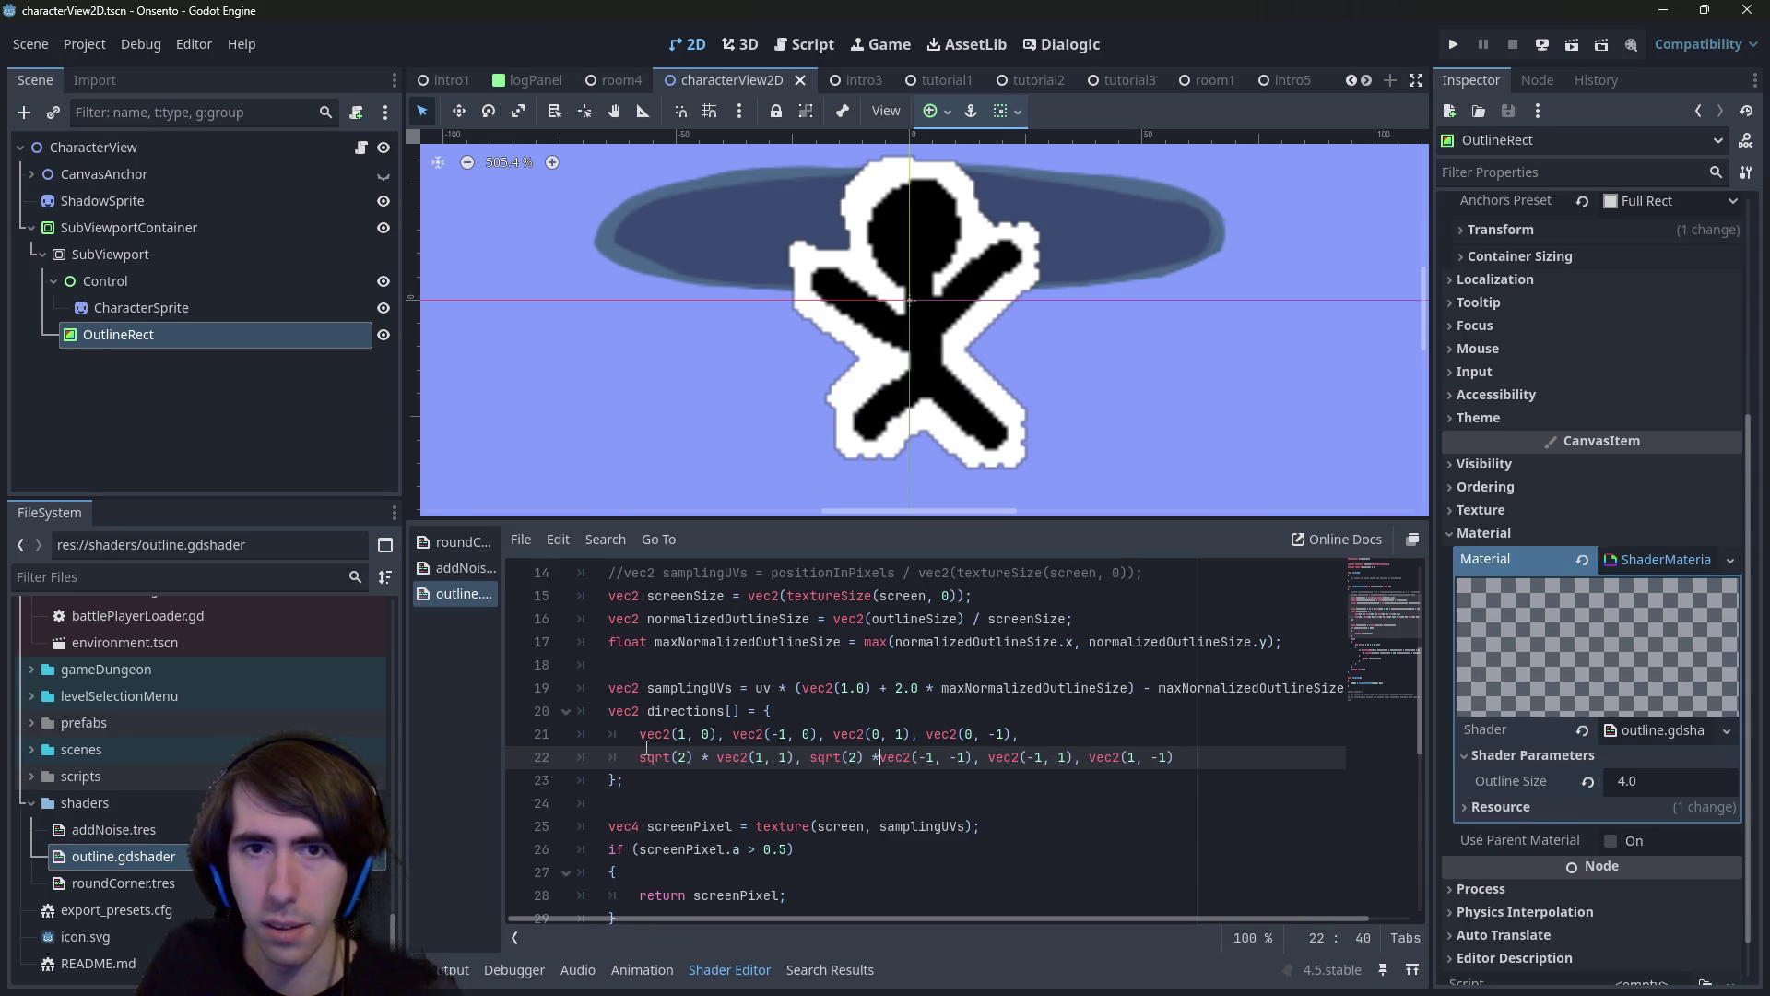
pyautogui.hotkey('ctrl', 's')
pyautogui.press('Right')
pyautogui.press('Right')
pyautogui.press('Right')
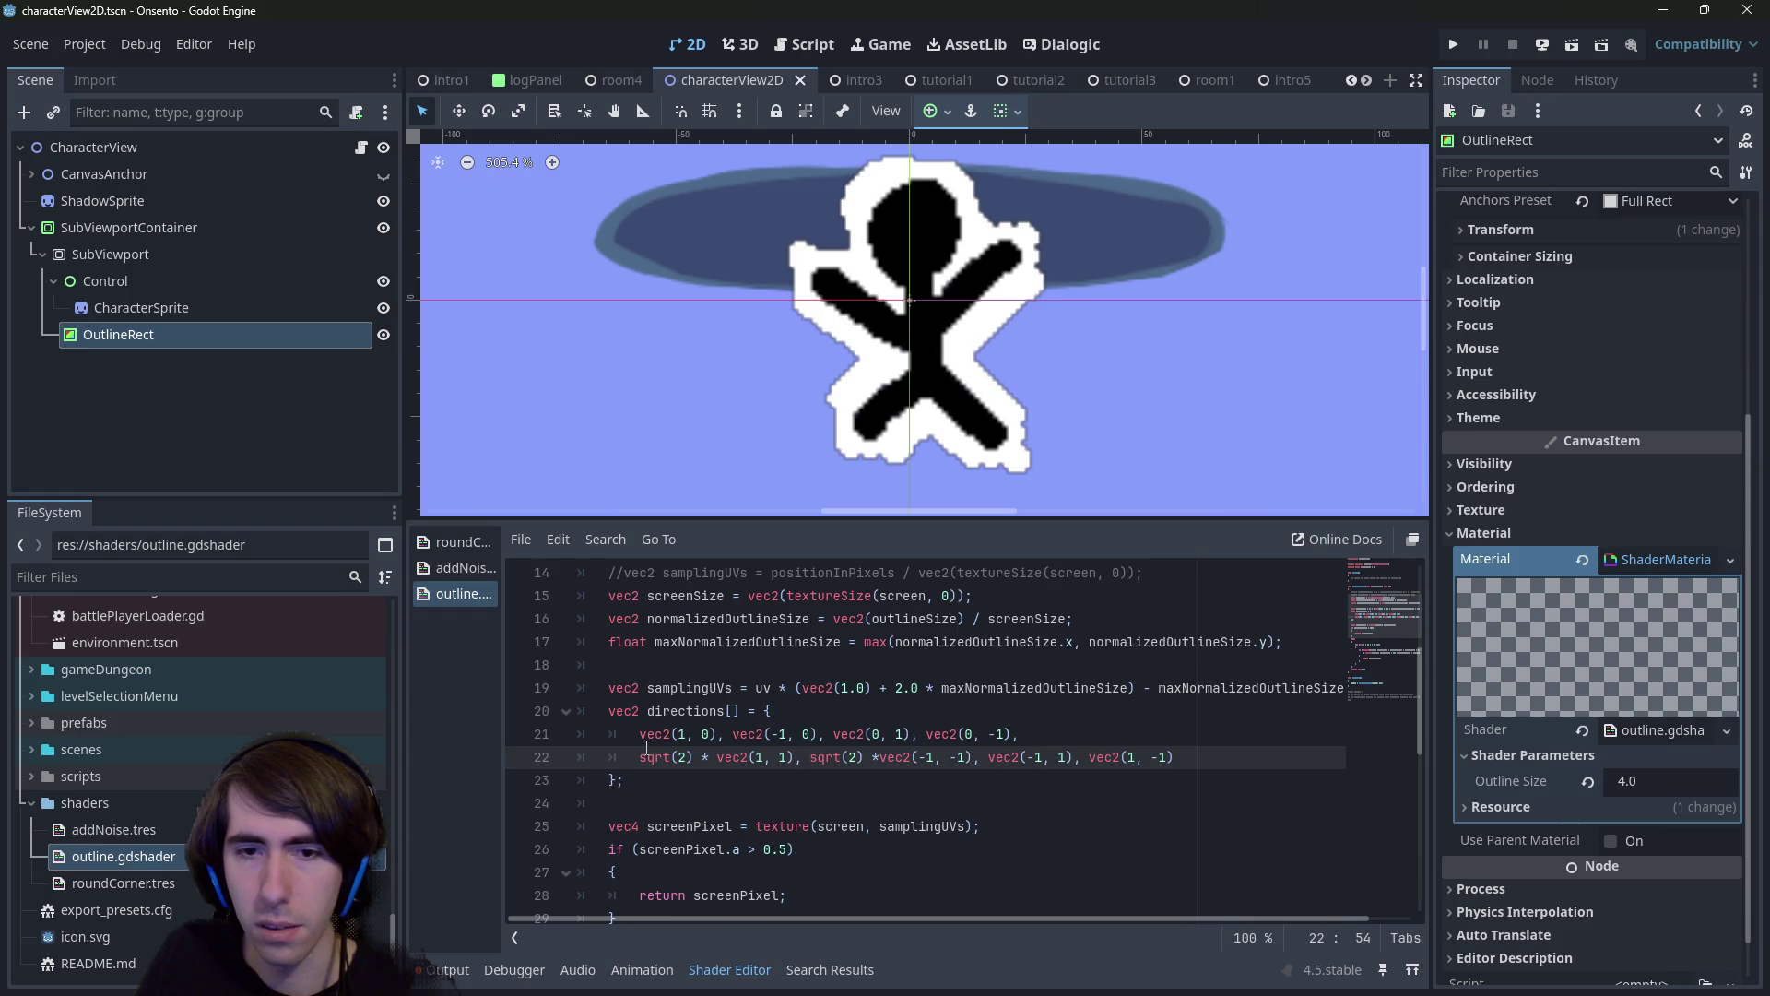
pyautogui.hotkey('ctrl', 'z')
pyautogui.hotkey('ctrl', 'z')
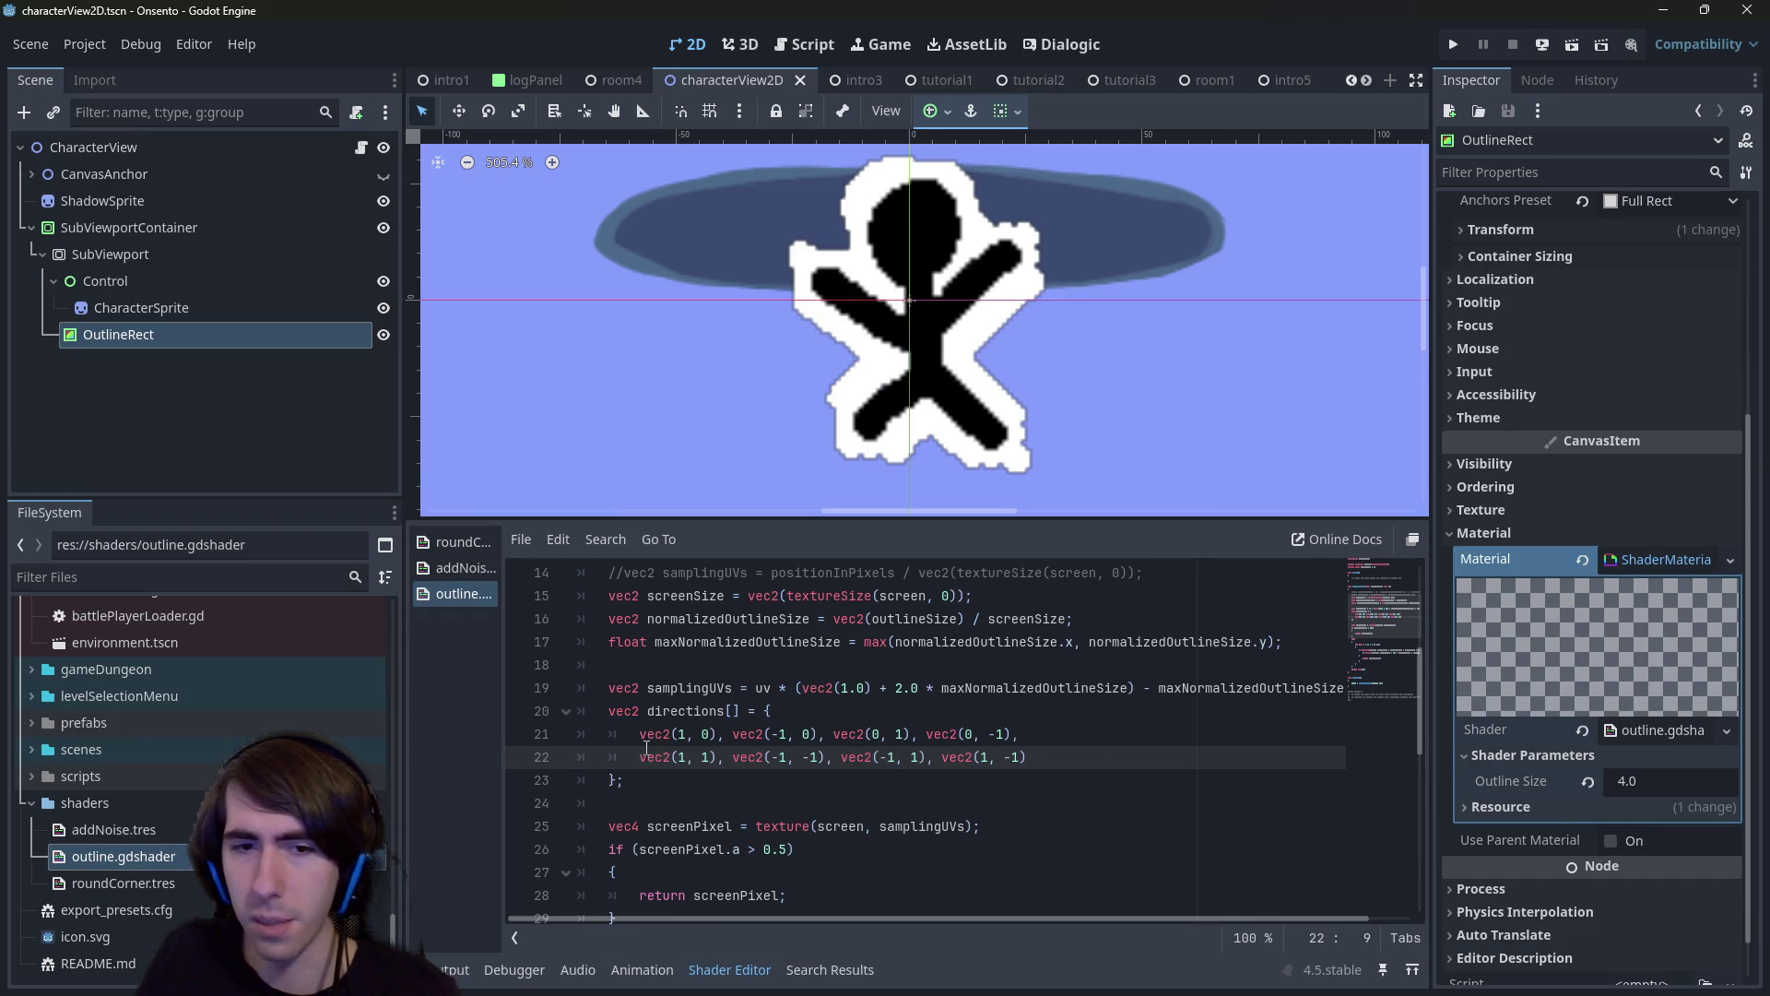
# Step: Divide the first diagonal vector by sqrt(2) and copy the '/ sqrt(2)' divisor
pyautogui.press('Right')
pyautogui.press('Right')
pyautogui.press('Right')
pyautogui.write('/')
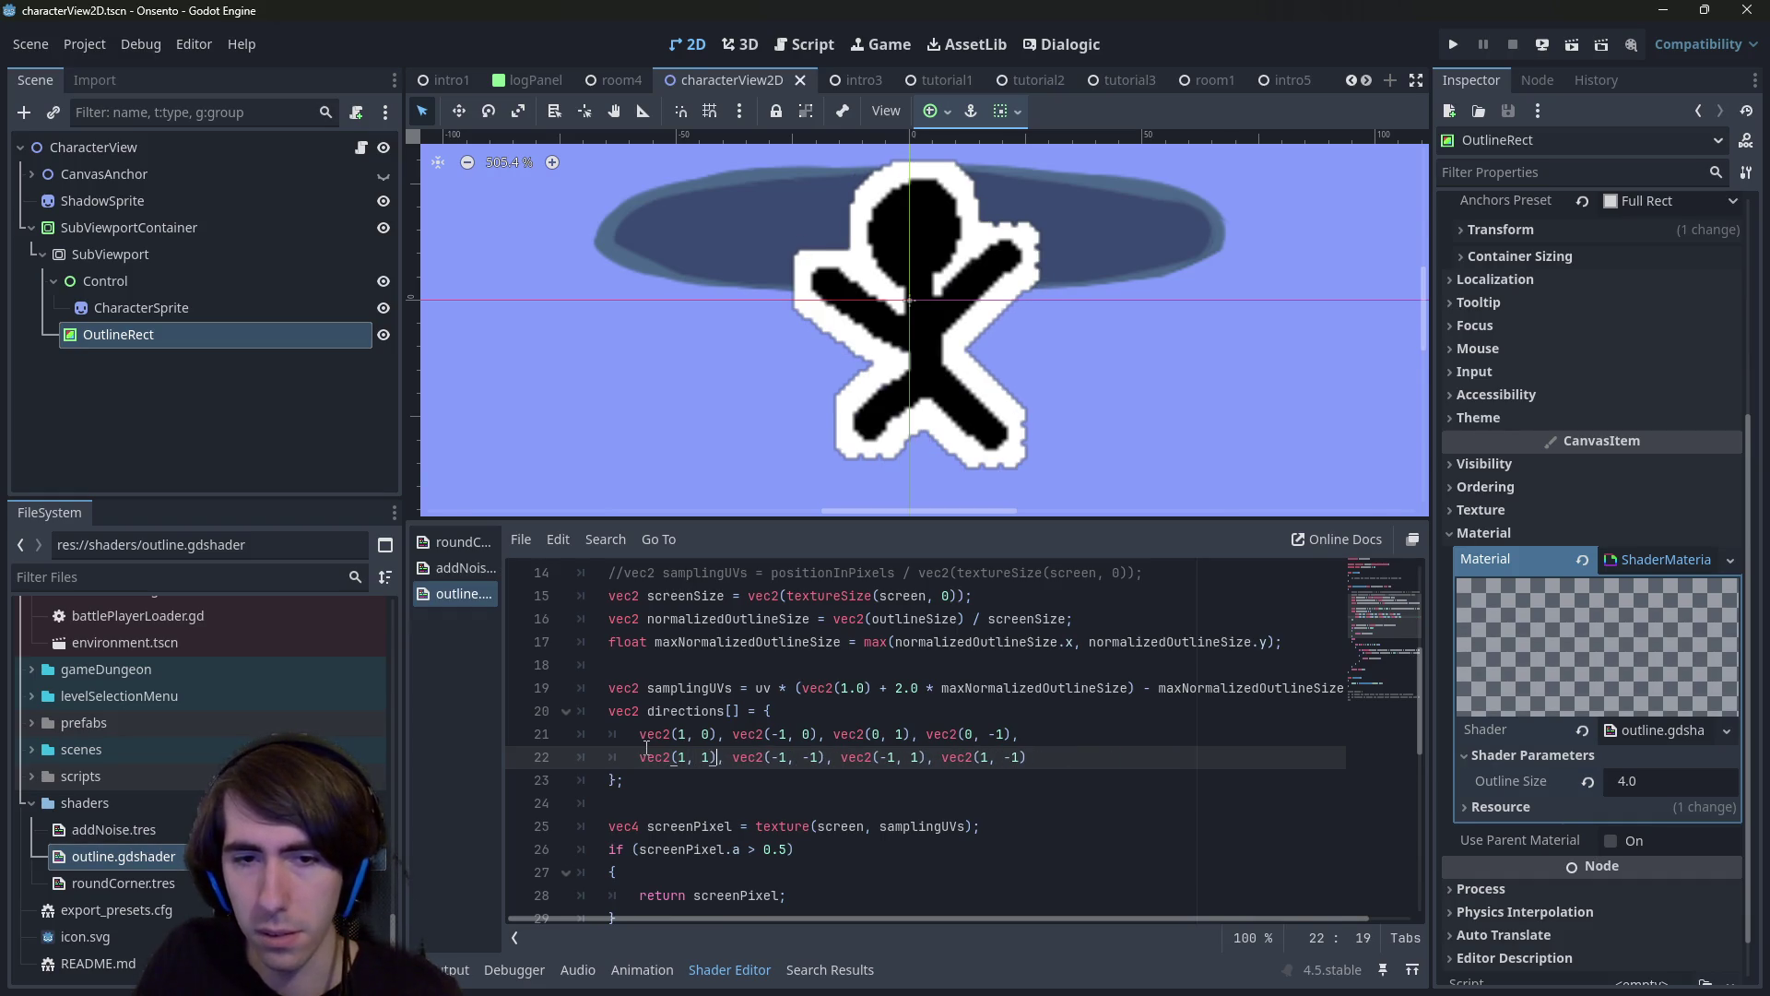
pyautogui.write('sqrt(2) *')
pyautogui.hotkey('ctrl', 'Right')
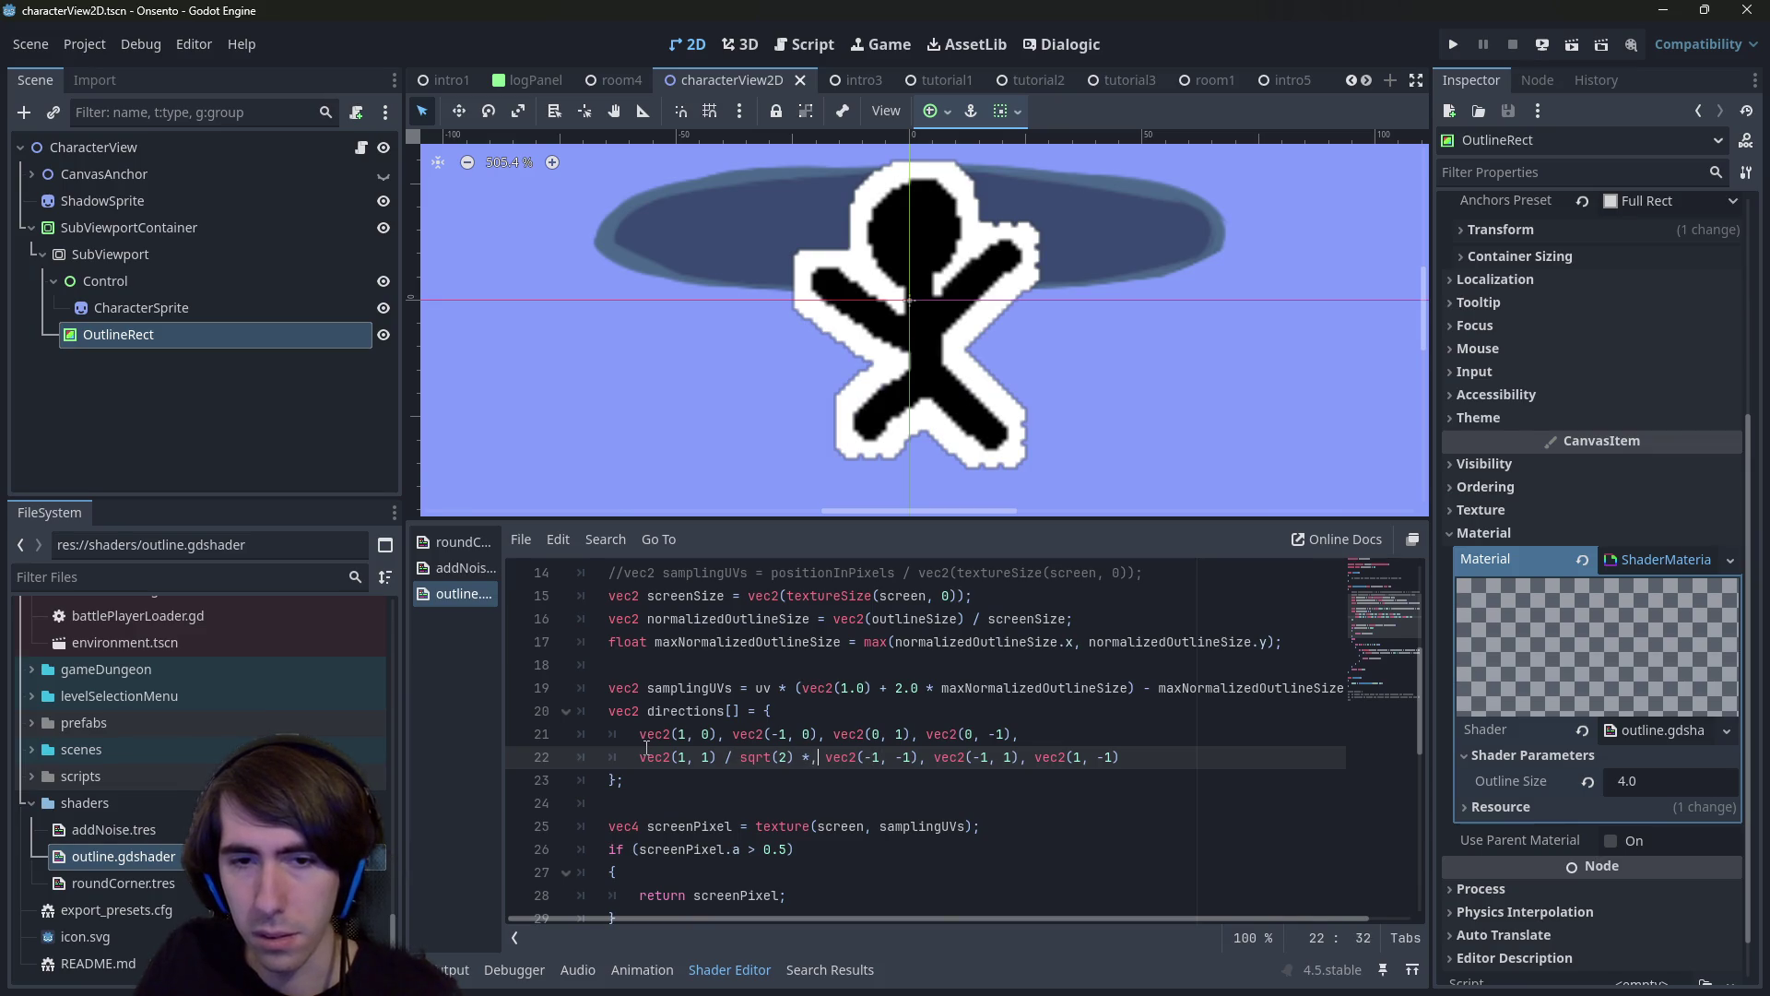
pyautogui.press('BackSpace')
pyautogui.press('BackSpace')
pyautogui.hotkey('shift', 'Left')
pyautogui.hotkey('shift', 'Left')
pyautogui.hotkey('shift', 'Left')
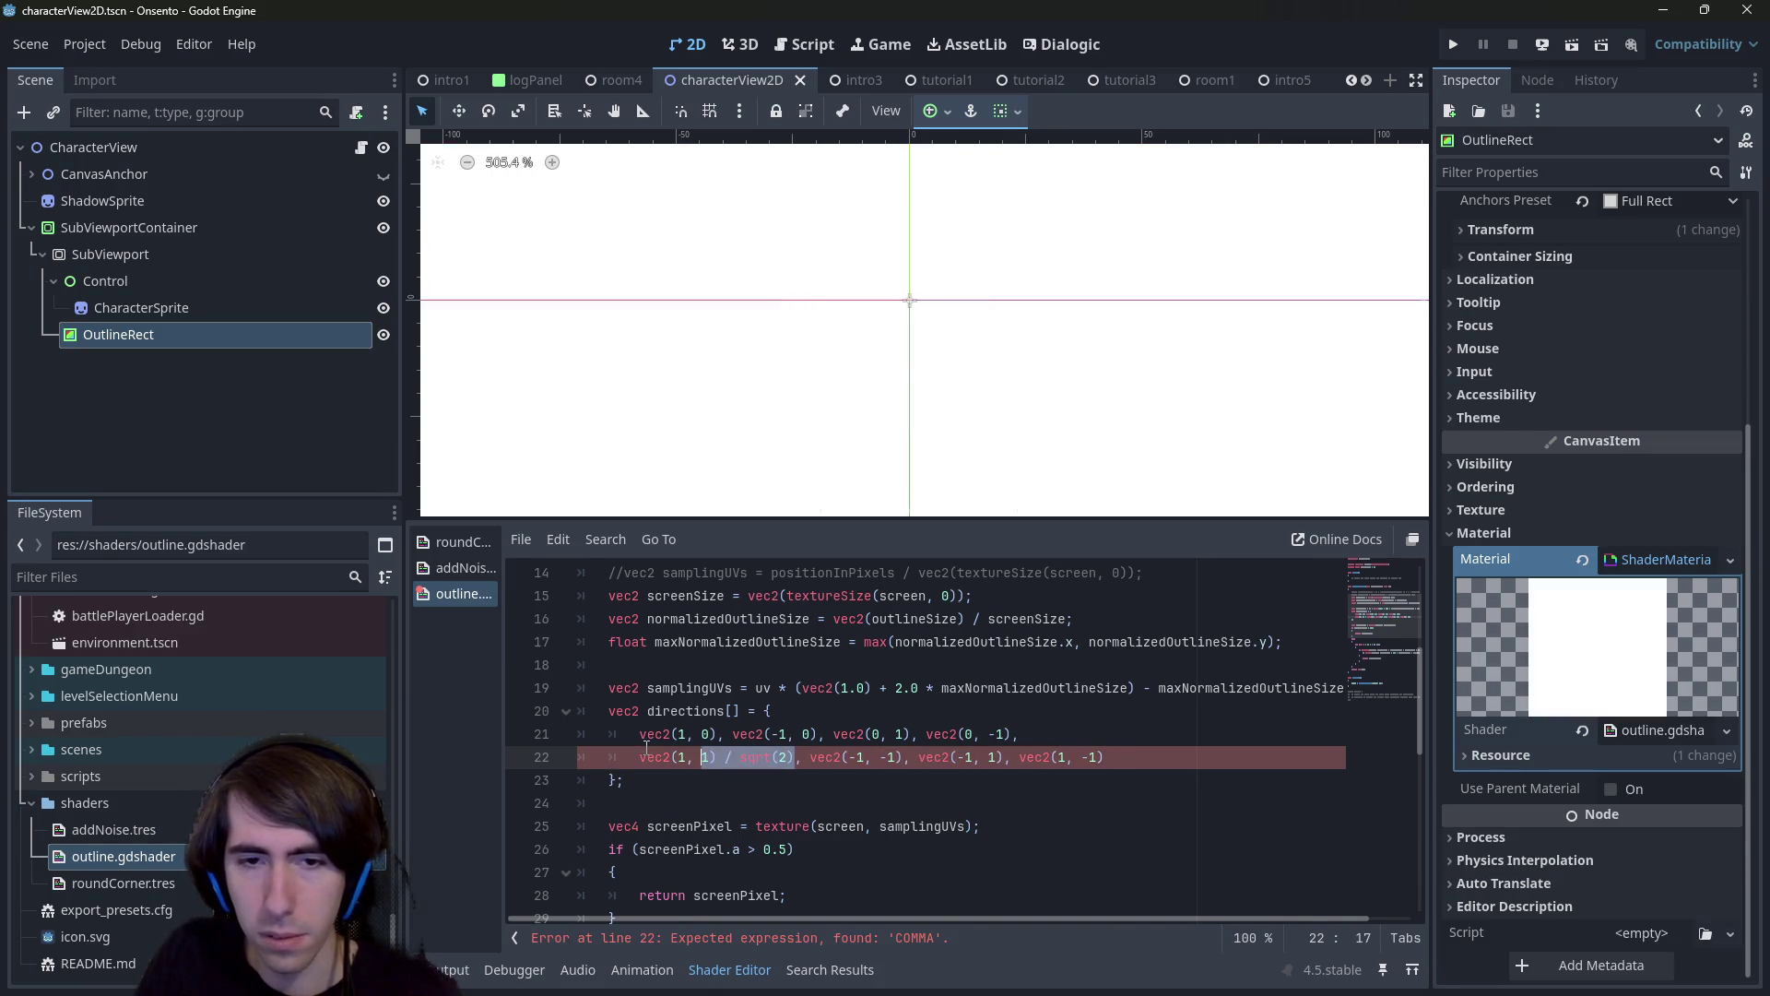
pyautogui.hotkey('shift', 'Right')
pyautogui.hotkey('shift', 'Right')
pyautogui.hotkey('shift', 'Right')
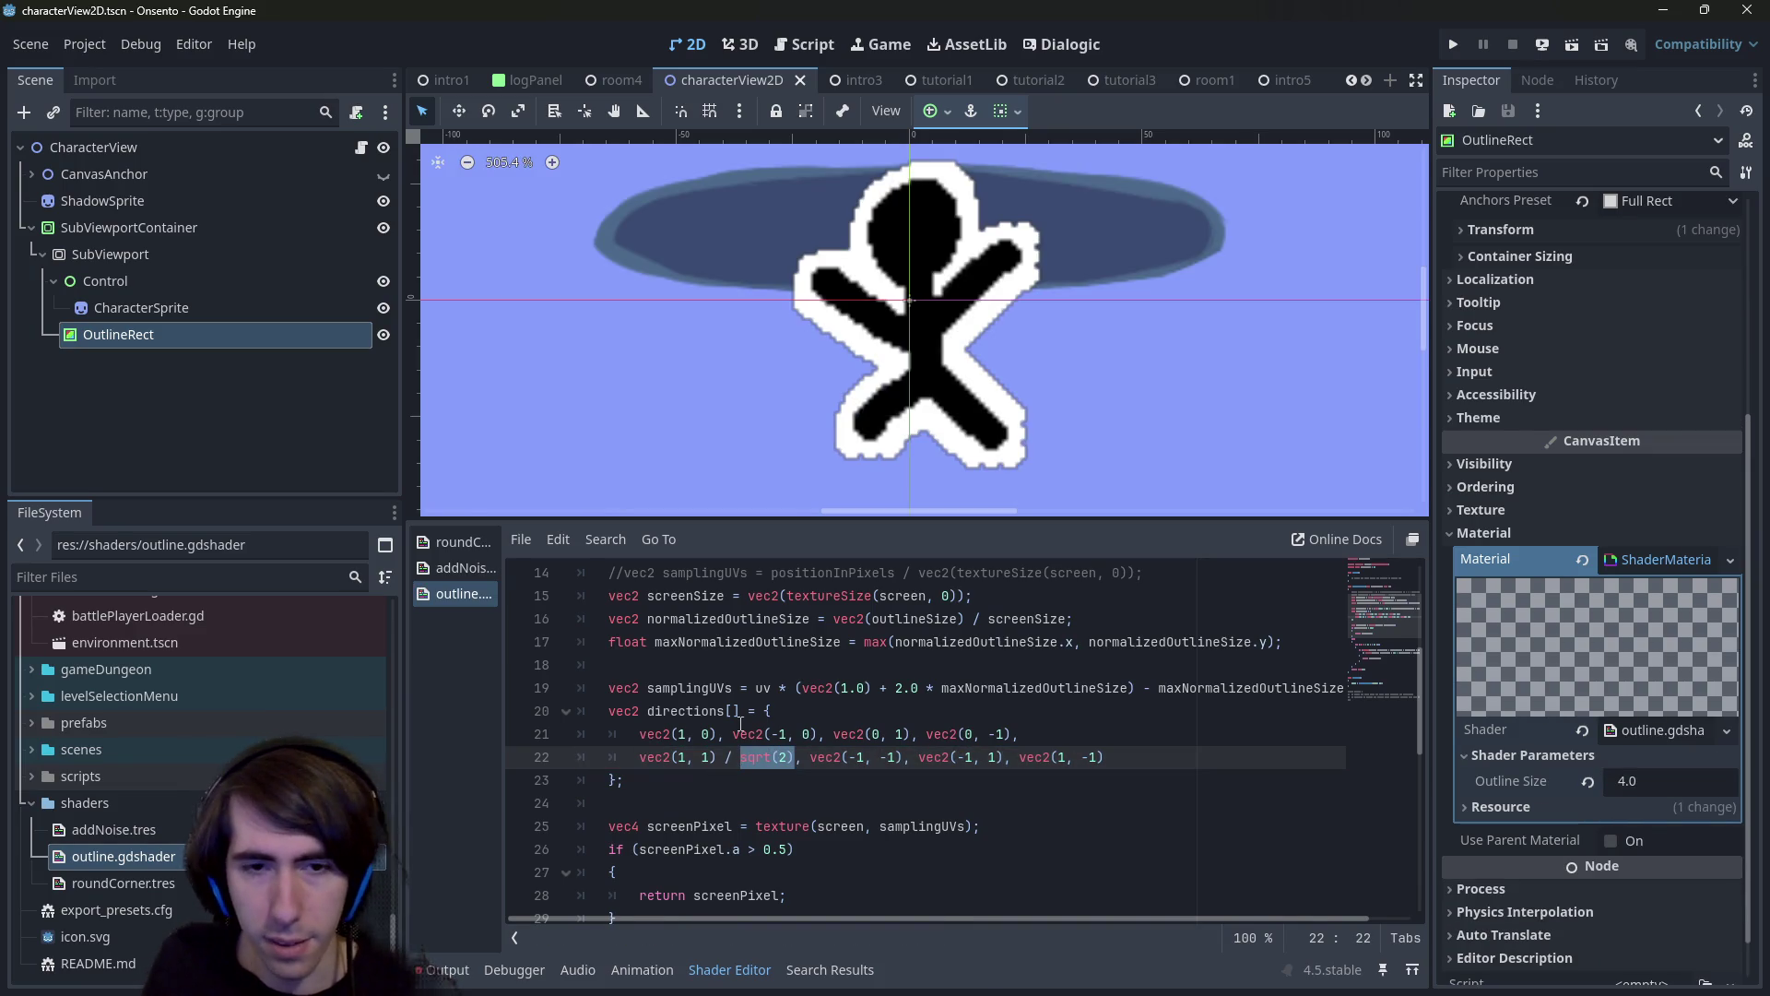
pyautogui.moveTo(727, 757); pyautogui.dragTo(795, 767)
pyautogui.hotkey('ctrl', 'c')
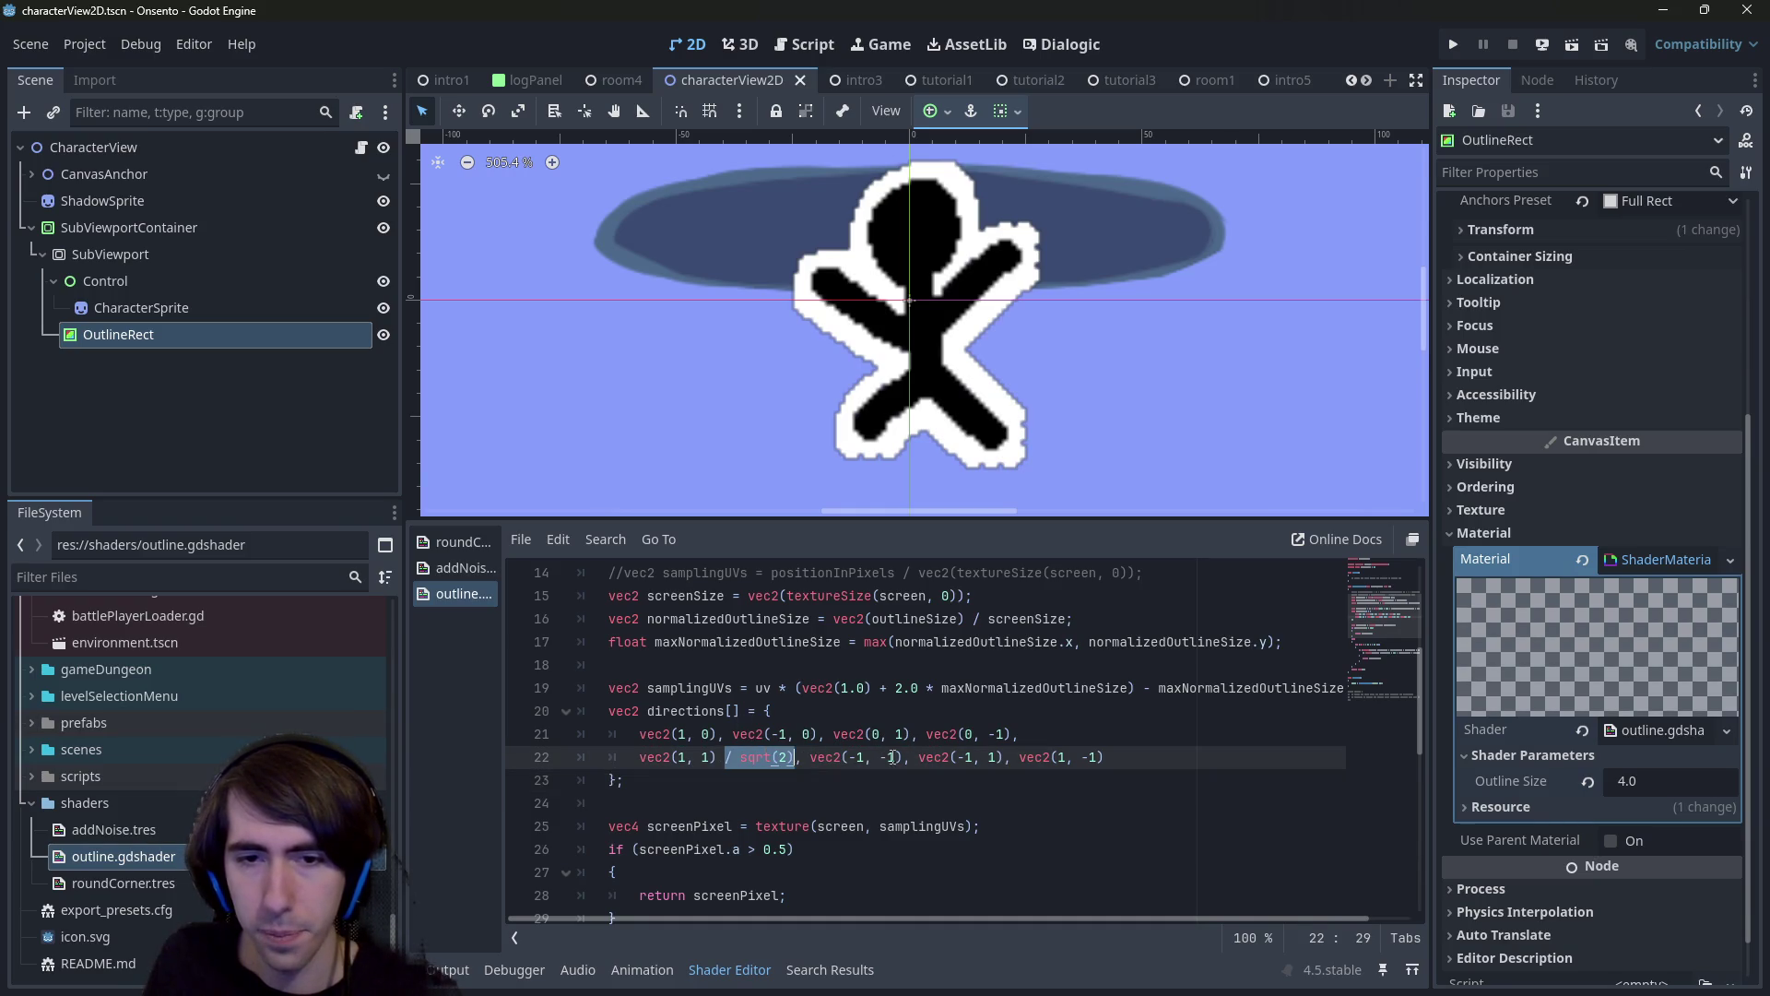
# Step: Append / sqrt(2) to the second, third and fourth diagonal vectors
pyautogui.click(898, 757)
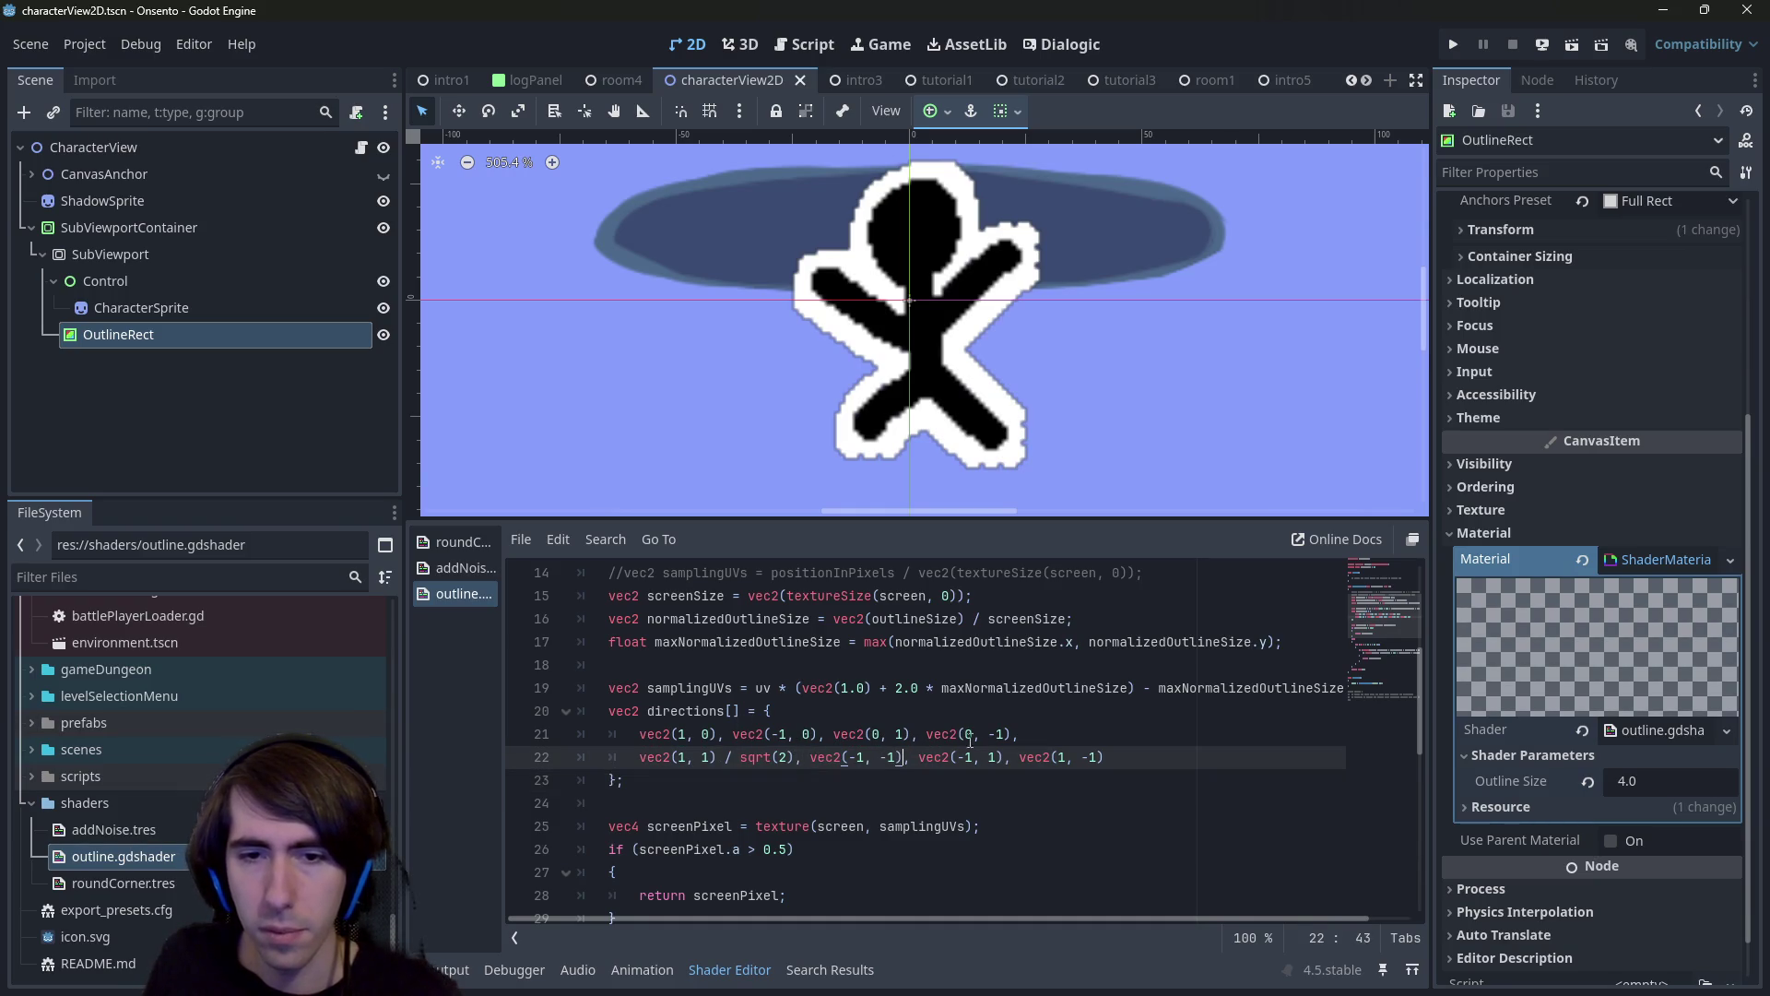
pyautogui.write('/')
pyautogui.hotkey('ctrl', 'v')
pyautogui.hotkey('ctrl', 'z')
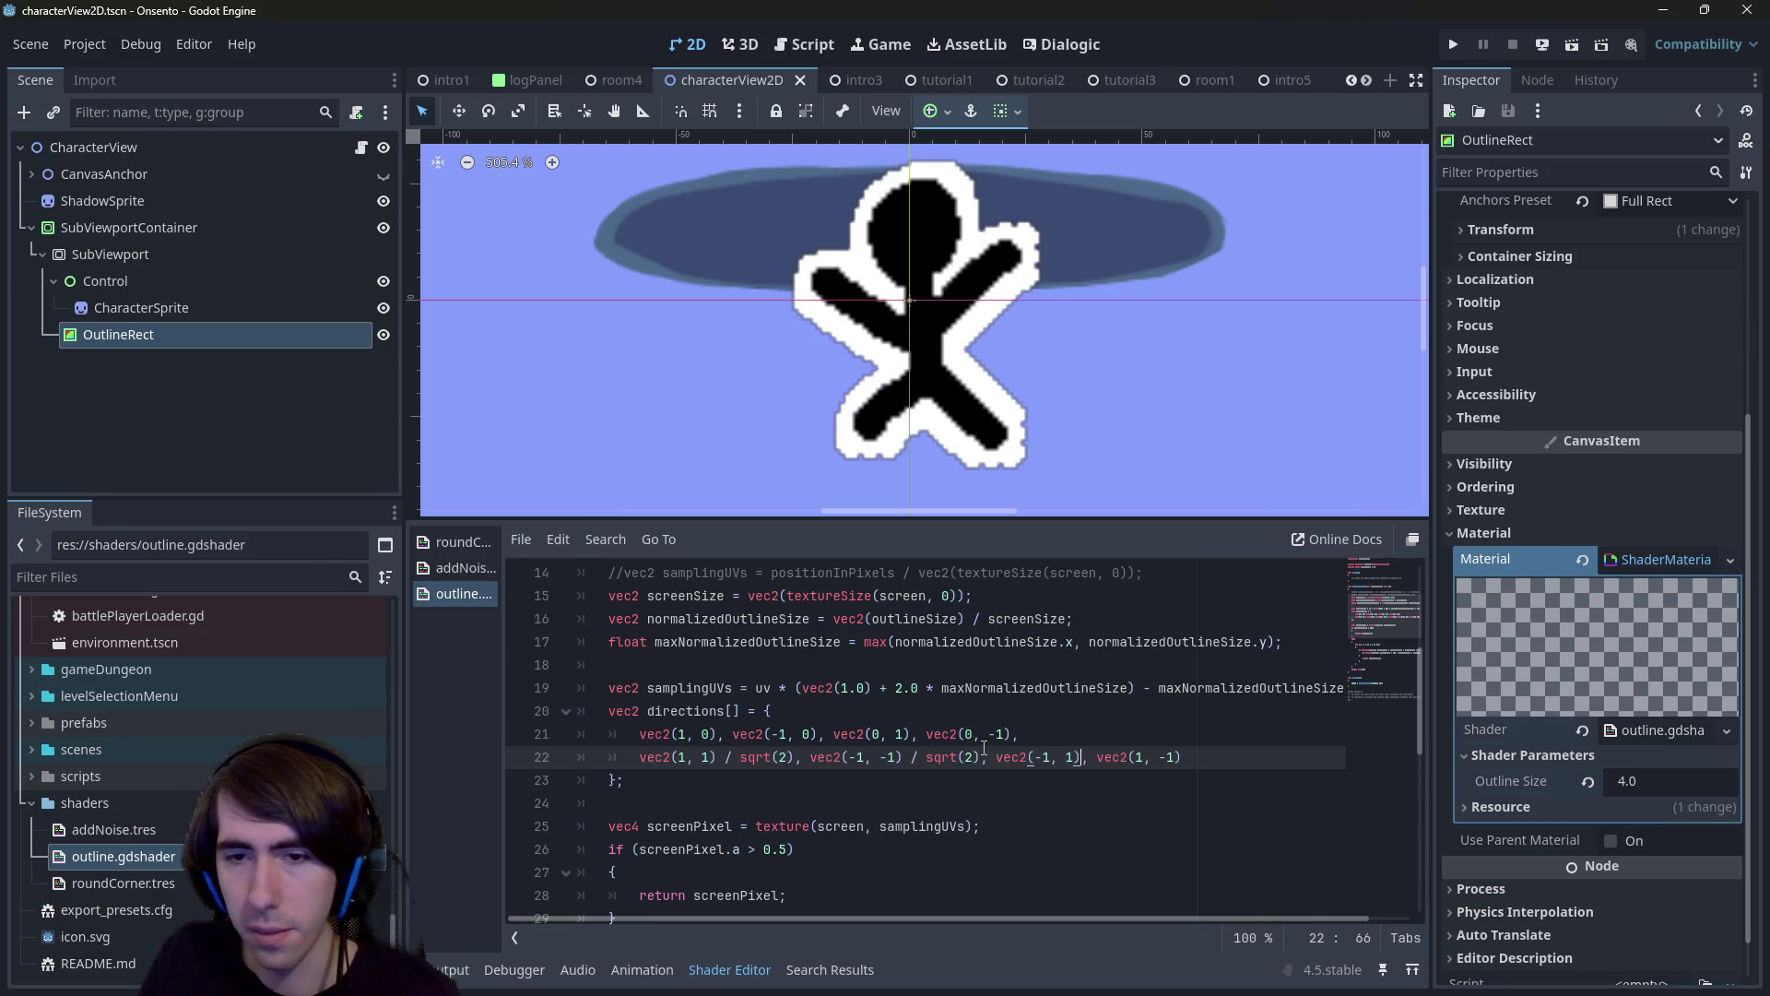
pyautogui.hotkey('ctrl', 'v')
pyautogui.press('End')
pyautogui.press('Left')
pyautogui.hotkey('ctrl', 'v')
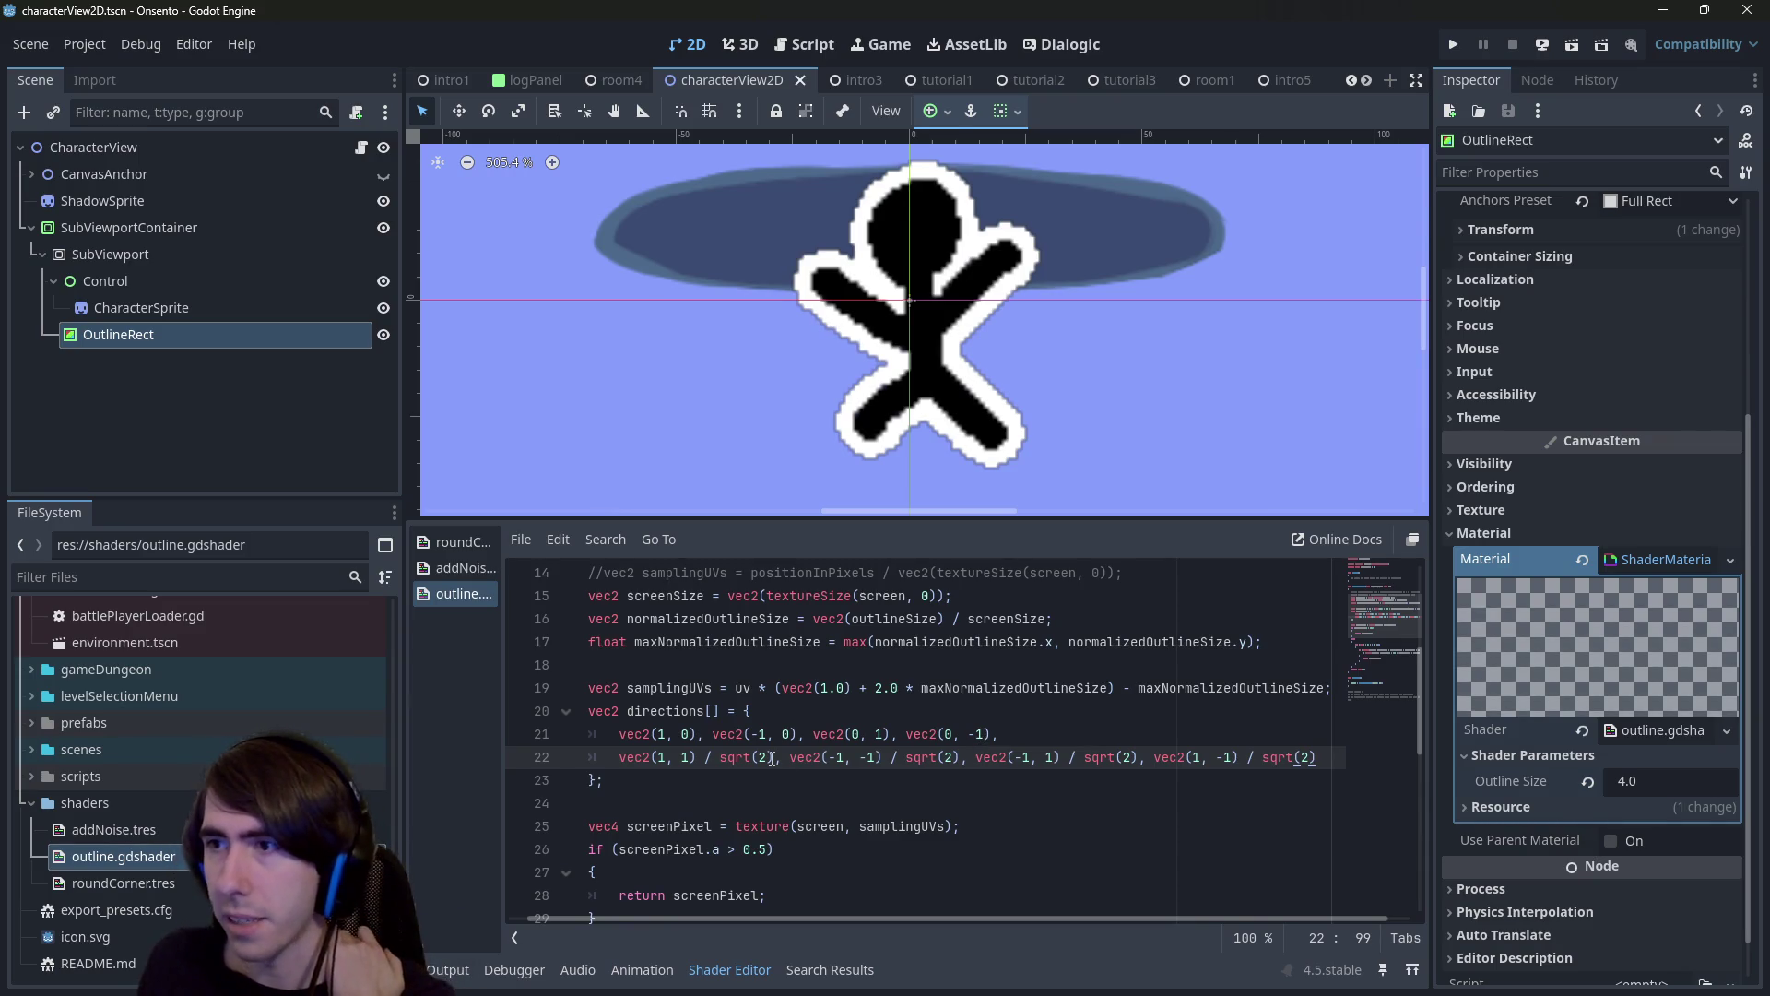
pyautogui.press('Home')
pyautogui.press('Home')
pyautogui.hotkey('shift', 'Down')
pyautogui.hotkey('shift', 'Down')
pyautogui.scroll(-3, 747, 846)
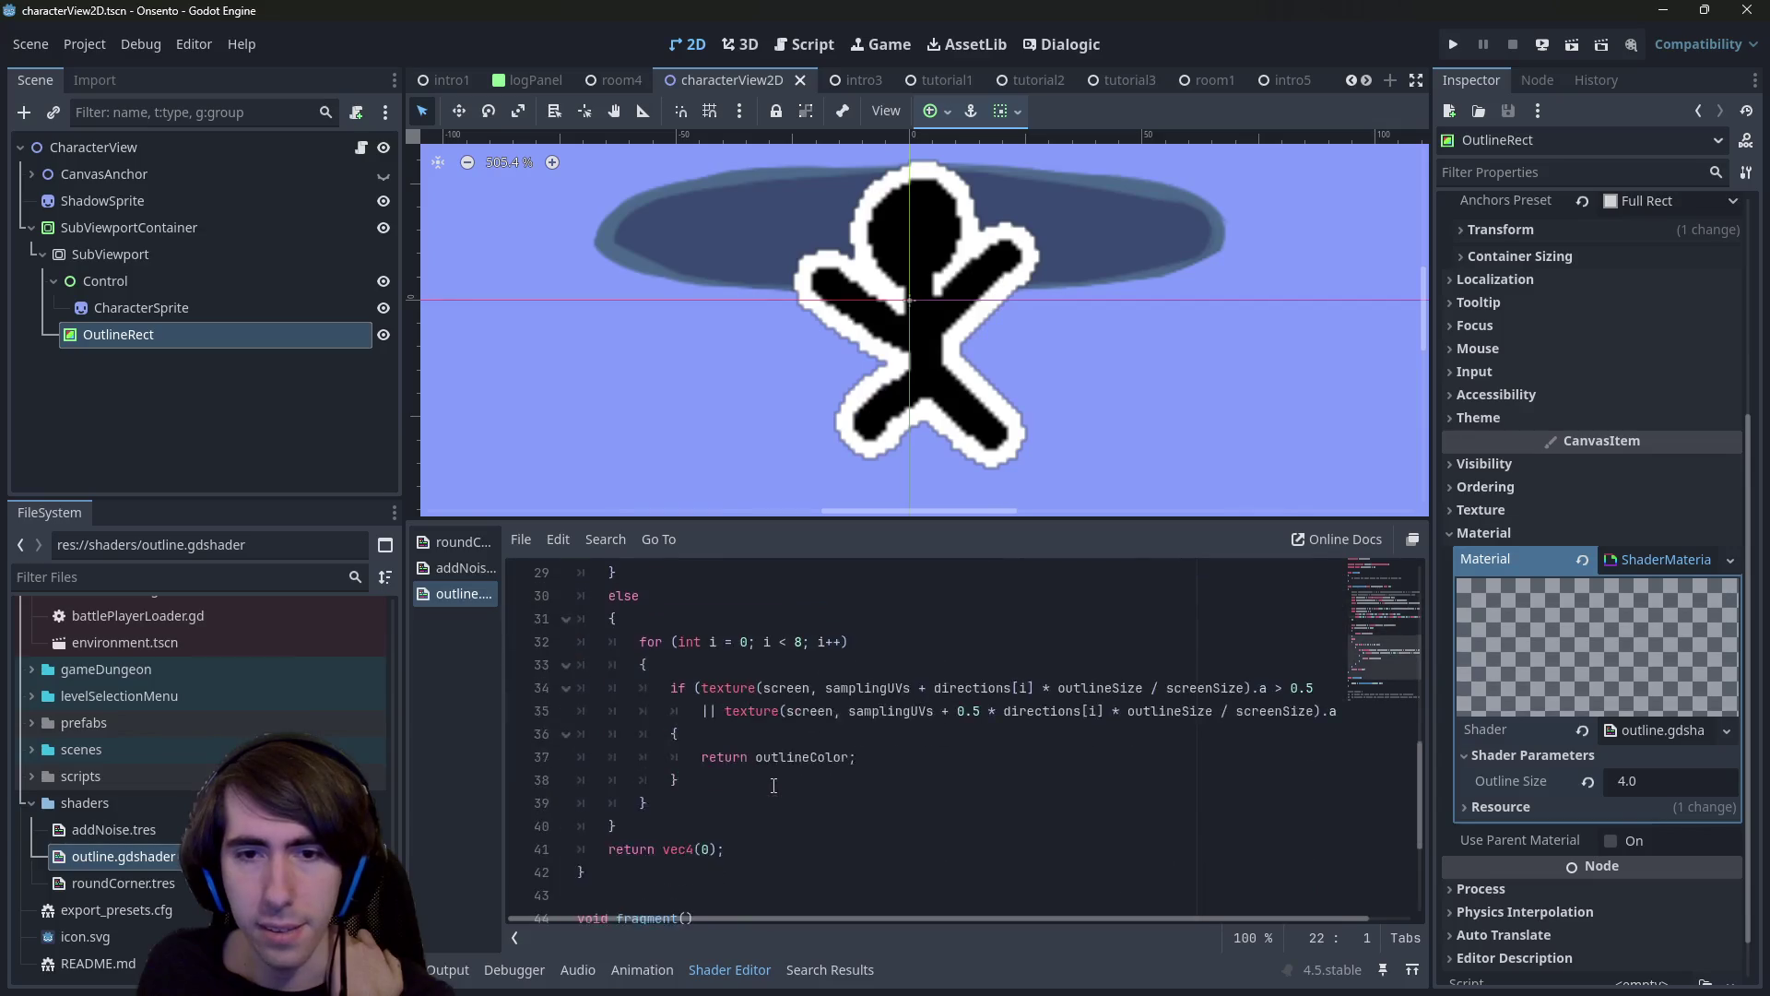
# Step: Test commenting out the second sampling condition and closing the first with ')', then revert
pyautogui.click(729, 847)
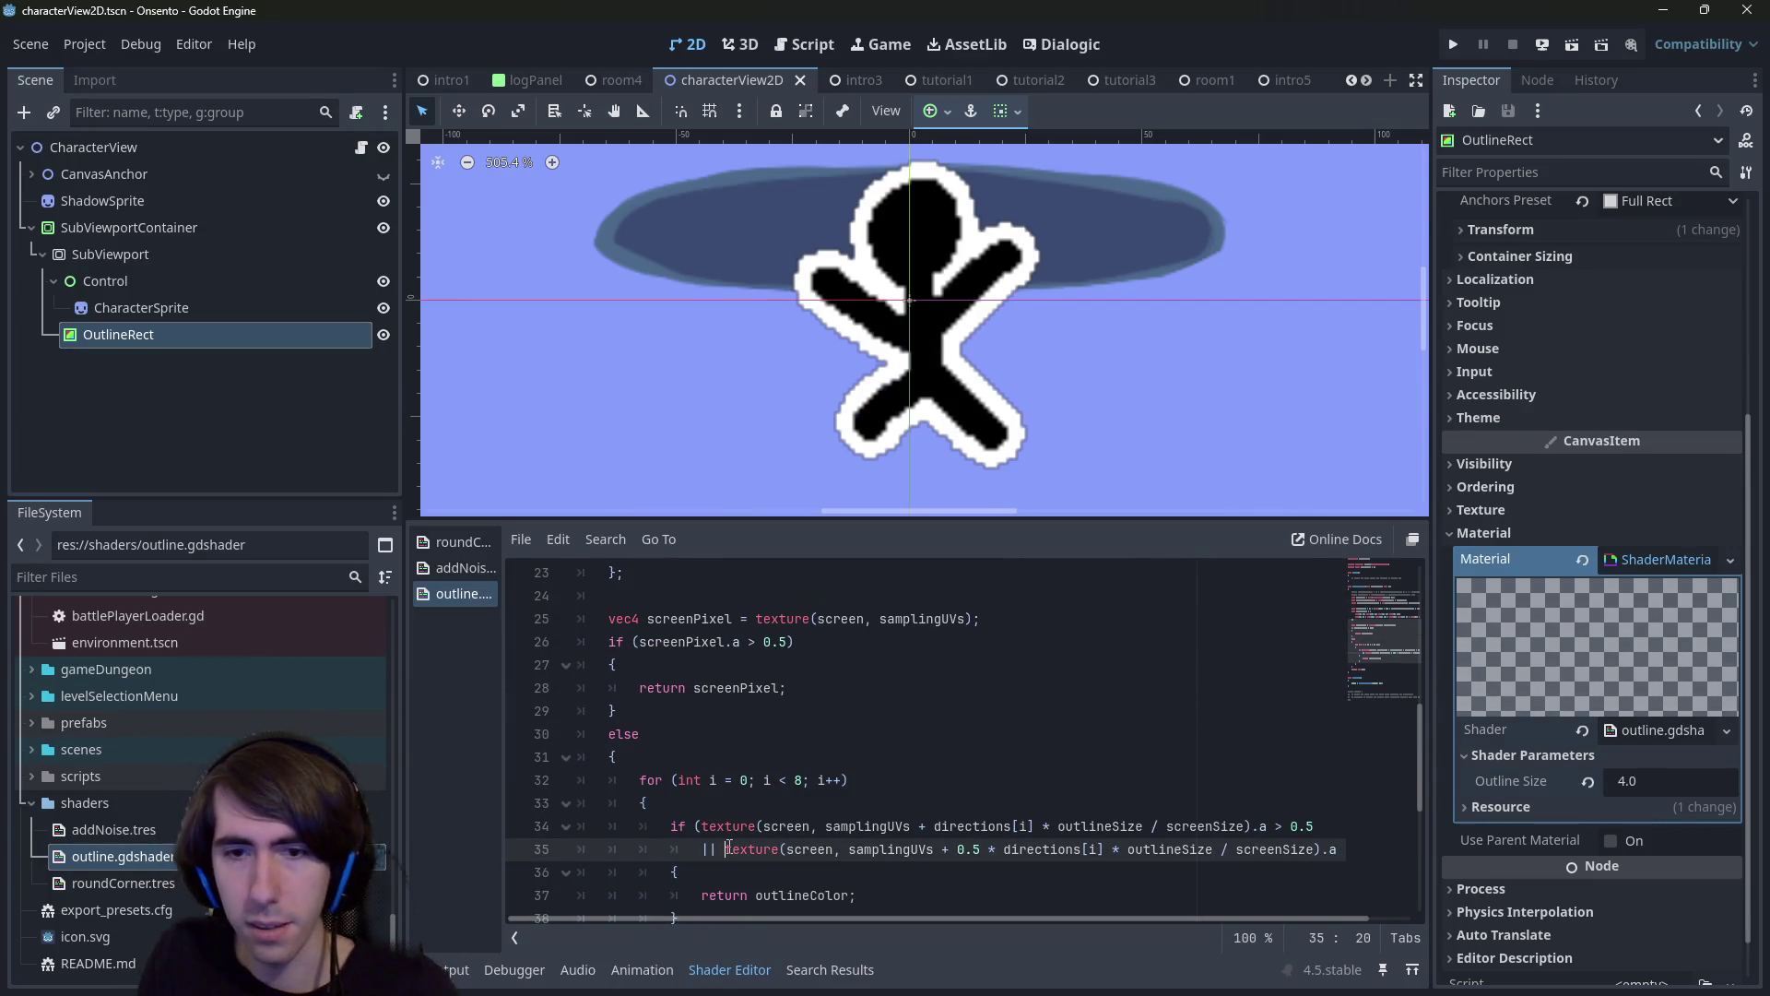
pyautogui.hotkey('ctrl', 'k')
pyautogui.click(1318, 827)
pyautogui.write(')')
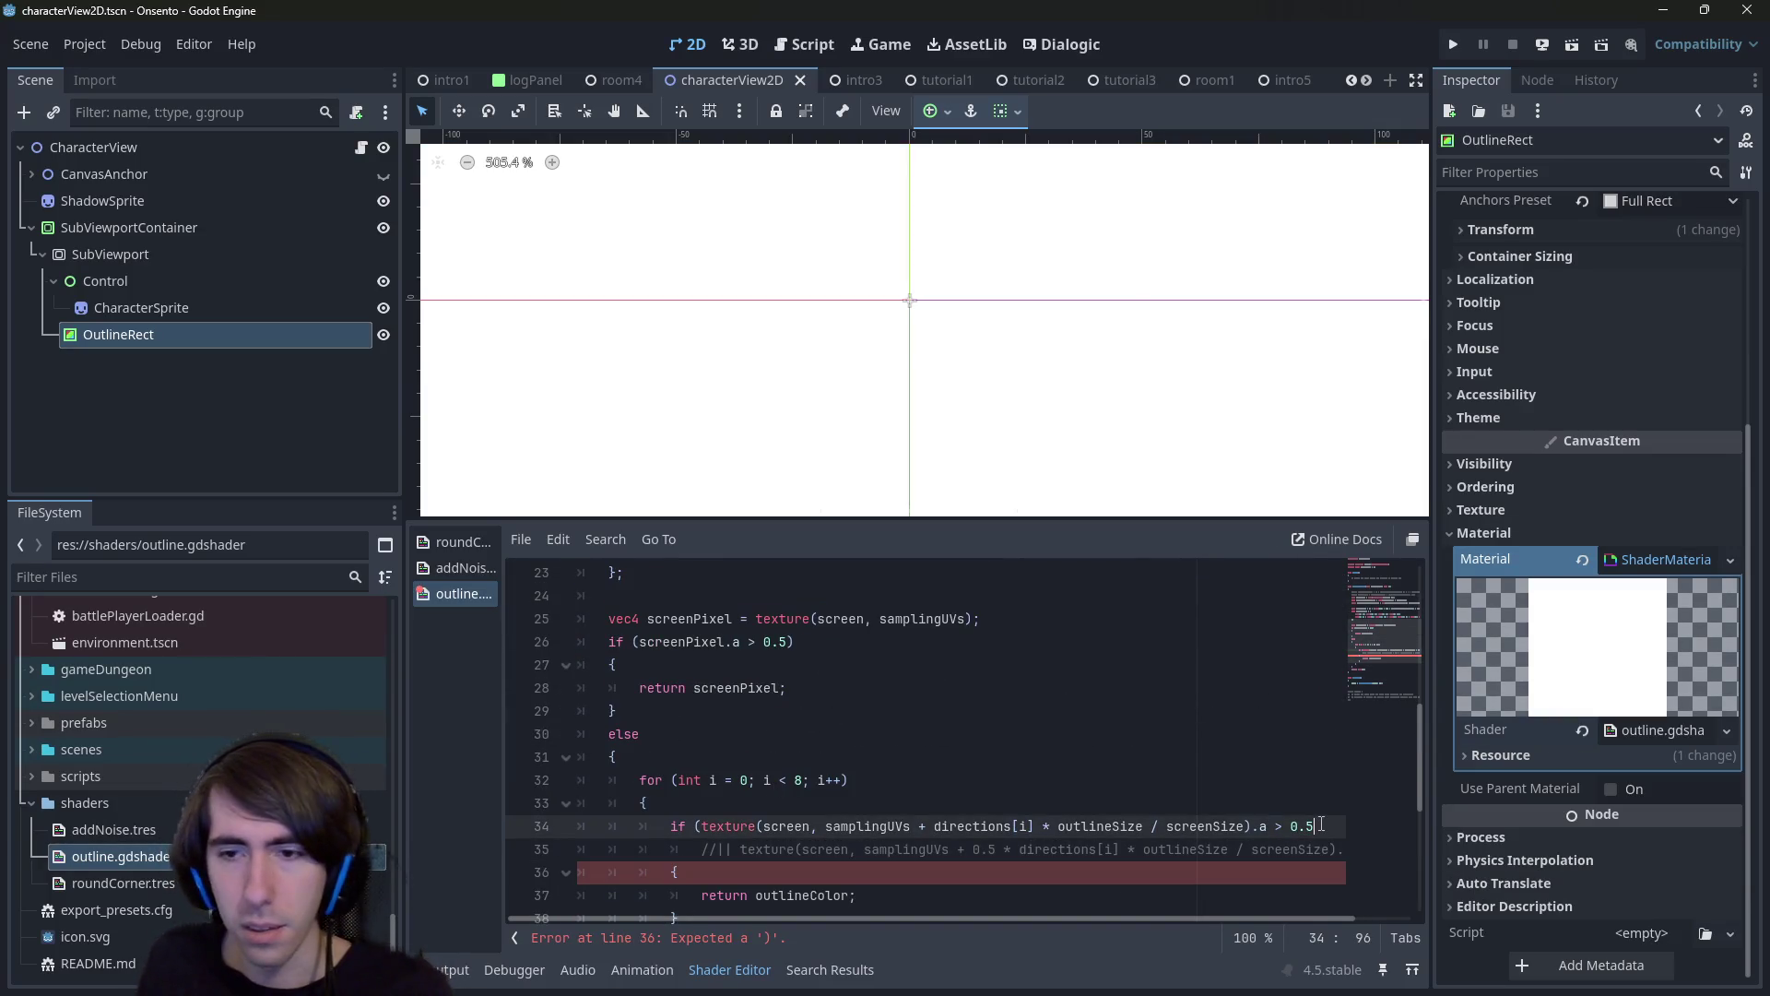
pyautogui.hotkey('ctrl', 's')
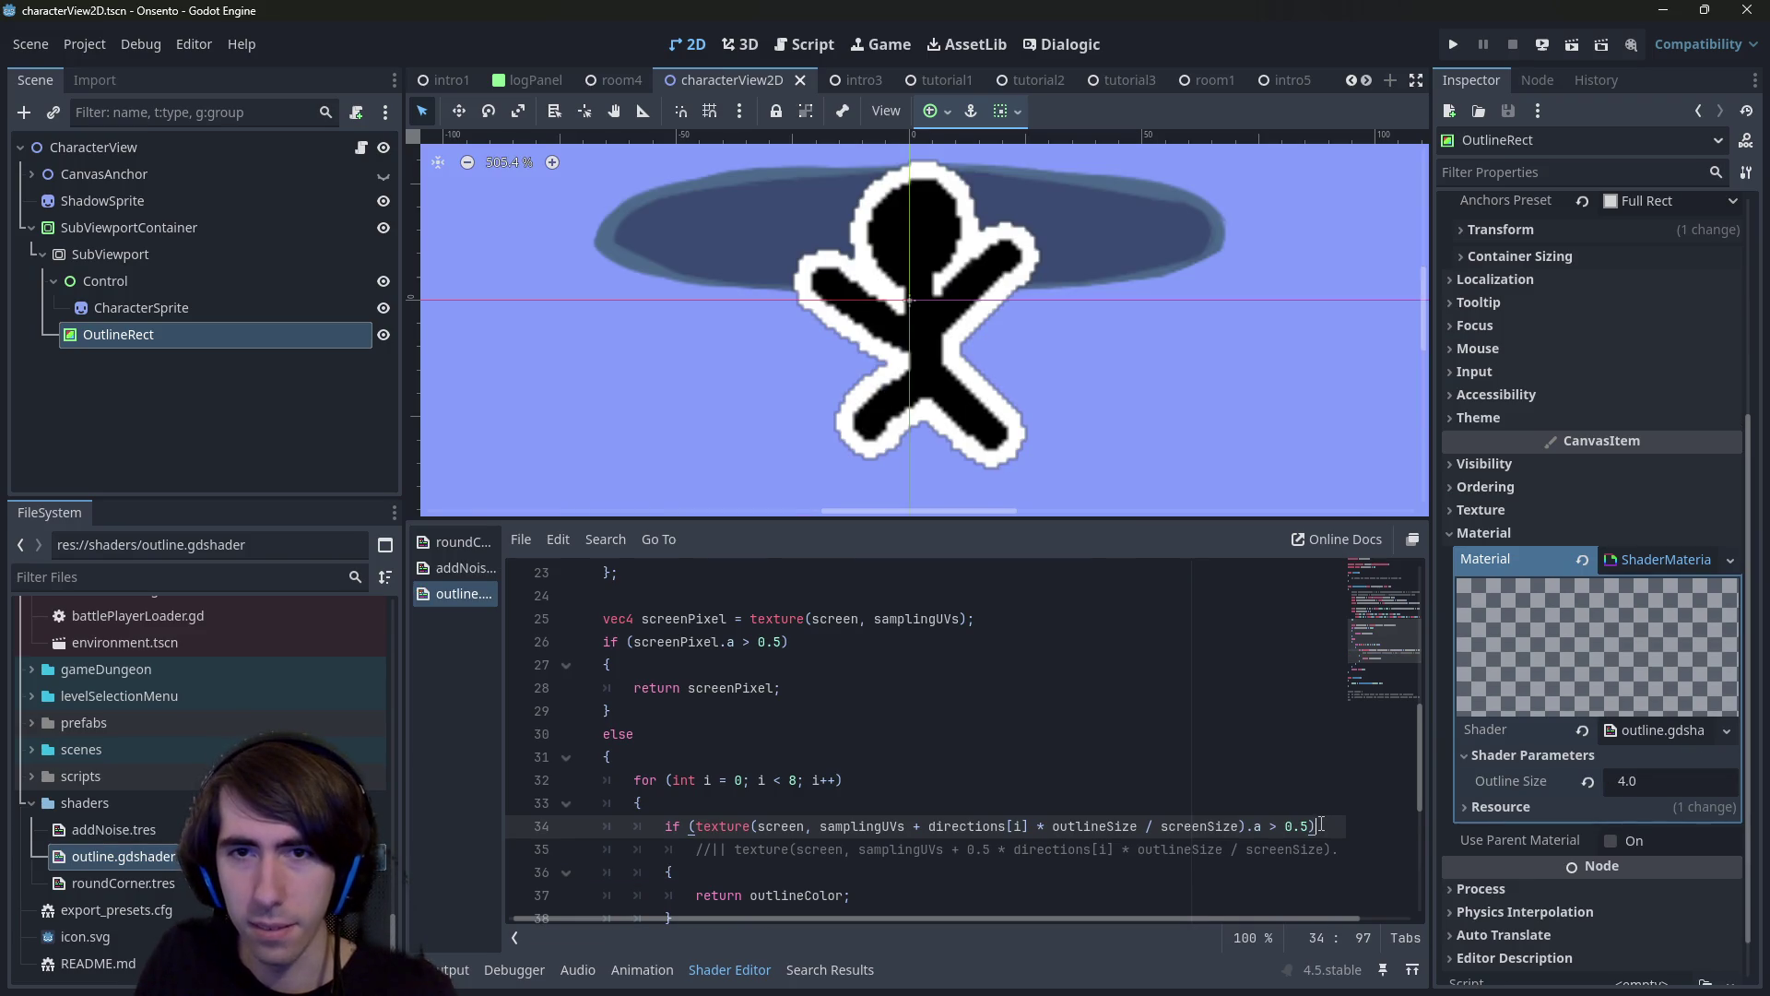
pyautogui.press('BackSpace')
pyautogui.press('Down')
pyautogui.hotkey('ctrl', 'k')
pyautogui.hotkey('ctrl', 's')
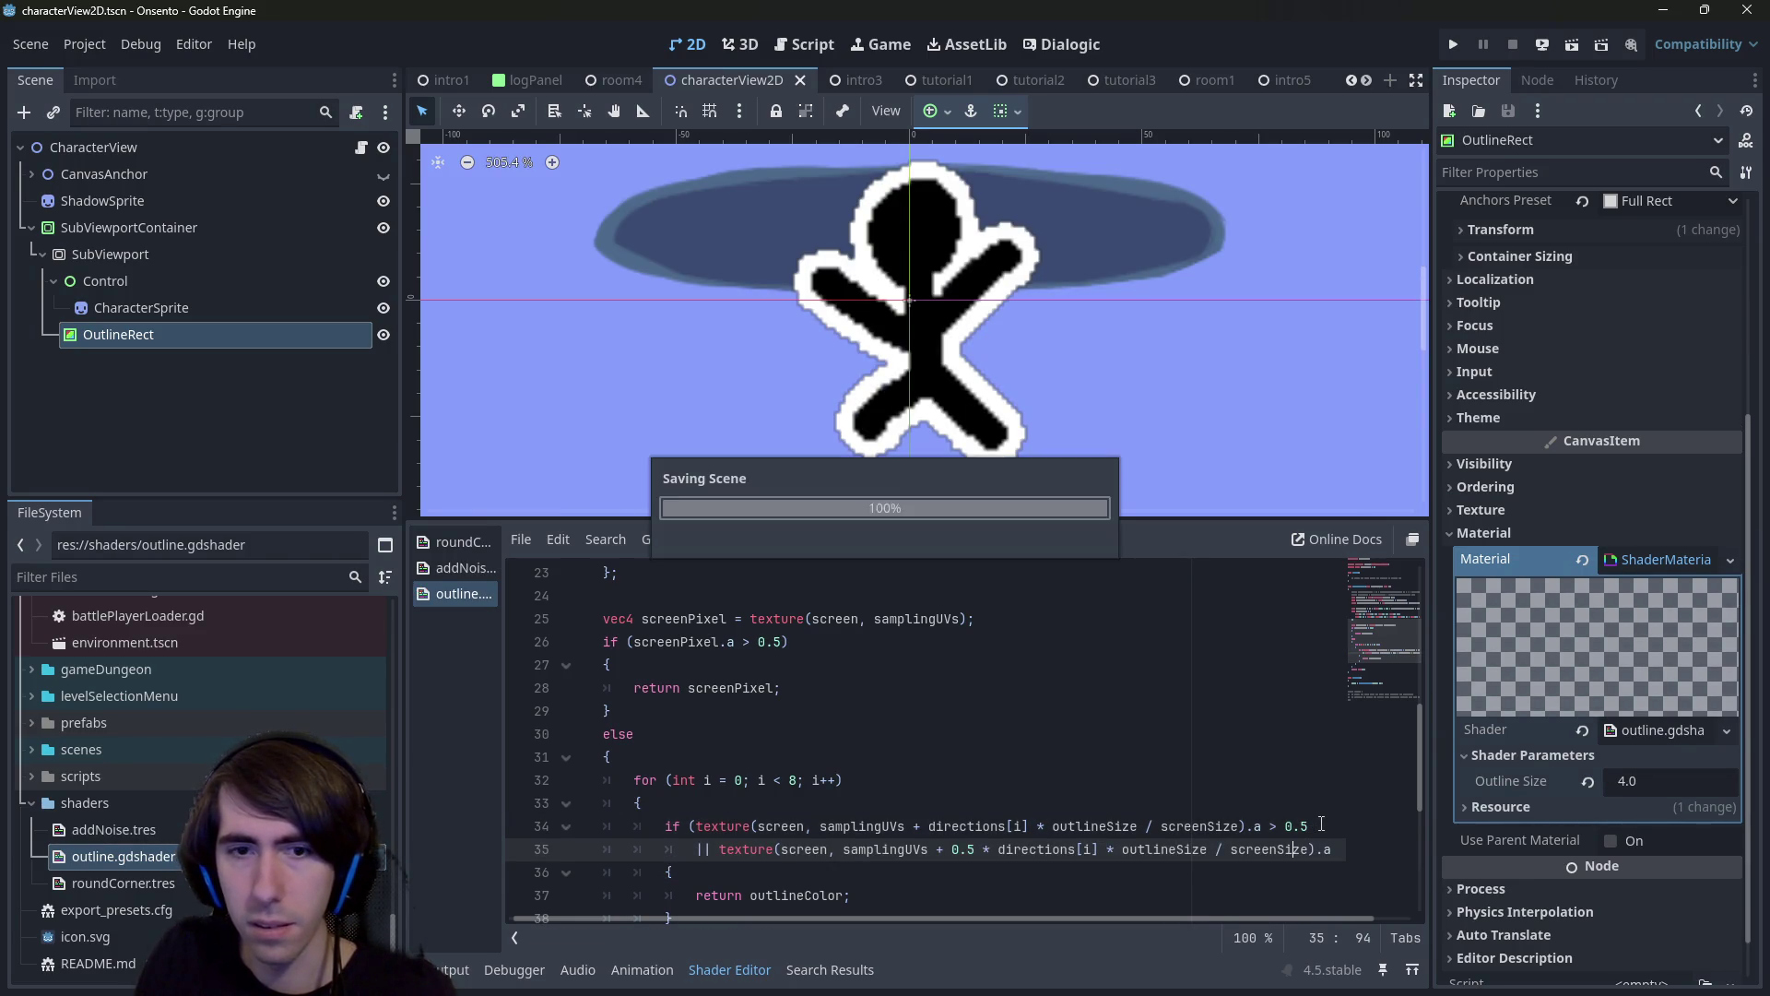
# Step: Toggle between single- and two-condition checks to compare outlines, ending with the single closed condition
pyautogui.hotkey('ctrl', 'k')
pyautogui.click(1320, 825)
pyautogui.hotkey('ctrl', 's')
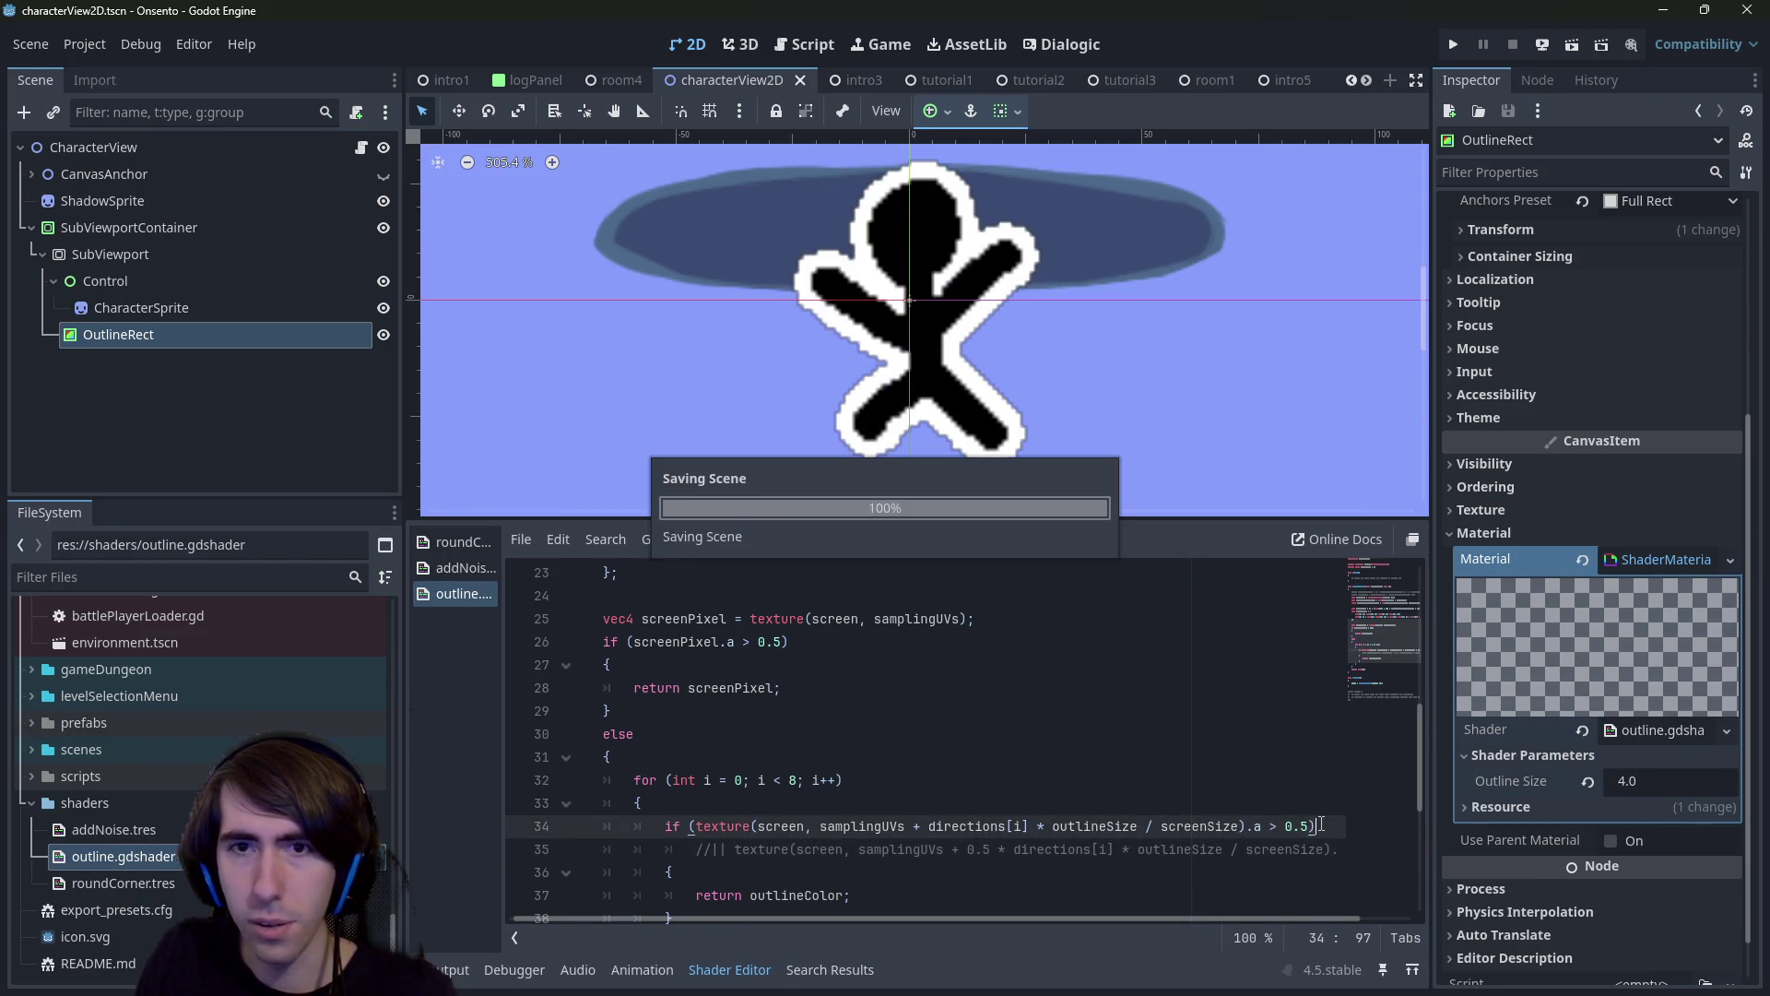
pyautogui.hotkey('ctrl', 's')
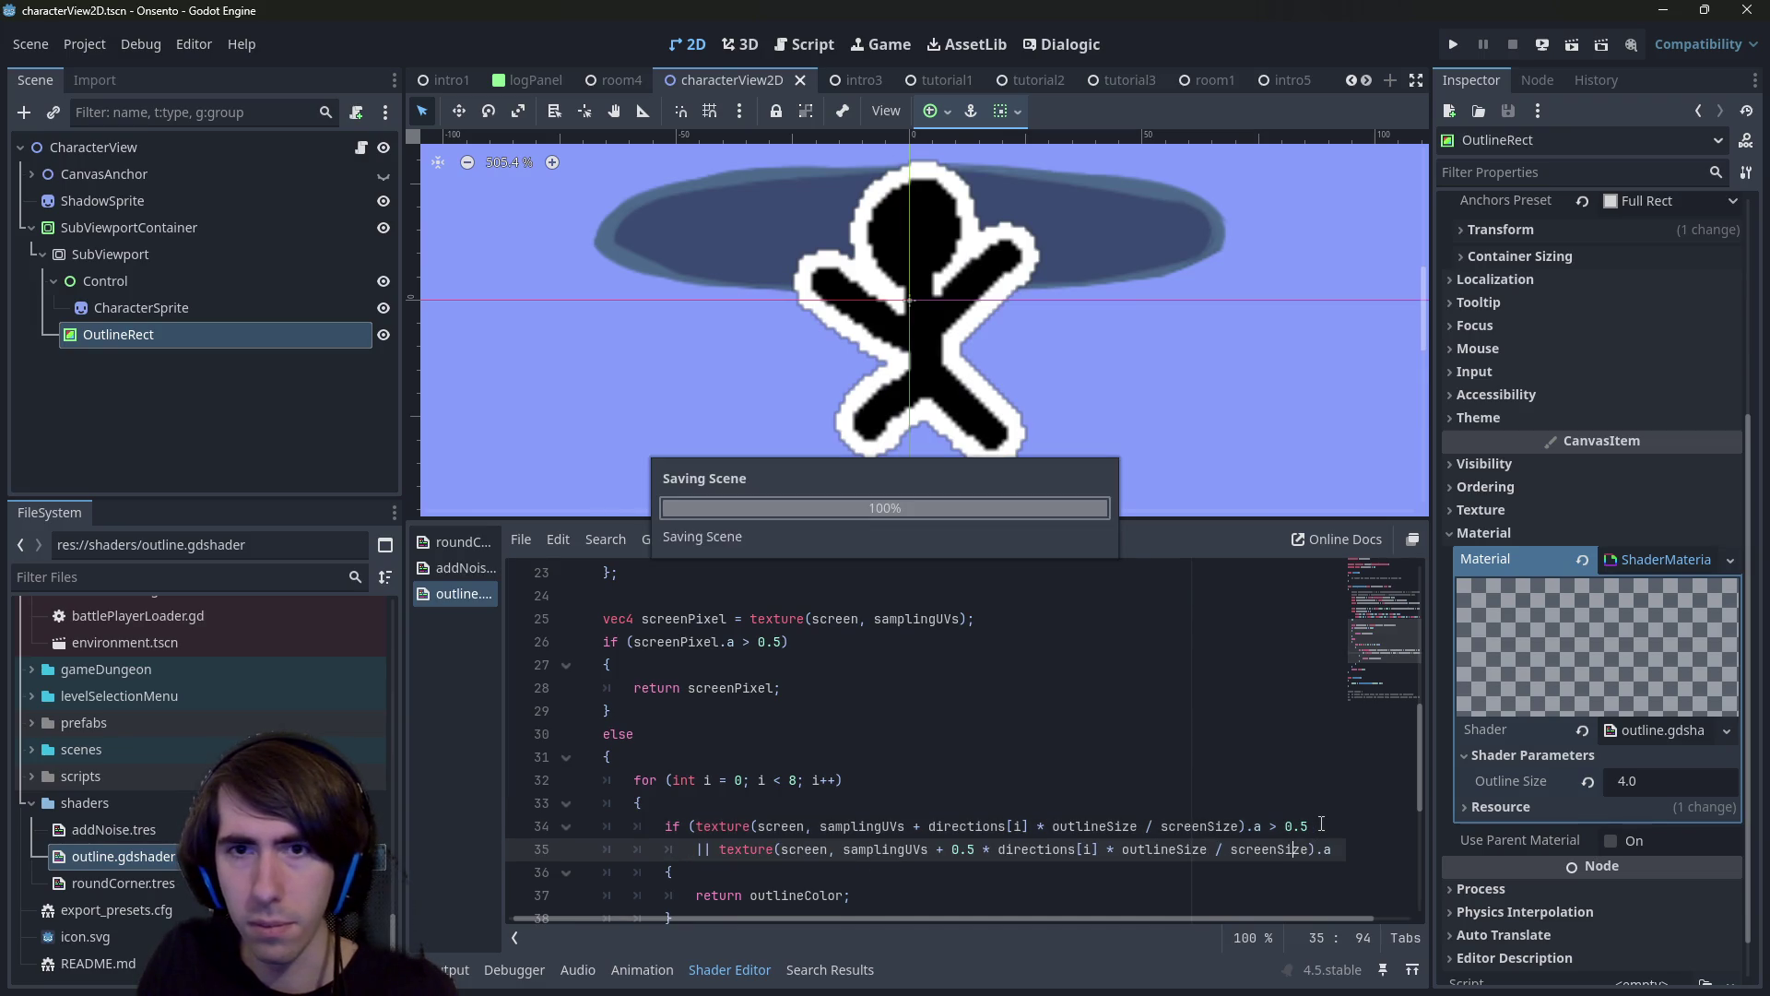
pyautogui.write(')')
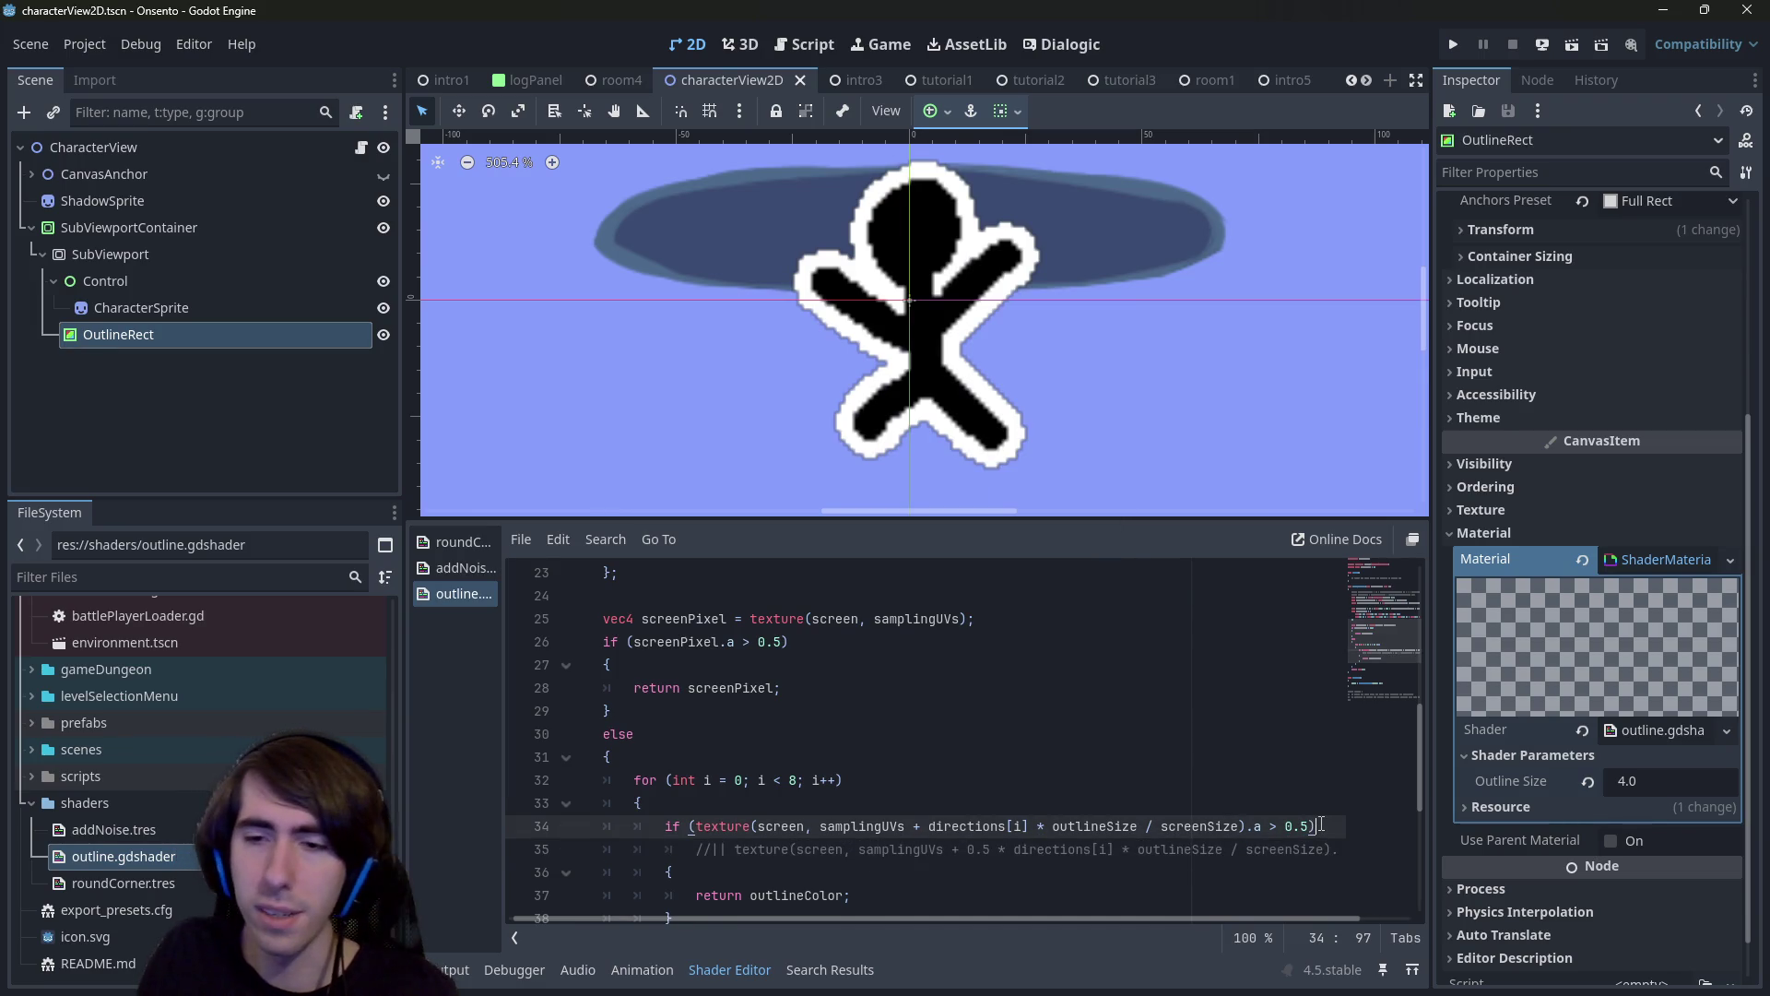
pyautogui.press('BackSpace')
pyautogui.press('Down')
pyautogui.hotkey('ctrl', 'k')
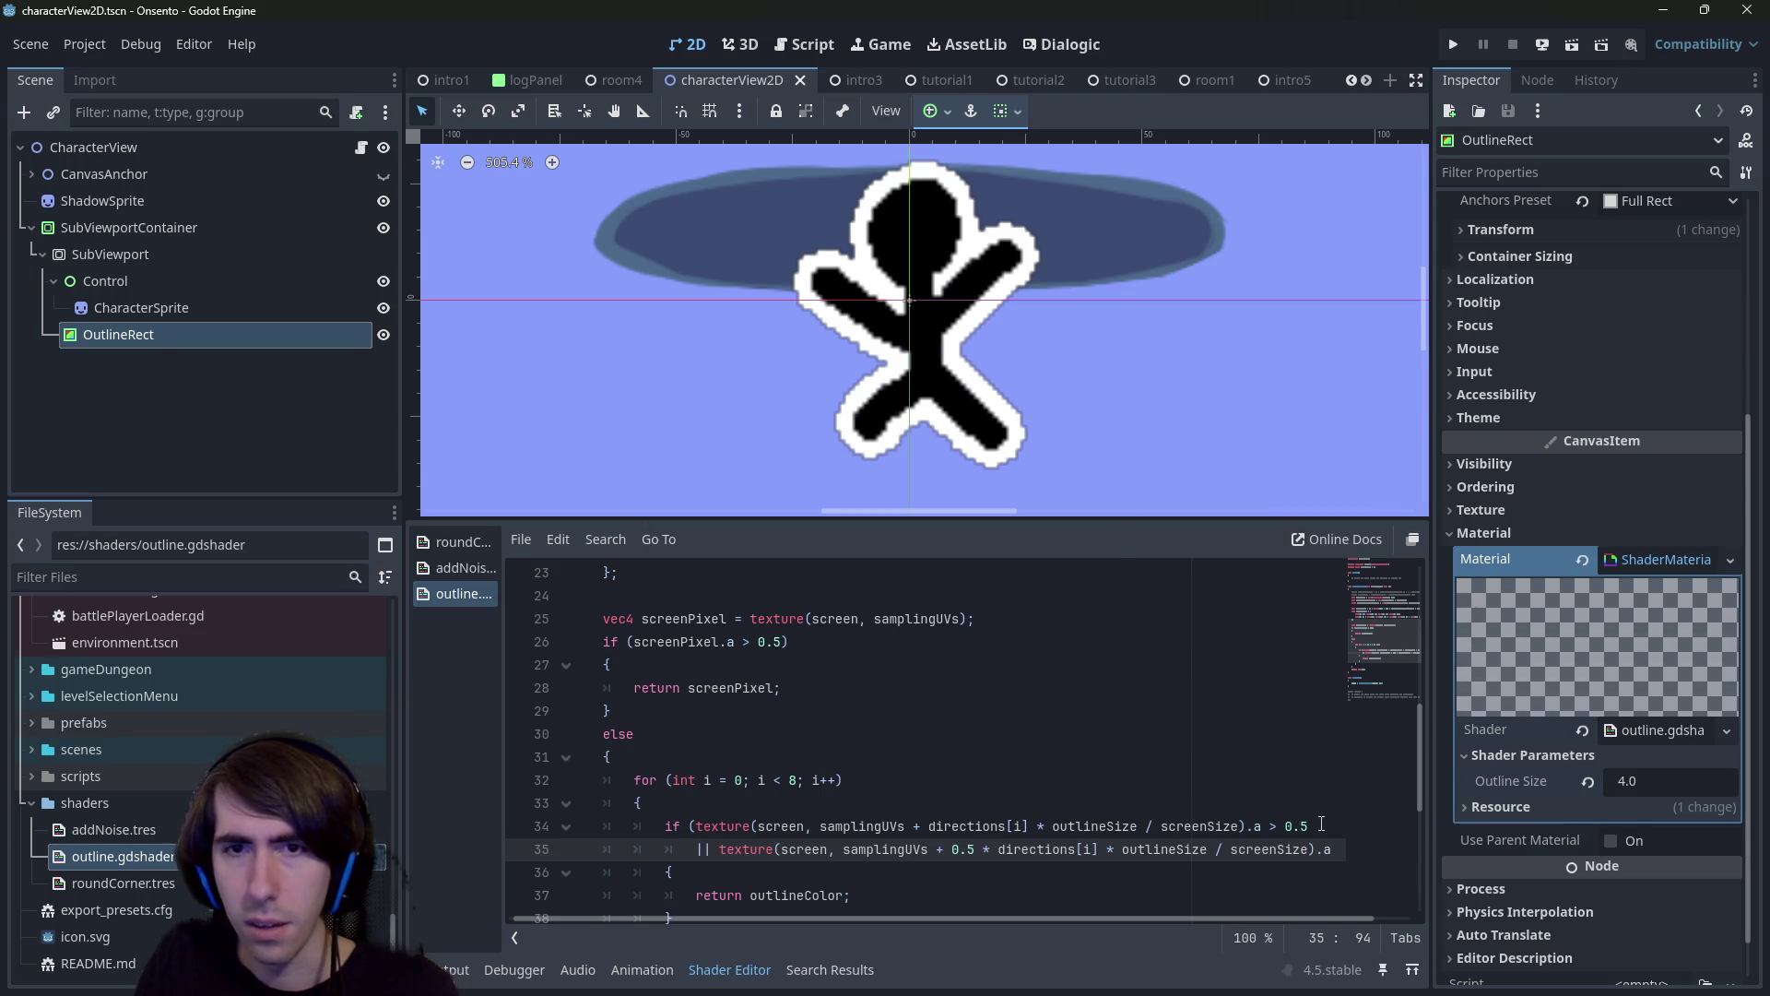
pyautogui.hotkey('ctrl', 's')
pyautogui.hotkey('ctrl', 's')
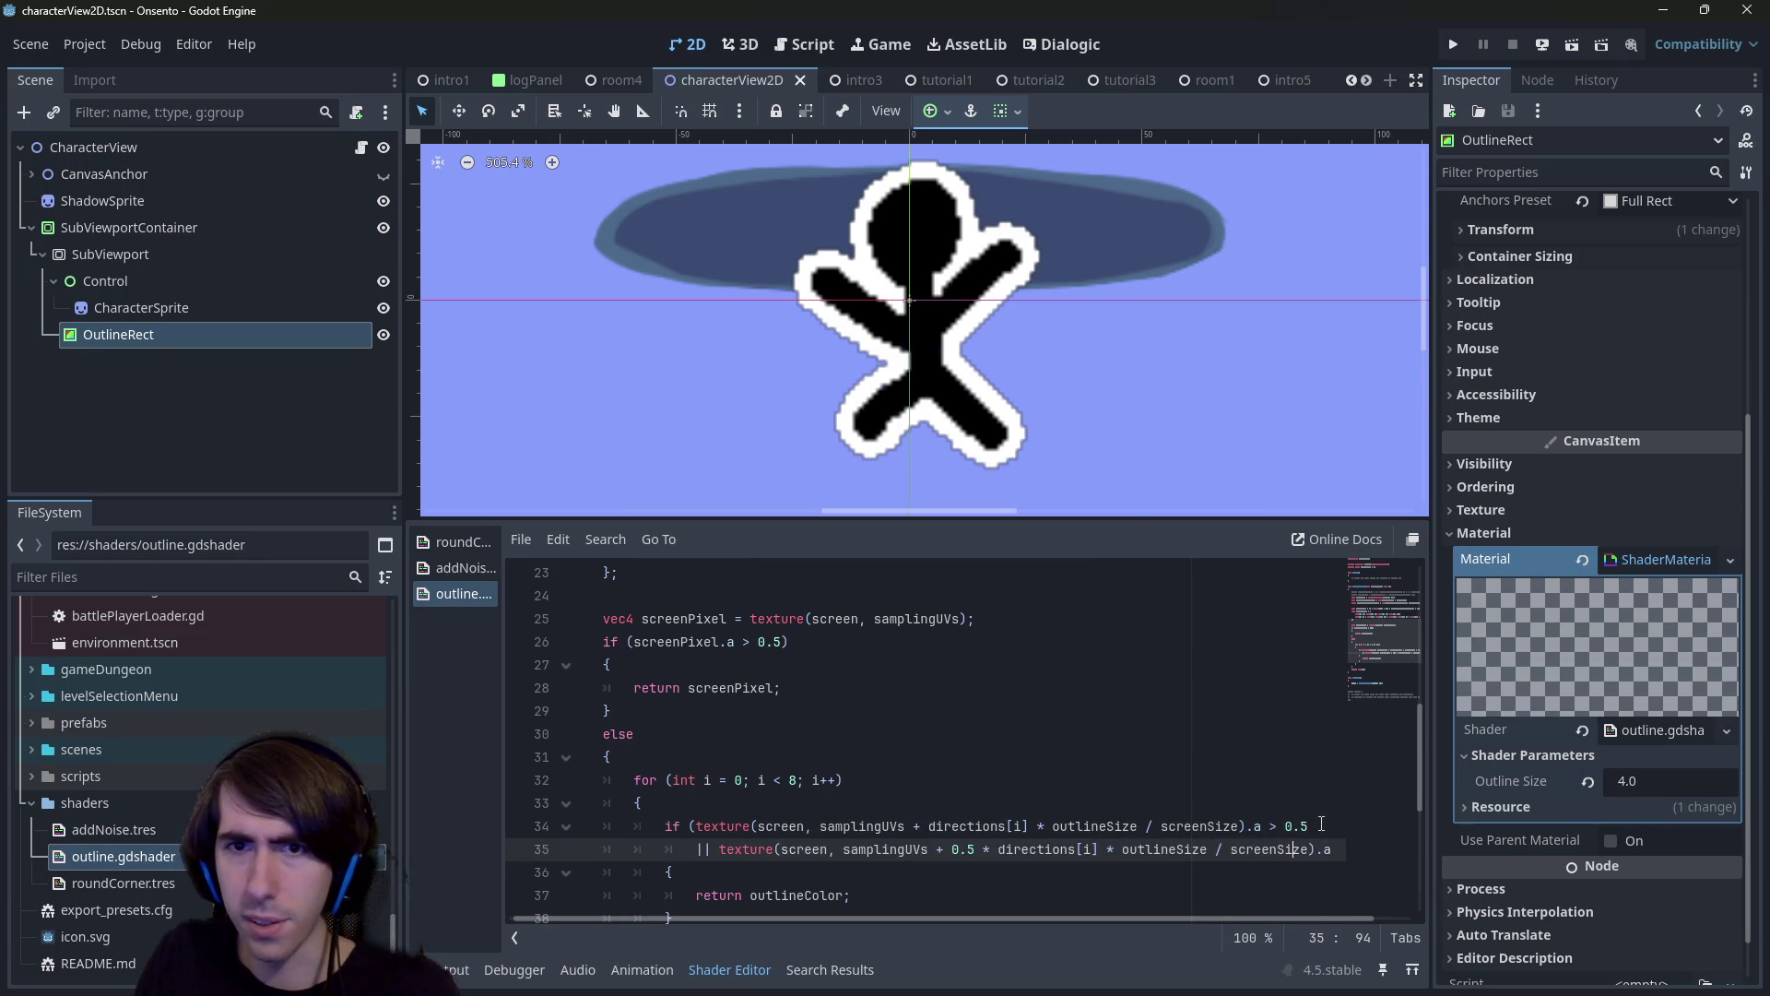
pyautogui.hotkey('ctrl', 's')
pyautogui.hotkey('ctrl', 'k')
pyautogui.click(1321, 824)
pyautogui.write(')')
pyautogui.hotkey('ctrl', 's')
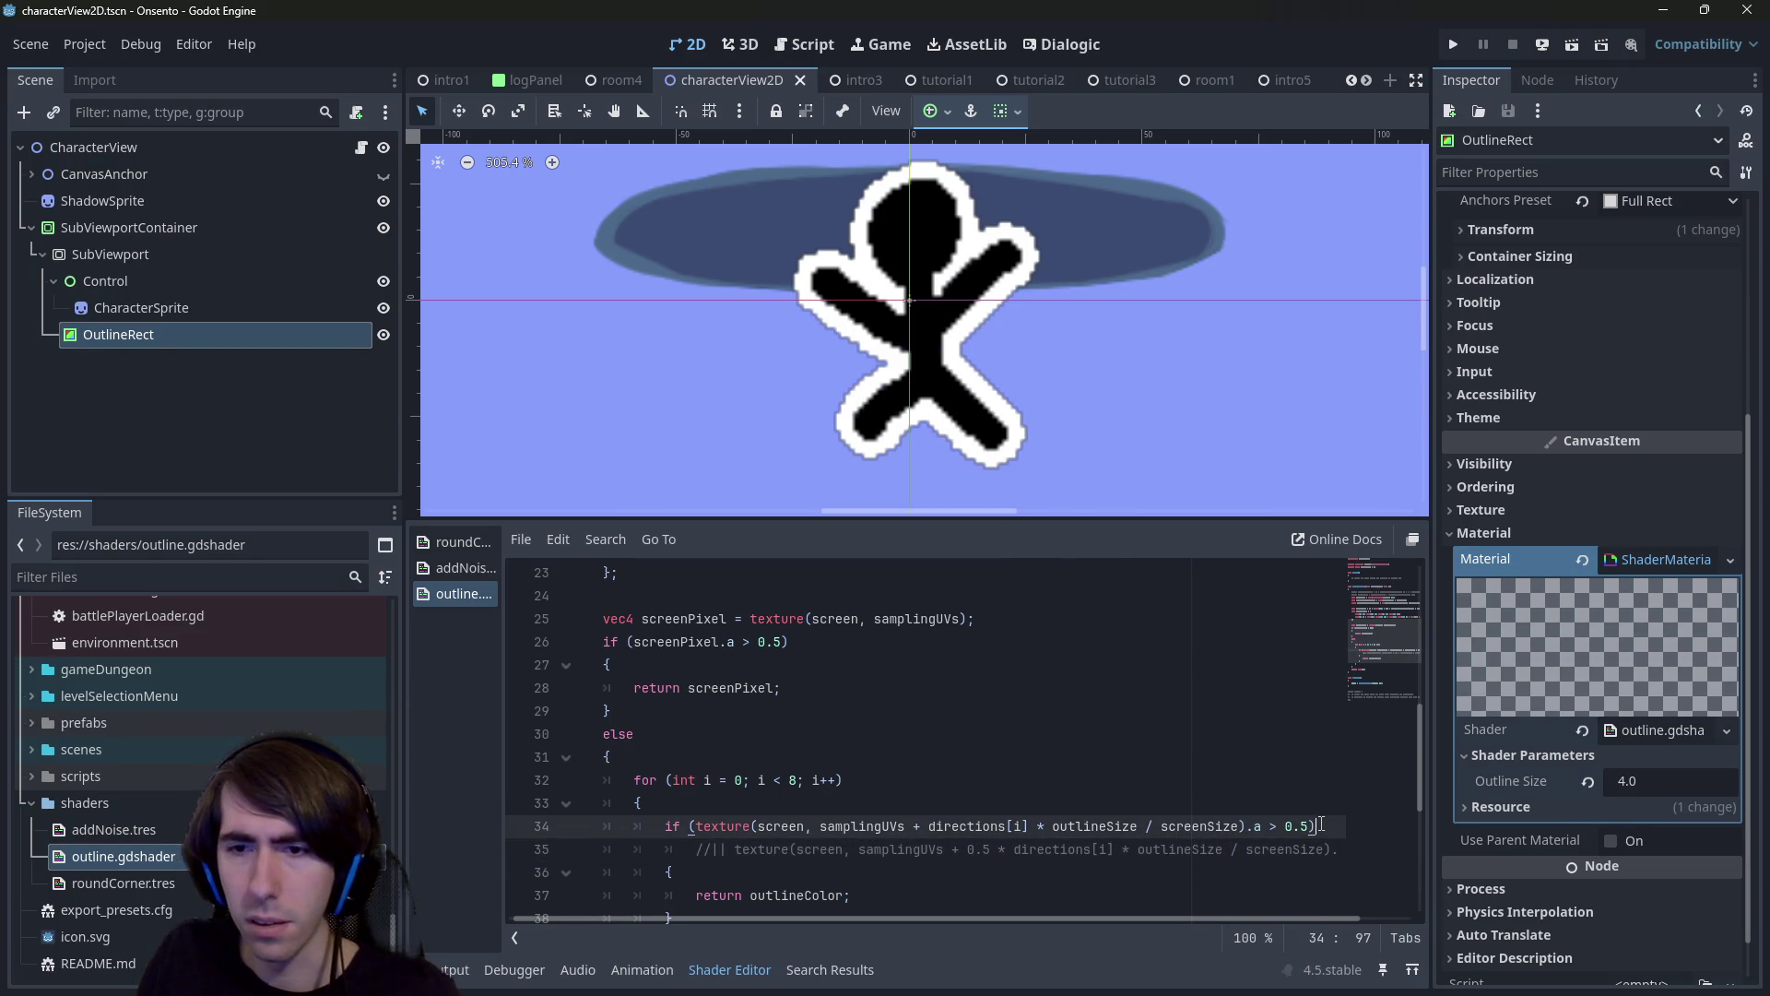
# Step: Delete the commented-out half-offset sample line and save
pyautogui.press('Down')
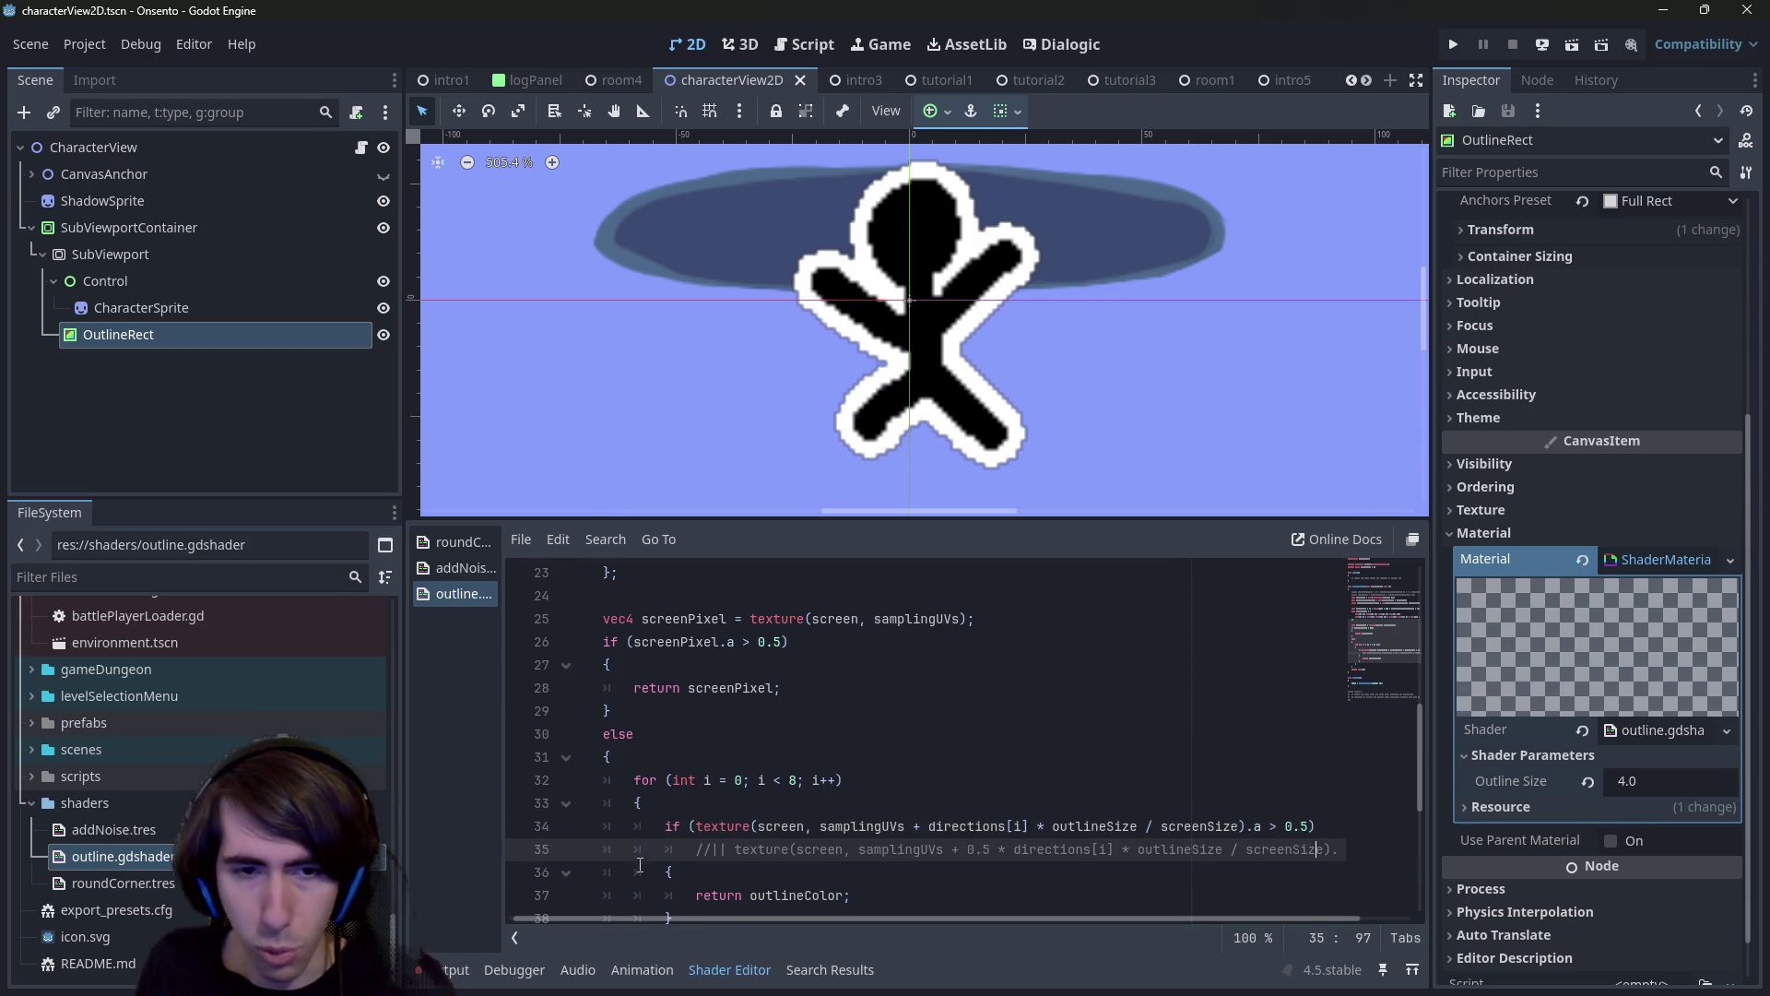
pyautogui.click(588, 847)
pyautogui.moveTo(577, 844); pyautogui.dragTo(577, 869)
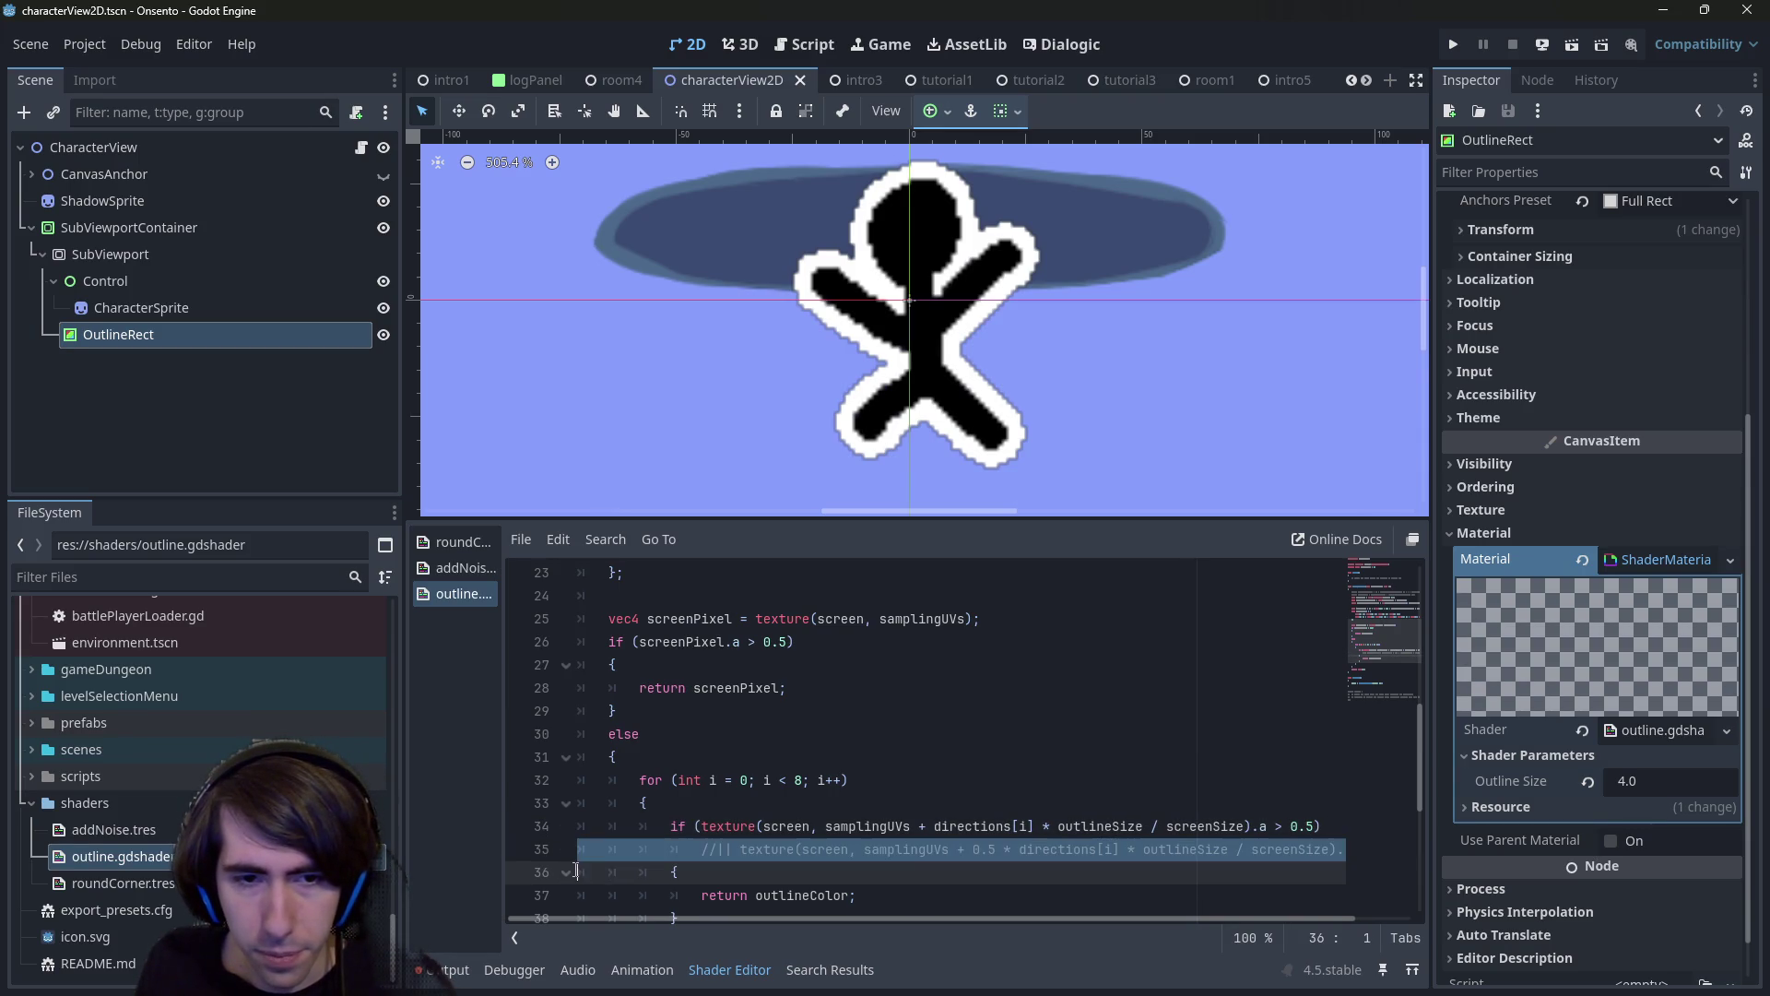
pyautogui.press('BackSpace')
pyautogui.hotkey('ctrl', 's')
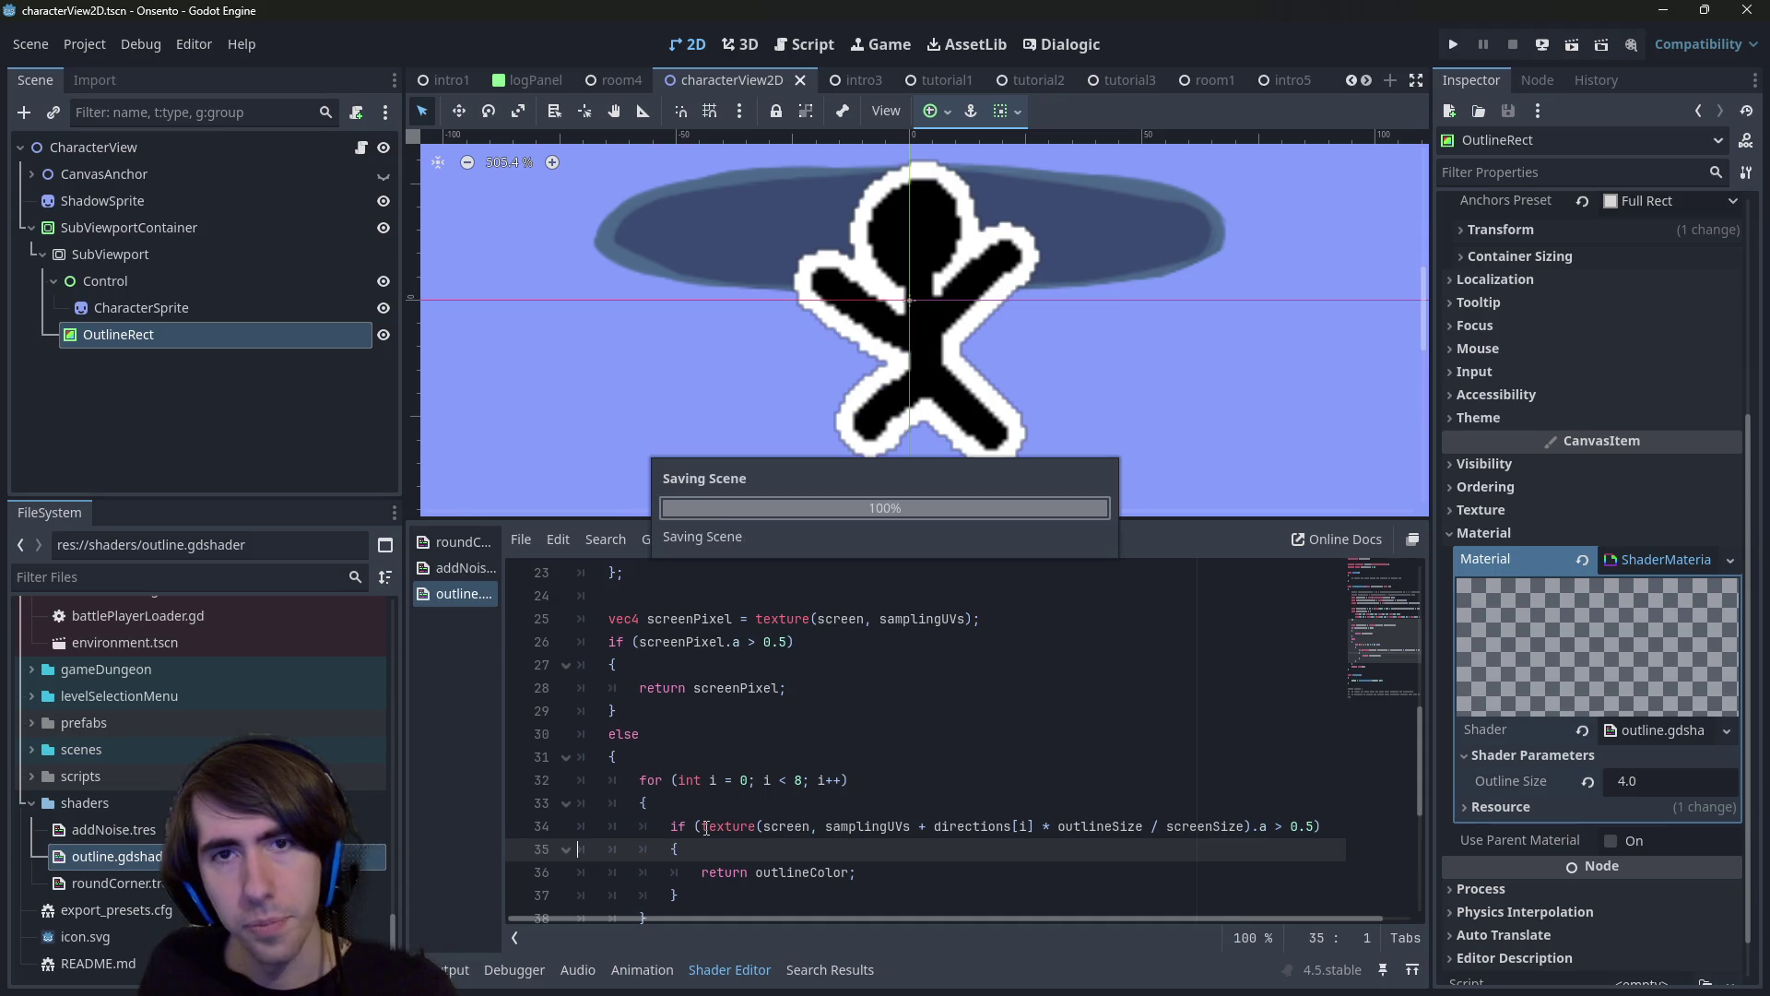
# Step: Prefix the line 20 declaration with const, making it 'const vec2 directions[]', and save
pyautogui.scroll(2, 845, 816)
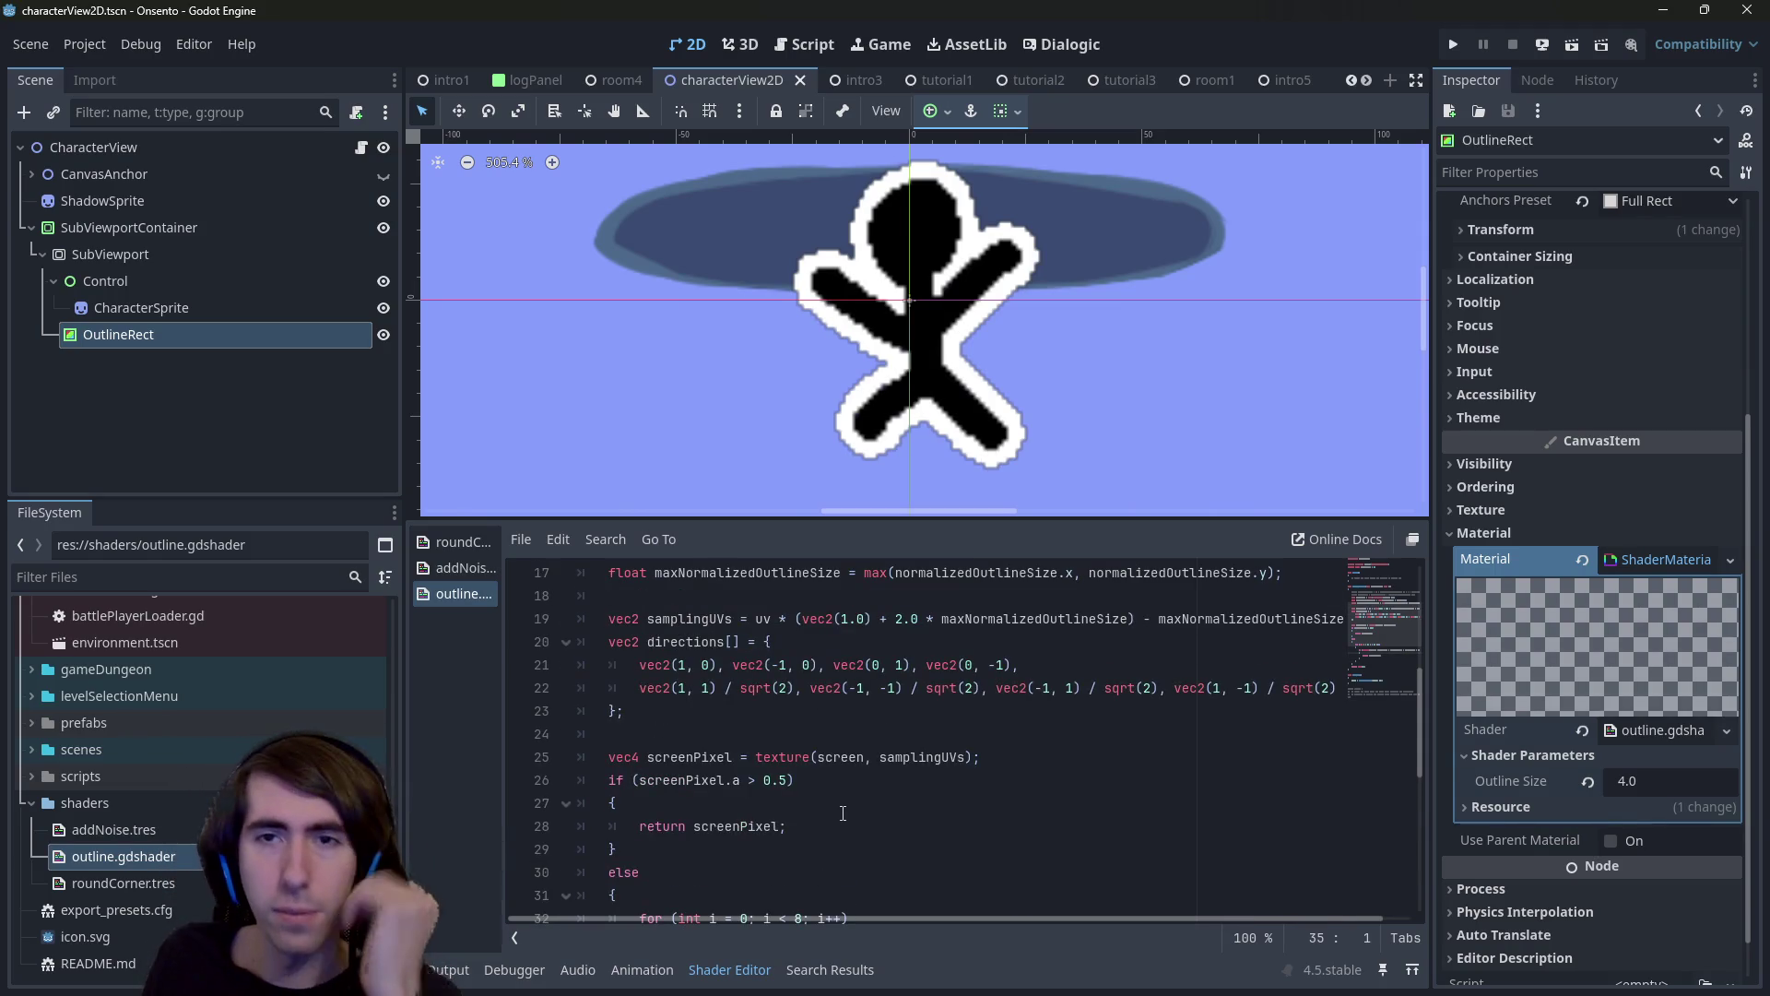
pyautogui.scroll(2, 845, 816)
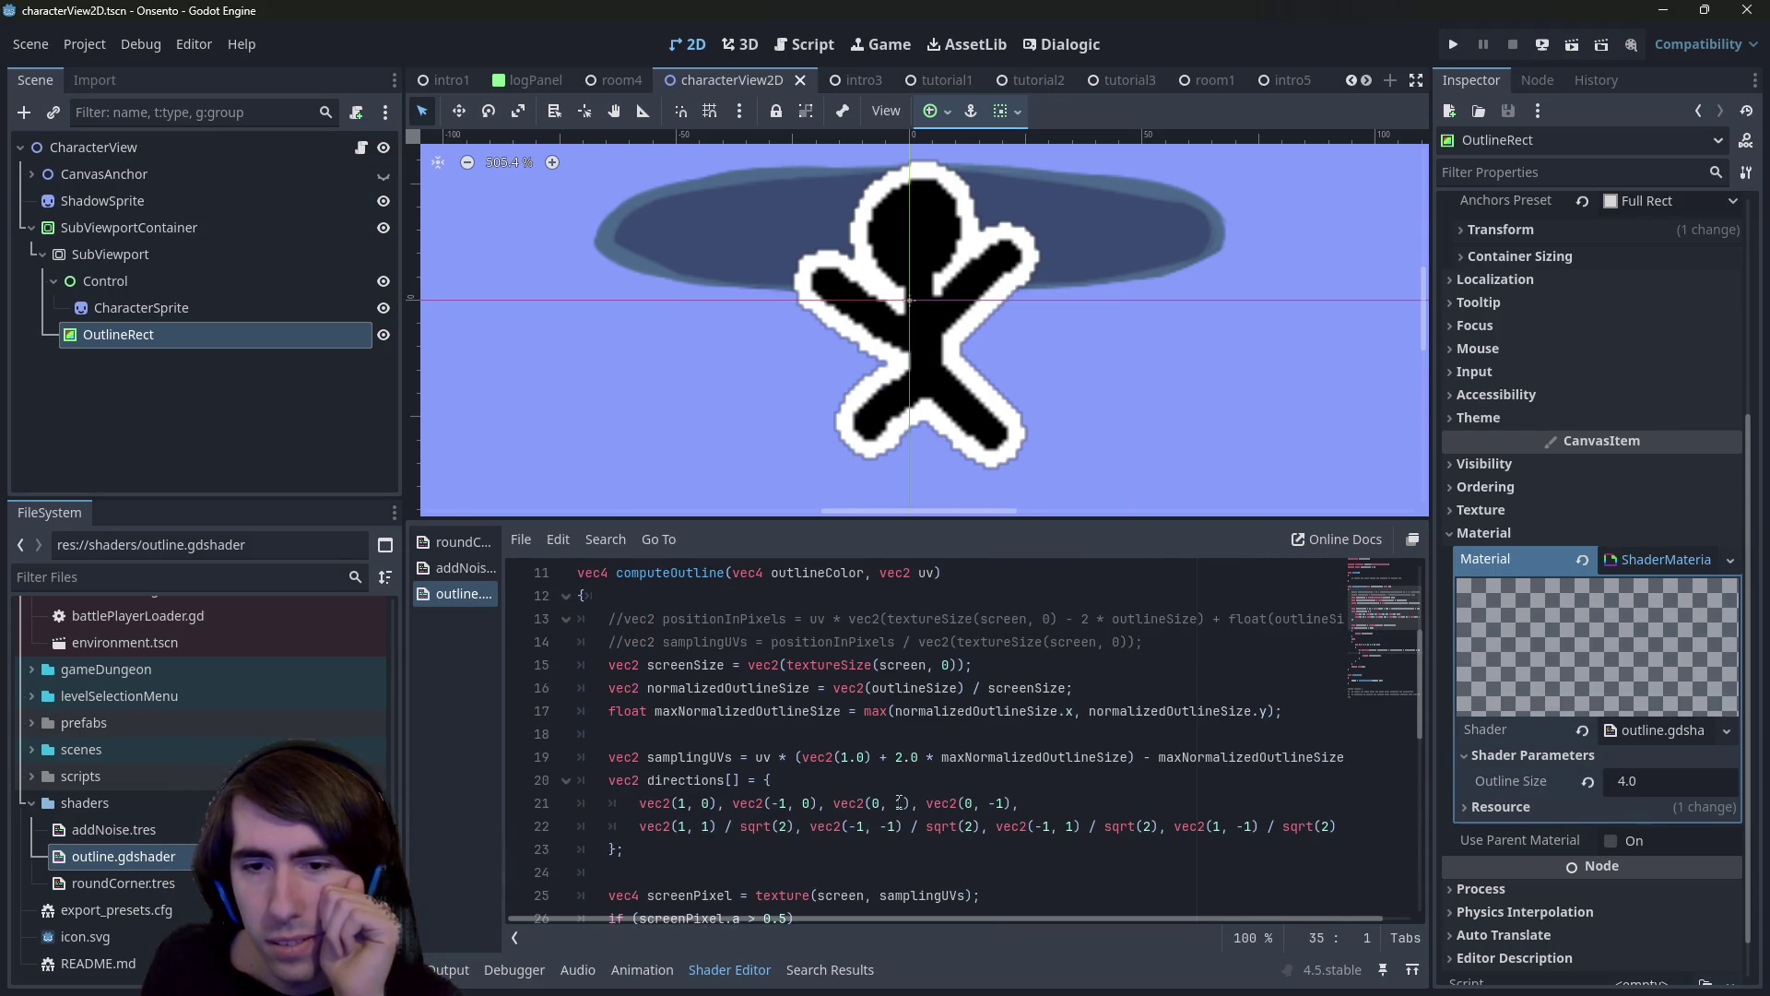
pyautogui.scroll(-2, 885, 801)
pyautogui.scroll(2, 886, 801)
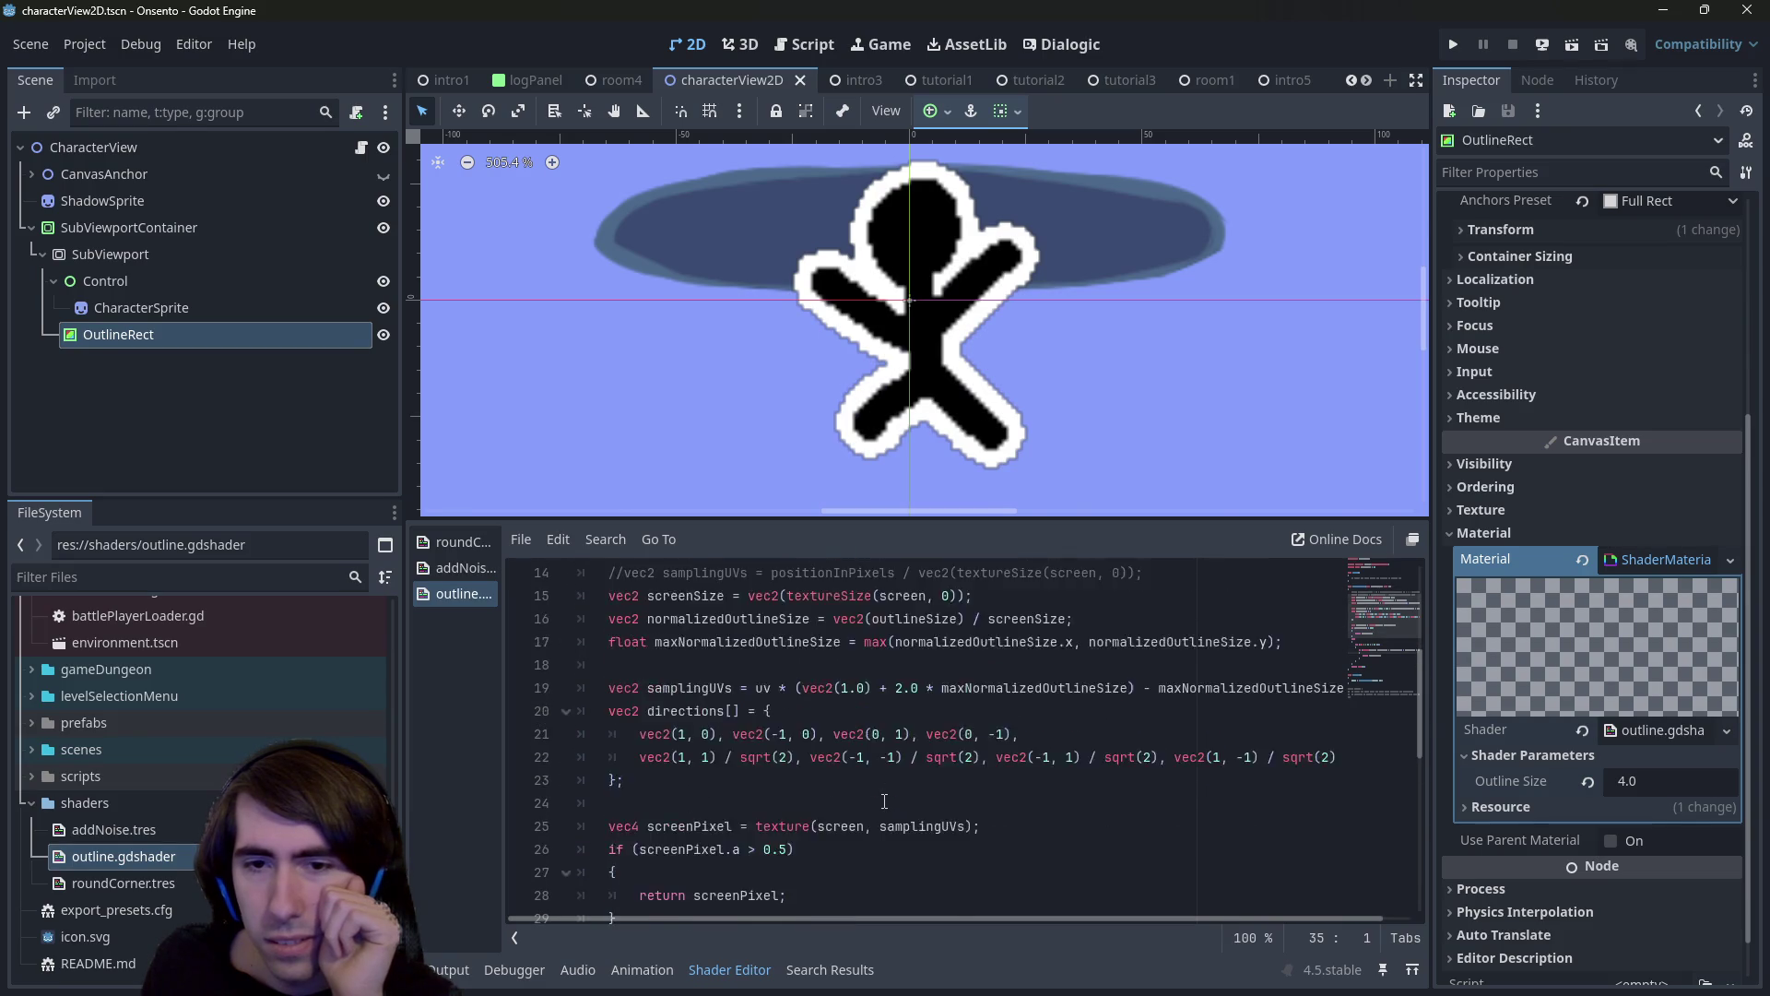
pyautogui.scroll(-1, 885, 802)
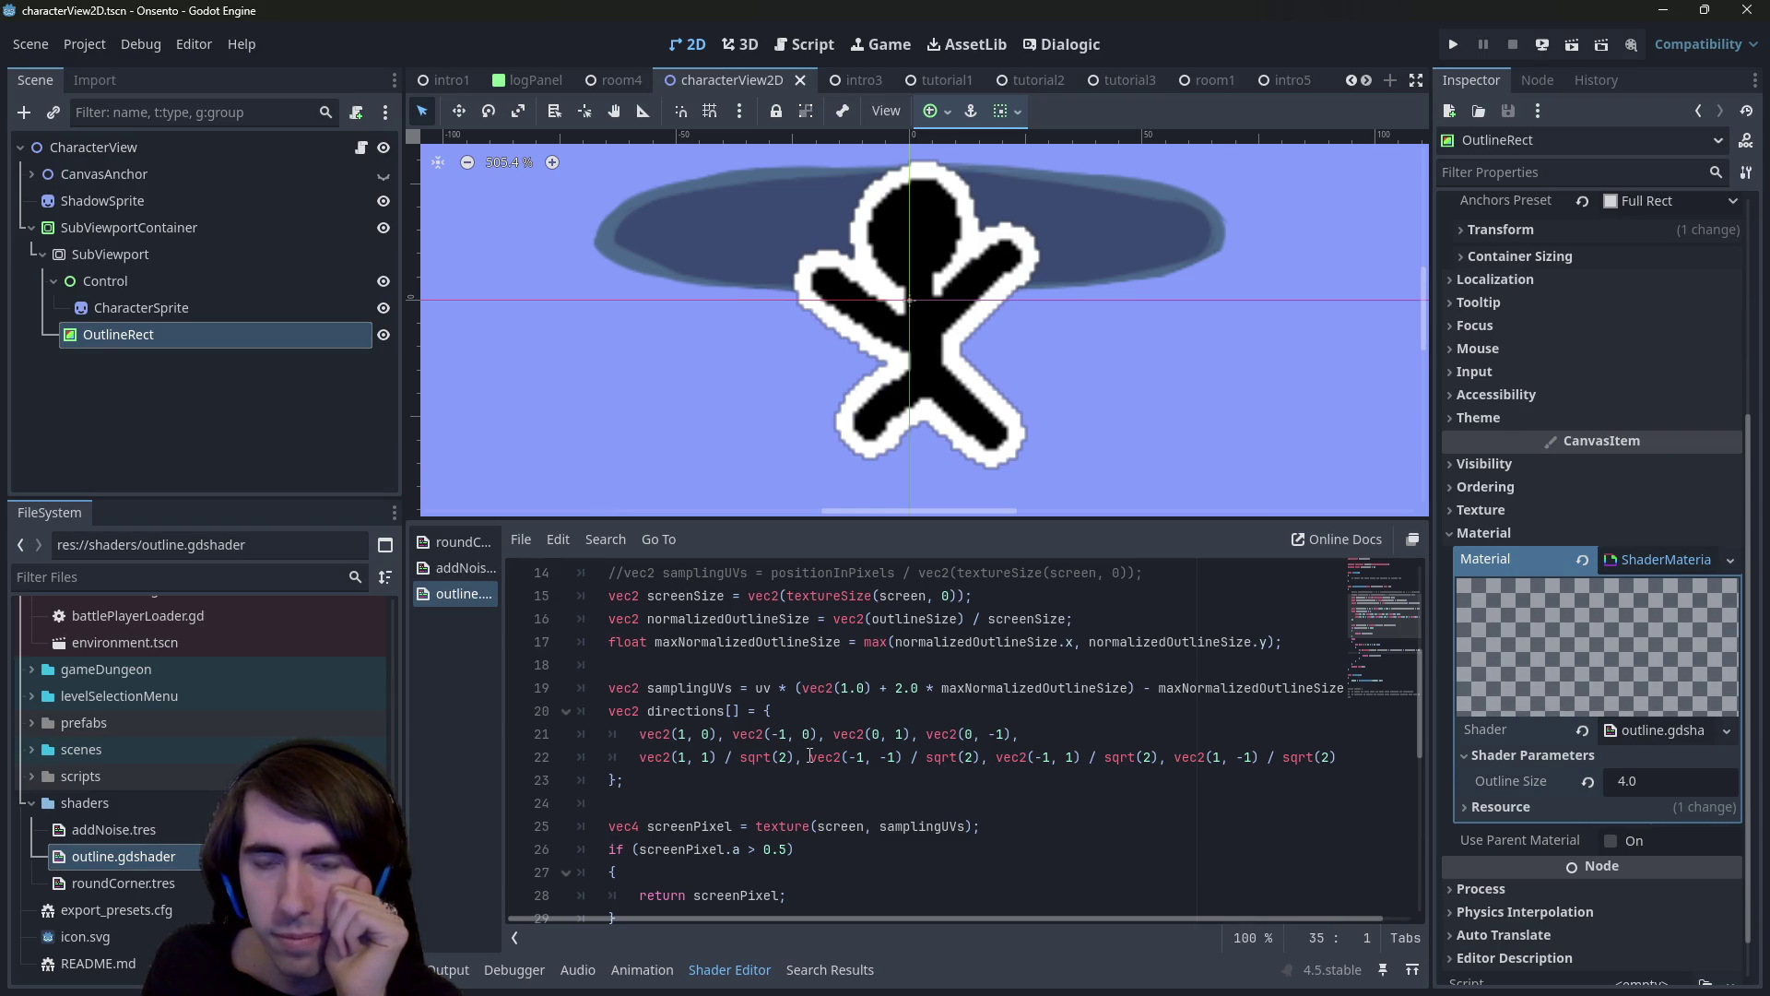
pyautogui.doubleClick(718, 710)
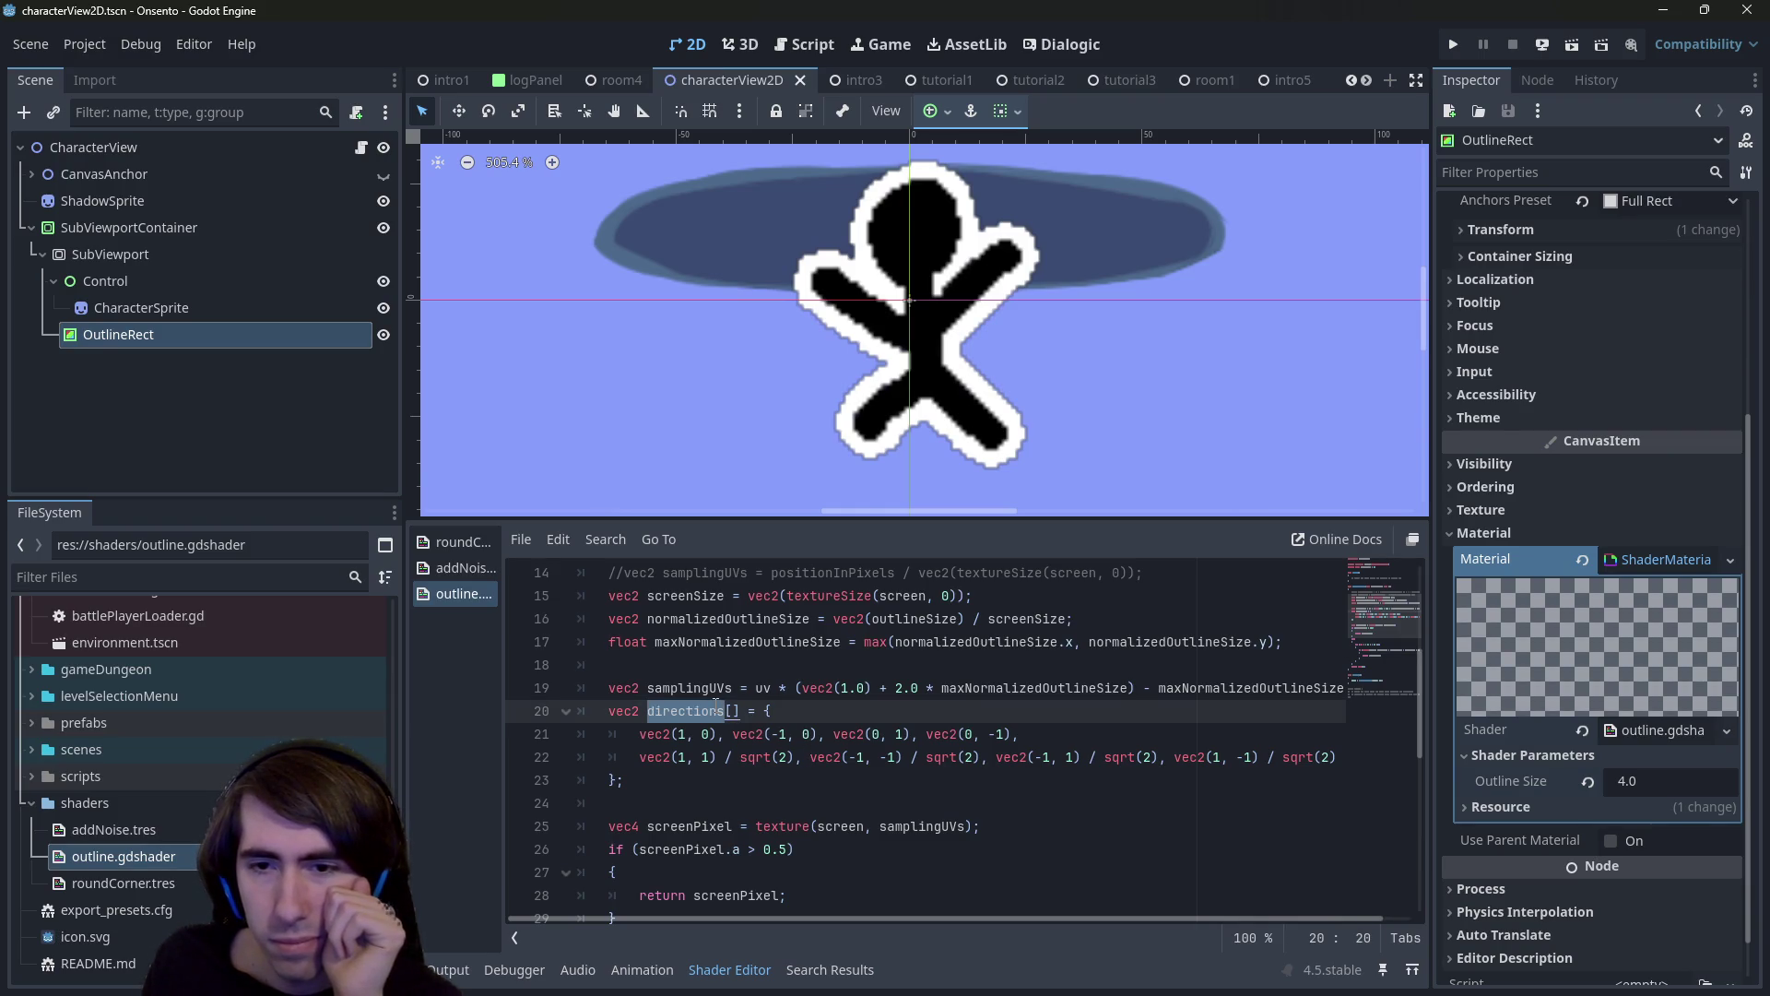
pyautogui.moveTo(1089, 785); pyautogui.dragTo(643, 711)
pyautogui.click(642, 711)
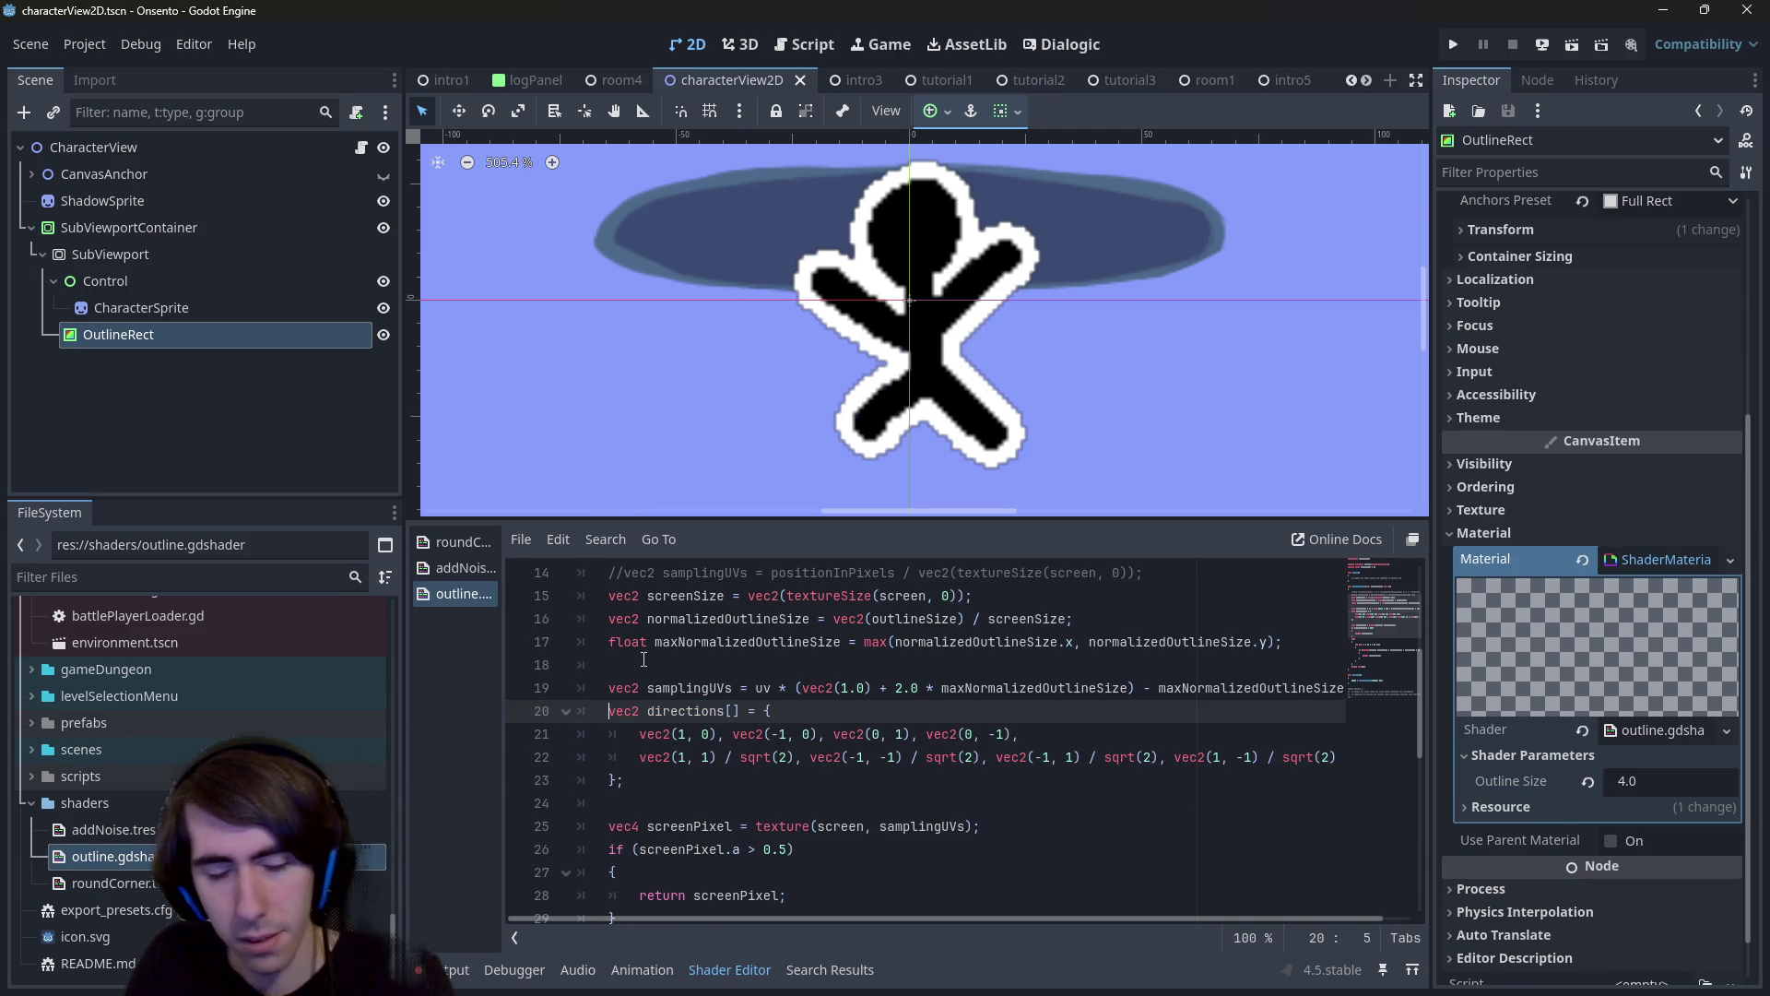
pyautogui.write('const')
pyautogui.hotkey('ctrl', 's')
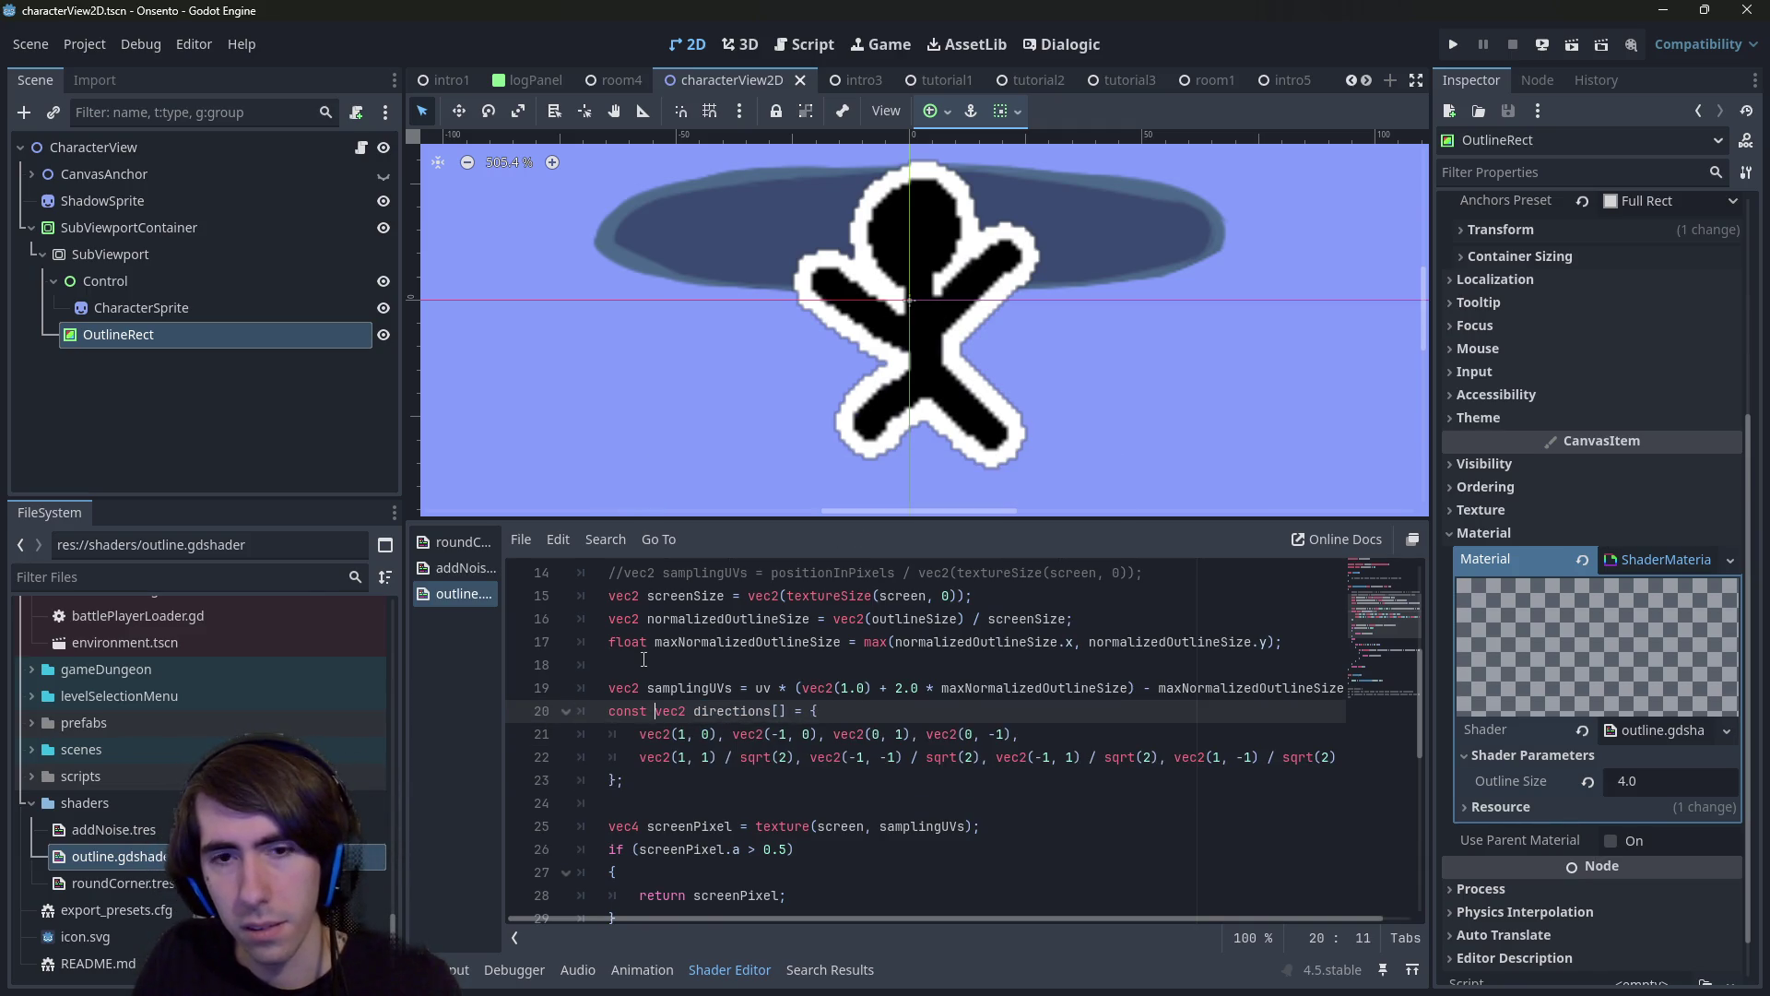
pyautogui.hotkey('ctrl', 's')
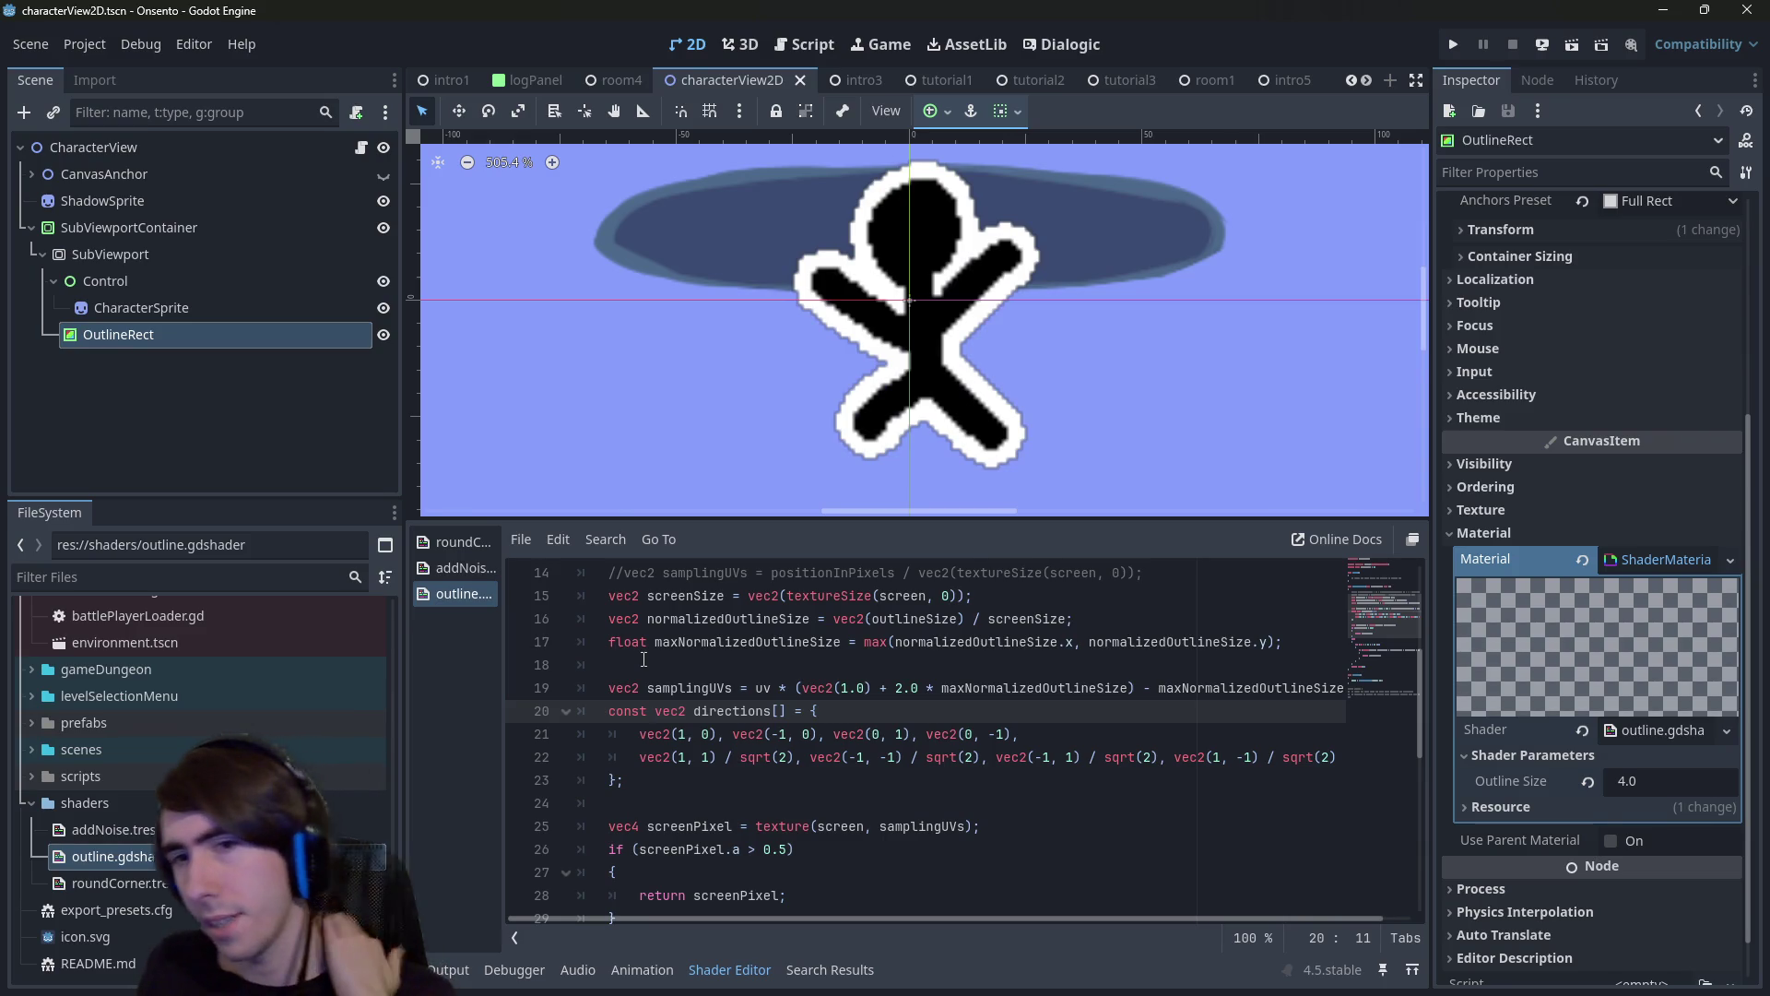
pyautogui.scroll(3, 710, 720)
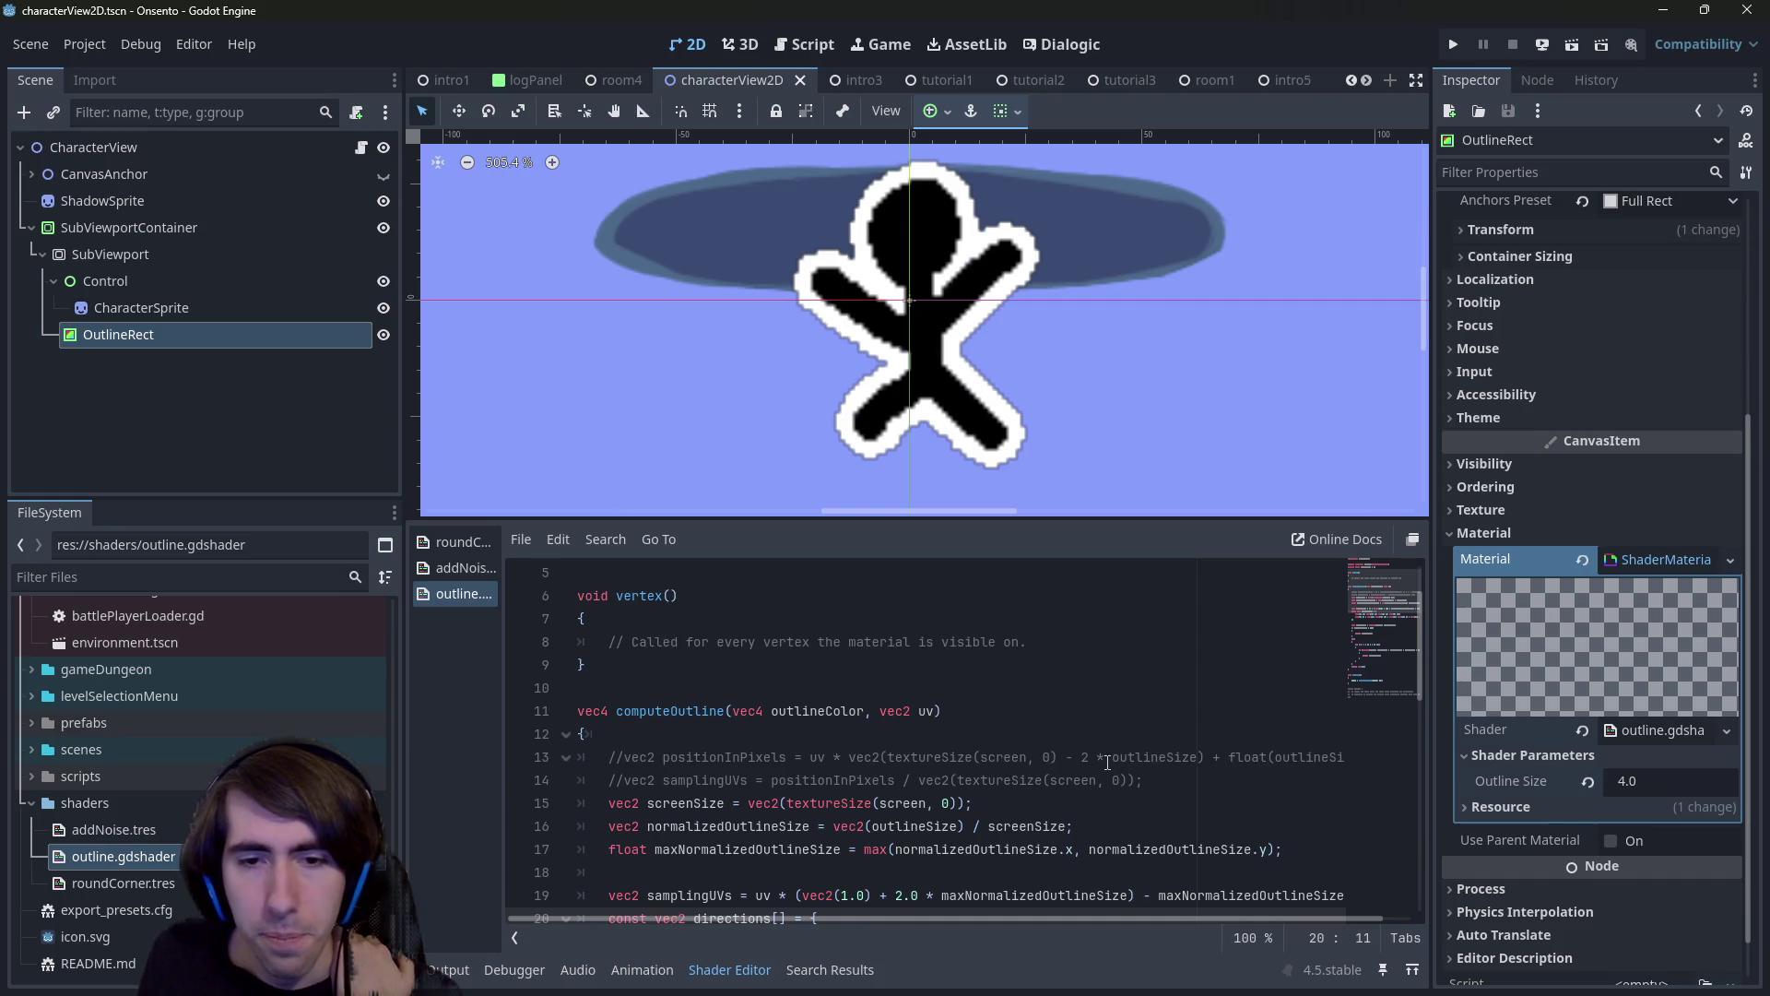
pyautogui.scroll(-2, 884, 731)
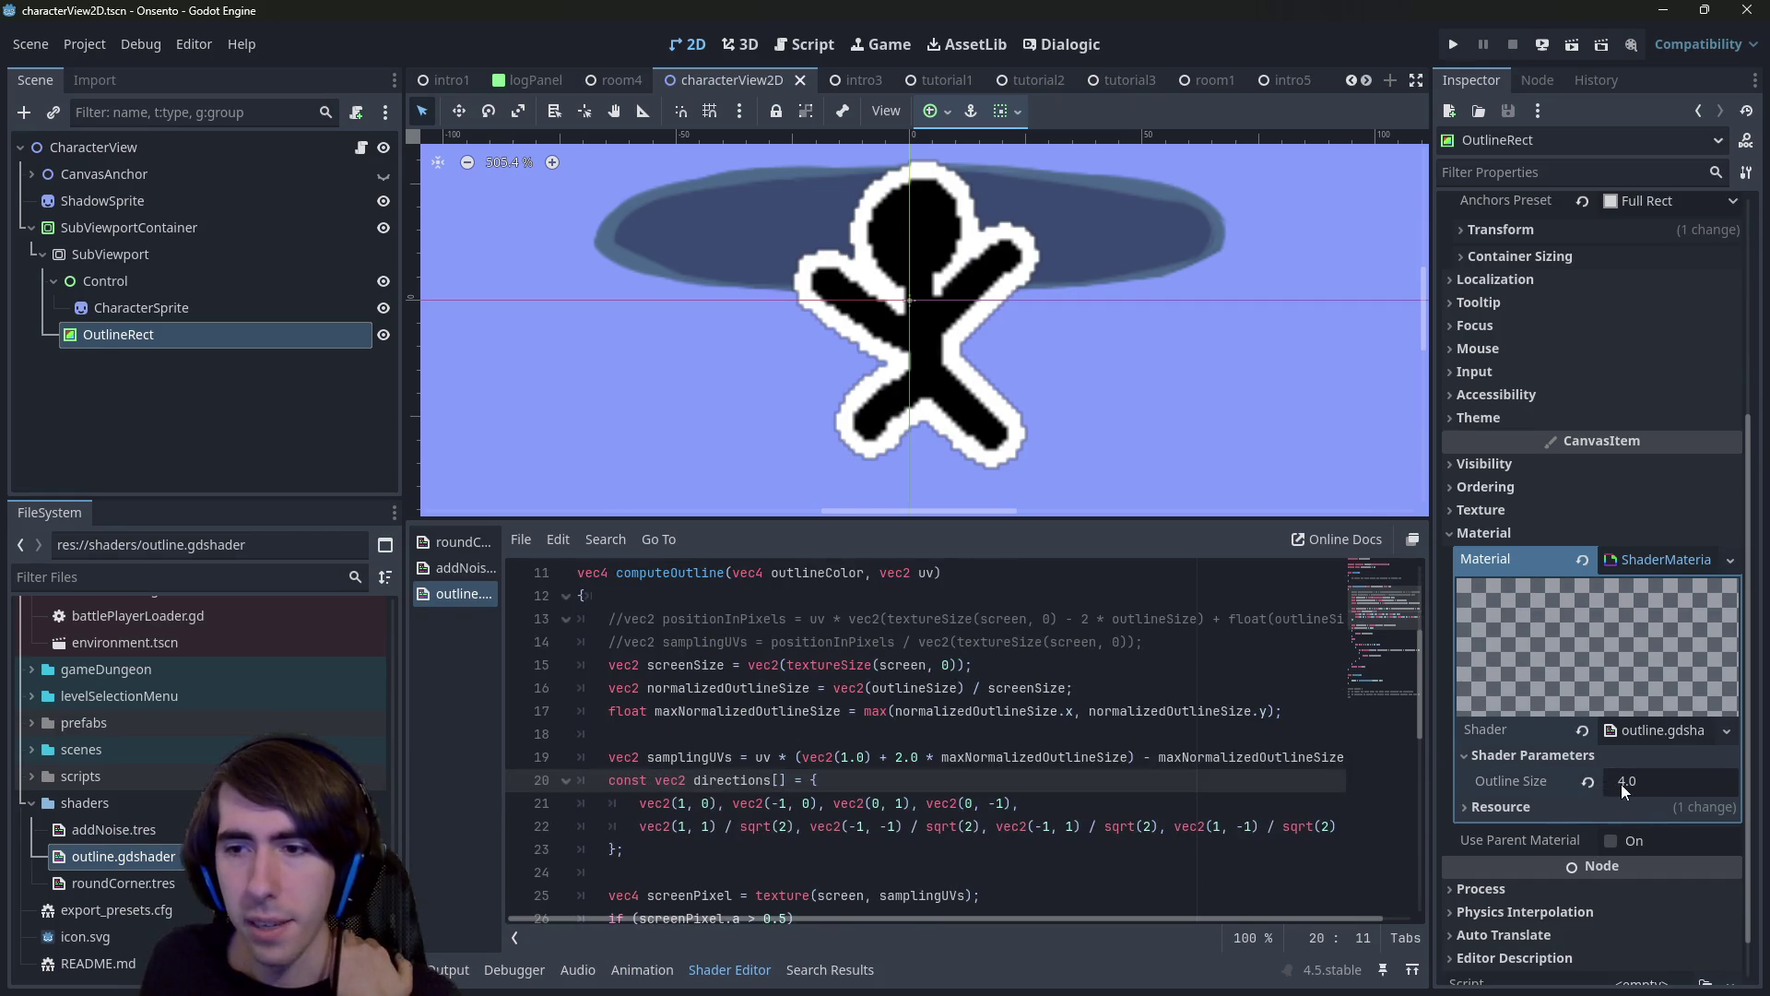
# Step: Drag and edit the OutlineRect's Outline Size, raising it toward about 65
pyautogui.moveTo(1625, 786); pyautogui.dragTo(1768, 785)
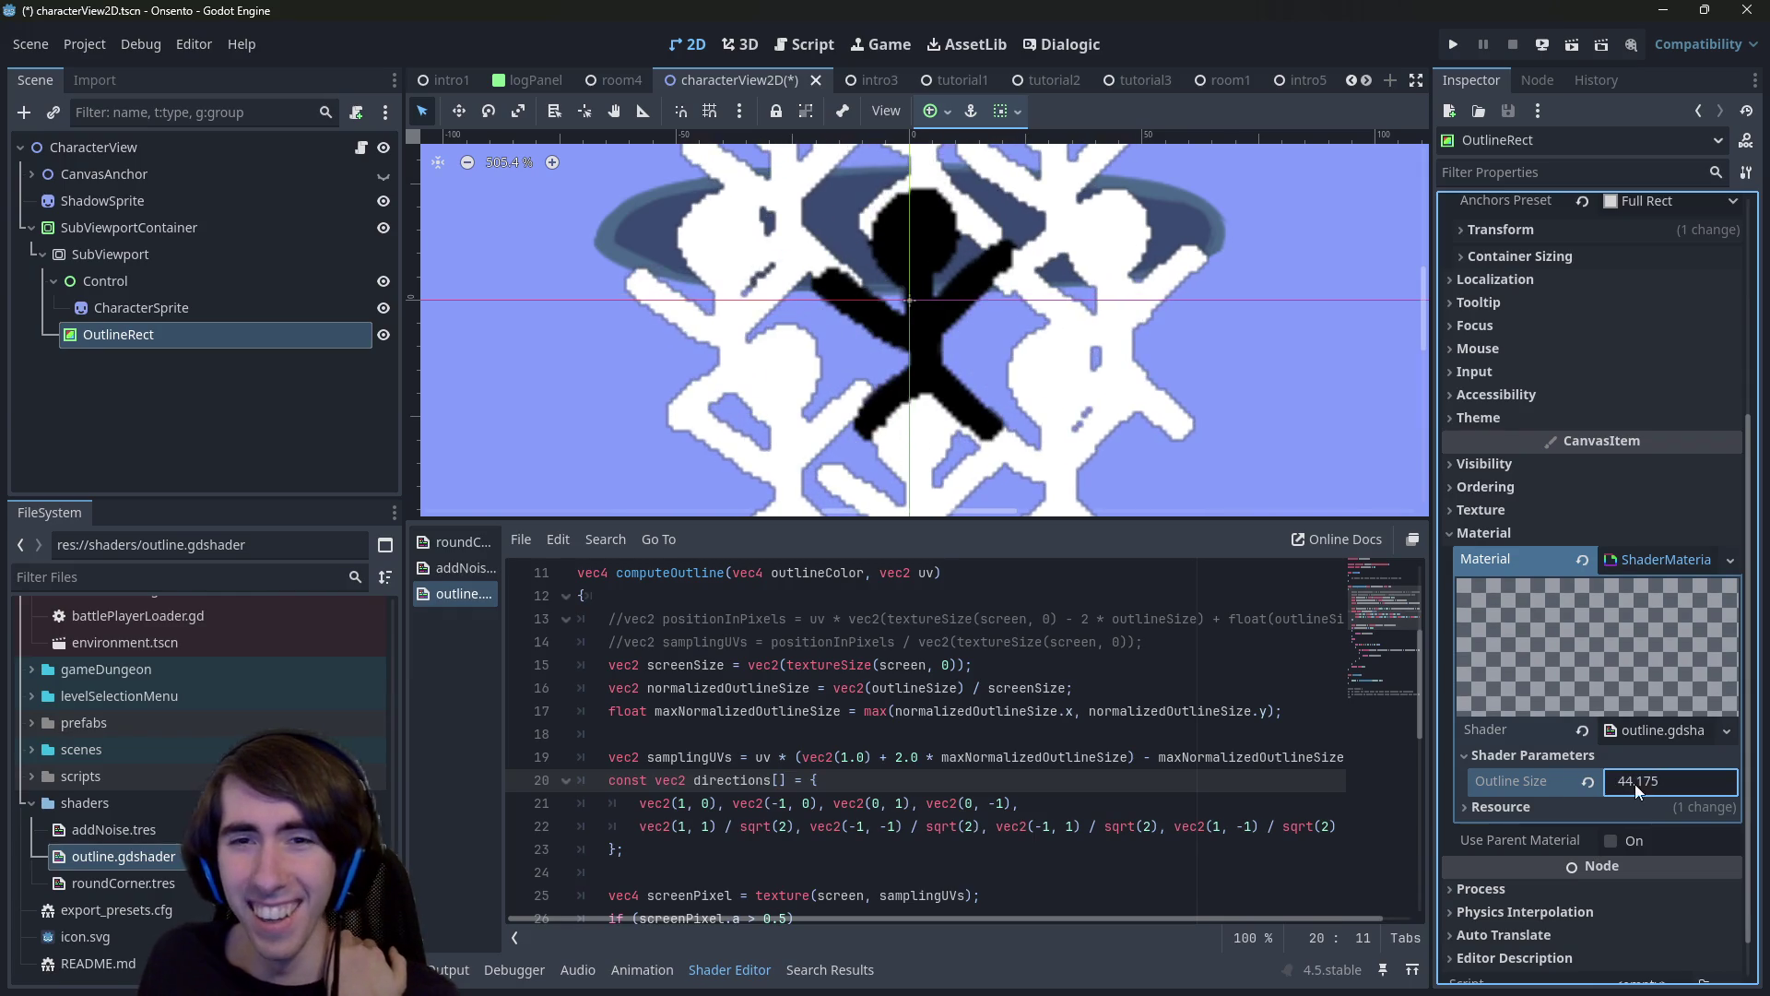
pyautogui.scroll(-5, 917, 457)
pyautogui.scroll(-3, 917, 457)
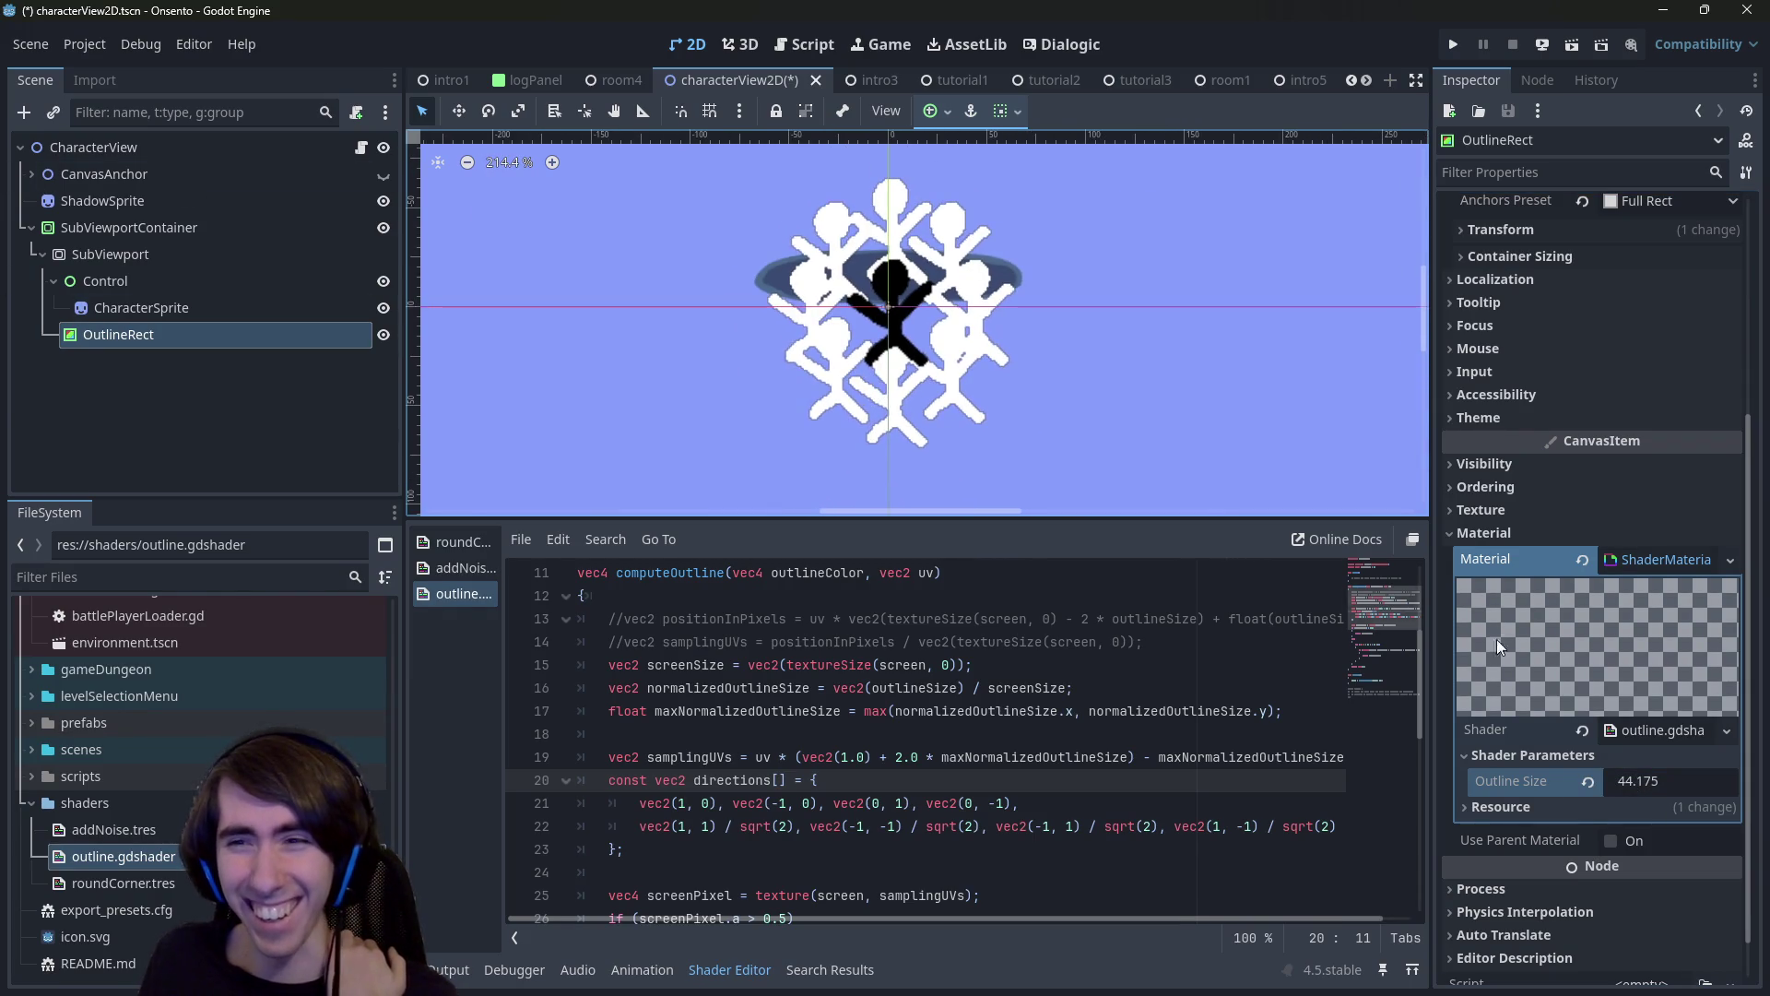
pyautogui.click(1669, 781)
pyautogui.write('44.9')
pyautogui.moveTo(1671, 781); pyautogui.dragTo(1691, 781)
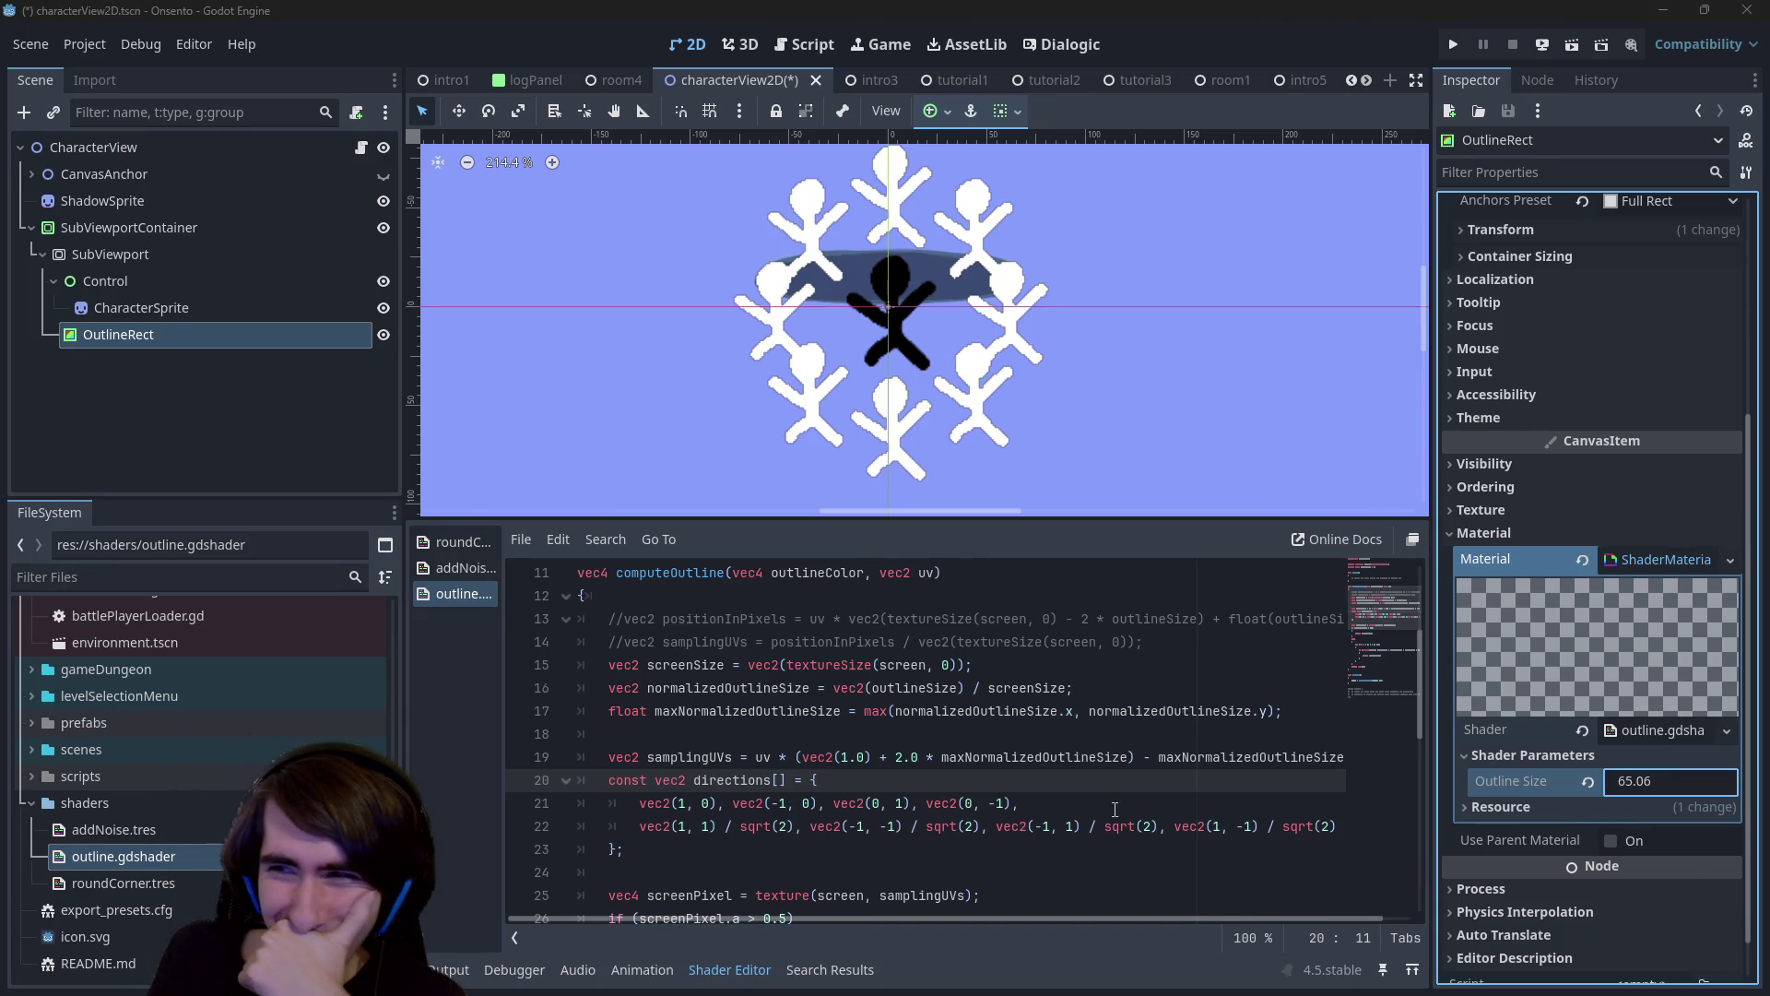
# Step: Remove and then restore the const qualifier on line 21, and save the scene
pyautogui.click(1022, 800)
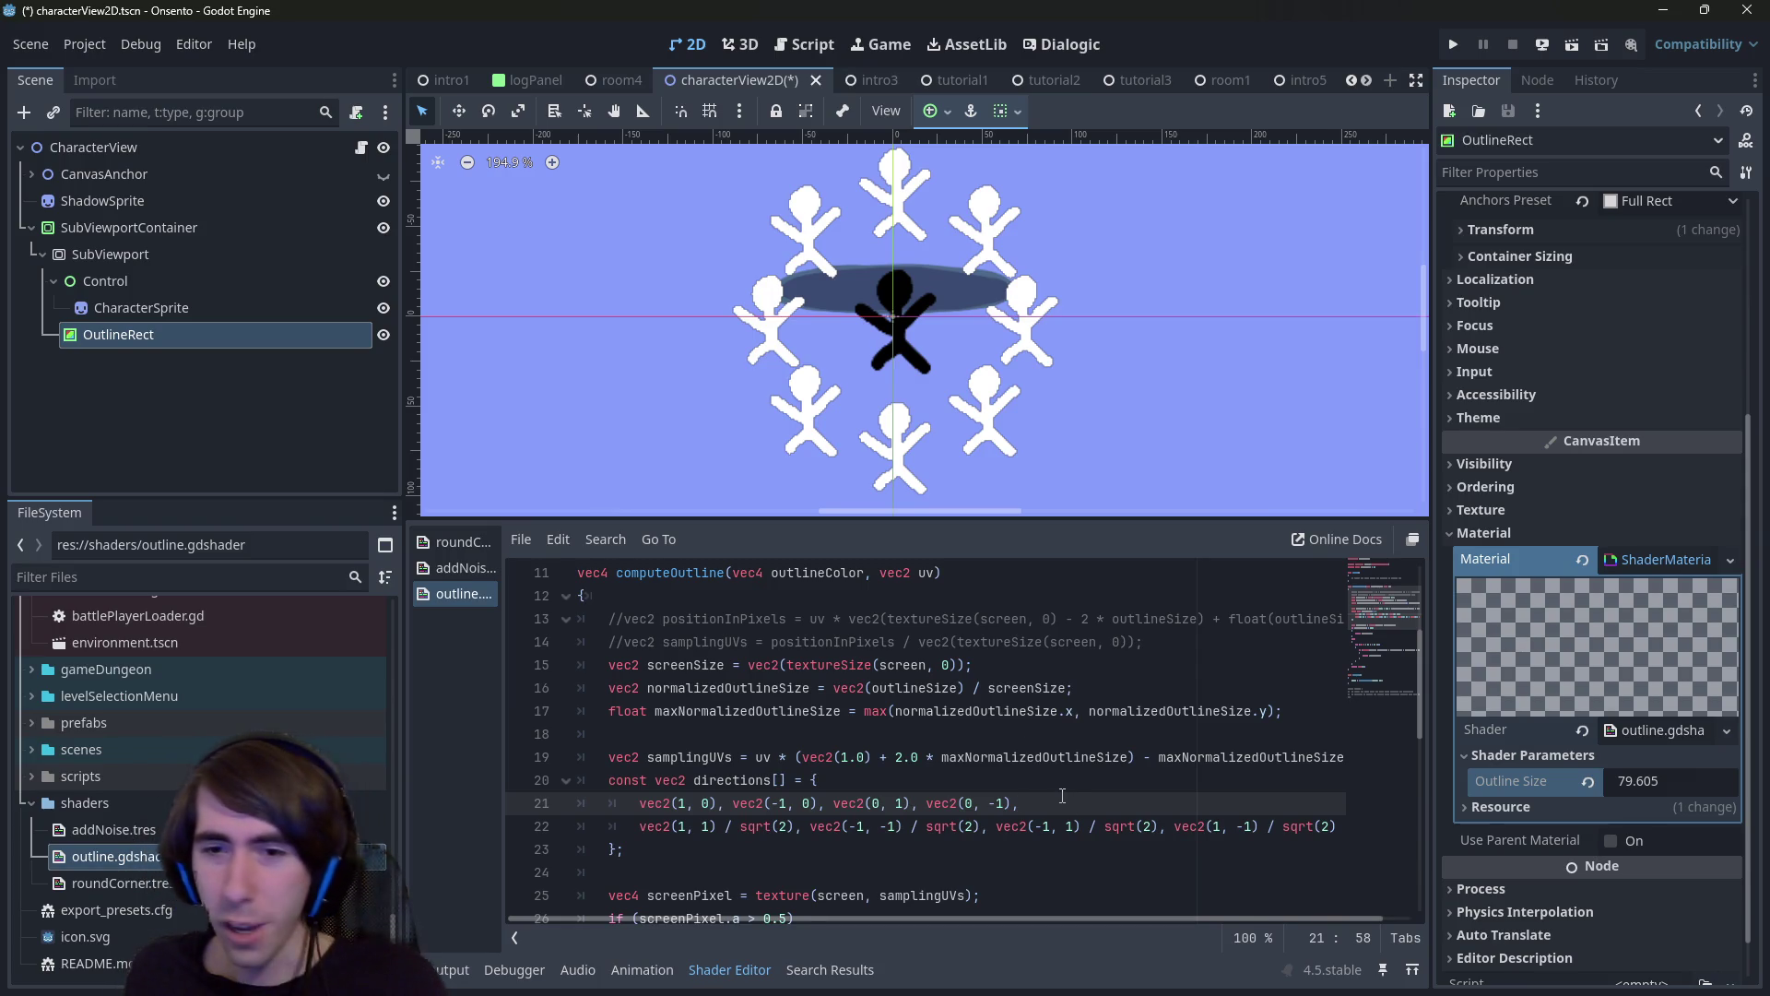
pyautogui.press('Up')
pyautogui.press('Home')
pyautogui.hotkey('ctrl', 'Delete')
pyautogui.press('Delete')
pyautogui.hotkey('ctrl', 'z')
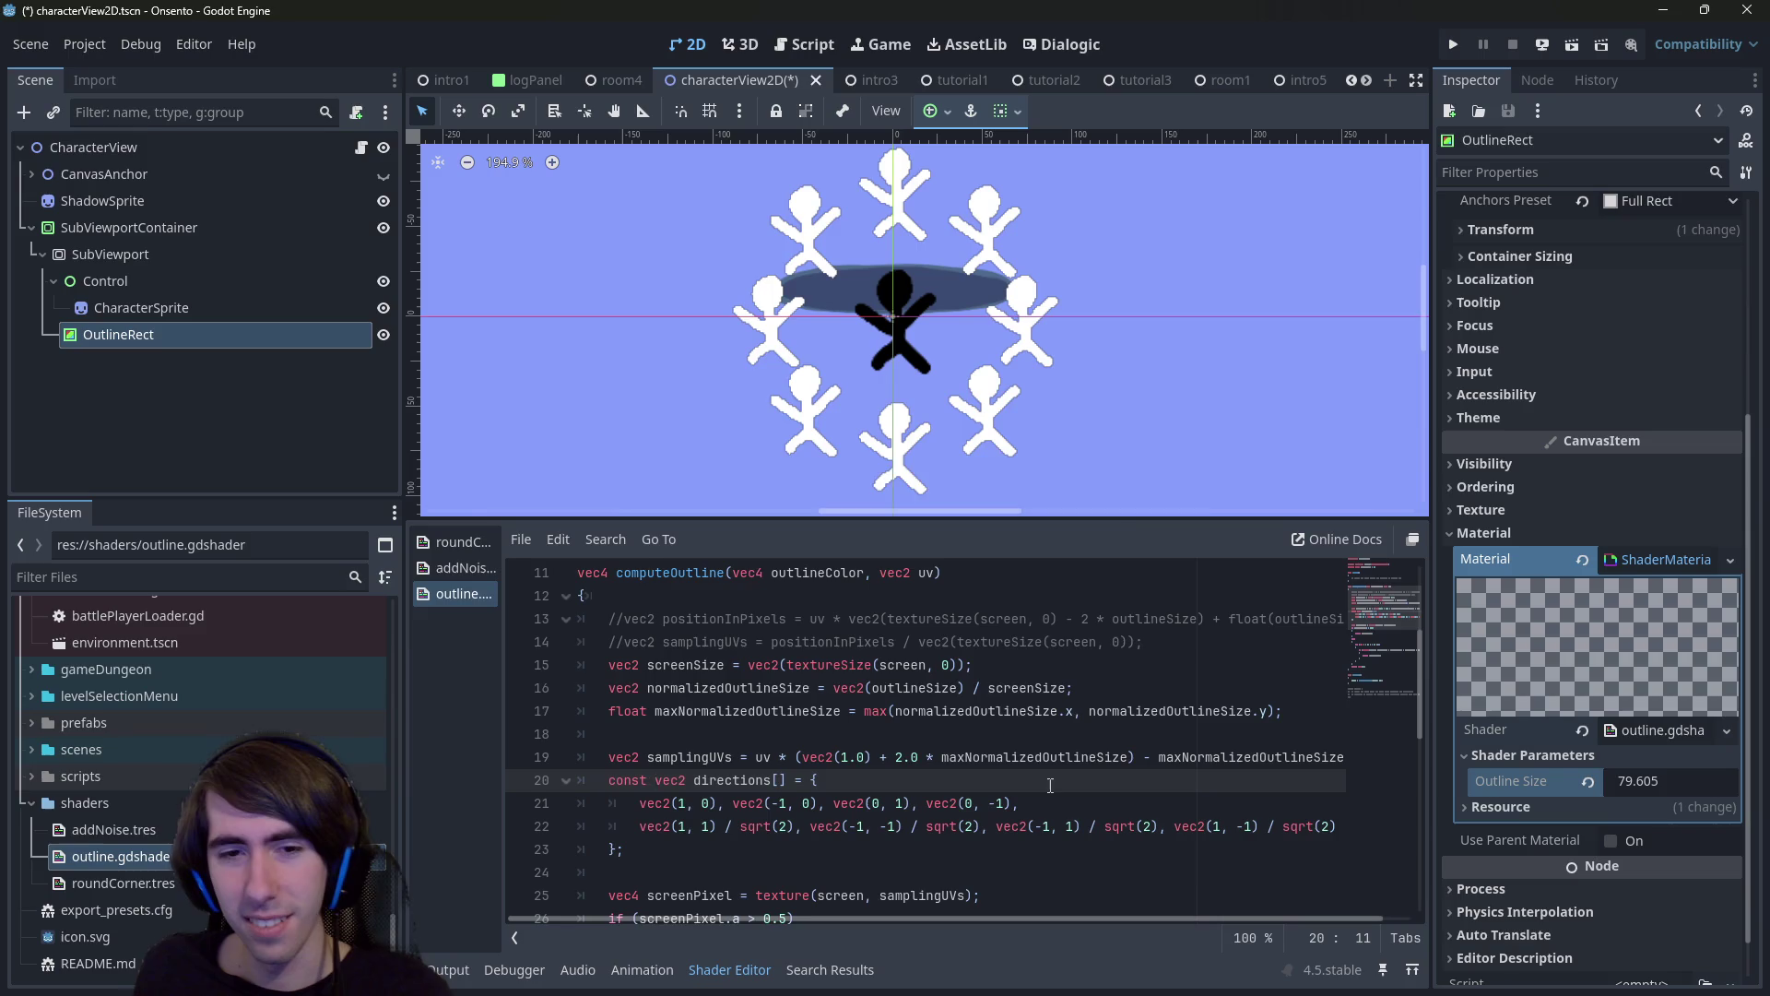
pyautogui.hotkey('ctrl', 's')
# Step: Try Outline Sizes of 5 and 20, settling back on 5
pyautogui.click(1637, 779)
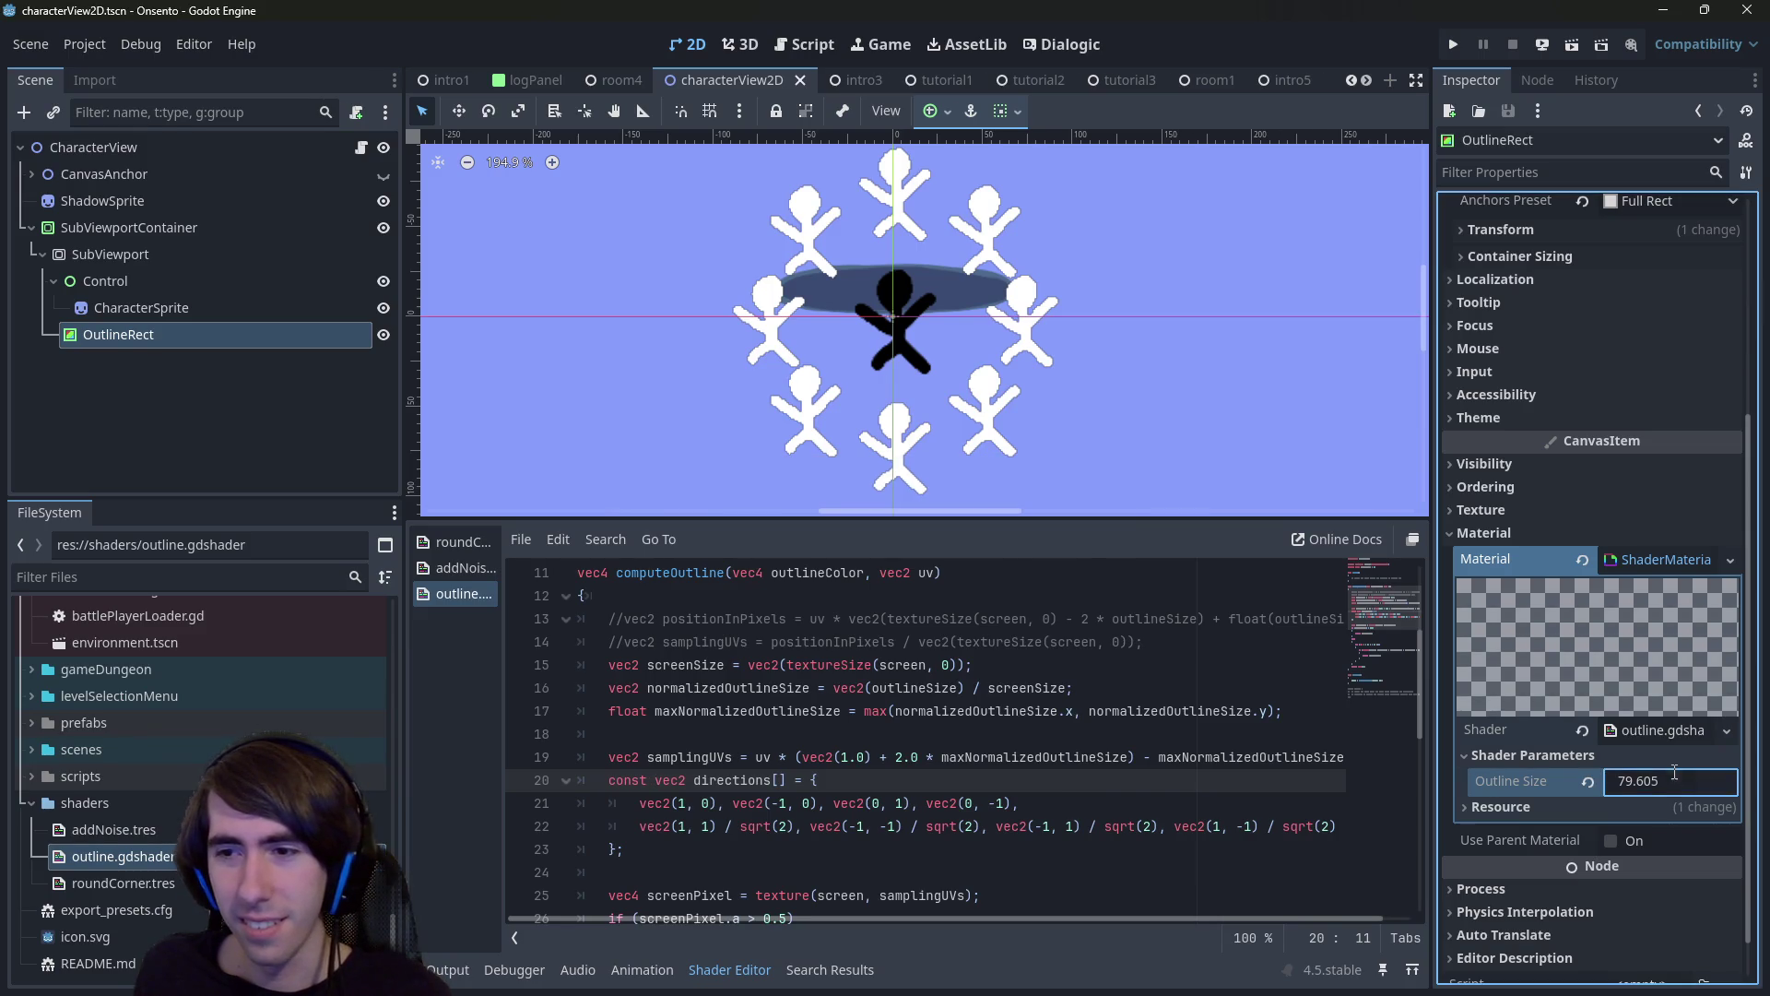
pyautogui.write('5')
pyautogui.press('Return')
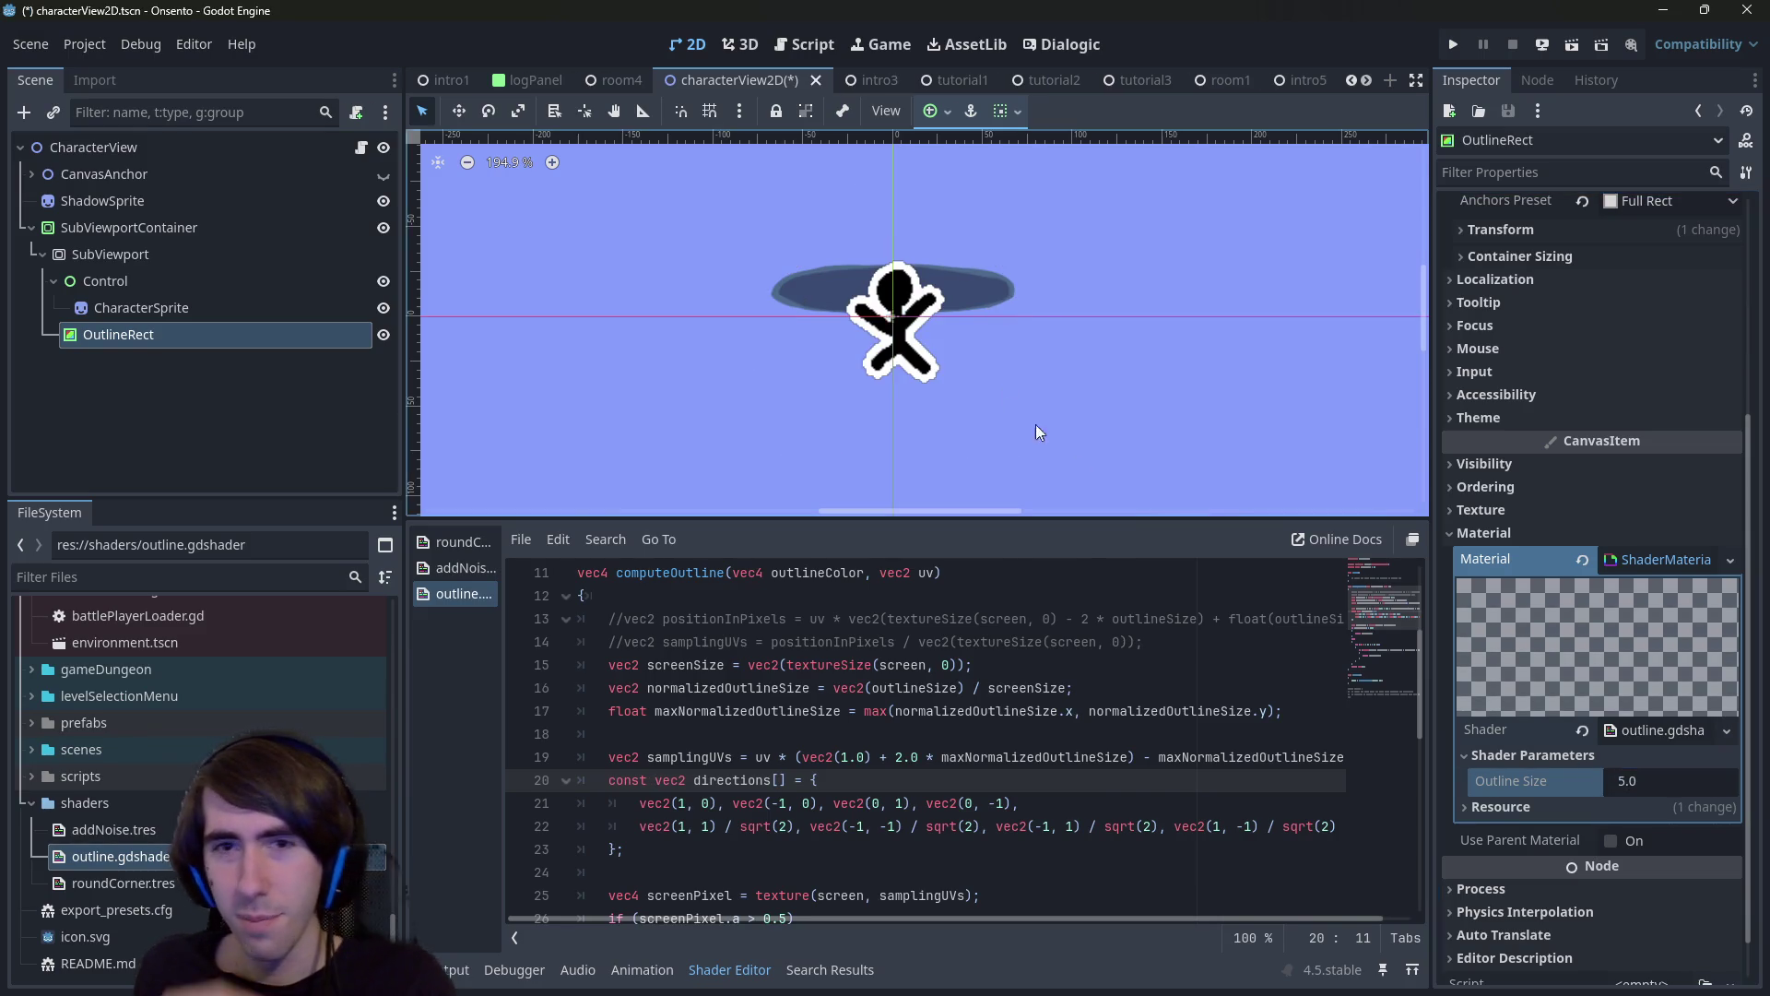
pyautogui.scroll(4, 899, 385)
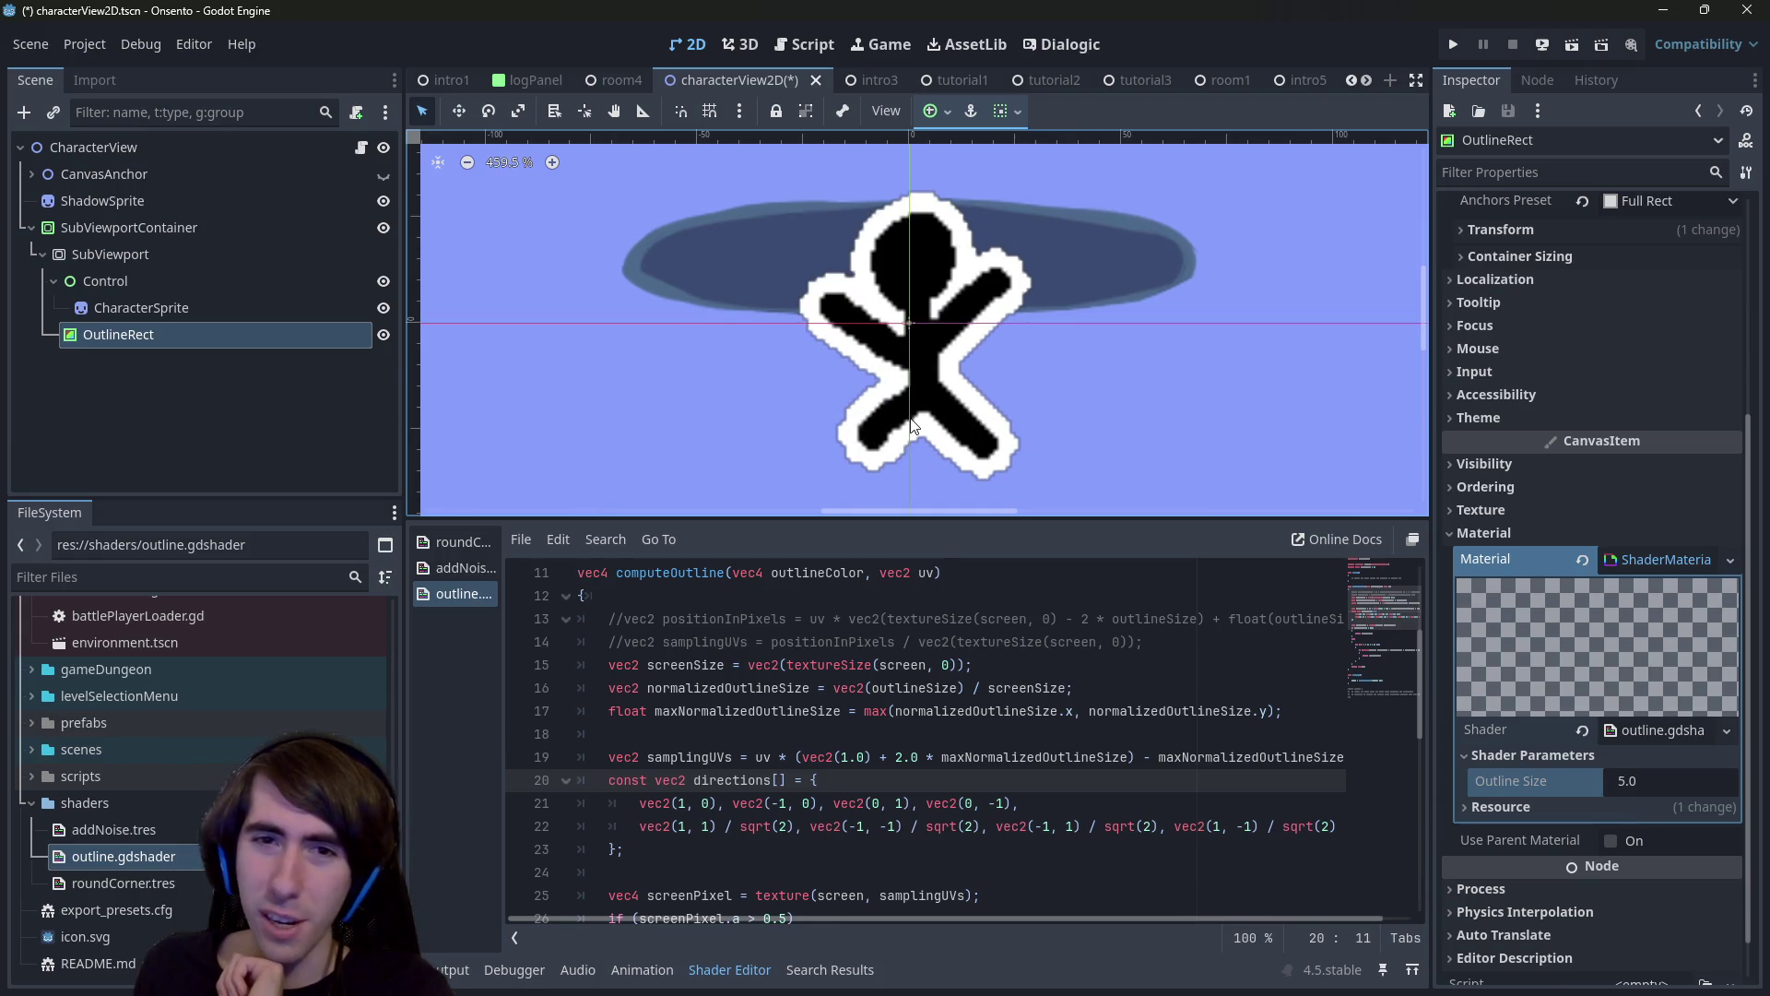
pyautogui.scroll(-3, 913, 421)
pyautogui.moveTo(1704, 785)
pyautogui.mouseDown()
pyautogui.moveTo(1762, 785)
pyautogui.moveTo(1661, 781)
pyautogui.mouseUp()
pyautogui.scroll(-1, 972, 409)
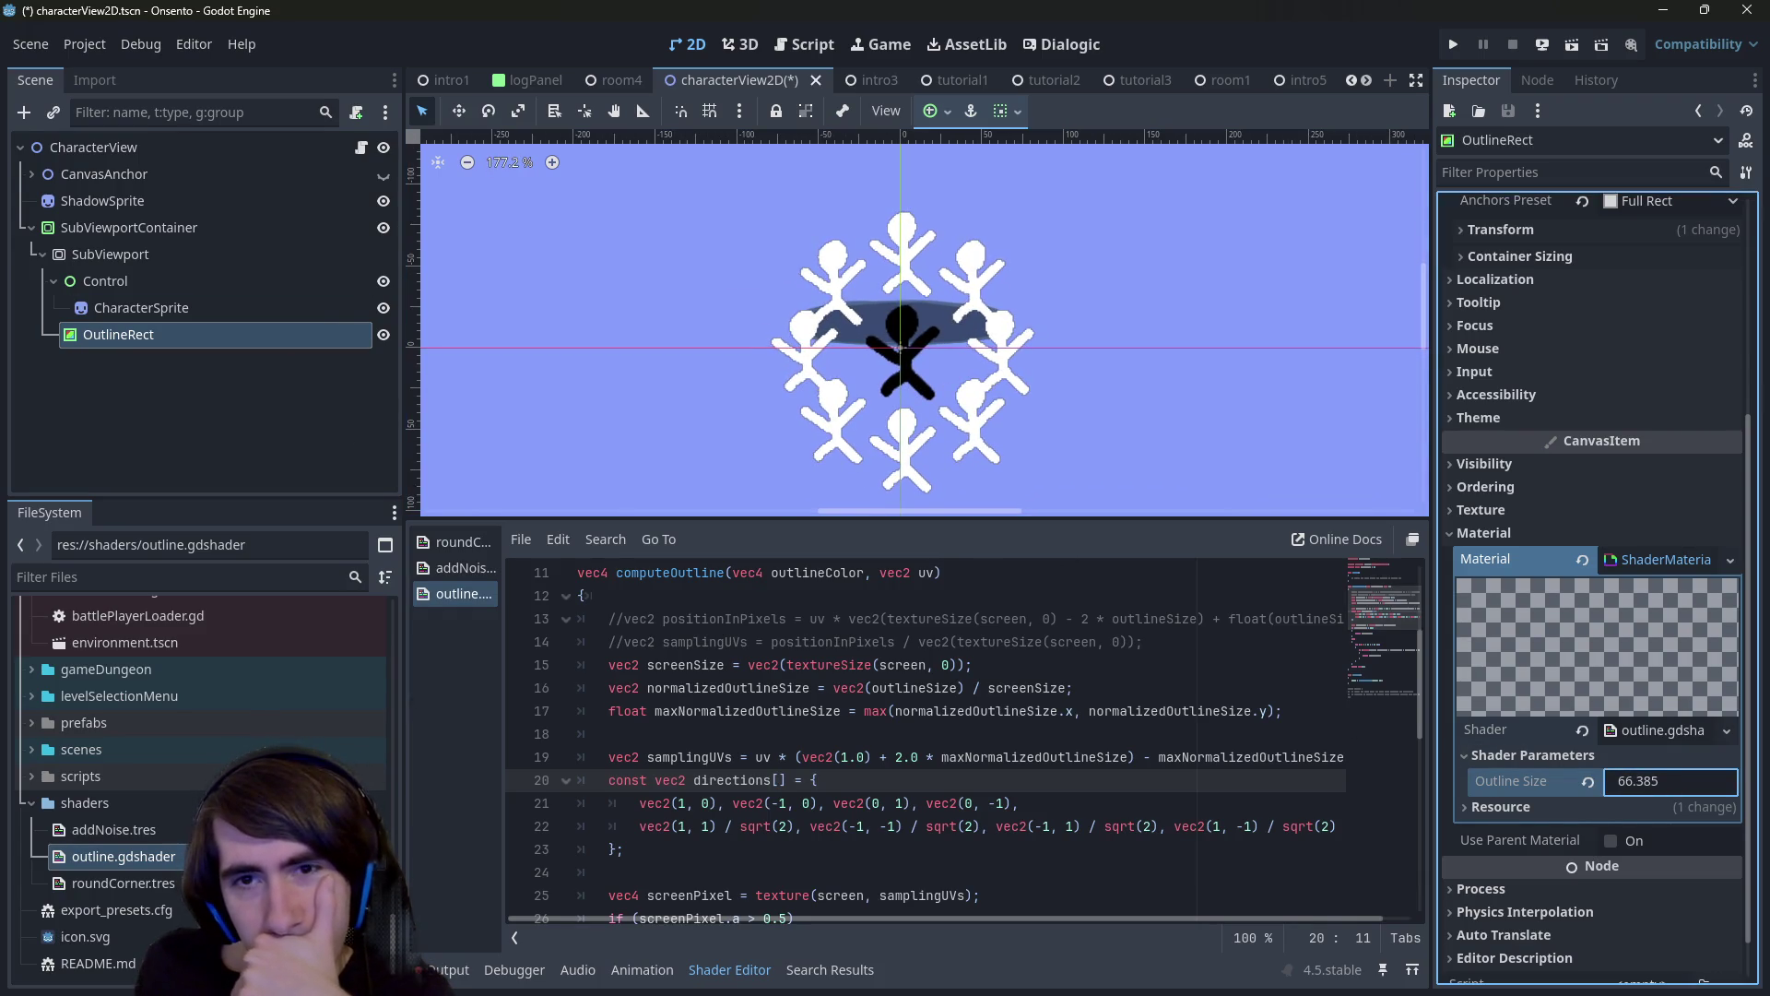
pyautogui.click(1658, 779)
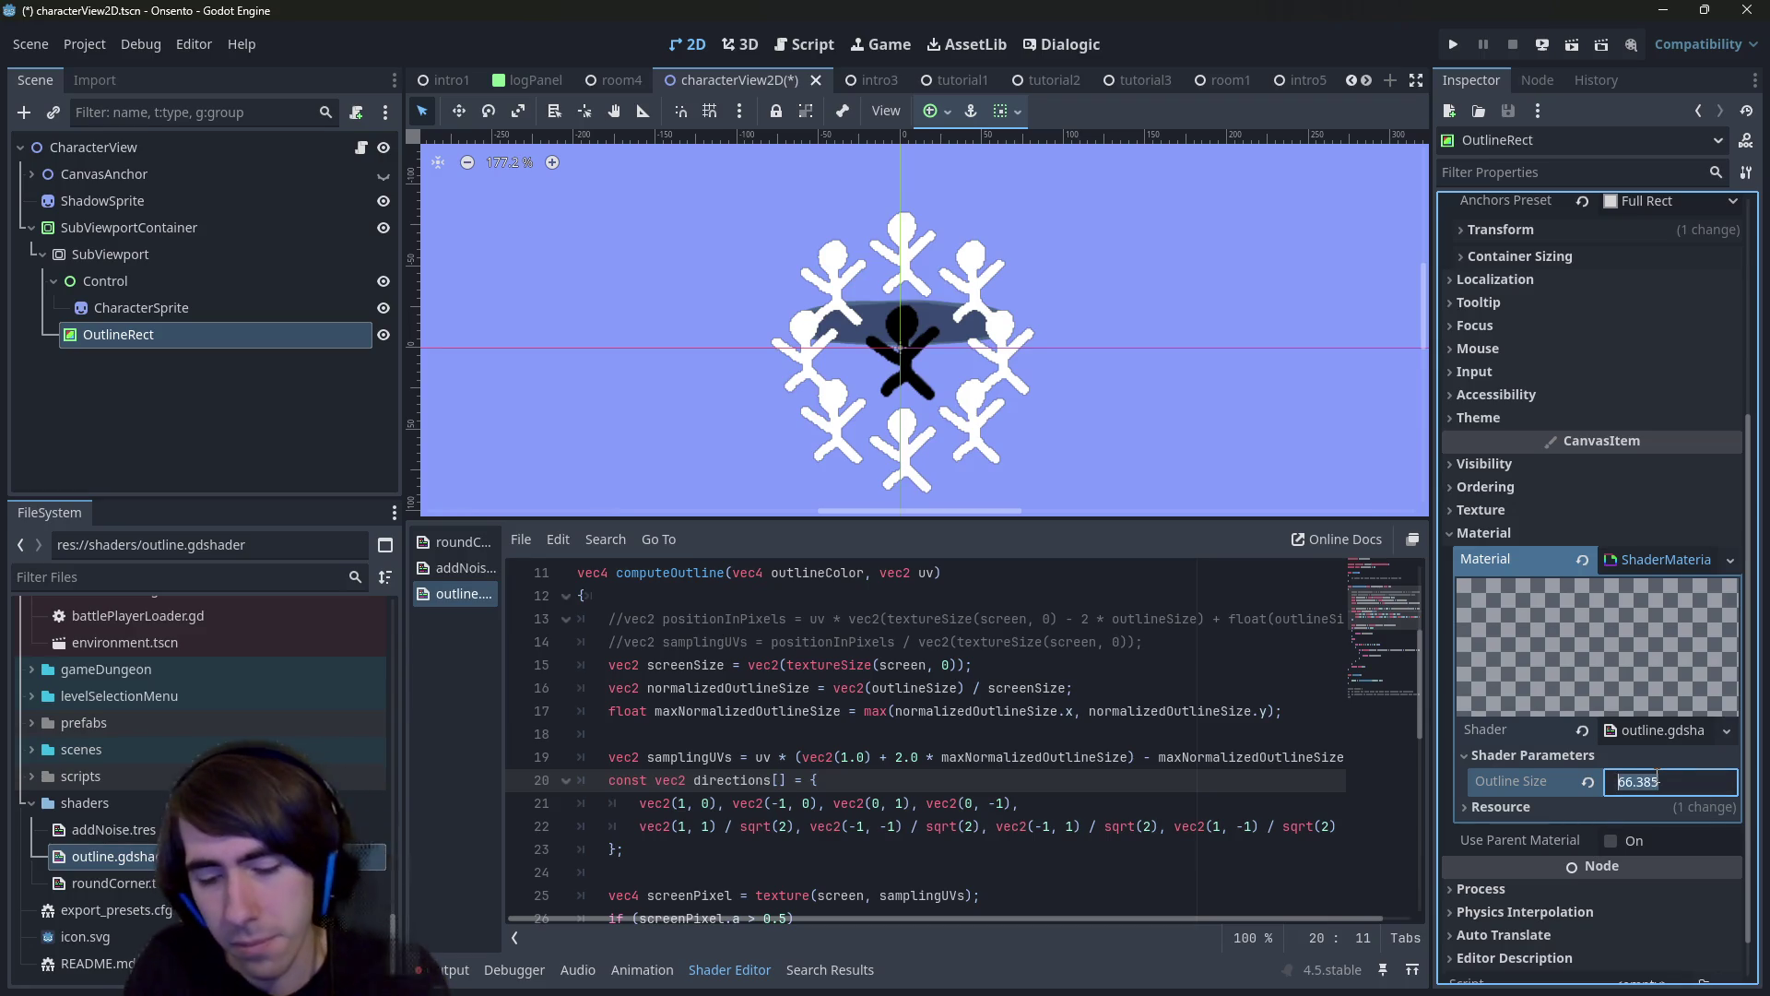
pyautogui.write('20')
pyautogui.press('Return')
pyautogui.write('5')
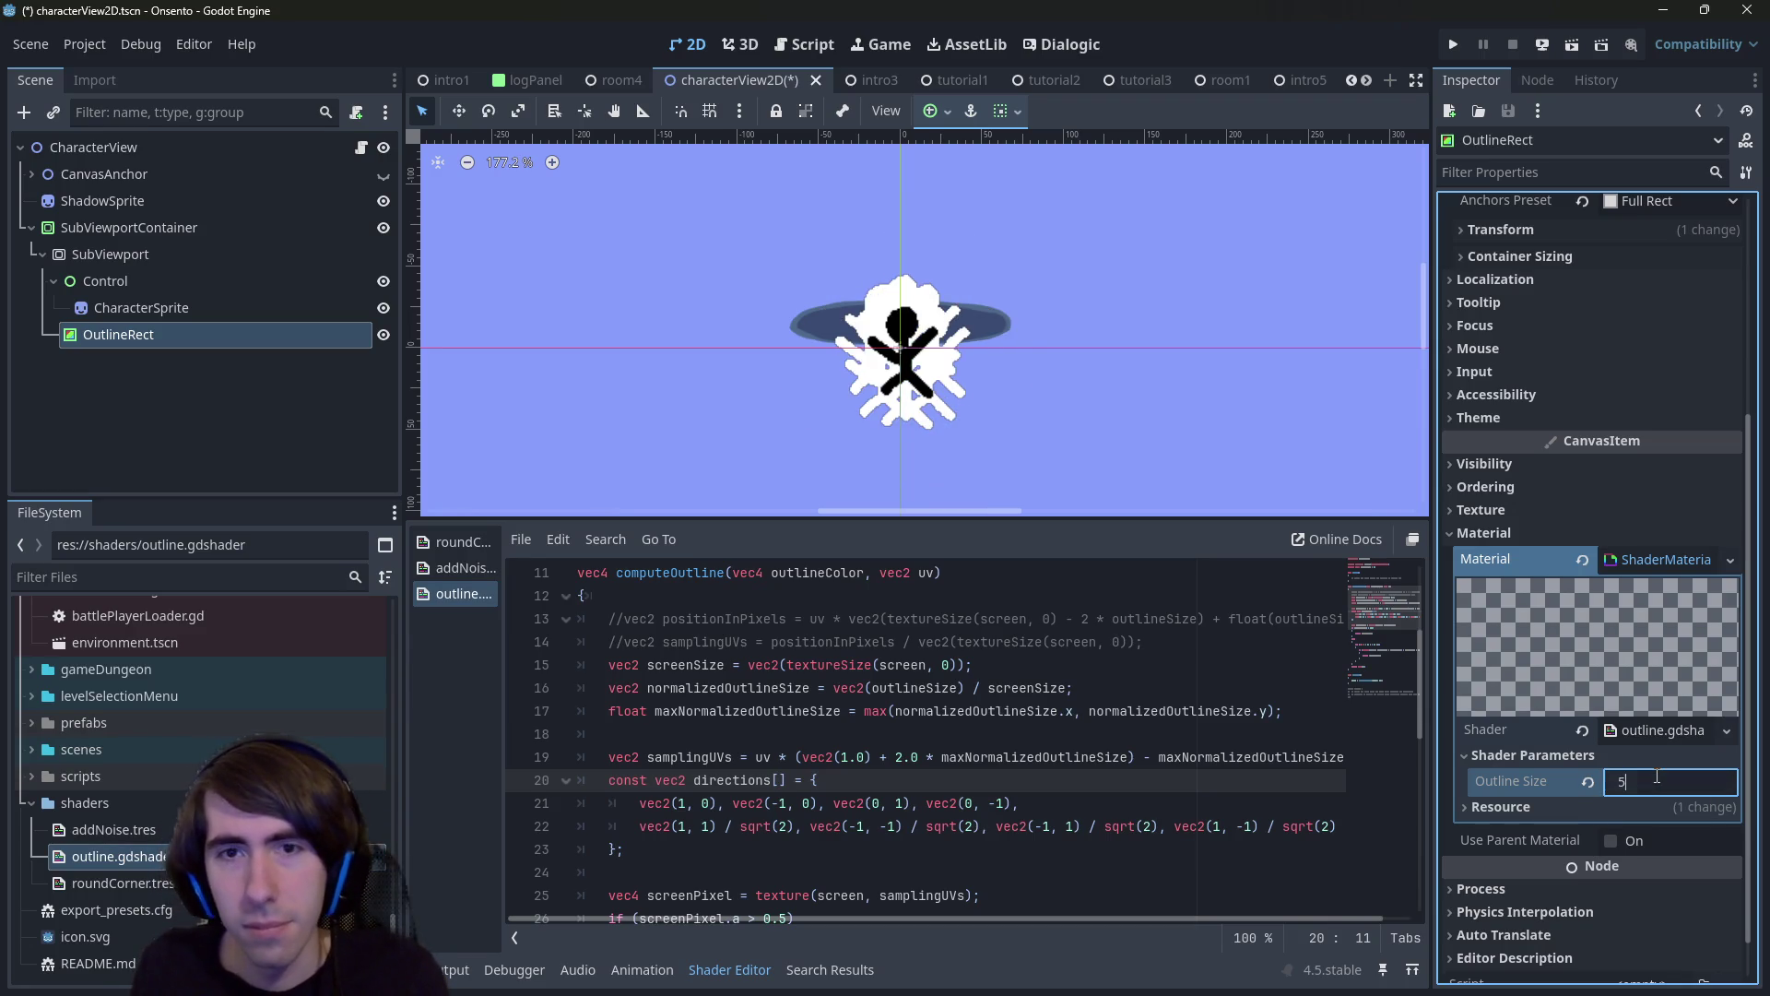
pyautogui.press('Return')
# Step: Compare Outline Sizes of 2, 3 and 4 for outline thickness
pyautogui.scroll(4, 922, 365)
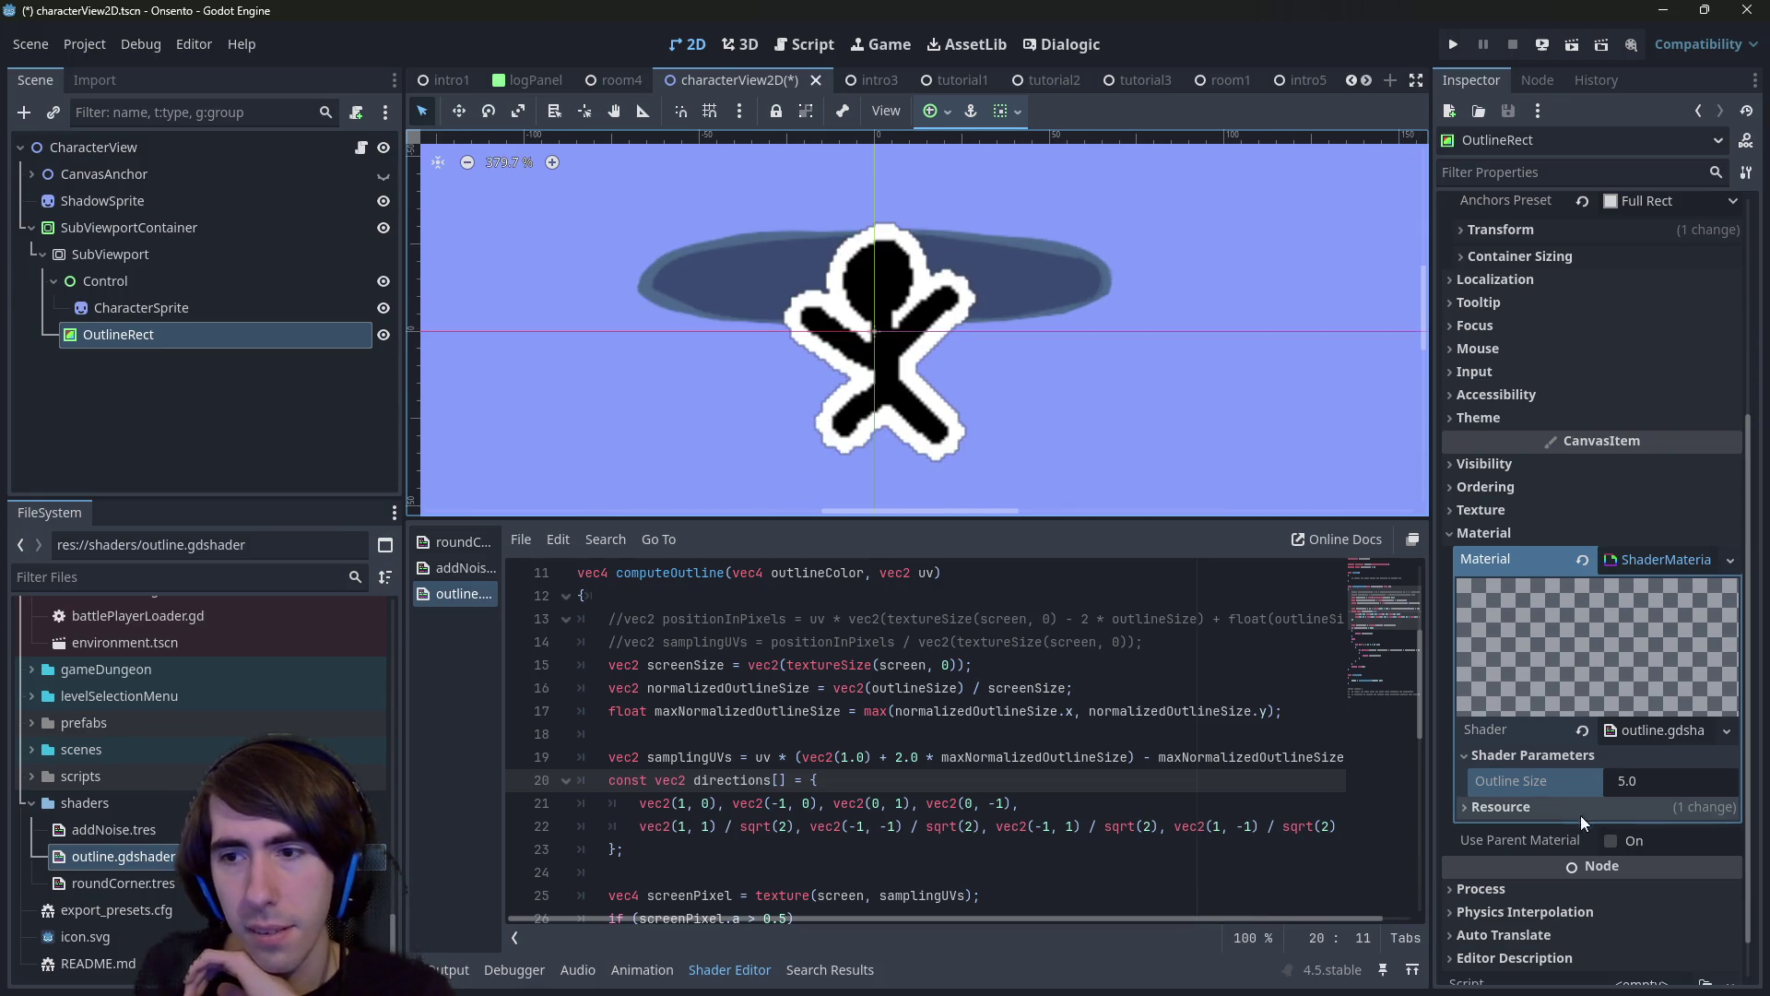
pyautogui.scroll(-4, 876, 385)
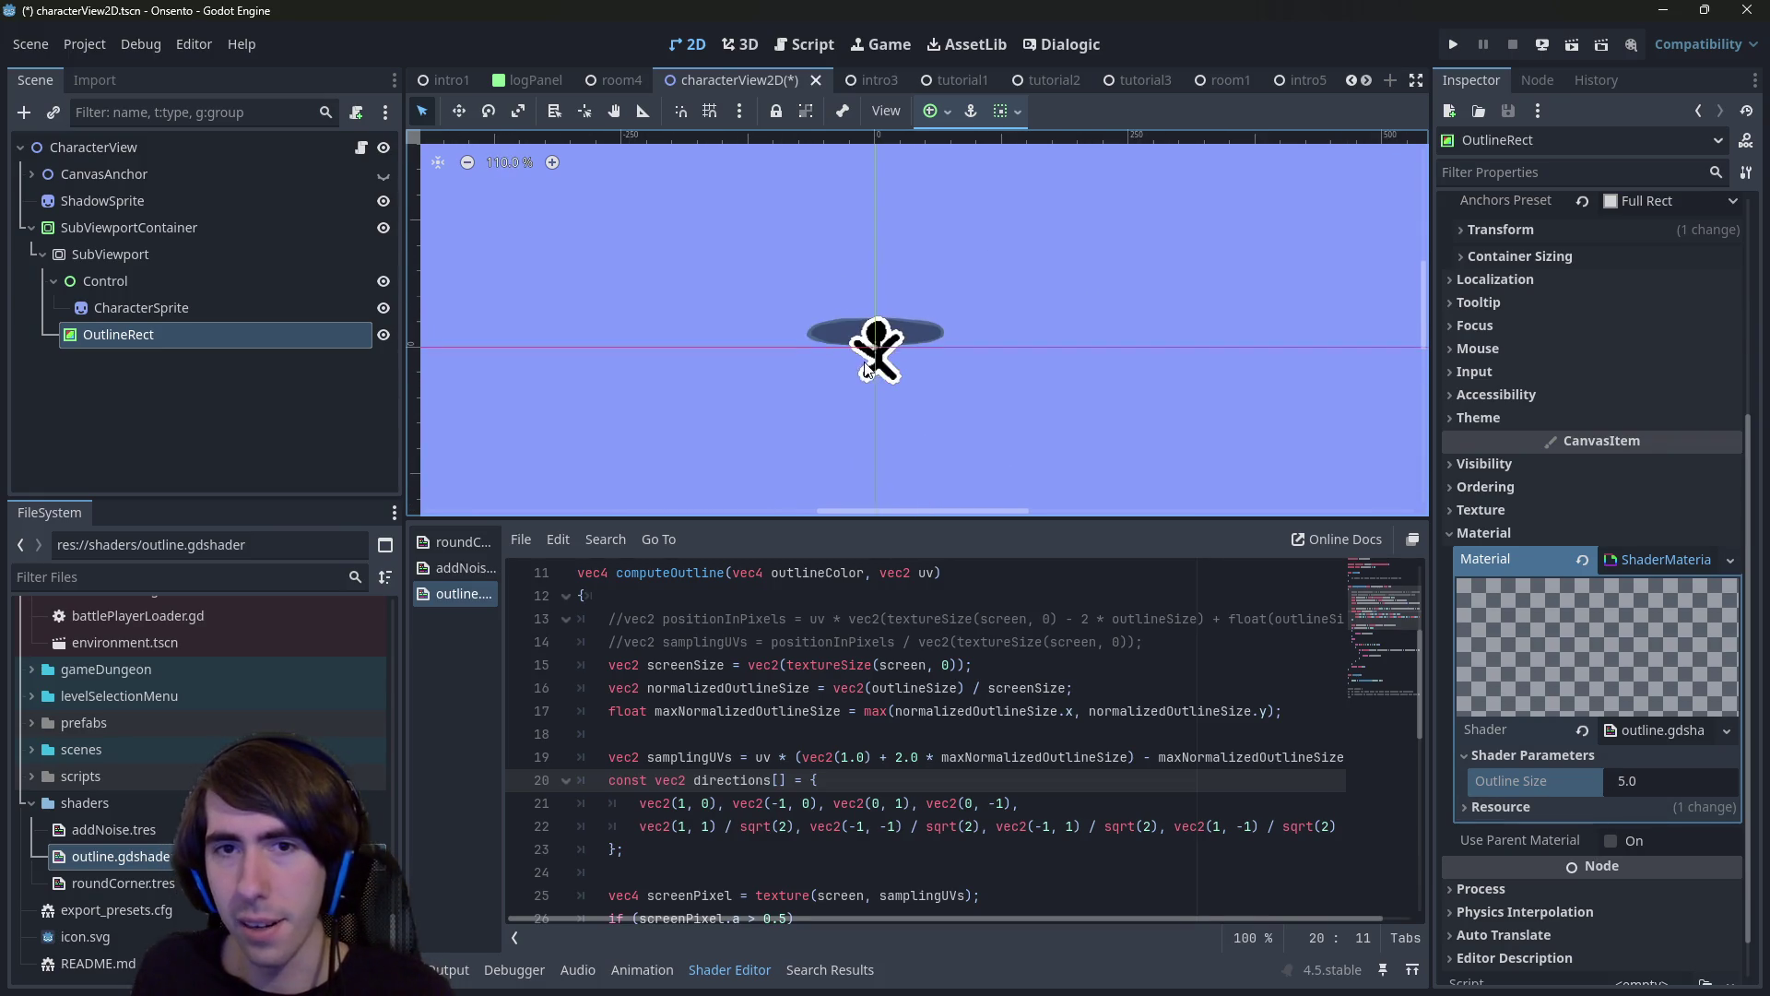
pyautogui.scroll(5, 883, 374)
pyautogui.click(1635, 781)
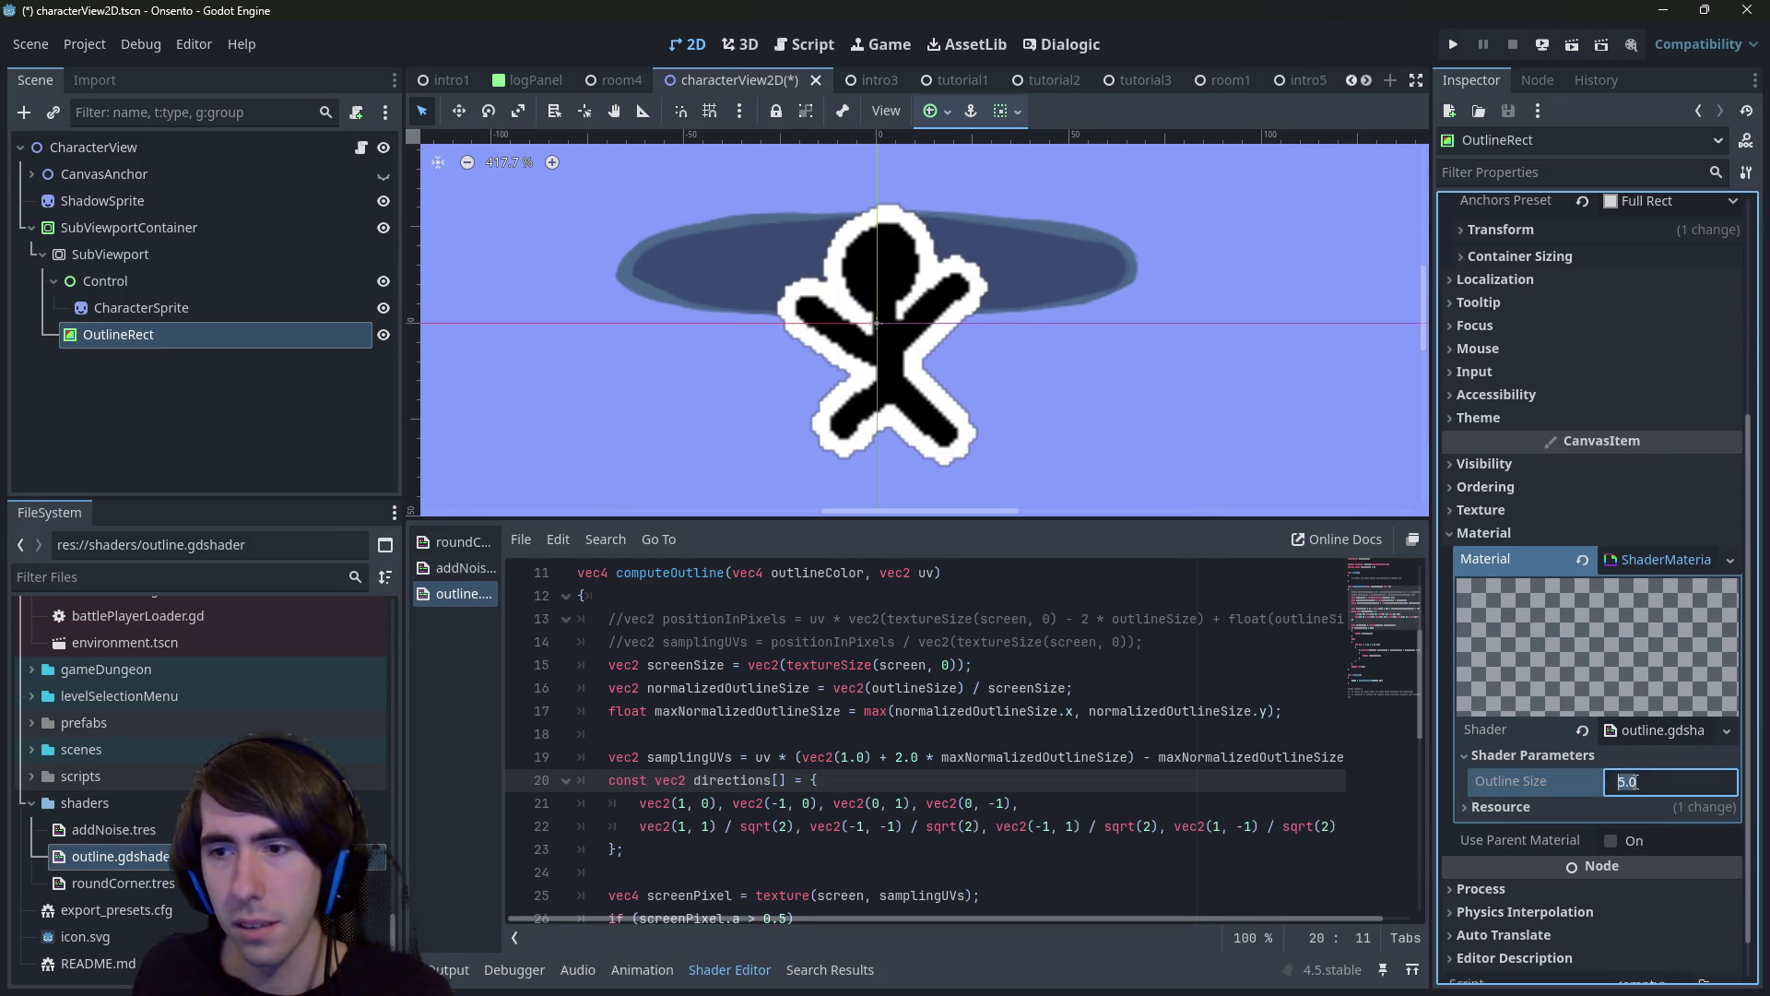
pyautogui.write('2')
pyautogui.press('Return')
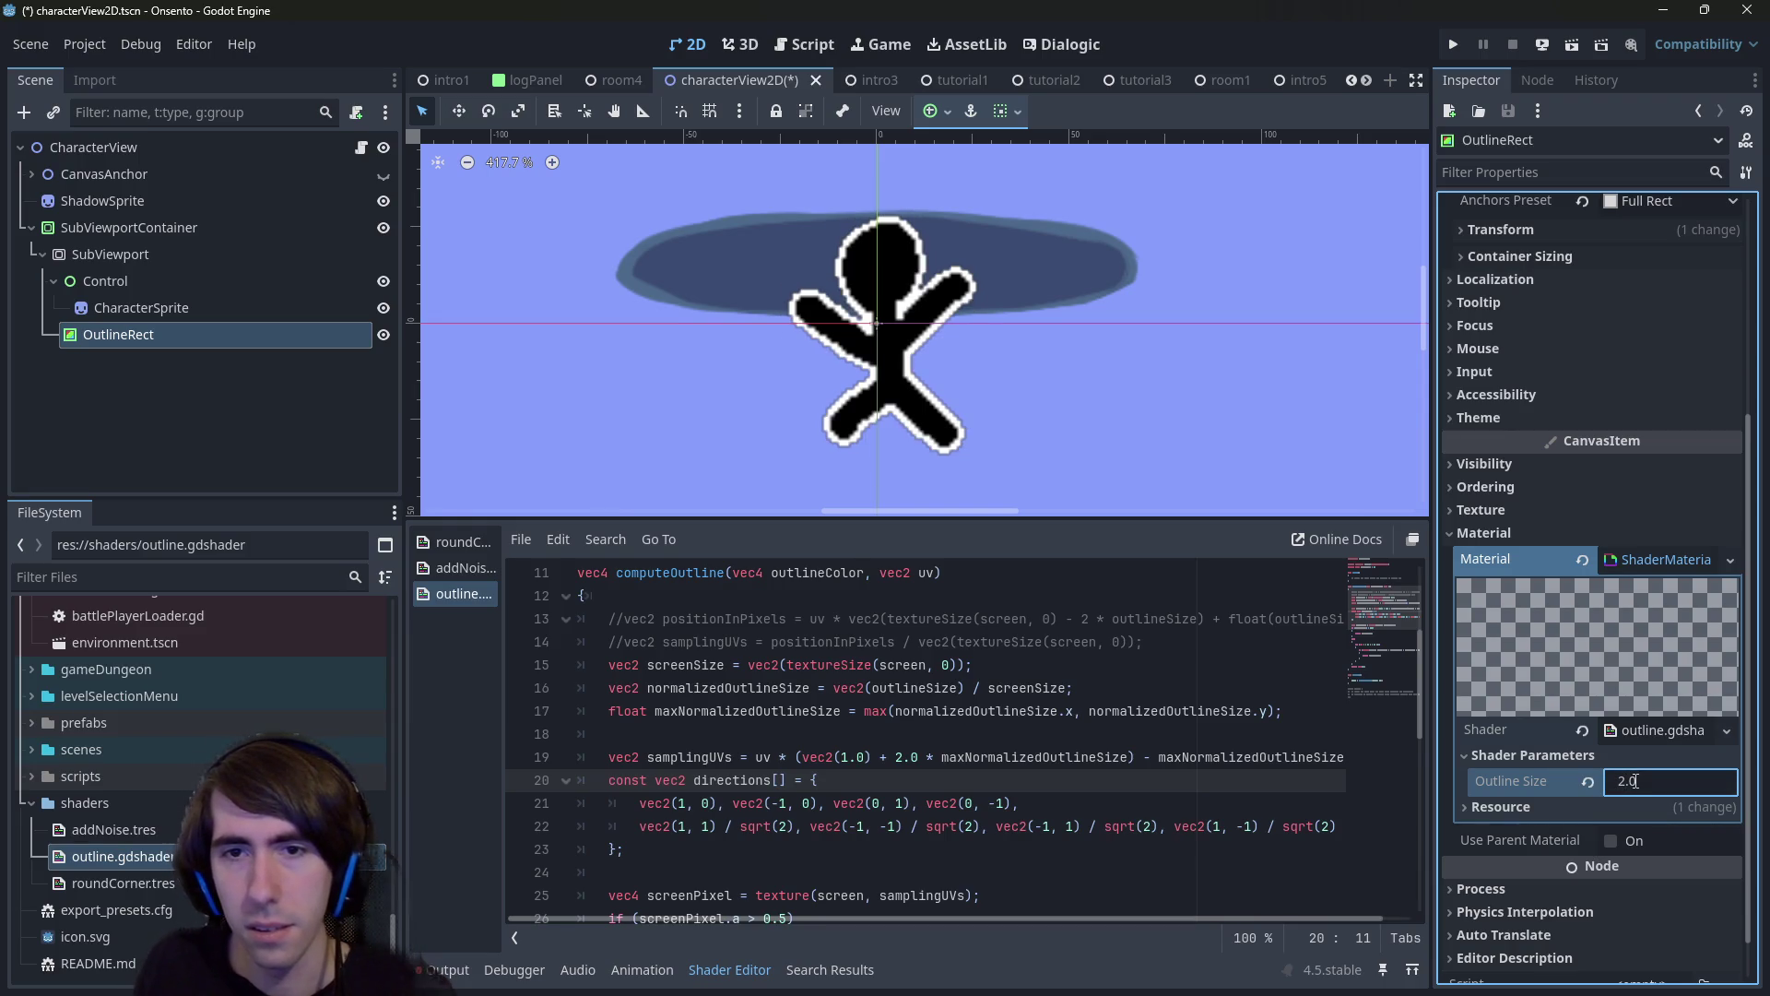
pyautogui.write('3')
pyautogui.press('Return')
pyautogui.click(1635, 781)
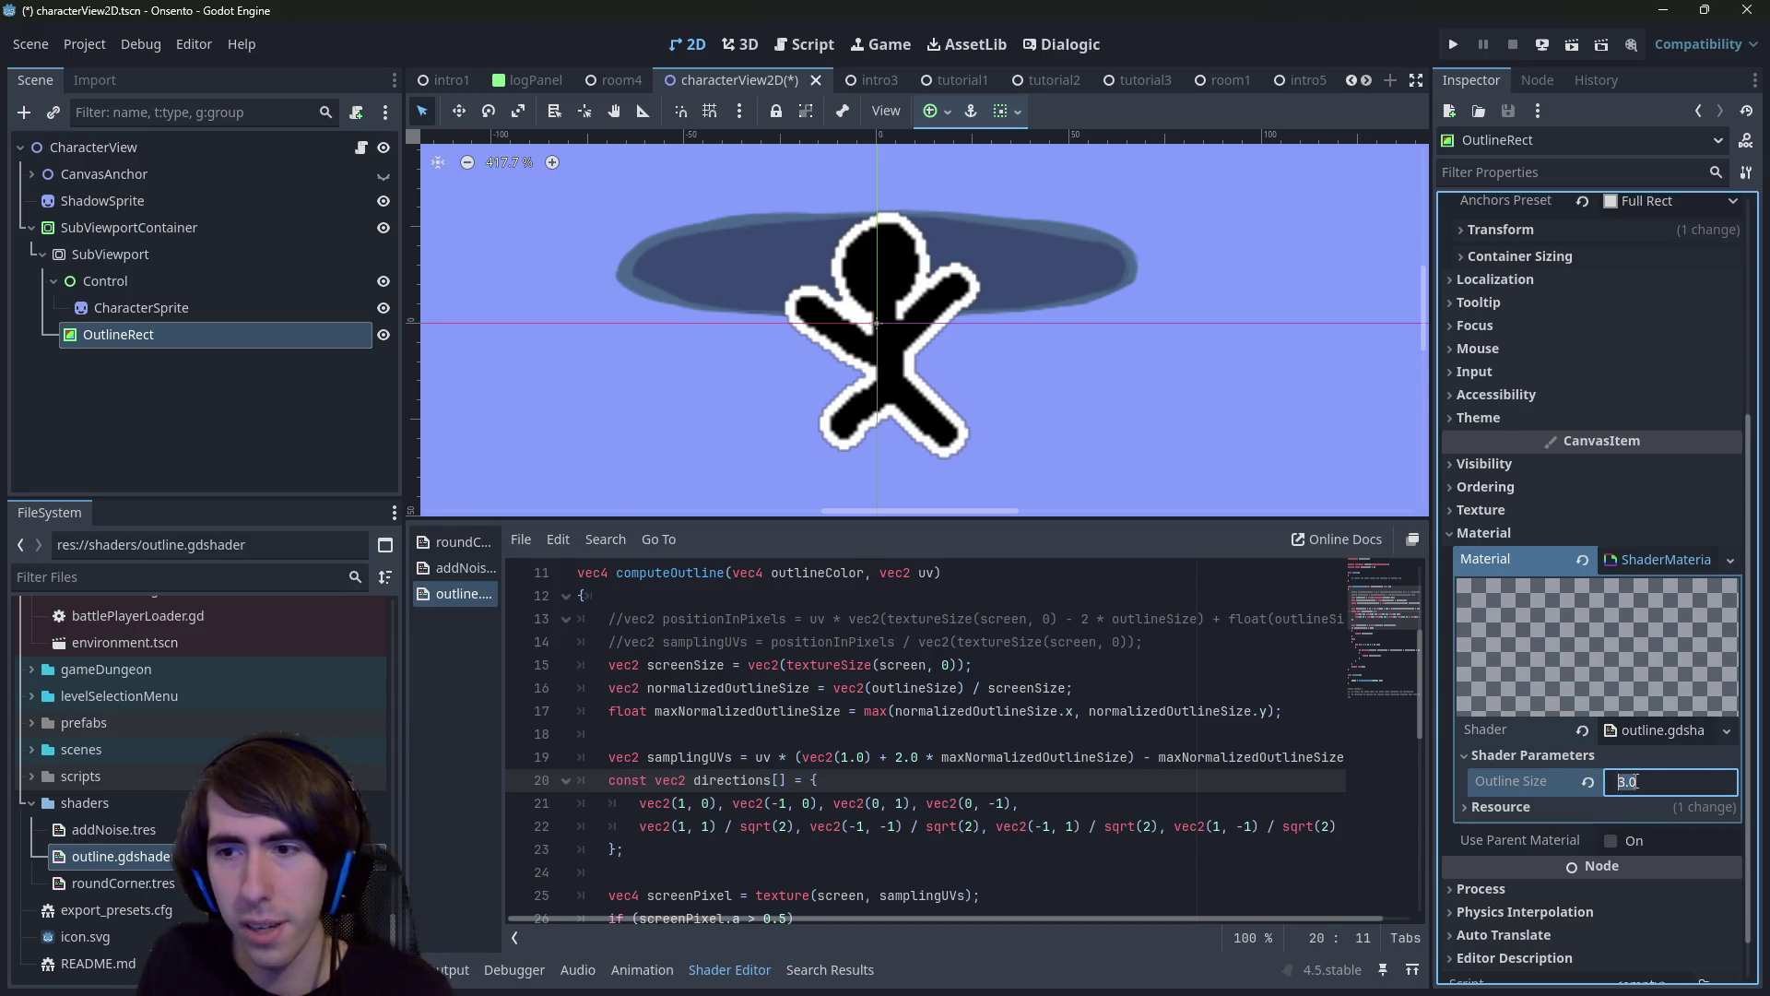
pyautogui.write('4')
pyautogui.press('Return')
# Step: Settle on an Outline Size of 3 for a thinner outline and save characterView2D
pyautogui.click(1635, 781)
pyautogui.write('5')
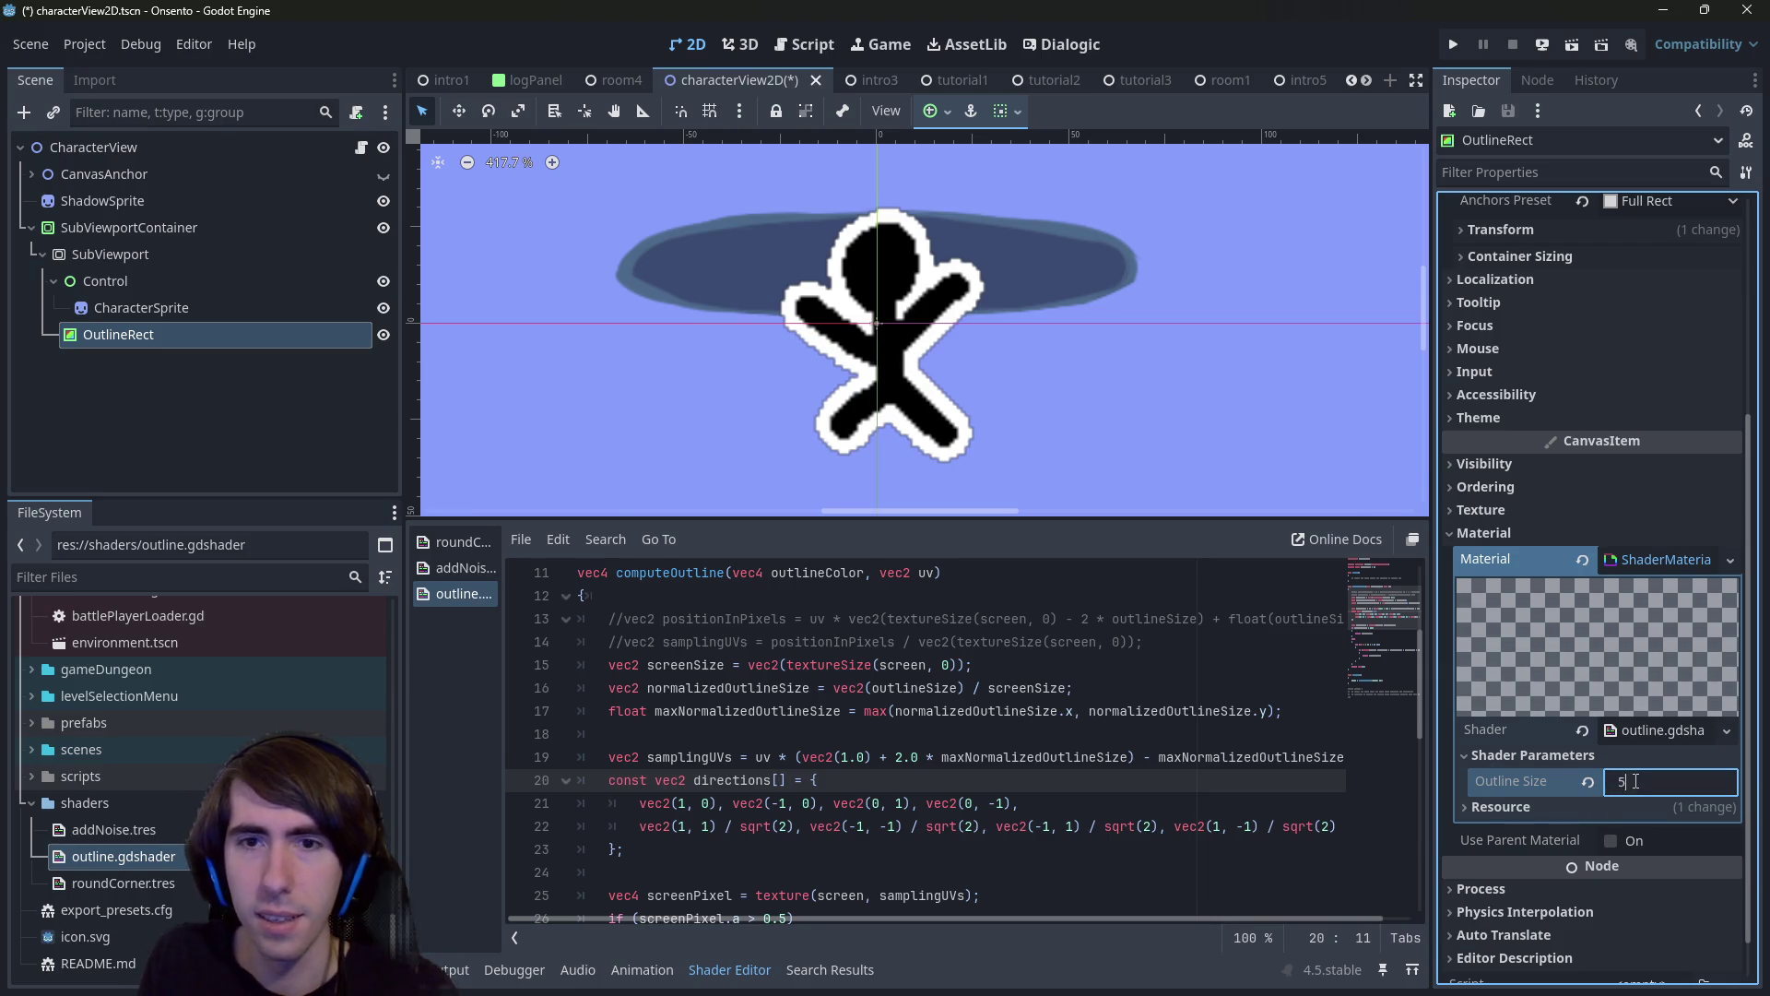
pyautogui.press('Return')
pyautogui.write('3')
pyautogui.press('Return')
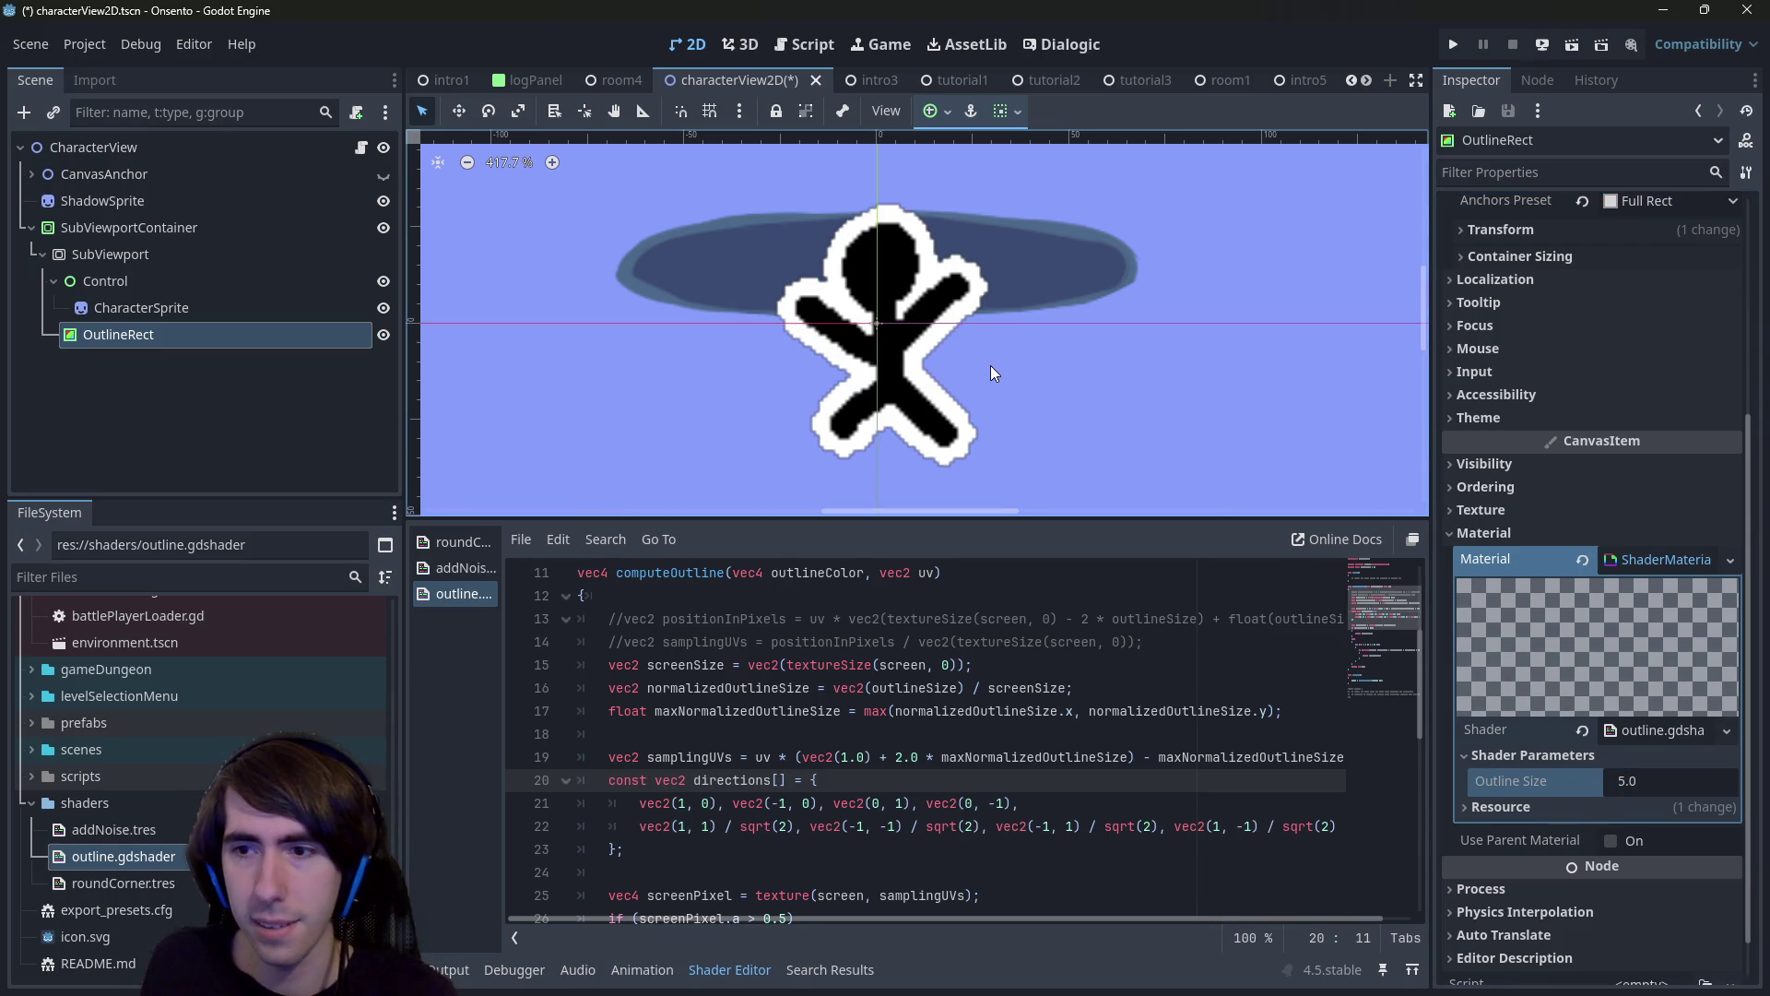
pyautogui.hotkey('ctrl', 's')
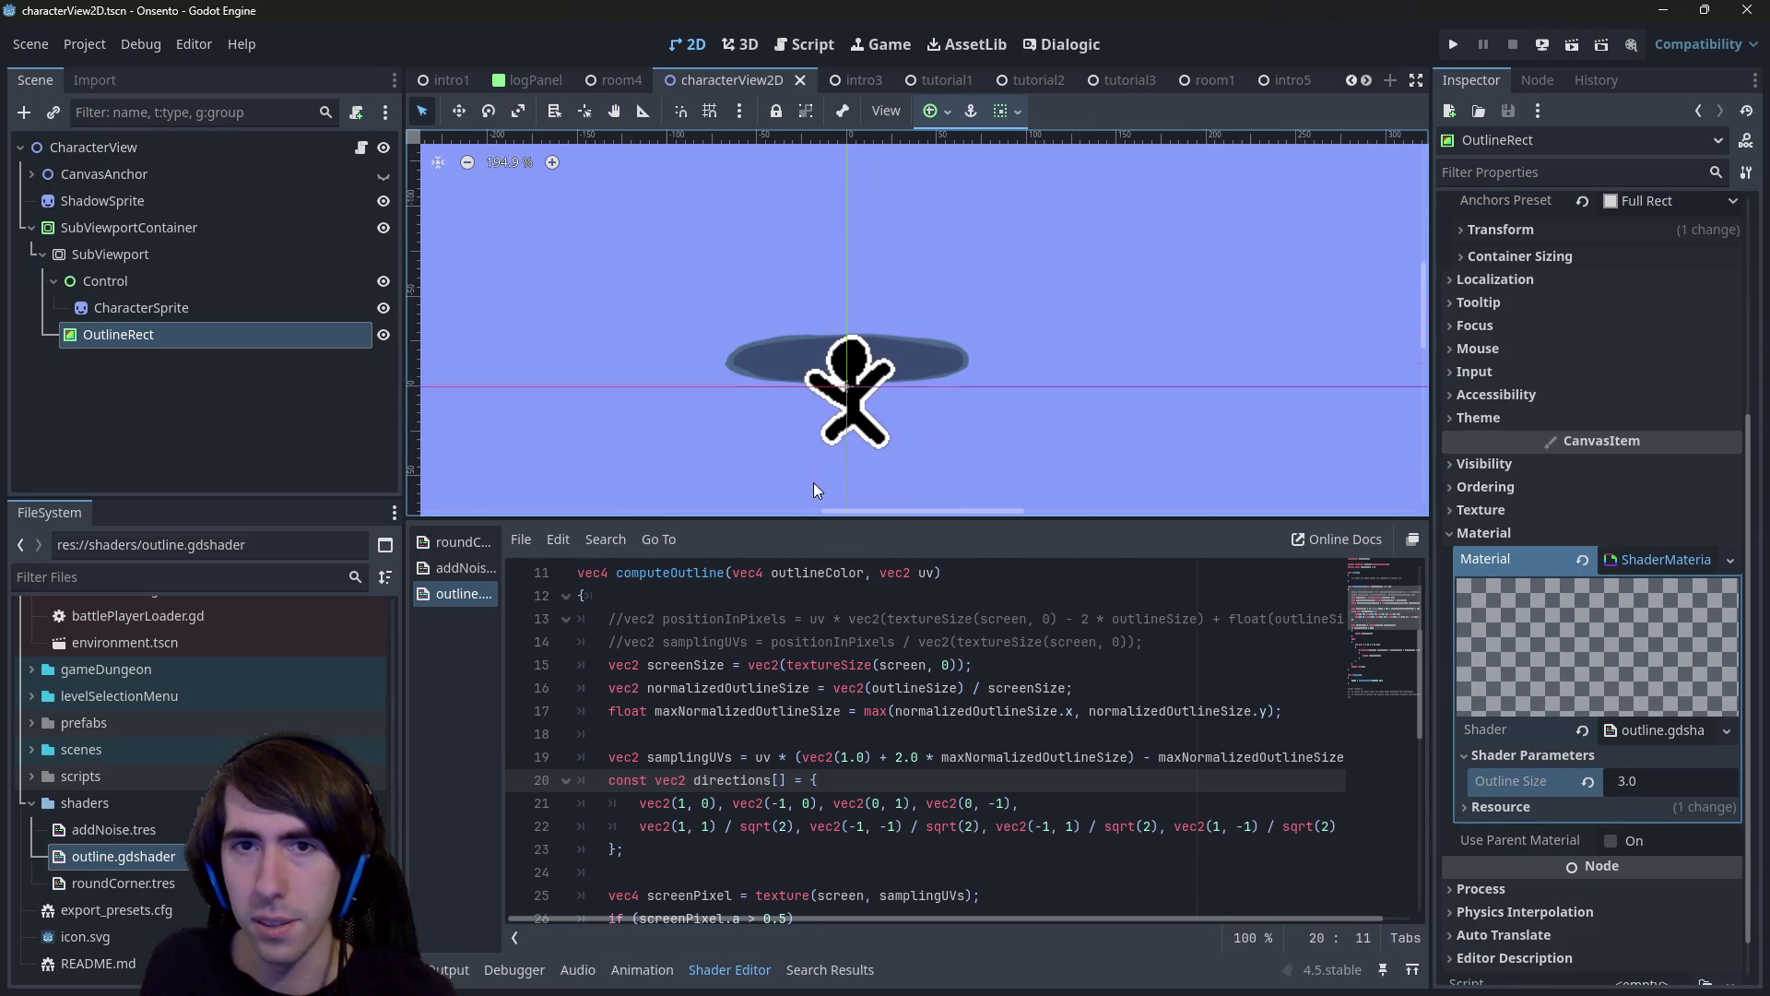
pyautogui.scroll(-5, 813, 483)
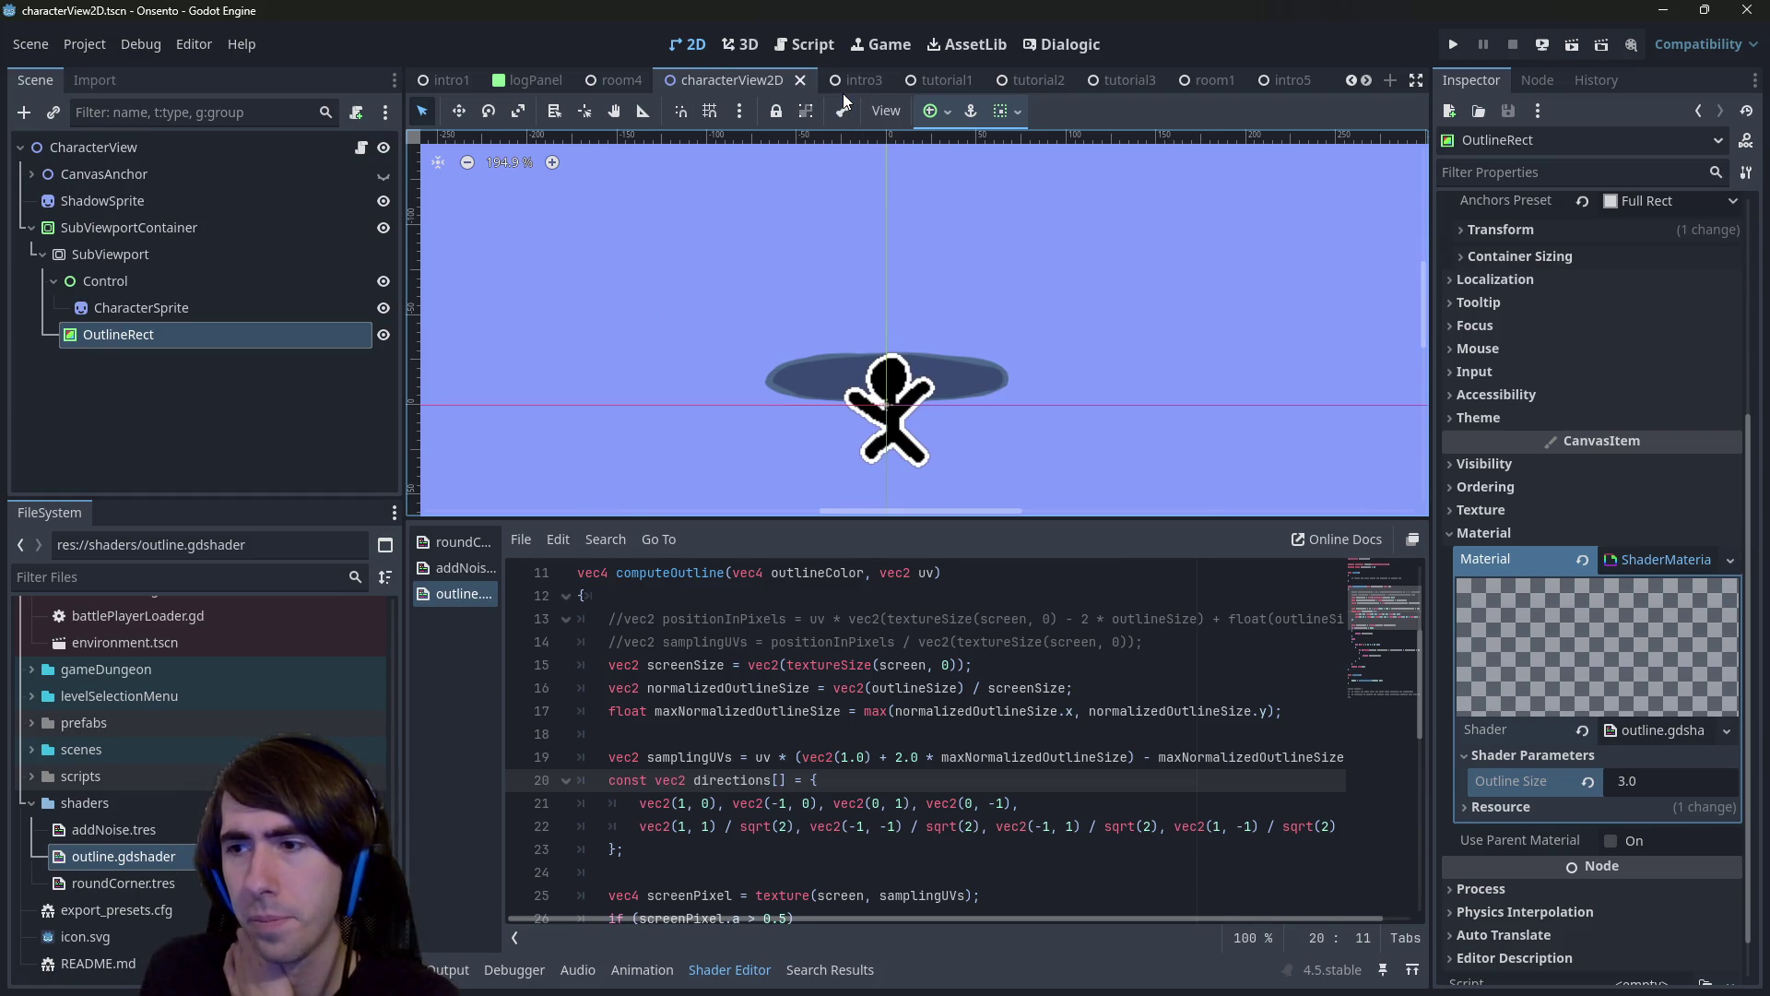
pyautogui.scroll(-3, 987, 79)
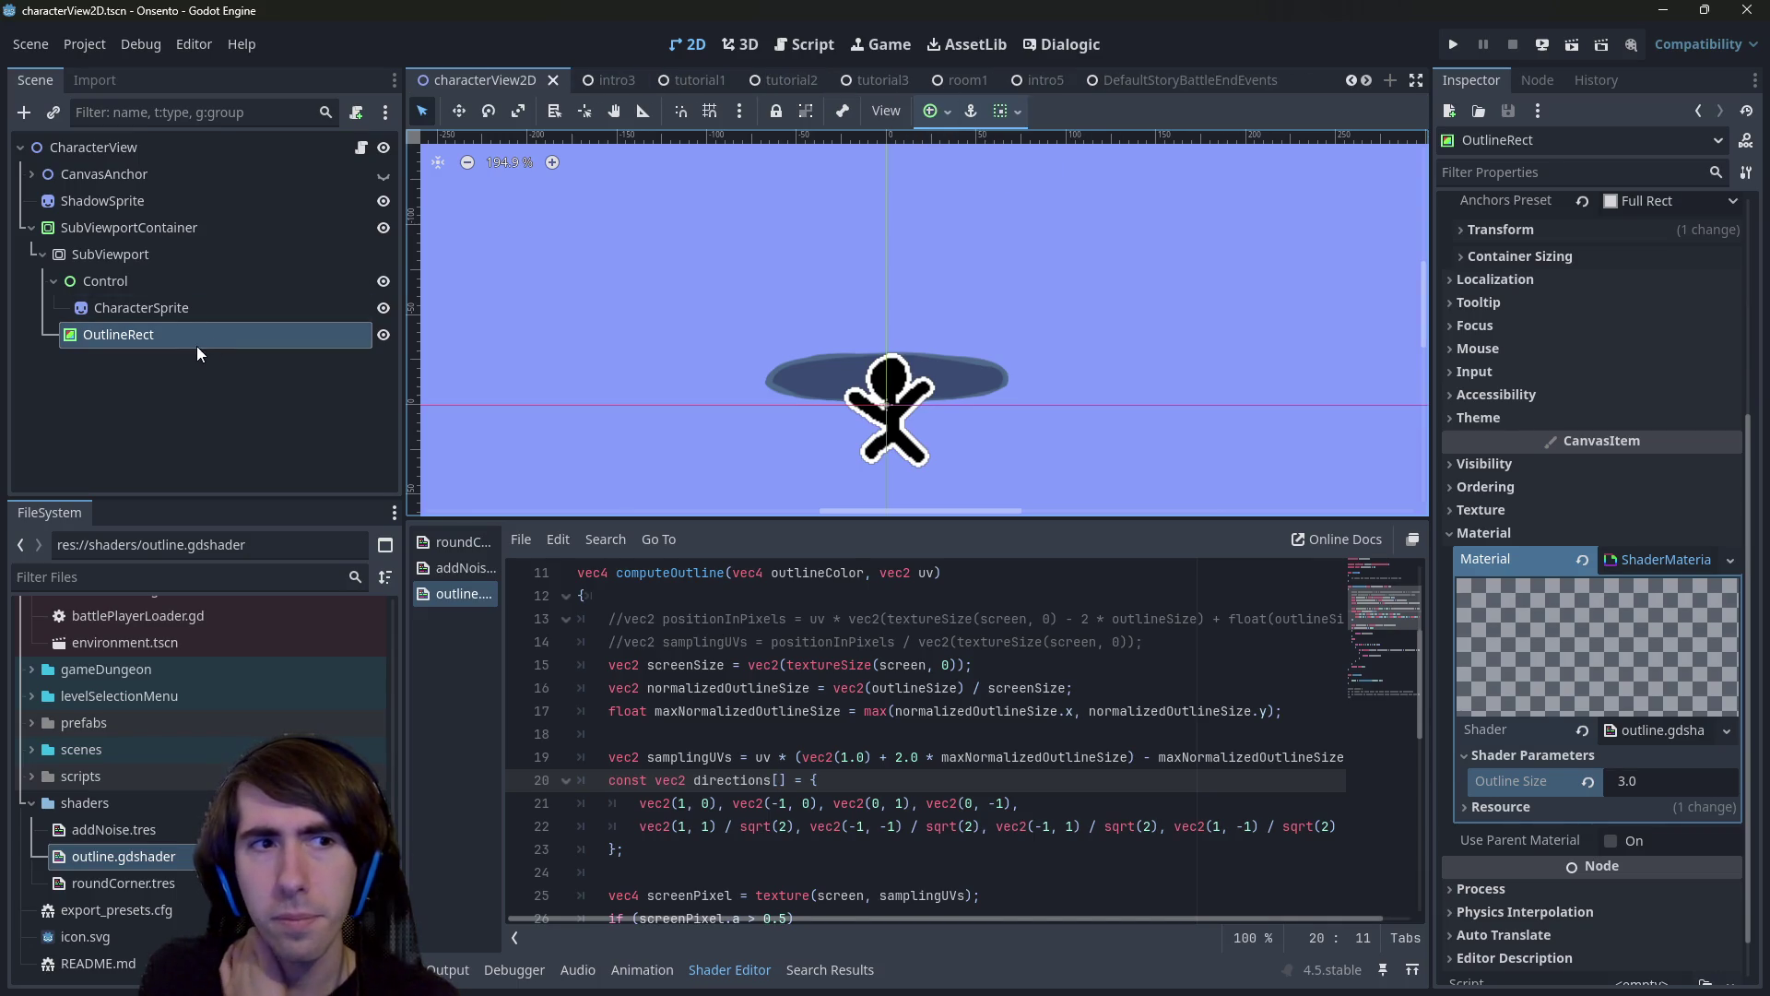
# Step: Review the CharacterSprite, Control, SubViewport and OutlineRect nodes and OutlineRect's layout settings
pyautogui.scroll(-3, 677, 408)
pyautogui.click(163, 308)
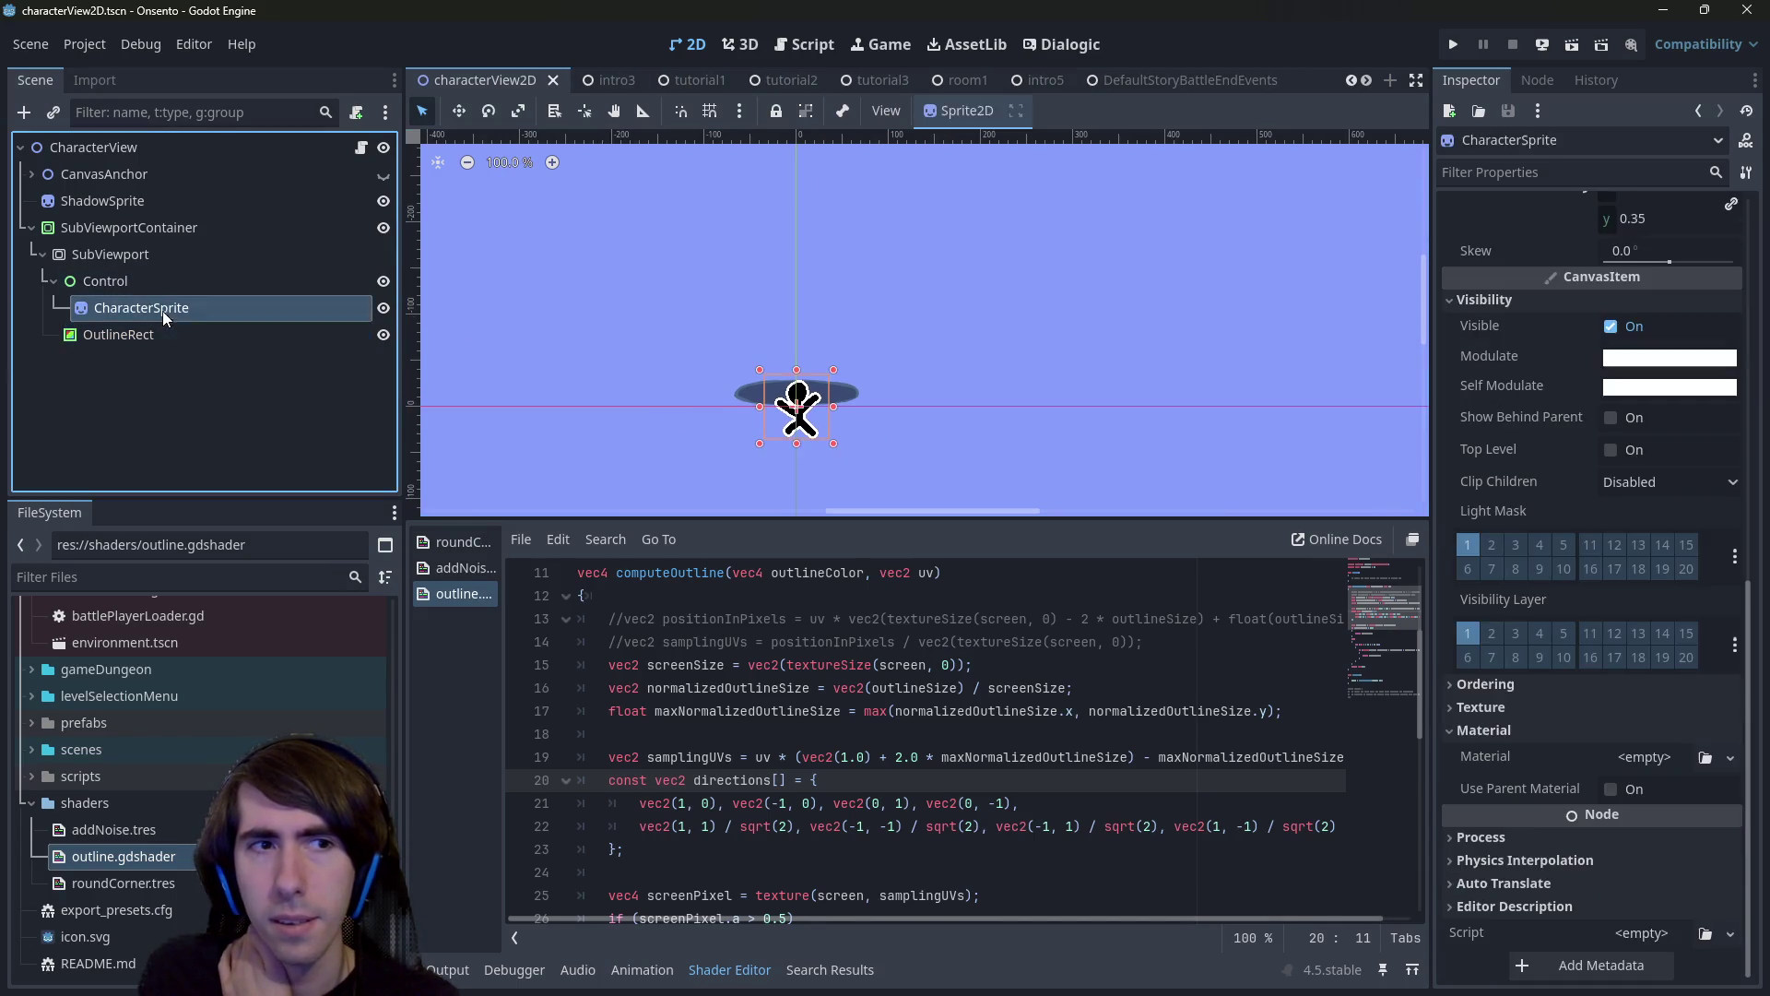
pyautogui.click(138, 281)
pyautogui.click(115, 250)
pyautogui.click(53, 280)
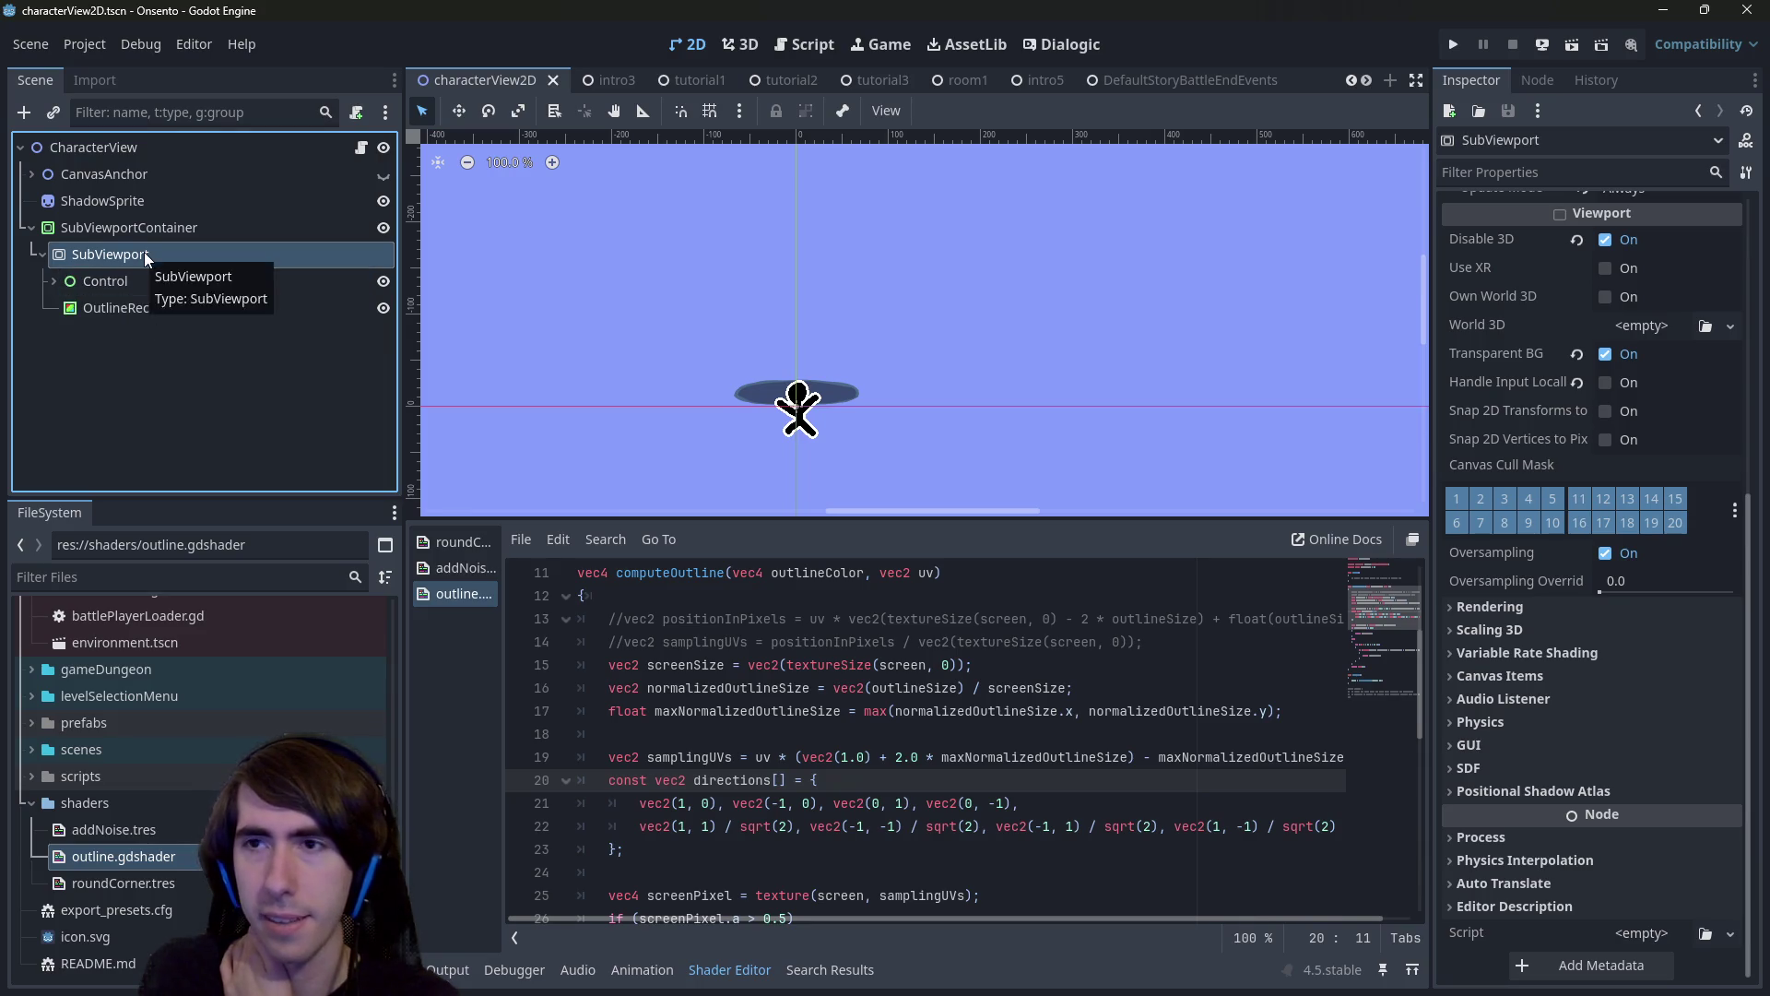
pyautogui.click(146, 302)
pyautogui.click(1512, 278)
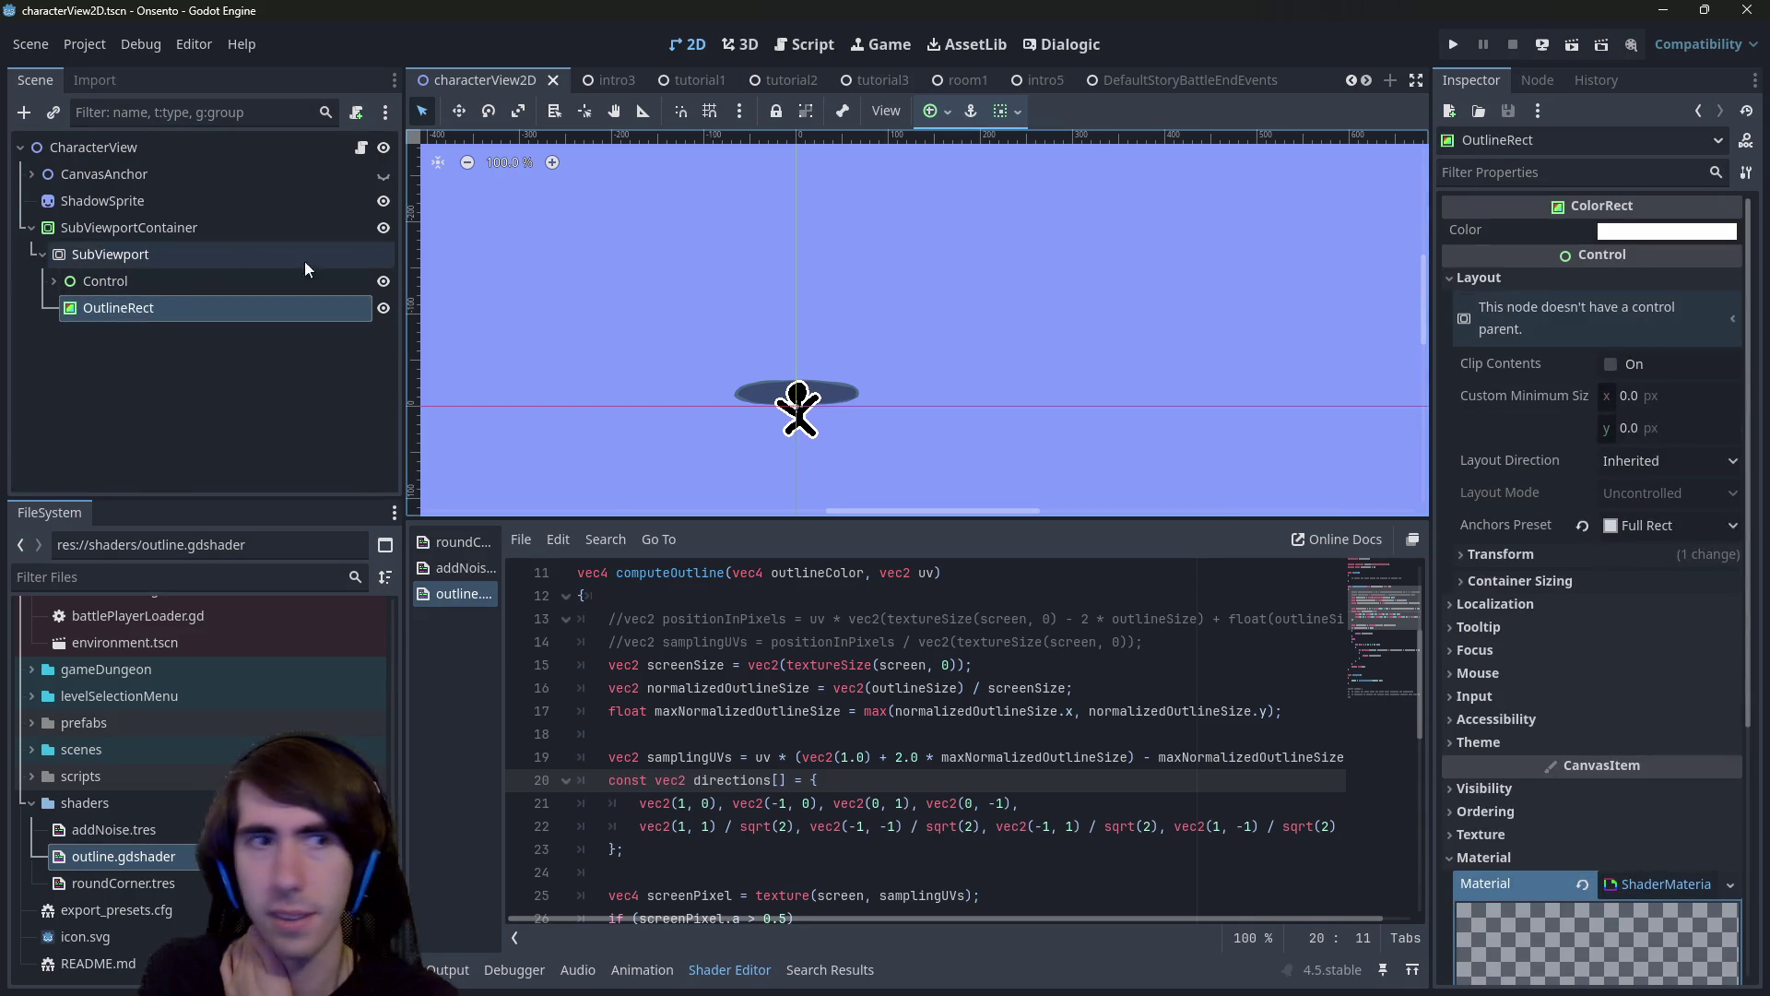
# Step: Step back up the Scene tree to CharacterView and open its characterView2D.gd script
pyautogui.click(59, 279)
pyautogui.click(96, 251)
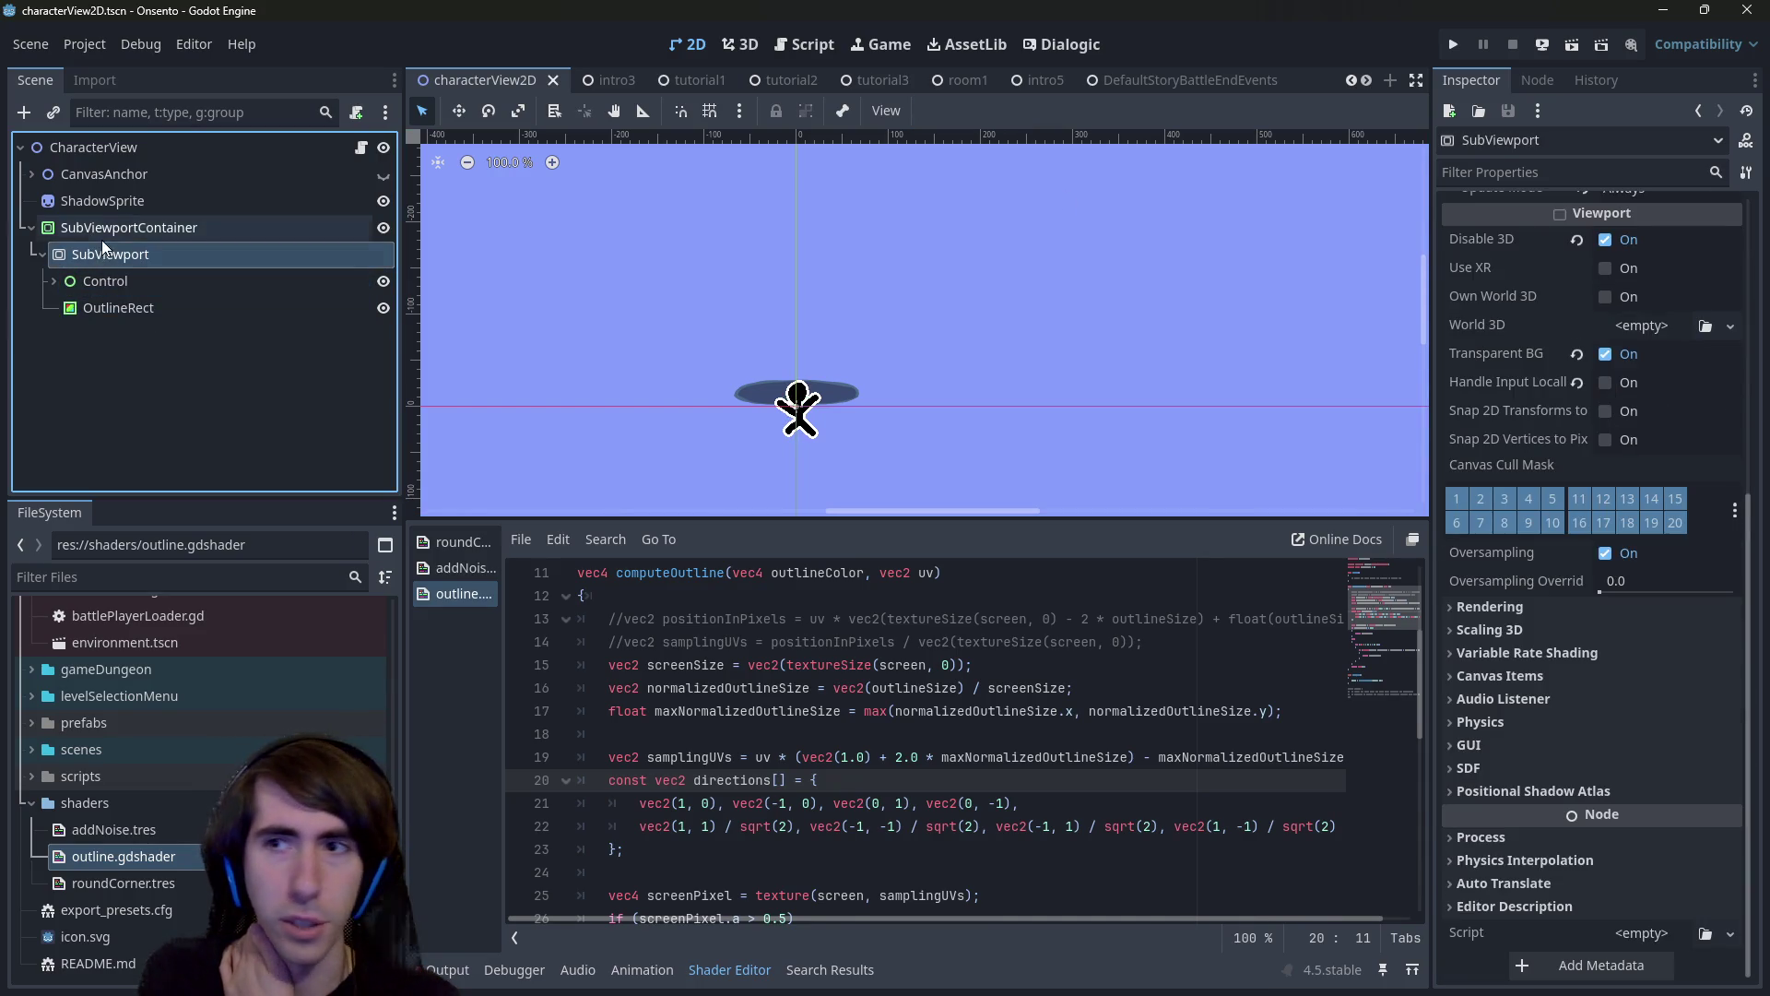
pyautogui.click(102, 238)
pyautogui.click(273, 149)
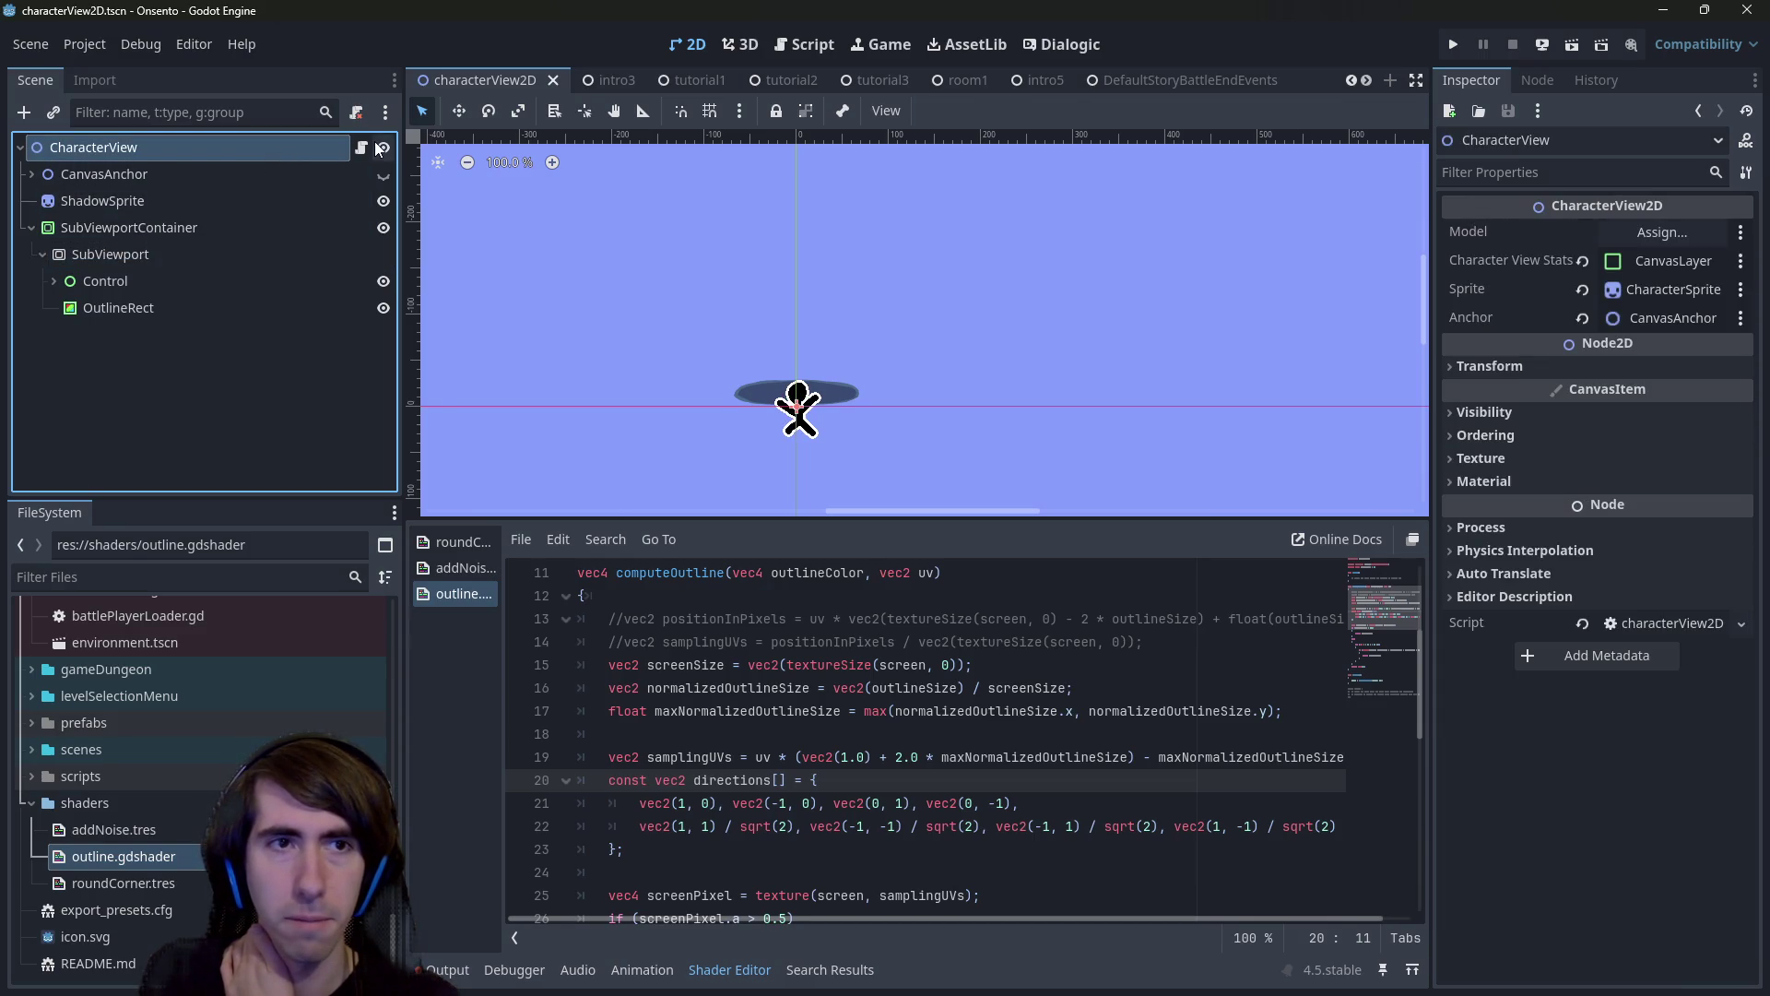
pyautogui.click(263, 228)
pyautogui.click(361, 148)
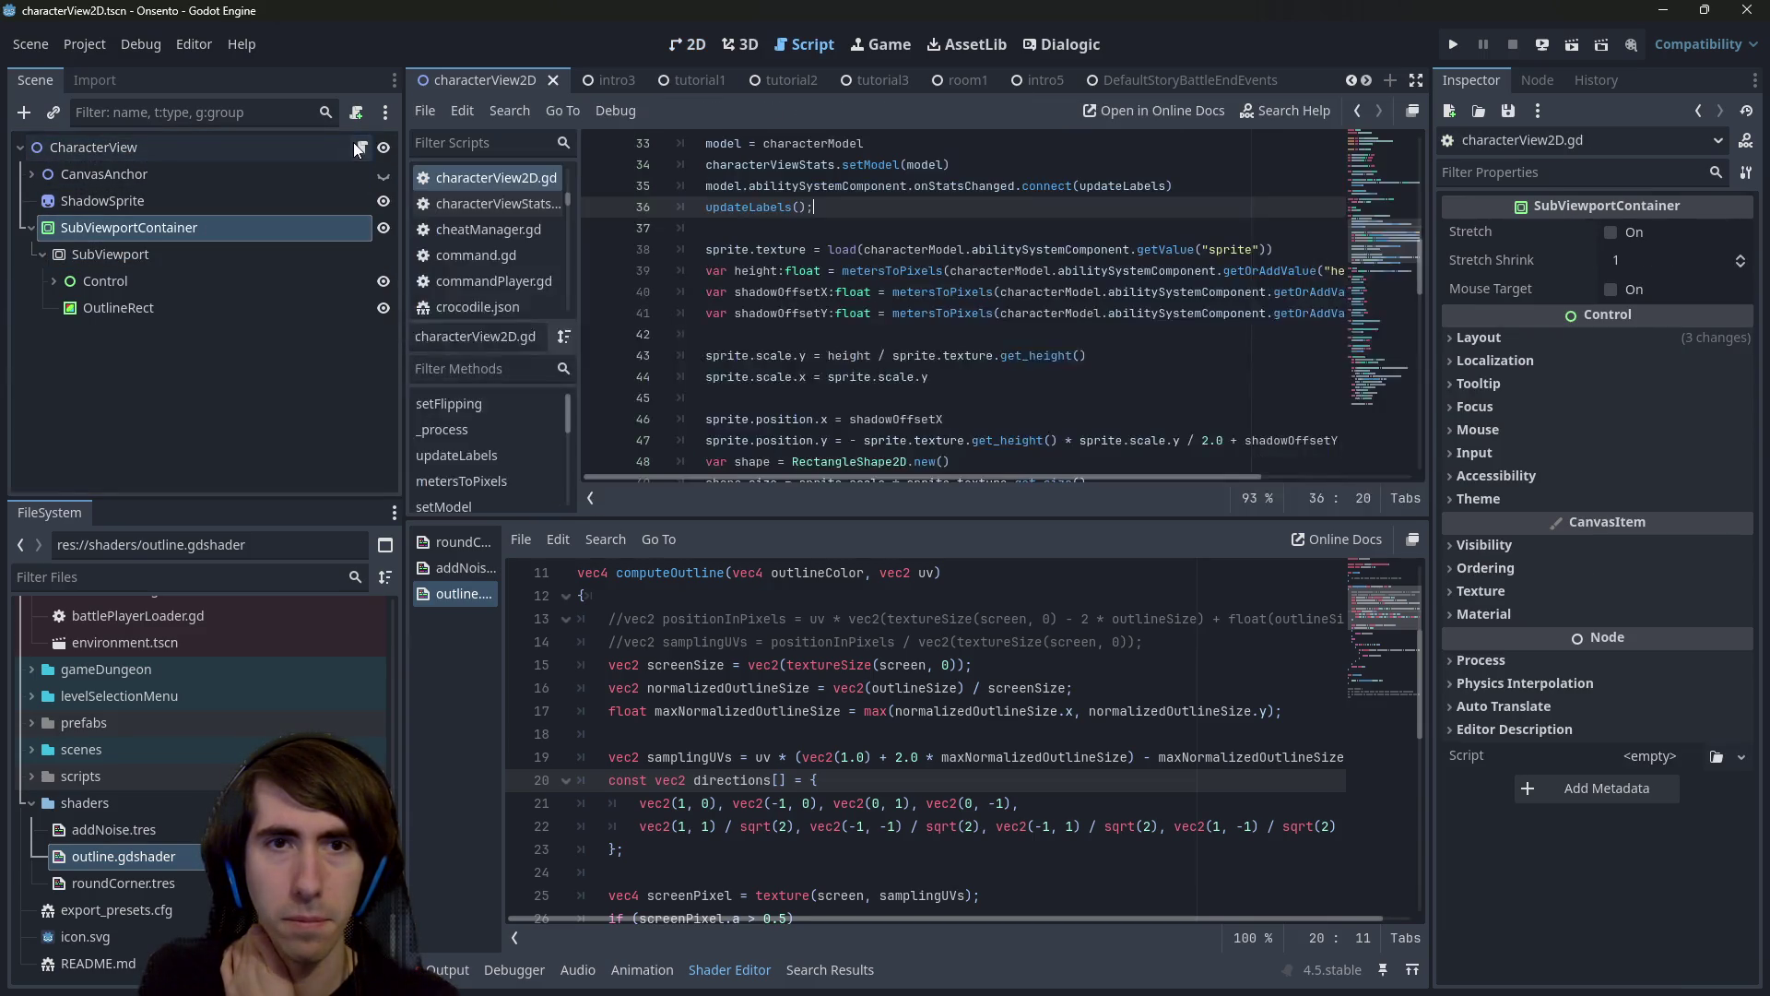
pyautogui.scroll(1, 812, 282)
pyautogui.scroll(5, 781, 279)
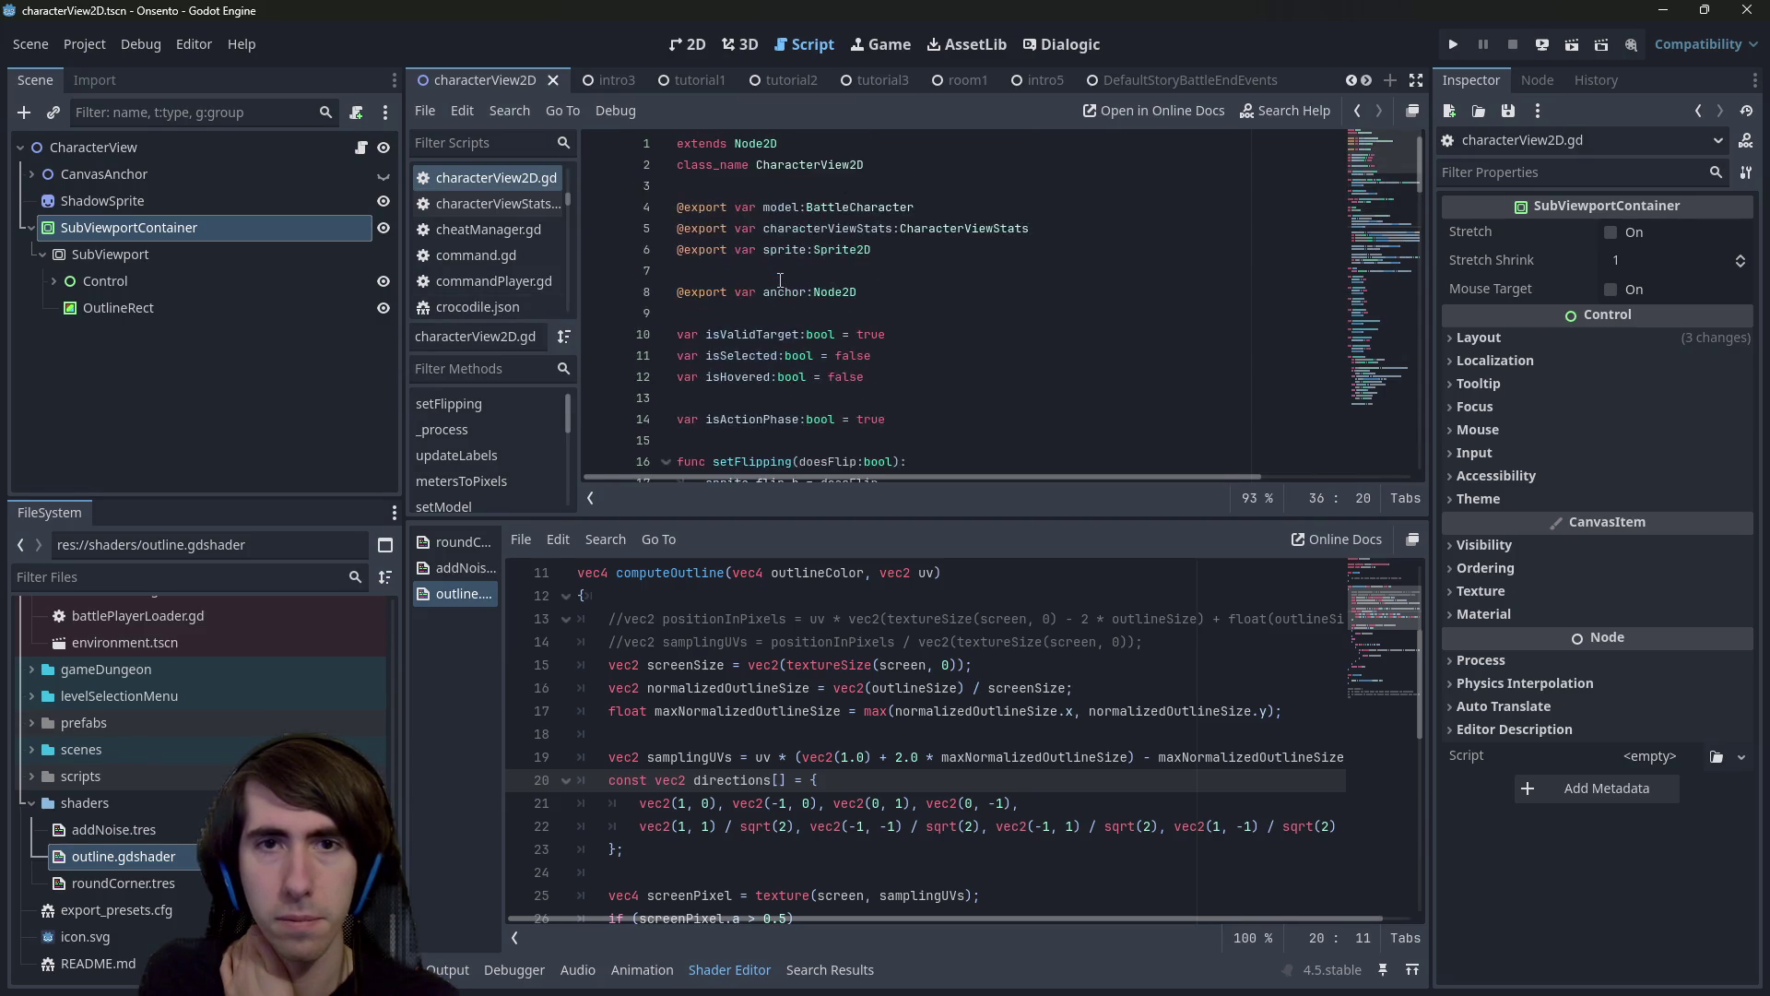
pyautogui.click(869, 293)
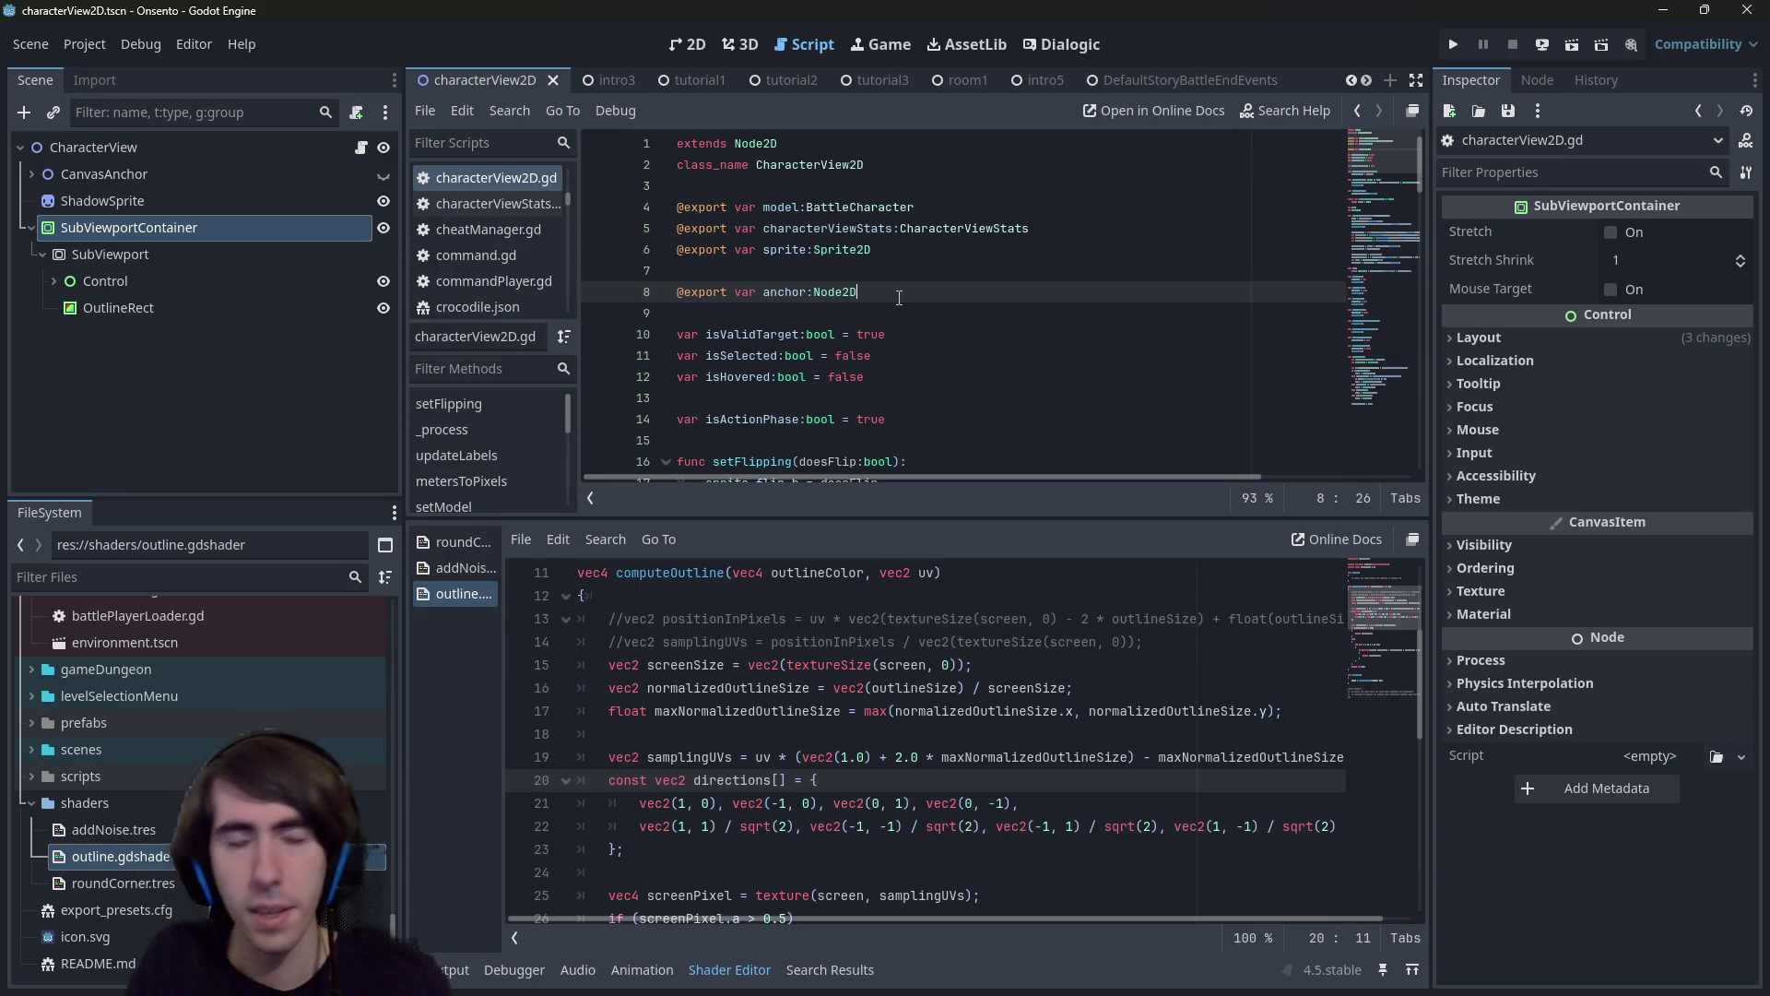
pyautogui.press('Return')
pyautogui.write('@expr')
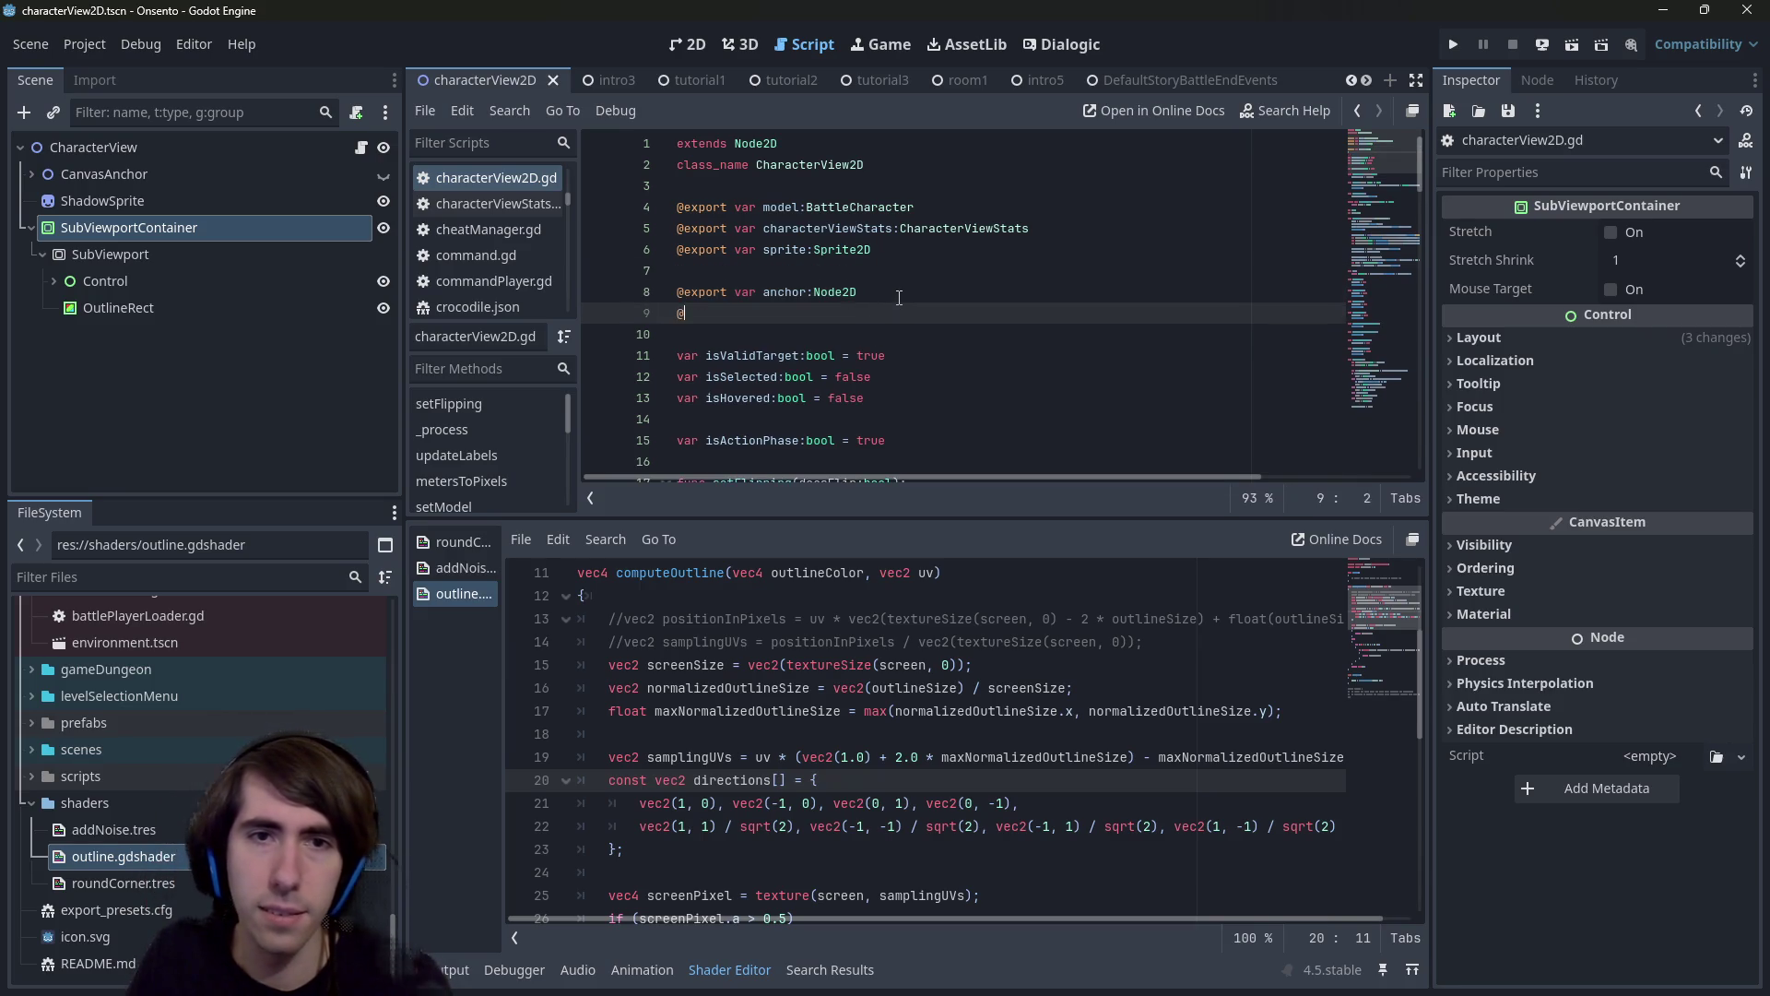
pyautogui.write('ort')
pyautogui.press('Return')
pyautogui.write('var suh')
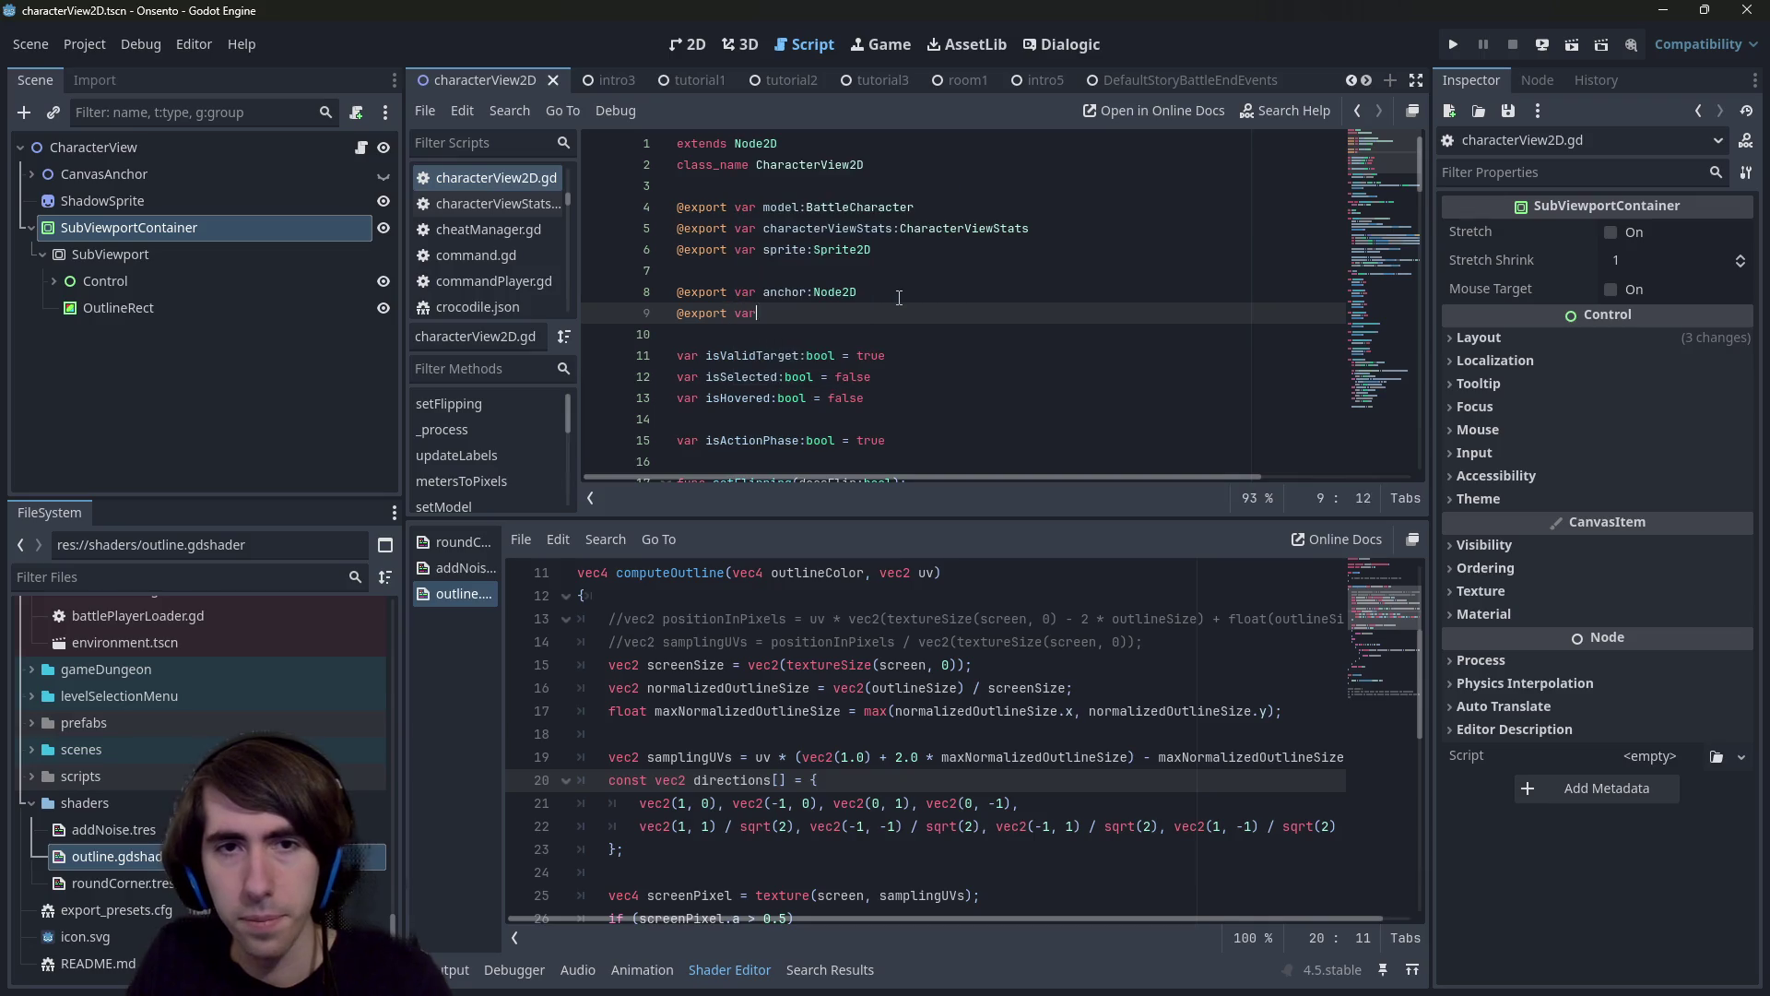
pyautogui.press('BackSpace')
pyautogui.write('bviewport:S')
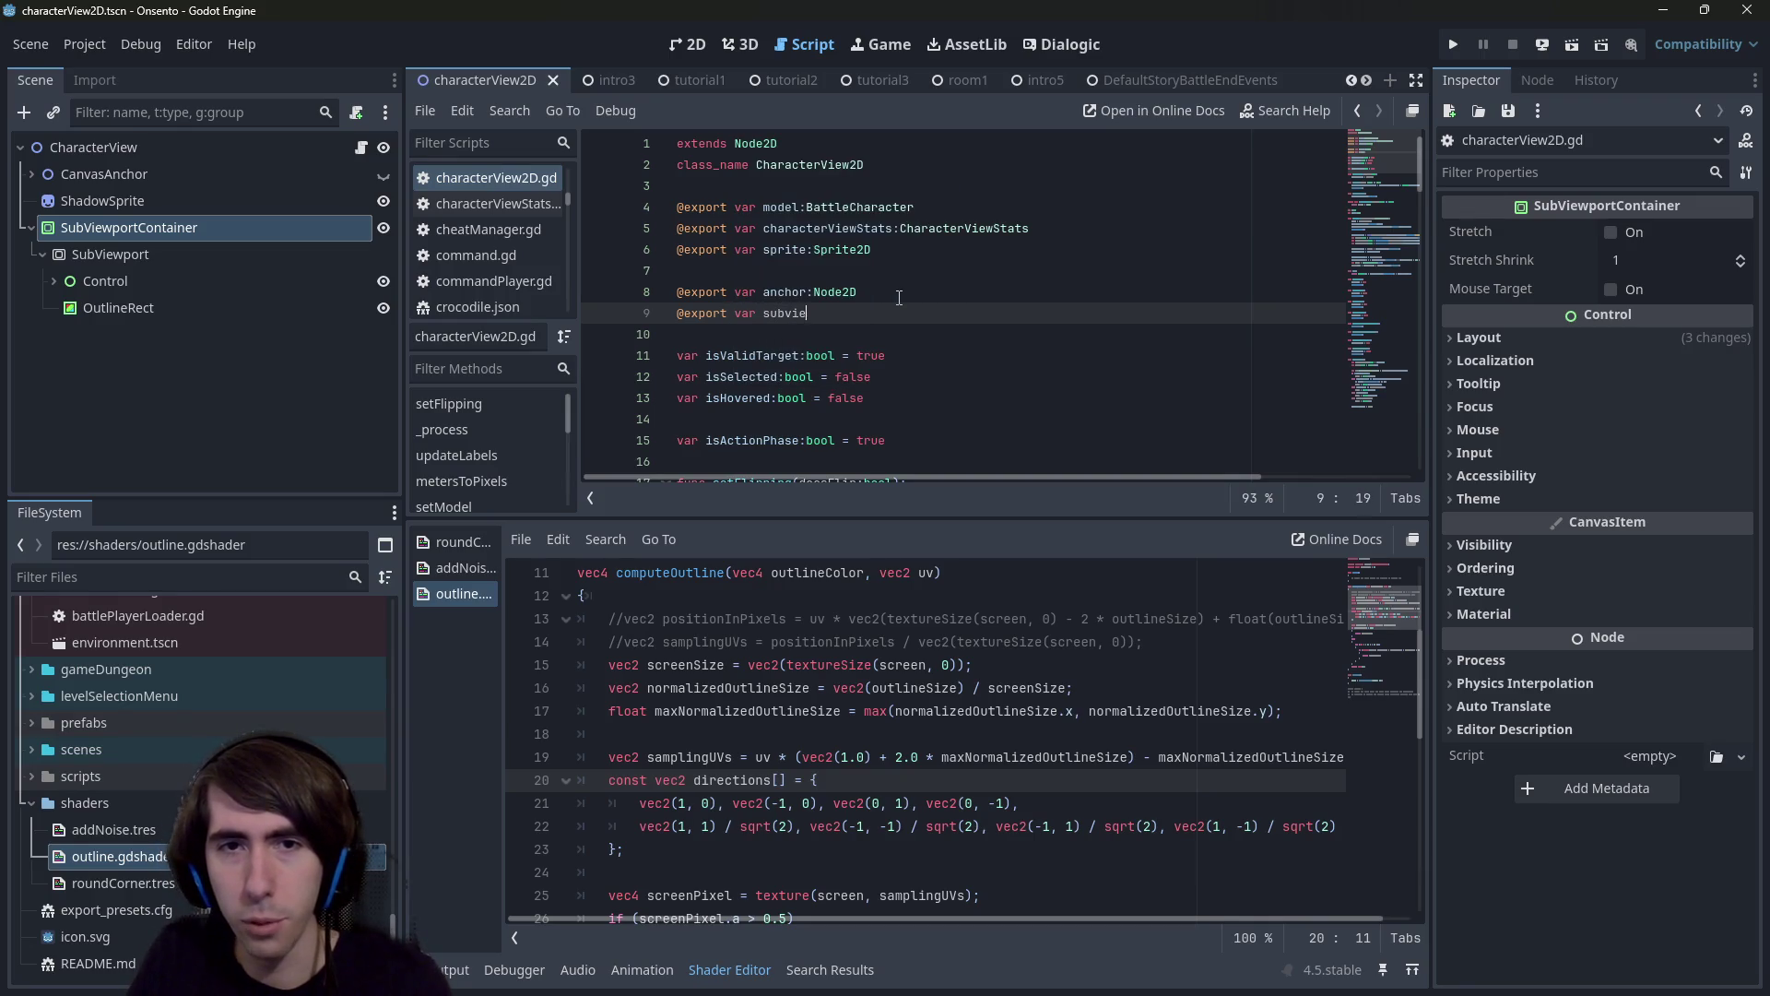
pyautogui.write('ubViewport')
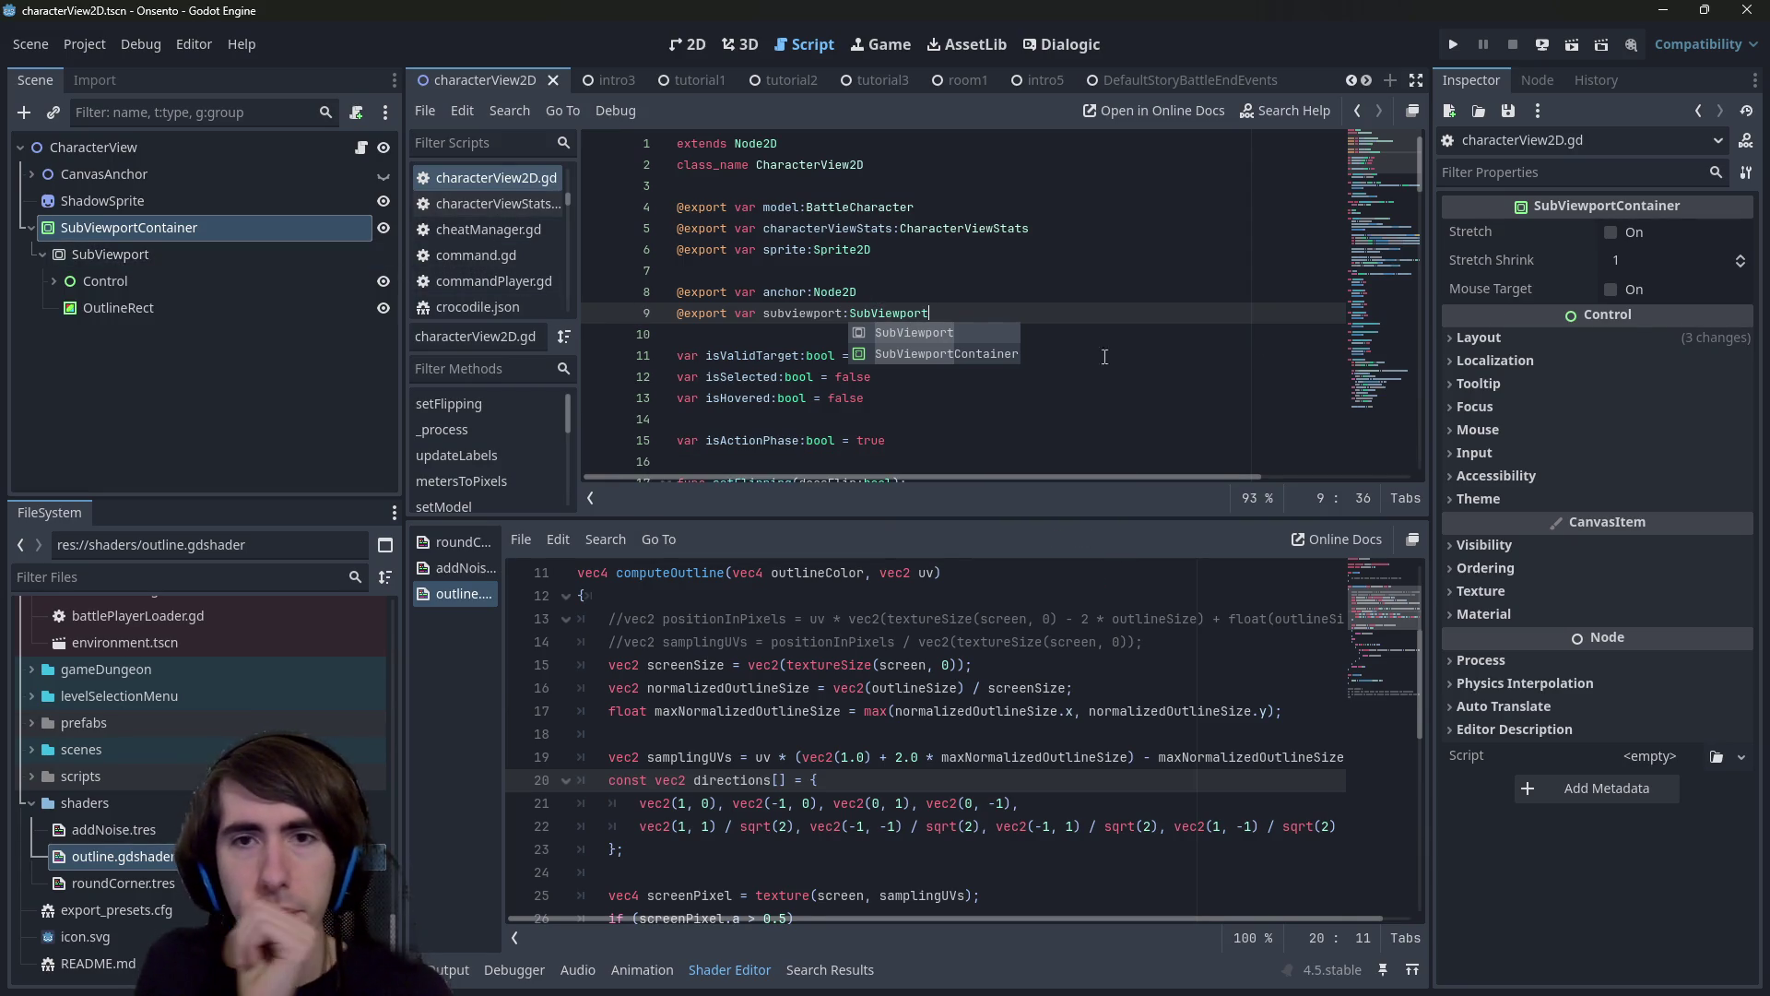
pyautogui.moveTo(1503, 287)
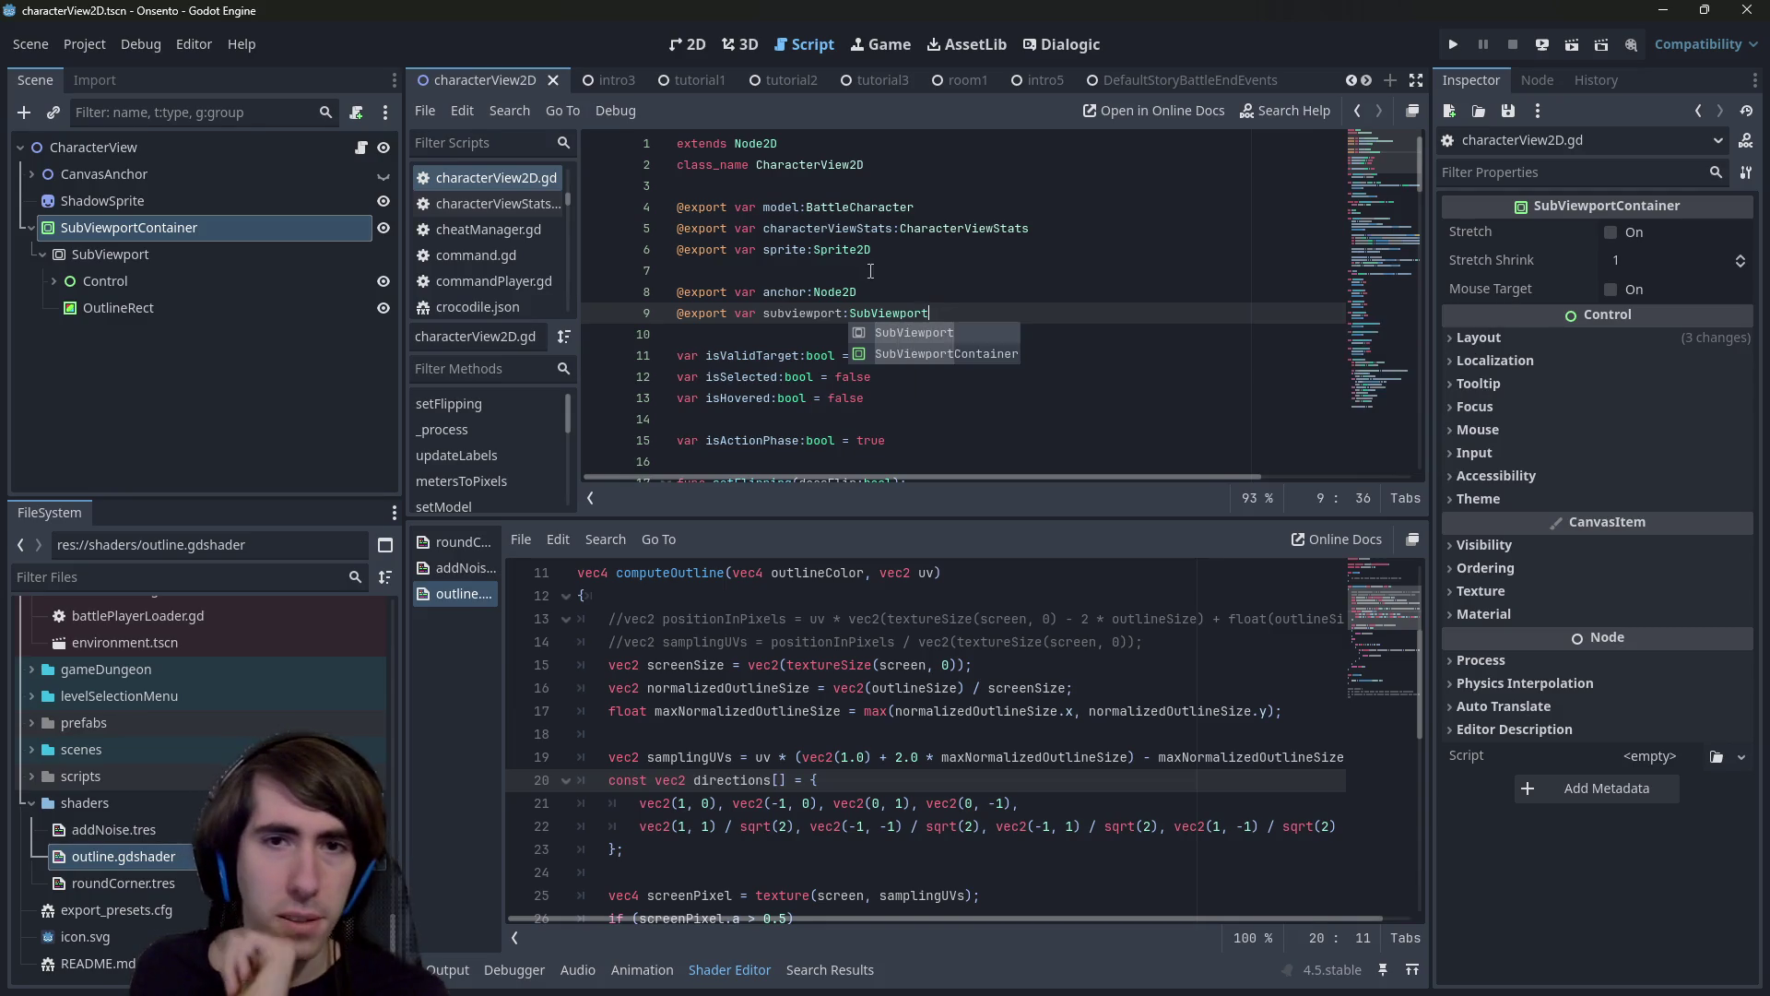
# Step: Start a new line 40 reading 'subviewport.size' below the sprite texture line
pyautogui.click(821, 270)
pyautogui.doubleClick(820, 321)
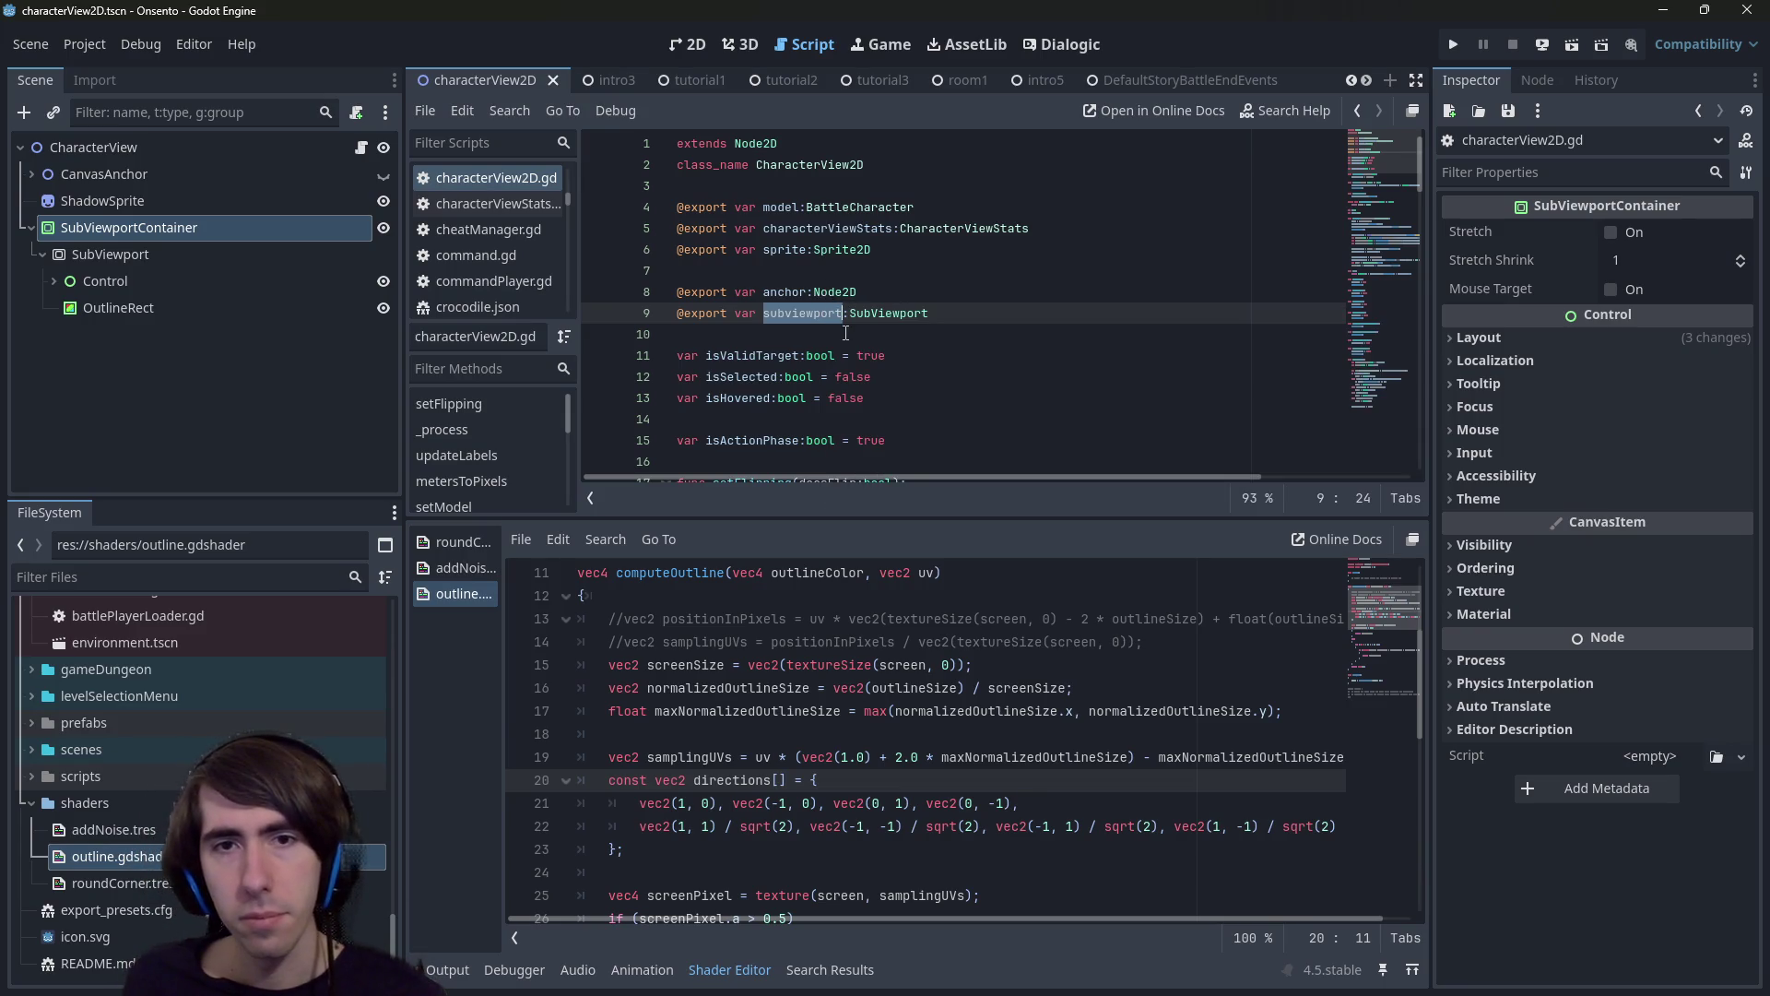
pyautogui.scroll(-6, 842, 334)
pyautogui.scroll(2, 840, 332)
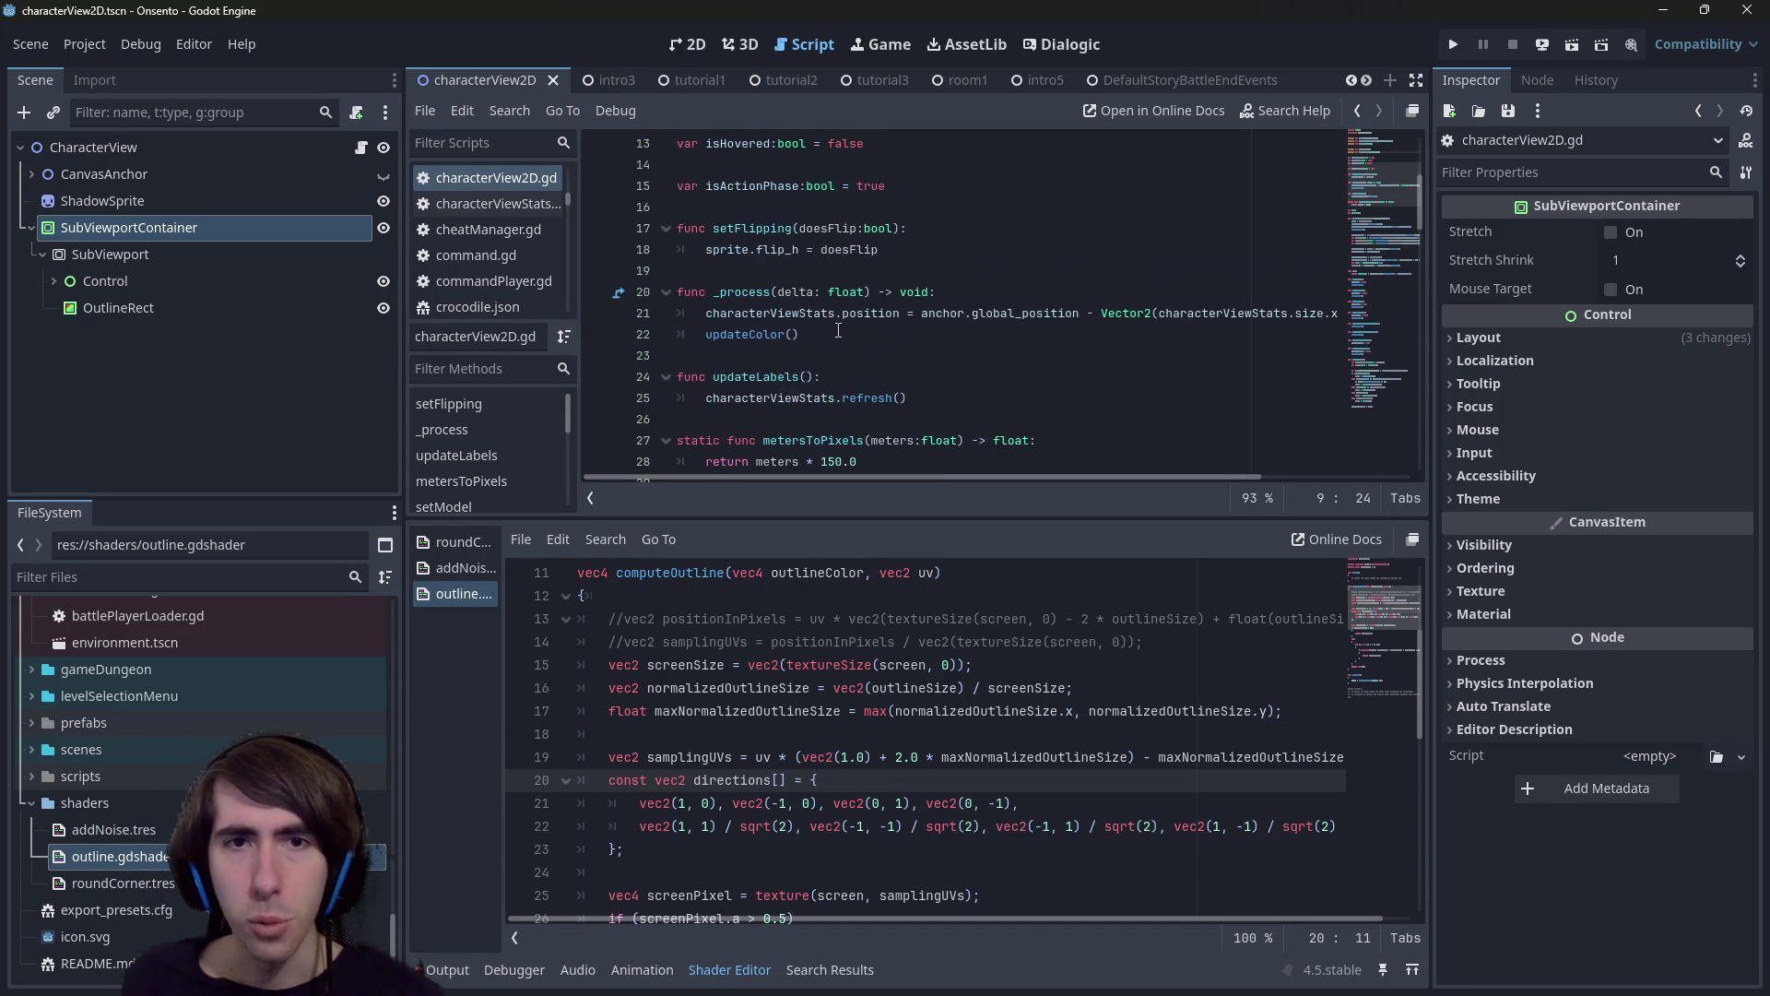
pyautogui.scroll(-3, 838, 331)
pyautogui.scroll(-7, 838, 330)
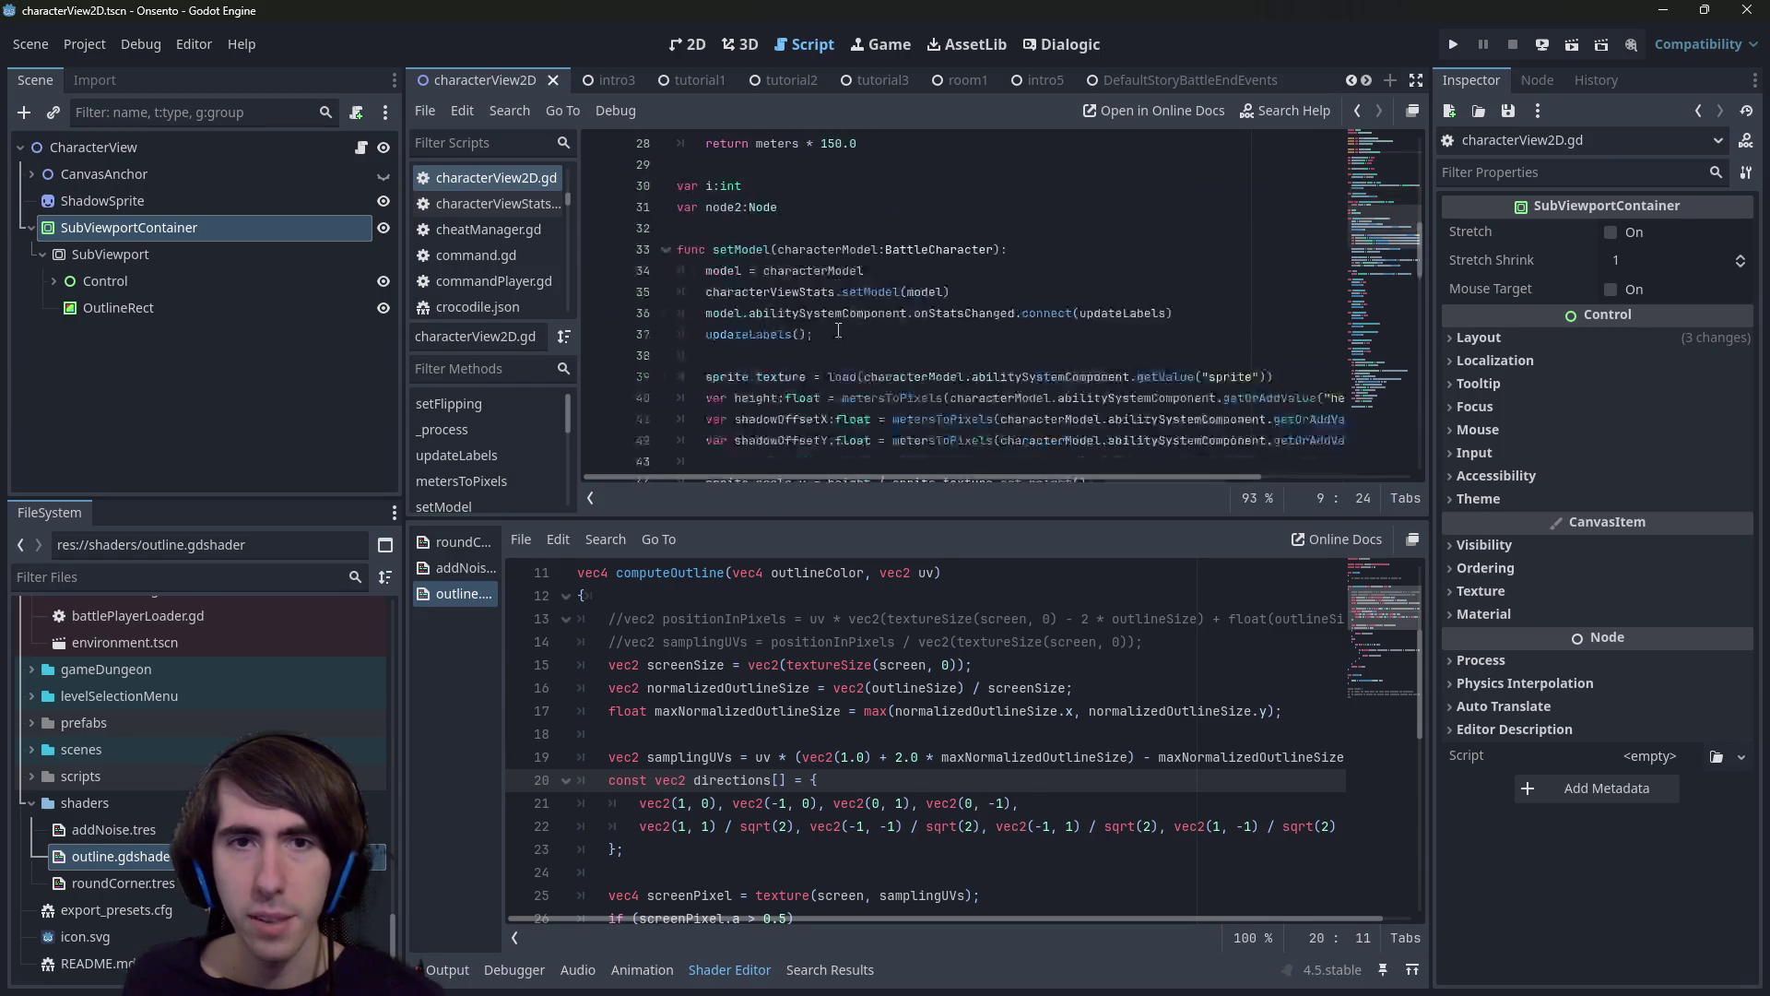
pyautogui.scroll(2, 835, 327)
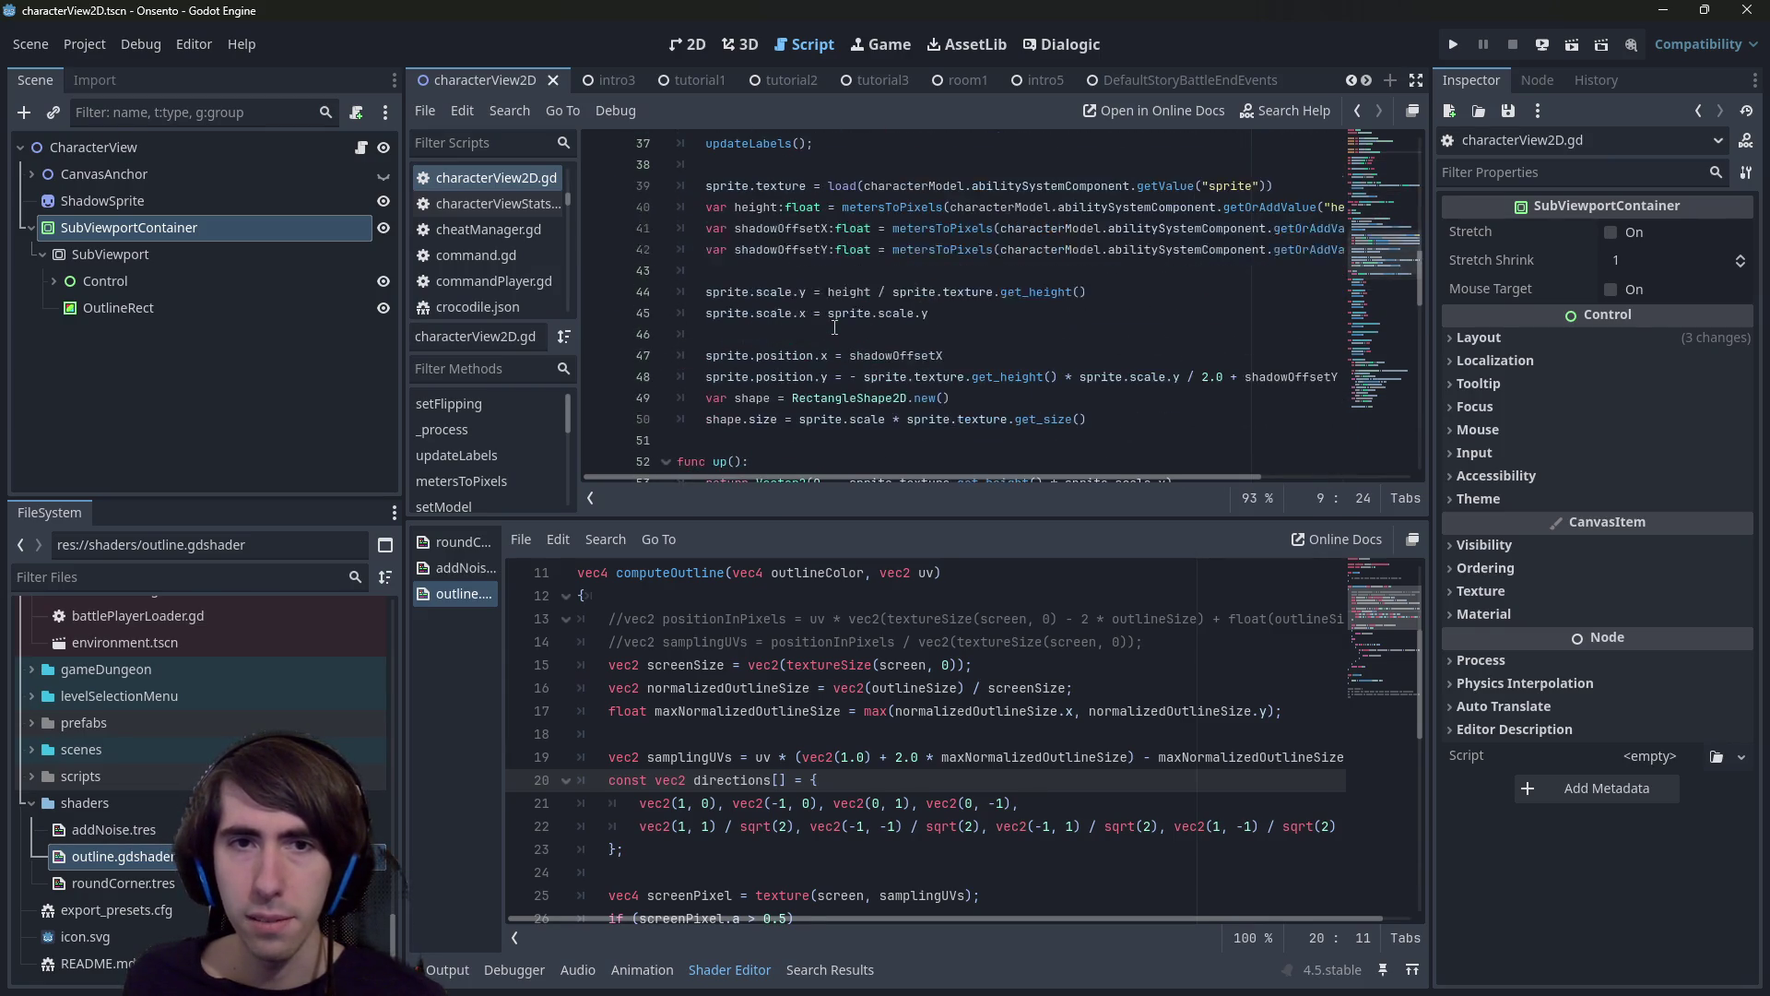
pyautogui.scroll(1, 936, 362)
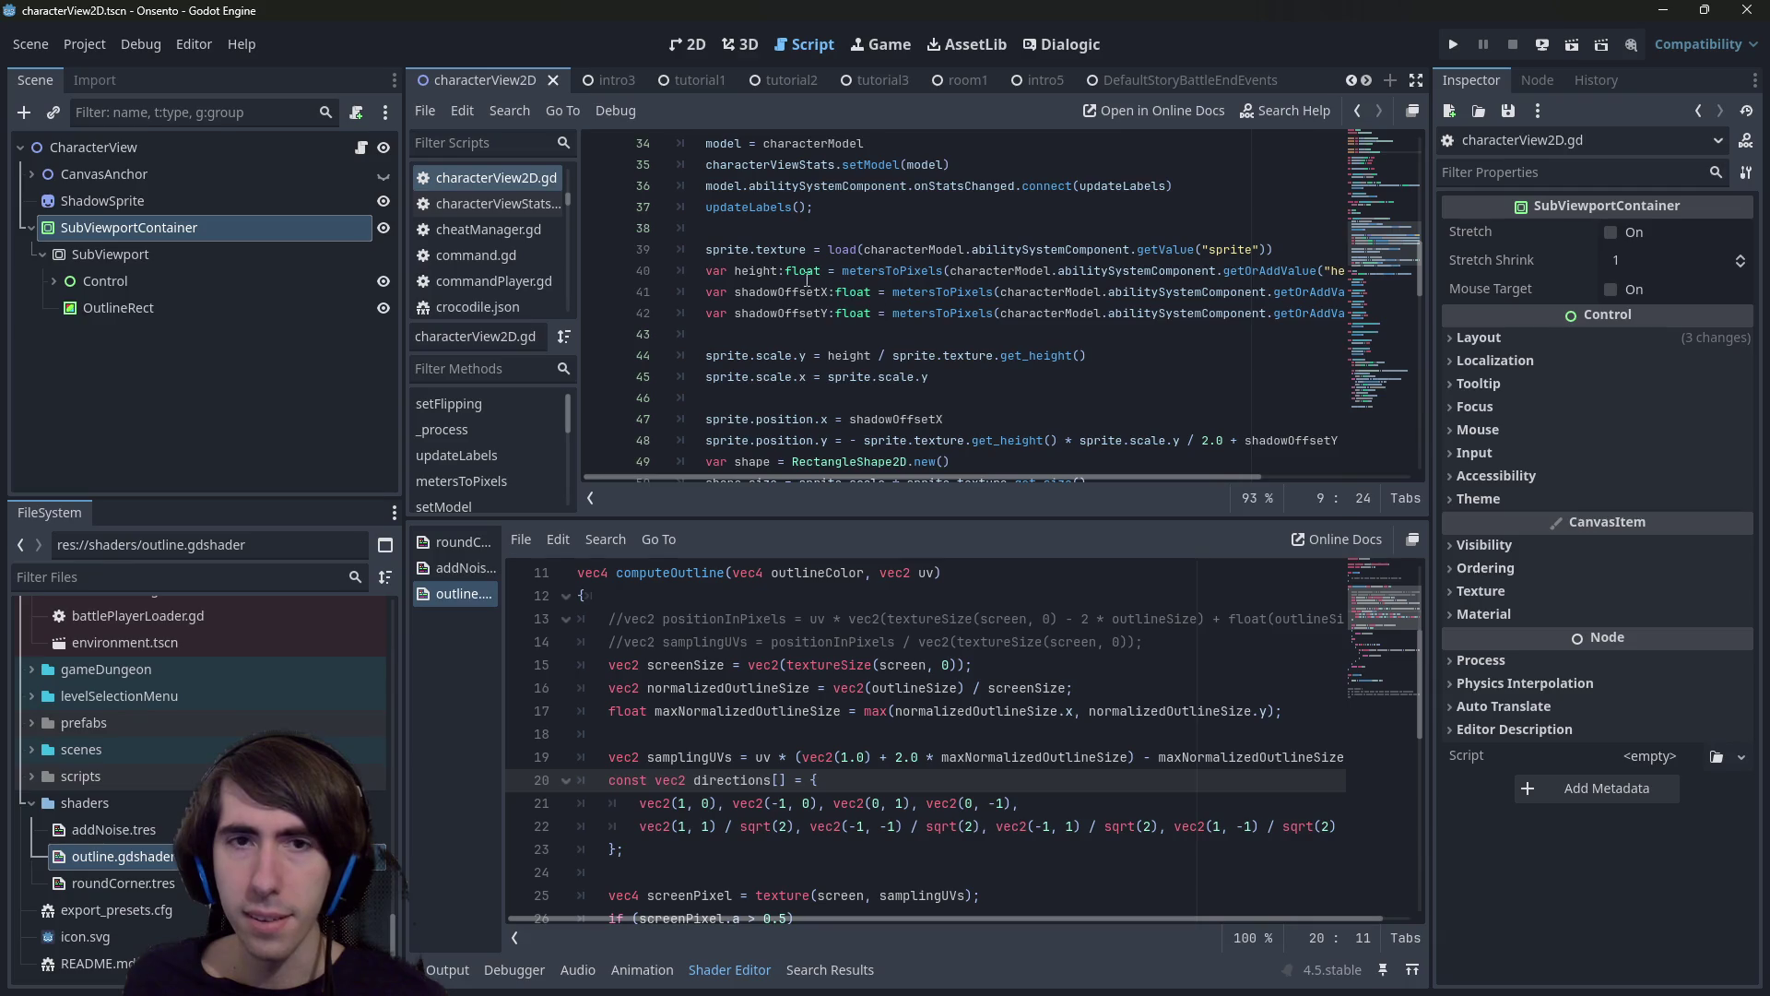
pyautogui.doubleClick(890, 270)
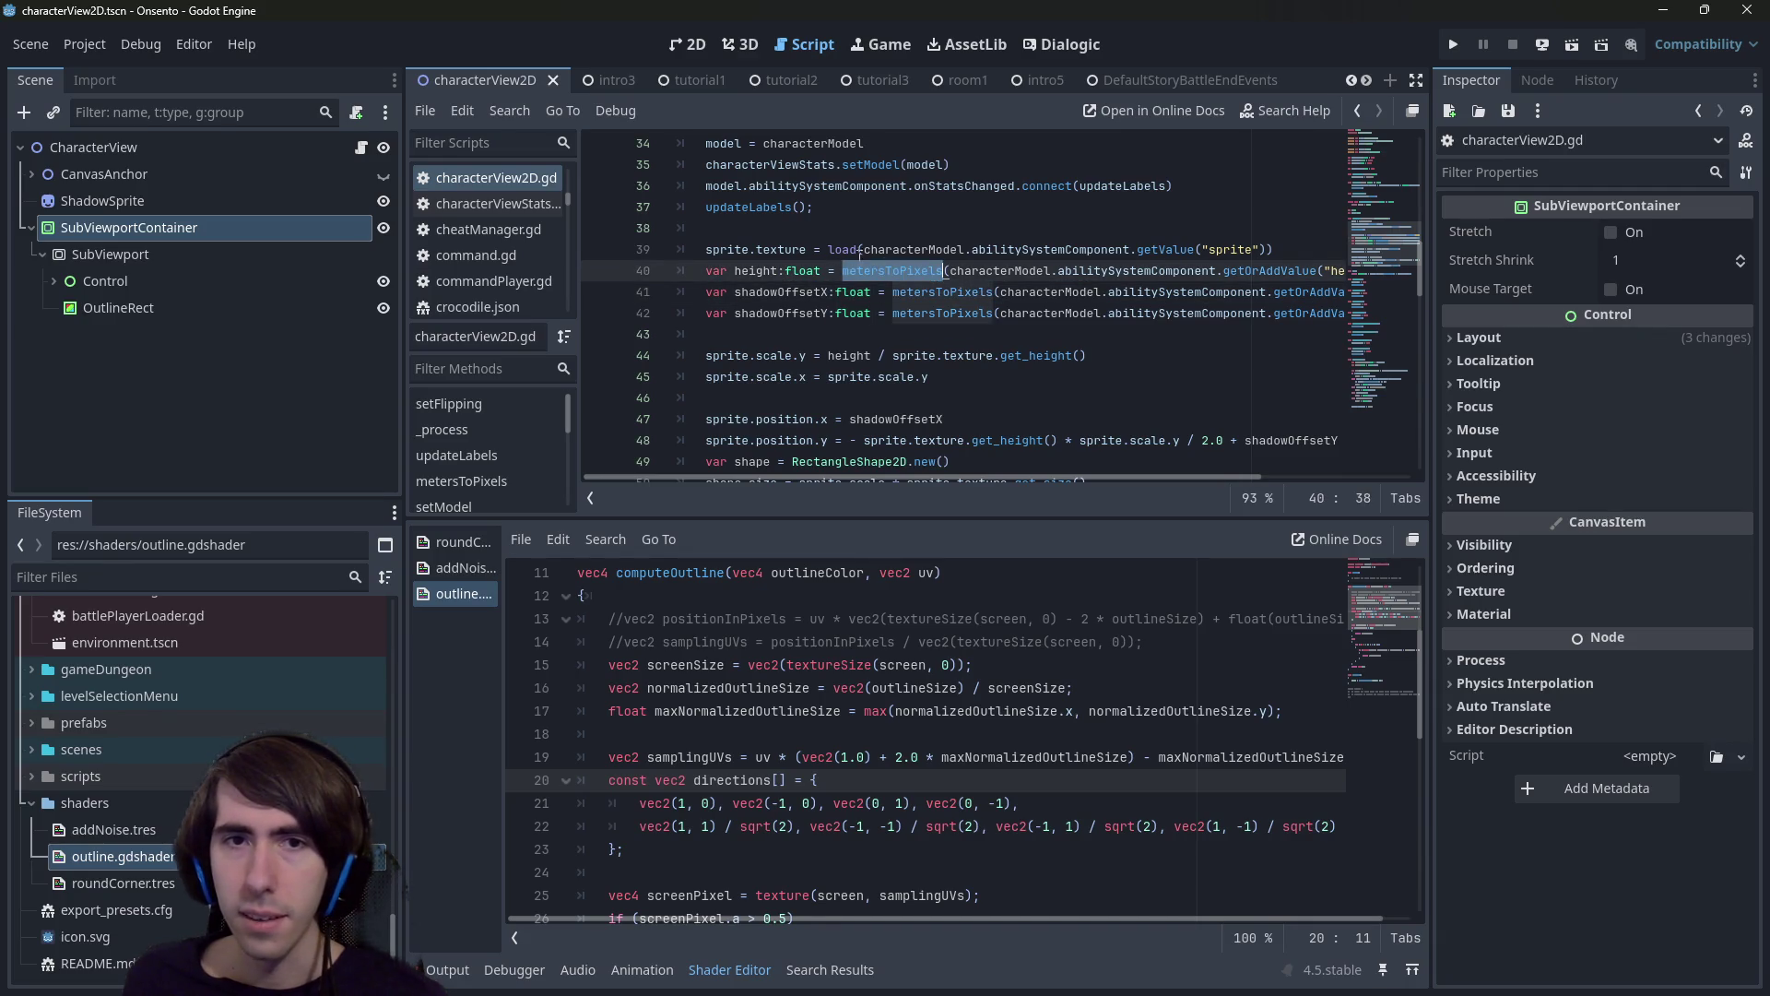
pyautogui.doubleClick(777, 250)
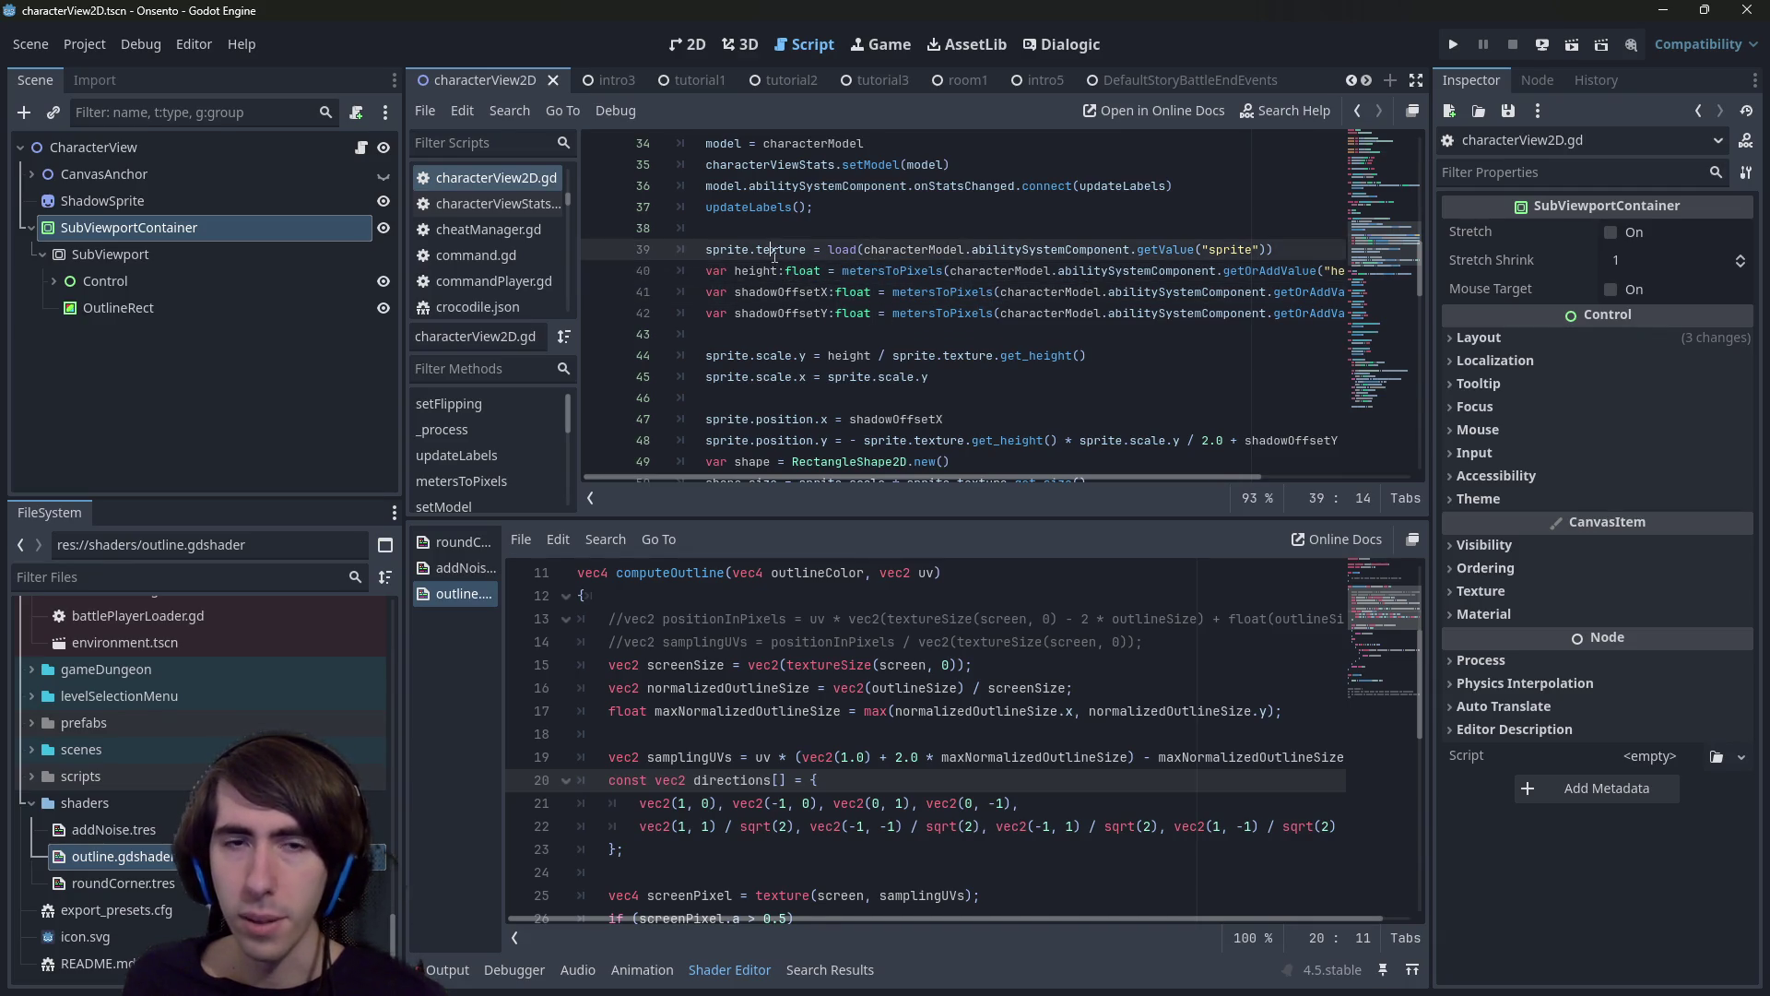
pyautogui.click(1282, 250)
pyautogui.press('Return')
pyautogui.write('subviewport.')
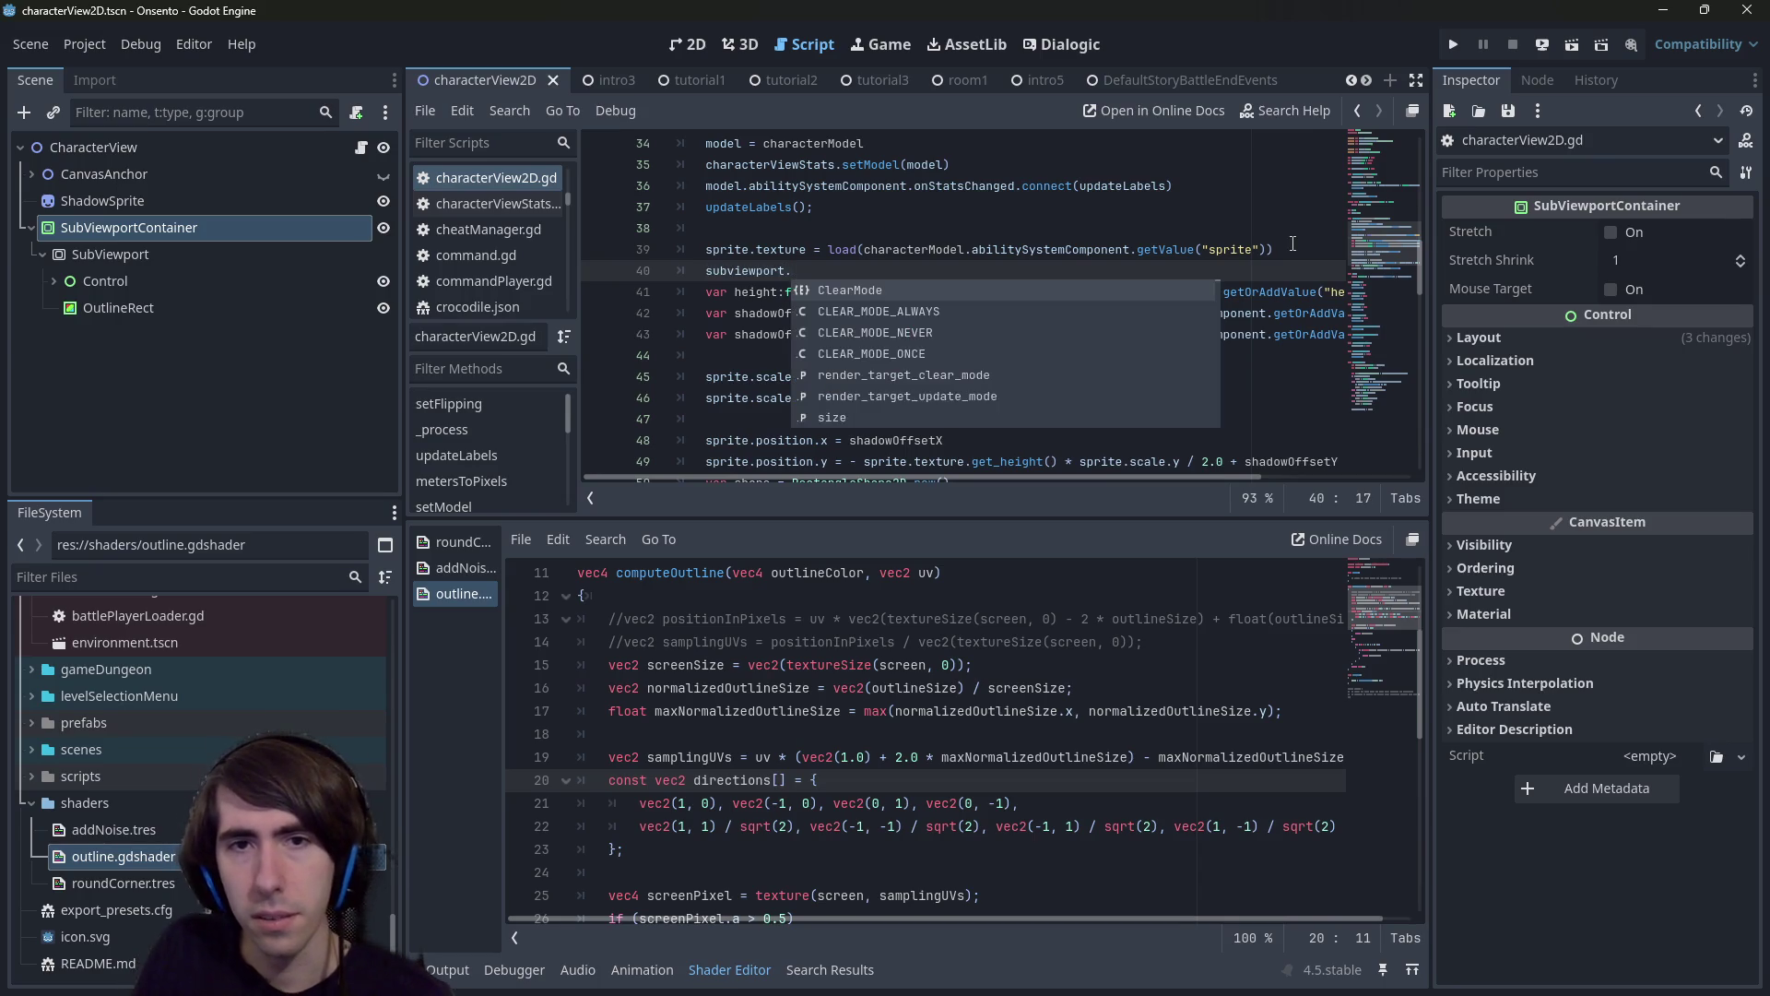
pyautogui.write('size')
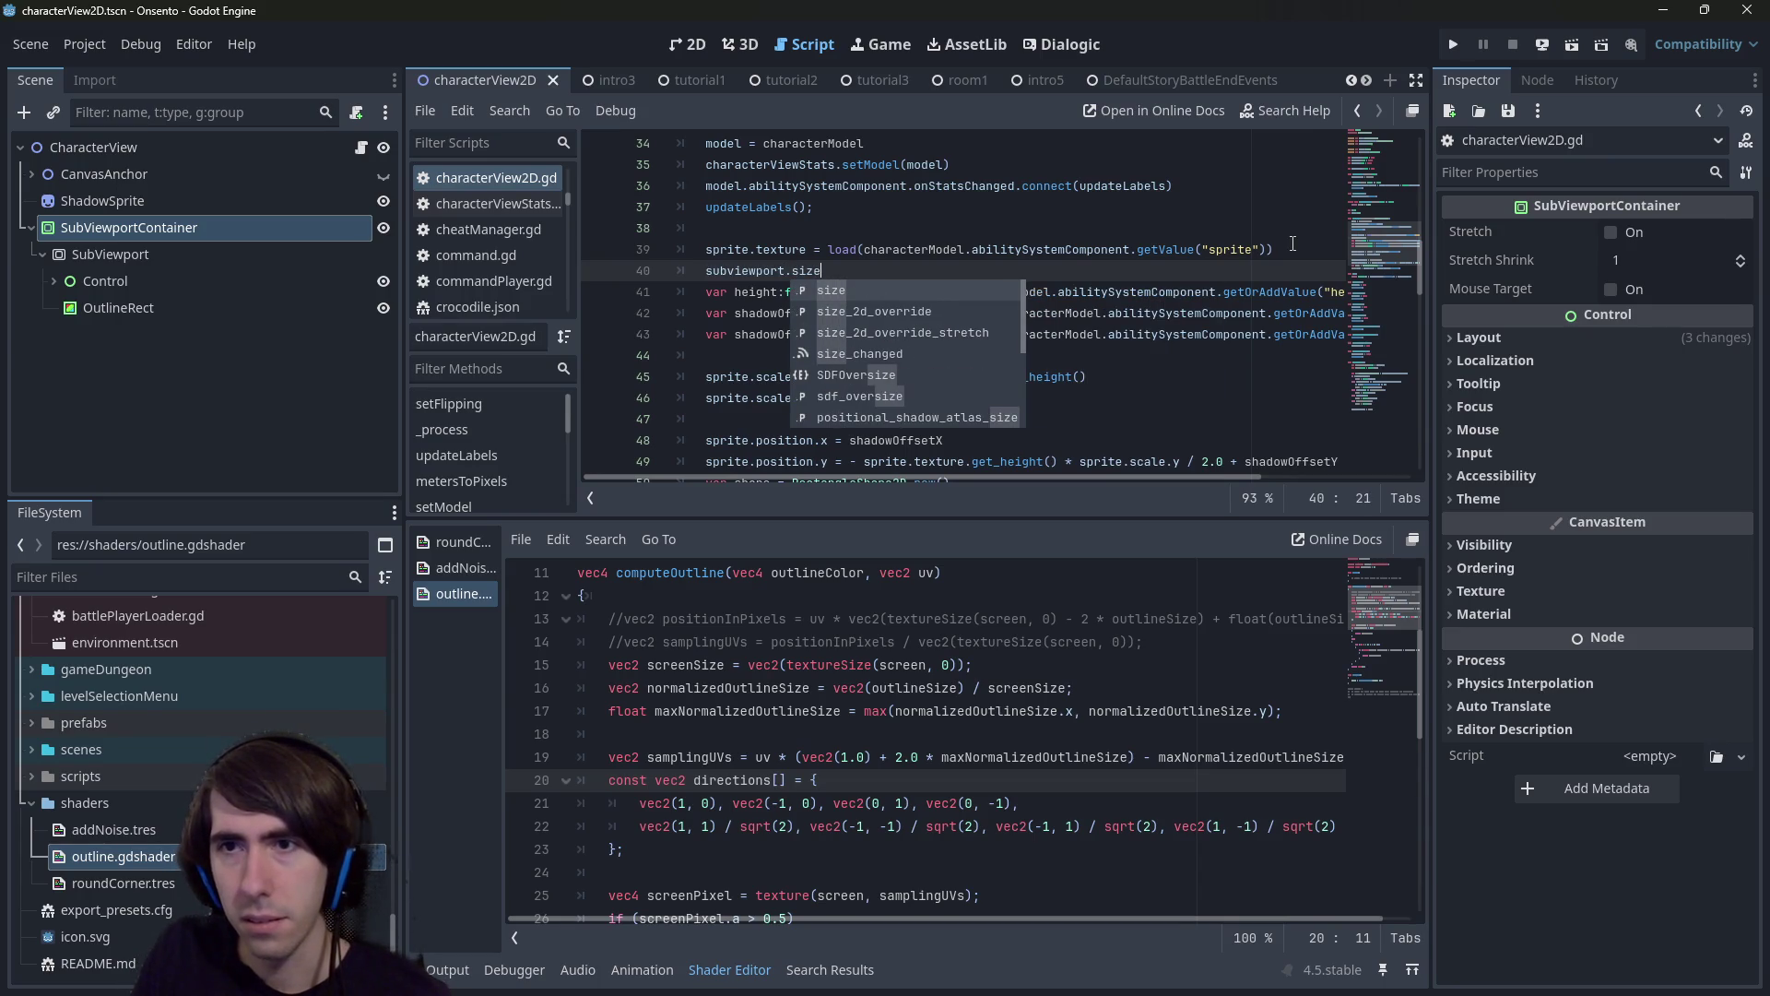
# Step: Check the SubViewport node, then complete the line as 'subviewport.size = sprite.texture' and save
pyautogui.click(103, 257)
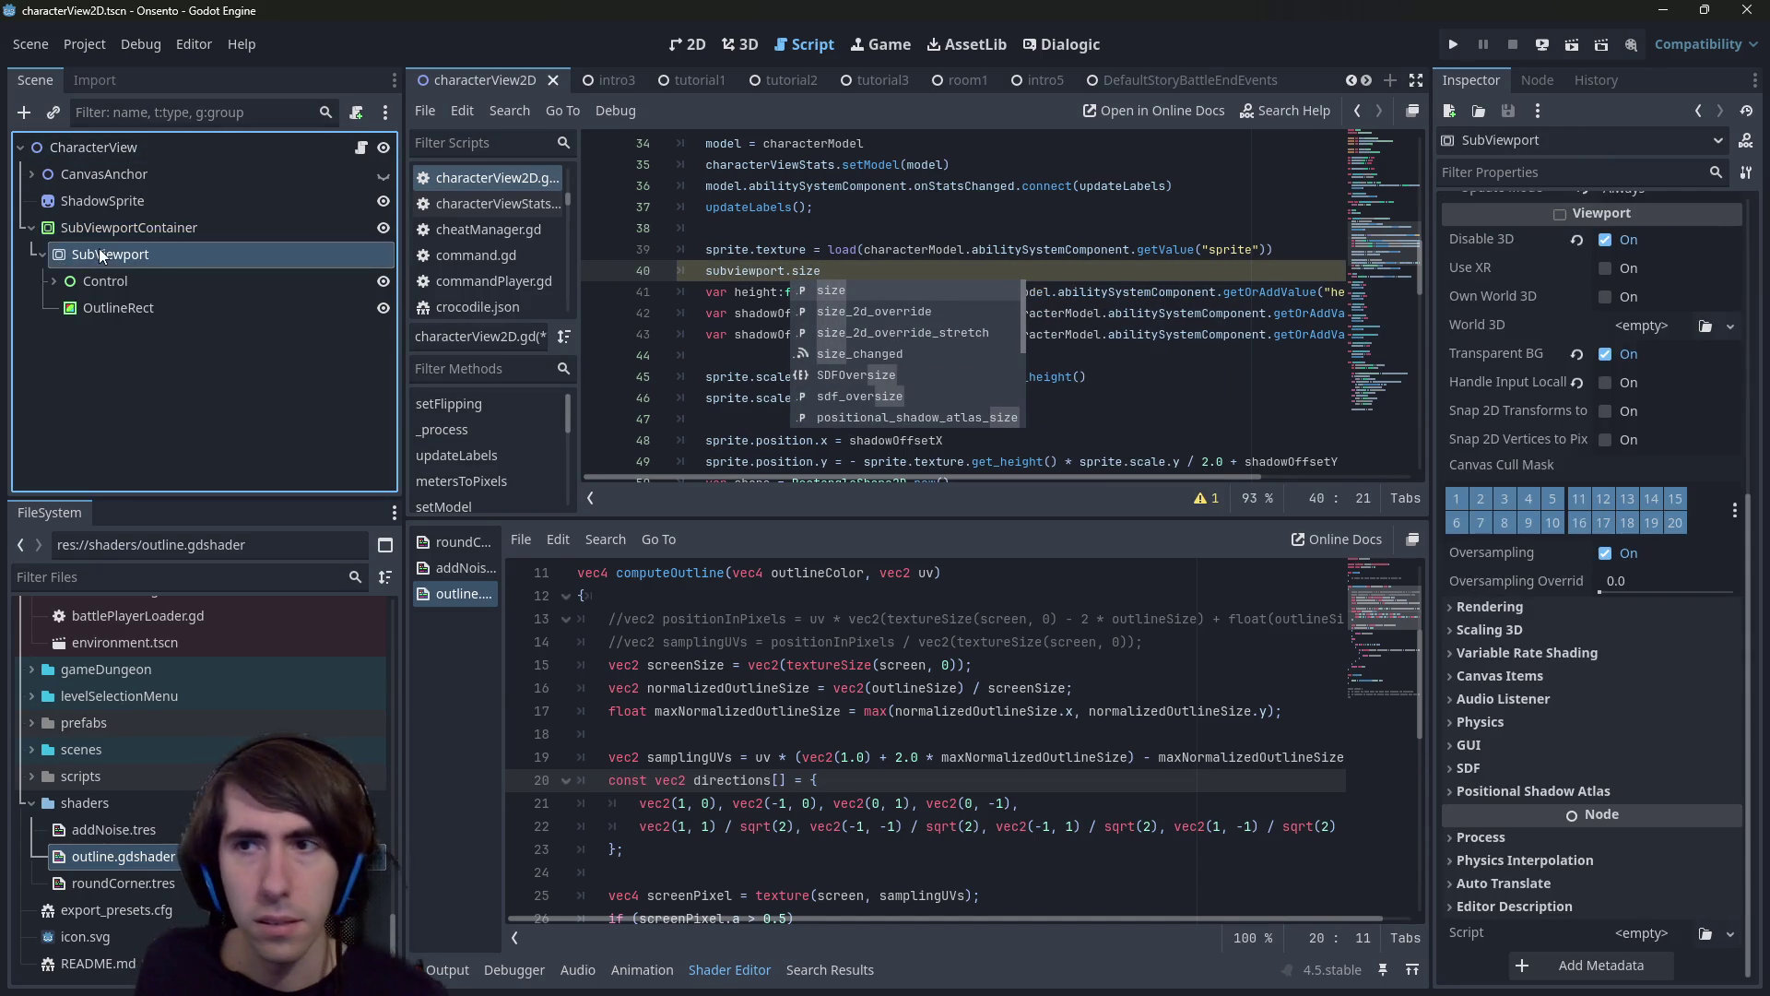
pyautogui.scroll(5, 1607, 390)
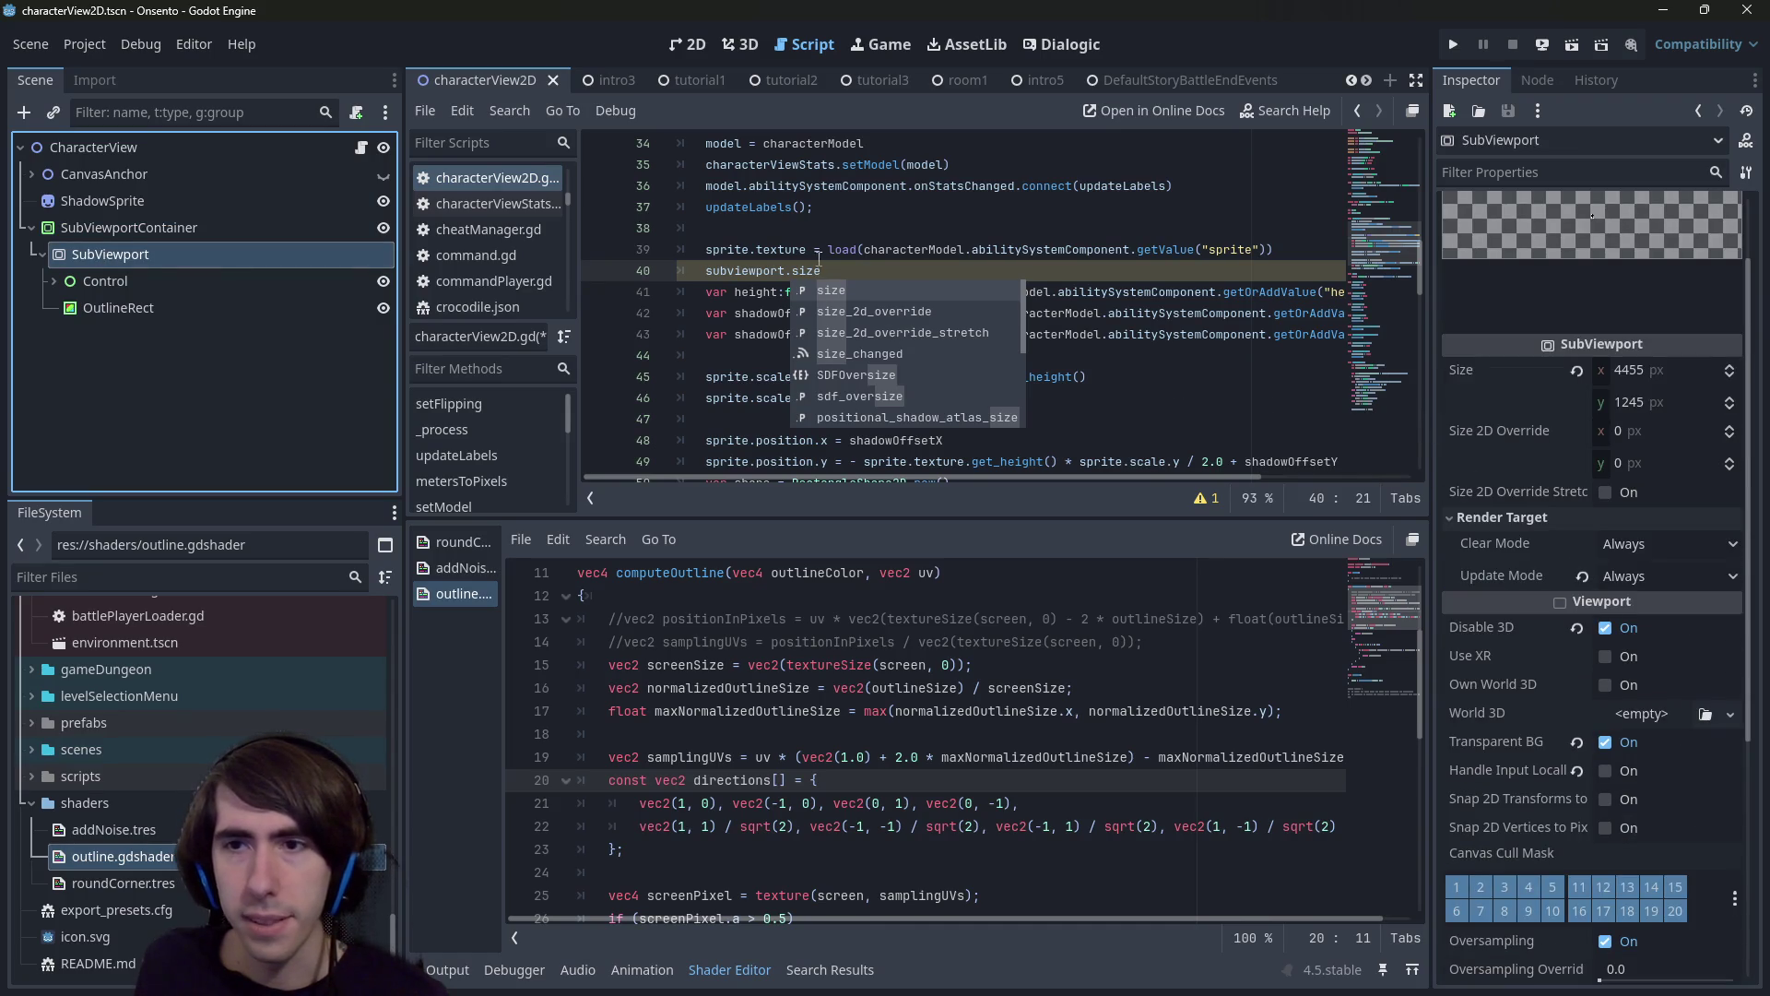
pyautogui.click(892, 272)
pyautogui.write('=')
pyautogui.press('Up')
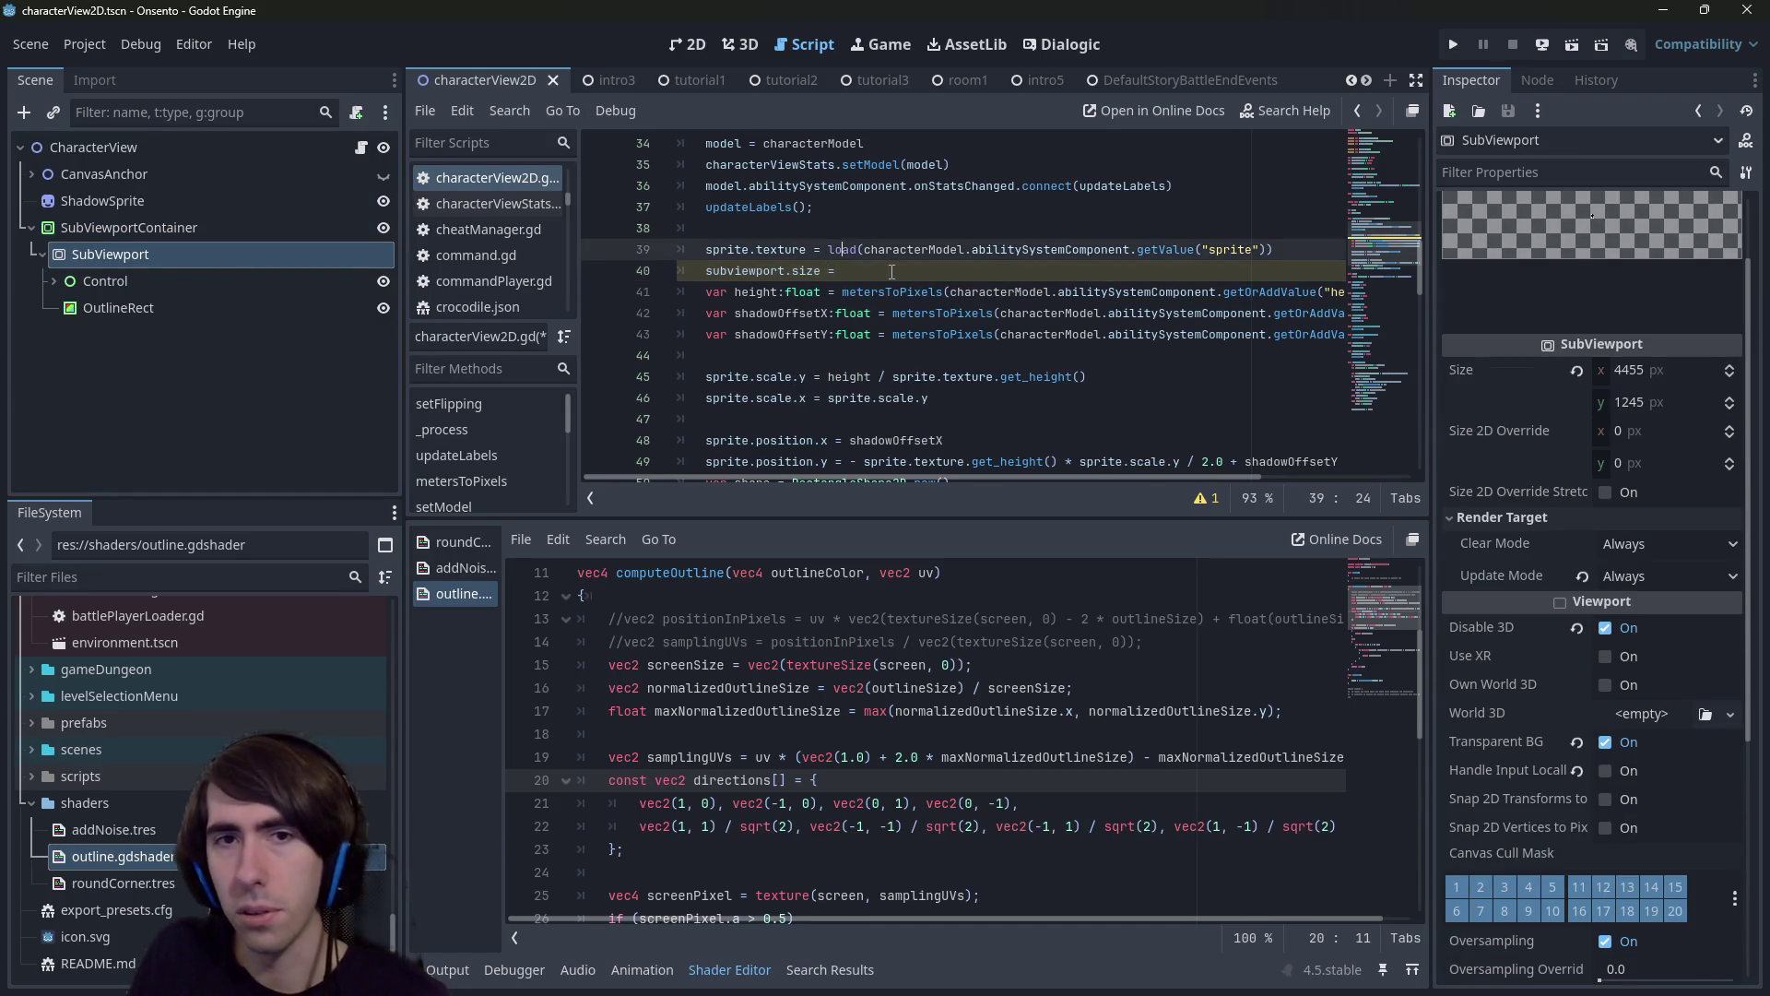
pyautogui.press('Down')
pyautogui.press('Home')
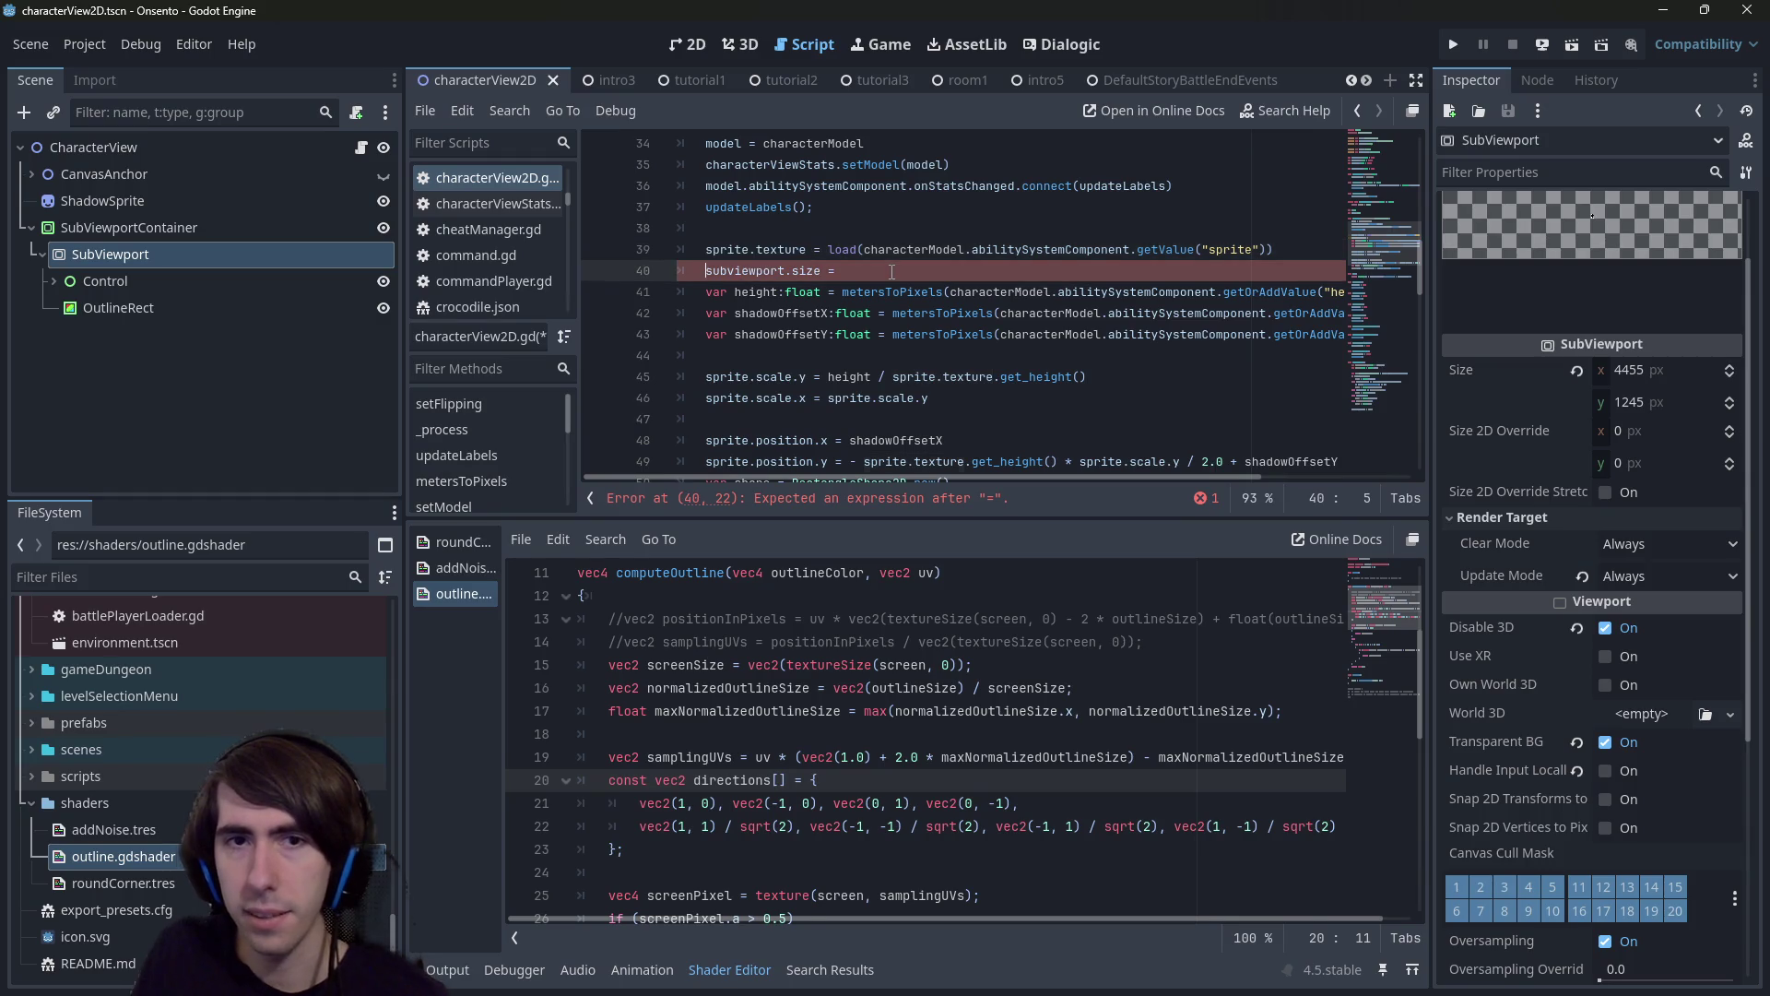
pyautogui.write('sprite.texture')
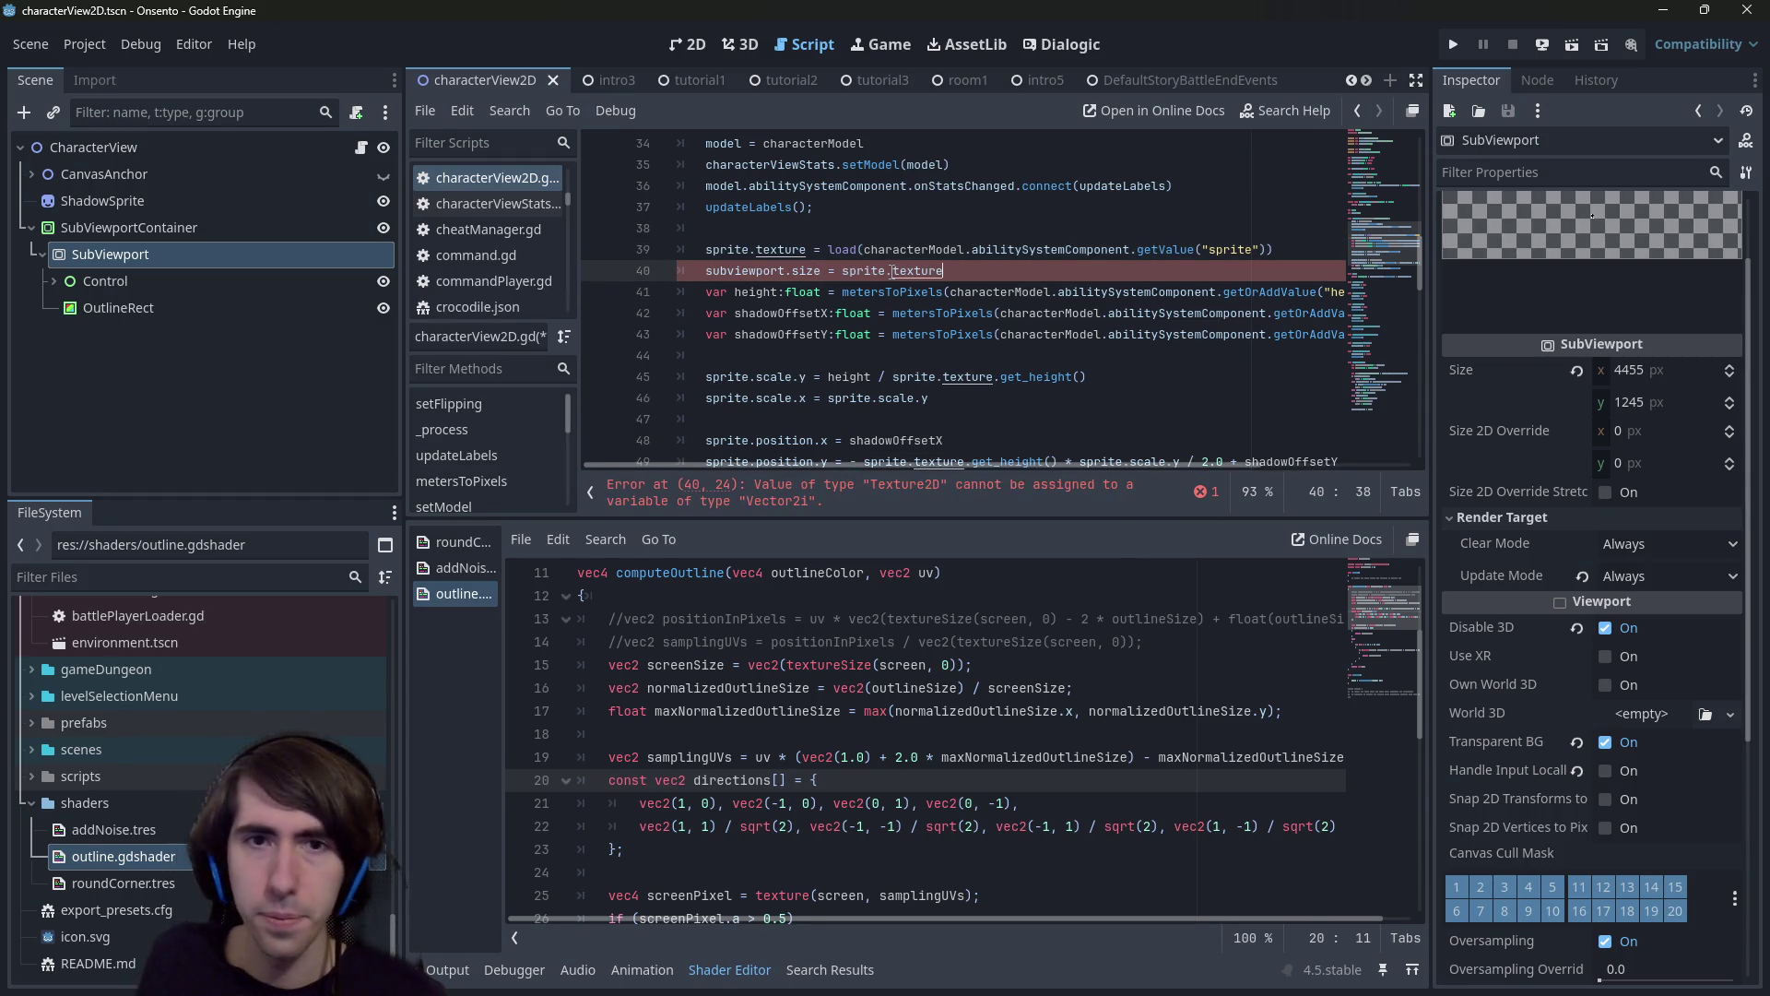
pyautogui.hotkey('ctrl', 's')
# Step: Delete the leftover unused variable declarations near the top of the script
pyautogui.scroll(4, 788, 340)
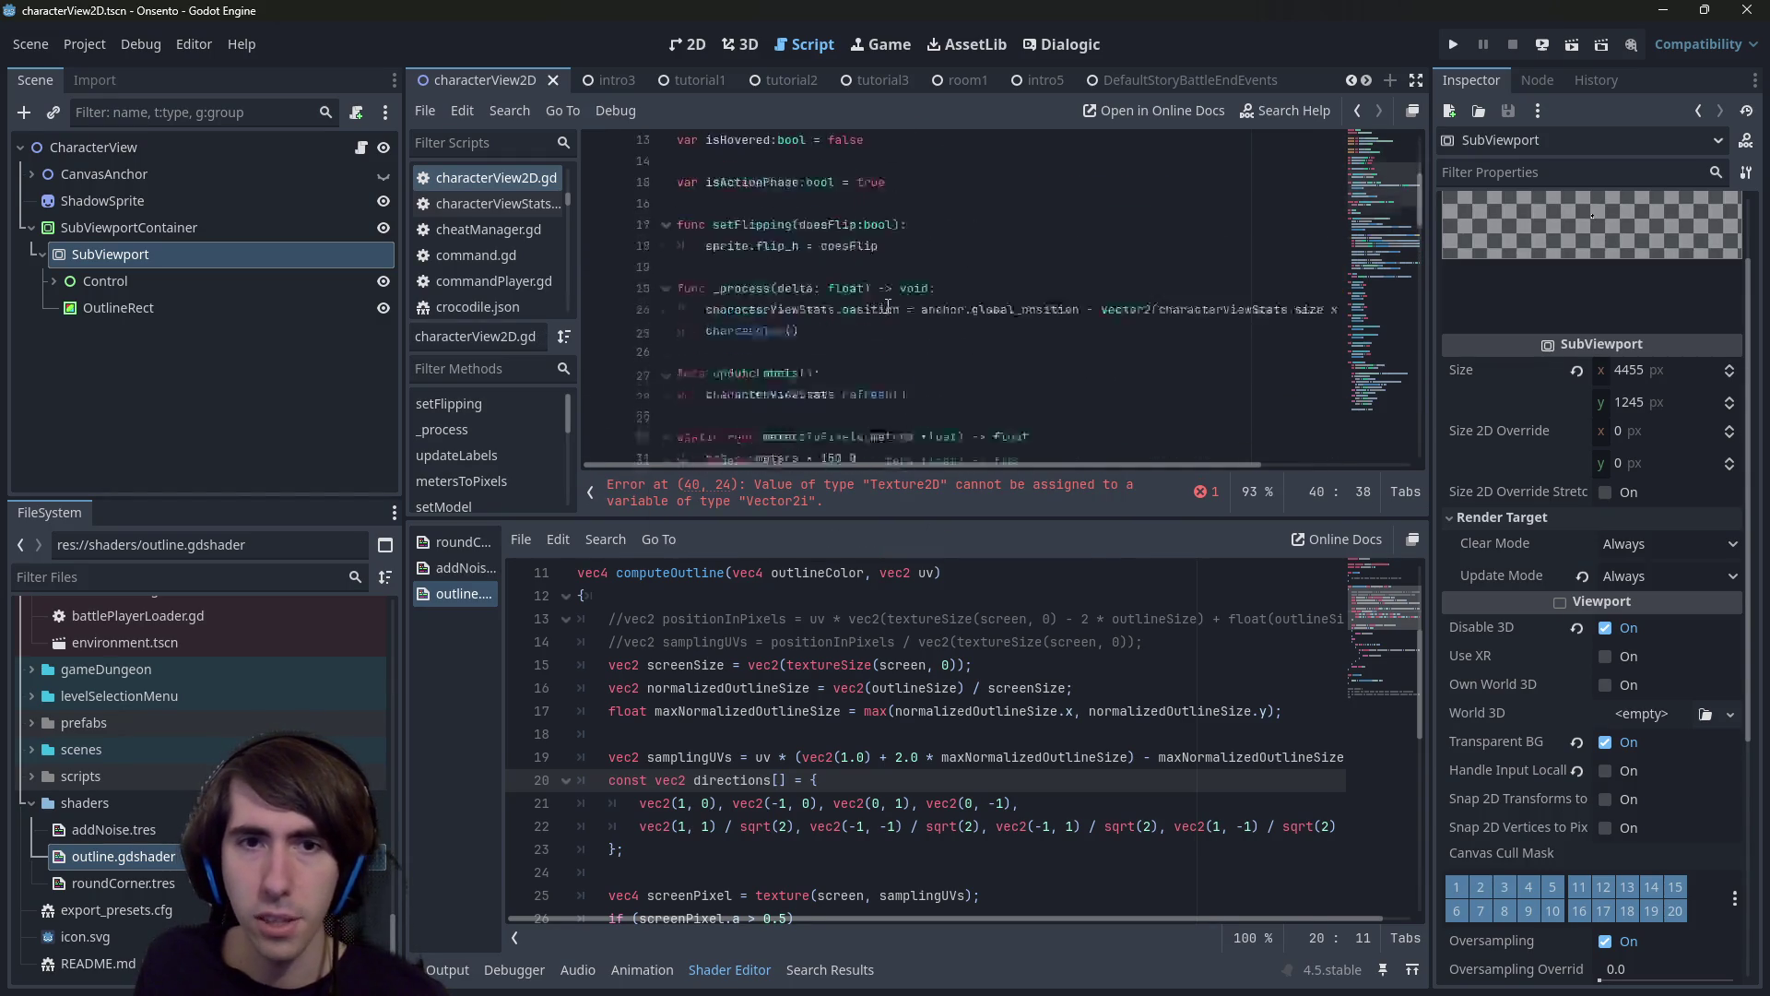
pyautogui.moveTo(789, 340)
pyautogui.mouseDown()
pyautogui.moveTo(756, 304)
pyautogui.moveTo(860, 270)
pyautogui.mouseUp()
pyautogui.press('BackSpace')
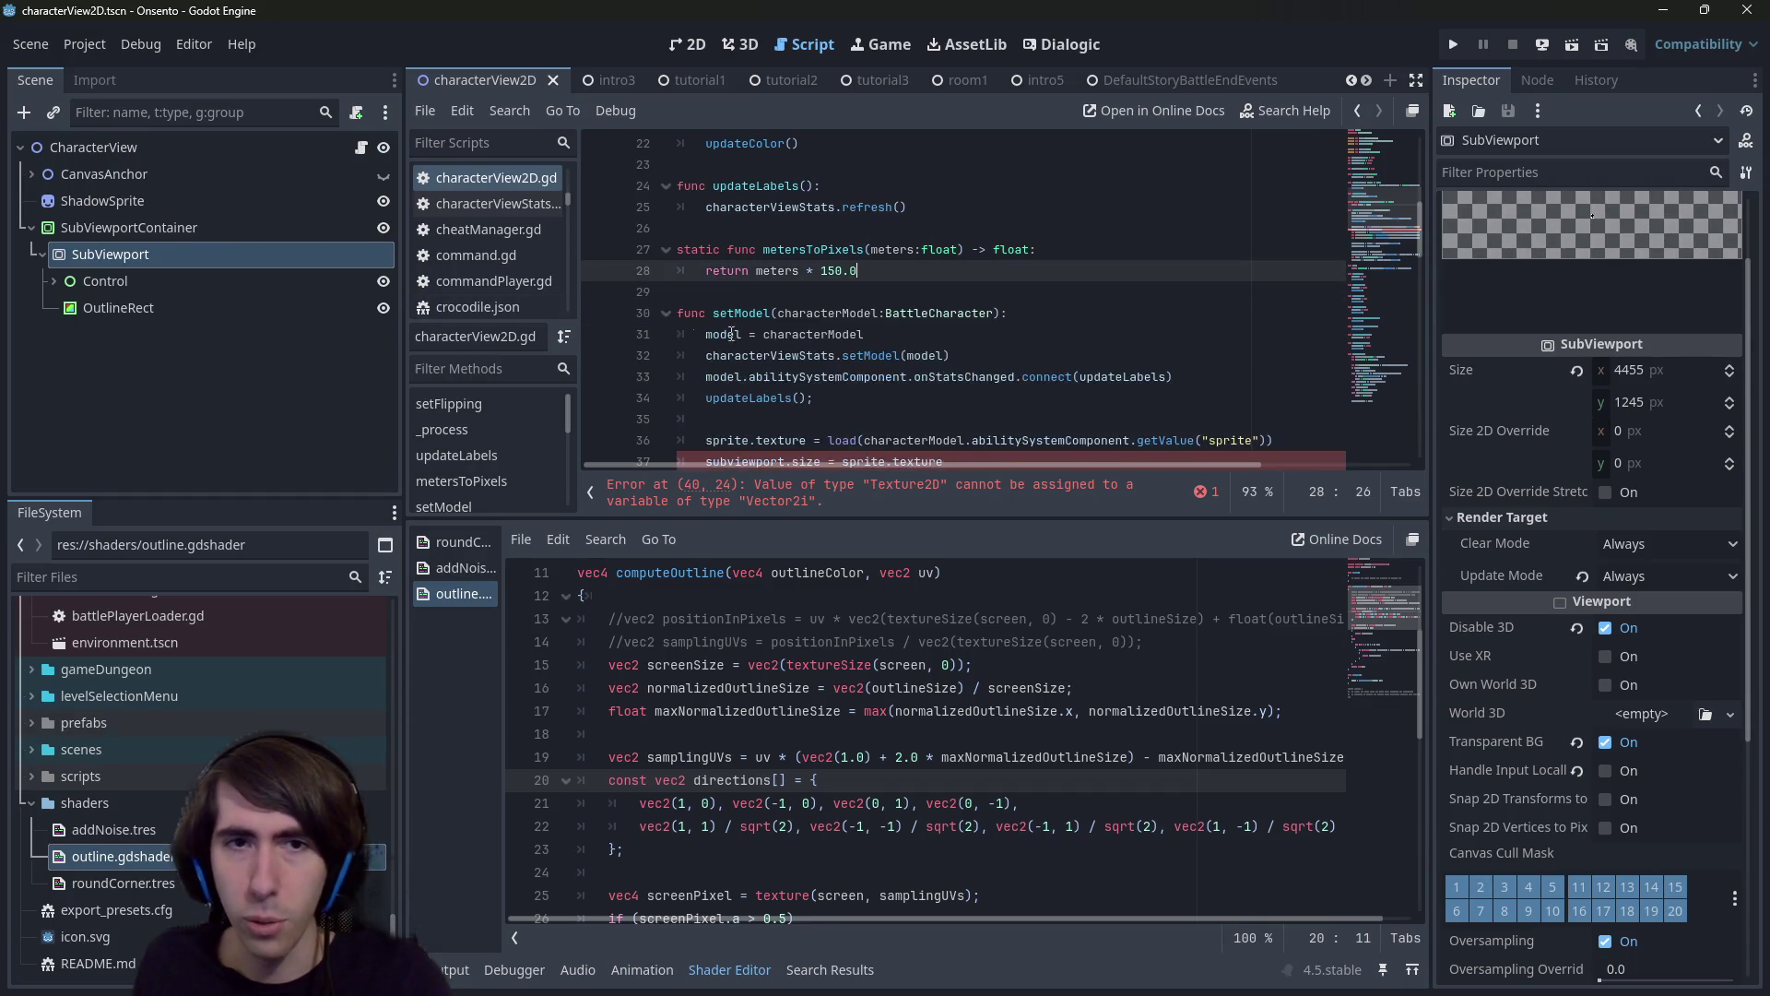
pyautogui.scroll(-5, 843, 369)
pyautogui.scroll(-8, 841, 364)
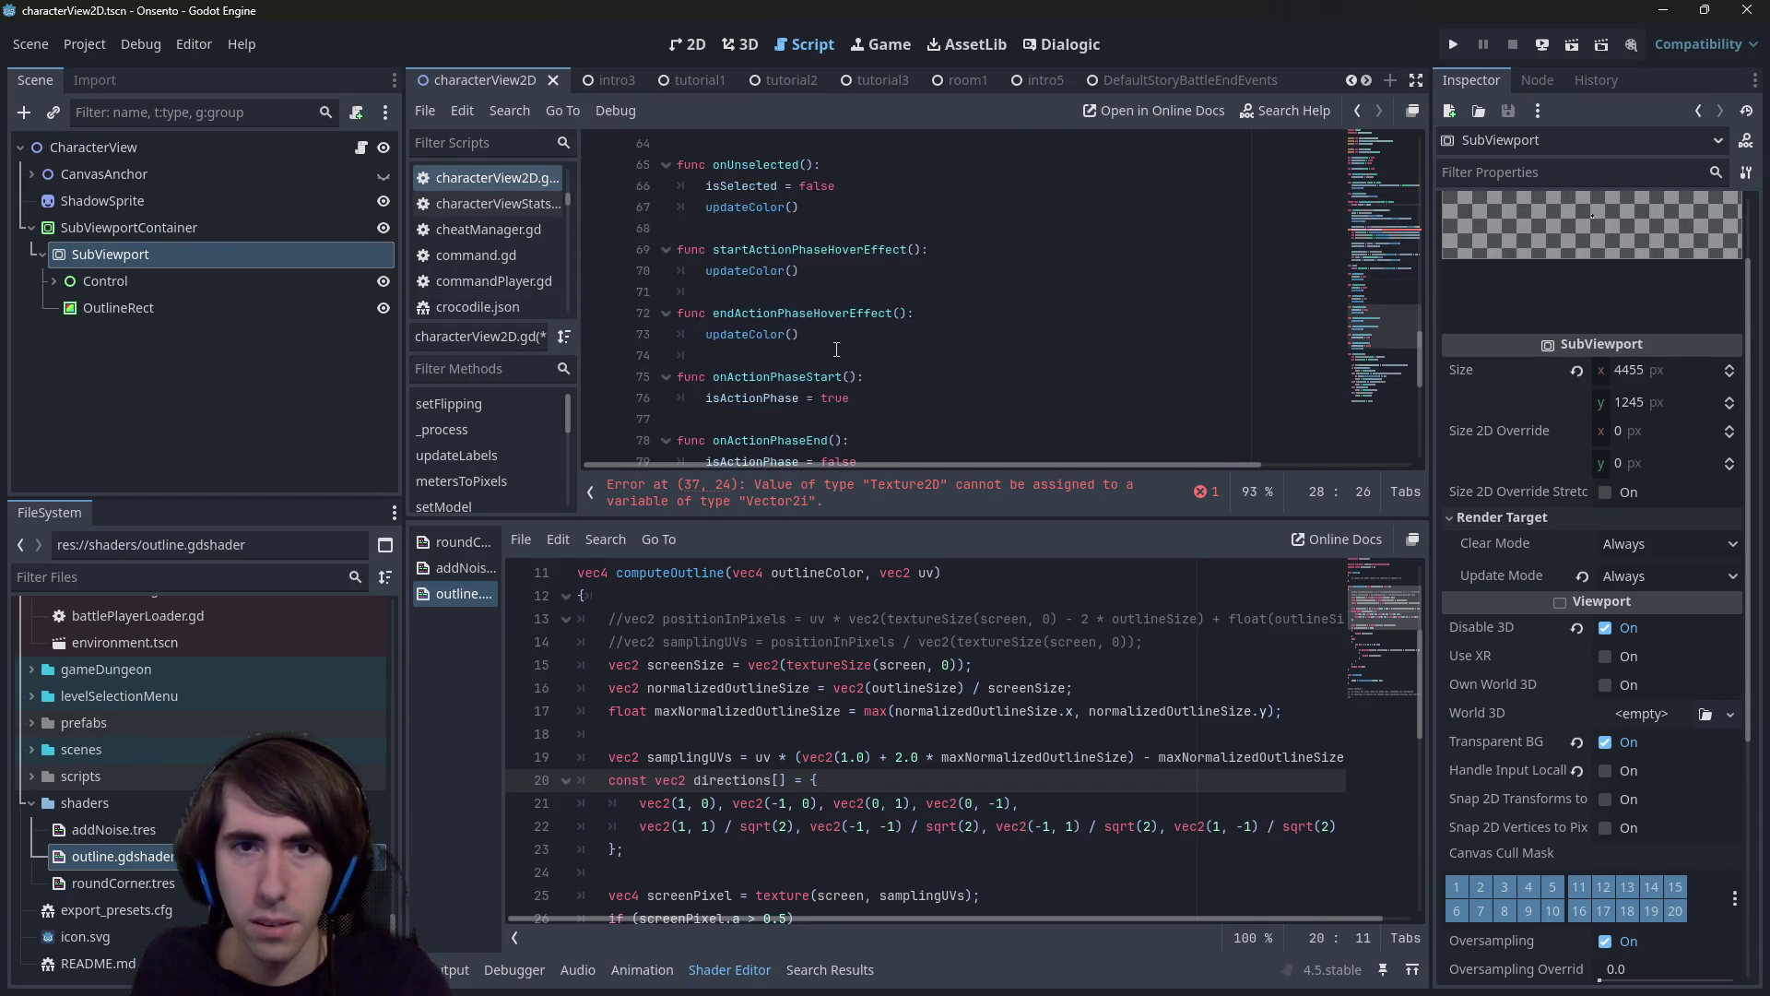
pyautogui.scroll(5, 831, 337)
pyautogui.scroll(4, 828, 333)
pyautogui.scroll(9, 823, 330)
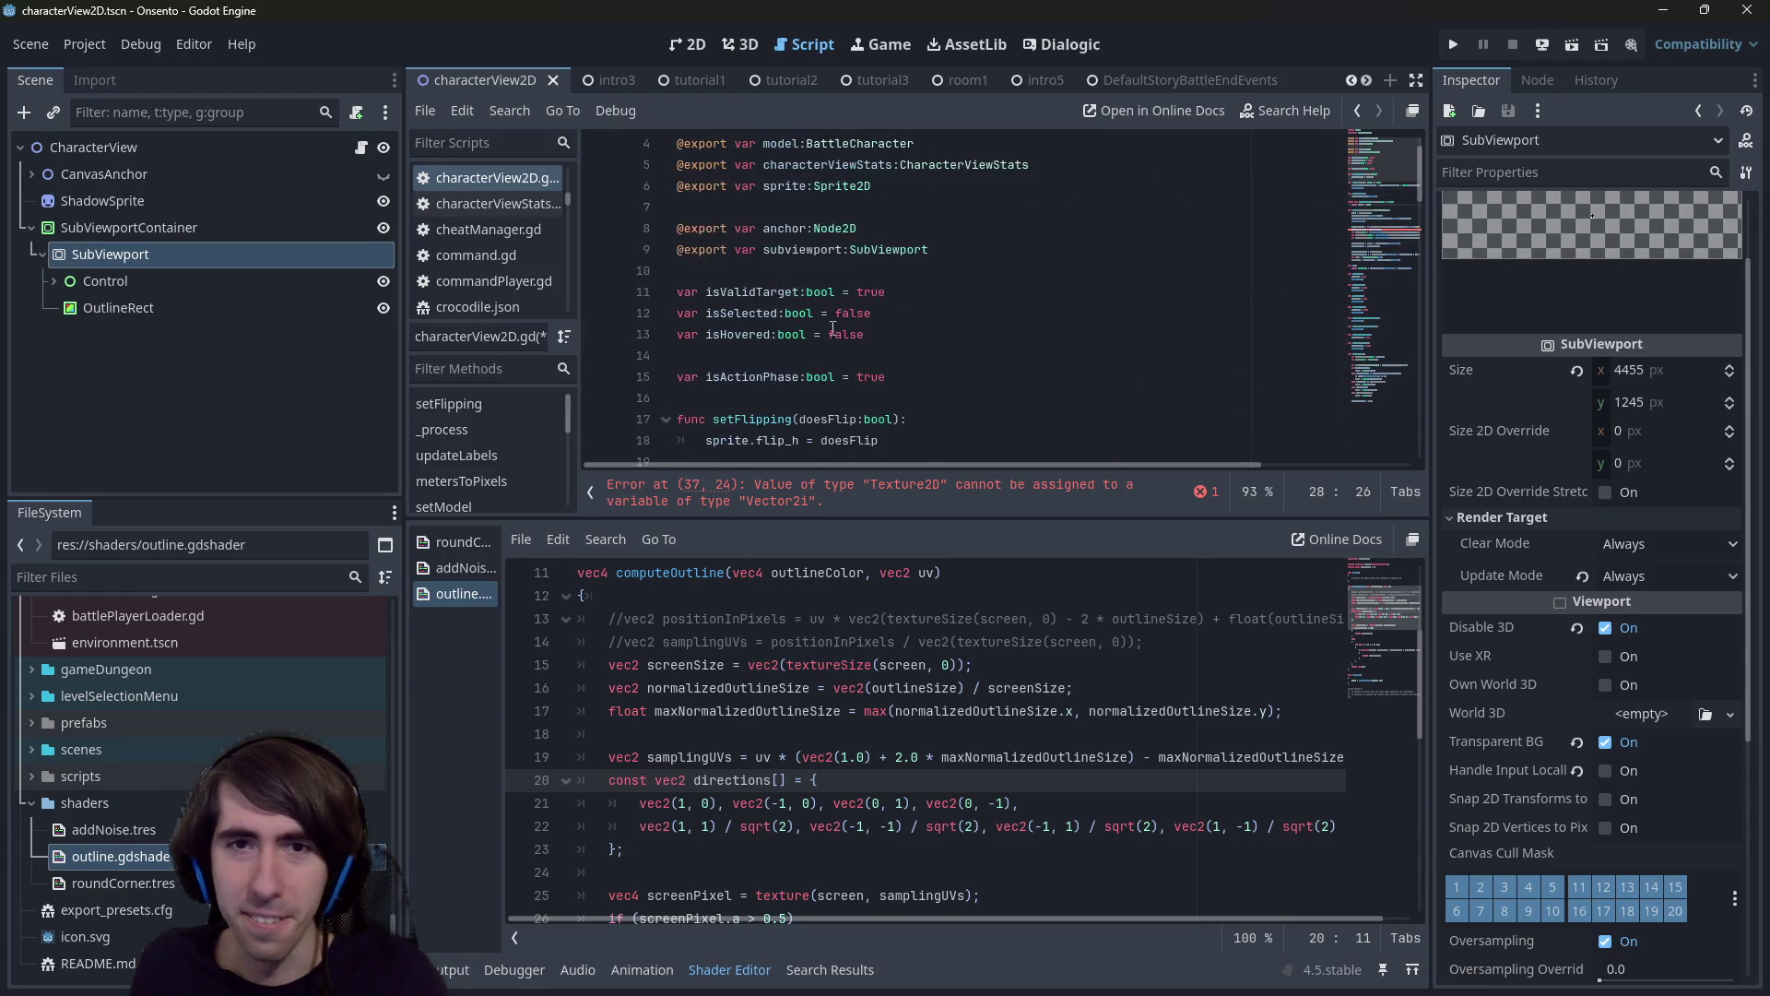
pyautogui.scroll(-4, 821, 330)
pyautogui.scroll(-2, 850, 329)
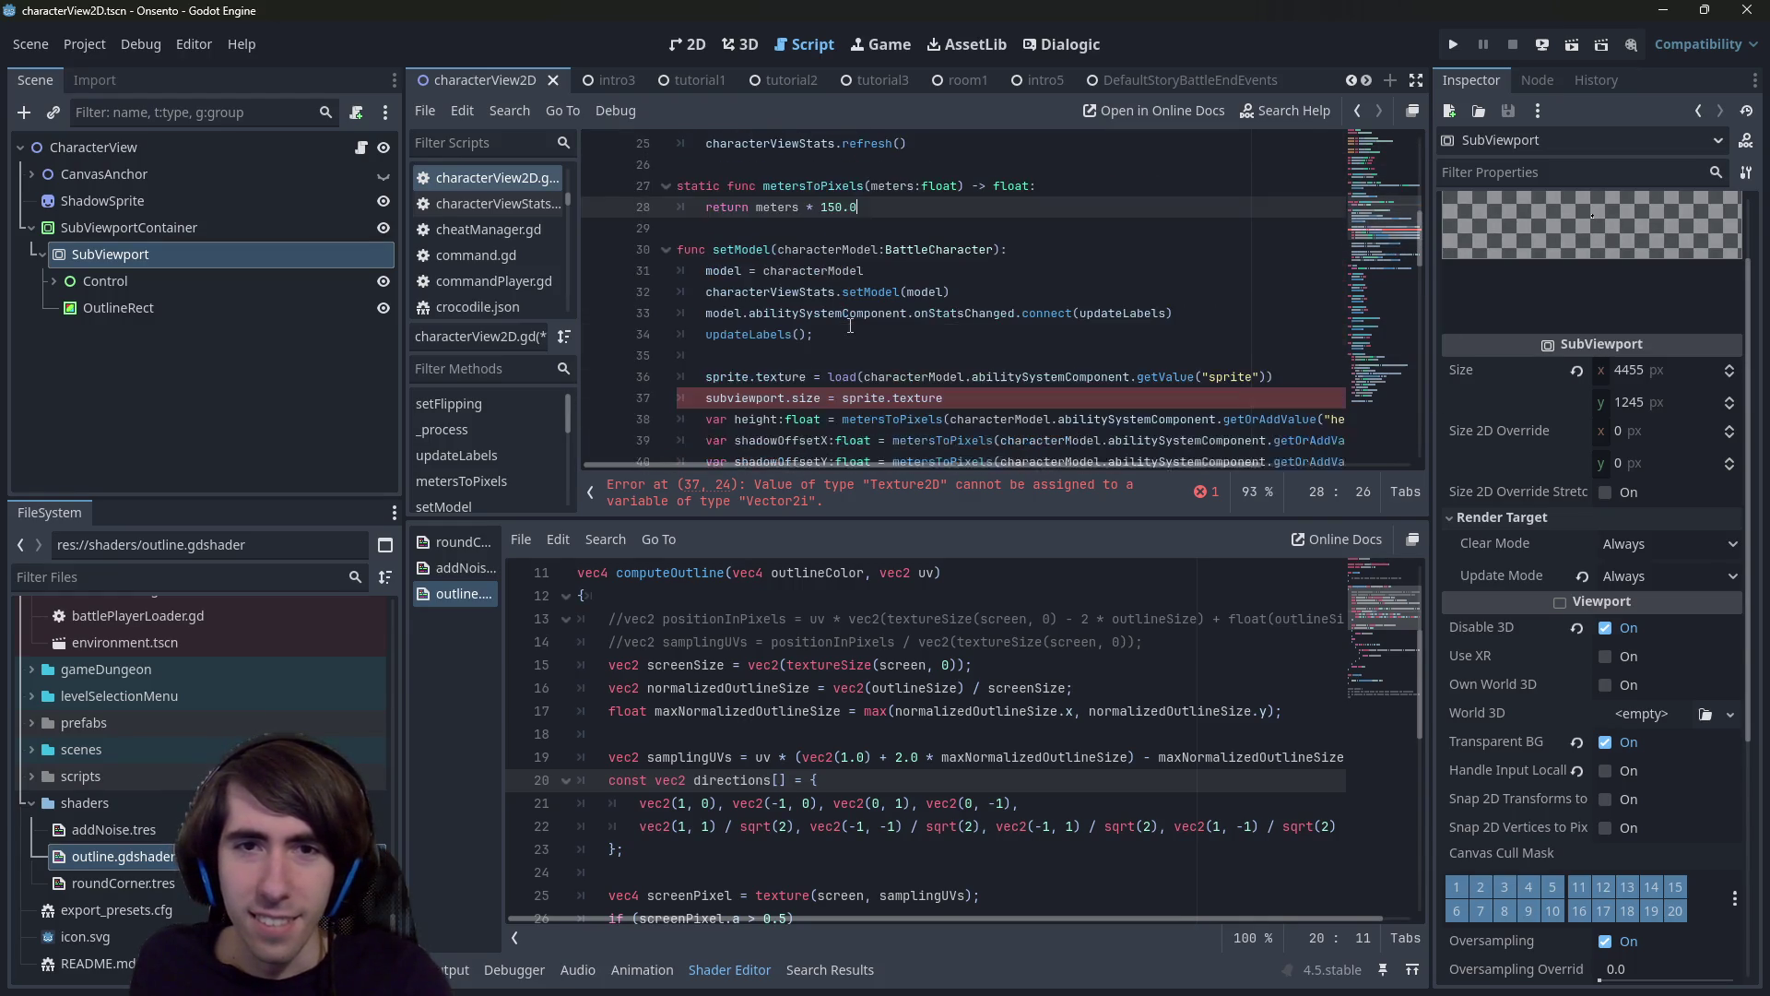
pyautogui.scroll(5, 898, 322)
pyautogui.click(954, 257)
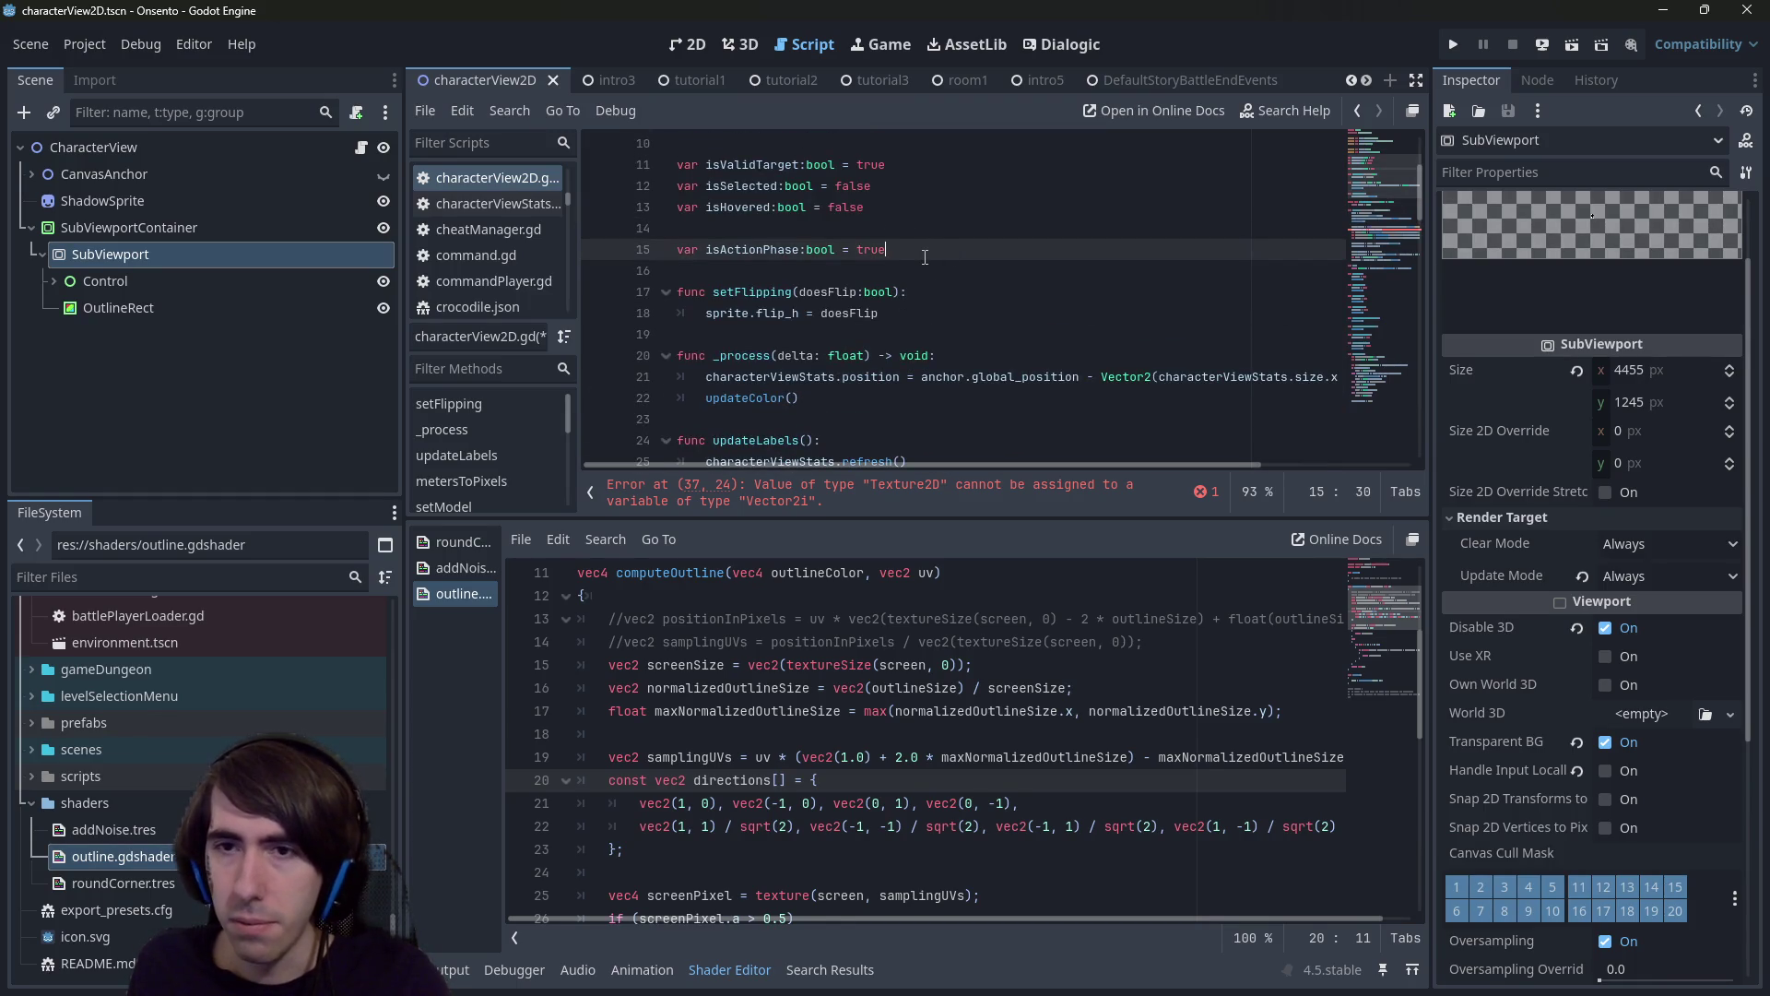
pyautogui.press('Return')
pyautogui.press('Return')
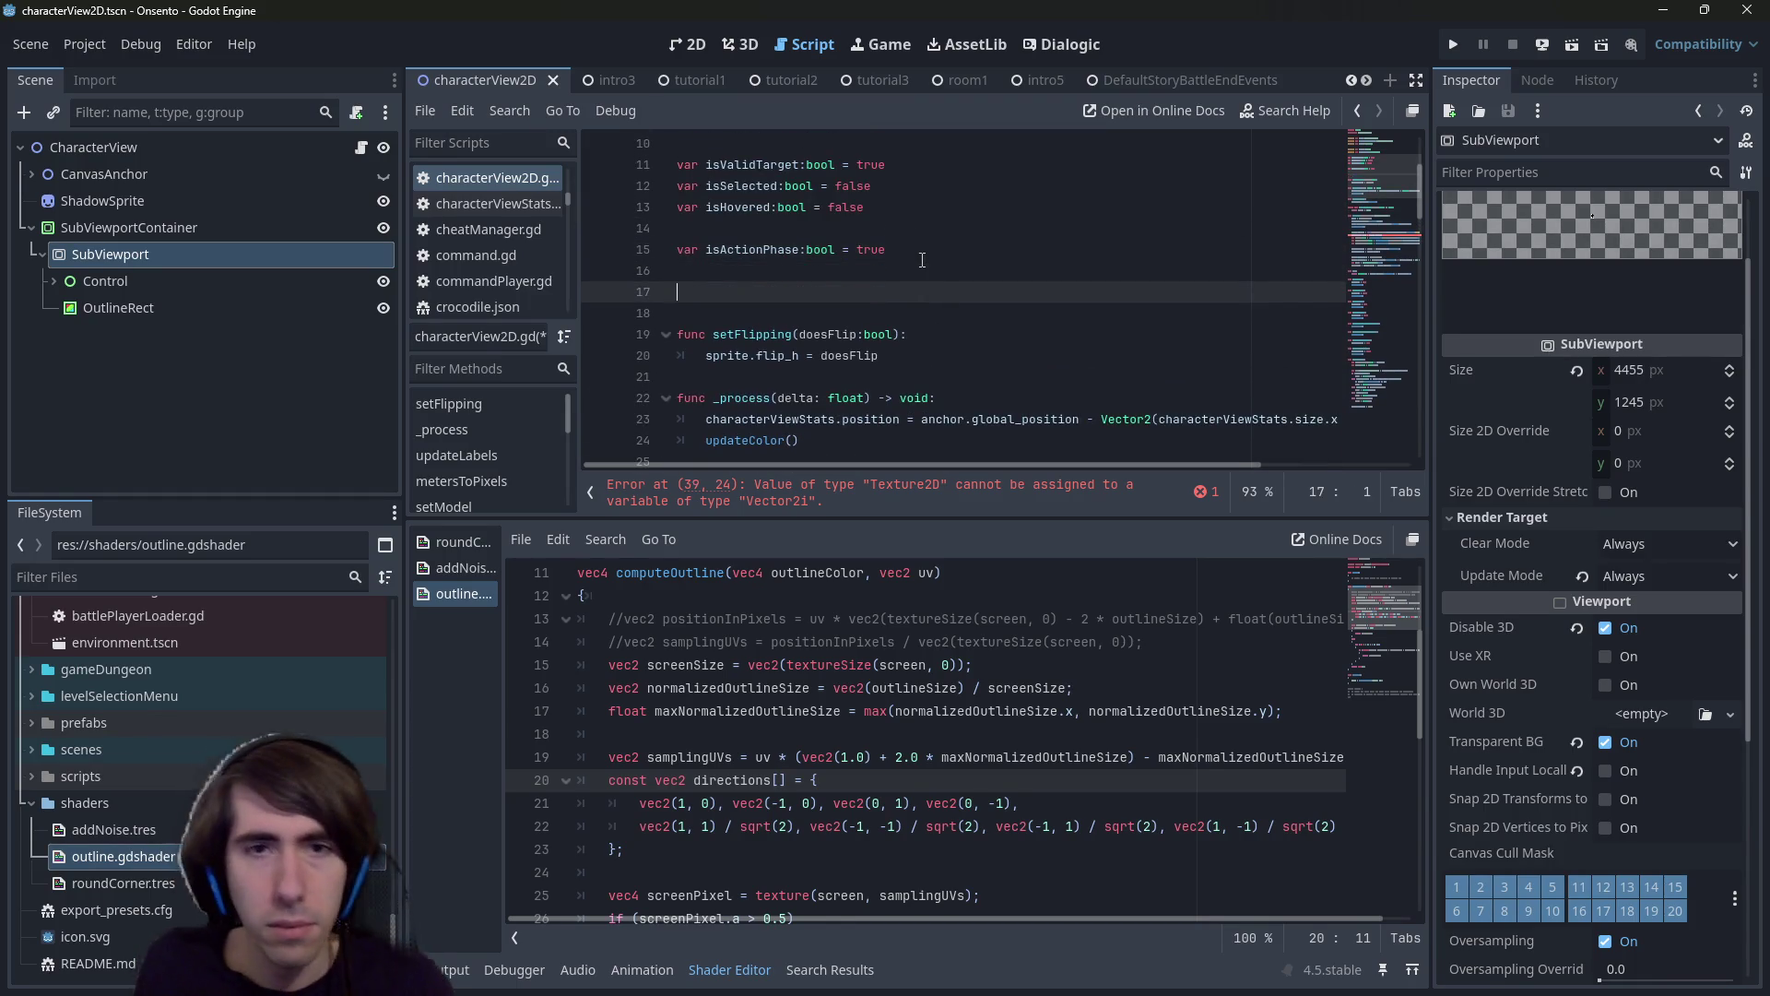
pyautogui.press('BackSpace')
pyautogui.press('BackSpace')
pyautogui.scroll(3, 941, 313)
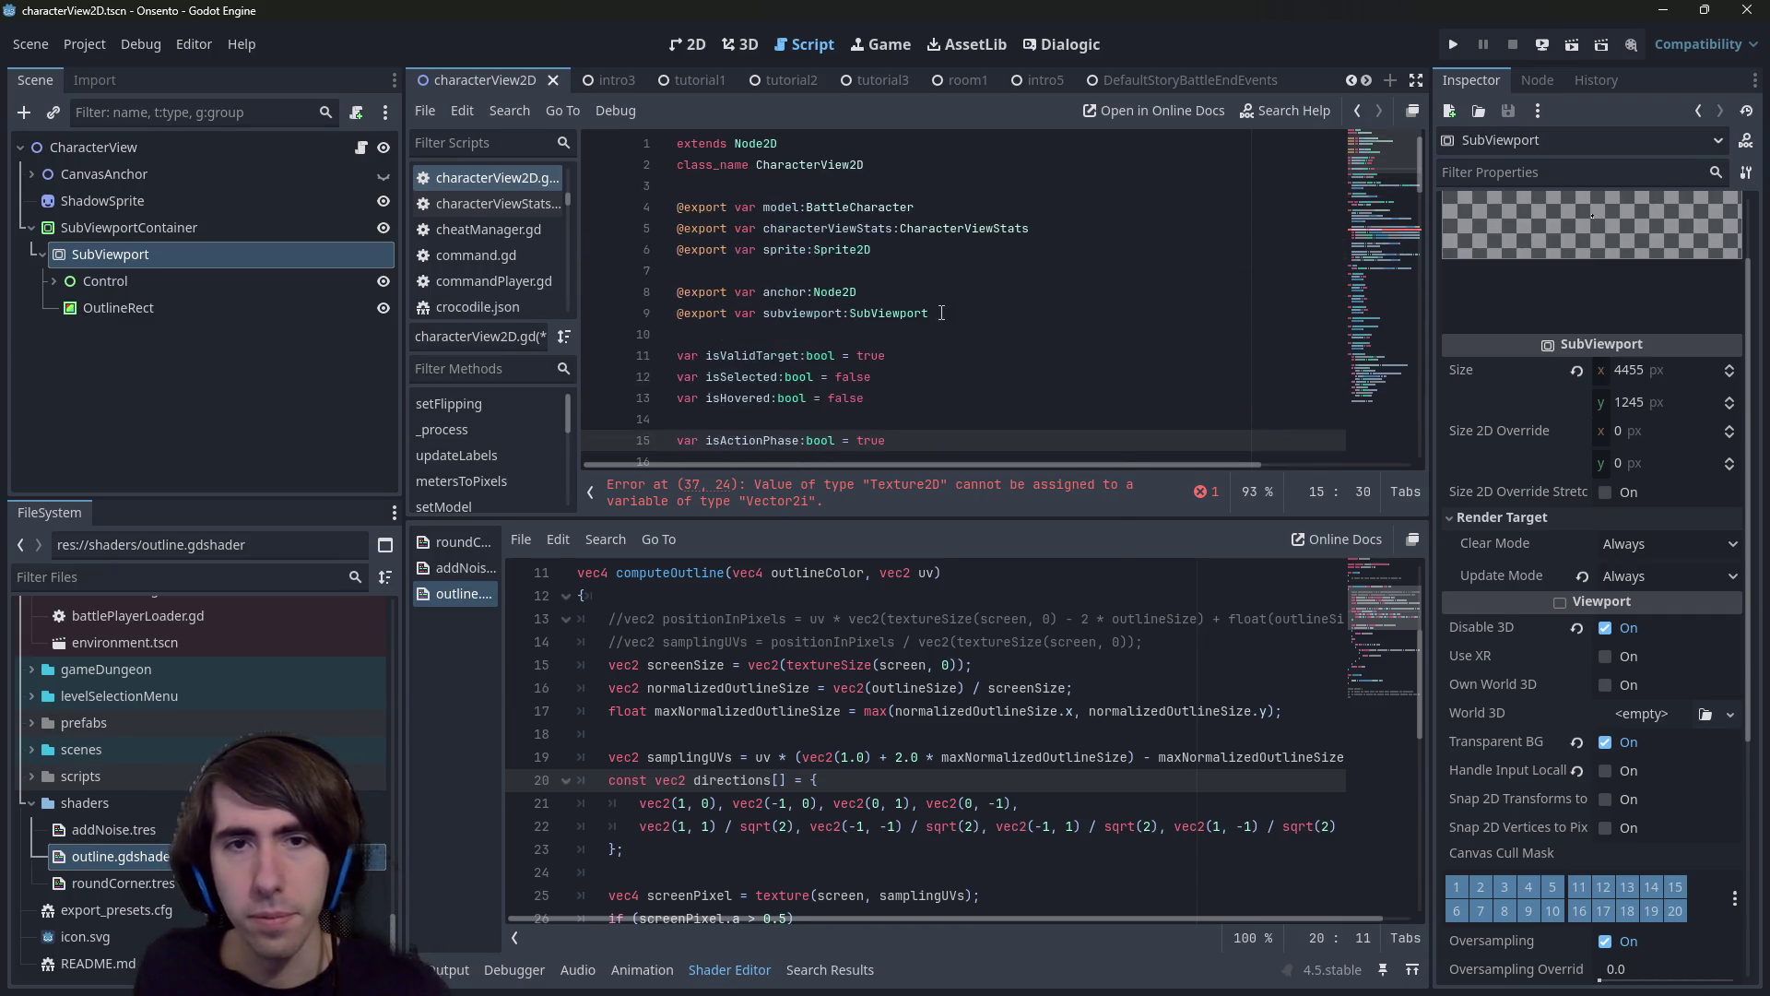
pyautogui.scroll(-9, 942, 312)
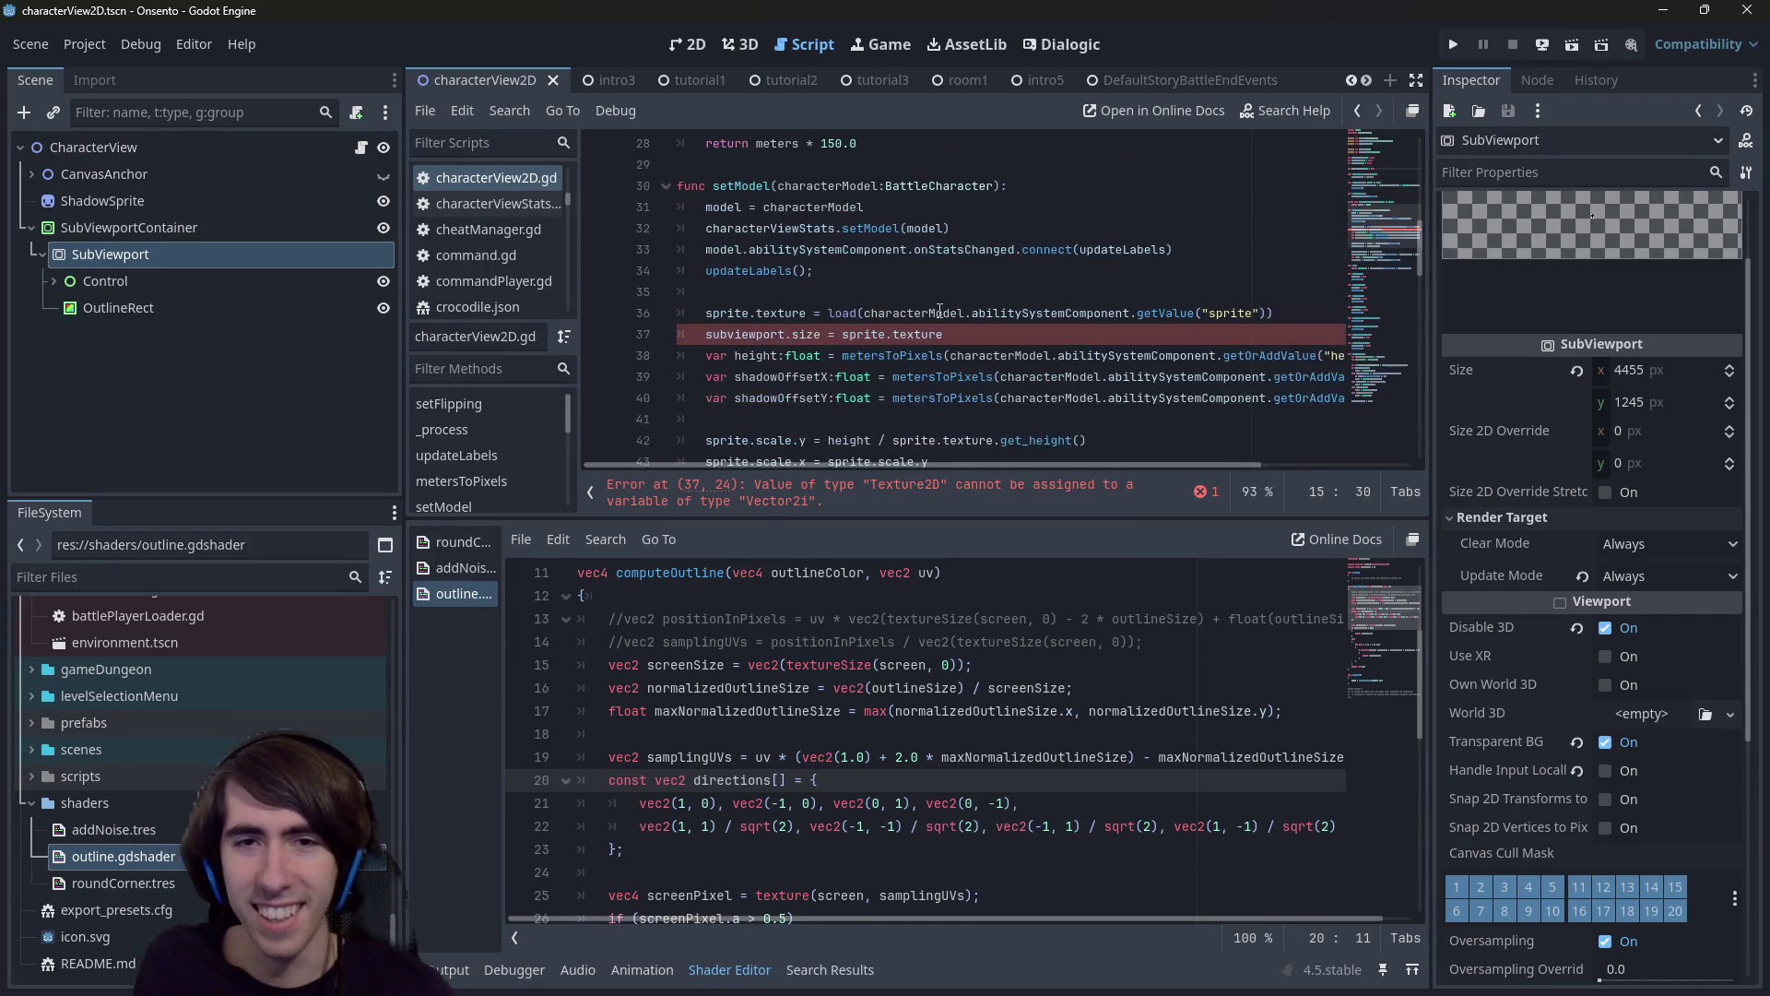
# Step: Call get_size() on sprite.texture and declare 'var outlineSize = 5.0;' above the assignment
pyautogui.click(968, 335)
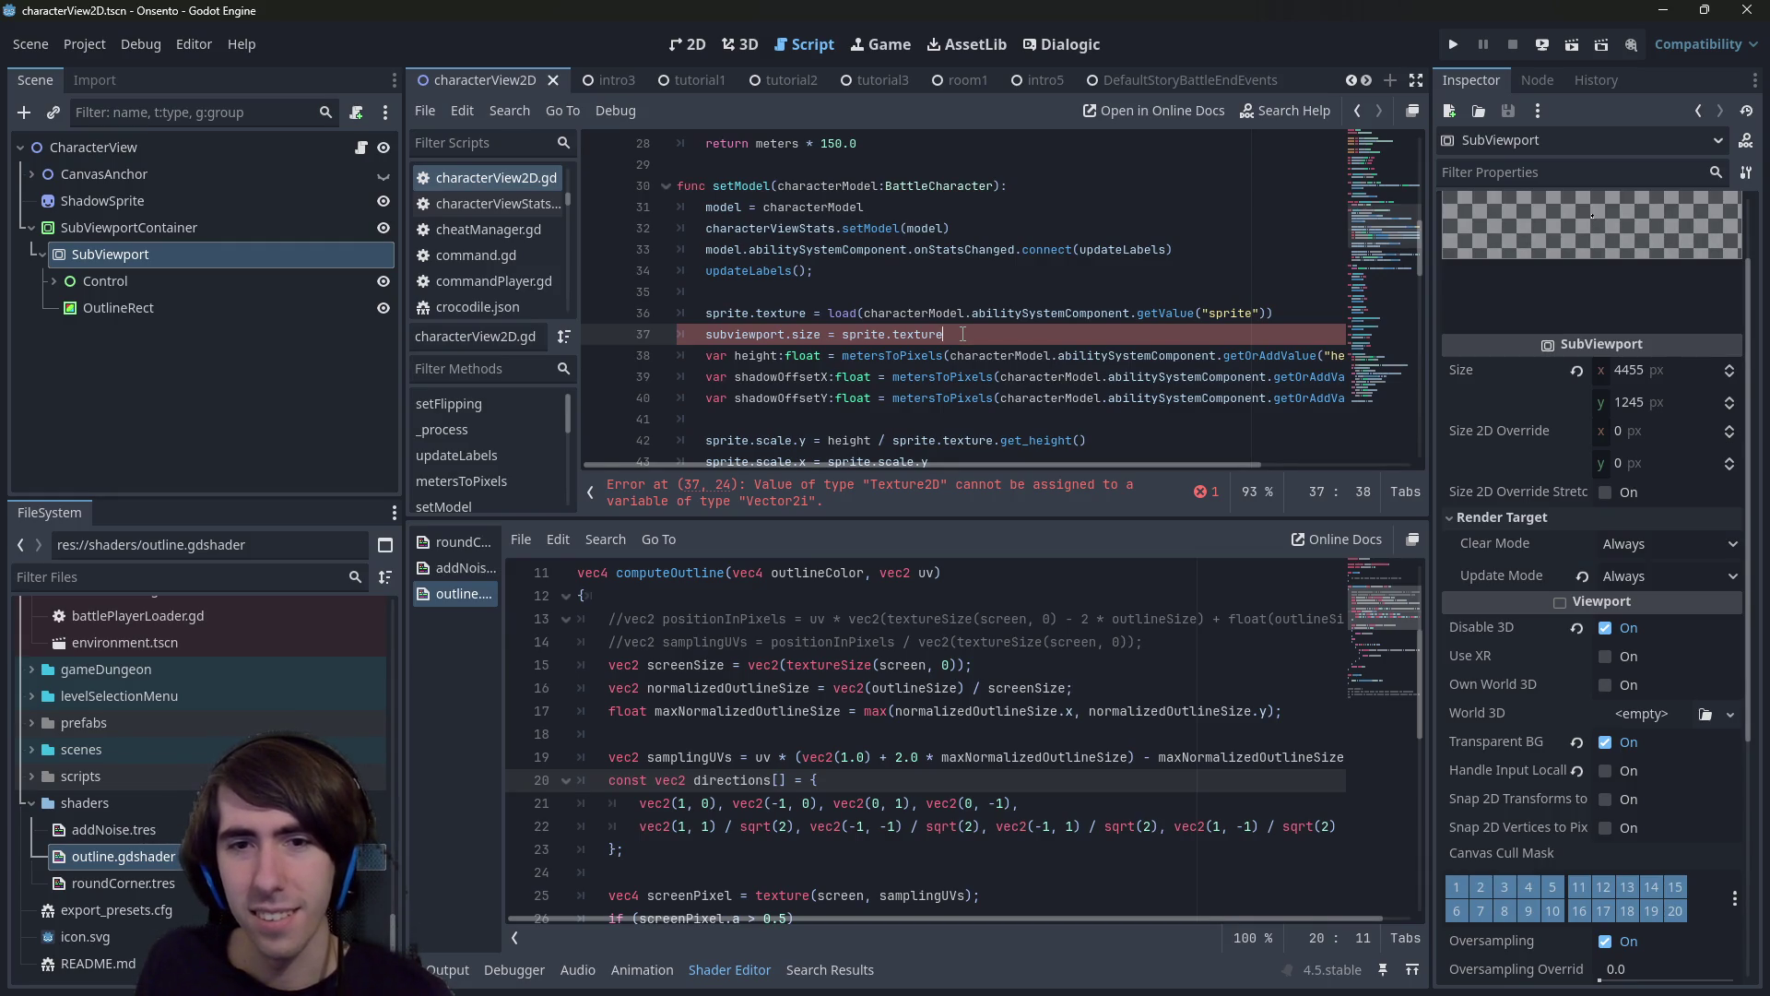
pyautogui.press('Left')
pyautogui.write('.get_s')
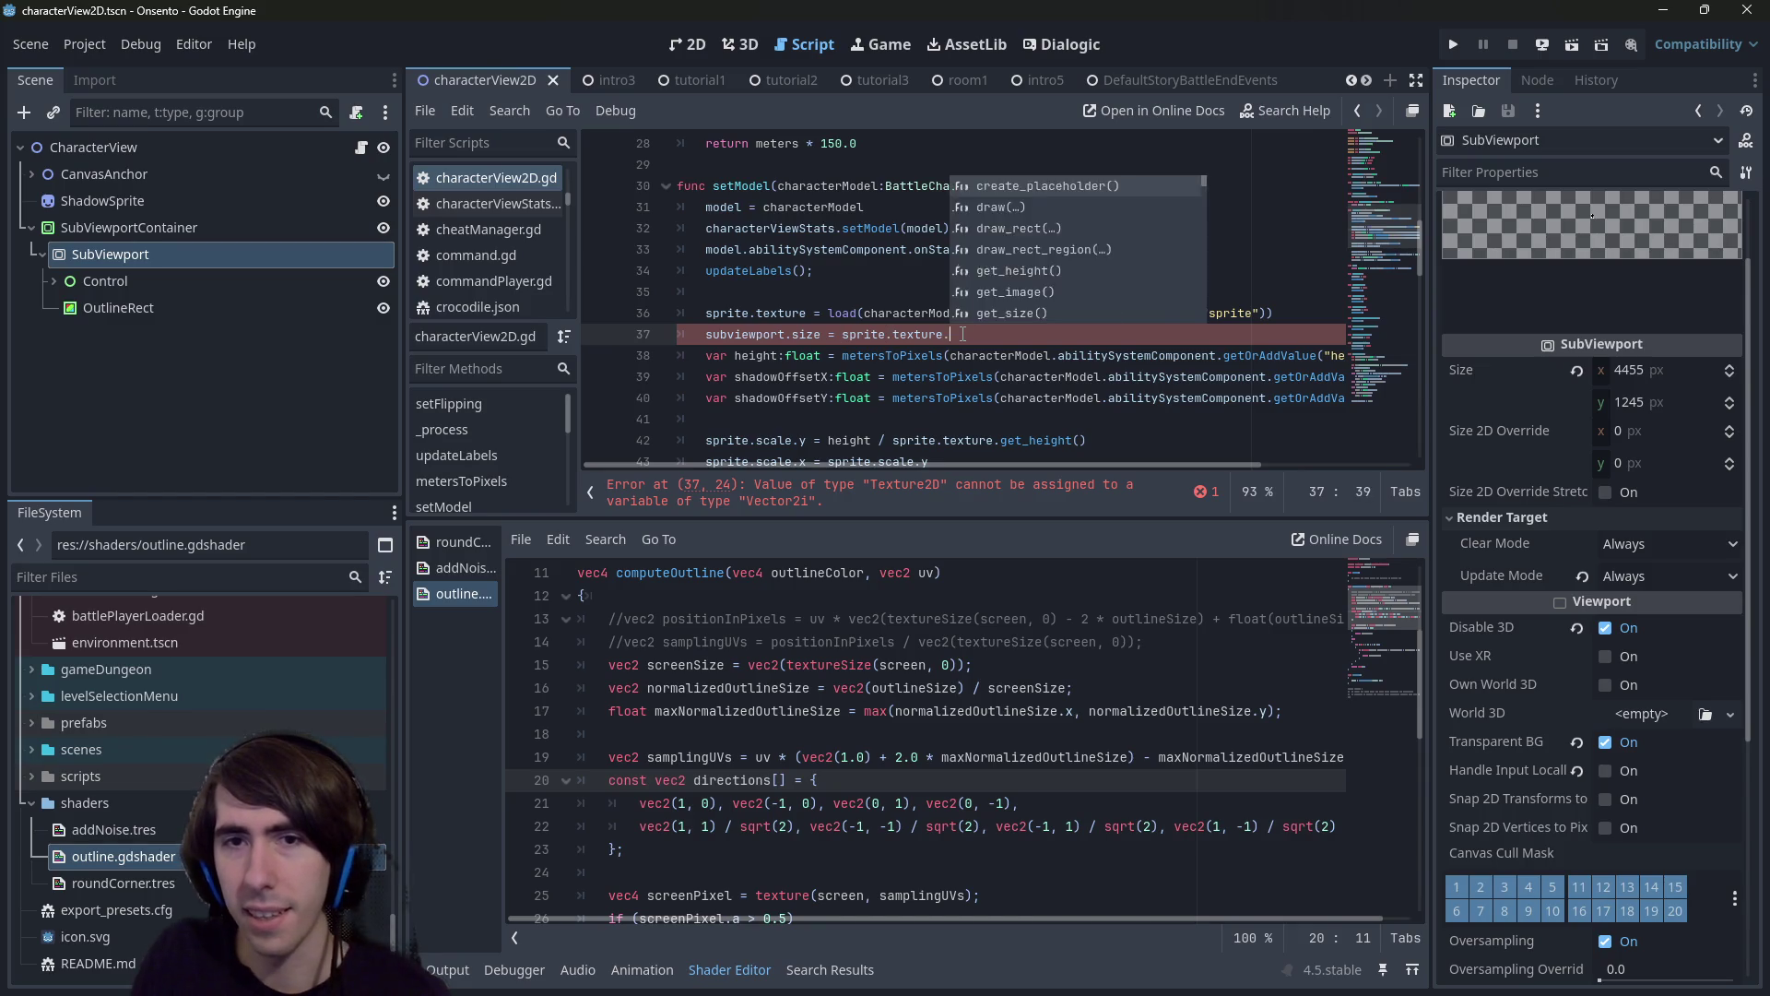
pyautogui.press('Return')
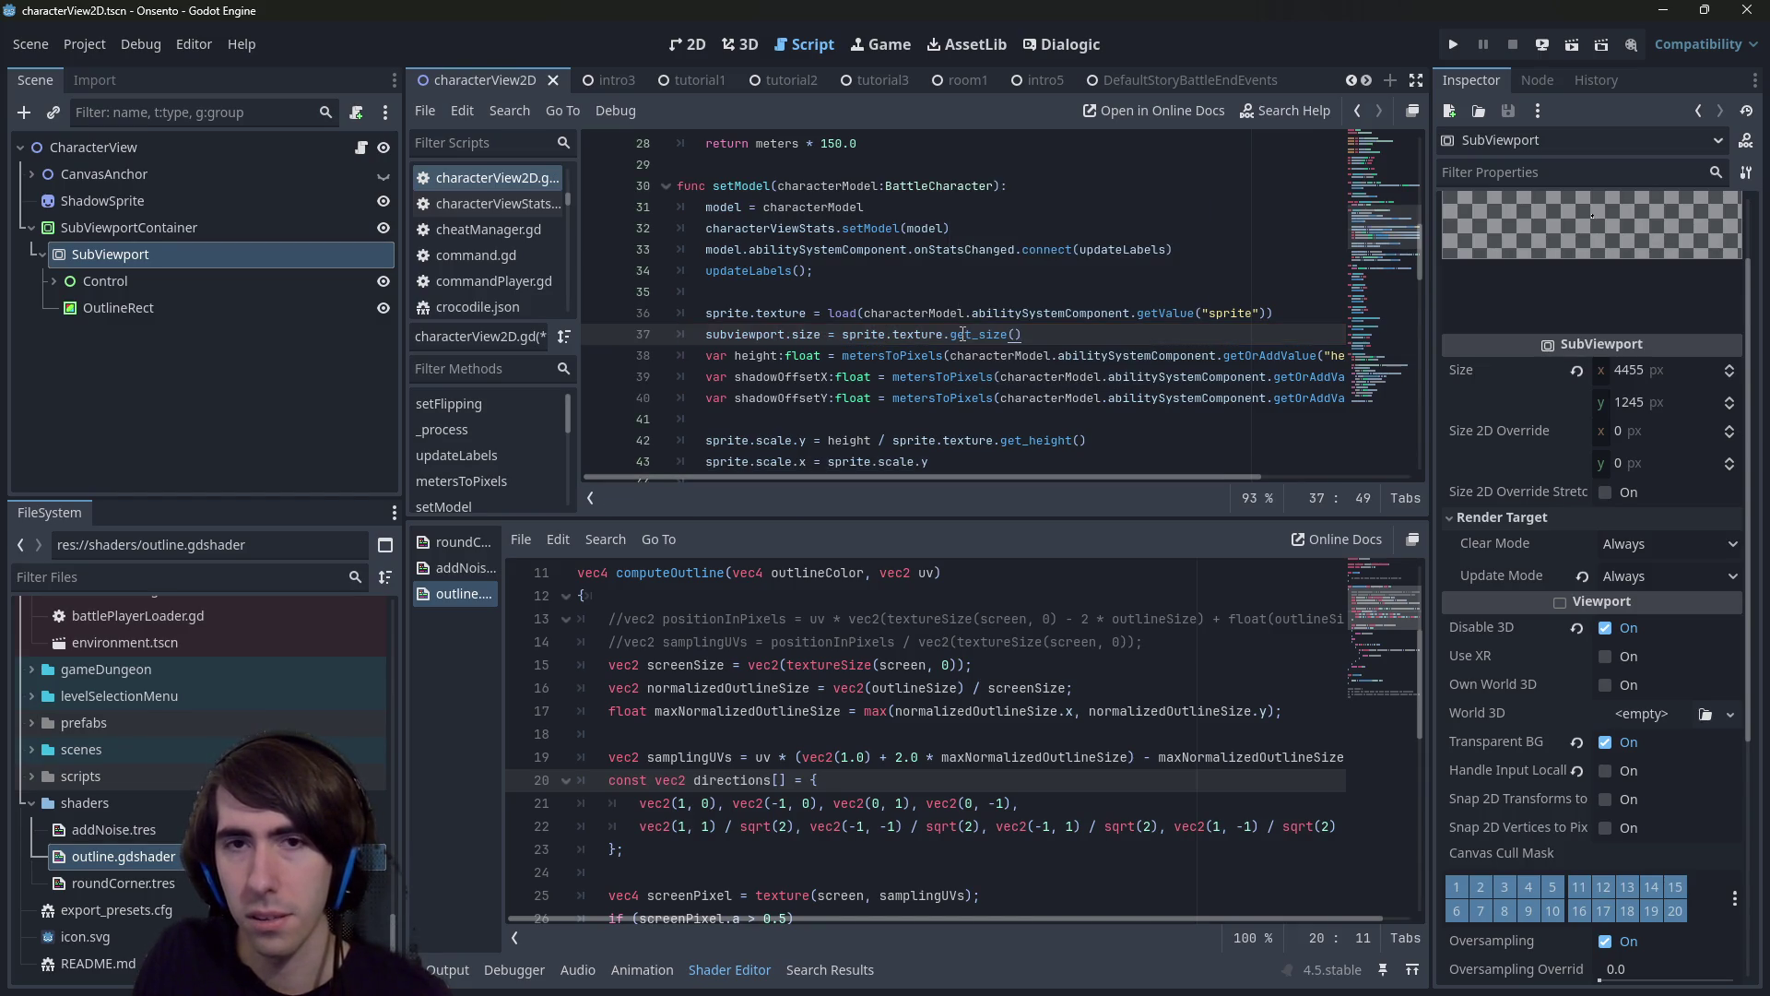
pyautogui.hotkey('ctrl', 'shift', 'Return')
pyautogui.write('var ')
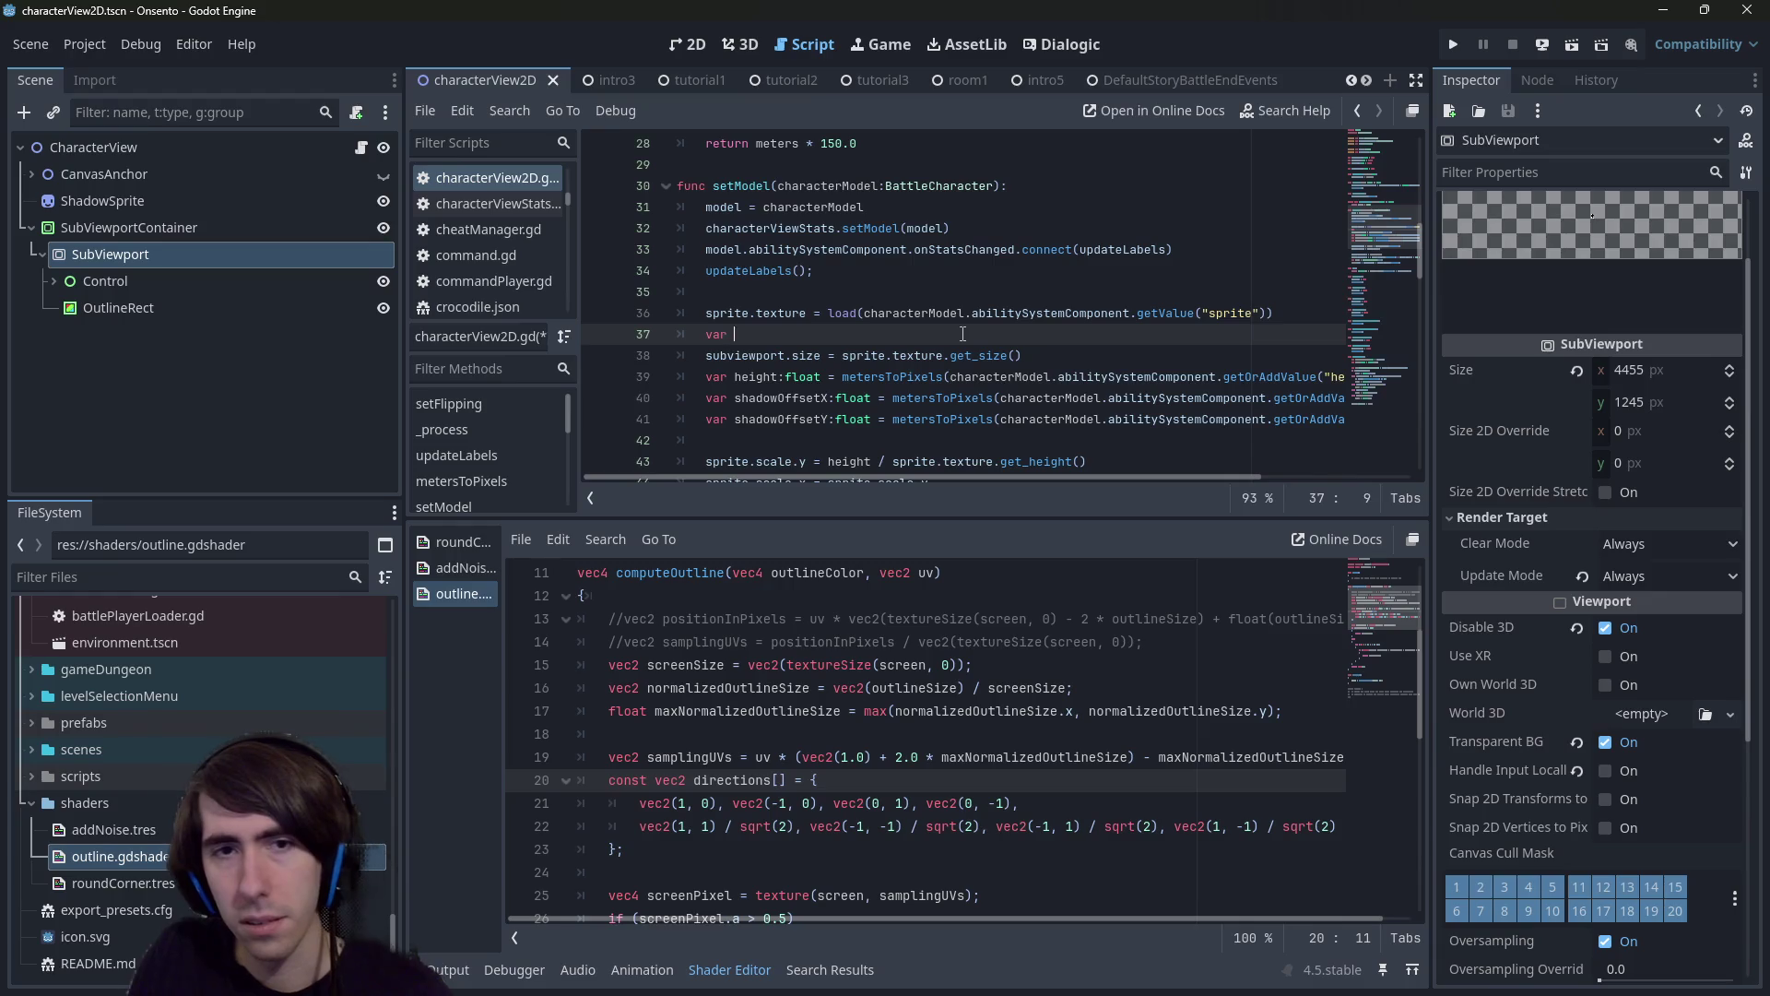
pyautogui.write('outlineSize = ')
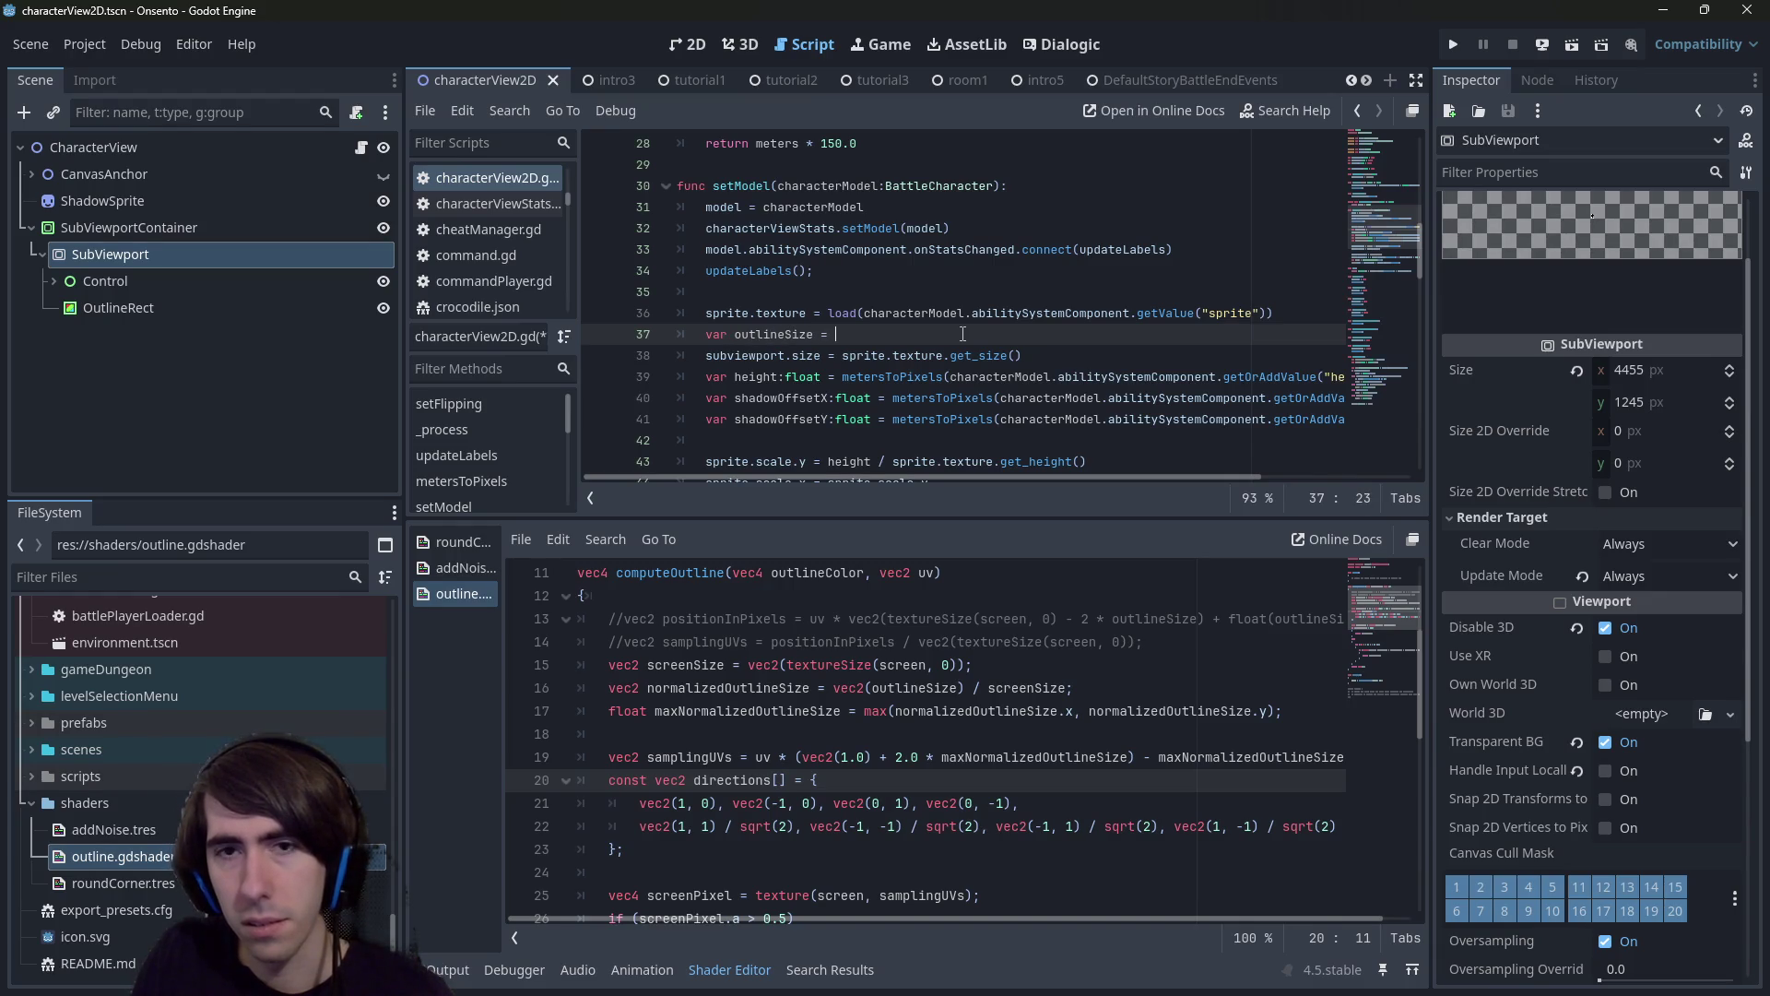
pyautogui.write('5.0;')
pyautogui.press('Left')
pyautogui.press('Left')
pyautogui.press('Left')
pyautogui.hotkey('ctrl', 's')
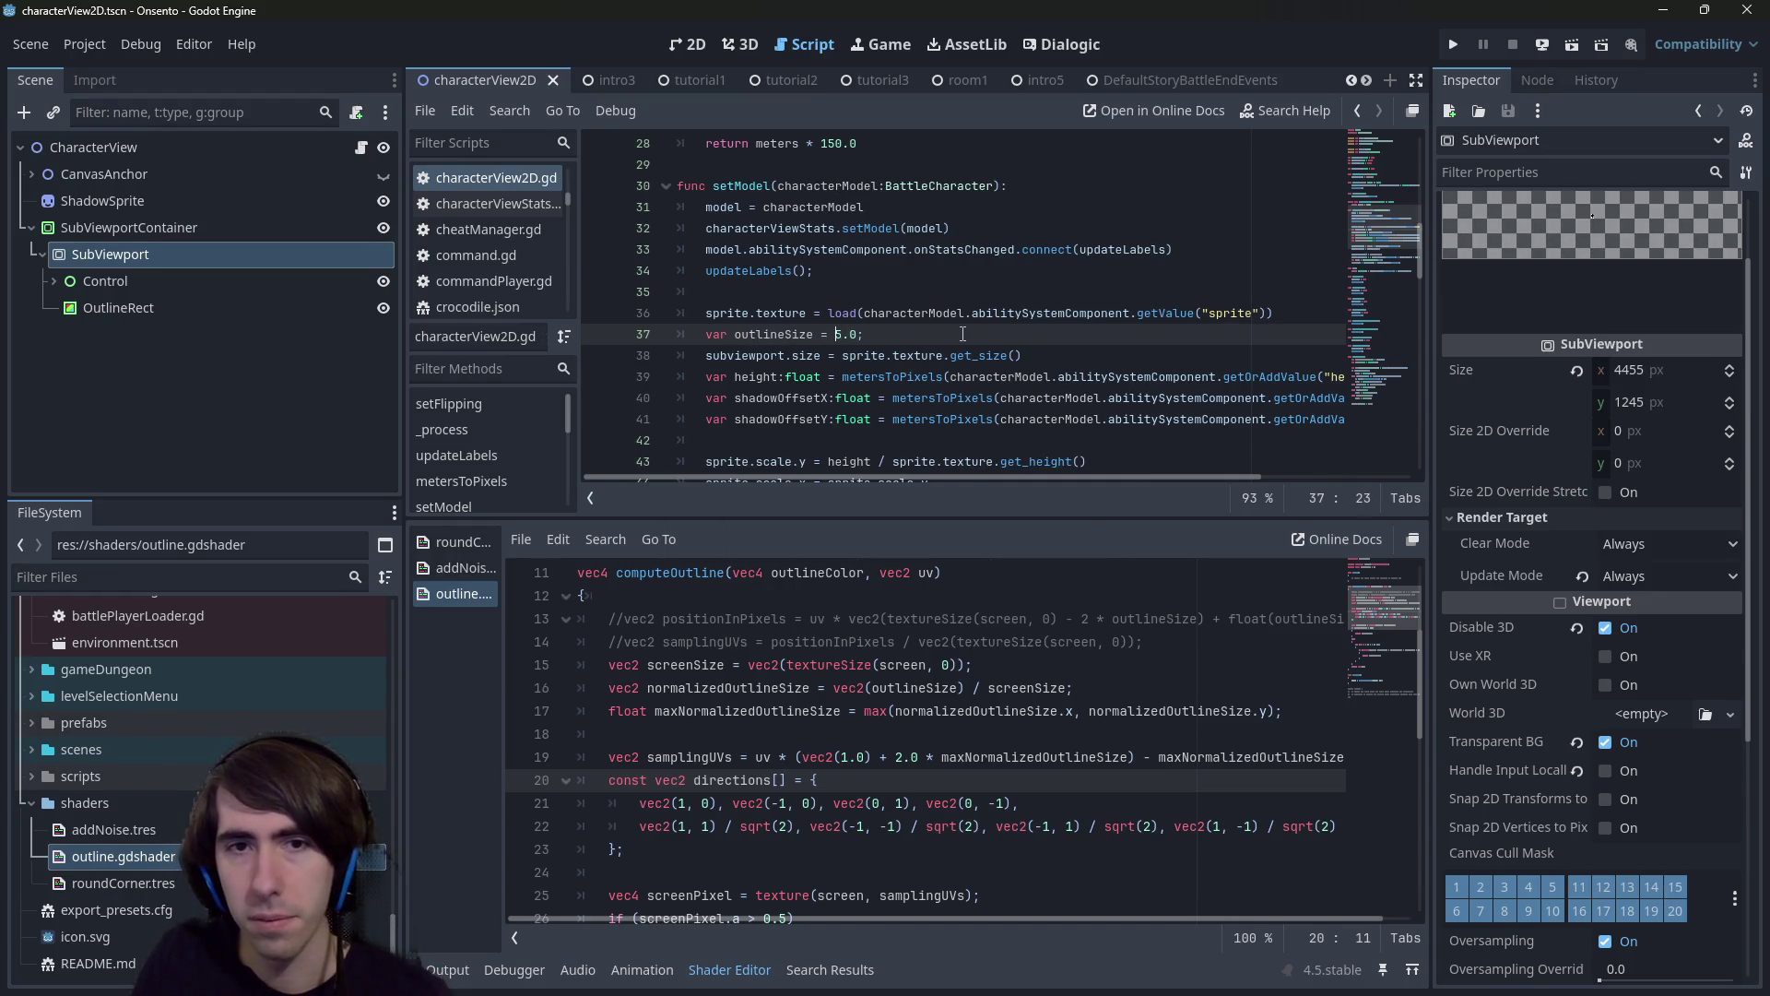
# Step: Extend the size assignment with the outlineSize * 2.0 margin and save the script
pyautogui.press('Down')
pyautogui.press('End')
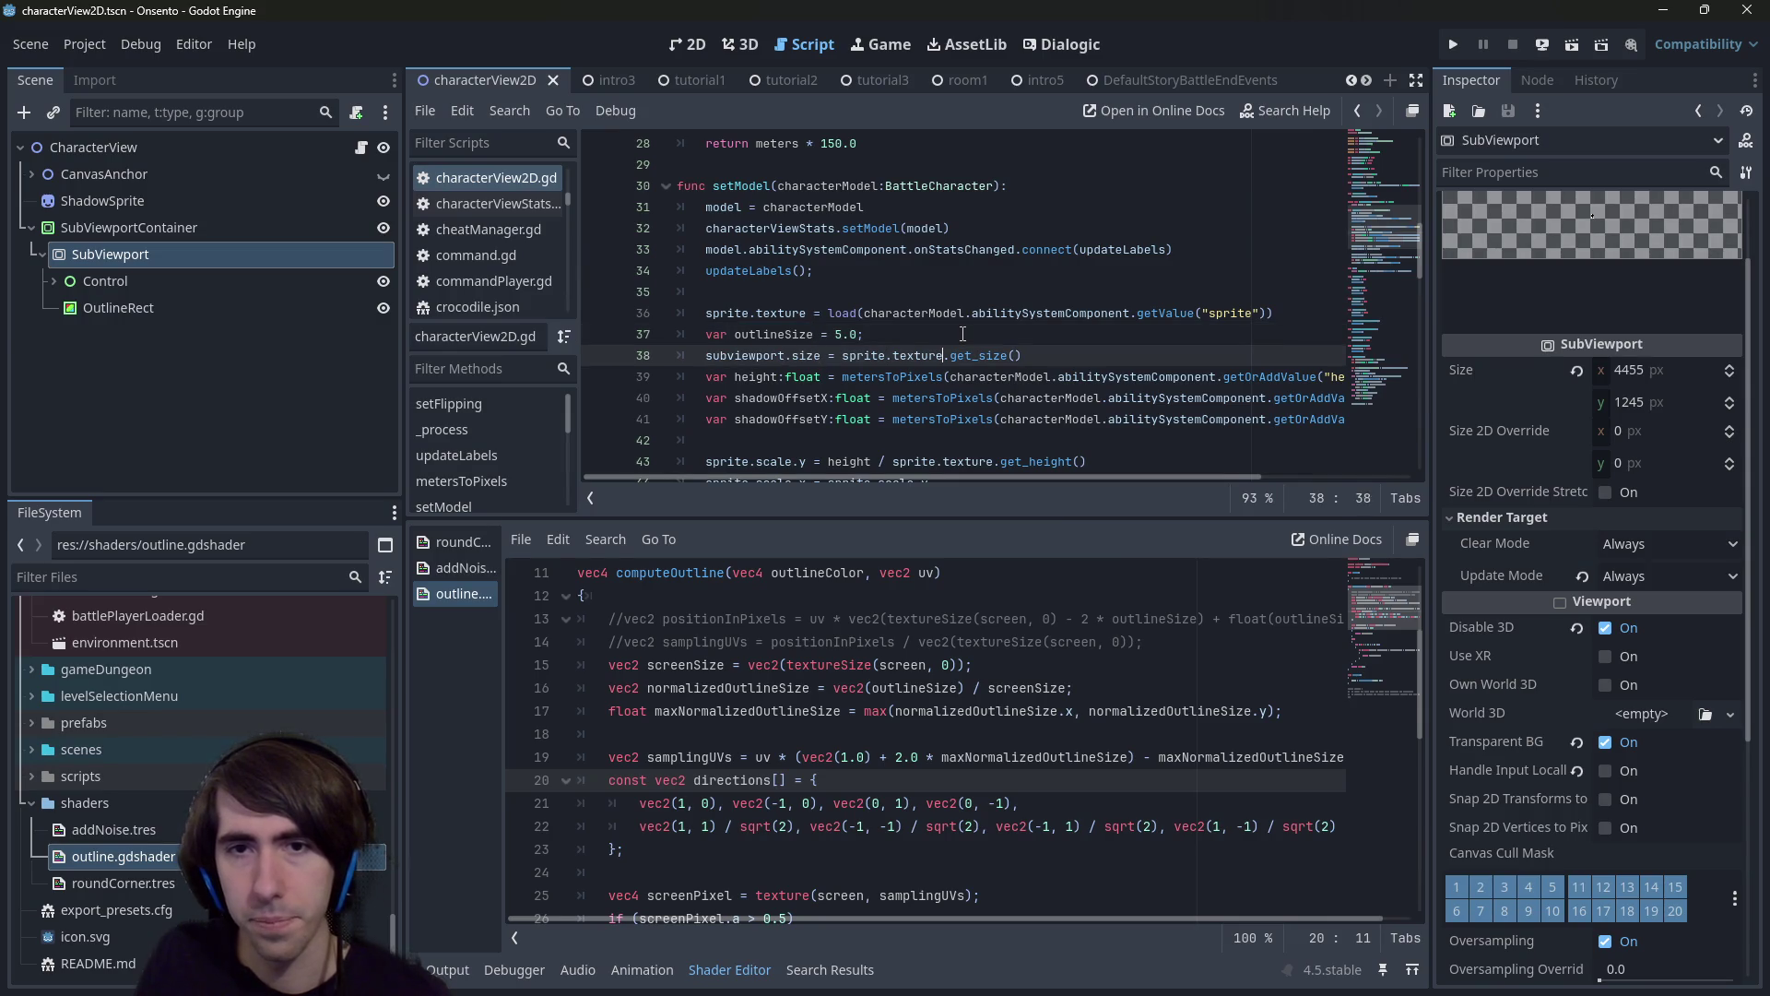
pyautogui.write('- ')
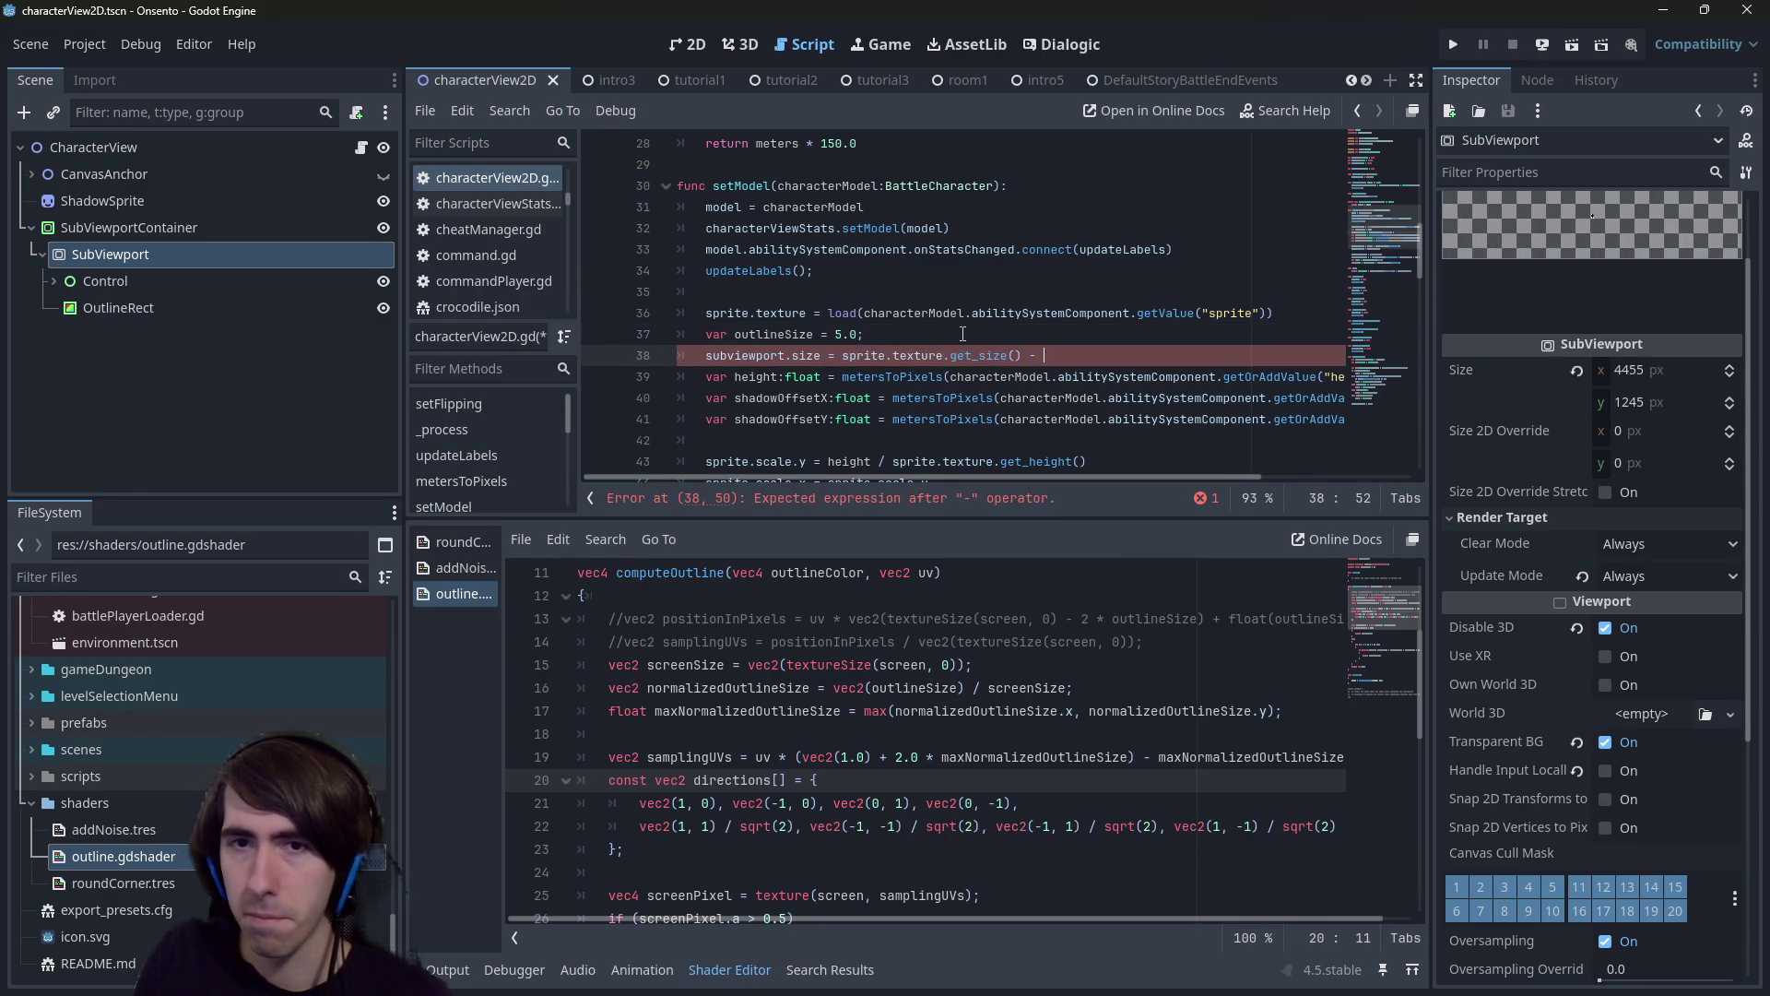
pyautogui.write('outlineSize * 2.')
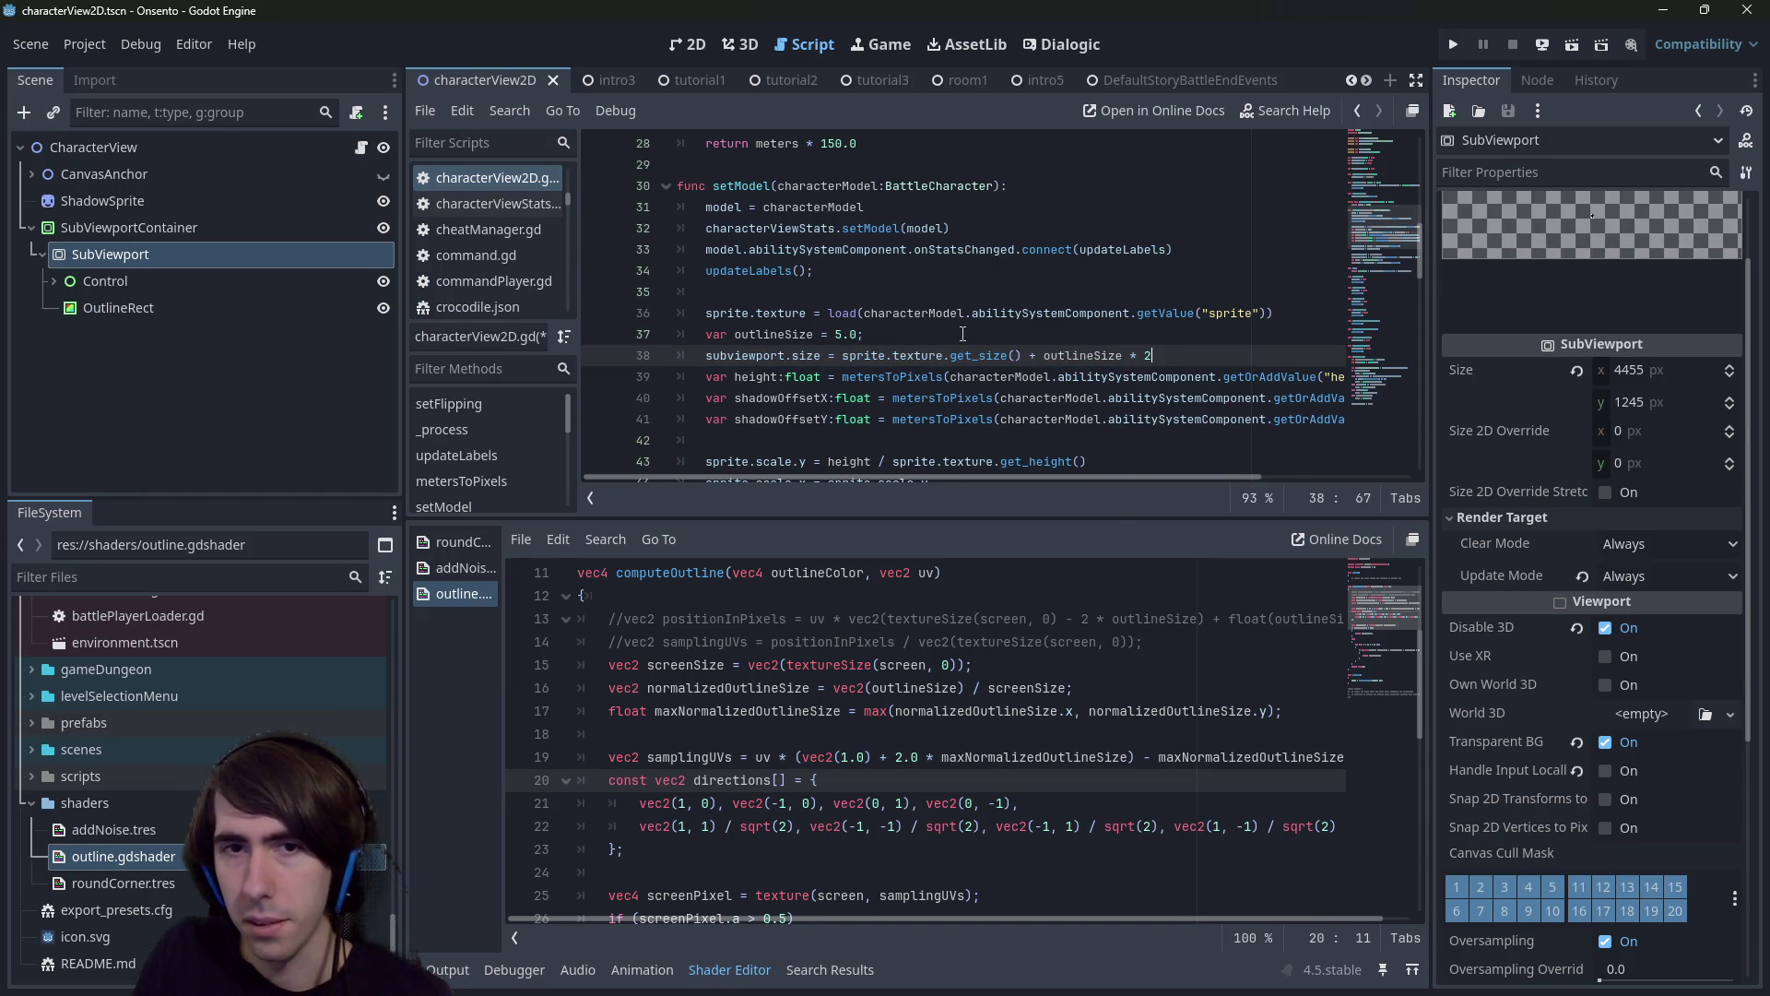
pyautogui.hotkey('ctrl', 's')
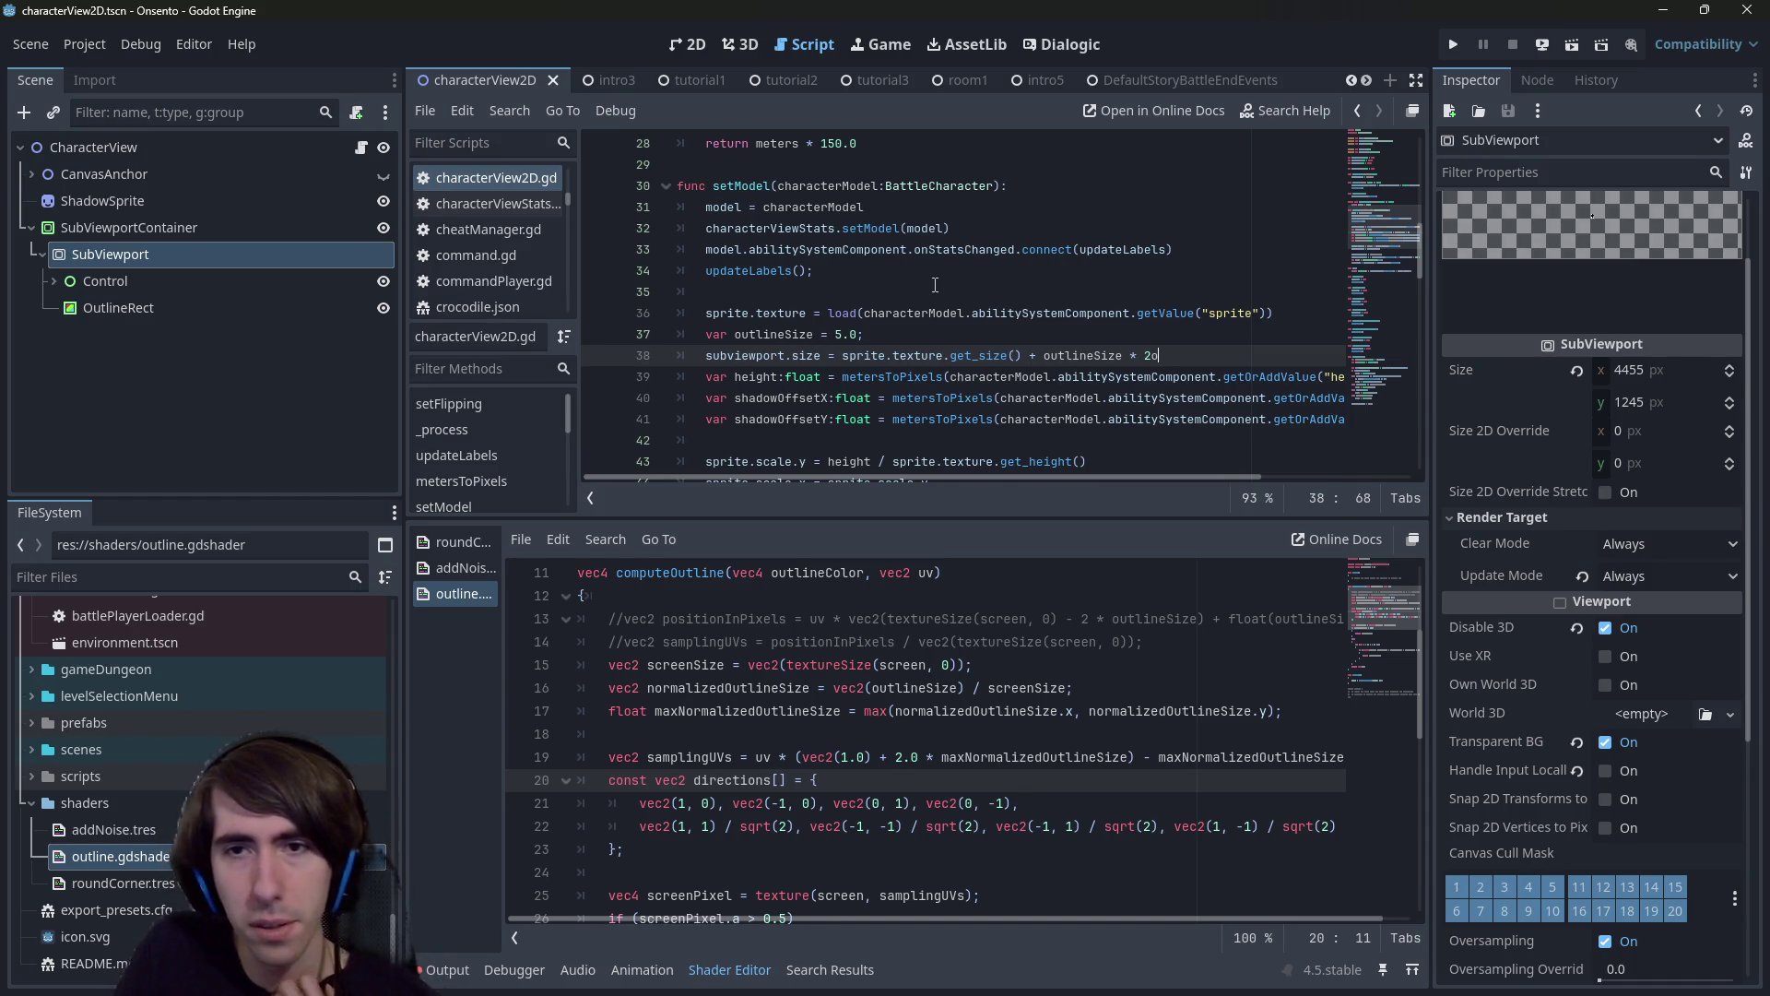
pyautogui.write('0')
pyautogui.hotkey('ctrl', 's')
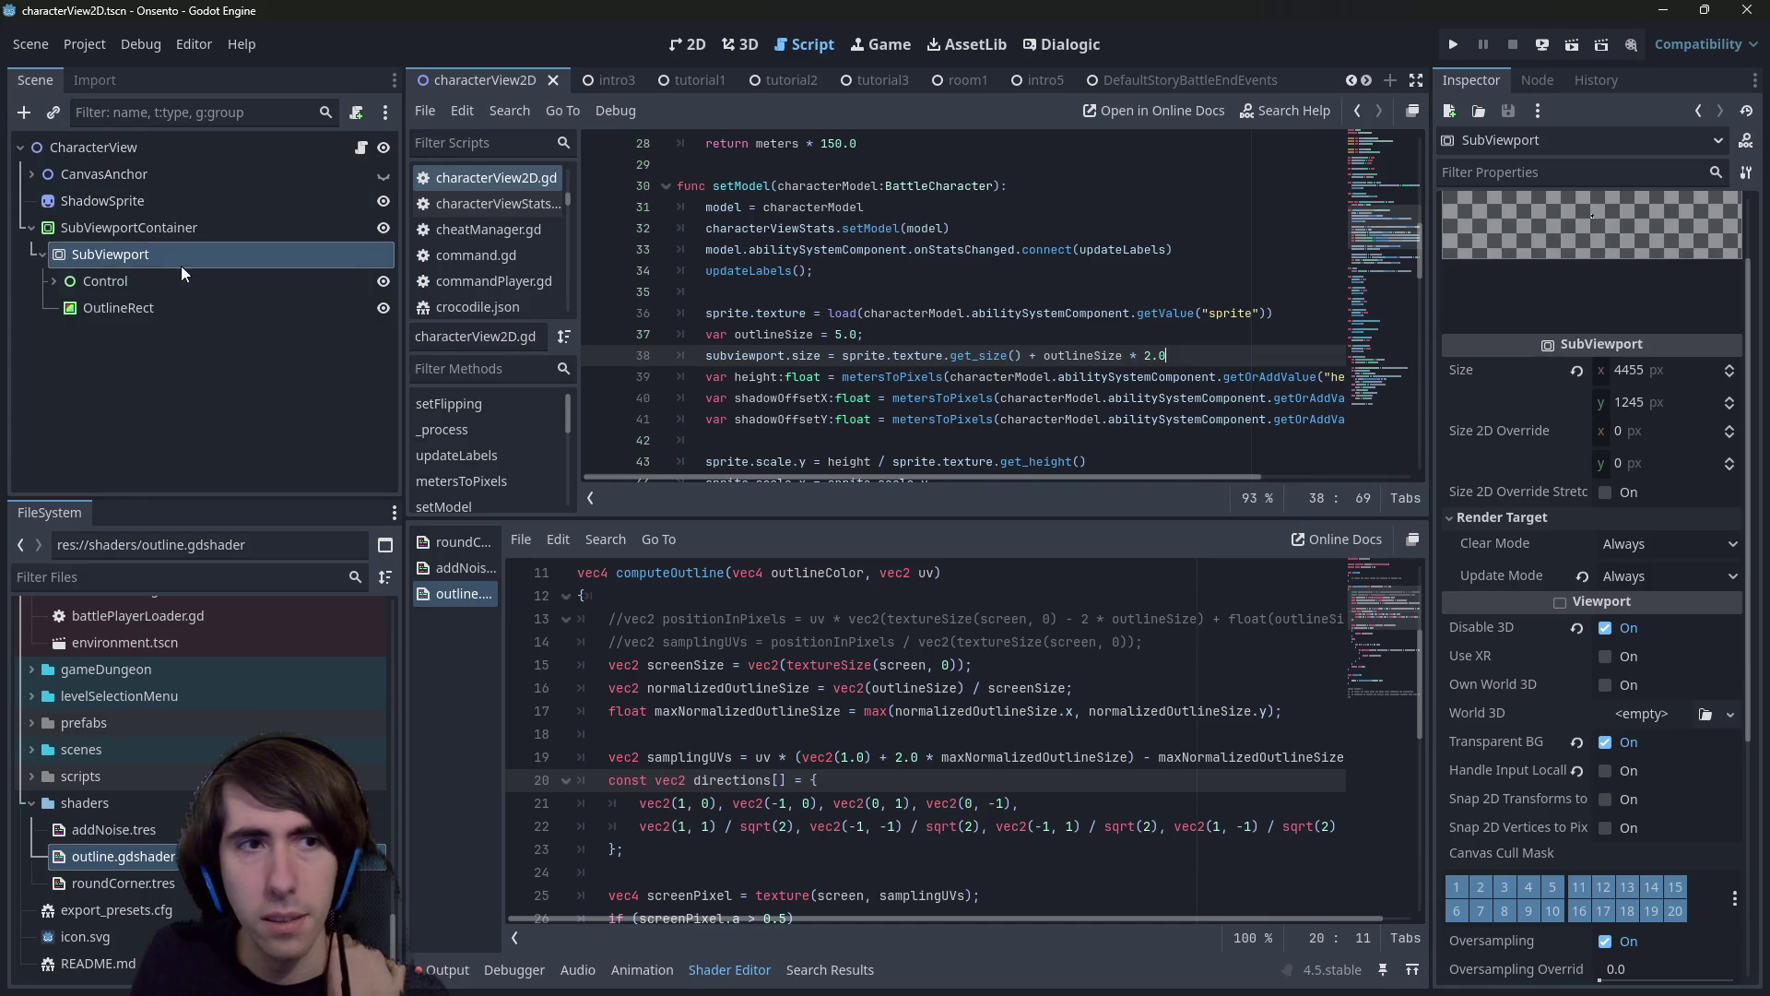
# Step: Change the script's outlineSize value on line 37 from 5.0 to 3.0 and save
pyautogui.click(118, 307)
pyautogui.scroll(-5, 1581, 728)
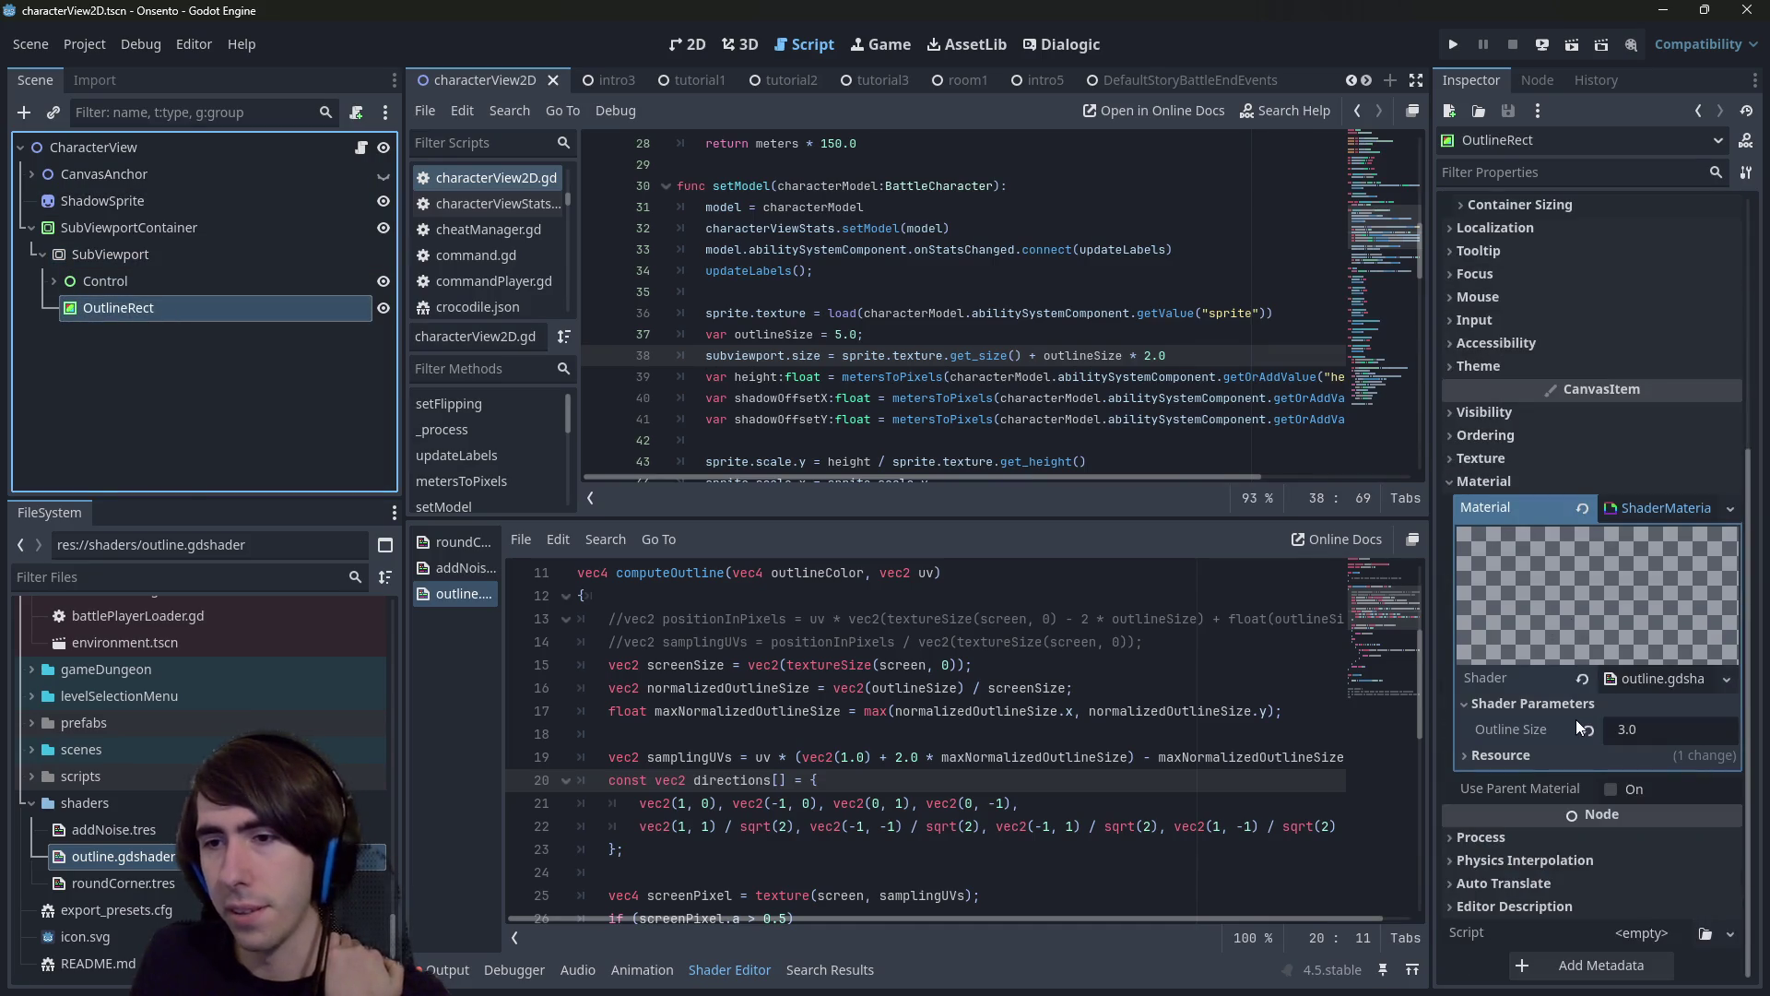
pyautogui.click(853, 333)
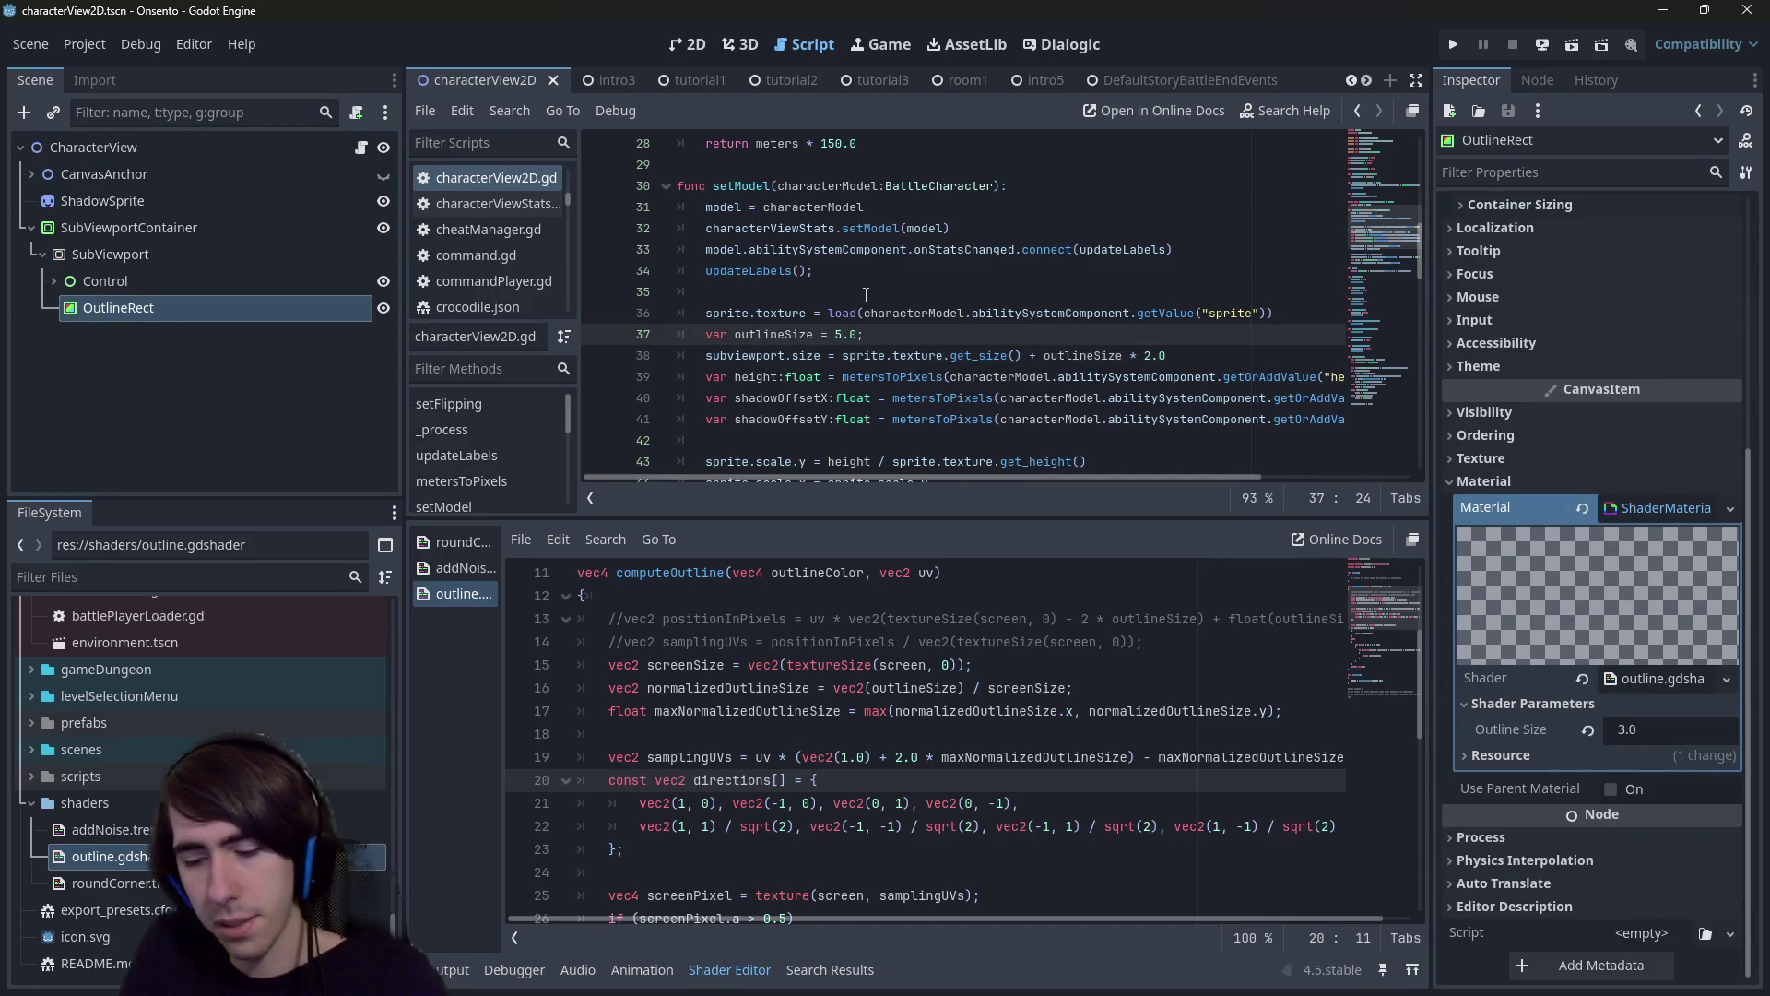
pyautogui.press('BackSpace')
pyautogui.press('BackSpace')
pyautogui.press('BackSpace')
pyautogui.write('3.0;')
pyautogui.hotkey('ctrl', 's')
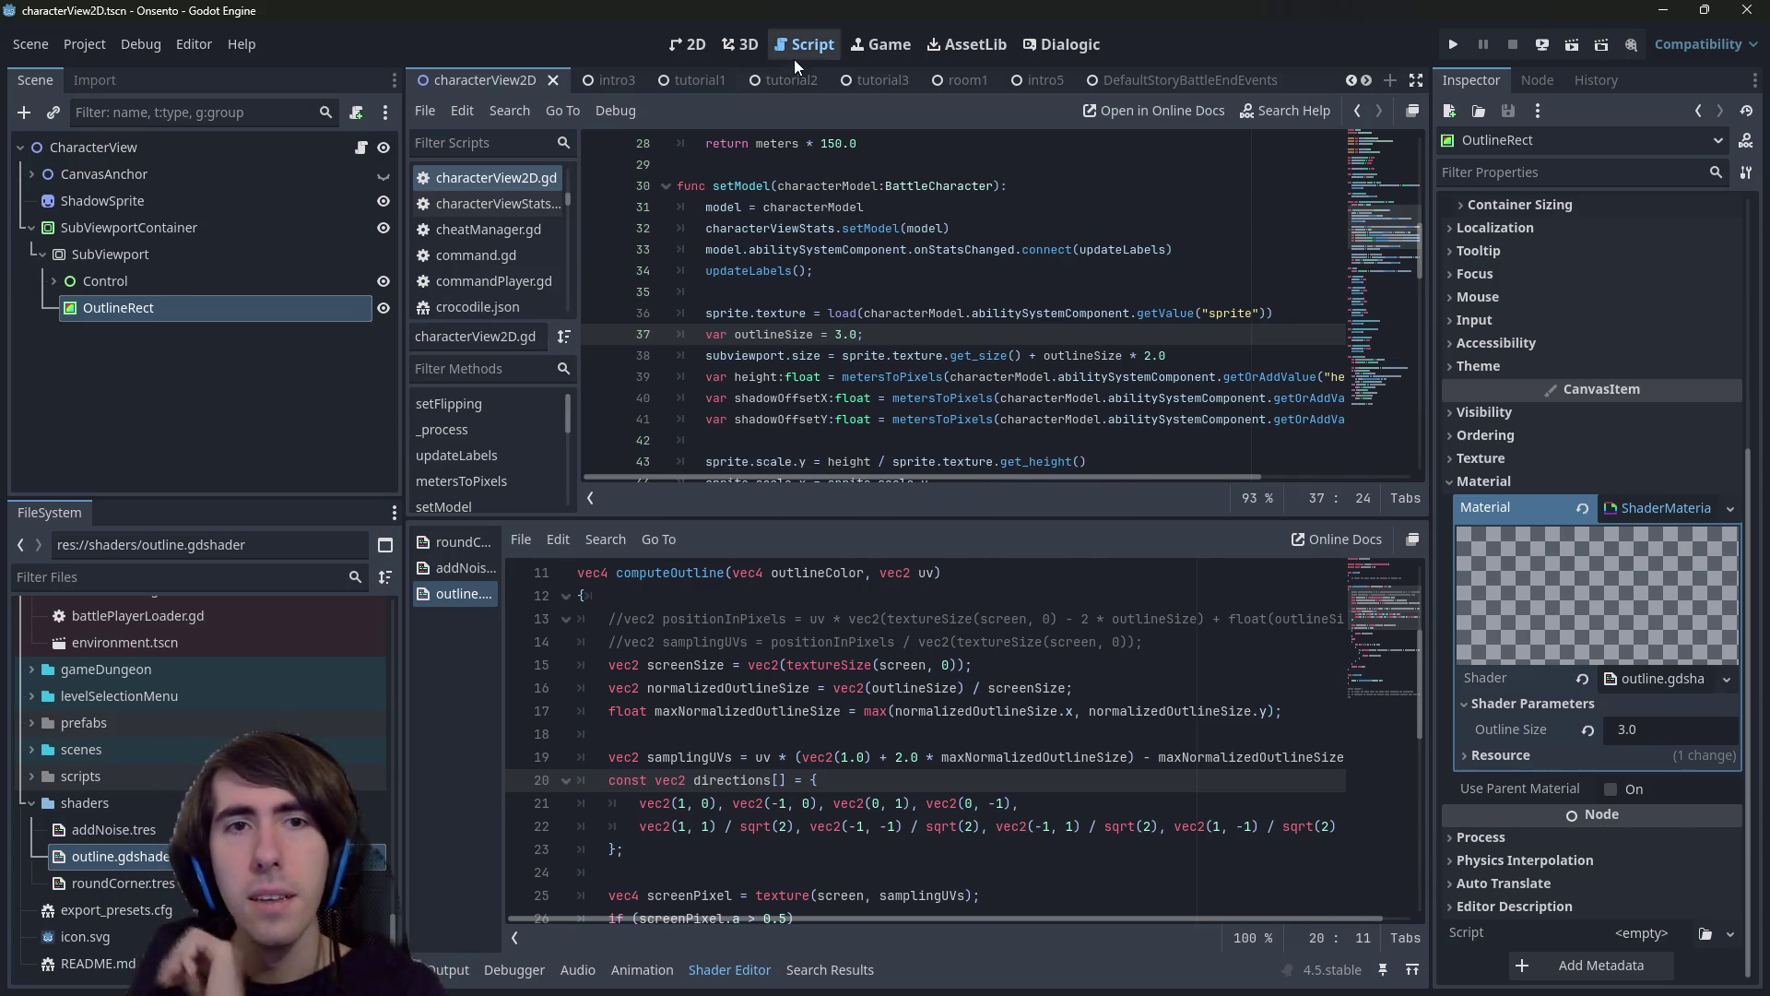
# Step: Undo recent shader edits back to the directions array and commented texture check line
pyautogui.click(677, 53)
pyautogui.scroll(5, 728, 429)
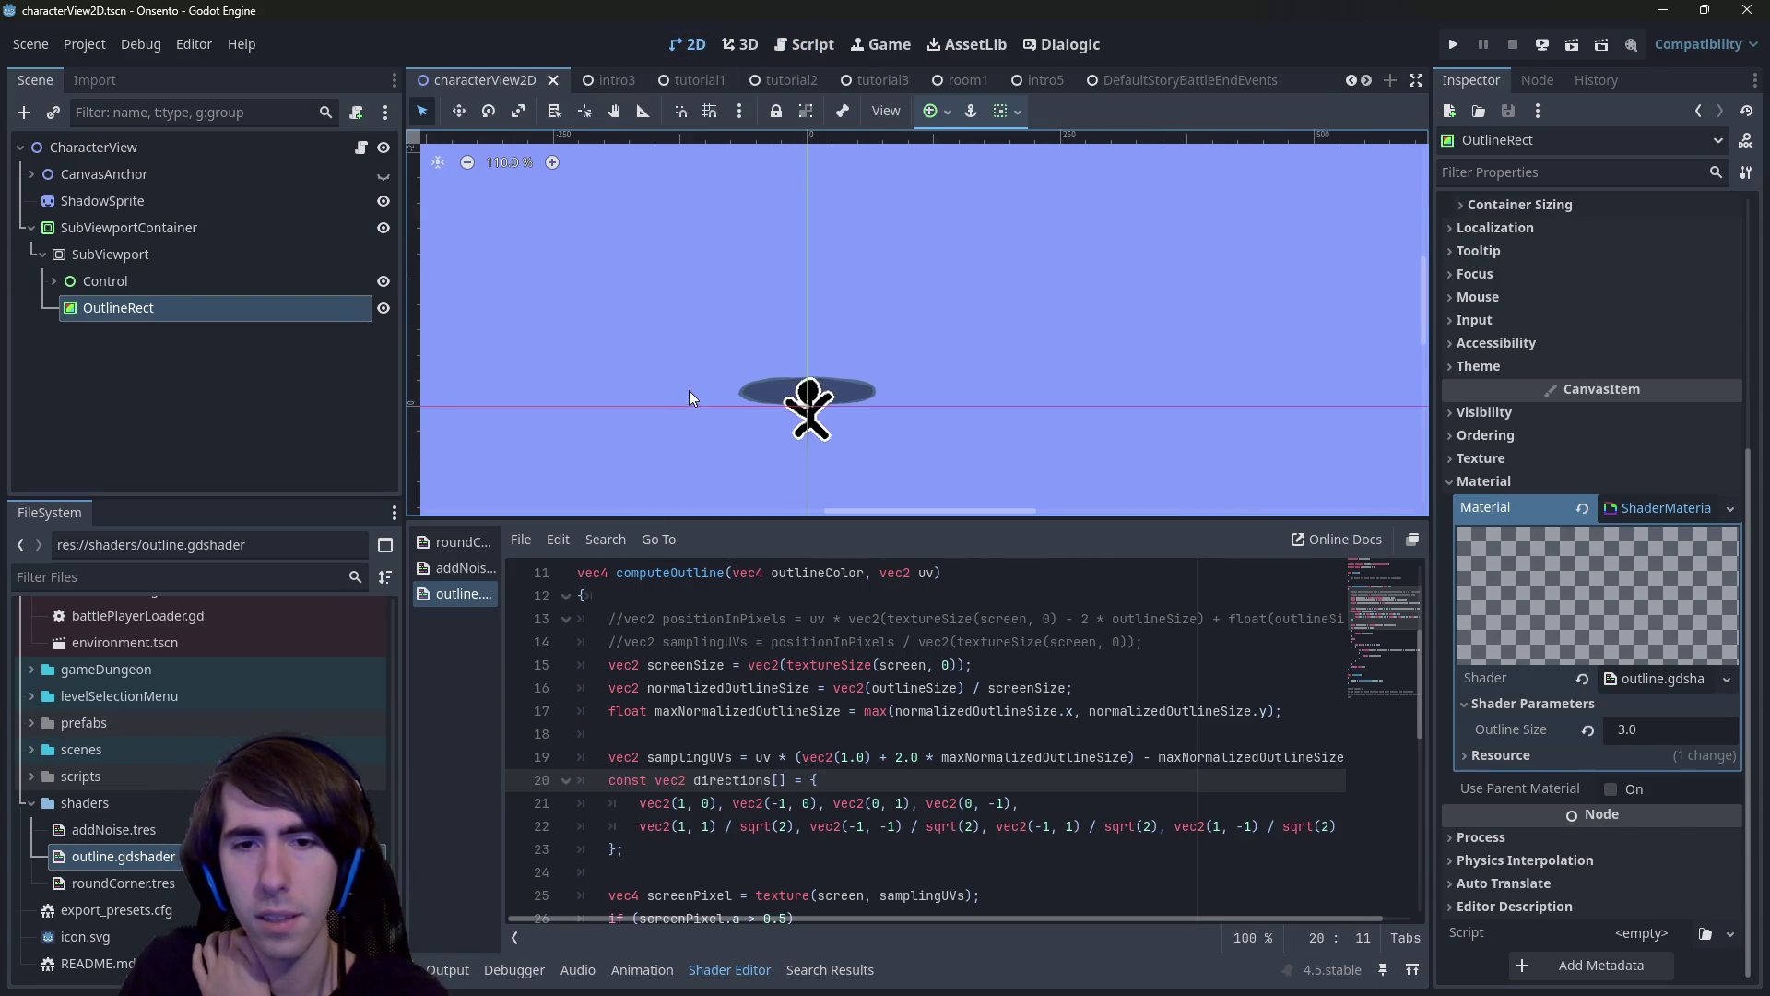
pyautogui.scroll(-5, 937, 821)
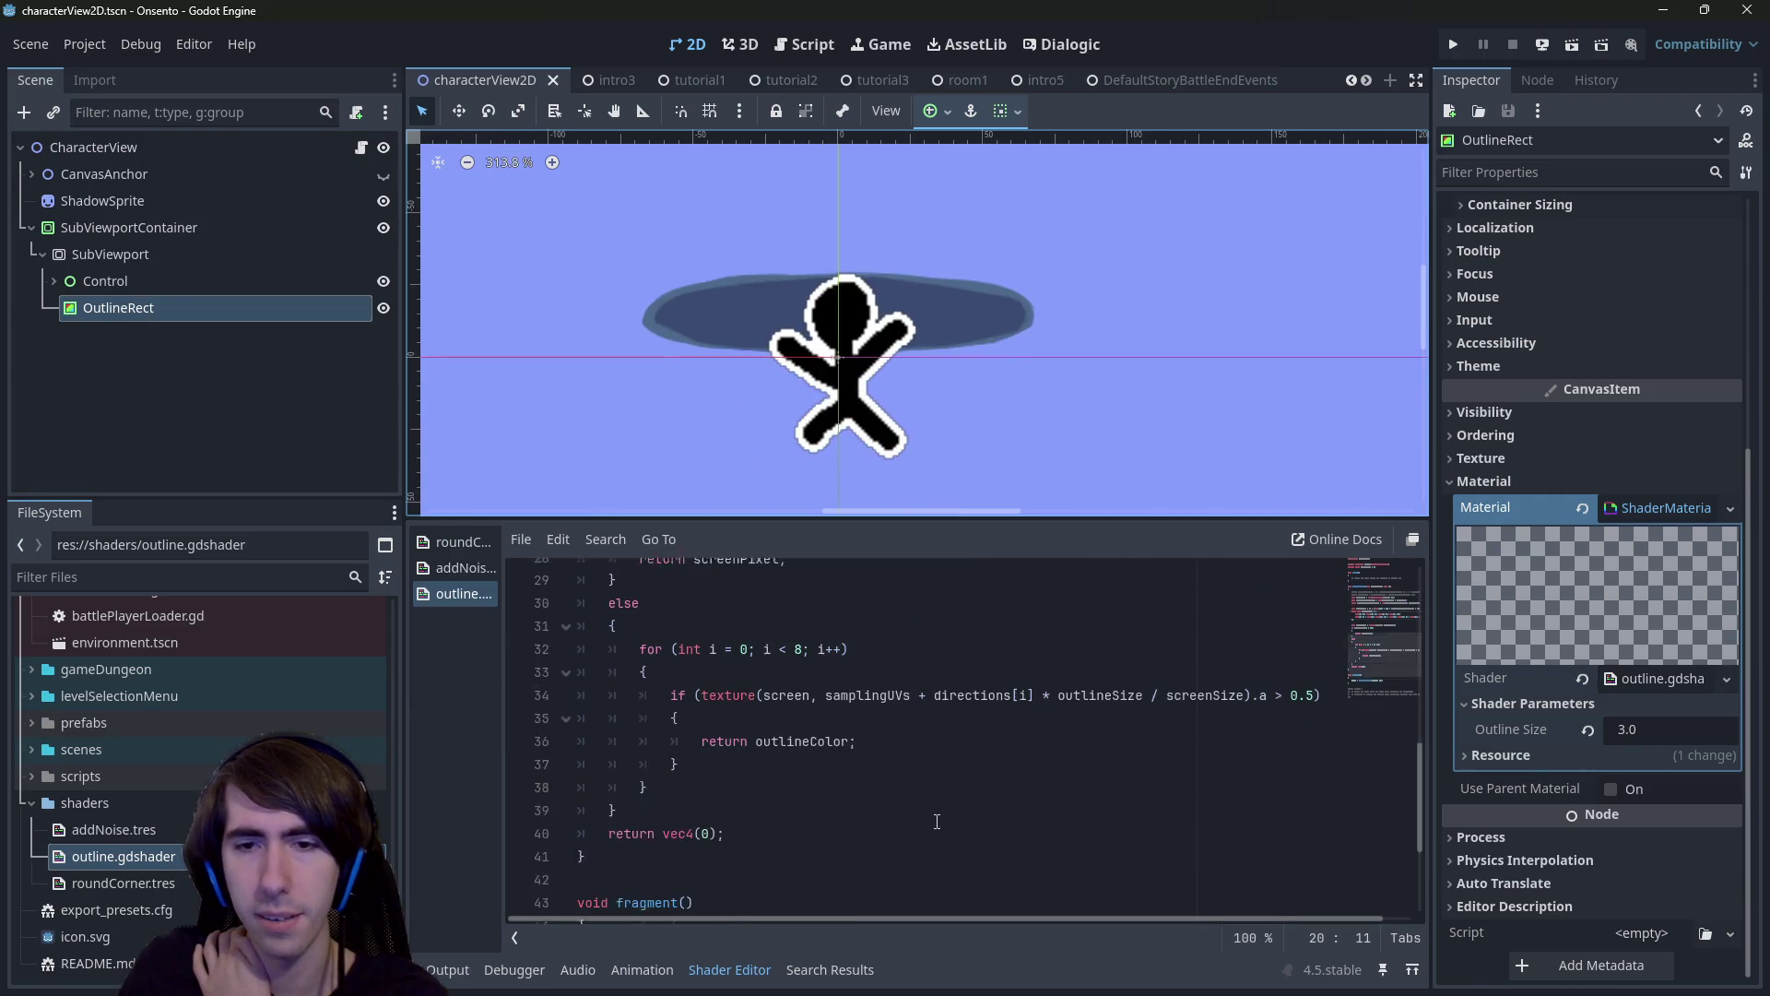
pyautogui.click(936, 743)
pyautogui.hotkey('ctrl', 'z')
pyautogui.hotkey('ctrl', 'z')
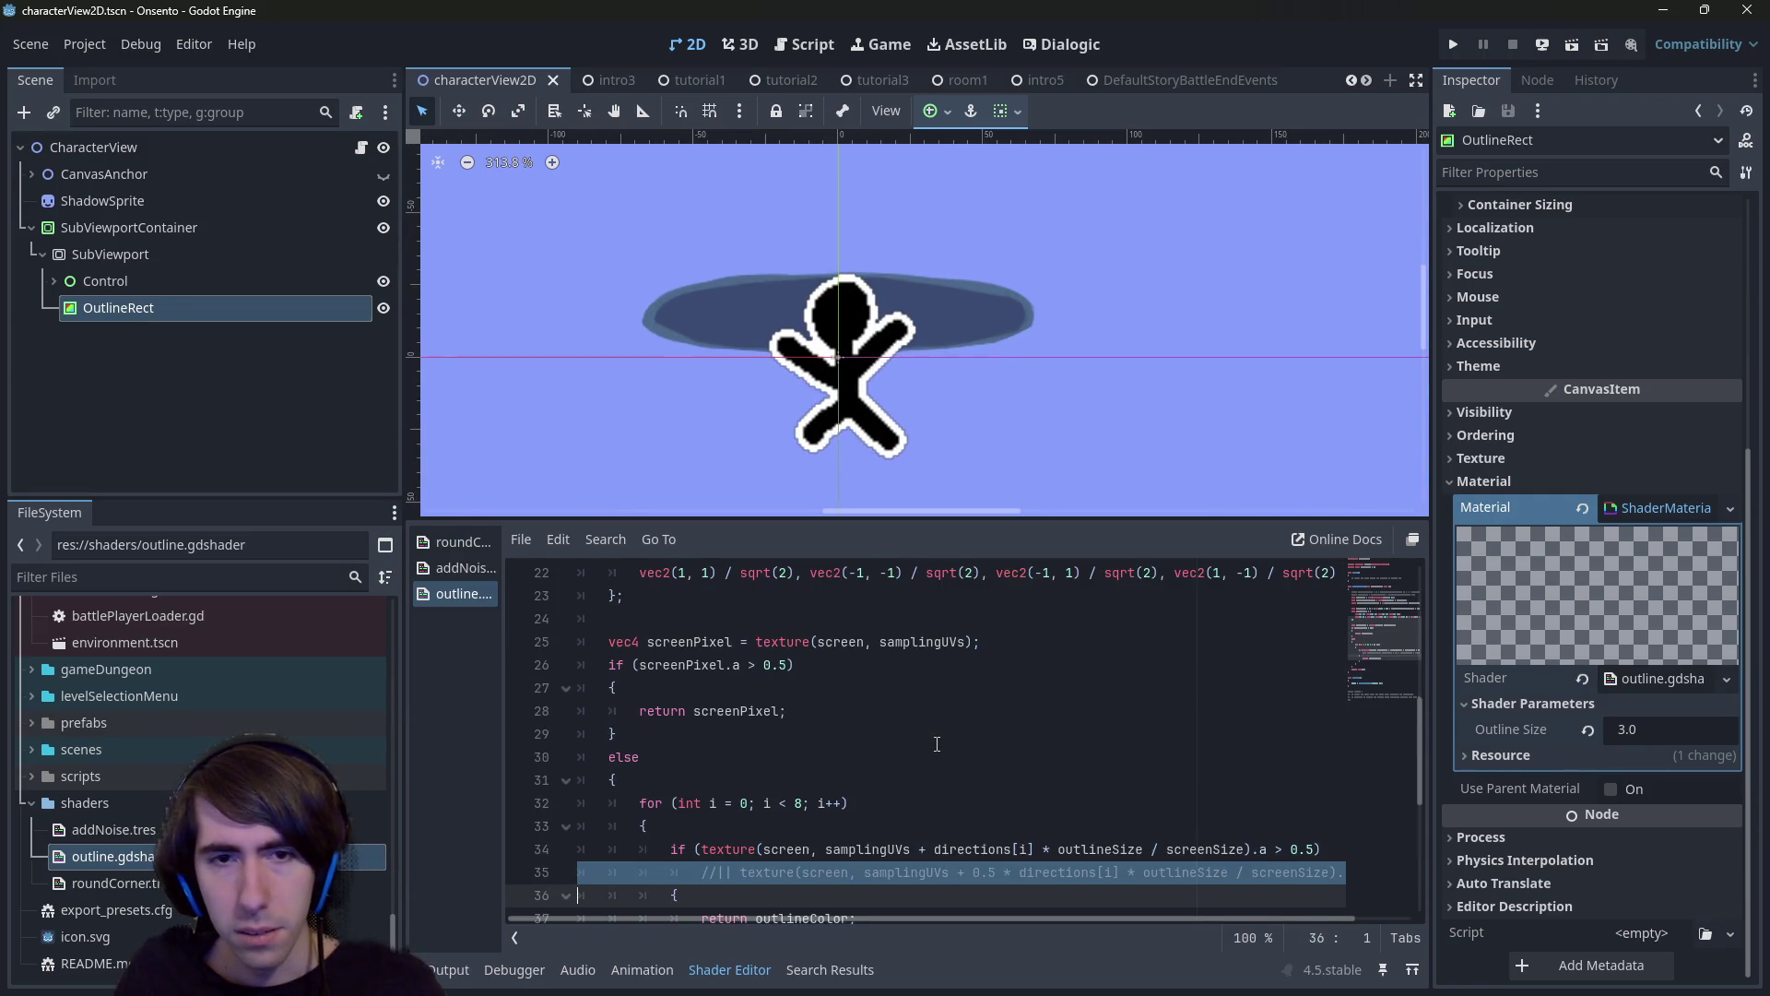
pyautogui.hotkey('ctrl', 'z')
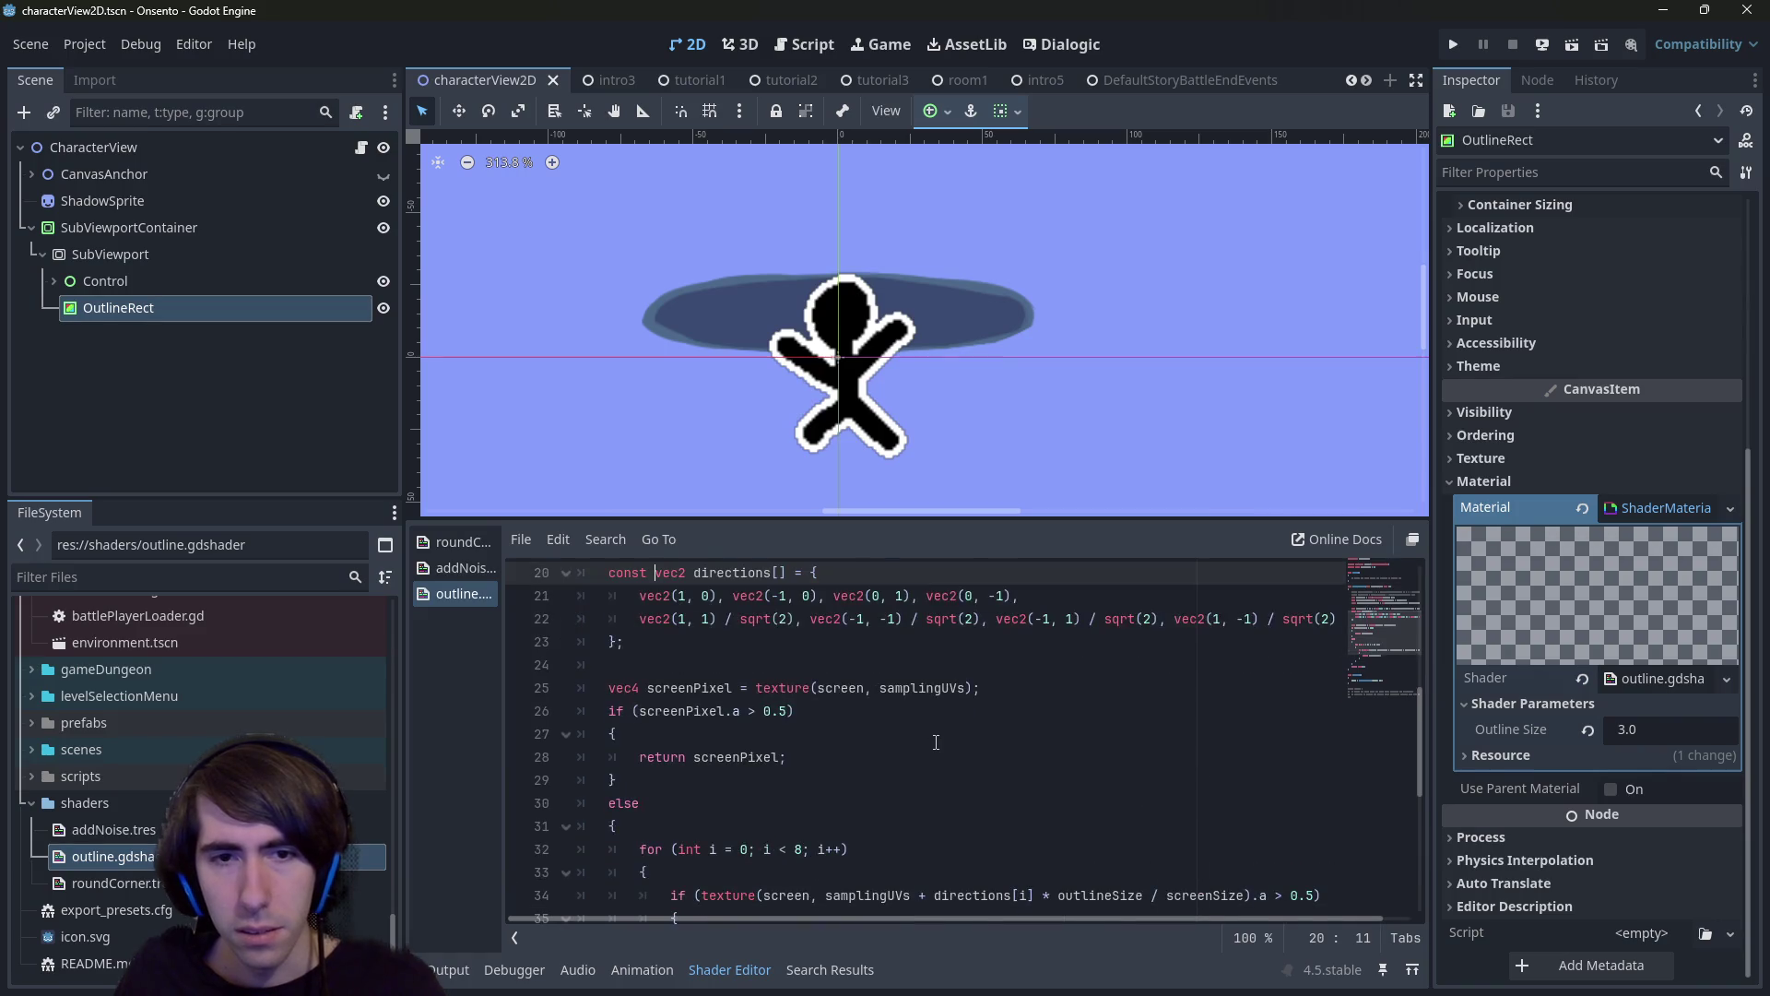
pyautogui.hotkey('ctrl', 'z')
pyautogui.hotkey('ctrl', 'z')
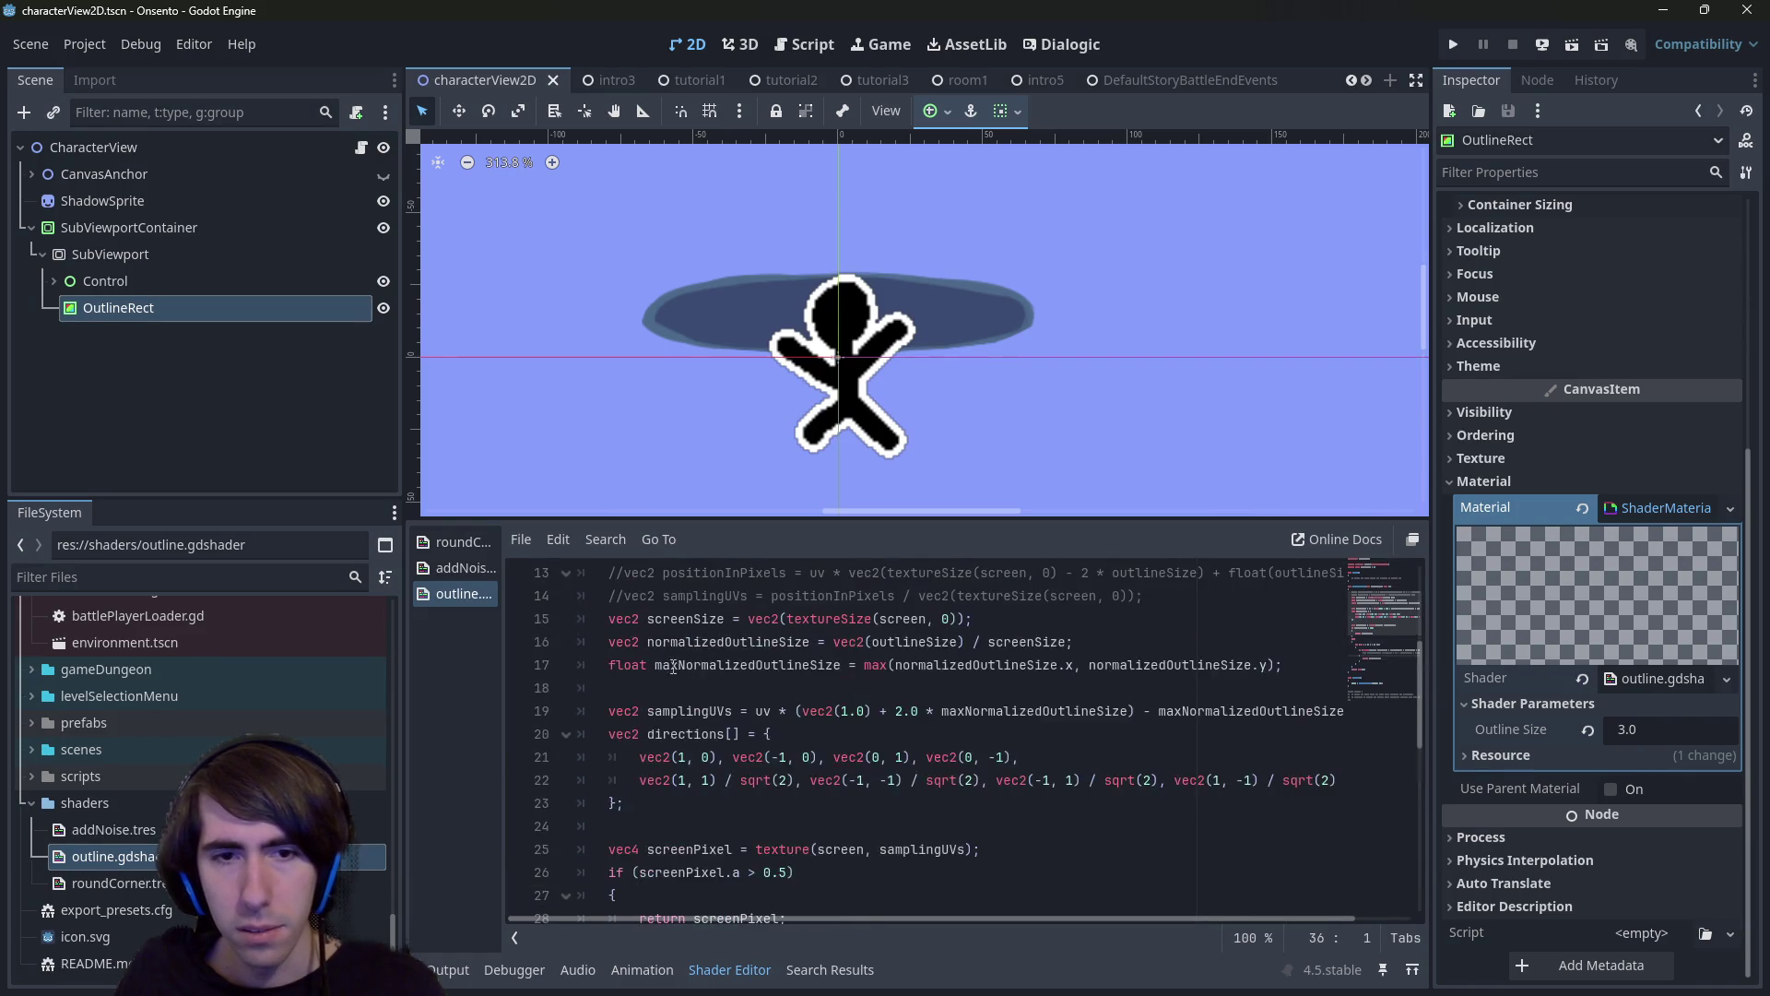
# Step: Declare the shader's directions array as const on line 20 and save to recompile
pyautogui.click(612, 666)
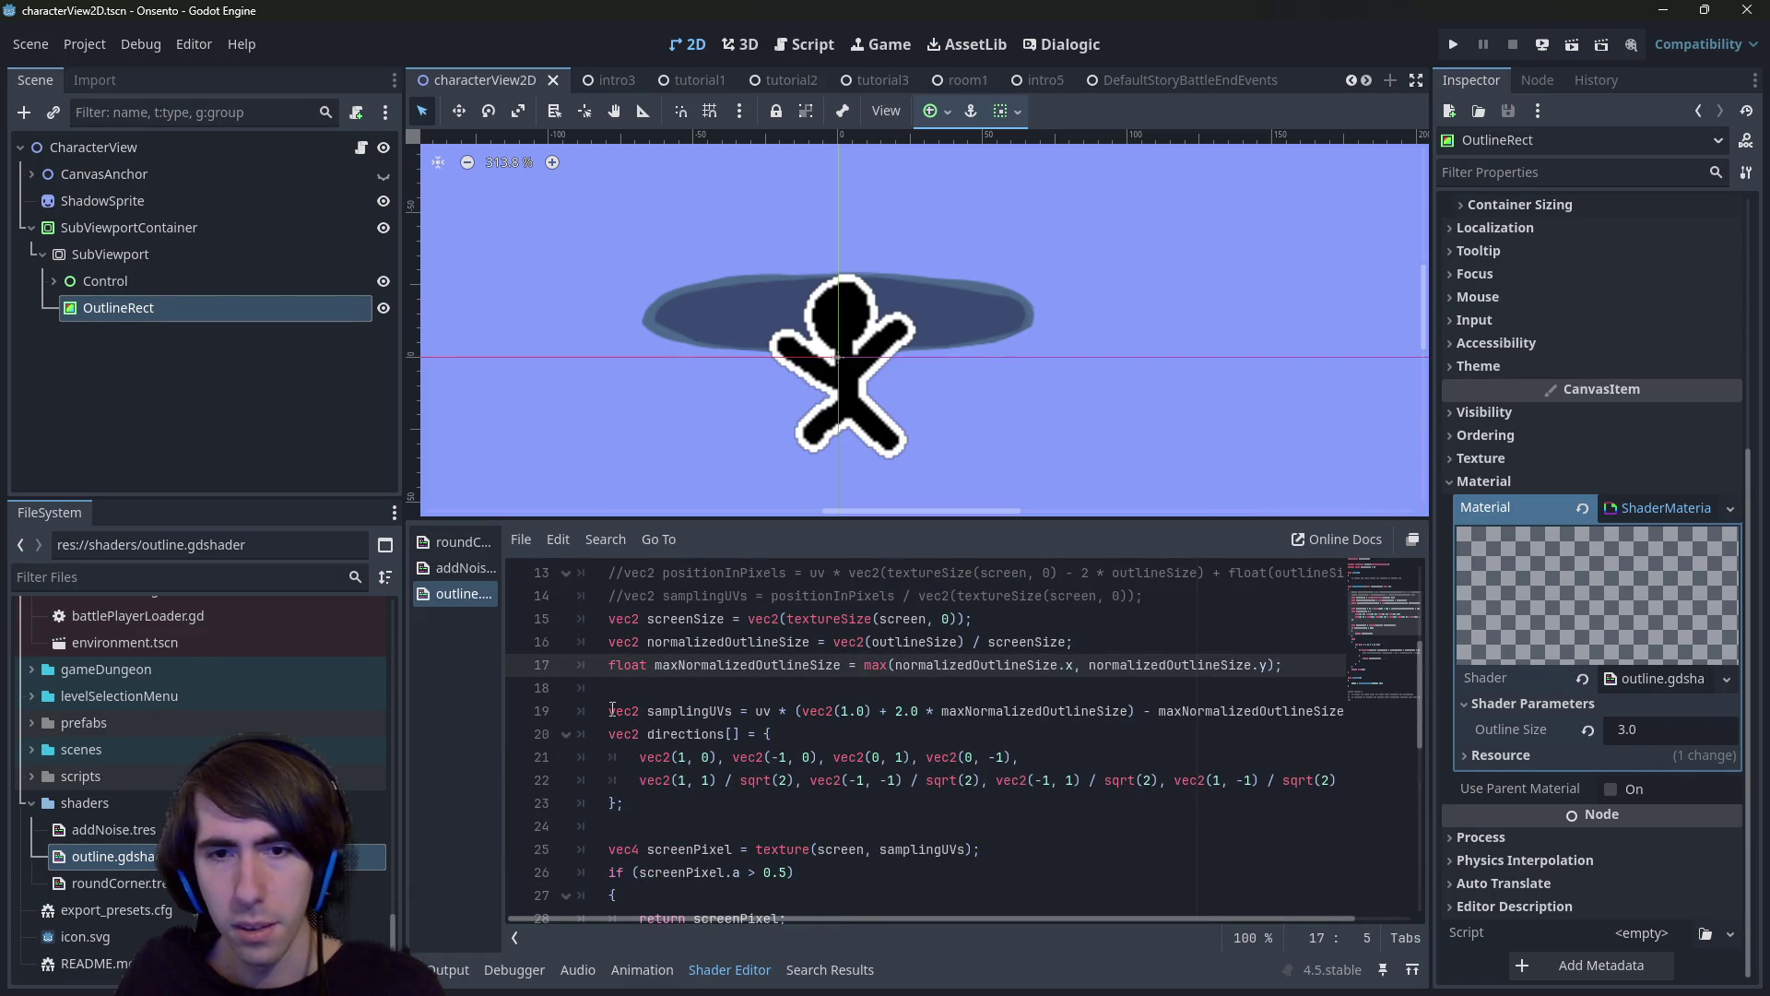
pyautogui.scroll(2, 621, 718)
pyautogui.scroll(-3, 621, 719)
pyautogui.click(610, 664)
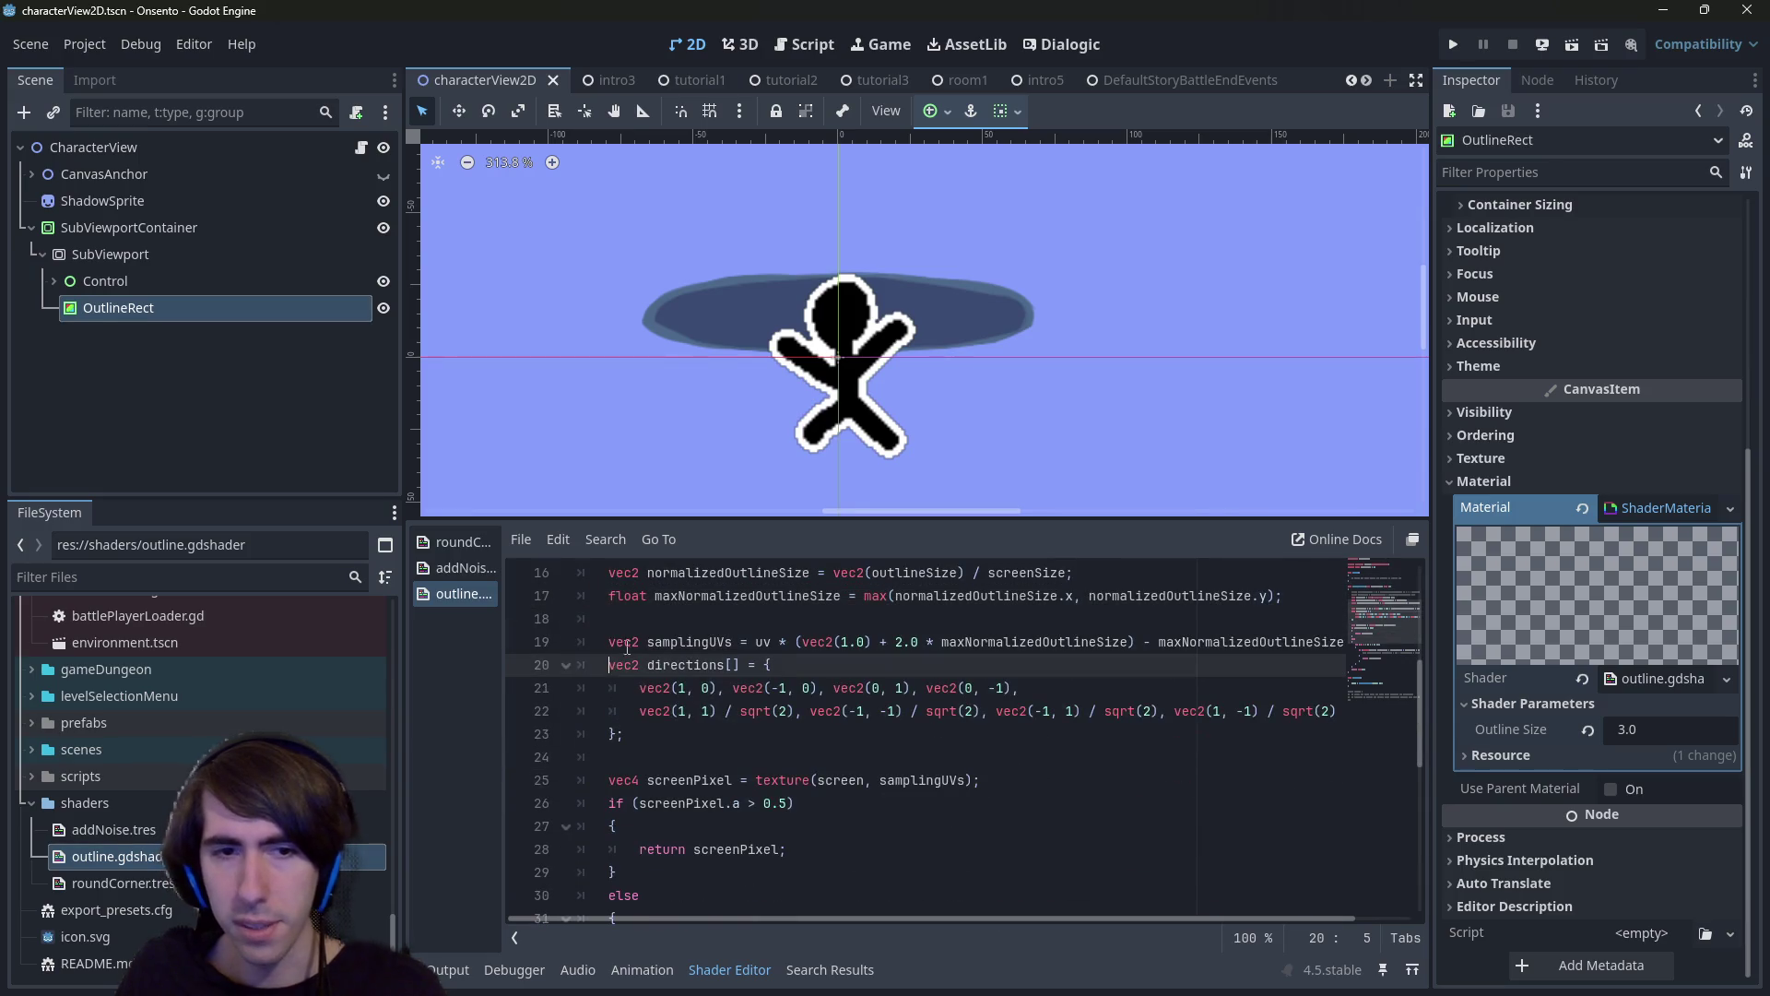
pyautogui.write('coinst')
pyautogui.hotkey('ctrl', 's')
pyautogui.hotkey('ctrl', 'BackSpace')
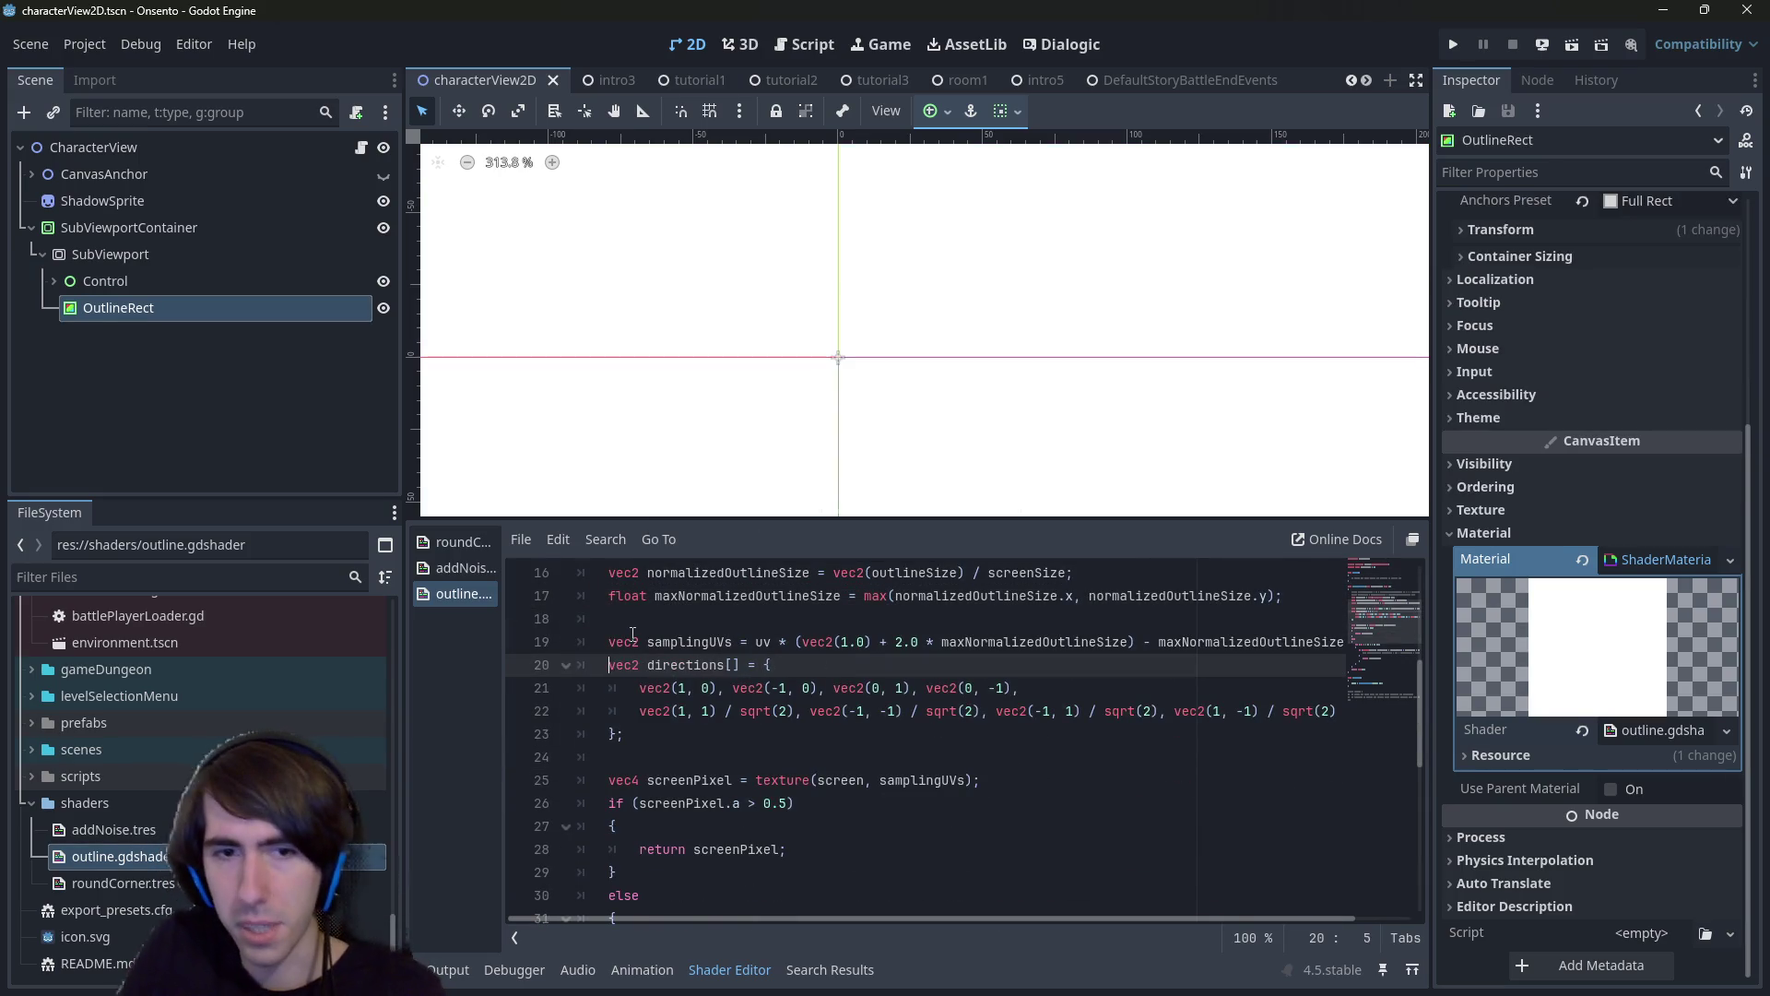
pyautogui.write('const')
pyautogui.hotkey('ctrl', 's')
# Step: Thicken the OutlineRect shader's Outline Size to 5.0
pyautogui.scroll(-7, 764, 688)
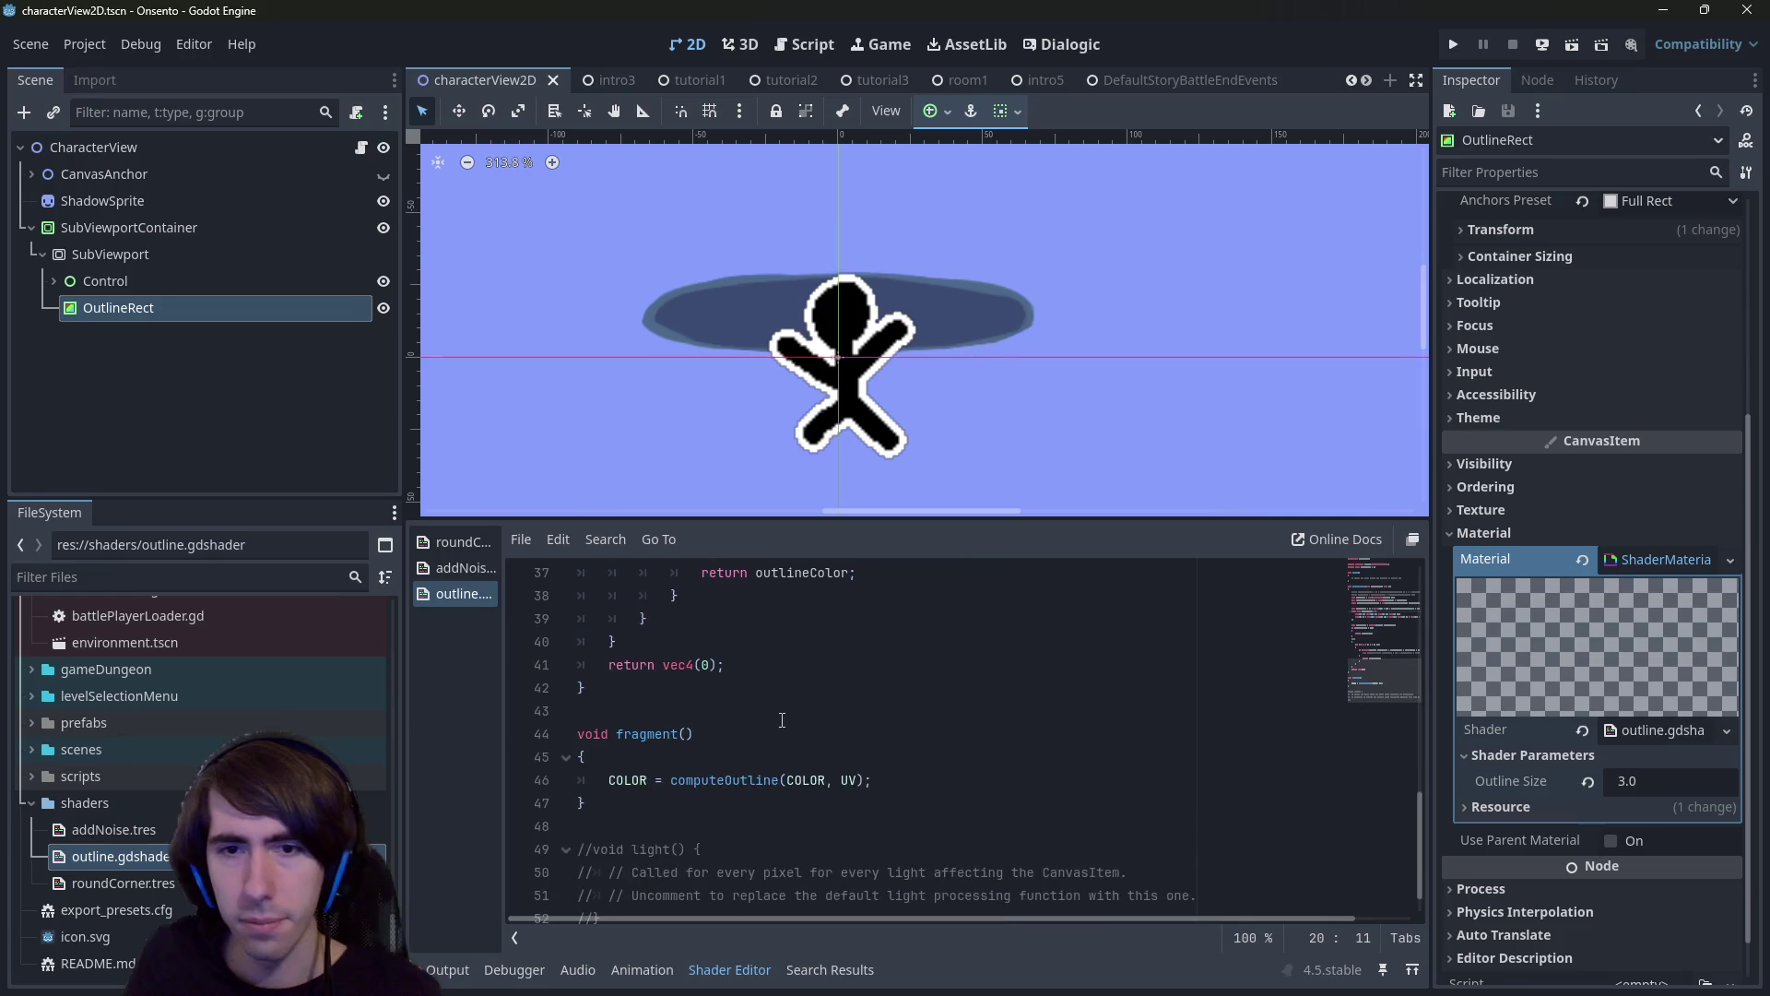
pyautogui.scroll(3, 764, 688)
pyautogui.click(835, 734)
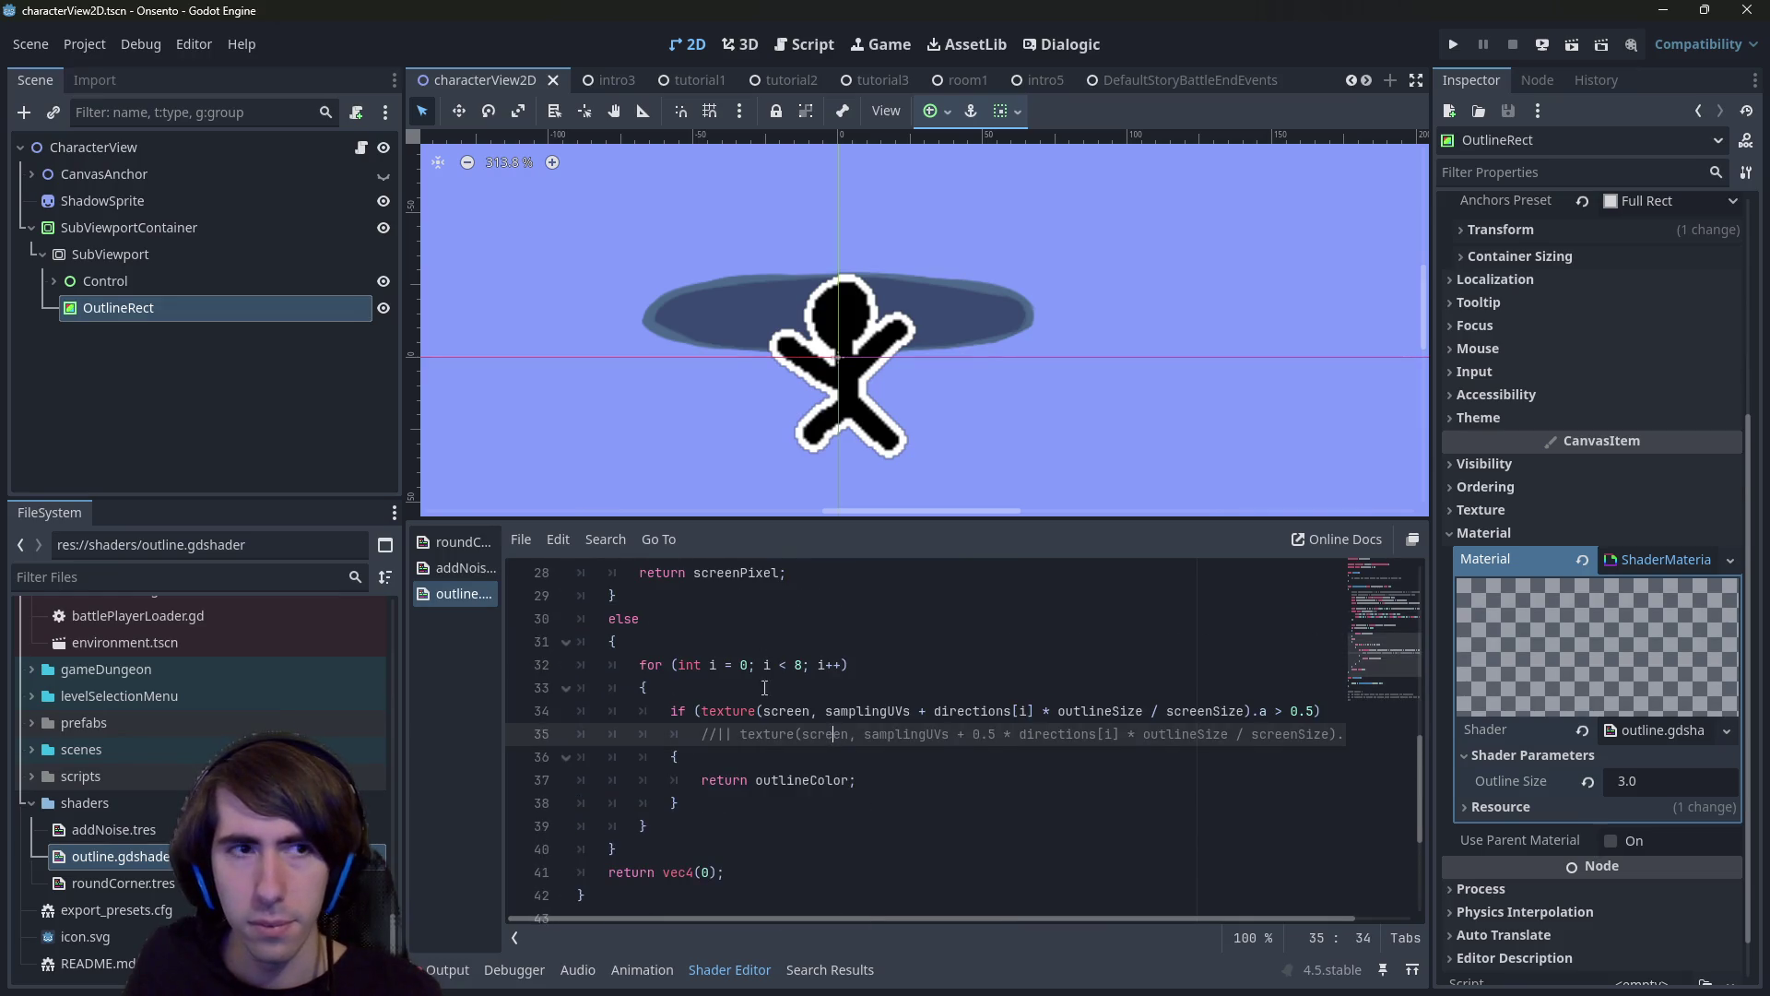
pyautogui.click(201, 256)
pyautogui.press('Down')
pyautogui.press('Down')
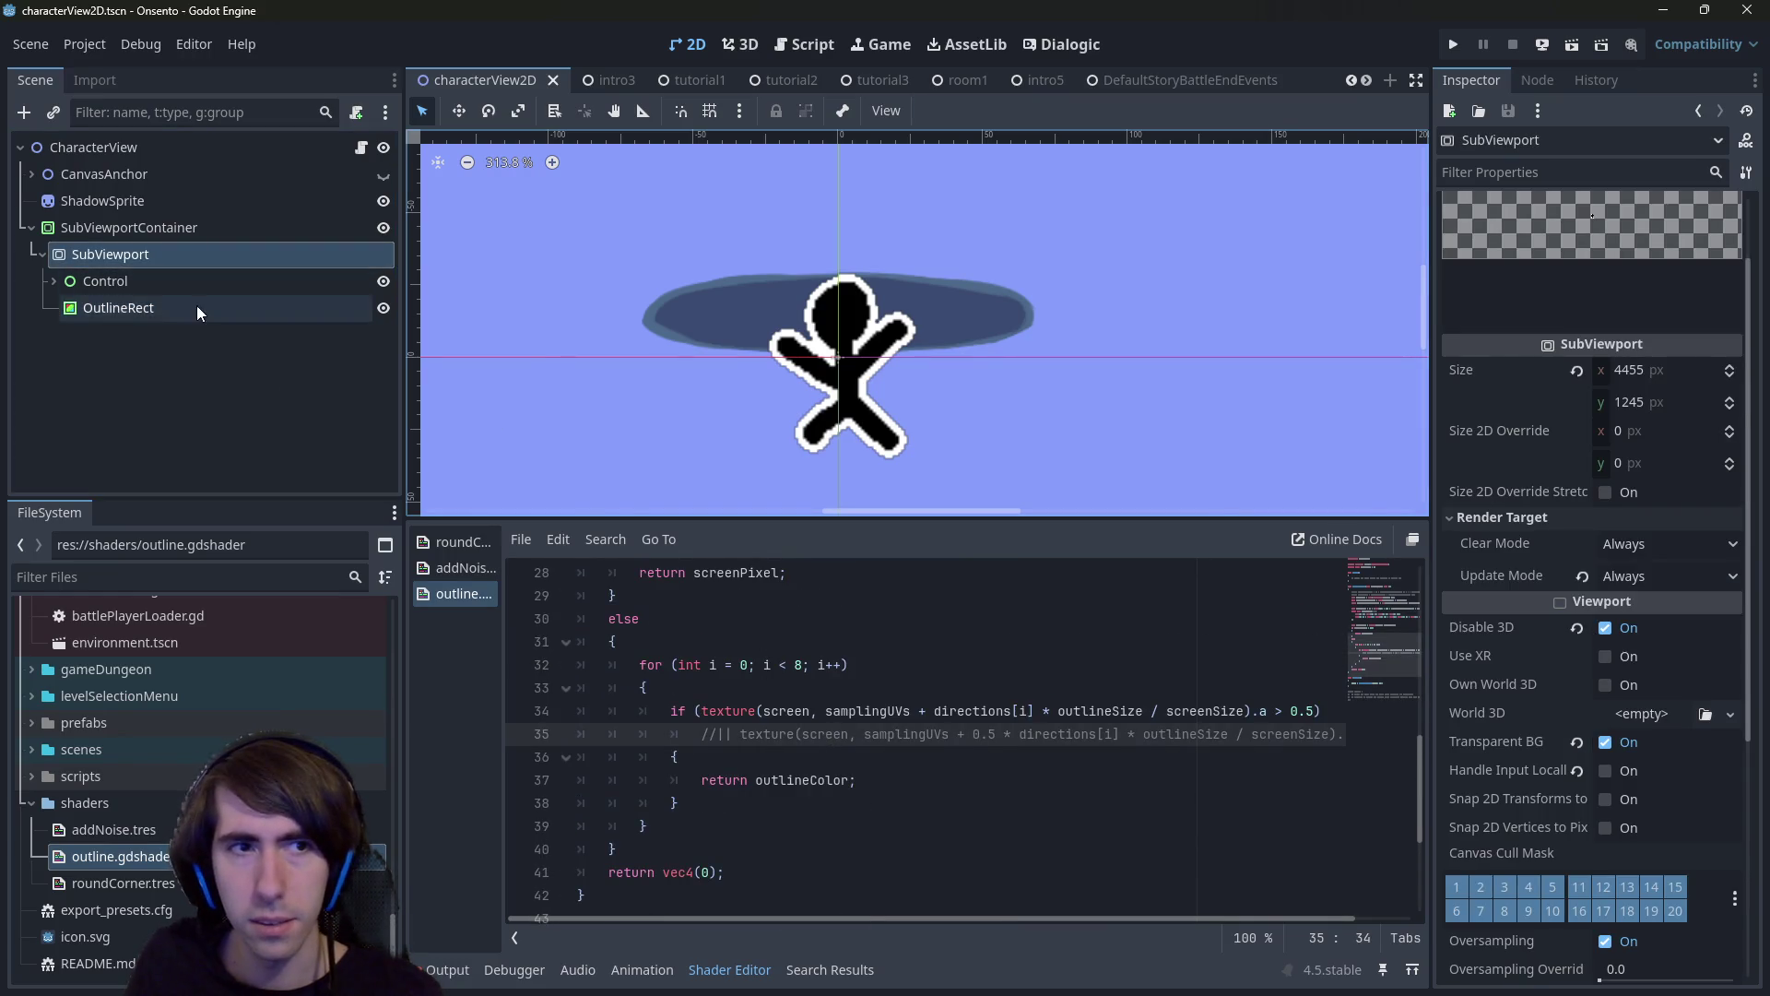
pyautogui.moveTo(1641, 779); pyautogui.dragTo(1660, 779)
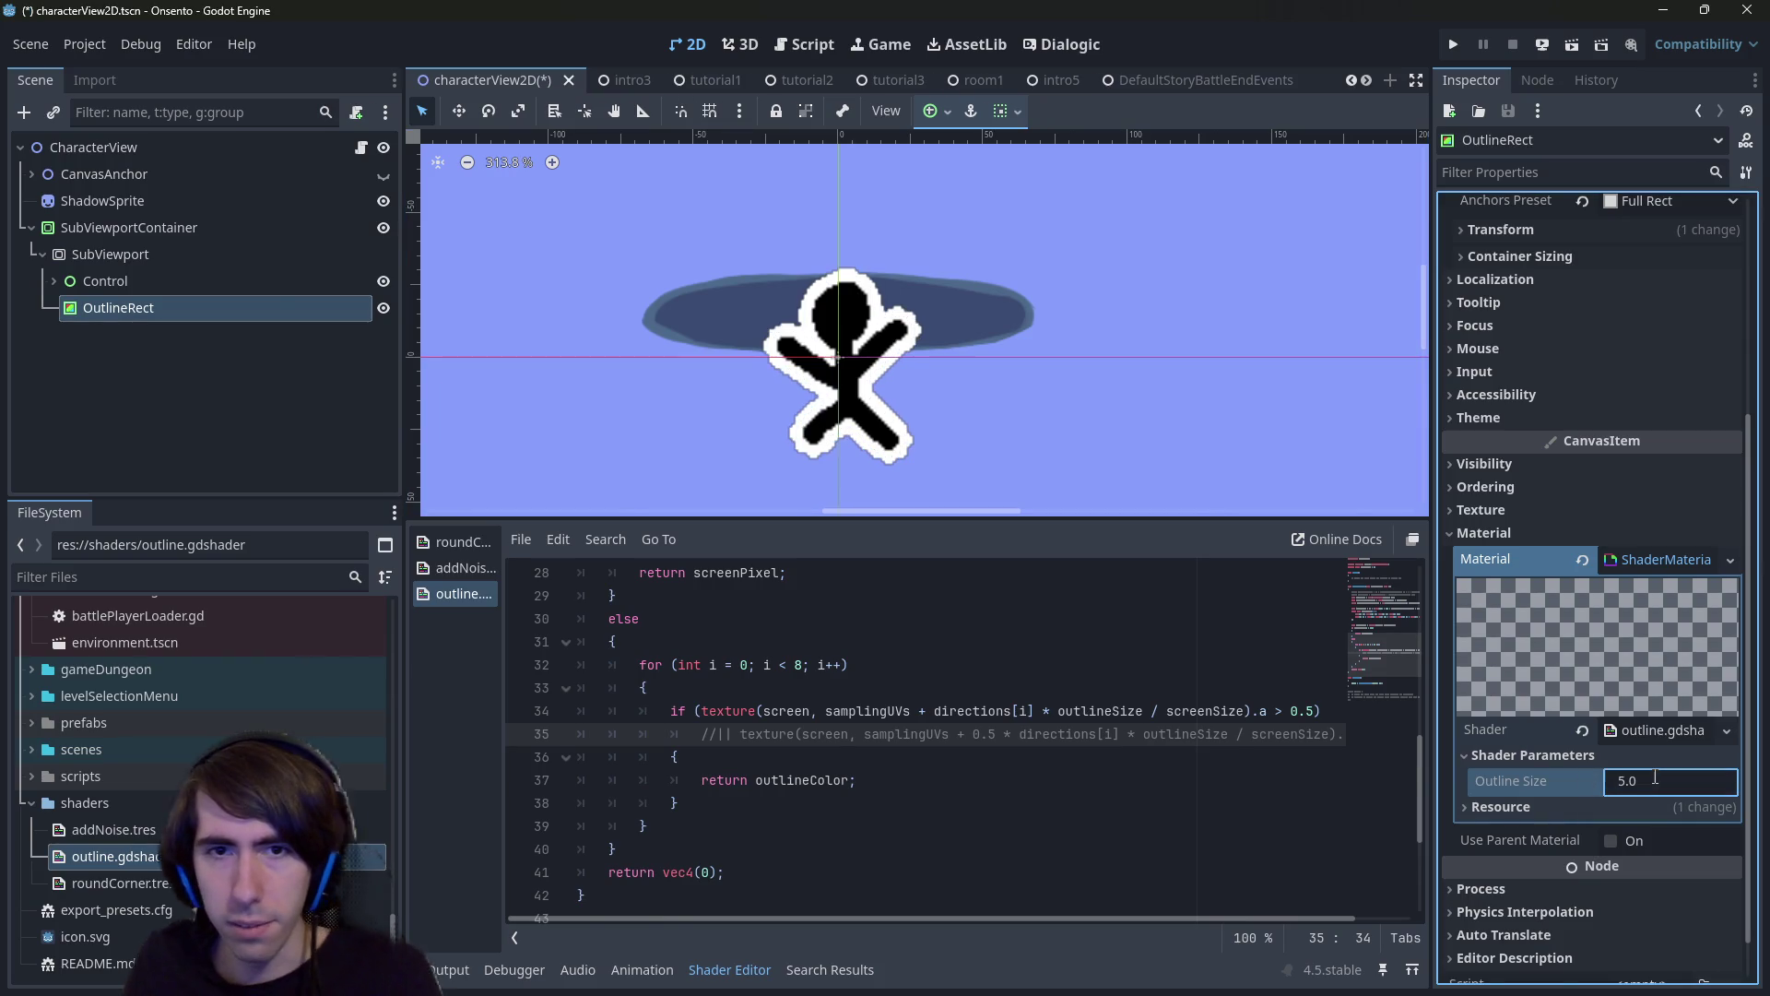
# Step: Uncomment the alternate texture condition on line 35 and save to test it
pyautogui.click(712, 737)
pyautogui.press('BackSpace')
pyautogui.press('BackSpace')
pyautogui.hotkey('ctrl', 's')
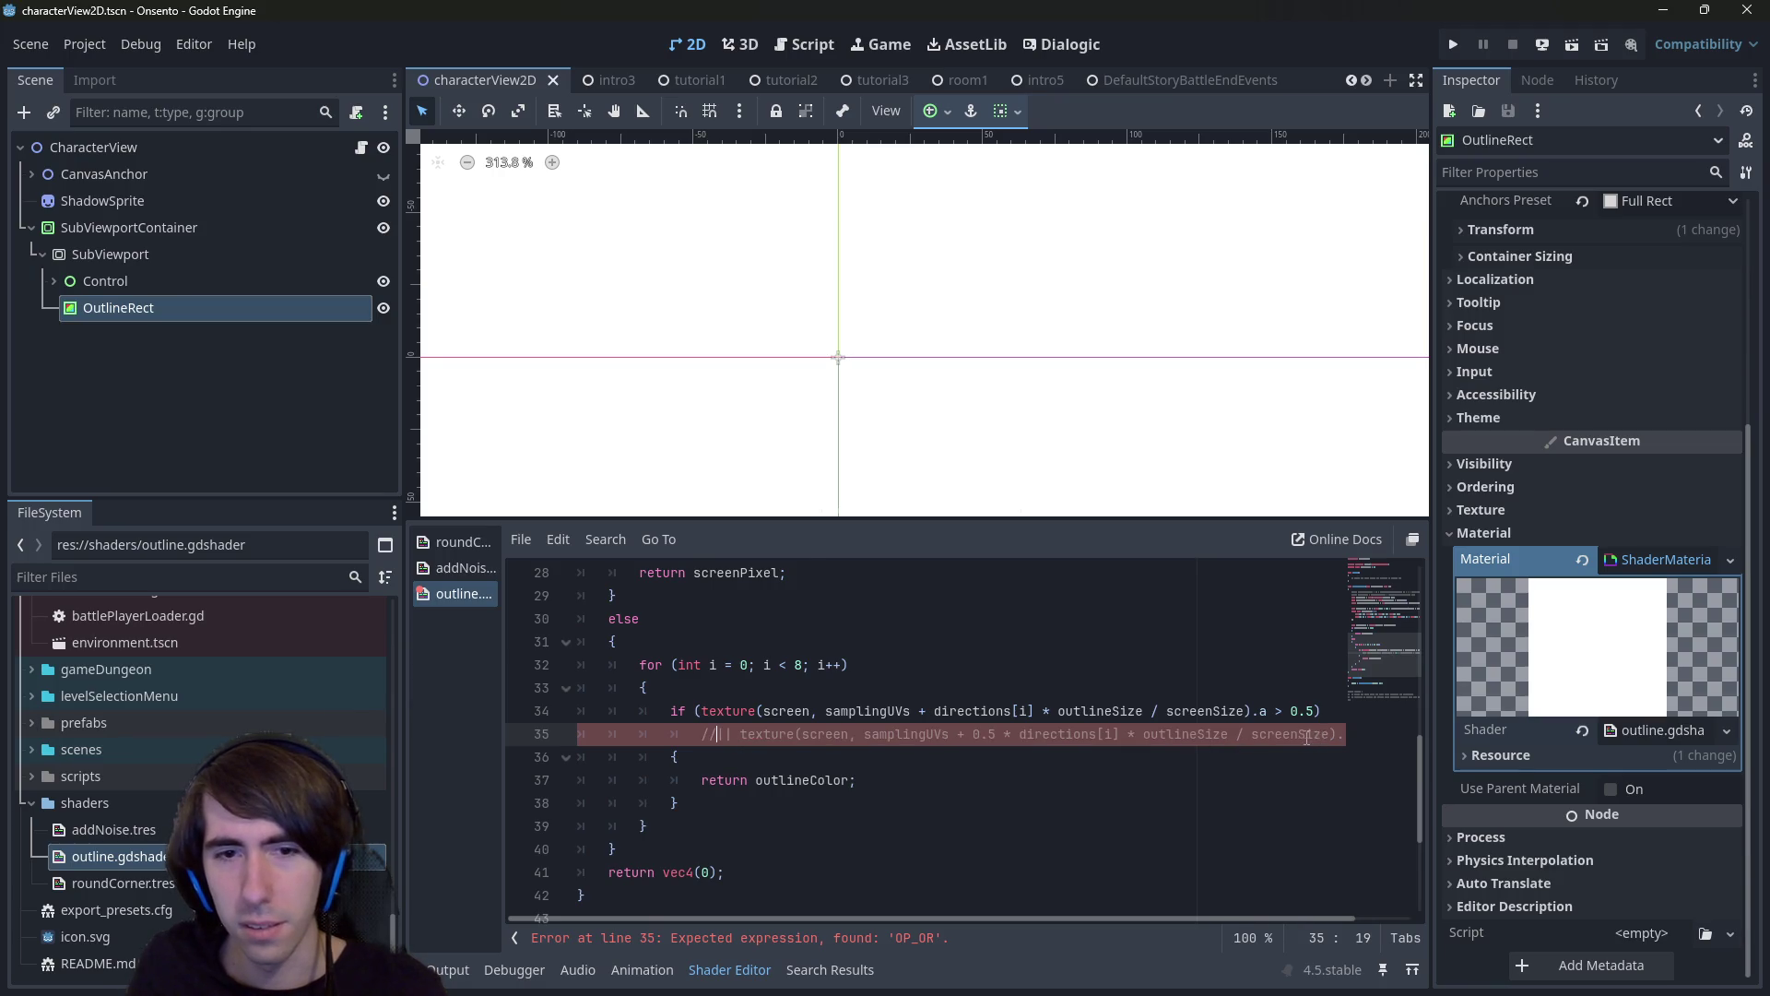
pyautogui.scroll(3, 1226, 733)
pyautogui.write('//')
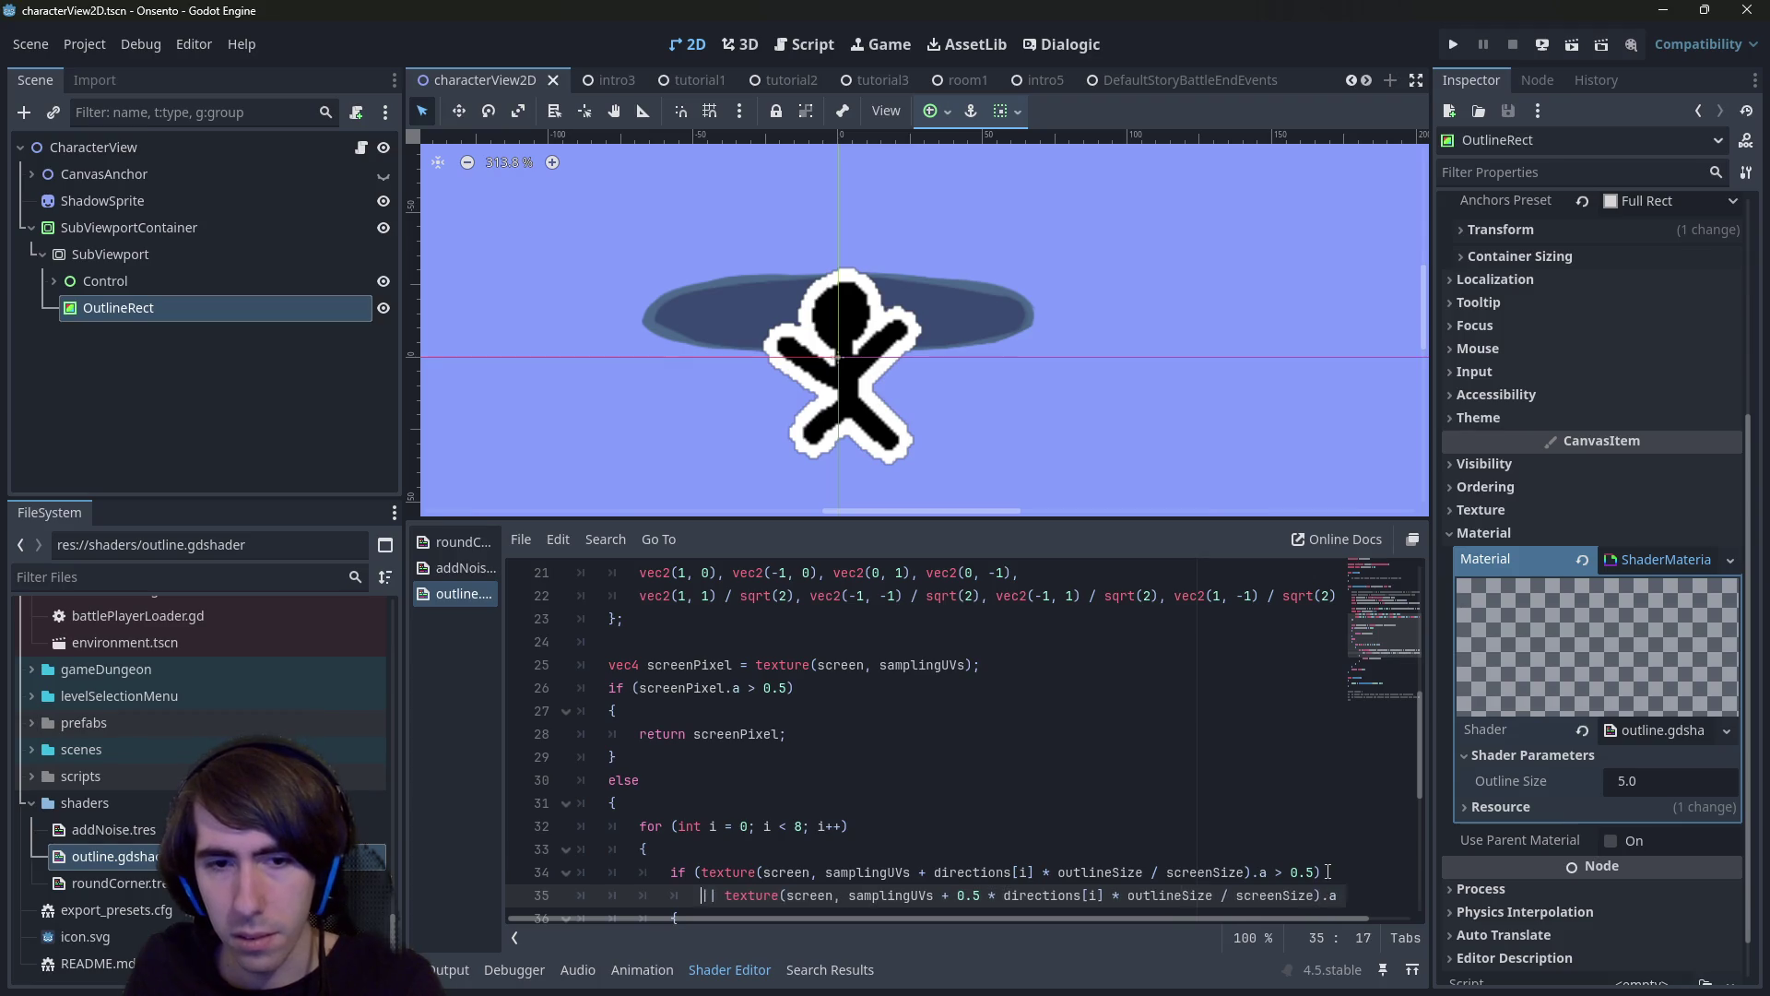
pyautogui.hotkey('ctrl', 'z')
pyautogui.hotkey('ctrl', 'z')
pyautogui.hotkey('ctrl', 's')
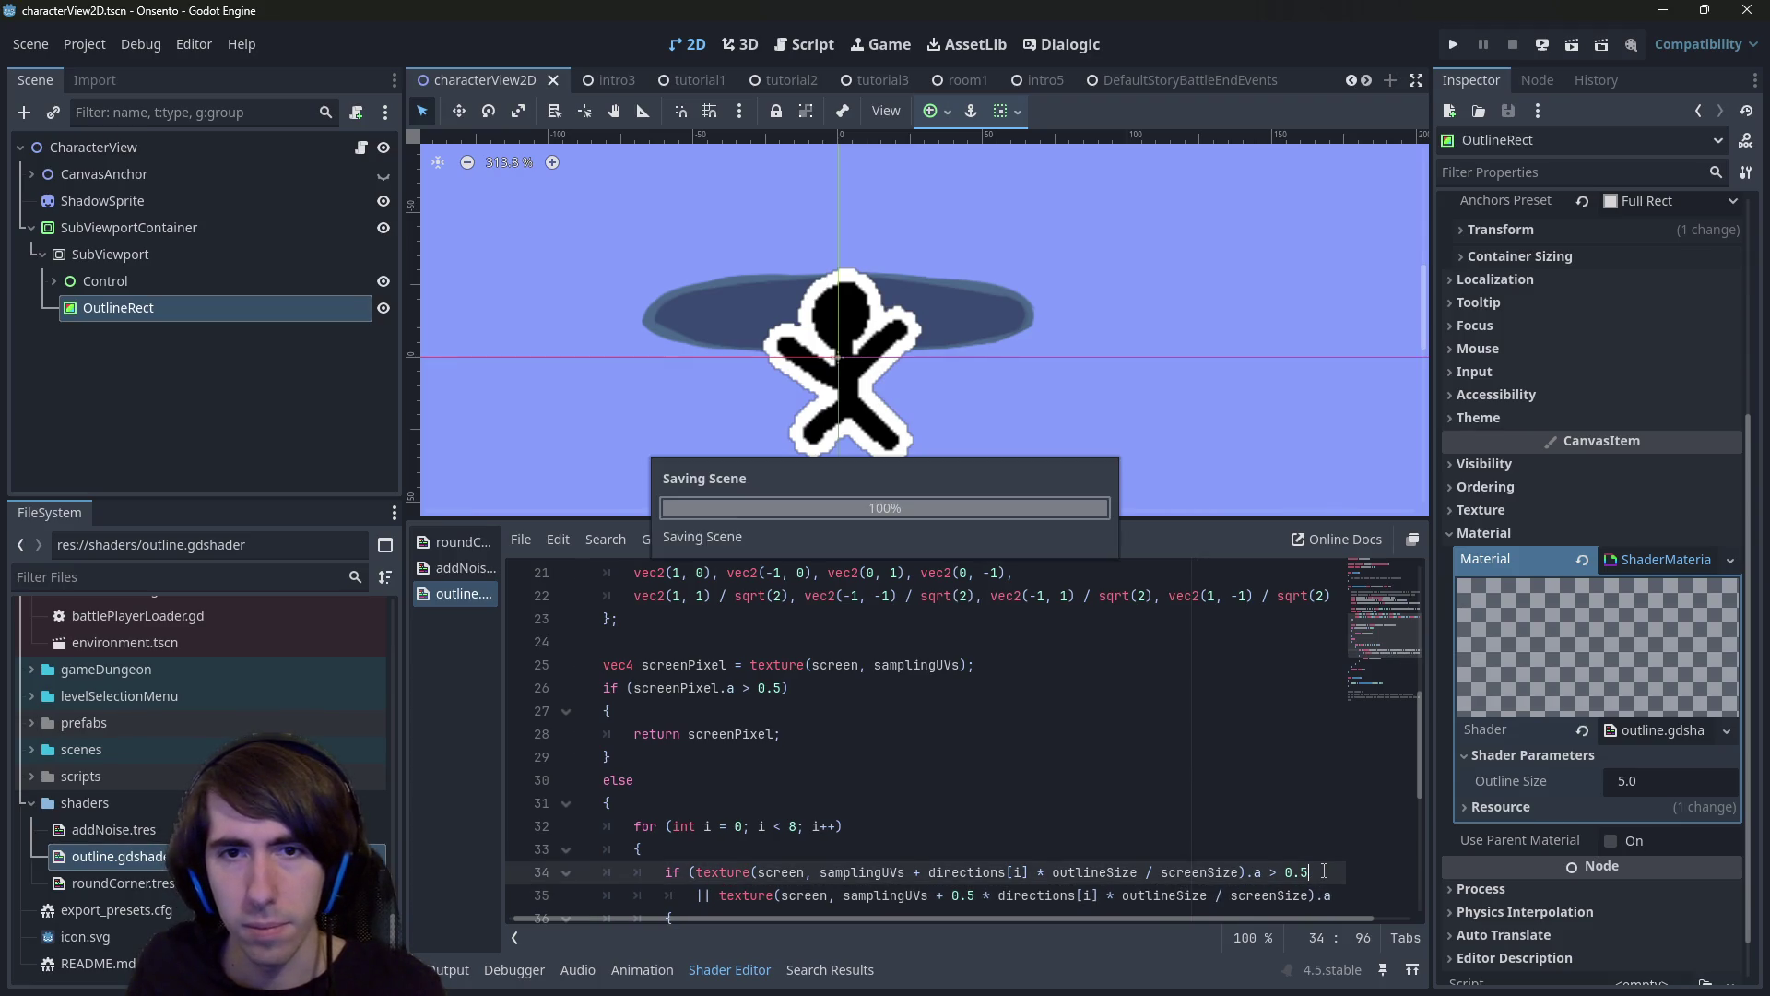
# Step: Raise Outline Size to 6.26, restore the ')' and re-comment line 35, then save
pyautogui.moveTo(1646, 781)
pyautogui.mouseDown()
pyautogui.moveTo(1704, 781)
pyautogui.moveTo(1655, 781)
pyautogui.mouseUp()
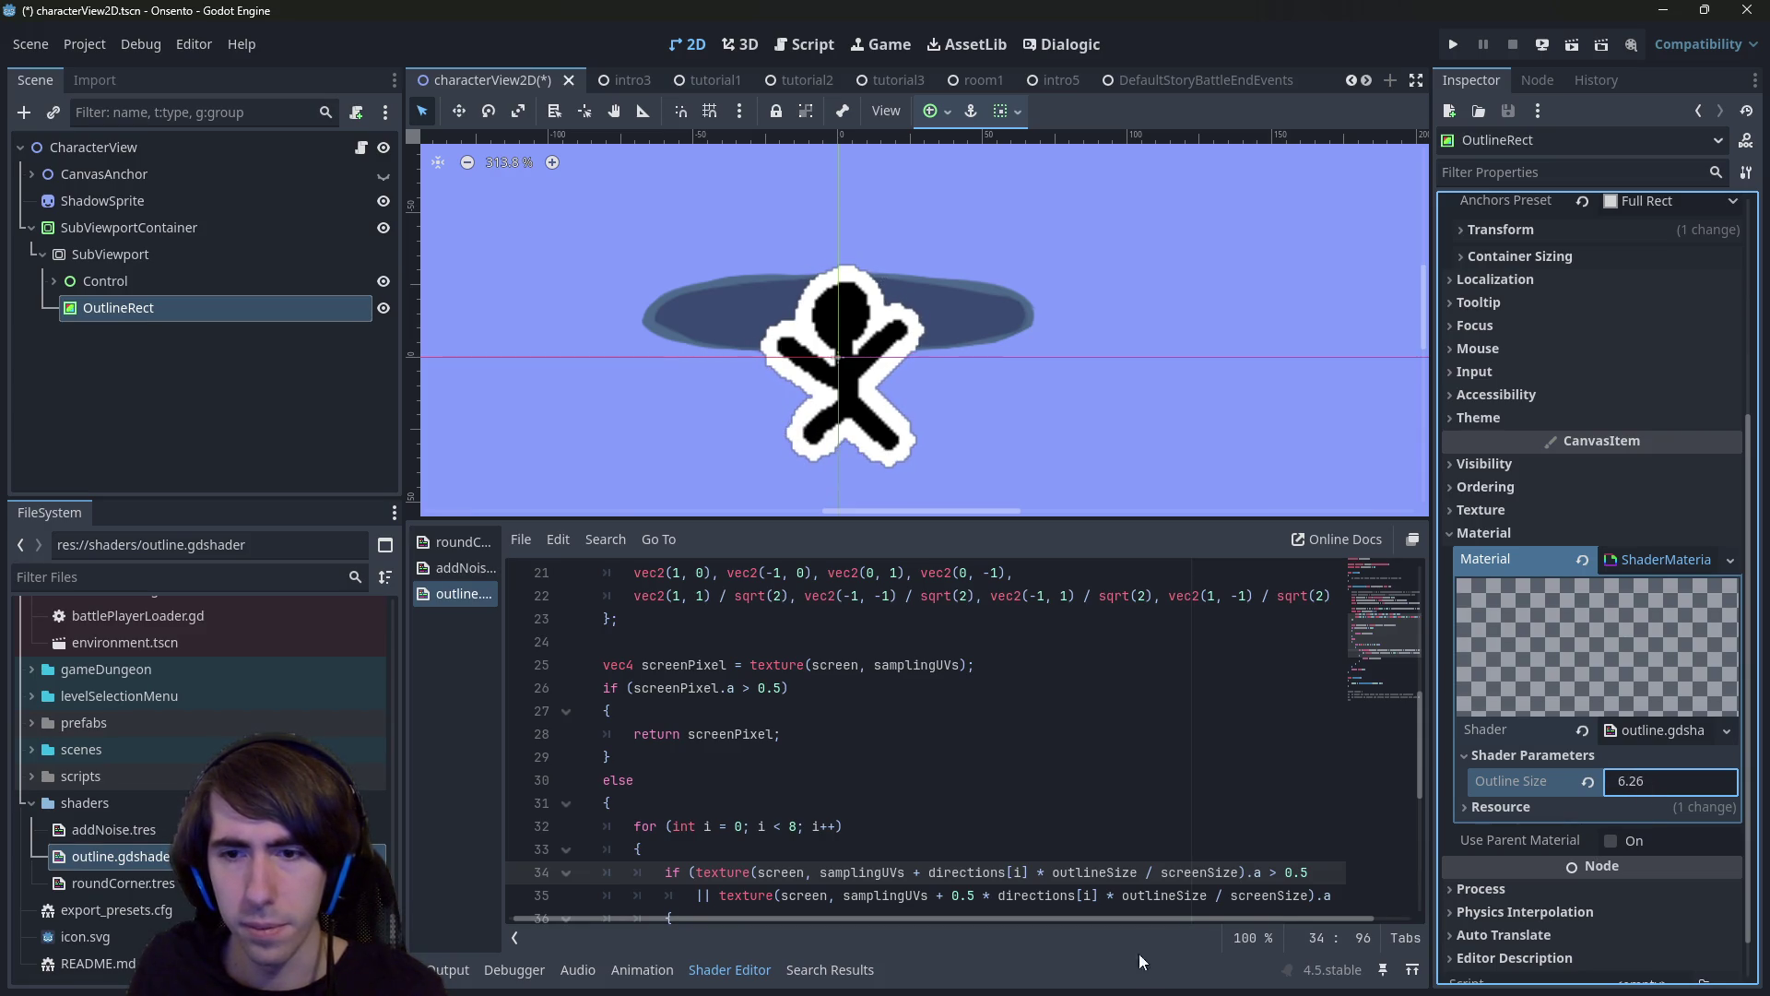
pyautogui.click(1319, 855)
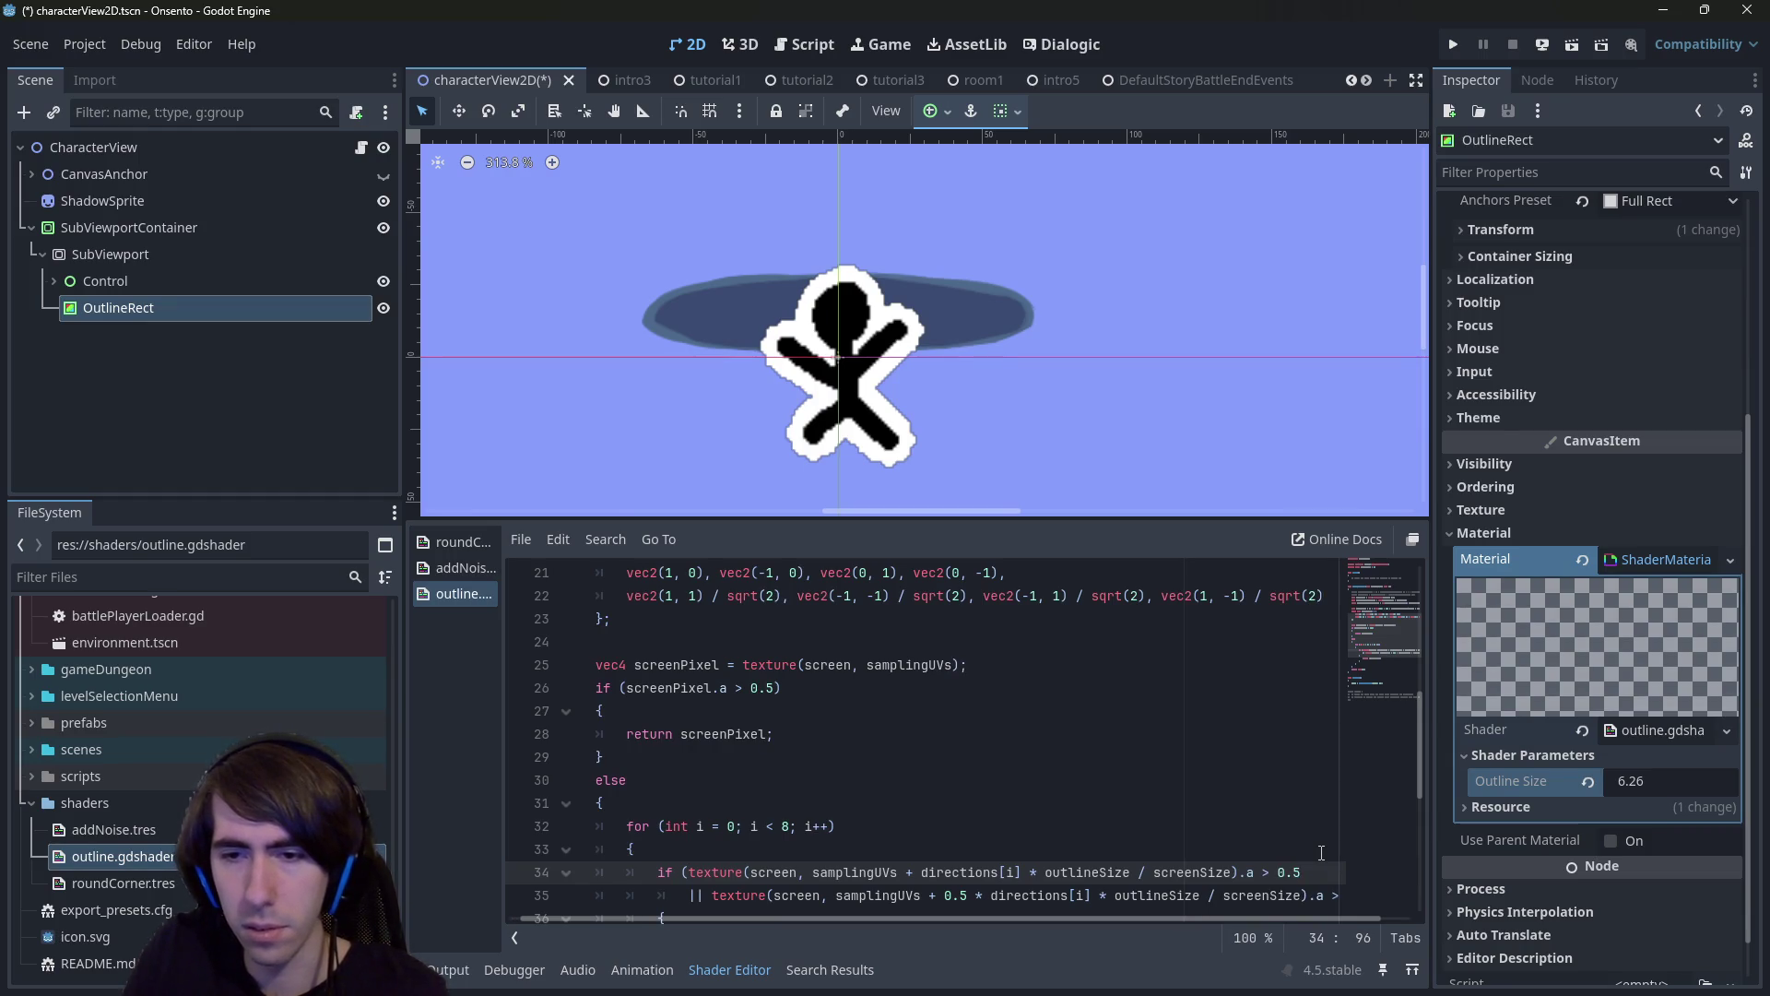
pyautogui.write(')')
pyautogui.press('Down')
pyautogui.press('Home')
pyautogui.hotkey('ctrl', 'k')
pyautogui.hotkey('ctrl', 's')
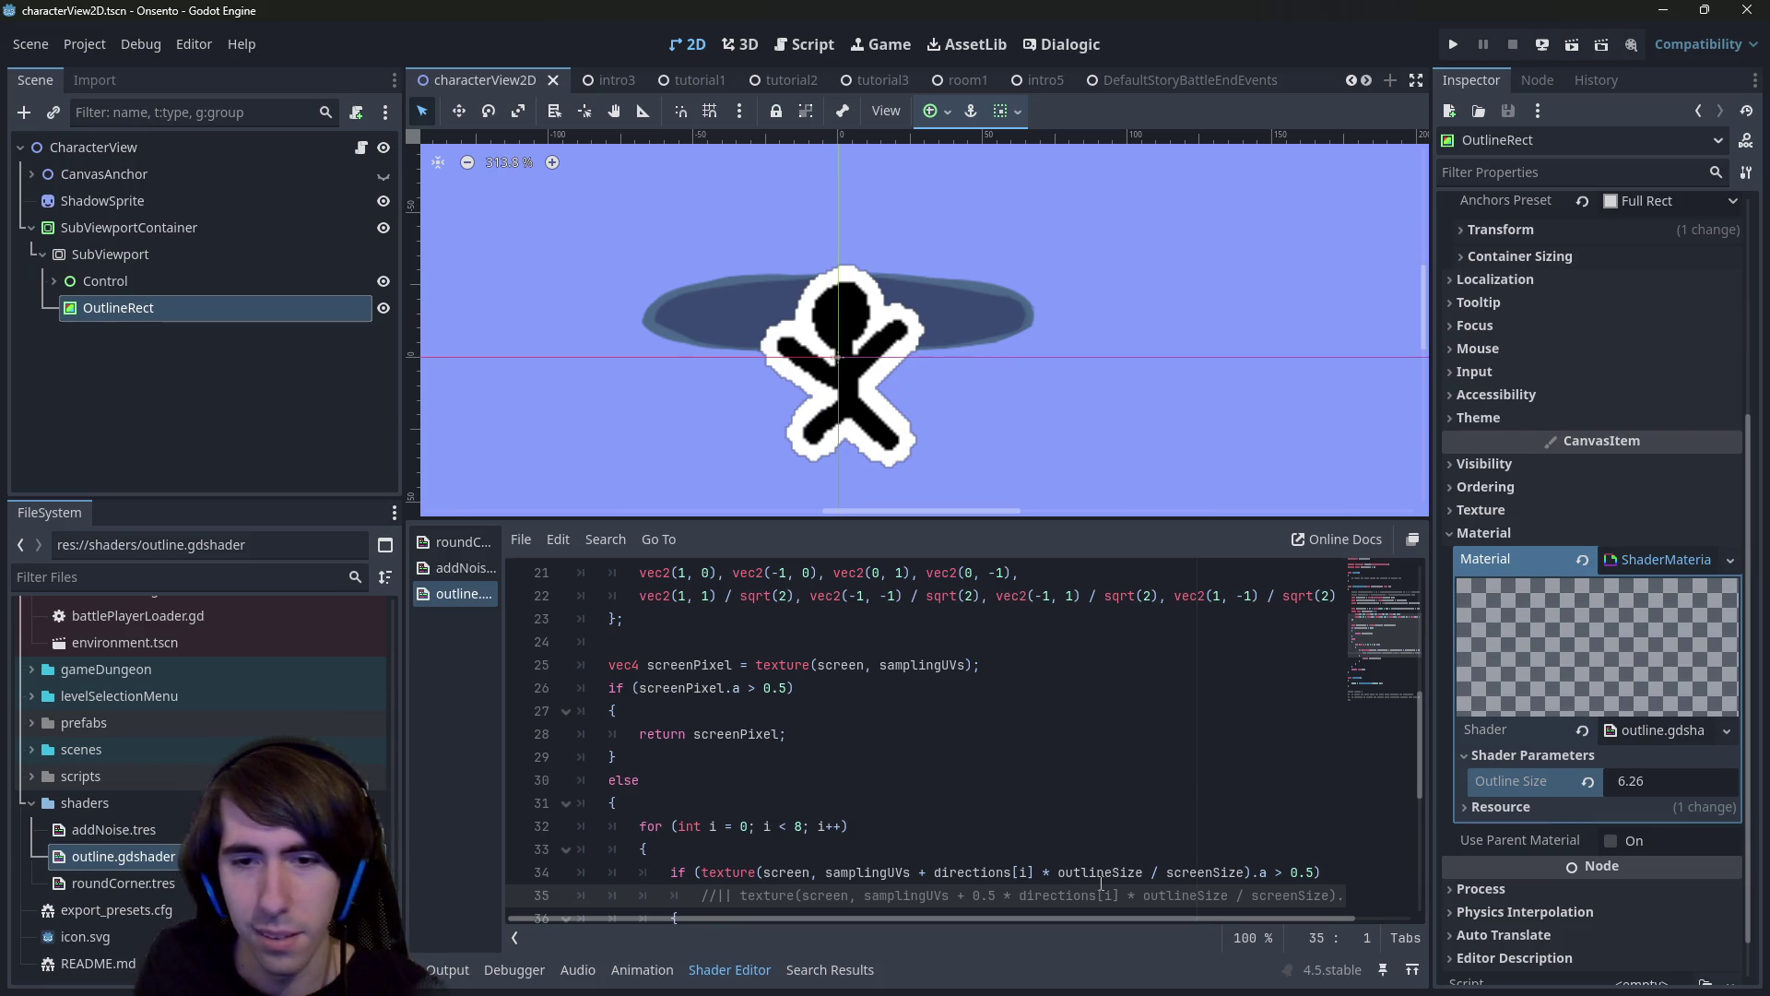
# Step: Comment out the samplingUVs sizing calculations on lines 15–19
pyautogui.doubleClick(920, 895)
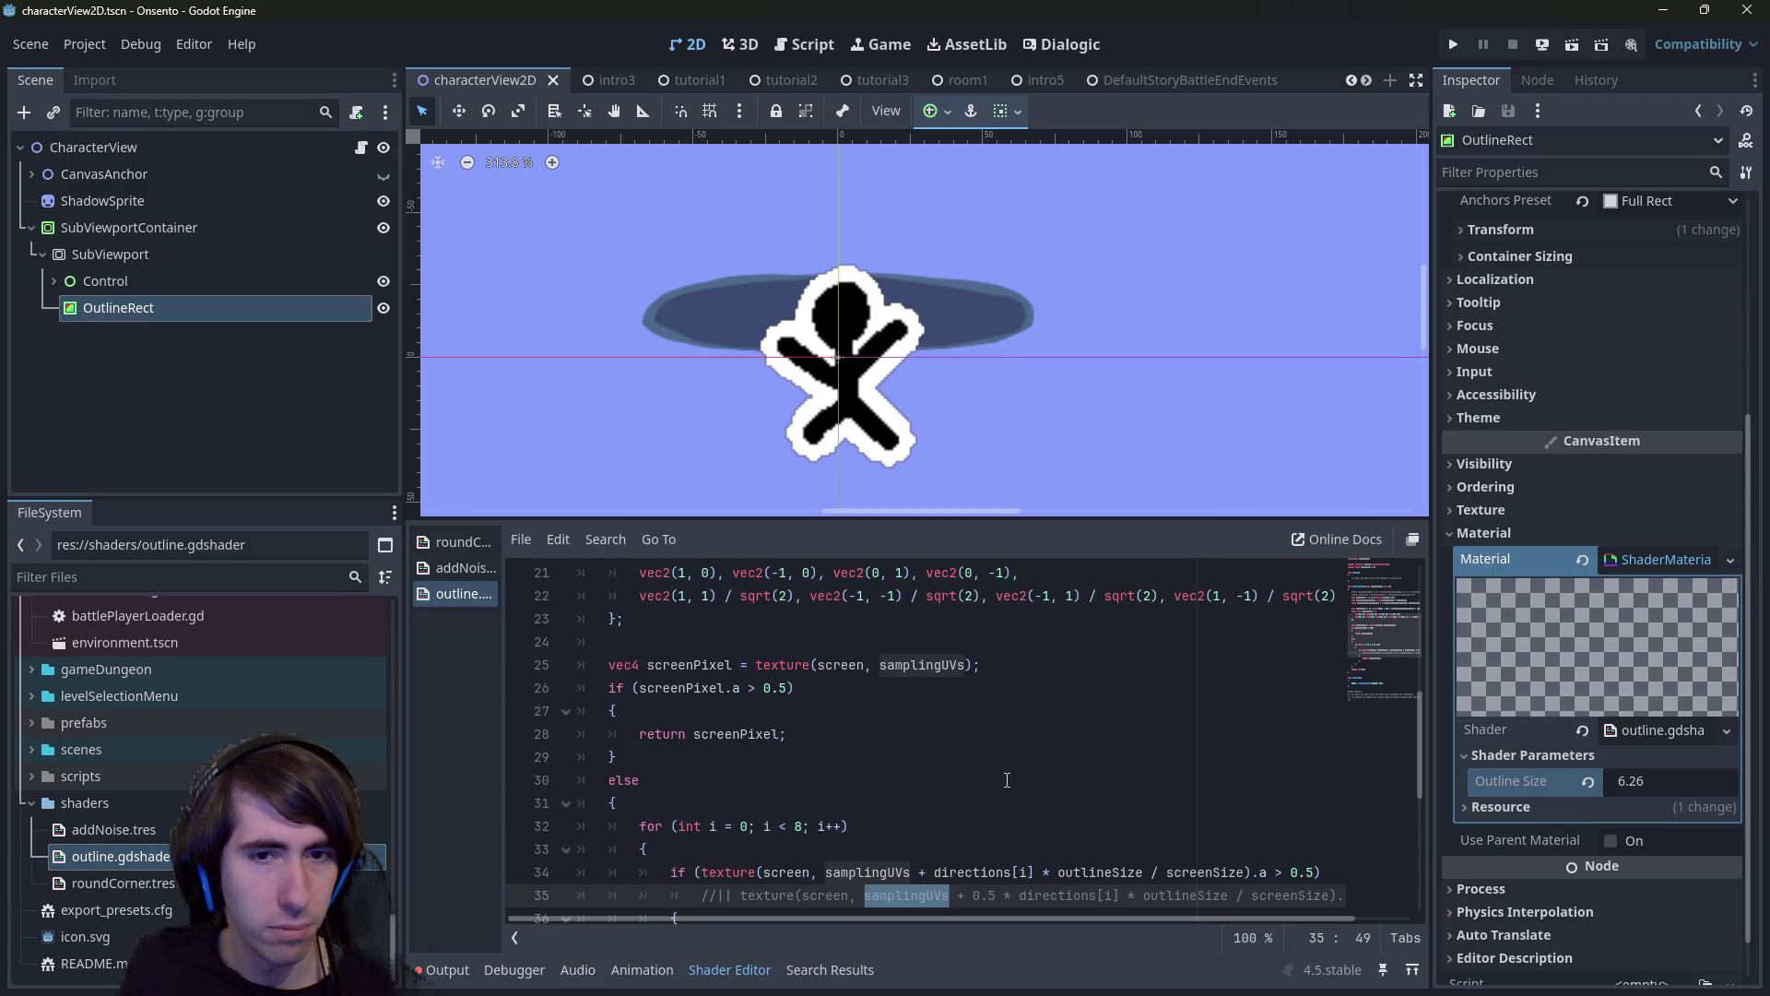
pyautogui.scroll(4, 1007, 779)
pyautogui.doubleClick(767, 757)
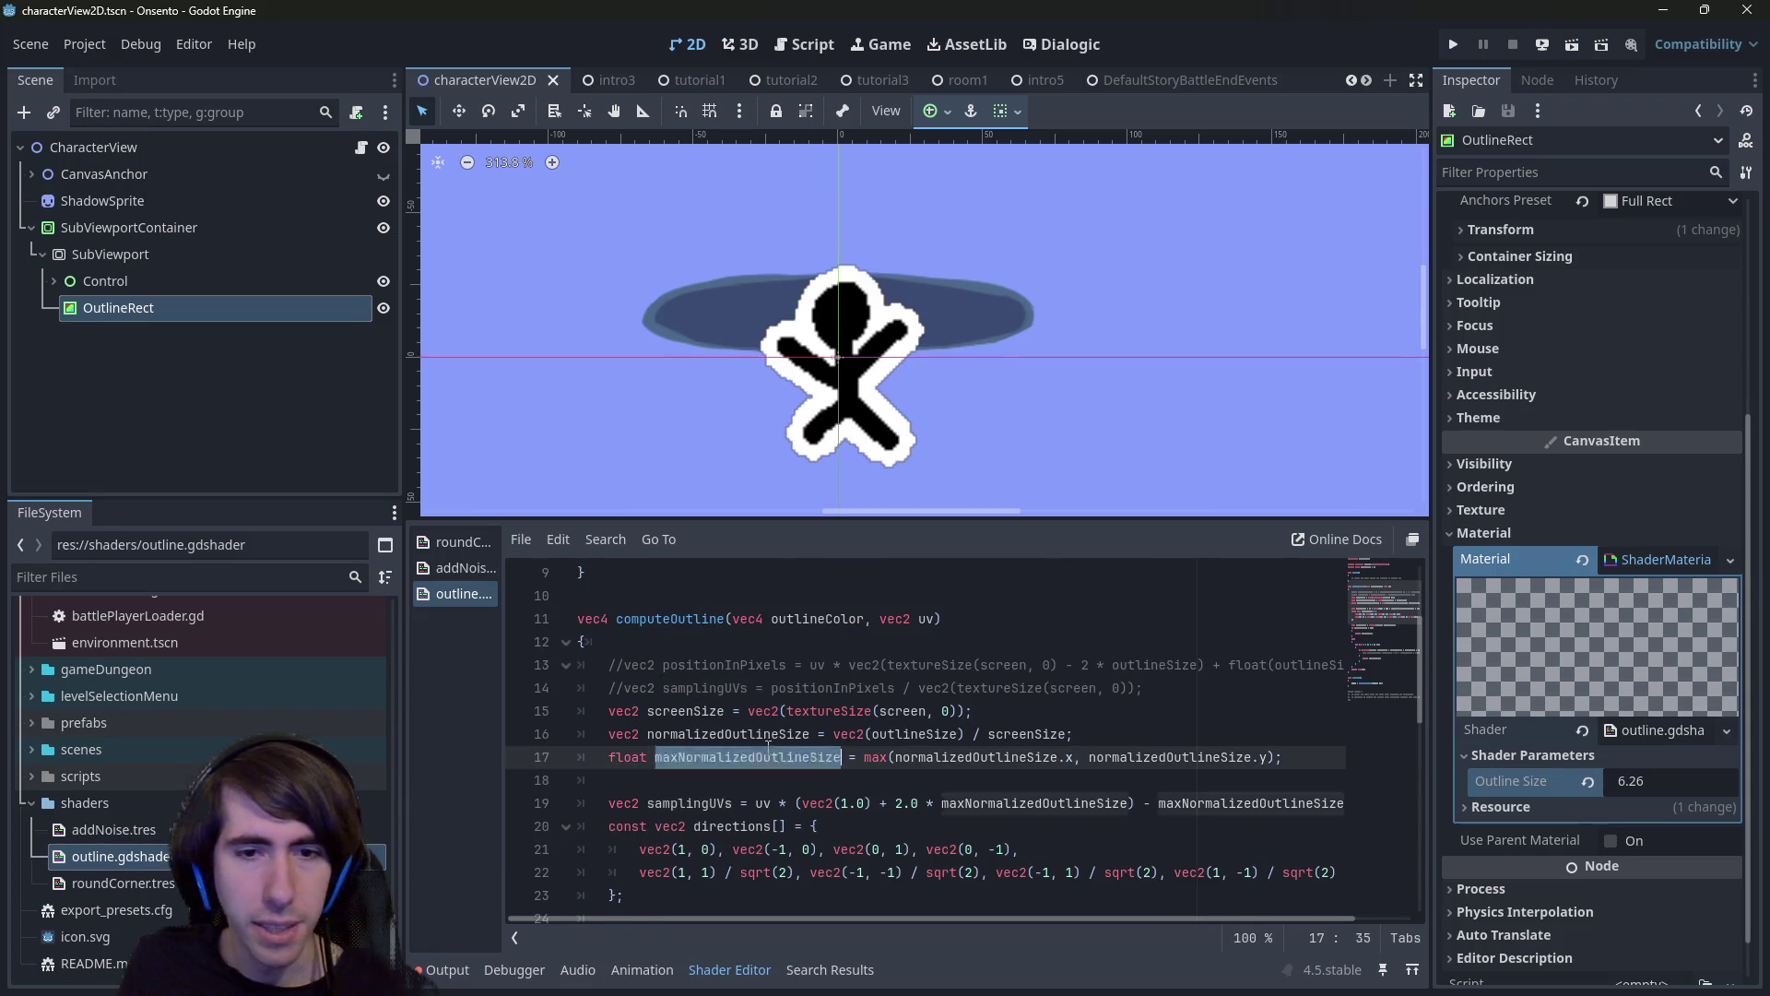
pyautogui.scroll(-1, 767, 749)
pyautogui.doubleClick(690, 734)
pyautogui.scroll(-1, 646, 700)
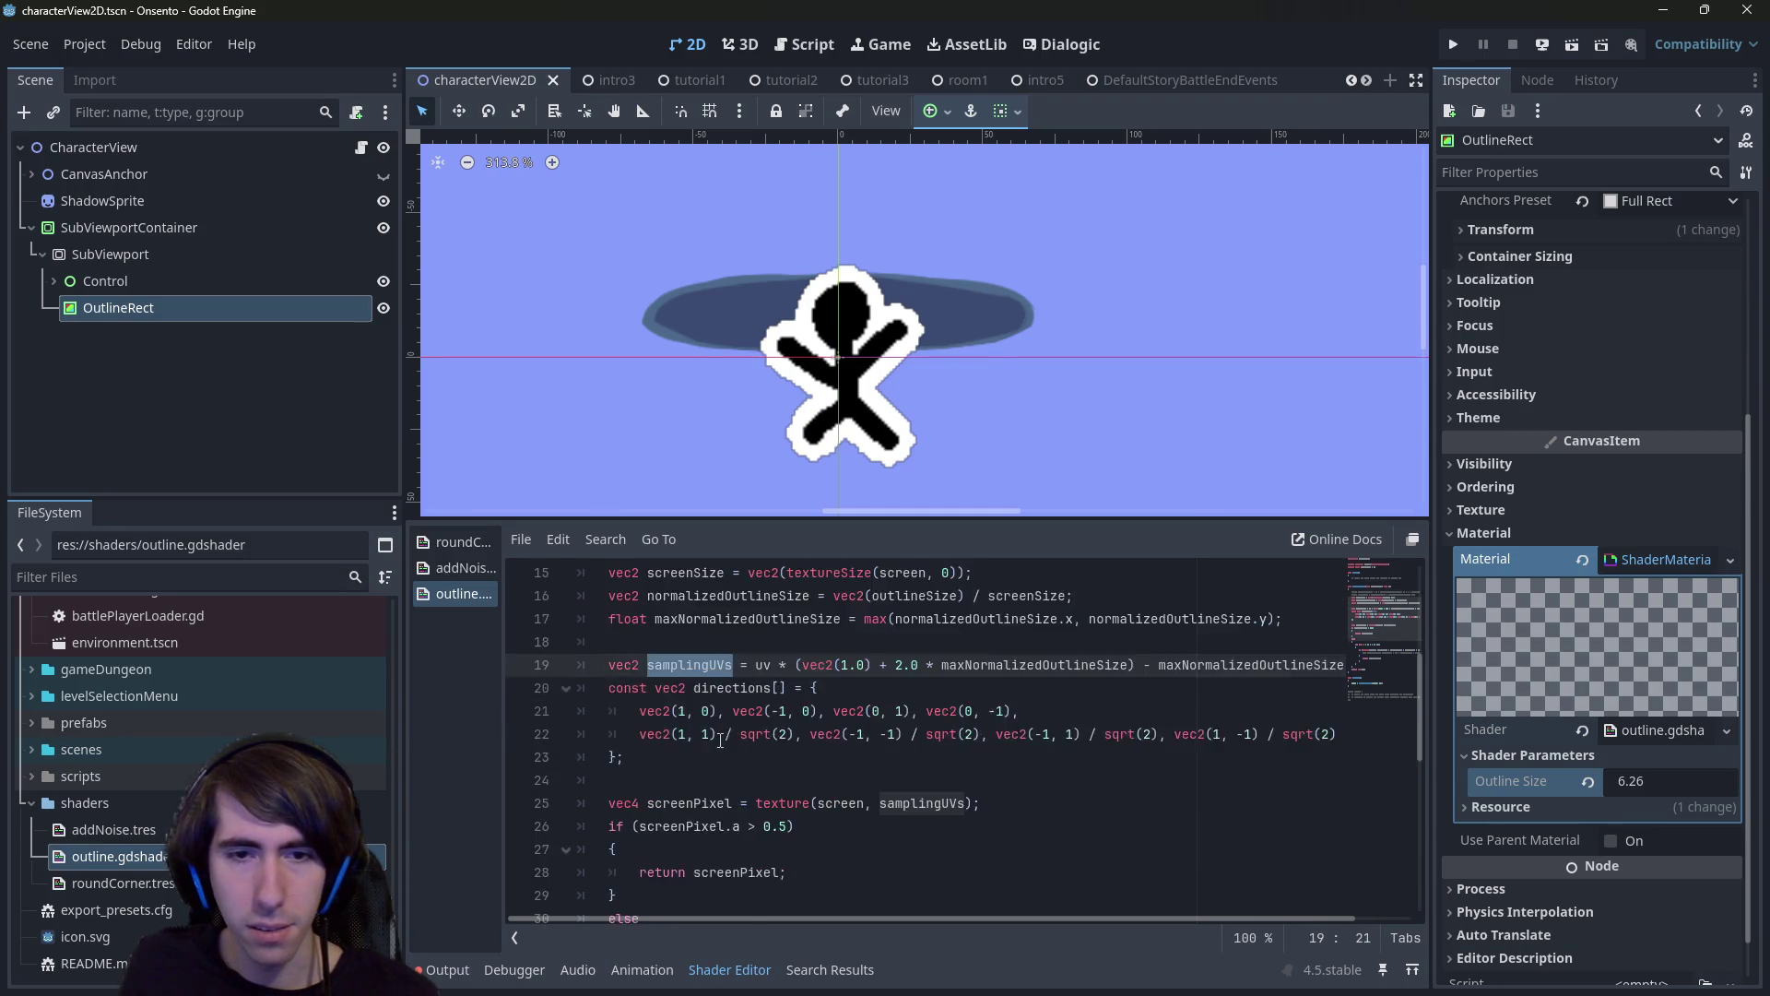
pyautogui.scroll(1, 601, 644)
pyautogui.moveTo(582, 651); pyautogui.dragTo(580, 749)
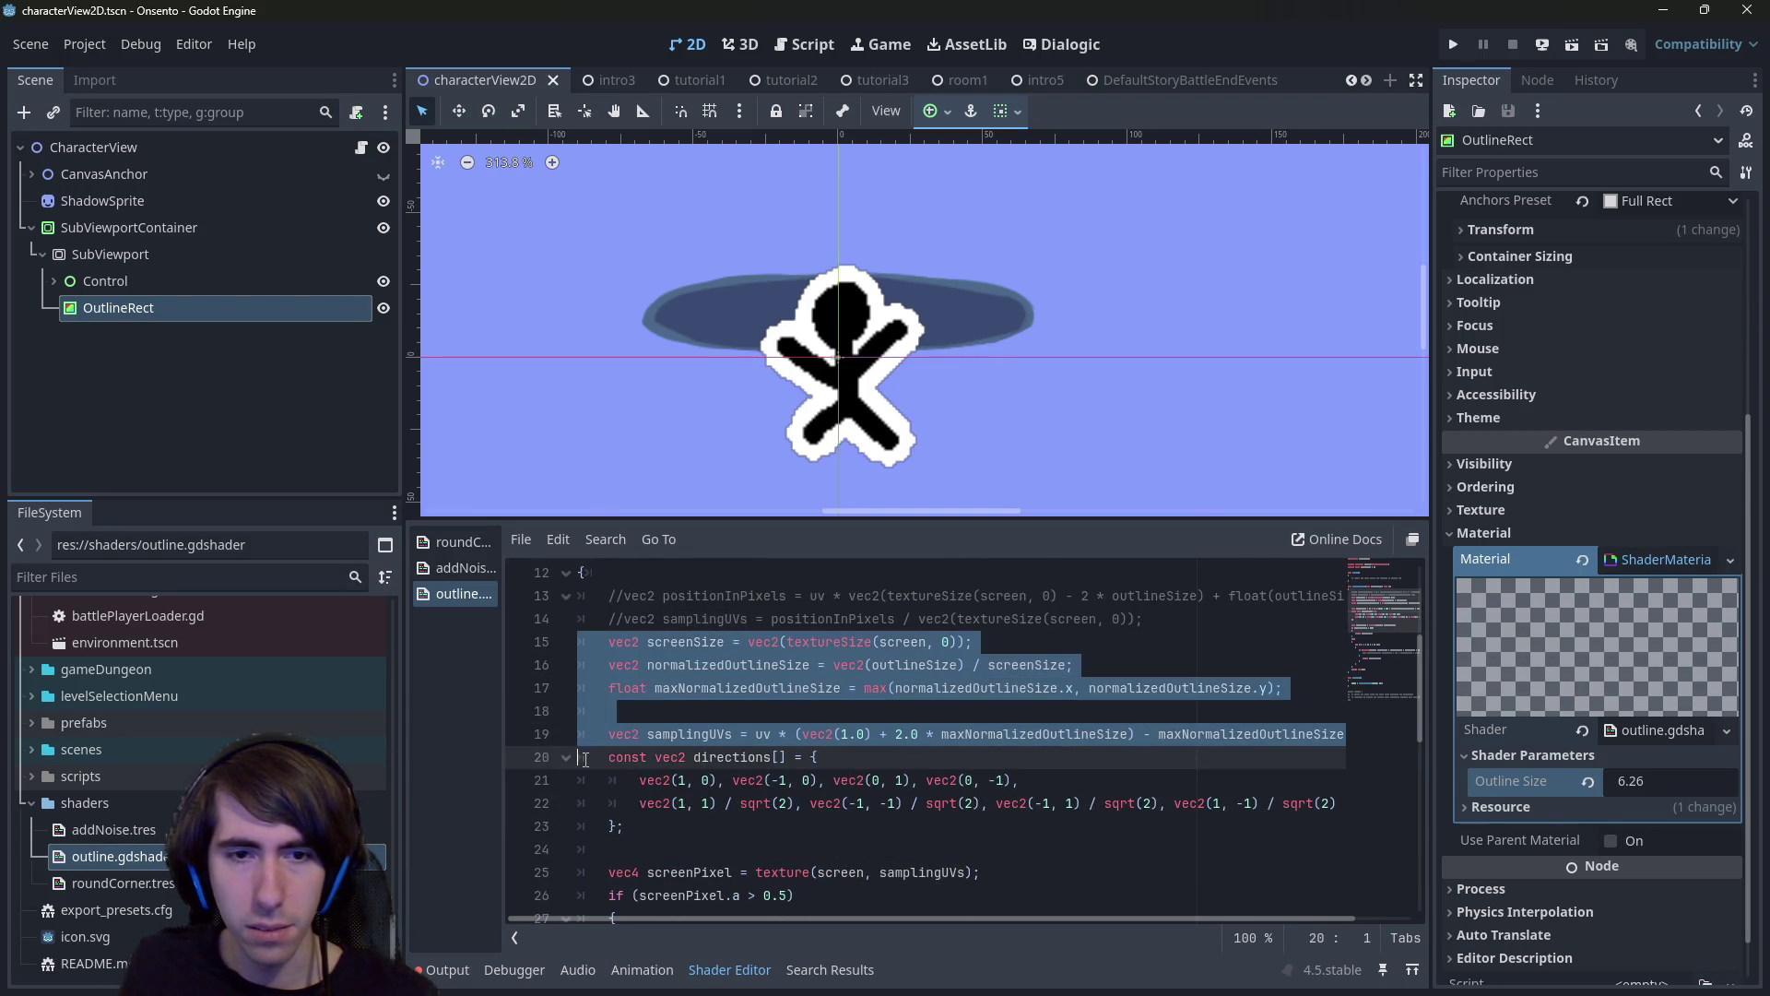
pyautogui.hotkey('ctrl', 'k')
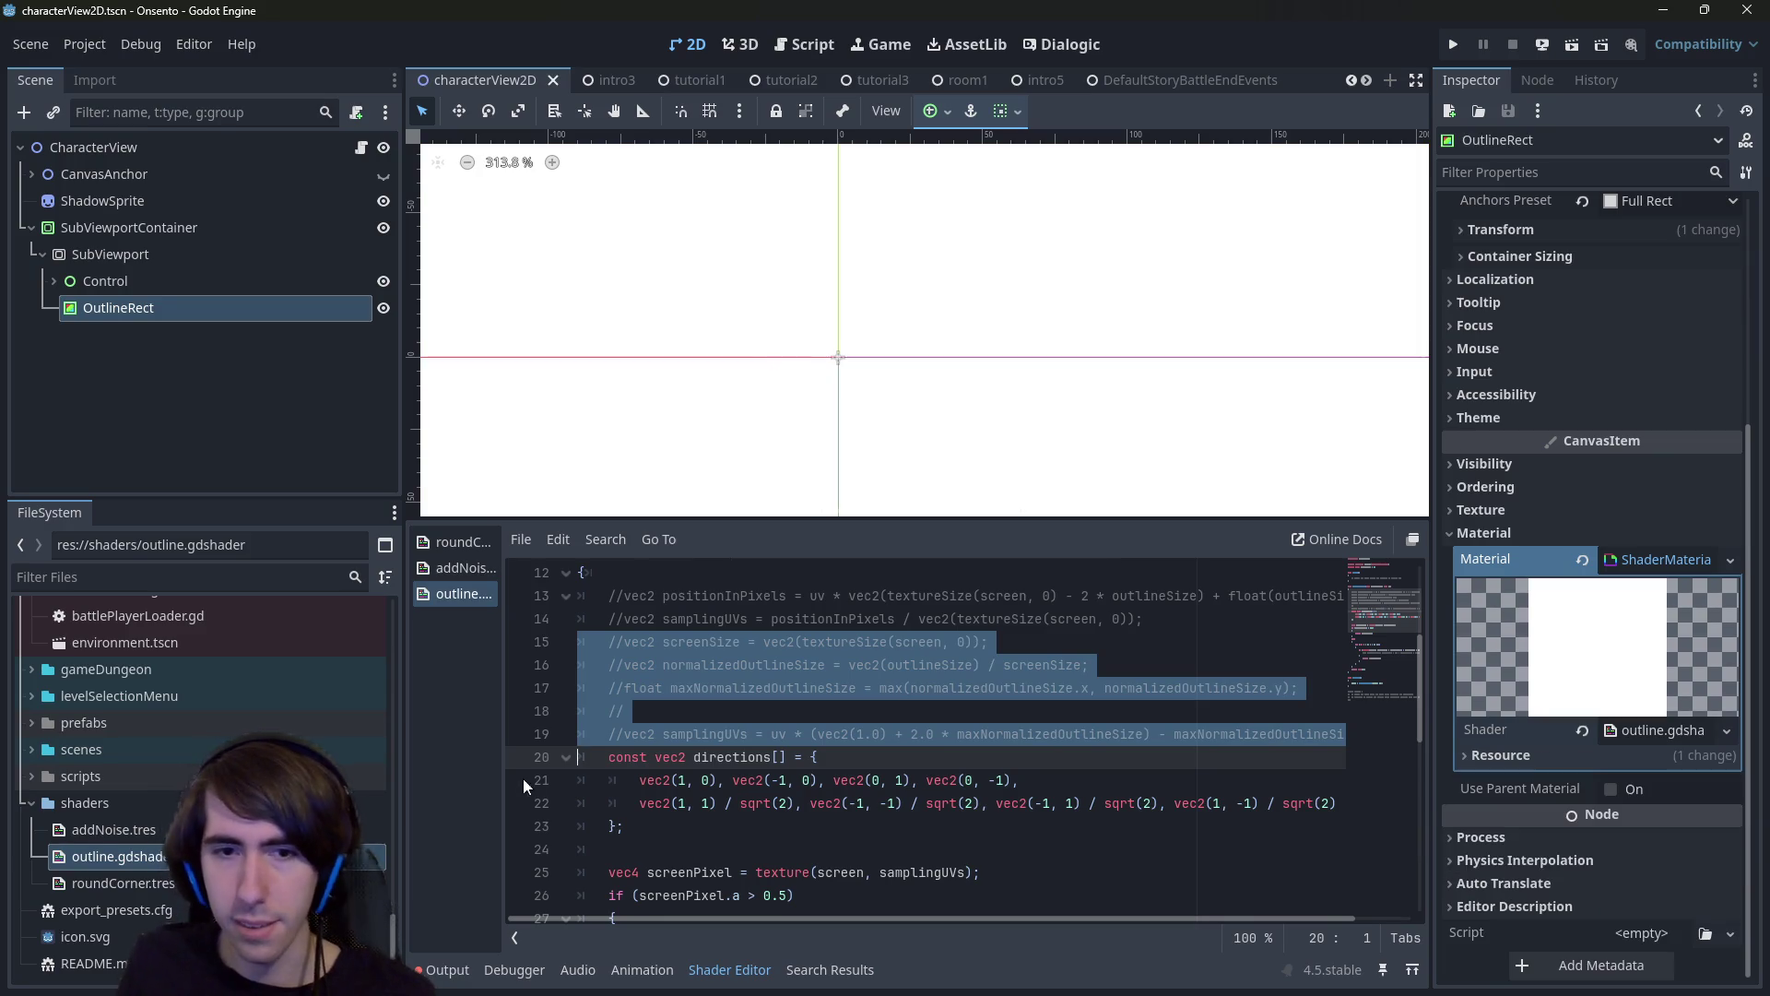
# Step: Replace samplingUVs with uv on lines 25 and 34 and save the shader
pyautogui.scroll(2, 886, 725)
pyautogui.doubleClick(925, 689)
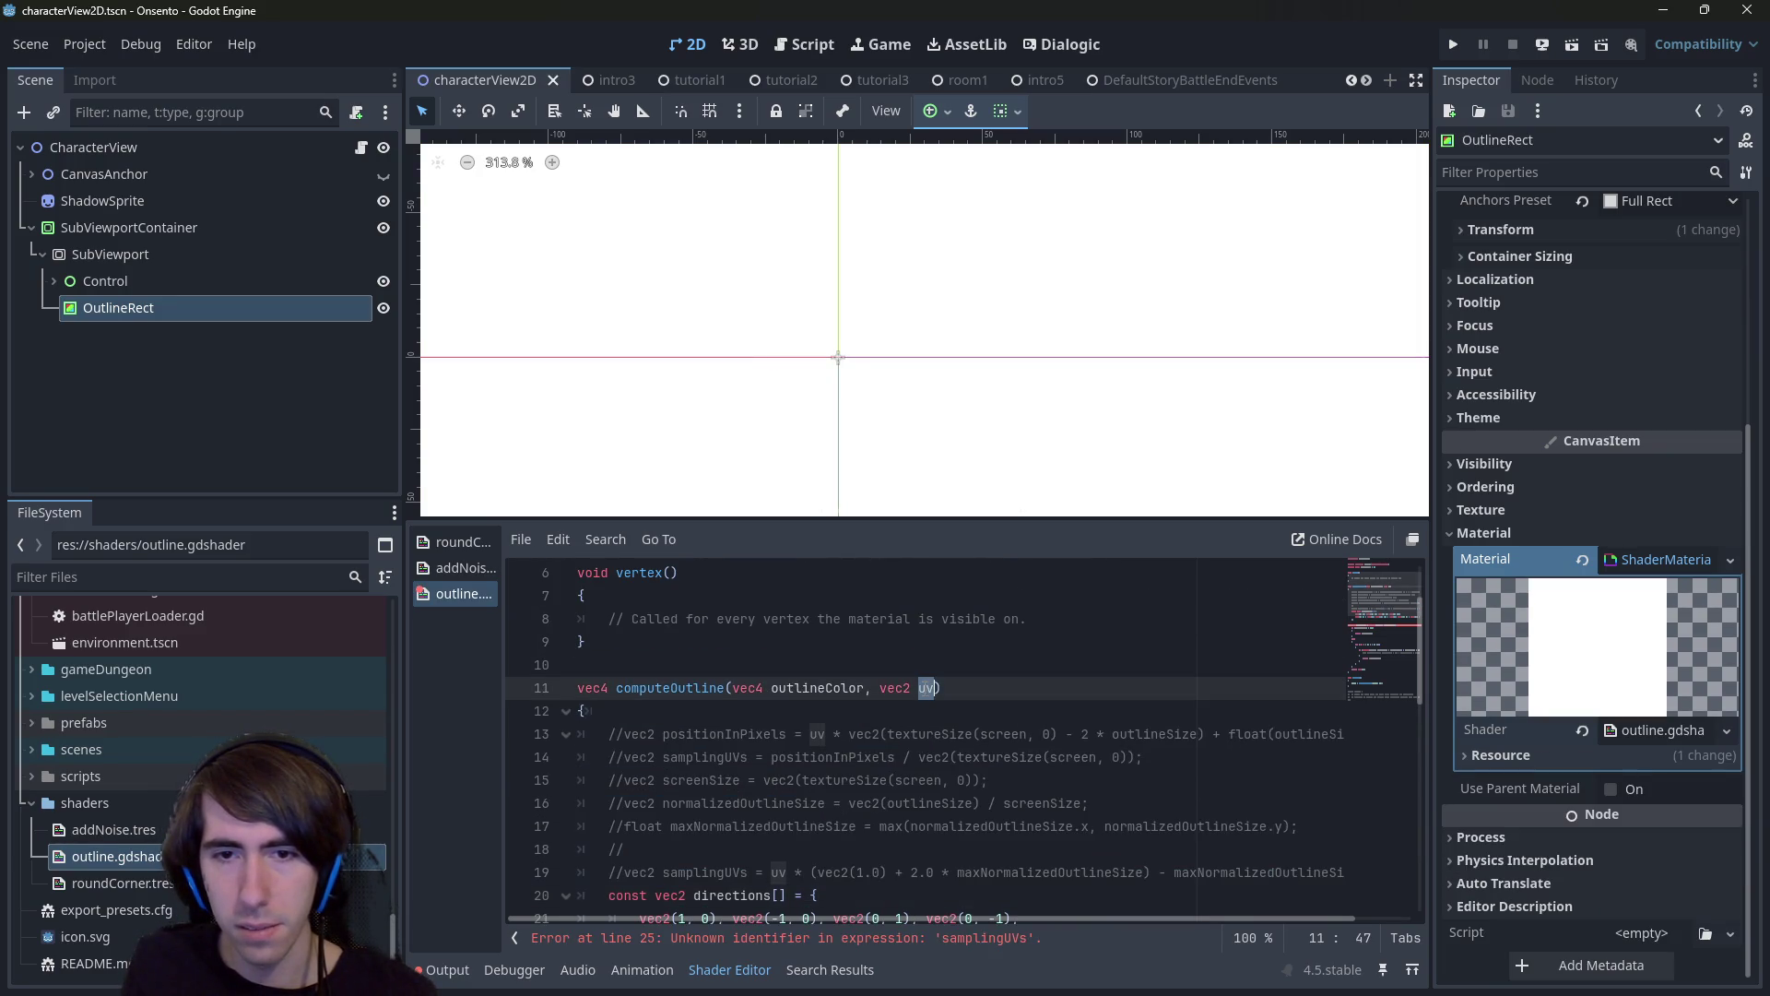
pyautogui.scroll(2, 922, 689)
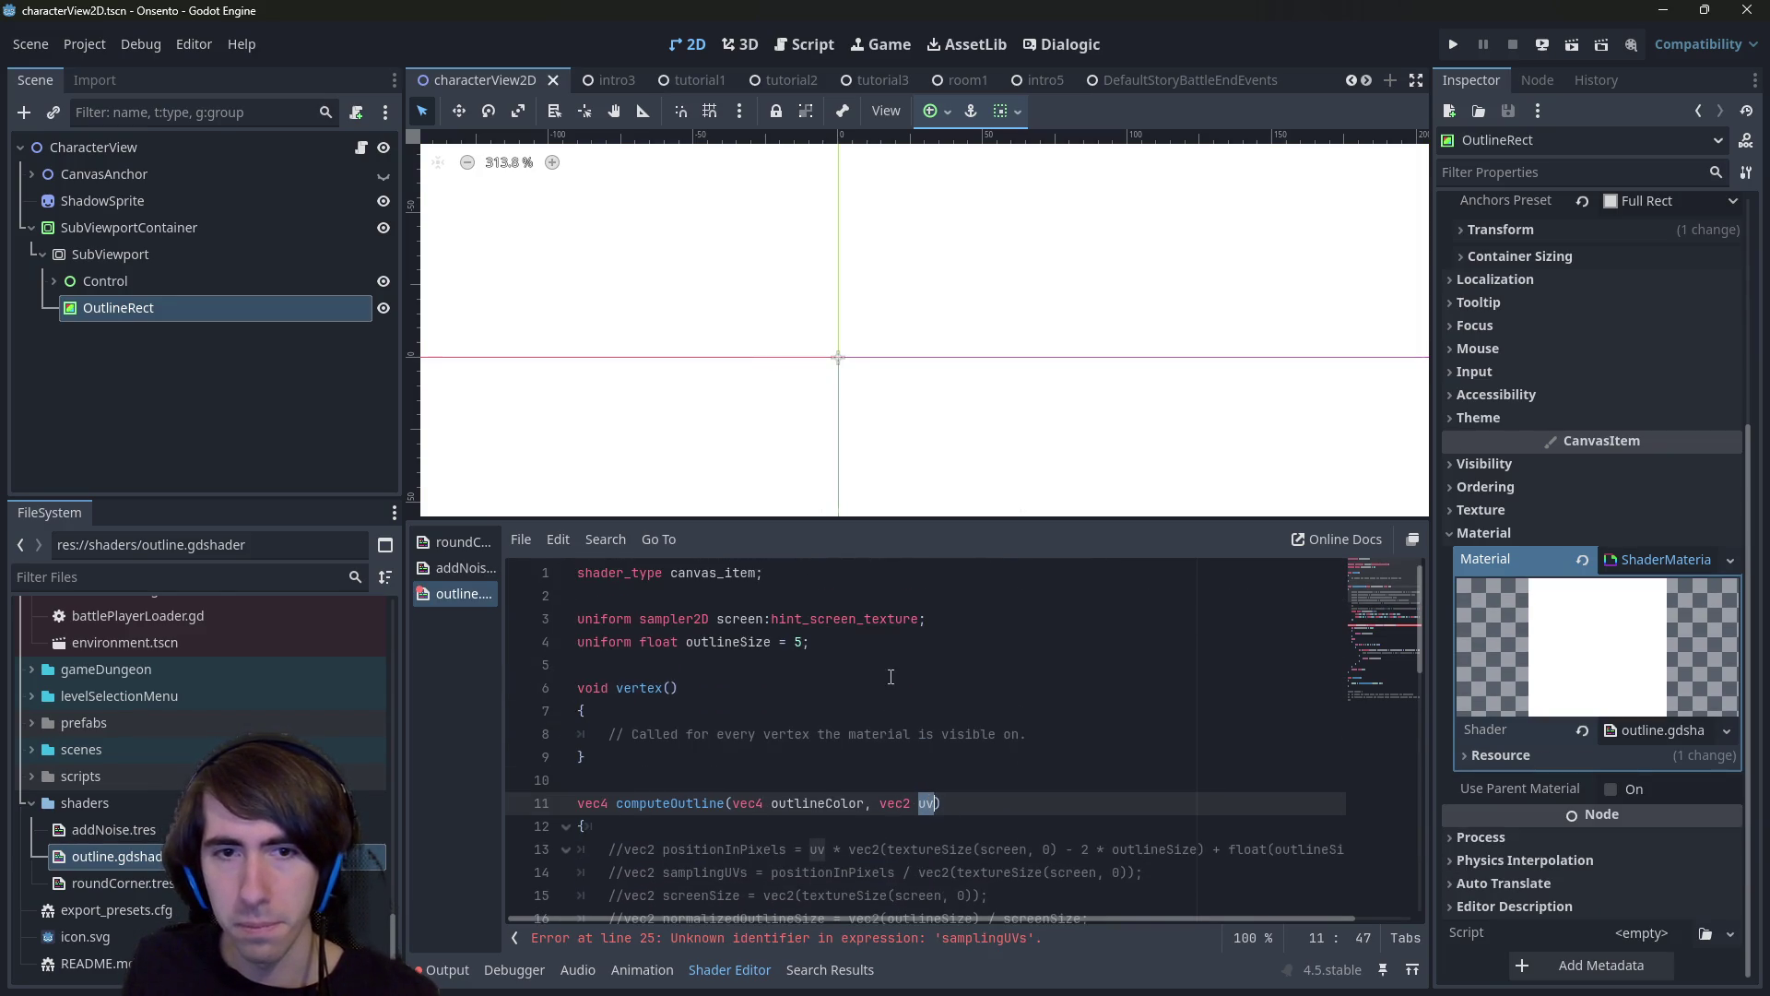
pyautogui.scroll(-7, 881, 687)
pyautogui.scroll(-2, 881, 686)
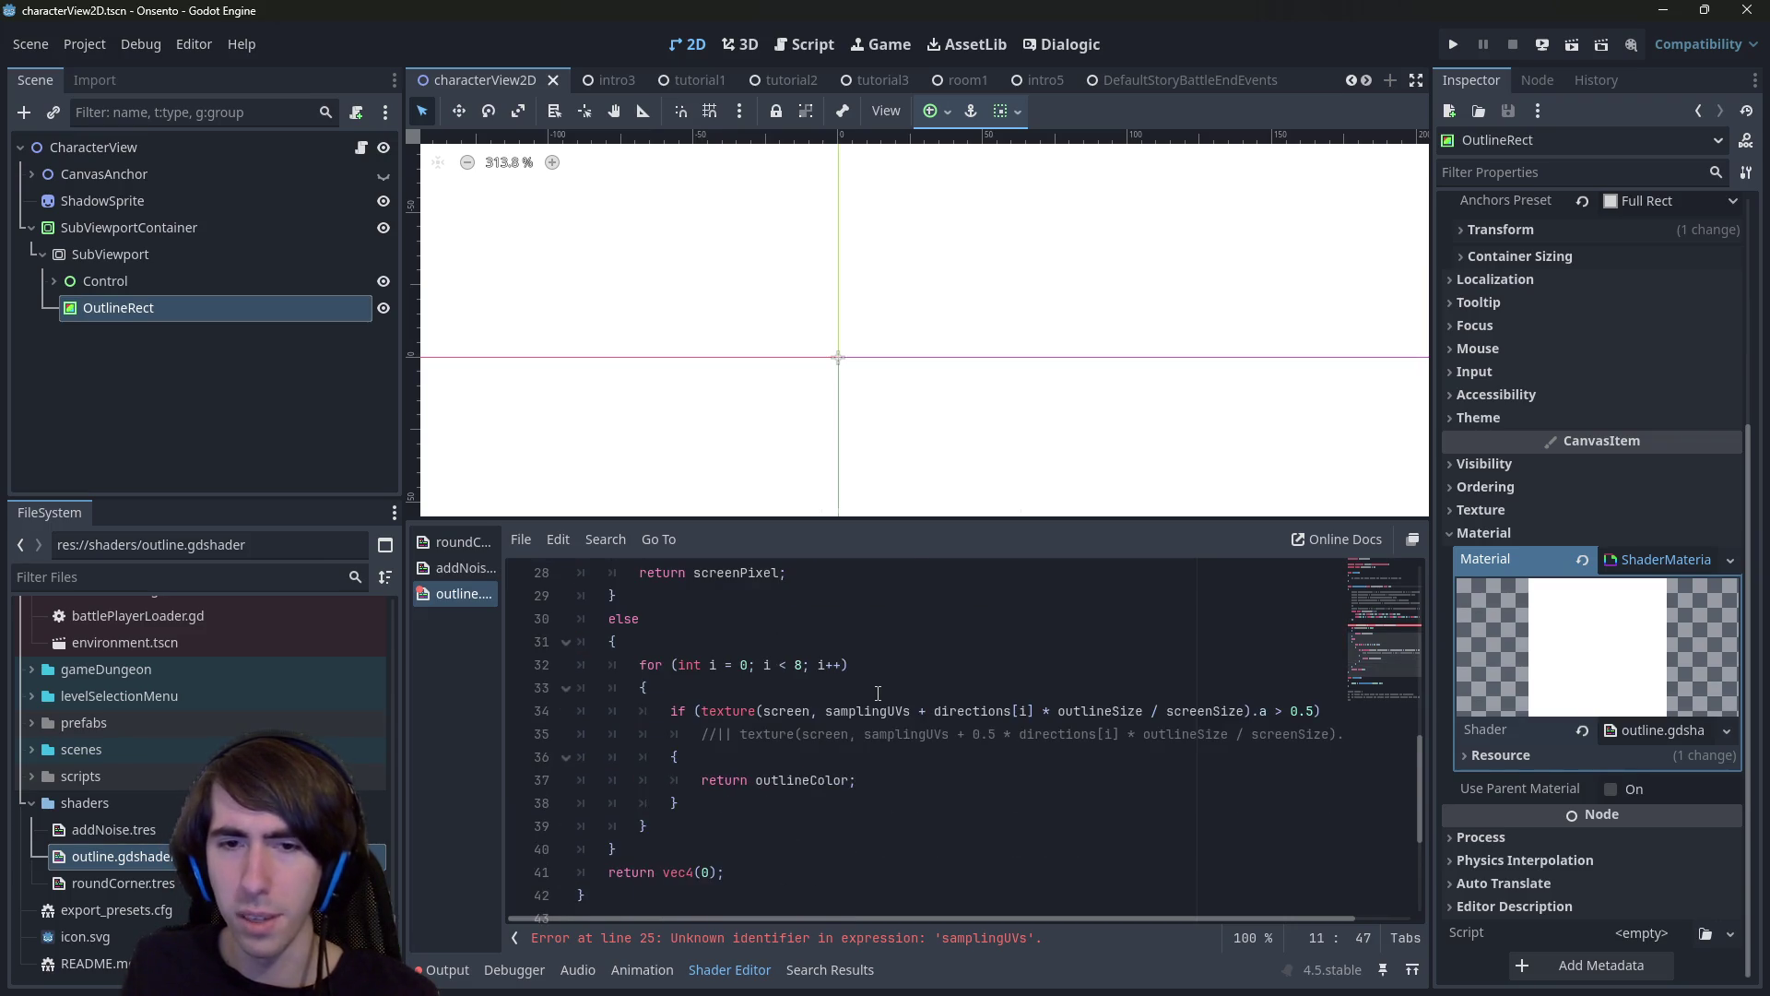
pyautogui.scroll(2, 878, 694)
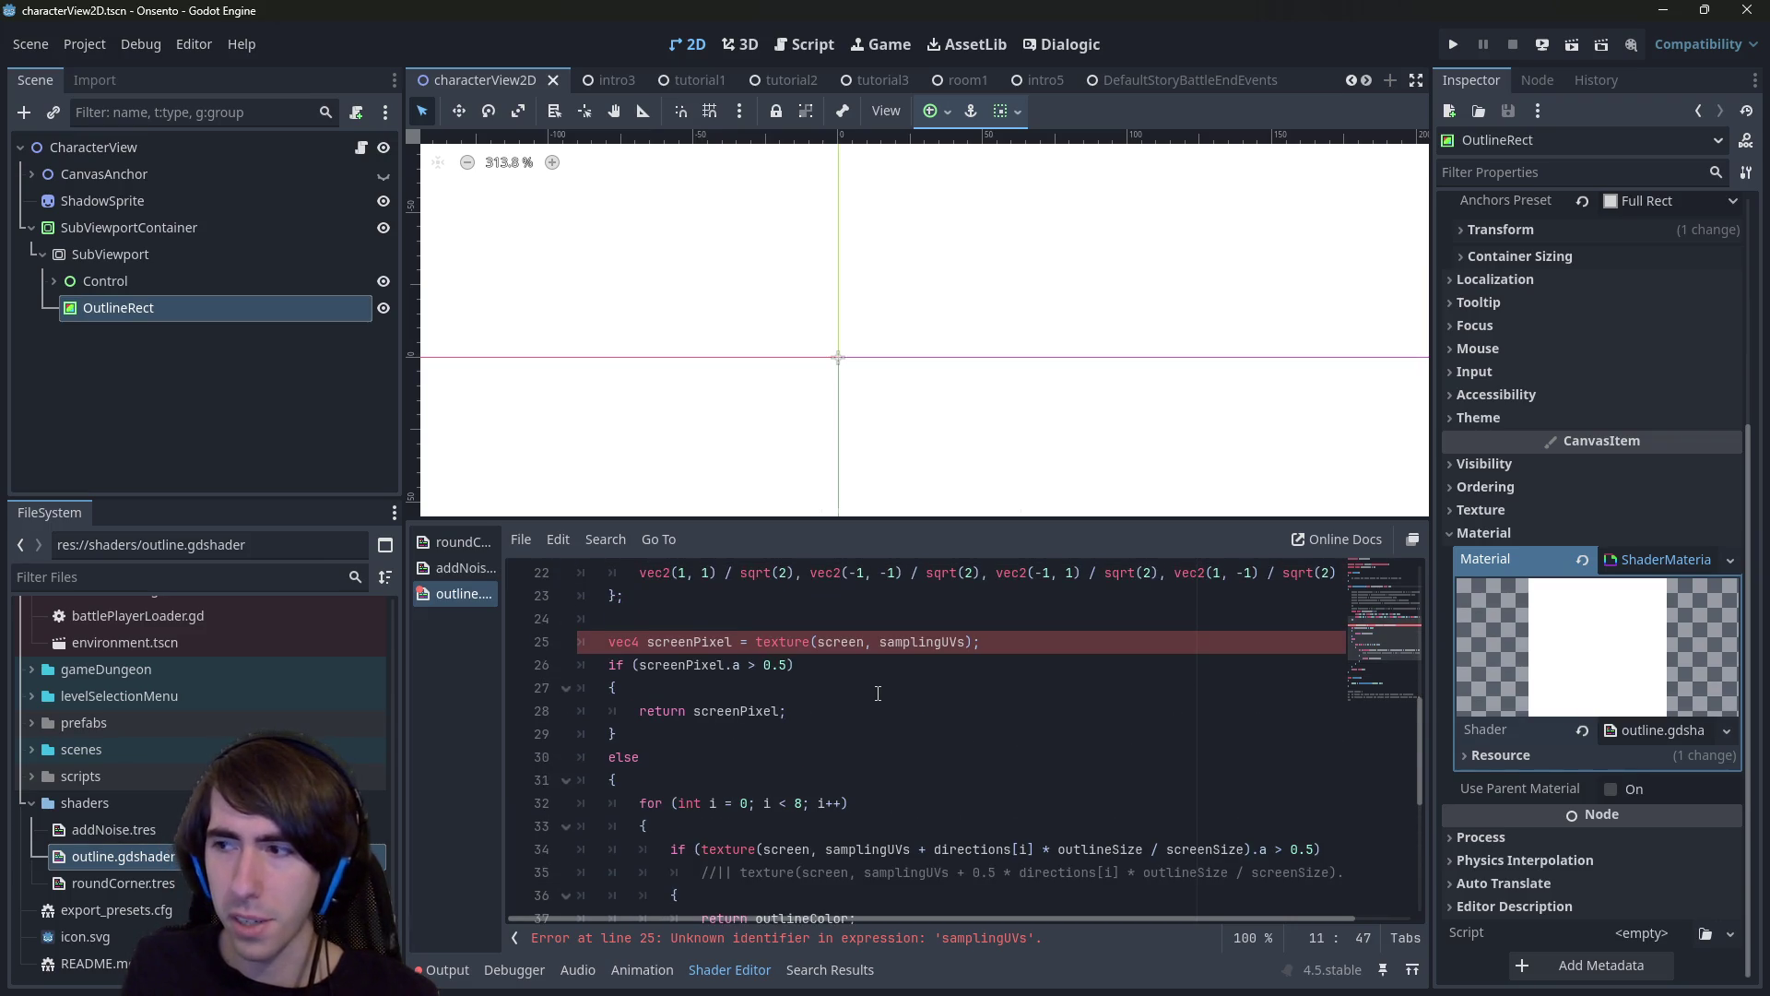
pyautogui.doubleClick(720, 645)
pyautogui.scroll(1, 901, 700)
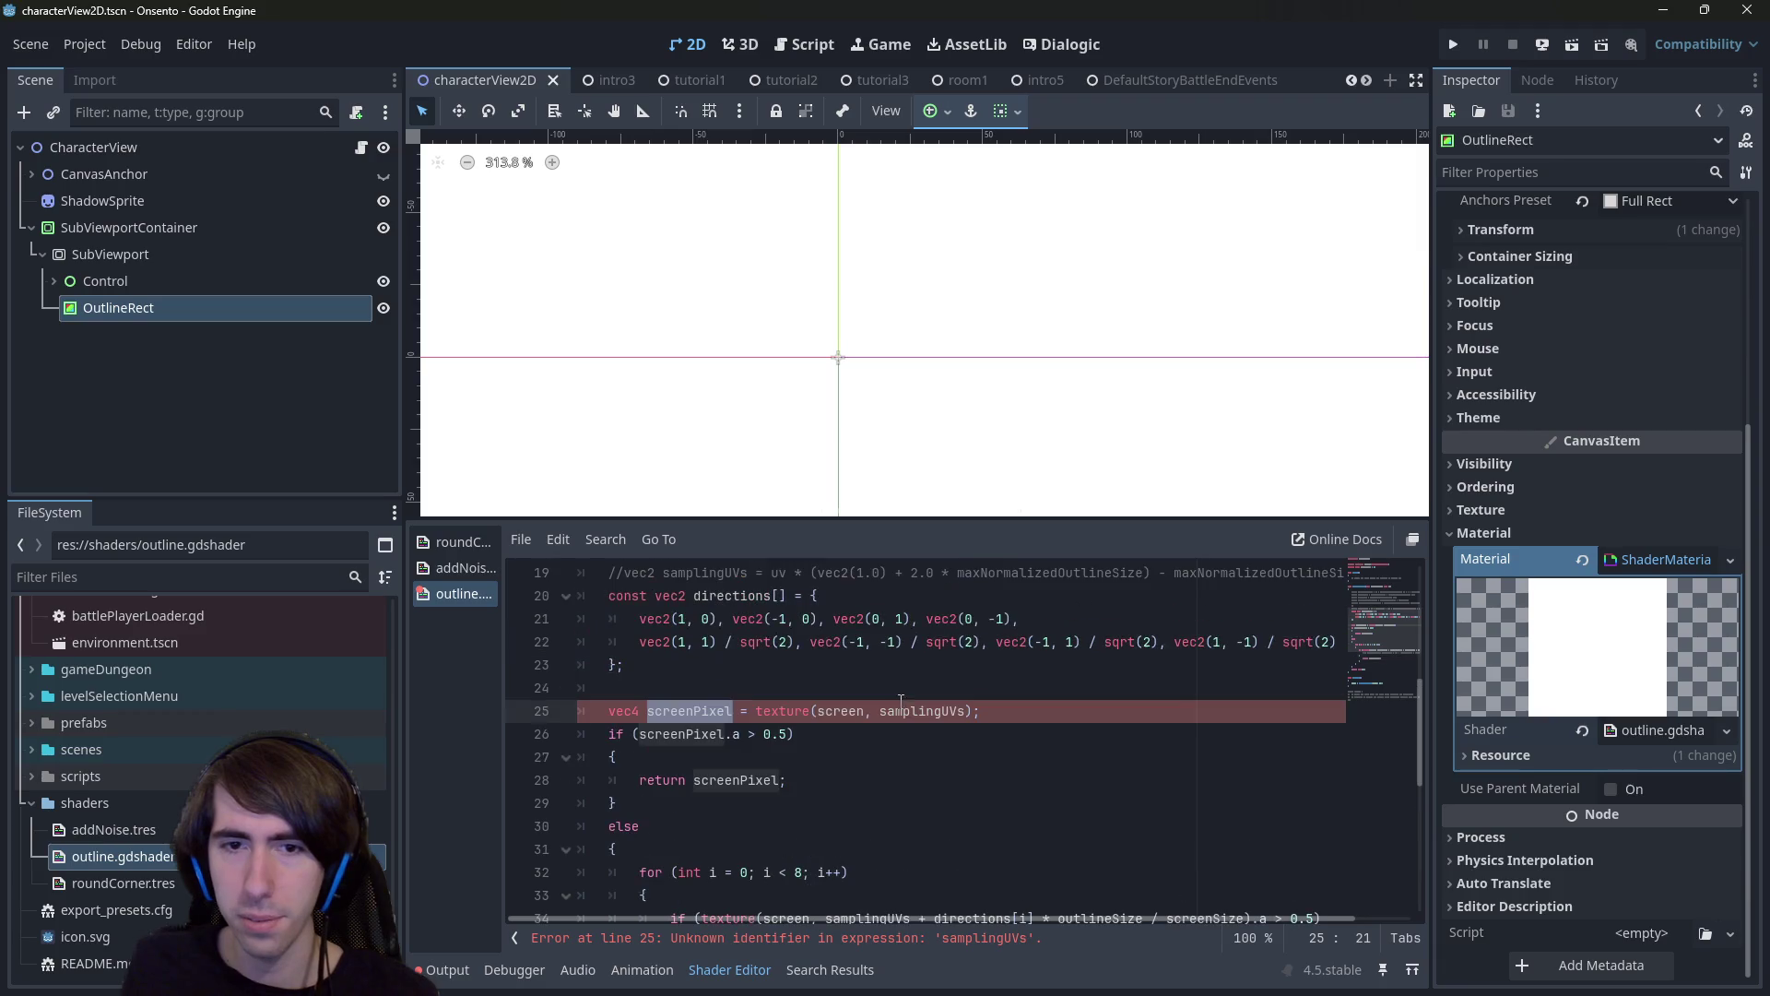
pyautogui.doubleClick(924, 712)
pyautogui.write('uv')
pyautogui.hotkey('ctrl', 's')
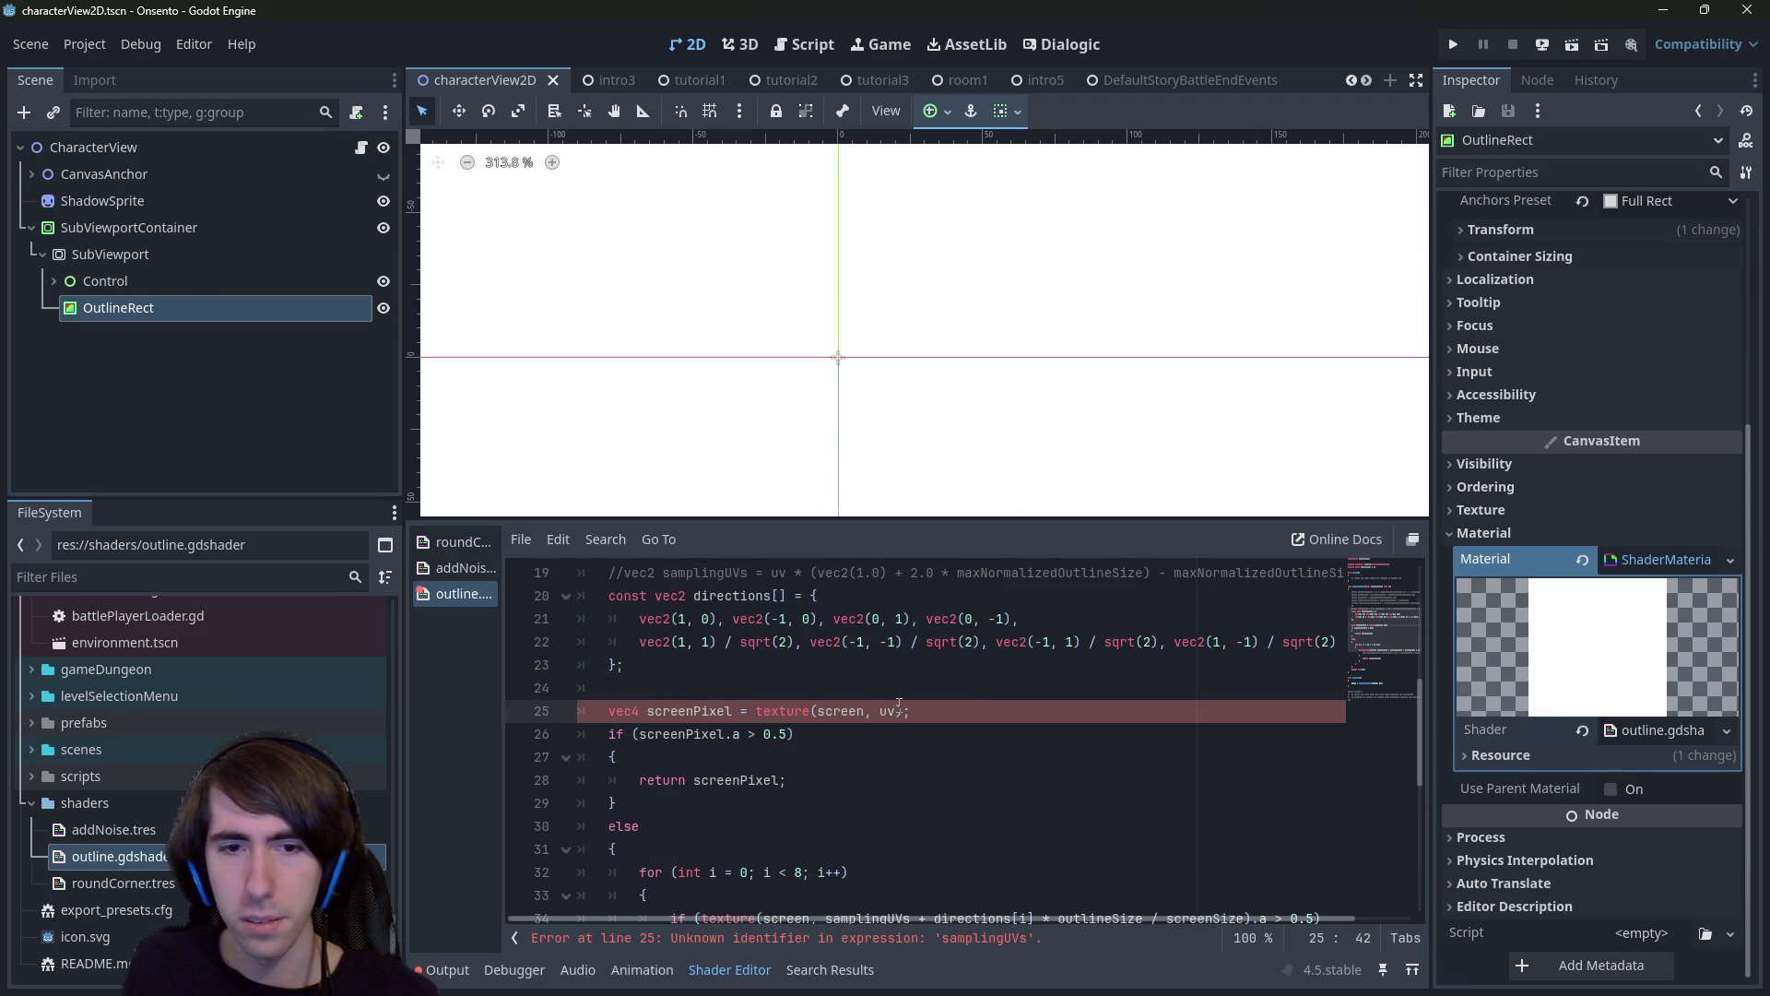
pyautogui.scroll(-3, 895, 728)
pyautogui.doubleClick(910, 711)
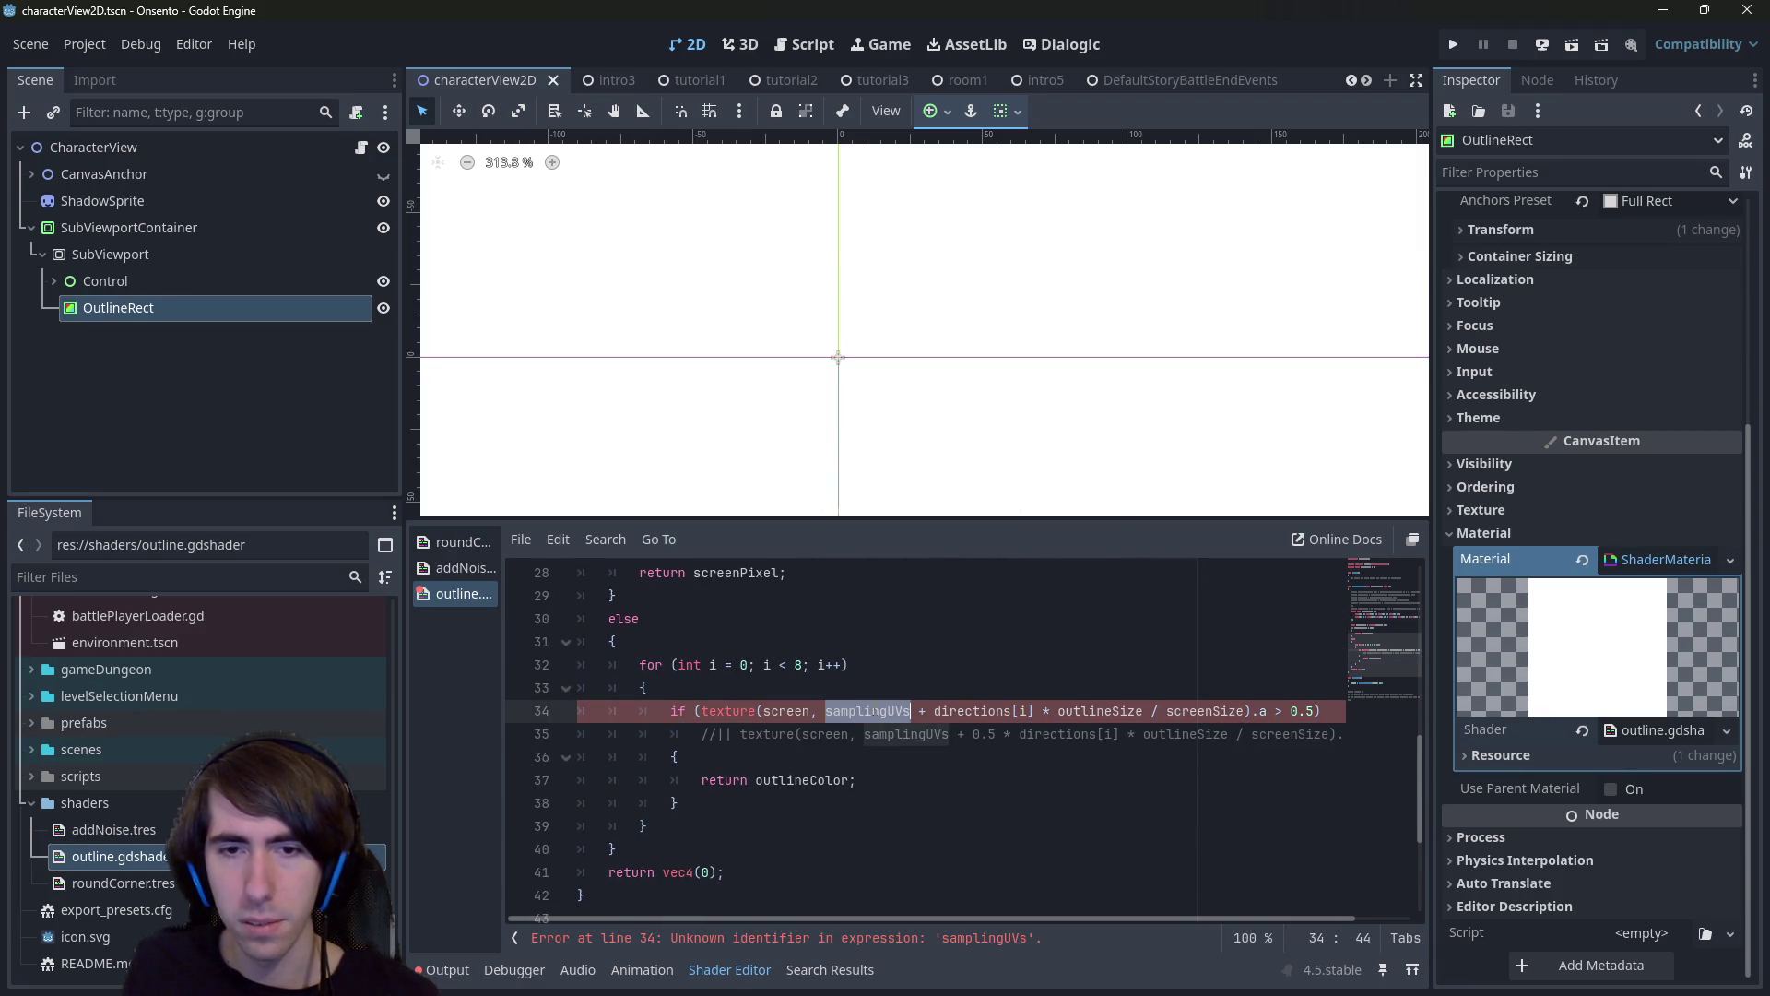
pyautogui.write('uv')
pyautogui.hotkey('ctrl', 's')
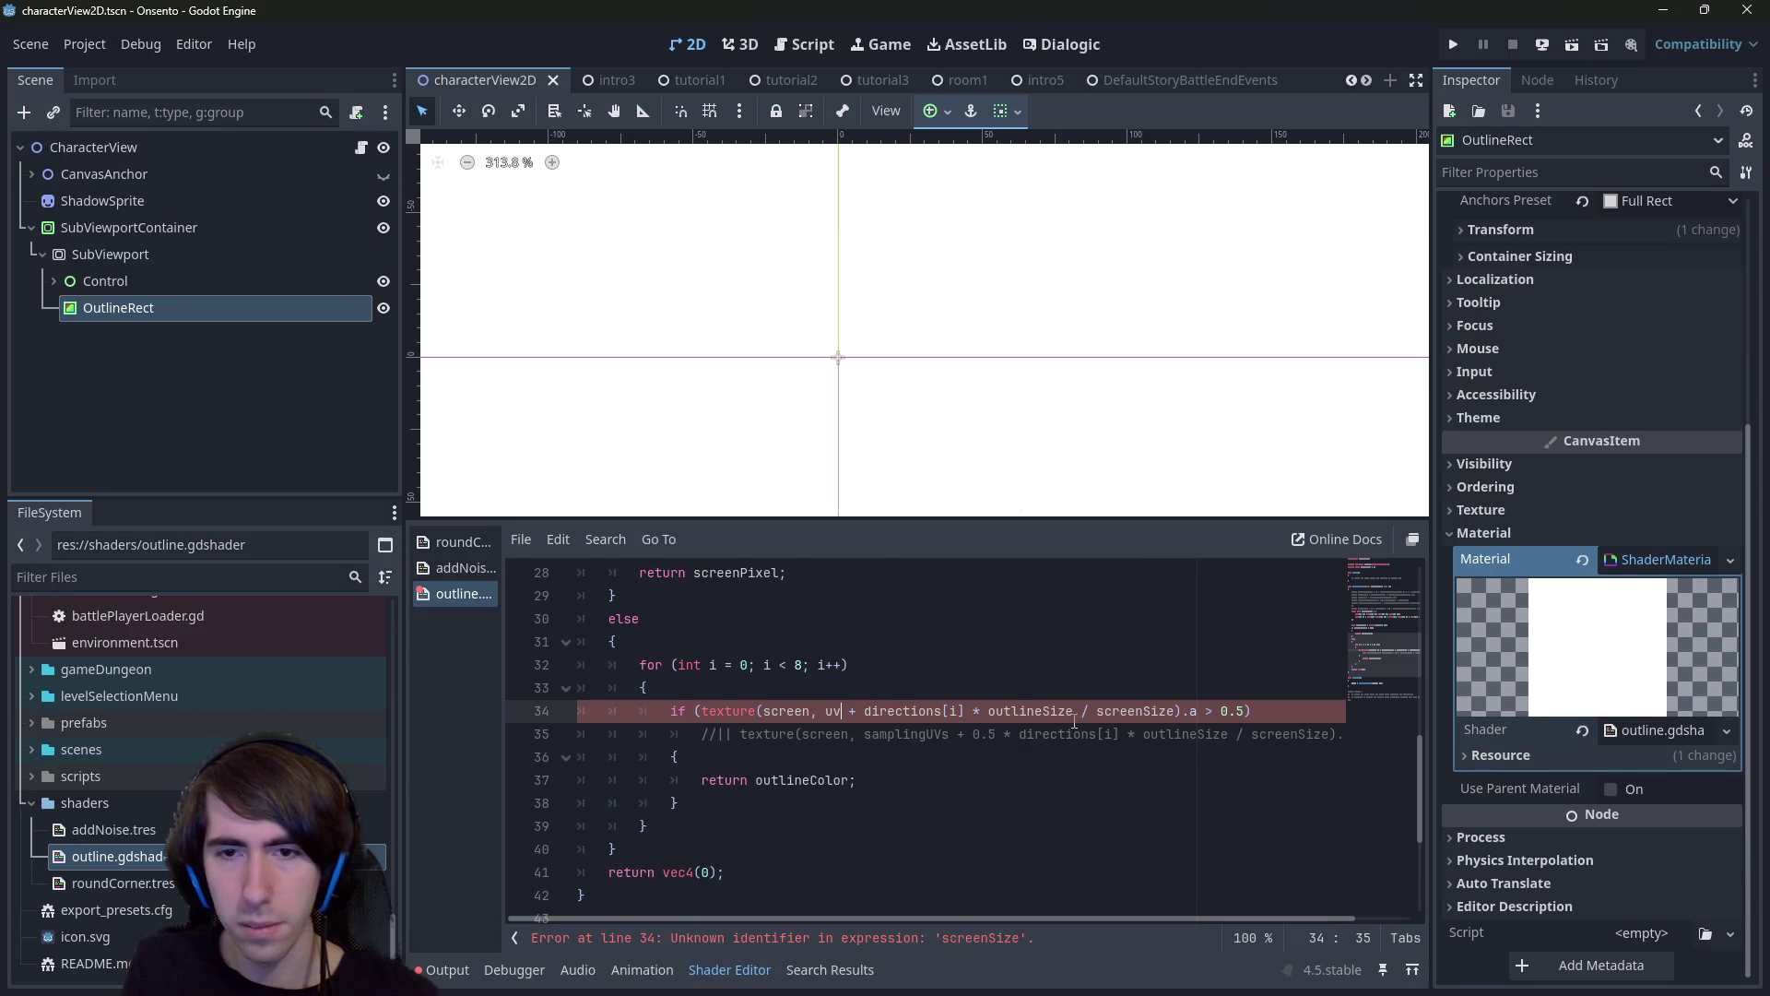
# Step: Uncomment the screenSize calculation on line 15
pyautogui.scroll(1, 954, 915)
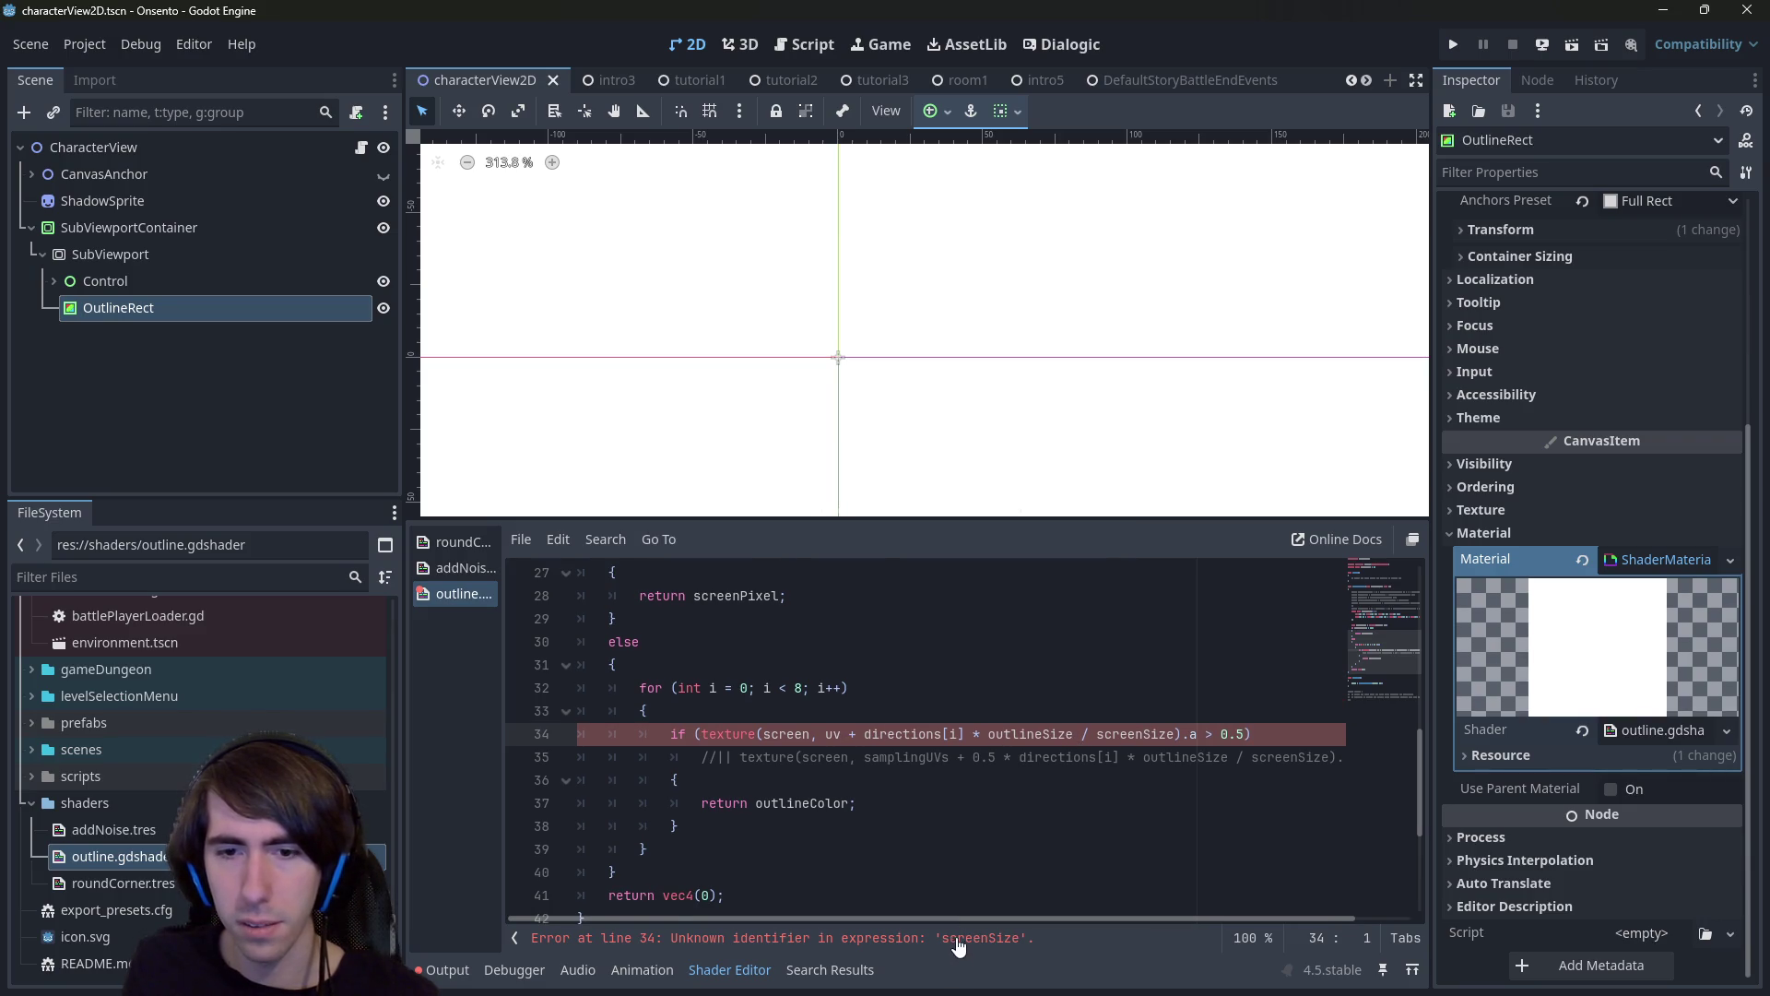
pyautogui.doubleClick(1144, 734)
pyautogui.scroll(5, 1050, 773)
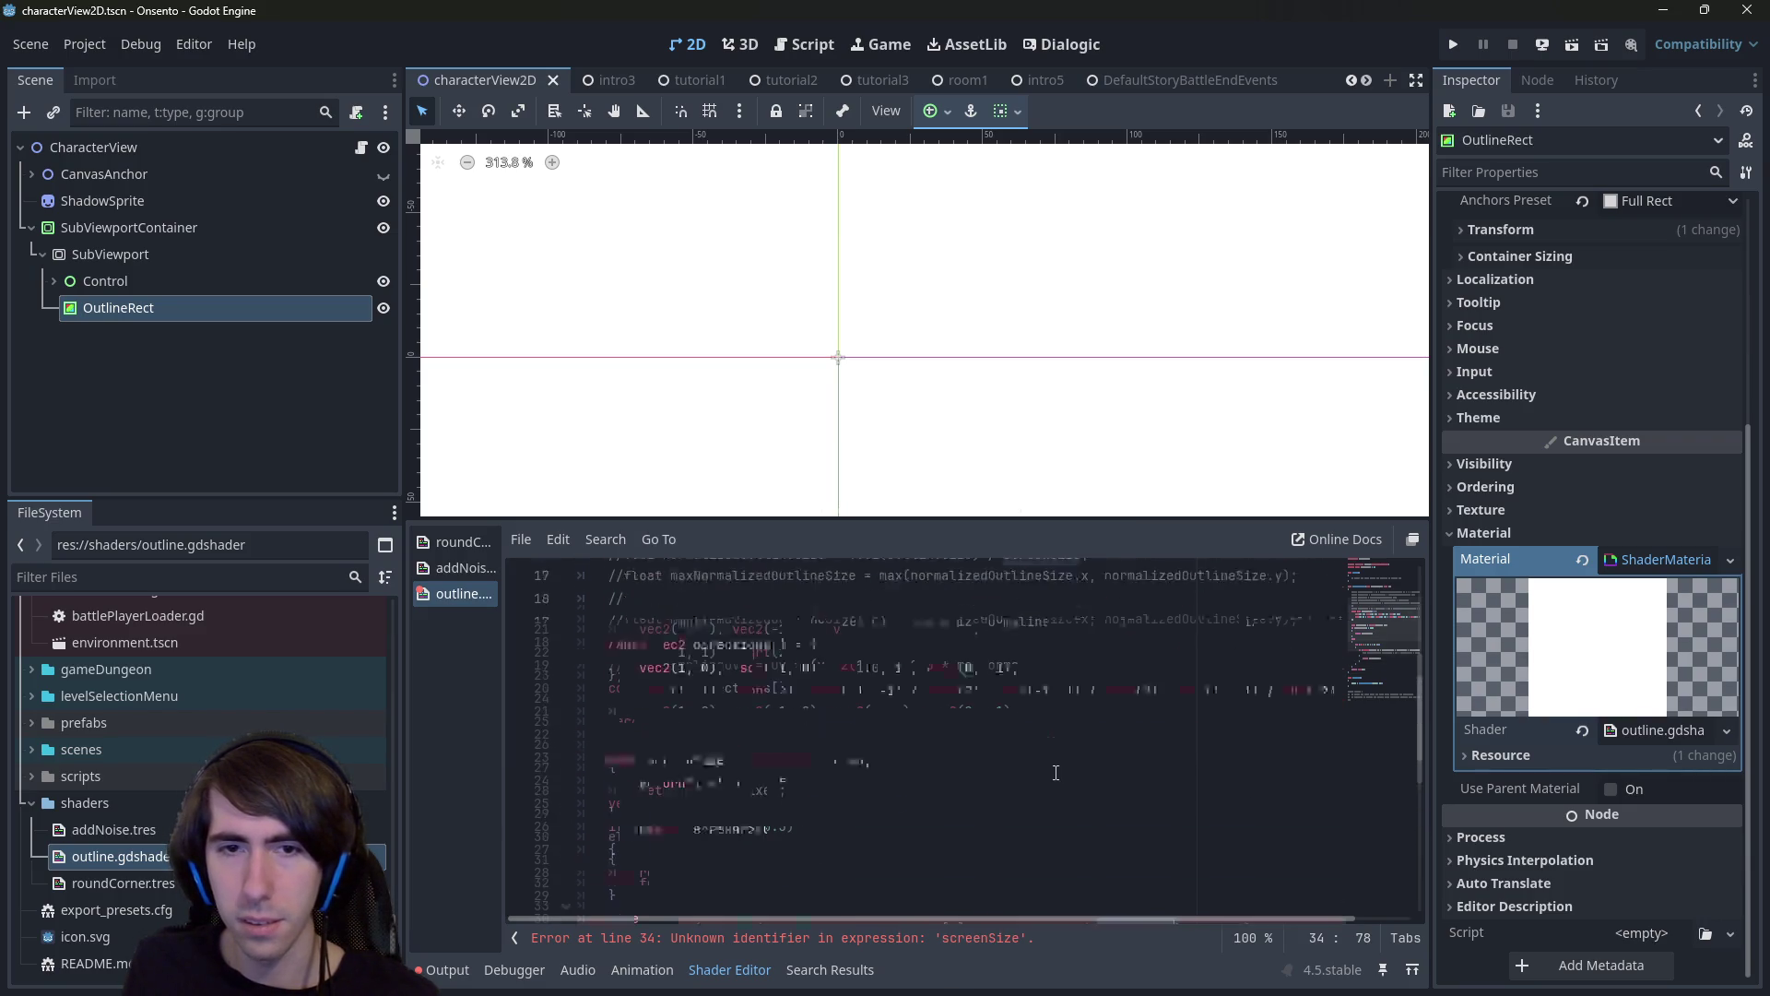
pyautogui.click(1003, 642)
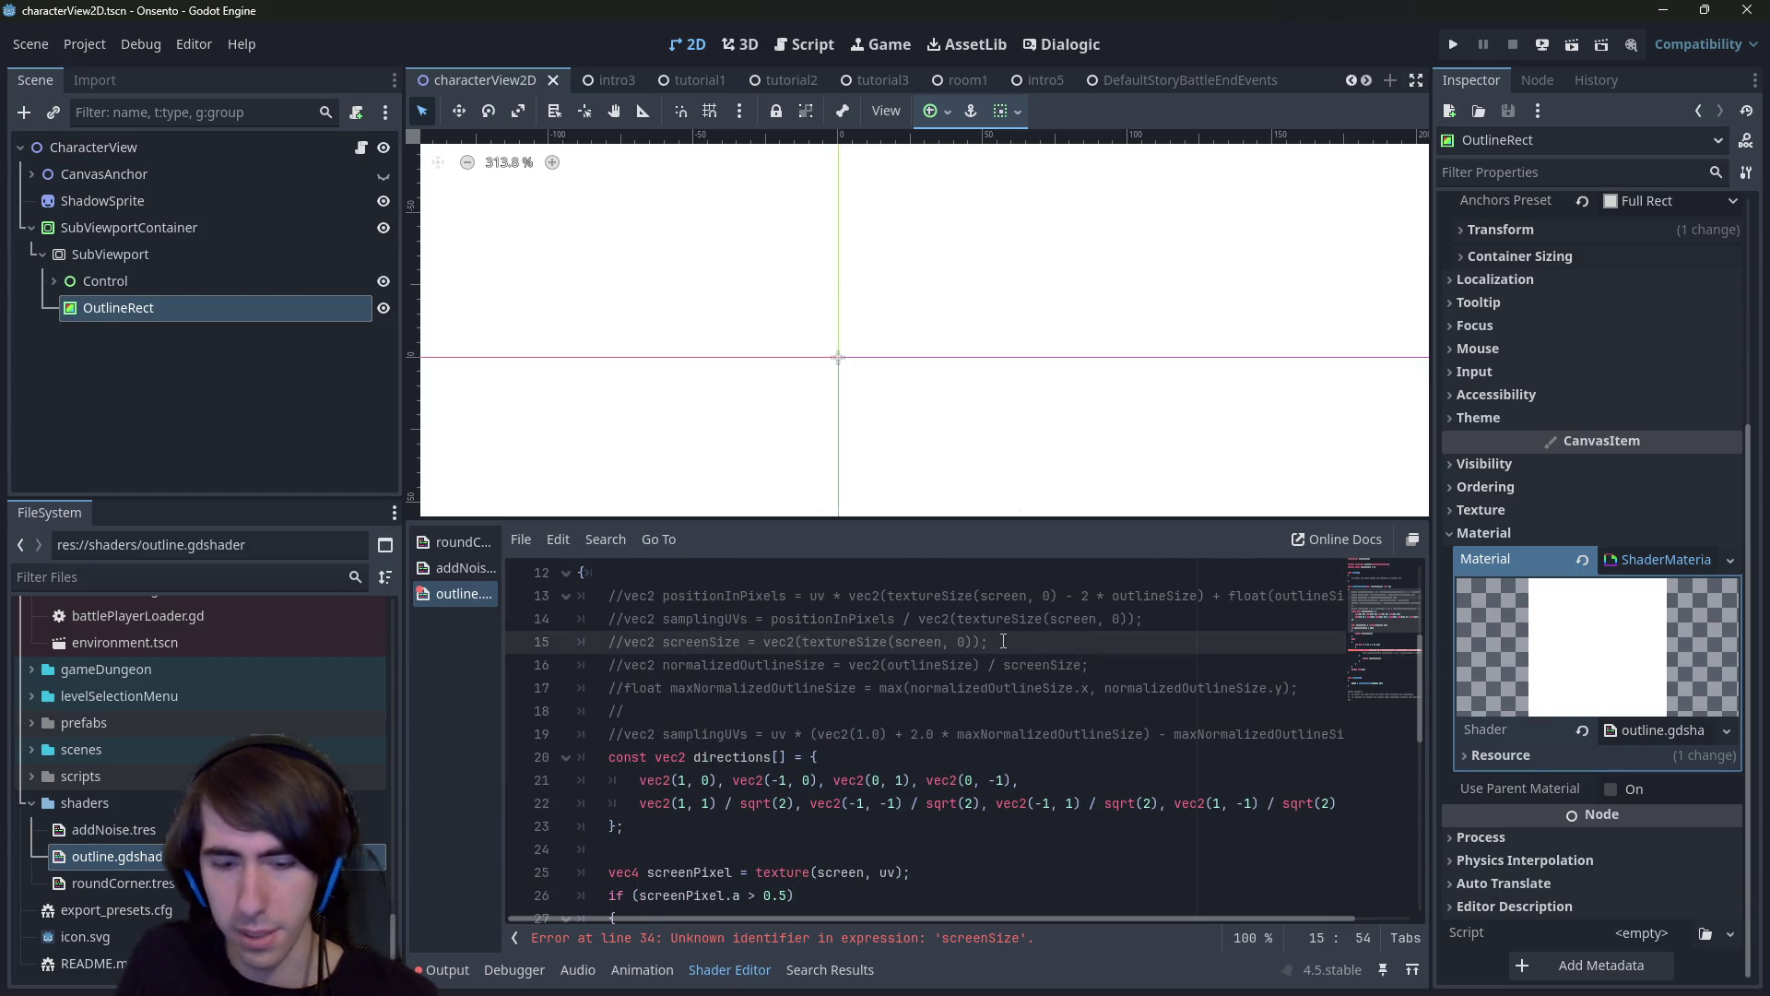
pyautogui.hotkey('ctrl', 'k')
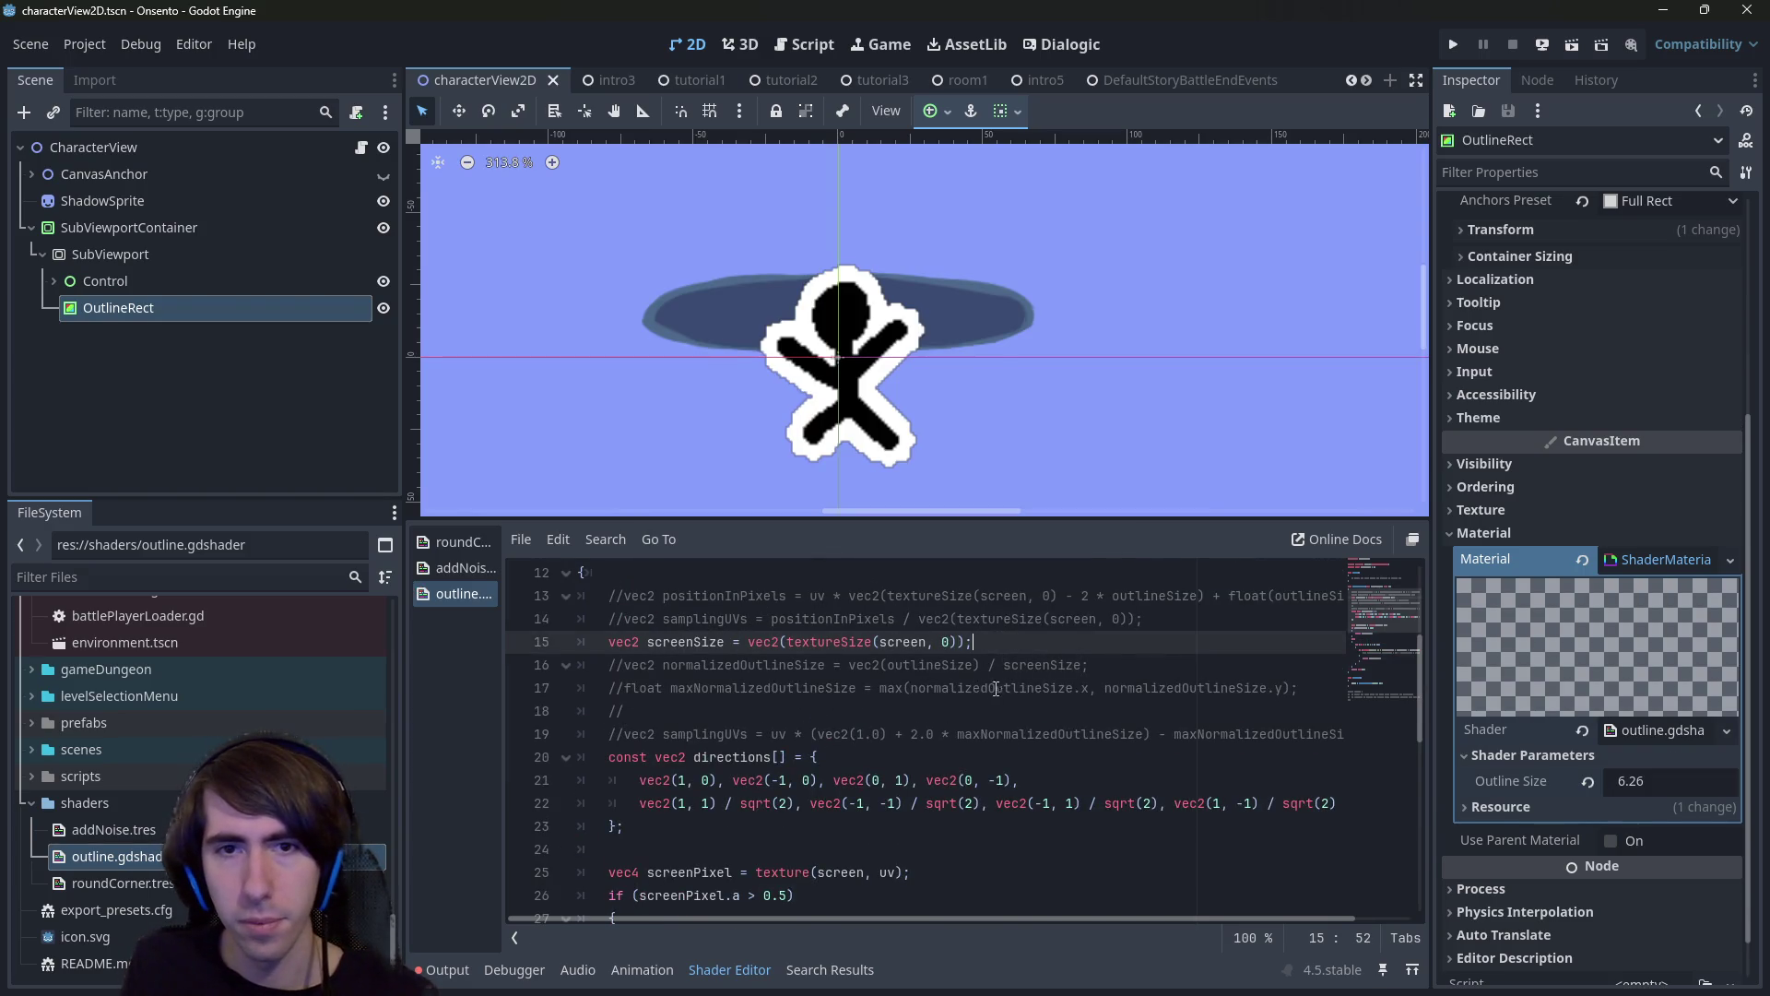
# Step: Undo and redo shader edits, saving each time, to get back to sampling the screen at uv
pyautogui.hotkey('ctrl', 'z')
pyautogui.hotkey('ctrl', 'z')
pyautogui.hotkey('ctrl', 'z')
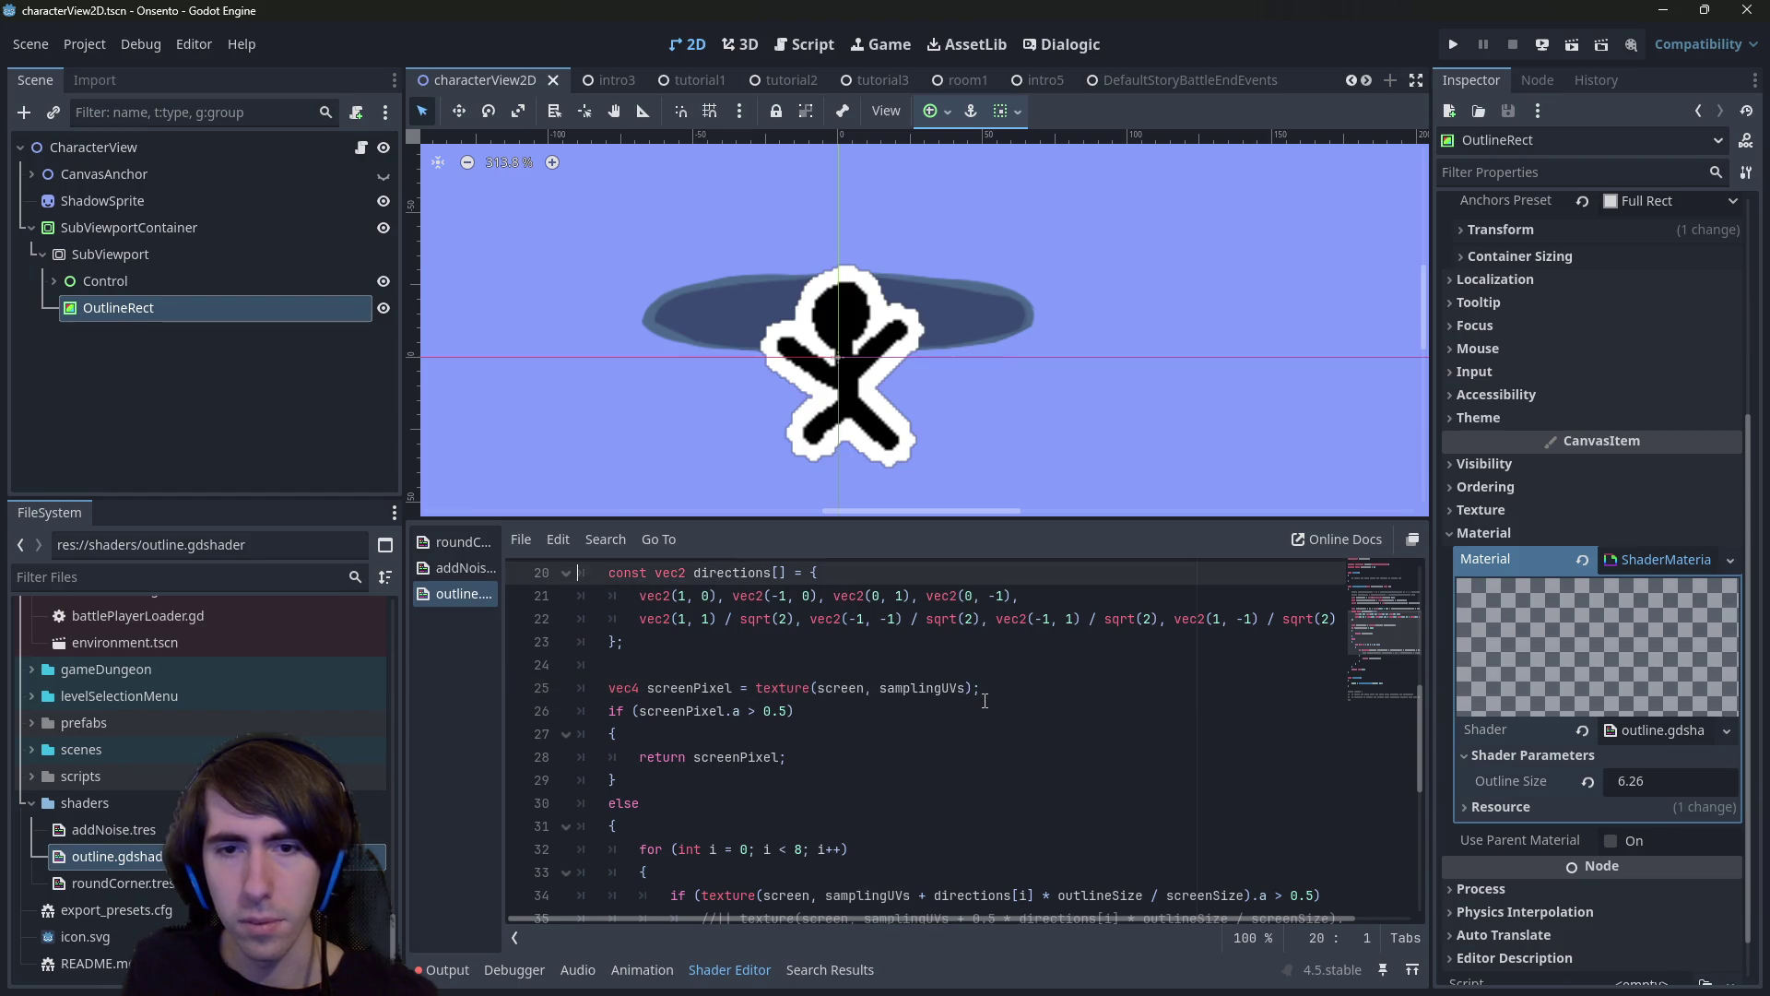
pyautogui.hotkey('shift', 'Up')
pyautogui.hotkey('shift', 'Up')
pyautogui.hotkey('shift', 'Up')
pyautogui.hotkey('ctrl', '=')
pyautogui.hotkey('ctrl', 's')
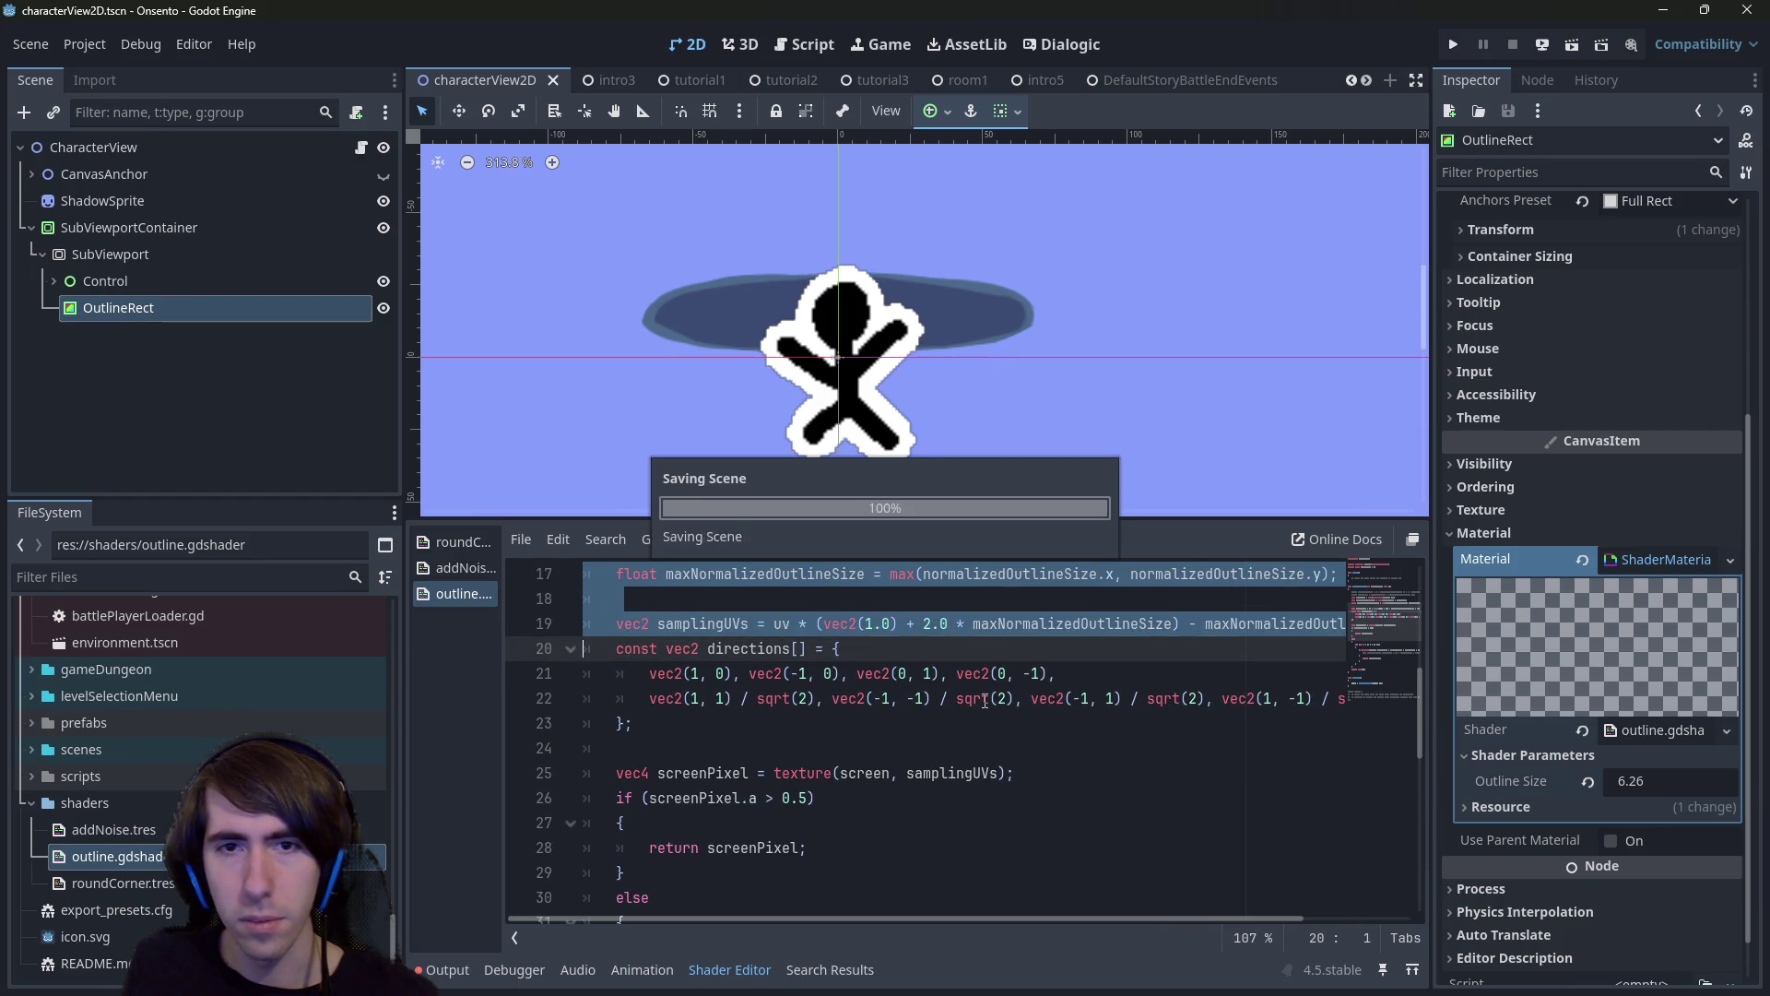
pyautogui.hotkey('ctrl', 'y')
pyautogui.hotkey('ctrl', 'y')
pyautogui.hotkey('ctrl', 'y')
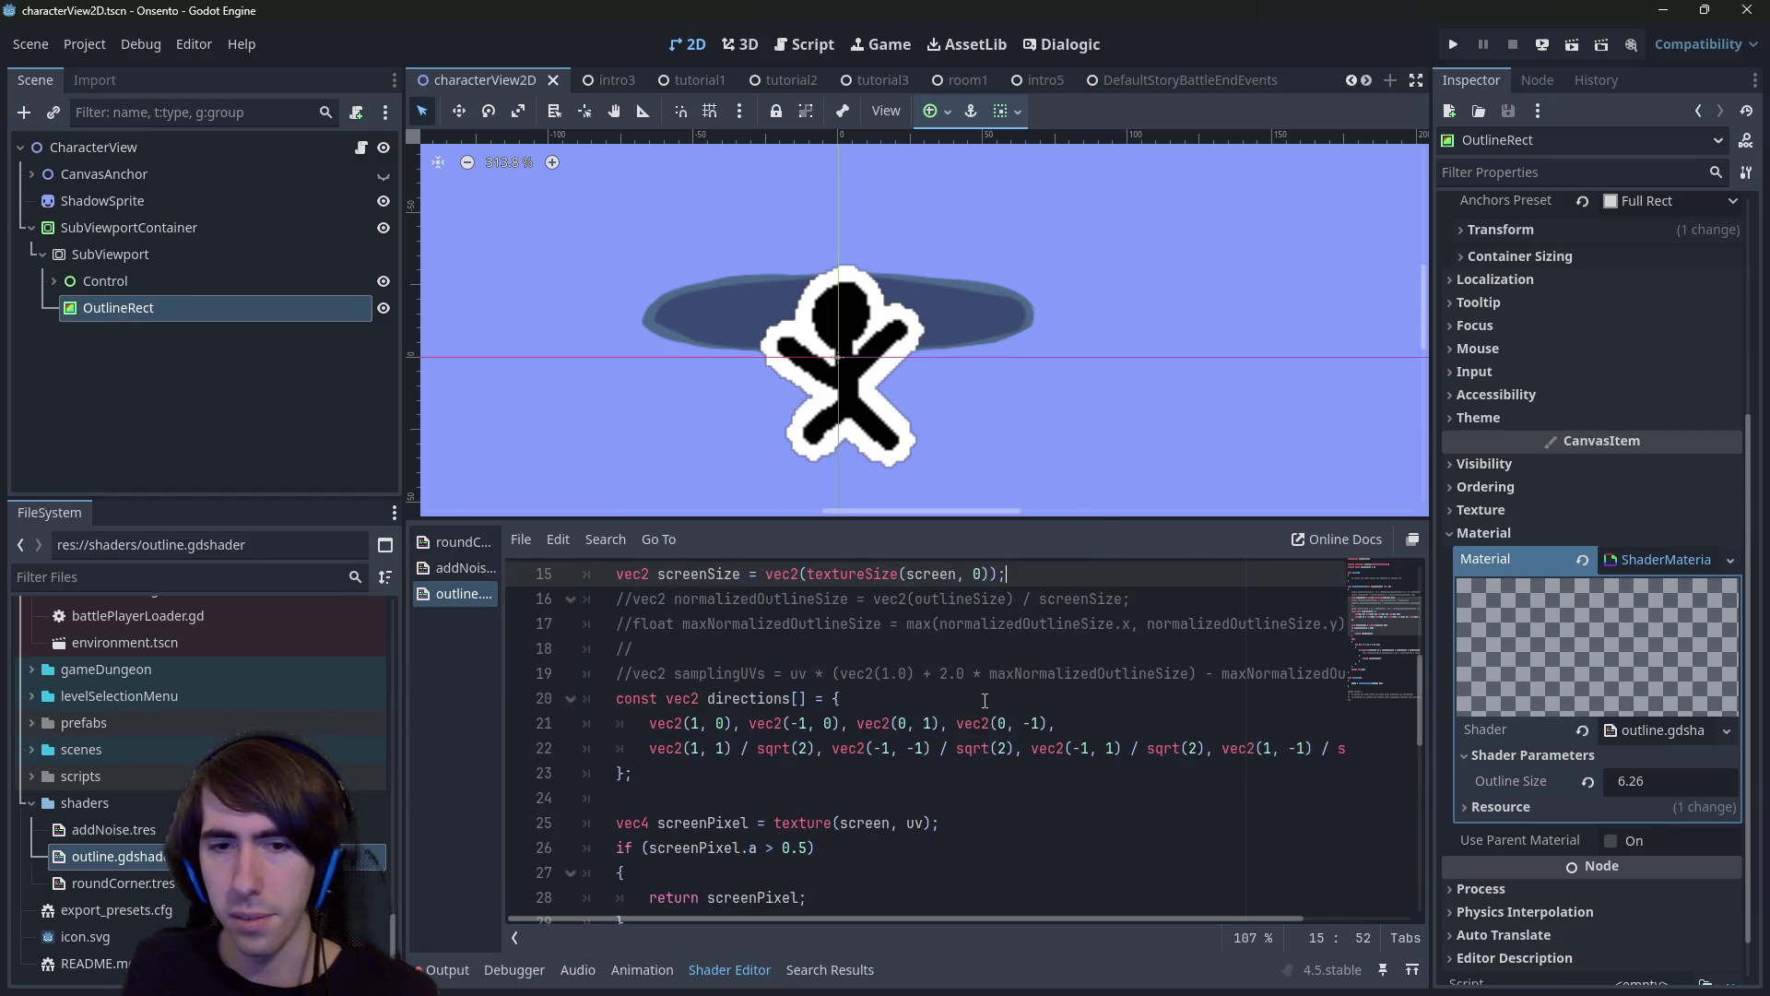
pyautogui.hotkey('ctrl', 's')
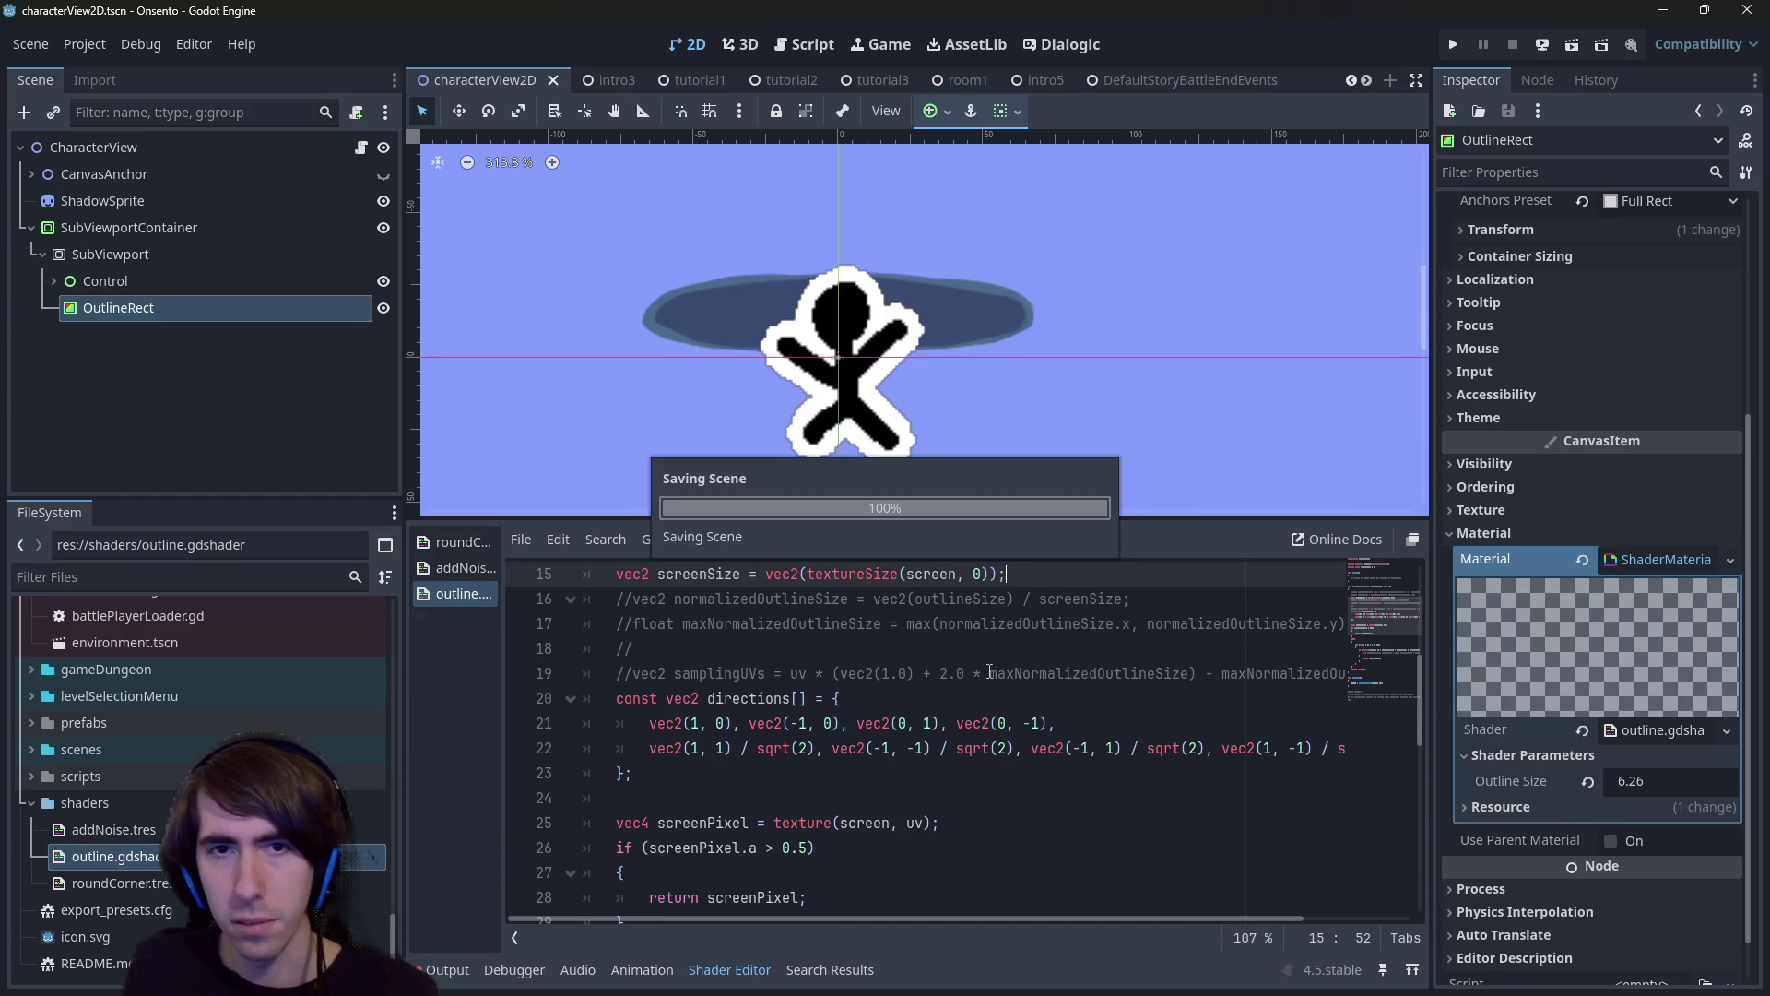
pyautogui.hotkey('ctrl', 'z')
pyautogui.hotkey('ctrl', 'z')
pyautogui.hotkey('ctrl', 'z')
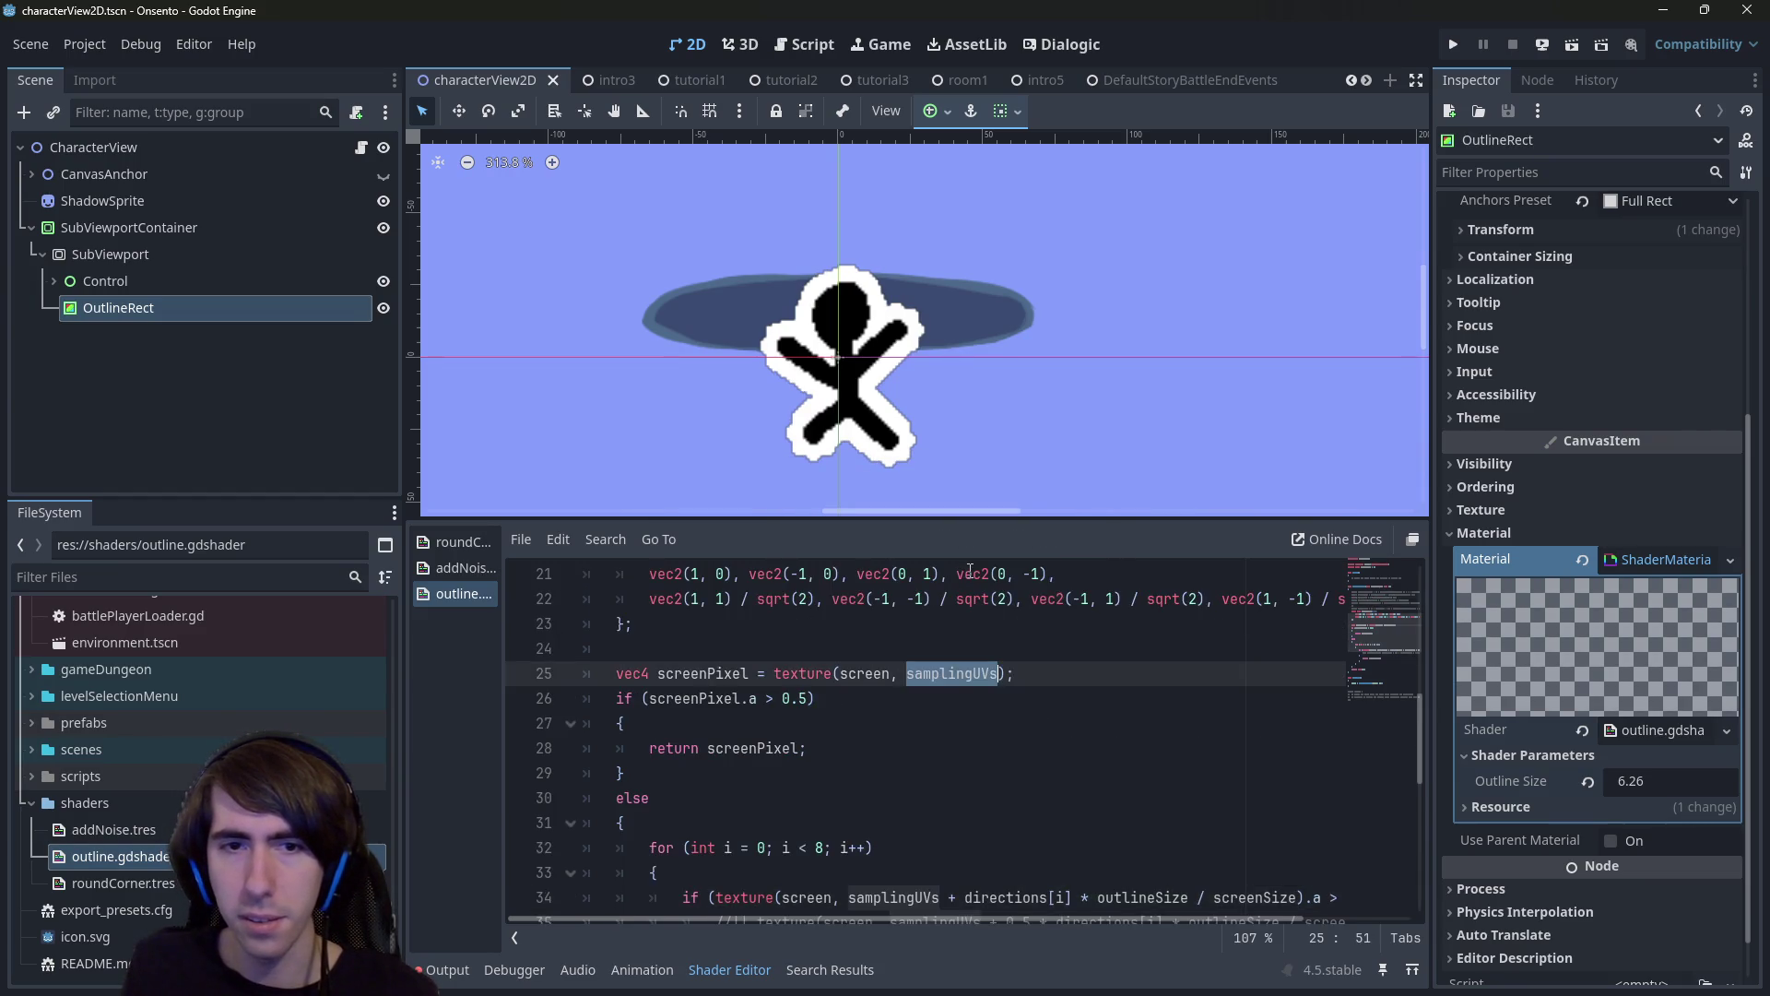
pyautogui.hotkey('ctrl', 'z')
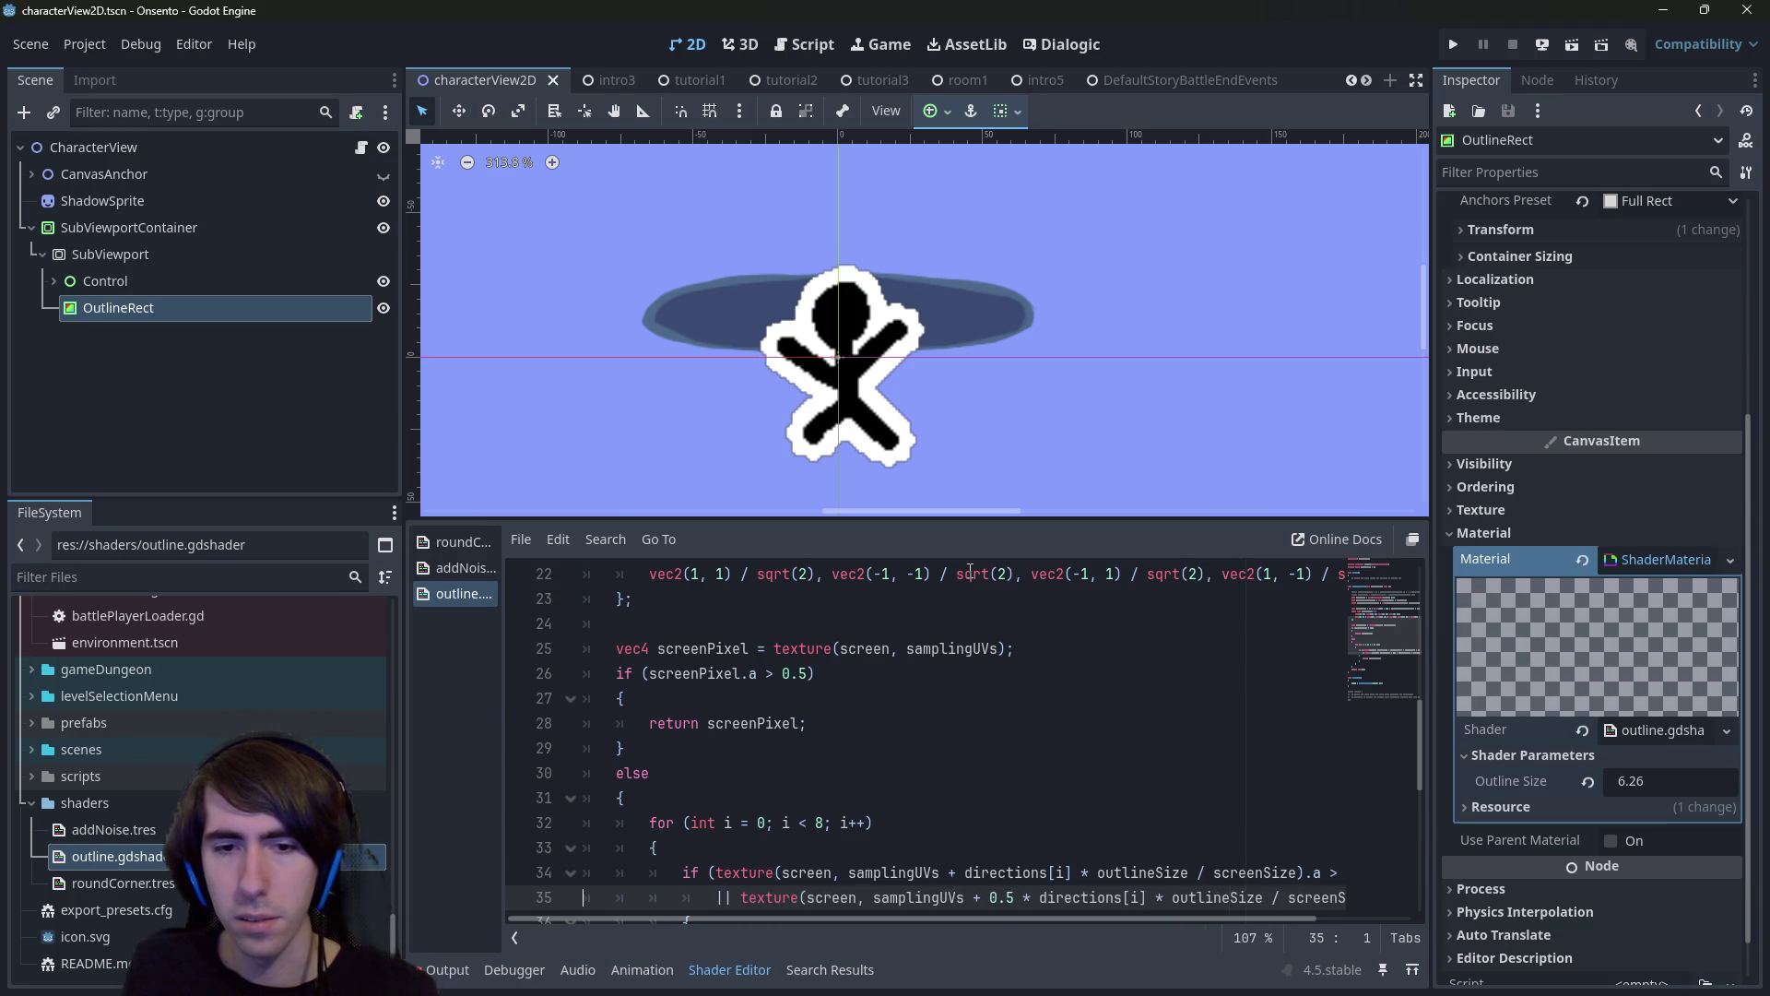
pyautogui.hotkey('ctrl', 'z')
pyautogui.hotkey('ctrl', 'z')
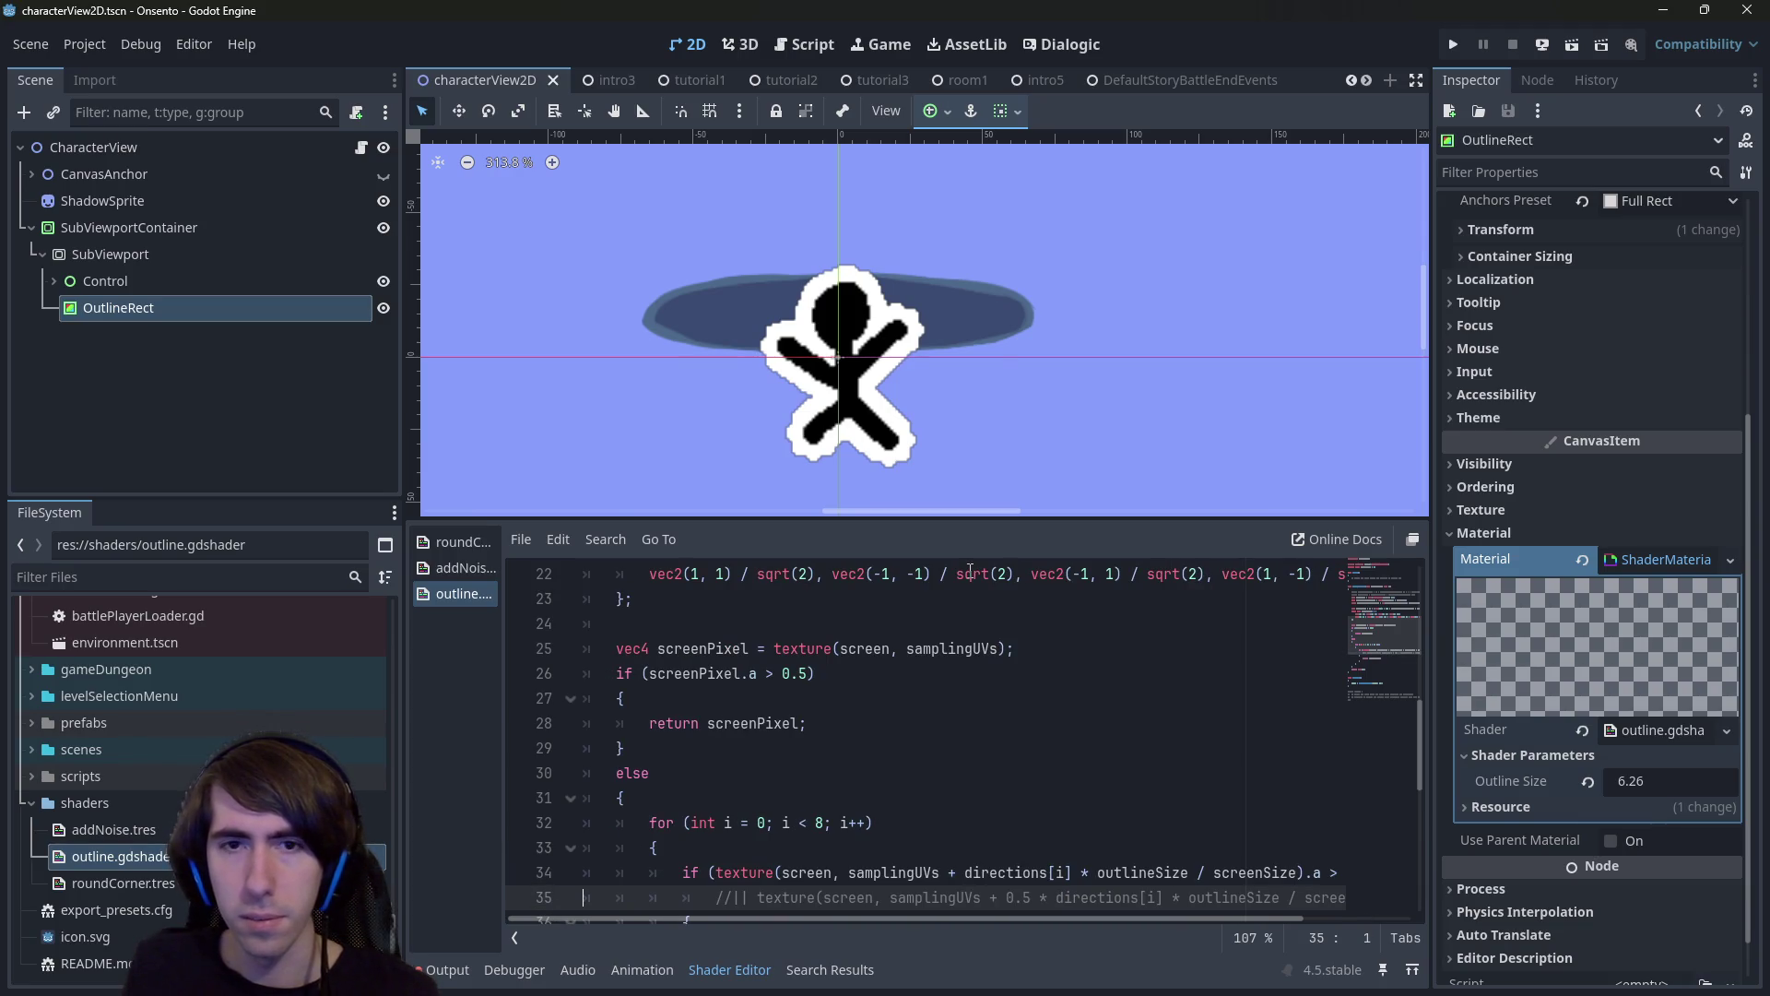
pyautogui.hotkey('ctrl', 's')
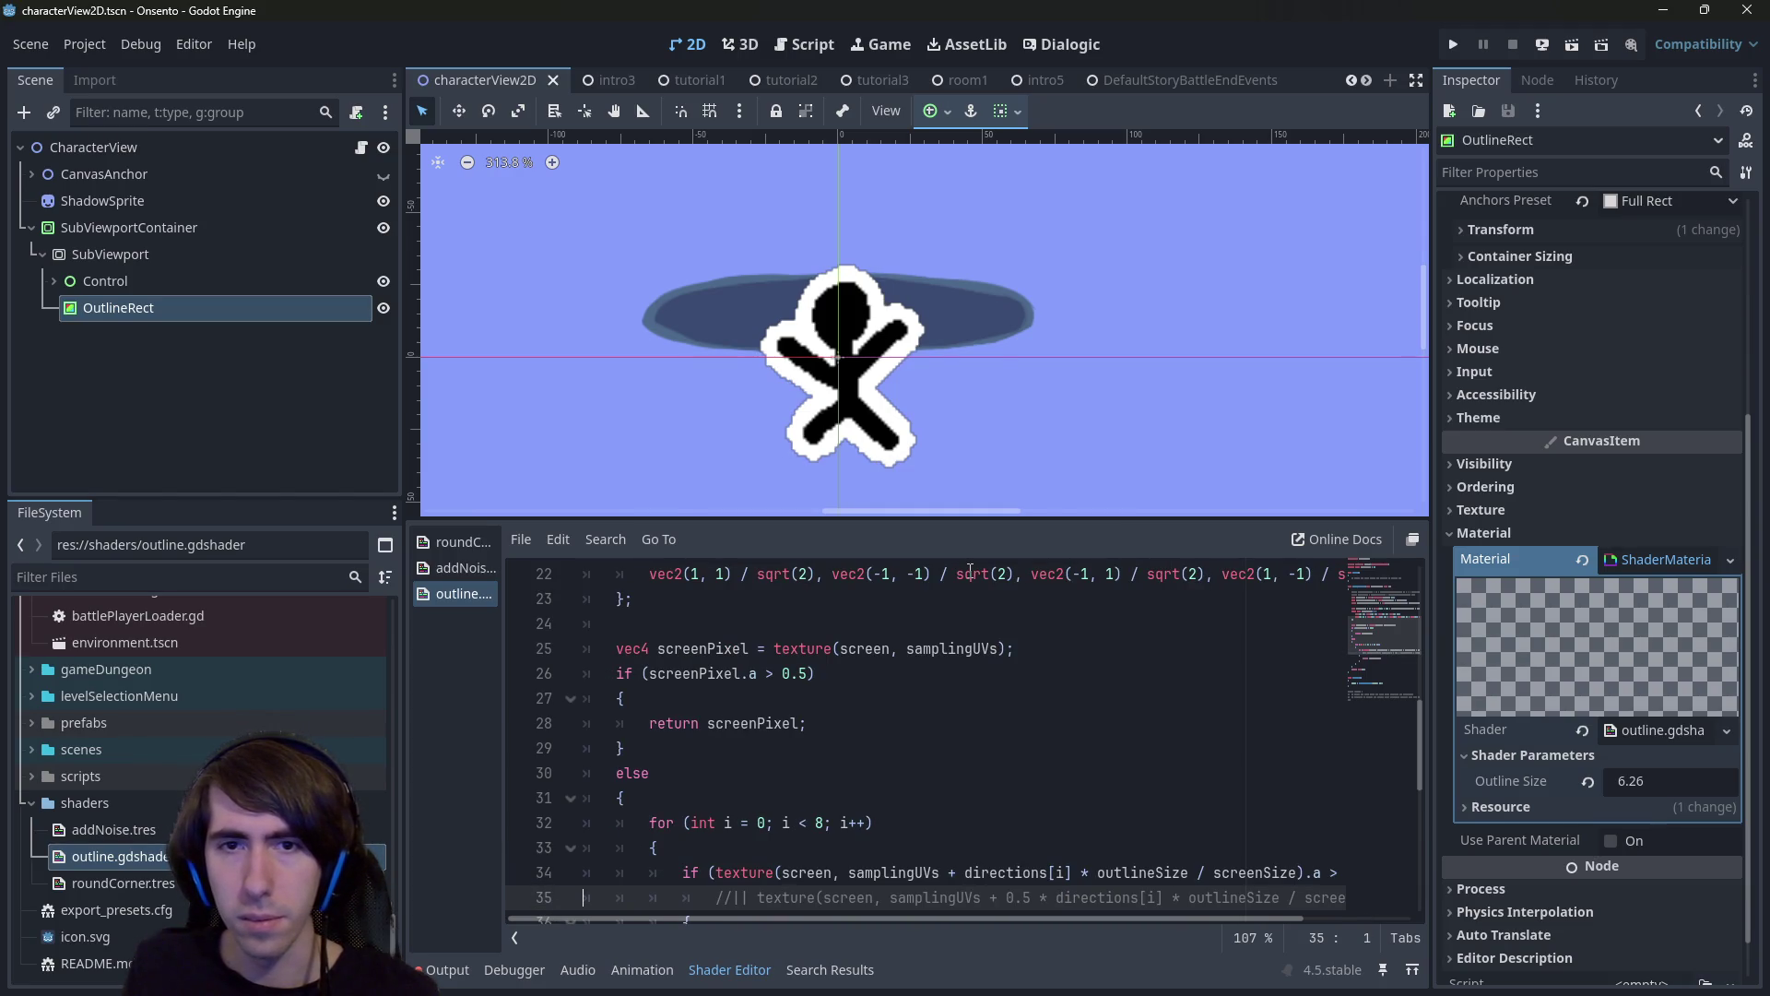
pyautogui.hotkey('ctrl', 'z')
pyautogui.hotkey('ctrl', 'z')
pyautogui.hotkey('ctrl', 's')
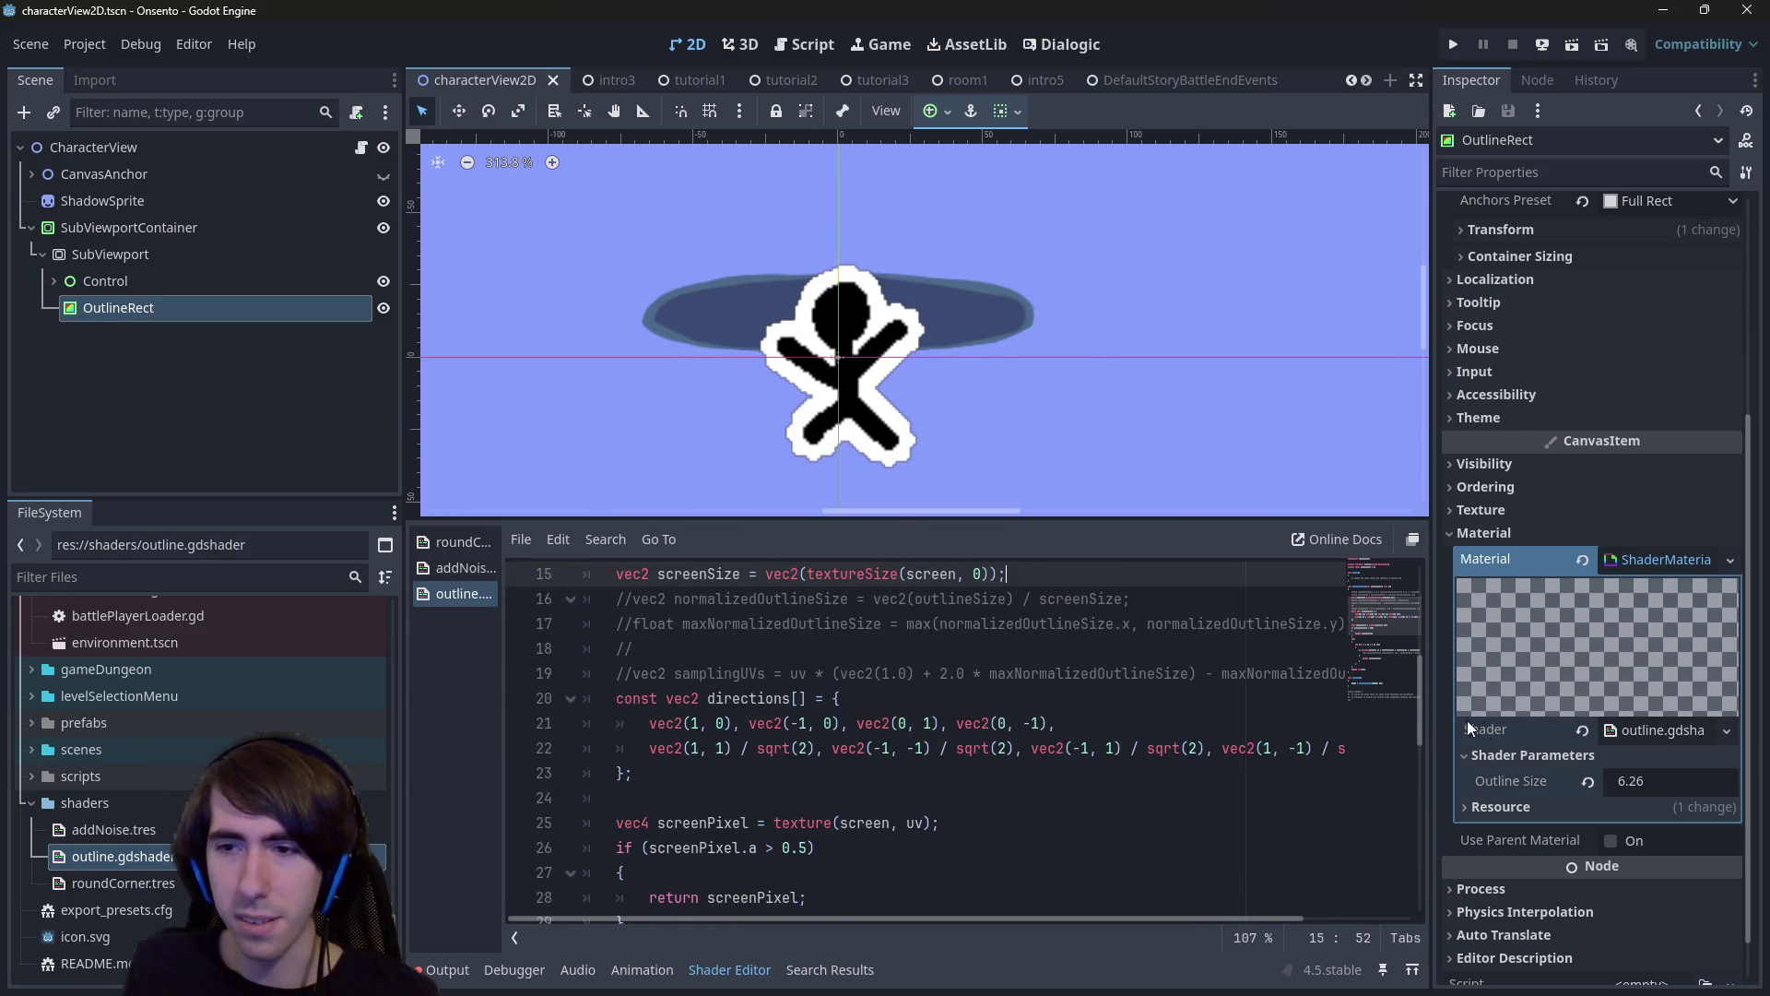
# Step: Set the Outline Size shader parameter to 6.0
pyautogui.moveTo(1635, 781)
pyautogui.mouseDown()
pyautogui.moveTo(1687, 781)
pyautogui.moveTo(1620, 781)
pyautogui.moveTo(1640, 784)
pyautogui.mouseUp()
pyautogui.click(1639, 784)
pyautogui.write('6')
pyautogui.press('Return')
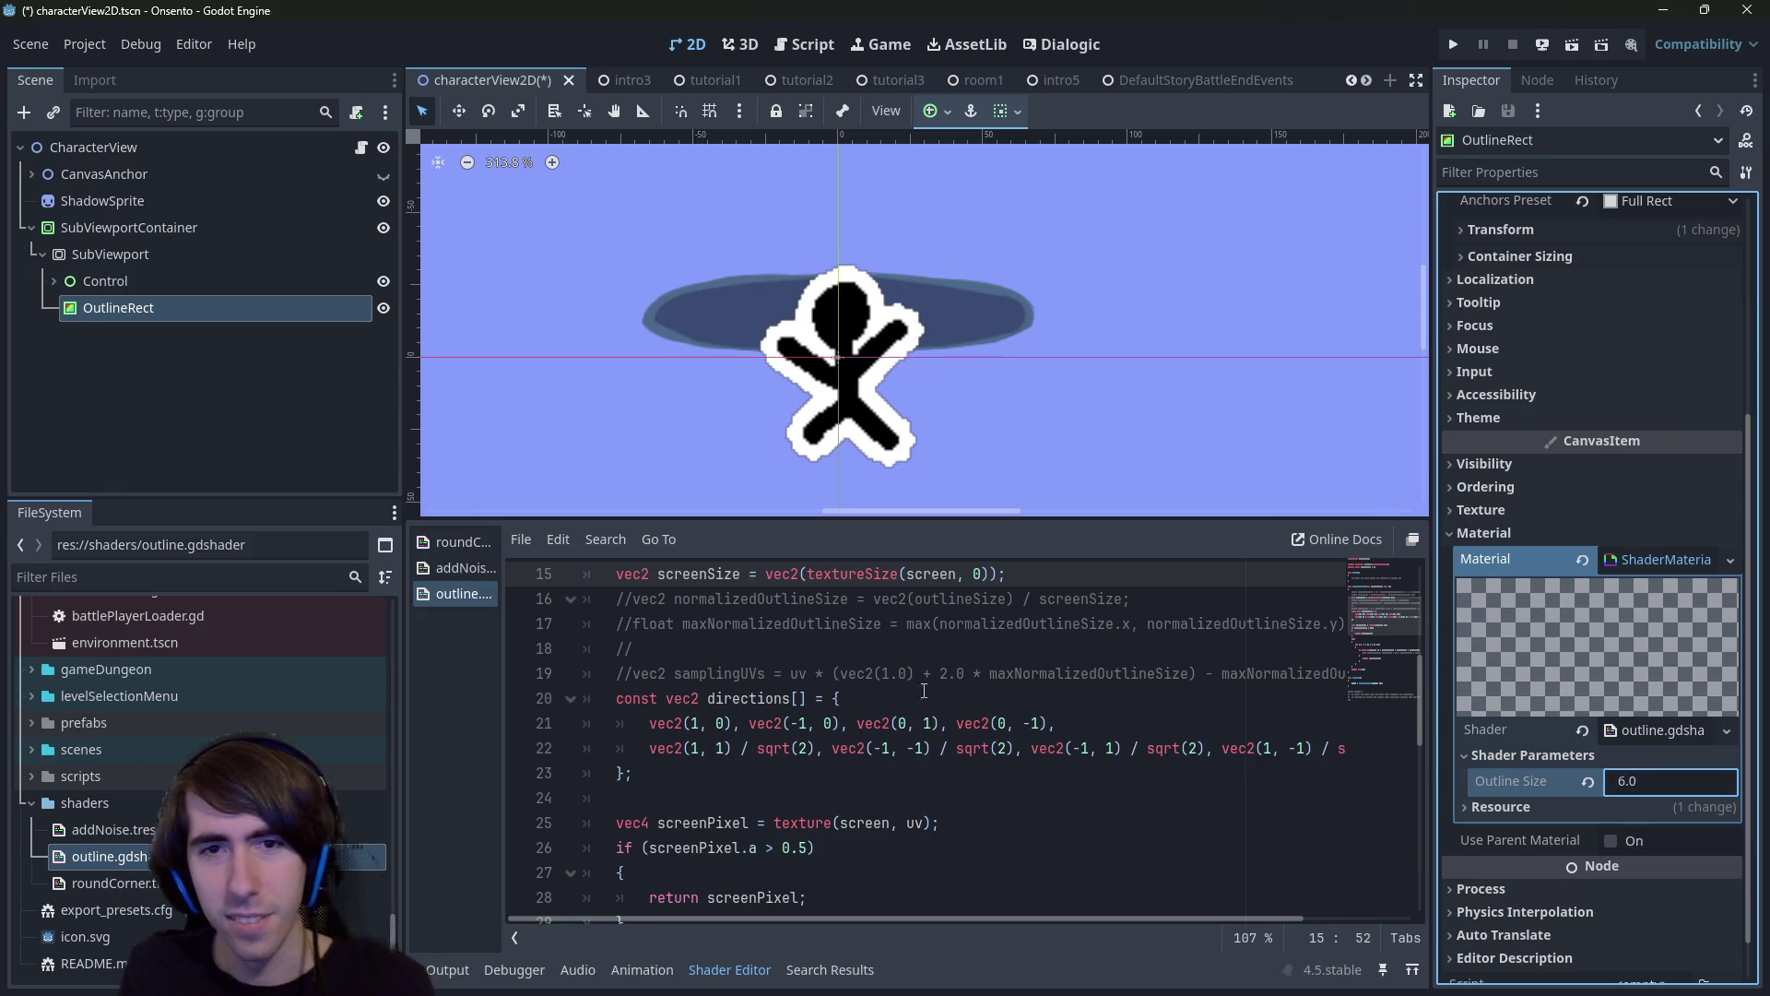
# Step: Inspect the screenSize declaration in the shader, then select the SubViewport node
pyautogui.scroll(2, 870, 751)
pyautogui.scroll(-5, 870, 751)
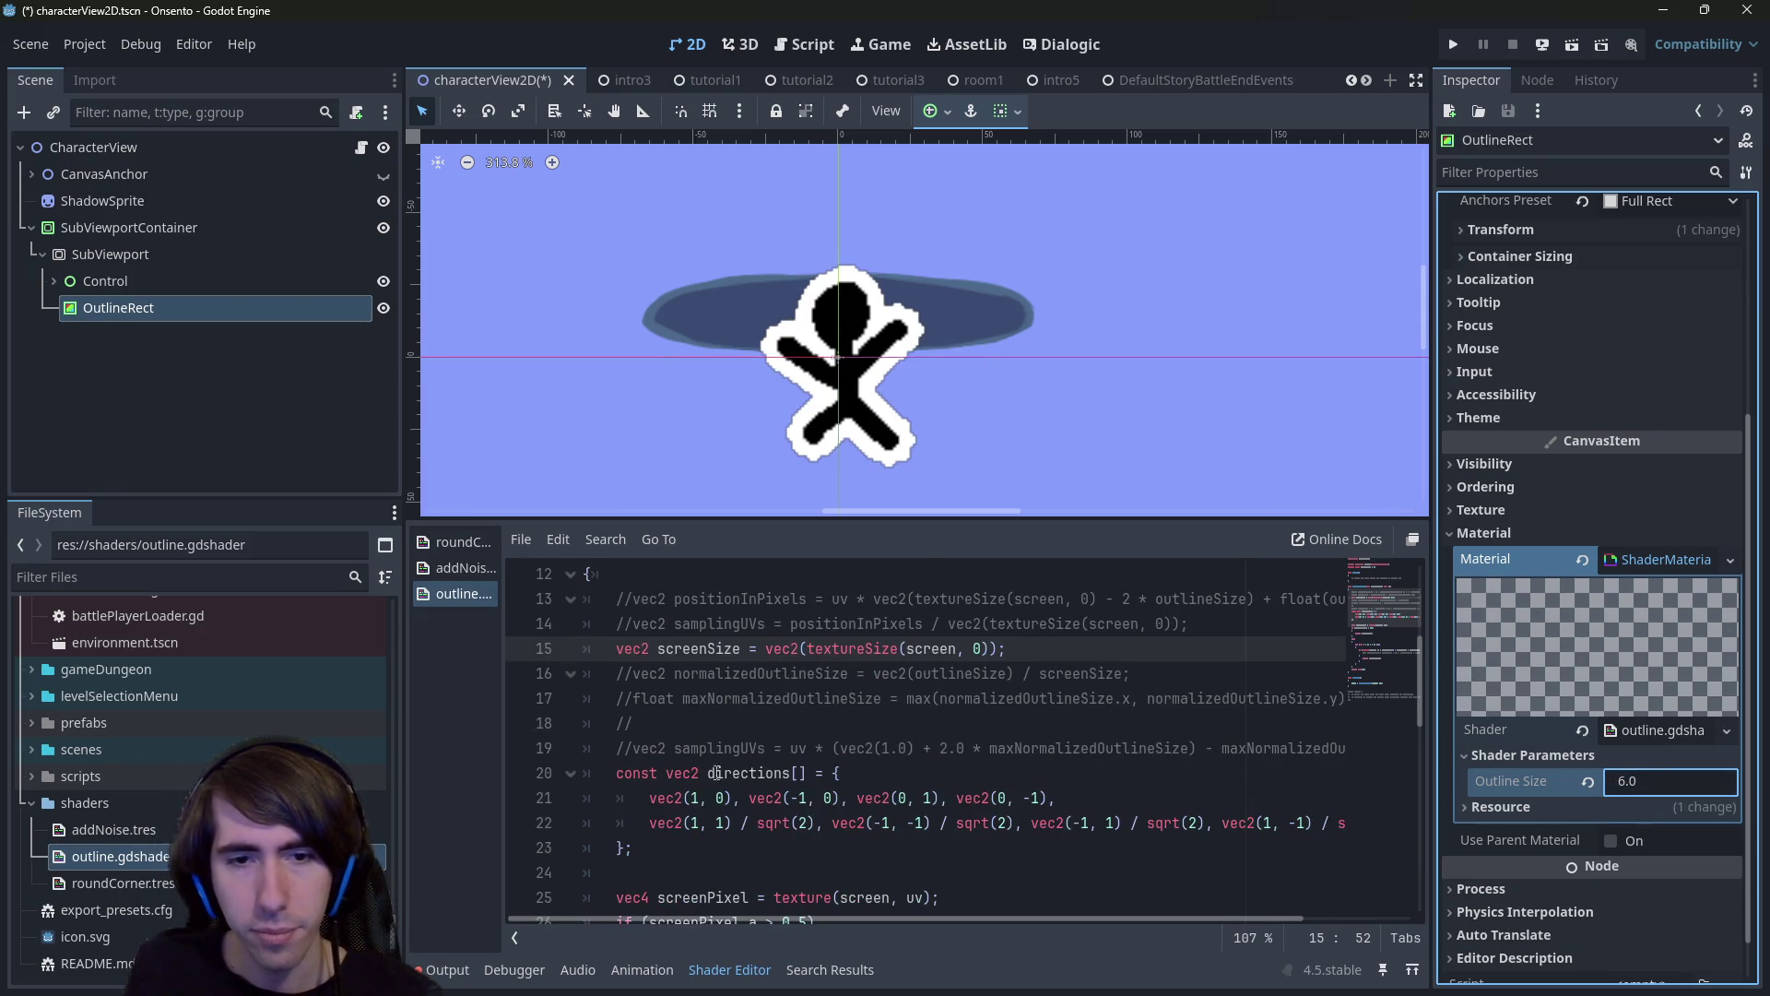
pyautogui.scroll(4, 723, 813)
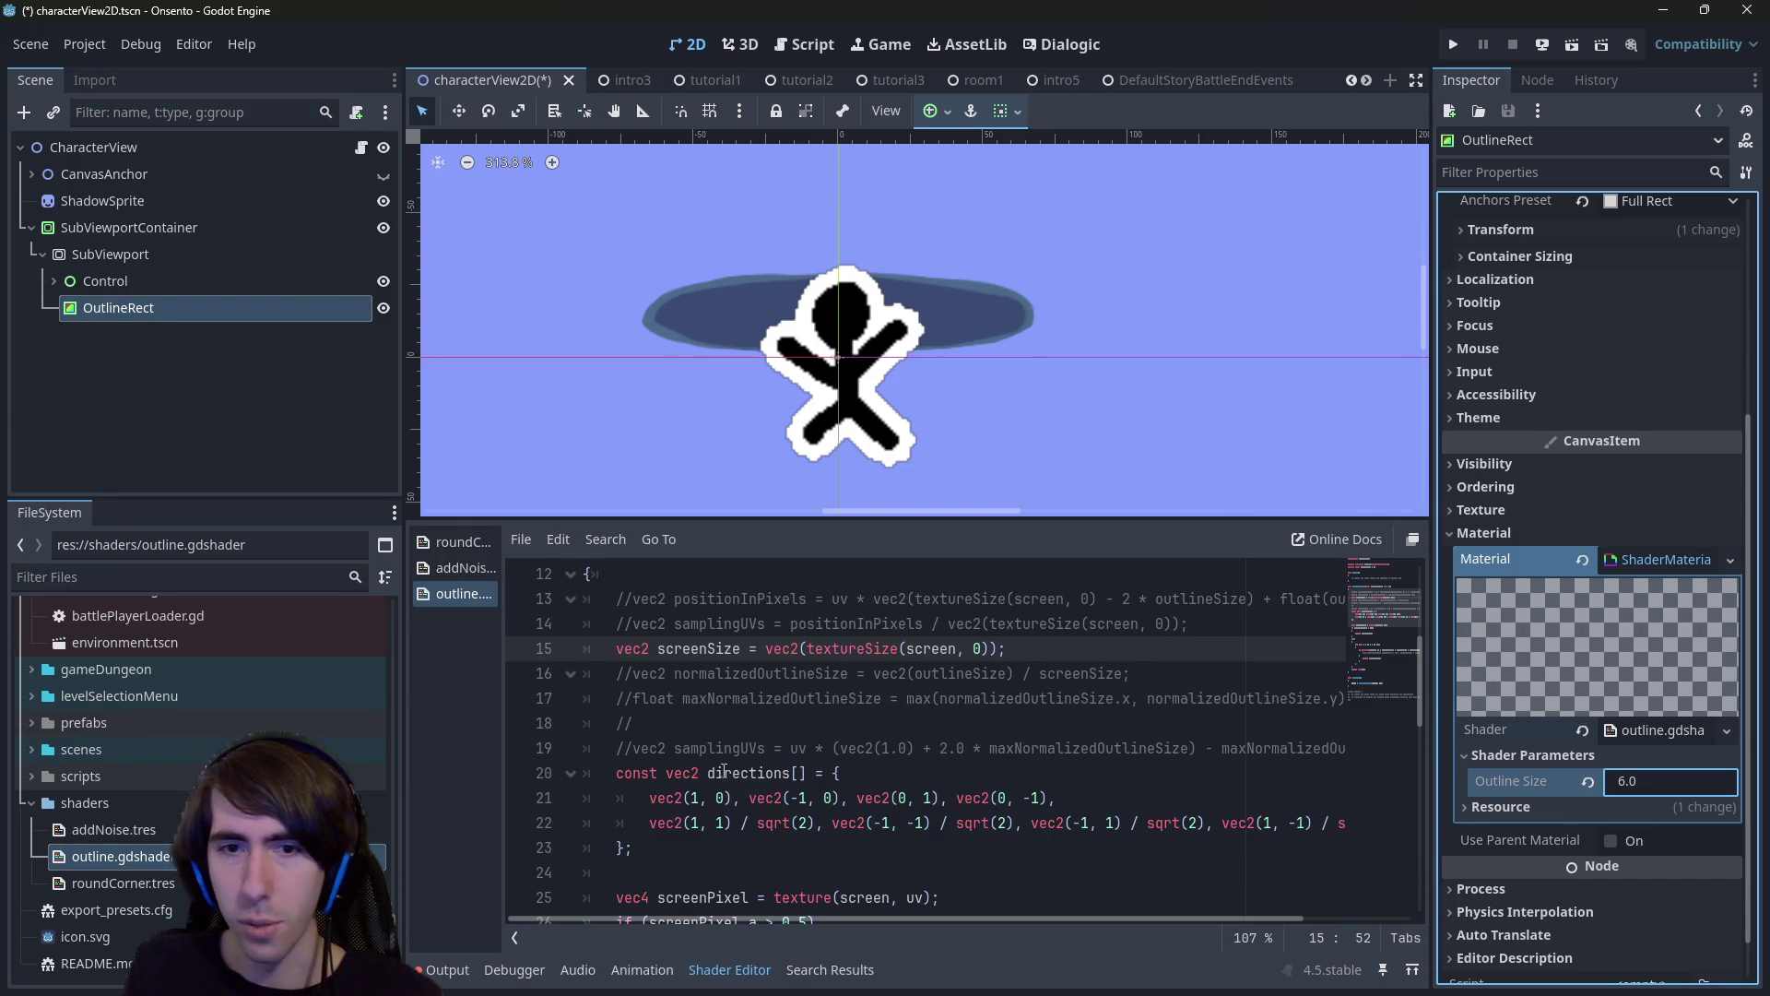
pyautogui.doubleClick(708, 655)
pyautogui.scroll(2, 708, 669)
pyautogui.scroll(-2, 708, 674)
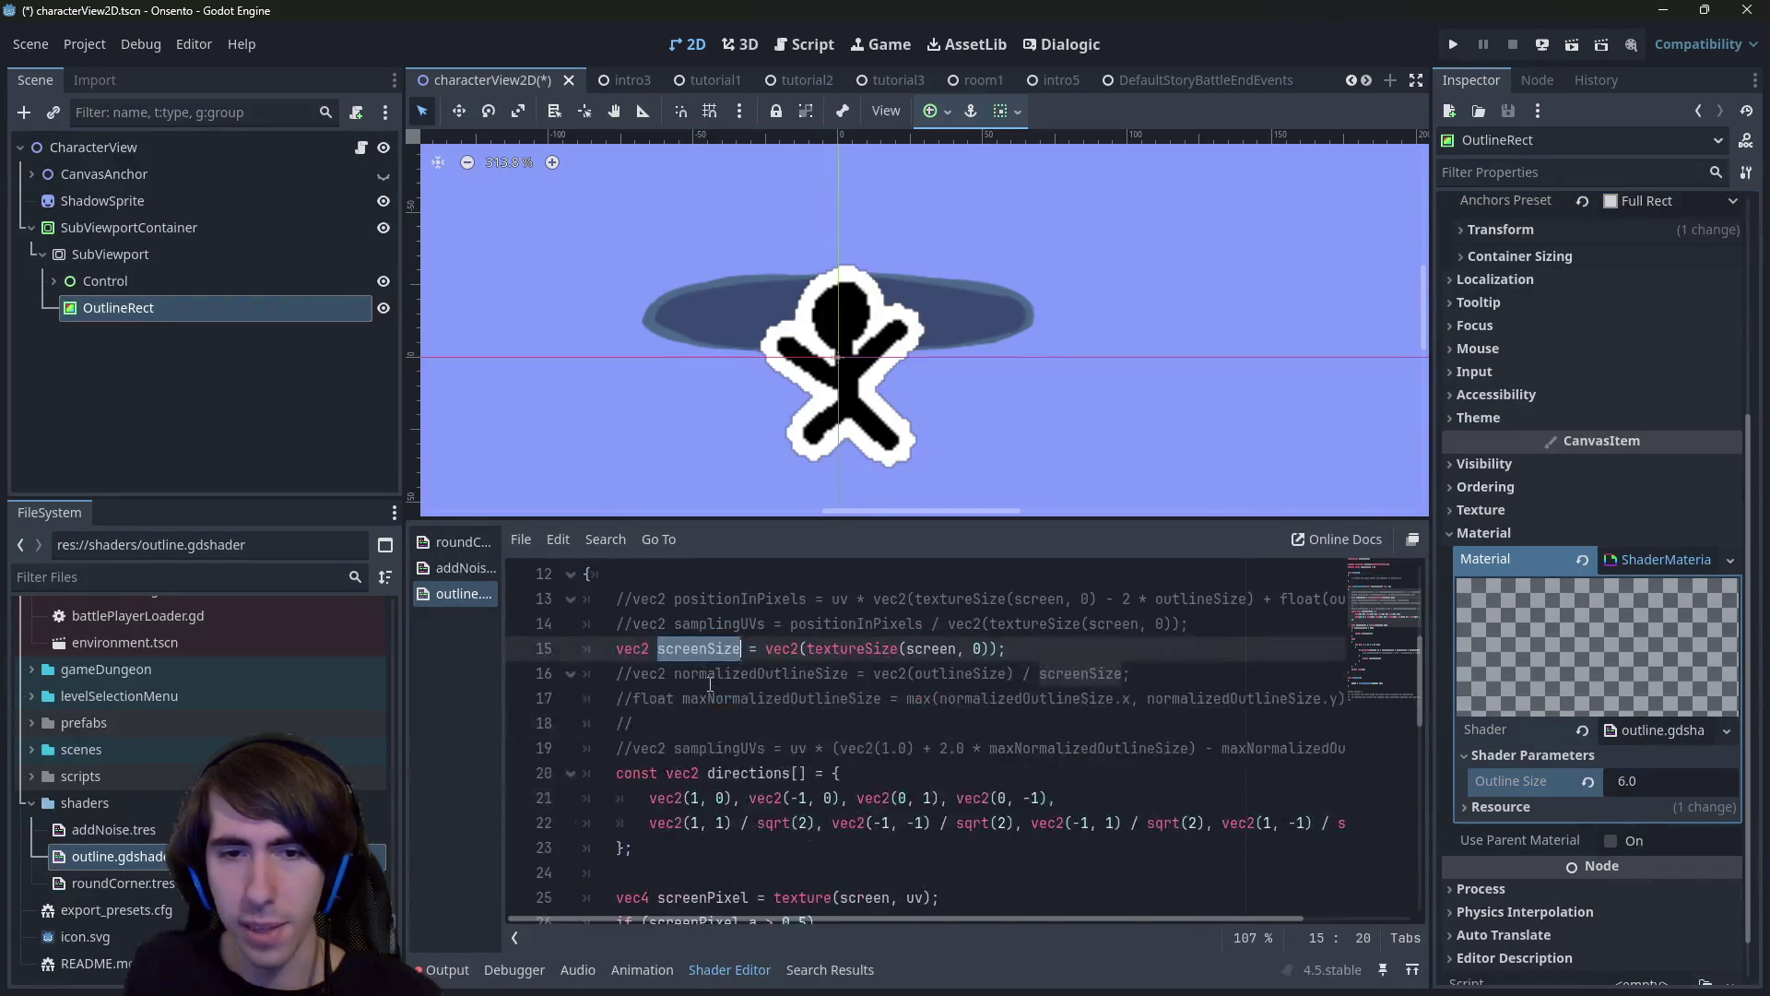
pyautogui.scroll(1, 710, 685)
pyautogui.scroll(1, 710, 685)
pyautogui.scroll(-1, 710, 685)
pyautogui.click(138, 254)
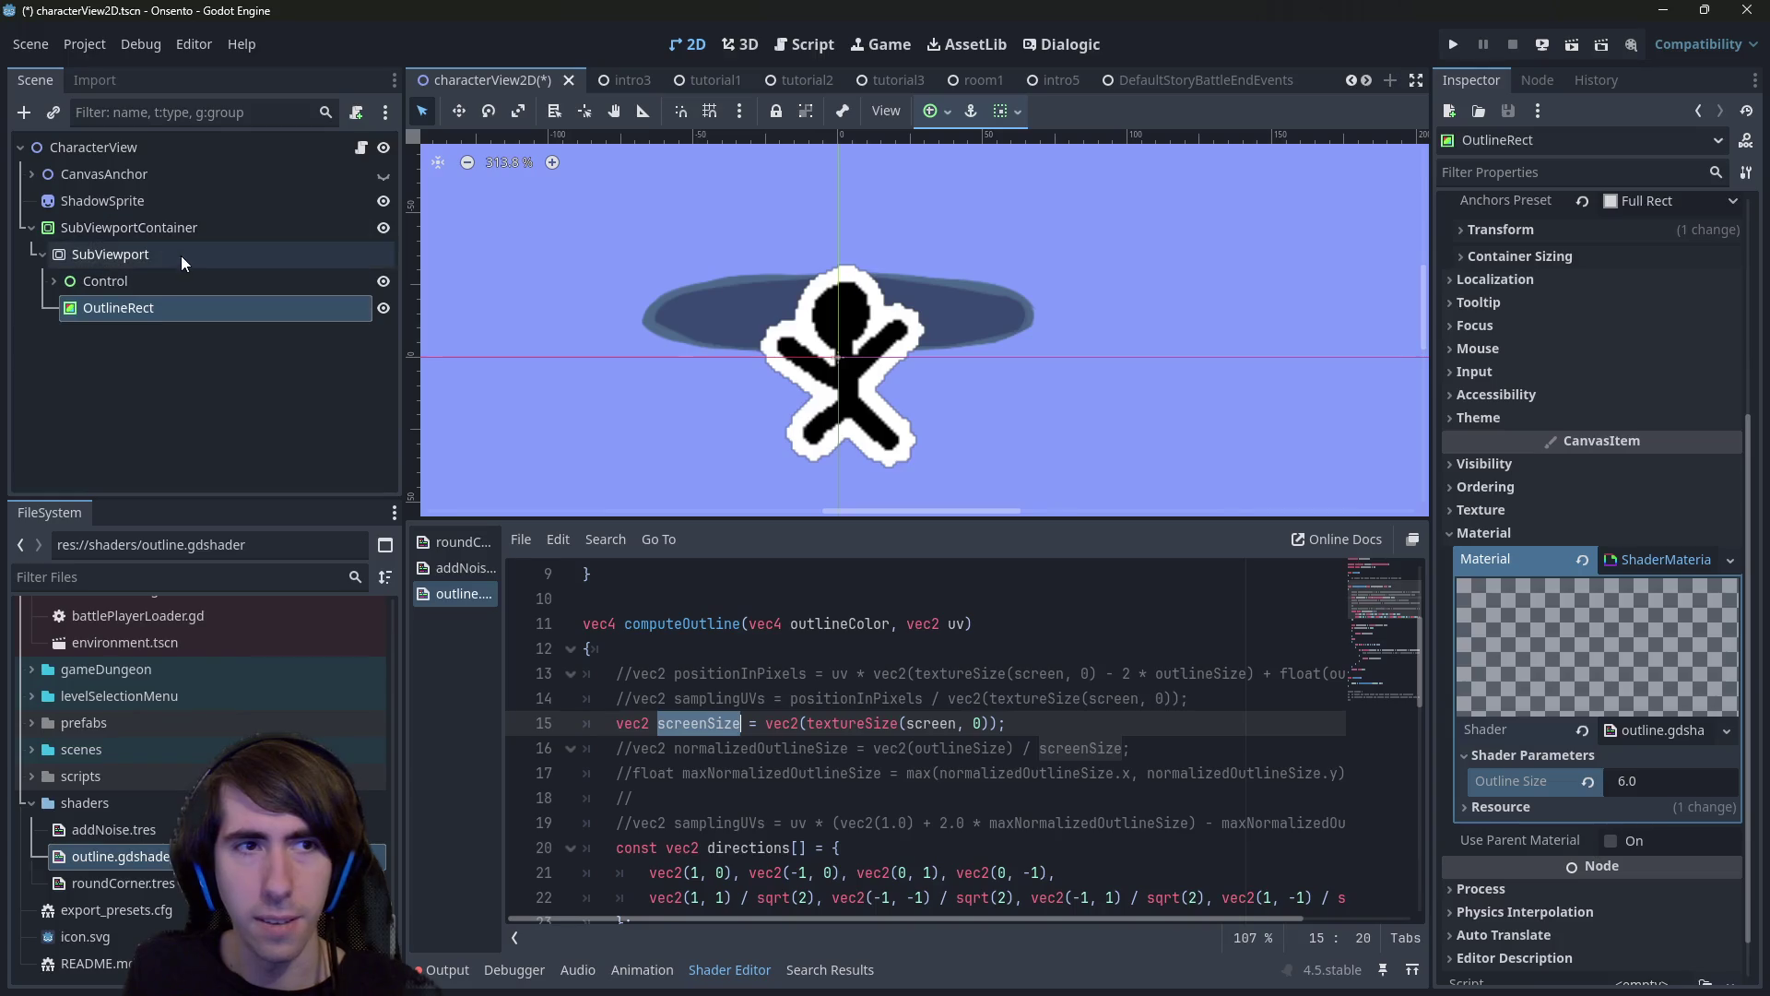
# Step: Experiment with shrinking and resetting the SubViewport width, then undo those changes
pyautogui.scroll(-1, 969, 362)
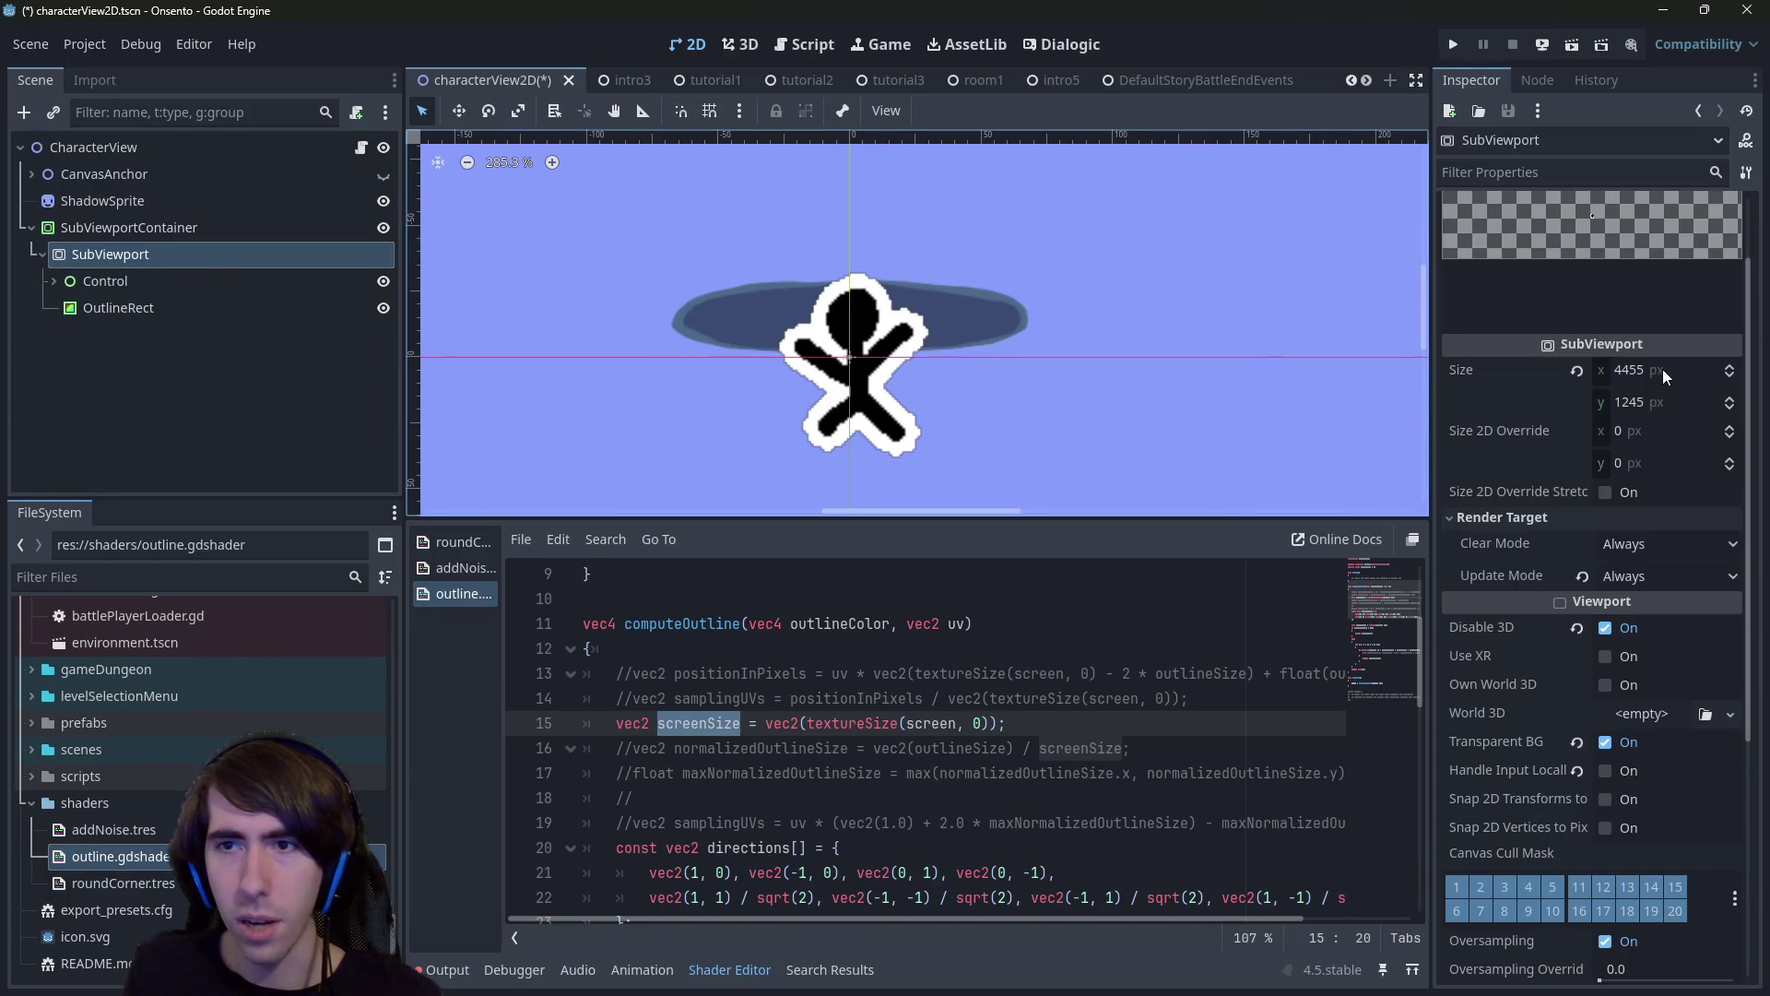
pyautogui.scroll(-10, 961, 457)
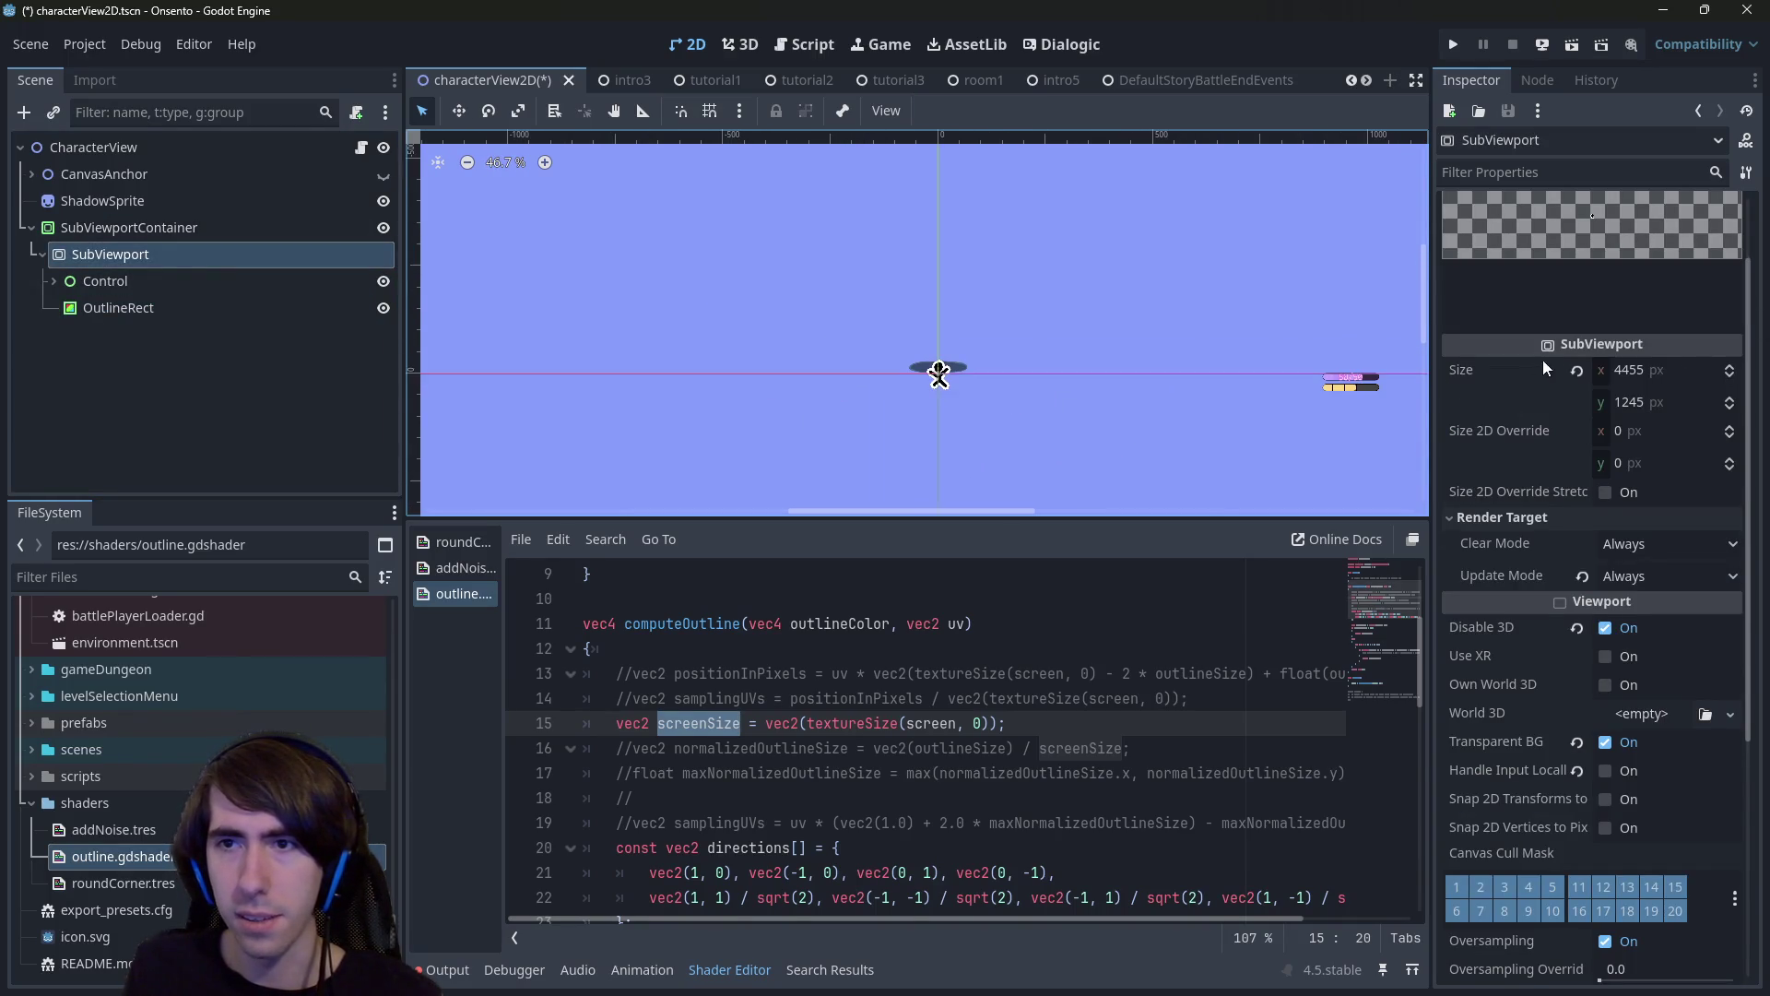
pyautogui.moveTo(1627, 370)
pyautogui.mouseDown()
pyautogui.moveTo(1512, 370)
pyautogui.moveTo(1679, 369)
pyautogui.moveTo(1222, 365)
pyautogui.mouseUp()
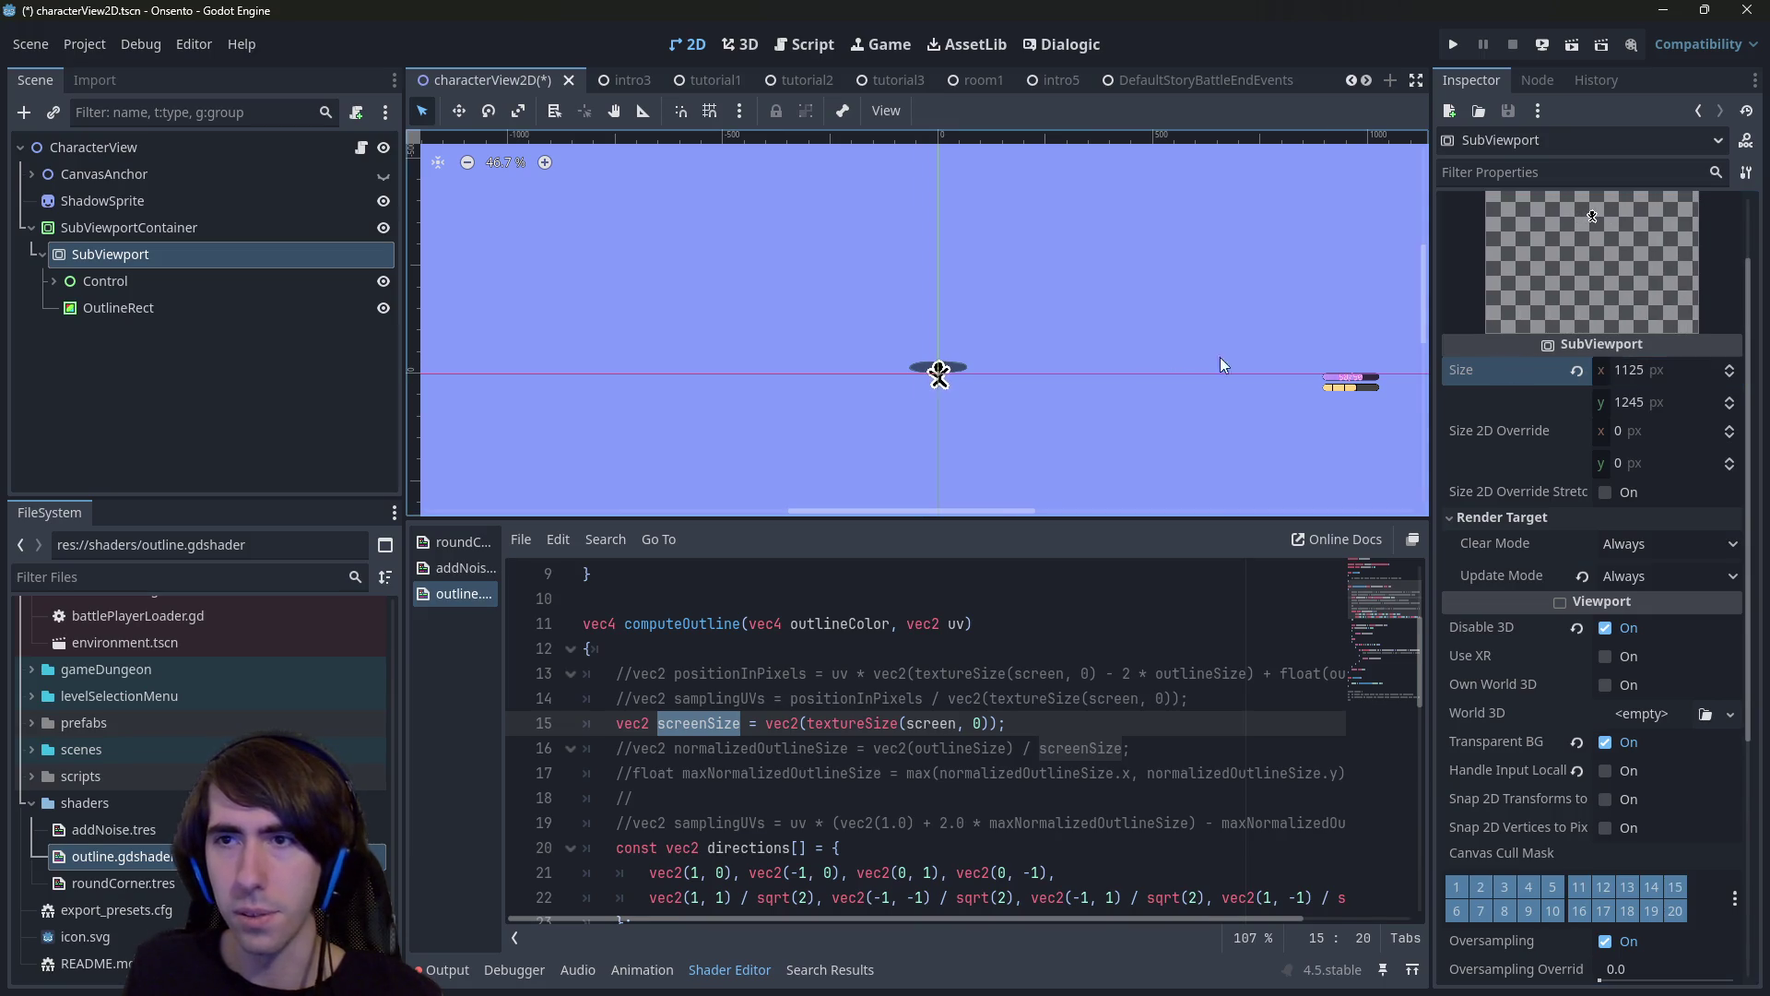
pyautogui.scroll(5, 1023, 369)
pyautogui.click(1577, 370)
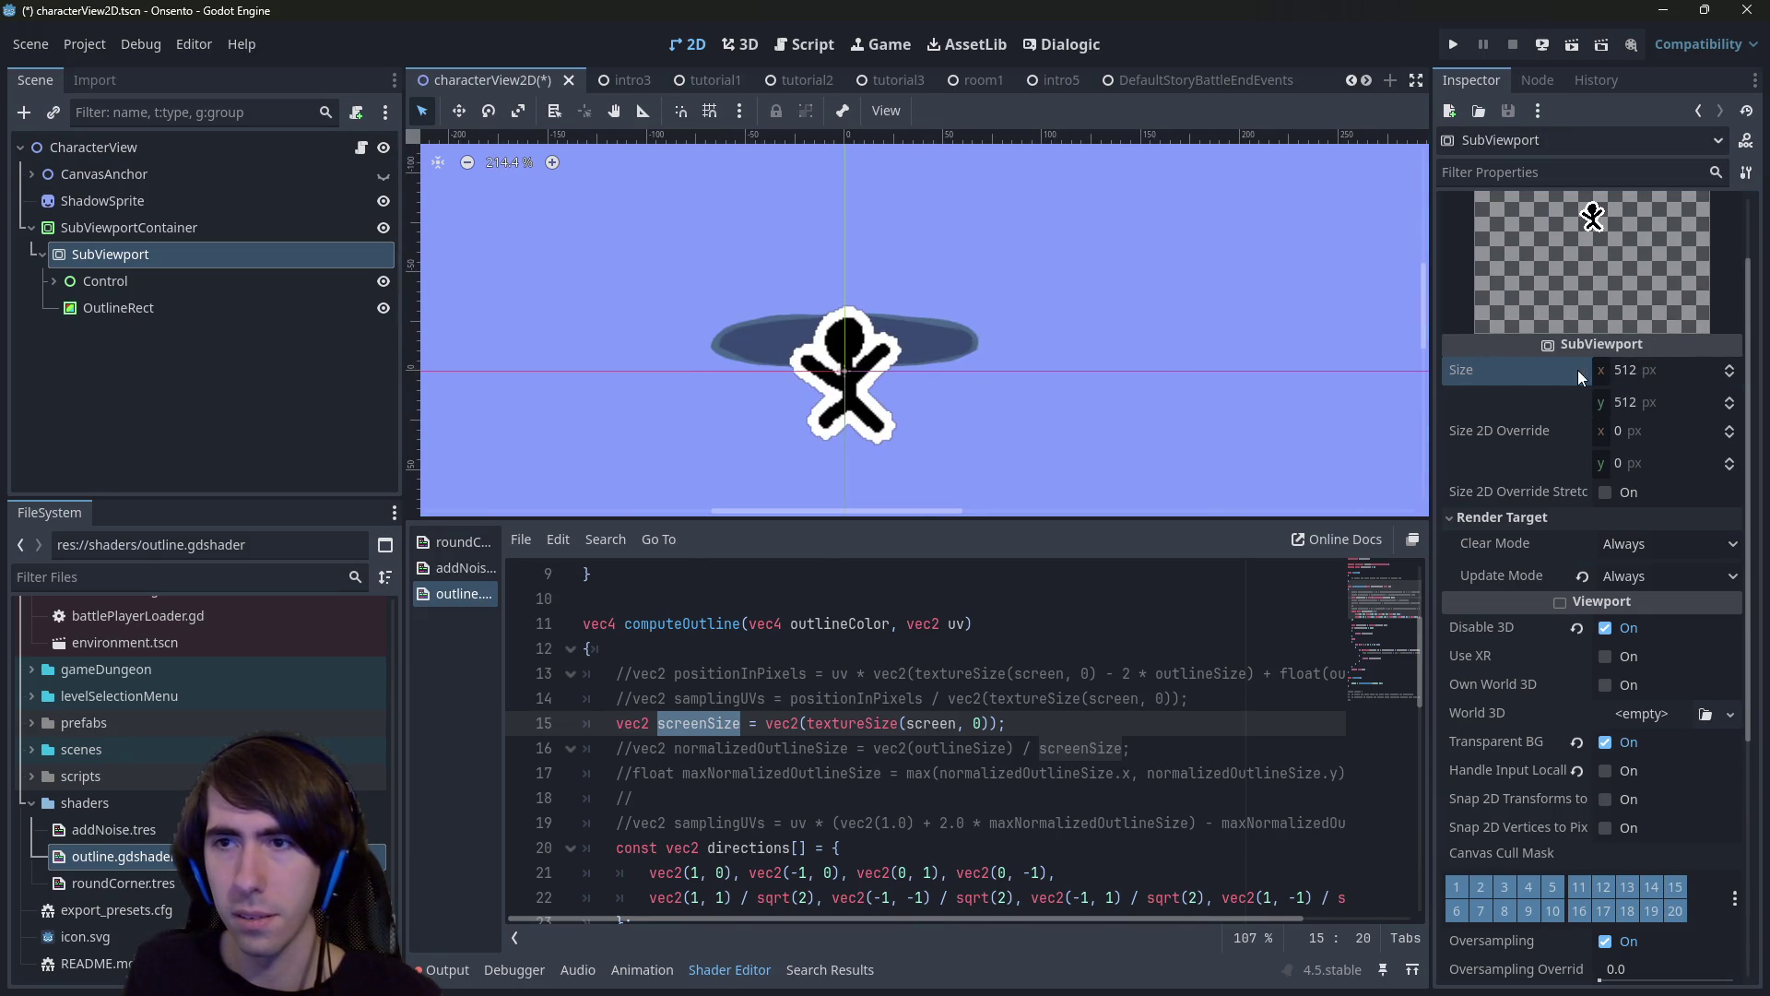
pyautogui.hotkey('ctrl', 'z')
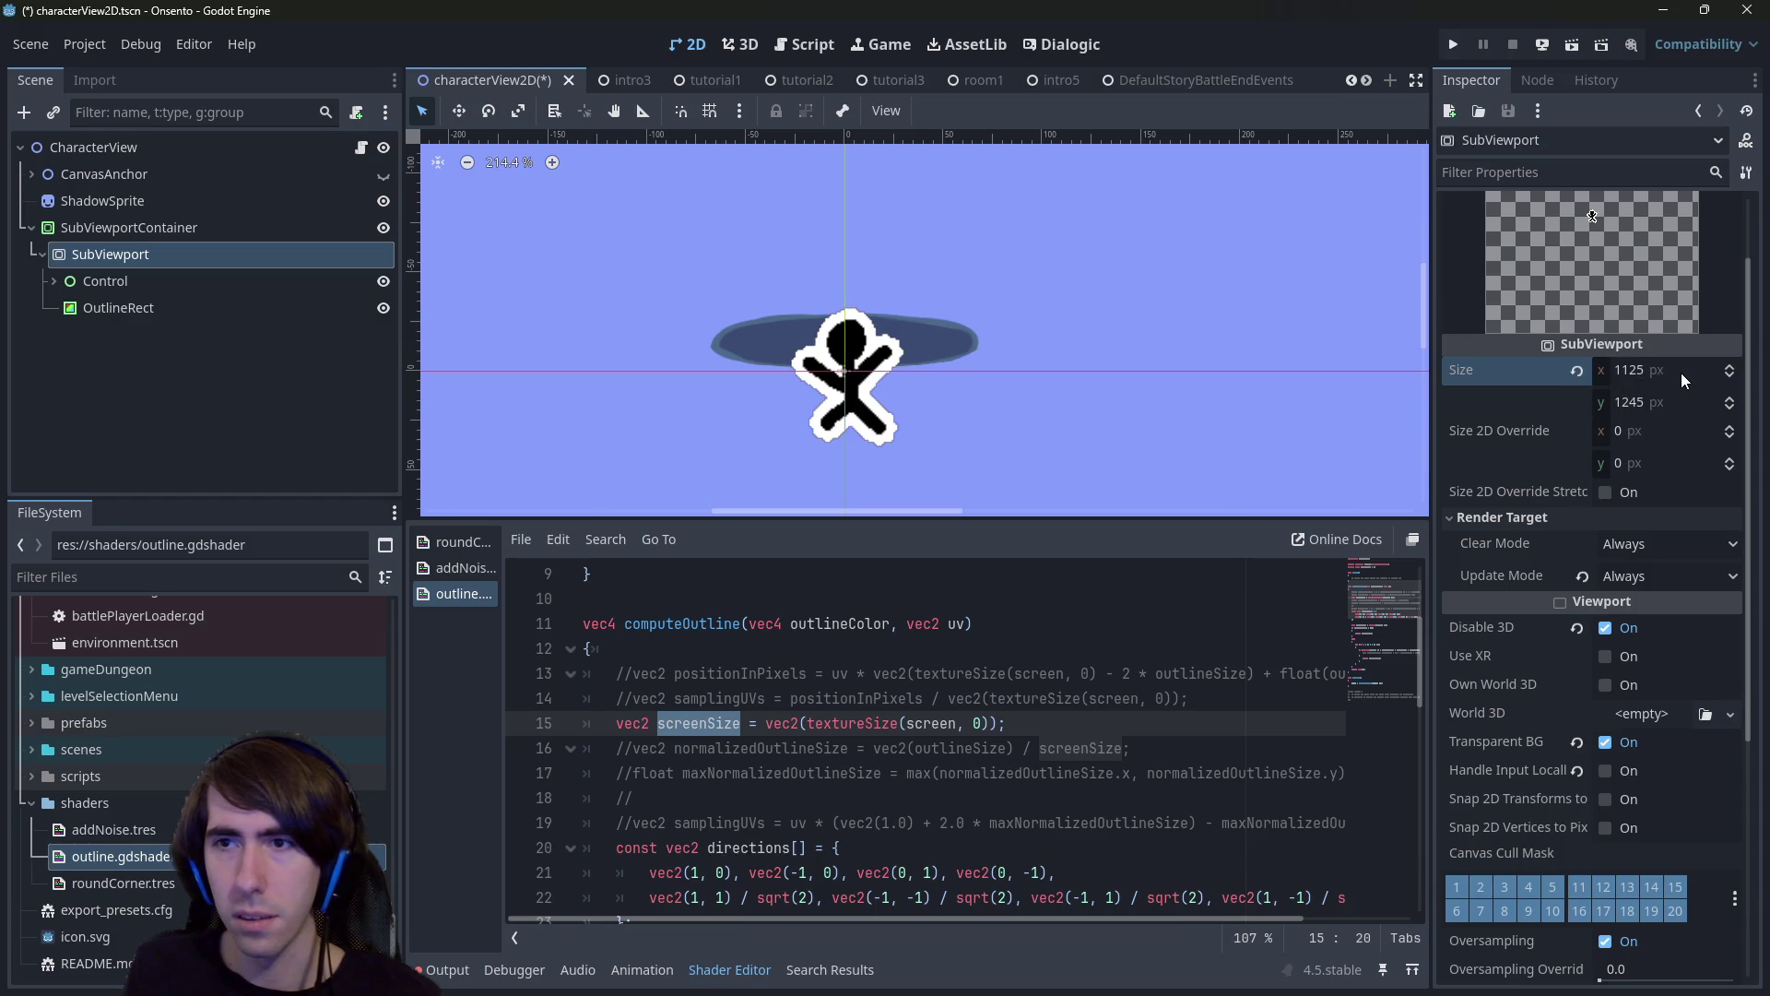
pyautogui.hotkey('ctrl', 'z')
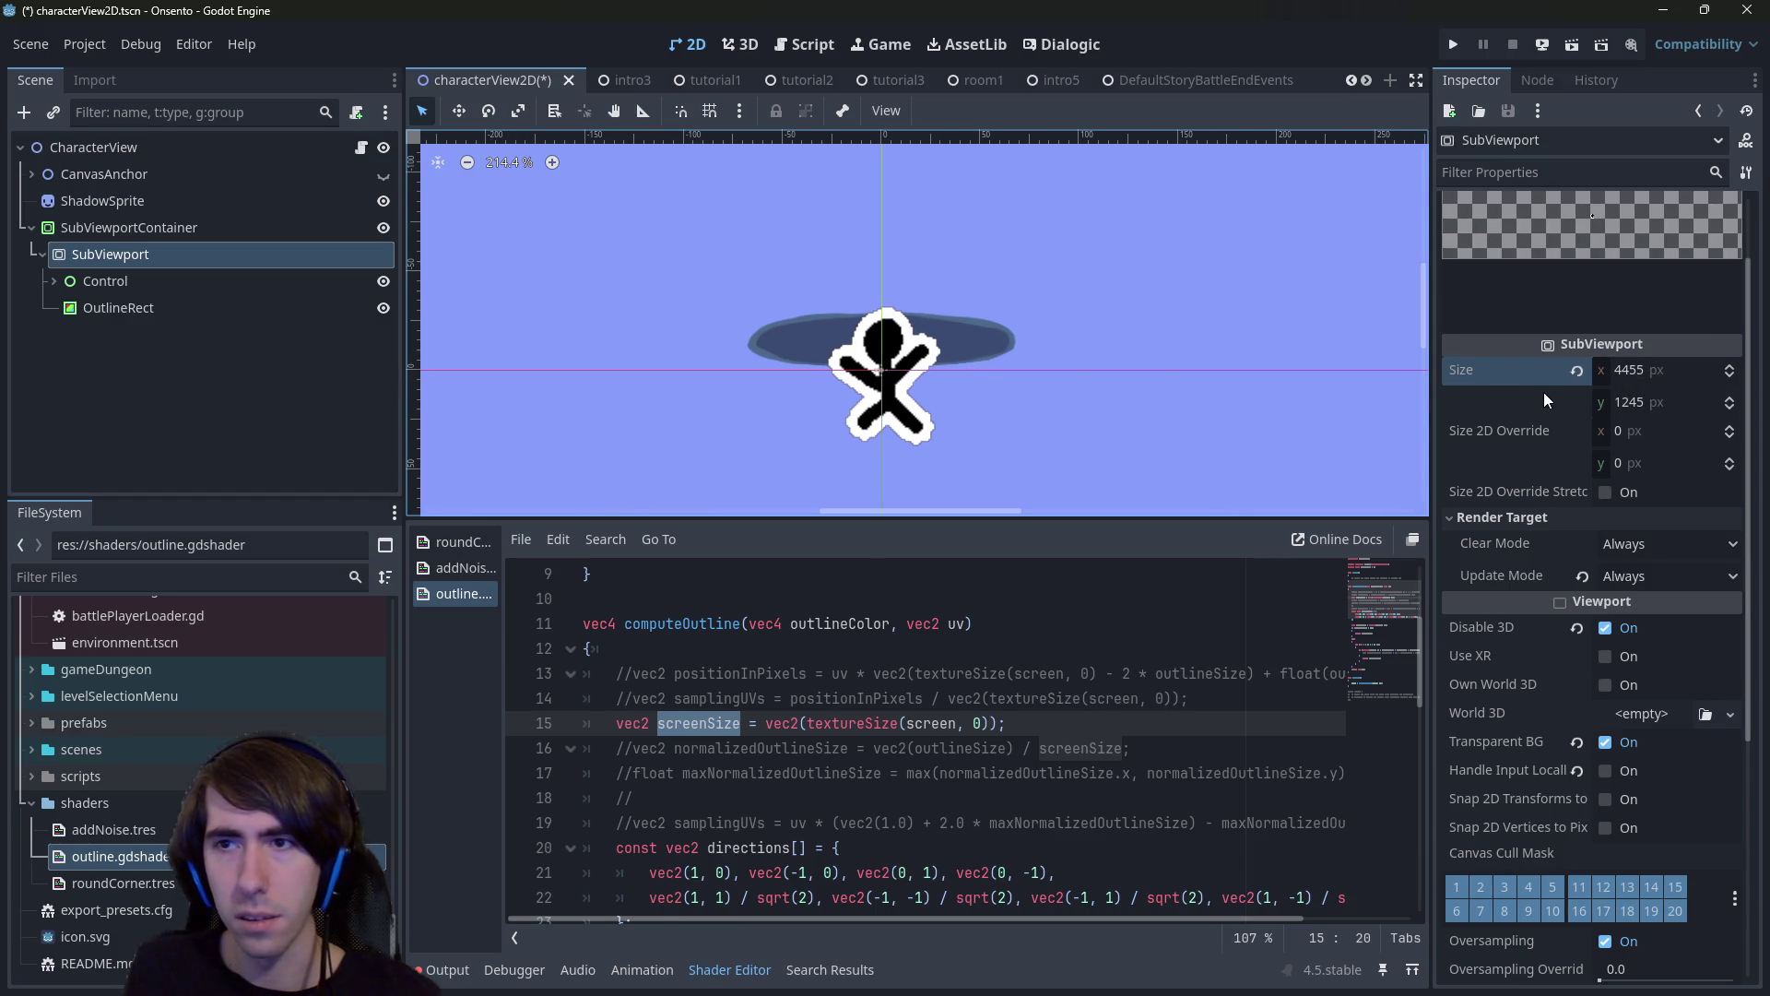
# Step: Set the SubViewport width to 1245 to match its height and save the scene
pyautogui.hotkey('ctrl', 's')
pyautogui.hotkey('ctrl', 'z')
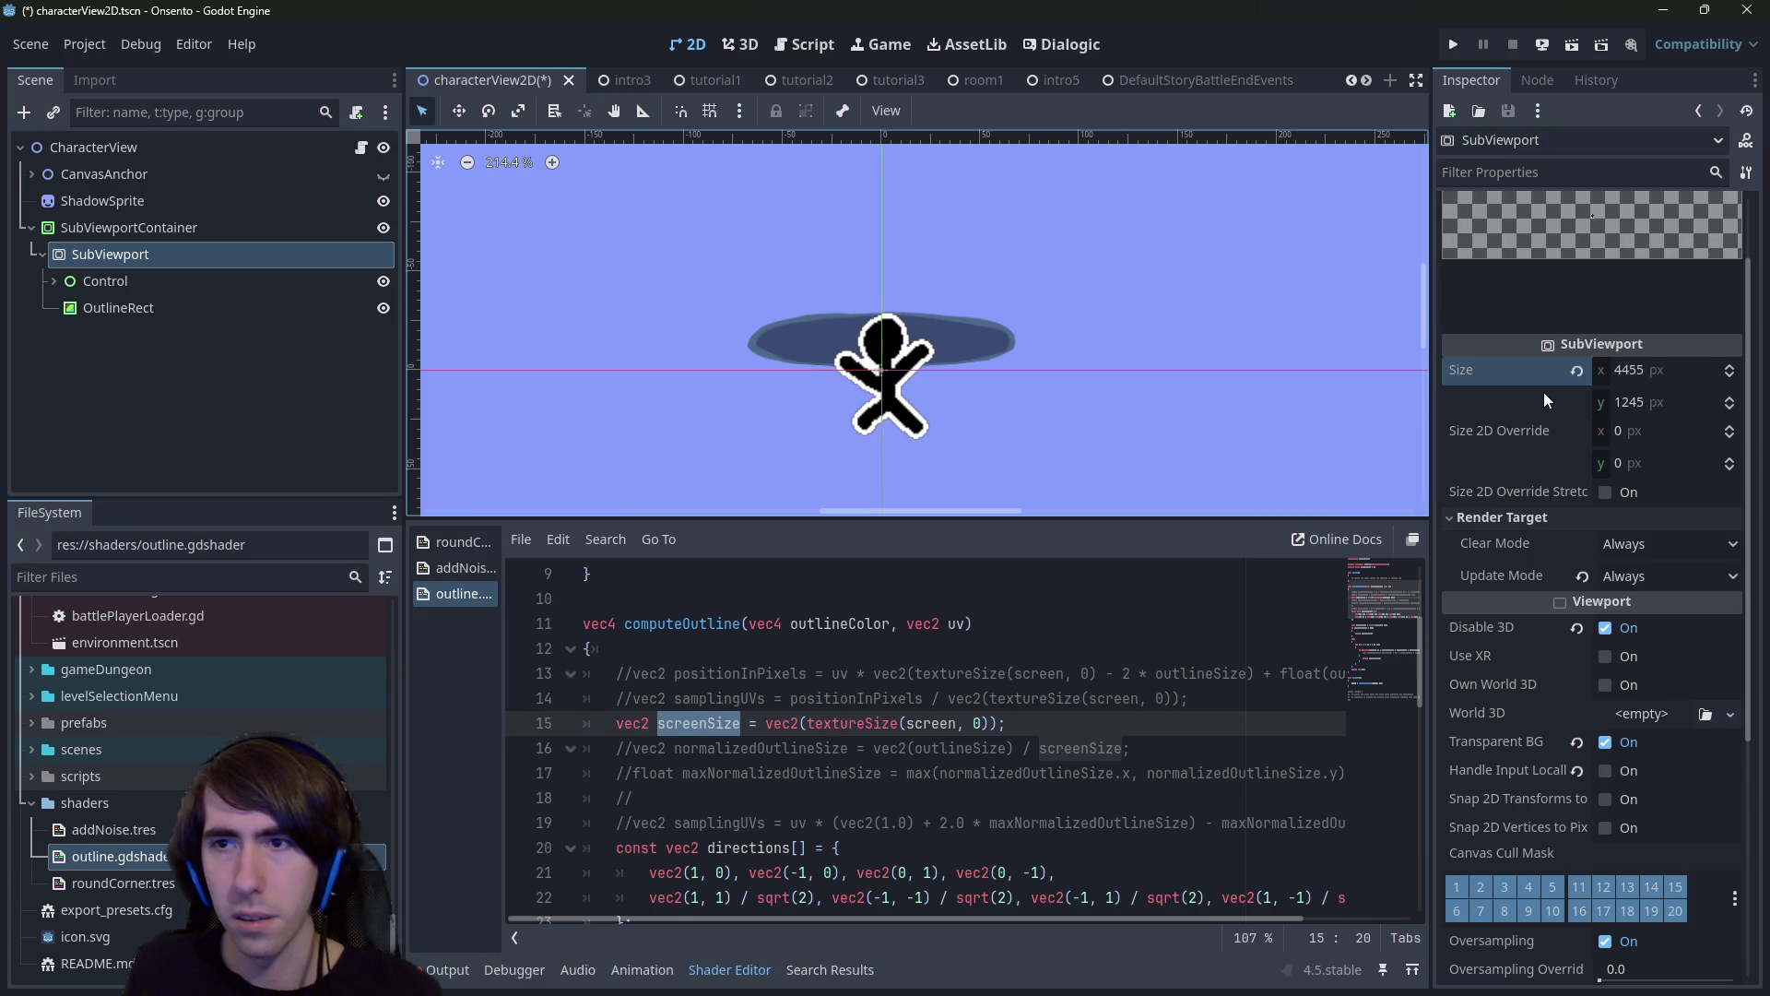
pyautogui.hotkey('ctrl', 'z')
pyautogui.click(1639, 399)
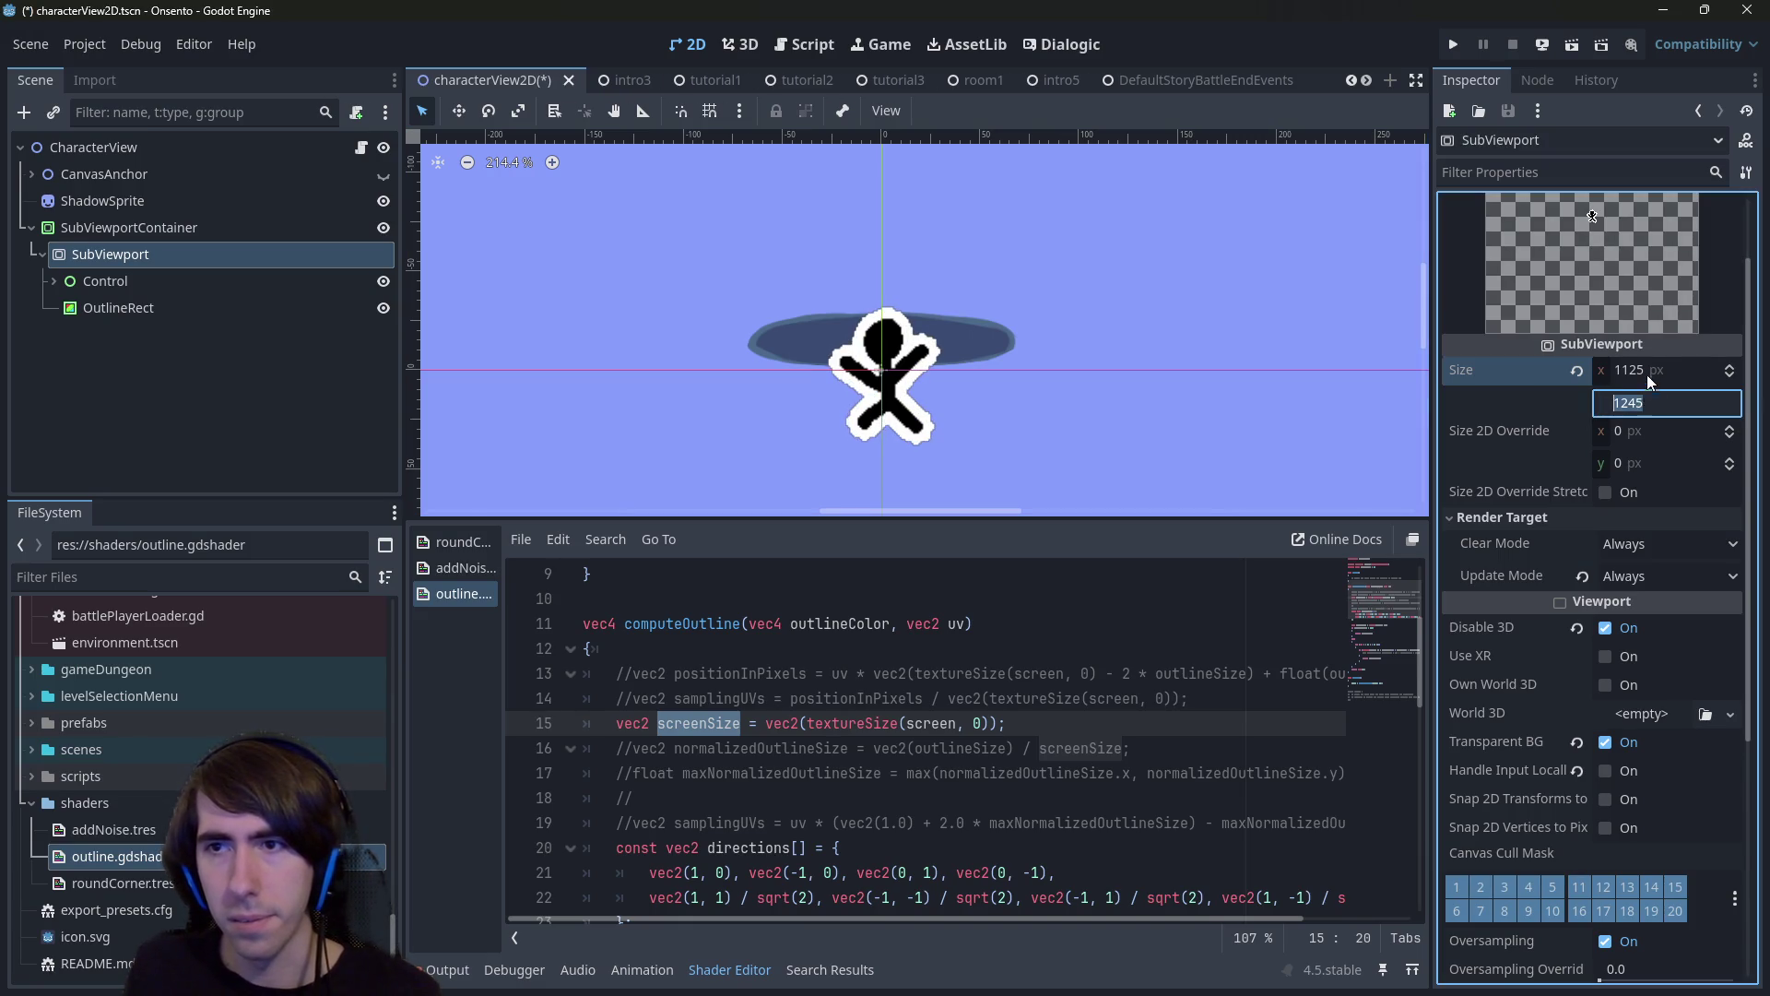
pyautogui.hotkey('ctrl', 'z')
pyautogui.hotkey('ctrl', 's')
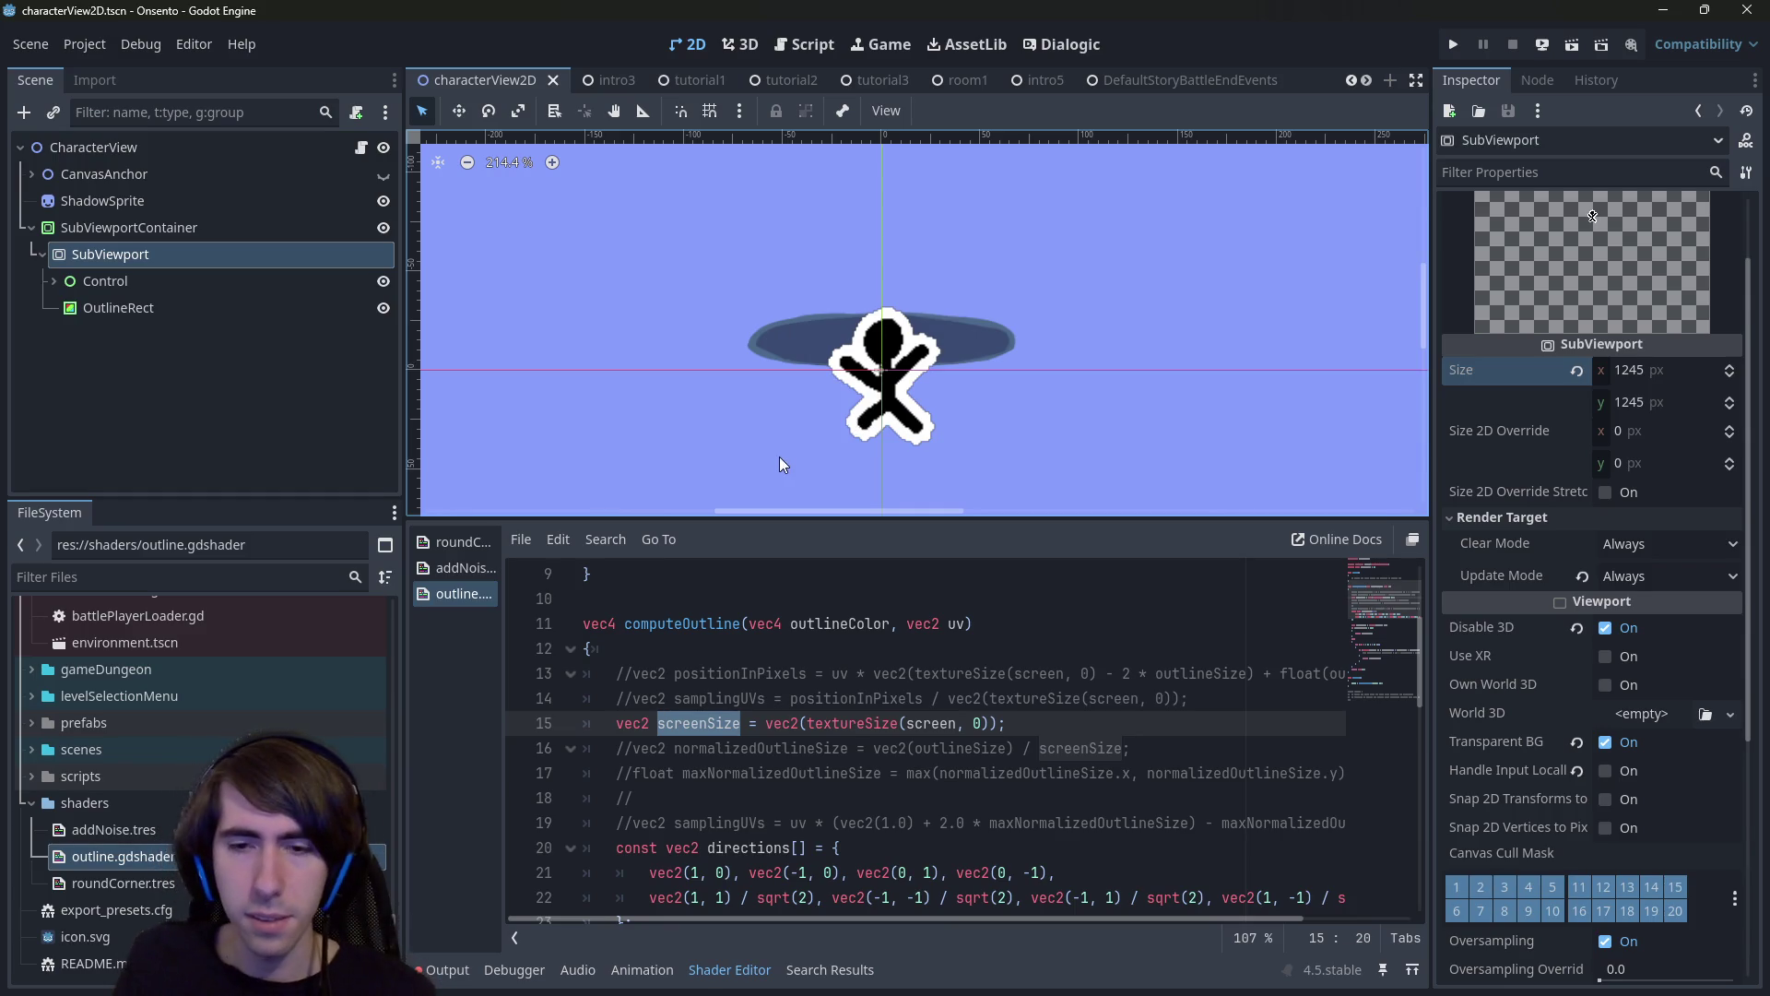
pyautogui.scroll(-3, 988, 780)
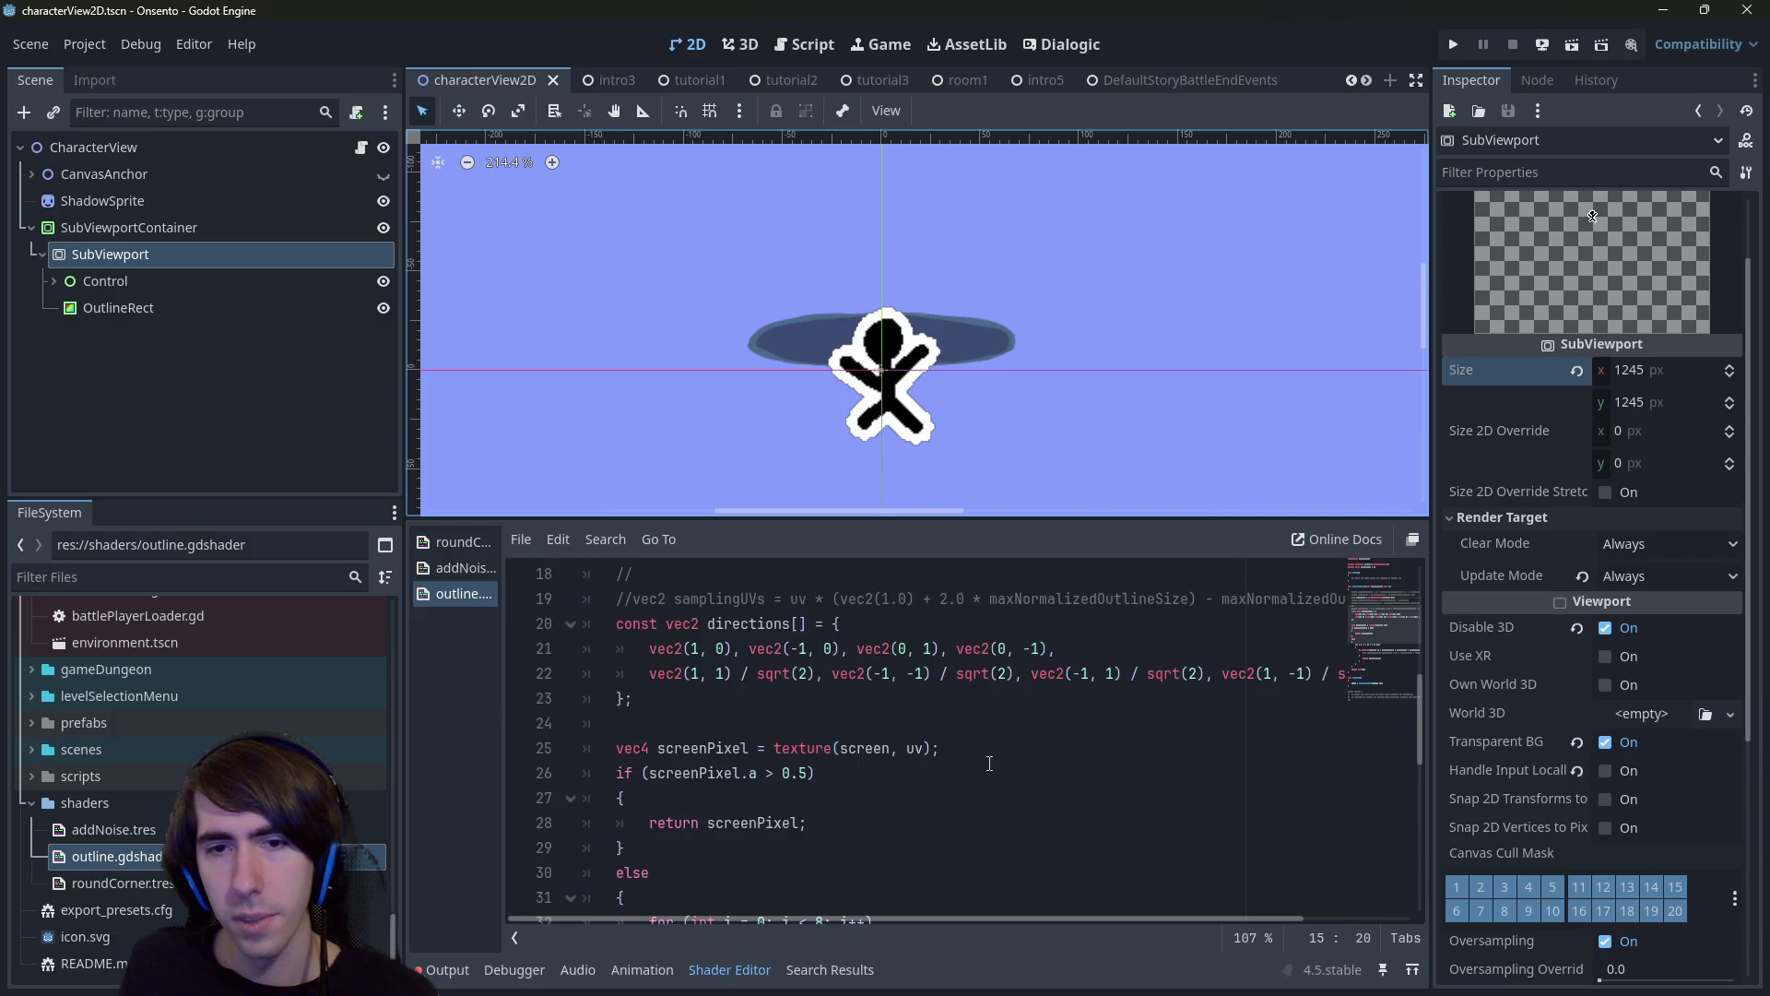
pyautogui.scroll(3, 989, 765)
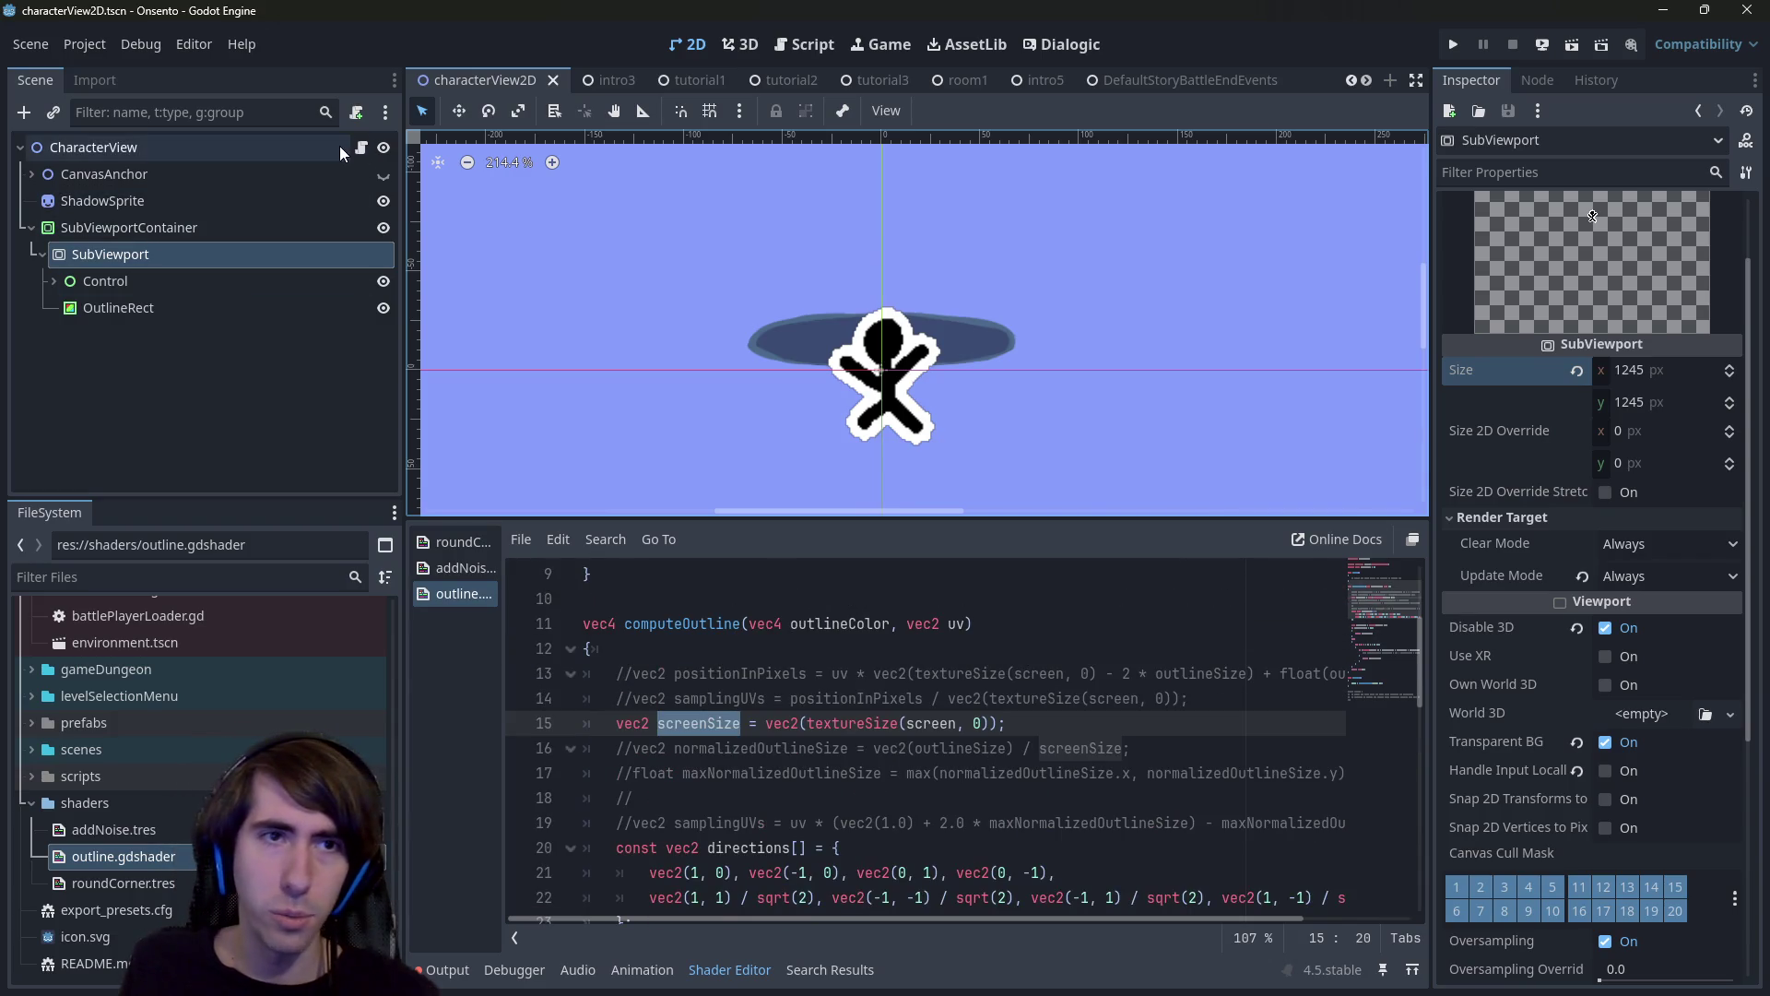
pyautogui.click(360, 147)
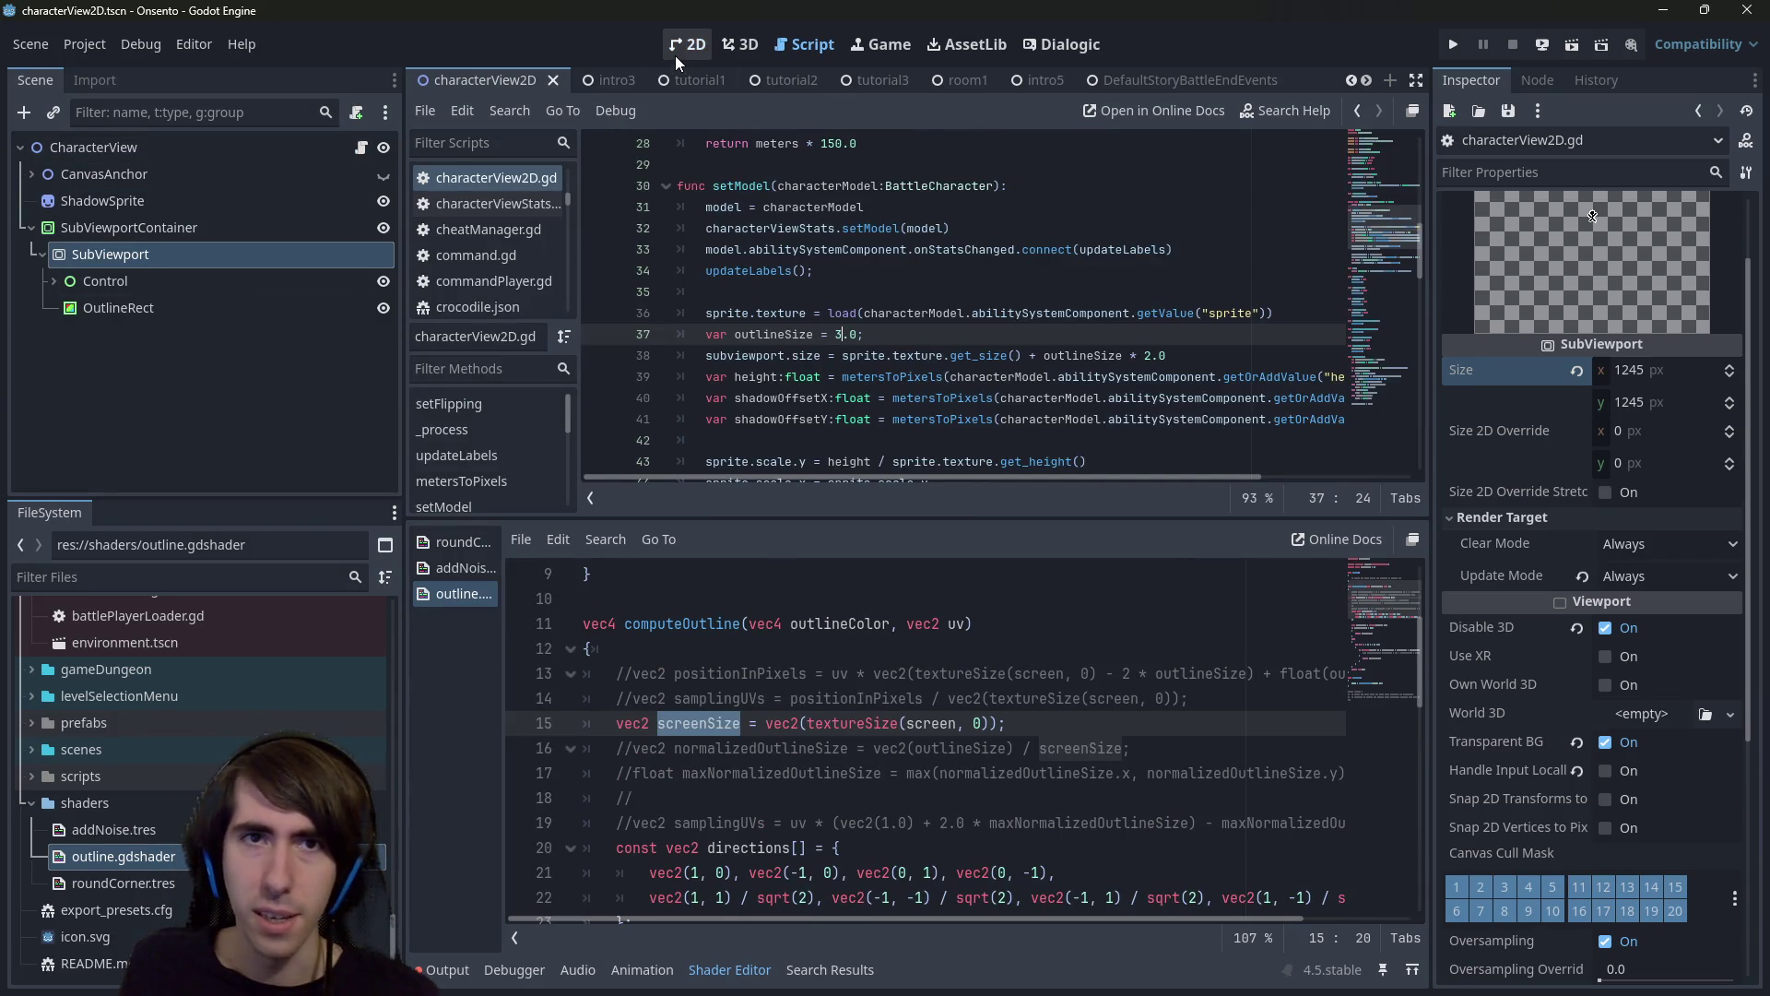
pyautogui.click(687, 44)
pyautogui.scroll(4, 856, 435)
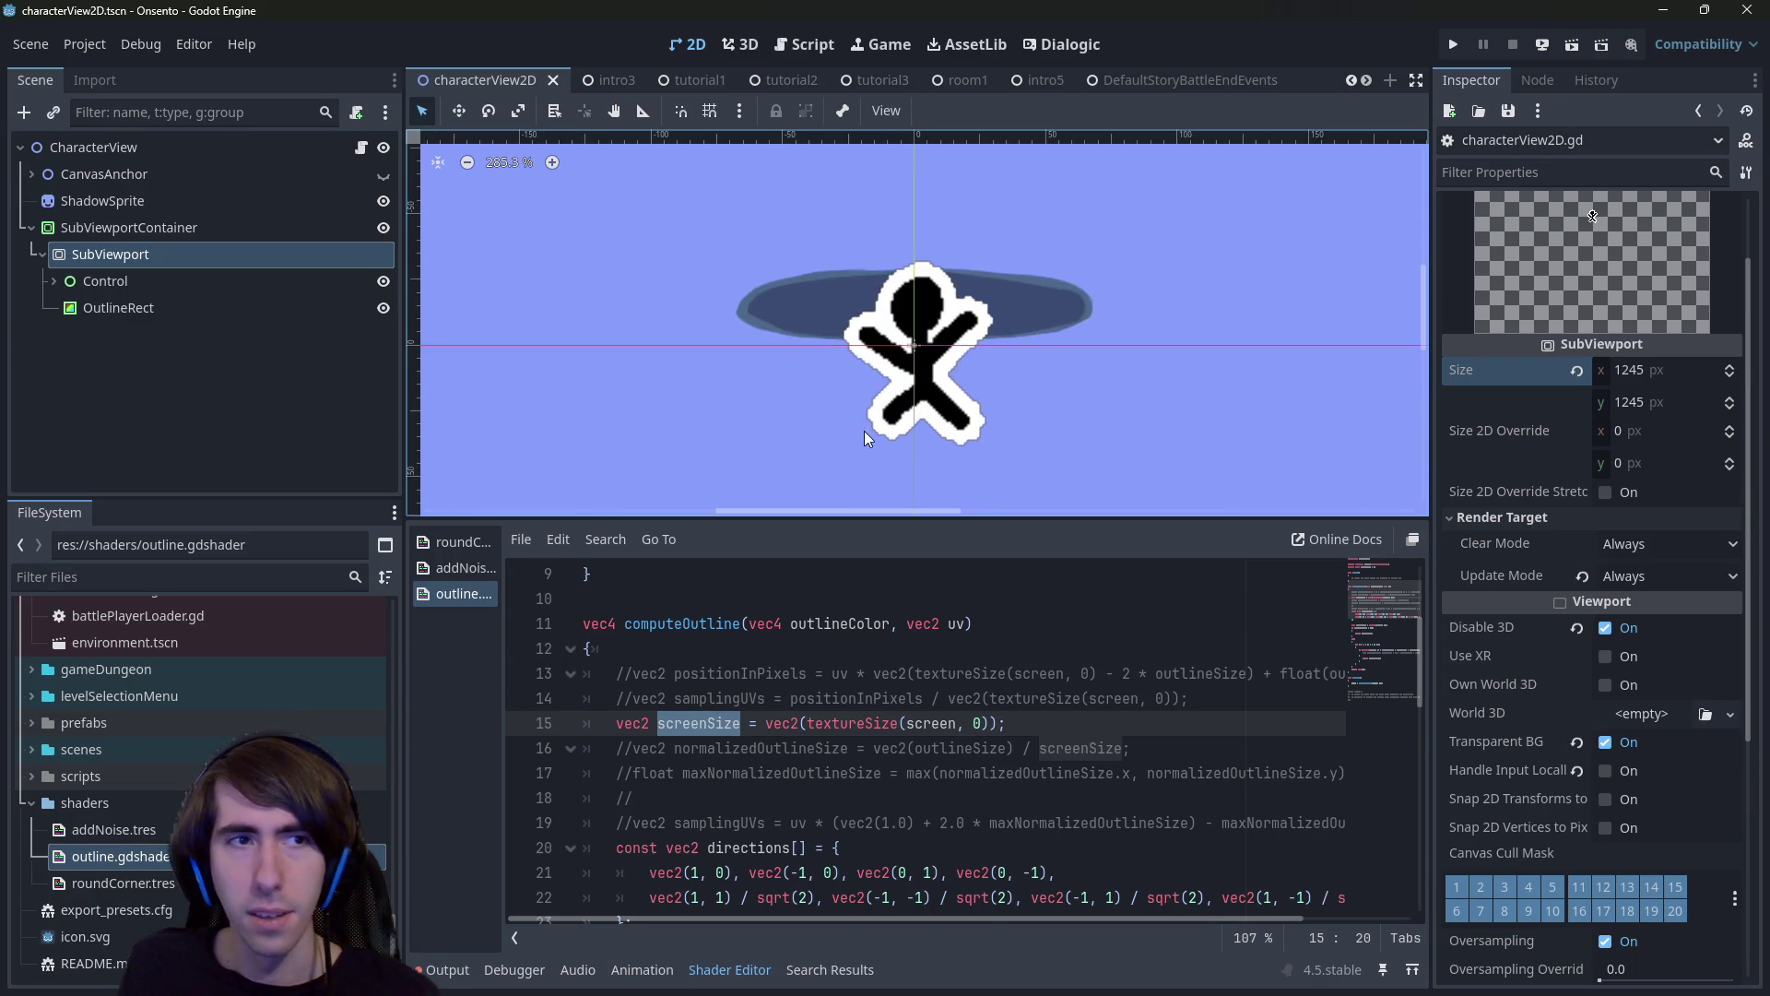
pyautogui.scroll(-4, 876, 701)
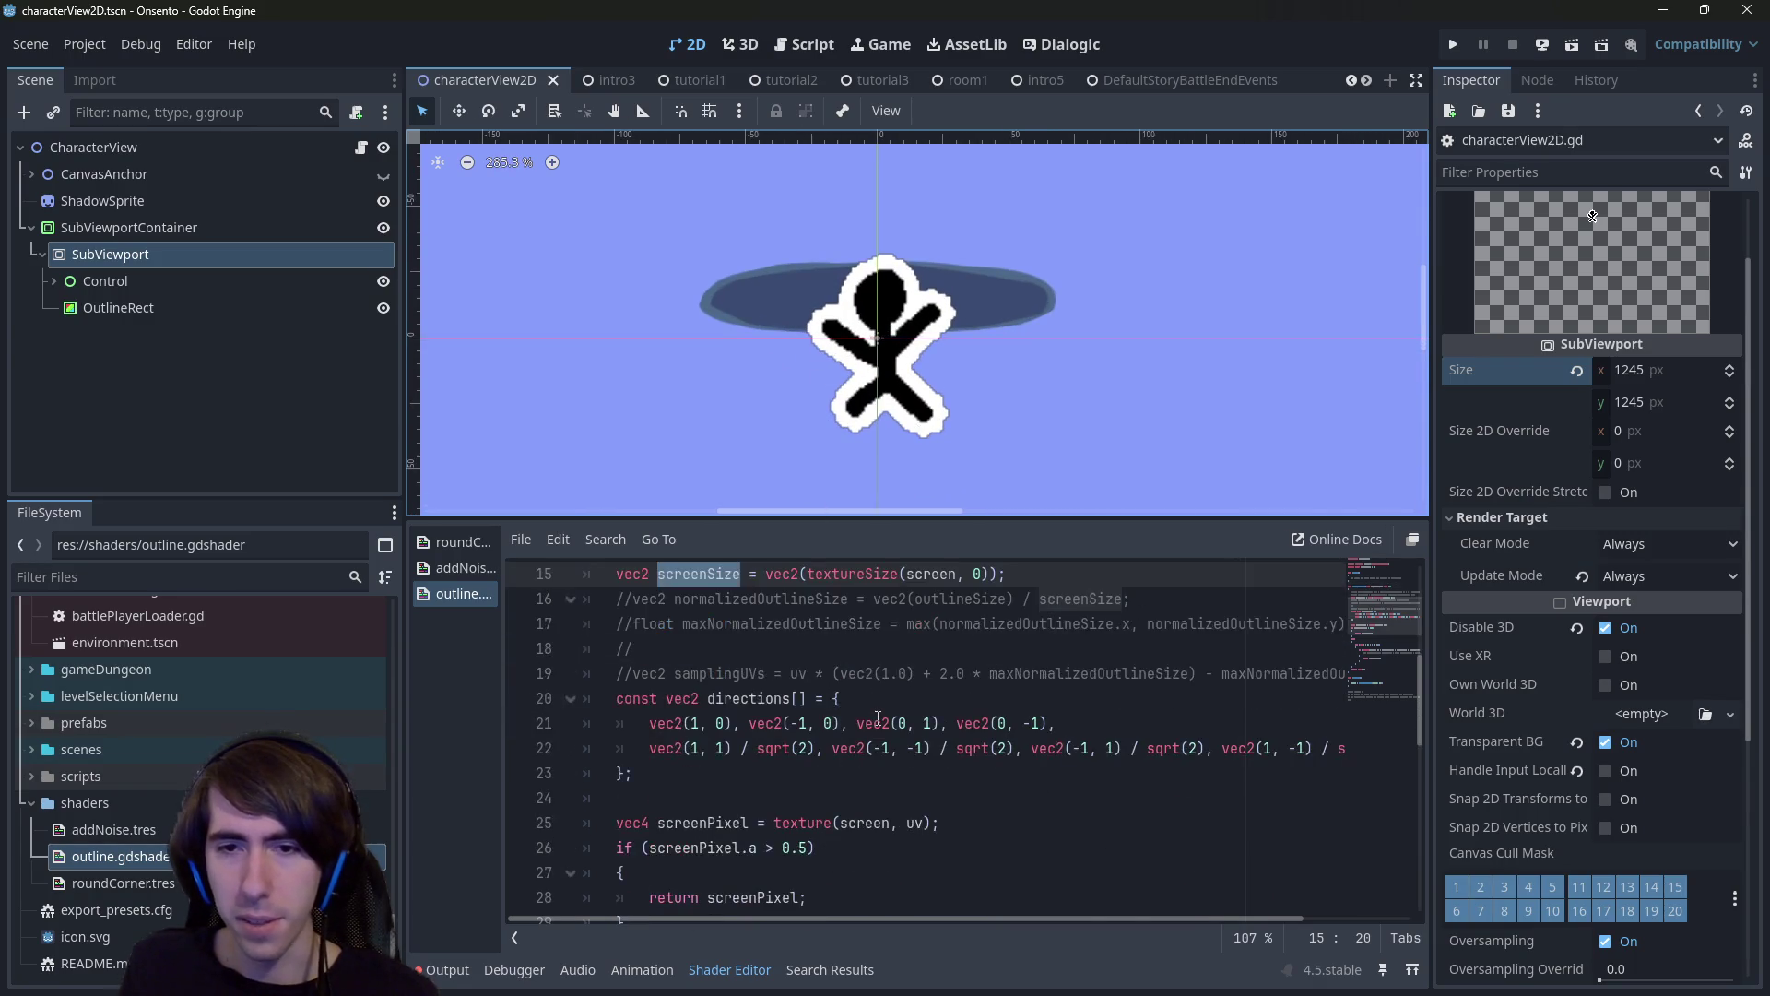
pyautogui.scroll(2, 878, 718)
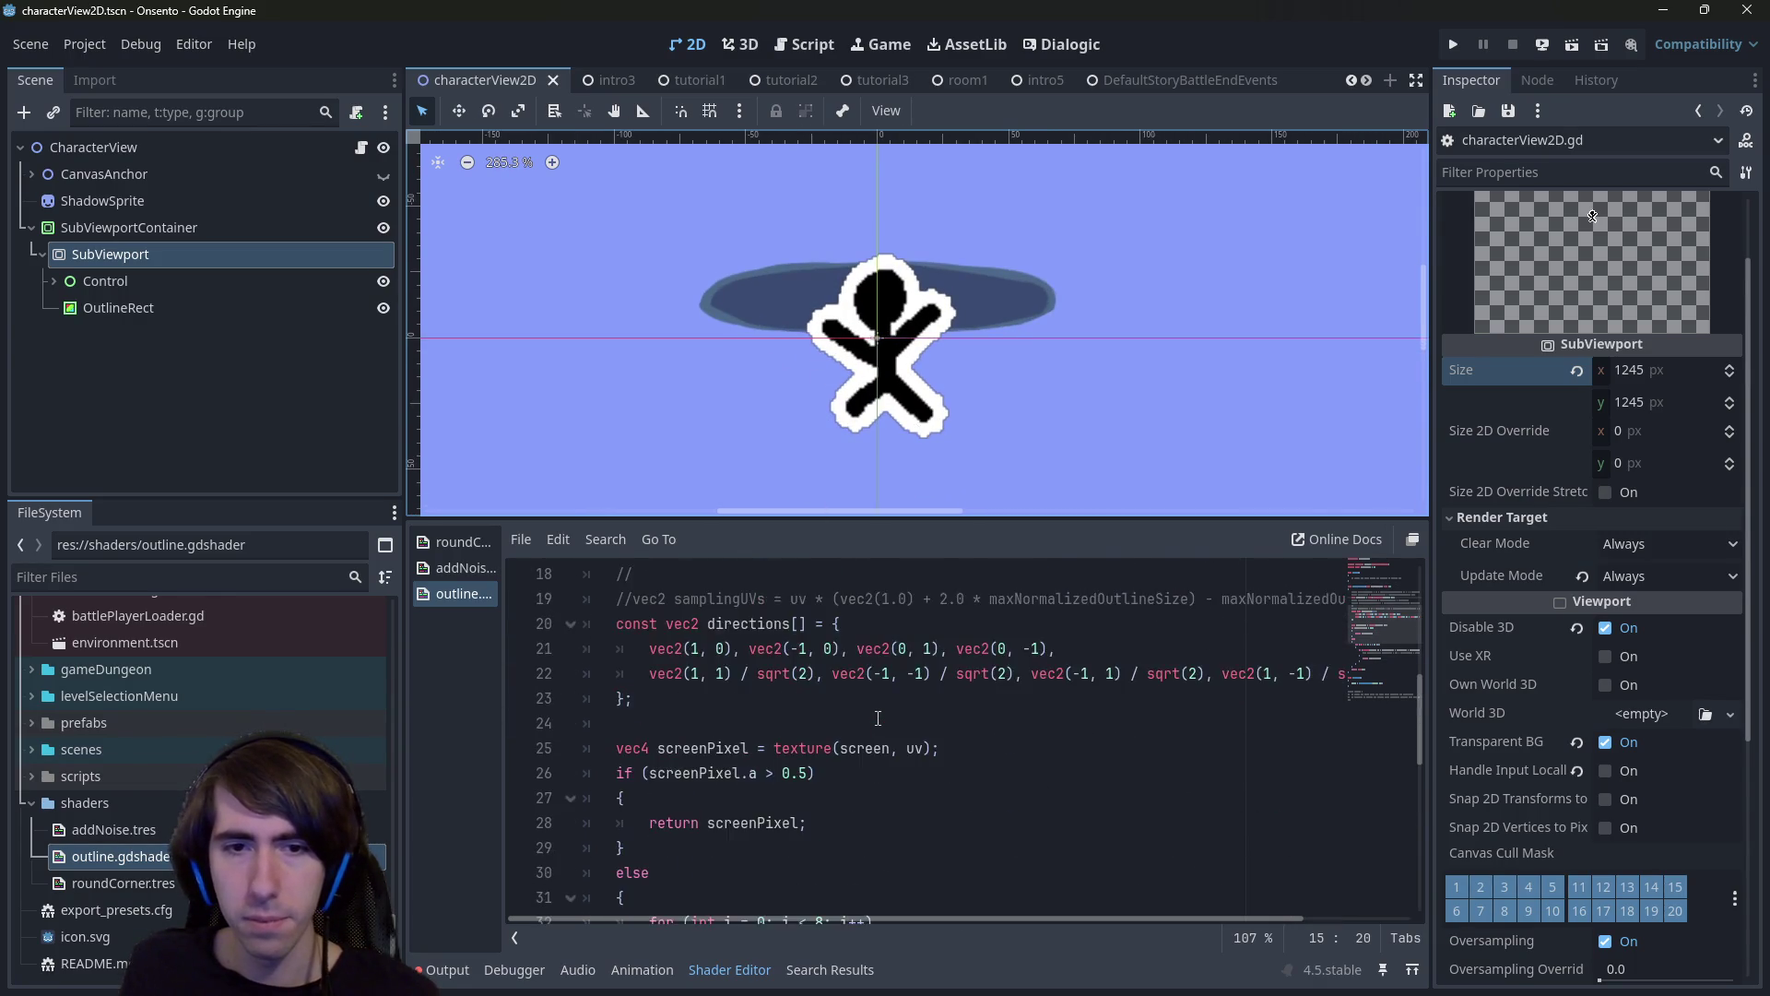
pyautogui.click(908, 773)
pyautogui.moveTo(930, 782); pyautogui.dragTo(583, 723)
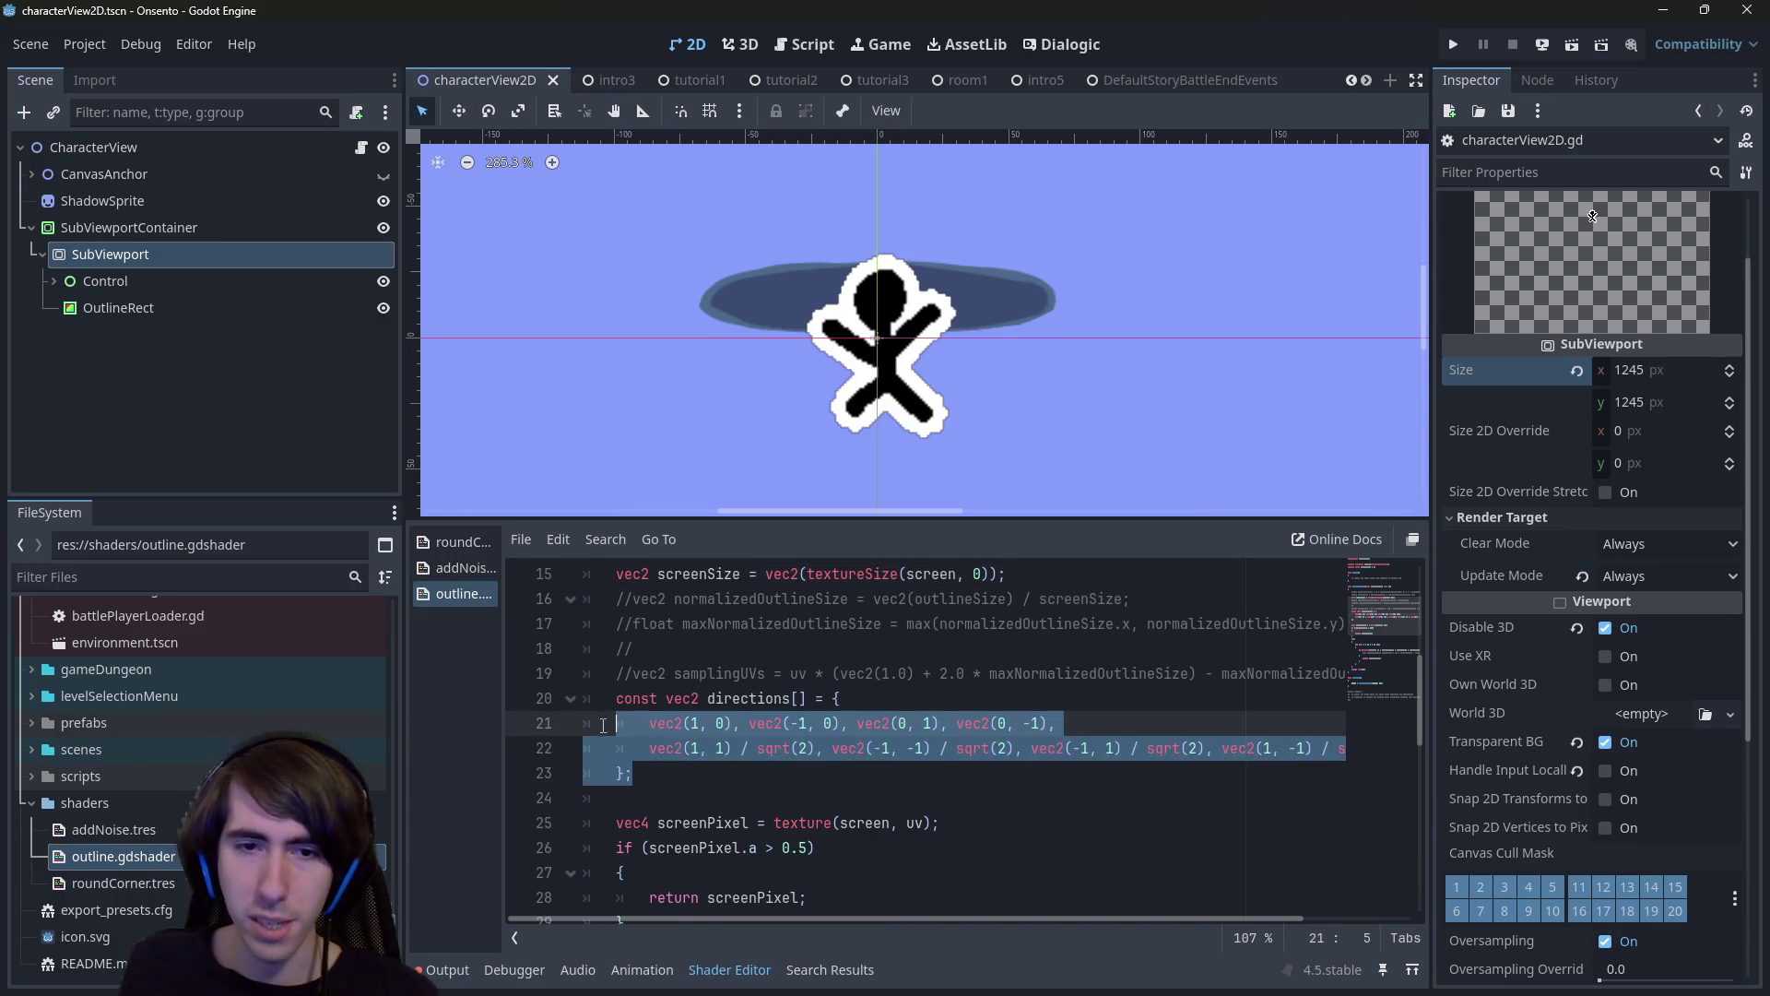
pyautogui.scroll(-2, 707, 703)
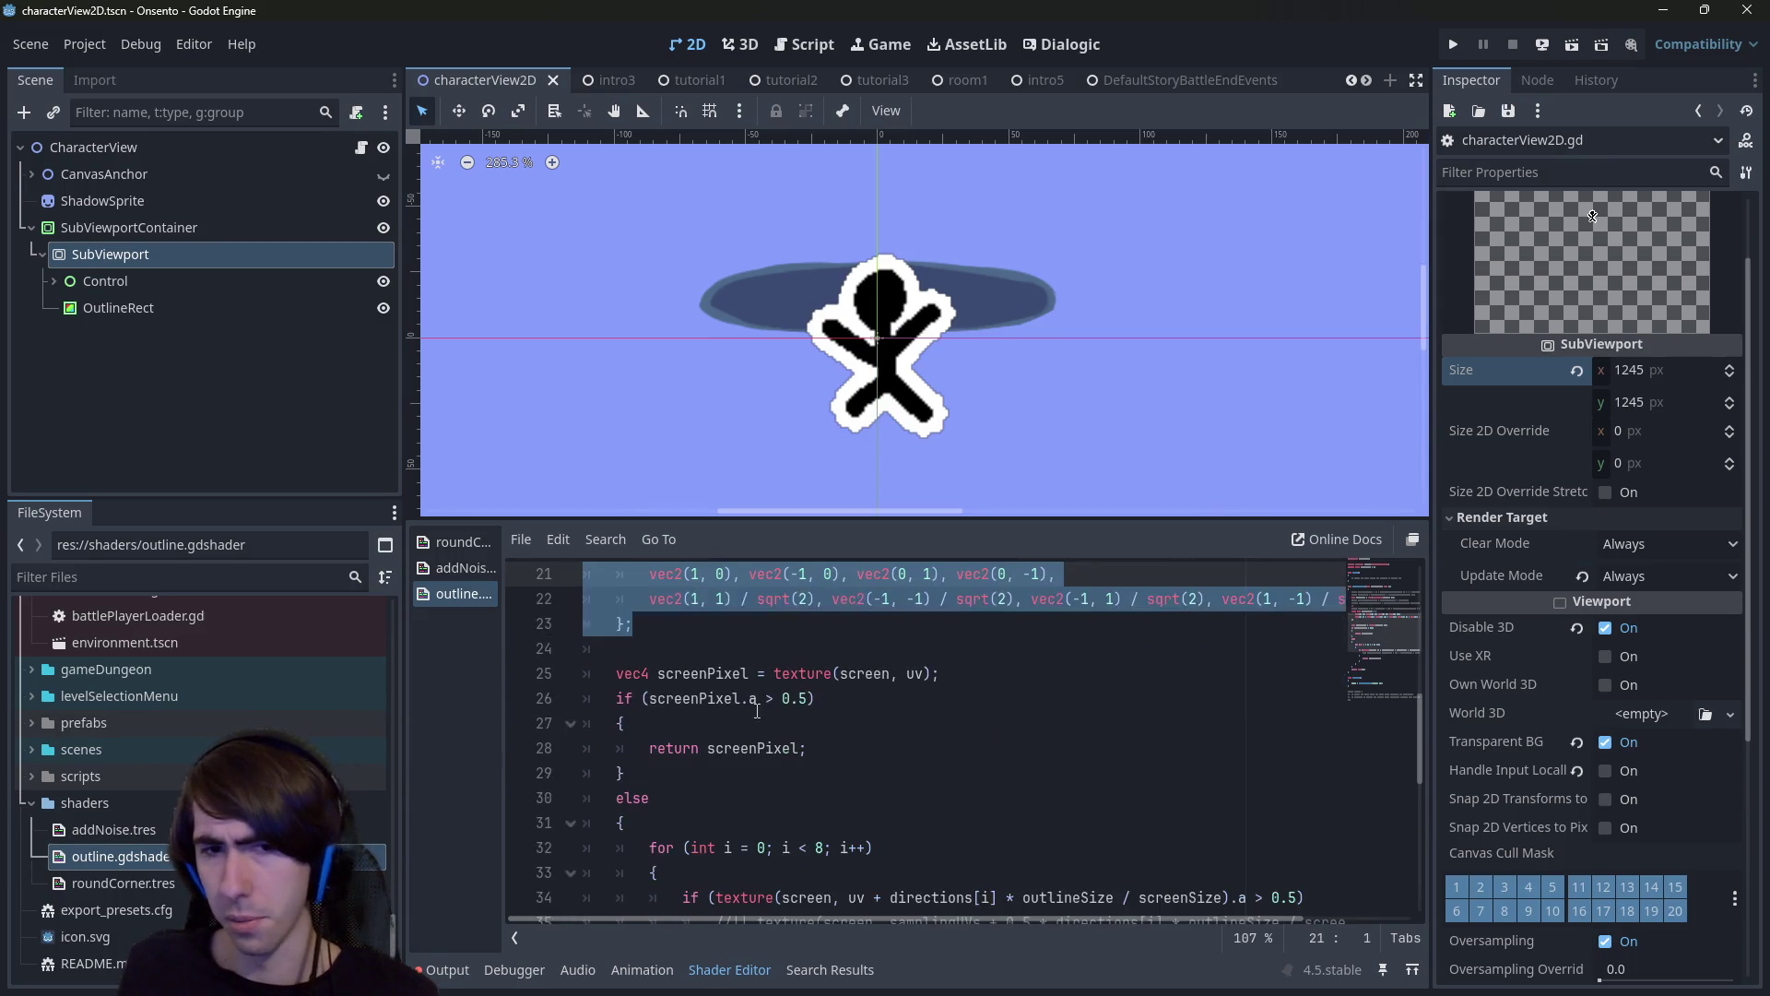
pyautogui.doubleClick(703, 672)
pyautogui.scroll(-1, 833, 699)
pyautogui.scroll(-1, 834, 699)
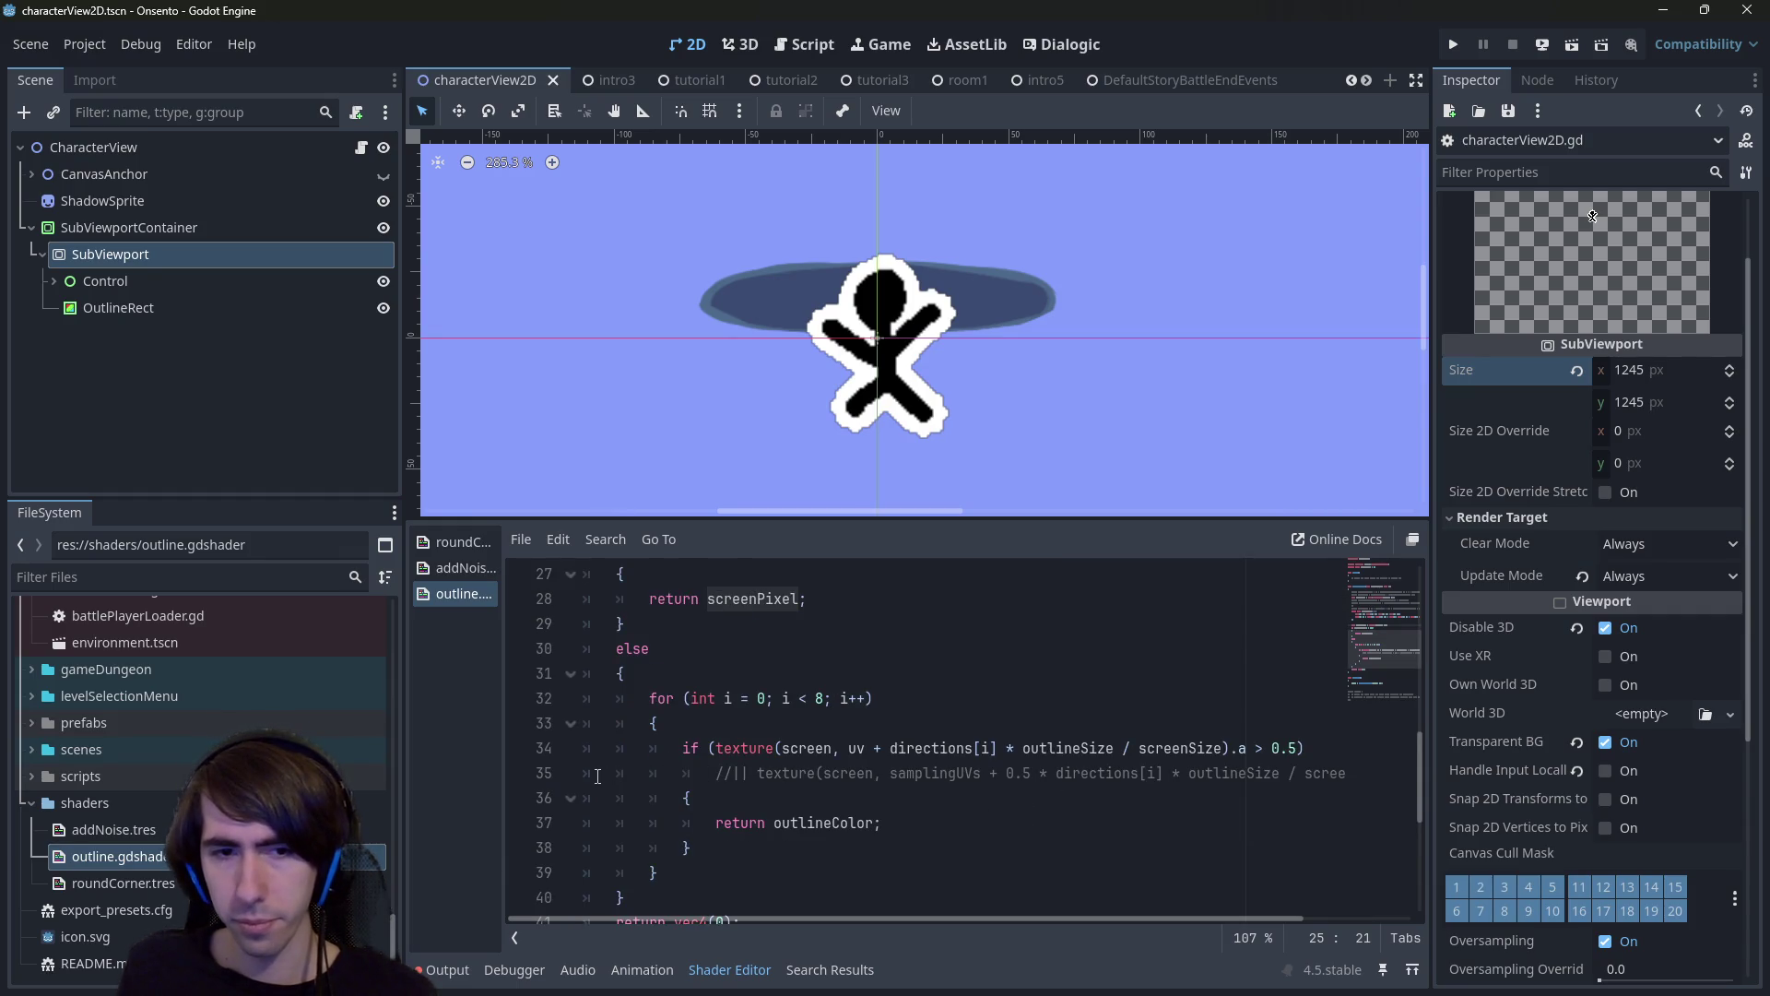
pyautogui.moveTo(589, 776); pyautogui.dragTo(555, 799)
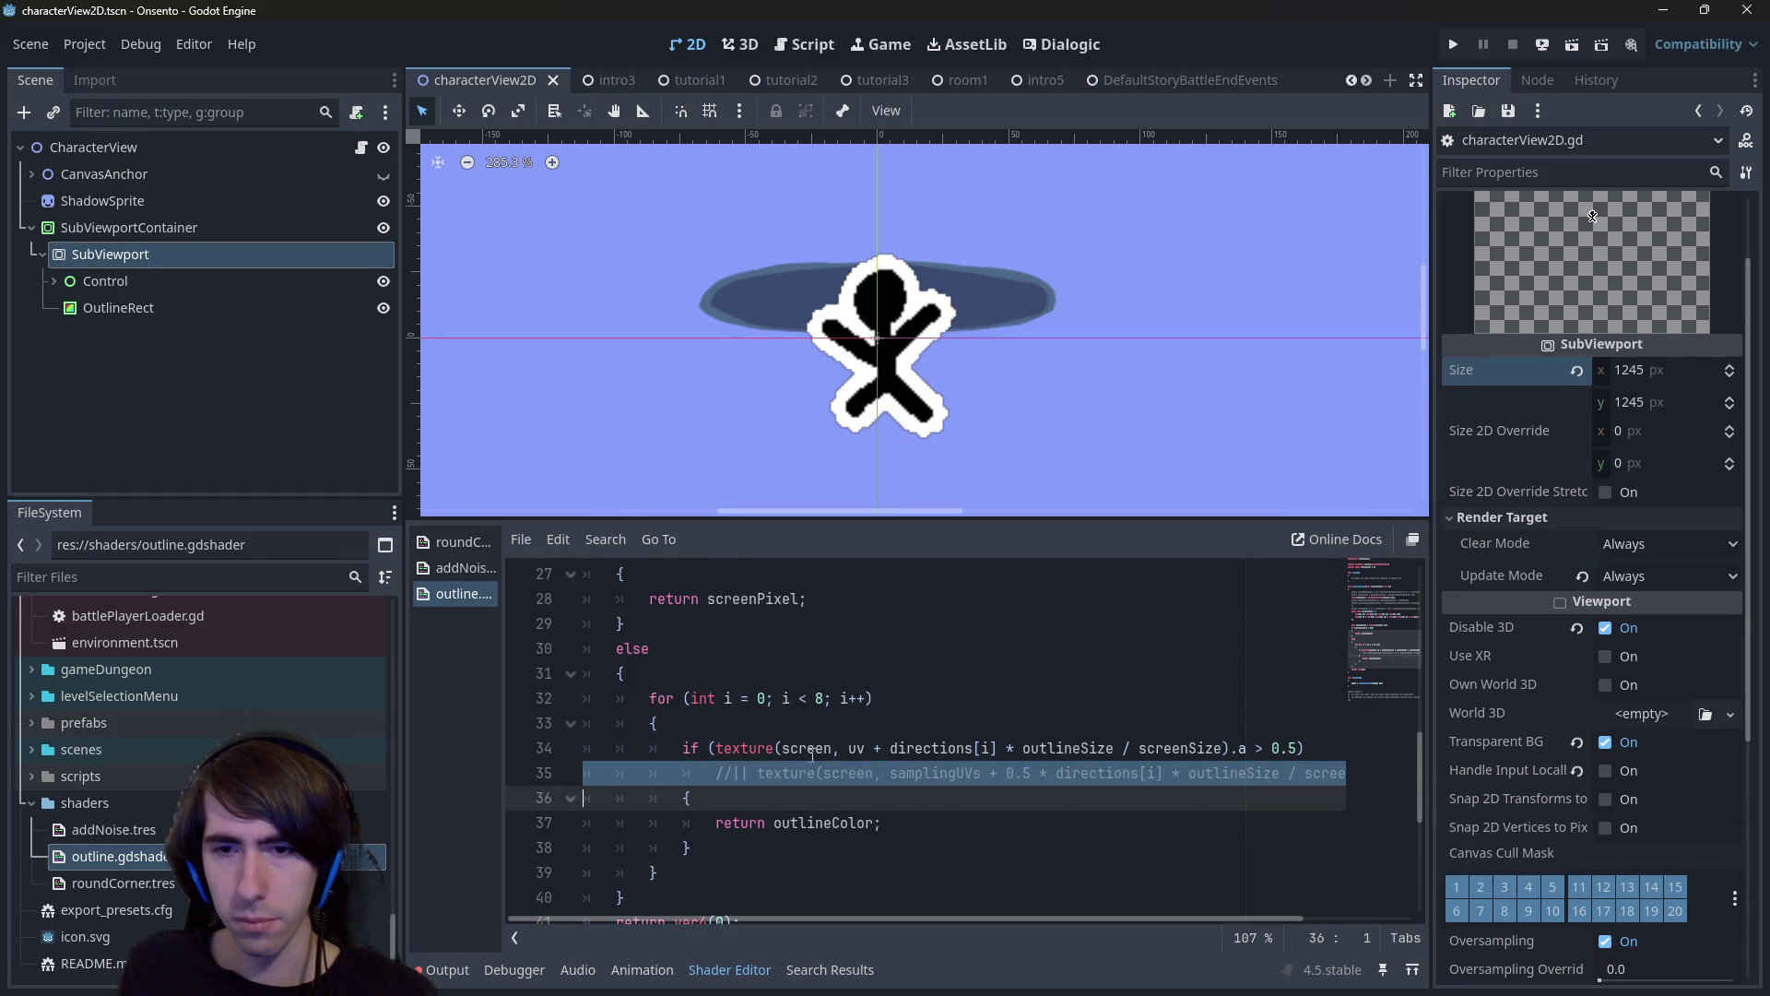
pyautogui.doubleClick(1096, 773)
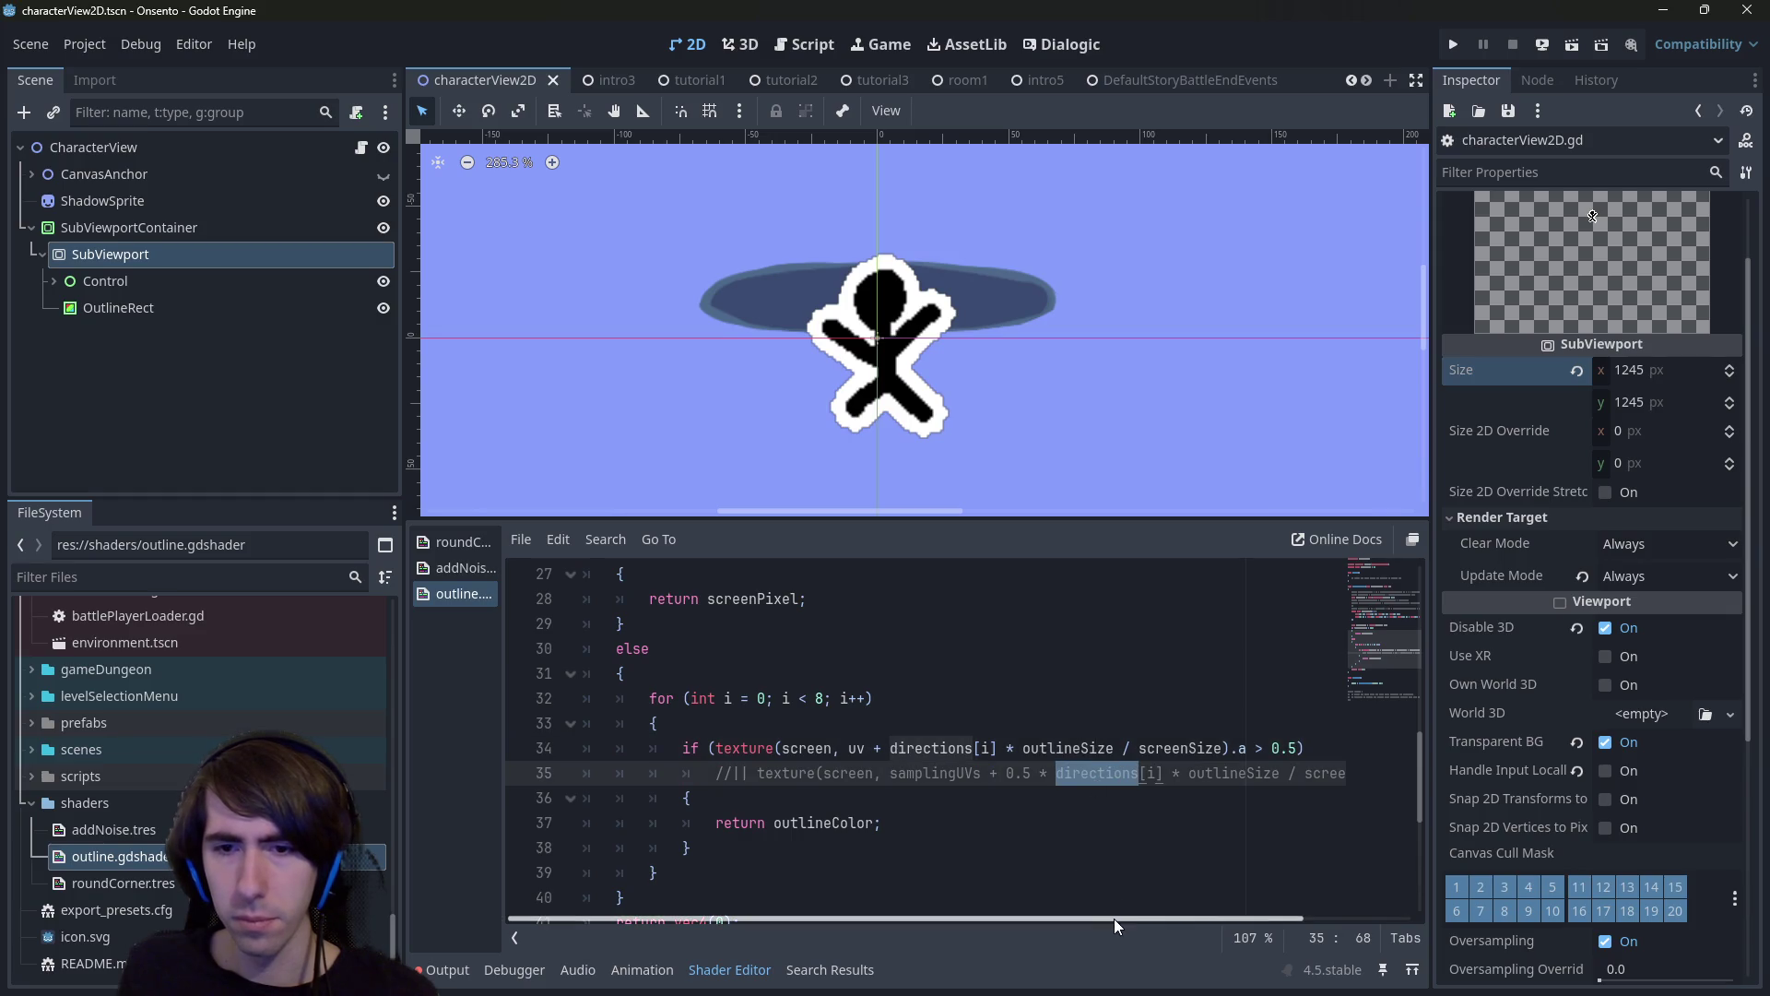
pyautogui.moveTo(1114, 919); pyautogui.dragTo(1227, 911)
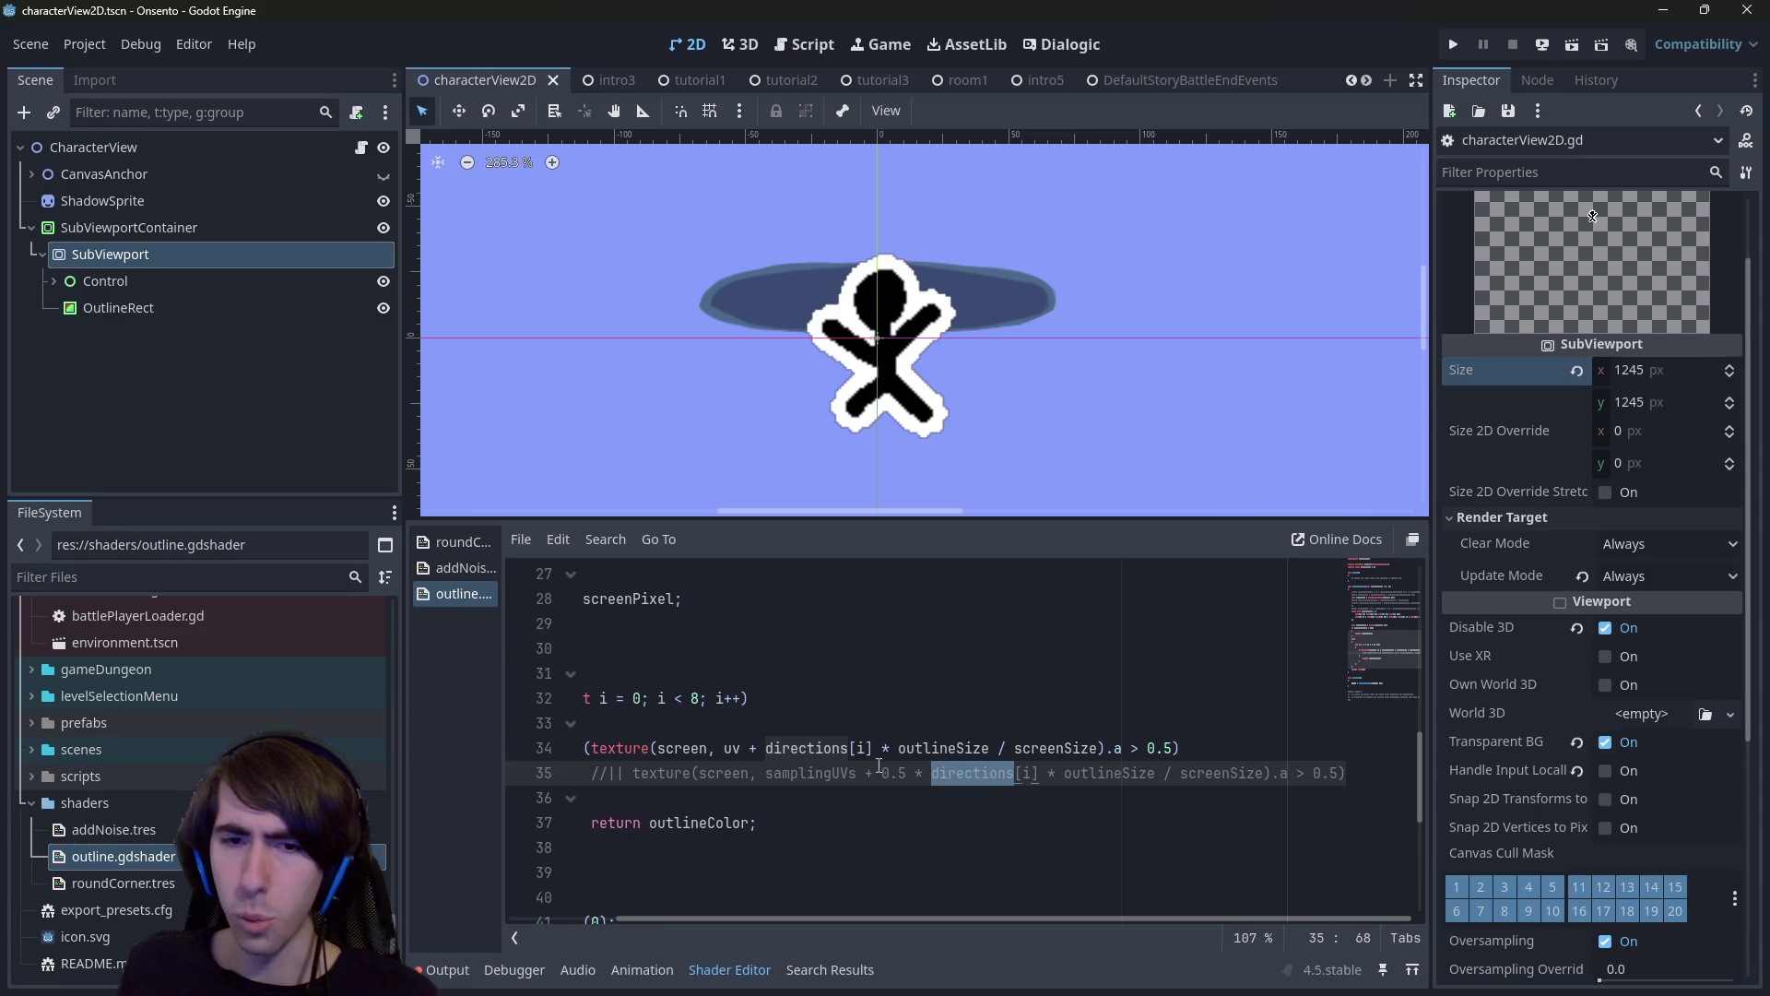
pyautogui.moveTo(881, 772); pyautogui.dragTo(920, 777)
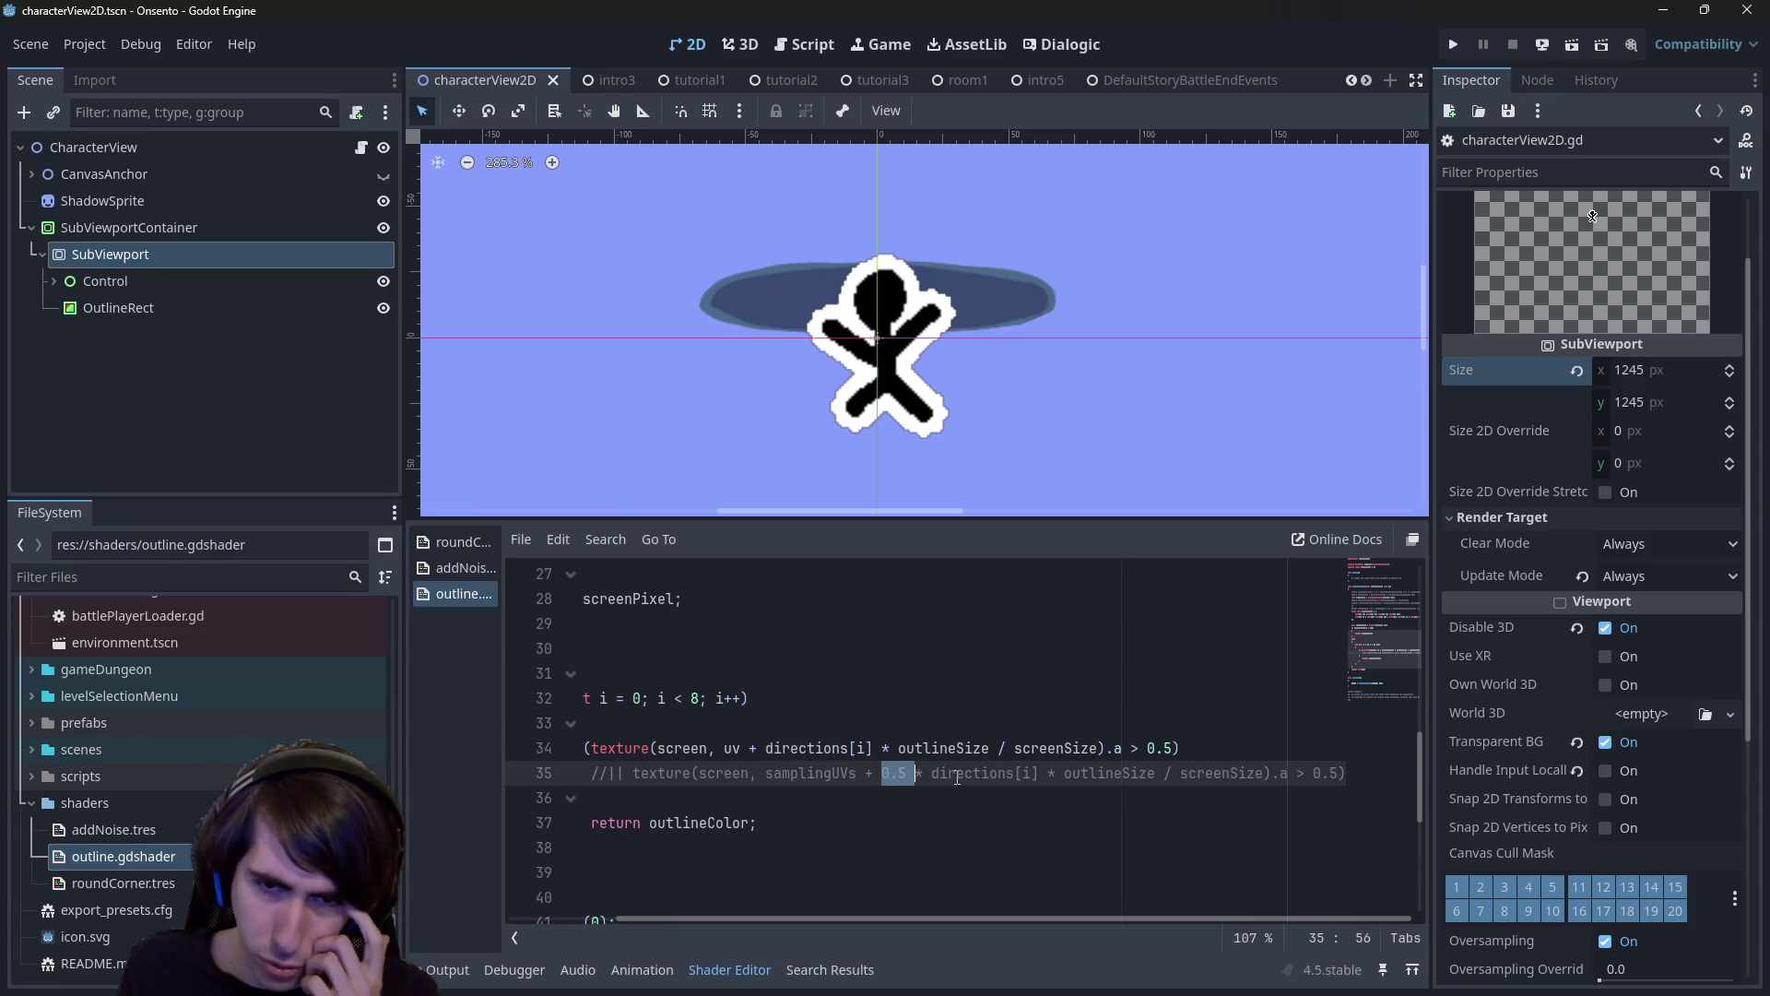
# Step: Uncomment line 35 and search the shader for its directions references
pyautogui.doubleClick(957, 777)
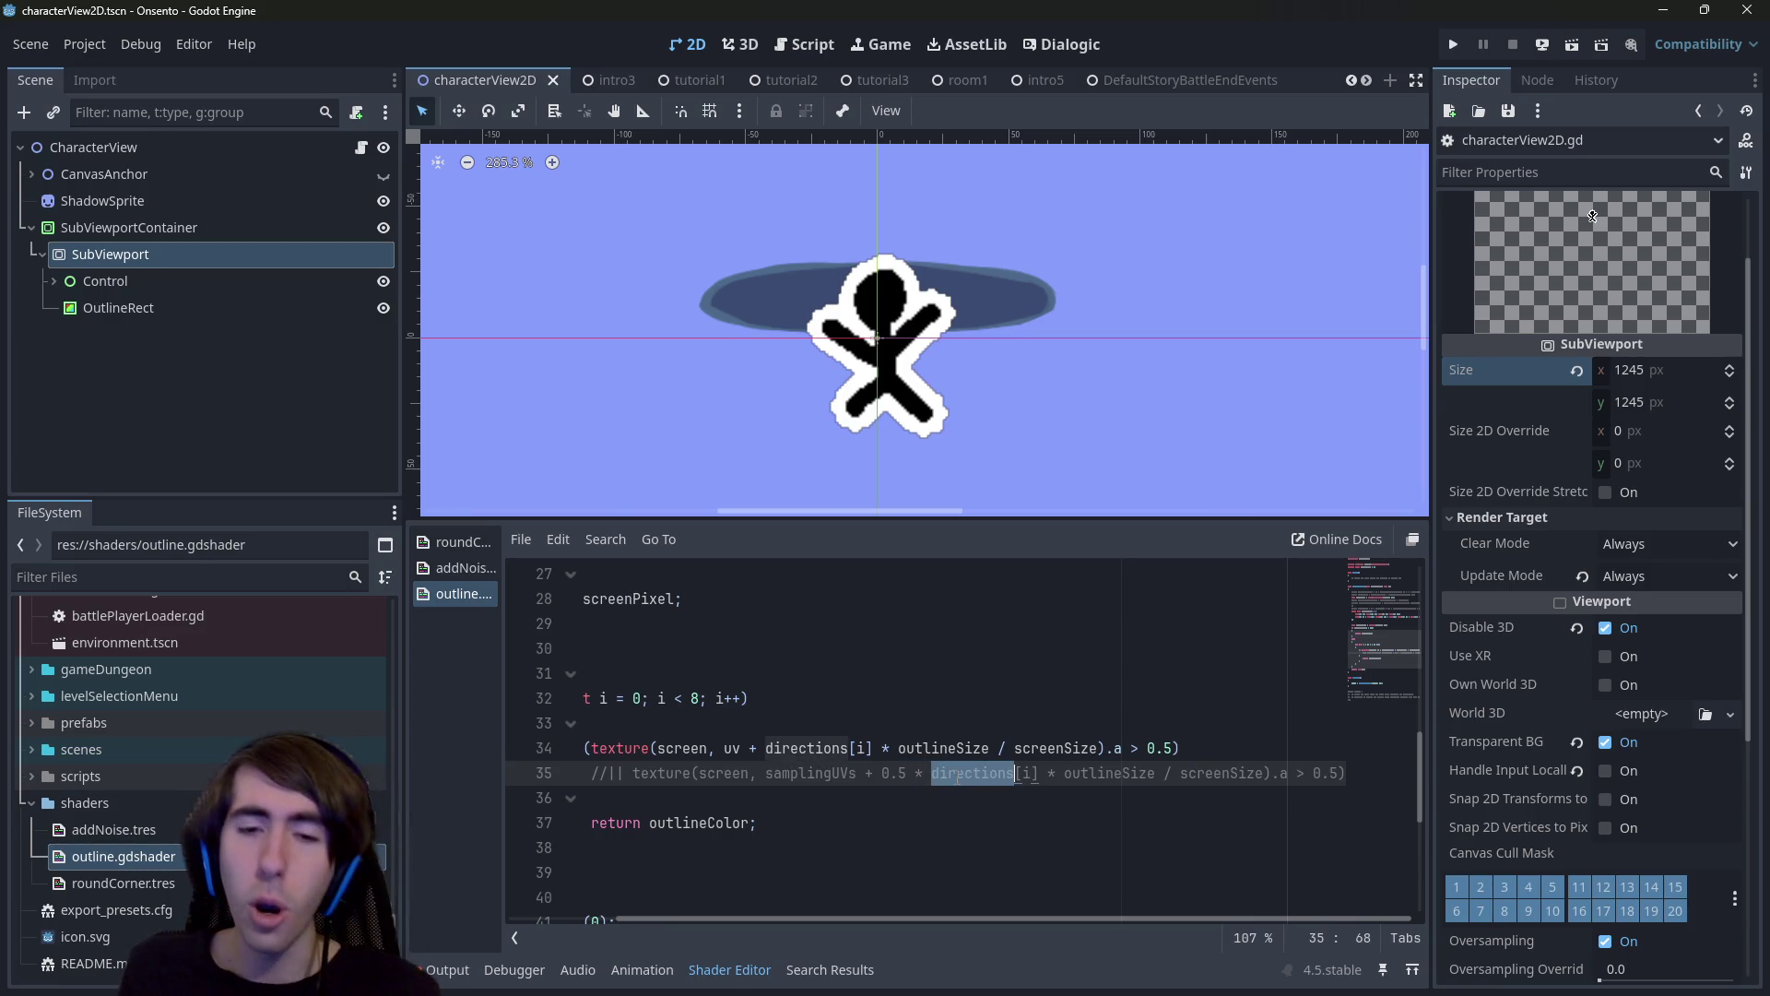
pyautogui.hscroll(-3, 972, 911)
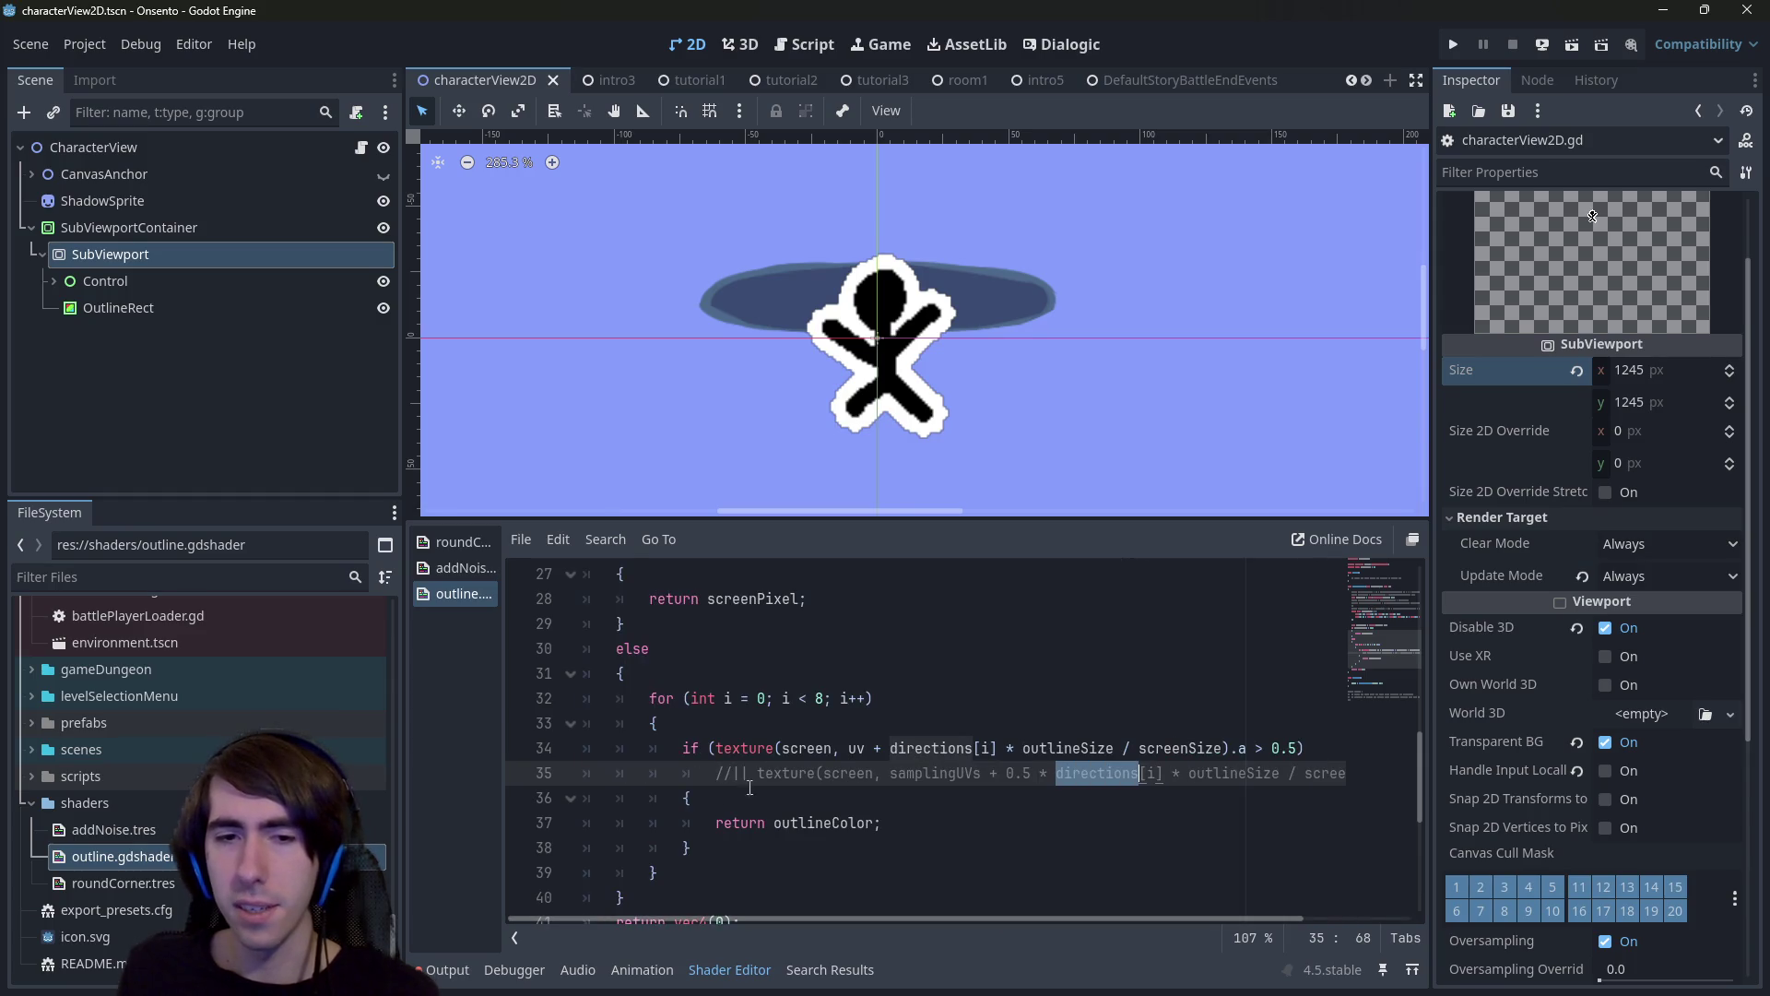
pyautogui.click(728, 775)
pyautogui.press('BackSpace')
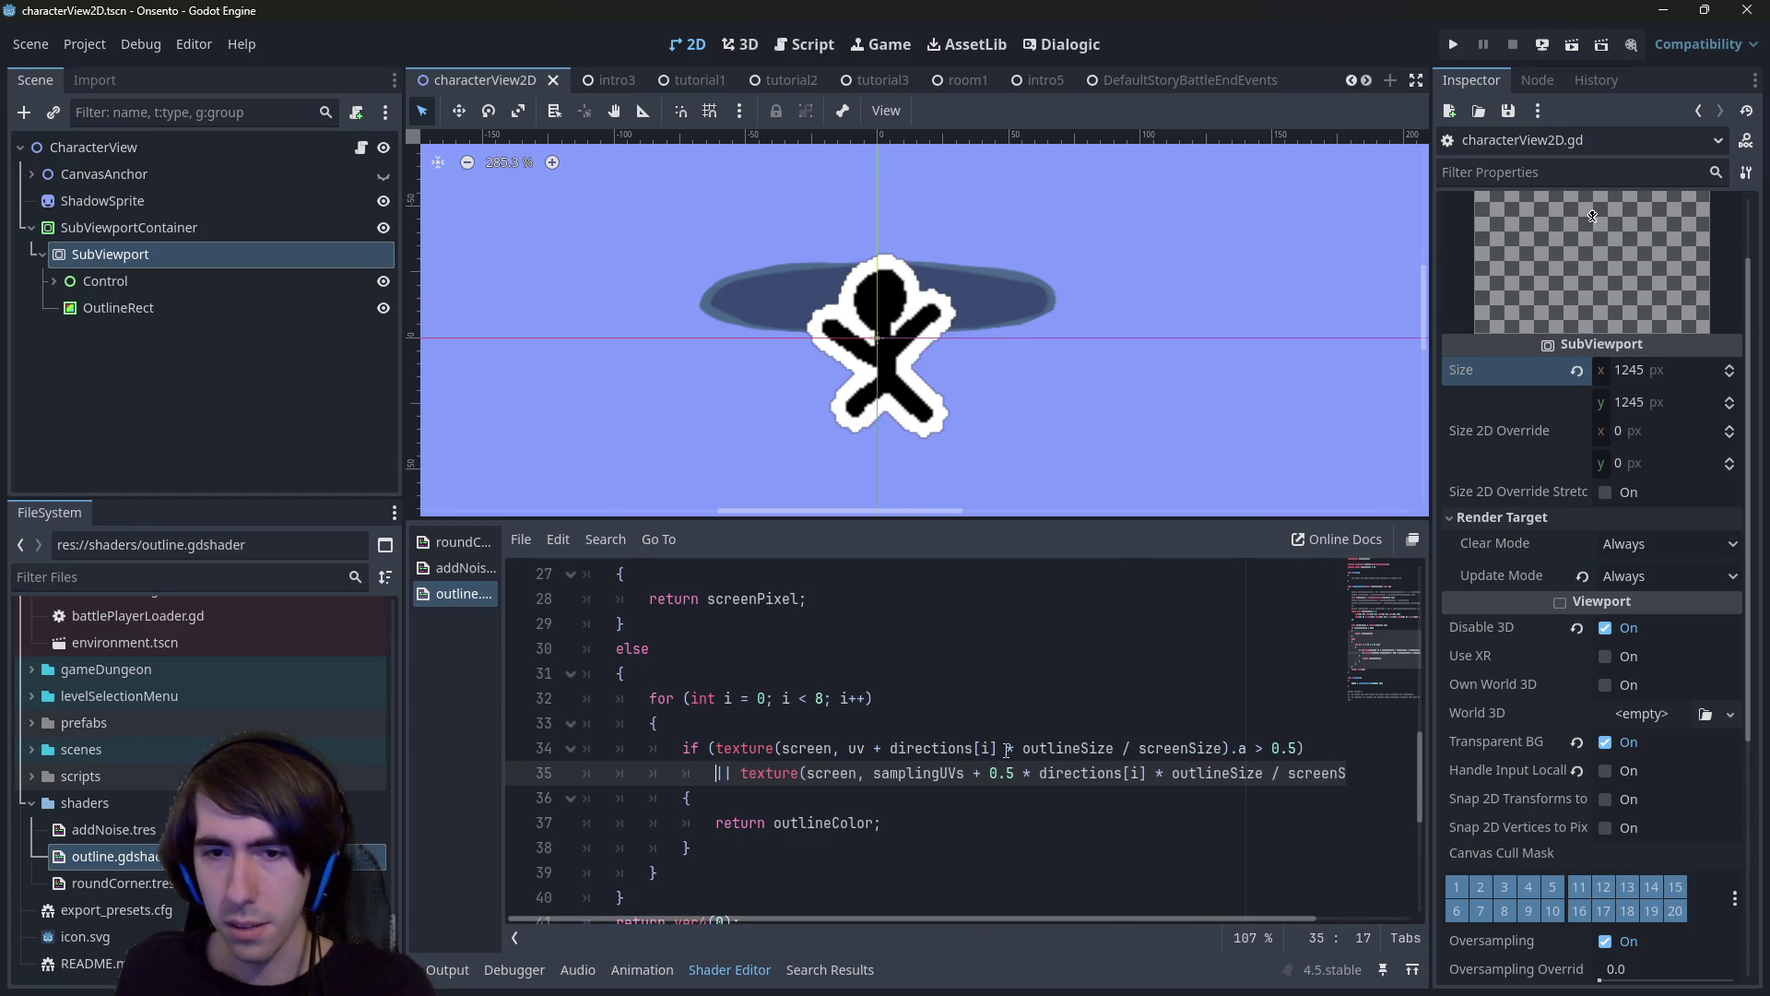
pyautogui.doubleClick(1001, 773)
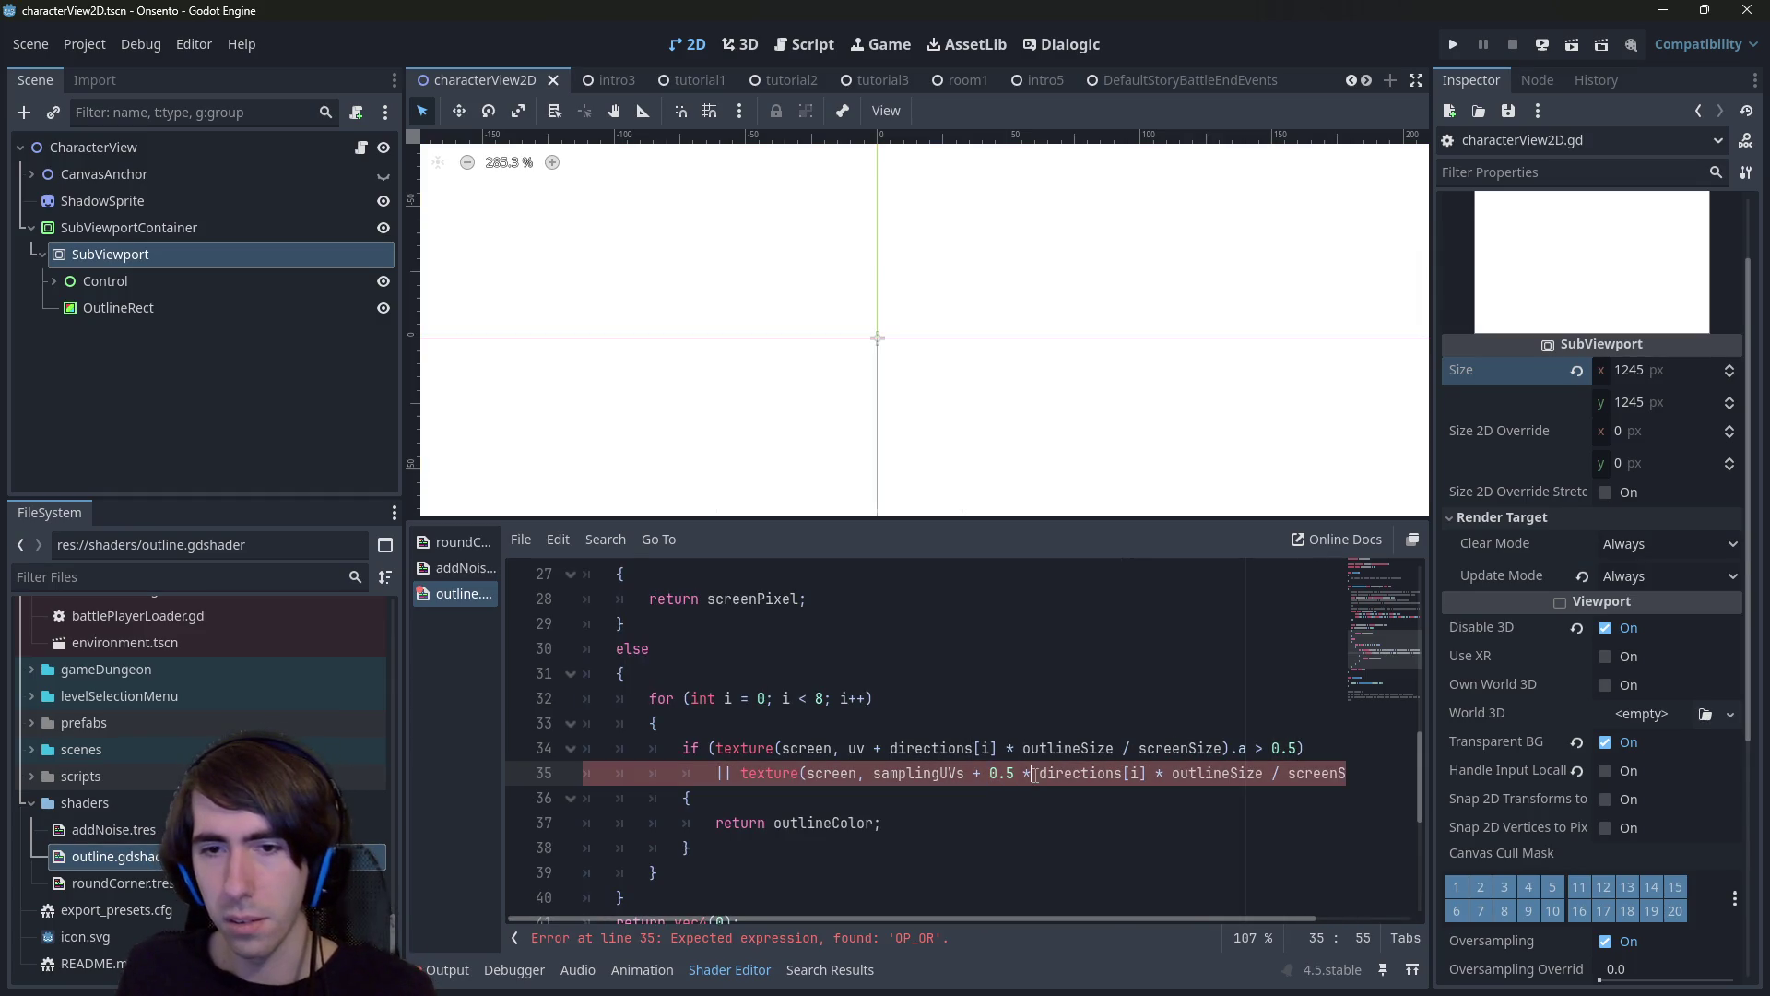
pyautogui.write('f')
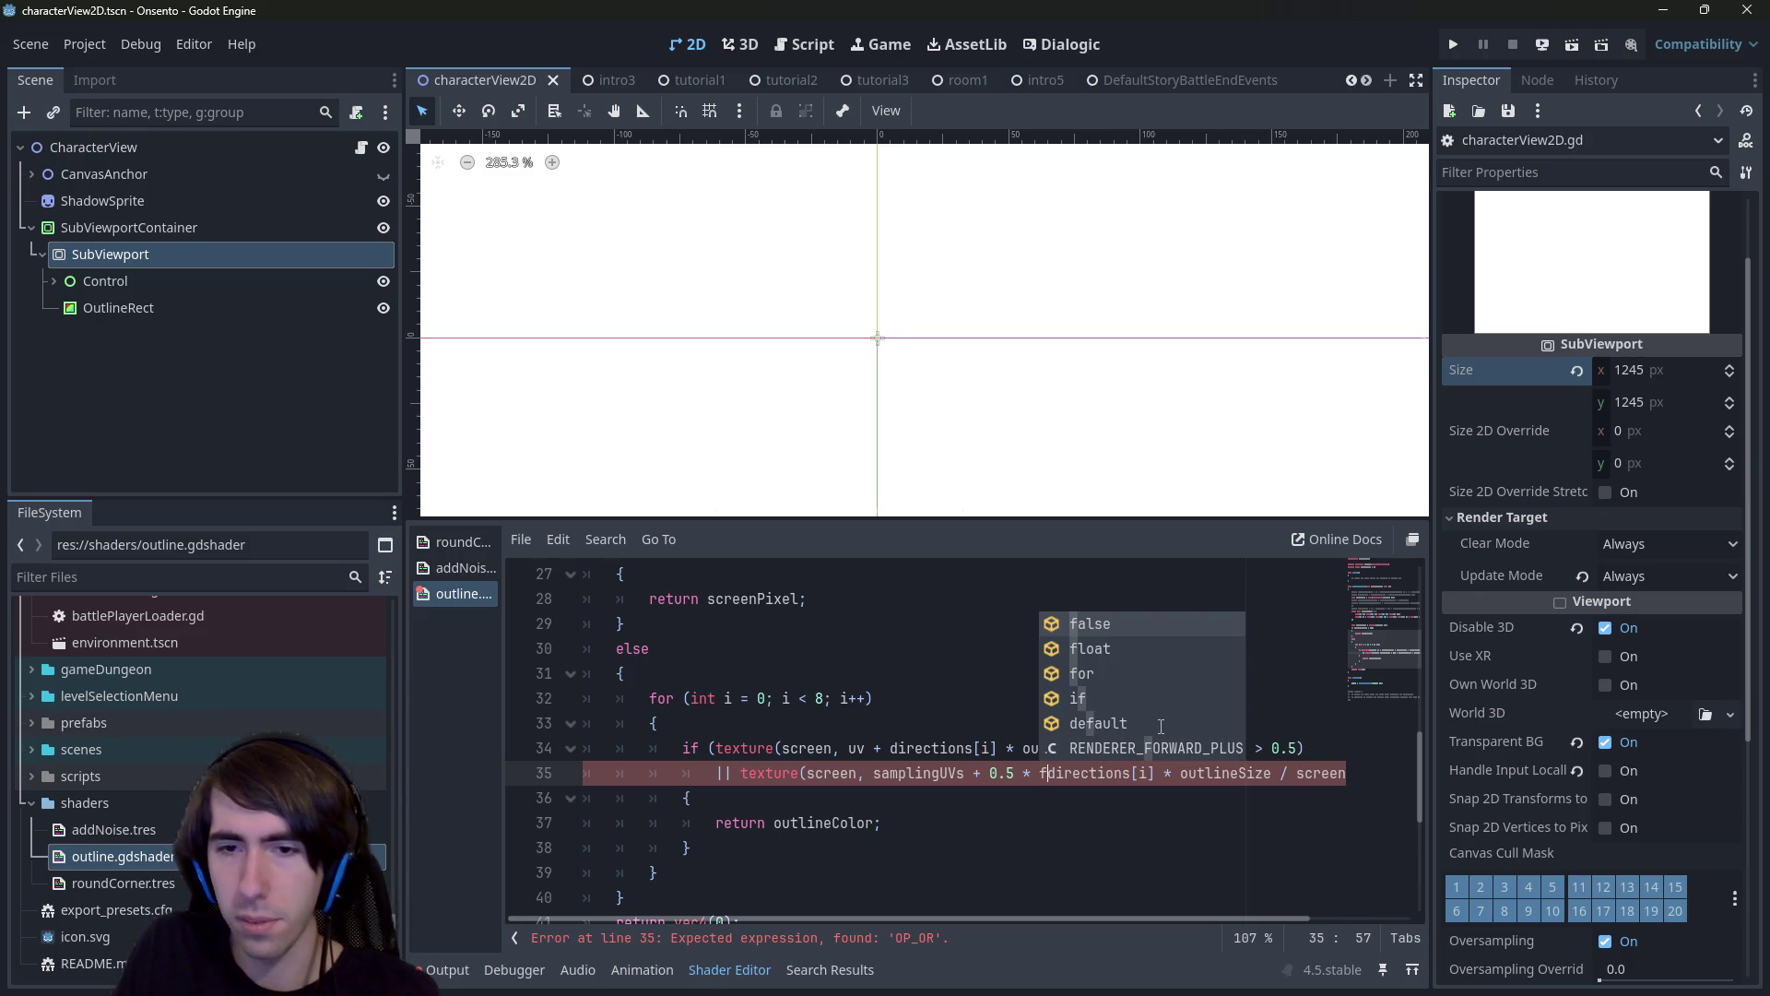
pyautogui.press('BackSpace')
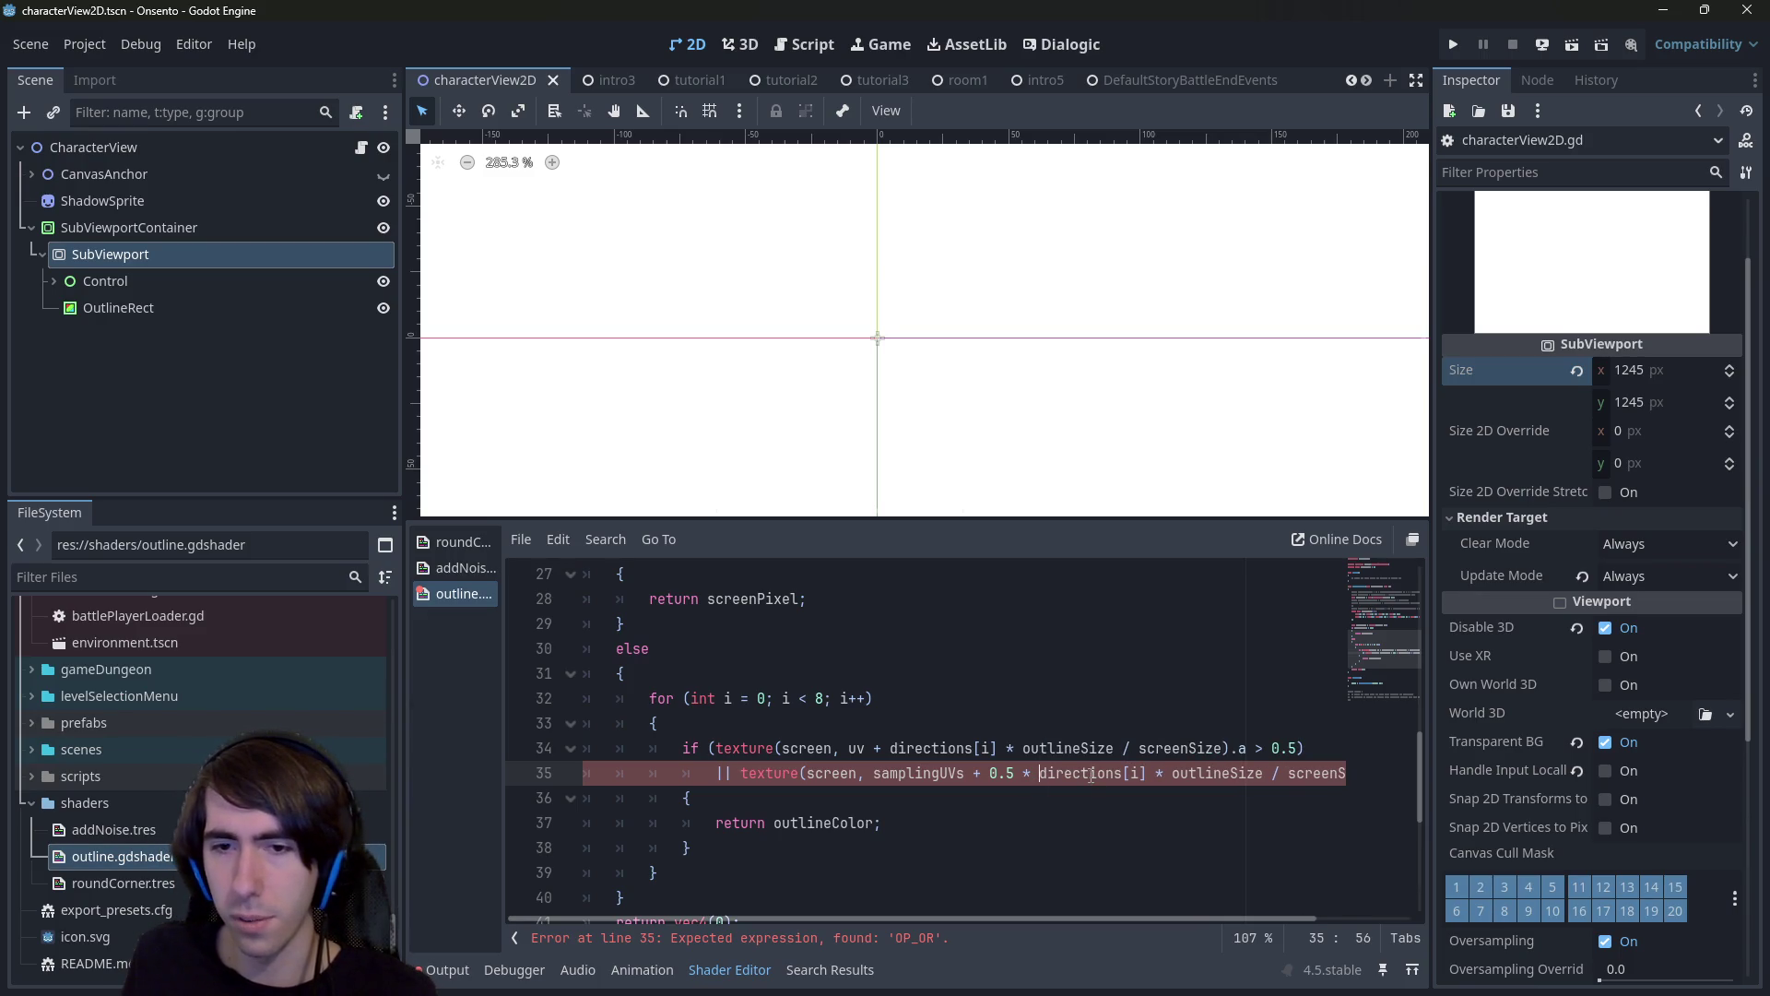
pyautogui.doubleClick(1091, 775)
pyautogui.hotkey('ctrl', 'f')
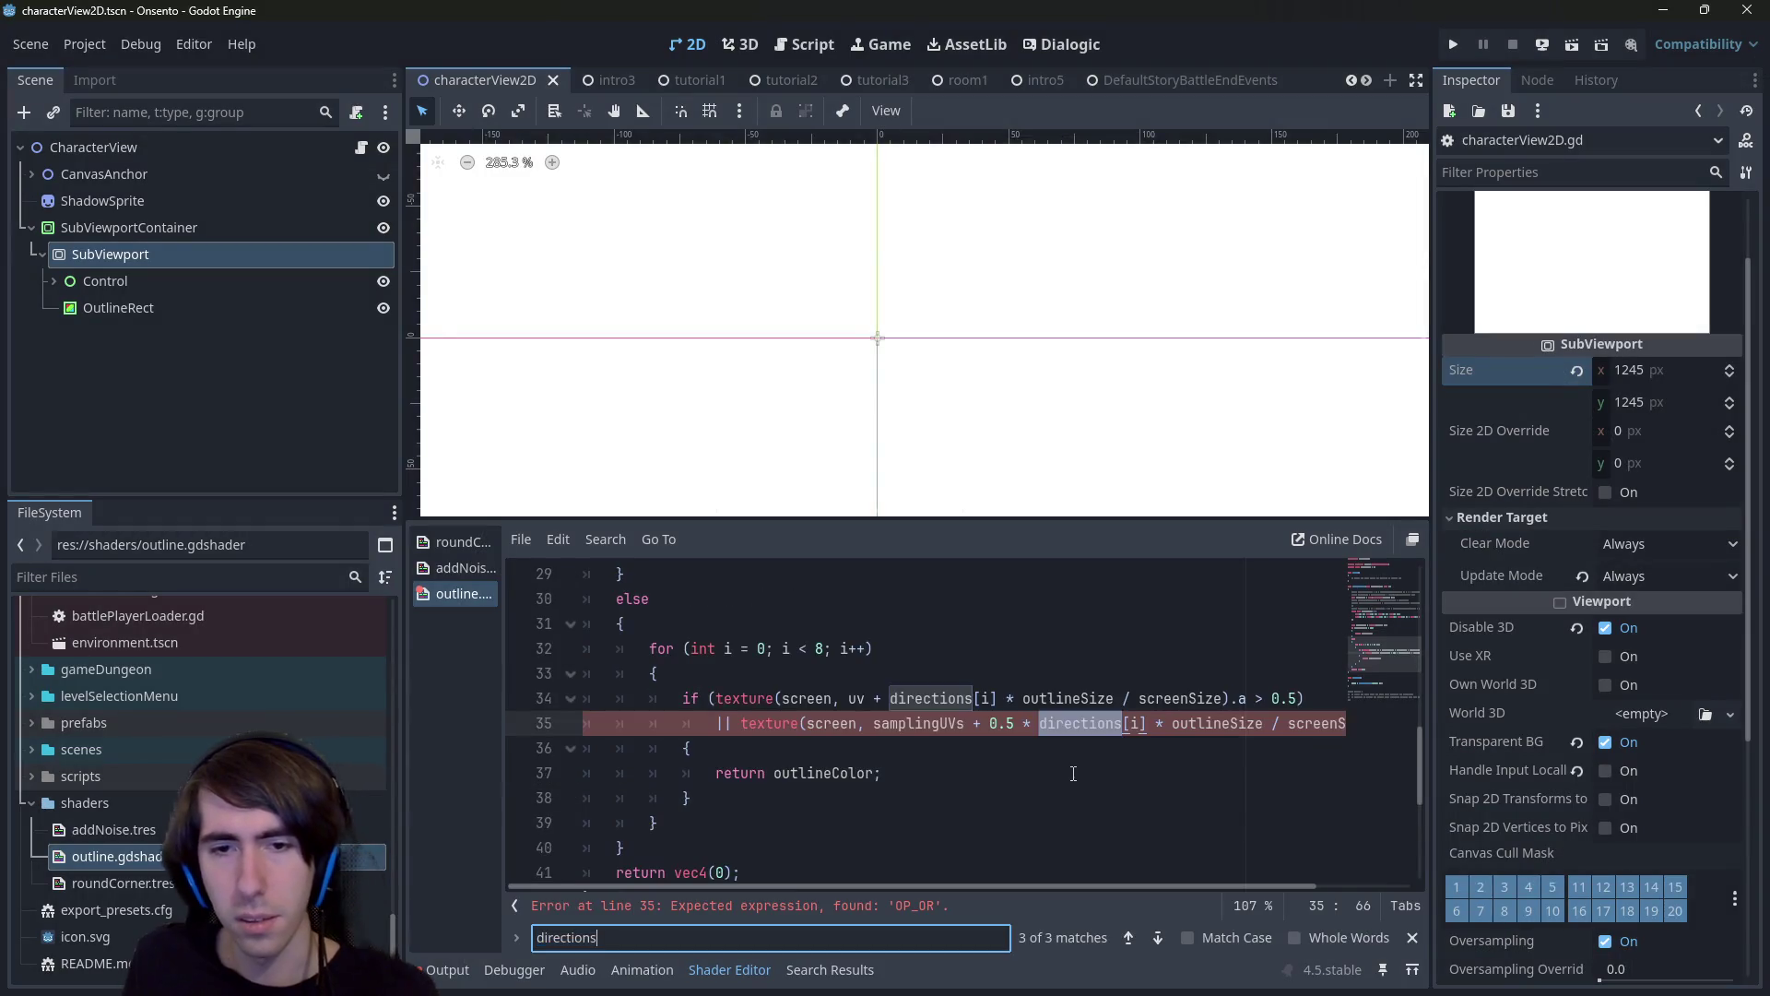
pyautogui.press('Return')
pyautogui.press('Return')
pyautogui.press('Return')
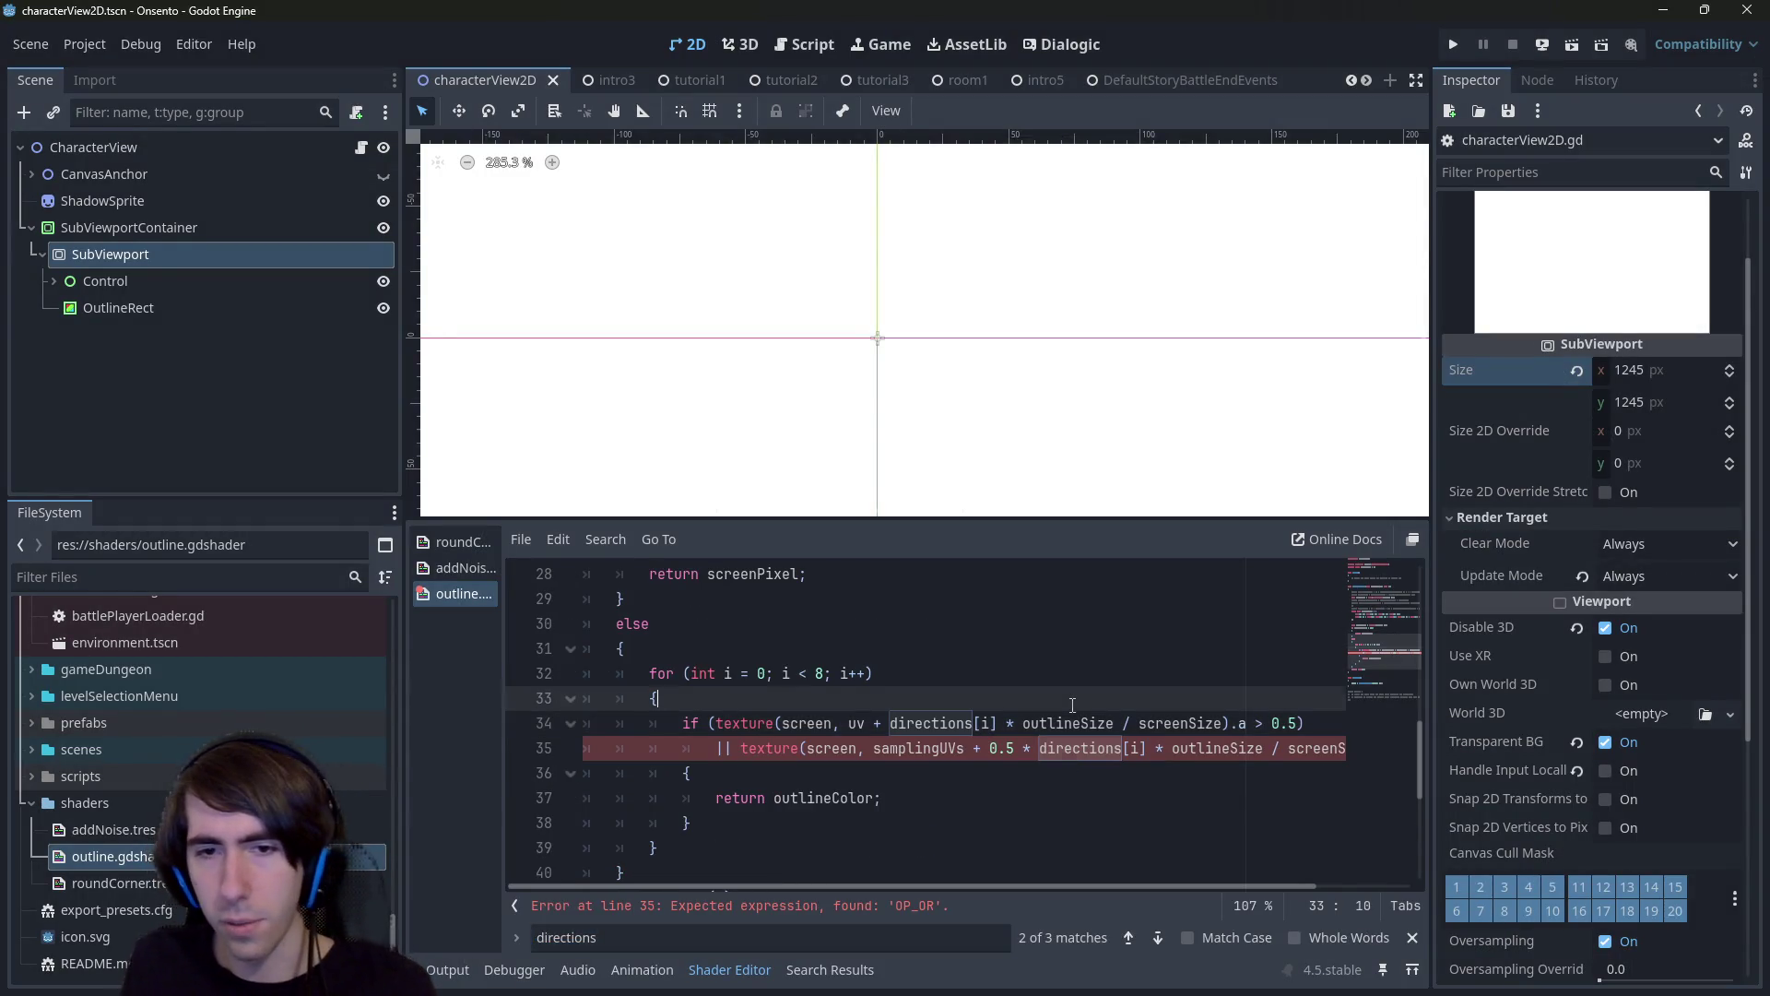
# Step: Re-comment line 35, then delete the whole commented line
pyautogui.press('Home')
pyautogui.write('/')
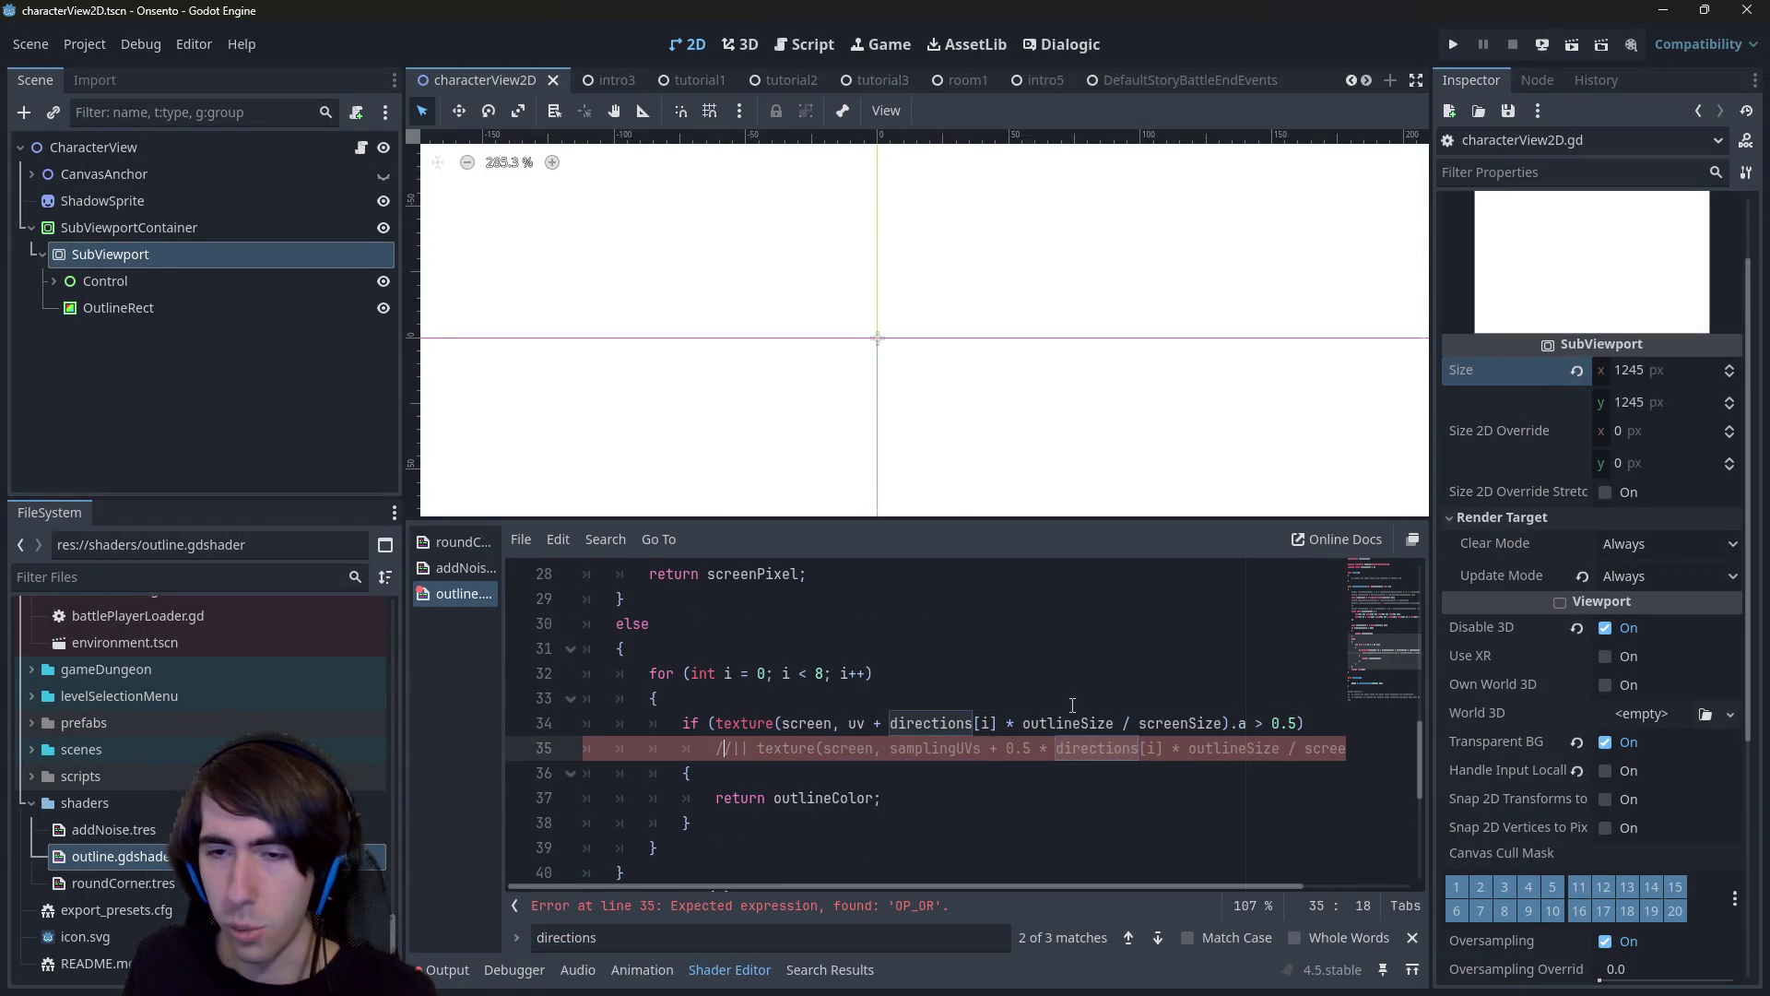
pyautogui.moveTo(1097, 887)
pyautogui.mouseDown()
pyautogui.moveTo(1271, 893)
pyautogui.moveTo(909, 885)
pyautogui.mouseUp()
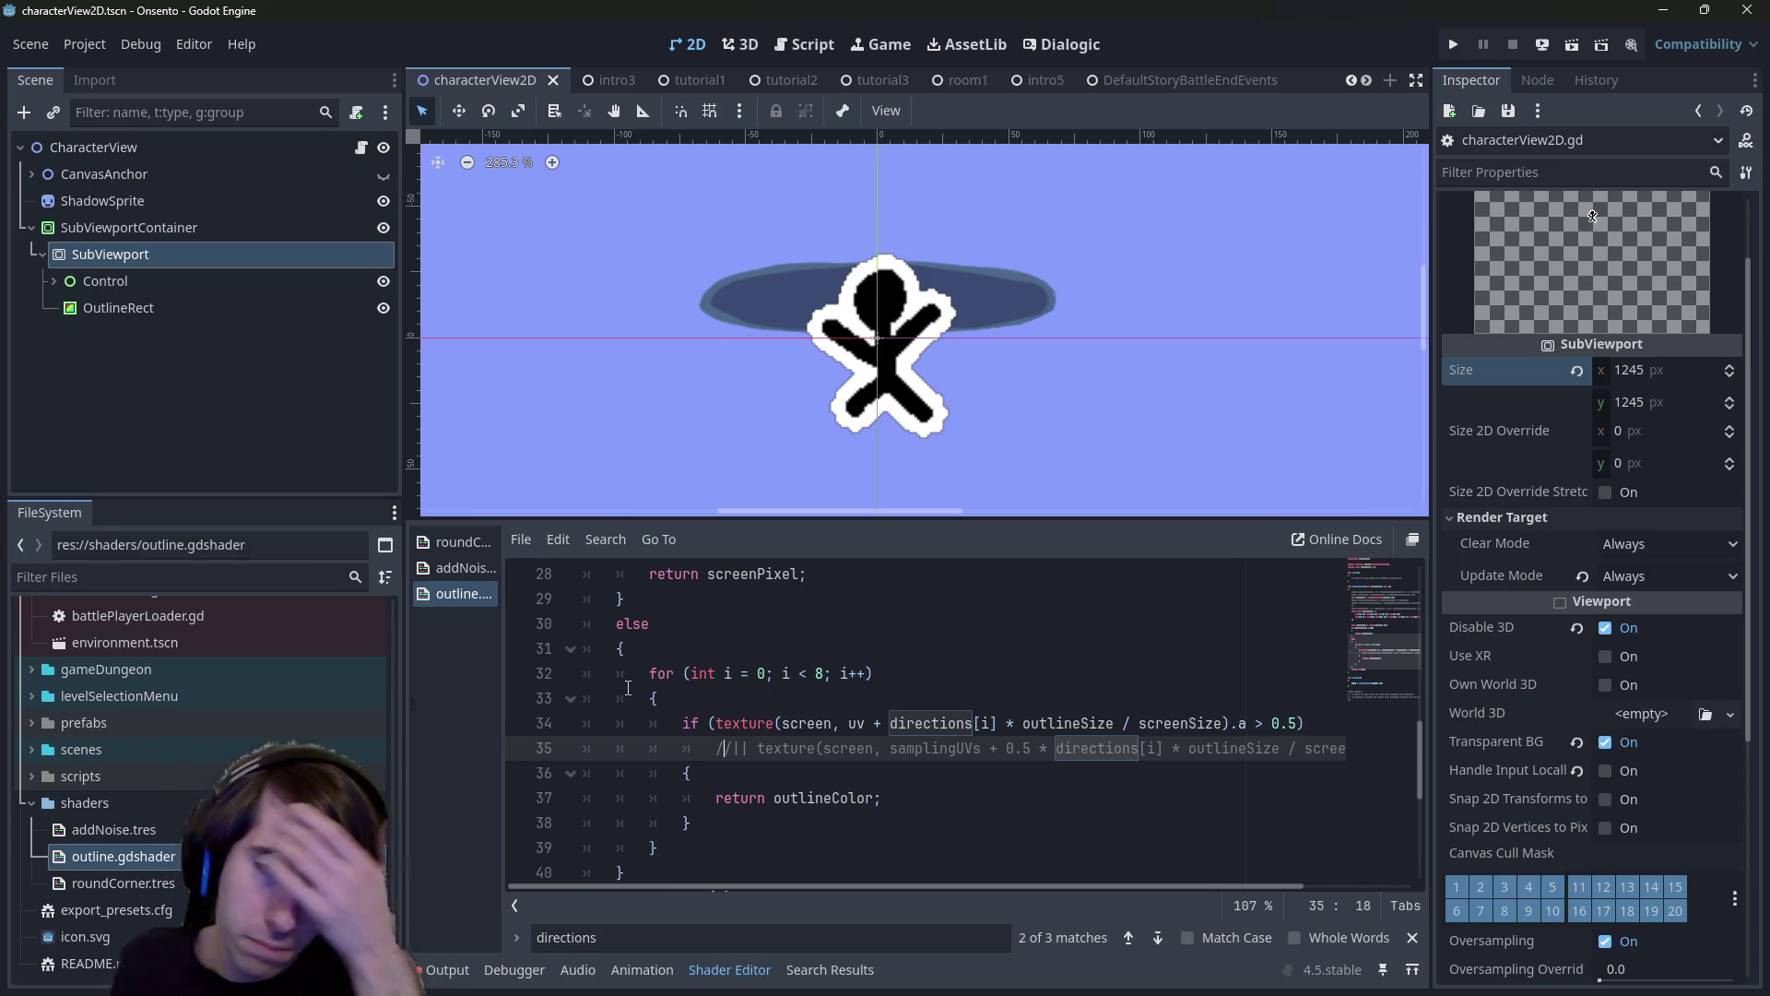
pyautogui.click(592, 758)
pyautogui.hotkey('shift', 'Down')
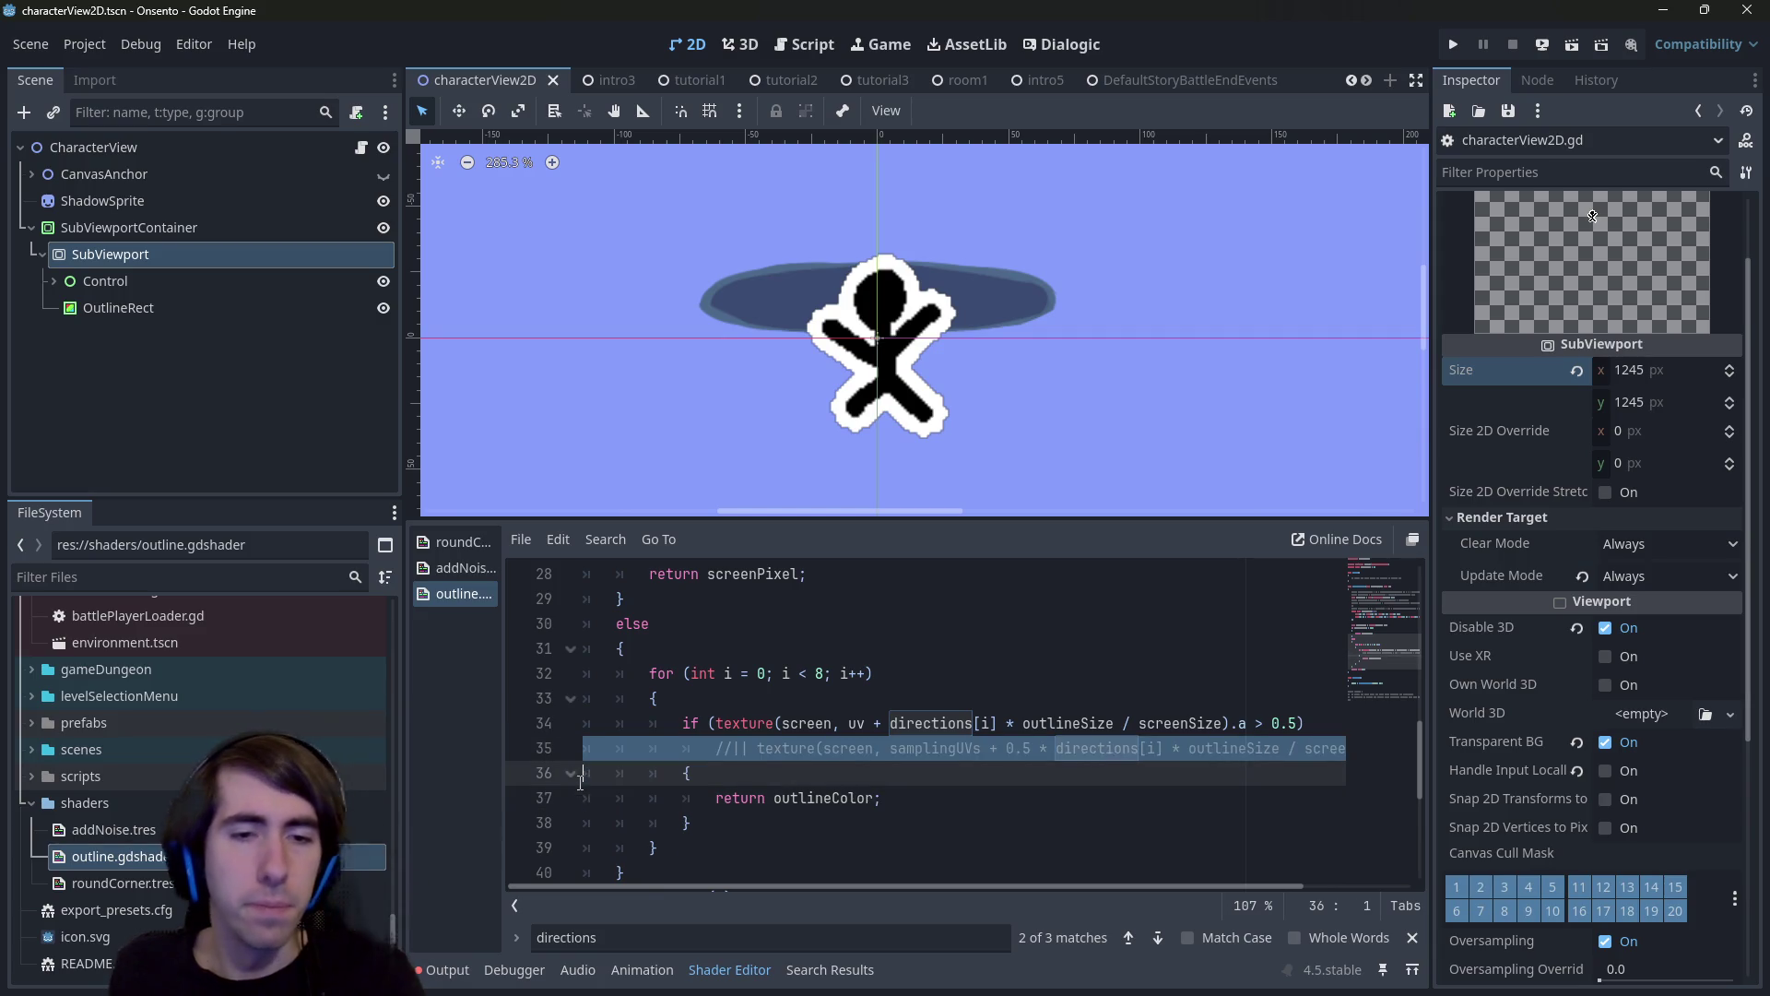
pyautogui.press('BackSpace')
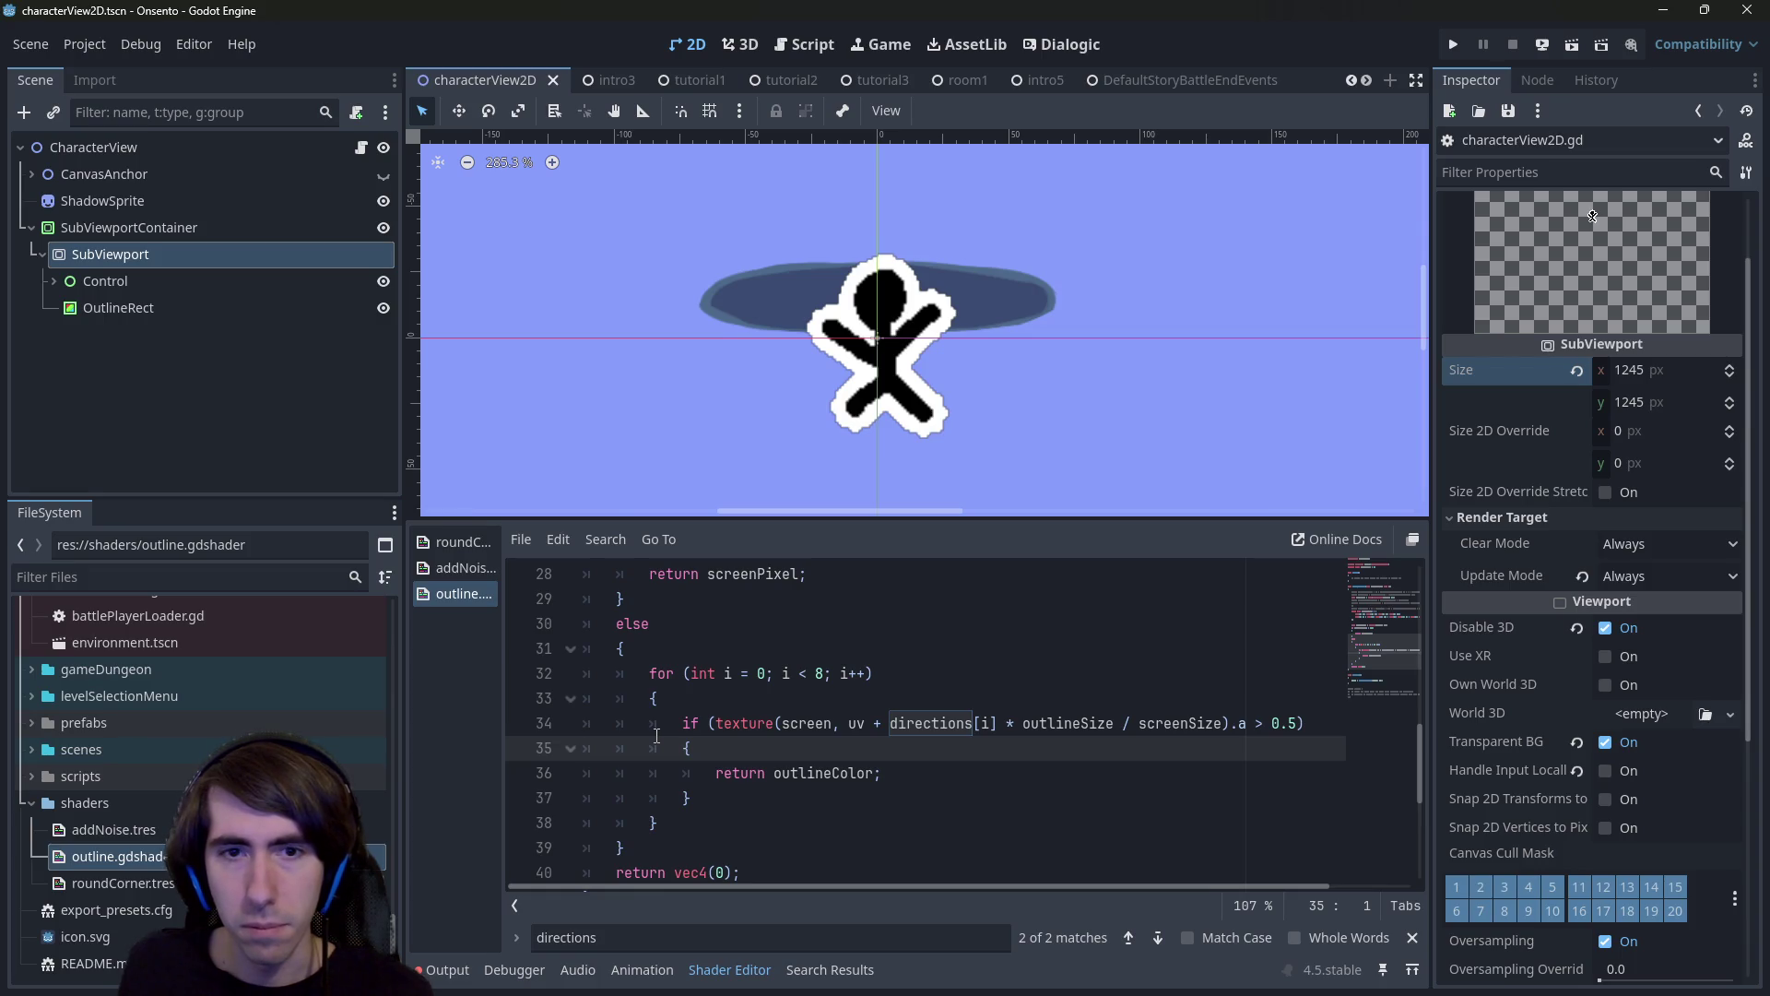
# Step: Set the OutlineRect's Outline Size shader parameter to 3.0
pyautogui.scroll(-2, 876, 656)
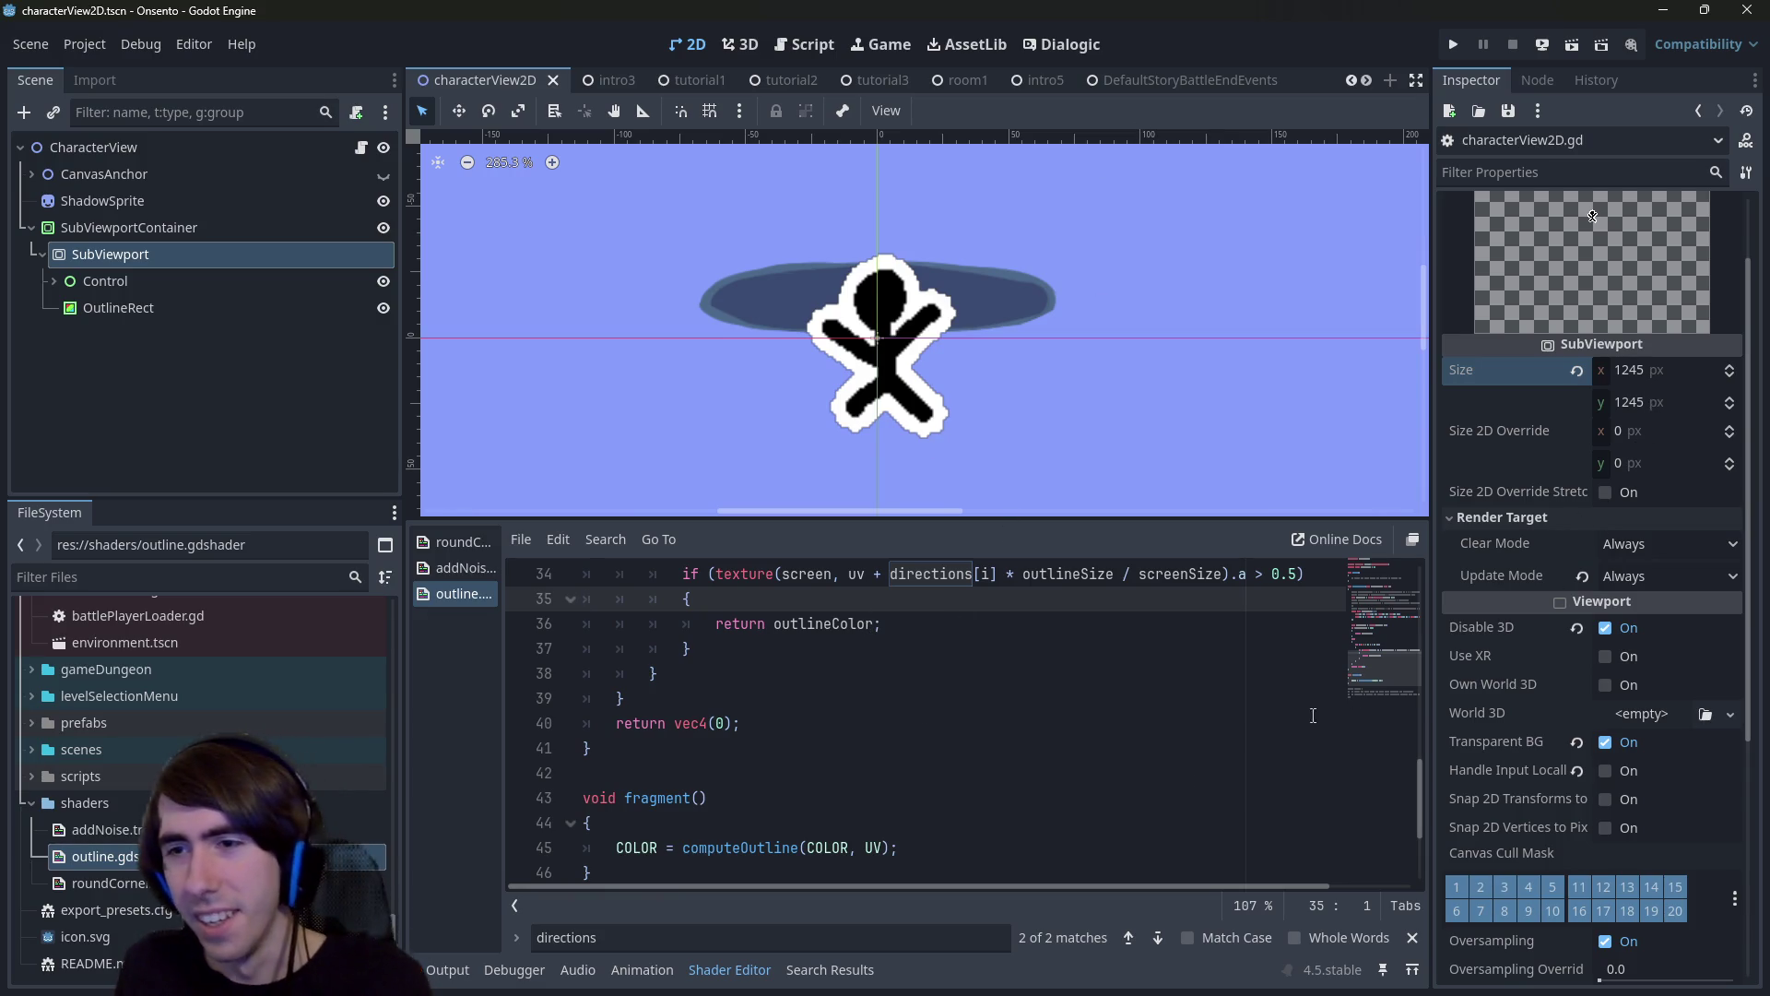
pyautogui.scroll(-5, 1581, 871)
pyautogui.scroll(6, 1650, 756)
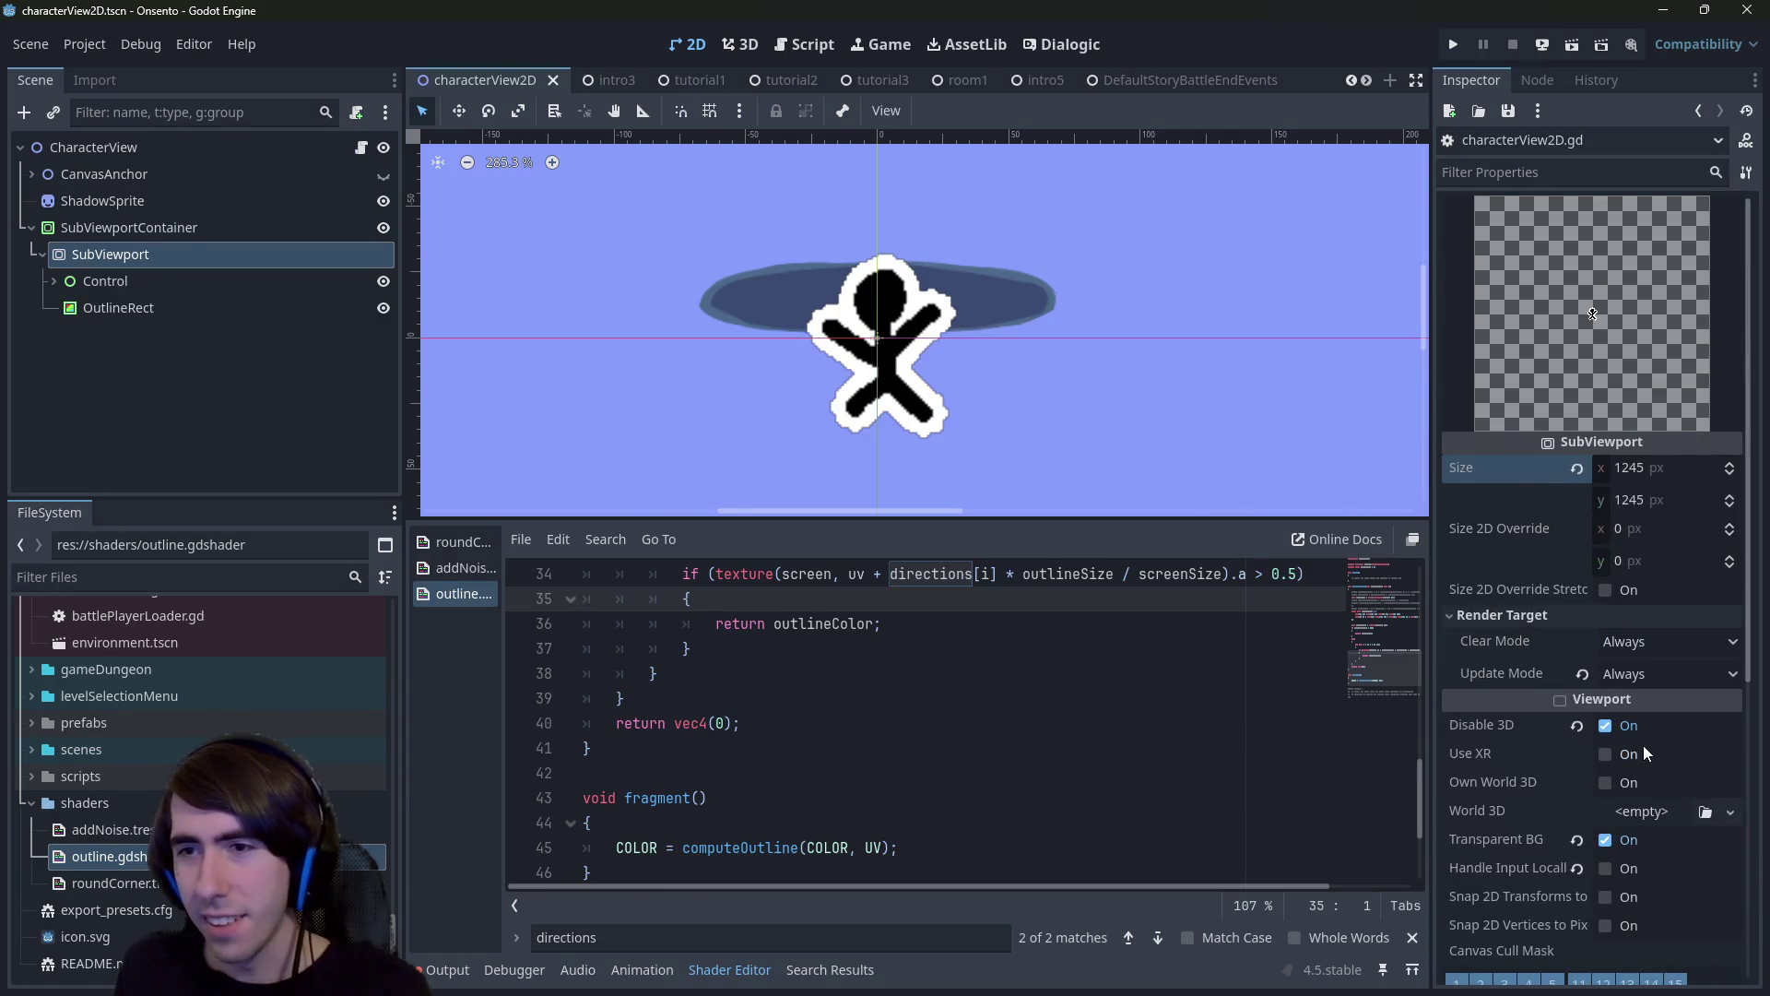
pyautogui.scroll(-5, 1643, 745)
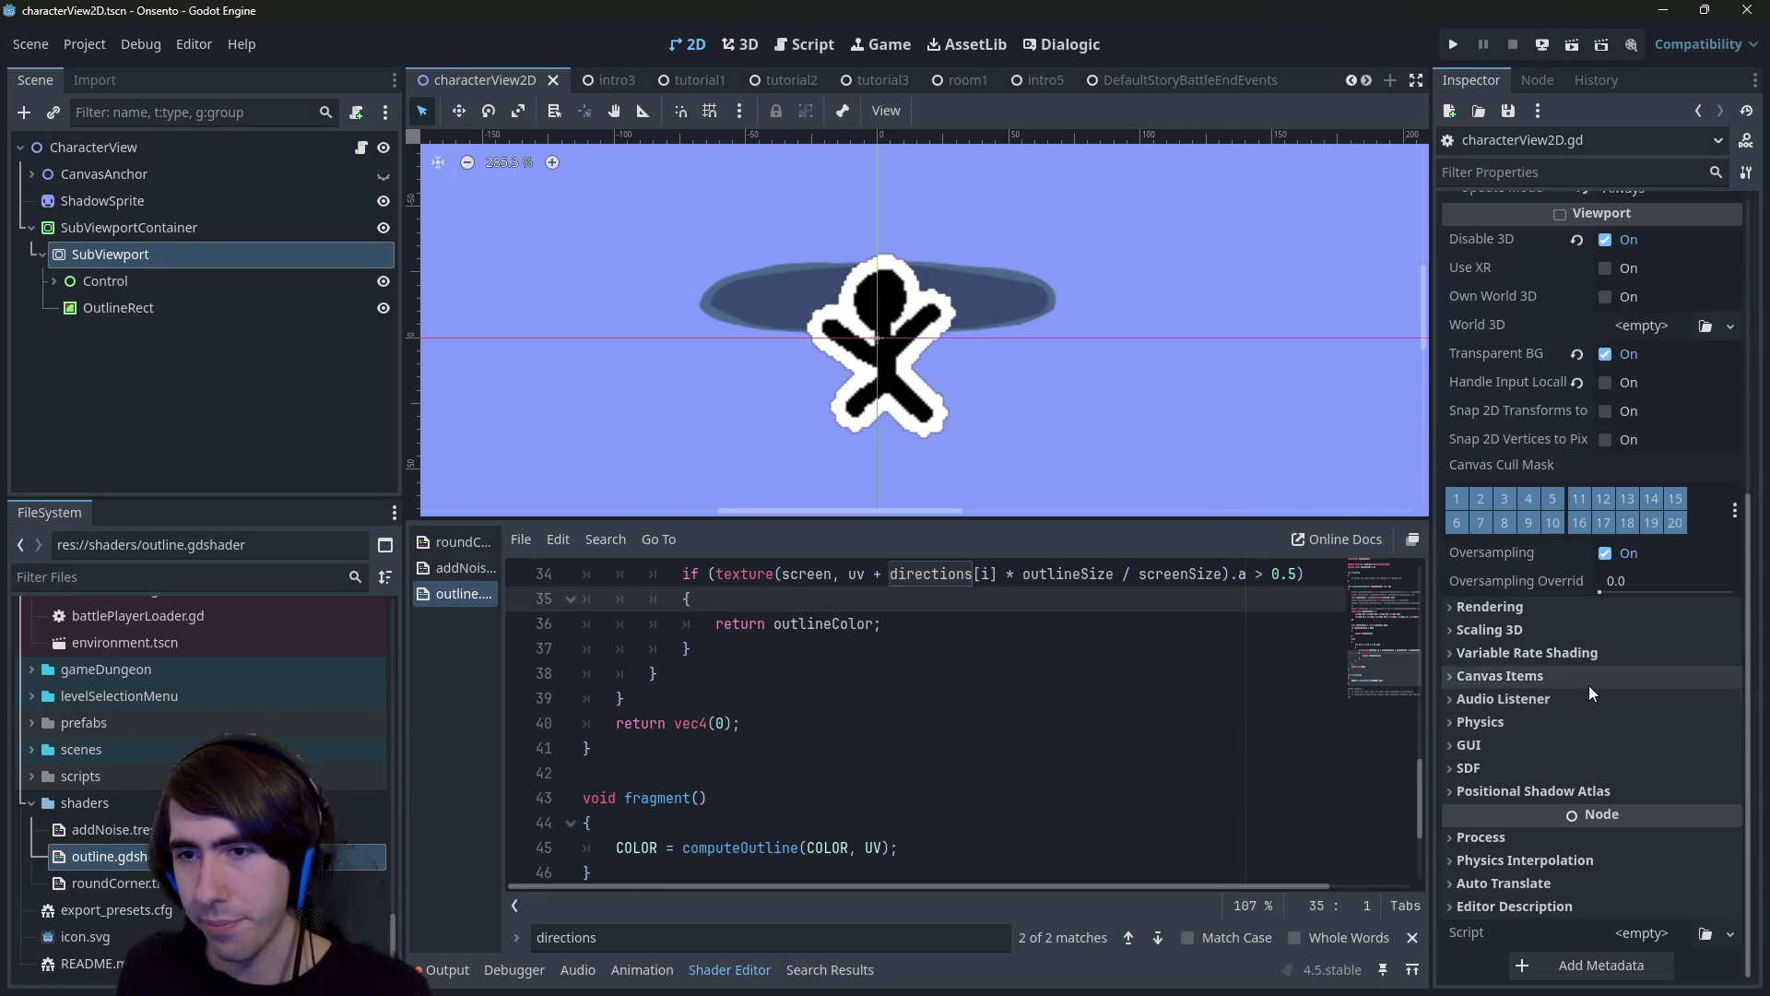
pyautogui.scroll(5, 1590, 684)
pyautogui.click(221, 308)
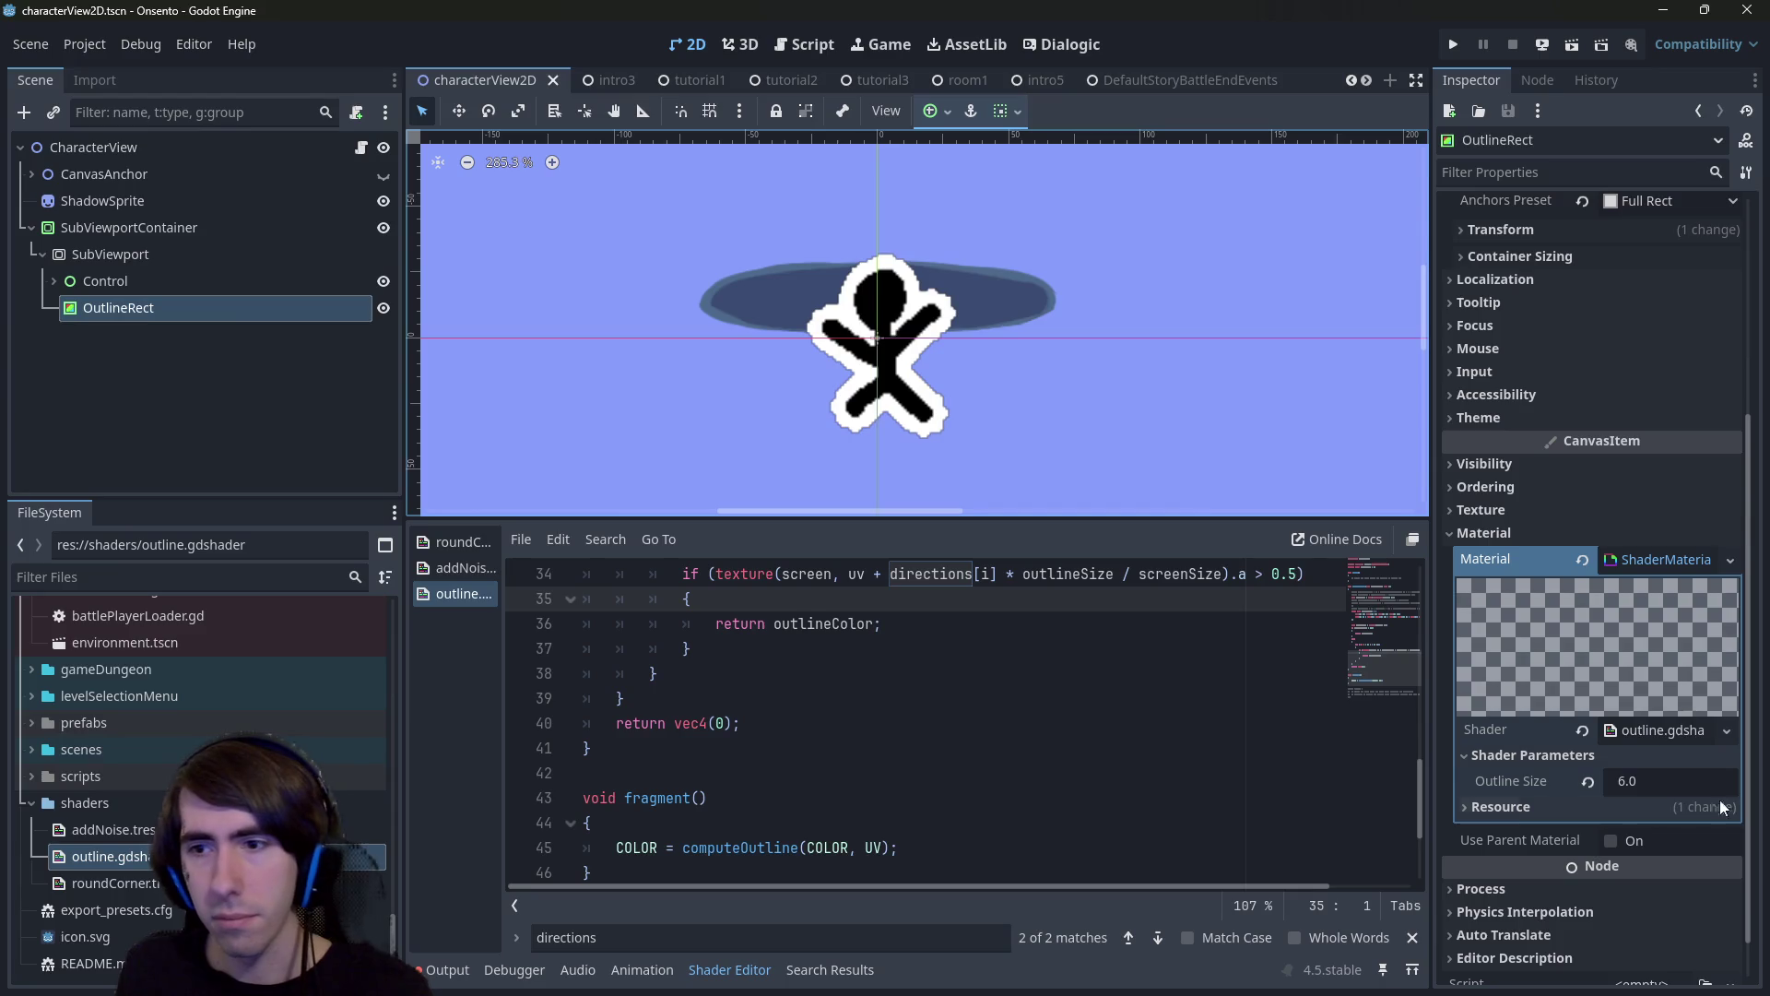
pyautogui.click(1649, 781)
pyautogui.press('Return')
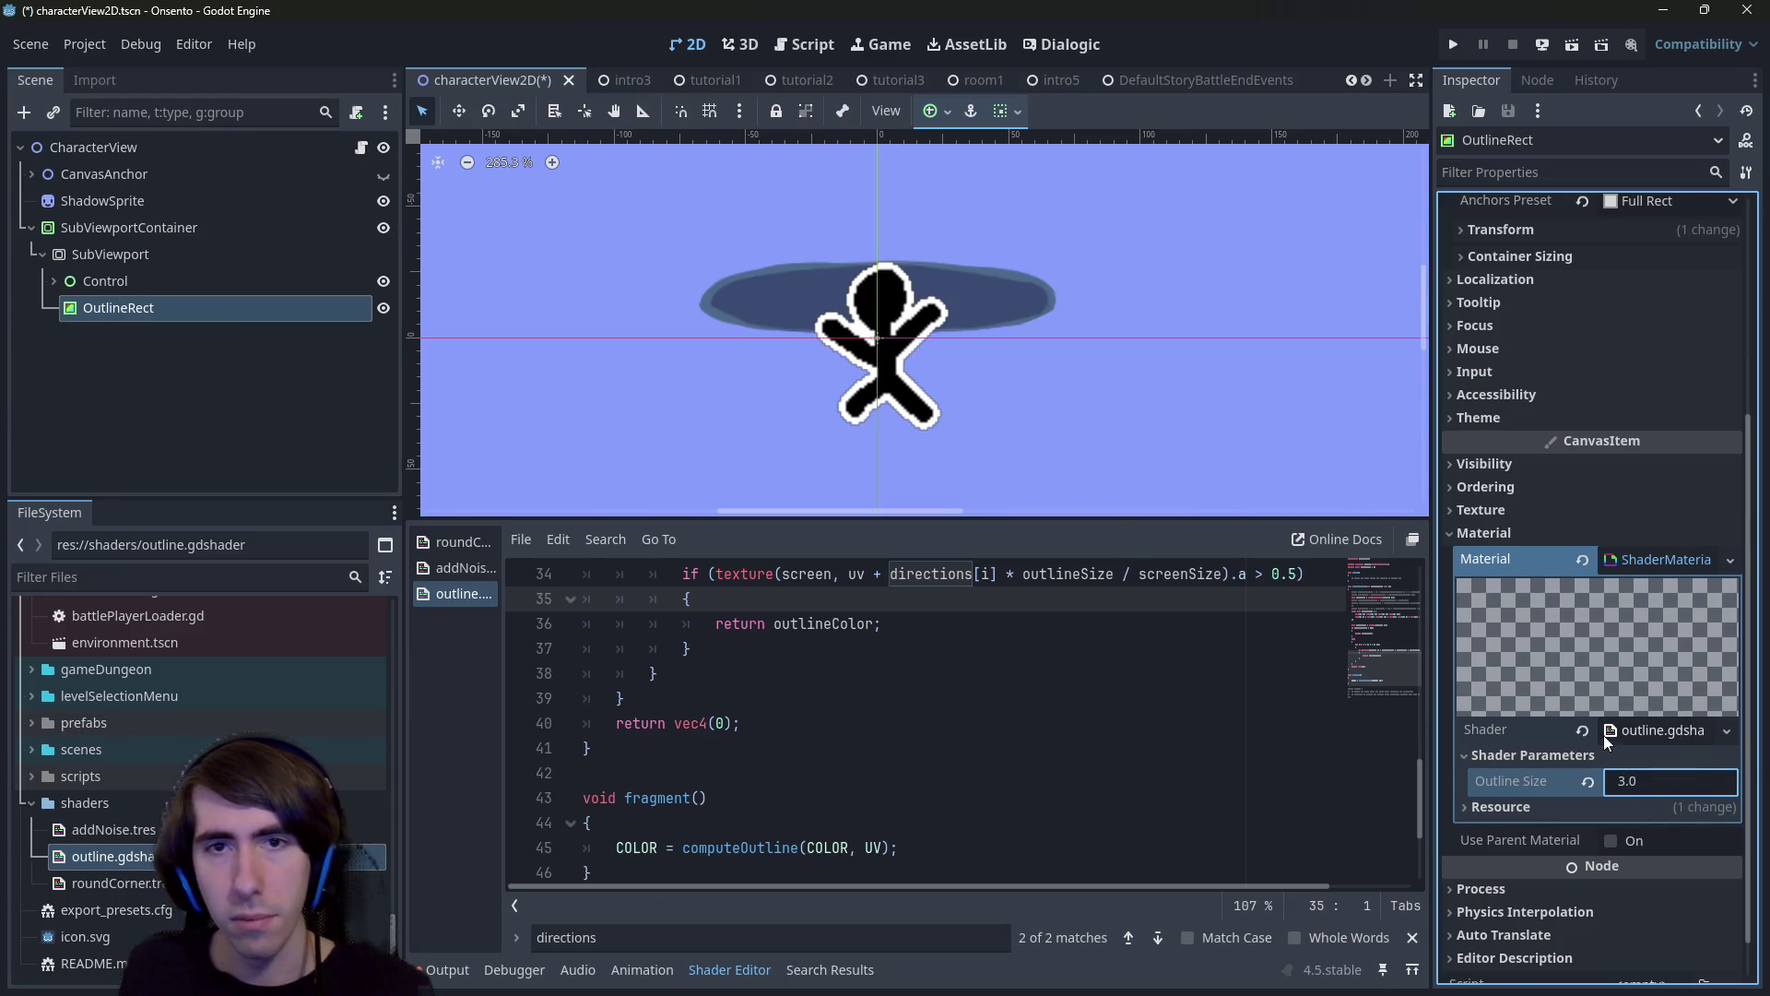
# Step: Check the SubViewportContainer's Layout properties, then select the Control node
pyautogui.click(131, 227)
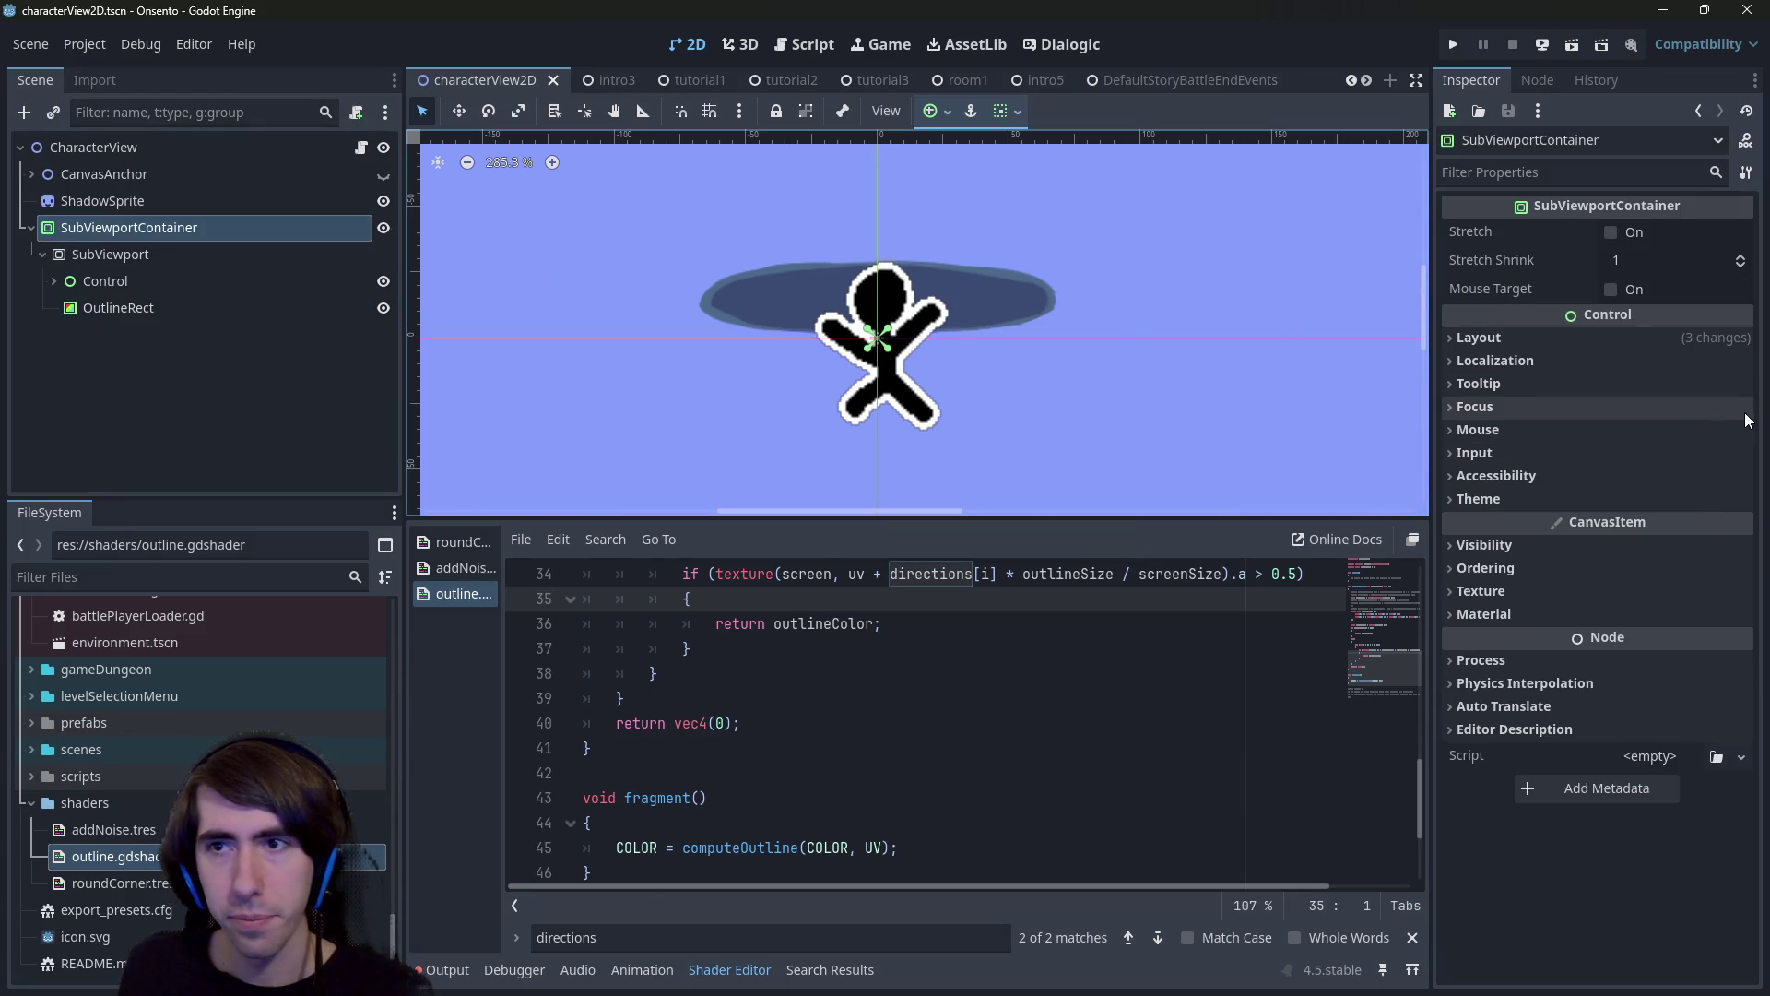
pyautogui.click(1600, 349)
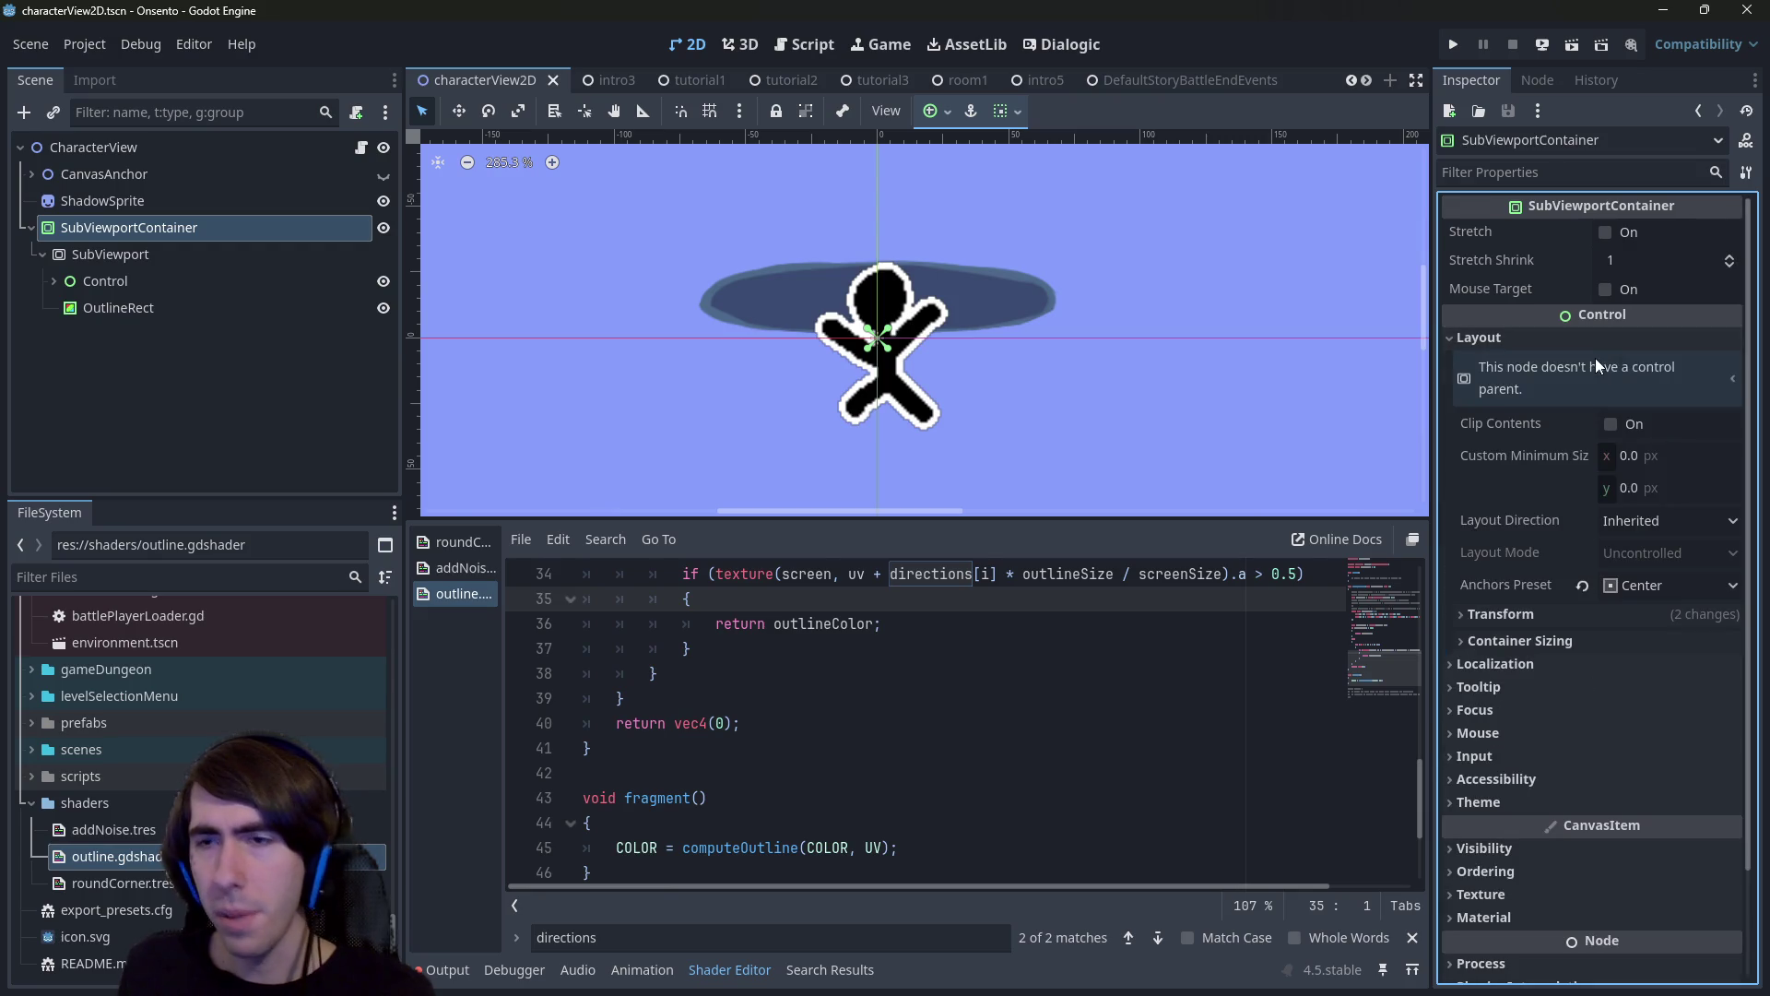
pyautogui.click(1534, 345)
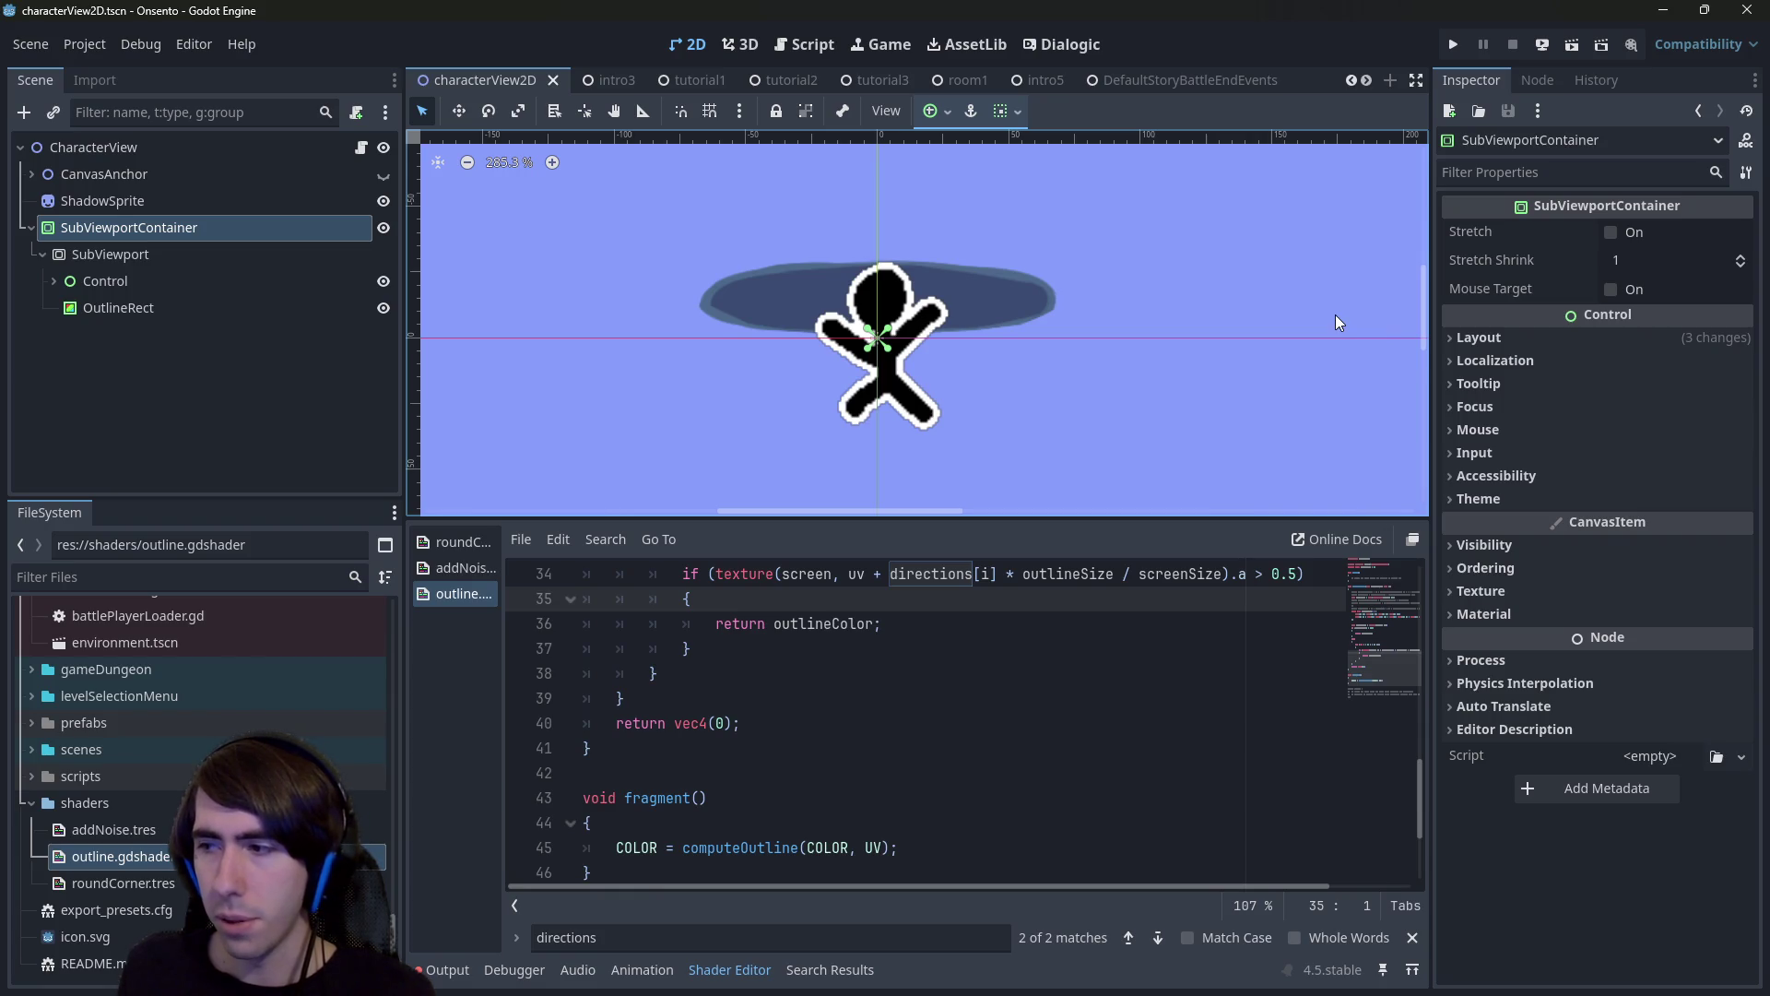
pyautogui.click(139, 282)
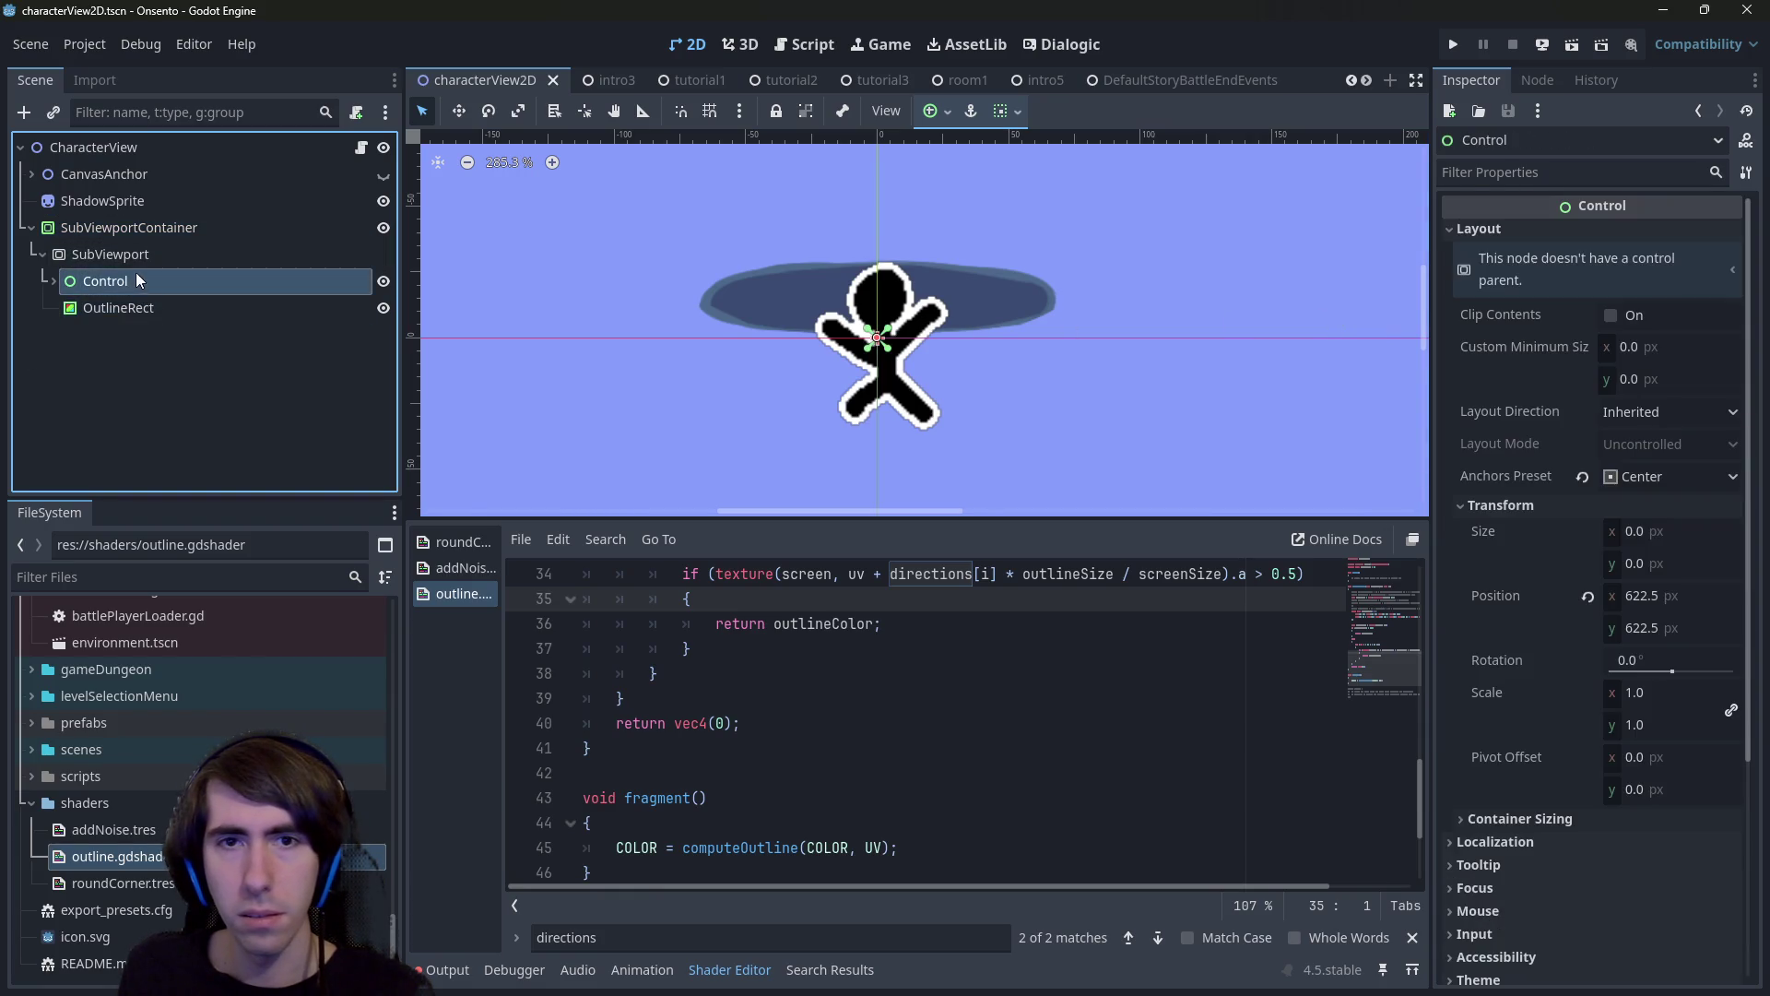
# Step: Select the SubViewportContainer node in the Scene tree
pyautogui.click(135, 273)
pyautogui.click(132, 257)
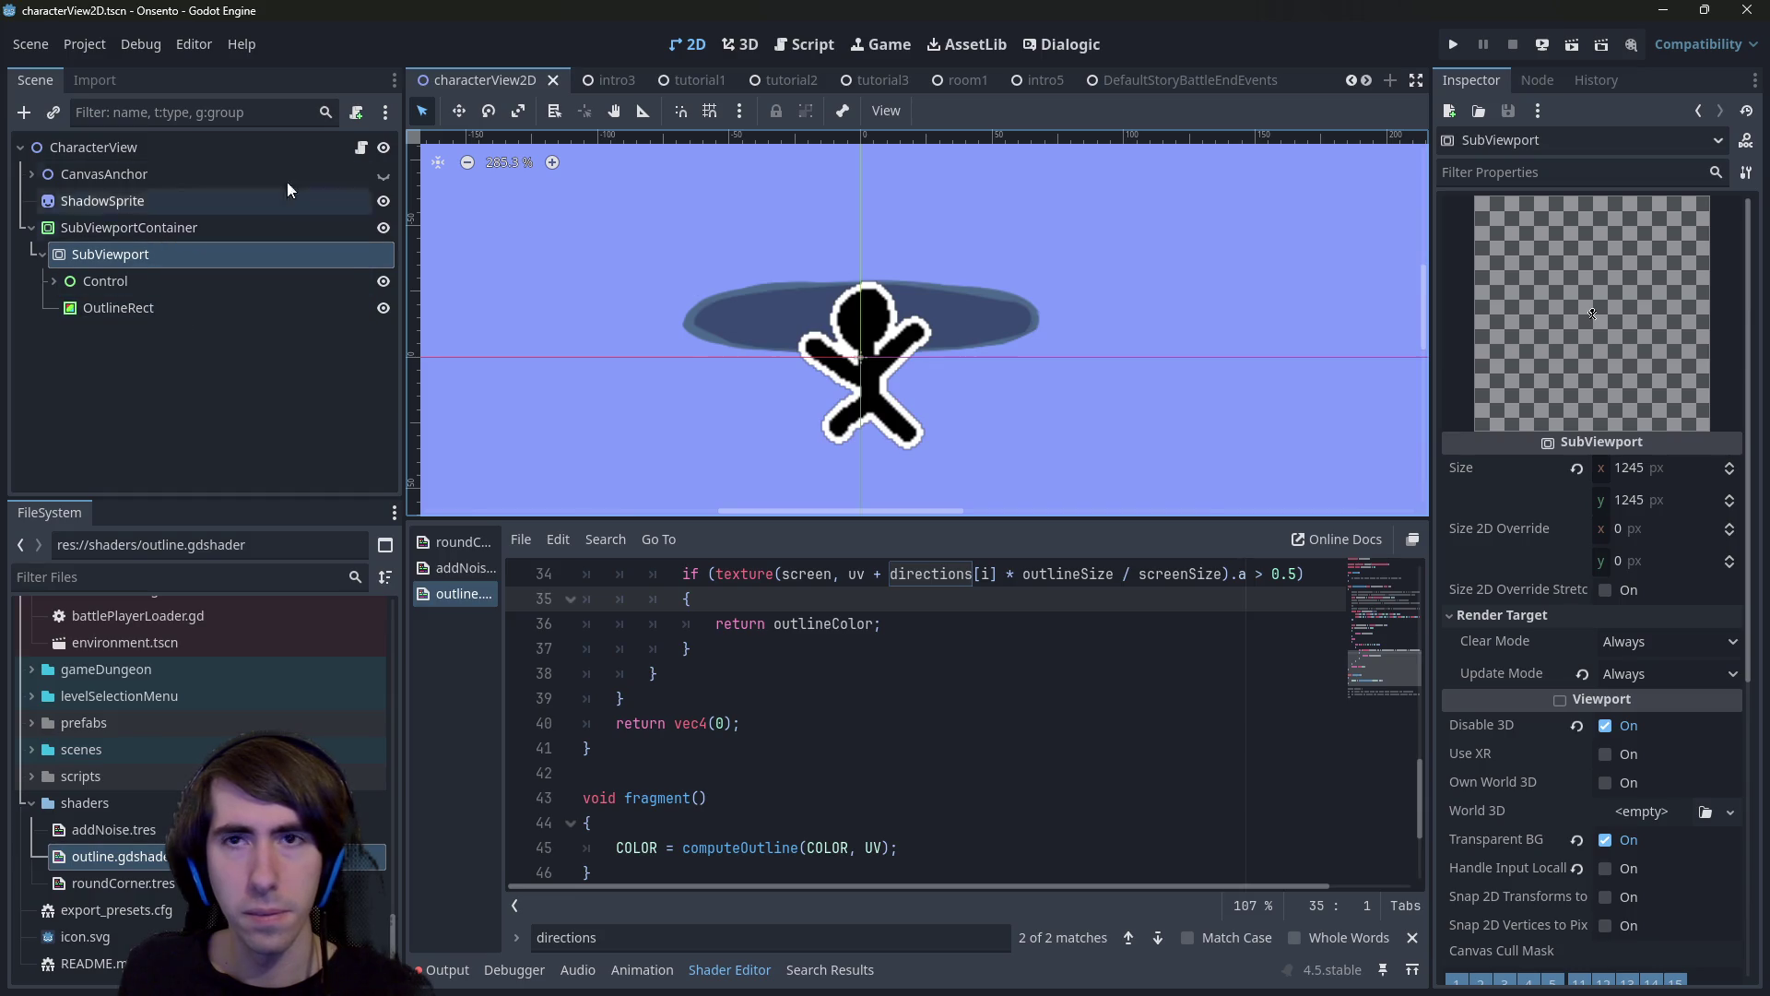
pyautogui.click(218, 231)
pyautogui.click(214, 227)
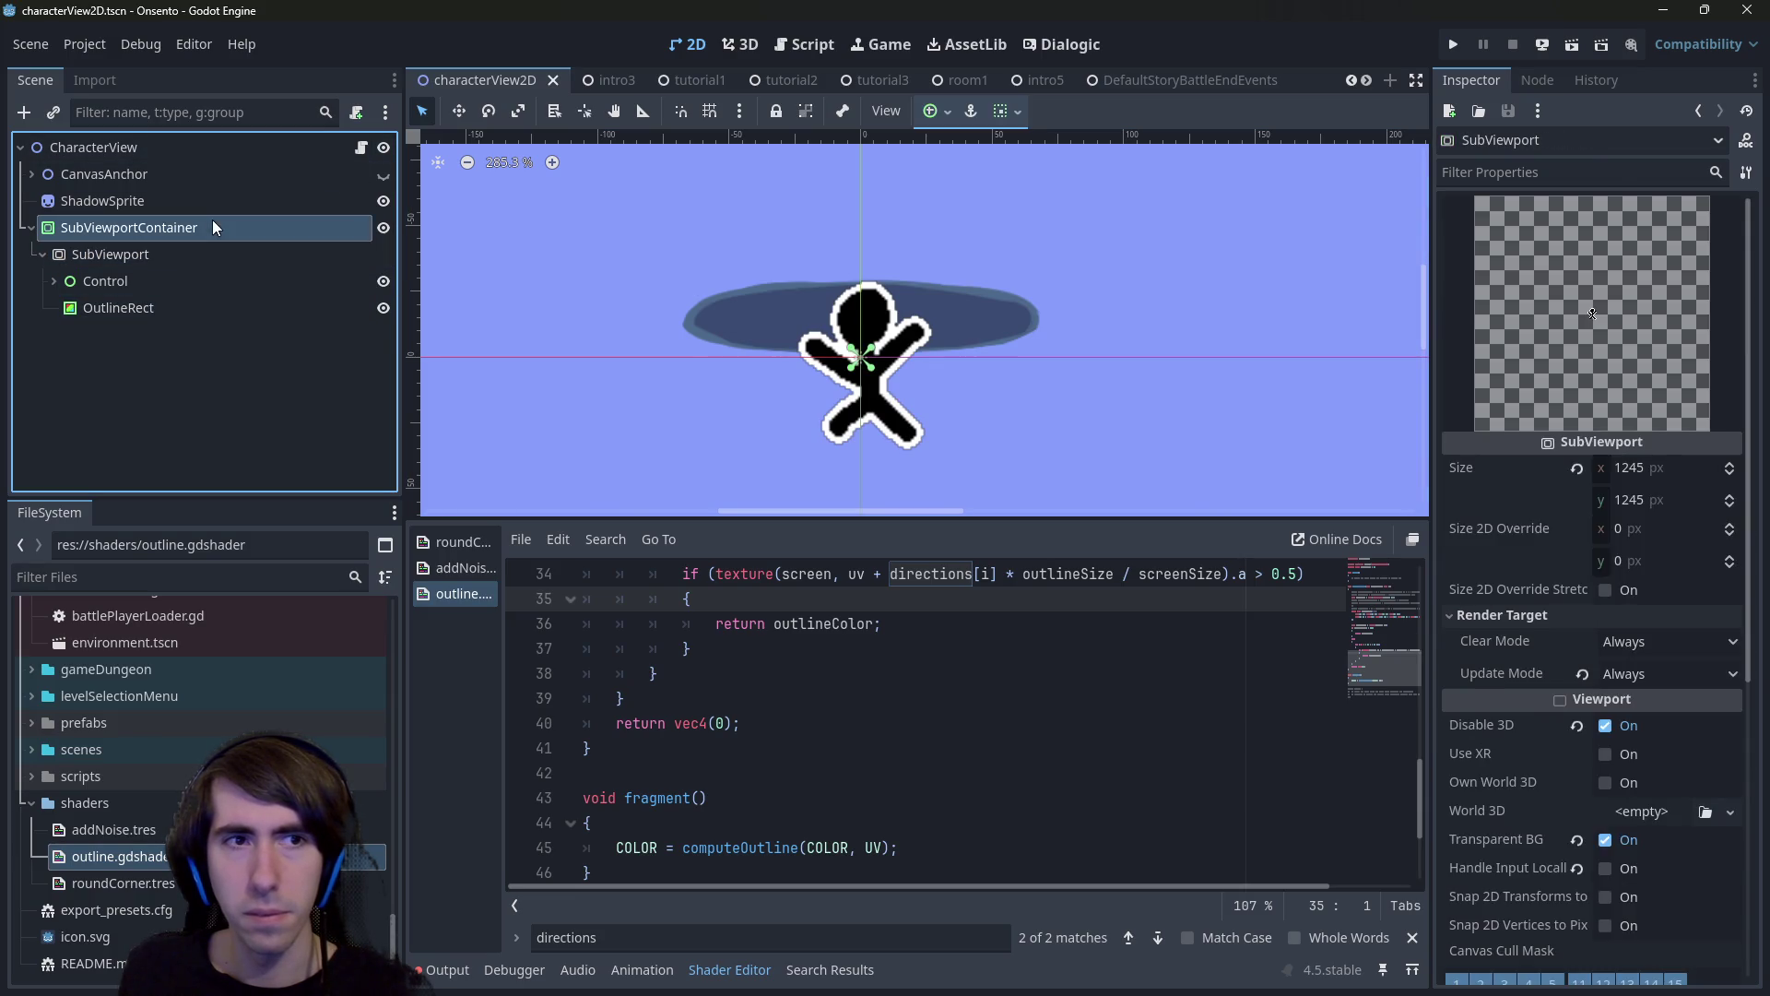
pyautogui.scroll(-15, 846, 358)
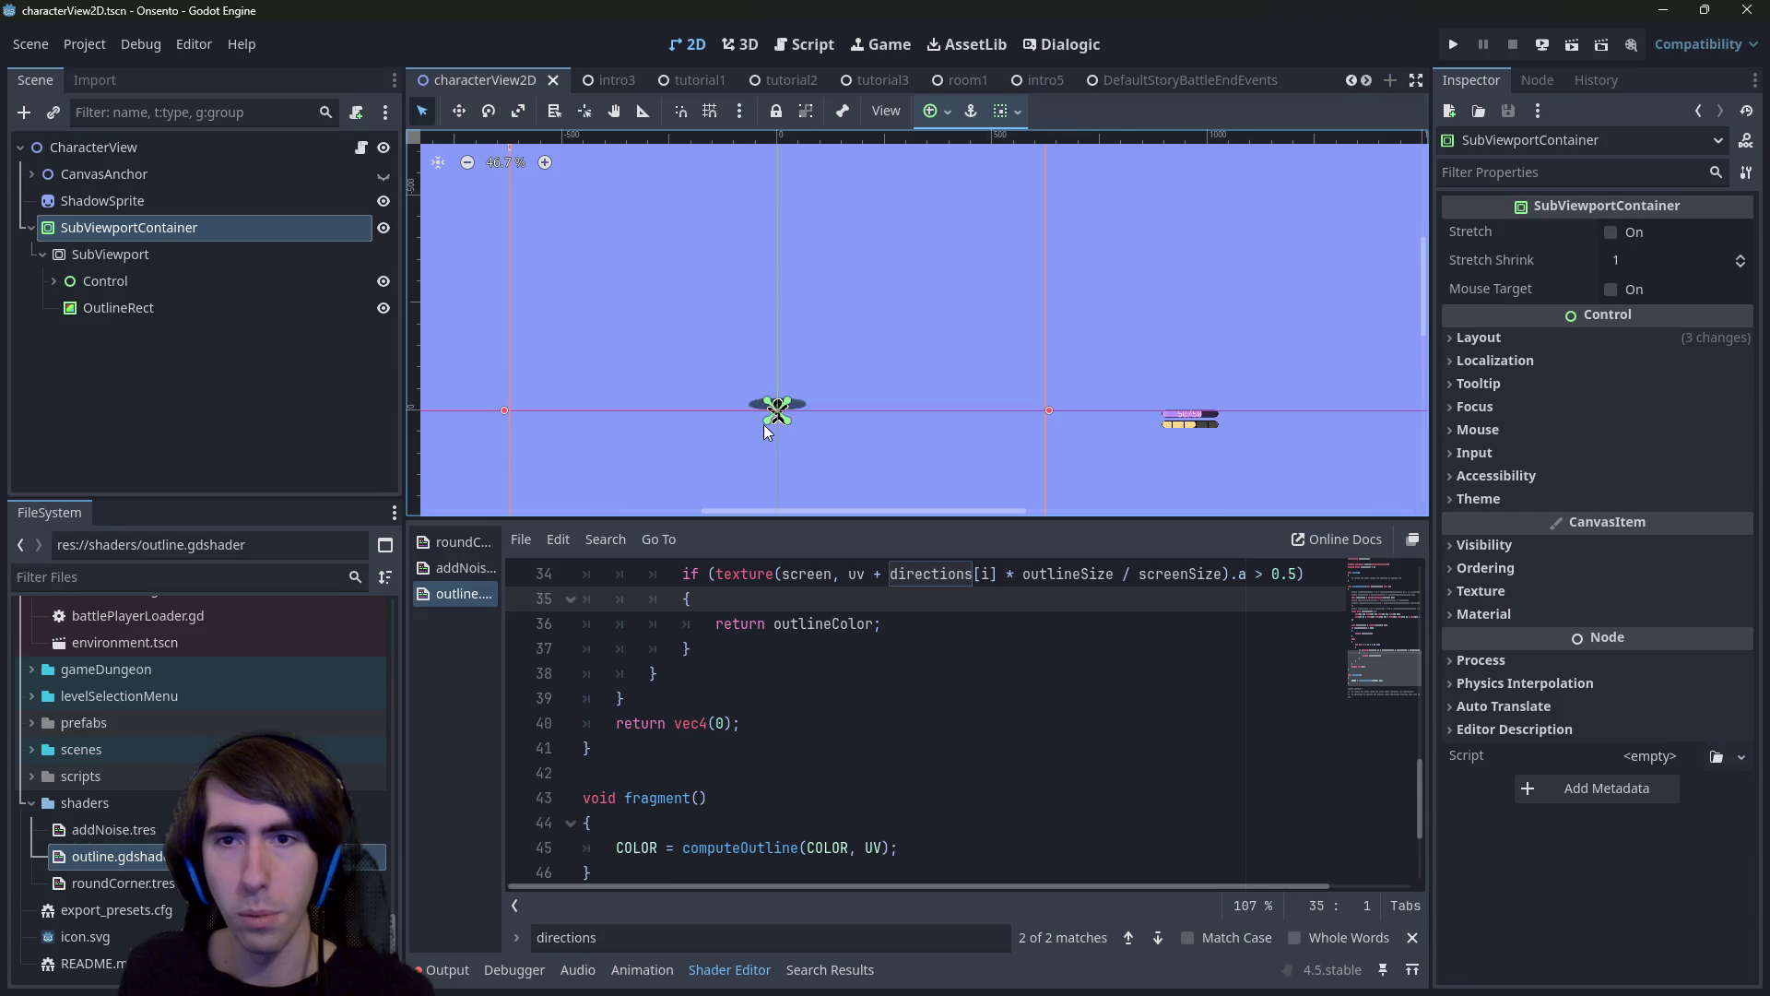
pyautogui.scroll(7, 790, 442)
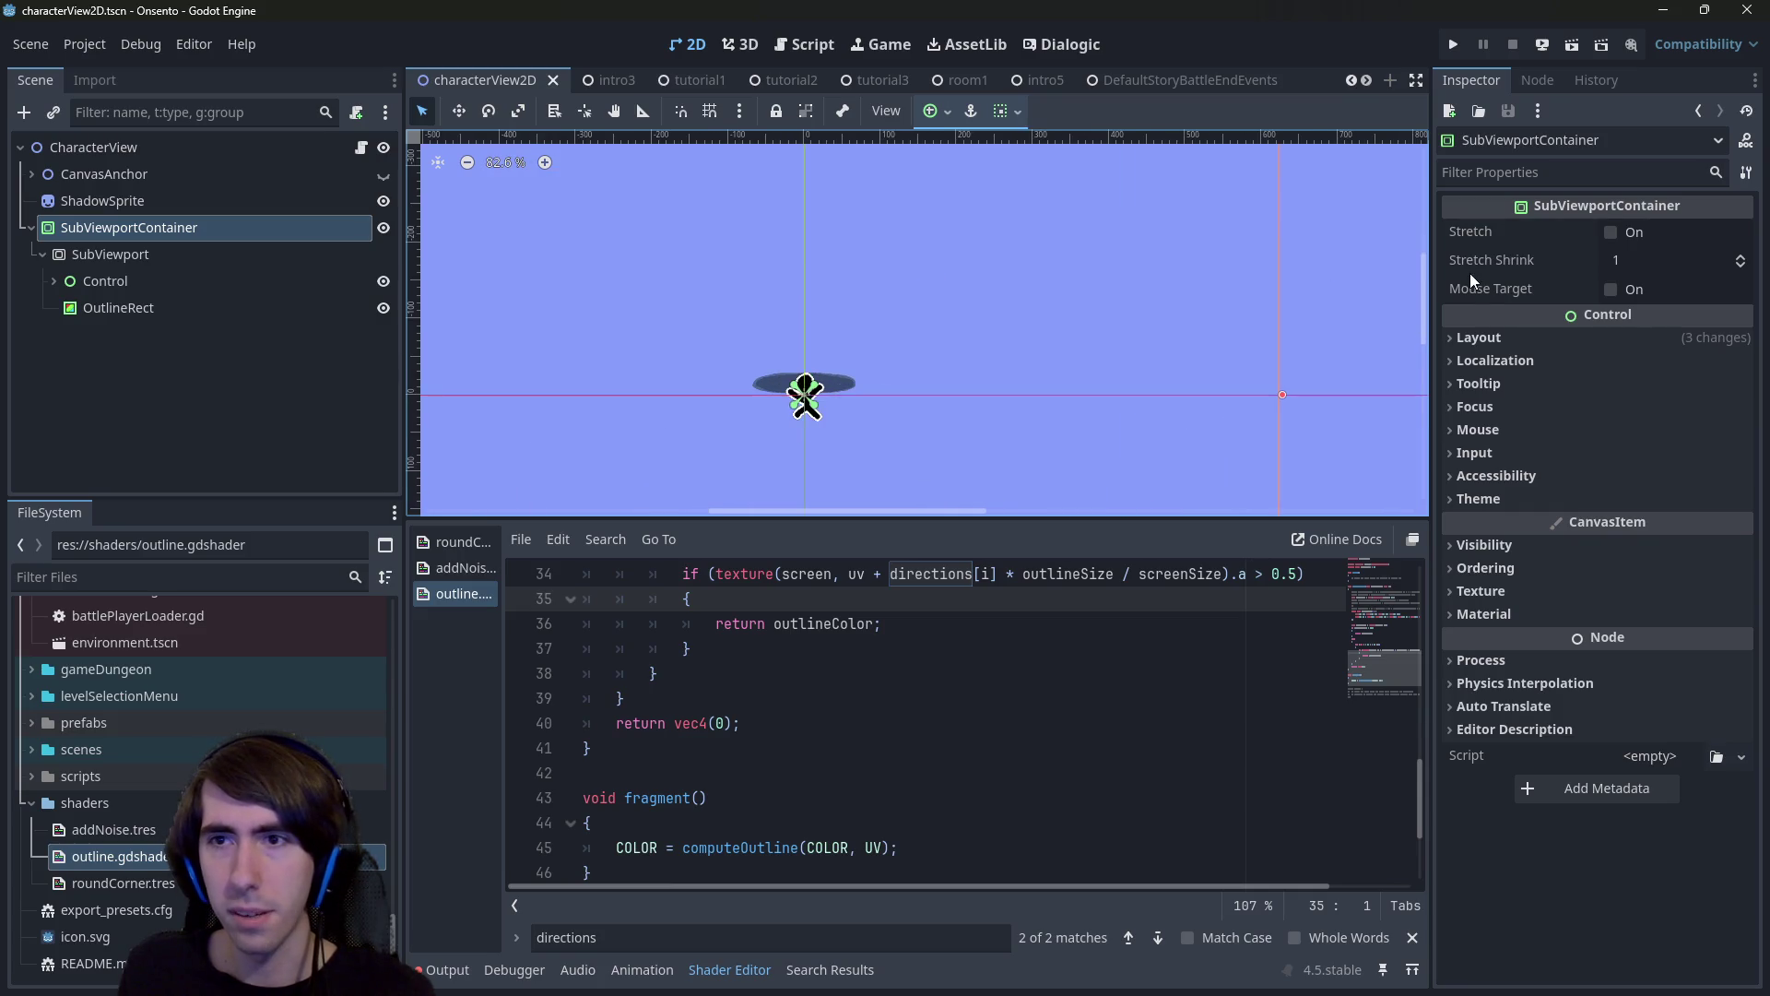
# Step: Re-confirm the container's Layout > Transform size at 1245 × 1245 px, then select SubViewport
pyautogui.click(1508, 336)
pyautogui.click(1586, 609)
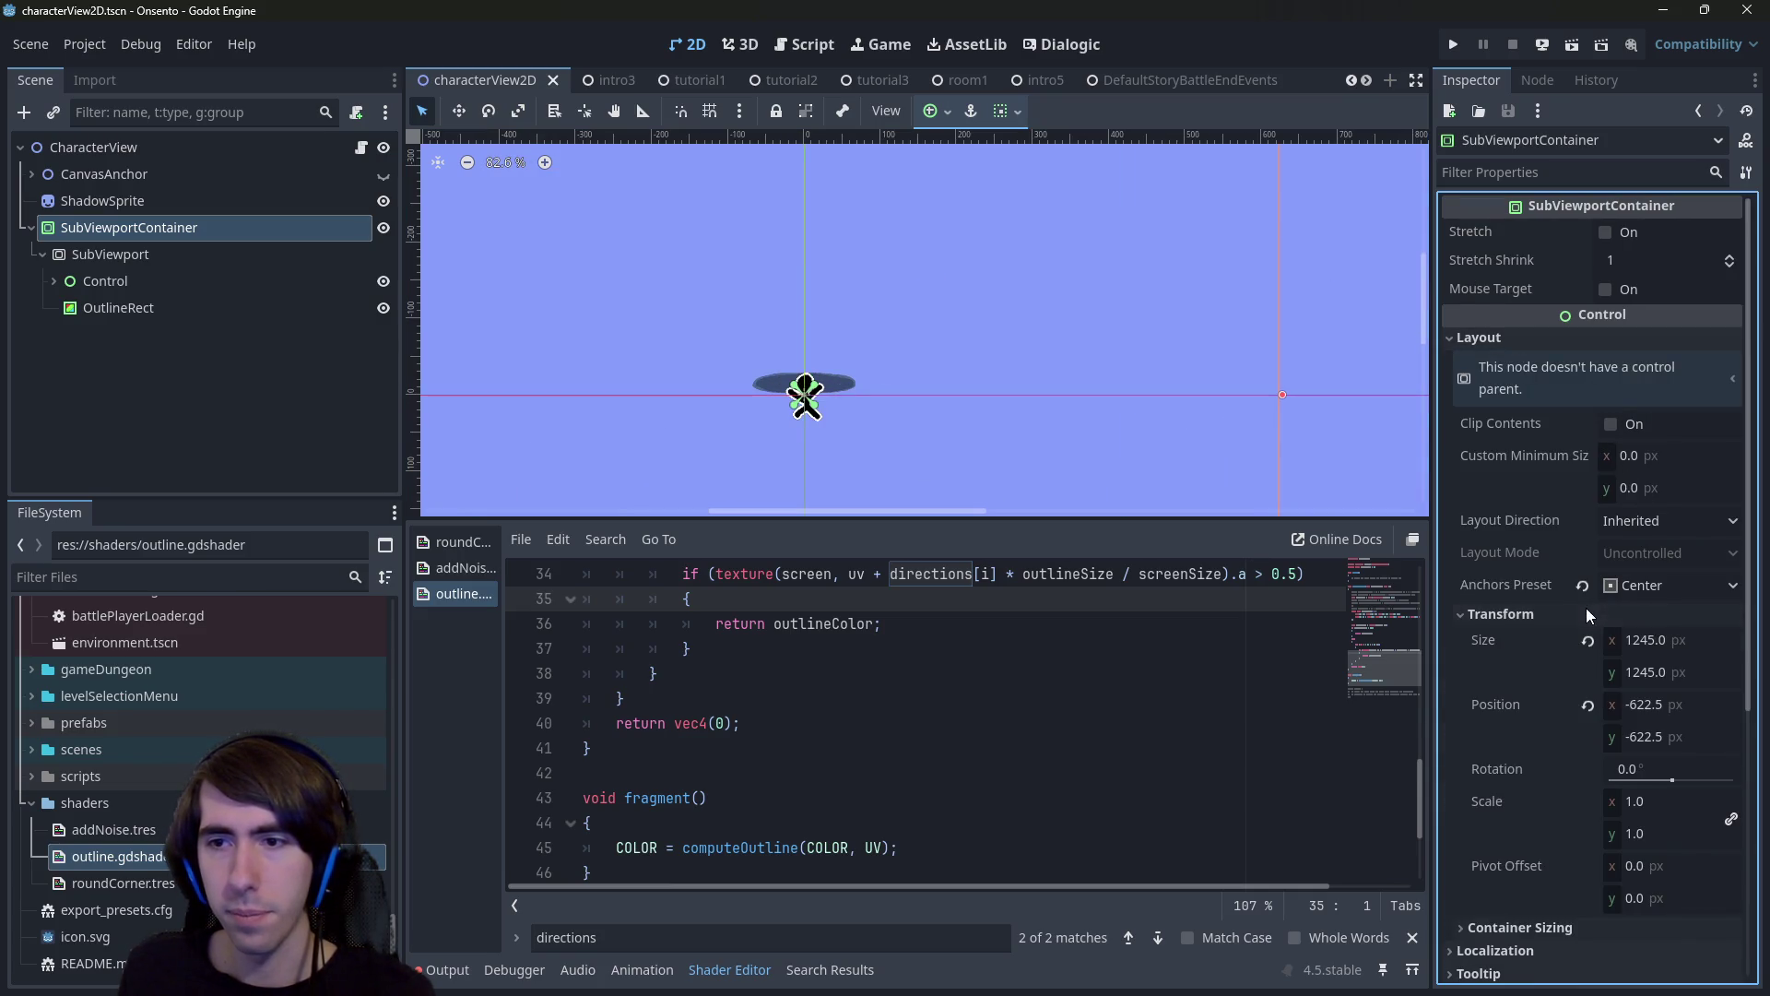
pyautogui.click(1653, 647)
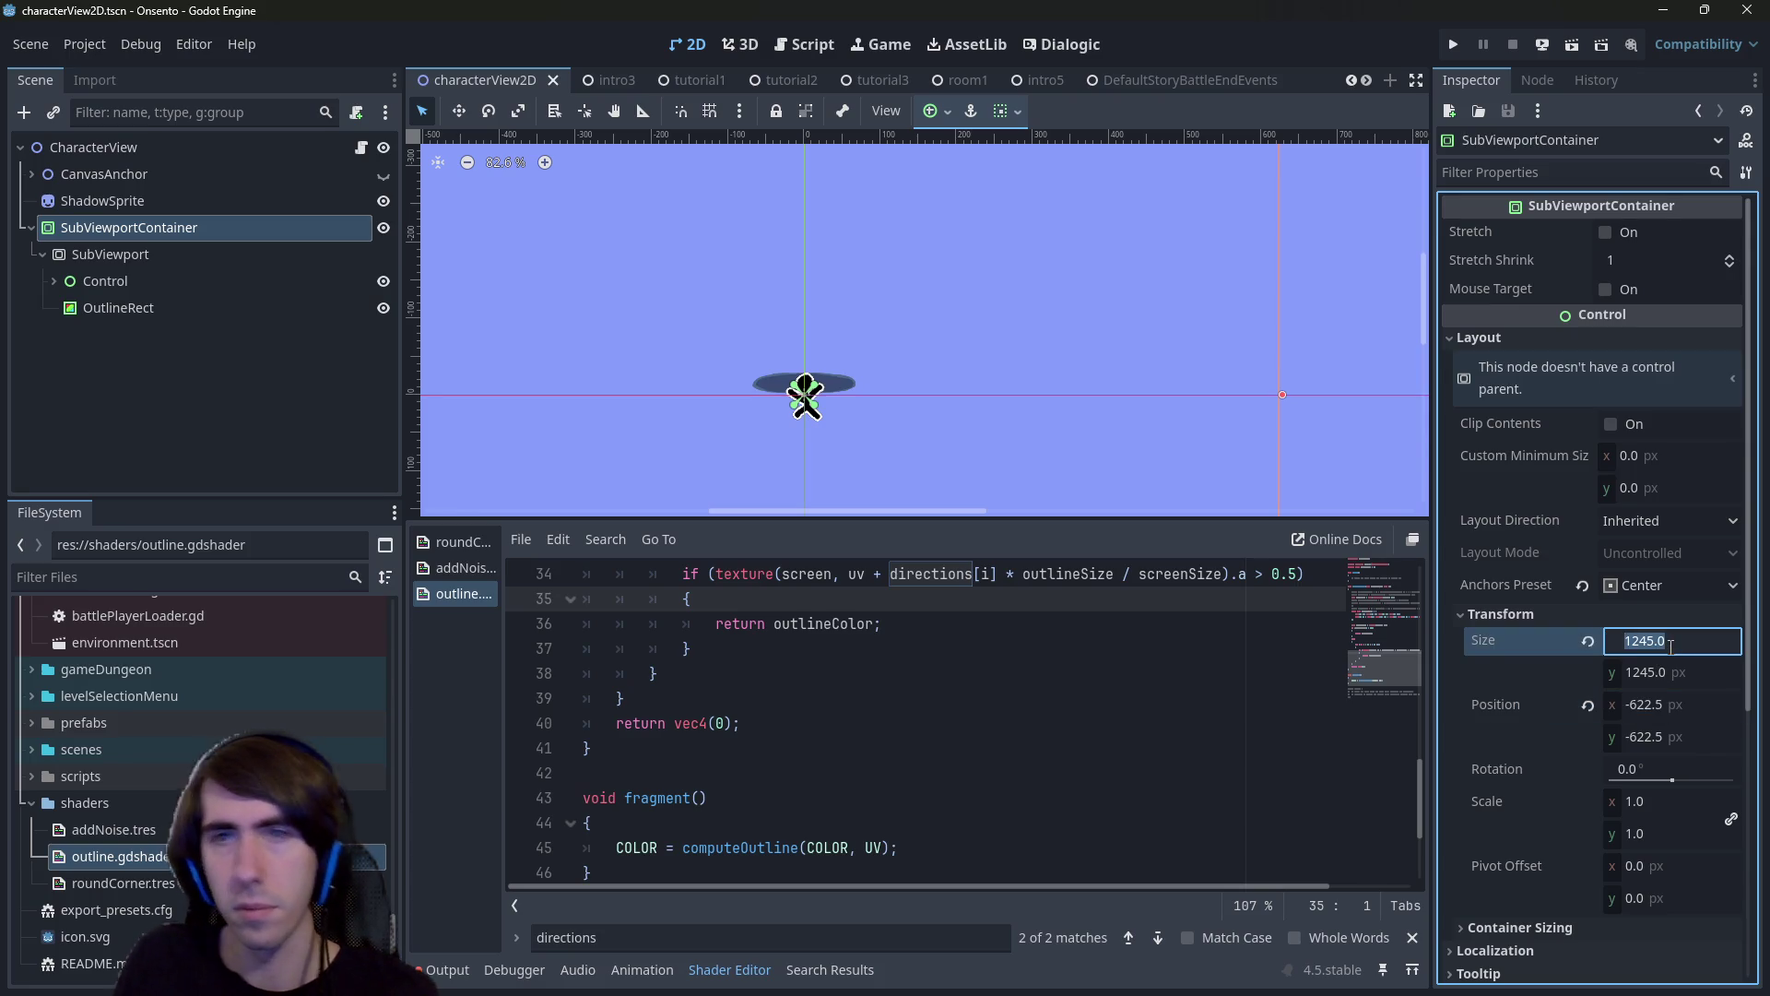
pyautogui.press('Return')
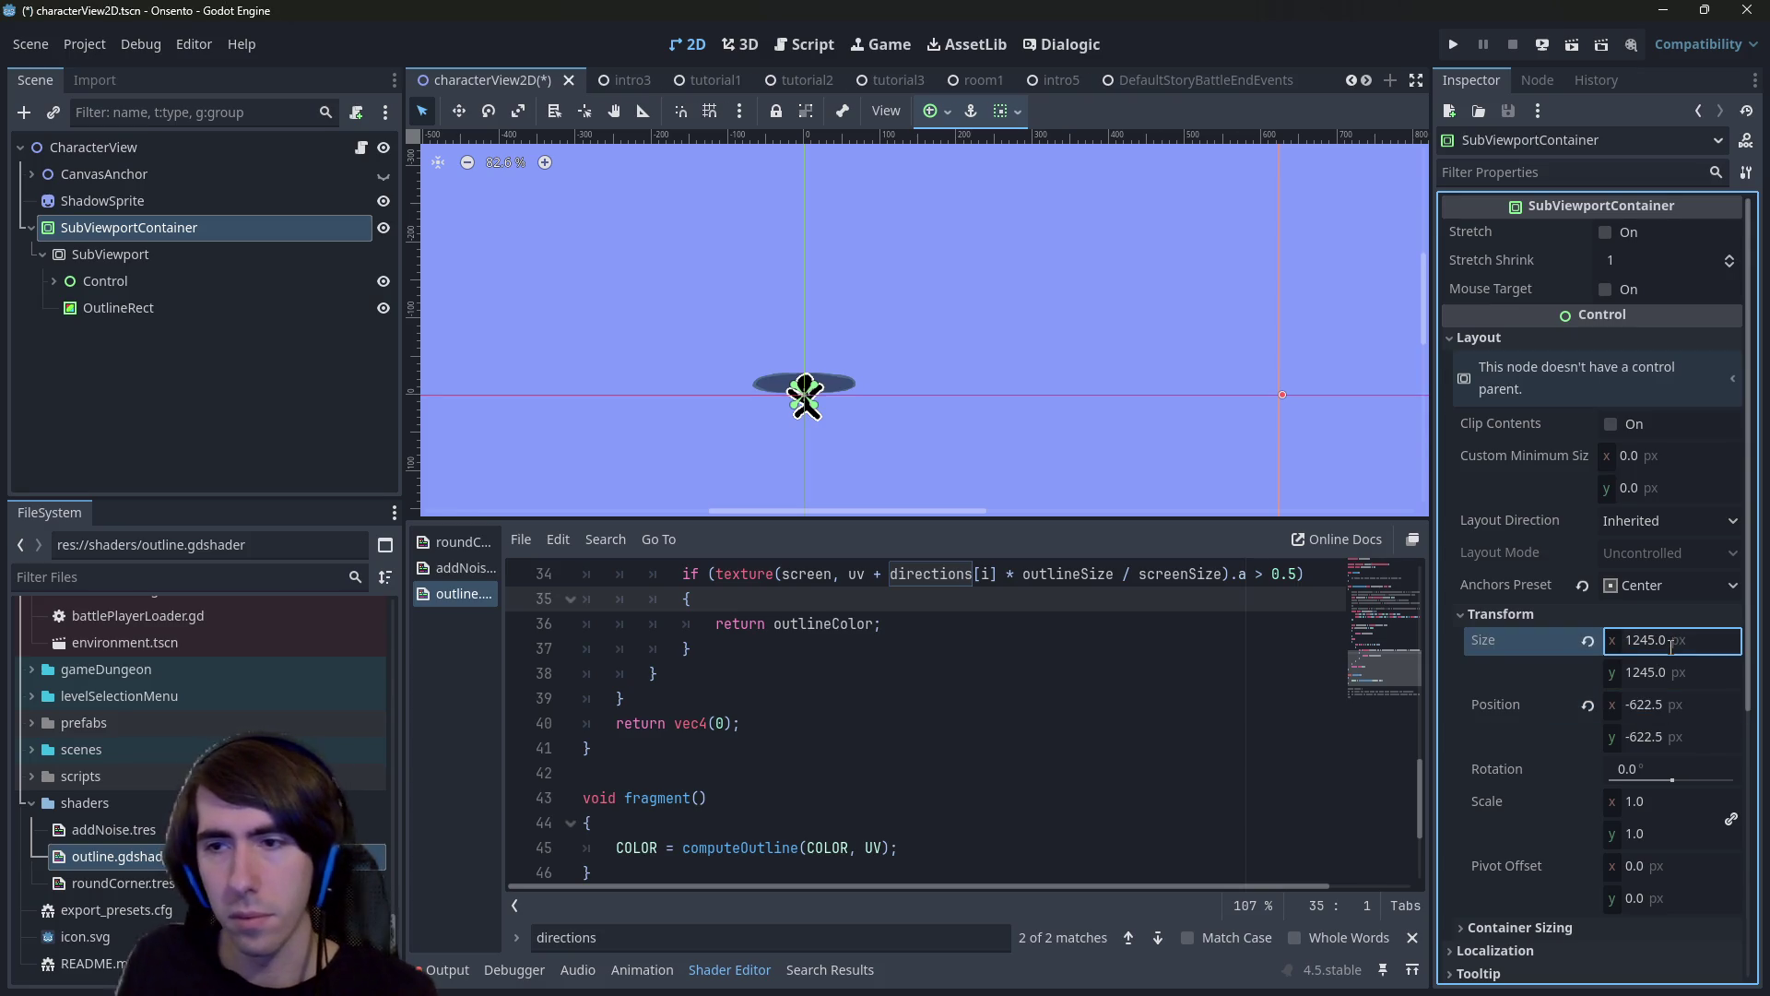
pyautogui.click(1671, 645)
pyautogui.press('Tab')
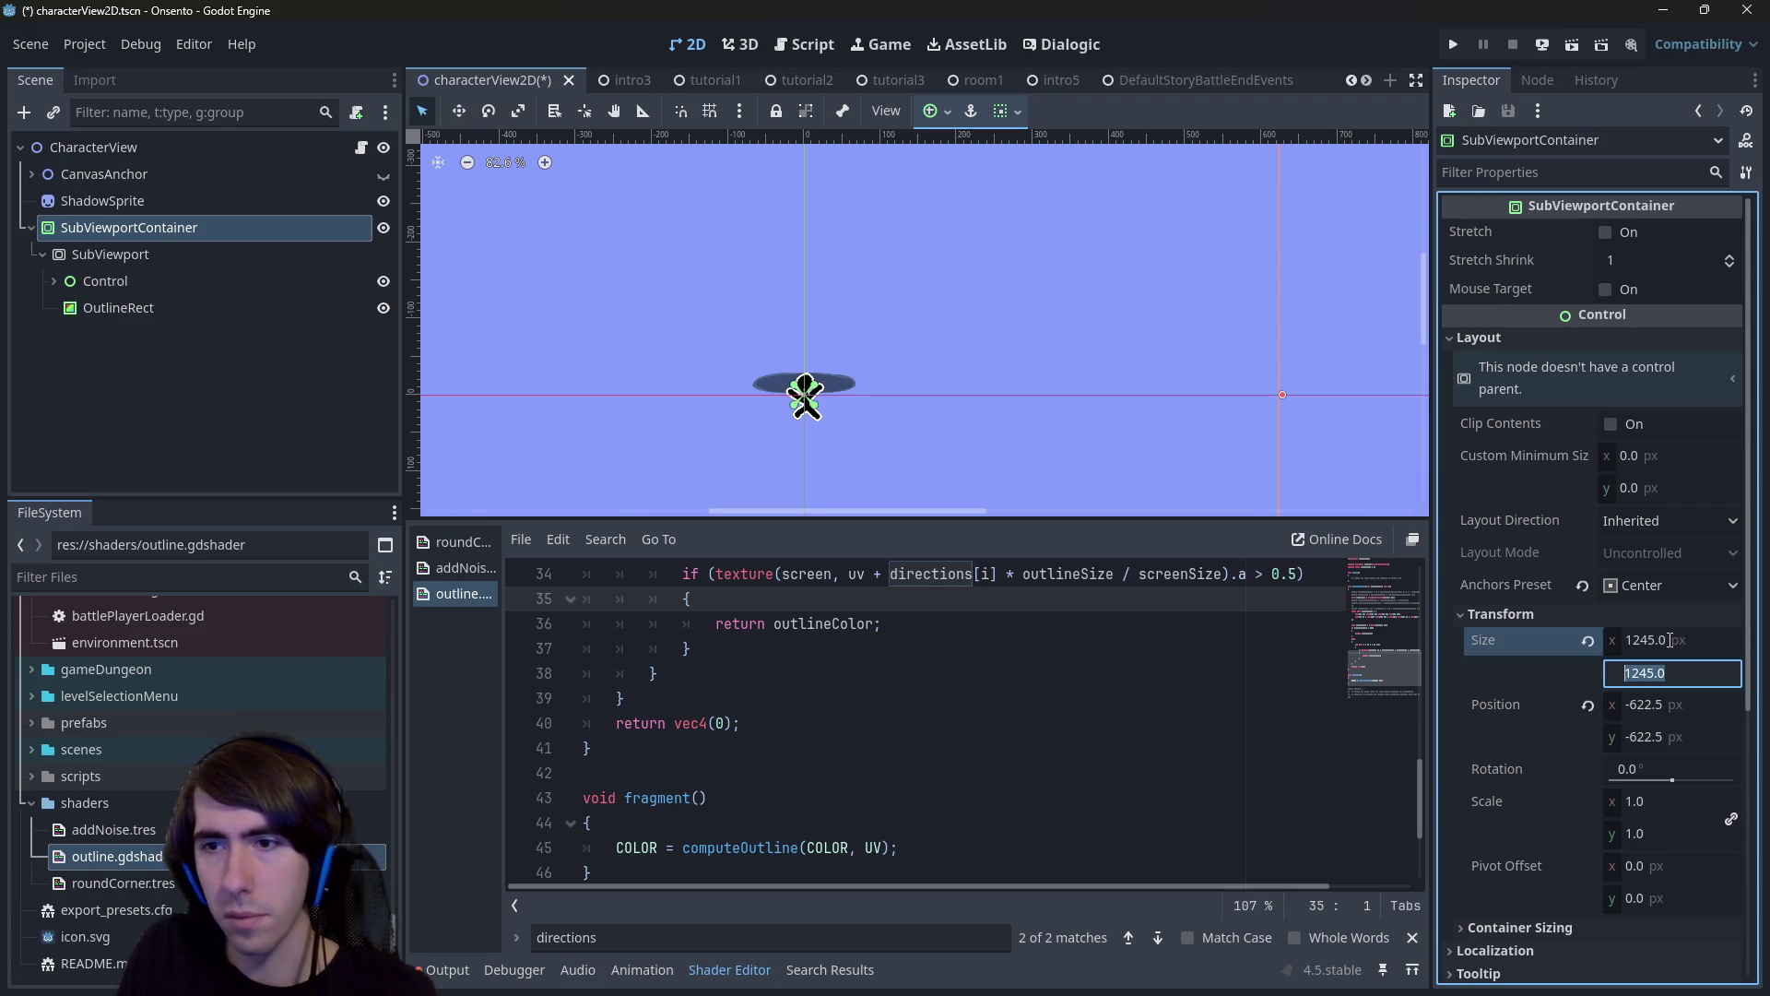
pyautogui.write('0')
pyautogui.press('Escape')
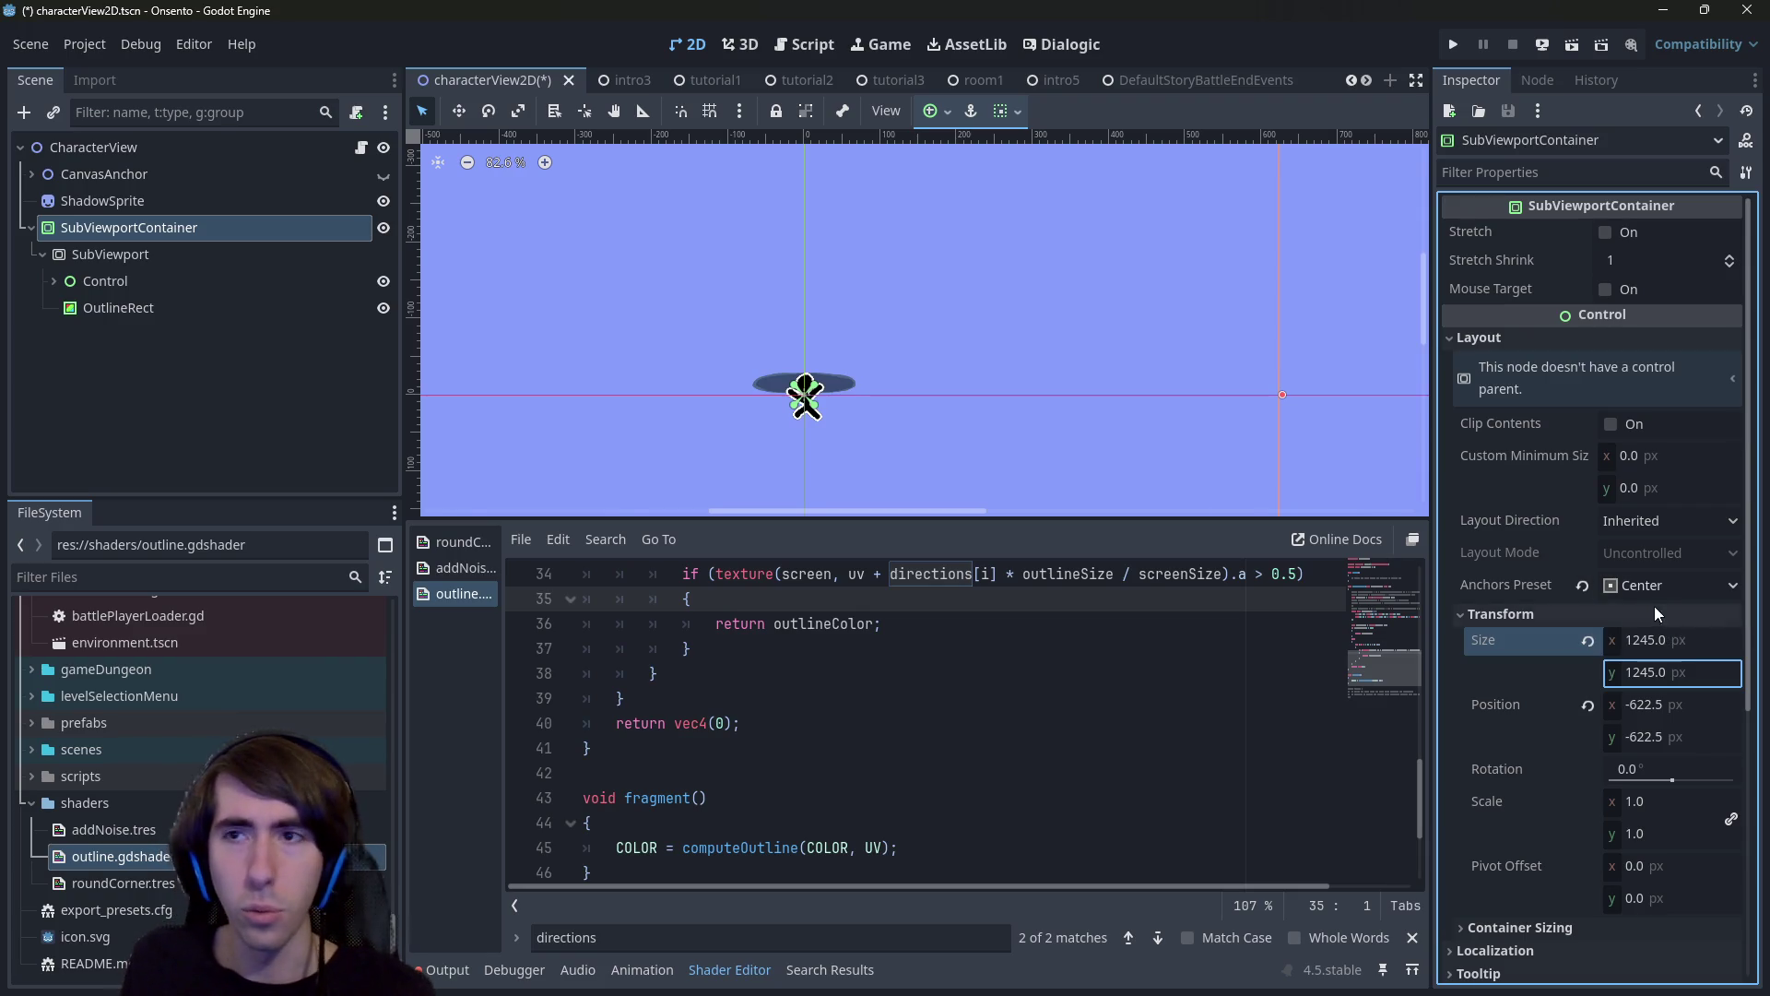
pyautogui.click(110, 255)
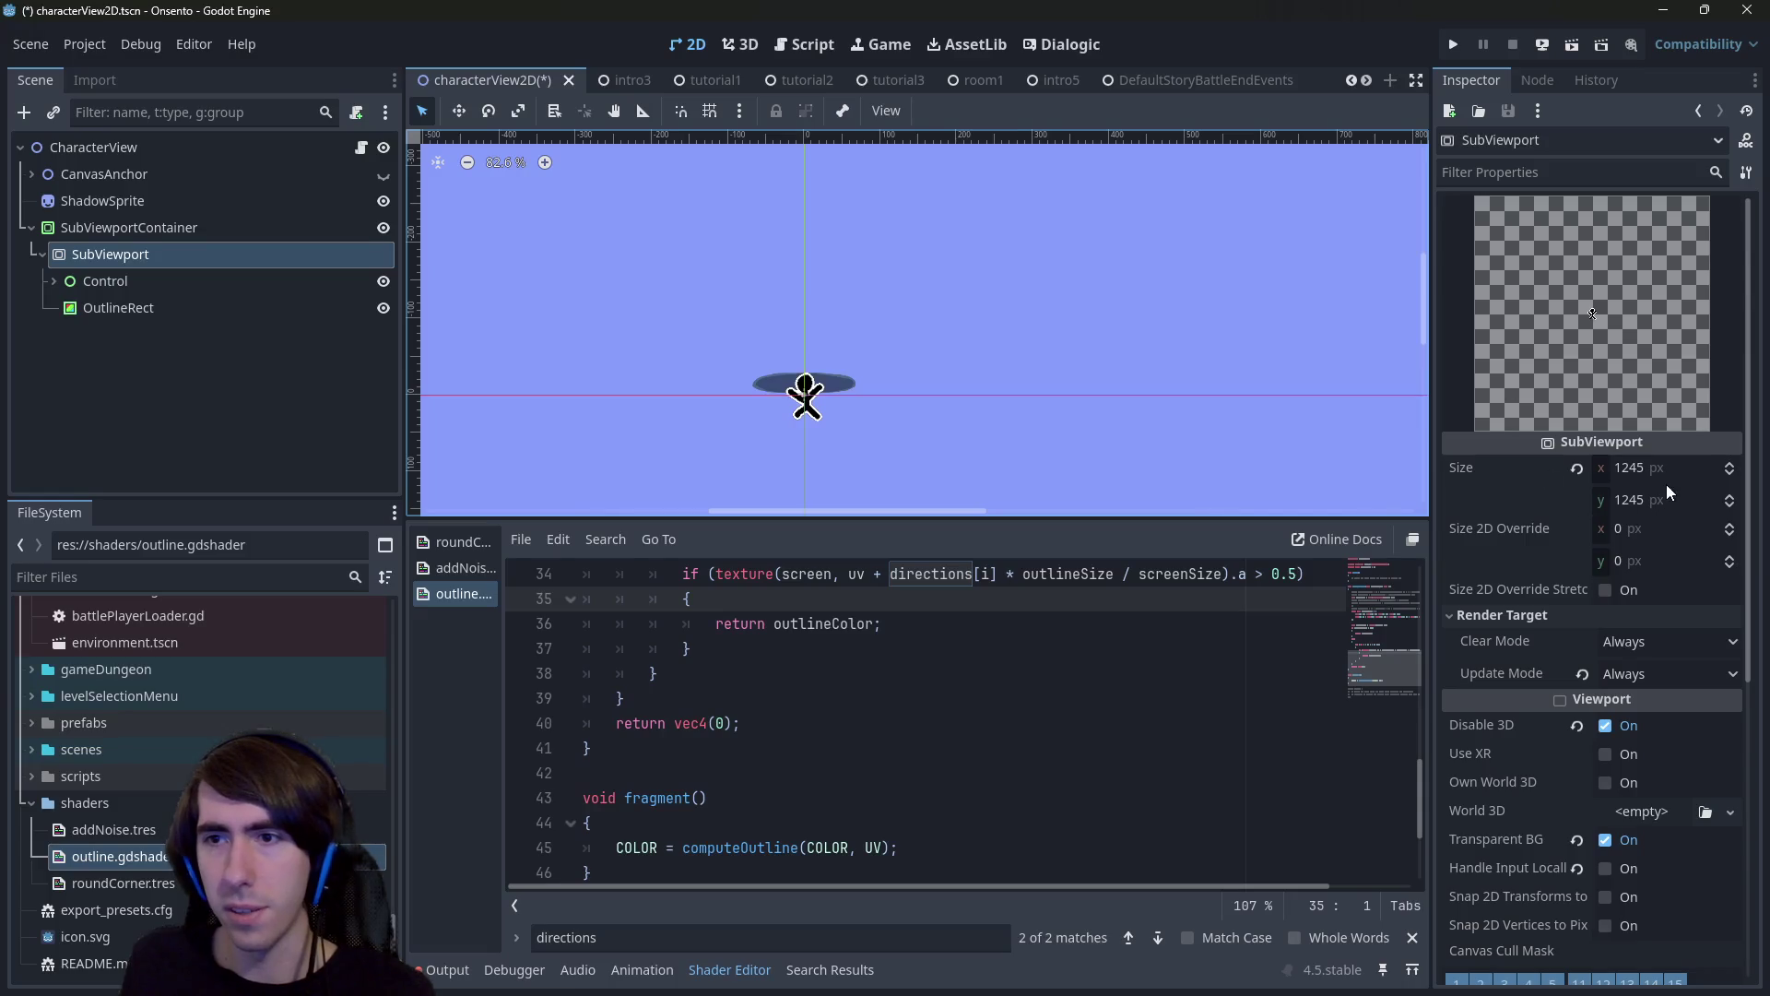
# Step: Set the SubViewport size to 2 × 2 px
pyautogui.click(1665, 469)
pyautogui.write('2')
pyautogui.press('Tab')
pyautogui.write('2')
pyautogui.press('Return')
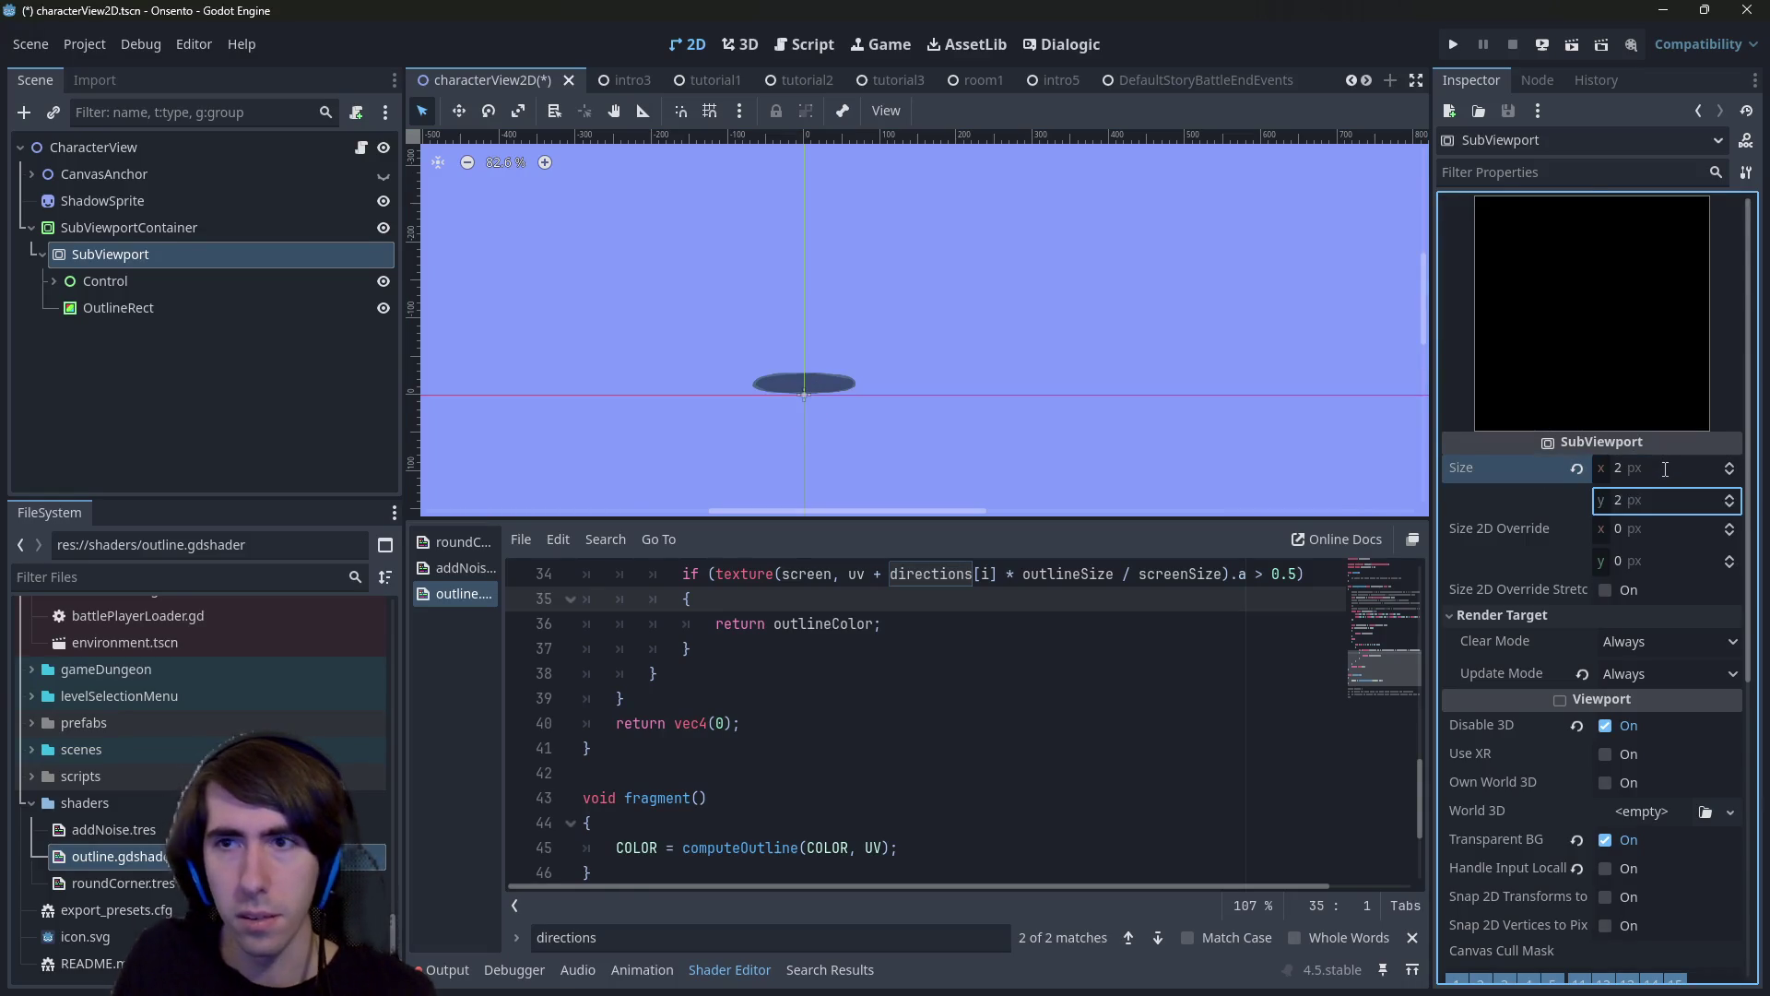
pyautogui.scroll(4, 747, 446)
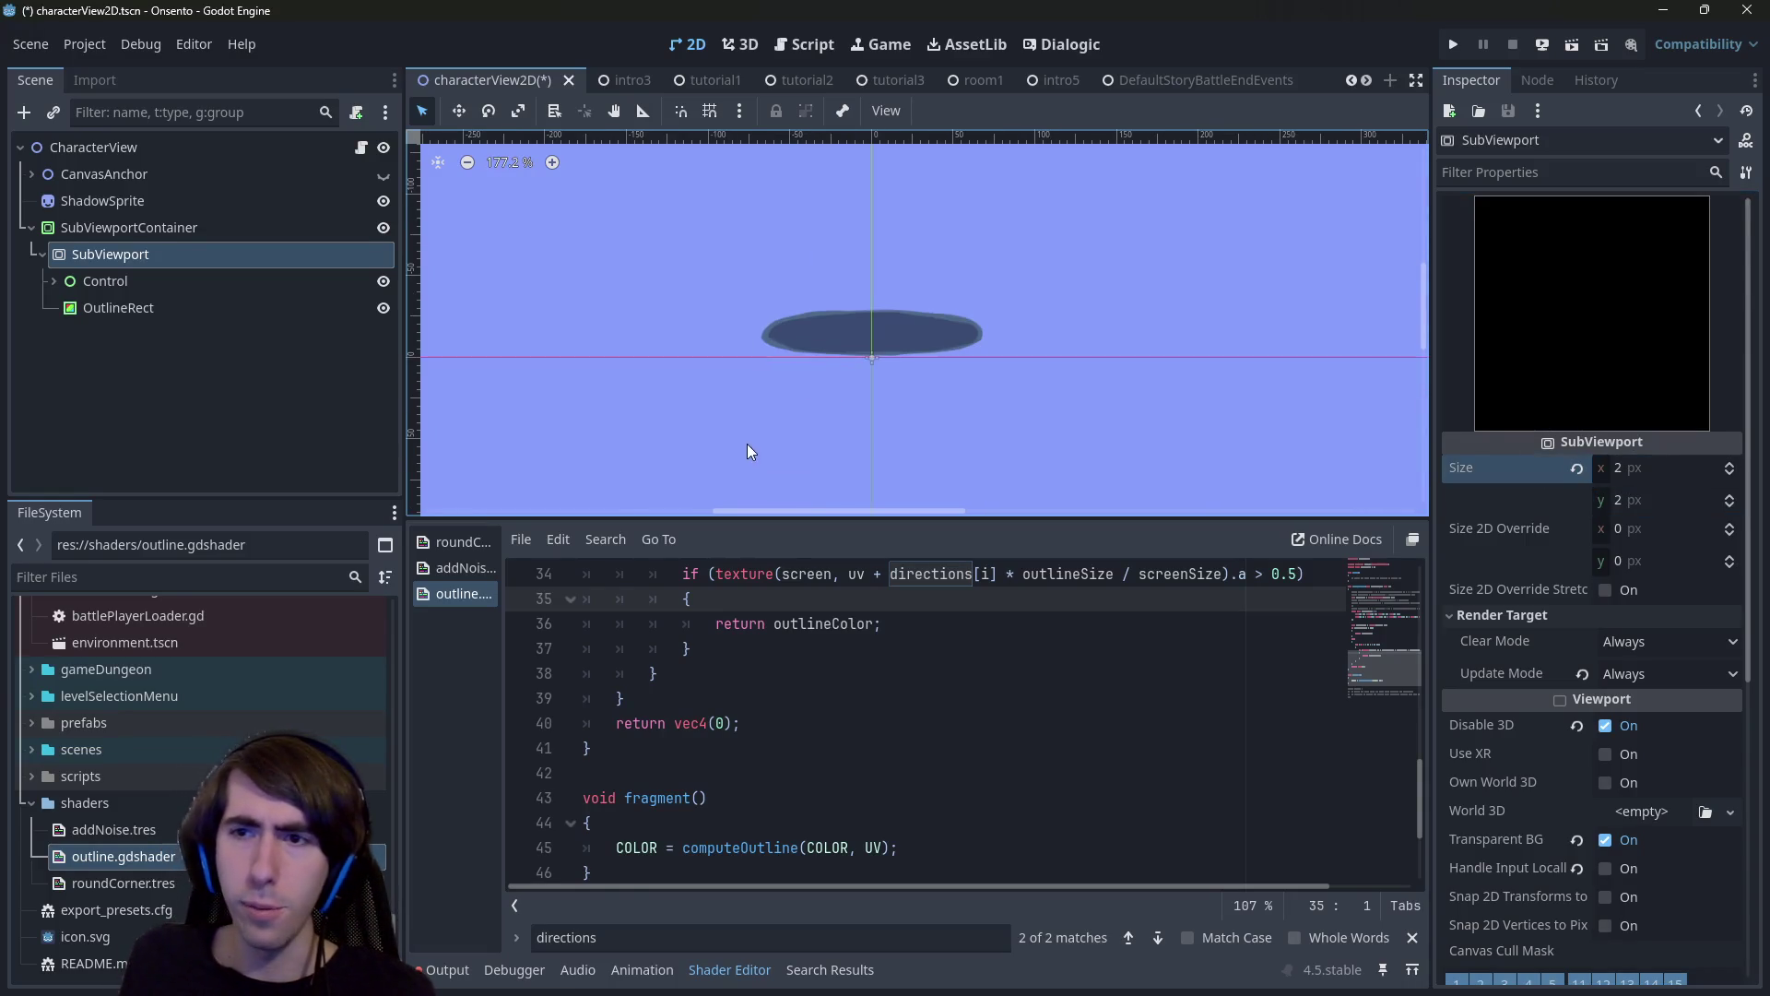
pyautogui.click(1656, 500)
pyautogui.write('1')
pyautogui.click(1660, 468)
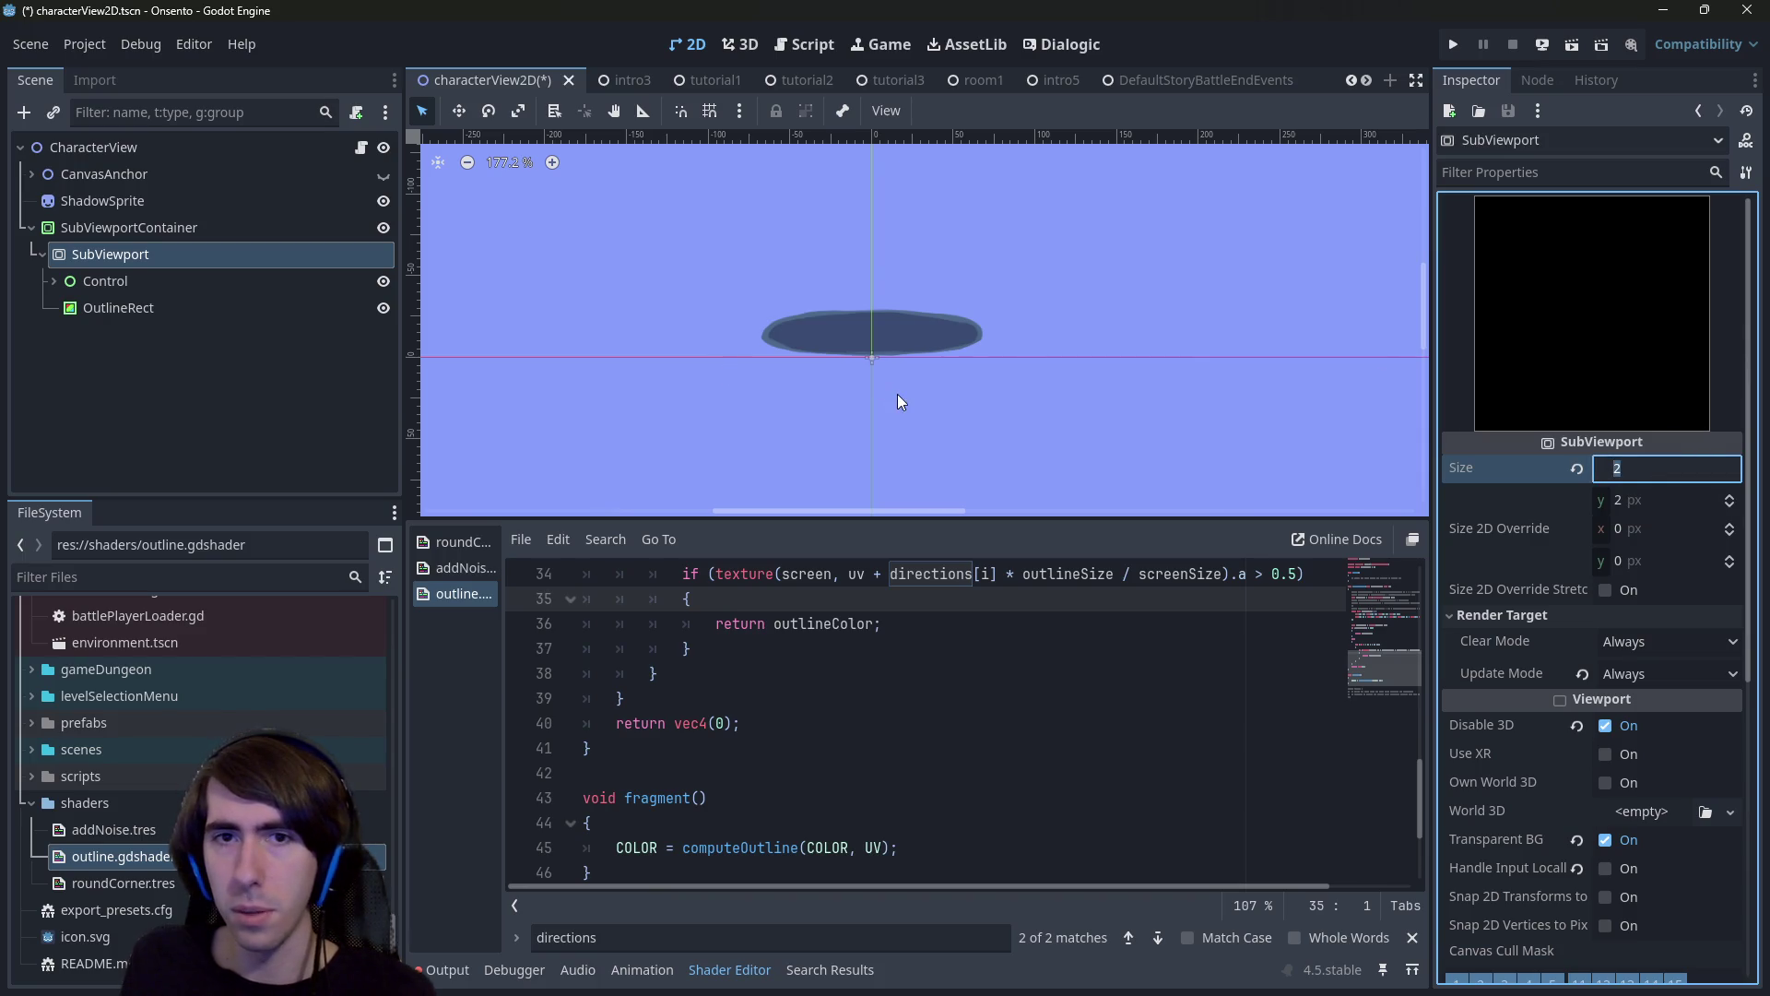
# Step: Select the SubViewportContainer and save the characterView2D scene
pyautogui.click(898, 396)
pyautogui.scroll(8, 859, 388)
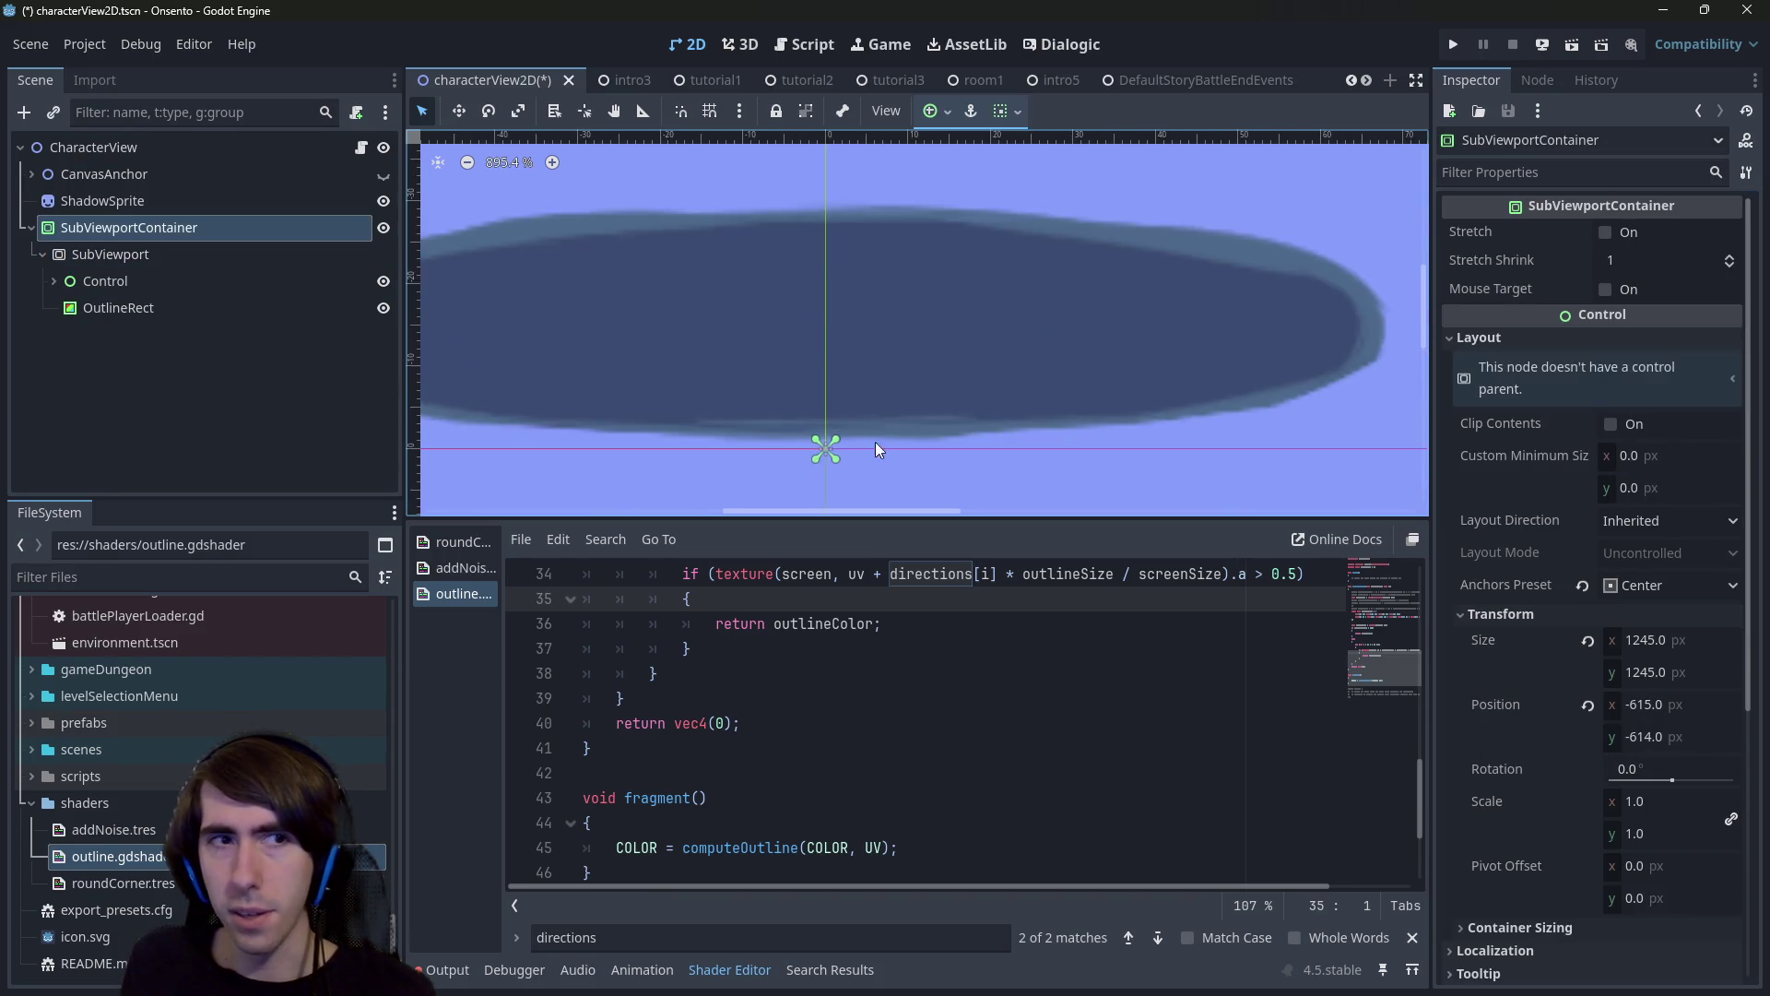
pyautogui.scroll(3, 880, 433)
pyautogui.hotkey('ctrl', 's')
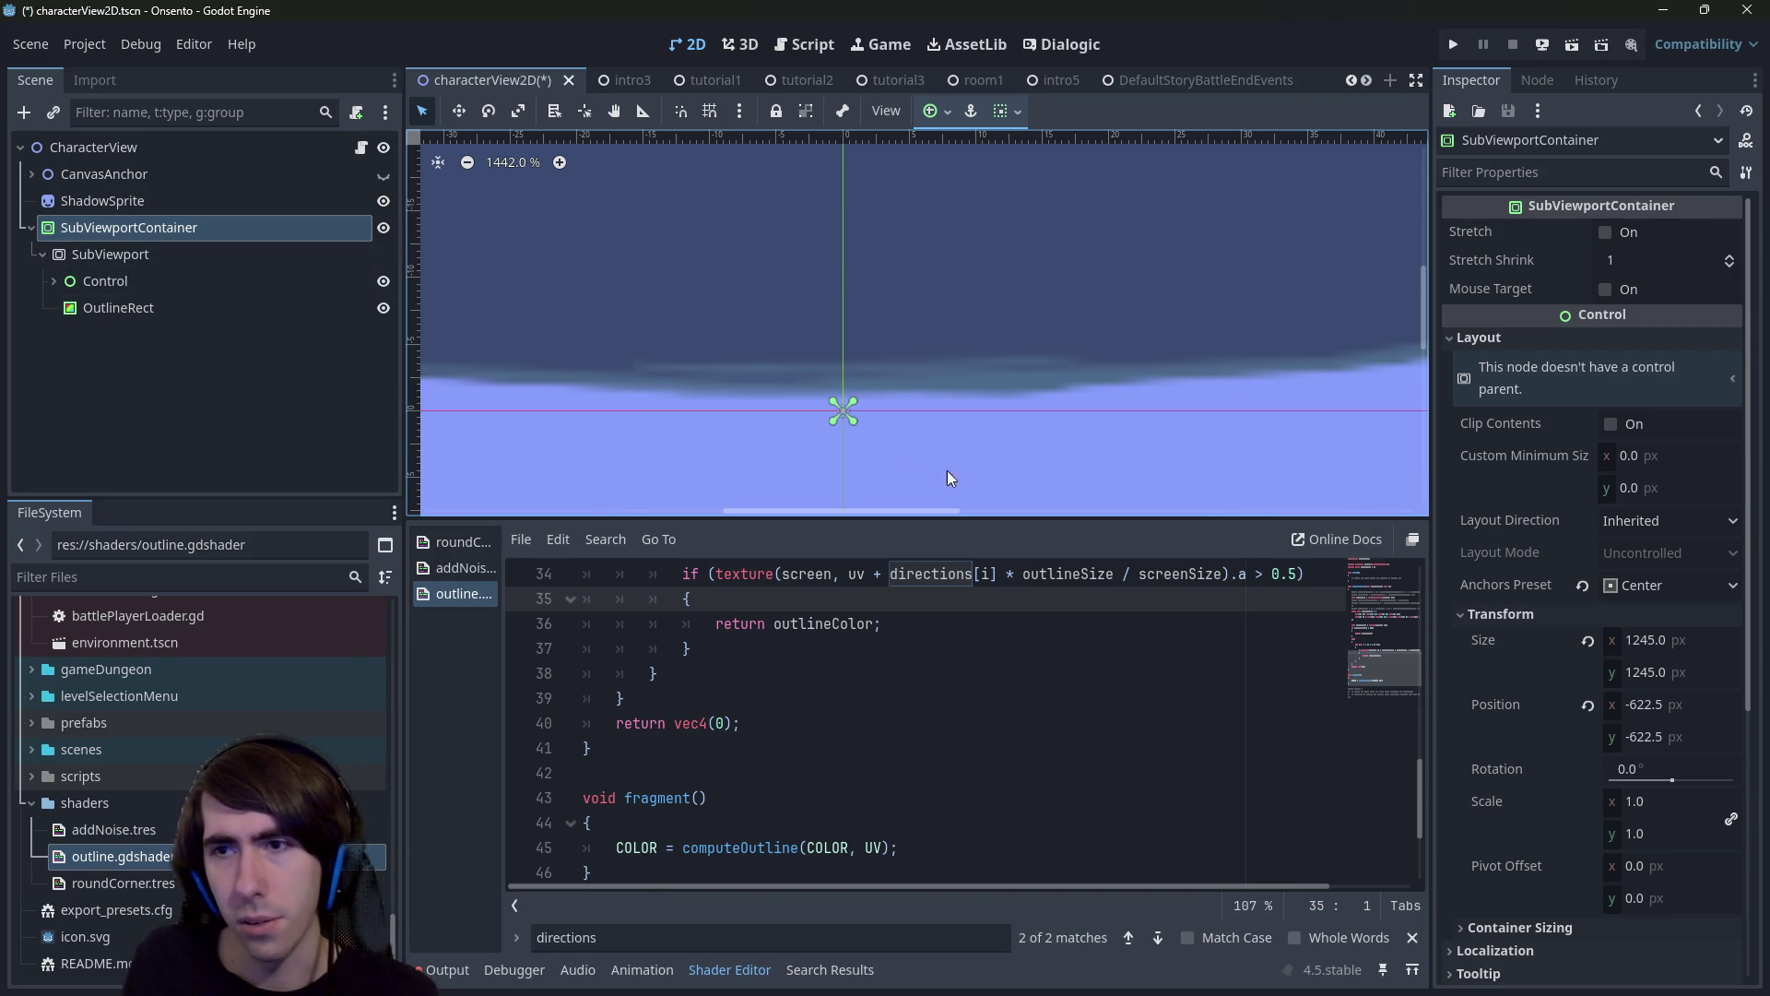
pyautogui.hotkey('ctrl', 's')
pyautogui.click(197, 202)
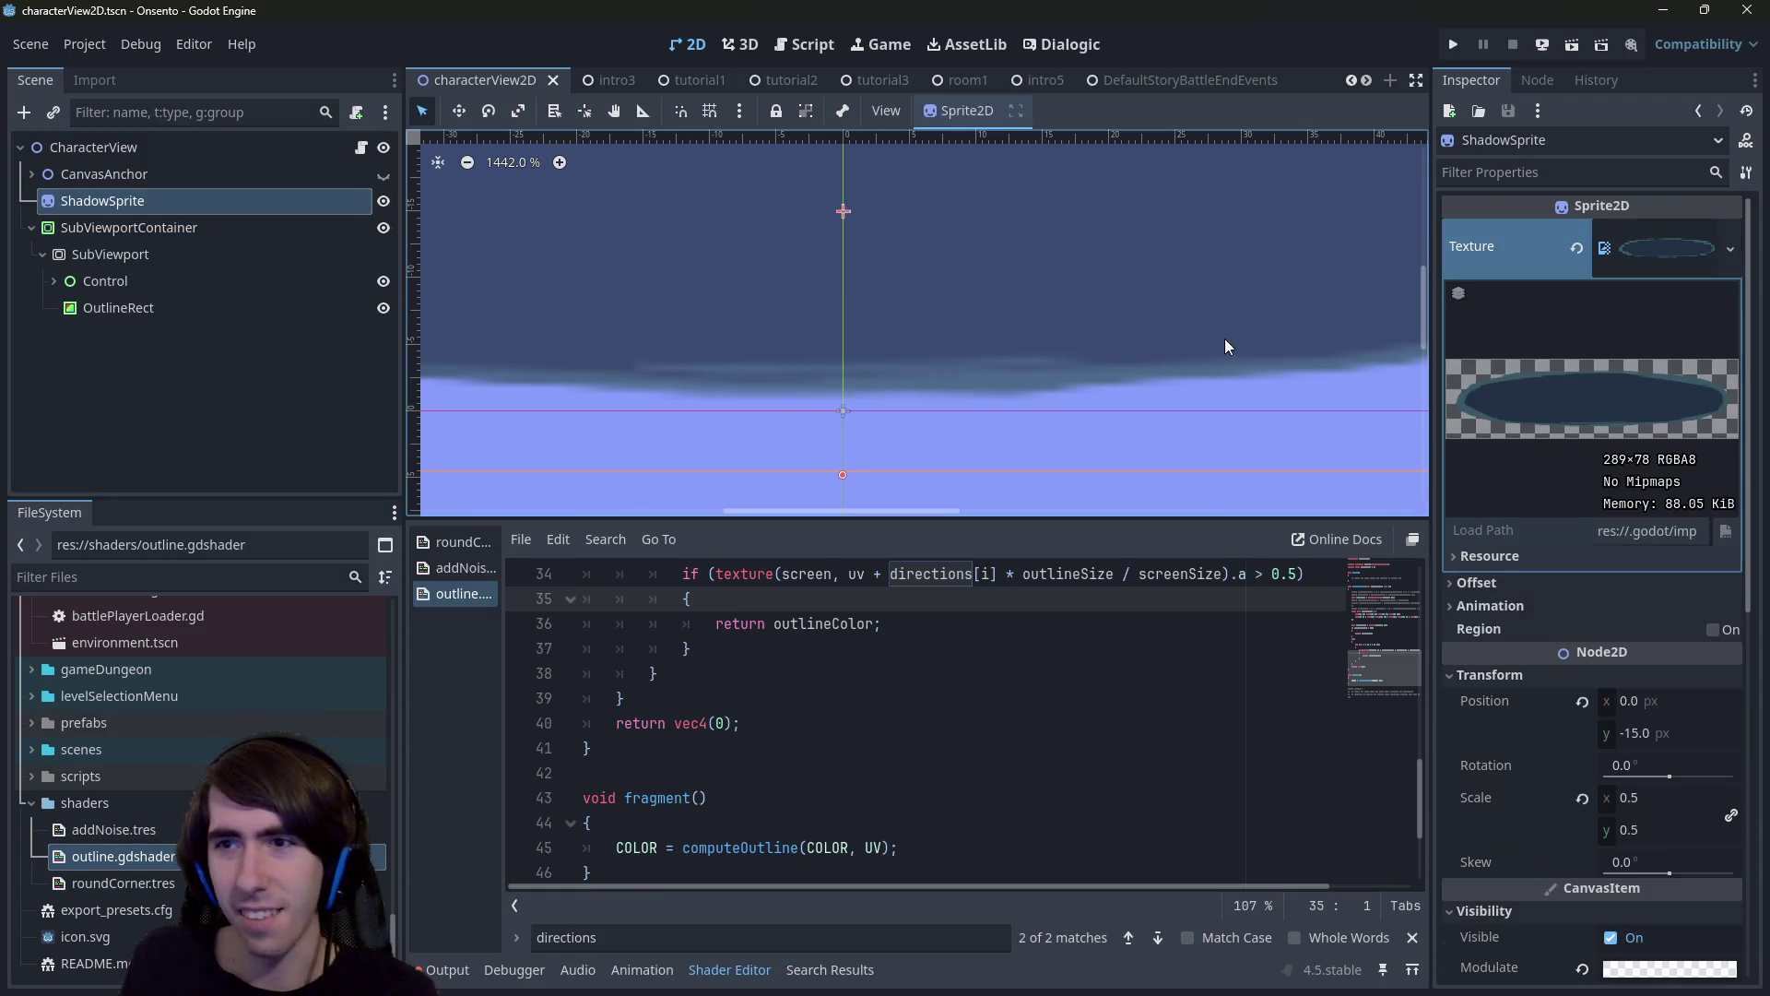
# Step: Check the CharacterSprite's texture under Control, then select the SubViewport node
pyautogui.click(242, 173)
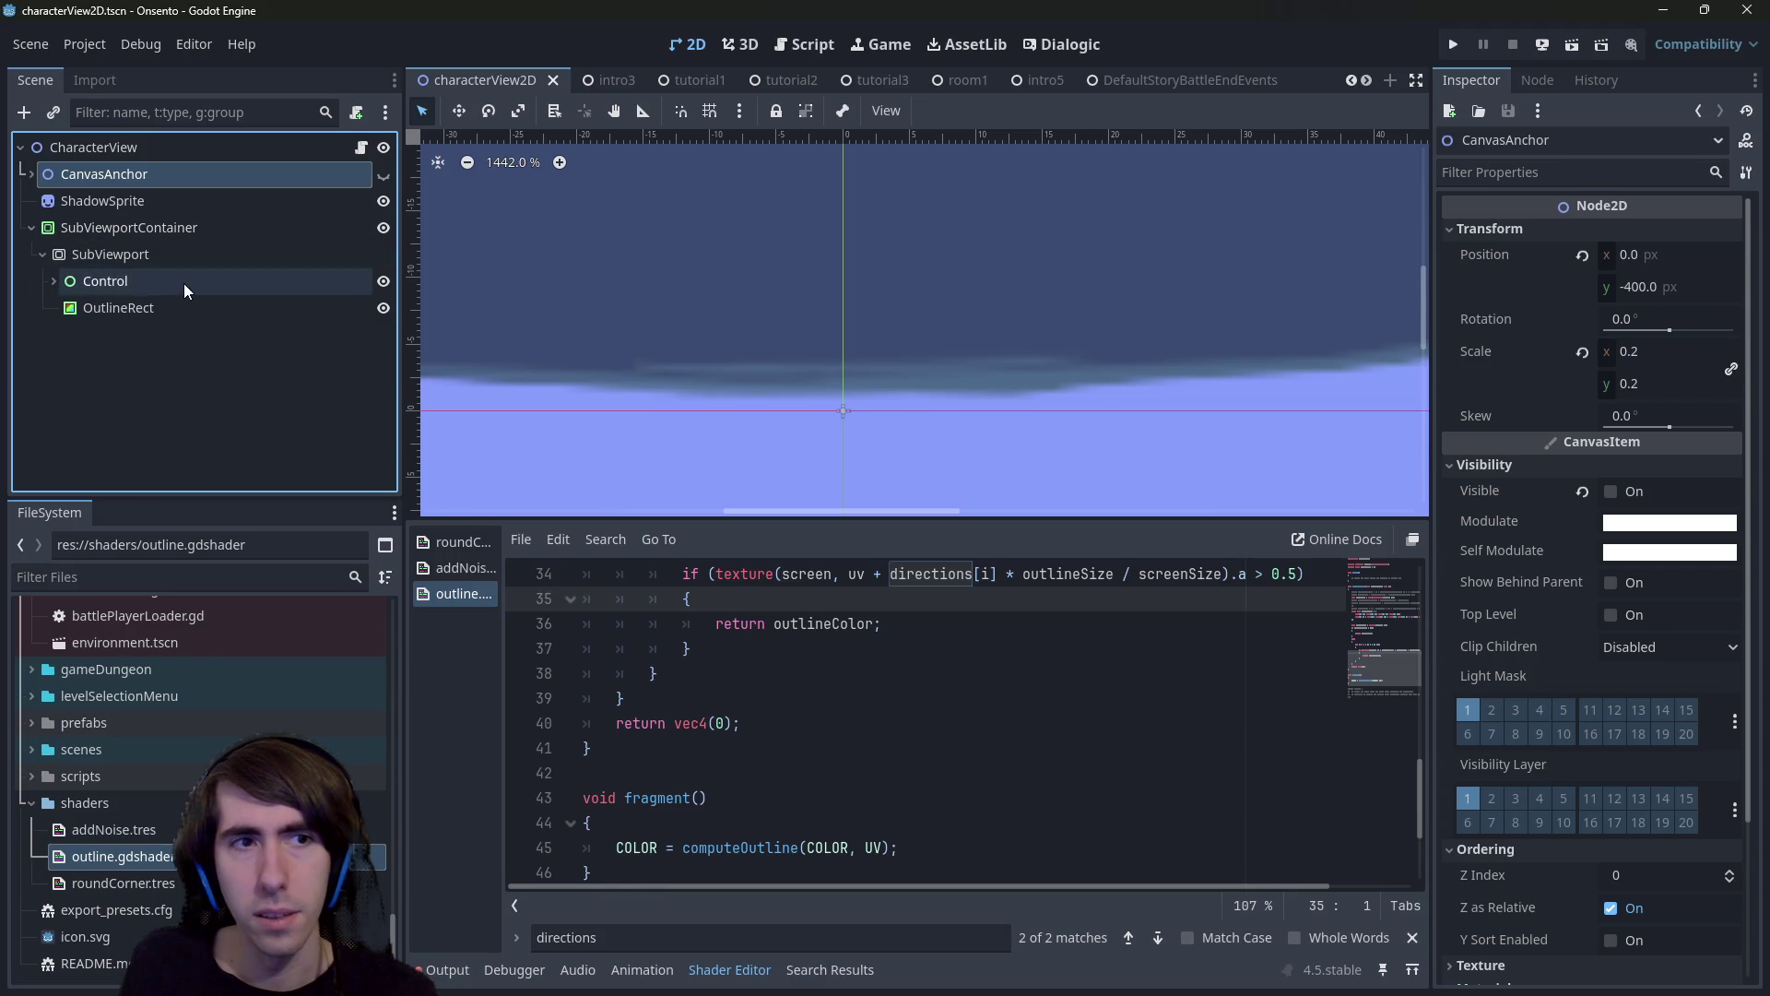
pyautogui.click(52, 279)
pyautogui.click(130, 310)
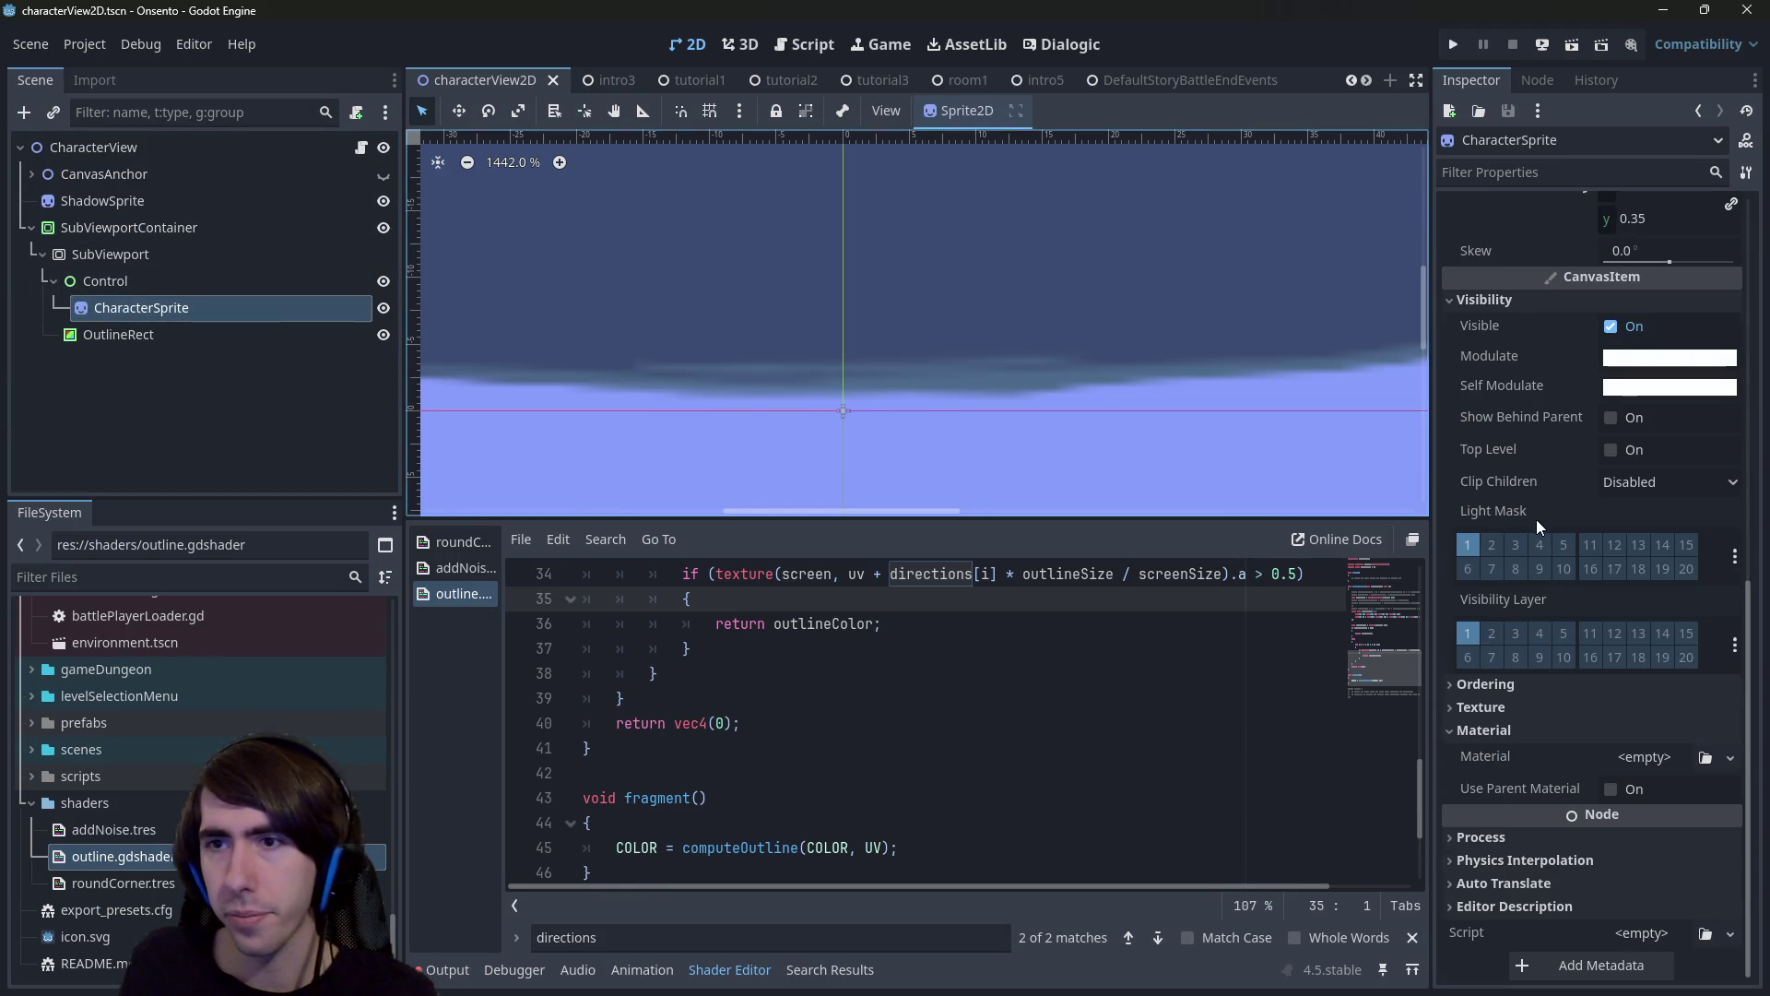
pyautogui.scroll(8, 1536, 518)
pyautogui.click(126, 259)
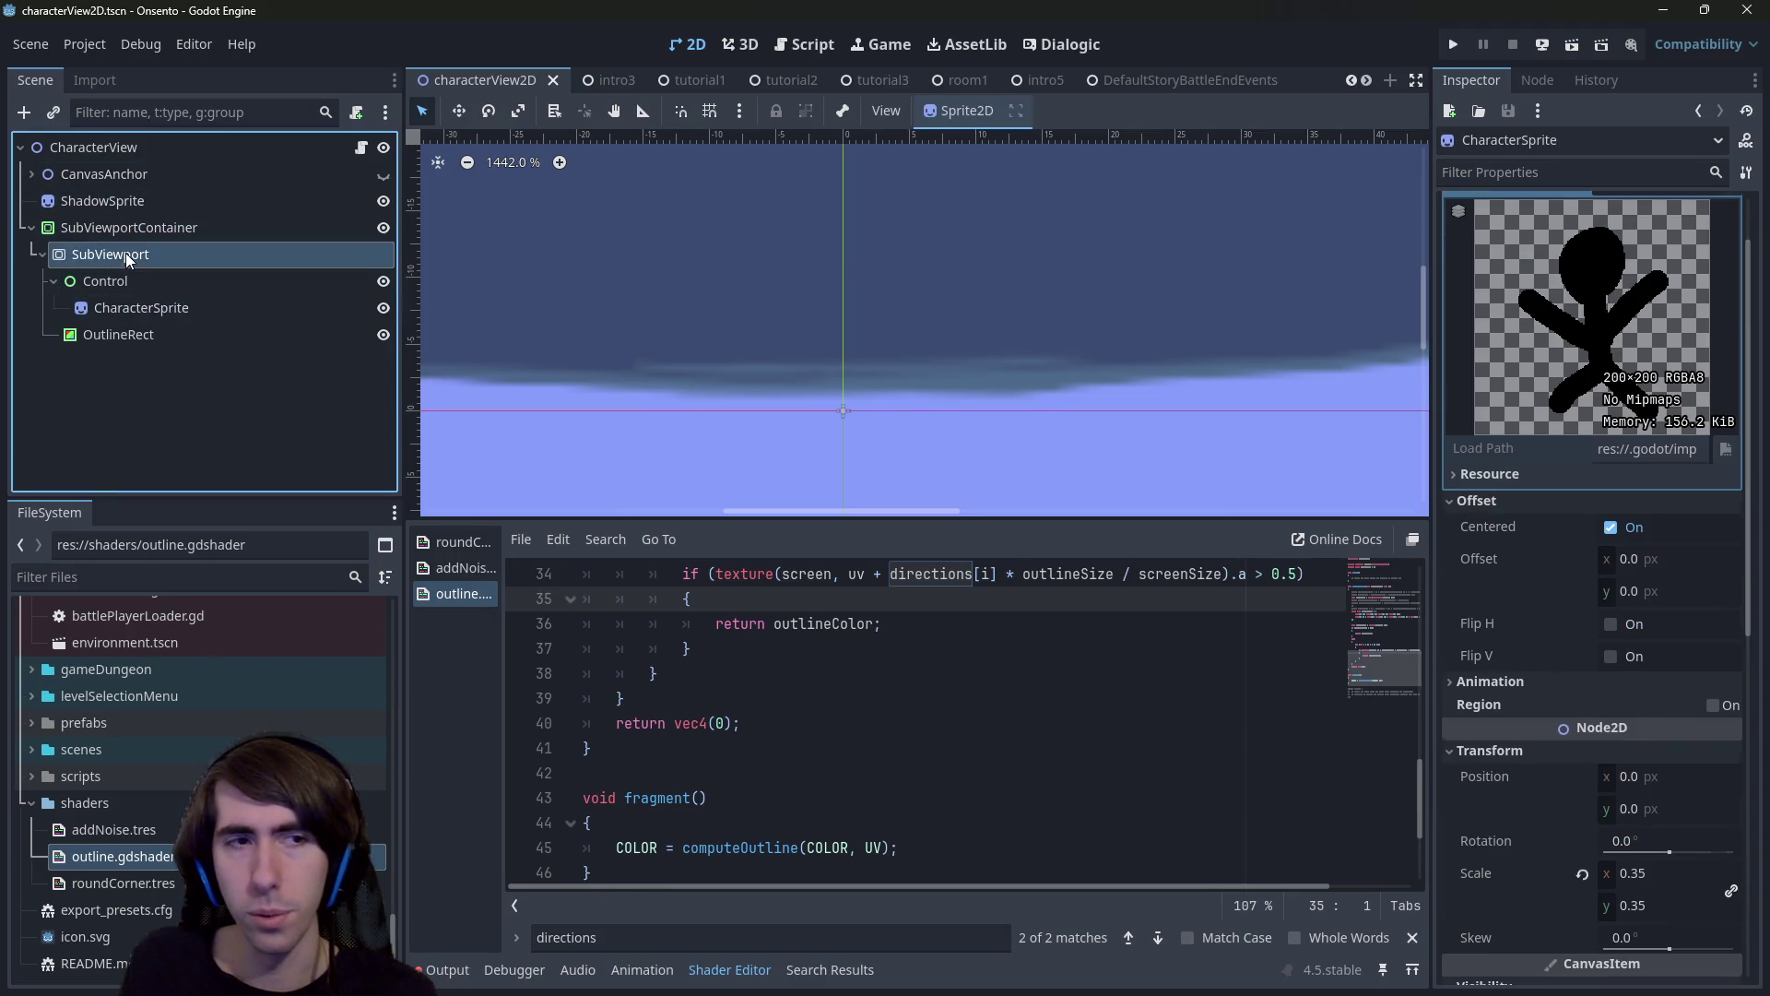
# Step: Set the SubViewport size to 250 × 250 px and save the scene
pyautogui.click(1634, 470)
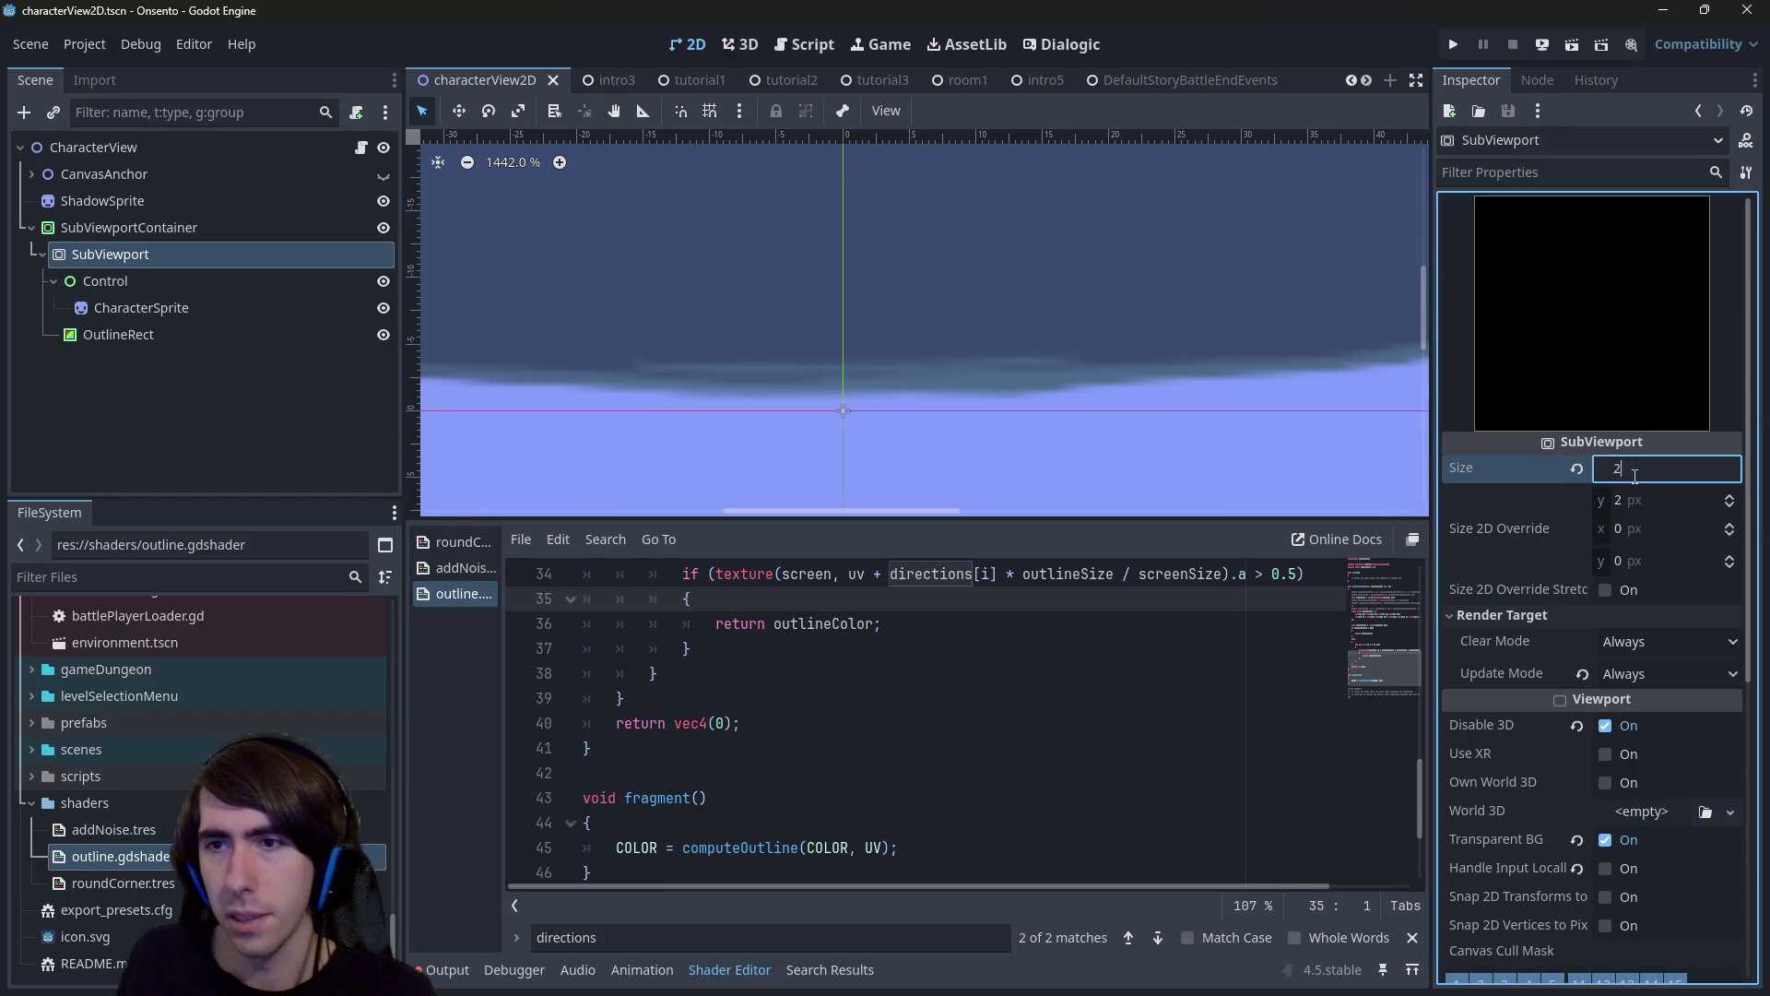
pyautogui.write('250')
pyautogui.press('Tab')
pyautogui.write('250')
pyautogui.press('Return')
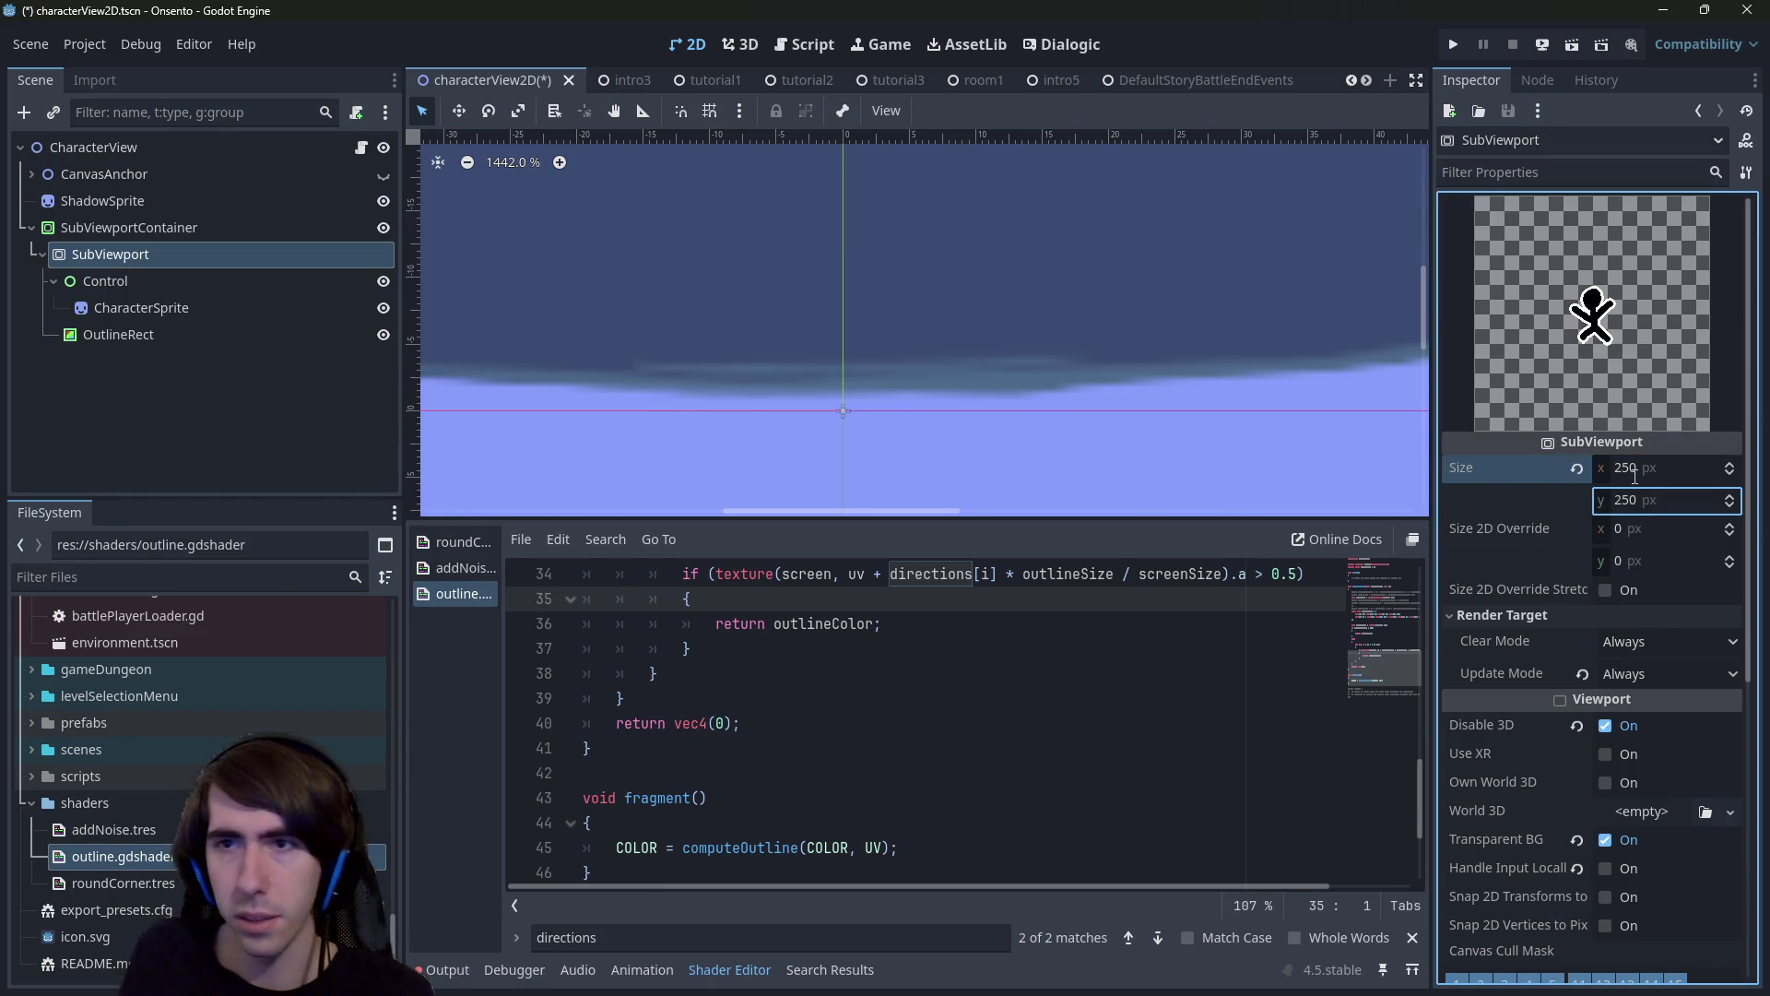
pyautogui.hotkey('ctrl', 's')
pyautogui.scroll(-5, 971, 85)
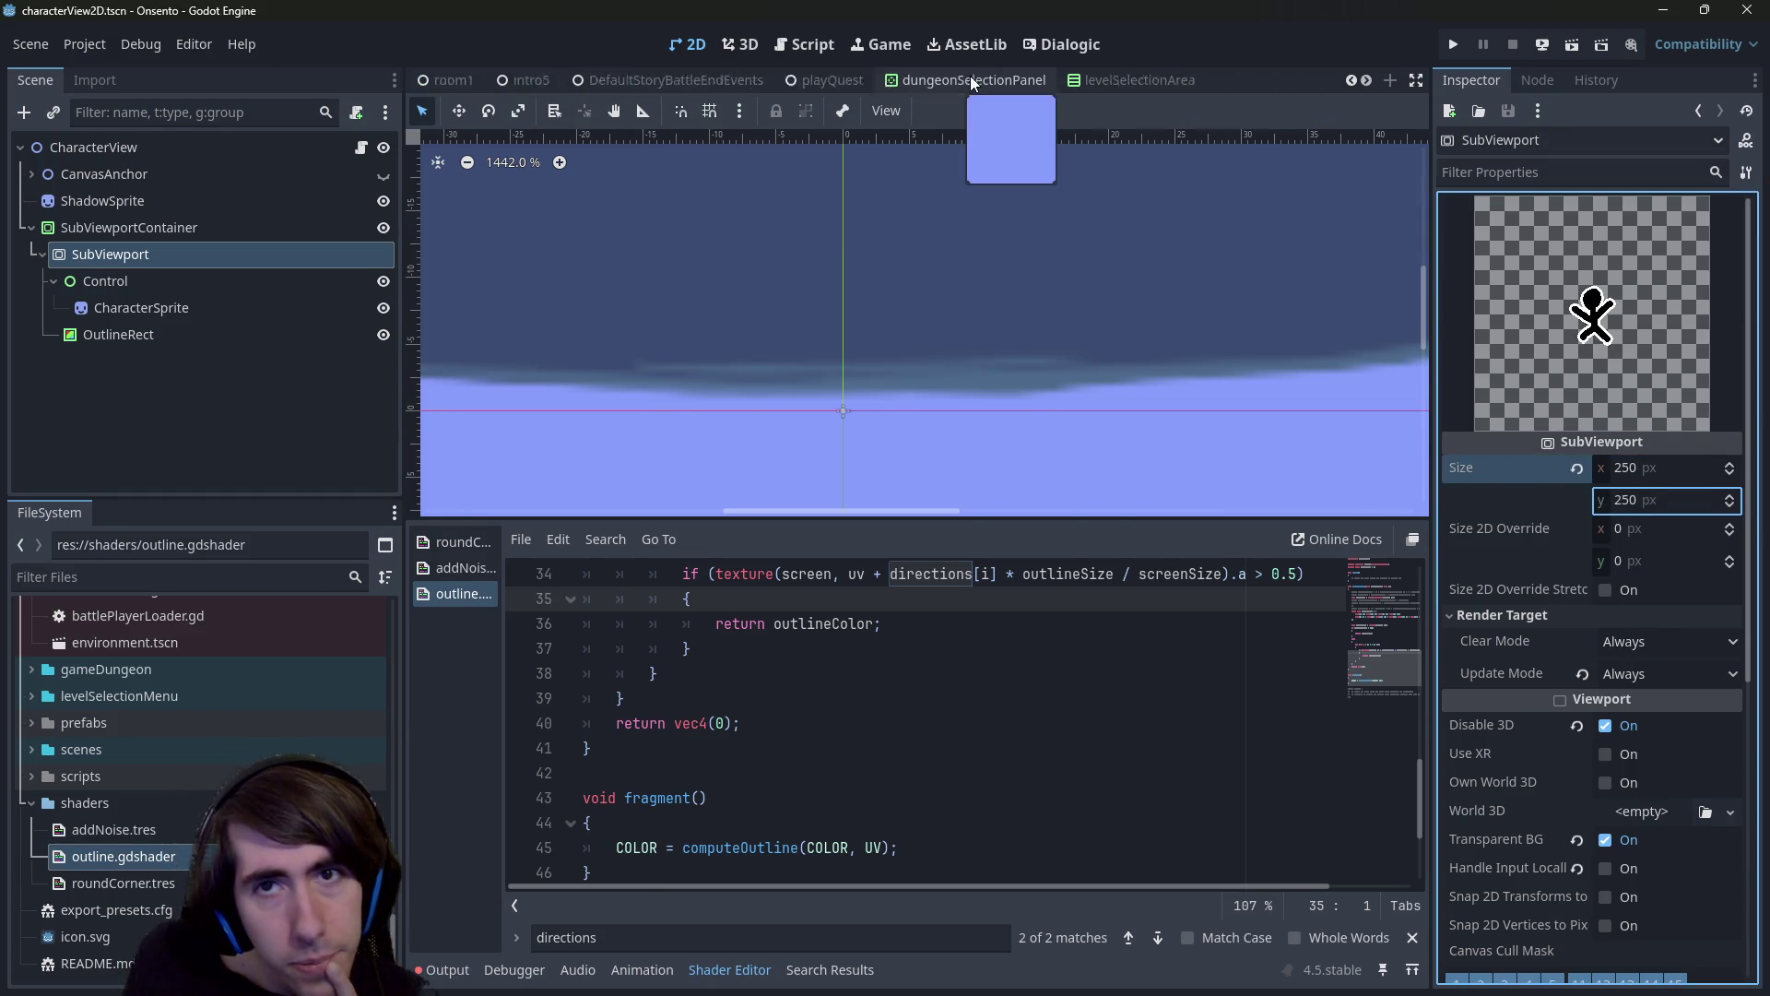
# Step: Open room5.tscn and then room2.tscn through quick file search
pyautogui.scroll(-5, 968, 83)
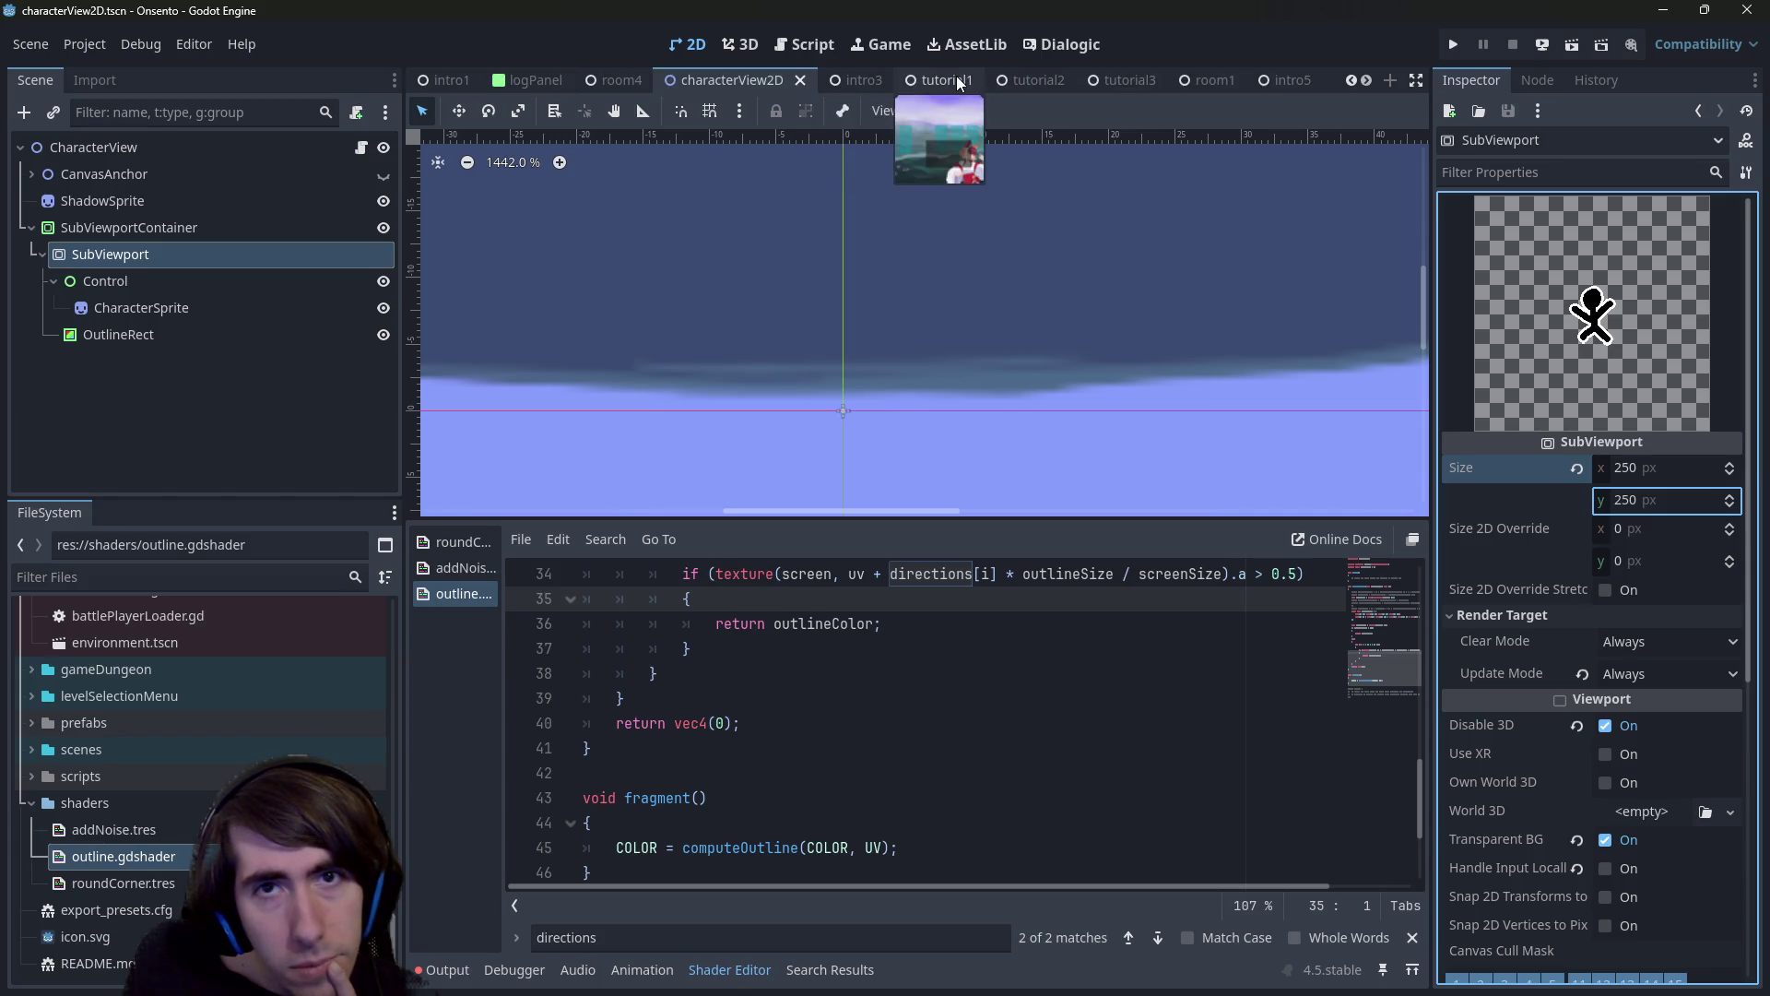
pyautogui.hotkey('shift', 'alt', 'o')
pyautogui.write('room5')
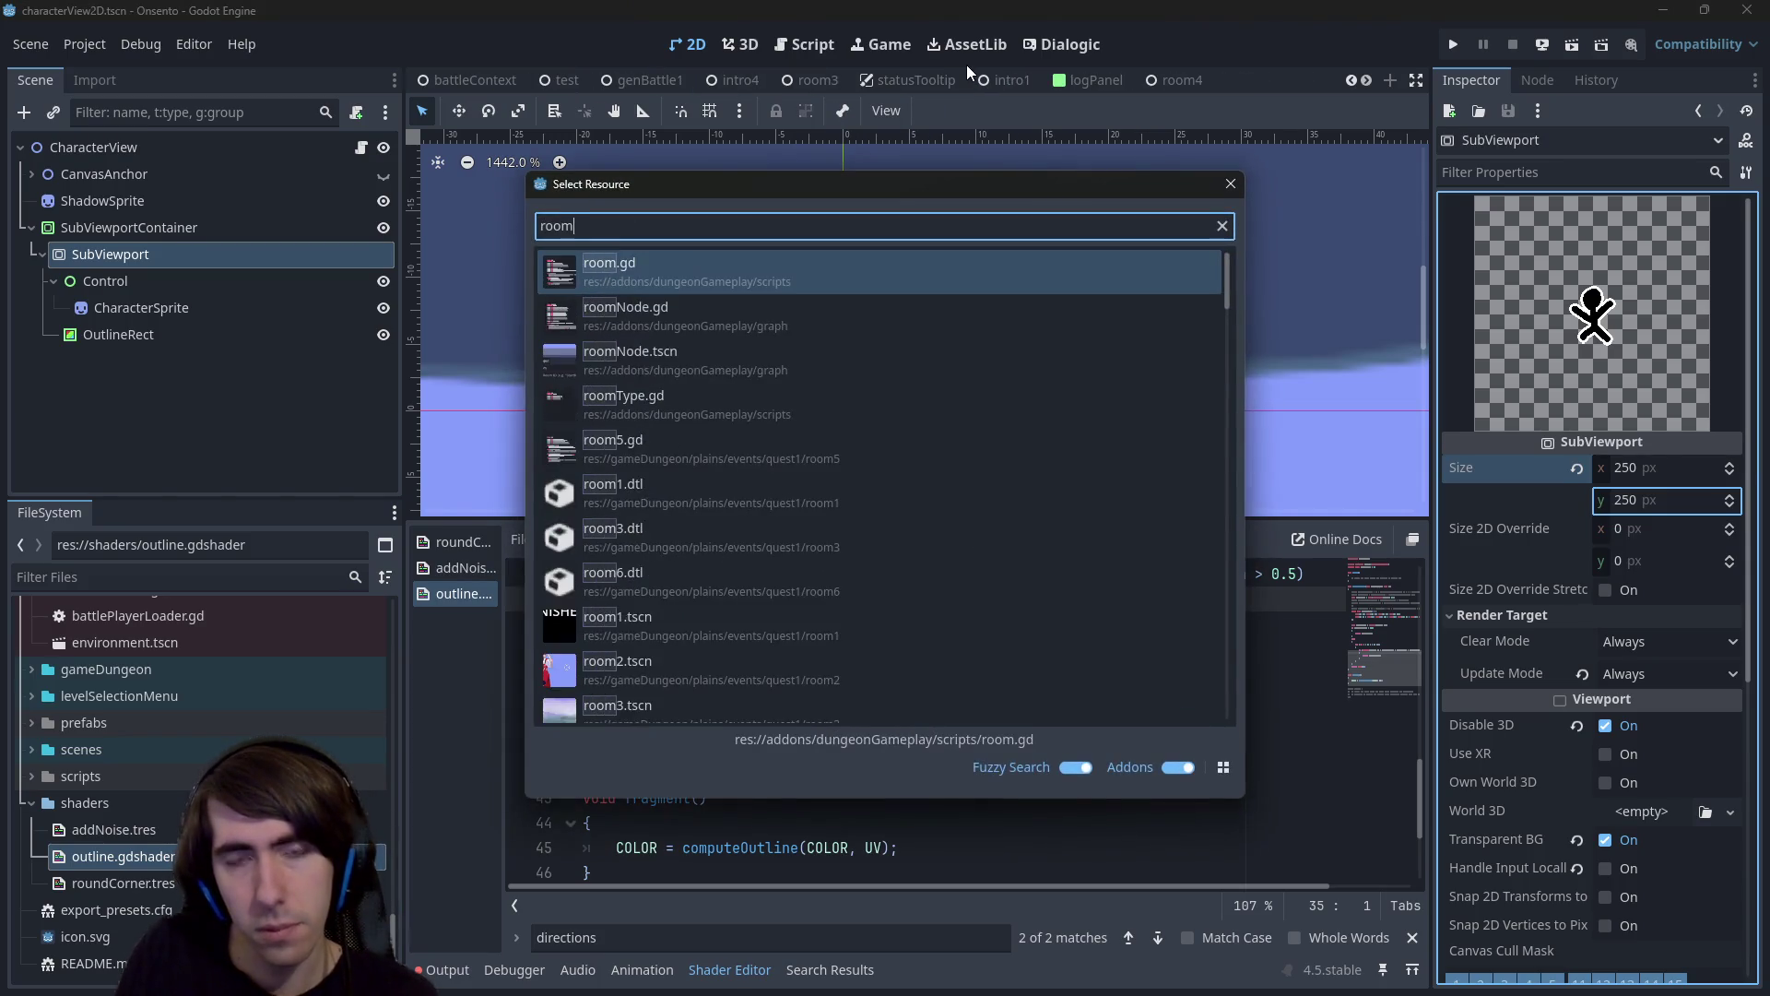
pyautogui.press('Down')
pyautogui.press('Return')
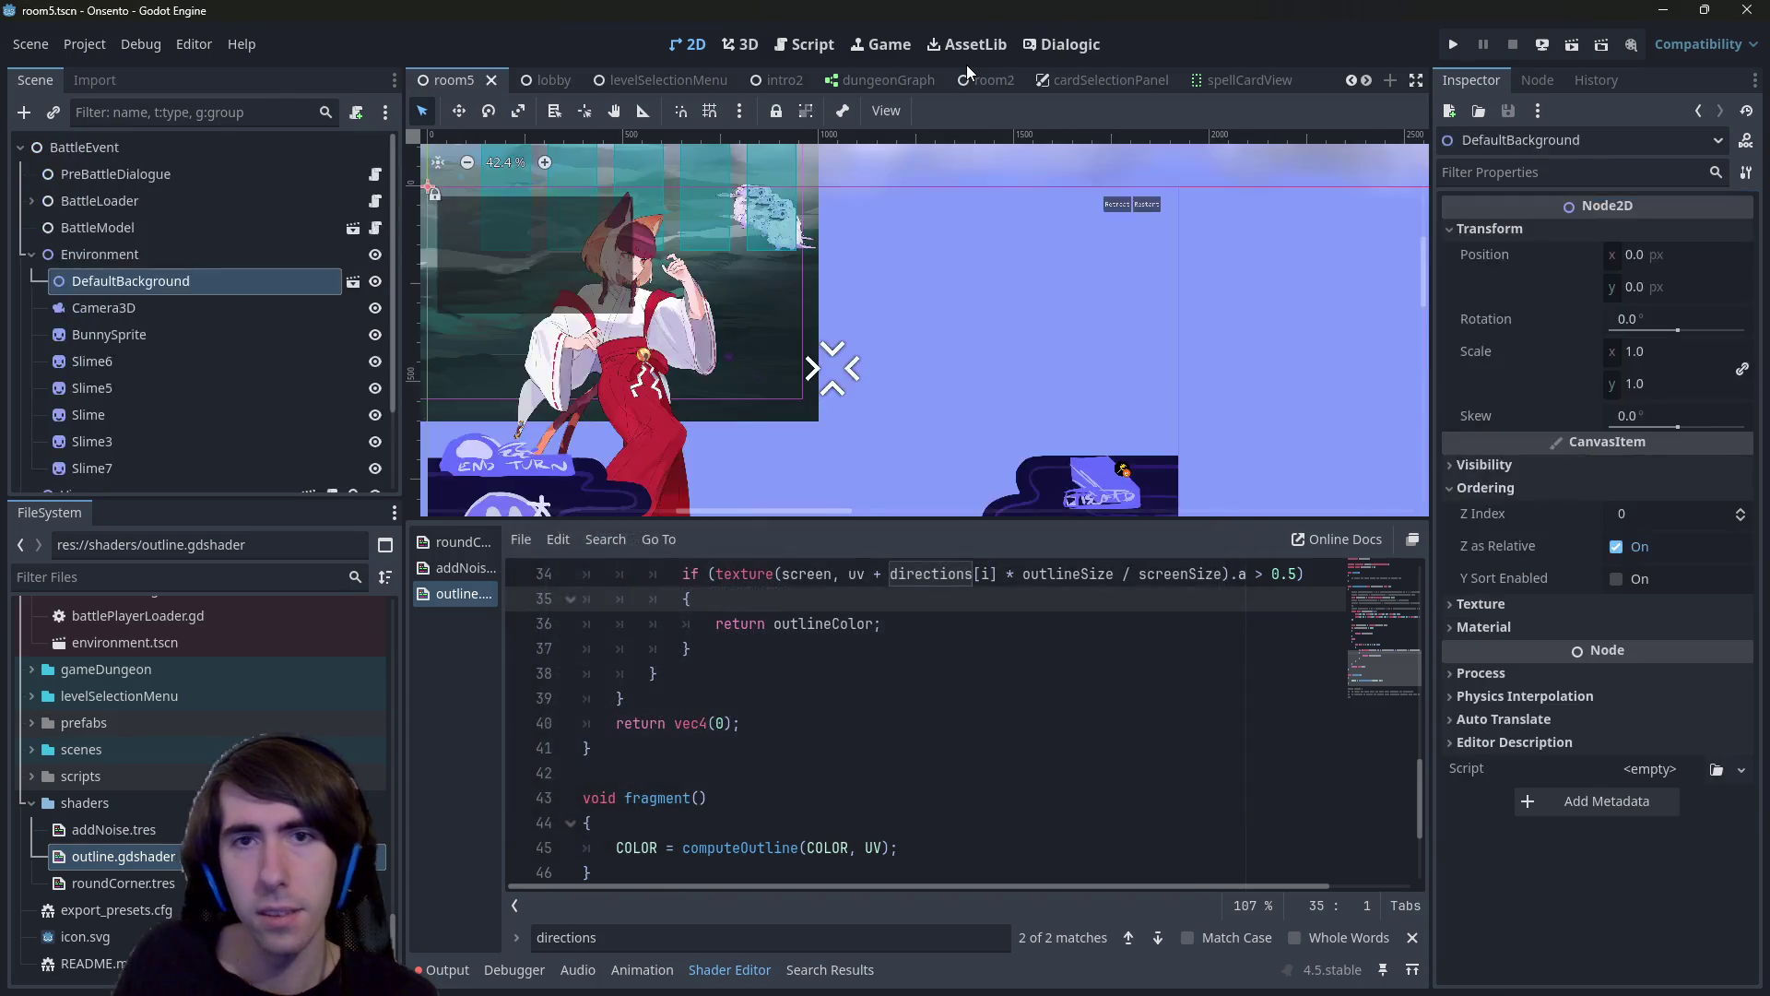
pyautogui.hotkey('shift', 'alt', 'o')
pyautogui.write('room2')
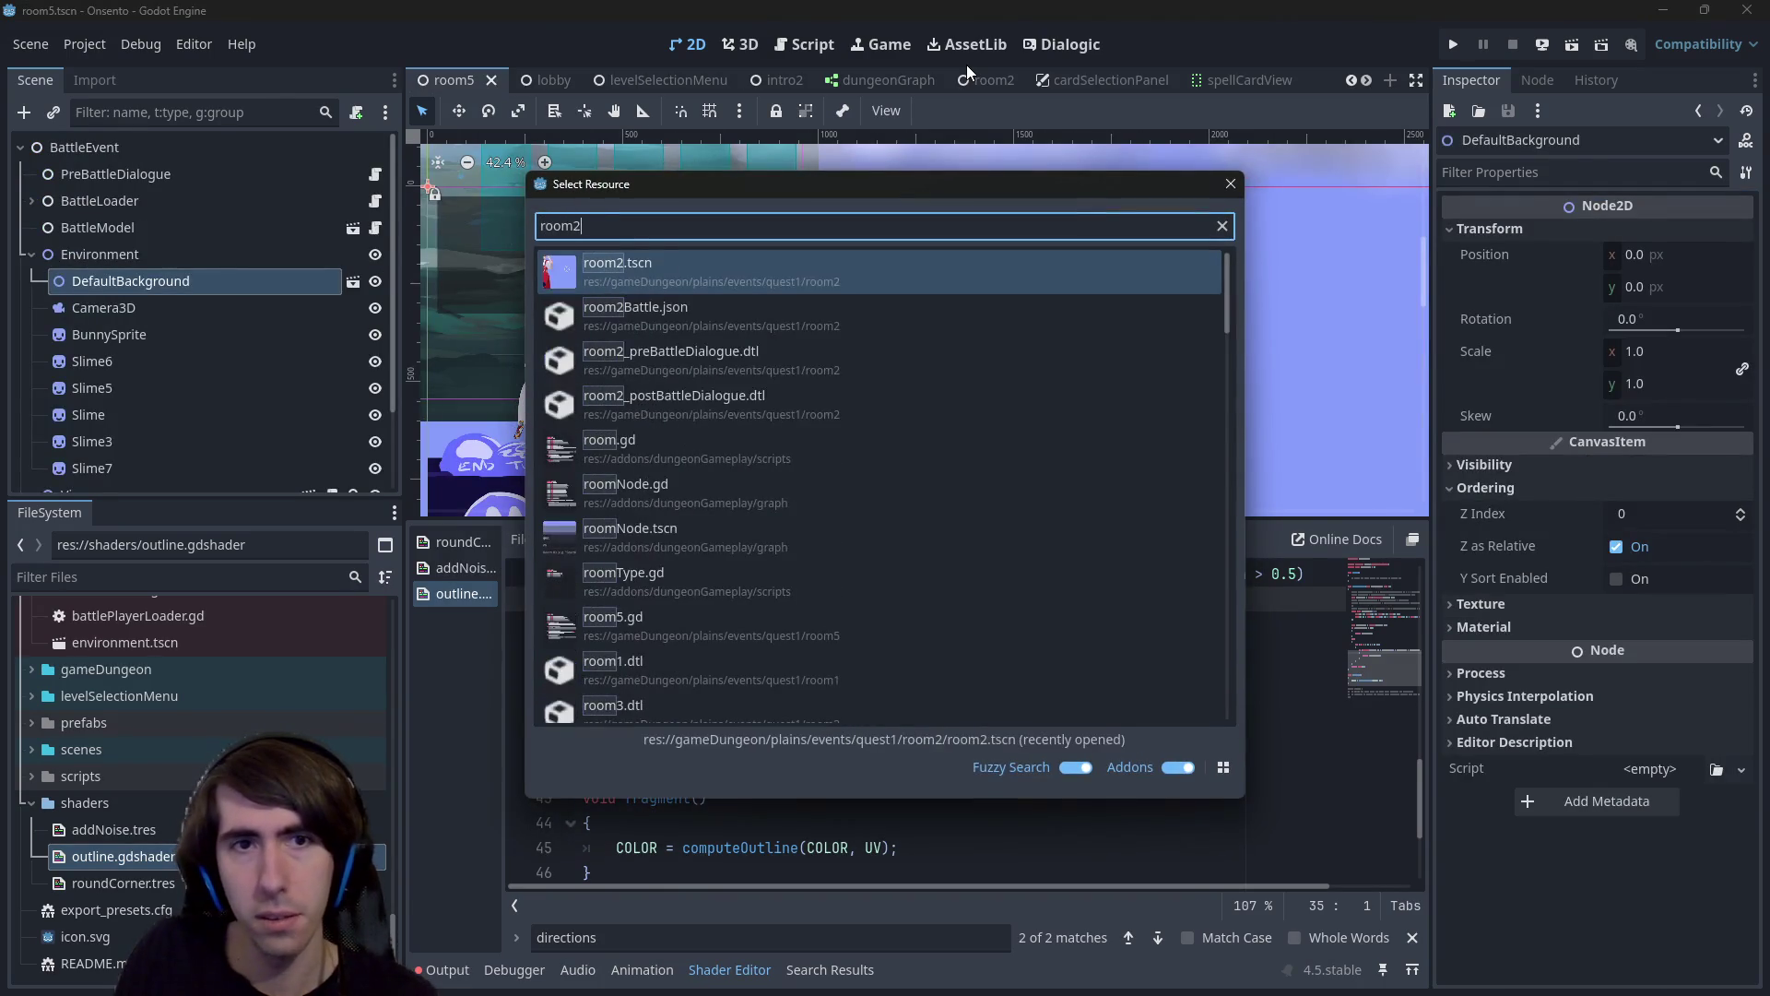
pyautogui.press('Return')
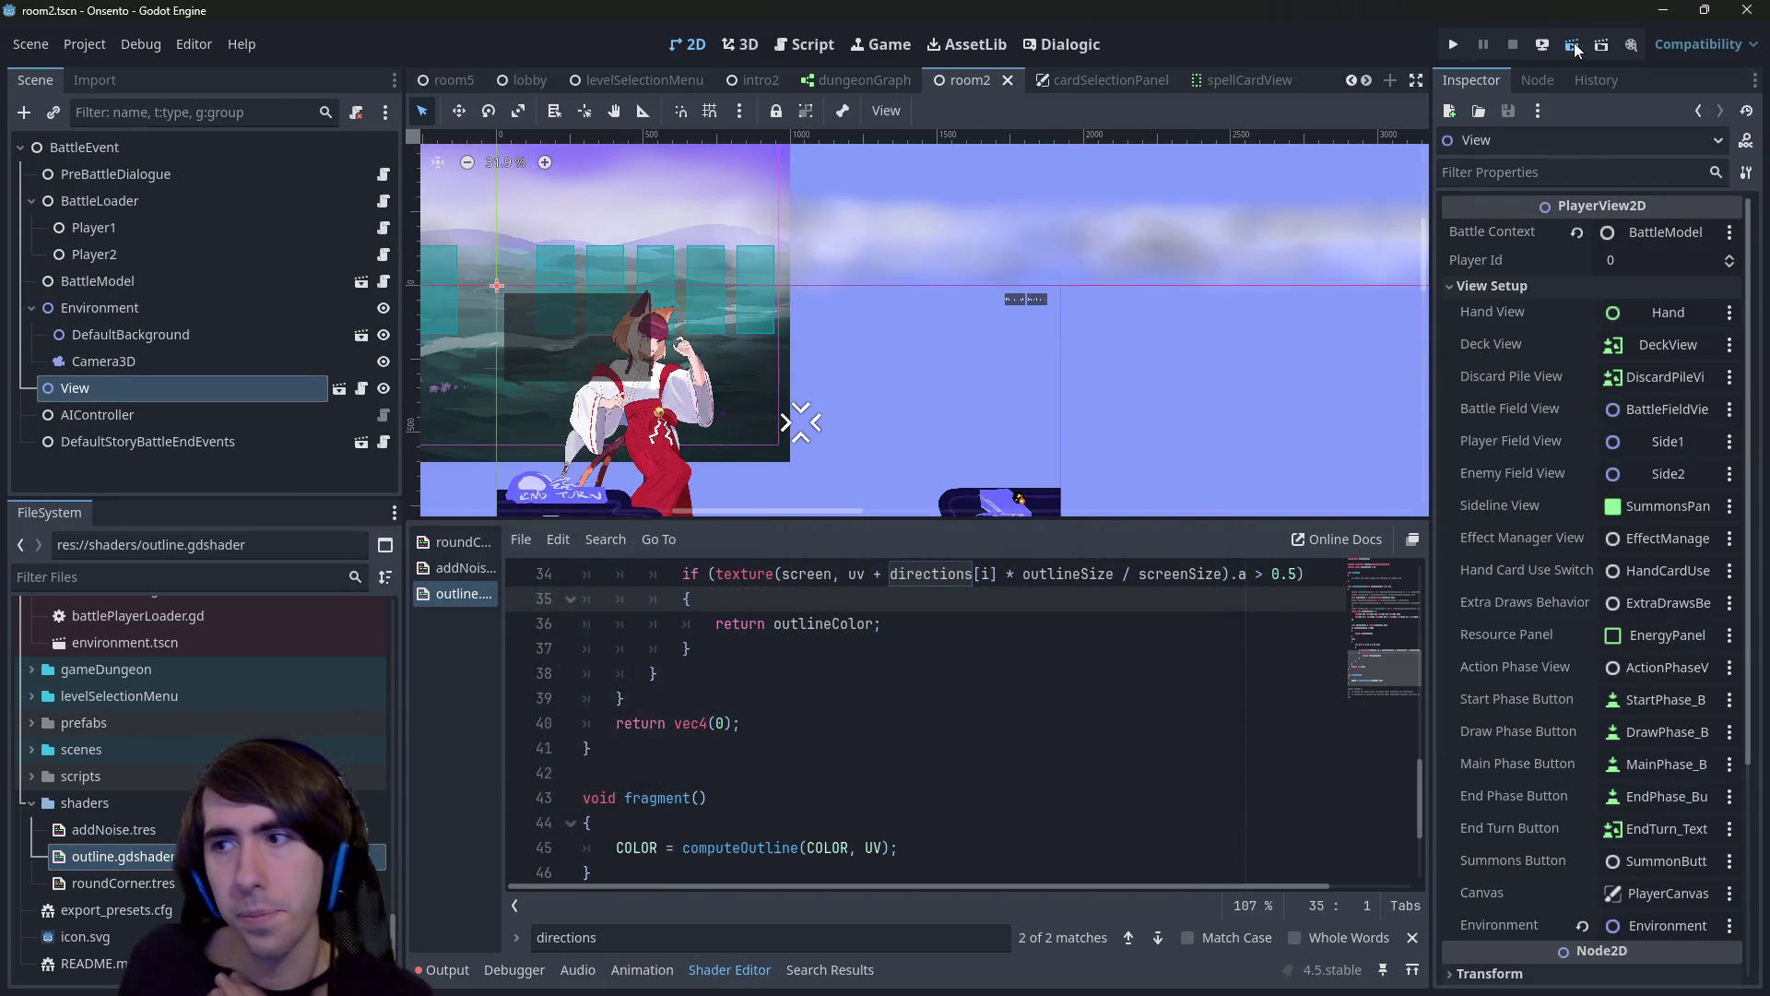
# Step: Run room2 to test the outlines, then stop the game
pyautogui.click(1571, 44)
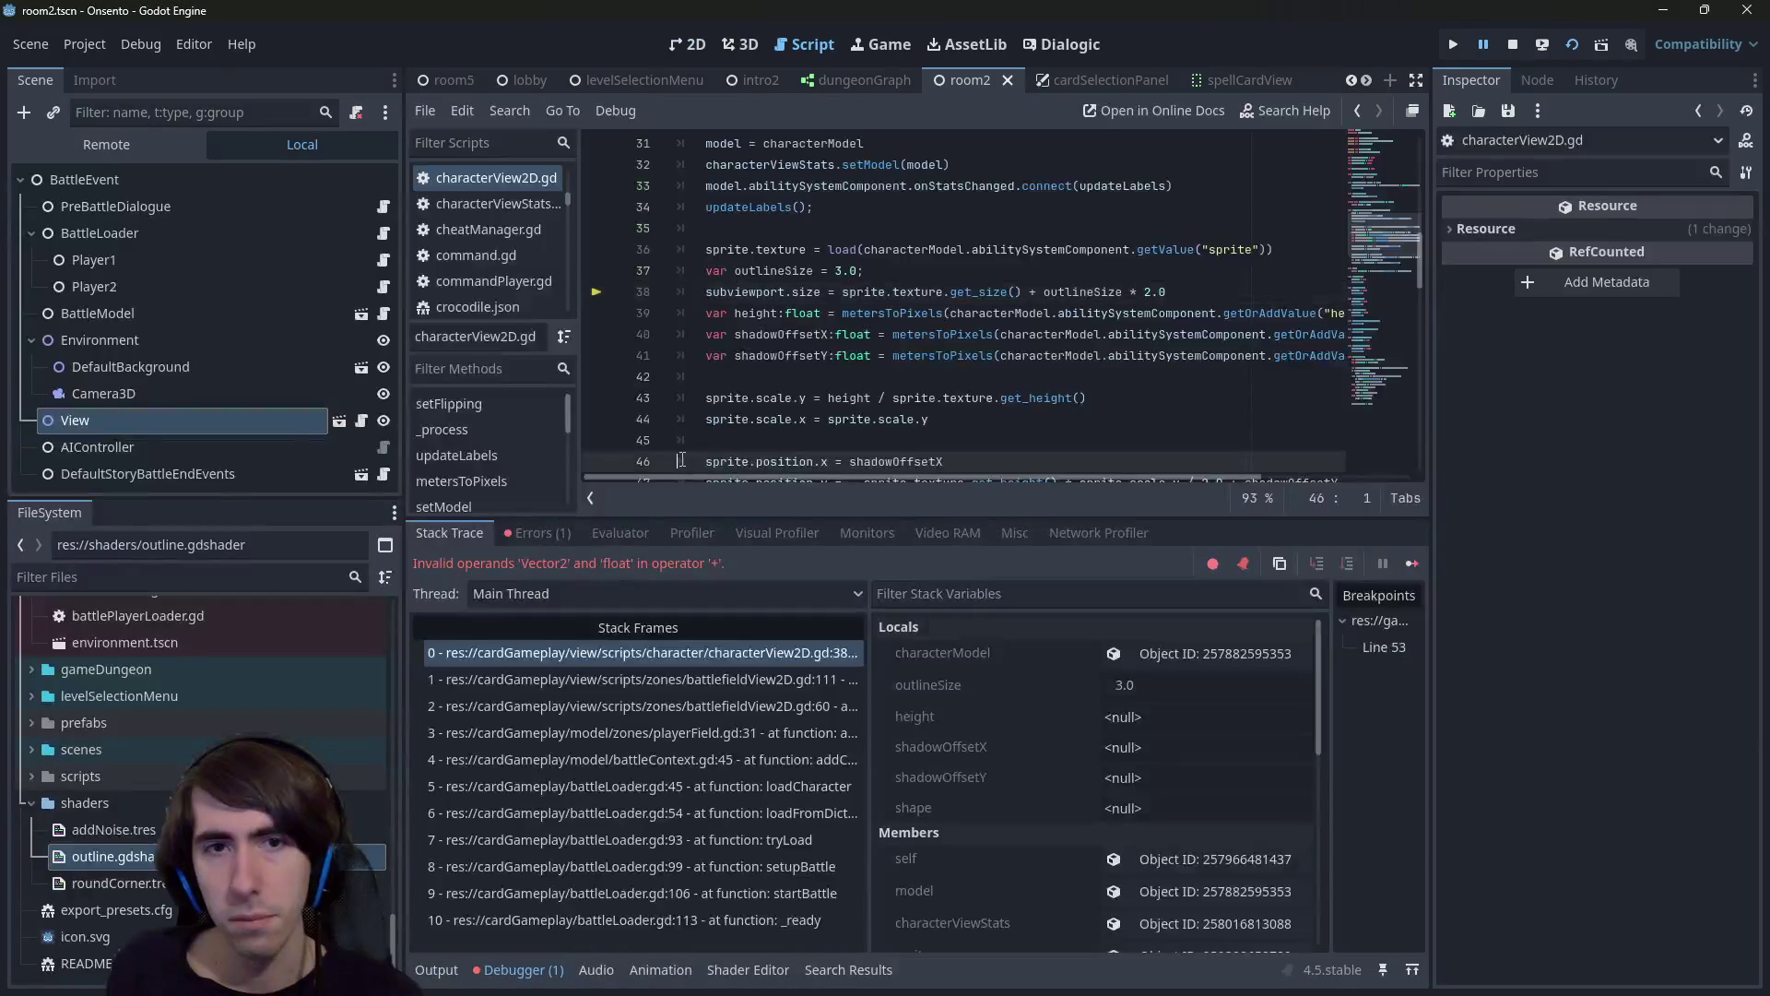
pyautogui.scroll(1, 723, 408)
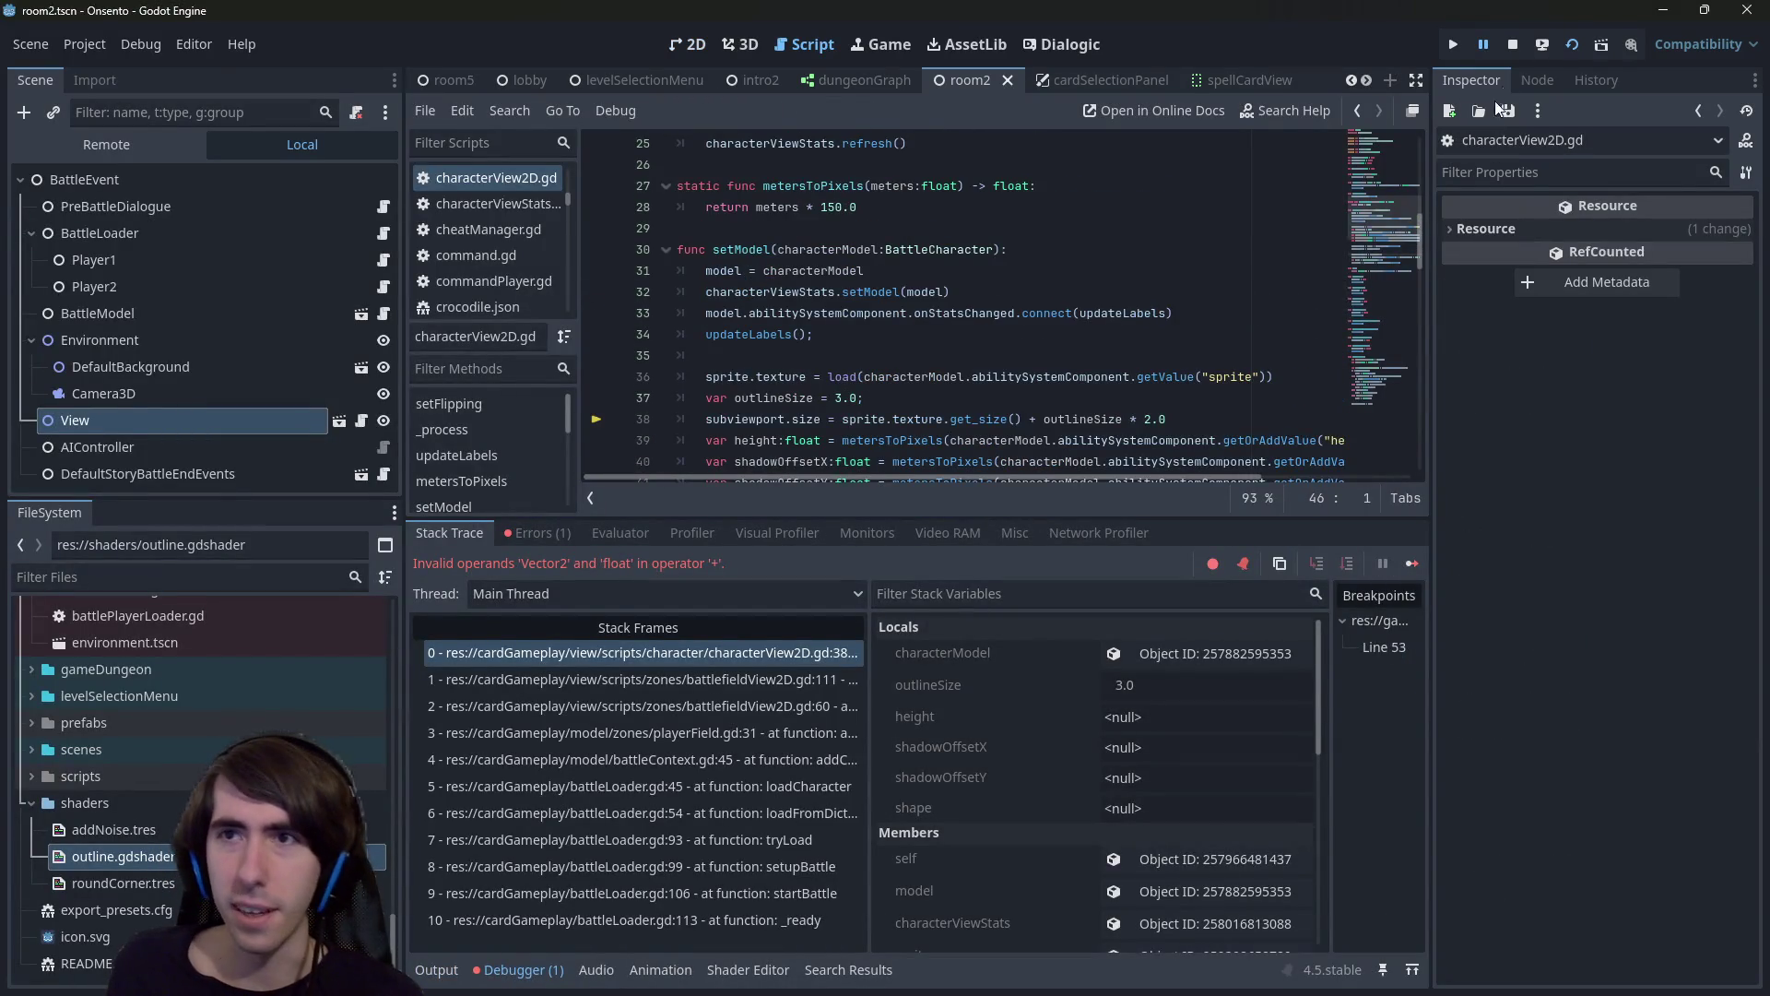
pyautogui.click(1507, 46)
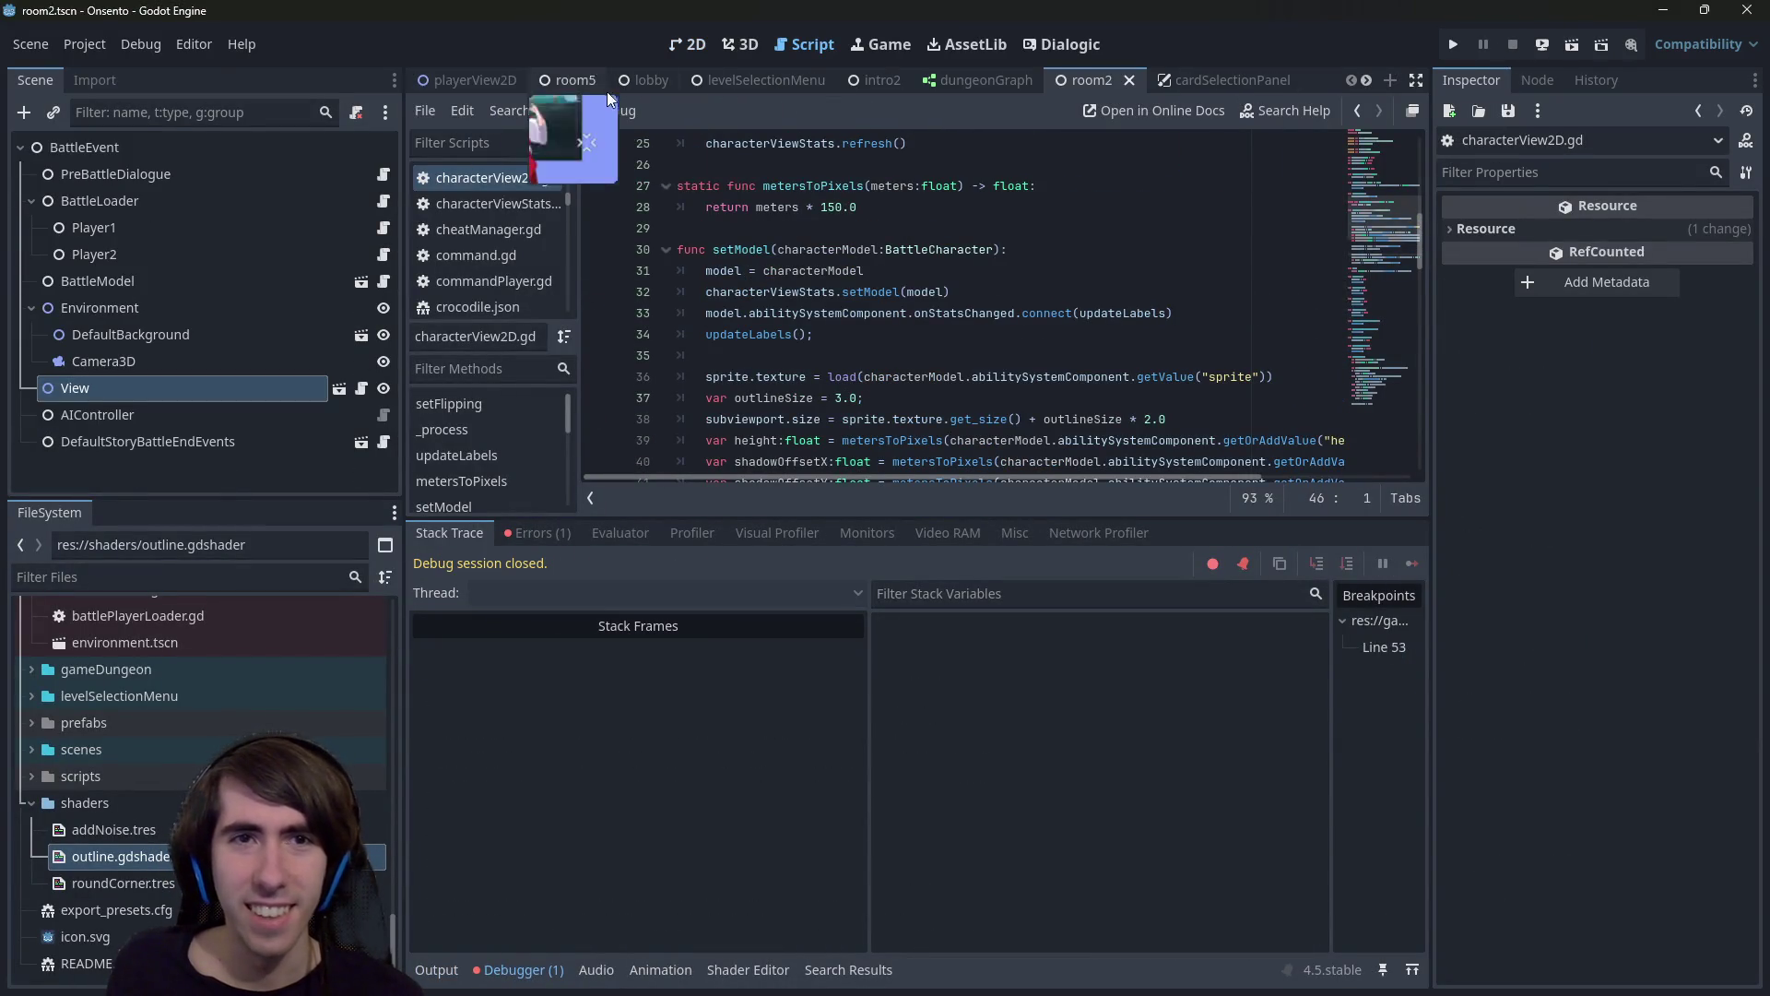
pyautogui.scroll(-5, 607, 90)
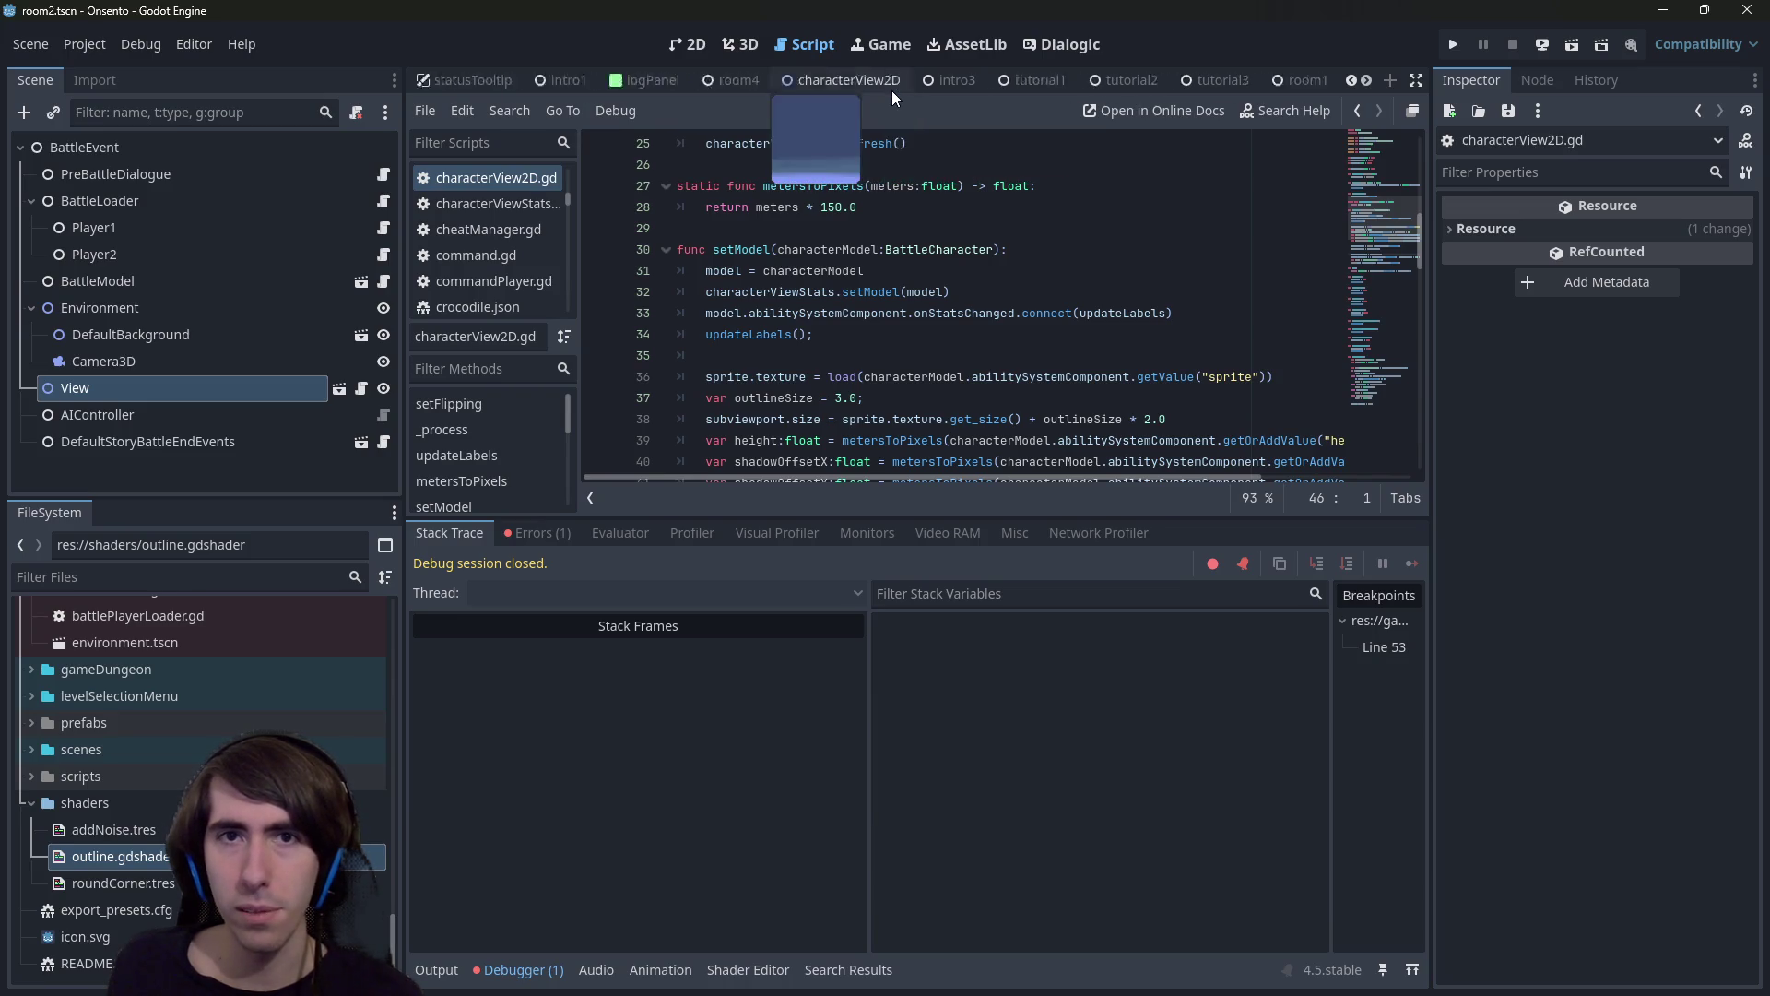
# Step: In characterView2D, assign the SubViewport node to CharacterView's Subviewport property
pyautogui.click(893, 90)
pyautogui.click(142, 147)
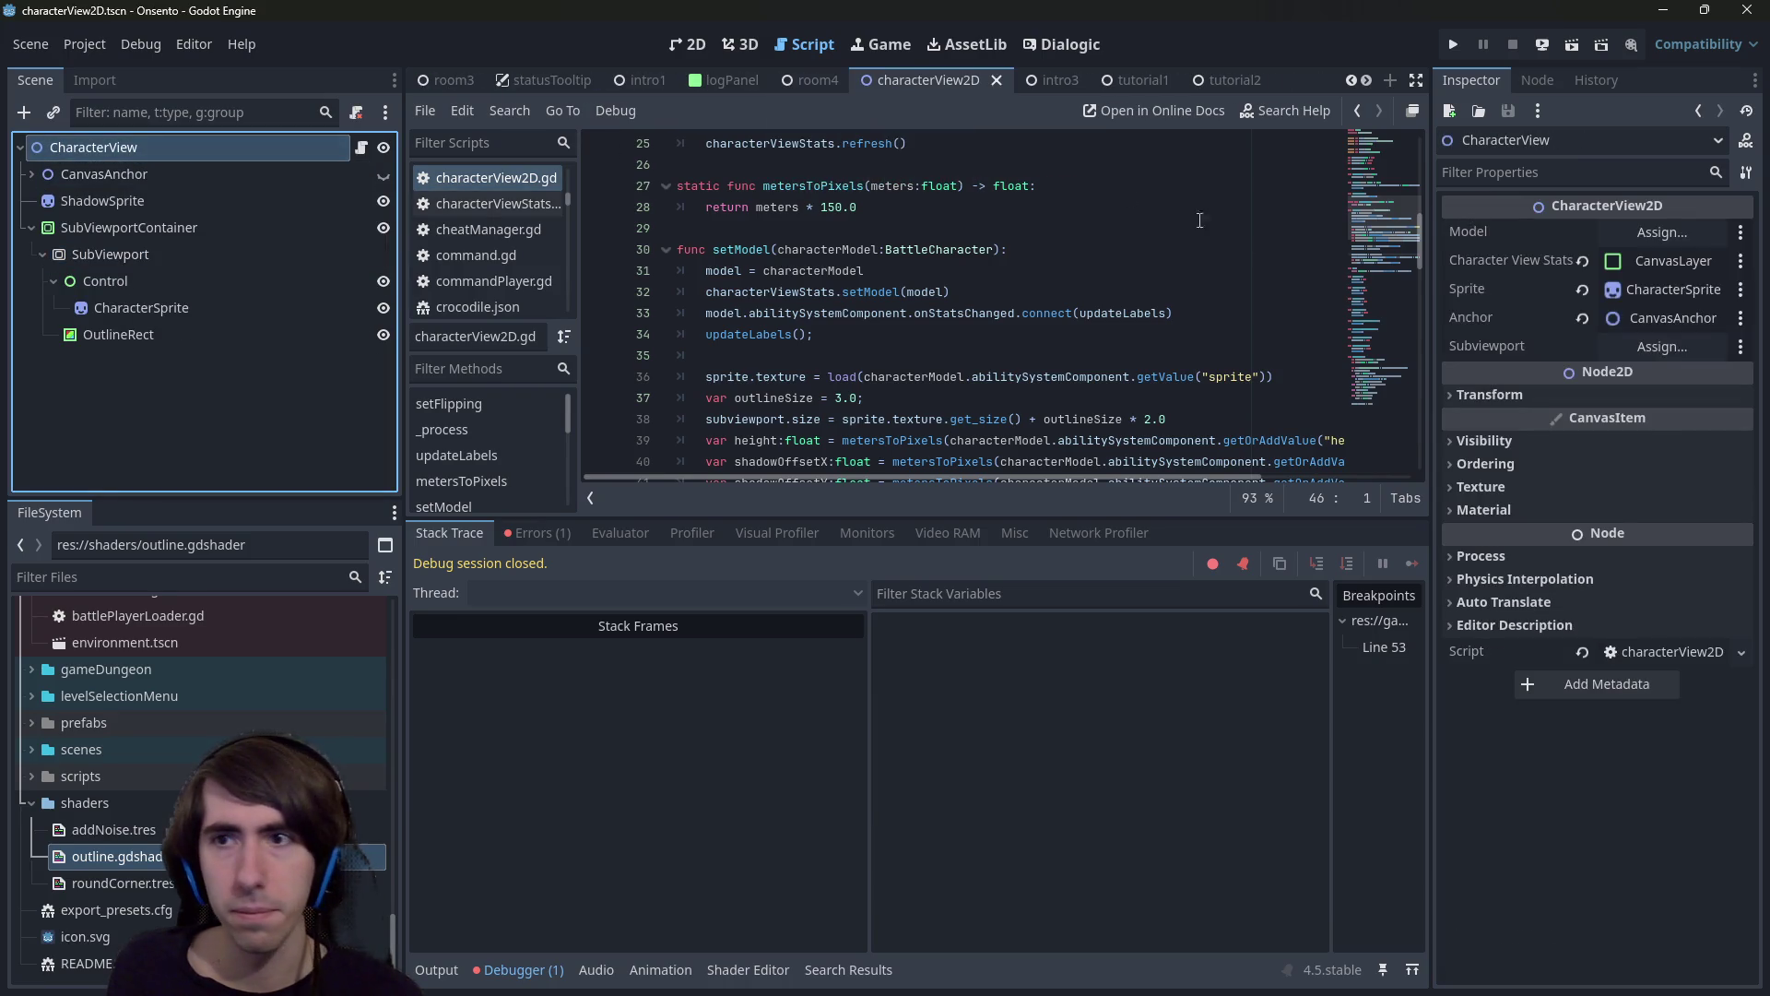
pyautogui.click(1650, 346)
pyautogui.doubleClick(831, 422)
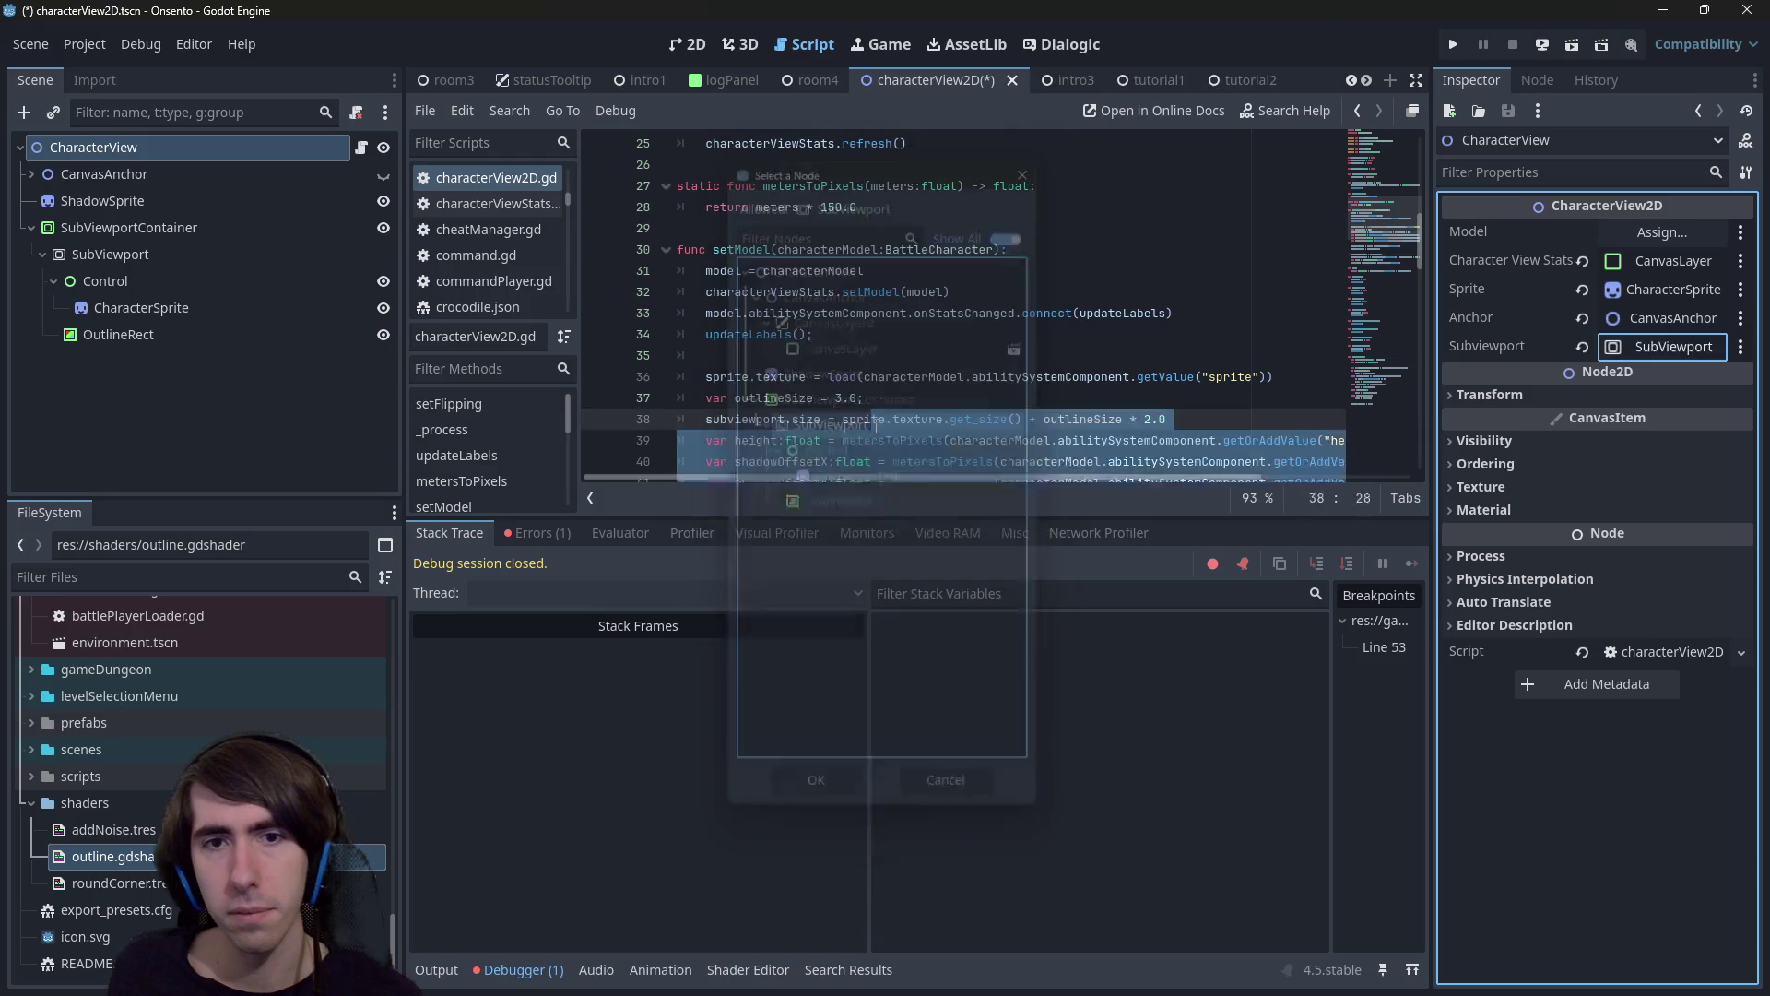
pyautogui.scroll(-3, 1092, 81)
pyautogui.scroll(-1, 1091, 74)
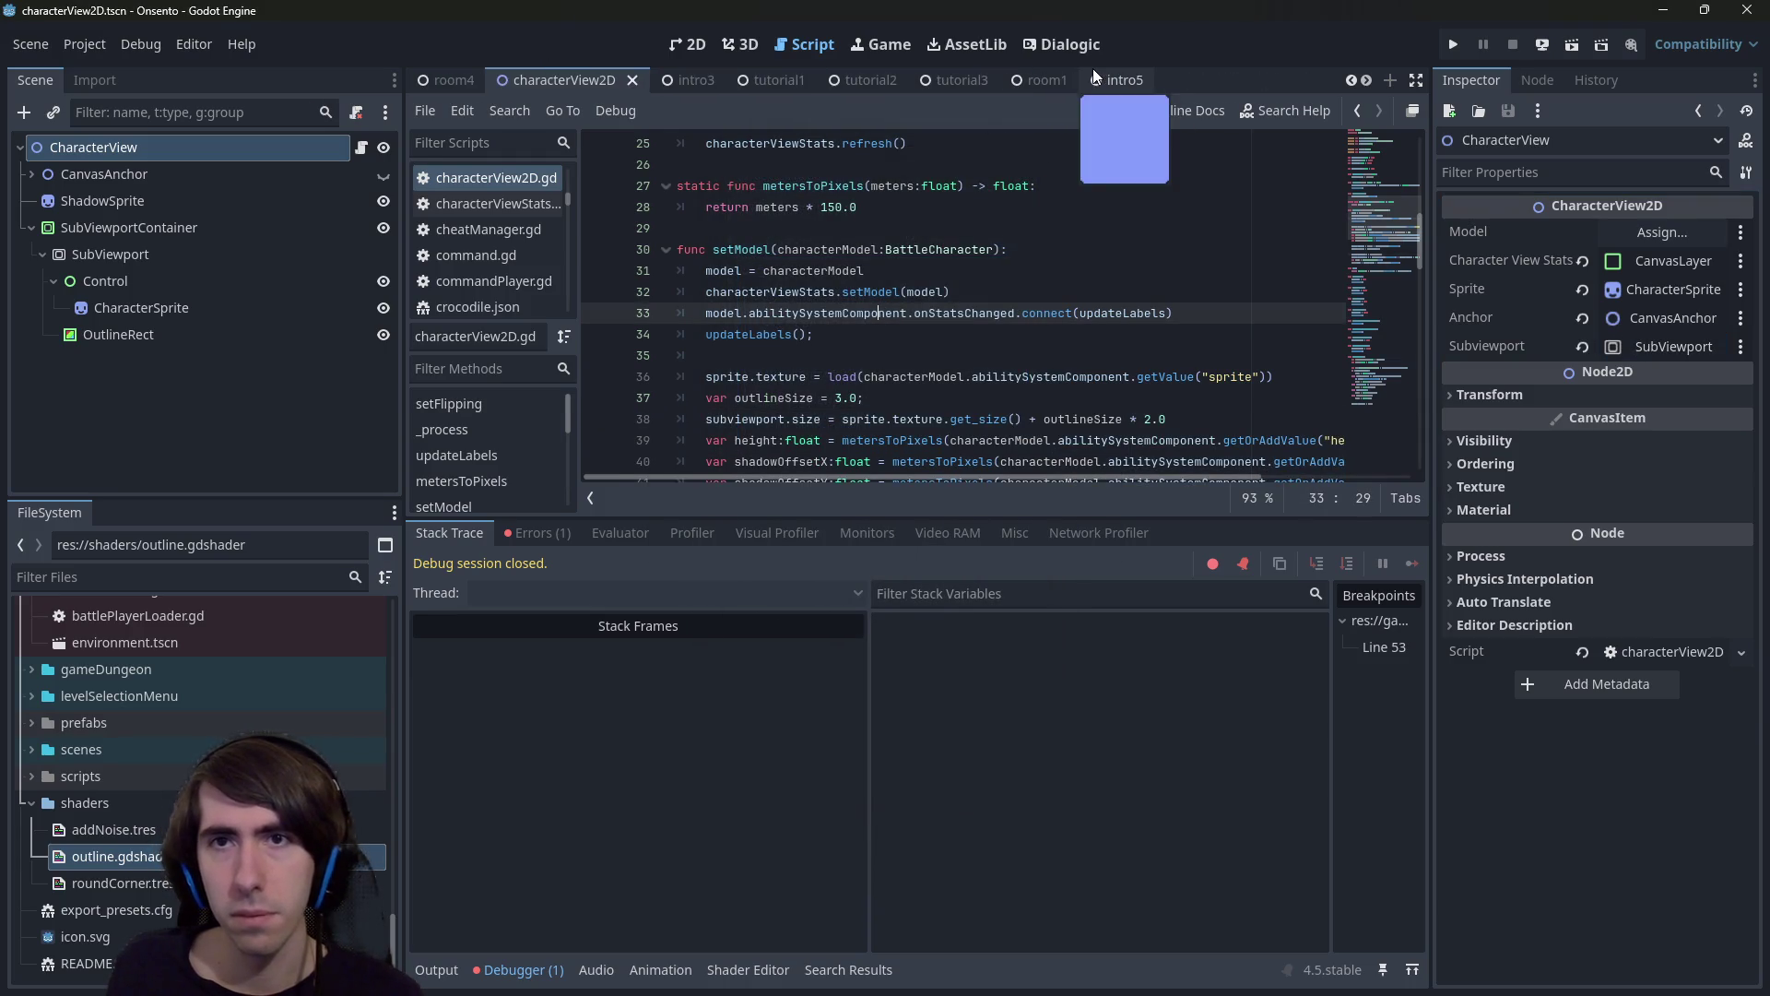
# Step: Reopen room2.tscn with quick search (Ctrl+Shift+O) and run it
pyautogui.hotkey('ctrl', 'shift', 'o')
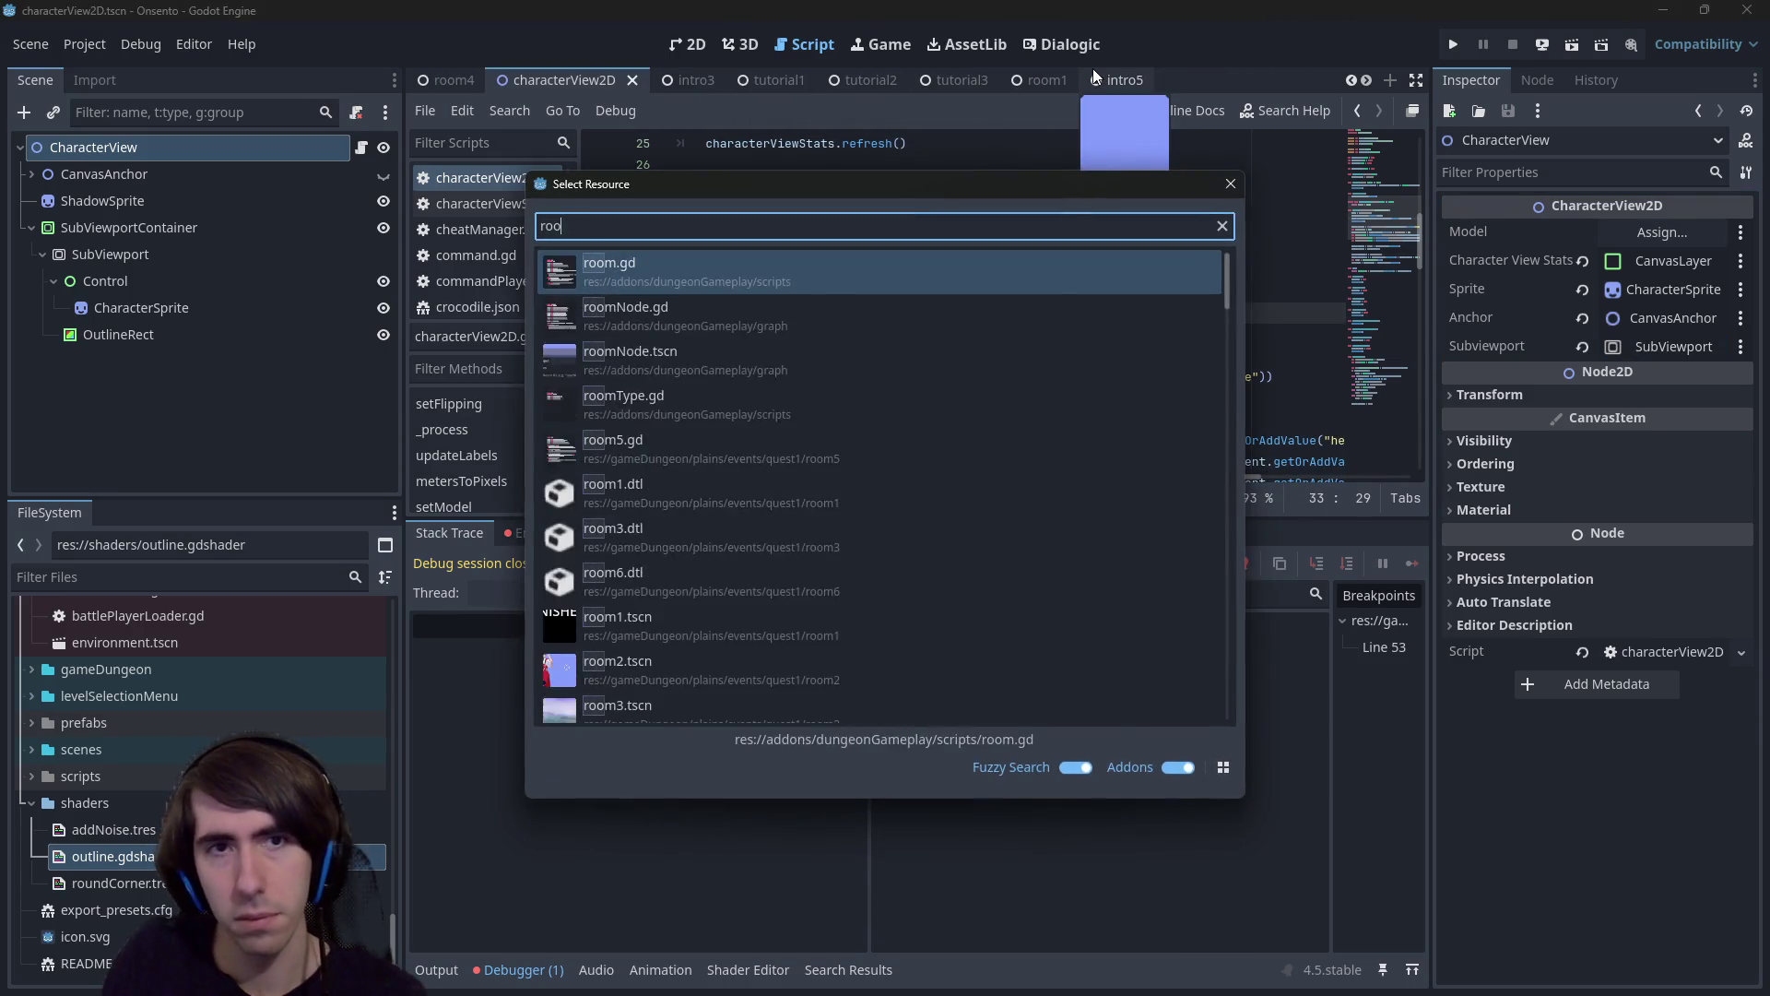
pyautogui.write('room2')
pyautogui.press('Return')
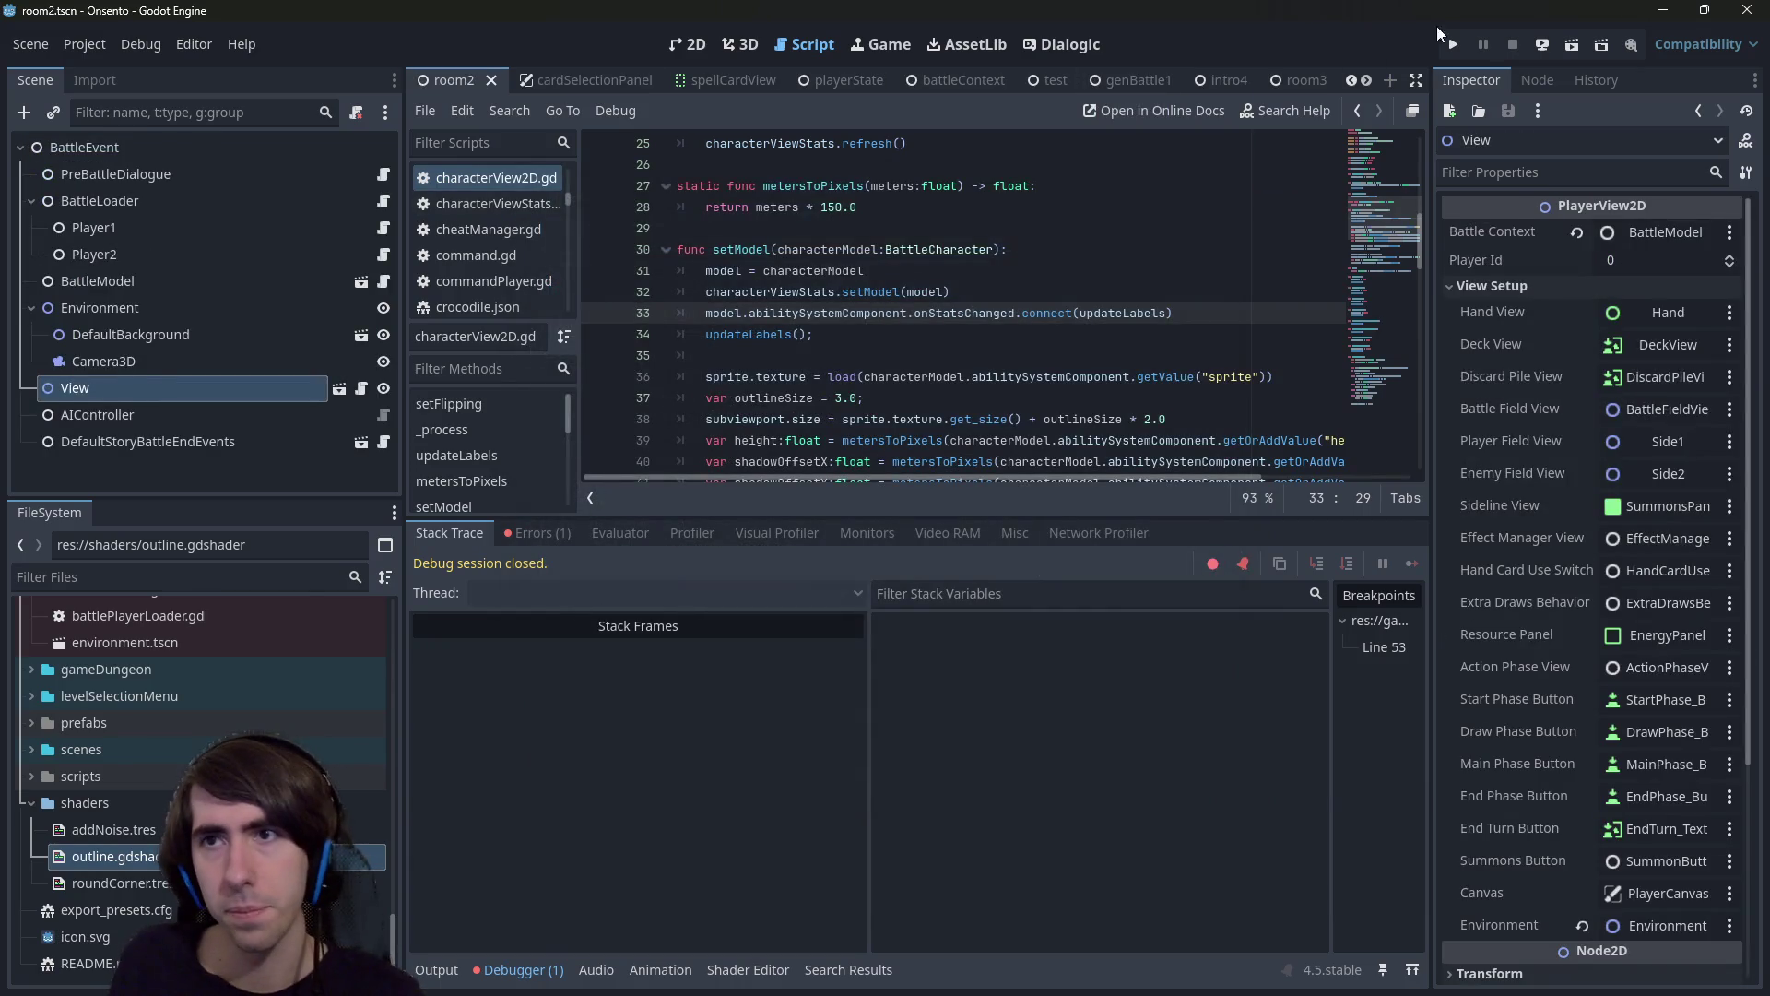
pyautogui.click(1570, 42)
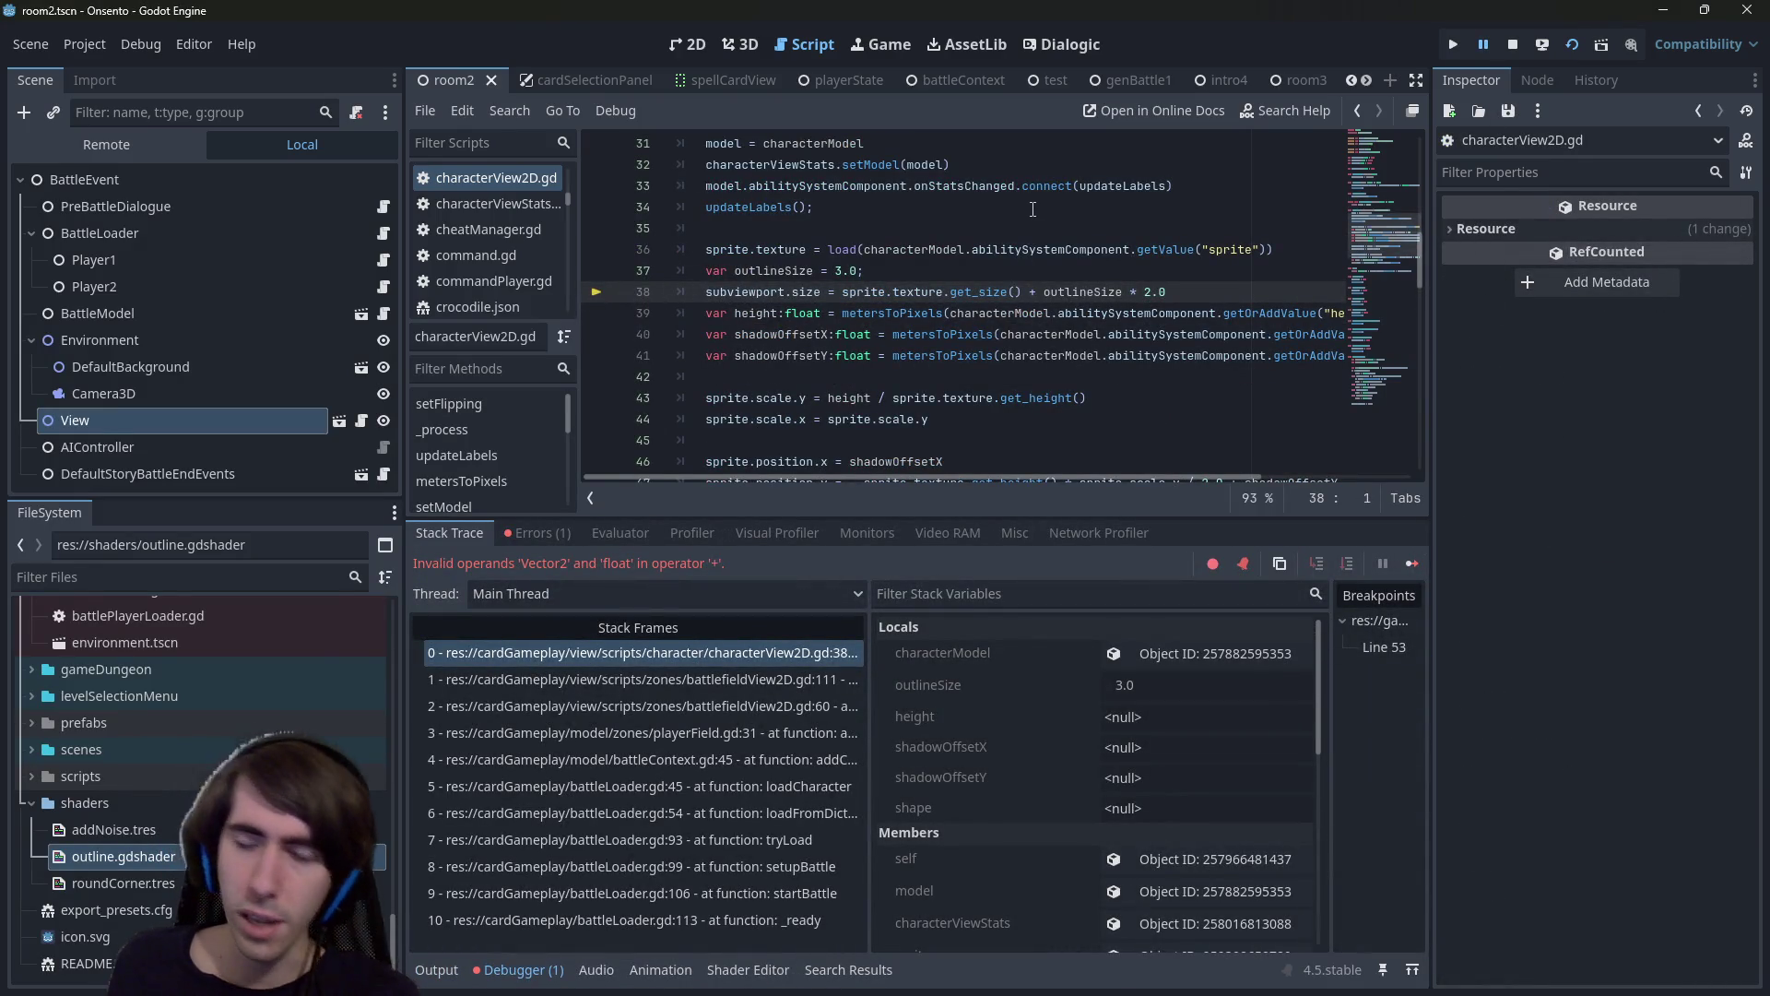
# Step: Show the Debugger's runtime errors and jump to the failing line 38
pyautogui.moveTo(1031, 186)
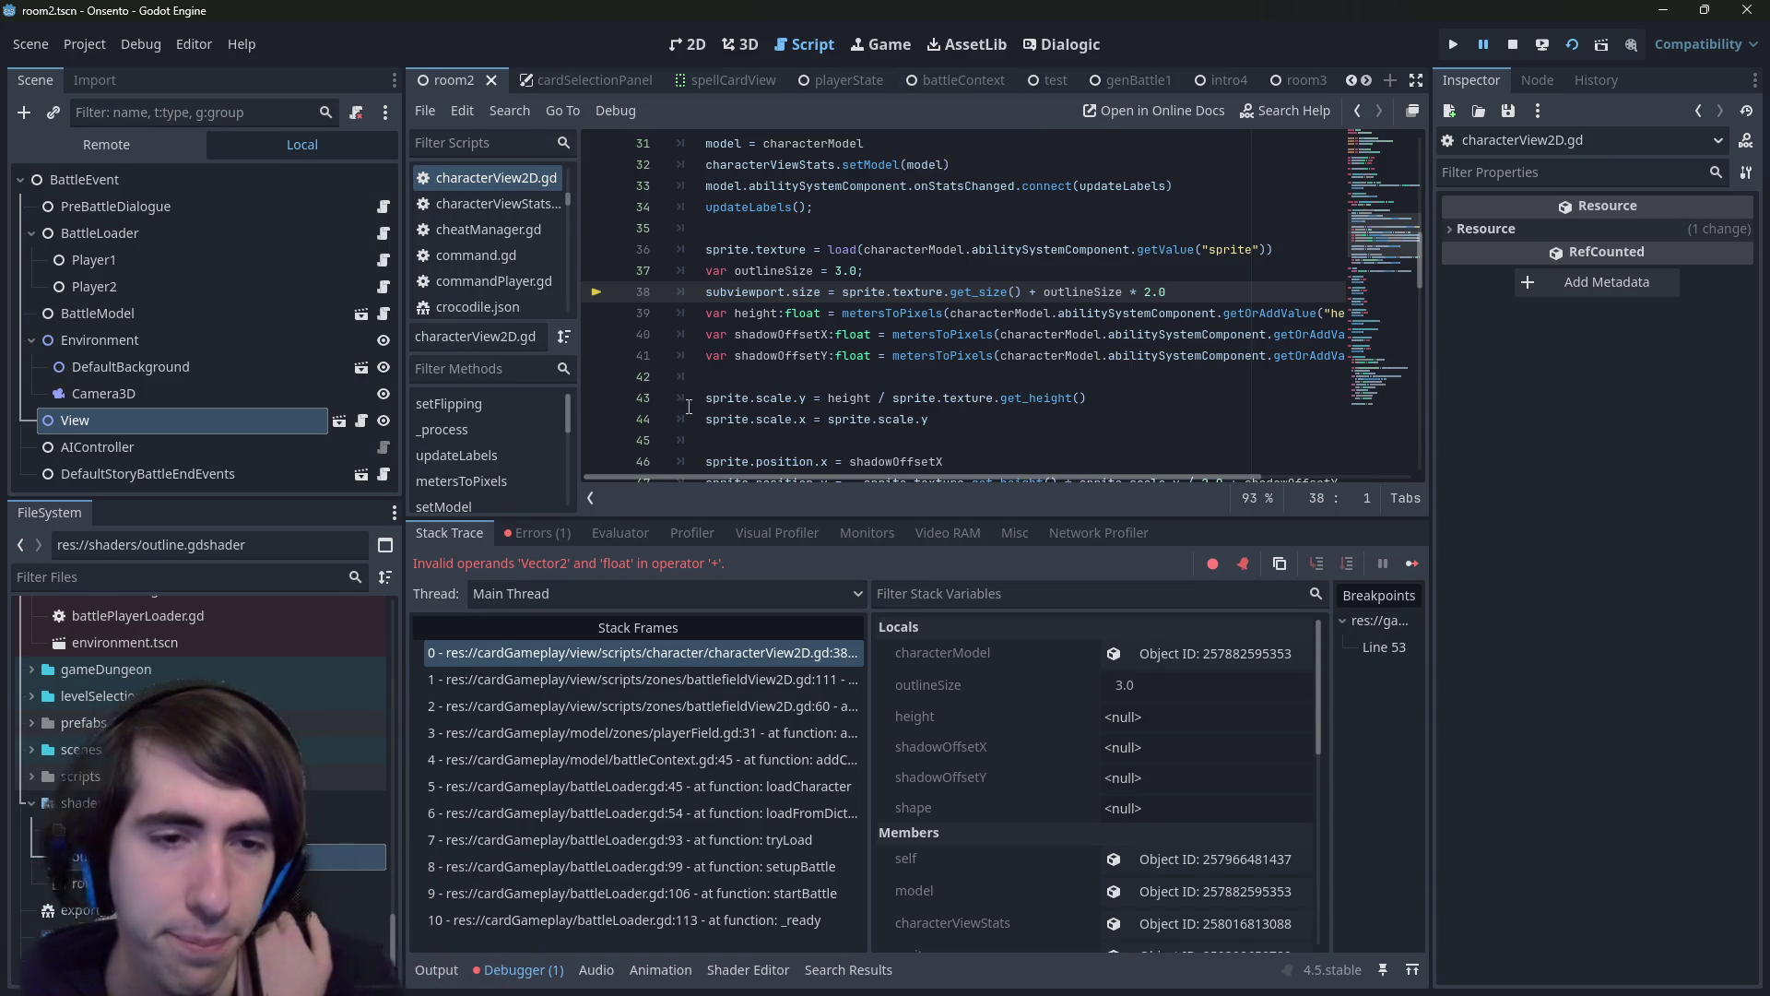
pyautogui.click(563, 539)
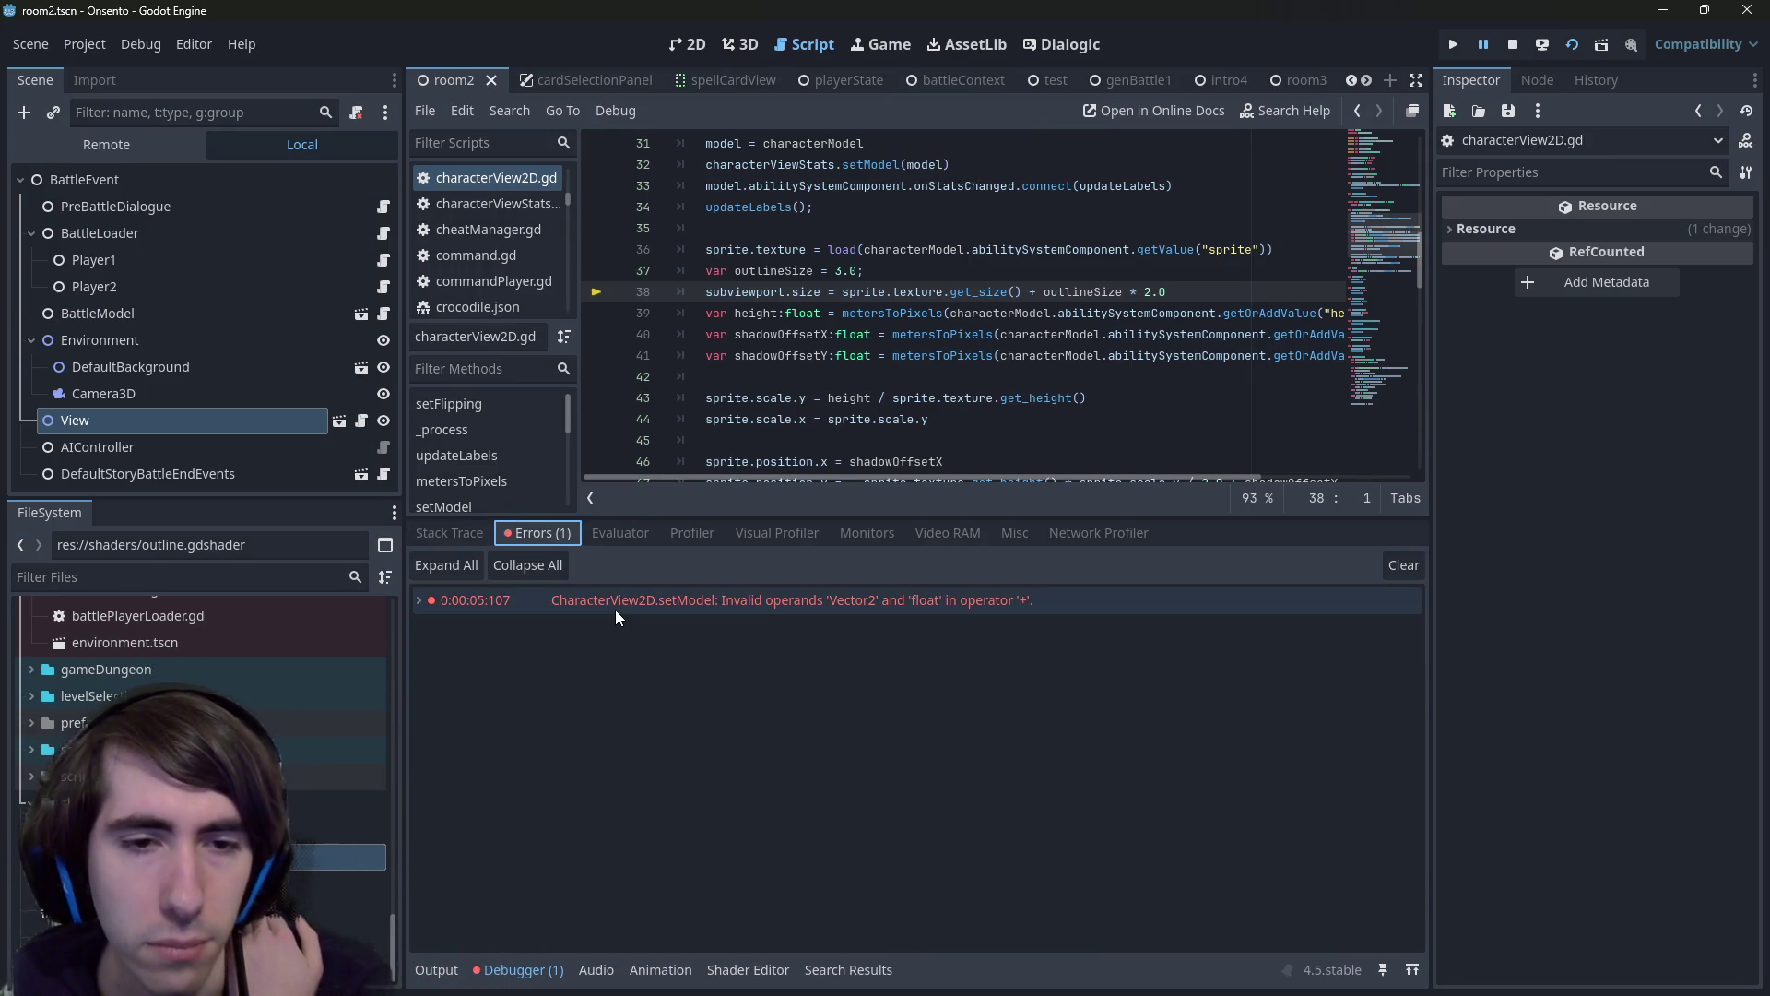
pyautogui.moveTo(617, 610)
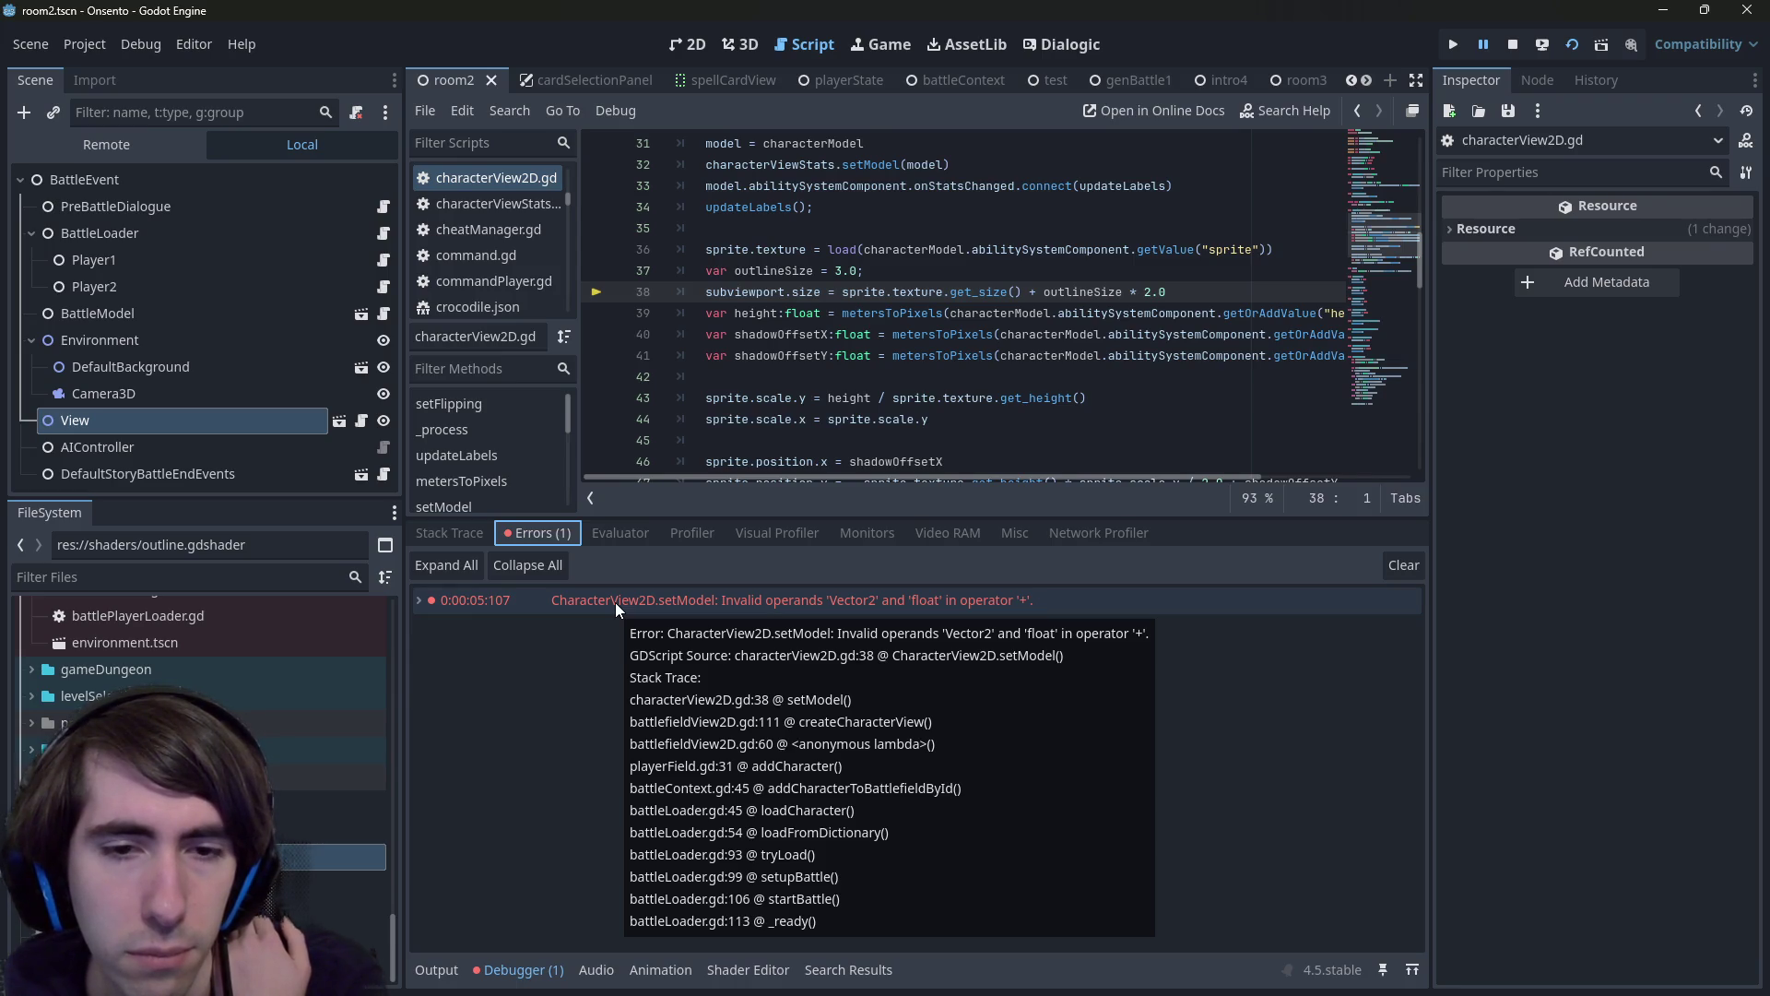
pyautogui.click(616, 601)
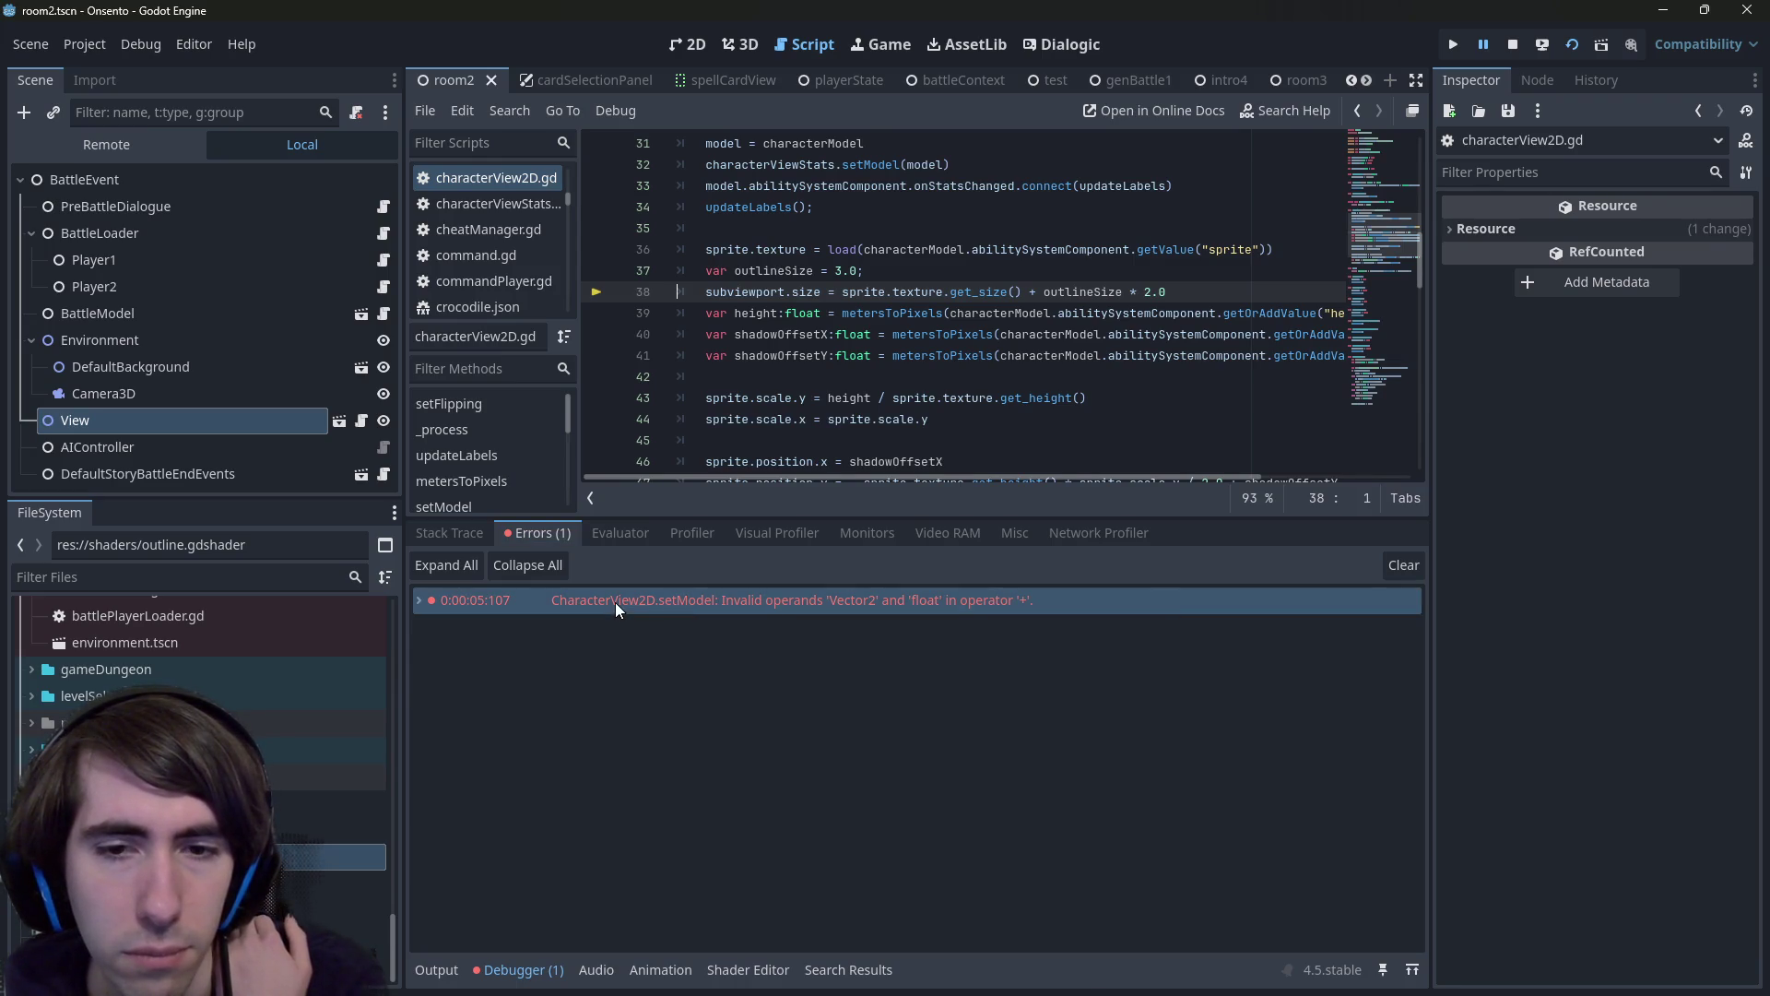
# Step: Wrap outlineSize * 2.0 in Vector2() on line 38, save, and stop the game
pyautogui.doubleClick(1073, 291)
pyautogui.scroll(1, 1020, 341)
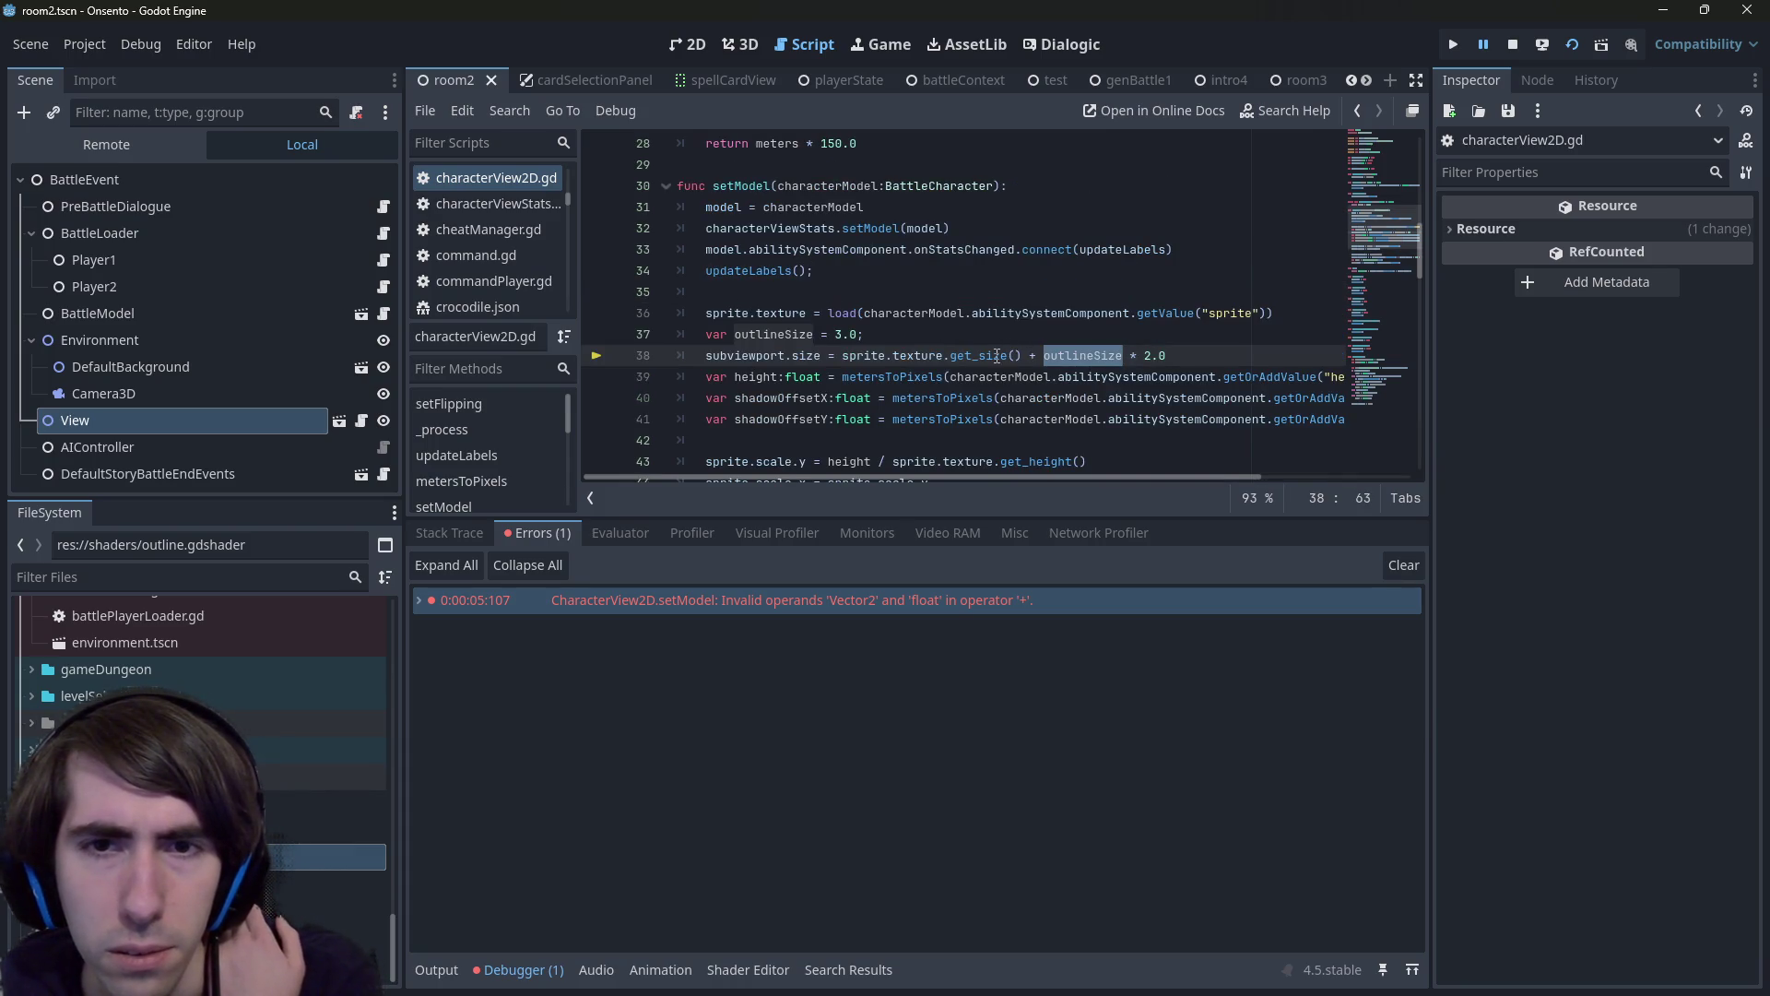
pyautogui.doubleClick(998, 356)
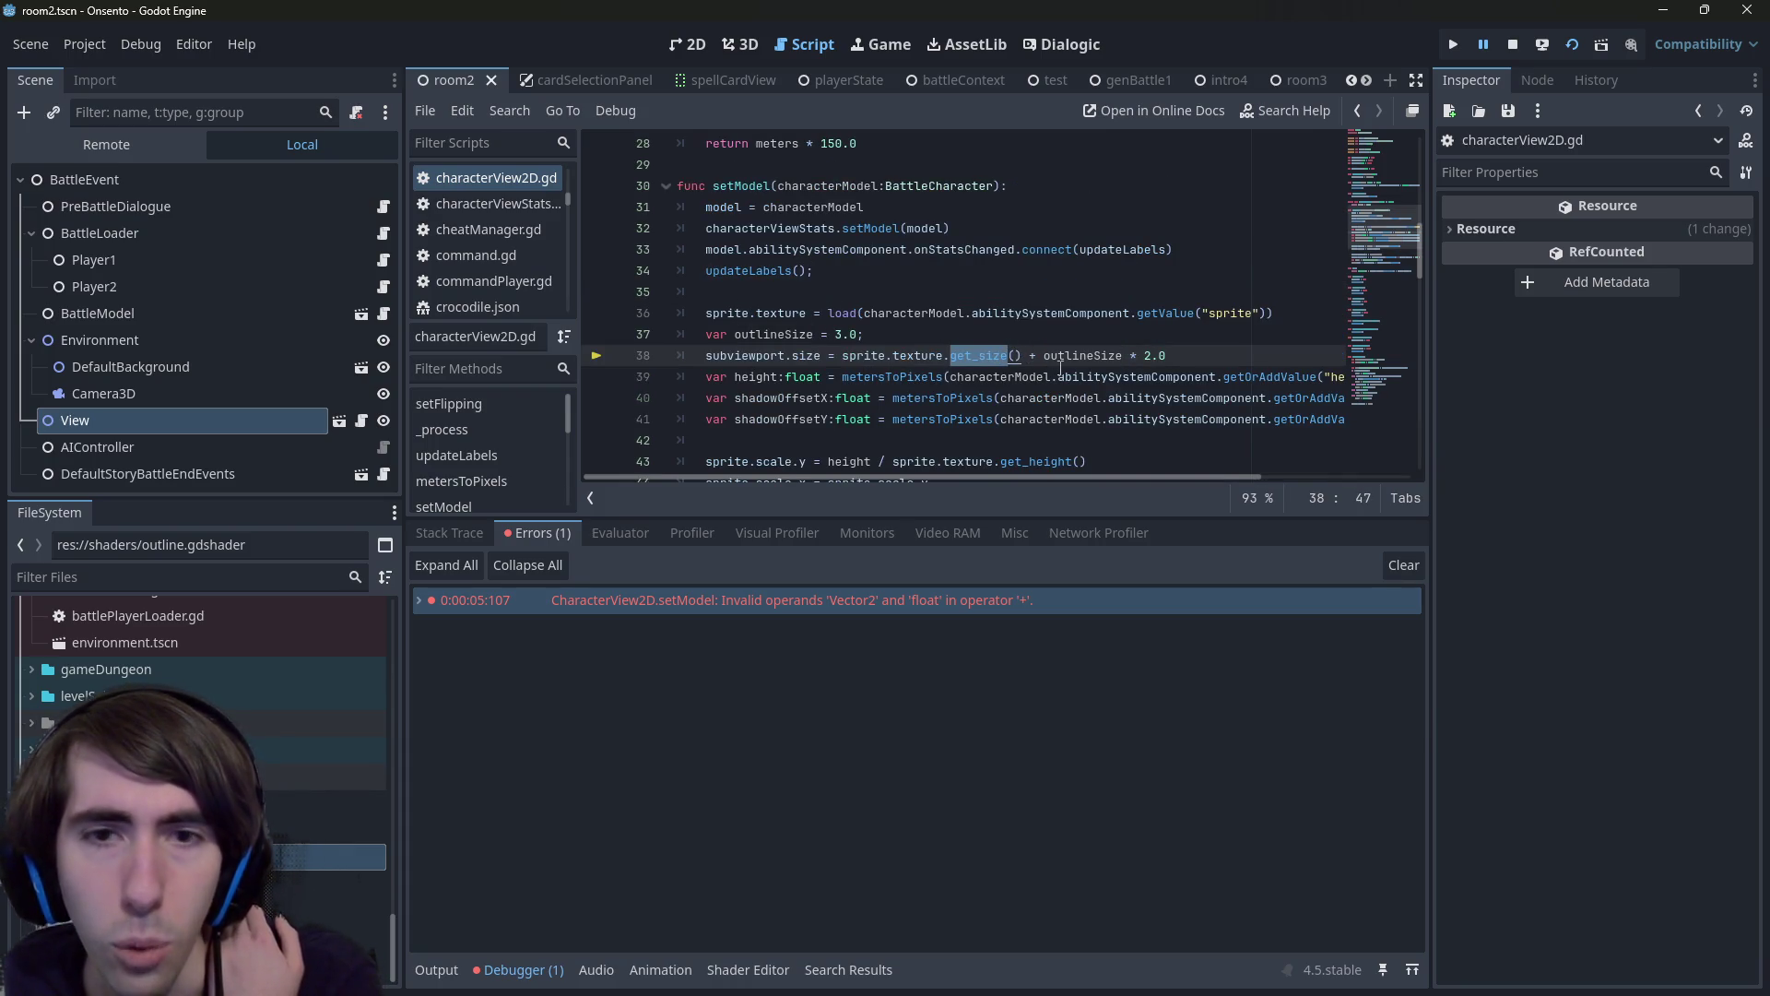
pyautogui.click(1045, 355)
pyautogui.write('Vector2(')
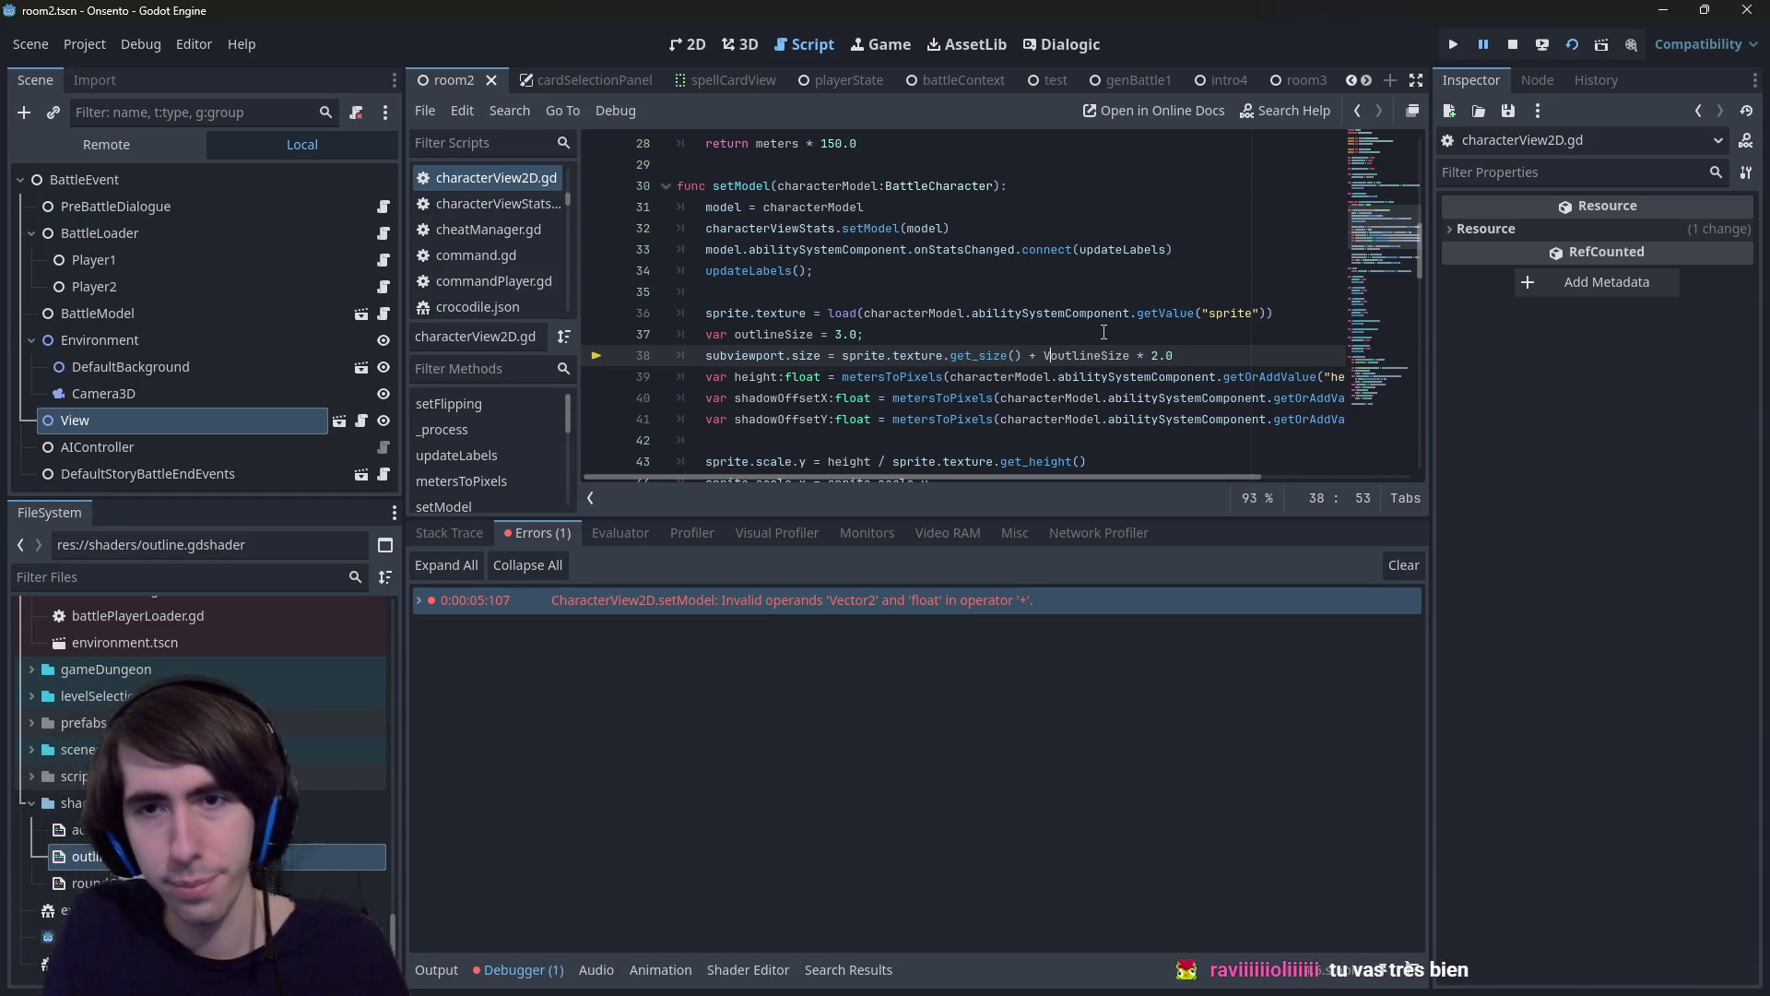
pyautogui.hotkey('ctrl', 'Right')
pyautogui.hotkey('ctrl', 'Right')
pyautogui.hotkey('ctrl', 'Right')
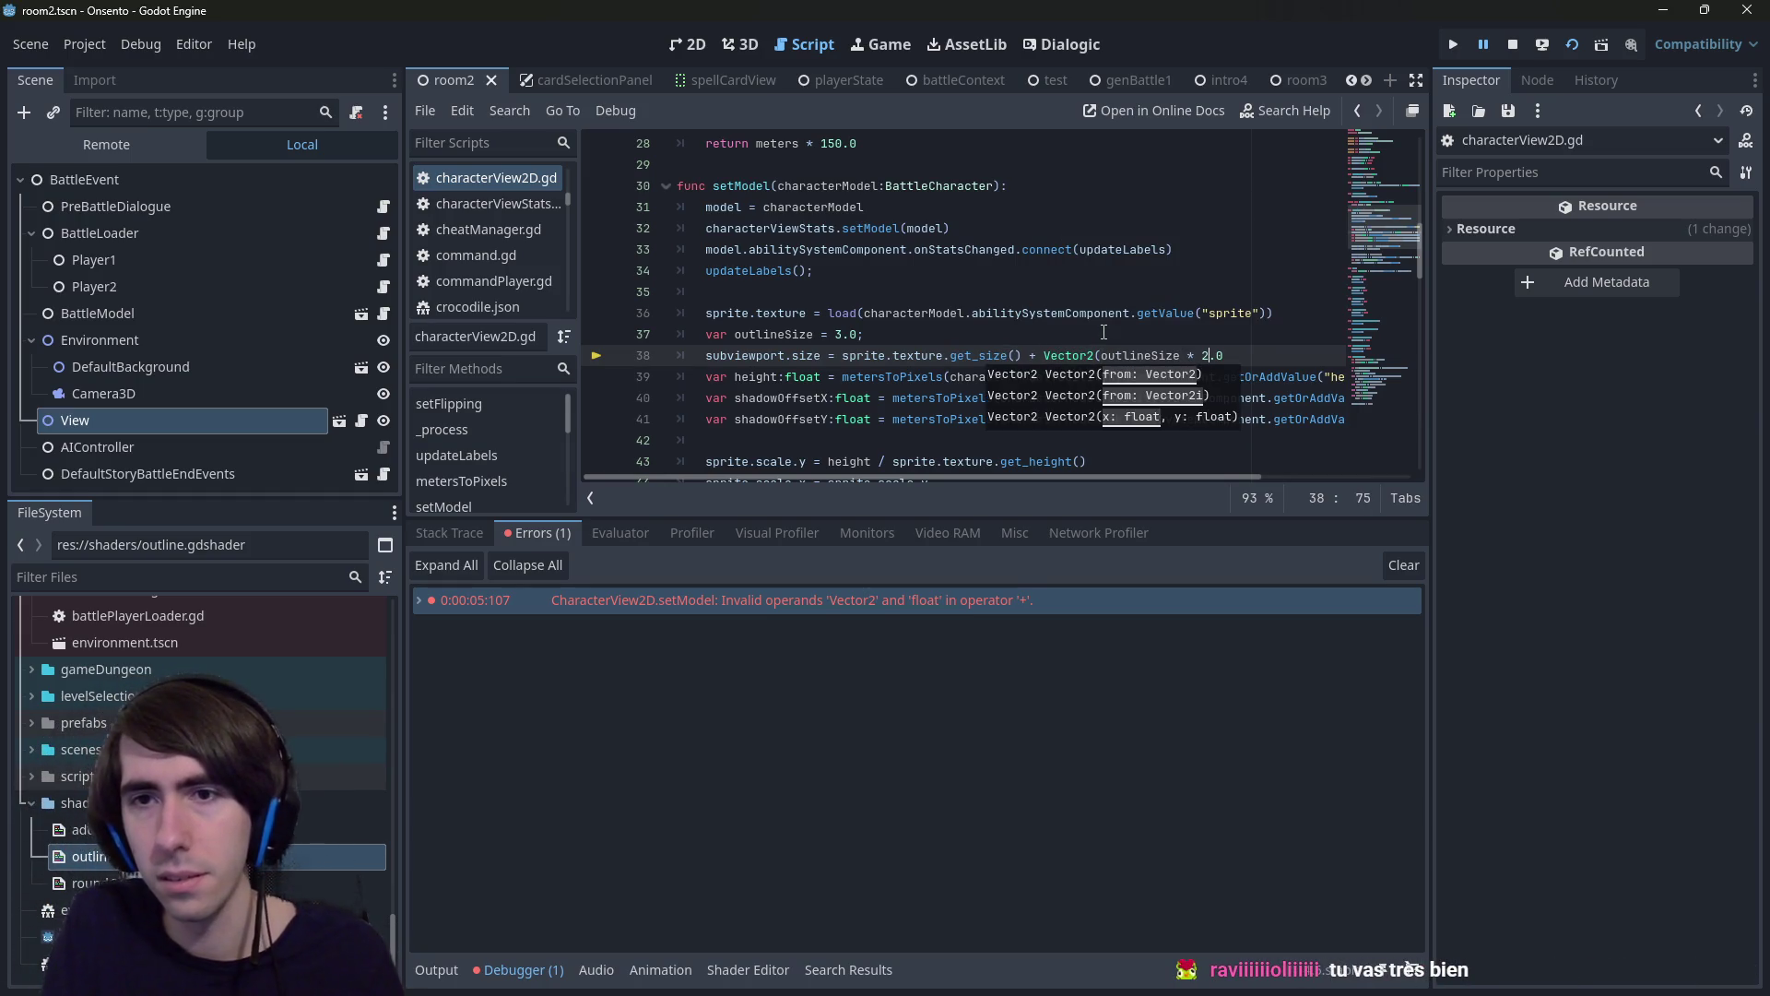
pyautogui.write(')')
pyautogui.hotkey('ctrl', 's')
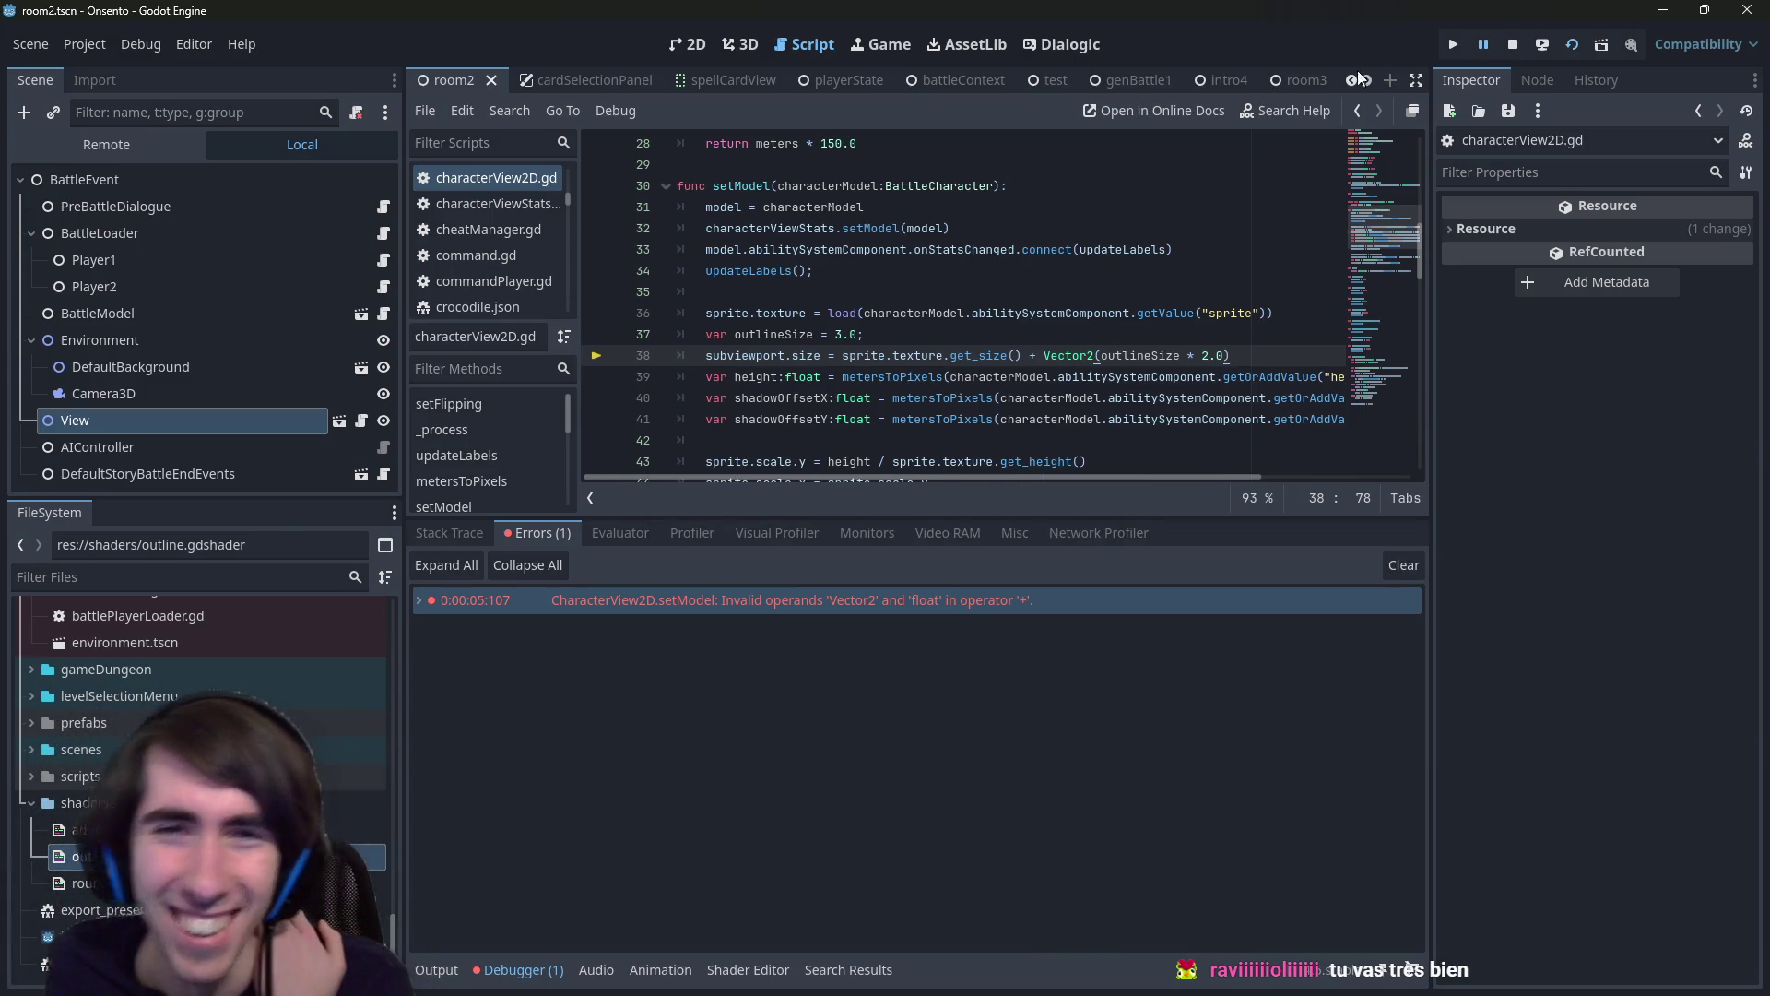
pyautogui.click(1513, 45)
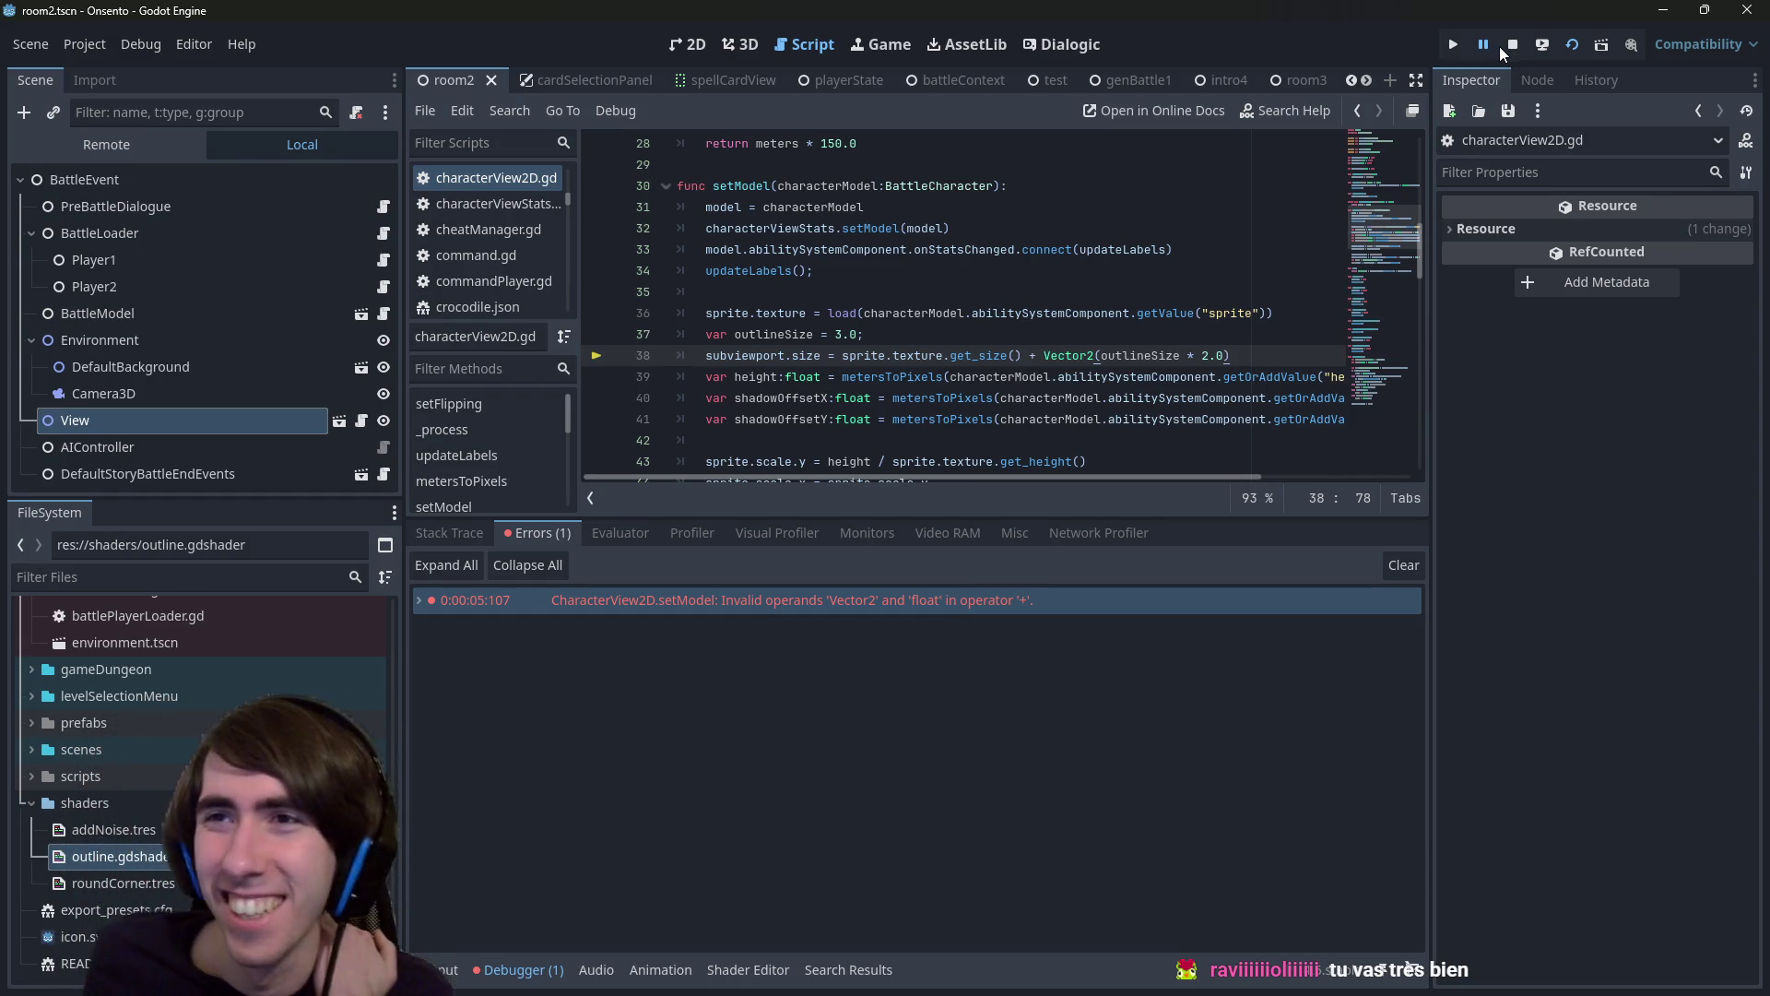
# Step: Run the game again and try typing '.new' after Vector2 on line 38
pyautogui.click(1575, 45)
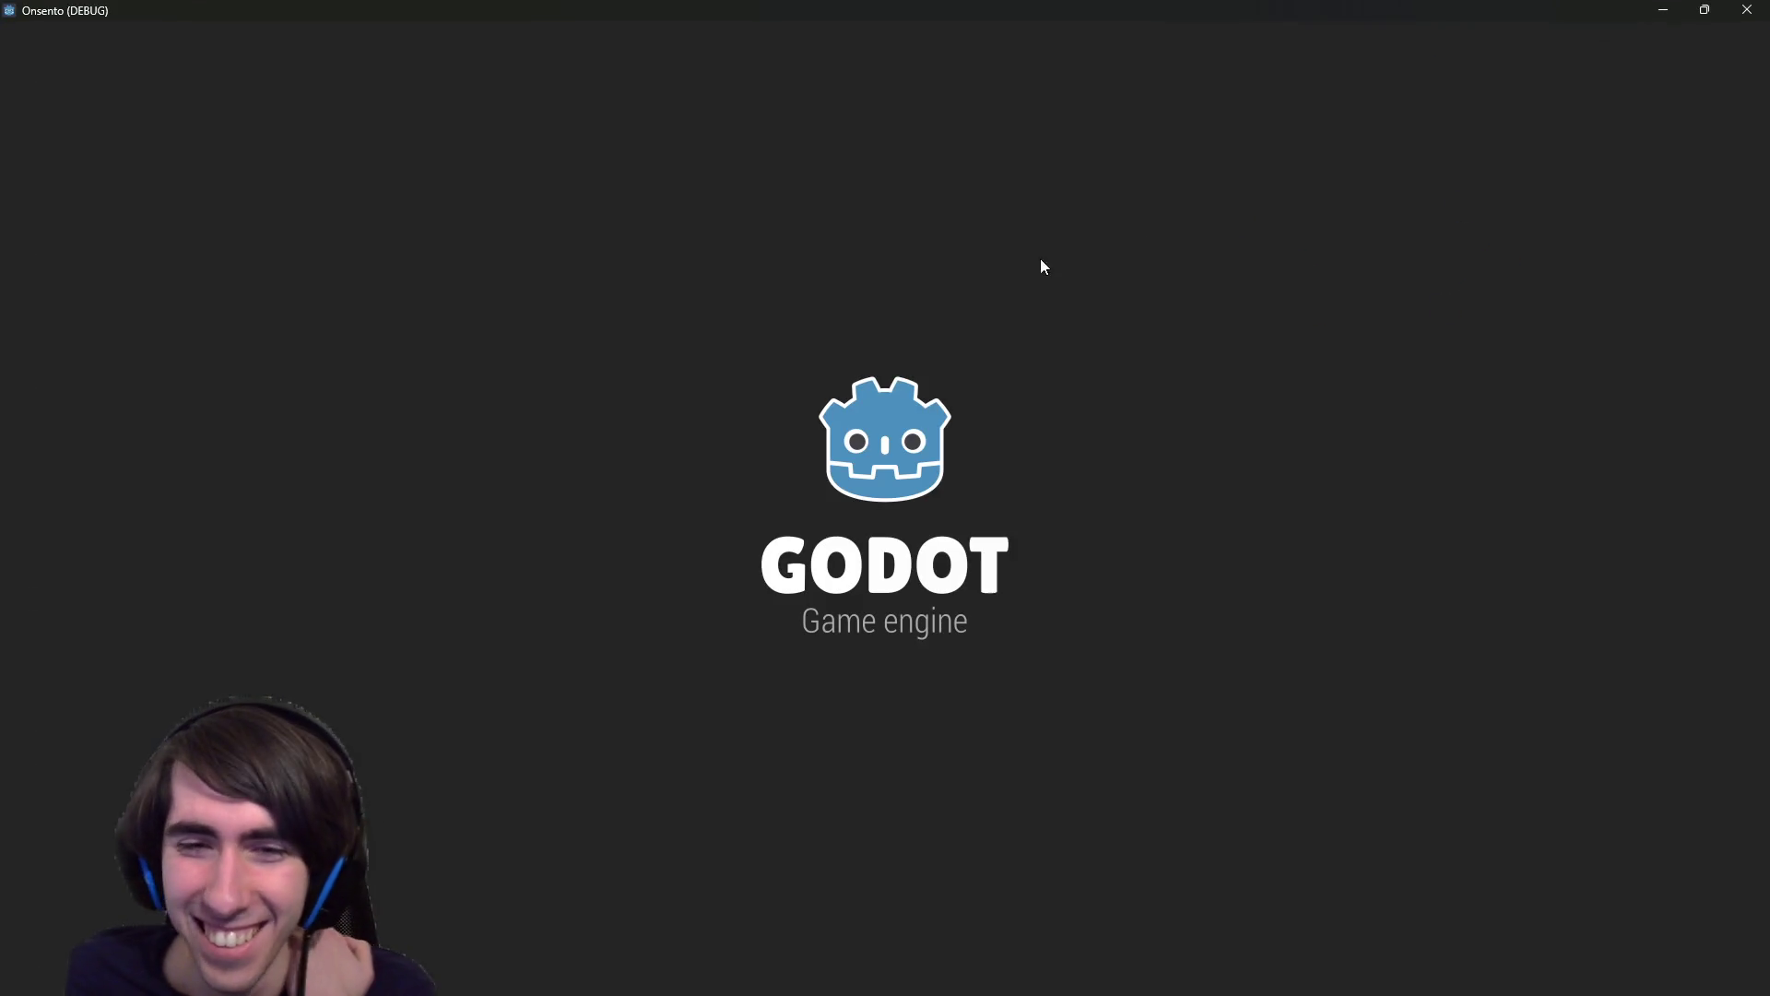
pyautogui.scroll(1, 646, 456)
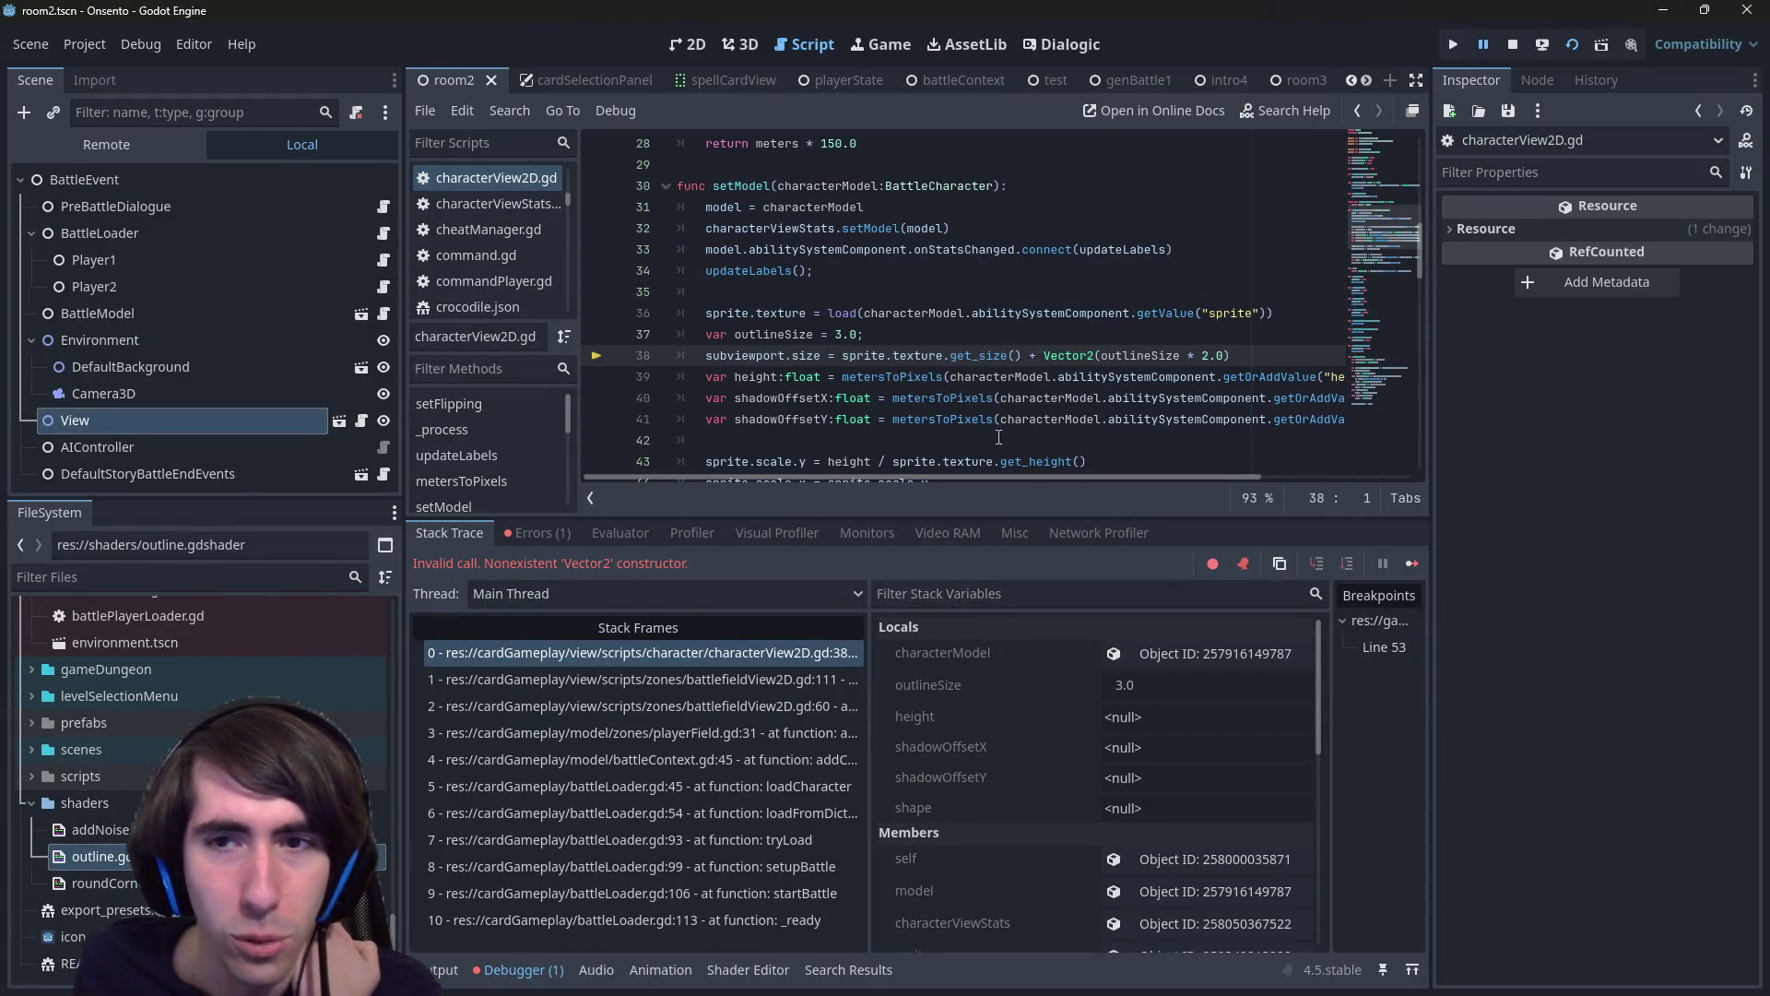
pyautogui.click(1094, 356)
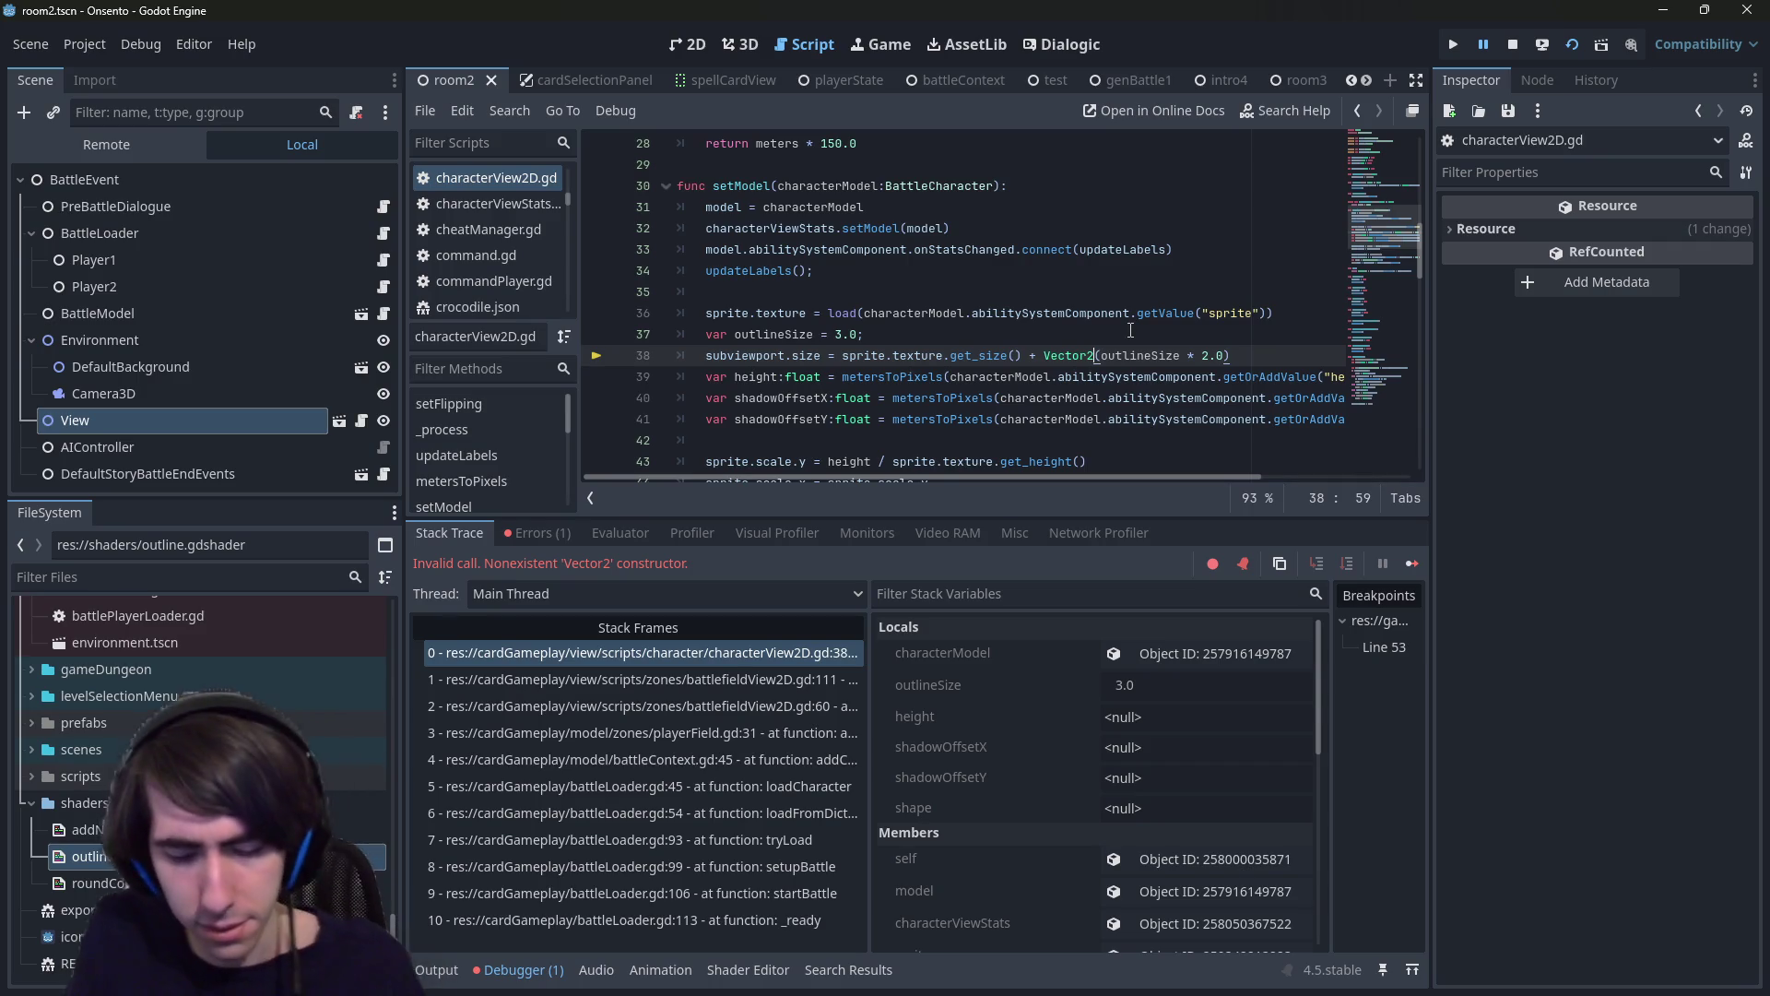
pyautogui.write('.new')
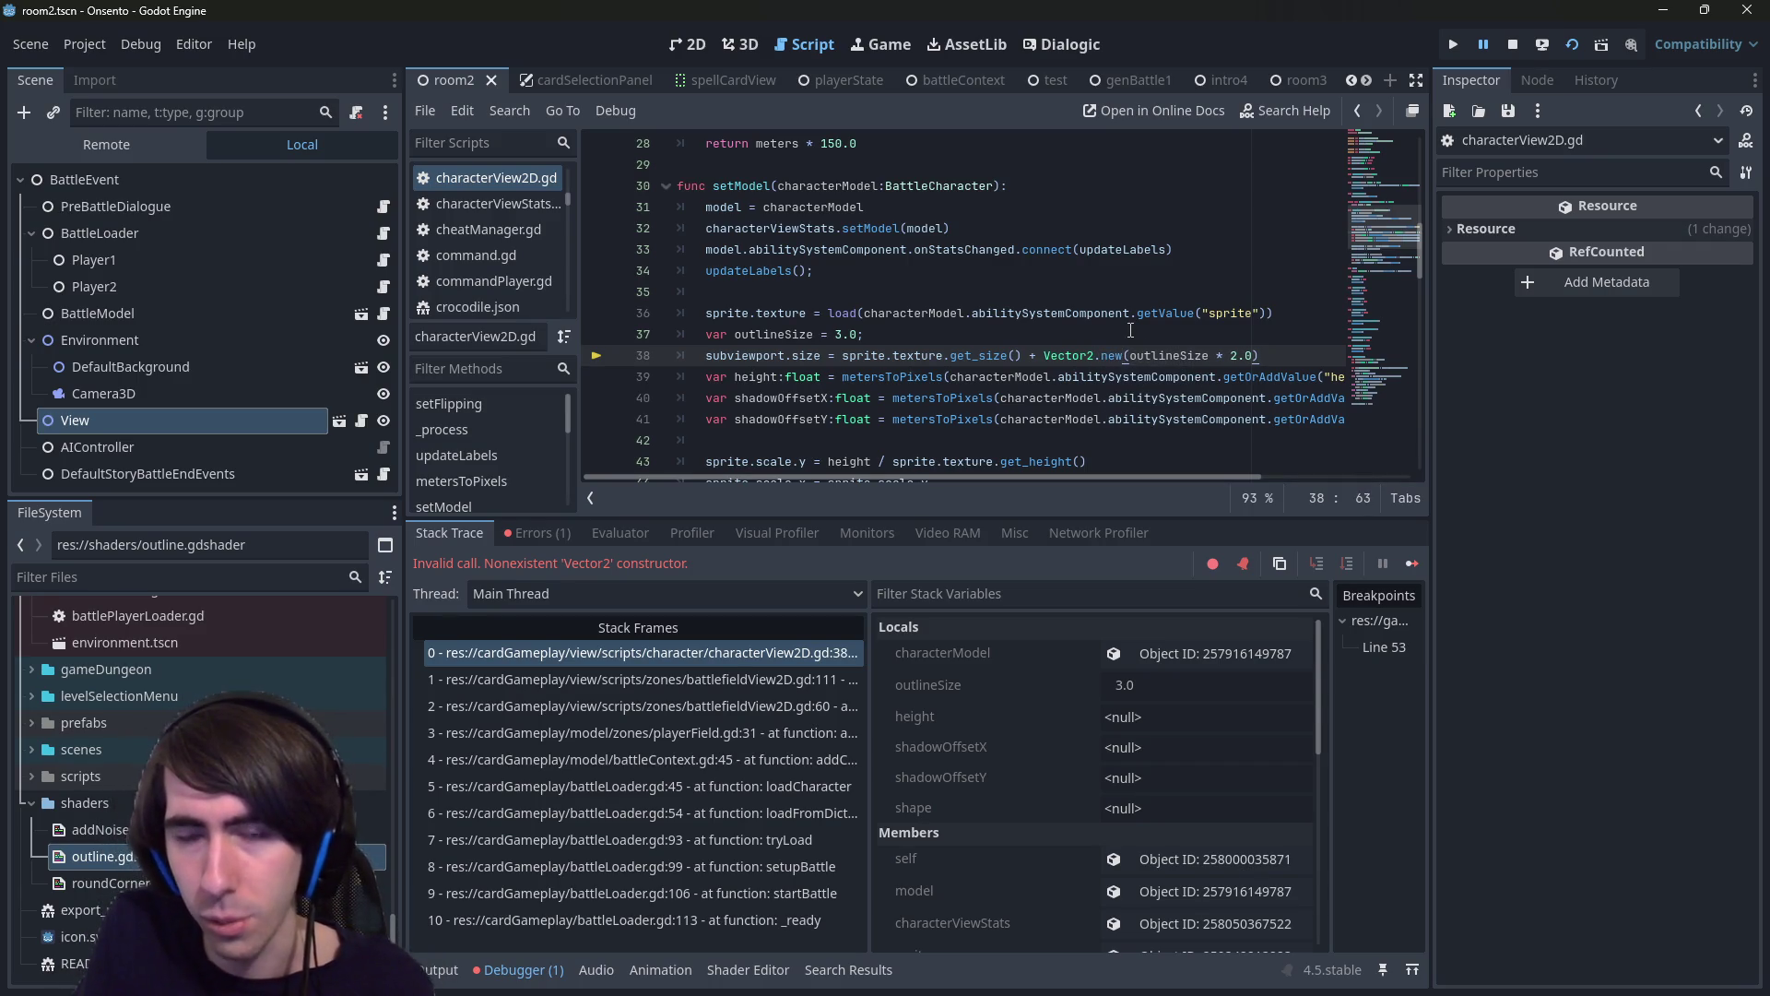
pyautogui.press('BackSpace')
pyautogui.press('BackSpace')
pyautogui.press('BackSpace')
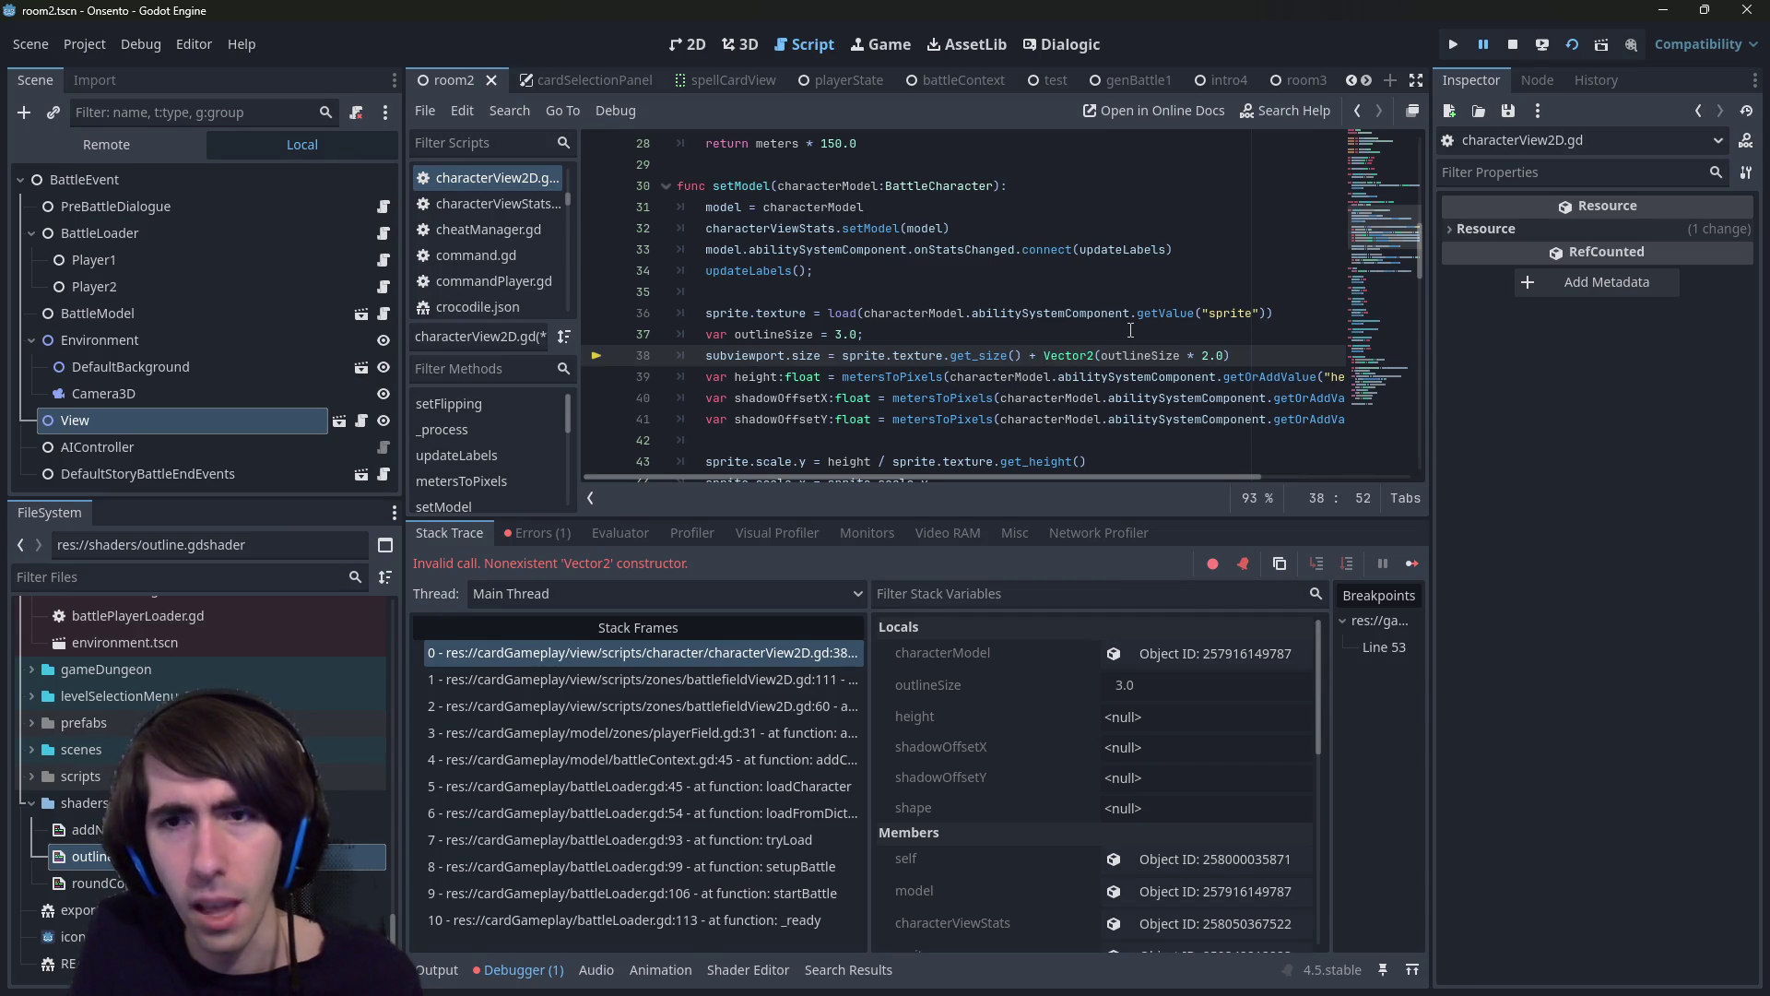
# Step: Declare outlineSize as float on line 37 and save the script
pyautogui.click(813, 333)
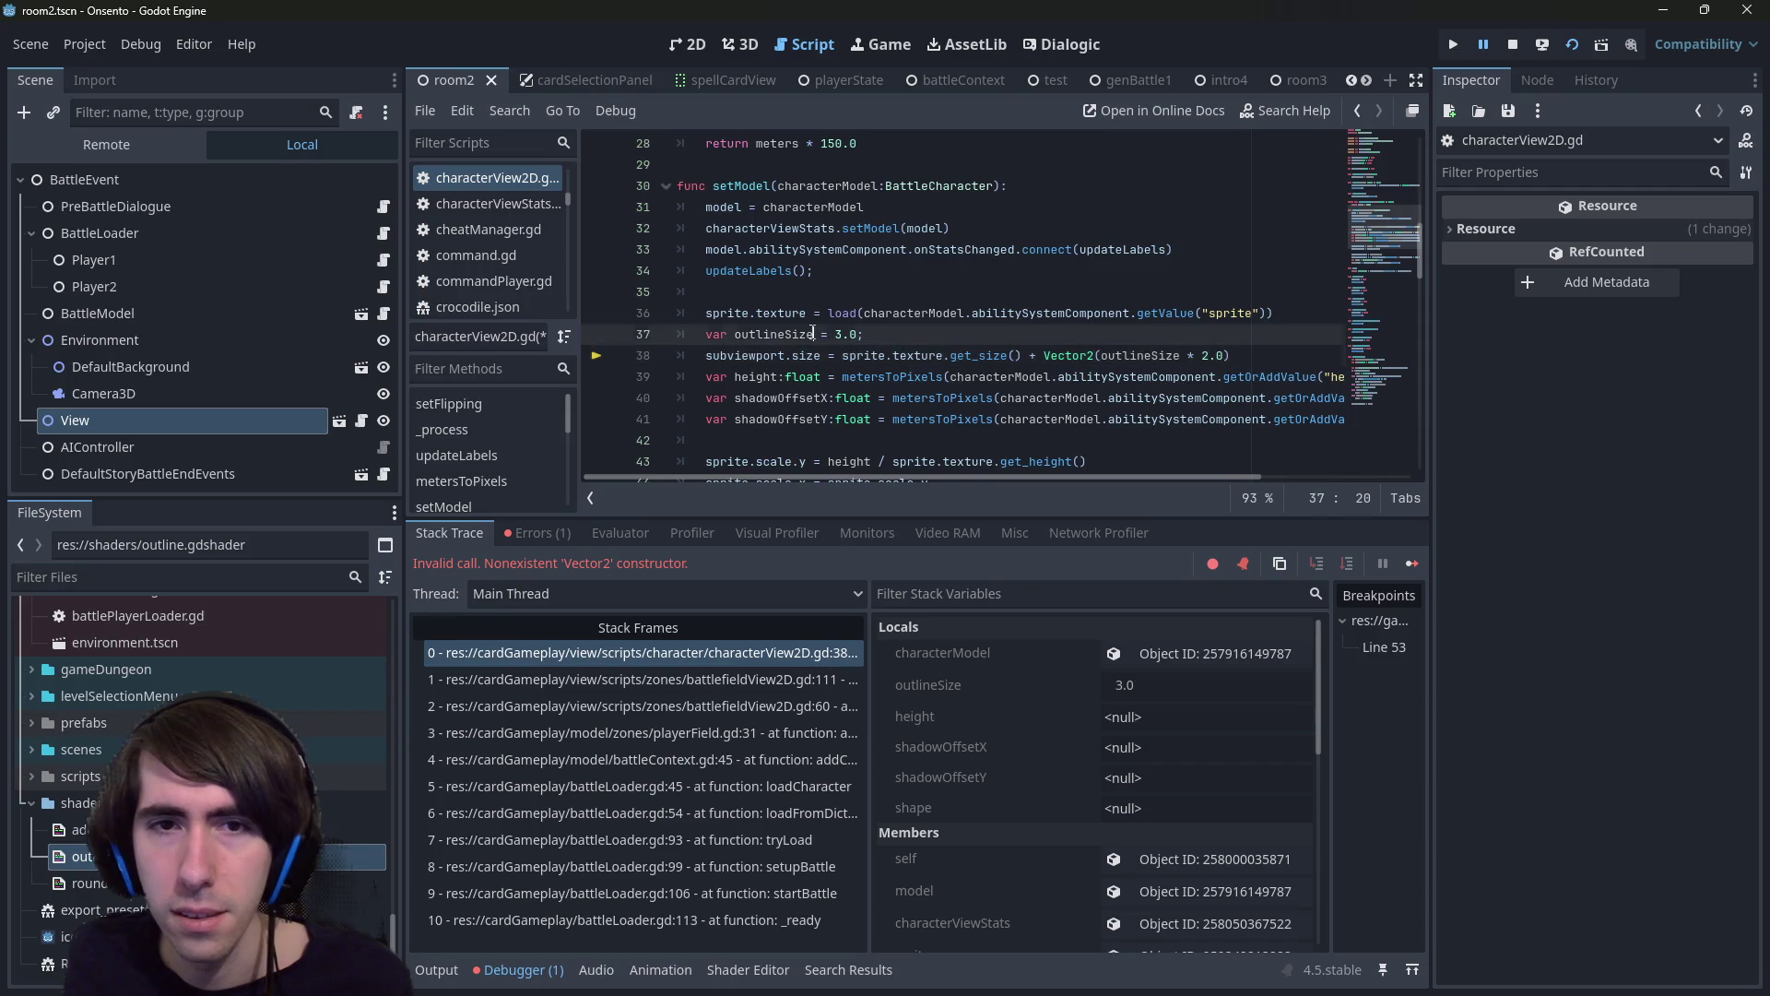
pyautogui.moveTo(870, 317)
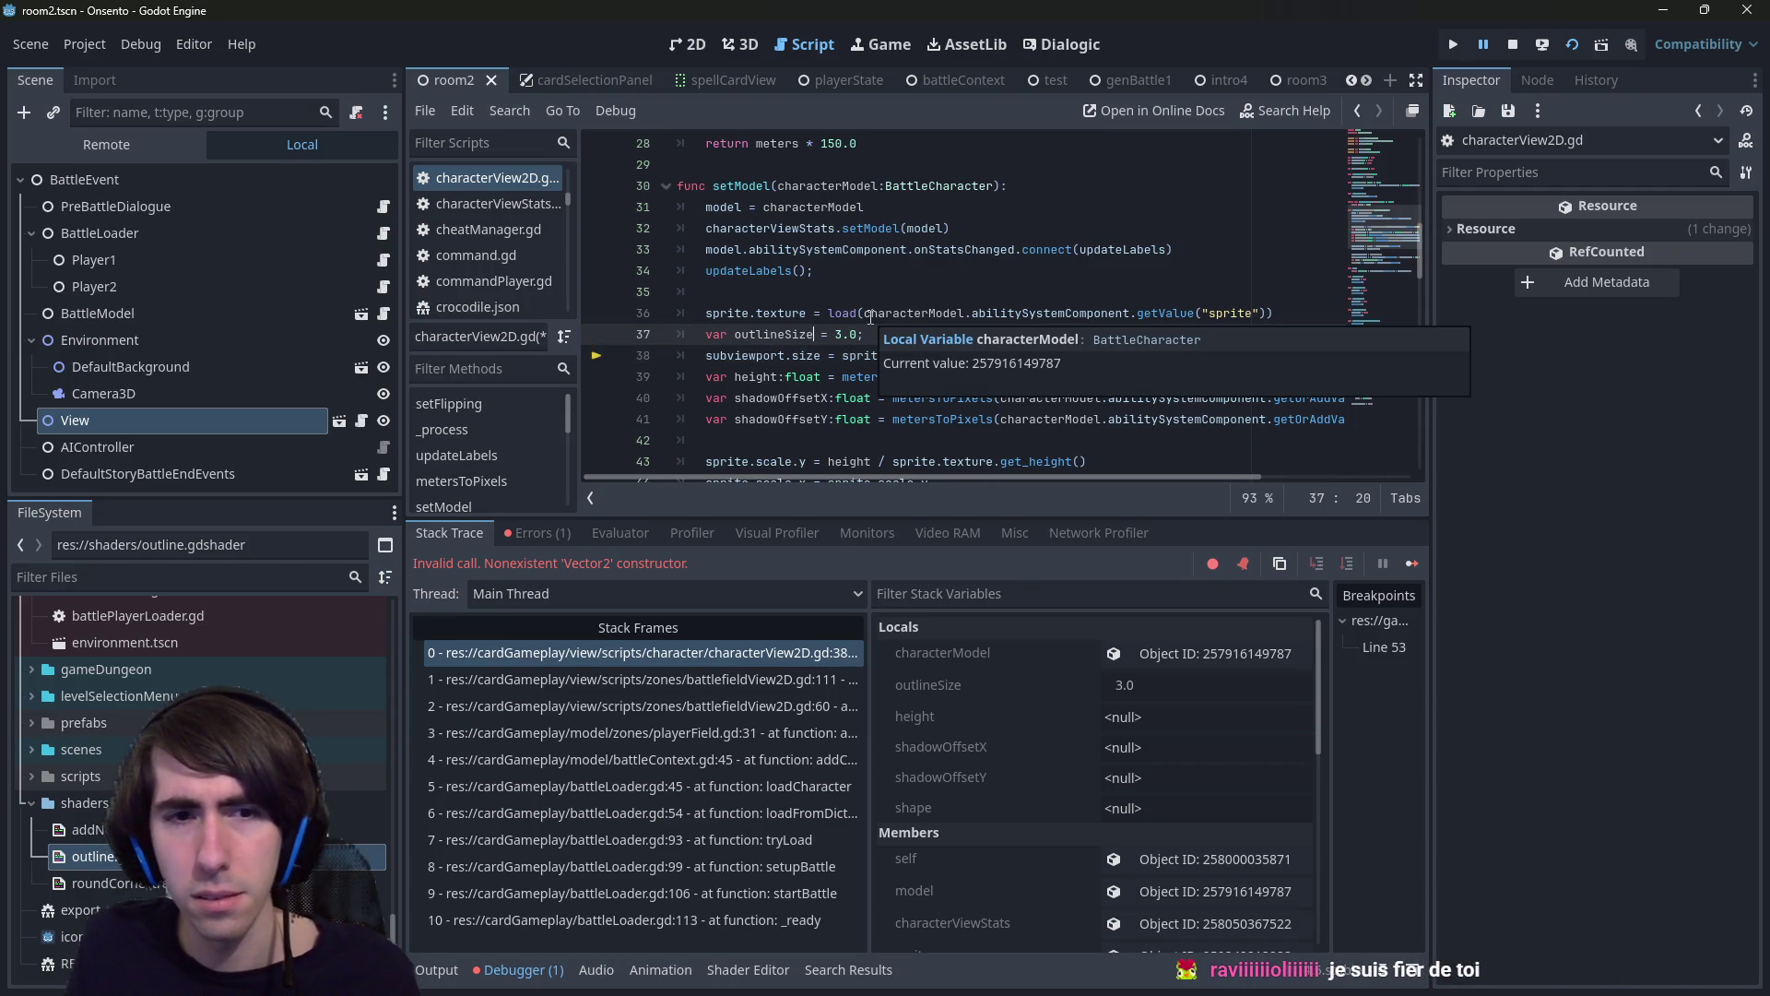
pyautogui.write(':float')
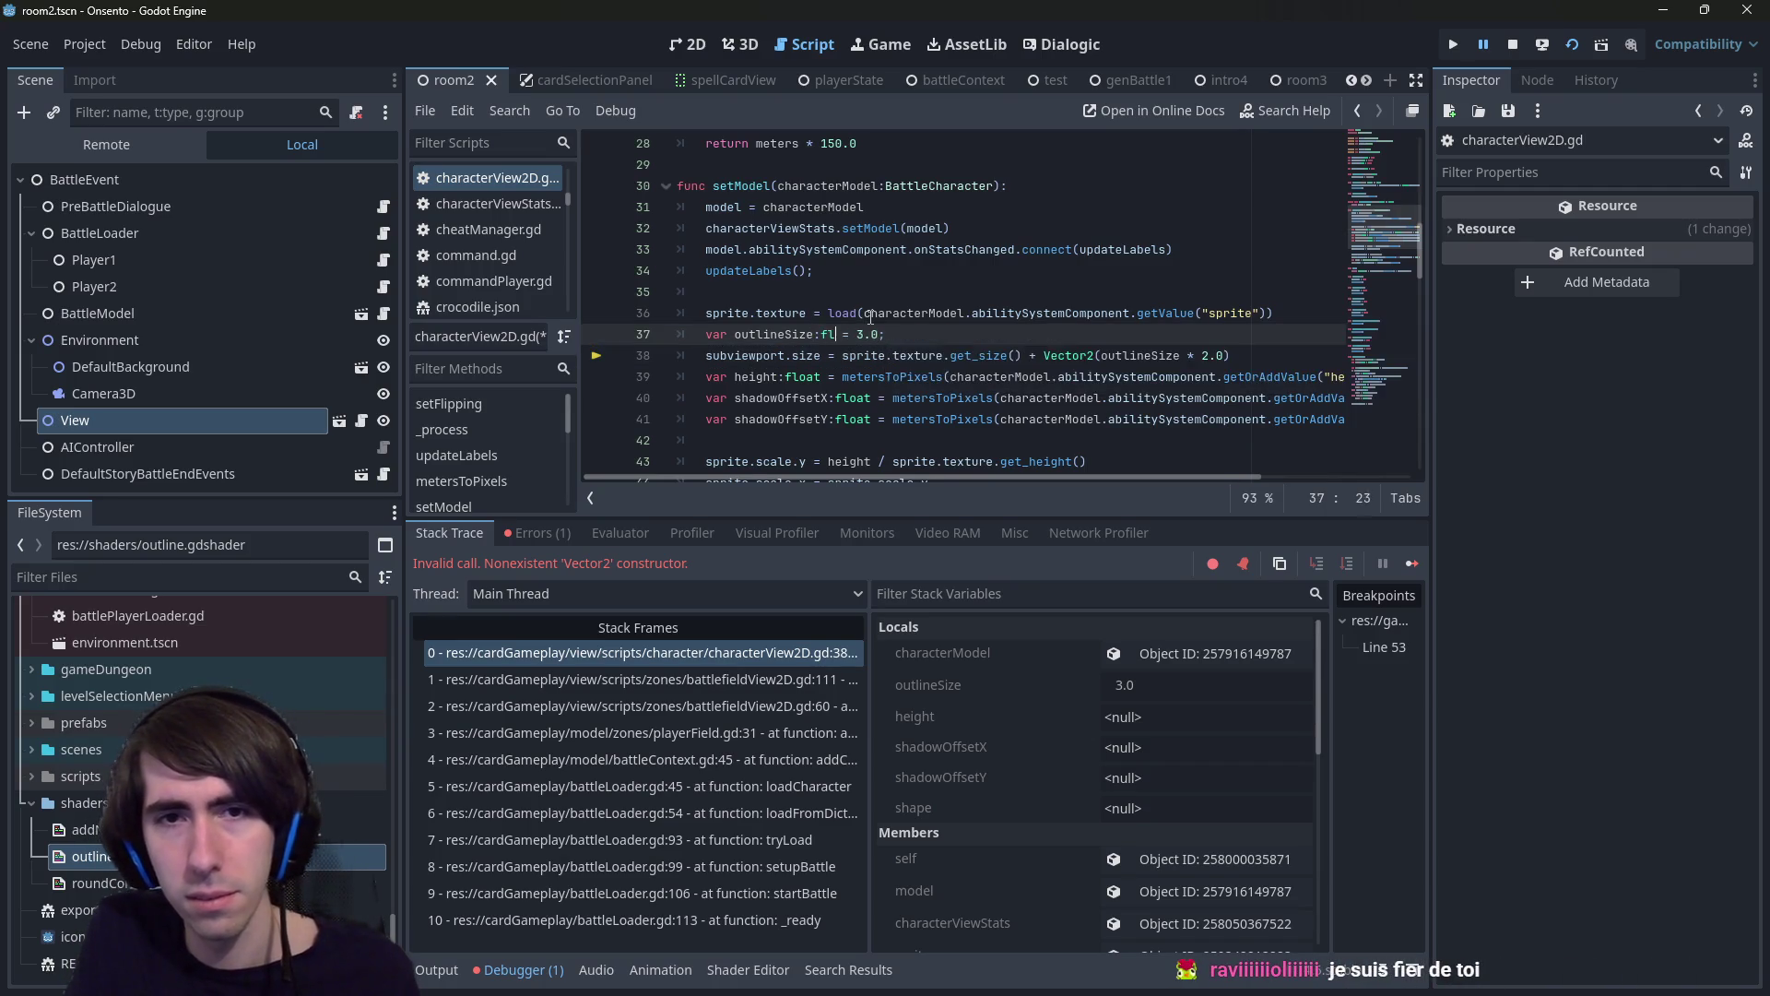
pyautogui.hotkey('ctrl', 's')
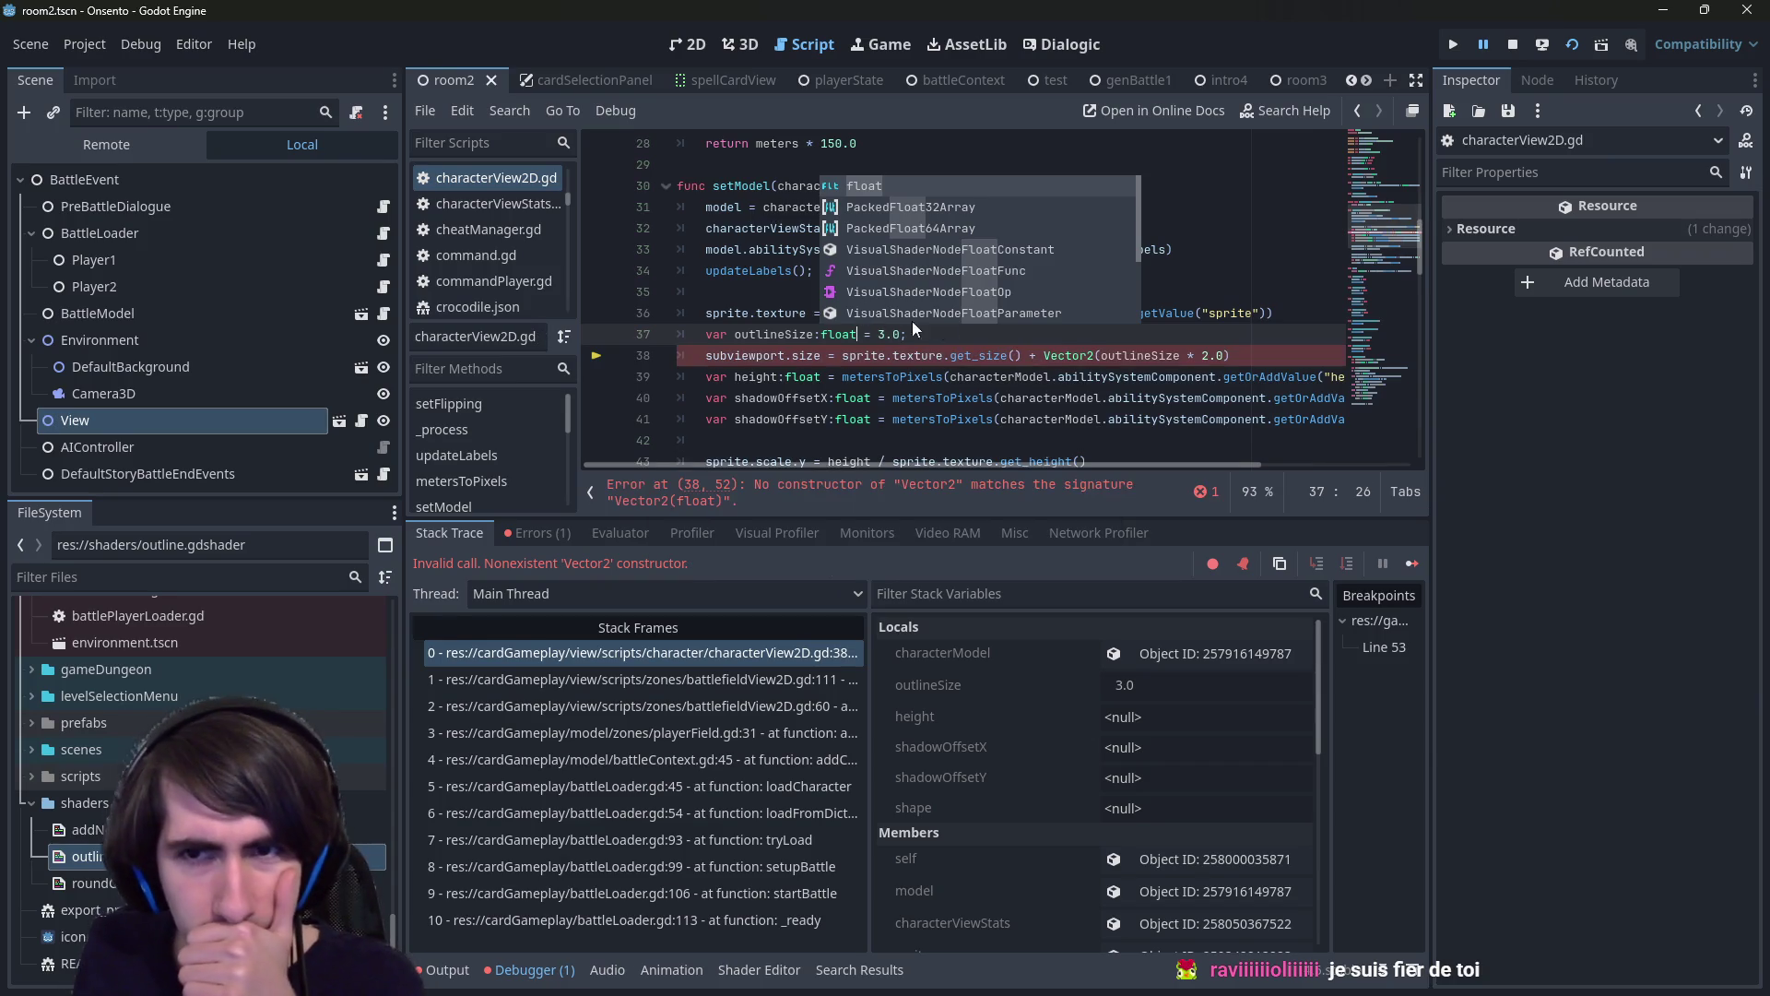
# Step: Make line 38 use Vector2(outlineSize * 2.0, outlineSize * 2.0), save, and restart the scene
pyautogui.click(1120, 358)
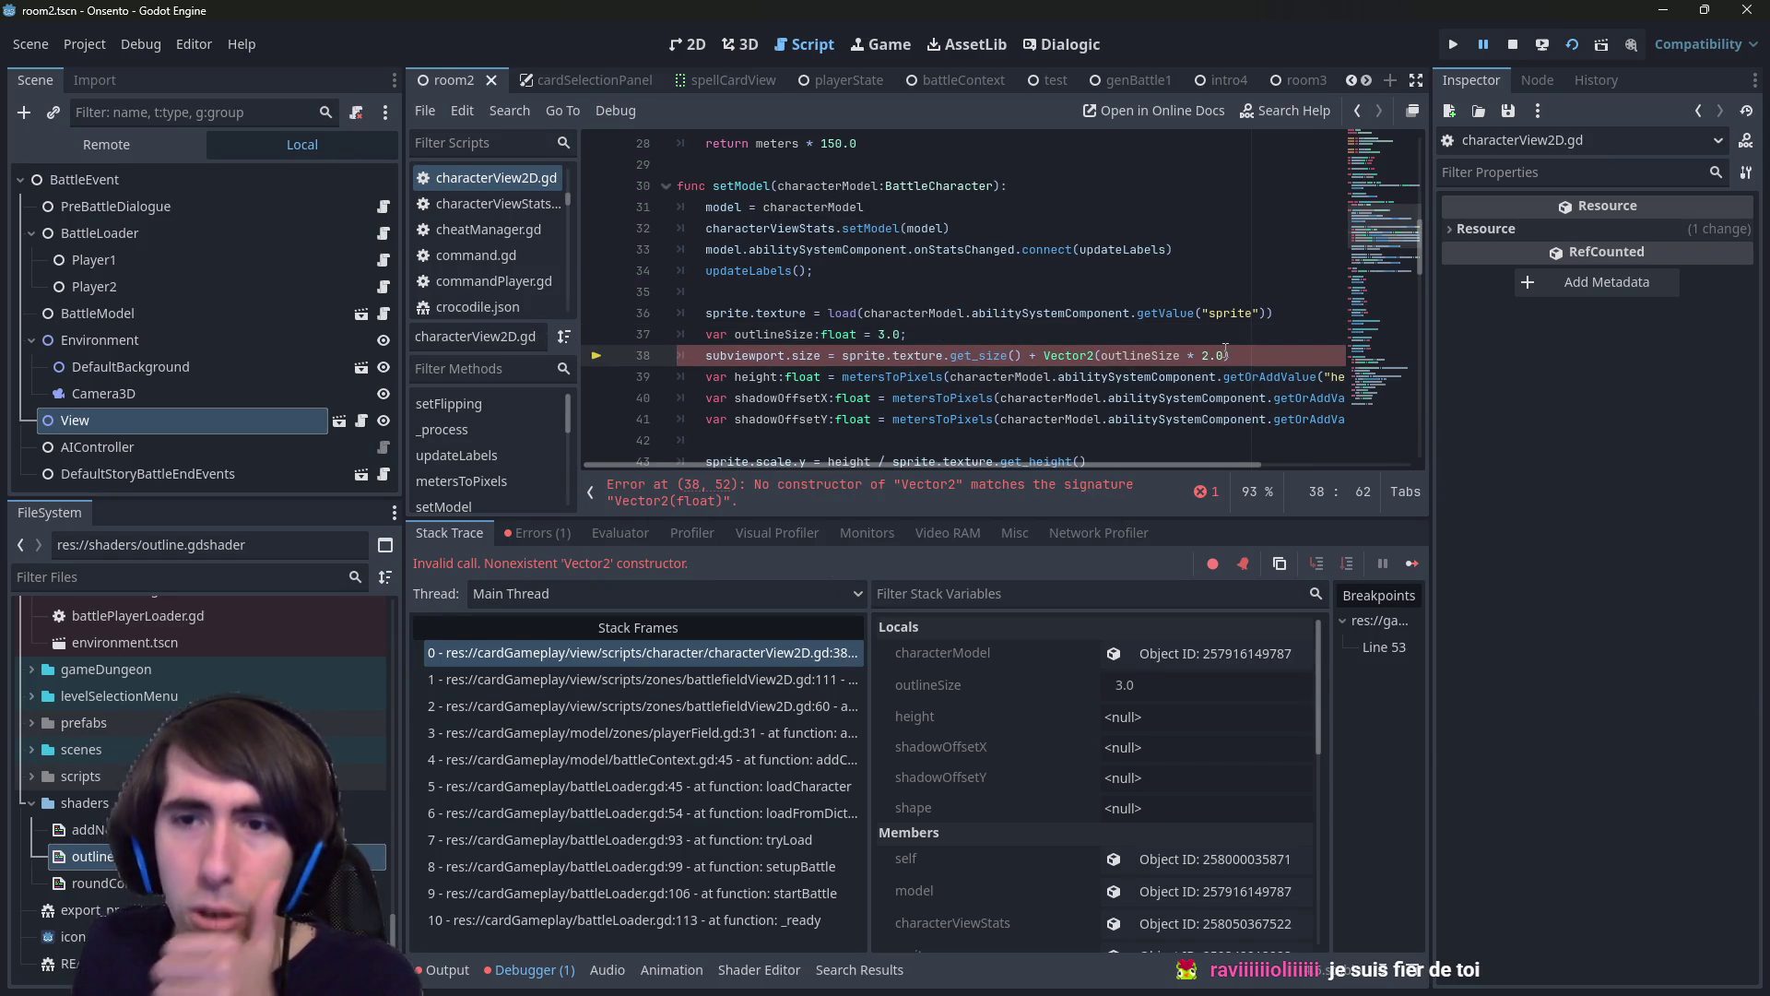
pyautogui.moveTo(1225, 356); pyautogui.dragTo(1100, 356)
pyautogui.hotkey('ctrl', 'c')
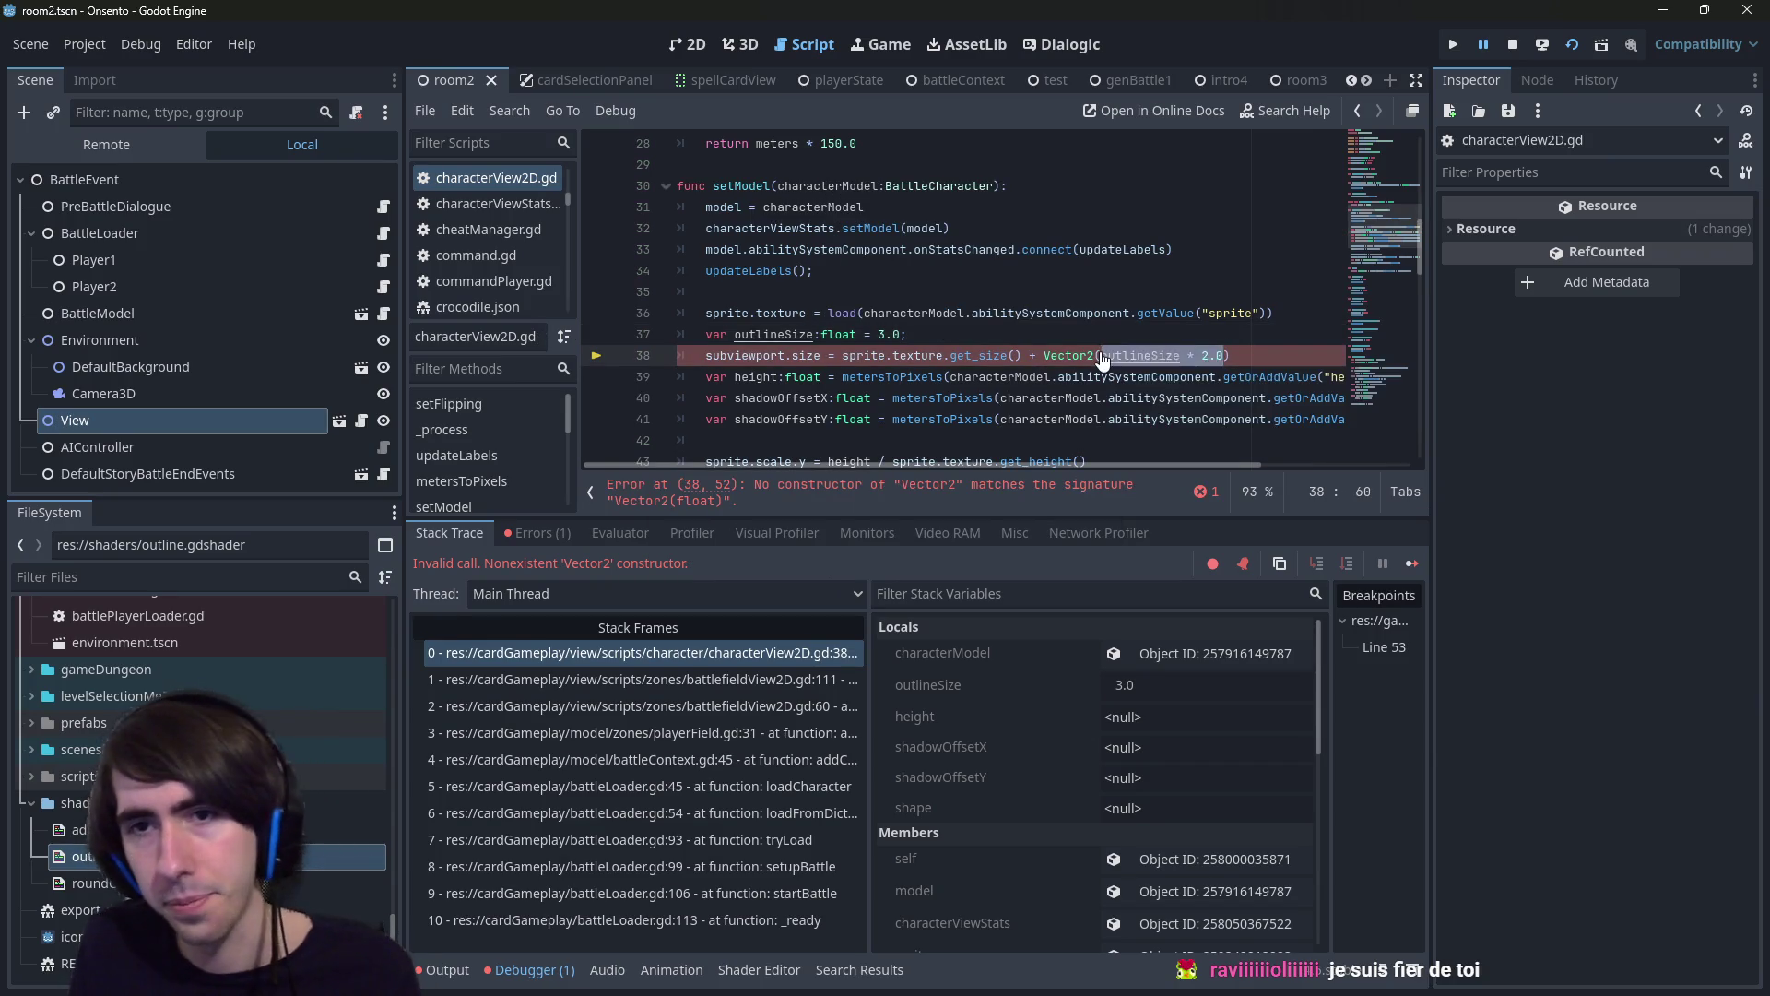
pyautogui.press('Right')
pyautogui.write(',')
pyautogui.hotkey('ctrl', 'v')
pyautogui.hotkey('ctrl', 's')
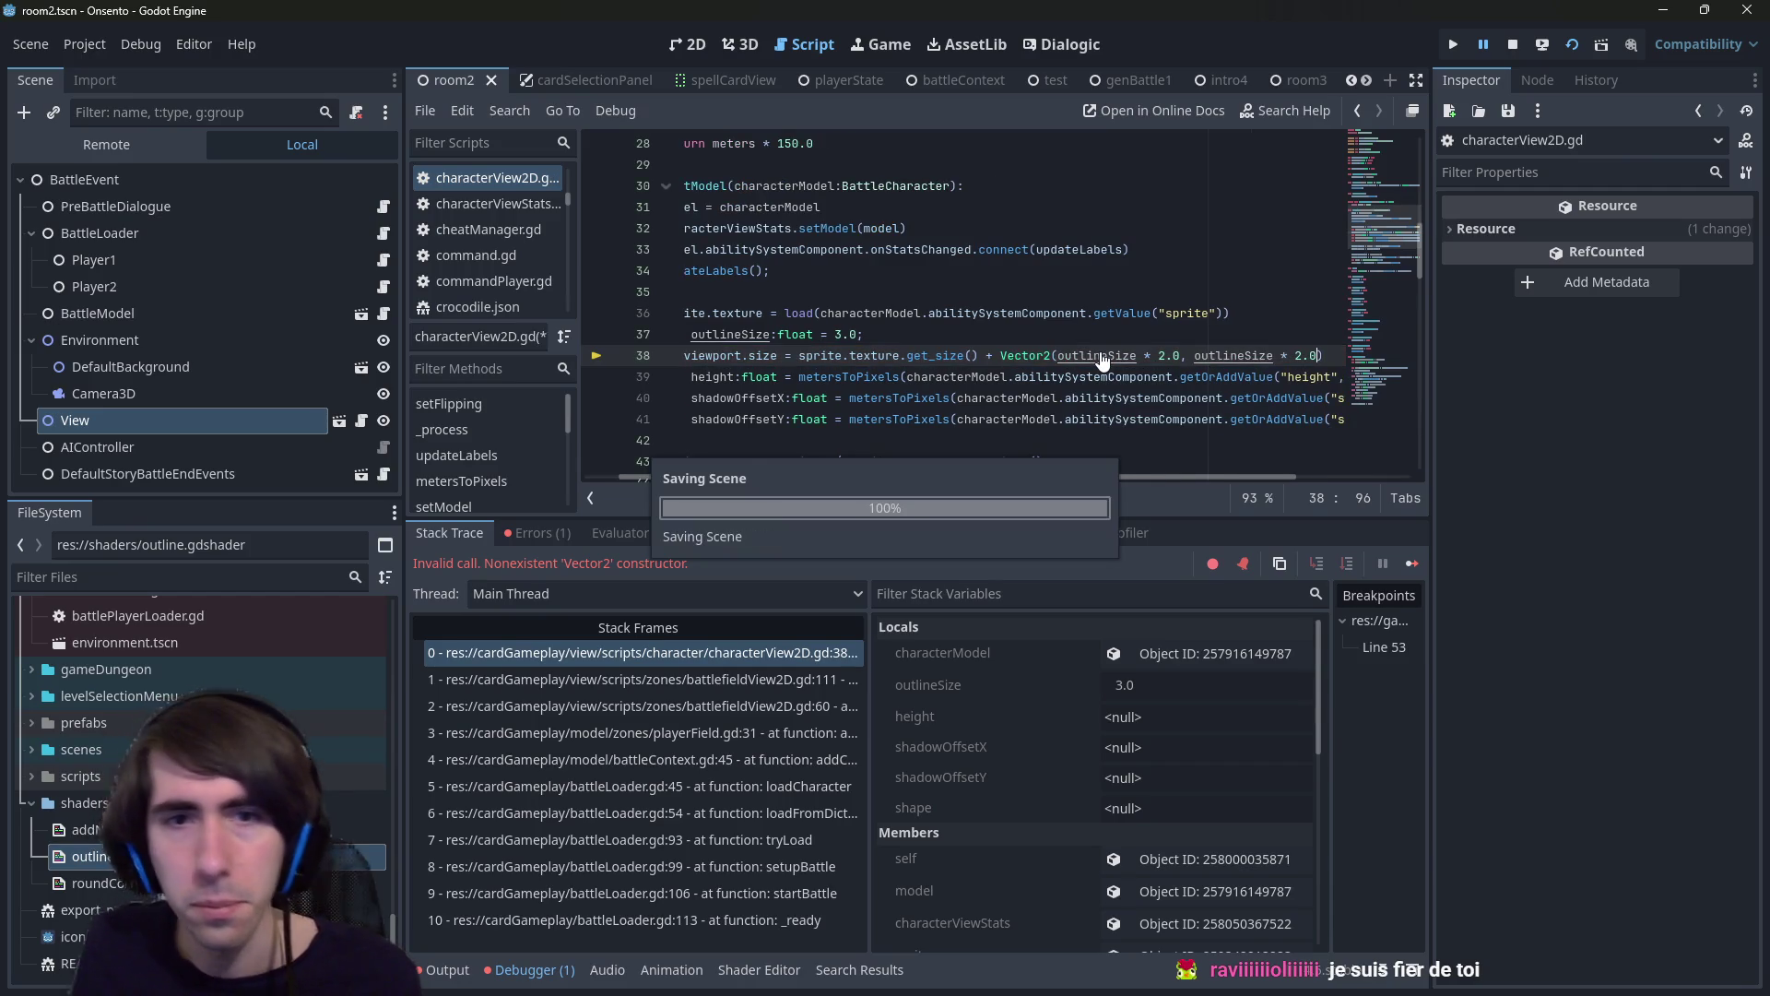
pyautogui.click(1565, 46)
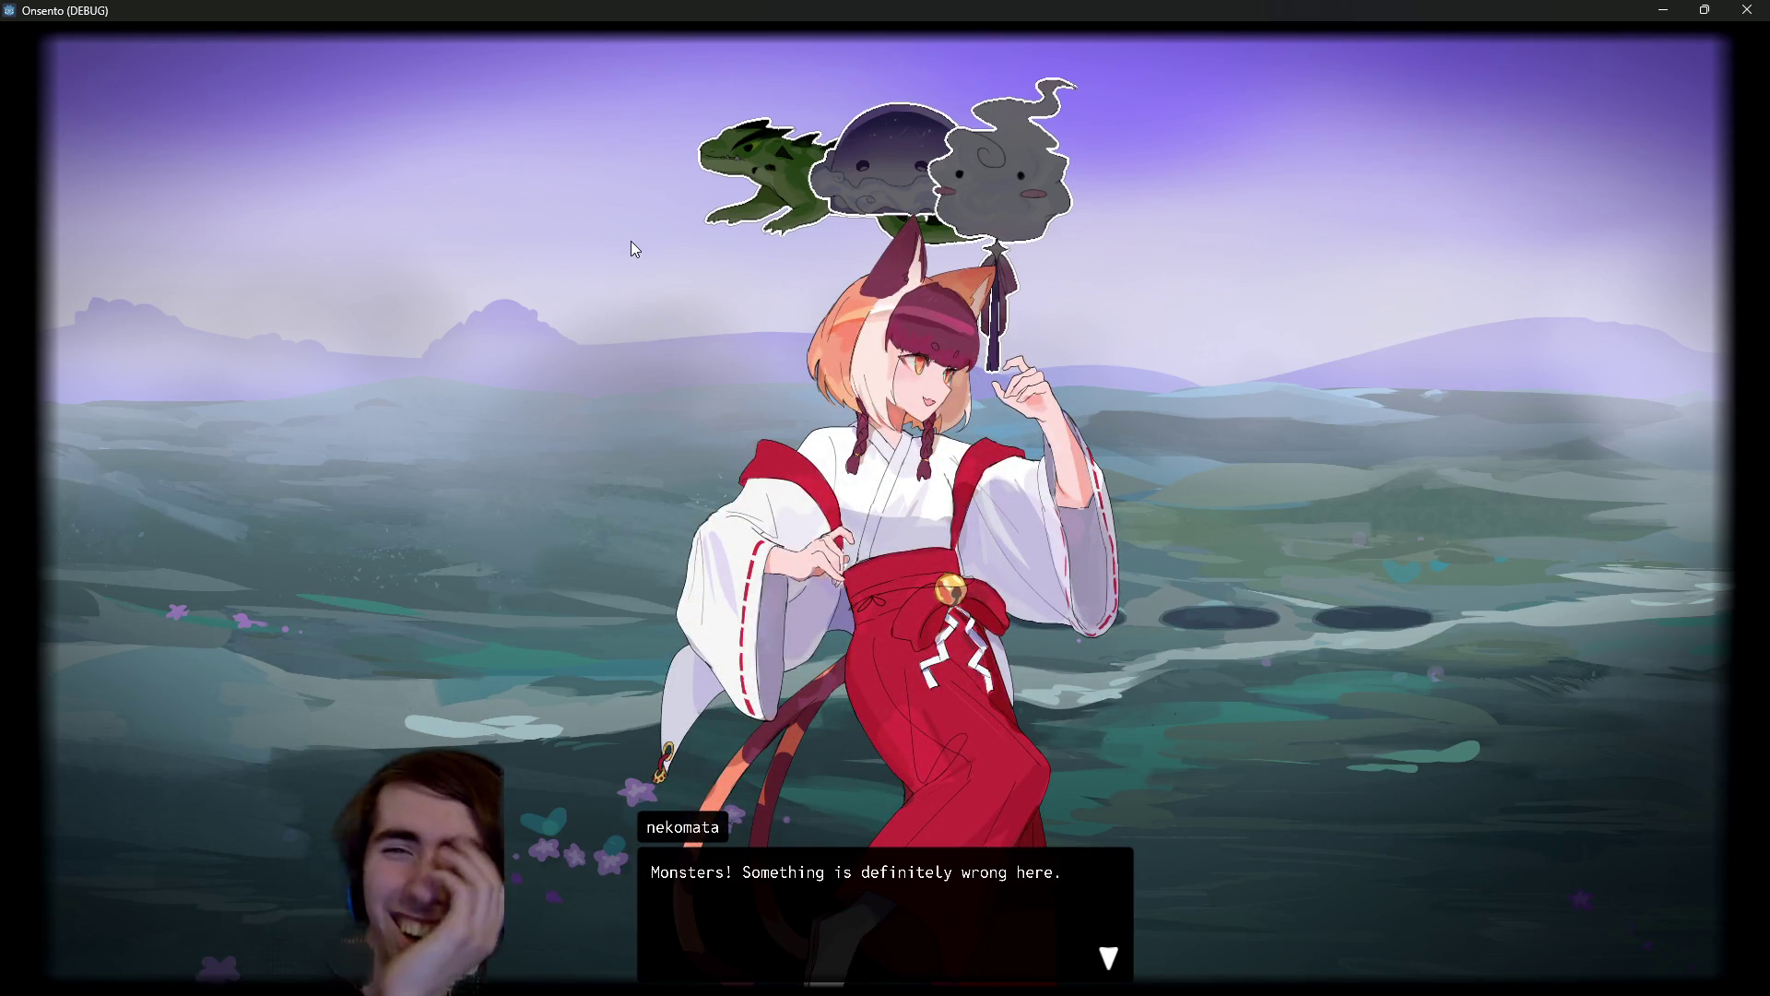
# Step: Advance the battle dialogue to "Let's fight them together!" in the running game
pyautogui.click(629, 407)
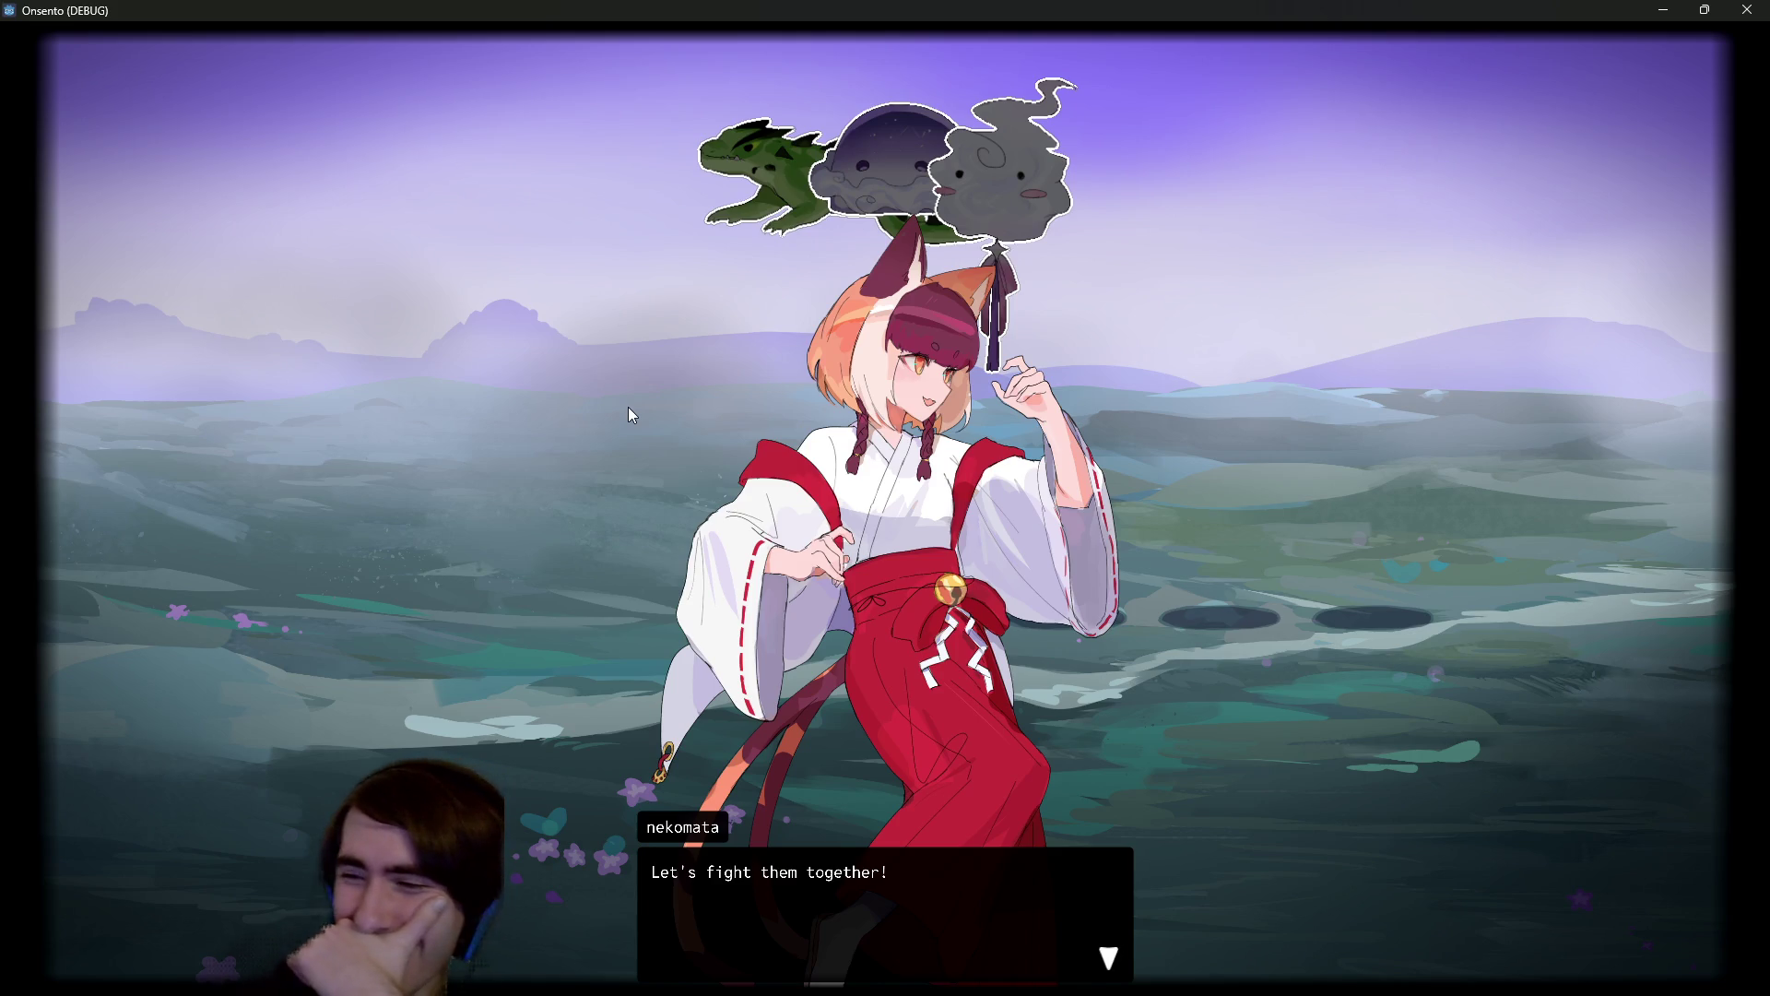
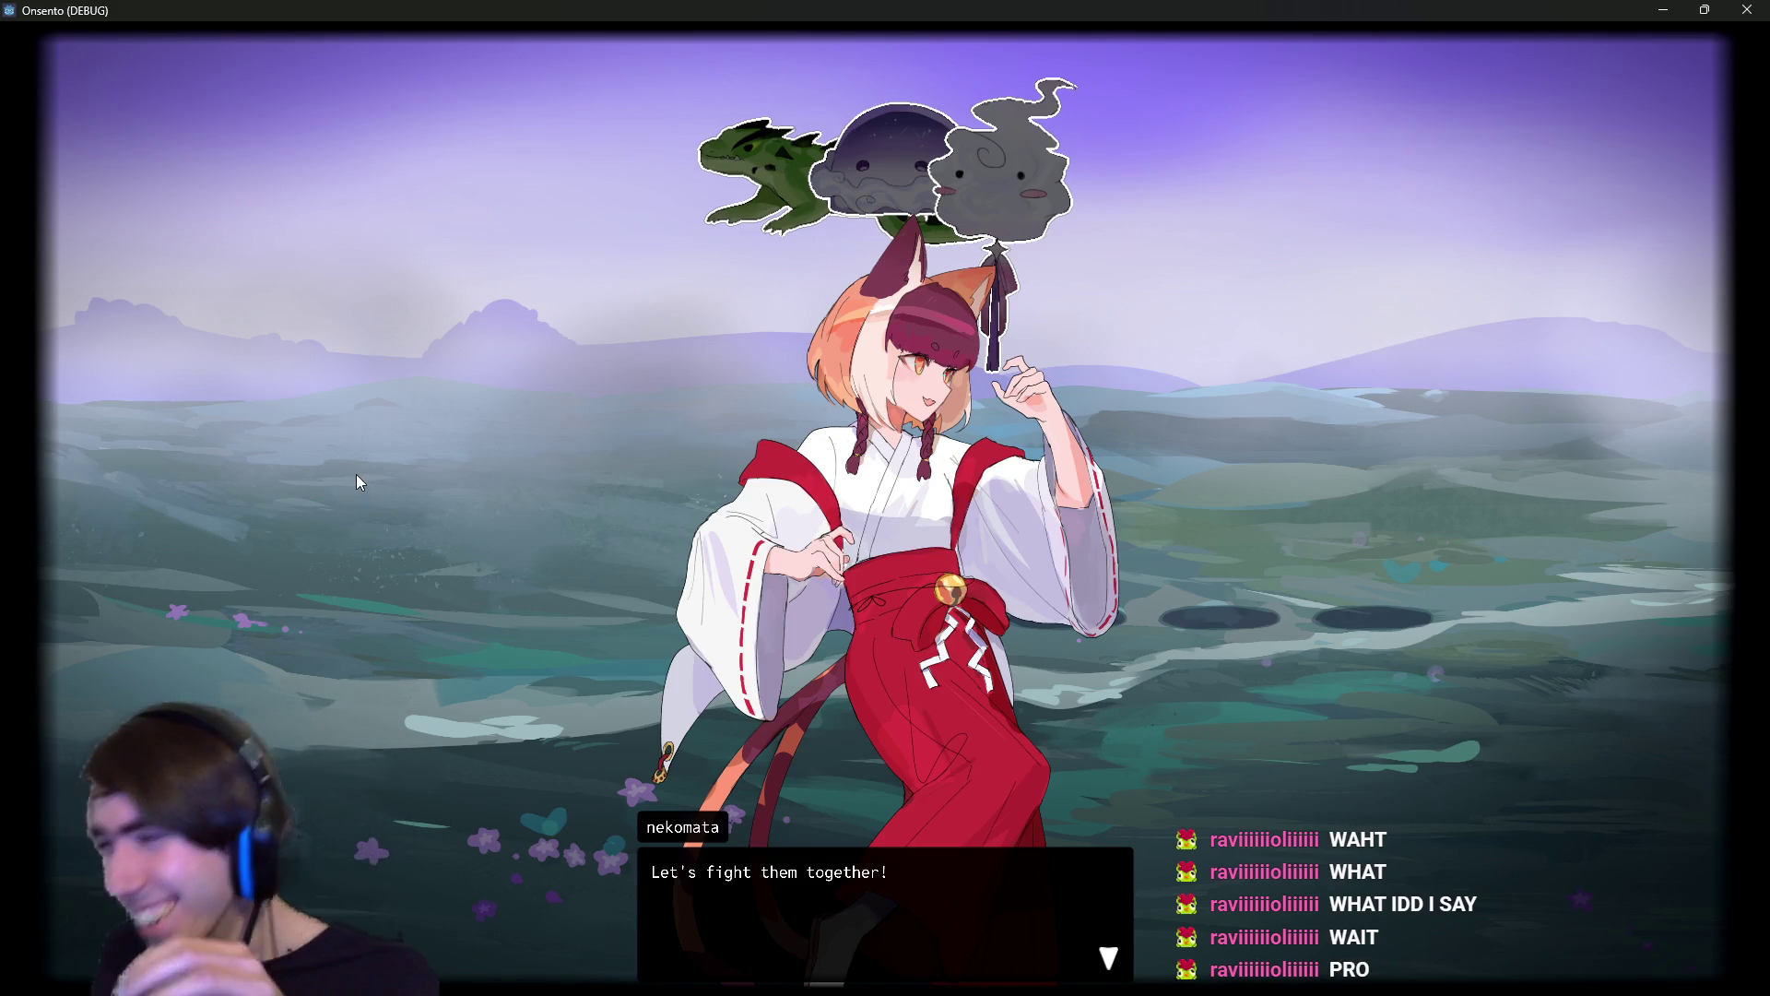
# Step: Dismiss the nekomata dialogue to start the battle, then deploy the 30/30 purple-haired character onto a field slot
pyautogui.click(279, 404)
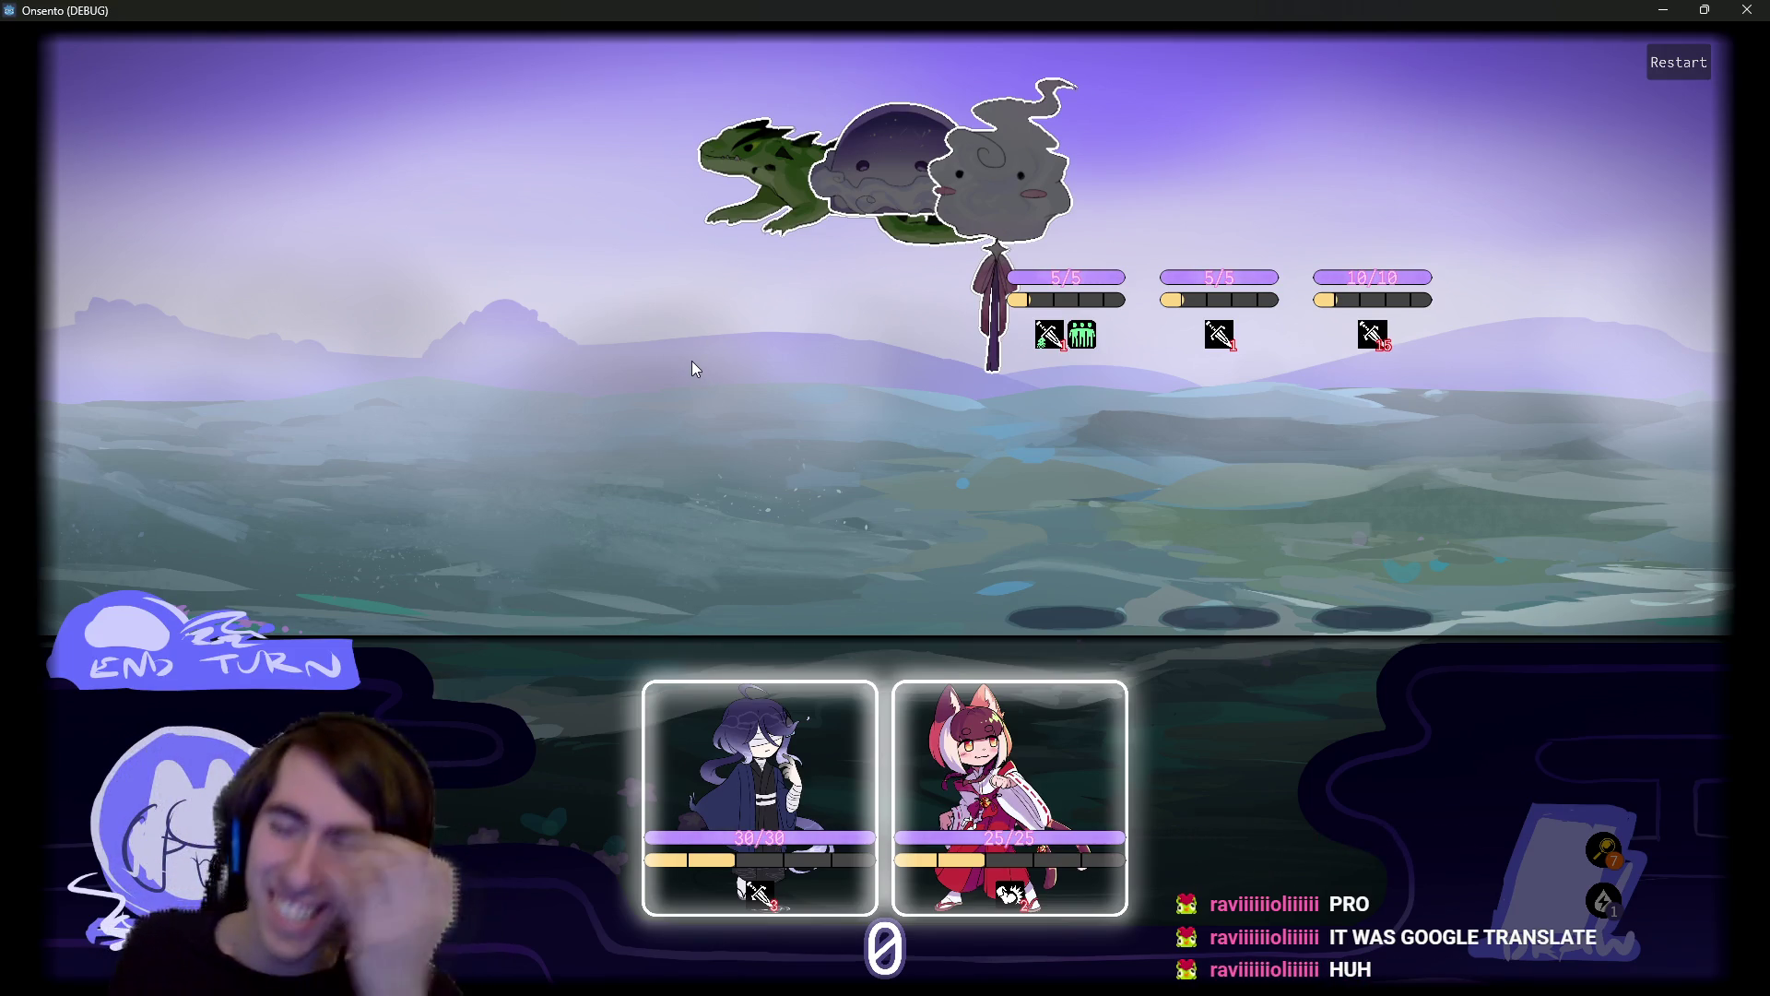
pyautogui.moveTo(756, 701); pyautogui.dragTo(754, 617)
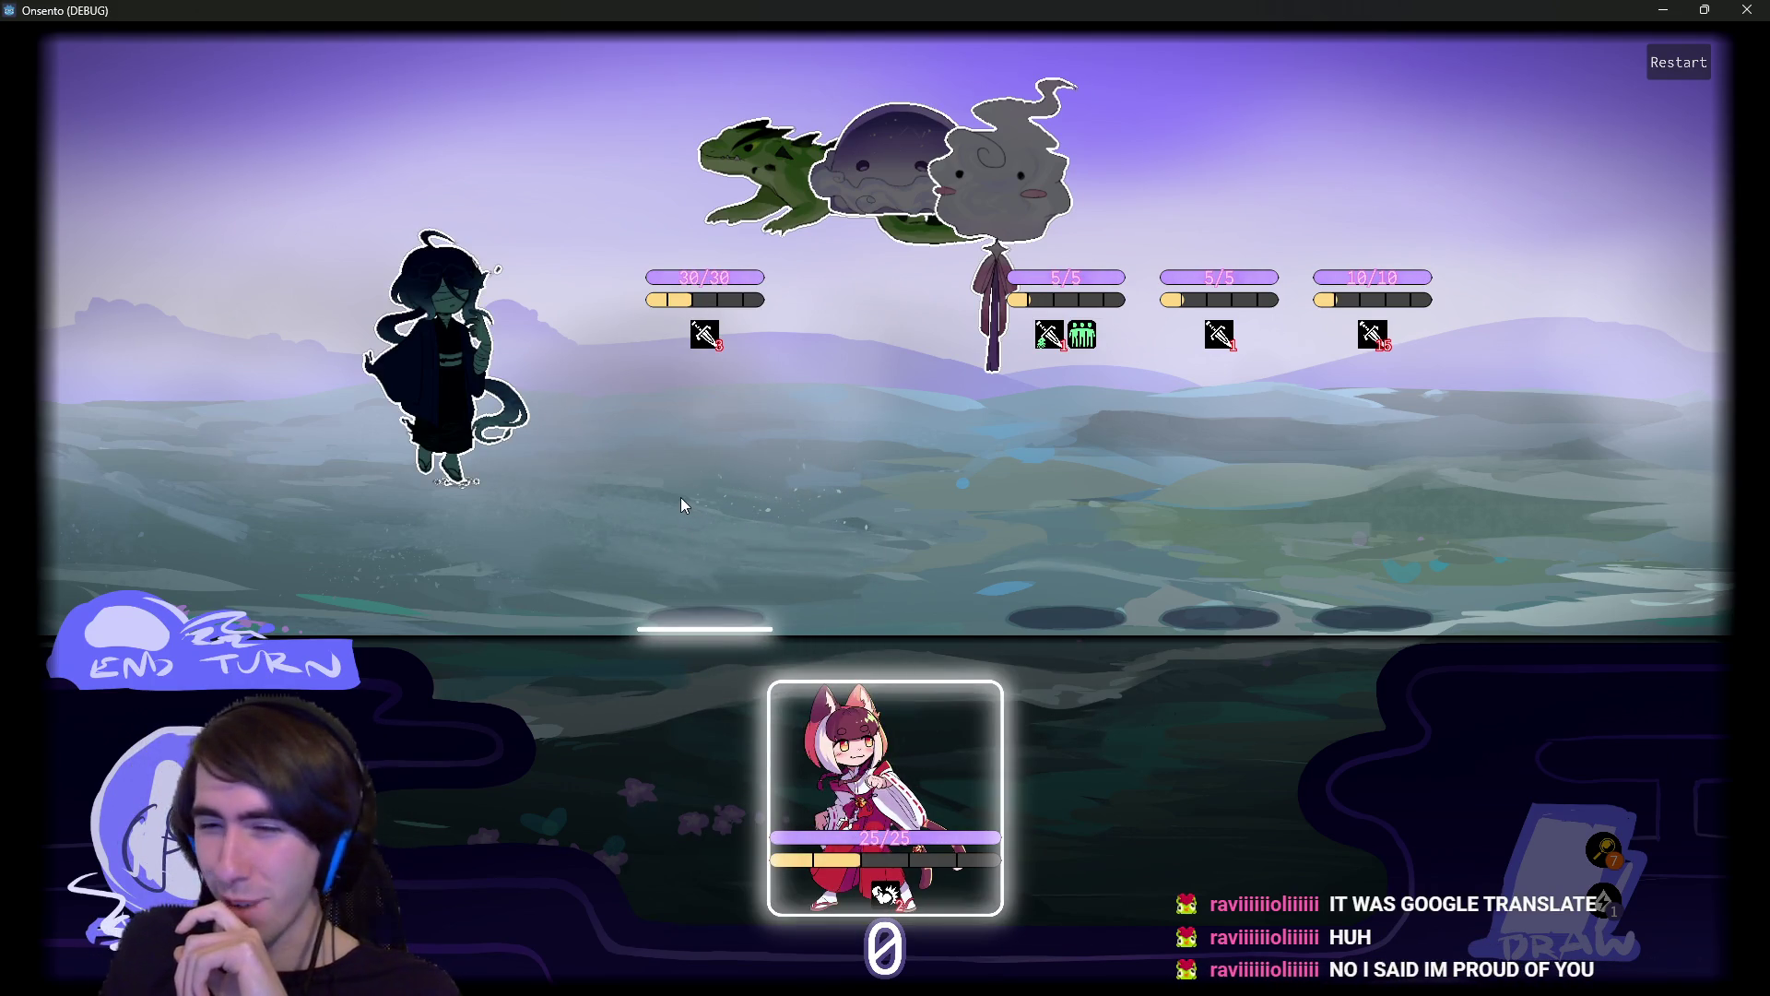
# Step: Deploy the 25/25 fox character to the left field slot beside the 30/30 ally
pyautogui.moveTo(925, 748)
pyautogui.mouseDown()
pyautogui.moveTo(495, 468)
pyautogui.moveTo(564, 462)
pyautogui.mouseUp()
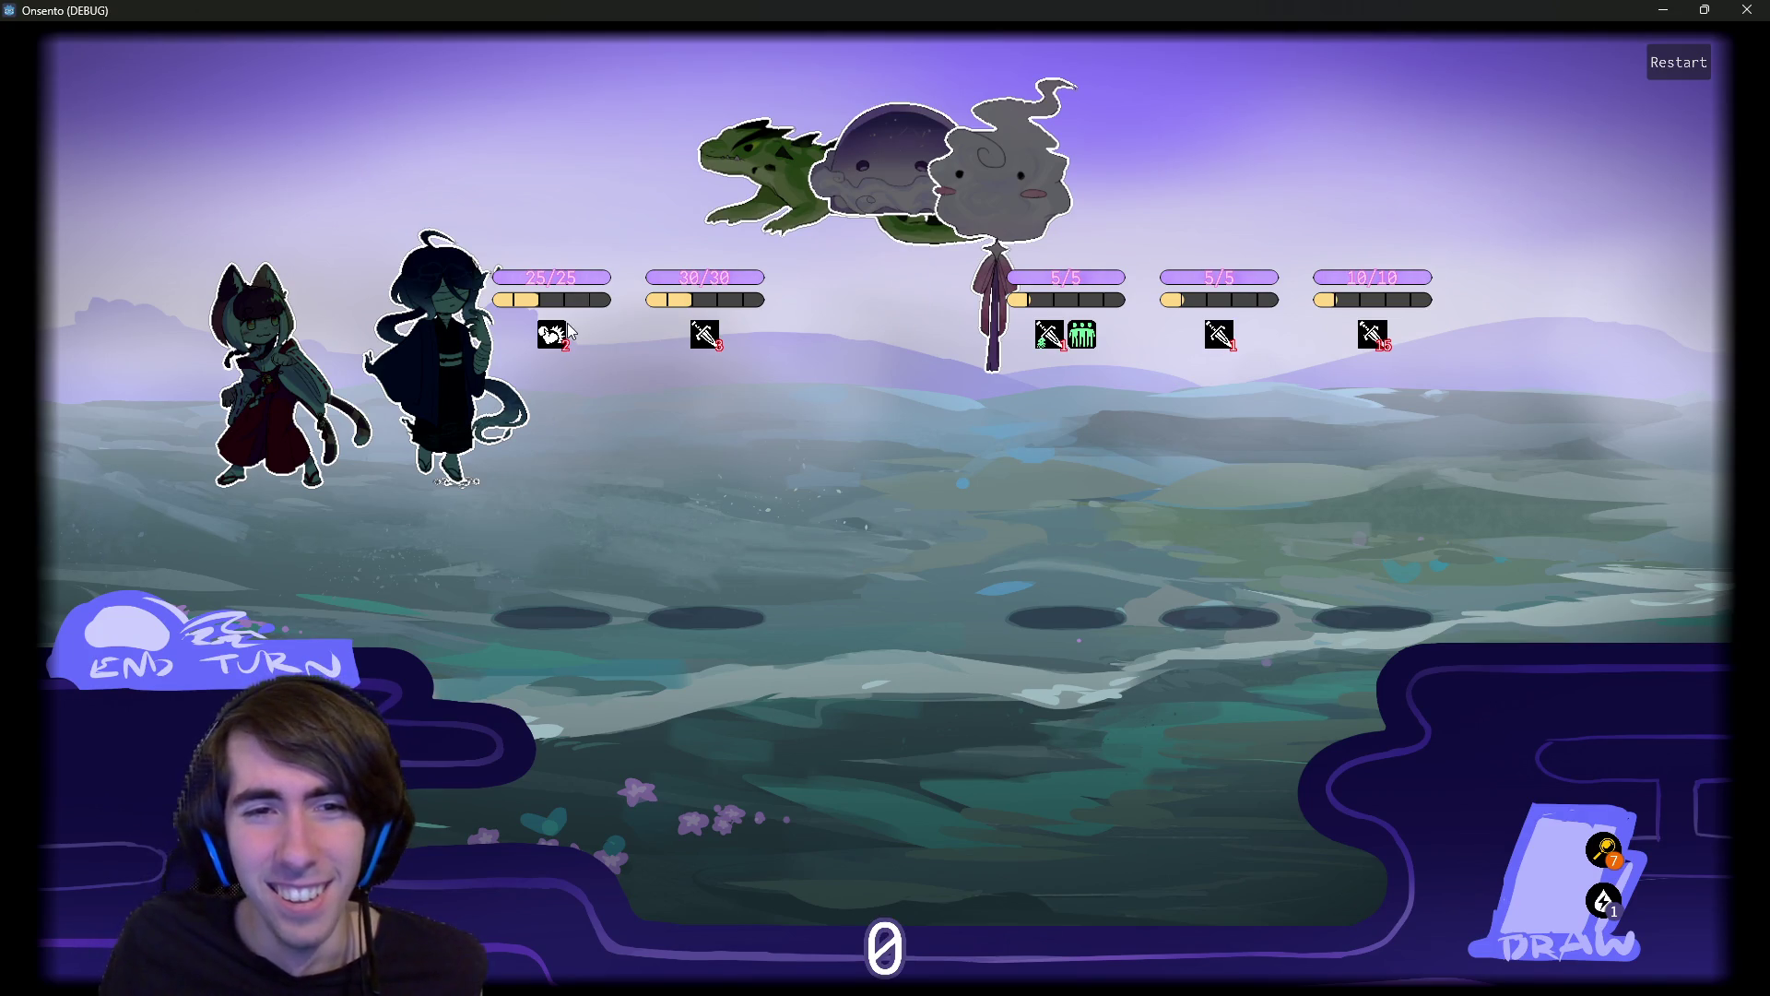
pyautogui.moveTo(566, 334)
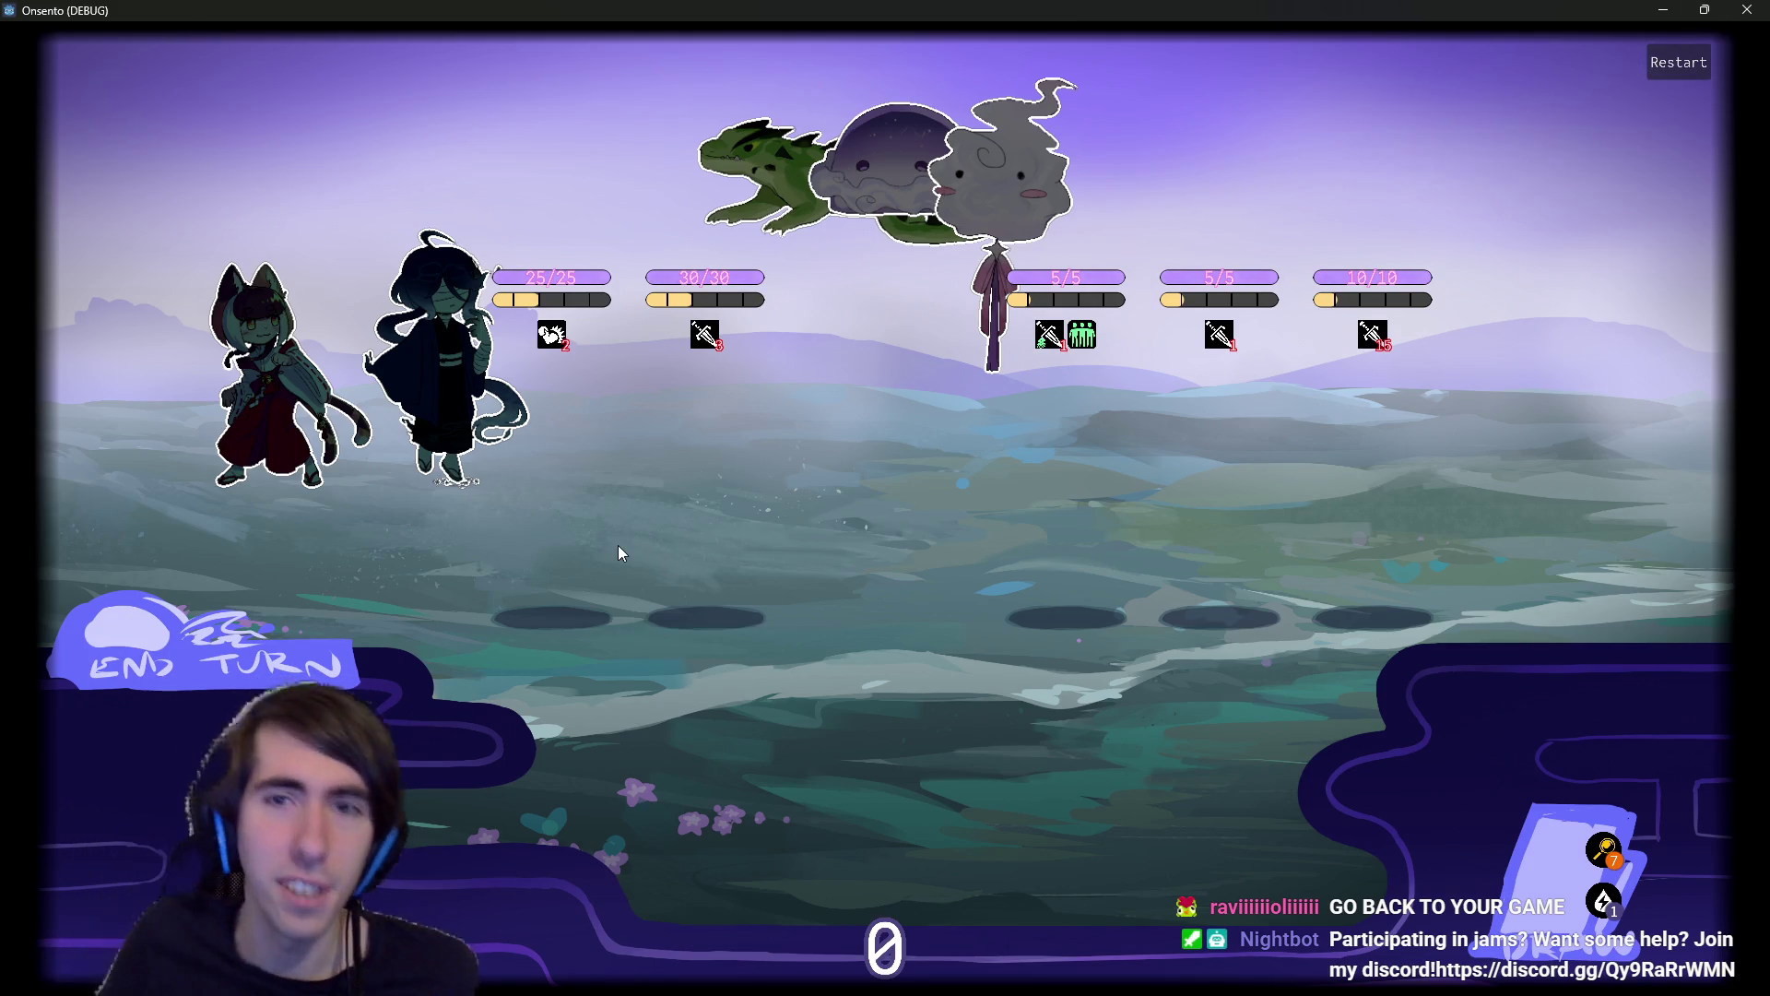
# Step: Back in the editor's Remote tree, expand BattleEvent, View and BattleFieldView
pyautogui.hotkey('alt', 'F4')
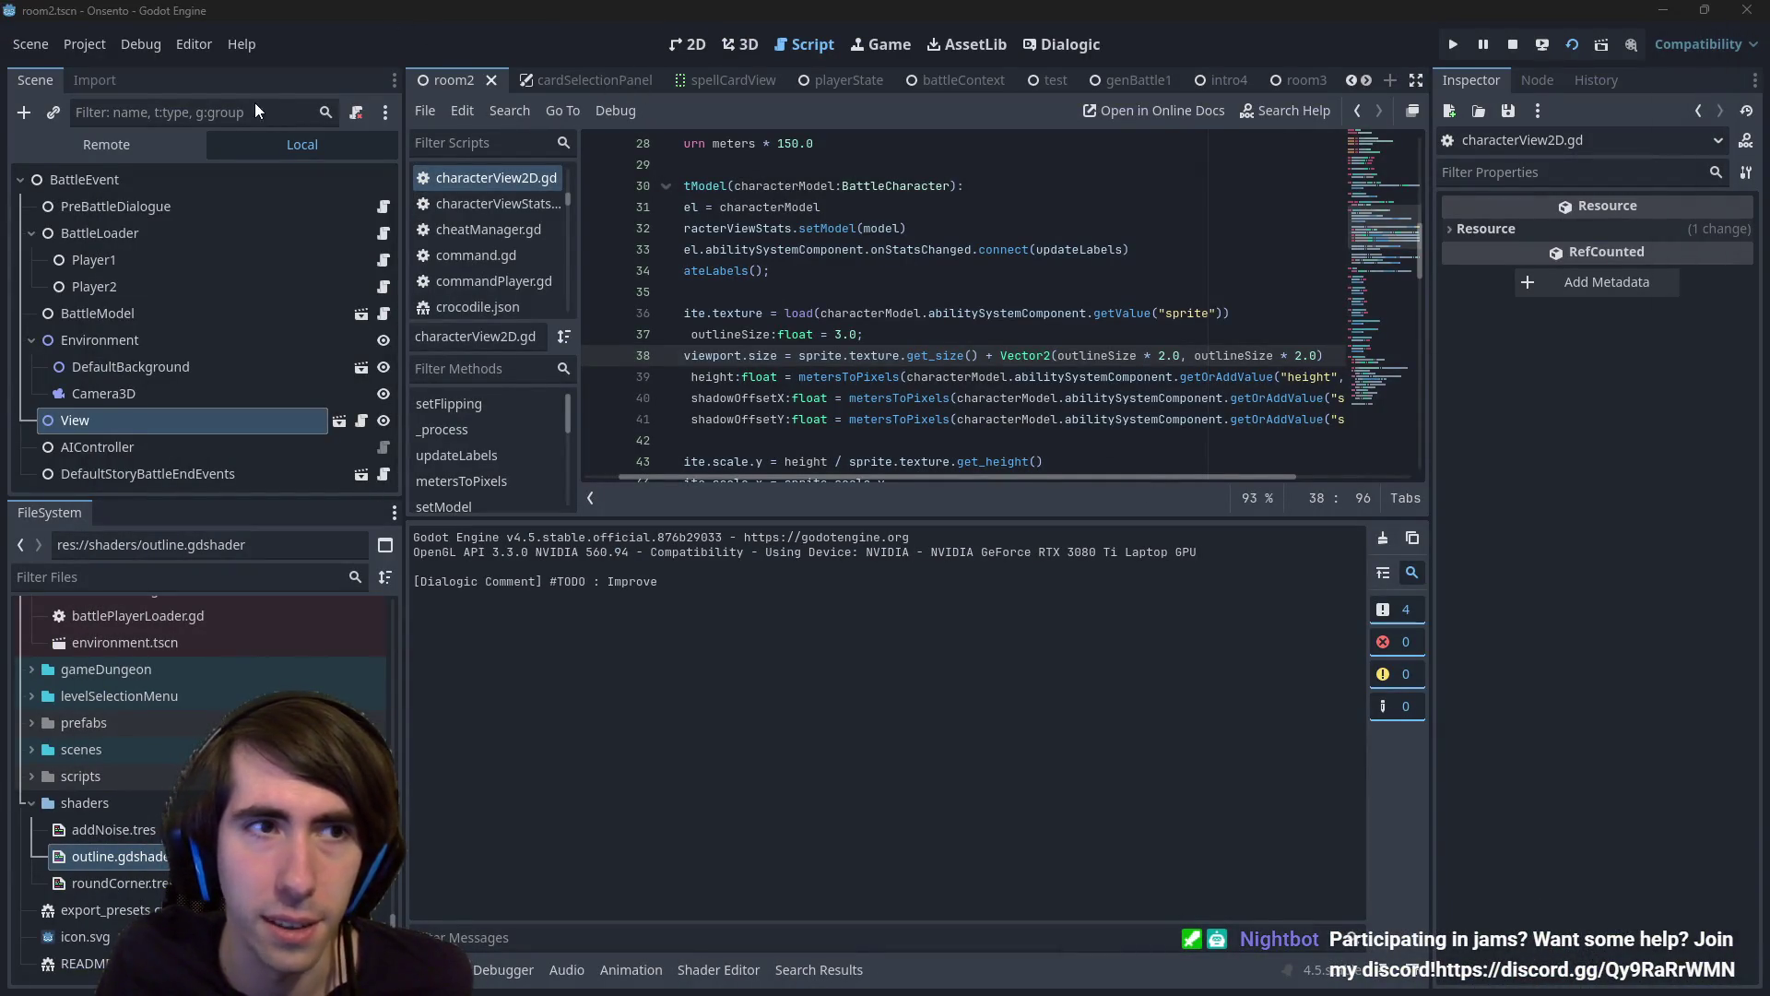
pyautogui.click(125, 150)
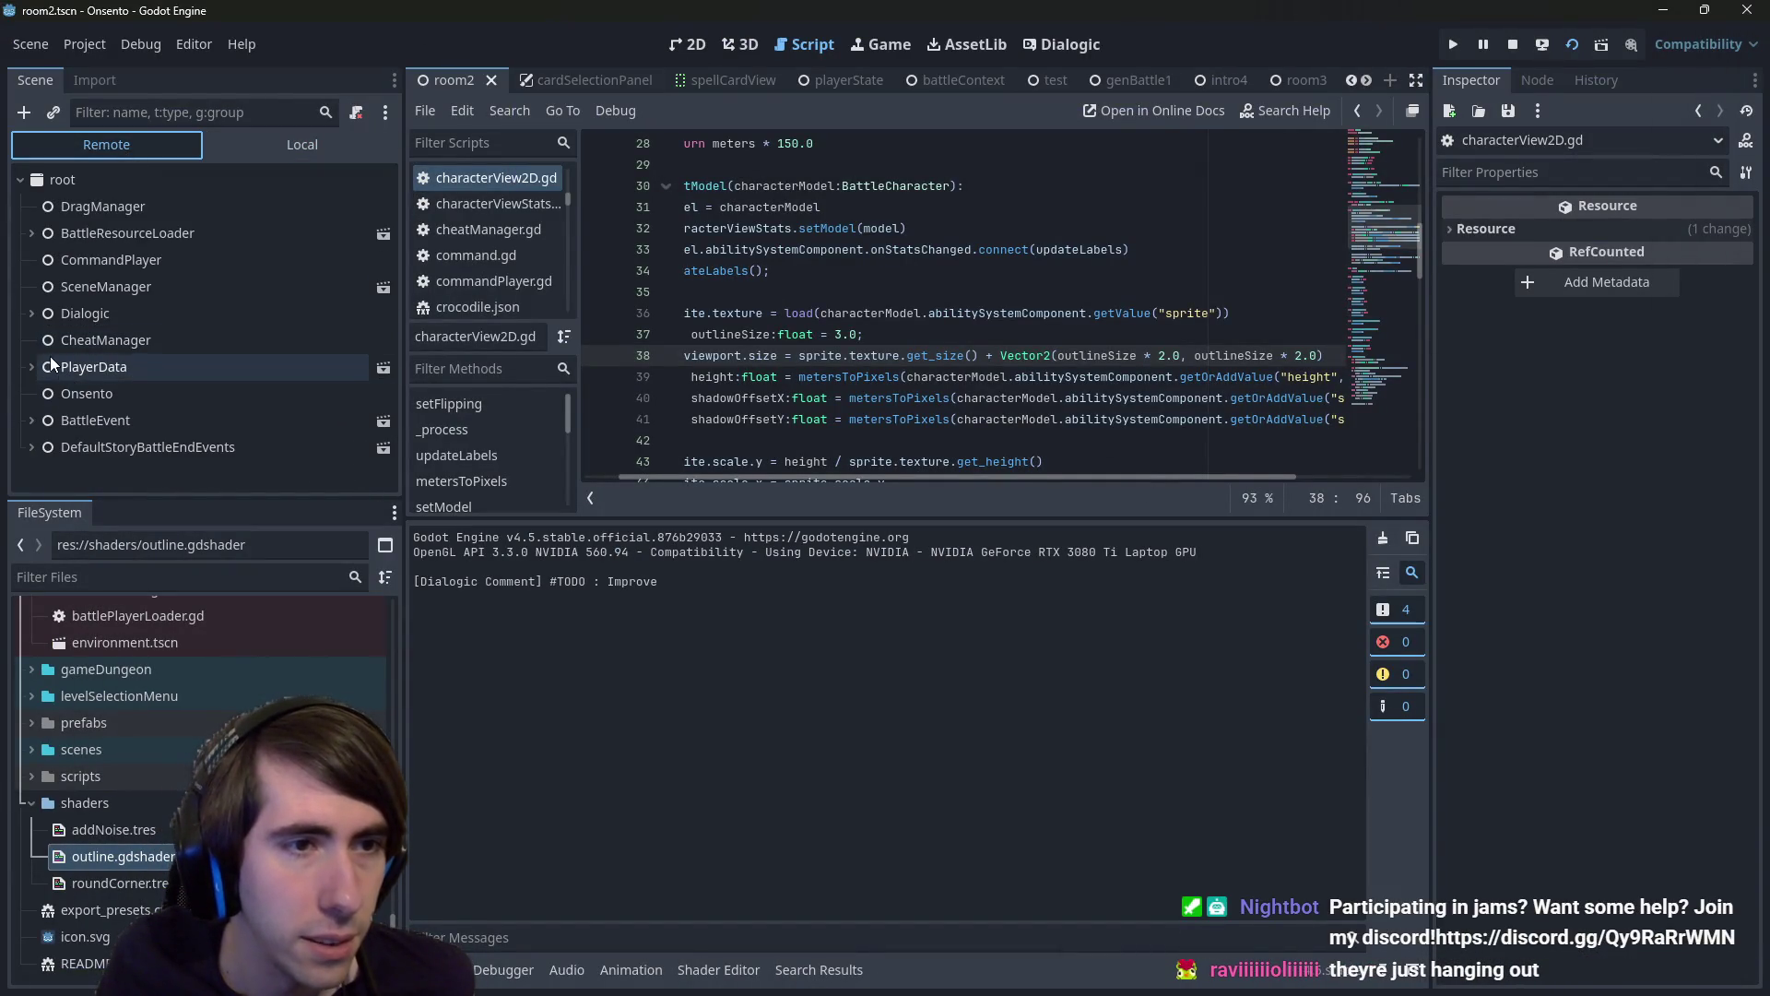
pyautogui.click(31, 407)
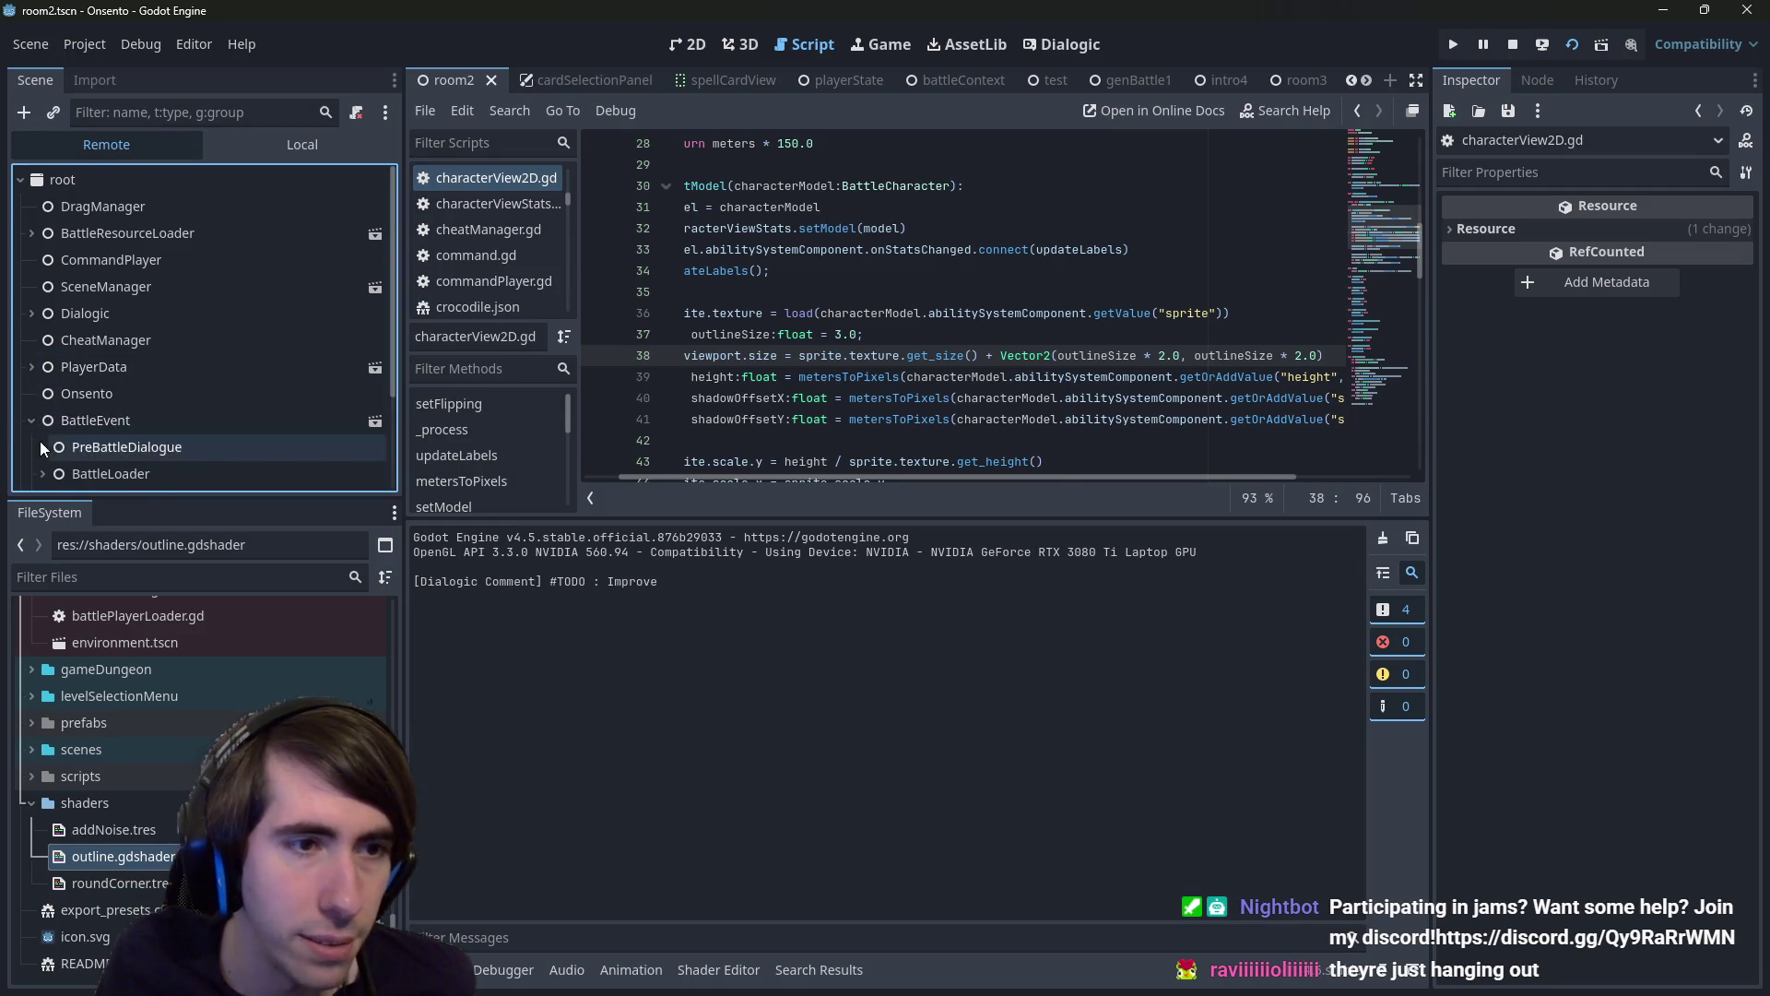
pyautogui.scroll(-1, 48, 449)
pyautogui.scroll(-2, 56, 396)
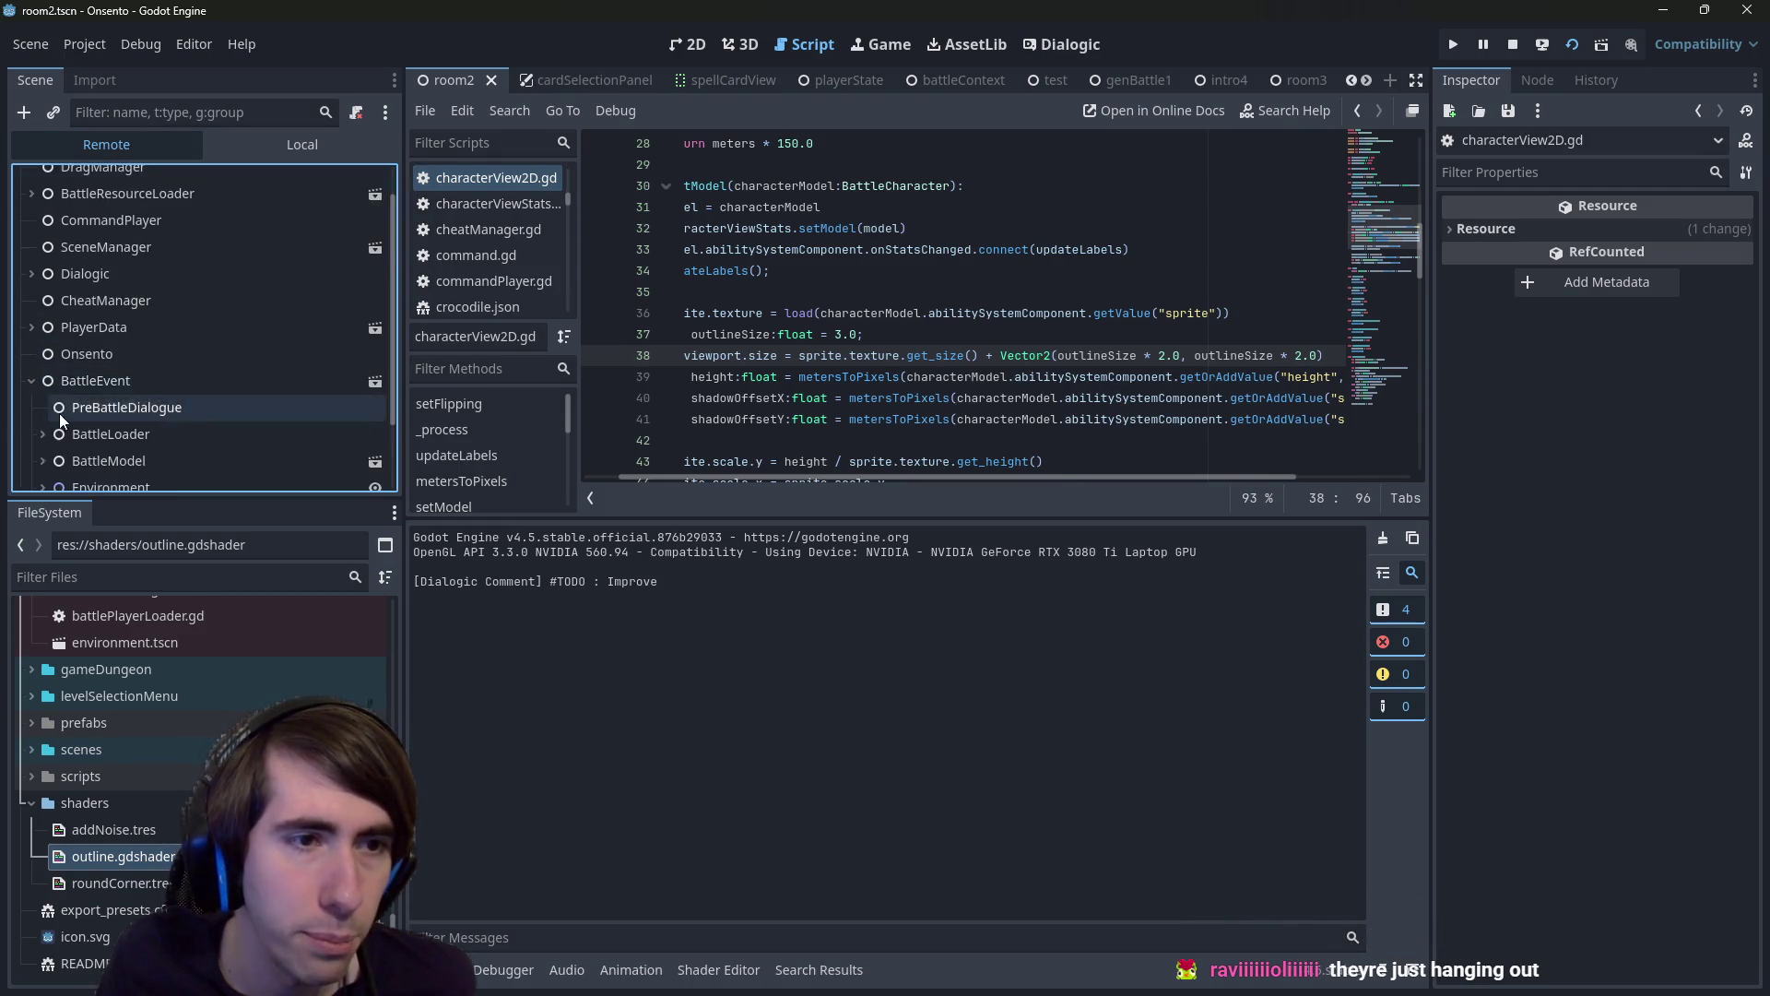
pyautogui.click(43, 417)
pyautogui.scroll(-3, 43, 415)
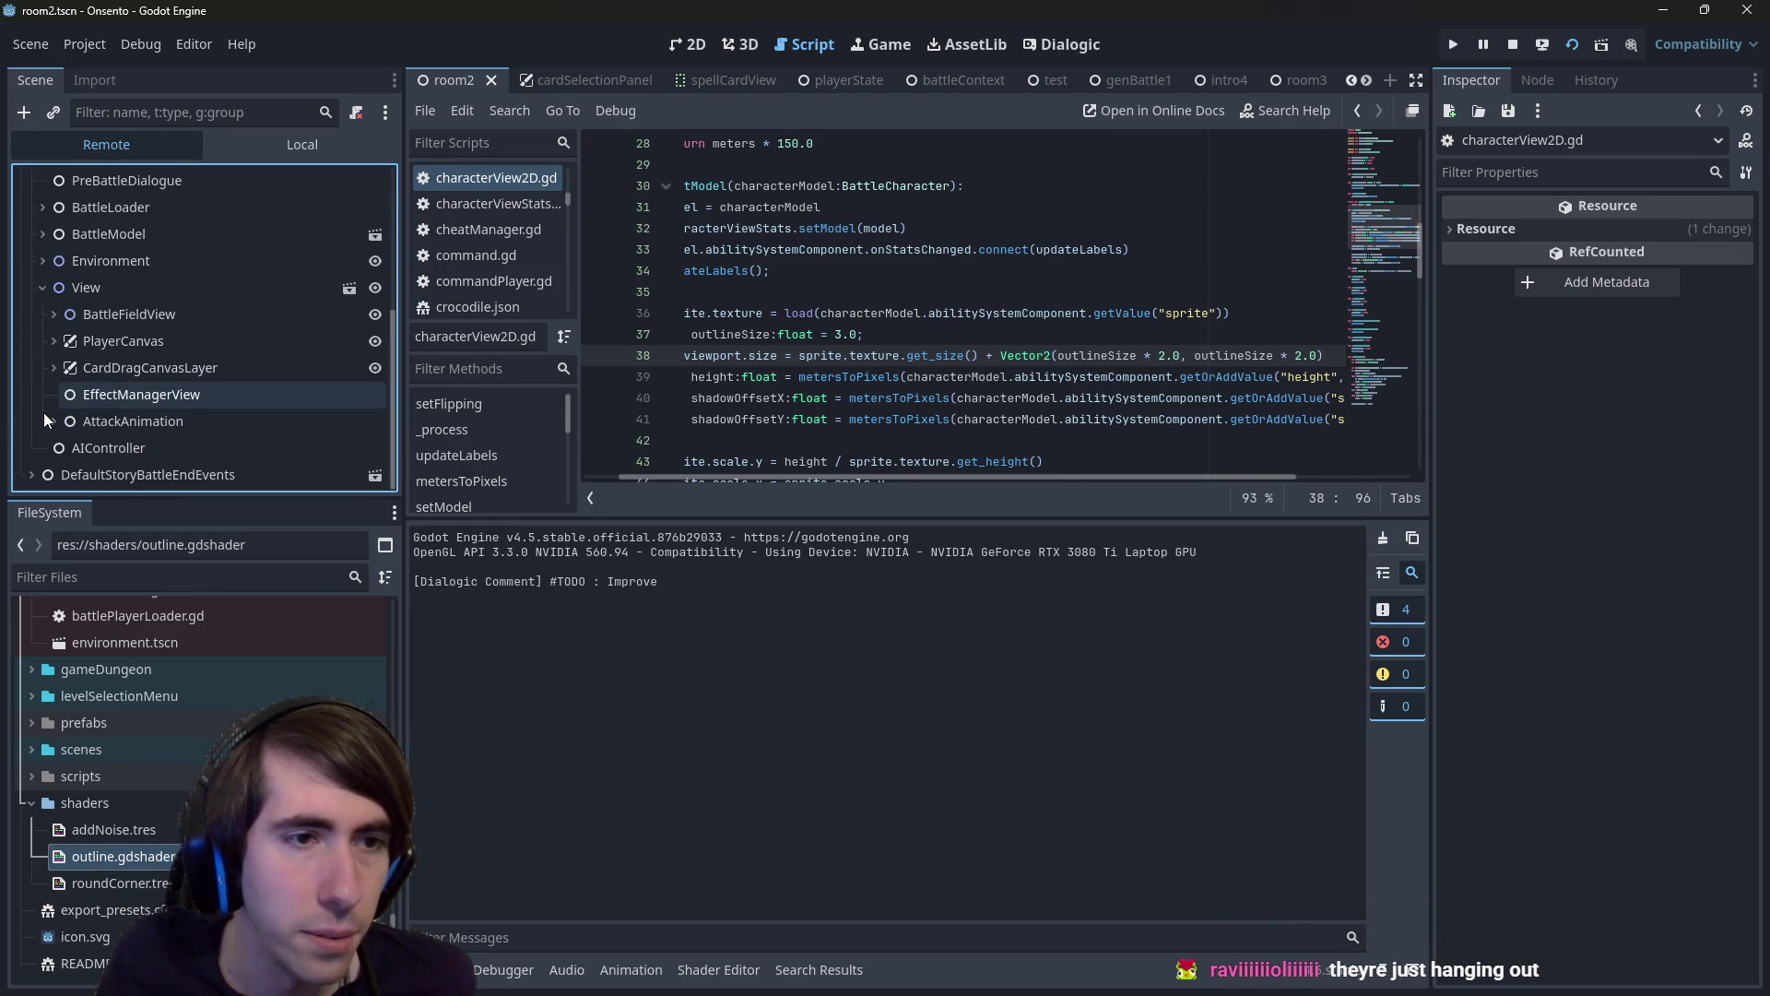
pyautogui.click(54, 315)
pyautogui.scroll(-2, 74, 355)
# Step: Expand Side1, the first BattleSlotView, CharacterView, SubViewportContainer and its SubViewport
pyautogui.click(74, 315)
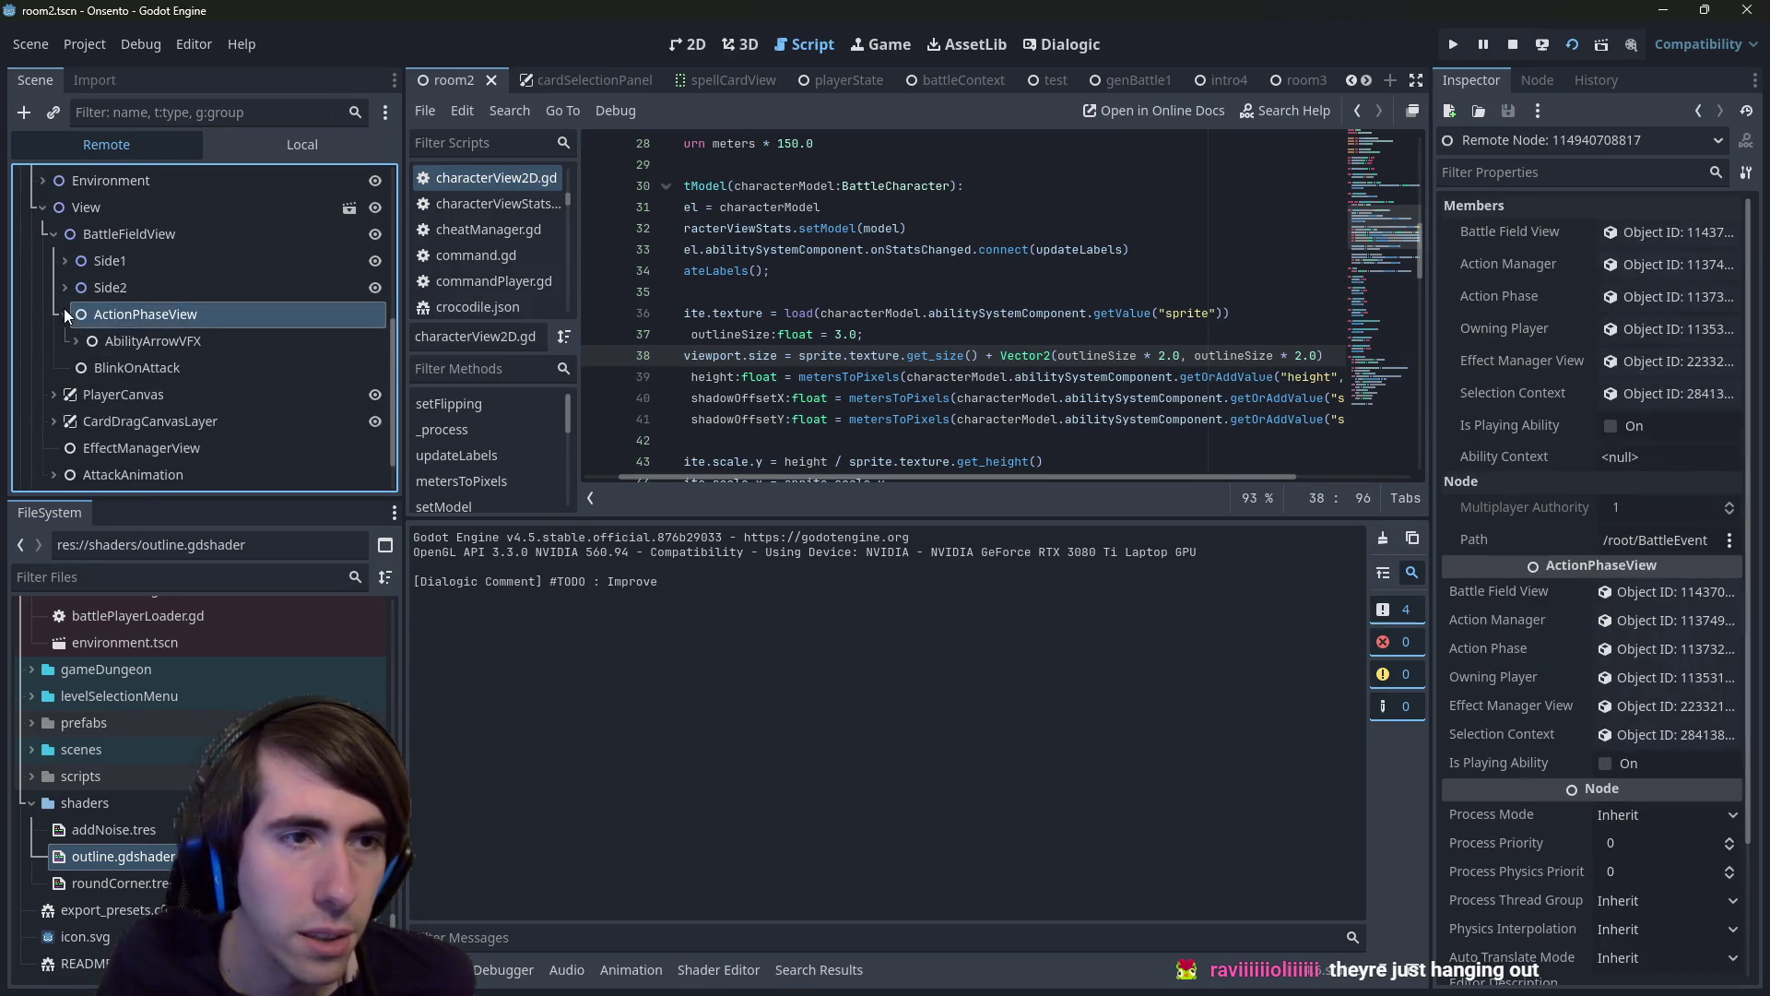
pyautogui.click(65, 261)
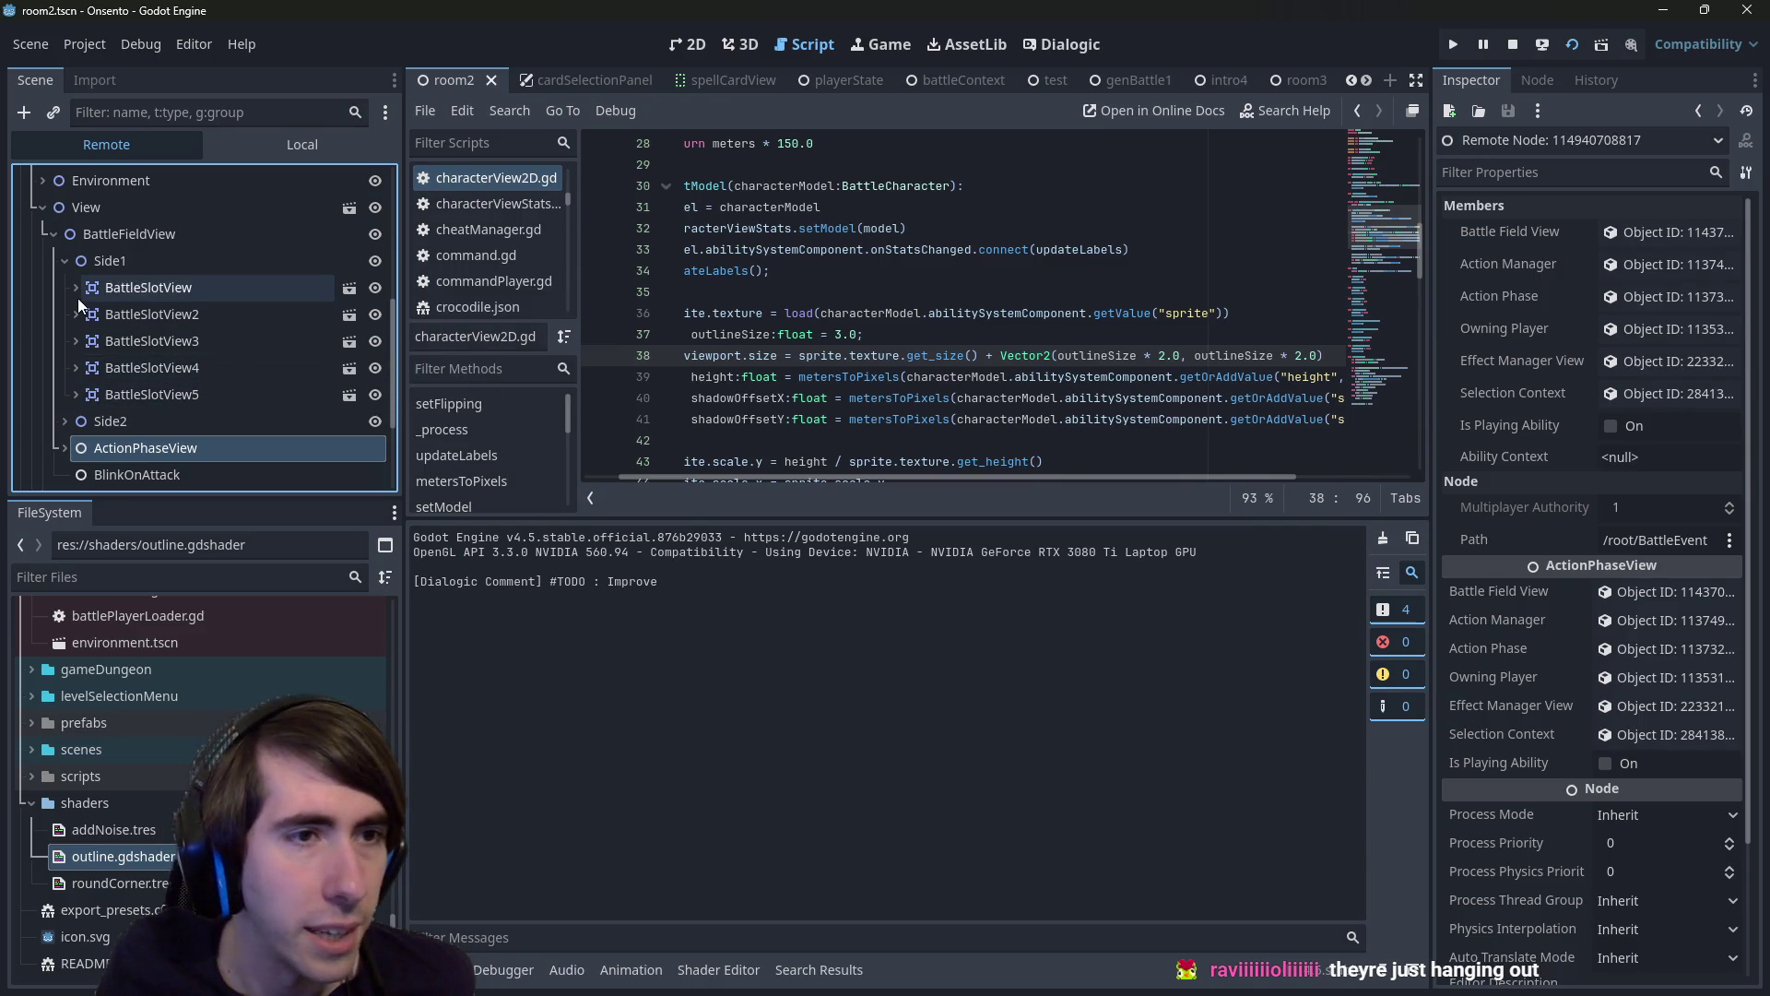
pyautogui.click(77, 294)
pyautogui.click(86, 369)
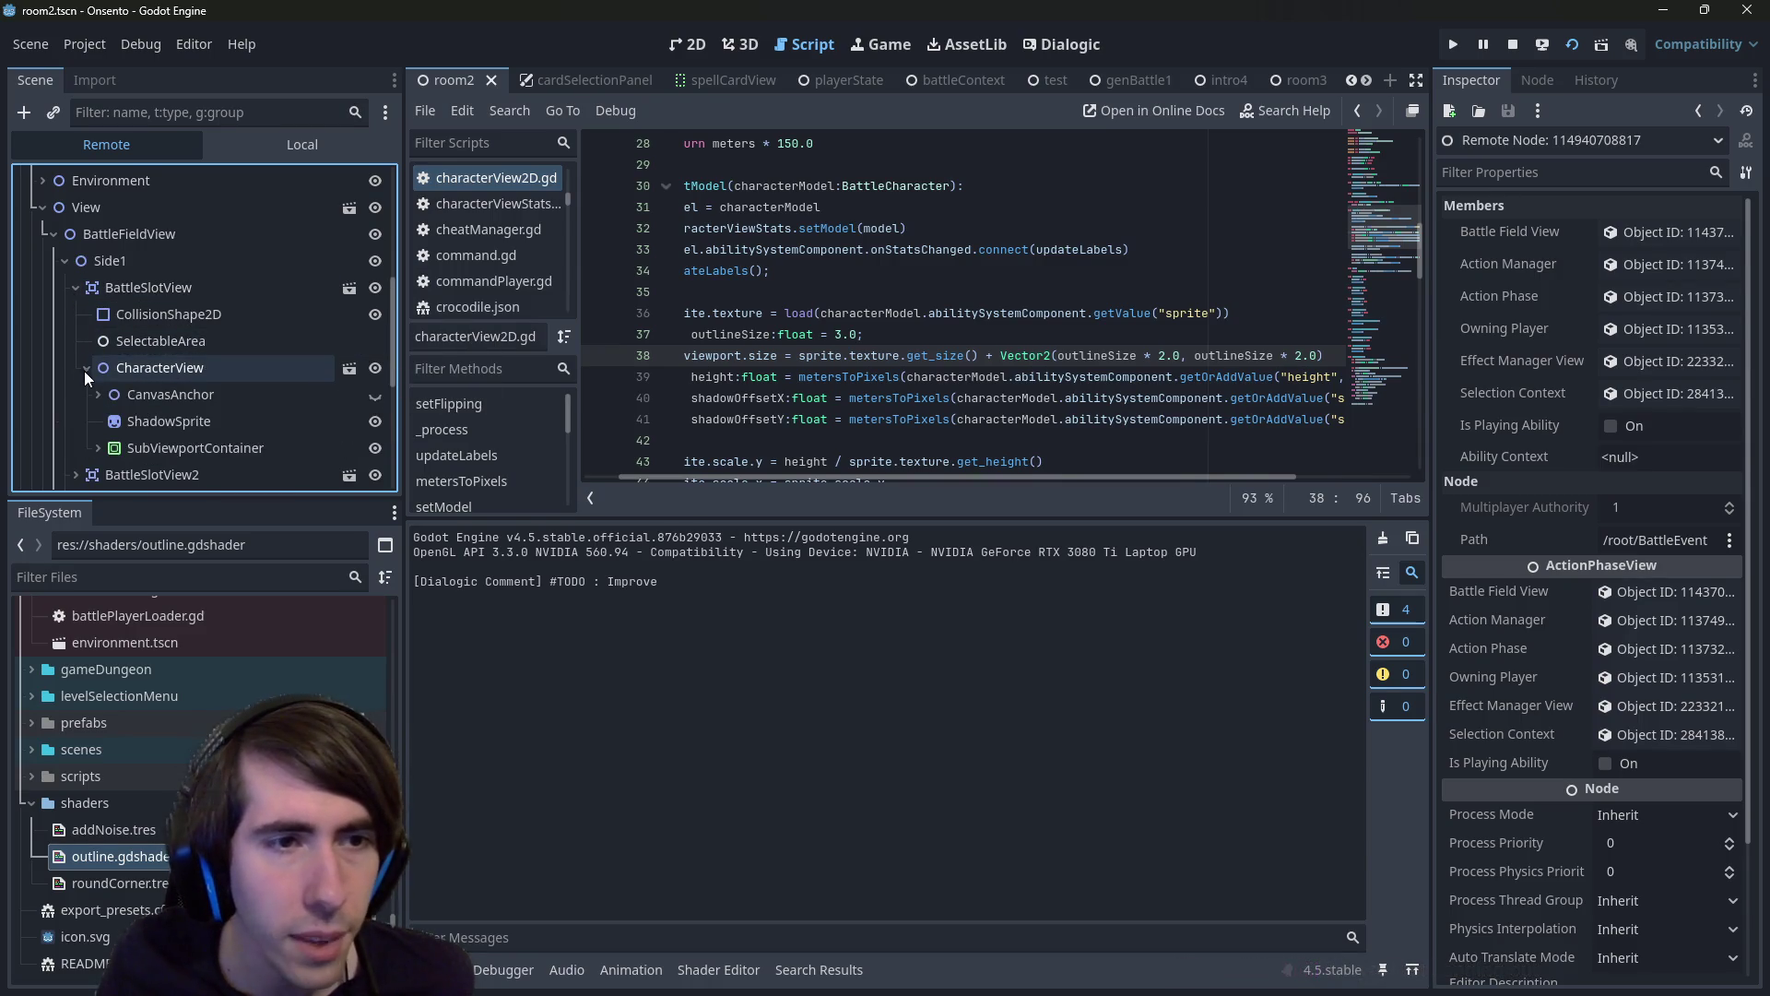
pyautogui.scroll(-1, 122, 430)
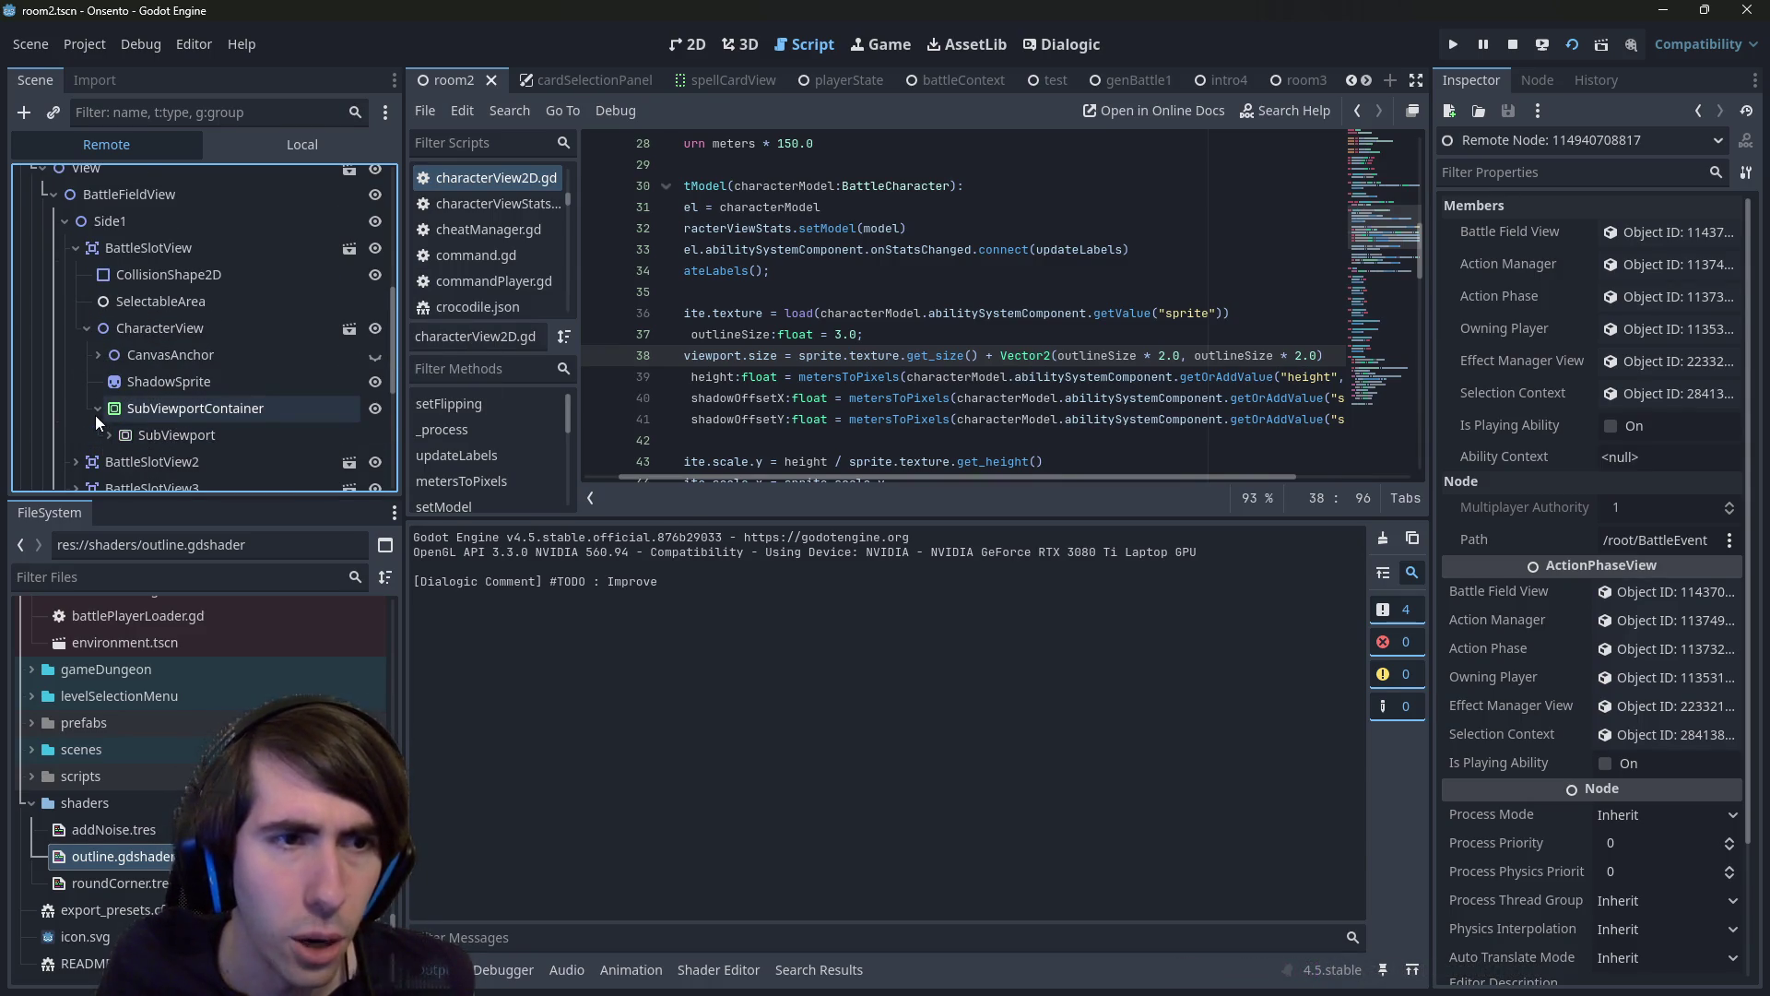
pyautogui.click(96, 411)
pyautogui.click(109, 394)
# Step: Inspect the live ShadowSprite, SubViewportContainer and CharacterView nodes, then bring the game forward
pyautogui.click(157, 352)
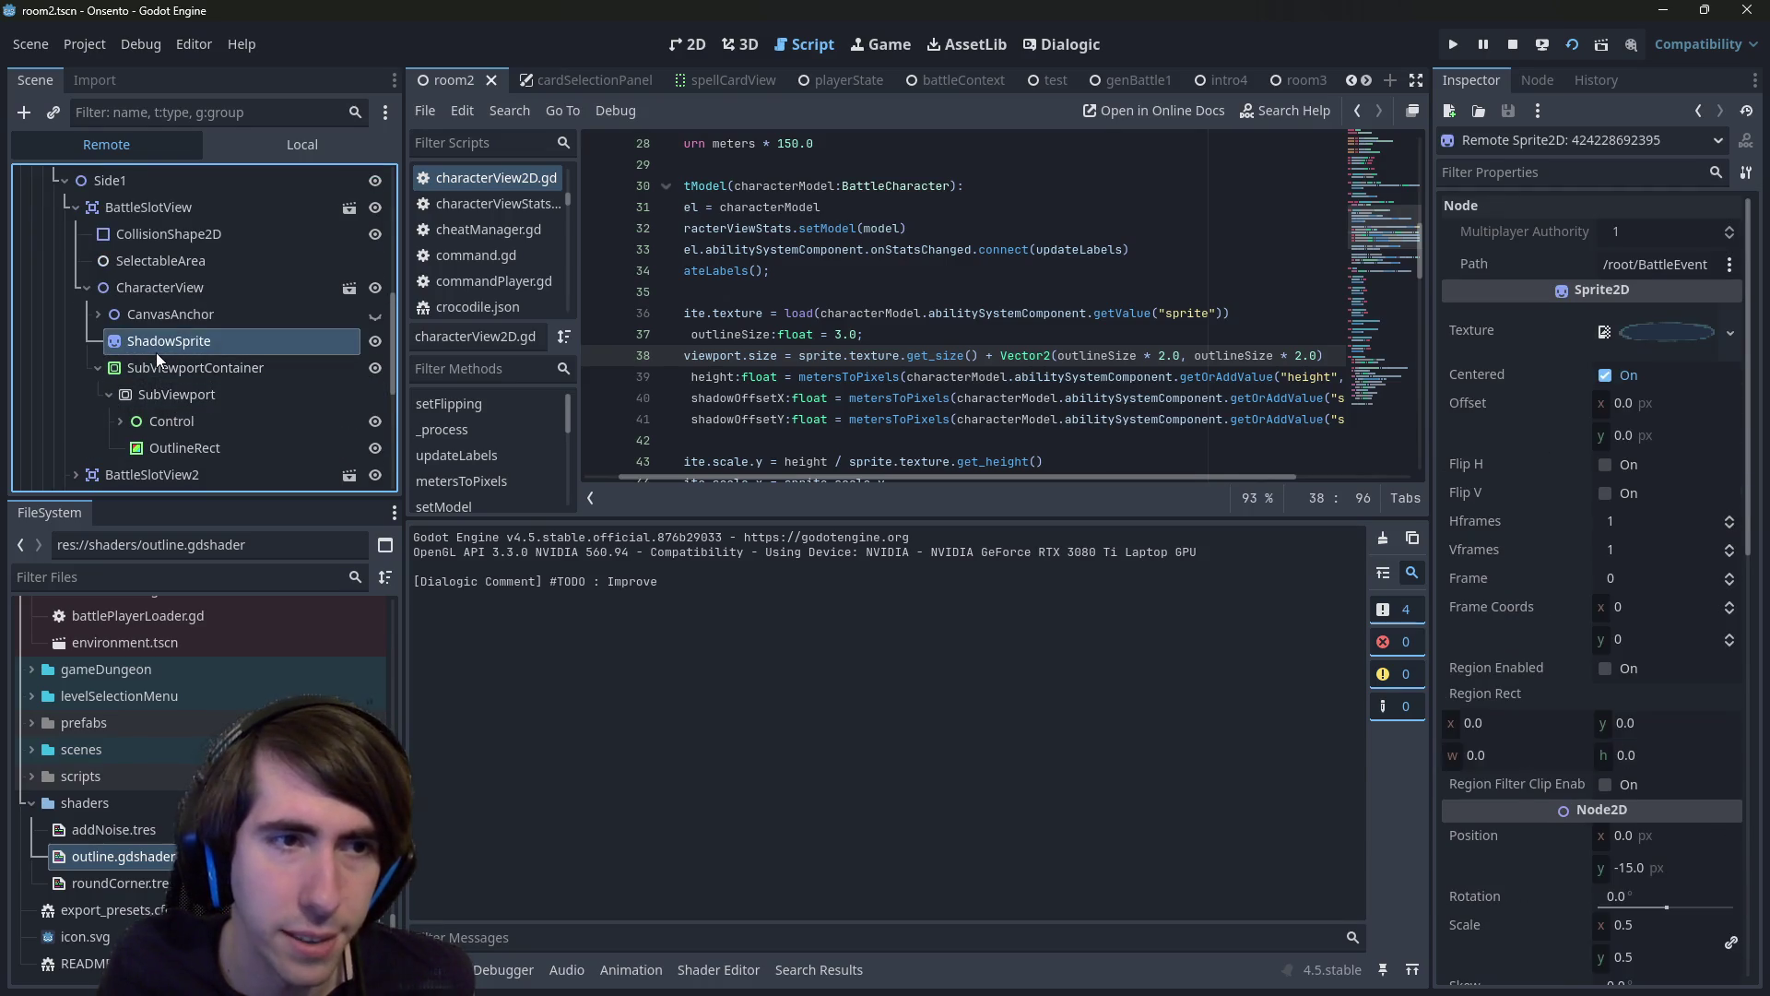
pyautogui.click(177, 369)
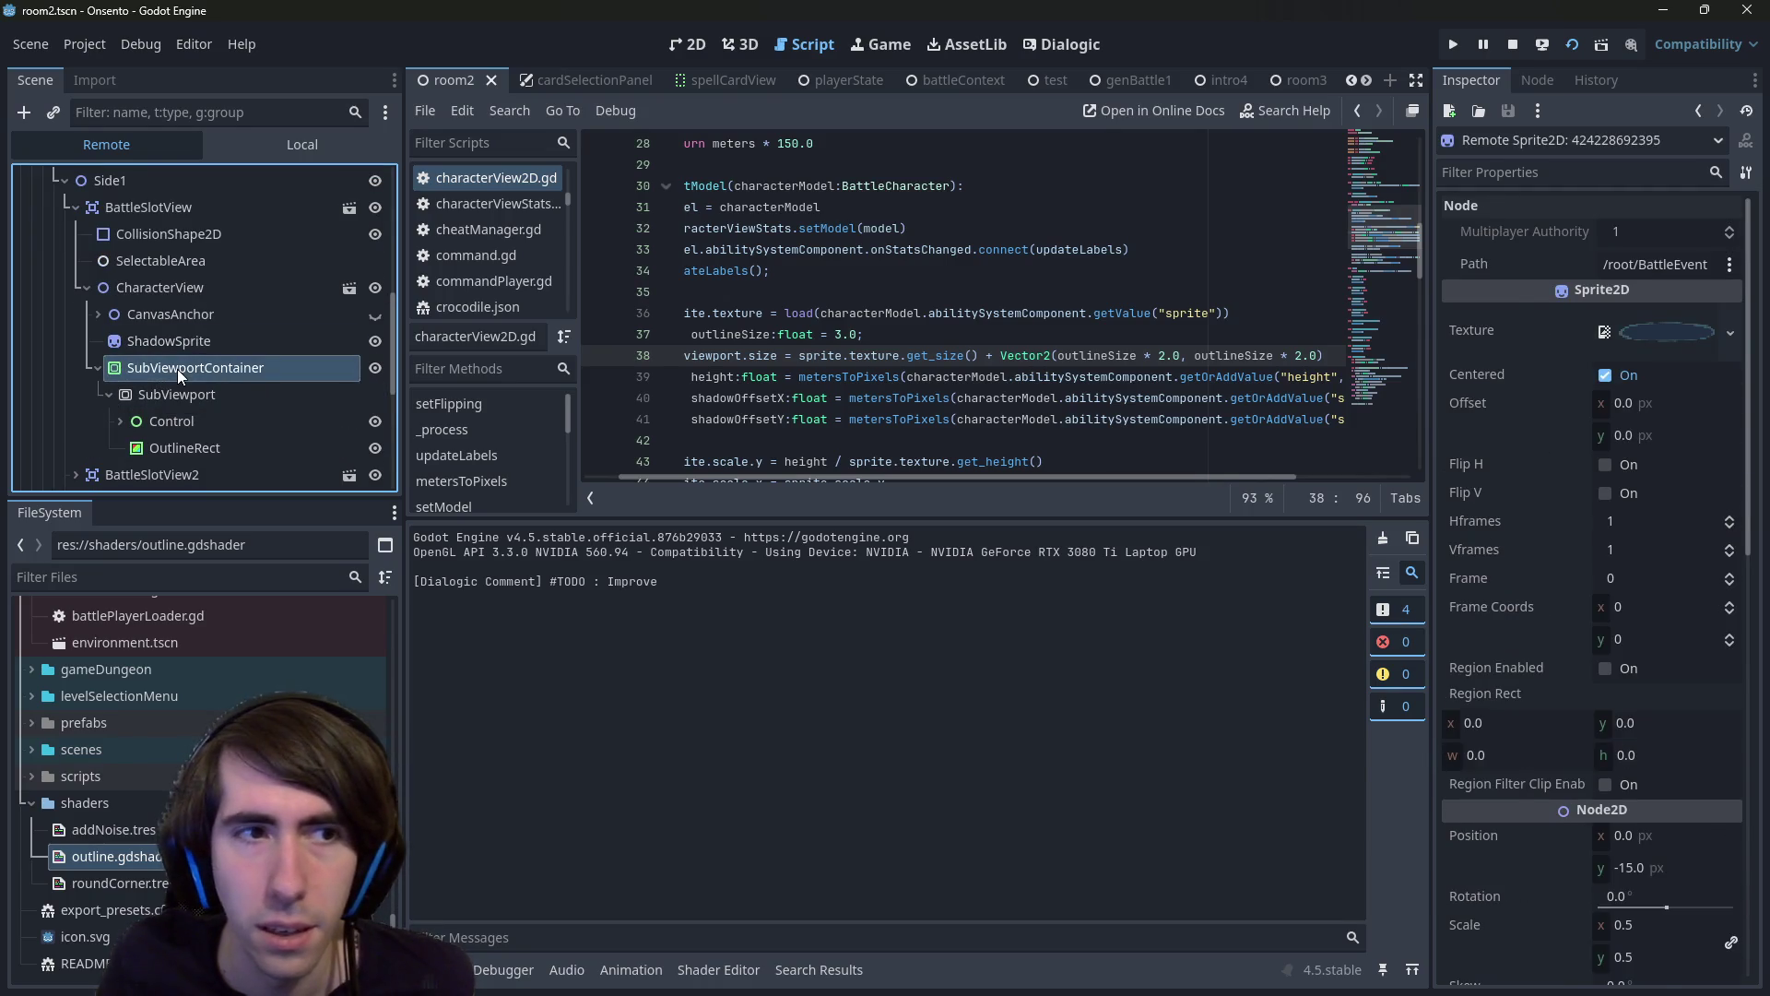
pyautogui.click(188, 287)
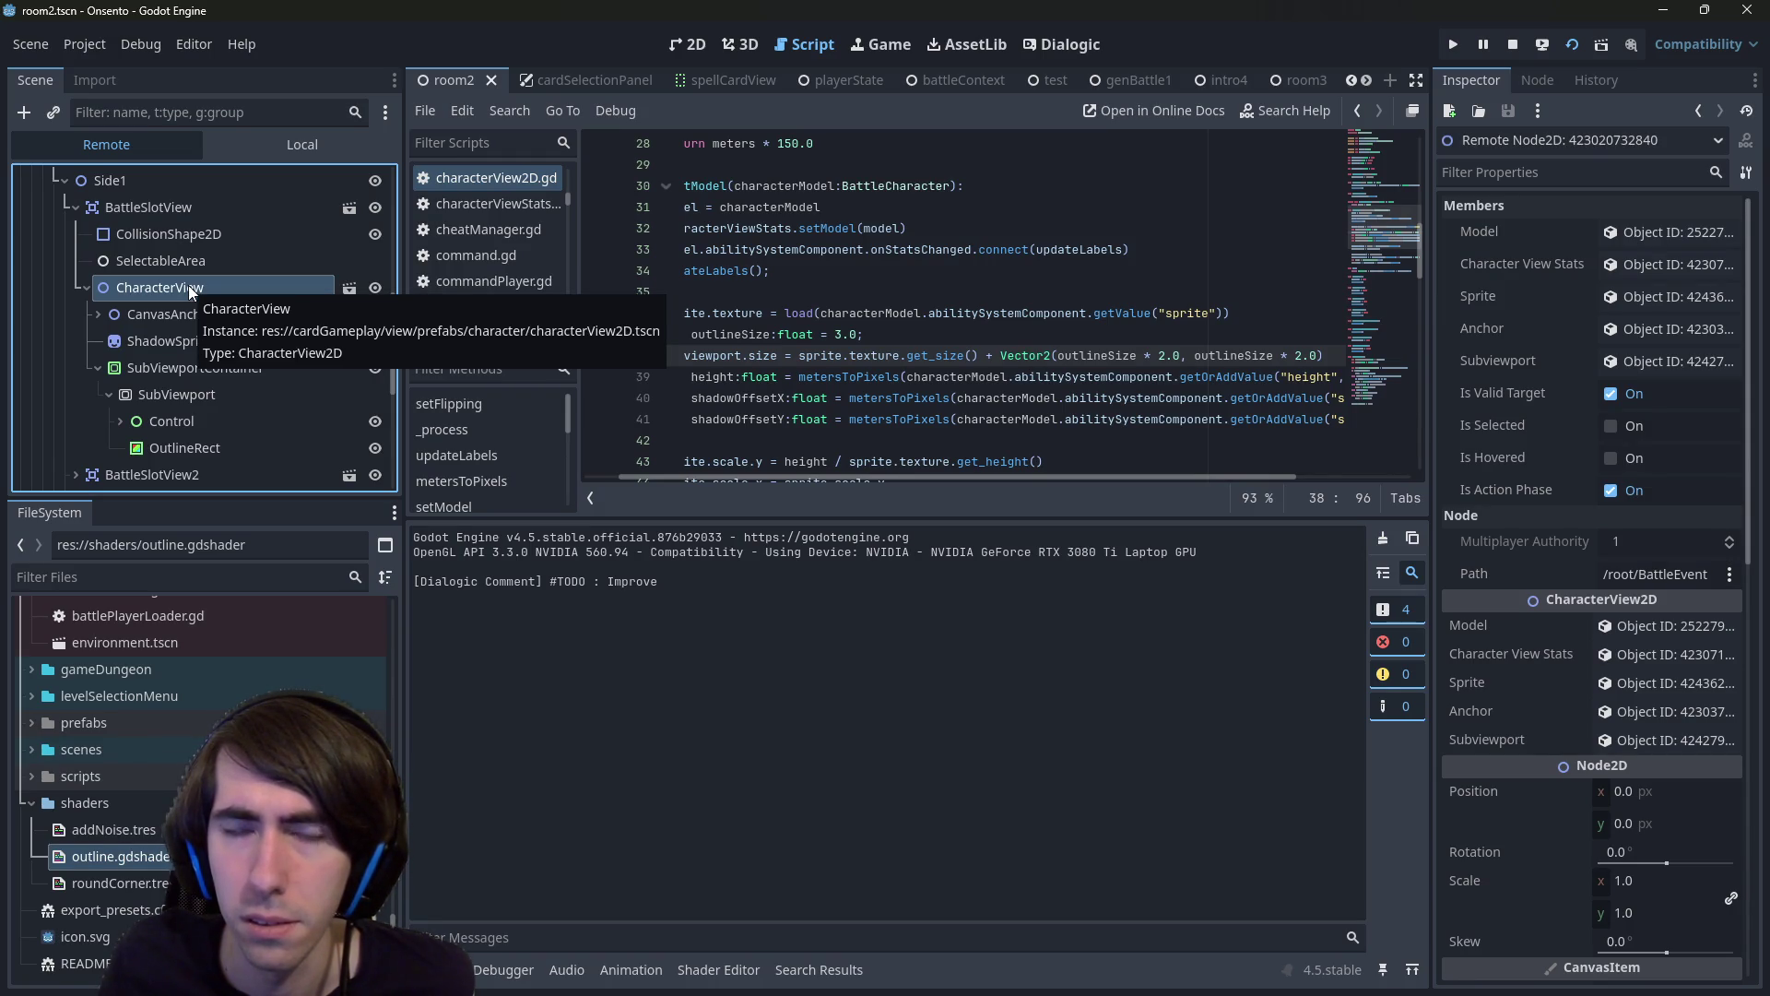
pyautogui.hotkey('alt', 'Tab')
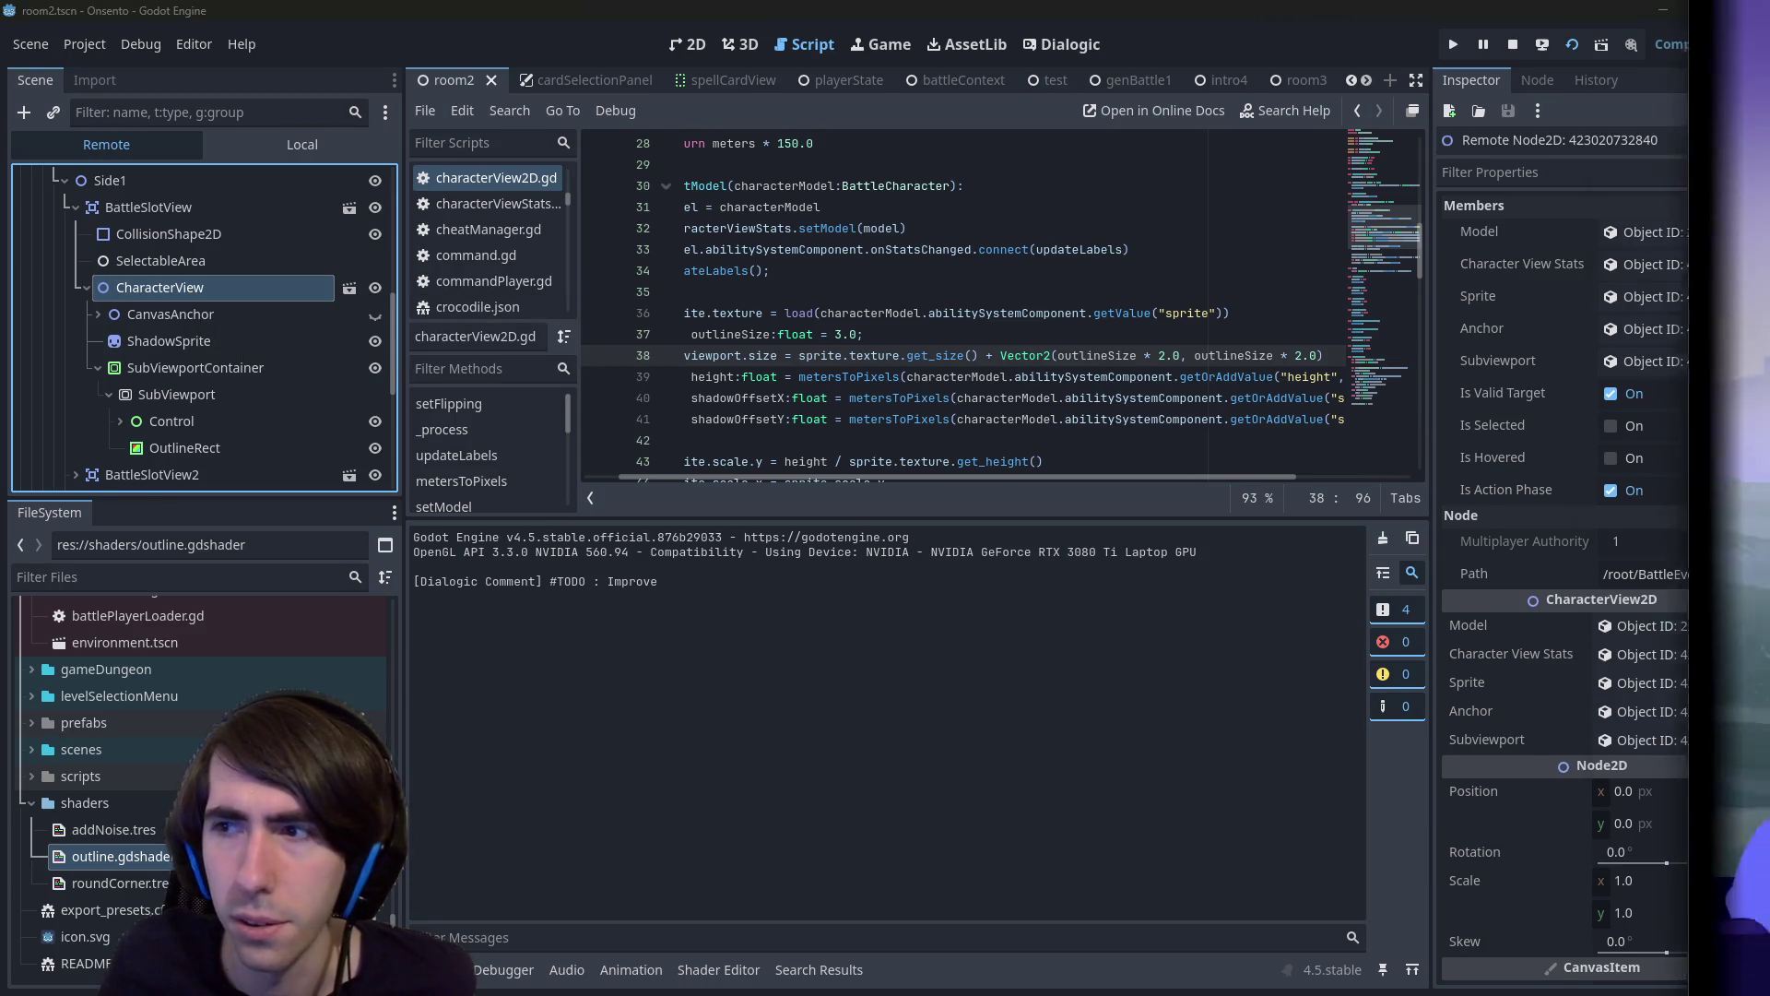
# Step: Place the game window beside the Remote tree and inspect the CanvasAnchor node
pyautogui.moveTo(1217, 117)
pyautogui.mouseDown()
pyautogui.moveTo(1221, 52)
pyautogui.moveTo(1280, 42)
pyautogui.moveTo(1270, 399)
pyautogui.mouseUp()
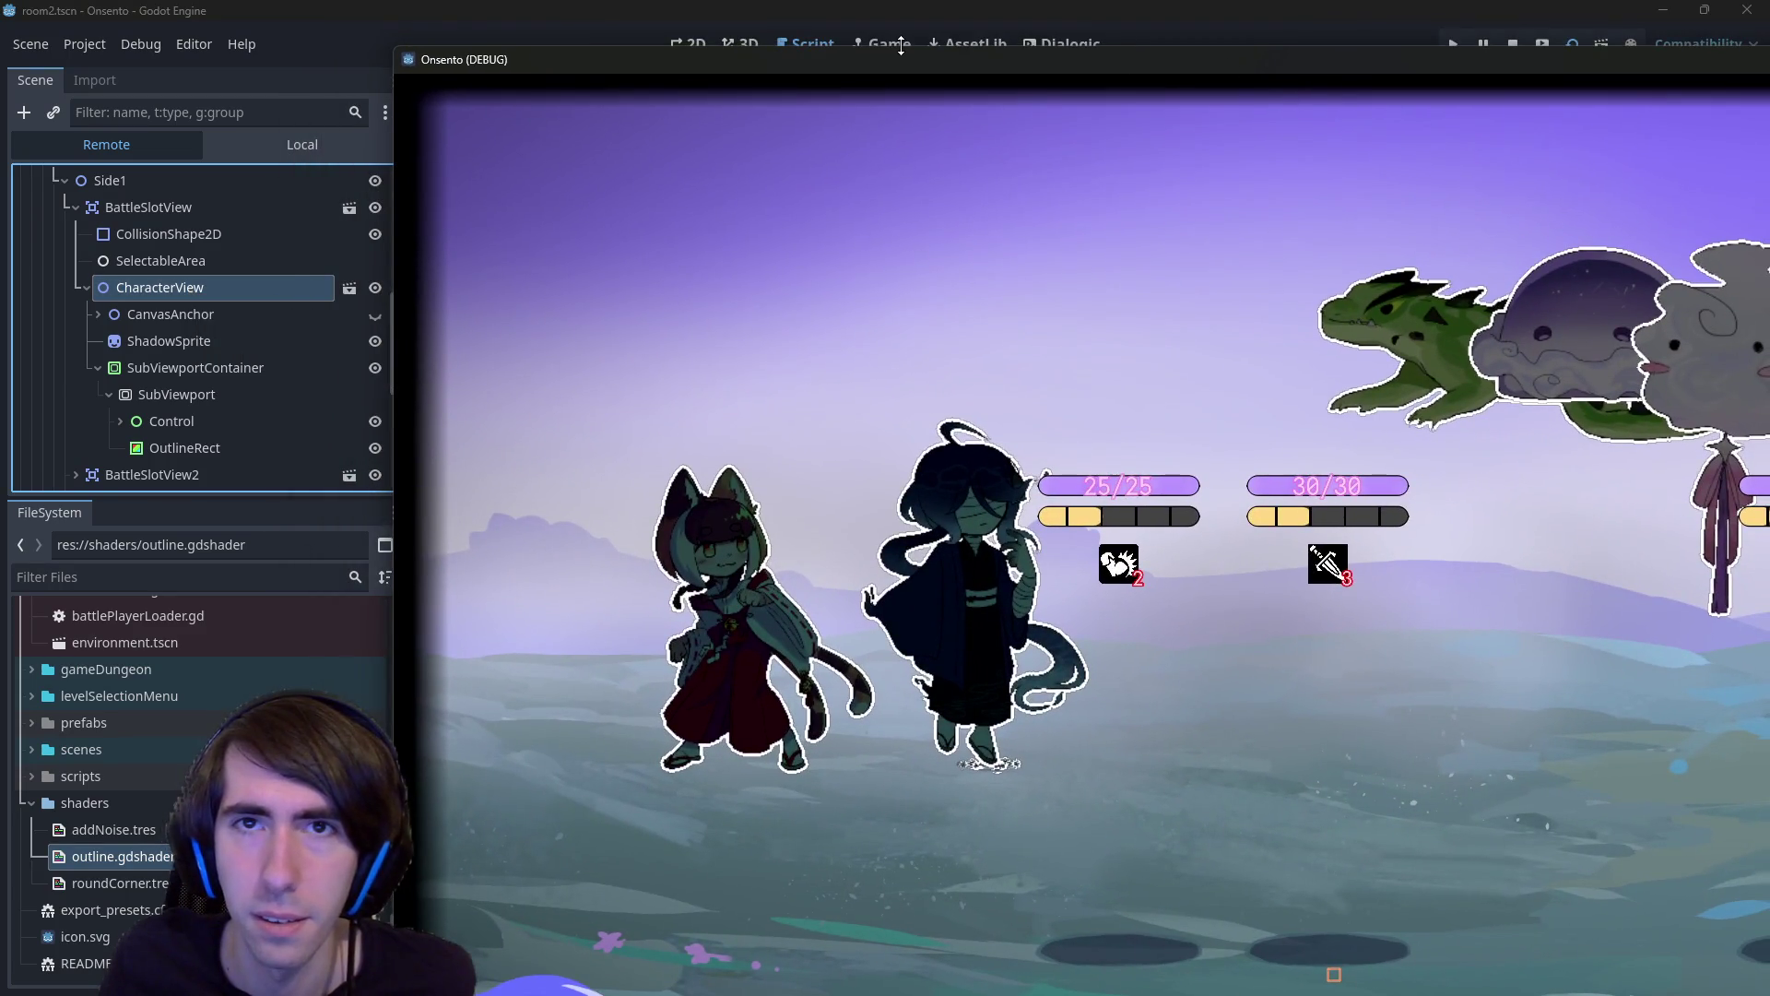
pyautogui.moveTo(935, 379)
pyautogui.mouseDown()
pyautogui.moveTo(937, 514)
pyautogui.moveTo(943, 116)
pyautogui.mouseUp()
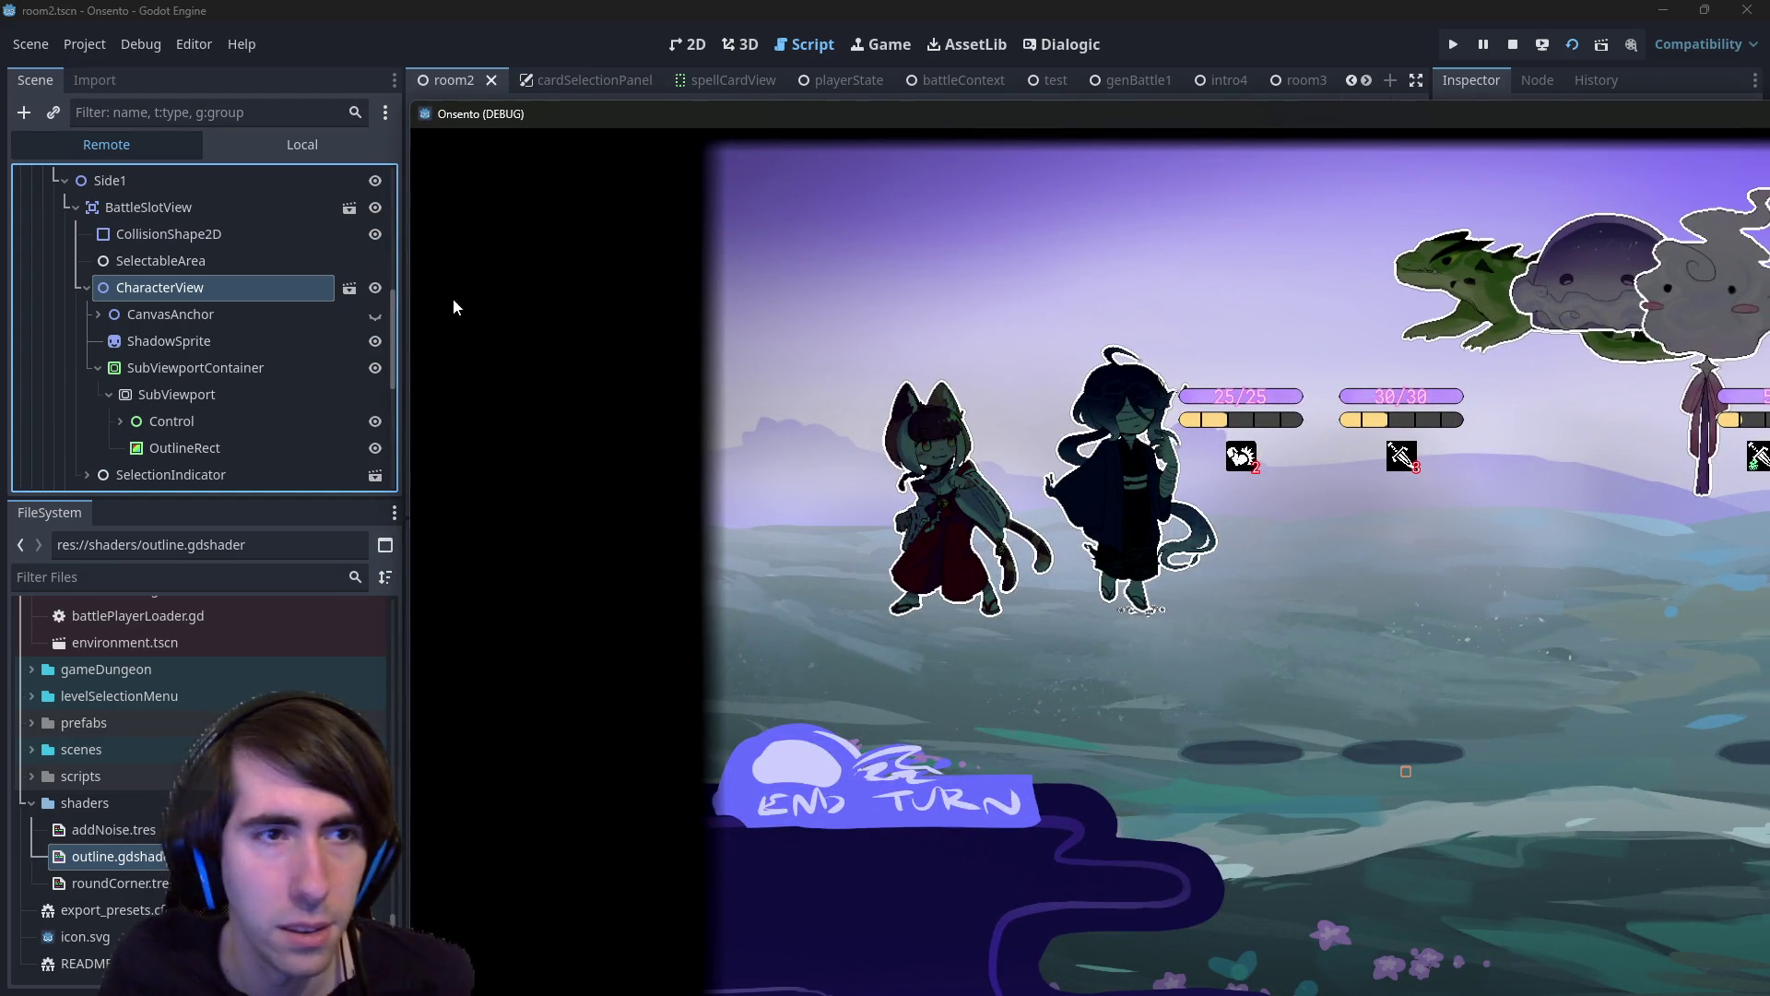
pyautogui.click(238, 316)
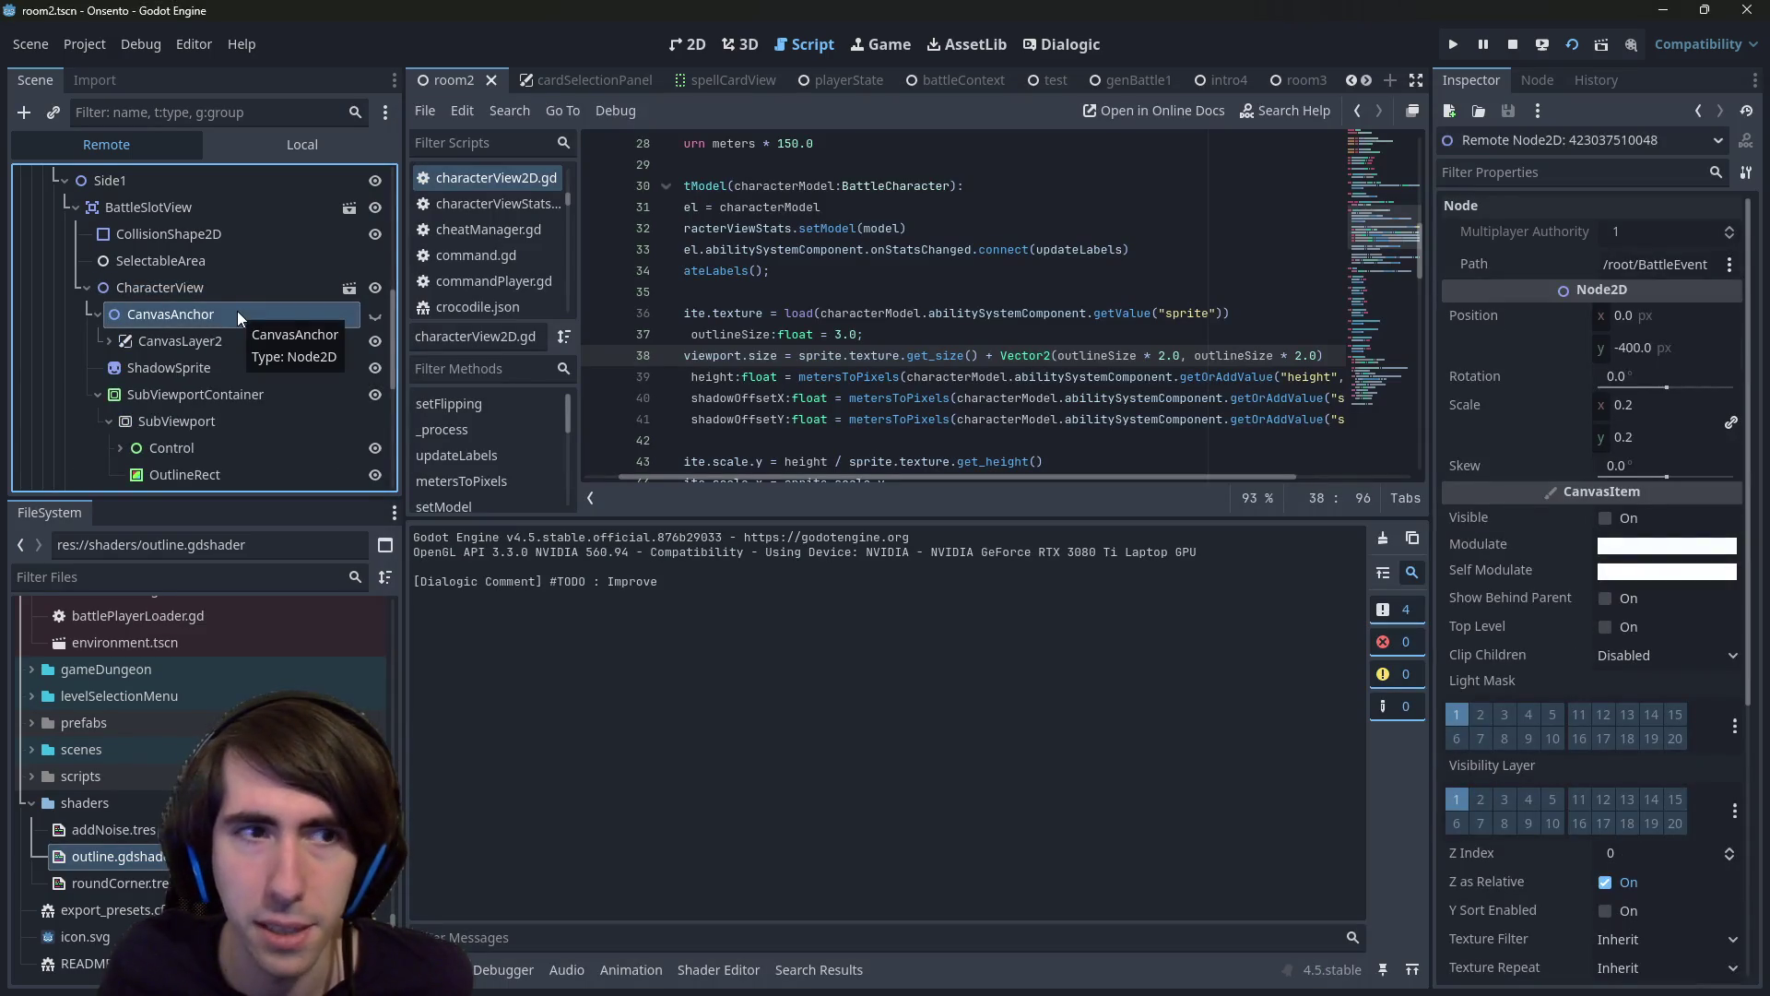
pyautogui.click(97, 314)
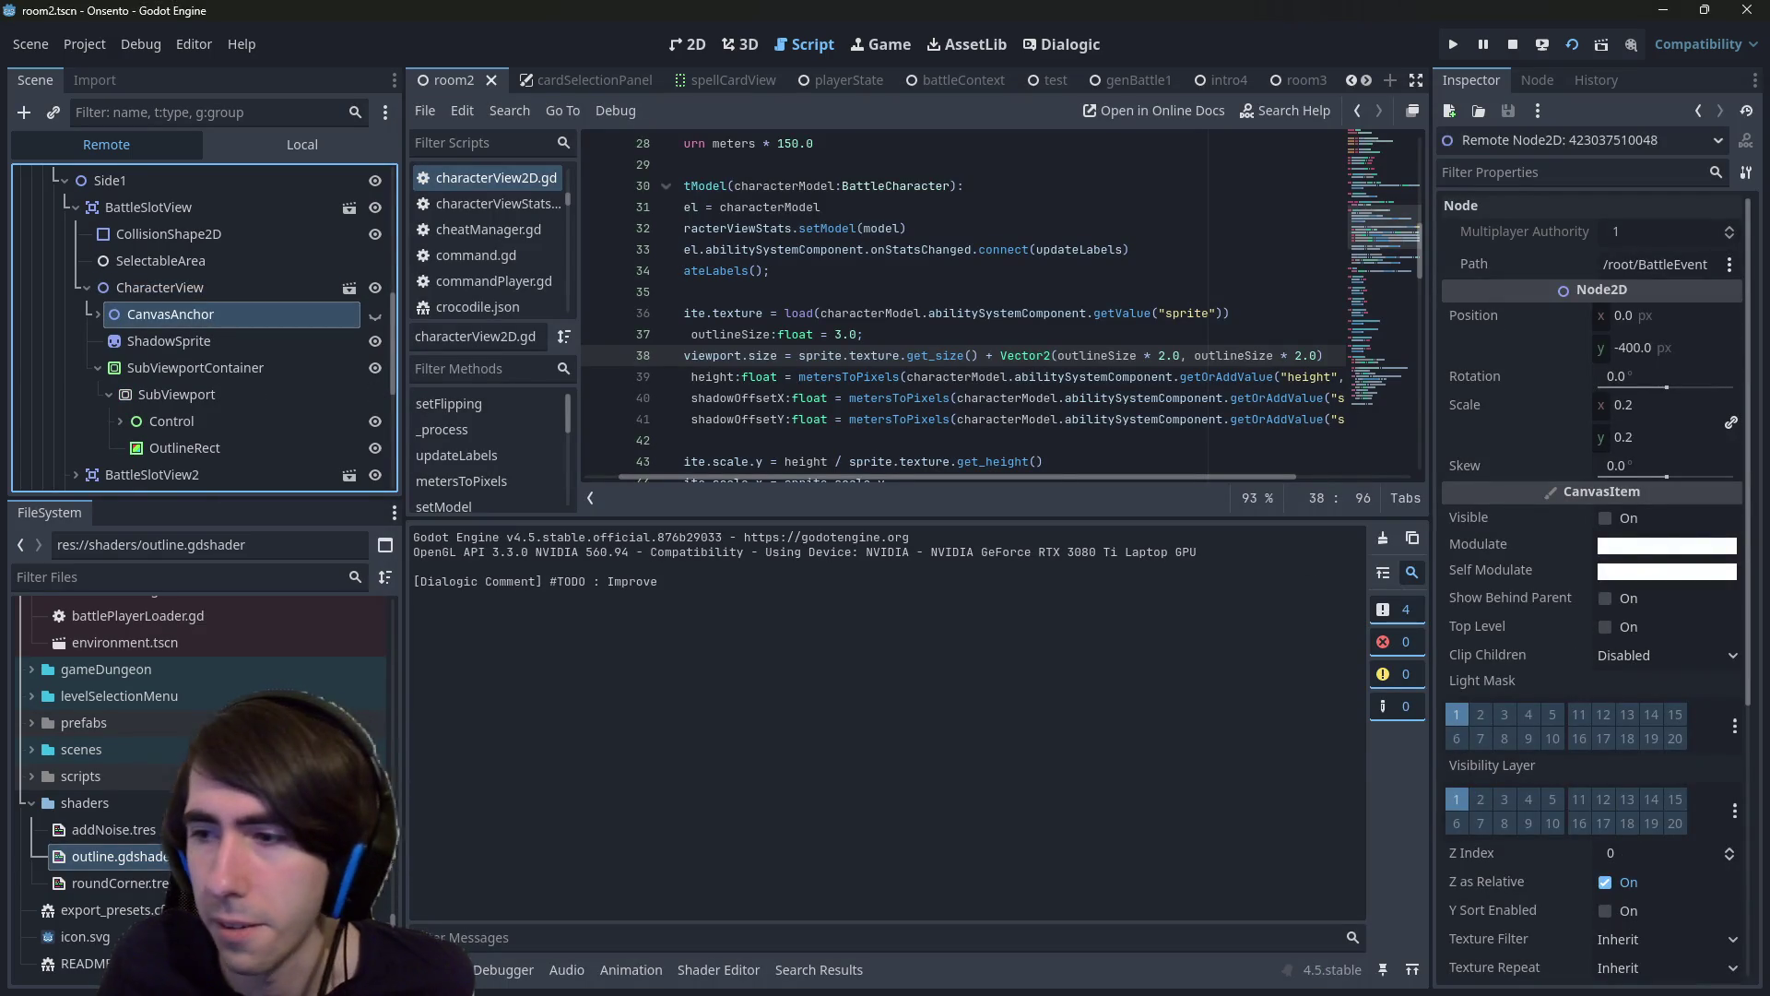
pyautogui.hotkey('alt', 'Tab')
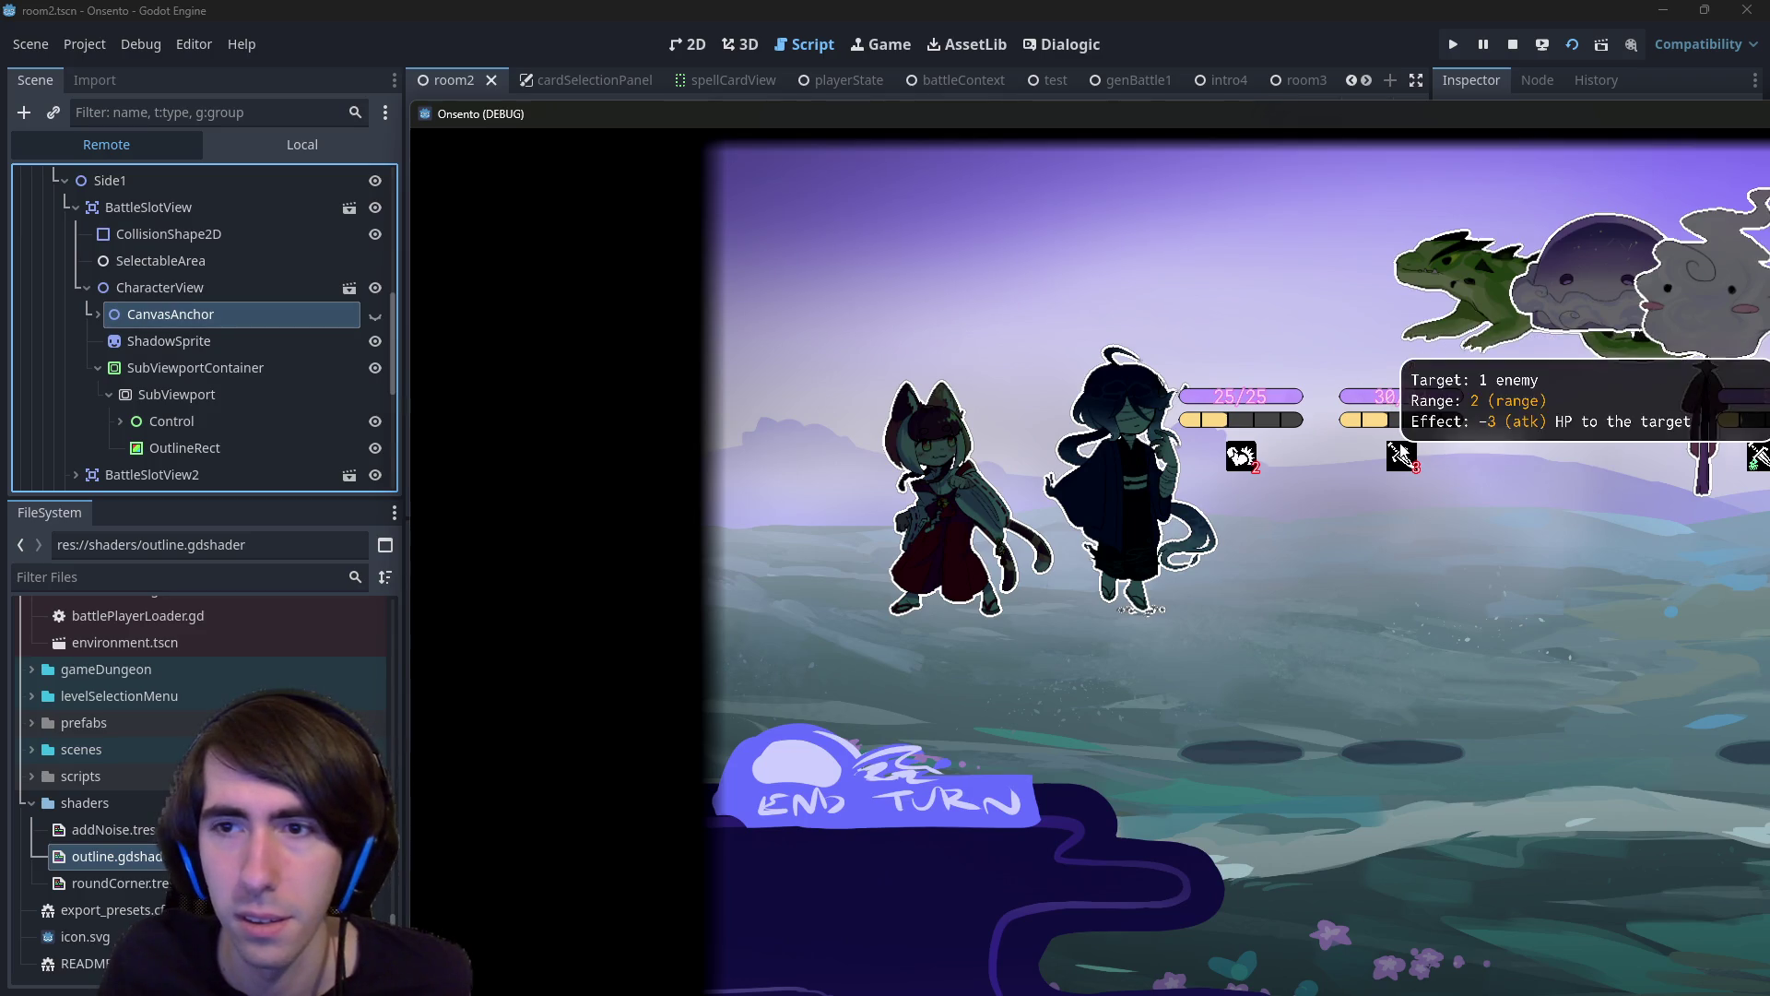
# Step: Inspect ShadowSprite, SubViewportContainer and the SubViewport's 651 × 907 transparent-background settings
pyautogui.click(206, 342)
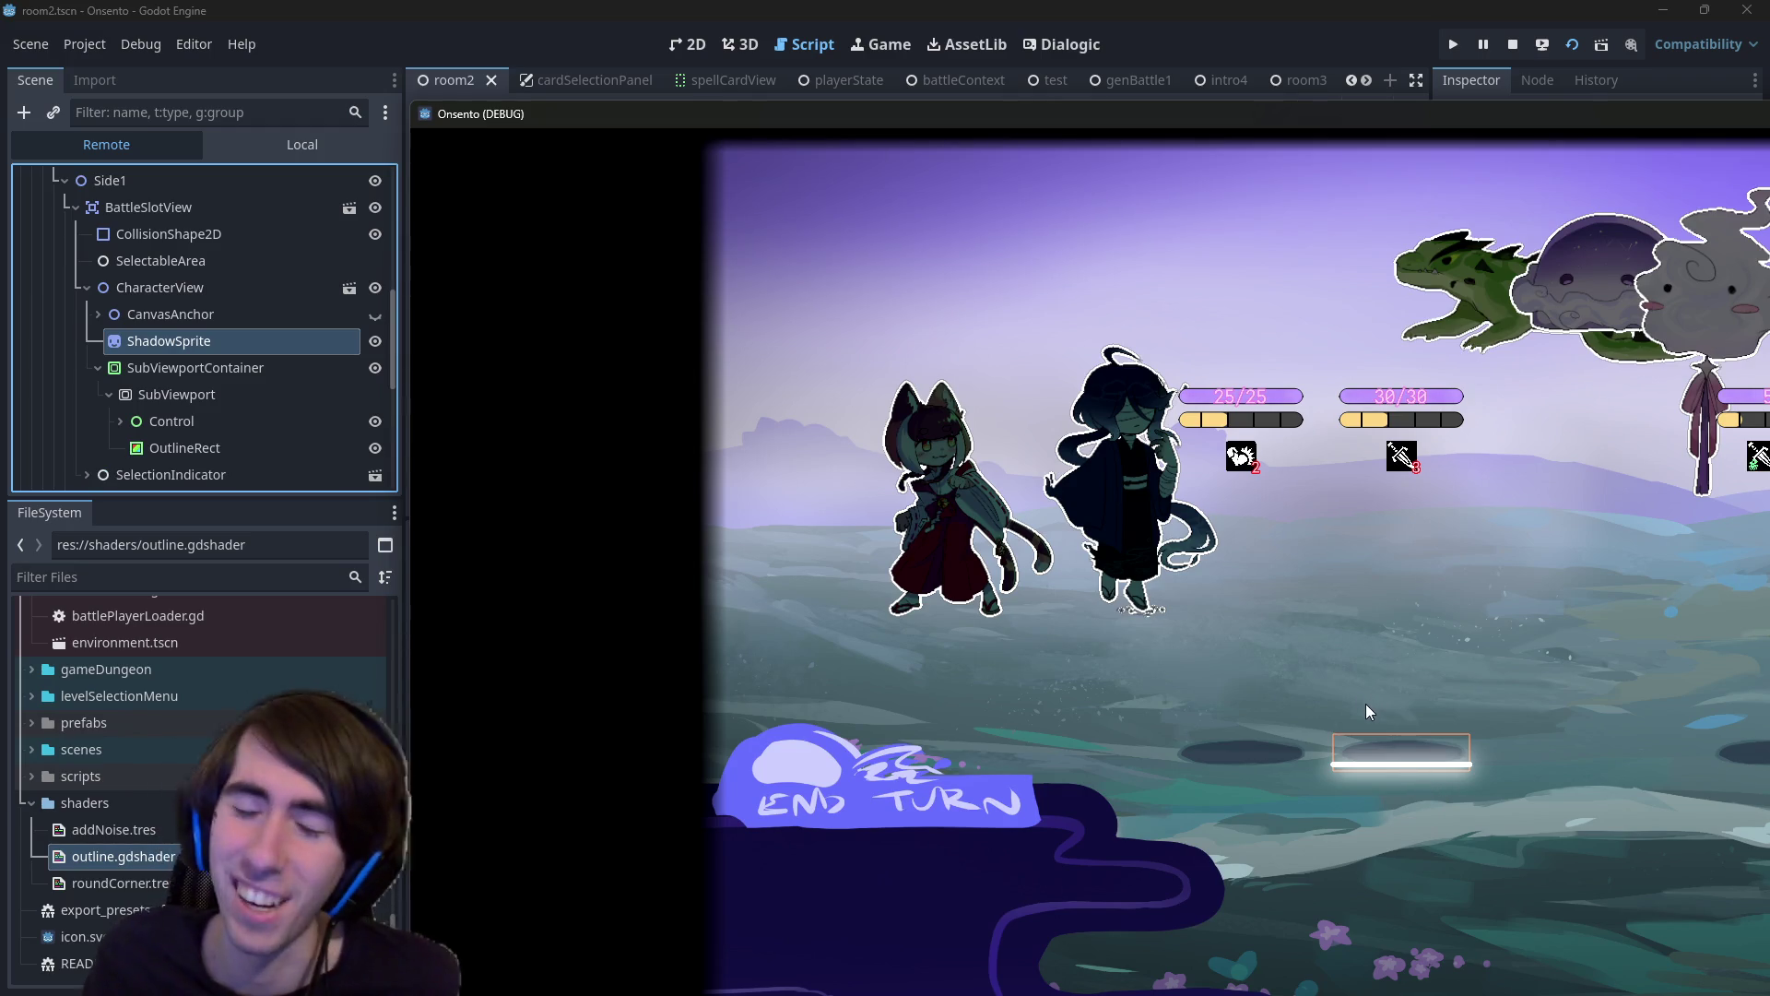
pyautogui.click(236, 373)
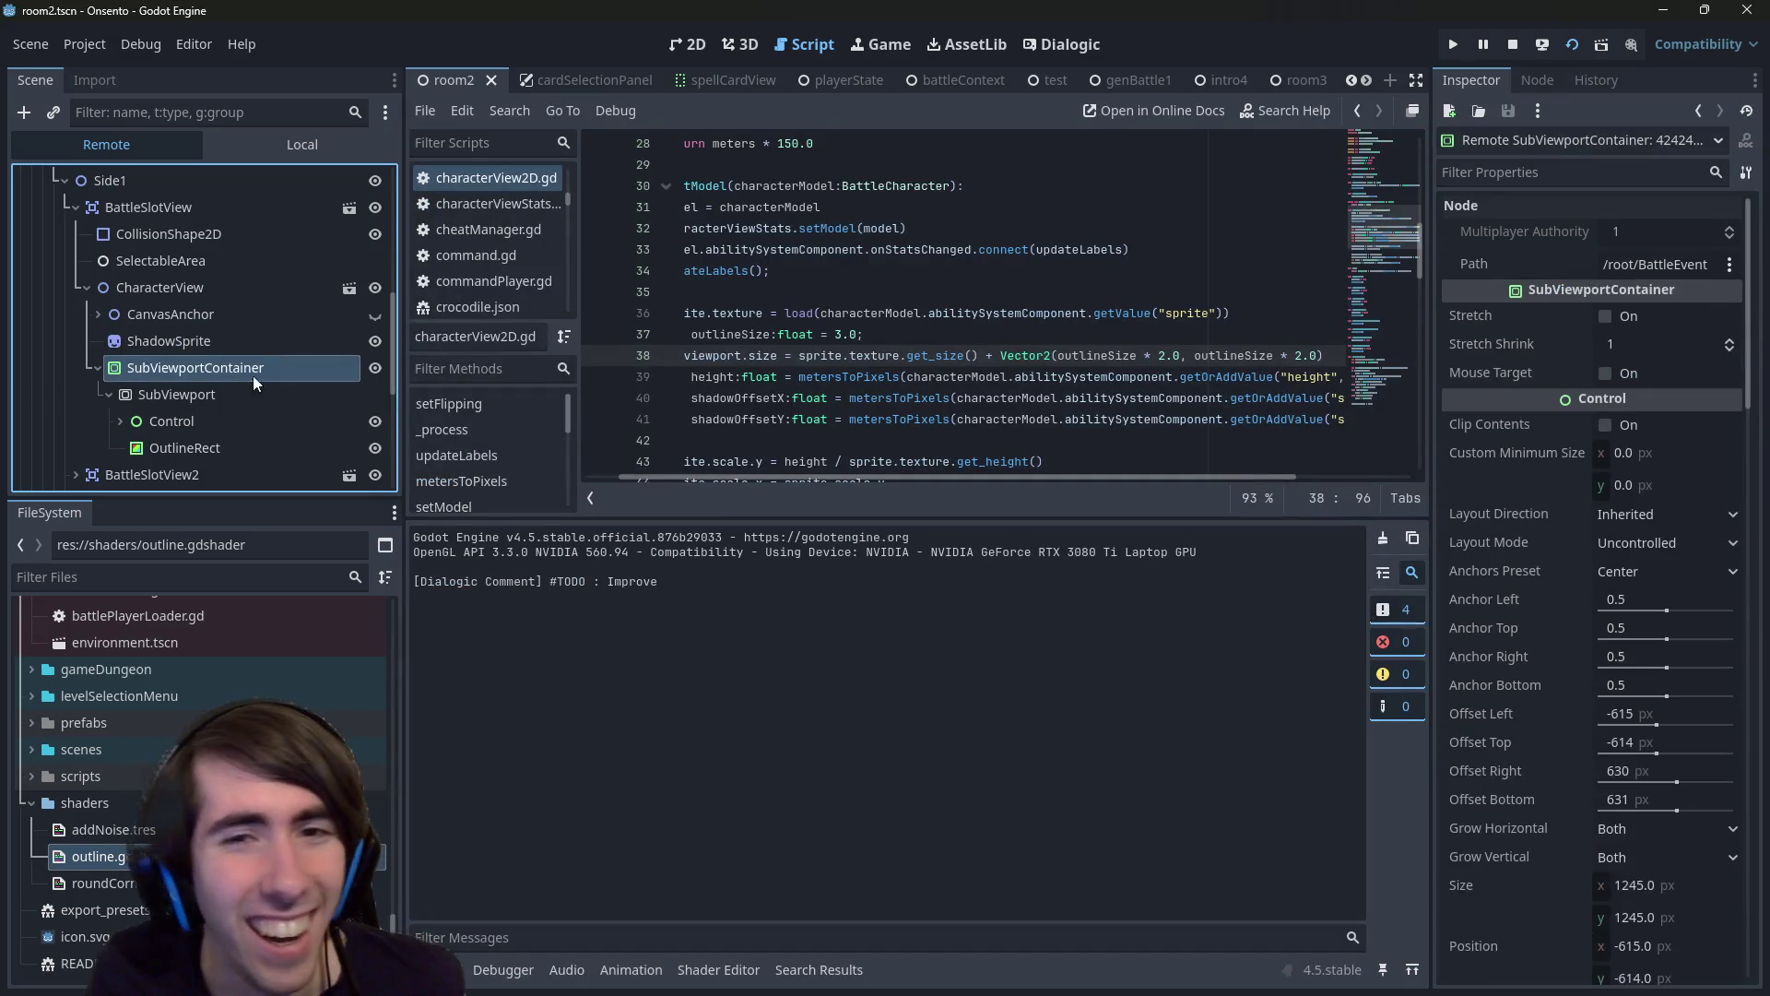
pyautogui.hotkey('alt', 'Tab')
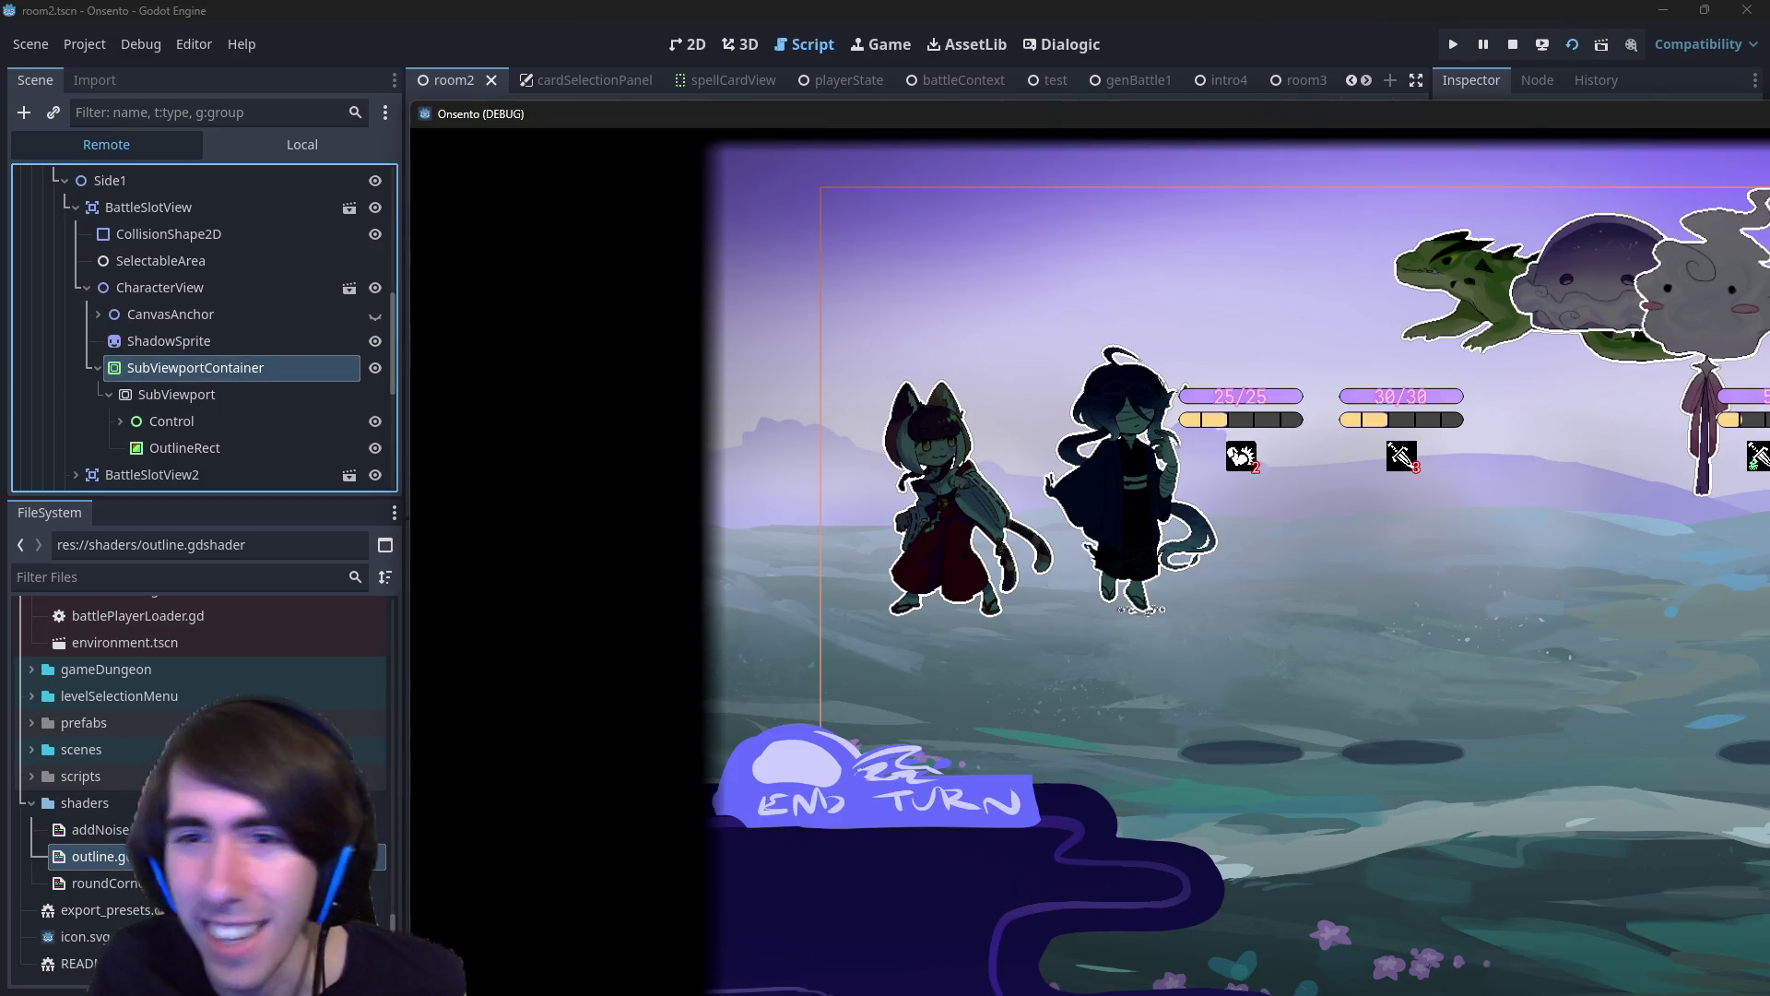
pyautogui.moveTo(1112, 105)
pyautogui.mouseDown()
pyautogui.moveTo(648, 92)
pyautogui.moveTo(824, 147)
pyautogui.moveTo(1596, 186)
pyautogui.mouseUp()
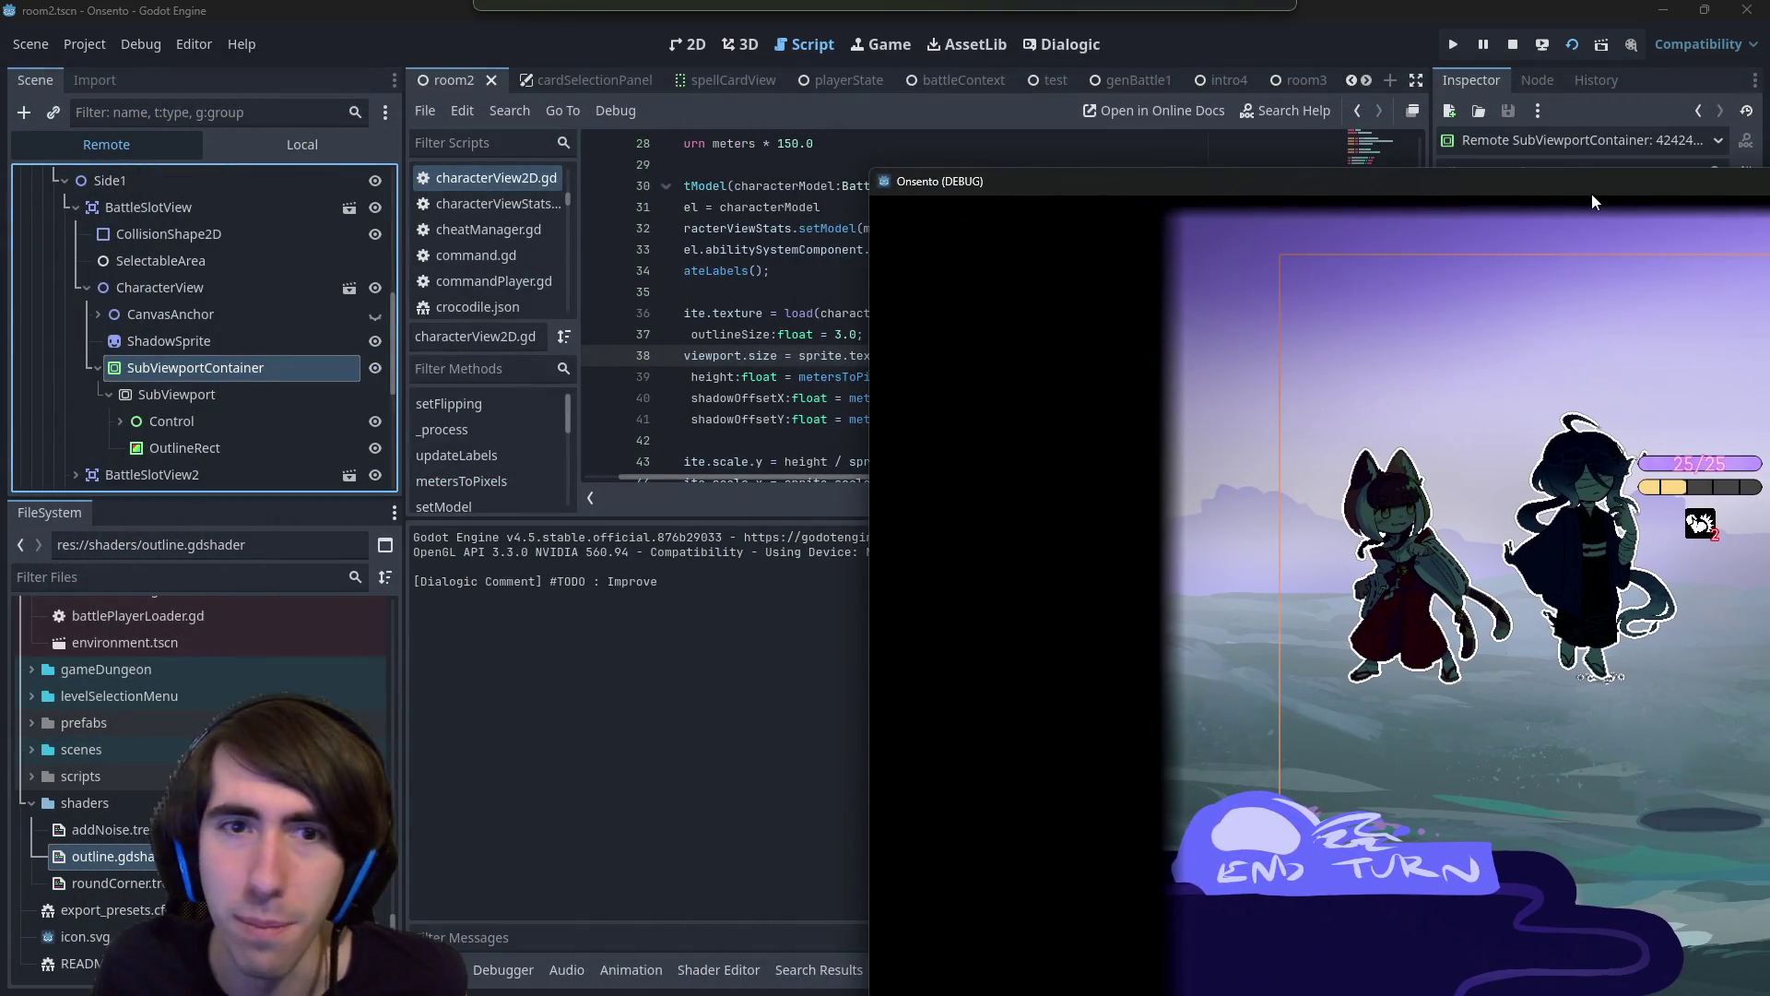
pyautogui.click(175, 395)
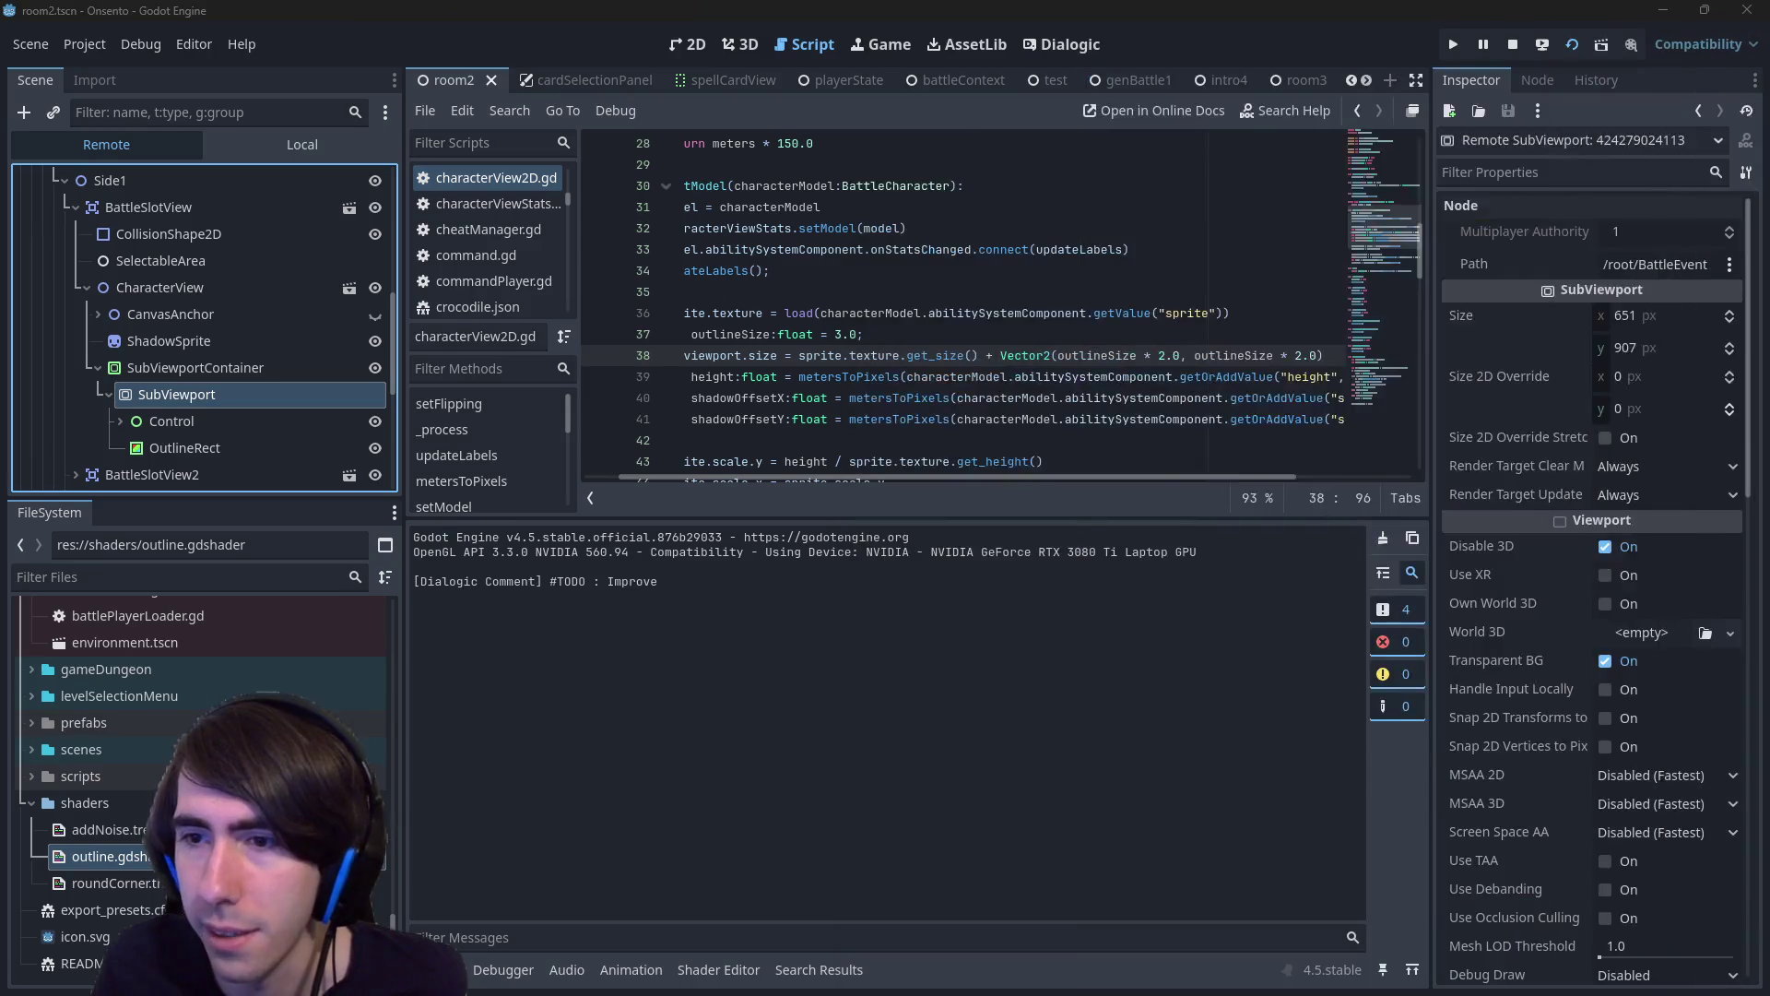
pyautogui.moveTo(1728, 171)
pyautogui.mouseDown()
pyautogui.moveTo(1138, 60)
pyautogui.moveTo(1048, 103)
pyautogui.moveTo(1591, 159)
pyautogui.moveTo(1149, 164)
pyautogui.moveTo(1466, 174)
pyautogui.mouseUp()
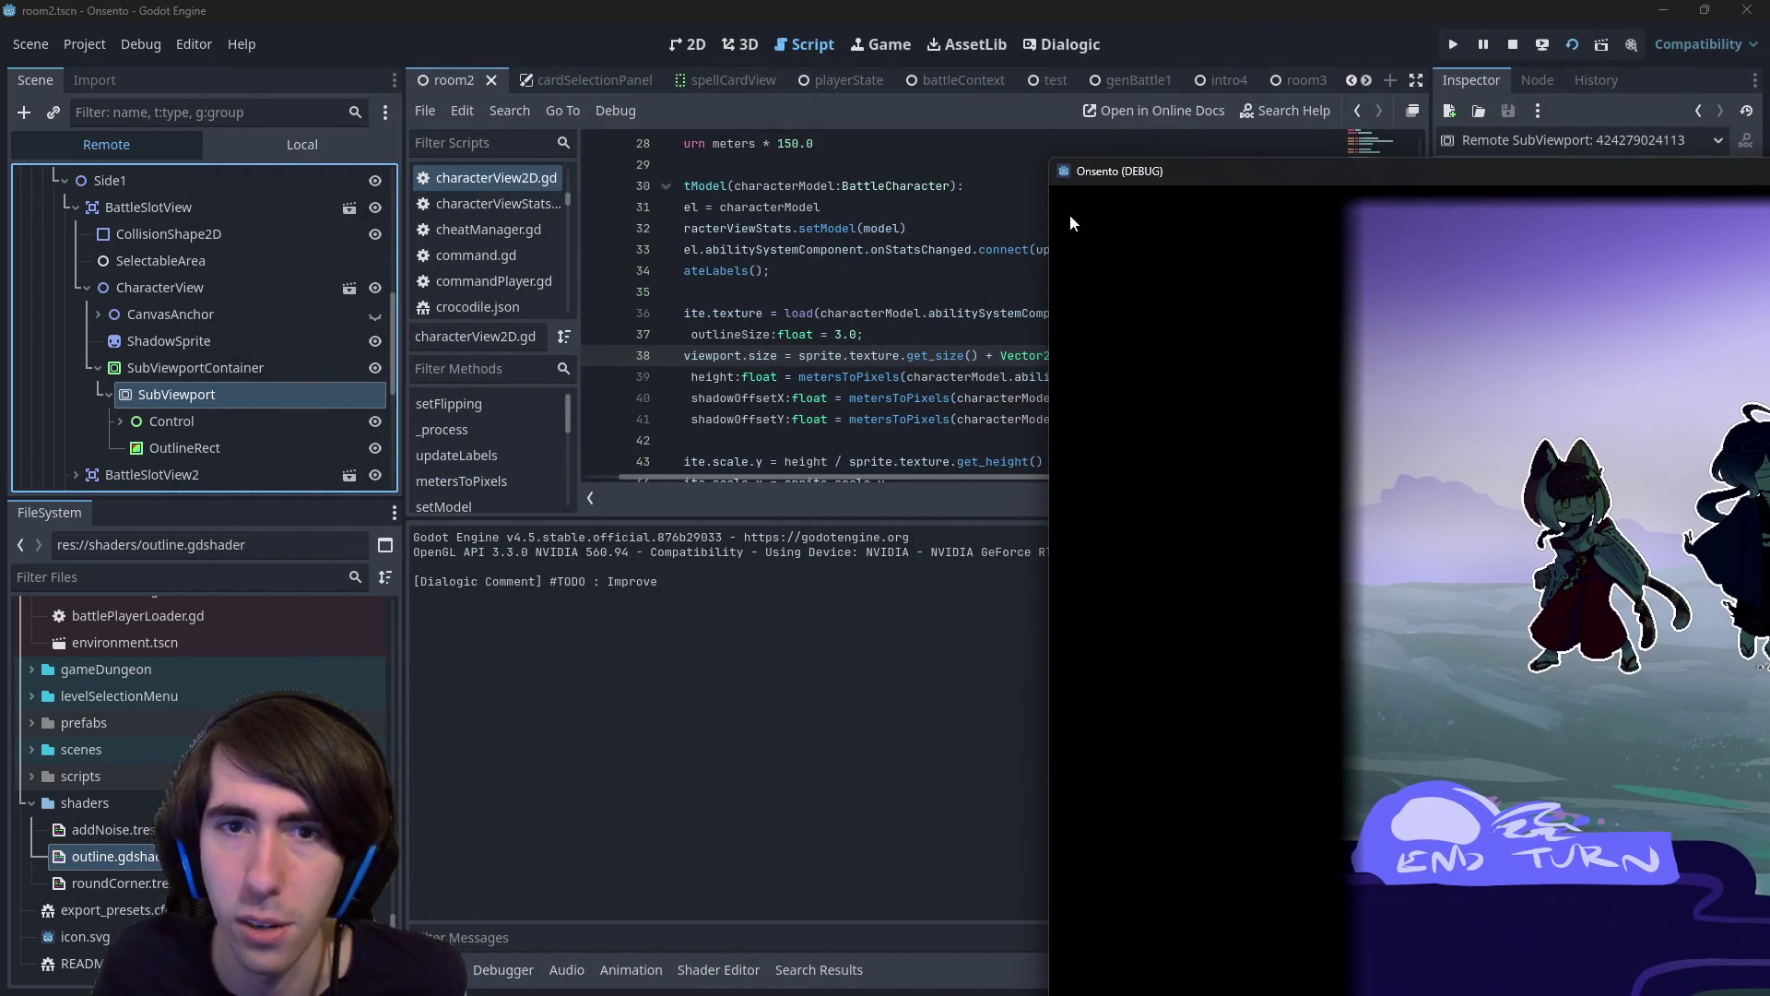
pyautogui.moveTo(1300, 184)
pyautogui.mouseDown()
pyautogui.moveTo(1126, 197)
pyautogui.moveTo(868, 178)
pyautogui.moveTo(1317, 153)
pyautogui.mouseUp()
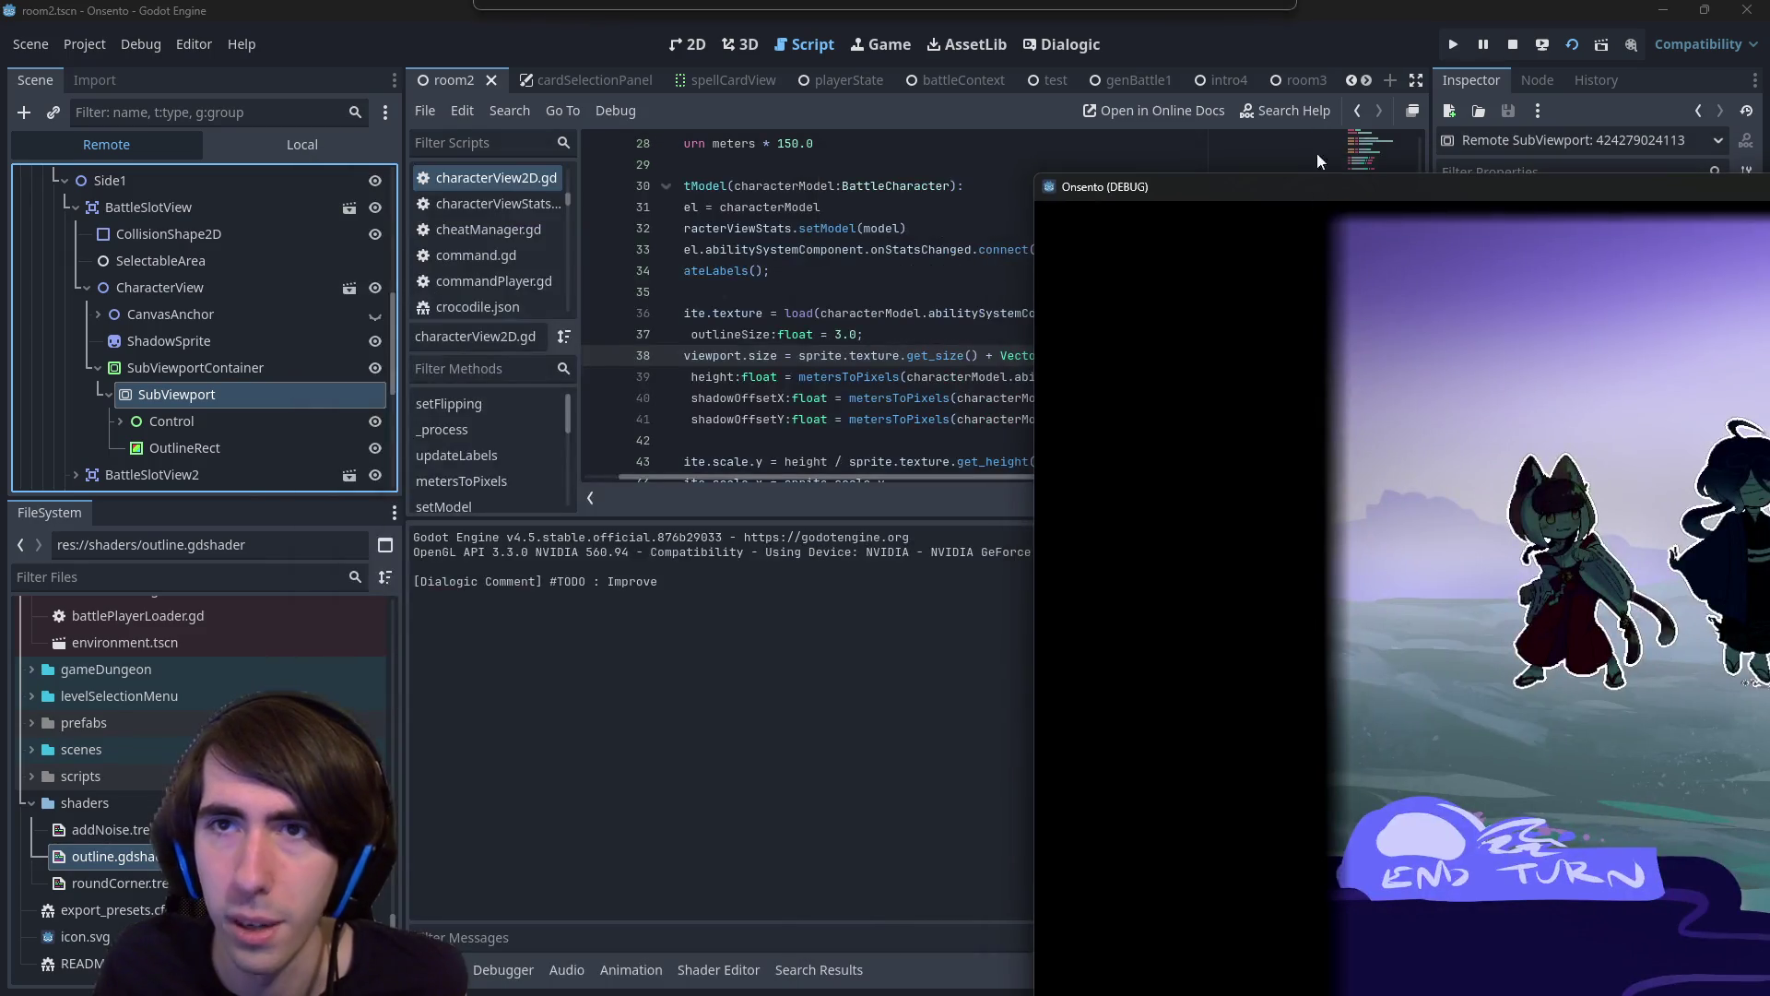
pyautogui.click(1248, 9)
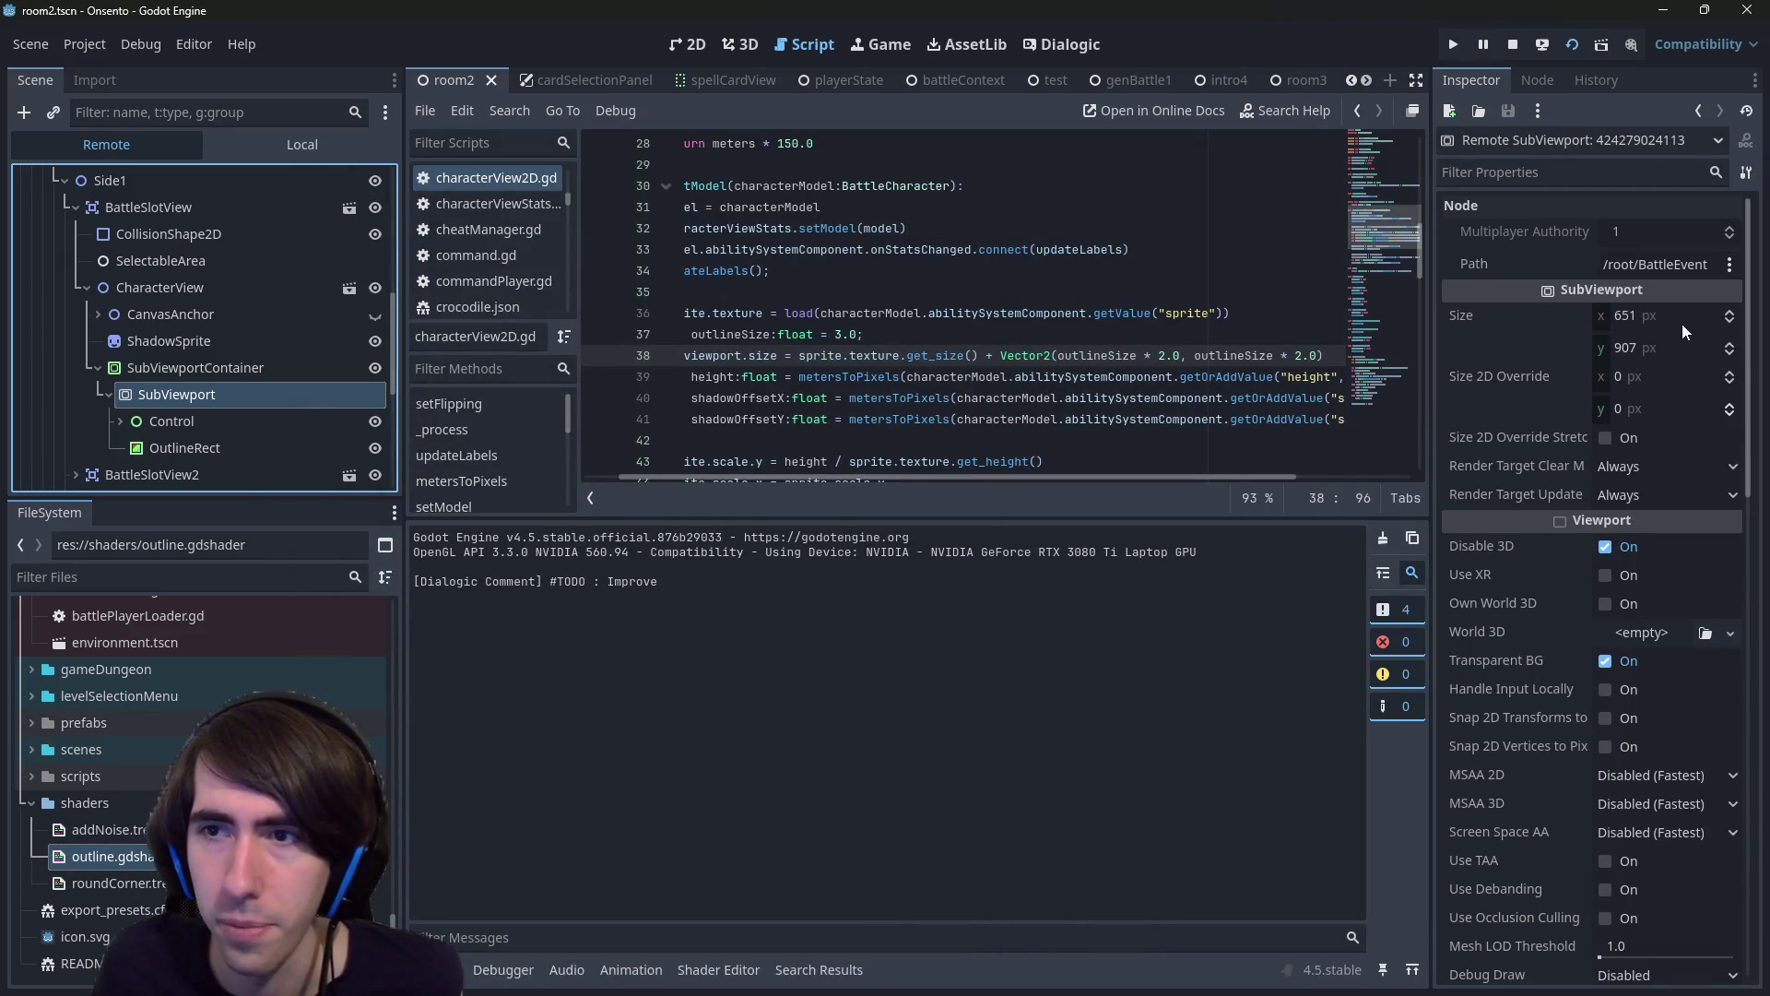
pyautogui.click(195, 368)
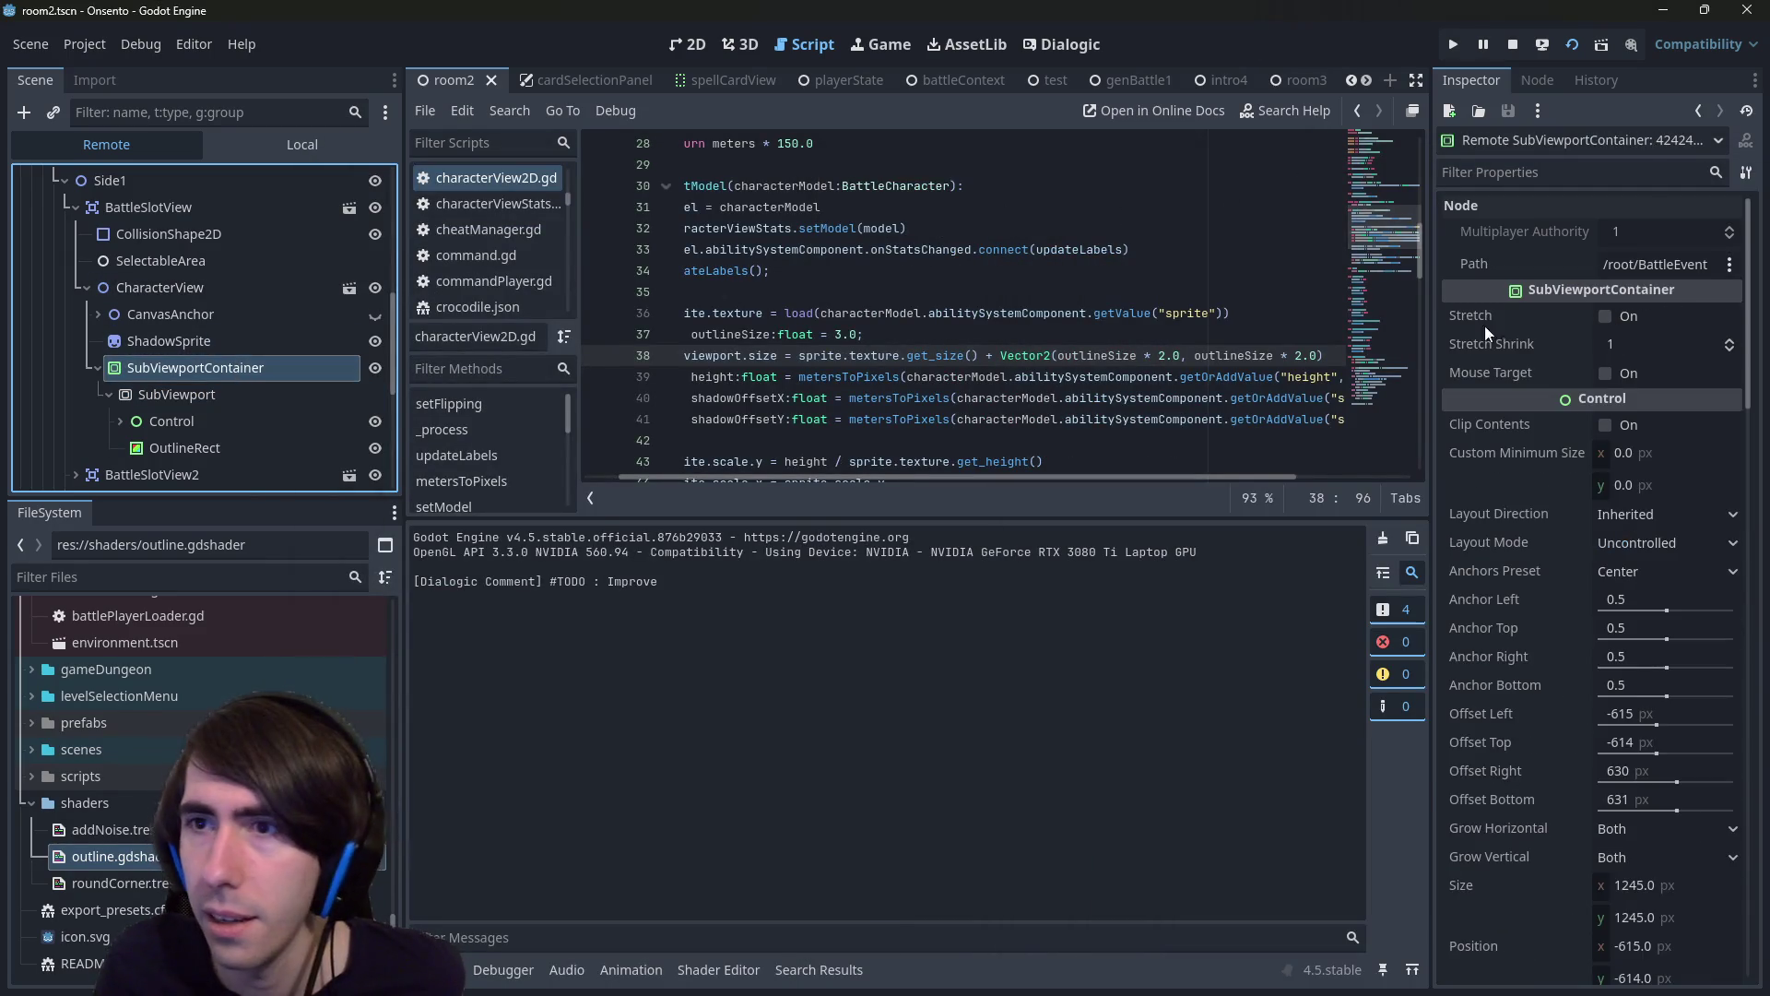
pyautogui.scroll(-5, 1637, 539)
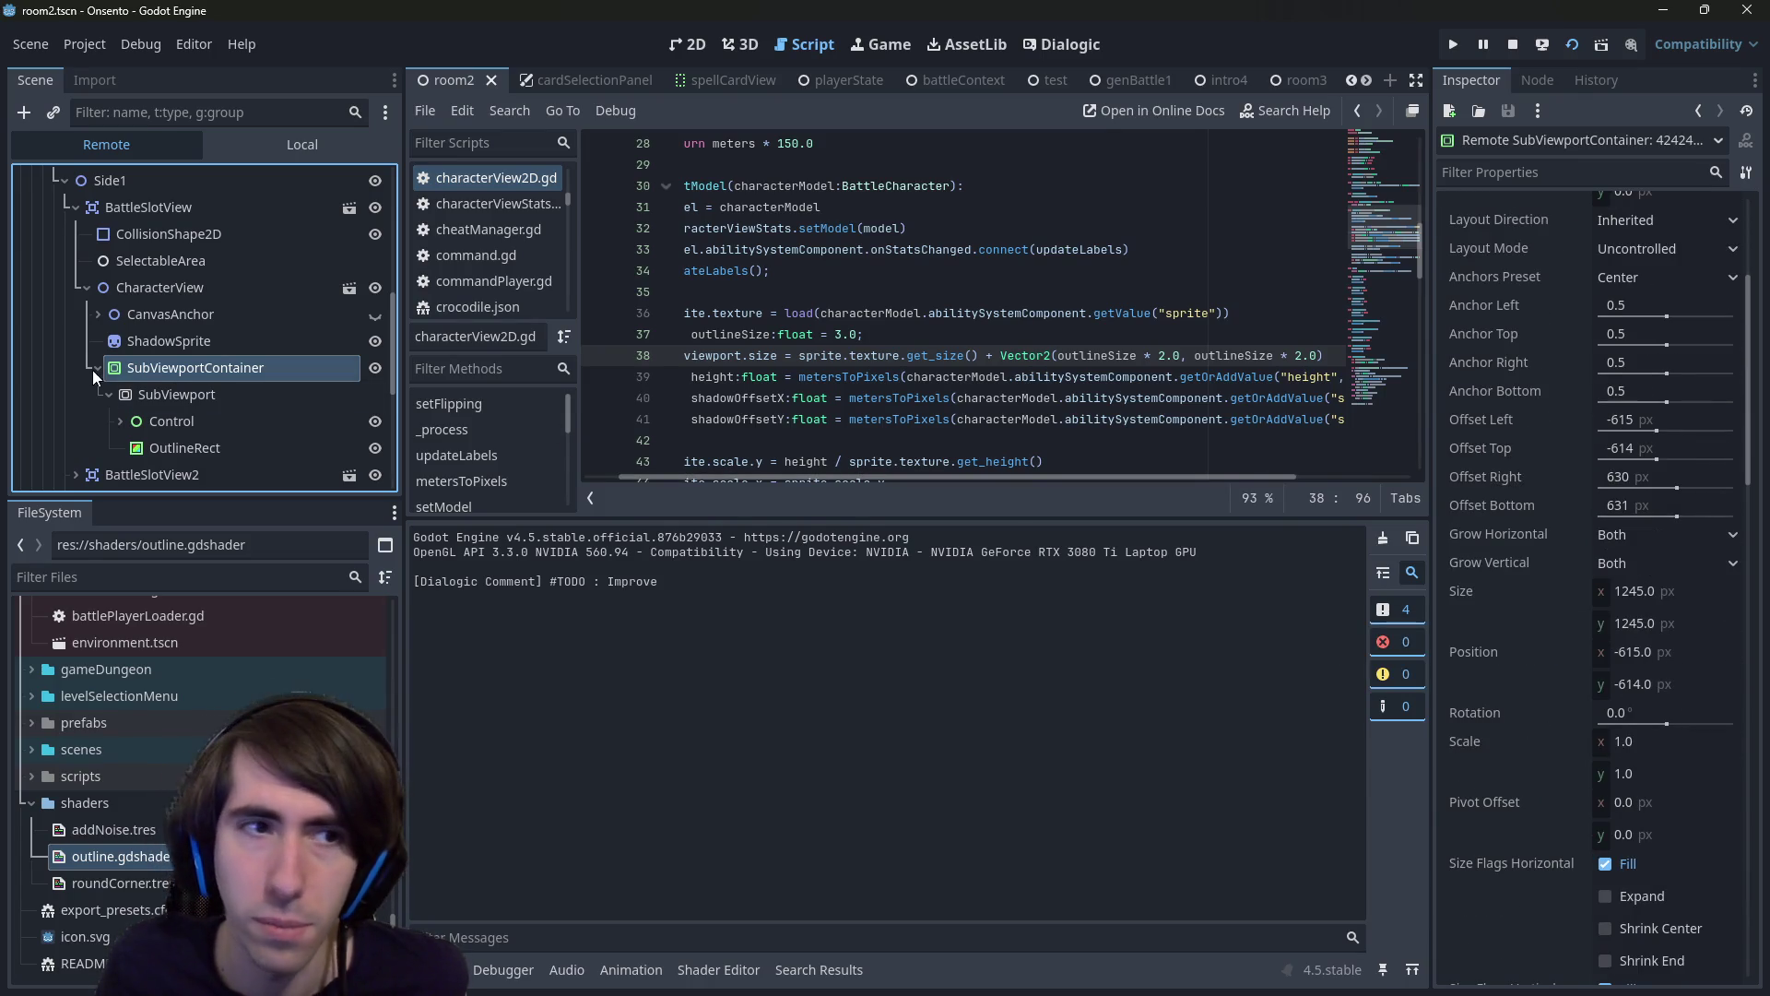
pyautogui.click(167, 389)
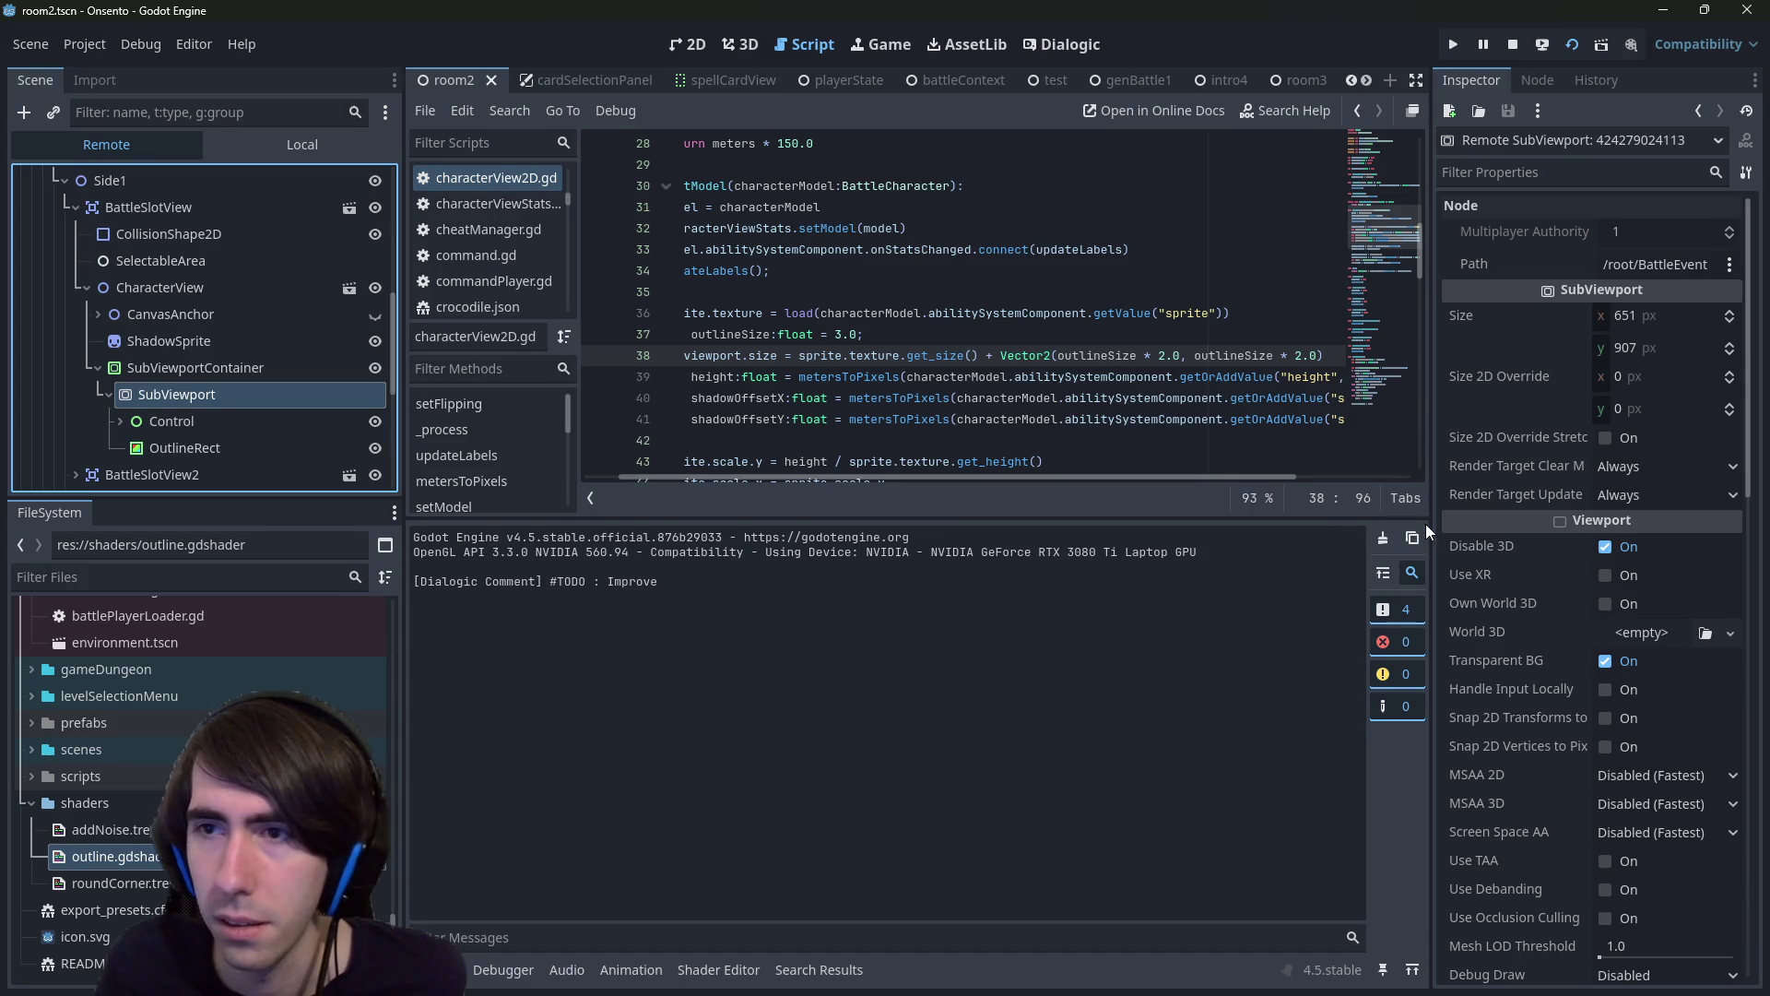
pyautogui.click(255, 371)
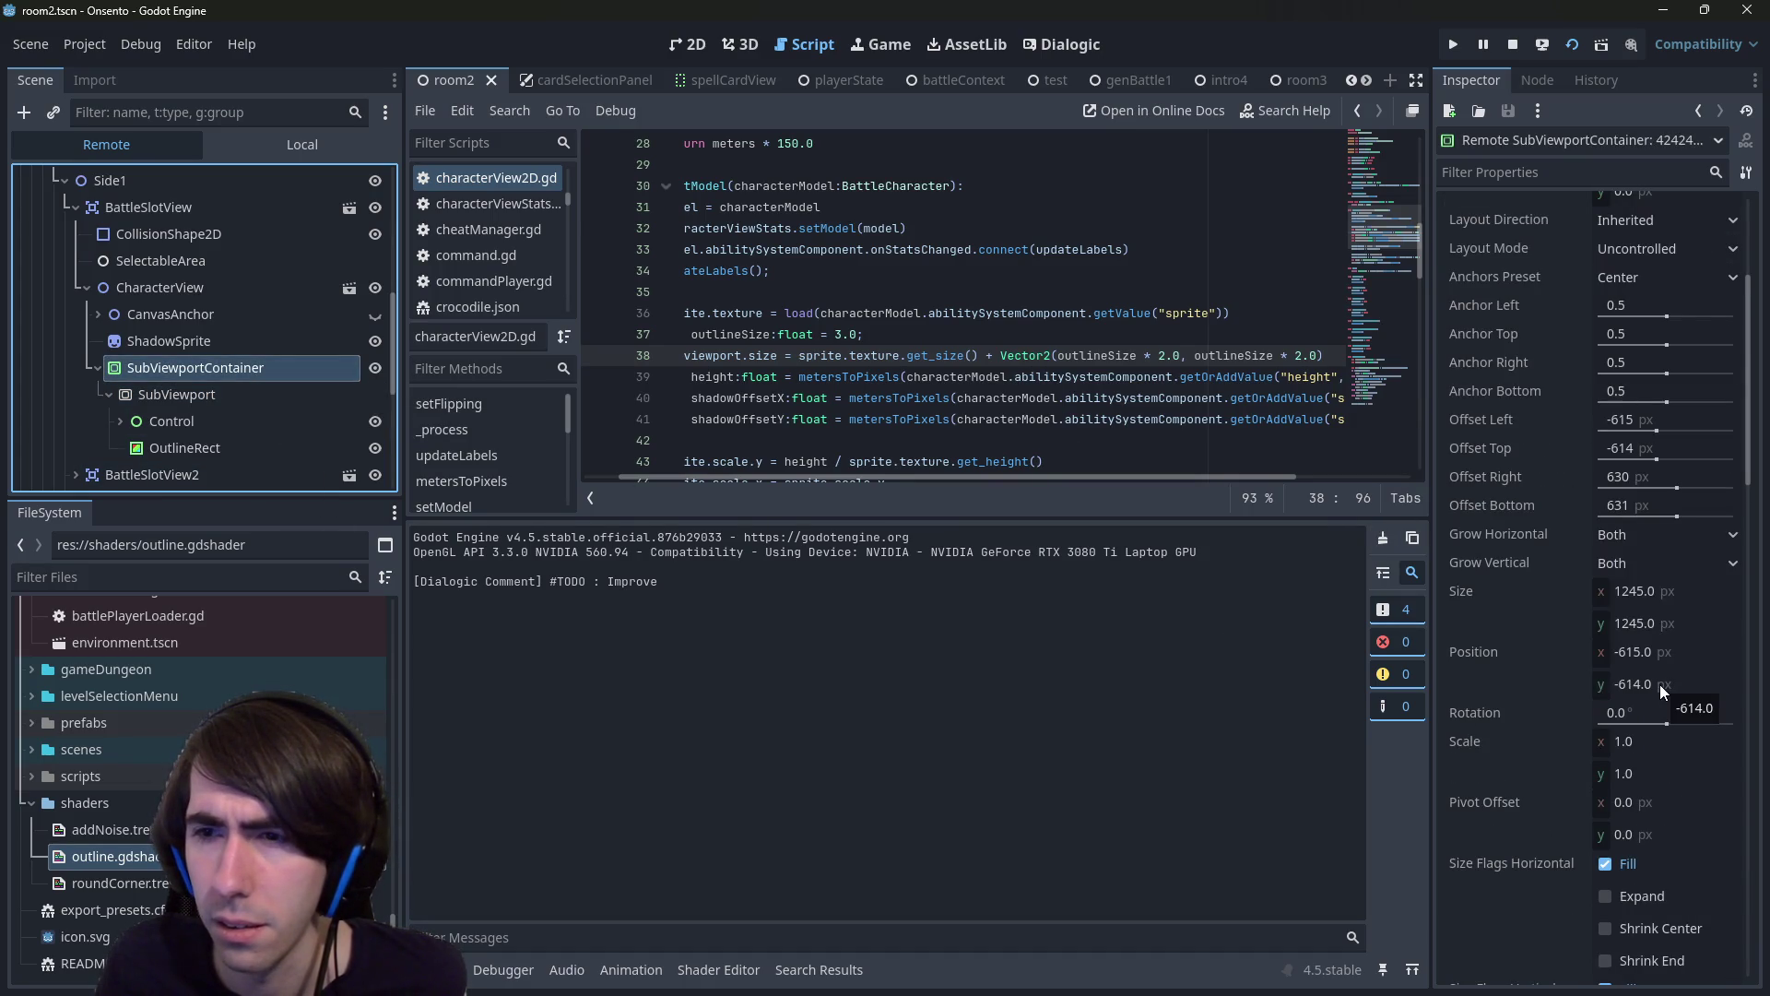
pyautogui.click(175, 393)
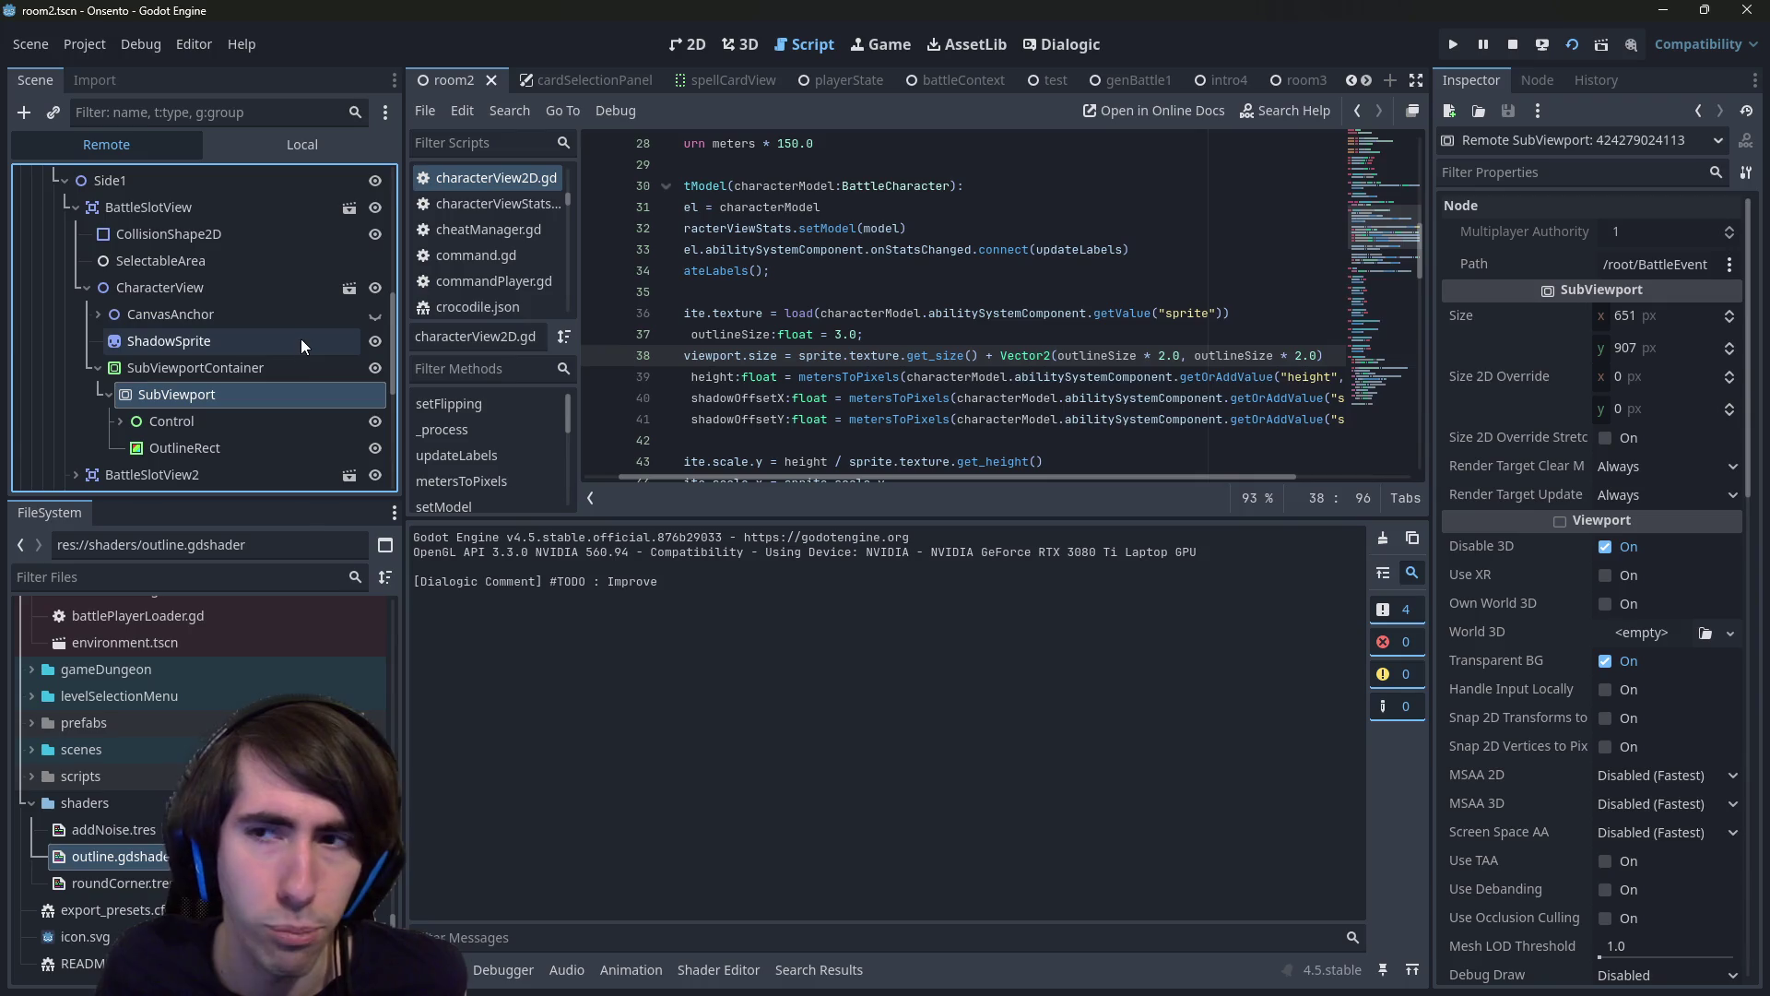
pyautogui.click(287, 366)
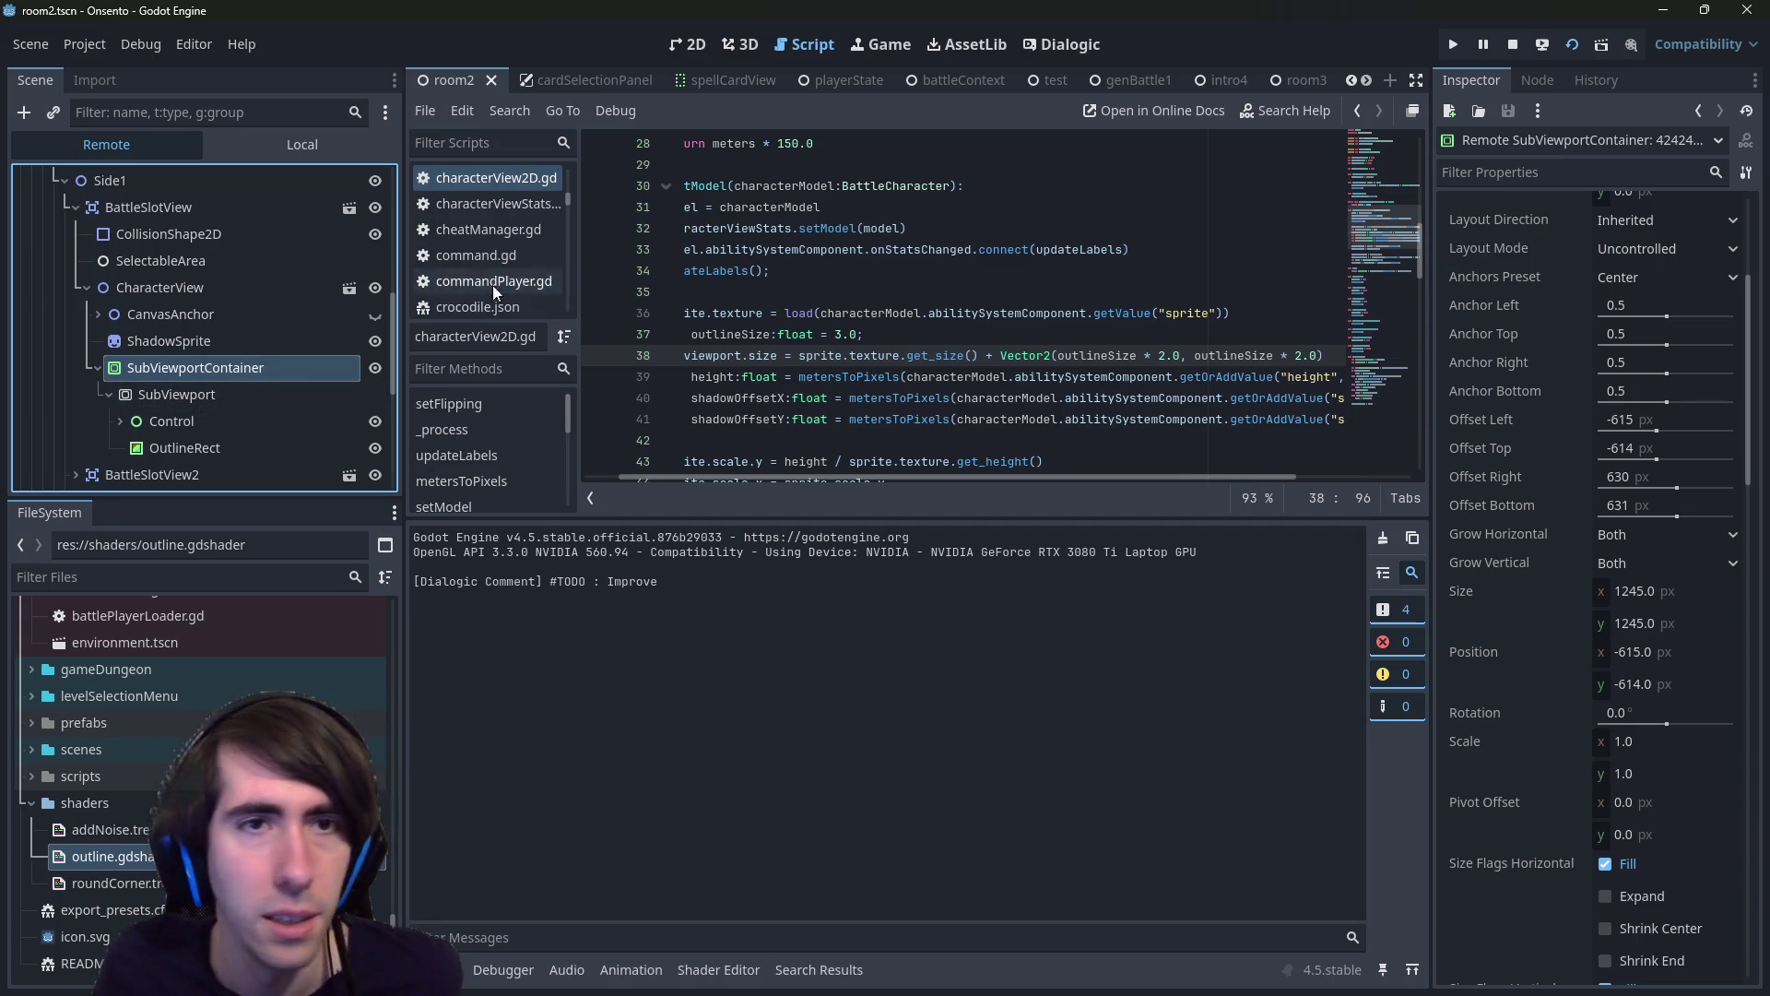
pyautogui.scroll(2, 297, 273)
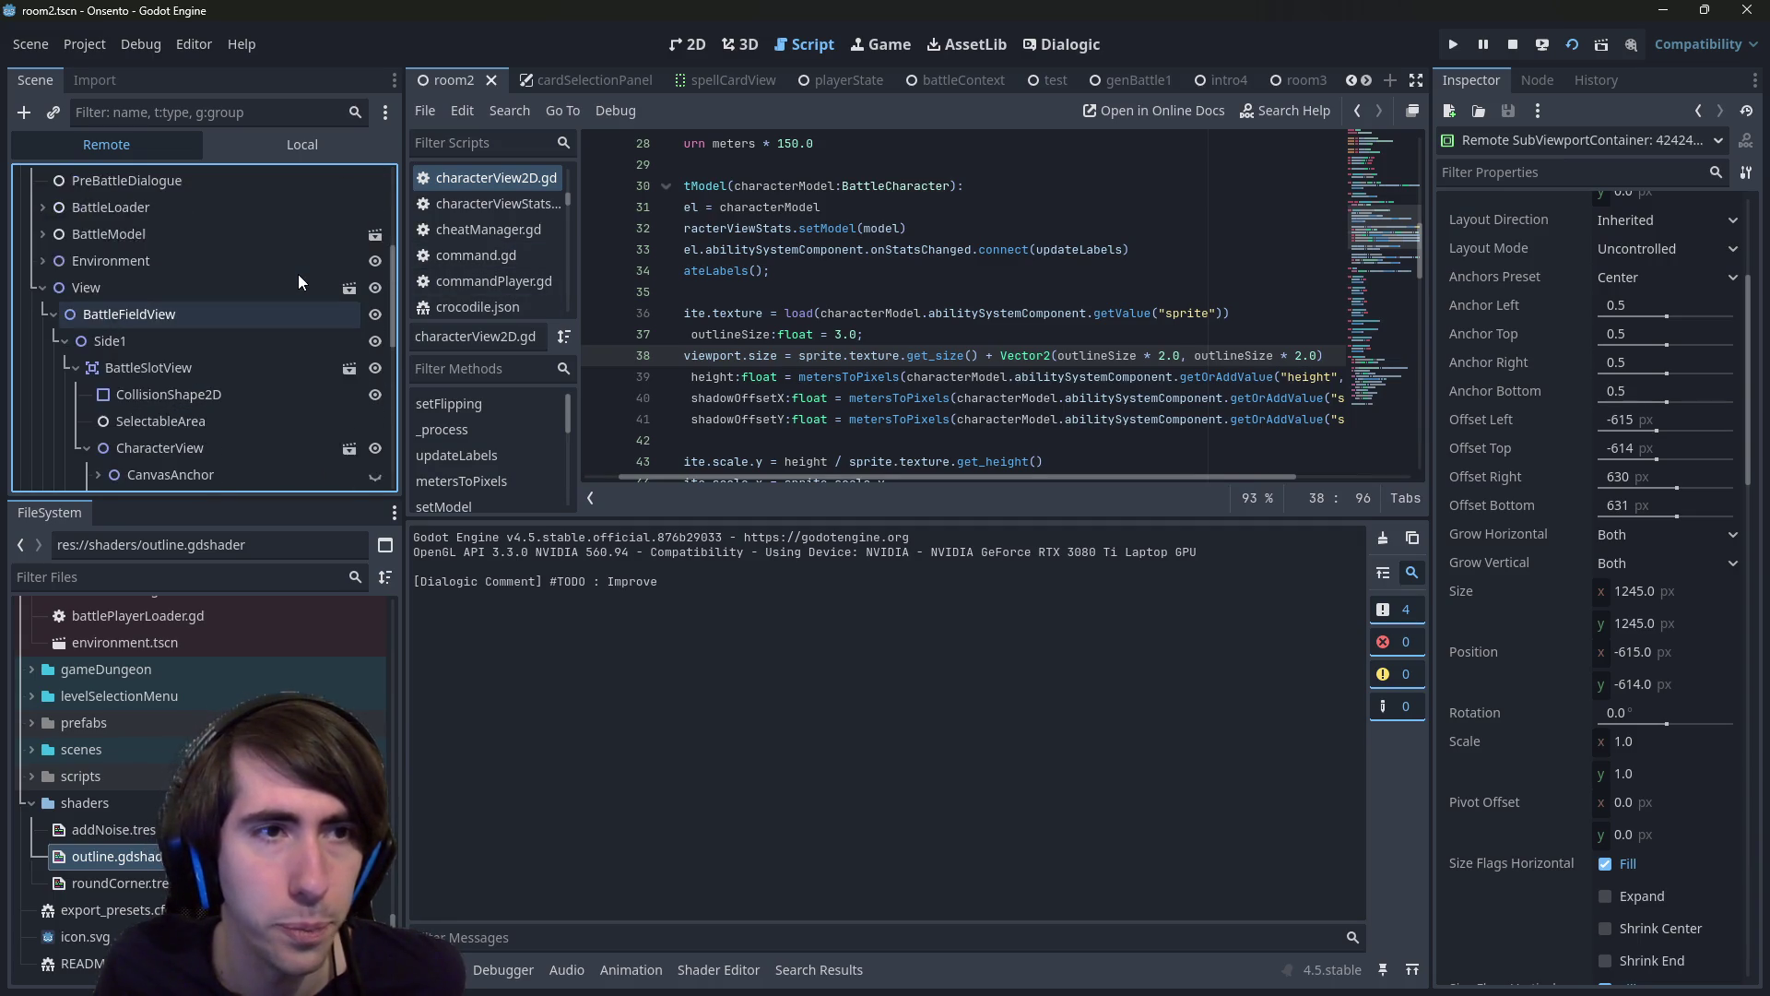
pyautogui.click(1514, 46)
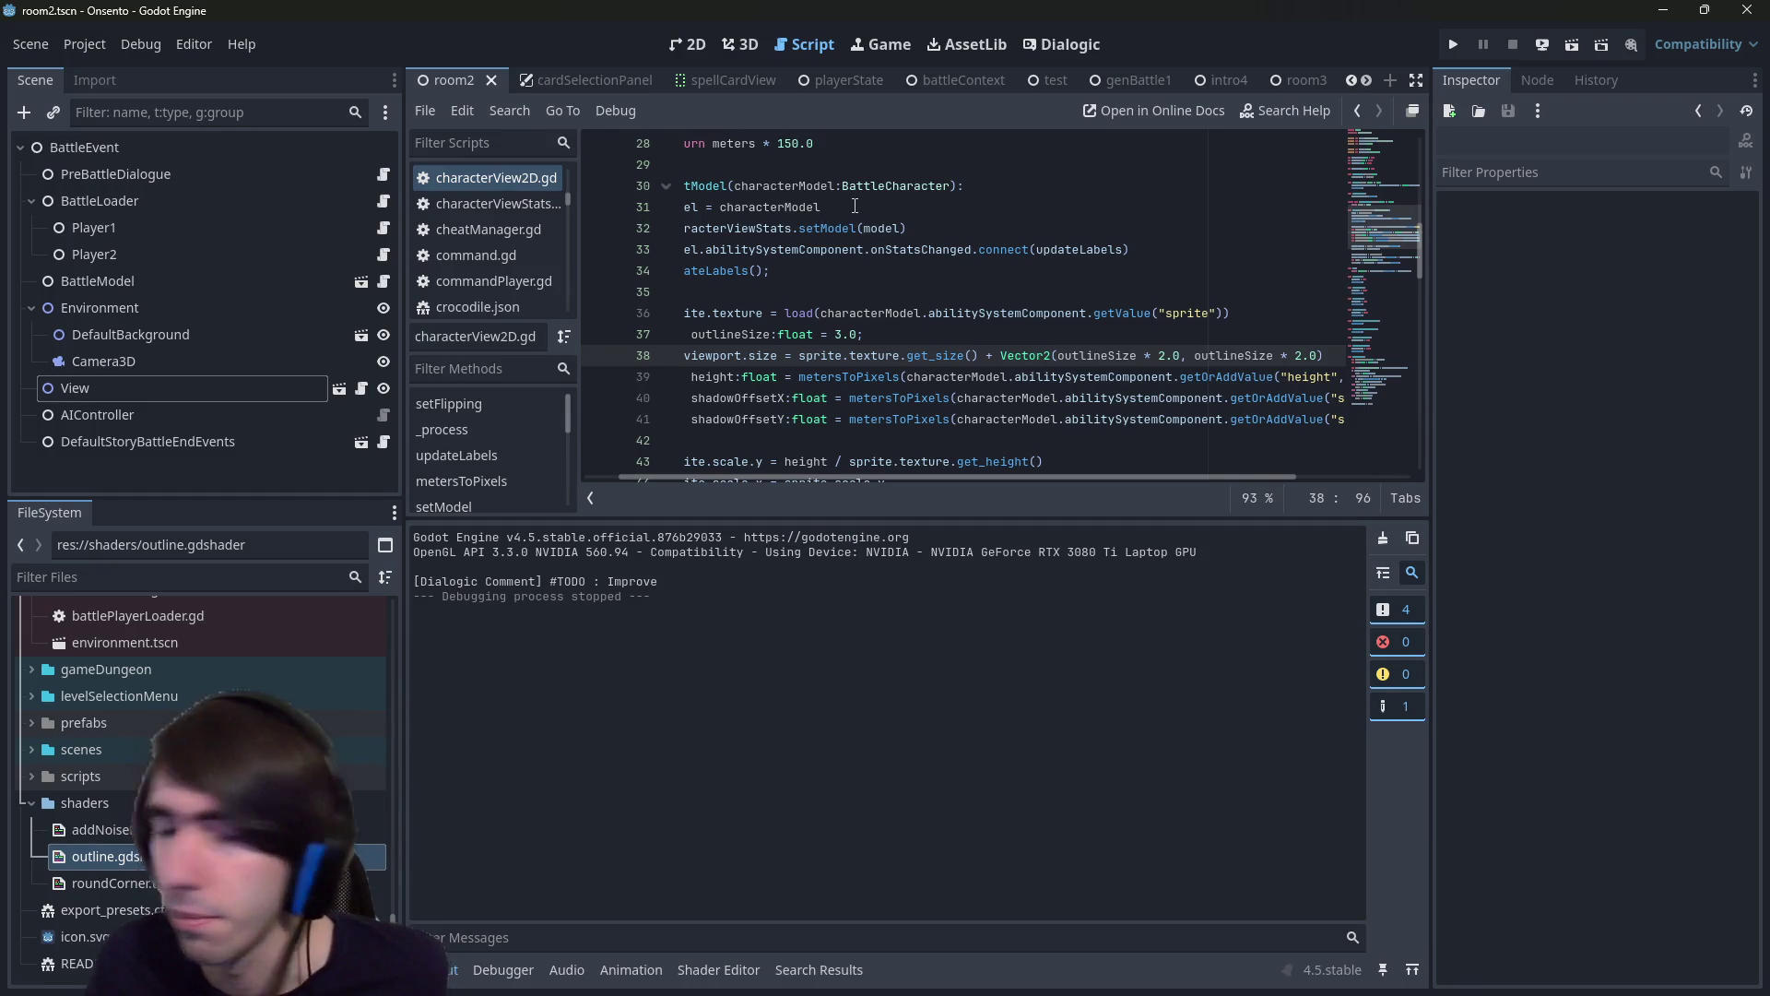
# Step: Stop the game and adjust the script/Output split to read characterView2D.gd's viewport sizing code
pyautogui.click(951, 376)
pyautogui.scroll(5, 500, 268)
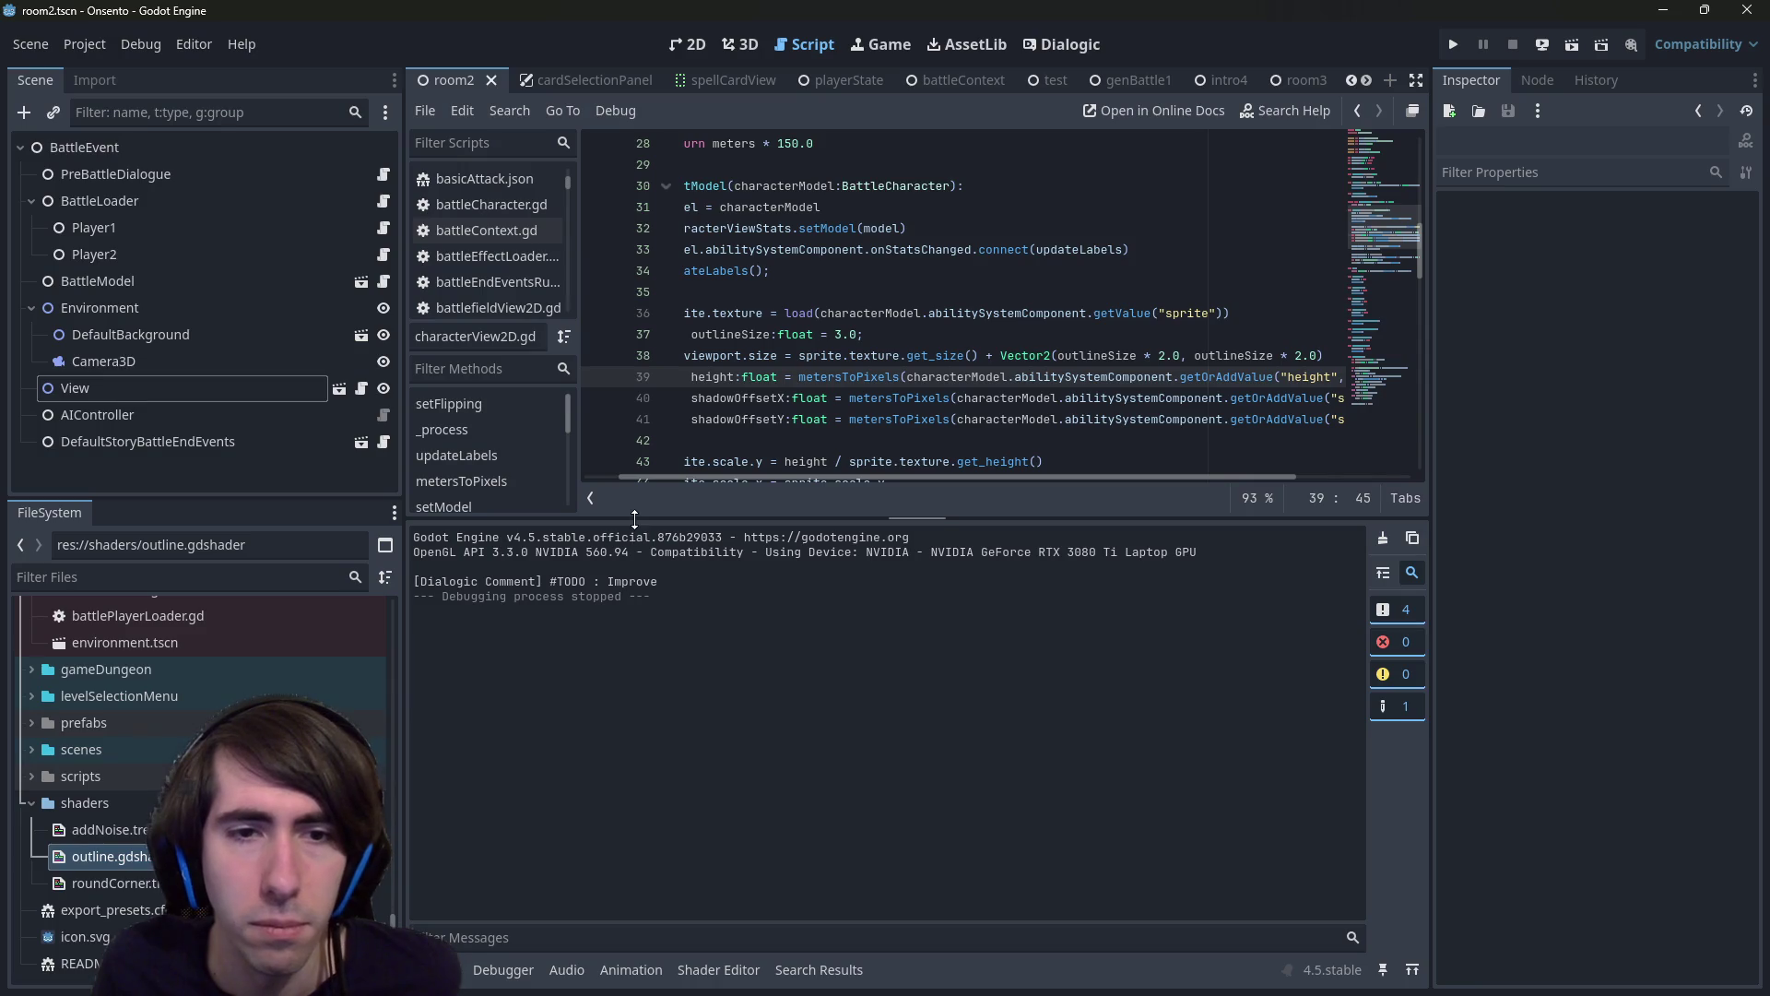
pyautogui.moveTo(634, 519)
pyautogui.mouseDown()
pyautogui.moveTo(622, 691)
pyautogui.moveTo(623, 645)
pyautogui.mouseUp()
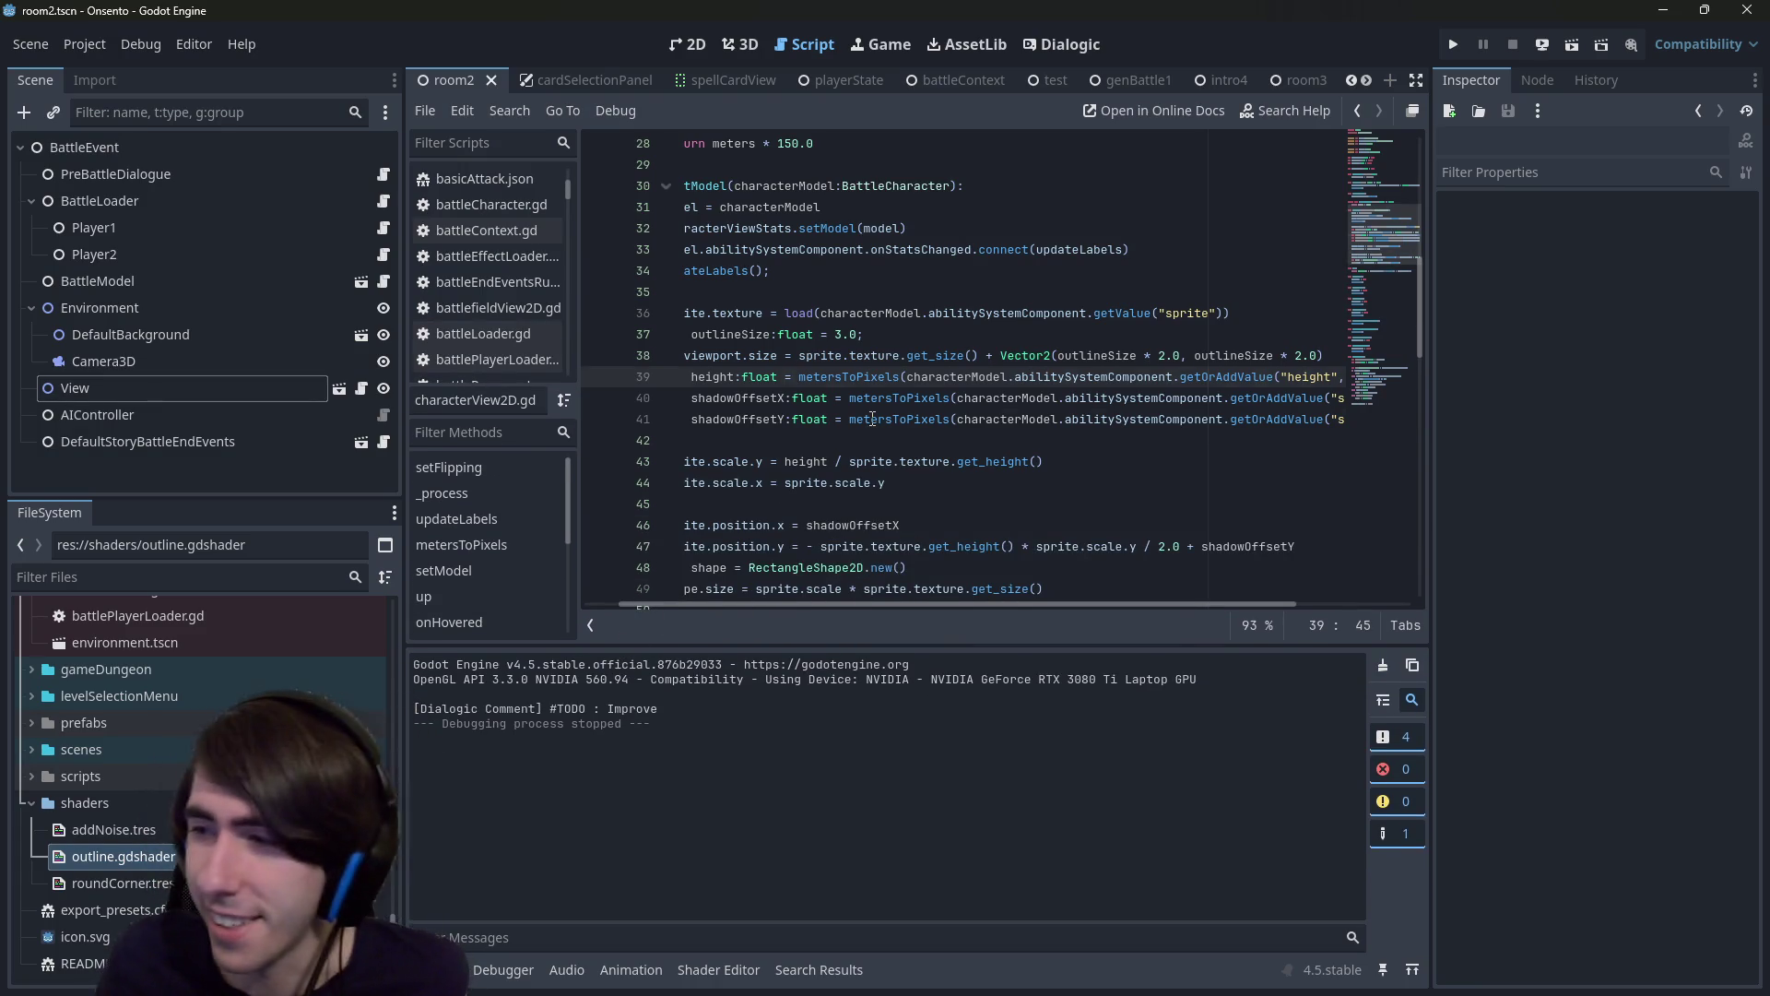
pyautogui.click(869, 419)
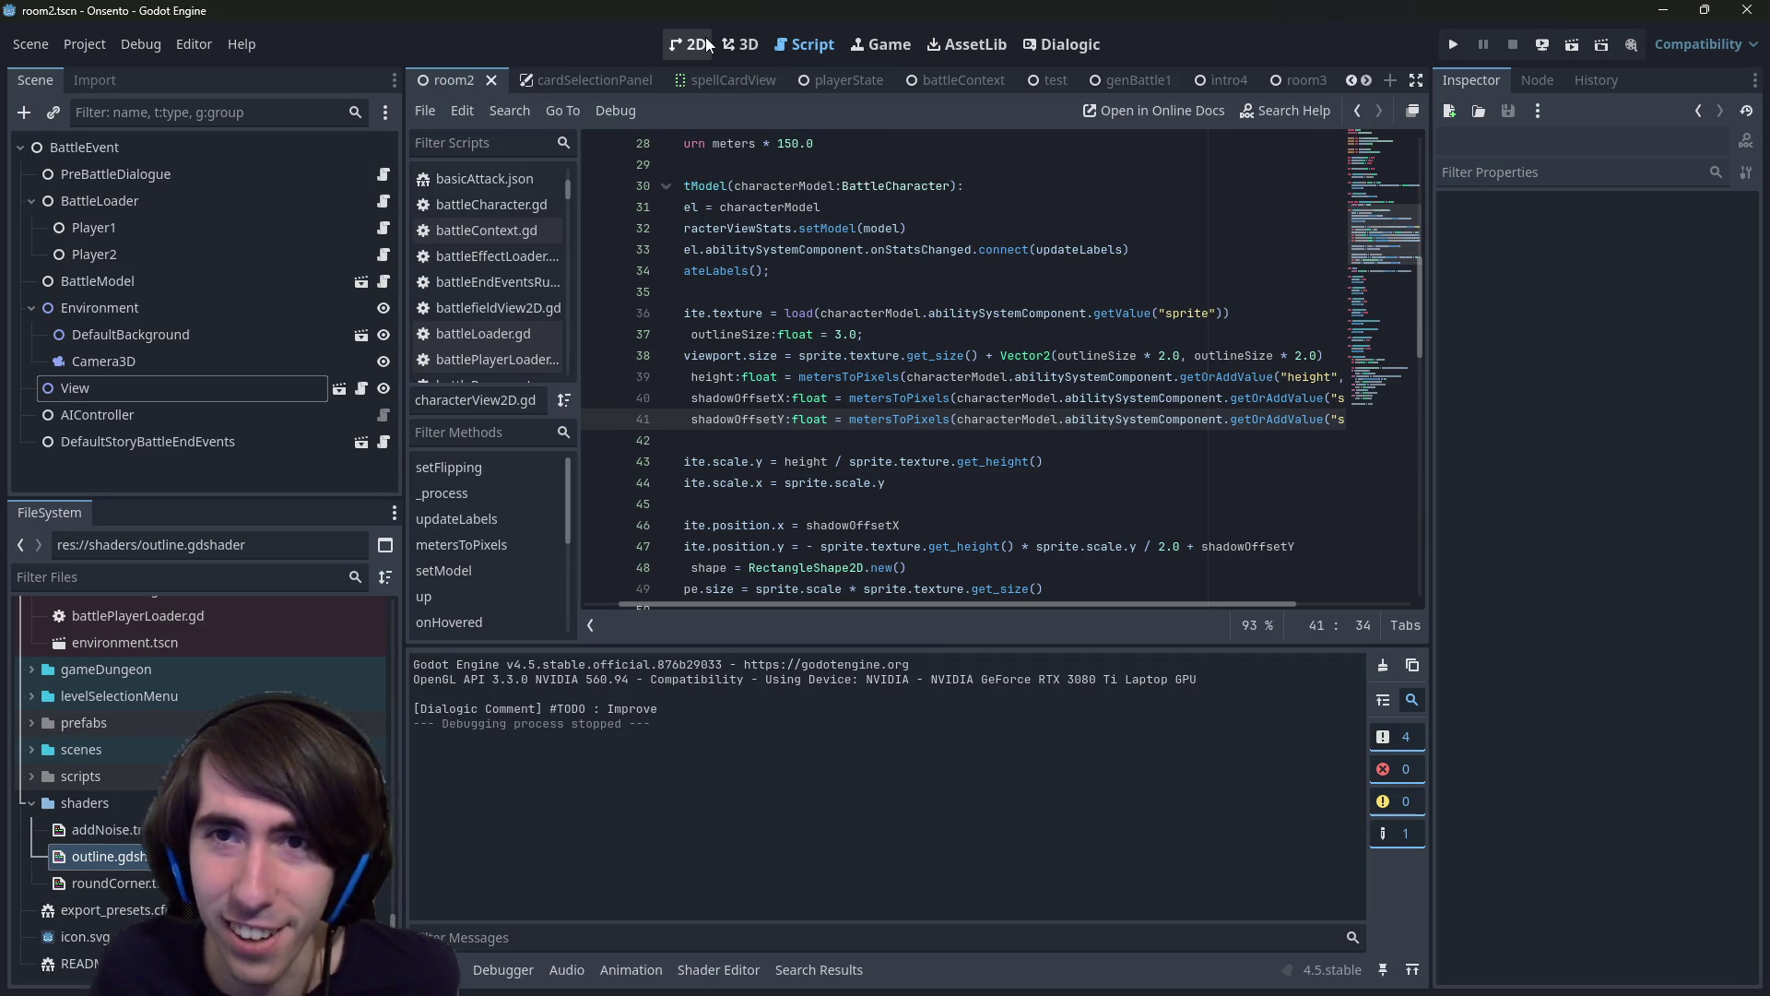
# Step: Open characterView2D in the 2D editor, select CharacterSprite and zoom onto the outlined stick figure
pyautogui.click(708, 44)
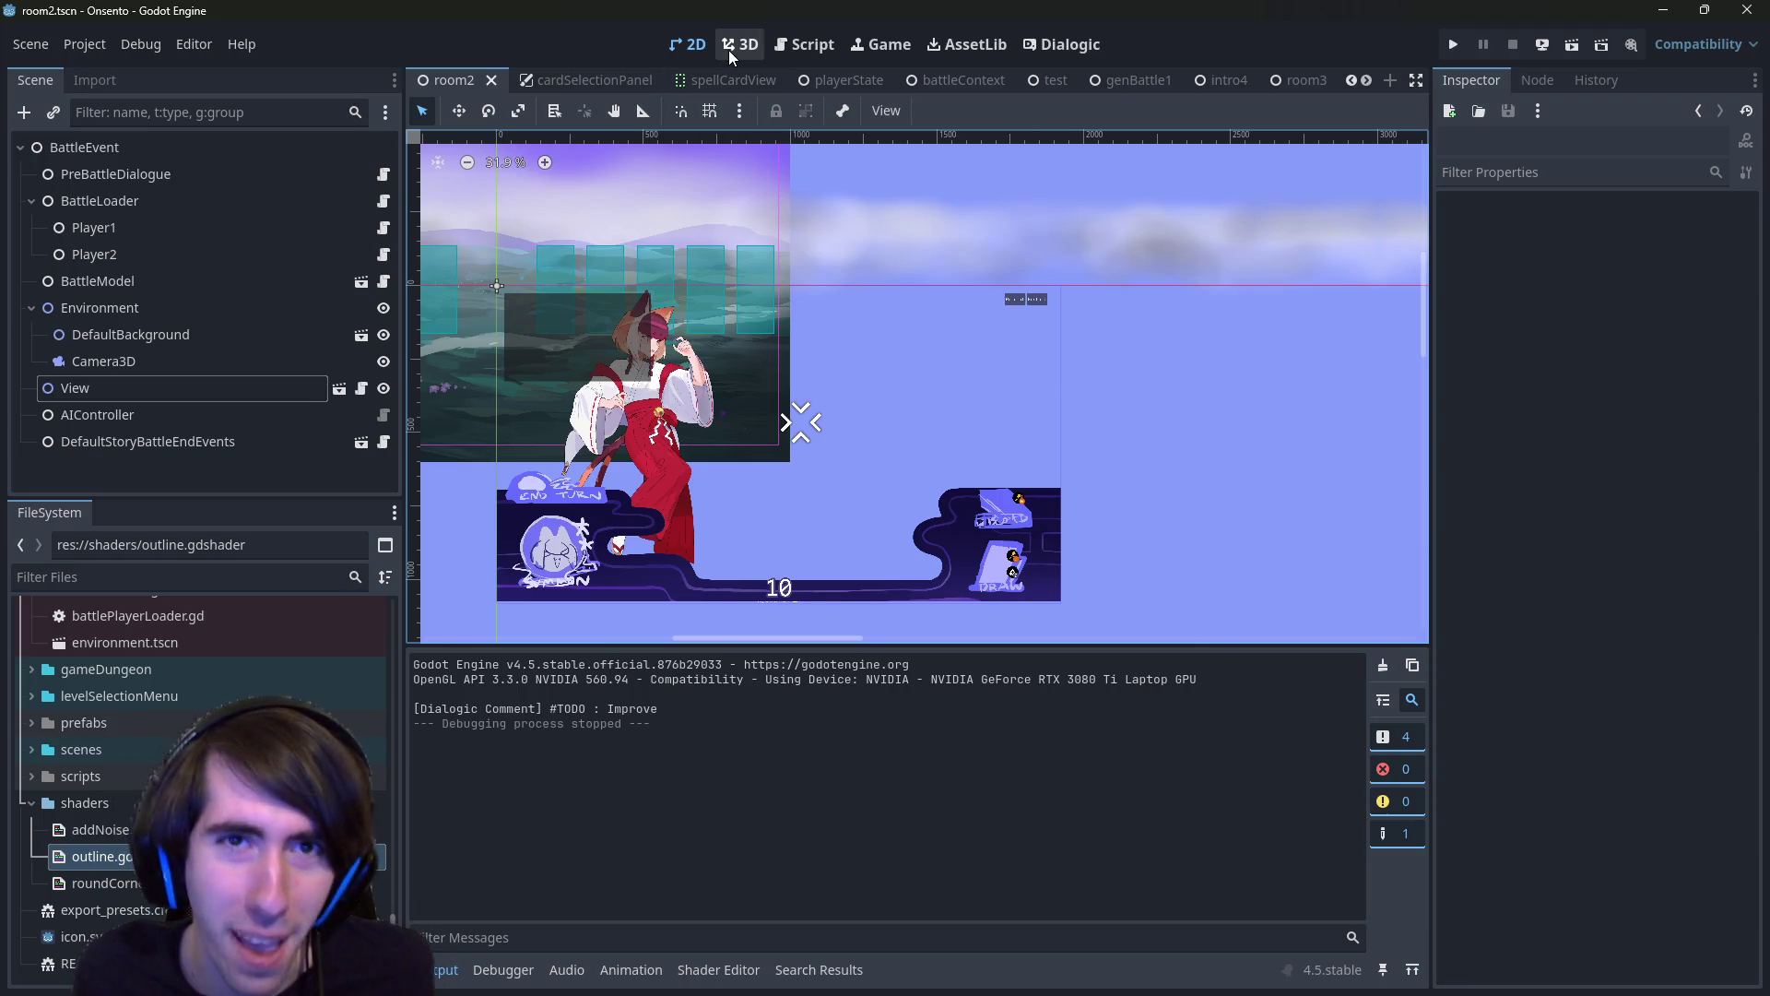
pyautogui.scroll(2, 618, 73)
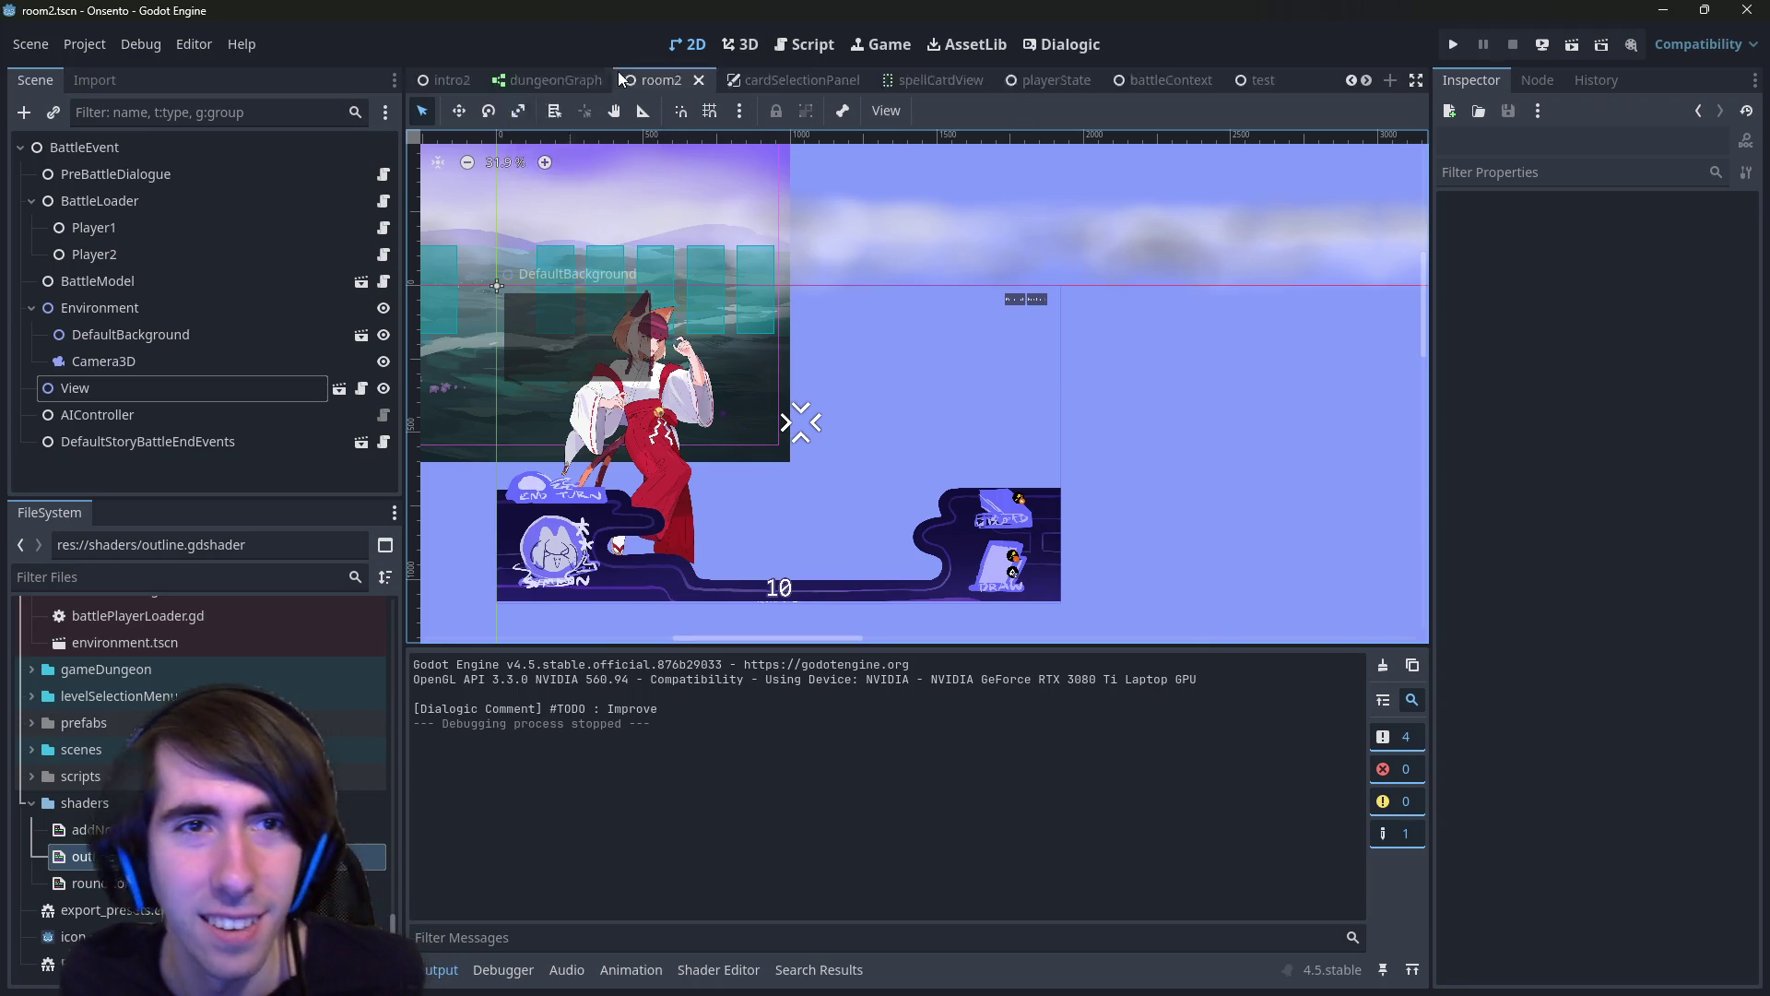
pyautogui.scroll(3, 618, 73)
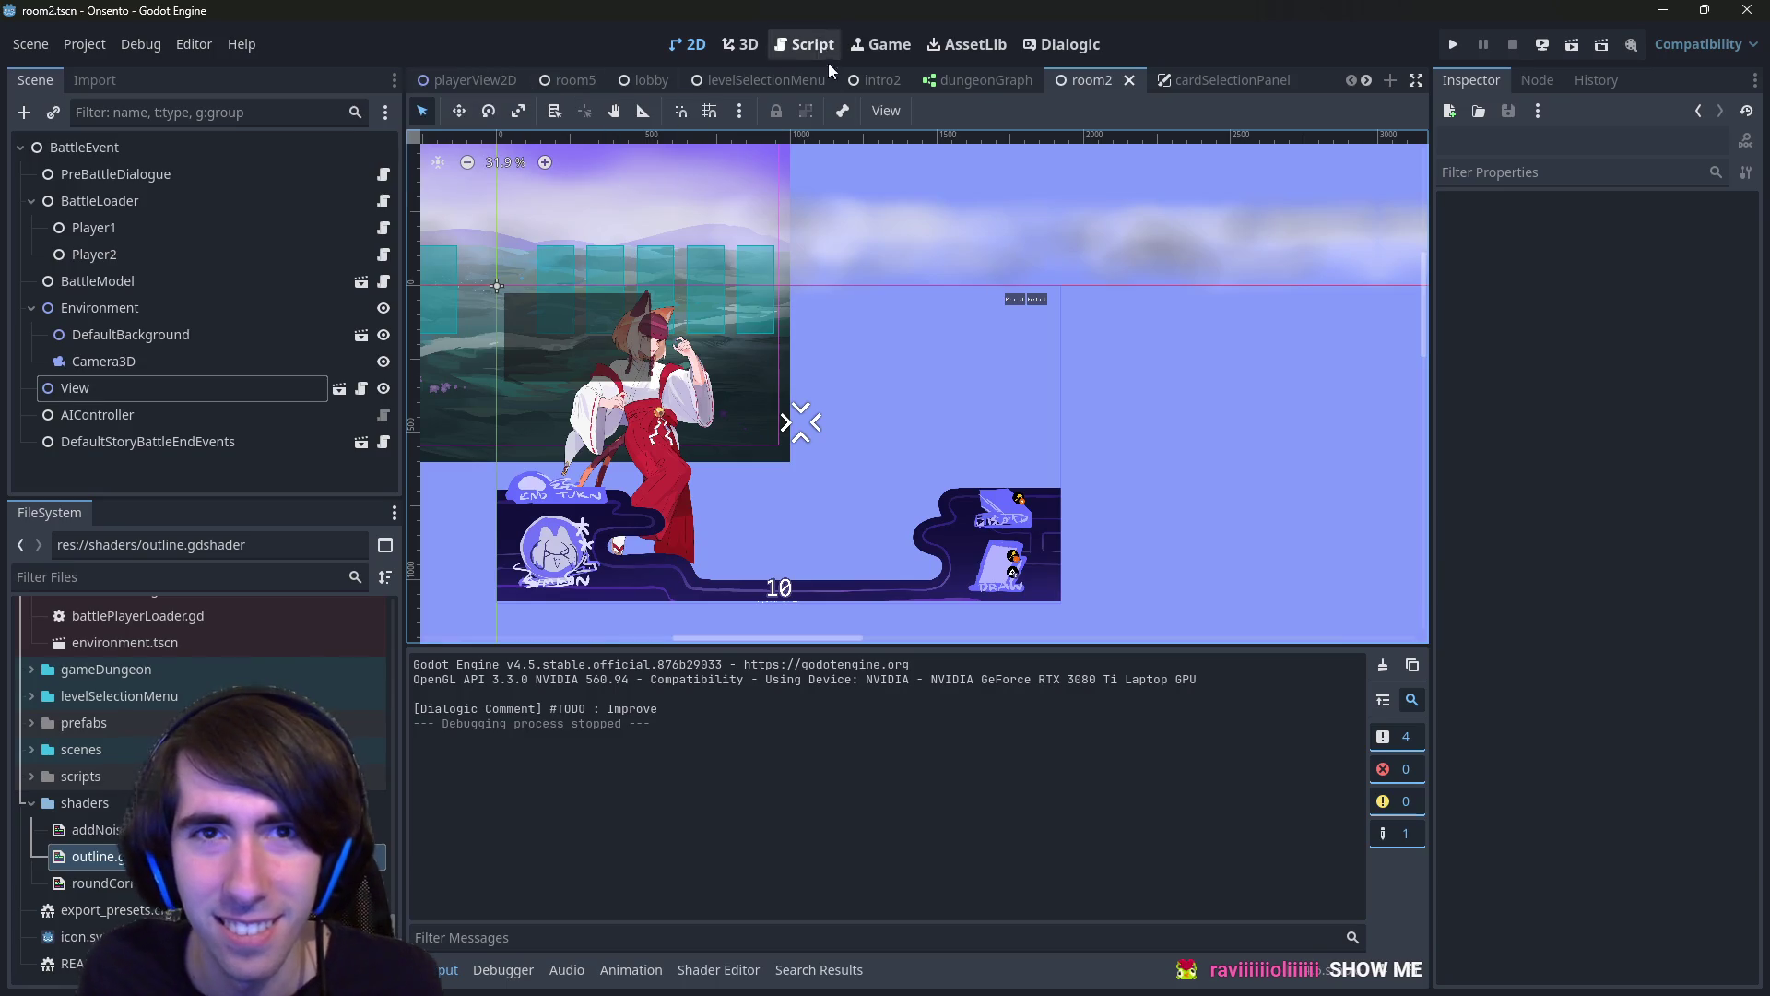
pyautogui.scroll(3, 848, 79)
pyautogui.click(811, 80)
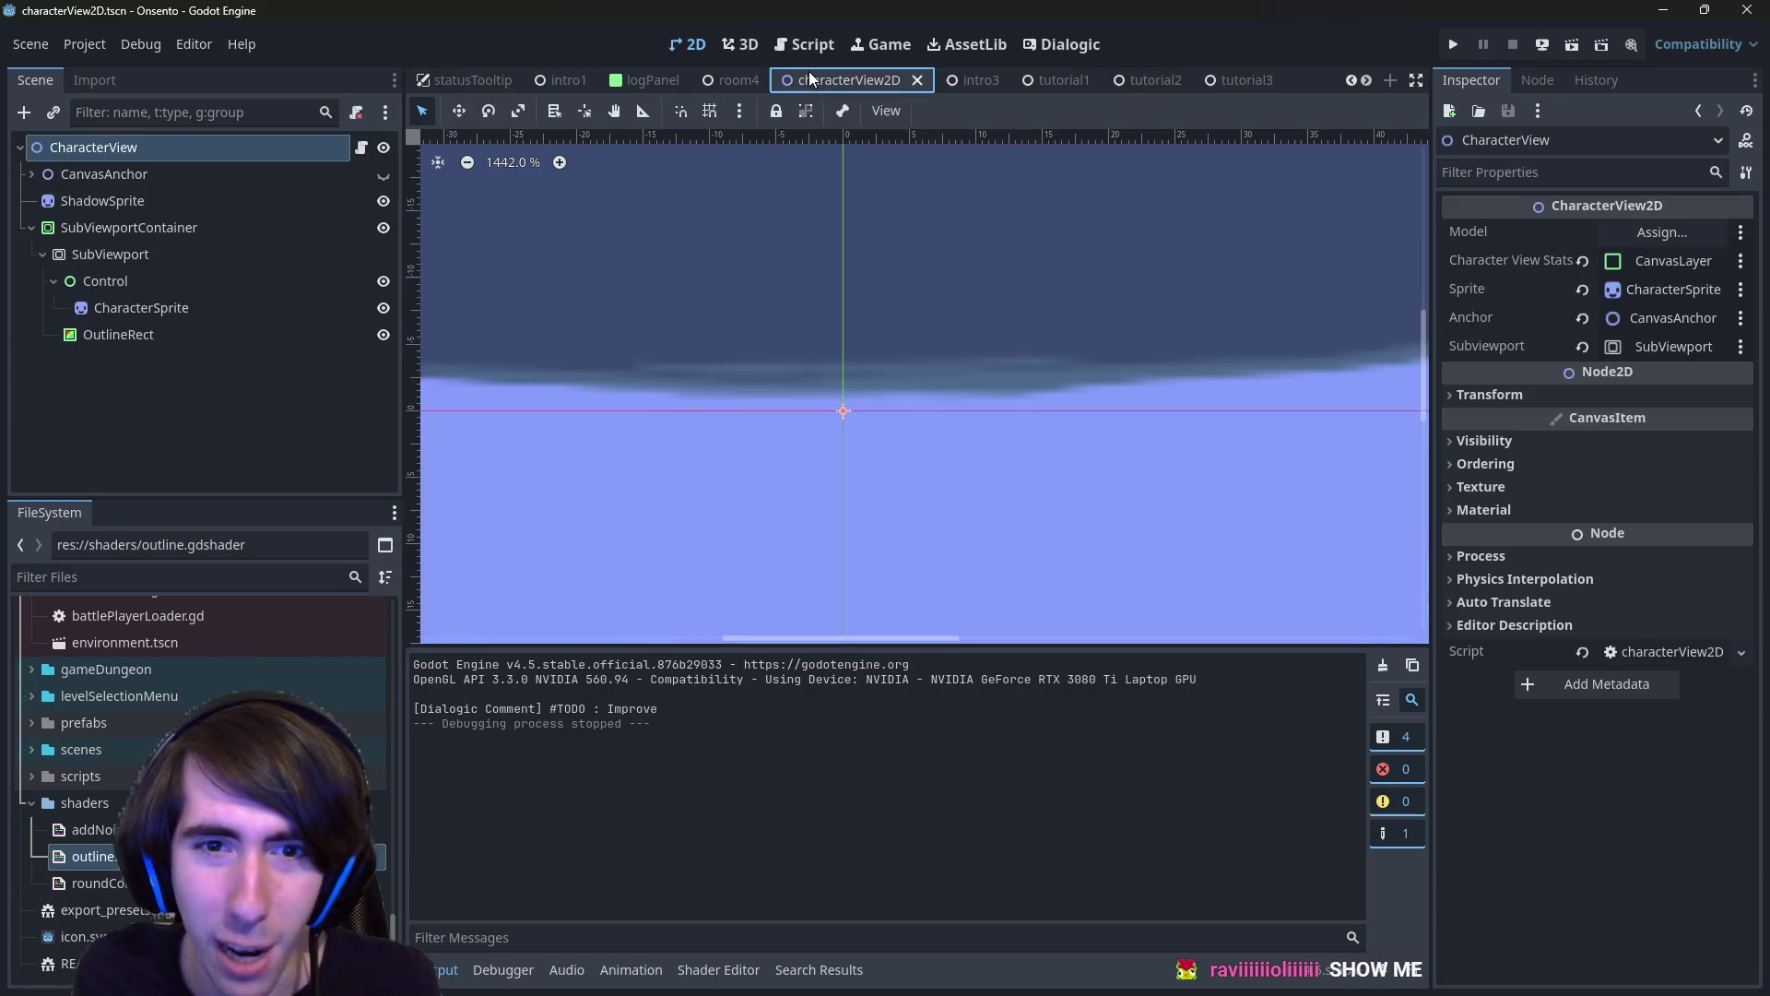
pyautogui.scroll(-3, 590, 240)
pyautogui.click(346, 309)
pyautogui.scroll(-2, 751, 541)
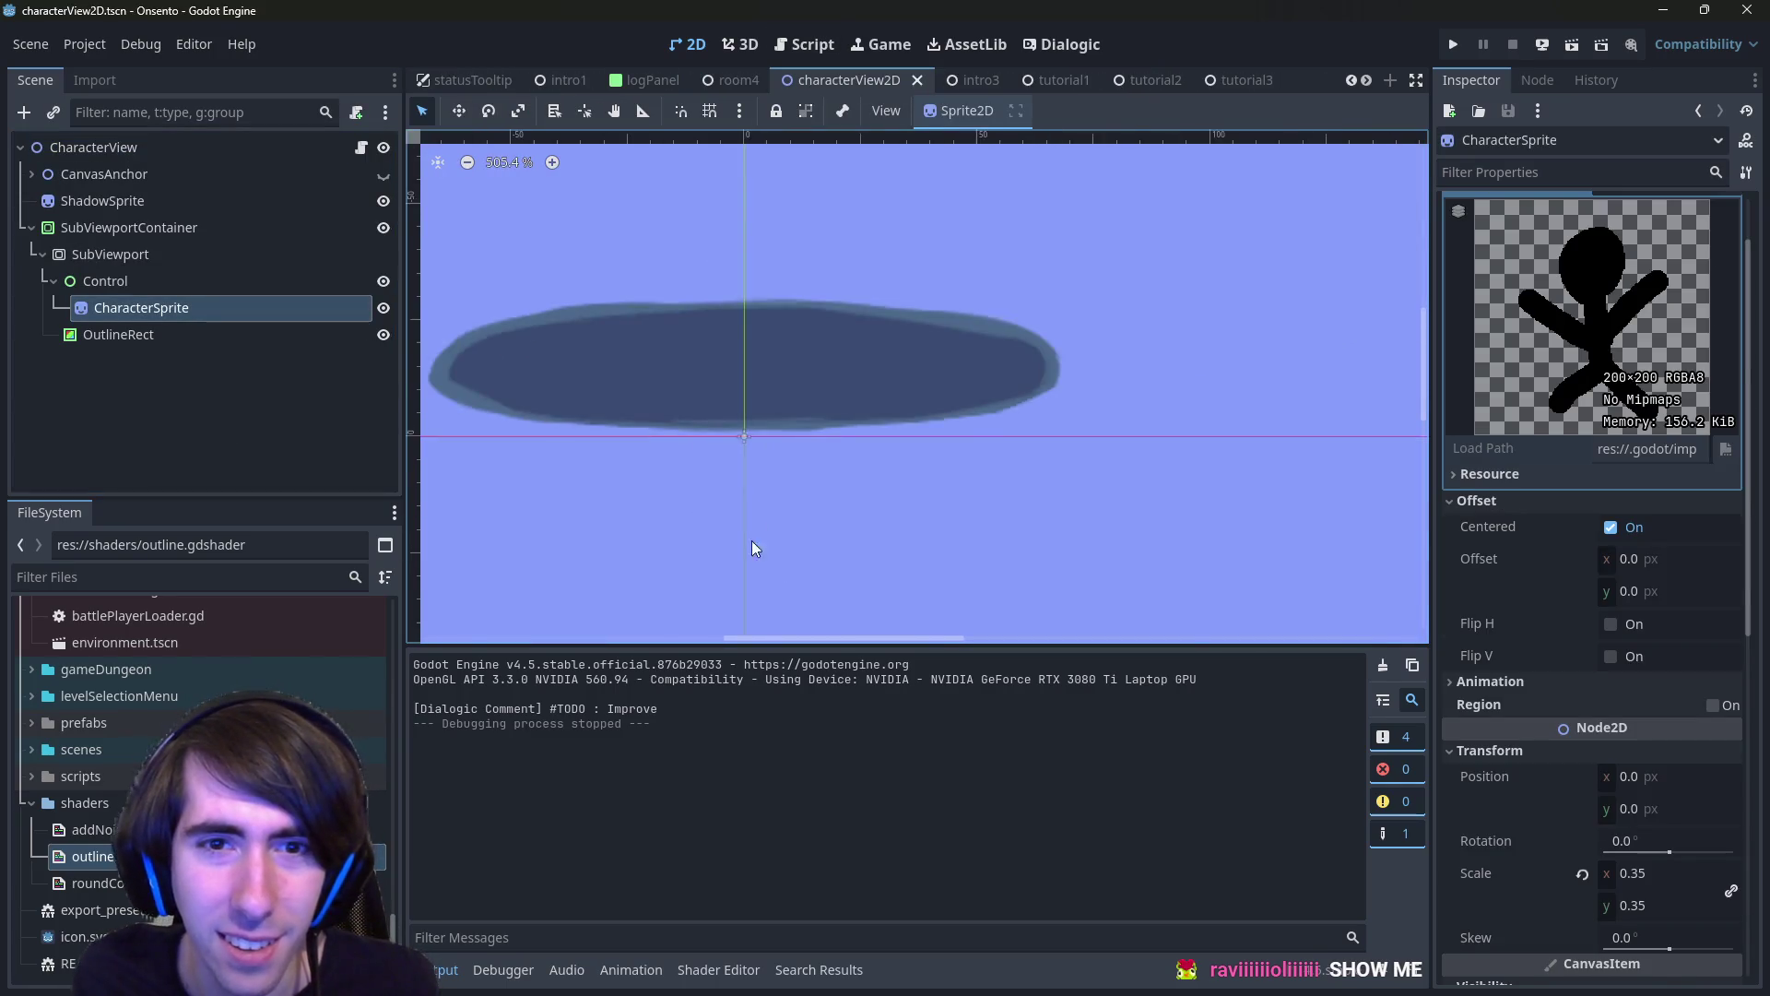
pyautogui.scroll(-5, 899, 468)
pyautogui.scroll(3, 896, 446)
pyautogui.scroll(2, 865, 370)
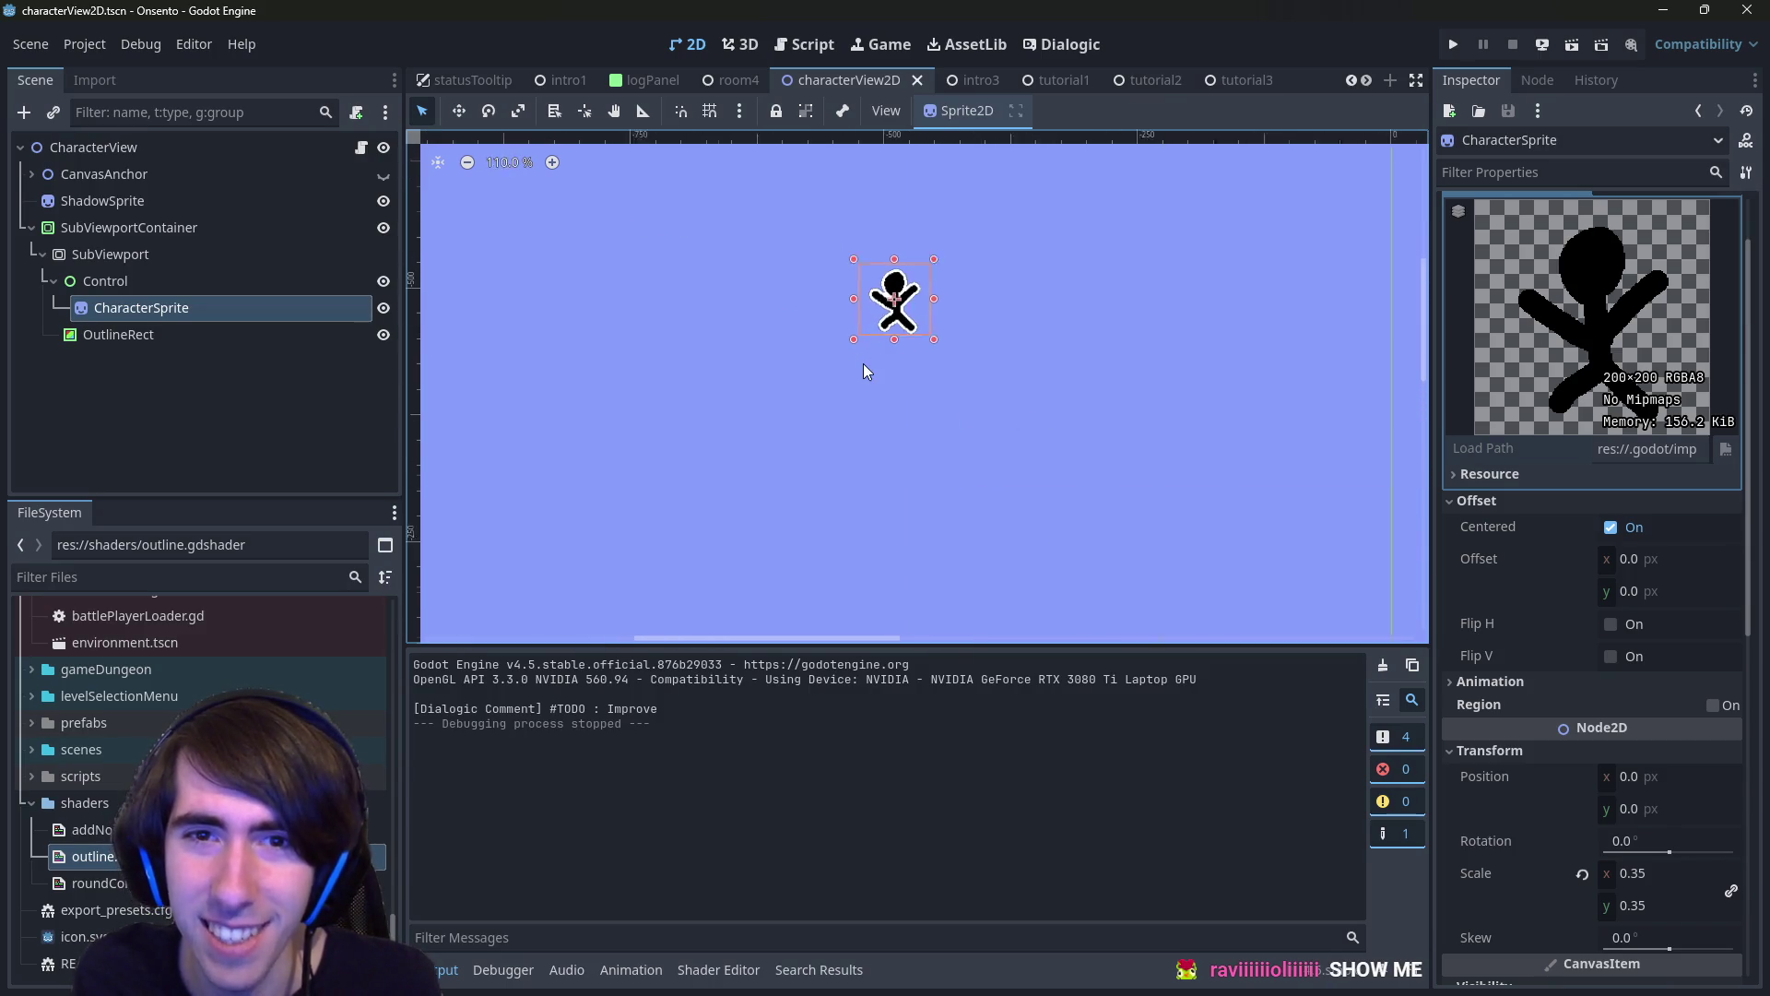
pyautogui.scroll(5, 926, 412)
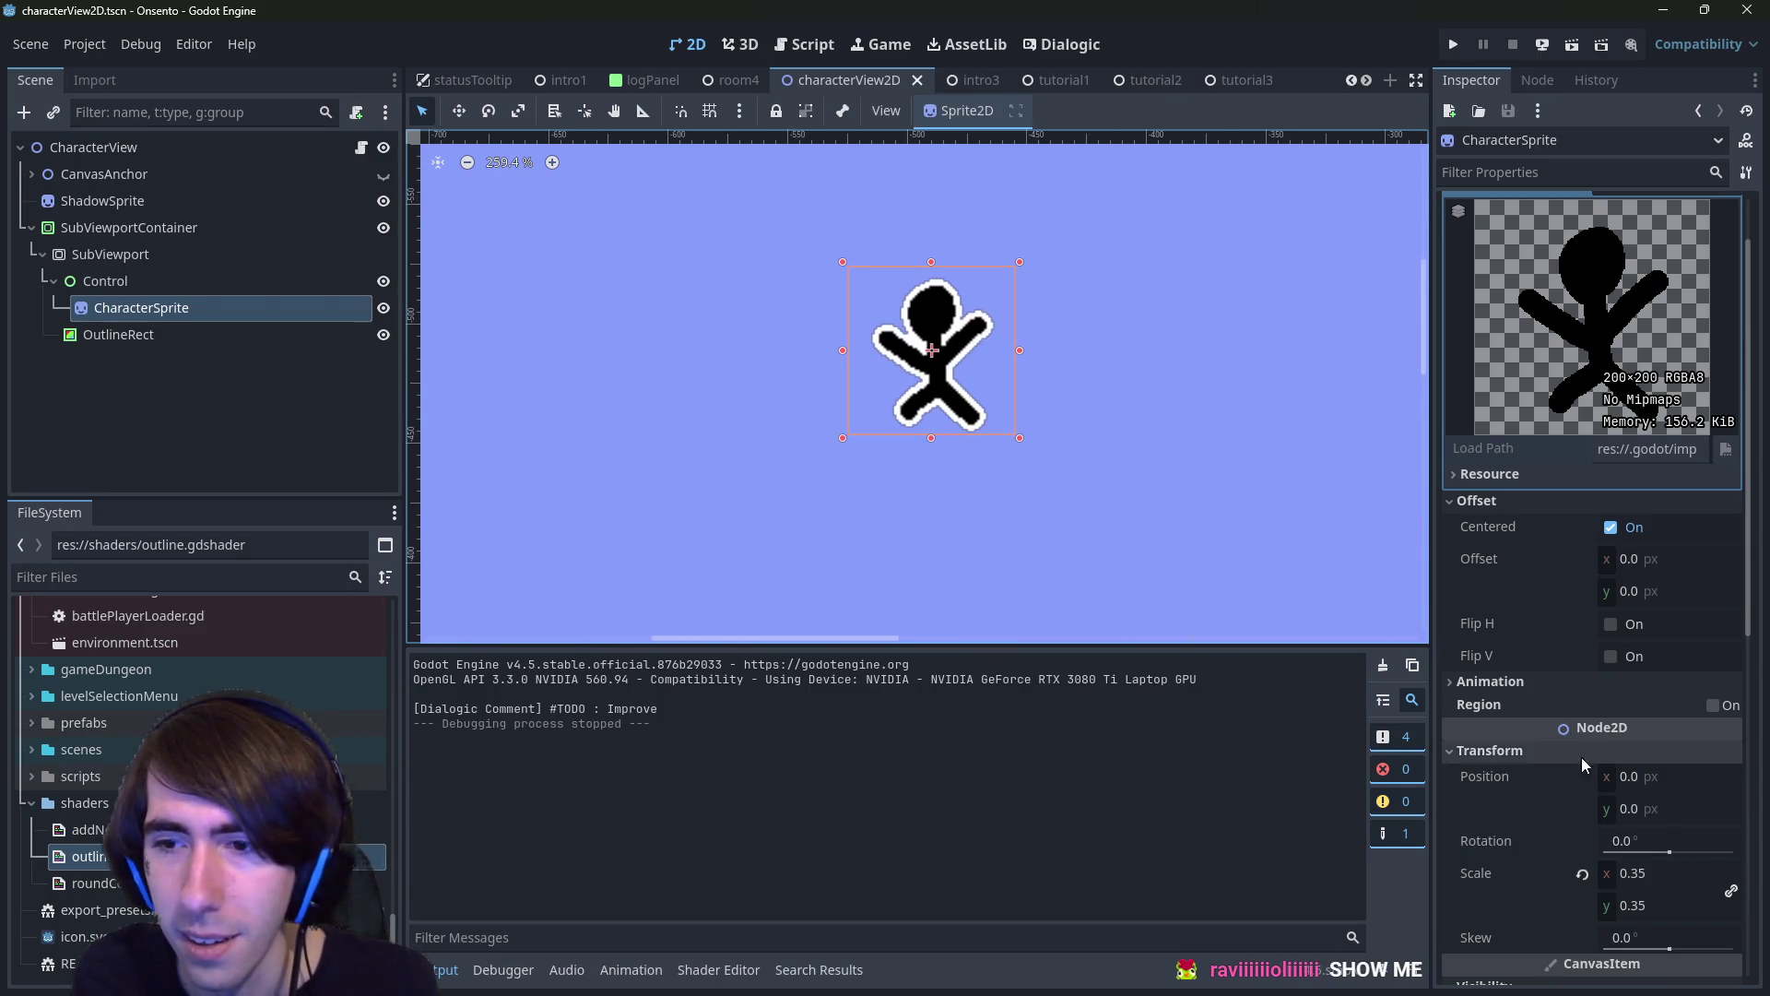
# Step: Select OutlineRect and drag its shader Outline Size up to 56.89
pyautogui.scroll(-5, 1584, 762)
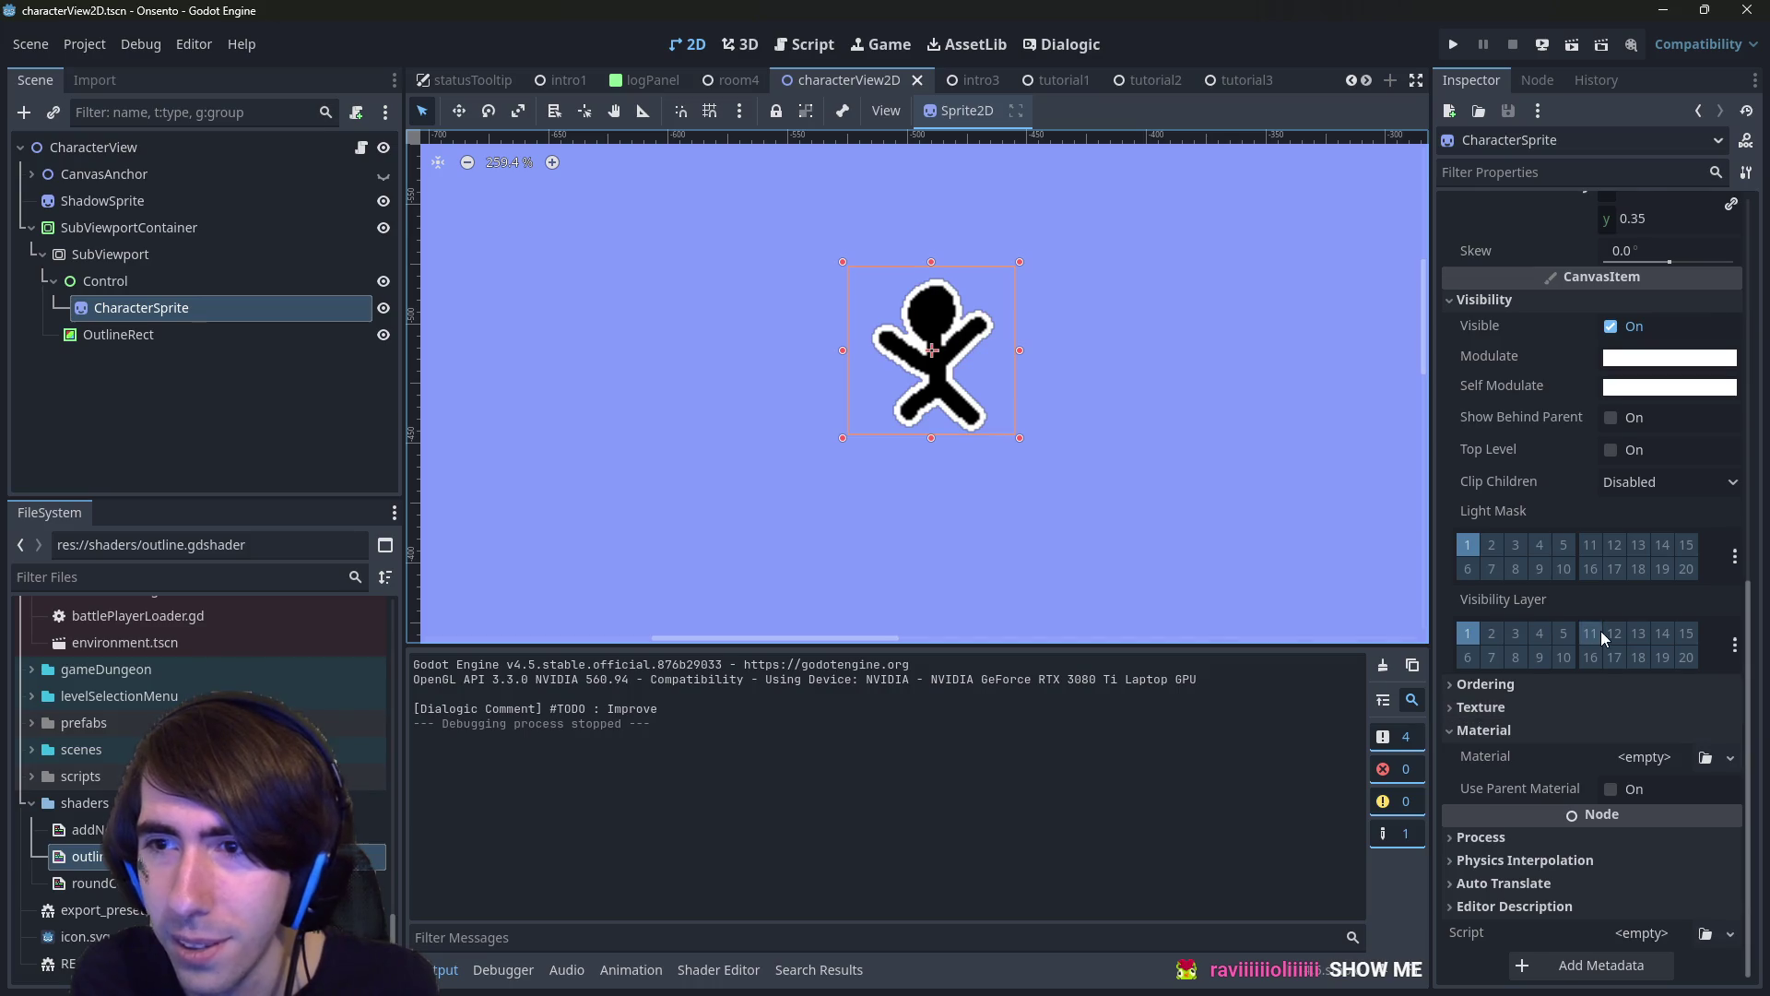
pyautogui.click(190, 341)
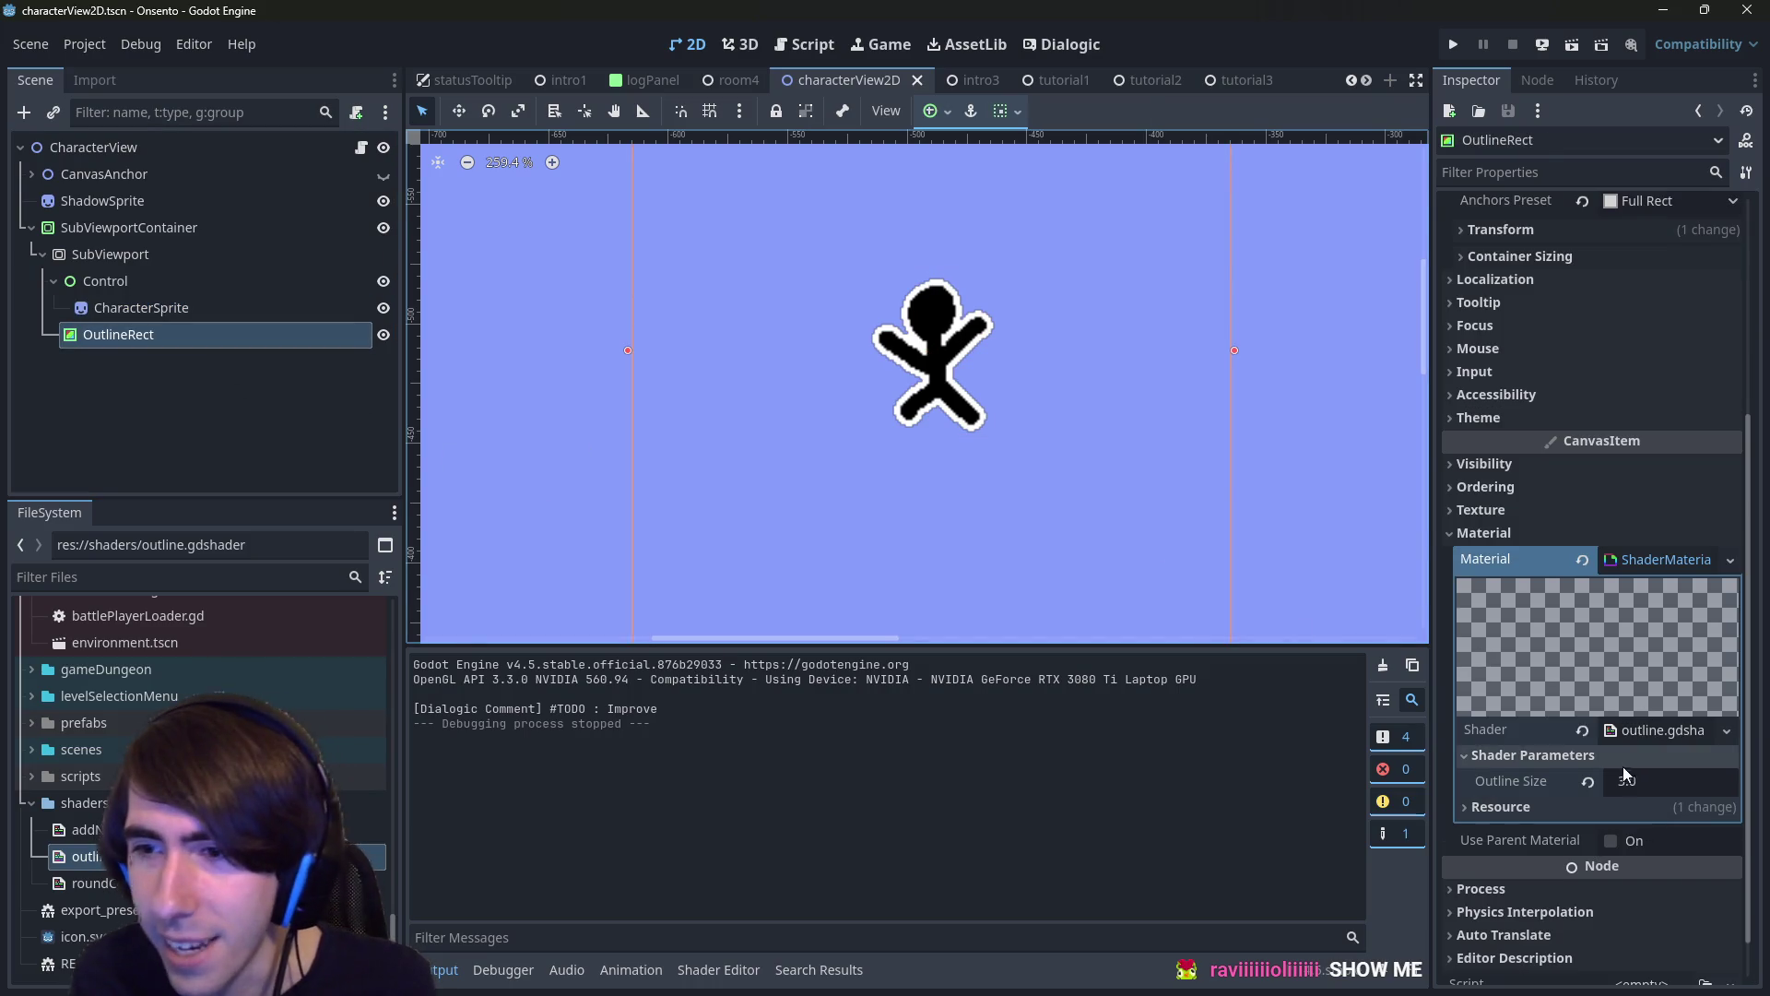
pyautogui.moveTo(1625, 775); pyautogui.dragTo(1711, 774)
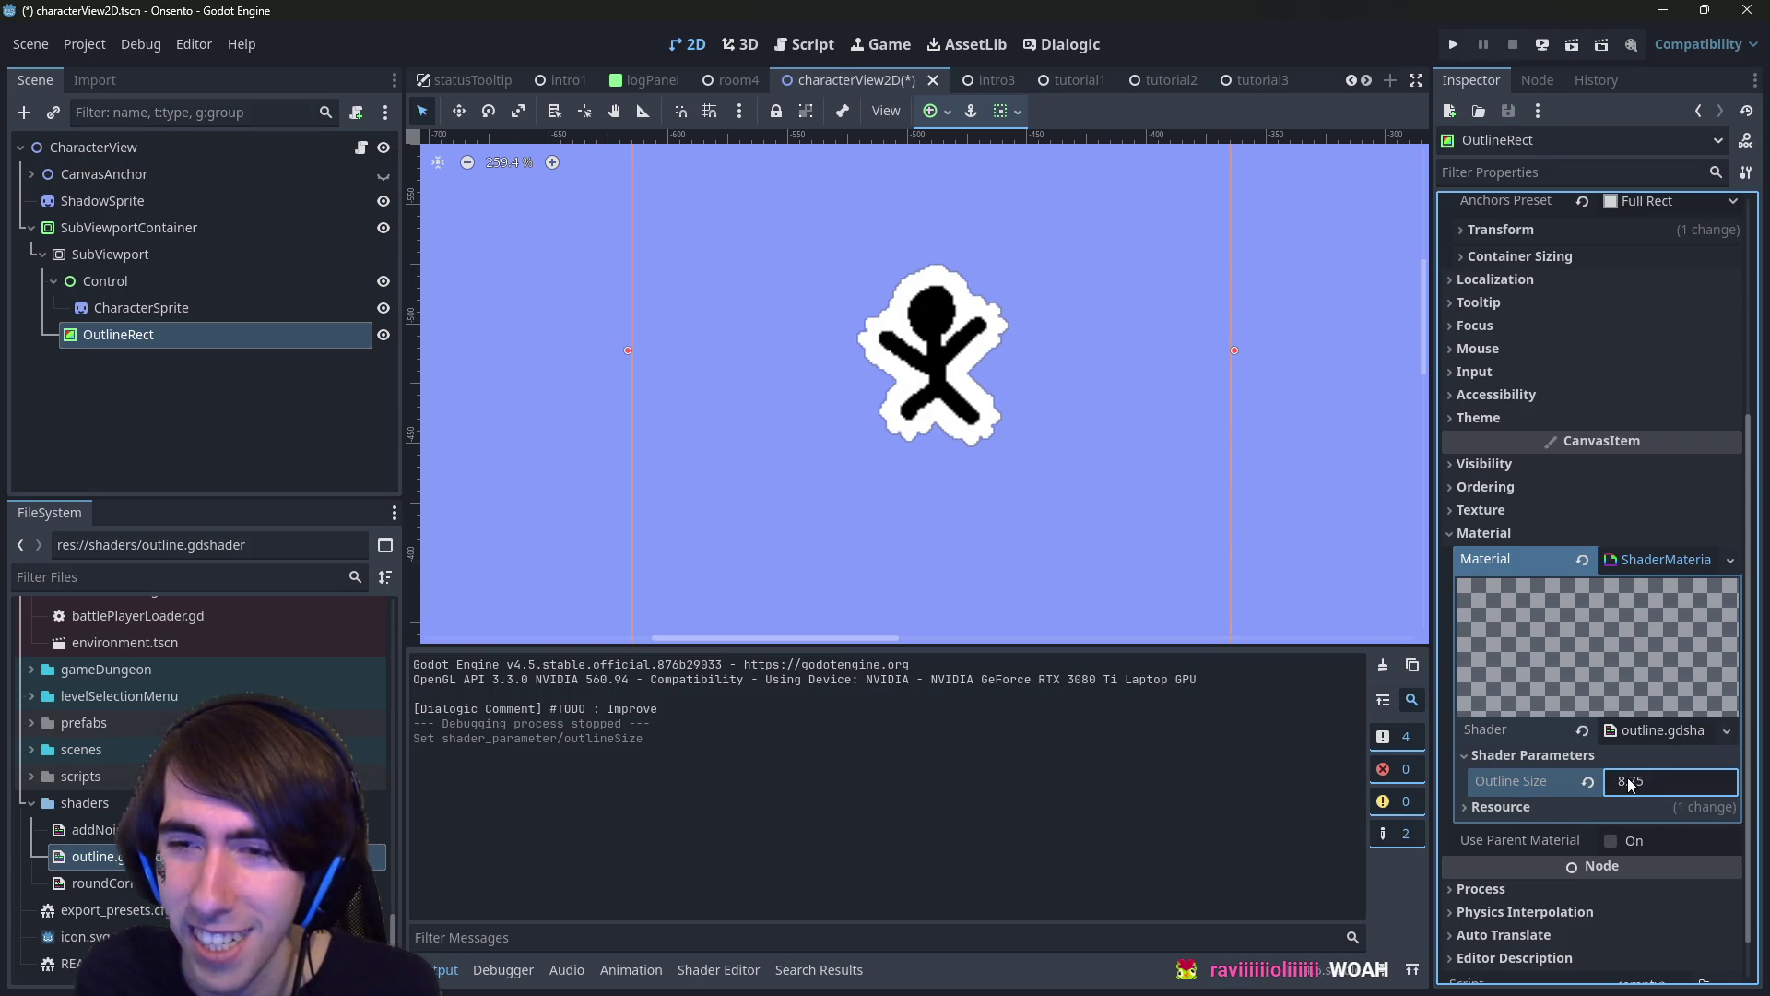
pyautogui.moveTo(1629, 784)
pyautogui.mouseDown()
pyautogui.moveTo(1766, 783)
pyautogui.moveTo(1697, 781)
pyautogui.mouseUp()
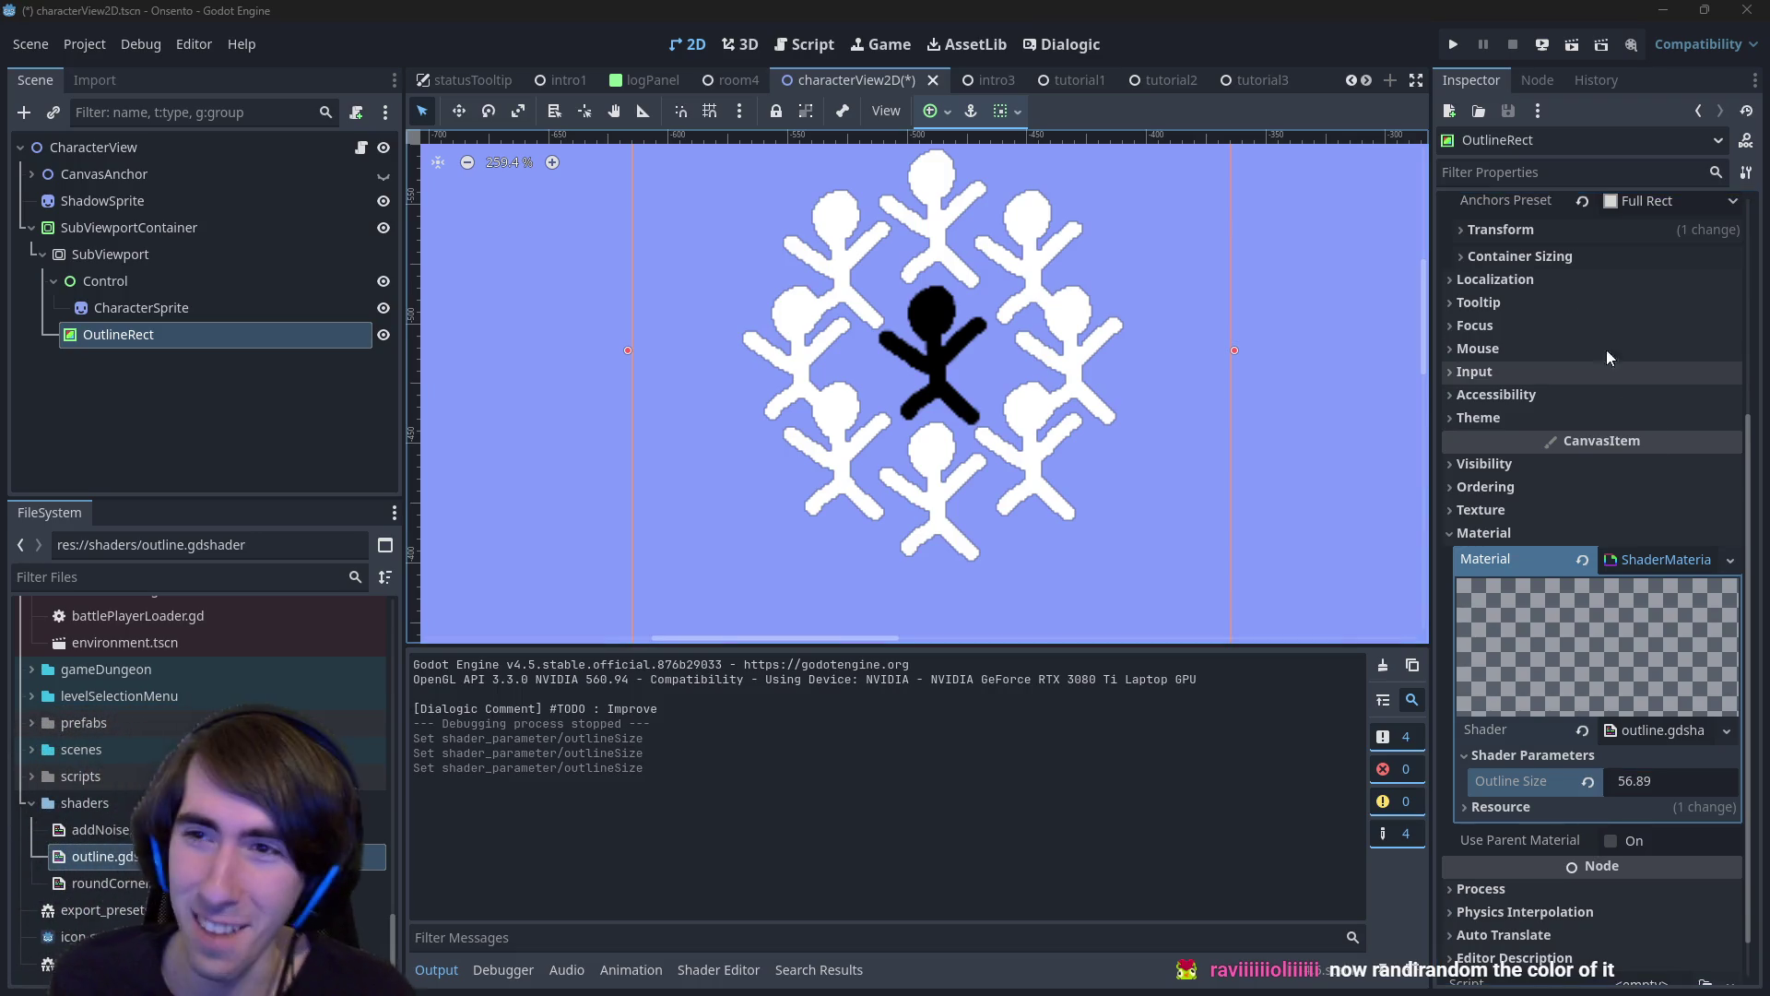
pyautogui.scroll(5, 1606, 351)
# Step: Try blue, pink and other outline colours in the Color picker, then reset it to white
pyautogui.click(1666, 231)
pyautogui.click(1642, 600)
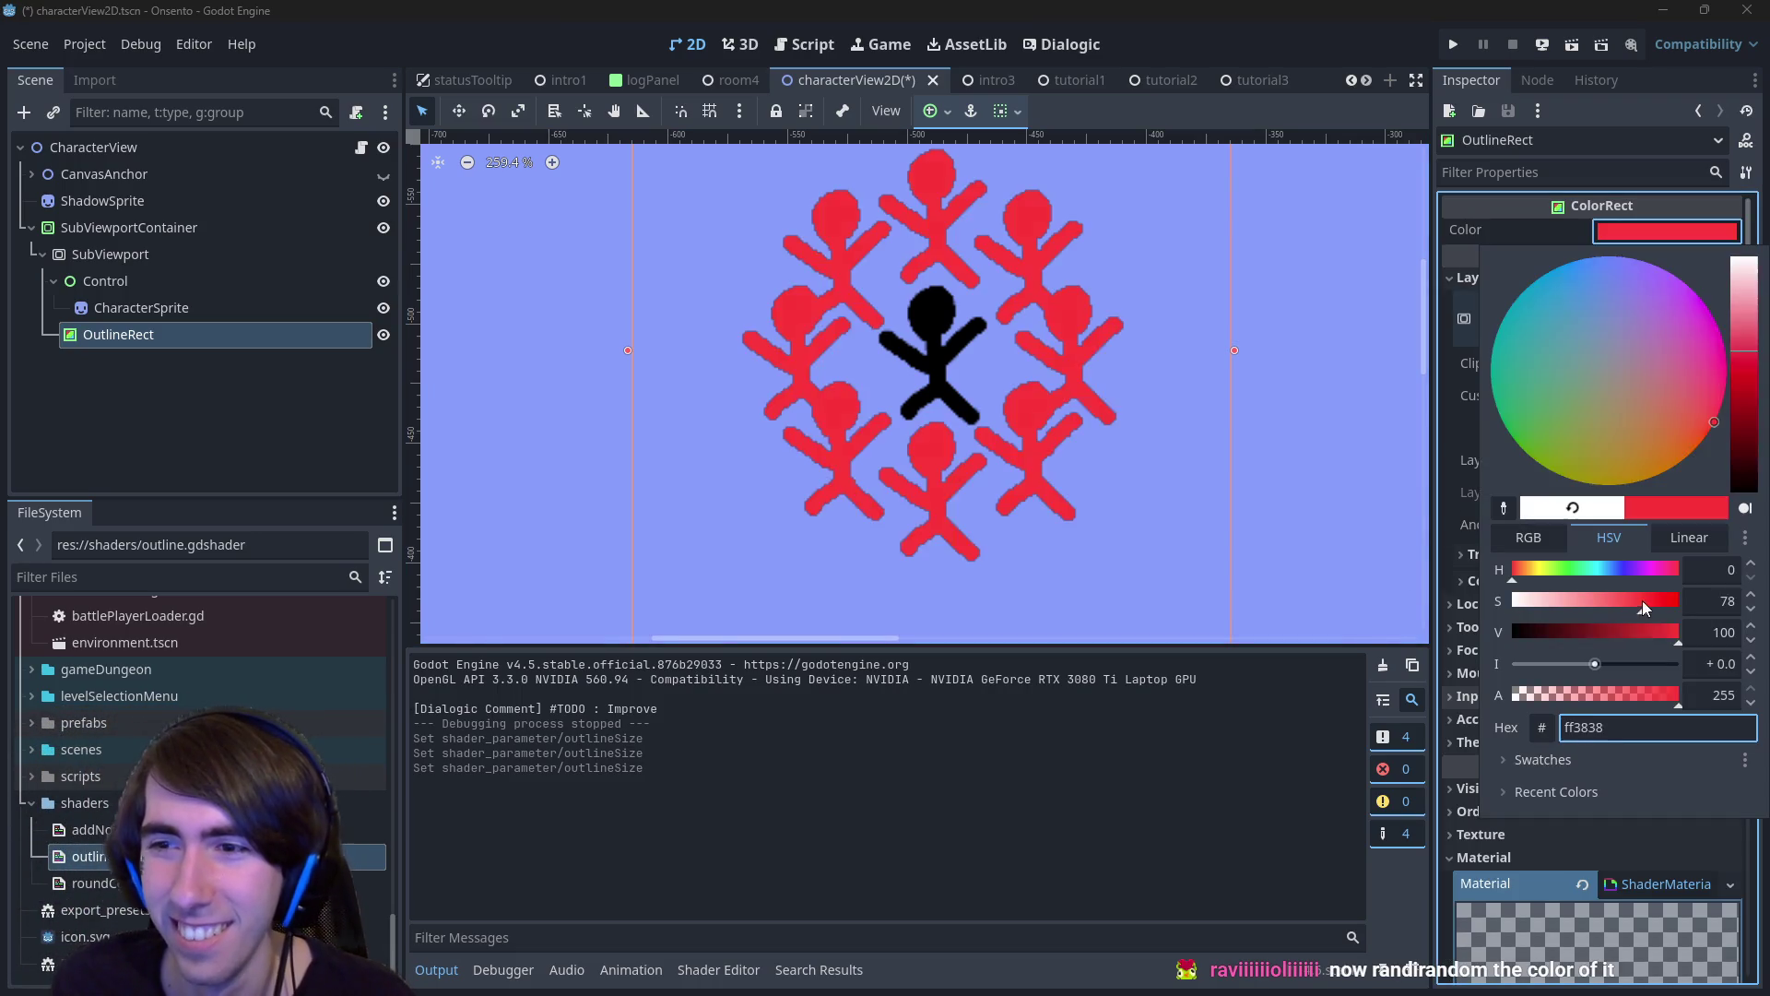
pyautogui.click(1607, 476)
pyautogui.click(1653, 378)
pyautogui.click(1616, 258)
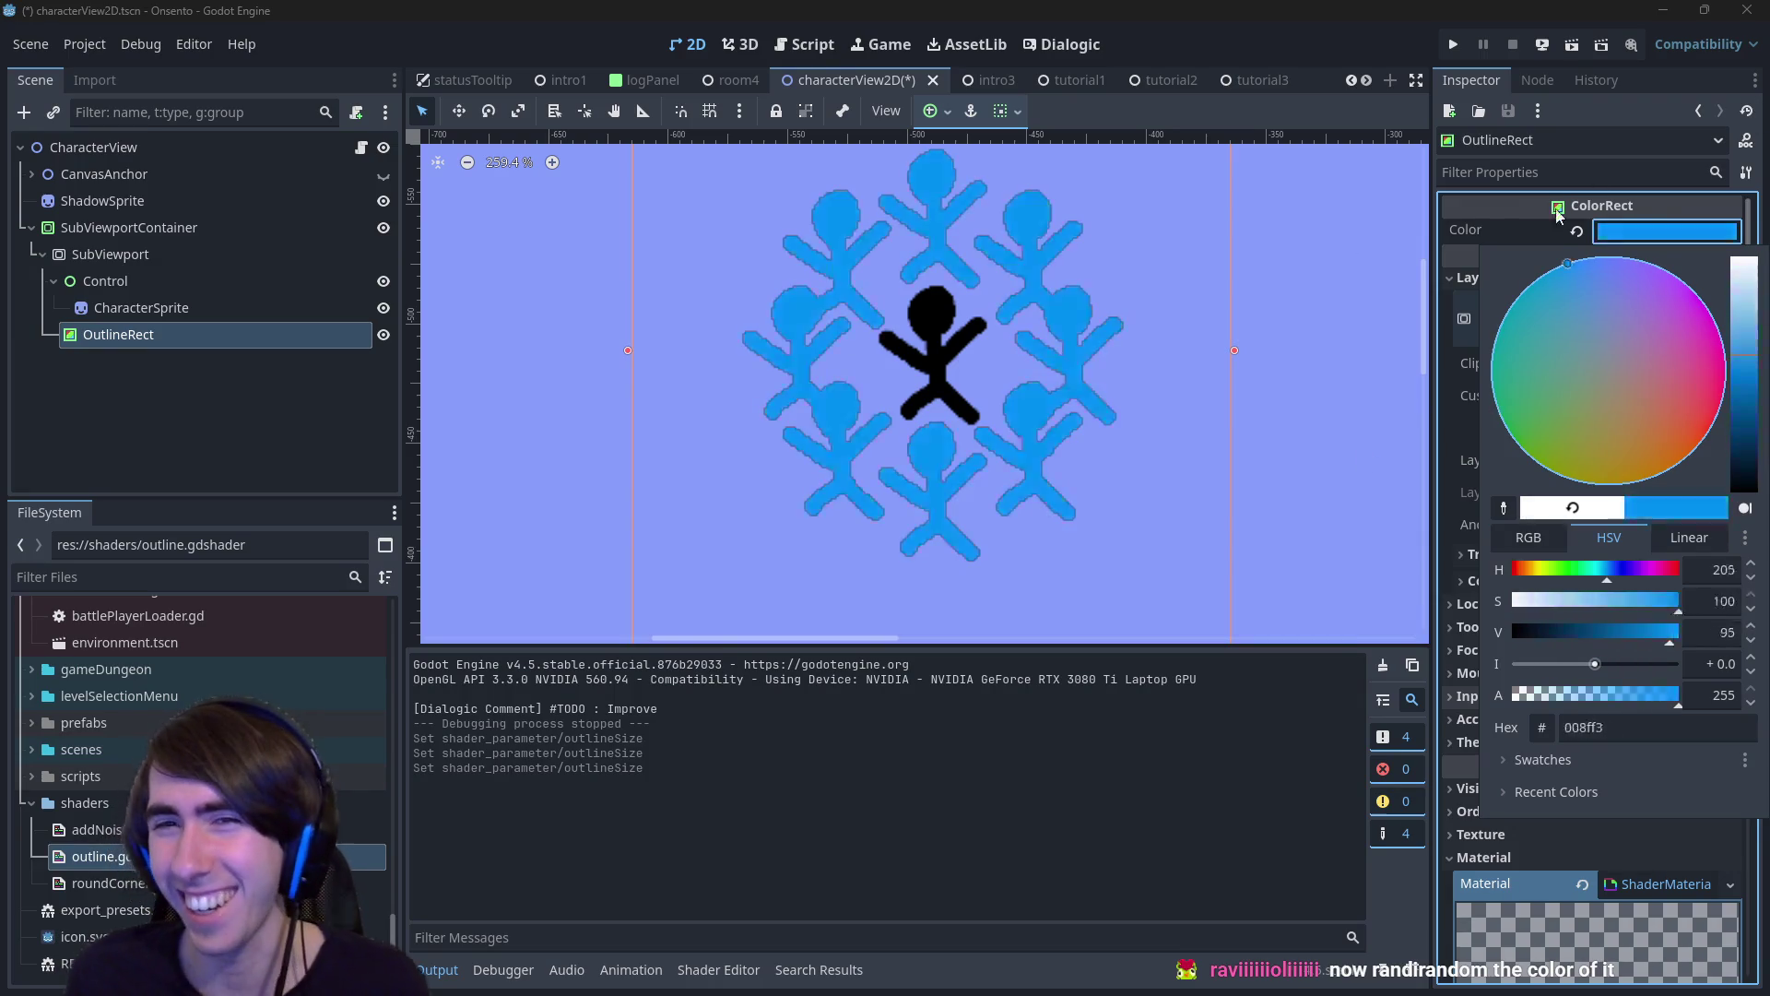
pyautogui.click(1515, 569)
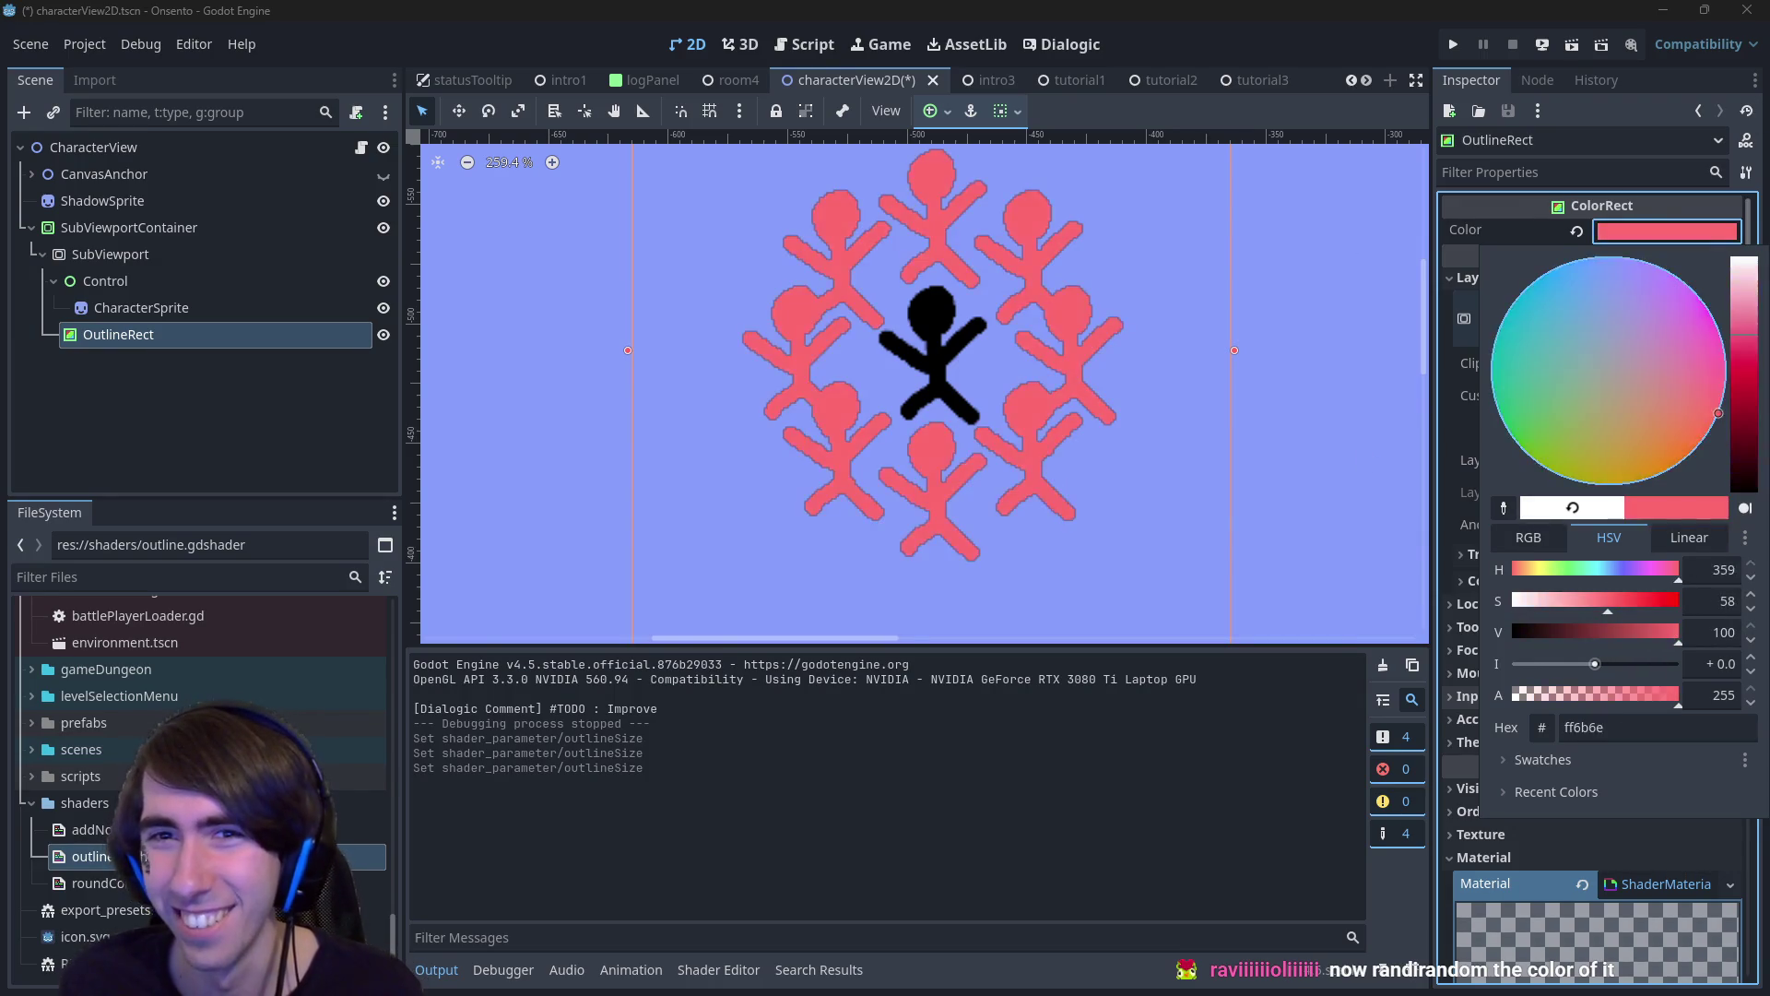
pyautogui.click(1555, 569)
pyautogui.click(1675, 569)
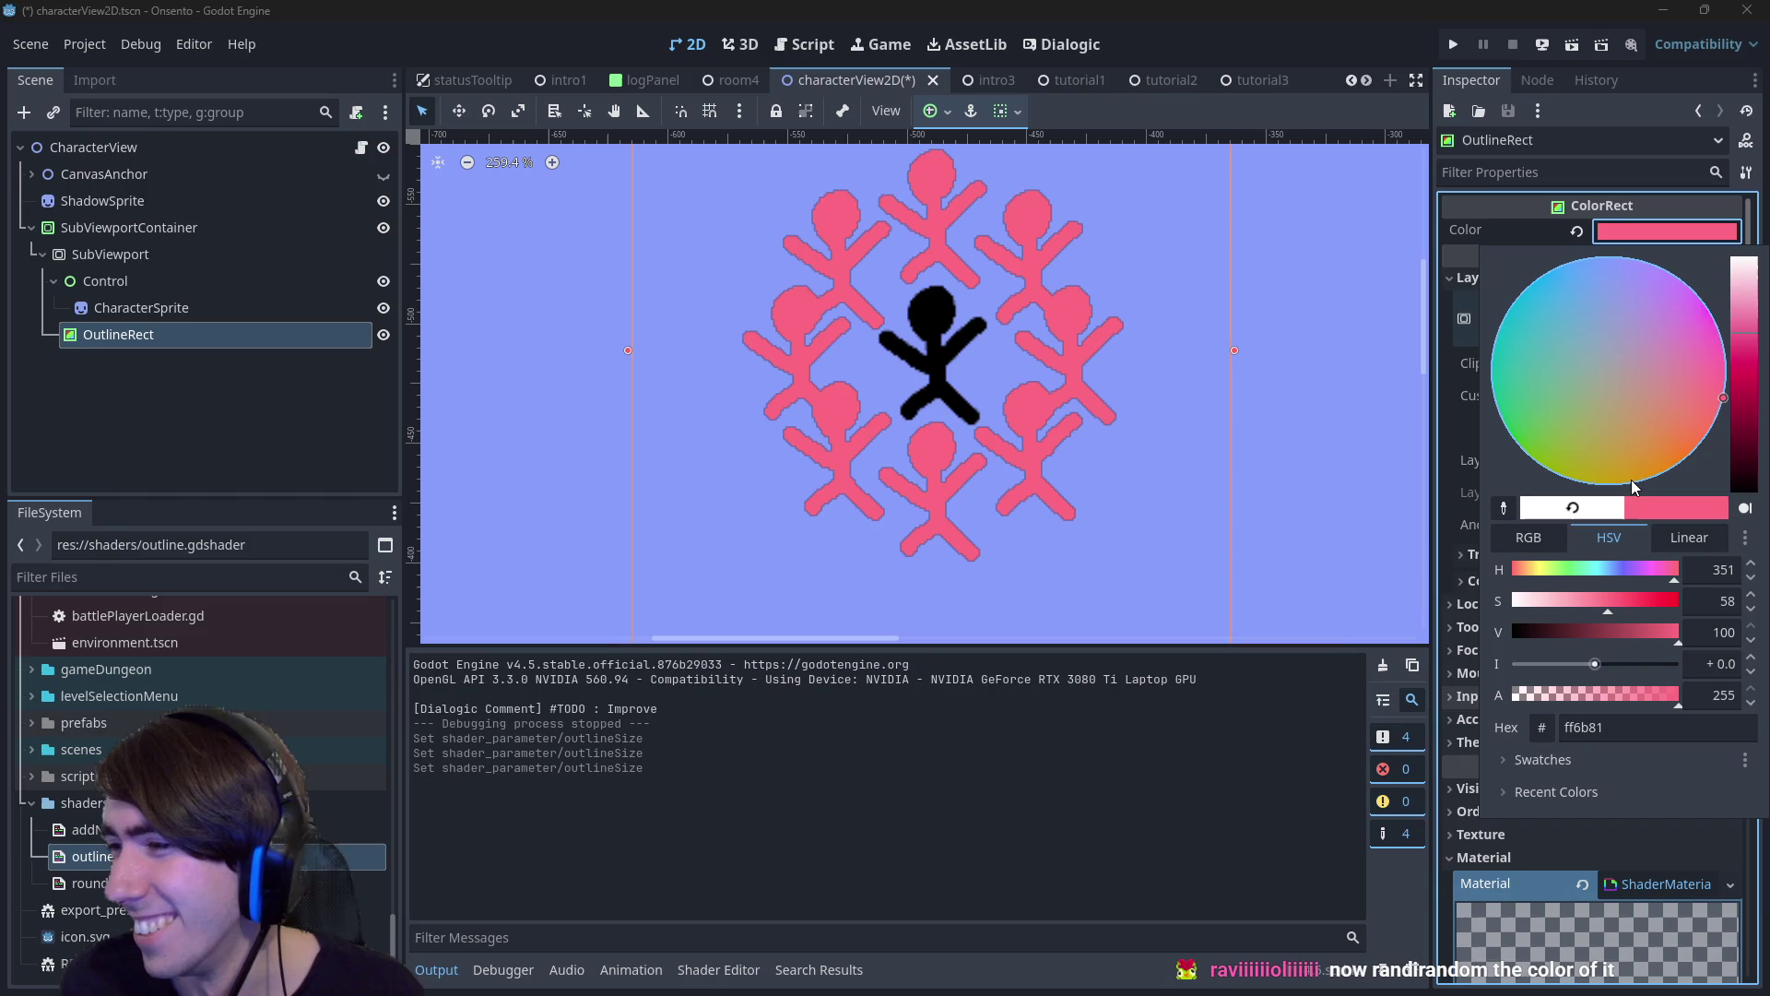
pyautogui.click(1577, 231)
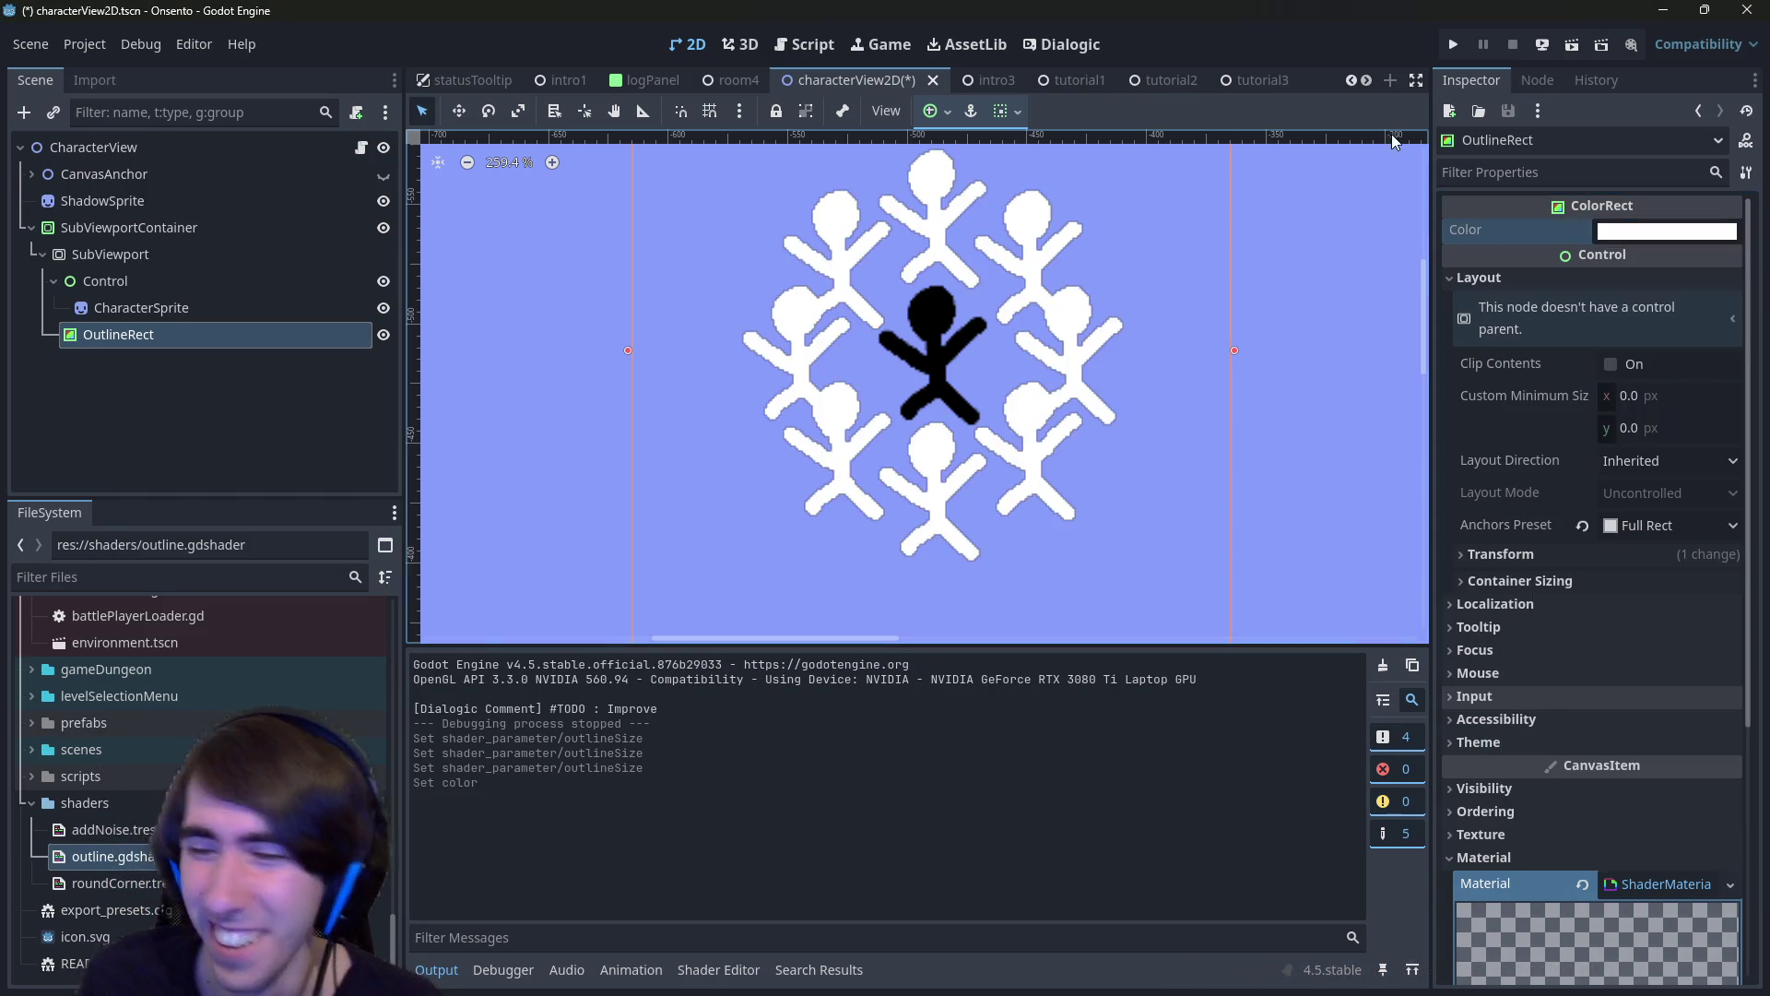
# Step: Set Outline Size back to 3.0 and save the characterView2D scene
pyautogui.scroll(-5, 1567, 517)
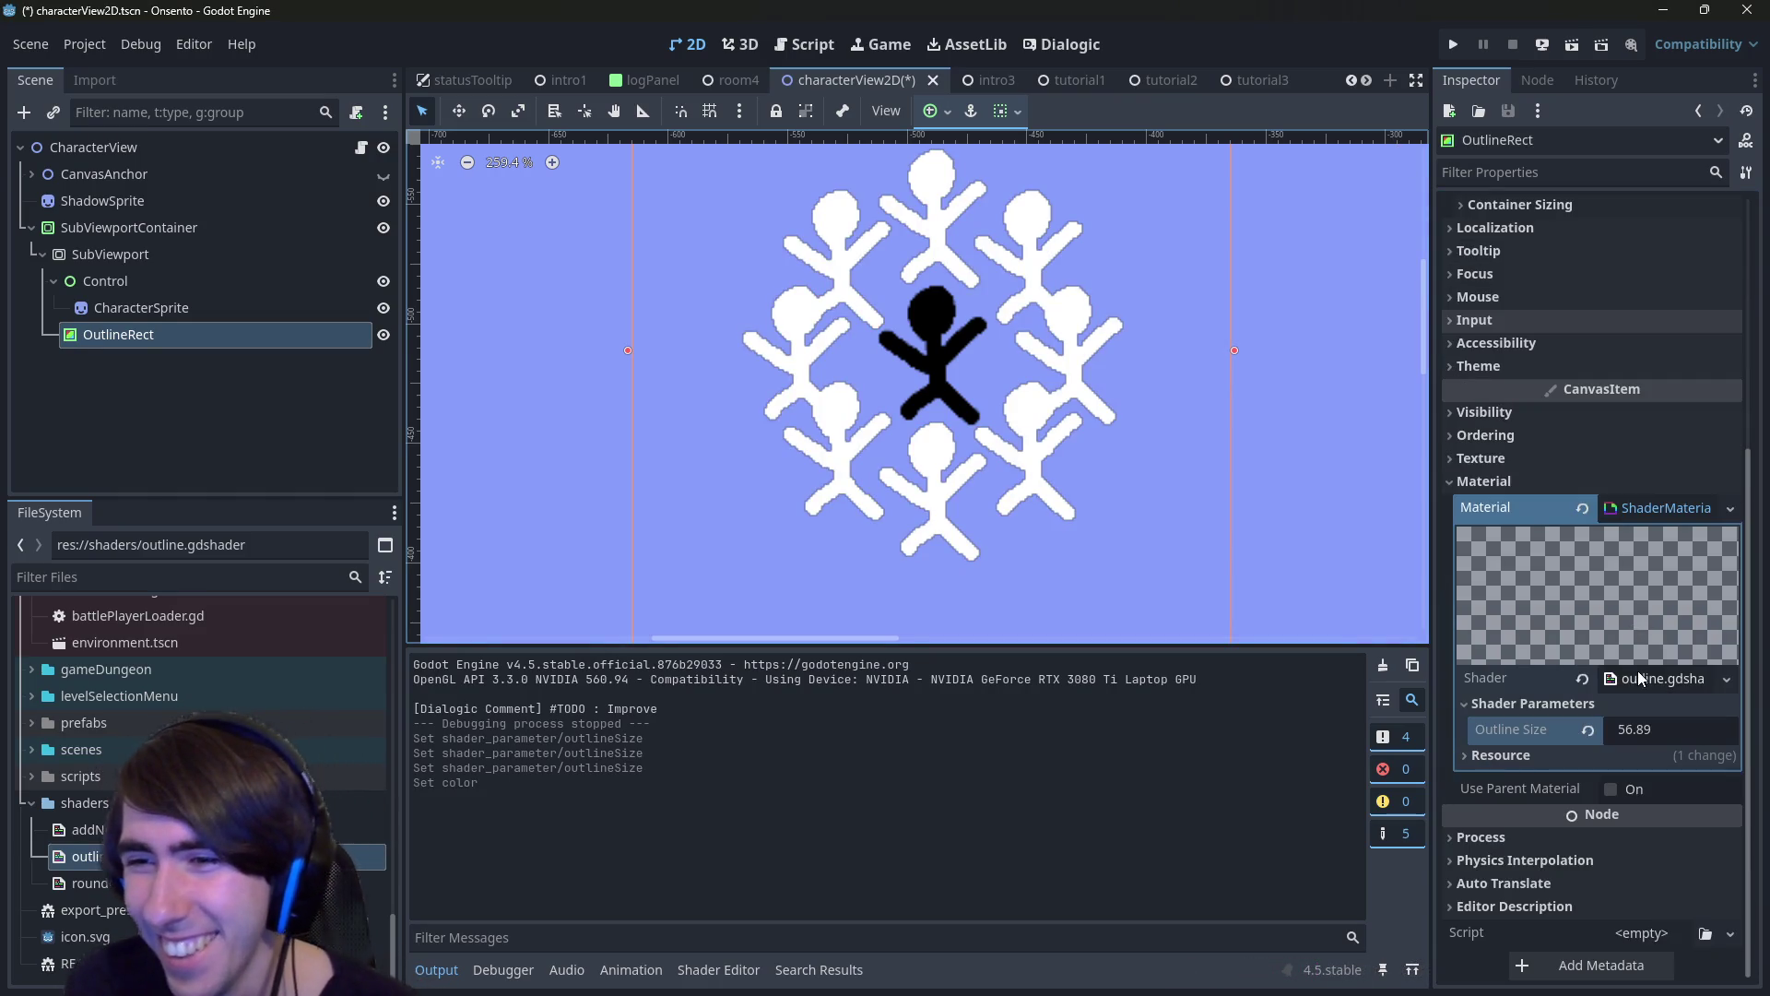
pyautogui.click(1637, 730)
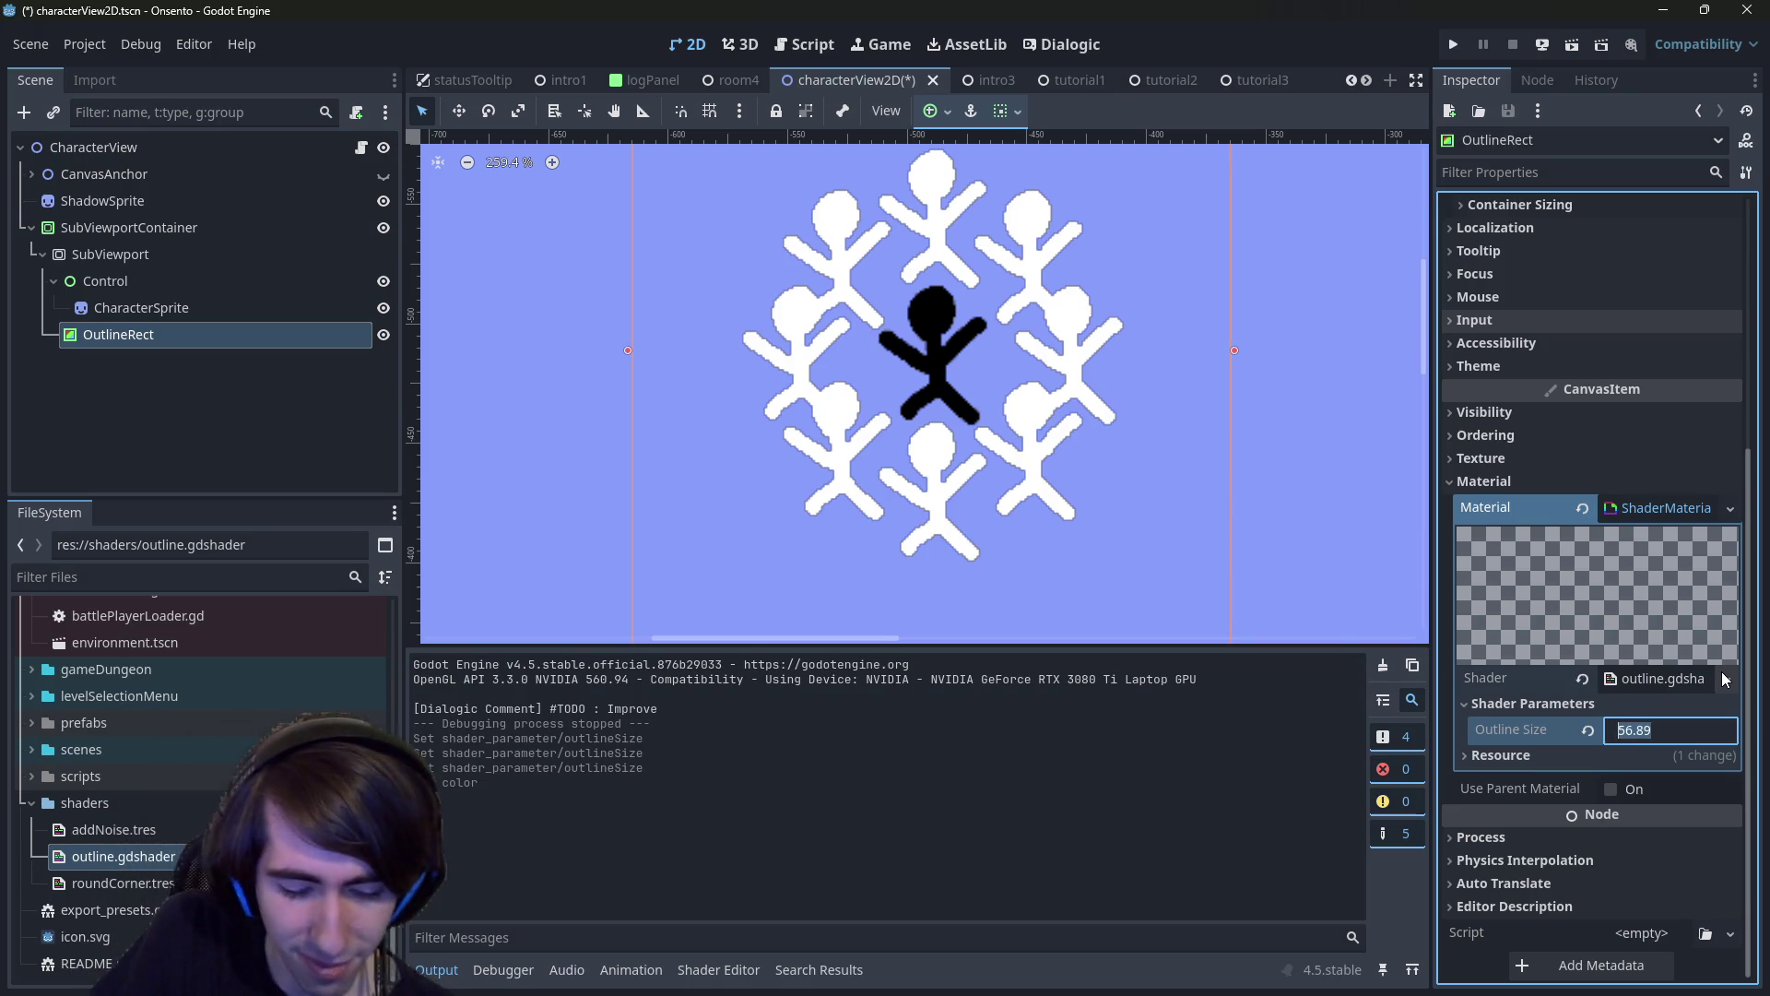
pyautogui.write('3')
pyautogui.press('Return')
pyautogui.hotkey('ctrl', 's')
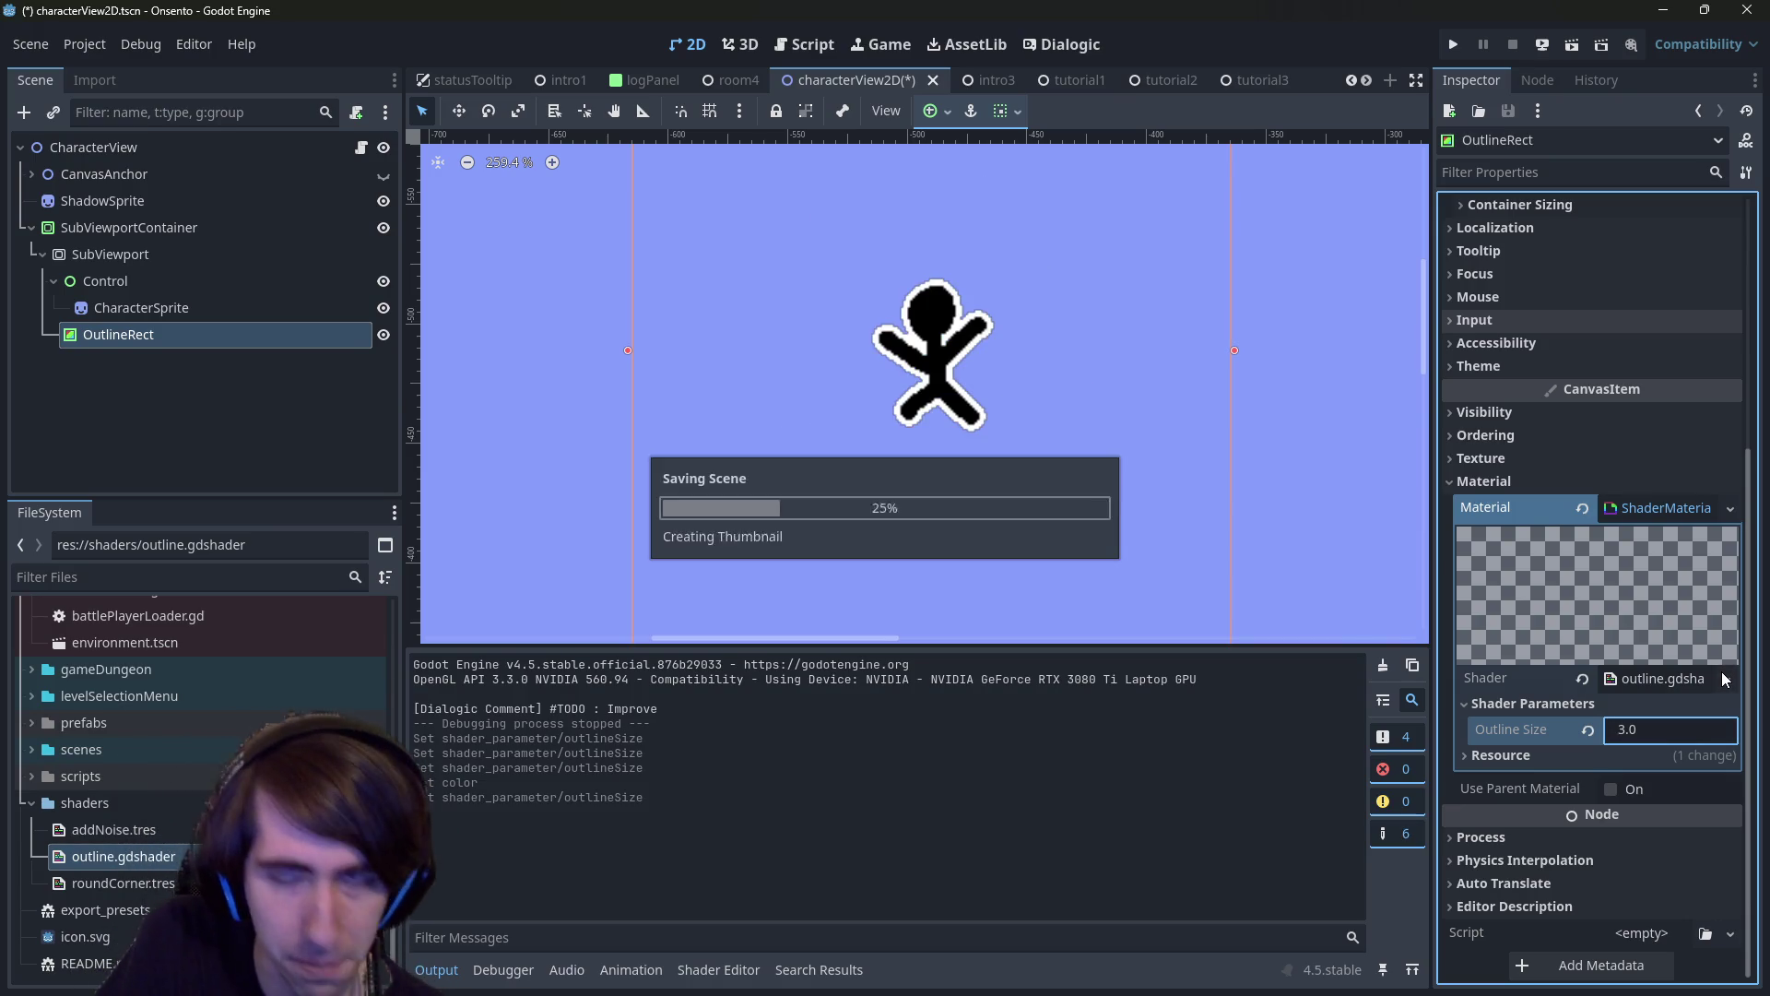
pyautogui.scroll(5, 1642, 425)
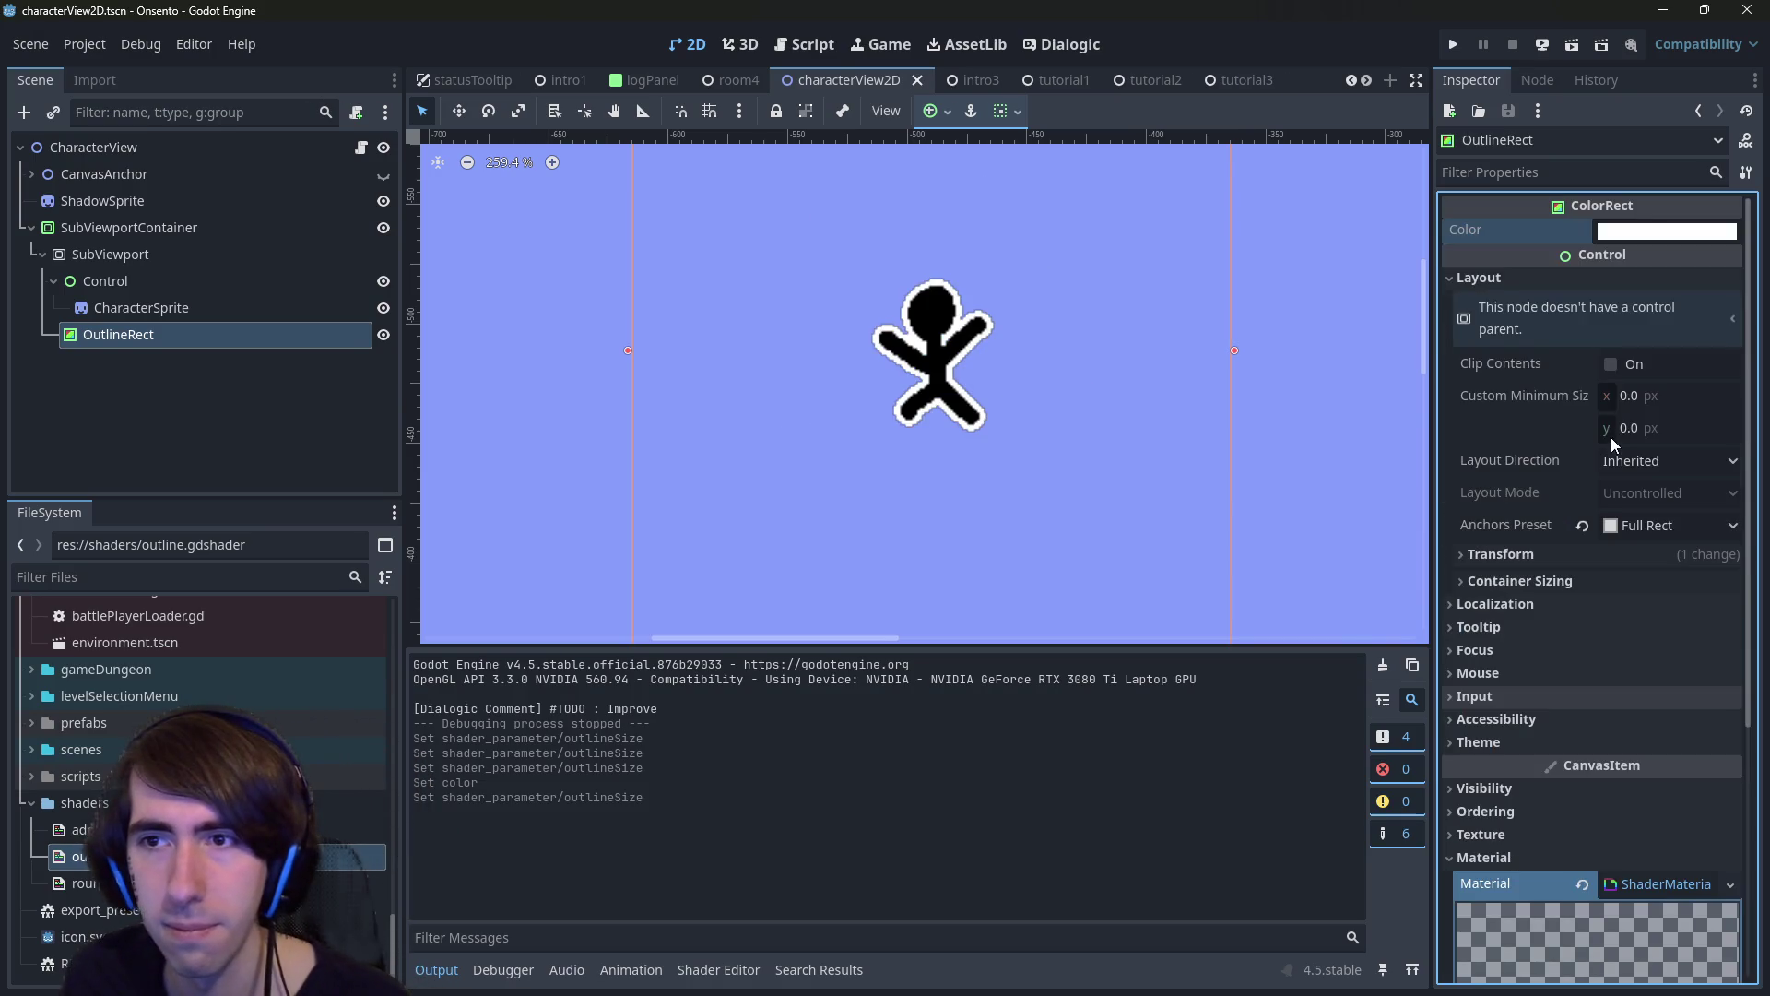
# Step: Inspect the SubViewport, OutlineRect and SubViewportContainer properties and canvas bounds
pyautogui.click(109, 254)
pyautogui.scroll(-3, 898, 328)
pyautogui.scroll(-2, 898, 328)
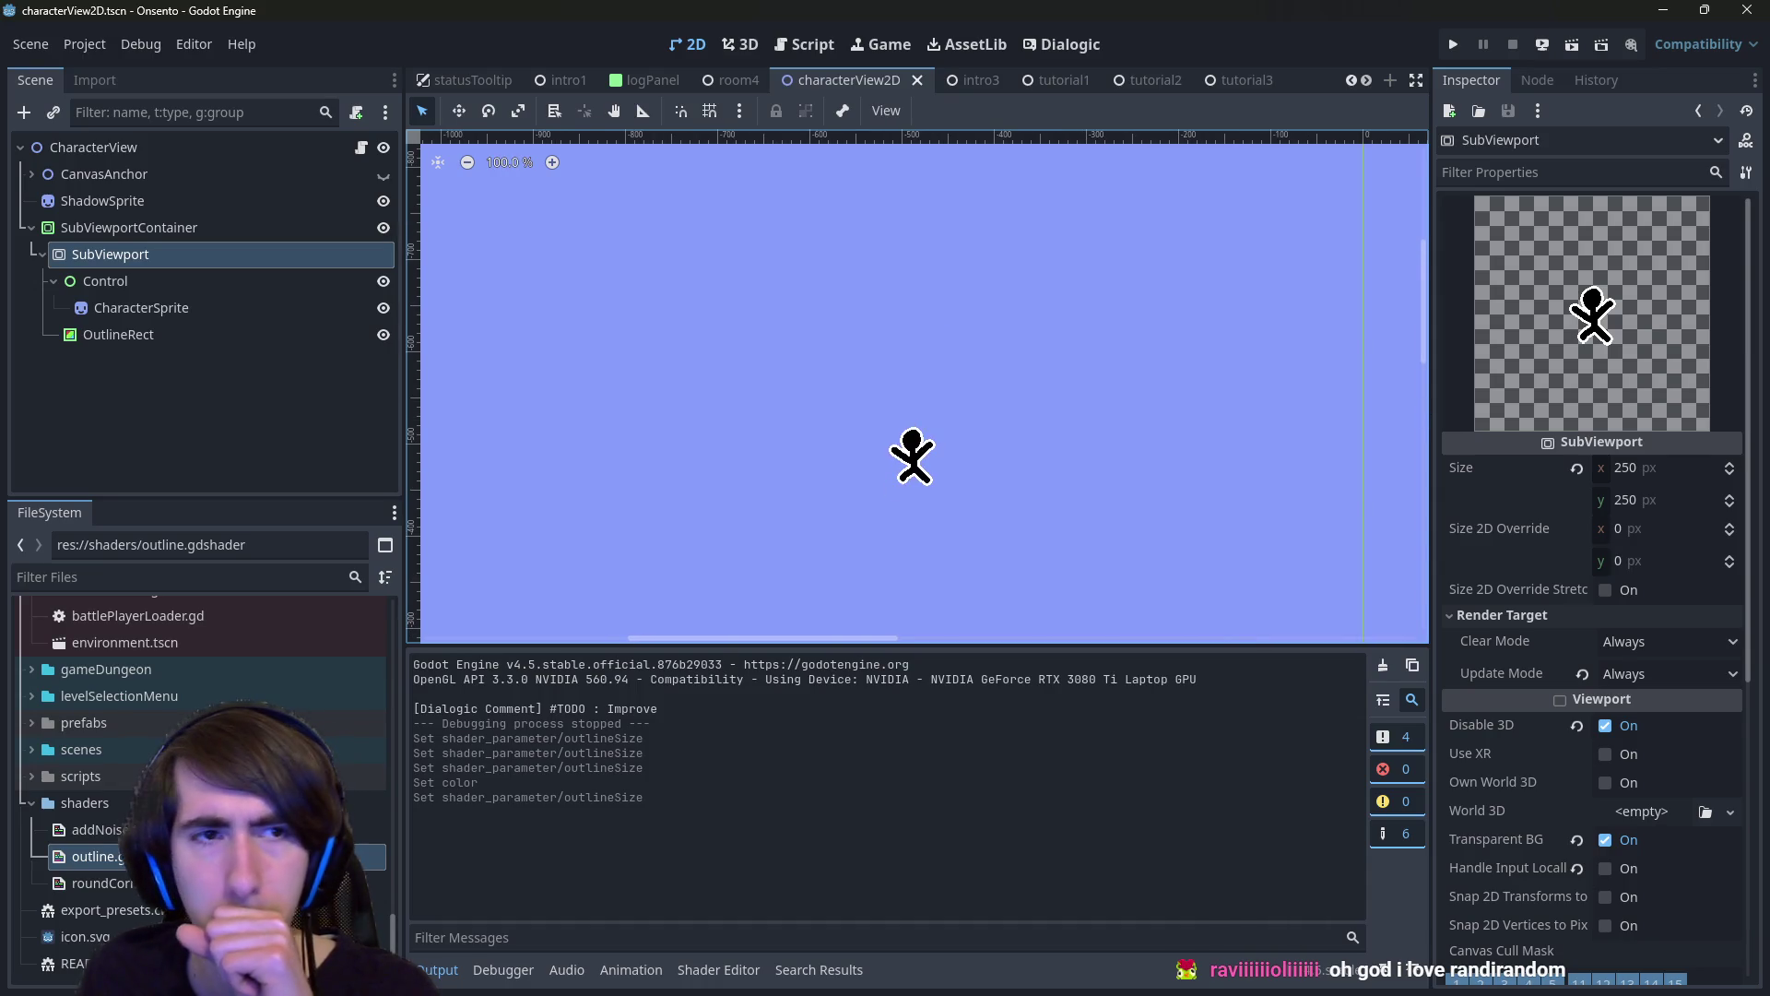
pyautogui.click(119, 328)
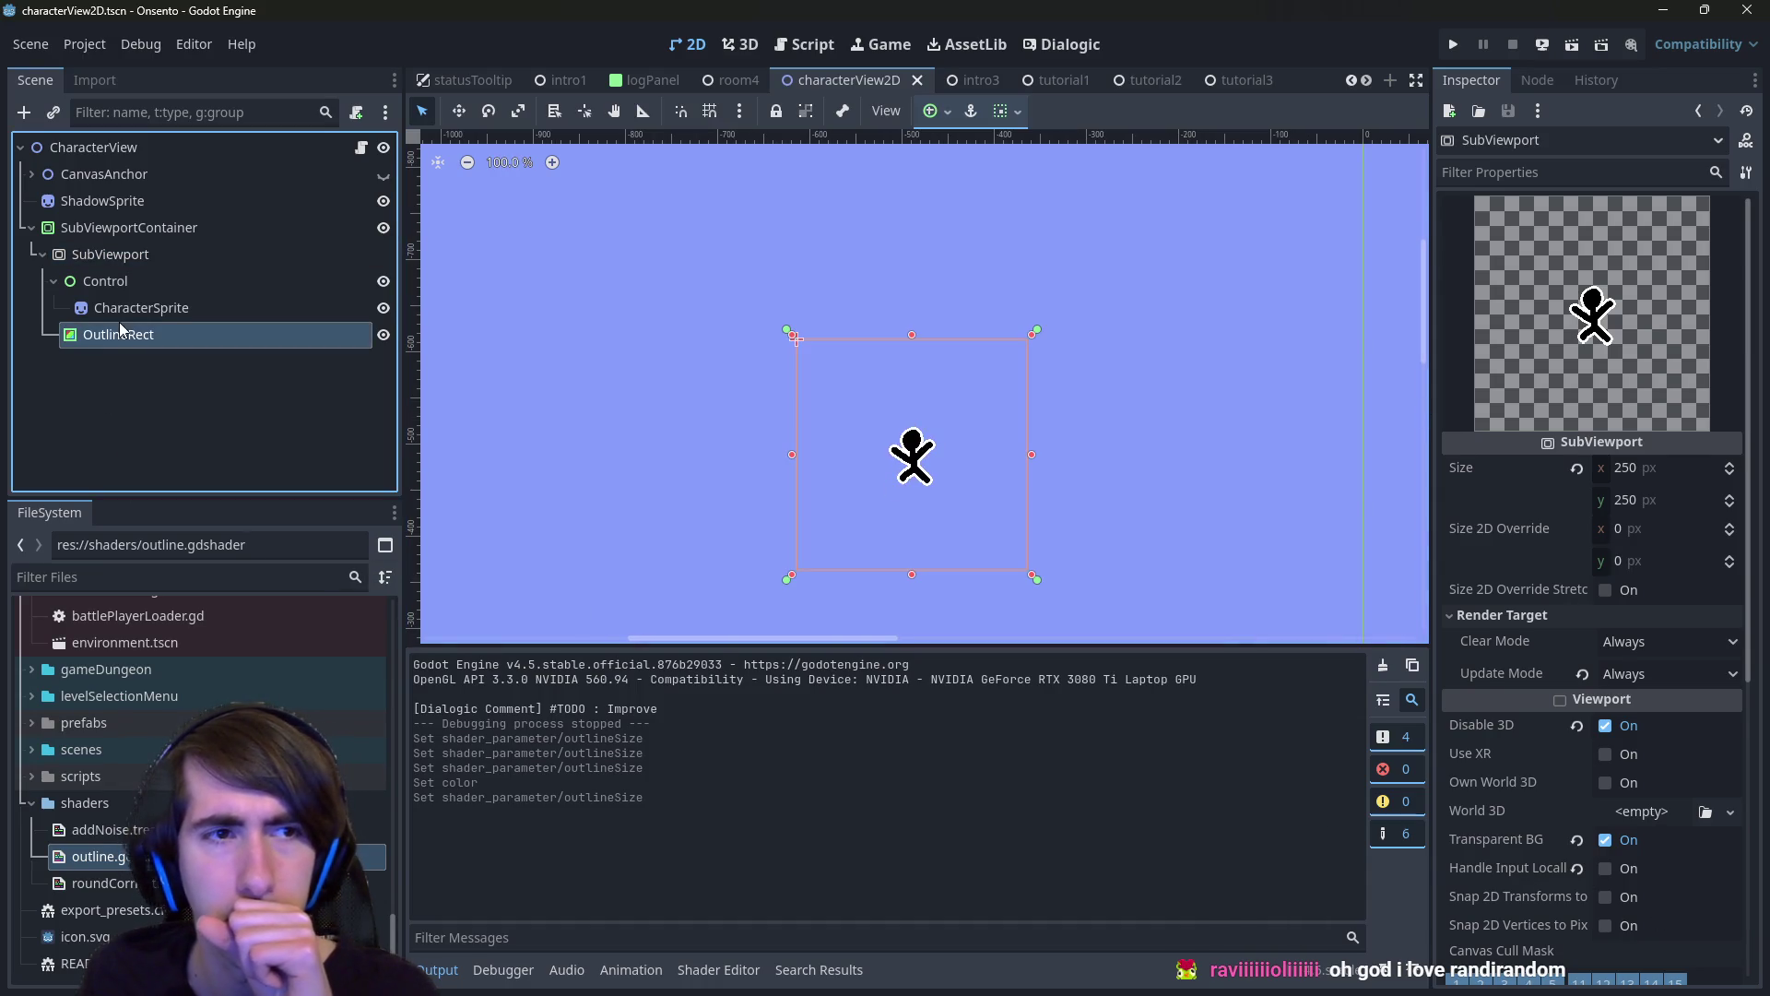
pyautogui.scroll(-3, 937, 557)
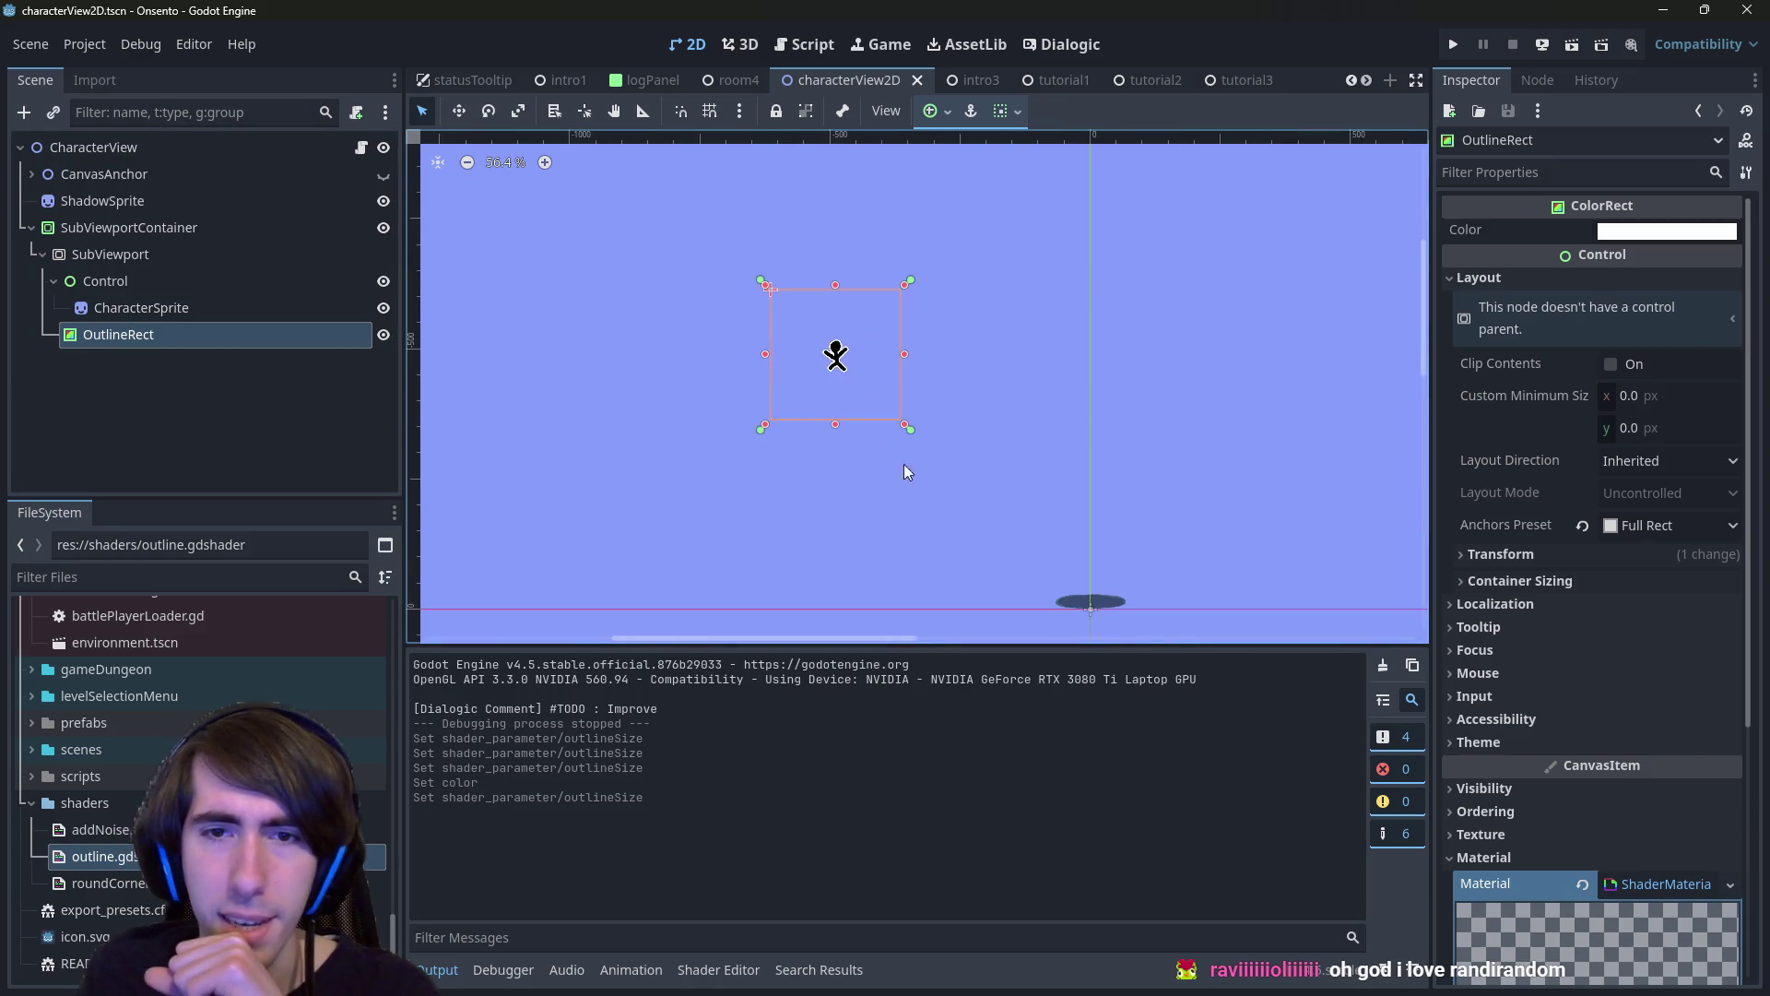
pyautogui.click(143, 257)
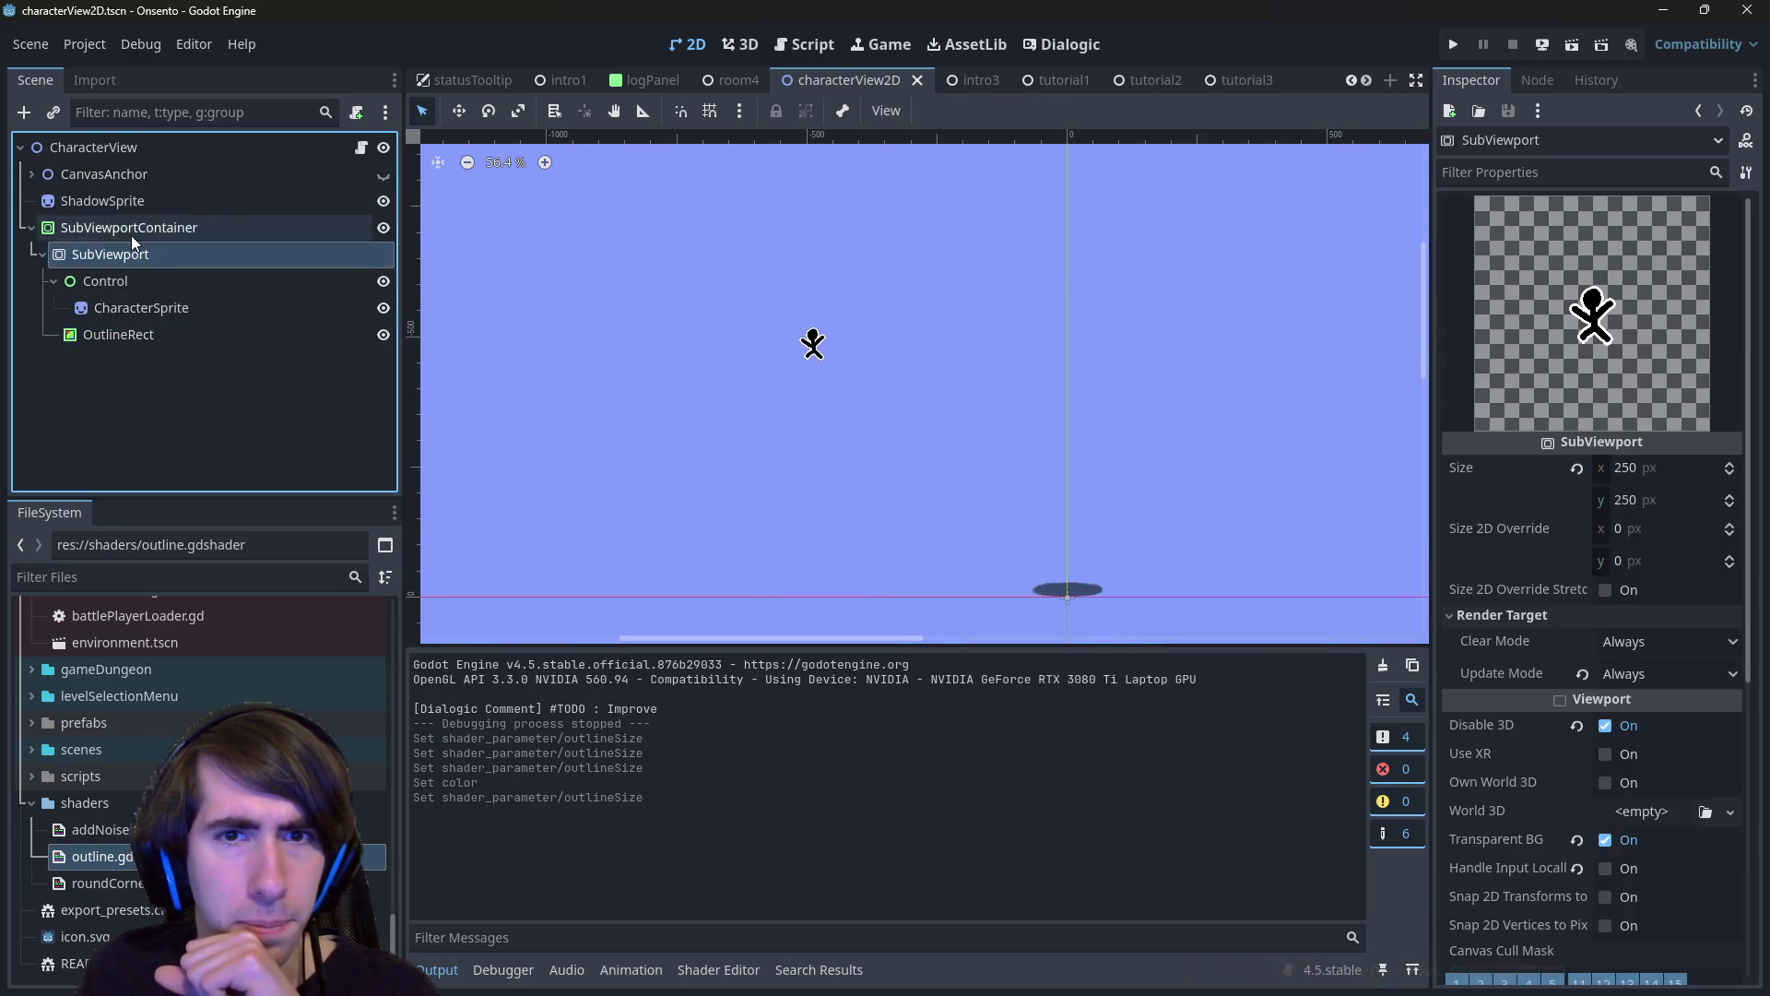
pyautogui.click(131, 235)
pyautogui.click(139, 247)
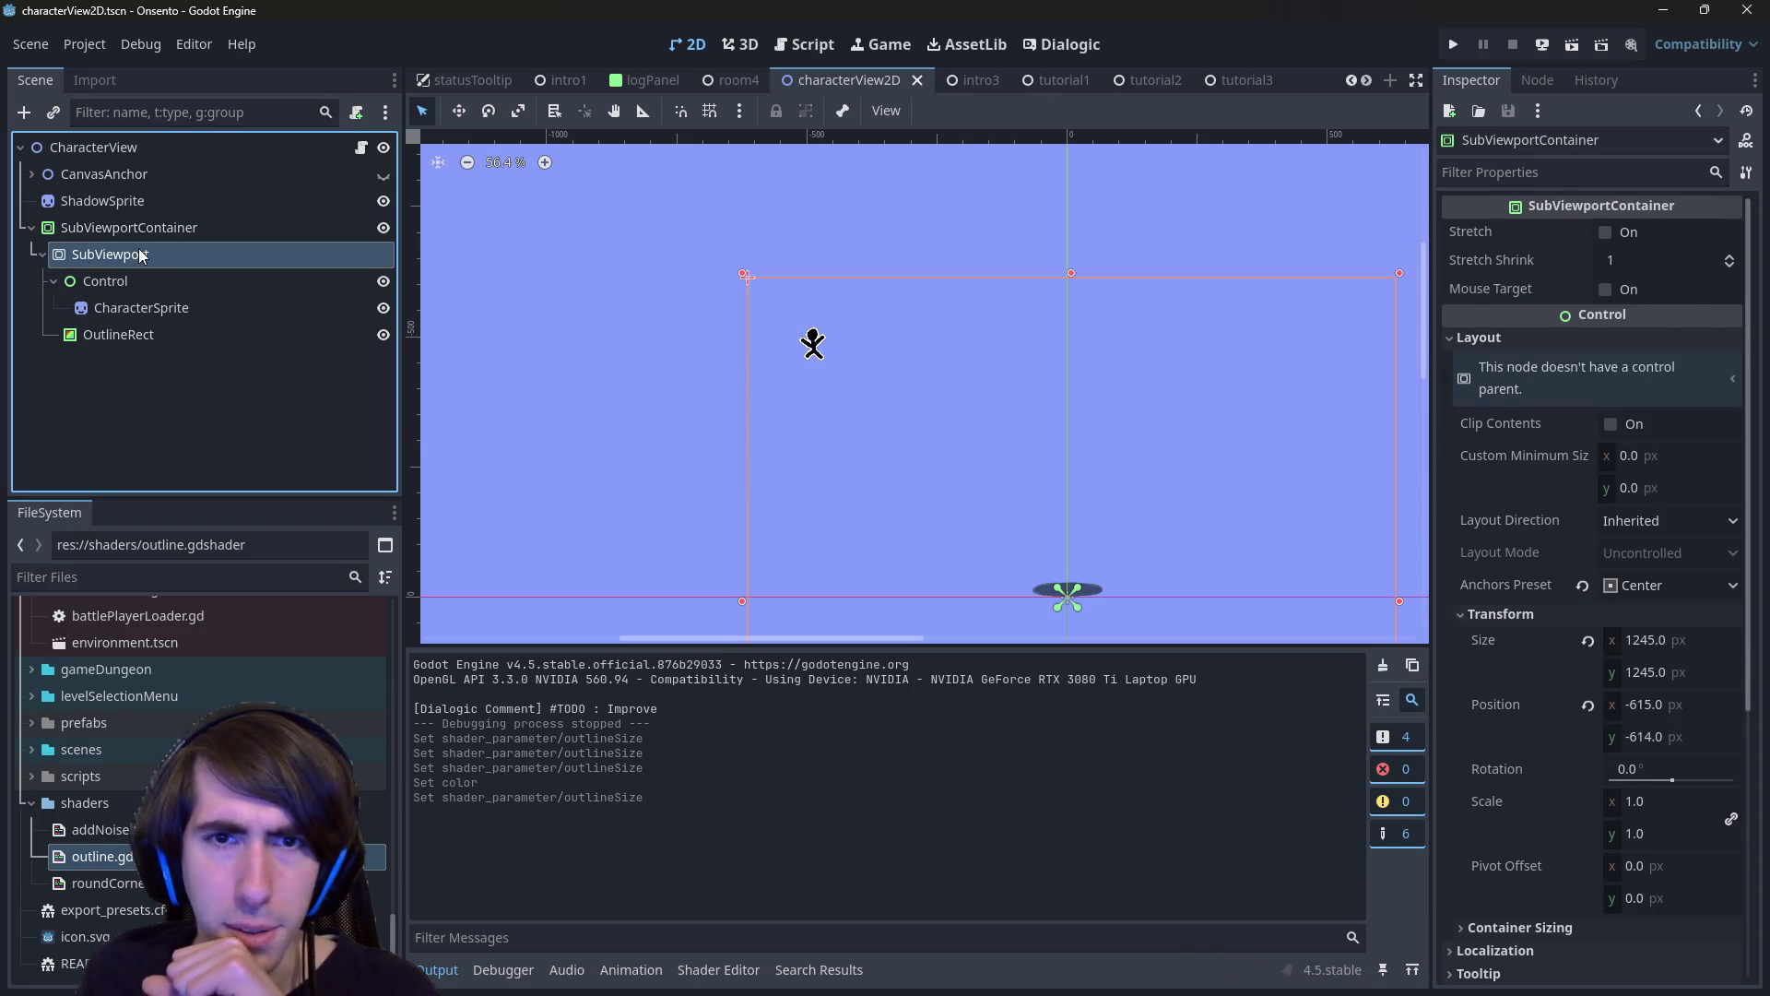
pyautogui.click(138, 231)
pyautogui.scroll(-3, 910, 461)
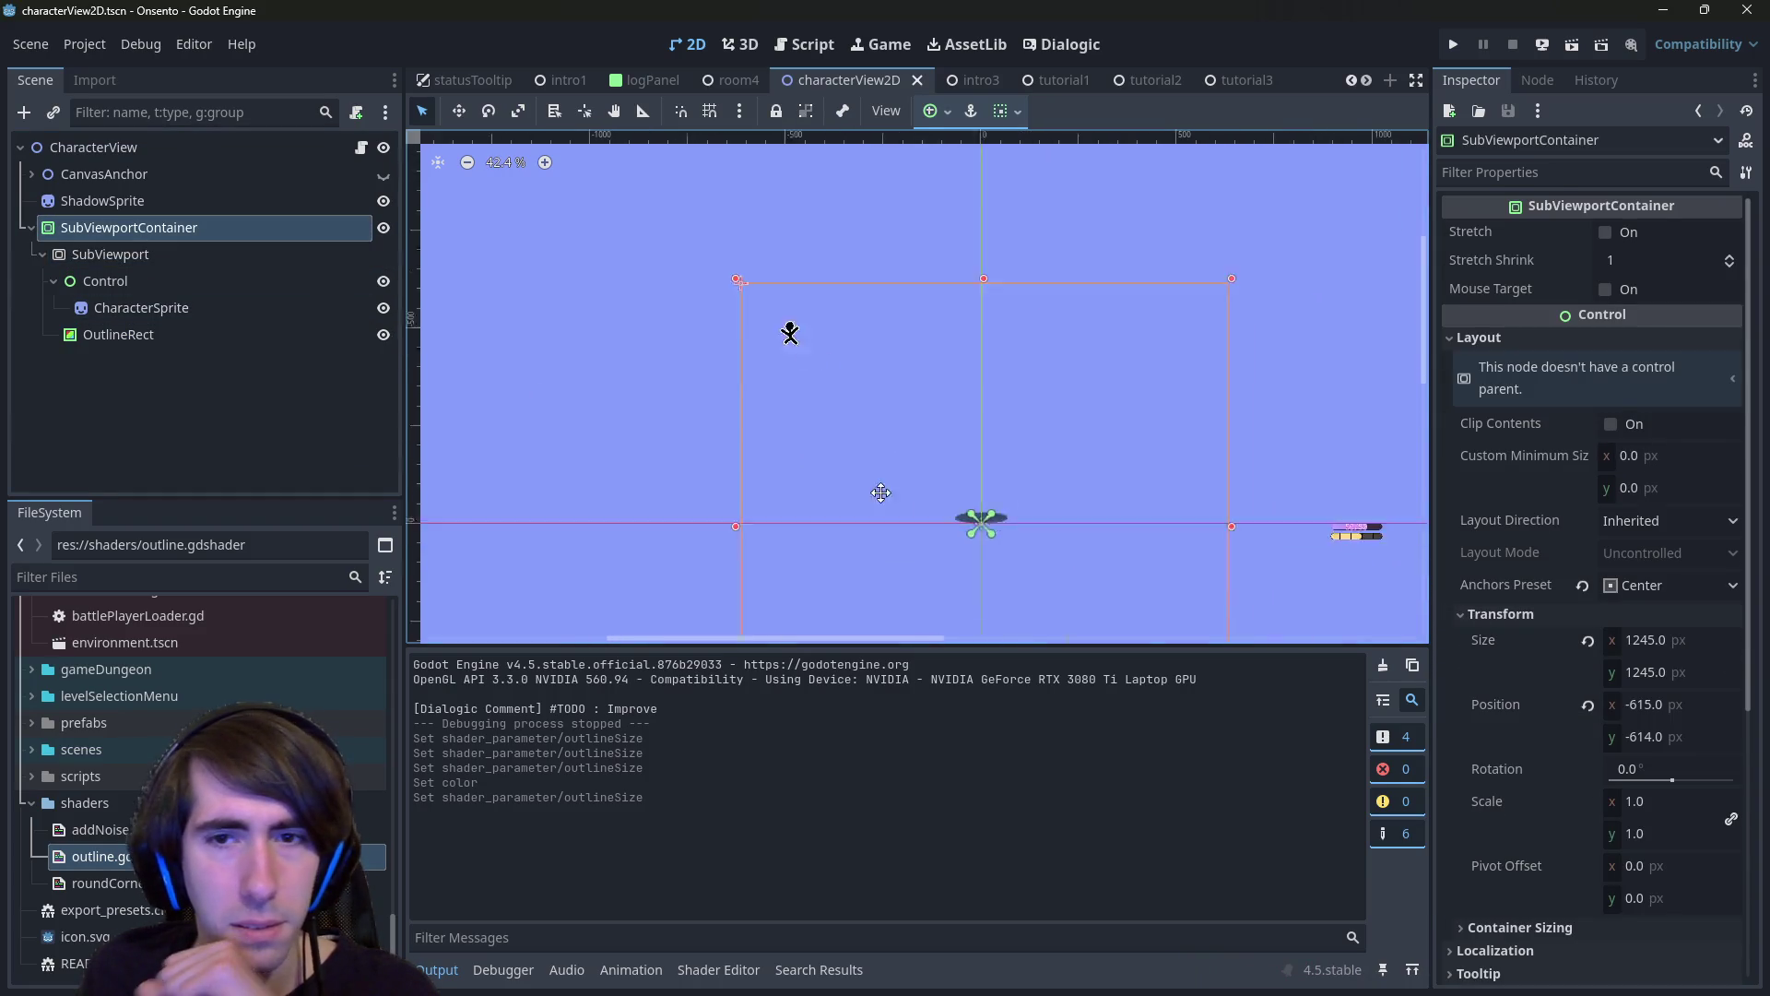
# Step: Apply the Center anchor preset to the Control node and the SubViewportContainer
pyautogui.click(136, 276)
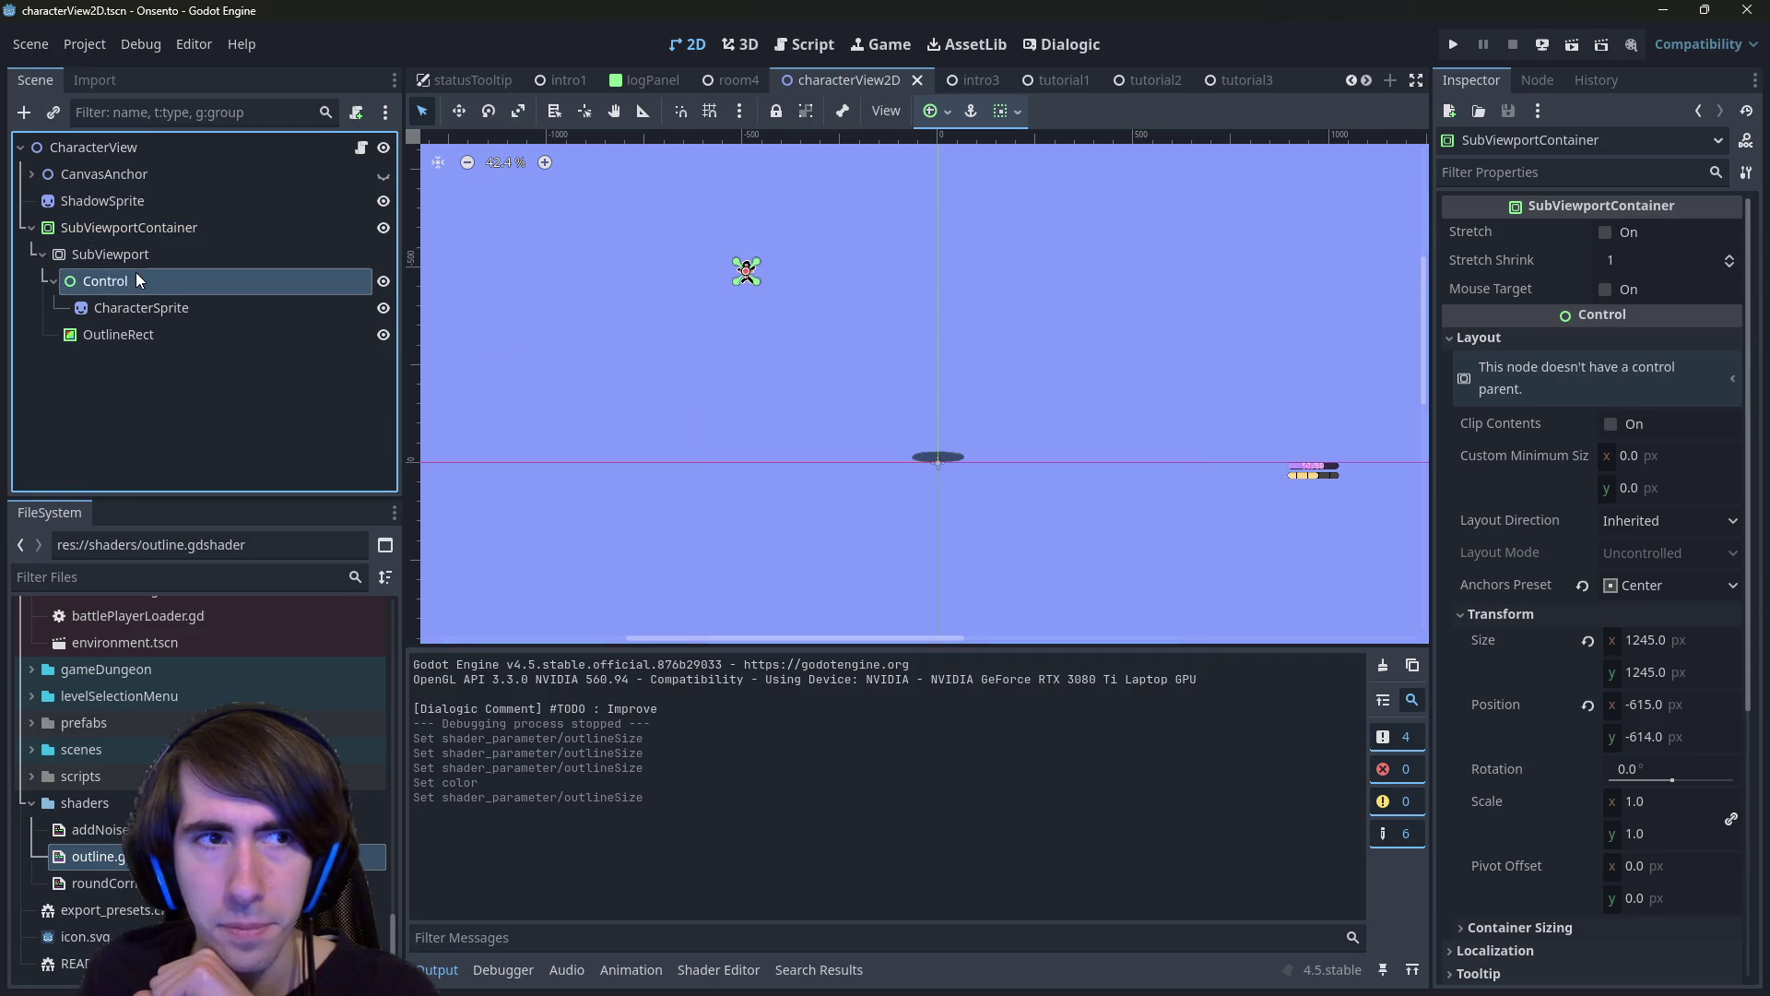
pyautogui.click(928, 118)
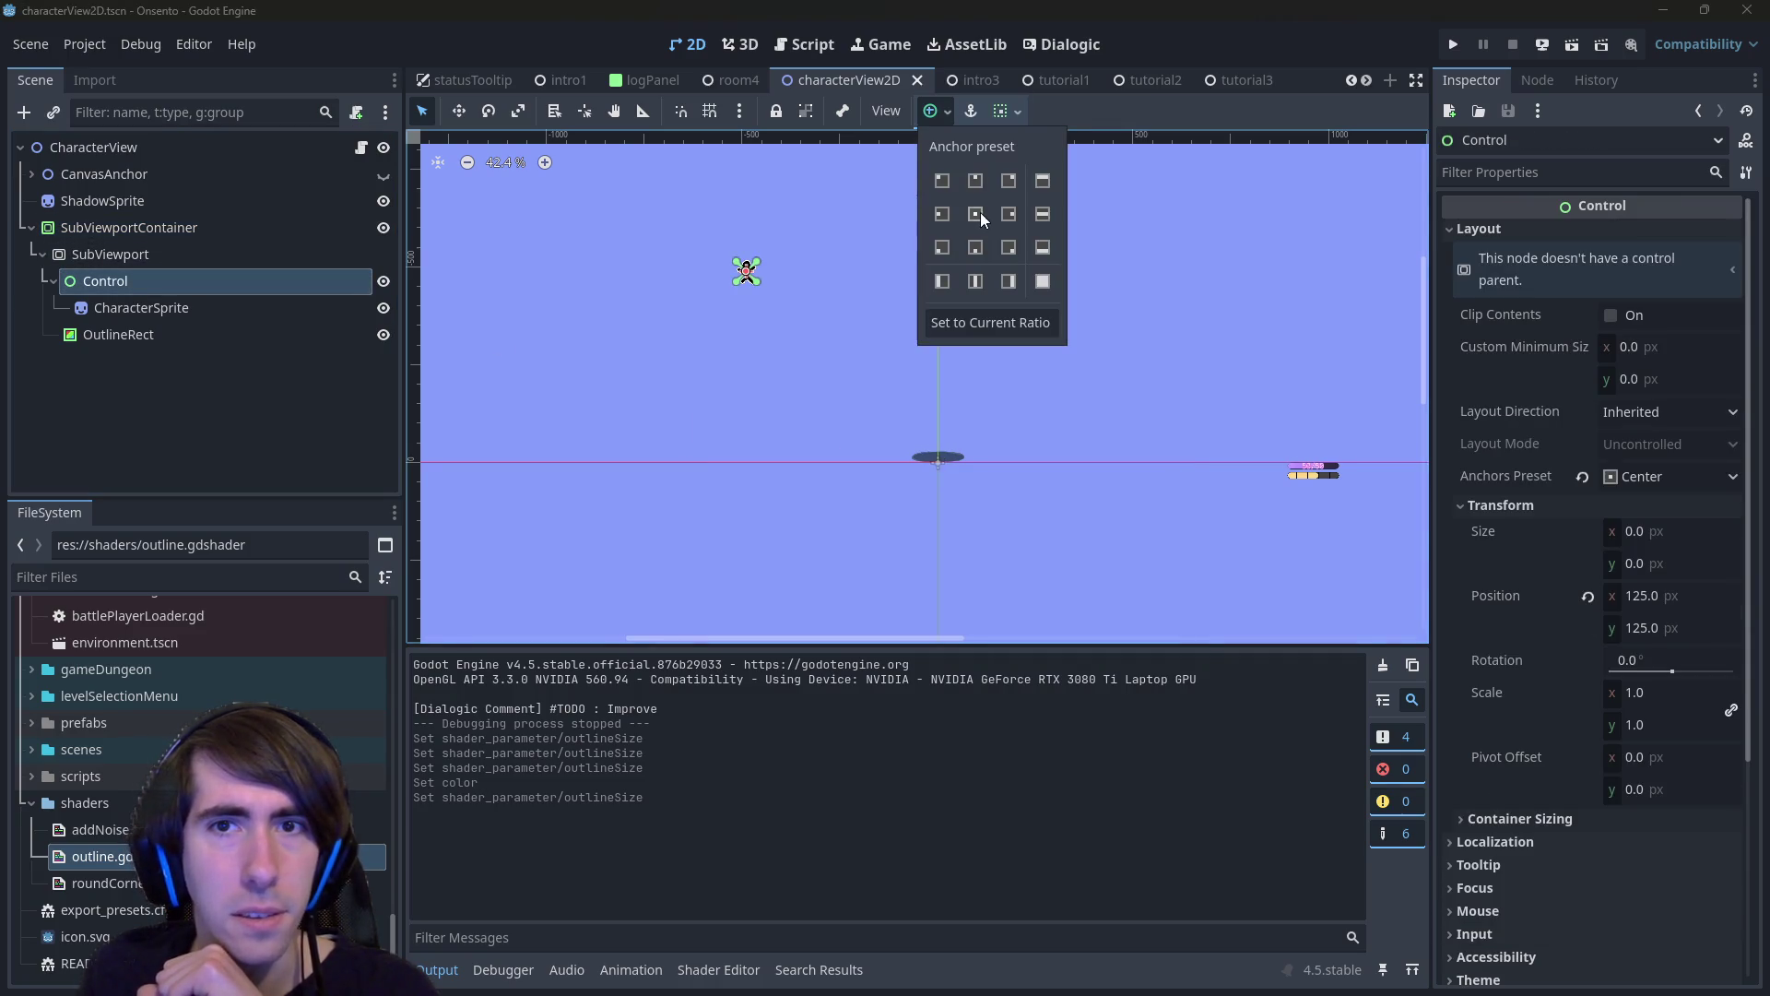
pyautogui.click(980, 218)
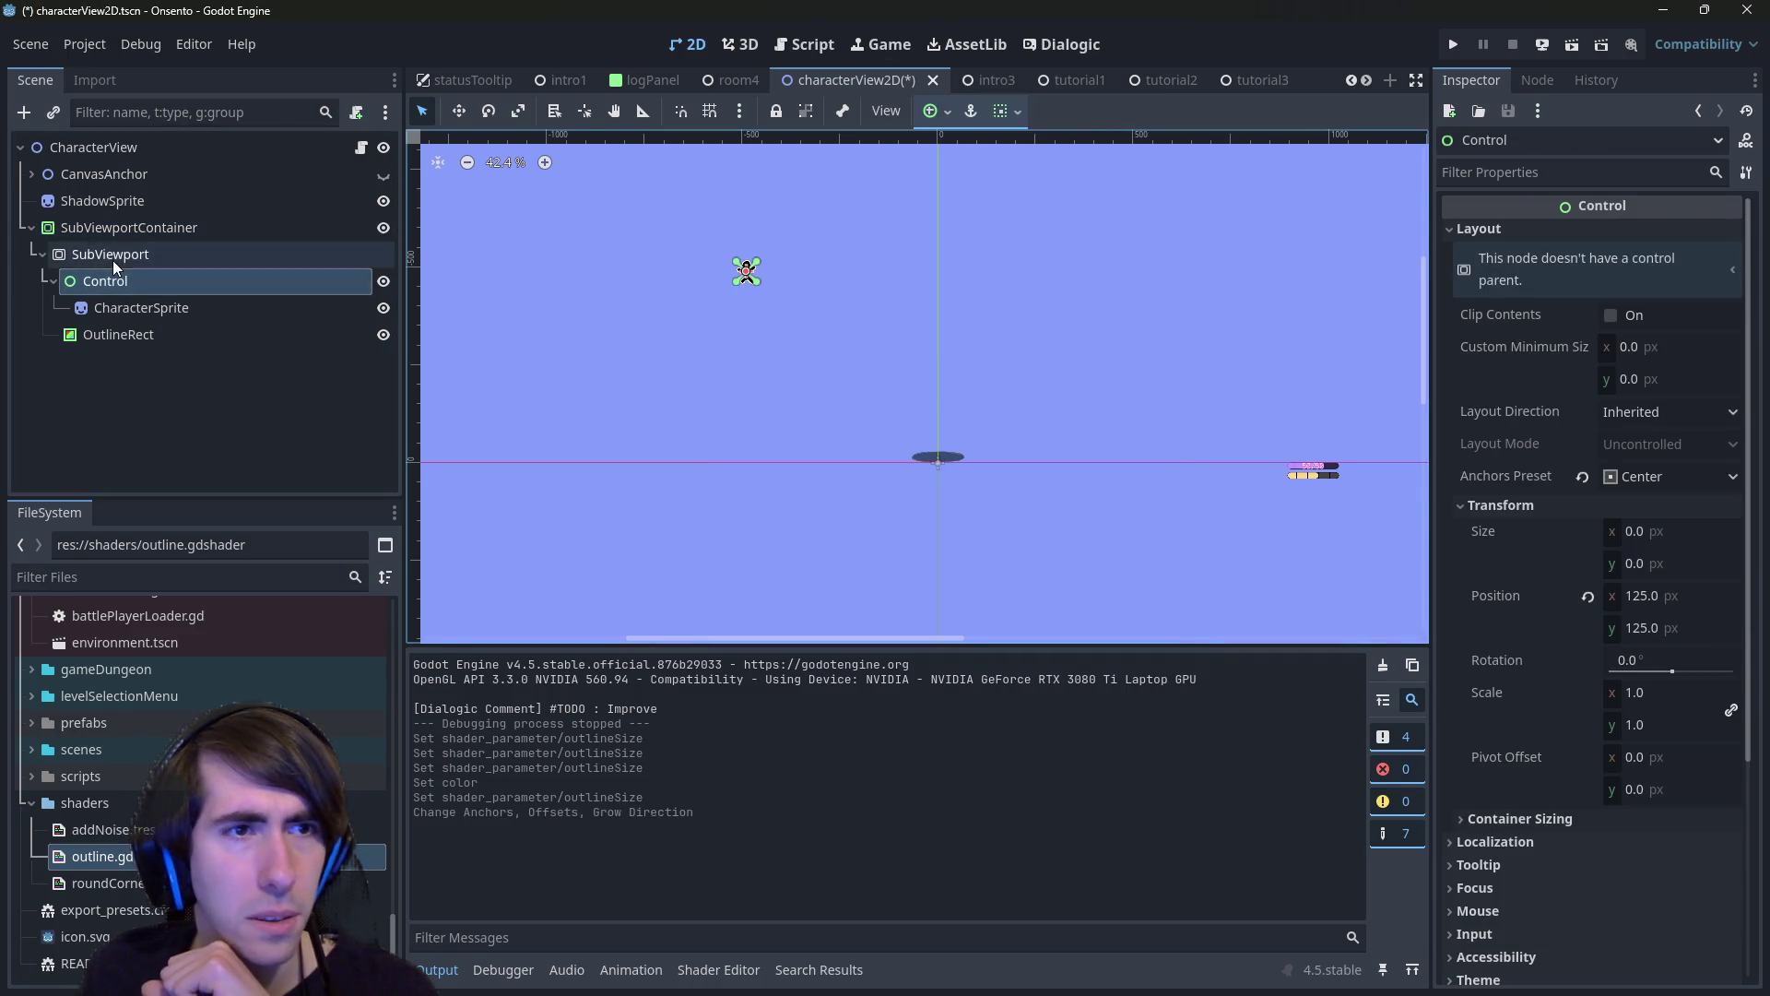
pyautogui.click(113, 258)
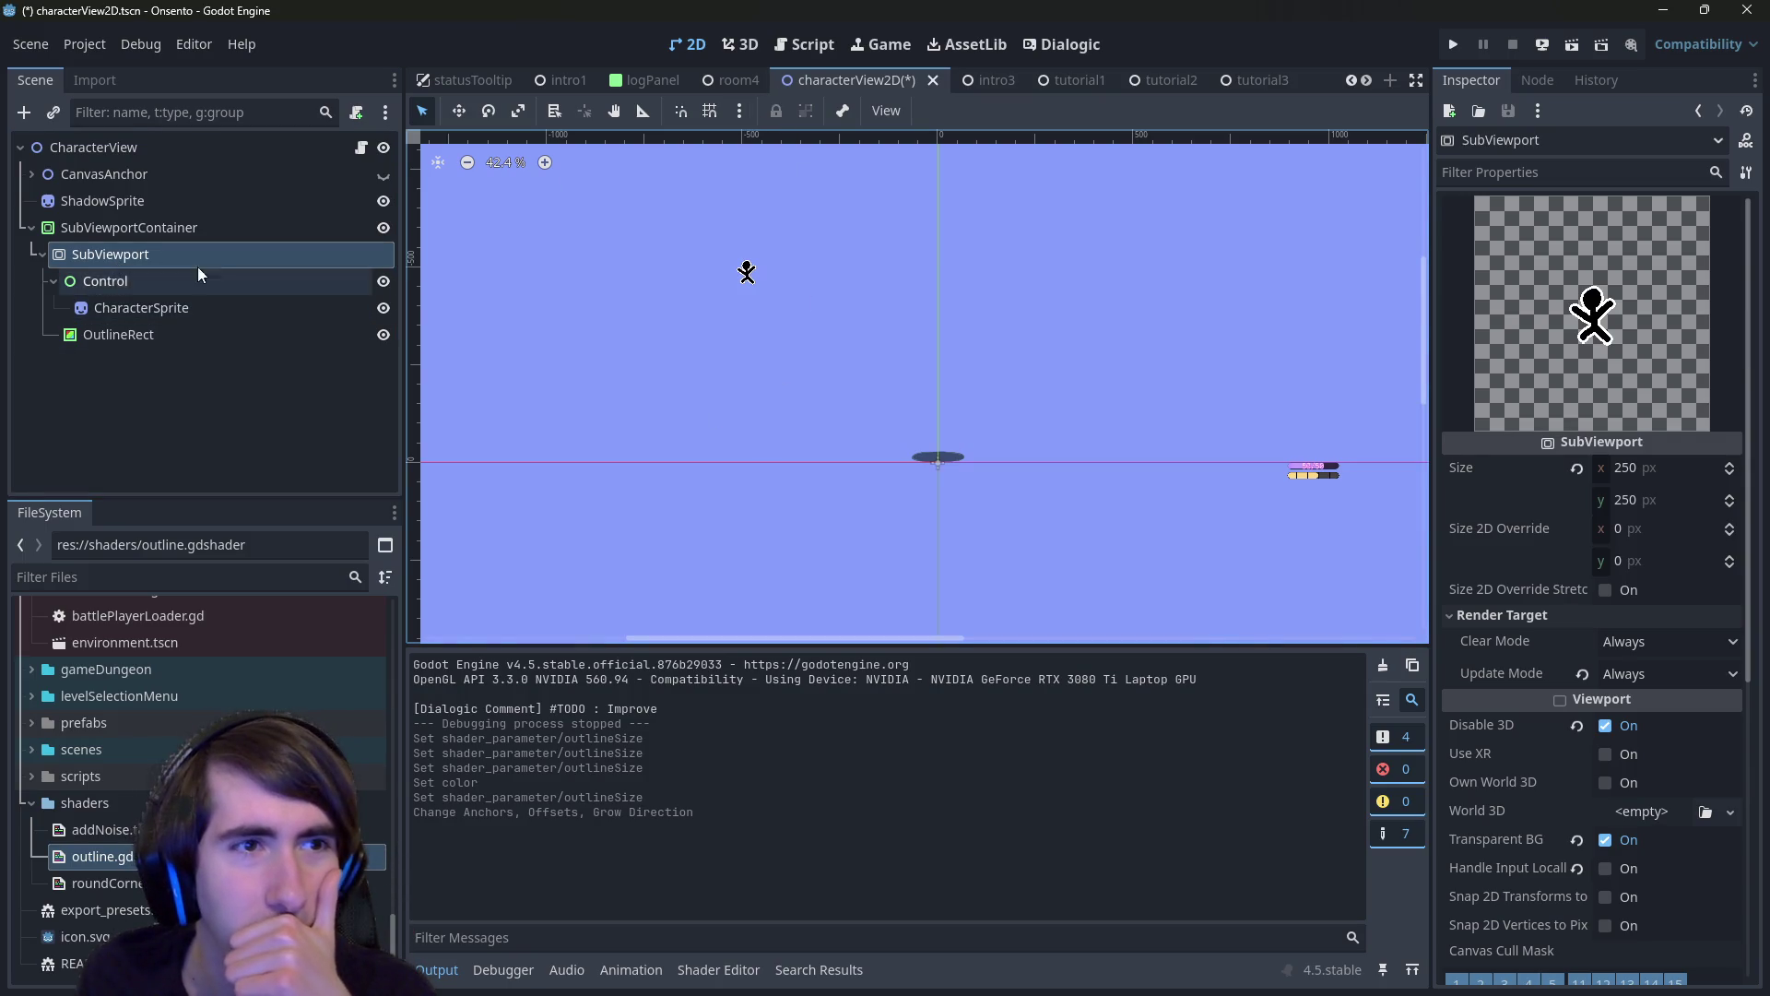
pyautogui.click(244, 228)
pyautogui.click(931, 111)
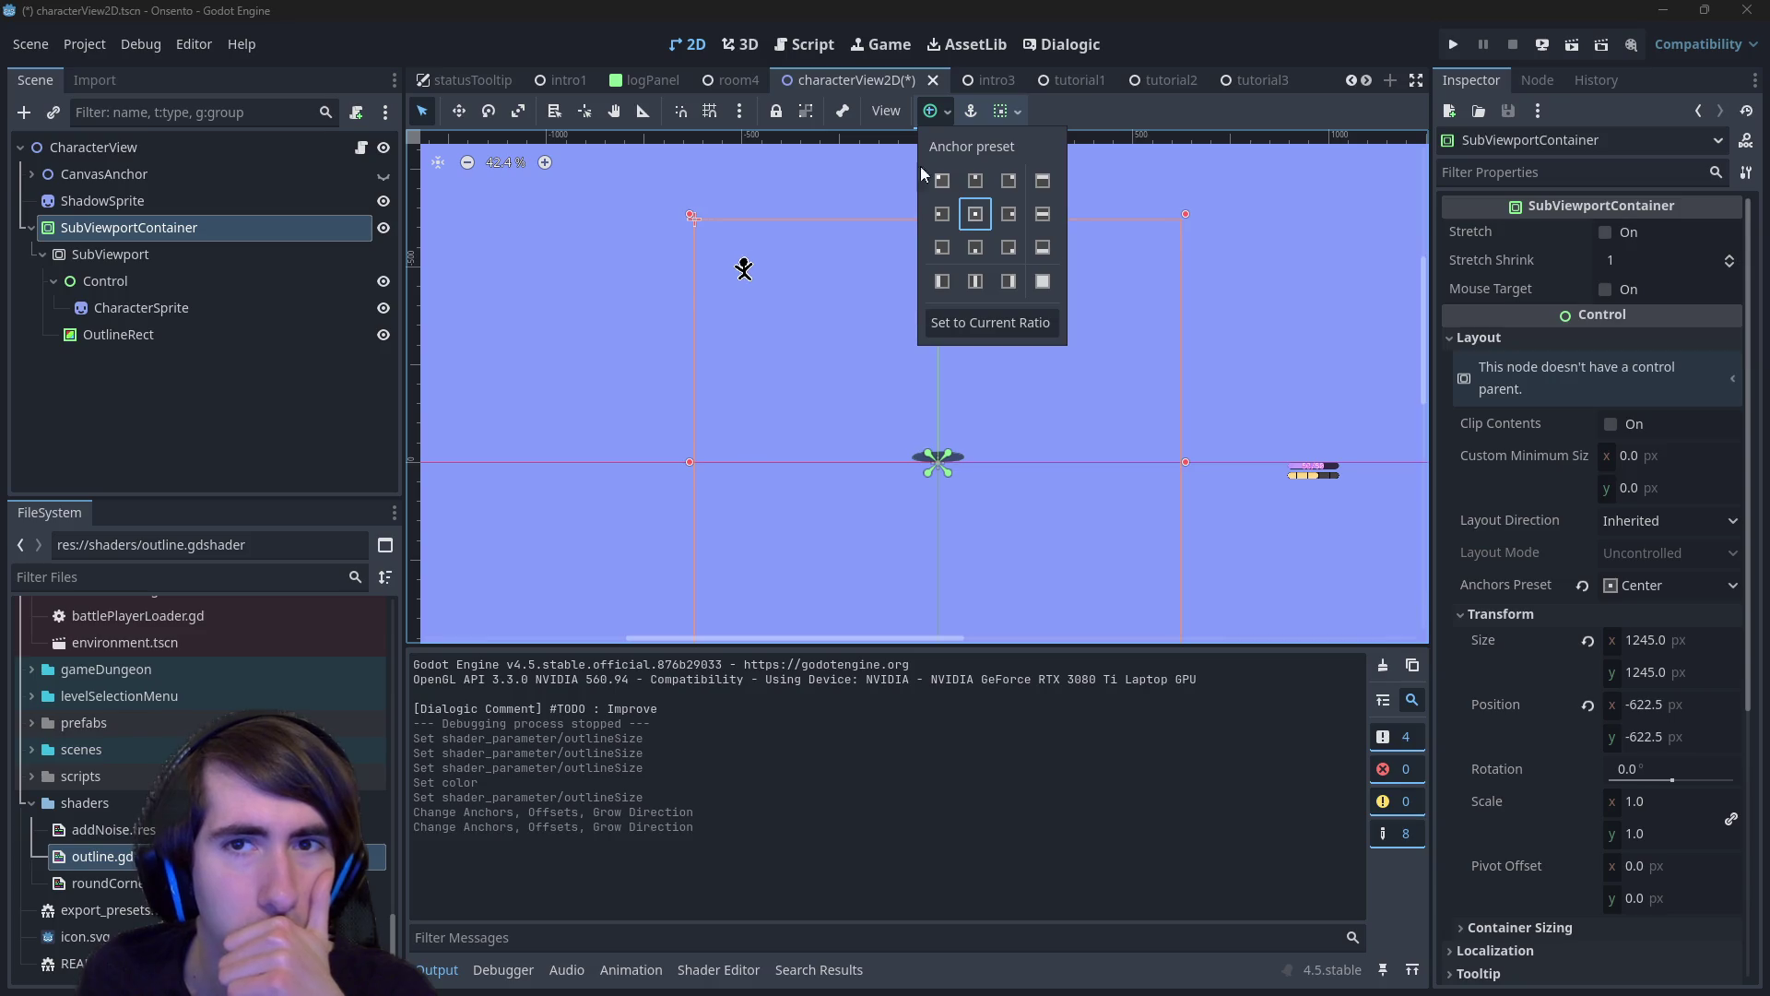
pyautogui.click(975, 213)
# Step: Review OutlineRect's transform and the Control, CharacterSprite and SubViewport settings
pyautogui.click(218, 334)
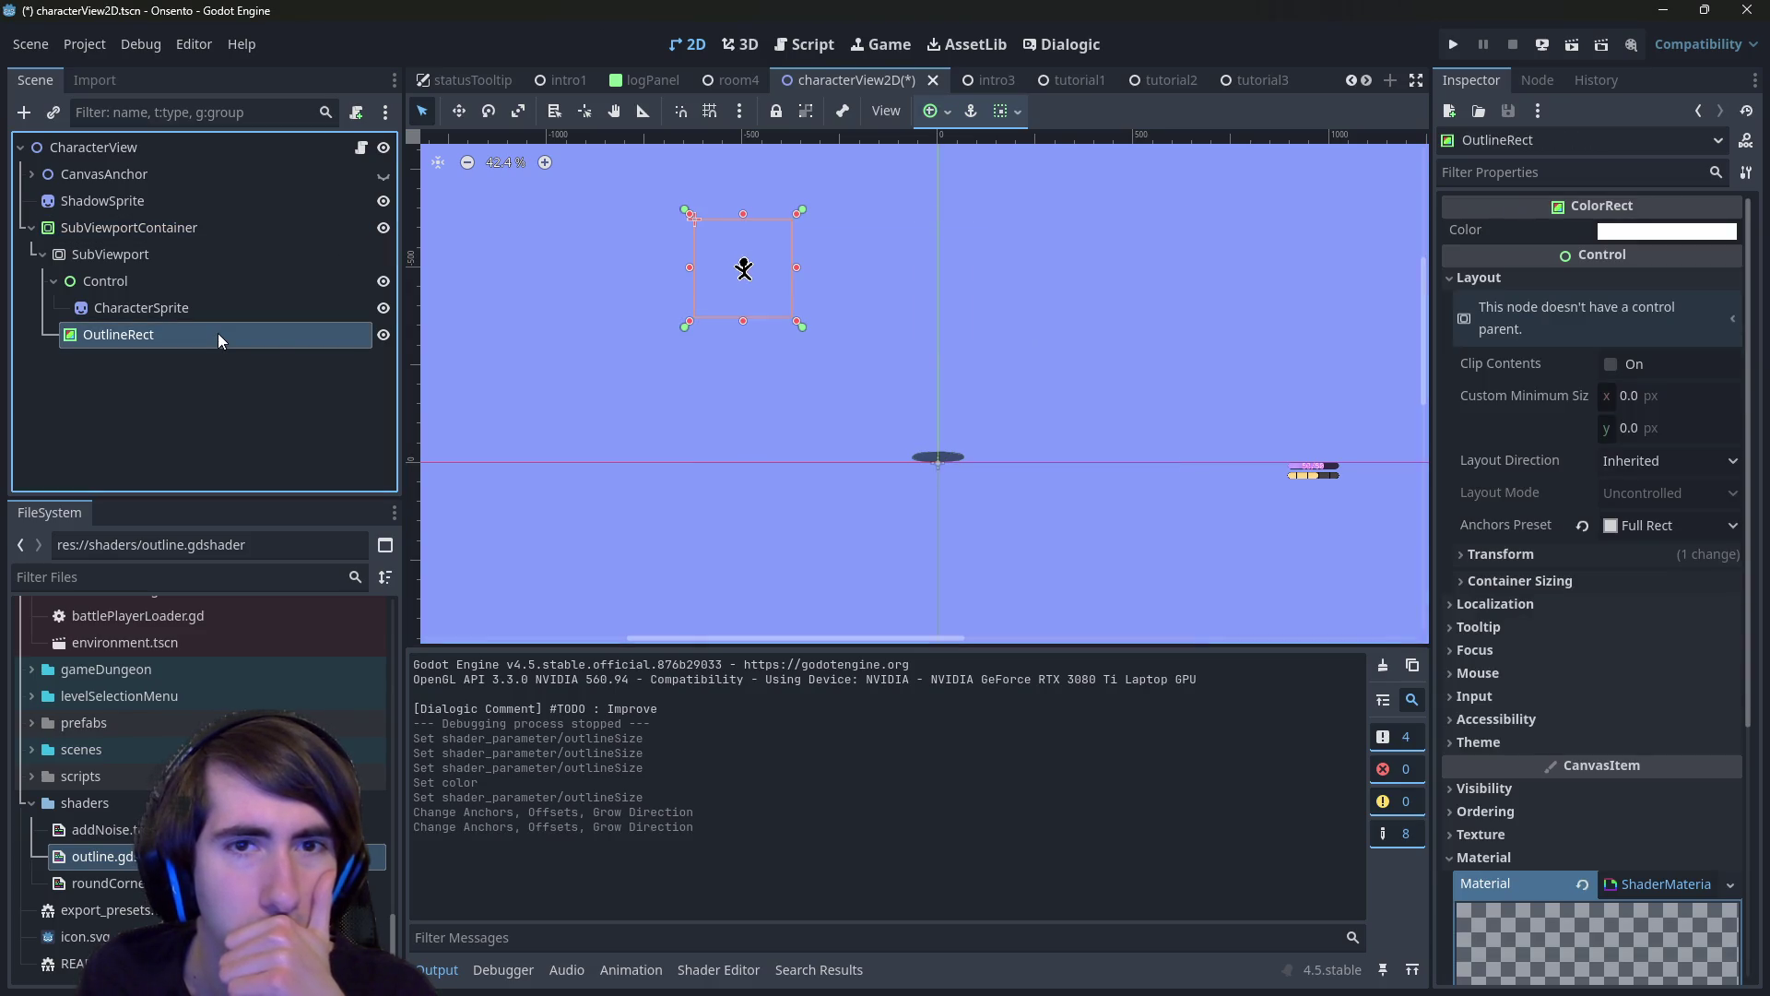
pyautogui.click(53, 281)
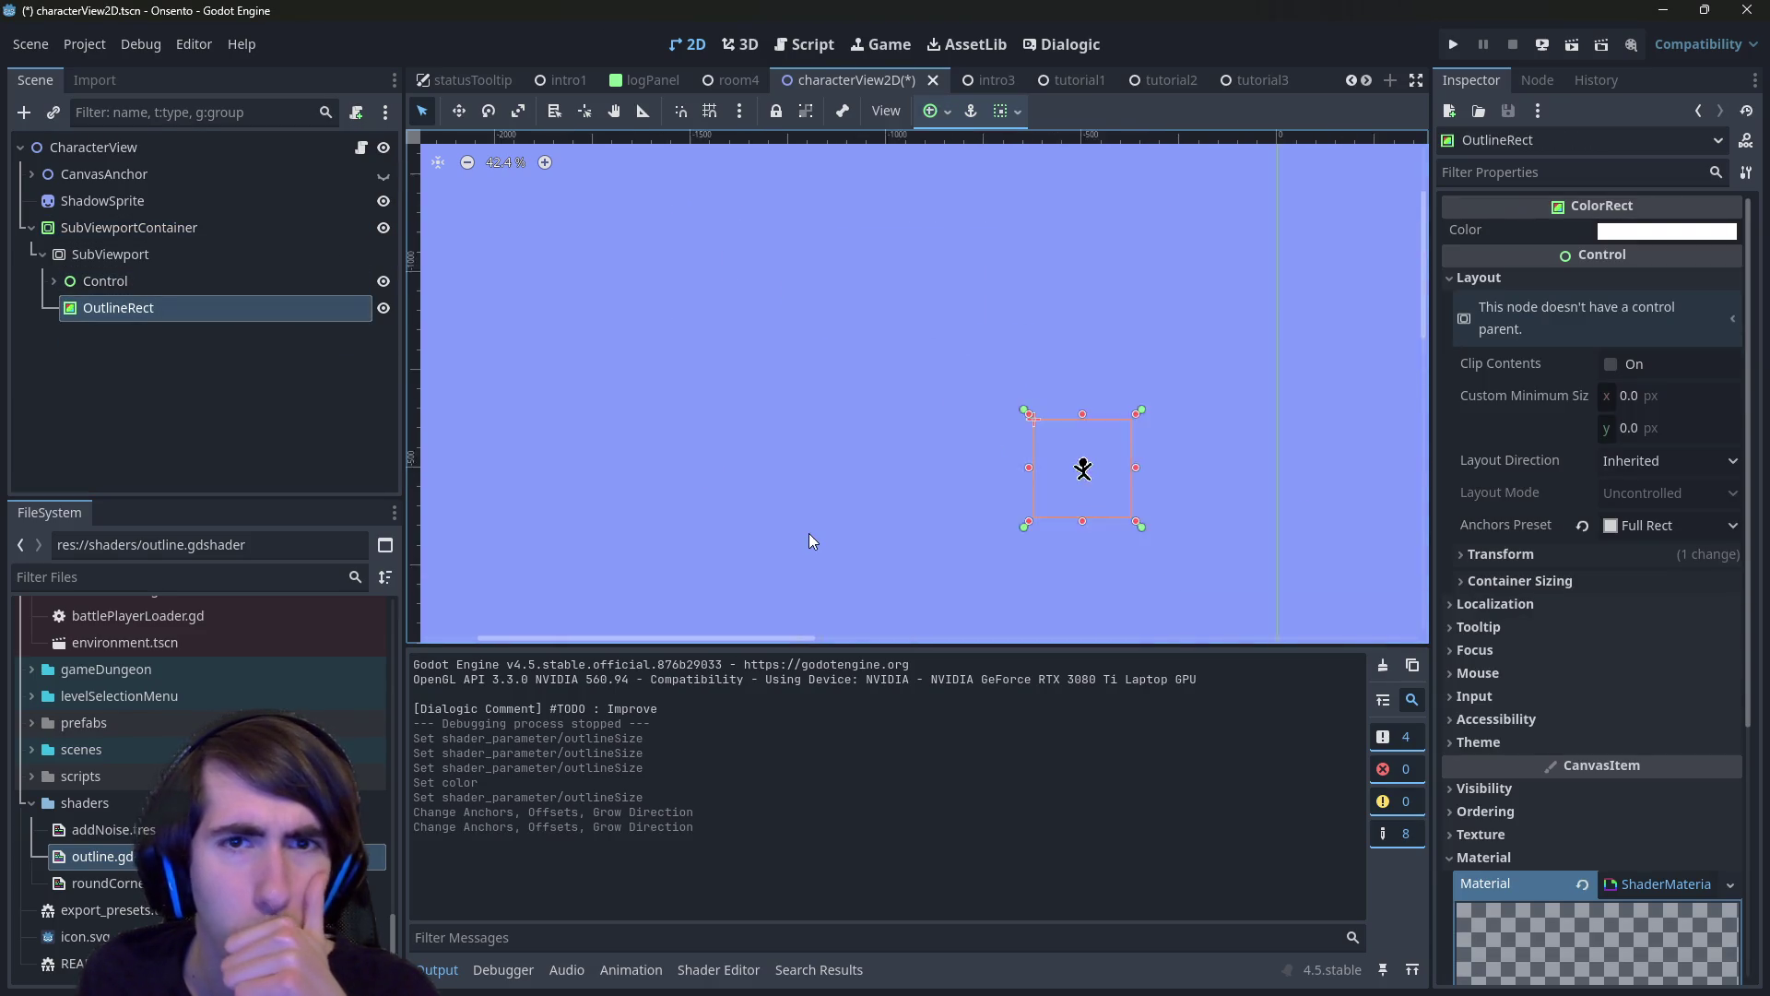
pyautogui.scroll(-10, 830, 540)
pyautogui.scroll(16, 871, 560)
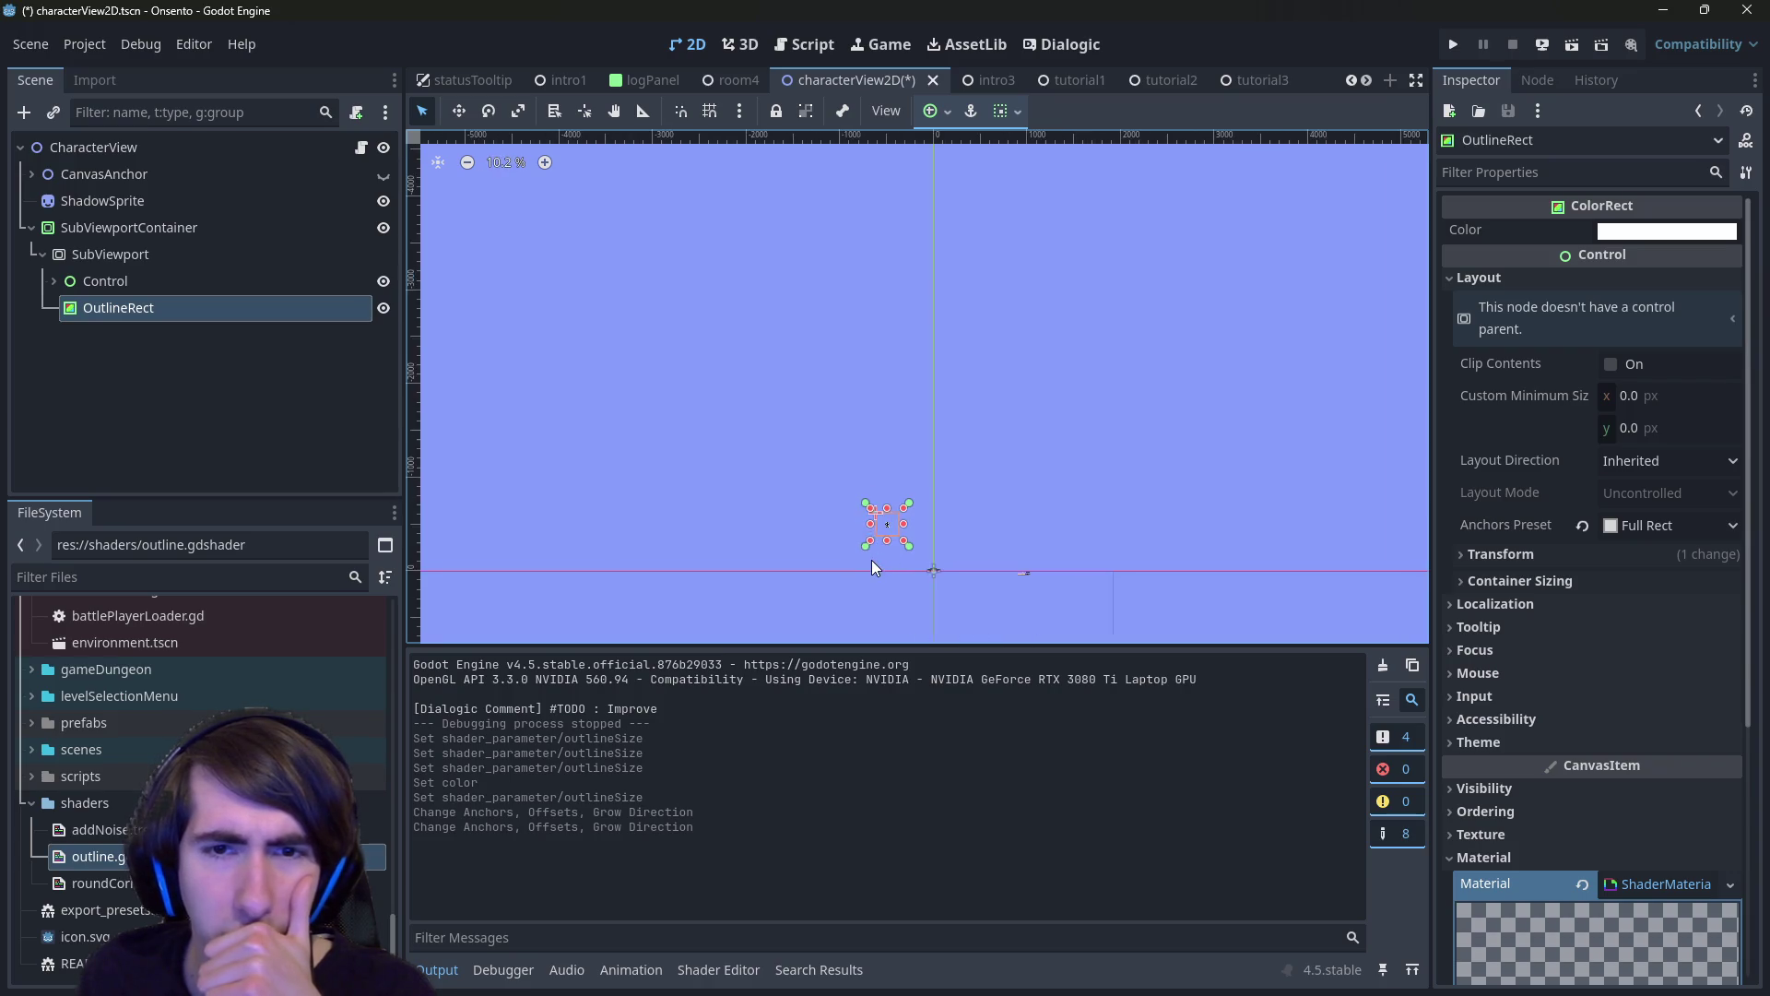
pyautogui.click(1508, 557)
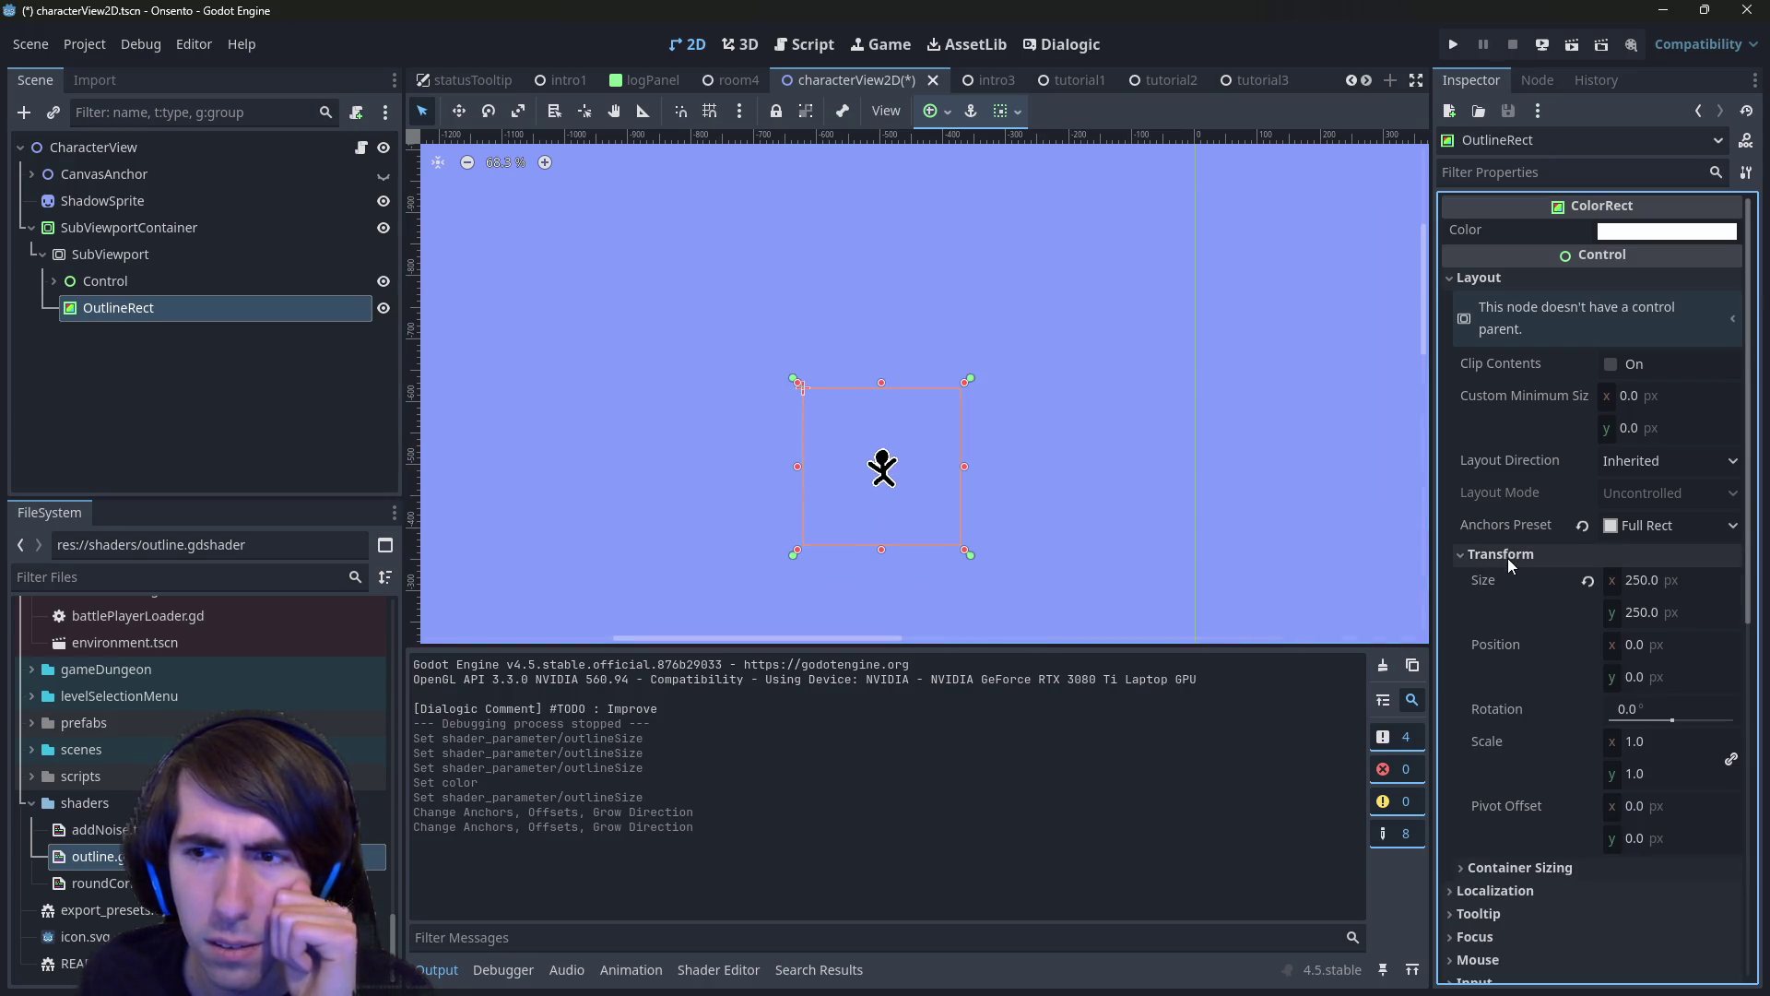
pyautogui.click(104, 282)
pyautogui.click(52, 282)
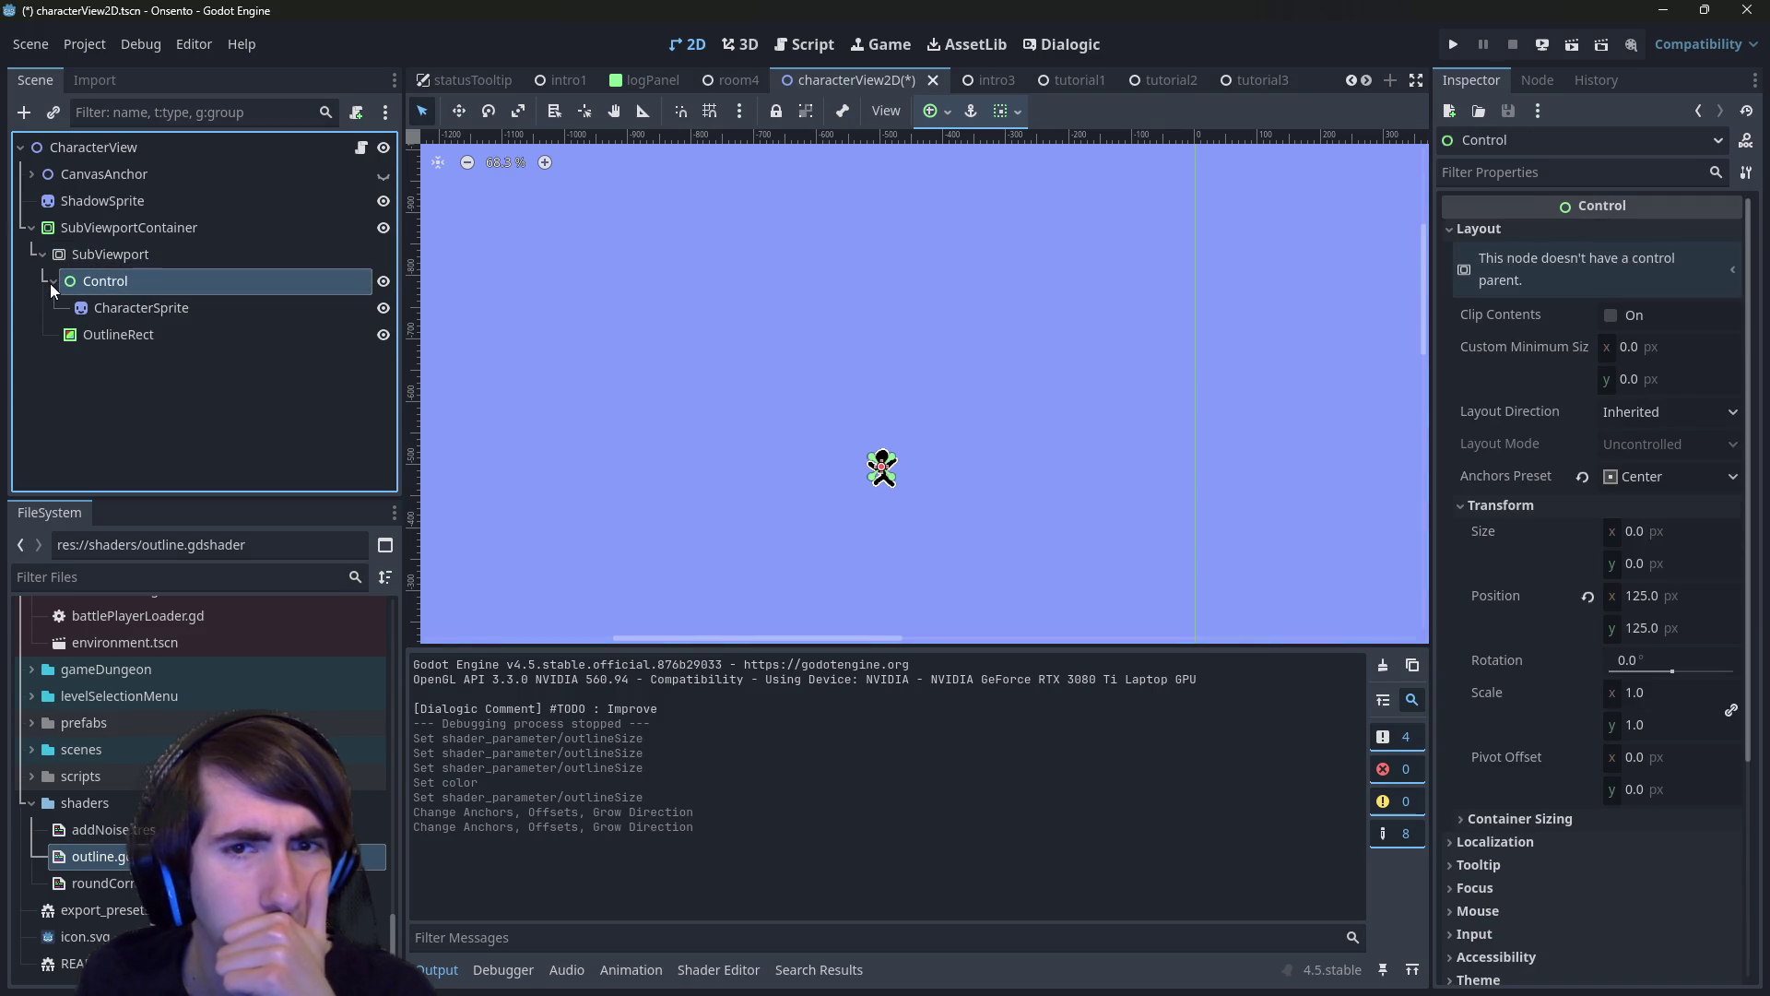
pyautogui.click(106, 304)
pyautogui.click(103, 277)
pyautogui.click(107, 258)
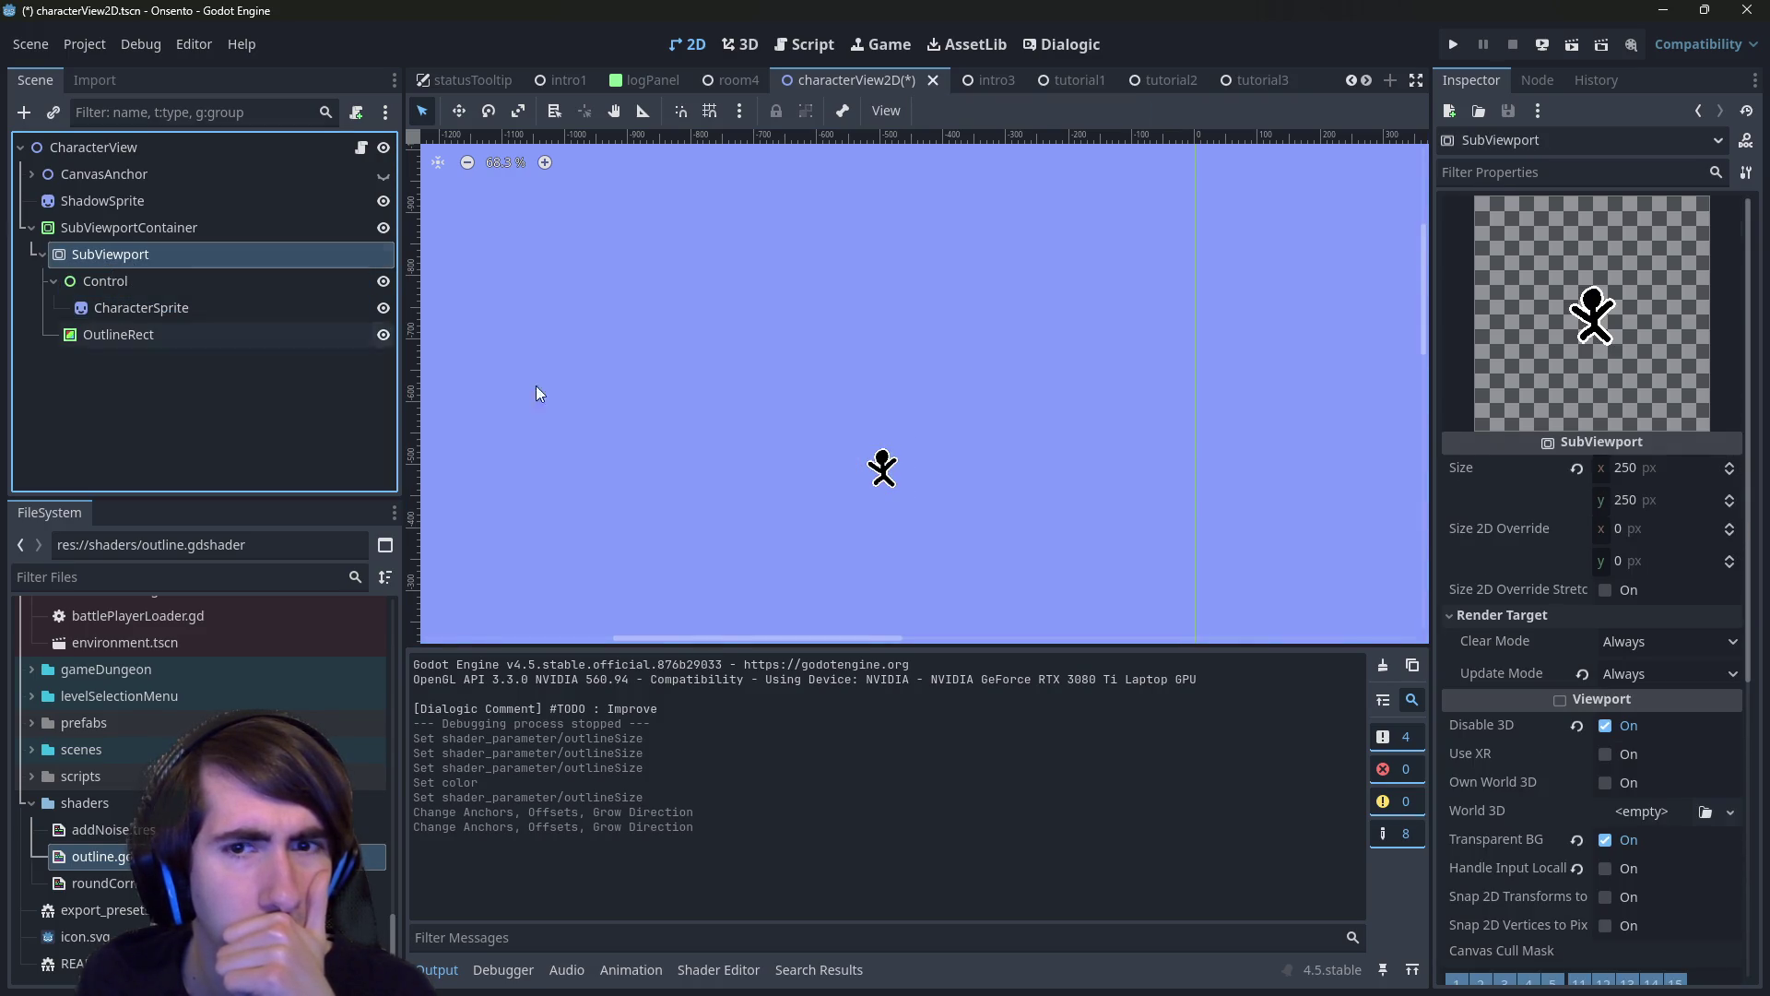
pyautogui.scroll(-15, 1057, 595)
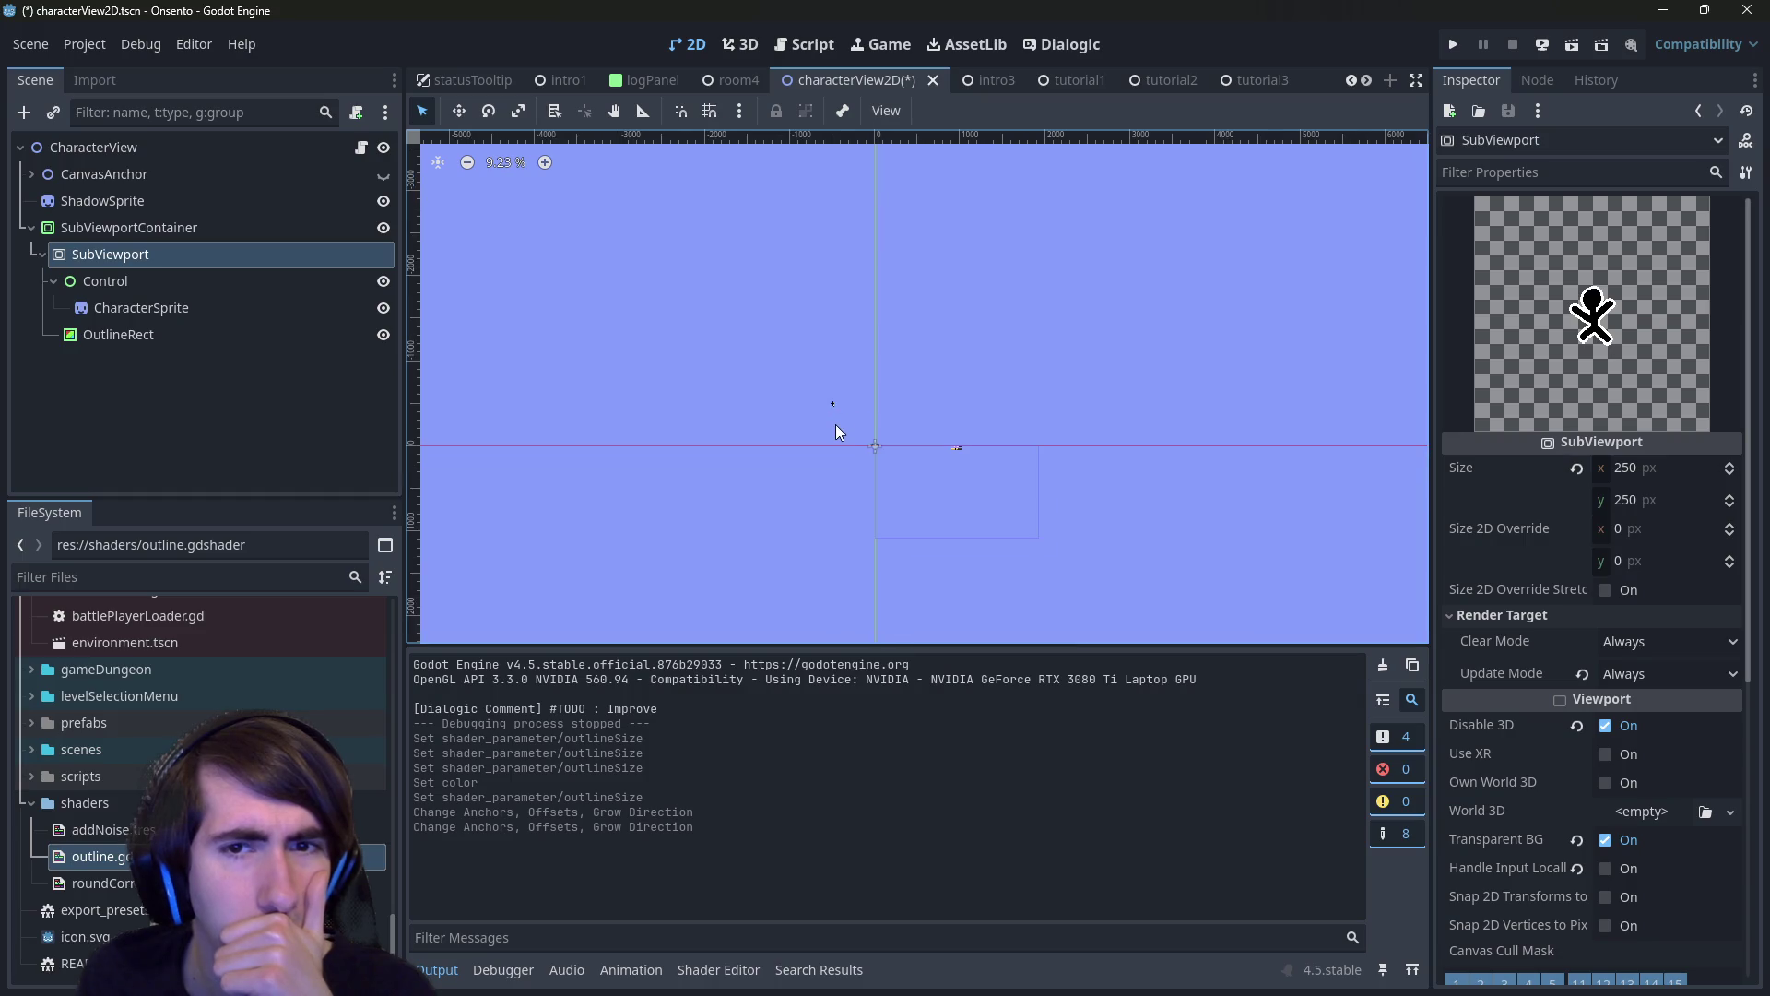
pyautogui.scroll(6, 835, 433)
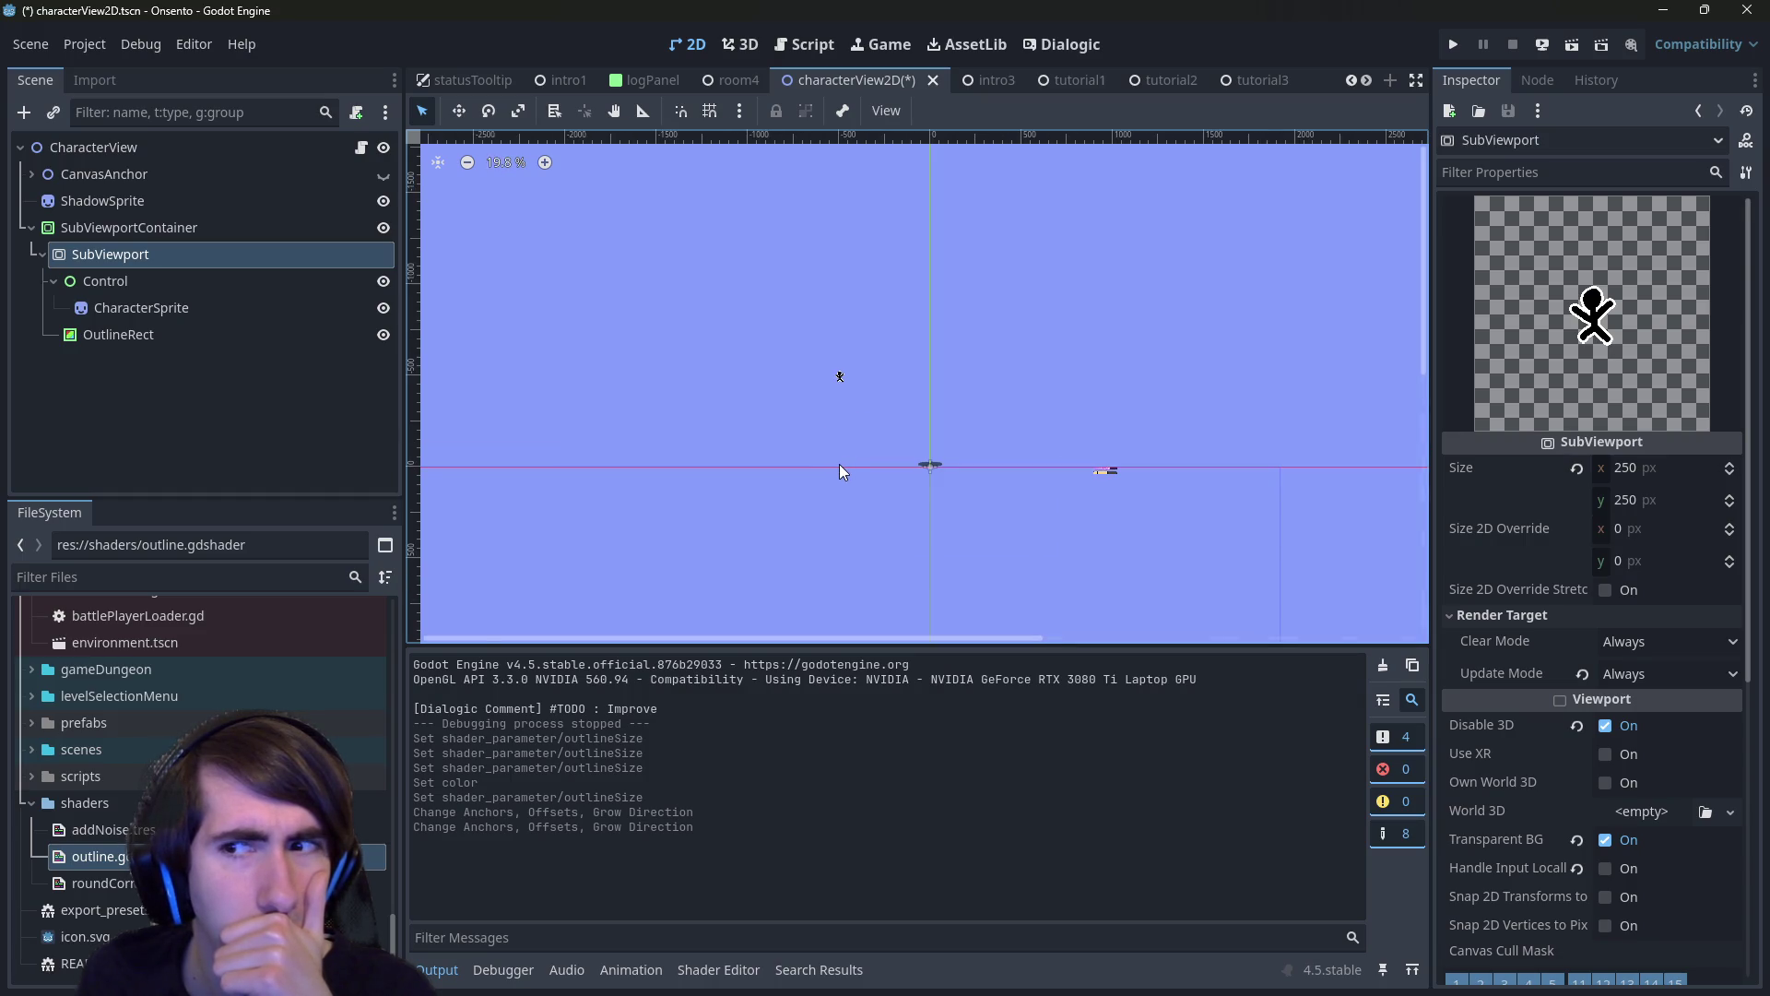
pyautogui.scroll(-4, 839, 471)
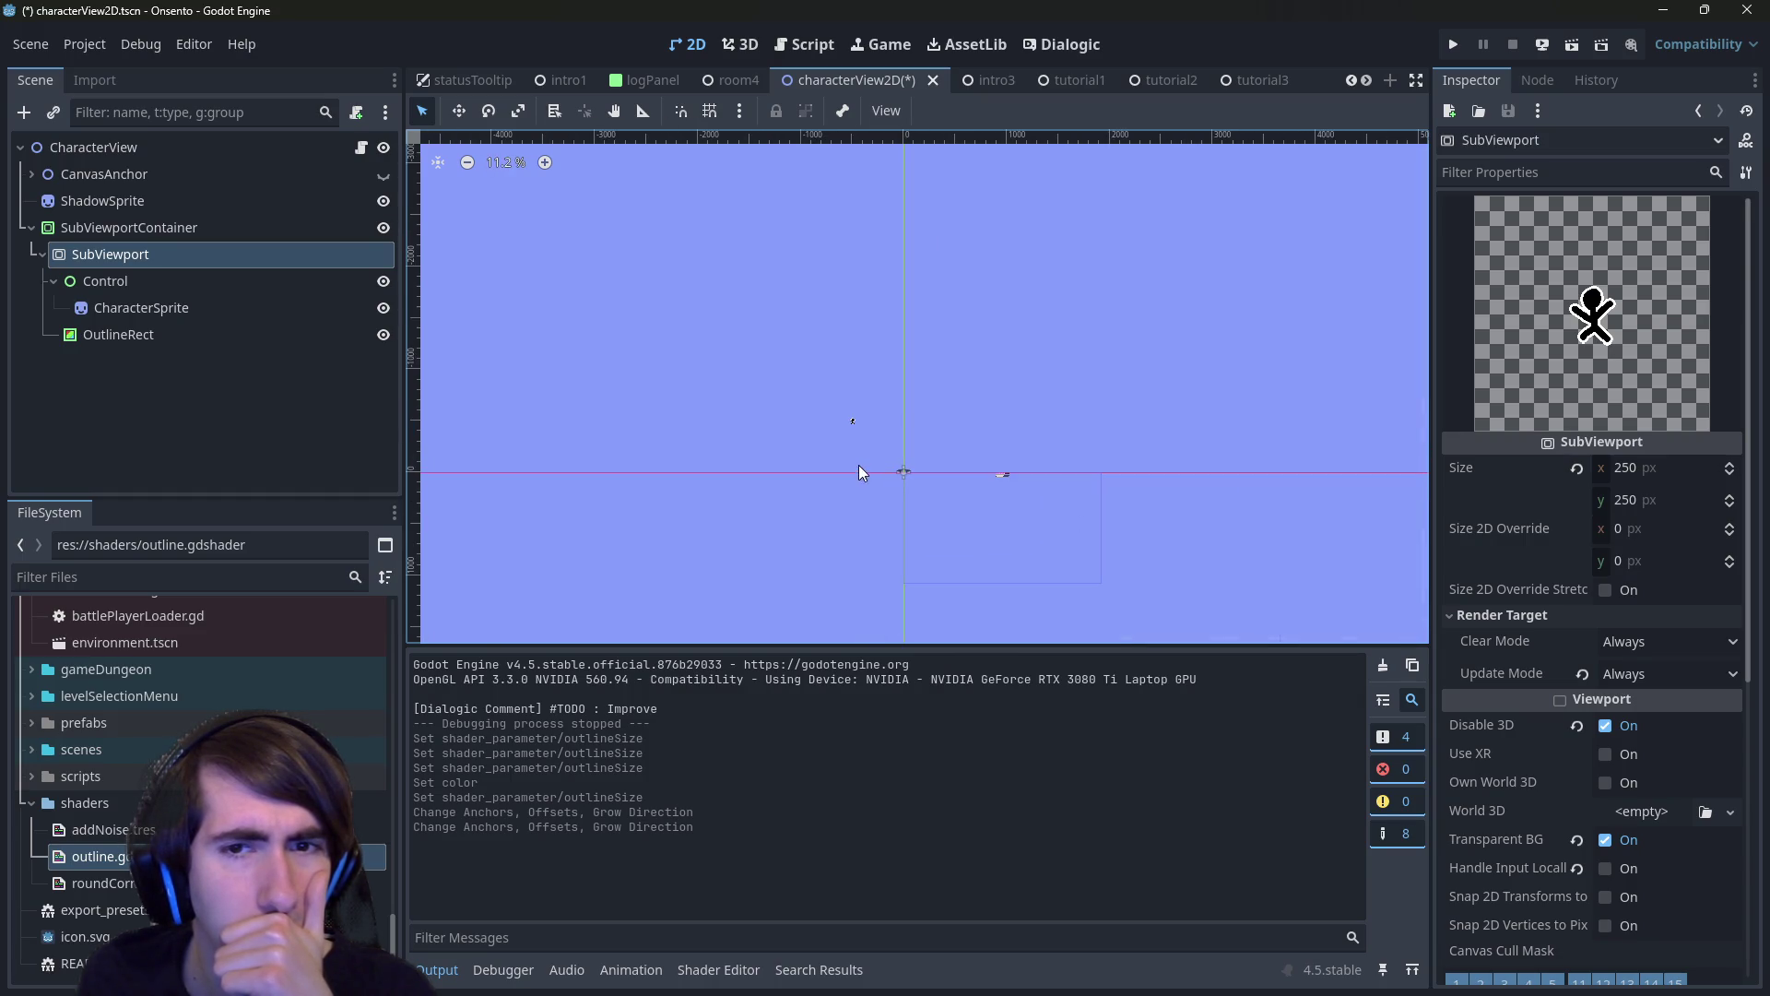
# Step: Resize the SubViewportContainer to 250 × 250 px and reopen characterView2D.gd
pyautogui.click(129, 227)
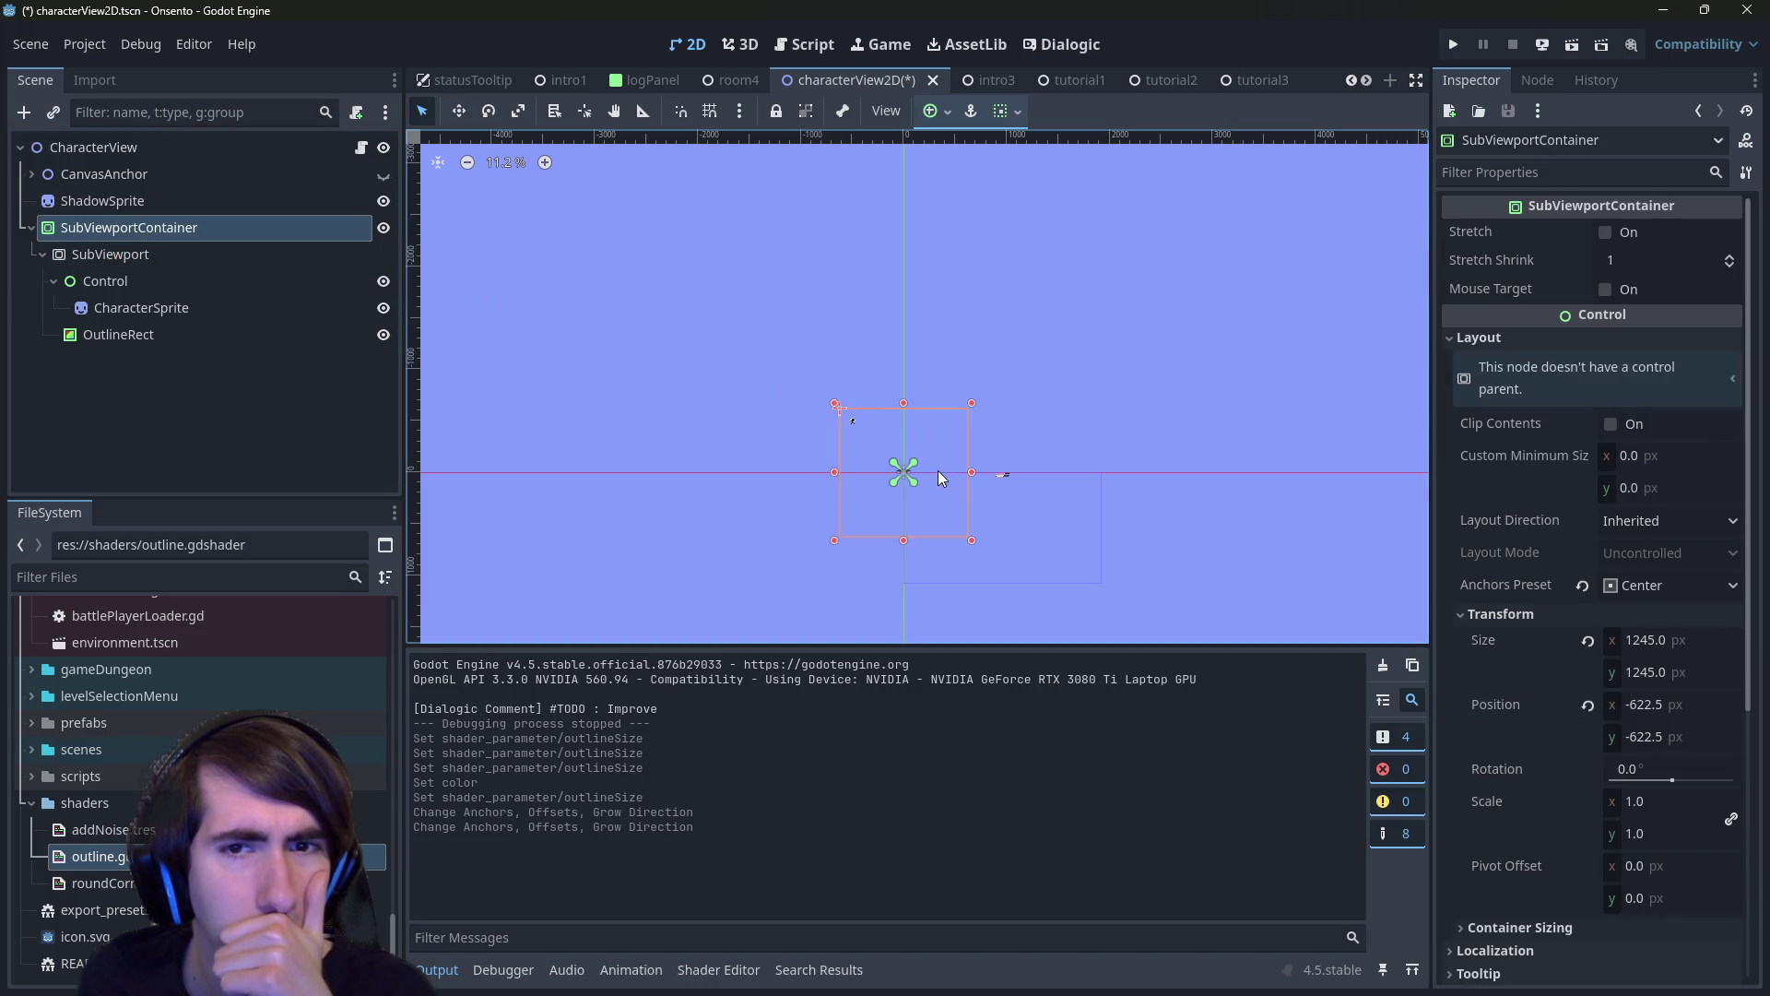
pyautogui.scroll(5, 874, 477)
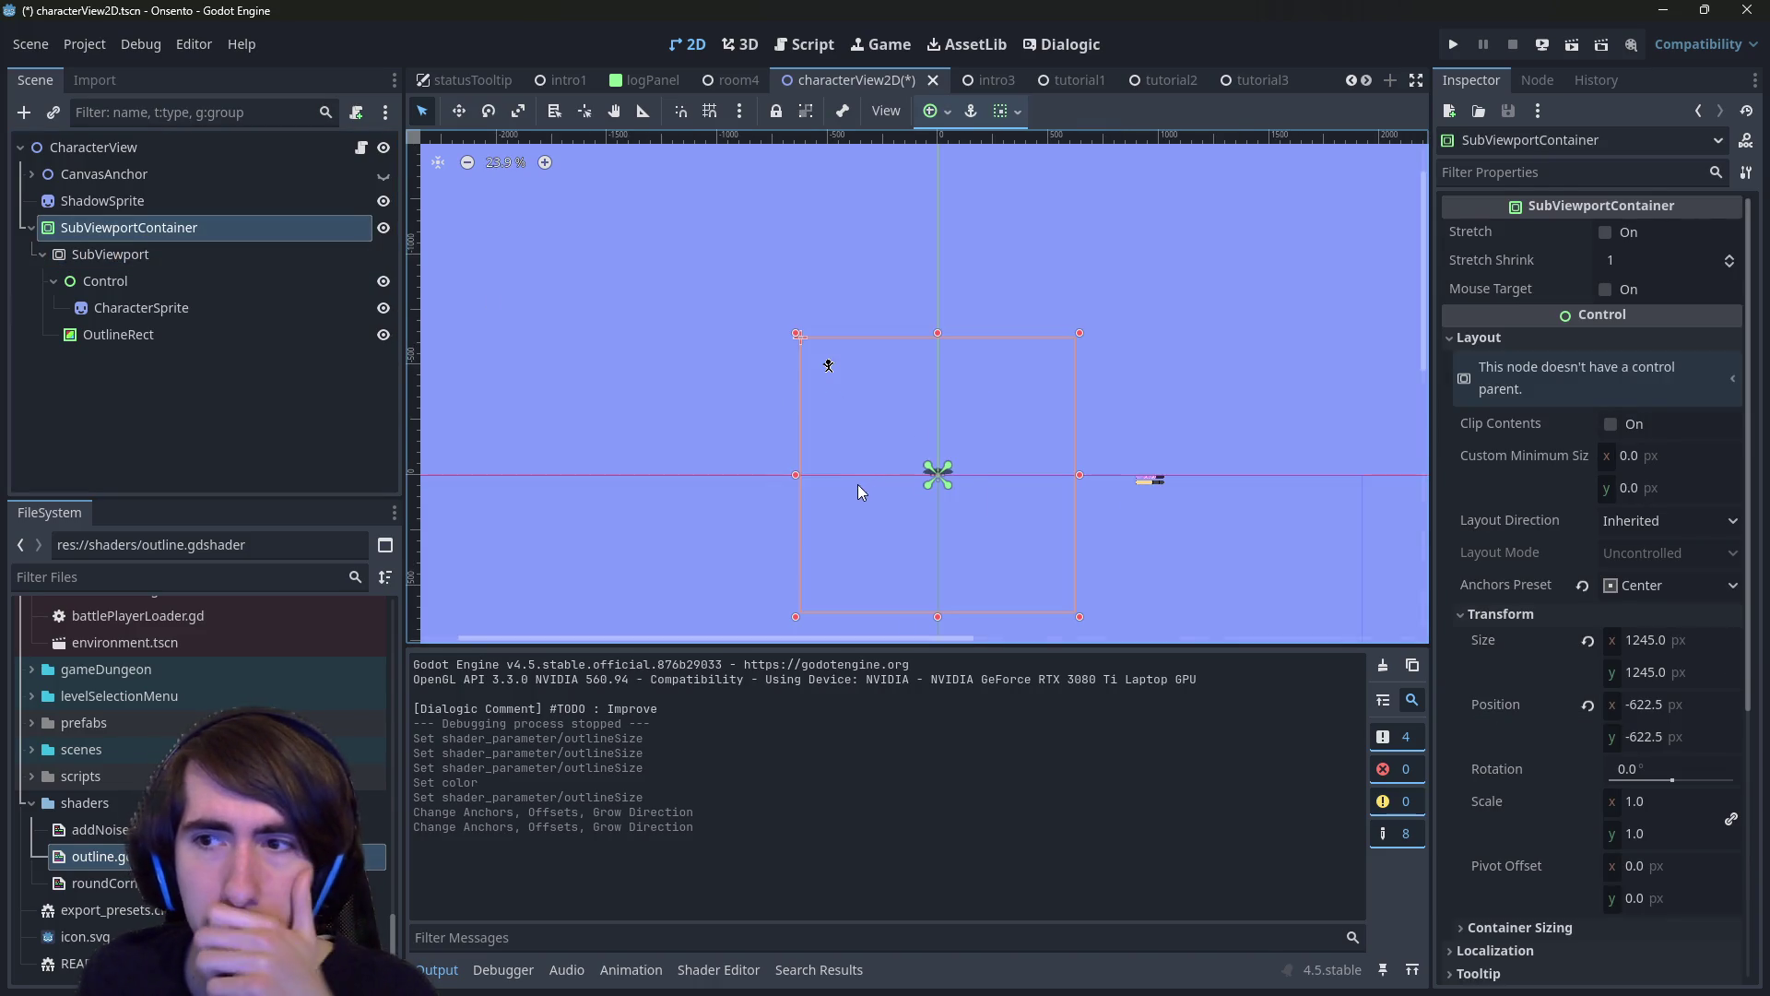
pyautogui.click(1693, 642)
pyautogui.write('5')
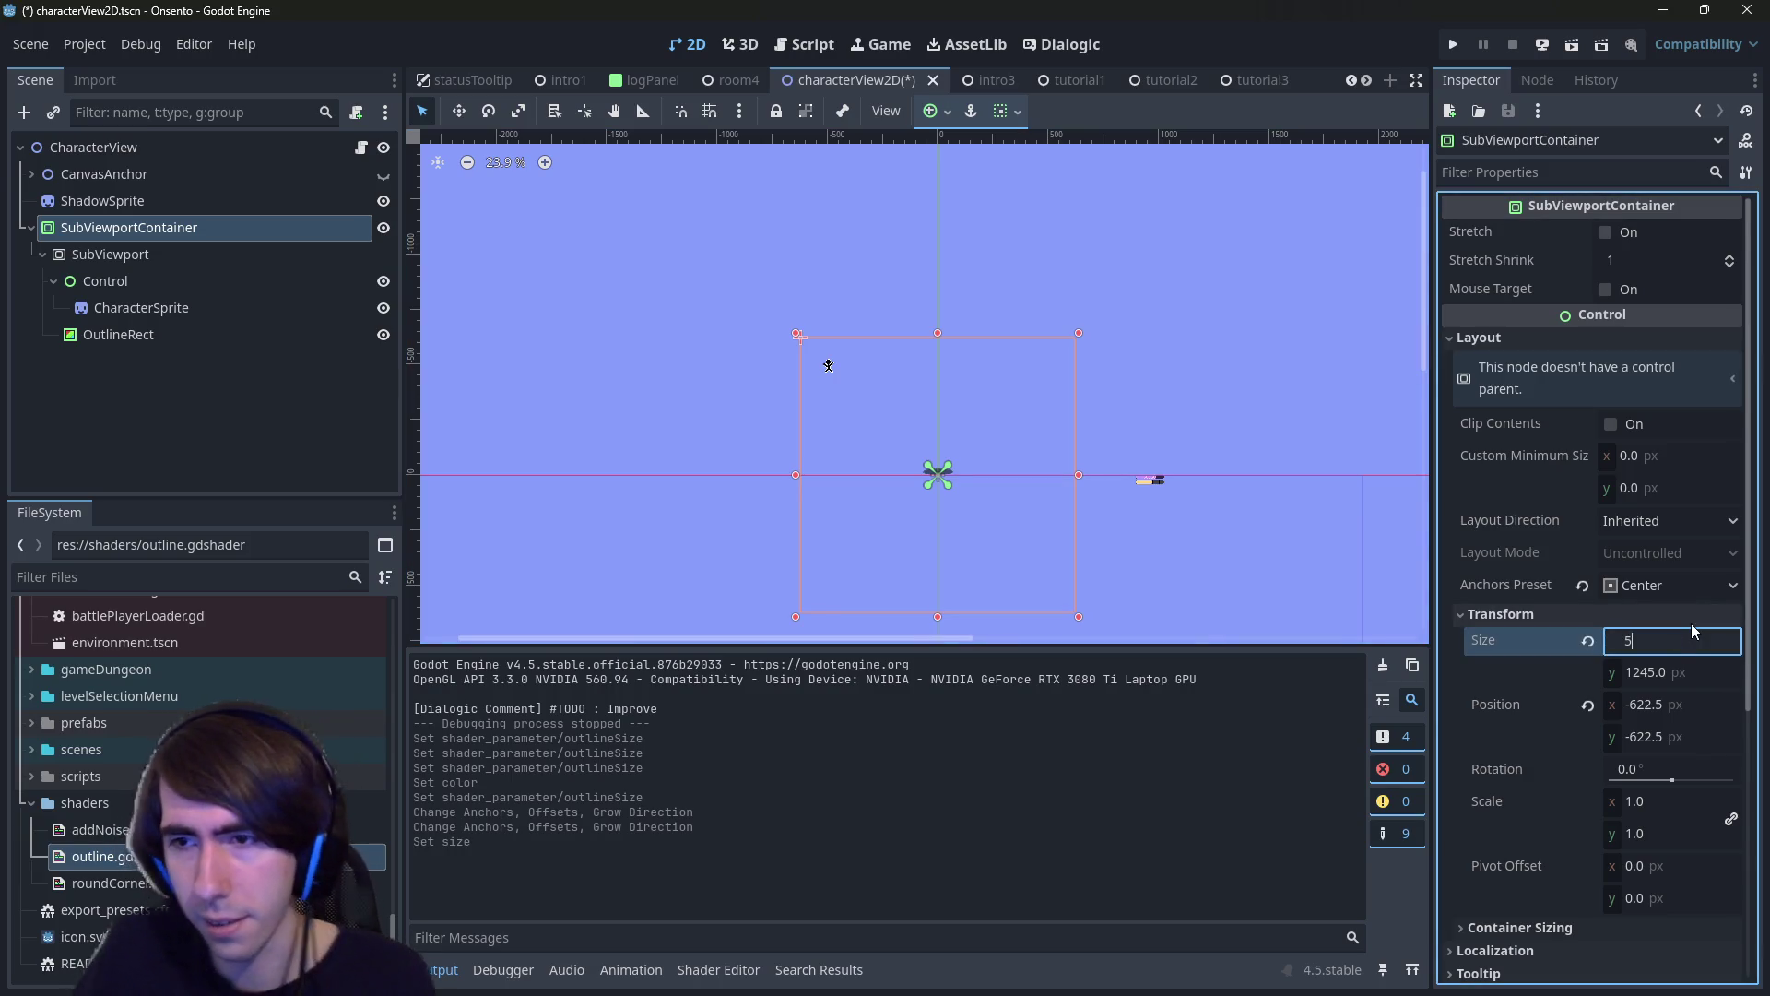
pyautogui.press('BackSpace')
pyautogui.write('250')
pyautogui.press('Return')
pyautogui.click(1677, 672)
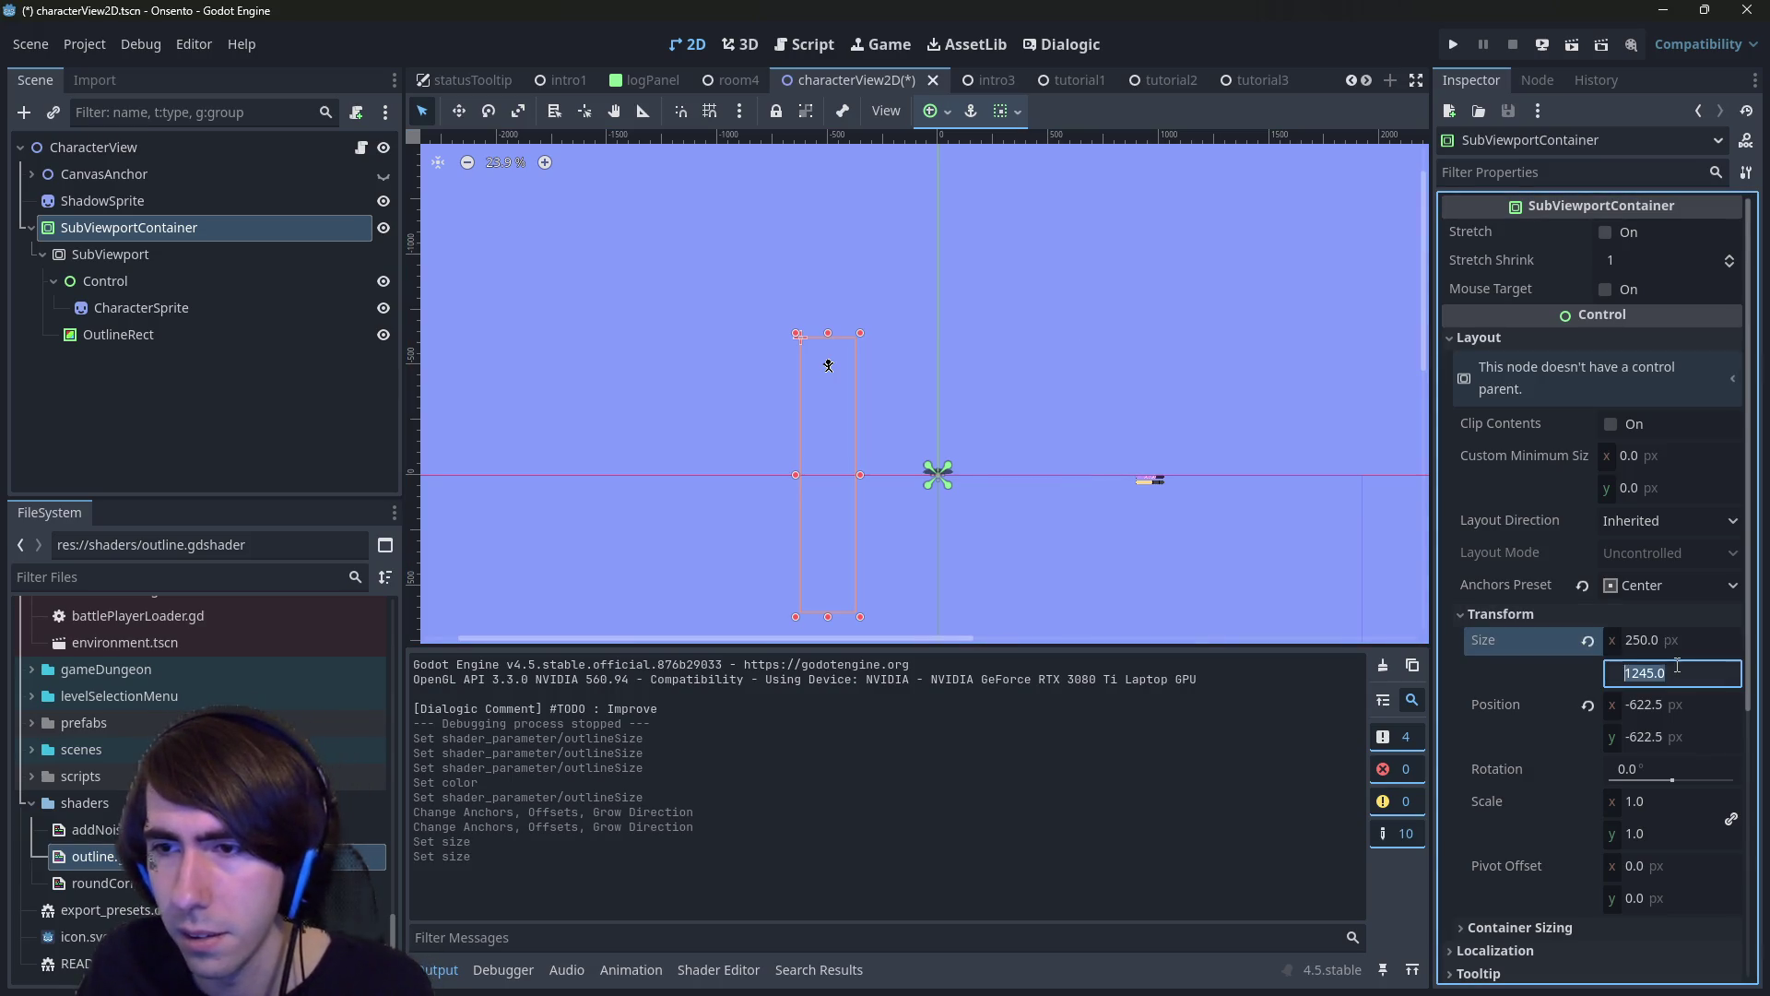
pyautogui.write('250')
pyautogui.press('Return')
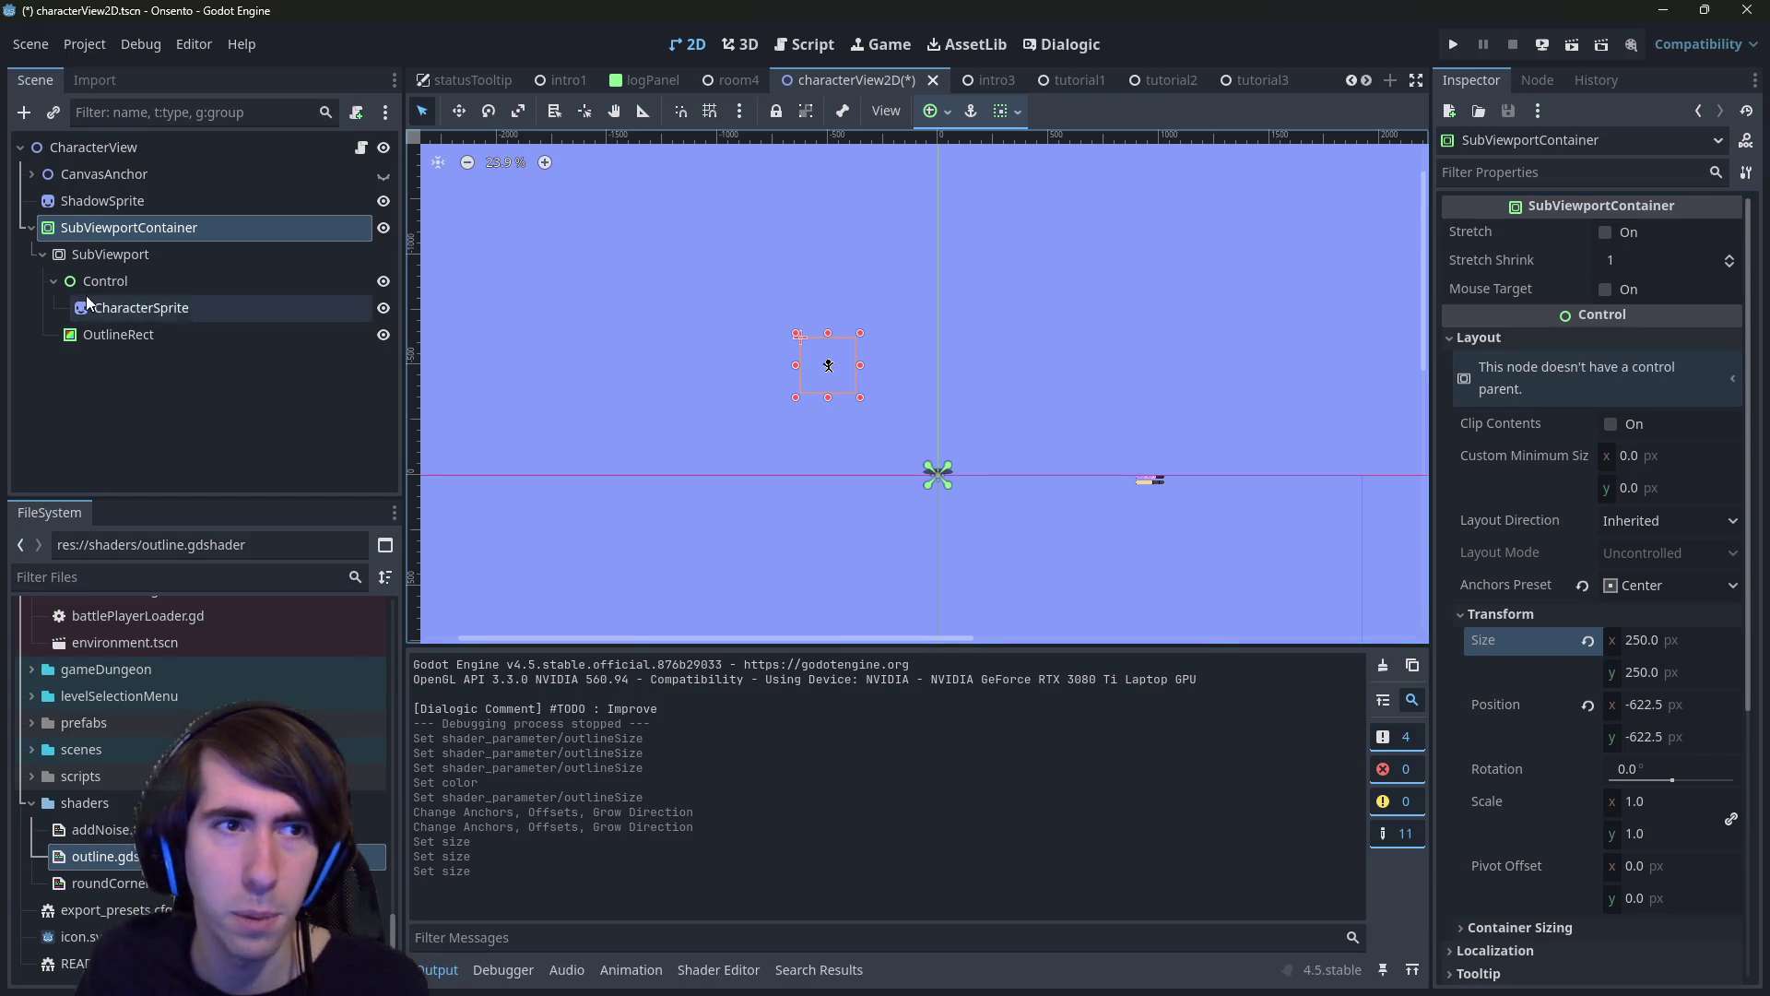
pyautogui.click(110, 258)
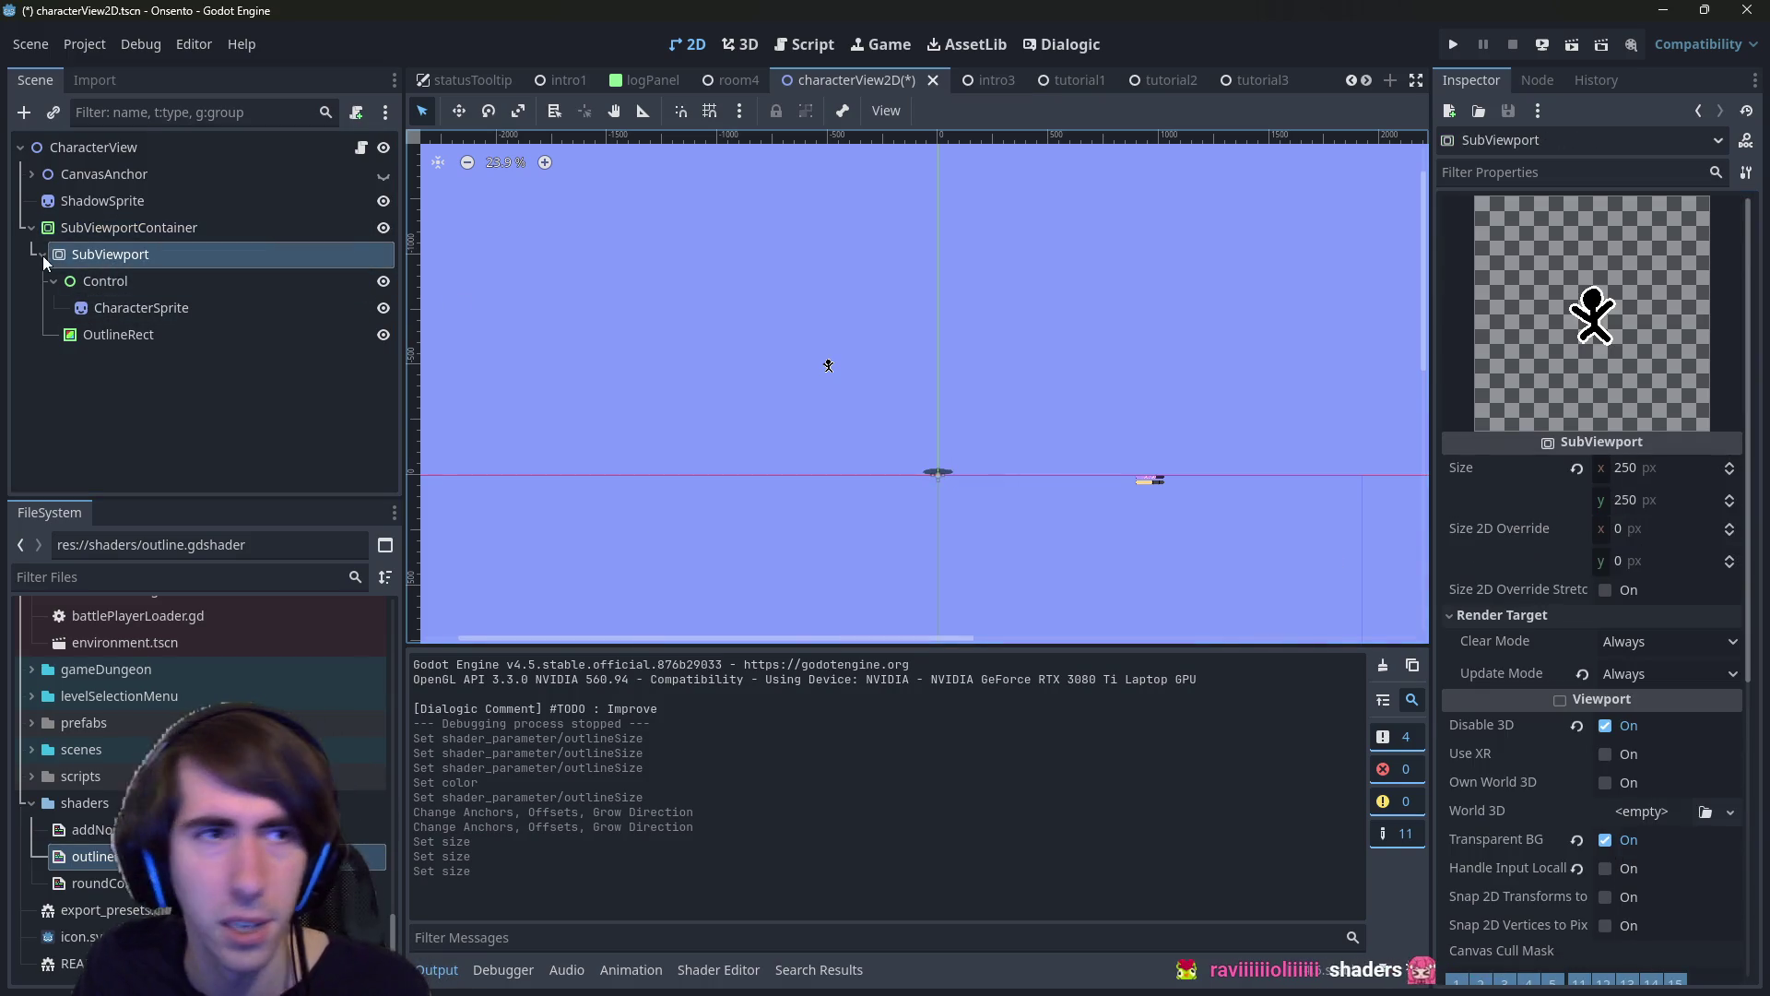
pyautogui.click(362, 146)
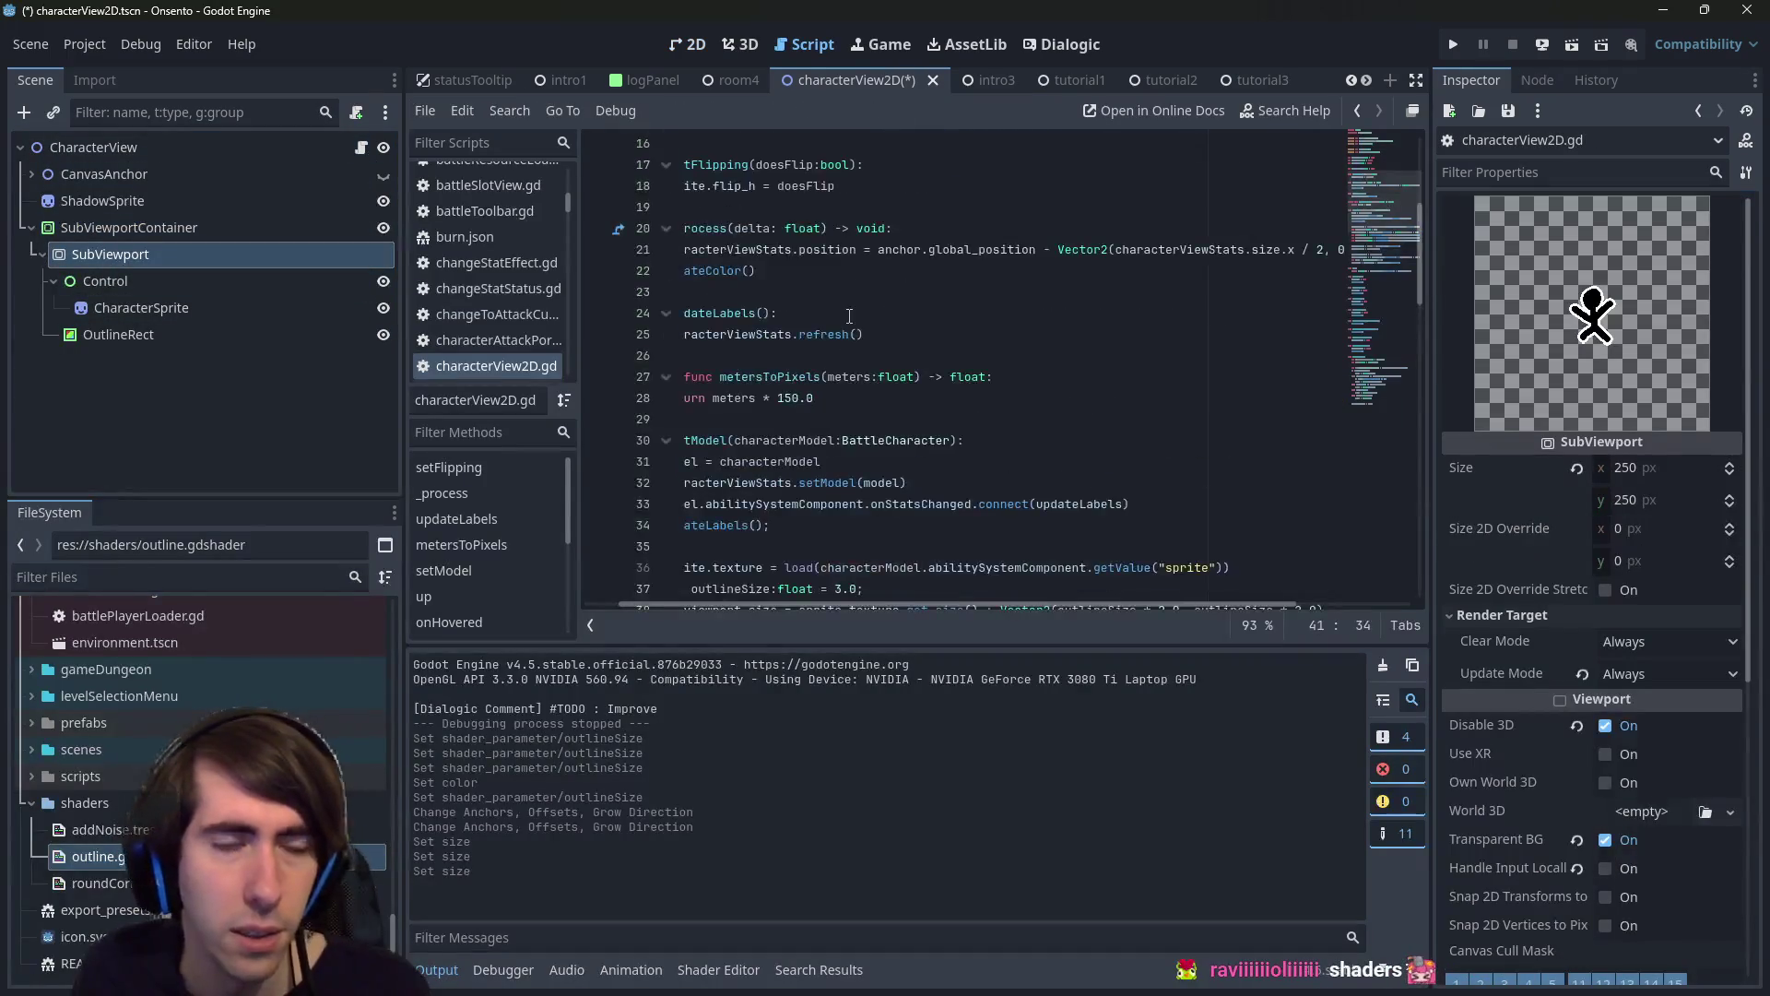
# Step: Duplicate the subviewport export line into a subviewportContainer variable of type SubViewportContainer
pyautogui.scroll(5, 844, 305)
pyautogui.click(830, 441)
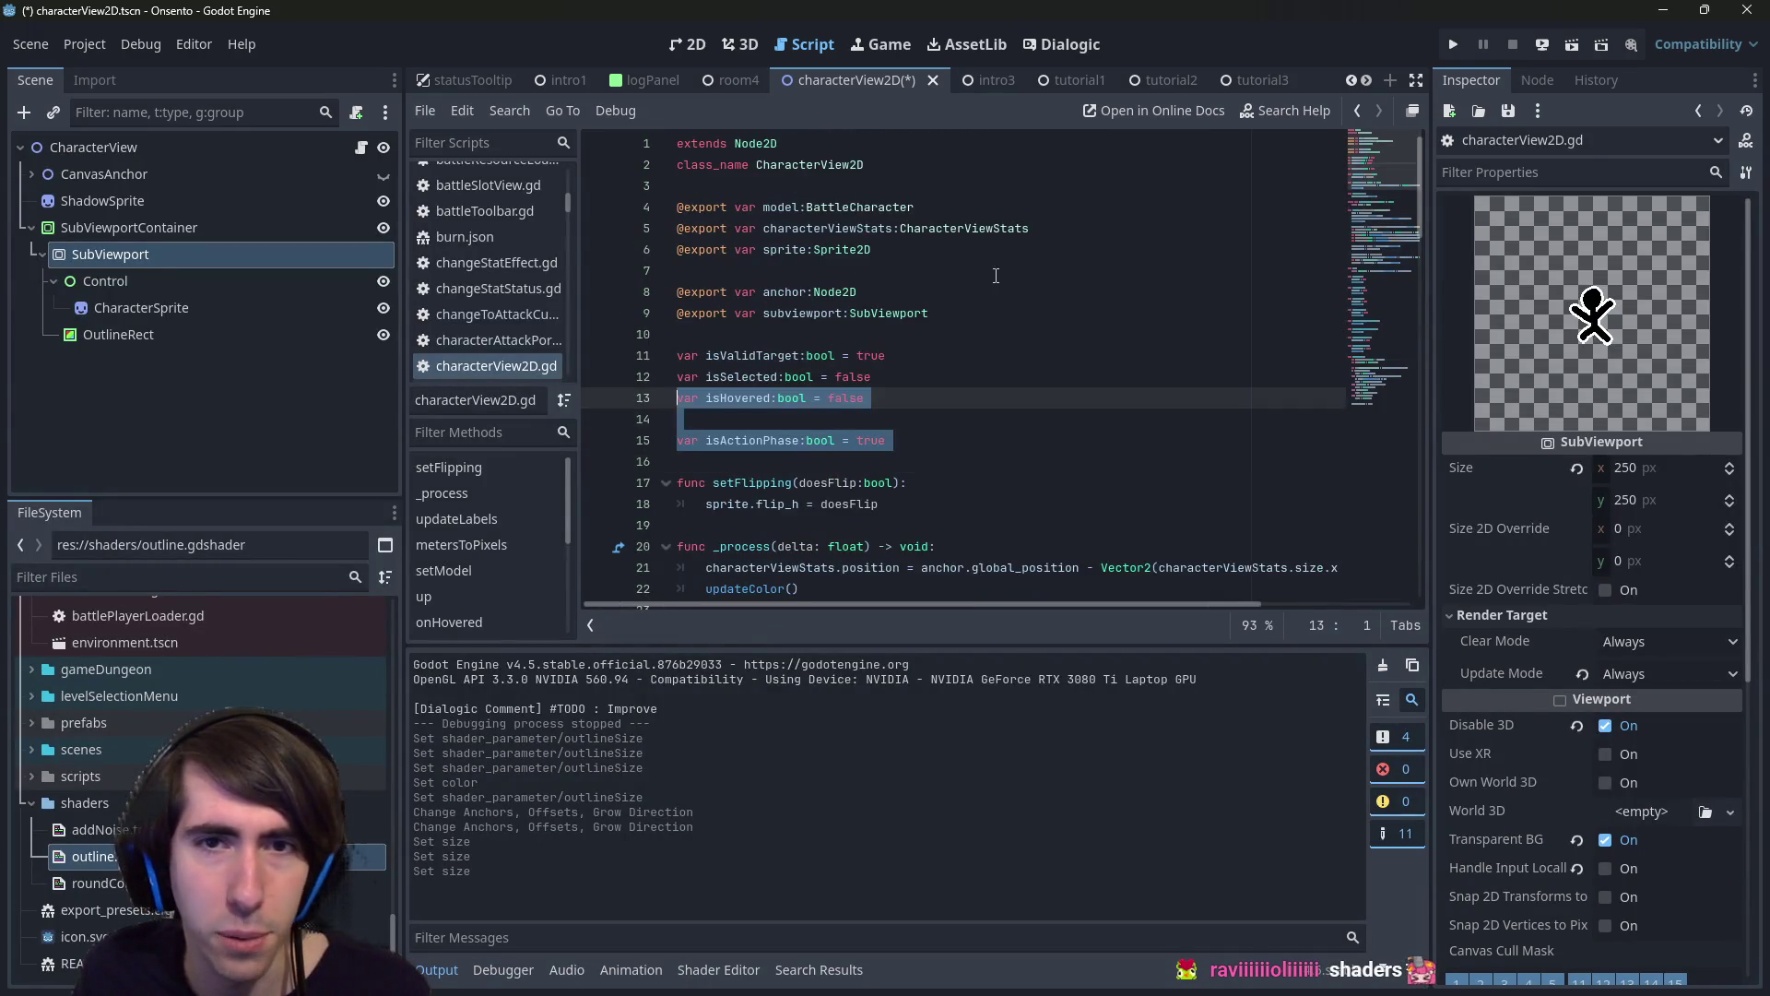
pyautogui.moveTo(931, 314); pyautogui.dragTo(562, 298)
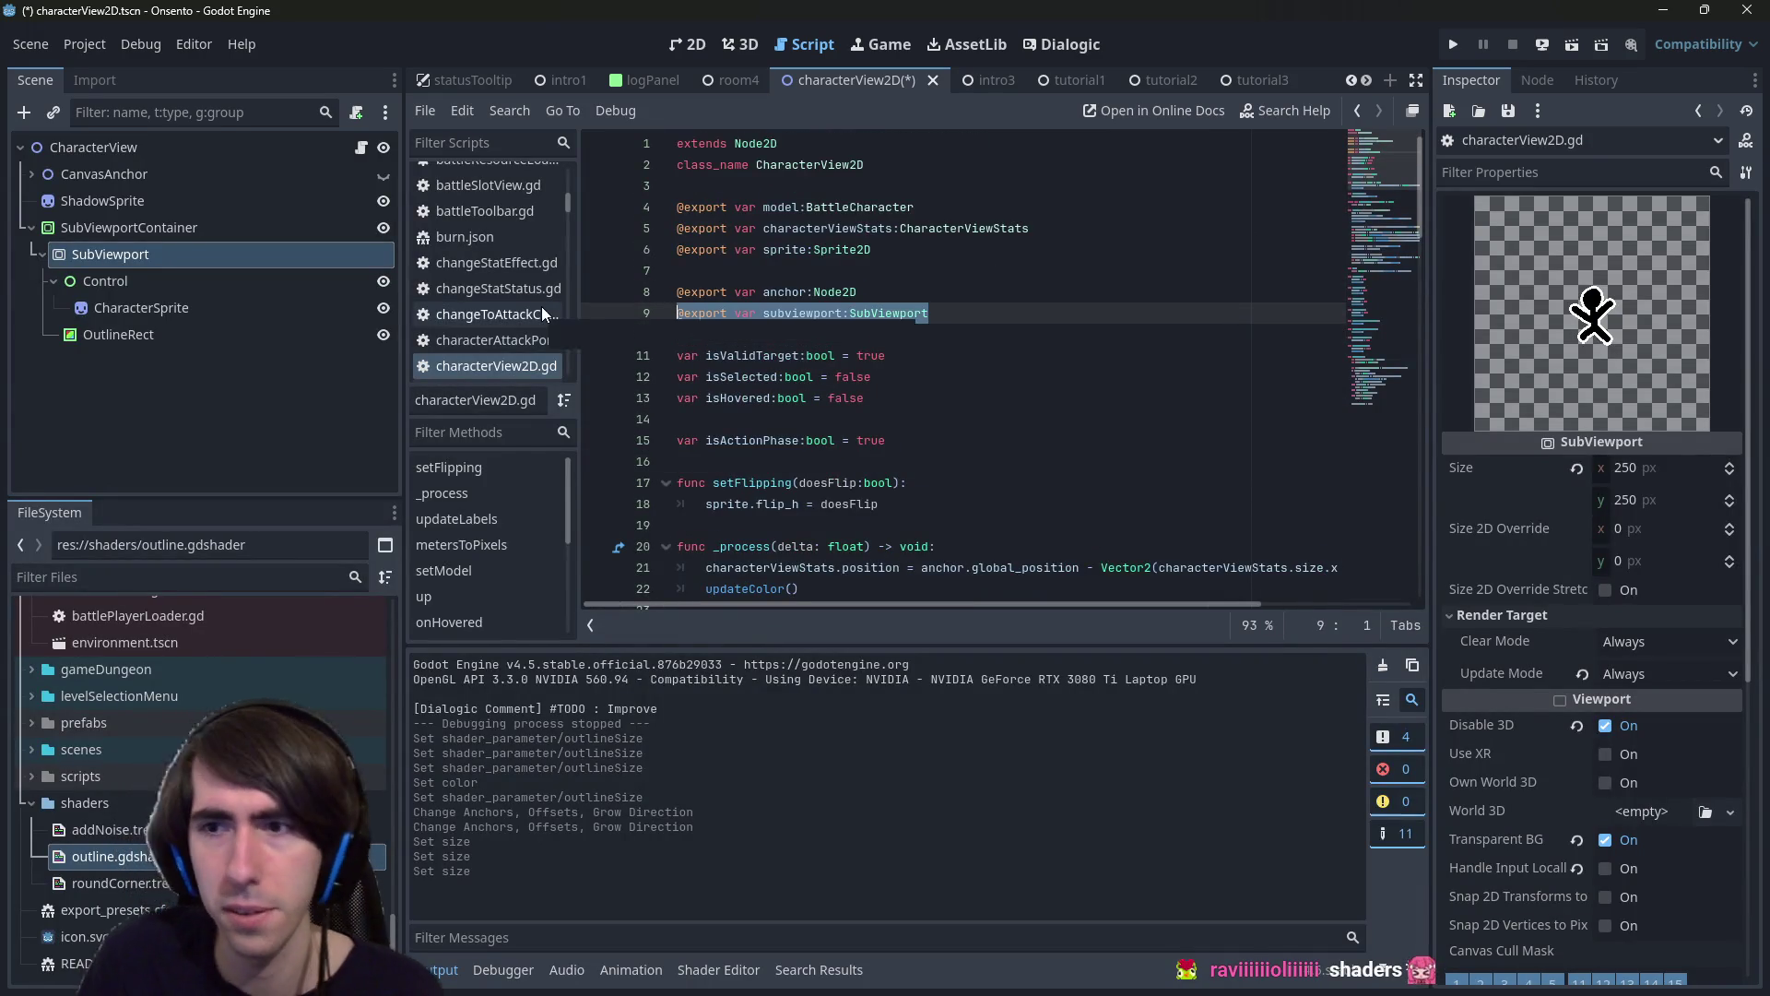
pyautogui.hotkey('ctrl', 'v')
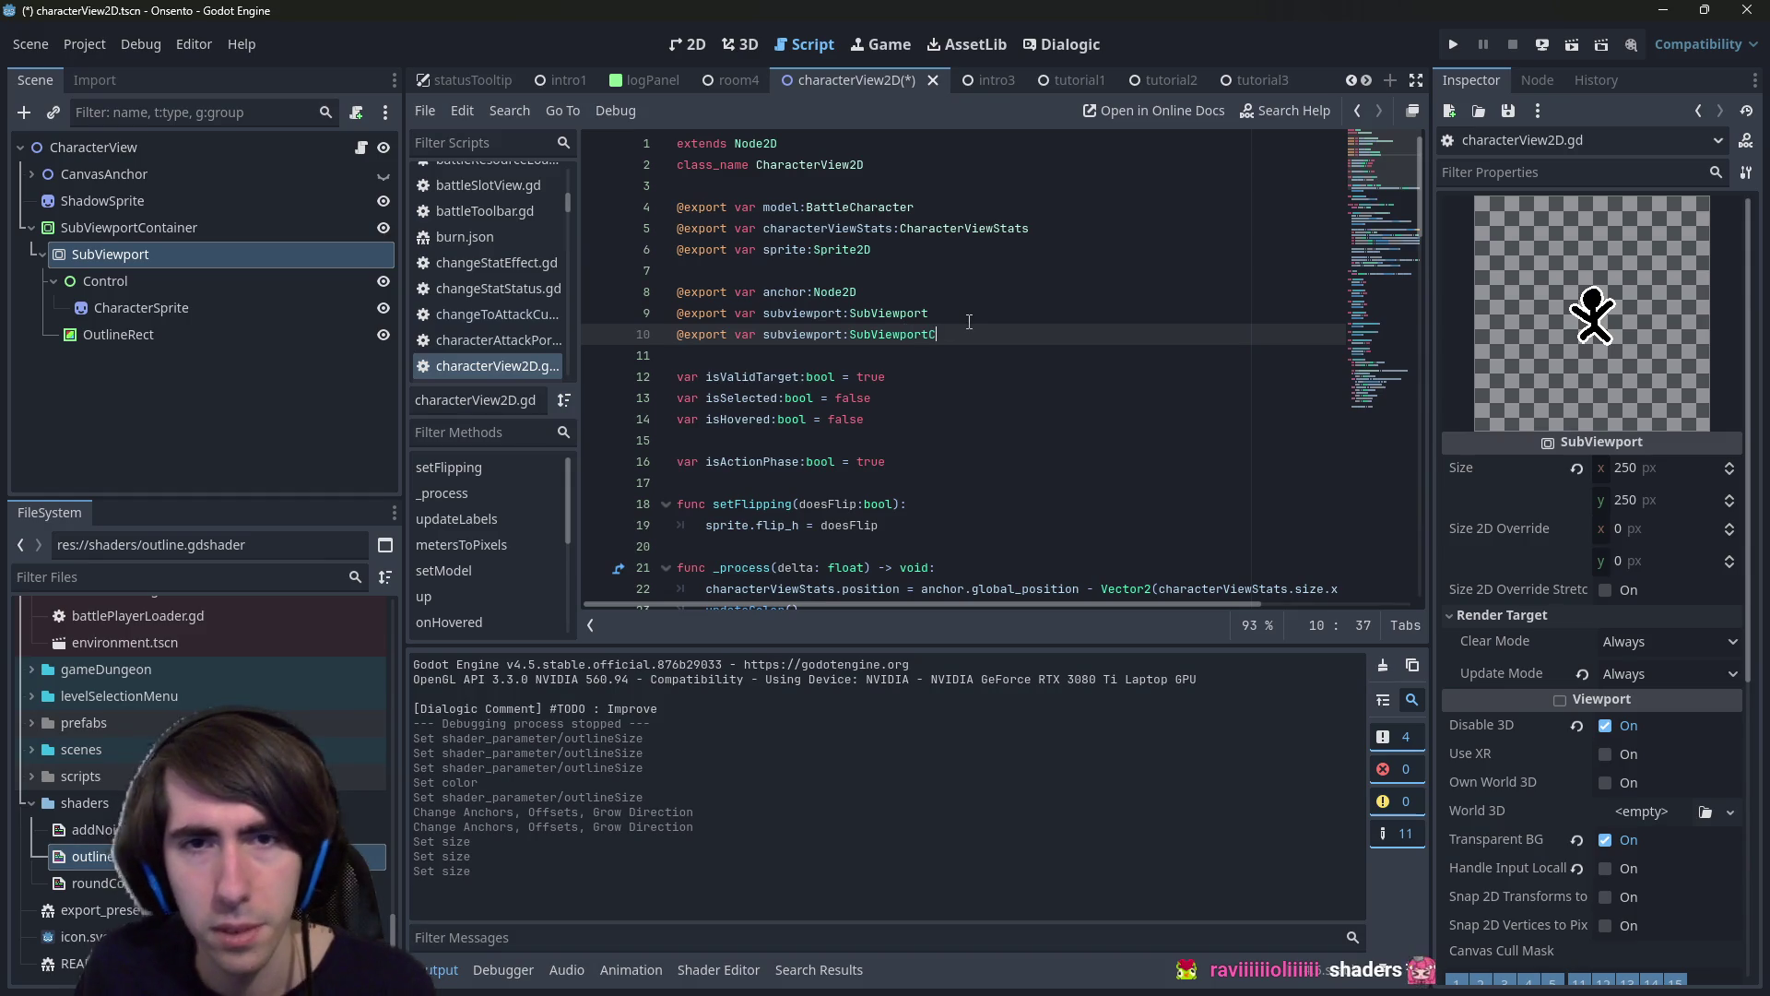
pyautogui.press('Return')
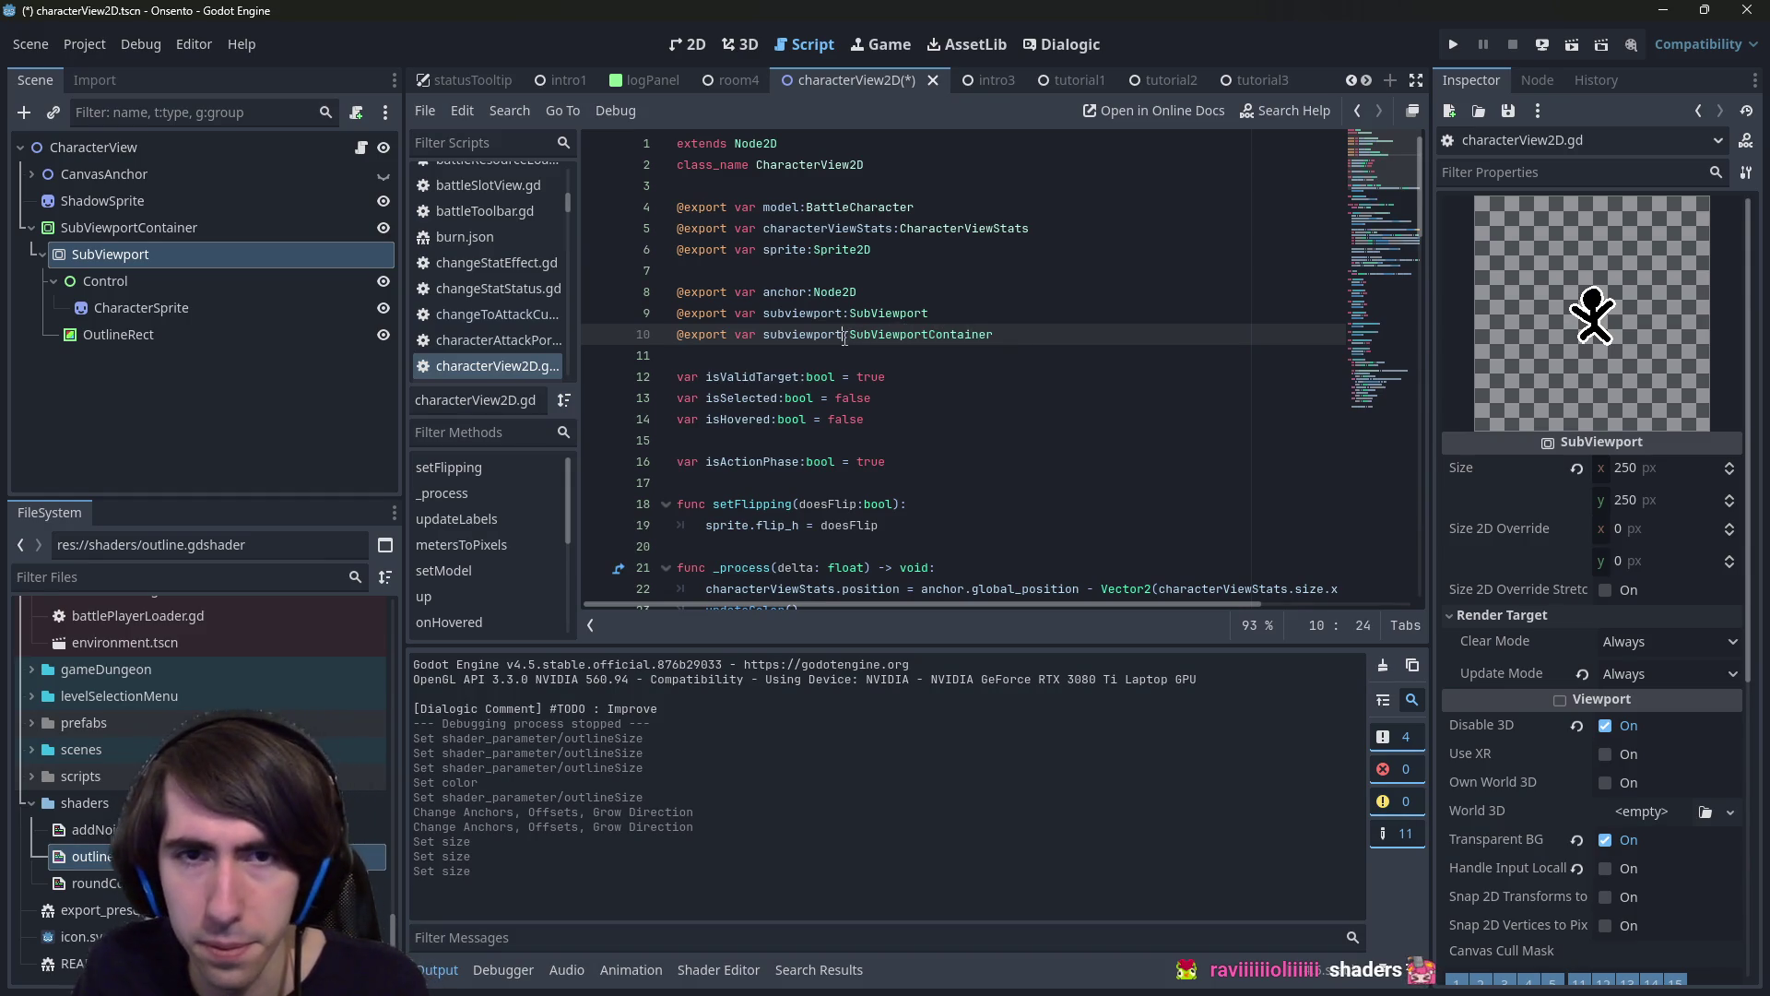
pyautogui.write('Container')
pyautogui.hotkey('ctrl', 'shift', 'Left')
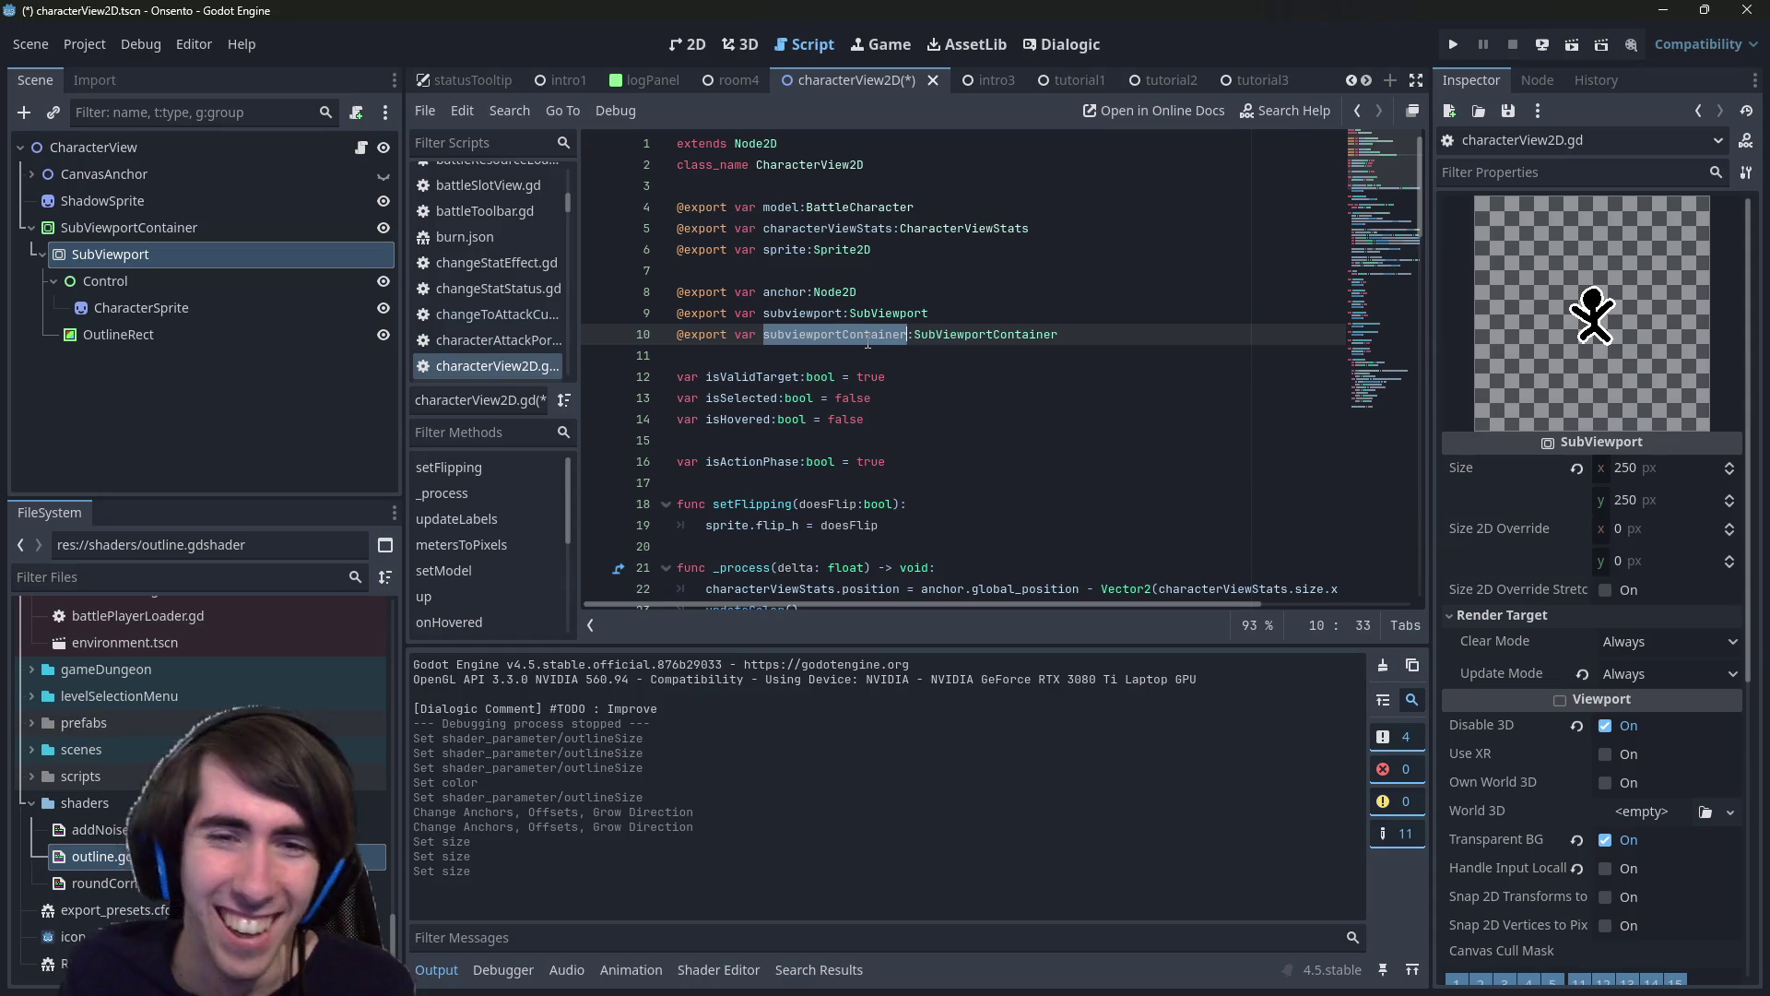
# Step: Review the script down to metersToPixels and save the characterView2D scene
pyautogui.scroll(-1, 849, 327)
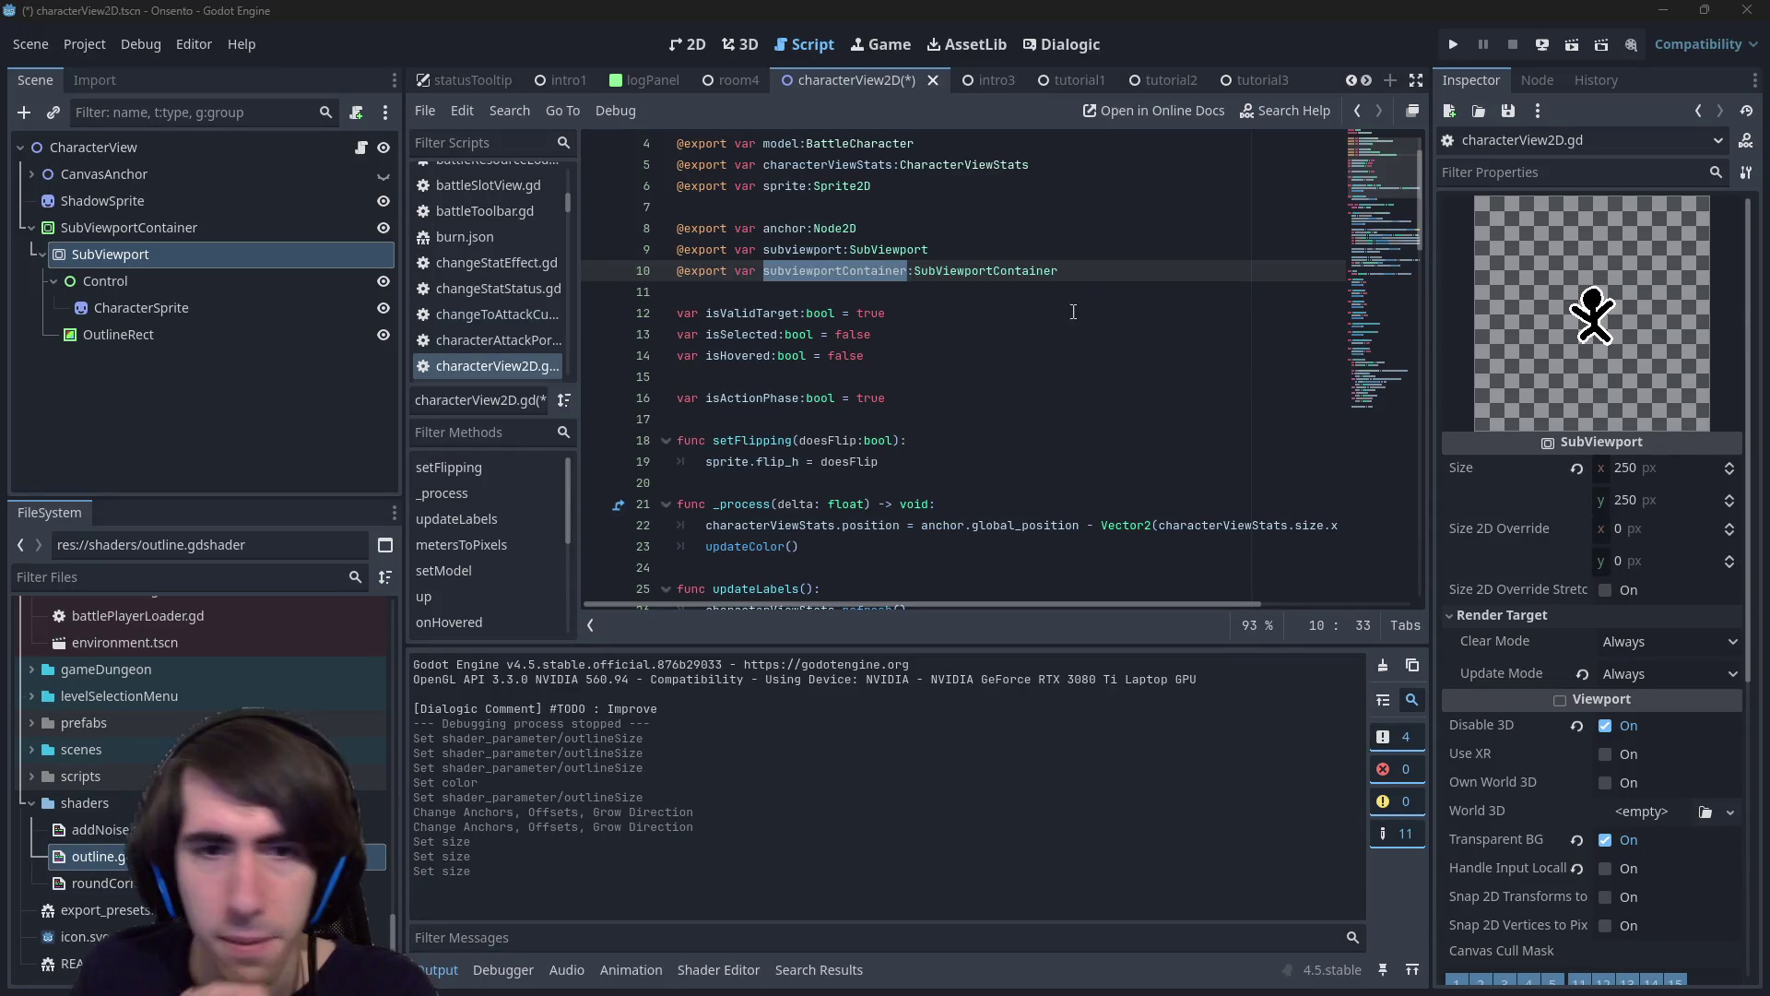
pyautogui.scroll(-5, 893, 352)
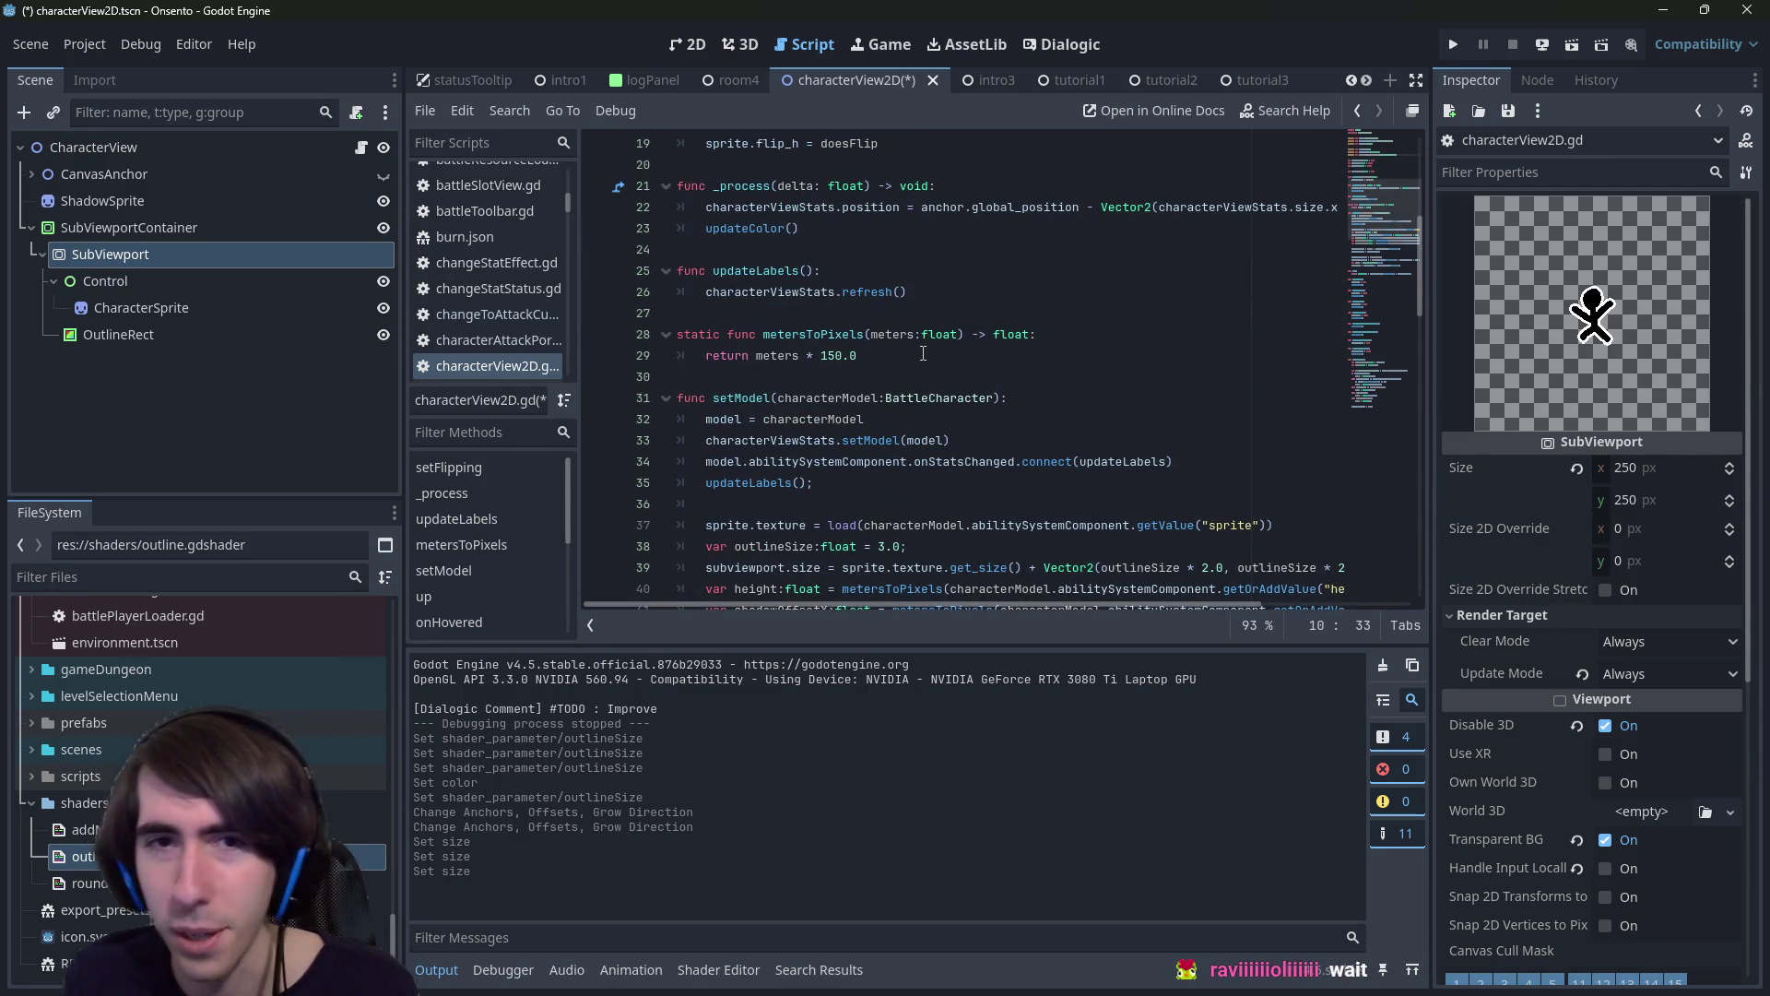
pyautogui.click(923, 353)
pyautogui.scroll(-7, 923, 353)
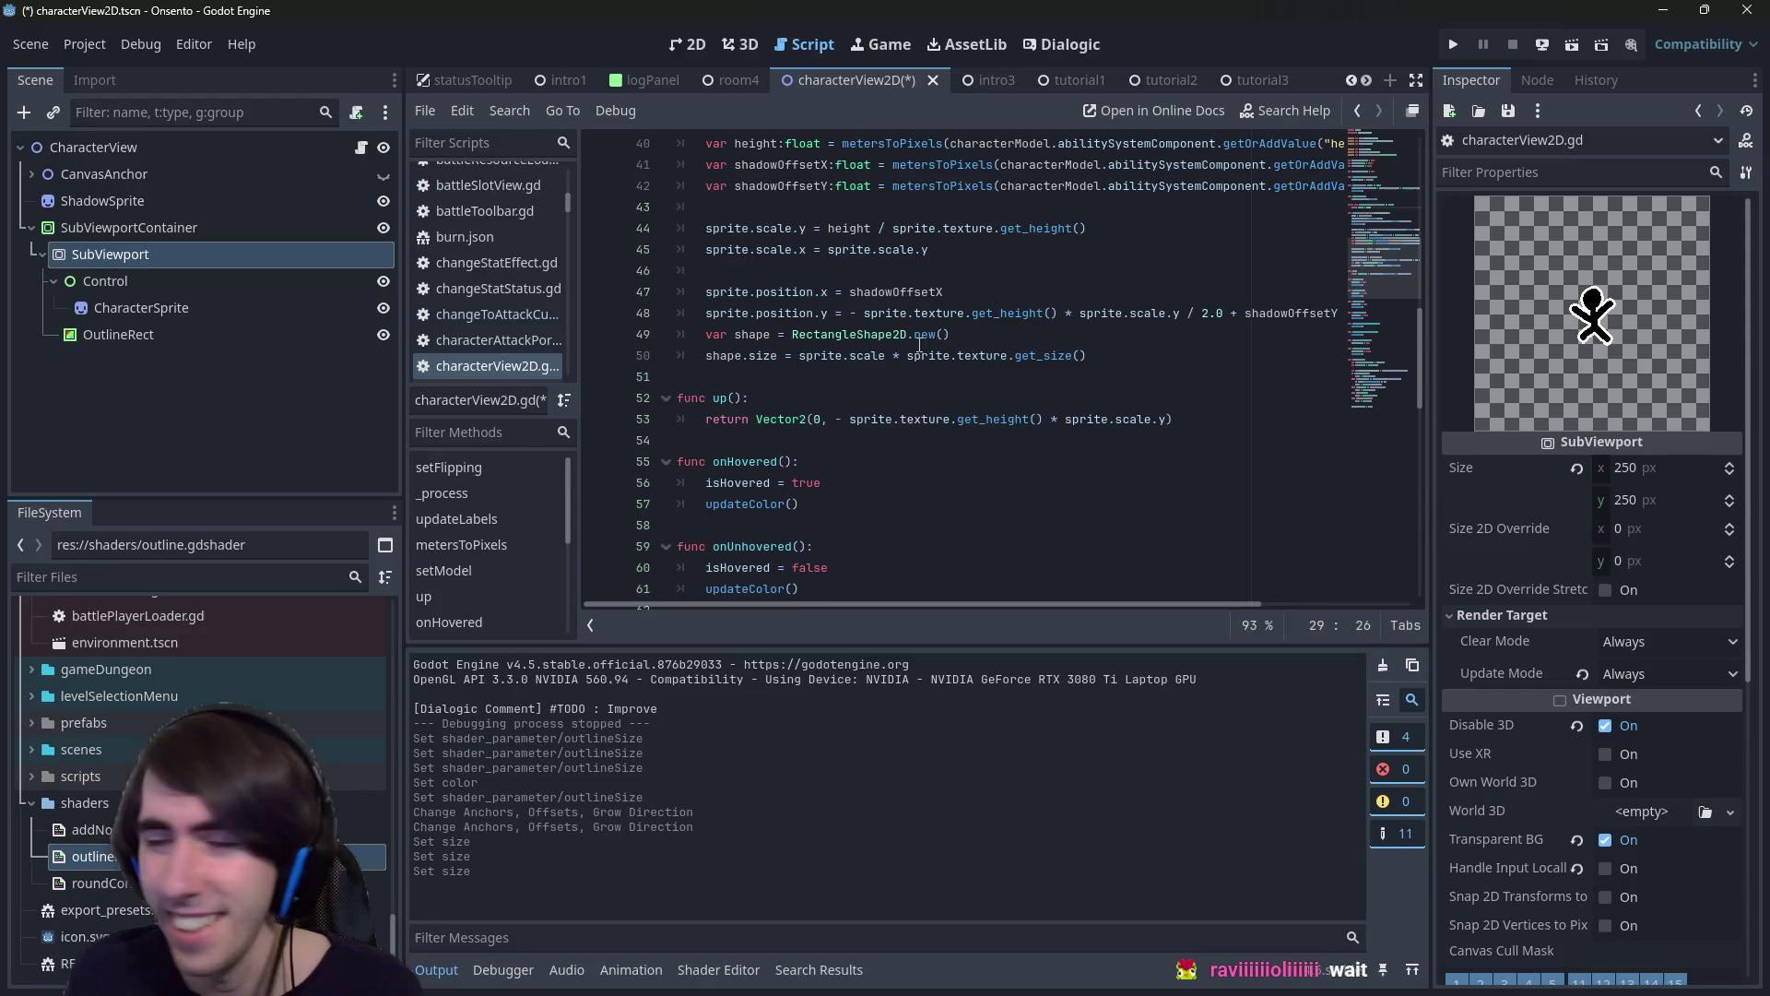
pyautogui.scroll(7, 919, 338)
pyautogui.hotkey('alt', 'Left')
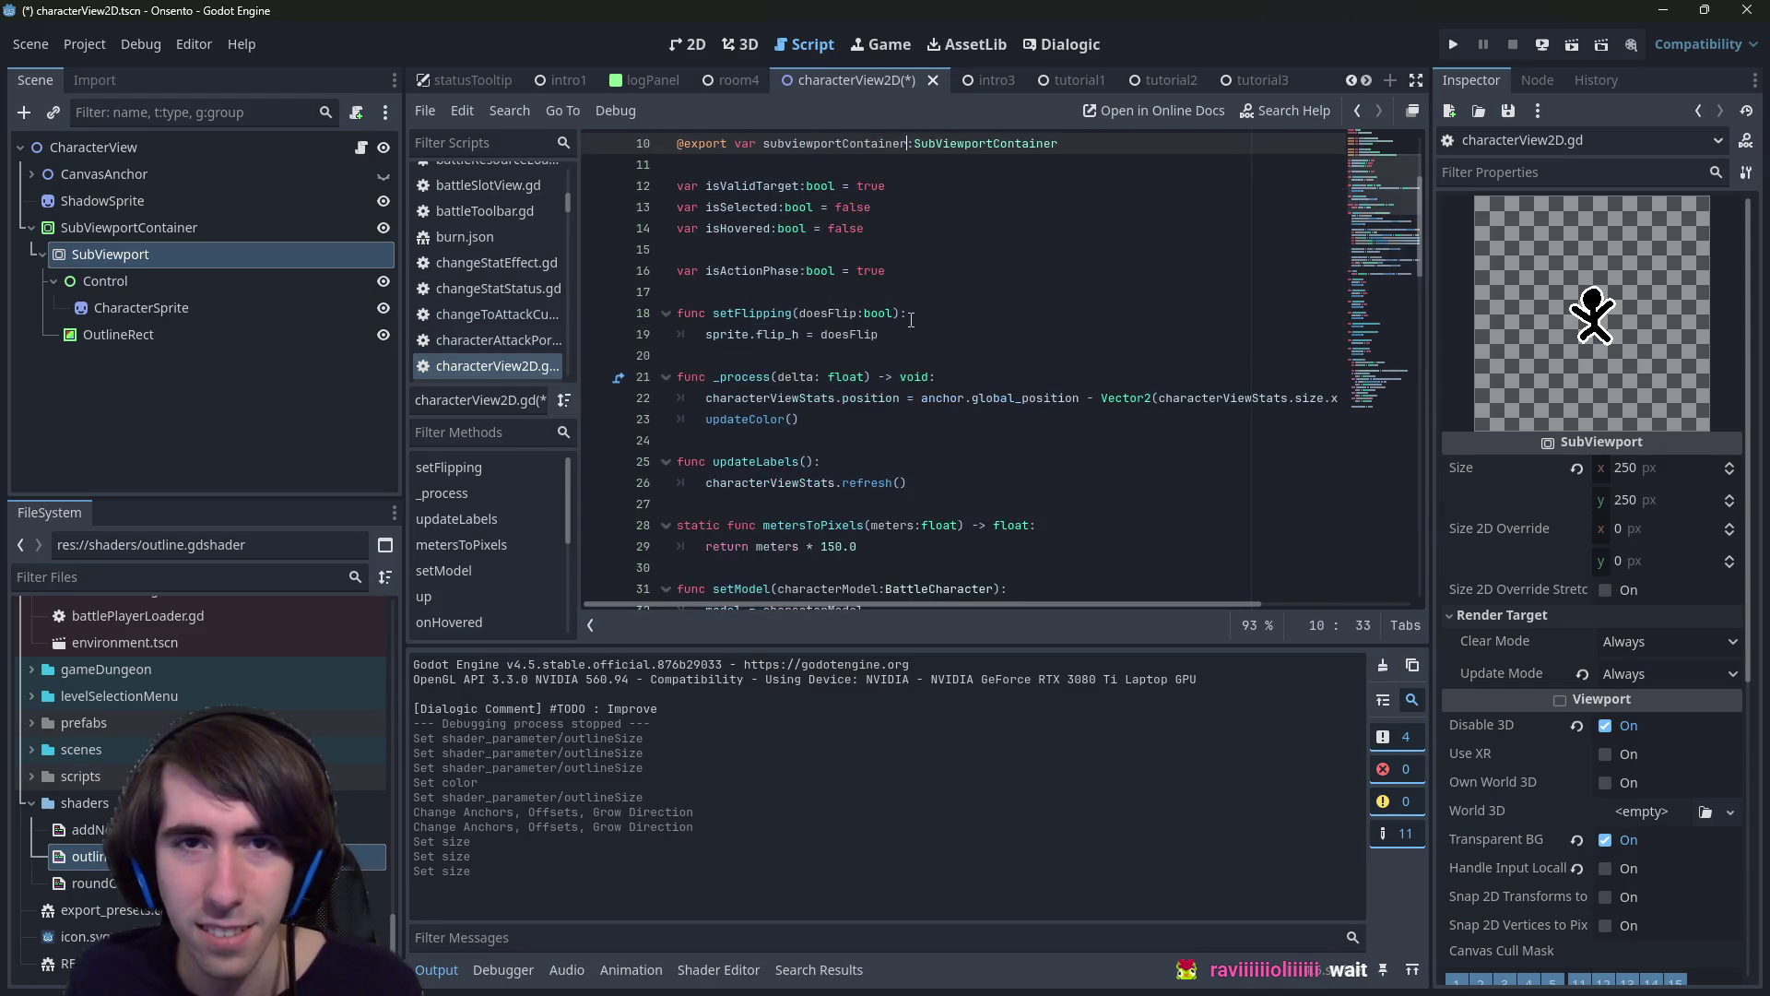
pyautogui.hotkey('ctrl', 's')
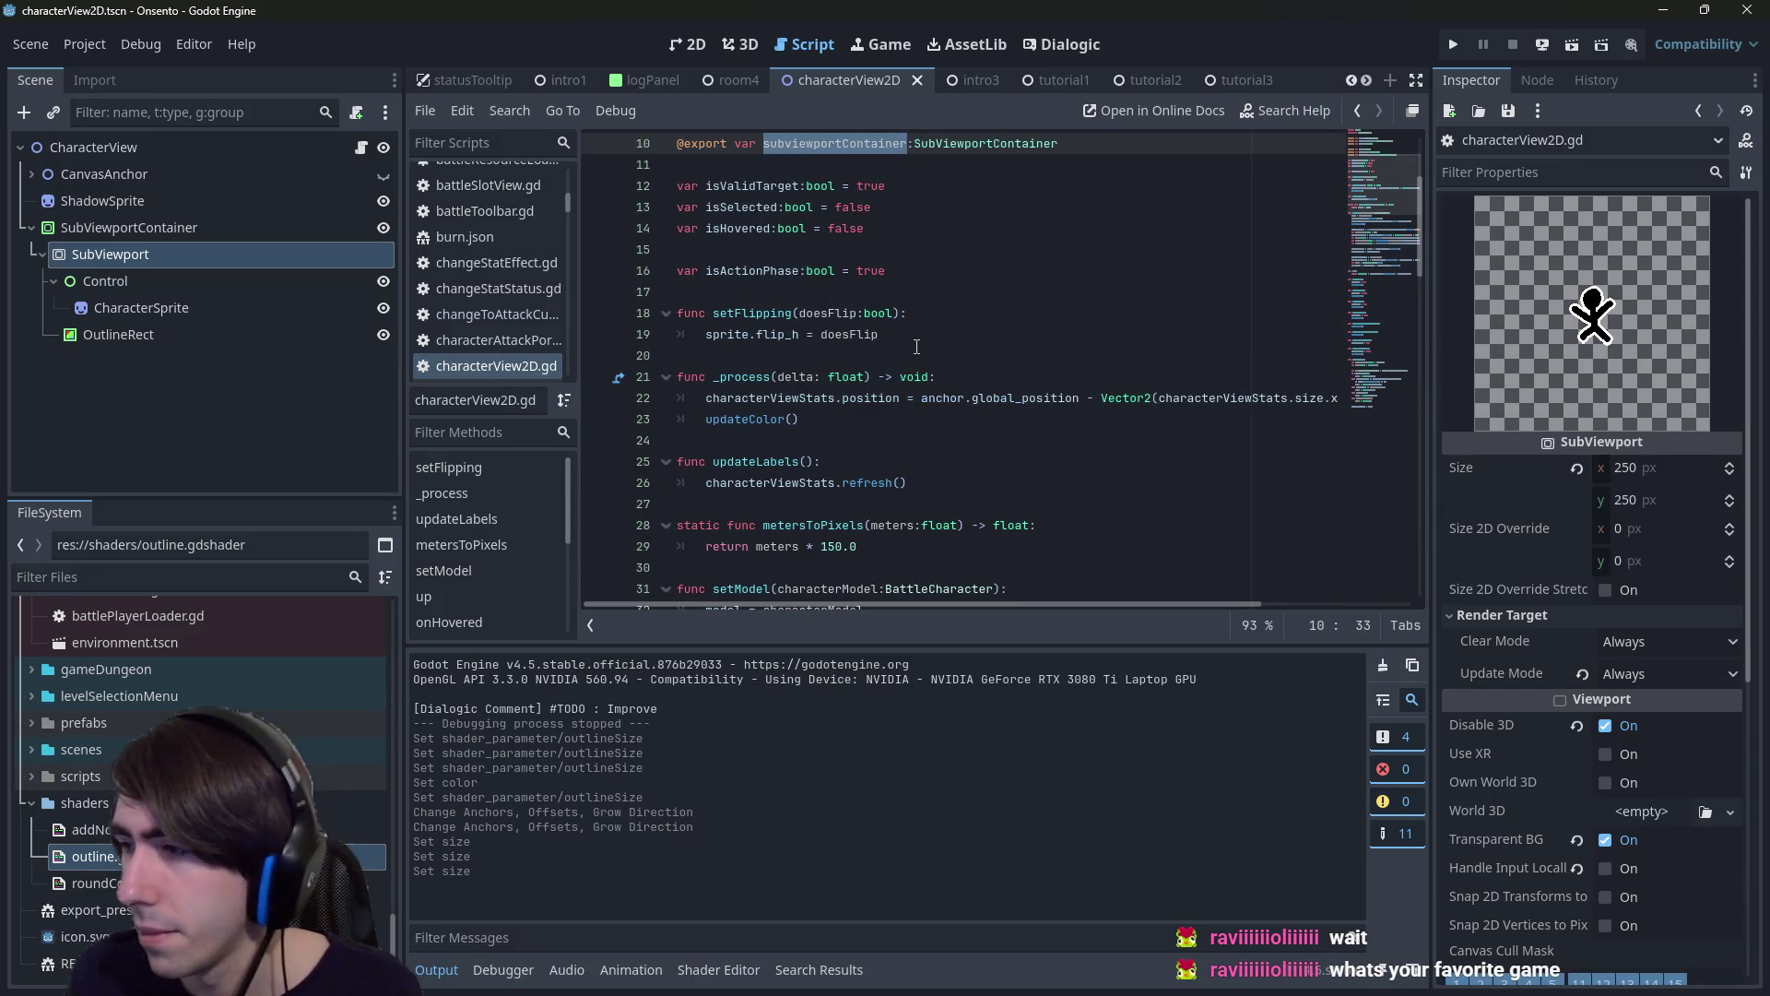
# Step: Search the script for 'subviewport', getting 3 of 5 matches, and return to line 11
pyautogui.hotkey('ctrl', 'f')
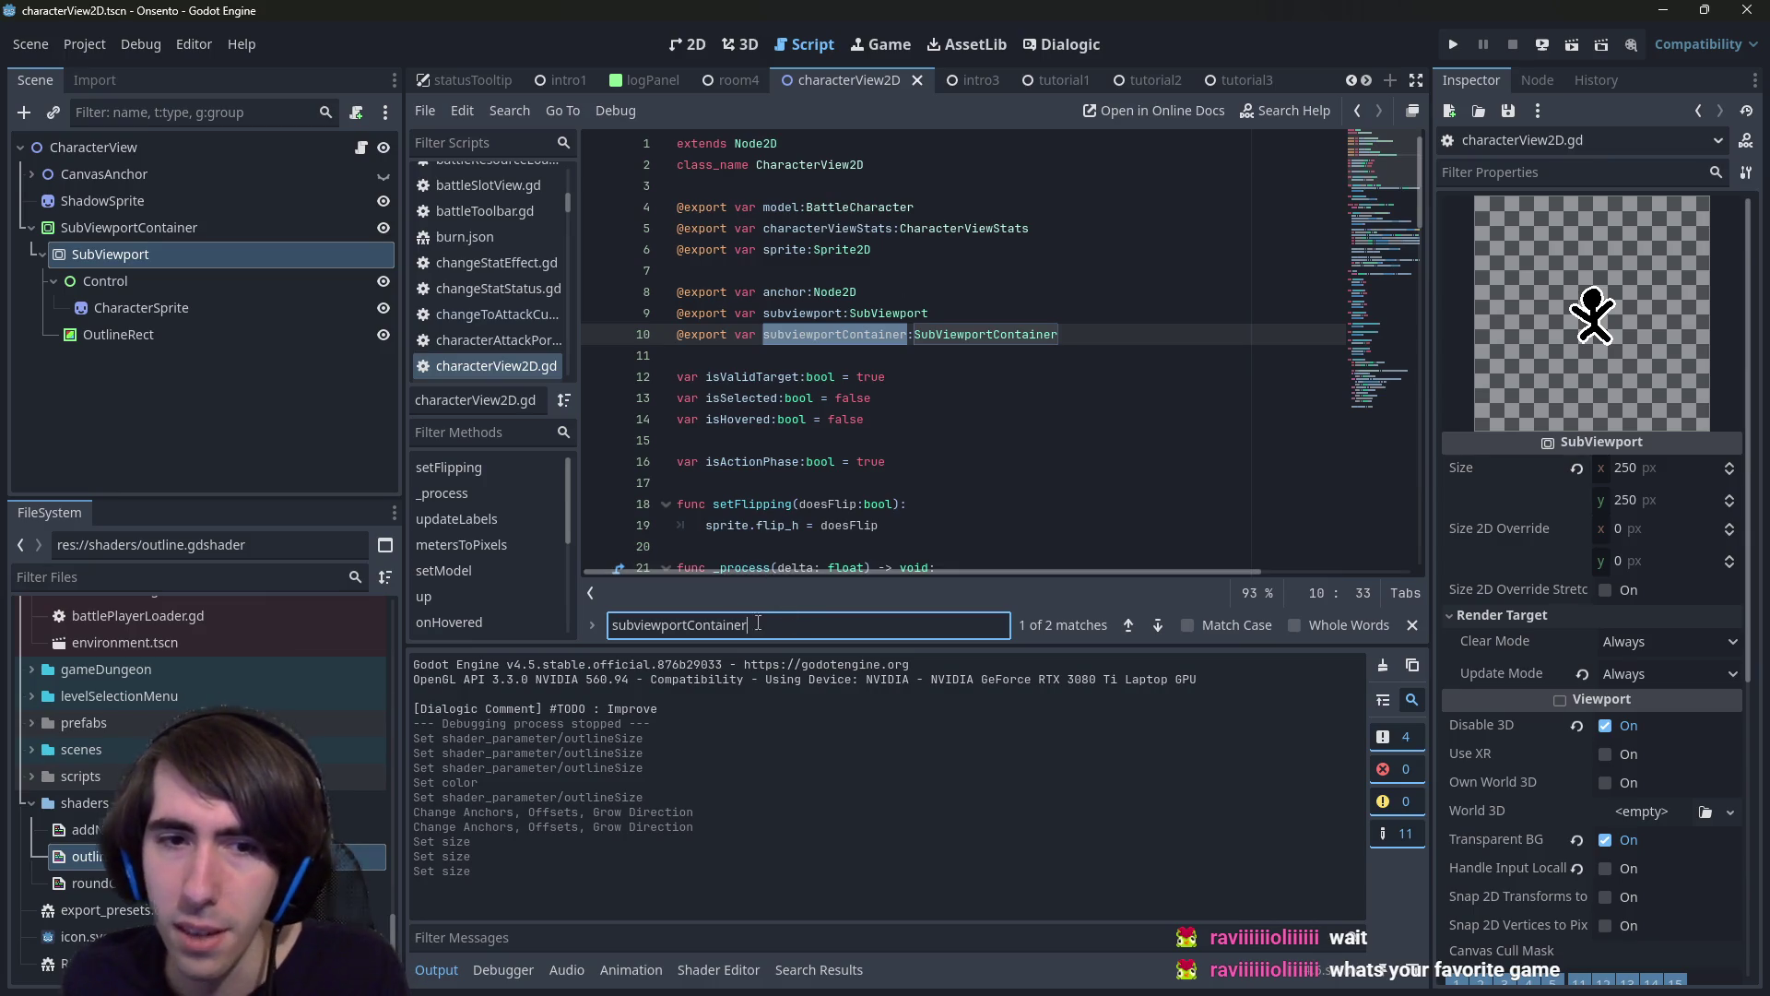
pyautogui.moveTo(758, 624); pyautogui.dragTo(698, 618)
pyautogui.press('BackSpace')
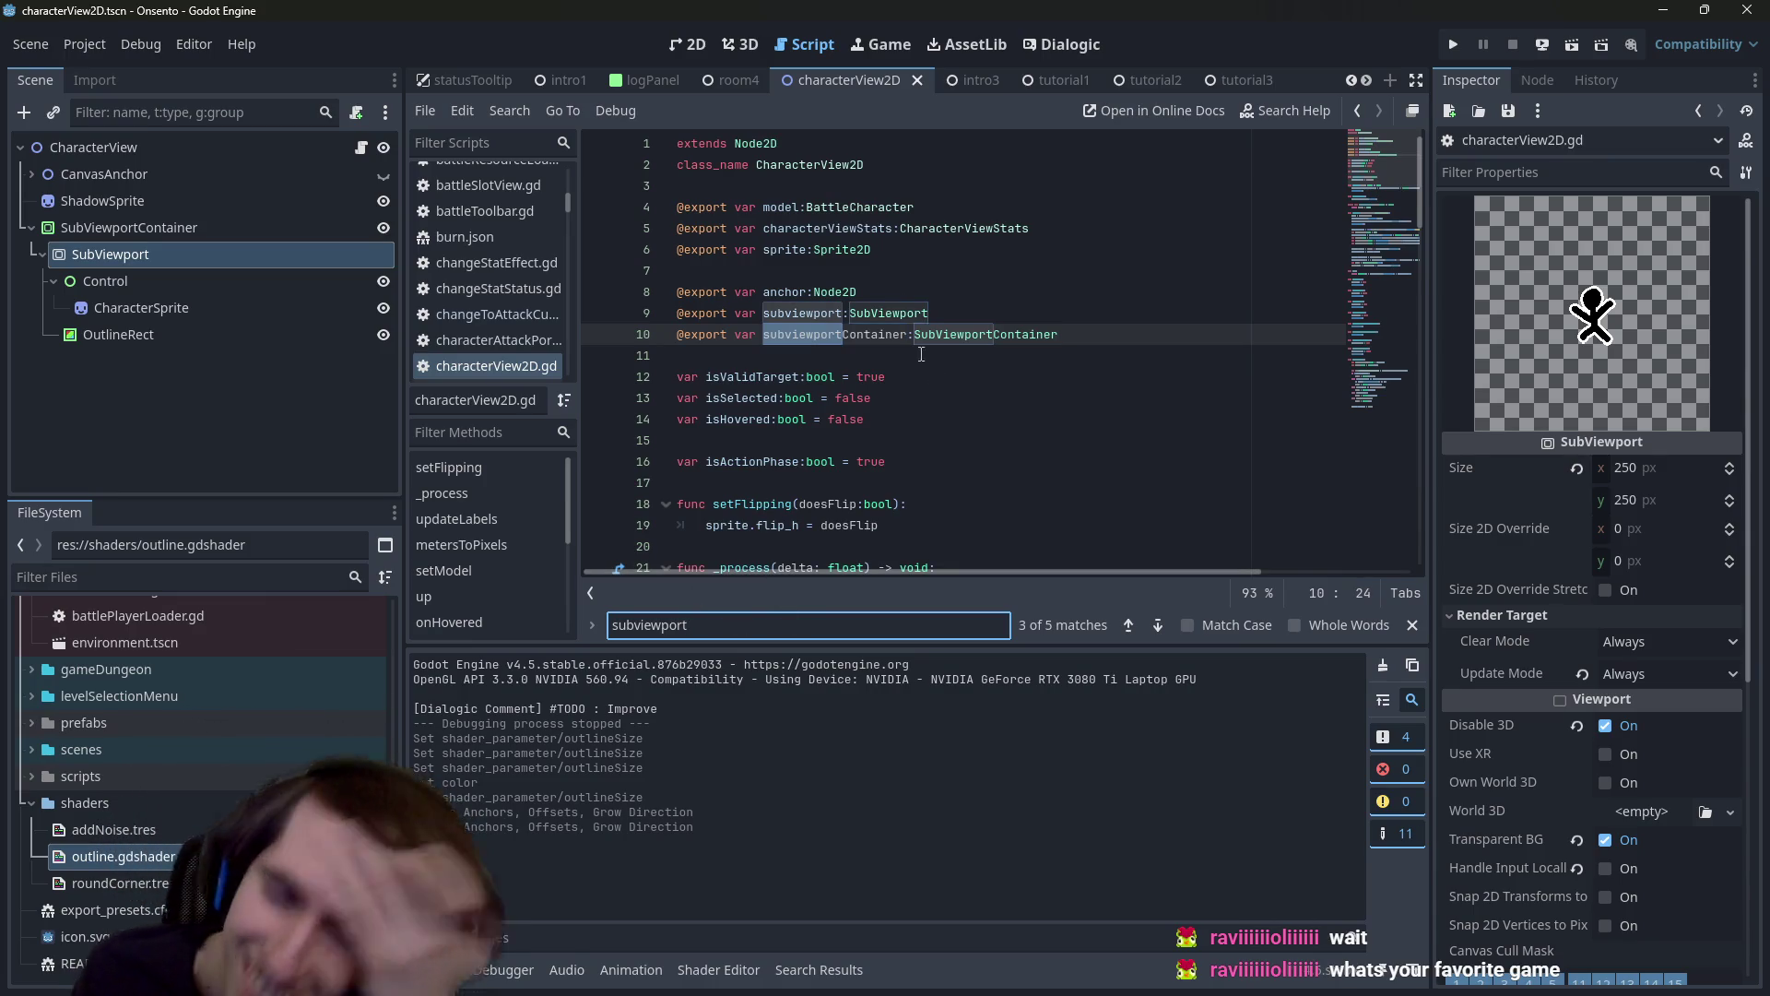
pyautogui.rightClick(865, 364)
pyautogui.click(829, 361)
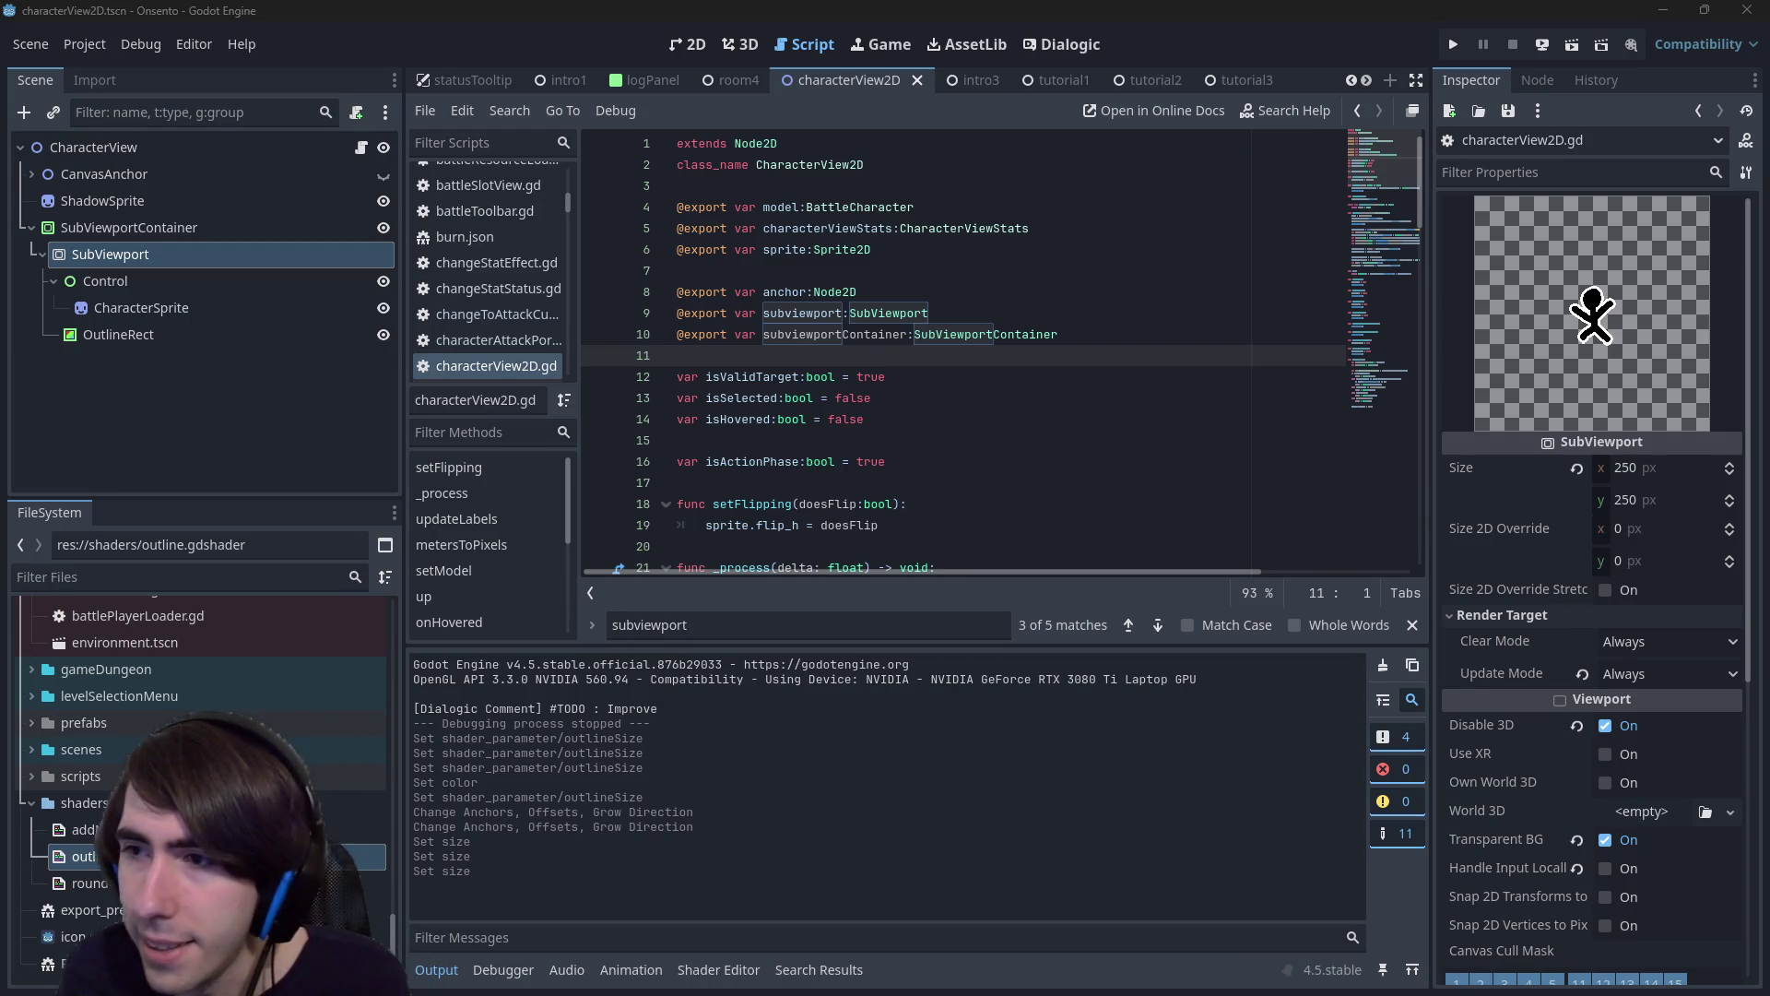
pyautogui.hotkey('alt', 'Tab')
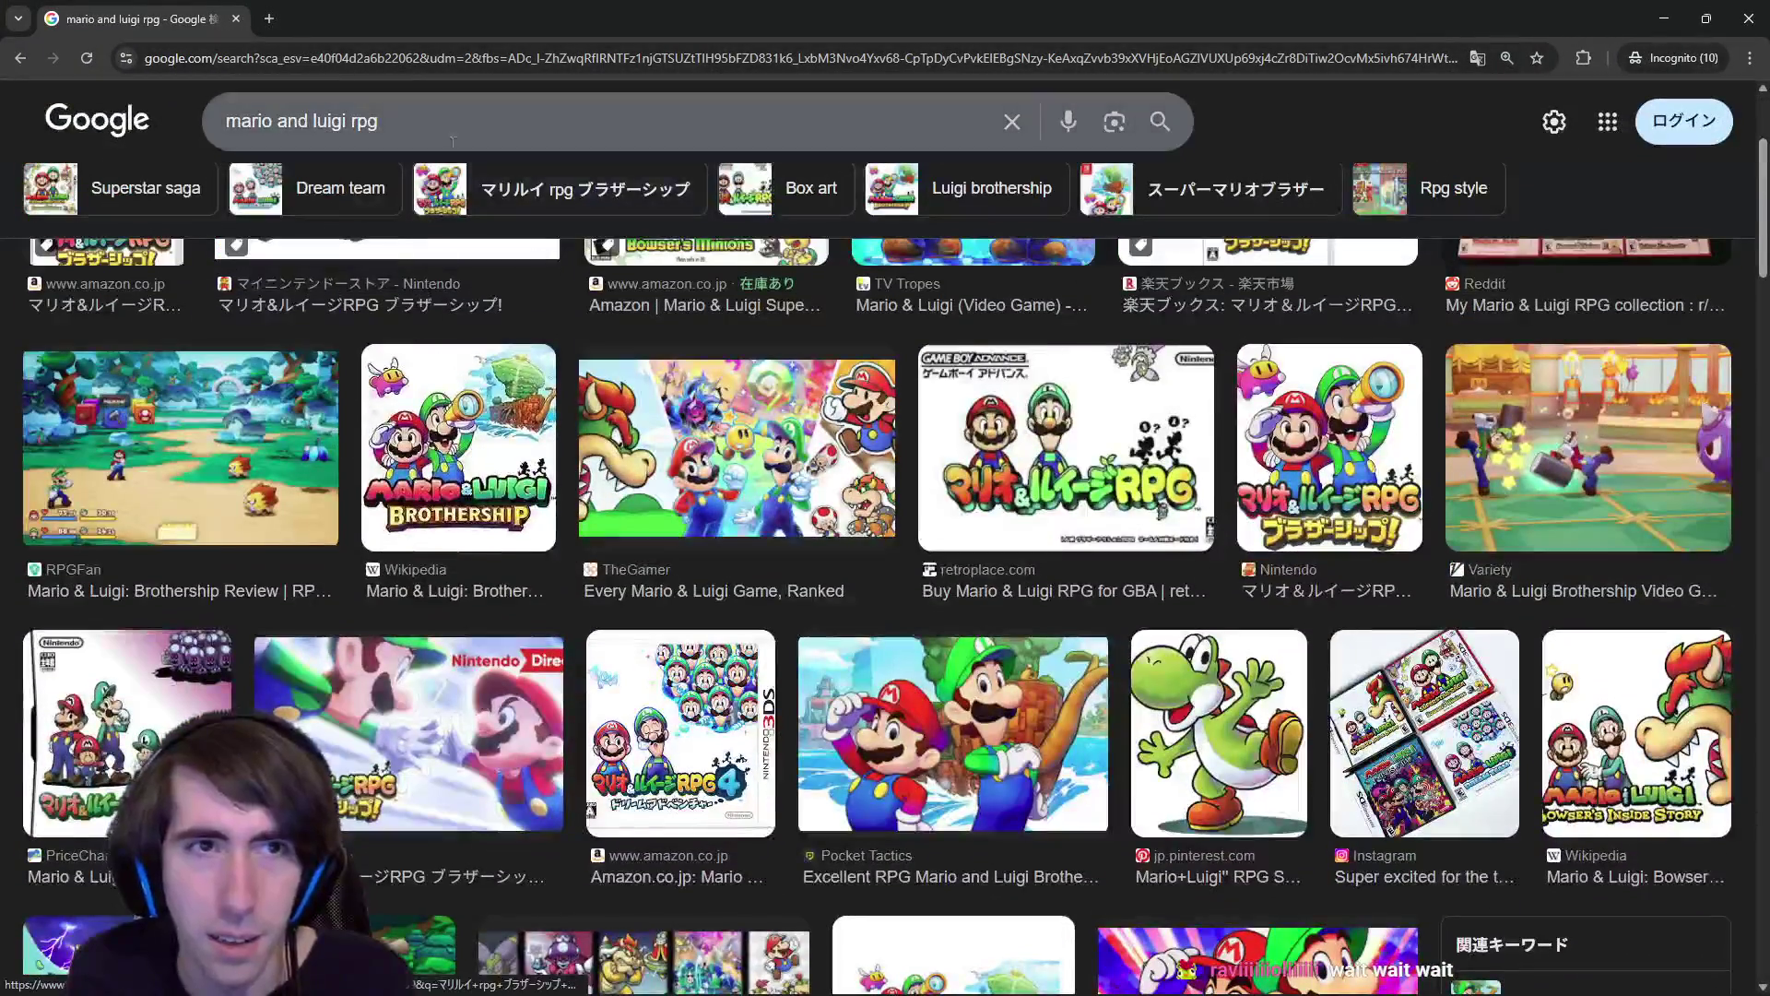
# Step: Search Google Images for 'mario and luigi rpg brothers in time' and preview the Mario Wiki Partners in Time cover
pyautogui.click(461, 93)
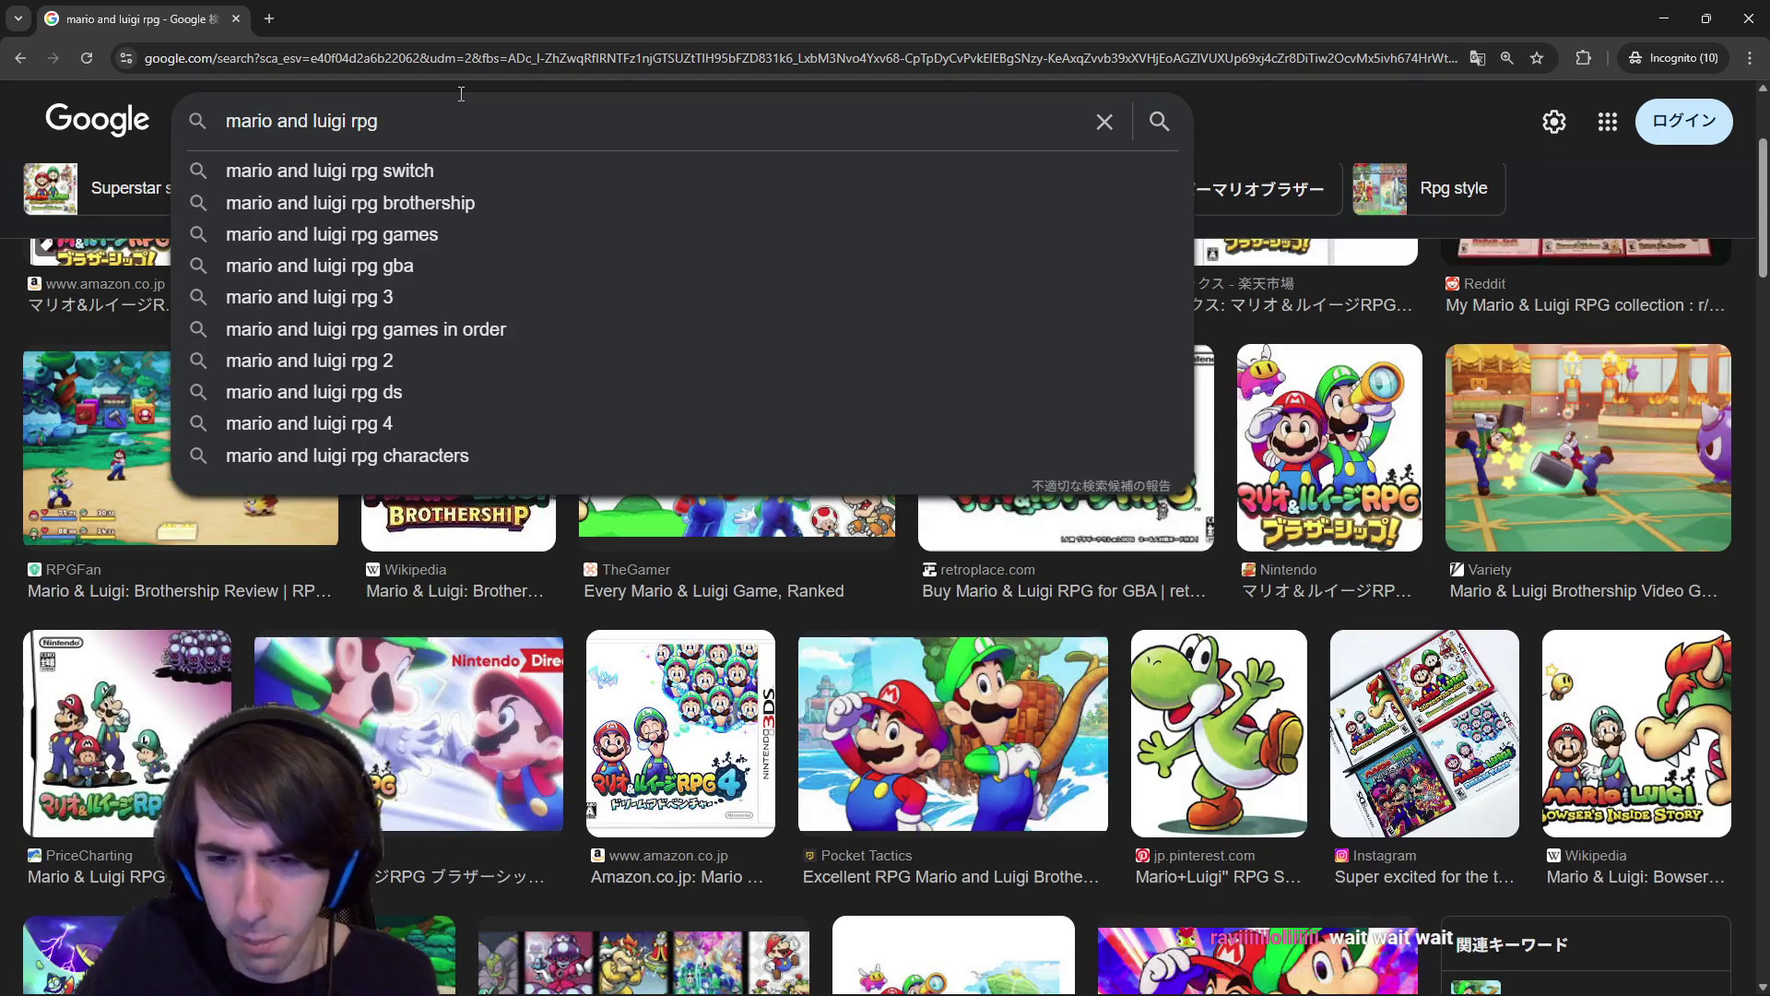
pyautogui.write('brow')
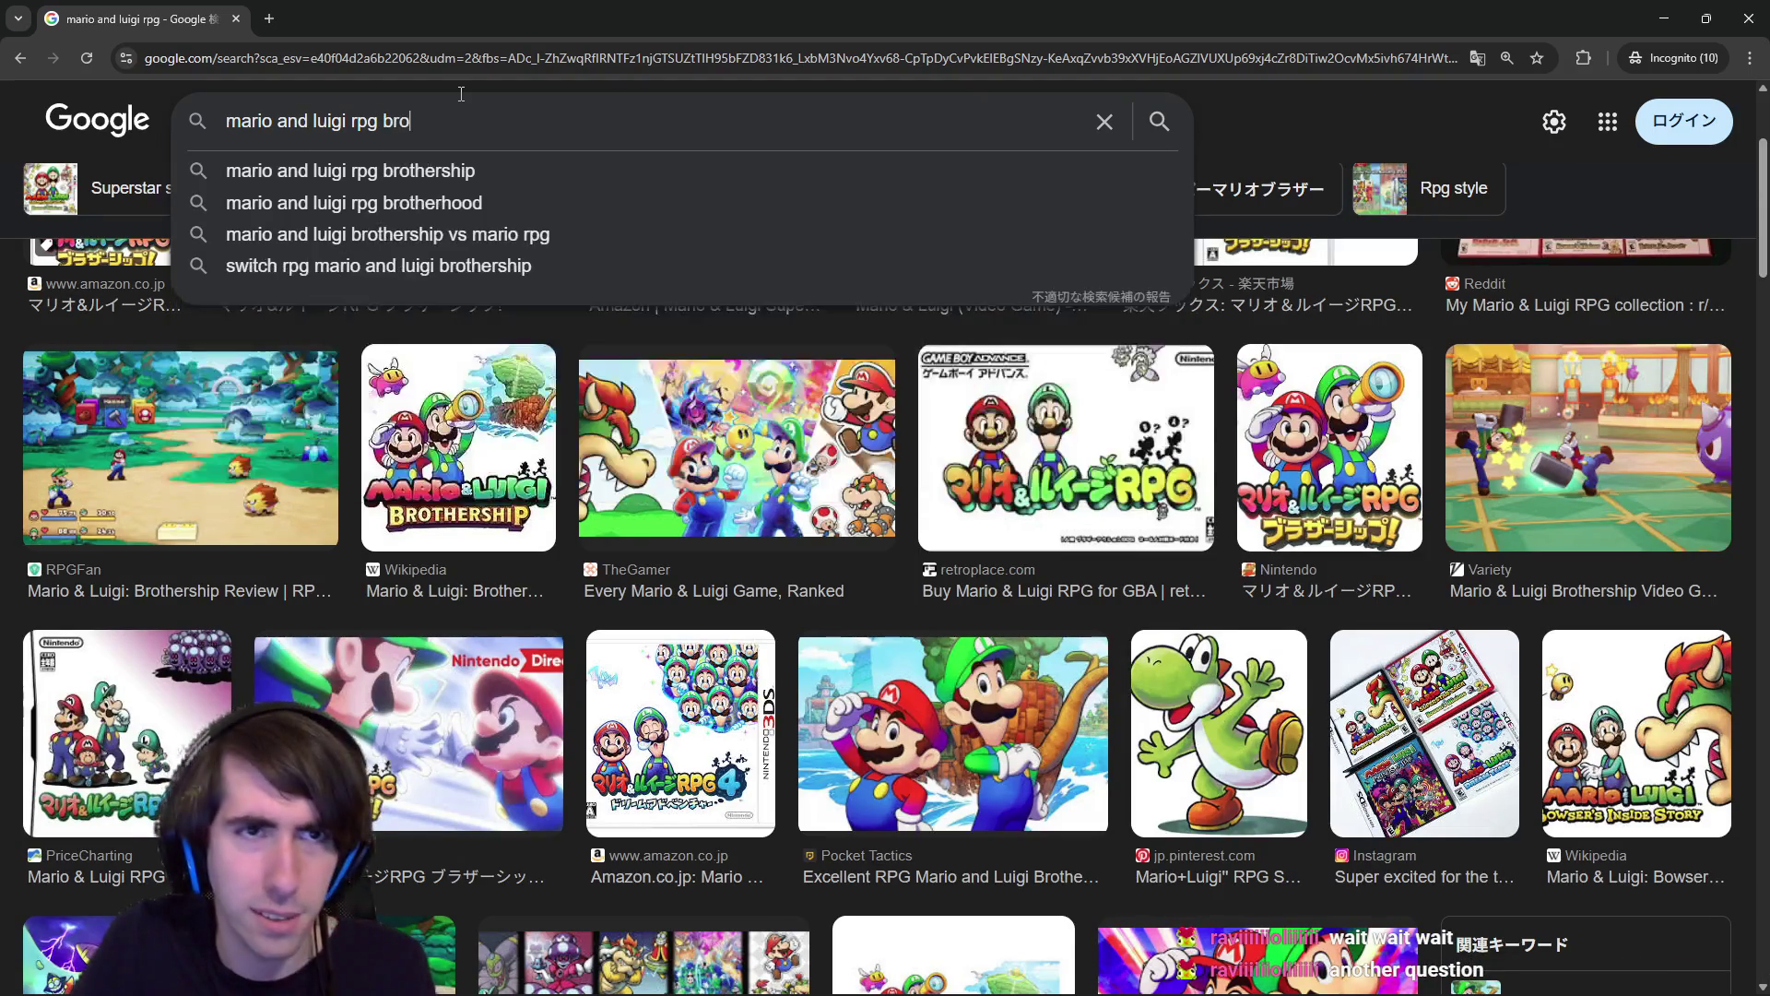
pyautogui.write('n')
pyautogui.press('BackSpace')
pyautogui.press('BackSpace')
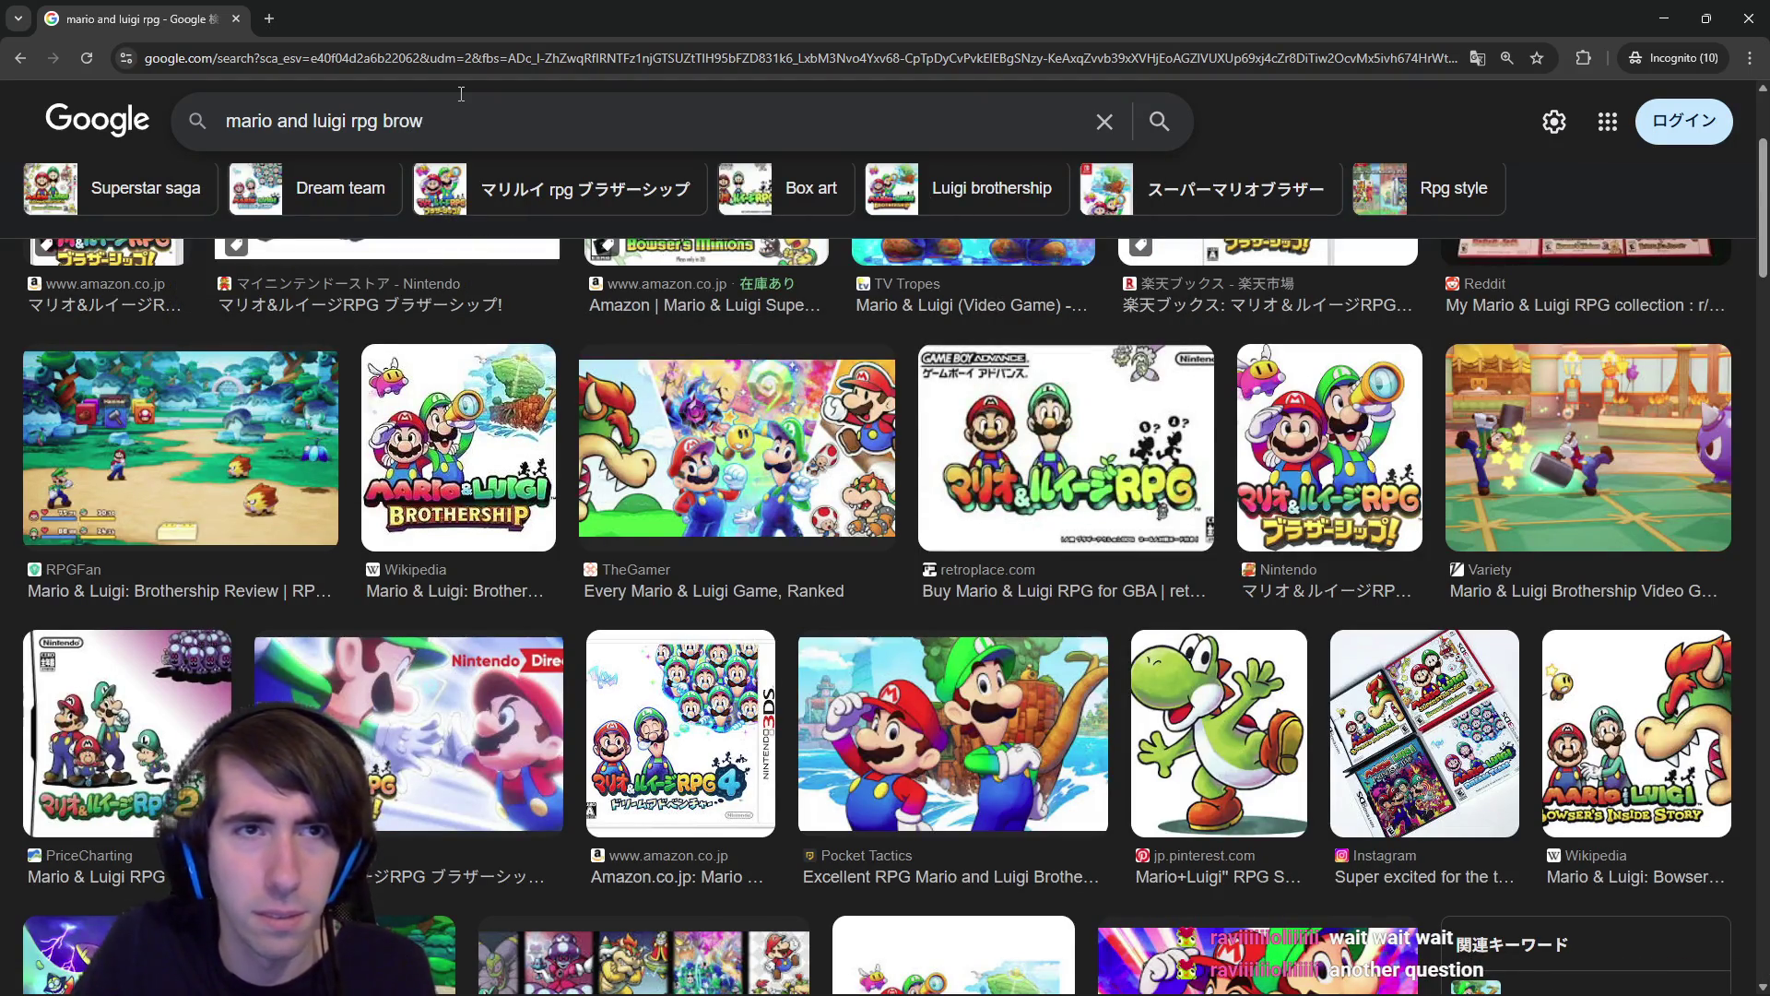
pyautogui.write('w')
pyautogui.press('BackSpace')
pyautogui.write('thers in time')
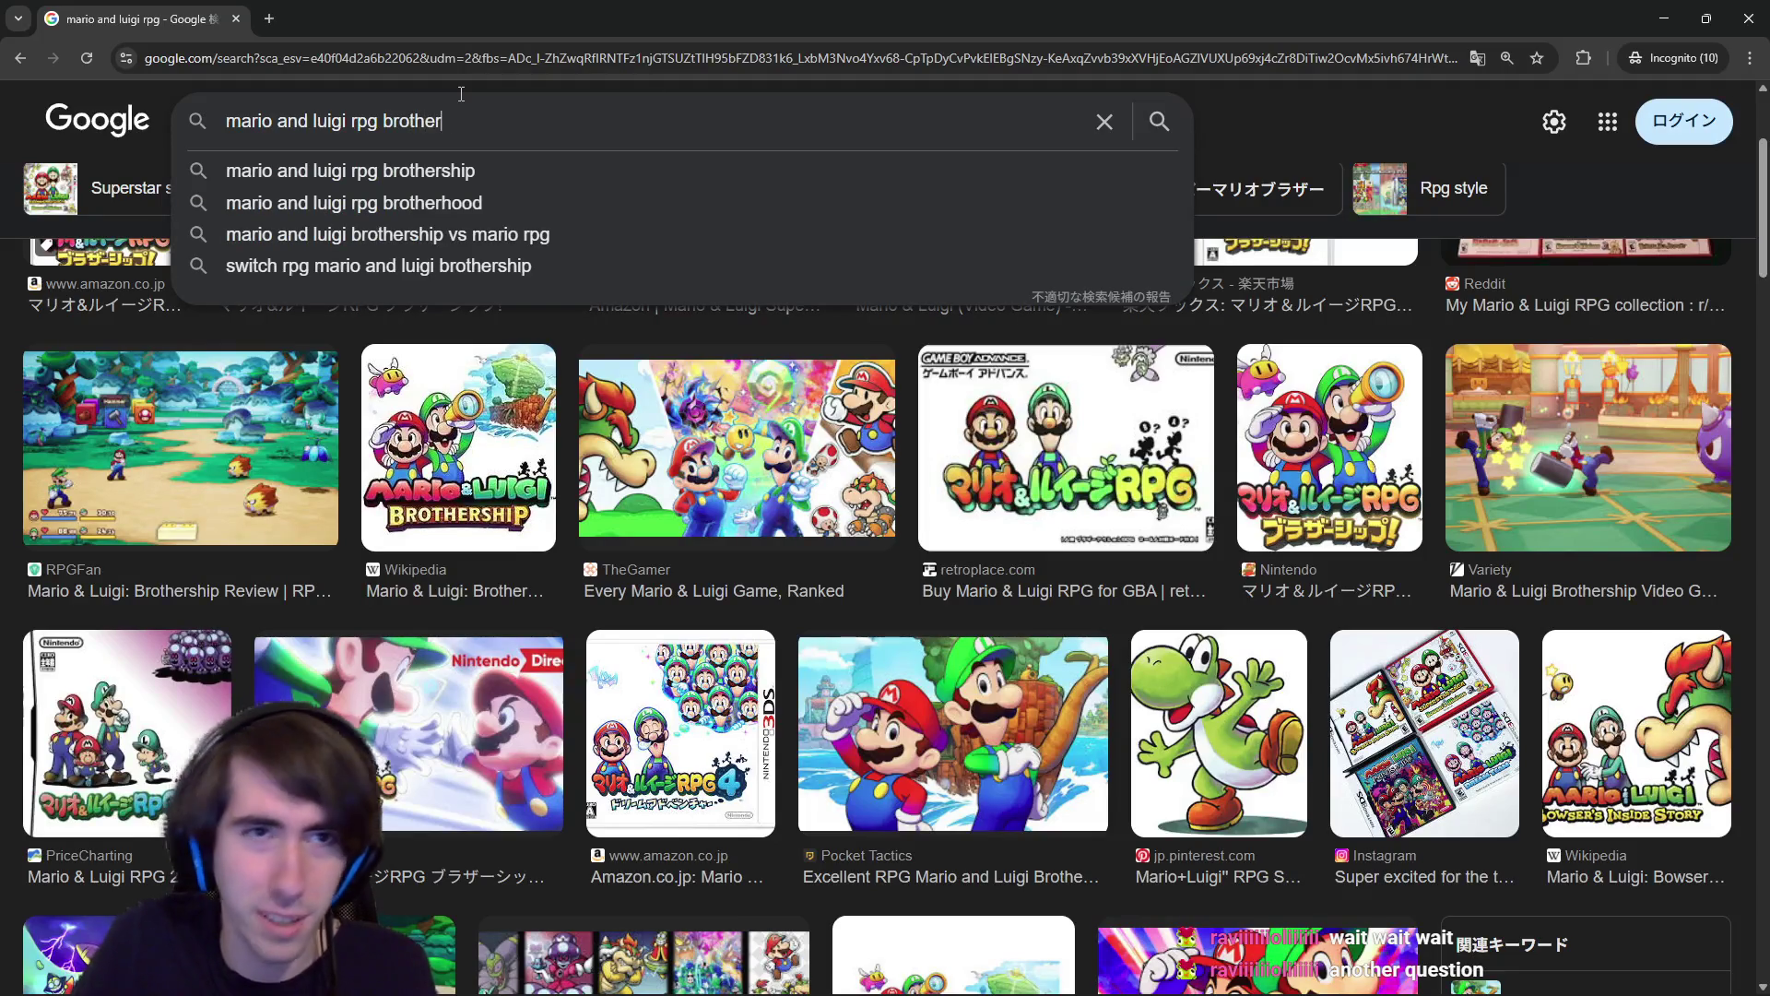
pyautogui.press('Return')
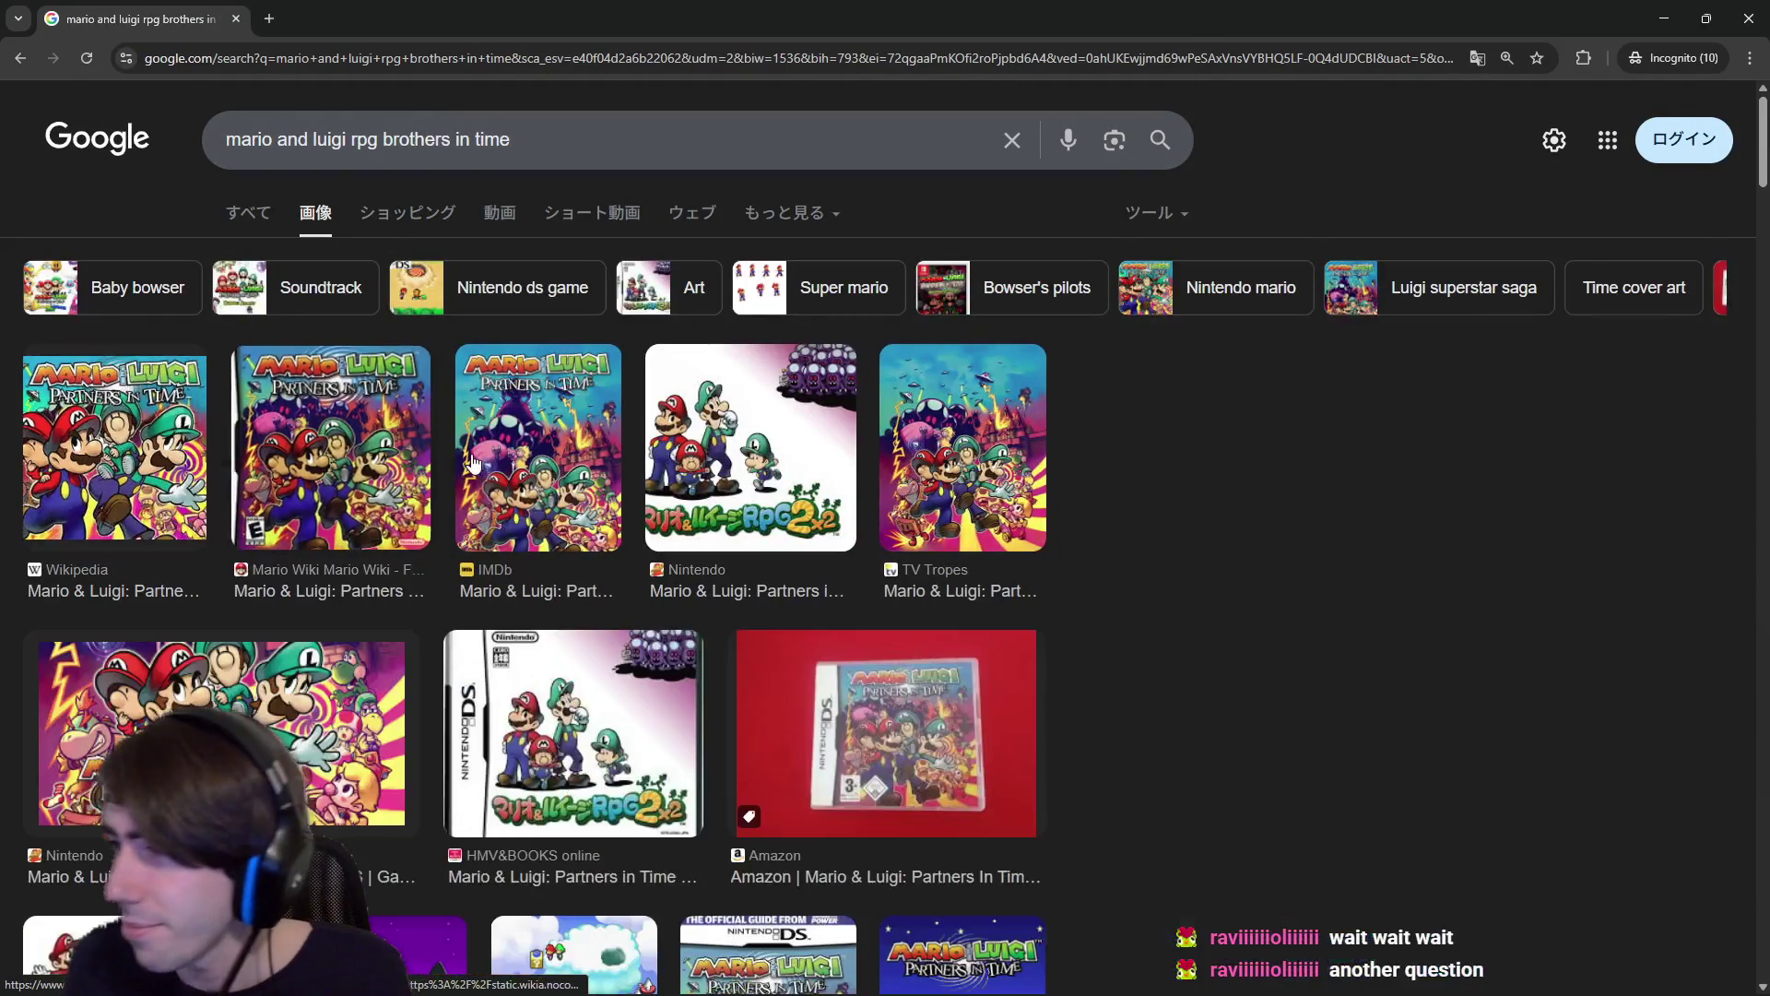
pyautogui.click(422, 459)
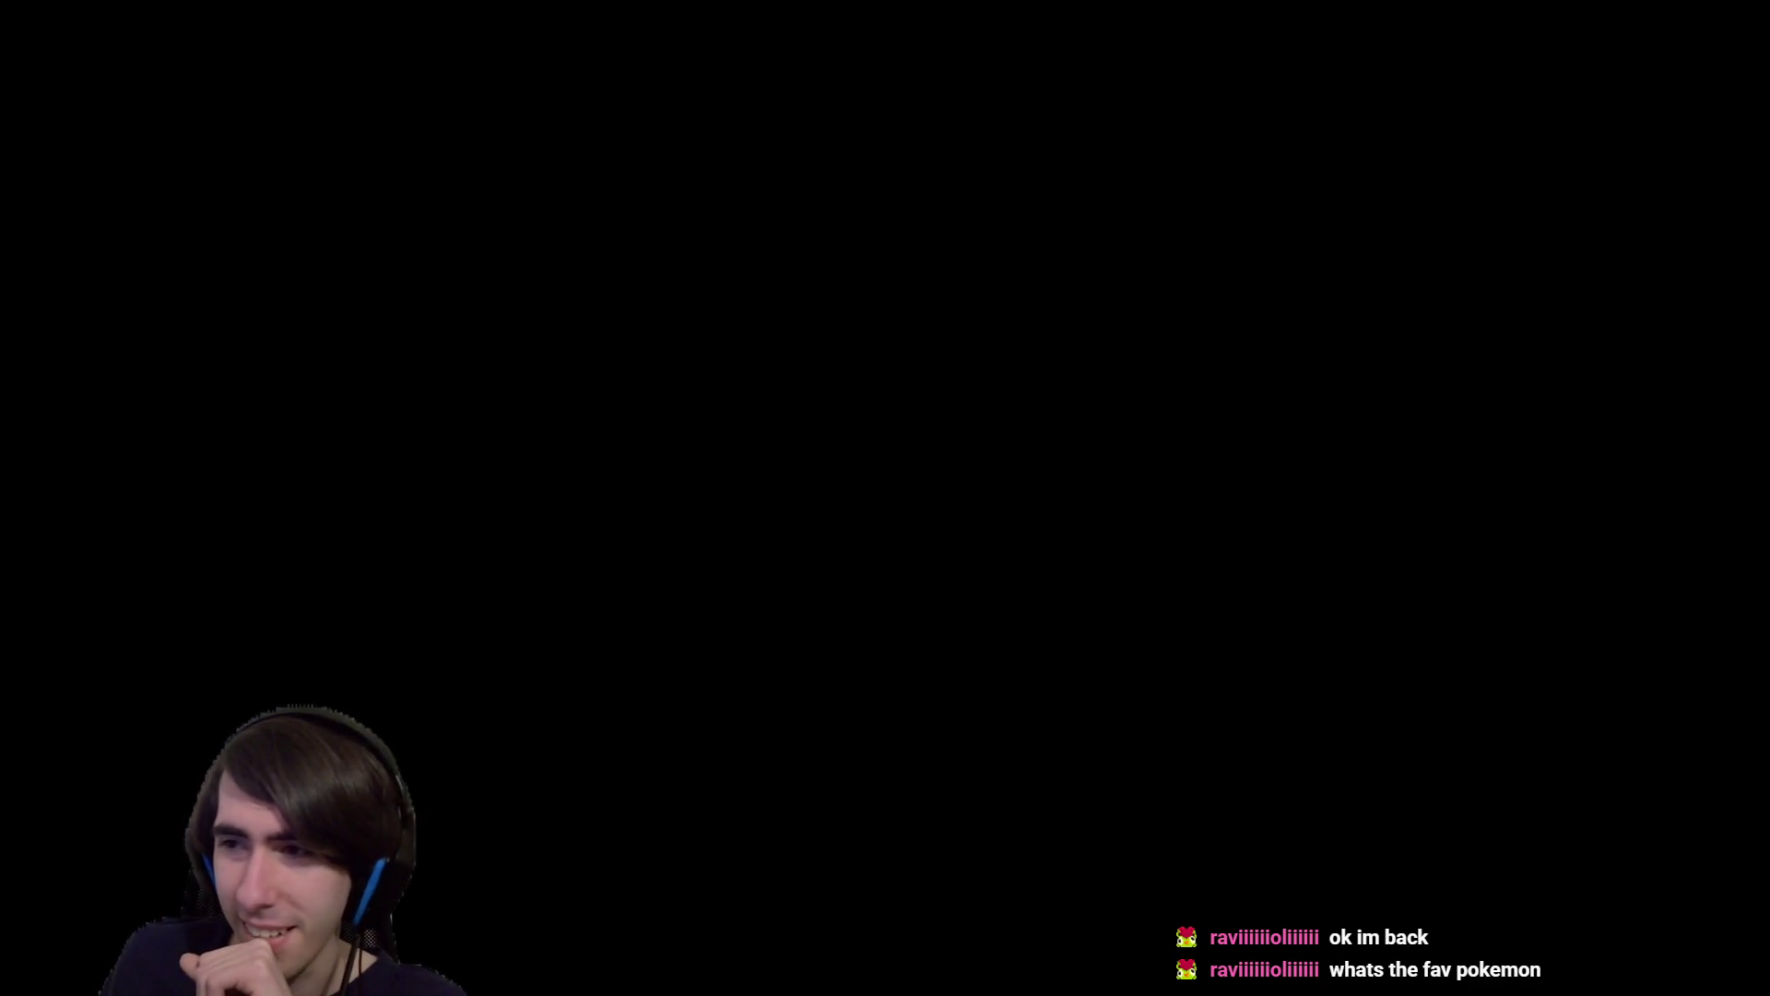
# Step: Exit fullscreen, then play the A Light in the Dark trailer and pause it near 0:12
pyautogui.press('Escape')
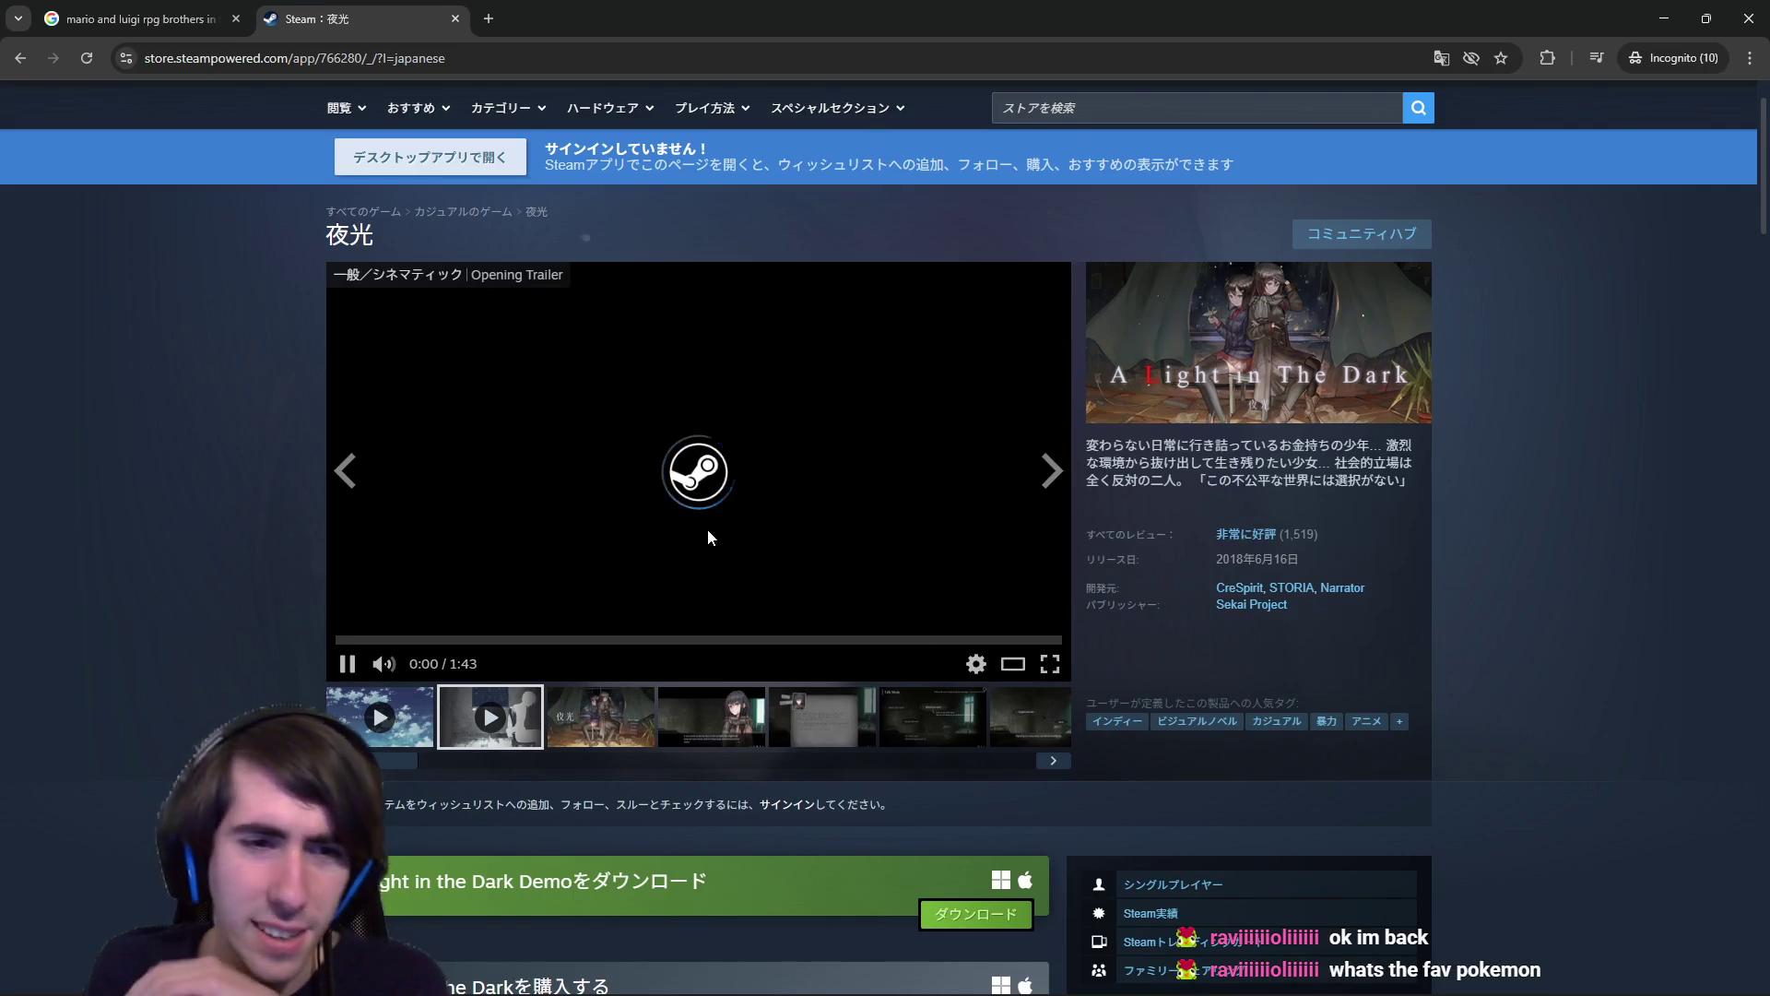
pyautogui.click(415, 712)
pyautogui.click(507, 639)
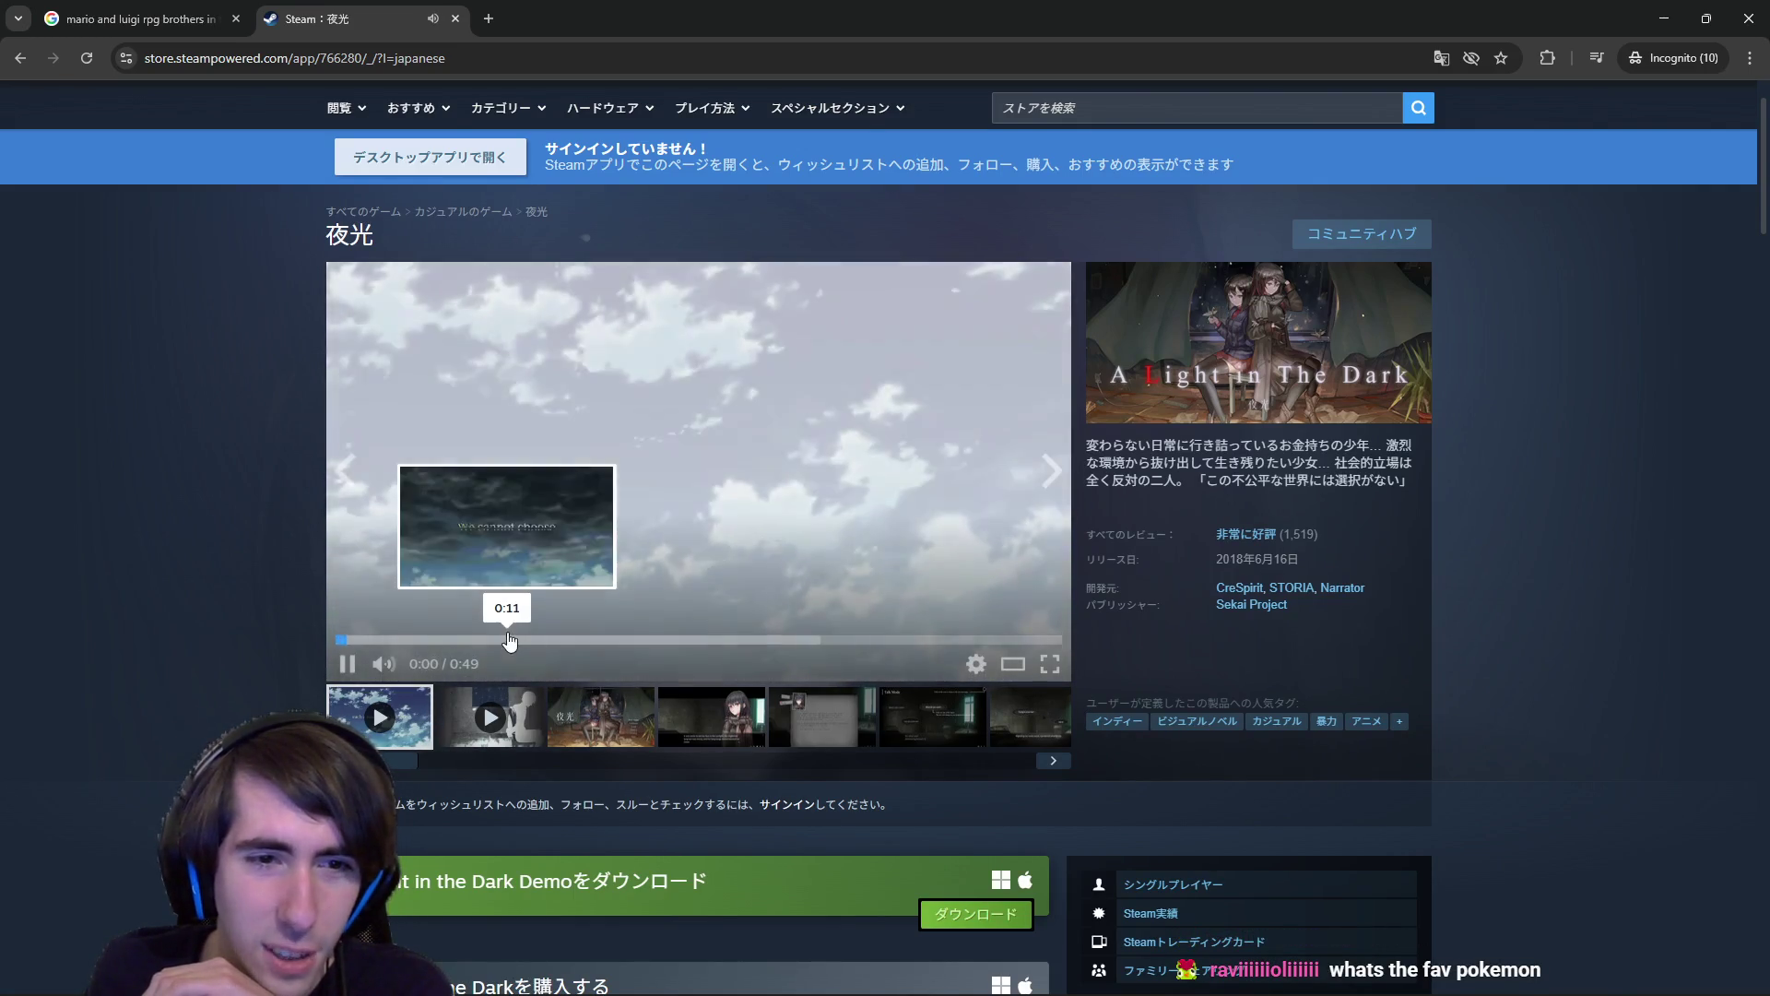
pyautogui.click(608, 609)
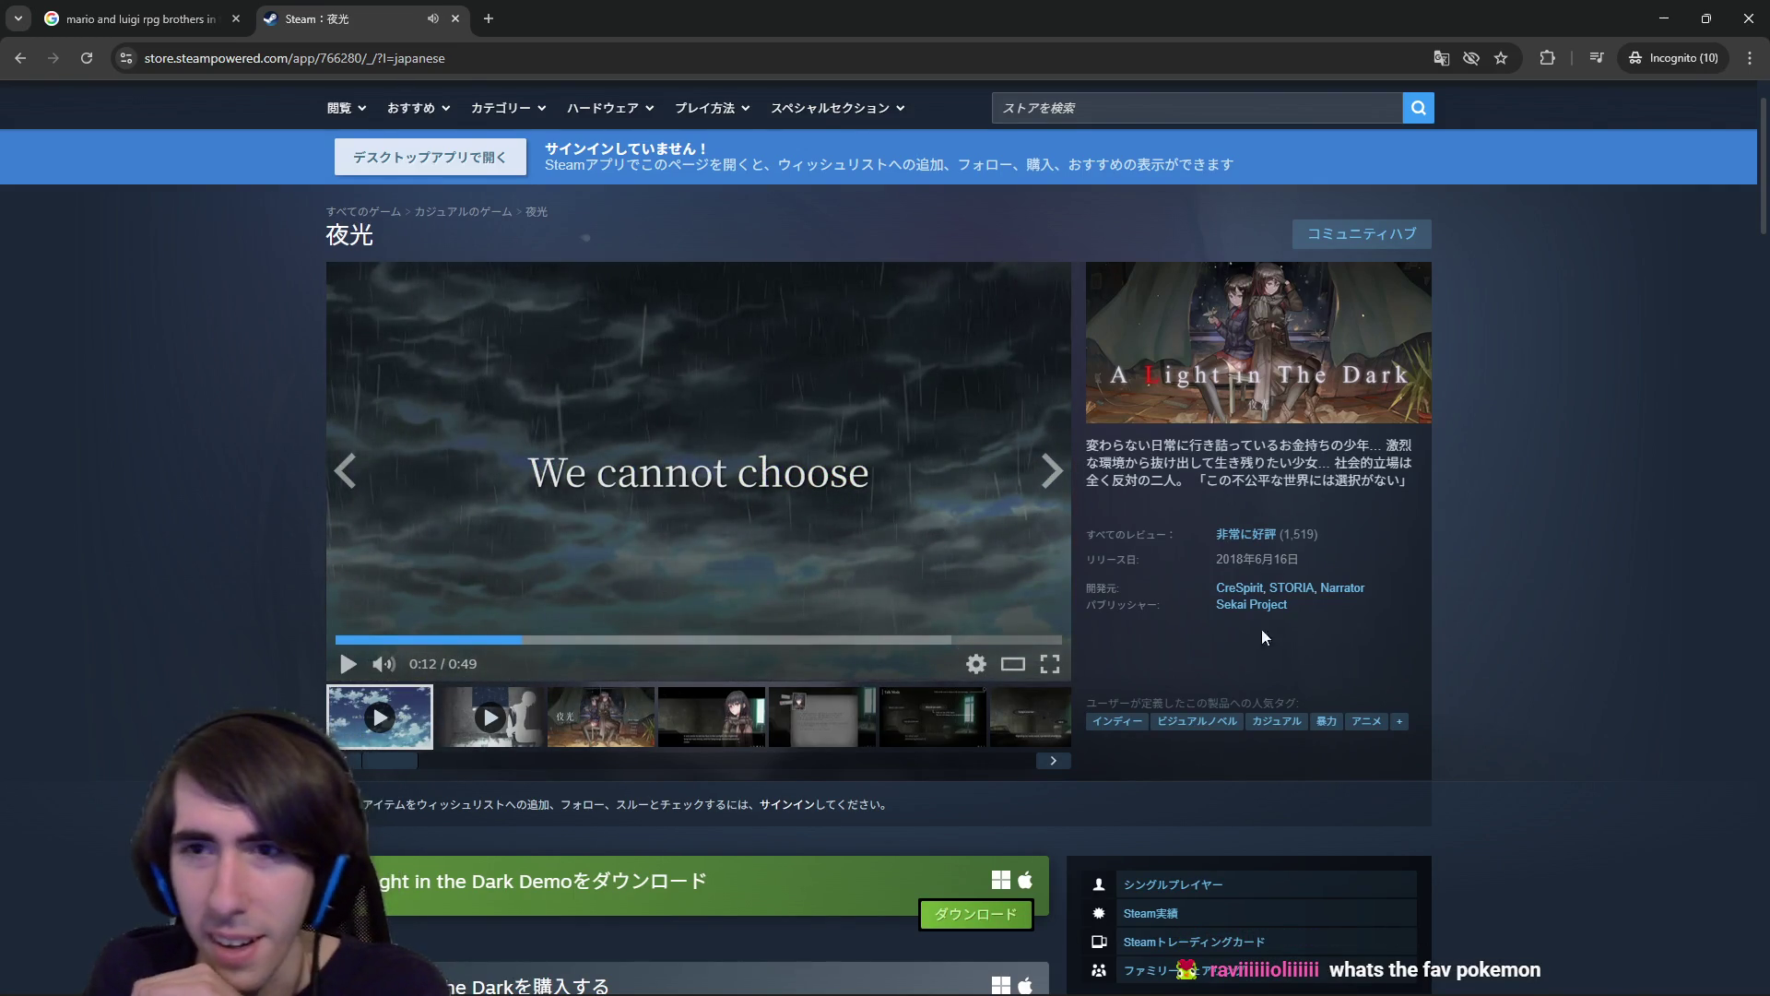
# Step: Scroll the store page, then return to the Google Images tab and the Godot editor
pyautogui.scroll(-5, 1328, 637)
pyautogui.scroll(-5, 1385, 638)
pyautogui.scroll(10, 1385, 638)
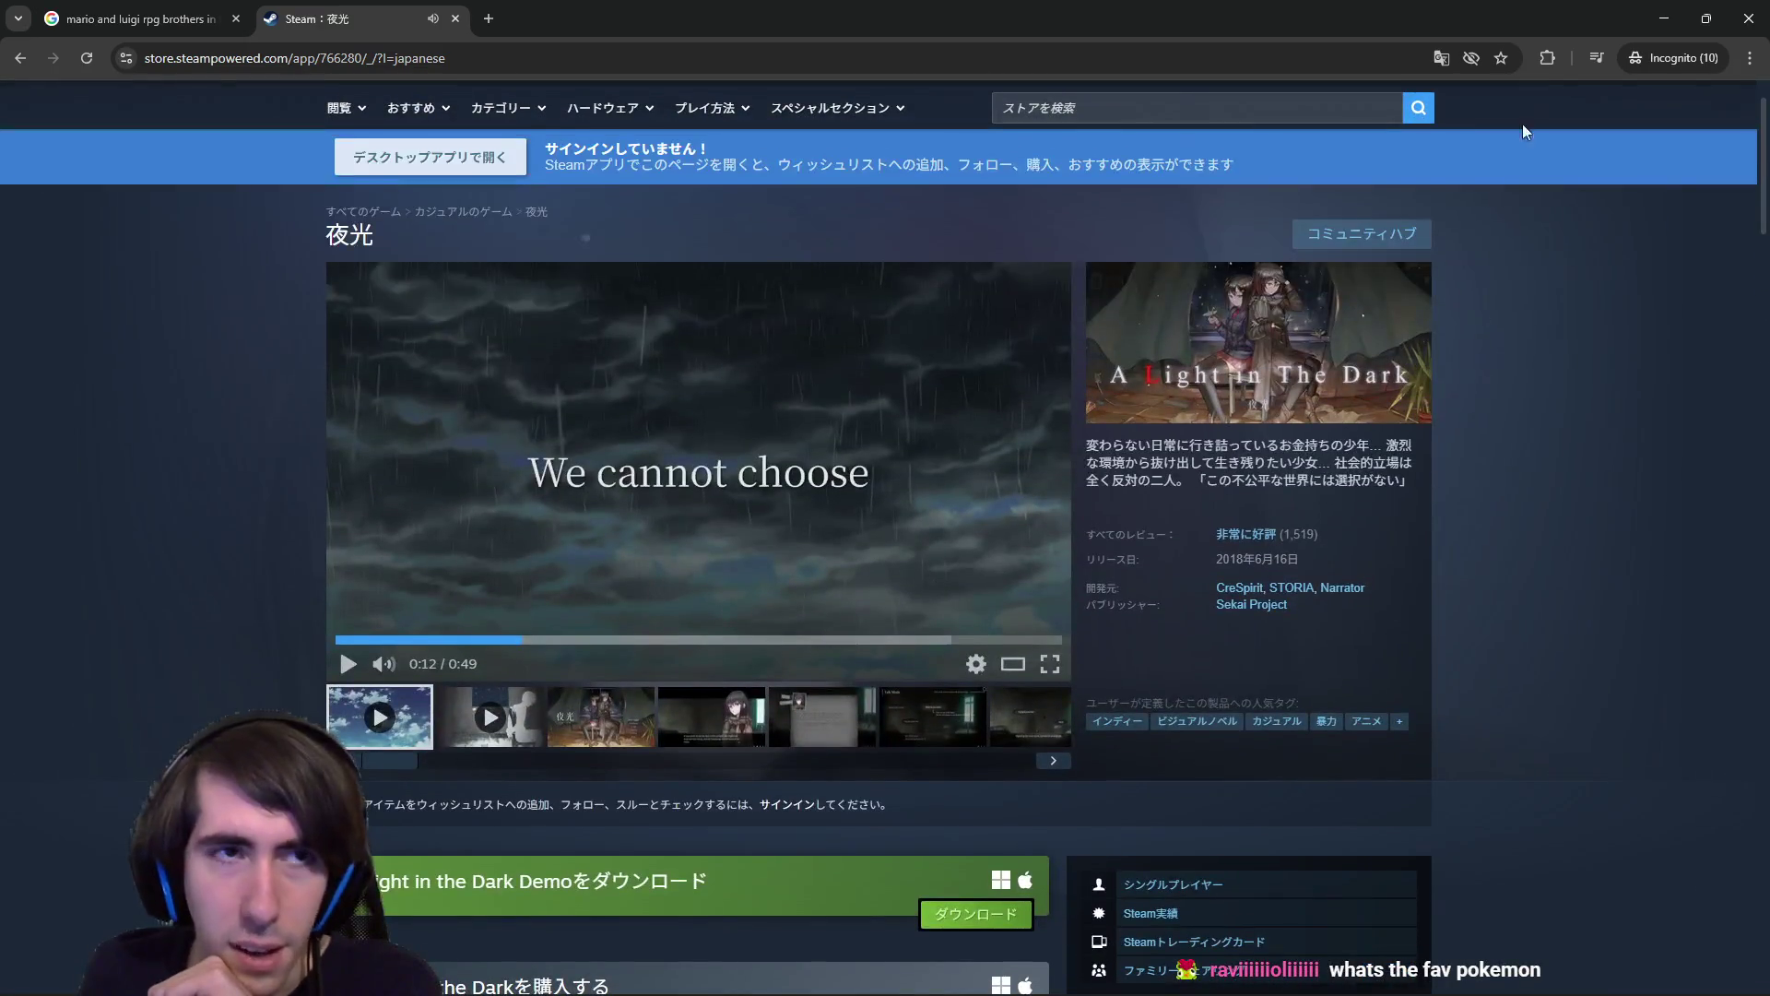
pyautogui.hotkey('ctrl', 'Tab')
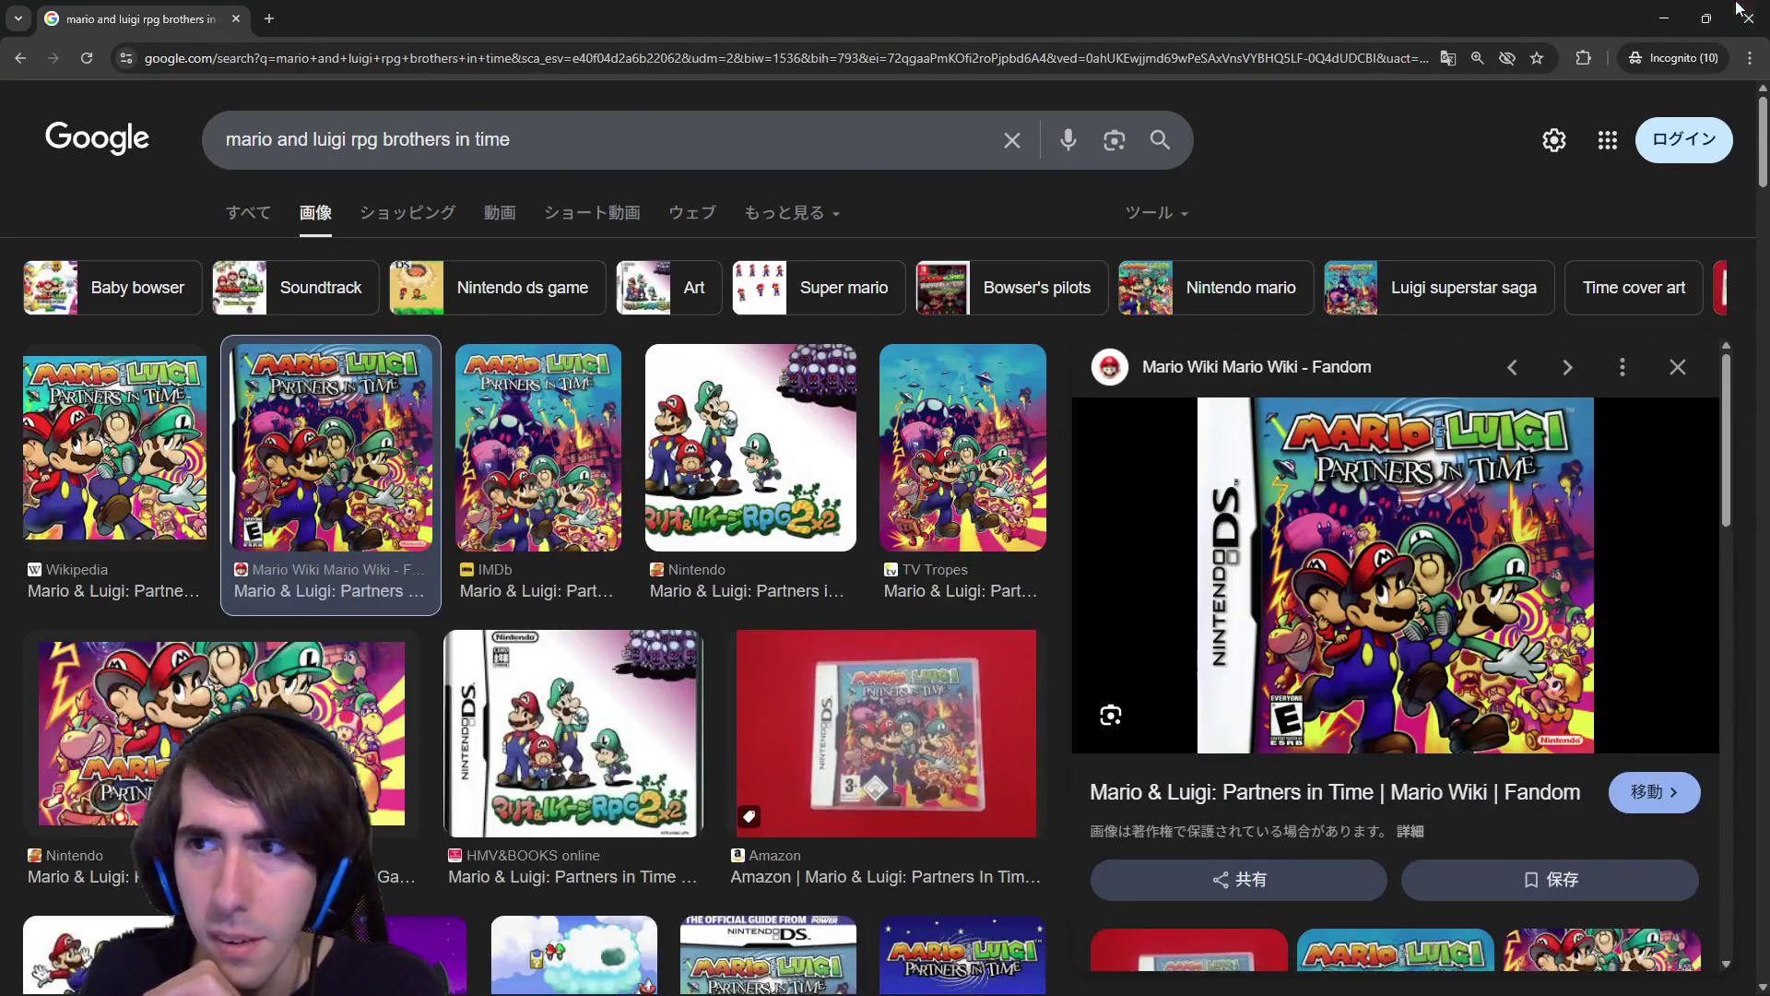
pyautogui.hotkey('alt', 'Tab')
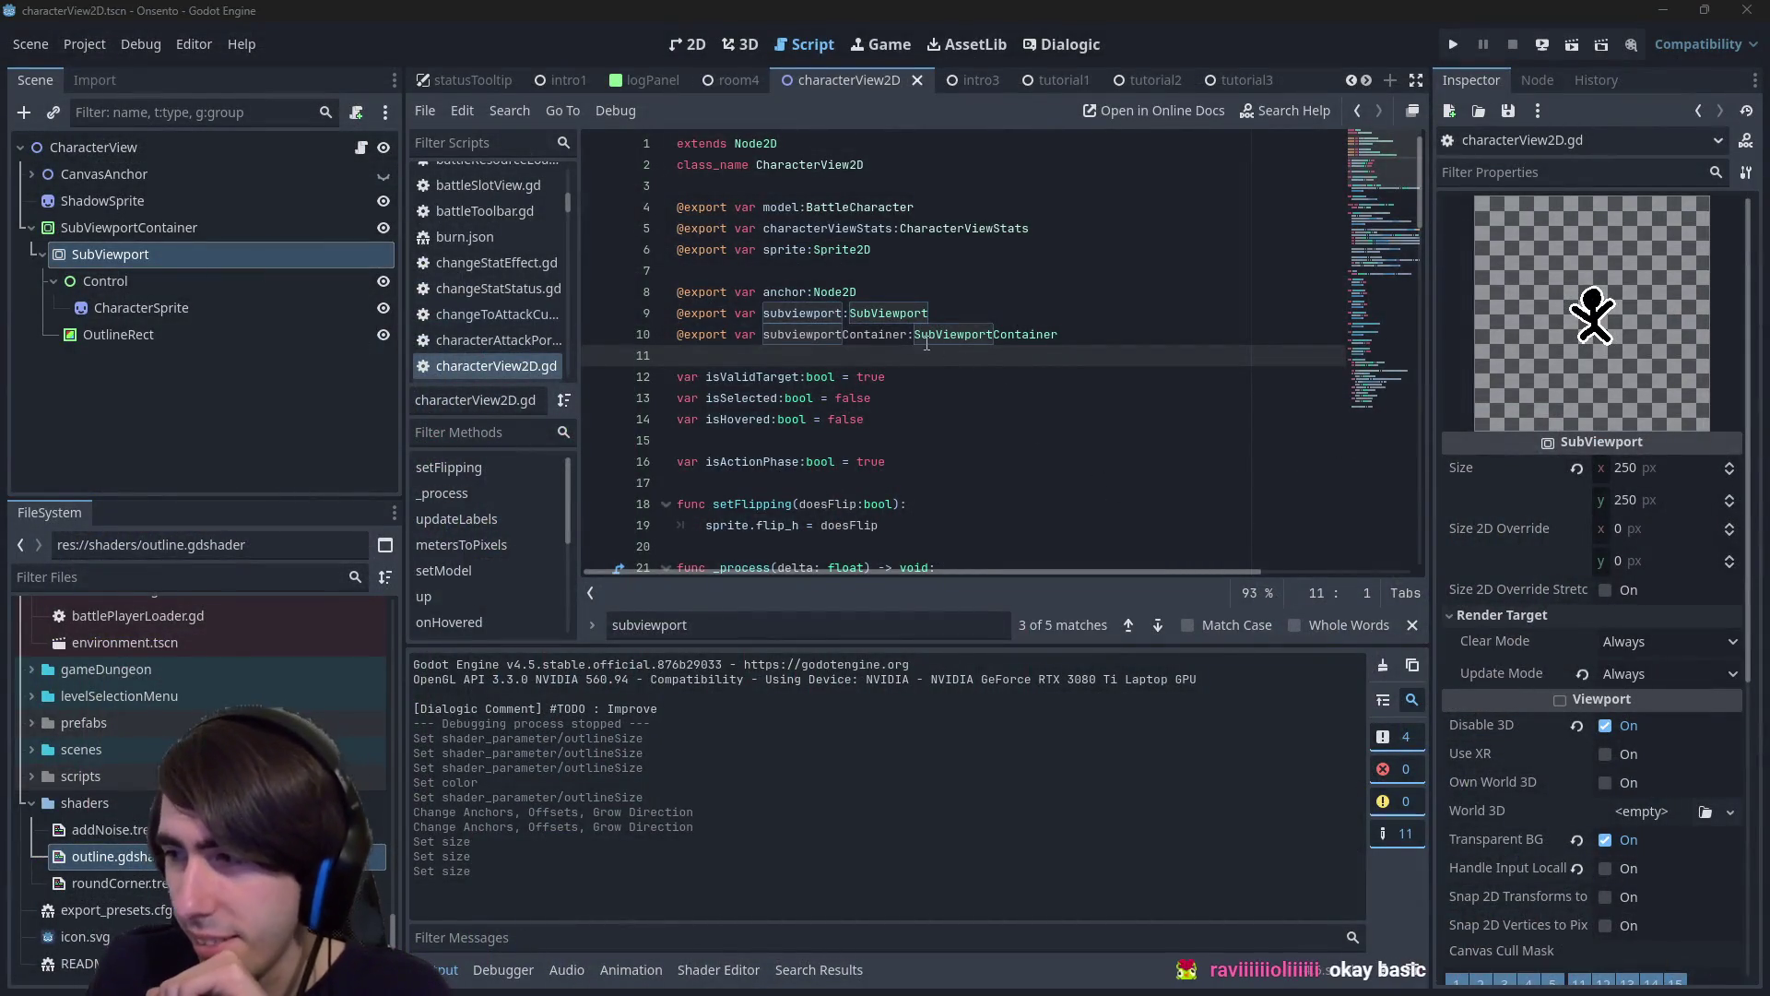
pyautogui.click(917, 314)
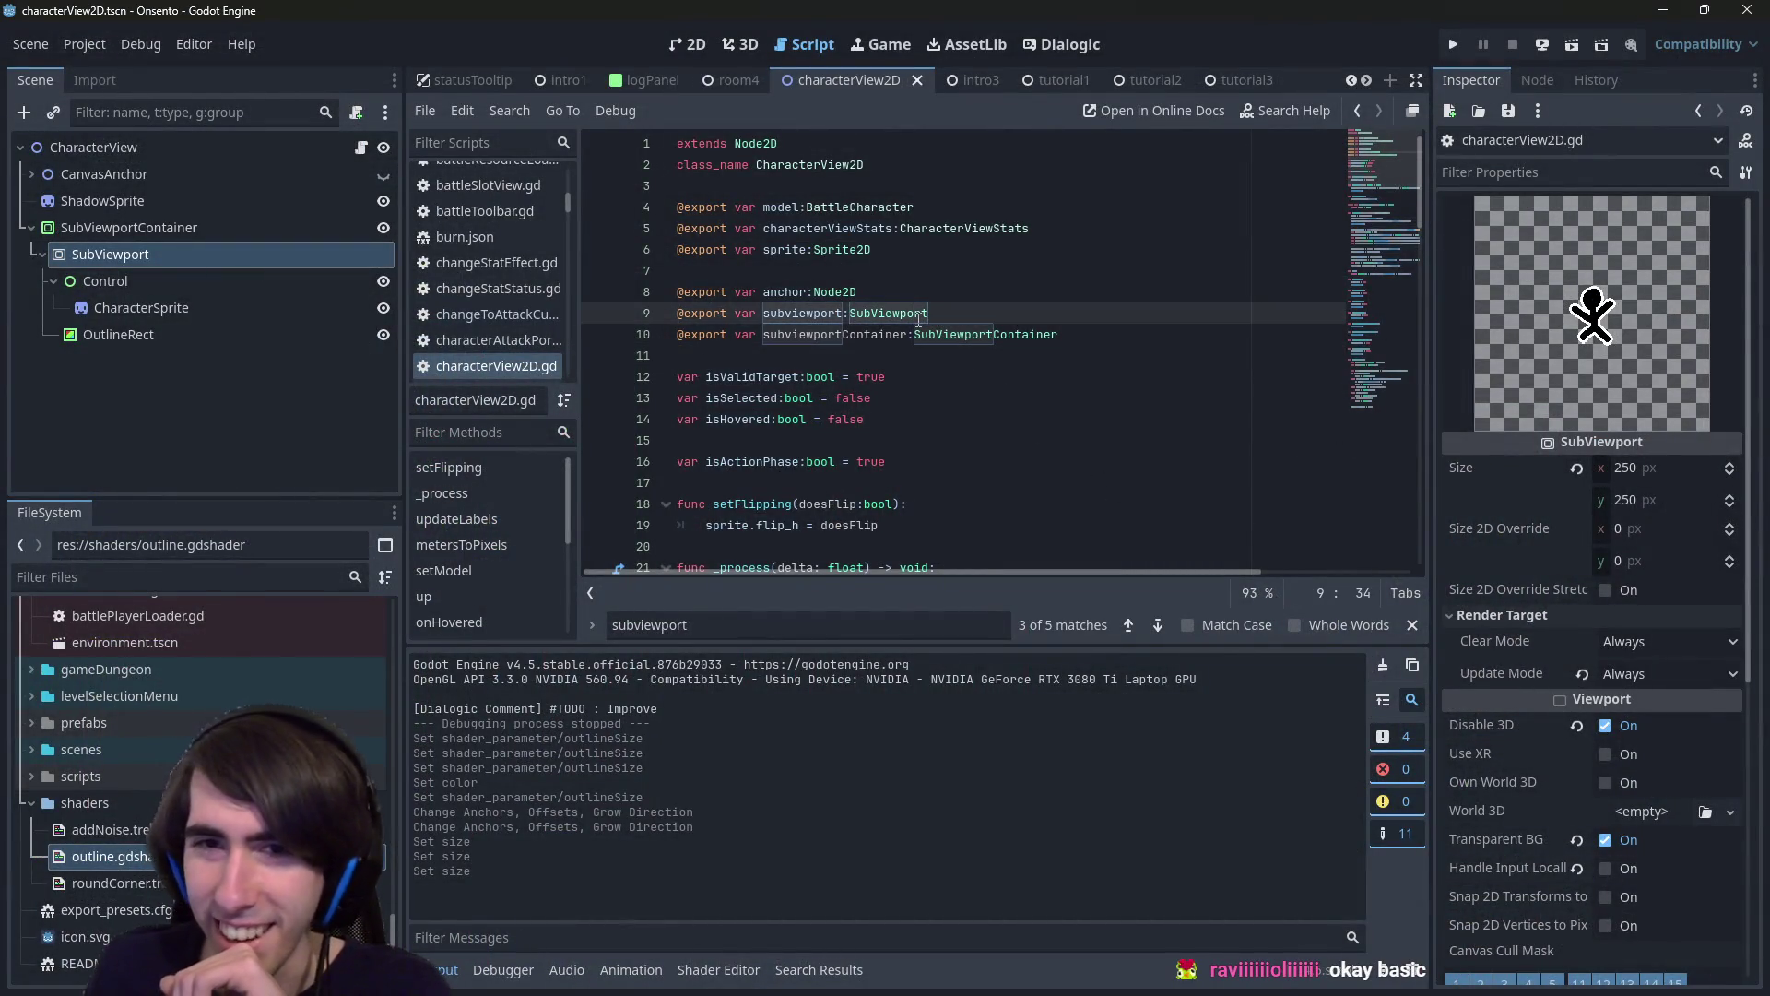
pyautogui.click(1075, 327)
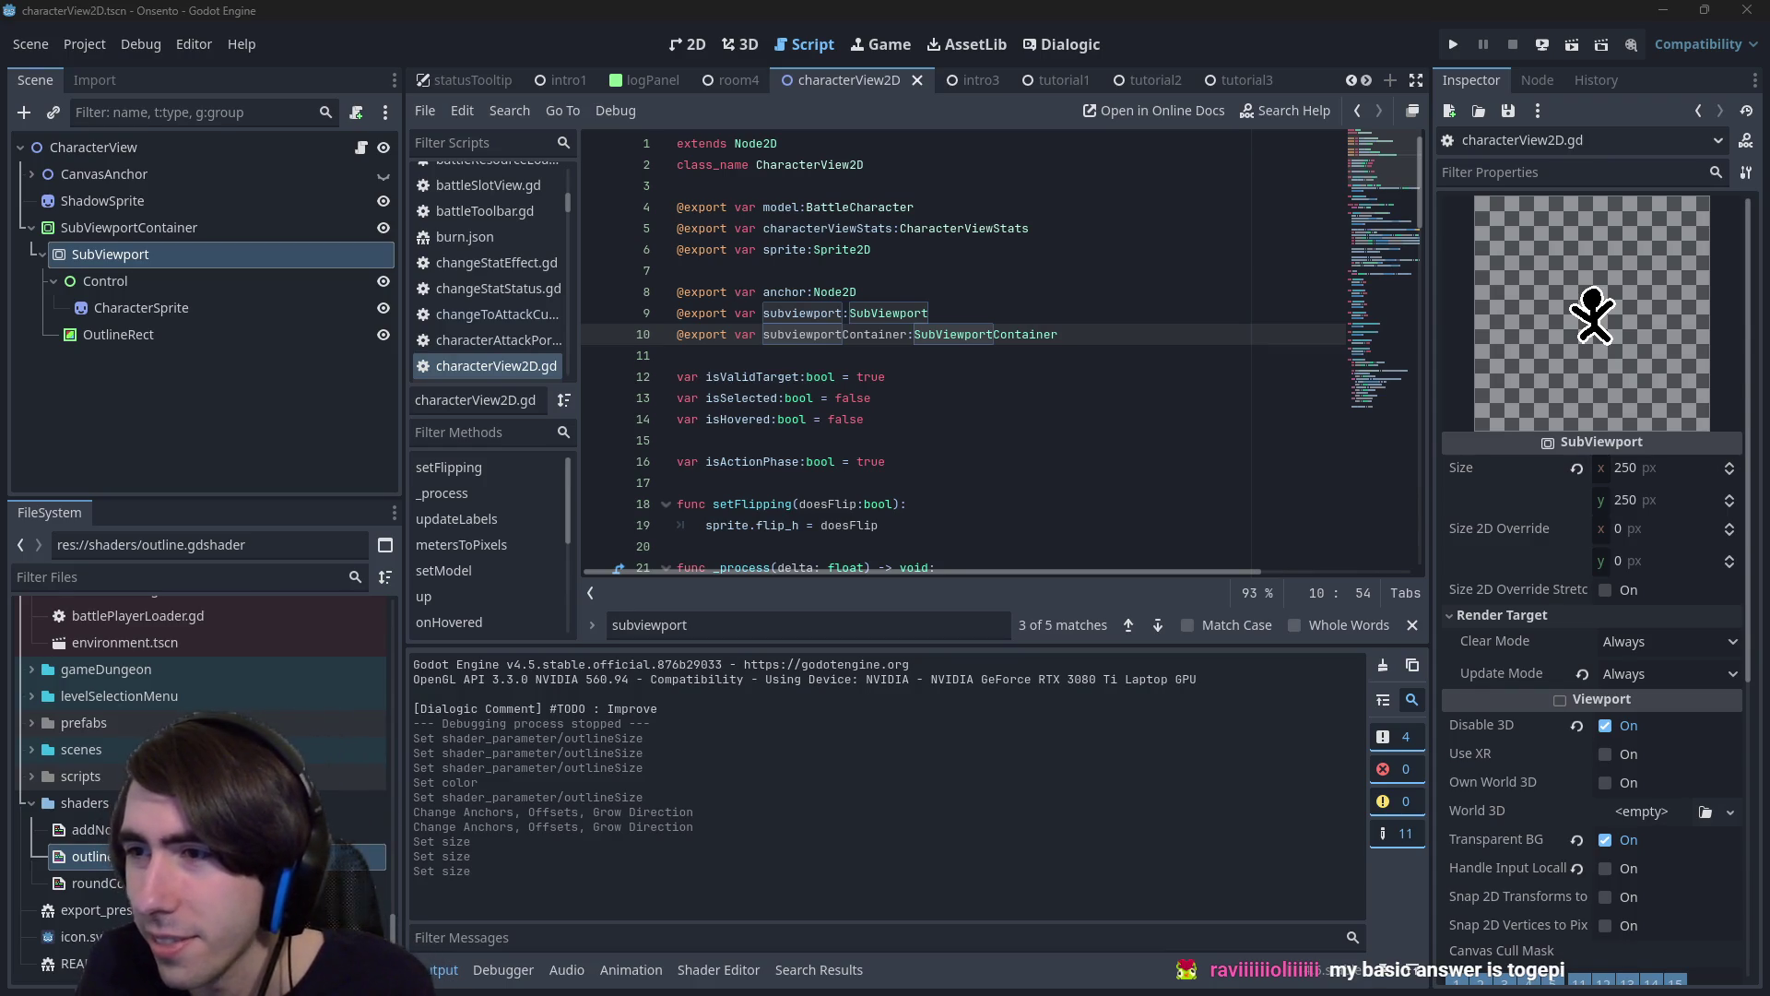
pyautogui.hotkey('alt', 'Tab')
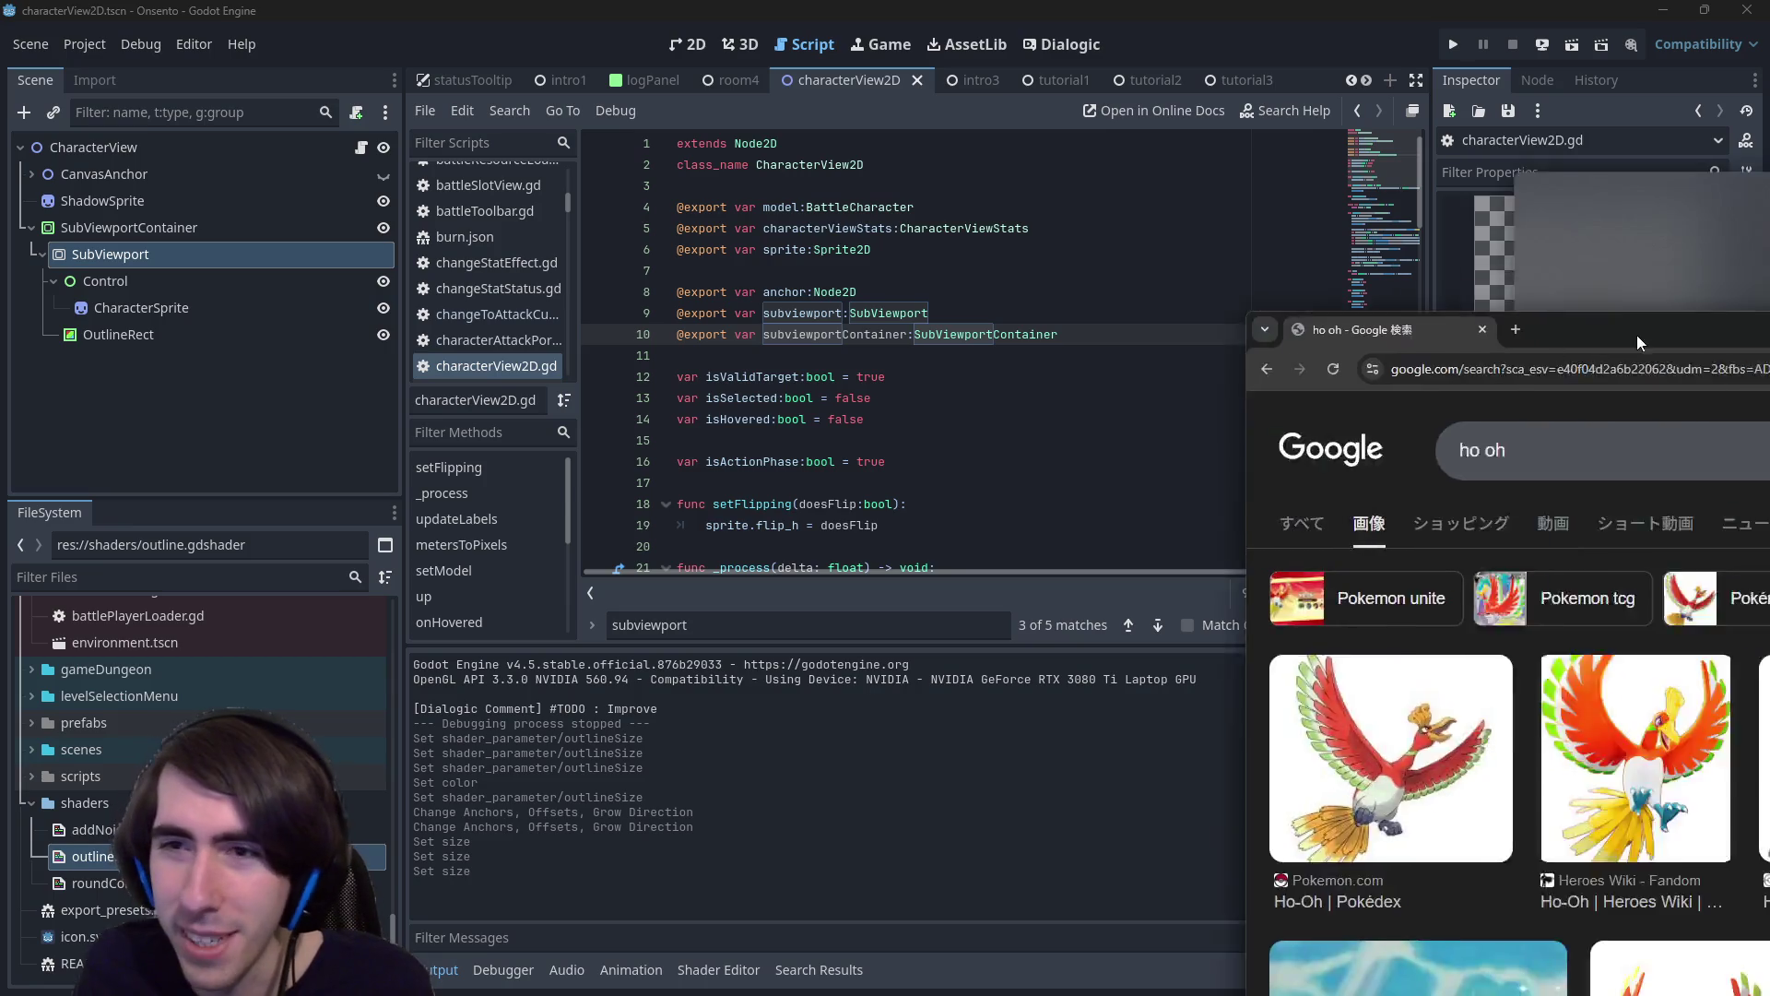
# Step: Preview the PokéStop.io Ho-Oh image in the results
pyautogui.scroll(-2, 685, 414)
pyautogui.scroll(-1, 685, 414)
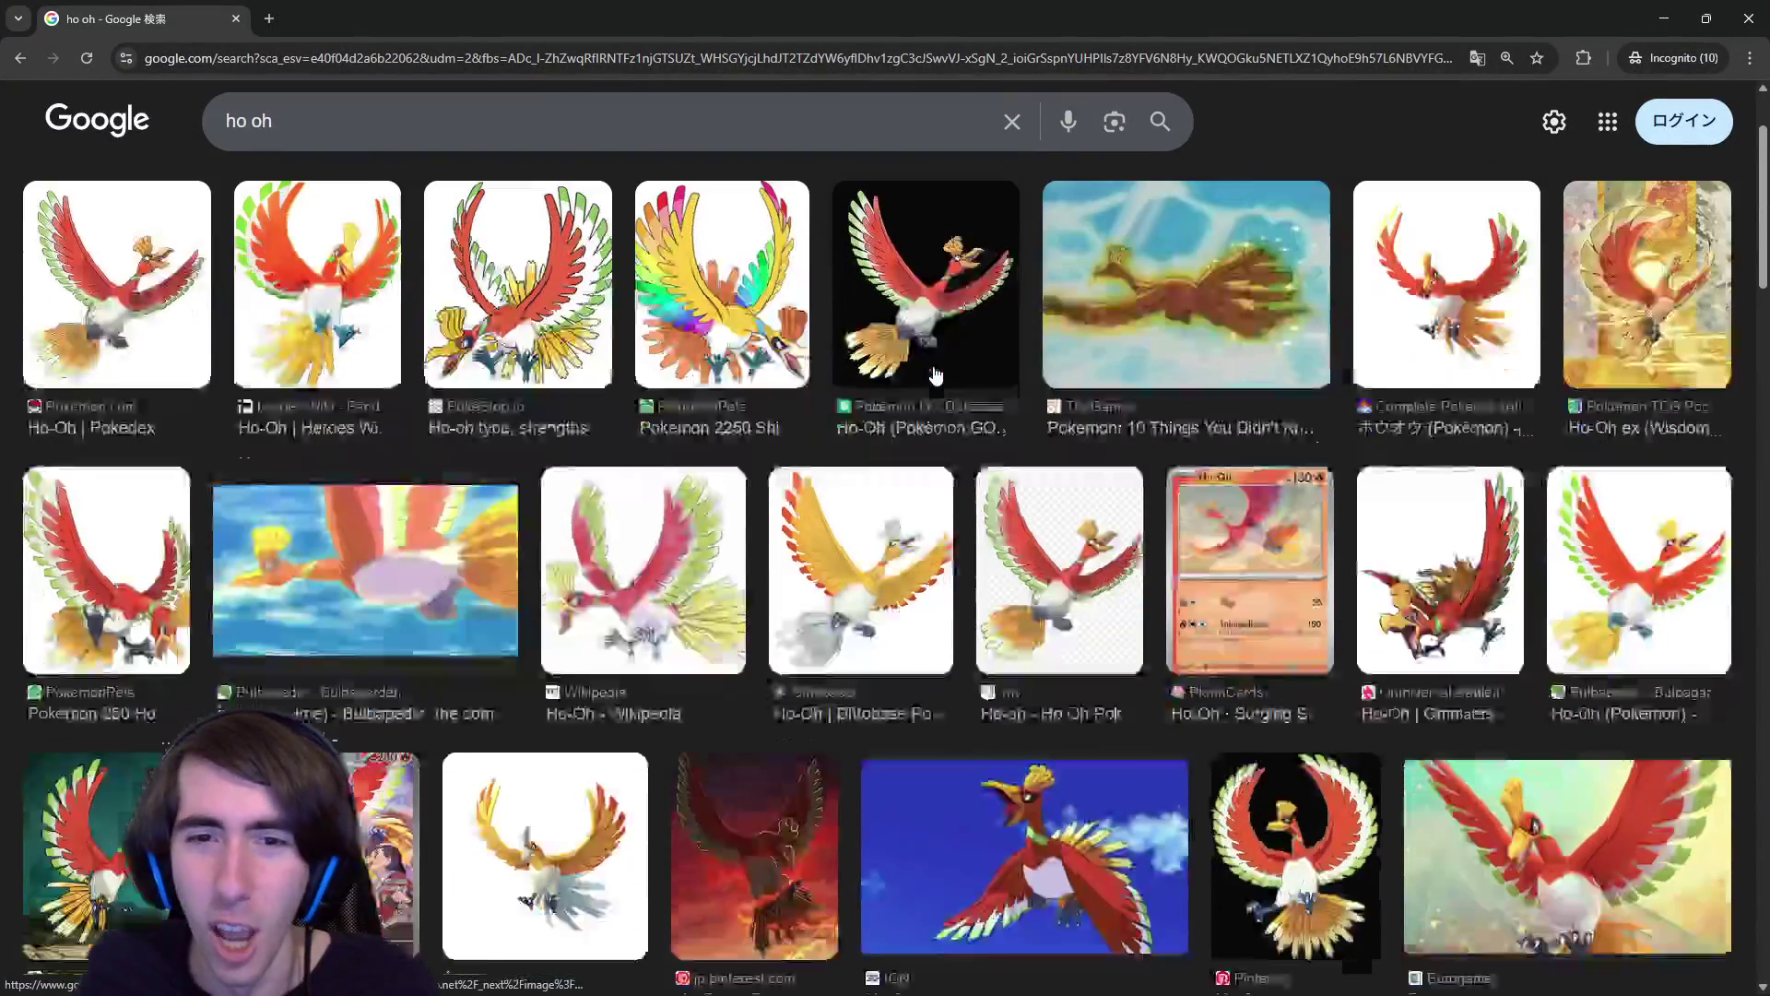
pyautogui.click(557, 309)
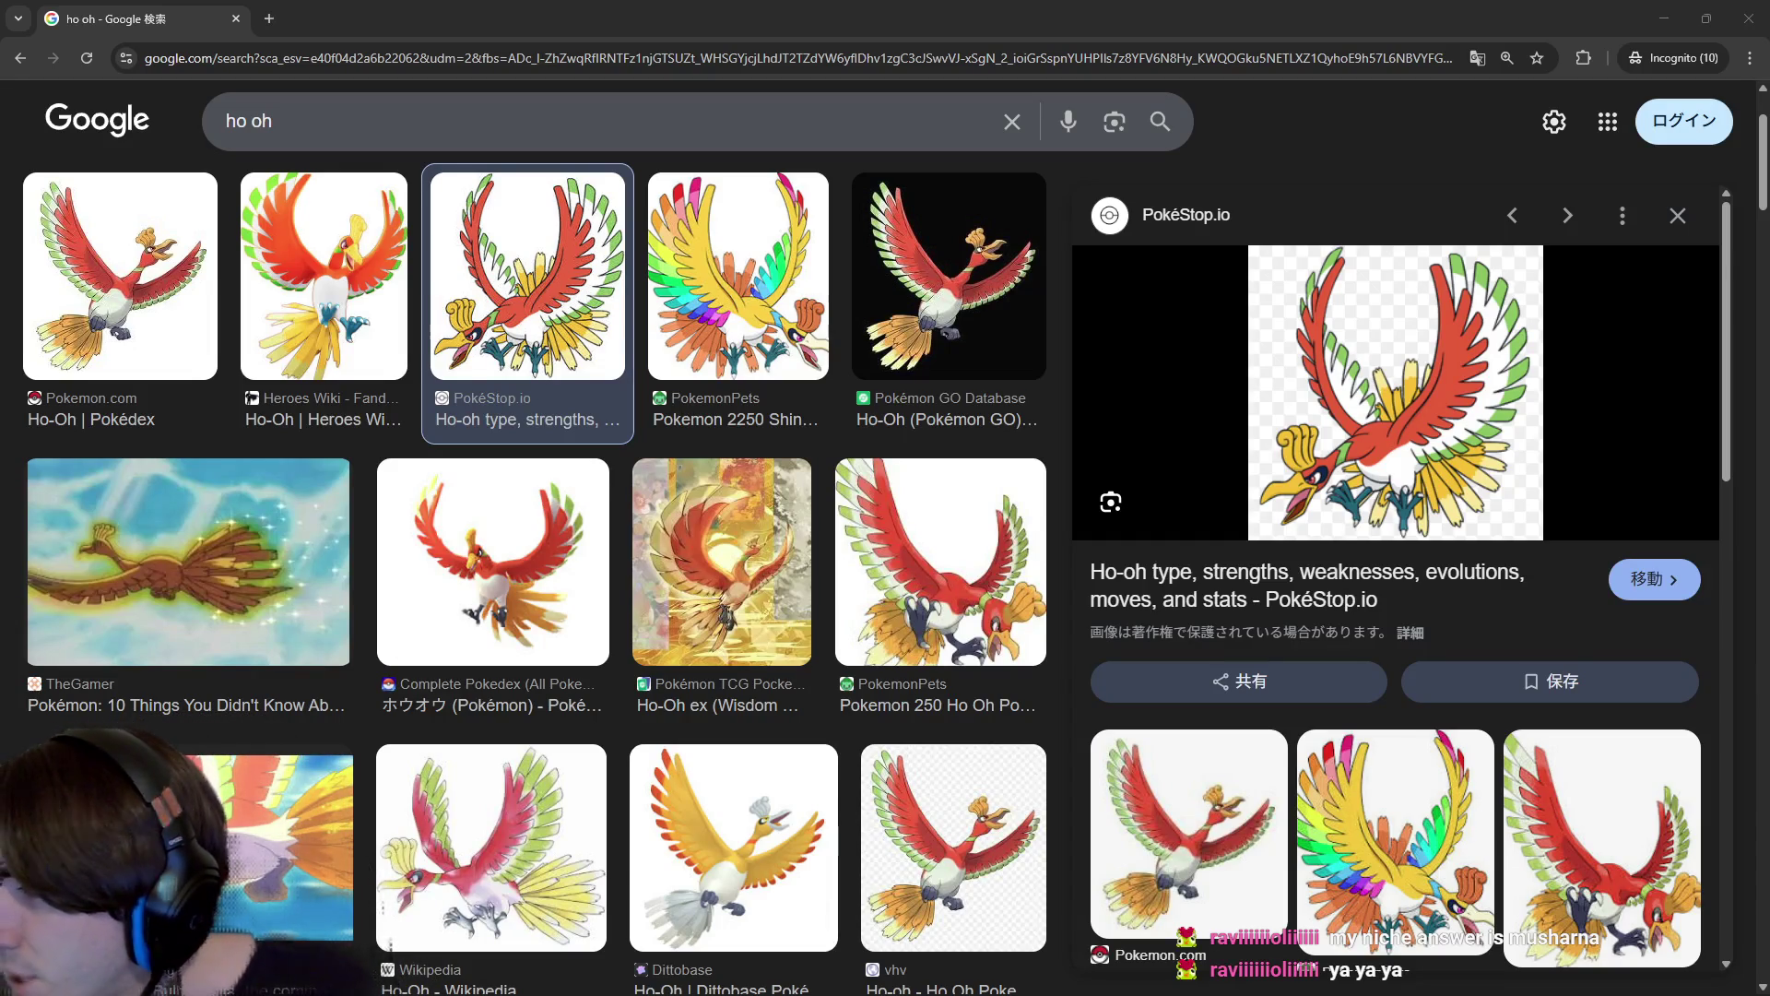
# Step: Replace the query with 'musharna', search, then close the browser
pyautogui.tripleClick(327, 121)
pyautogui.write('musharna')
pyautogui.press('Return')
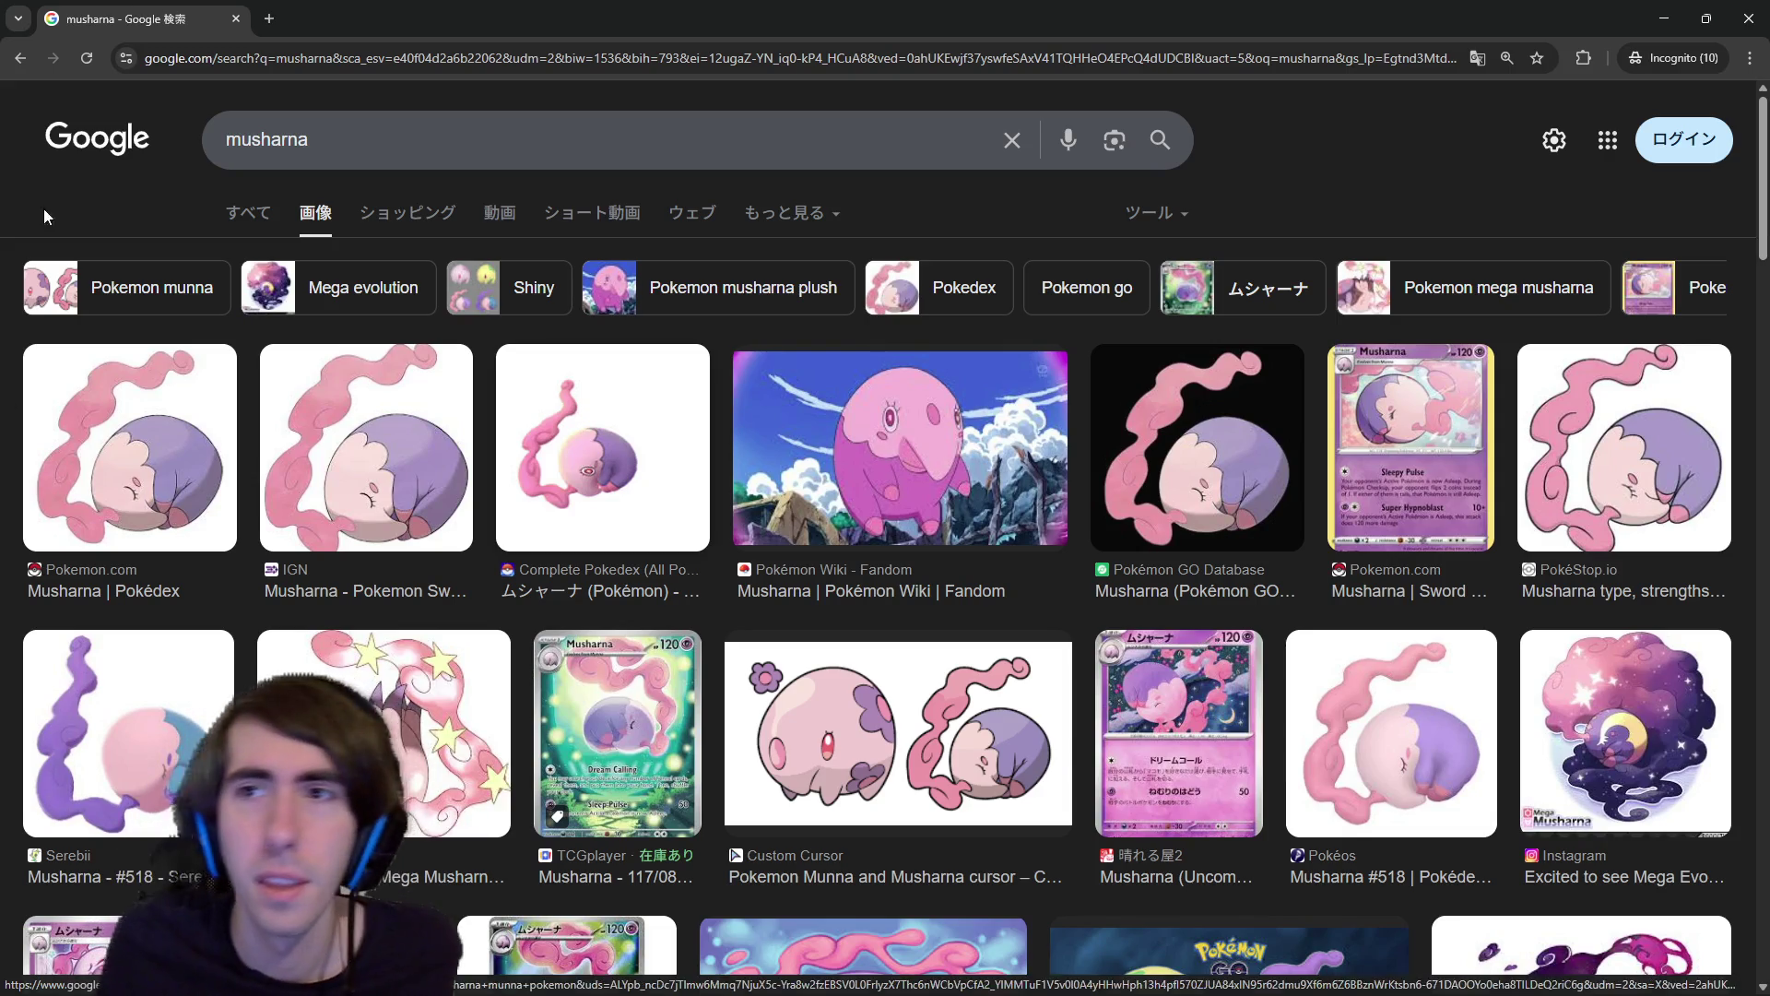
pyautogui.click(1750, 18)
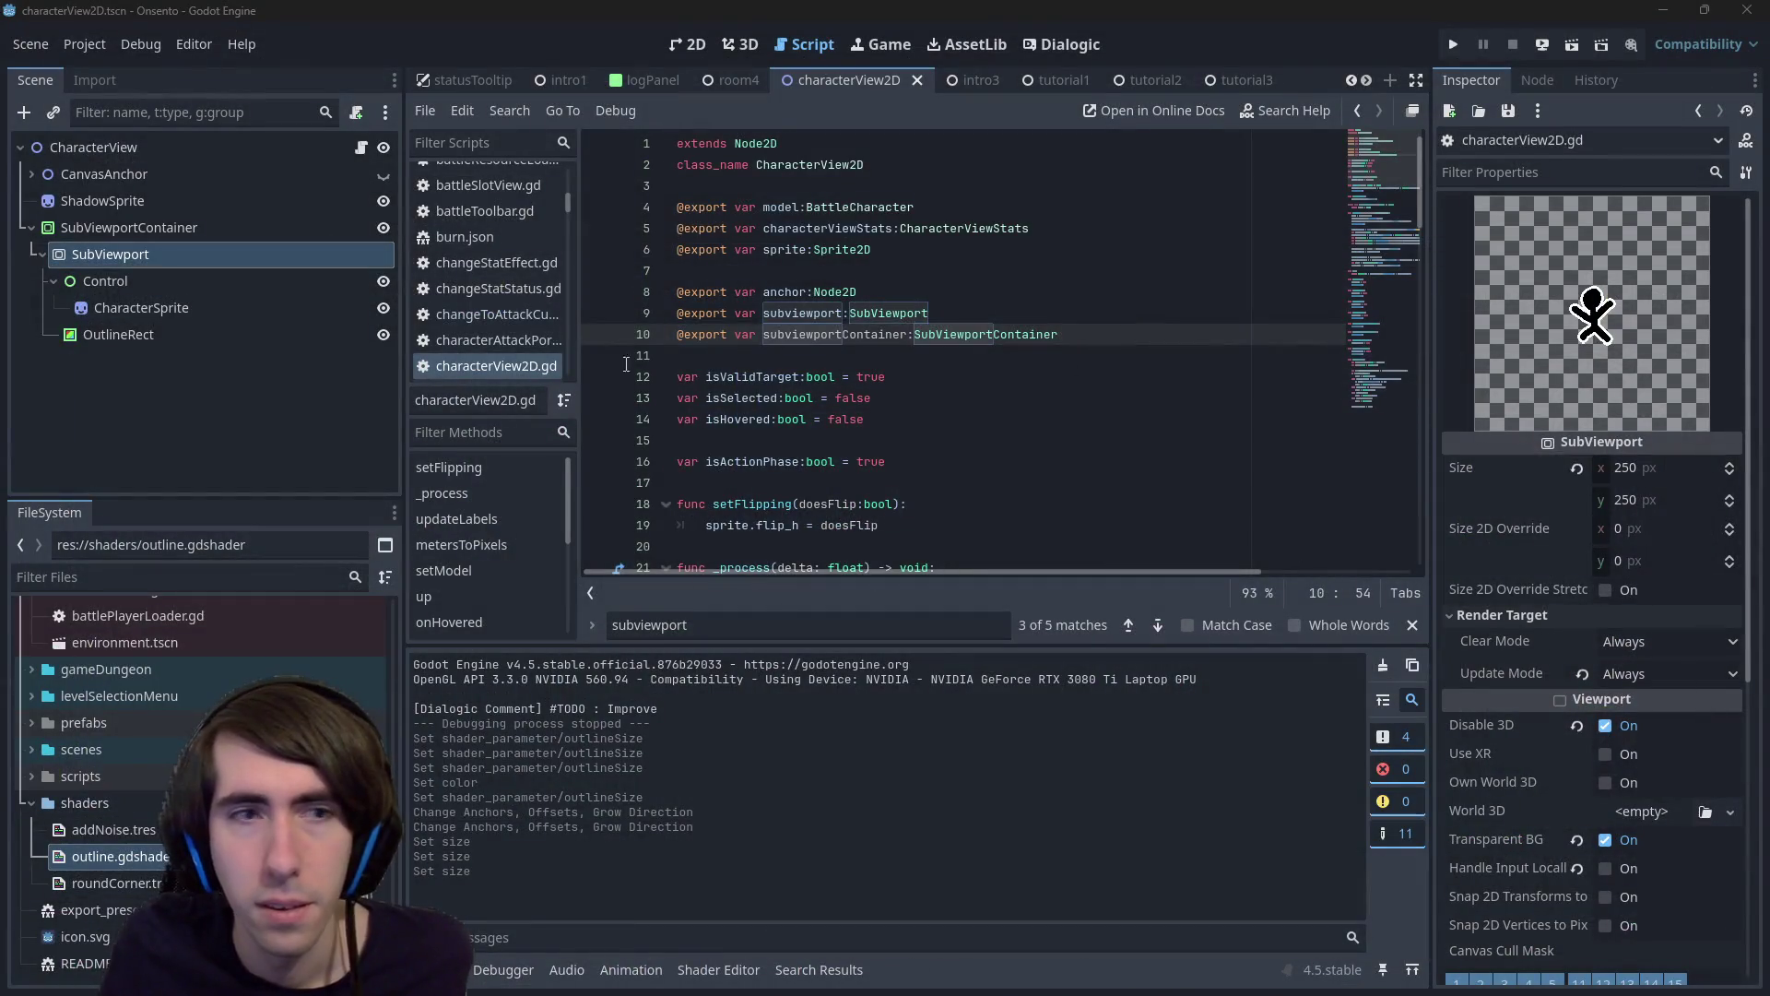
# Step: Add line 40 'subviewportContainer.size =' above var height using the copied name and autocomplete
pyautogui.doubleClick(867, 334)
pyautogui.hotkey('ctrl', 'c')
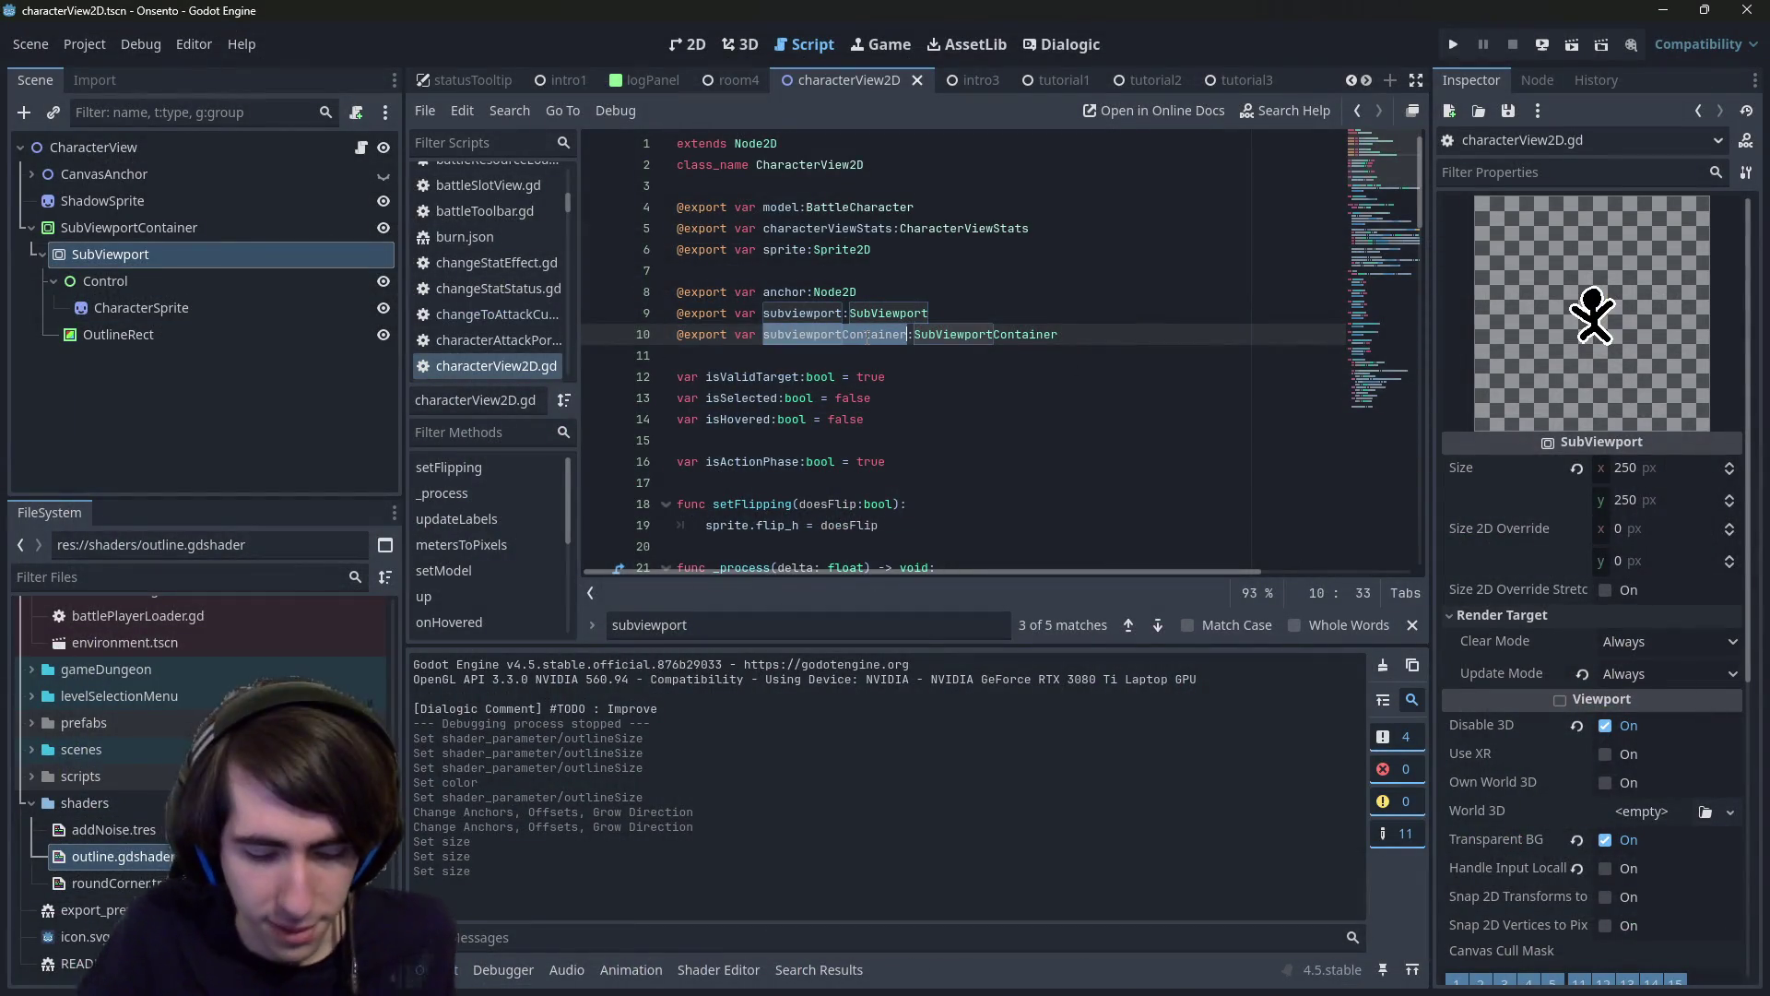
pyautogui.scroll(-9, 922, 355)
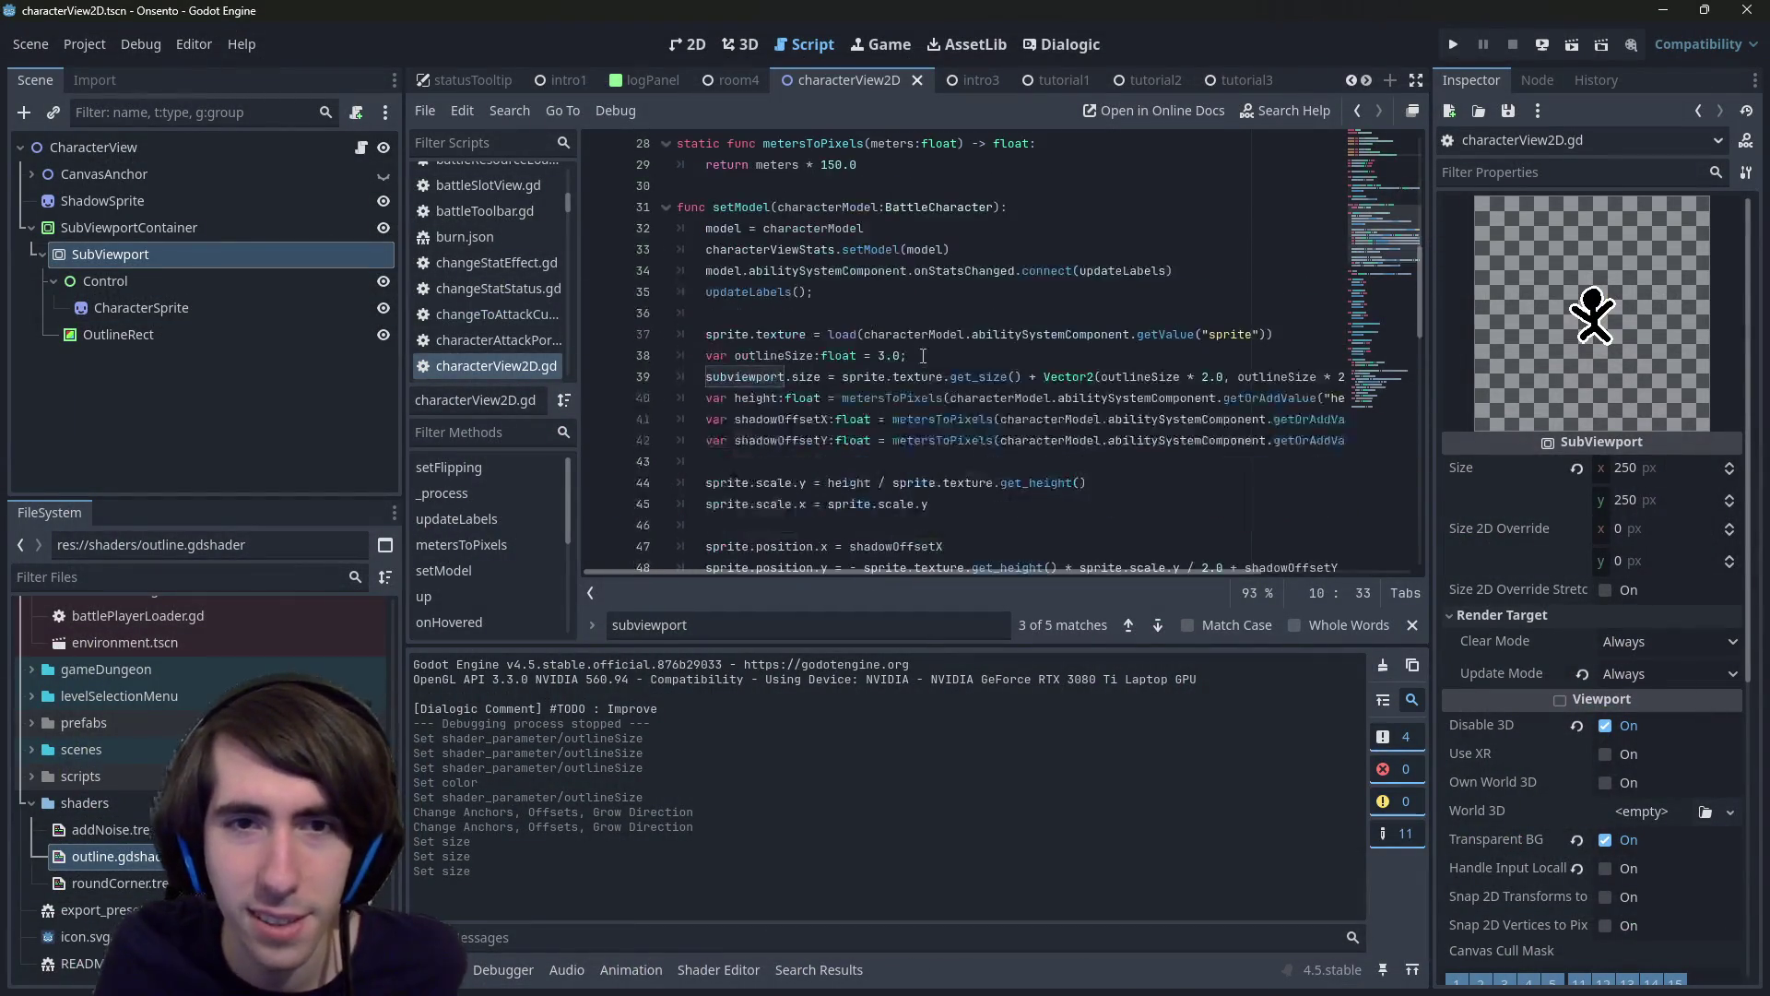
pyautogui.click(706, 395)
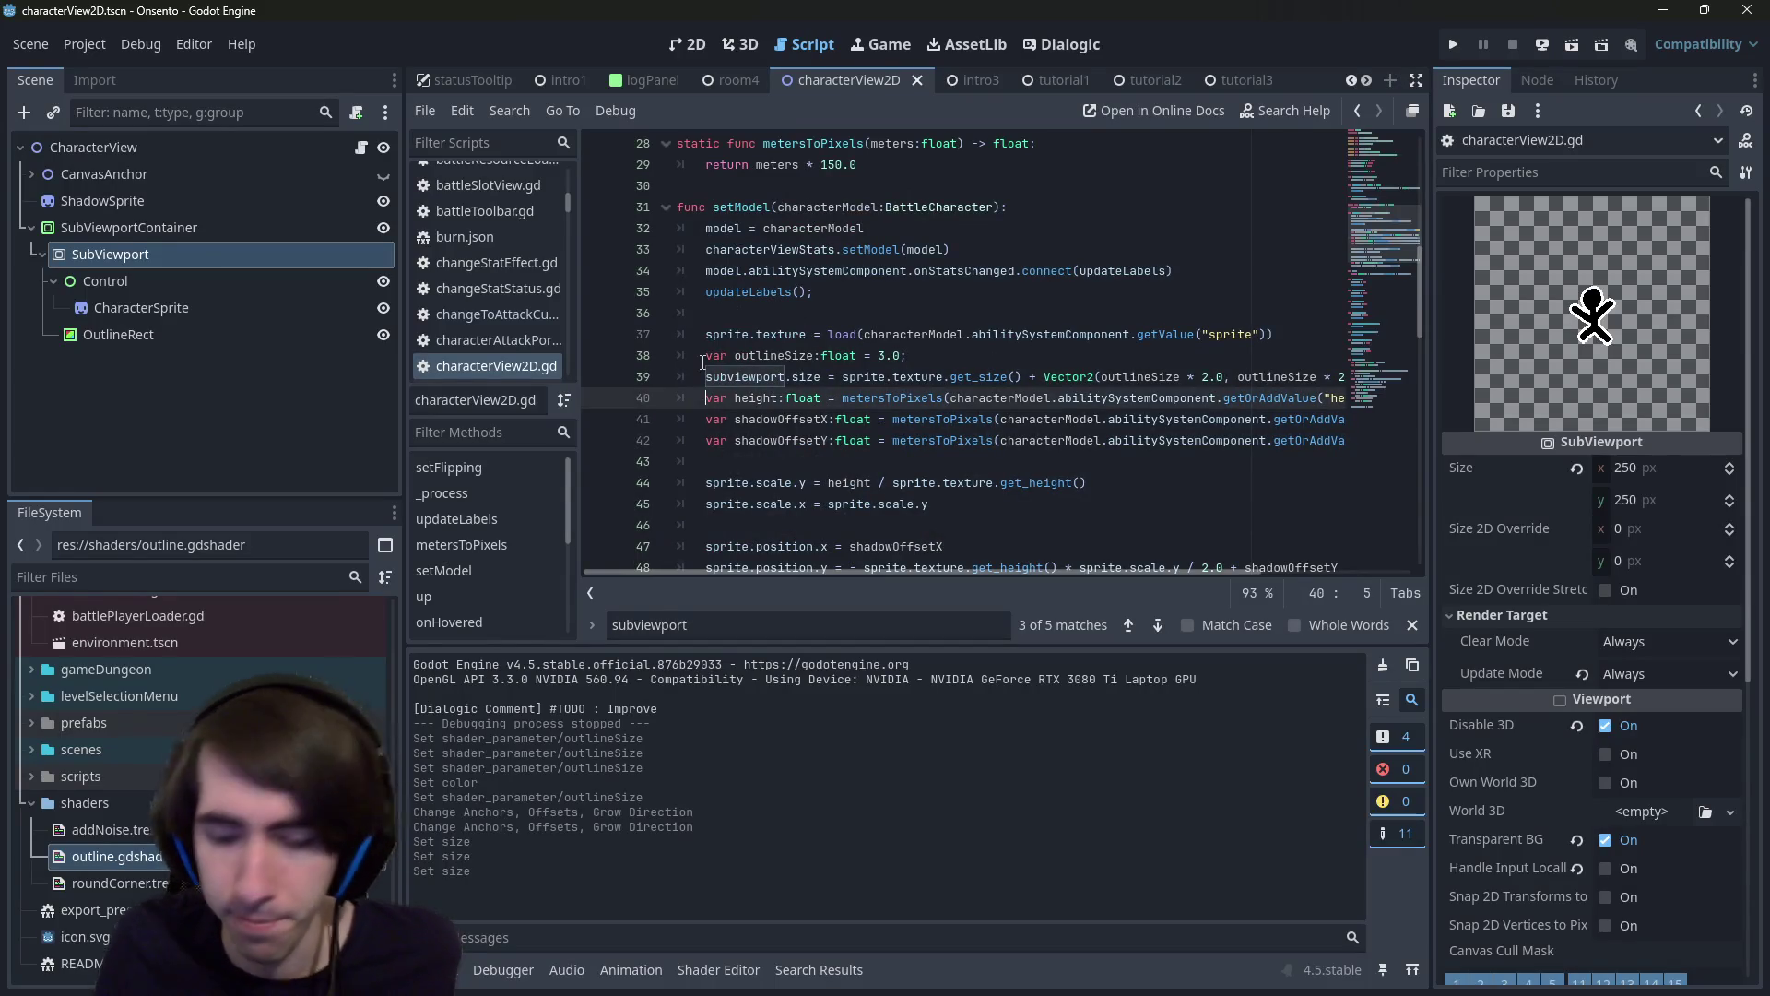
pyautogui.press('Return')
pyautogui.press('Up')
pyautogui.hotkey('ctrl', 'v')
pyautogui.write('.si')
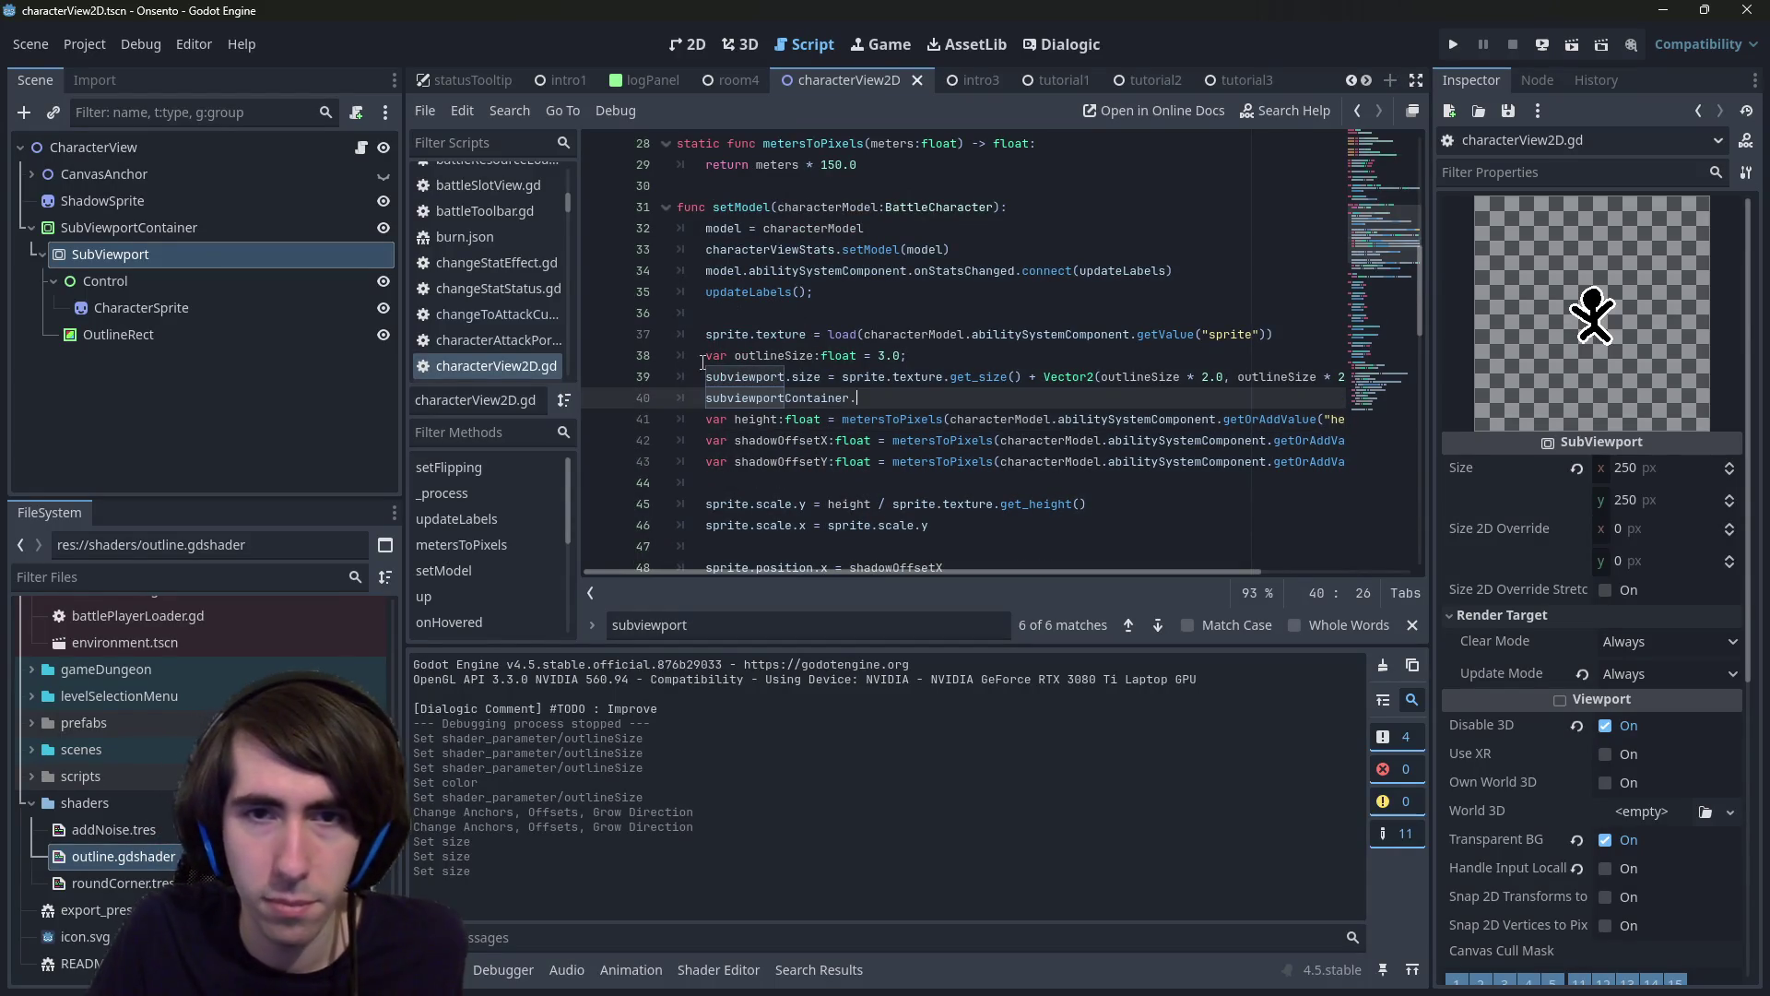
pyautogui.press('Return')
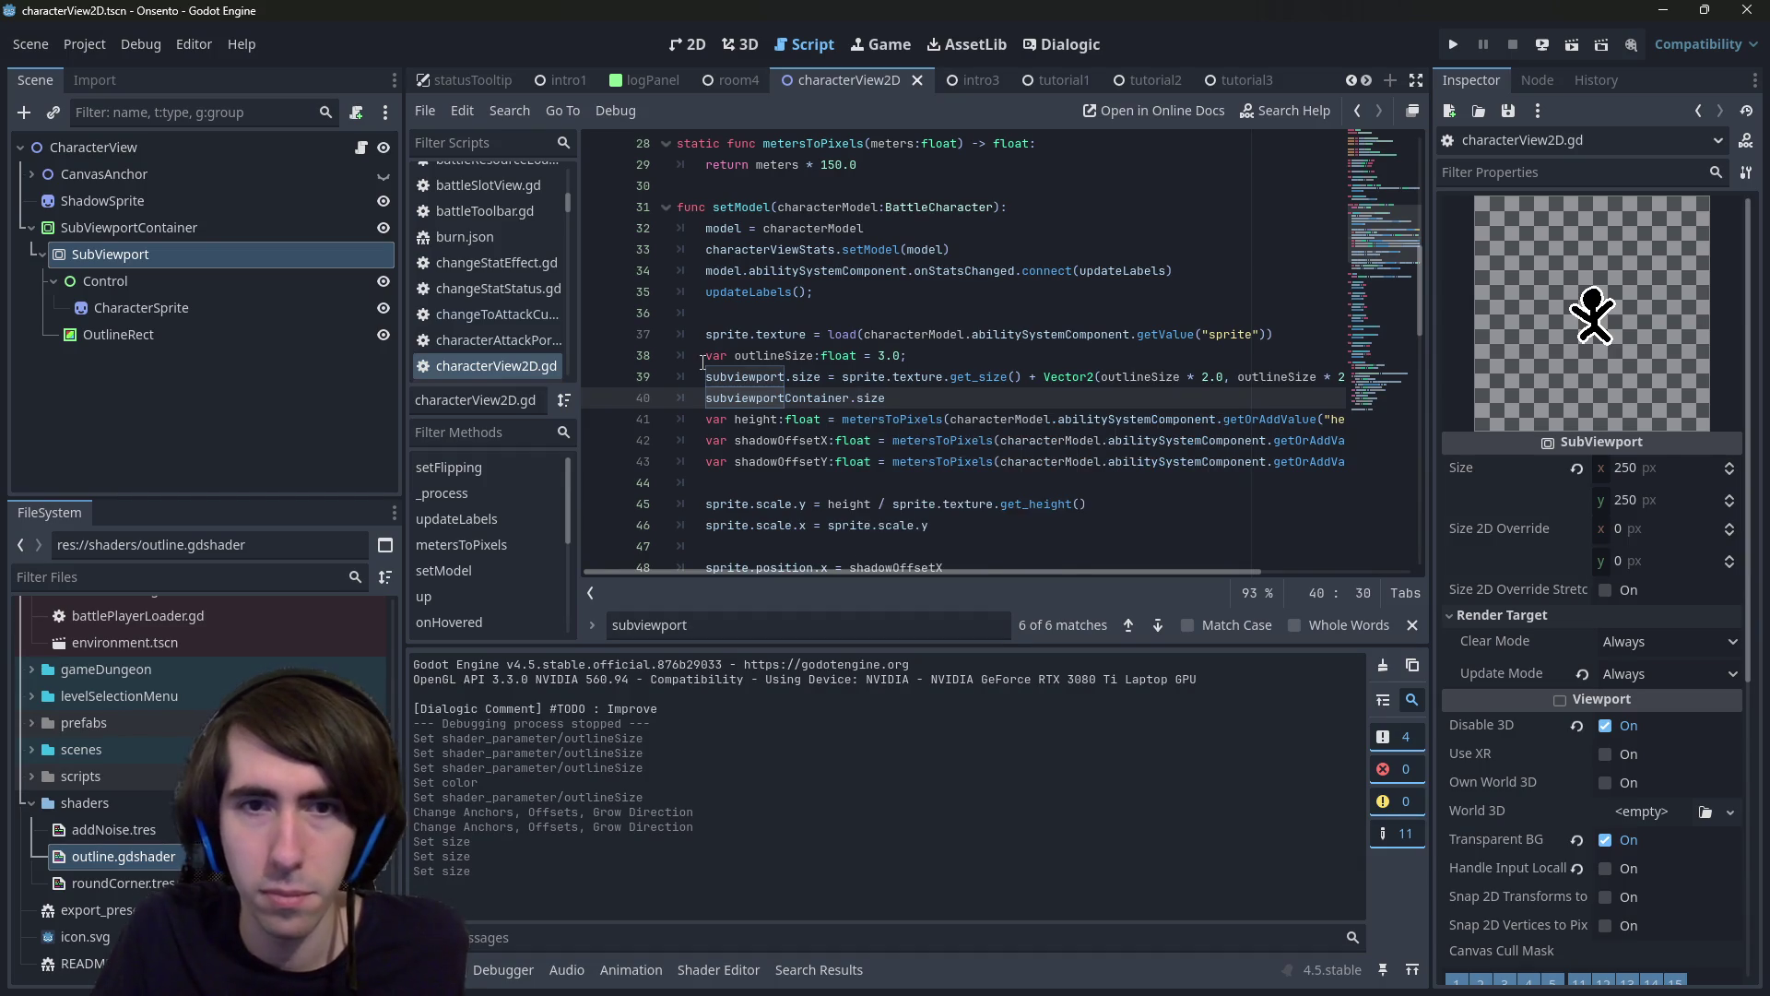
pyautogui.write('=')
# Step: Copy subviewport.size from line 39 onto the end of line 40 and save the script
pyautogui.press('Escape')
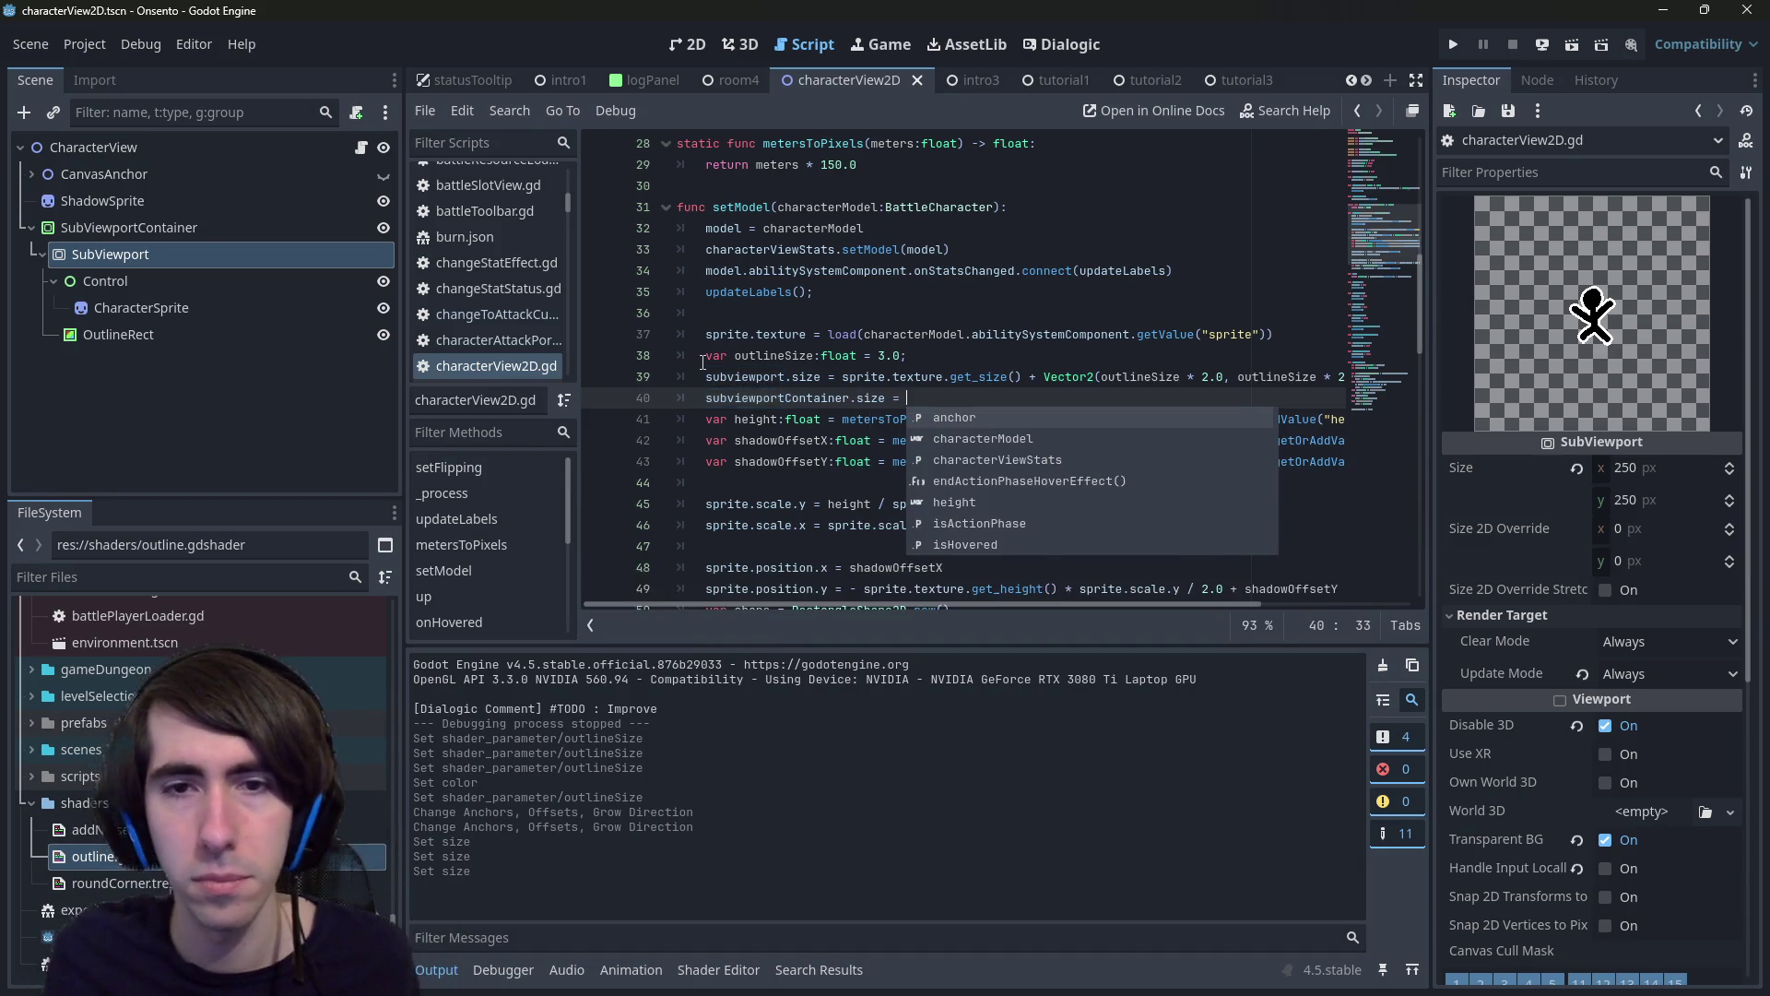
pyautogui.press('Escape')
pyautogui.press('Up')
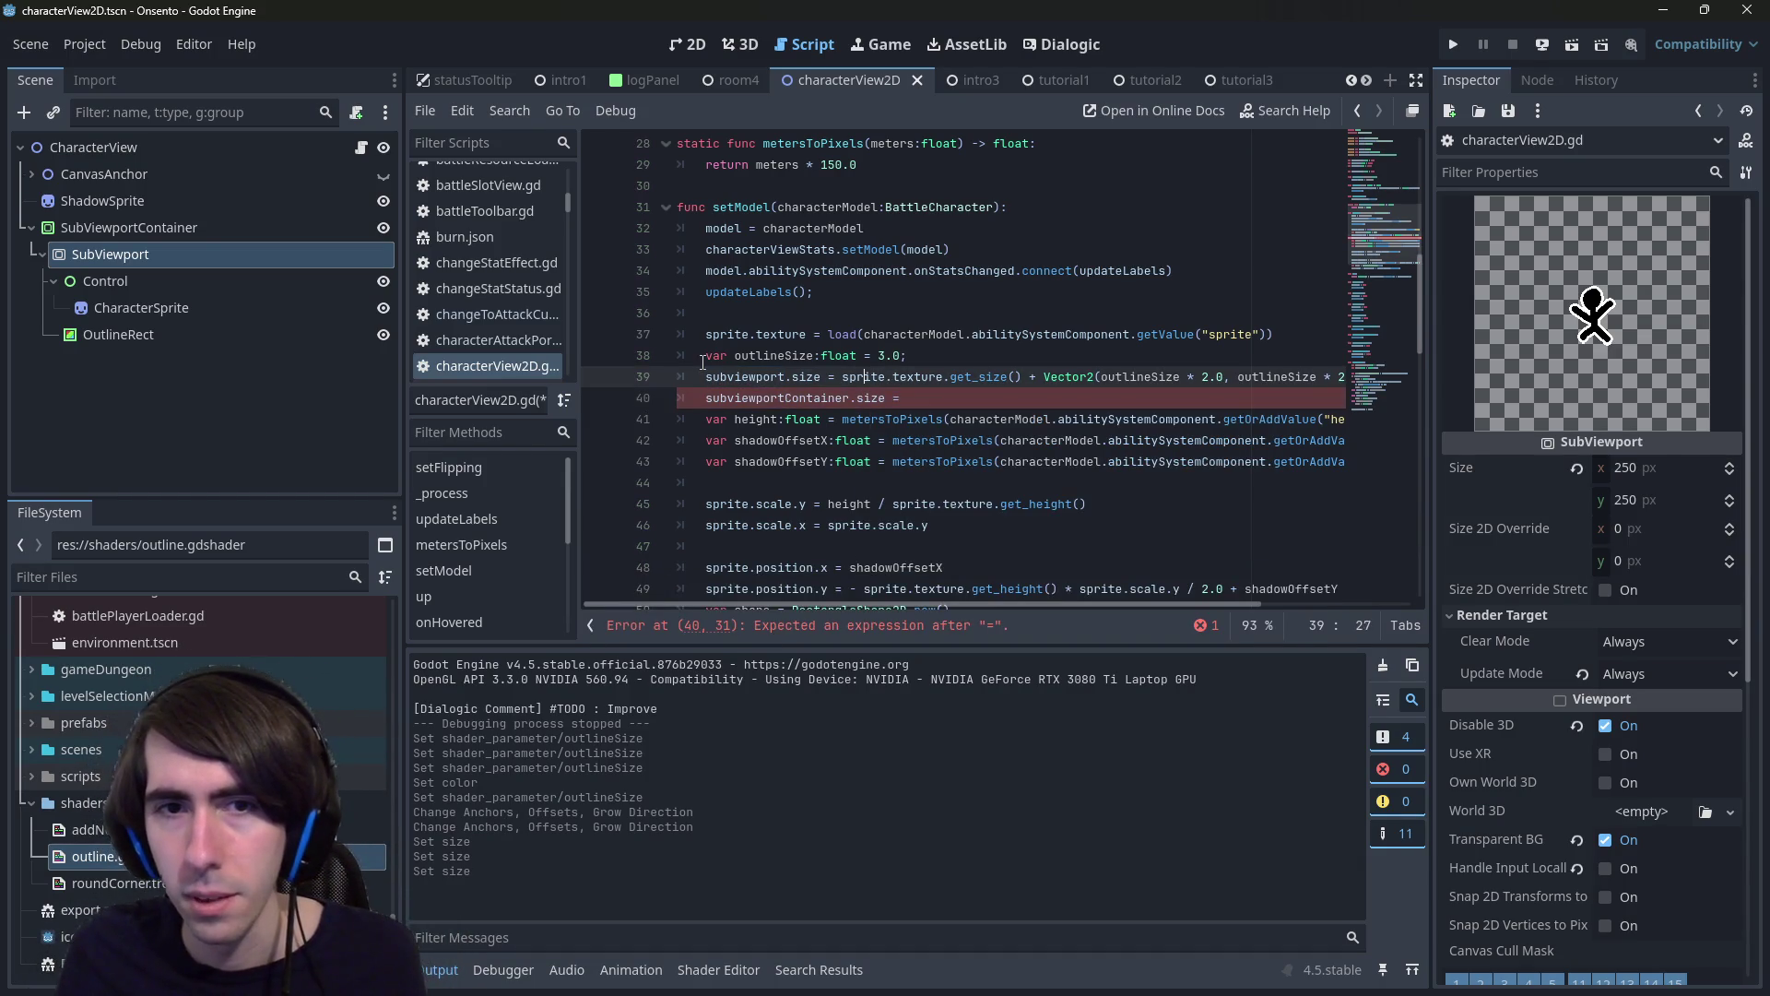
pyautogui.hotkey('ctrl', 'Left')
pyautogui.hotkey('ctrl', 'Left')
pyautogui.hotkey('ctrl', 'shift', 'Left')
pyautogui.hotkey('ctrl', 'shift', 'Left')
pyautogui.hotkey('ctrl', 'shift', 'Left')
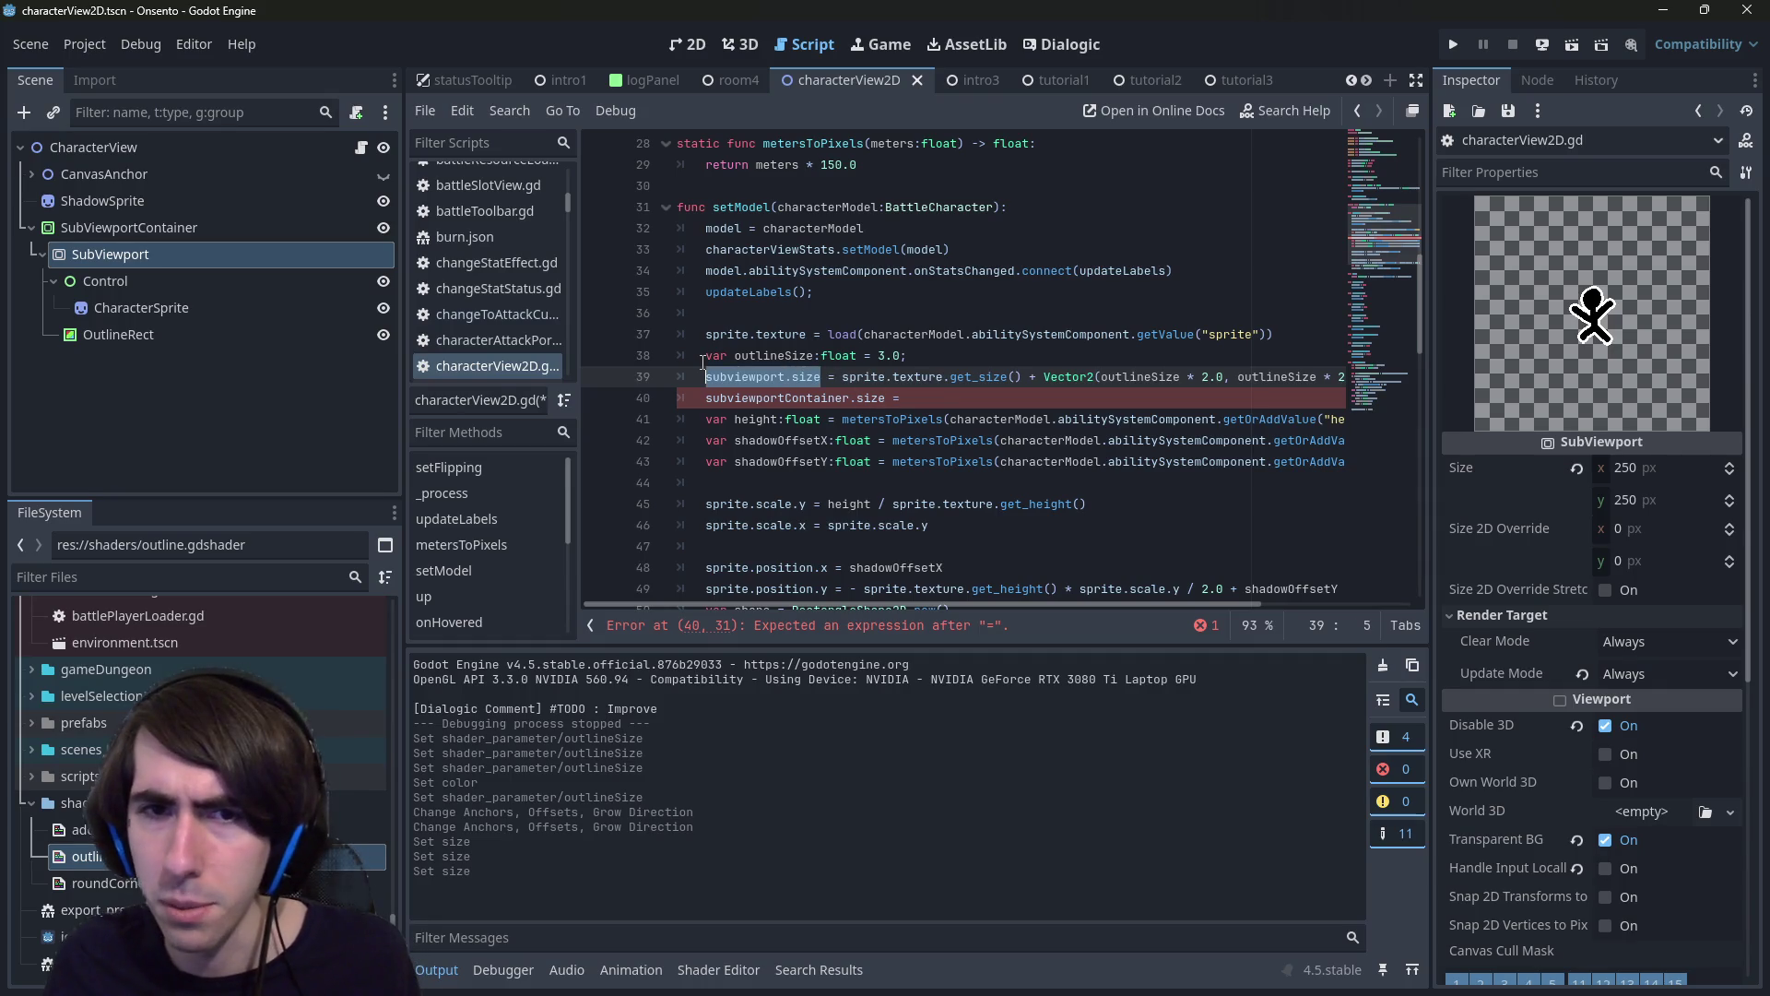
pyautogui.hotkey('ctrl', 'c')
pyautogui.press('Down')
pyautogui.press('End')
pyautogui.hotkey('ctrl', 'v')
pyautogui.hotkey('ctrl', 's')
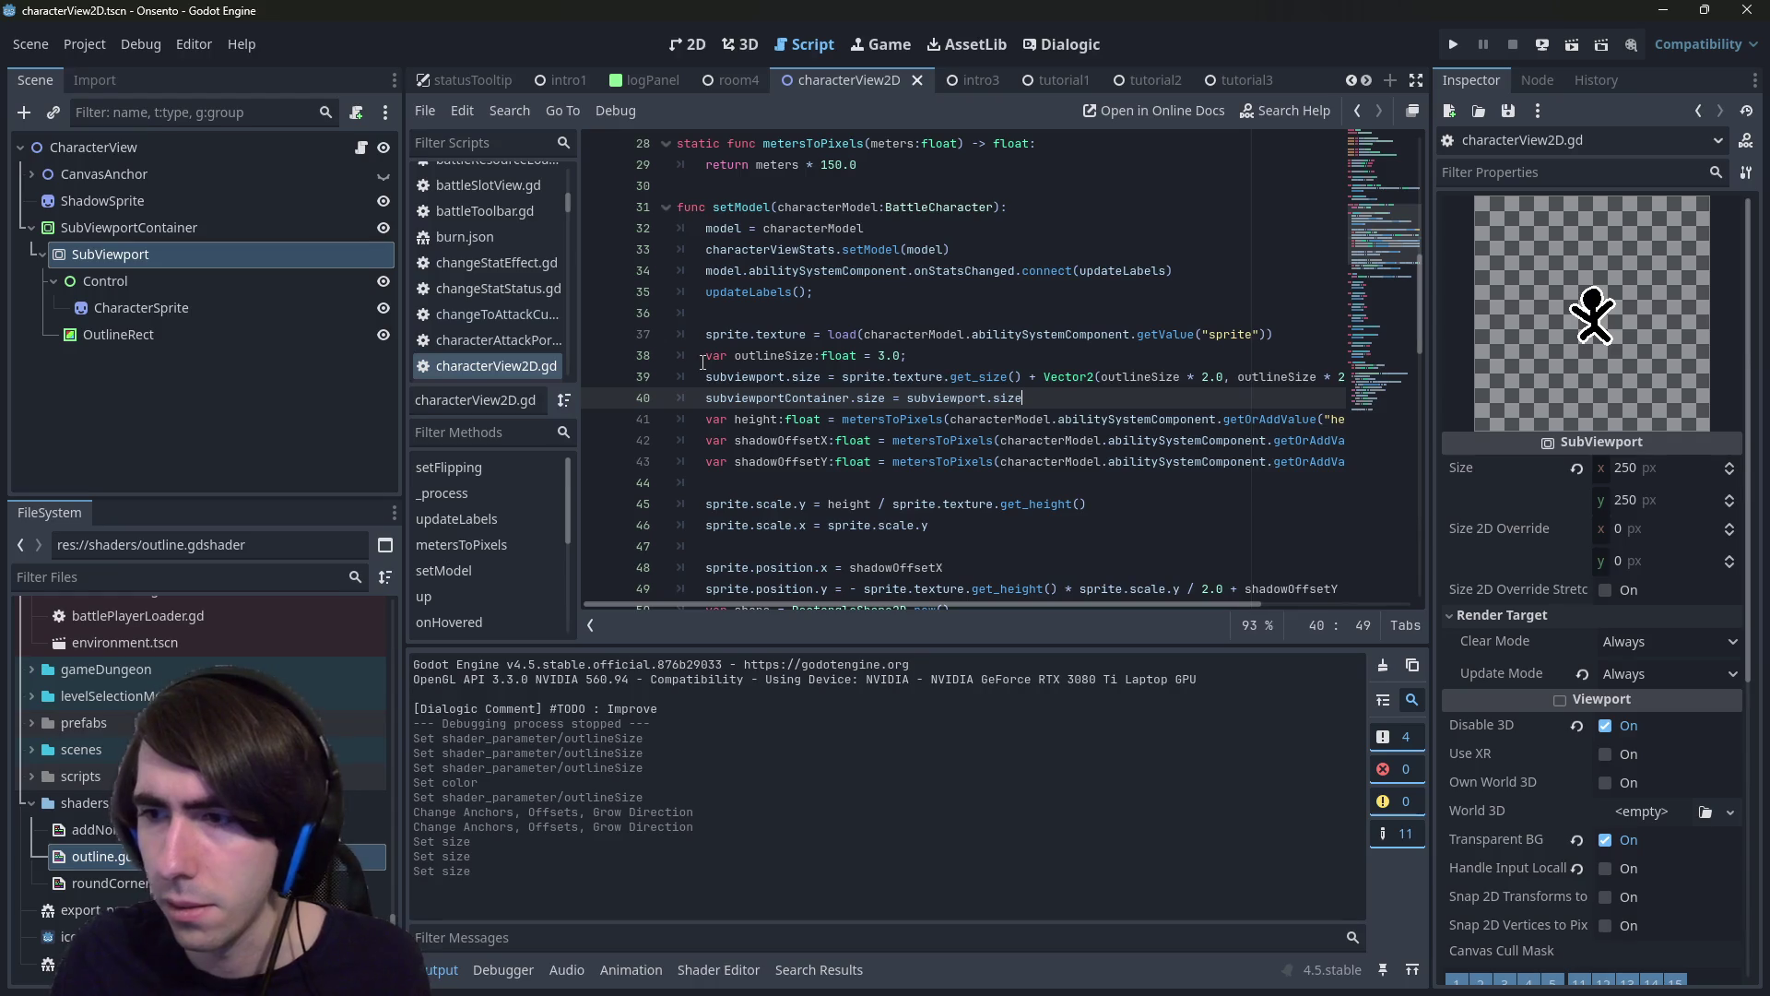
# Step: Add a new line after line 40 and select the subviewportContainer name
pyautogui.press('Return')
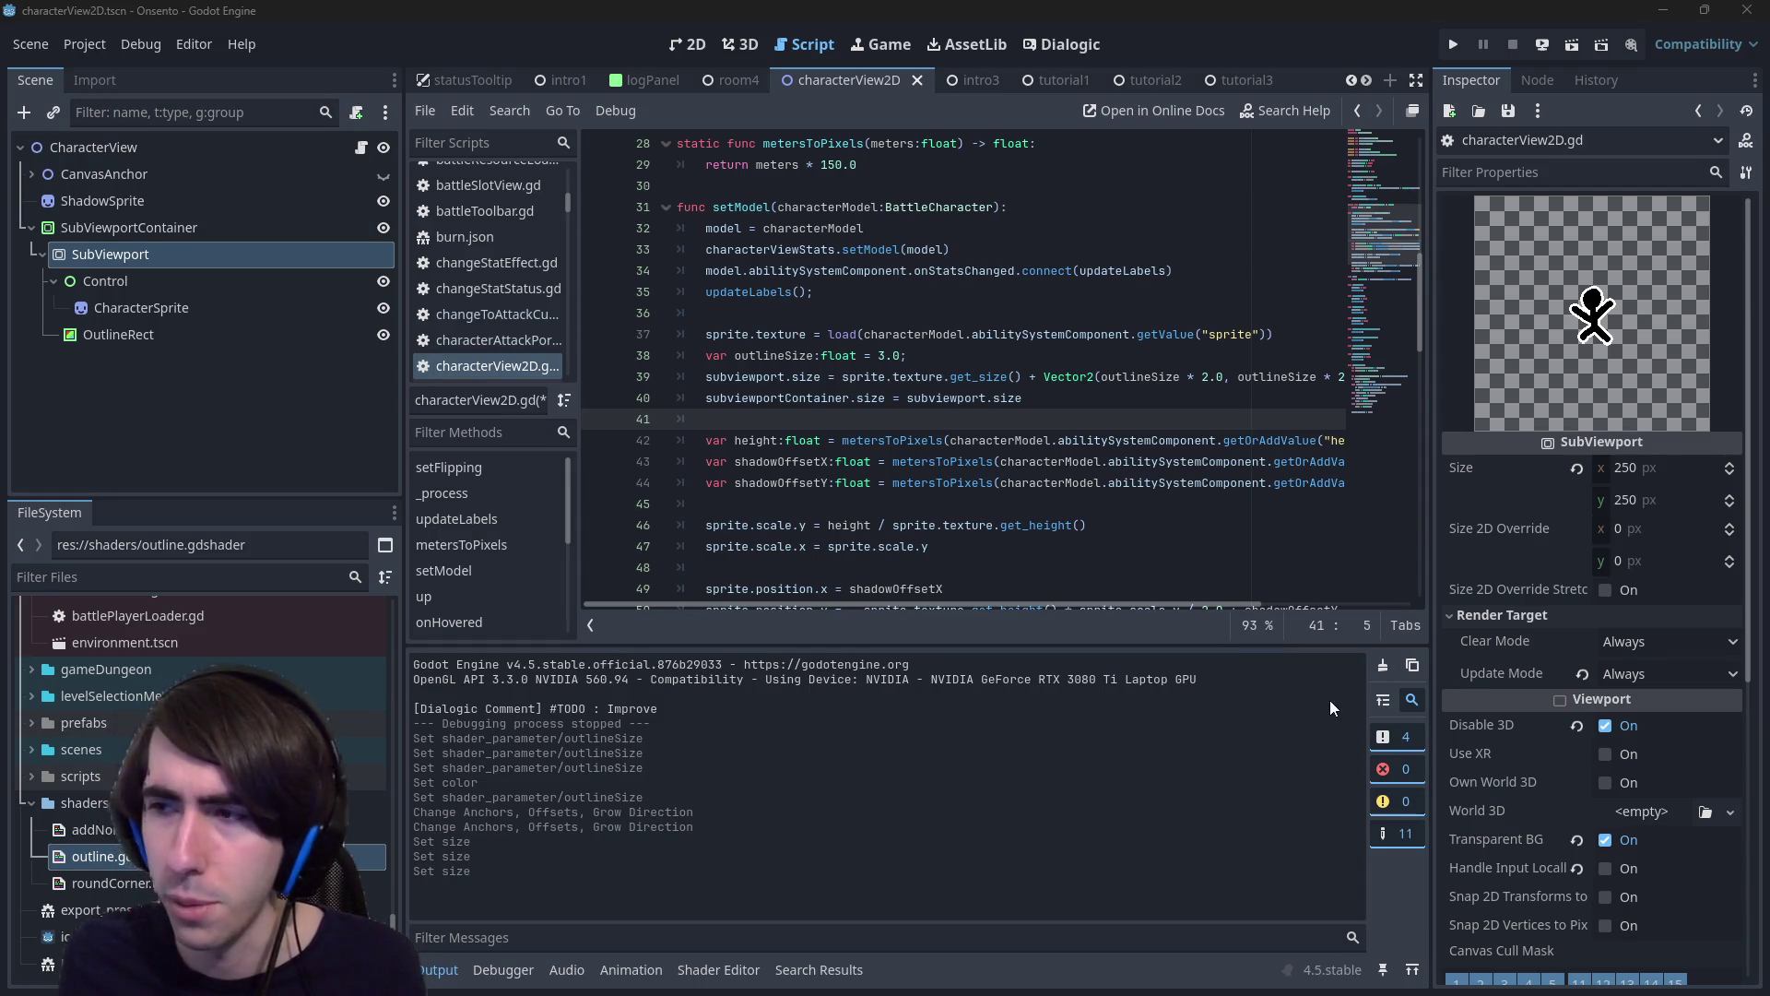
pyautogui.click(1054, 407)
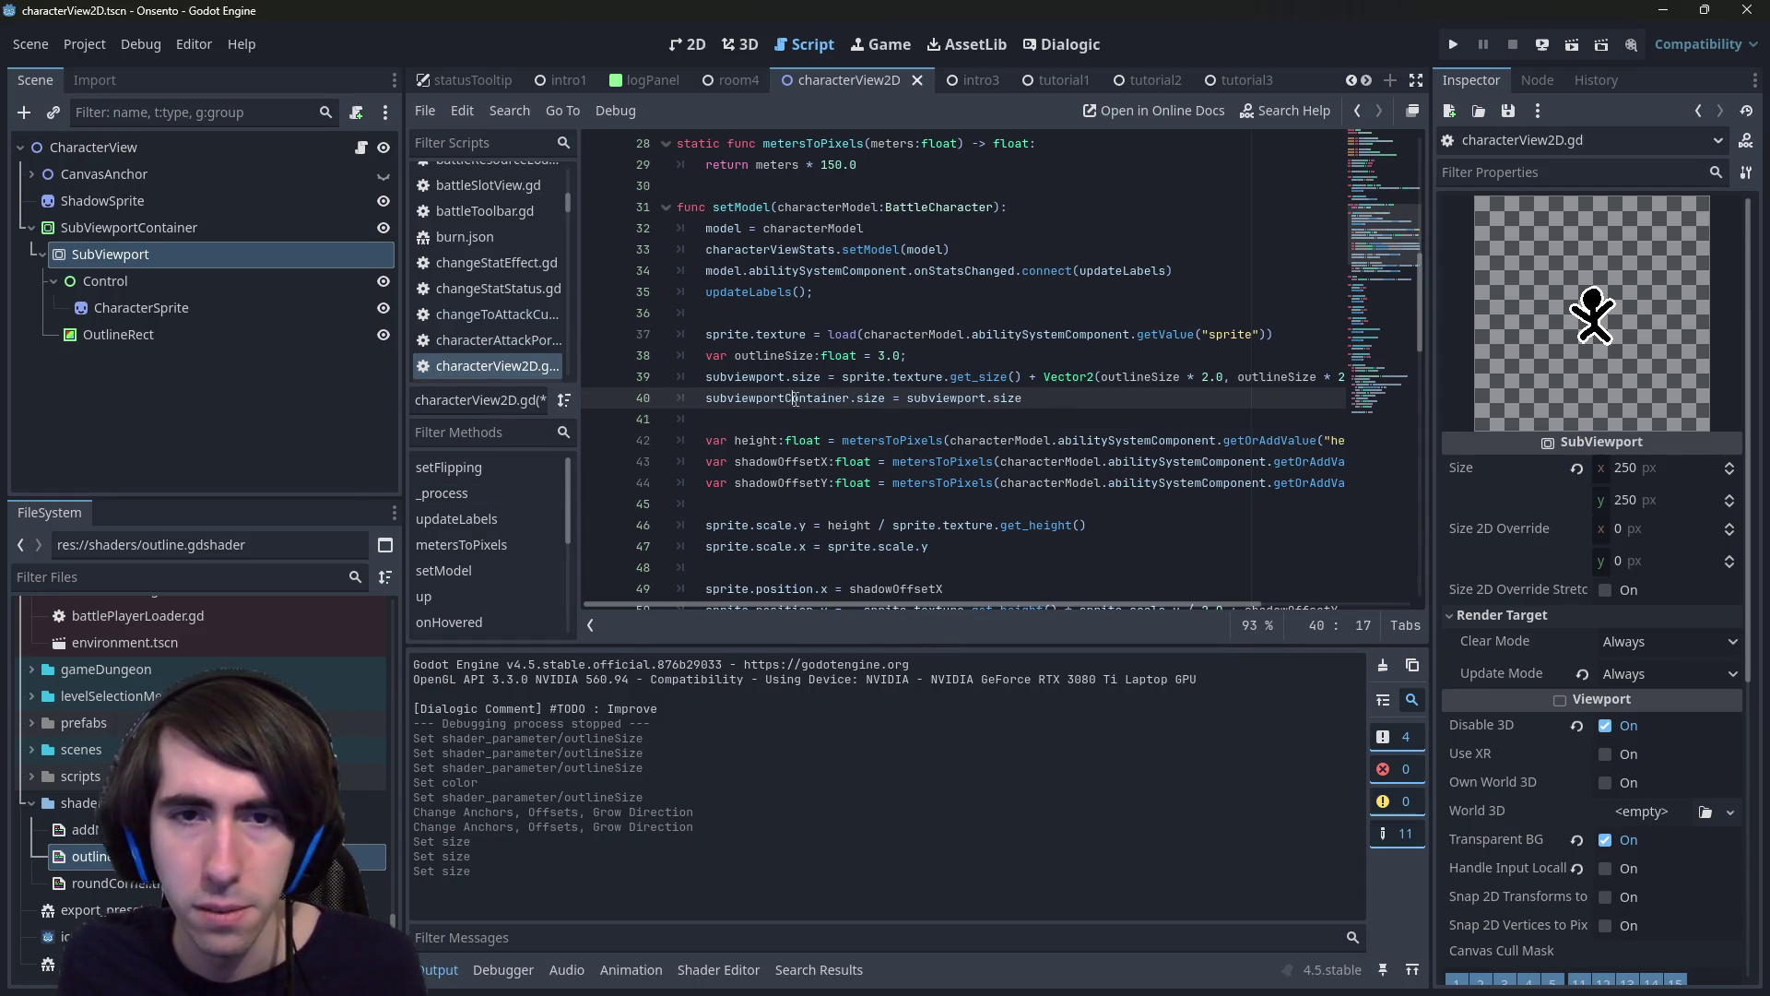
pyautogui.doubleClick(823, 399)
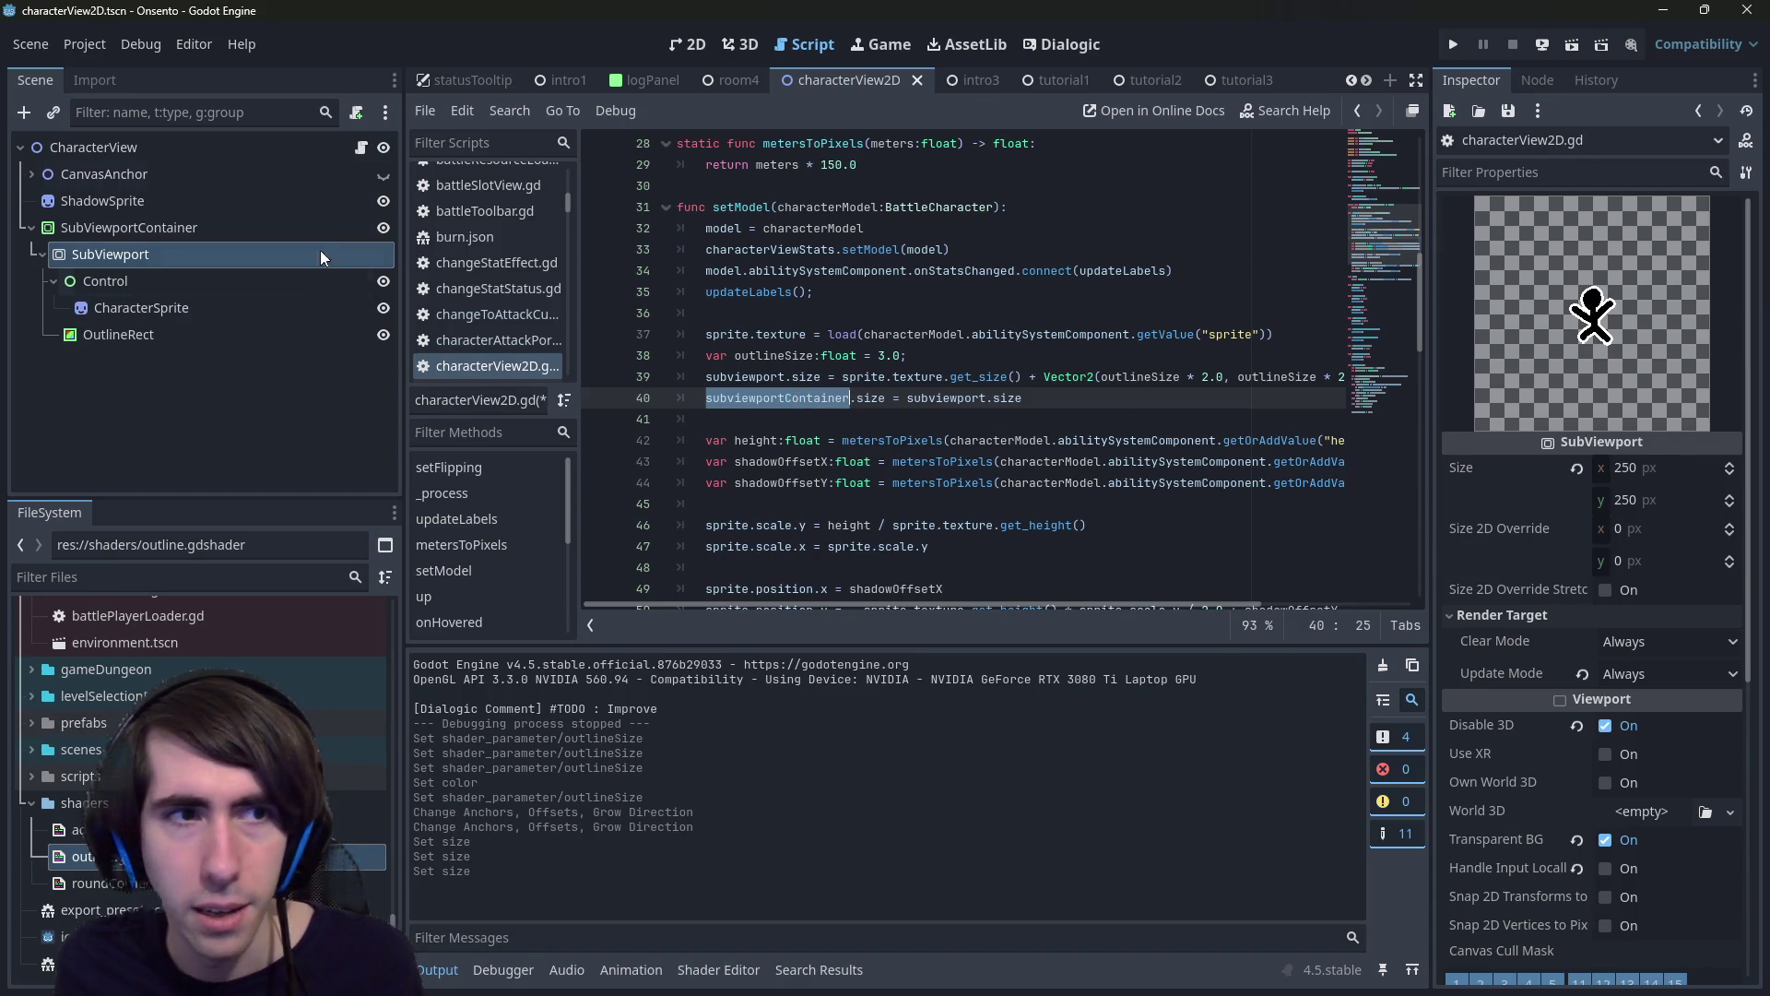
pyautogui.click(687, 45)
# Step: In the 2D view, inspect the SubViewport node, then select the SubViewportContainer
pyautogui.click(221, 227)
pyautogui.click(222, 255)
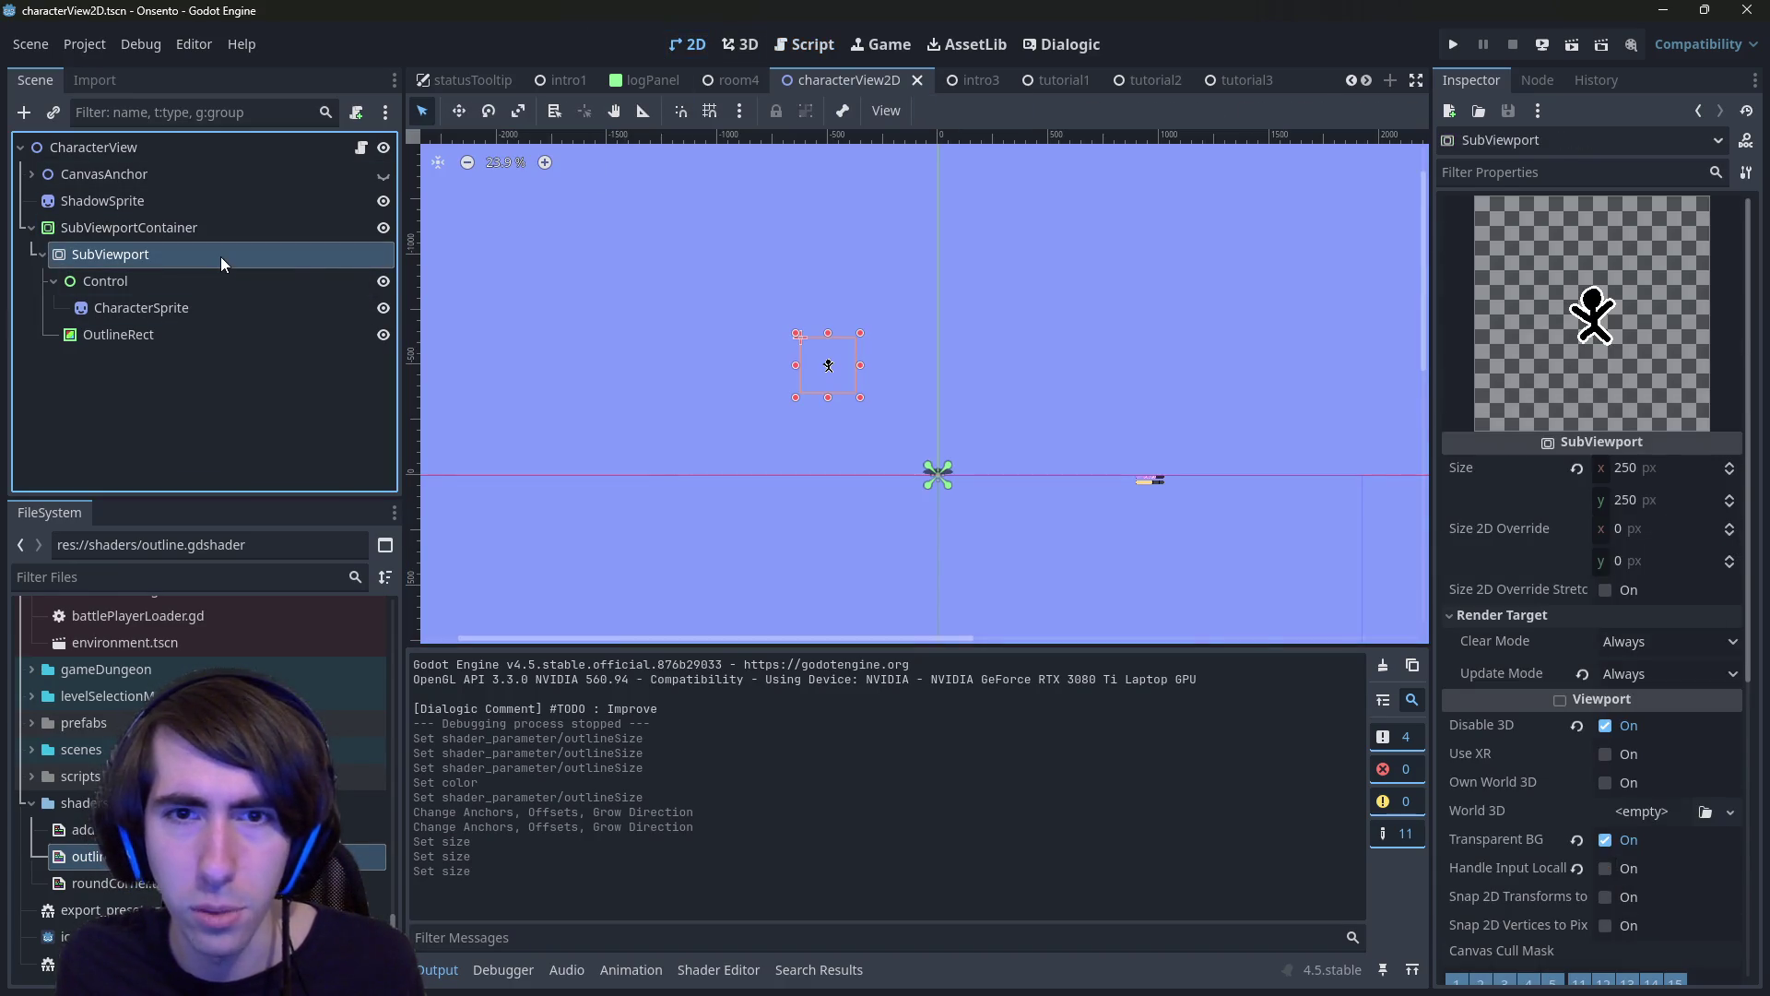
pyautogui.scroll(-10, 1623, 708)
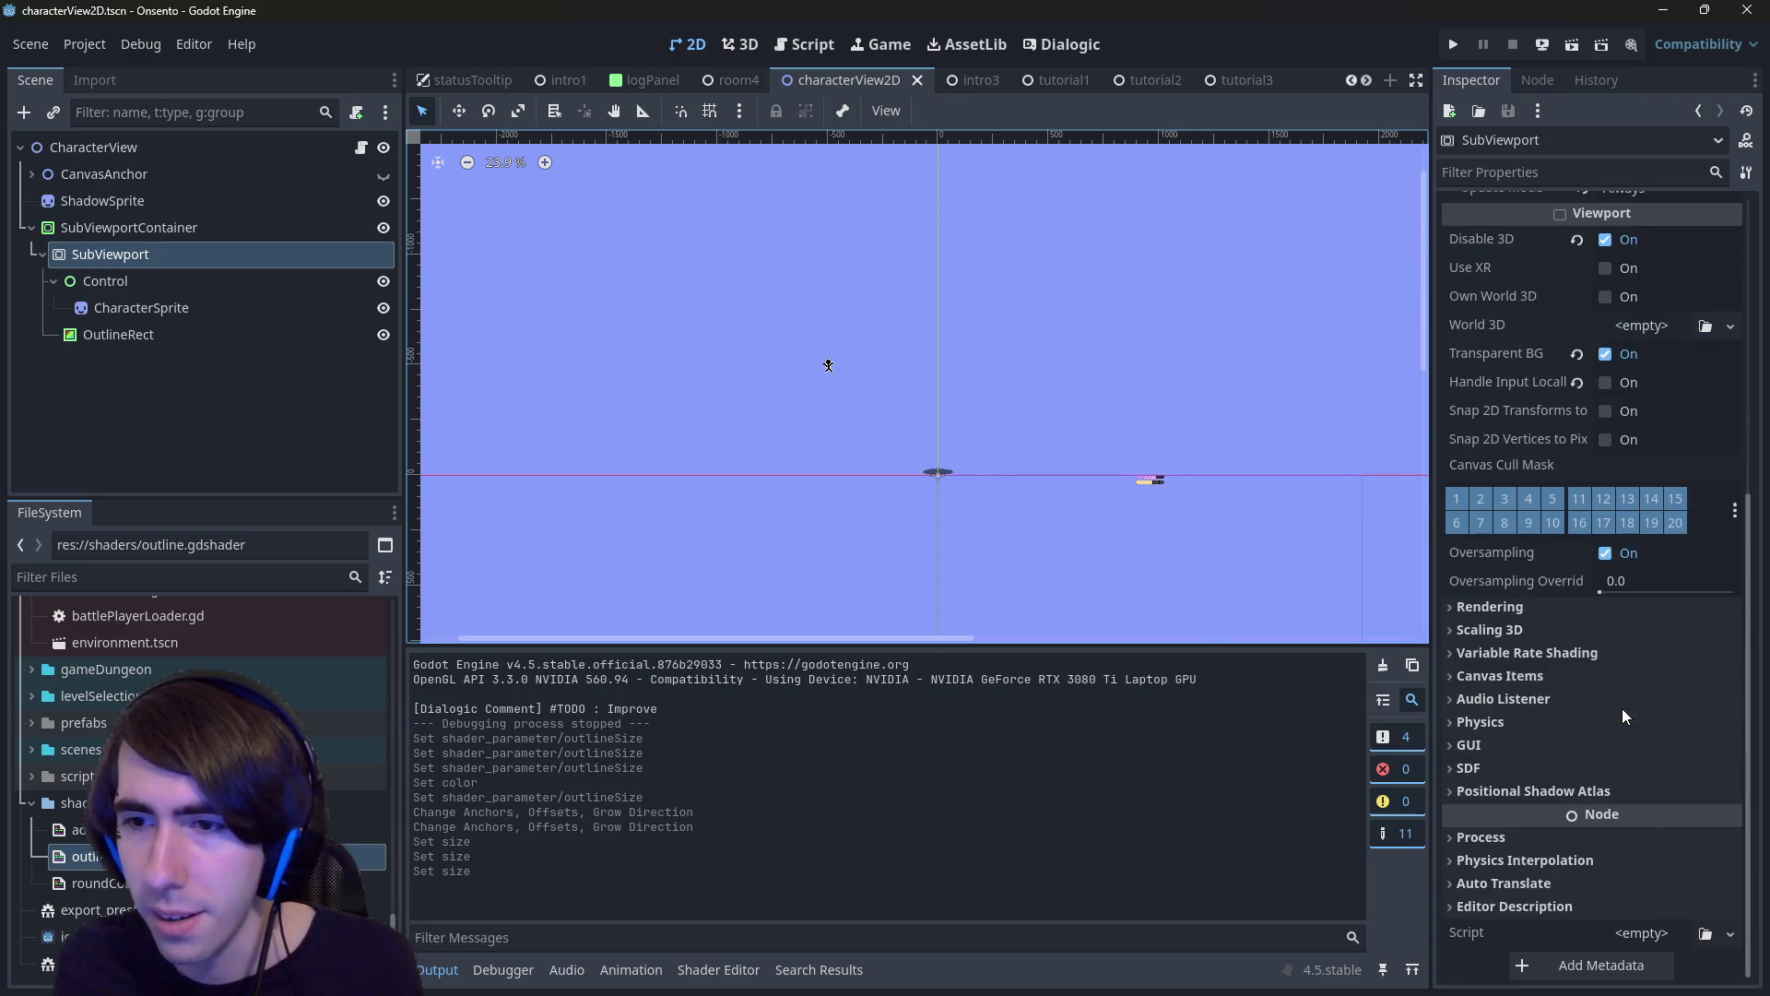
pyautogui.scroll(10, 1623, 708)
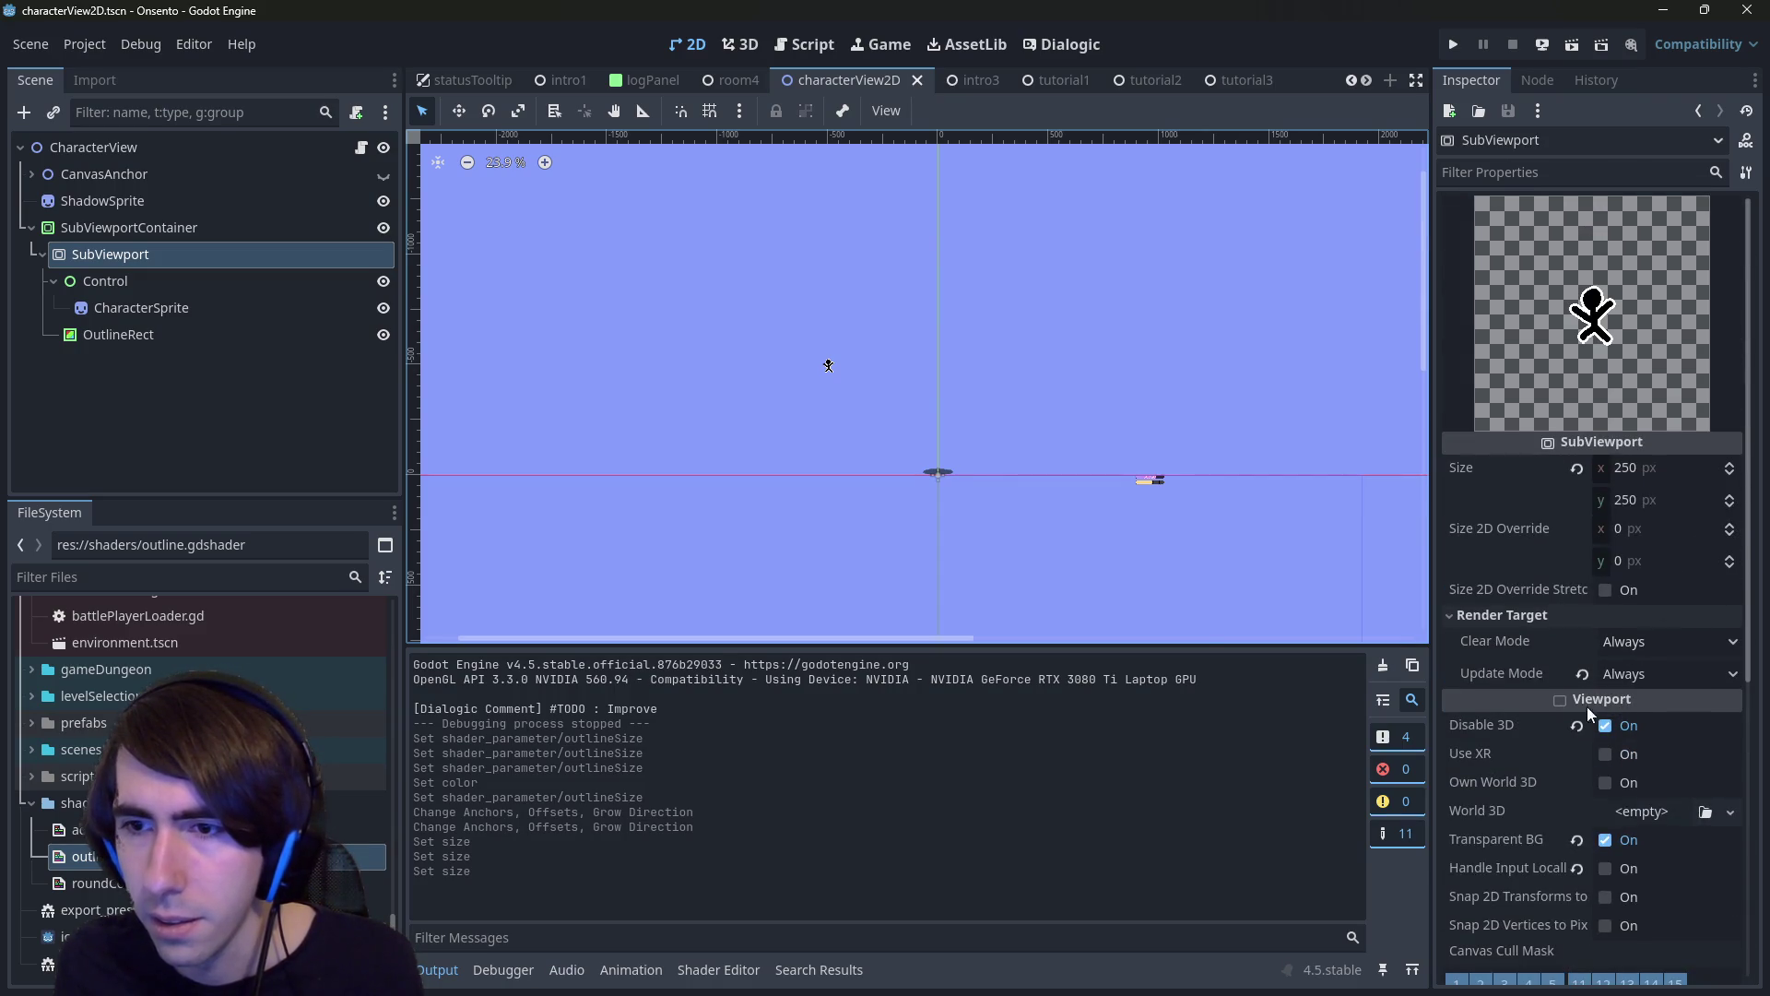
pyautogui.scroll(-2, 1586, 728)
pyautogui.scroll(2, 1585, 742)
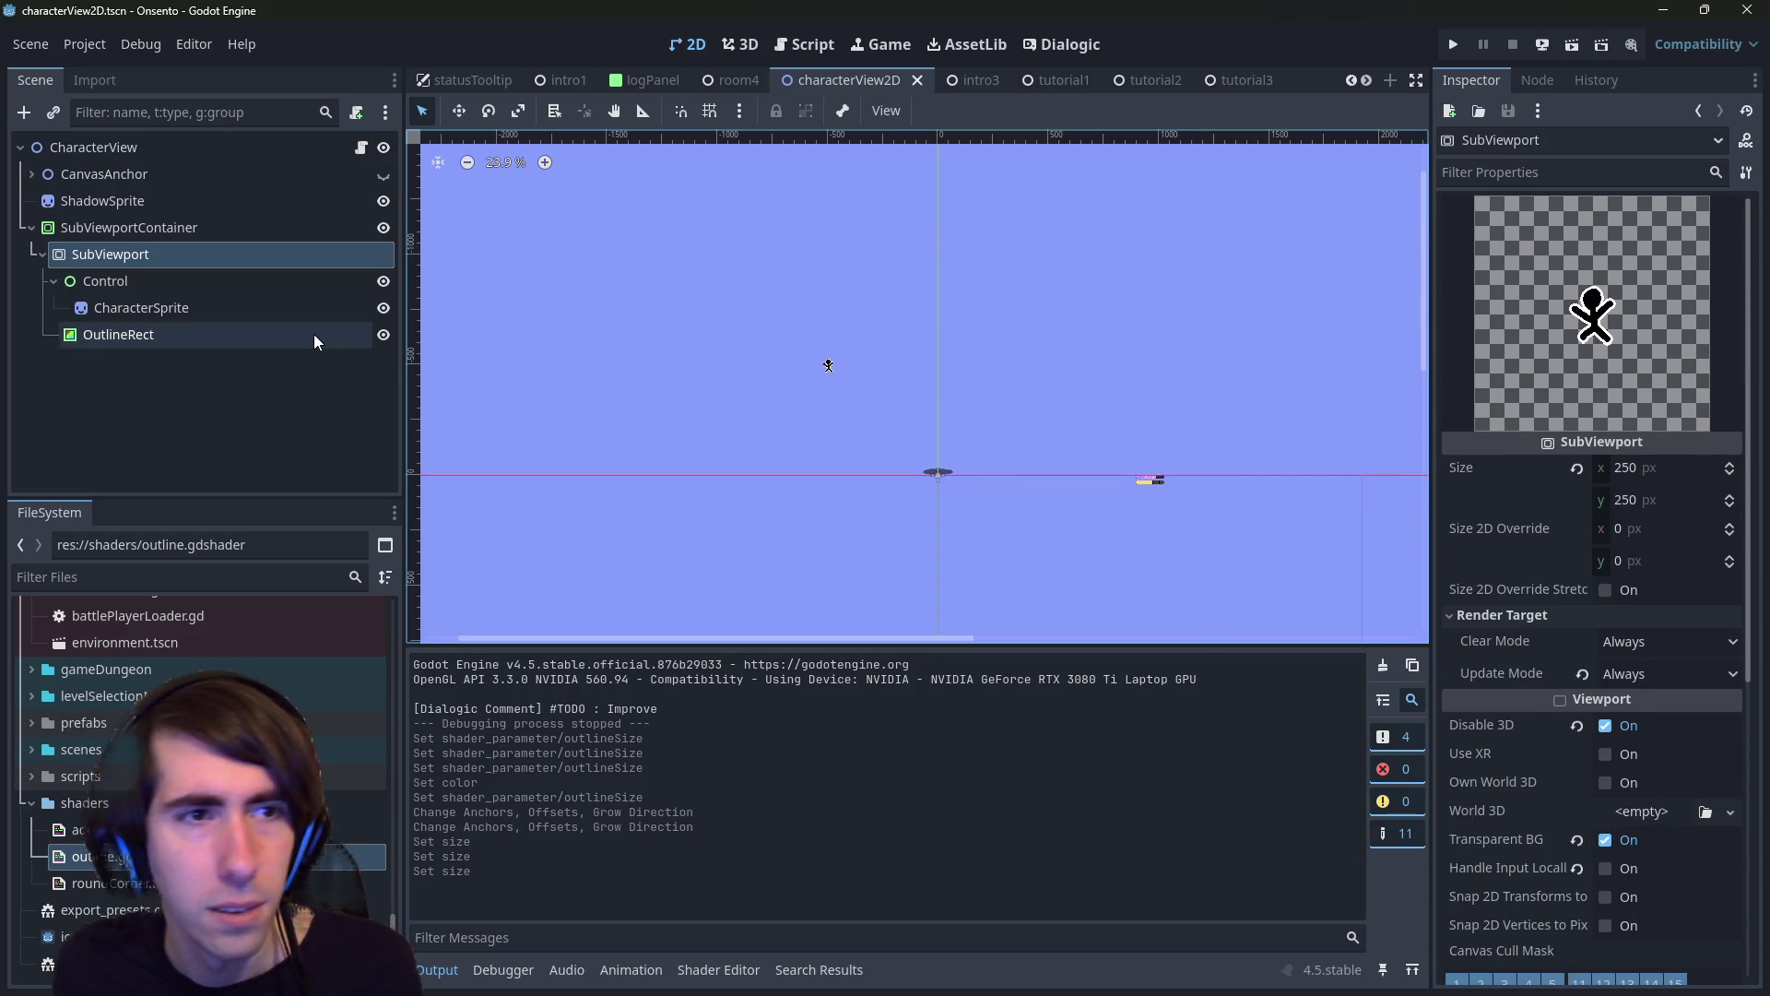
pyautogui.click(198, 229)
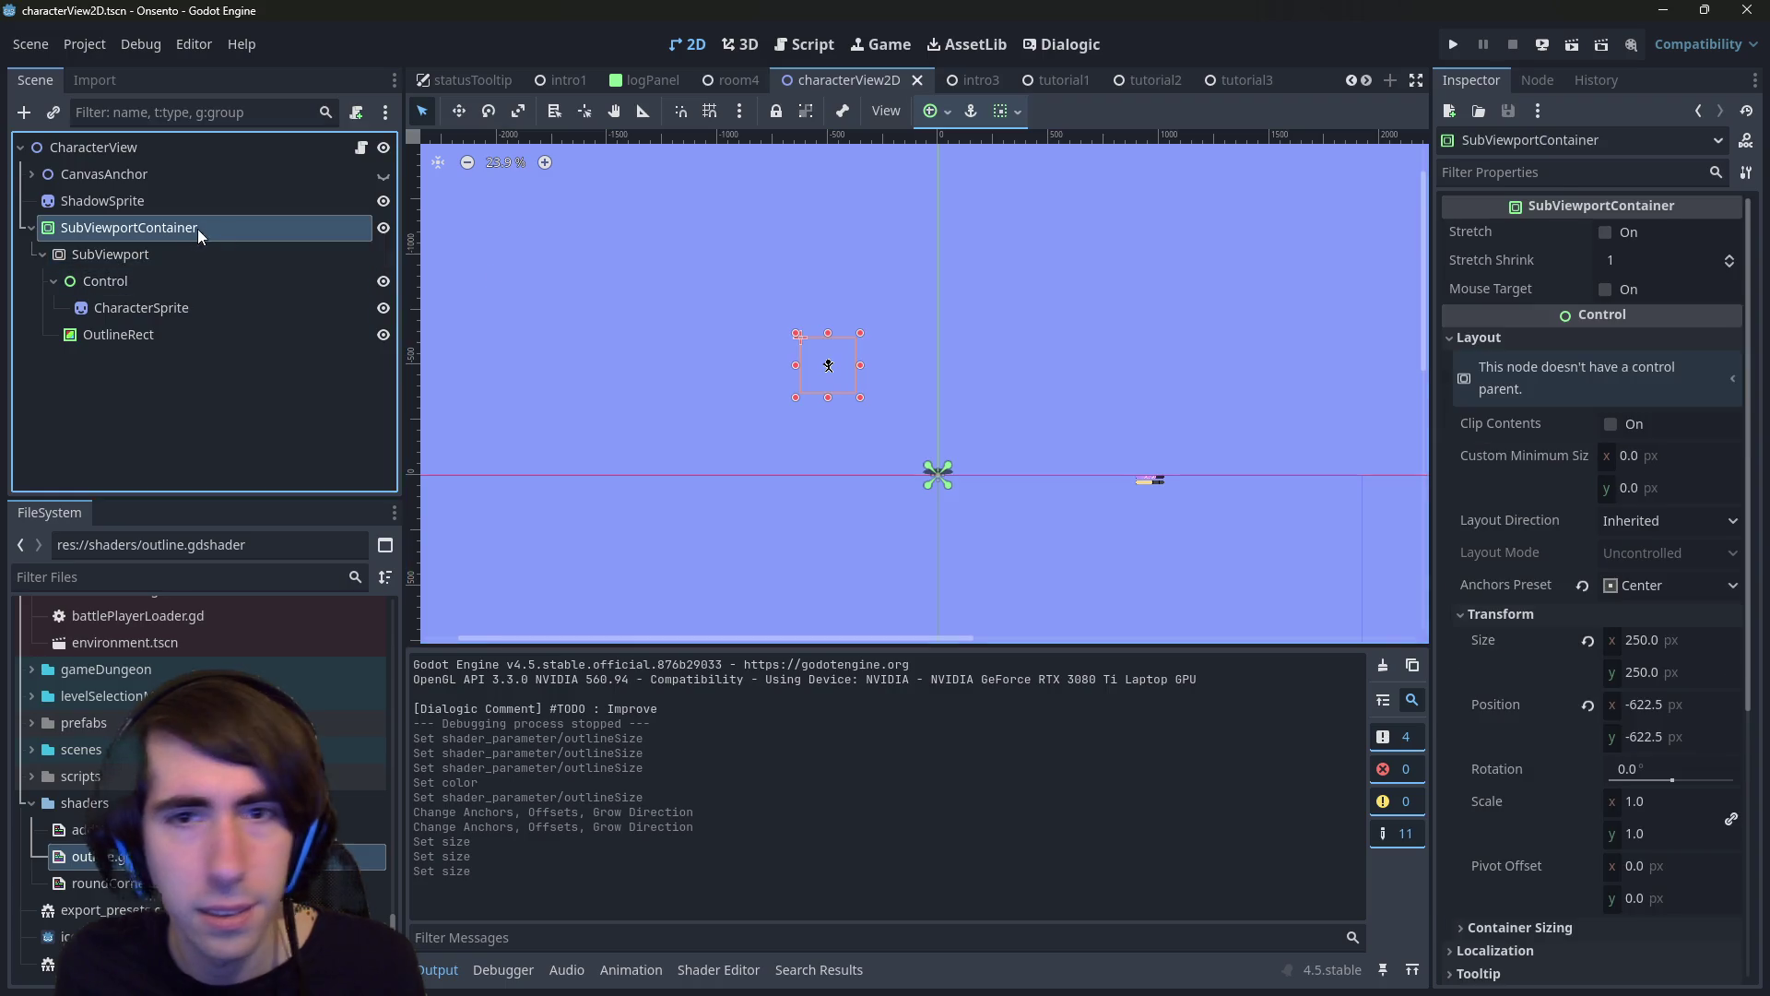
# Step: Set the SubViewportContainer position to 0, 0, then drag x to about -14.2
pyautogui.click(1687, 708)
pyautogui.write('0')
pyautogui.press('Tab')
pyautogui.write('0')
pyautogui.press('Return')
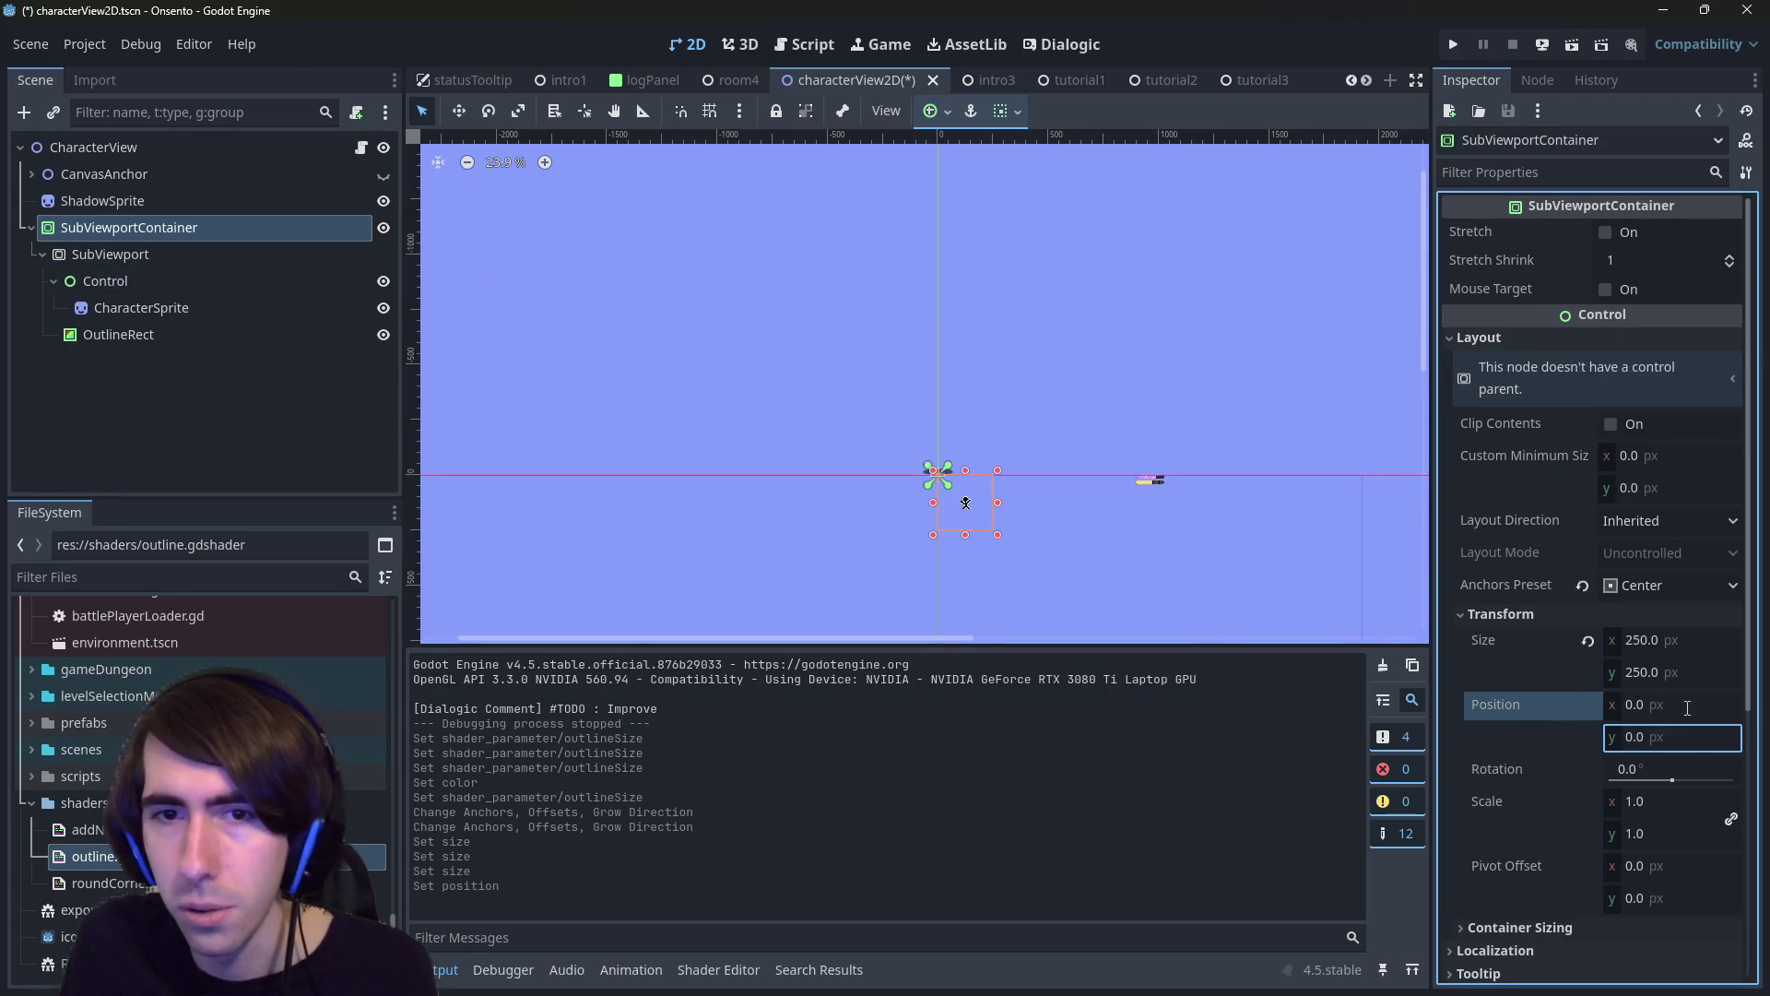
pyautogui.scroll(5, 1023, 505)
pyautogui.scroll(5, 915, 523)
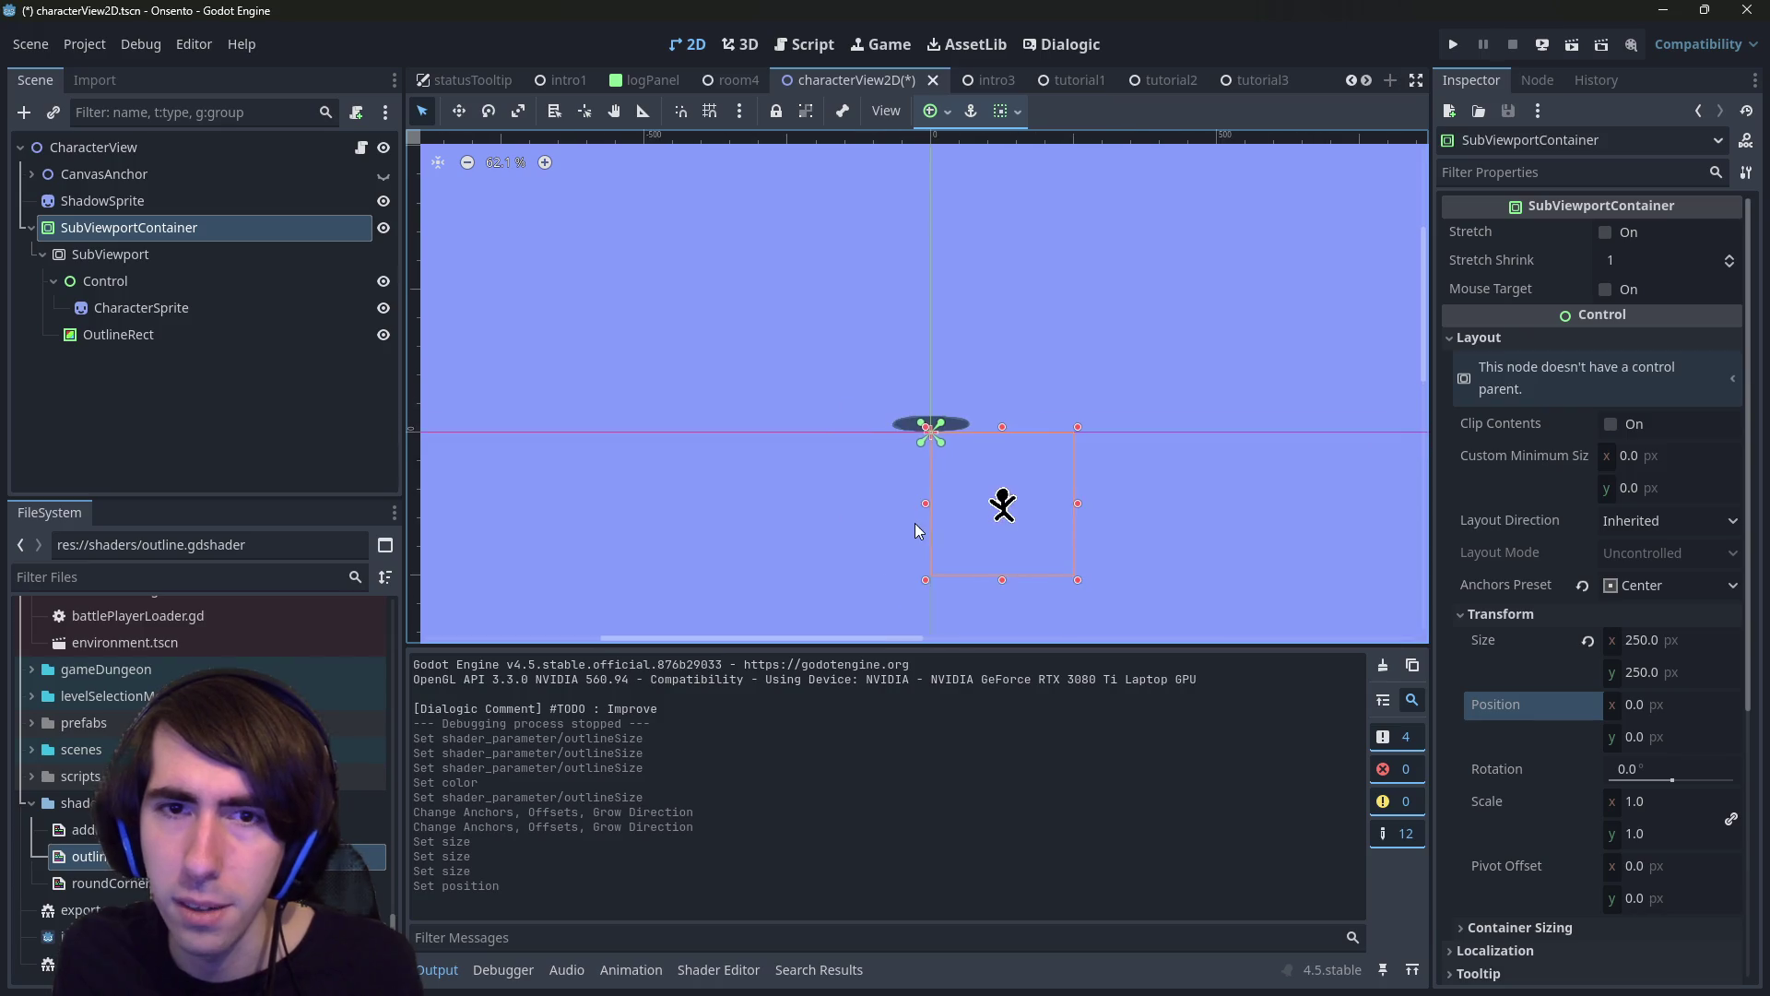
pyautogui.click(1651, 706)
pyautogui.moveTo(1688, 705); pyautogui.dragTo(1650, 704)
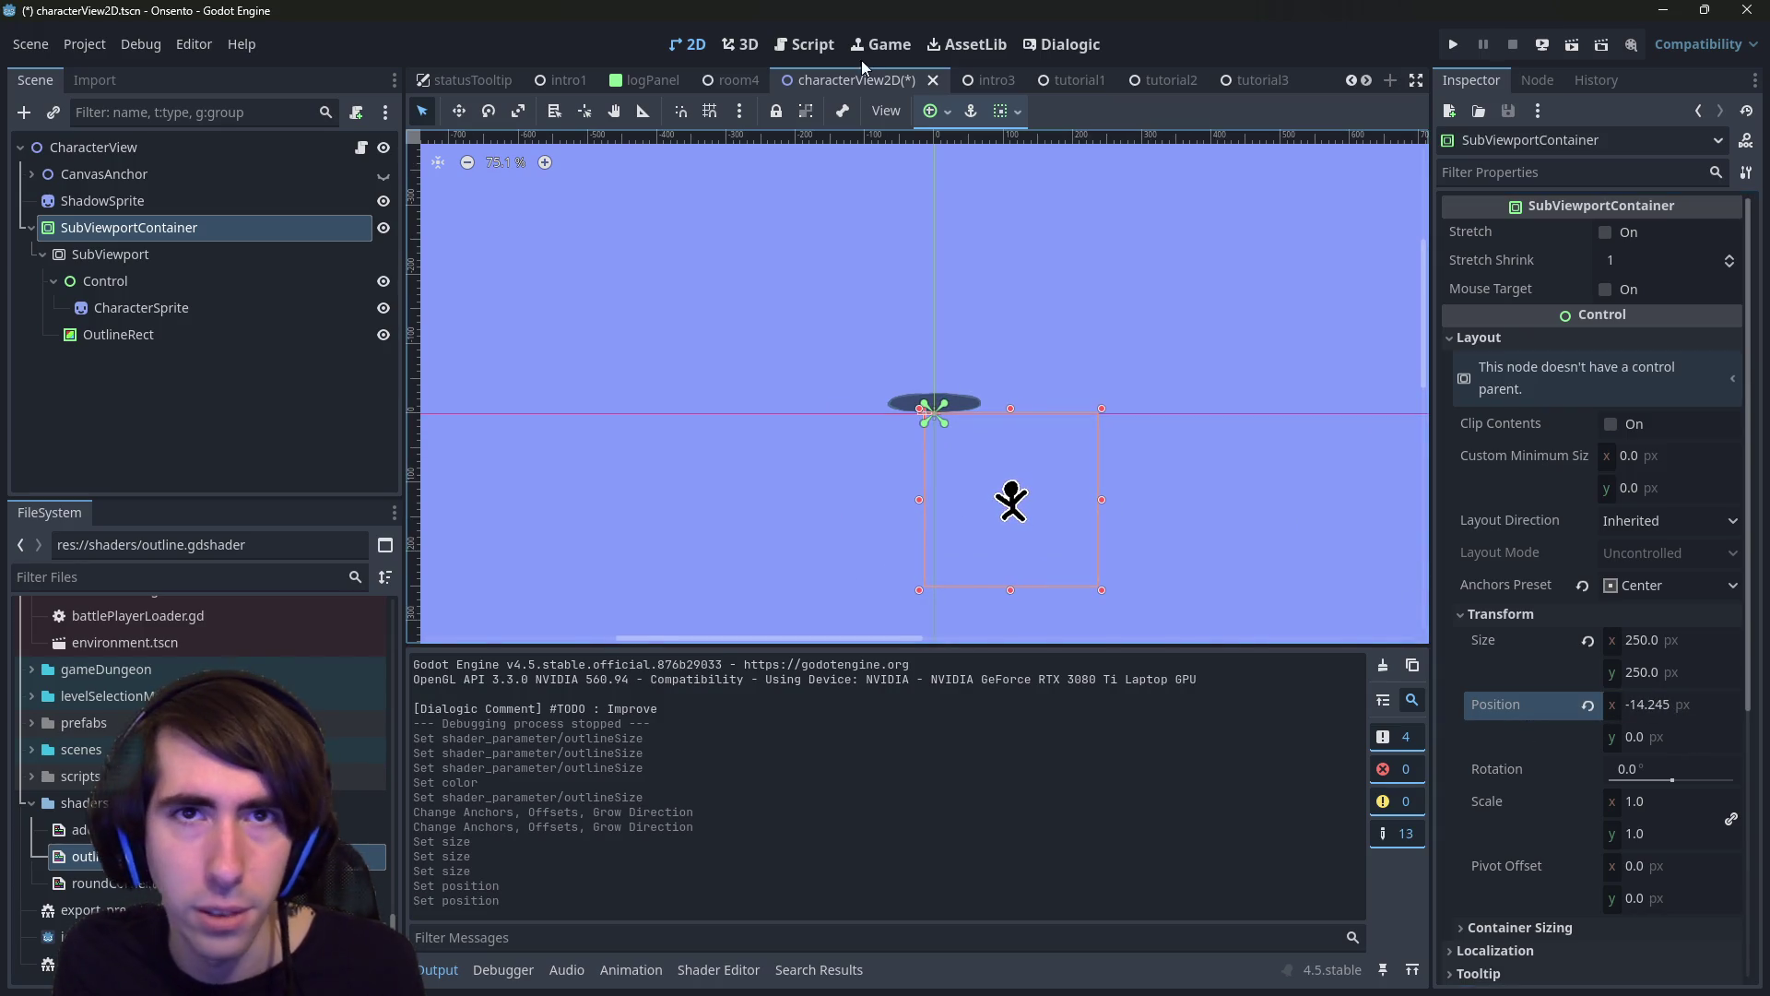
pyautogui.click(817, 51)
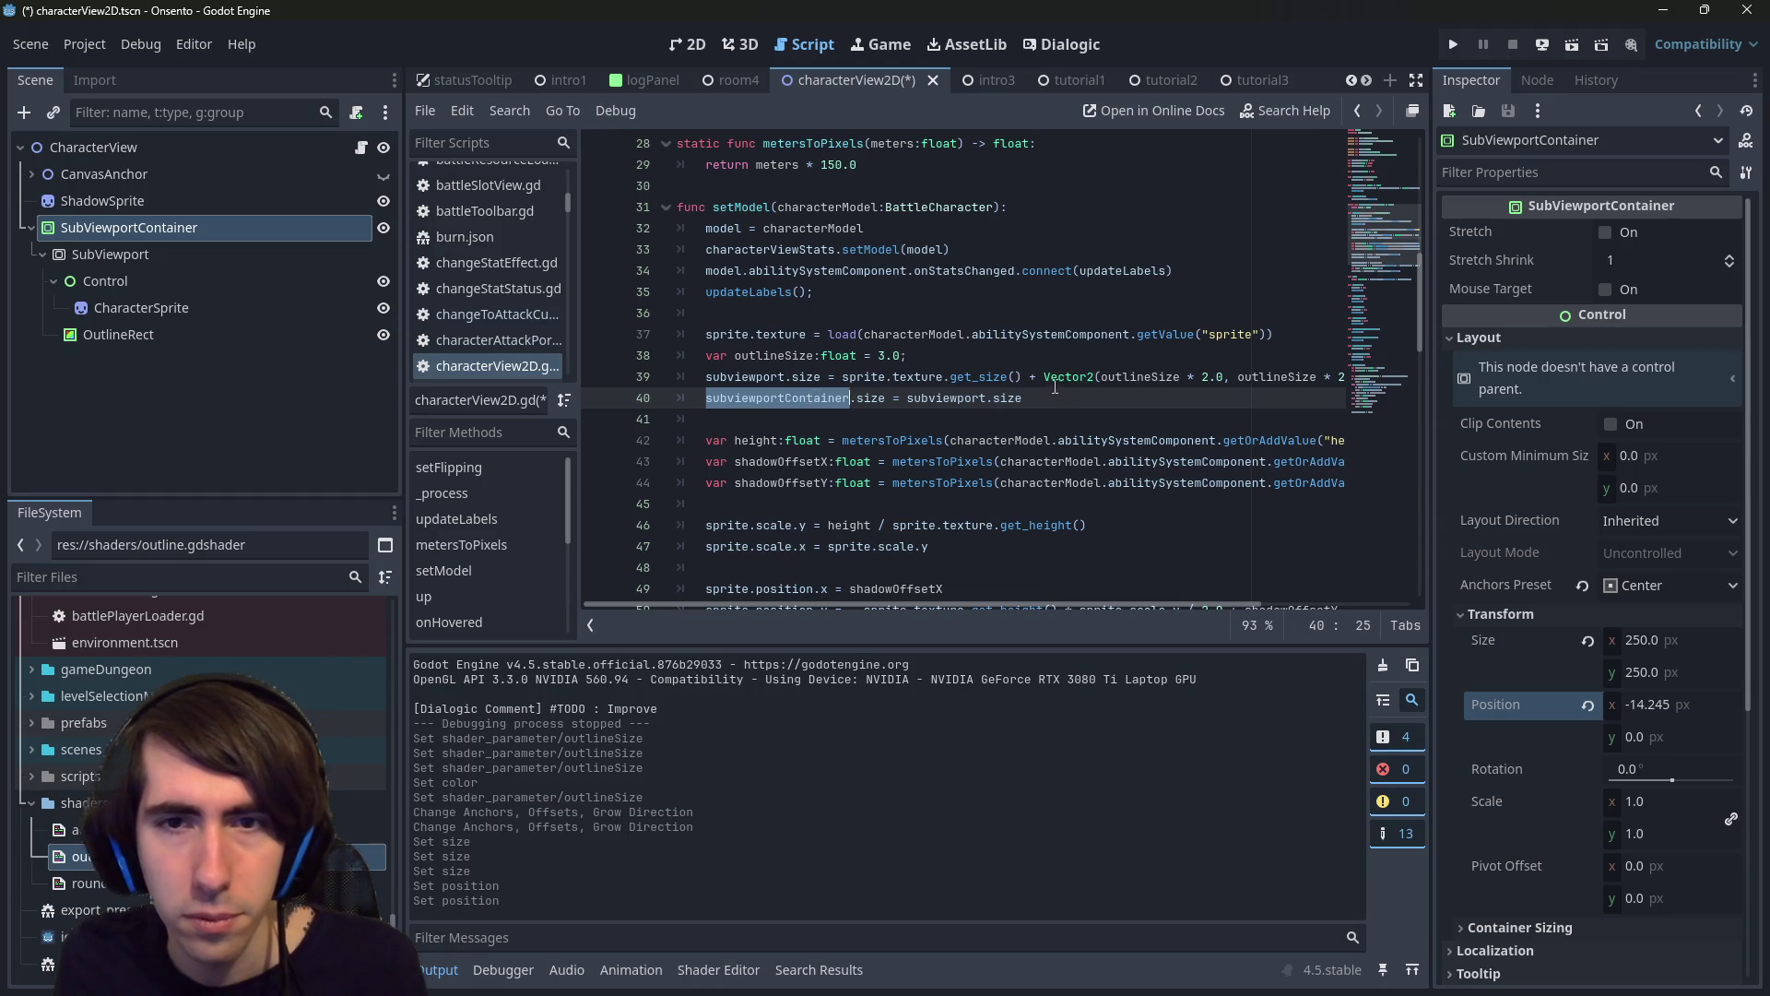
# Step: Start line 41 as 'subviewportContainer.position =' using the copied name and autocomplete
pyautogui.hotkey('ctrl', 'c')
pyautogui.click(1055, 387)
pyautogui.press('Return')
pyautogui.hotkey('ctrl', 'v')
pyautogui.write('.po')
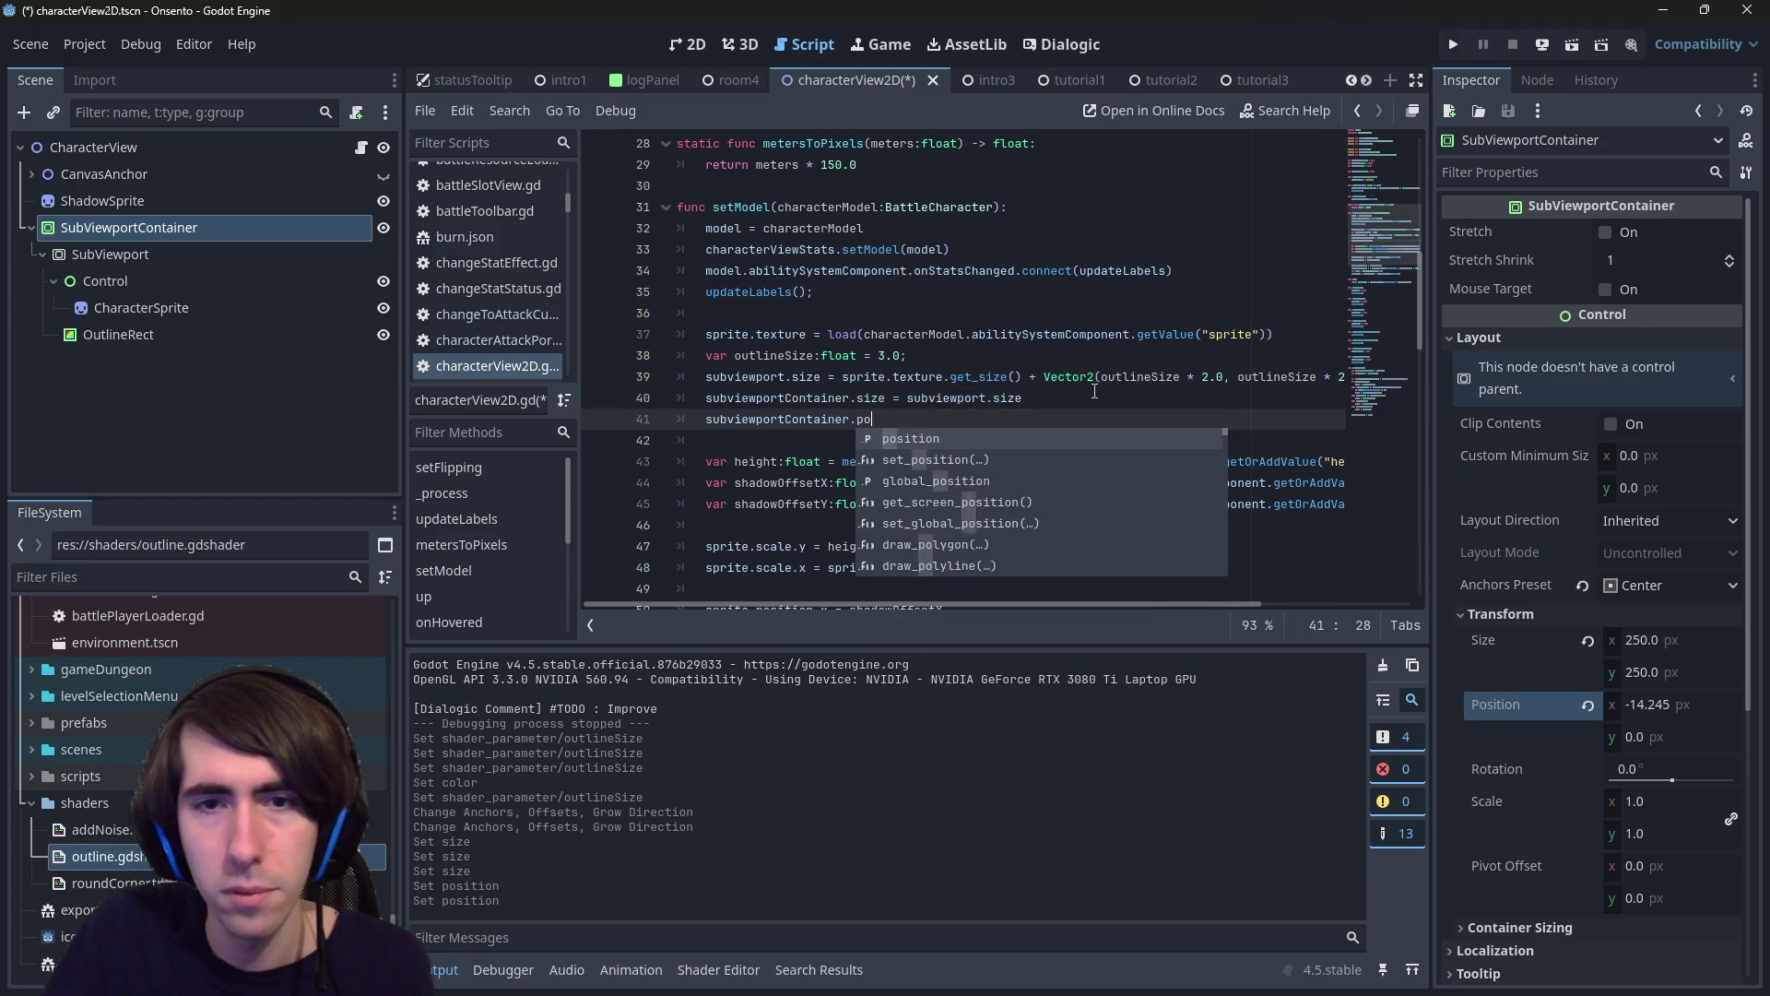
pyautogui.press('Return')
pyautogui.write('=')
# Step: Finish line 41 with 'subviewport.size / 2' copied from line 40 and save the script
pyautogui.press('Up')
pyautogui.hotkey('ctrl', 'Left')
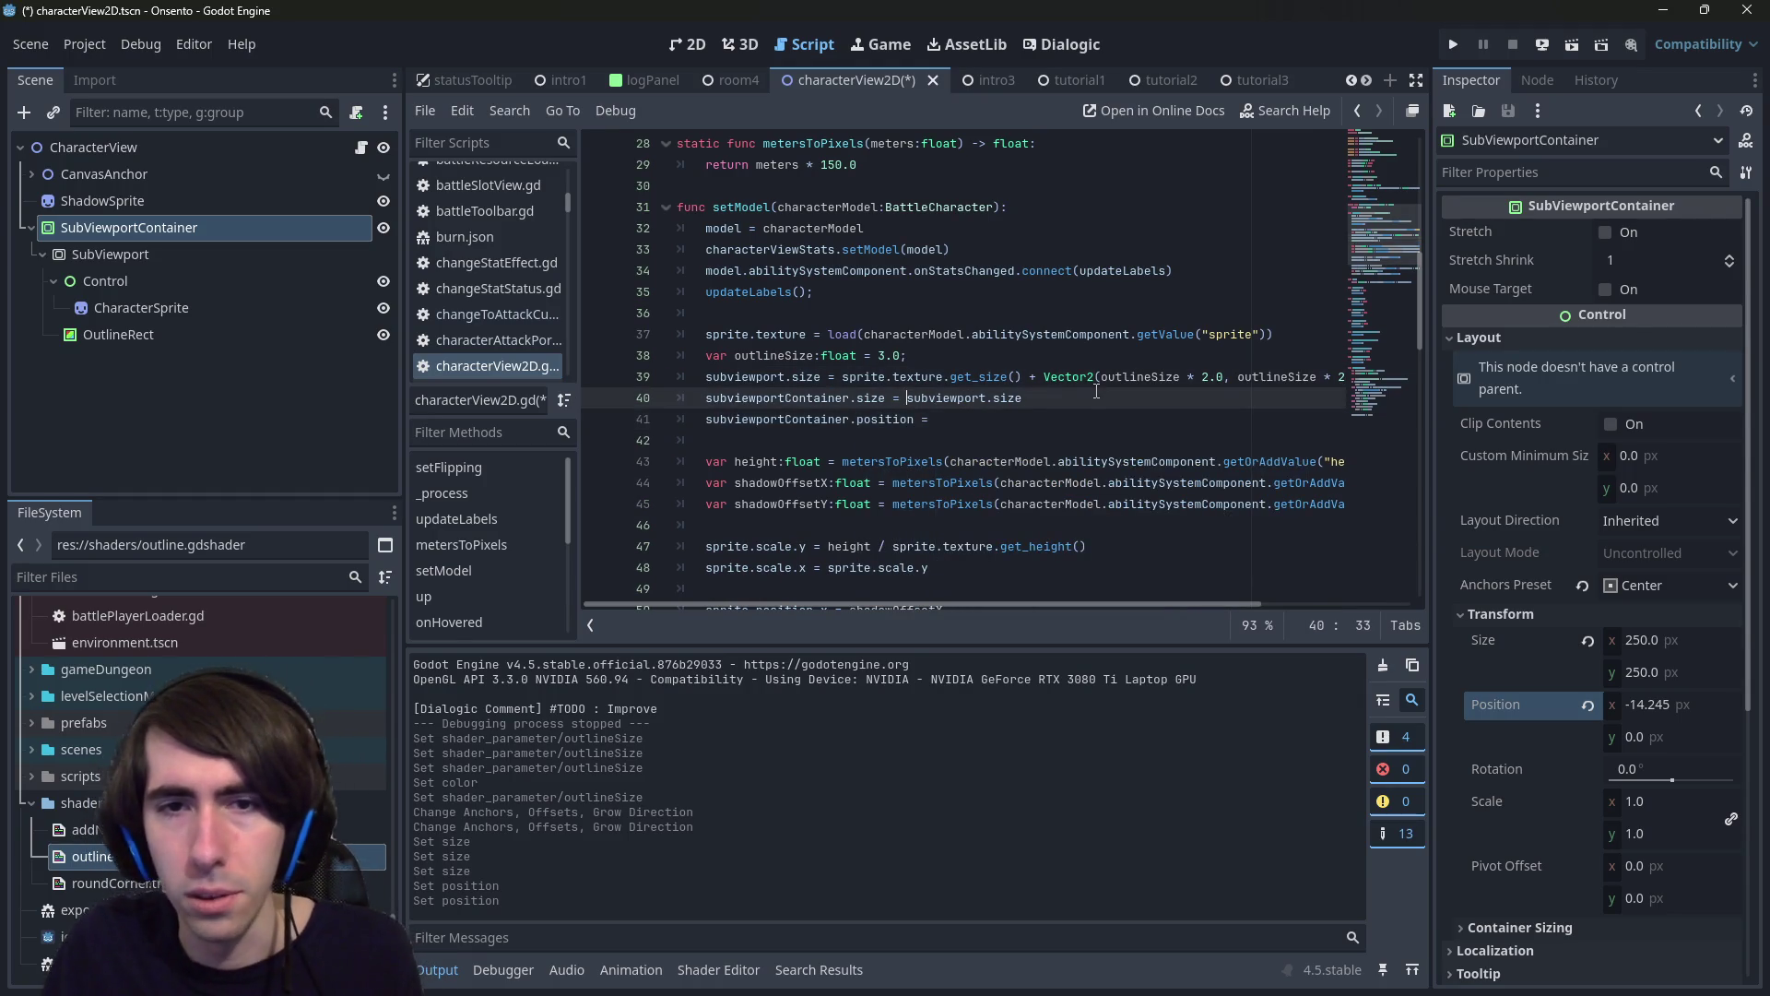
pyautogui.hotkey('shift', 'End')
pyautogui.hotkey('ctrl', 'c')
pyautogui.press('Down')
pyautogui.hotkey('ctrl', 'v')
pyautogui.write('/ 2')
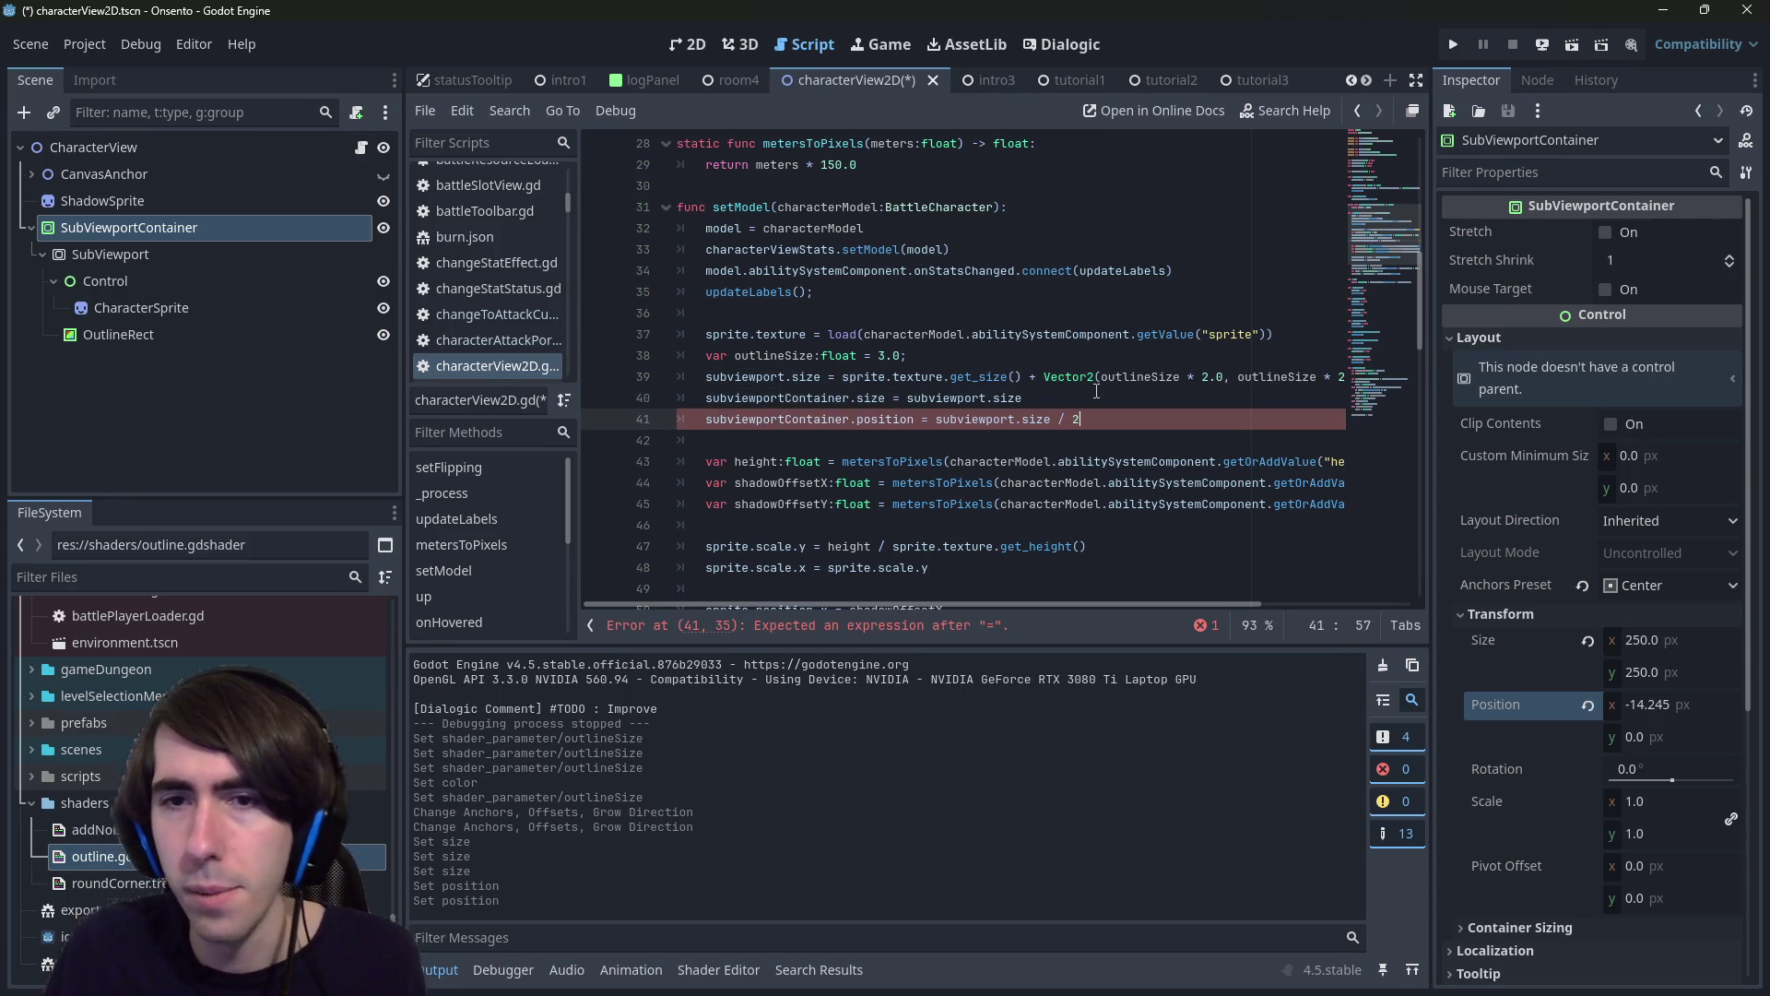
pyautogui.hotkey('ctrl', 's')
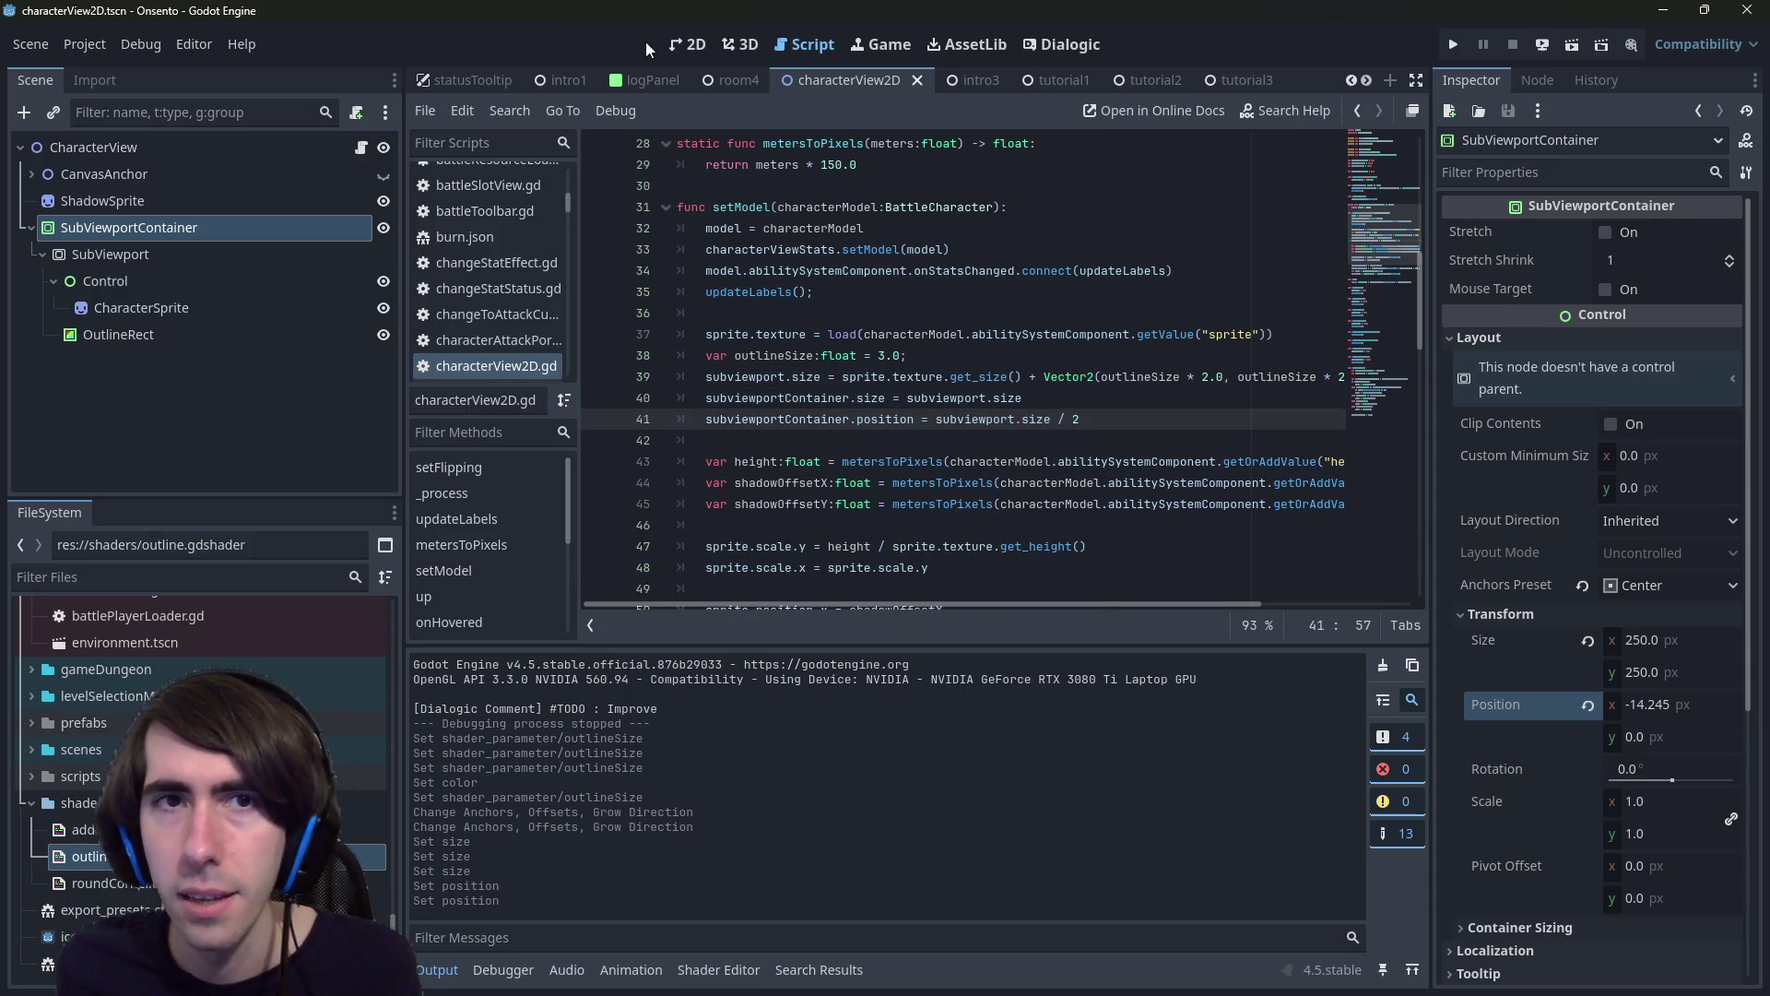
pyautogui.click(681, 41)
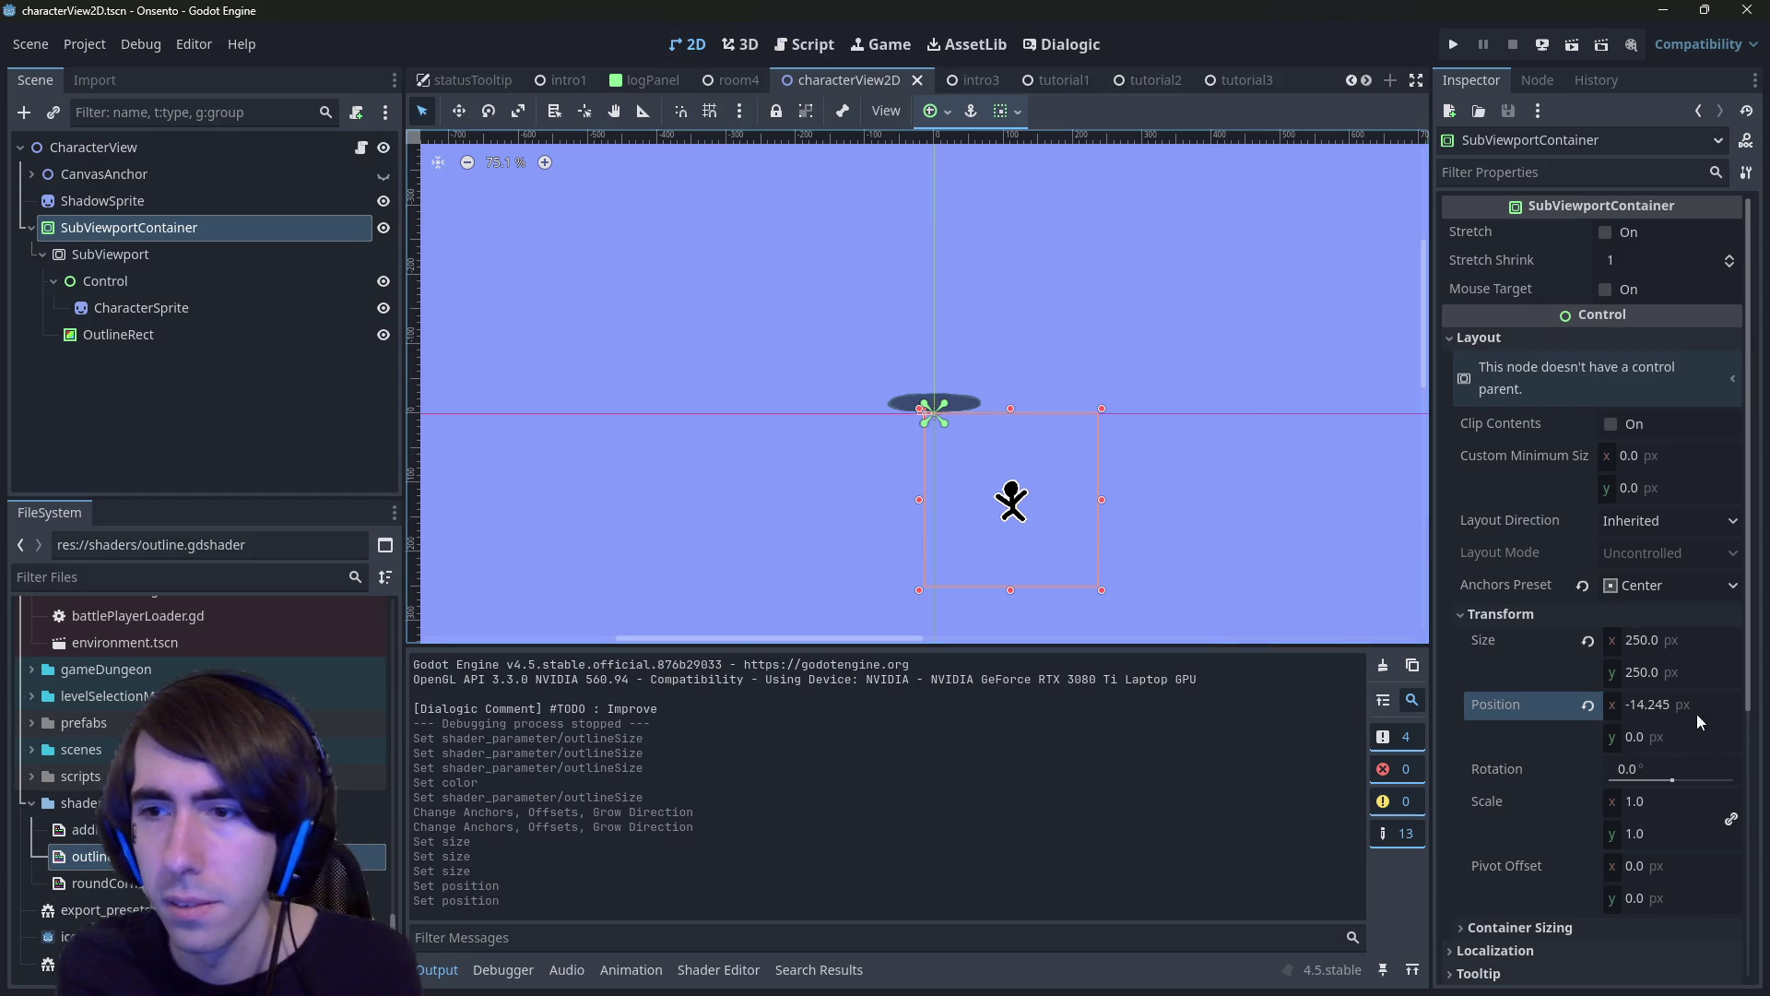
# Step: Set the SubViewportContainer position to x -250.0/2 (-125) and y -125, then save the scene
pyautogui.click(1669, 640)
pyautogui.click(1678, 706)
pyautogui.write('-250.0')
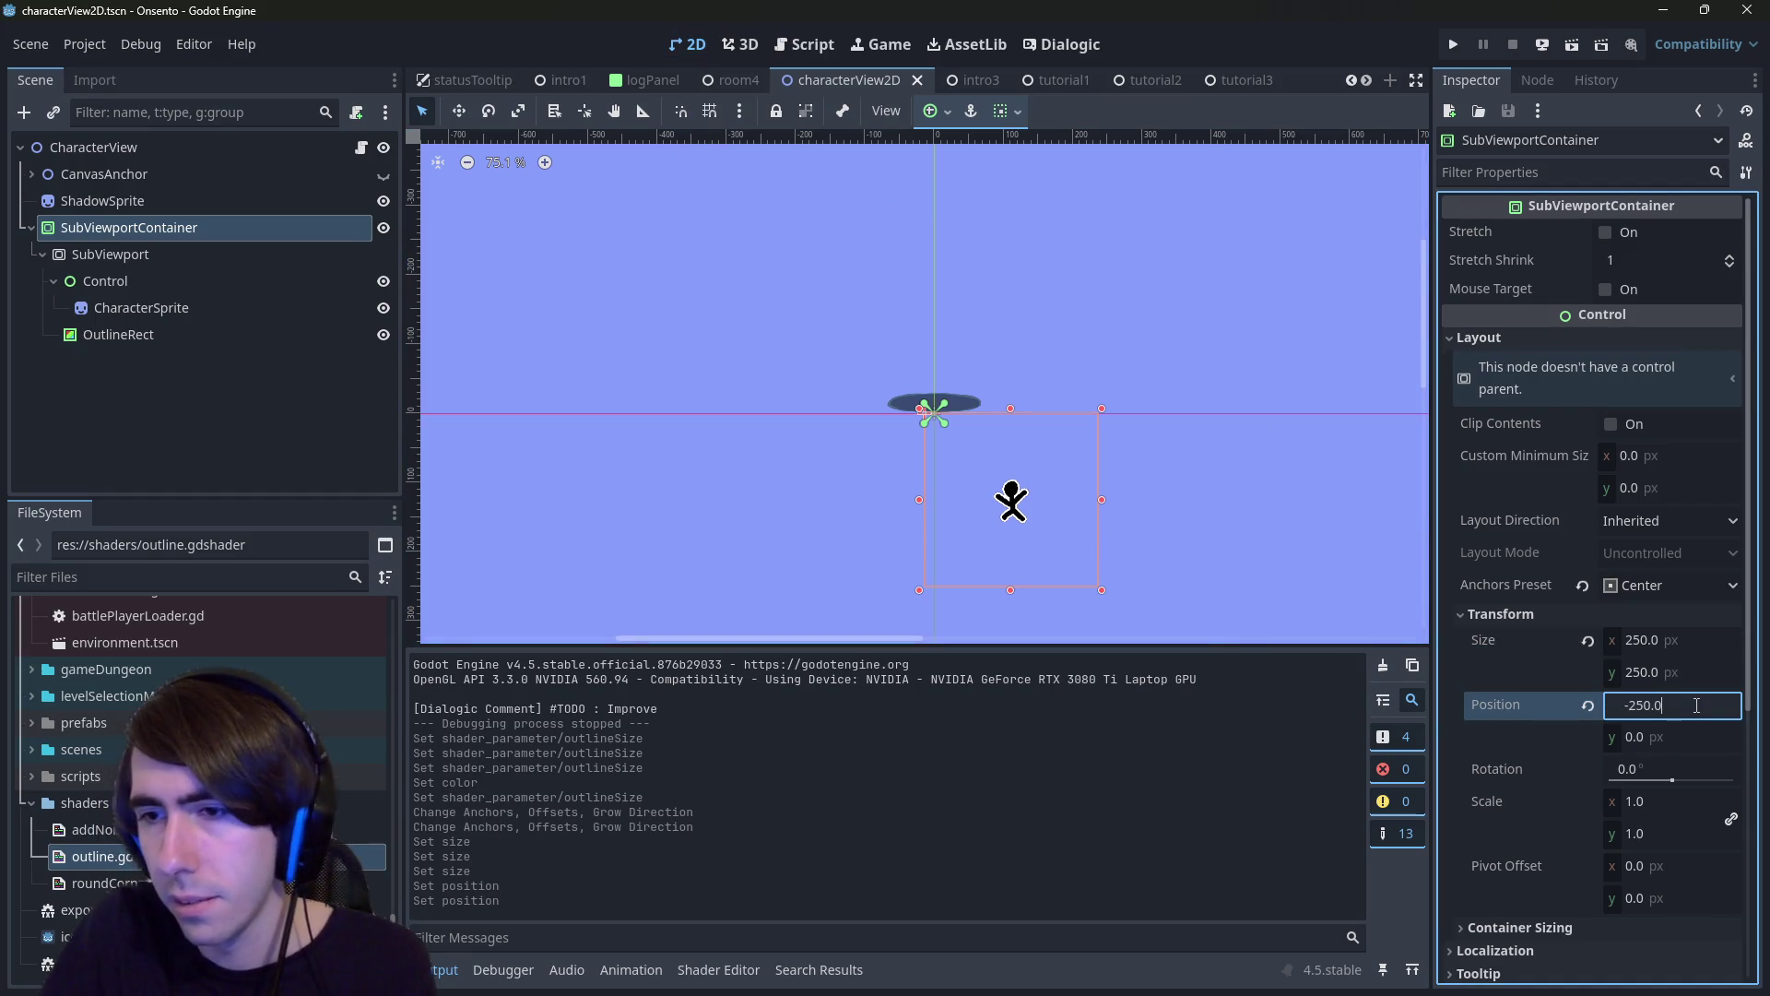
pyautogui.write('/2')
pyautogui.press('Return')
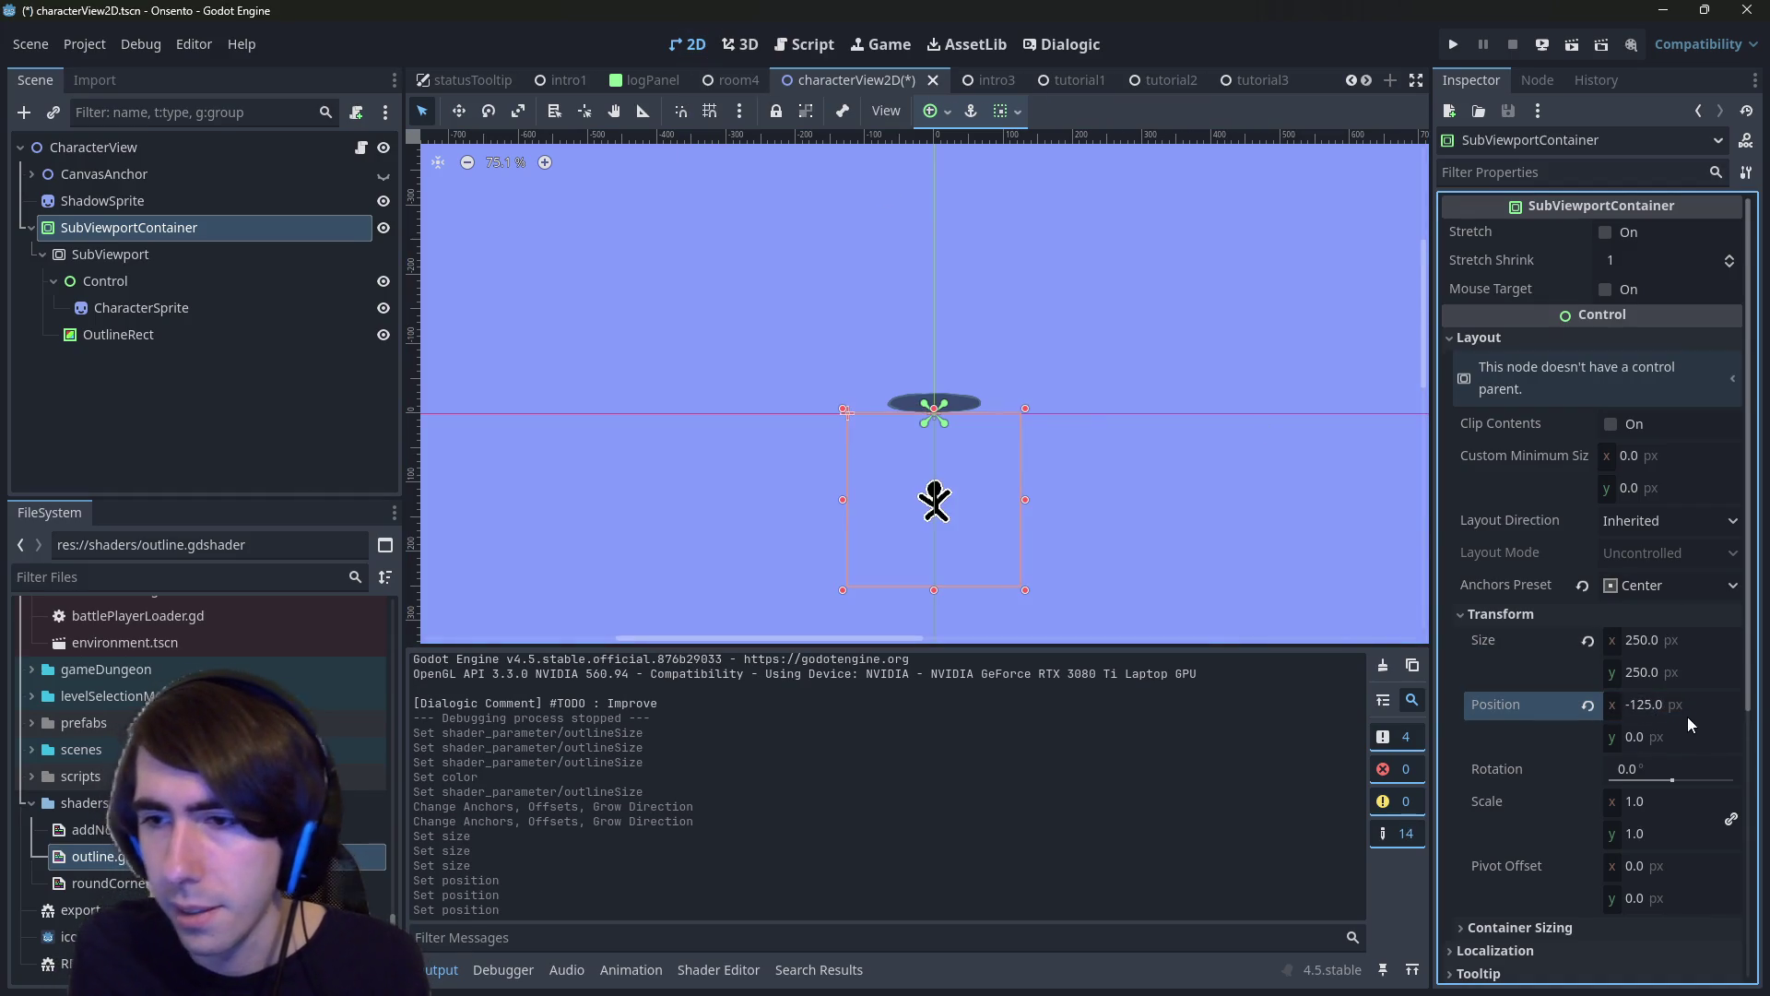
pyautogui.click(1660, 737)
pyautogui.write('-125')
pyautogui.press('Return')
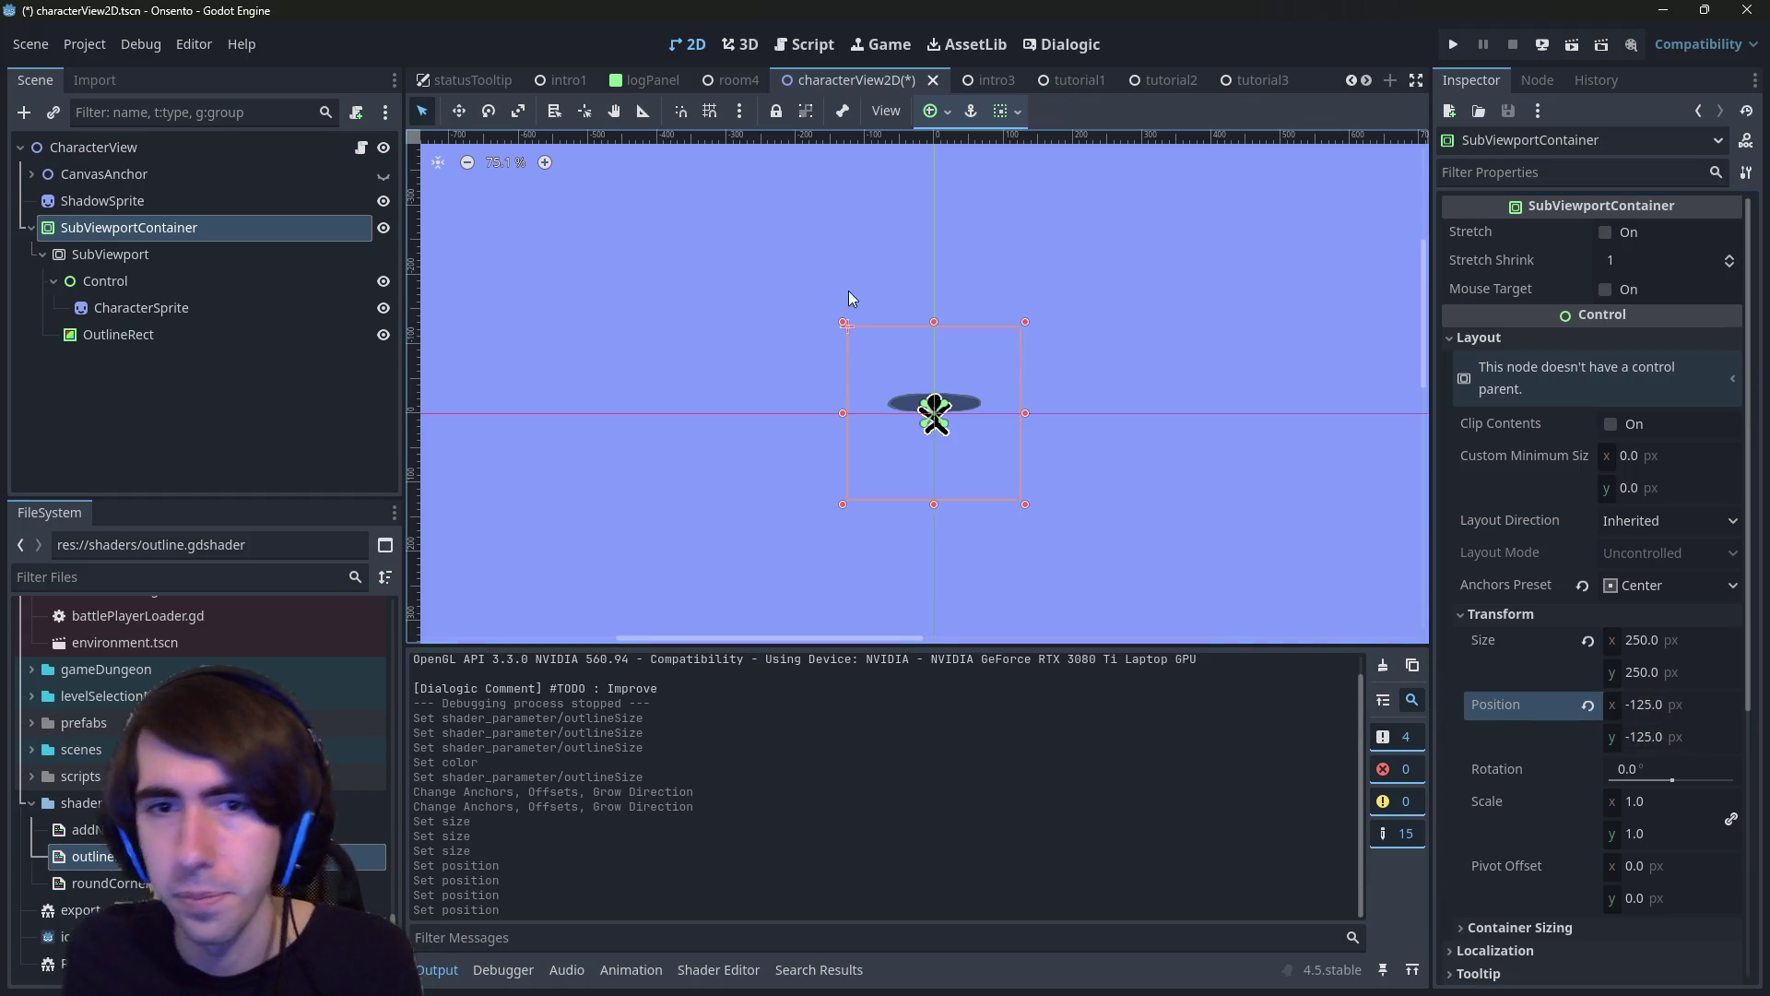
pyautogui.hotkey('ctrl', 's')
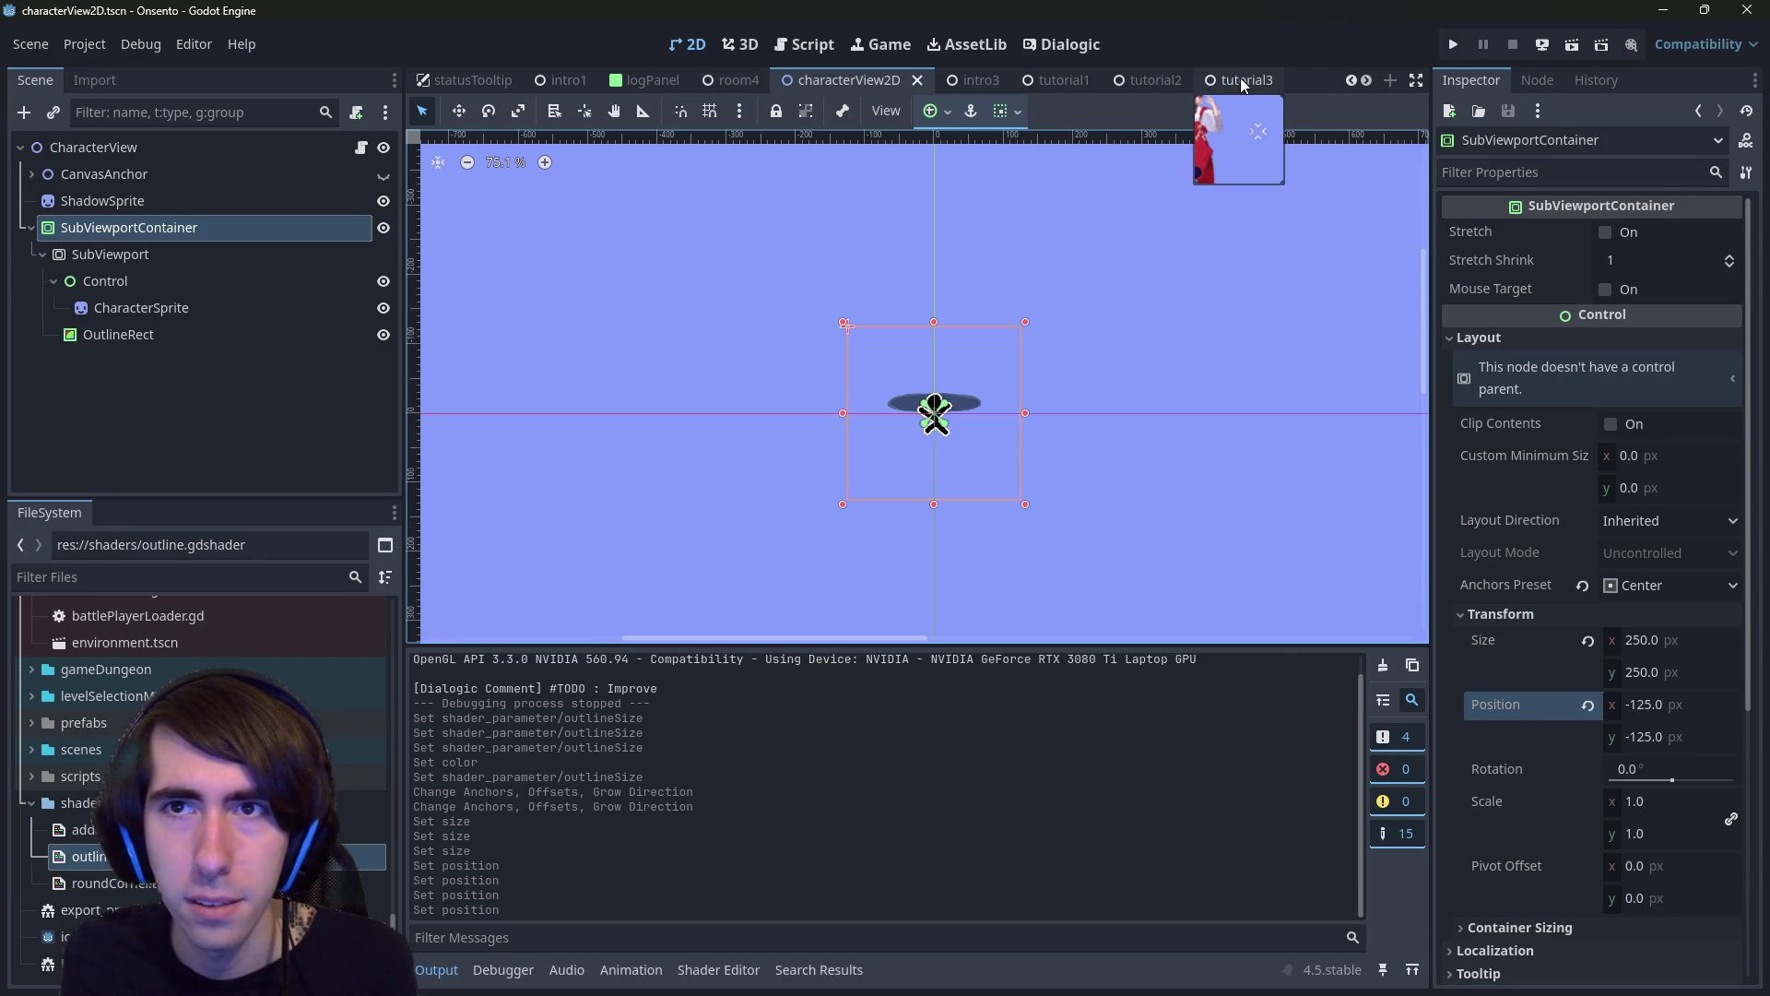
# Step: Run tutorial3, read the Nil-base 'size' assignment error, and stop the game
pyautogui.click(1241, 79)
pyautogui.click(1573, 46)
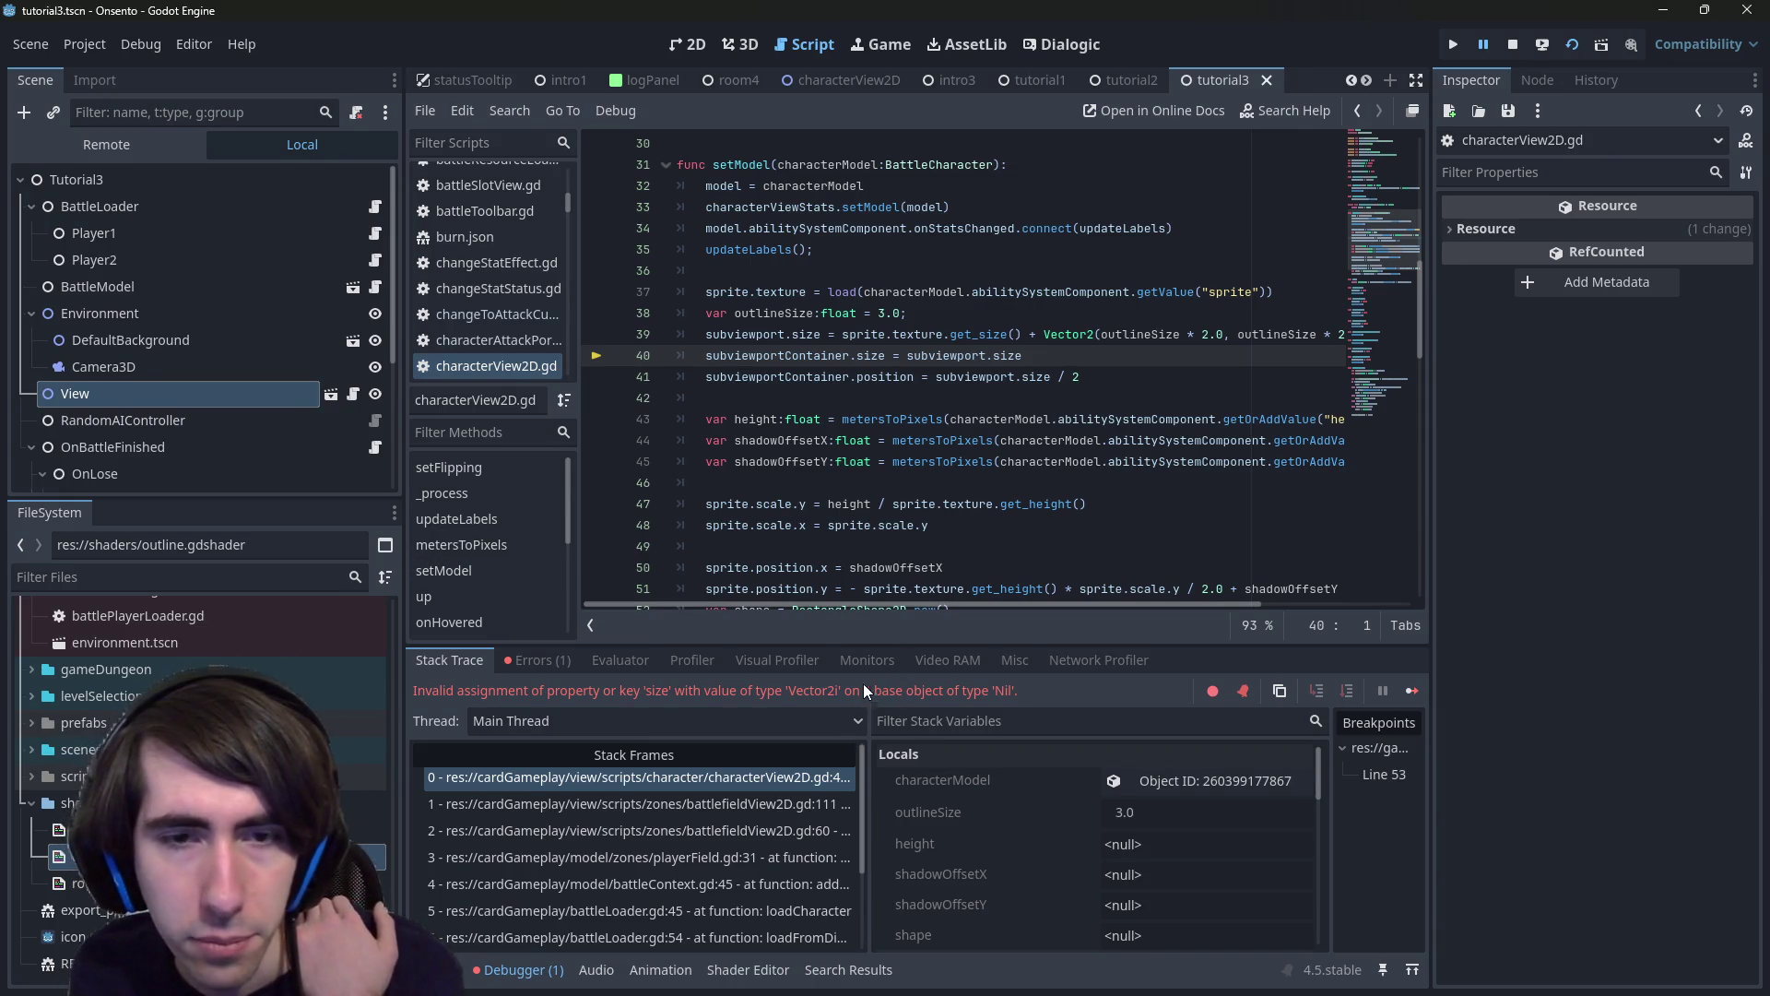
pyautogui.click(1513, 44)
pyautogui.scroll(-10, 539, 83)
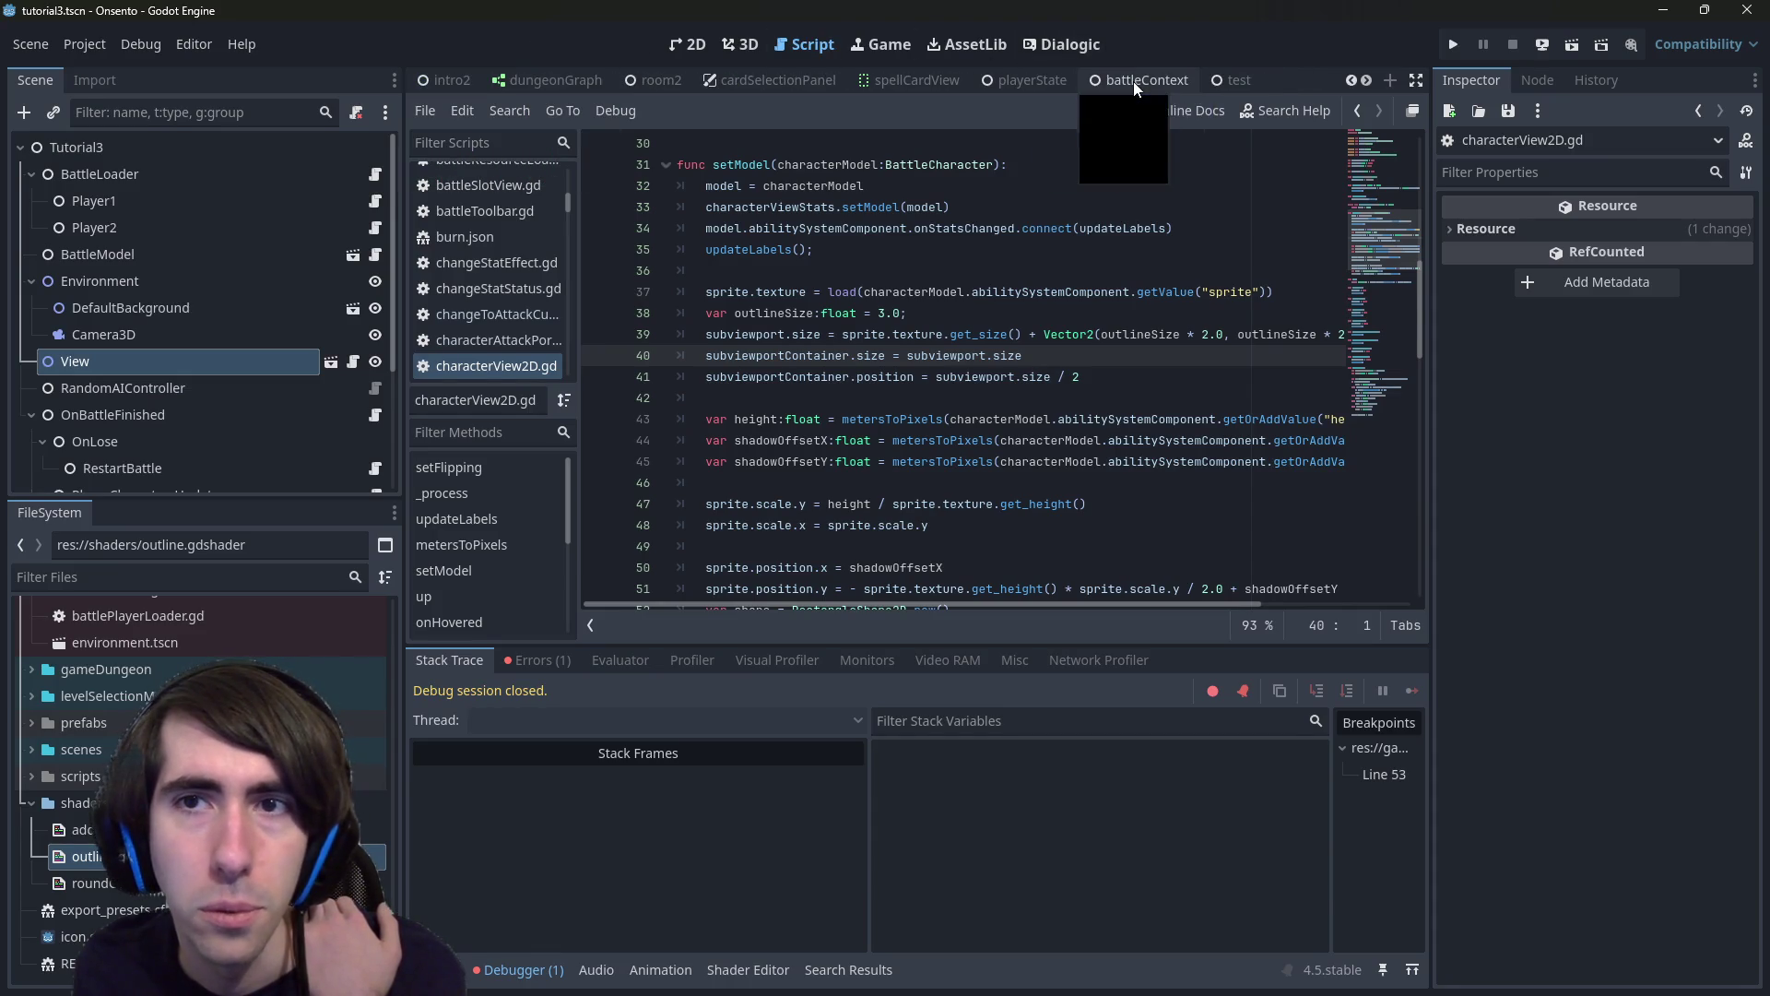
pyautogui.scroll(-7, 1133, 81)
pyautogui.scroll(-8, 1126, 81)
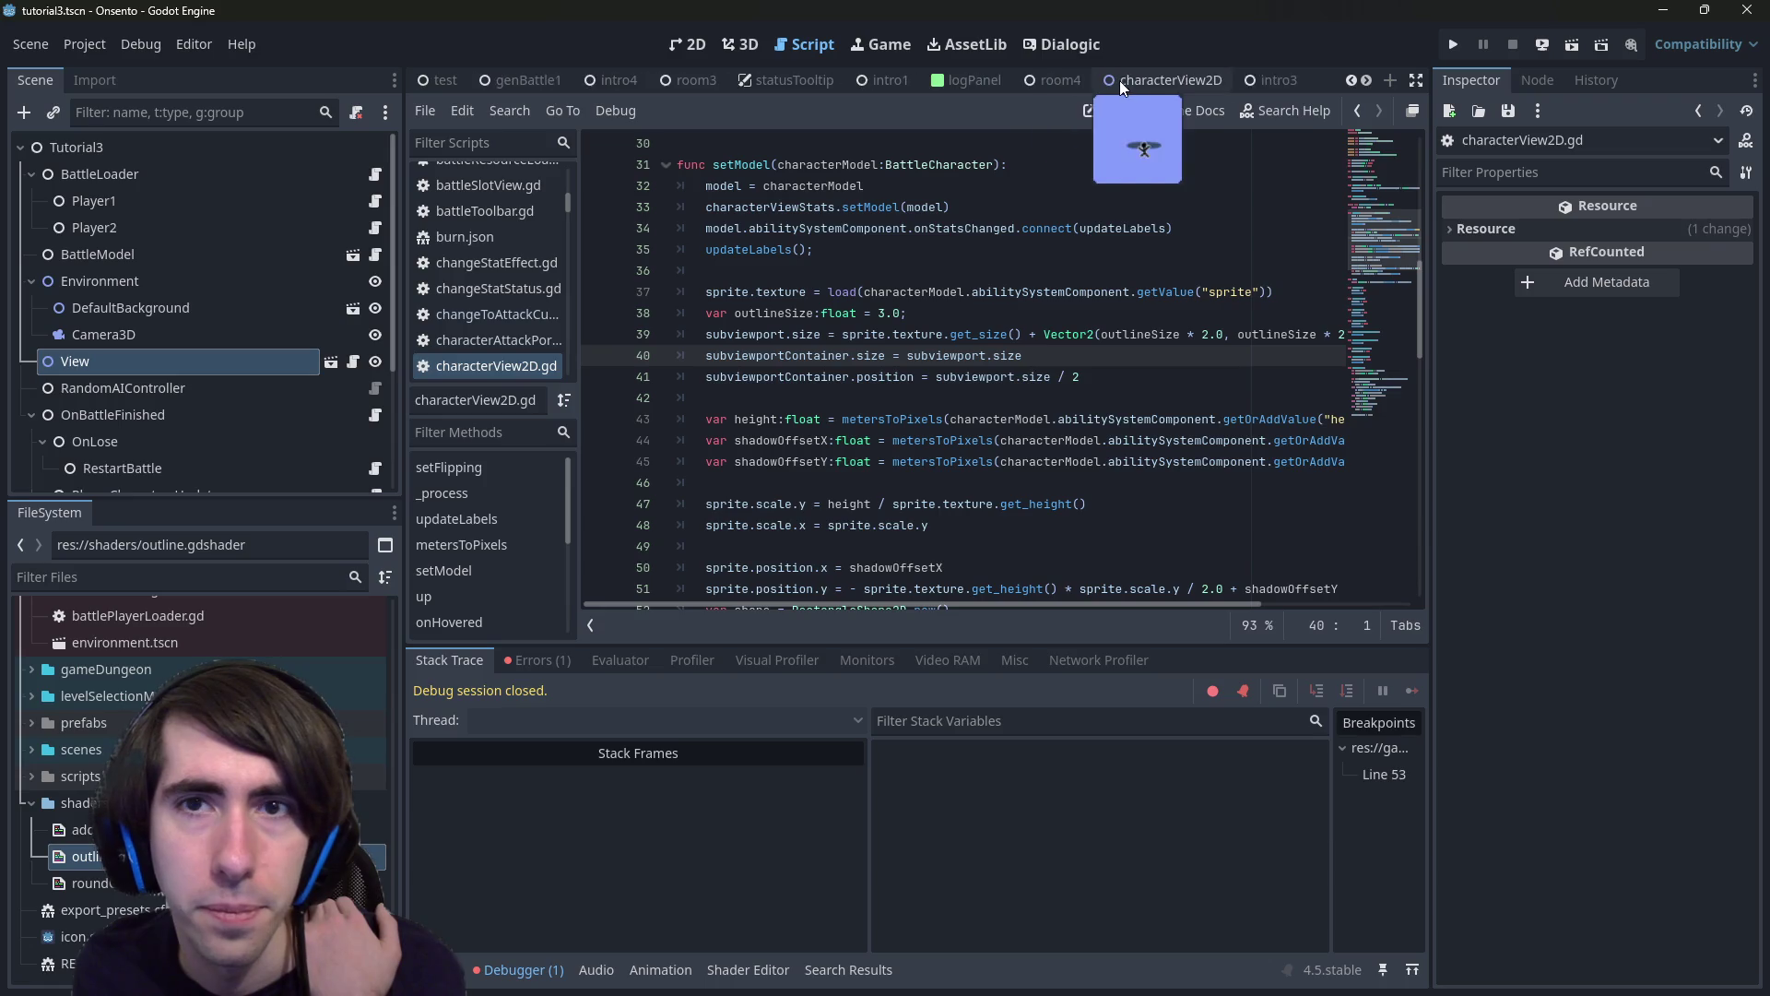
pyautogui.scroll(1, 1015, 81)
# Step: Assign SubViewportContainer to CharacterView's Subviewport Container property and save characterView2D
pyautogui.click(889, 80)
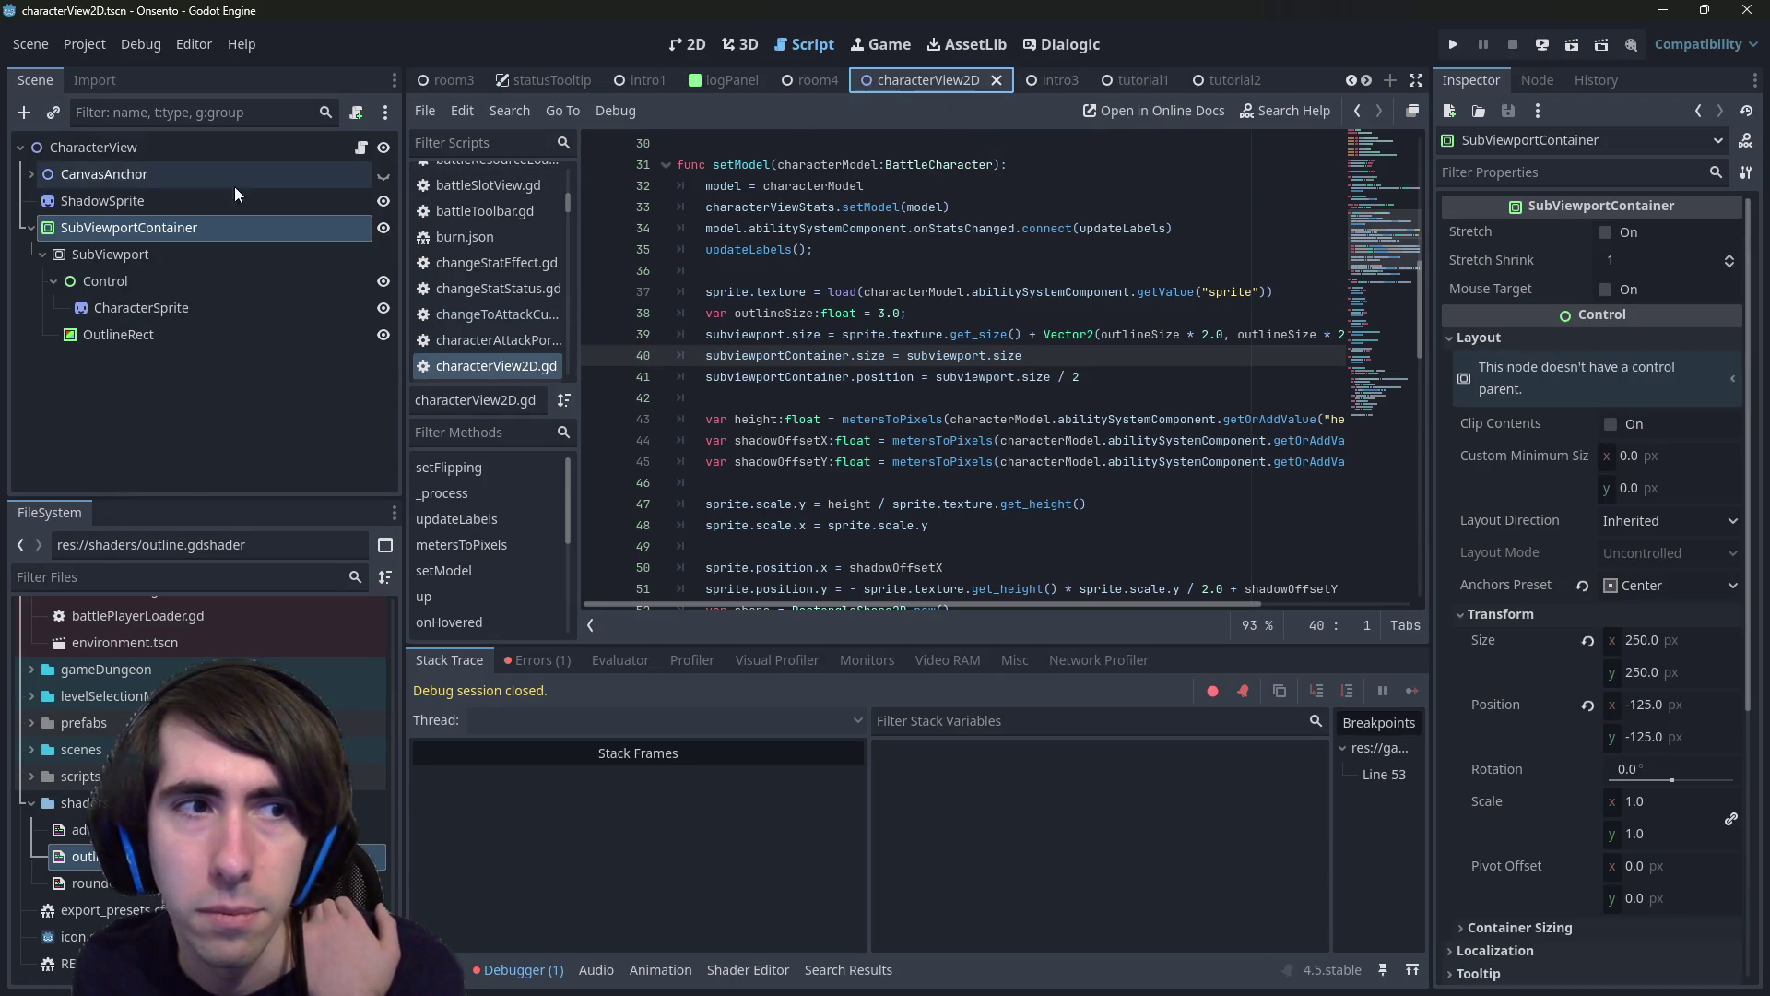
pyautogui.click(188, 153)
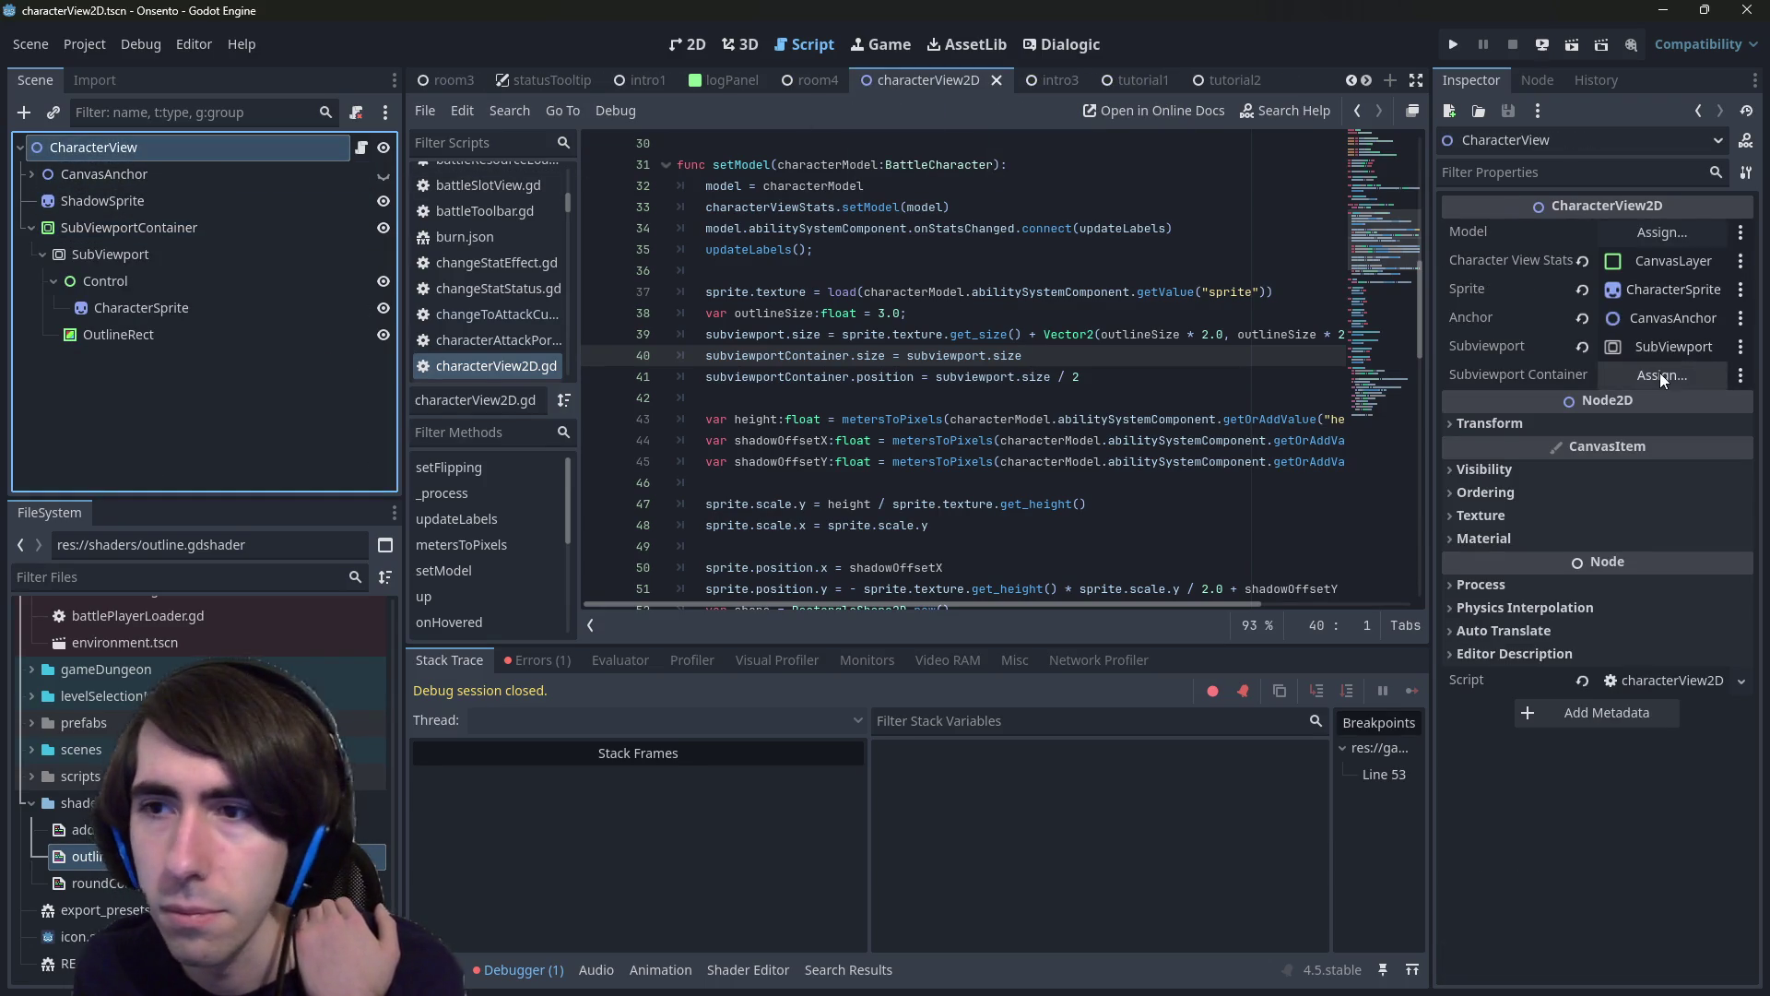
pyautogui.click(1623, 375)
pyautogui.doubleClick(876, 394)
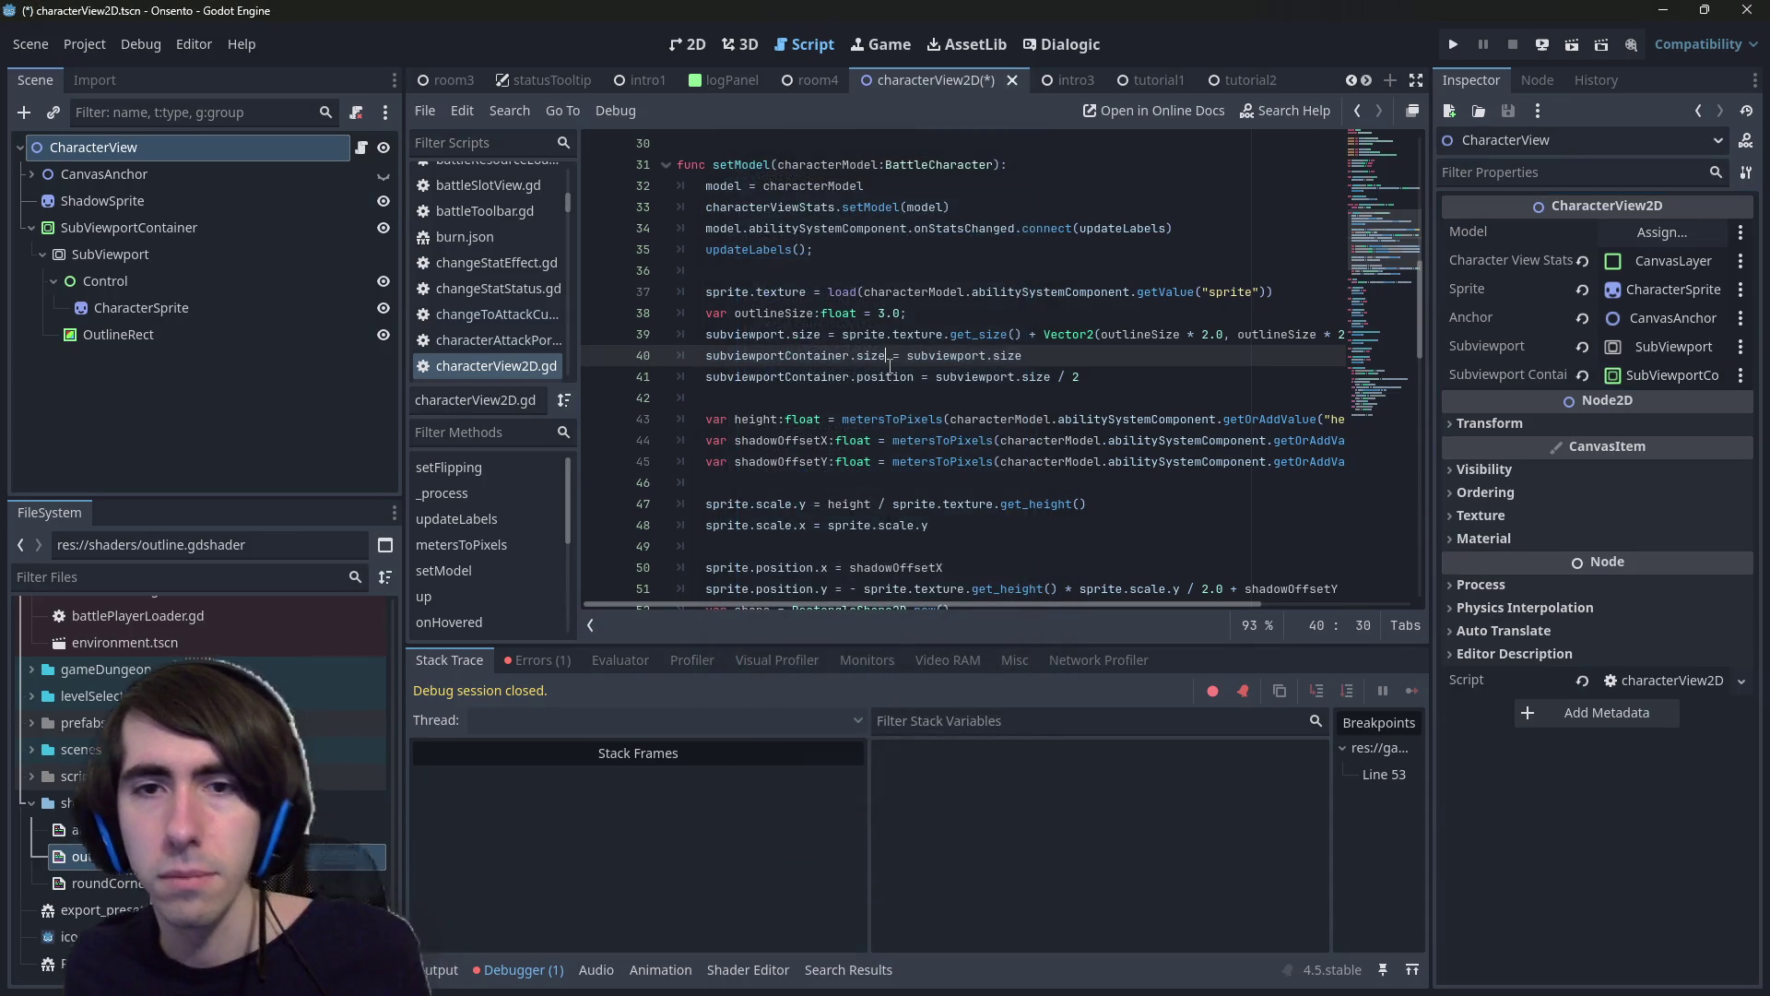
pyautogui.hotkey('ctrl', 's')
pyautogui.scroll(-1, 1225, 82)
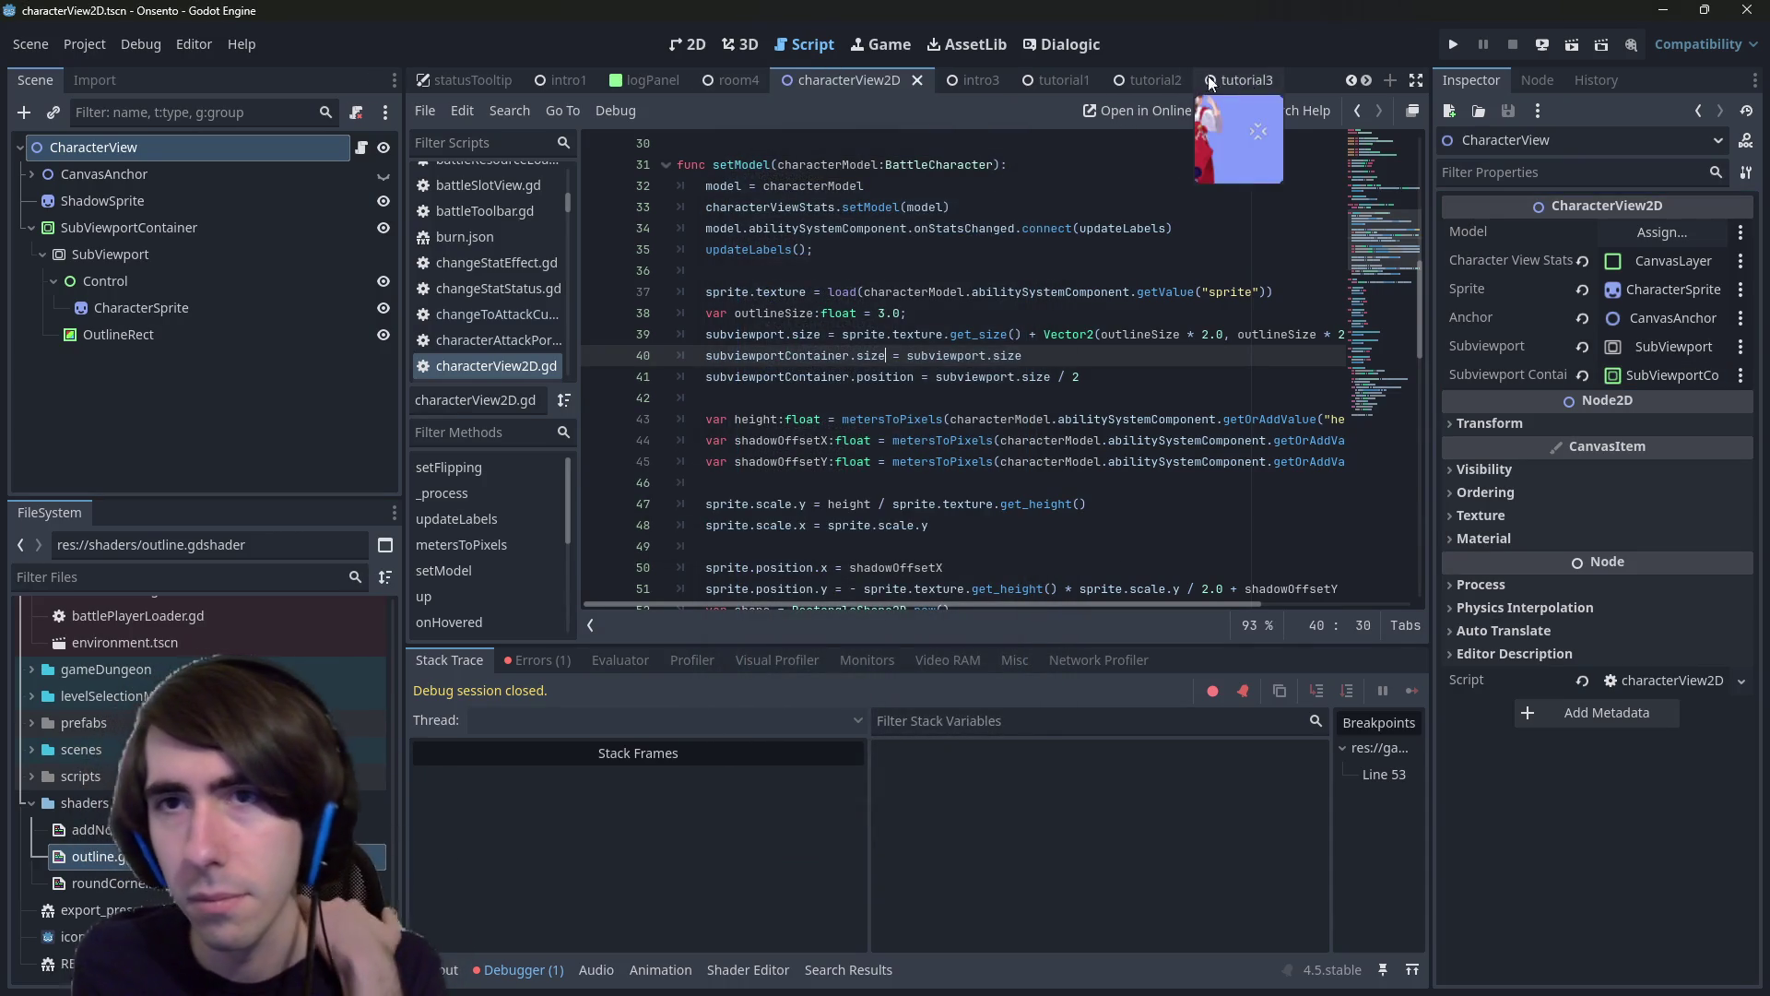
# Step: Run tutorial3, place a character and a slime on the battlefield, then close the game
pyautogui.click(1225, 81)
pyautogui.click(1572, 44)
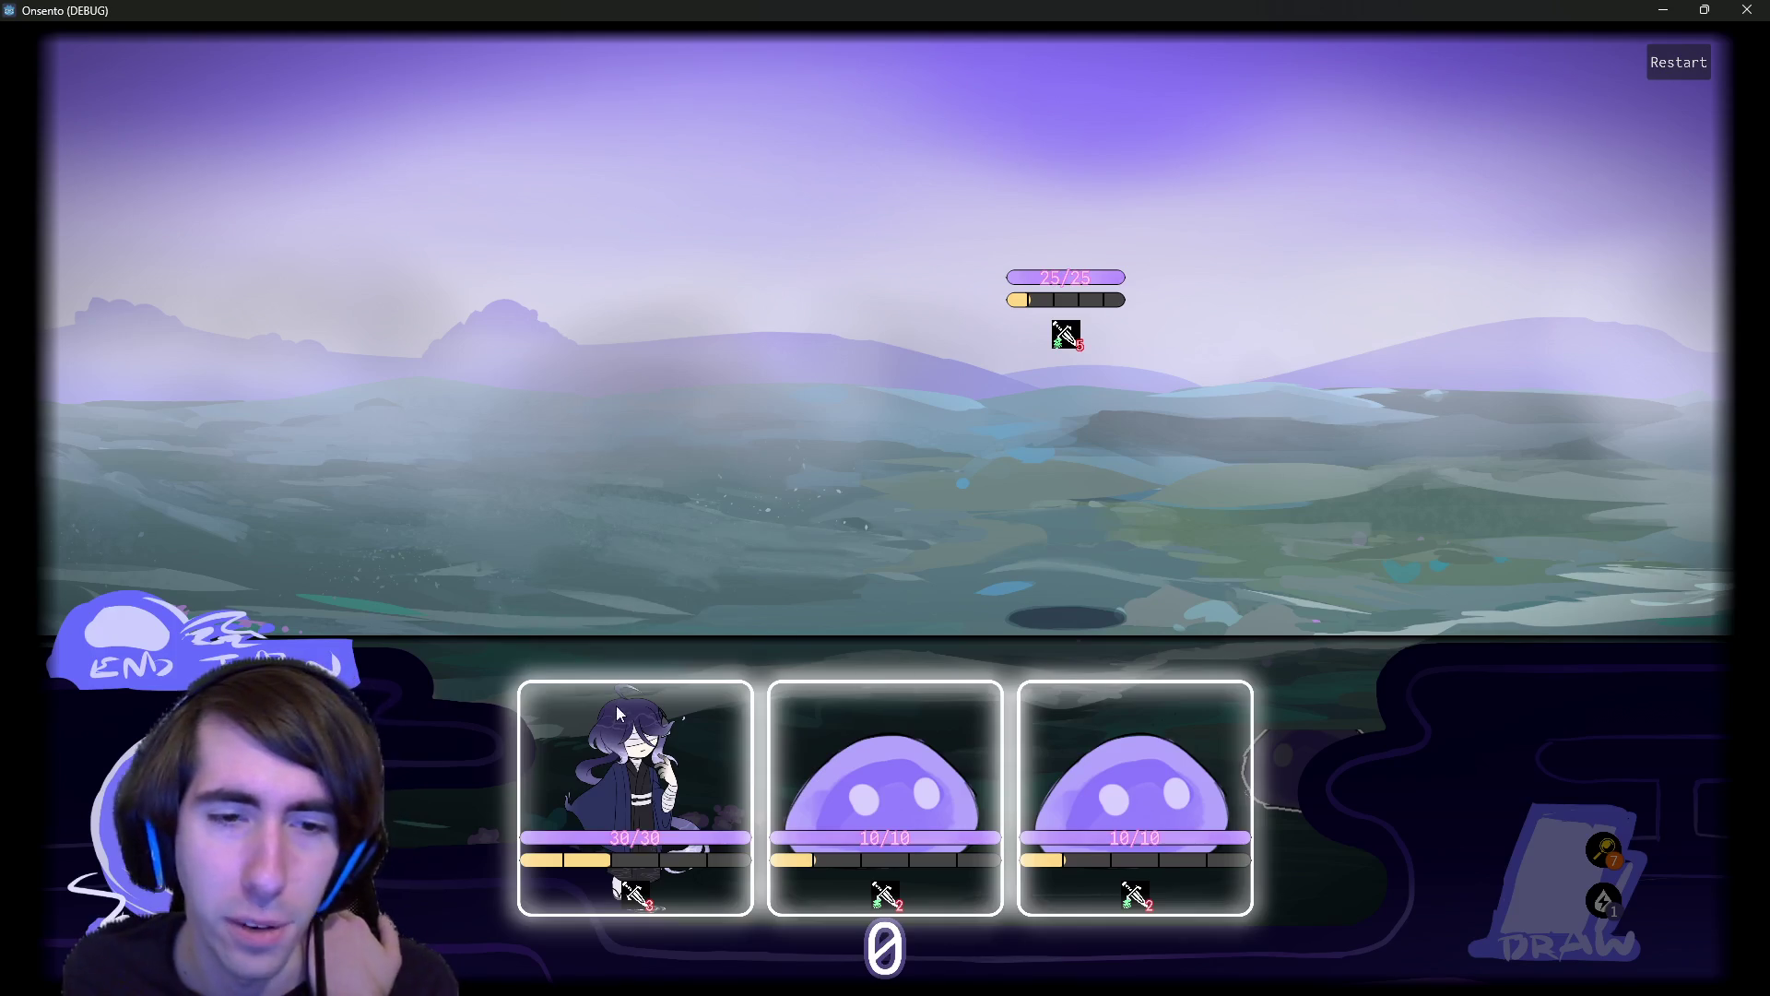
pyautogui.moveTo(616, 705)
pyautogui.mouseDown()
pyautogui.moveTo(696, 656)
pyautogui.moveTo(529, 421)
pyautogui.moveTo(500, 518)
pyautogui.mouseUp()
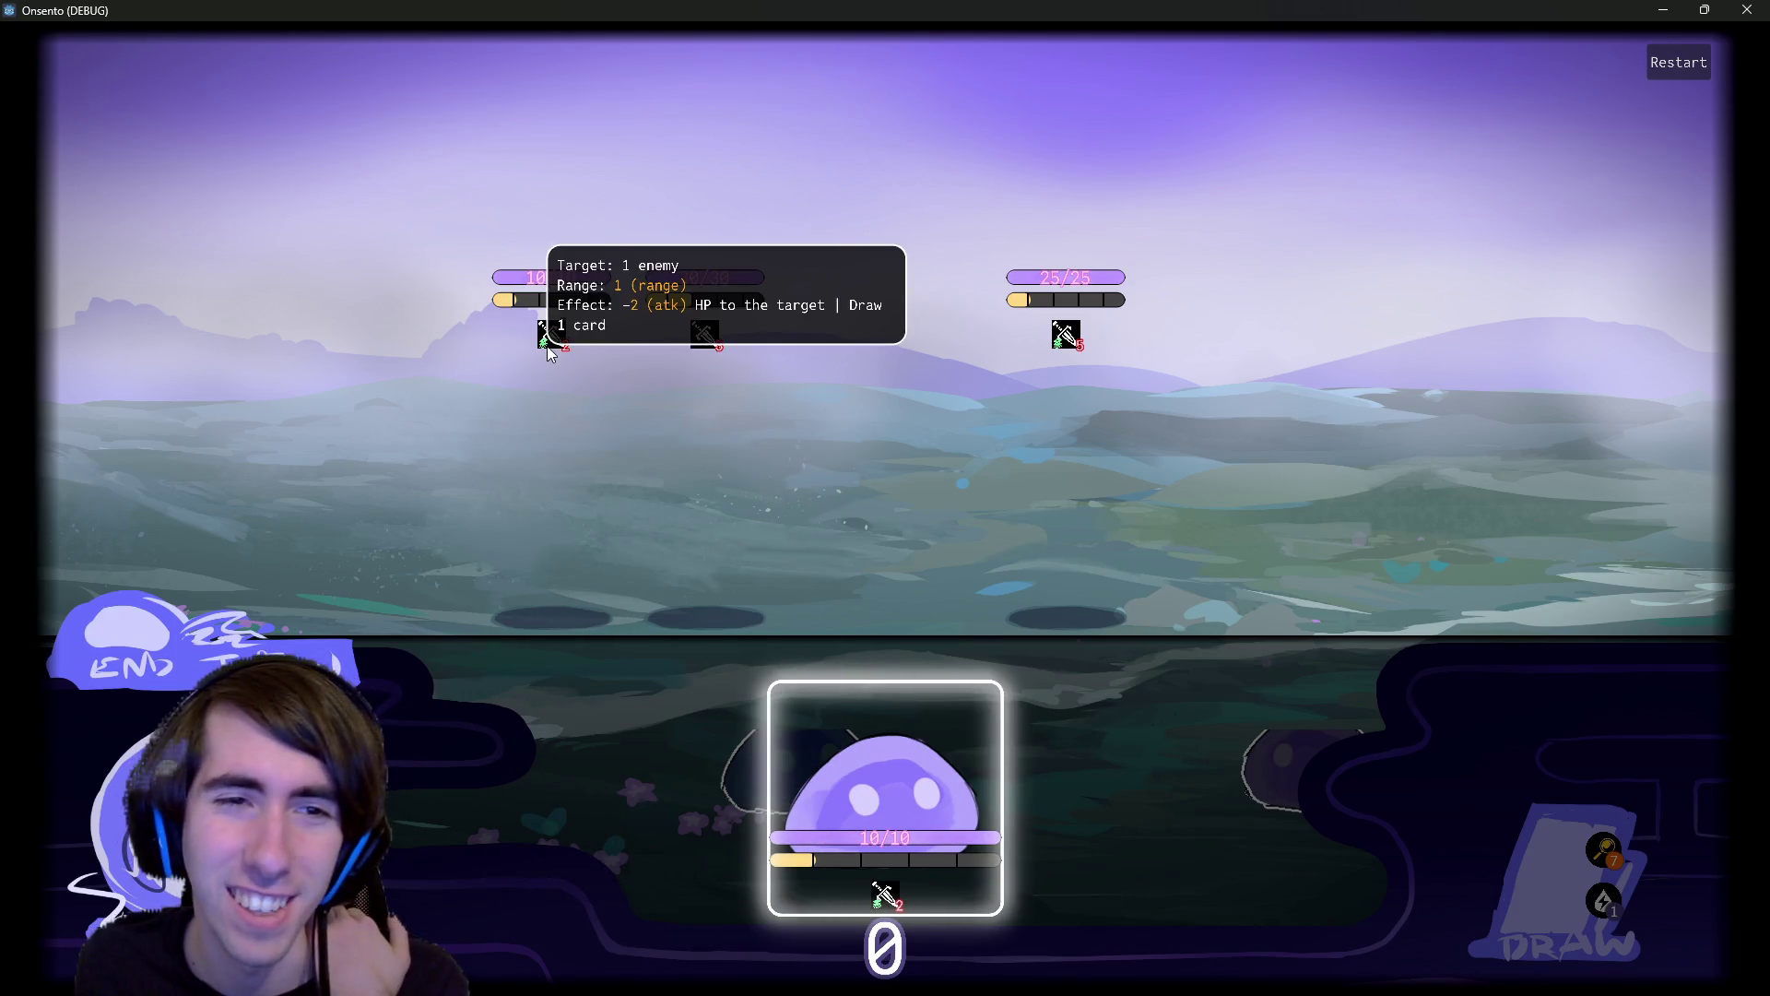
pyautogui.hotkey('alt', 'F4')
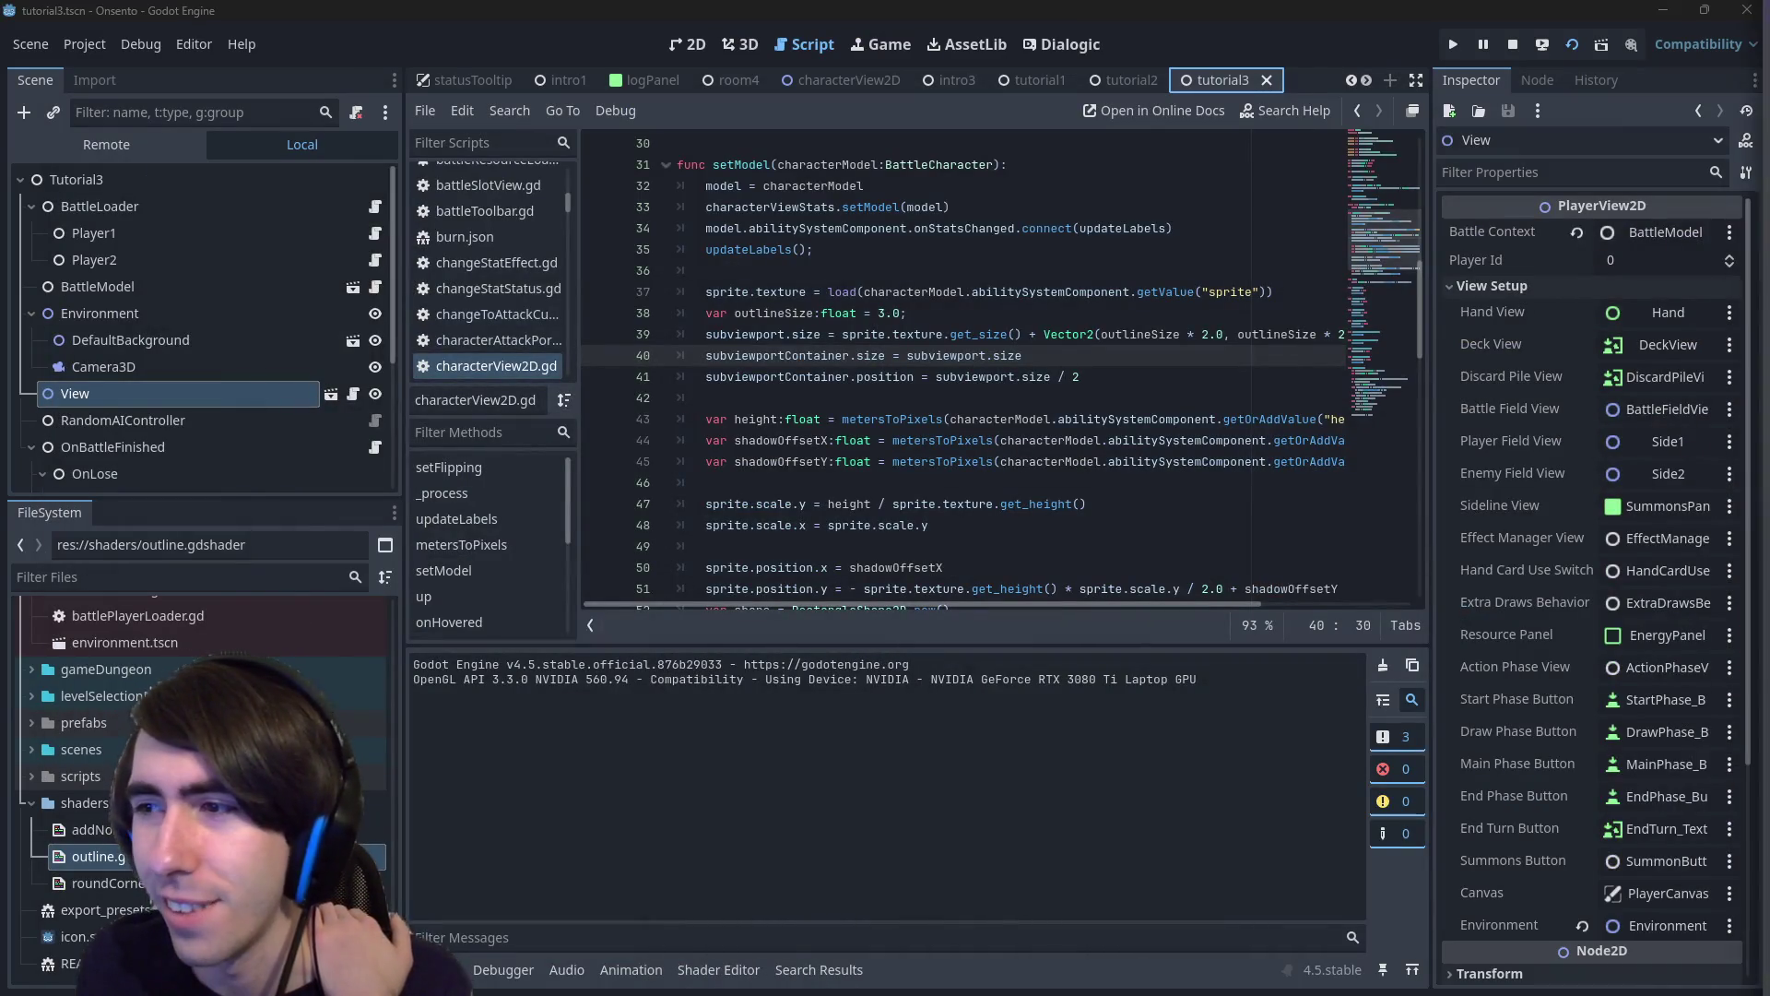
# Step: In the Remote tree, expand Tutorial3 > BattleFieldView > Side1 > BattleSlotView > CharacterView
pyautogui.click(108, 147)
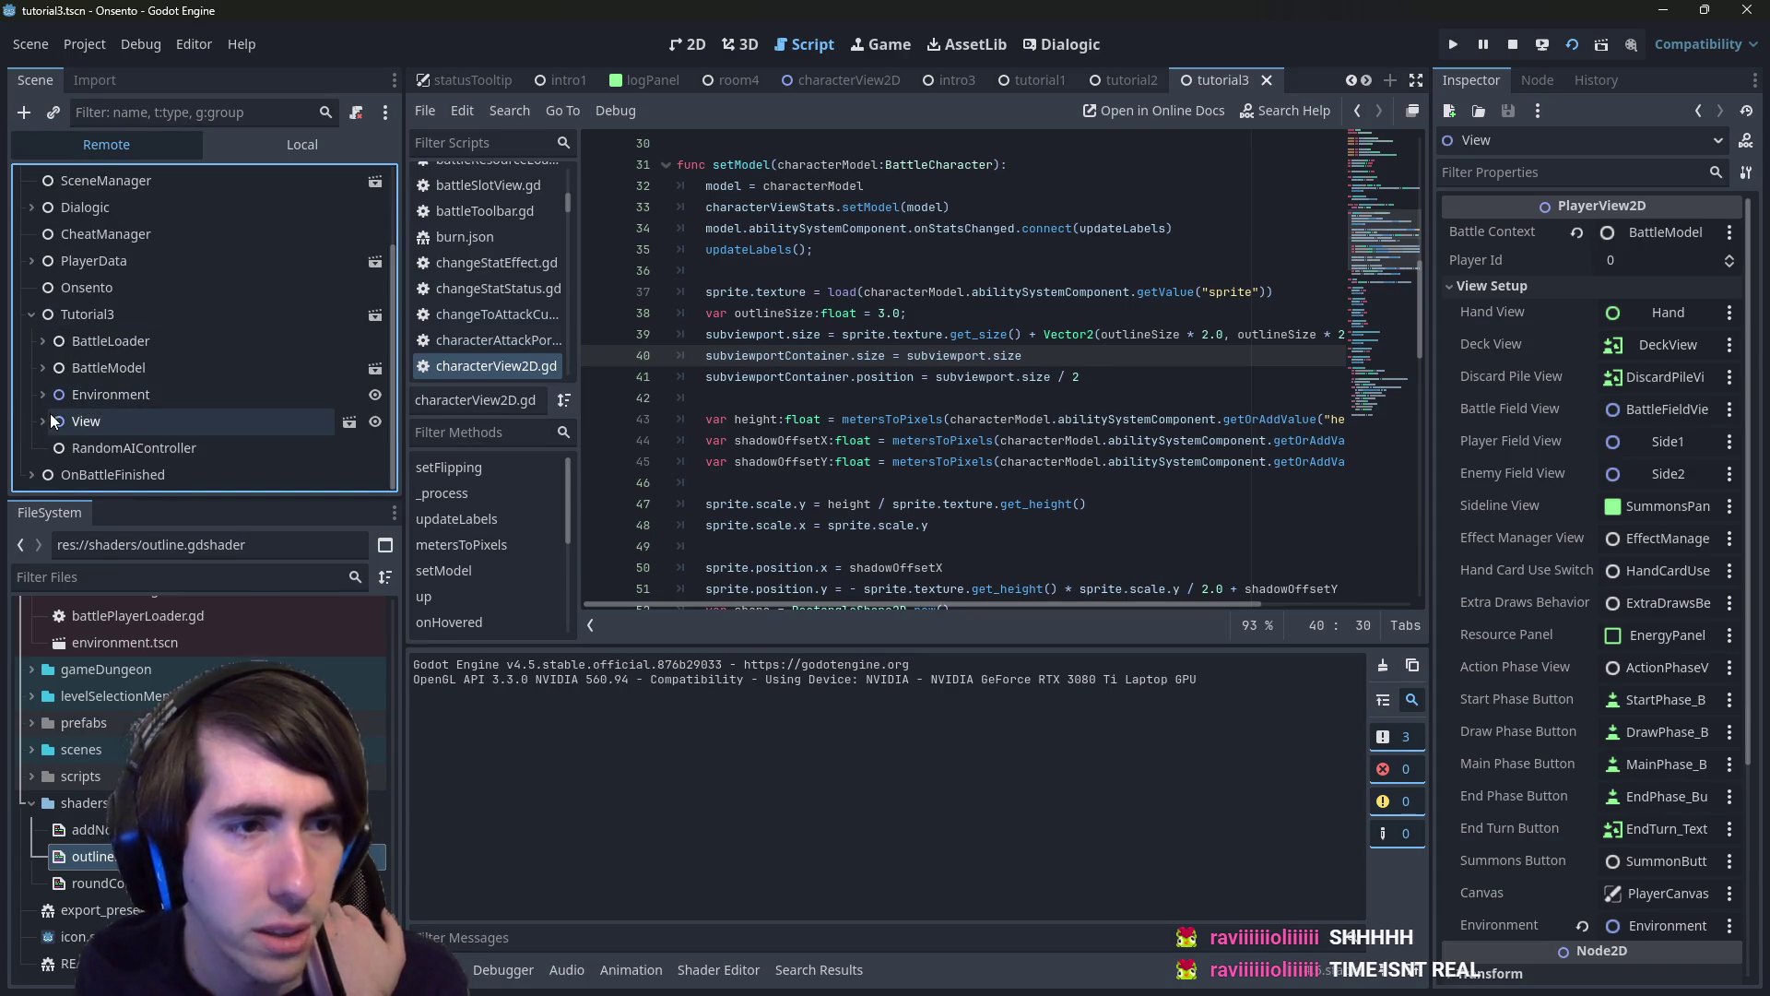
pyautogui.click(33, 419)
pyautogui.scroll(-3, 49, 410)
pyautogui.click(54, 315)
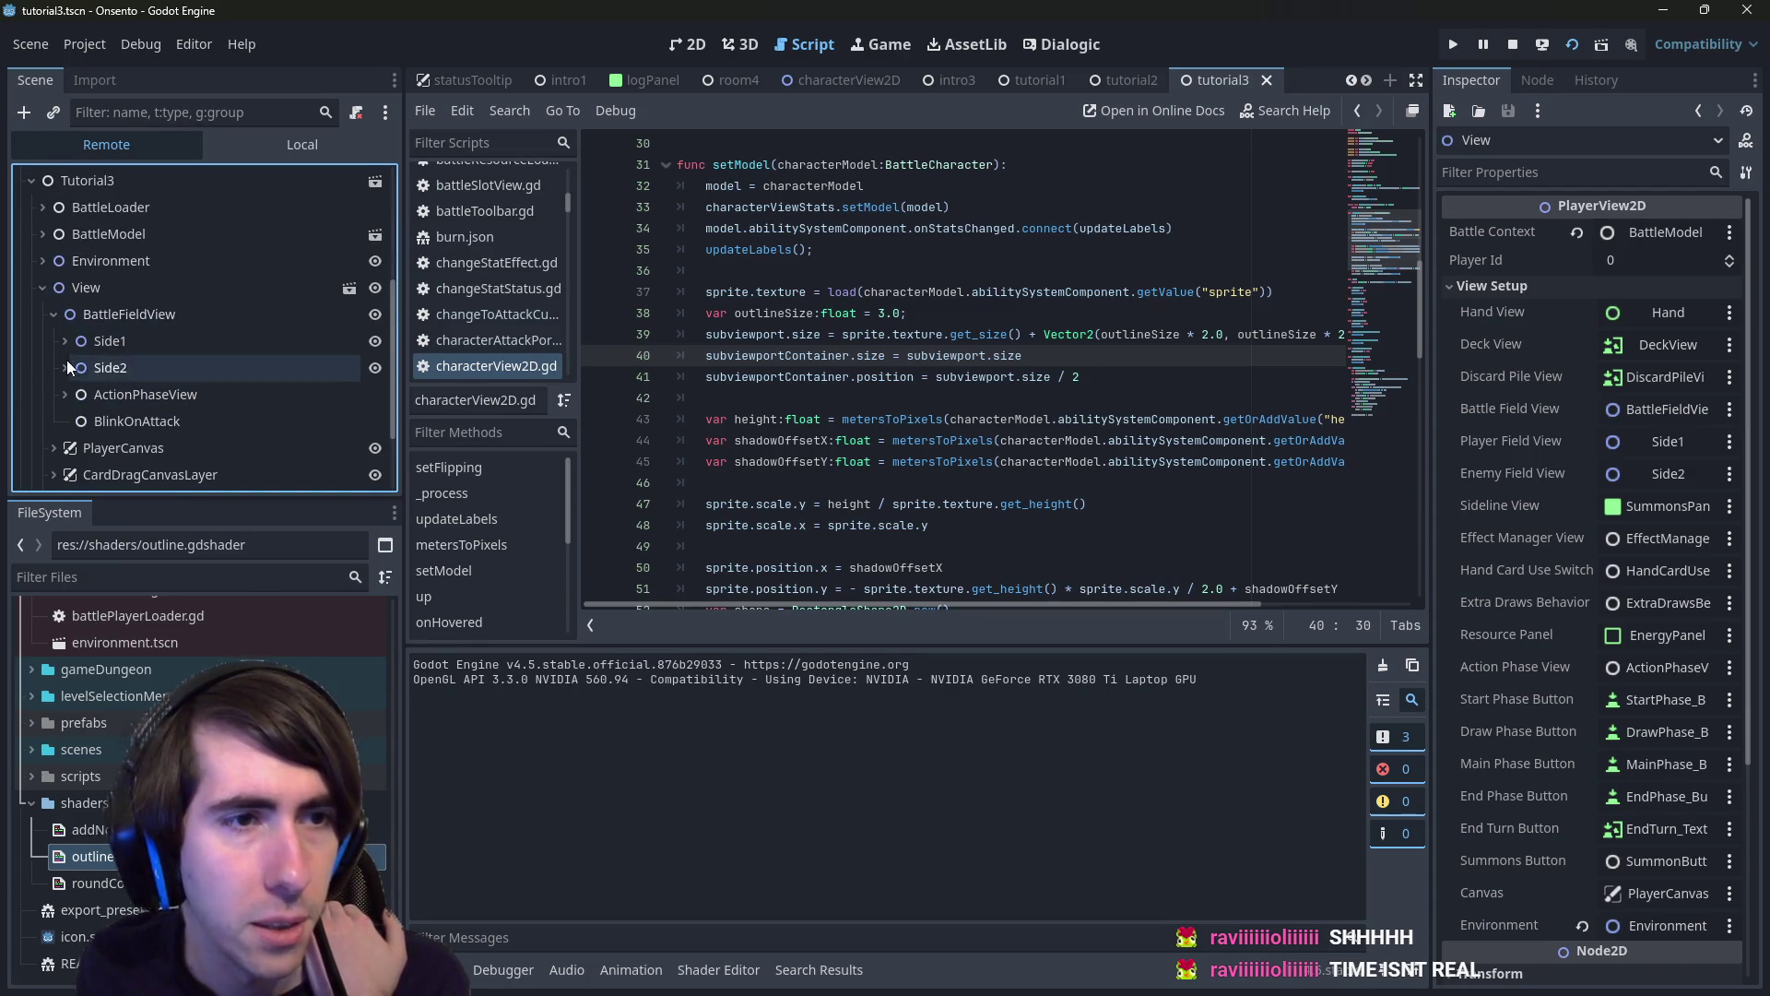
pyautogui.click(64, 341)
pyautogui.click(77, 394)
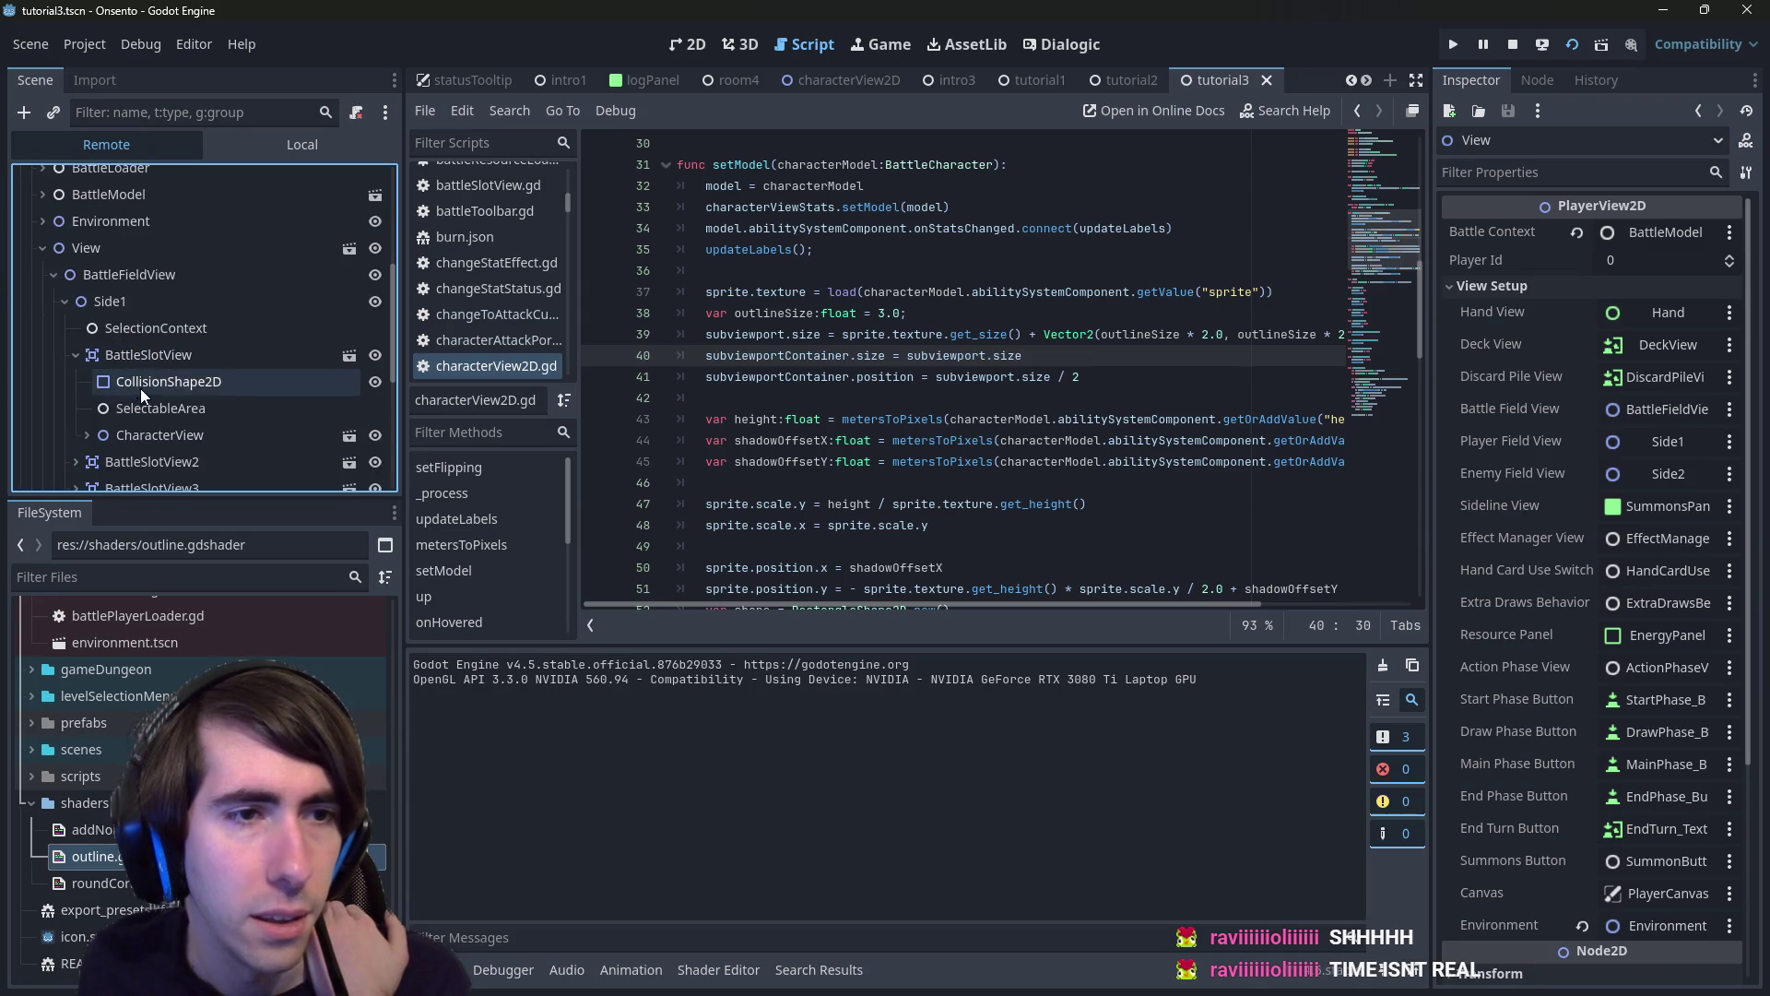
pyautogui.scroll(-1, 83, 420)
pyautogui.click(89, 434)
pyautogui.scroll(-2, 96, 422)
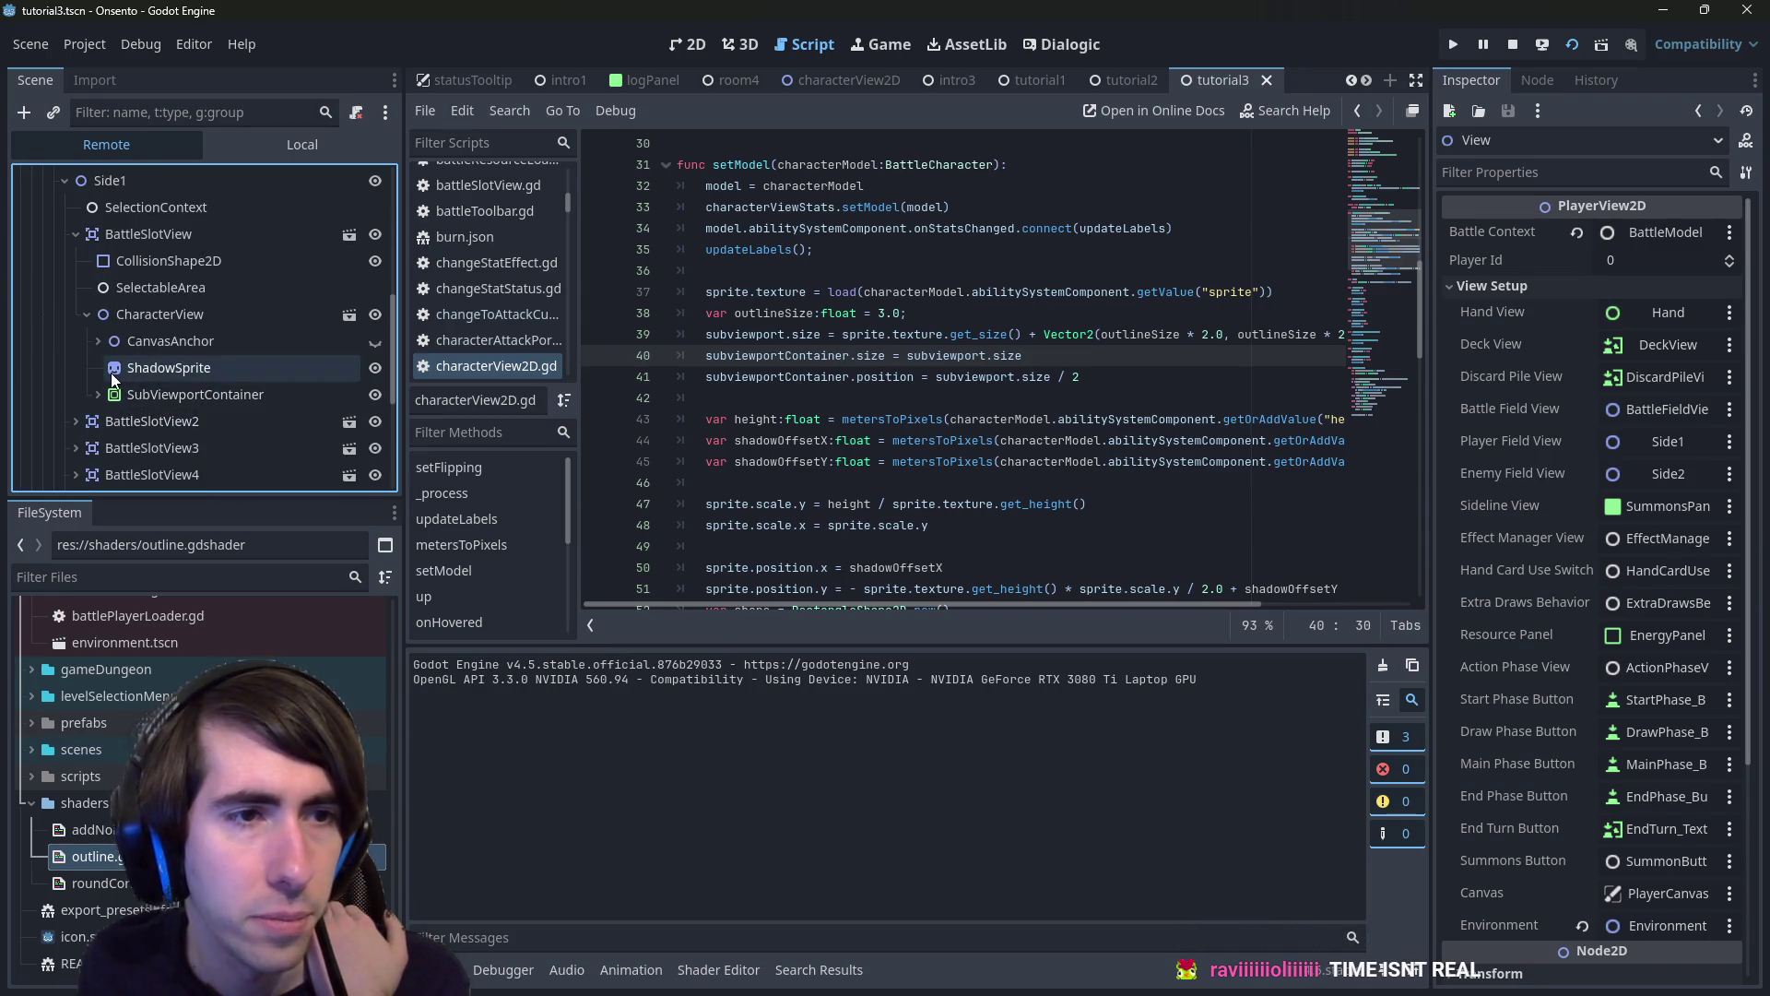
# Step: Inspect the live ShadowSprite, CharacterView and SubViewportContainer properties, then return to the game
pyautogui.click(136, 368)
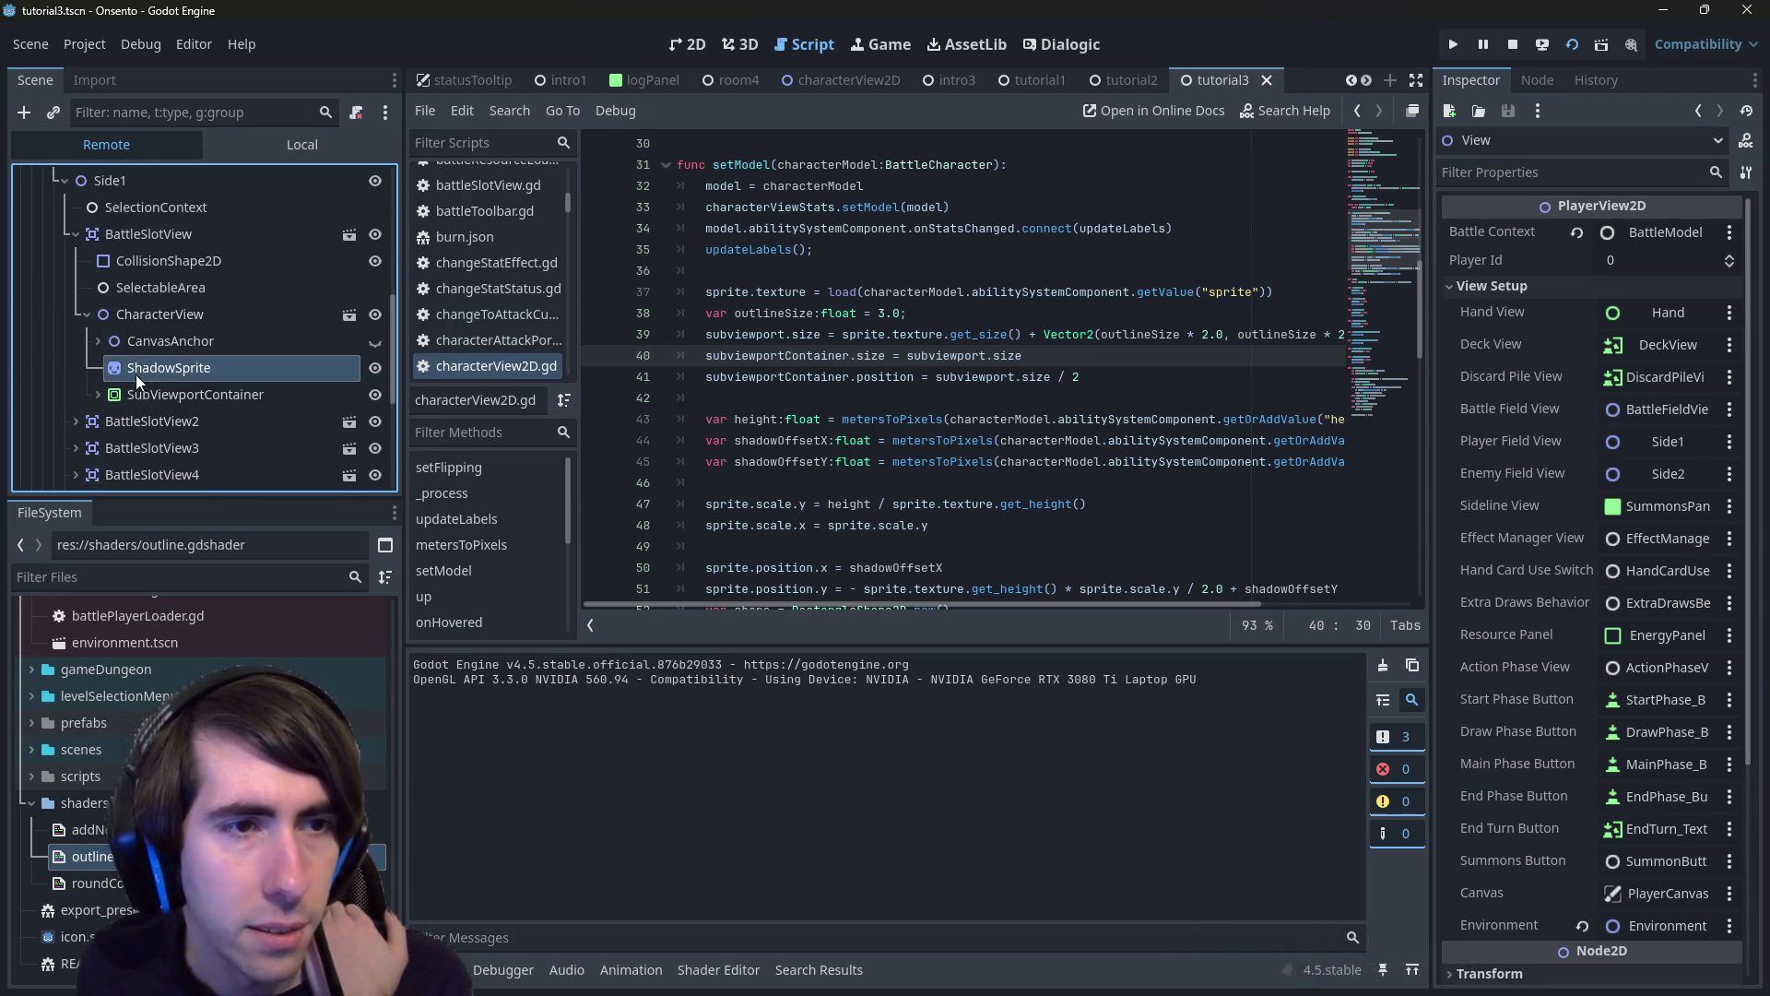
pyautogui.click(268, 317)
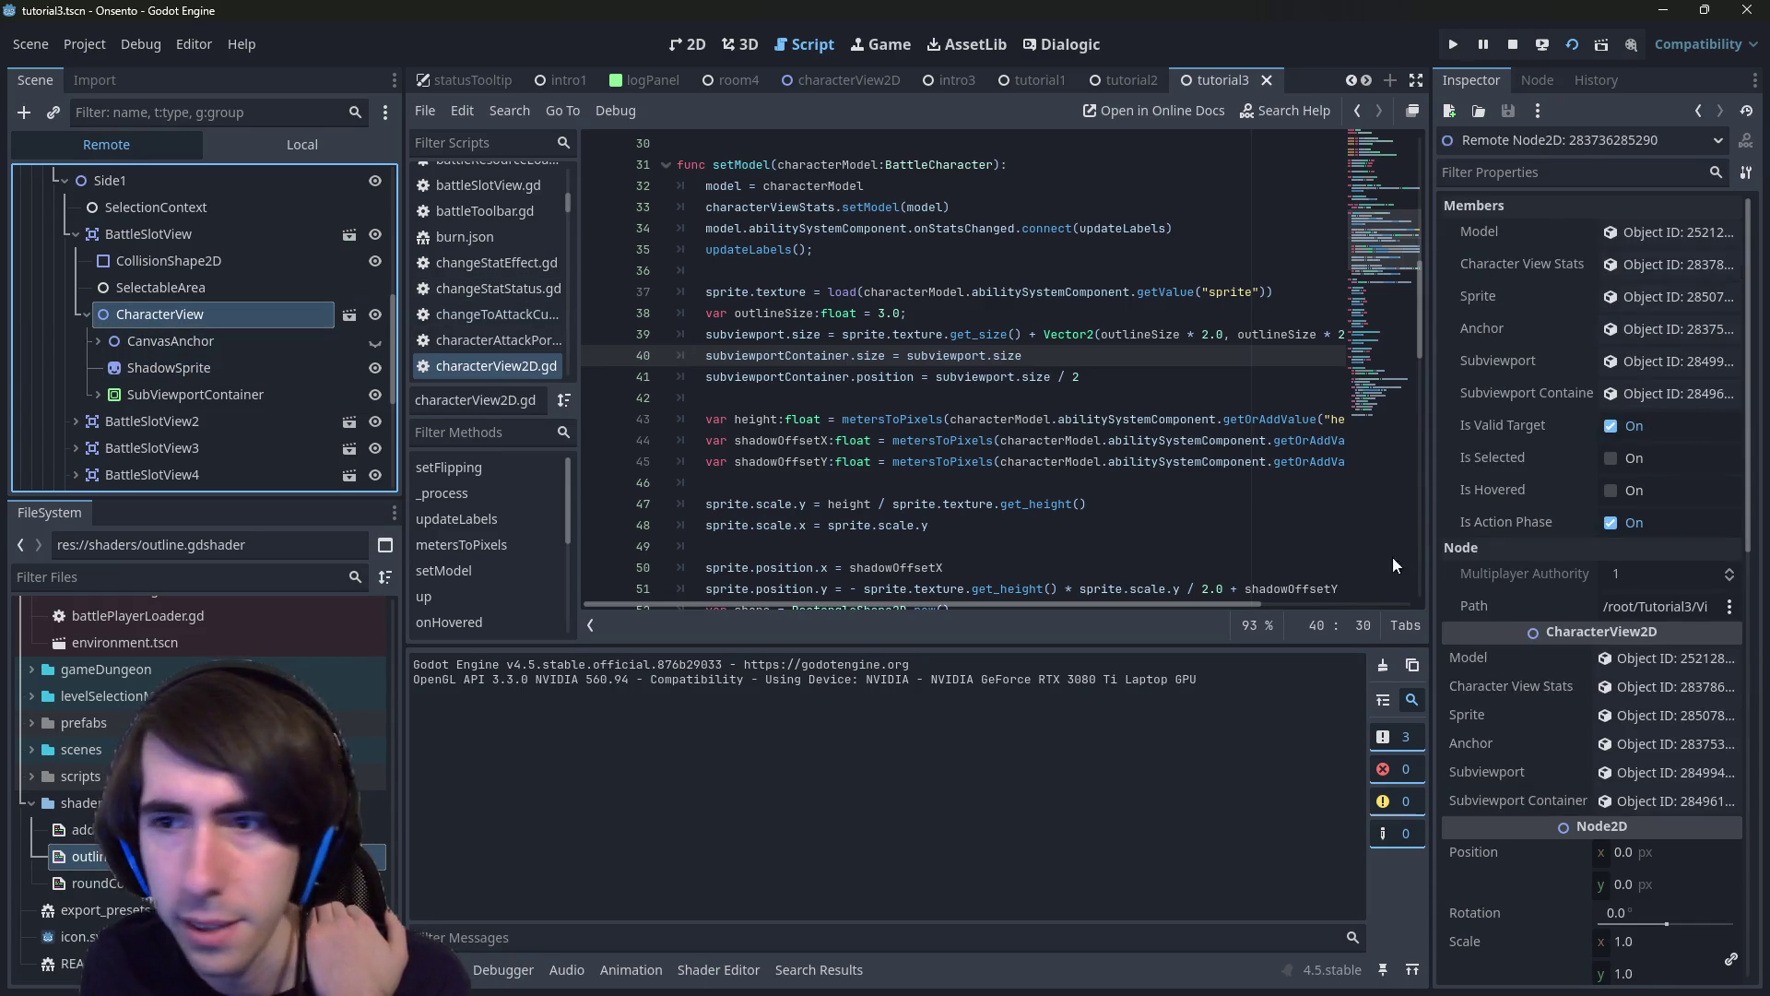
pyautogui.click(168, 368)
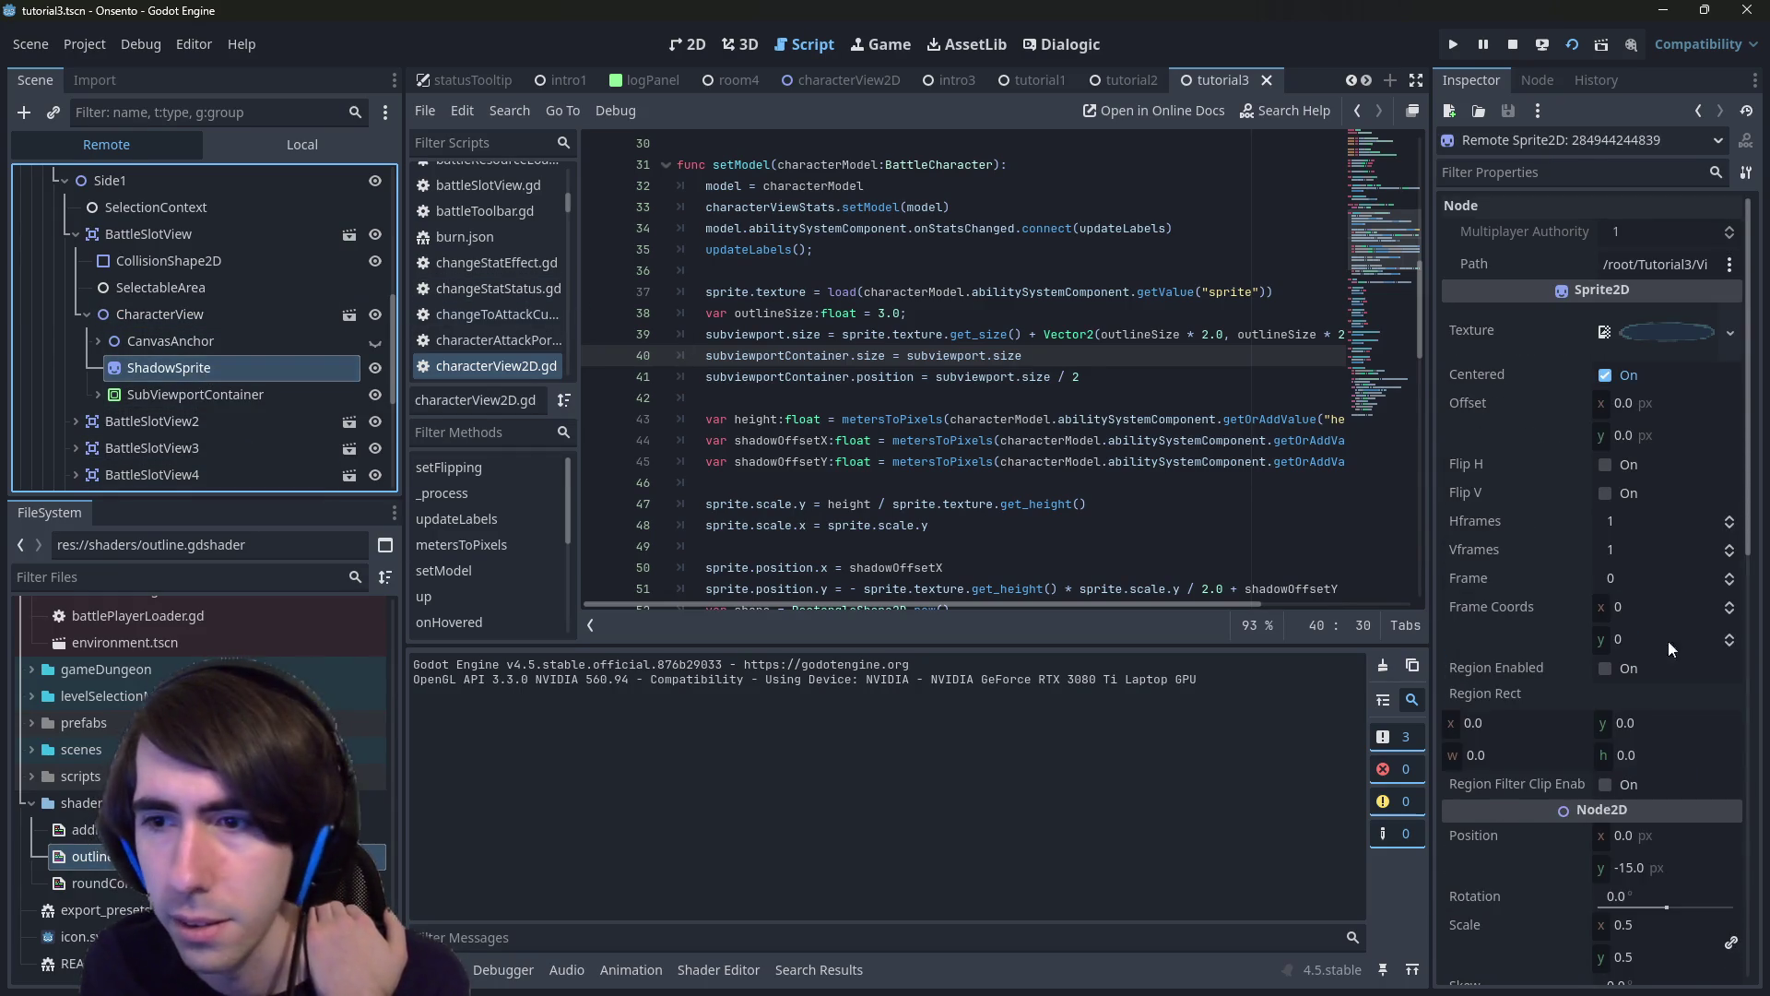
pyautogui.click(148, 396)
pyautogui.scroll(-3, 1571, 595)
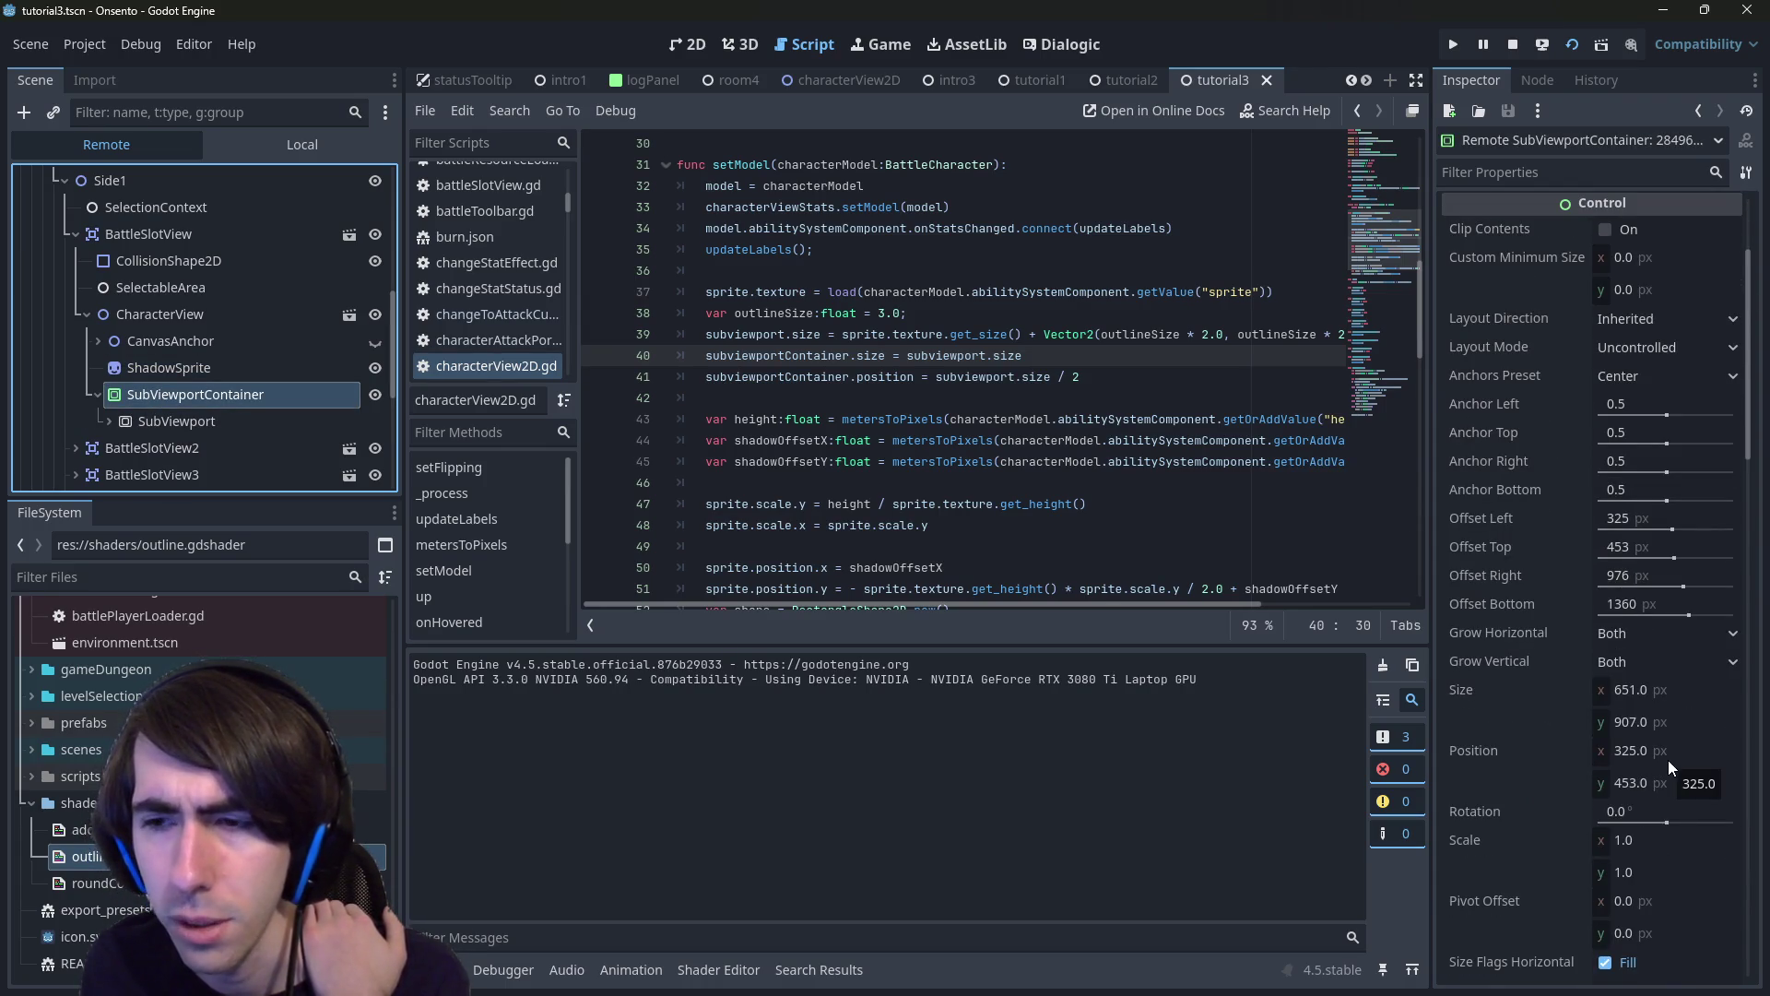
pyautogui.scroll(-2, 1668, 760)
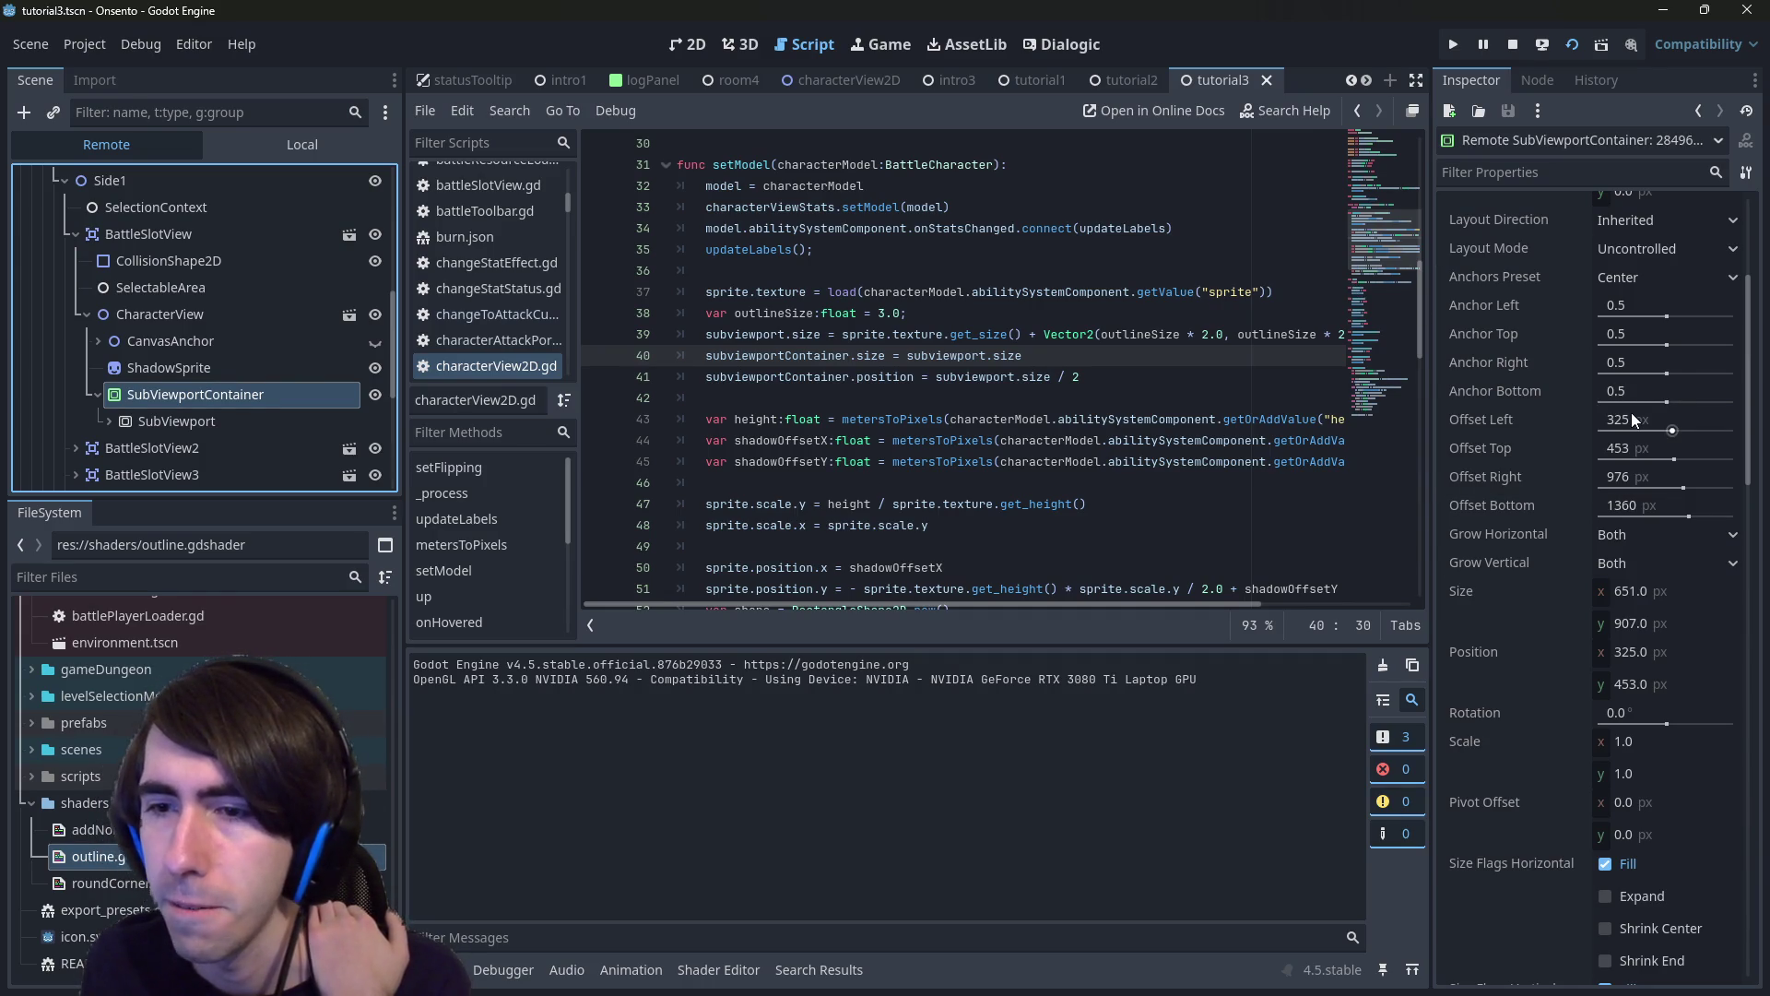
pyautogui.click(1453, 44)
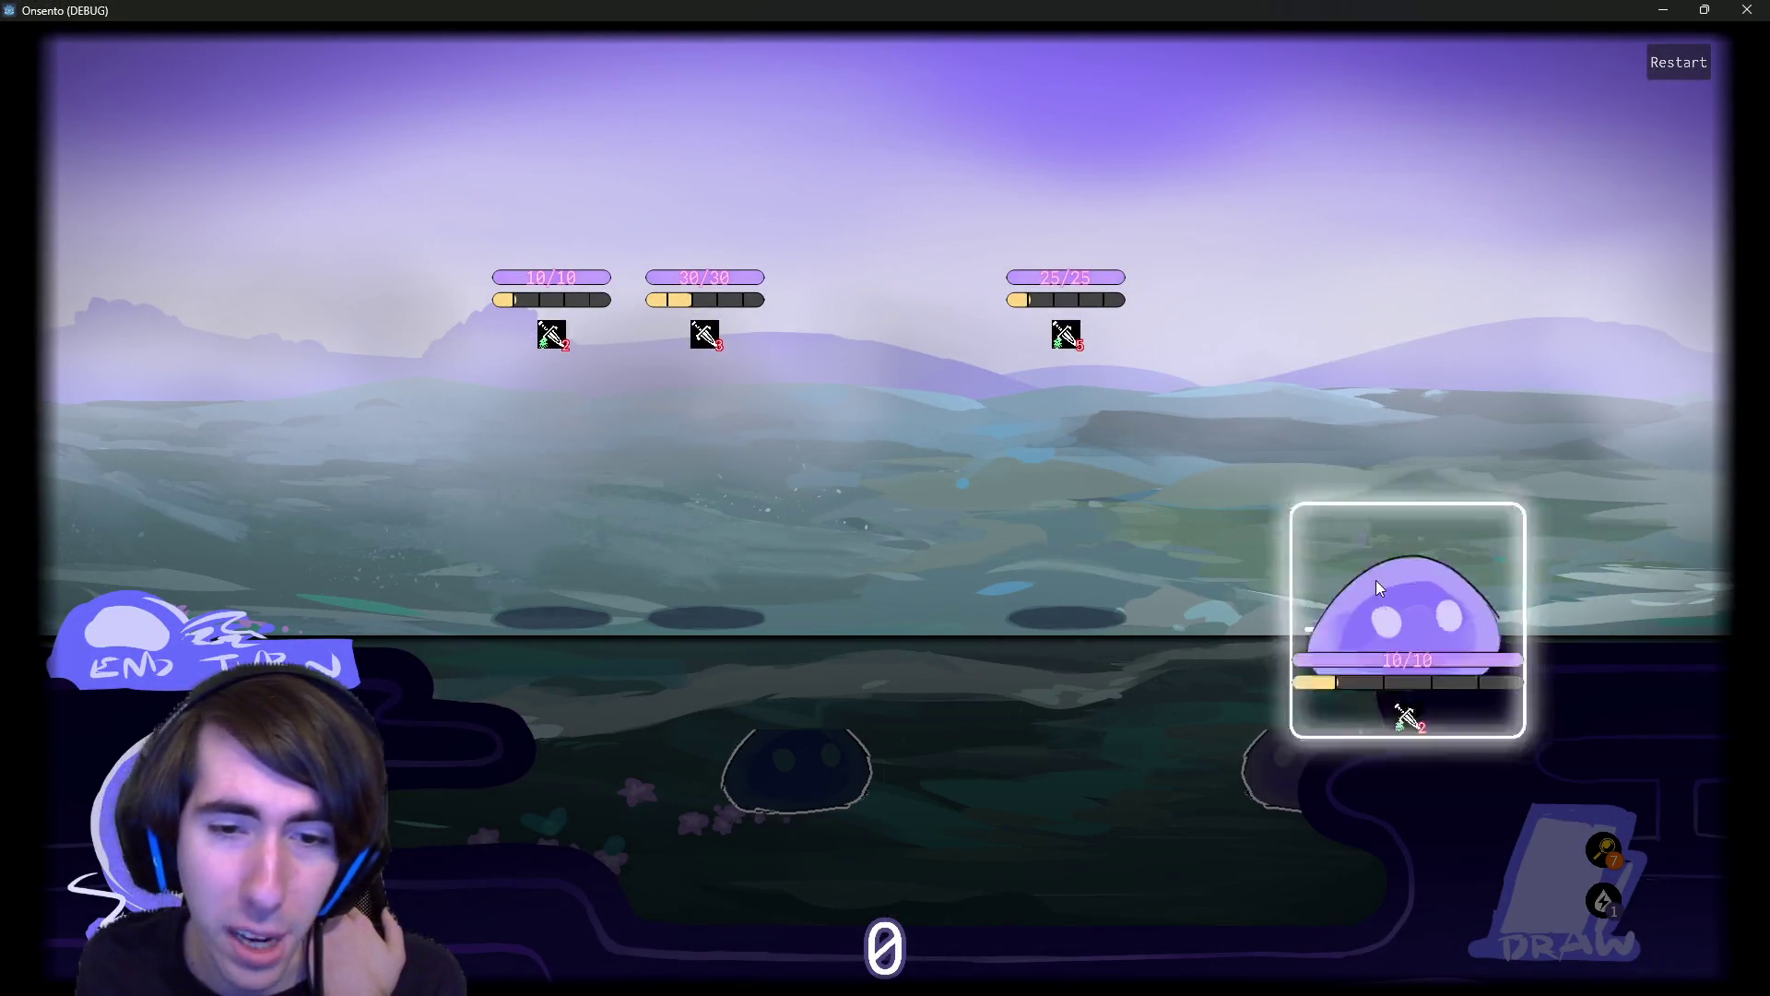
# Step: Stop the game and add a minus before subviewport.size on line 41
pyautogui.moveTo(859, 828)
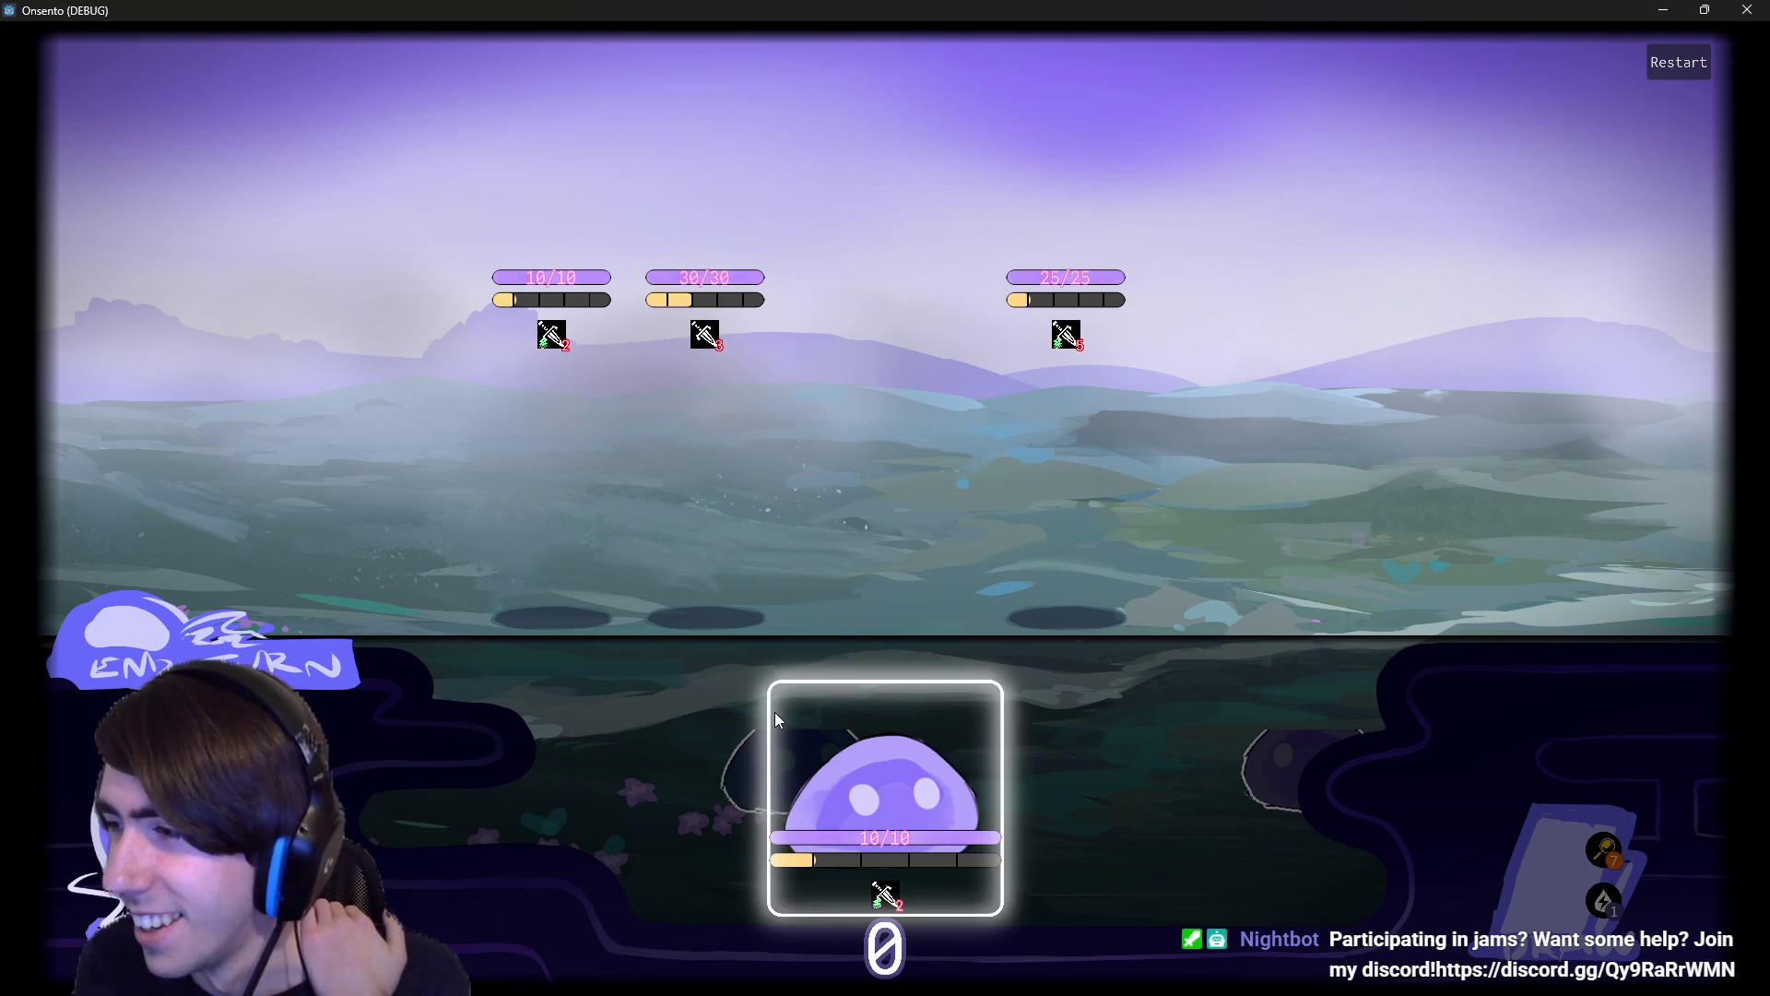
pyautogui.click(1748, 10)
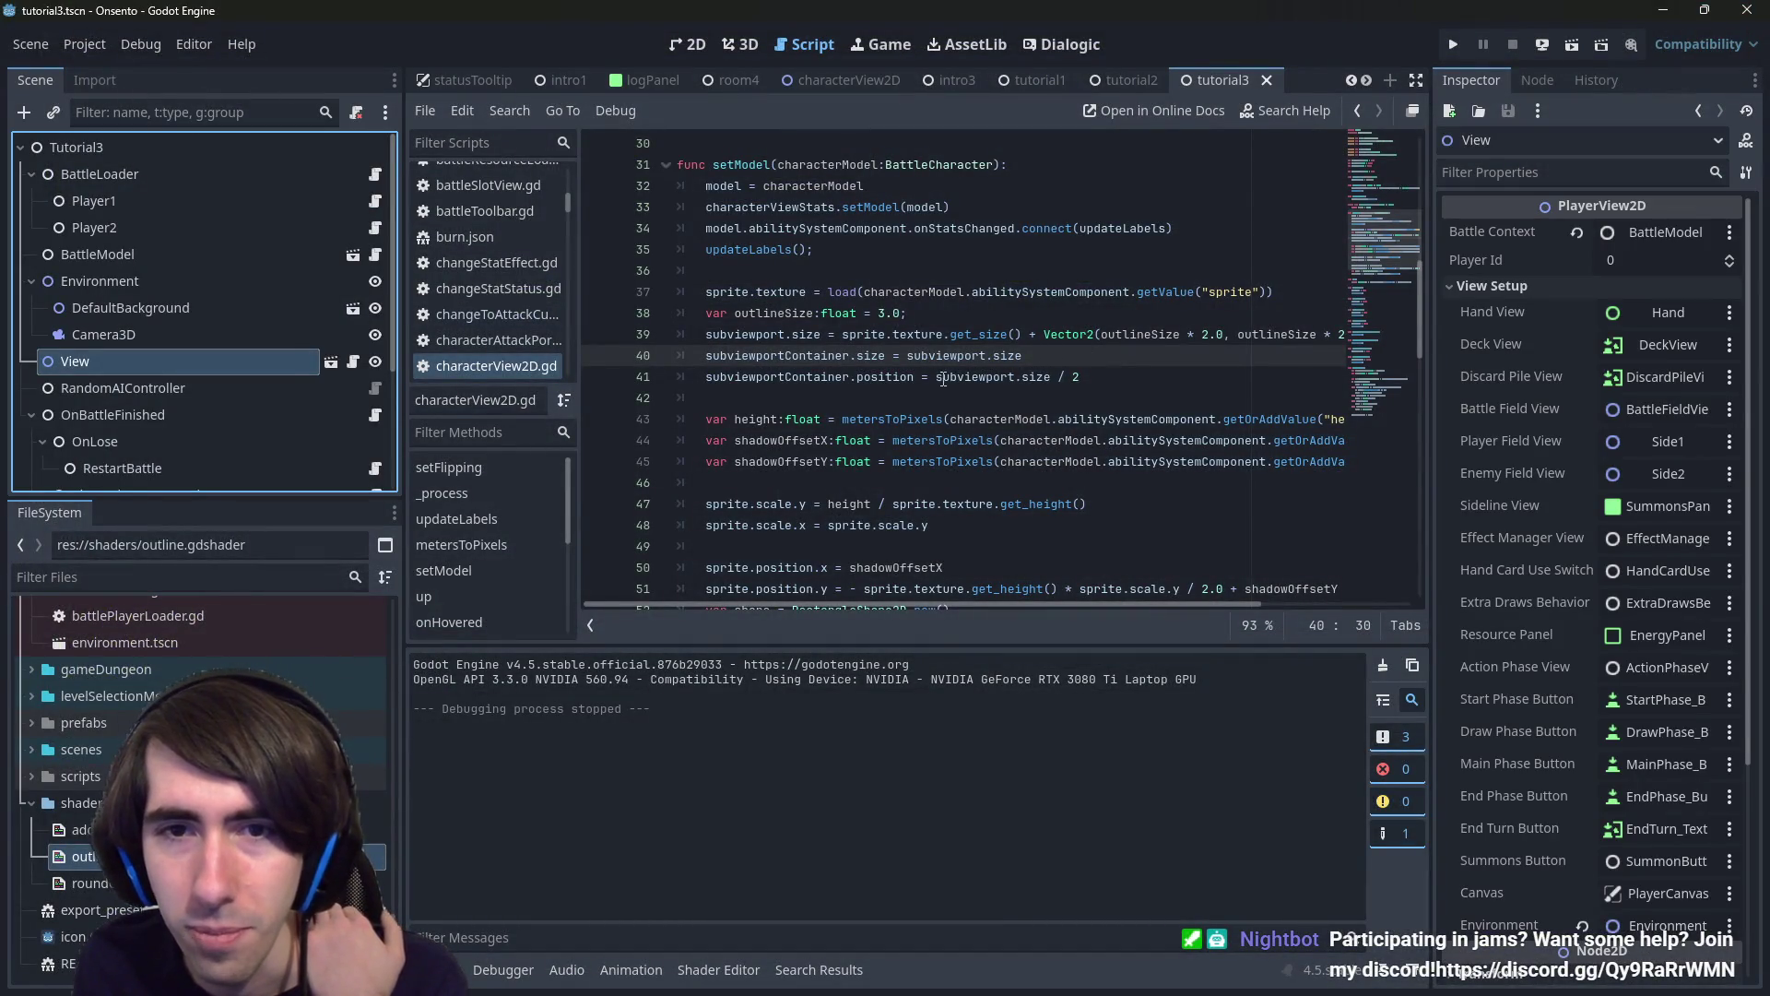
pyautogui.click(940, 376)
pyautogui.write('-')
# Step: Save, run the scene, place a slime card, then close the game
pyautogui.hotkey('ctrl', 's')
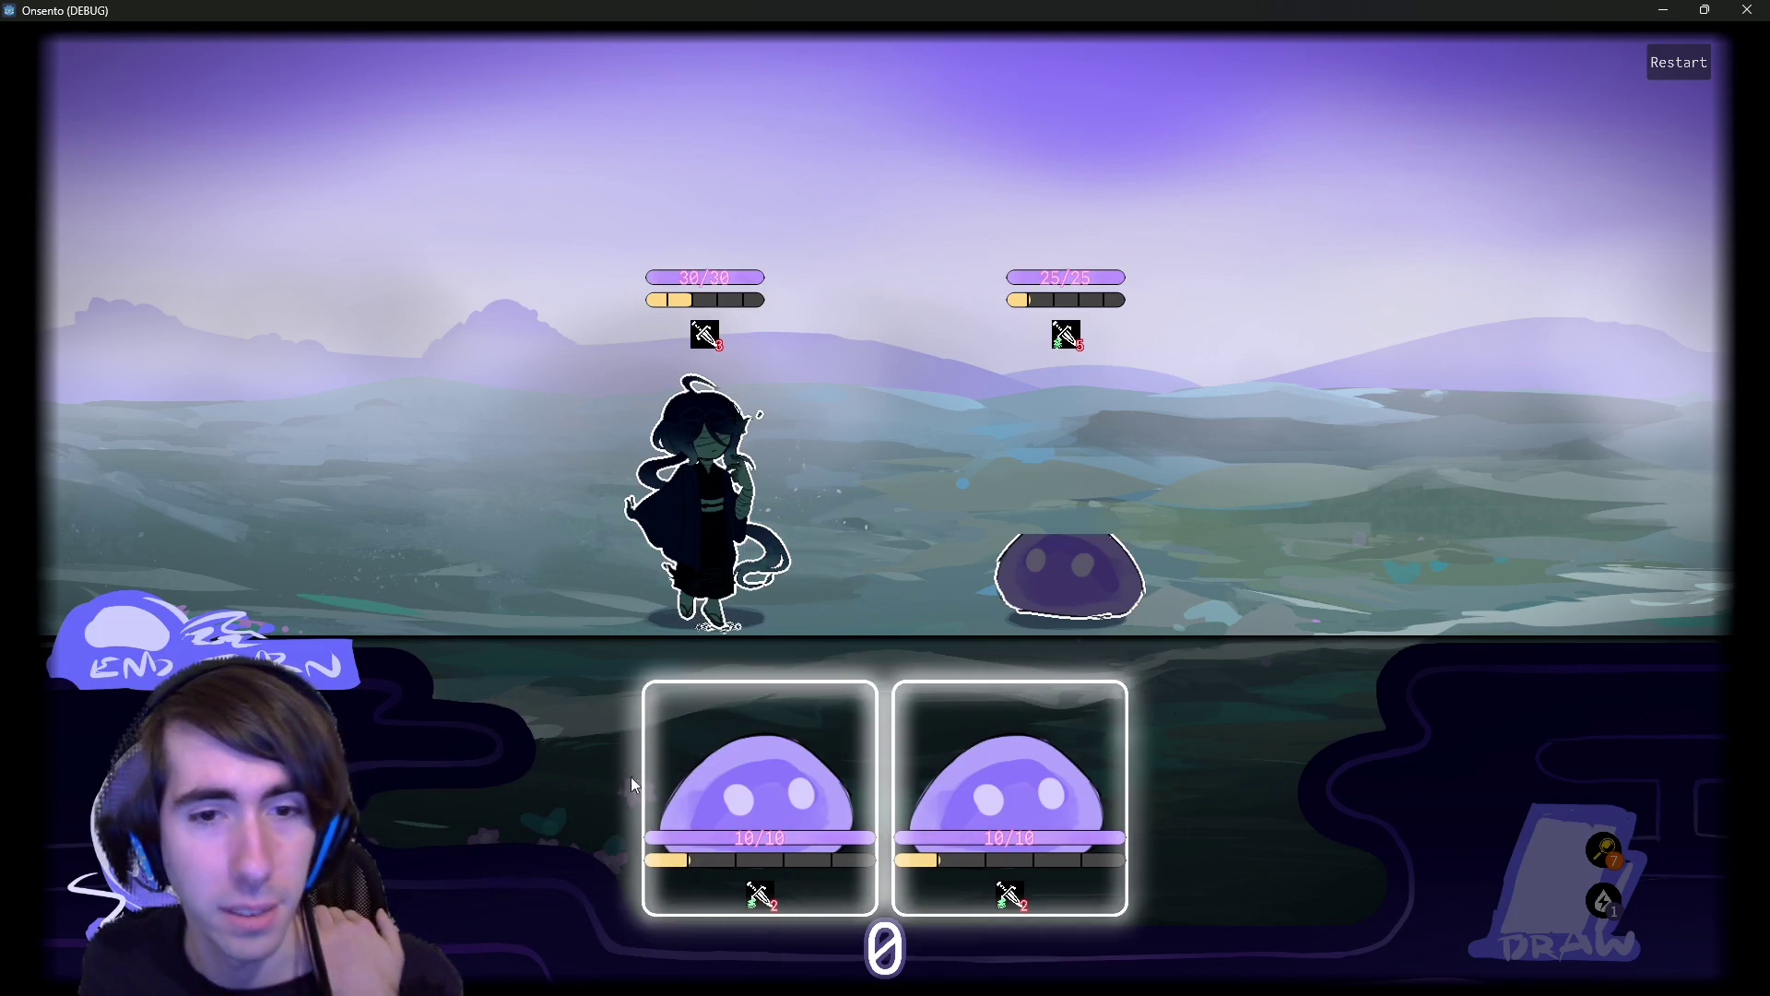
pyautogui.moveTo(652, 721)
pyautogui.mouseDown()
pyautogui.moveTo(593, 535)
pyautogui.moveTo(543, 500)
pyautogui.mouseUp()
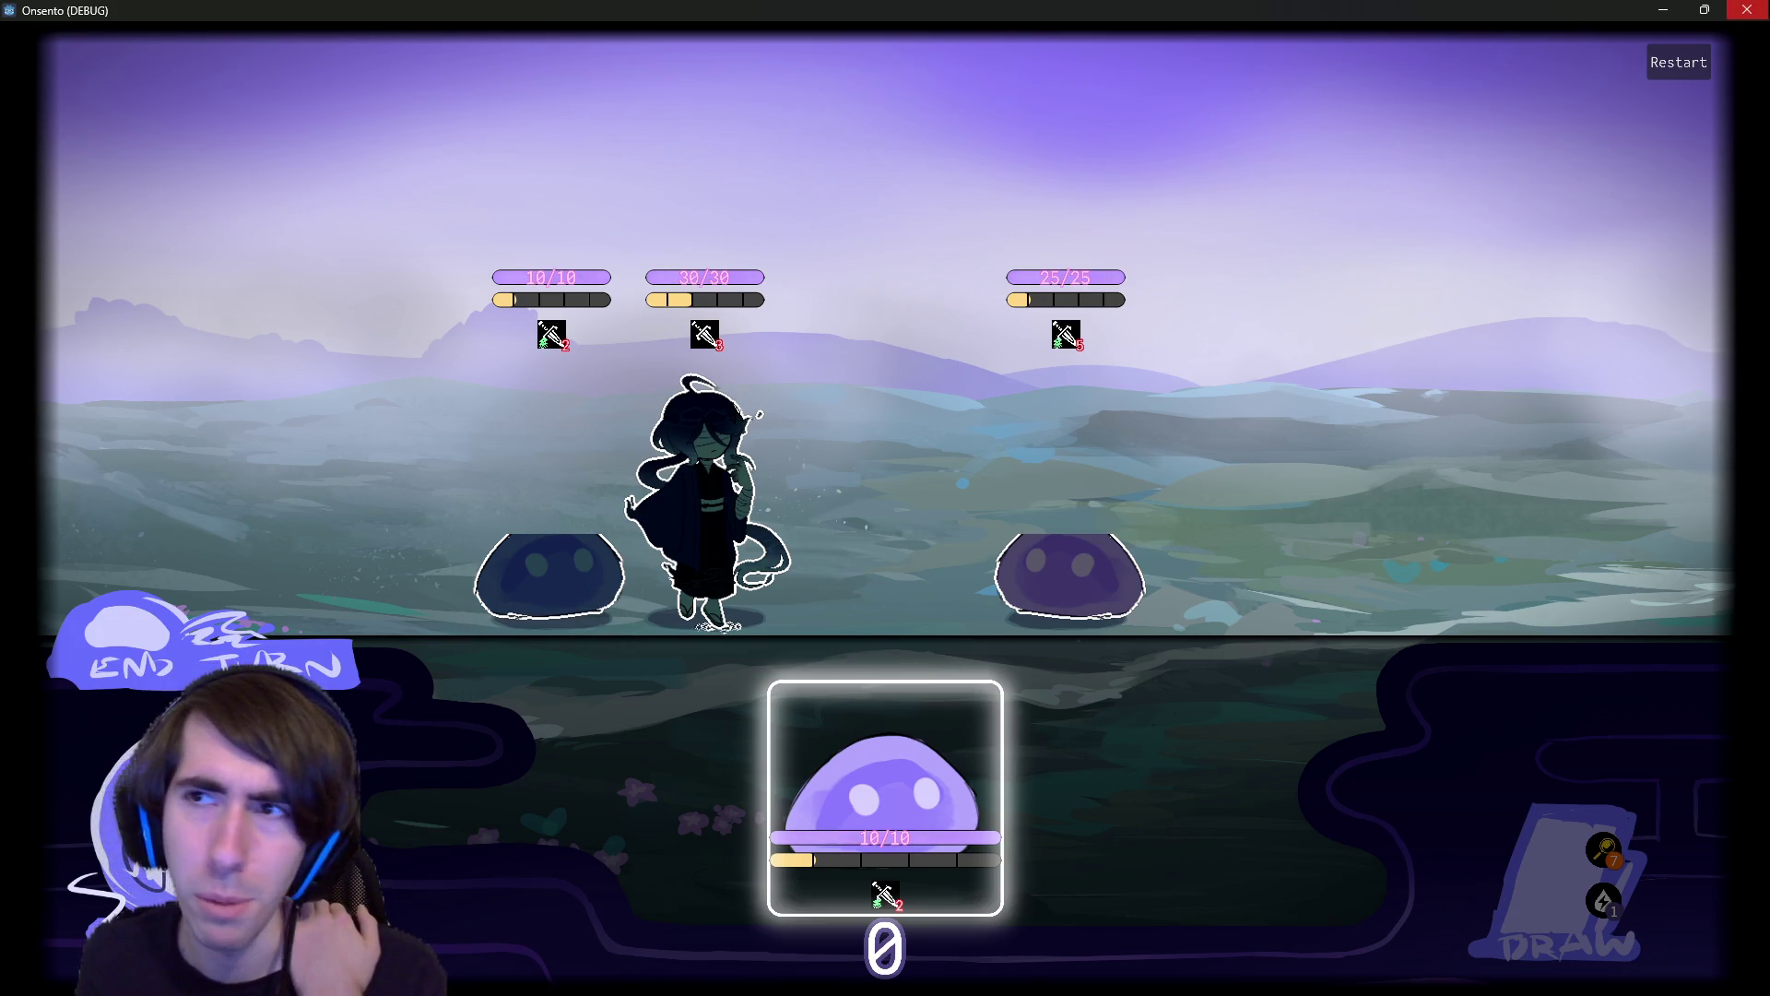
pyautogui.click(1752, 11)
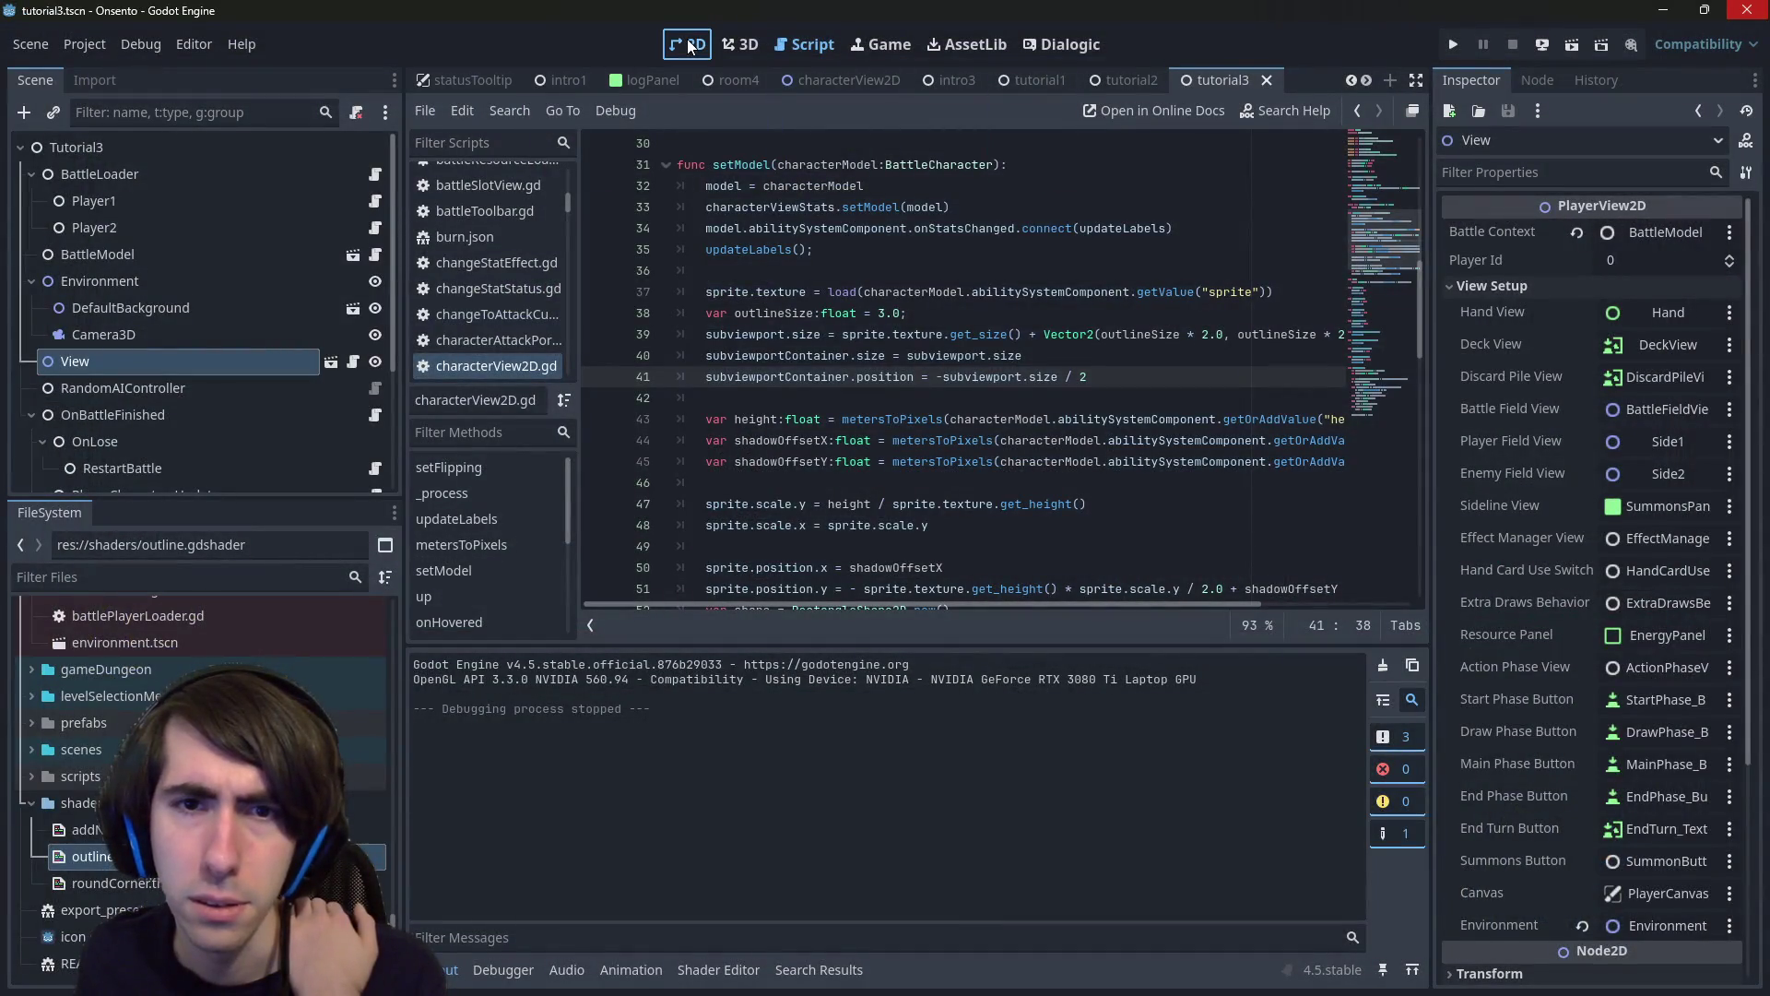
# Step: Inspect the position assignments on lines 41 and 51 of characterView2D.gd
pyautogui.doubleClick(885, 376)
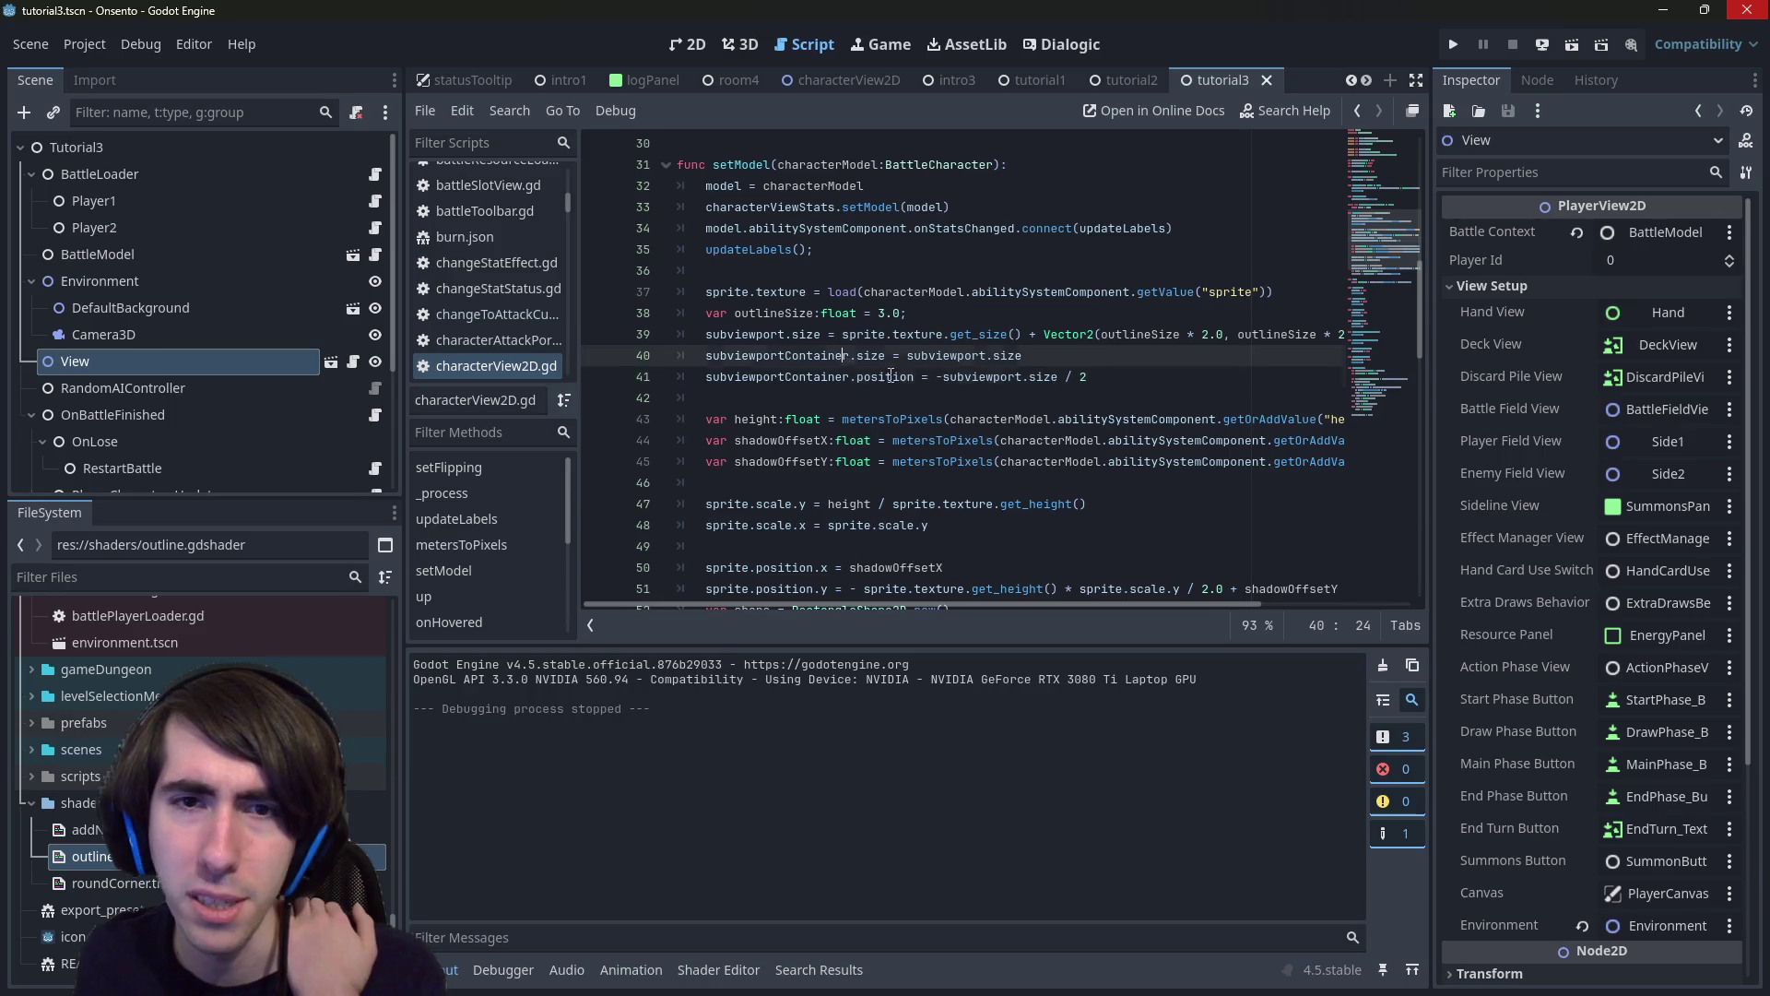
pyautogui.scroll(-1, 895, 370)
pyautogui.scroll(-1, 894, 369)
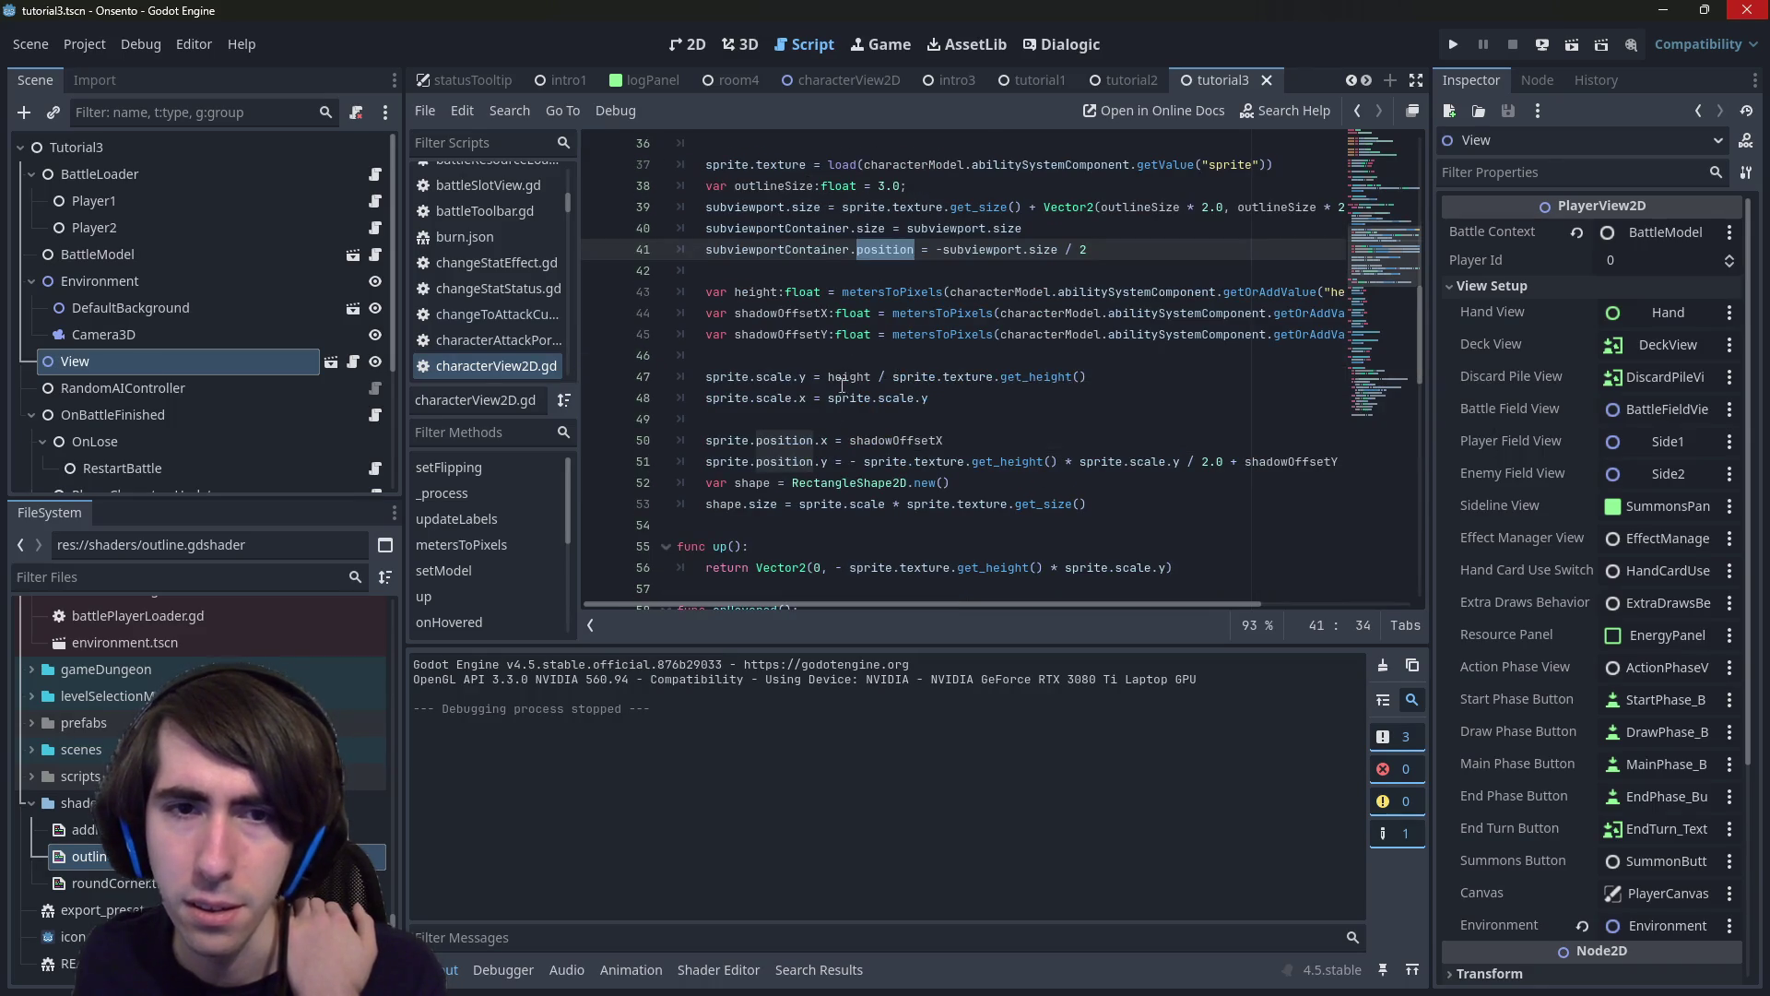
pyautogui.doubleClick(784, 461)
pyautogui.click(1002, 460)
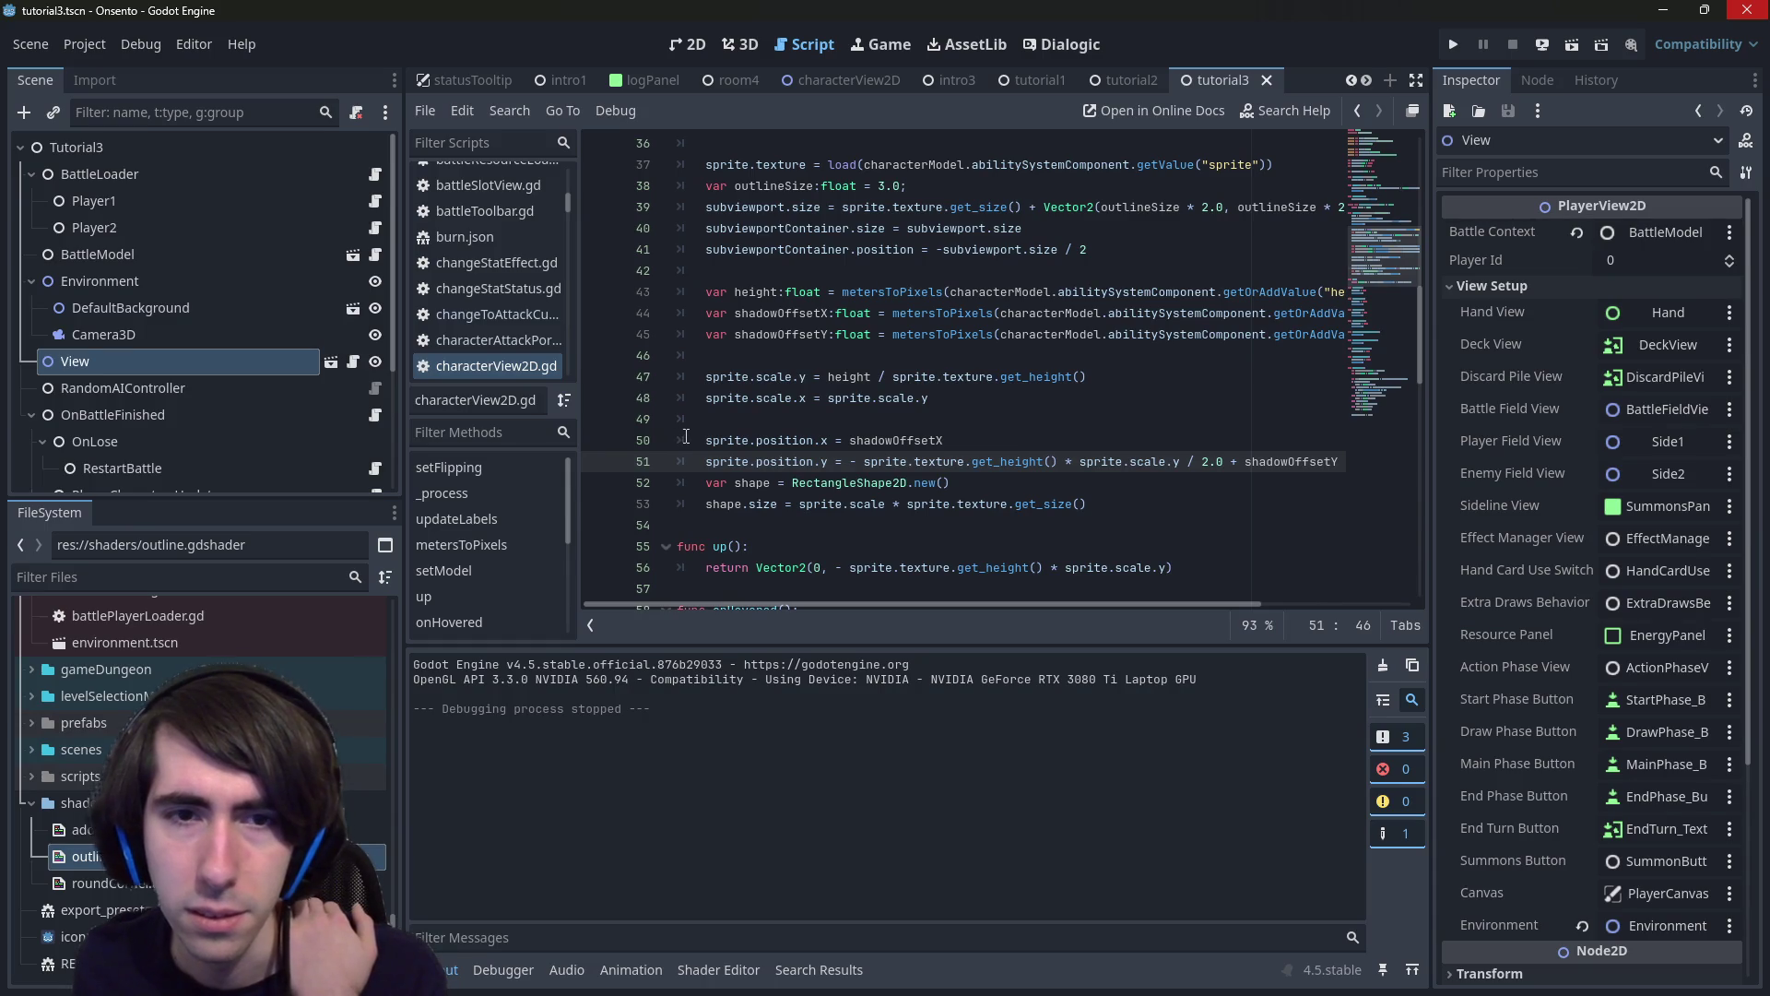
pyautogui.moveTo(677, 440); pyautogui.dragTo(962, 440)
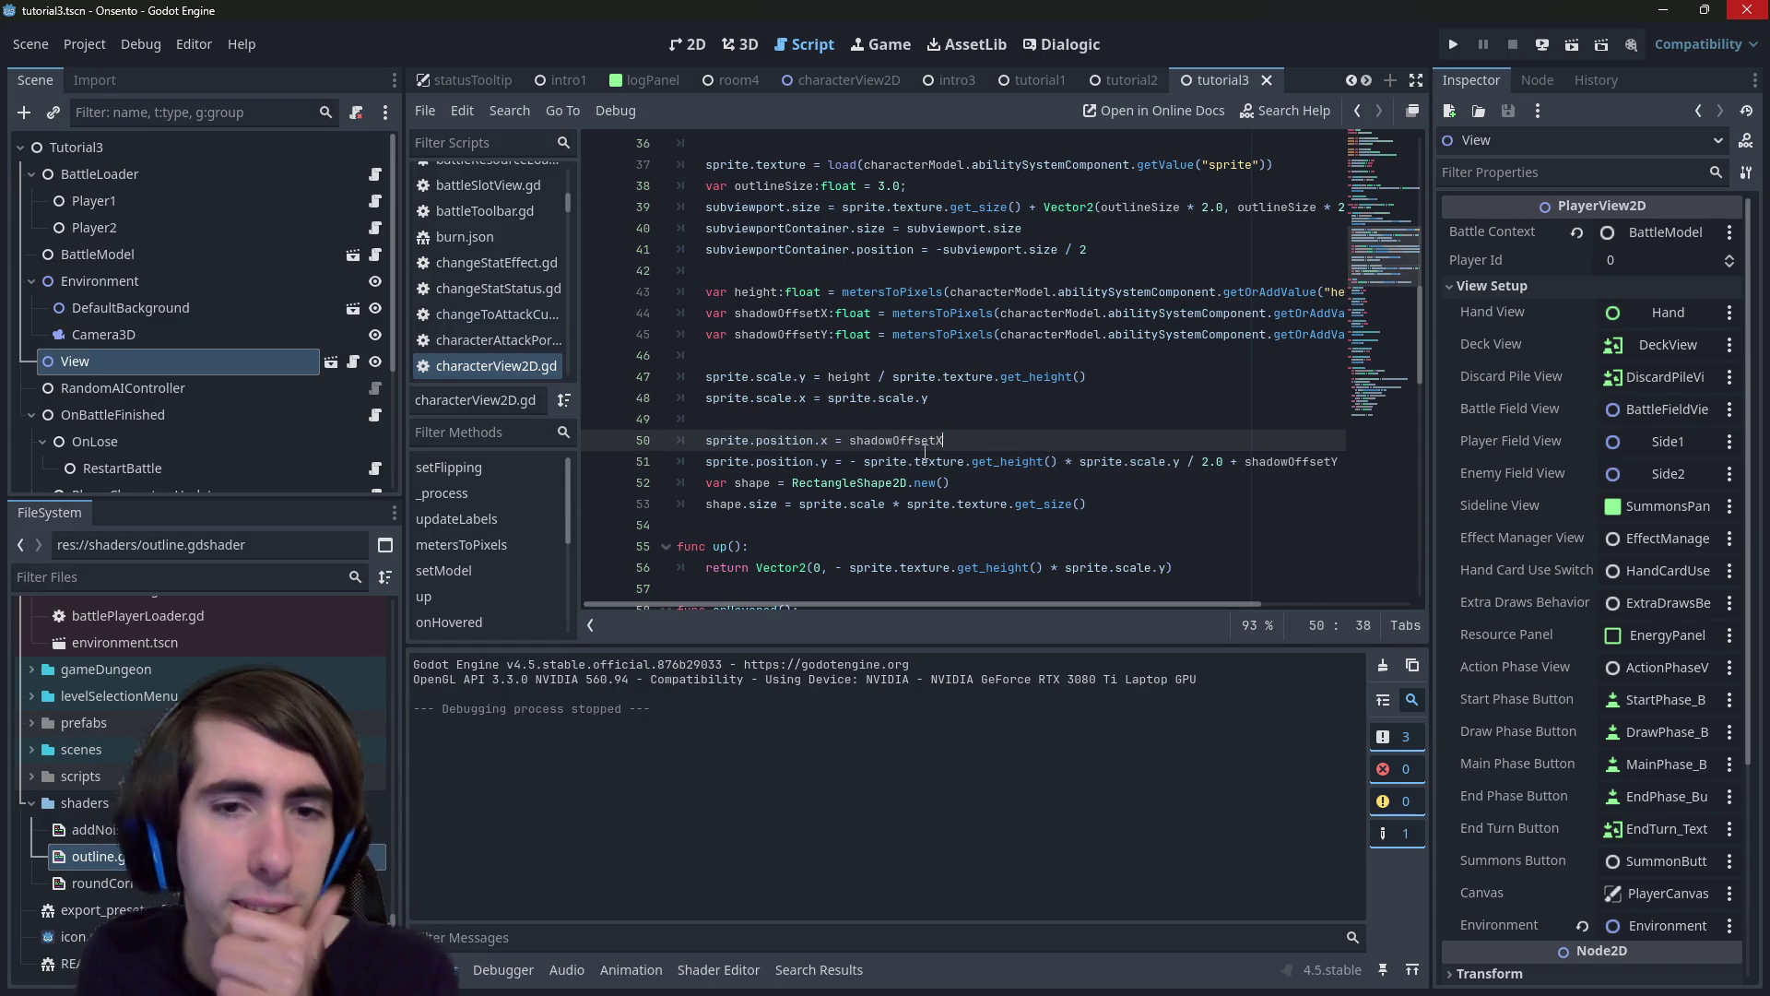
pyautogui.click(784, 440)
# Step: Examine line 50's sprite.position and shadowOffsetX terms
pyautogui.doubleClick(784, 440)
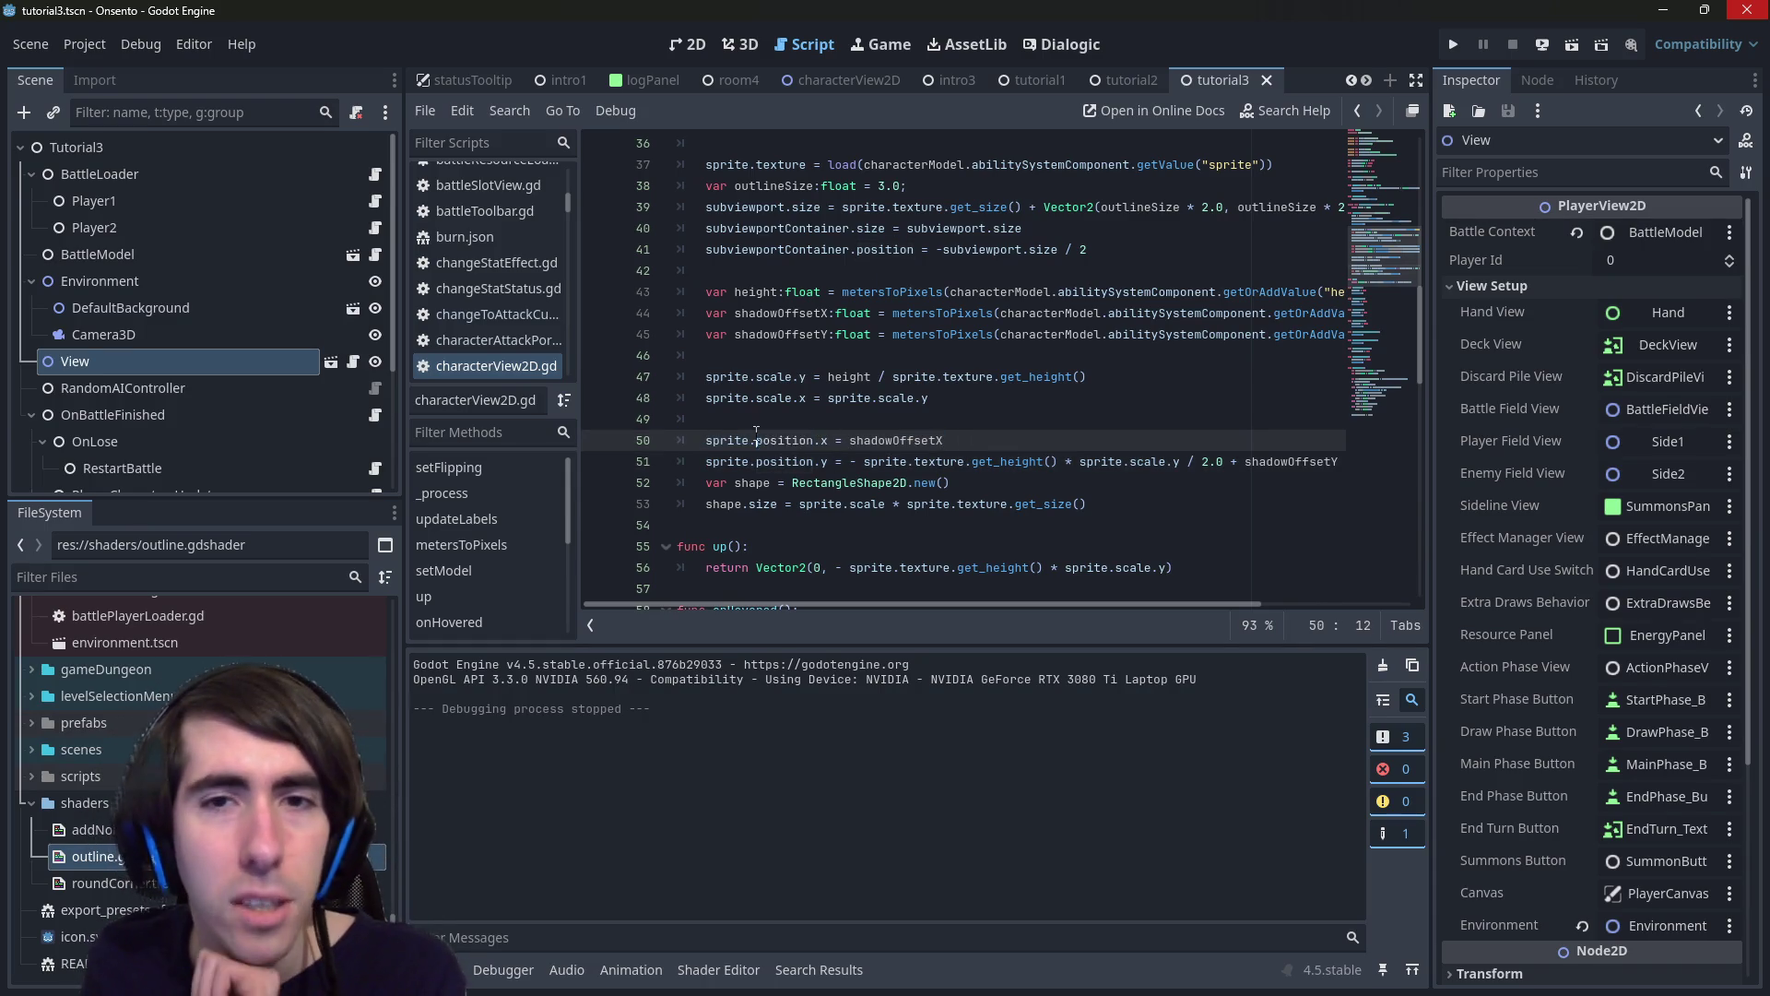
pyautogui.doubleClick(724, 440)
pyautogui.click(798, 440)
pyautogui.doubleClick(799, 440)
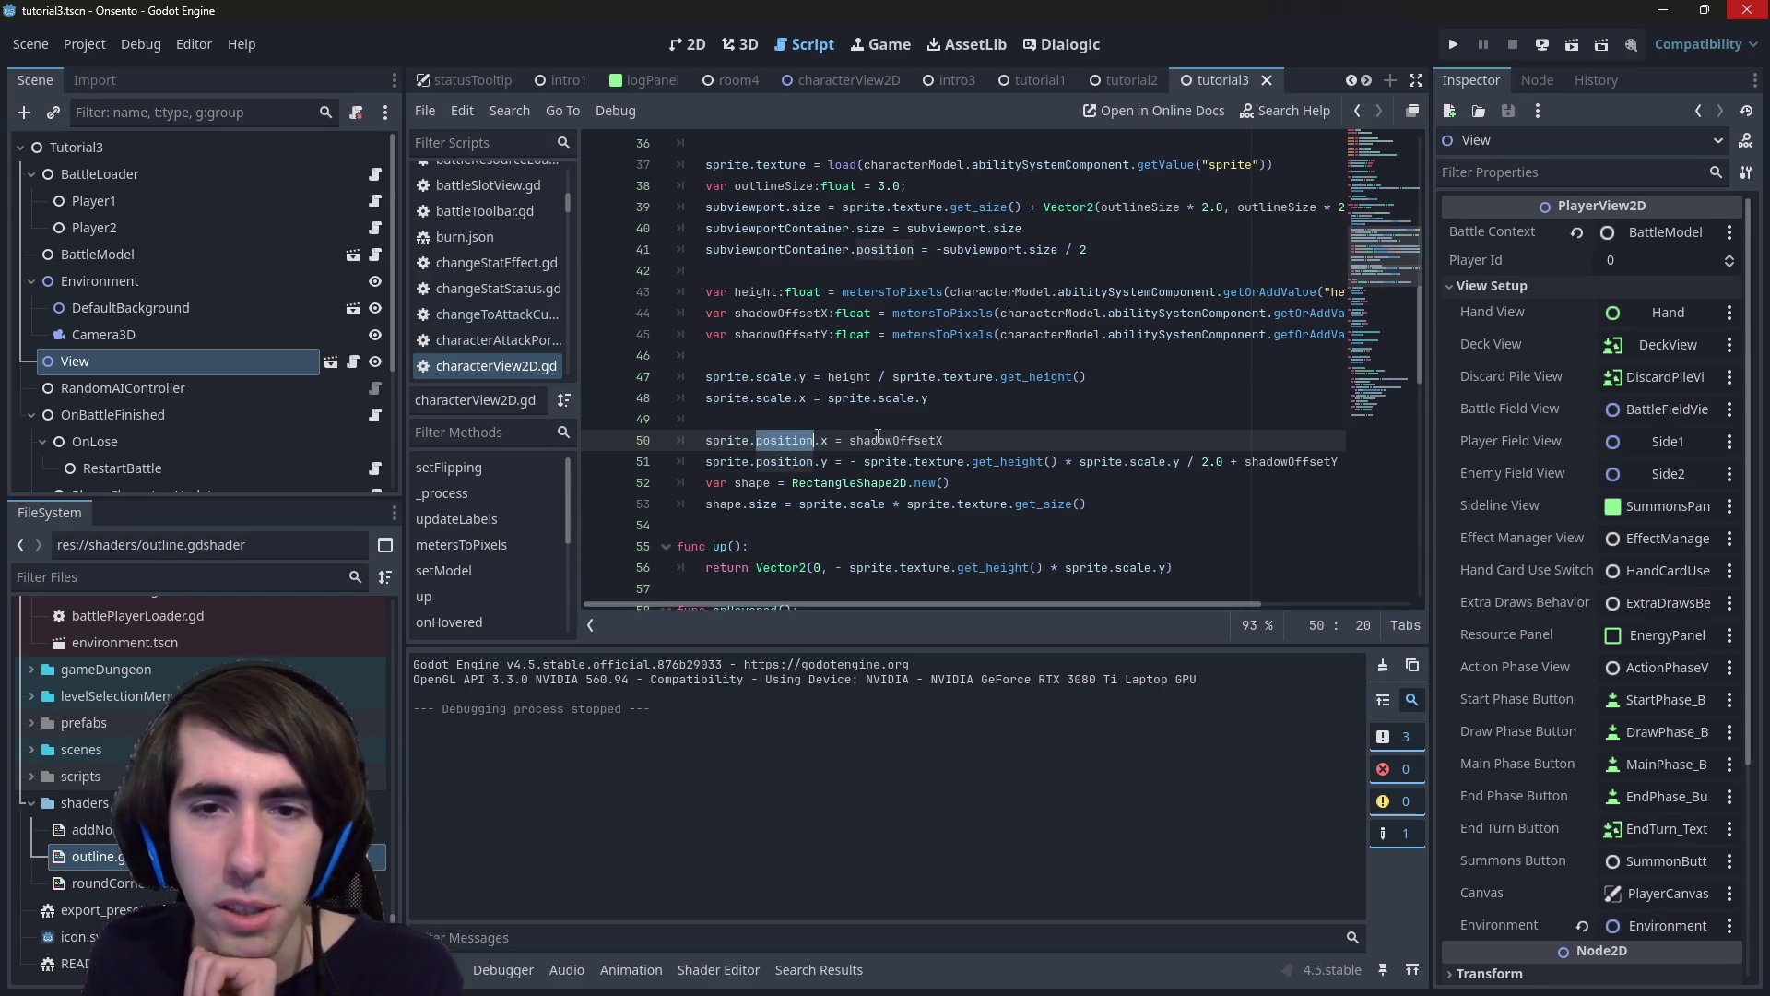
pyautogui.click(957, 432)
pyautogui.doubleClick(925, 440)
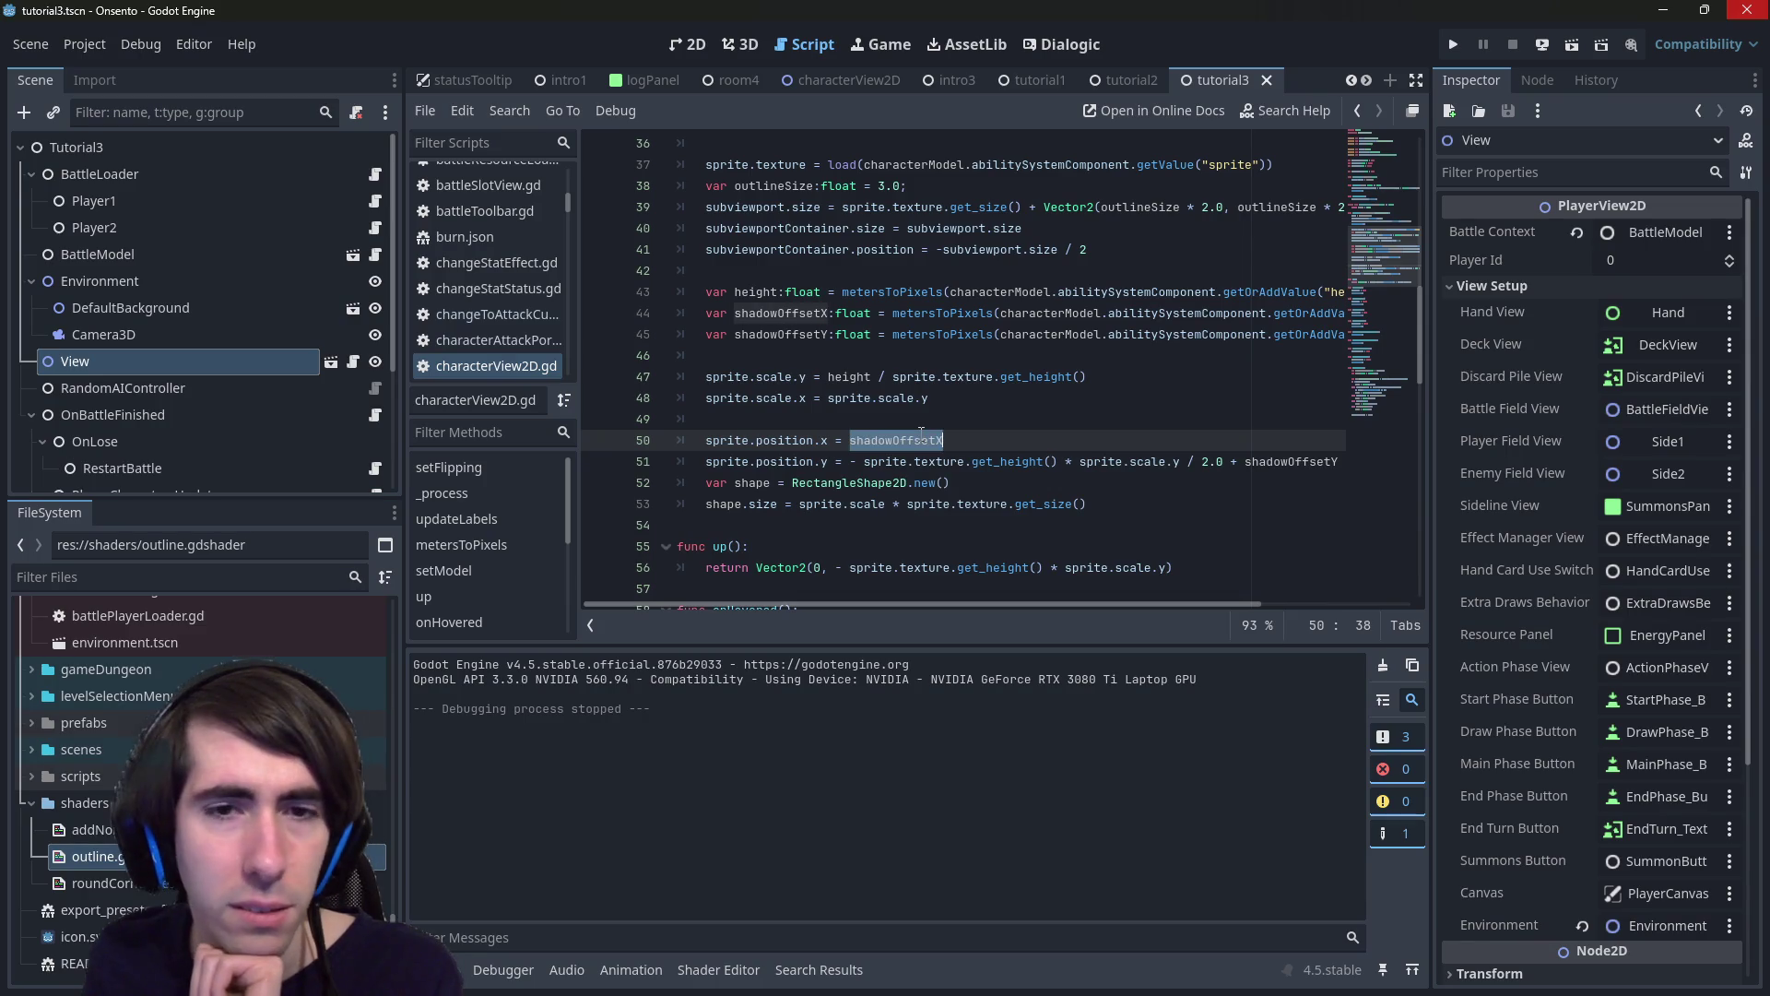
pyautogui.moveTo(768, 434)
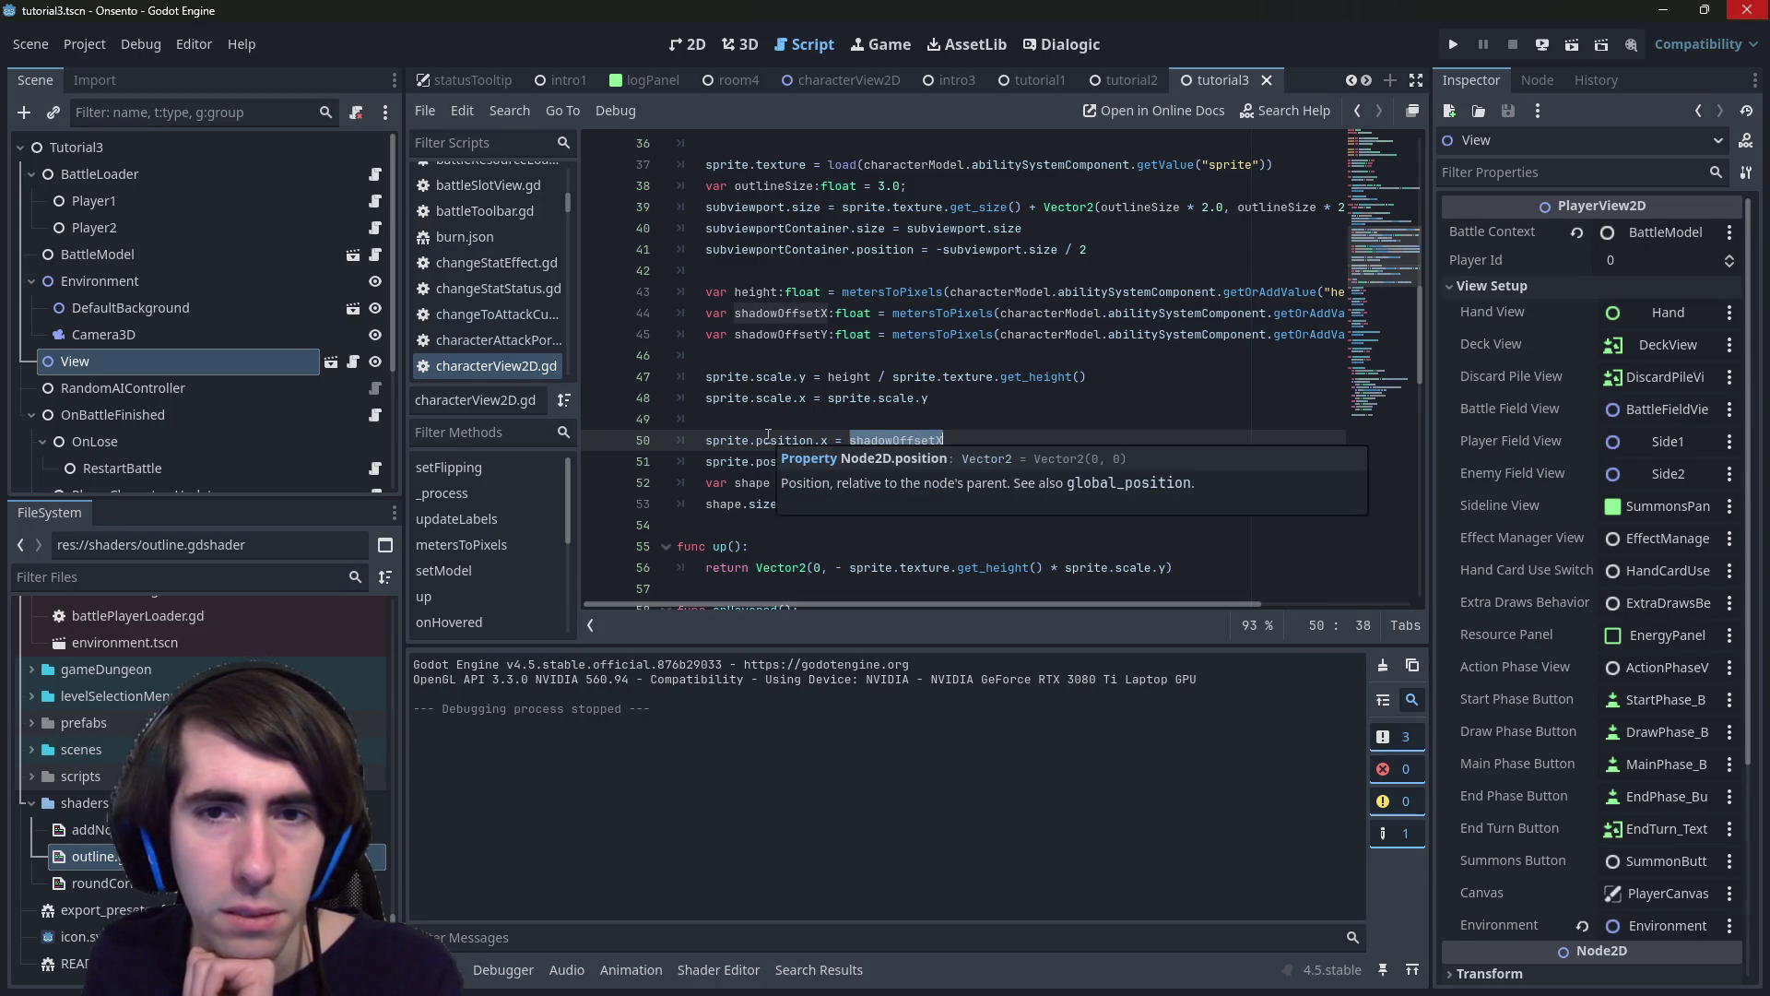
pyautogui.click(728, 439)
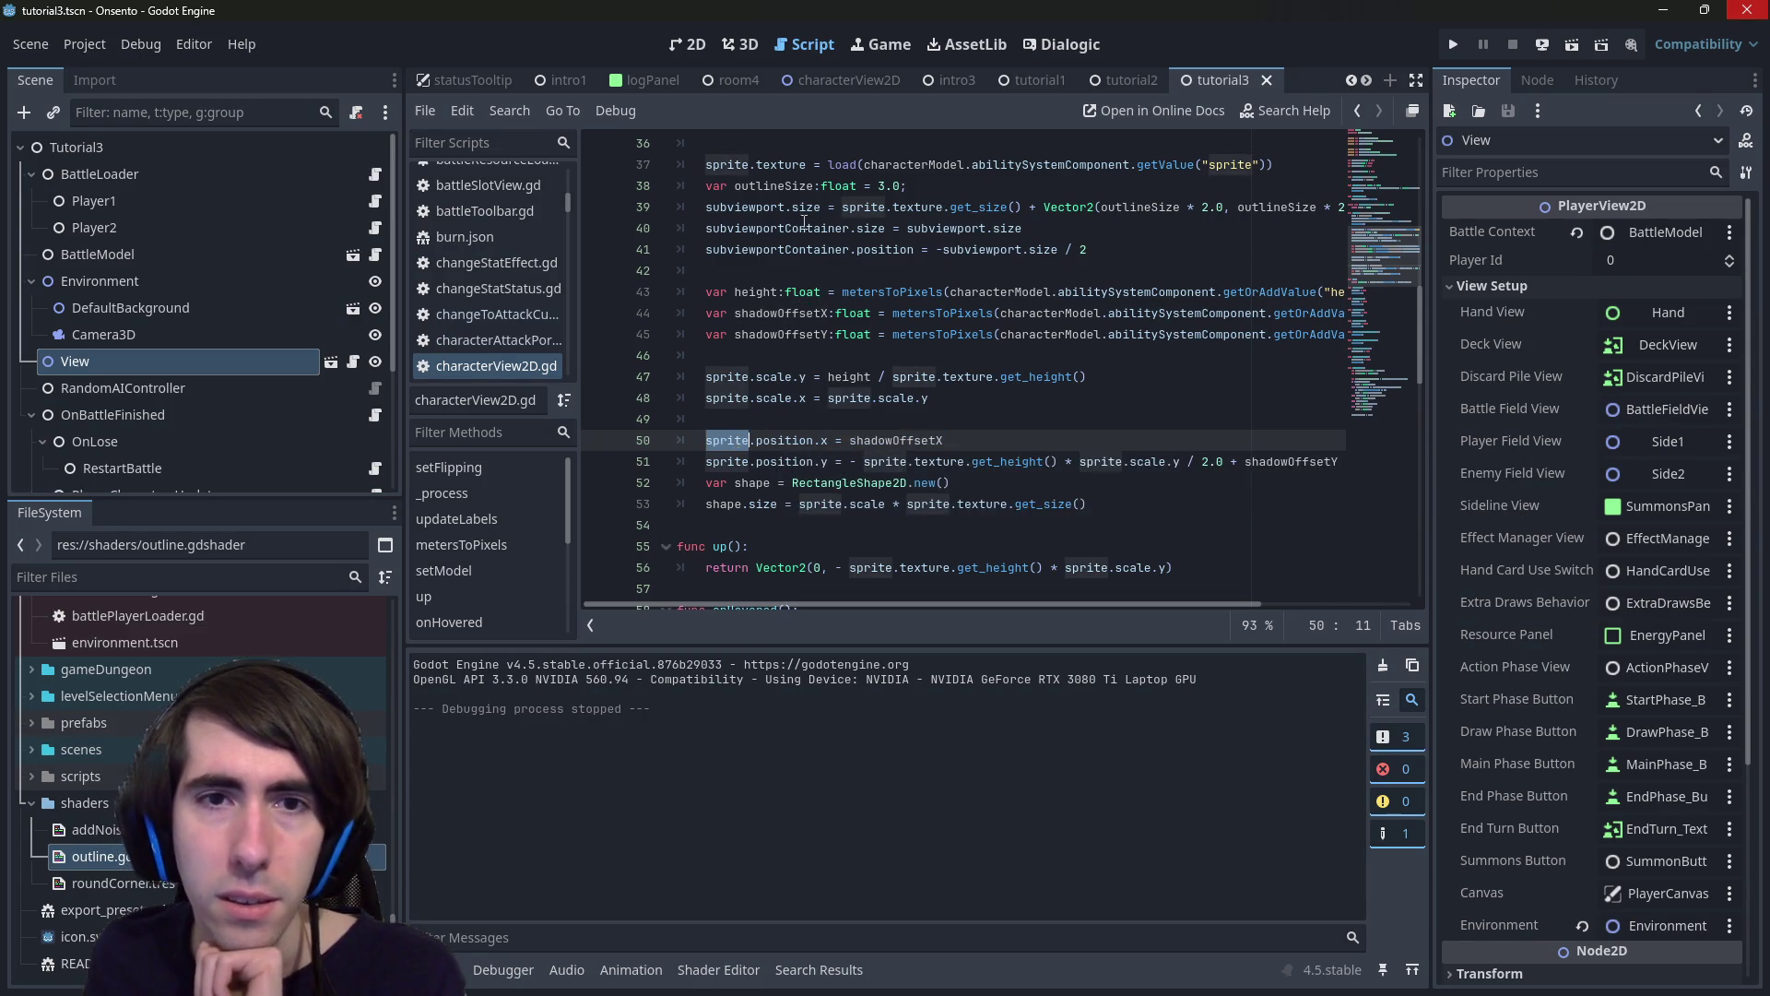
# Step: Replace sprite with subviewportContainer on lines 50 and 51, then save the script
pyautogui.click(809, 232)
pyautogui.doubleClick(807, 250)
pyautogui.hotkey('ctrl', 'c')
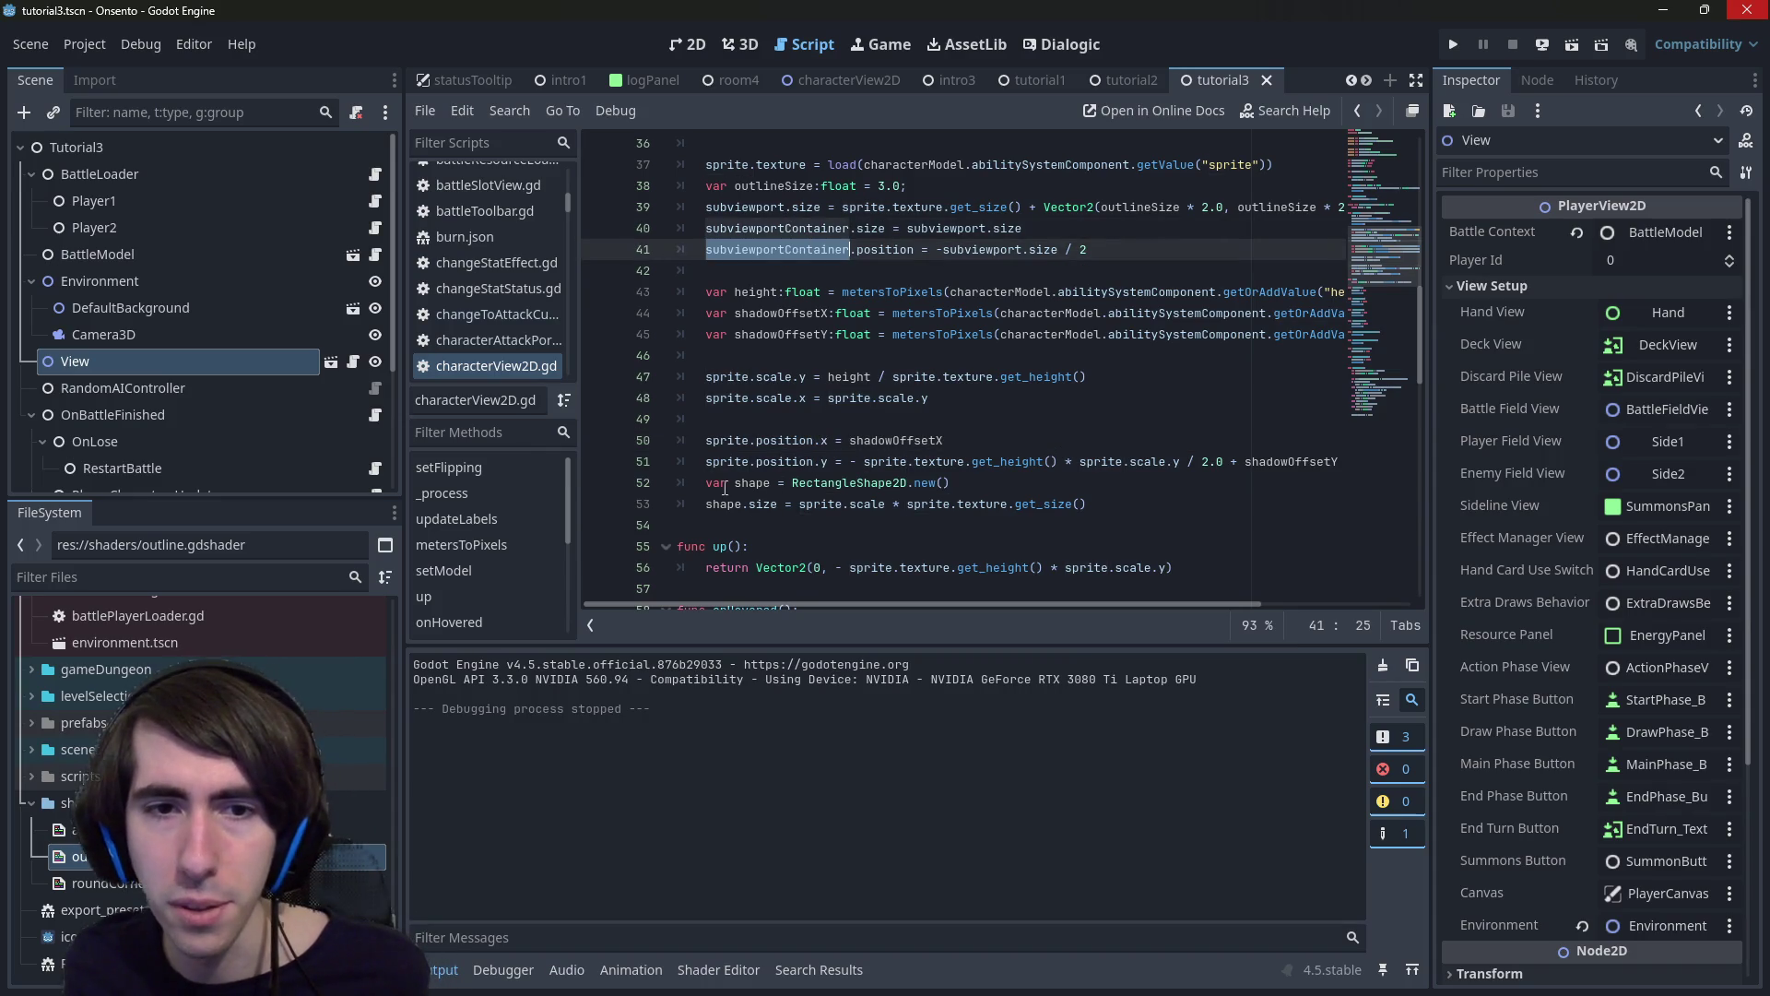
pyautogui.doubleClick(727, 439)
pyautogui.hotkey('ctrl', 'v')
pyautogui.doubleClick(727, 461)
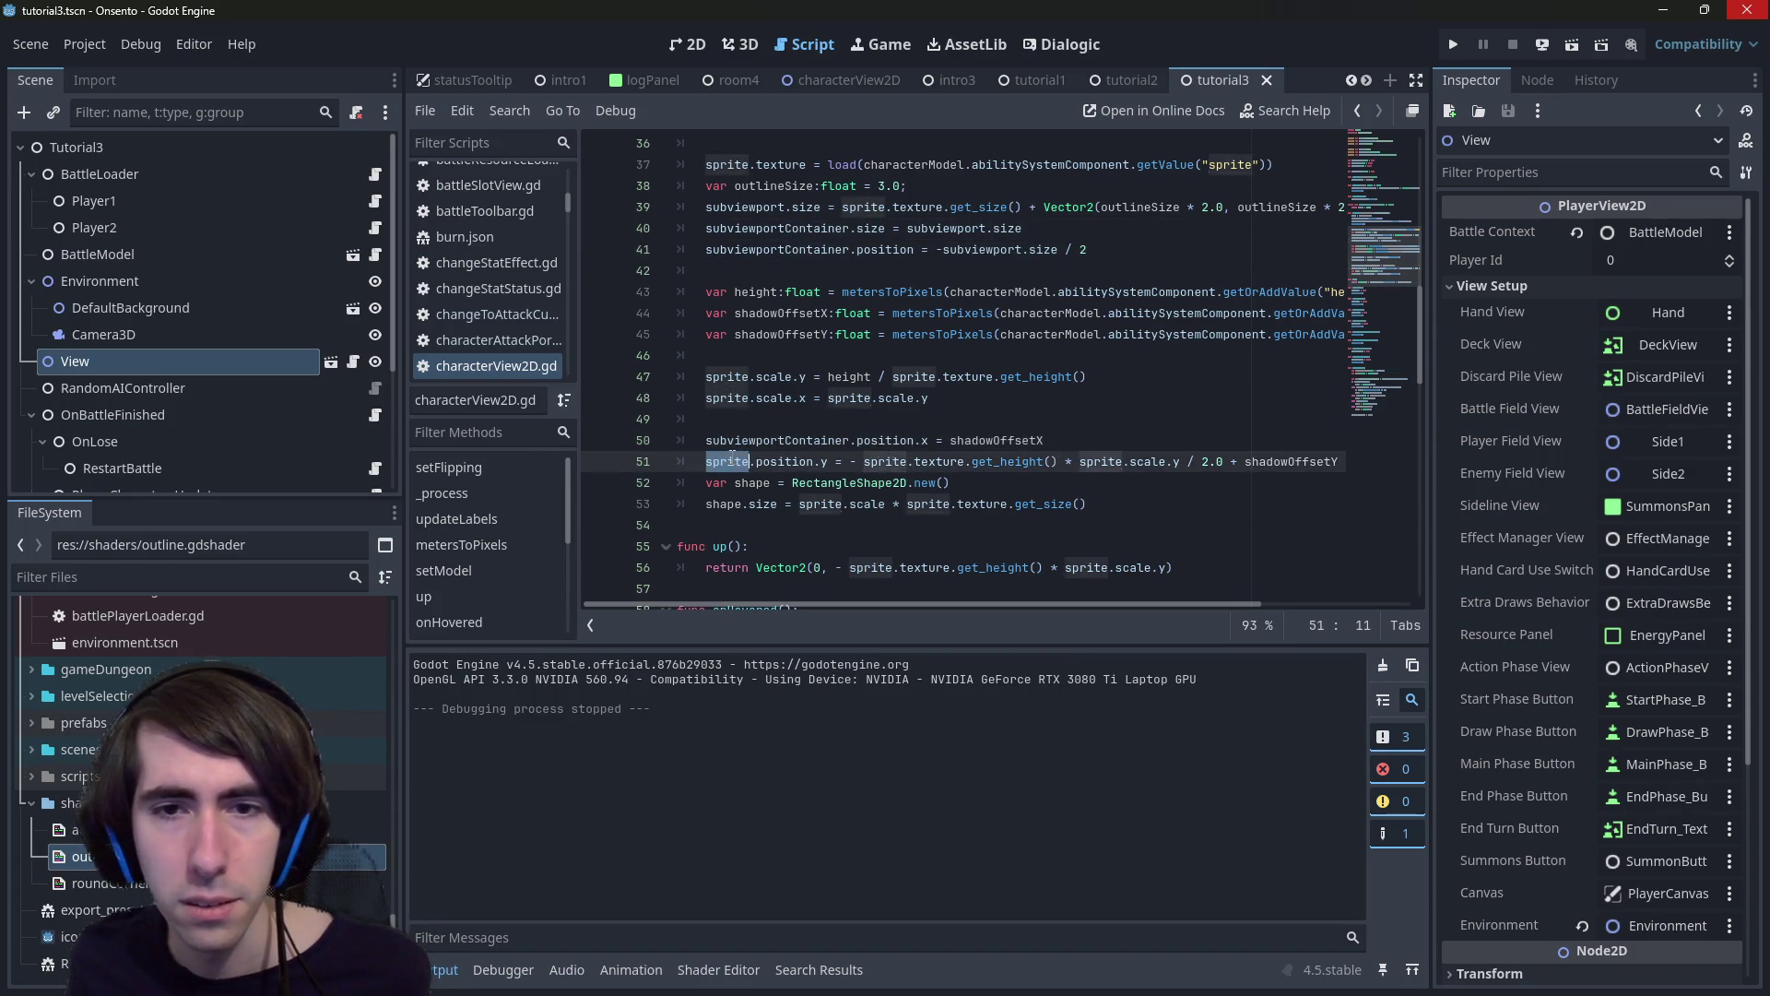
pyautogui.hotkey('ctrl', 'v')
pyautogui.hotkey('ctrl', 's')
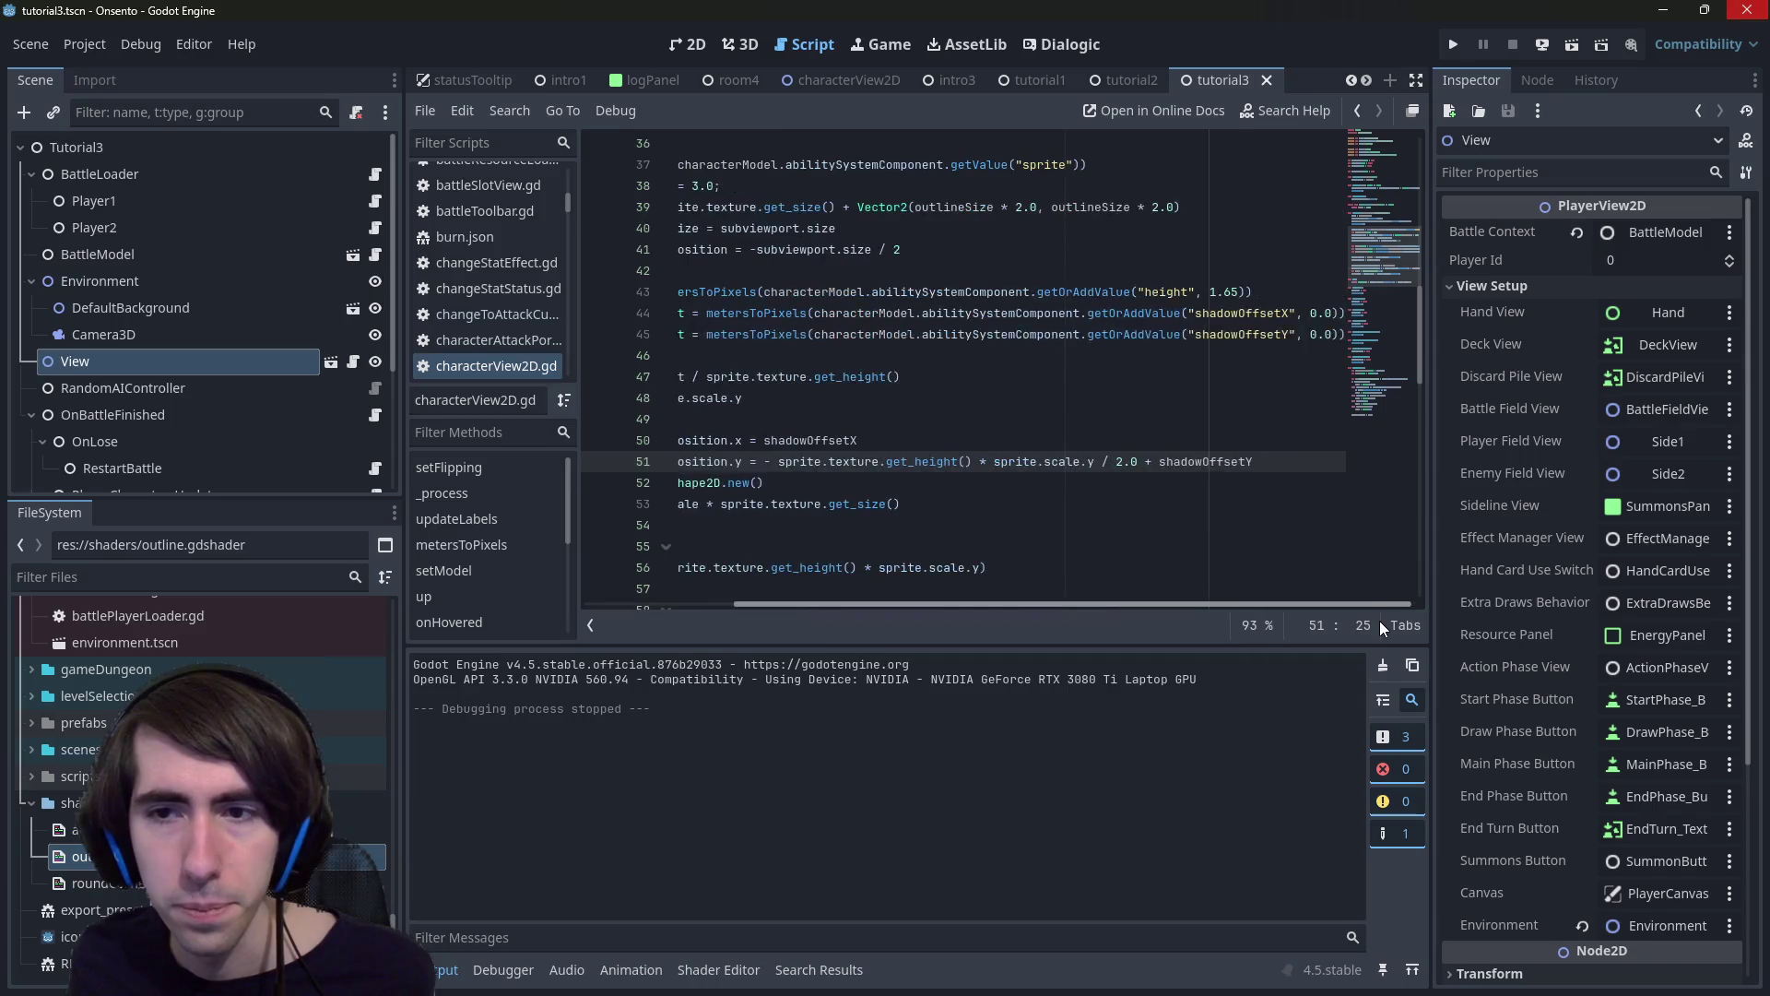
# Step: Run the current scene, drop a character card on the battlefield, and stop the game
pyautogui.click(1573, 51)
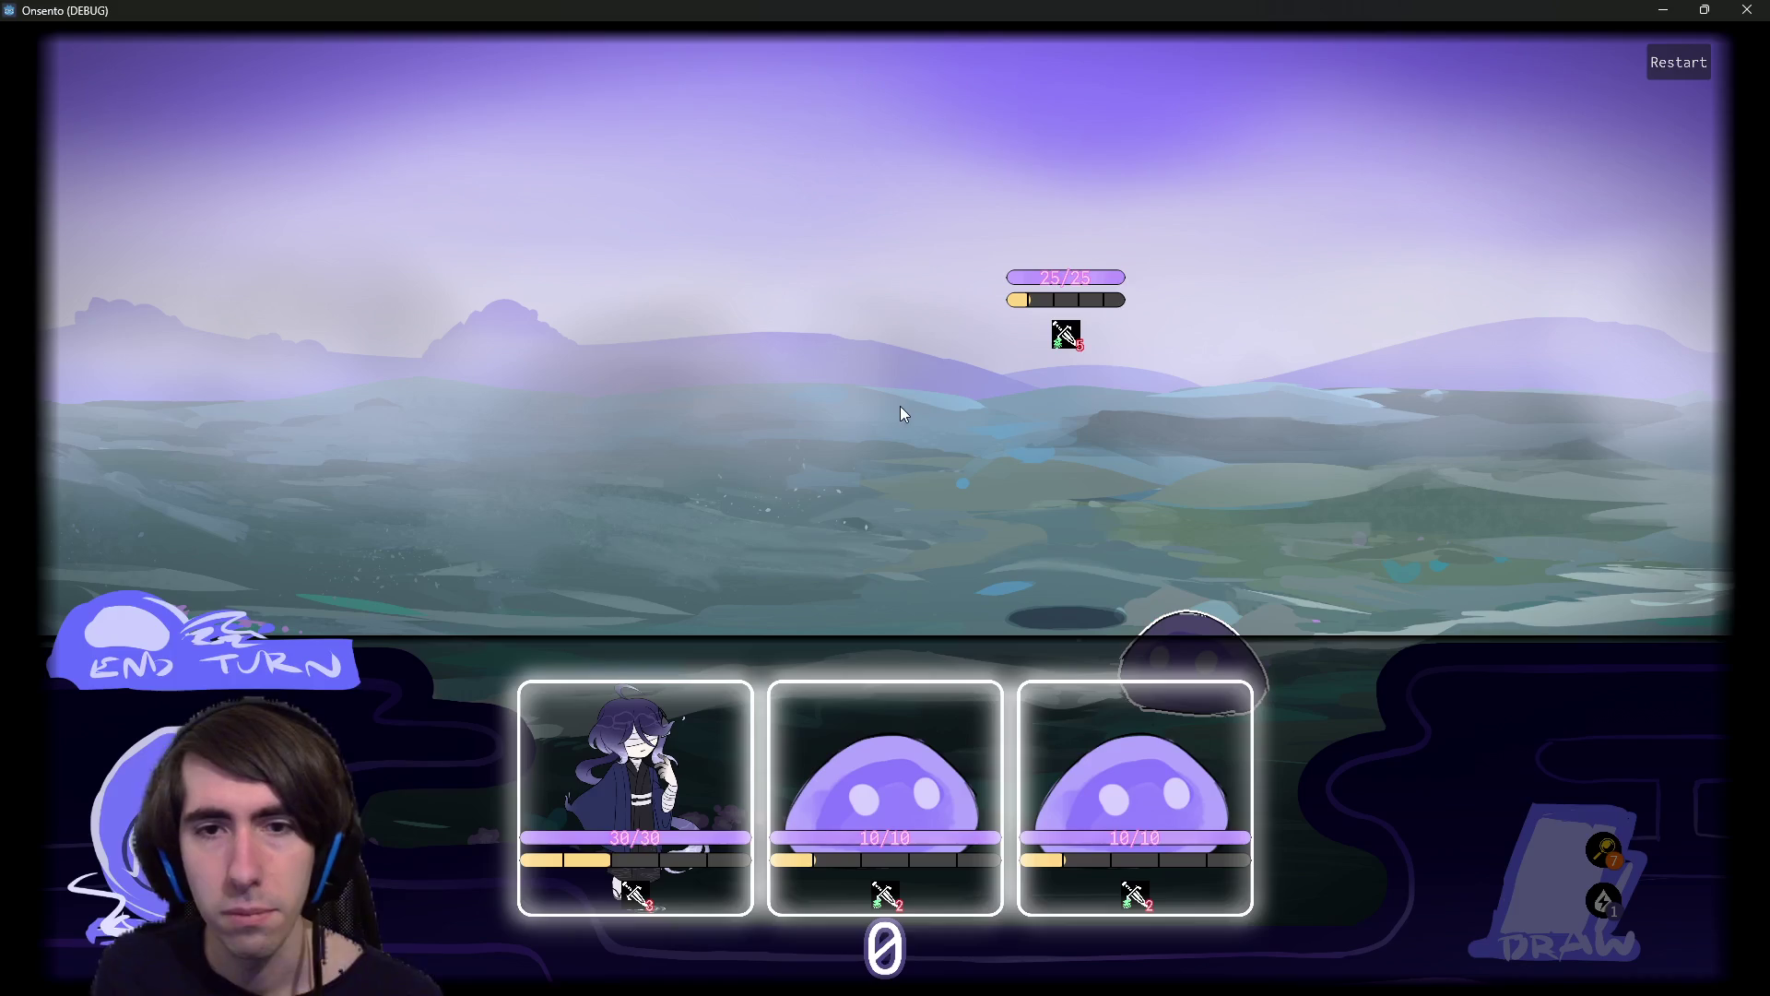
pyautogui.moveTo(636, 733)
pyautogui.mouseDown()
pyautogui.moveTo(662, 544)
pyautogui.moveTo(710, 437)
pyautogui.moveTo(673, 479)
pyautogui.mouseUp()
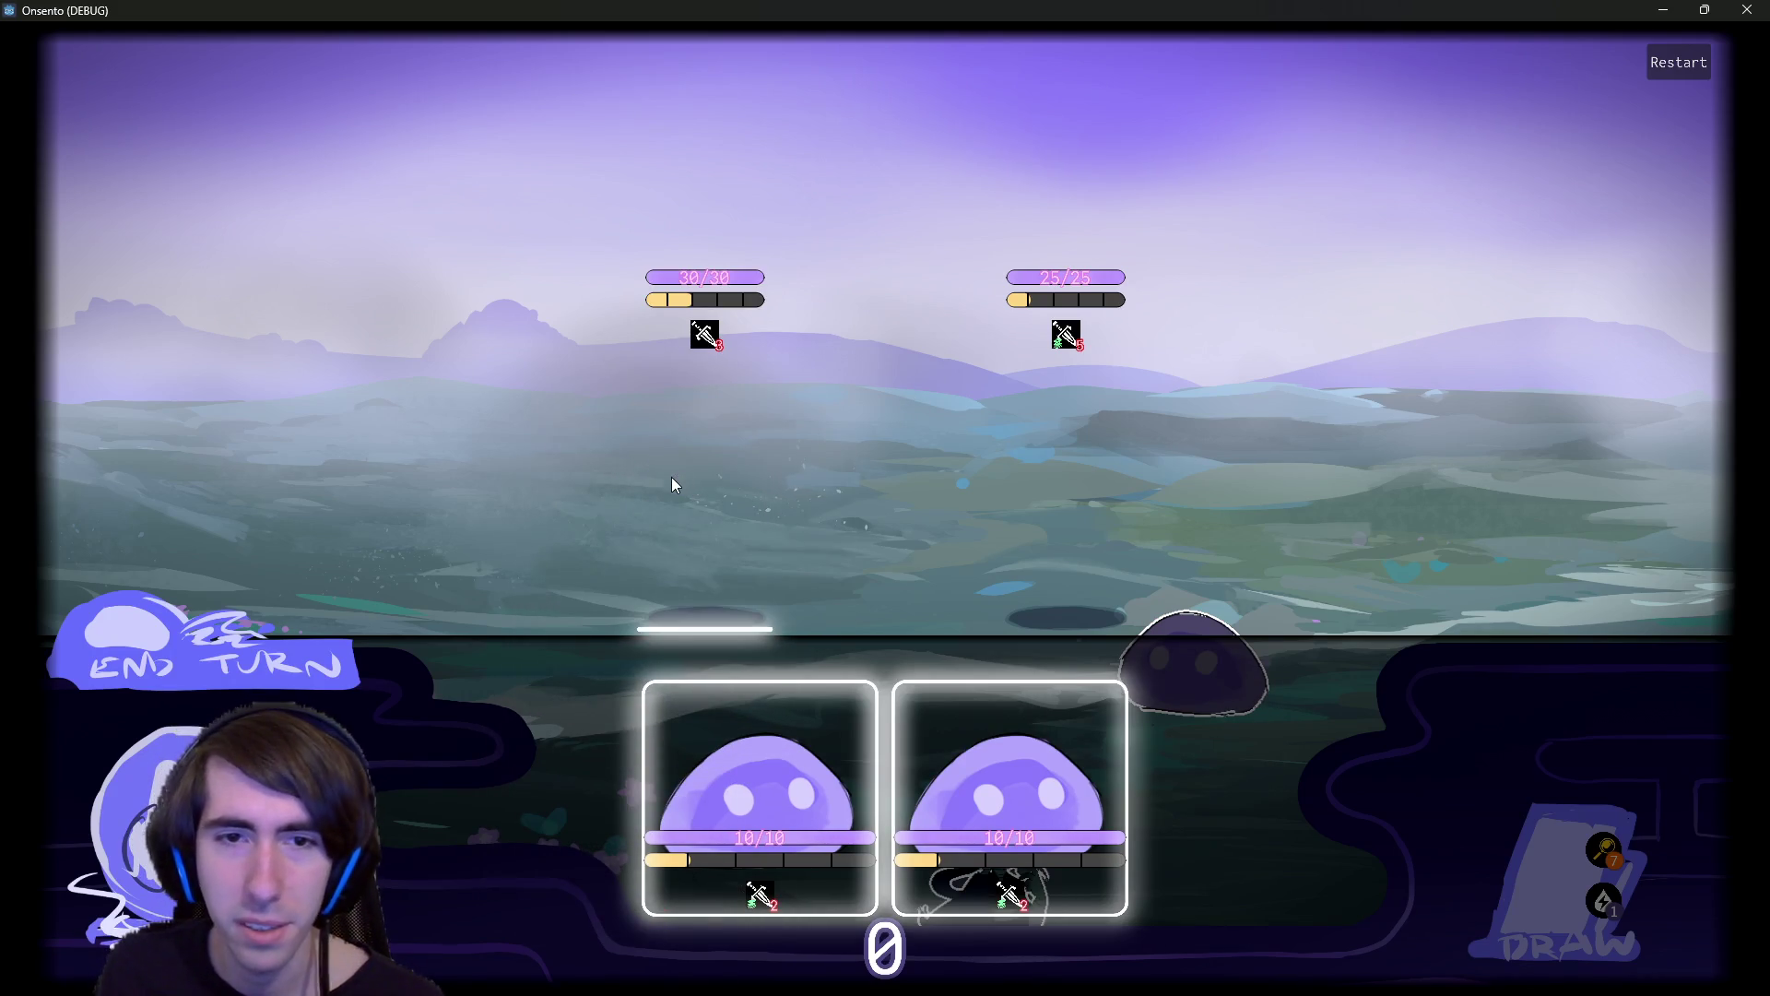
pyautogui.click(1747, 10)
# Step: Delete the leading minus on line 51 and rerun the scene
pyautogui.click(958, 397)
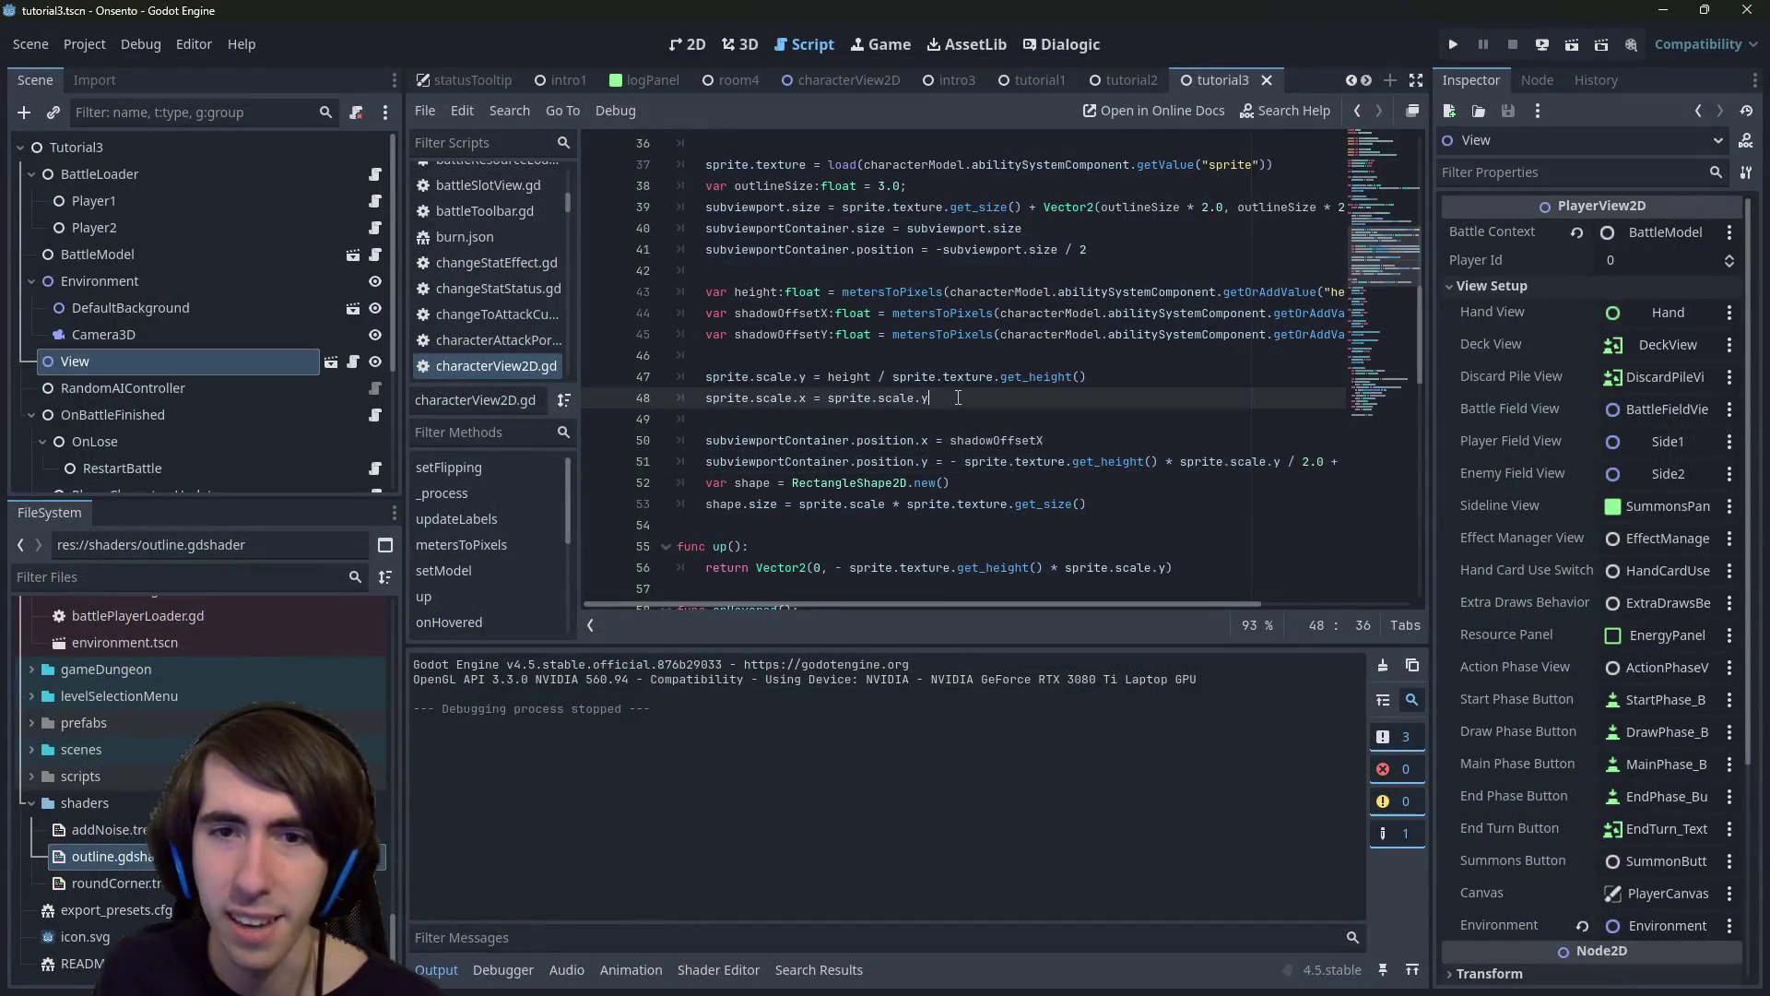
pyautogui.click(966, 460)
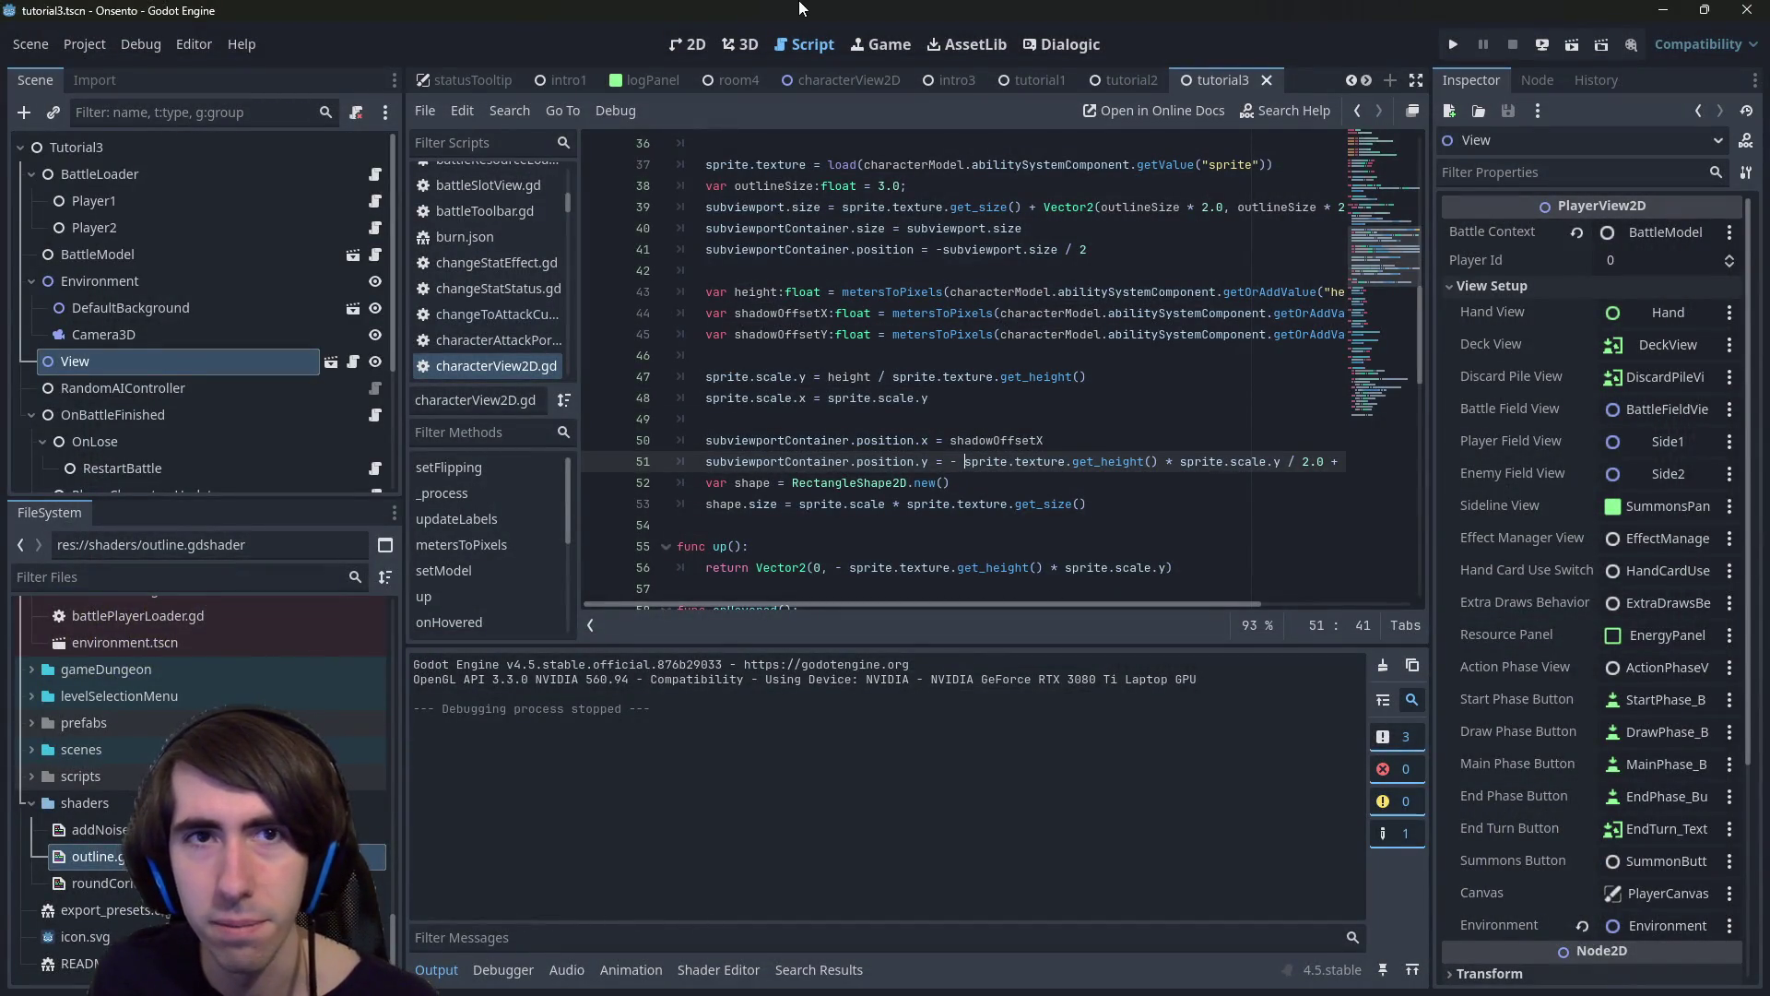
pyautogui.press('BackSpace')
pyautogui.press('BackSpace')
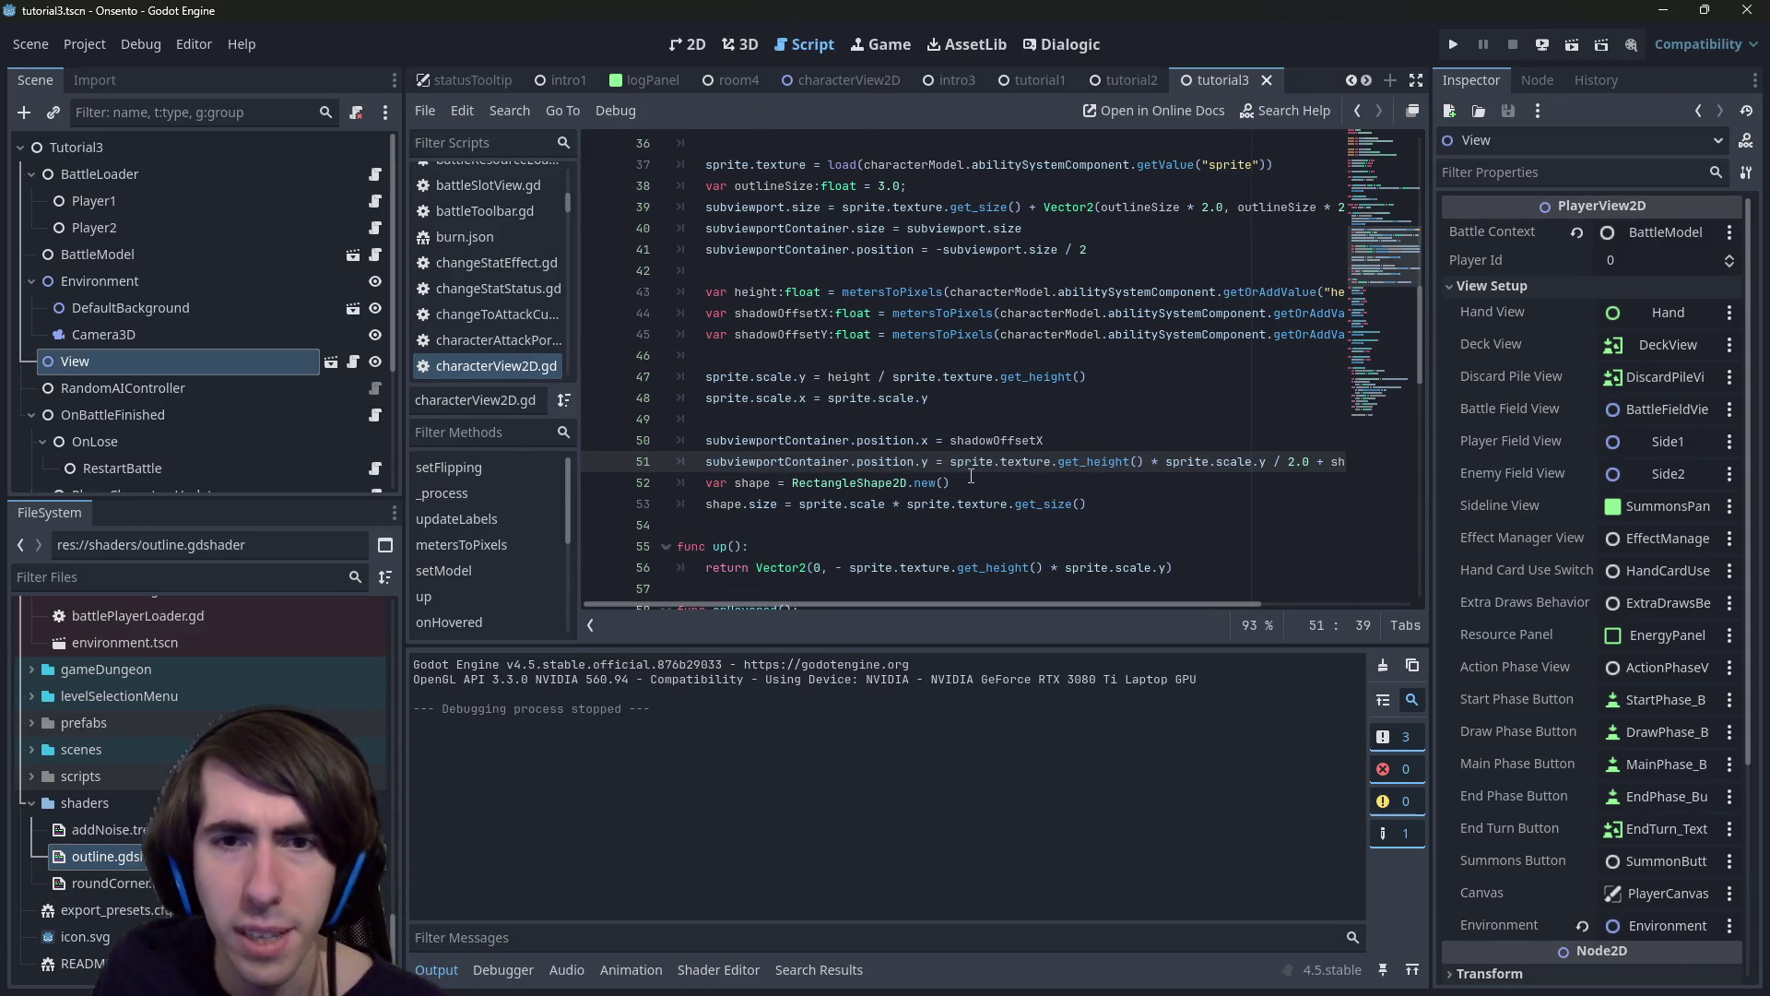
pyautogui.click(1573, 44)
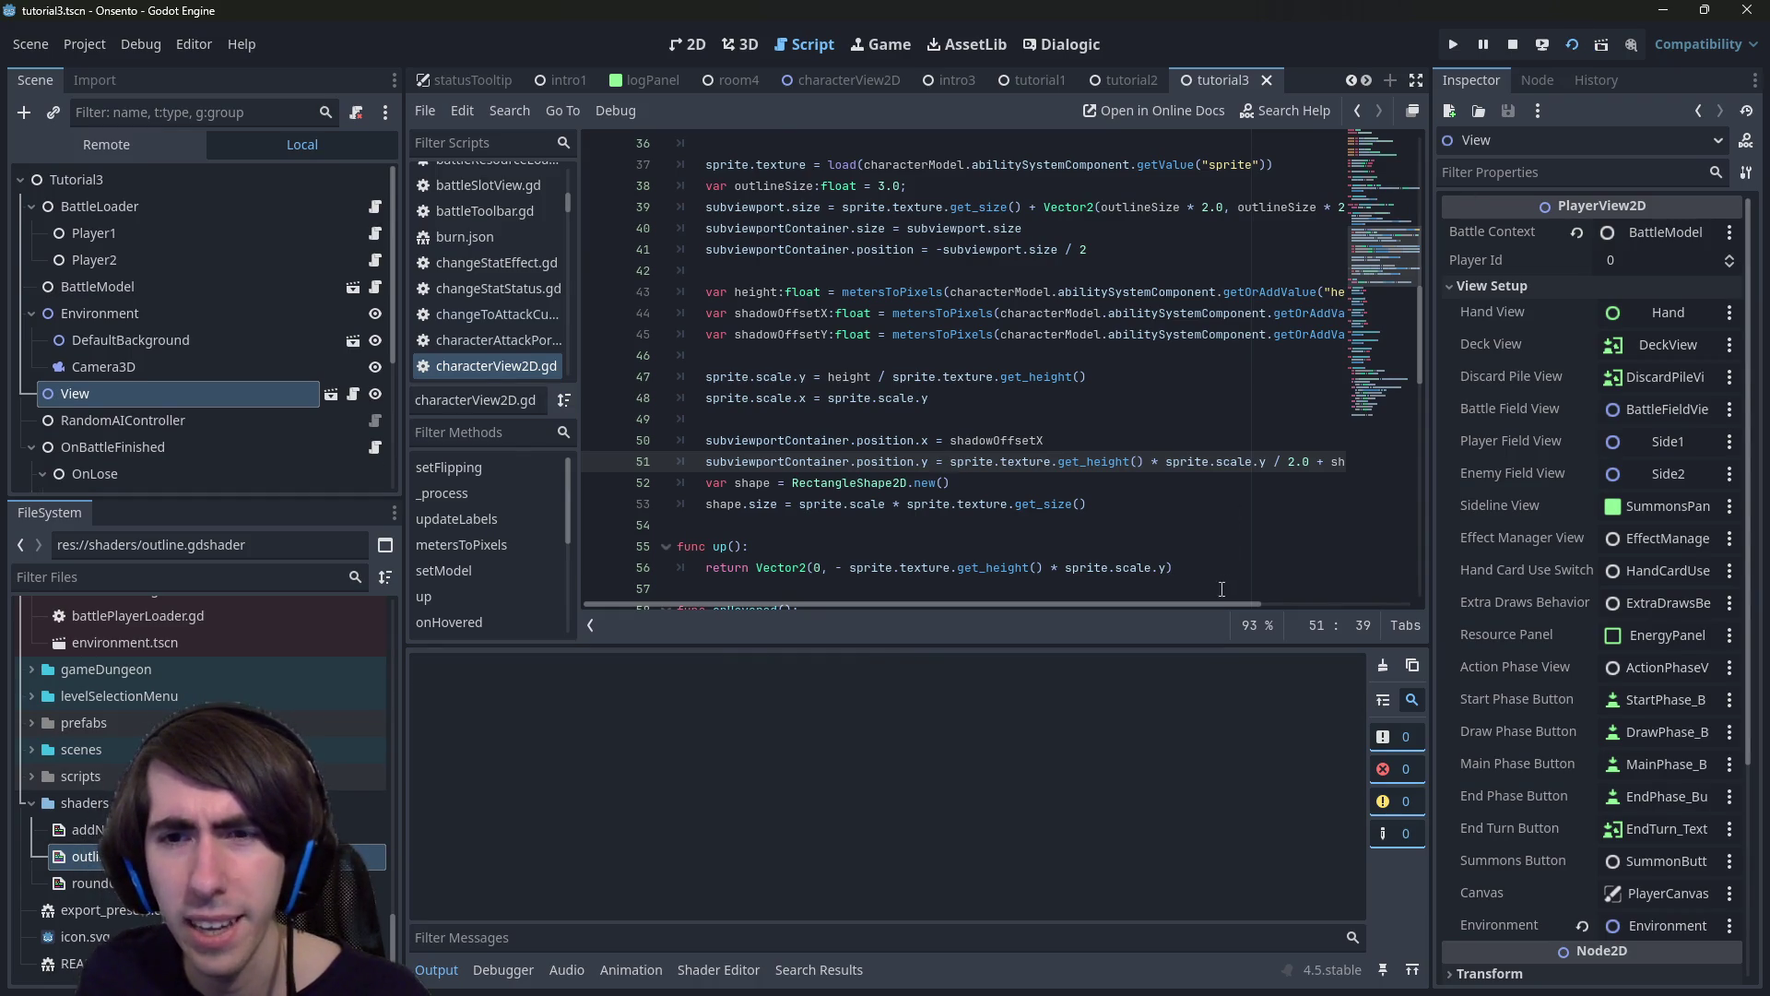
pyautogui.moveTo(1153, 605); pyautogui.dragTo(1302, 605)
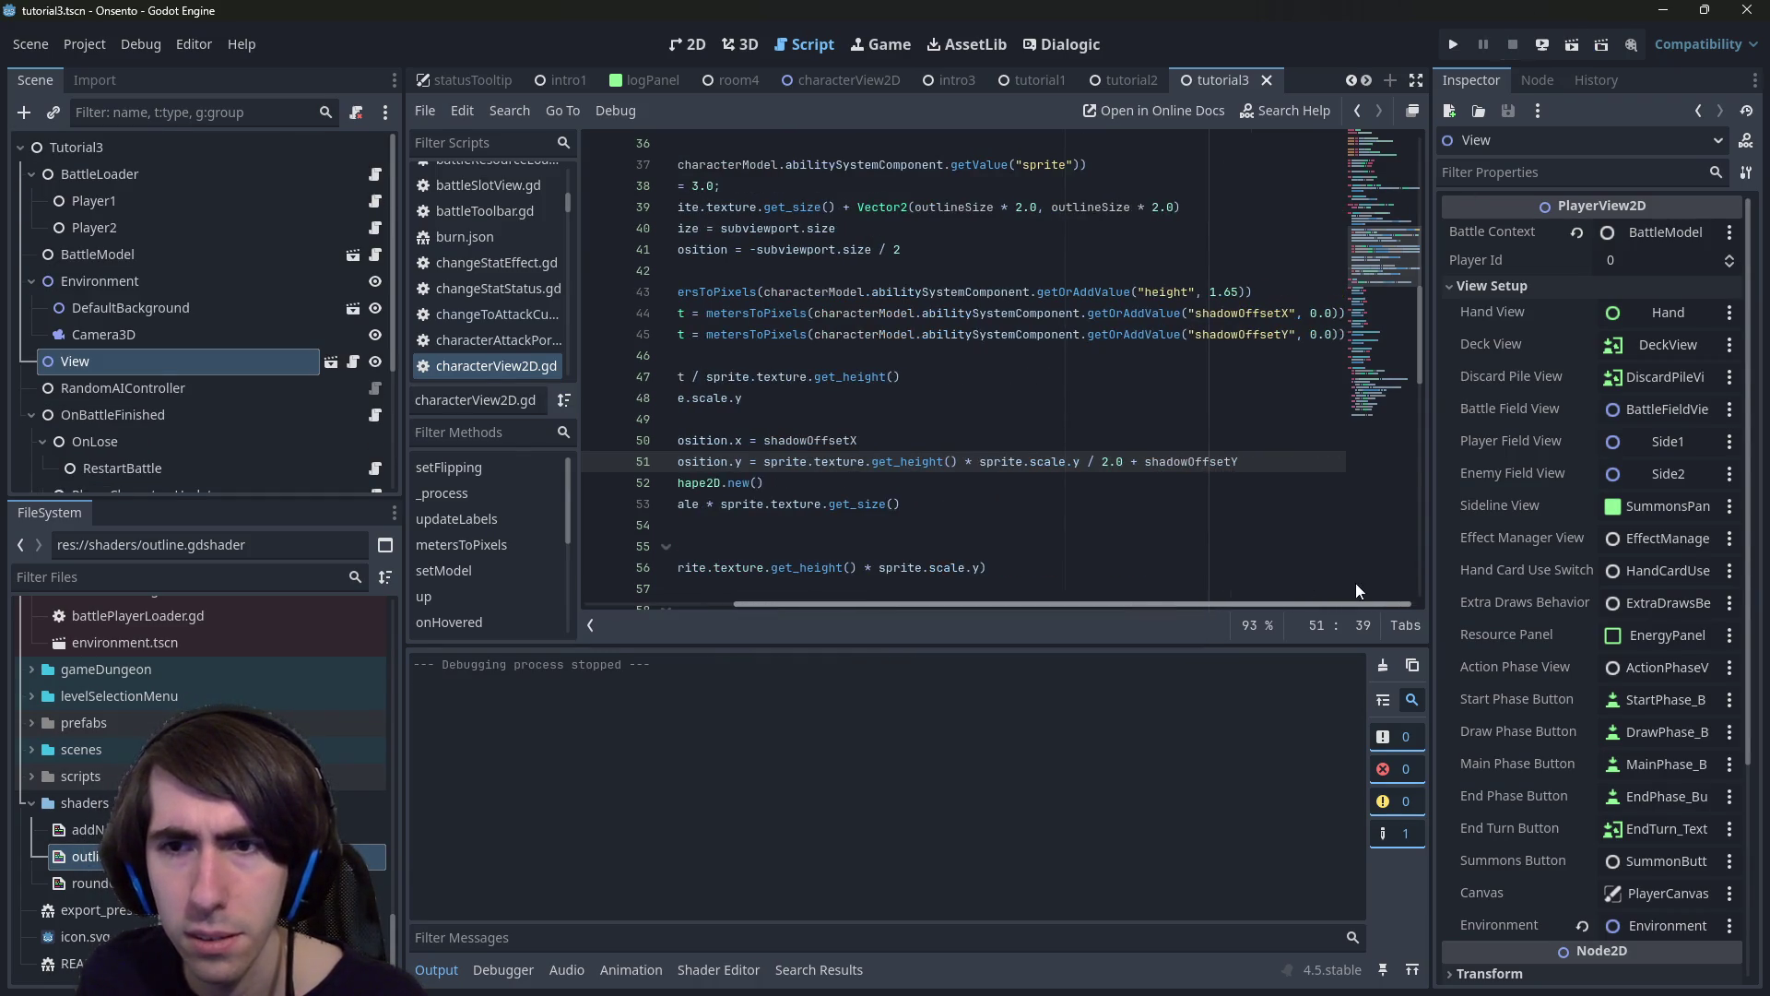
# Step: Change '+ shadowOffsetY' to '- shadowOffsetY' on line 51, rerun, and close the game
pyautogui.click(1146, 463)
pyautogui.press('BackSpace')
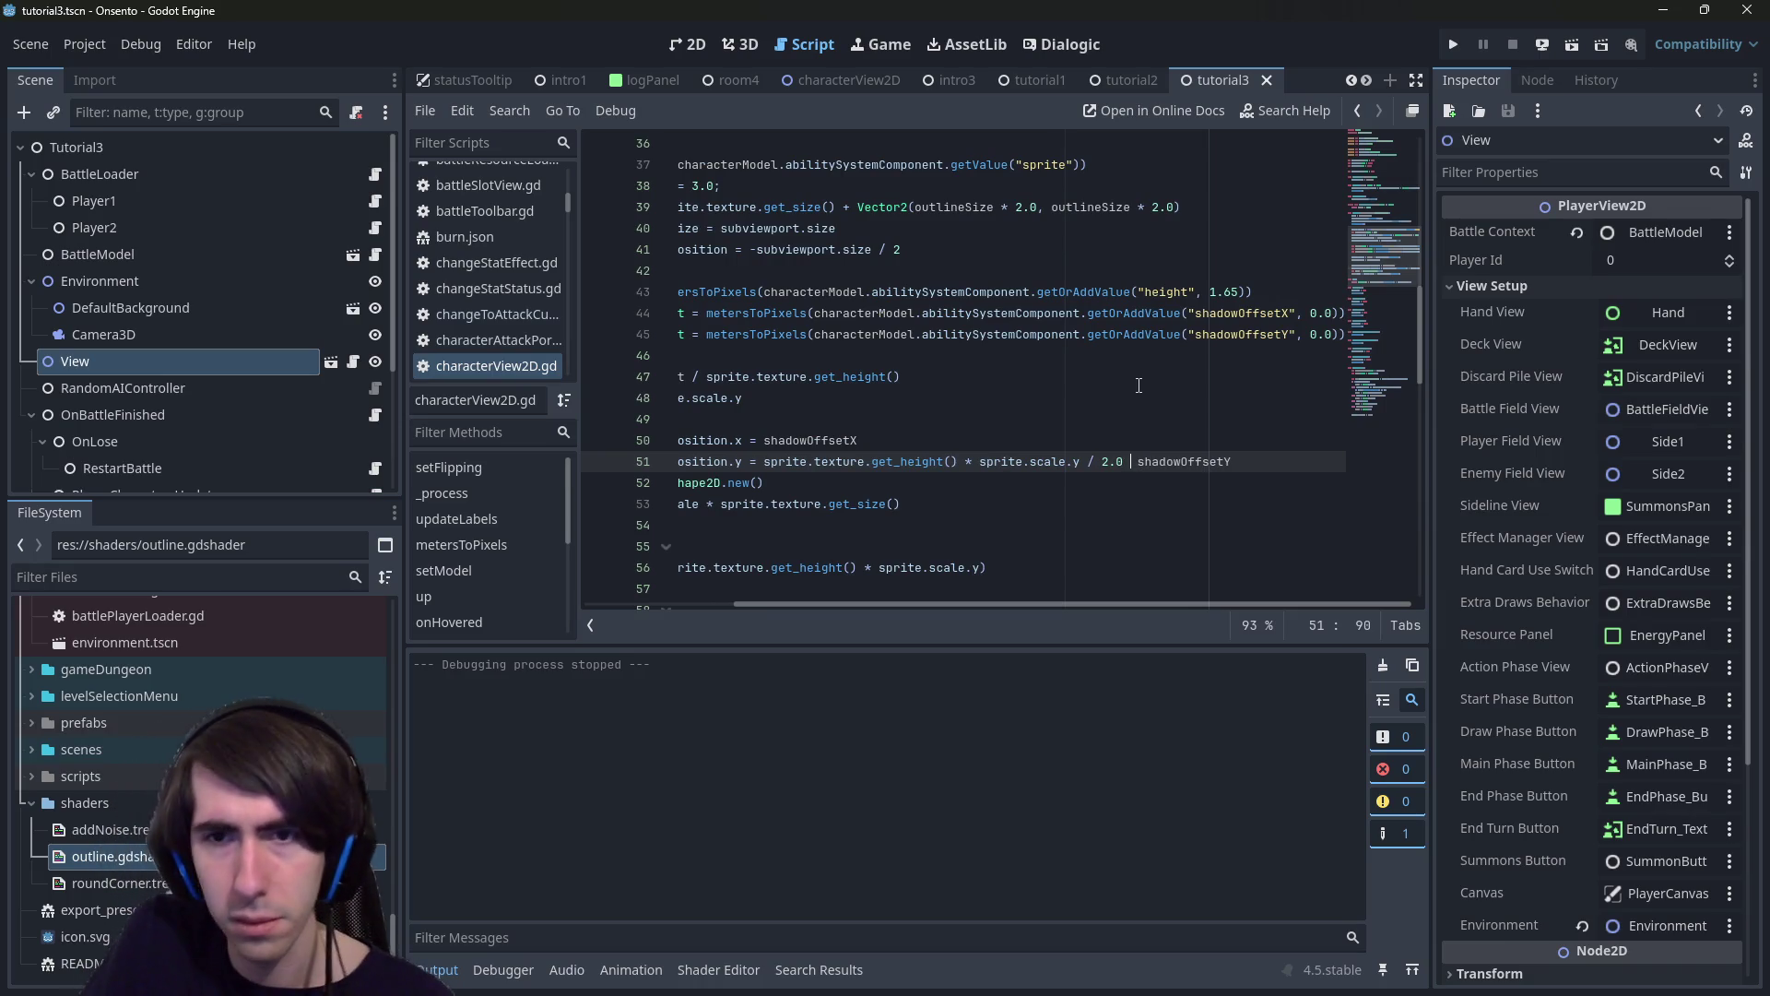
pyautogui.write('-')
pyautogui.click(1571, 47)
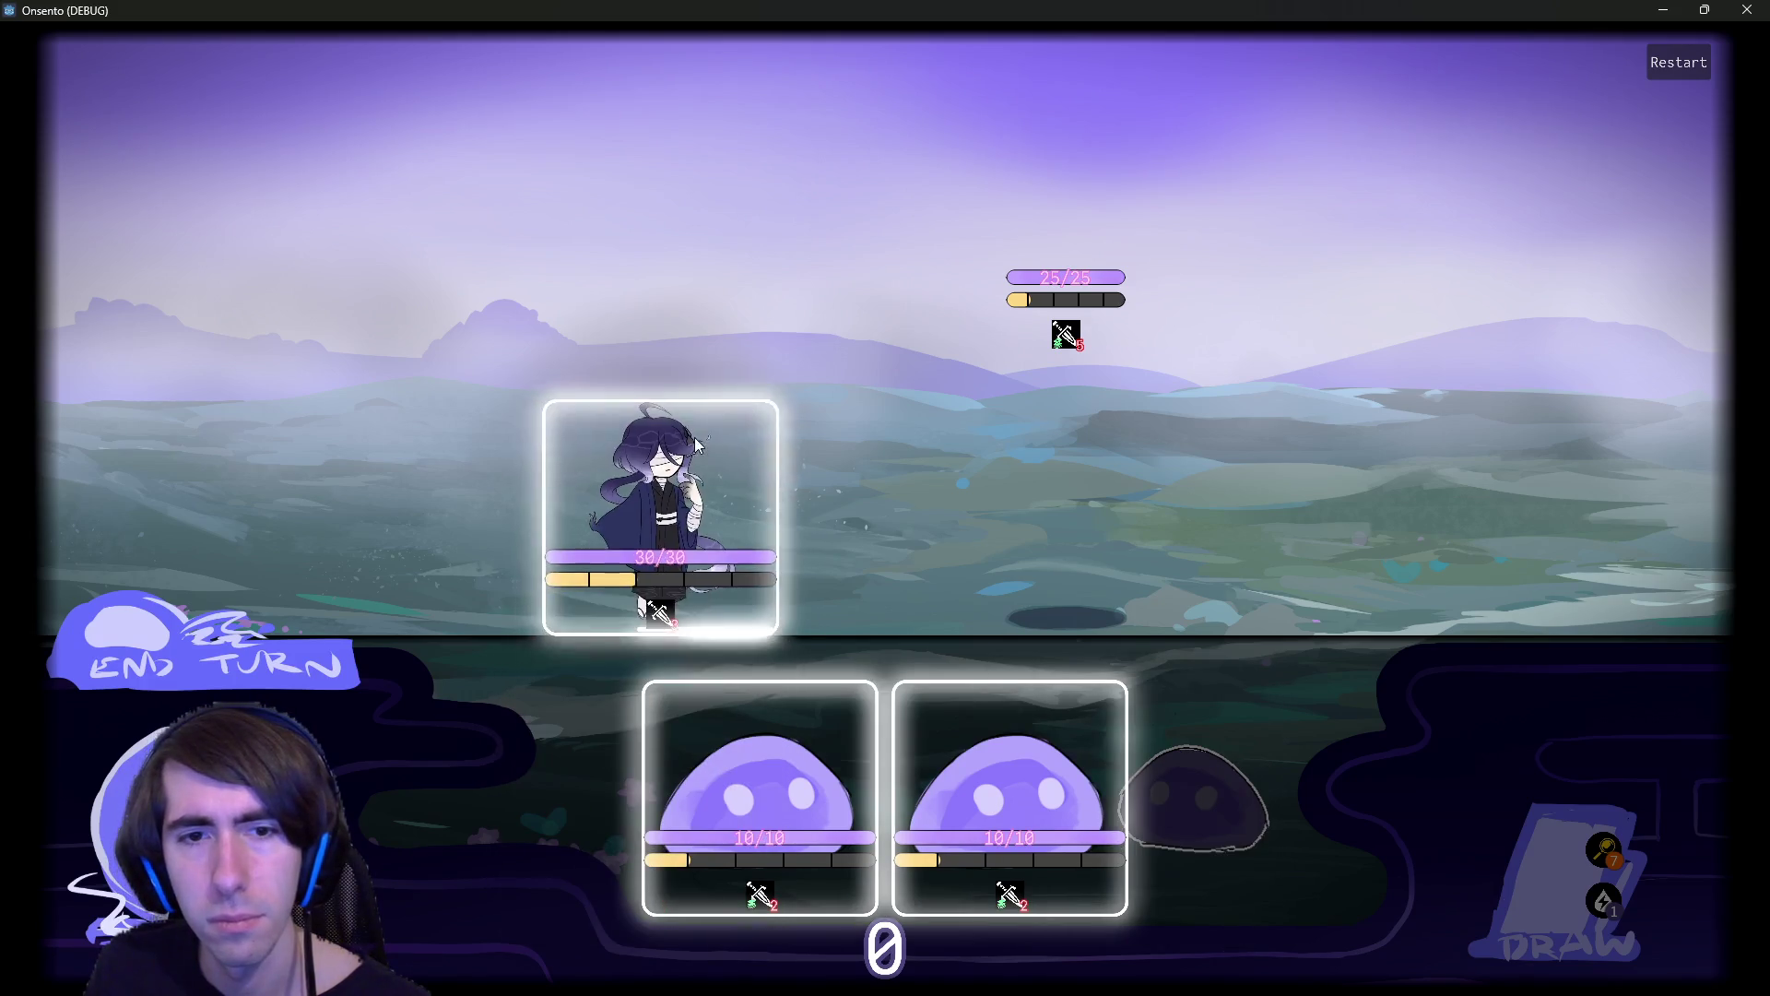
pyautogui.click(1748, 9)
pyautogui.click(891, 480)
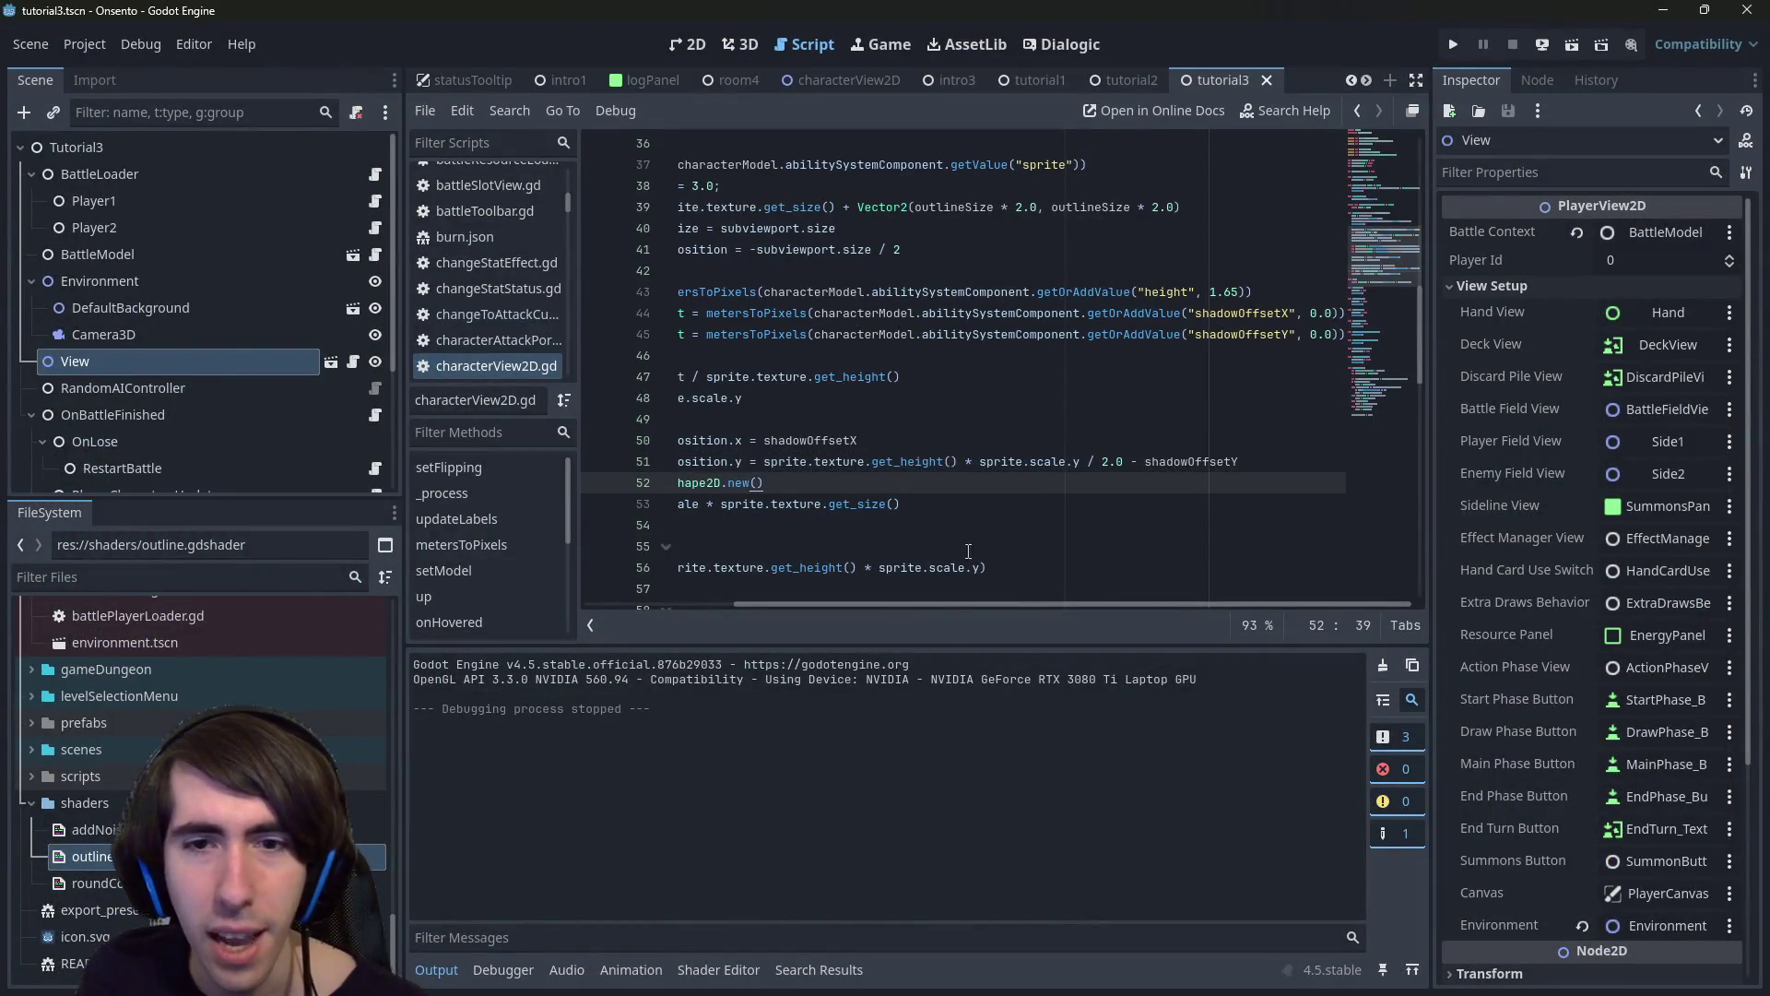
# Step: Set the sign before shadowOffsetY on line 51 back to plus
pyautogui.moveTo(1015, 608); pyautogui.dragTo(727, 609)
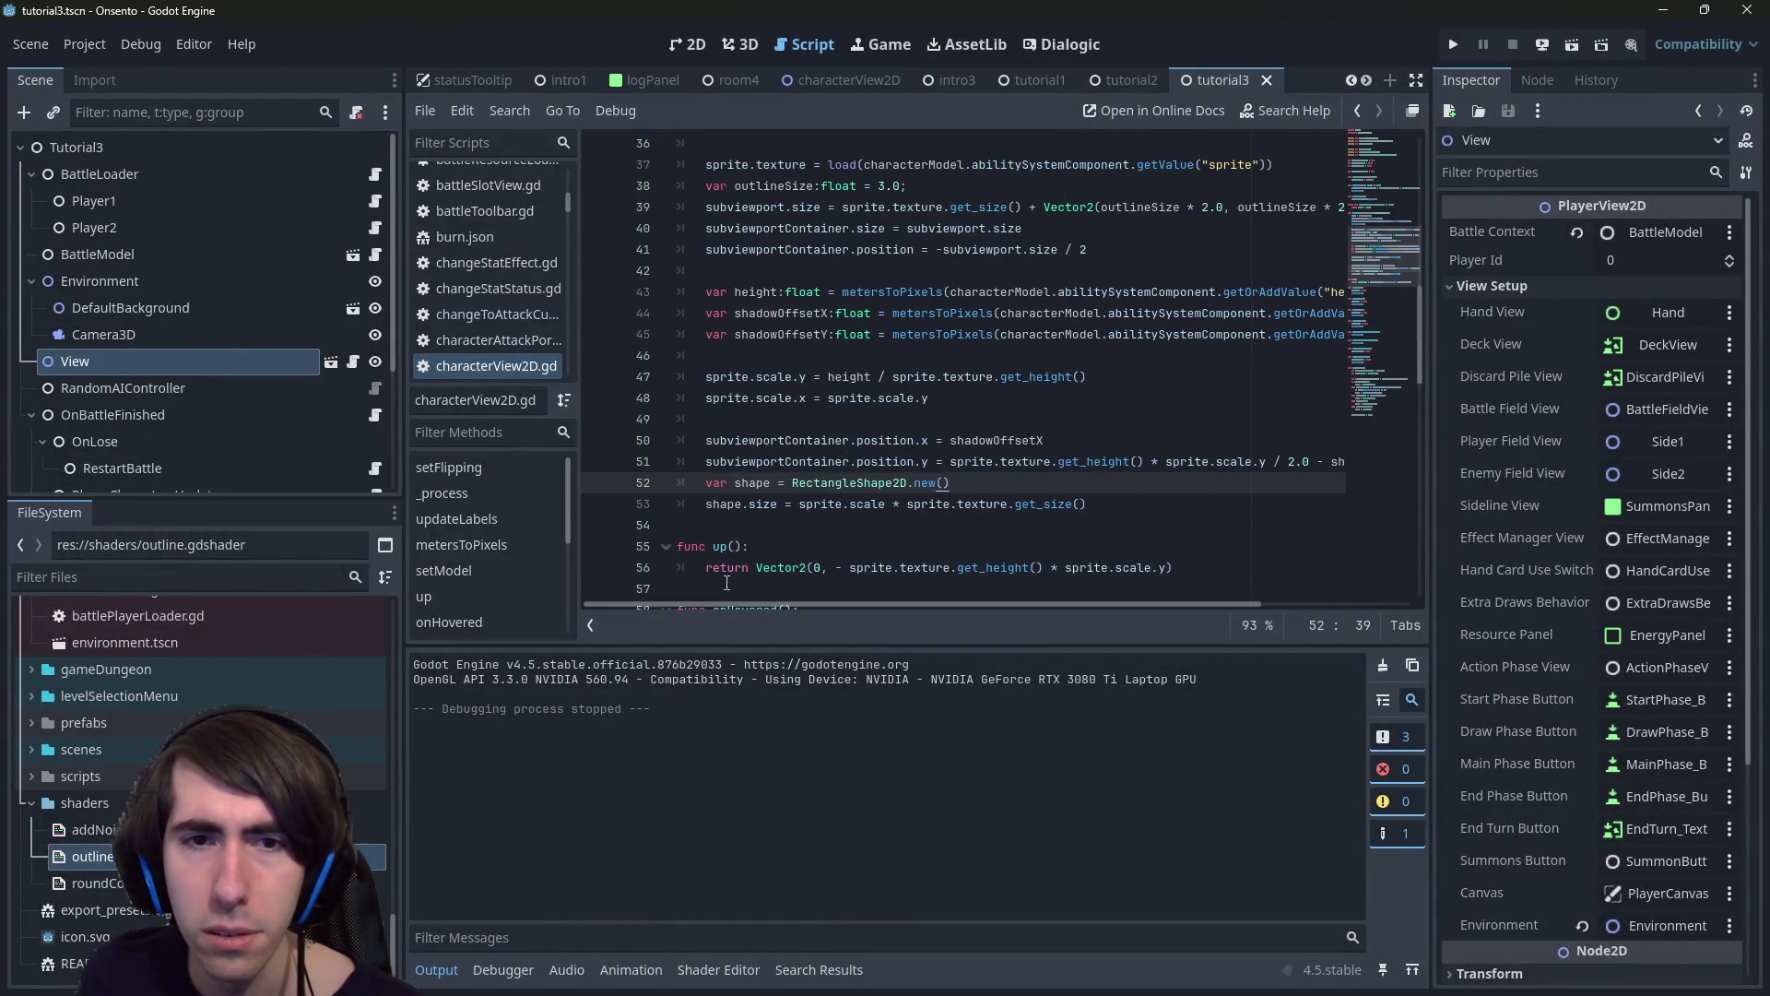
pyautogui.doubleClick(752, 463)
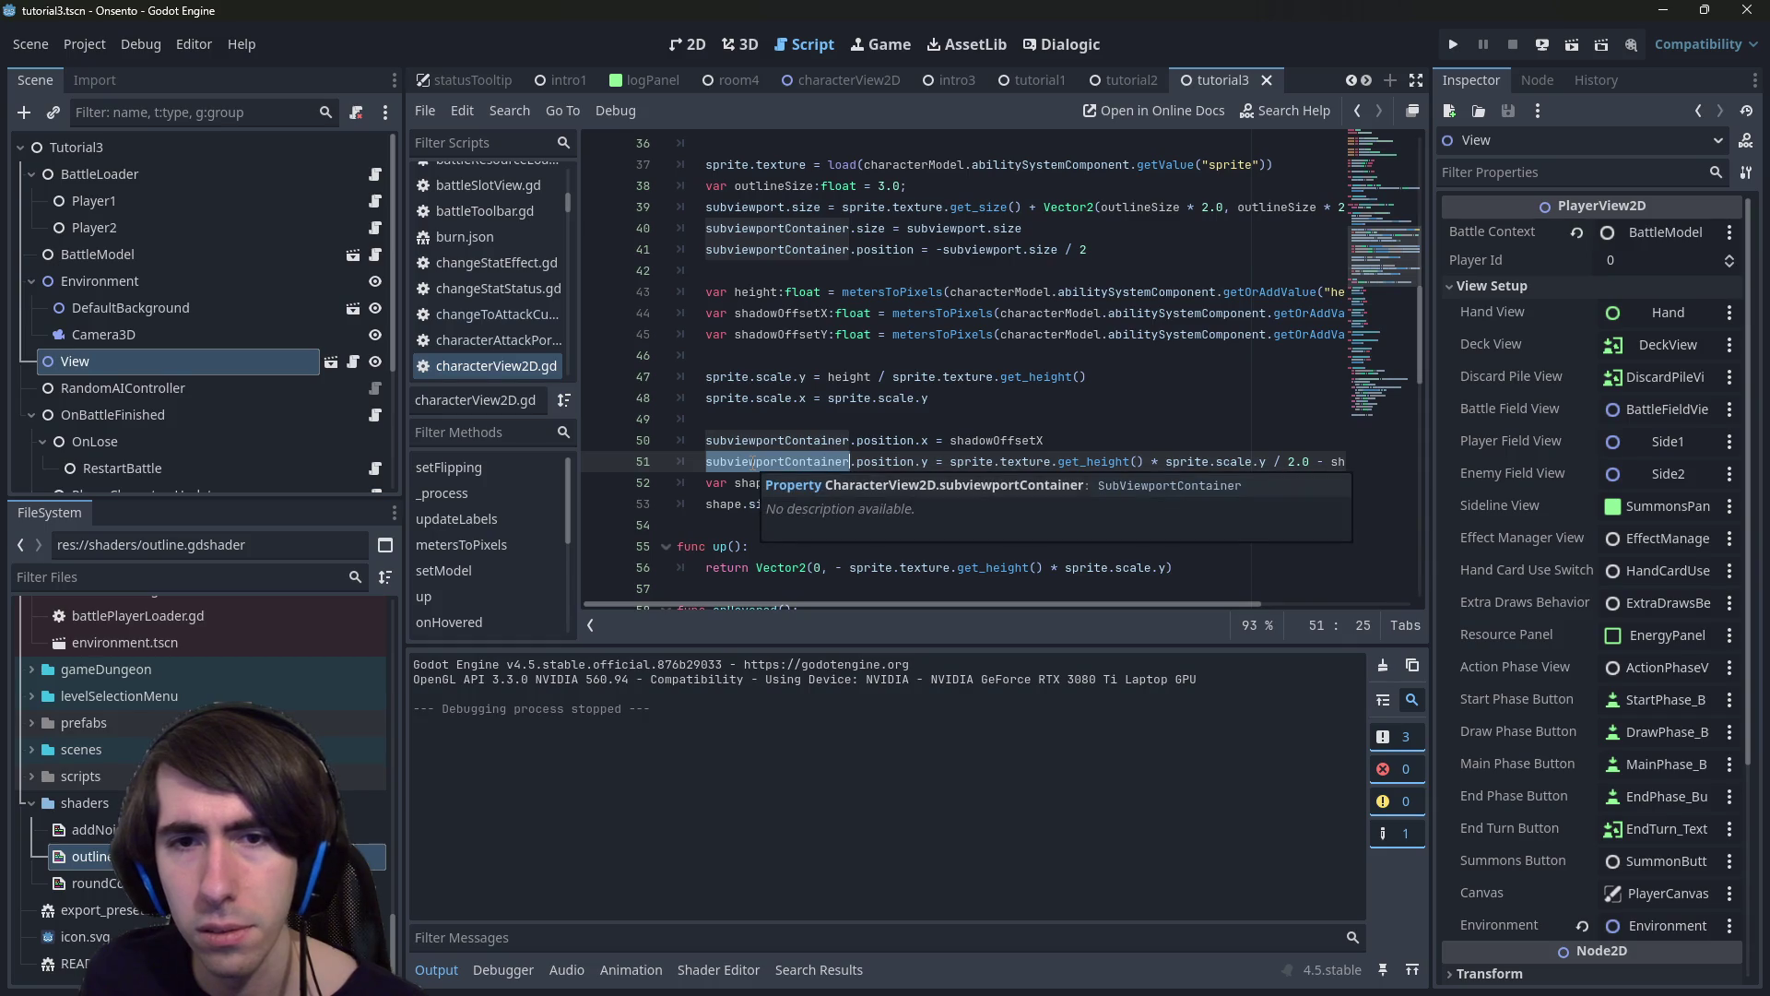
pyautogui.click(1328, 462)
pyautogui.press('BackSpace')
pyautogui.write('+')
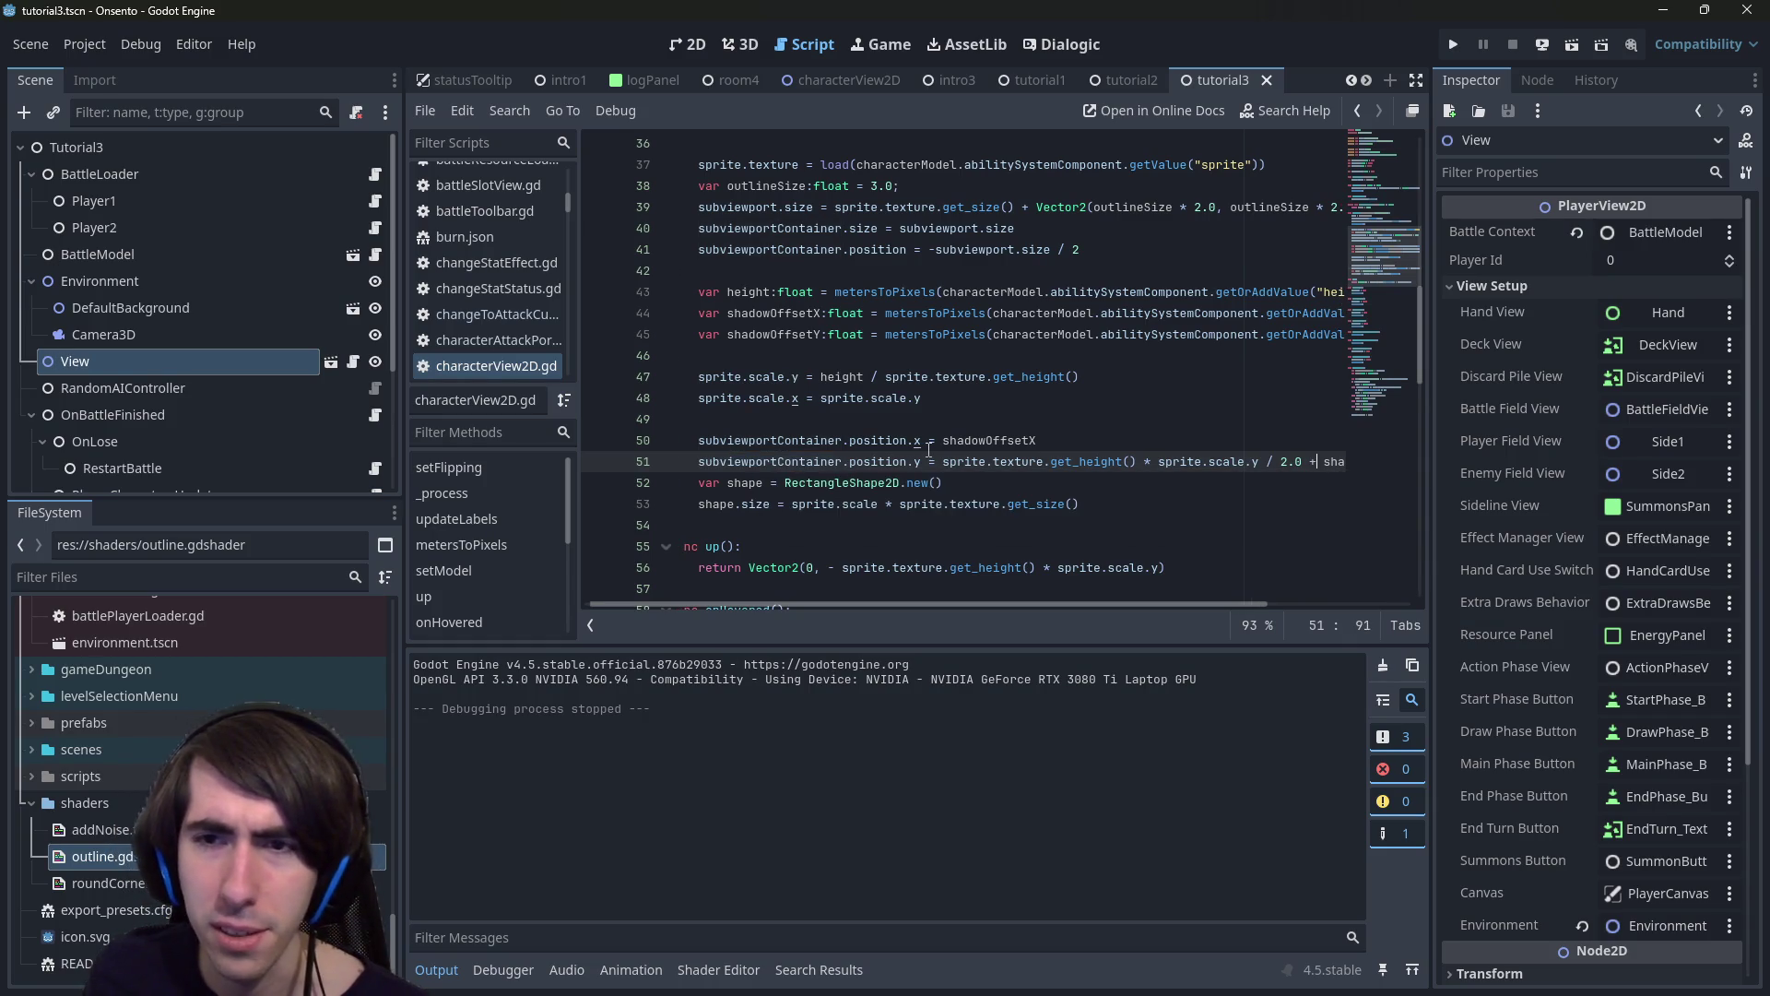
pyautogui.press('BackSpace')
pyautogui.write('-')
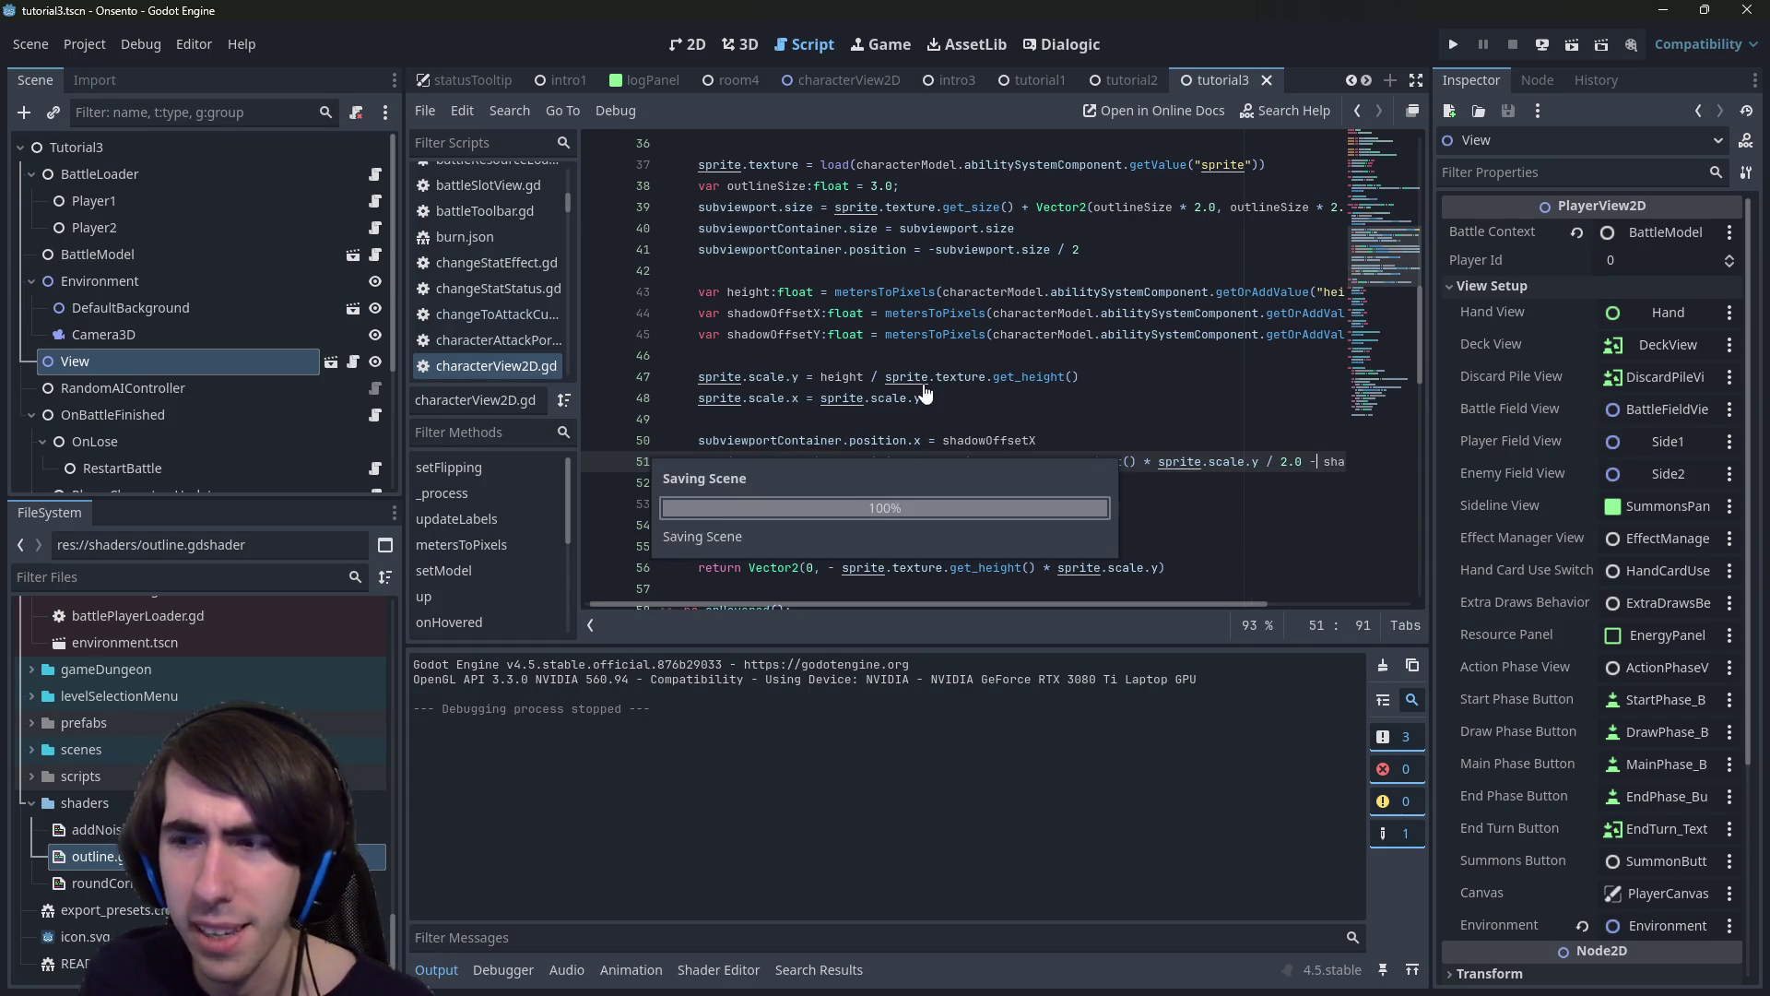
pyautogui.press('BackSpace')
pyautogui.write('+')
# Step: Re-add the minus before sprite on line 51 to negate the height term
pyautogui.click(956, 461)
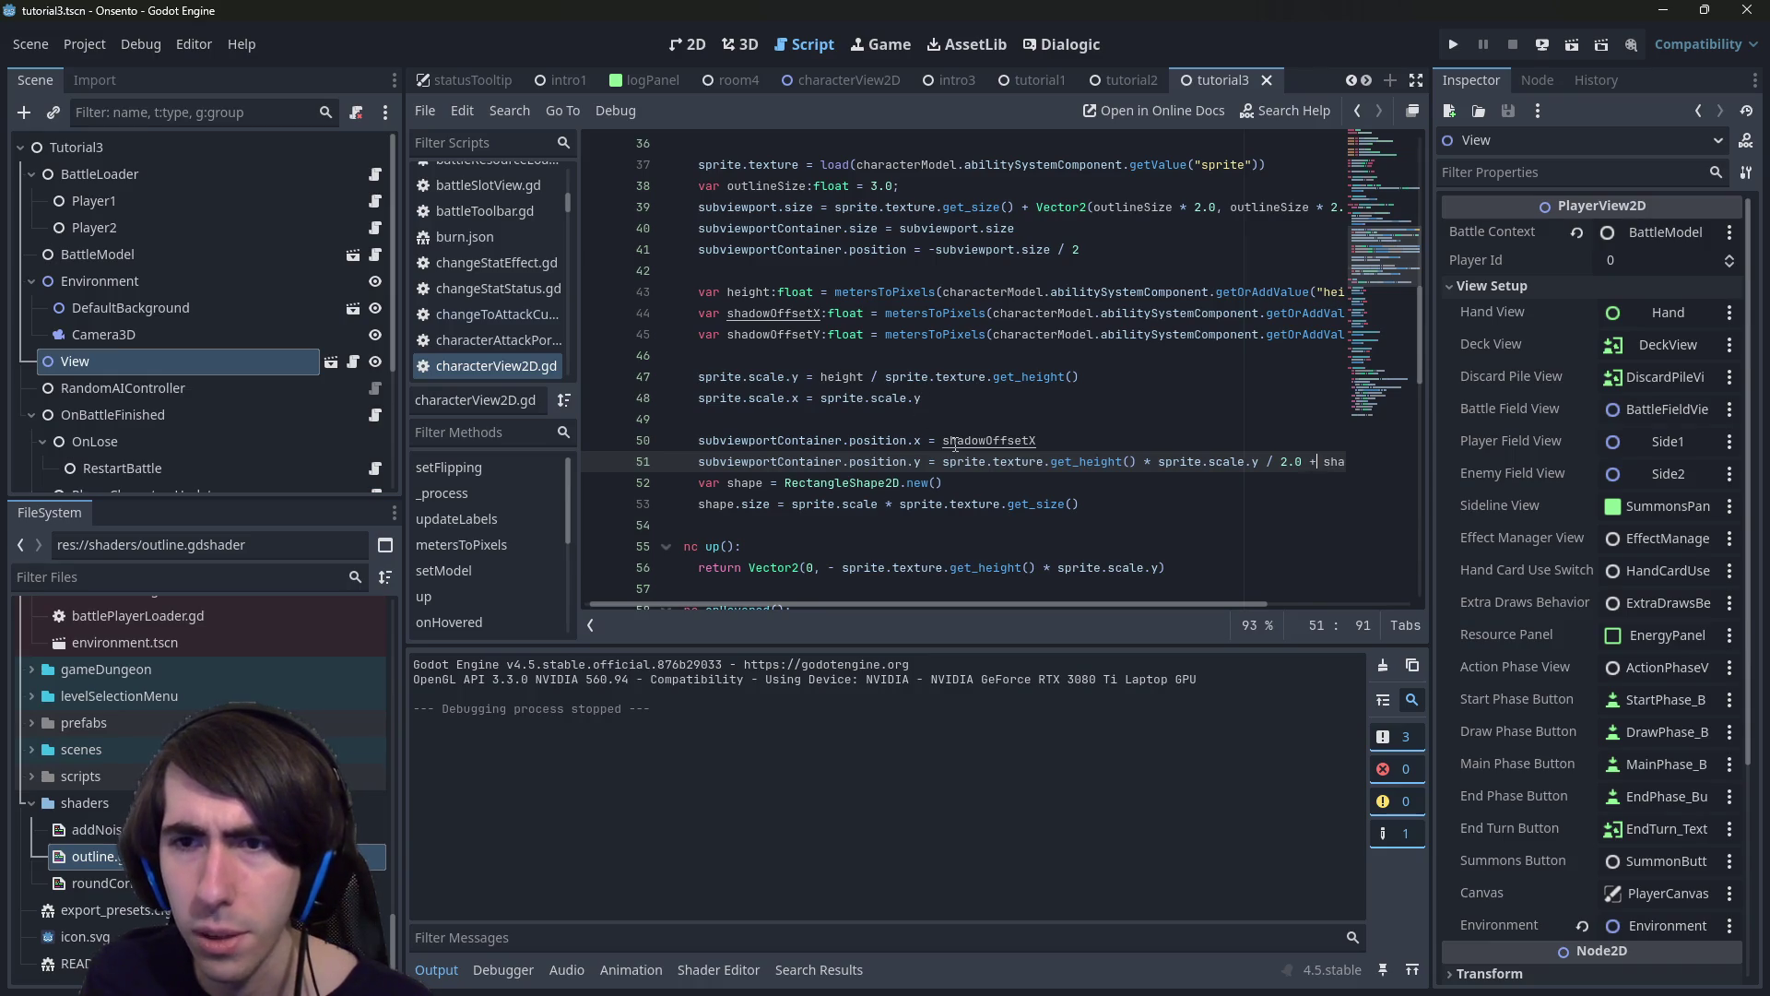
pyautogui.write('-')
pyautogui.hotkey('ctrl', 'Left')
pyautogui.hotkey('ctrl', 'Left')
pyautogui.hotkey('ctrl', 'Left')
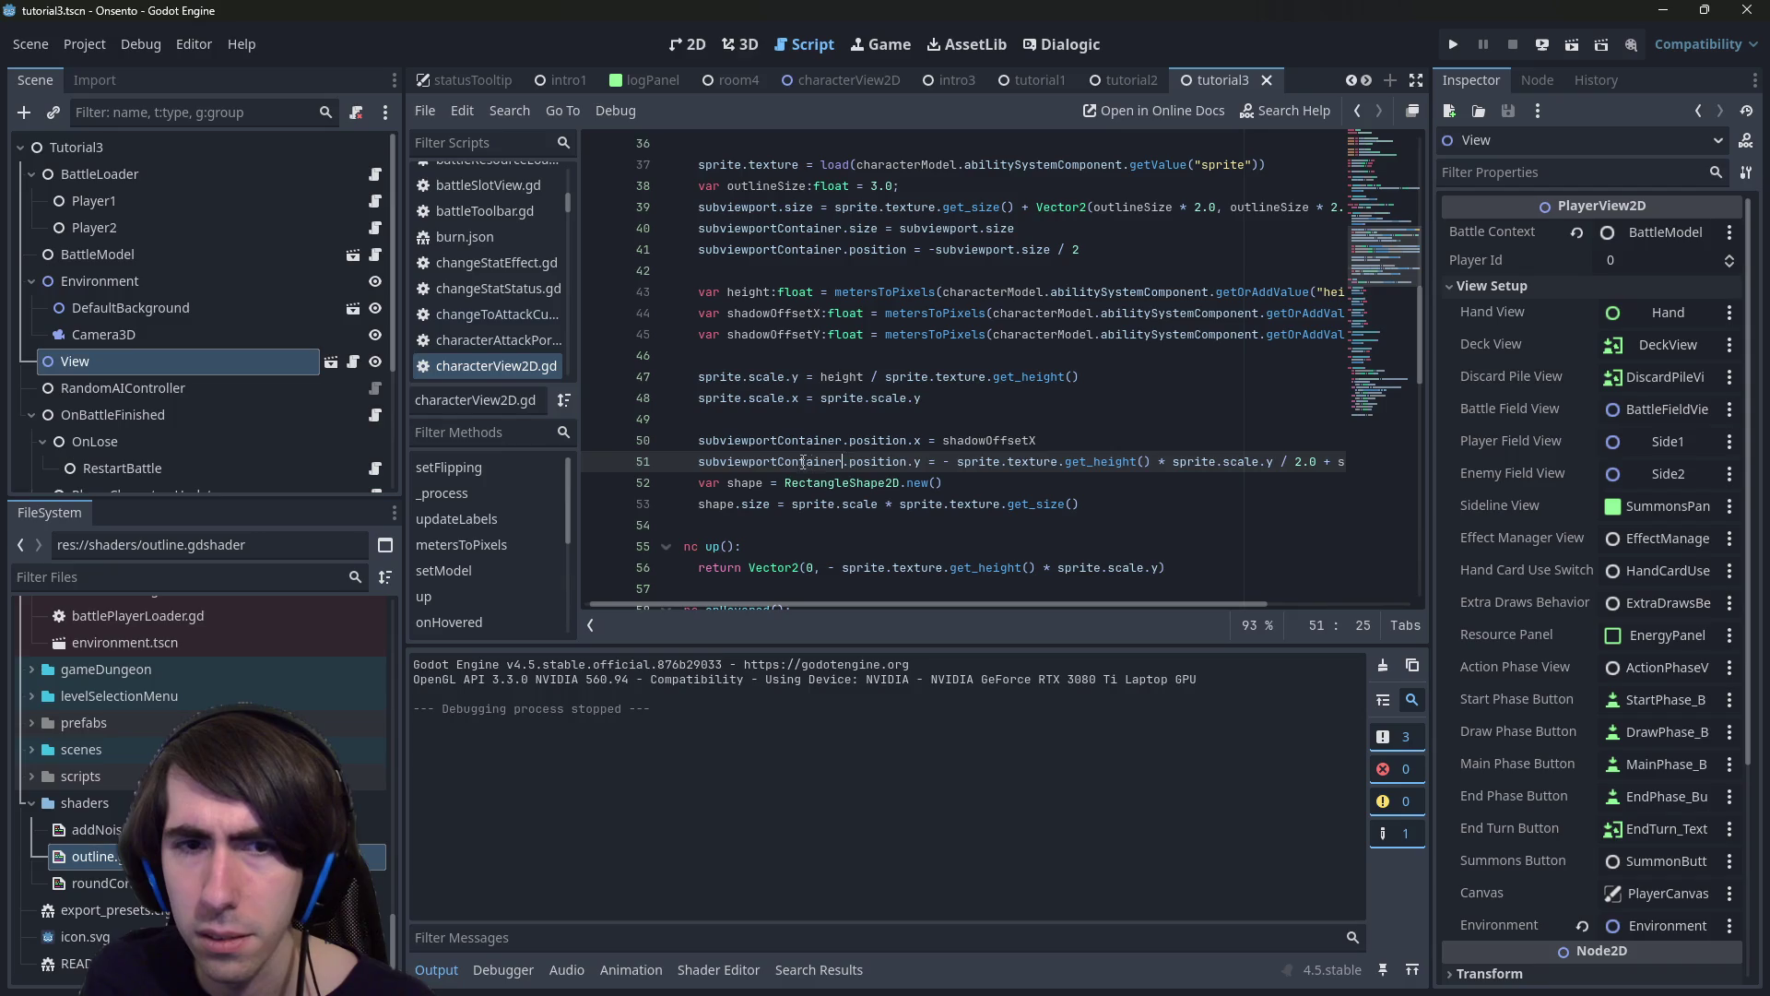
pyautogui.doubleClick(816, 504)
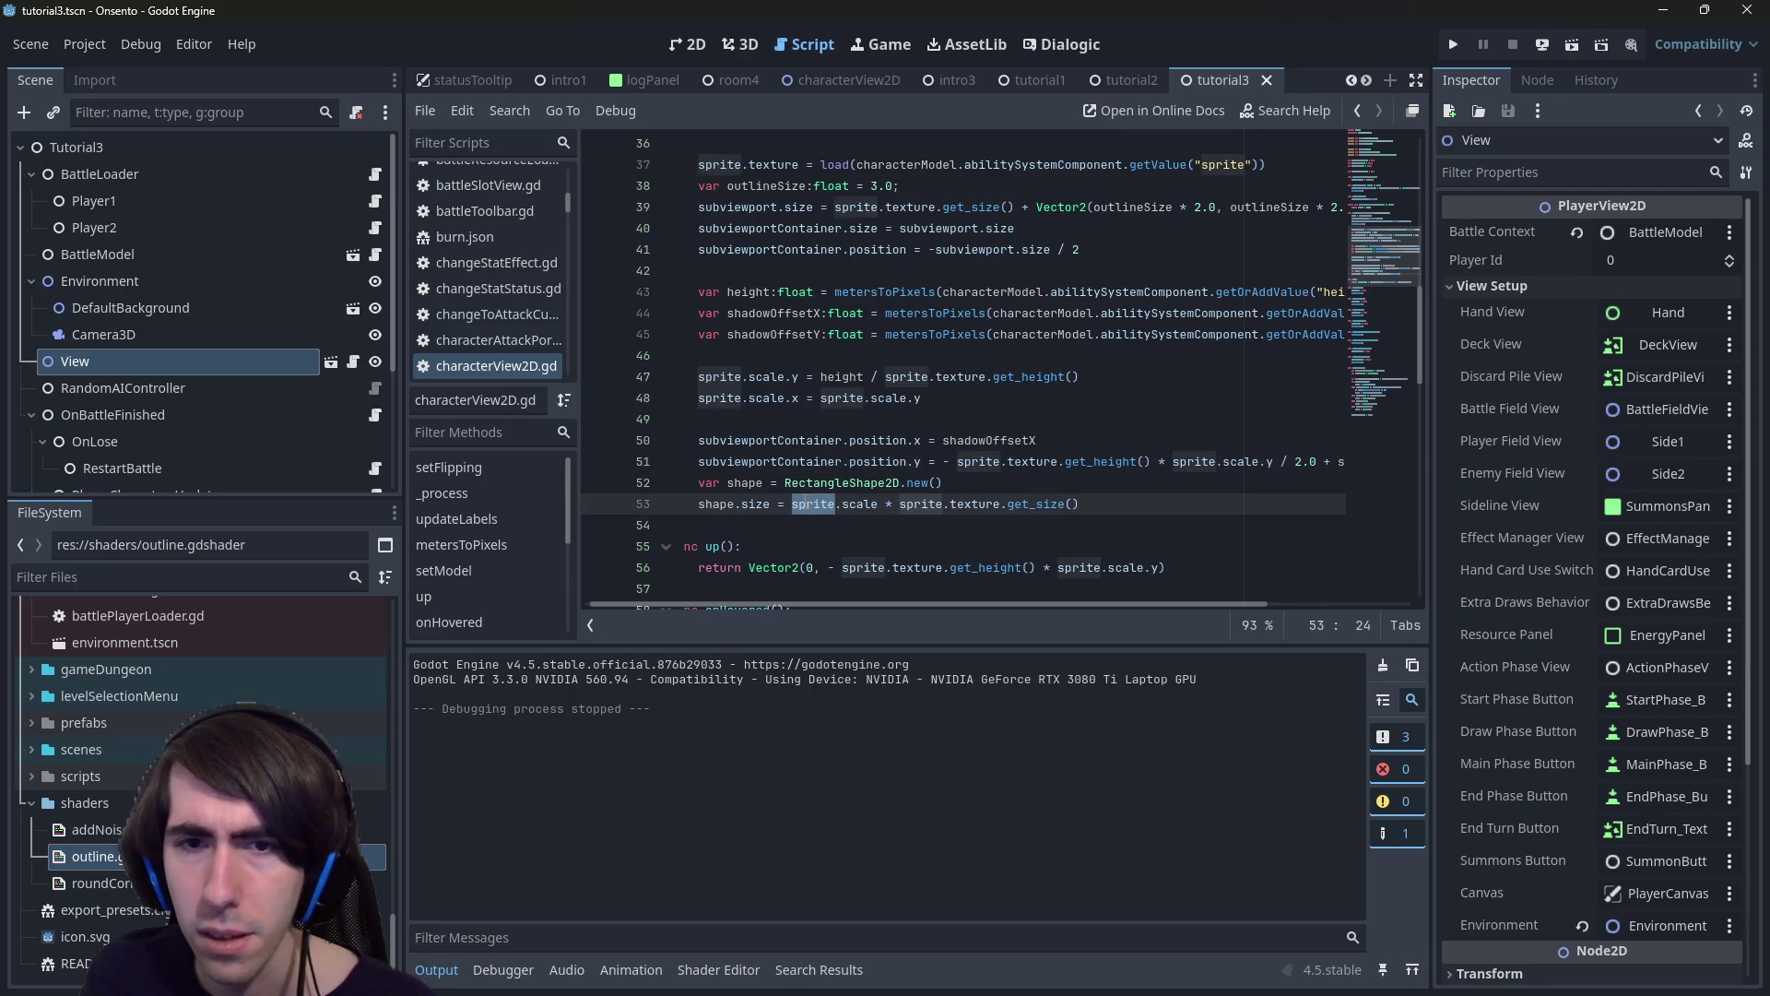
pyautogui.click(906, 503)
pyautogui.scroll(-1, 907, 487)
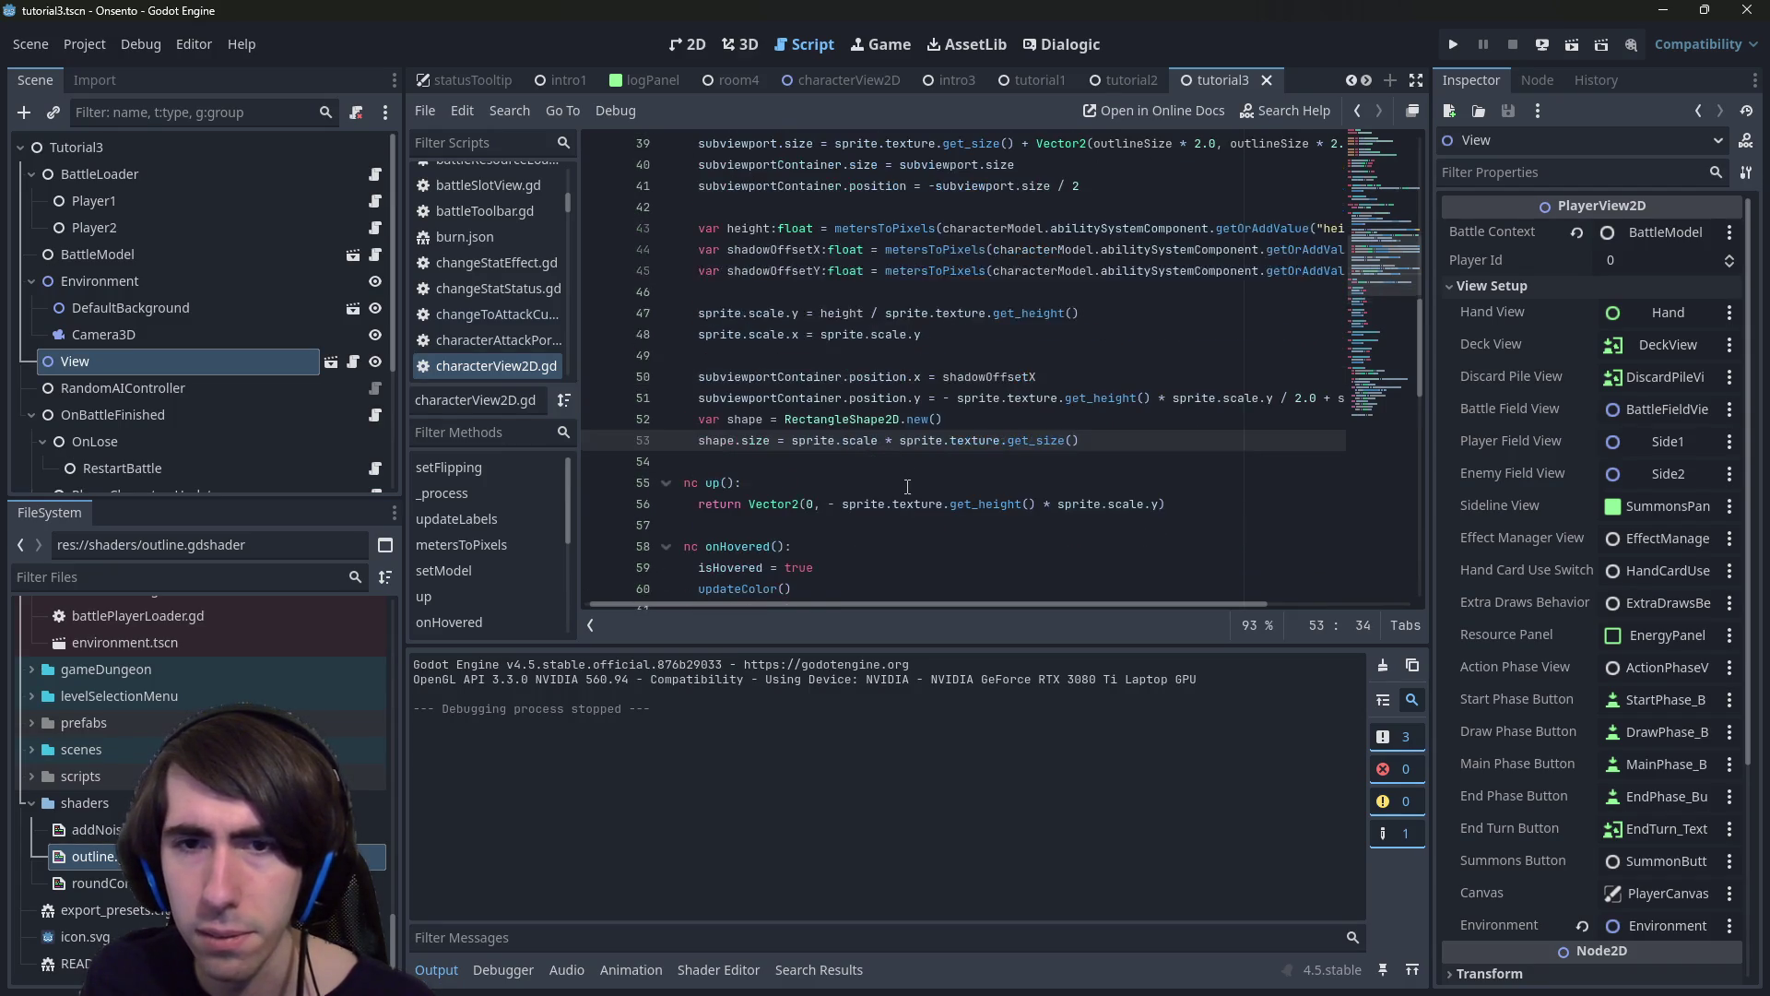
pyautogui.scroll(1, 907, 487)
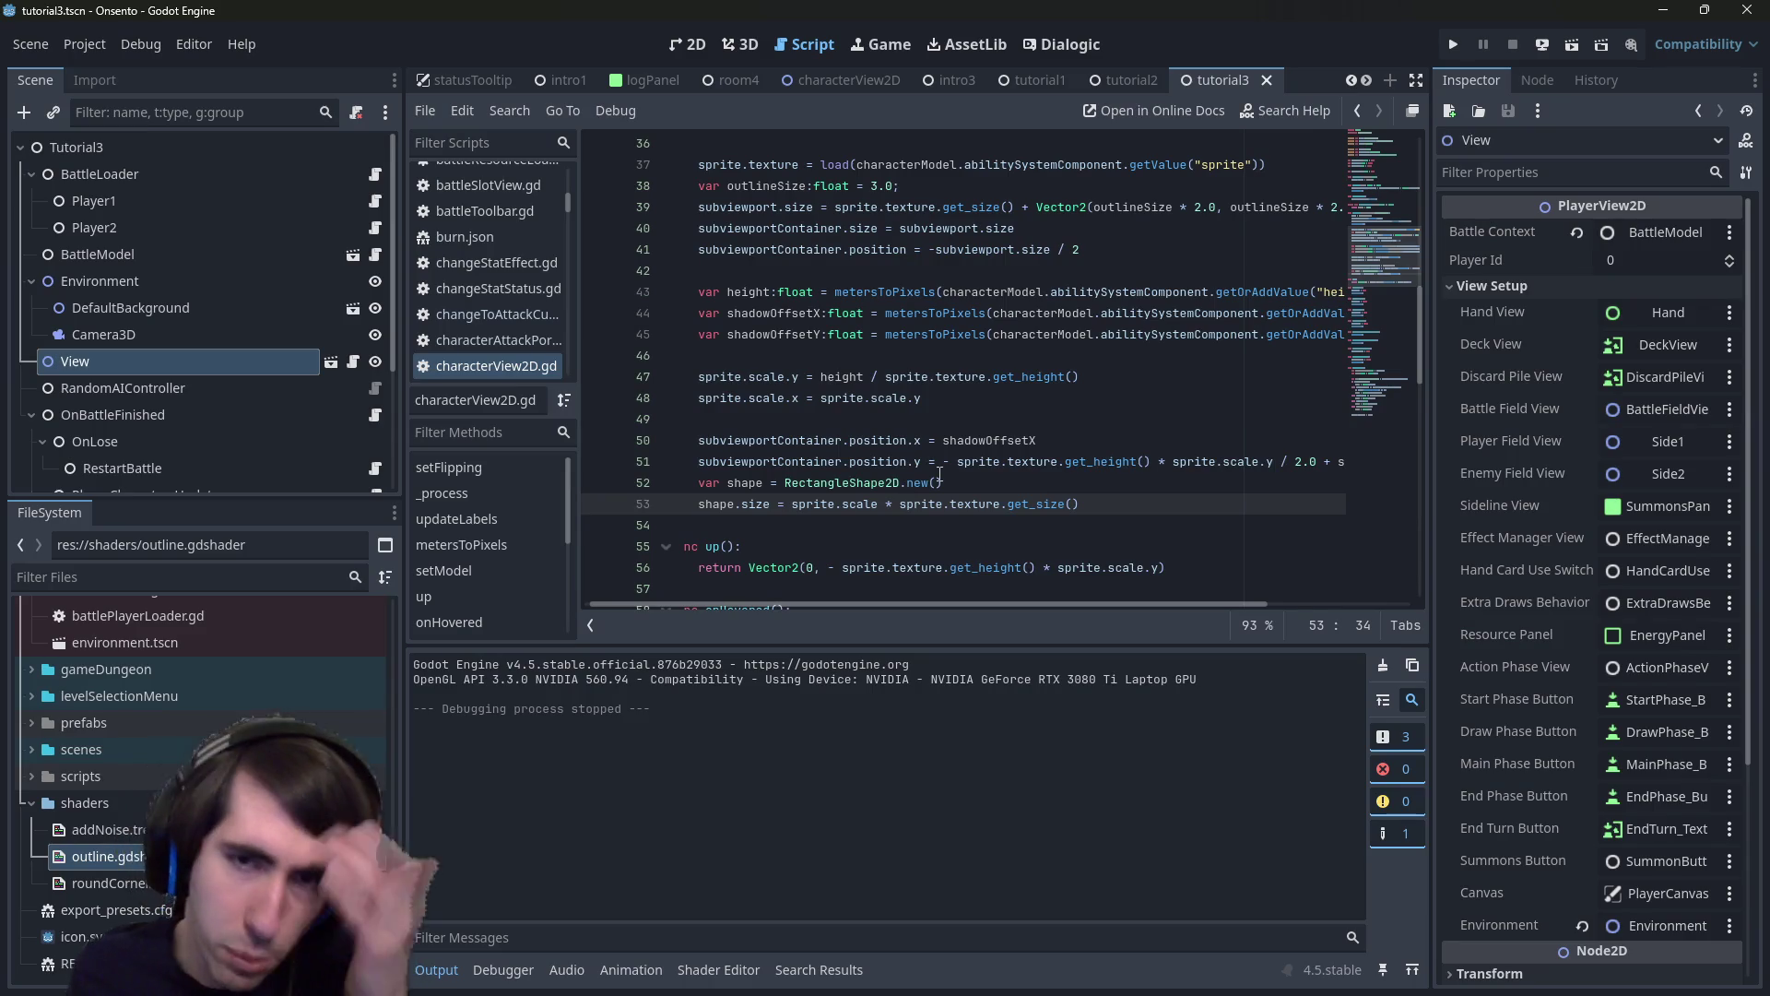
pyautogui.click(959, 461)
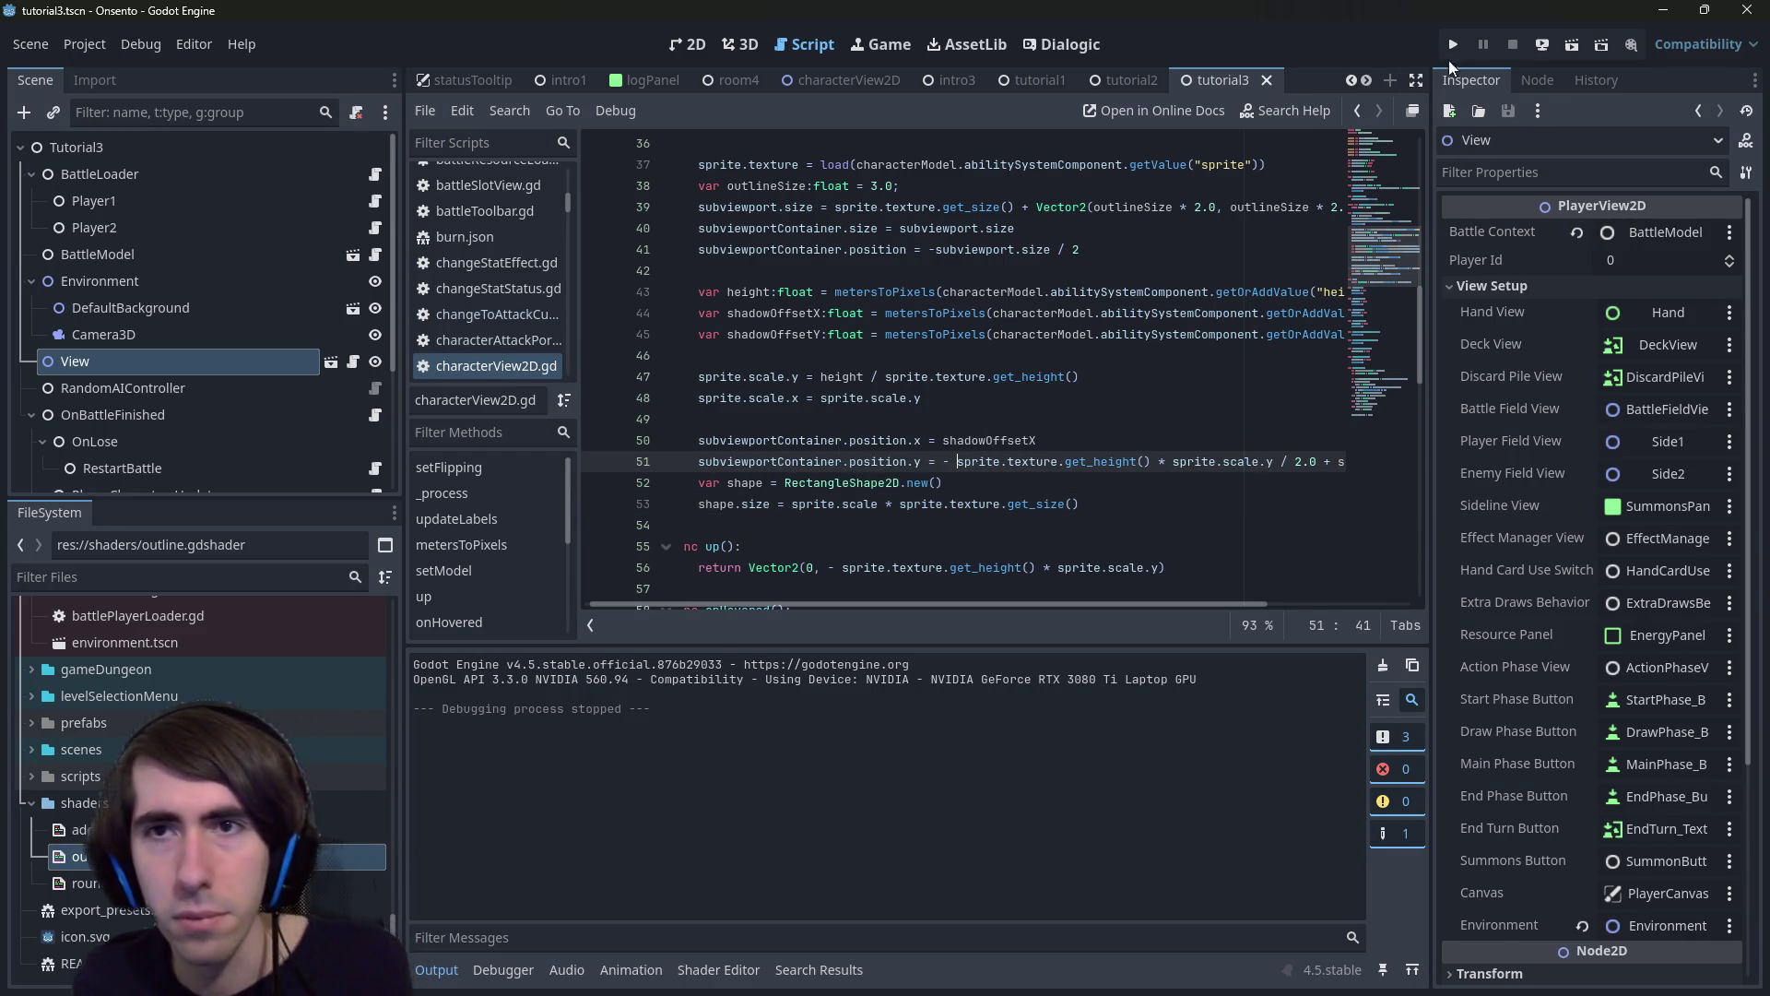
# Step: Run the scene, play a slime card, close the game, and return to line 52
pyautogui.click(1575, 42)
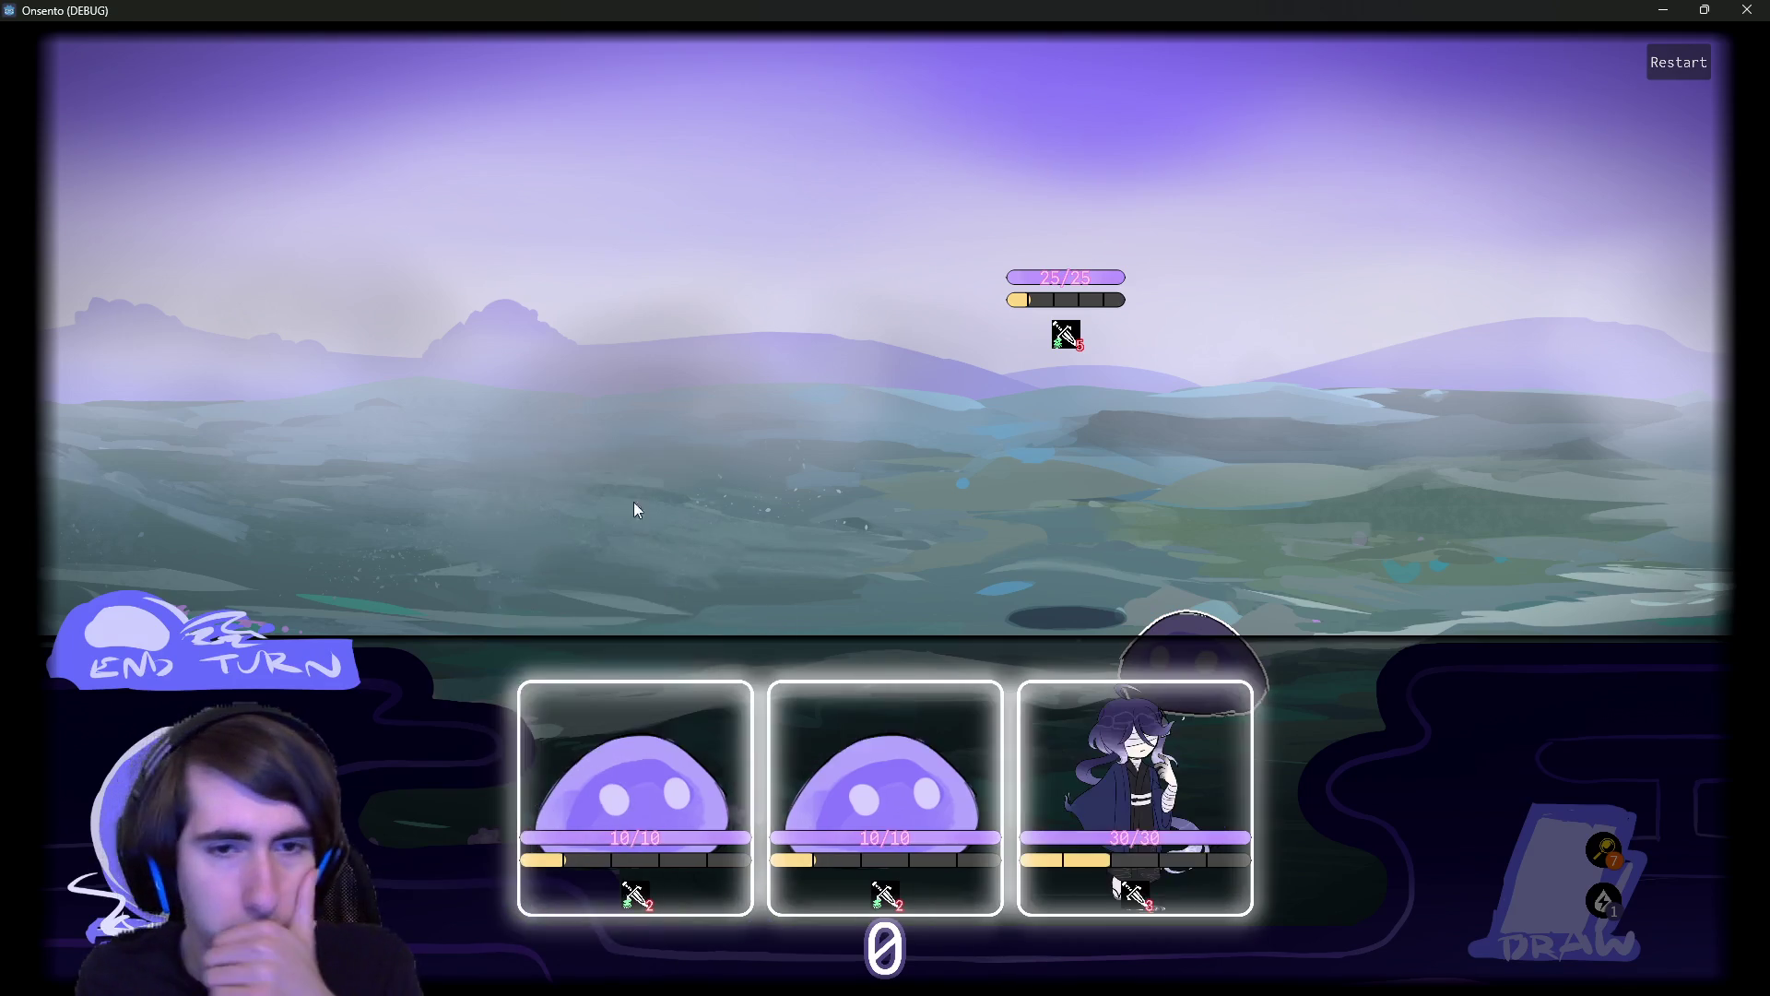
pyautogui.moveTo(634, 770); pyautogui.dragTo(706, 516)
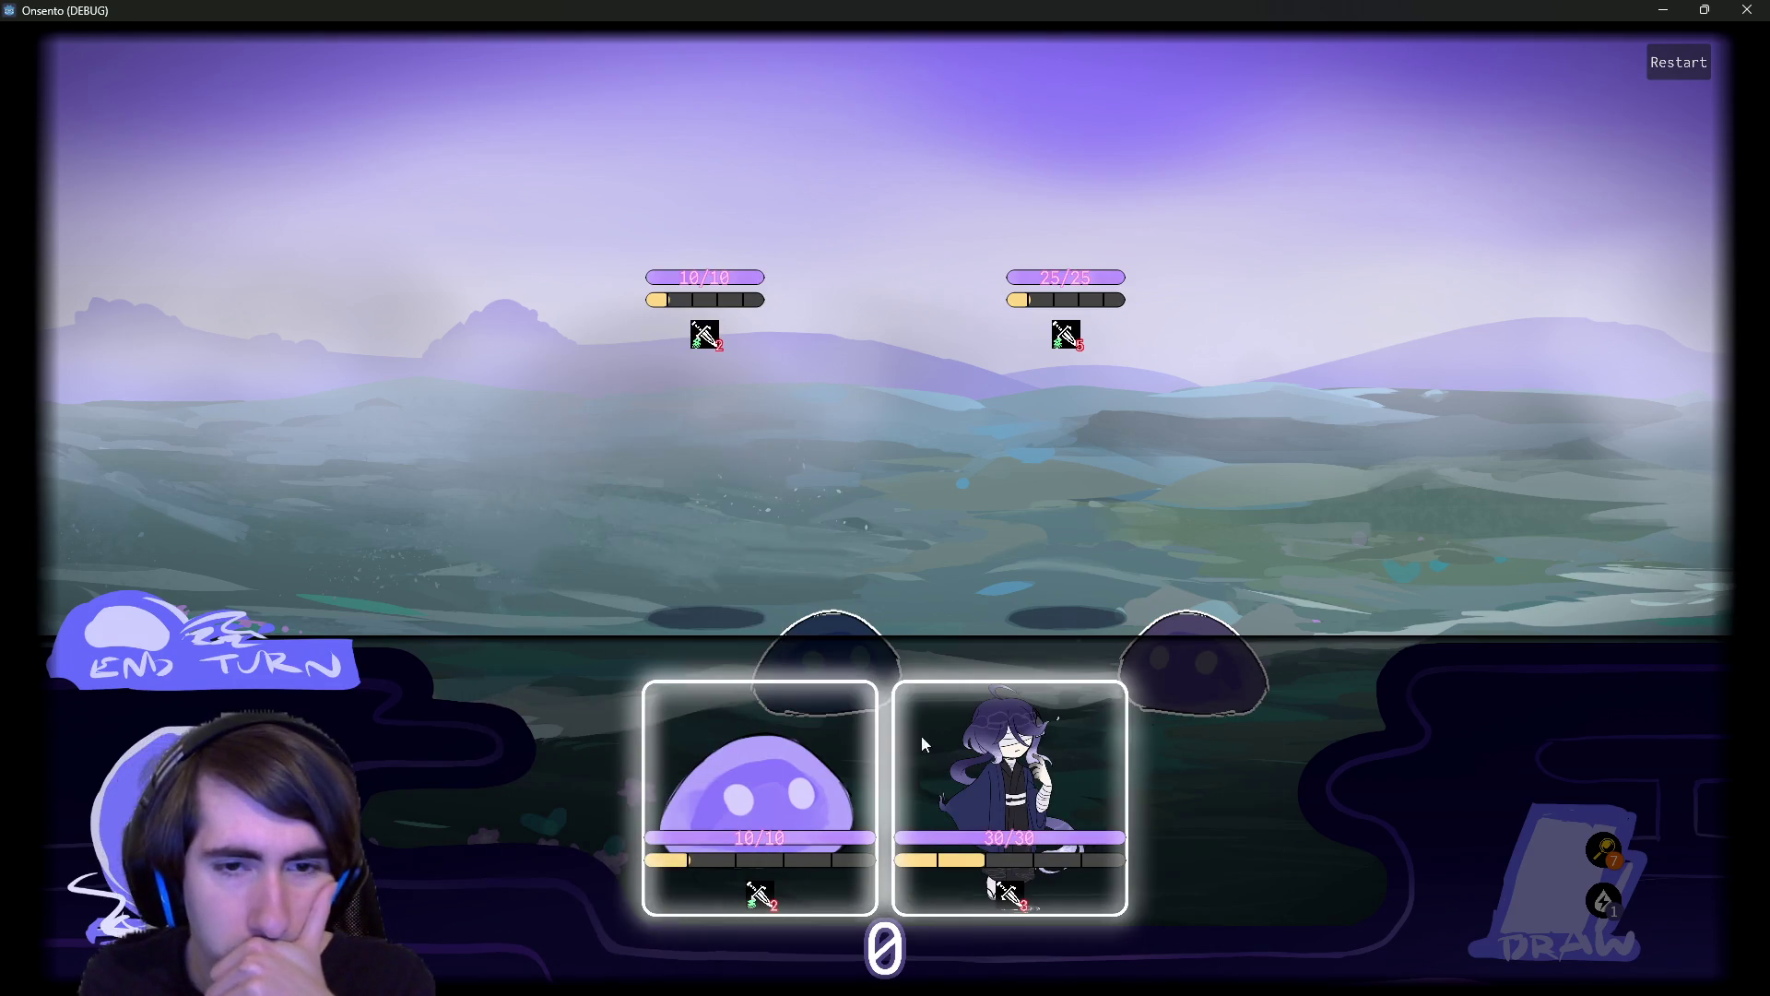
pyautogui.click(1747, 9)
pyautogui.click(1116, 492)
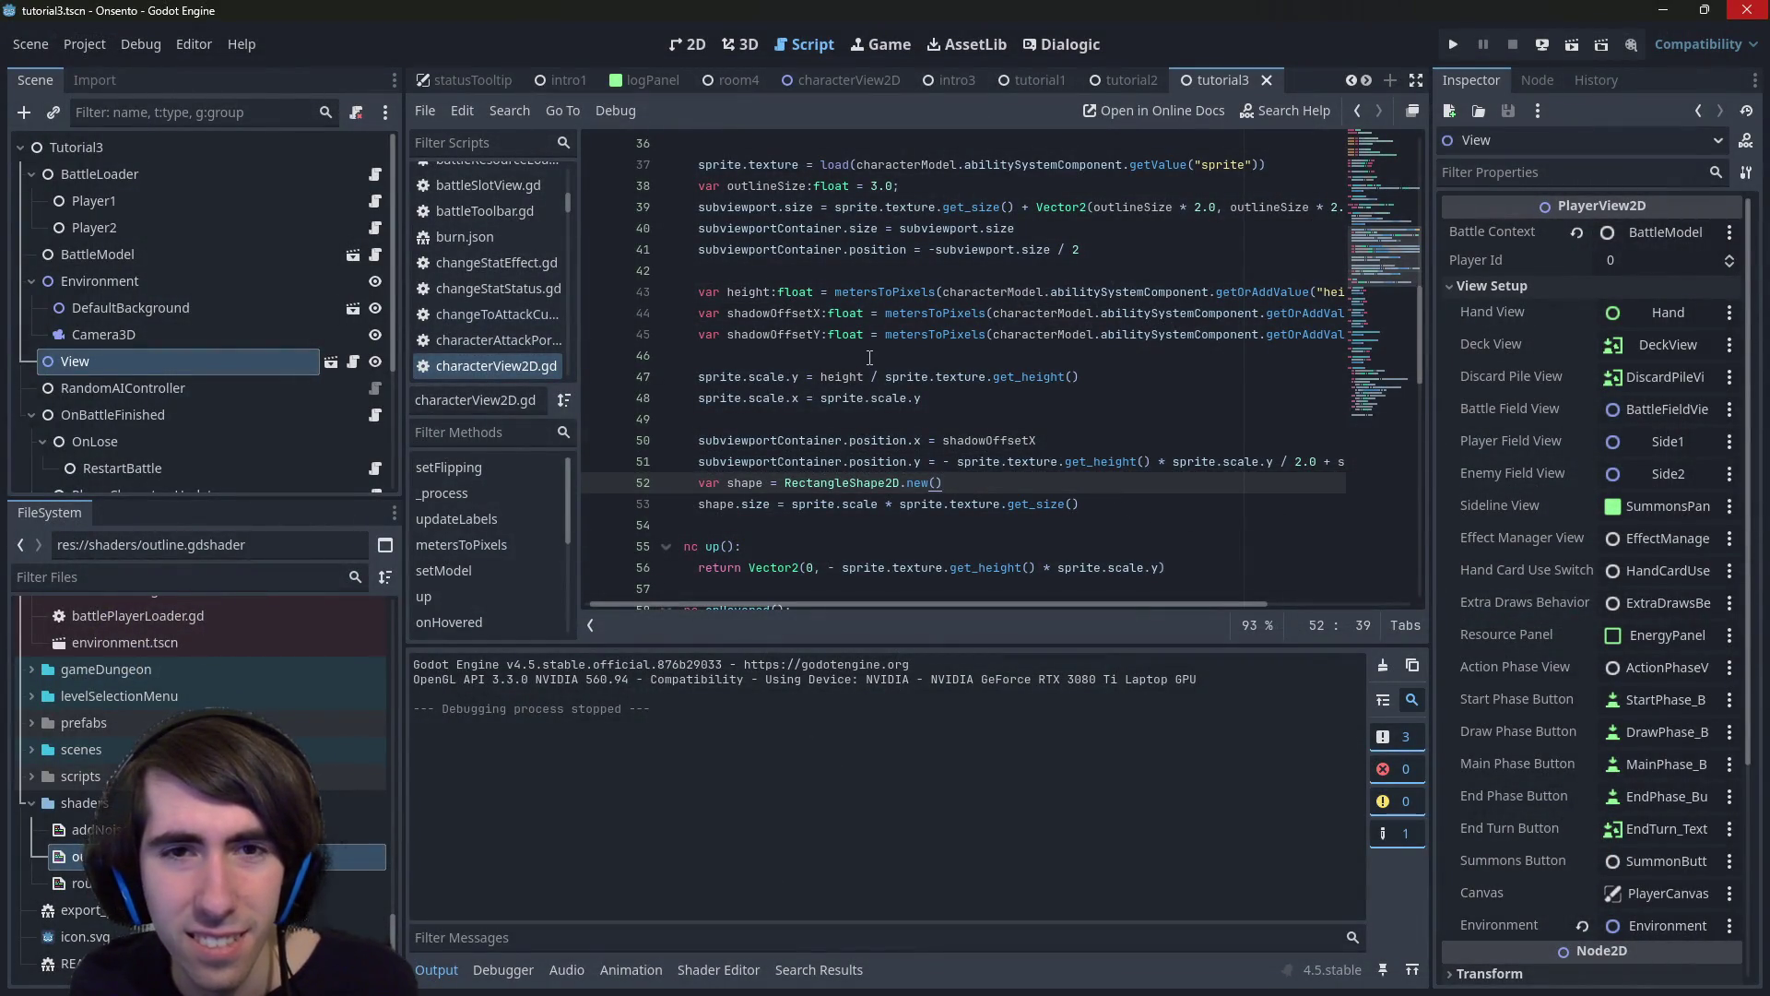
# Step: Undo lines 50–51 back to setting sprite.position and save
pyautogui.scroll(1, 869, 357)
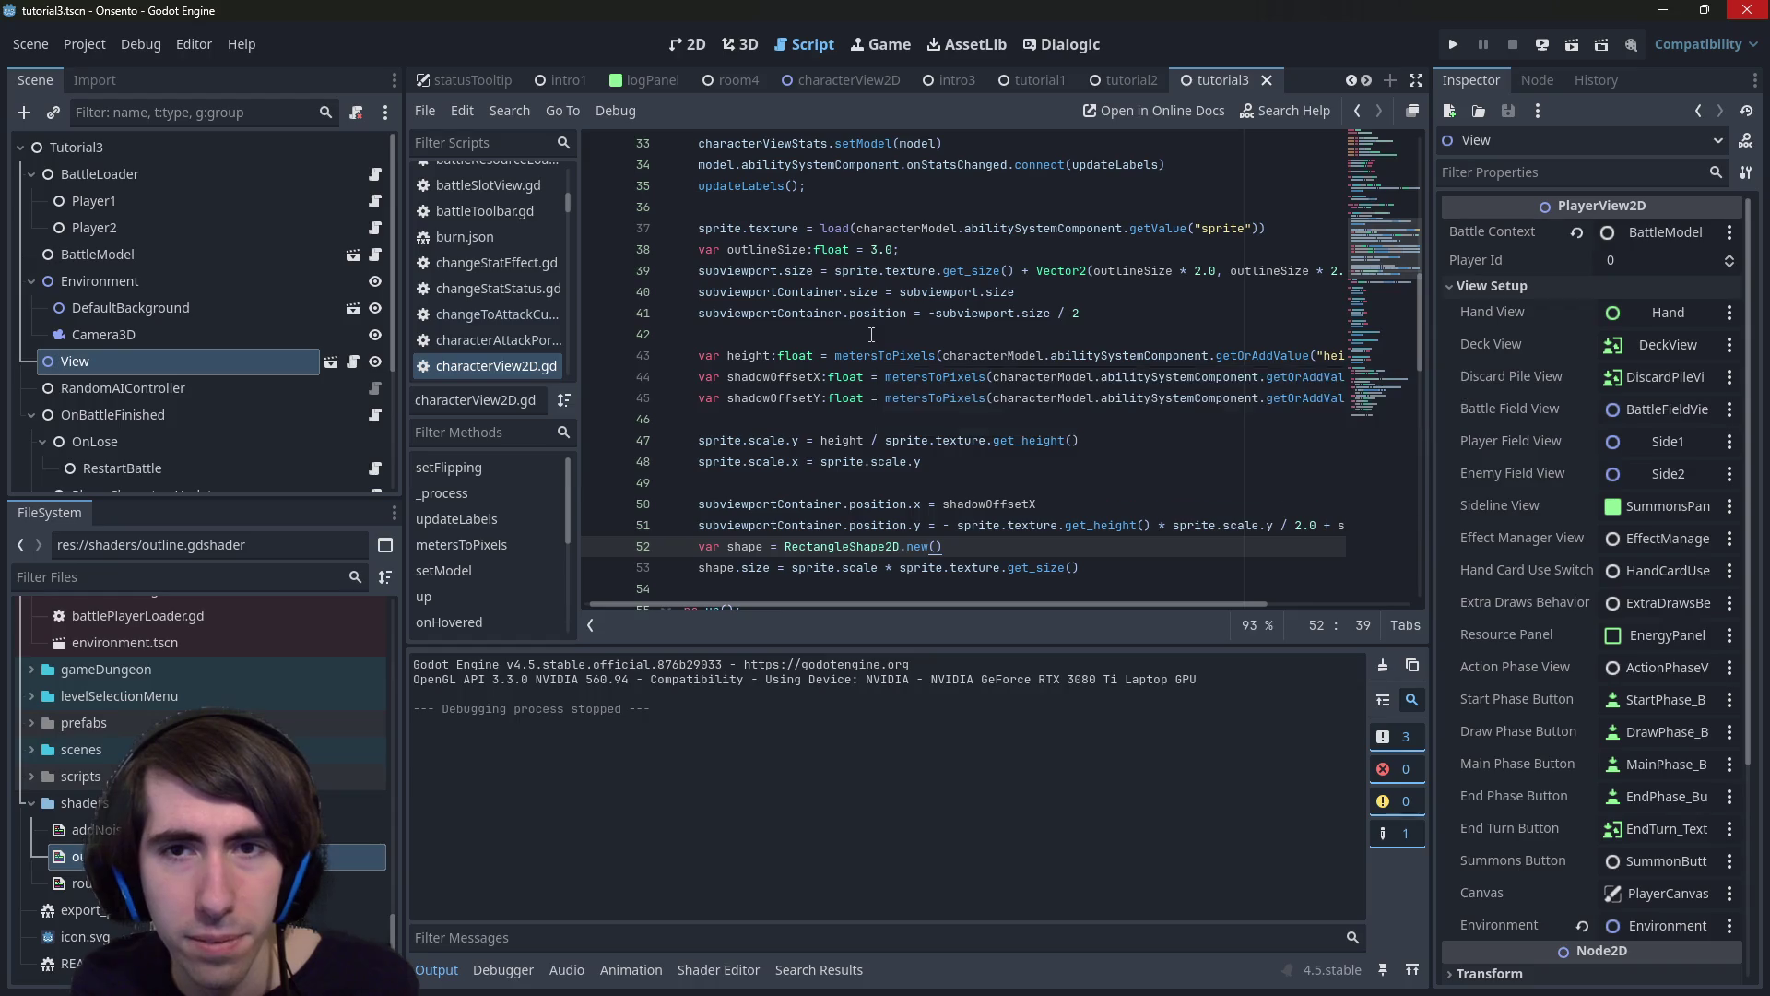
pyautogui.doubleClick(893, 313)
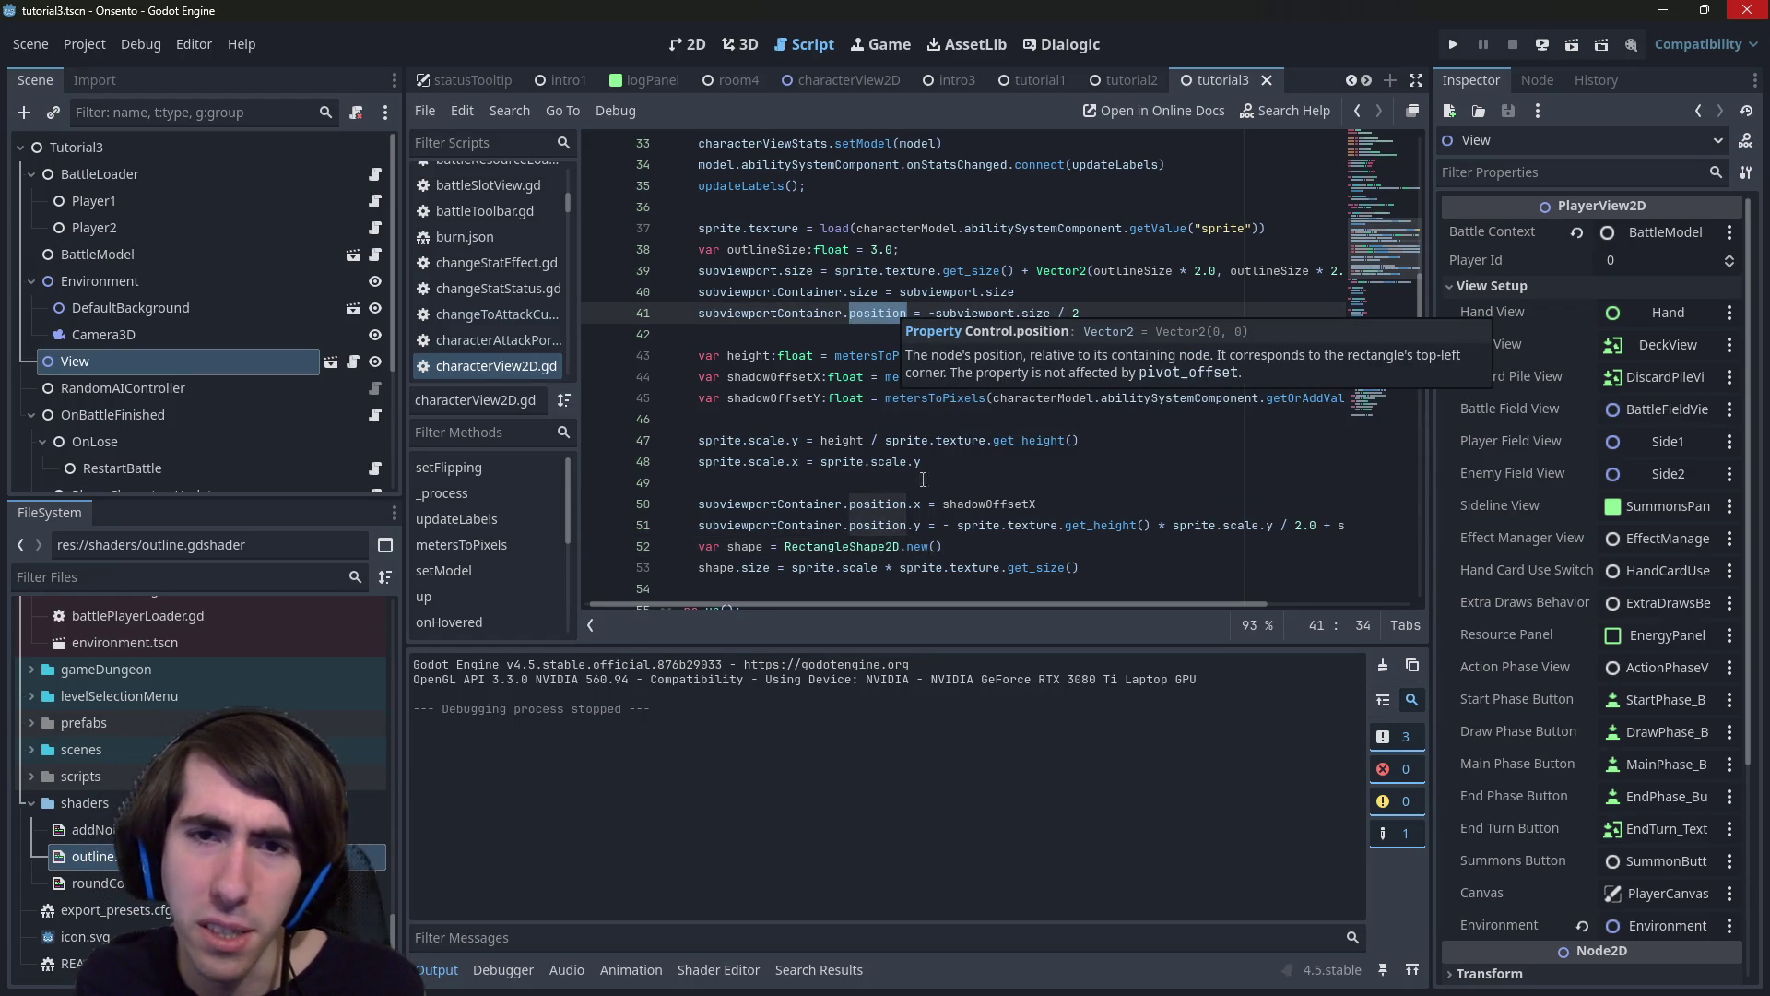
pyautogui.click(1119, 525)
pyautogui.moveTo(1086, 314)
pyautogui.mouseDown()
pyautogui.moveTo(683, 314)
pyautogui.moveTo(681, 292)
pyautogui.mouseUp()
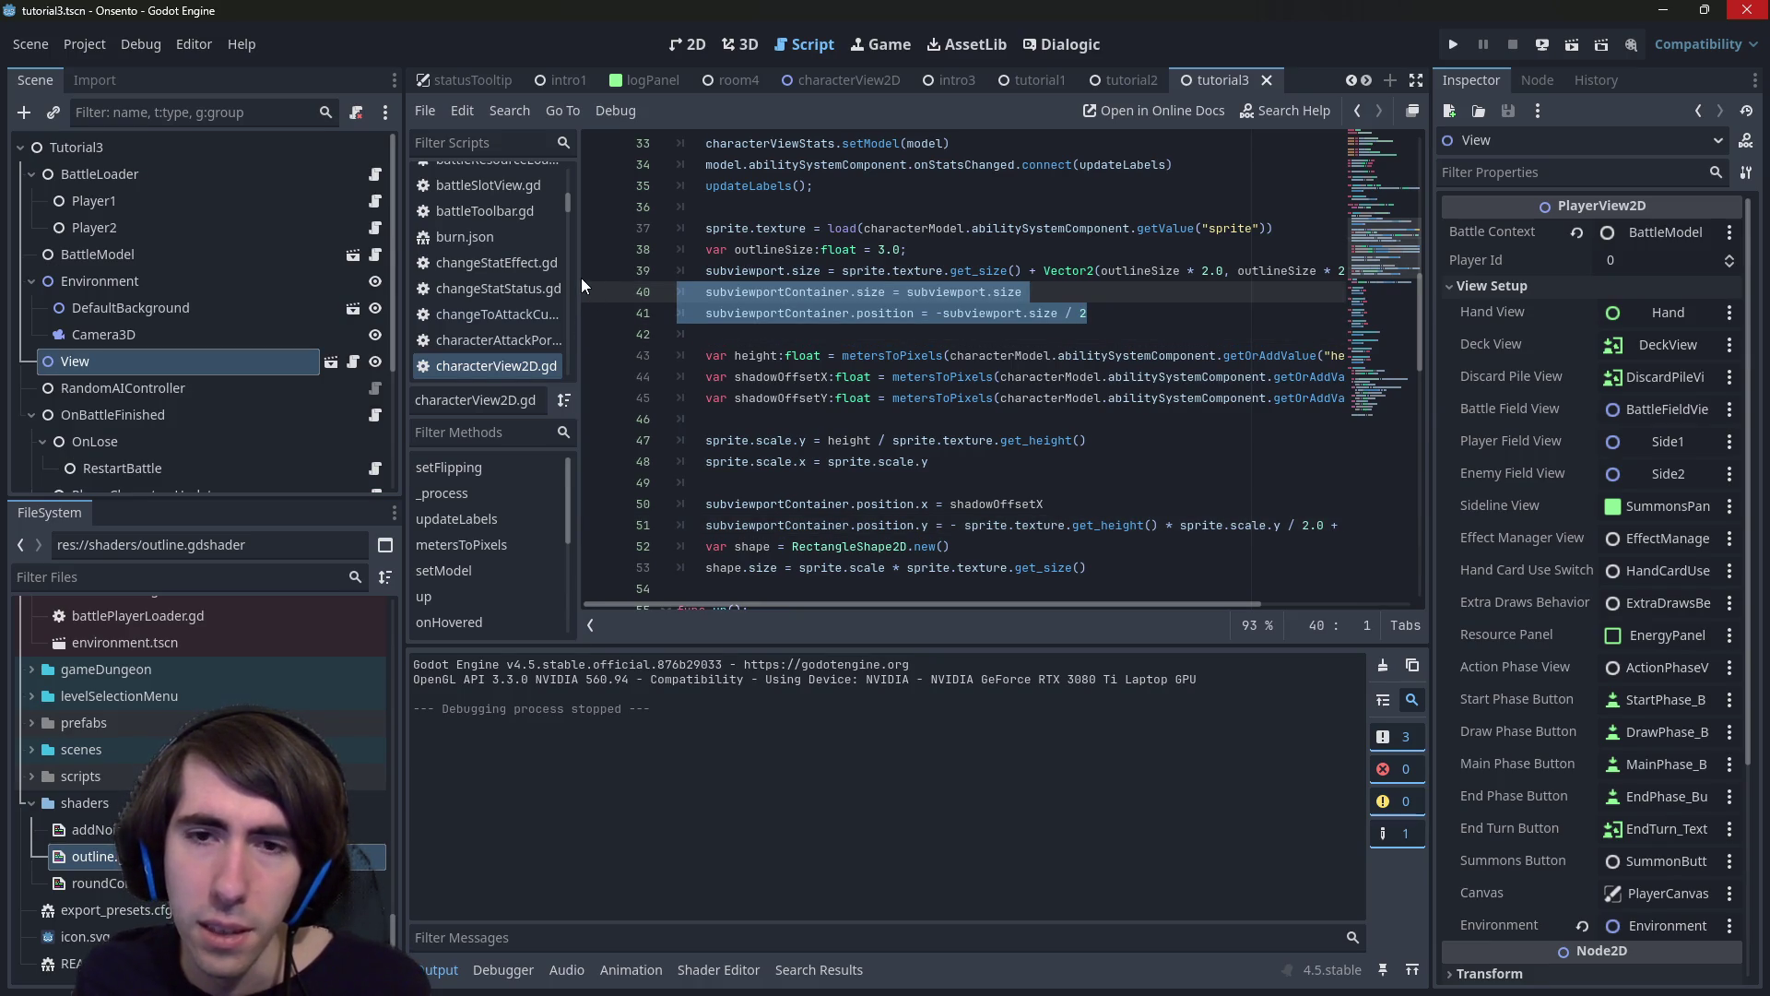
pyautogui.hotkey('ctrl', 'z')
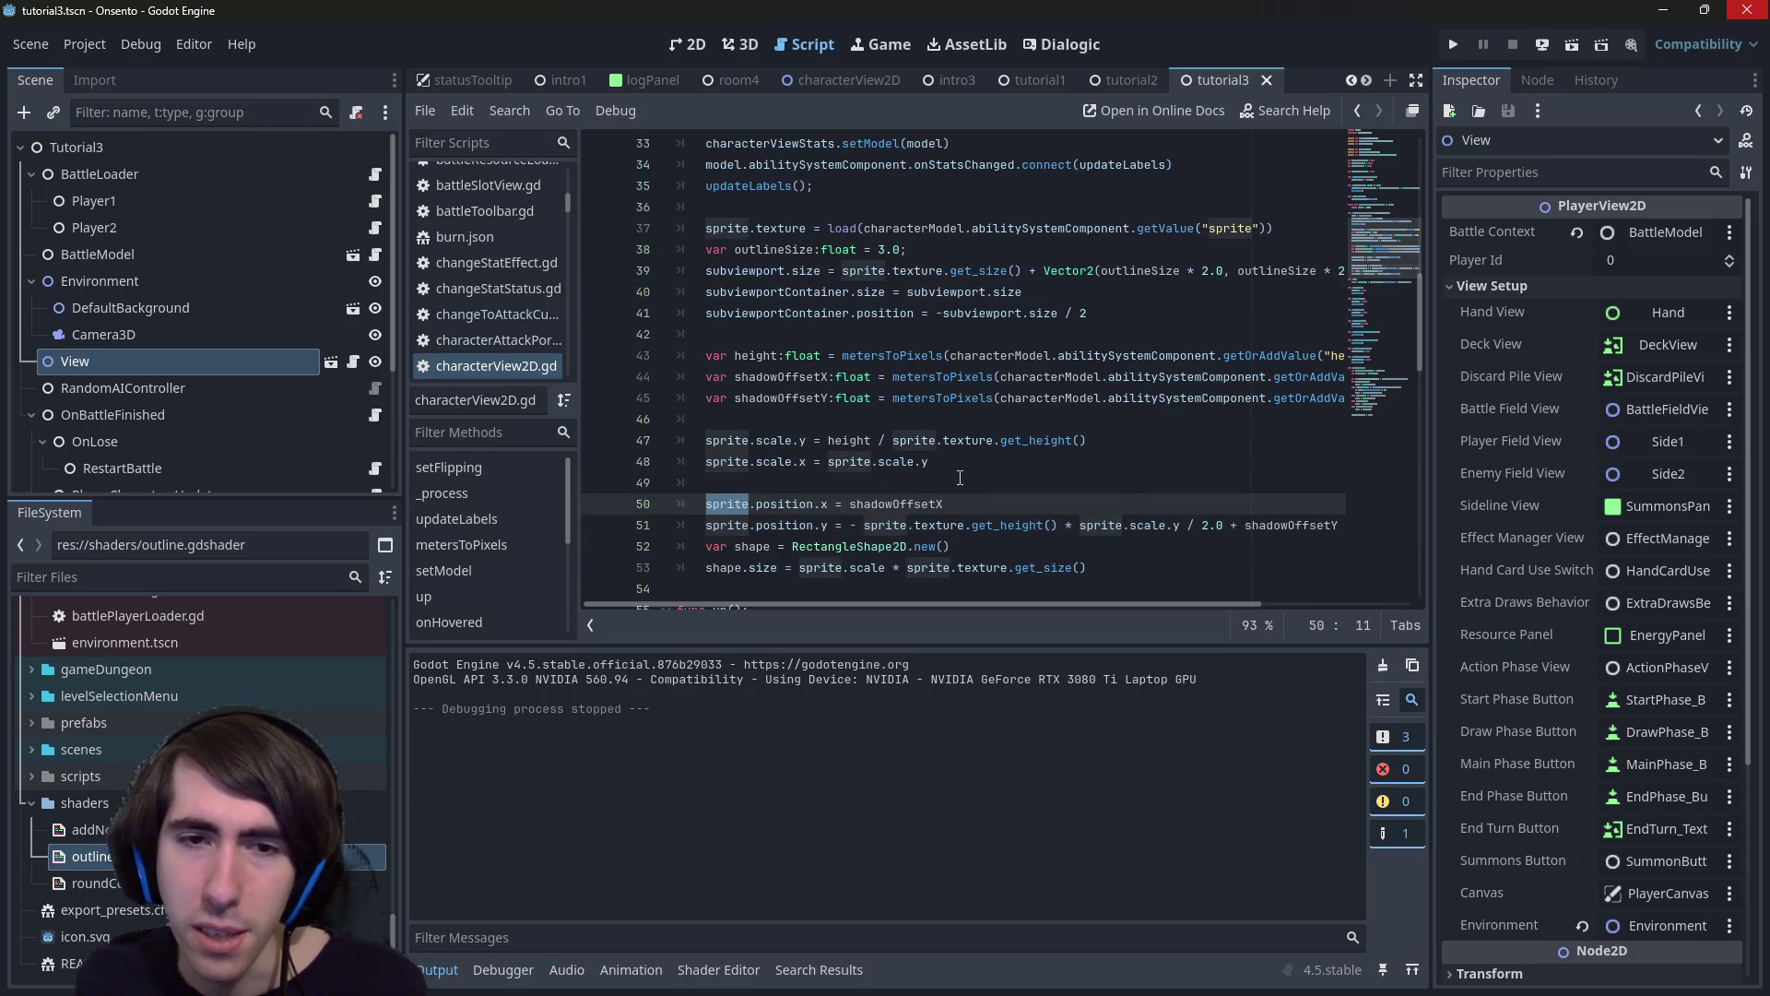
pyautogui.hotkey('ctrl', 's')
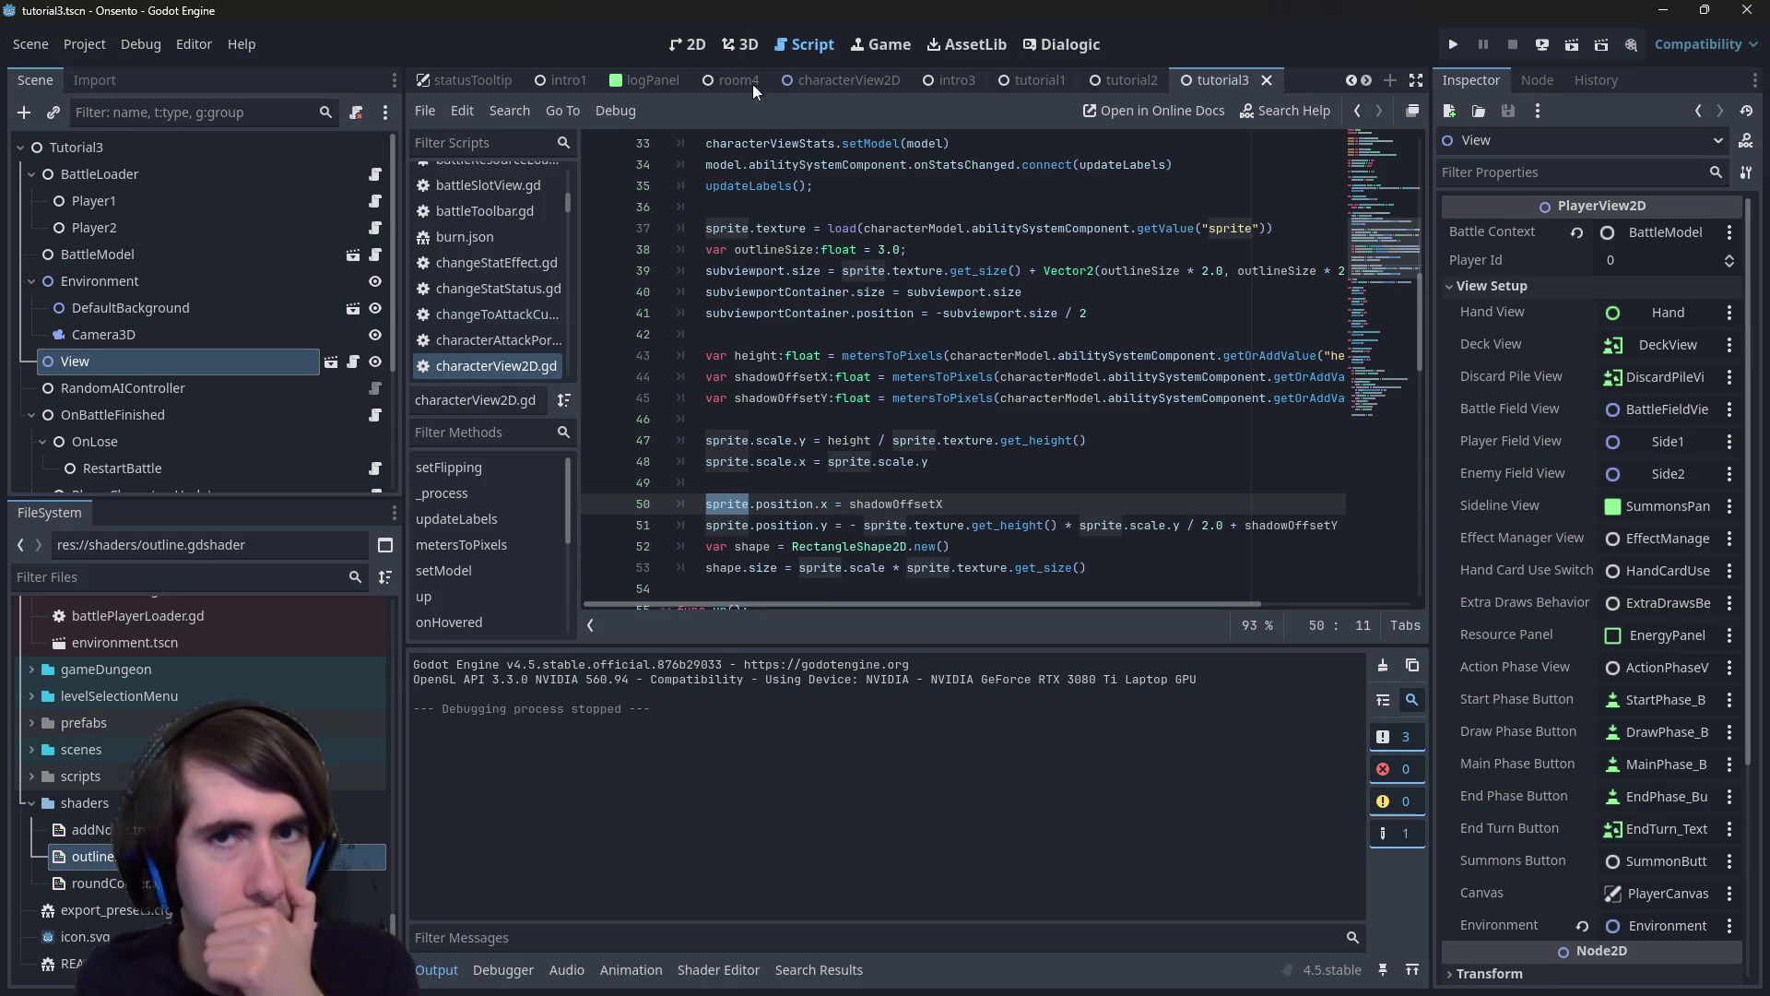
# Step: Open the characterView2D scene in the 2D canvas
pyautogui.scroll(10, 504, 77)
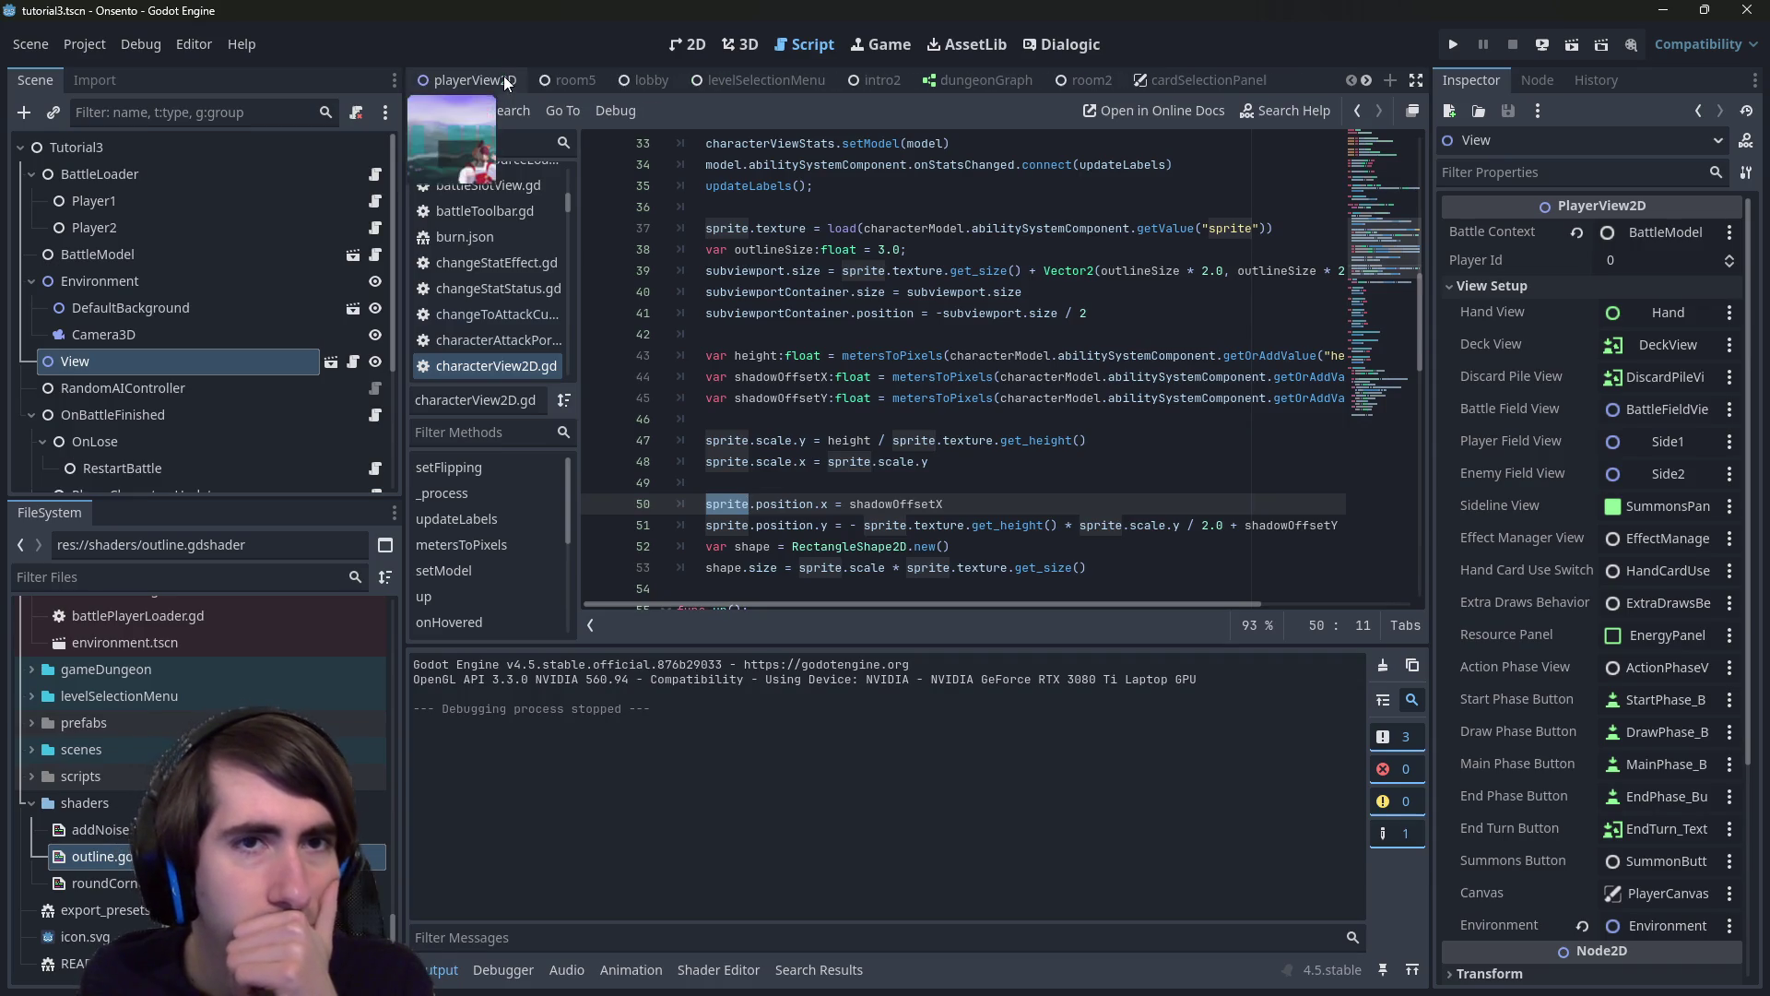
pyautogui.scroll(5, 855, 79)
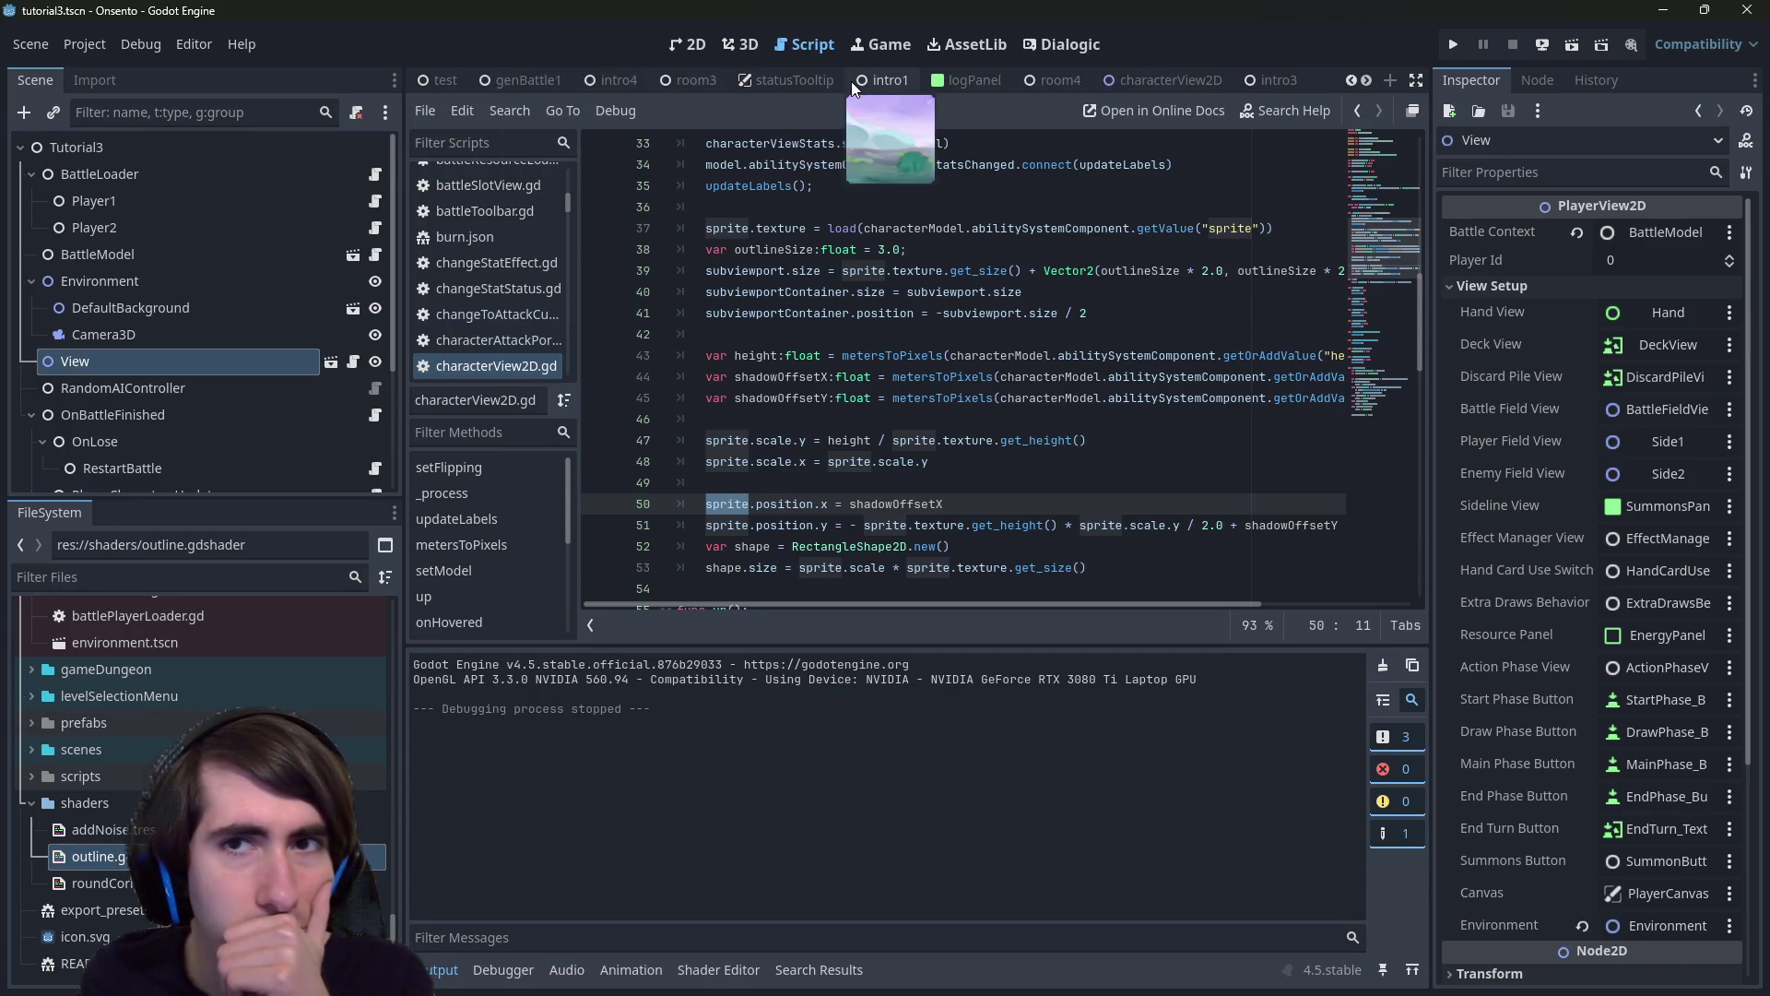
pyautogui.click(848, 81)
pyautogui.click(687, 44)
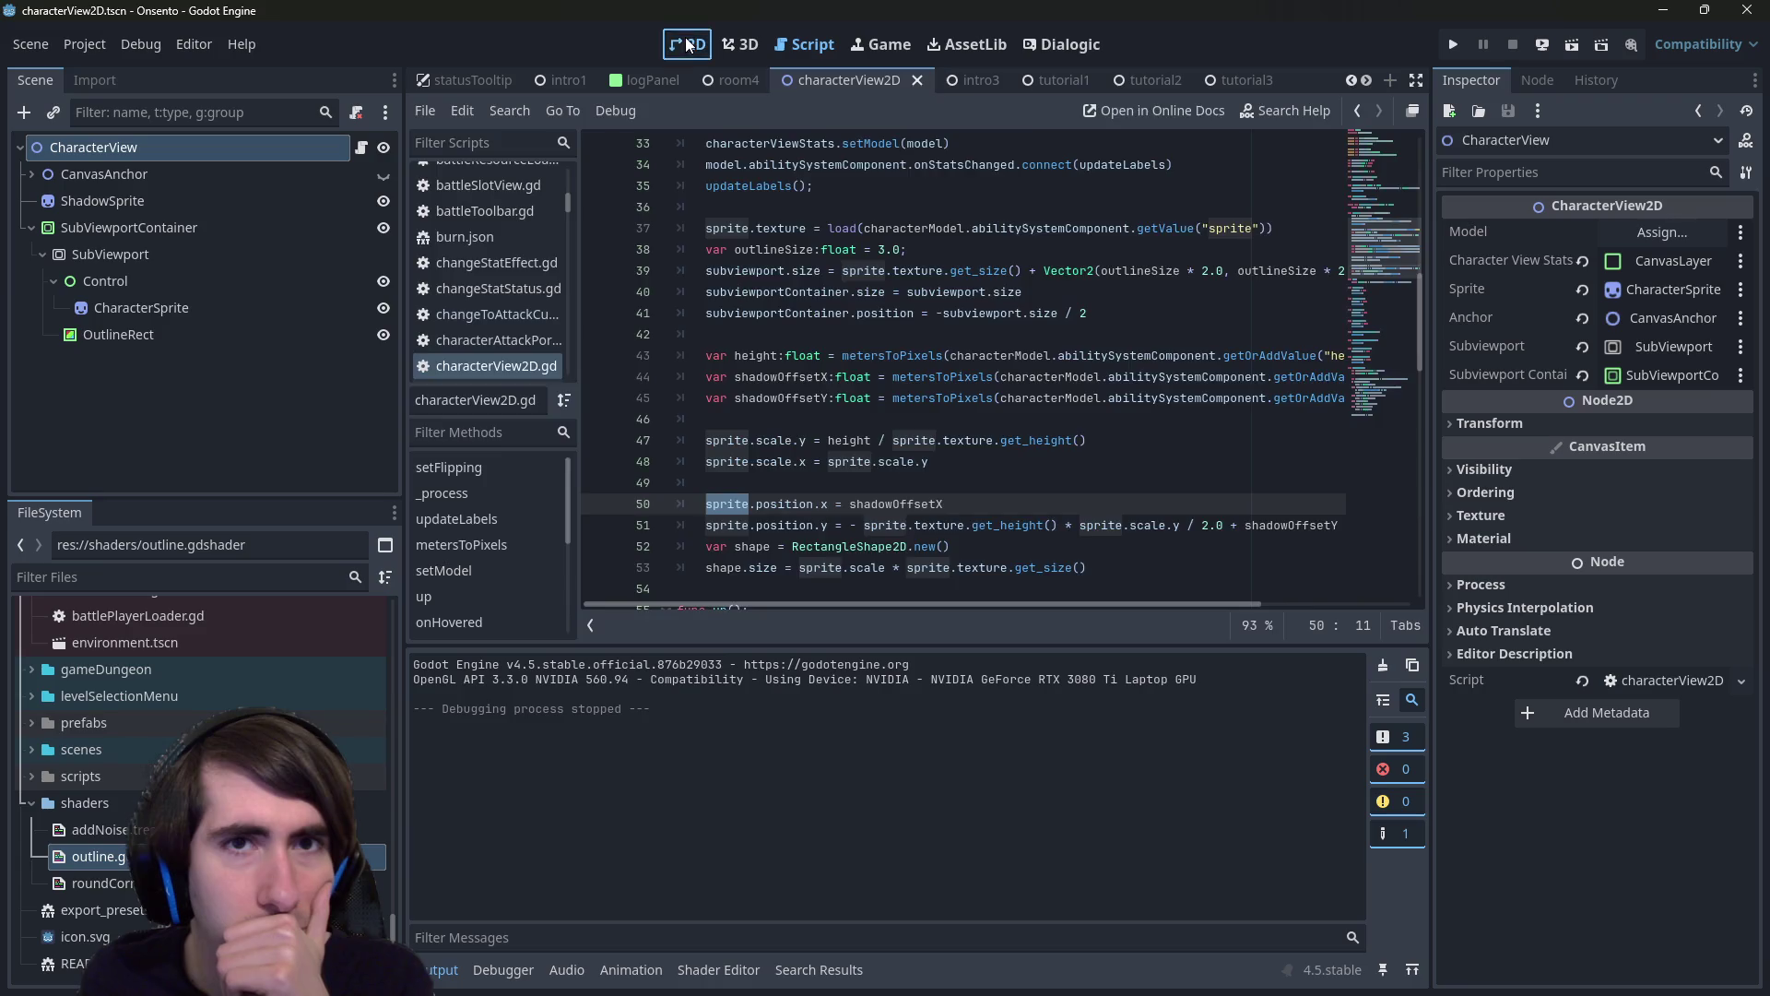
pyautogui.scroll(6, 948, 430)
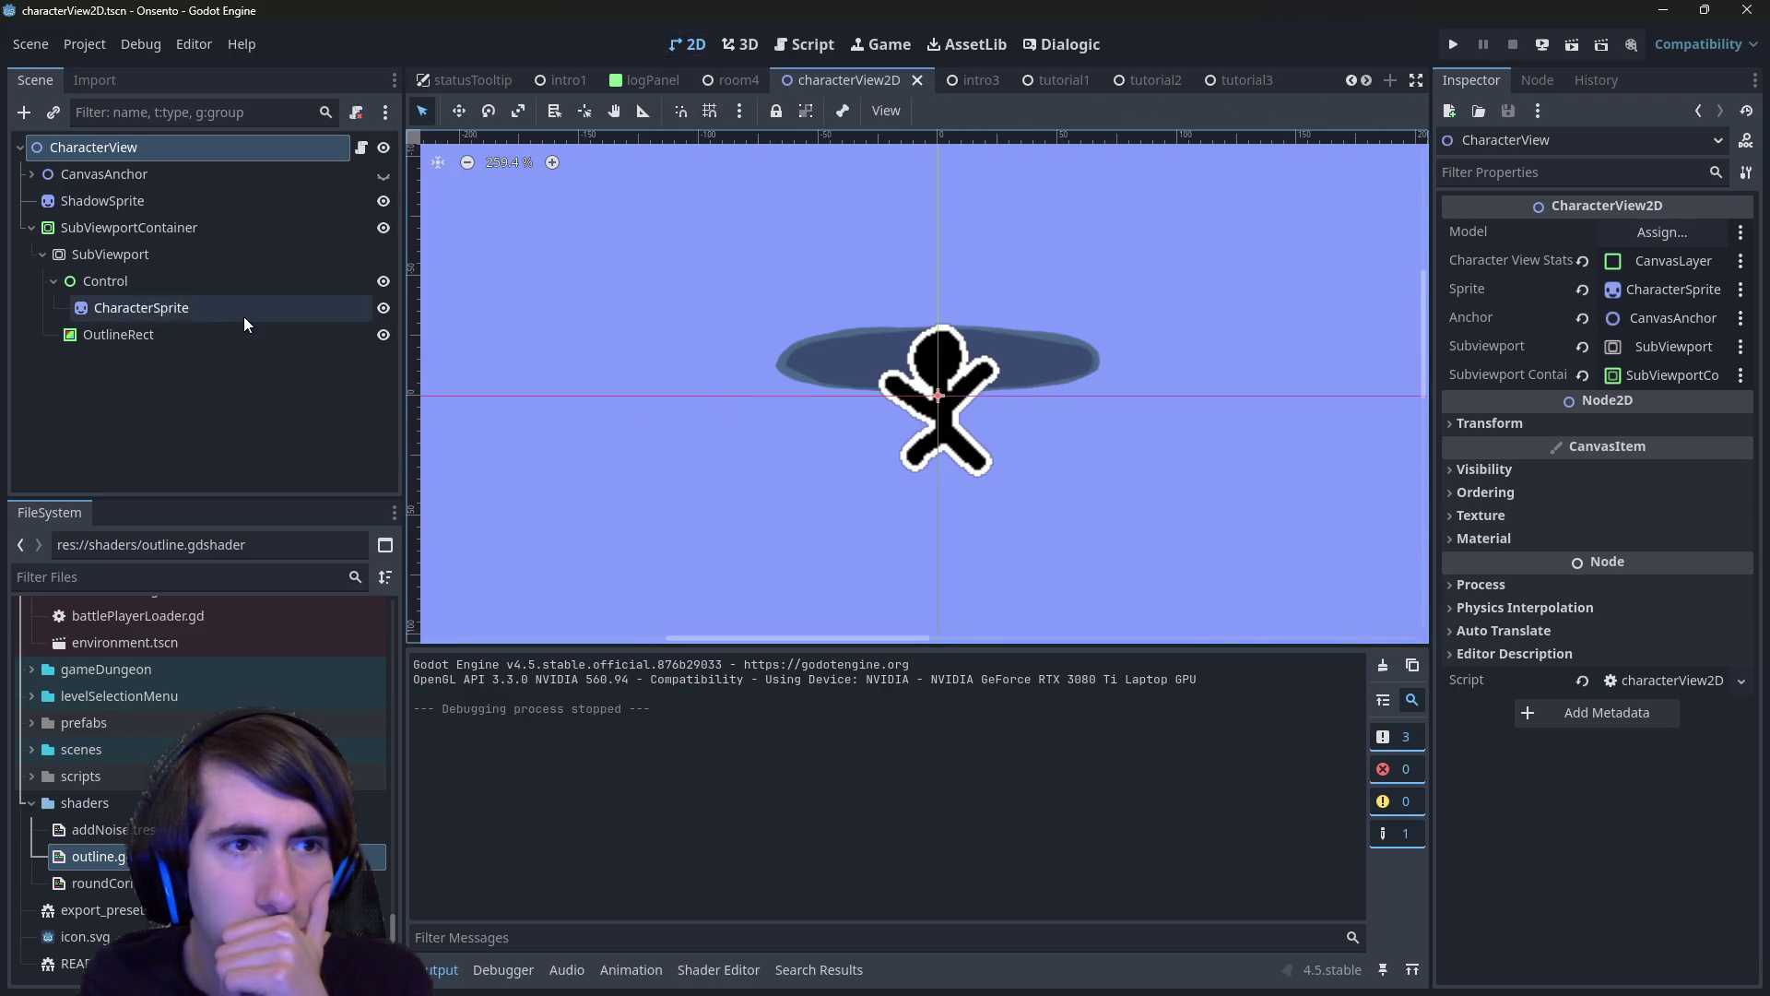
pyautogui.click(185, 284)
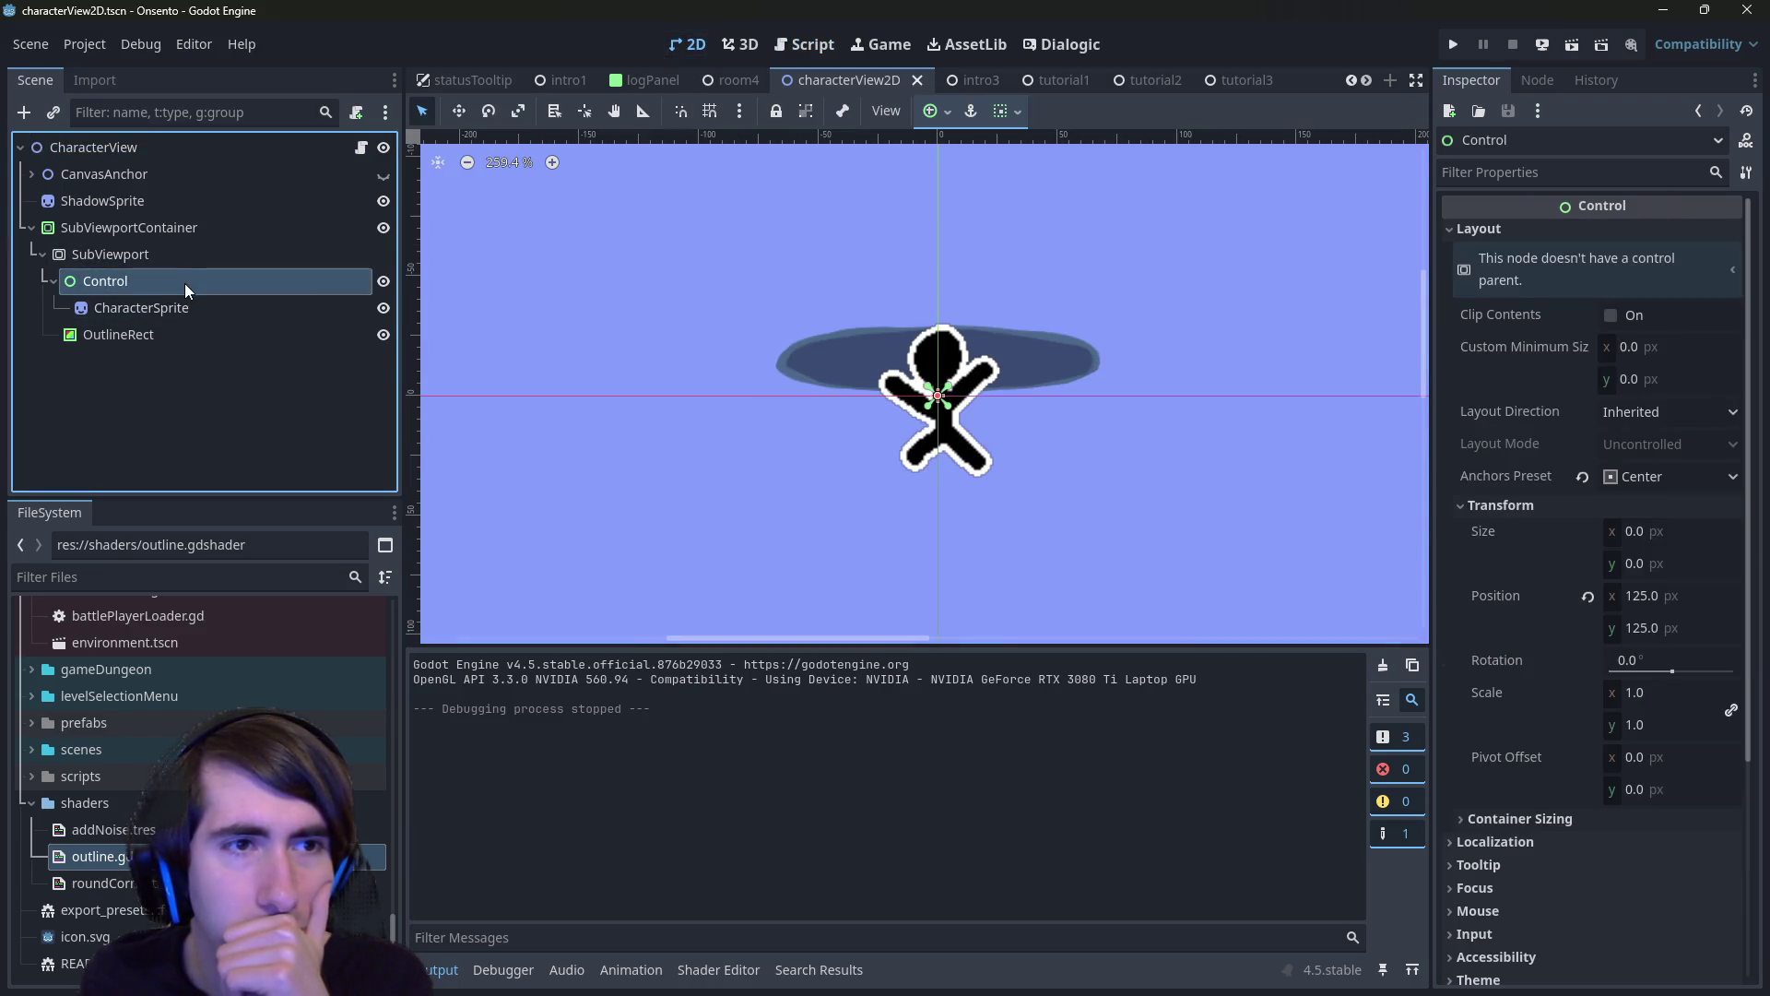
pyautogui.click(229, 311)
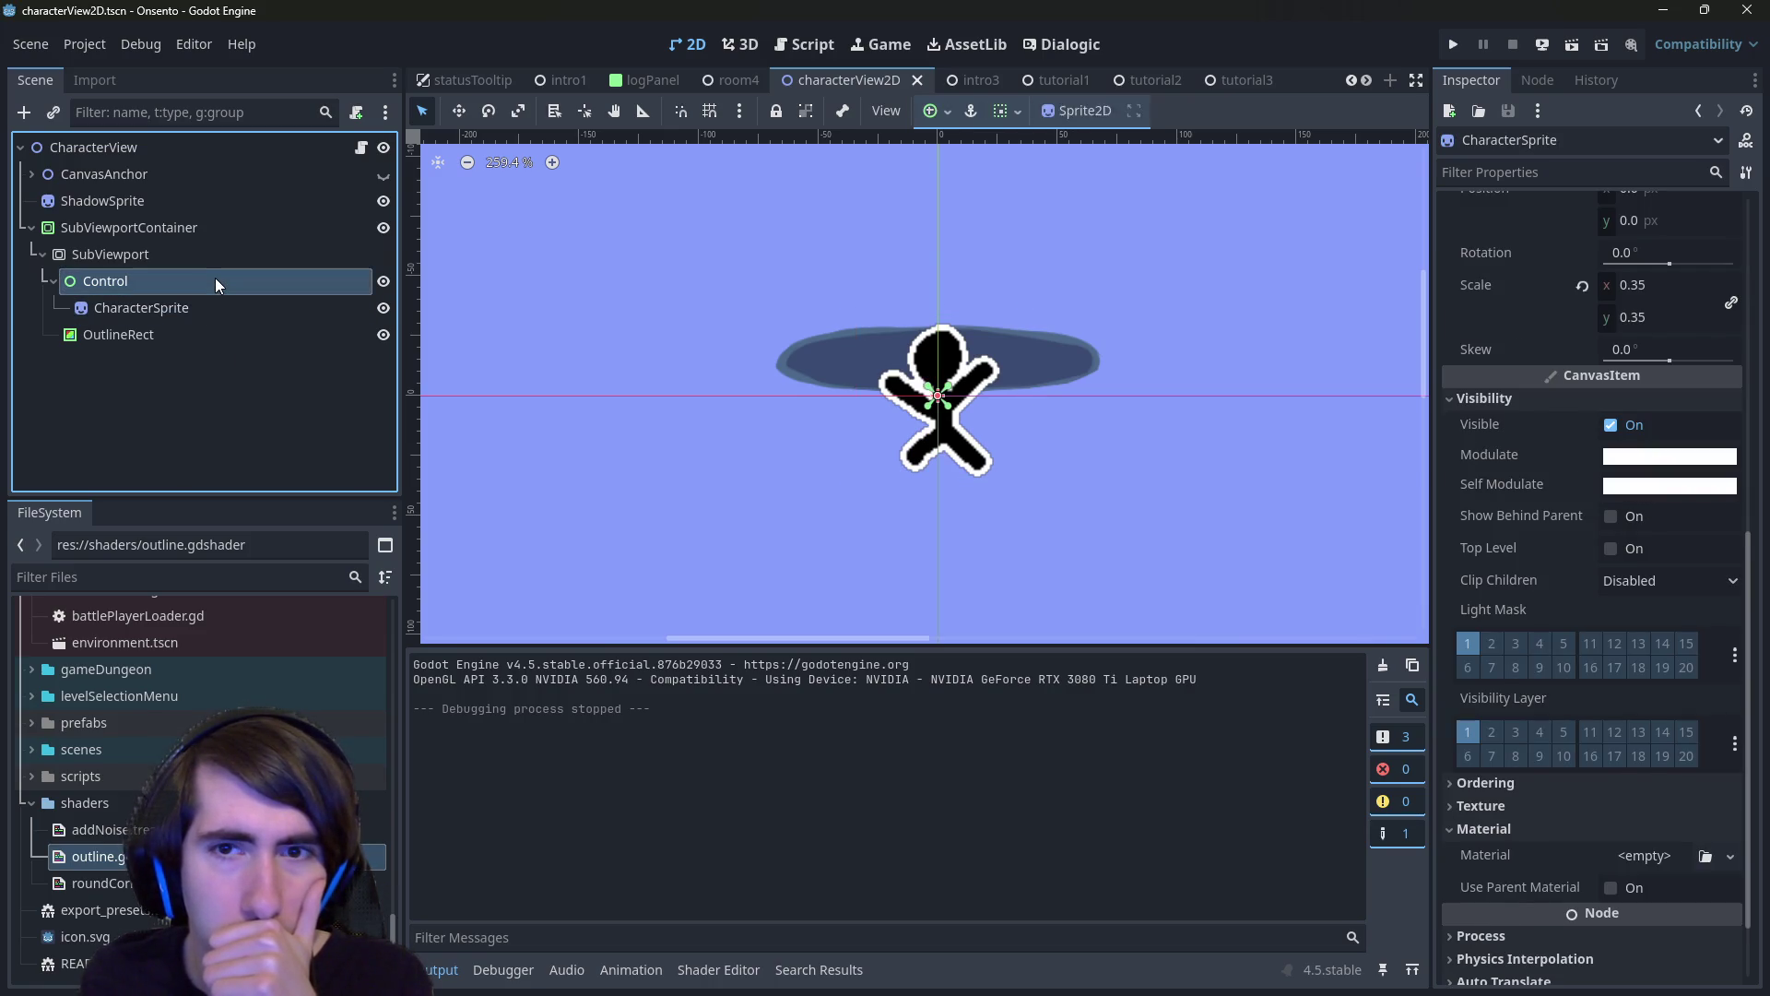
pyautogui.click(214, 278)
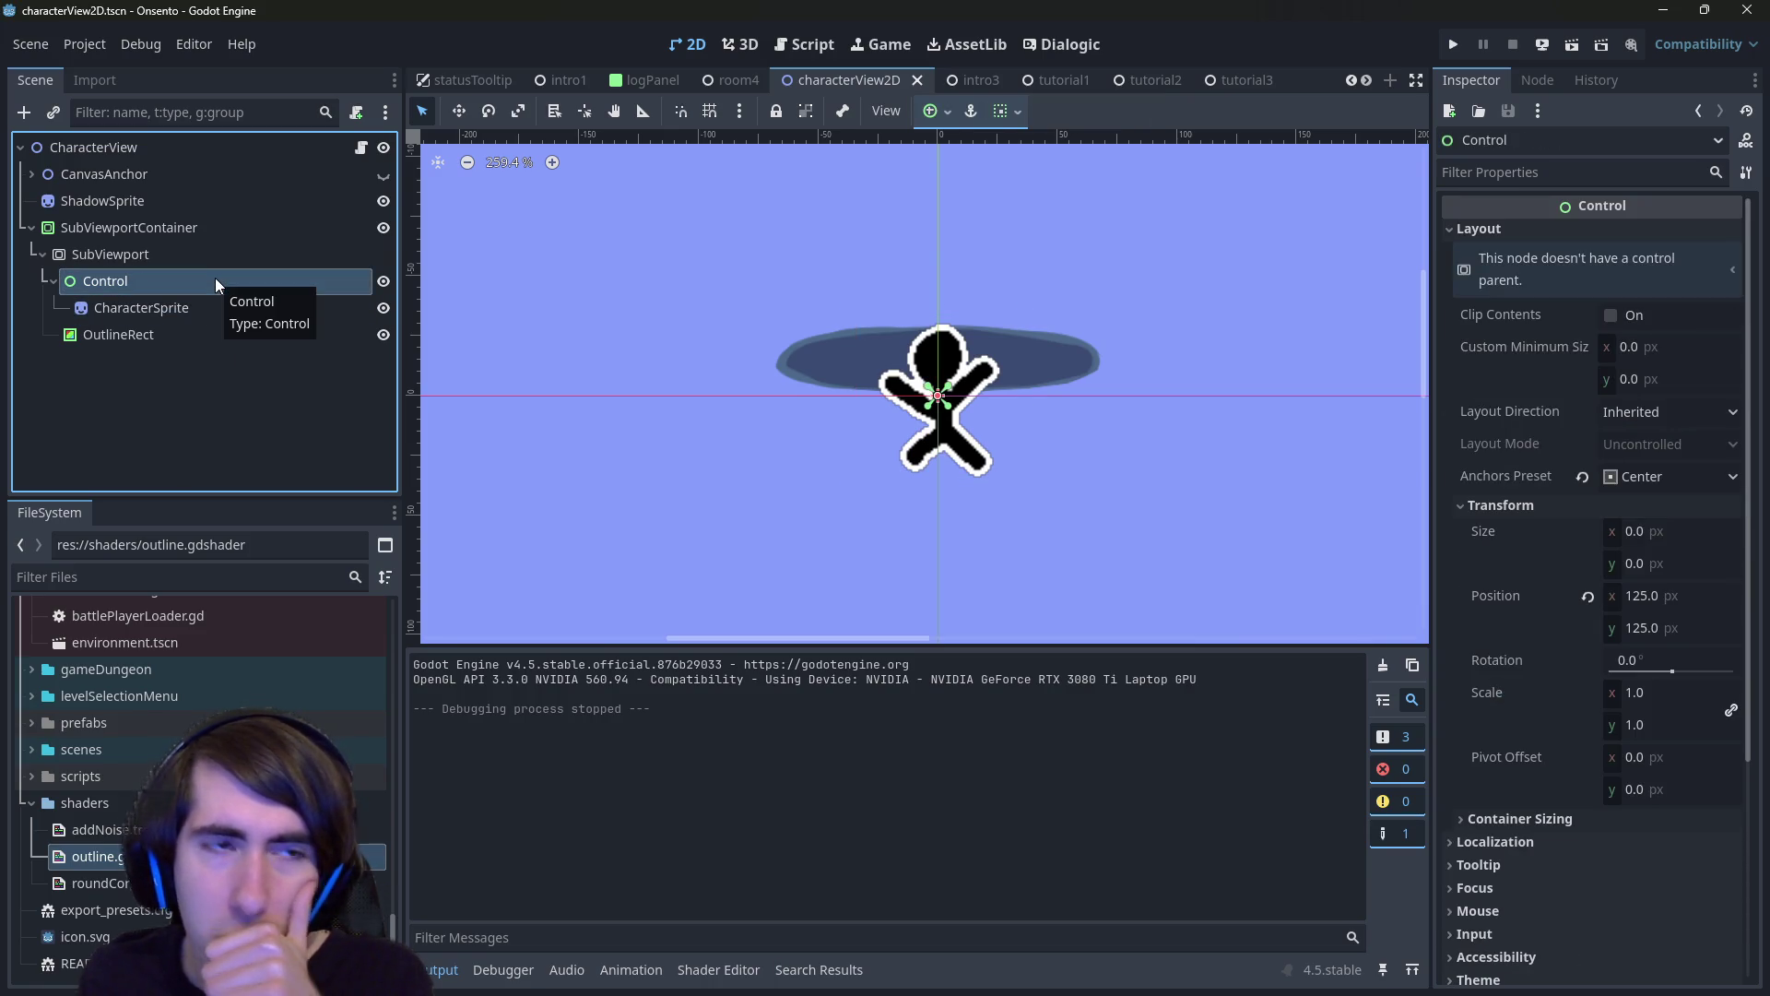
pyautogui.click(208, 235)
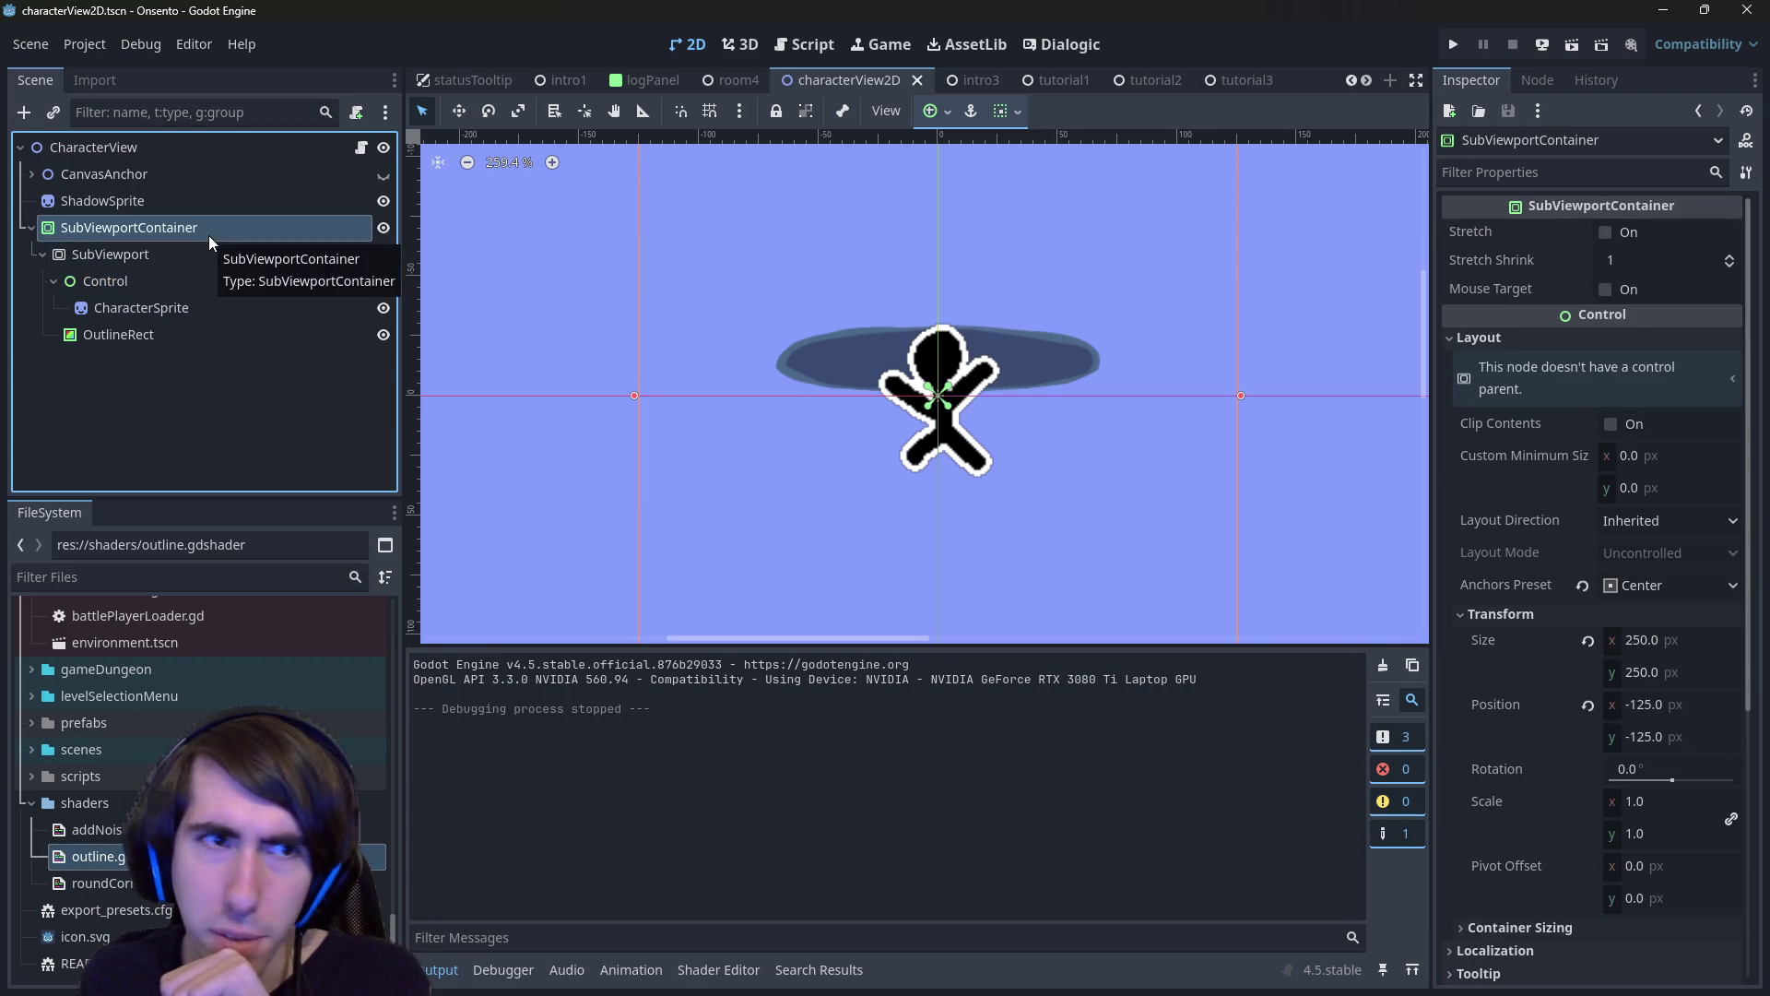
pyautogui.click(219, 252)
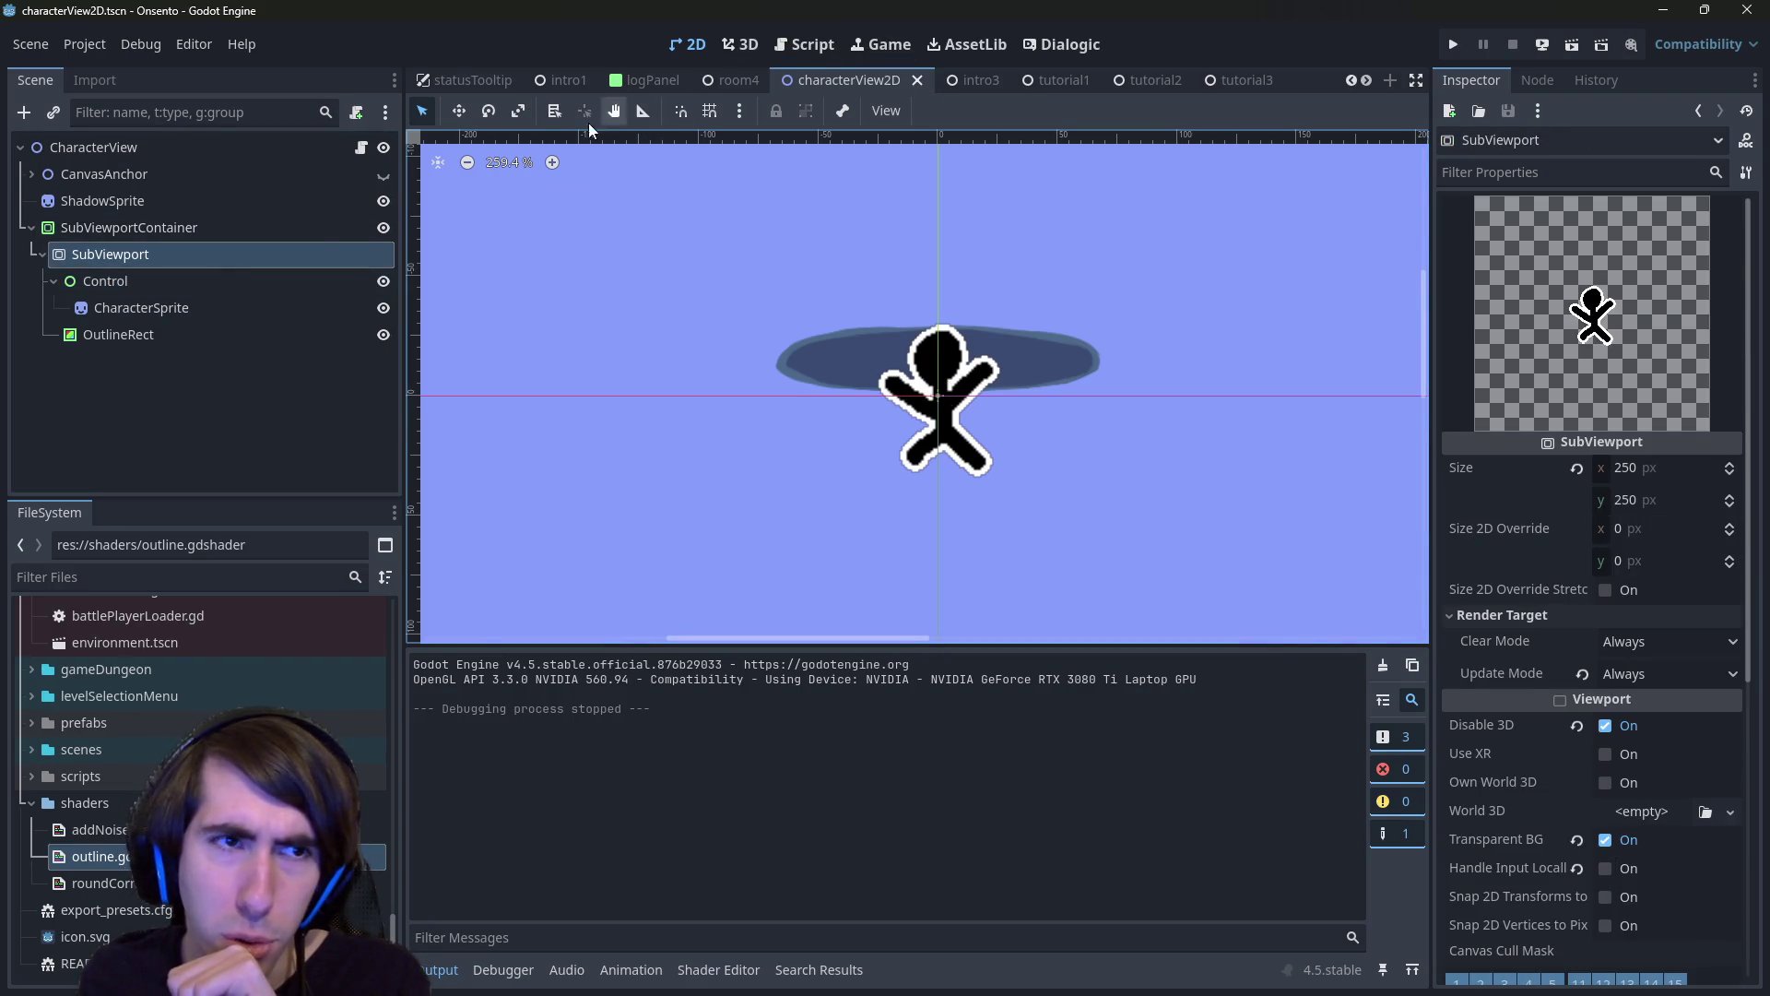
pyautogui.click(312, 226)
pyautogui.scroll(-7, 860, 422)
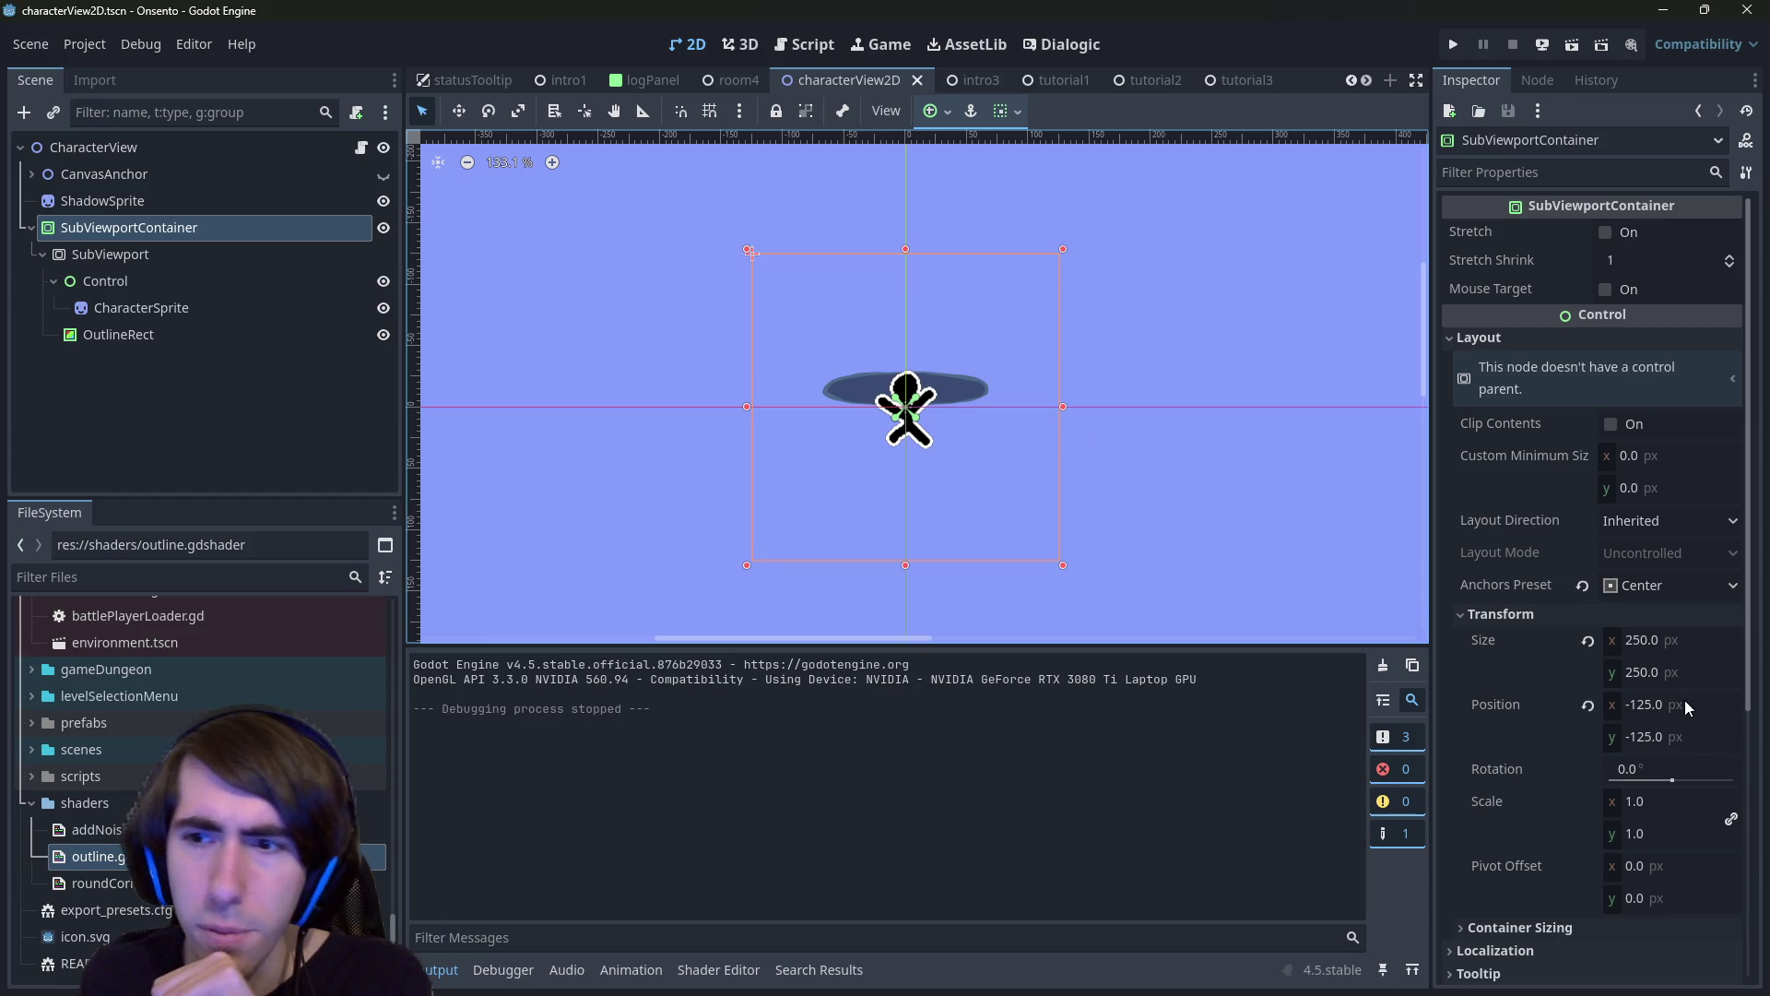
pyautogui.moveTo(1639, 744); pyautogui.dragTo(1671, 743)
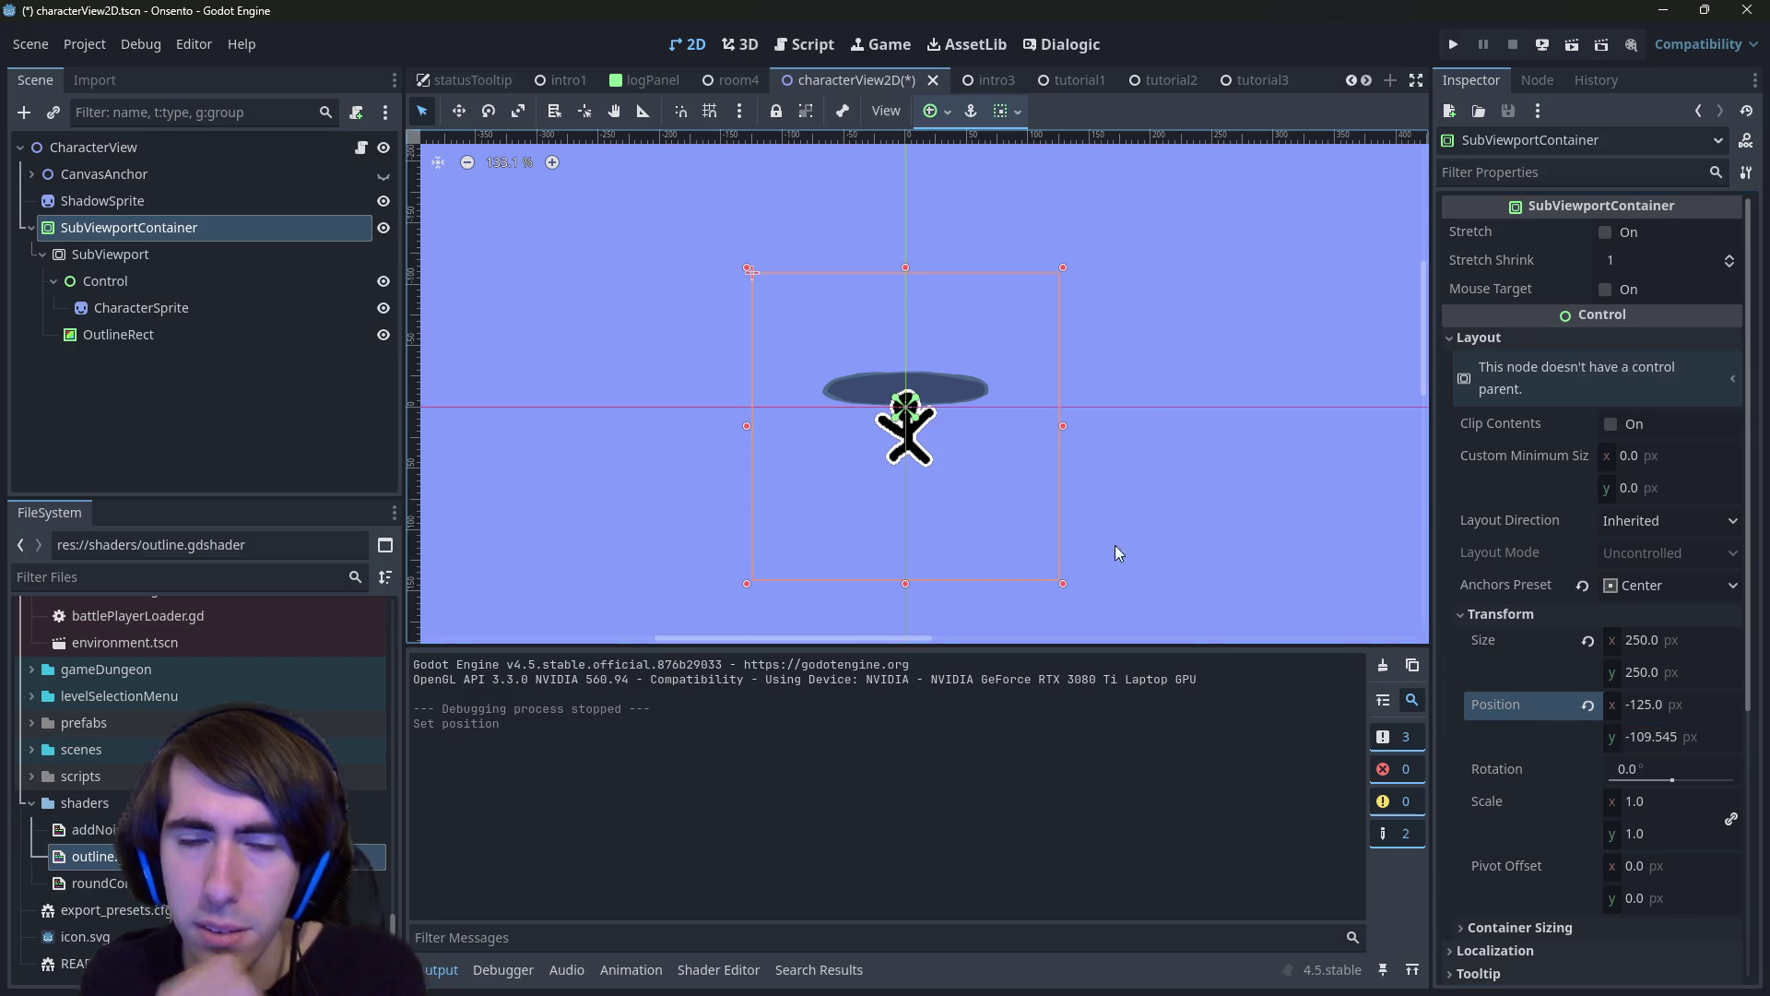
pyautogui.hotkey('ctrl', 'z')
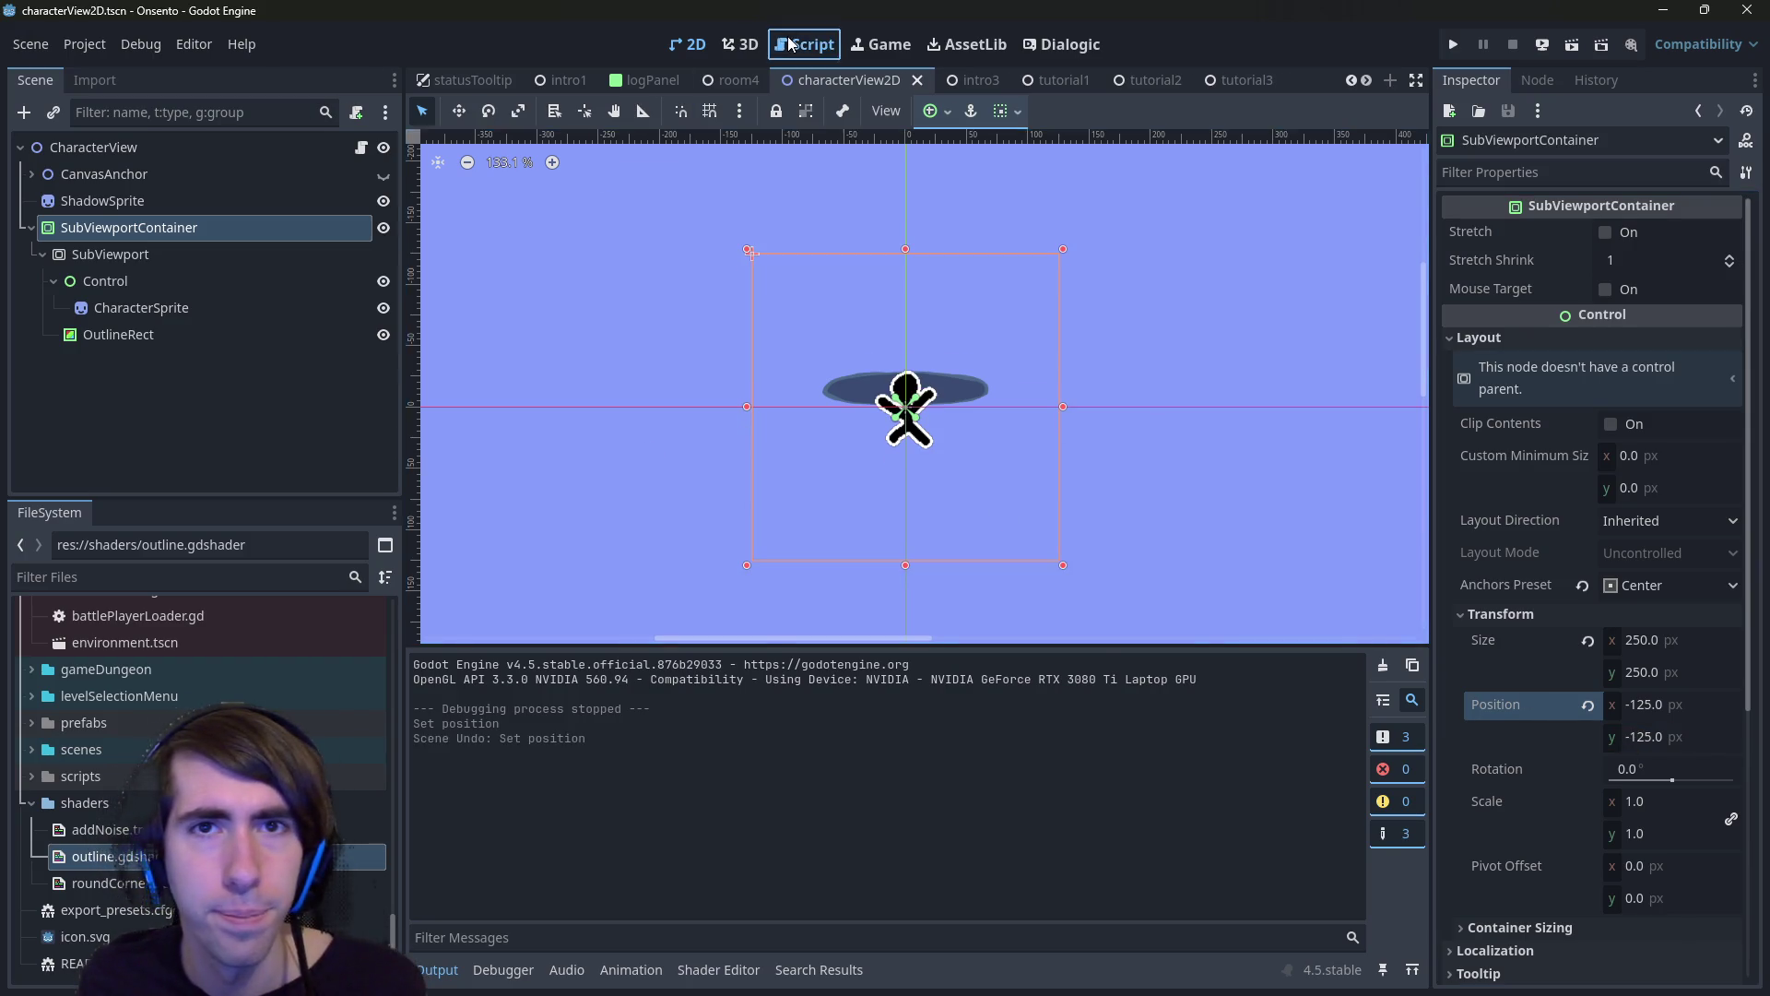
# Step: Replace sprite with subviewportContainer on lines 50 and 51 of characterView2D.gd
pyautogui.click(804, 44)
pyautogui.scroll(-1, 763, 509)
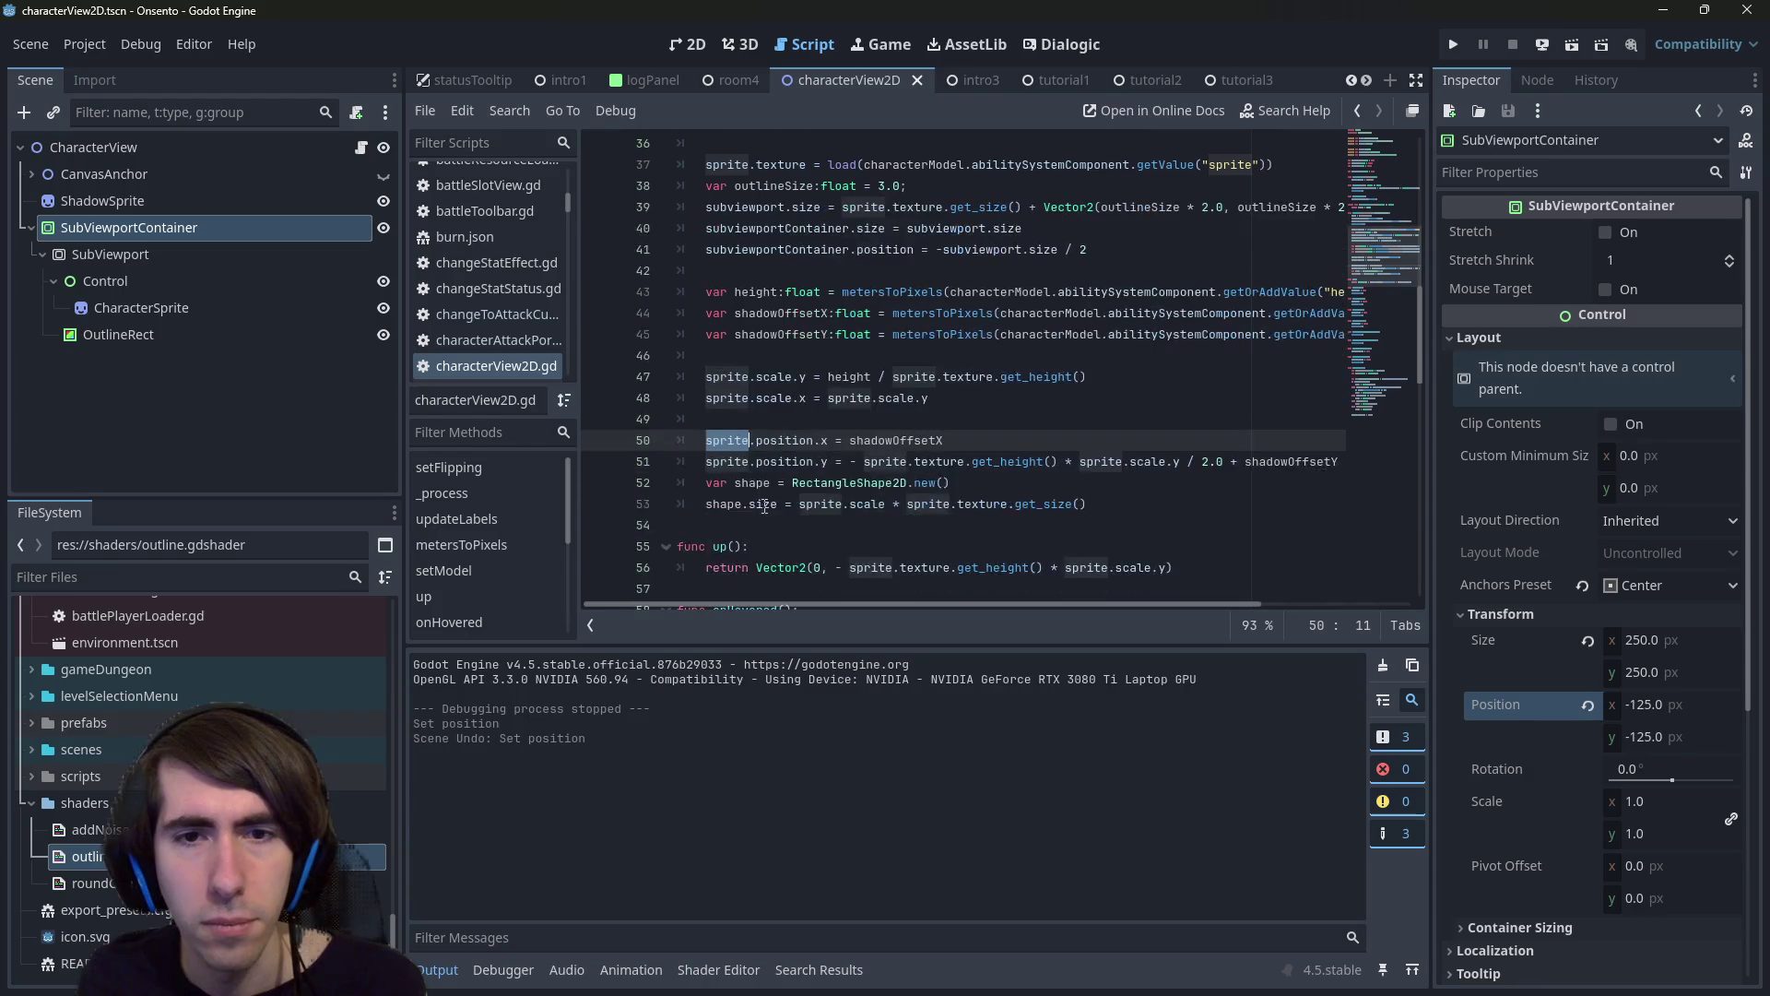
pyautogui.write('subviewportContainer')
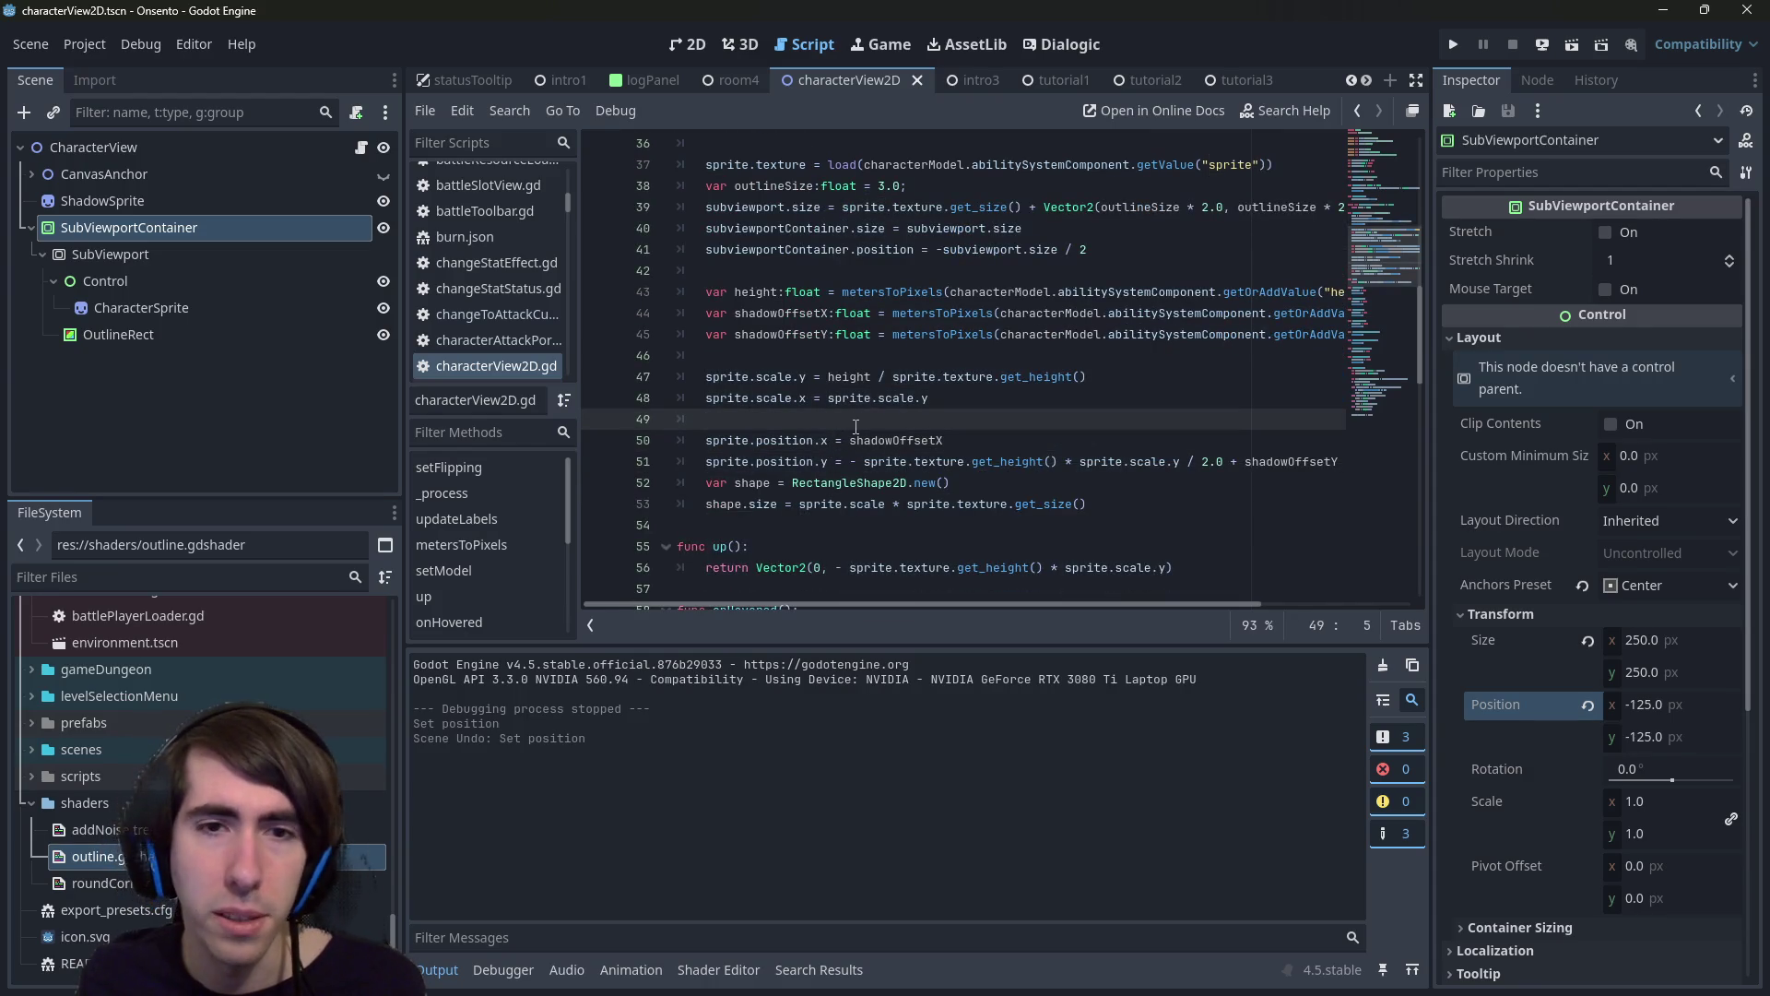
pyautogui.doubleClick(725, 461)
pyautogui.write('subviewportContainer')
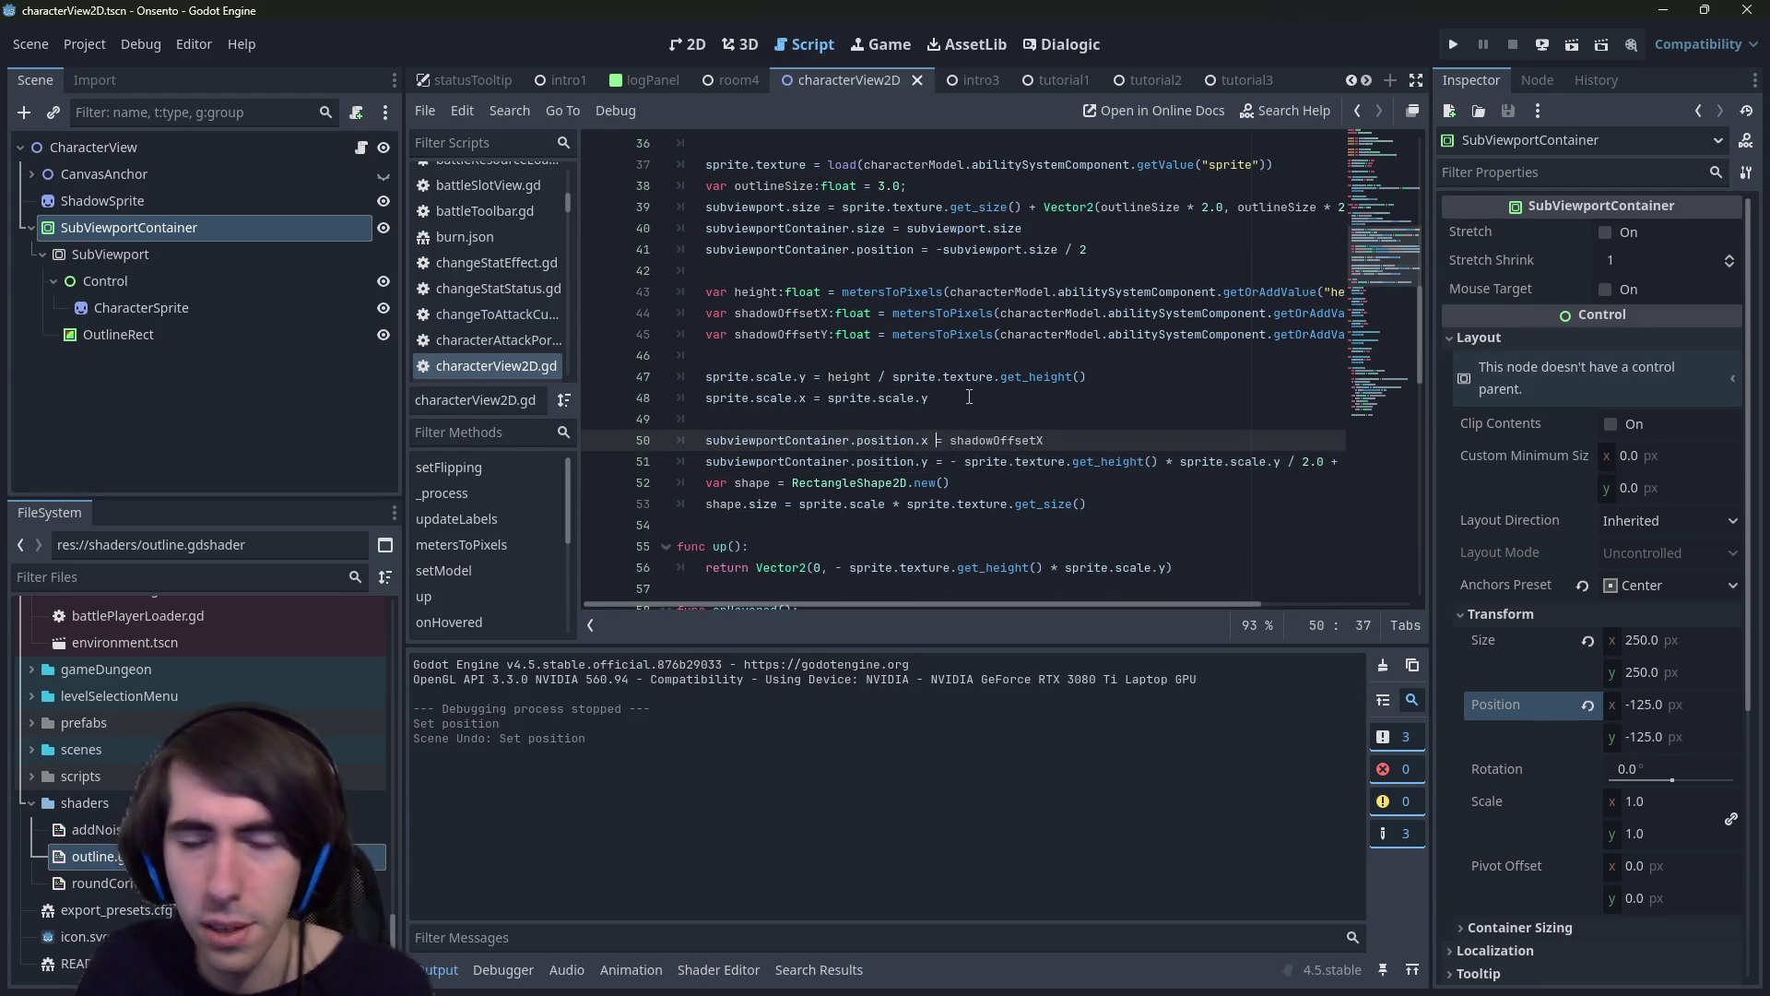
# Step: Change = to += on lines 50–51, then run the game from the intro3 scene
pyautogui.click(939, 440)
pyautogui.write('+')
pyautogui.click(938, 462)
pyautogui.write('+')
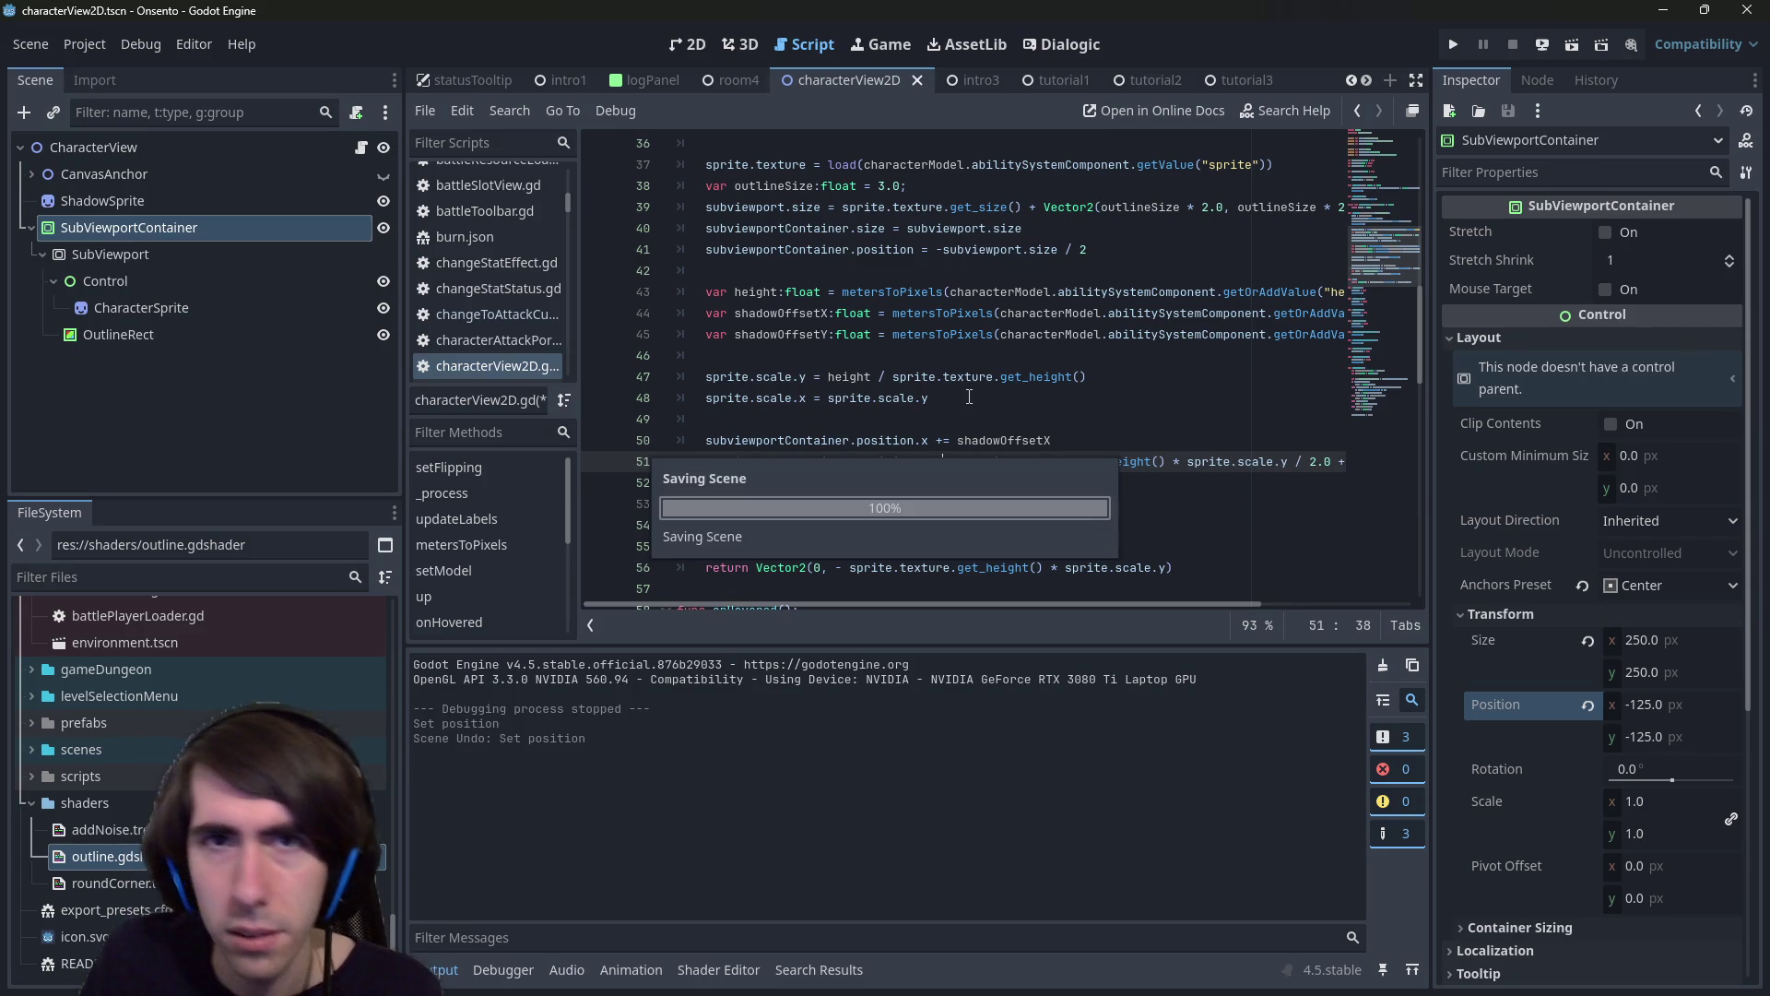
pyautogui.click(977, 85)
pyautogui.click(1571, 45)
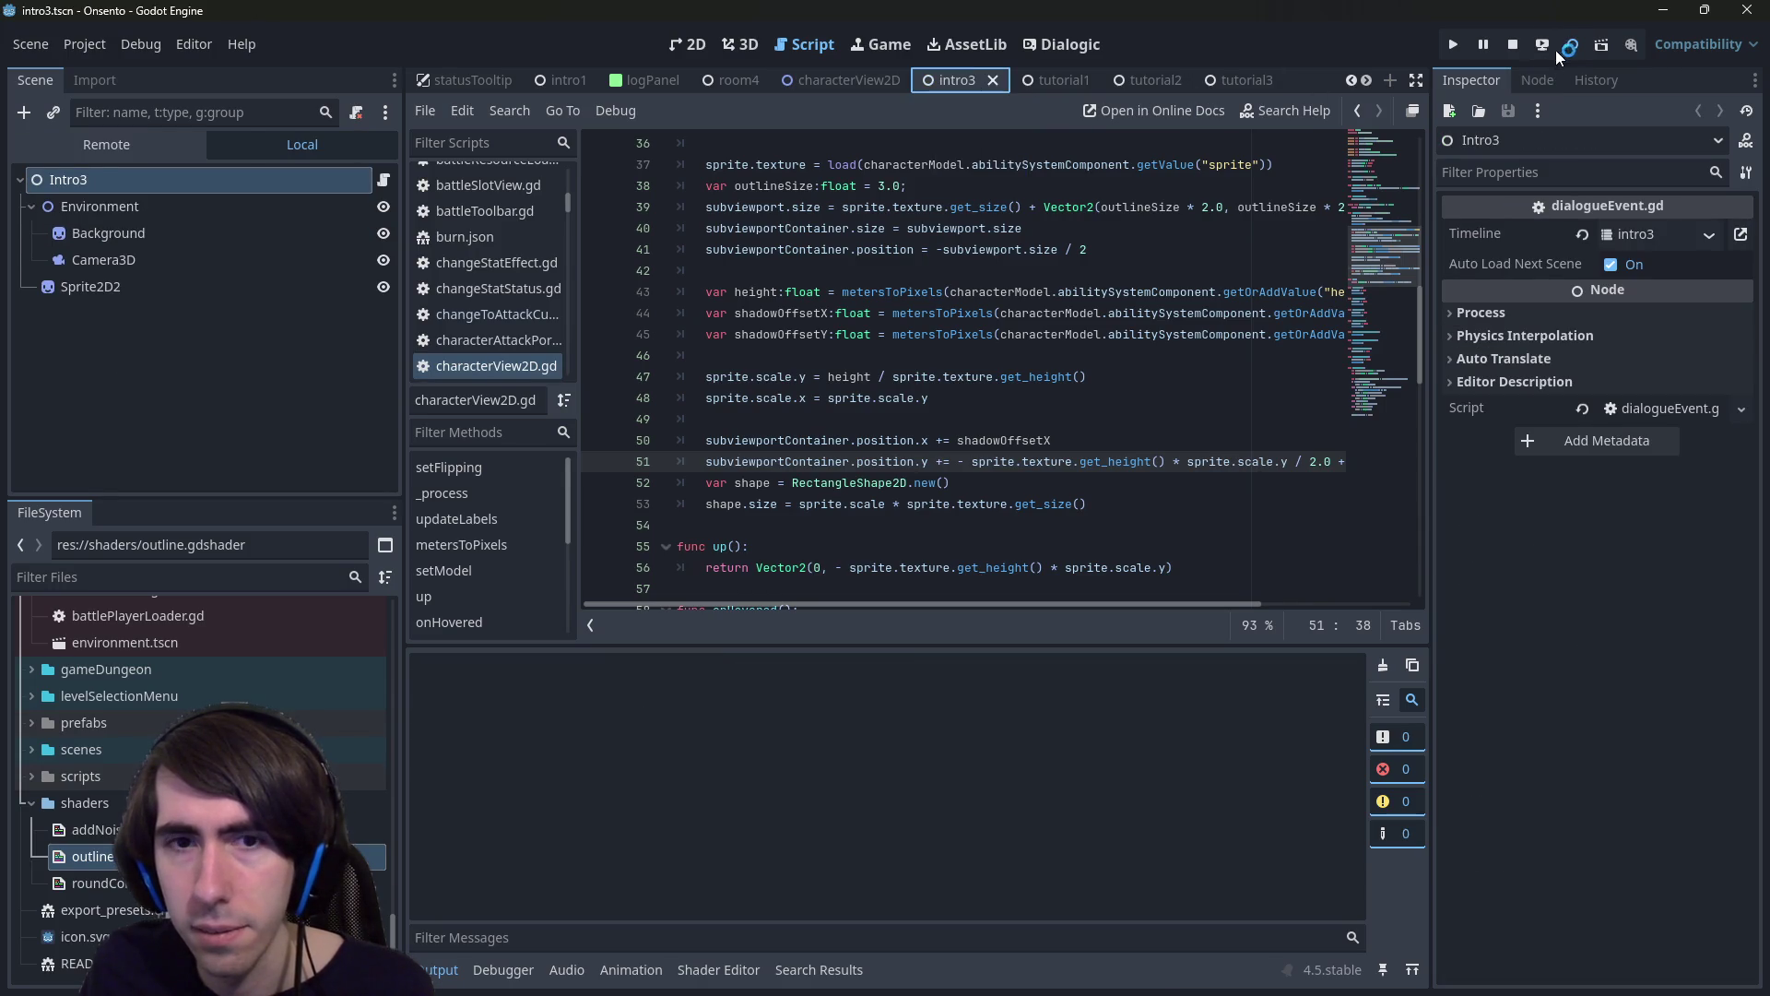
# Step: Advance the intro dialogue in the running game, then stop it
pyautogui.scroll(1, 1005, 343)
pyautogui.moveTo(1005, 343)
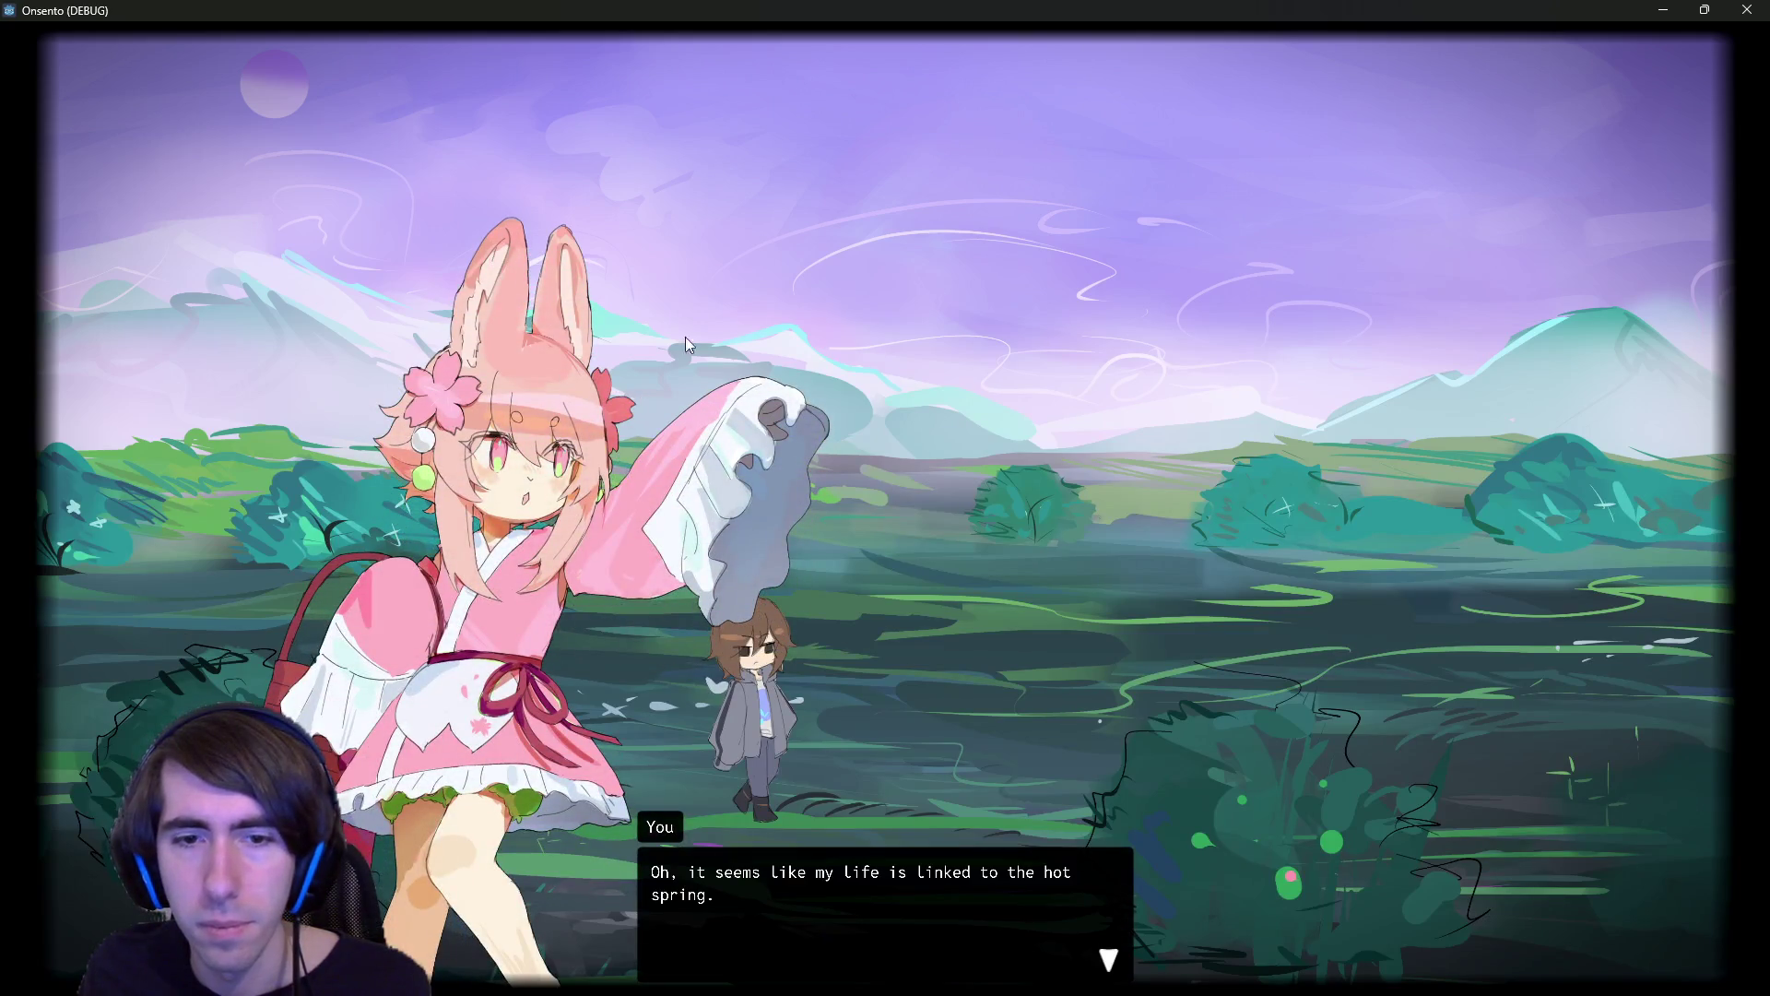
pyautogui.click(684, 336)
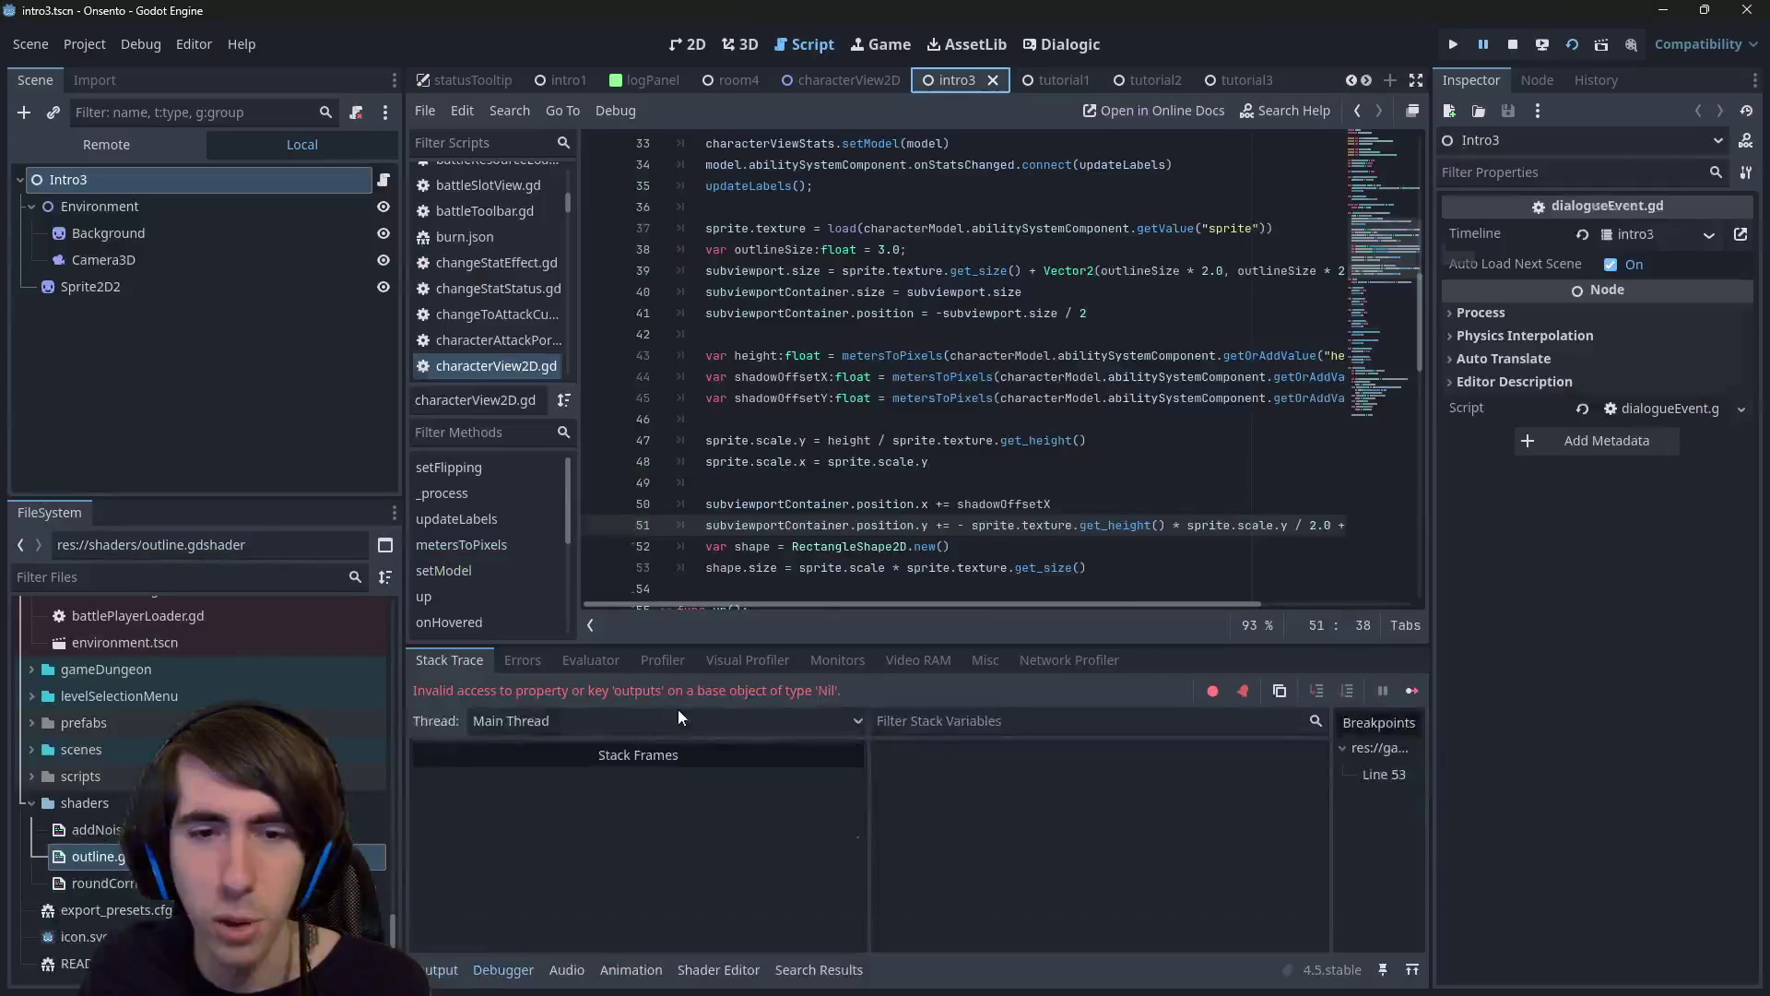
pyautogui.click(1512, 44)
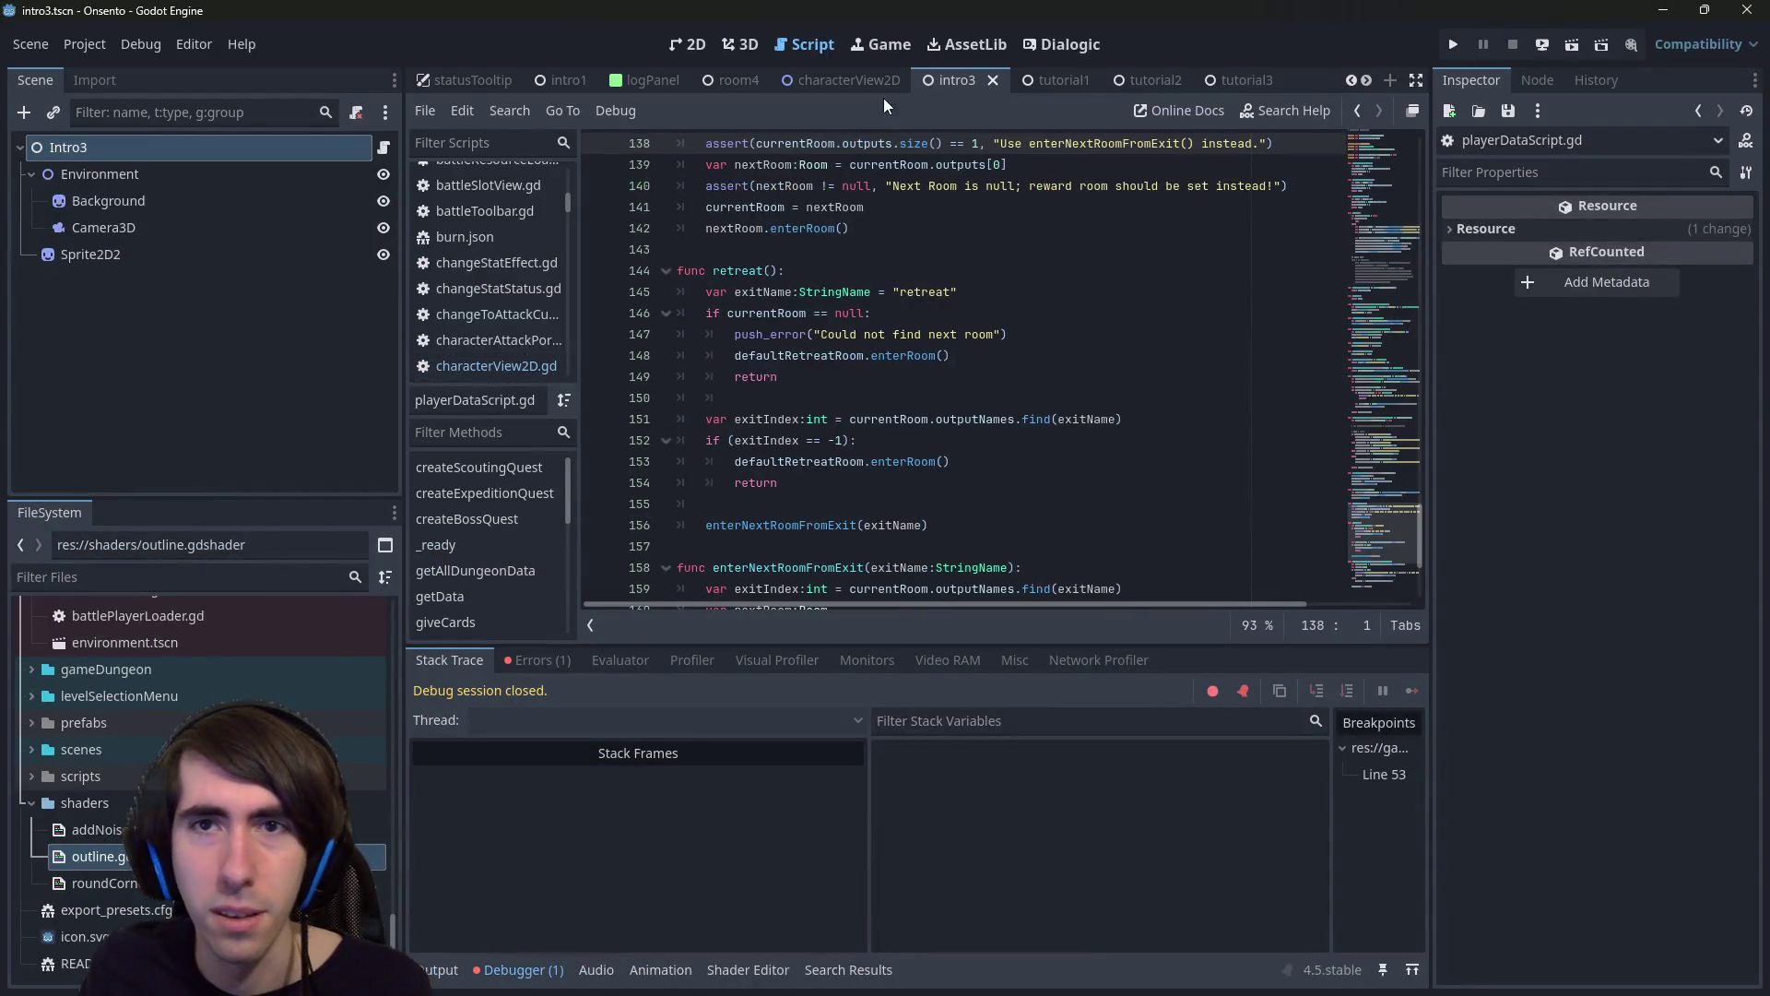
# Step: Run the tutorial3 battle and play the character card and two slime cards
pyautogui.click(1224, 80)
pyautogui.click(1571, 45)
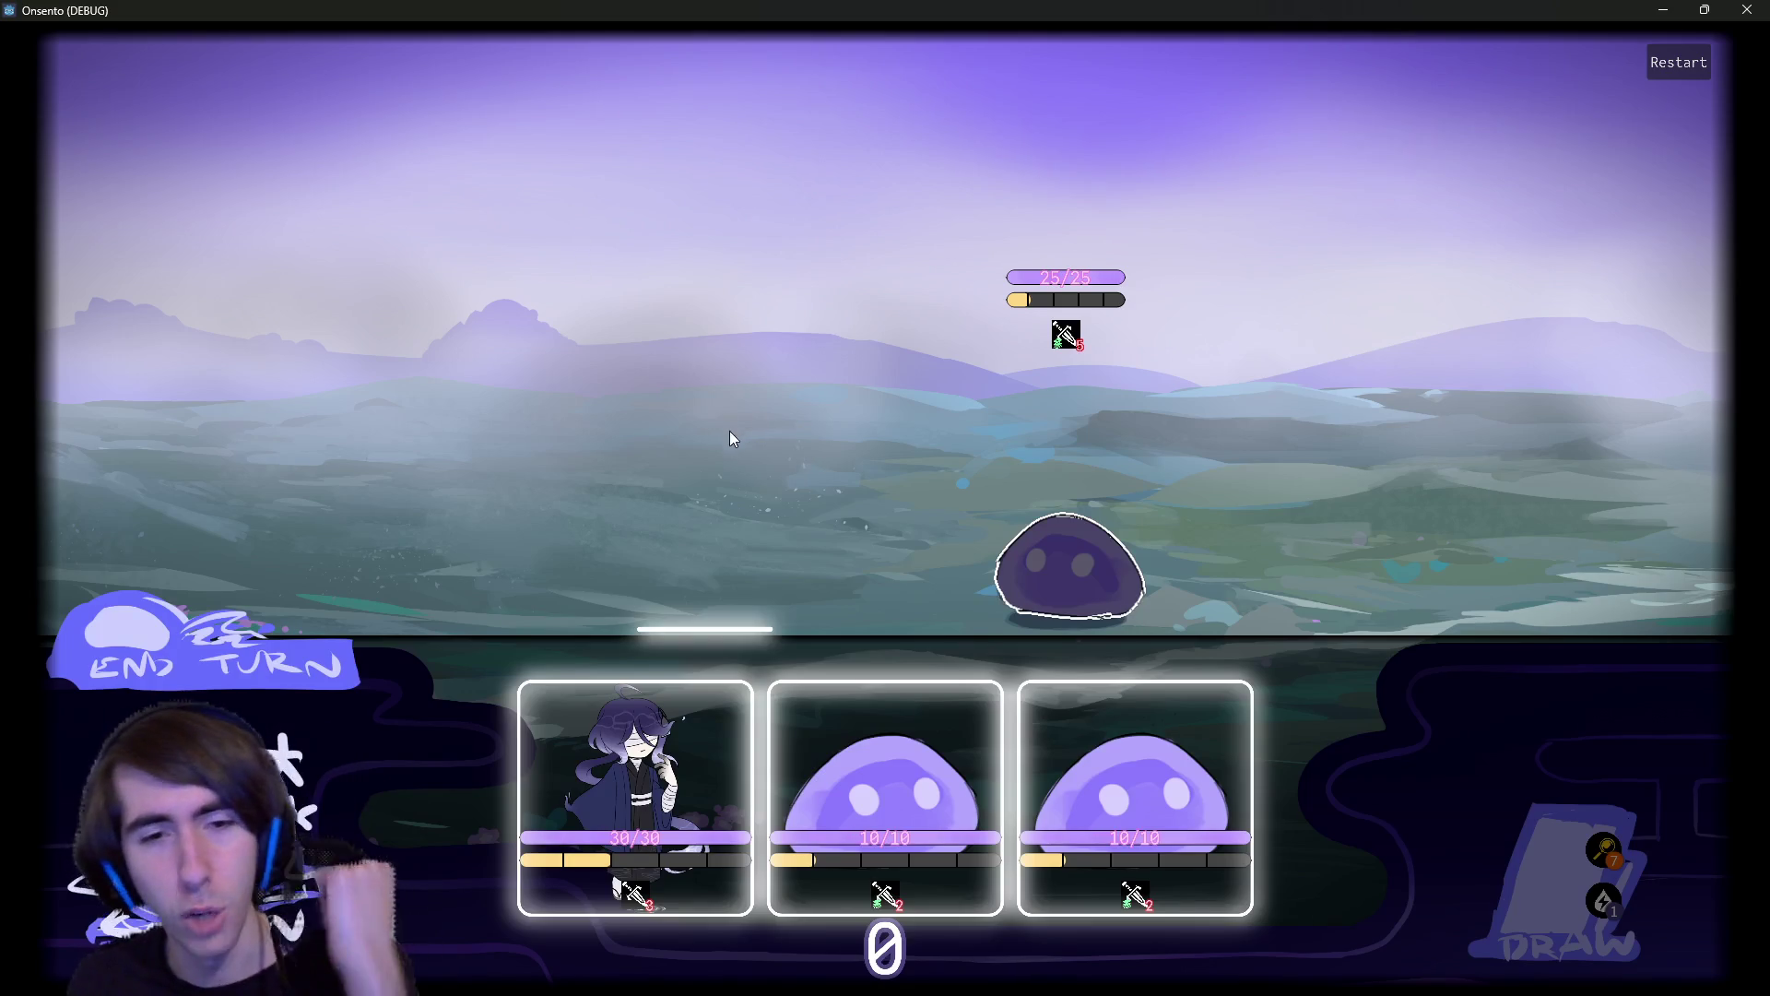
pyautogui.moveTo(646, 737); pyautogui.dragTo(738, 521)
pyautogui.moveTo(771, 815); pyautogui.dragTo(552, 551)
pyautogui.moveTo(876, 802)
pyautogui.mouseDown()
pyautogui.moveTo(348, 544)
pyautogui.moveTo(382, 539)
pyautogui.mouseUp()
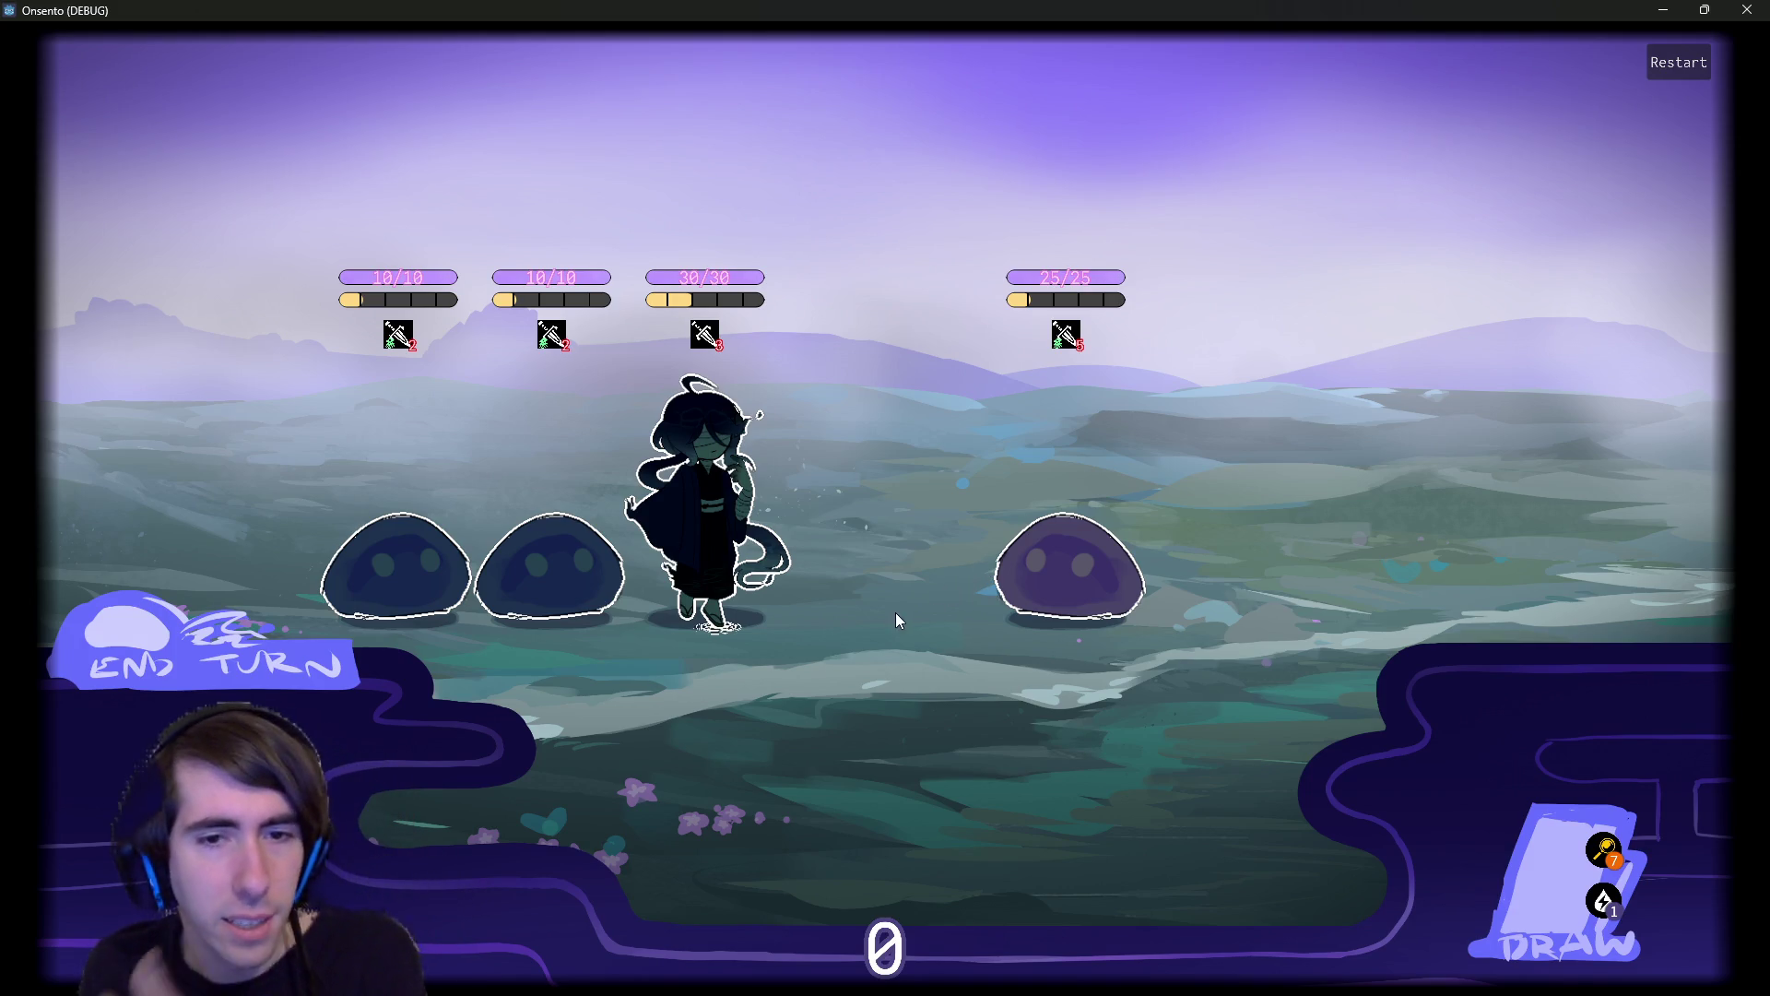
# Step: Restore the game and editor windows from full screen and narrow the game window
pyautogui.doubleClick(953, 9)
pyautogui.moveTo(185, 282); pyautogui.dragTo(839, 284)
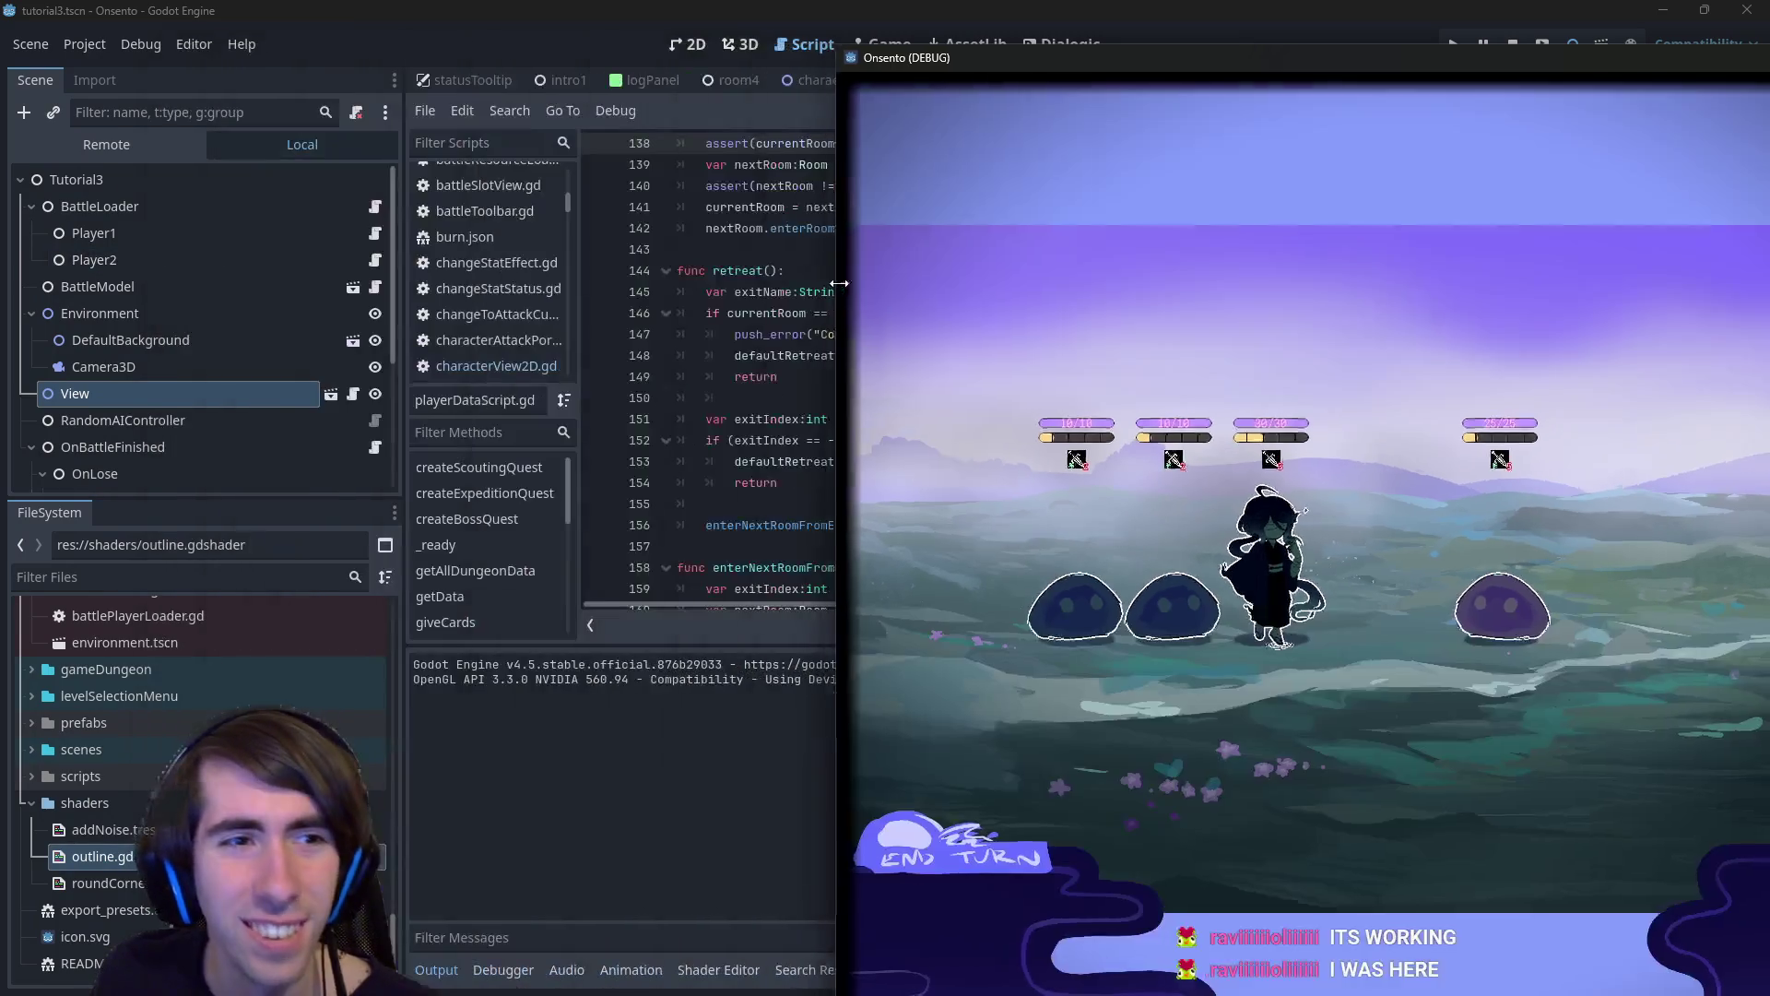
pyautogui.click(793, 108)
pyautogui.doubleClick(670, 11)
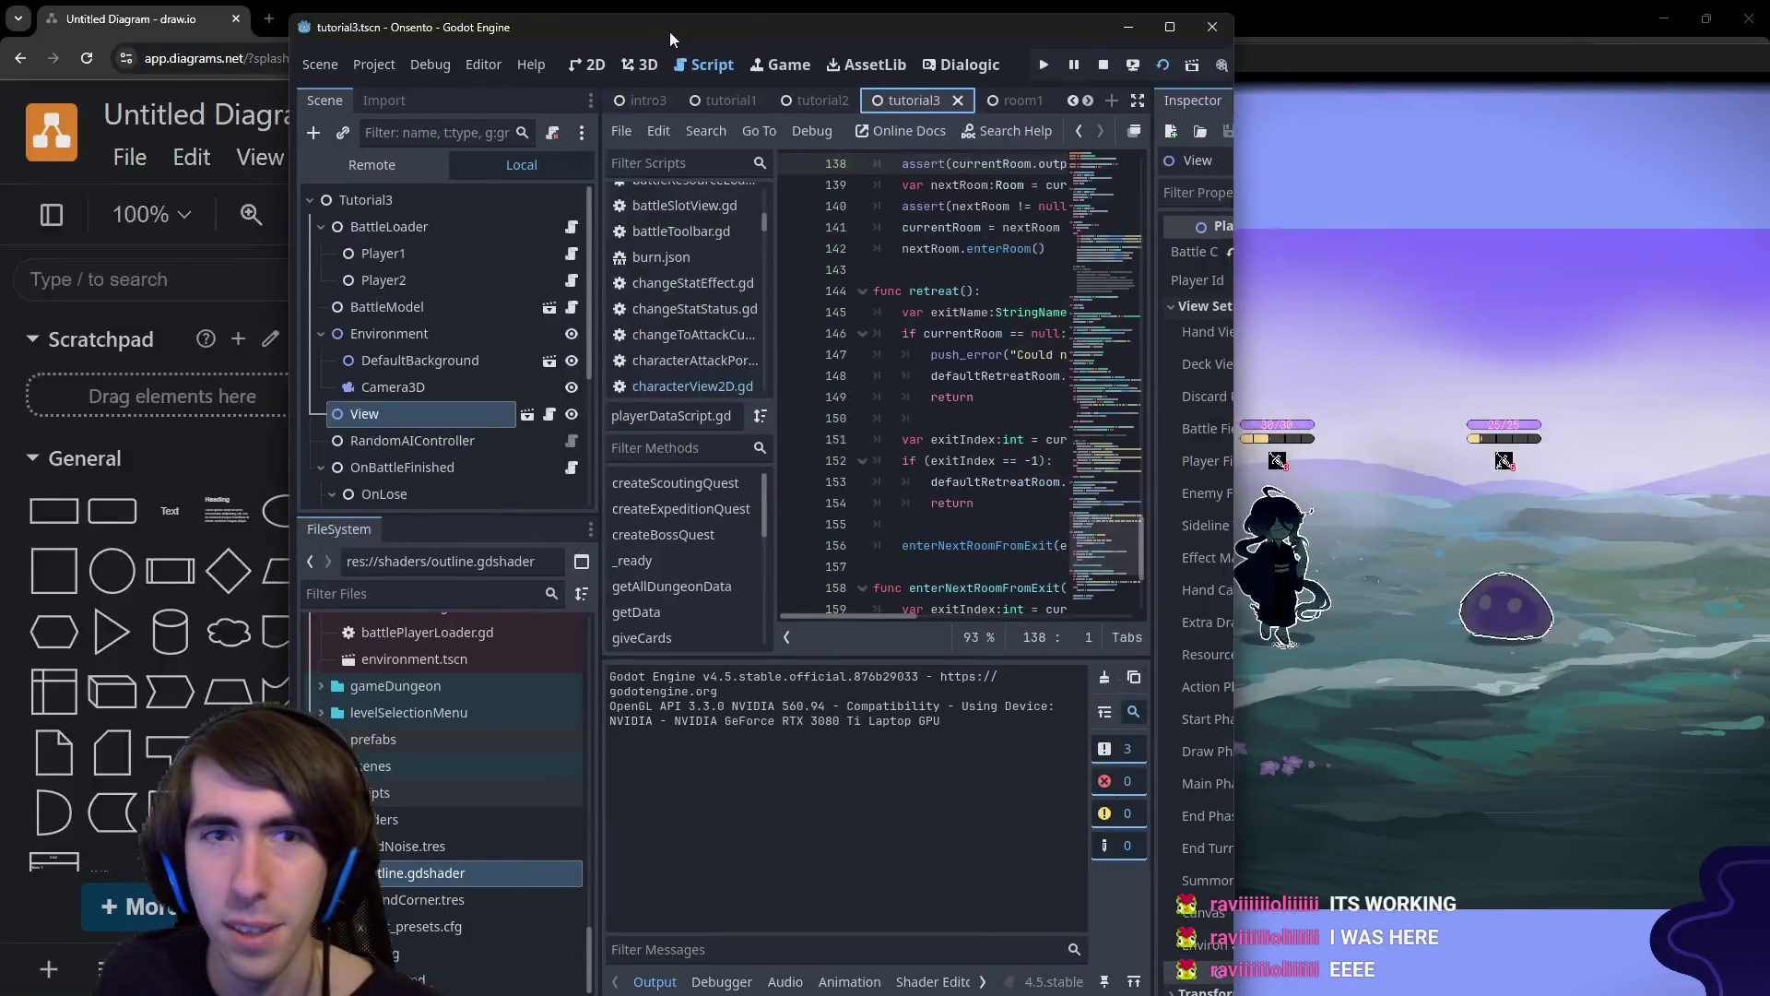
# Step: Snap the editor left beside the game window and show the Remote scene tree
pyautogui.moveTo(670, 39)
pyautogui.mouseDown()
pyautogui.moveTo(396, 152)
pyautogui.moveTo(5, 157)
pyautogui.mouseUp()
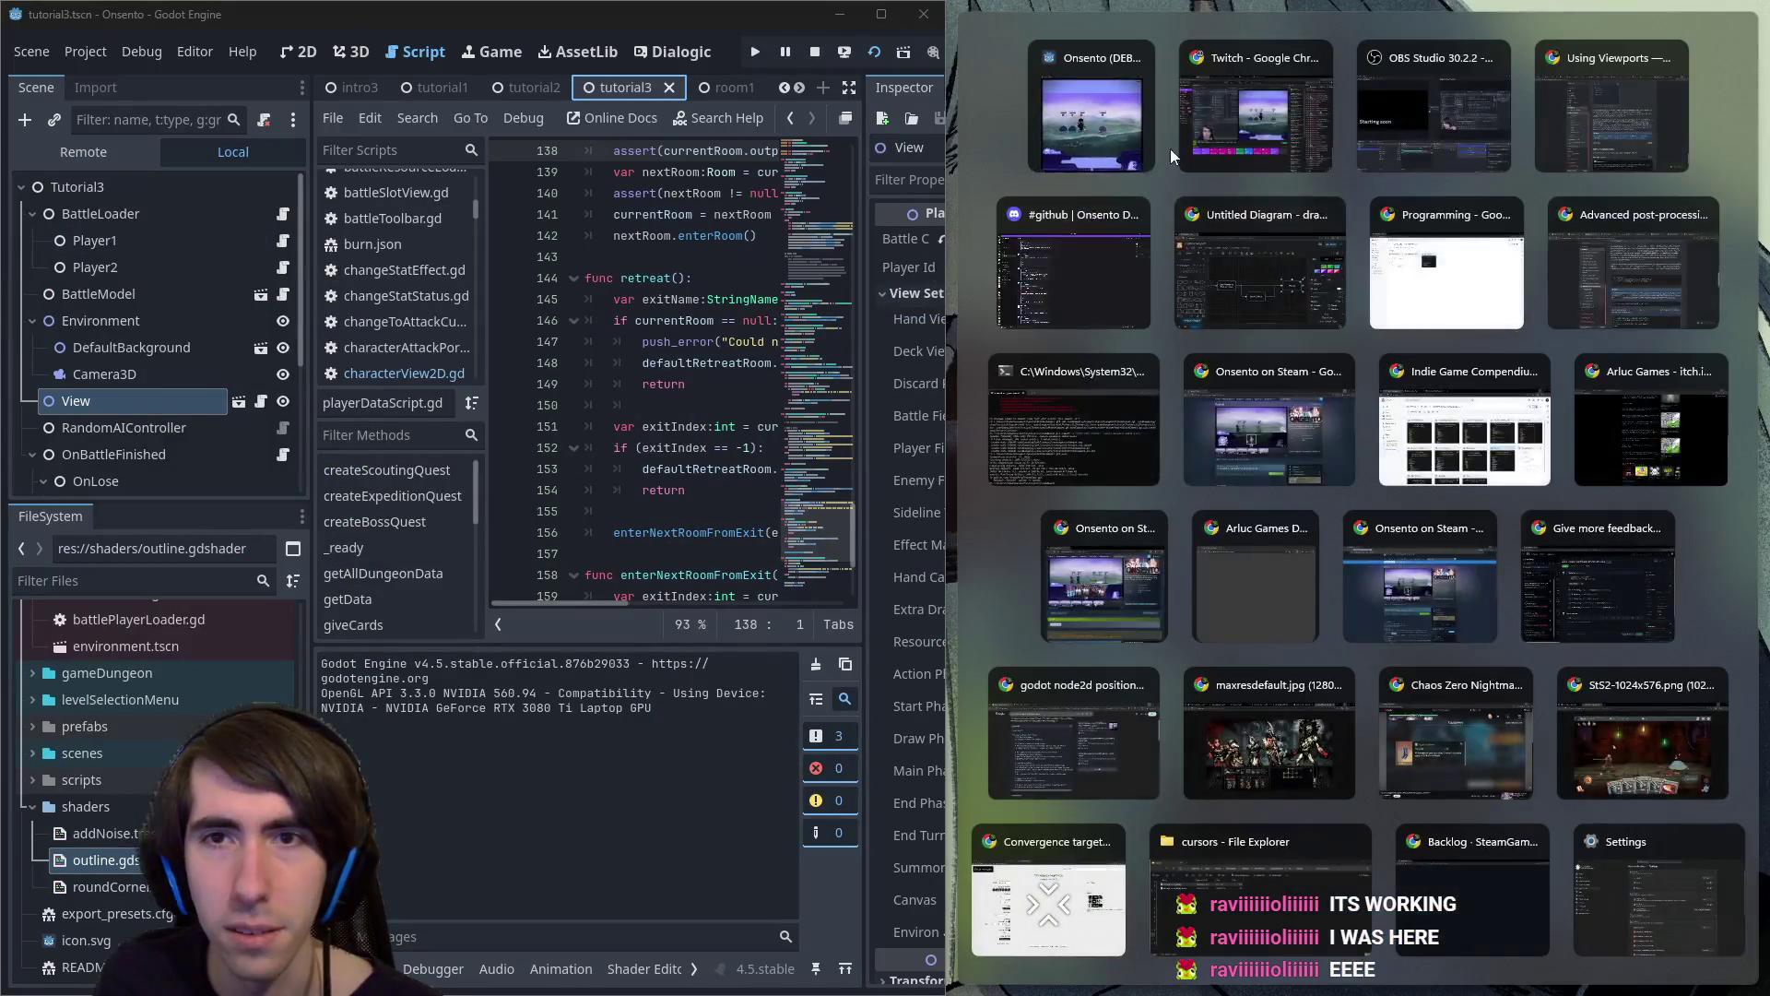
pyautogui.click(1139, 143)
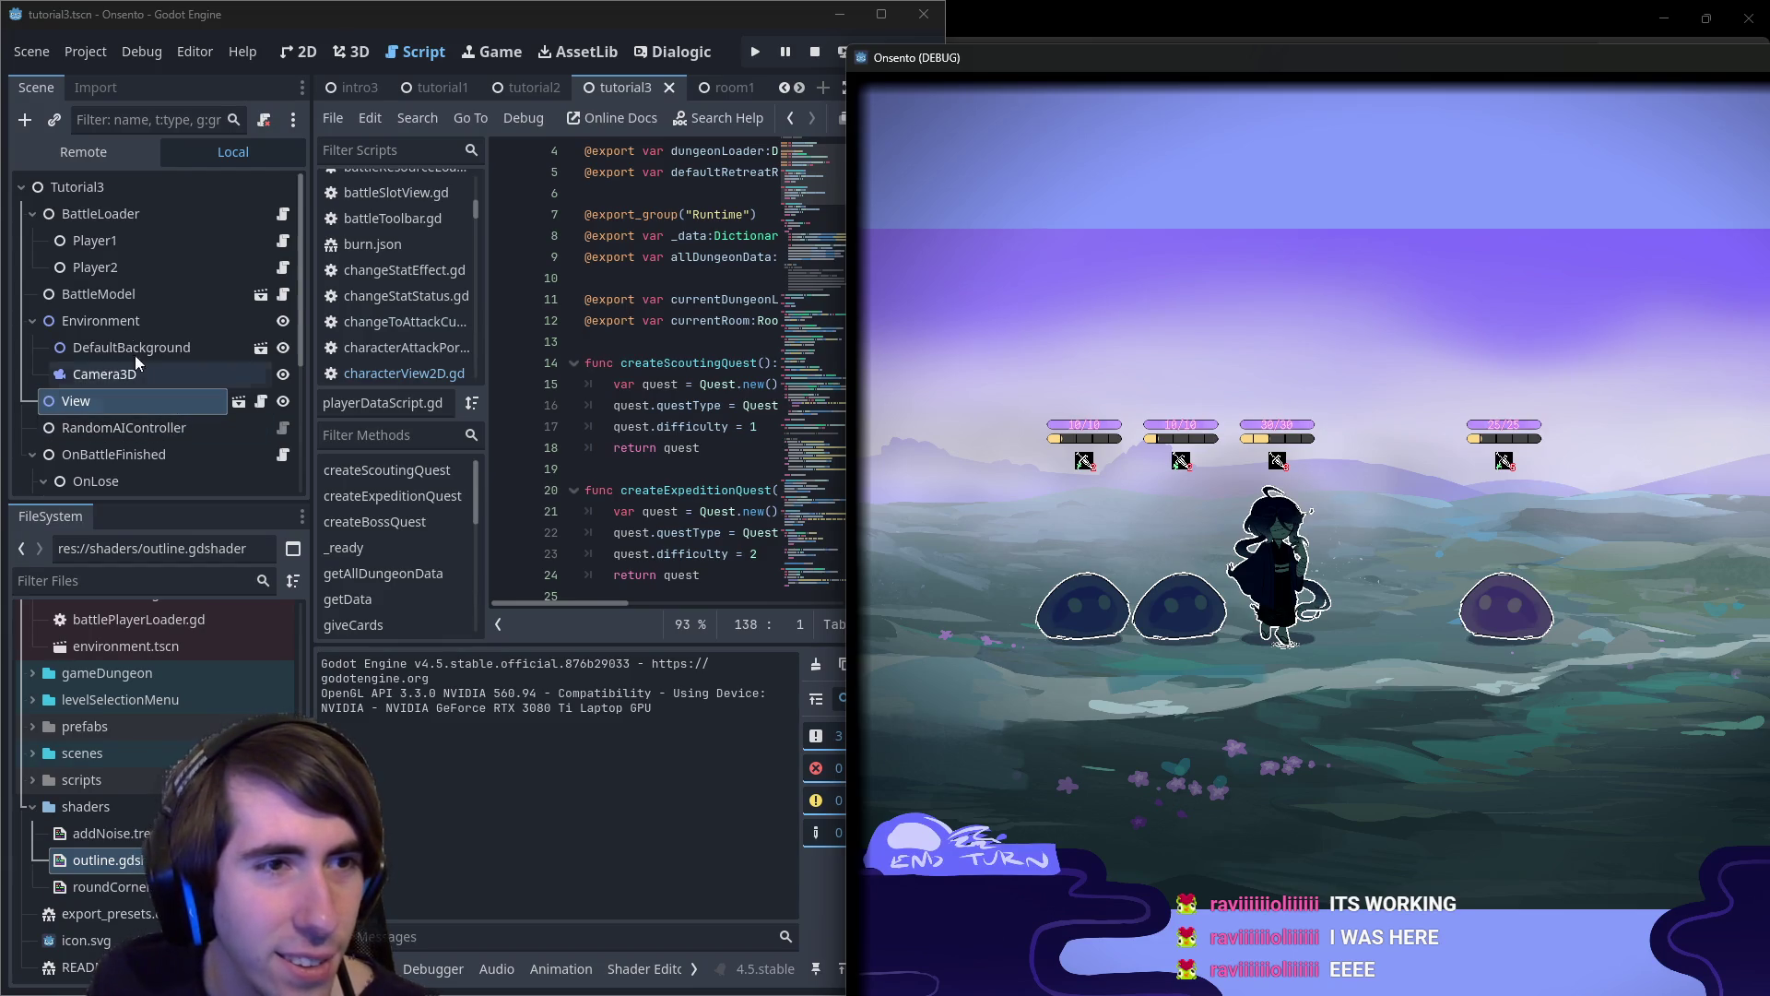
pyautogui.click(86, 153)
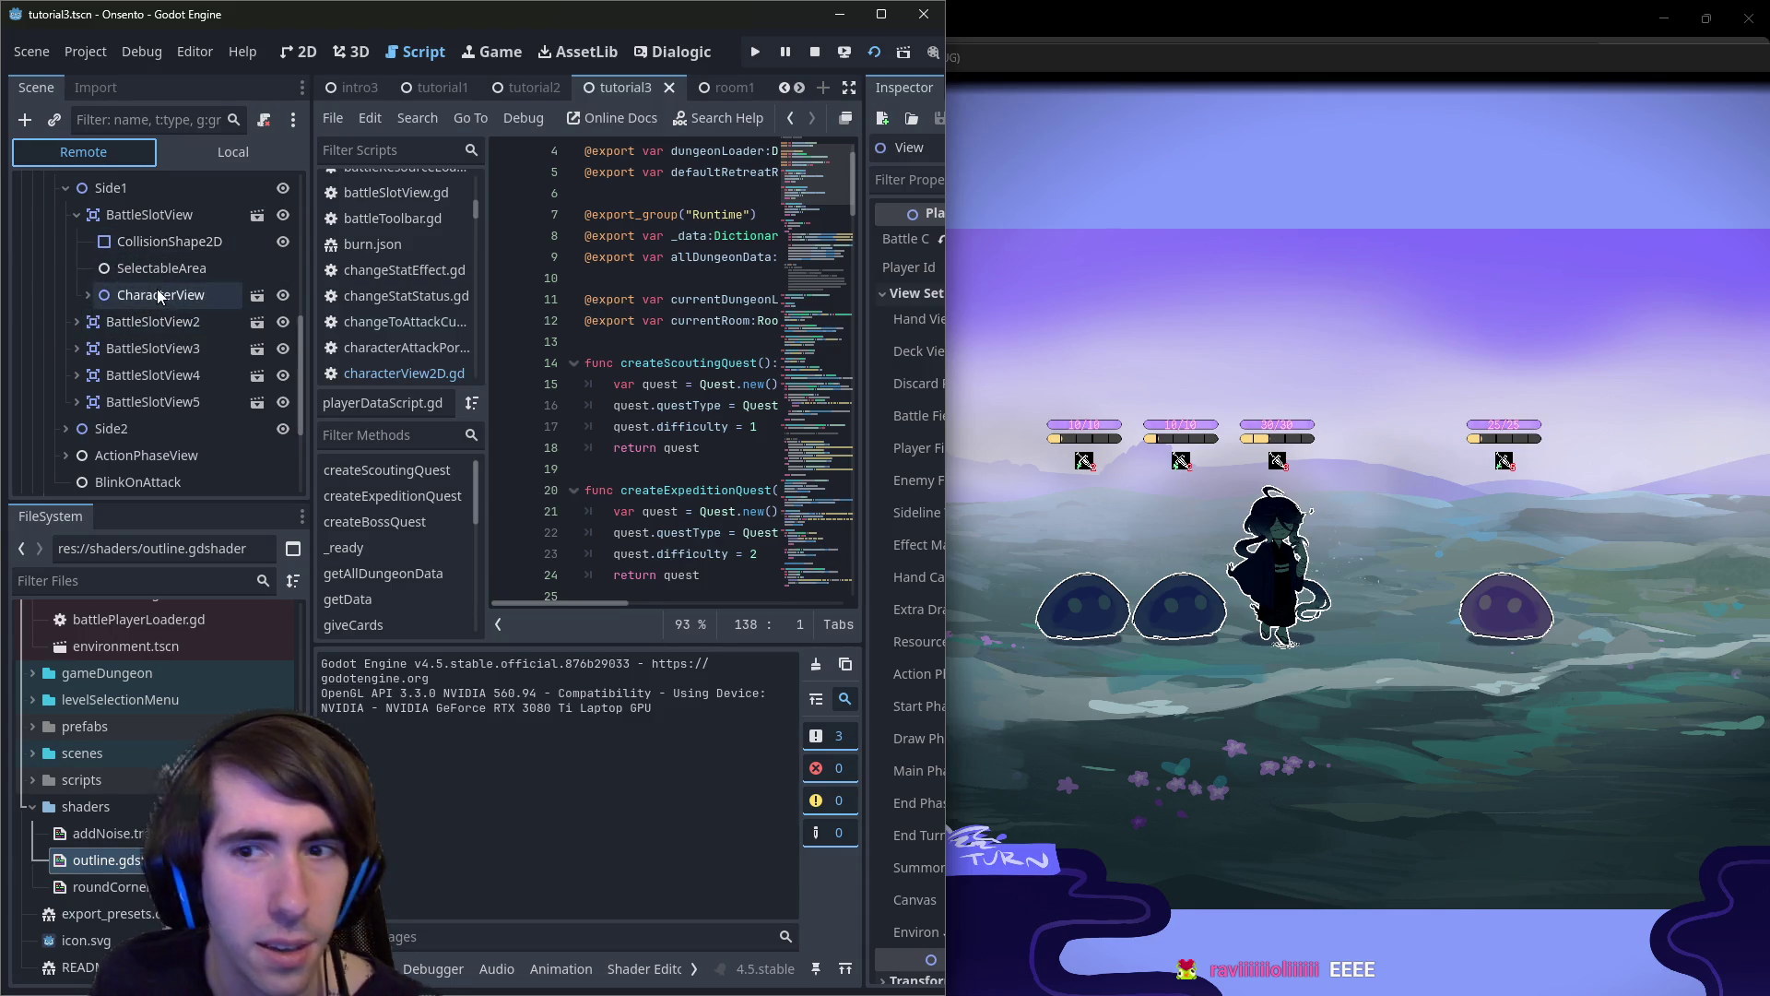
# Step: Inspect the runtime CharacterView, expanding SubViewportContainer down to SubViewport and OutlineRect
pyautogui.click(129, 295)
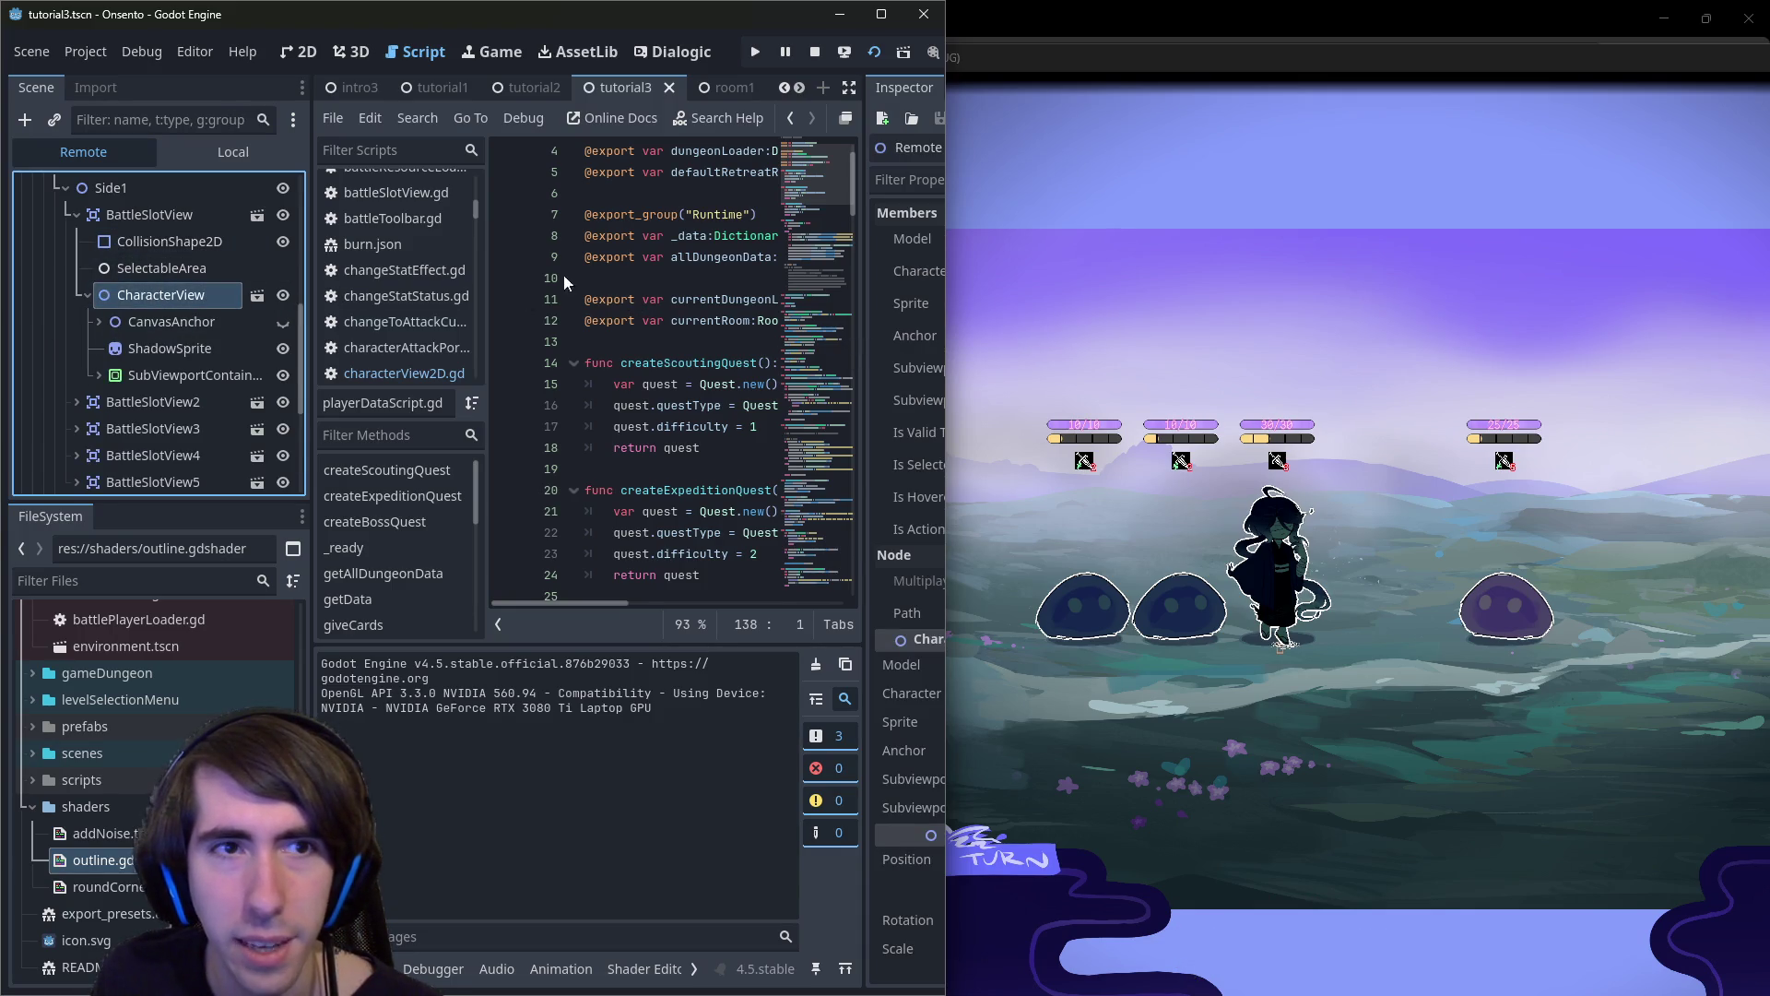
pyautogui.moveTo(313, 283); pyautogui.dragTo(167, 286)
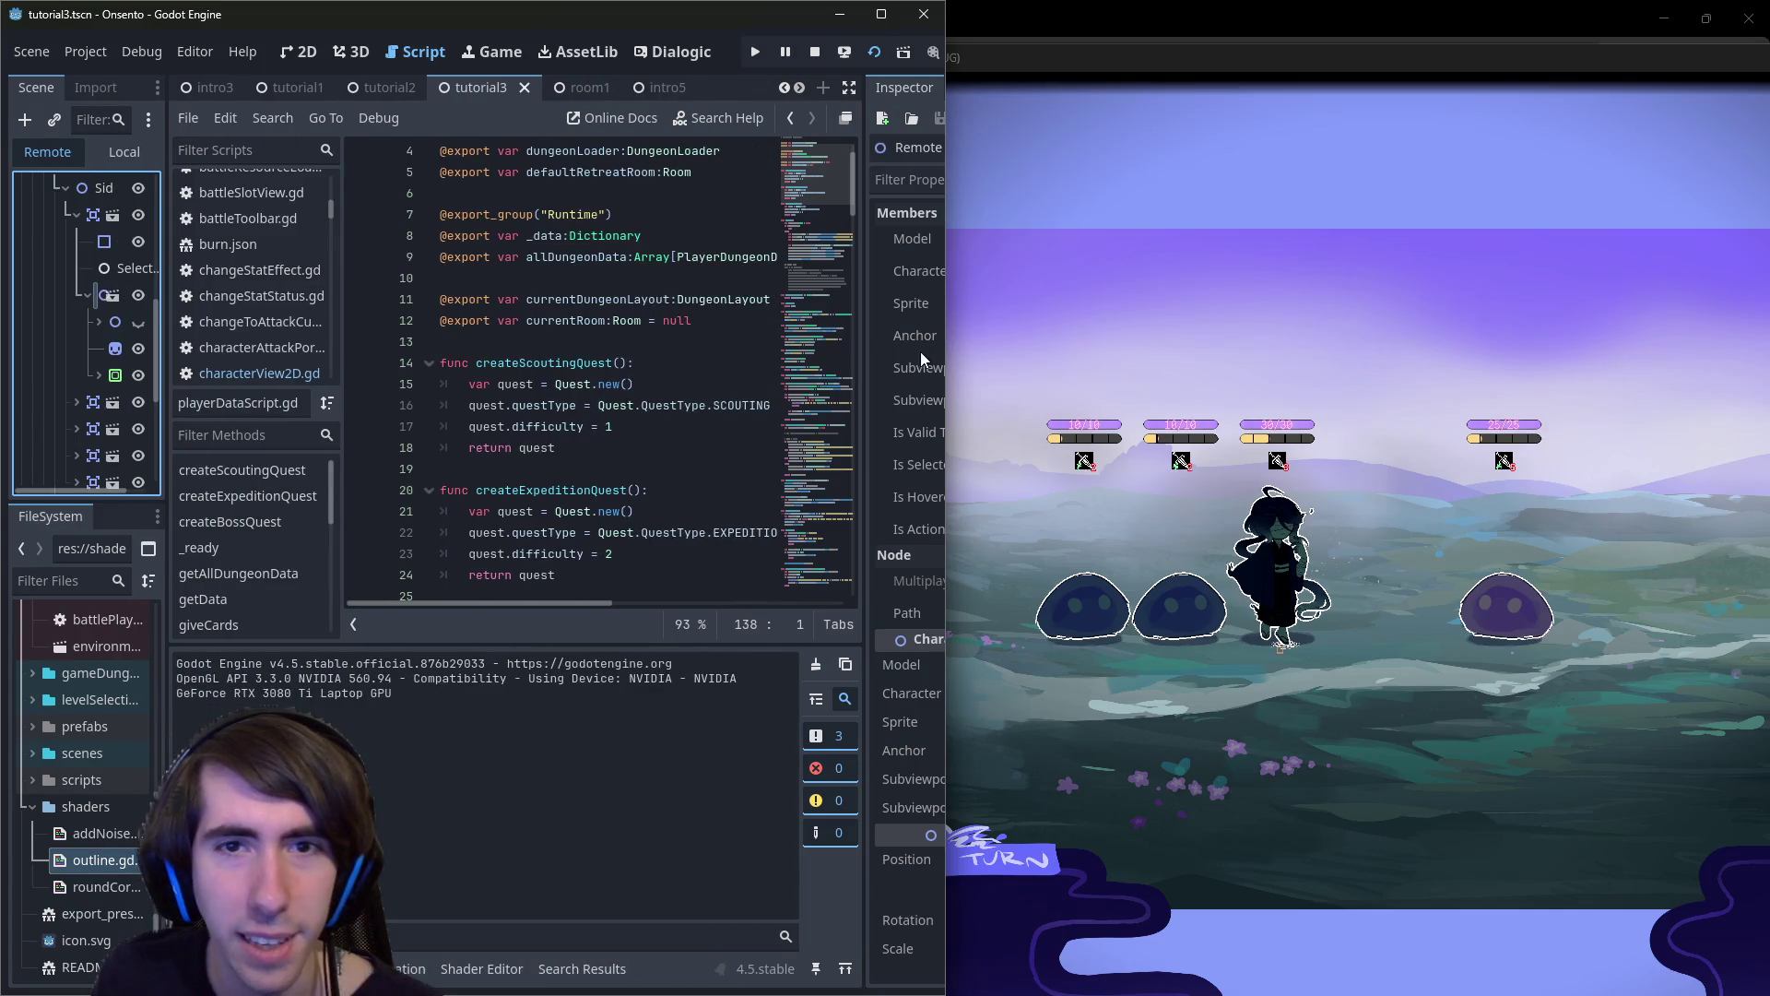
pyautogui.moveTo(866, 333); pyautogui.dragTo(706, 340)
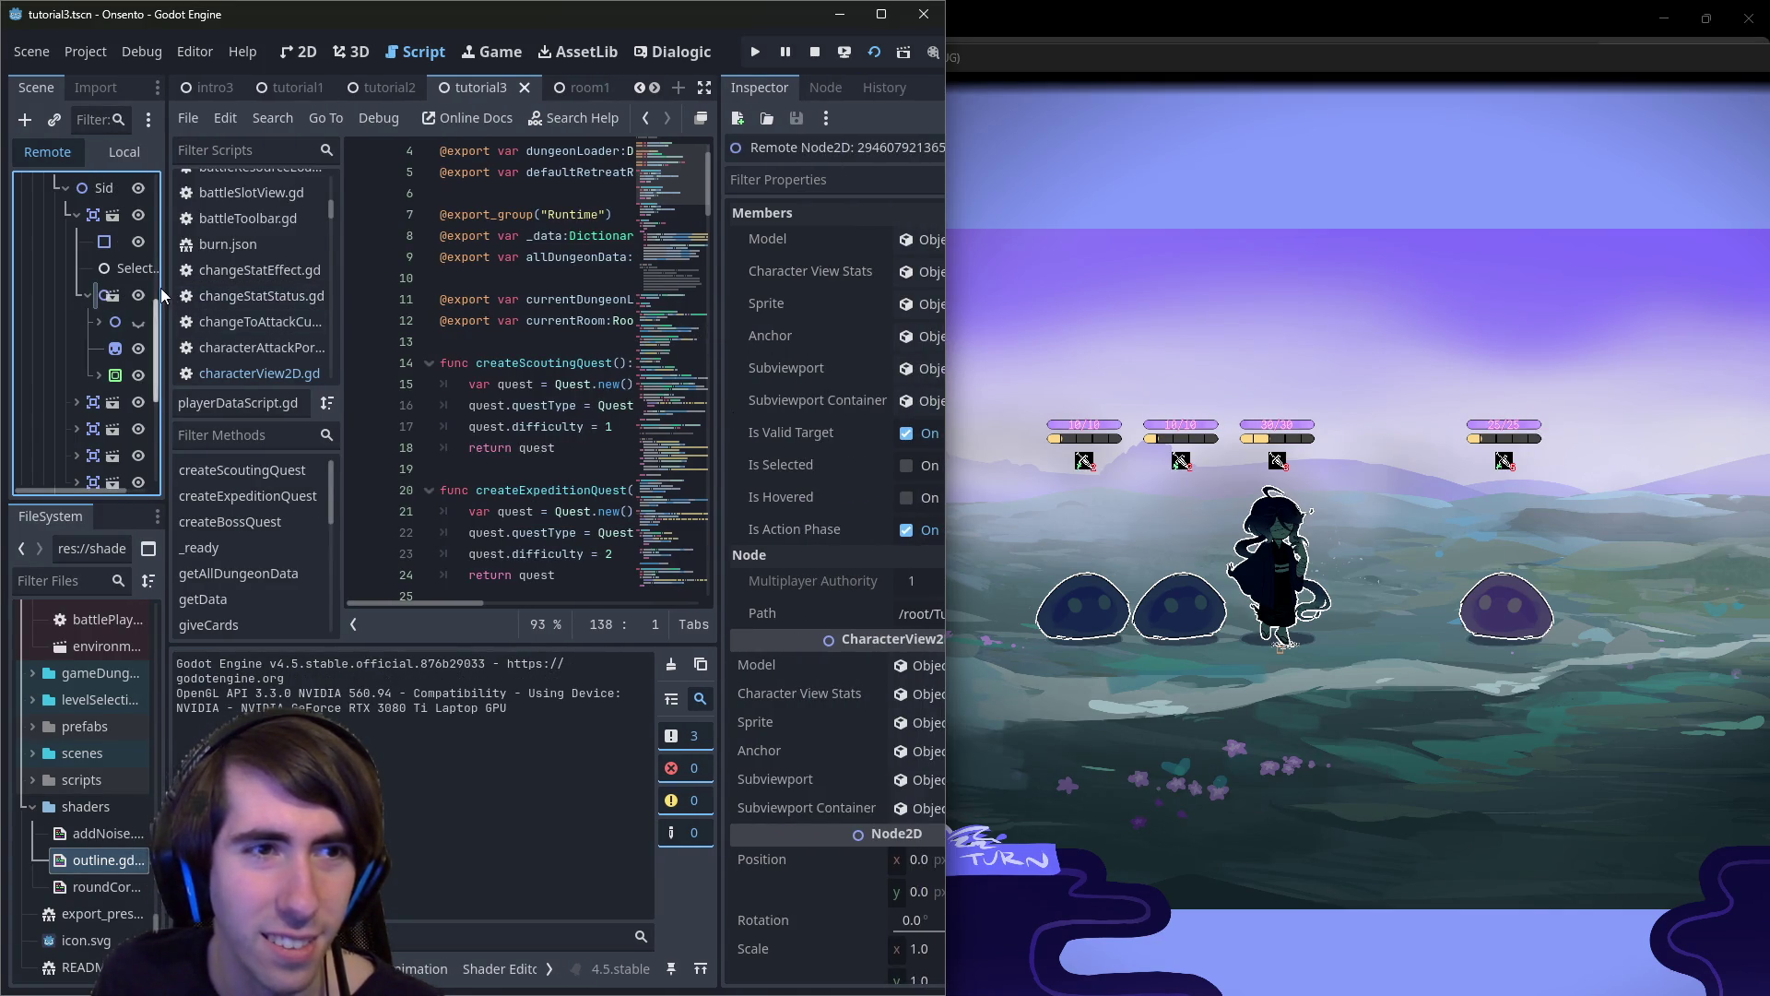
pyautogui.moveTo(167, 295); pyautogui.dragTo(272, 297)
pyautogui.click(134, 384)
pyautogui.click(99, 375)
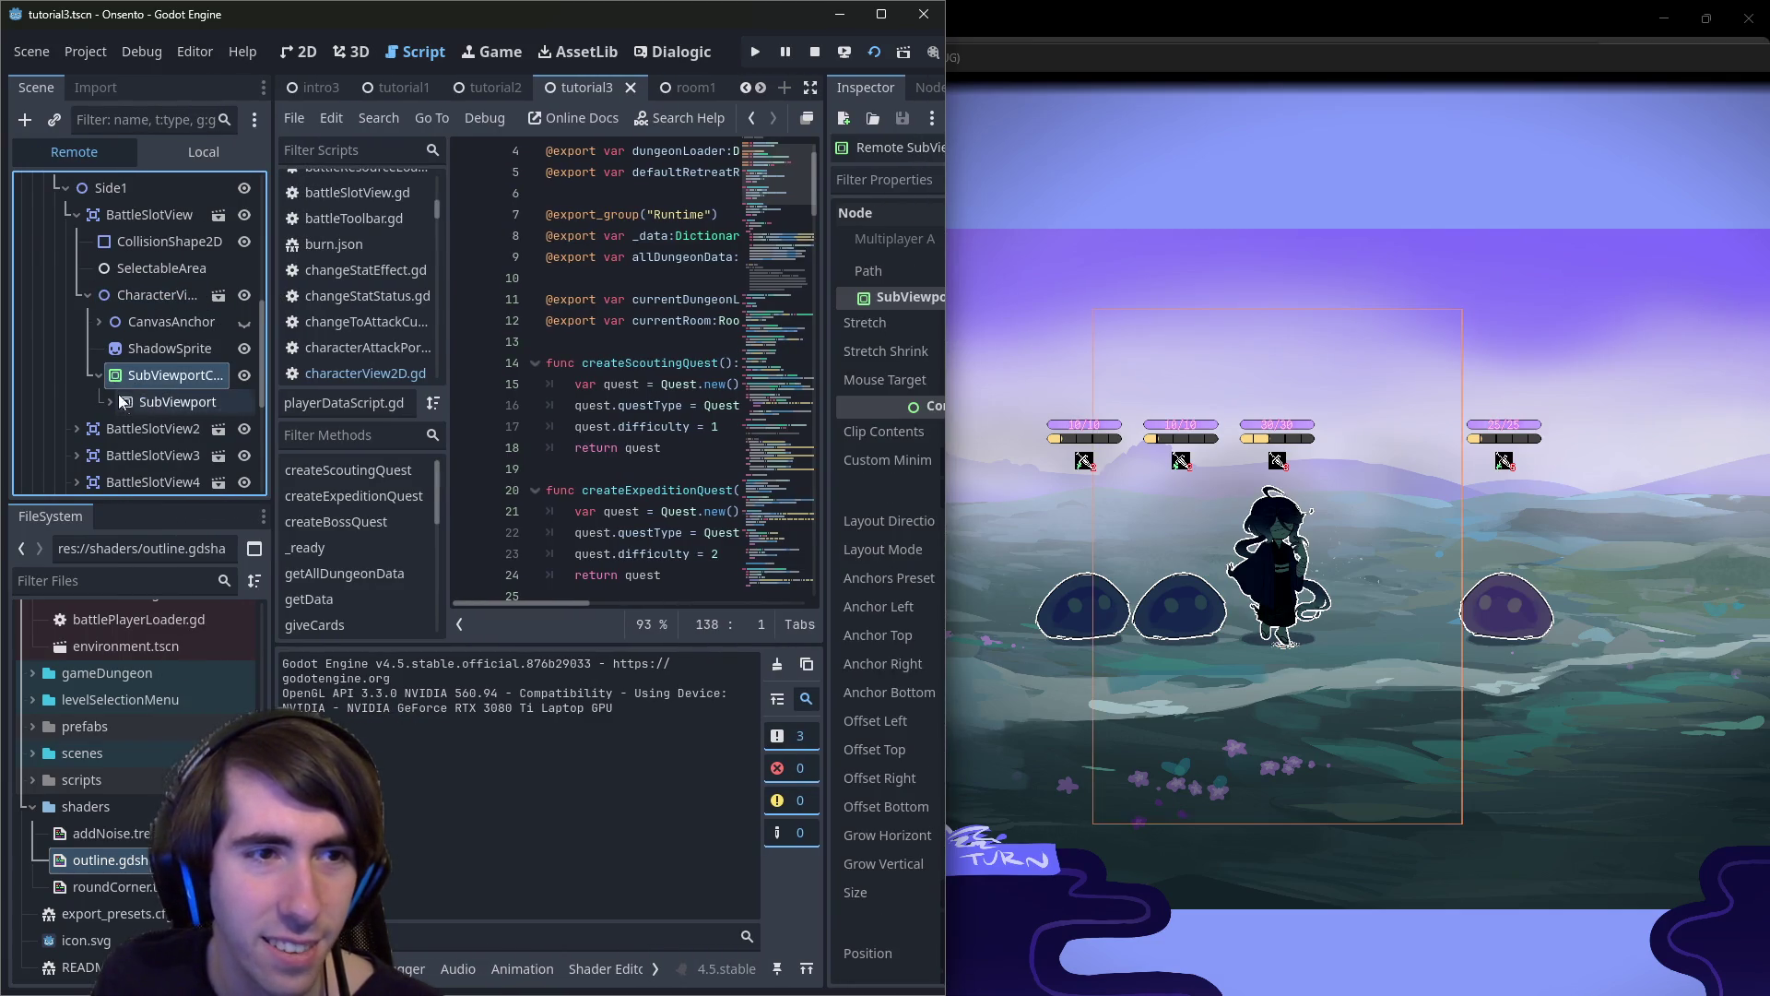
pyautogui.click(141, 406)
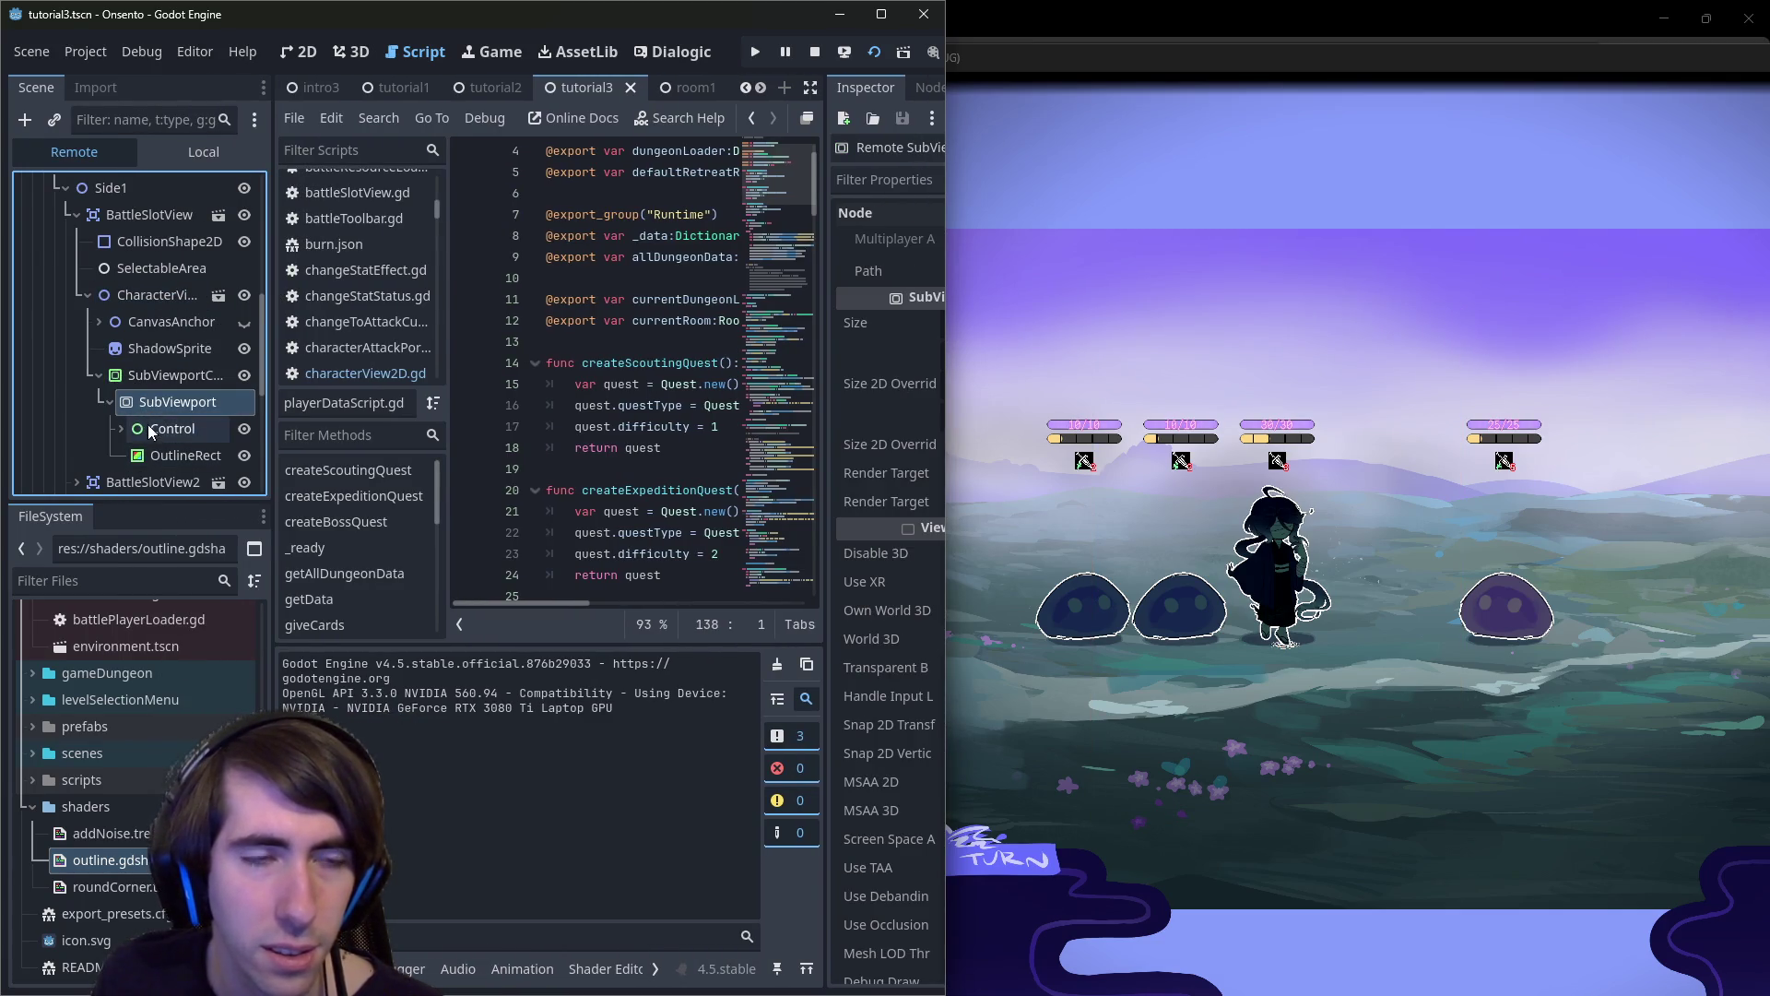
pyautogui.click(176, 456)
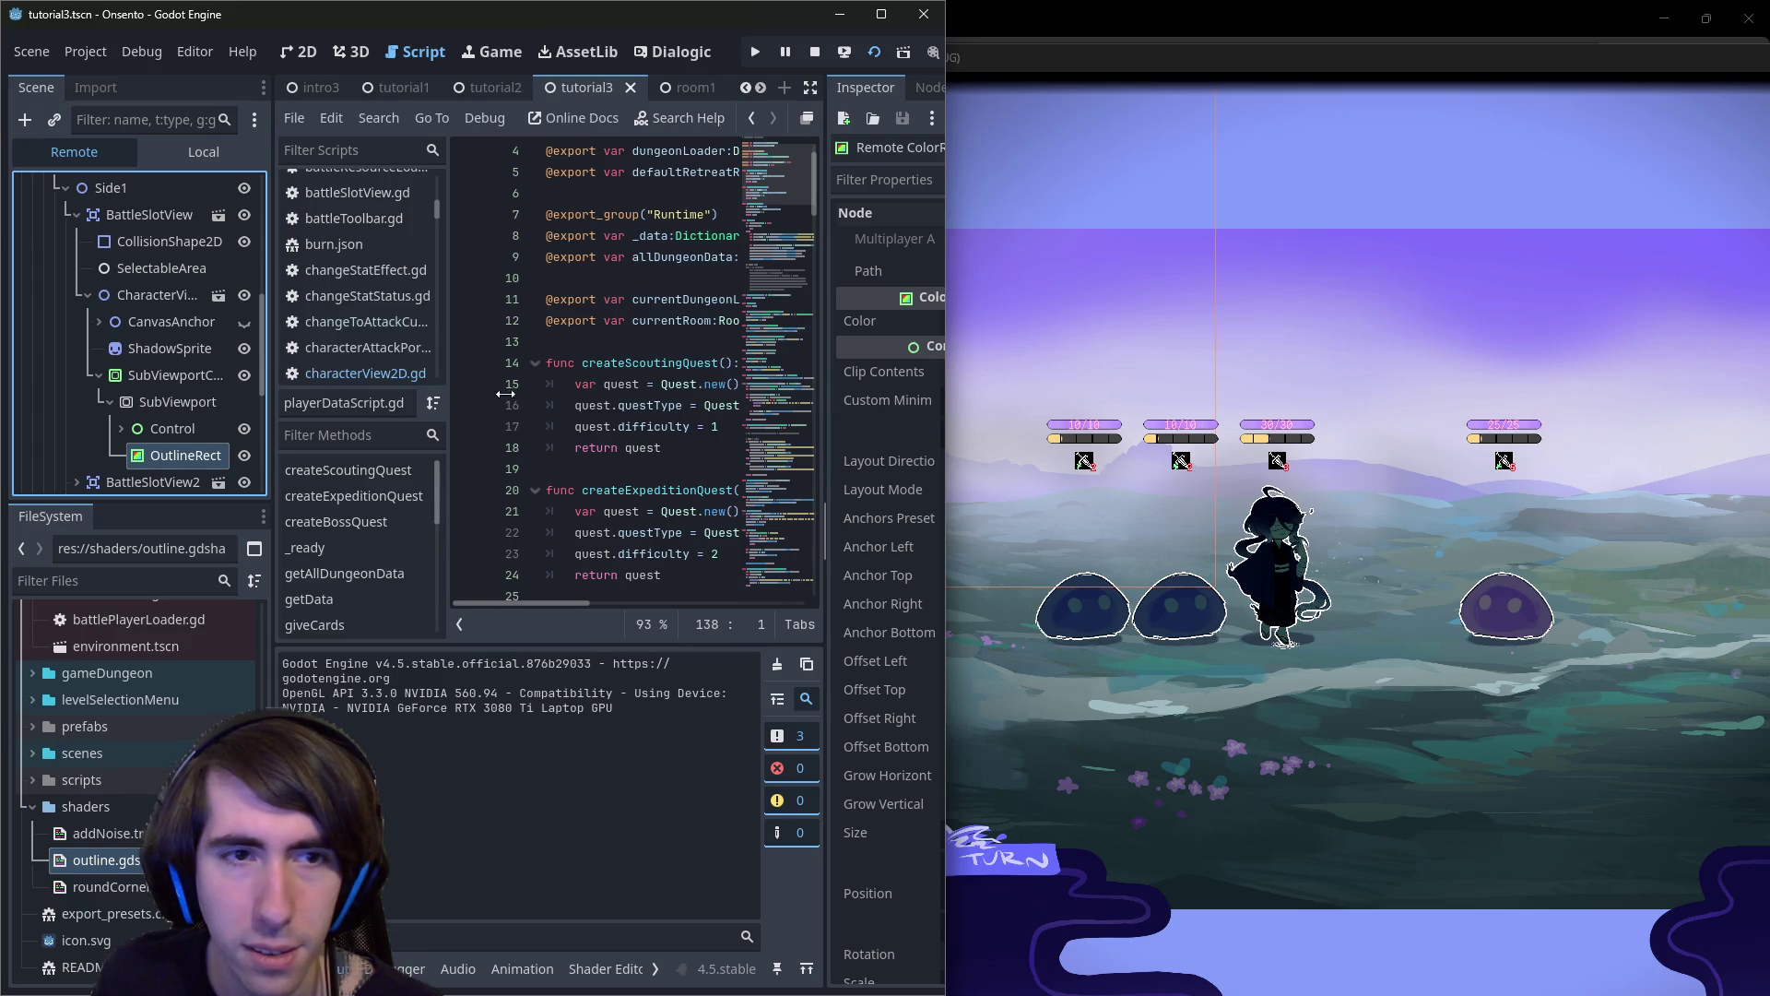
# Step: Check the OutlineRect material's Outline Size shader parameter in the Inspector
pyautogui.moveTo(273, 379); pyautogui.dragTo(167, 379)
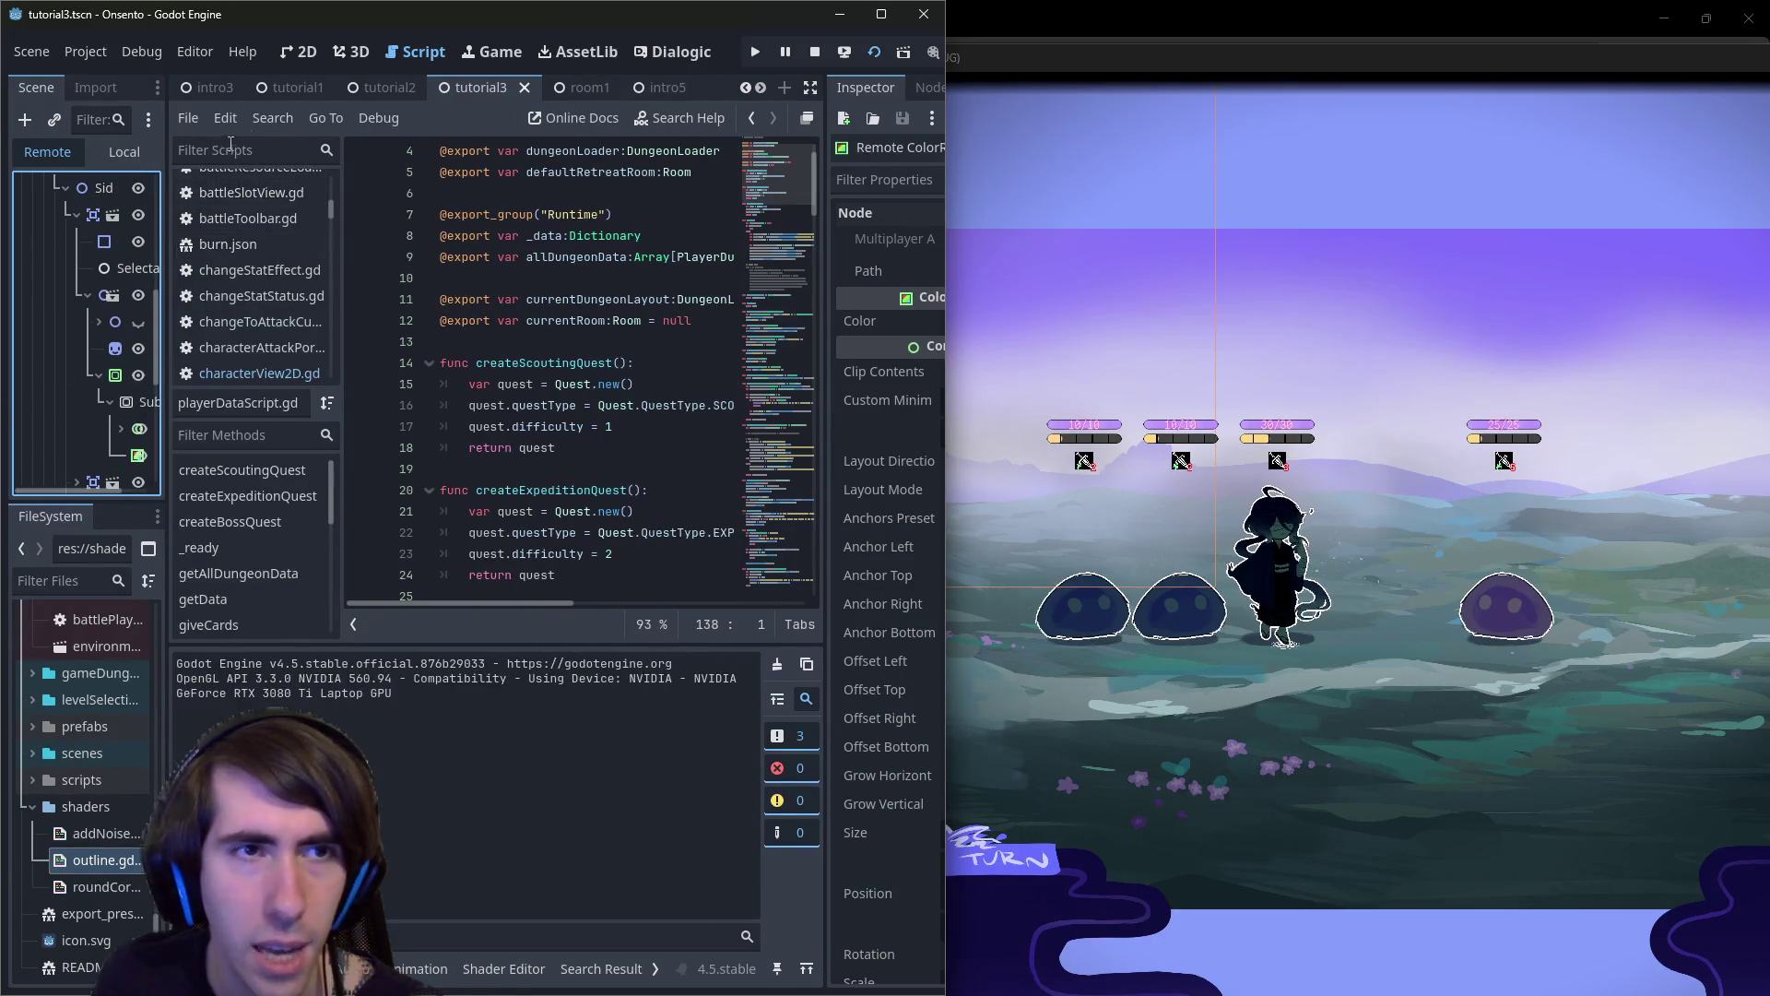
pyautogui.click(353, 625)
pyautogui.moveTo(827, 540); pyautogui.dragTo(721, 554)
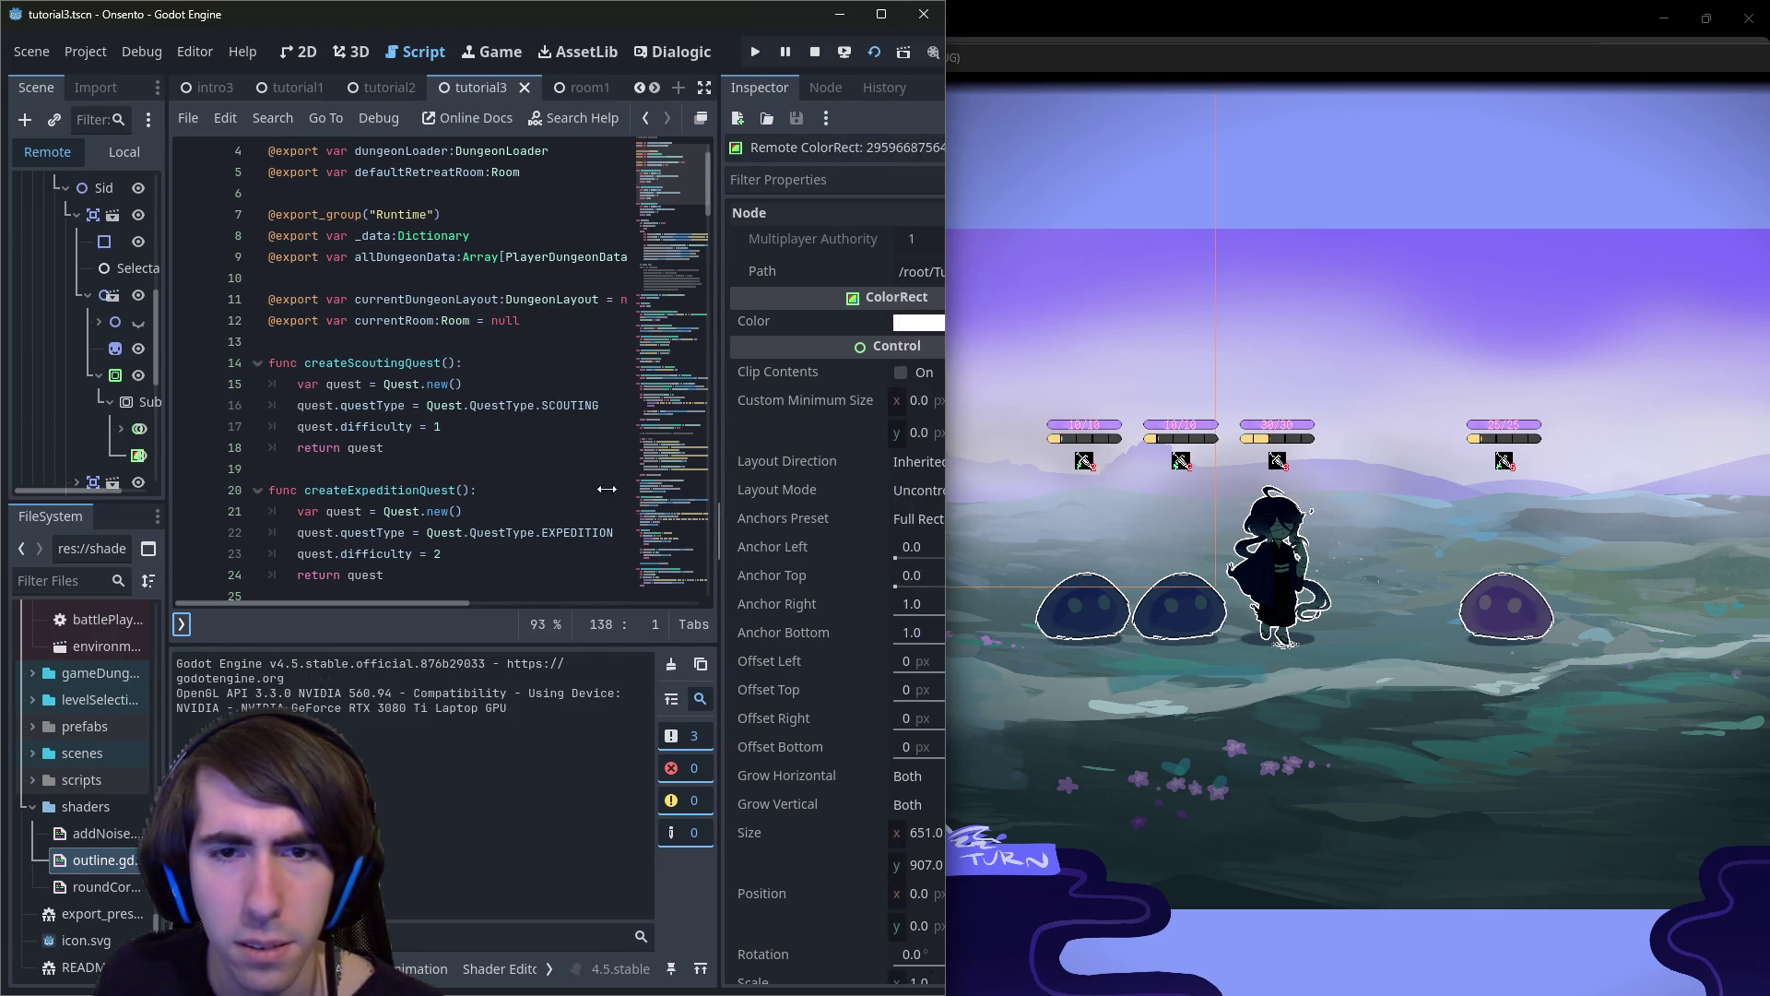
pyautogui.scroll(-5, 727, 621)
pyautogui.scroll(-15, 734, 644)
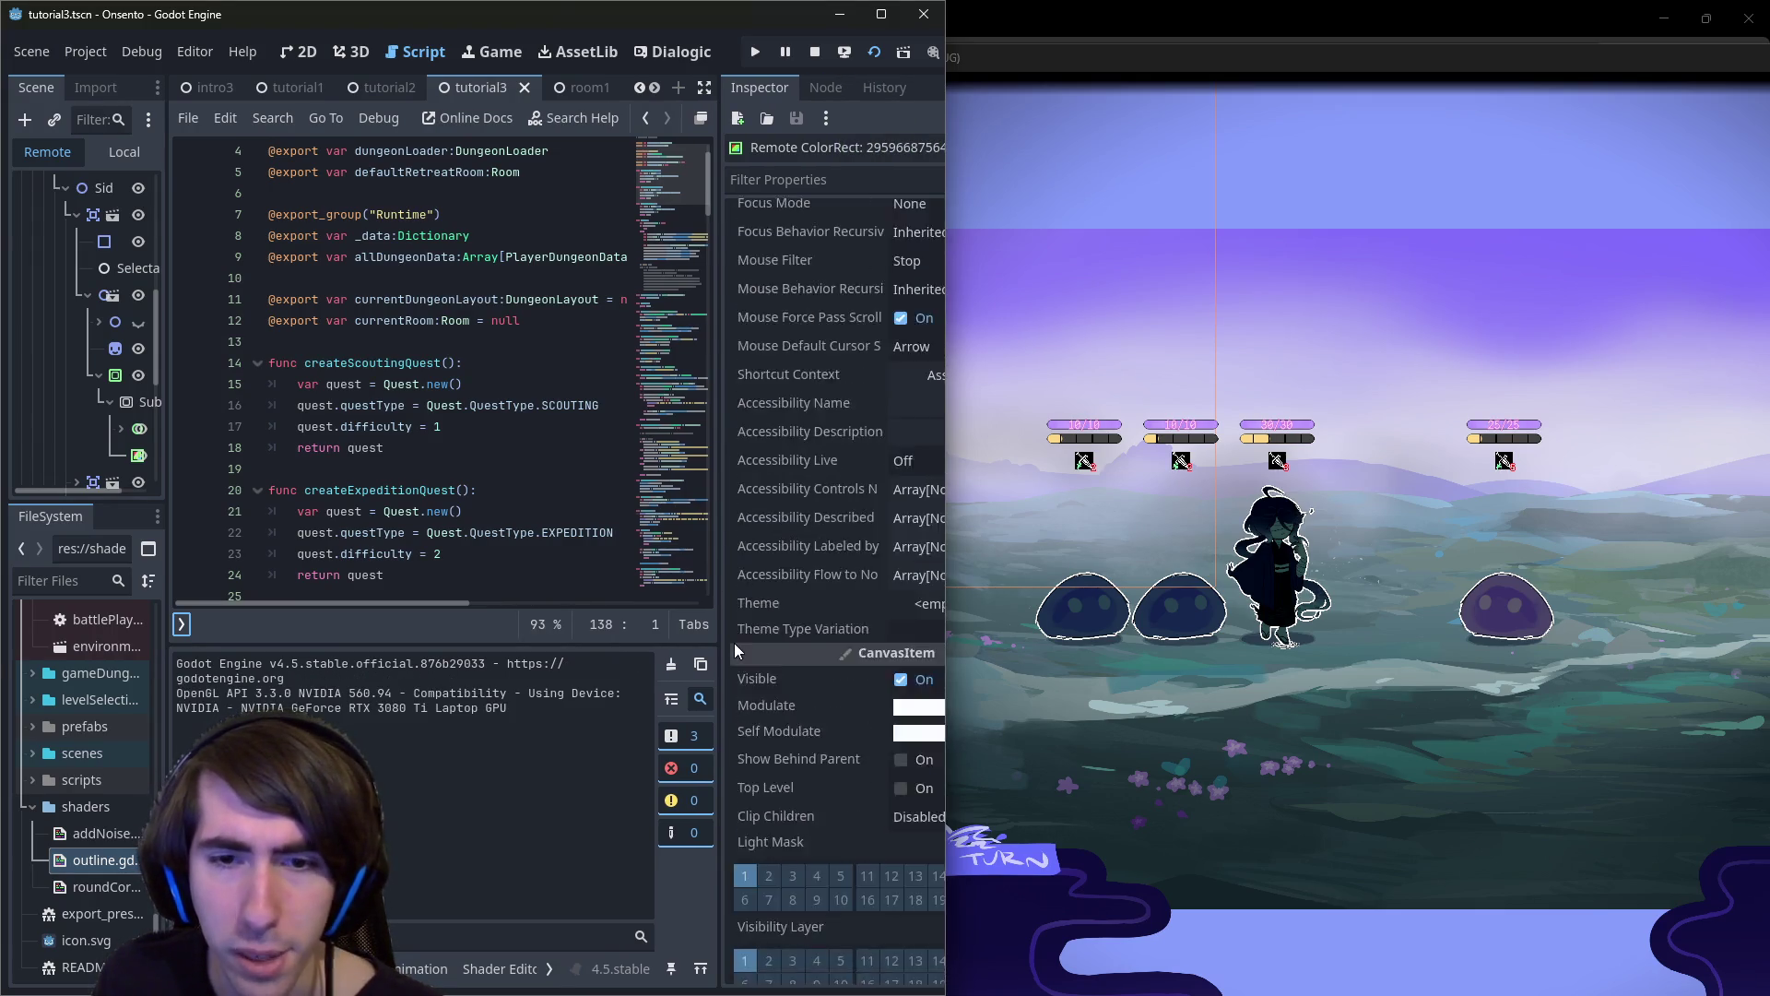
pyautogui.click(915, 673)
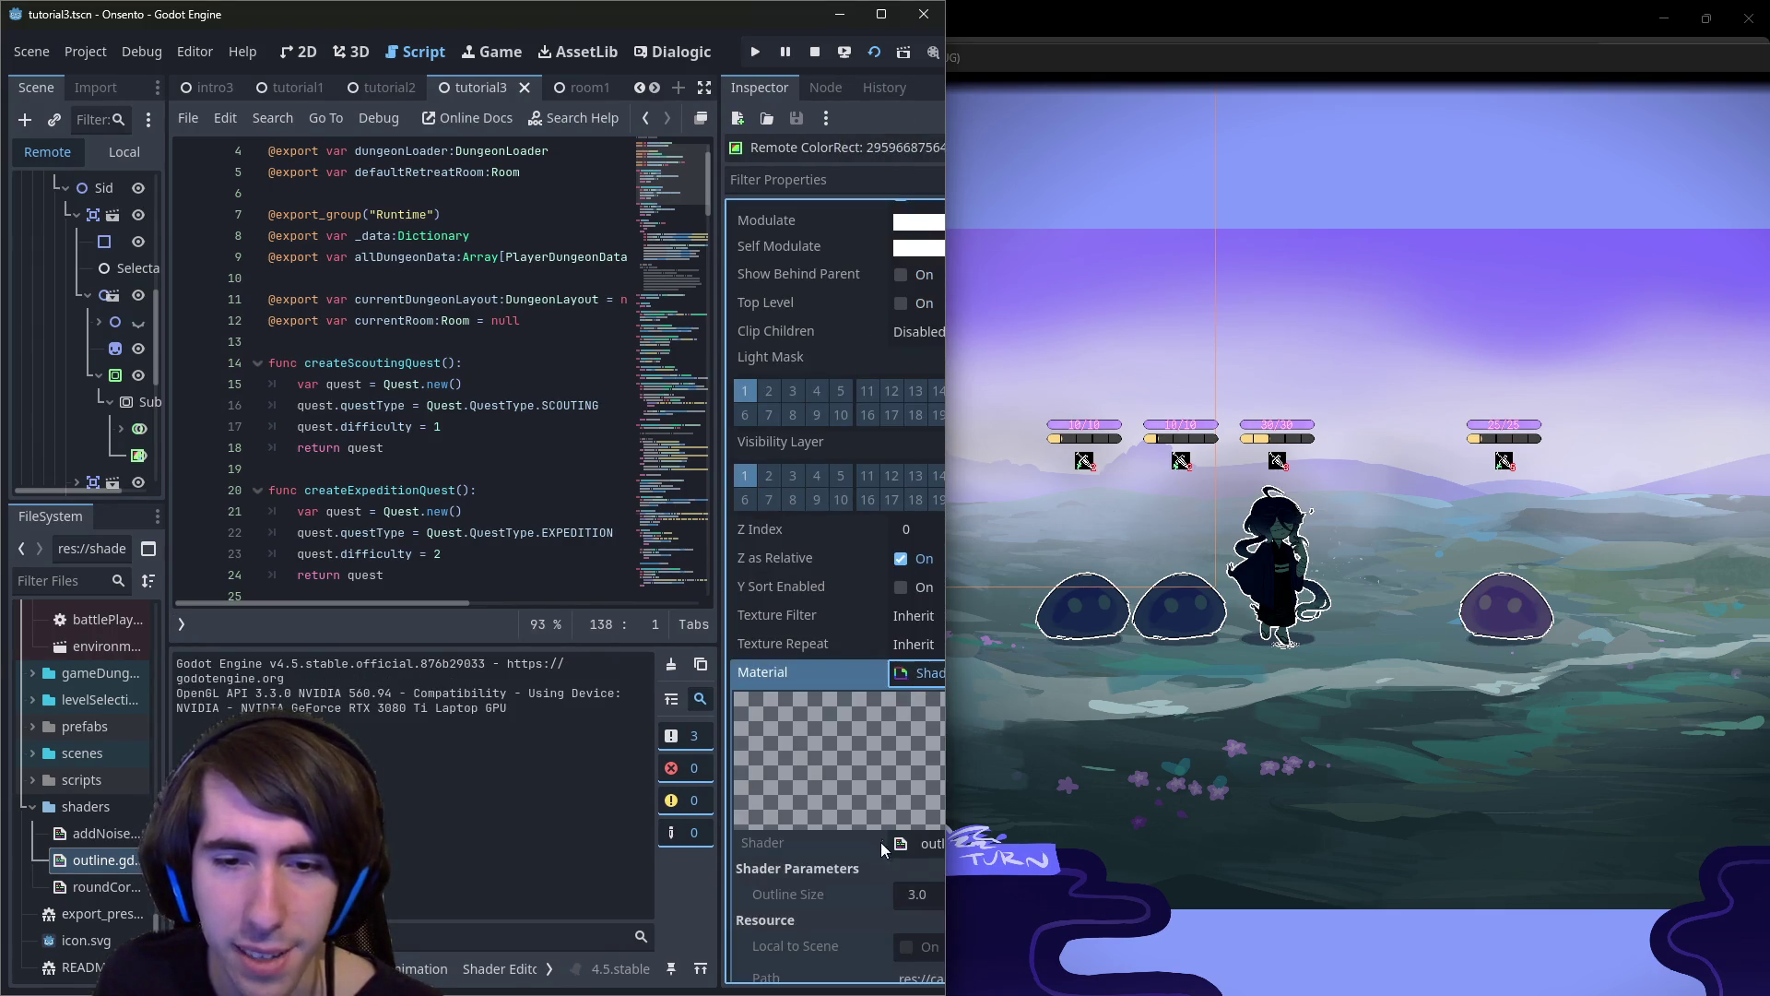
pyautogui.scroll(-3, 877, 842)
pyautogui.click(913, 800)
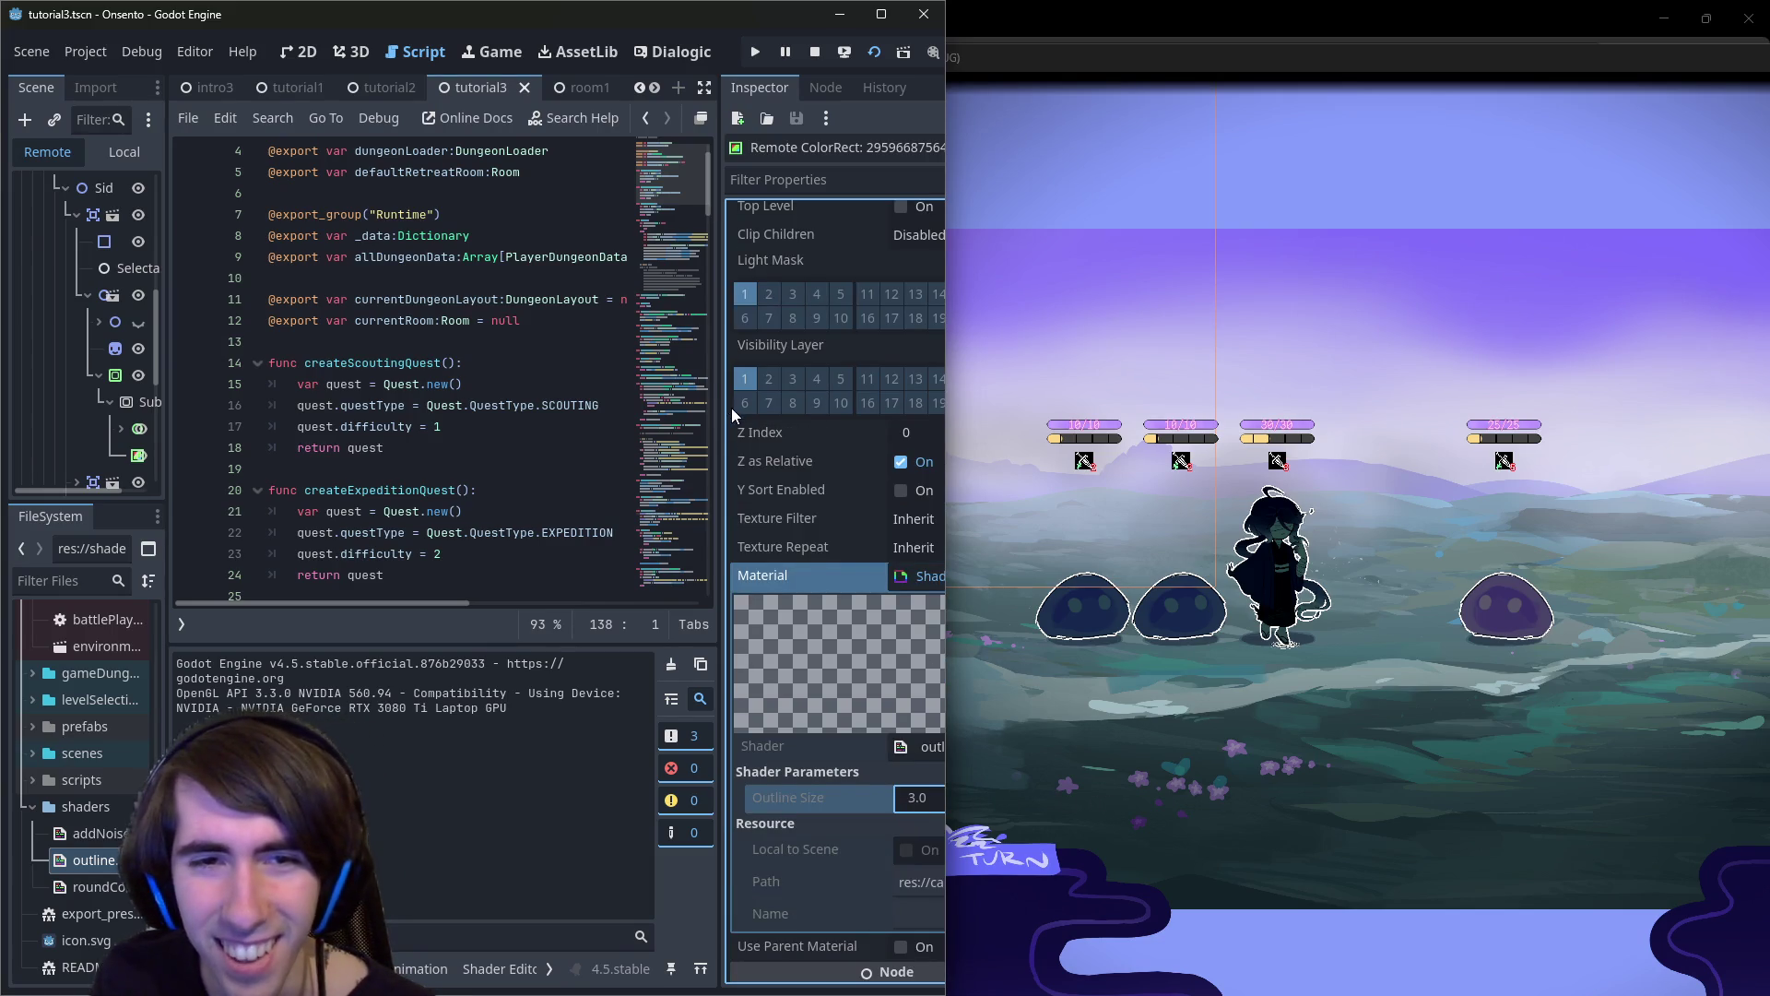
# Step: Resize the docks and bring the game window over the editor at full screen
pyautogui.moveTo(719, 406); pyautogui.dragTo(821, 406)
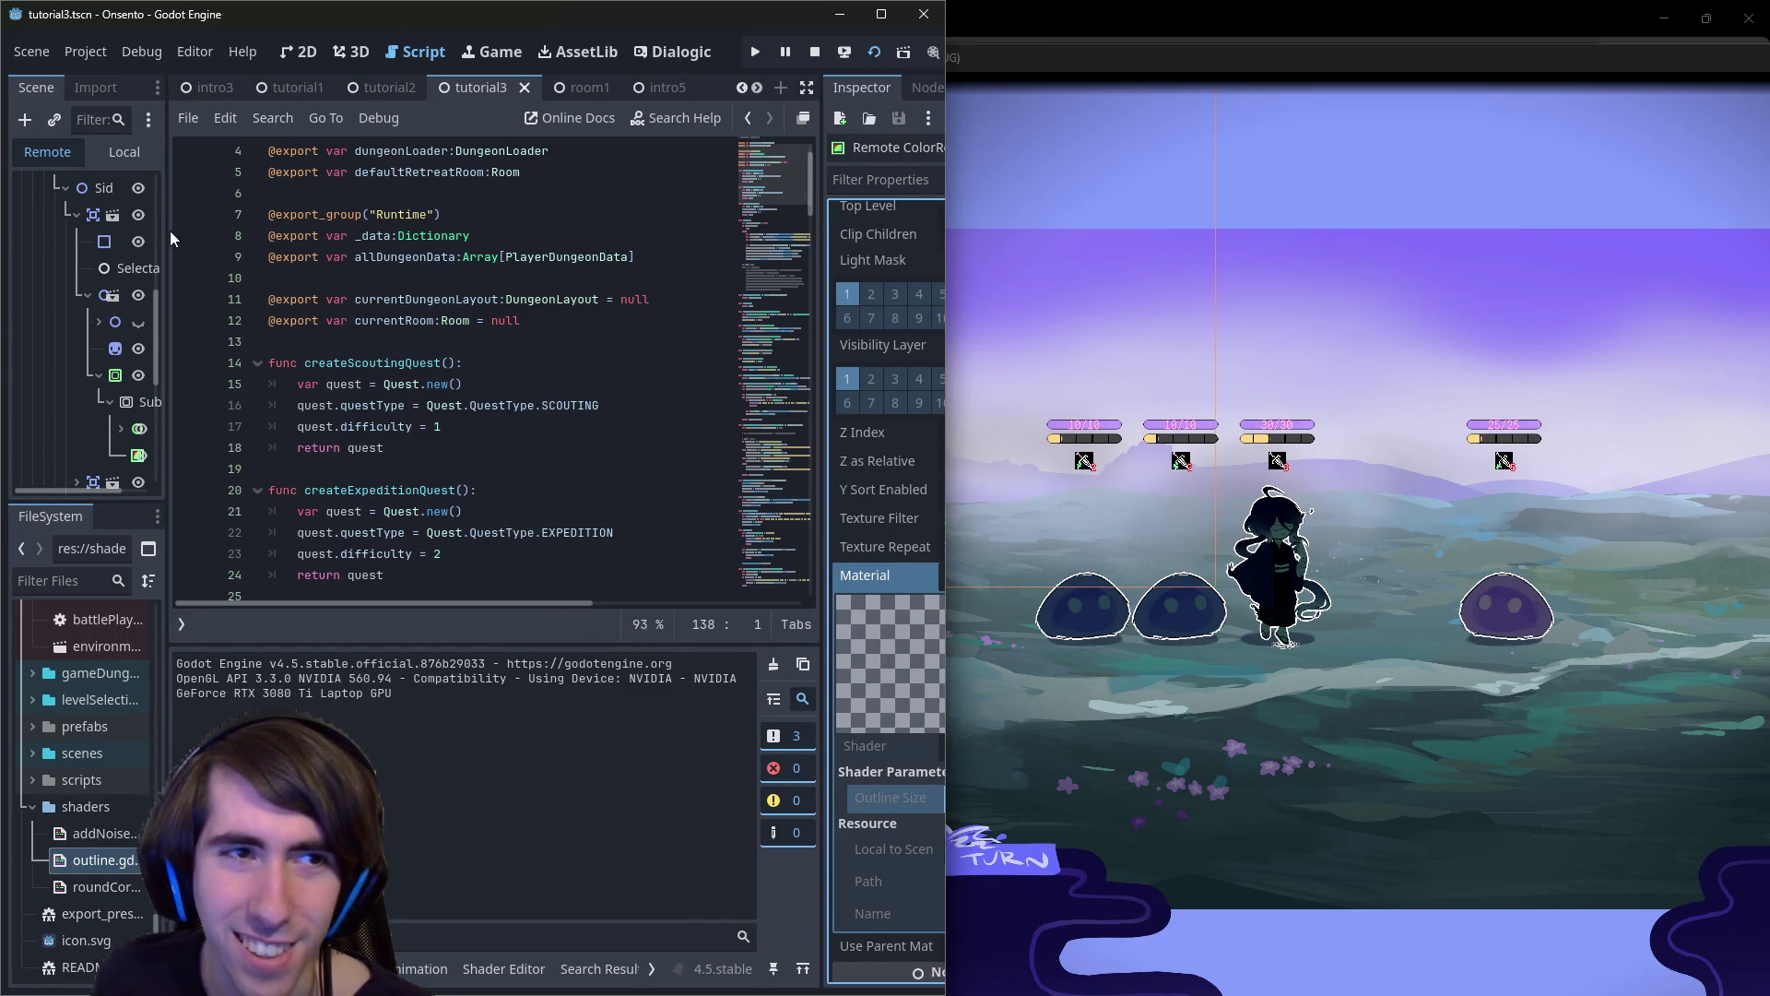
pyautogui.moveTo(170, 238); pyautogui.dragTo(314, 238)
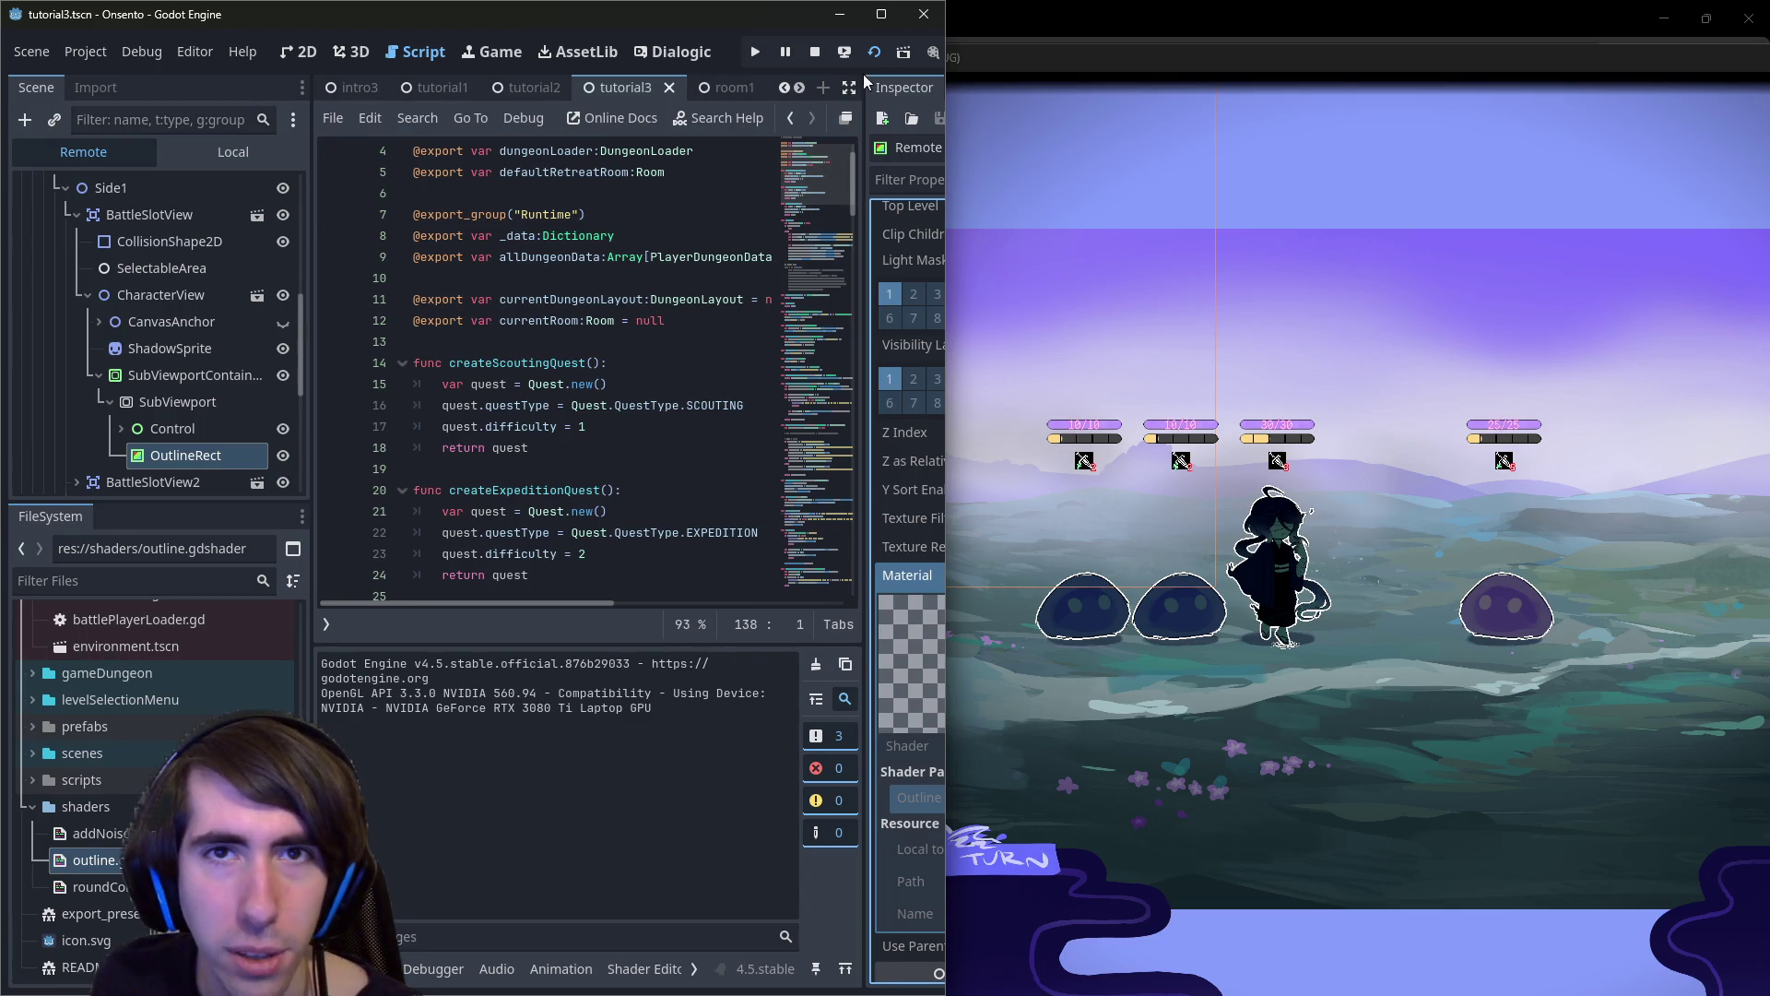
pyautogui.moveTo(1265, 59); pyautogui.dragTo(601, 32)
pyautogui.doubleClick(601, 32)
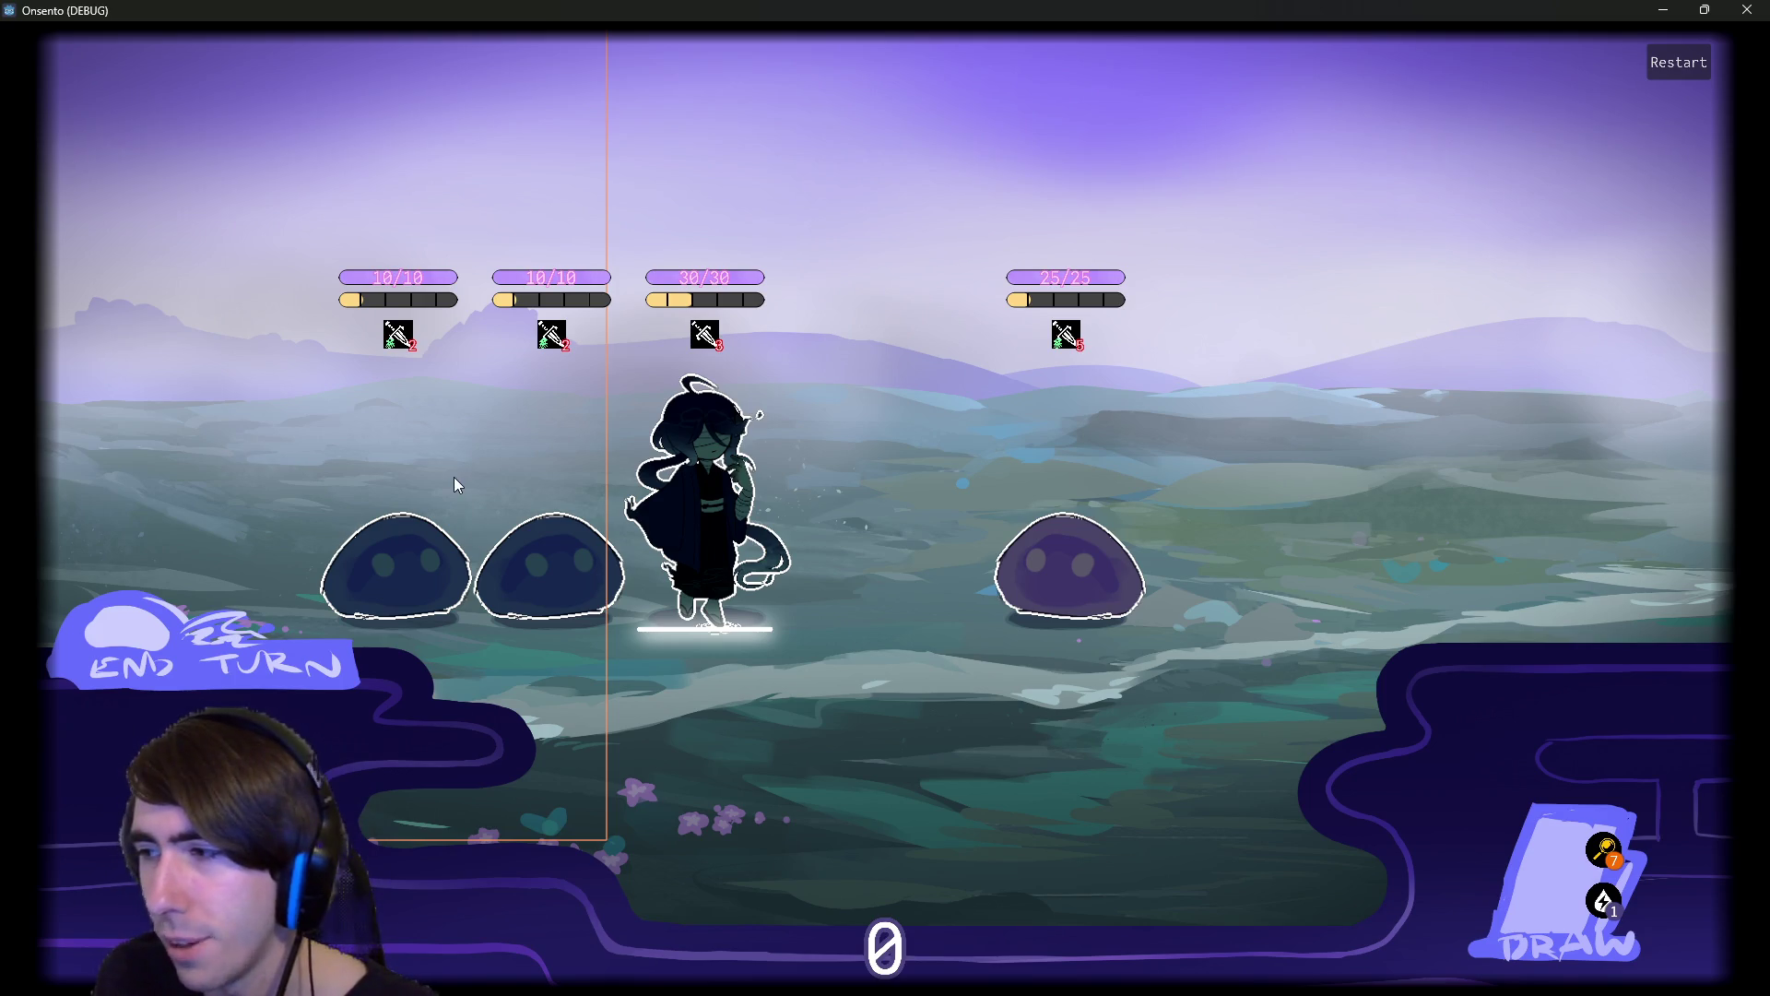
pyautogui.moveTo(413, 346)
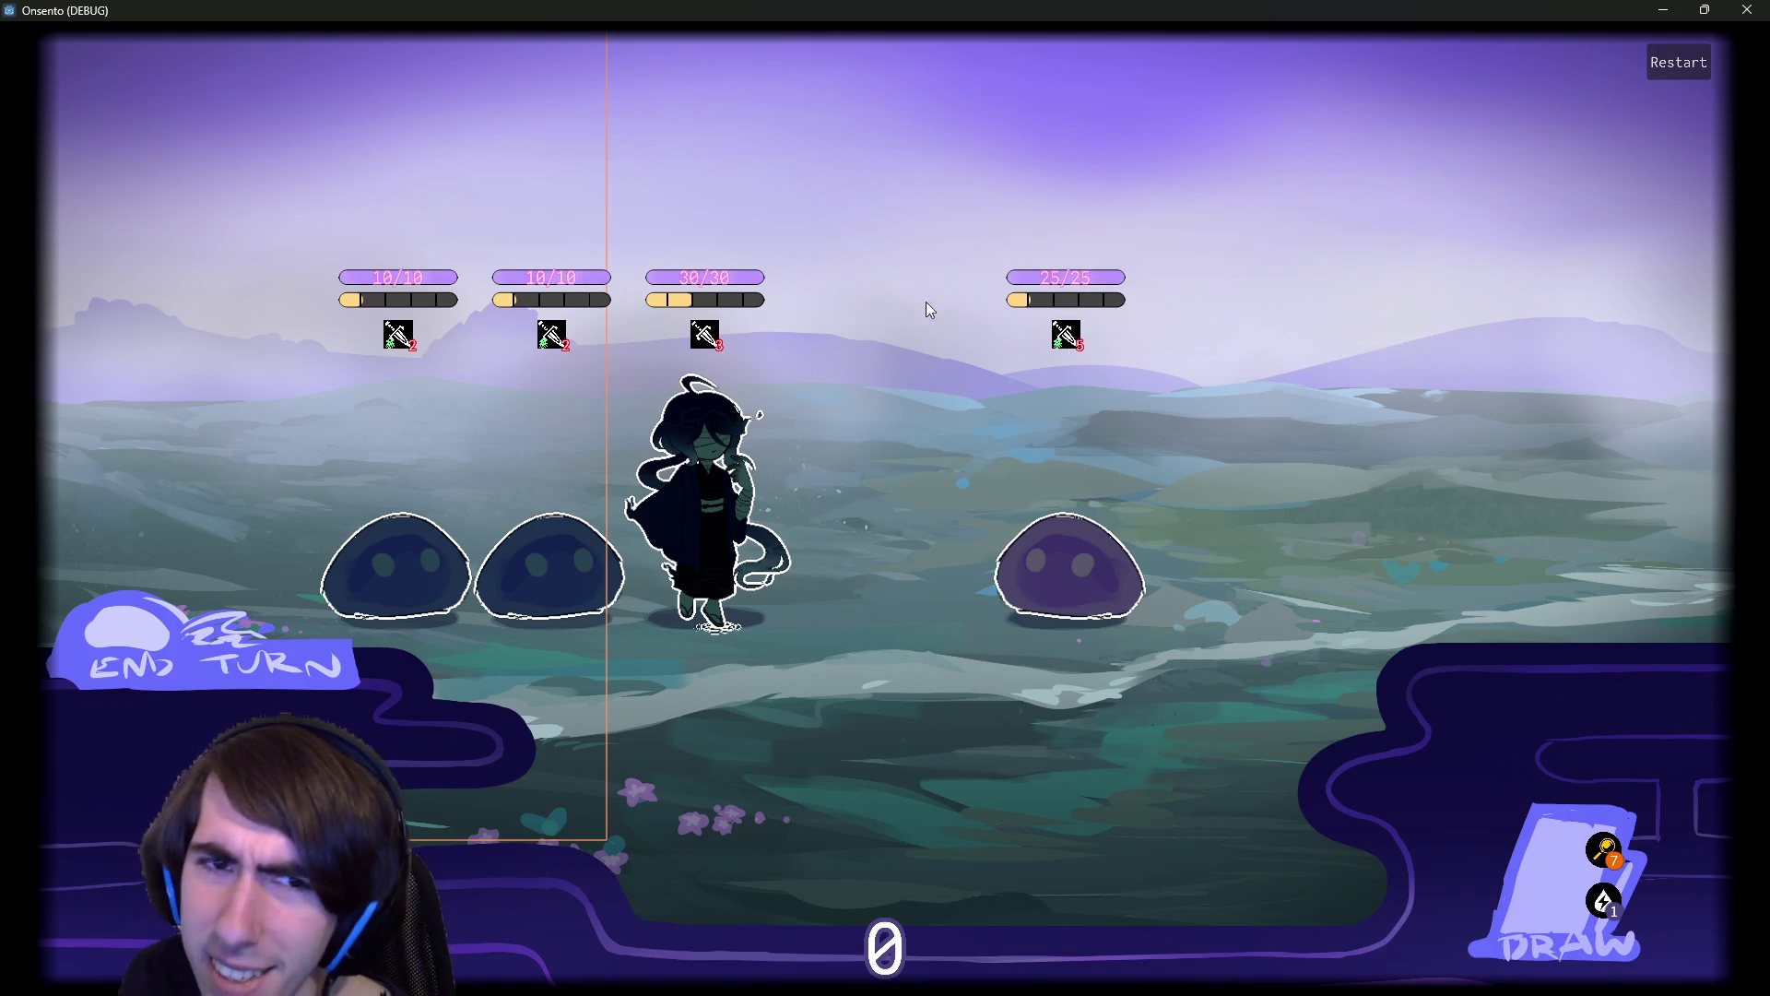
pyautogui.moveTo(885, 10); pyautogui.dragTo(1354, 199)
pyautogui.click(100, 48)
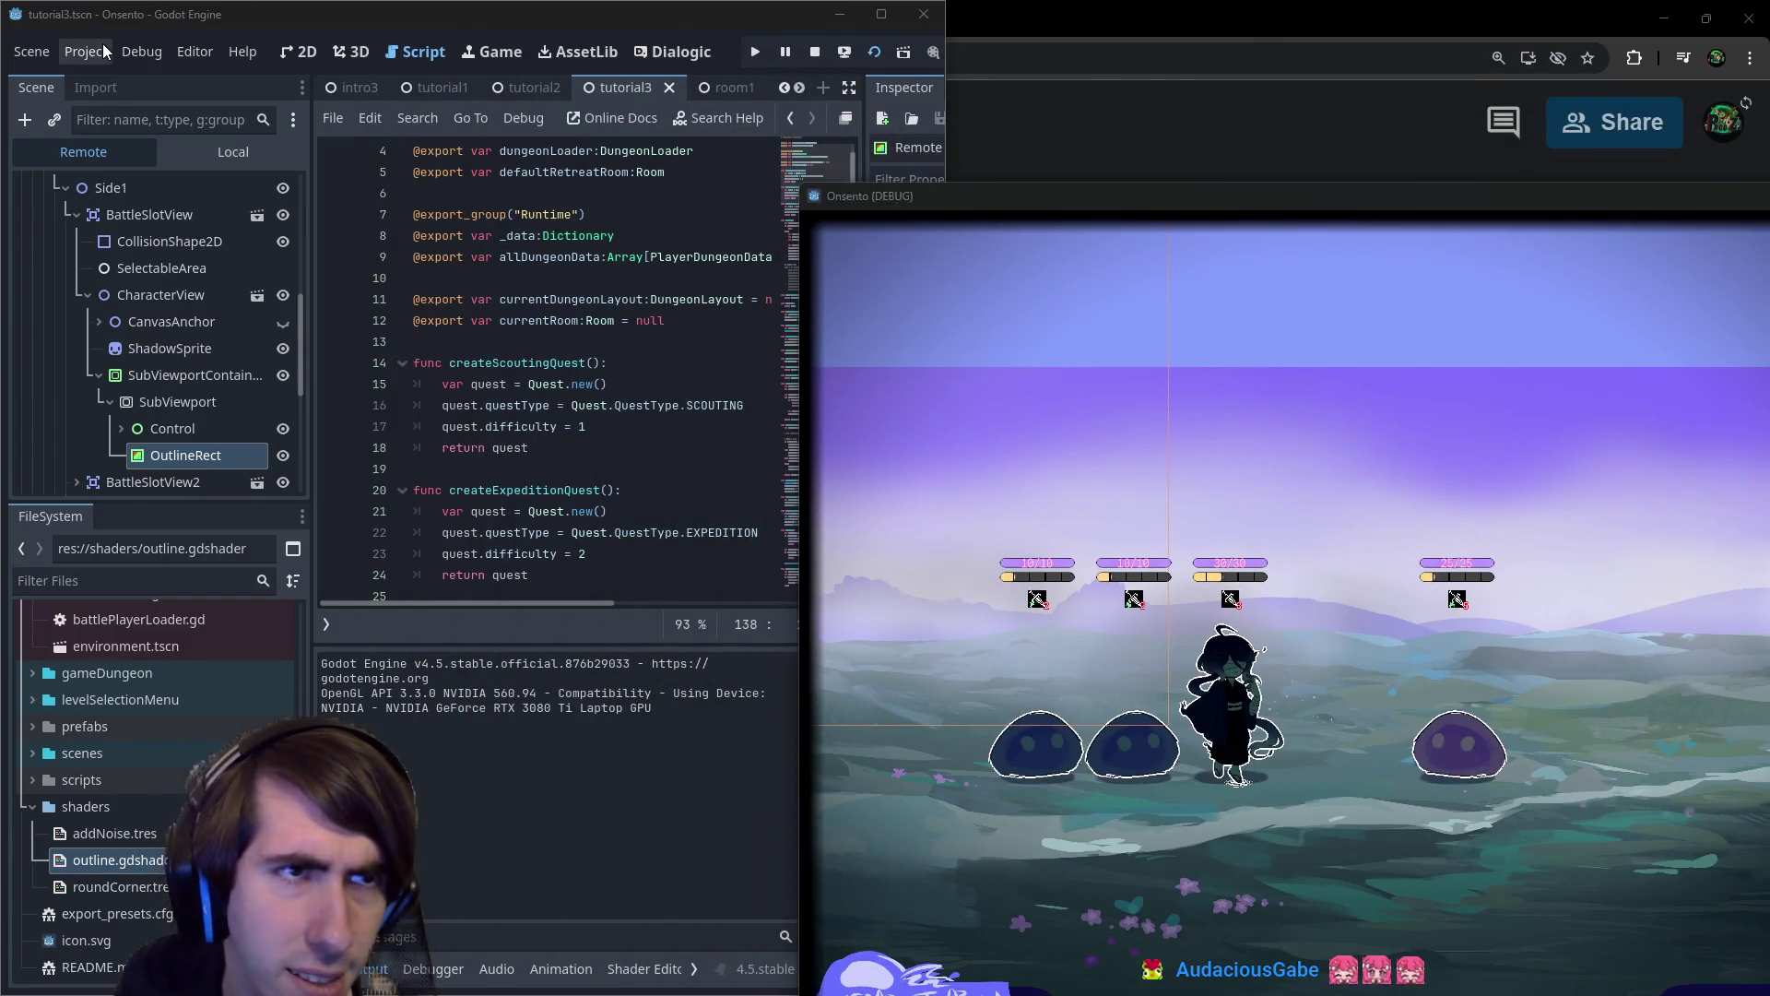
# Step: Confirm in Project Settings that Anti Aliasing MSAA 2D is Disabled
pyautogui.click(113, 73)
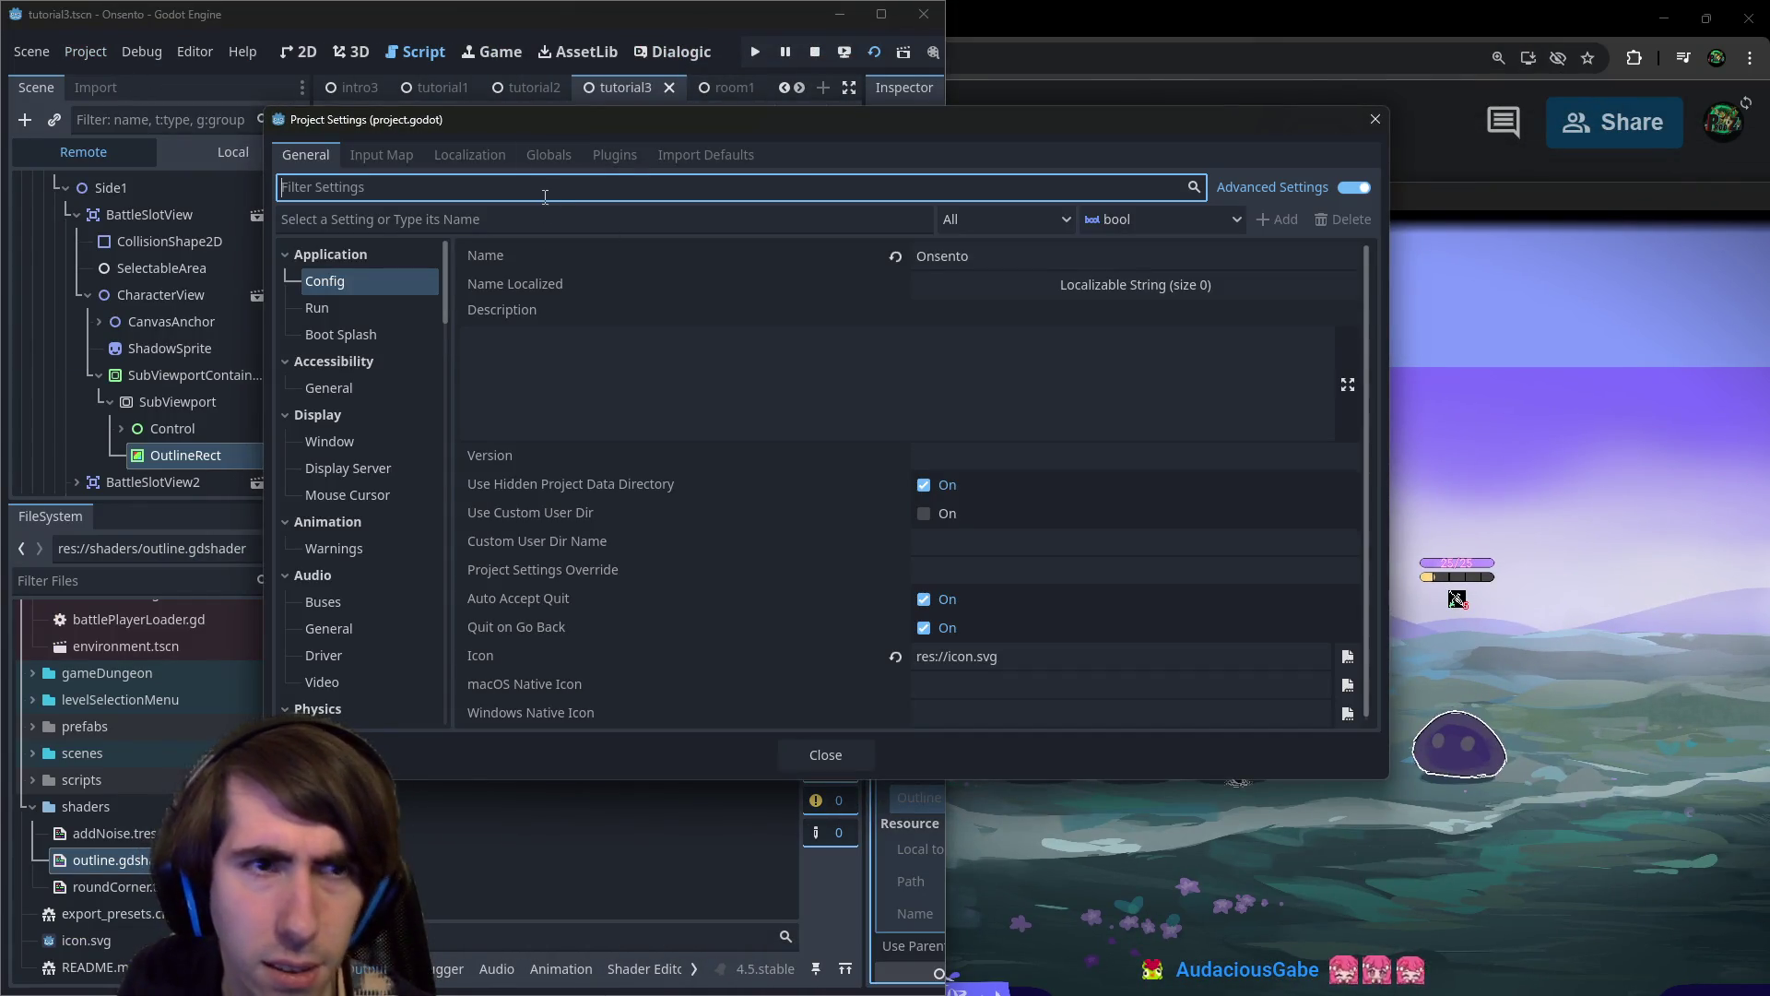
pyautogui.write('aliasing')
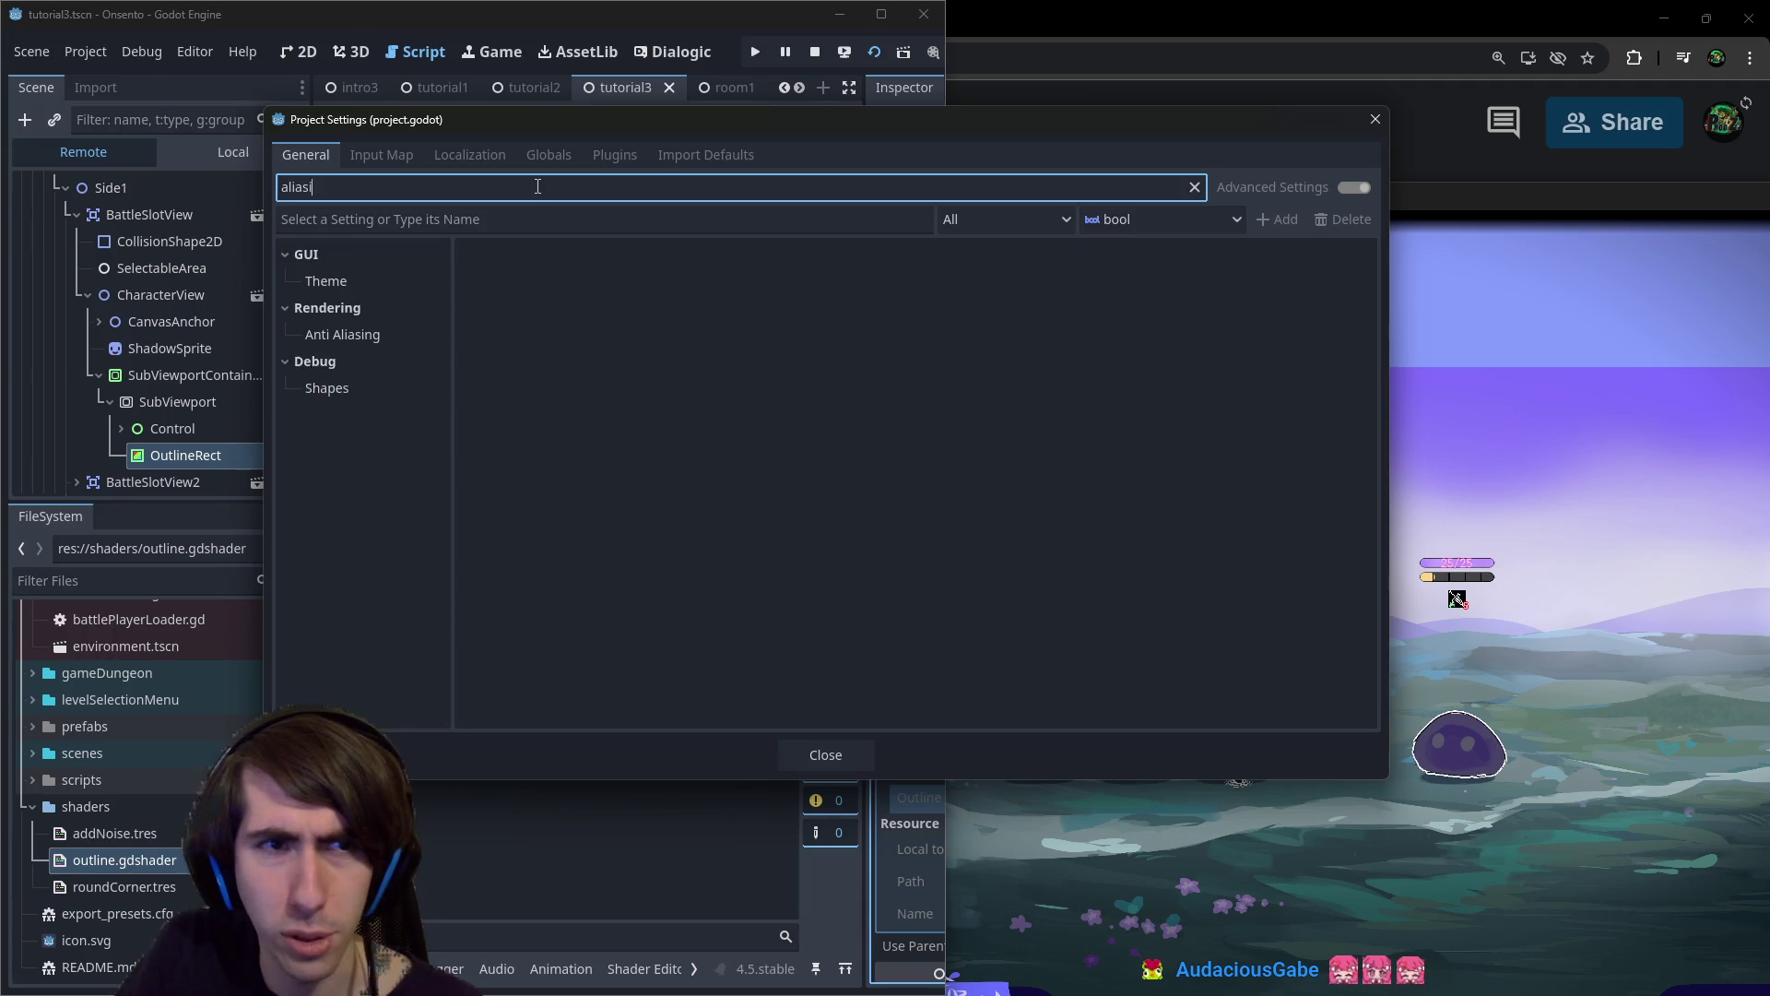
pyautogui.click(354, 341)
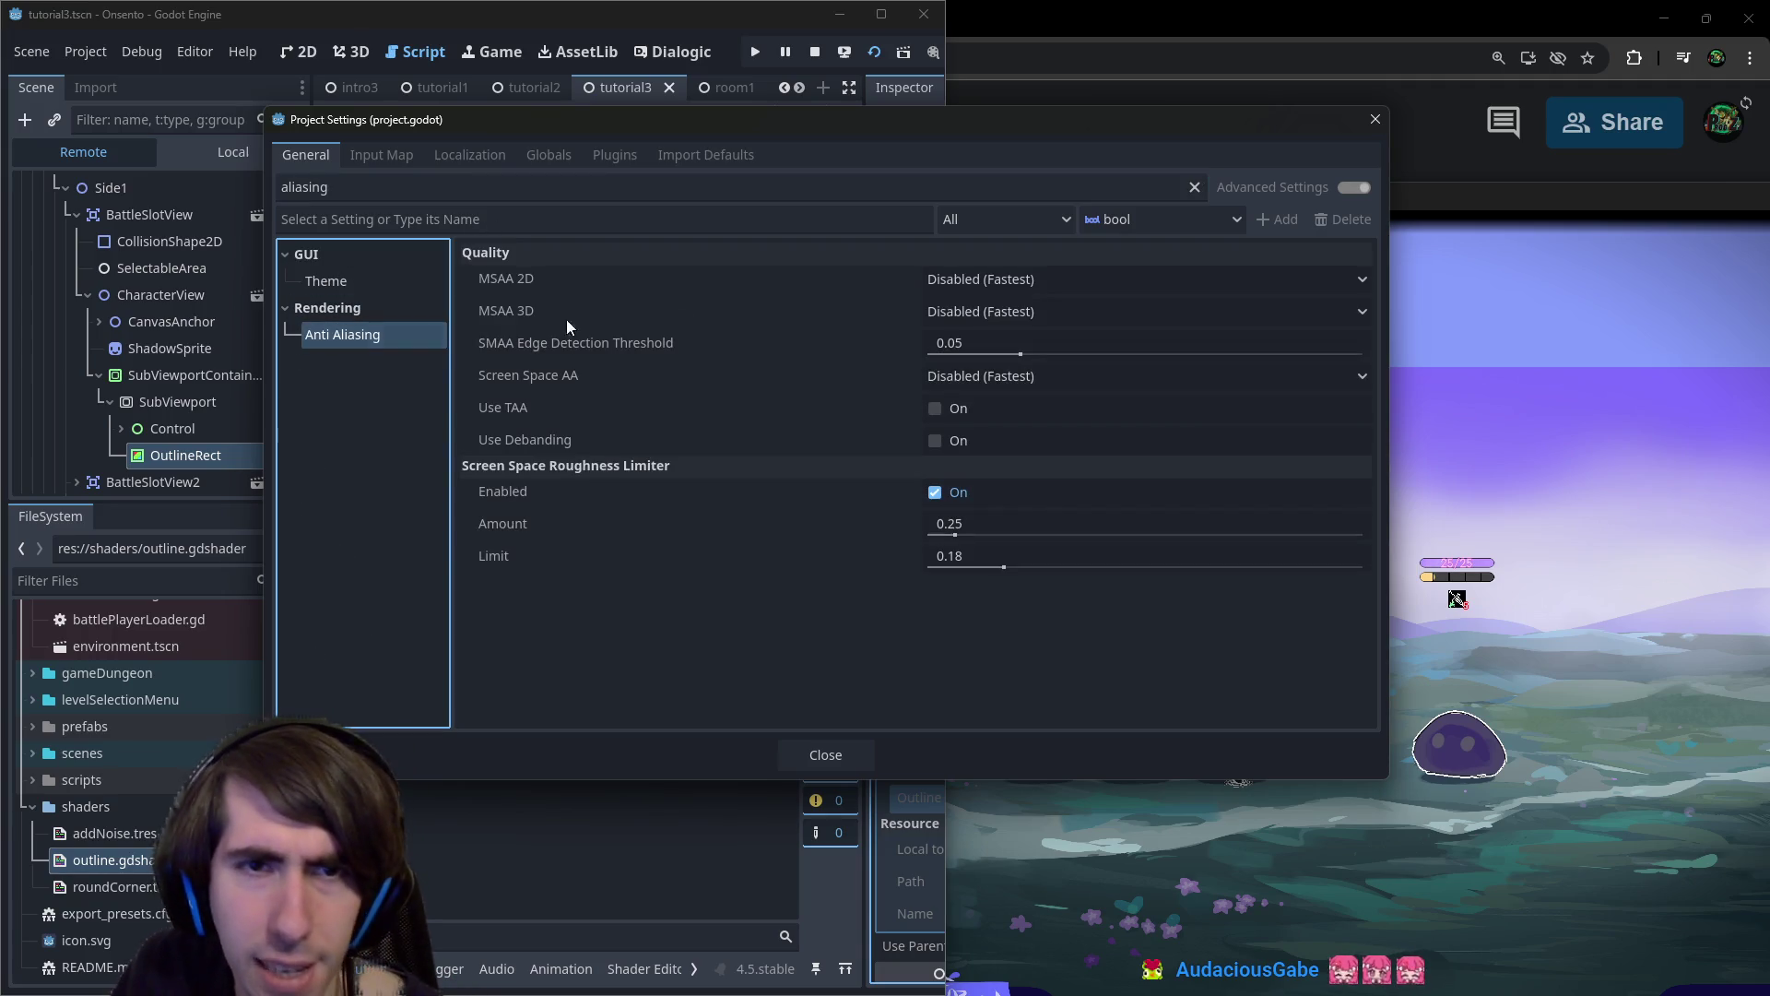
pyautogui.click(982, 279)
pyautogui.click(1042, 278)
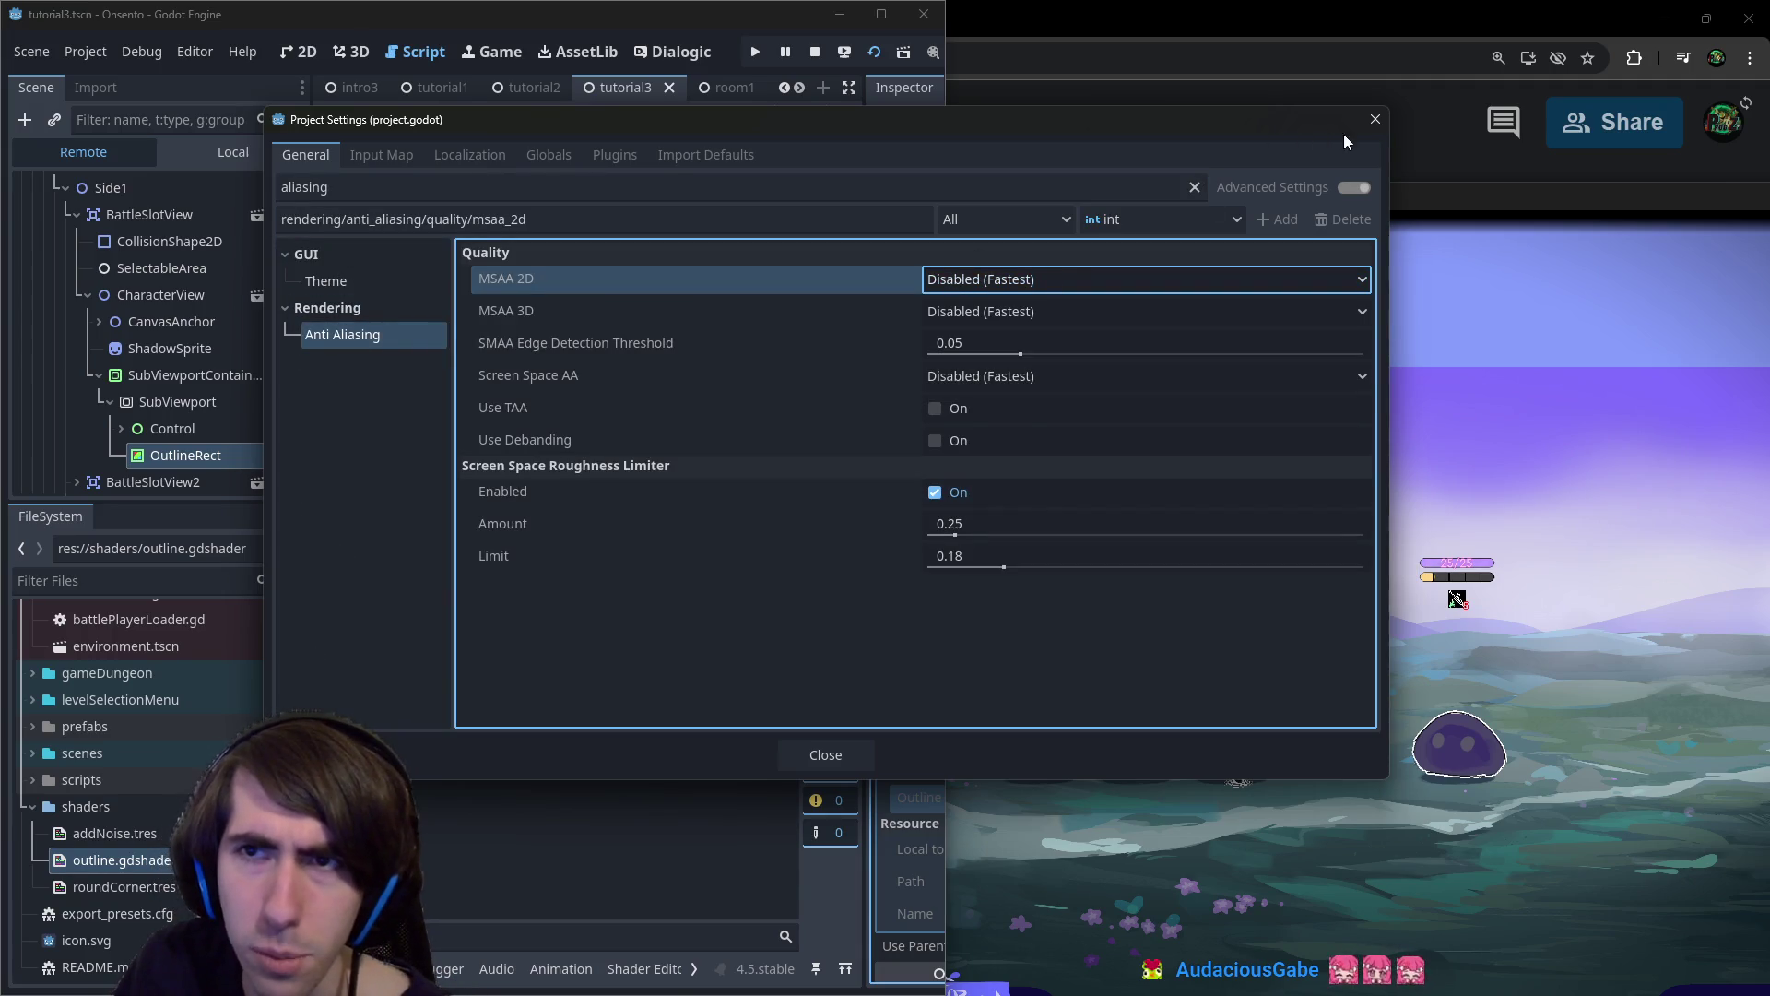
pyautogui.click(1375, 119)
# Step: Maximize the editor, verify the Compatibility renderer, and bring the game to full screen
pyautogui.click(882, 14)
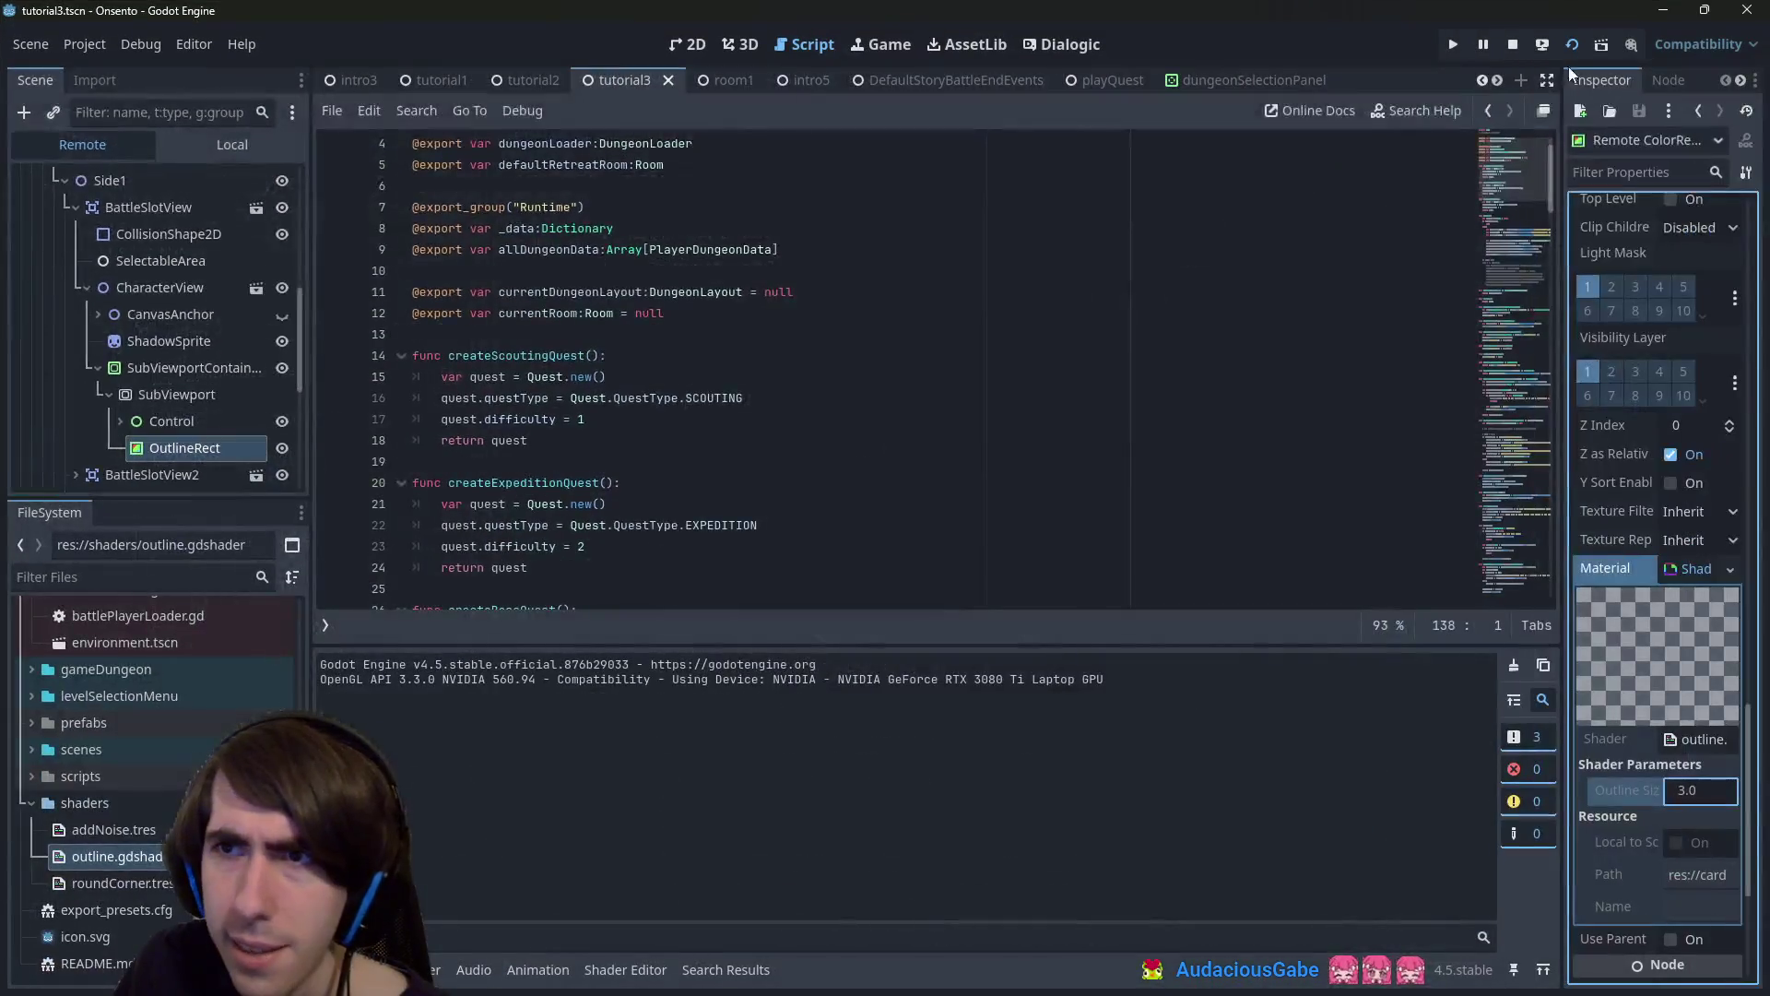
pyautogui.click(1728, 47)
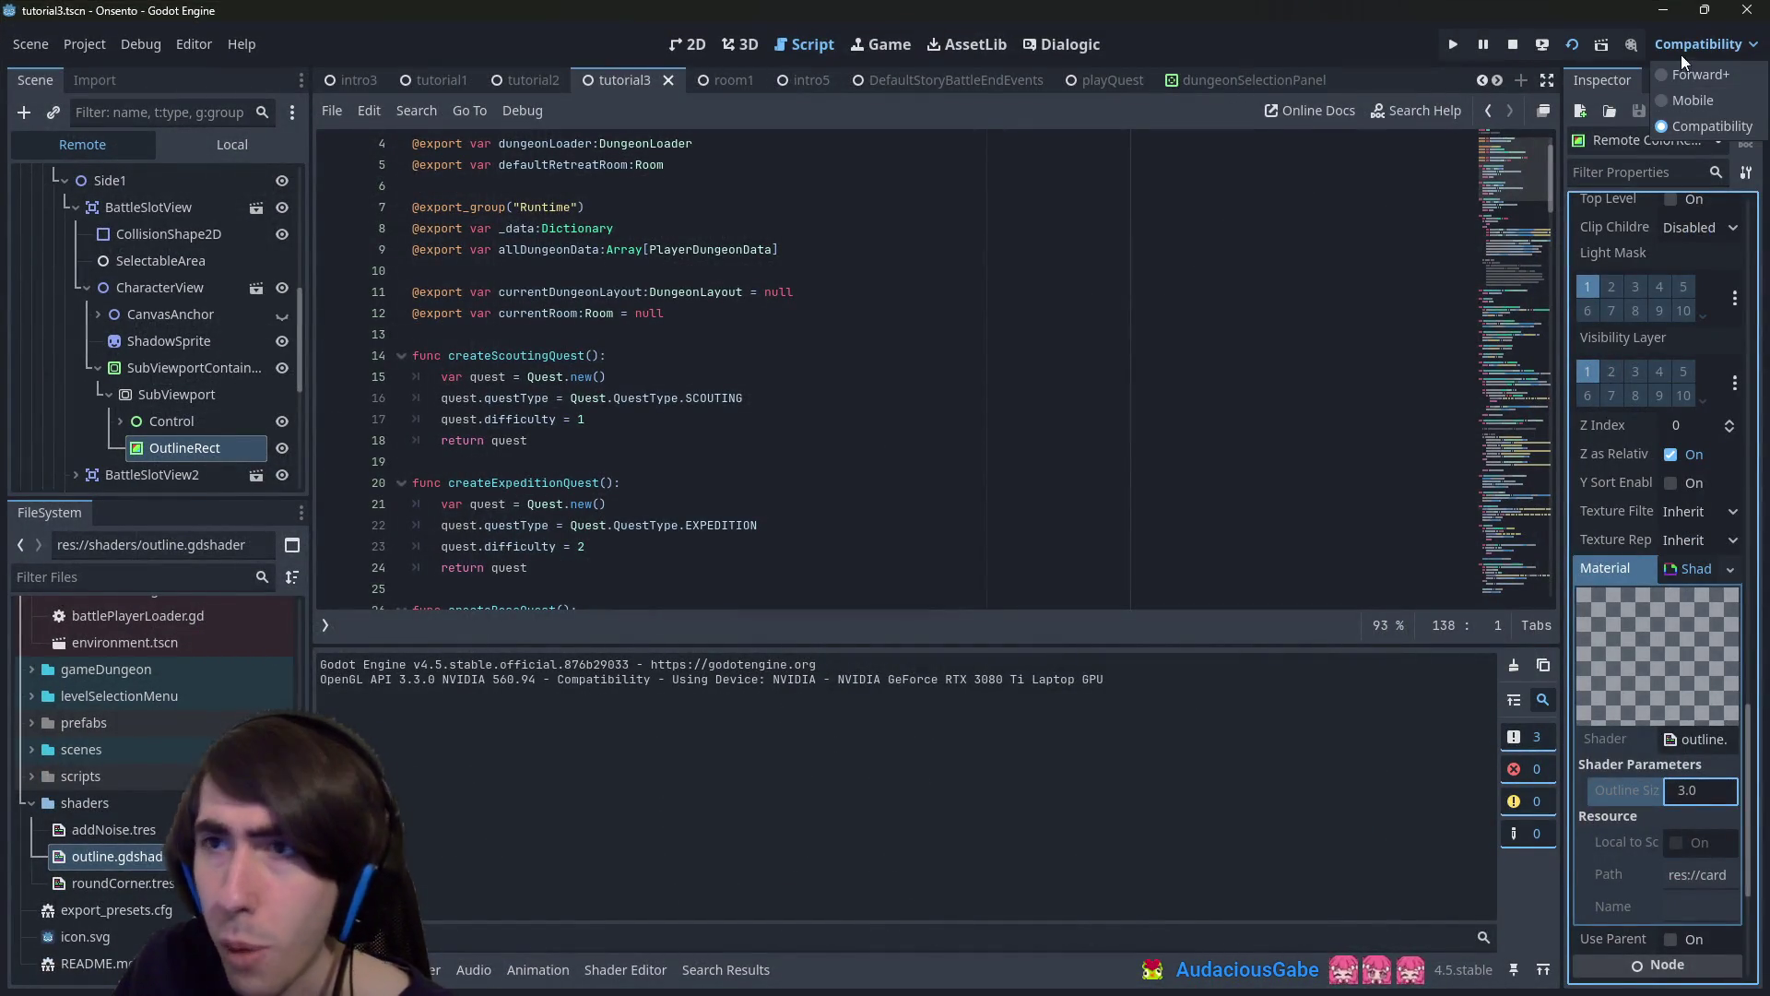
pyautogui.click(1684, 47)
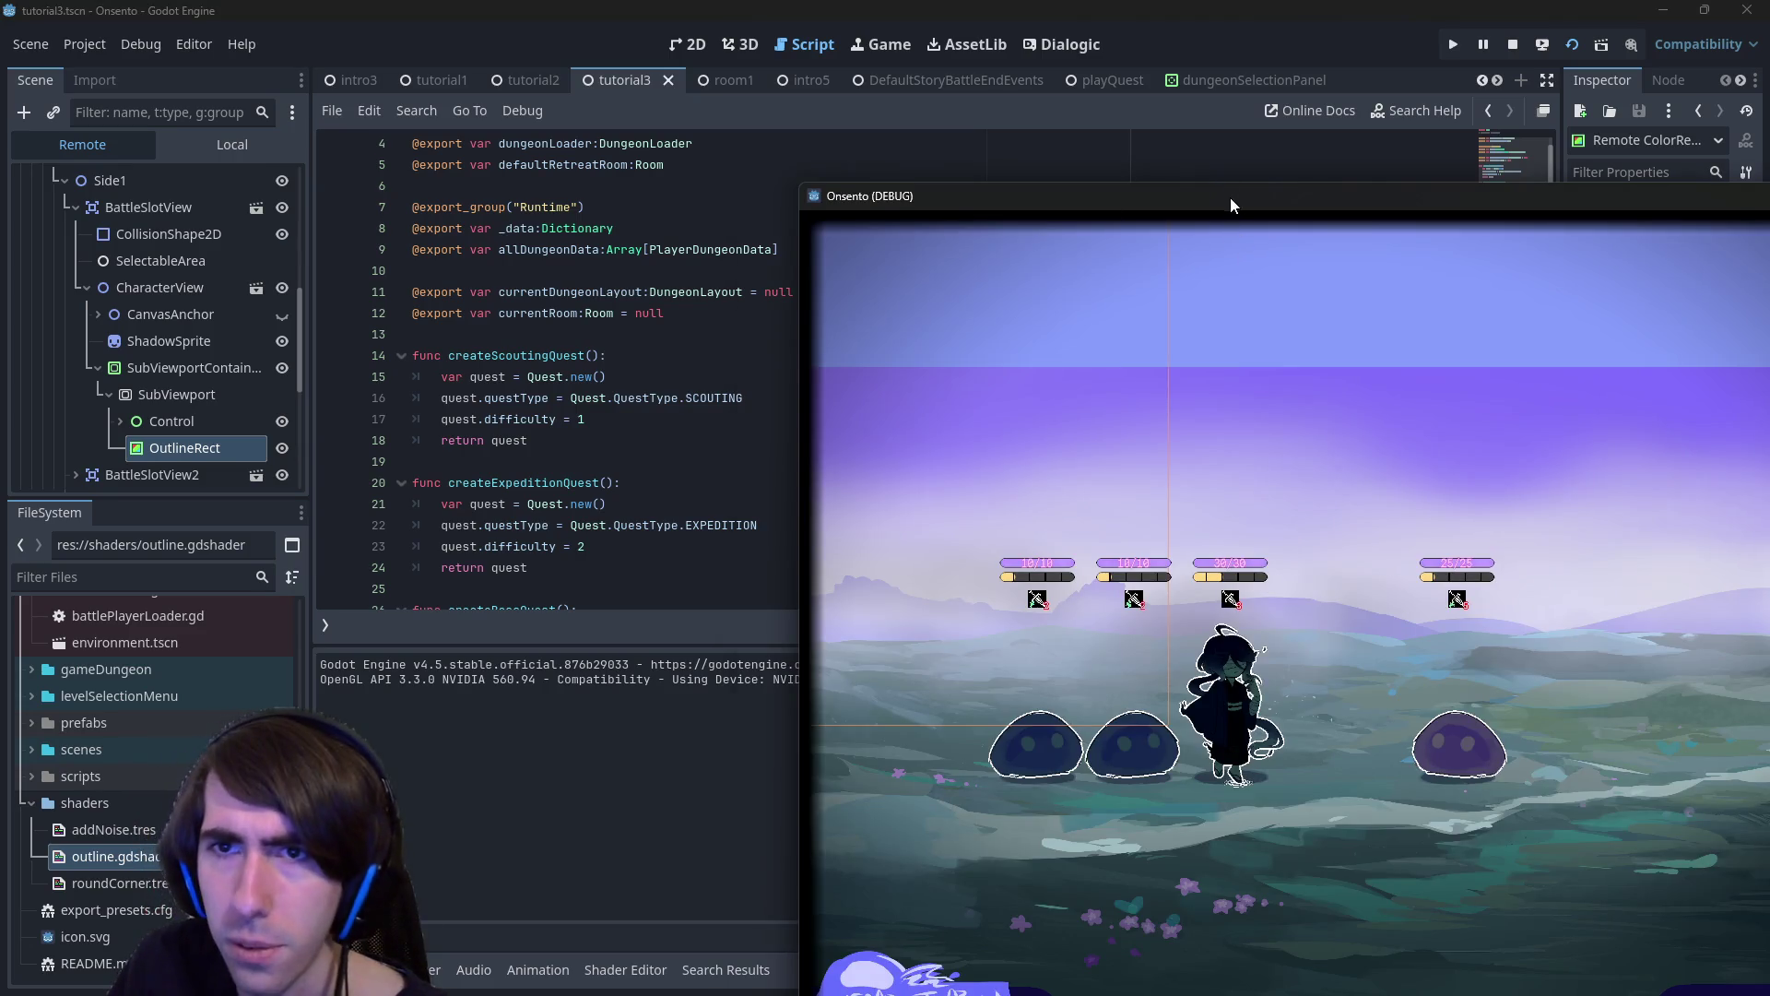
pyautogui.doubleClick(1231, 199)
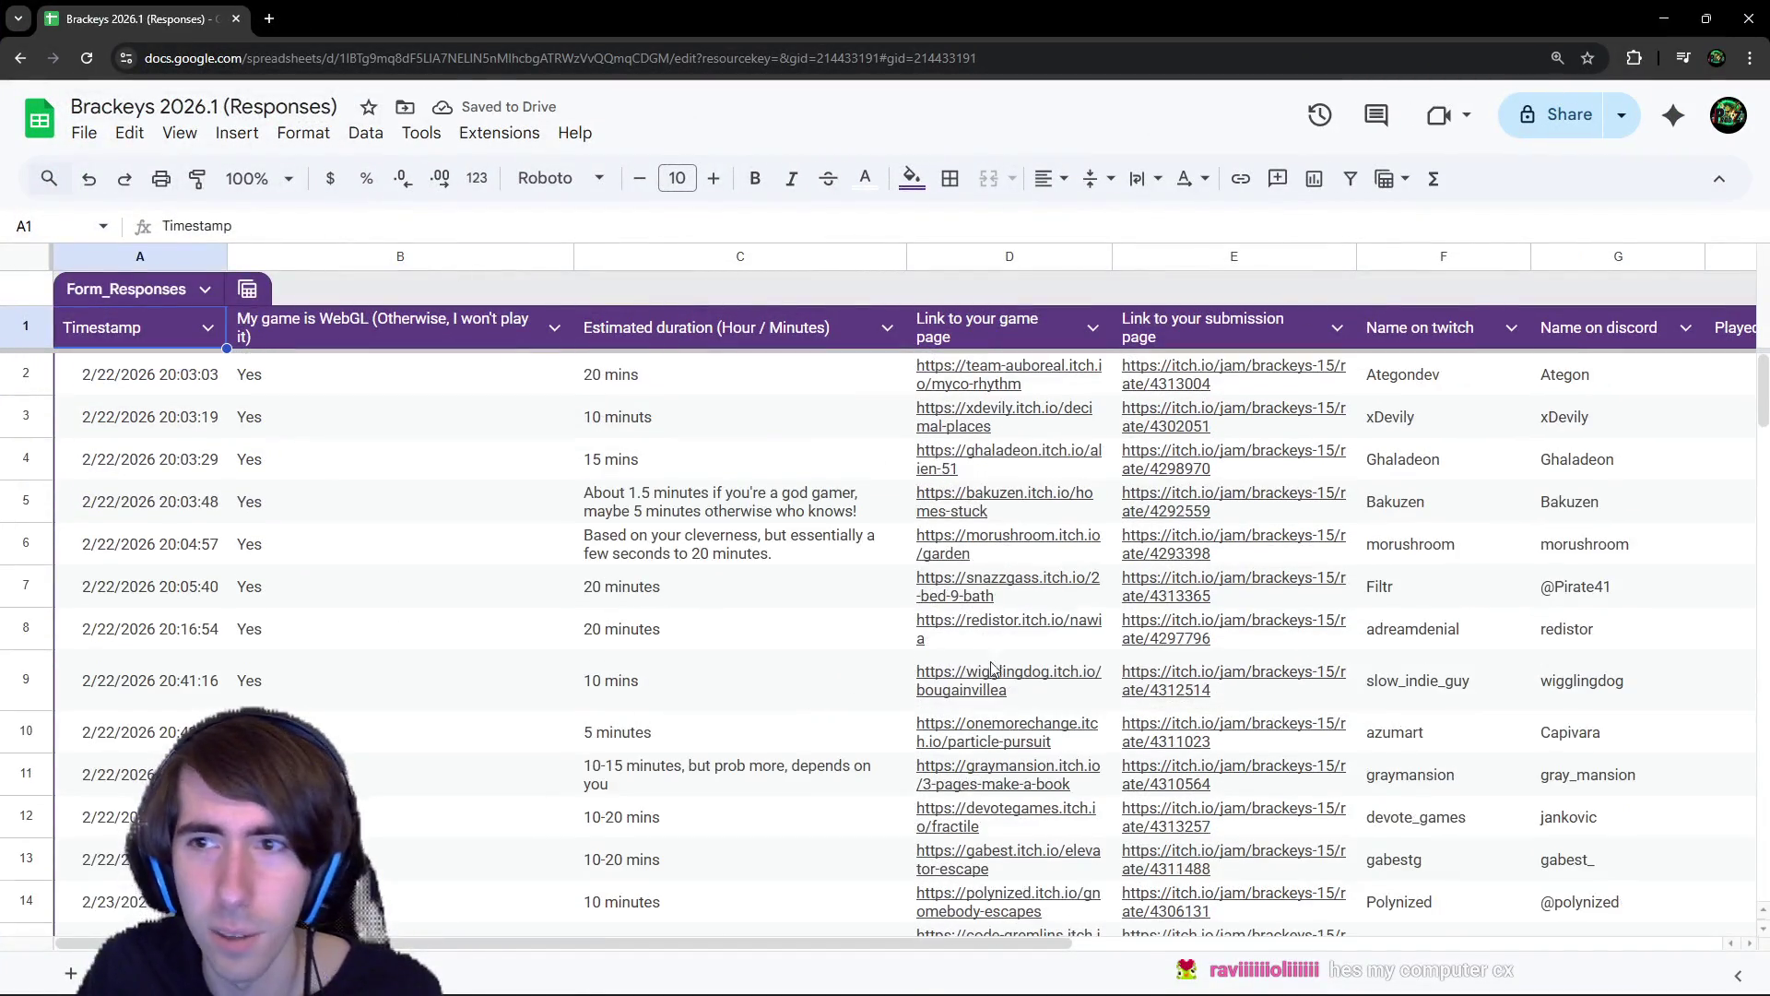
# Step: Browse the Brackeys 2026.1 (Responses) submissions, then start a search in the sheet
pyautogui.moveTo(841, 944); pyautogui.dragTo(902, 943)
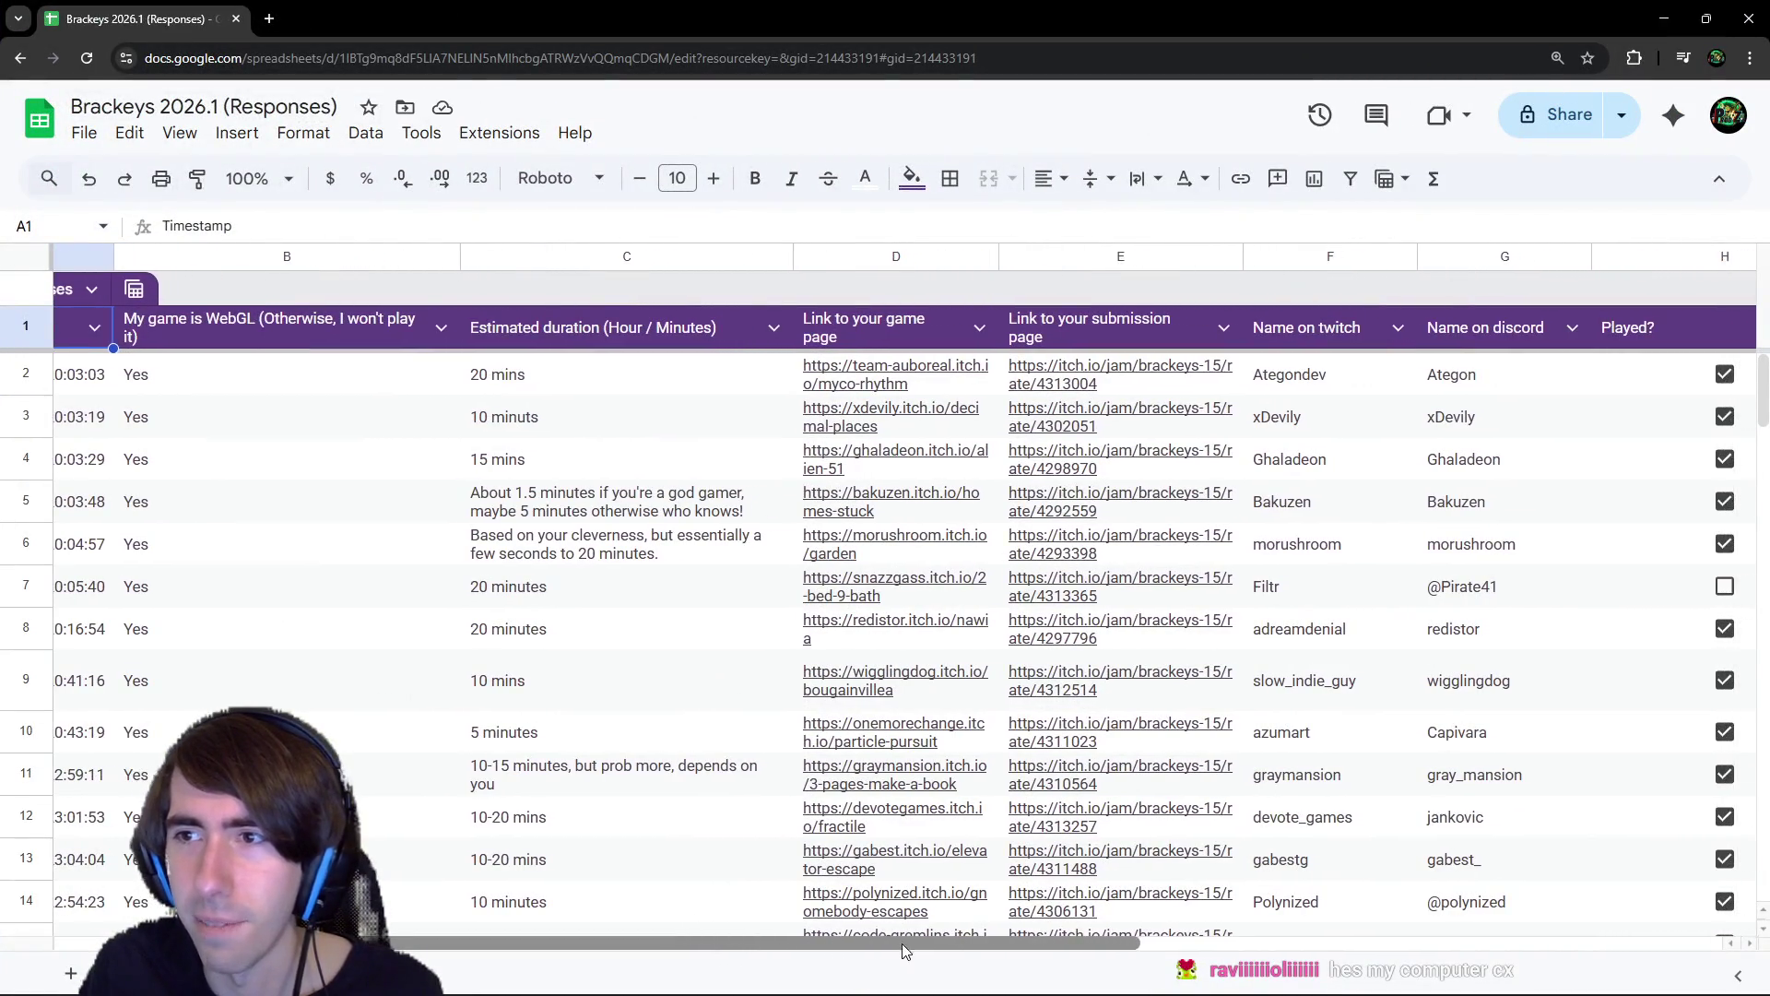
pyautogui.scroll(-10, 1247, 645)
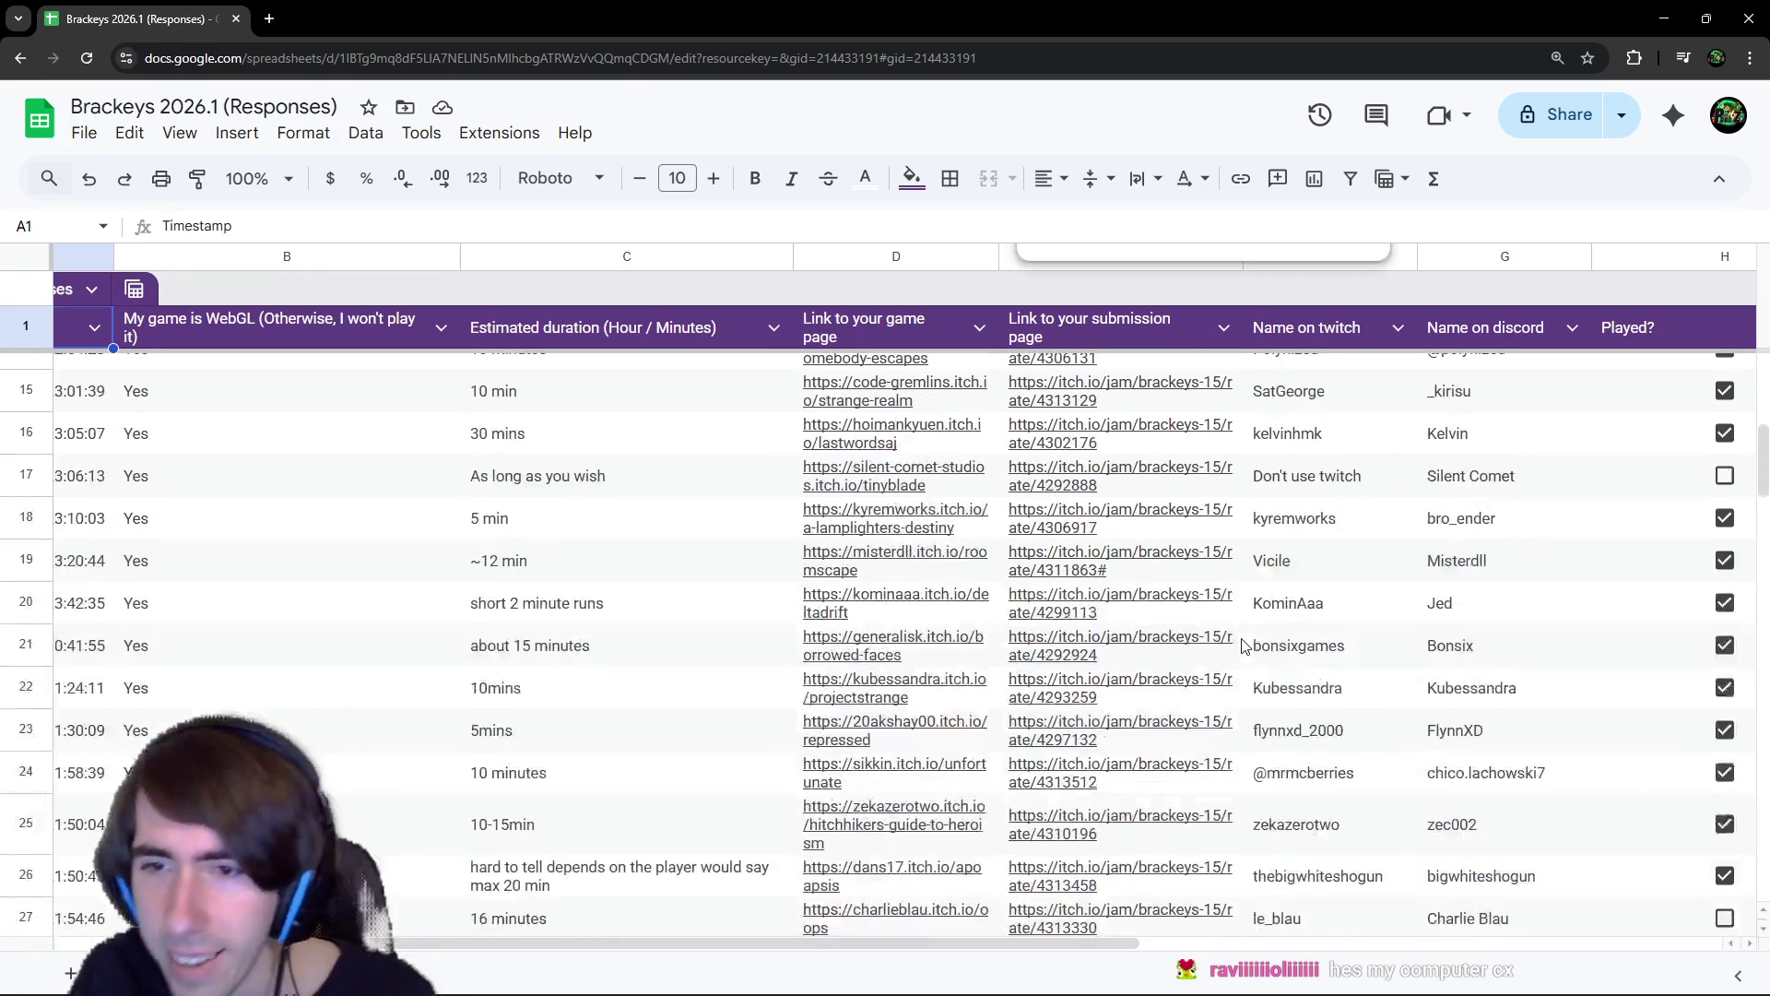
pyautogui.scroll(1, 1383, 691)
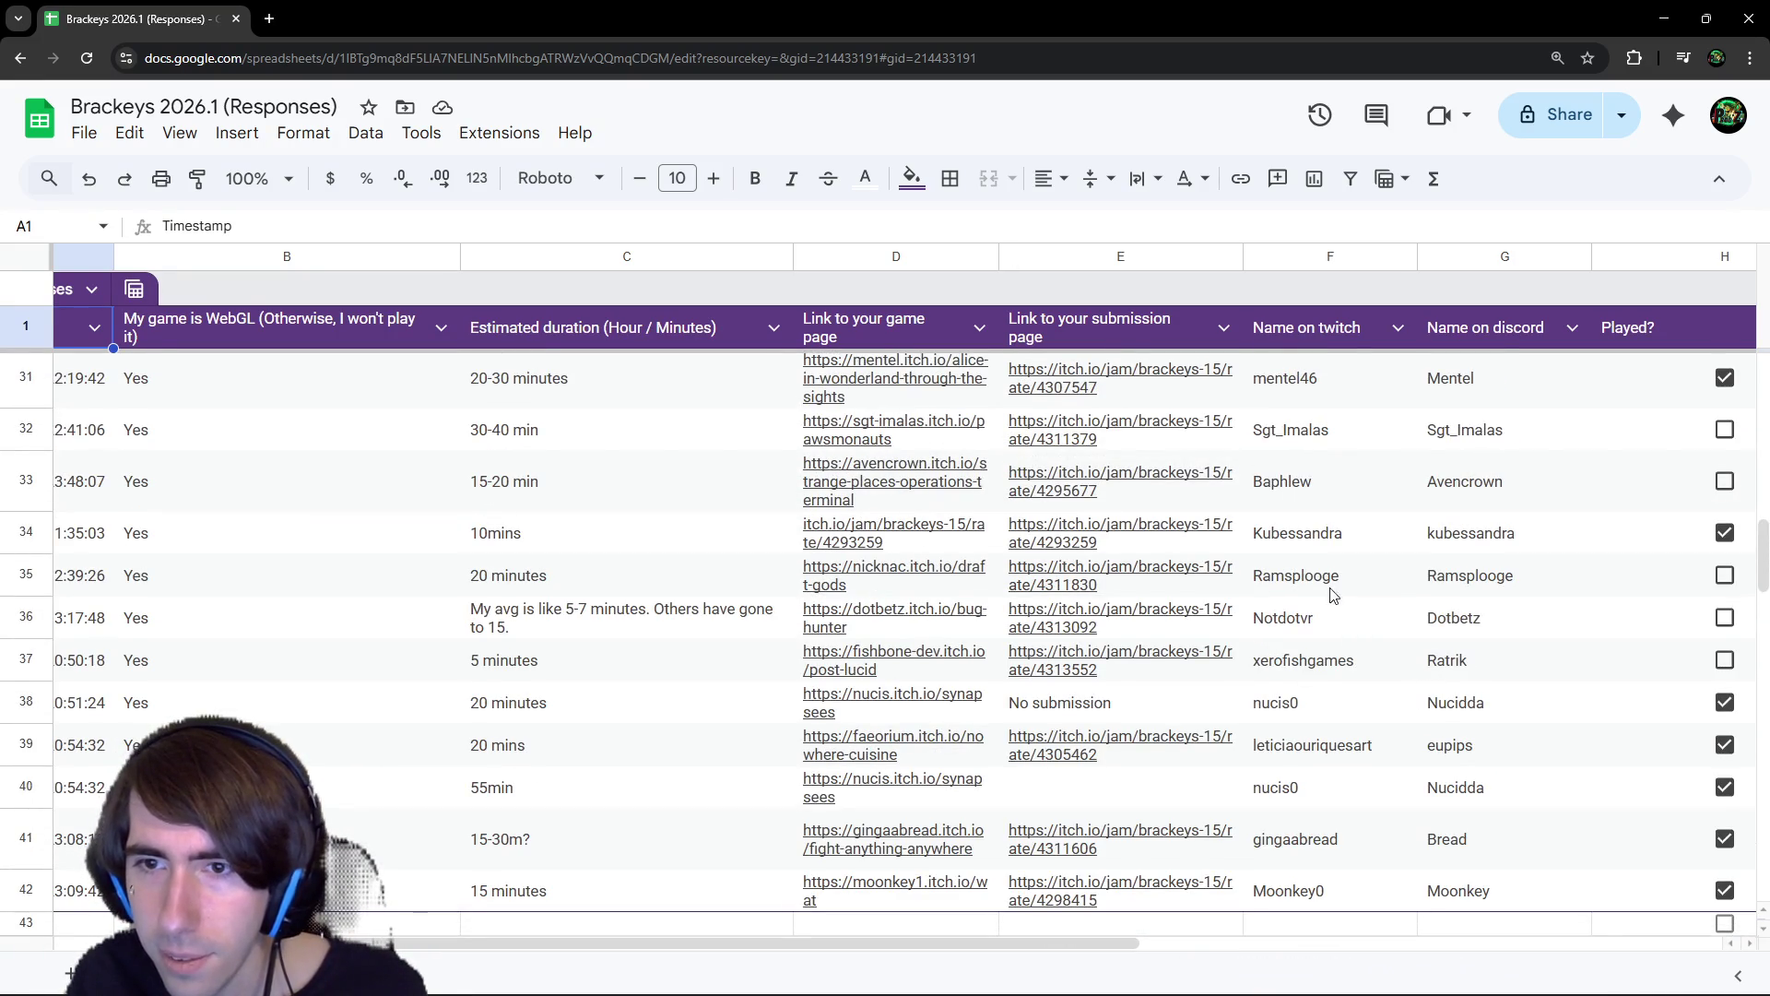
pyautogui.scroll(3, 1328, 534)
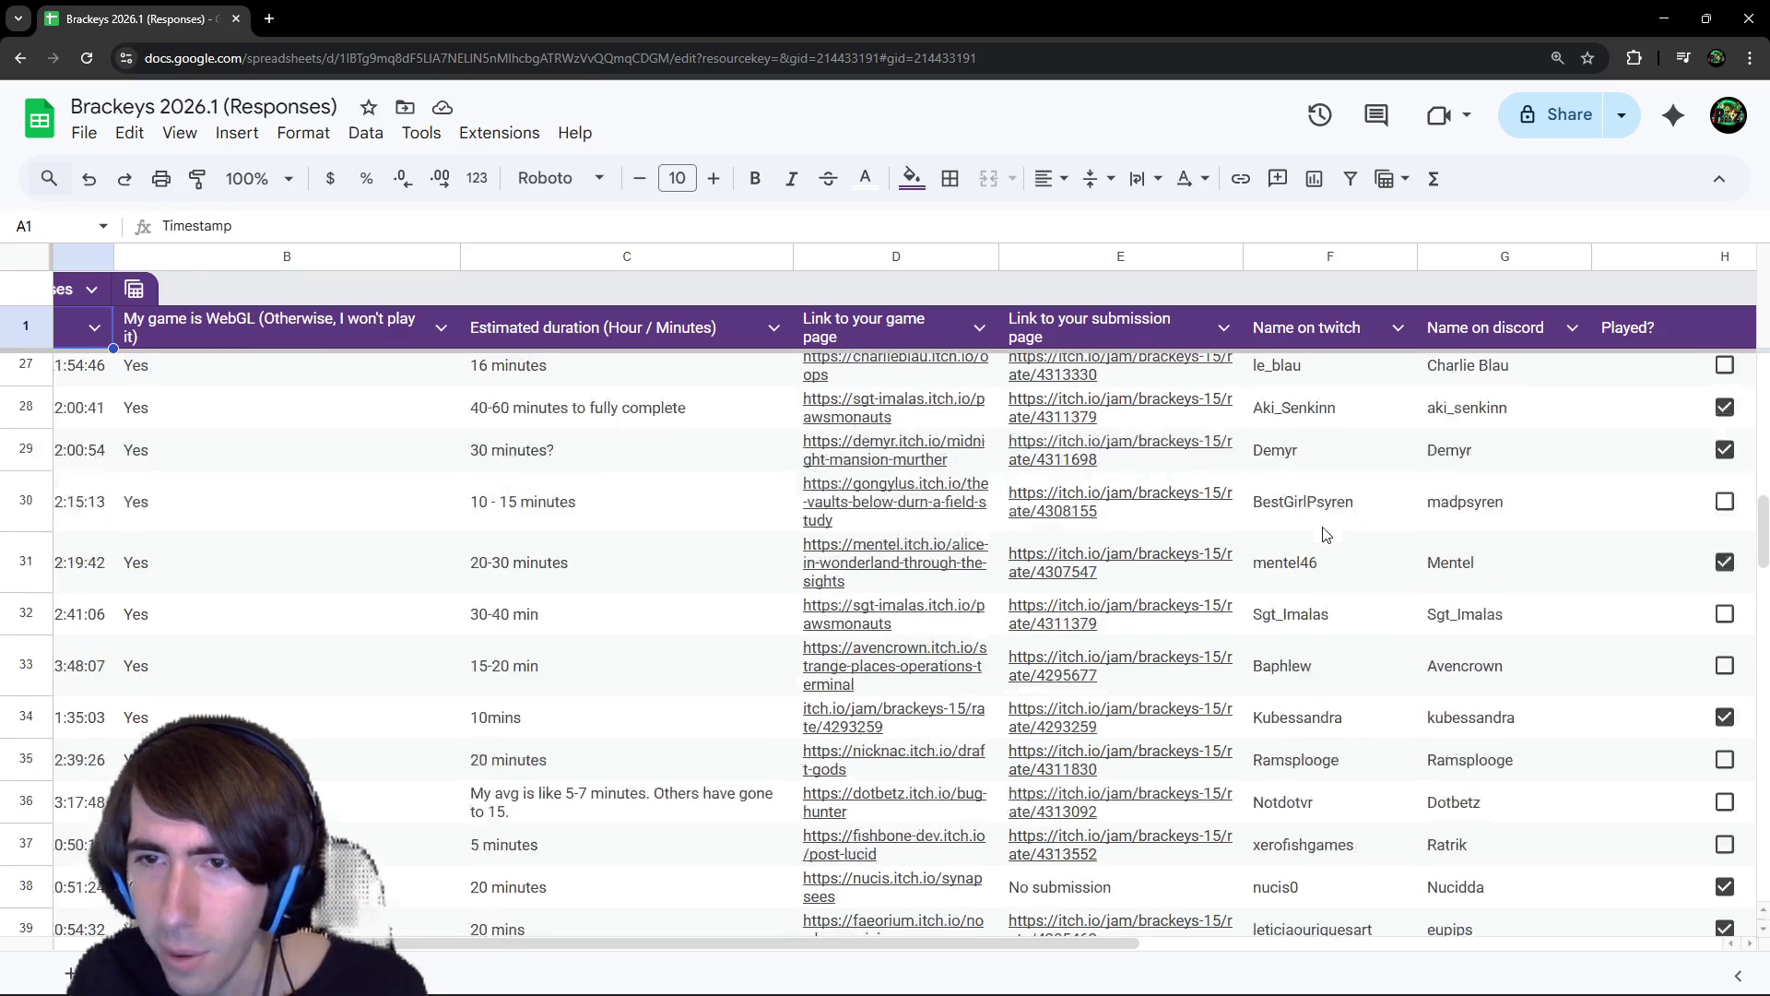
pyautogui.scroll(3, 1326, 533)
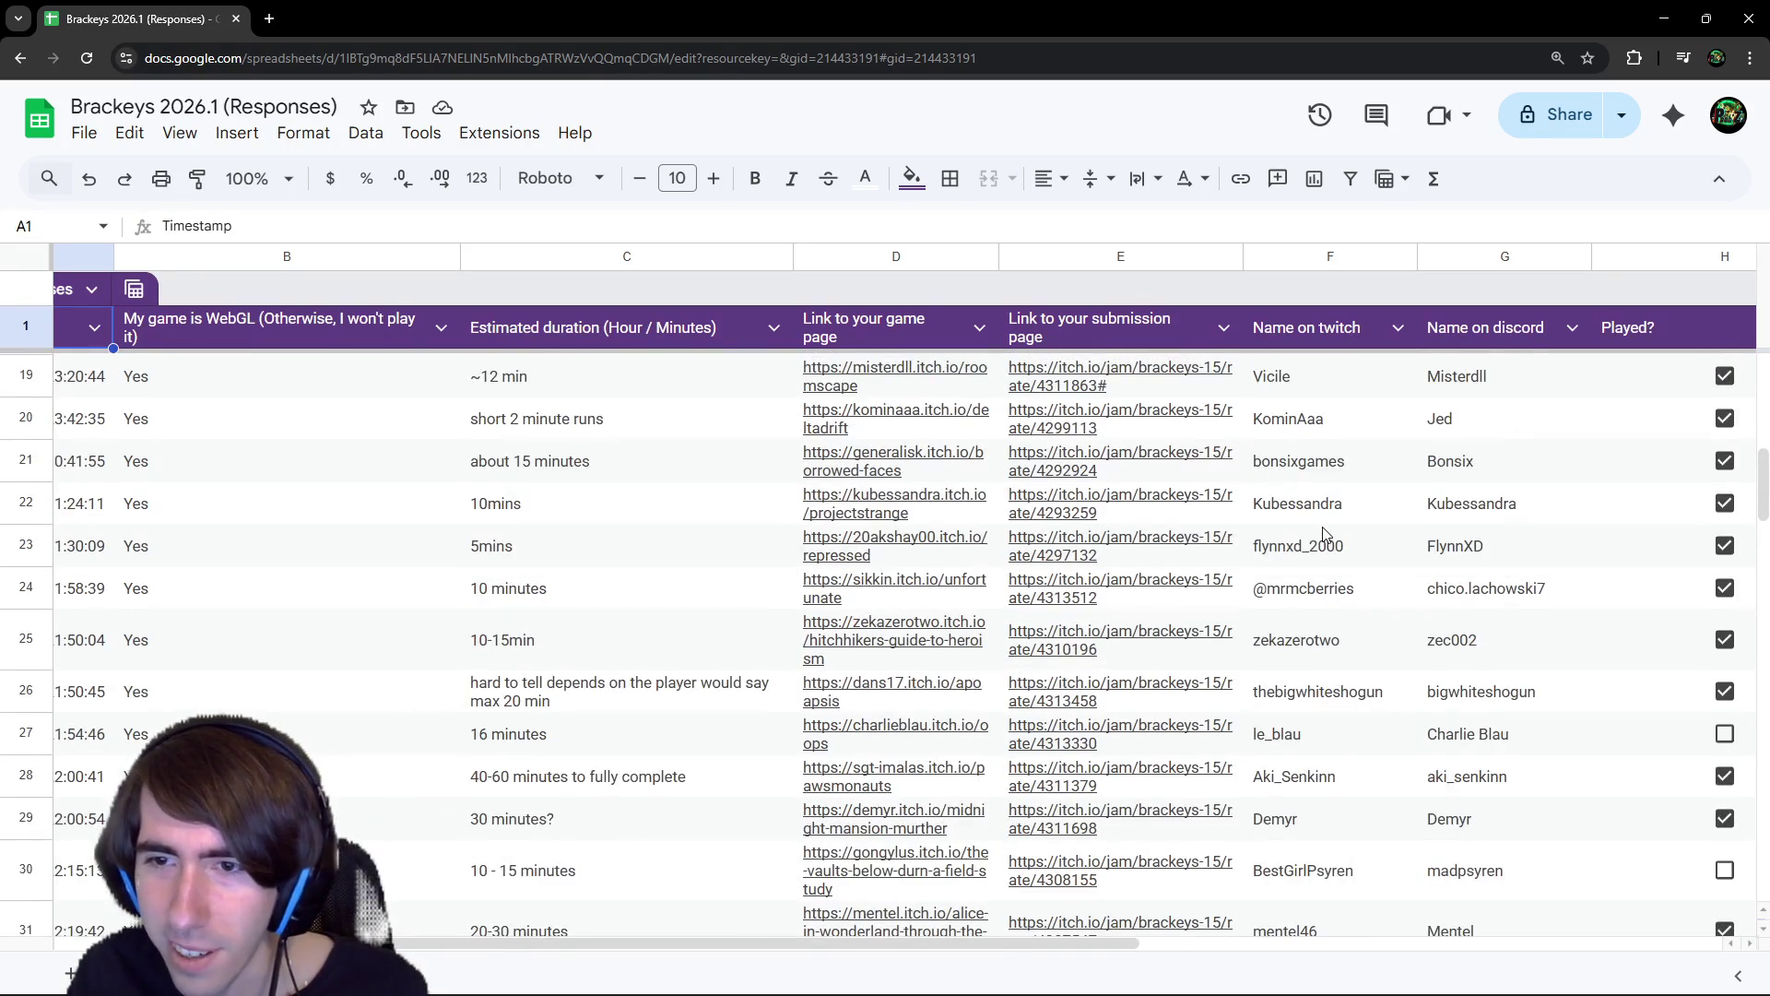
pyautogui.scroll(3, 1326, 534)
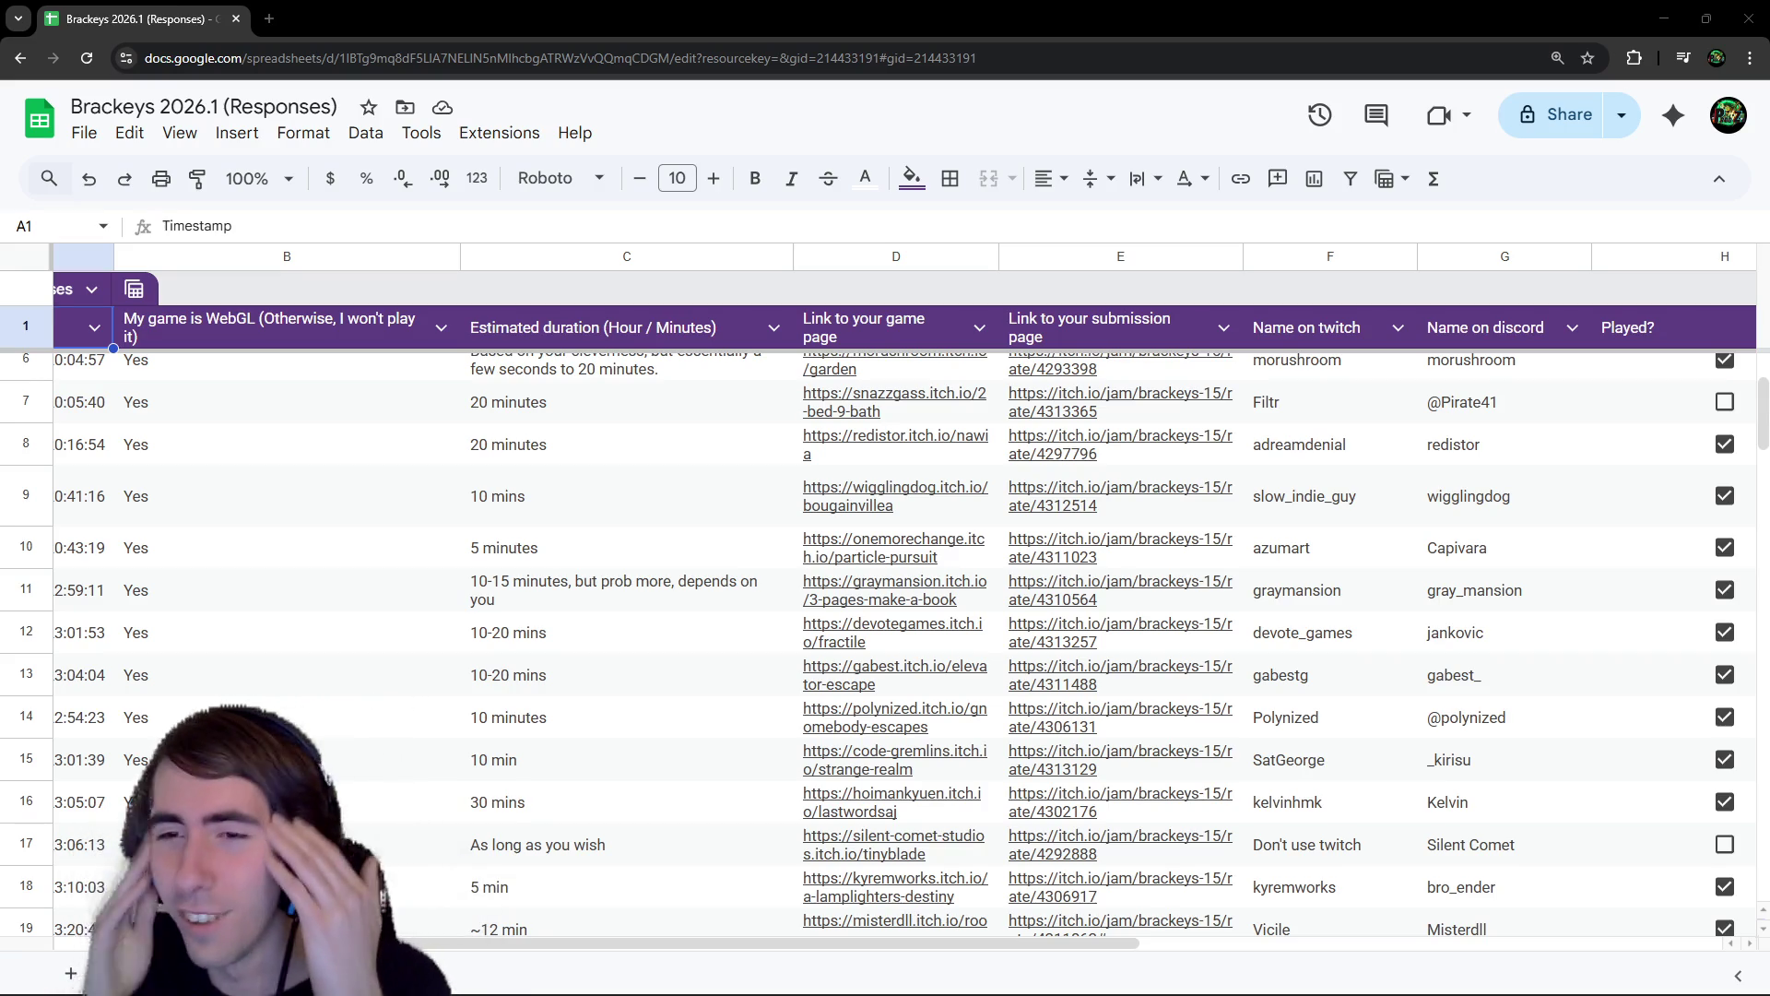
pyautogui.click(651, 667)
pyautogui.hotkey('ctrl', 'f')
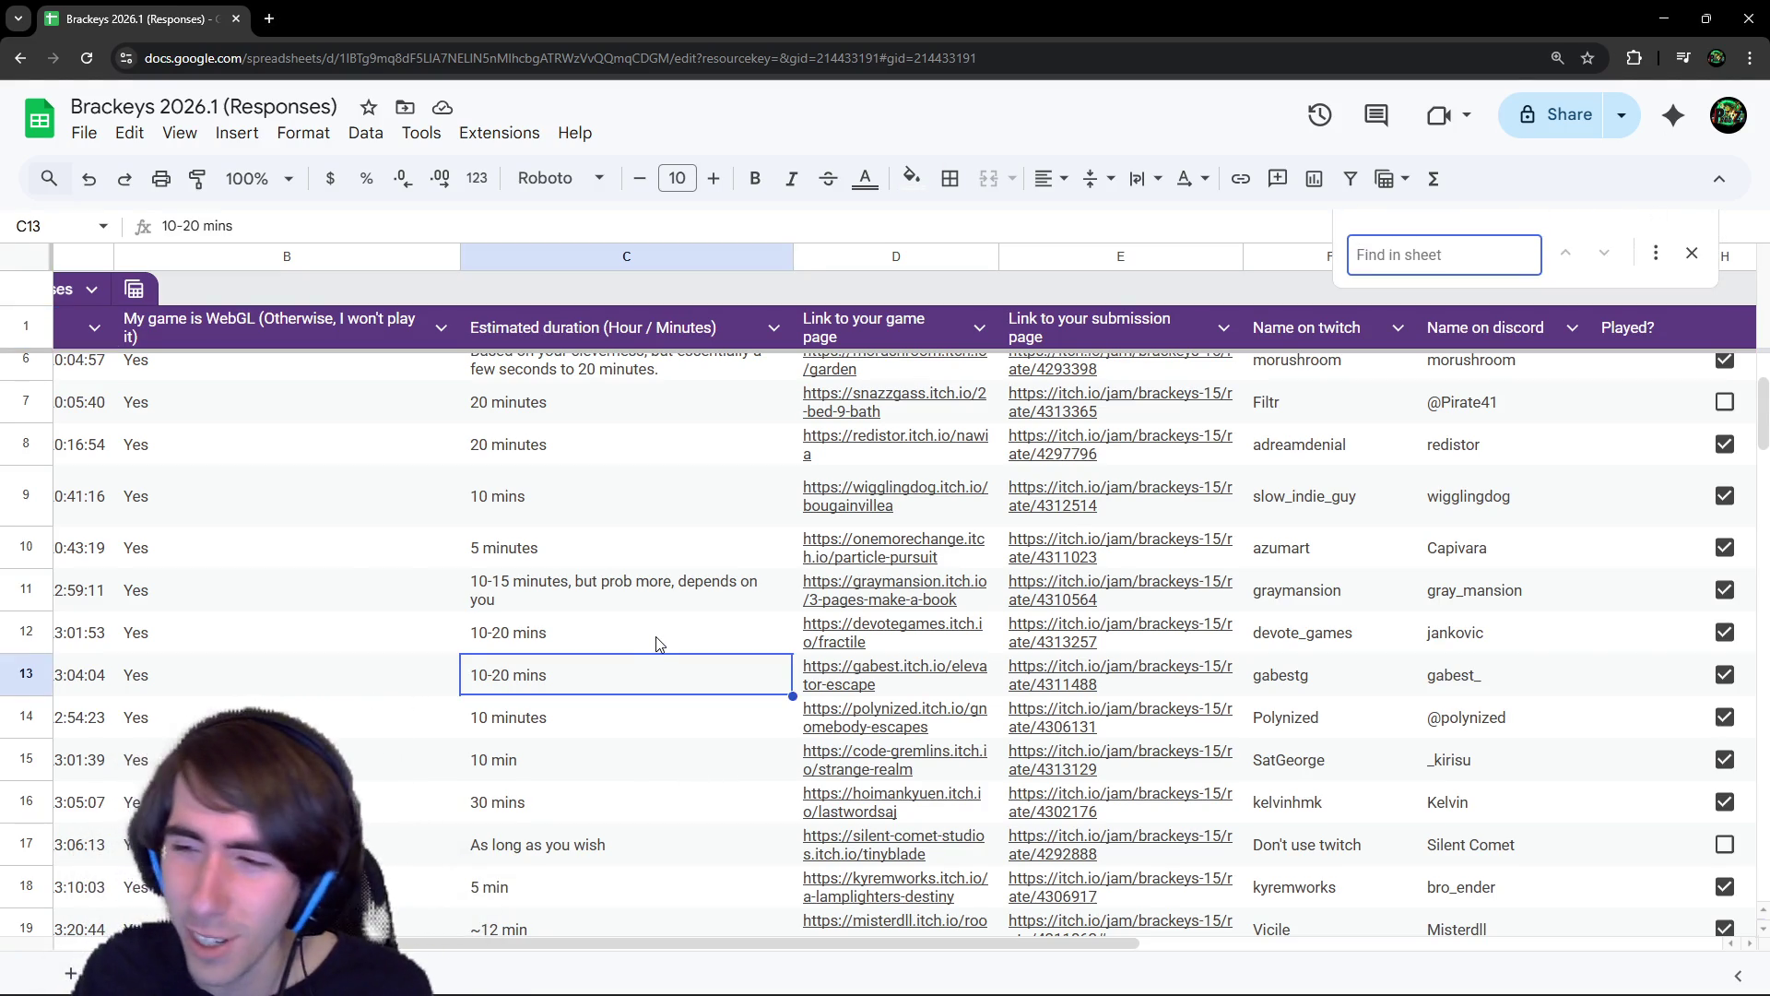
# Step: Search the sheet for the viewer's name and check row 13's matches and Played? box
pyautogui.write('gabe')
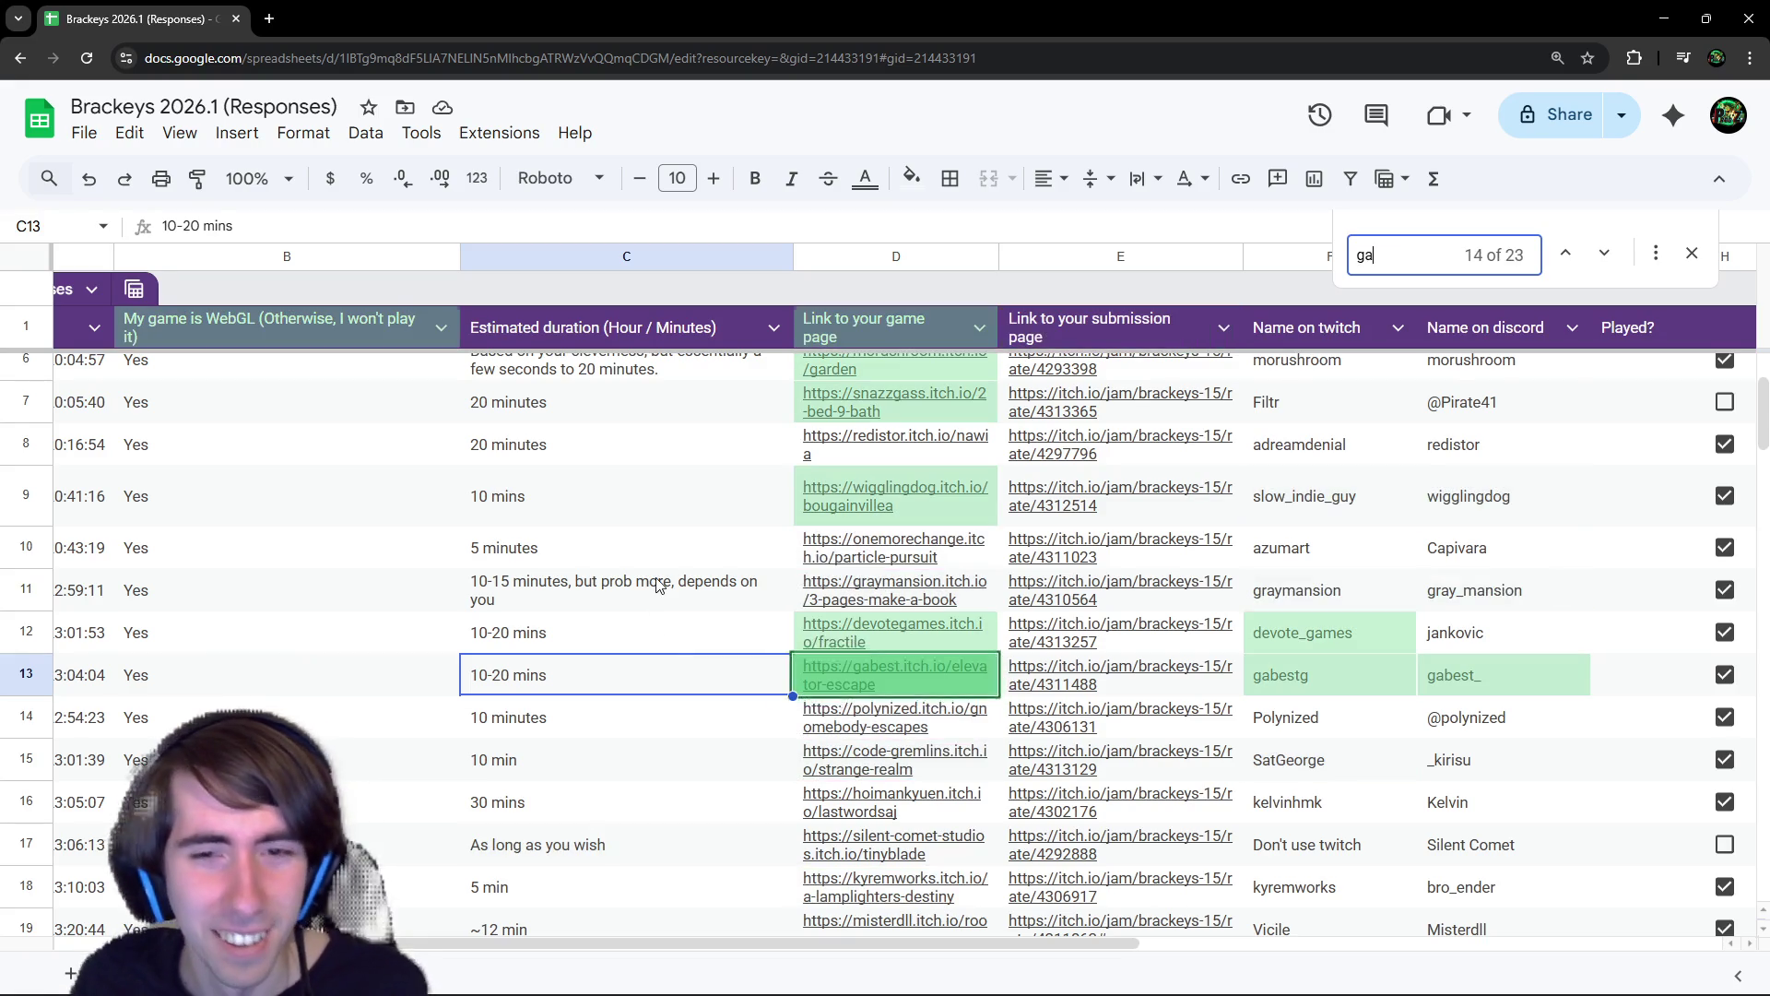
pyautogui.moveTo(1192, 616)
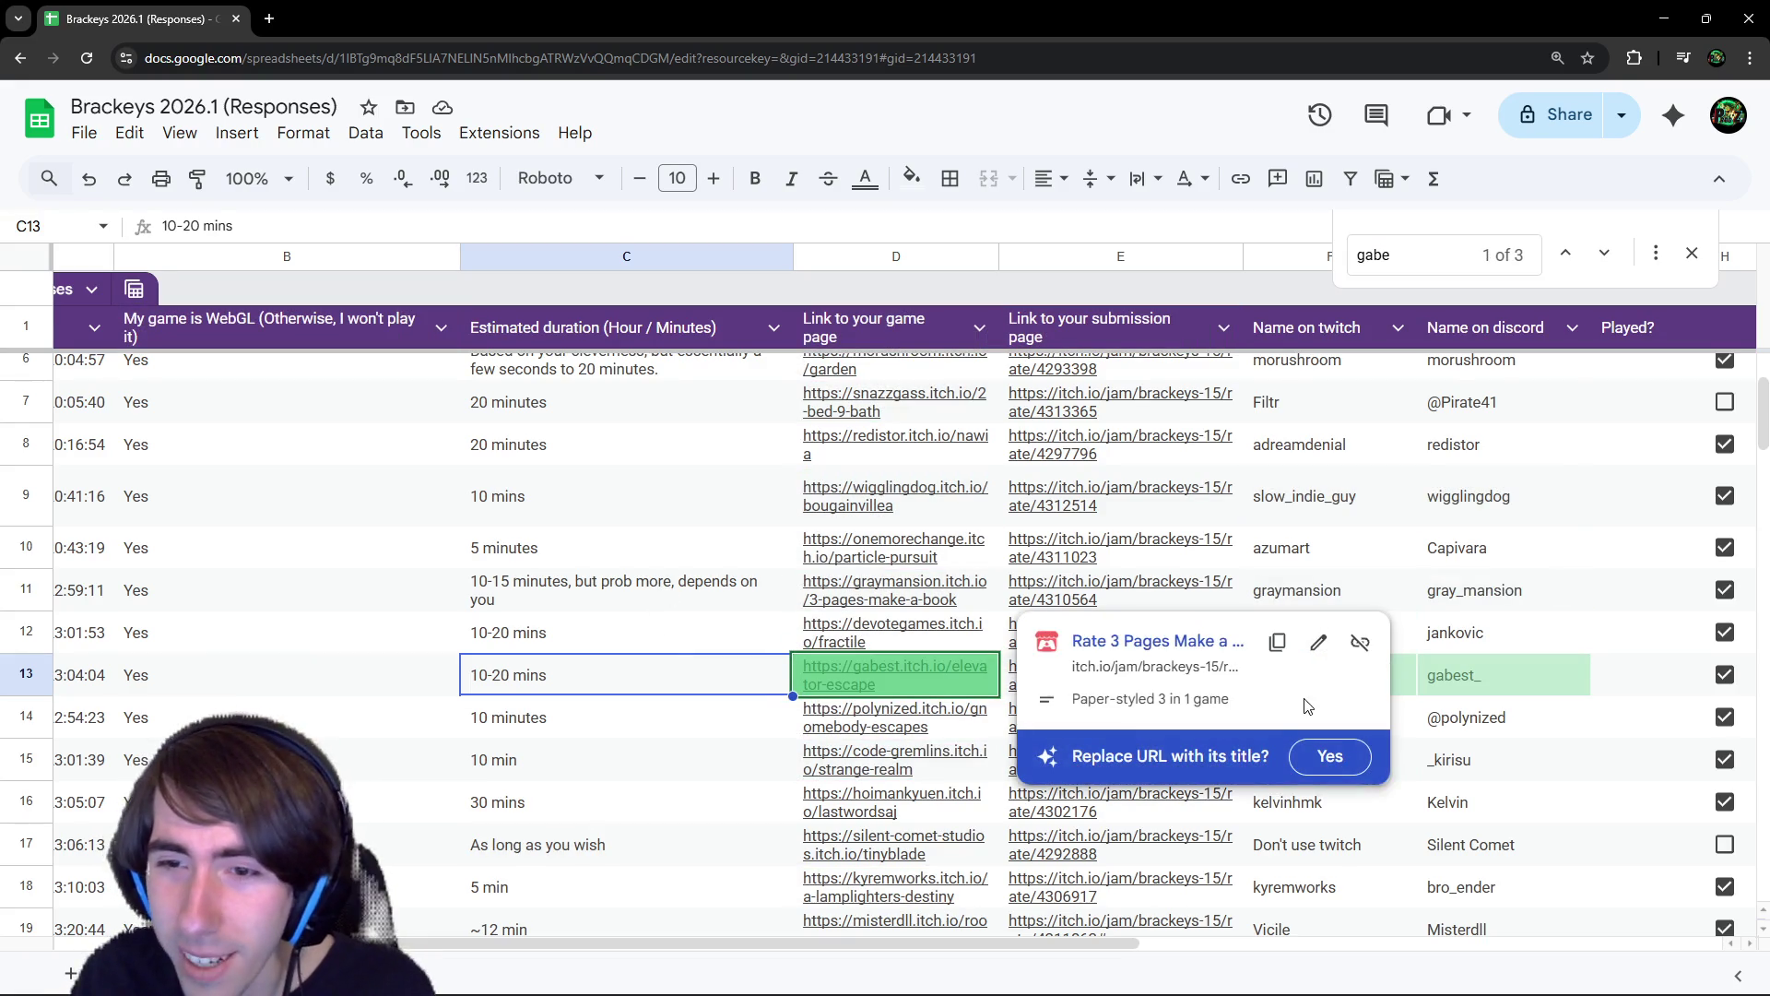
pyautogui.click(1436, 690)
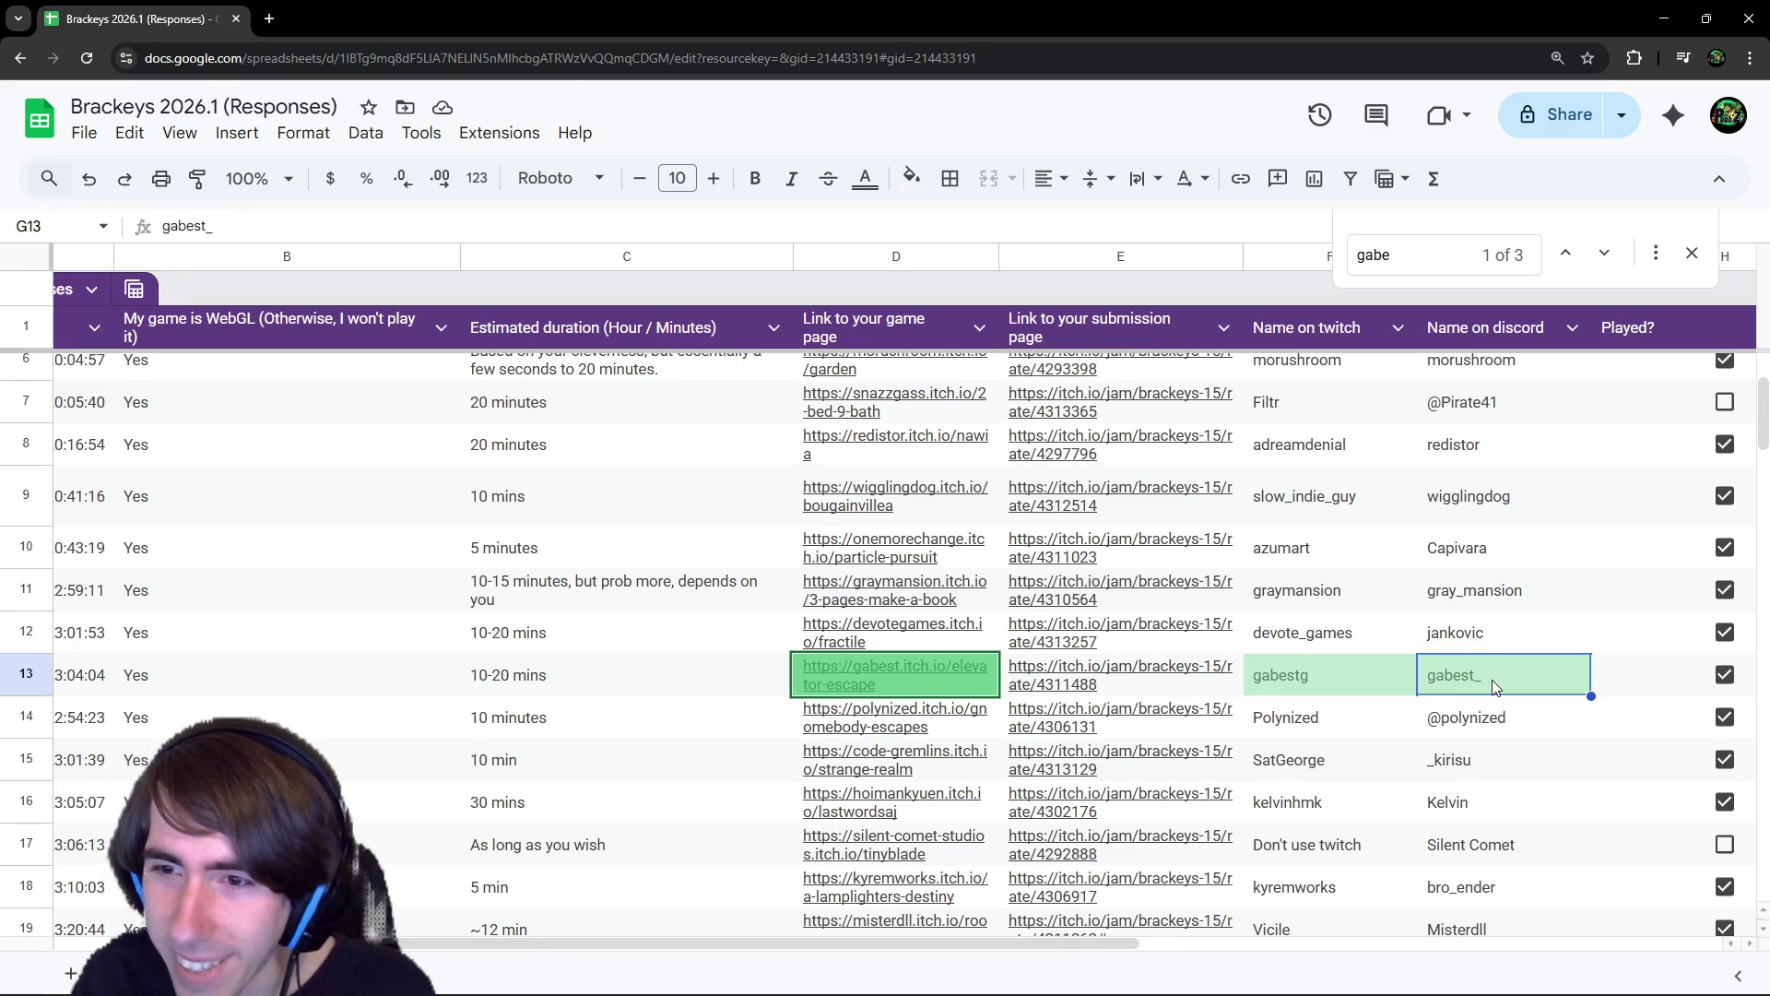
pyautogui.click(1340, 693)
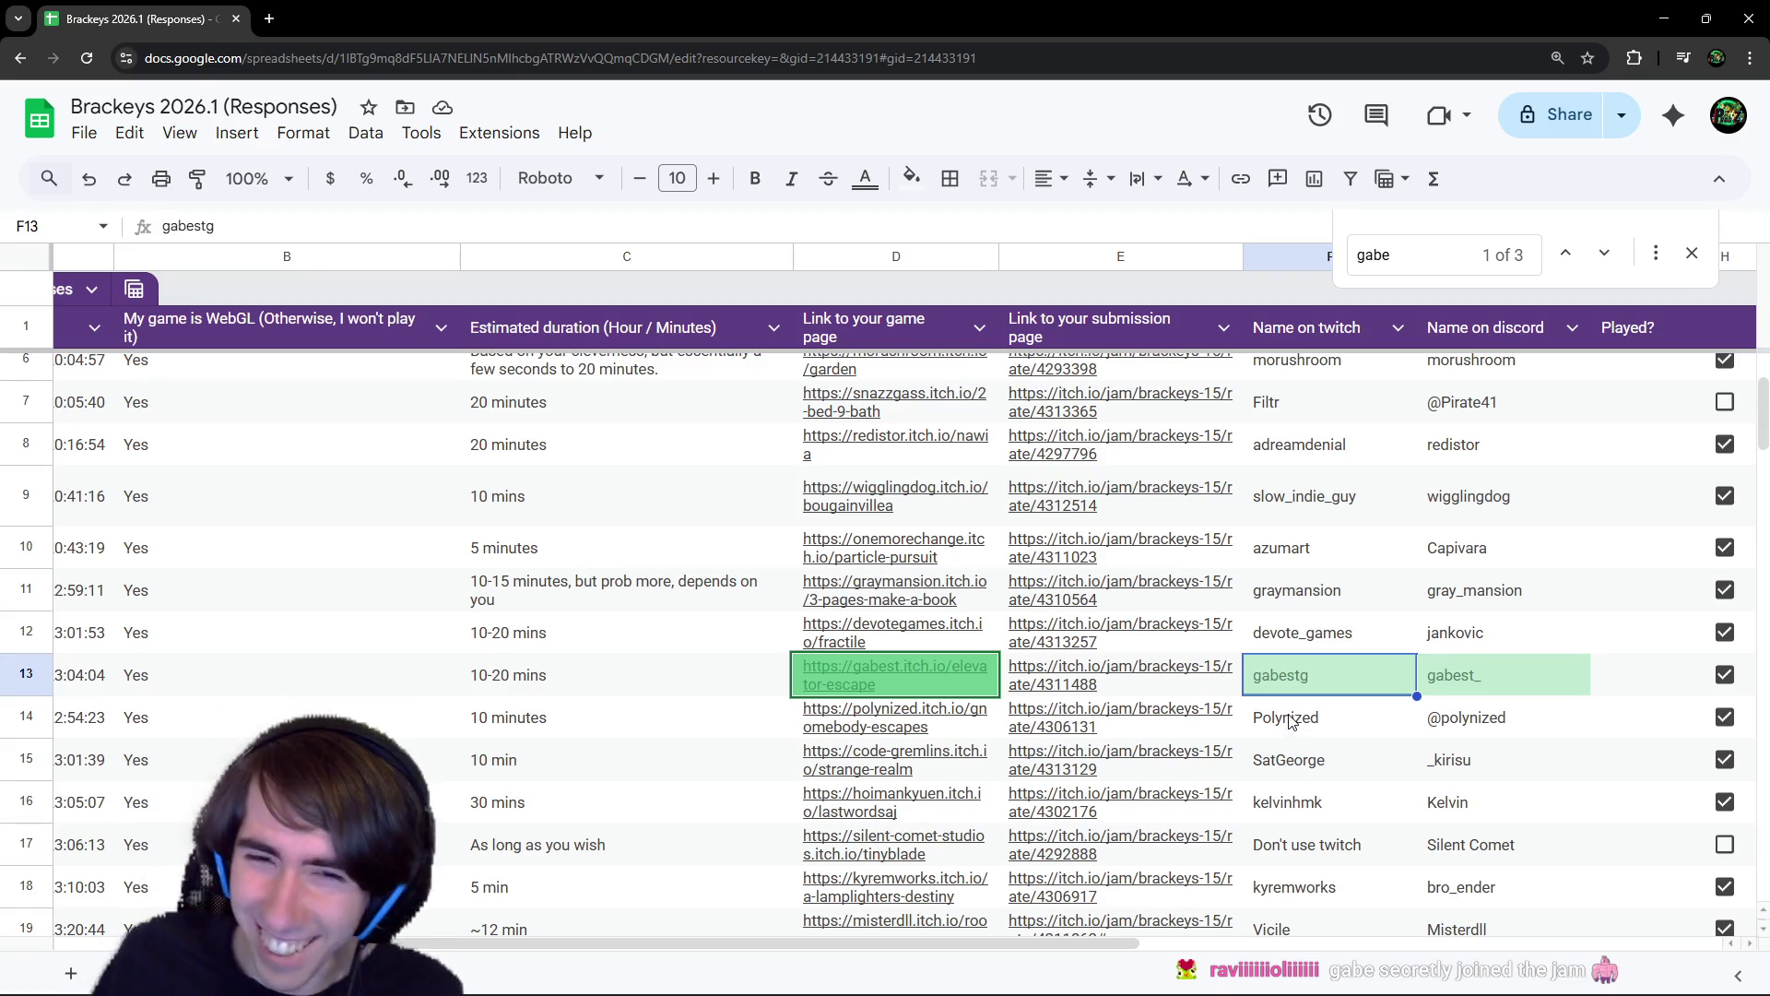
pyautogui.click(1651, 682)
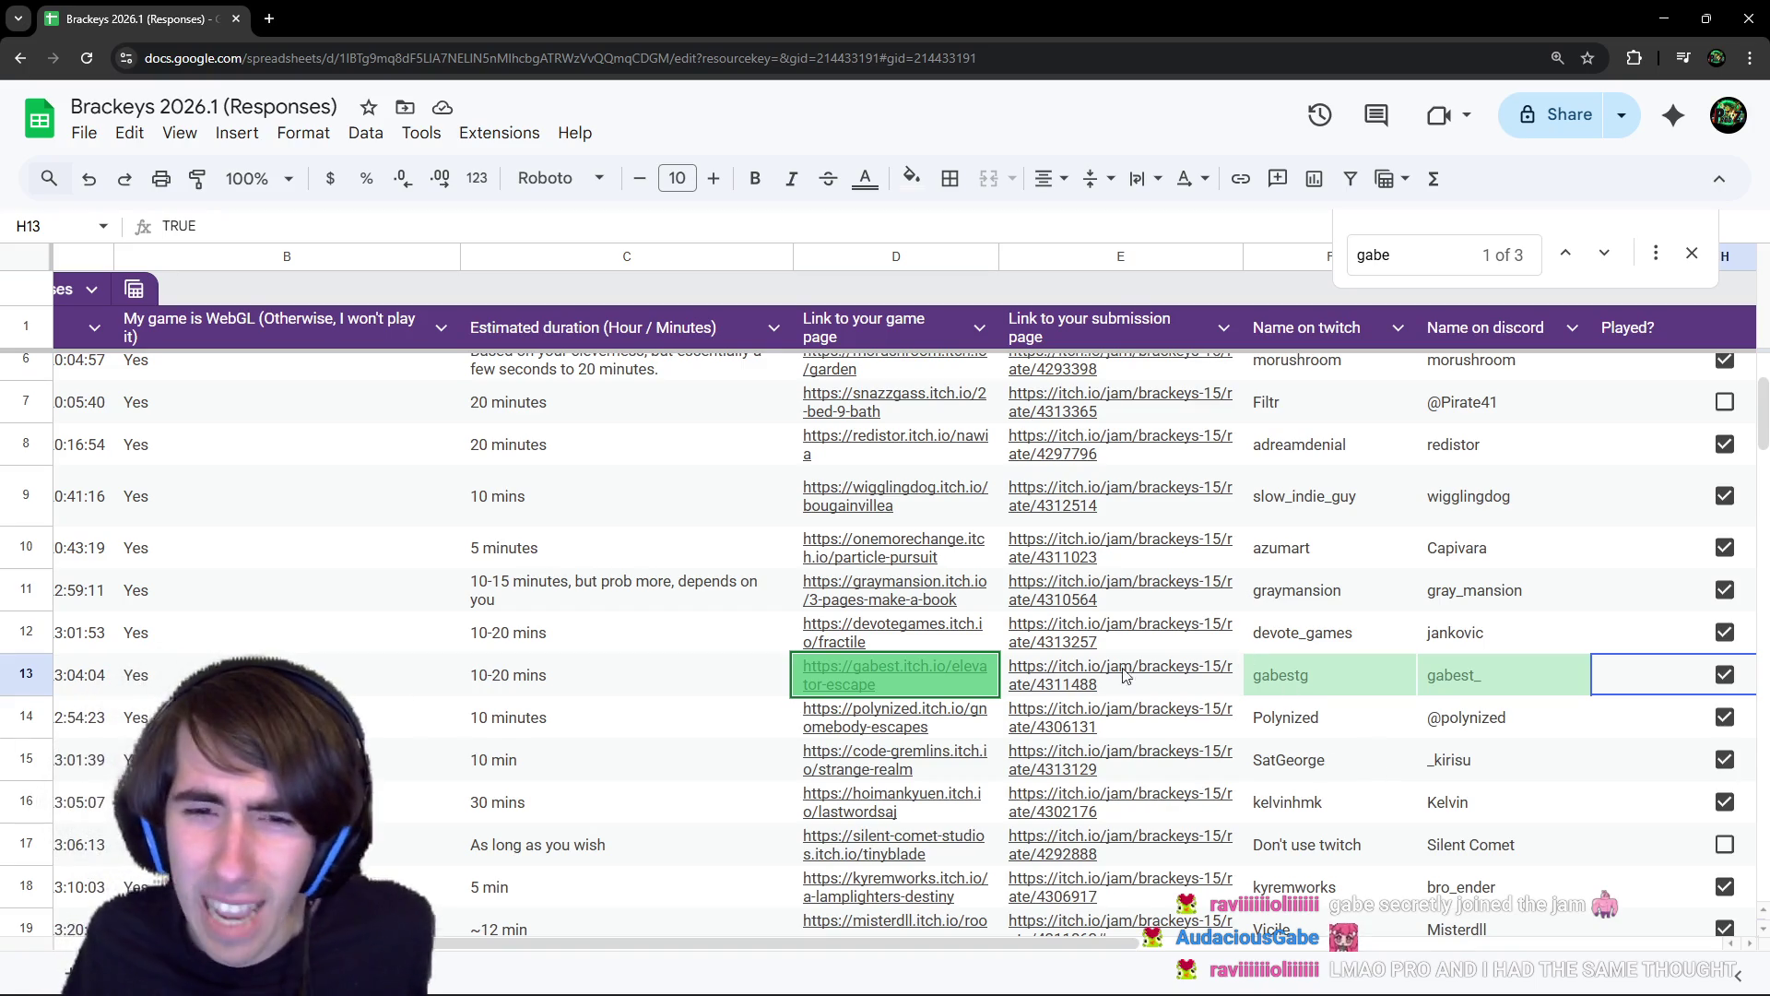
# Step: Compare the game links in D12 and D13, then return to row 13's twitch name
pyautogui.click(957, 645)
pyautogui.click(800, 674)
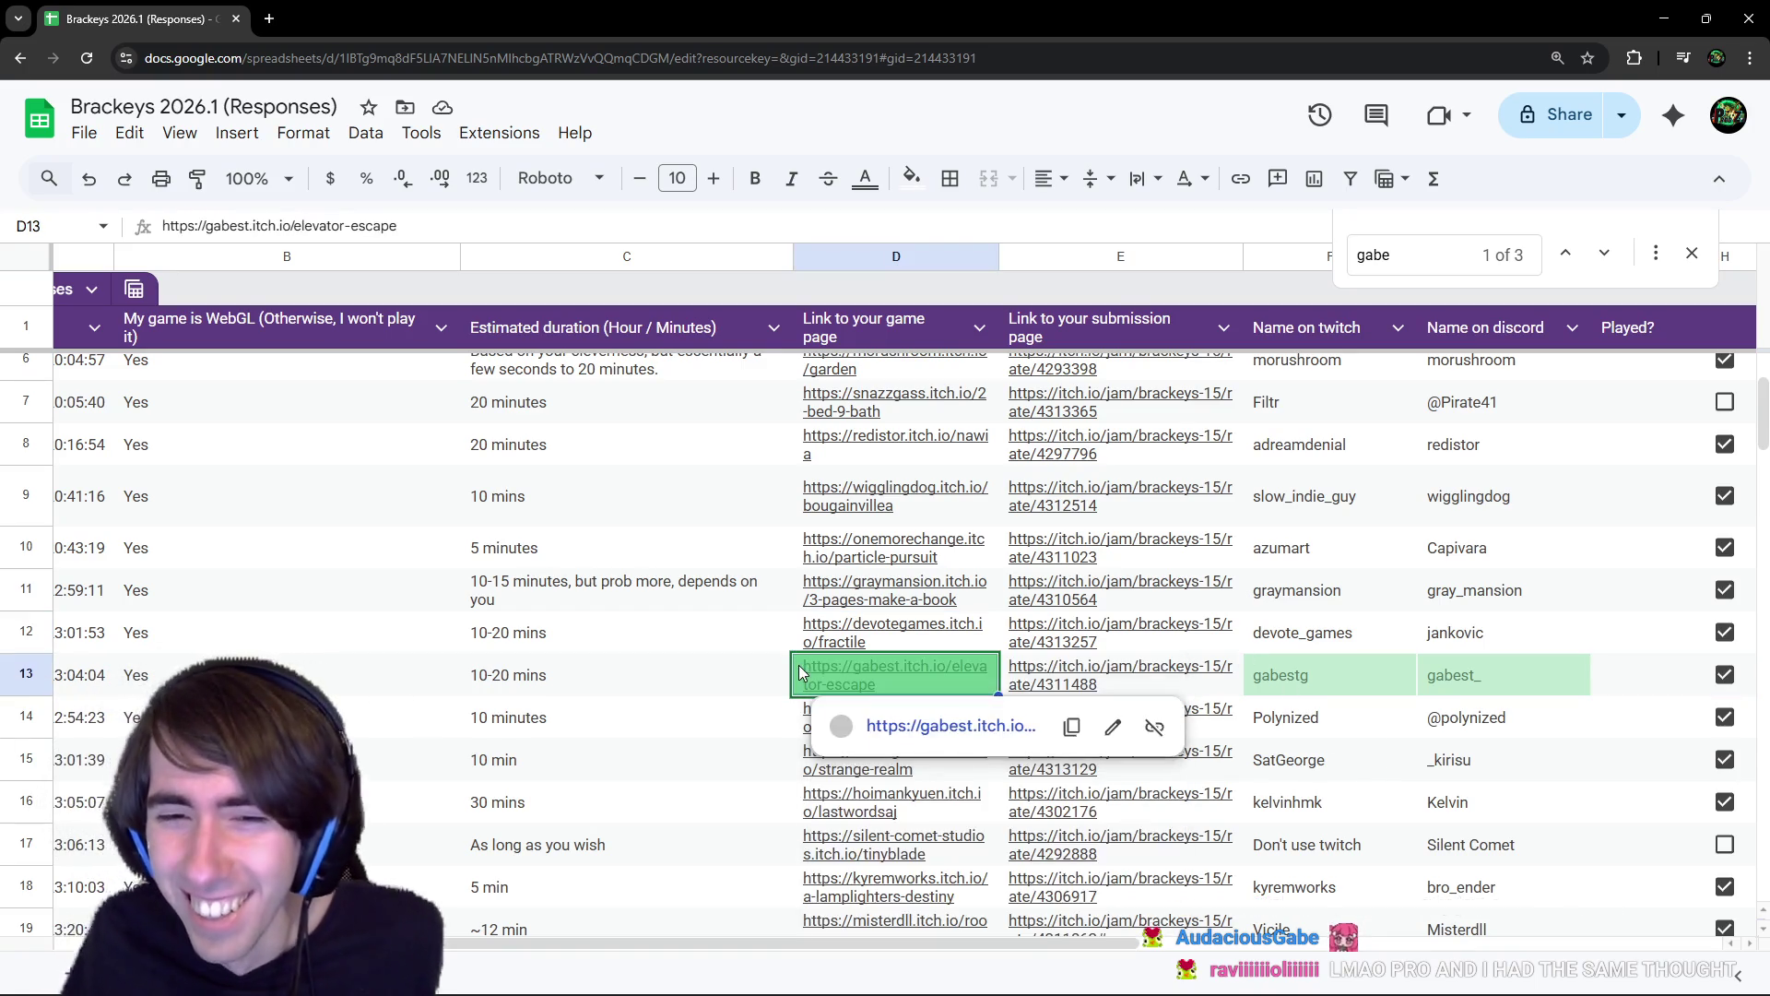
pyautogui.click(1310, 672)
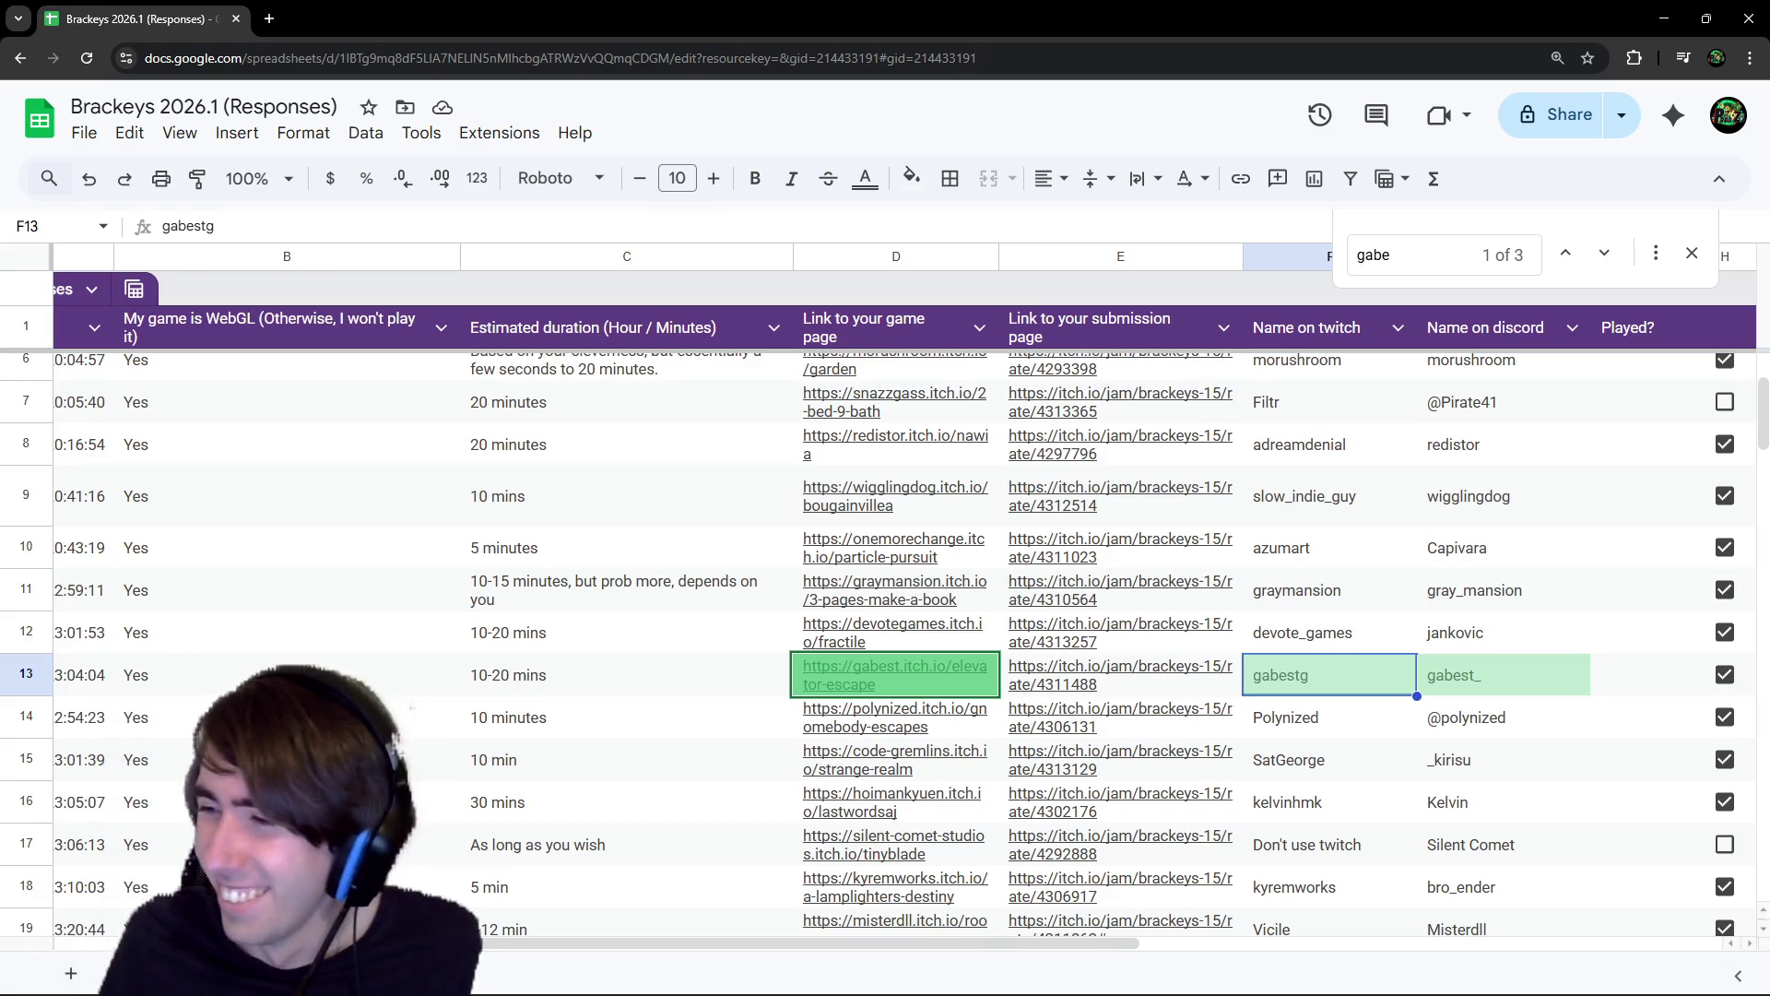
pyautogui.scroll(-10, 745, 607)
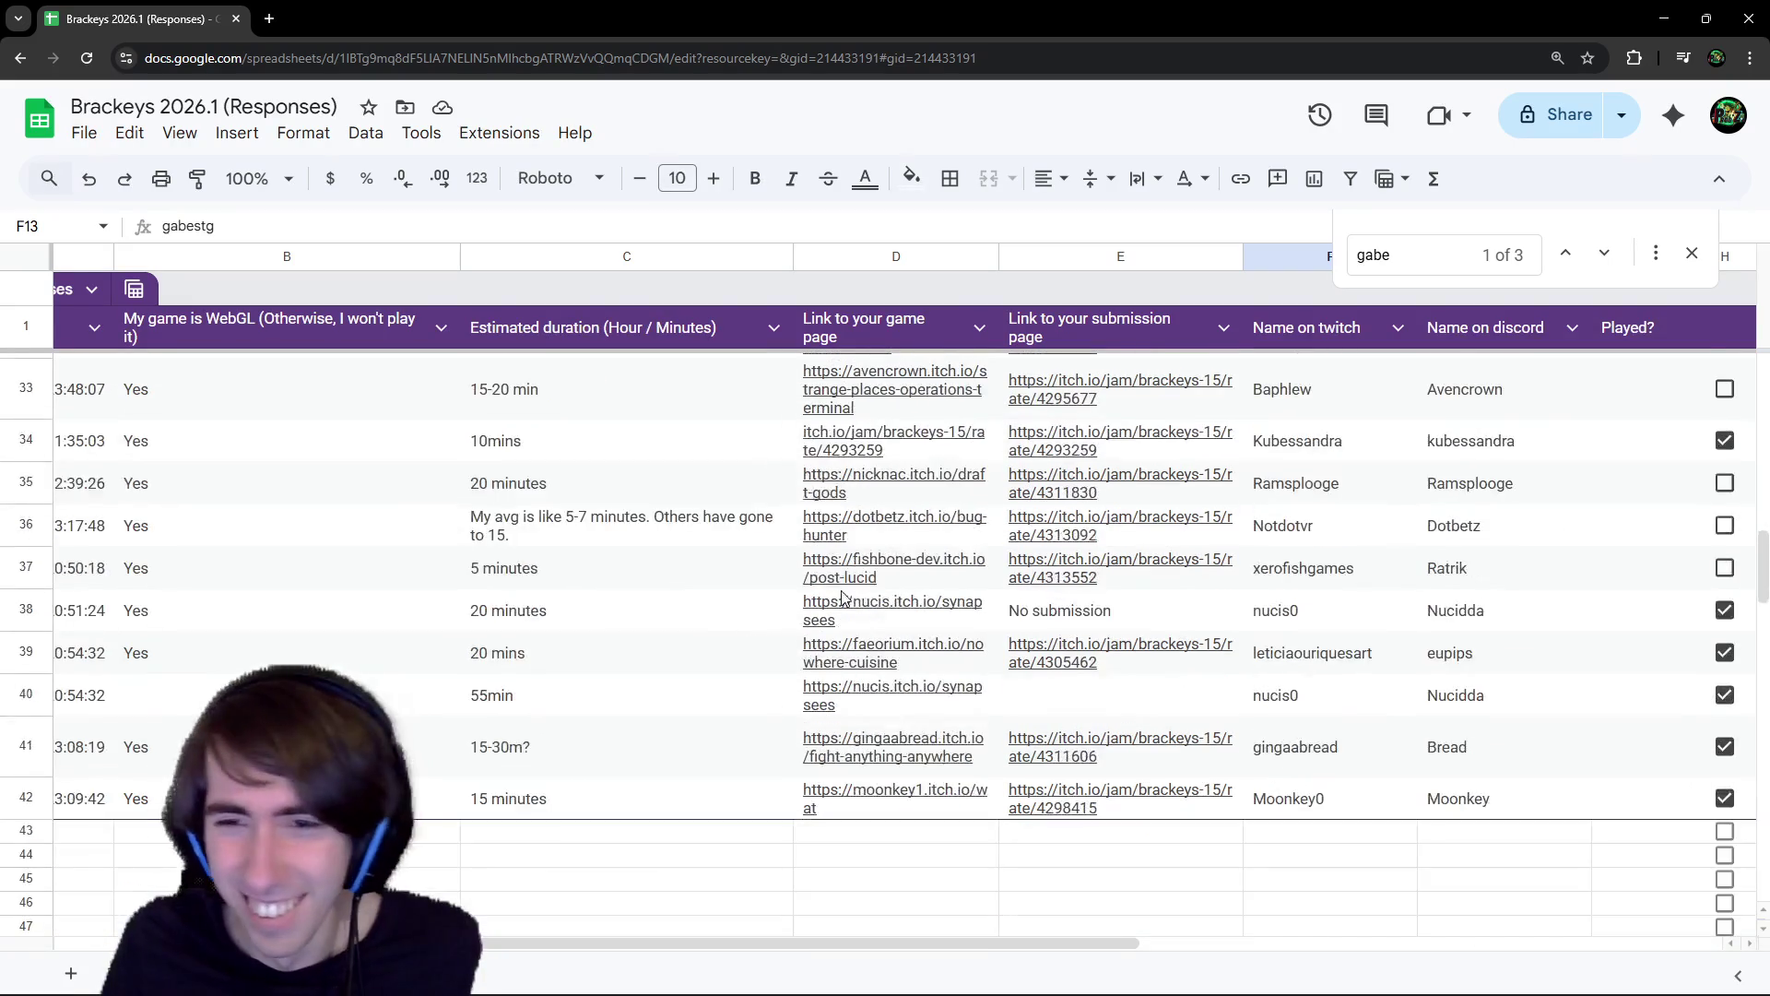